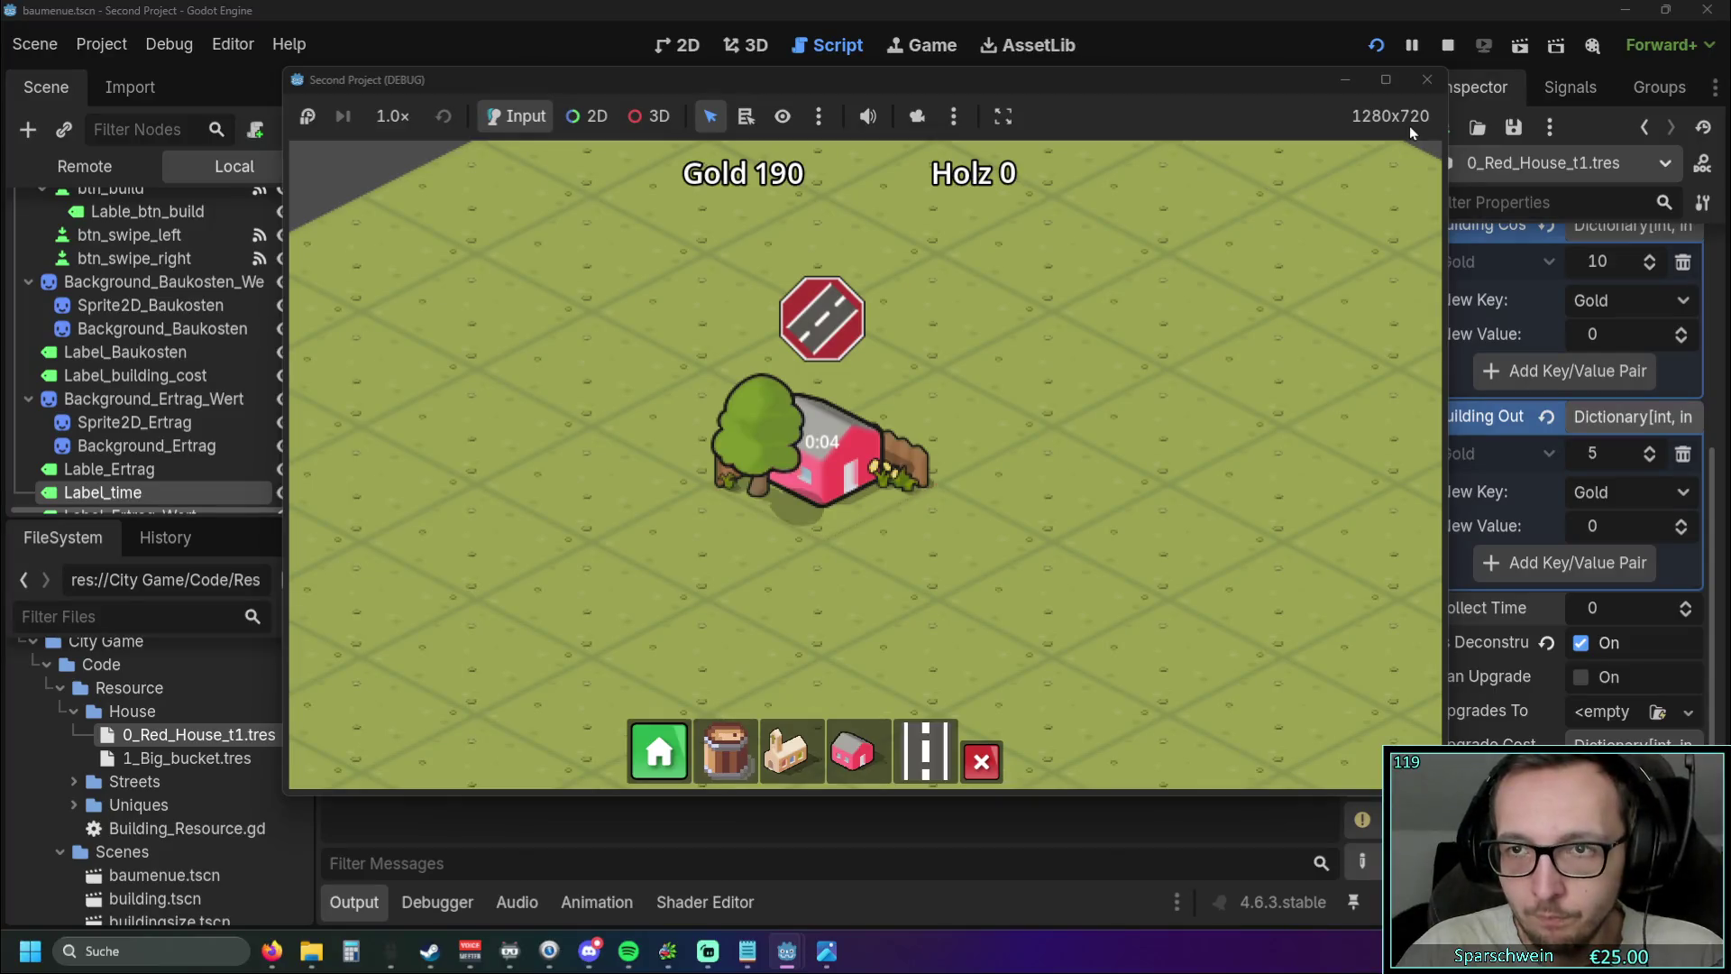
- Stop the running game and set the red house resource's Collect Time to 15
{"action": "left_click", "coordinate": [1606, 607]}
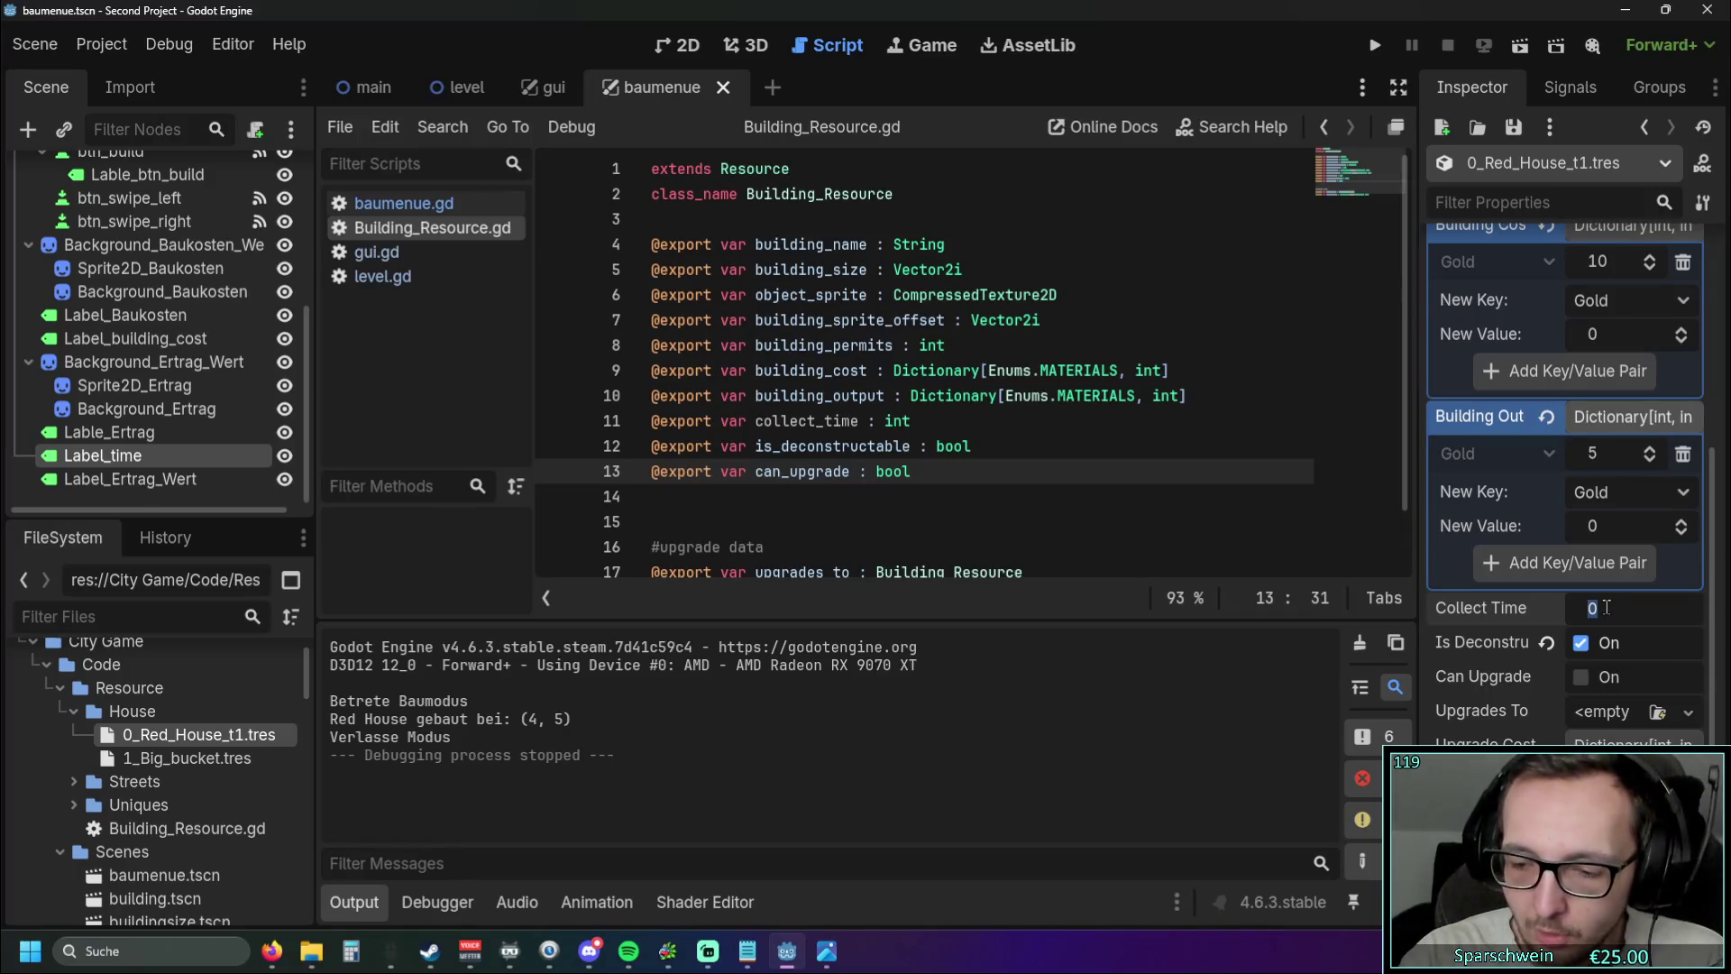
{"action": "type", "text": "15"}
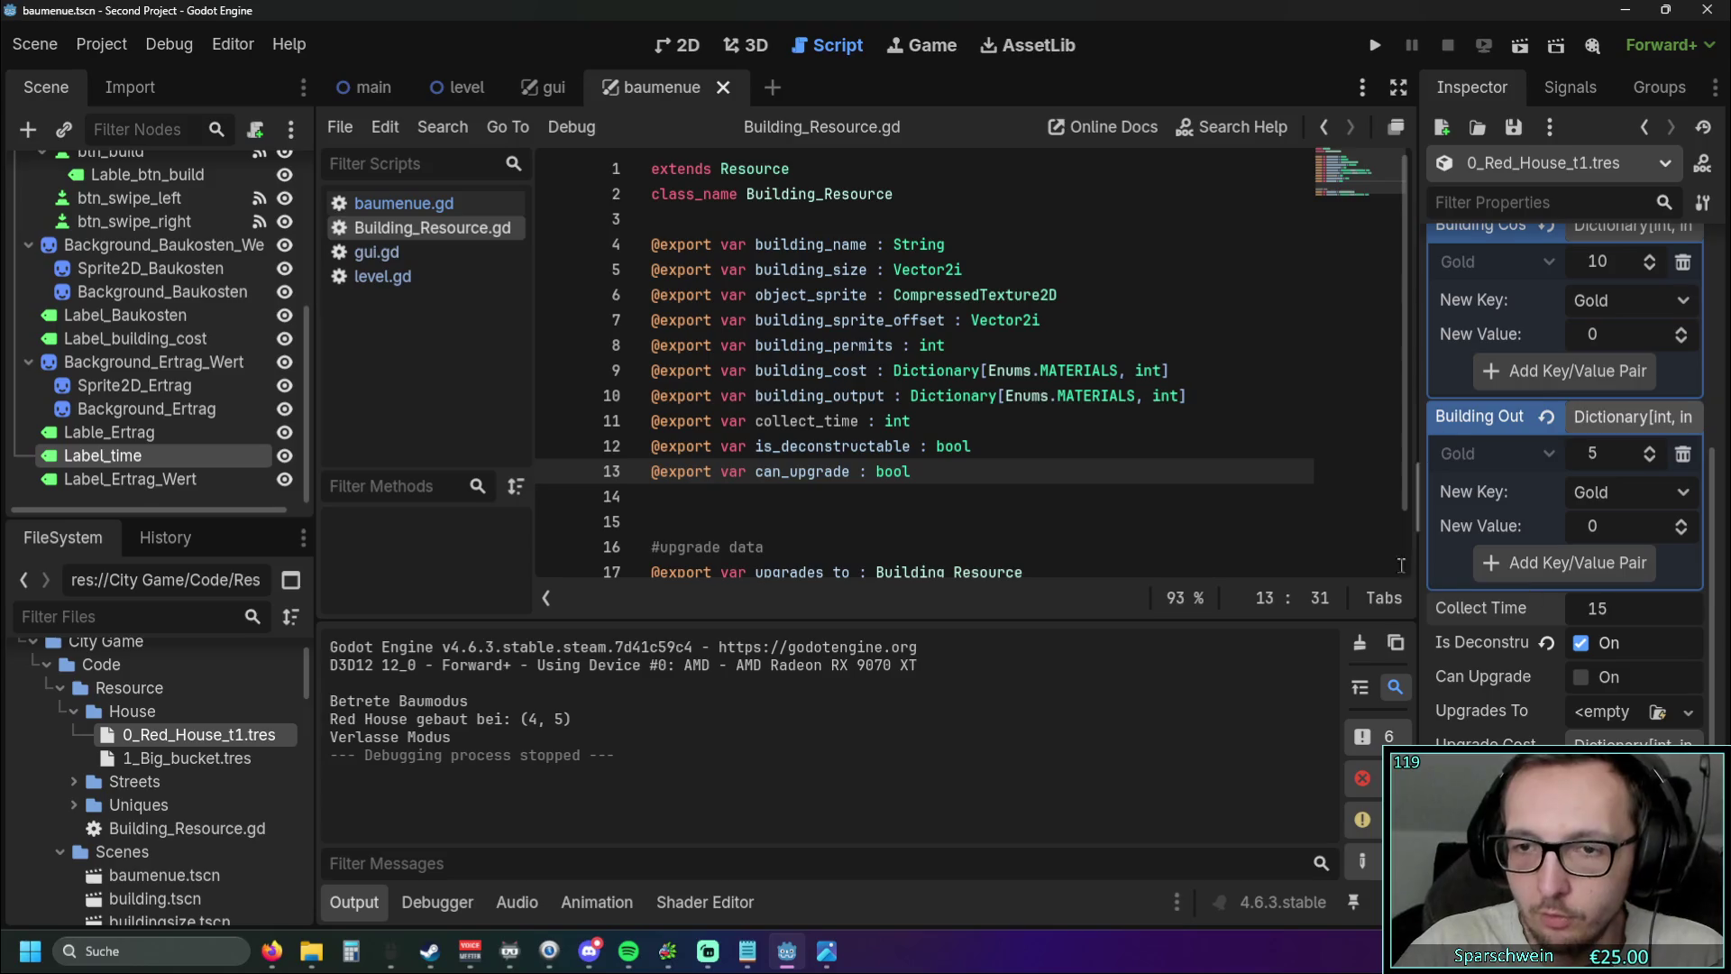
{"action": "left_click", "coordinate": [1299, 527]}
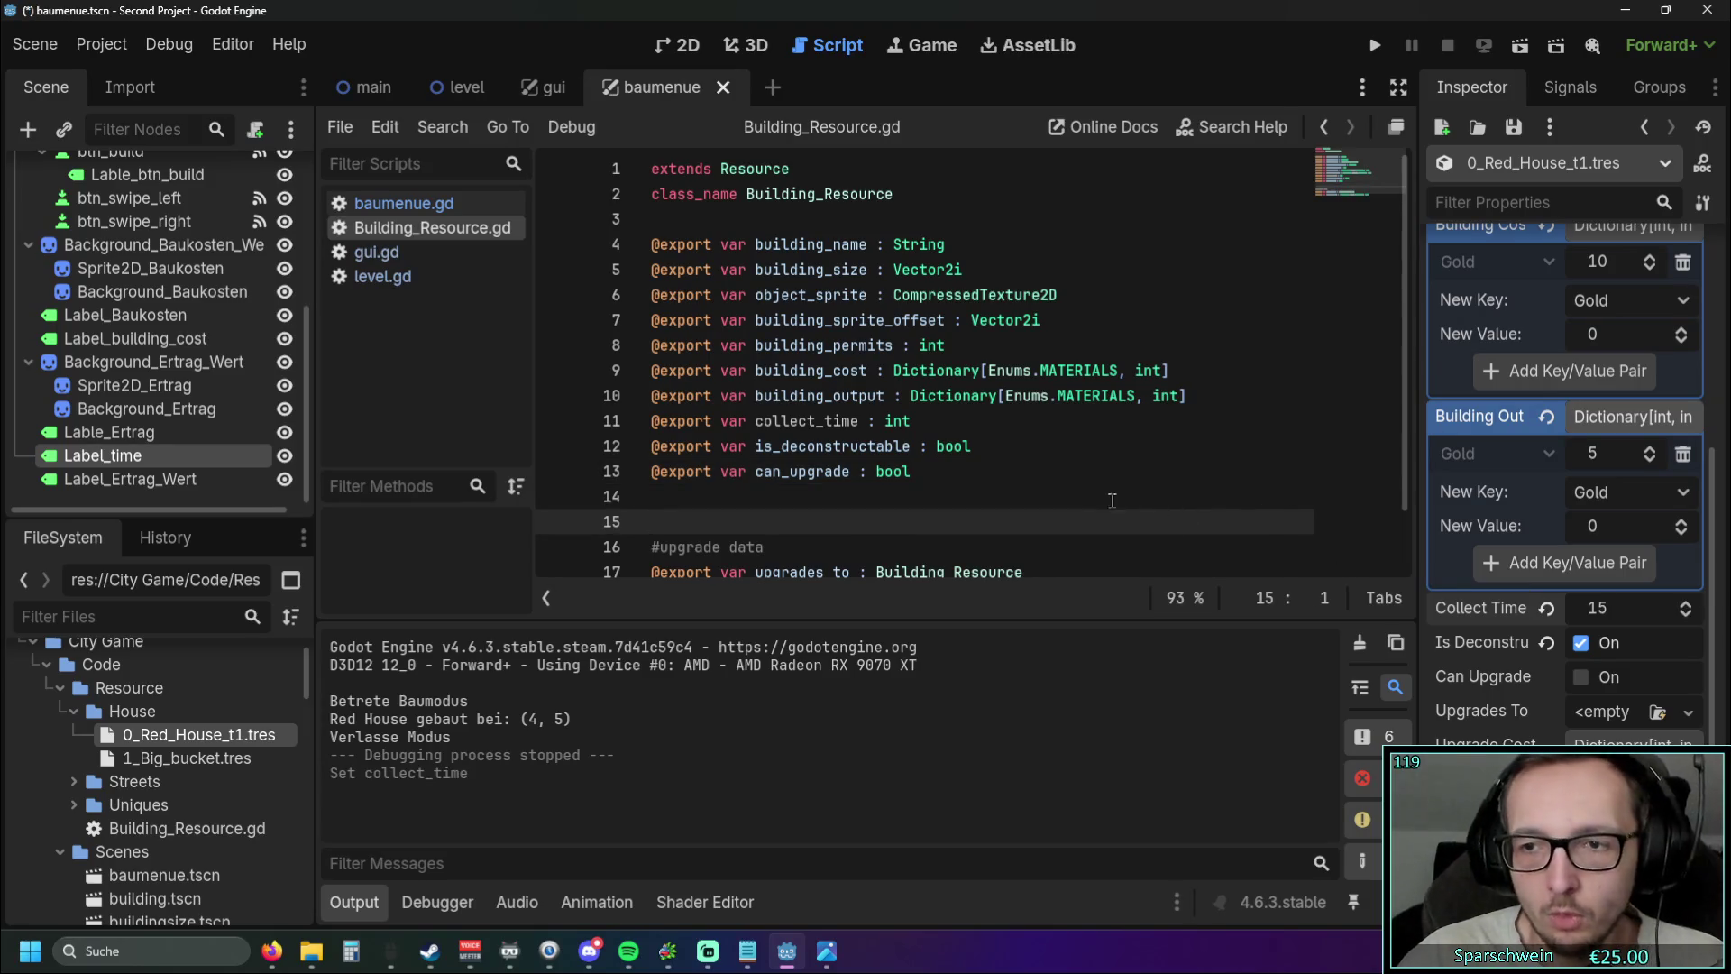
- Select the Background_Ertrag node and step through the Ertrag nodes
{"action": "left_click", "coordinate": [154, 408]}
{"action": "key", "text": "Up"}
{"action": "key", "text": "Down"}
{"action": "key", "text": "Down"}
{"action": "key", "text": "Down"}
{"action": "key", "text": "Up"}
{"action": "key", "text": "Up"}
{"action": "key", "text": "Up"}
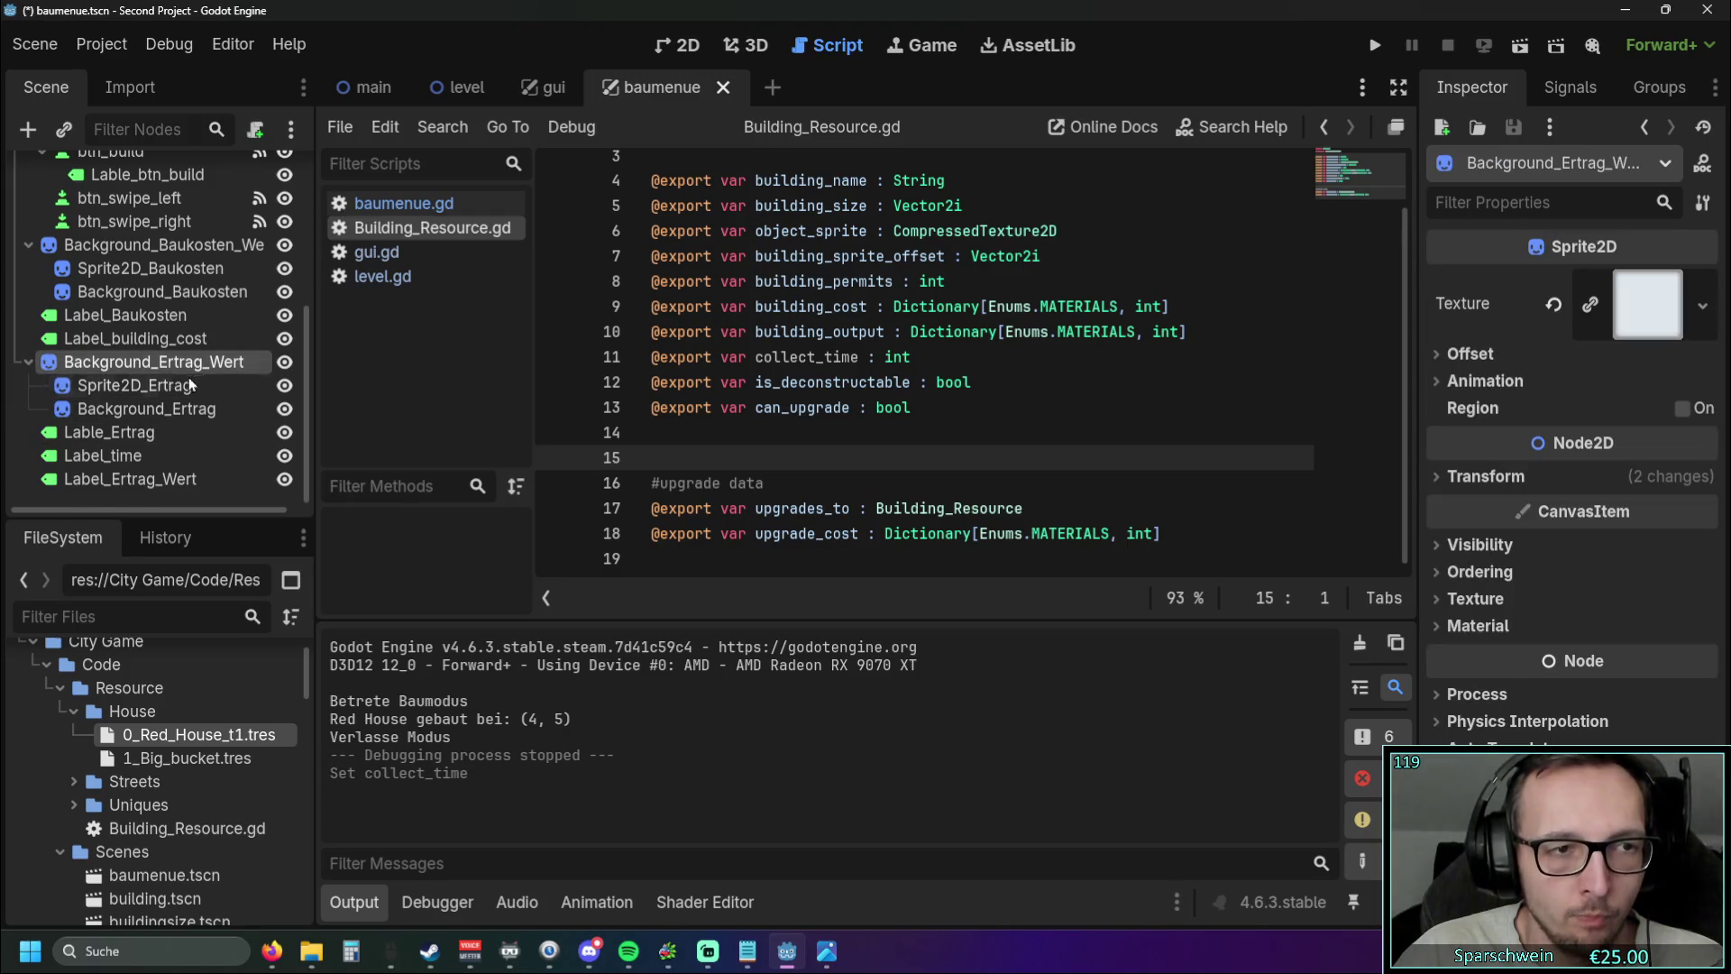
- Open house.tscn from the FileSystem dock
{"action": "scroll", "coordinate": [169, 380], "scroll_direction": "up", "scroll_amount": 5}
{"action": "scroll", "coordinate": [172, 382], "scroll_direction": "down", "scroll_amount": 2}
{"action": "scroll", "coordinate": [151, 795], "scroll_direction": "down", "scroll_amount": 2}
{"action": "scroll", "coordinate": [152, 795], "scroll_direction": "up", "scroll_amount": 2}
{"action": "scroll", "coordinate": [170, 774], "scroll_direction": "down", "scroll_amount": 4}
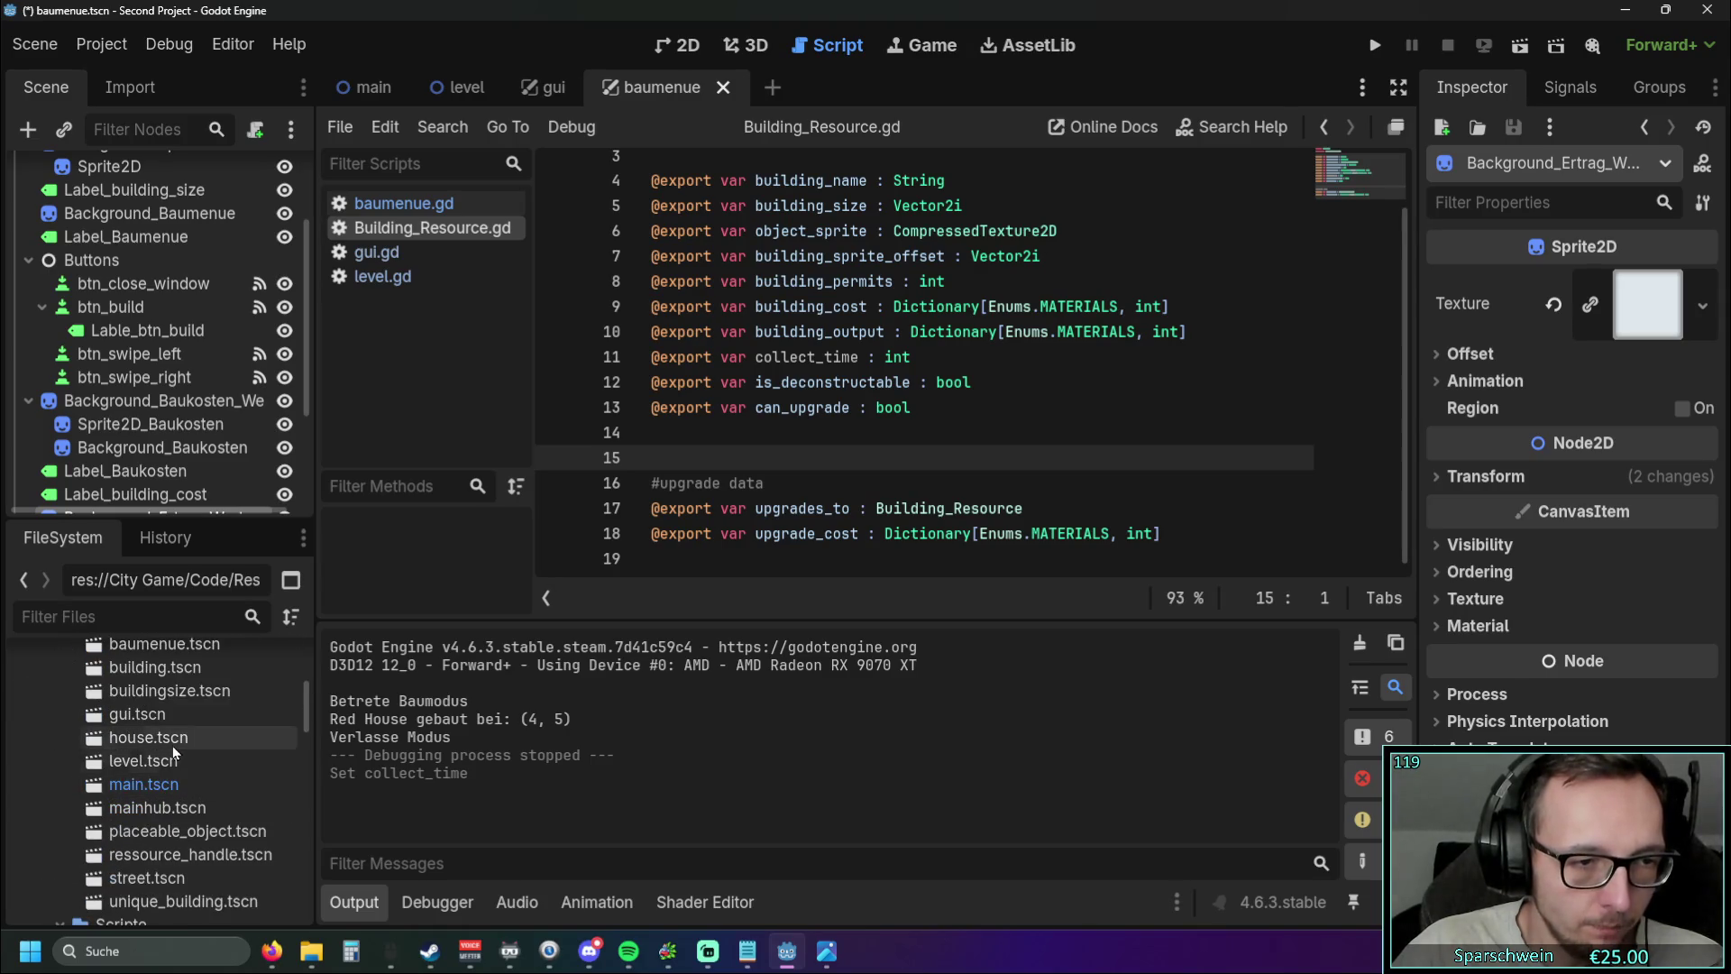
{"action": "double_click", "coordinate": [172, 740]}
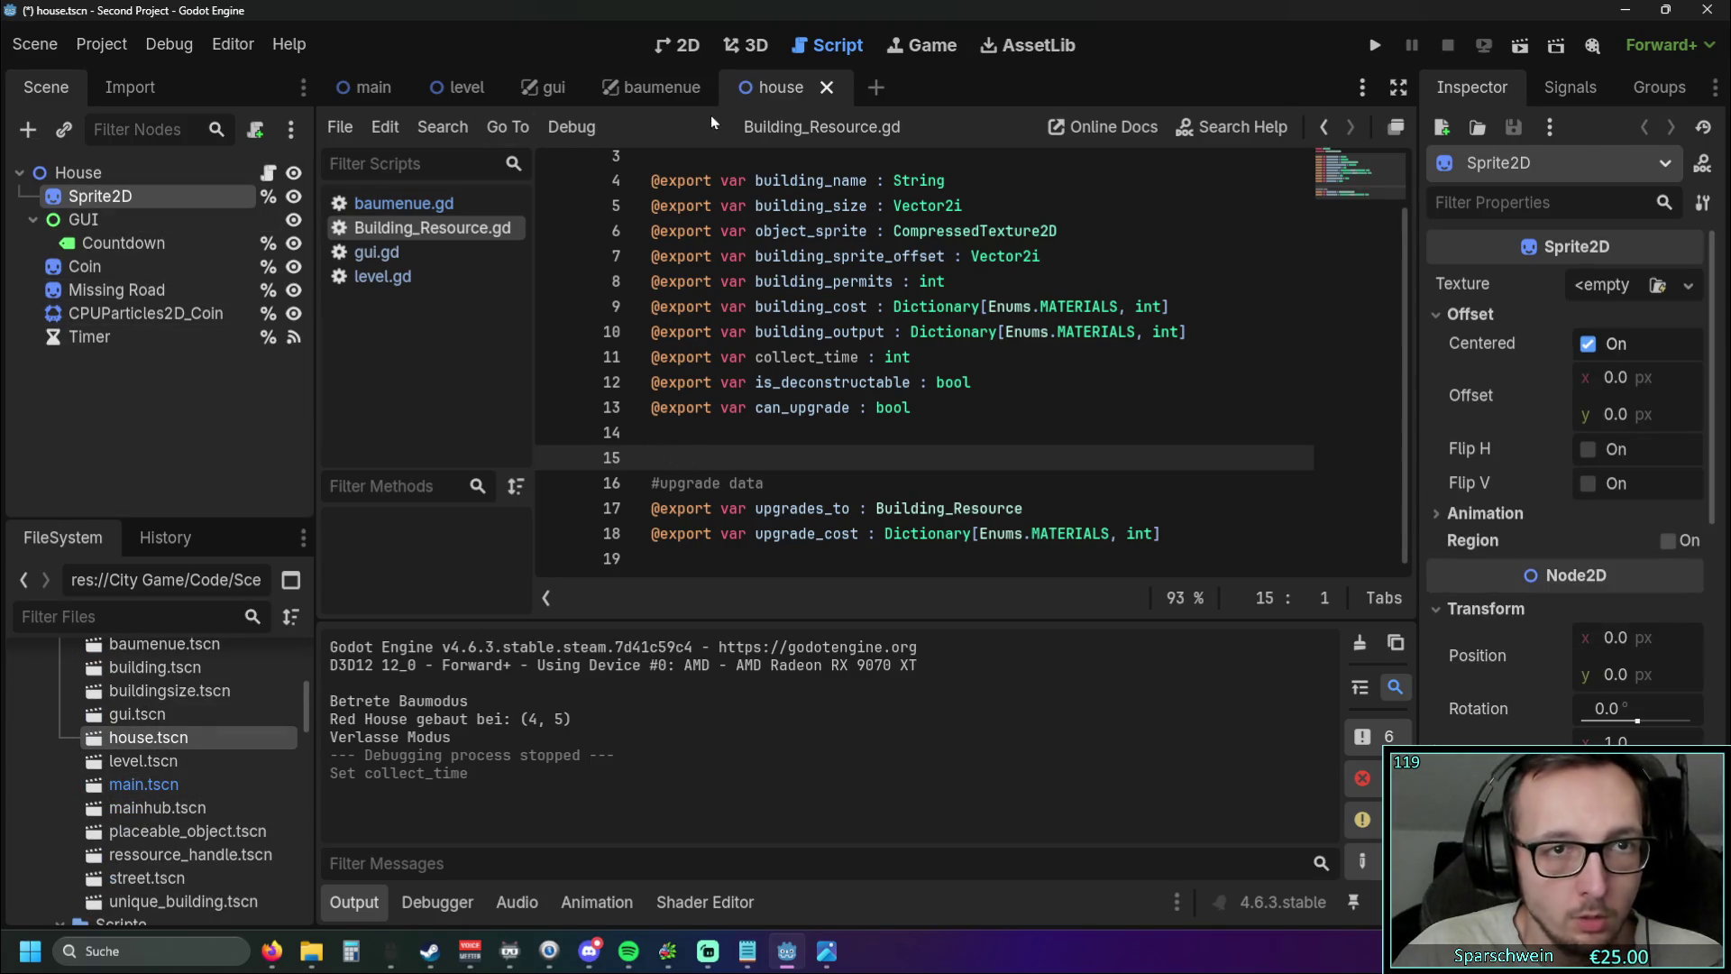
- Open the house.gd script and collapse the Scripte folder
{"action": "scroll", "coordinate": [223, 750], "scroll_direction": "up", "scroll_amount": 4}
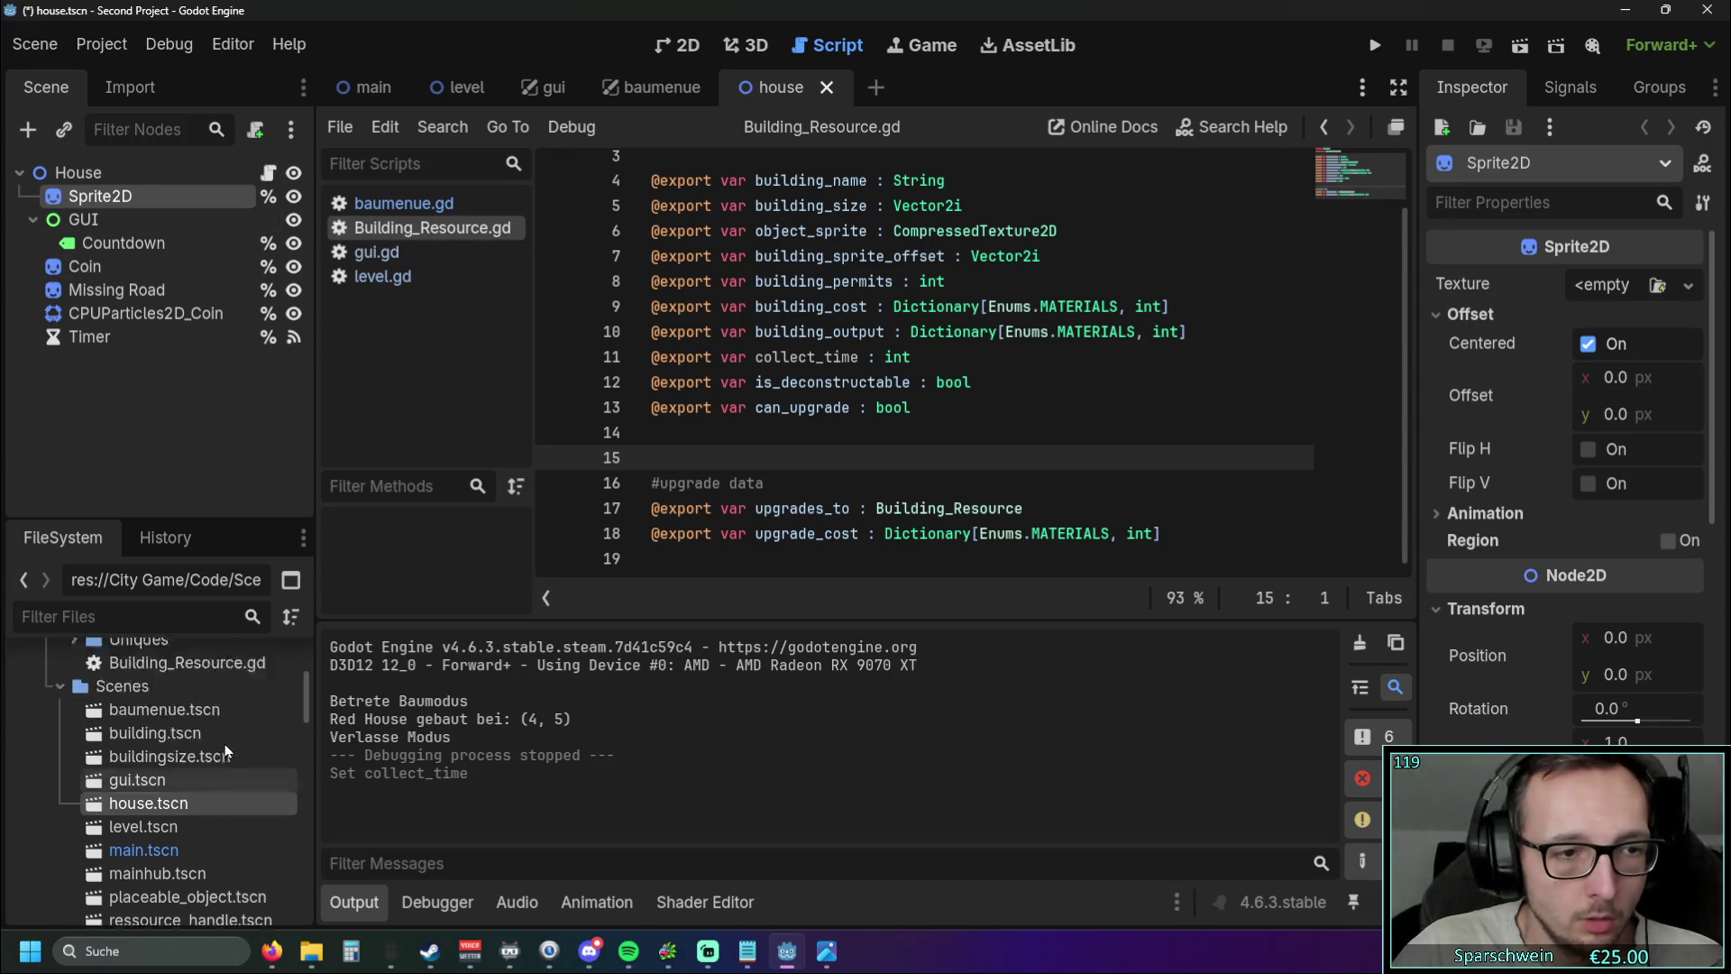
{"action": "scroll", "coordinate": [205, 744], "scroll_direction": "down", "scroll_amount": 5}
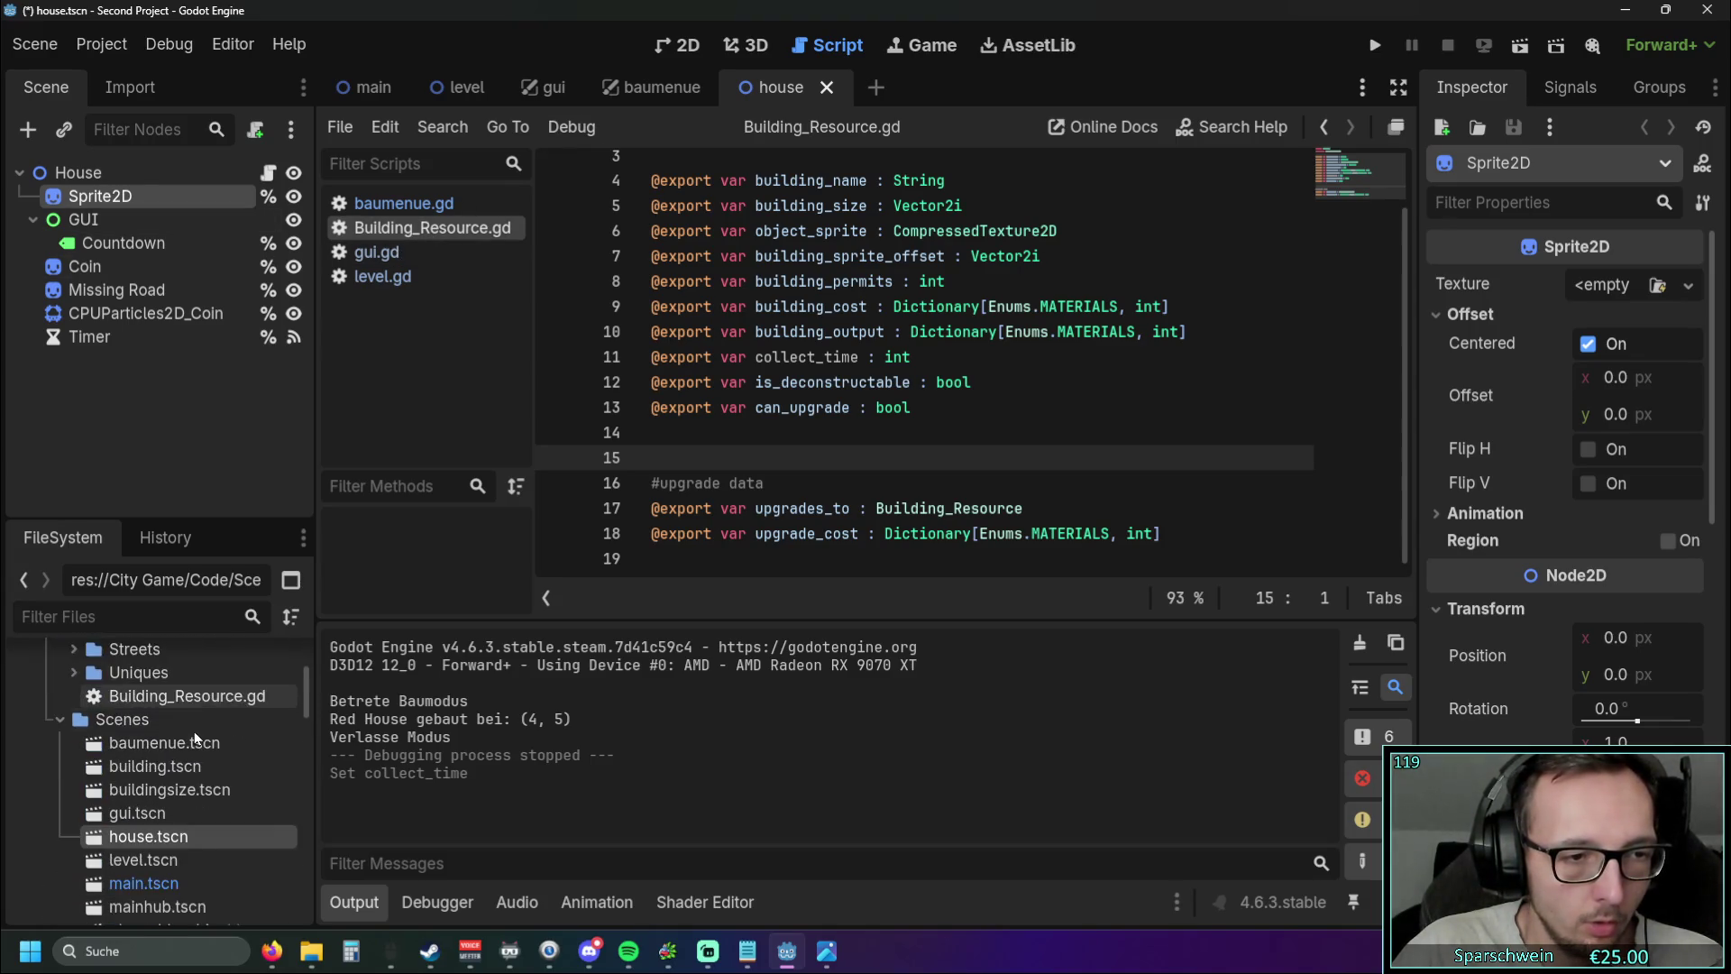
{"action": "scroll", "coordinate": [191, 728], "scroll_direction": "down", "scroll_amount": 5}
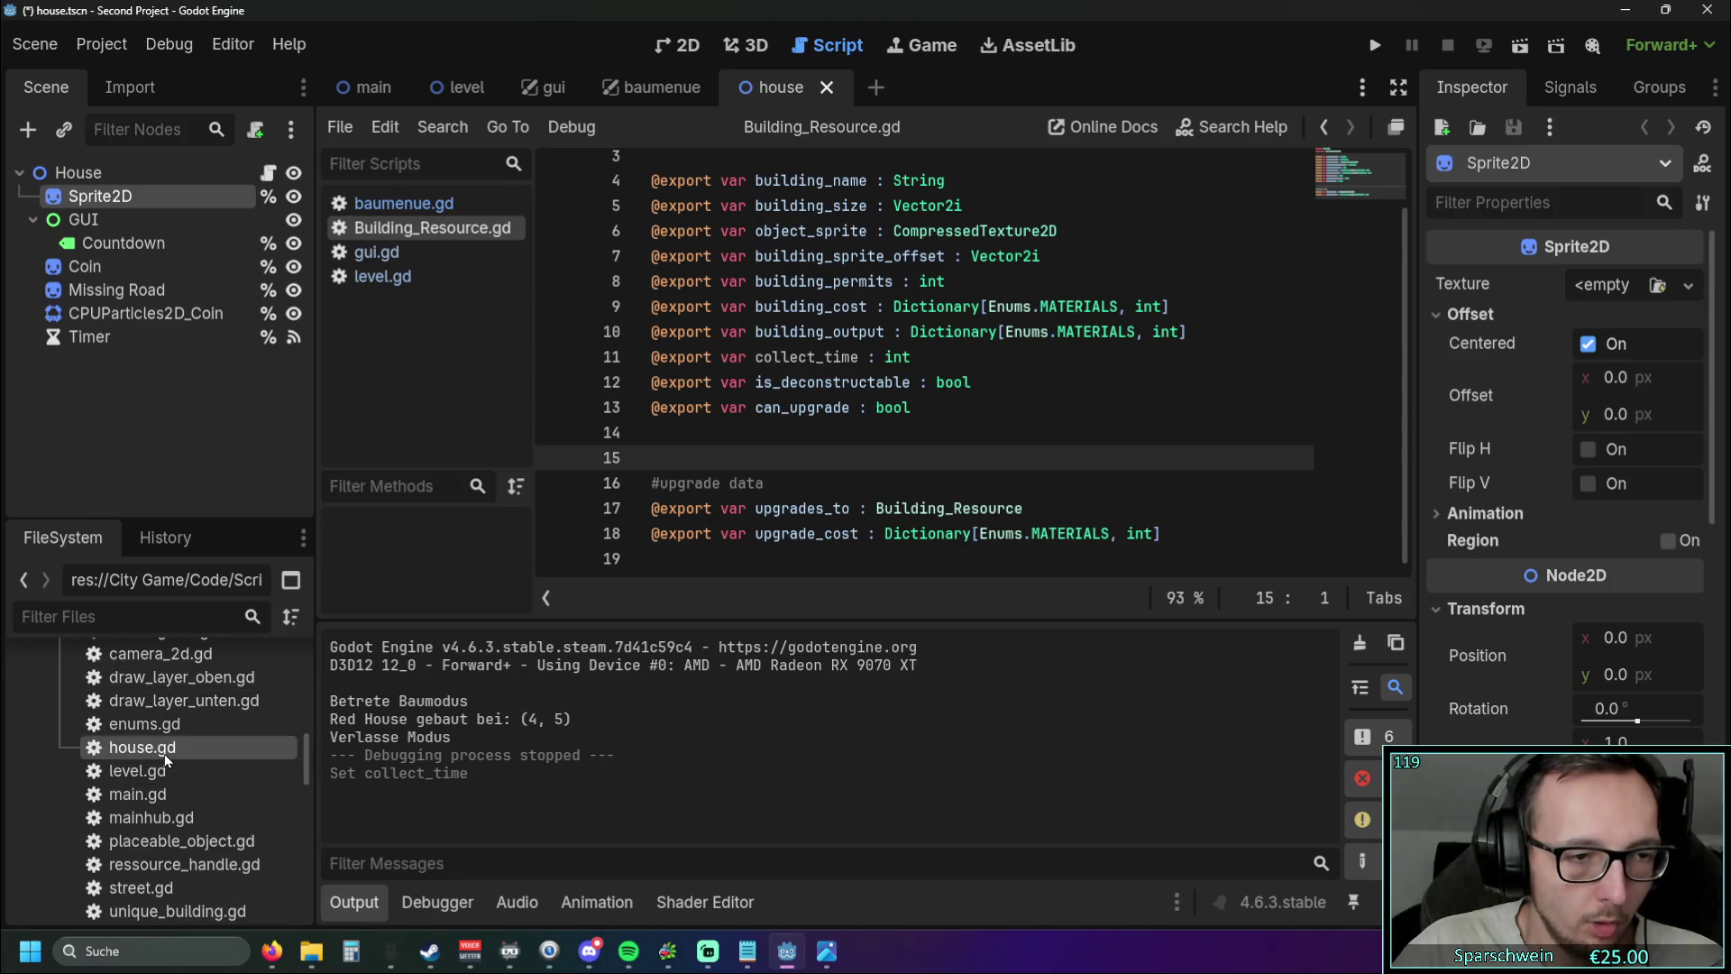
{"action": "double_click", "coordinate": [165, 752]}
{"action": "scroll", "coordinate": [114, 808], "scroll_direction": "up", "scroll_amount": 3}
{"action": "scroll", "coordinate": [114, 808], "scroll_direction": "up", "scroll_amount": 1}
{"action": "left_click", "coordinate": [54, 761]}
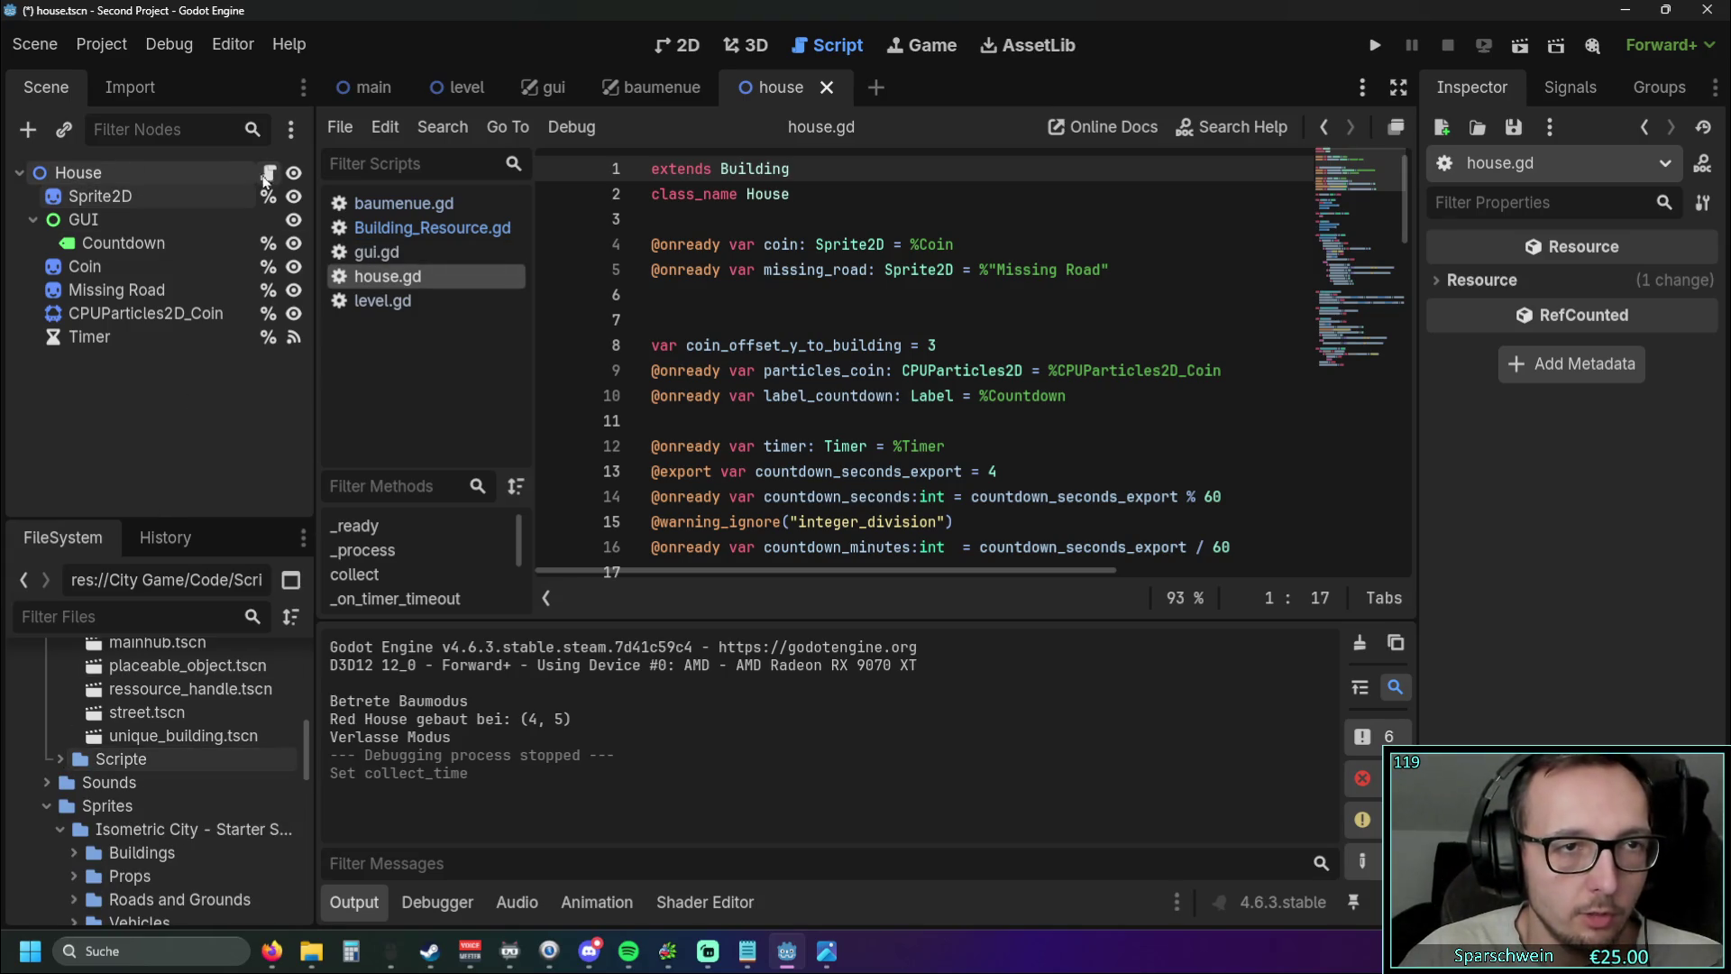
- Bring up house.gd and go to countdown_seconds_export on line 13
{"action": "left_click", "coordinate": [407, 280]}
{"action": "scroll", "coordinate": [721, 405], "scroll_direction": "down", "scroll_amount": 7}
{"action": "scroll", "coordinate": [721, 406], "scroll_direction": "up", "scroll_amount": 2}
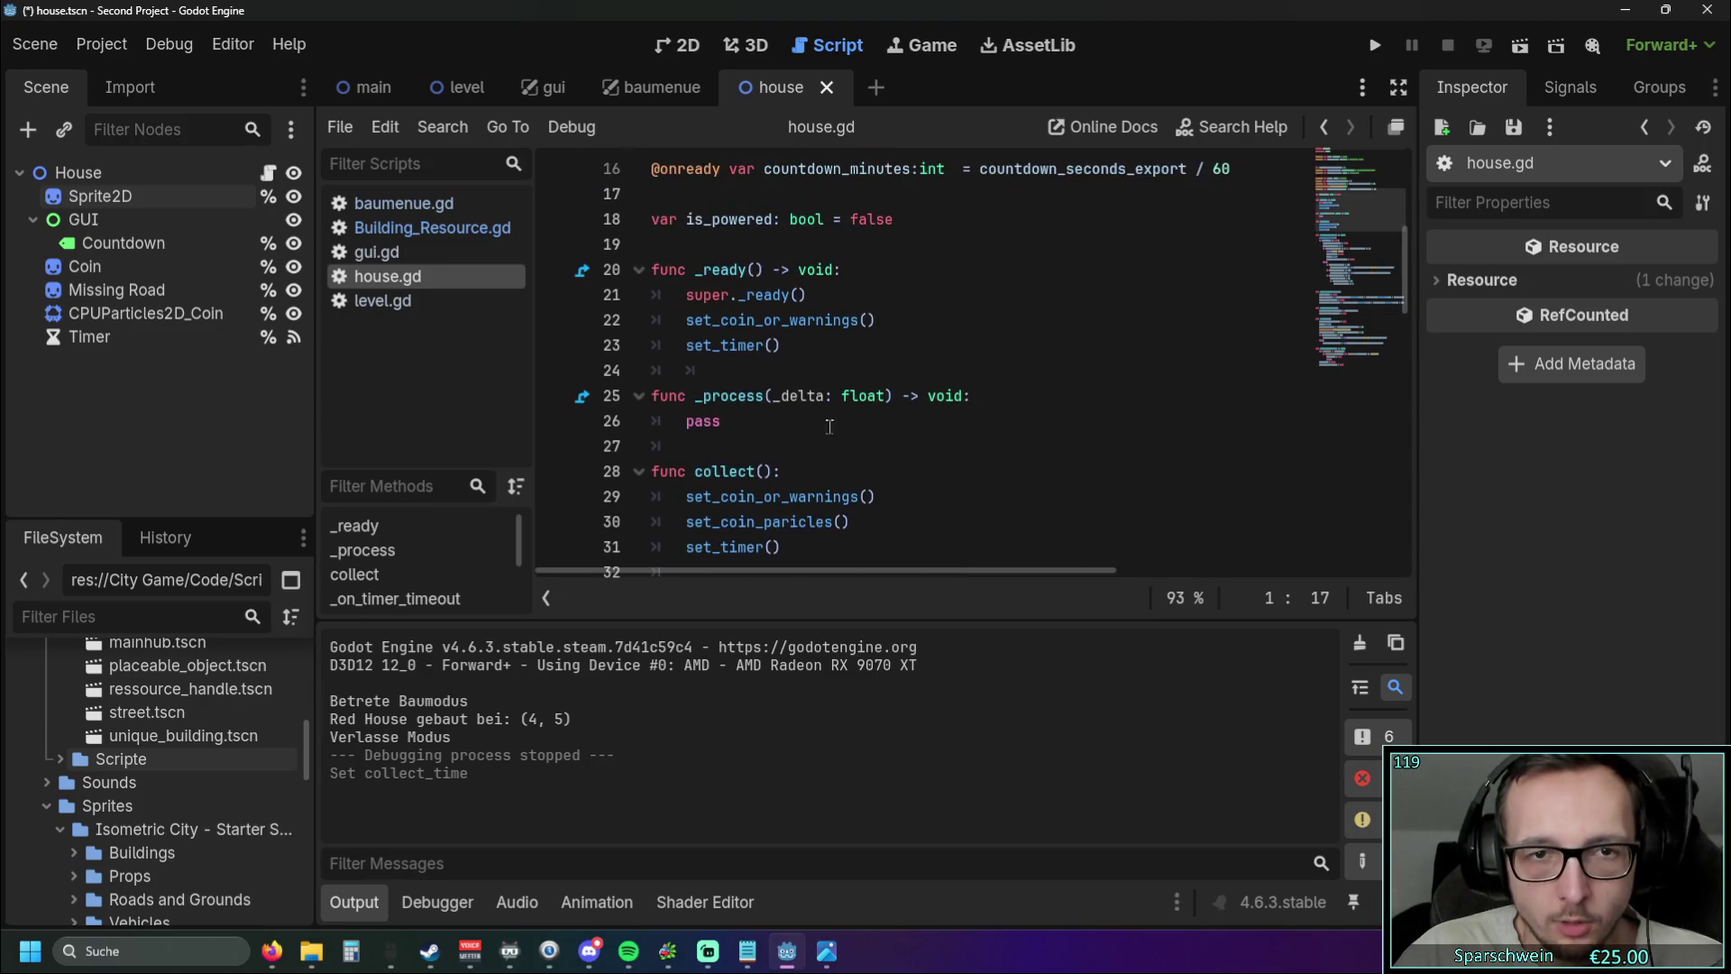
{"action": "mouse_move", "coordinate": [844, 621]}
{"action": "left_mouse_down"}
{"action": "mouse_move", "coordinate": [845, 561]}
{"action": "mouse_move", "coordinate": [847, 621]}
{"action": "left_mouse_up"}
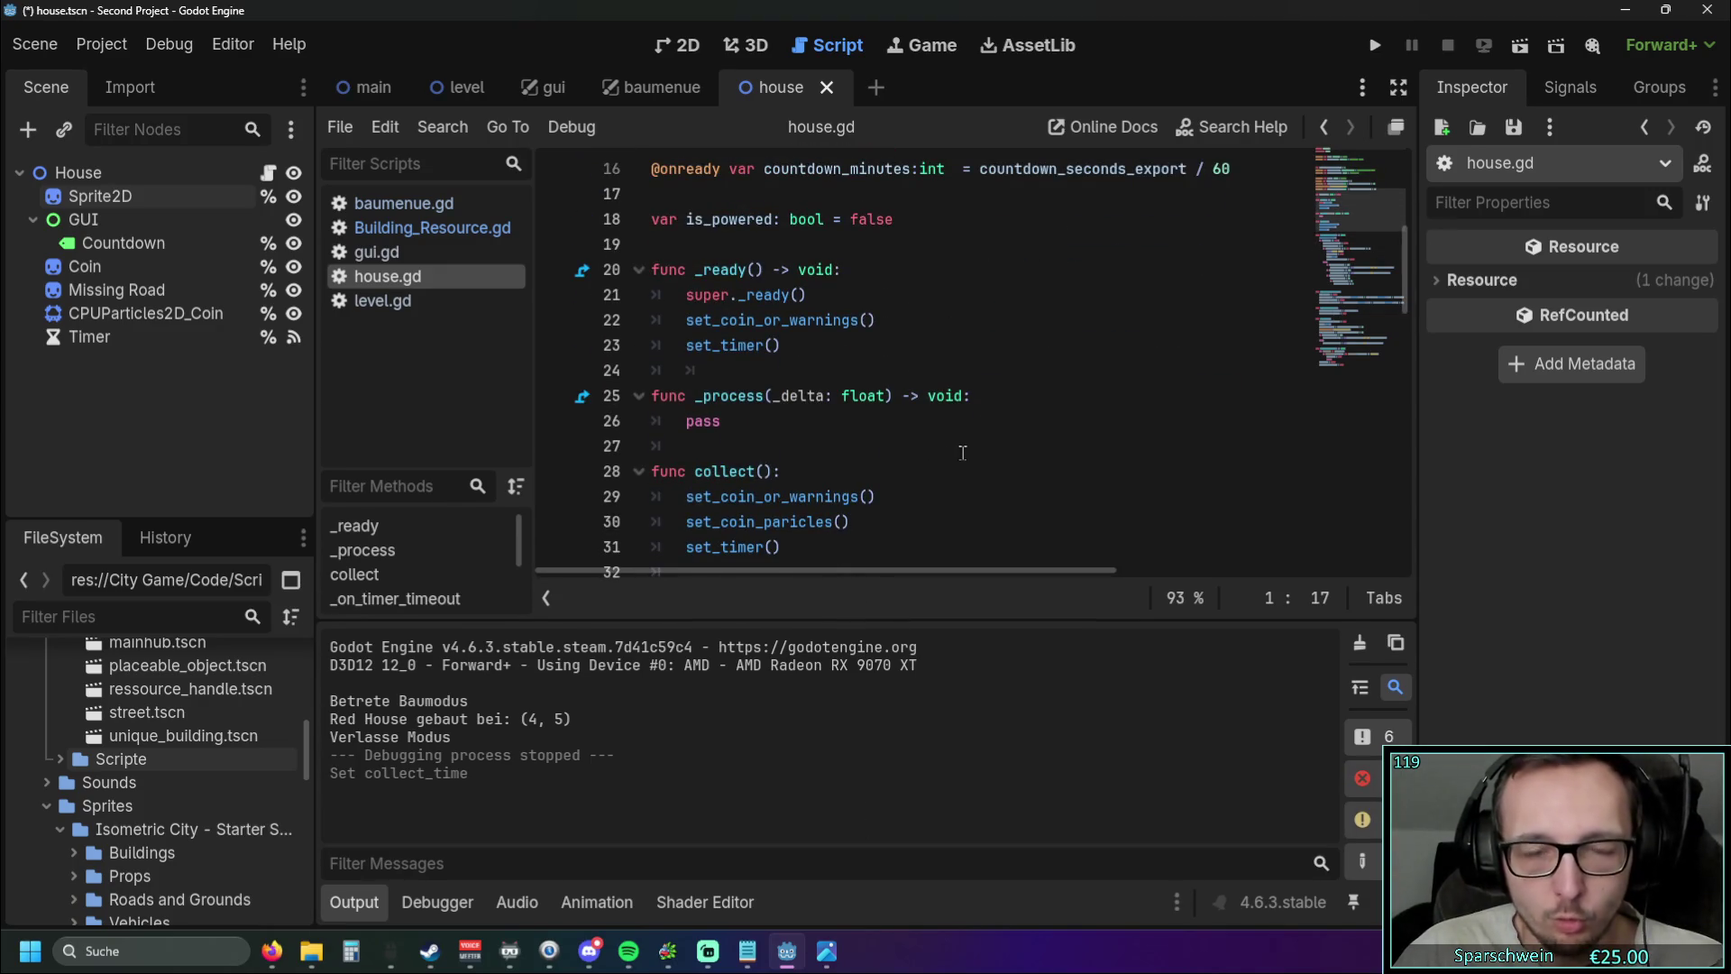
{"action": "scroll", "coordinate": [963, 451], "scroll_direction": "up", "scroll_amount": 2}
{"action": "scroll", "coordinate": [963, 451], "scroll_direction": "up", "scroll_amount": 3}
{"action": "scroll", "coordinate": [951, 437], "scroll_direction": "down", "scroll_amount": 1}
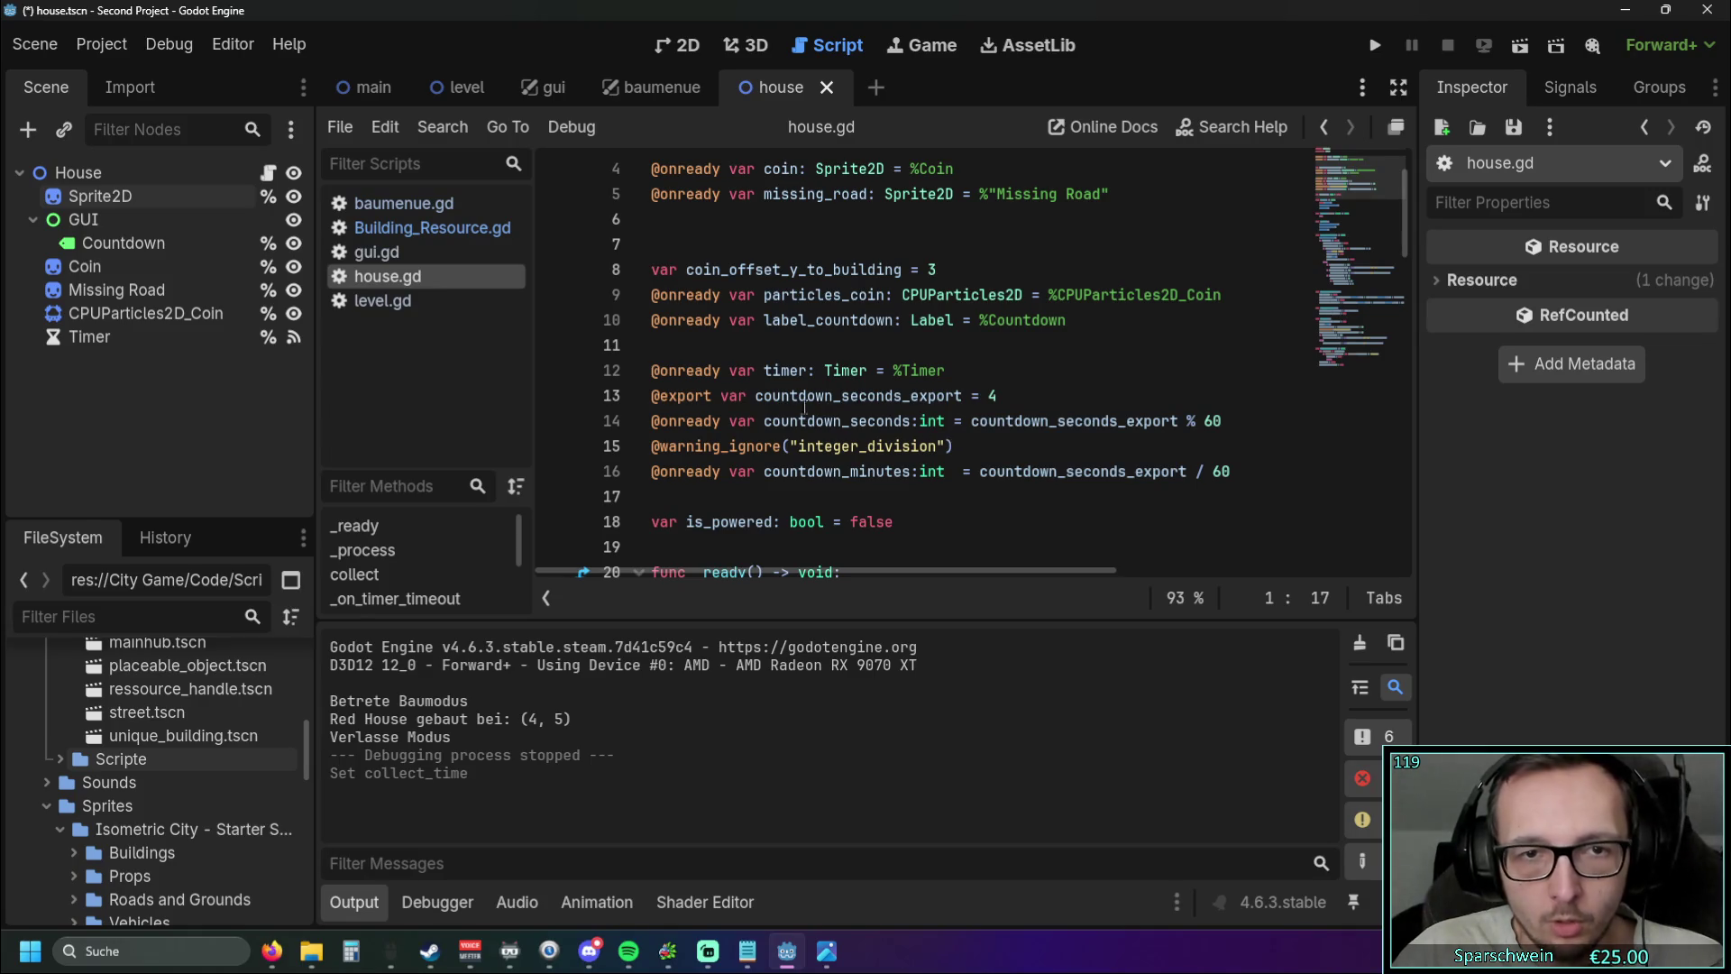
{"action": "left_click", "coordinate": [767, 400]}
{"action": "left_click", "coordinate": [903, 397]}
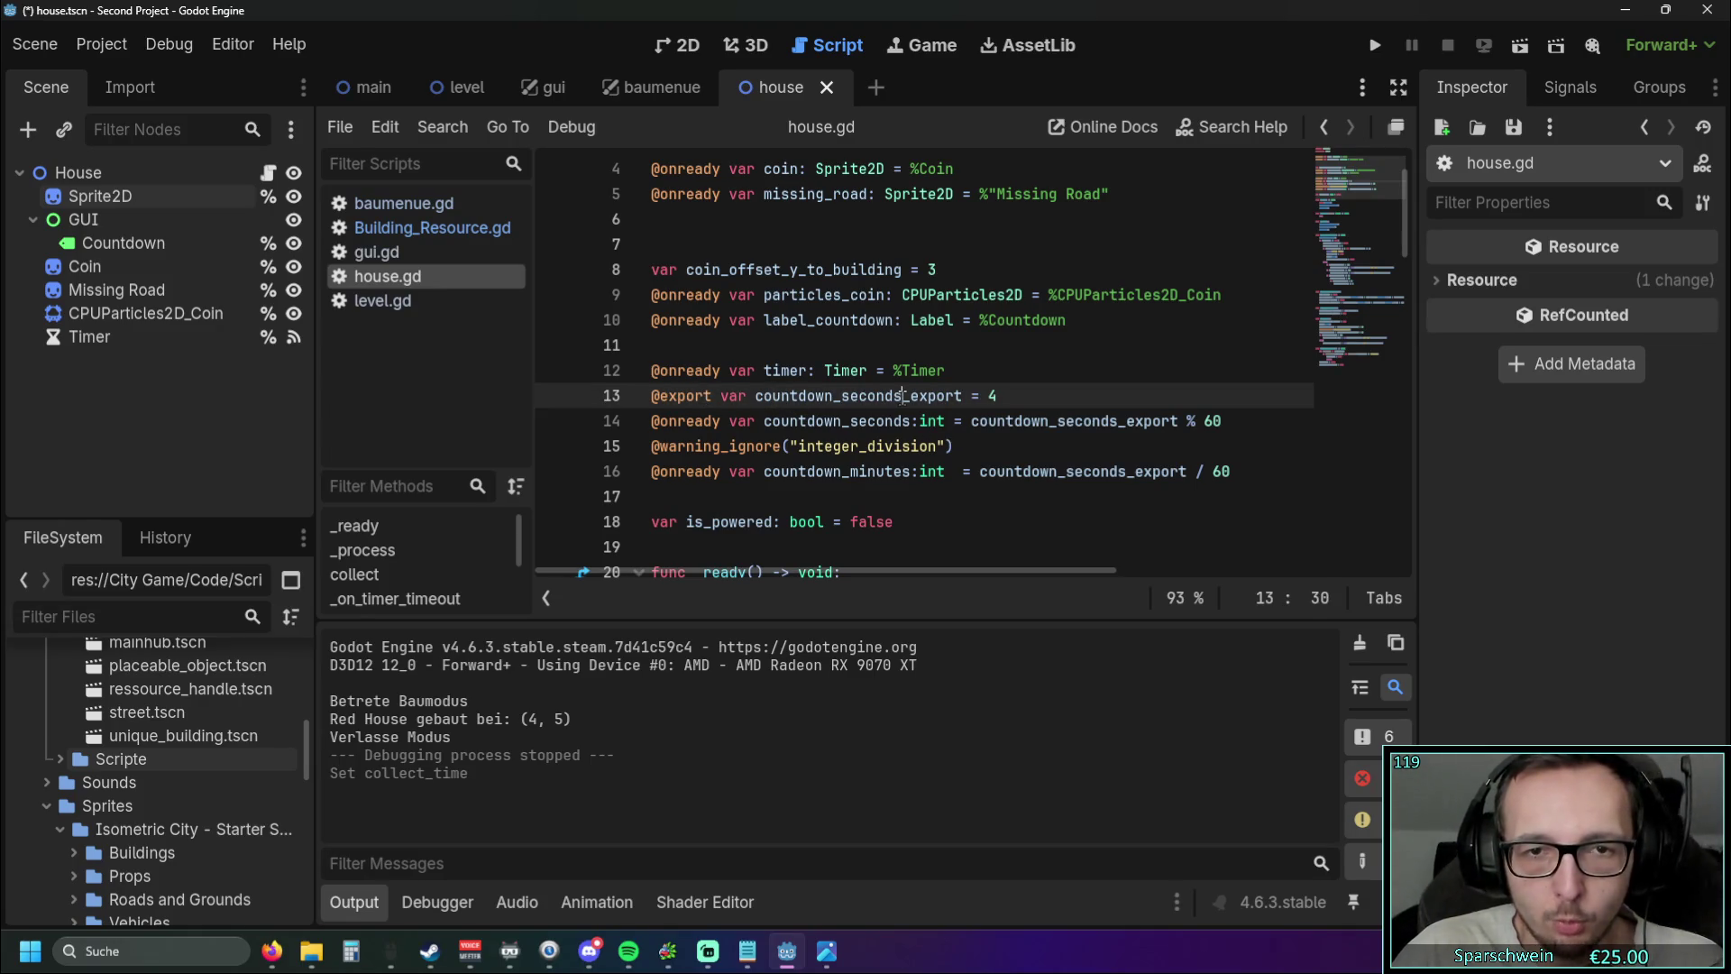
- Look over the countdown variables on lines 11–12 of house.gd
{"action": "scroll", "coordinate": [897, 397], "scroll_direction": "down", "scroll_amount": 1}
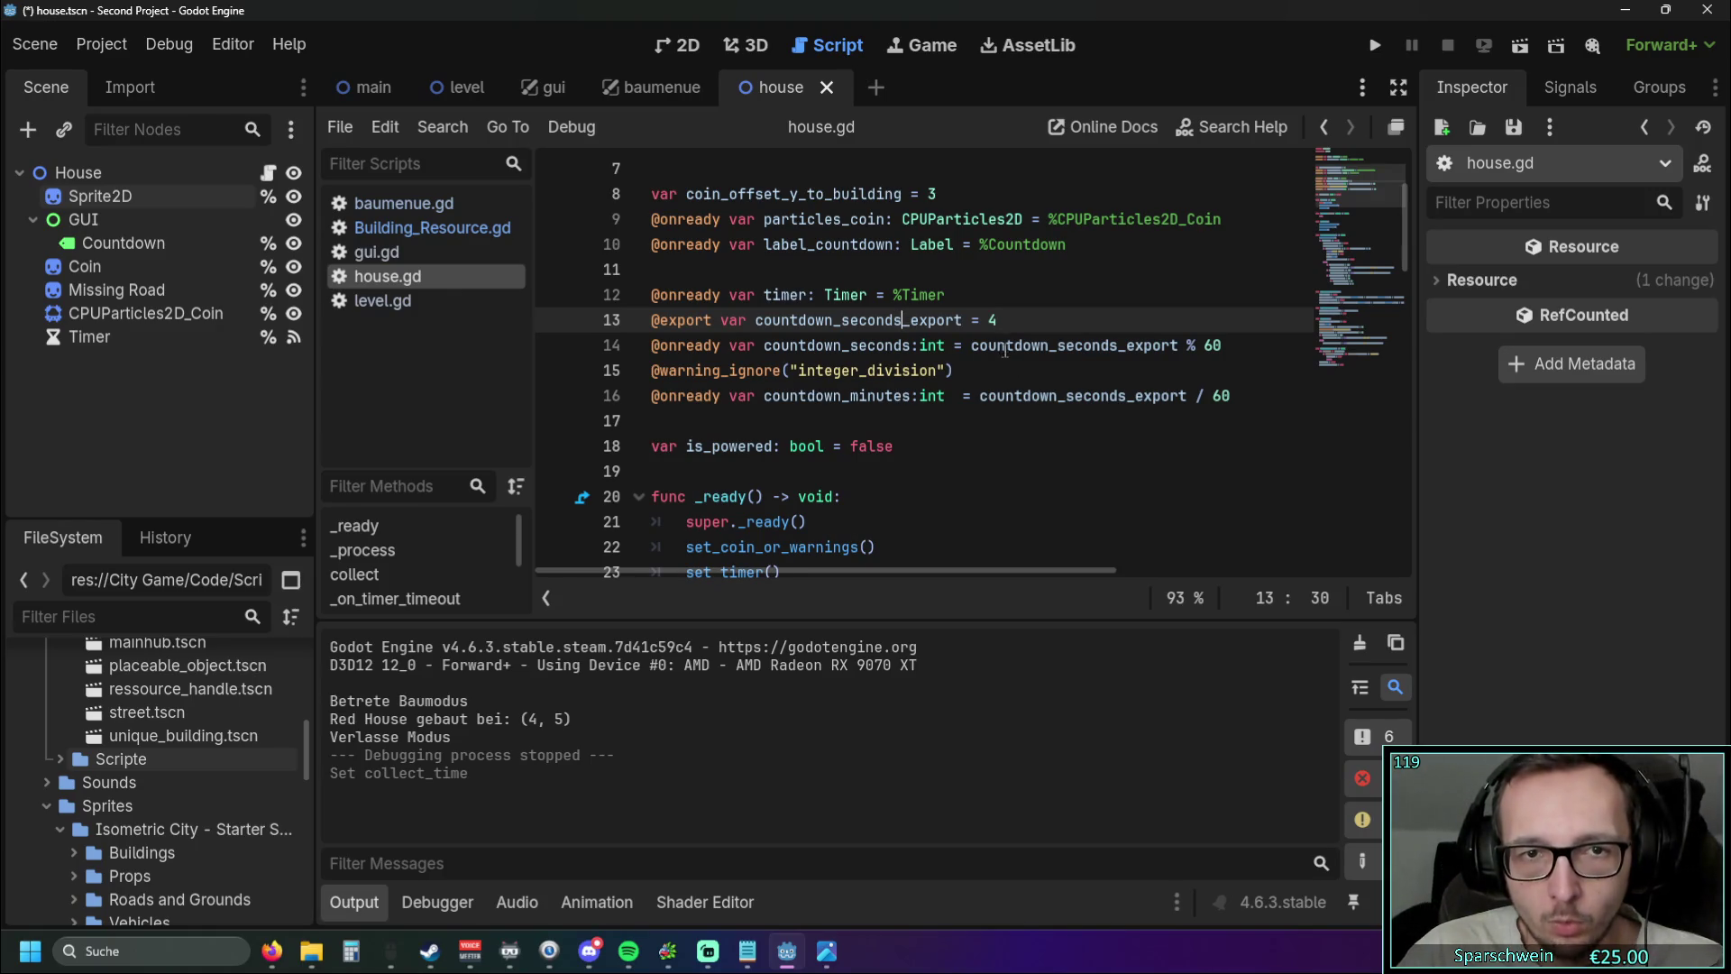
{"action": "scroll", "coordinate": [1005, 352], "scroll_direction": "down", "scroll_amount": 2}
{"action": "scroll", "coordinate": [1003, 378], "scroll_direction": "up", "scroll_amount": 3}
{"action": "scroll", "coordinate": [1001, 393], "scroll_direction": "down", "scroll_amount": 1}
{"action": "scroll", "coordinate": [1003, 394], "scroll_direction": "up", "scroll_amount": 1}
{"action": "left_click_drag", "start_coordinate": [997, 395], "coordinate": [986, 395]}
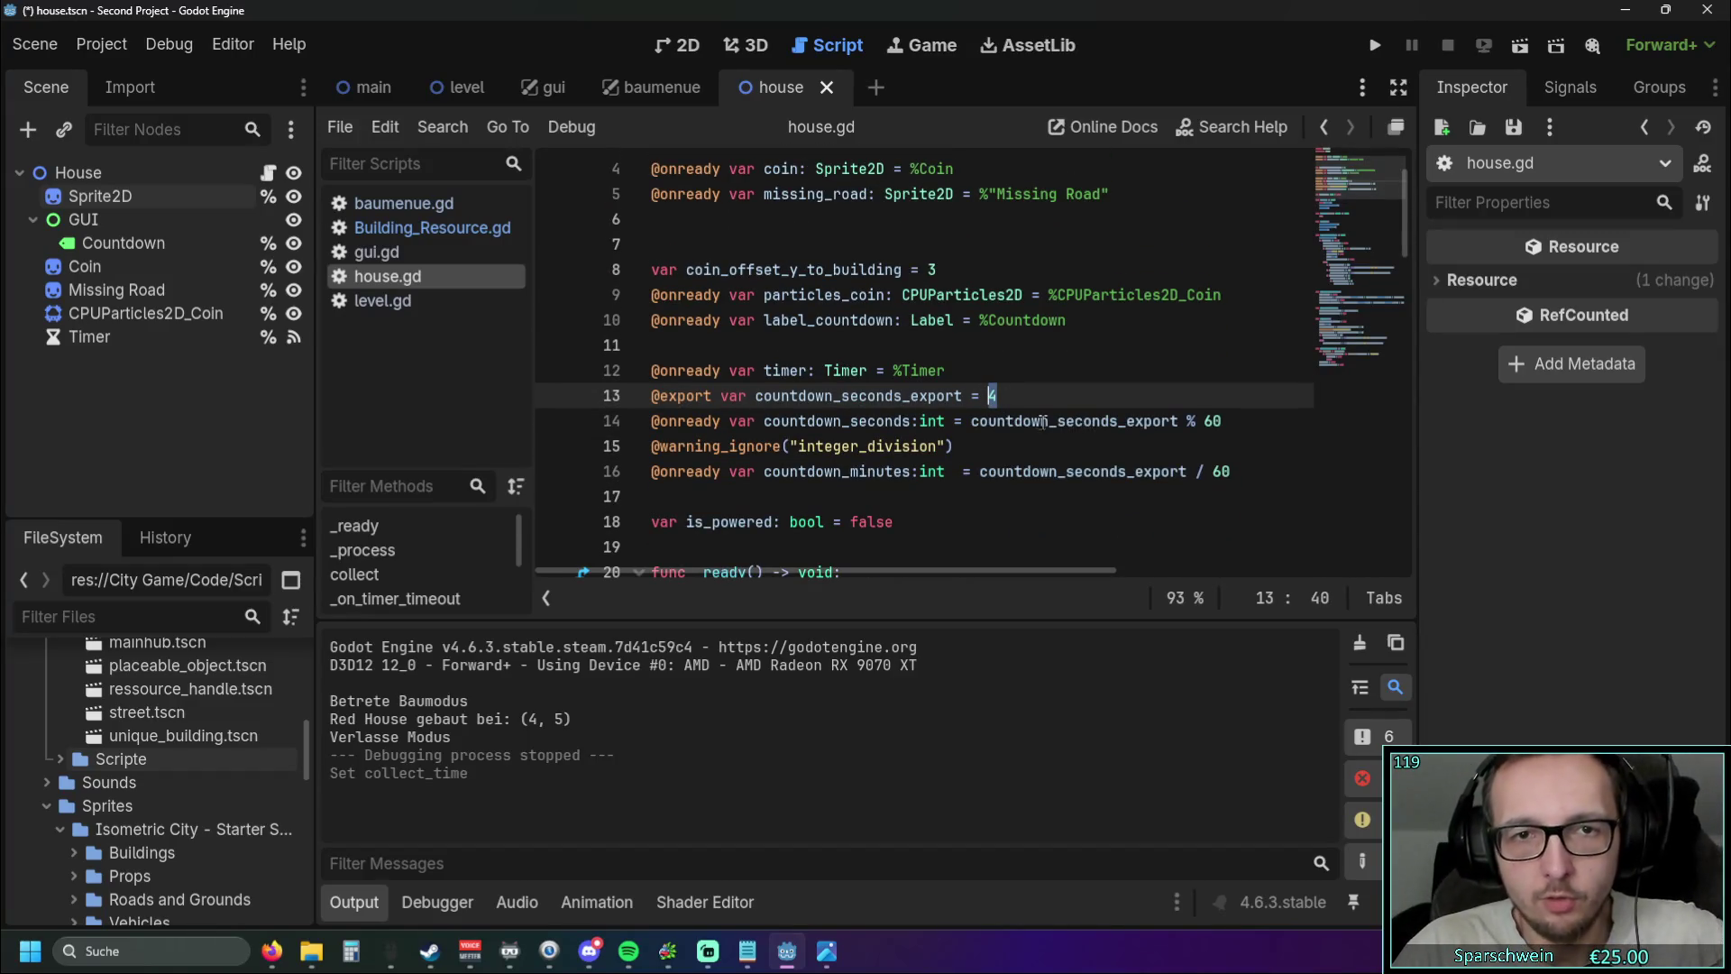
{"action": "scroll", "coordinate": [992, 496], "scroll_direction": "down", "scroll_amount": 8}
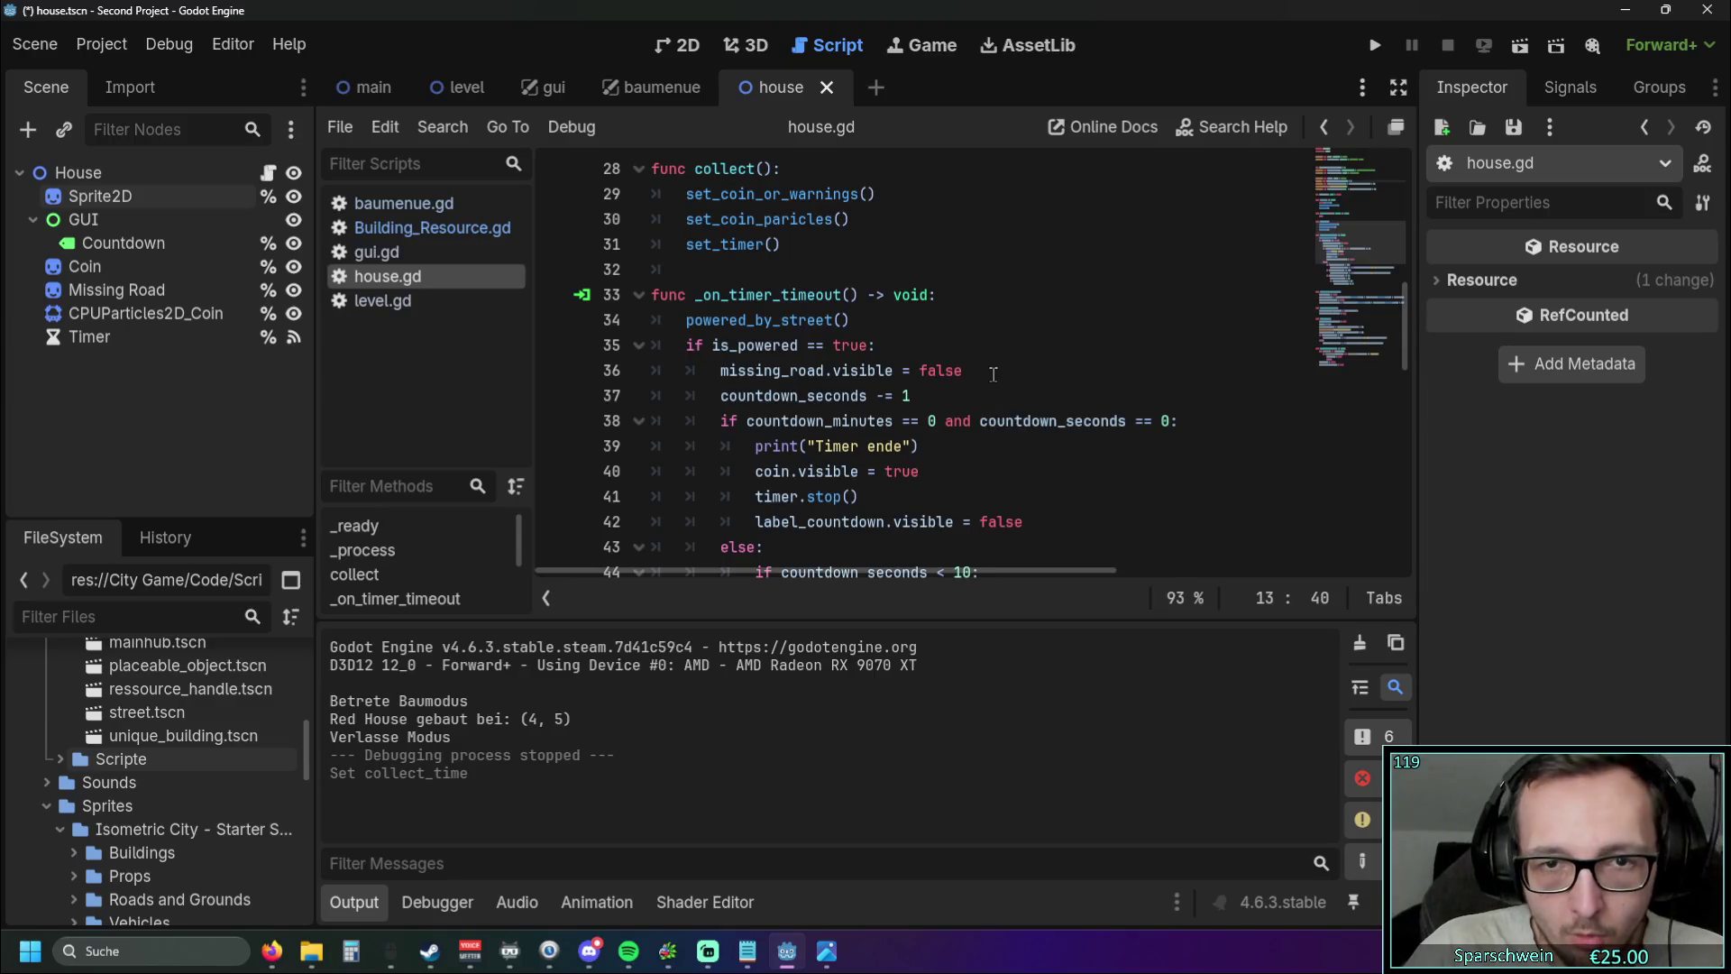
{"action": "scroll", "coordinate": [993, 375], "scroll_direction": "down", "scroll_amount": 4}
{"action": "scroll", "coordinate": [988, 361], "scroll_direction": "up", "scroll_amount": 11}
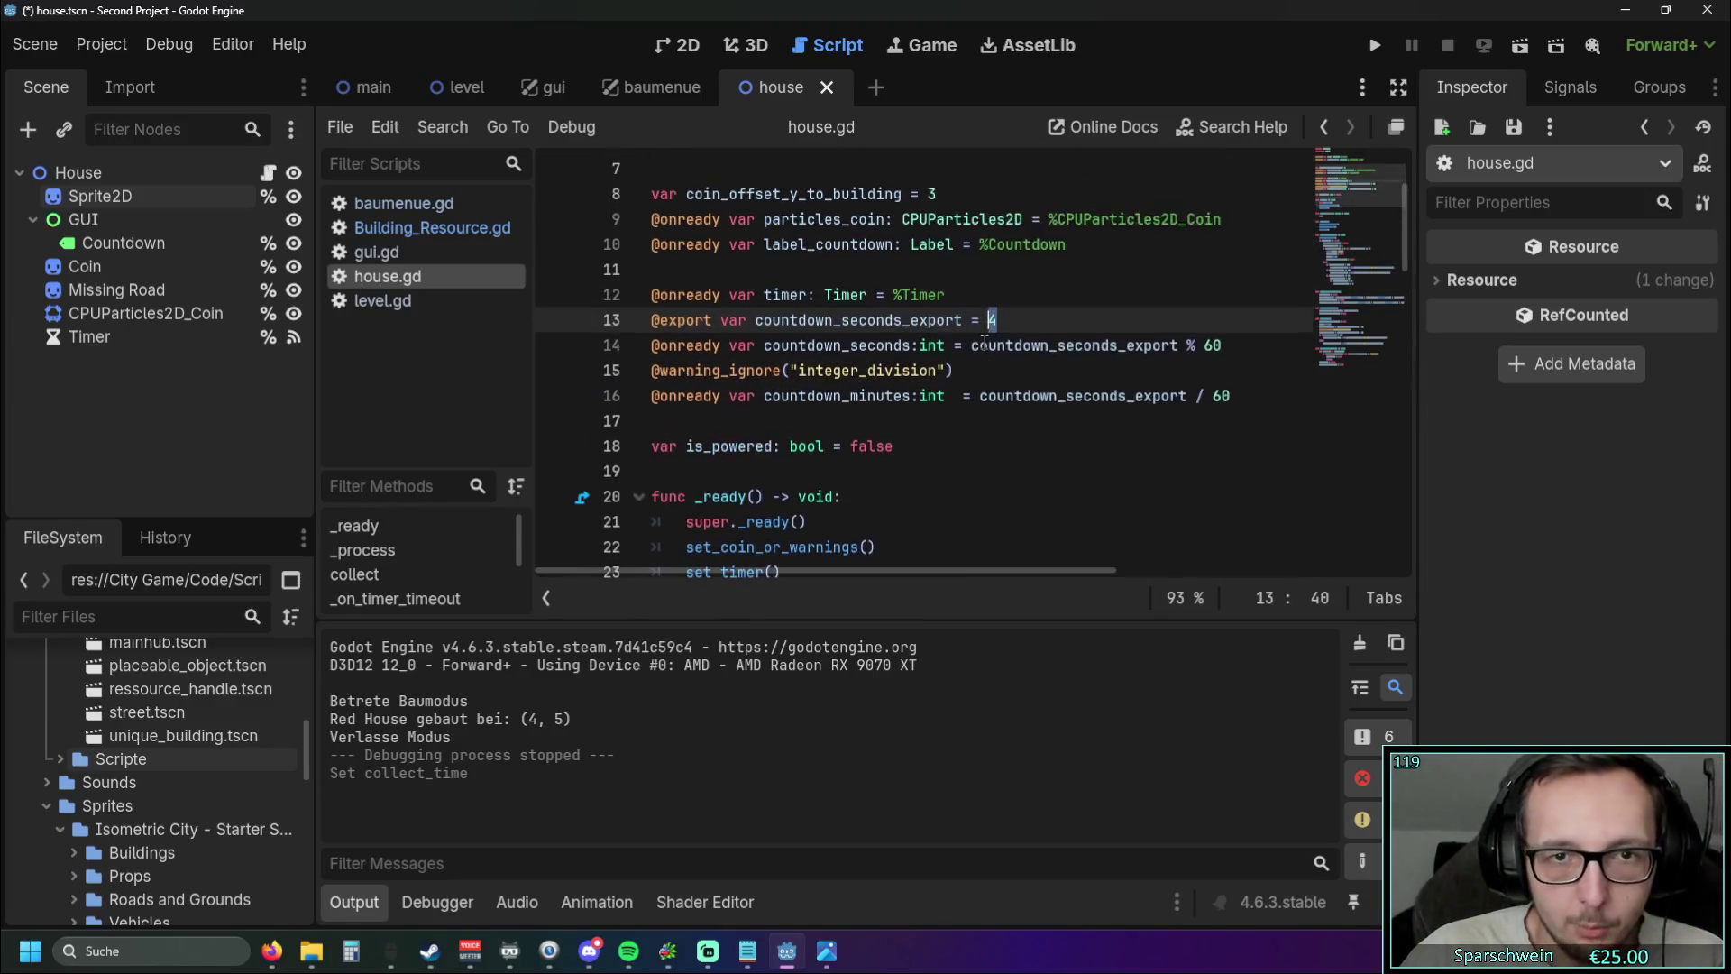
{"action": "scroll", "coordinate": [985, 342], "scroll_direction": "up", "scroll_amount": 2}
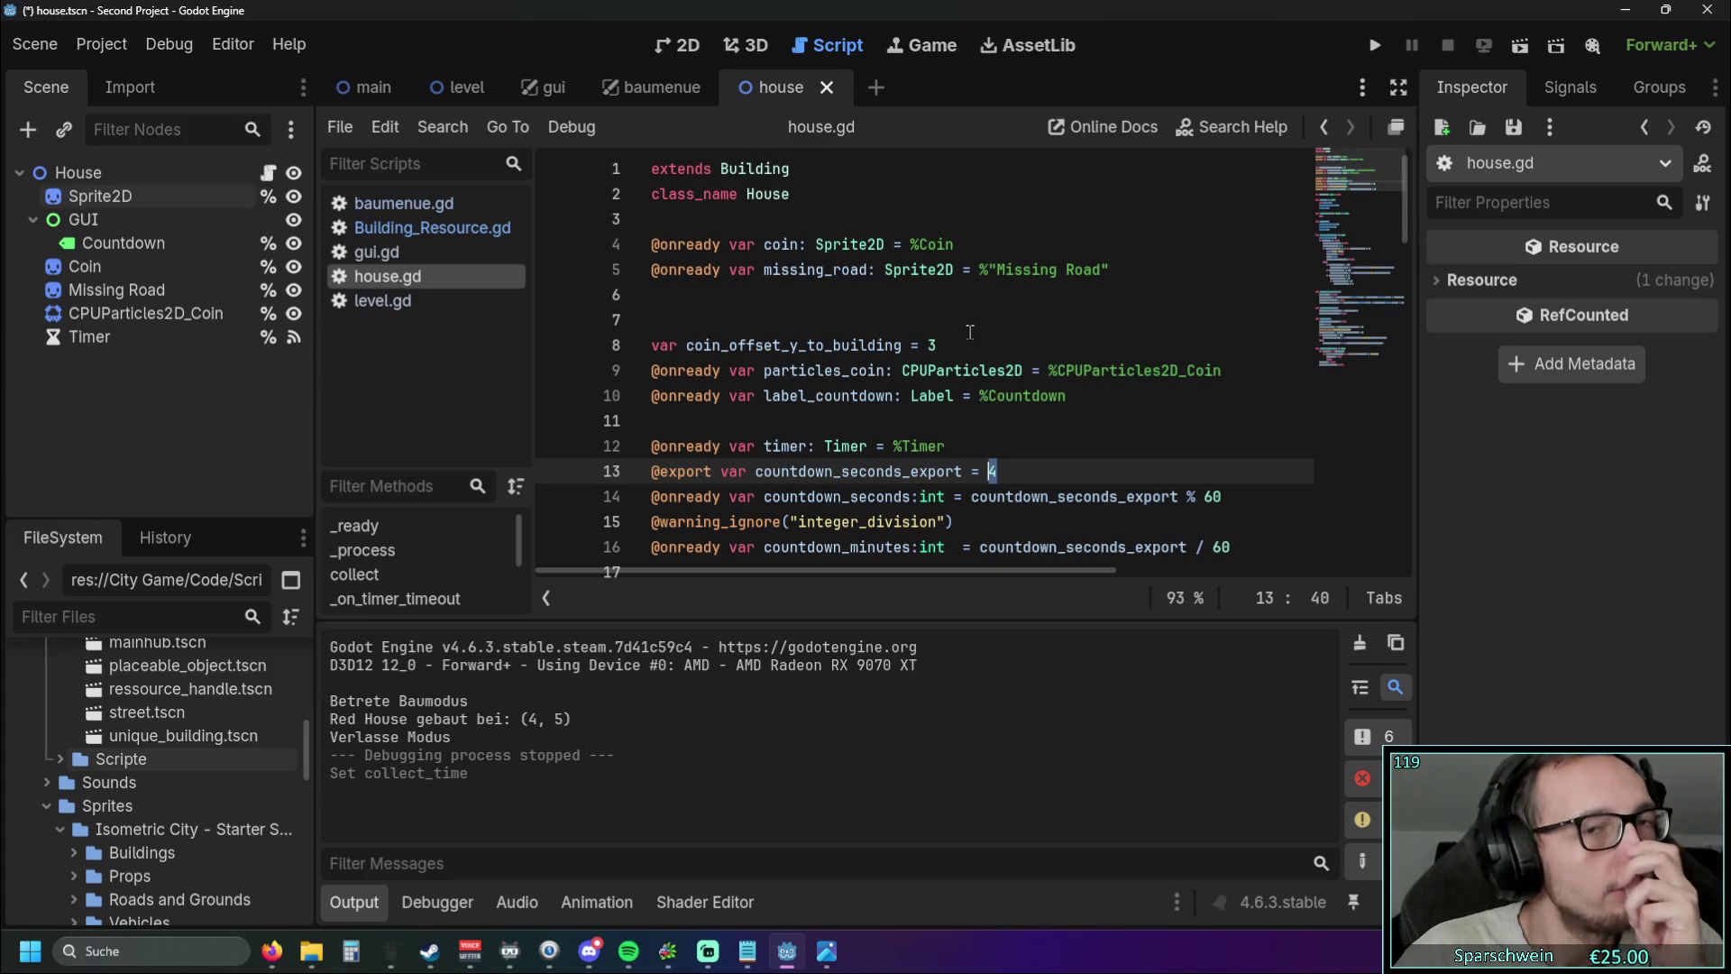
{"action": "scroll", "coordinate": [950, 332], "scroll_direction": "down", "scroll_amount": 1}
{"action": "left_click", "coordinate": [956, 341]}
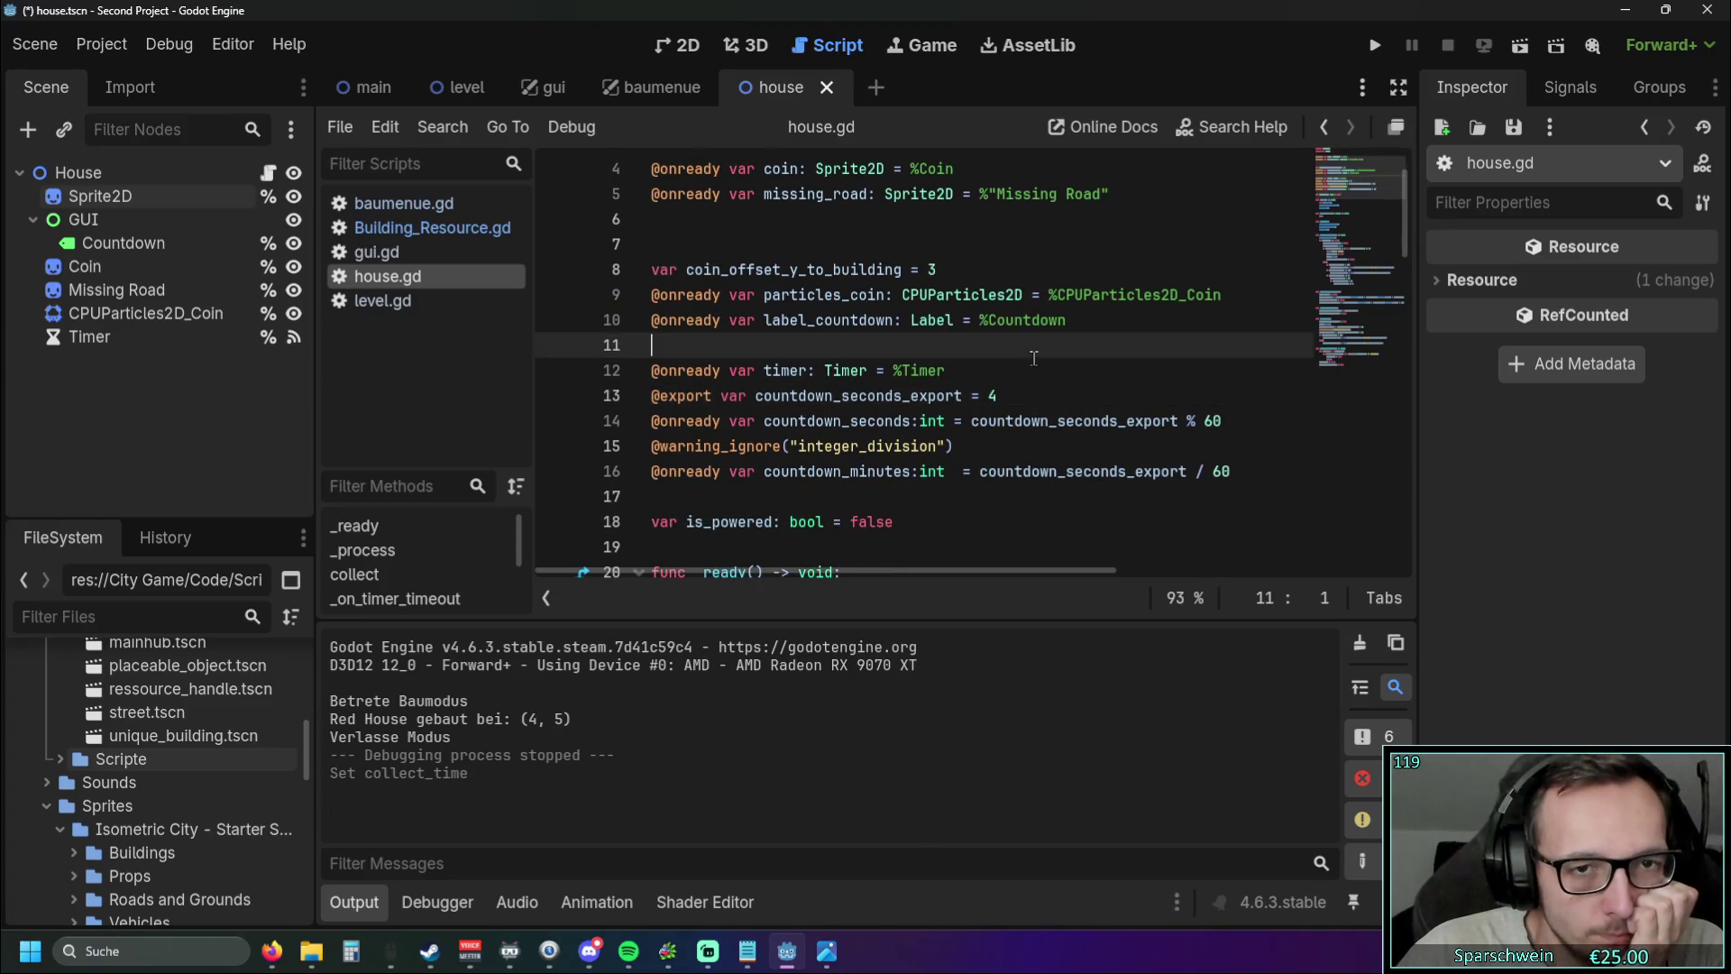
{"action": "left_click", "coordinate": [971, 368]}
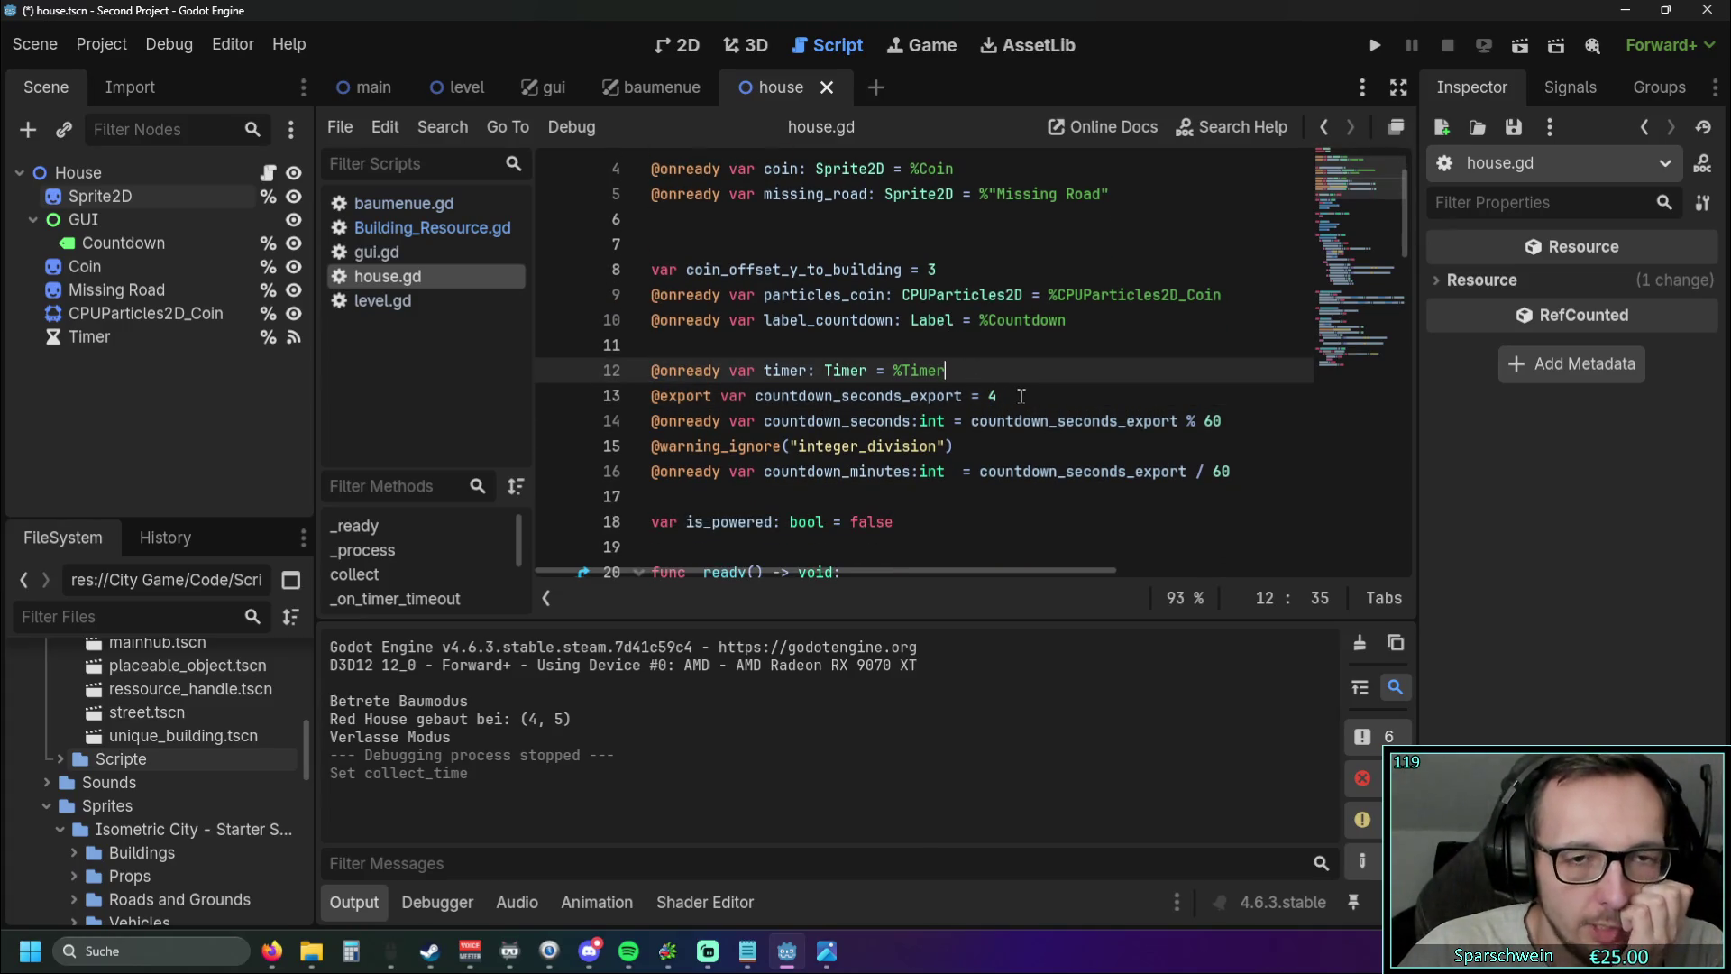
- Select the countdown_seconds_export name, then open ressource_handle.tscn
{"action": "scroll", "coordinate": [1010, 388], "scroll_direction": "down", "scroll_amount": 3}
{"action": "scroll", "coordinate": [1001, 386], "scroll_direction": "up", "scroll_amount": 4}
{"action": "scroll", "coordinate": [992, 383], "scroll_direction": "down", "scroll_amount": 1}
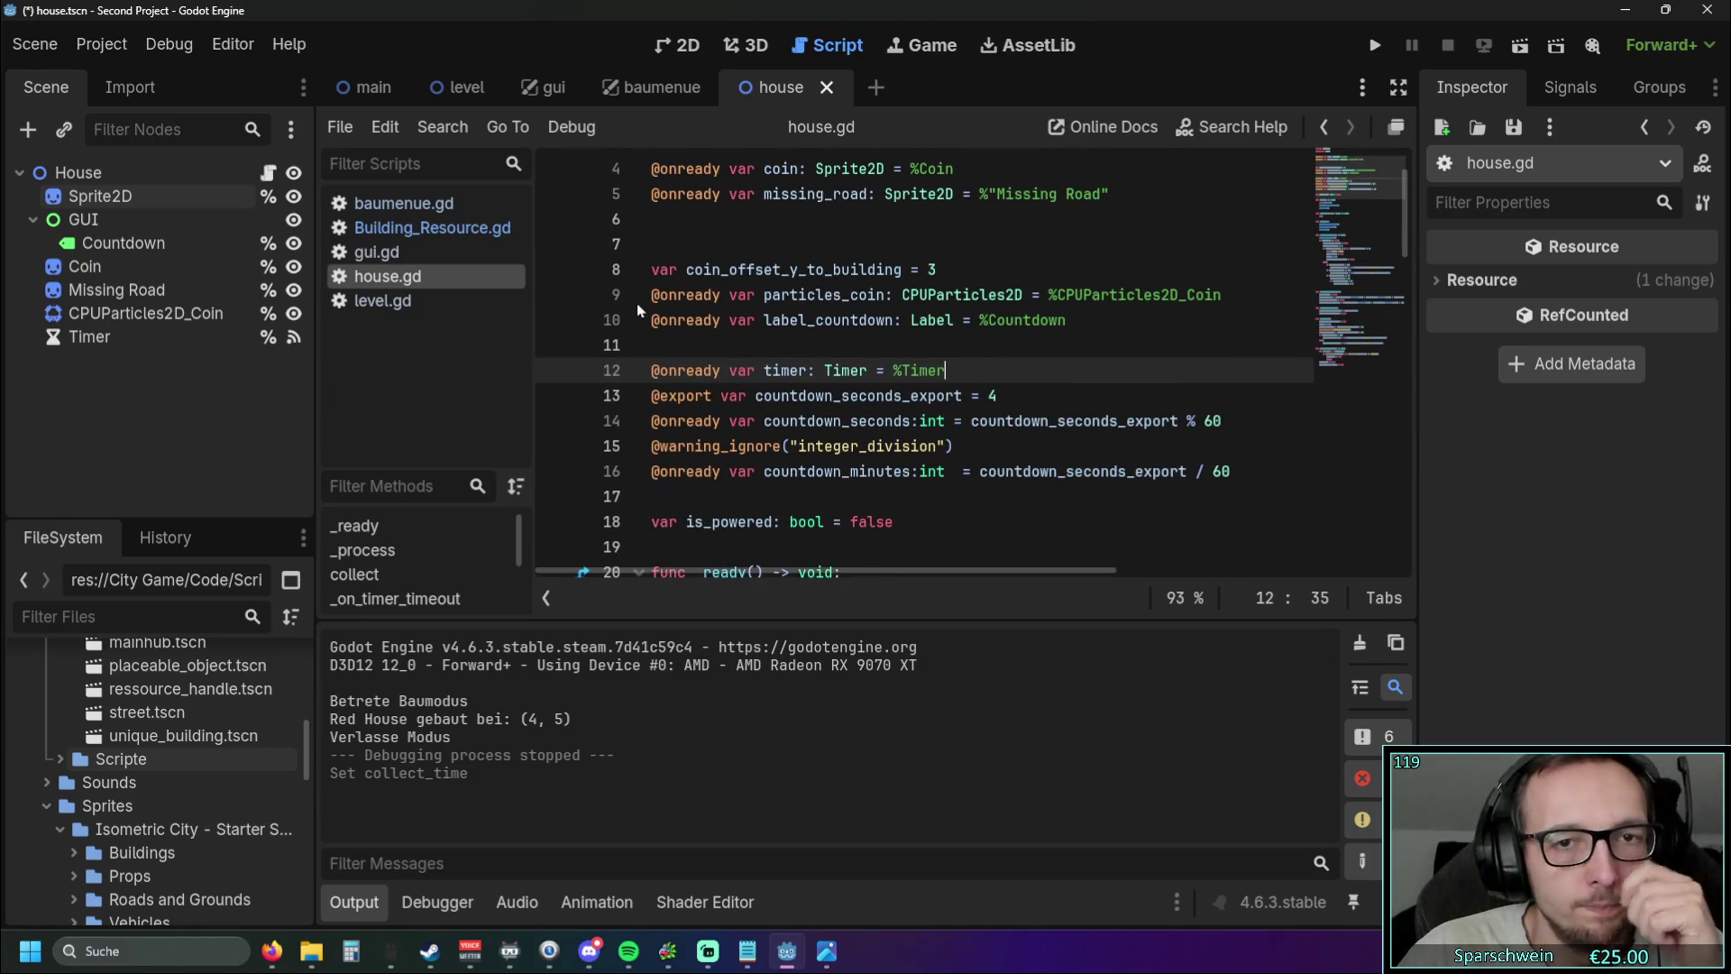
{"action": "left_click_drag", "start_coordinate": [753, 399], "coordinate": [962, 397]}
{"action": "left_click", "coordinate": [1013, 385]}
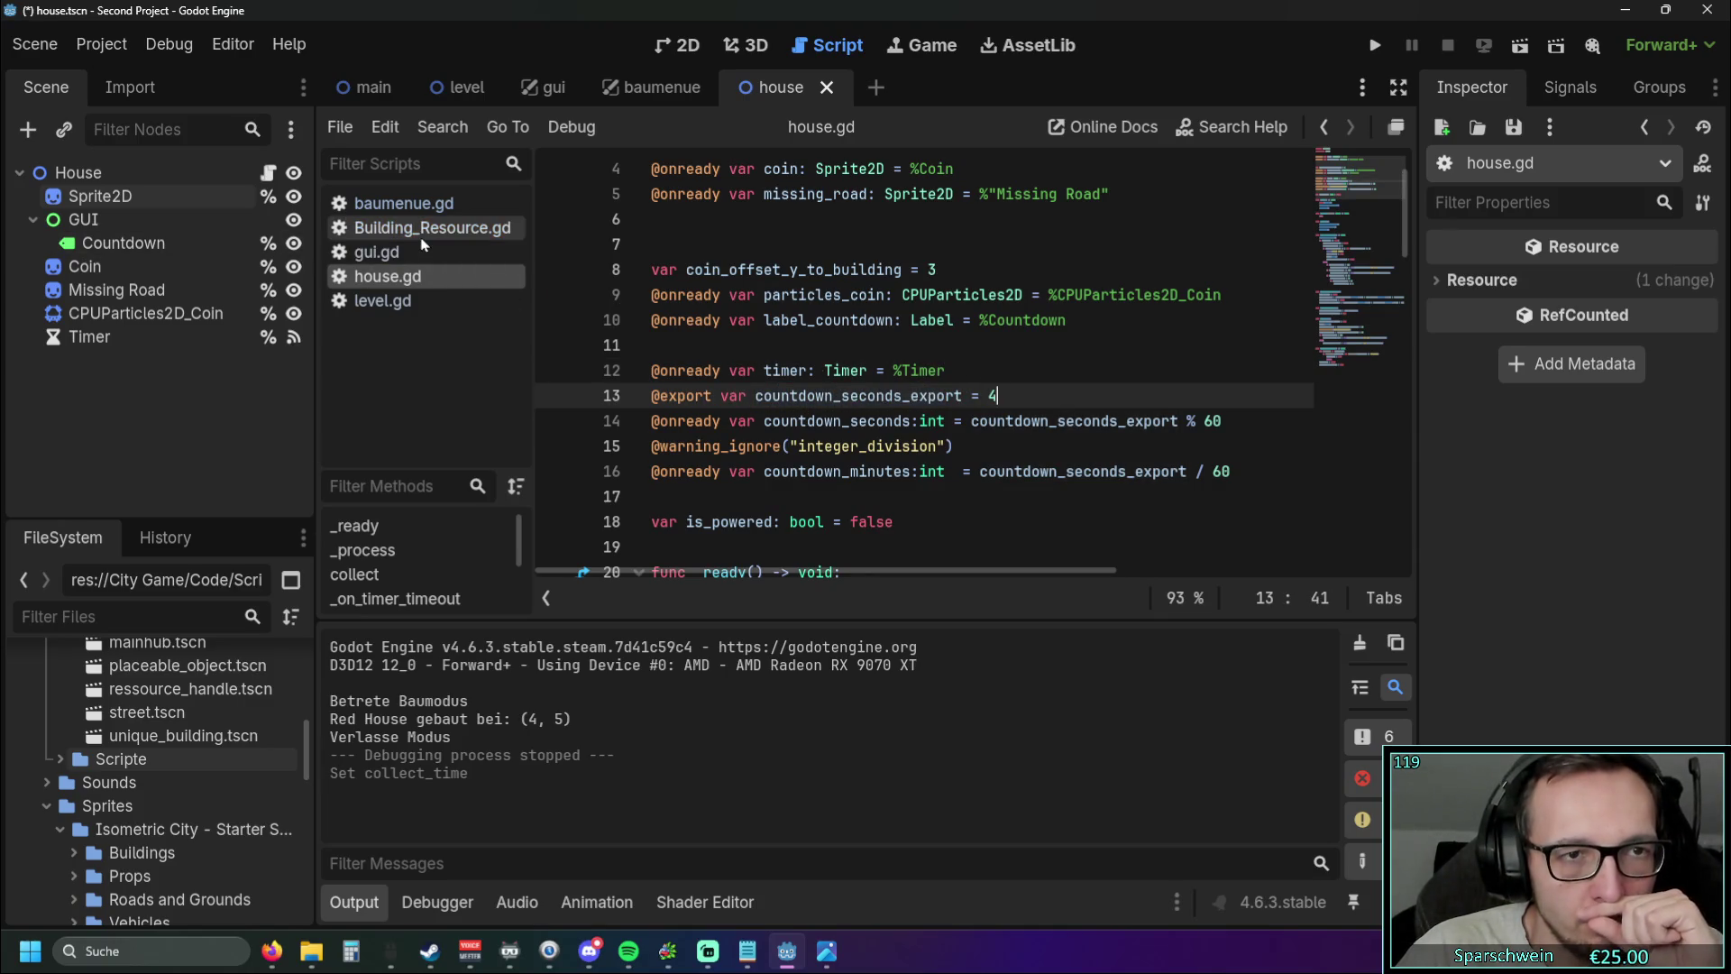
{"action": "scroll", "coordinate": [216, 794], "scroll_direction": "up", "scroll_amount": 3}
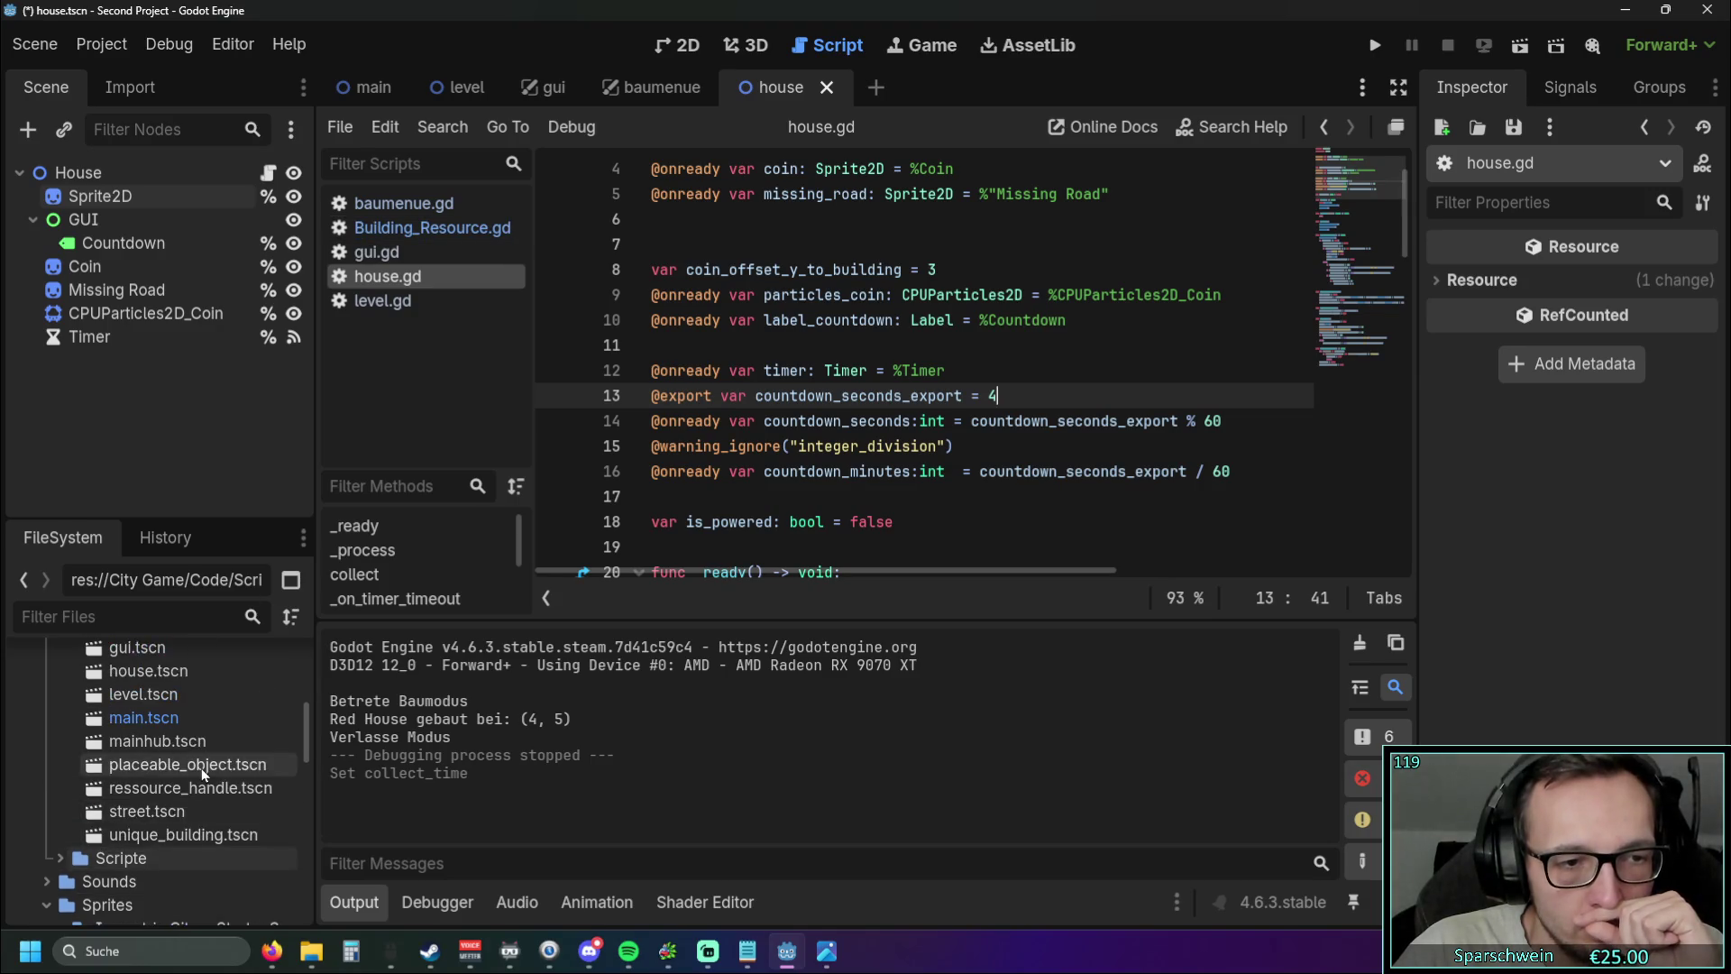
{"action": "double_click", "coordinate": [212, 821]}
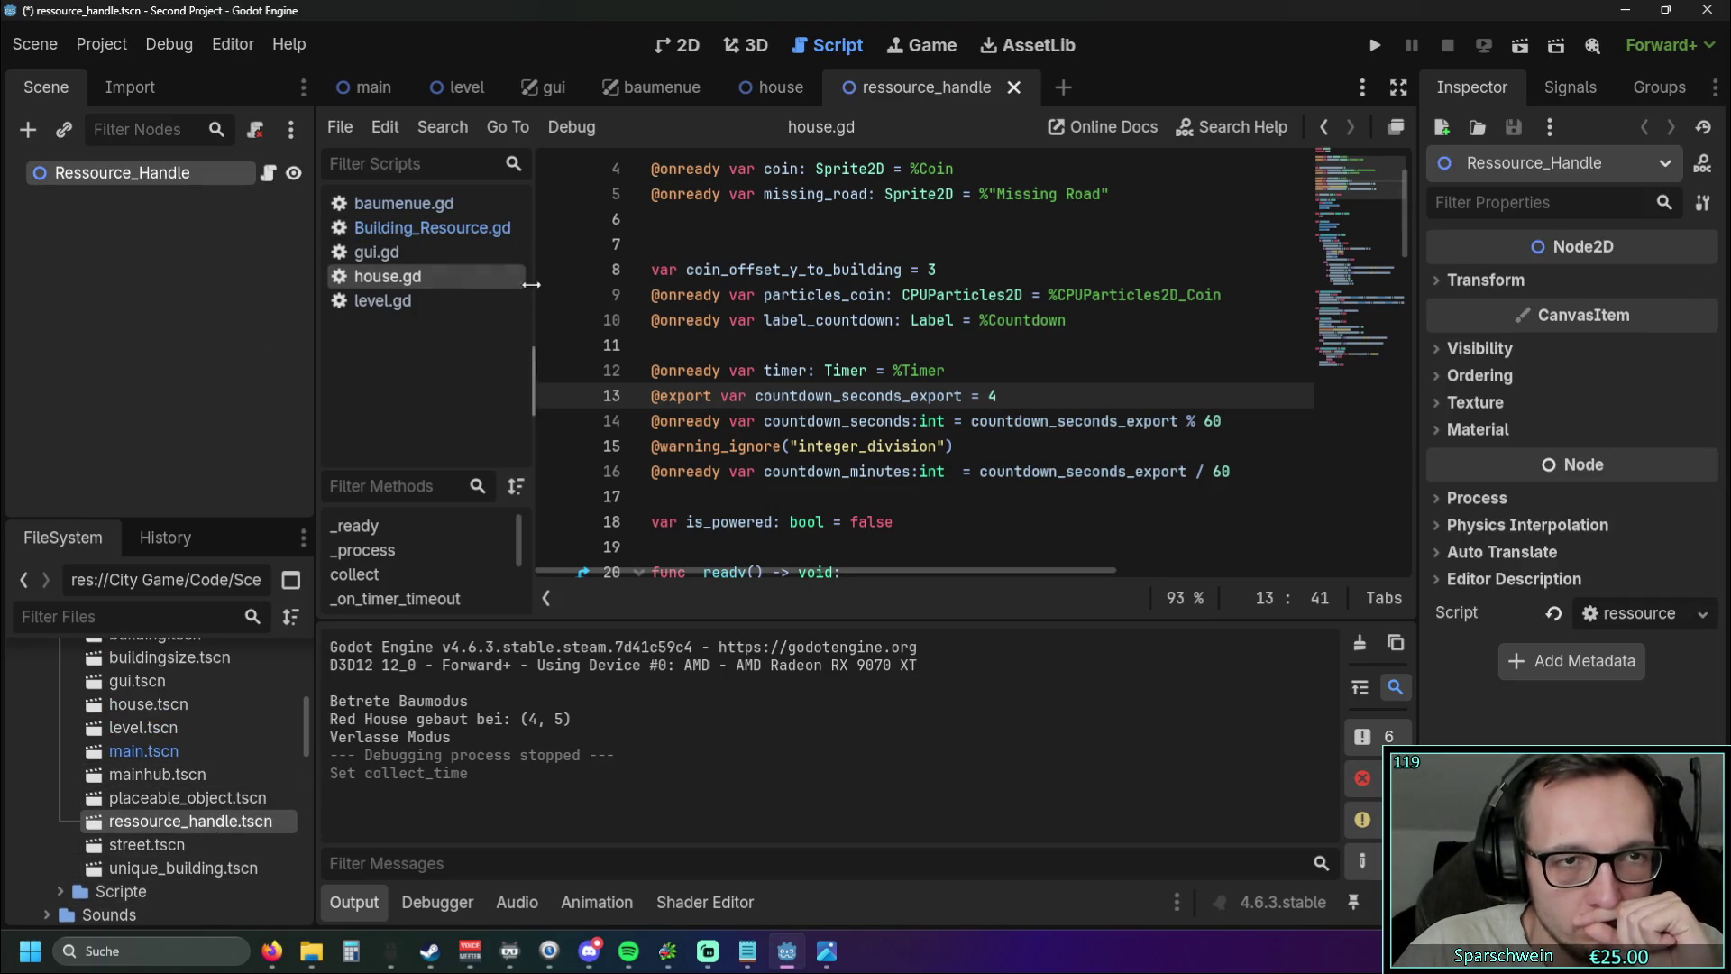
- Open ressource_handle.gd and scroll to its top
{"action": "left_click", "coordinate": [268, 172]}
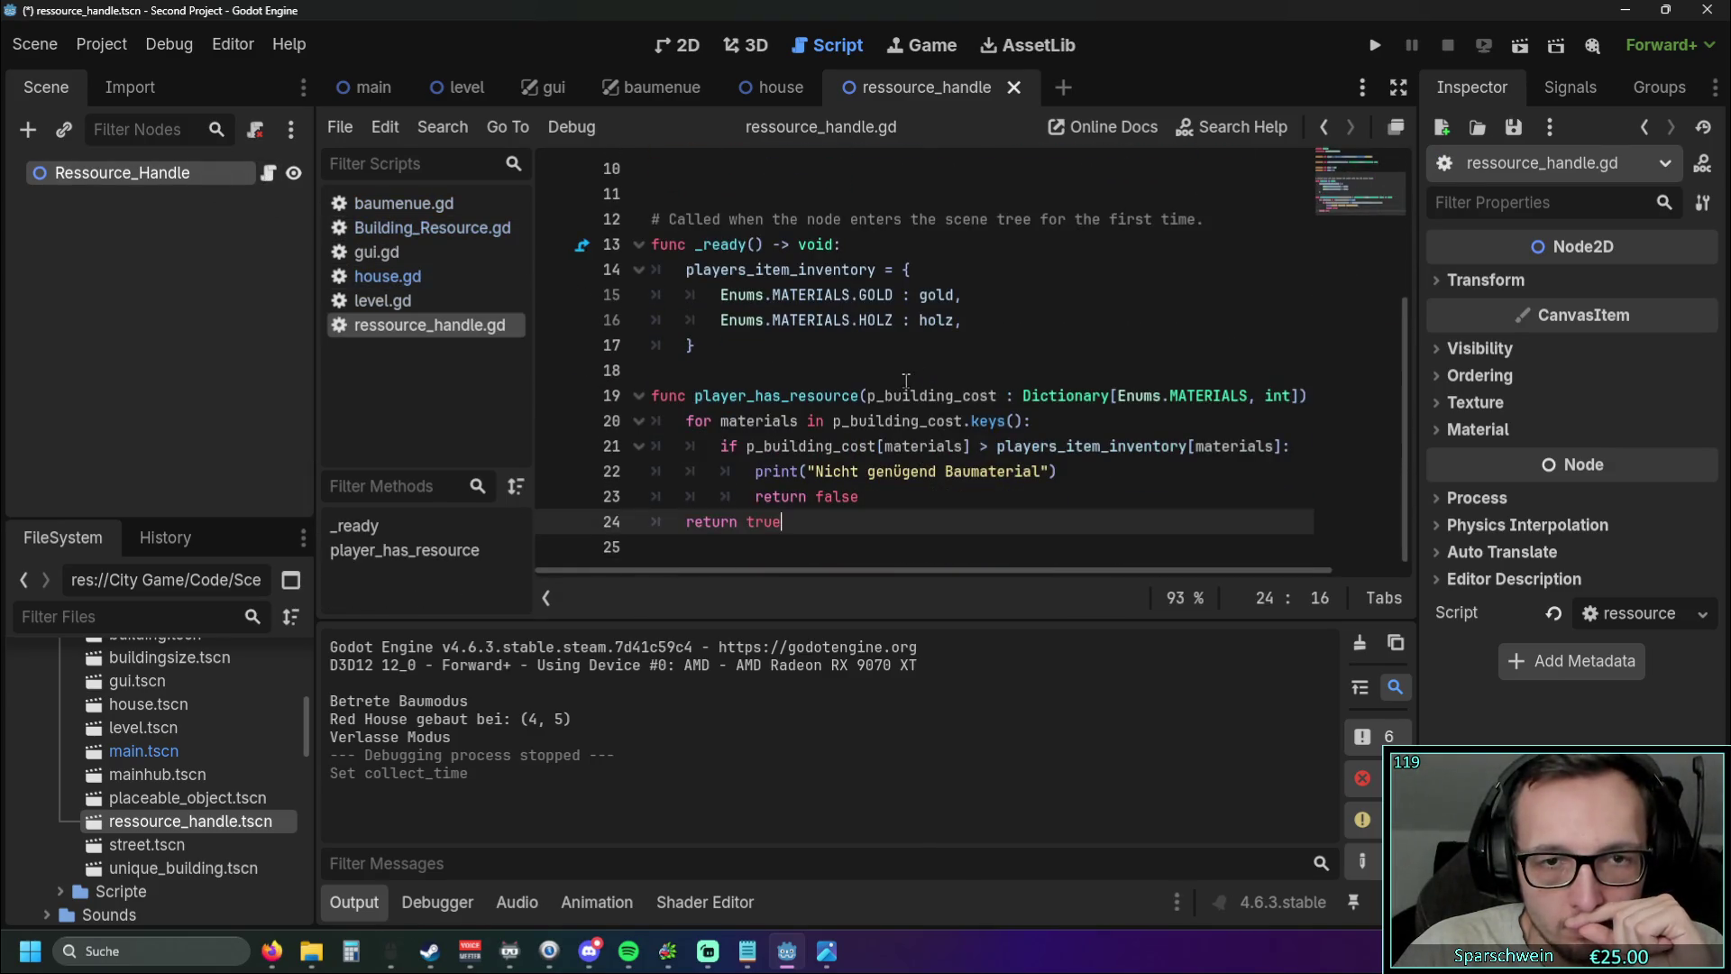
{"action": "scroll", "coordinate": [904, 379], "scroll_direction": "up", "scroll_amount": 3}
{"action": "scroll", "coordinate": [905, 379], "scroll_direction": "down", "scroll_amount": 3}
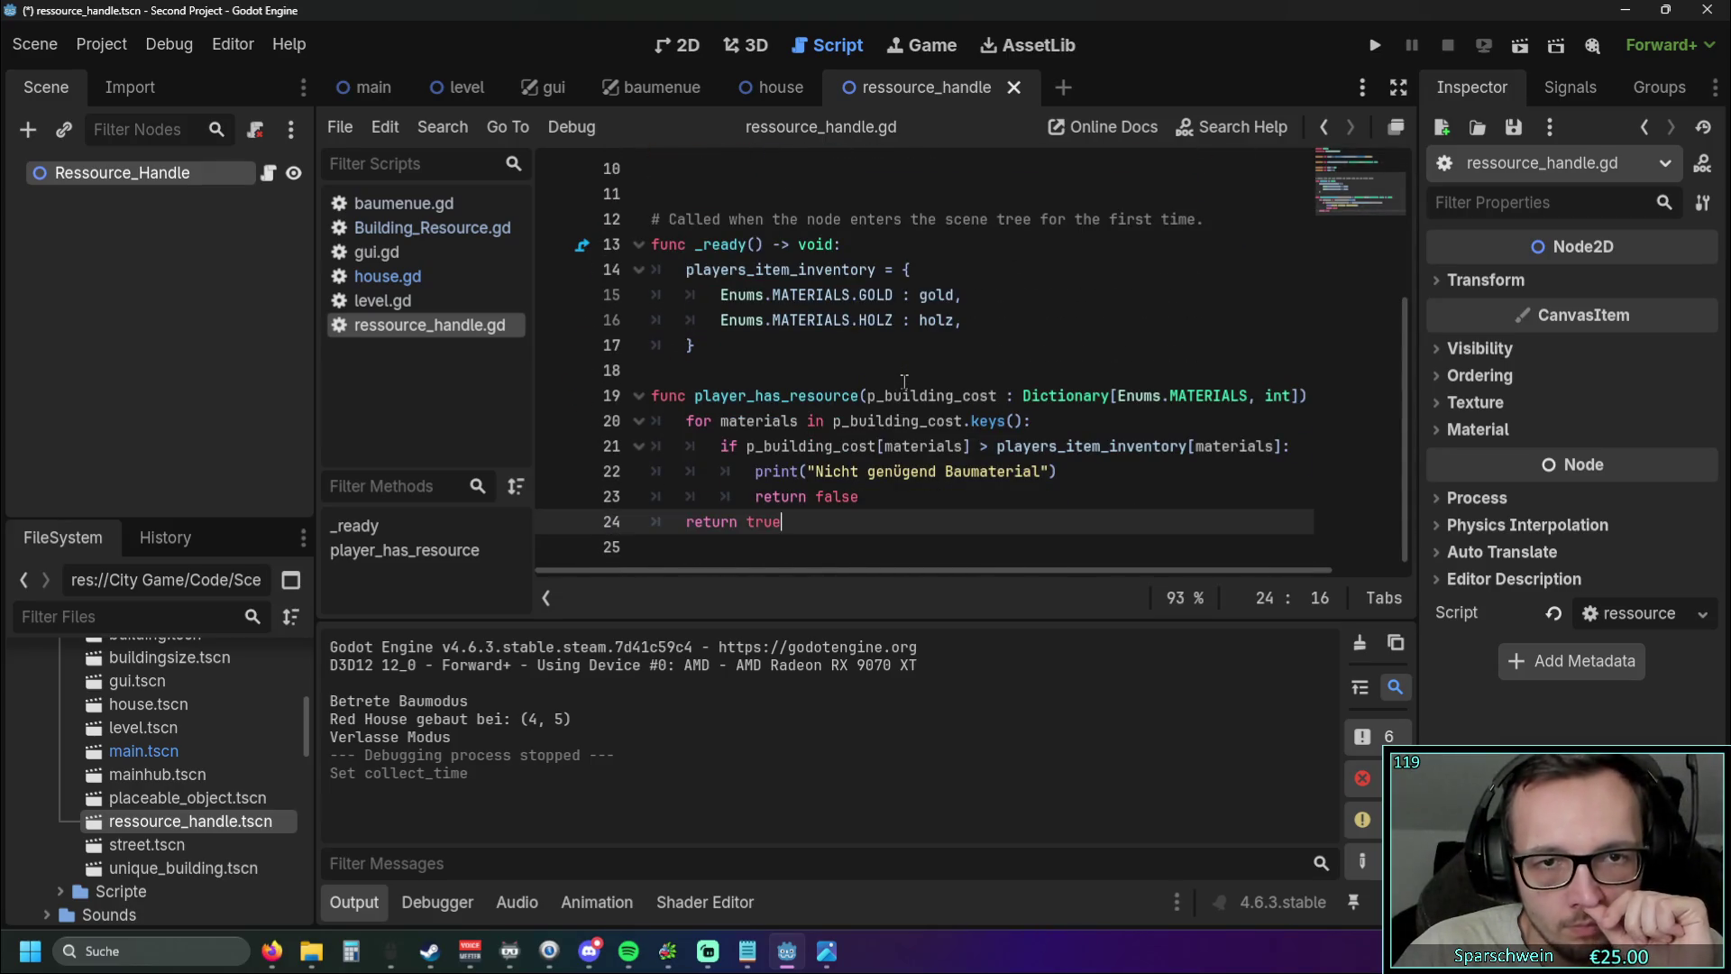
{"action": "scroll", "coordinate": [904, 381], "scroll_direction": "up", "scroll_amount": 3}
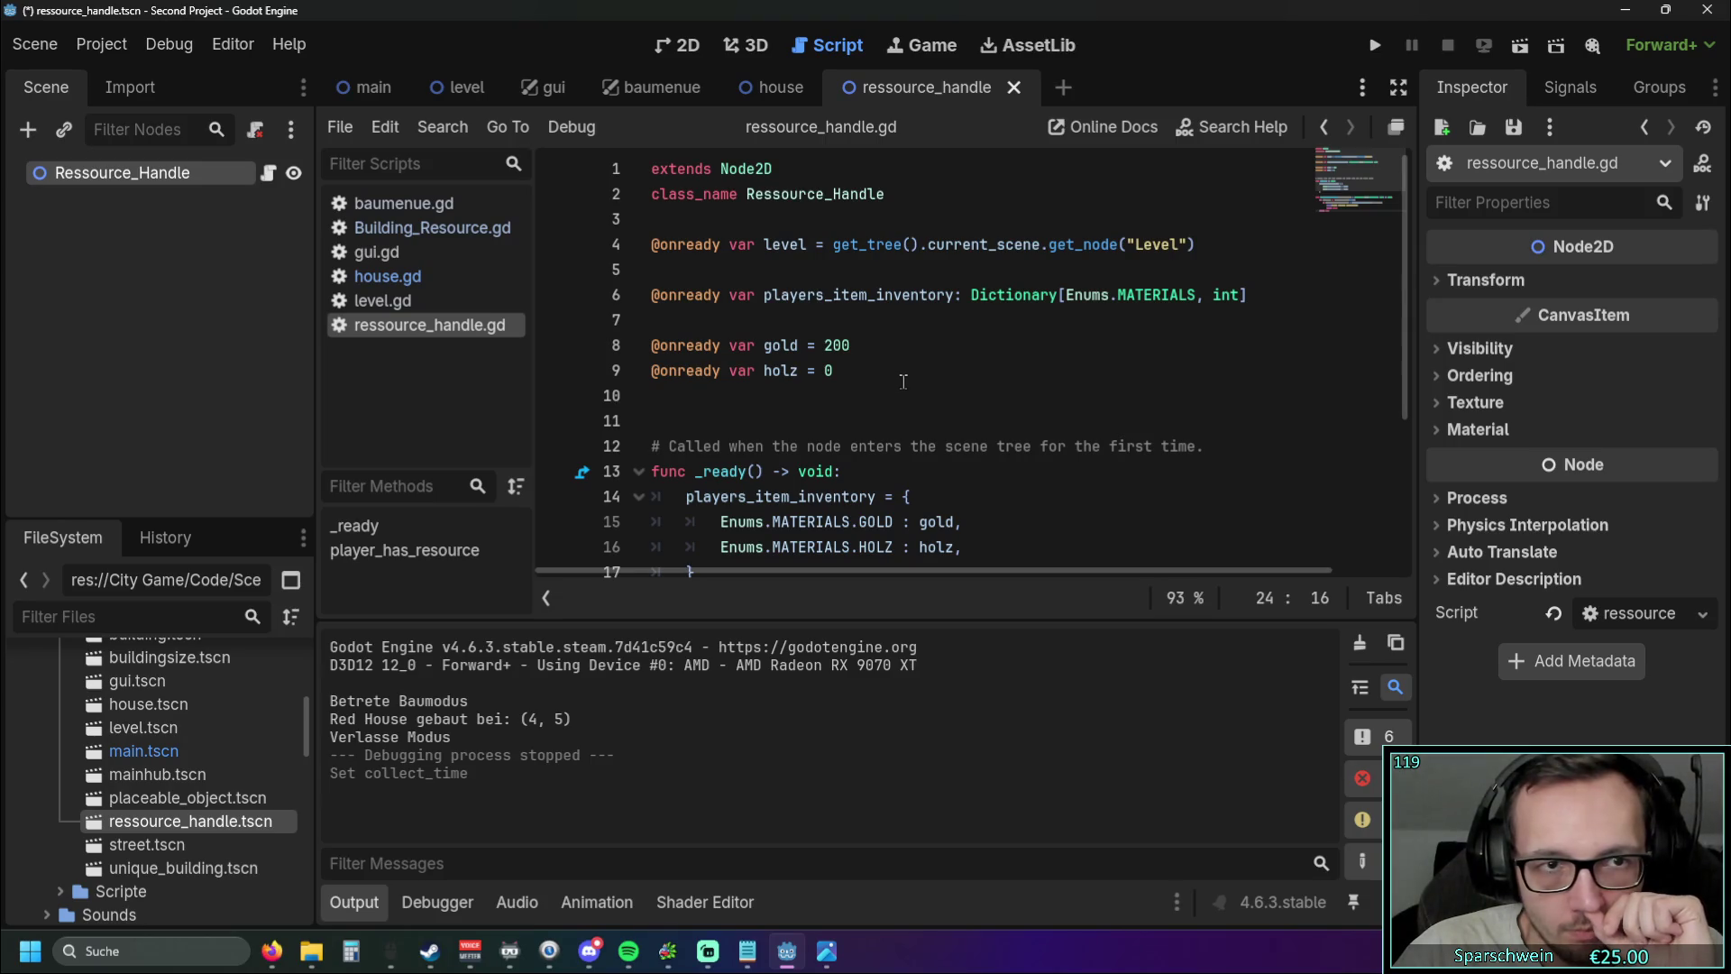
- Close the ressource_handle scene and open placeable_object.tscn
{"action": "left_click", "coordinate": [1014, 88]}
{"action": "right_click", "coordinate": [388, 326]}
{"action": "key", "text": "Escape"}
{"action": "double_click", "coordinate": [174, 801]}
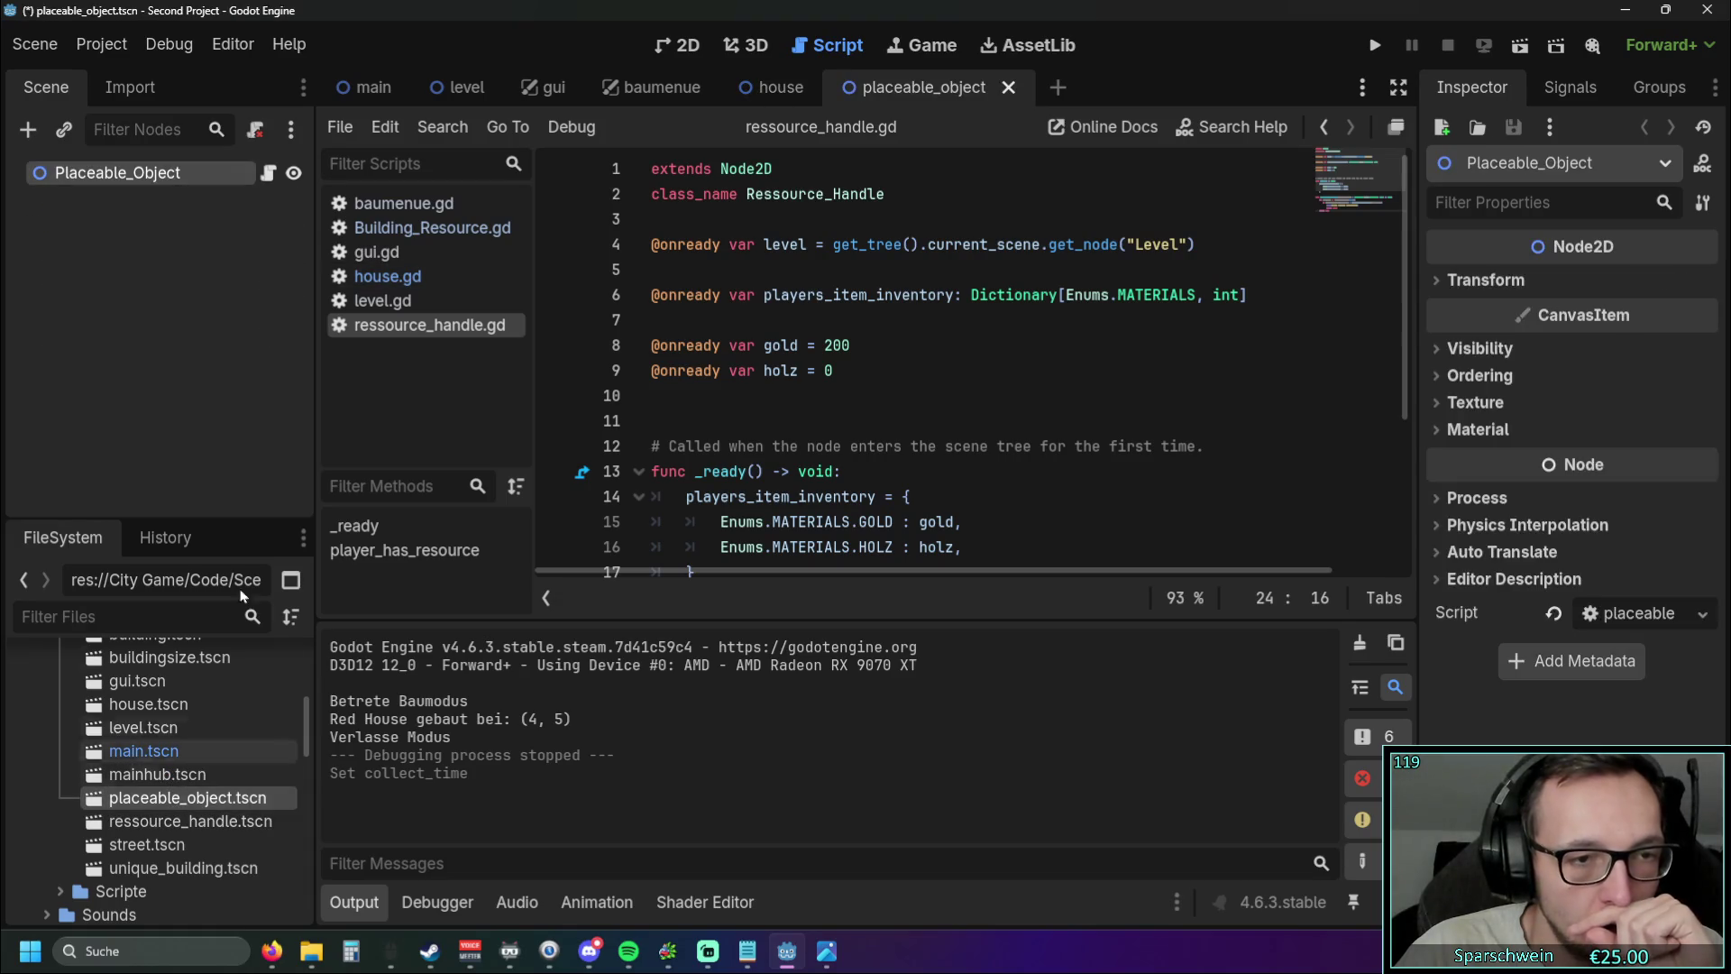
- Open placeable_object.gd and close the ressource_handle.gd script
{"action": "left_click", "coordinate": [267, 172]}
{"action": "scroll", "coordinate": [780, 371], "scroll_direction": "down", "scroll_amount": 4}
{"action": "scroll", "coordinate": [779, 371], "scroll_direction": "up", "scroll_amount": 3}
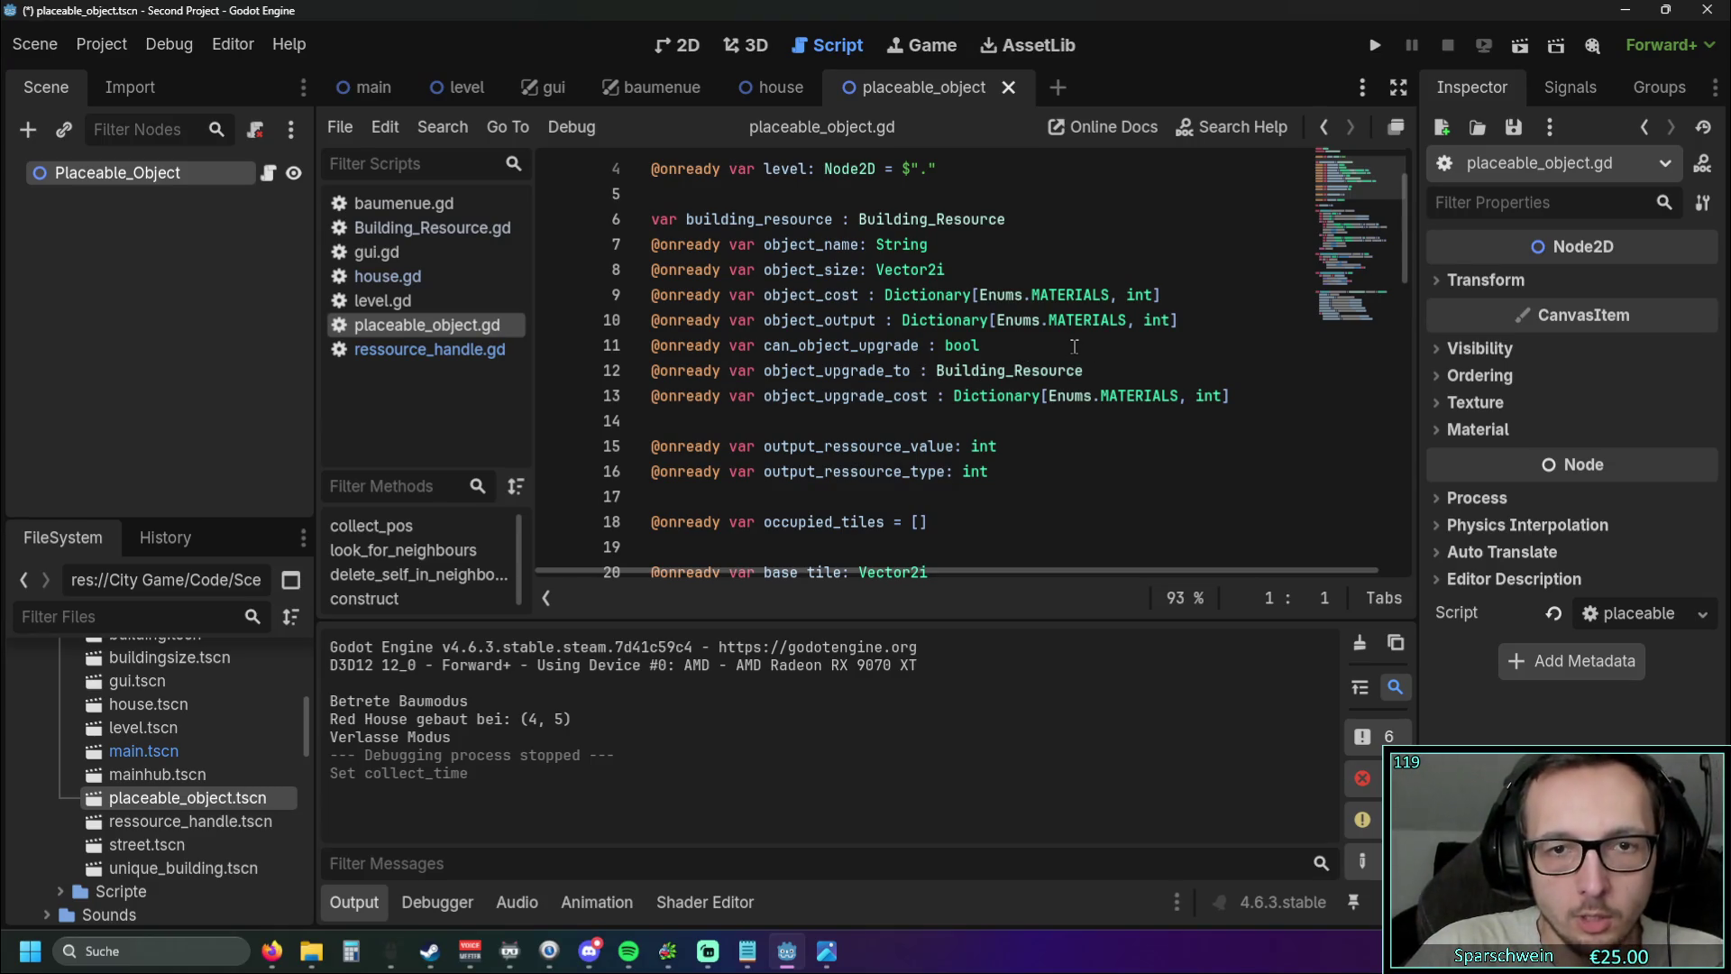
{"action": "left_click", "coordinate": [424, 350]}
{"action": "right_click", "coordinate": [423, 352]}
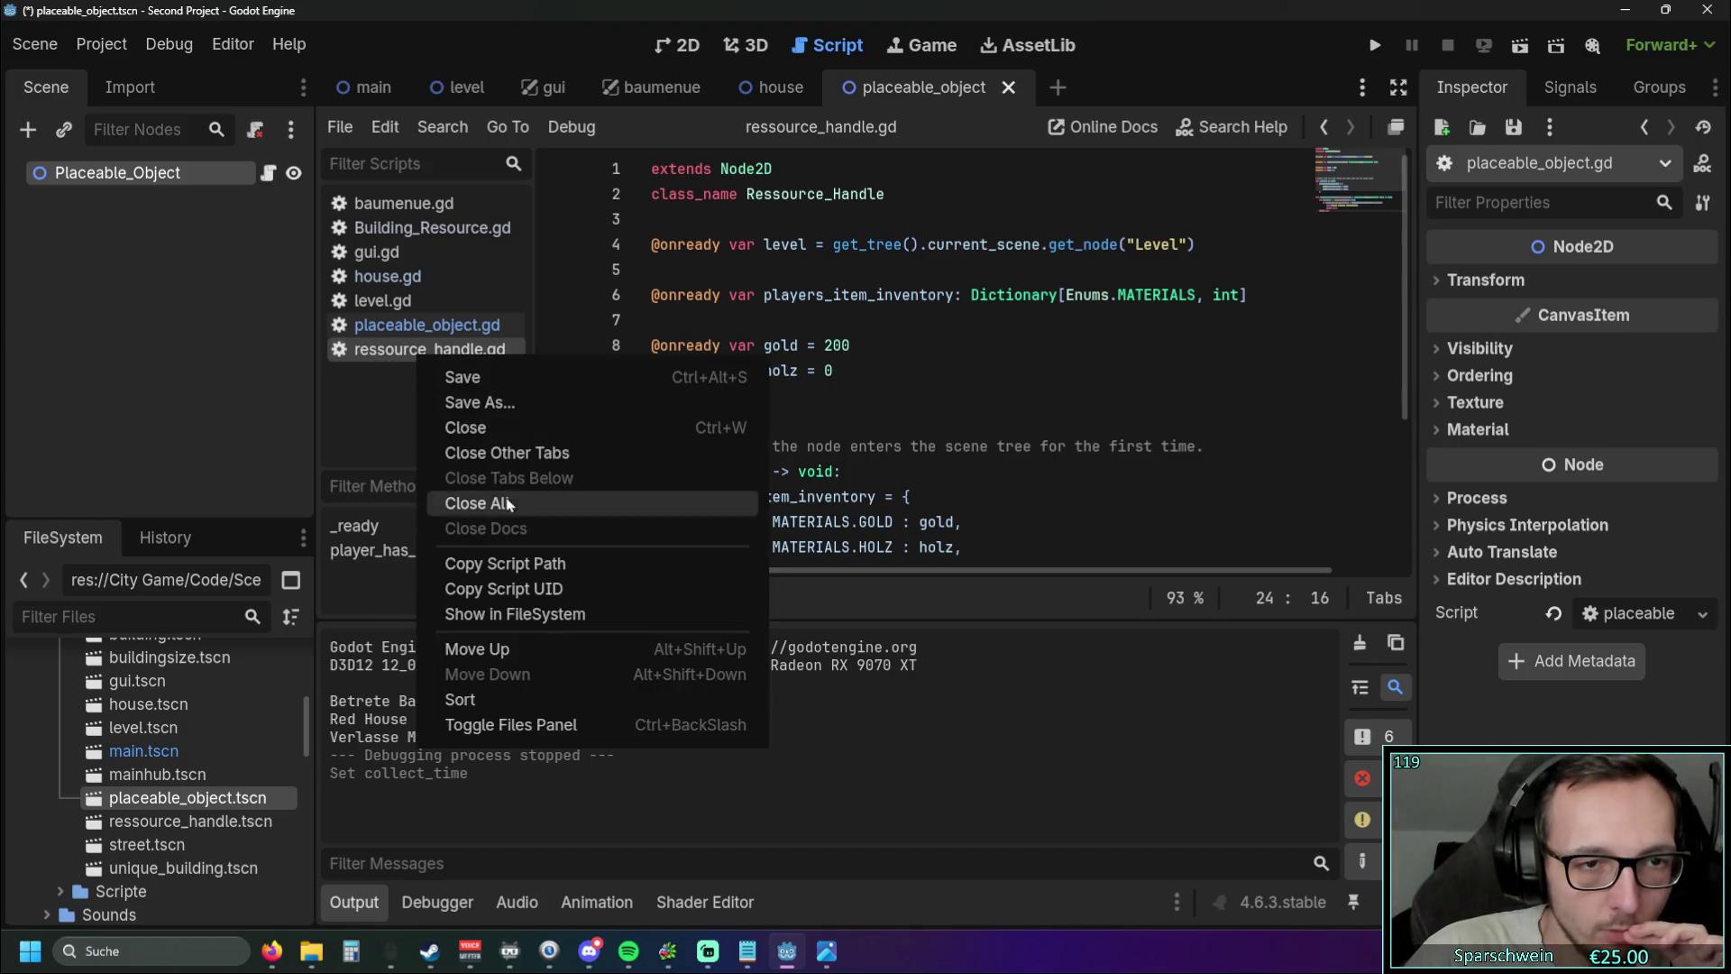
{"action": "left_click", "coordinate": [478, 428]}
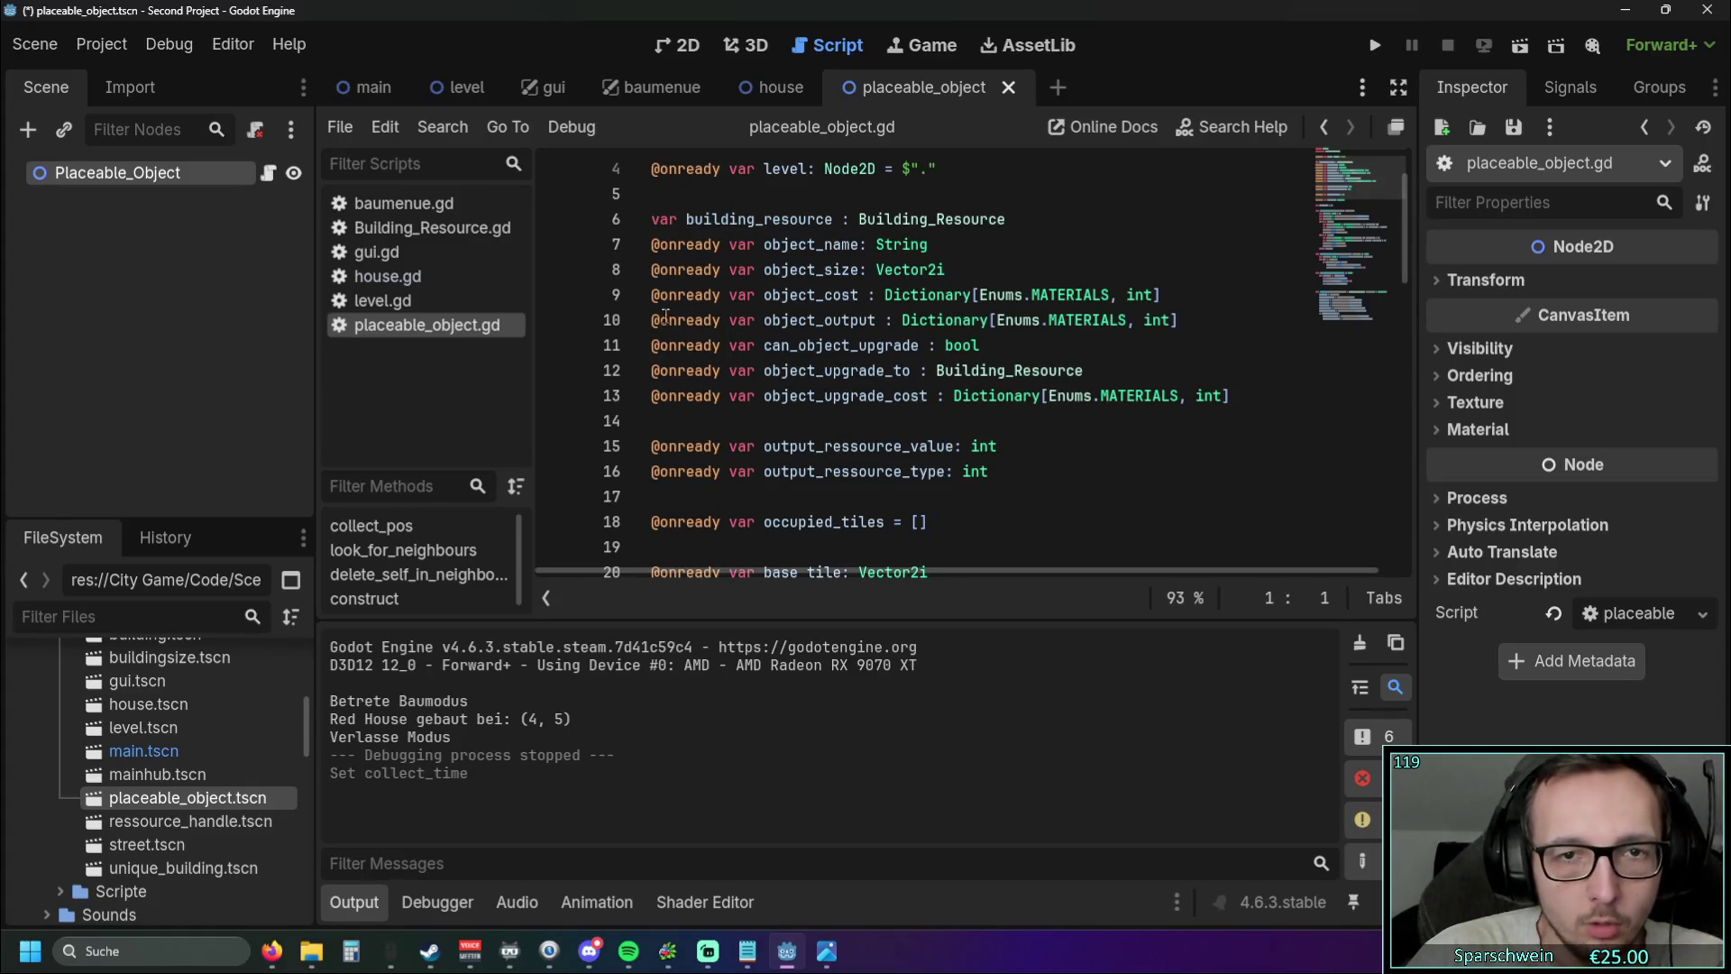
- Compare baumenue.gd, Building_Resource.gd fields and placeable_object.gd
{"action": "left_click", "coordinate": [408, 206]}
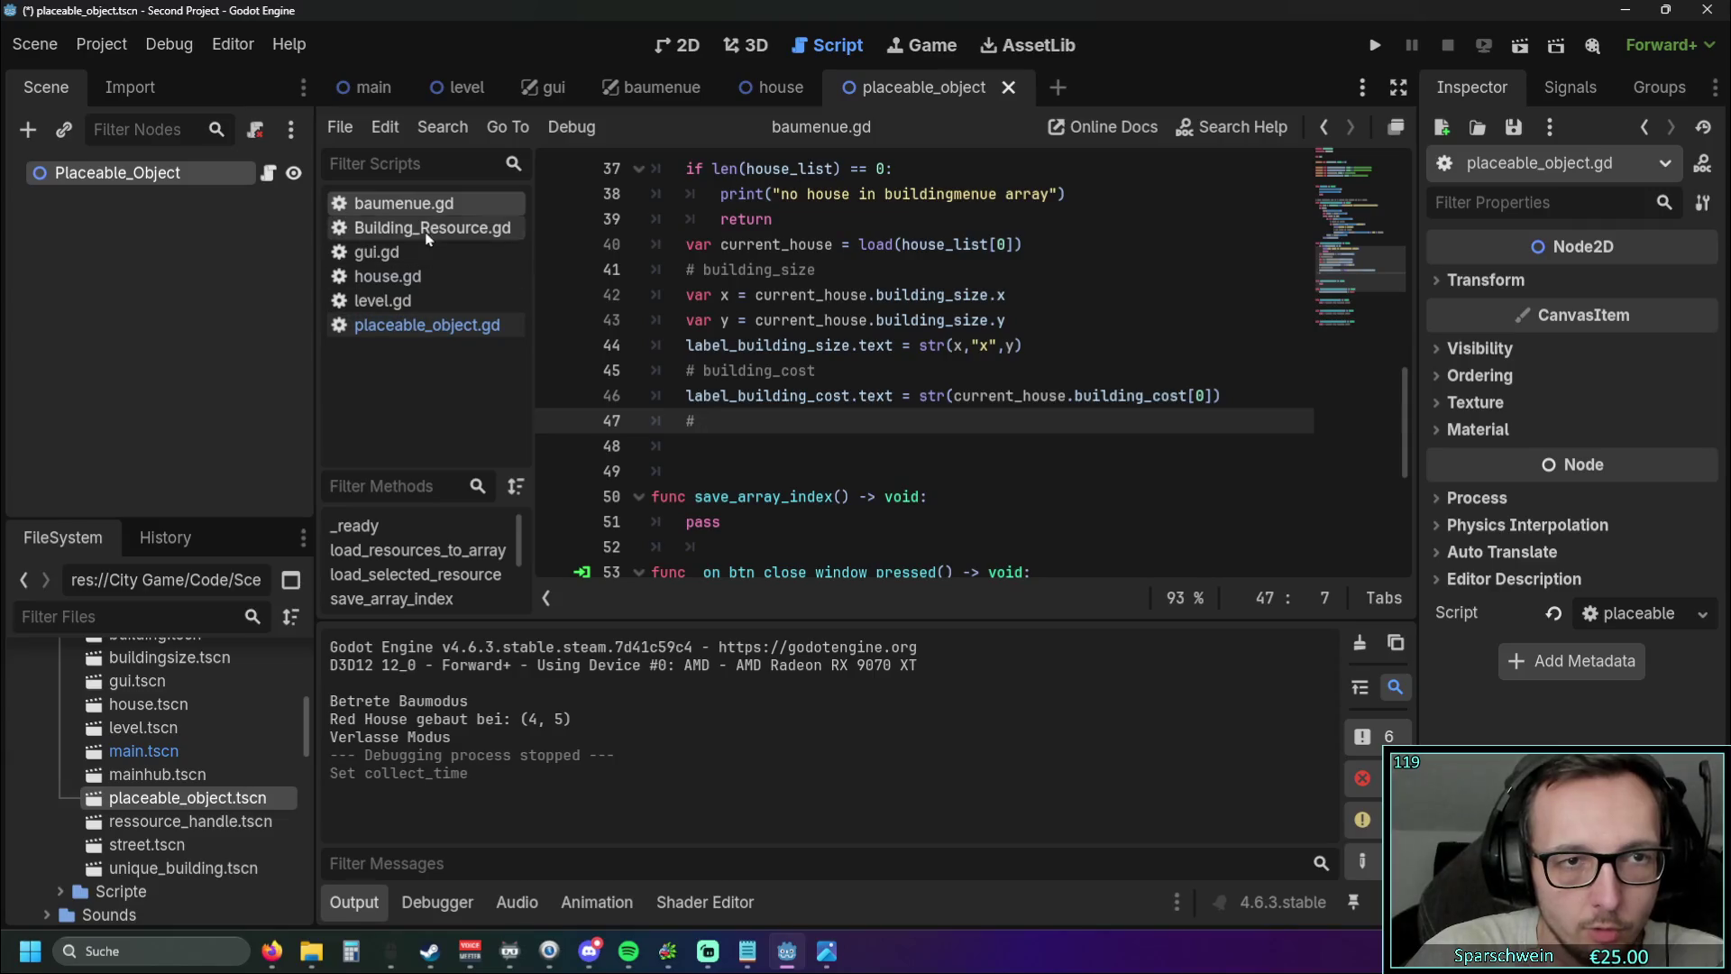
{"action": "left_click", "coordinate": [417, 229]}
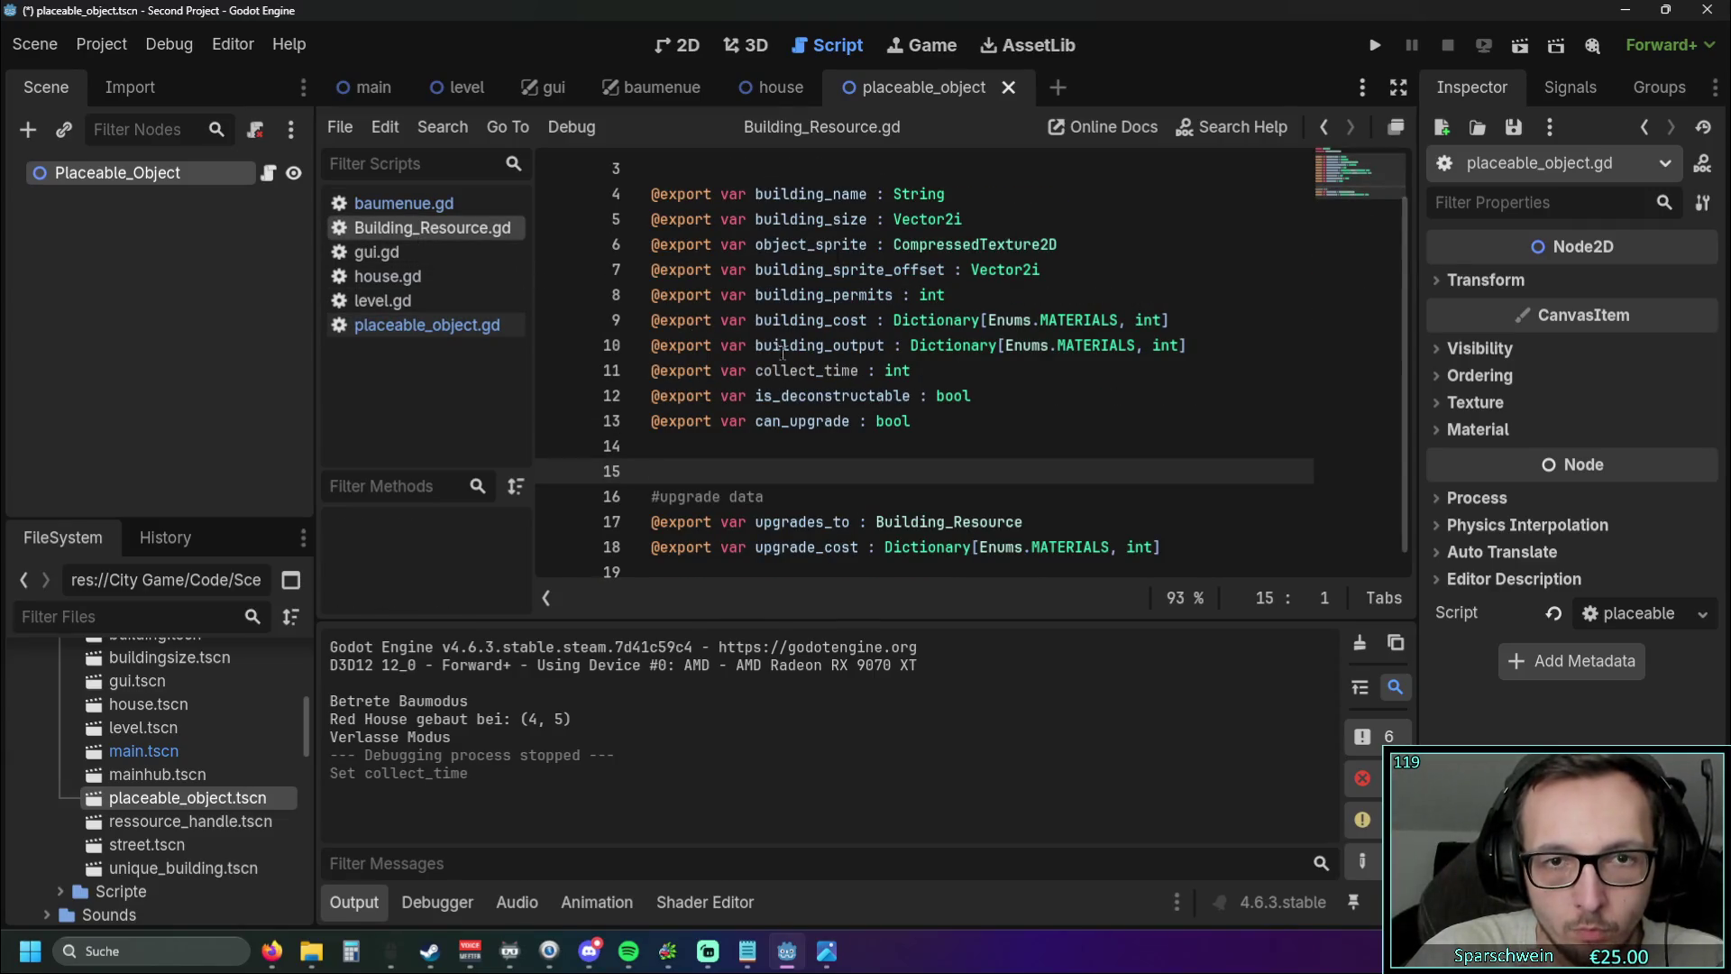
{"action": "left_click", "coordinate": [433, 329]}
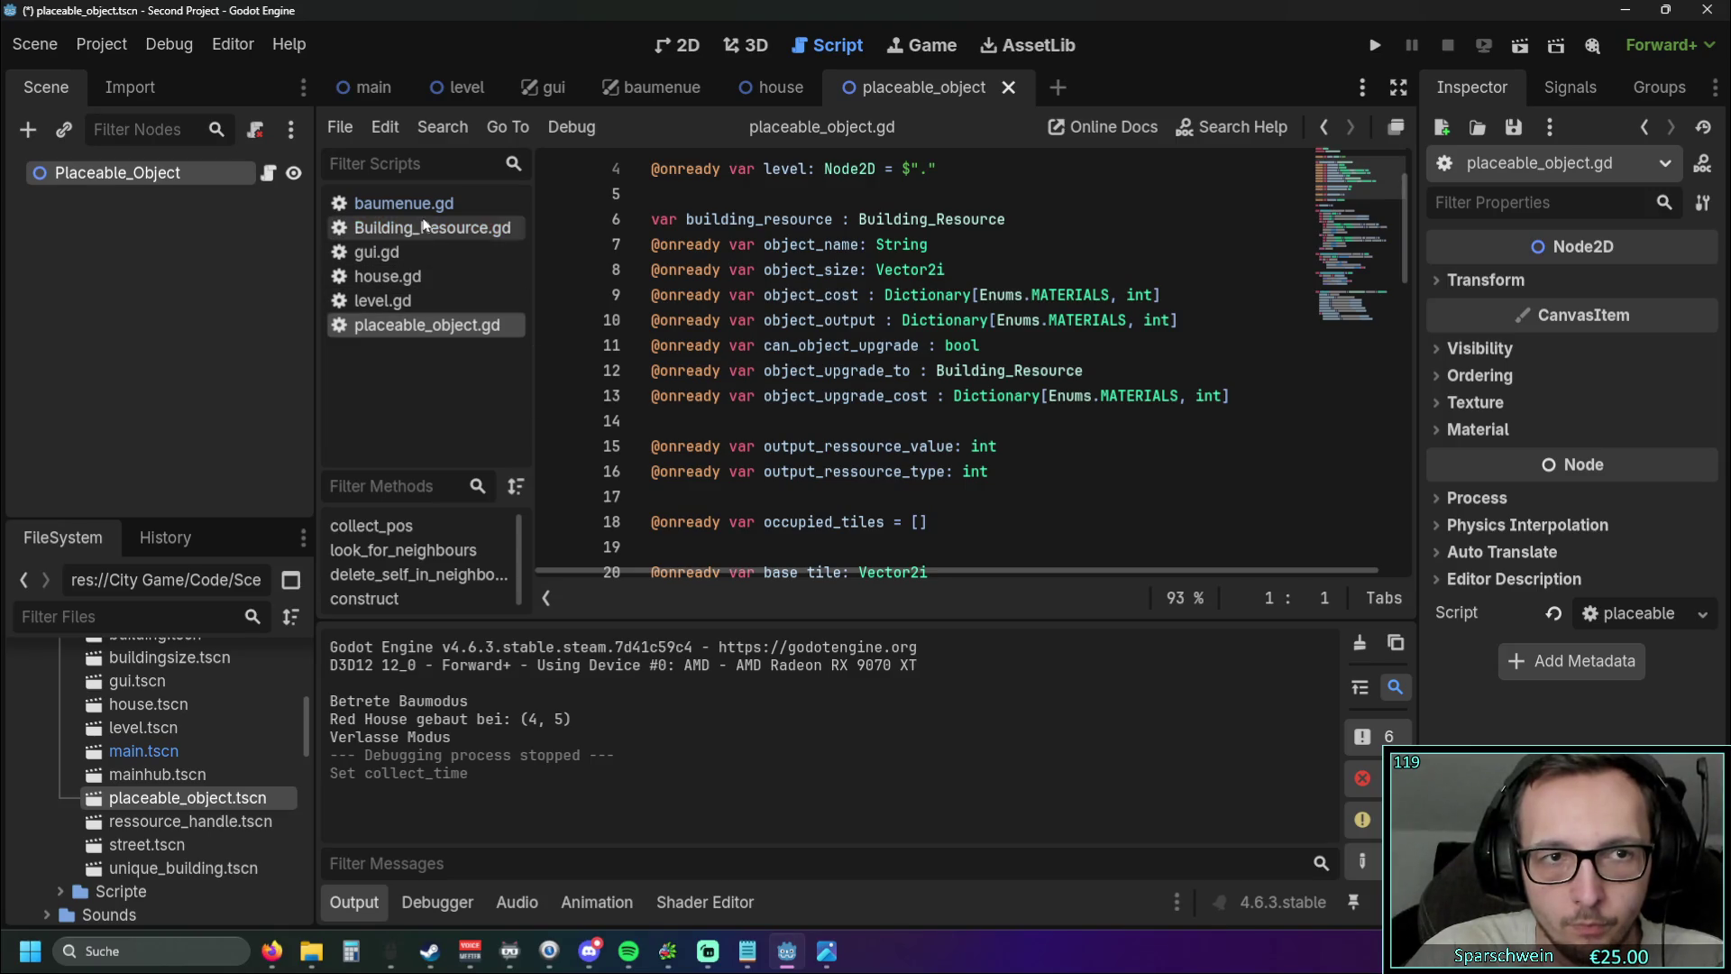
{"action": "left_click", "coordinate": [422, 206]}
{"action": "left_click", "coordinate": [422, 231]}
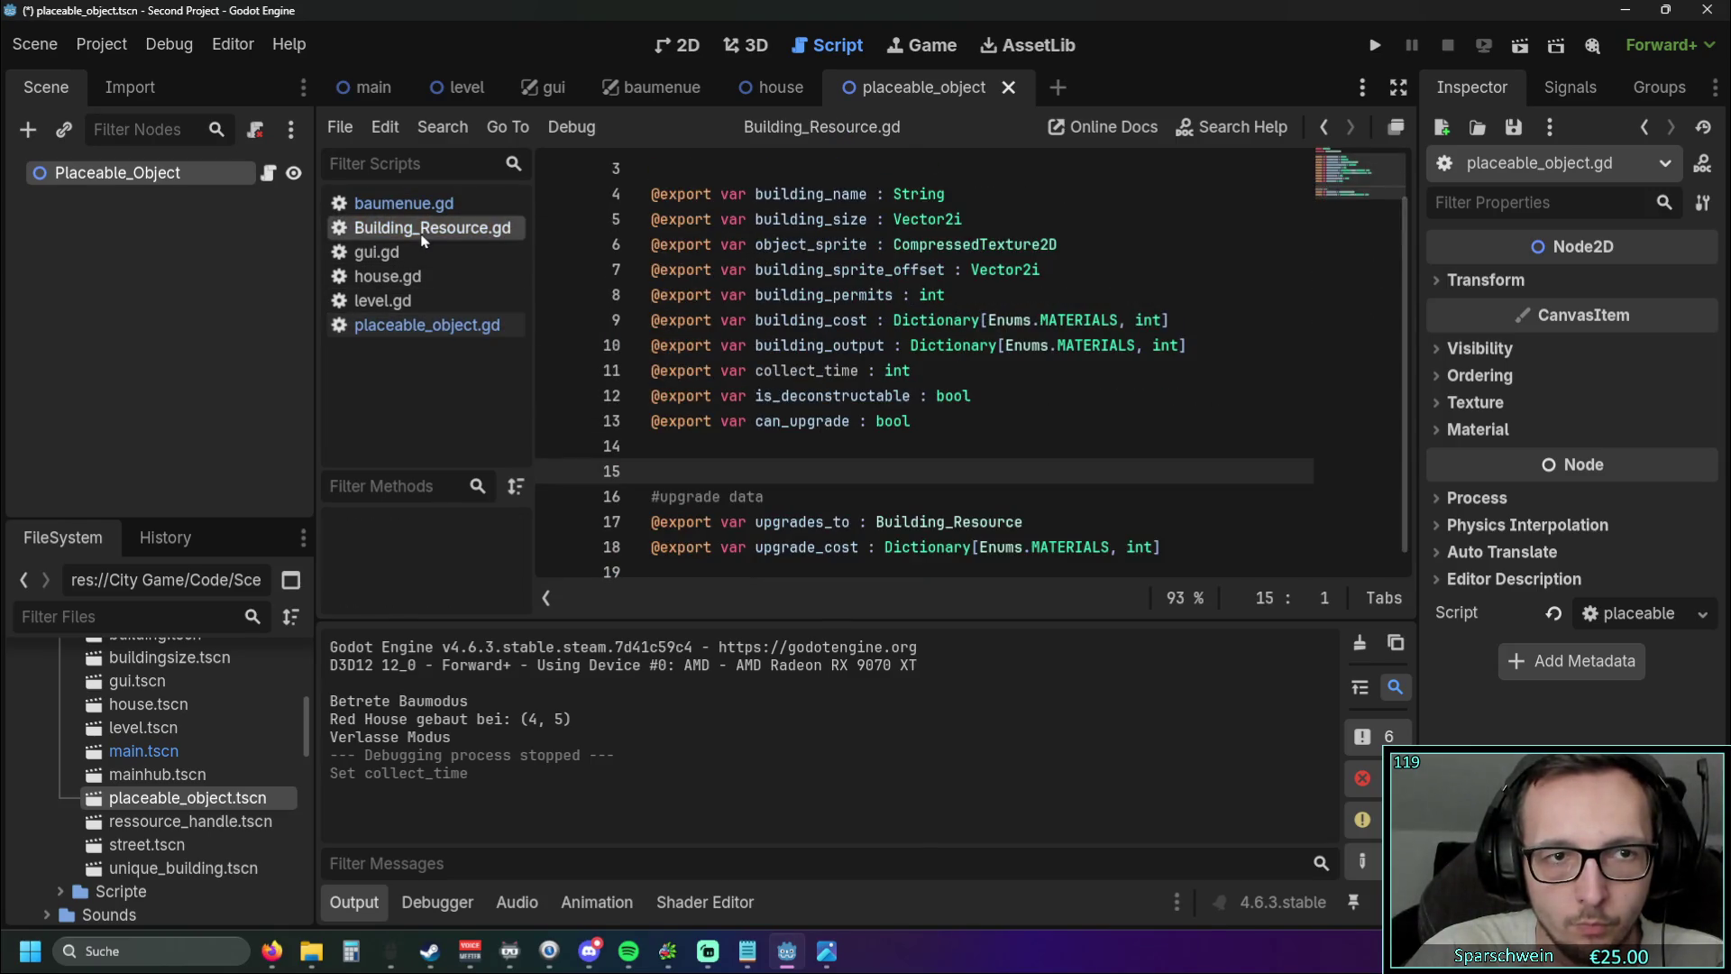
{"action": "scroll", "coordinate": [602, 306], "scroll_direction": "up", "scroll_amount": 1}
{"action": "scroll", "coordinate": [603, 307], "scroll_direction": "down", "scroll_amount": 1}
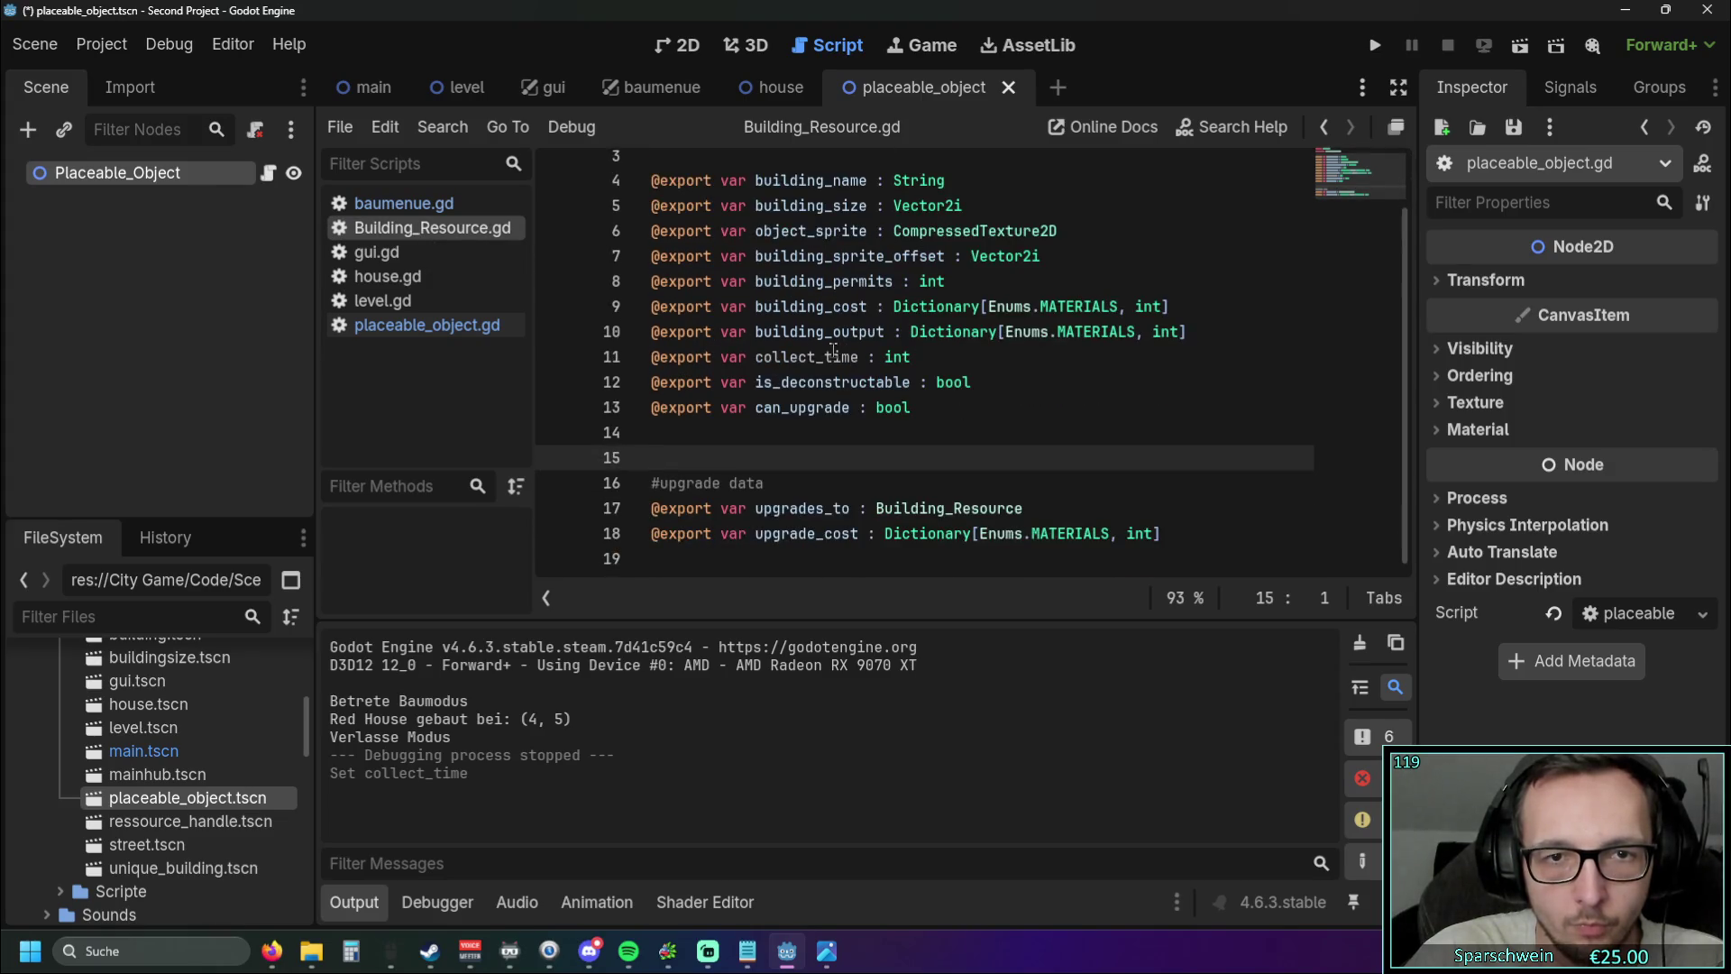
{"action": "left_click", "coordinate": [433, 328]}
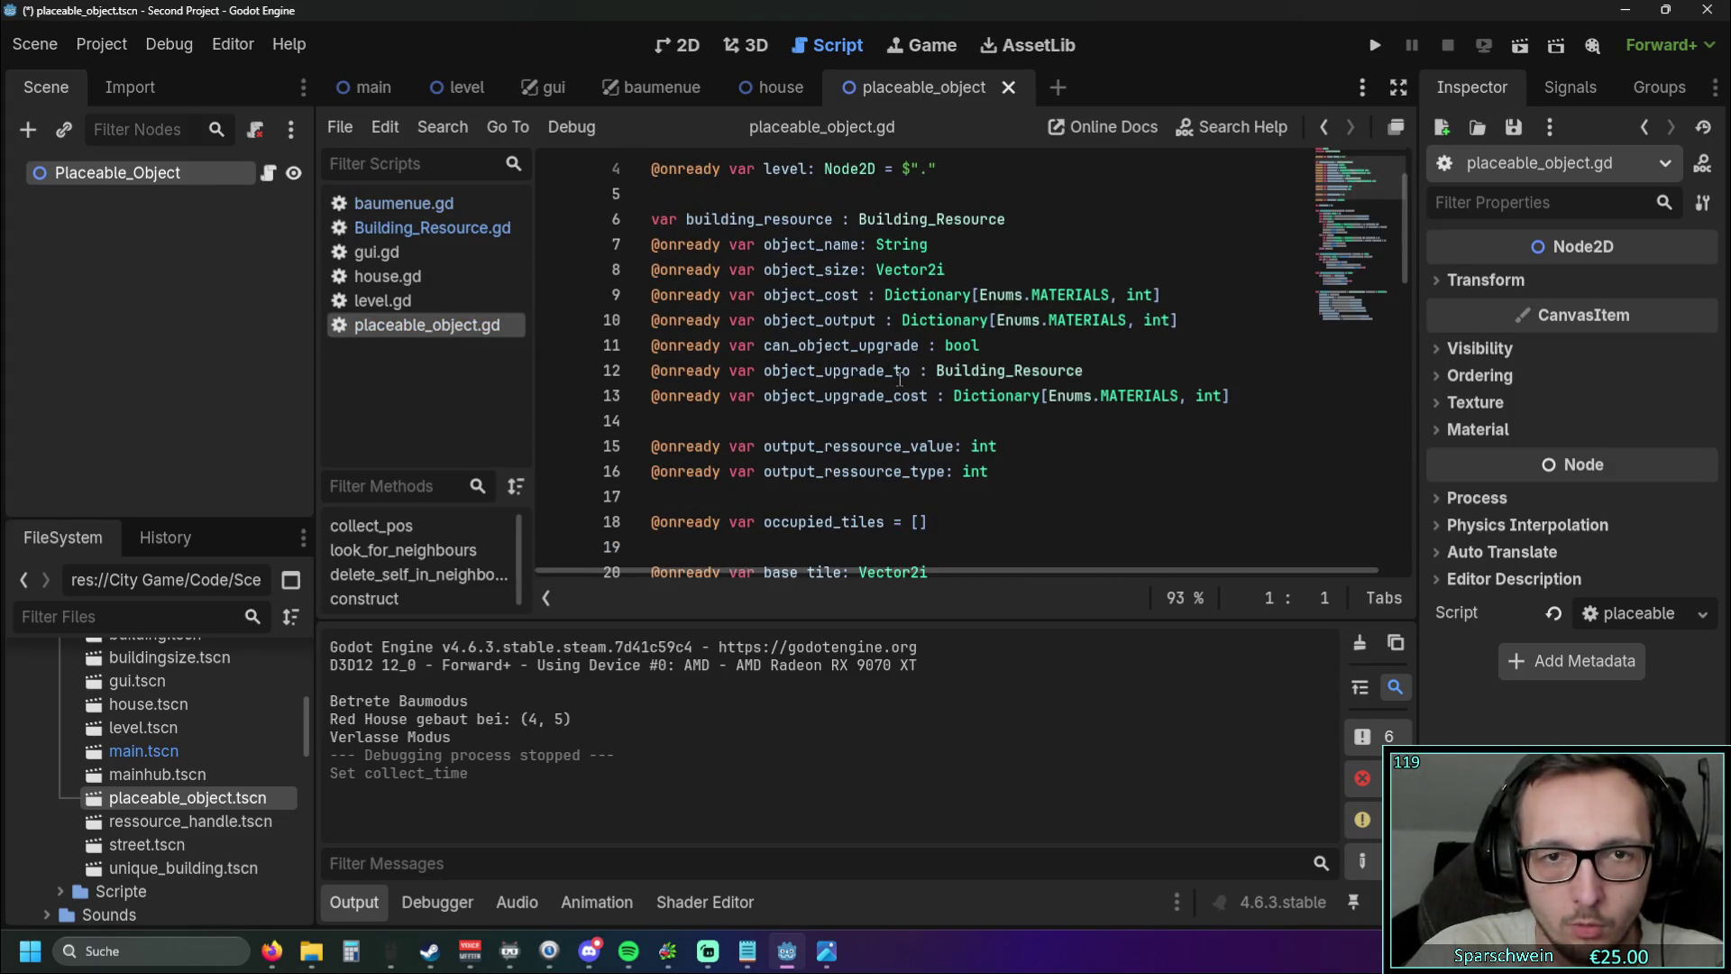
{"action": "left_click", "coordinate": [405, 204]}
{"action": "left_click", "coordinate": [414, 326]}
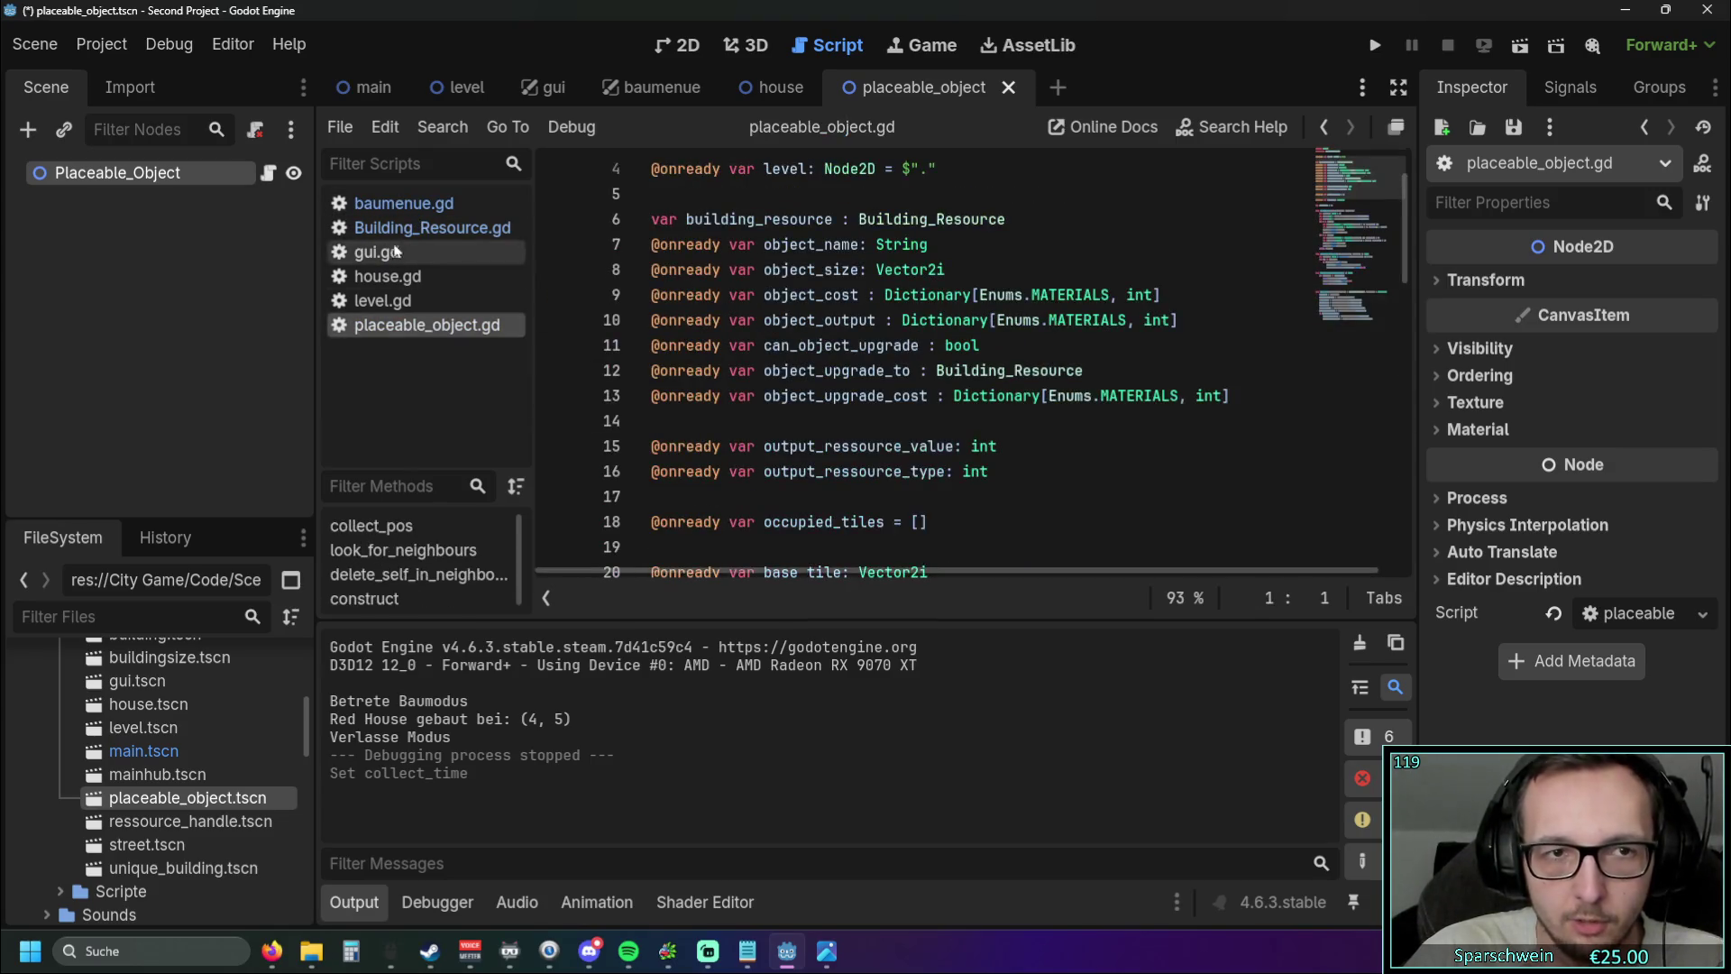
{"action": "left_click", "coordinate": [423, 228]}
{"action": "left_click", "coordinate": [387, 326]}
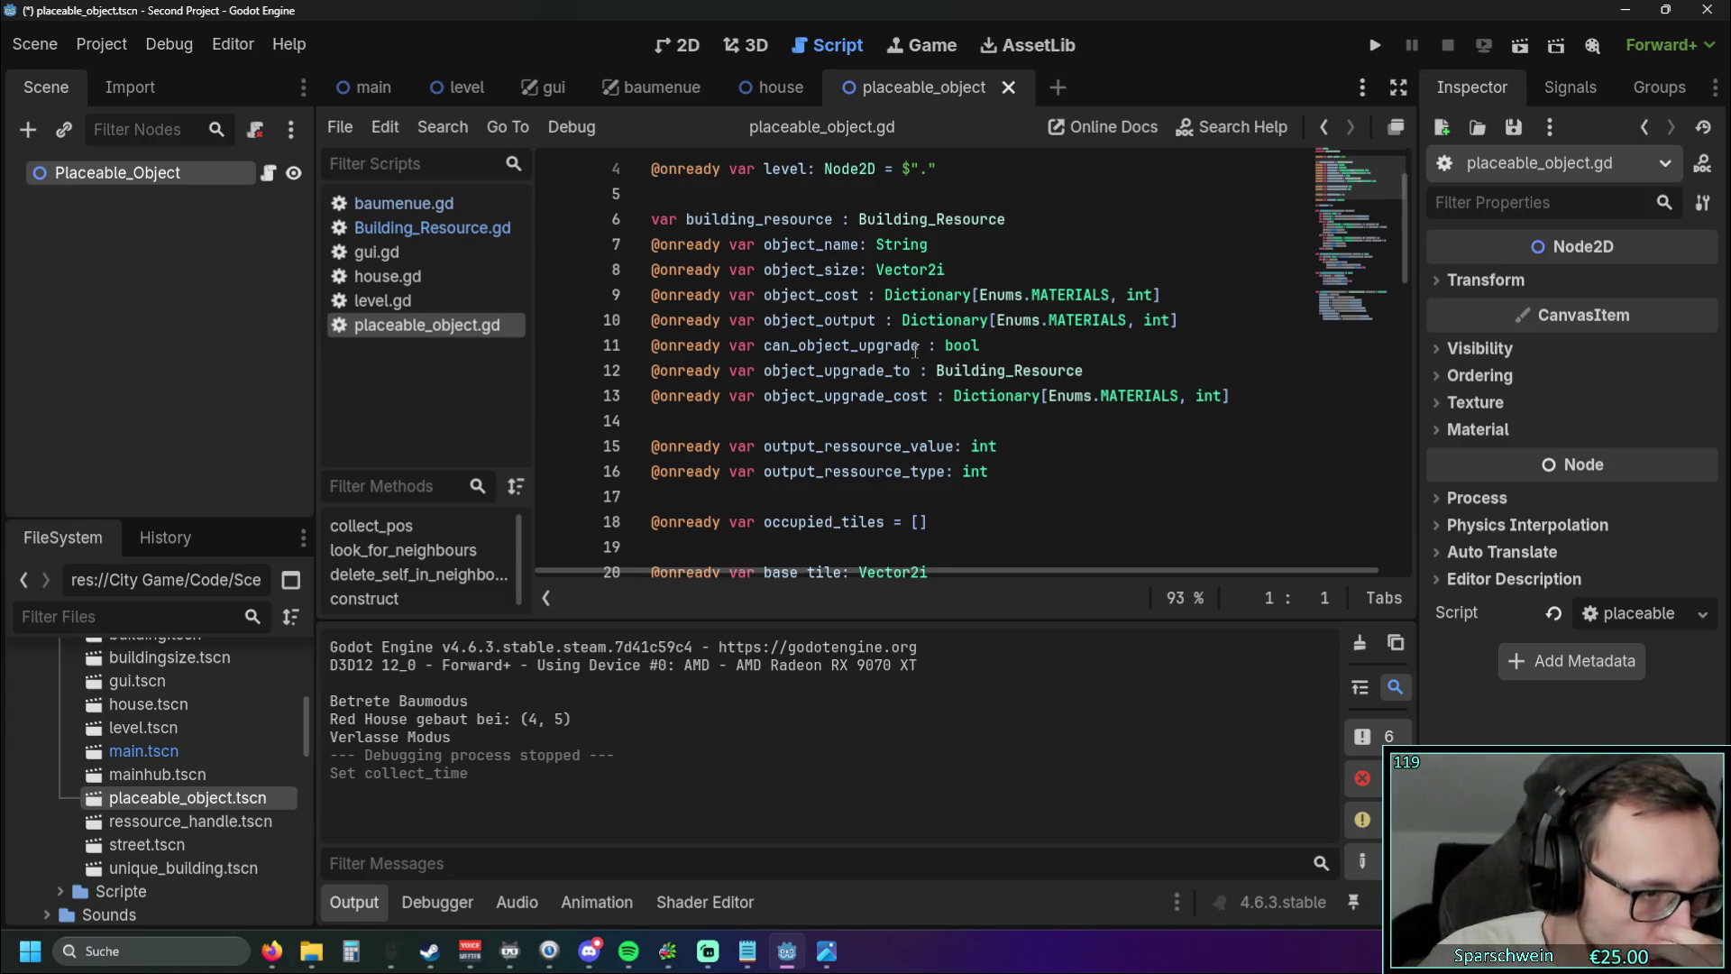
- Close the placeable_object.gd script and the placeable_object and house scenes
{"action": "right_click", "coordinate": [424, 332]}
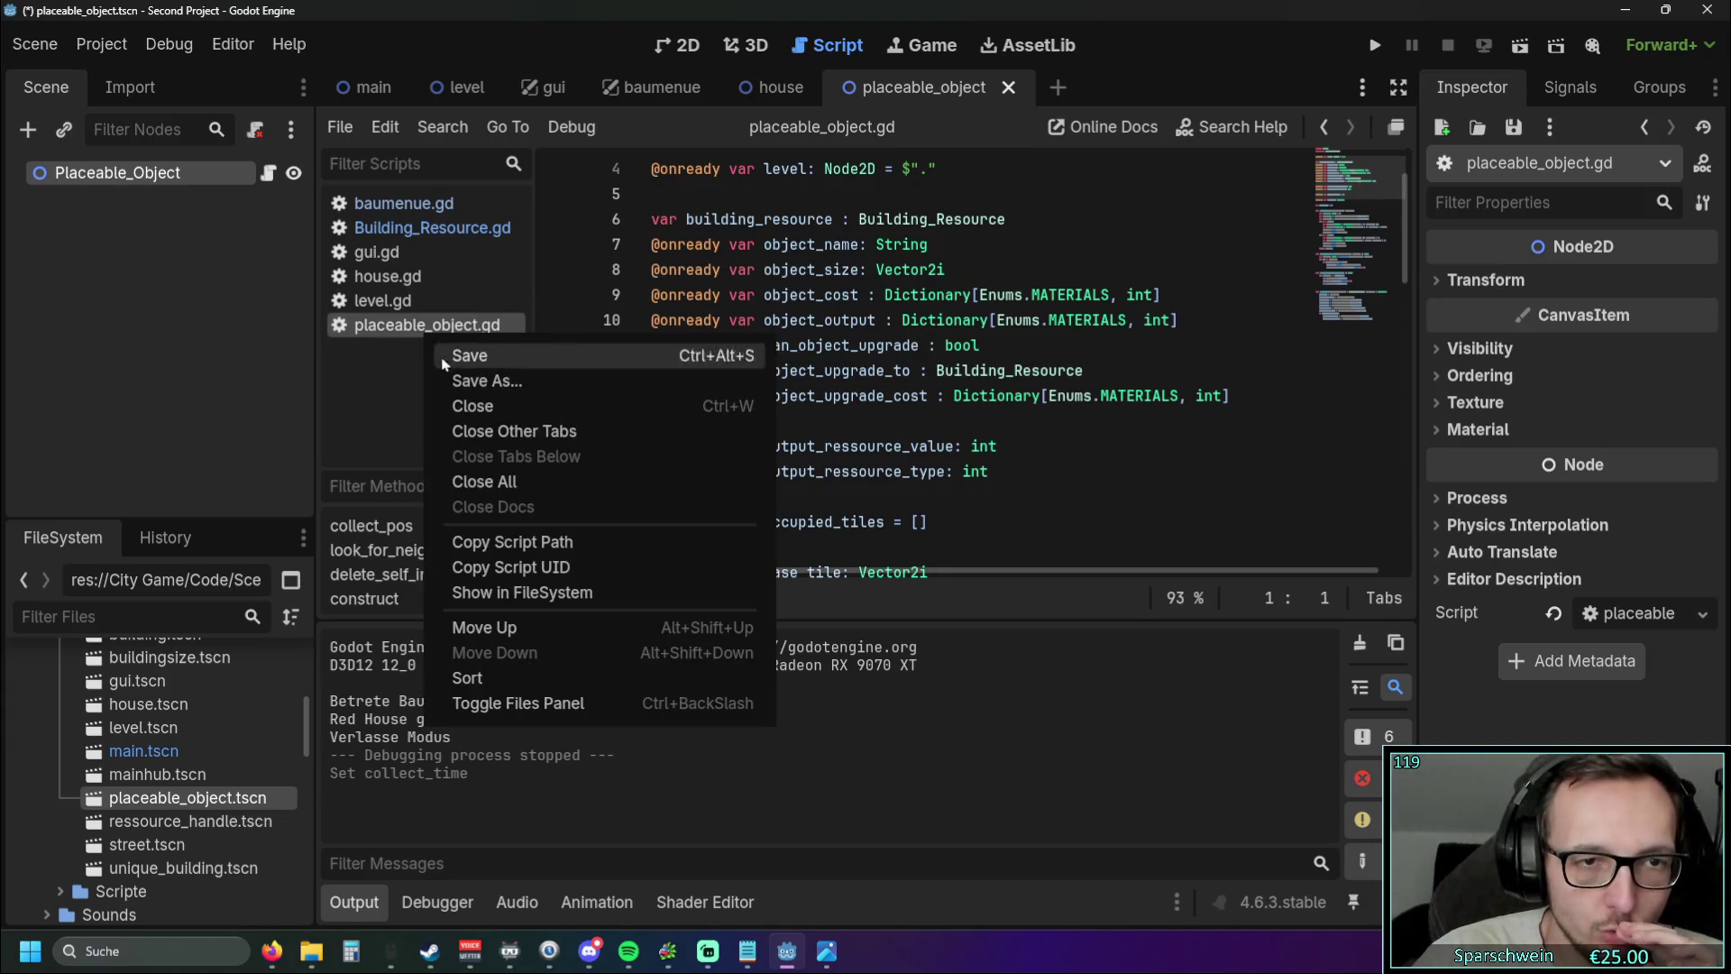
{"action": "left_click", "coordinate": [510, 365]}
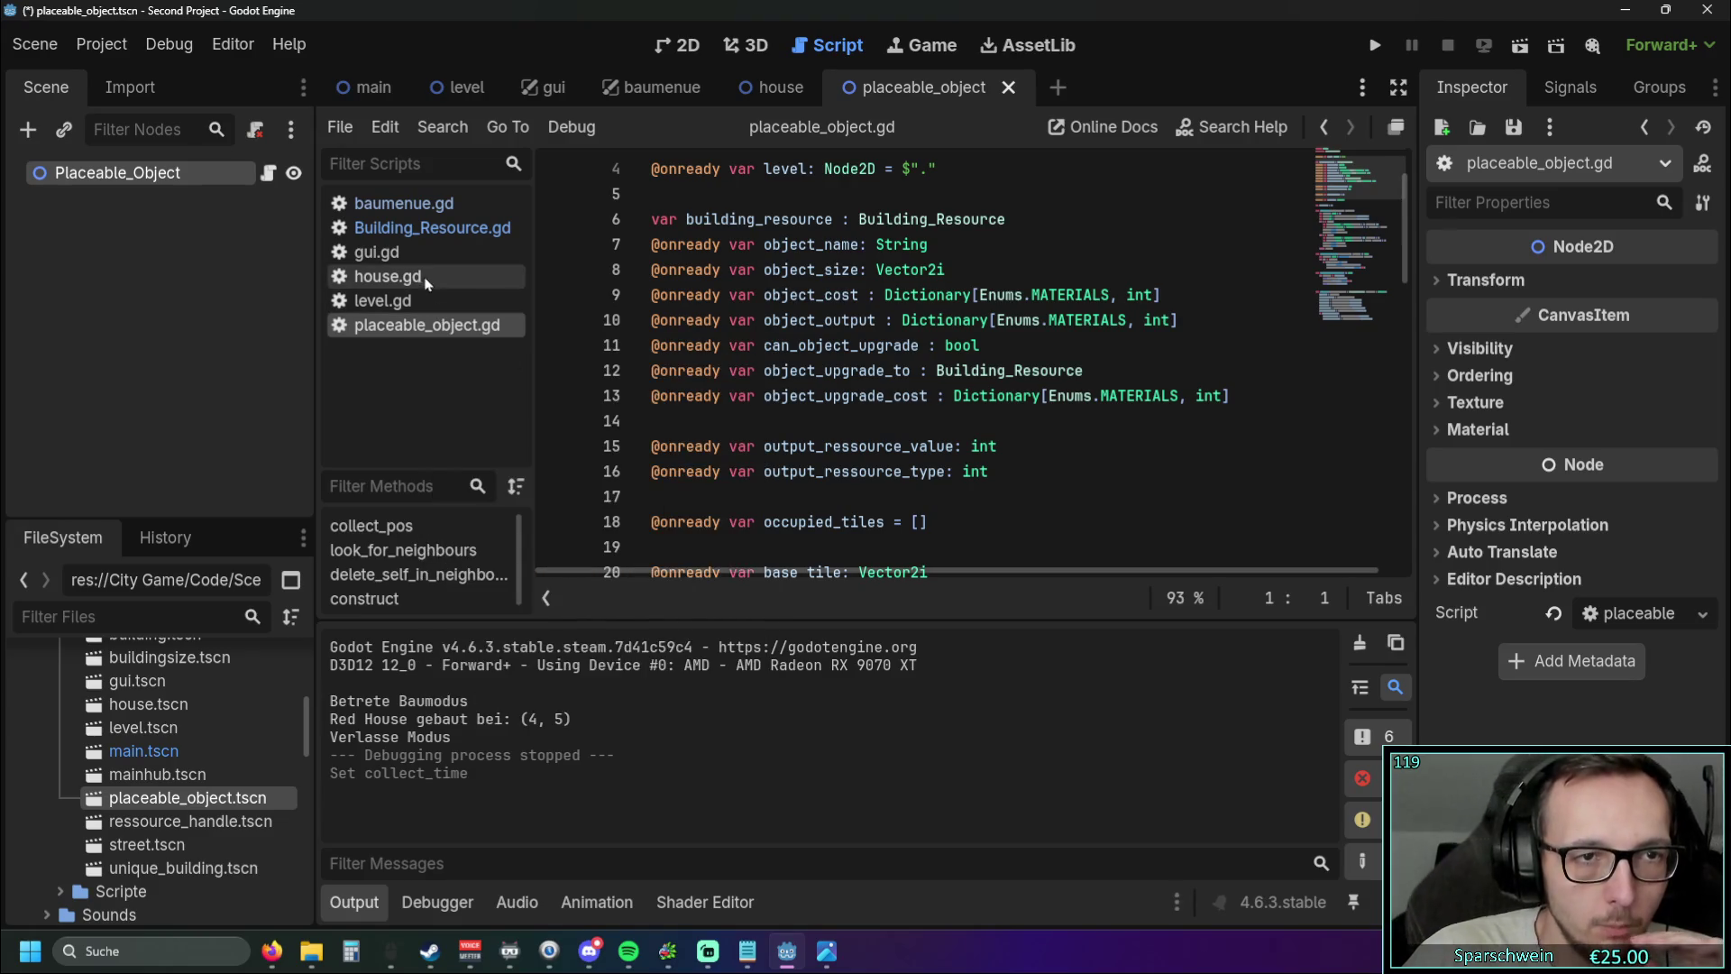
{"action": "right_click", "coordinate": [404, 322]}
{"action": "left_click", "coordinate": [492, 397]}
{"action": "left_click", "coordinate": [1007, 87]}
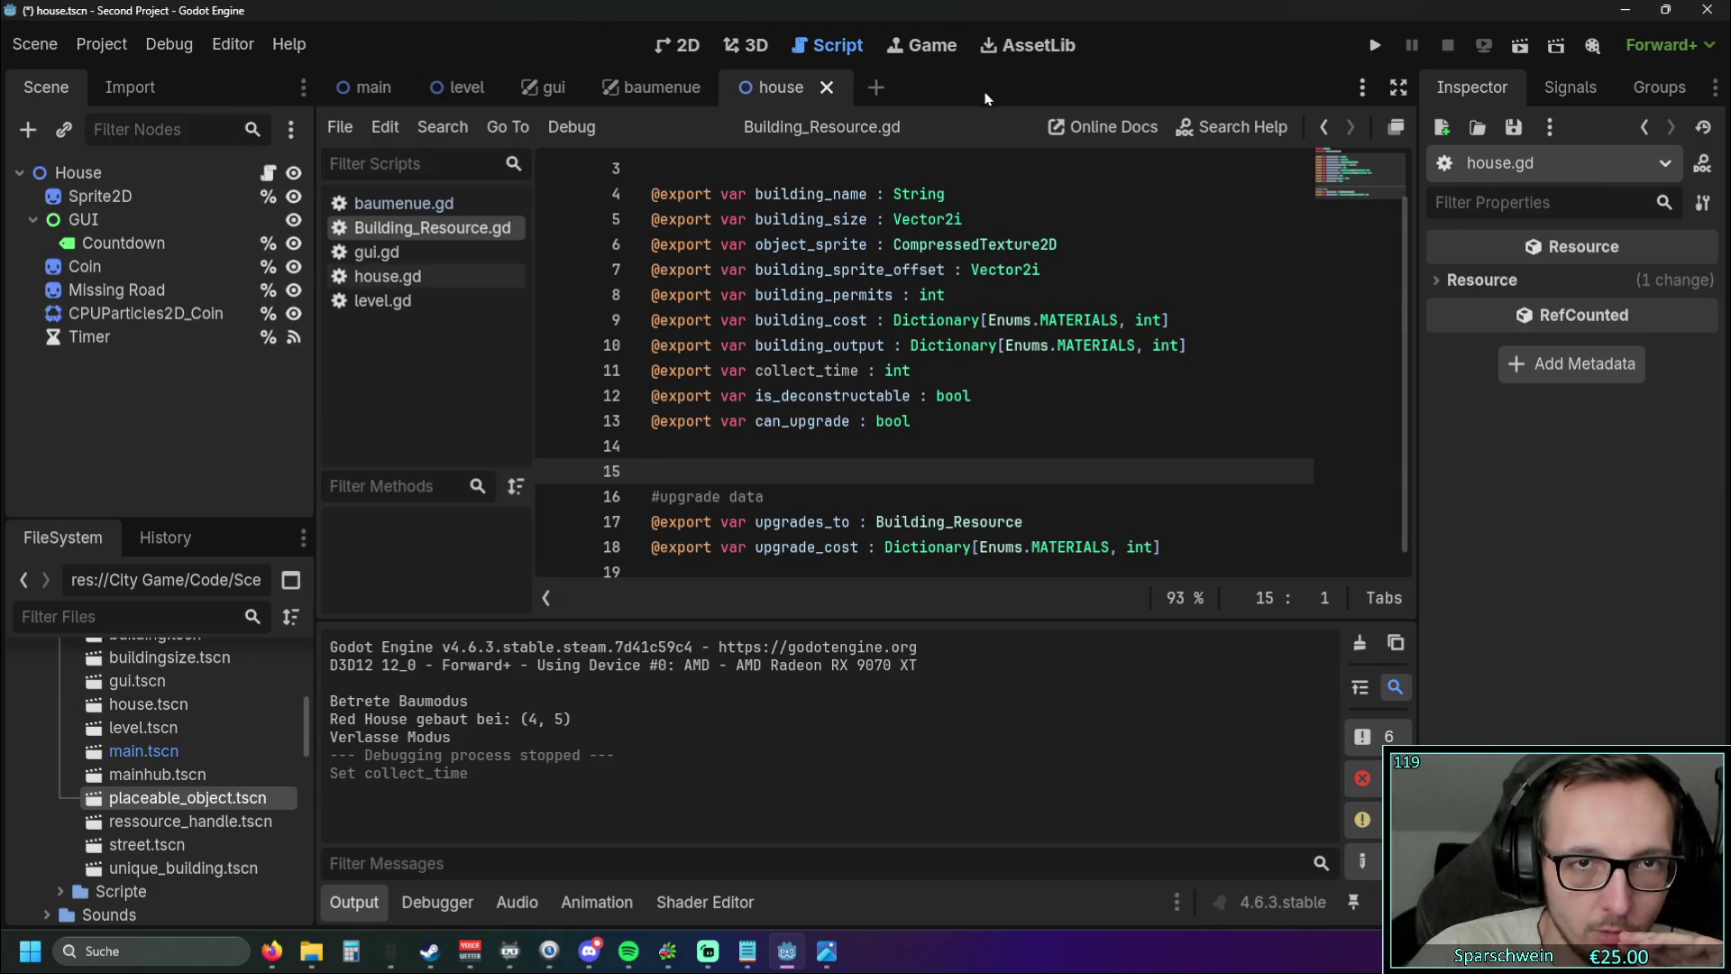
{"action": "left_click", "coordinate": [838, 88]}
- Open building.tscn from the FileSystem dock
{"action": "scroll", "coordinate": [197, 771], "scroll_direction": "up", "scroll_amount": 2}
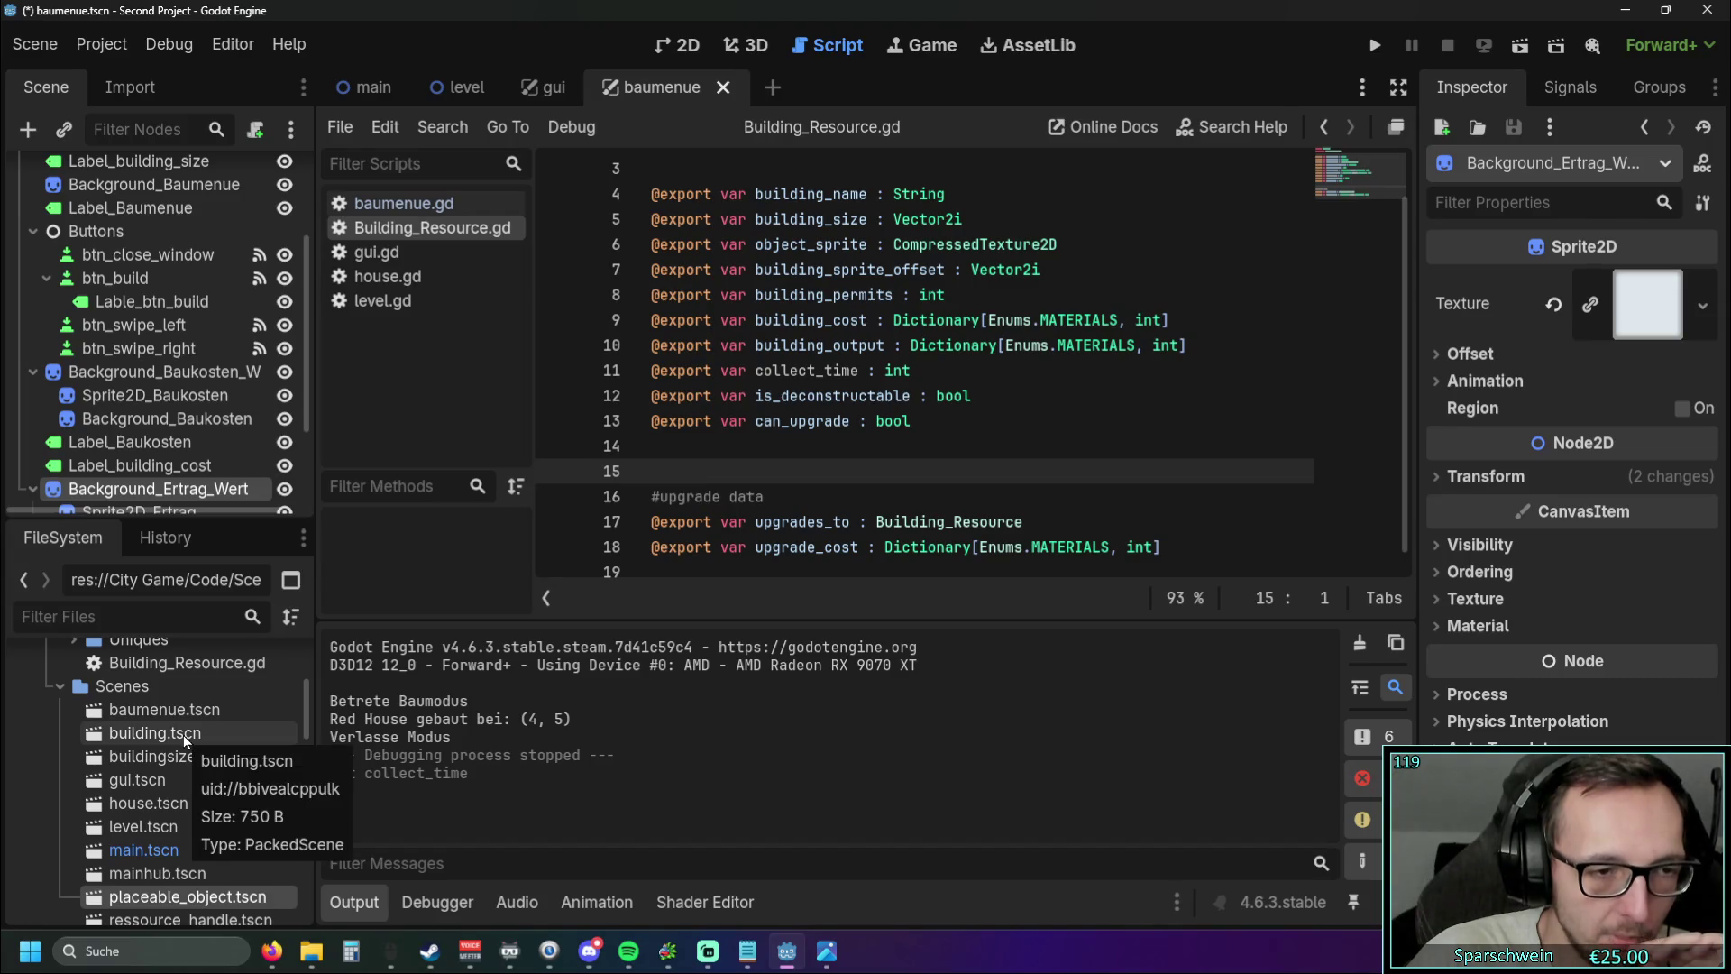
{"action": "left_click", "coordinate": [184, 739]}
{"action": "double_click", "coordinate": [184, 740]}
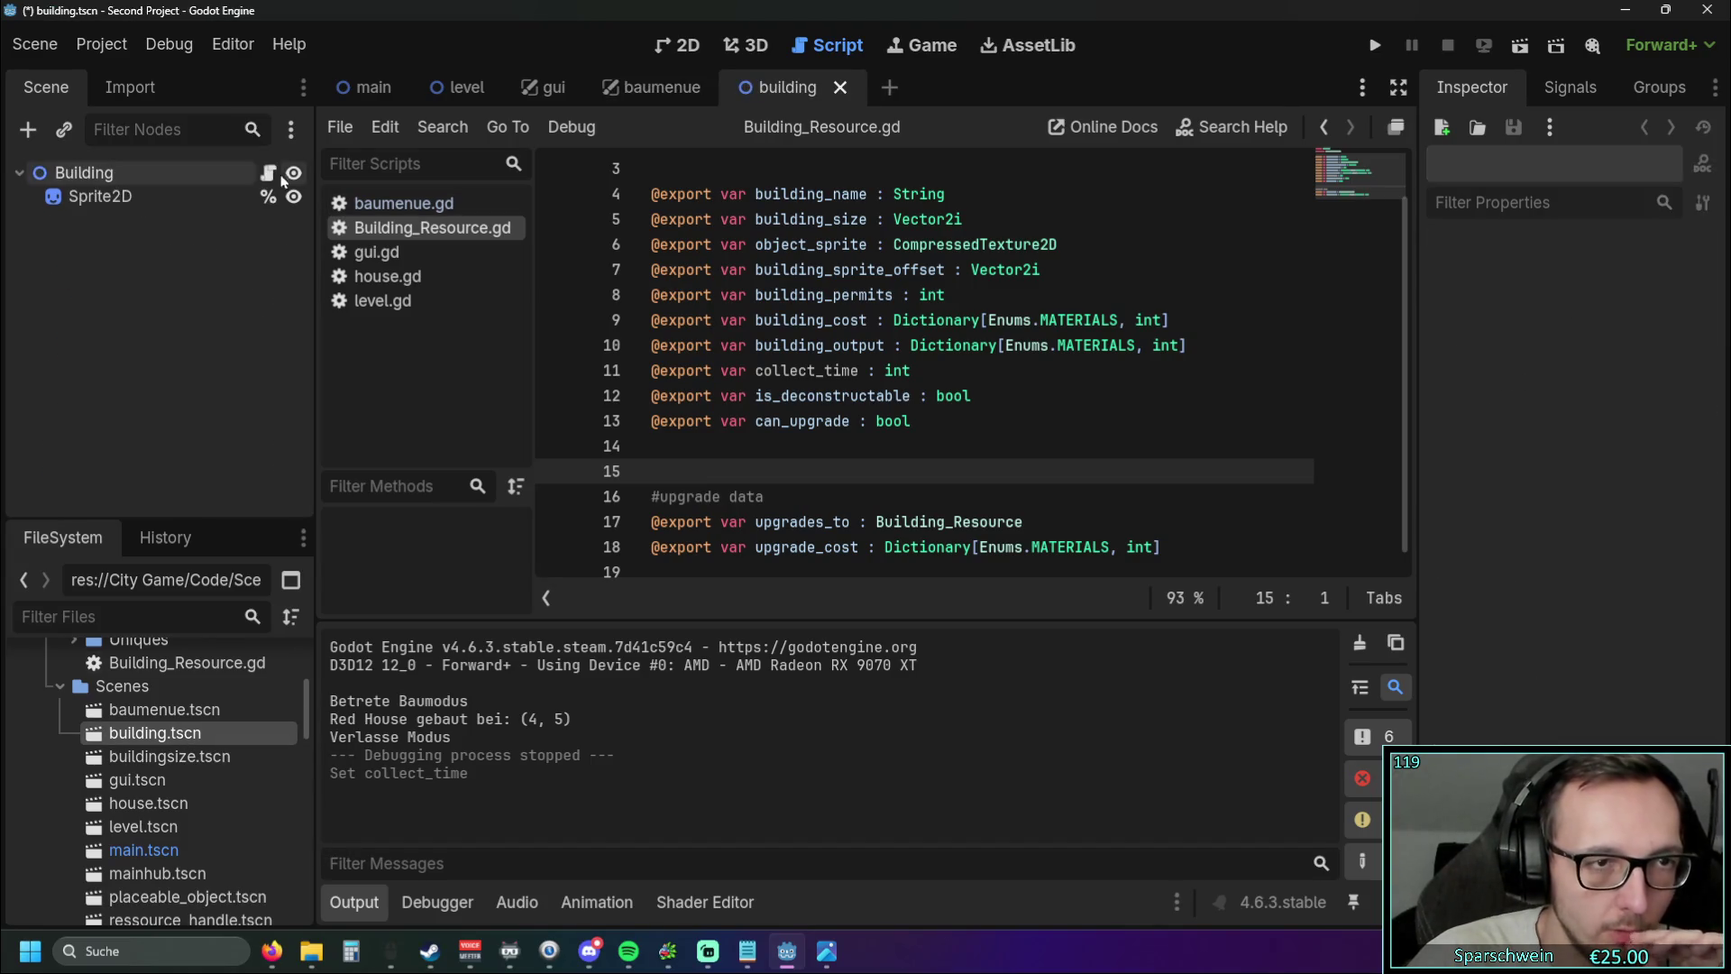
- Open building.gd, the Building node's script, in the script editor
{"action": "left_click", "coordinate": [268, 172]}
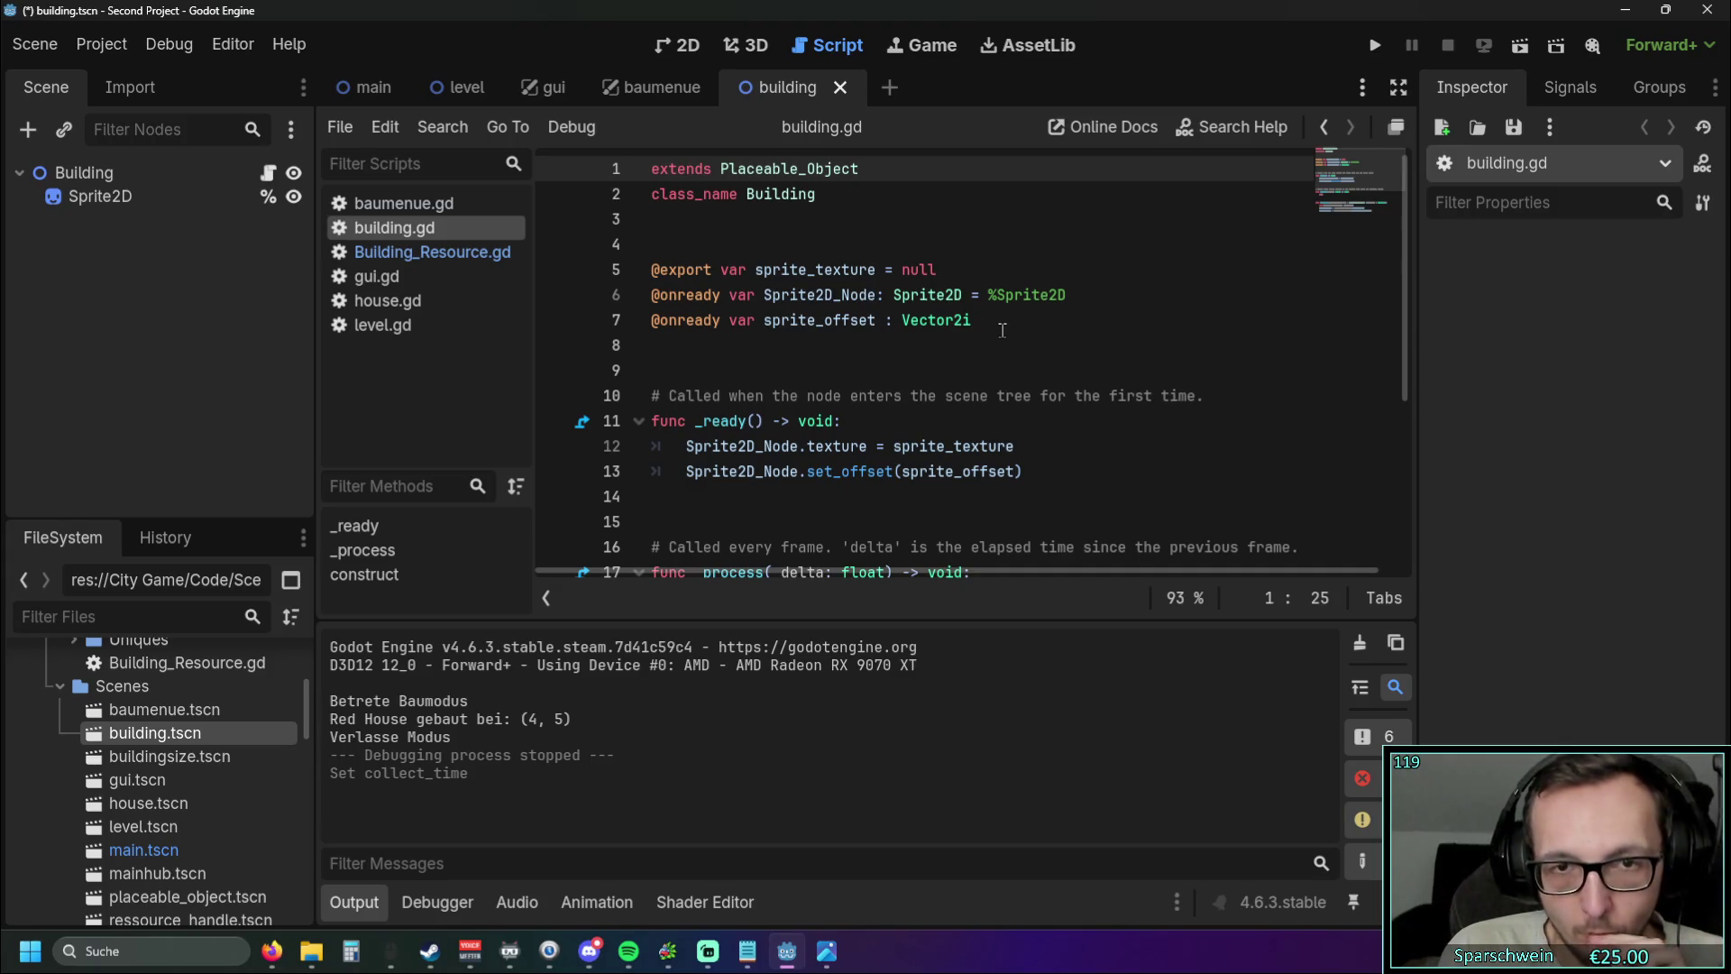
{"action": "left_click", "coordinate": [996, 330]}
{"action": "key", "text": "Return"}
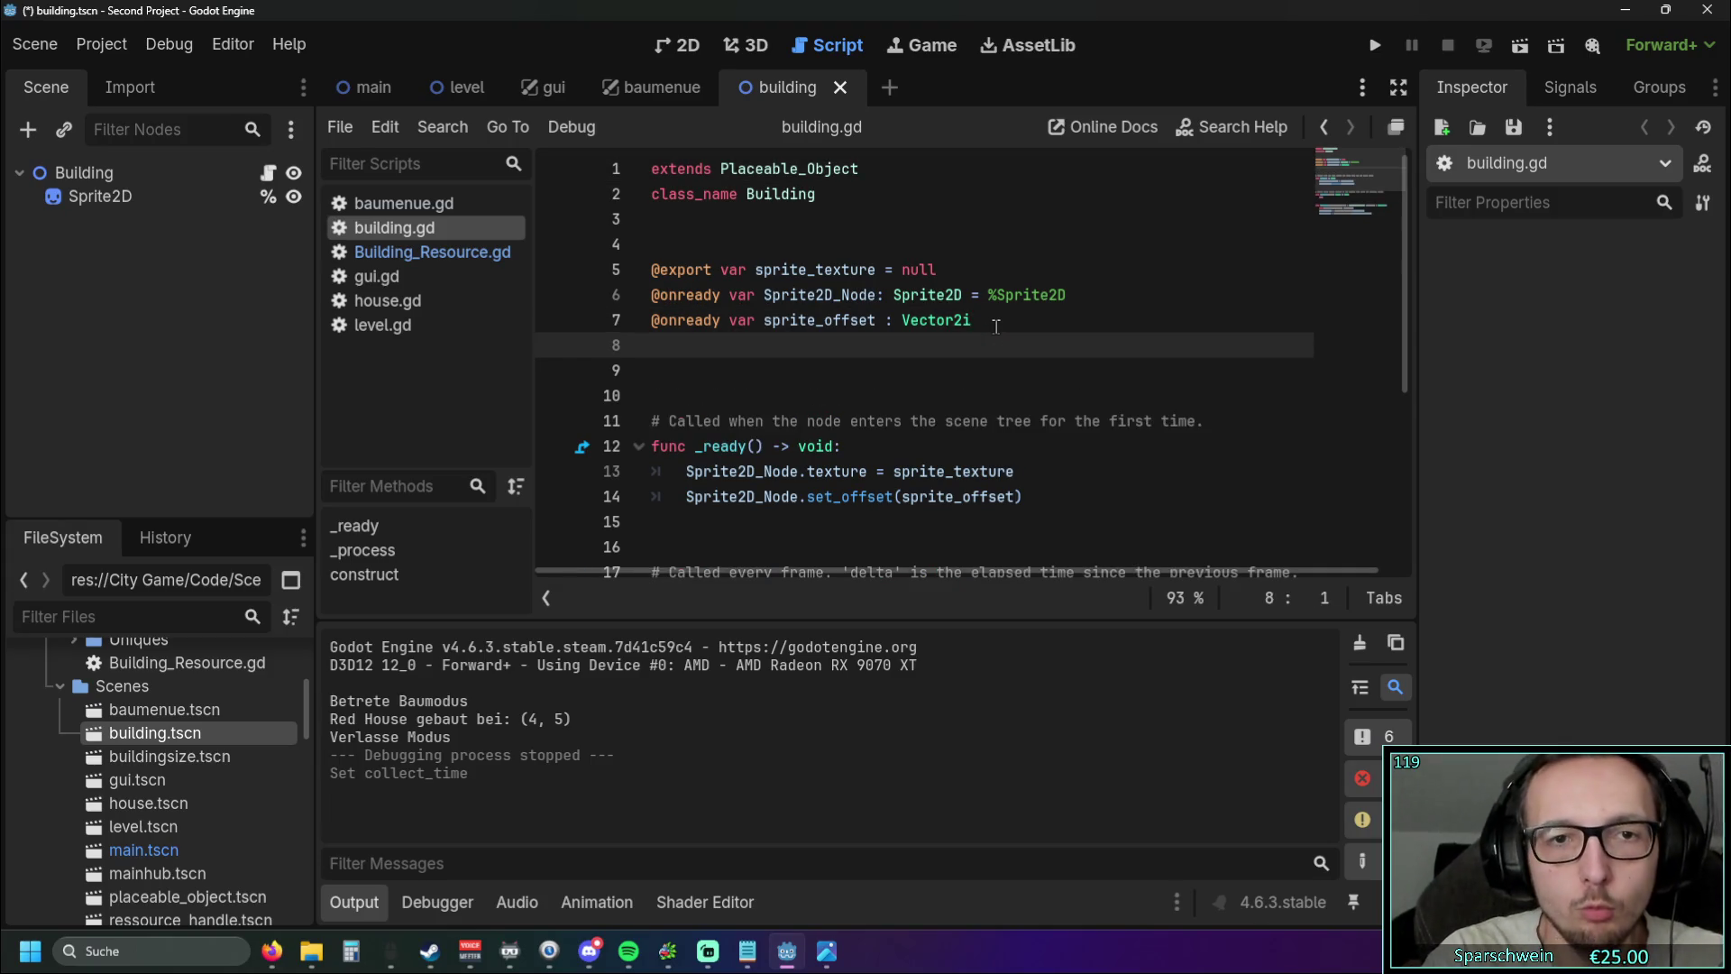
{"action": "type", "text": "on"}
{"action": "key", "text": "BackSpace"}
{"action": "key", "text": "BackSpace"}
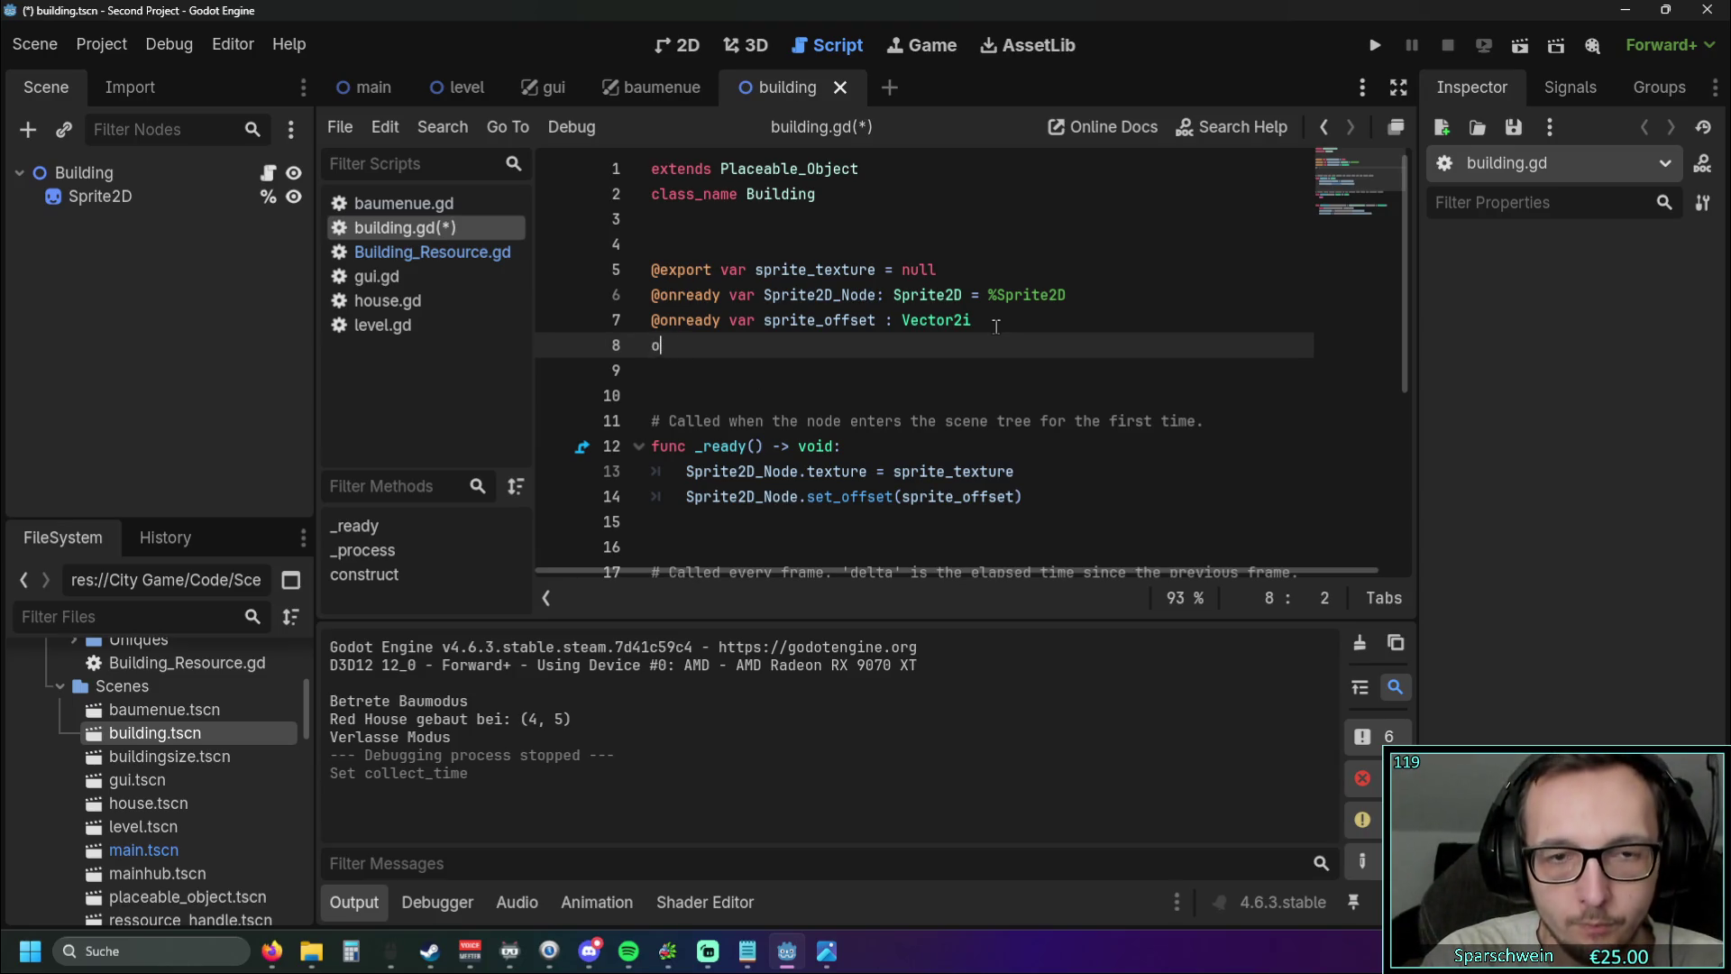
{"action": "type", "text": "@onready"}
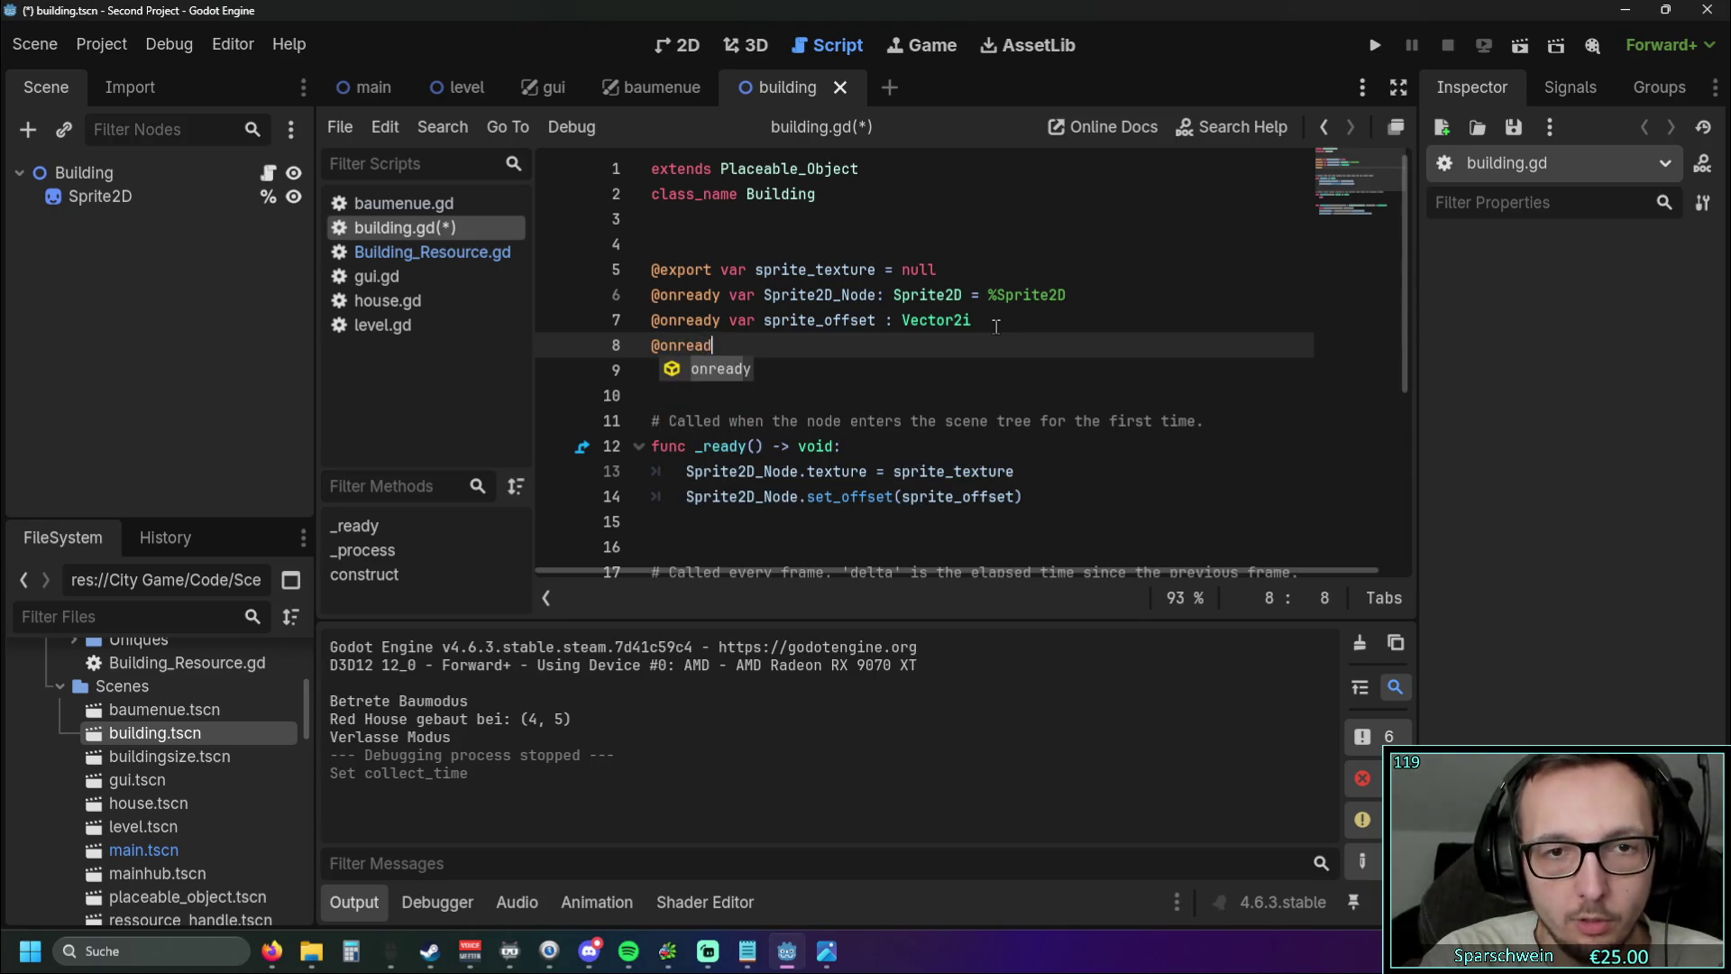
{"action": "type", "text": " ba"}
{"action": "key", "text": "BackSpace"}
{"action": "key", "text": "BackSpace"}
{"action": "key", "text": "BackSpace"}
{"action": "type", "text": "var"}
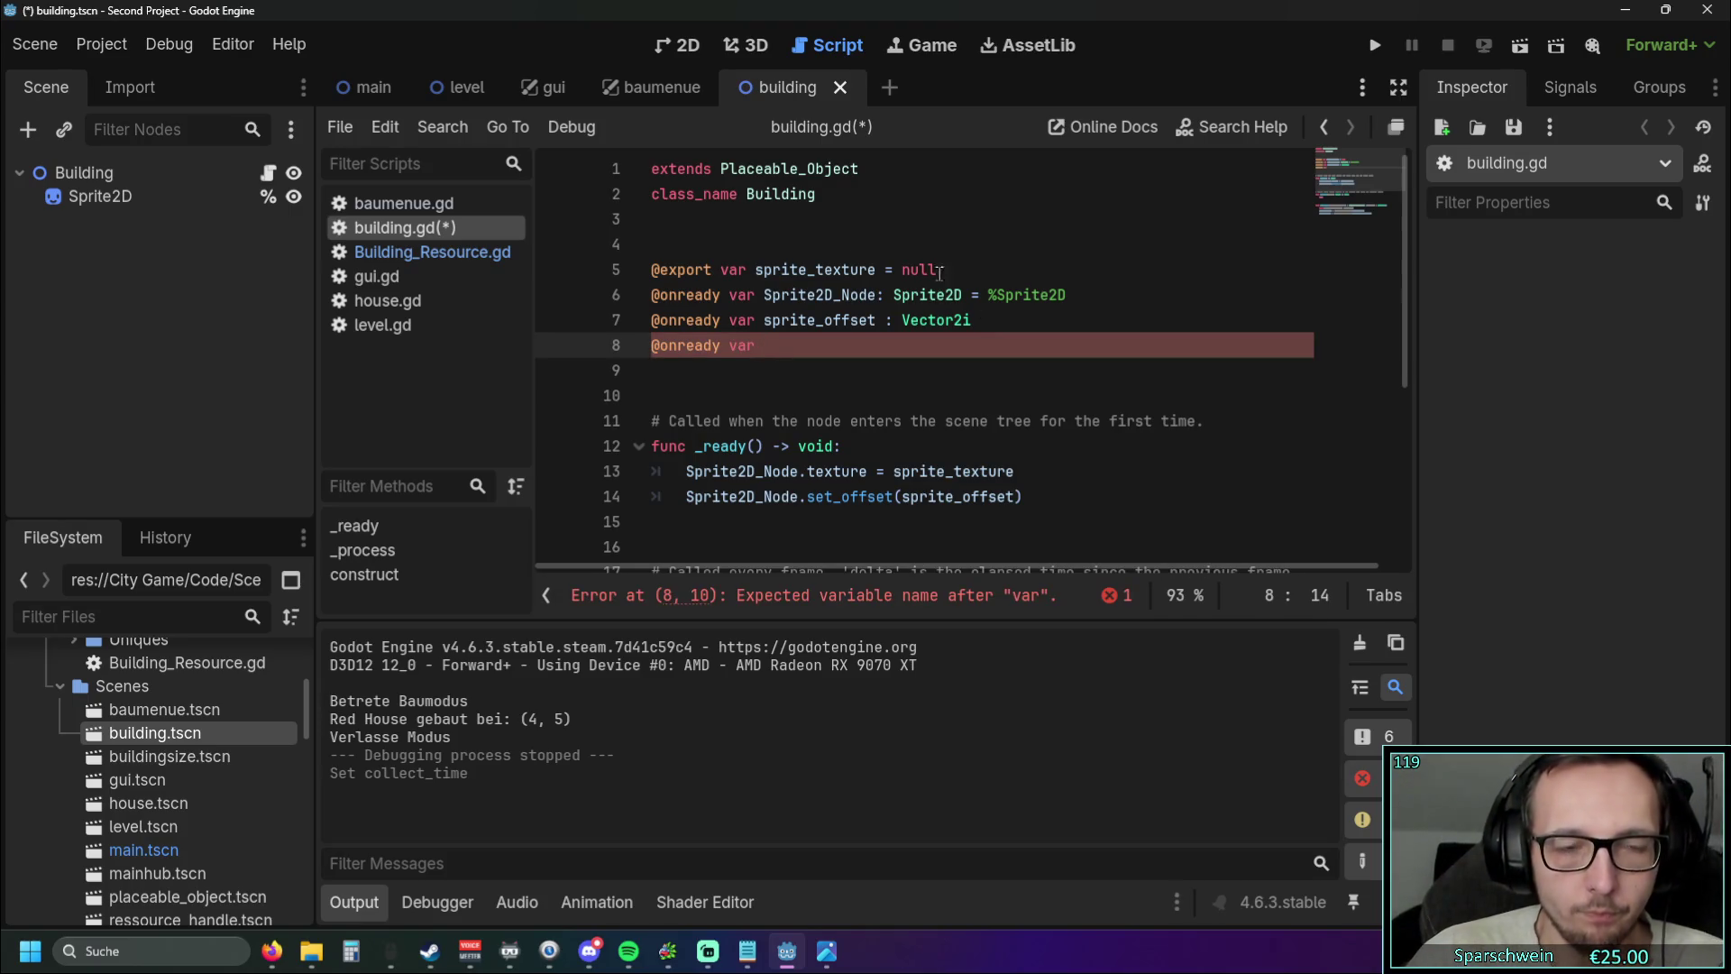
- Copy the field name from Building_Resource.gd and finish the line as 'collect_time : int'
{"action": "left_click", "coordinate": [437, 252]}
{"action": "left_click", "coordinate": [442, 235]}
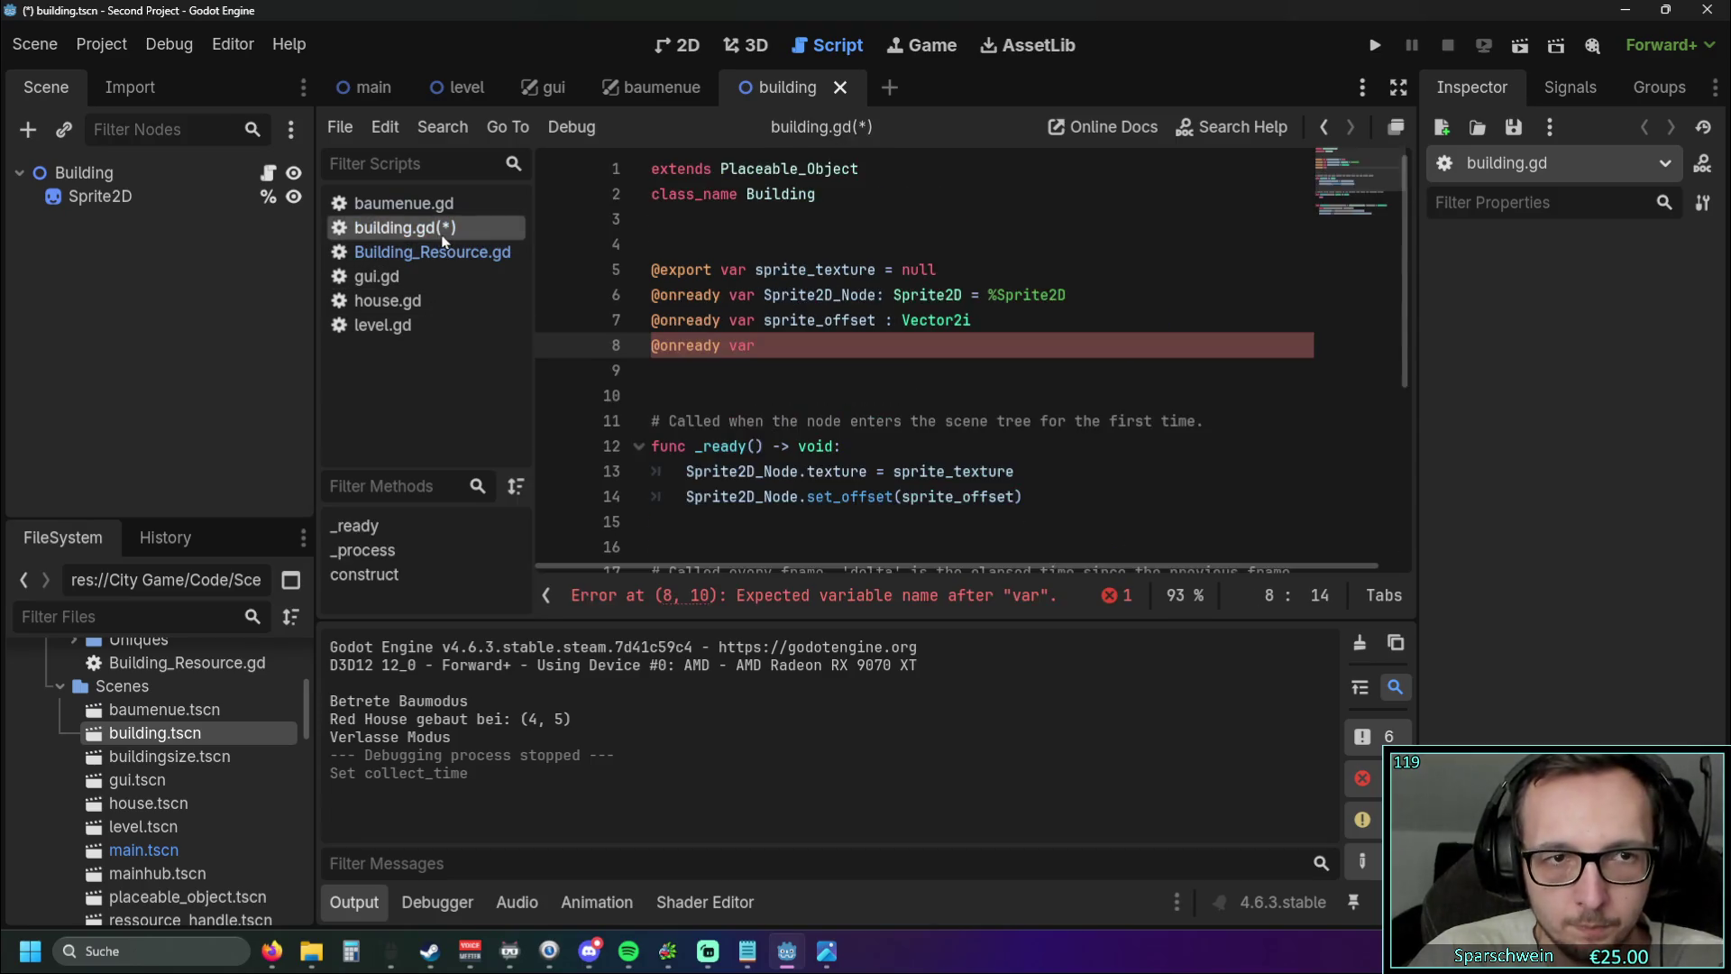
{"action": "left_click", "coordinate": [438, 248]}
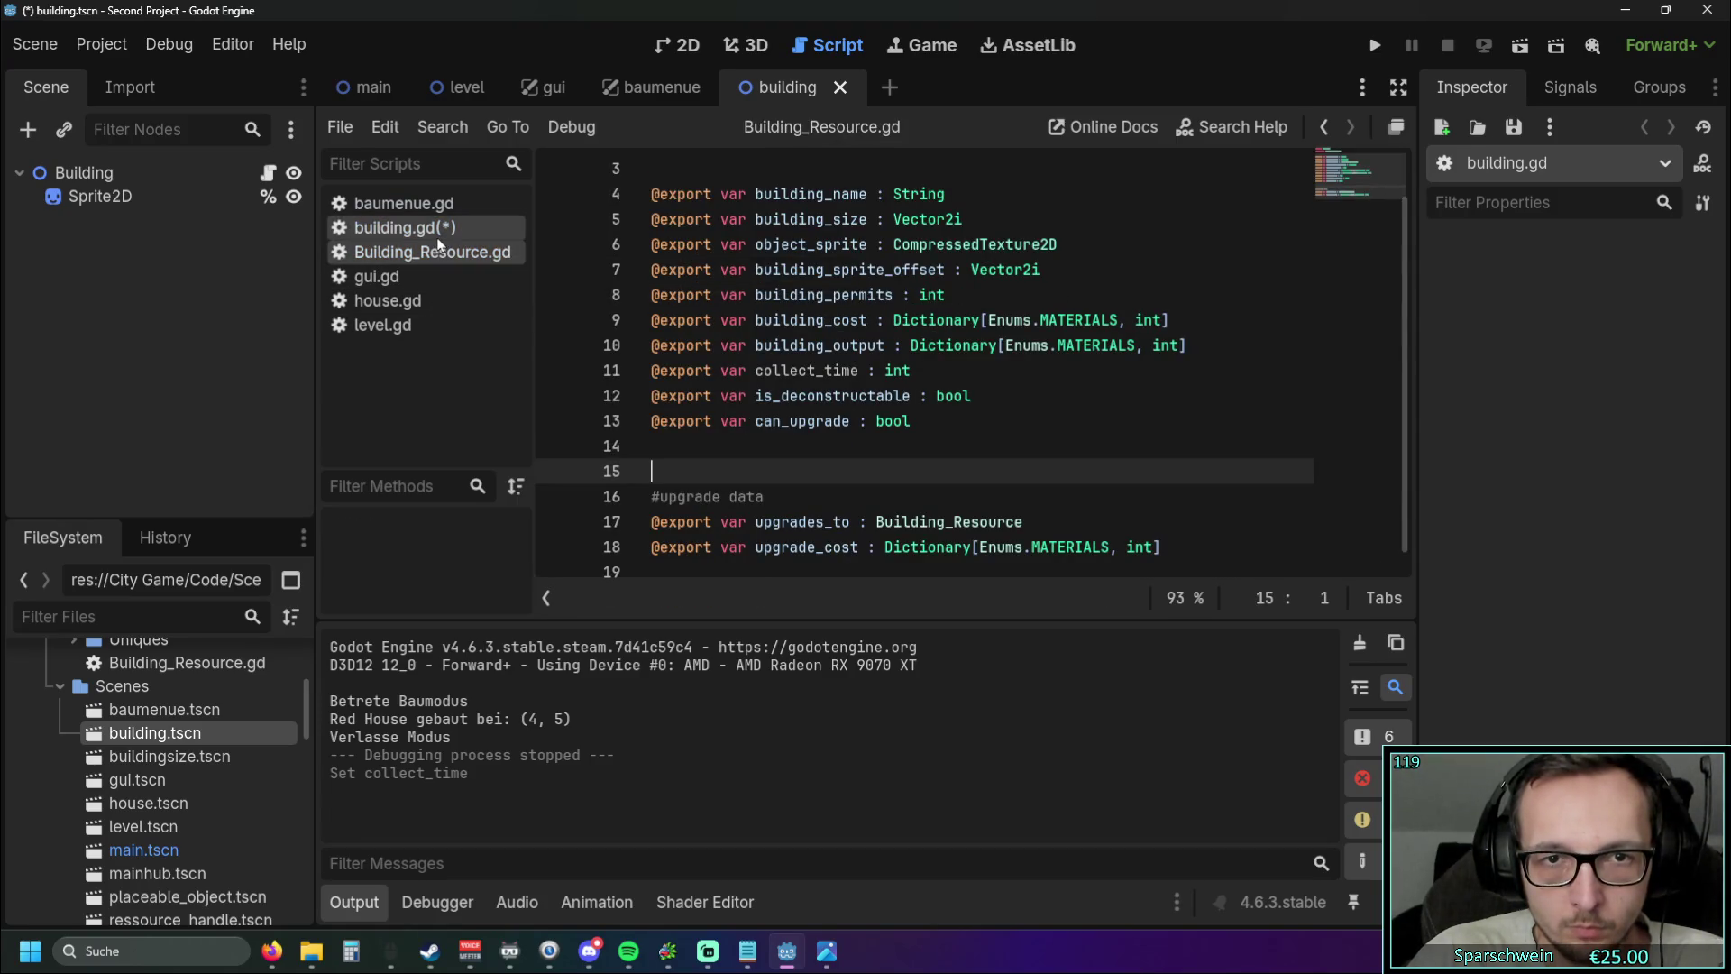
{"action": "scroll", "coordinate": [839, 345], "scroll_direction": "up", "scroll_amount": 1}
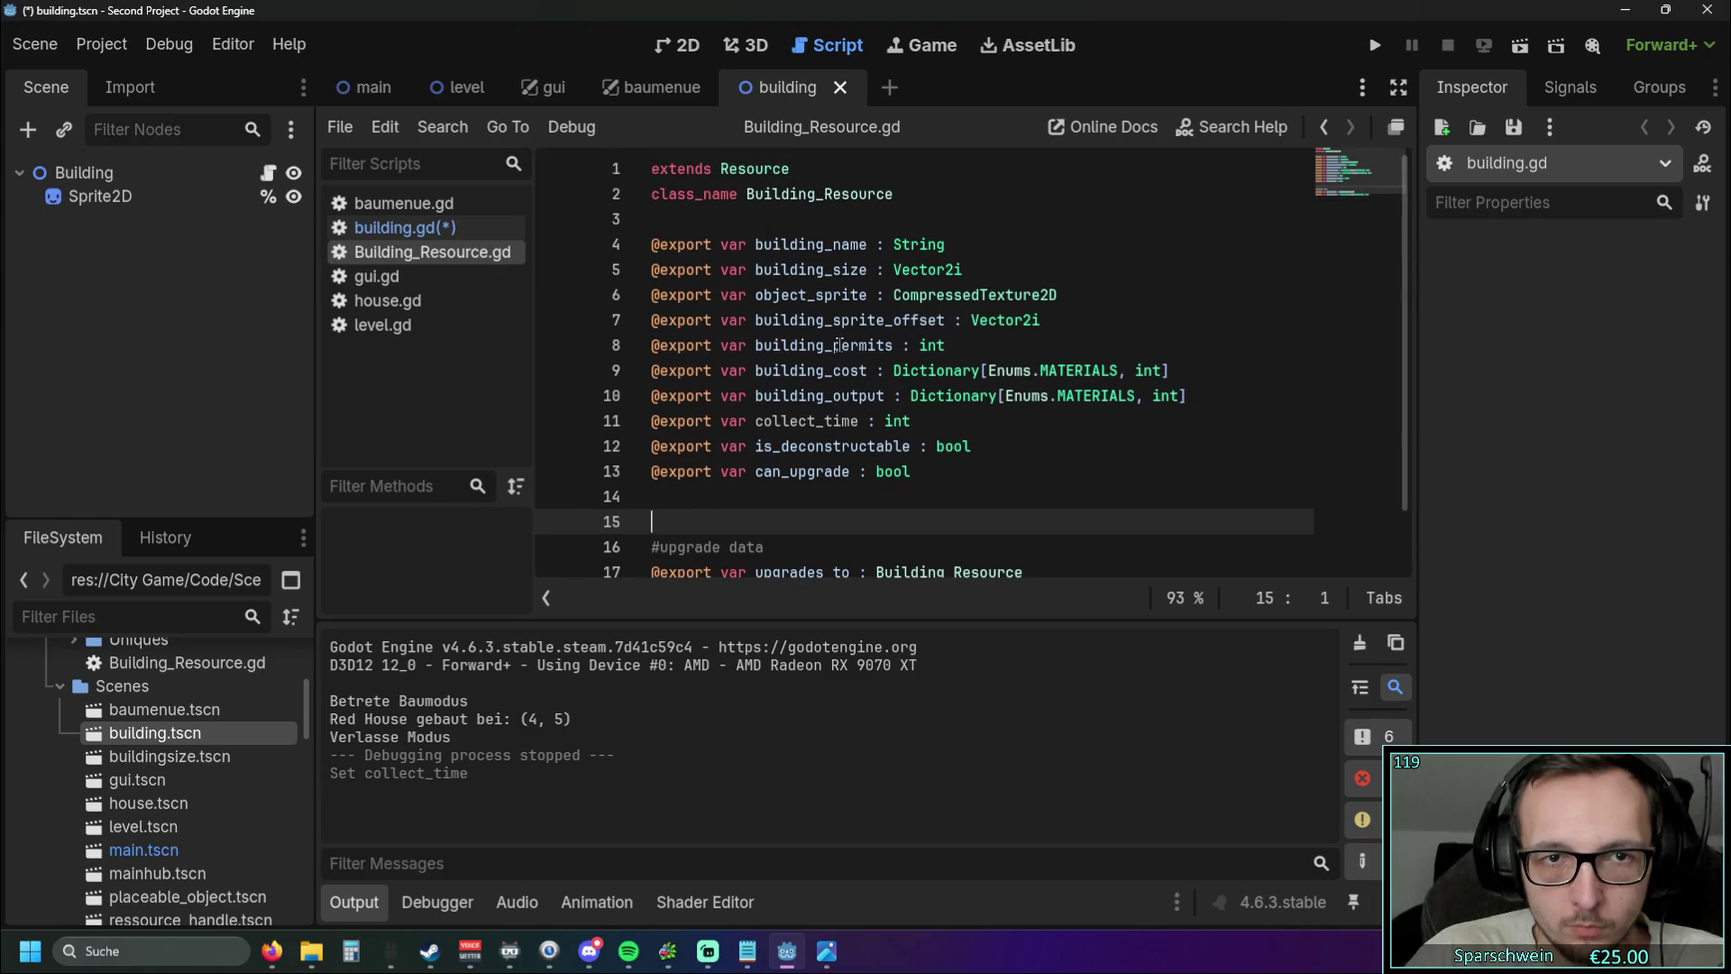
{"action": "scroll", "coordinate": [823, 337], "scroll_direction": "down", "scroll_amount": 1}
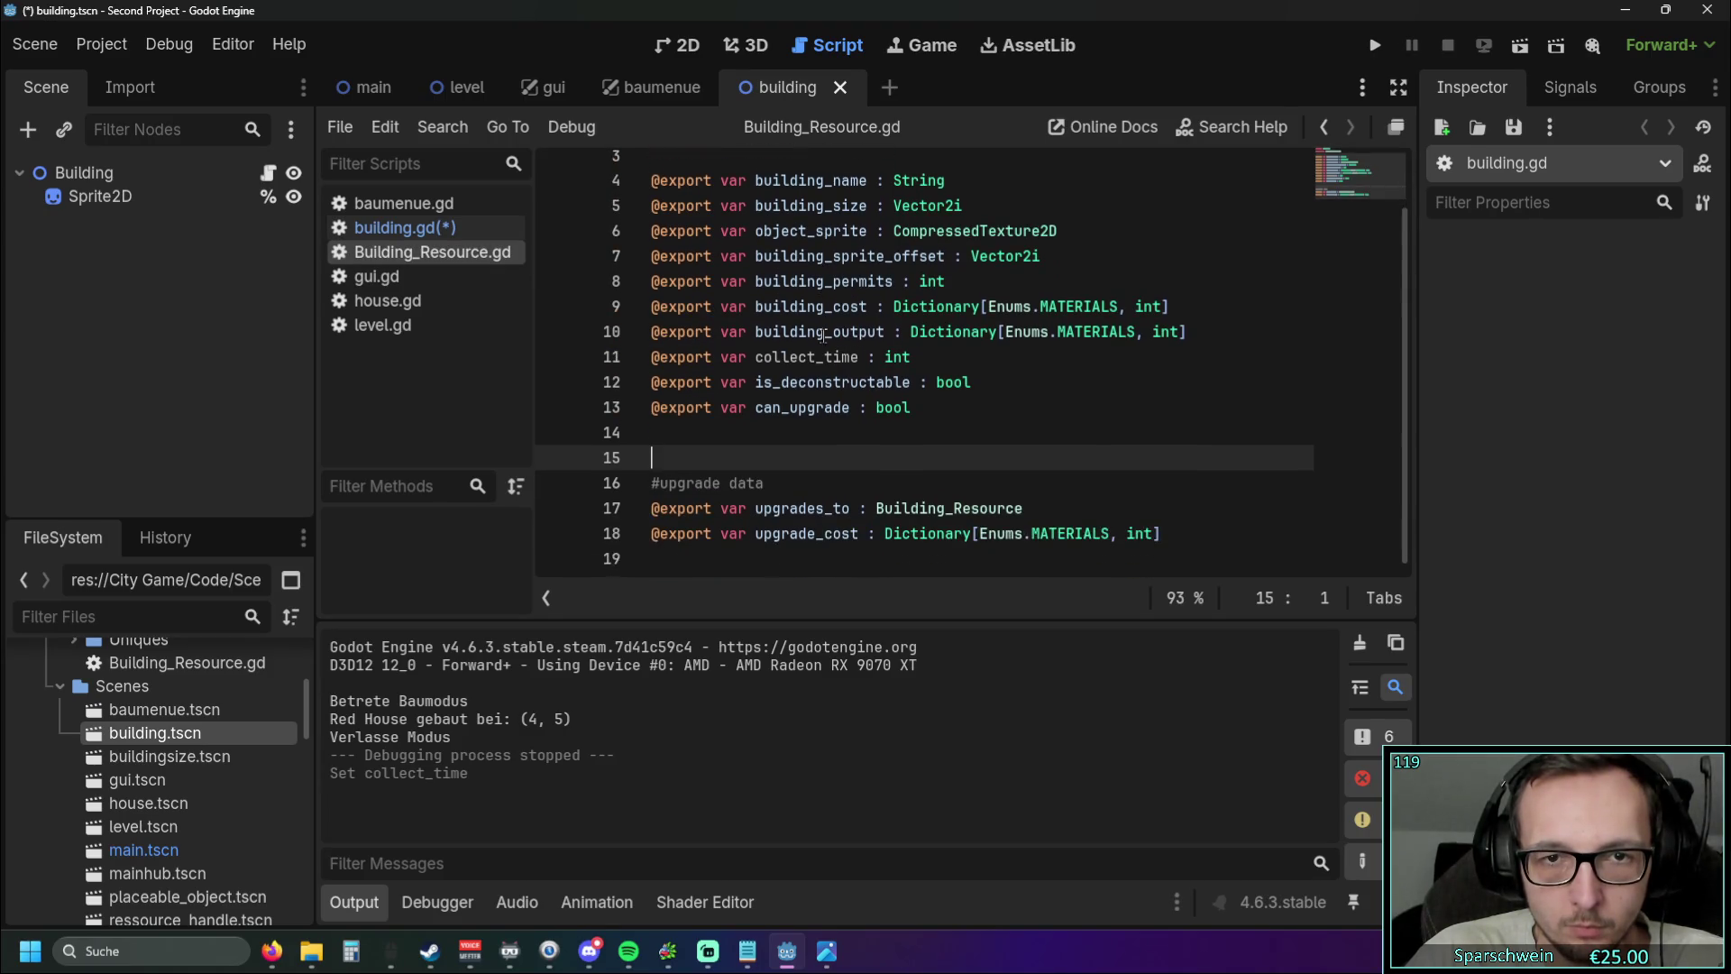
{"action": "left_click_drag", "start_coordinate": [756, 357], "coordinate": [923, 359]}
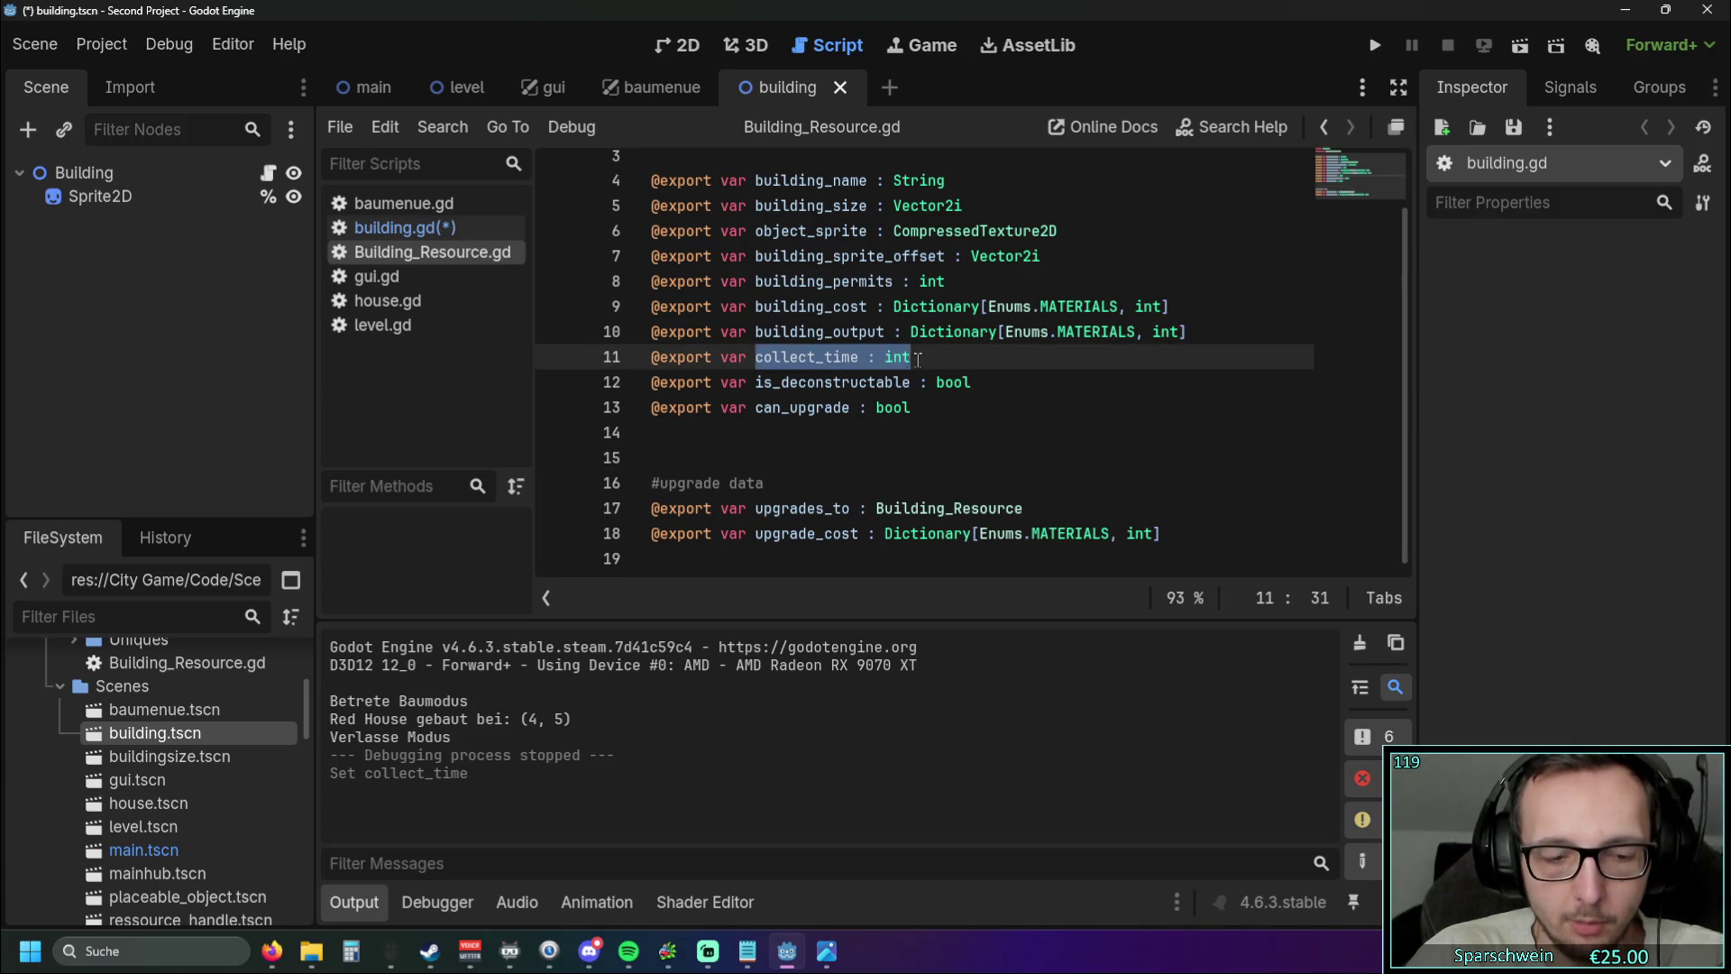
{"action": "left_click", "coordinate": [386, 326]}
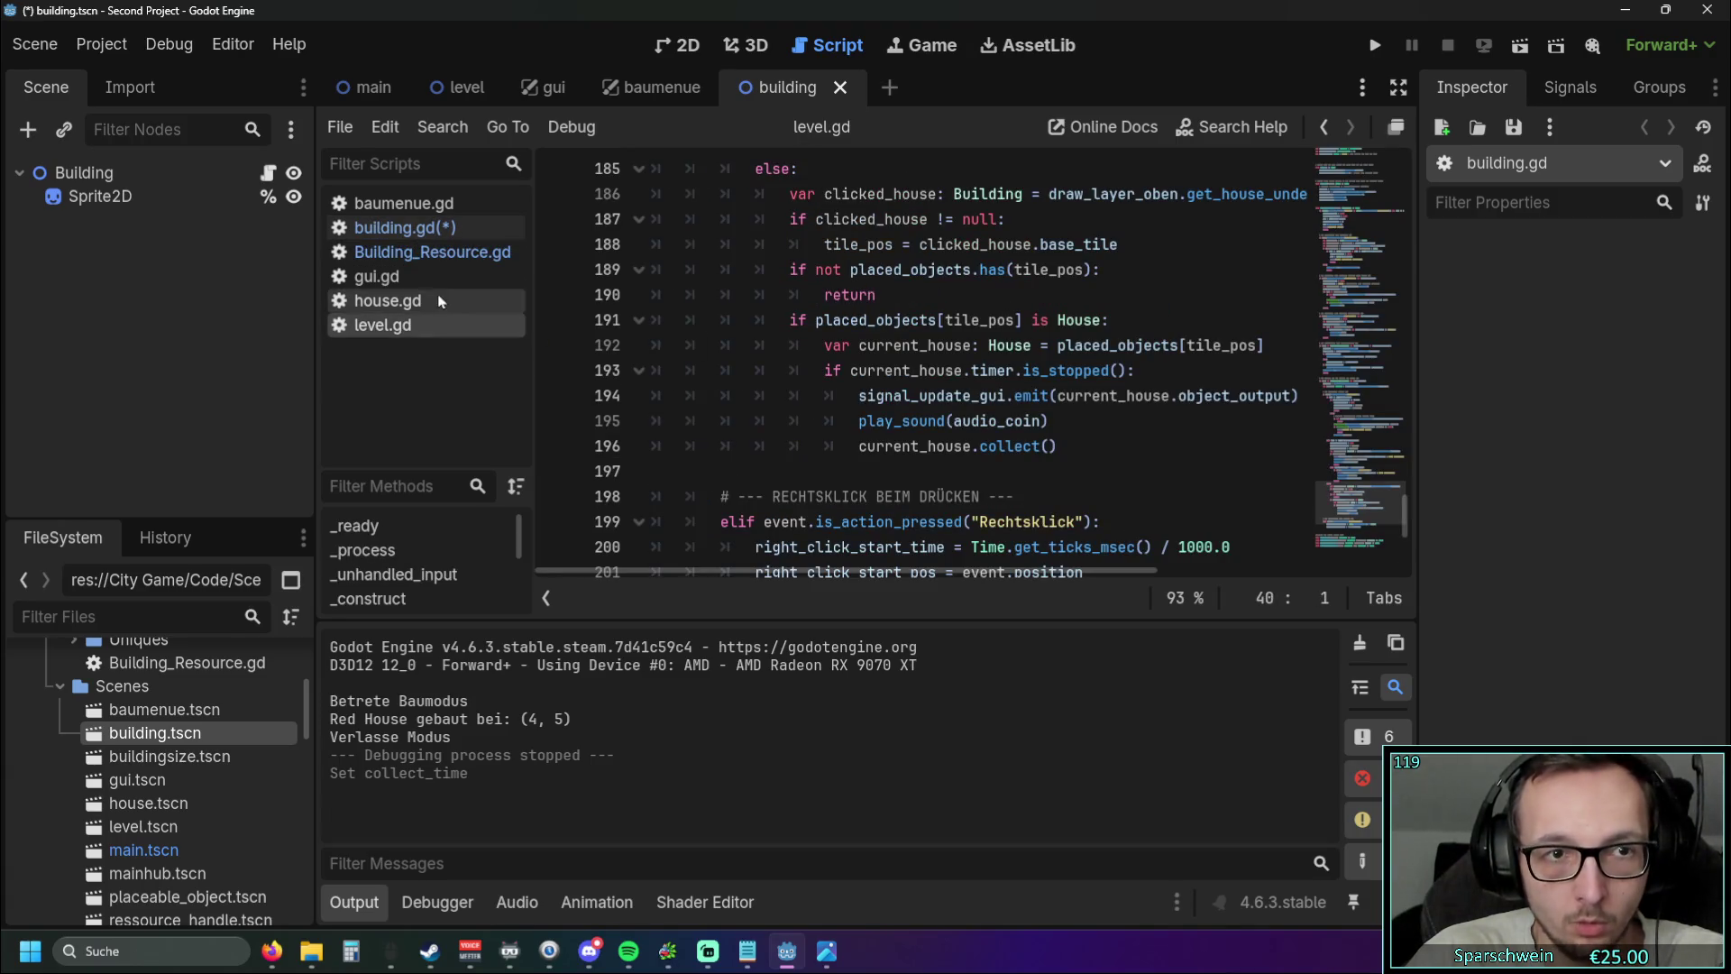
{"action": "left_click", "coordinate": [408, 229]}
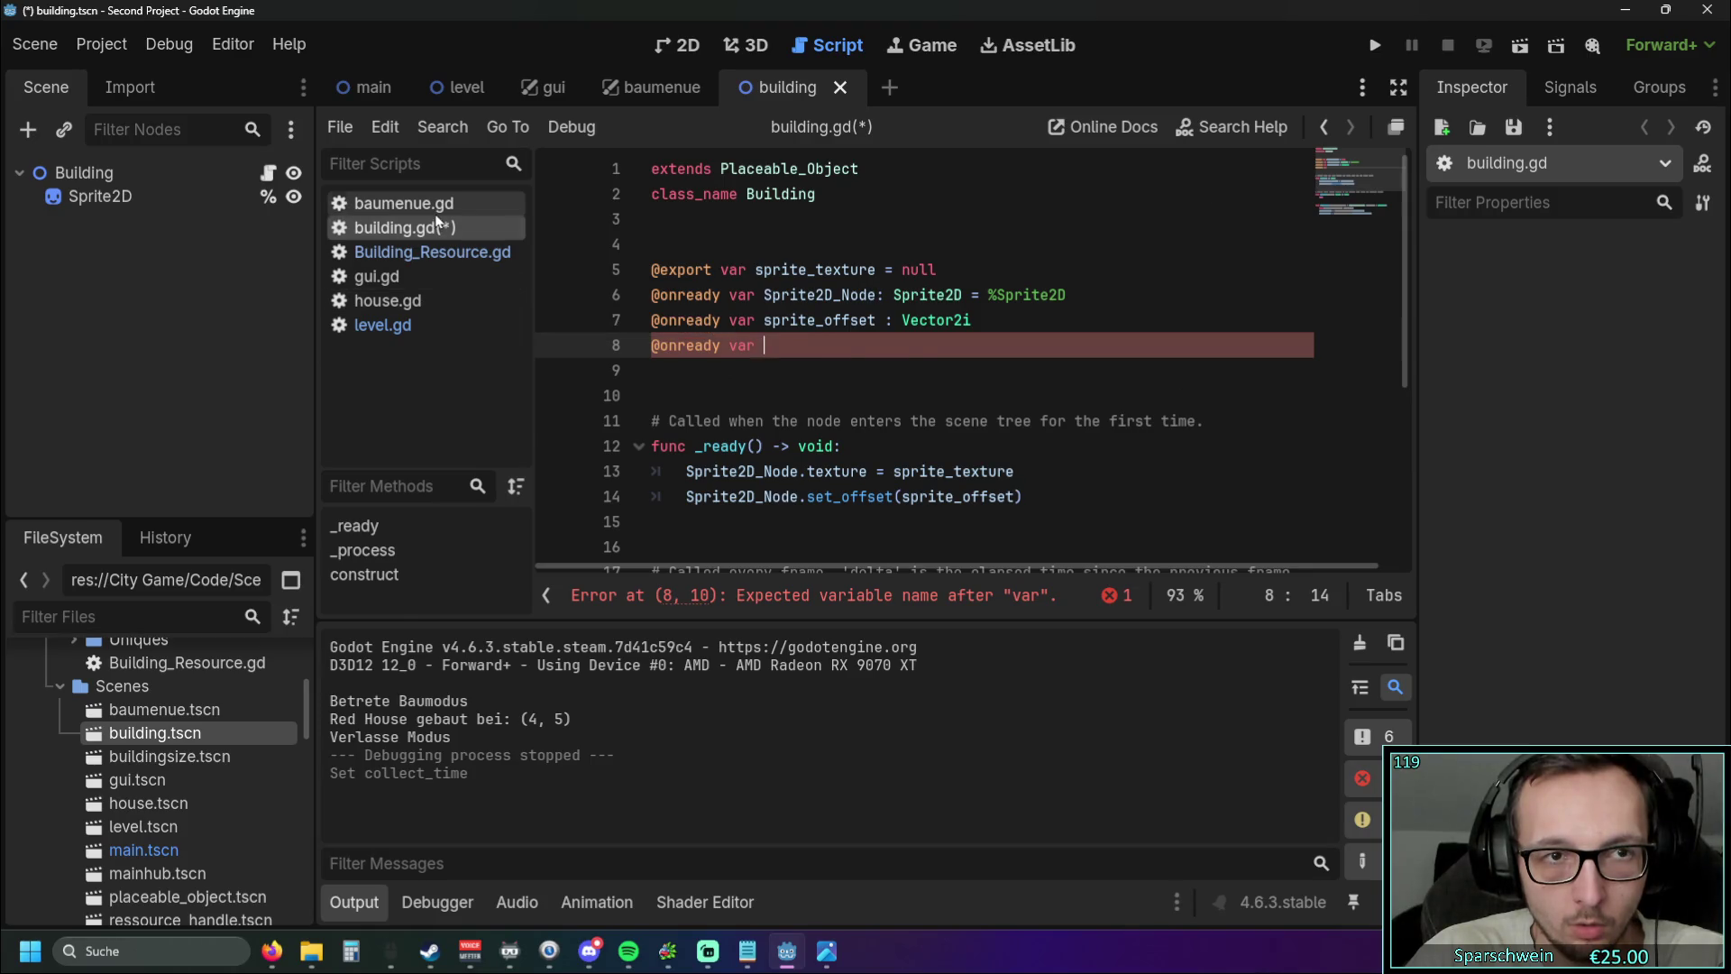
{"action": "type", "text": "collect_time : int"}
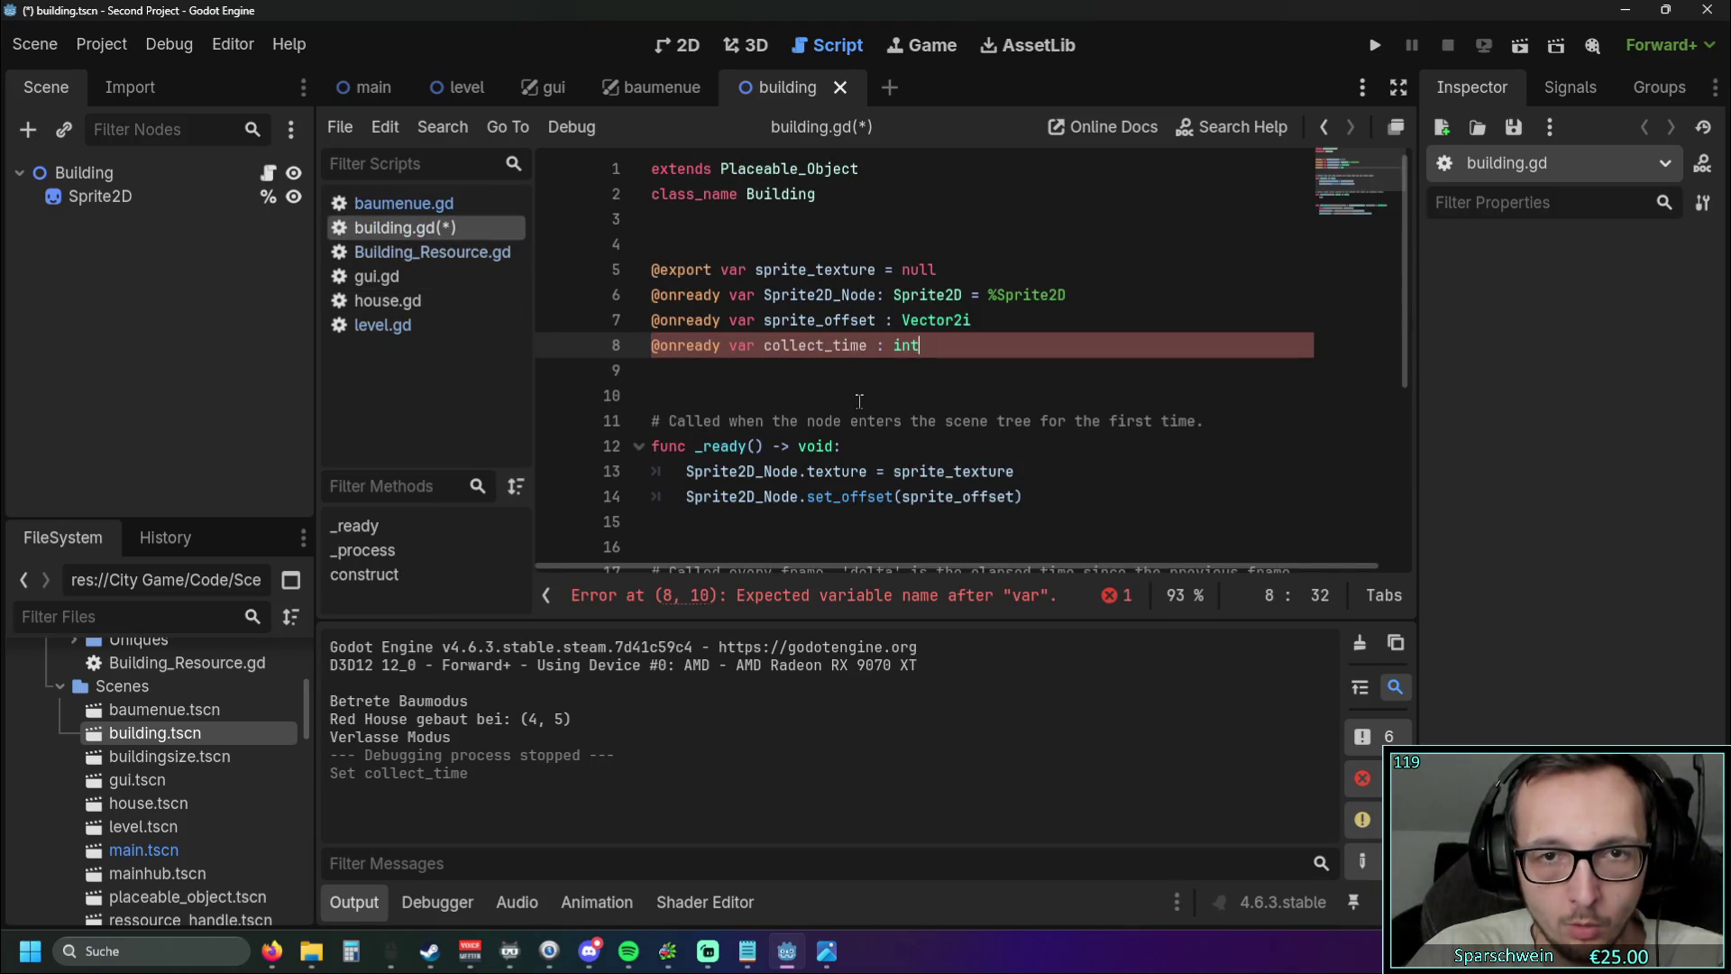
{"action": "key", "text": "Down"}
{"action": "key", "text": "Down"}
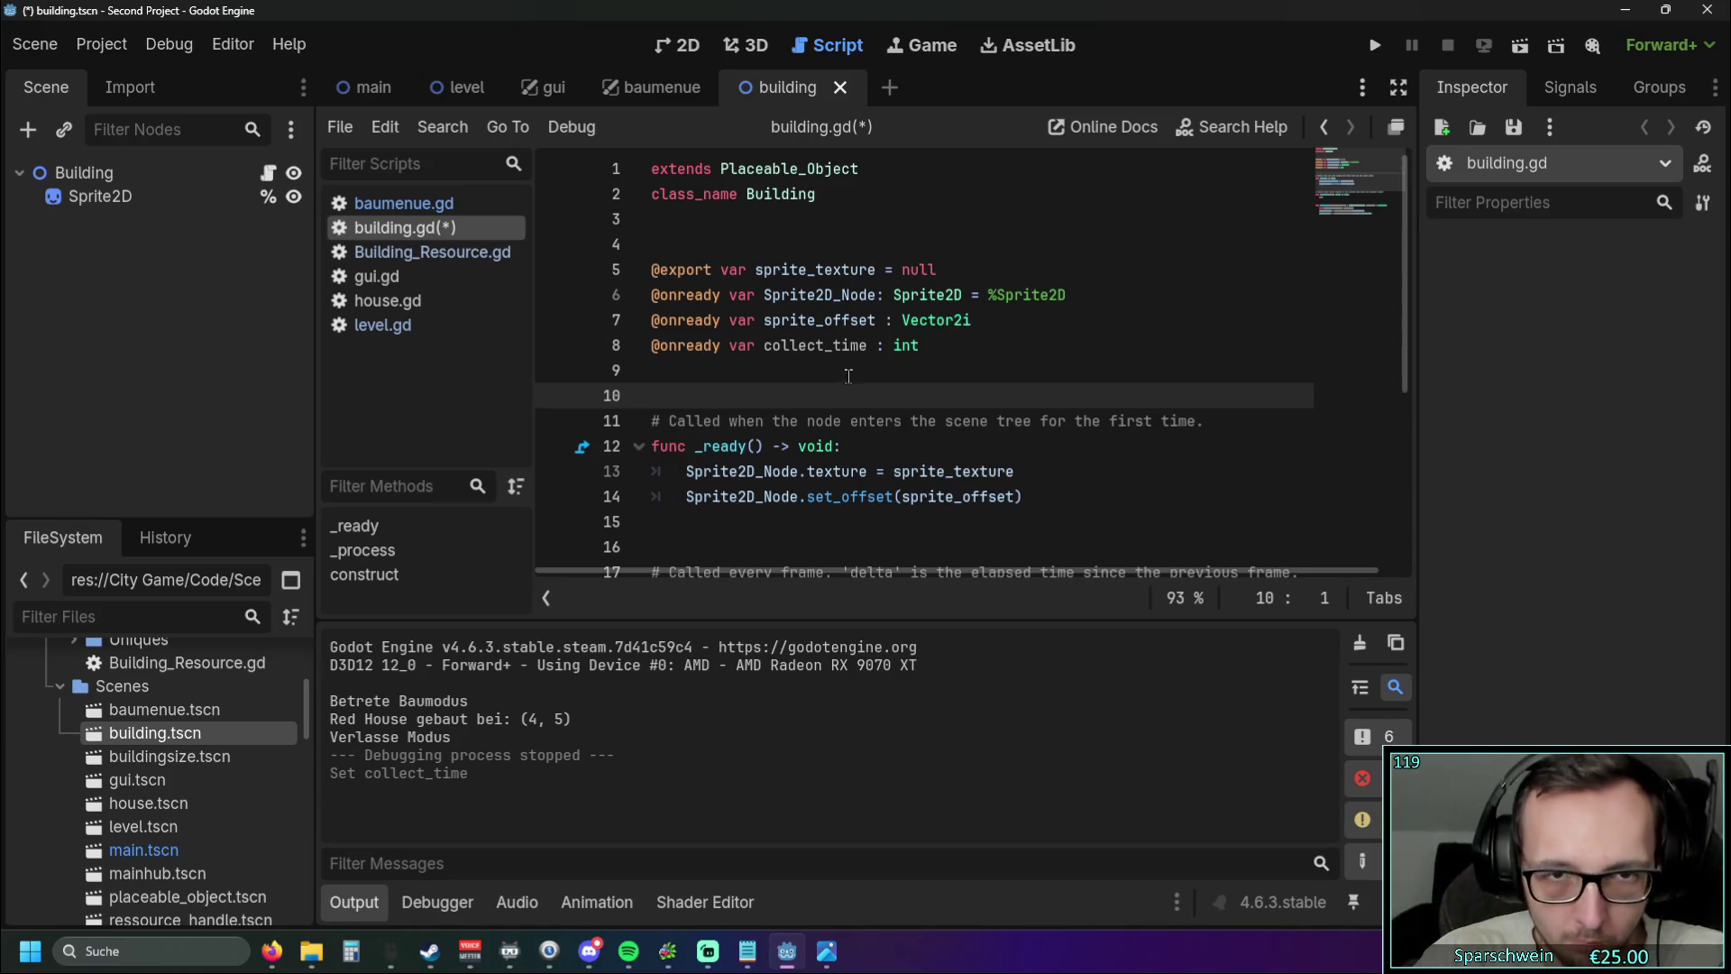
{"action": "scroll", "coordinate": [847, 370], "scroll_direction": "down", "scroll_amount": 2}
{"action": "scroll", "coordinate": [843, 368], "scroll_direction": "up", "scroll_amount": 2}
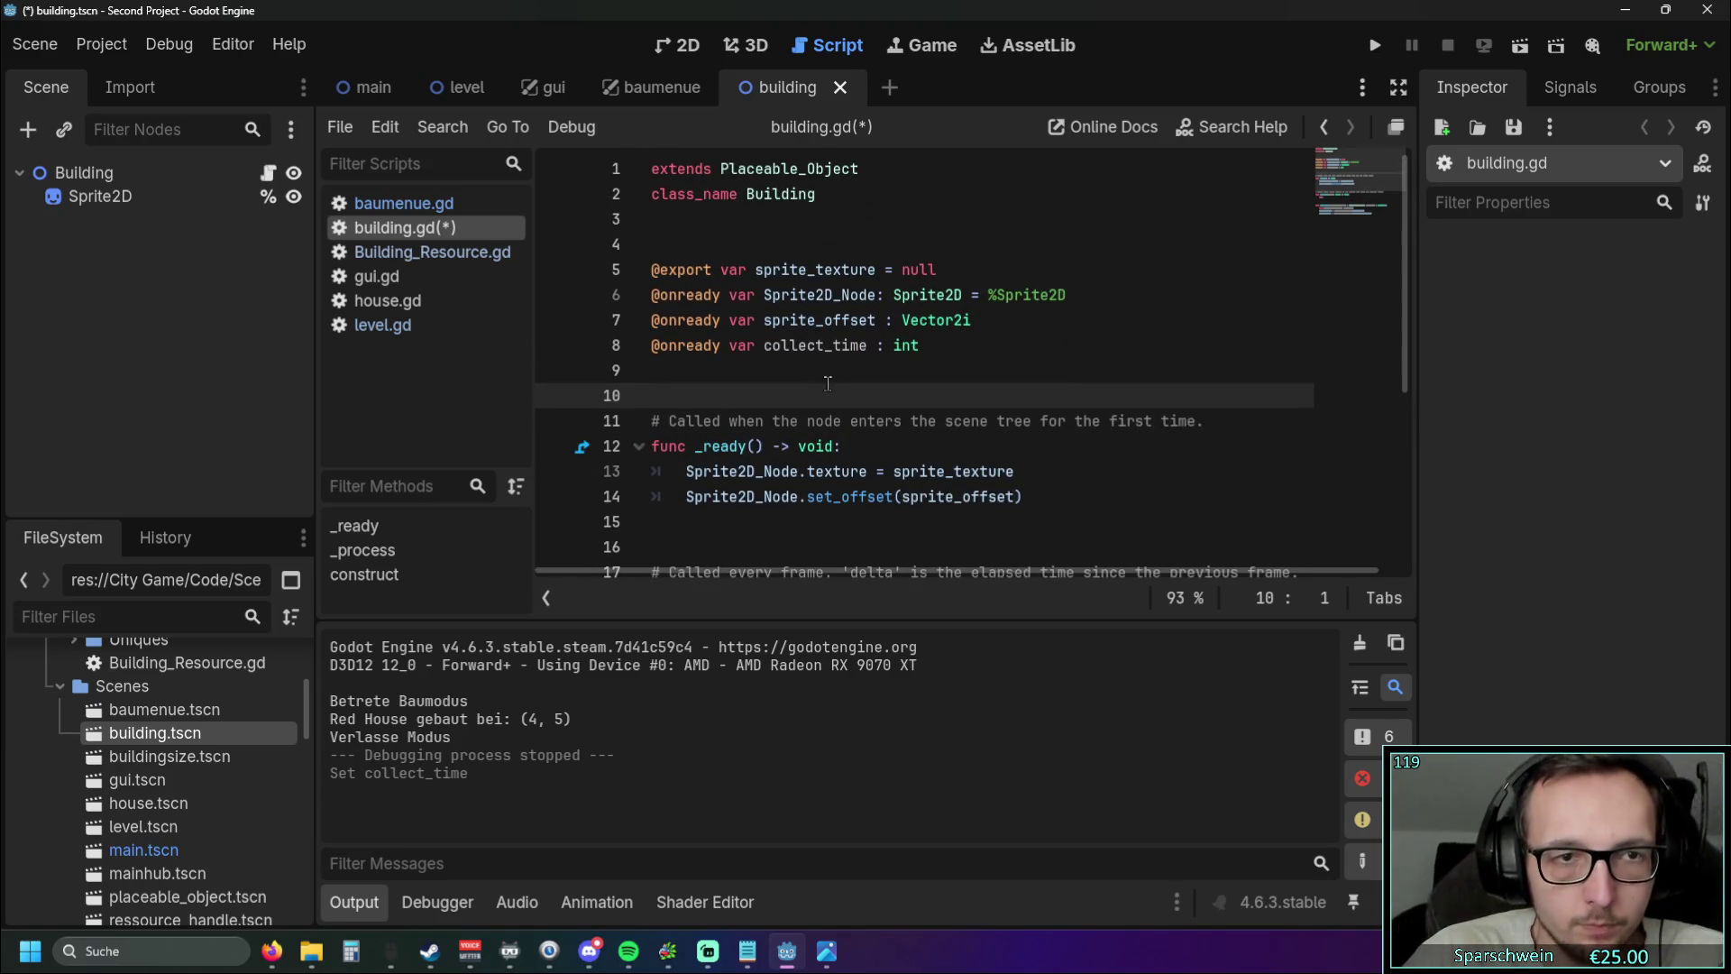
{"action": "left_click", "coordinate": [377, 276]}
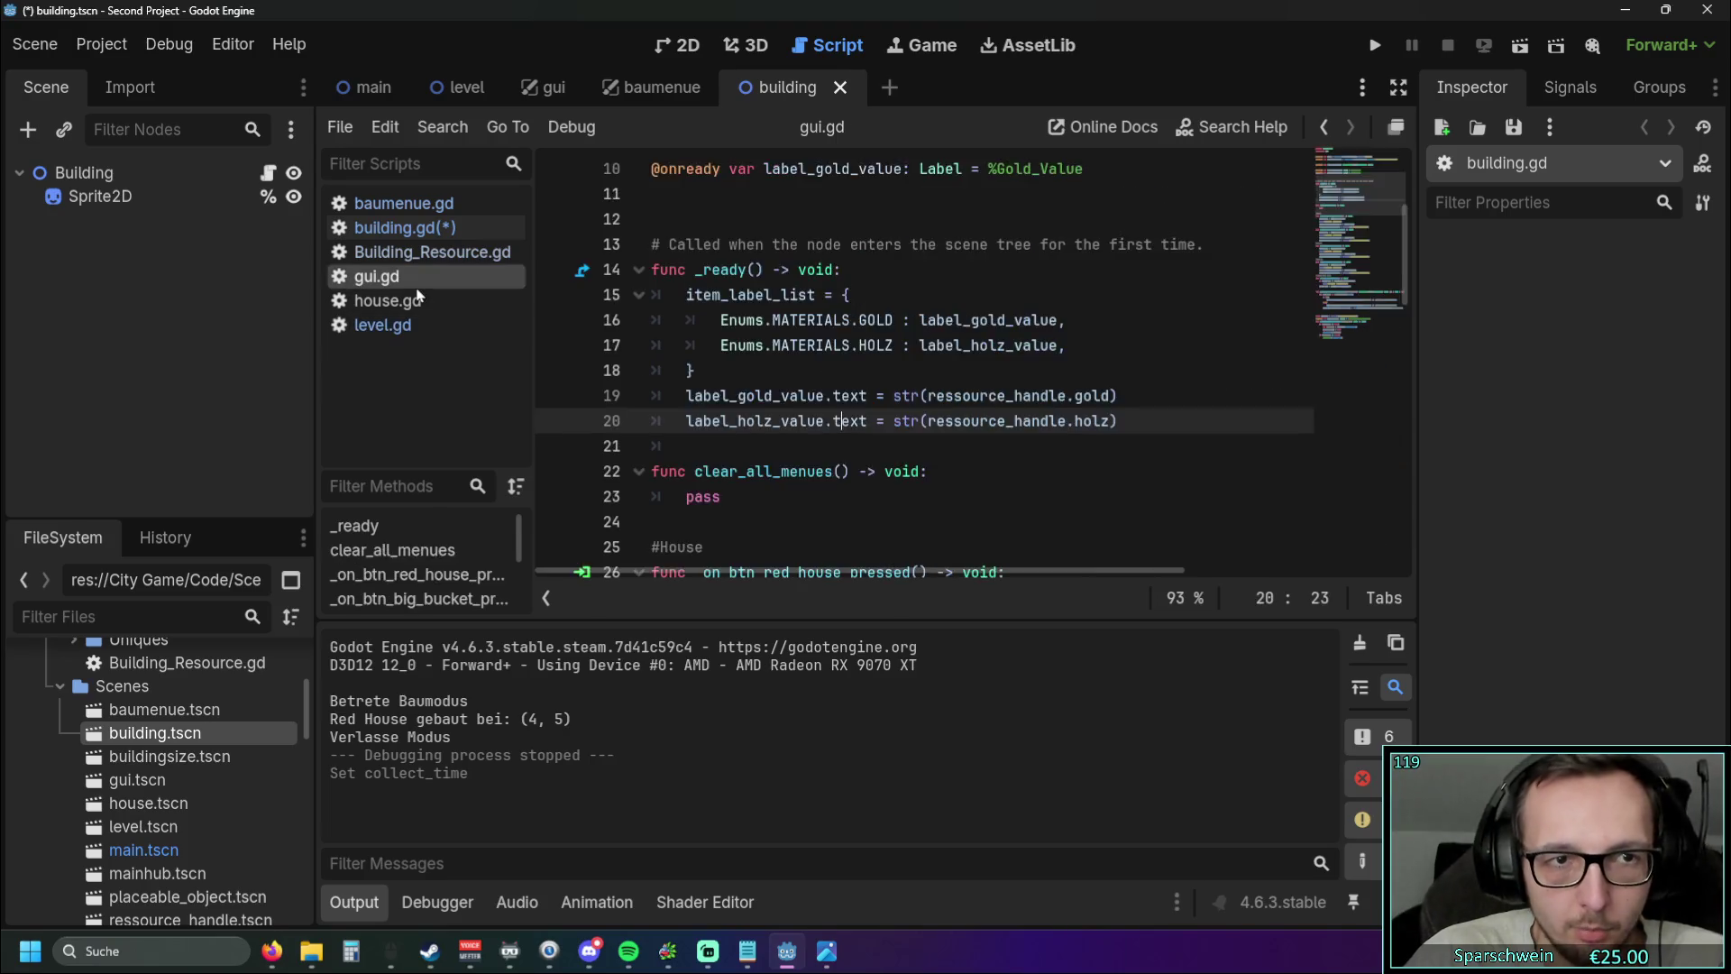
{"action": "left_click", "coordinate": [424, 251]}
{"action": "left_click", "coordinate": [405, 227]}
{"action": "left_click", "coordinate": [425, 251]}
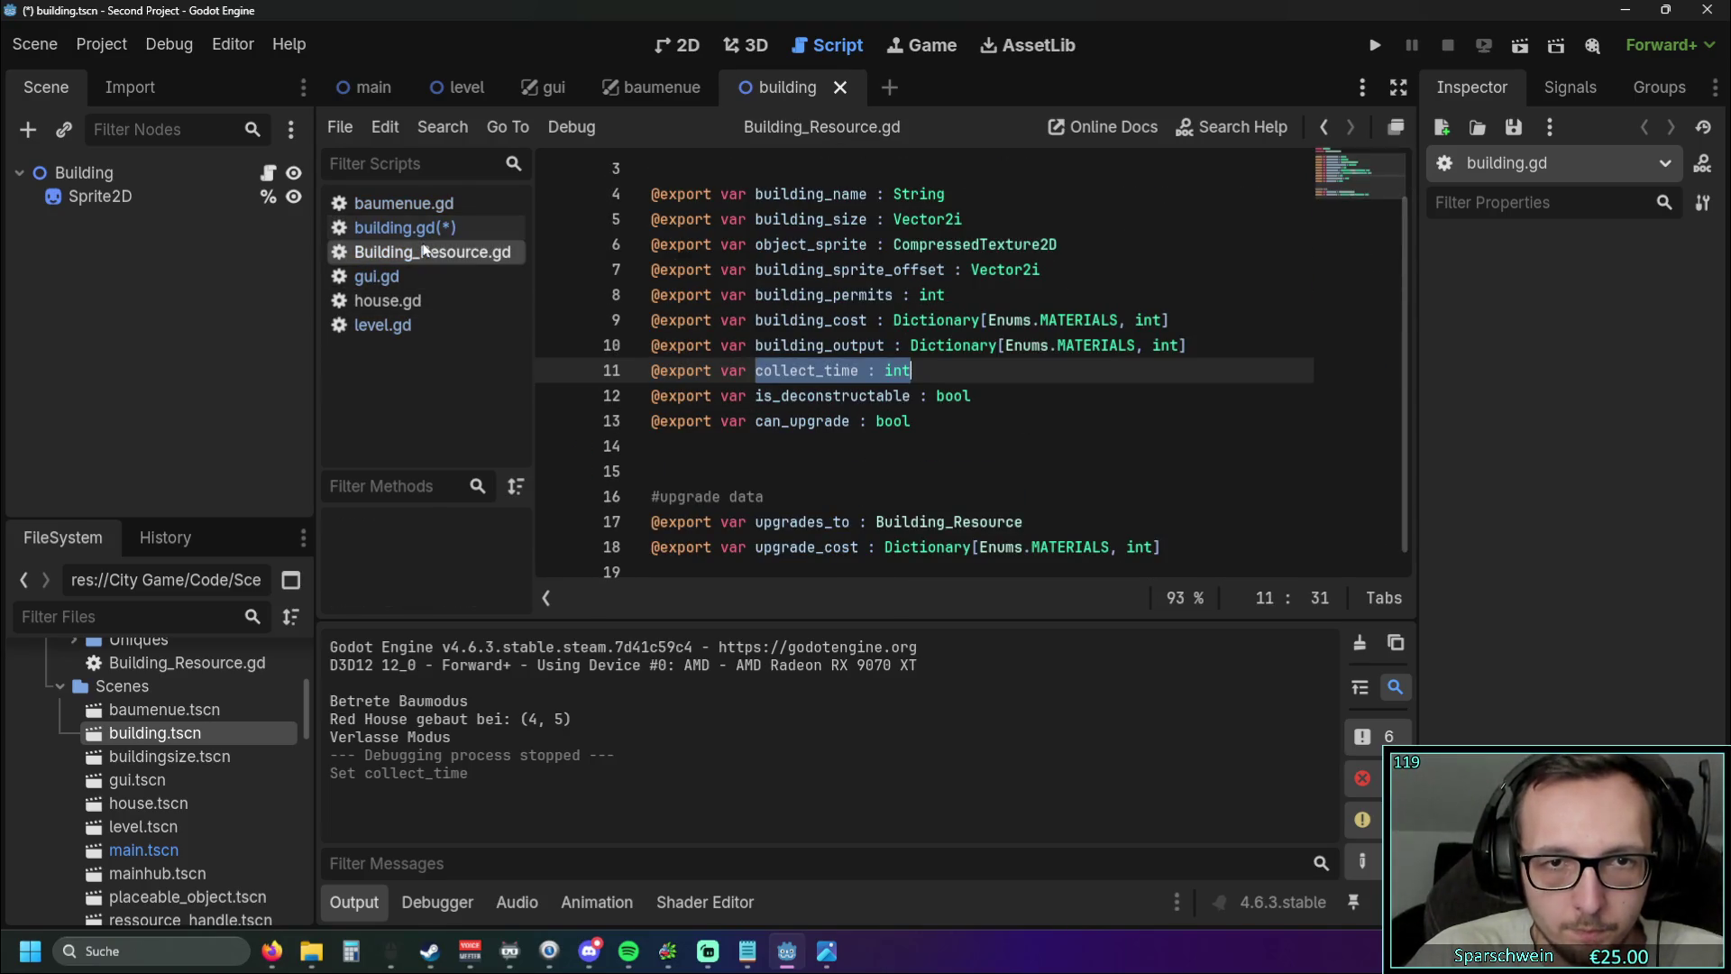
{"action": "left_click", "coordinate": [423, 227]}
{"action": "left_click", "coordinate": [422, 249]}
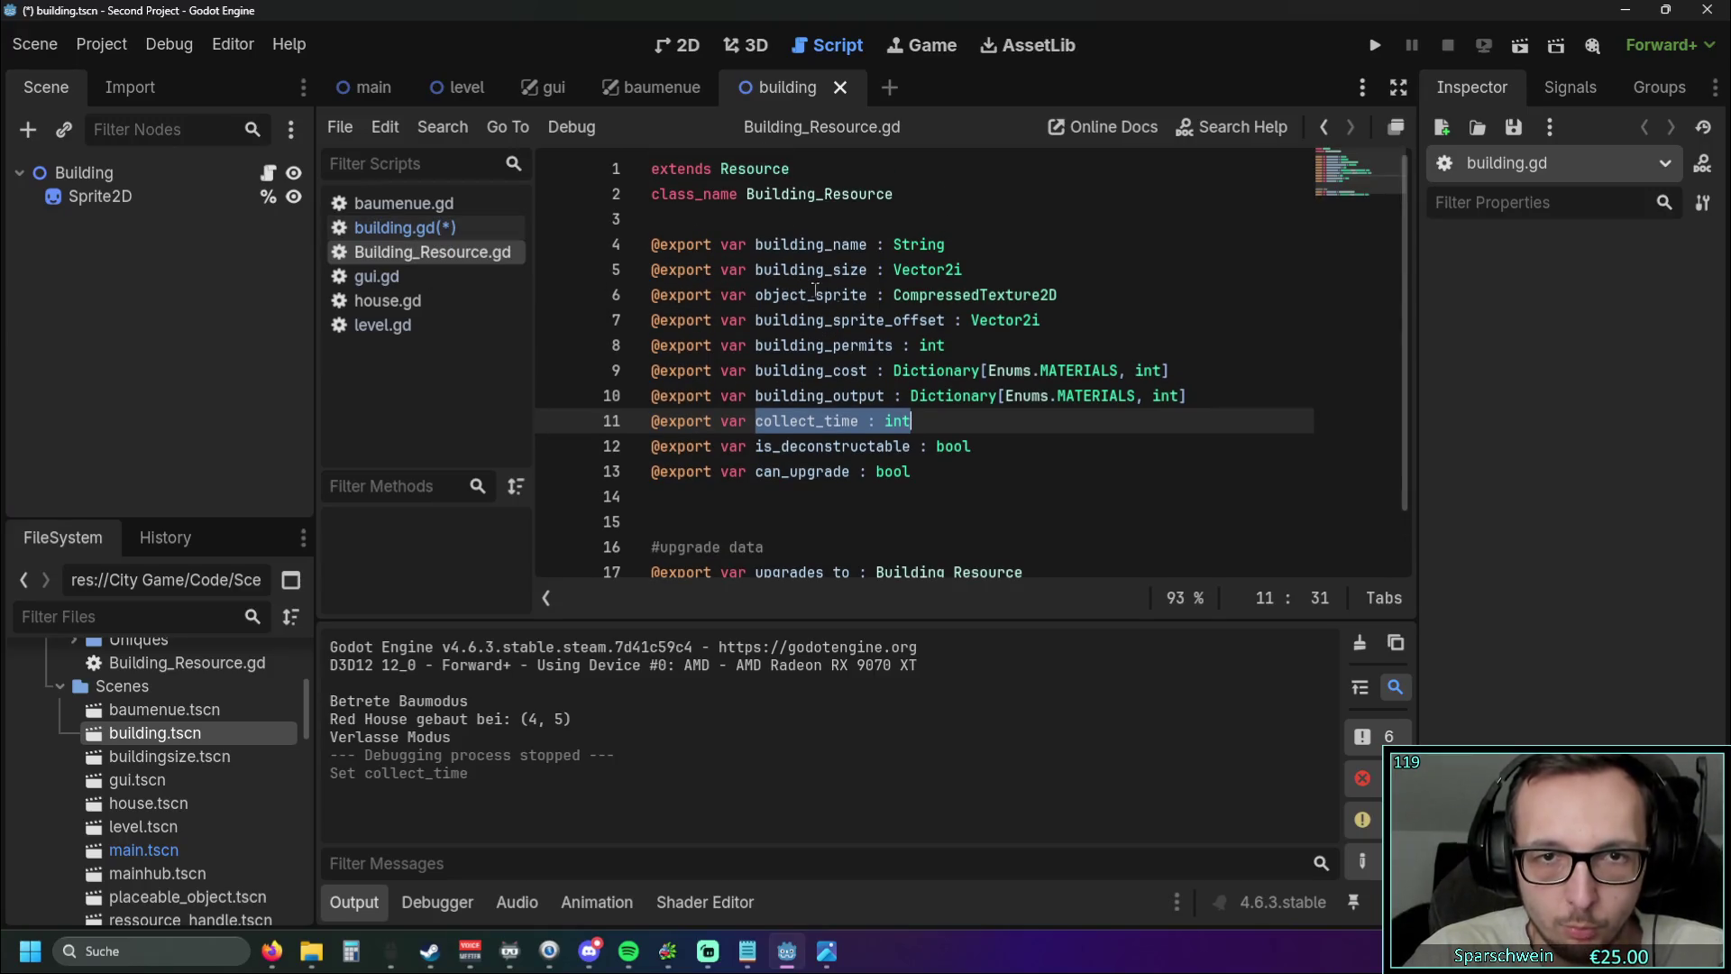
{"action": "left_click", "coordinate": [421, 236]}
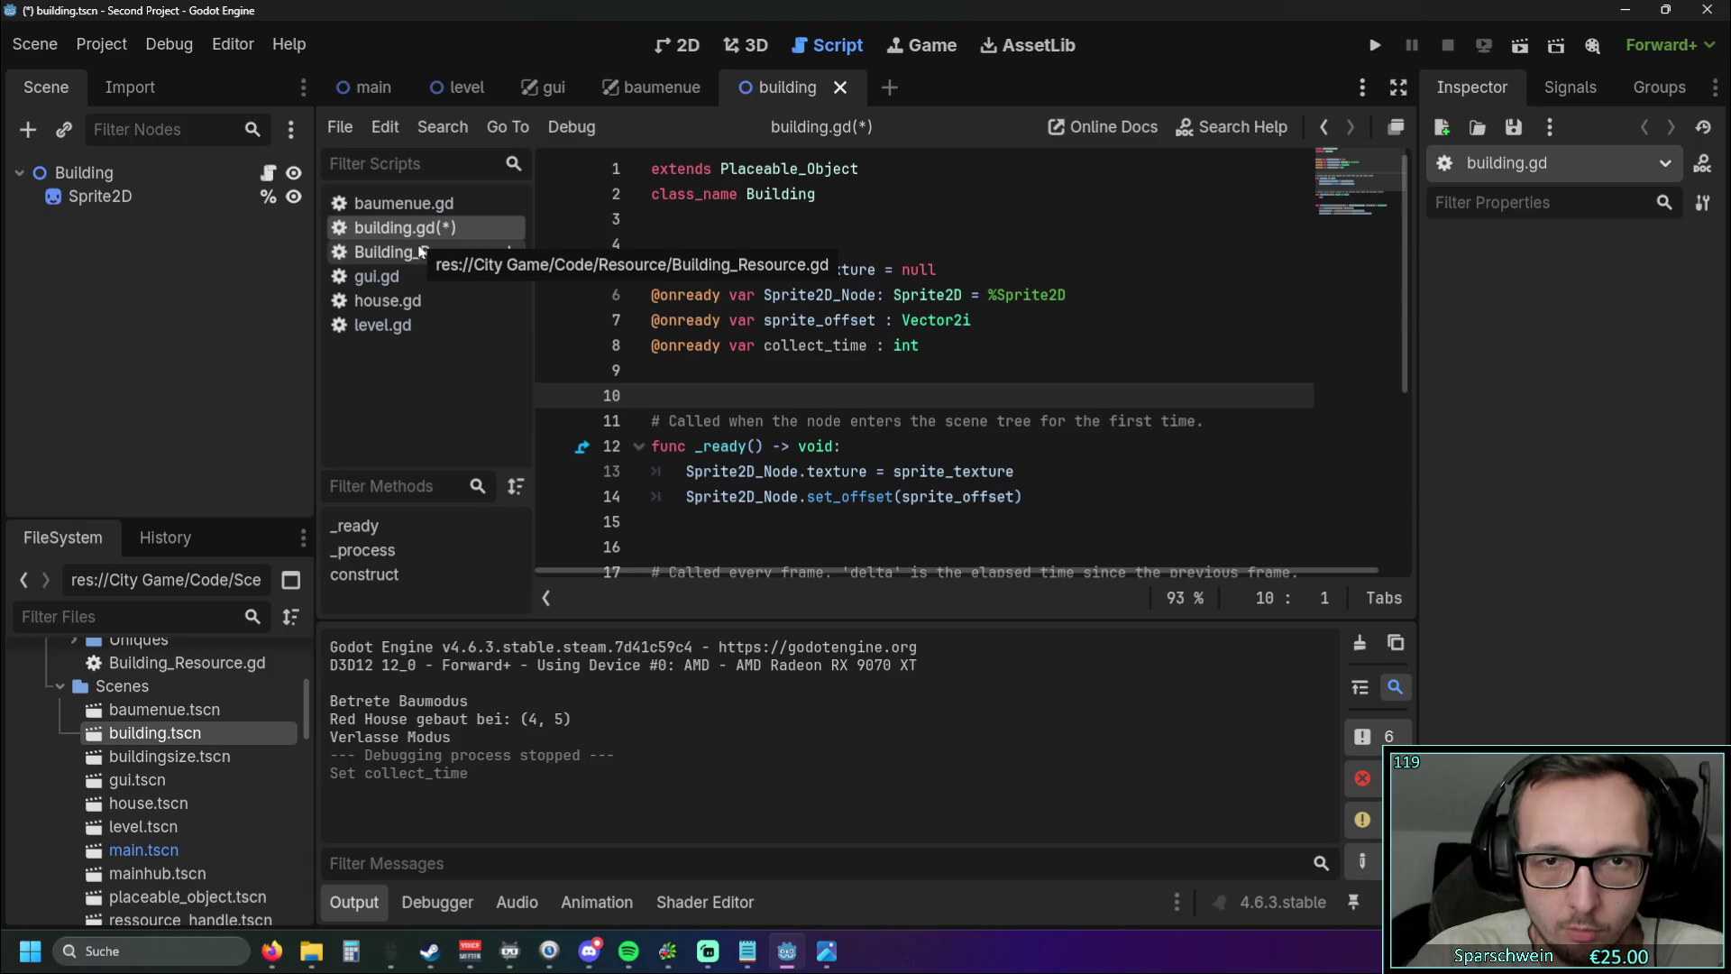
{"action": "left_click", "coordinate": [422, 252]}
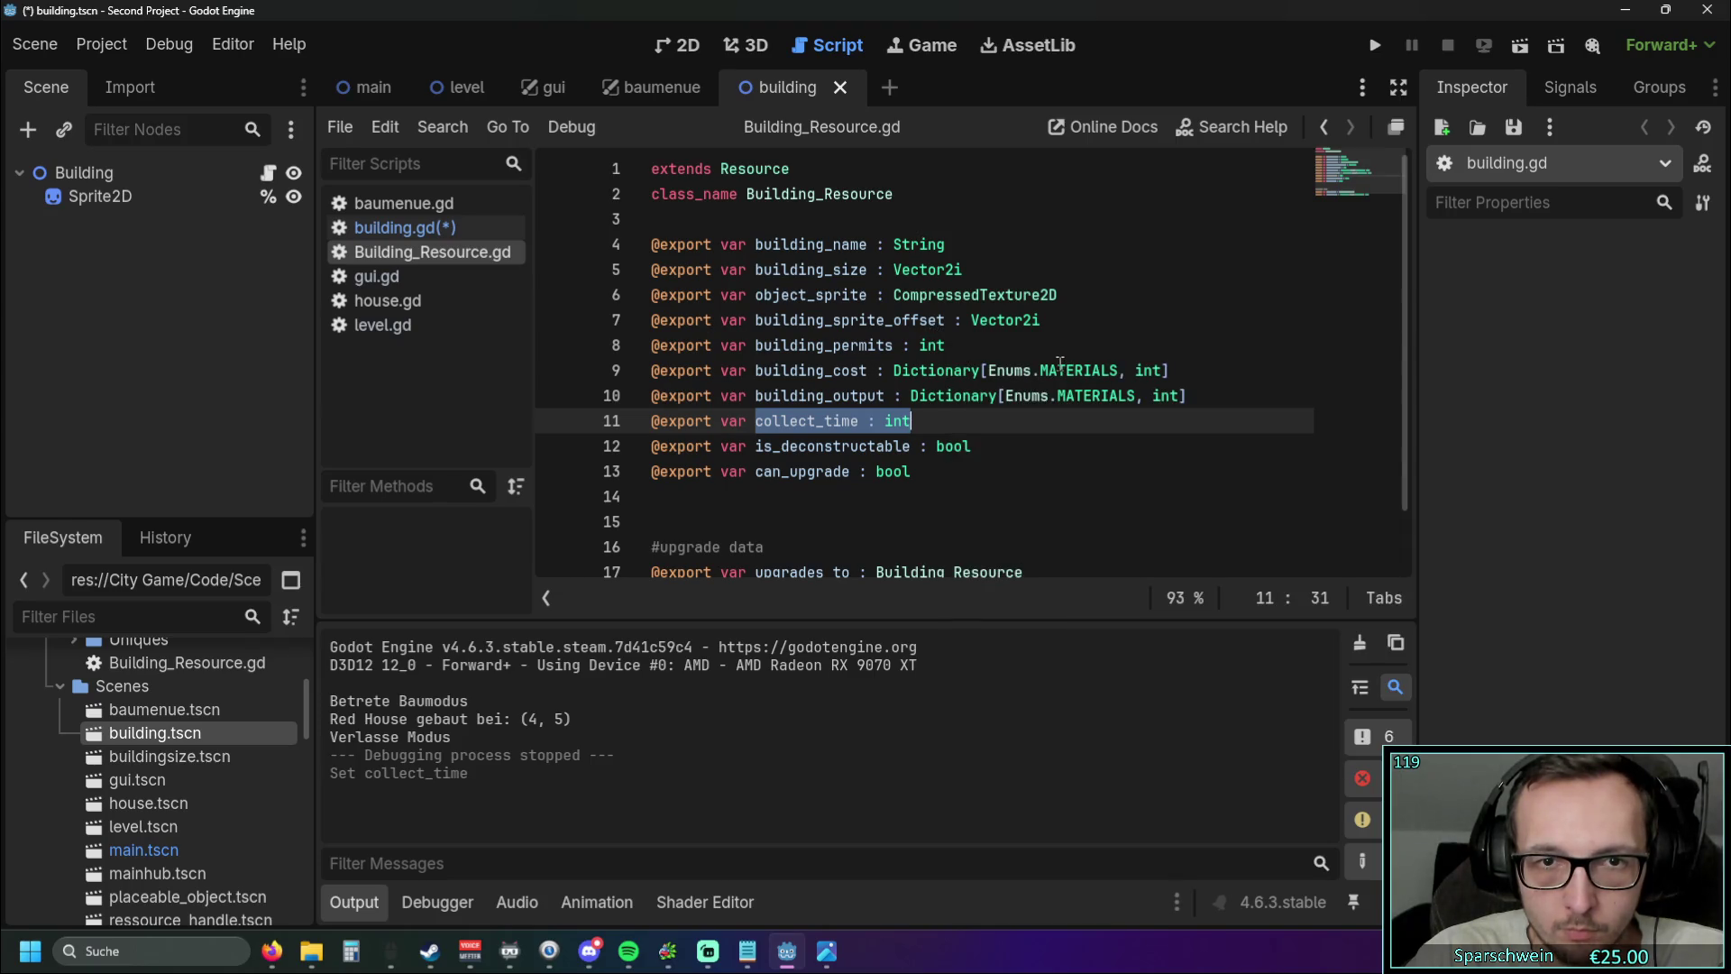
{"action": "scroll", "coordinate": [1046, 356], "scroll_direction": "down", "scroll_amount": 1}
{"action": "scroll", "coordinate": [1037, 354], "scroll_direction": "up", "scroll_amount": 1}
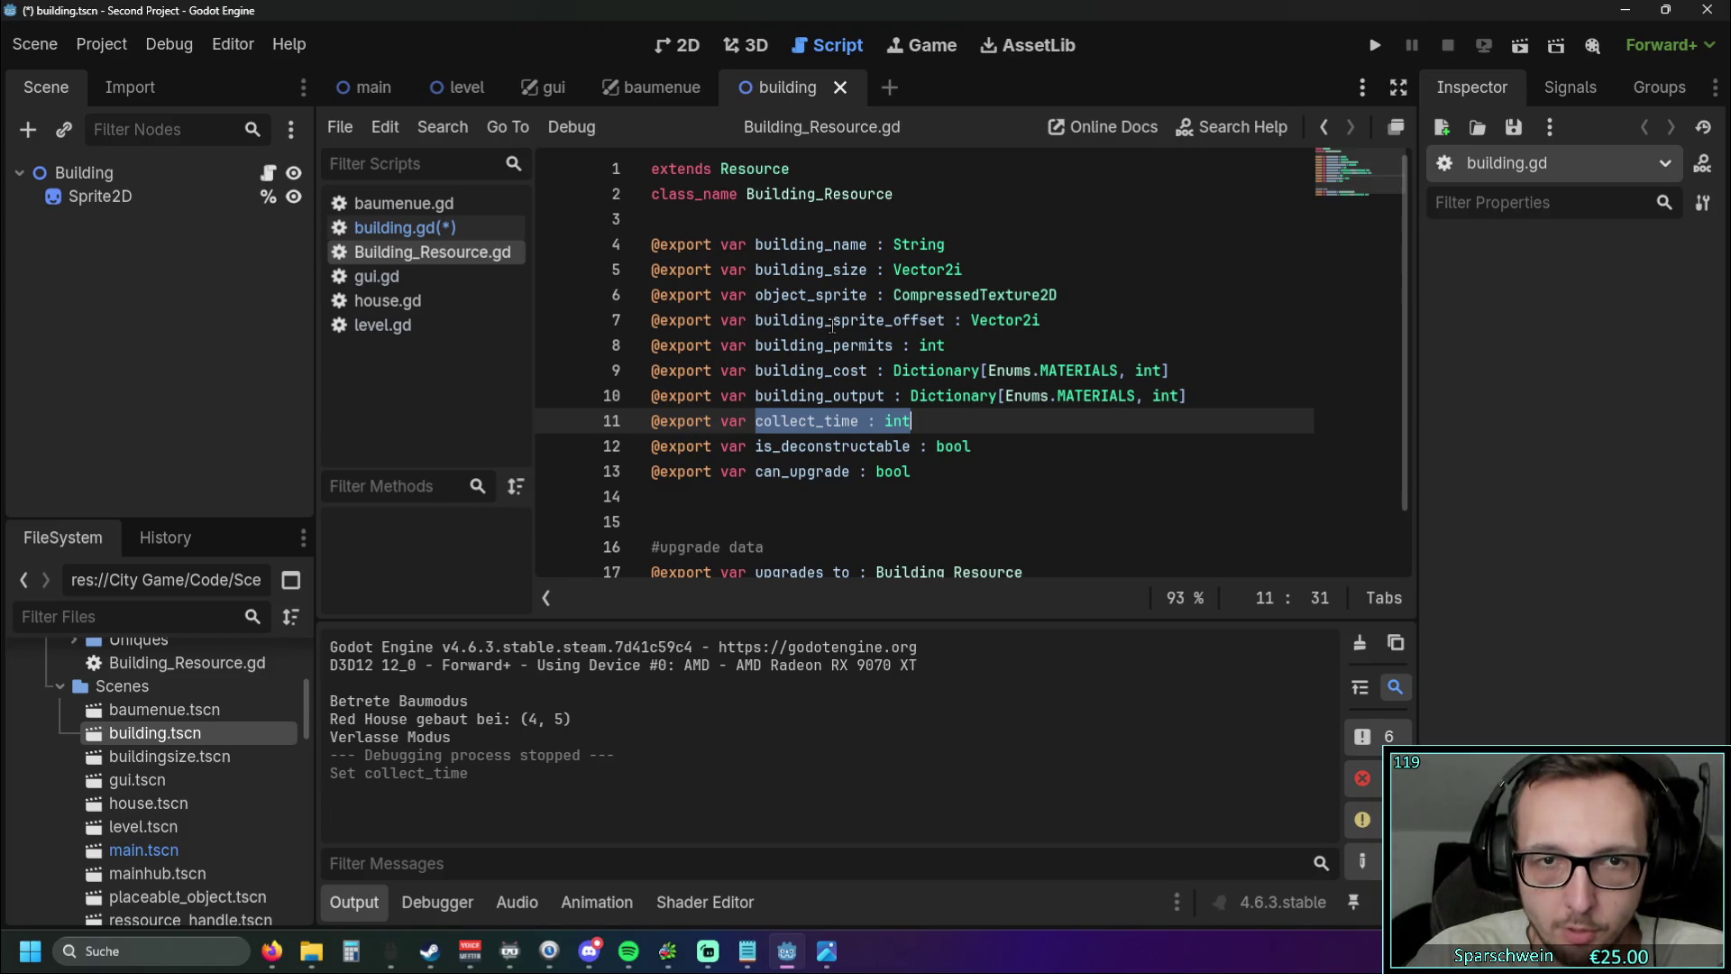
{"action": "key", "text": "alt+Left"}
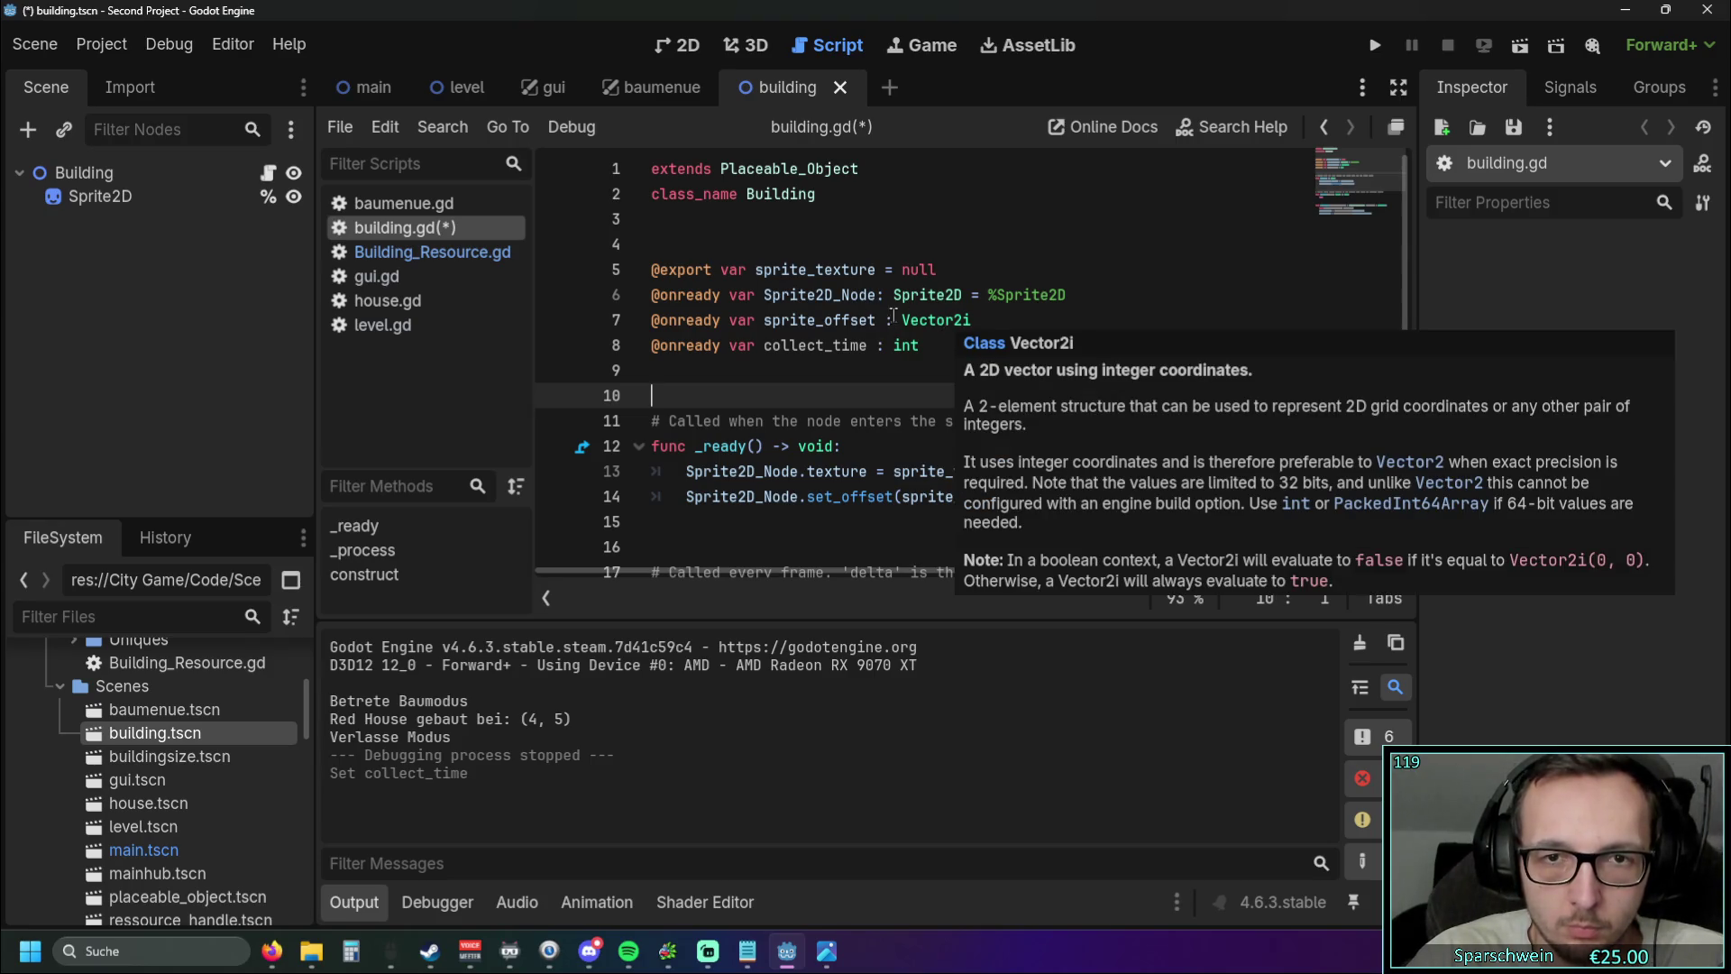
{"action": "left_click", "coordinate": [419, 252]}
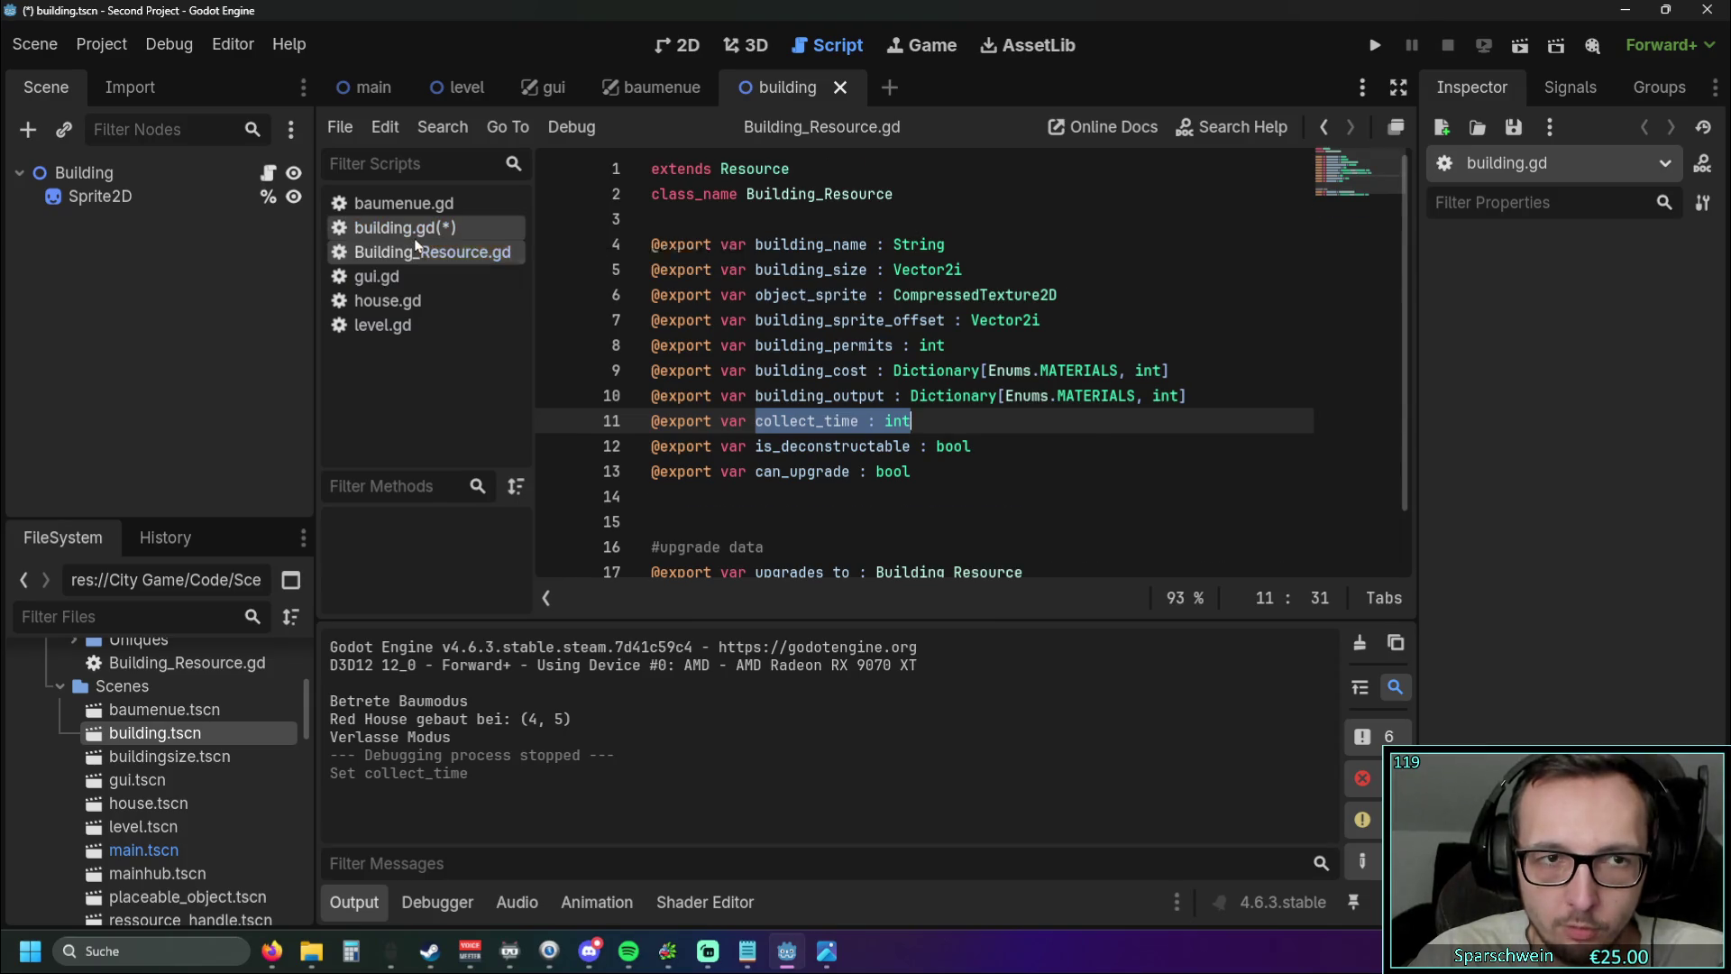
{"action": "left_click", "coordinate": [416, 241]}
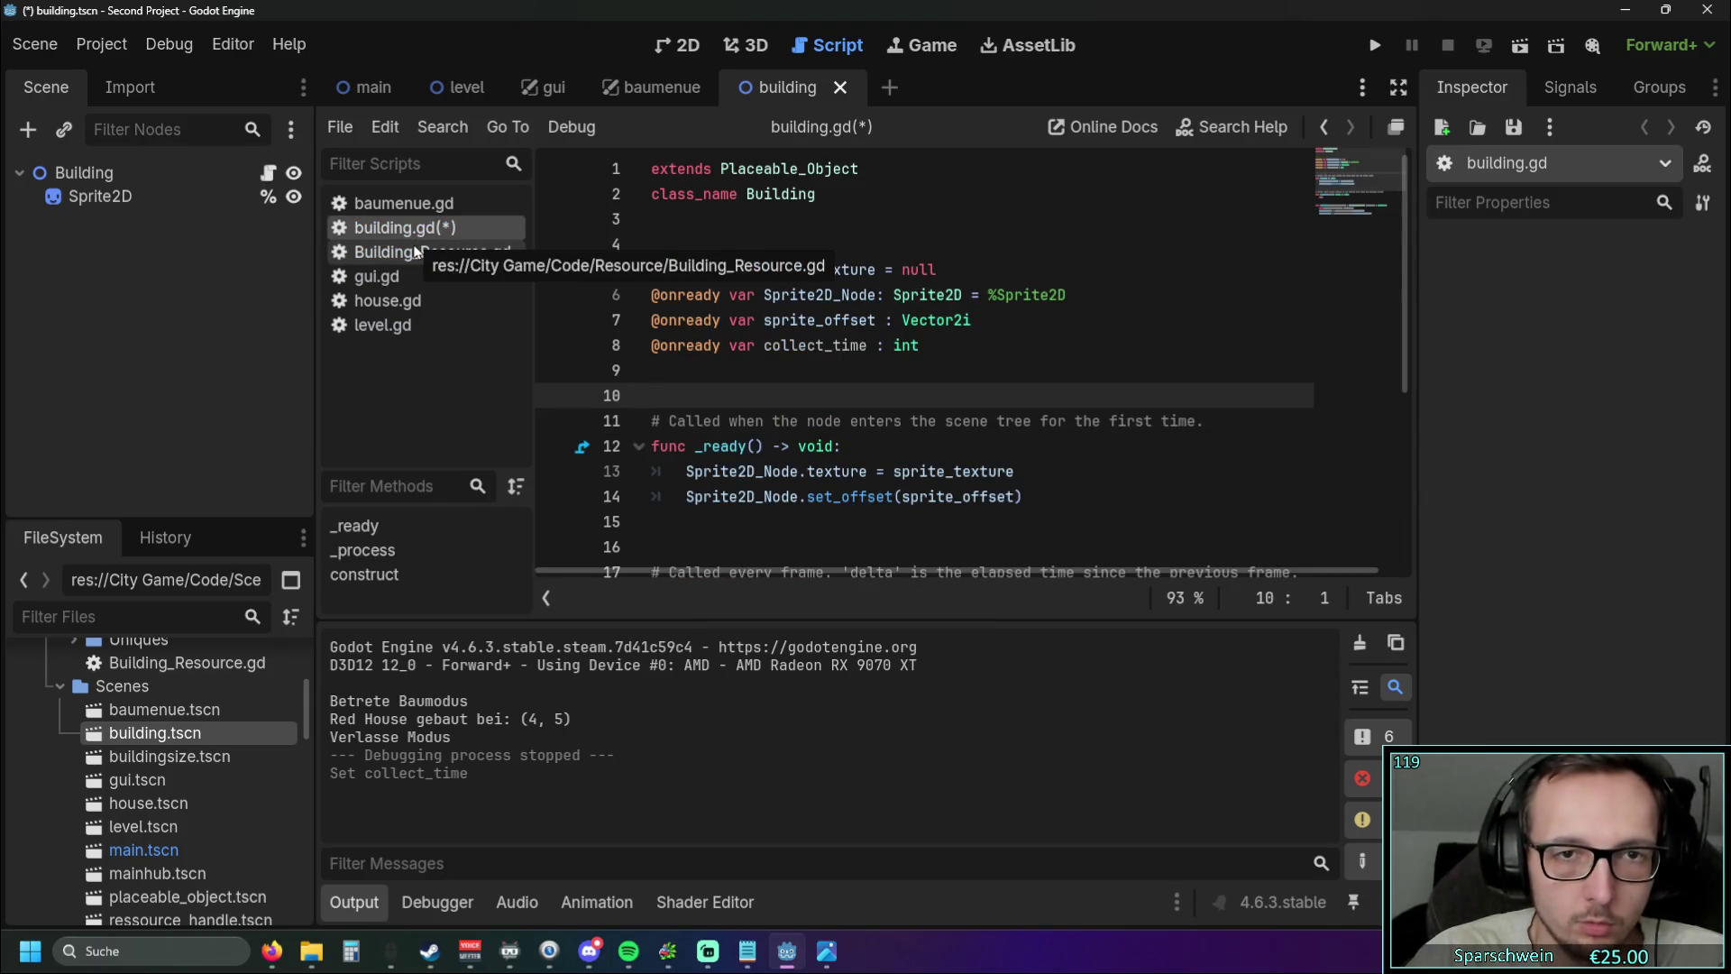
{"action": "left_click", "coordinate": [413, 255]}
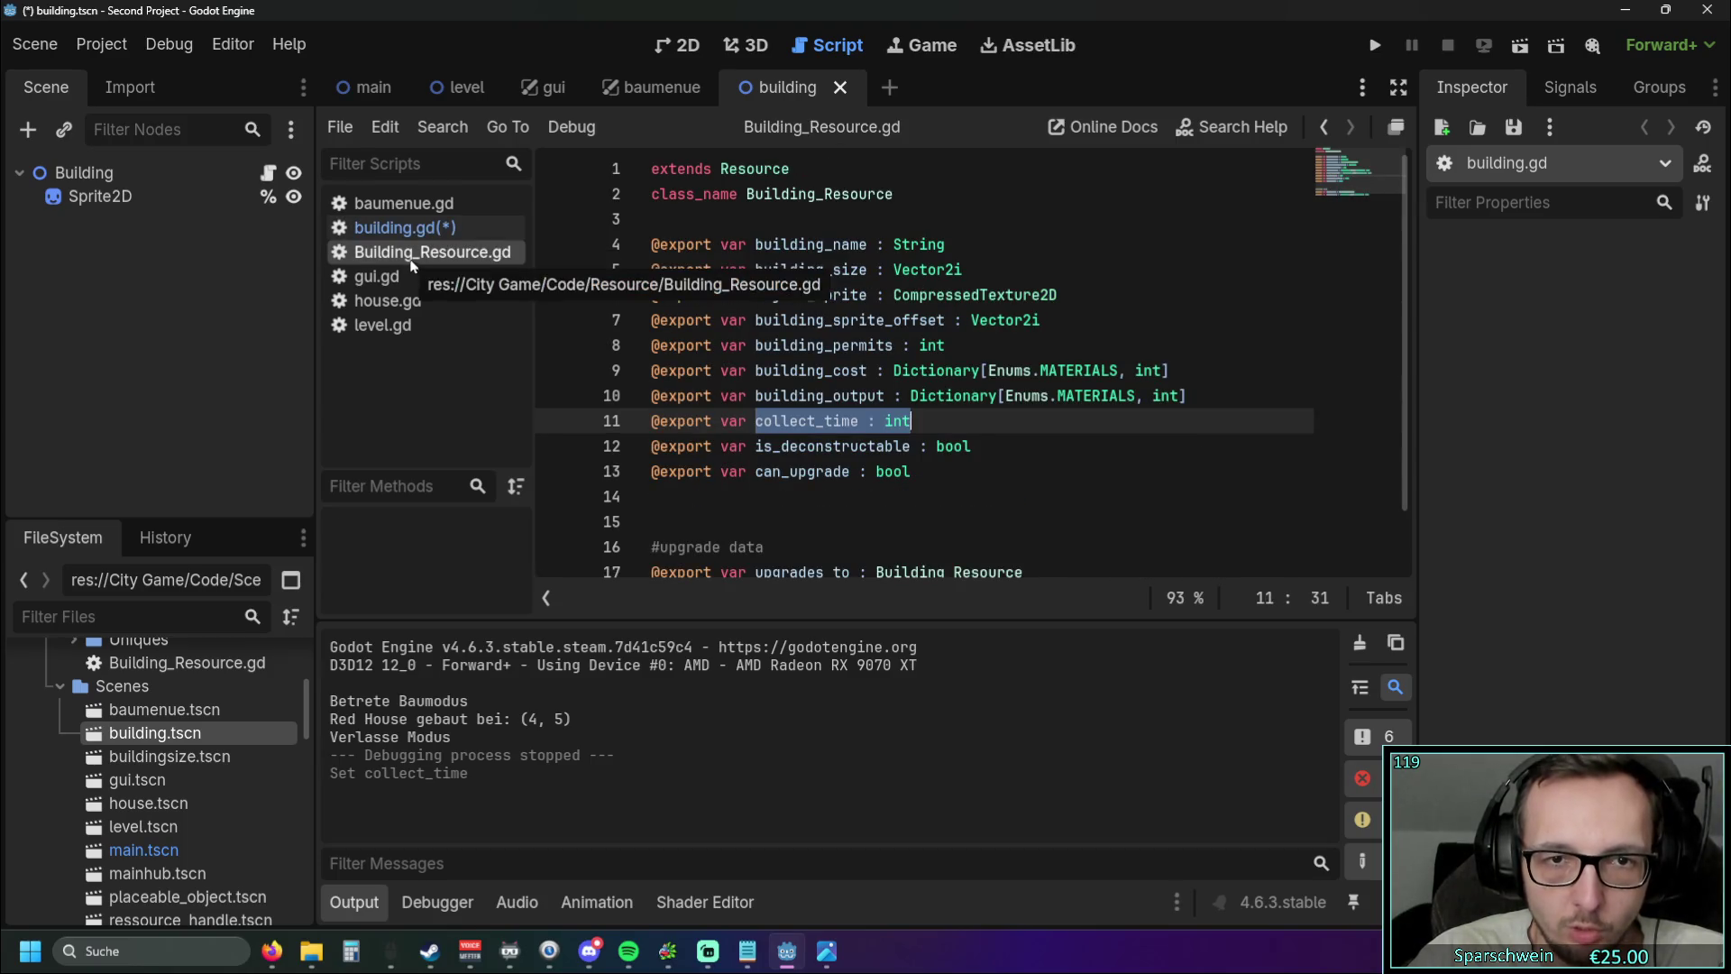
{"action": "left_click", "coordinate": [415, 231]}
{"action": "left_click", "coordinate": [417, 253]}
{"action": "left_click", "coordinate": [411, 229]}
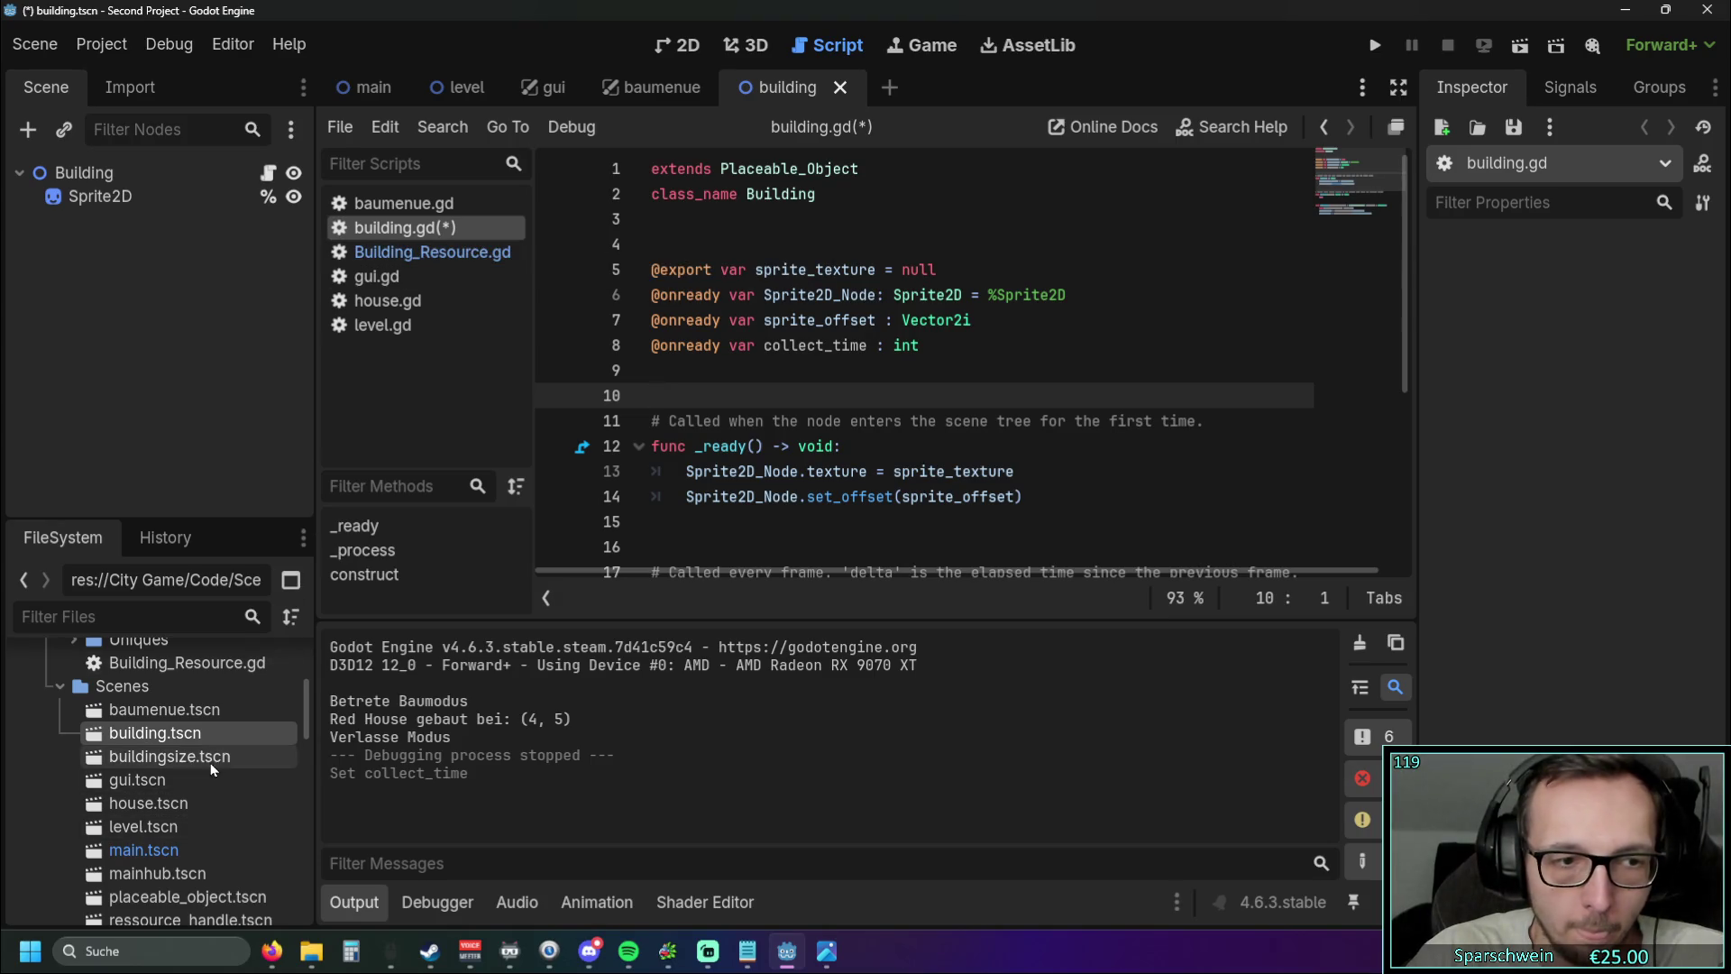
{"action": "scroll", "coordinate": [209, 729], "scroll_direction": "down", "scroll_amount": 2}
- Open placeable_object.tscn and its attached script
{"action": "double_click", "coordinate": [187, 830]}
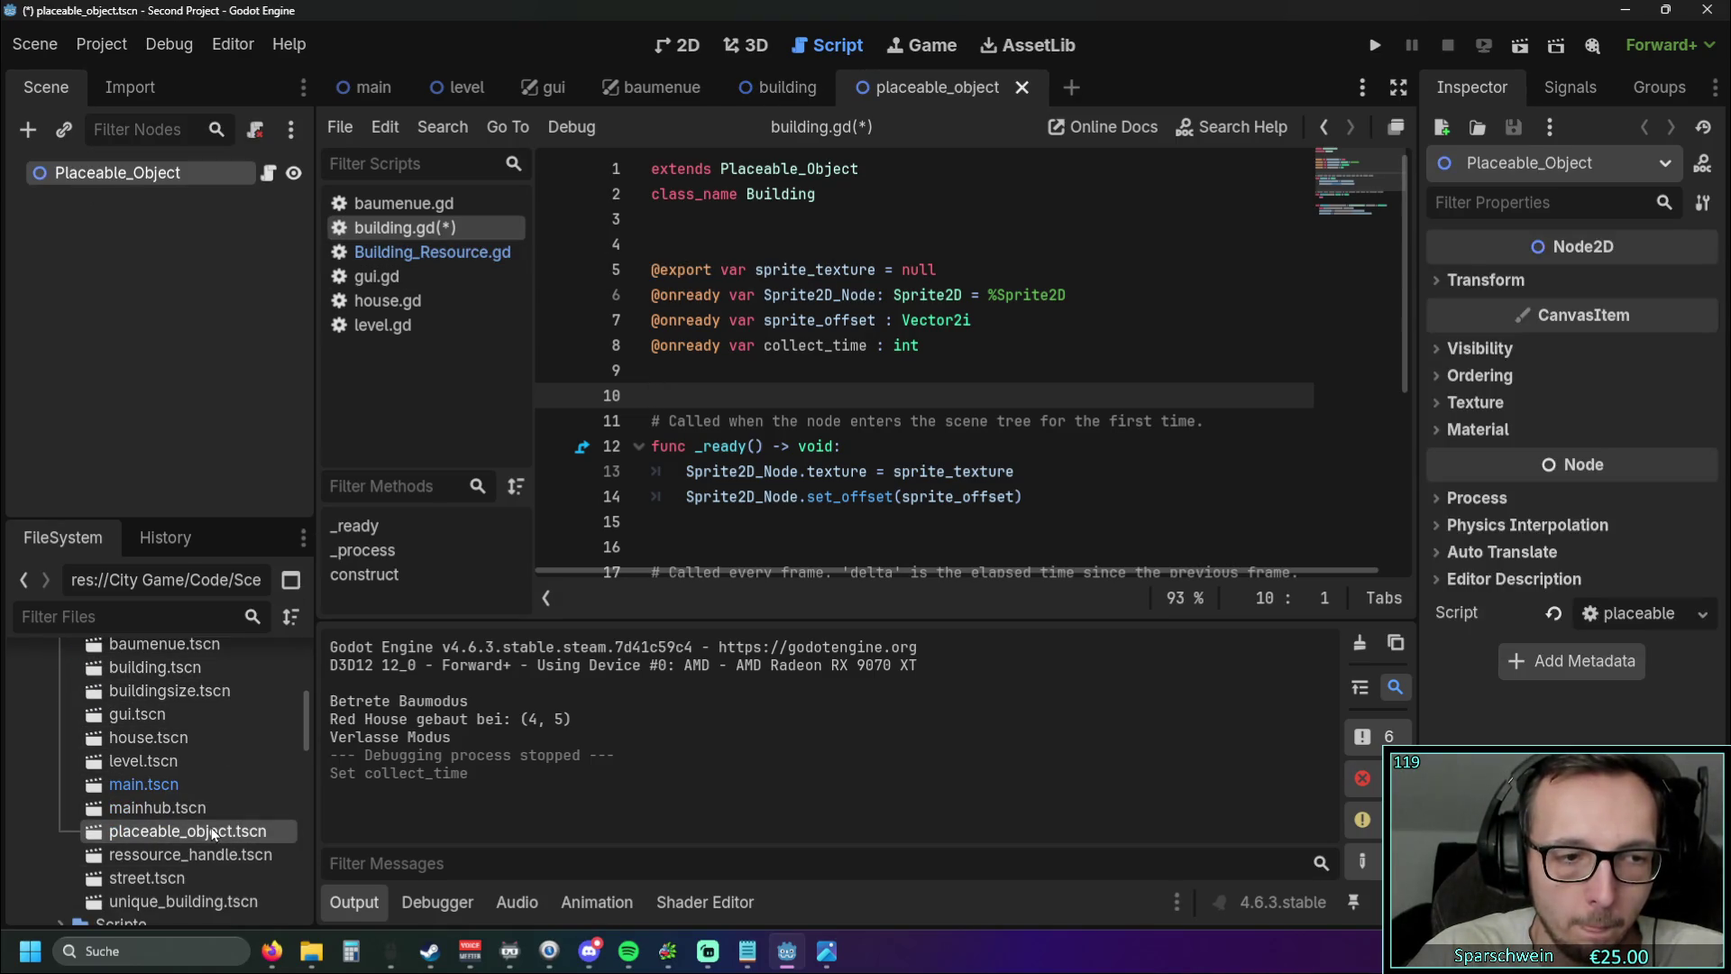
{"action": "left_click", "coordinate": [269, 174]}
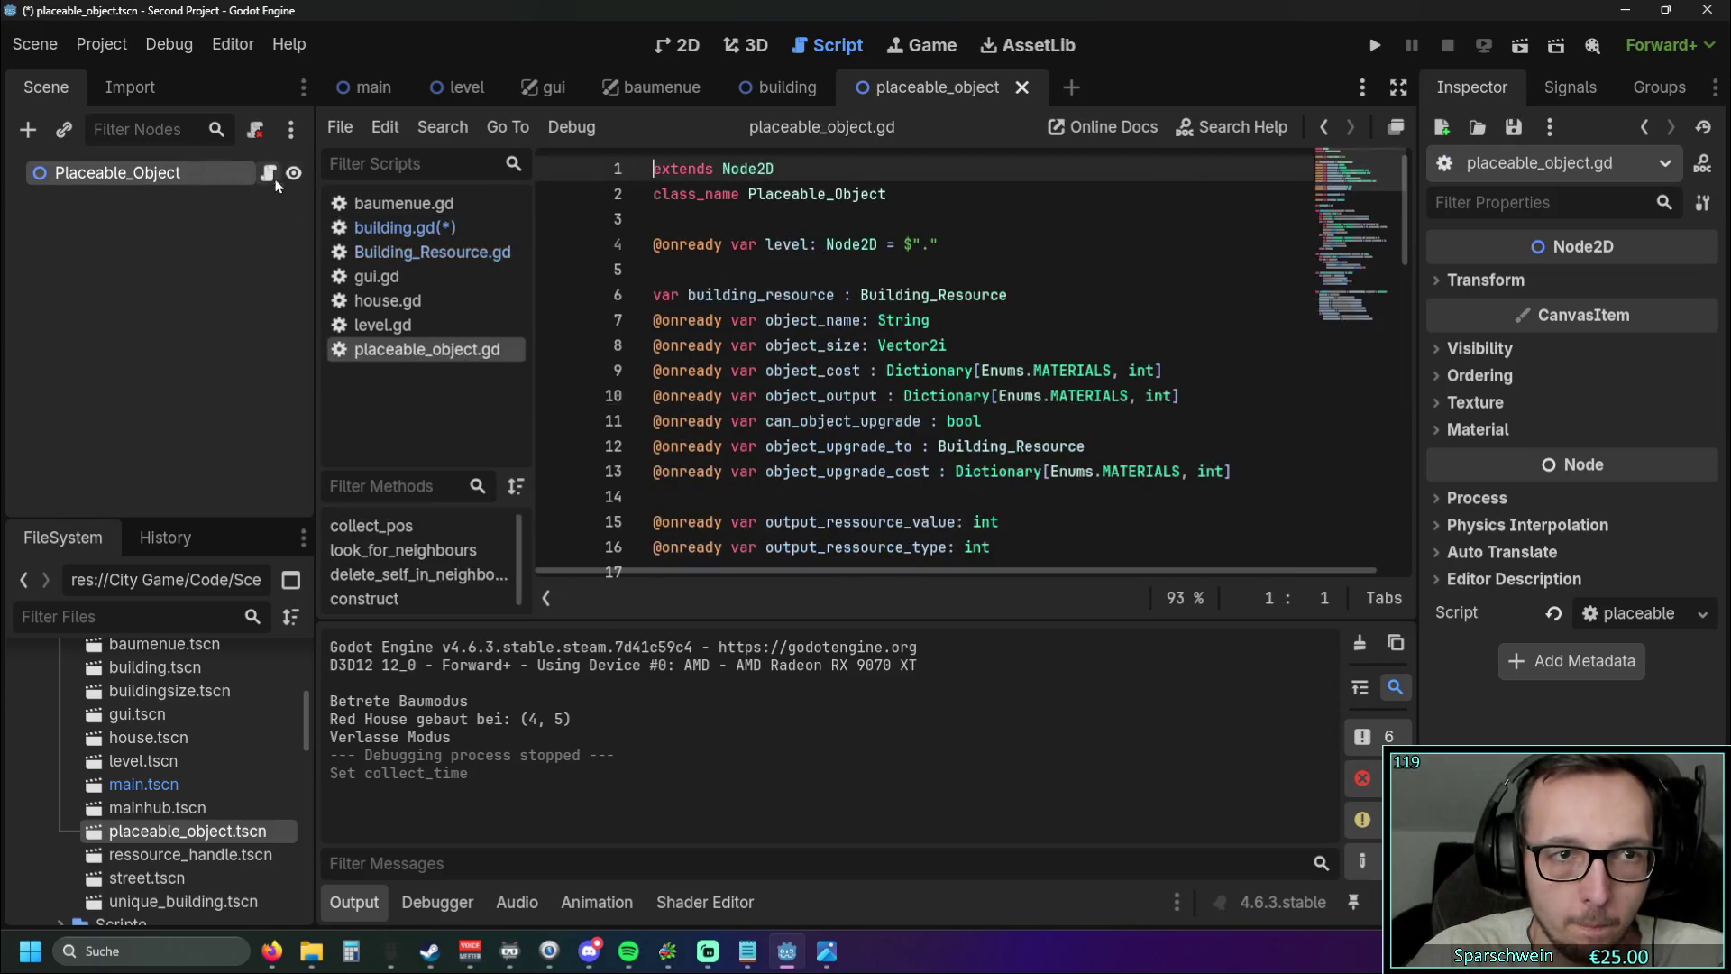
{"action": "scroll", "coordinate": [803, 346], "scroll_direction": "down", "scroll_amount": 1}
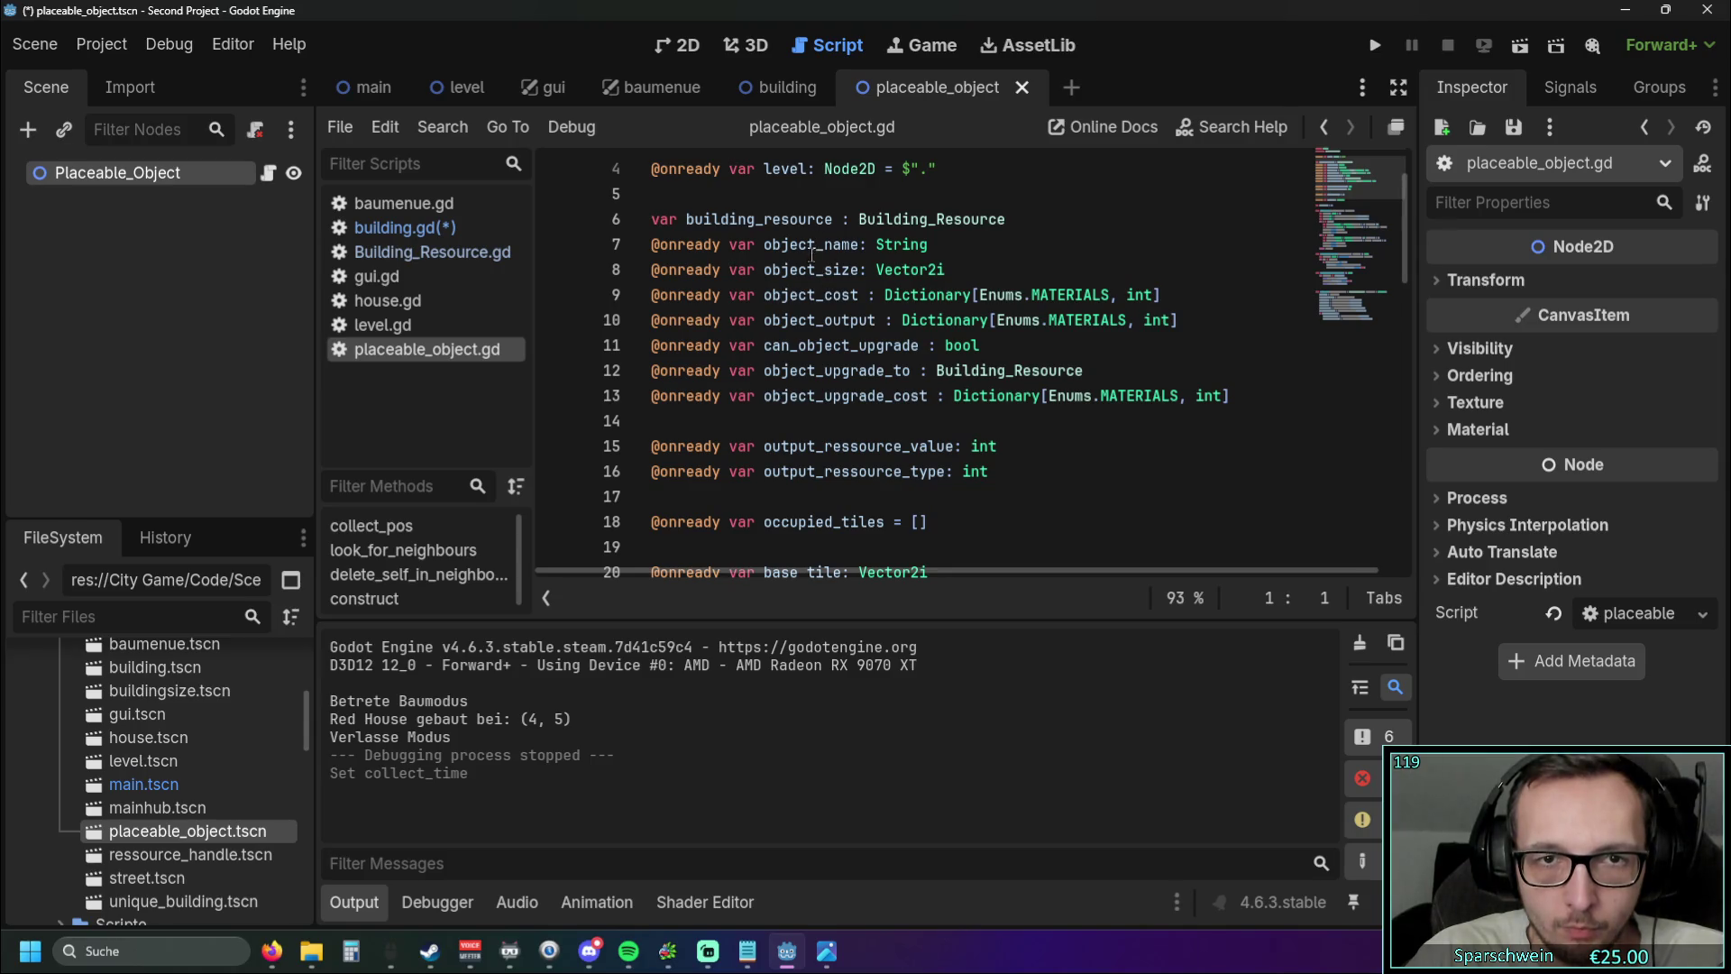
- Compare Building_Resource.gd with the placeable_object script
{"action": "left_click", "coordinate": [431, 254]}
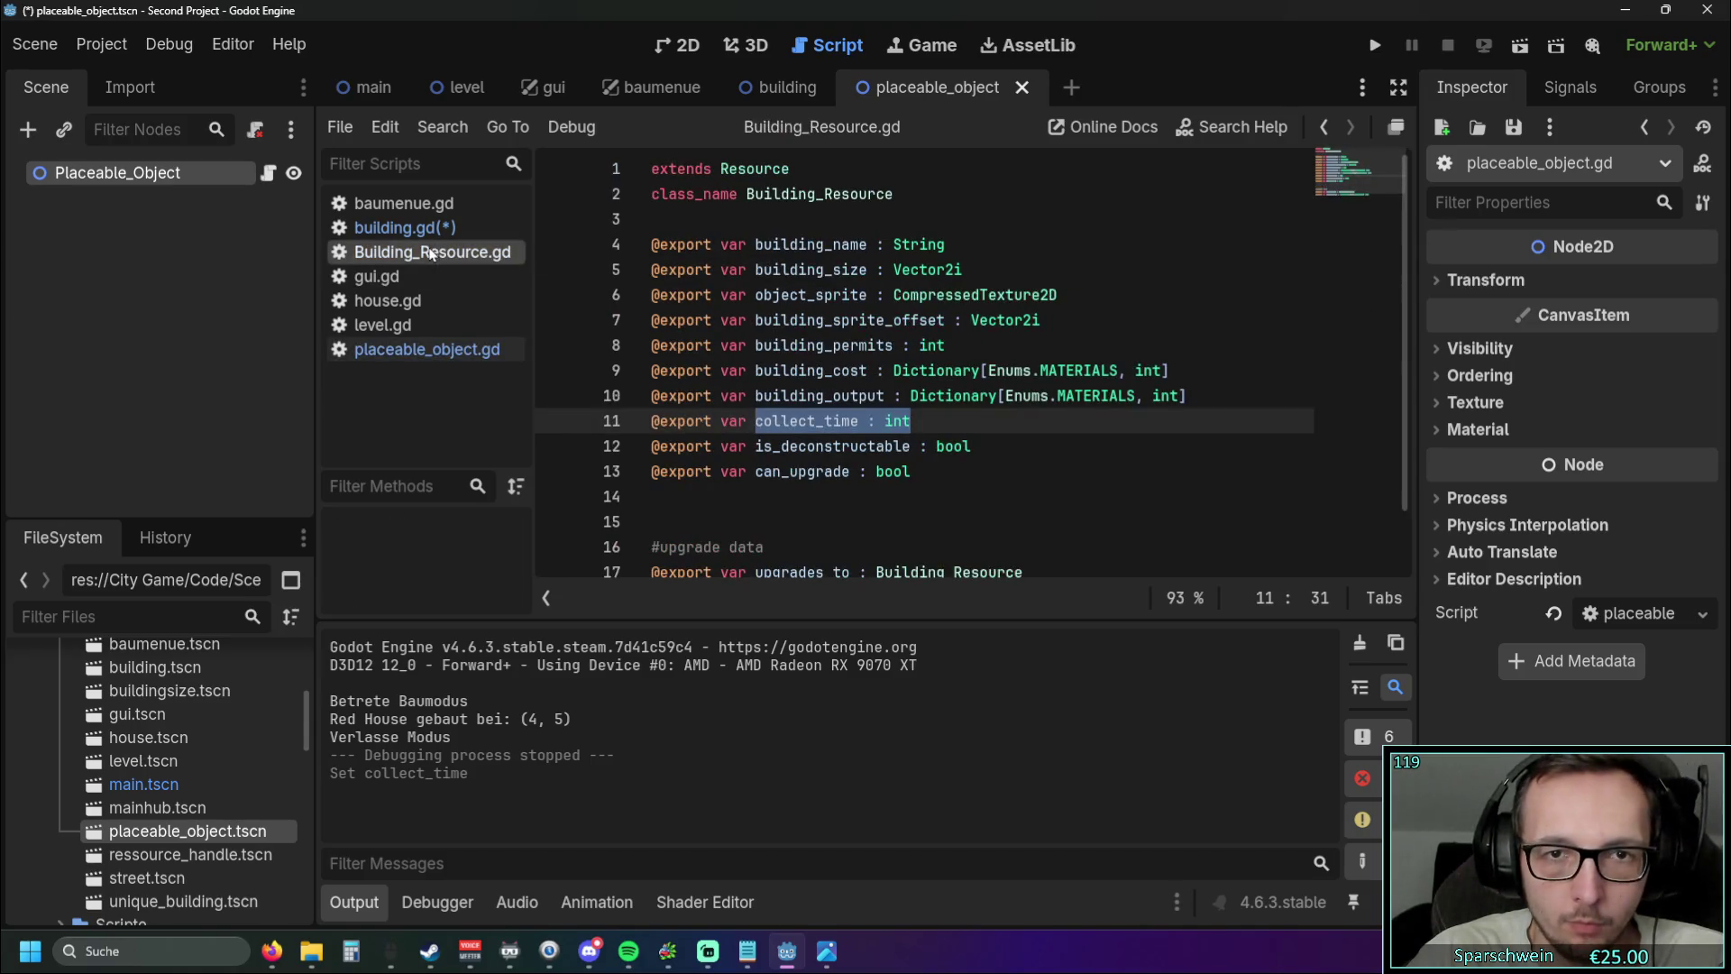
{"action": "left_click", "coordinate": [425, 356]}
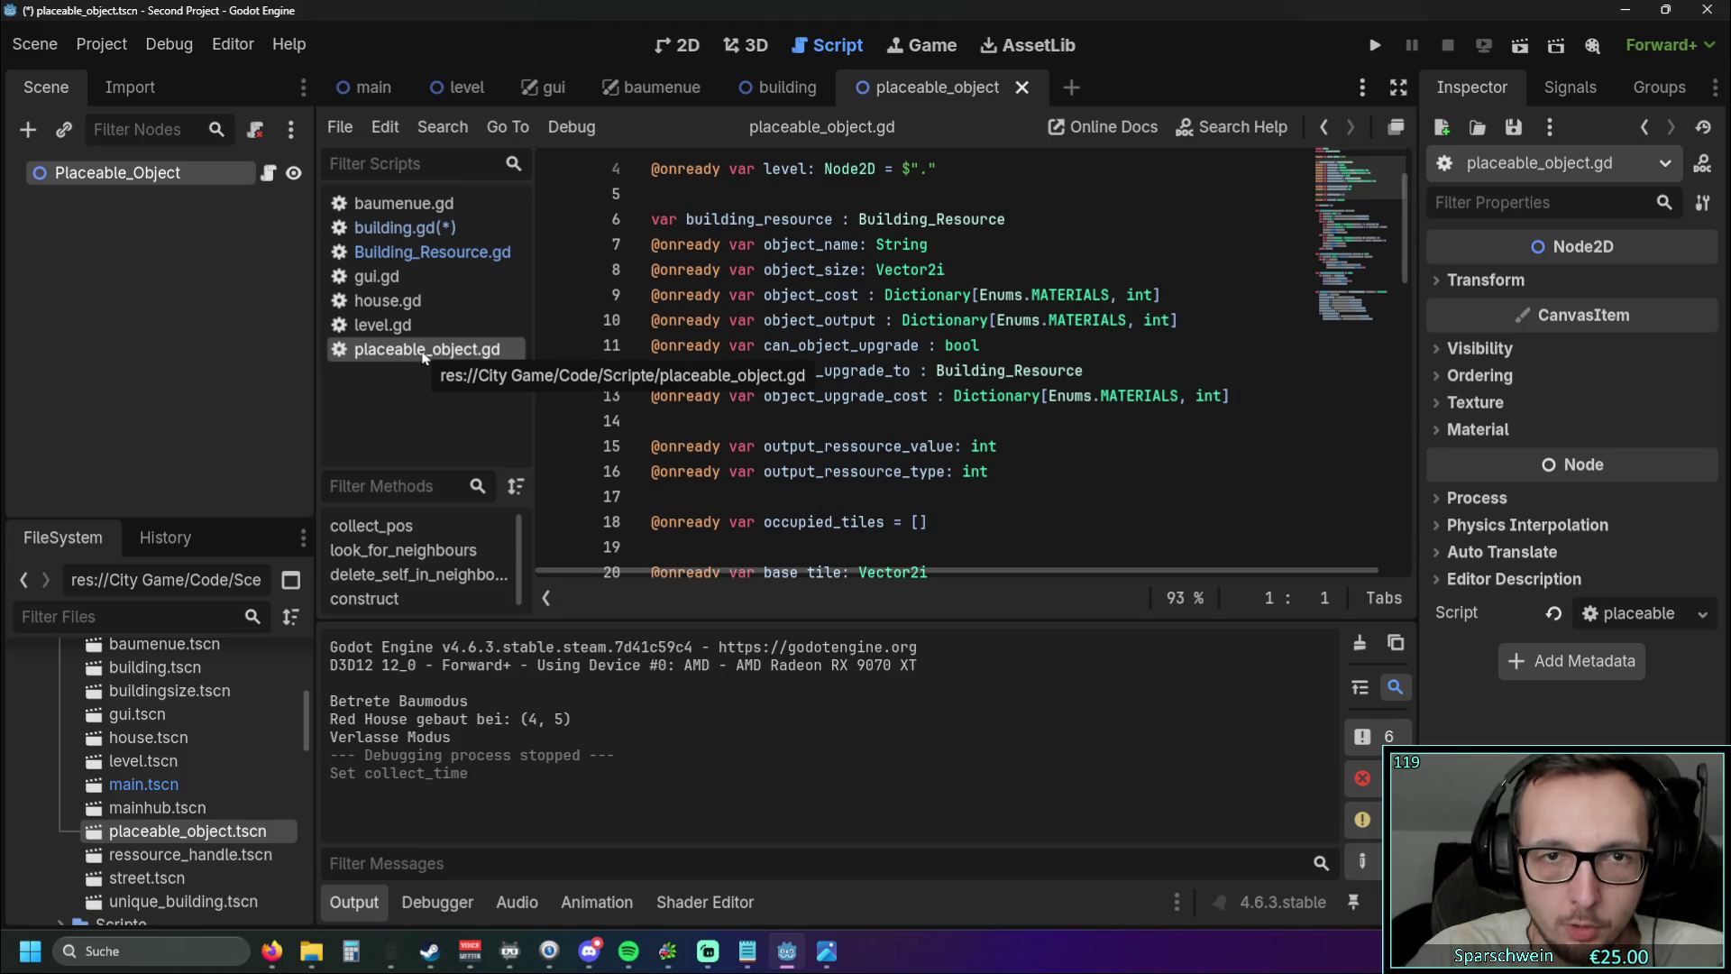
{"action": "left_click", "coordinate": [427, 254]}
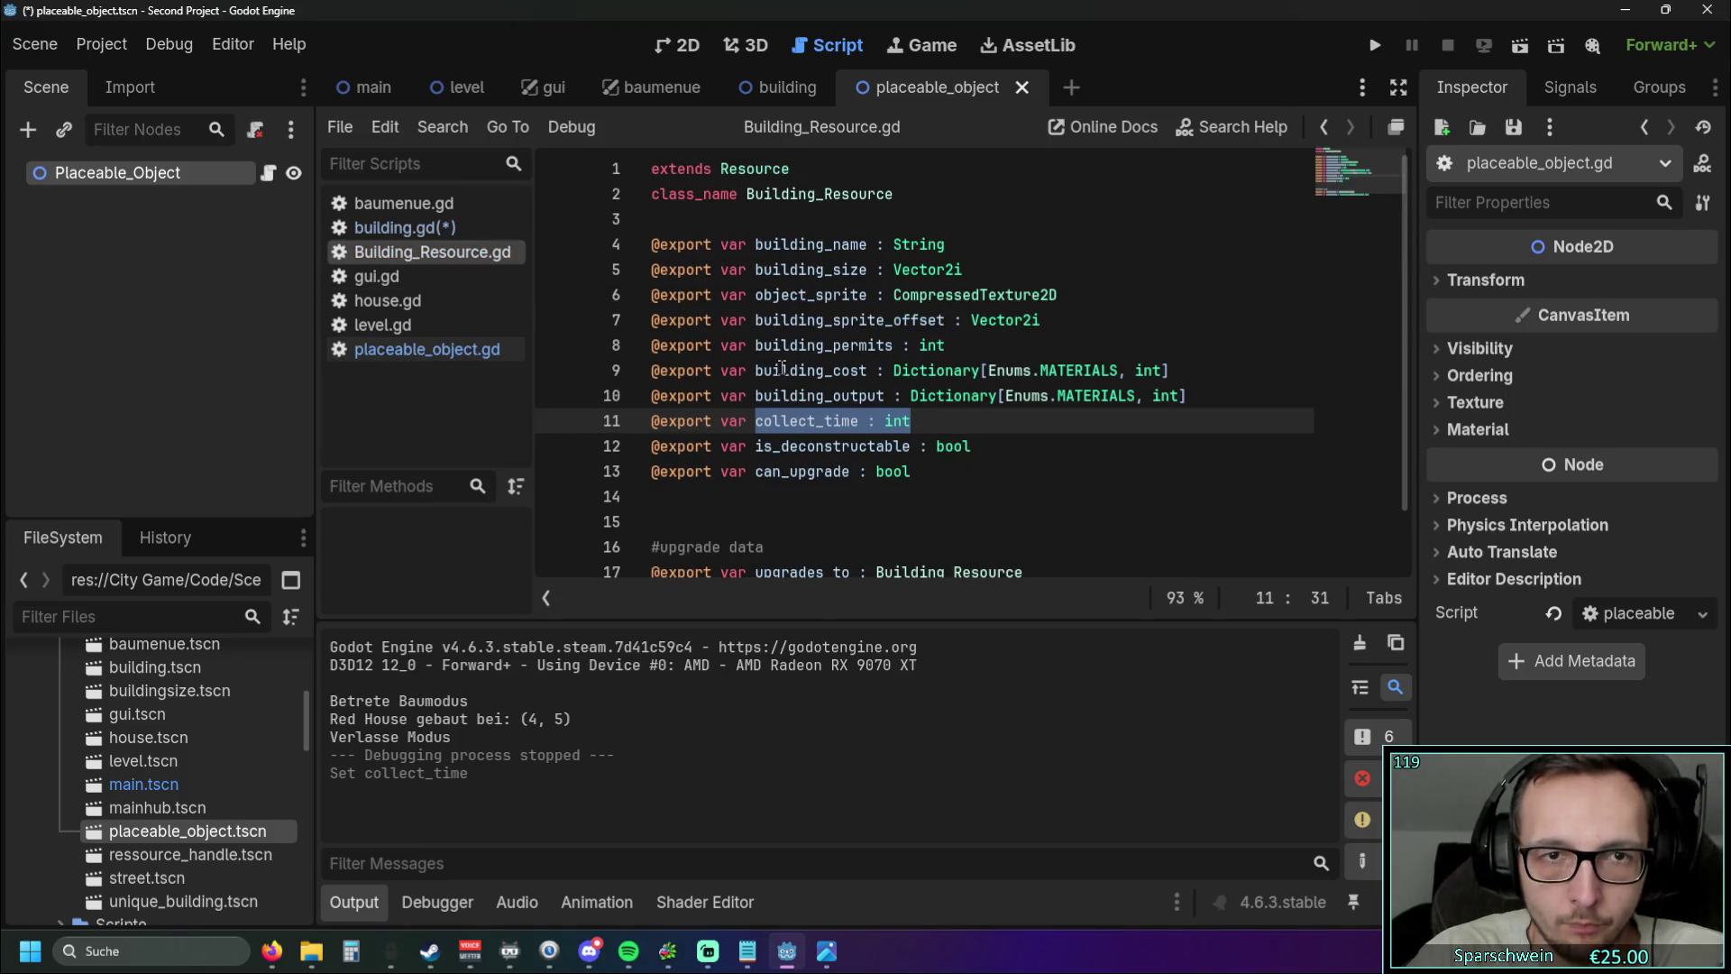
{"action": "scroll", "coordinate": [781, 367], "scroll_direction": "down", "scroll_amount": 1}
{"action": "scroll", "coordinate": [781, 367], "scroll_direction": "up", "scroll_amount": 1}
{"action": "left_click", "coordinate": [1028, 448]}
{"action": "left_click", "coordinate": [440, 349]}
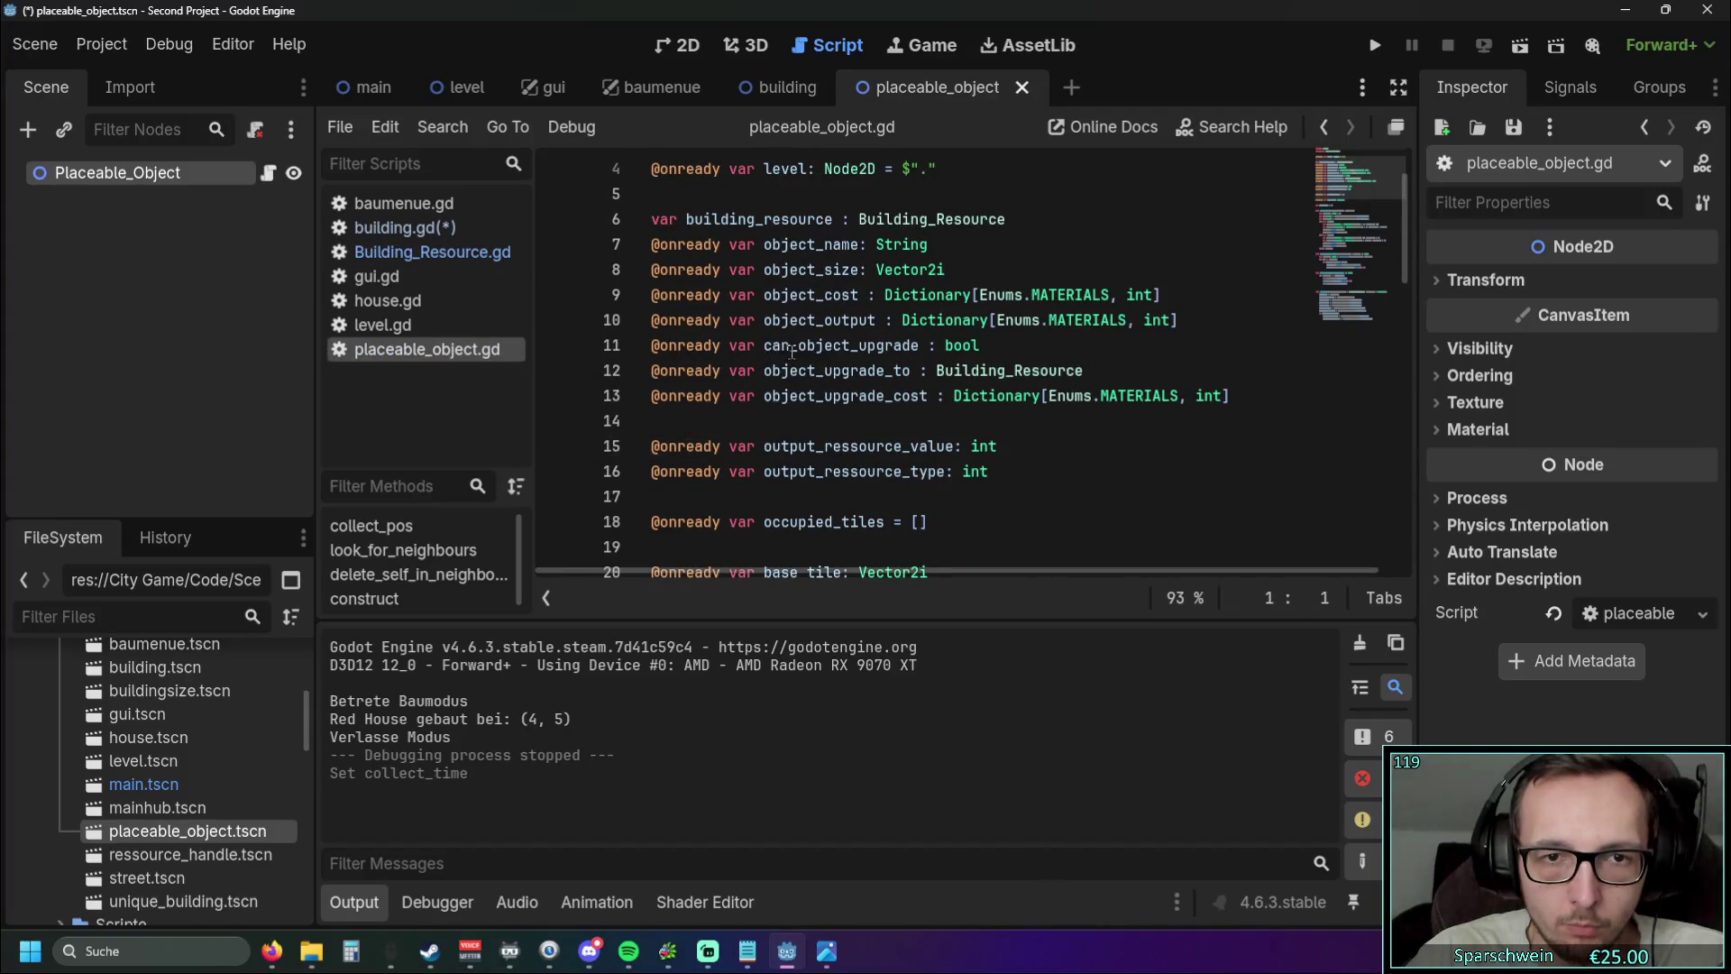
{"action": "scroll", "coordinate": [722, 351], "scroll_direction": "down", "scroll_amount": 3}
{"action": "scroll", "coordinate": [909, 352], "scroll_direction": "up", "scroll_amount": 4}
{"action": "scroll", "coordinate": [909, 352], "scroll_direction": "down", "scroll_amount": 1}
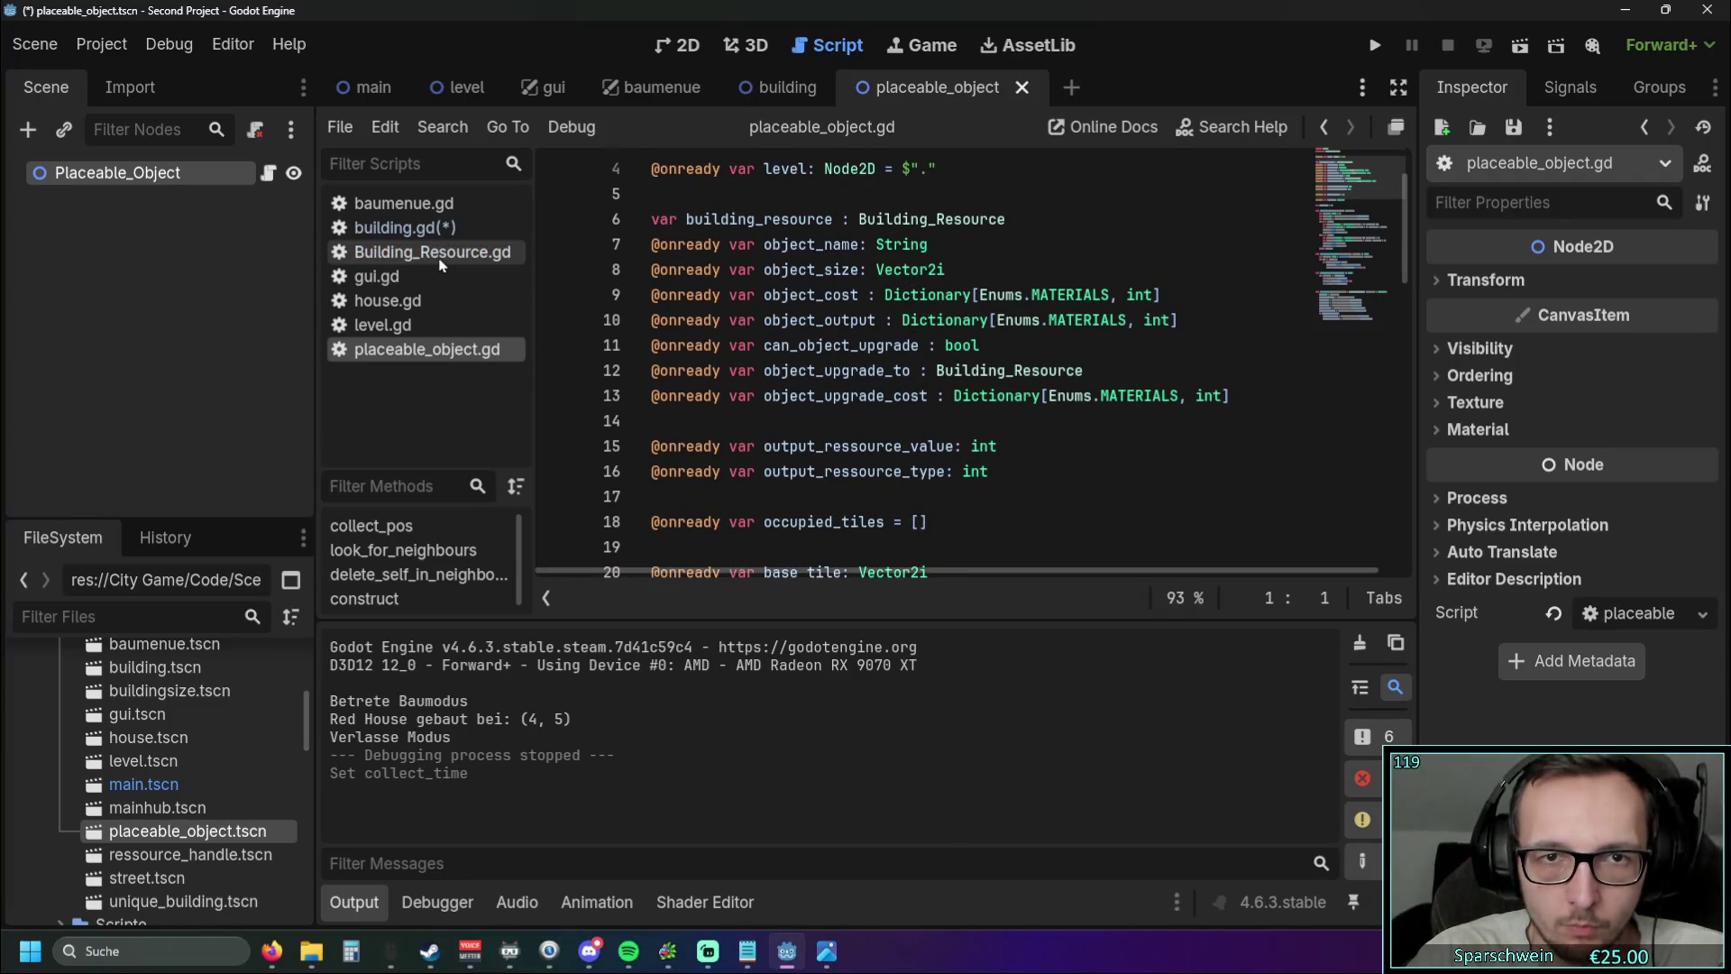
{"action": "scroll", "coordinate": [810, 288], "scroll_direction": "up", "scroll_amount": 1}
{"action": "scroll", "coordinate": [811, 288], "scroll_direction": "down", "scroll_amount": 1}
{"action": "mouse_move", "coordinate": [763, 244]}
{"action": "left_mouse_down"}
{"action": "mouse_move", "coordinate": [902, 270]}
{"action": "mouse_move", "coordinate": [974, 445]}
{"action": "left_mouse_up"}
{"action": "left_click", "coordinate": [1017, 423]}
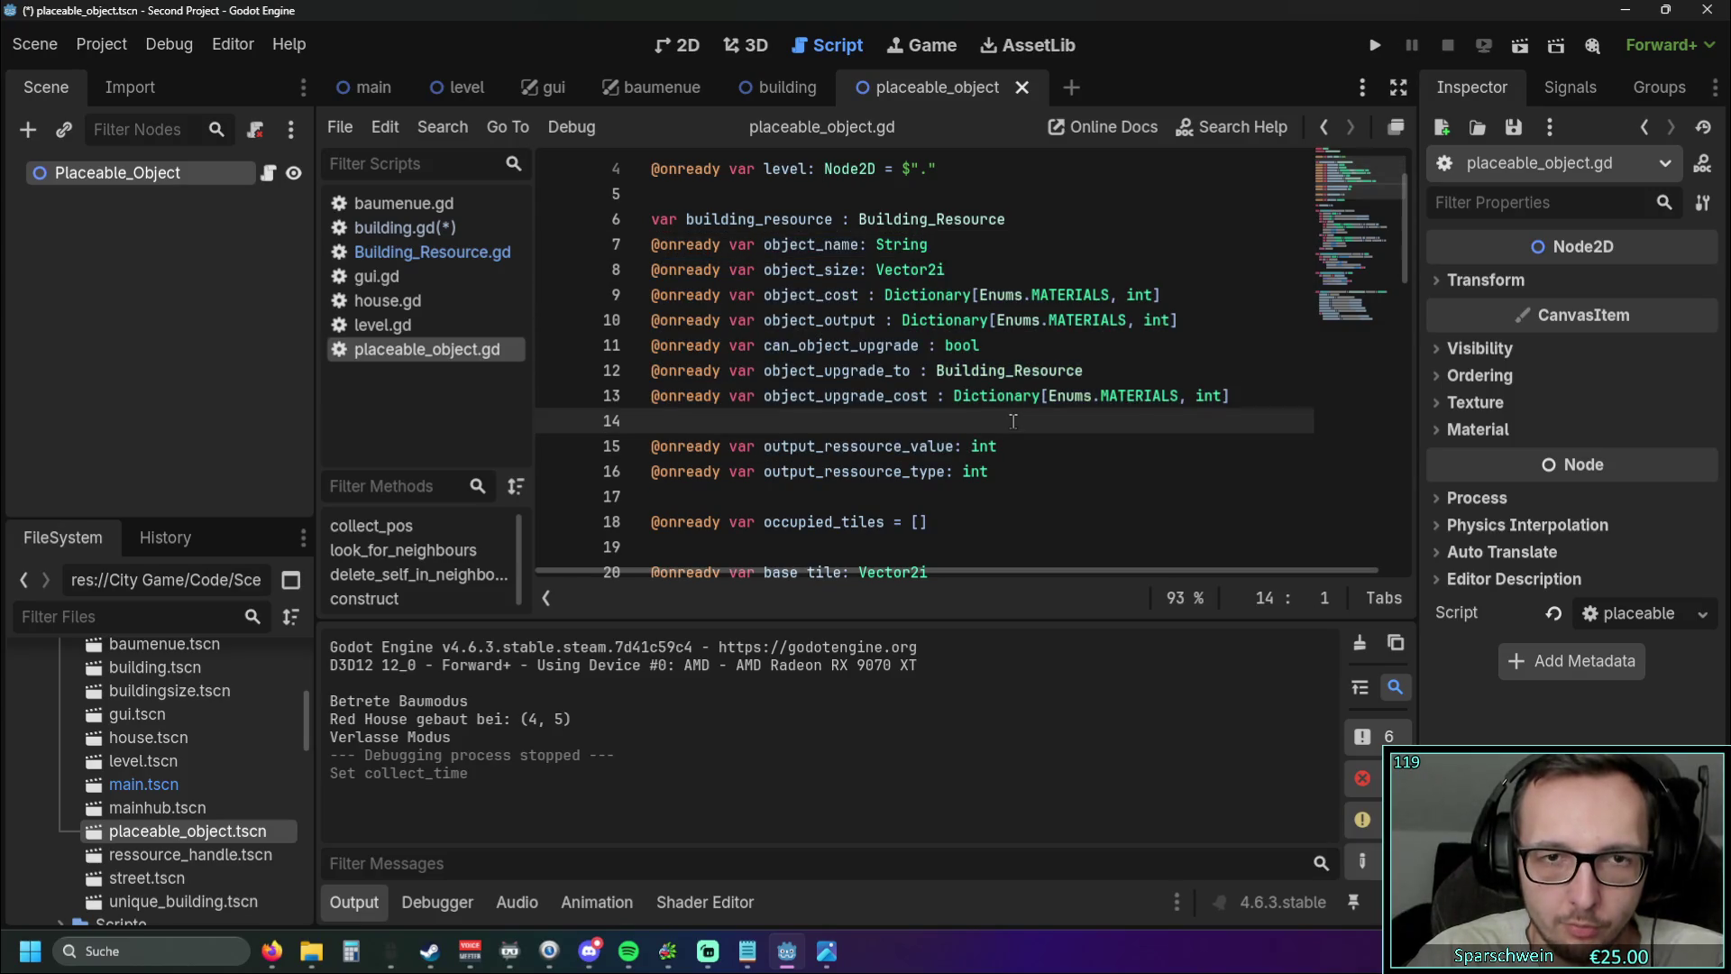
- Switch among building.gd, placeable_object.gd and Building_Resource.gd scripts
{"action": "left_click", "coordinate": [451, 255]}
{"action": "left_click", "coordinate": [444, 351]}
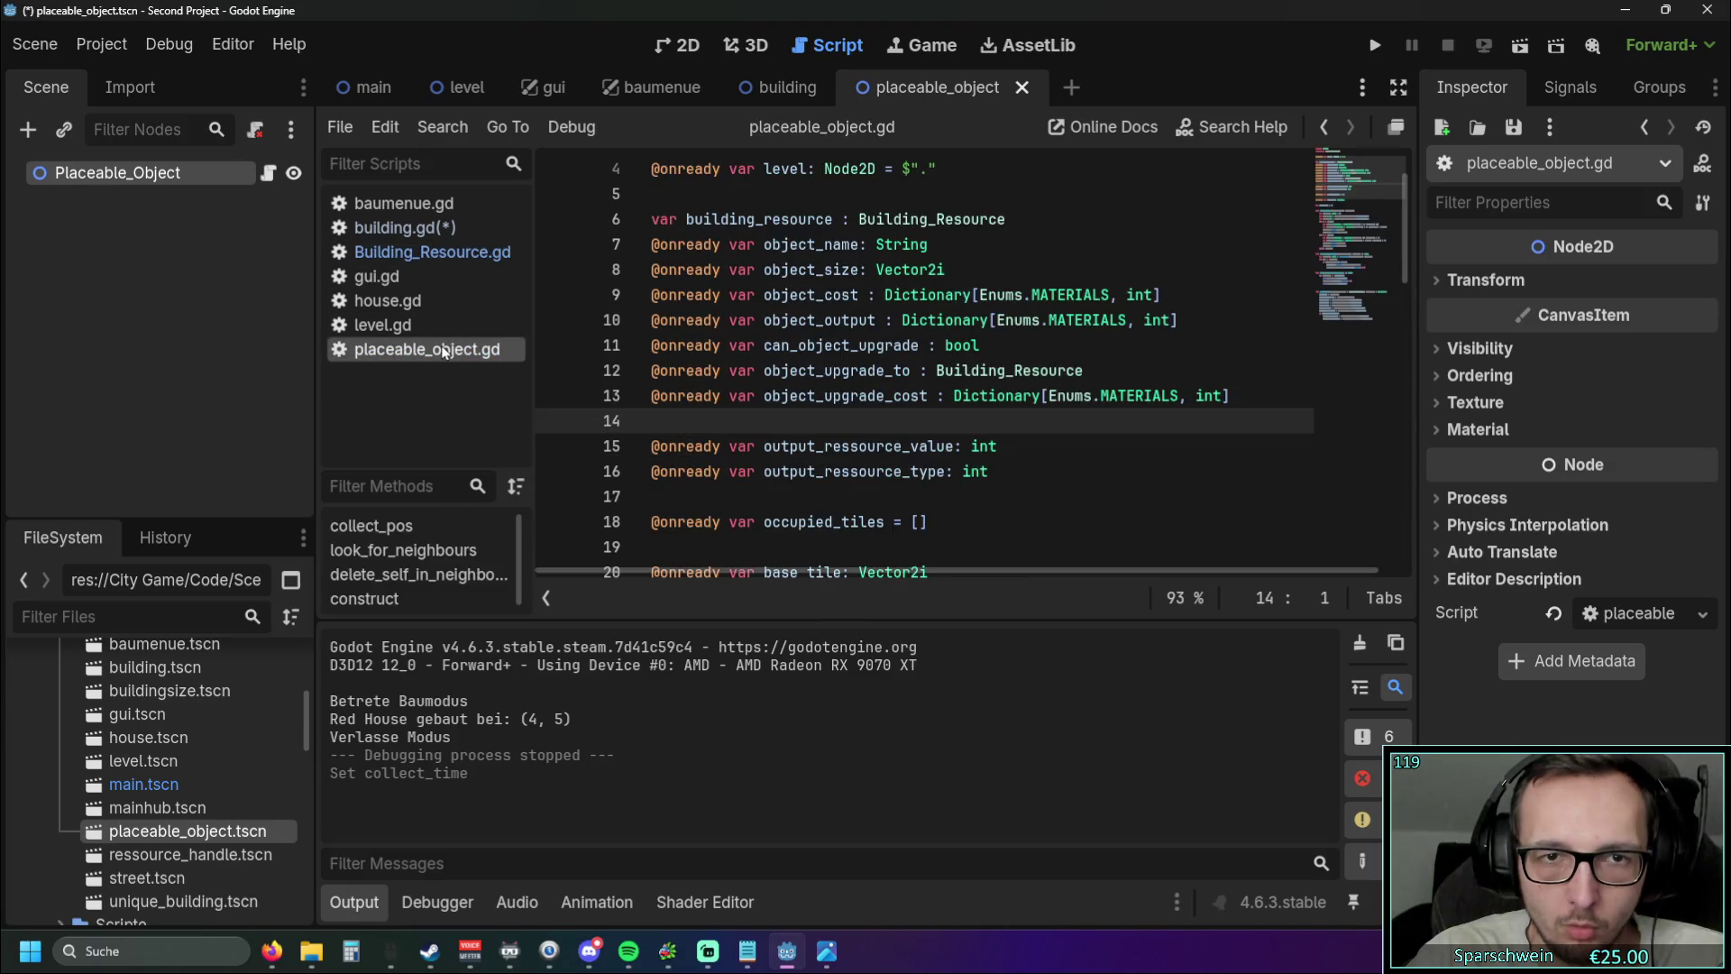
{"action": "left_click", "coordinate": [432, 255]}
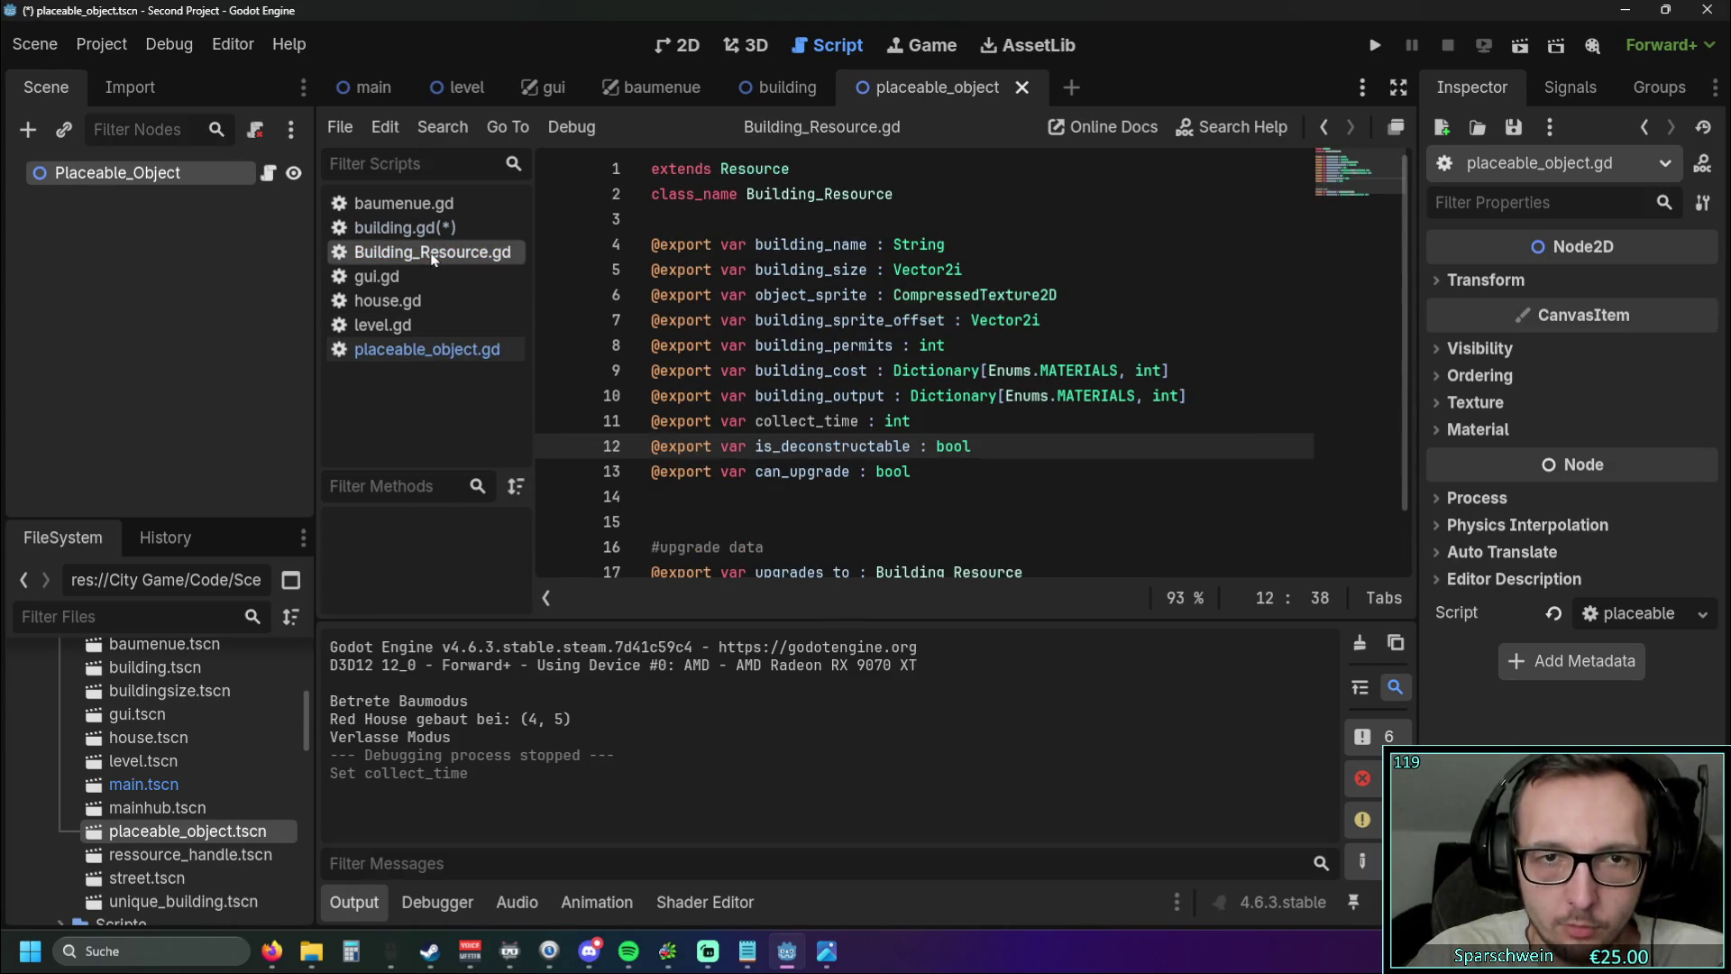
{"action": "left_click", "coordinate": [397, 356]}
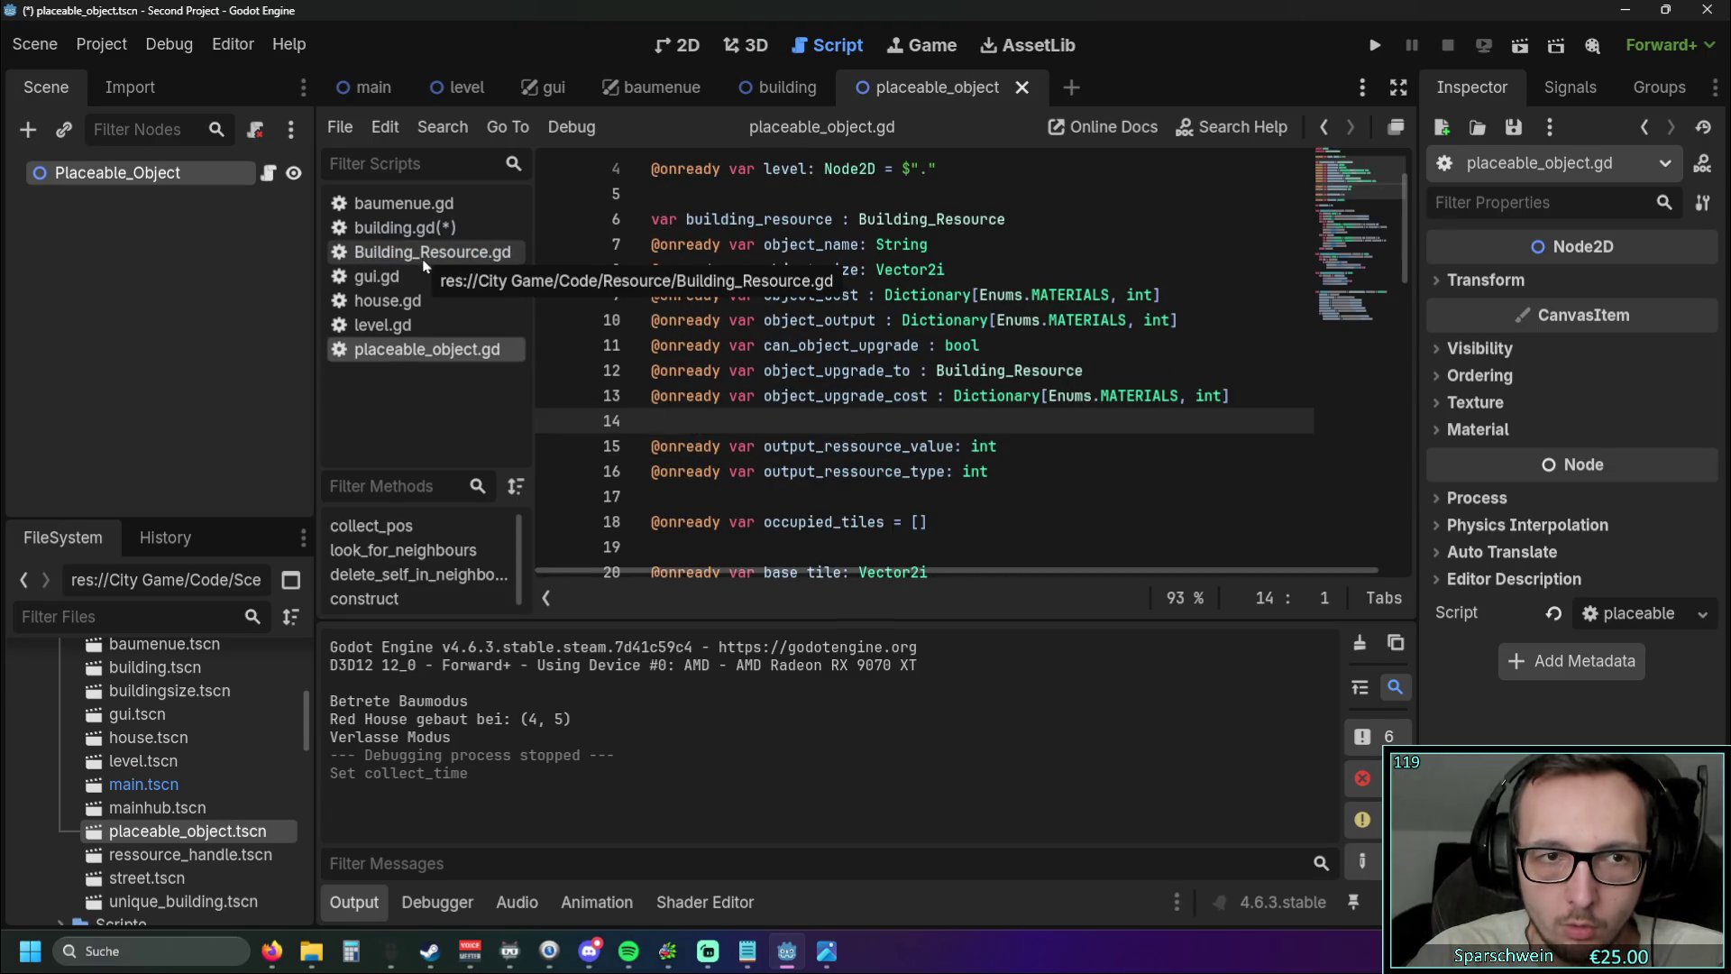
{"action": "left_click", "coordinate": [425, 257]}
{"action": "left_click", "coordinate": [427, 232]}
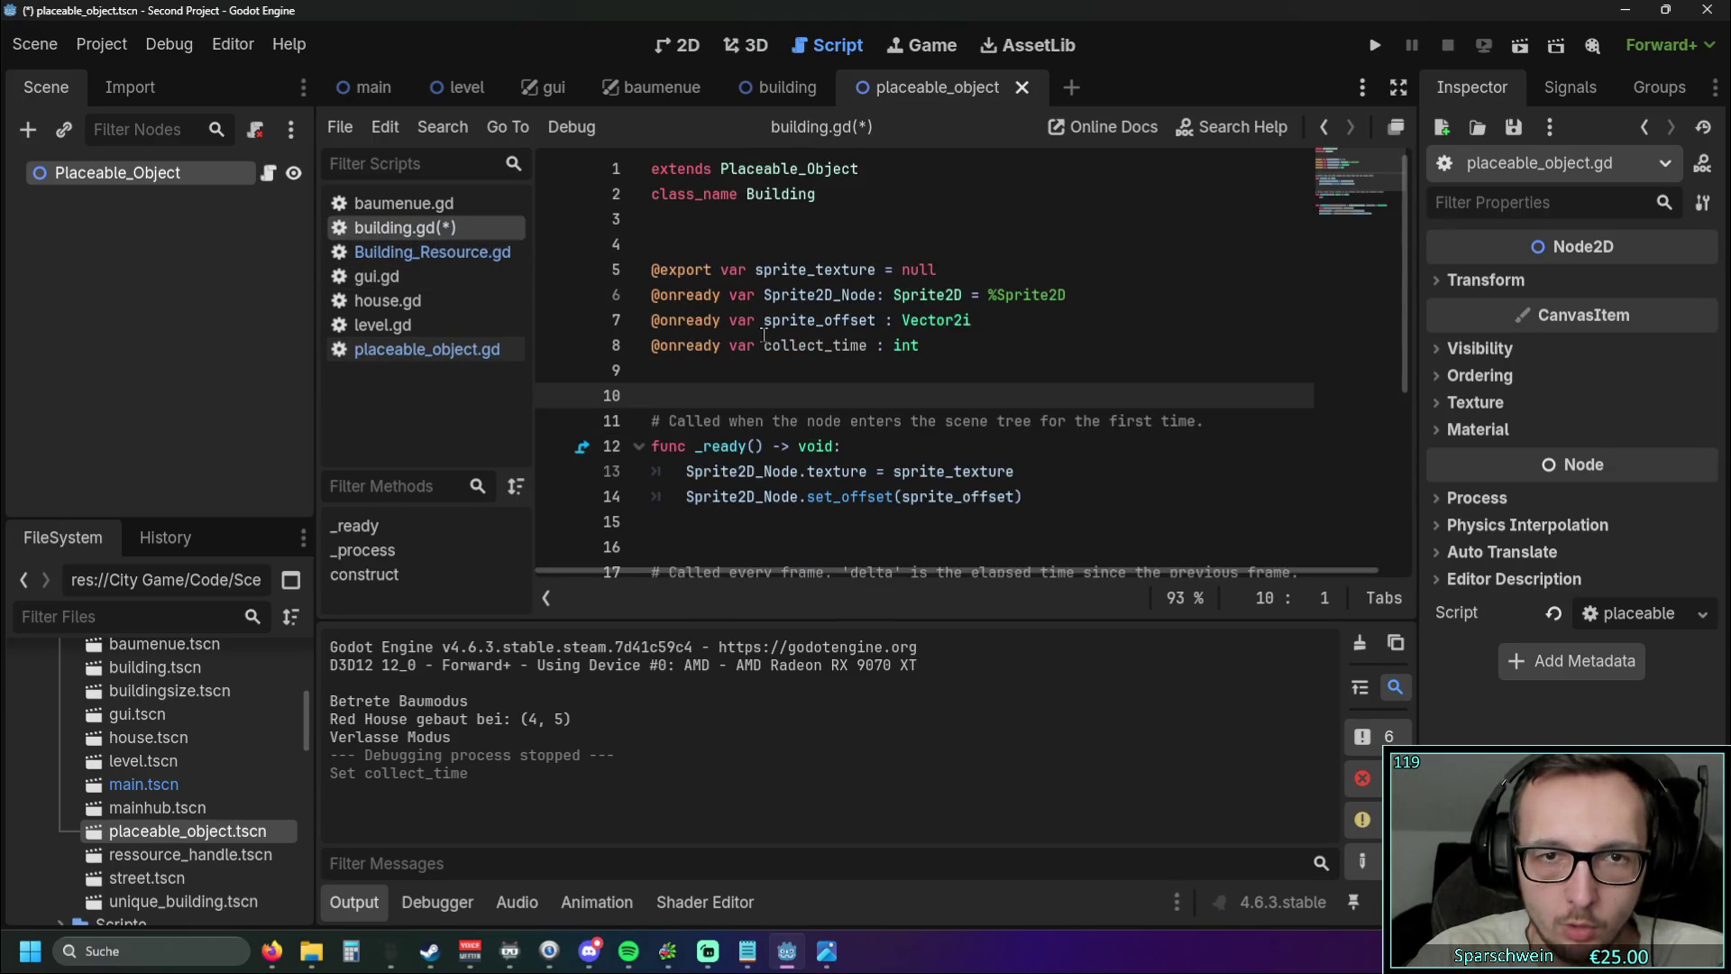
{"action": "left_click", "coordinate": [487, 351]}
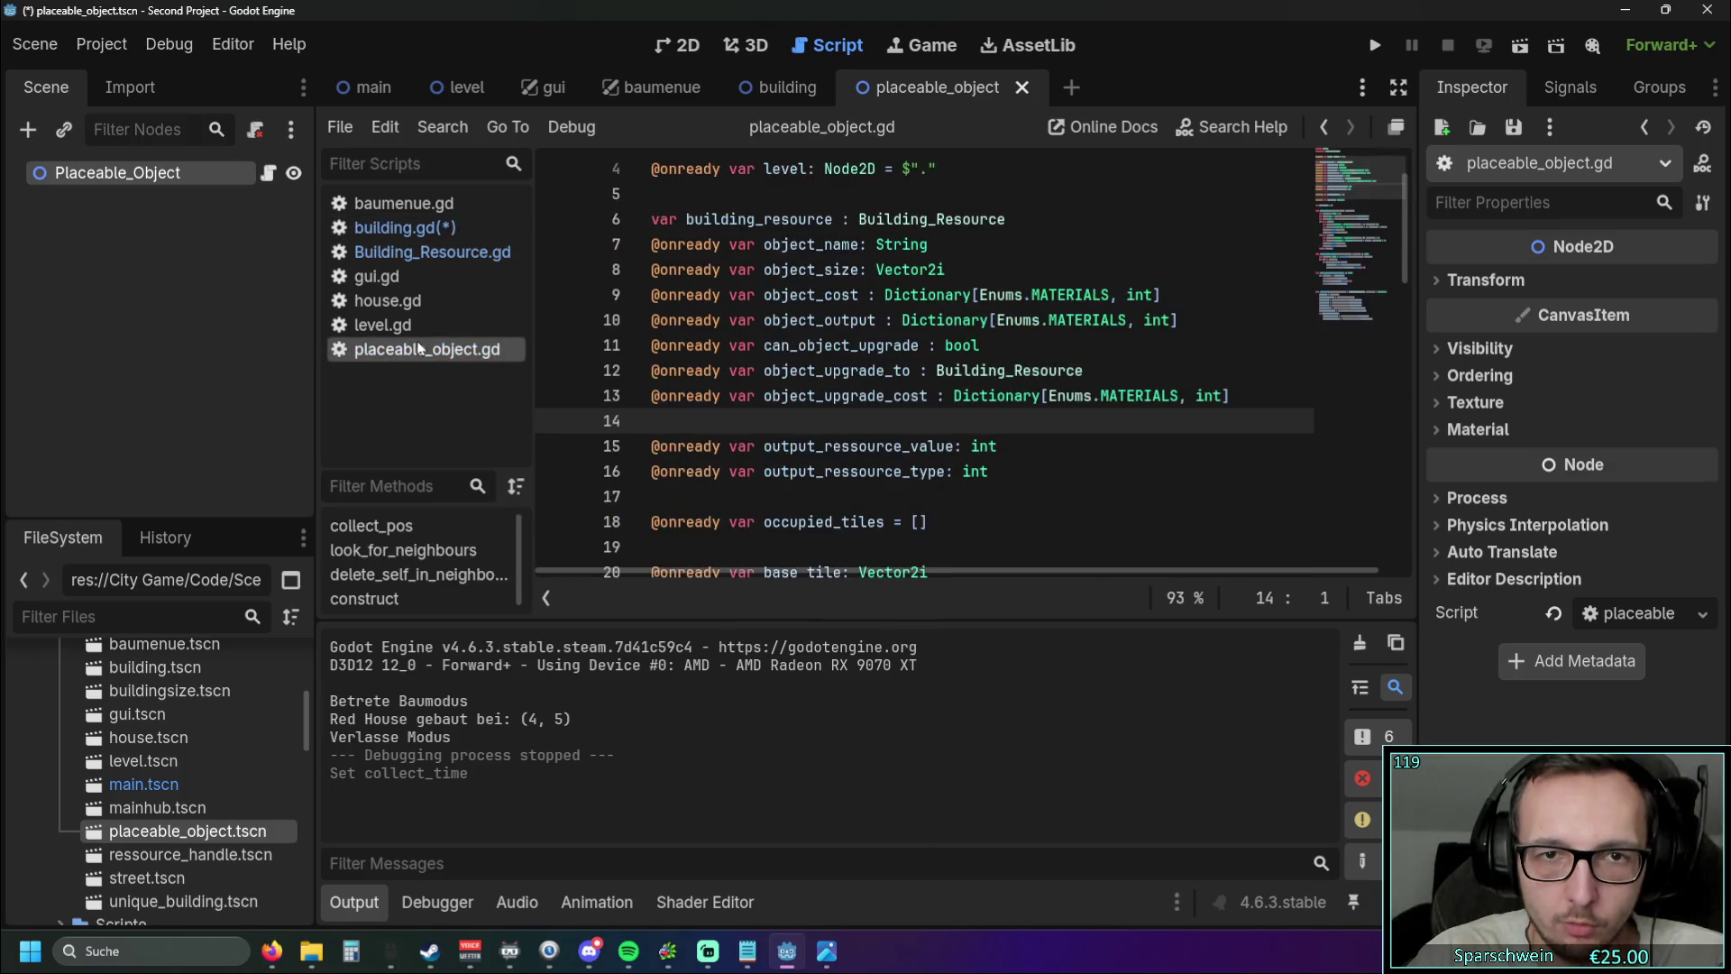
{"action": "left_click", "coordinate": [431, 231]}
{"action": "left_click", "coordinate": [432, 257]}
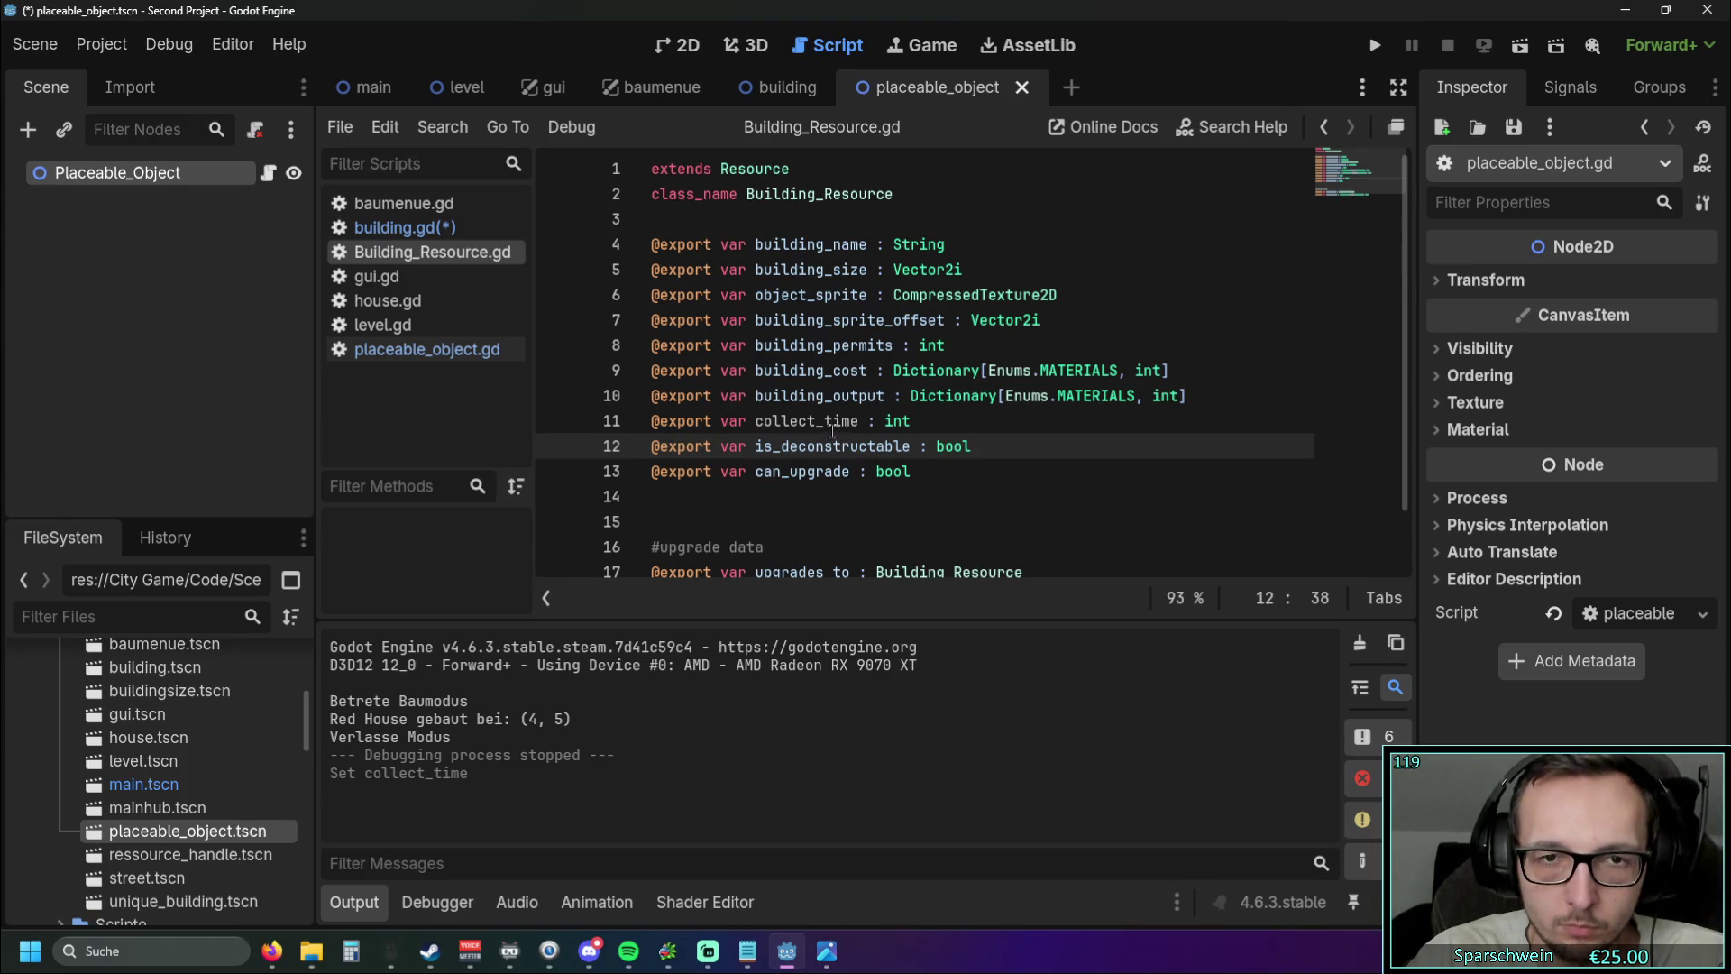
- Rename collect_time on line 11 of Building_Resource.gd to collect_time_seconds
{"action": "left_click", "coordinate": [855, 421]}
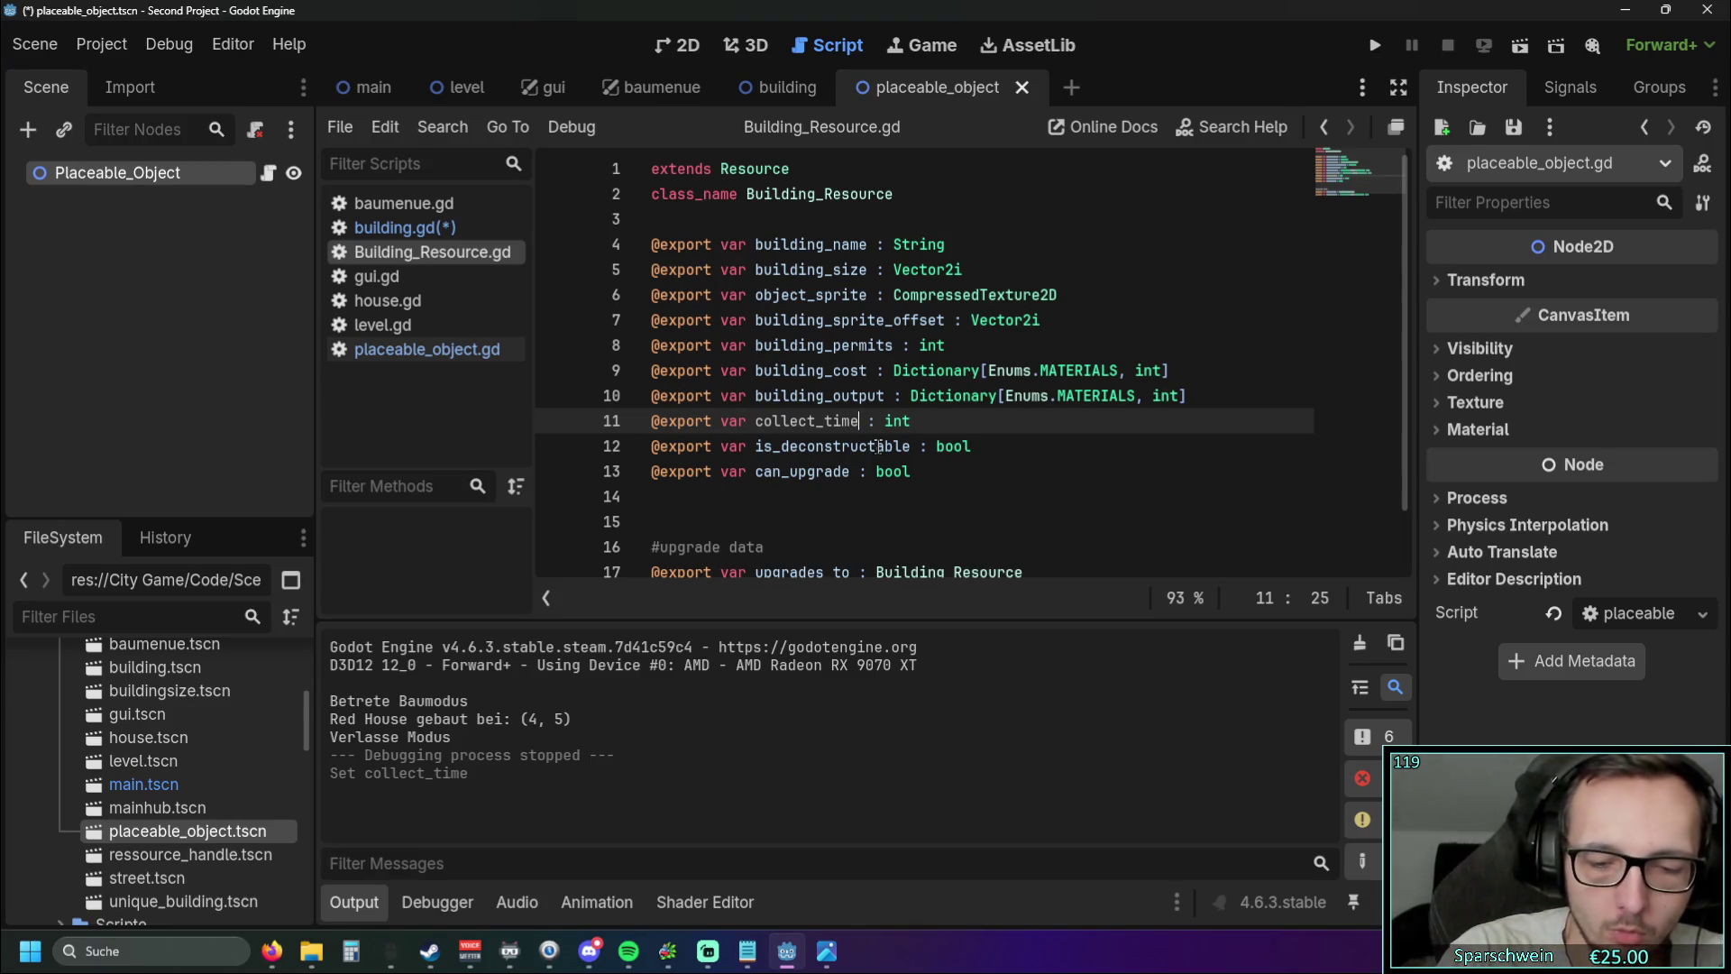
{"action": "type", "text": "_seconds"}
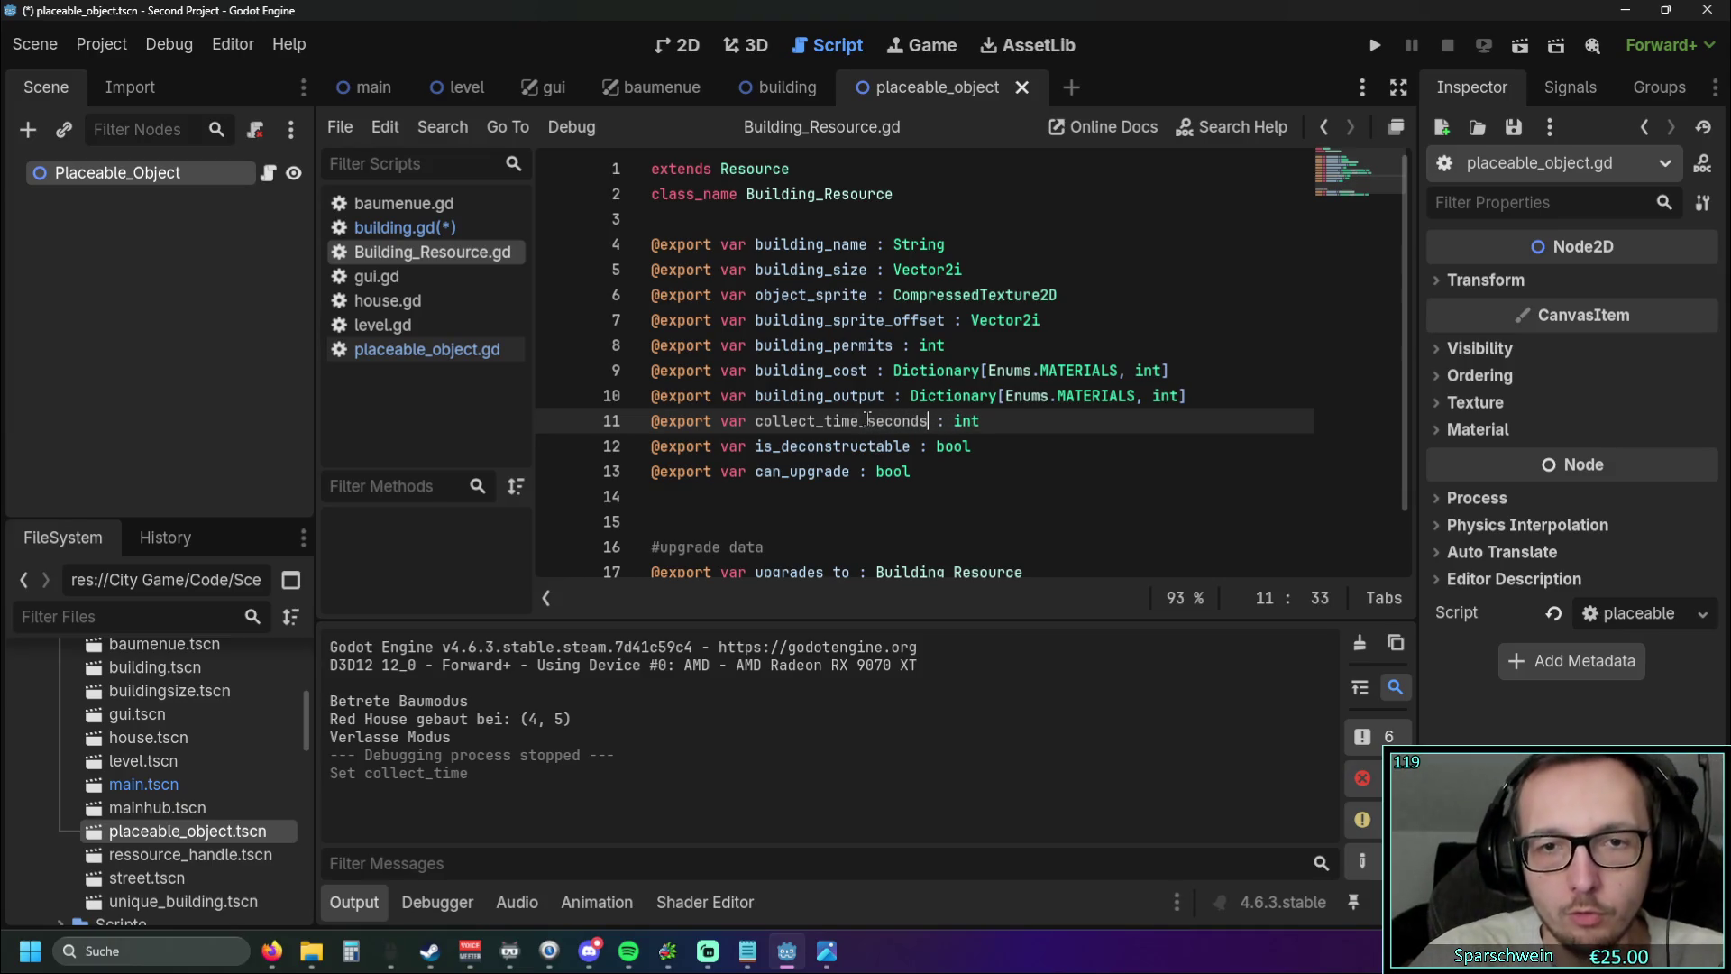
{"action": "key", "text": "Down"}
{"action": "key", "text": "Down"}
{"action": "key", "text": "Down"}
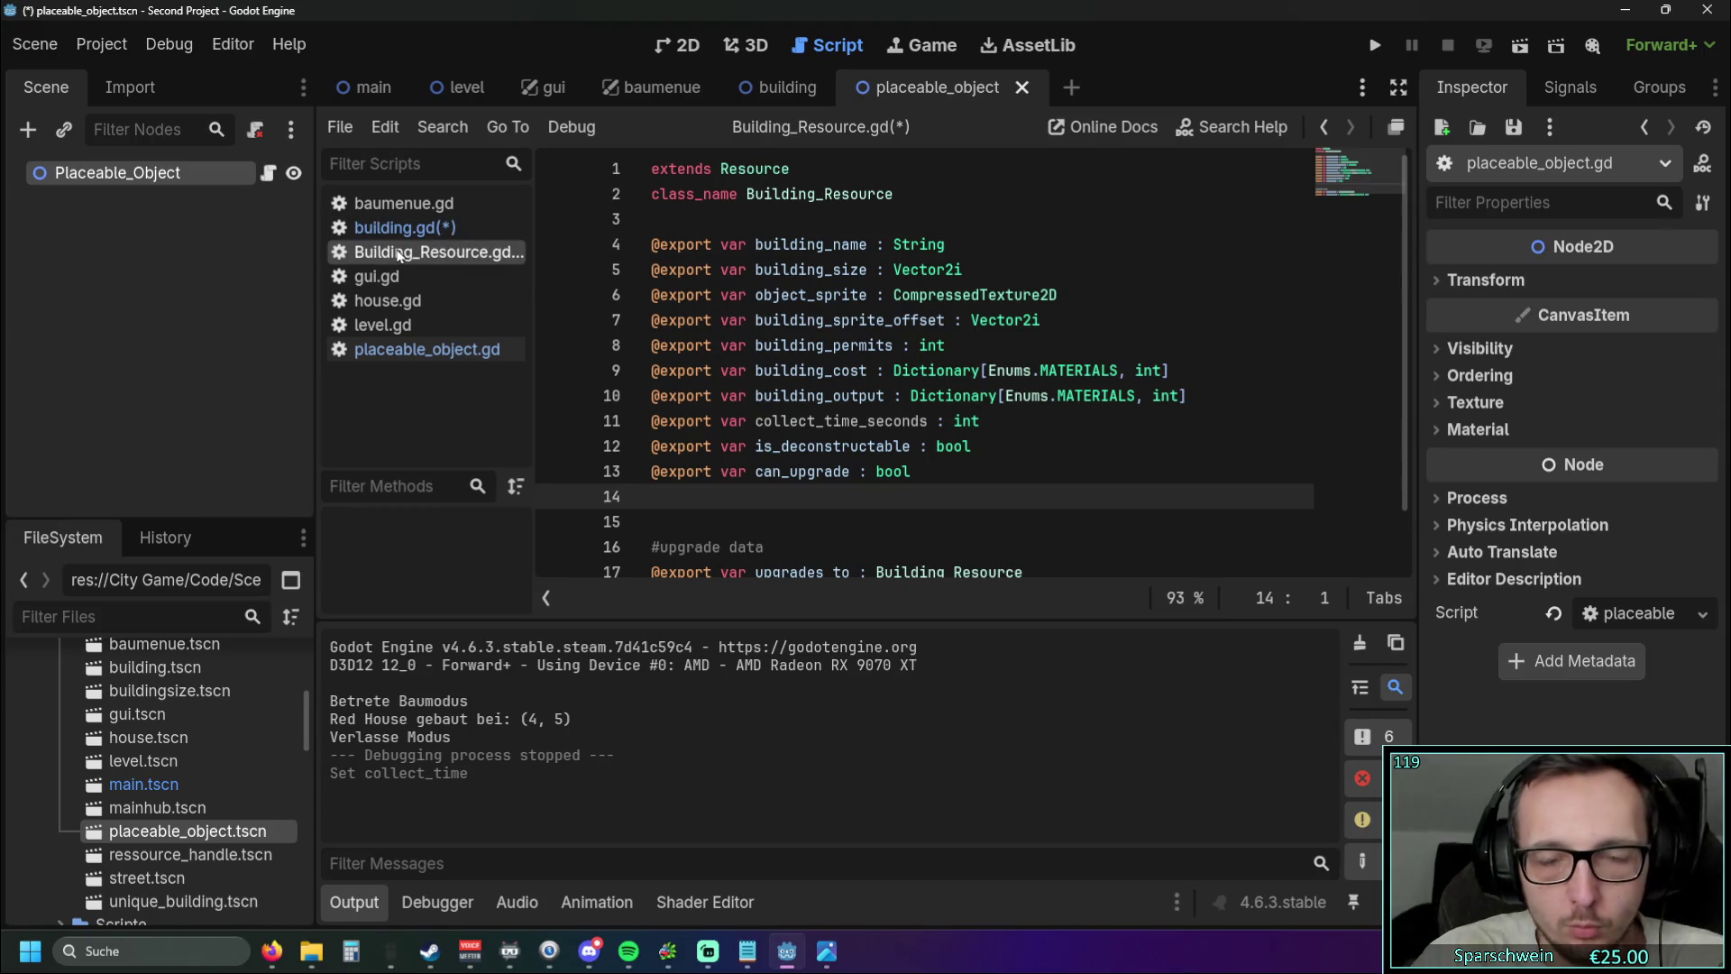
{"action": "scroll", "coordinate": [186, 761], "scroll_direction": "up", "scroll_amount": 5}
- Set 1_Big_bucket.tres's Collect Time Seconds to 15, then return to building.gd
{"action": "left_click", "coordinate": [187, 760]}
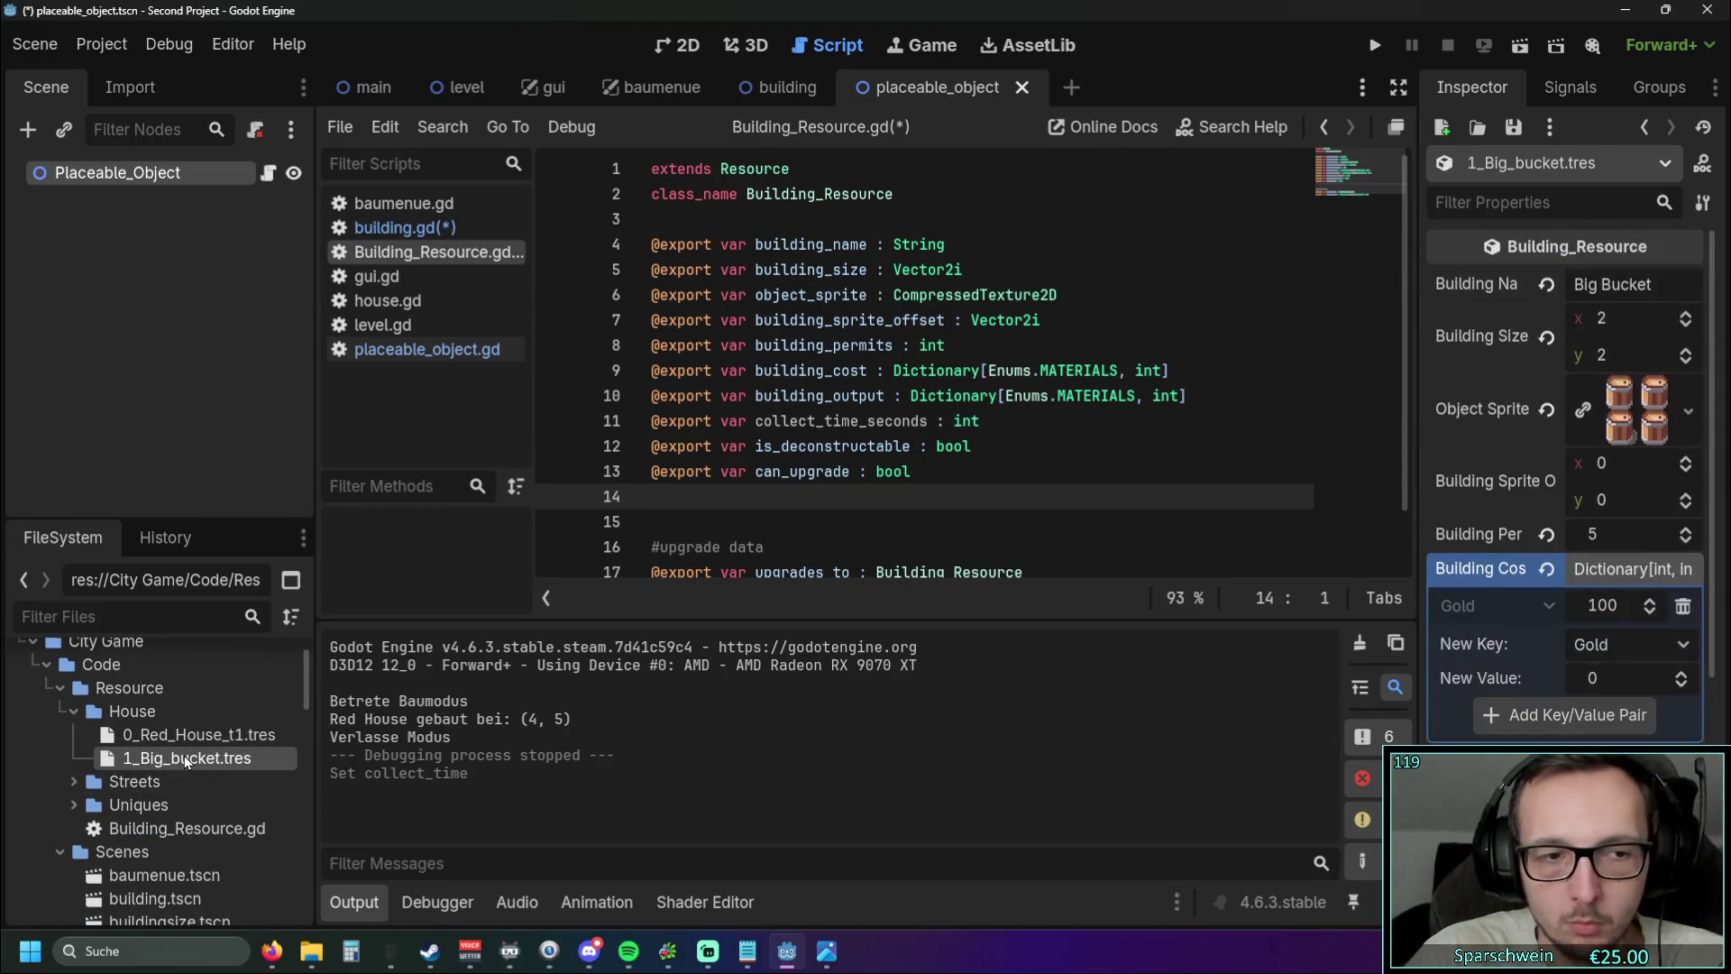
{"action": "scroll", "coordinate": [1527, 667], "scroll_direction": "down", "scroll_amount": 5}
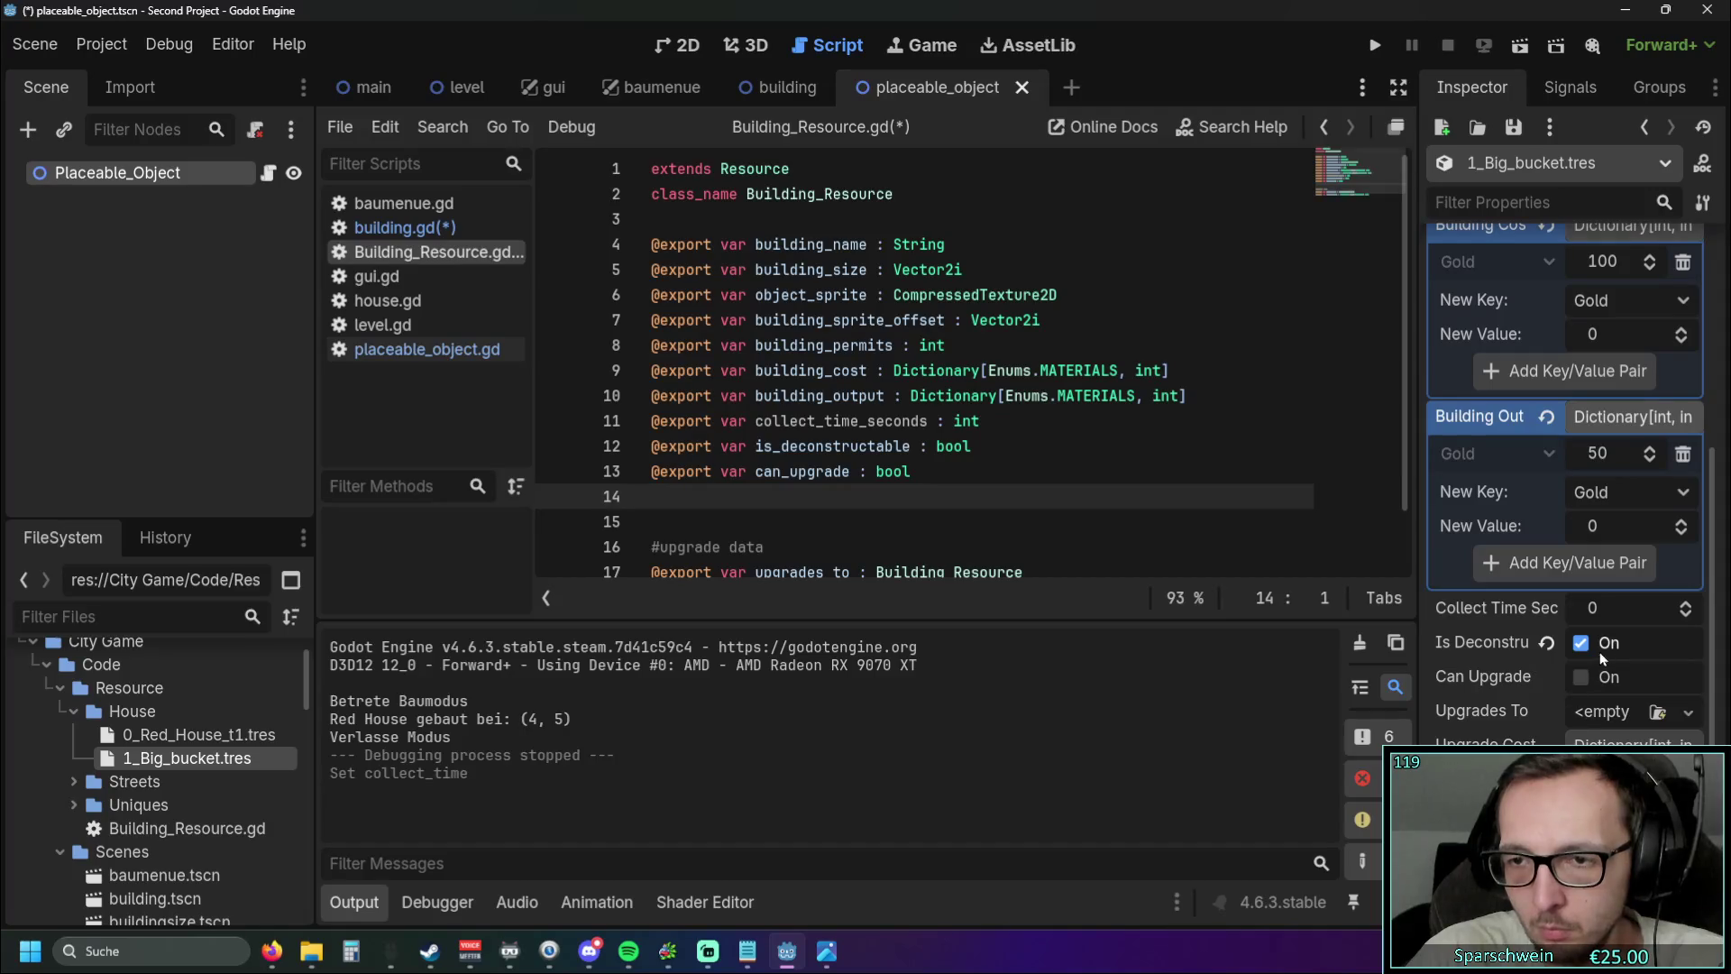
{"action": "left_click", "coordinate": [1606, 619]}
{"action": "type", "text": "15"}
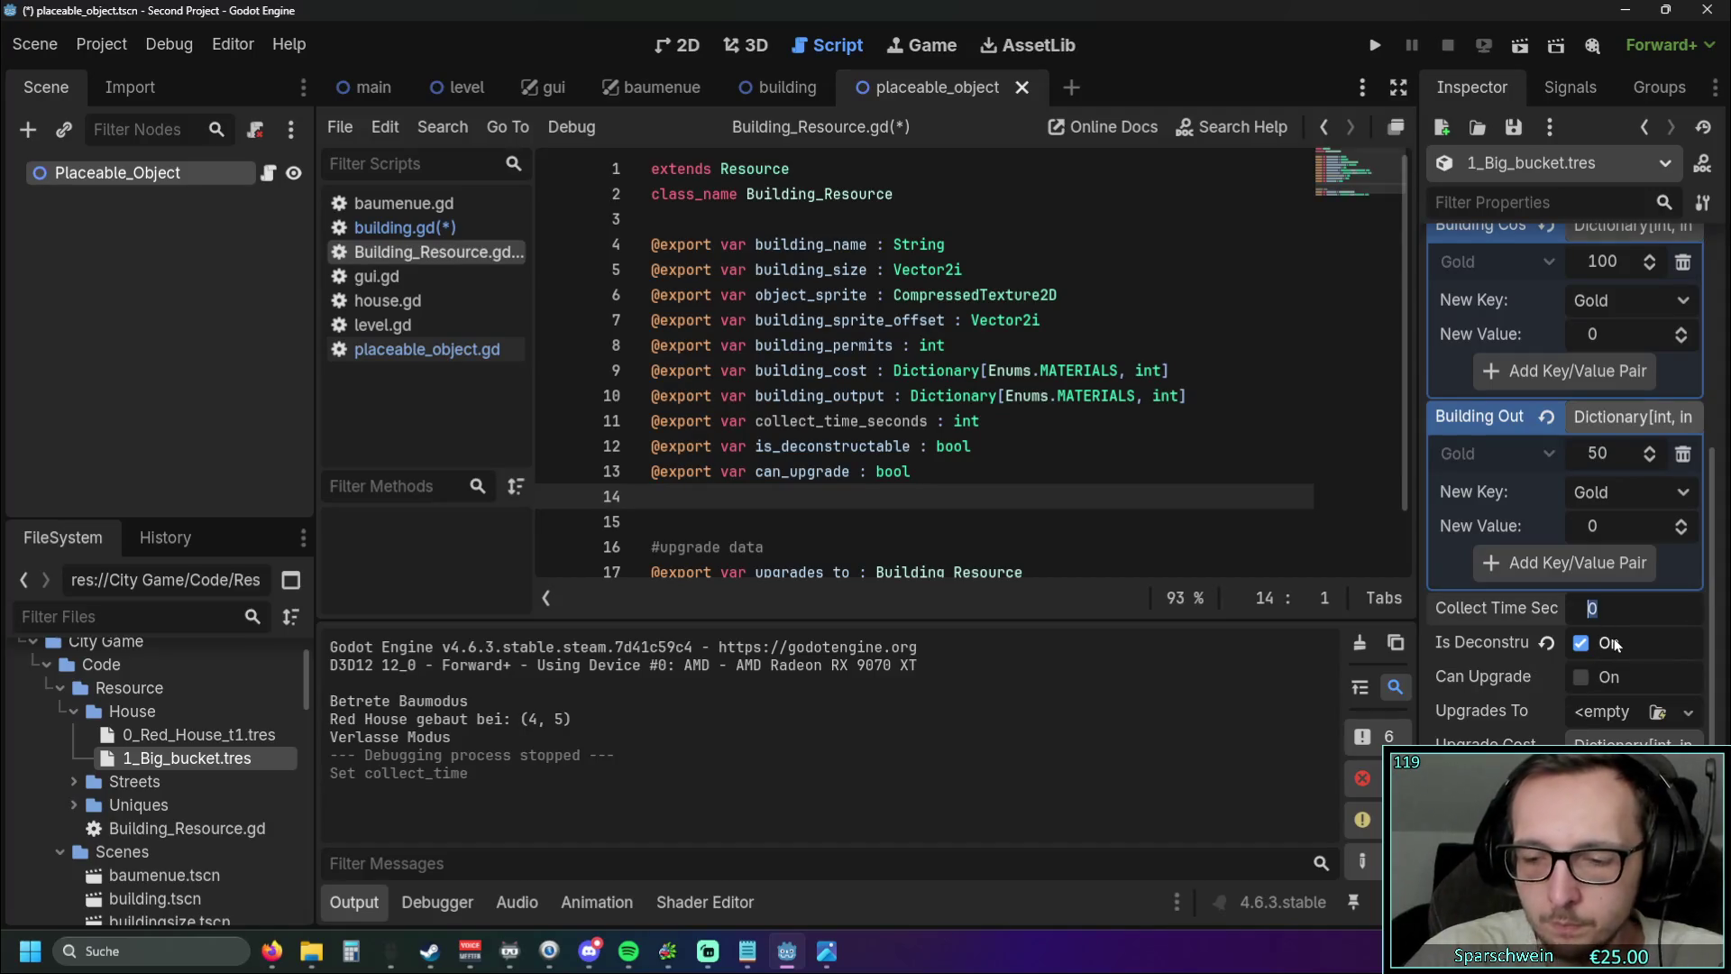
{"action": "left_click", "coordinate": [992, 447]}
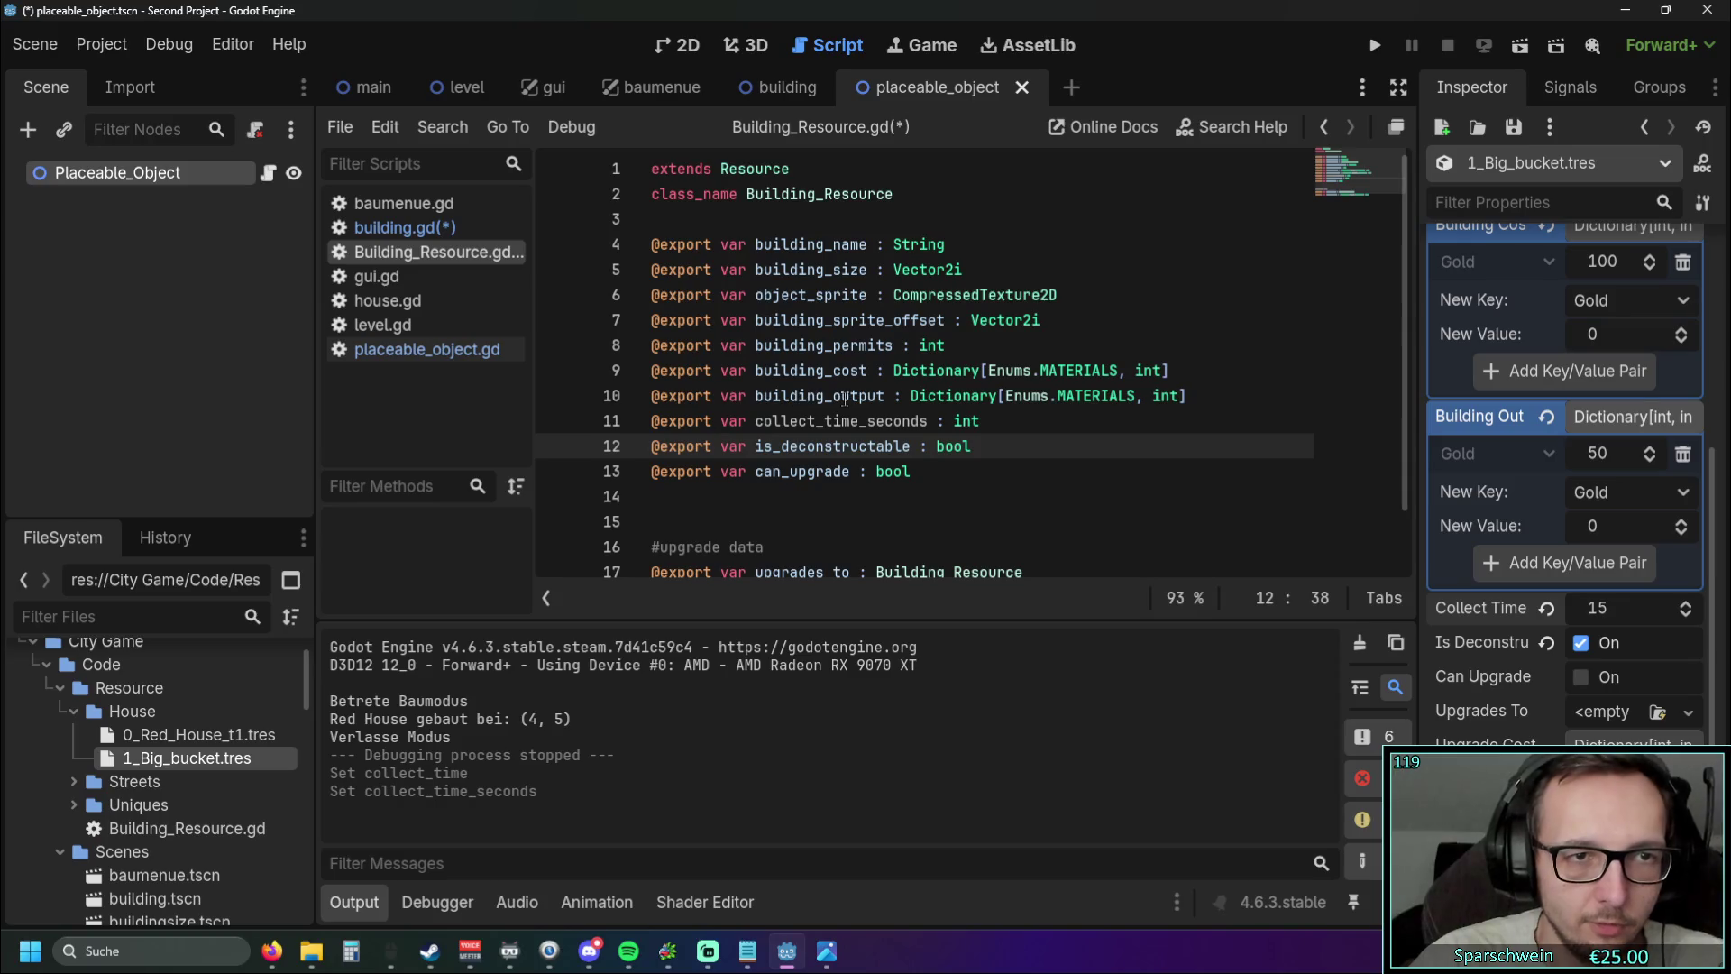
{"action": "left_click", "coordinate": [428, 233]}
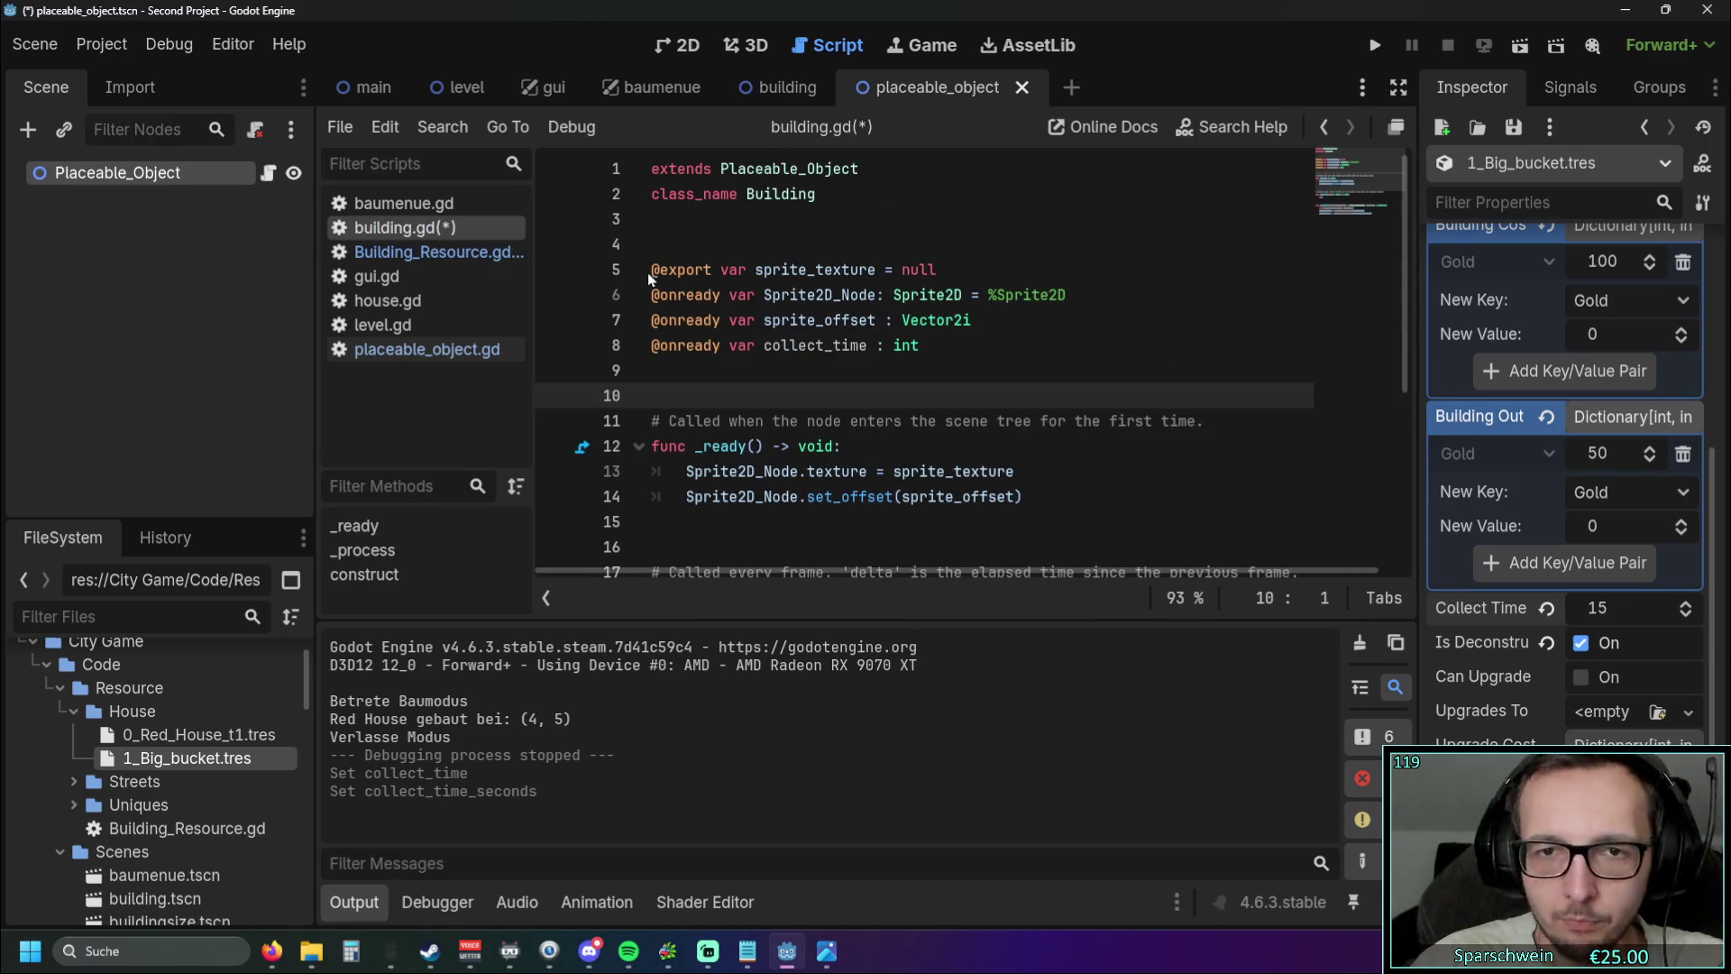
- Compare Building_Resource.gd with building.gd, then close the Sprite2D documentation popup
{"action": "left_click", "coordinate": [422, 251]}
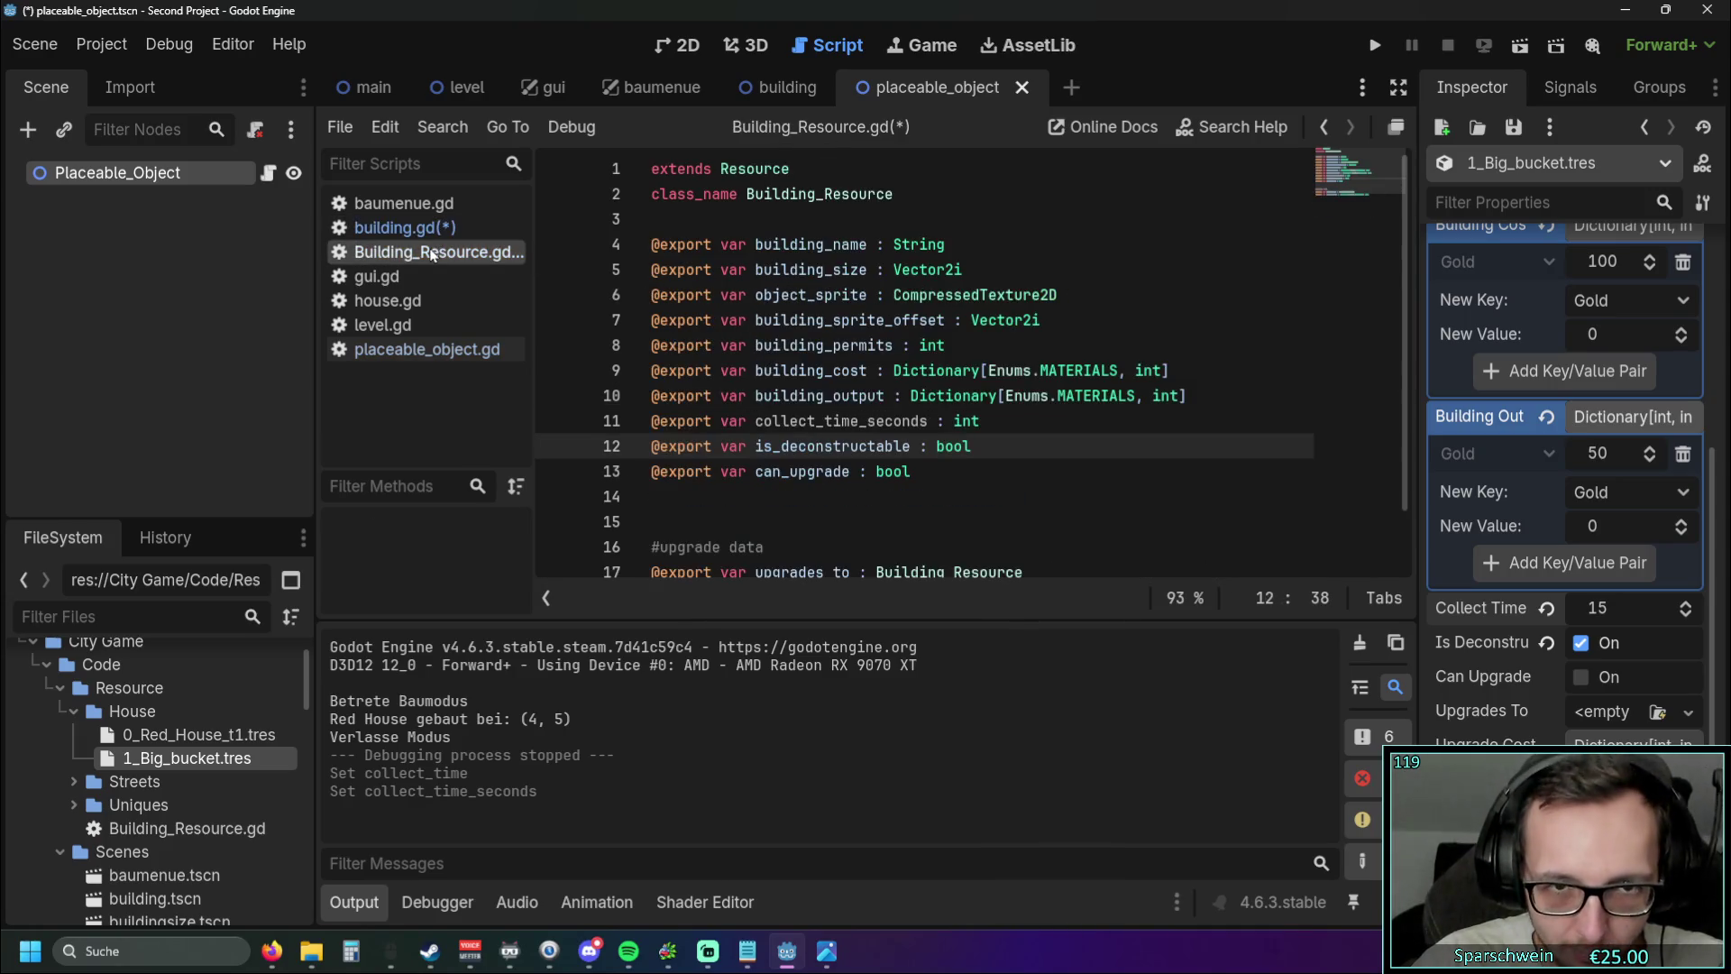
{"action": "left_click", "coordinate": [418, 230]}
{"action": "left_click", "coordinate": [420, 251]}
{"action": "left_click", "coordinate": [410, 228]}
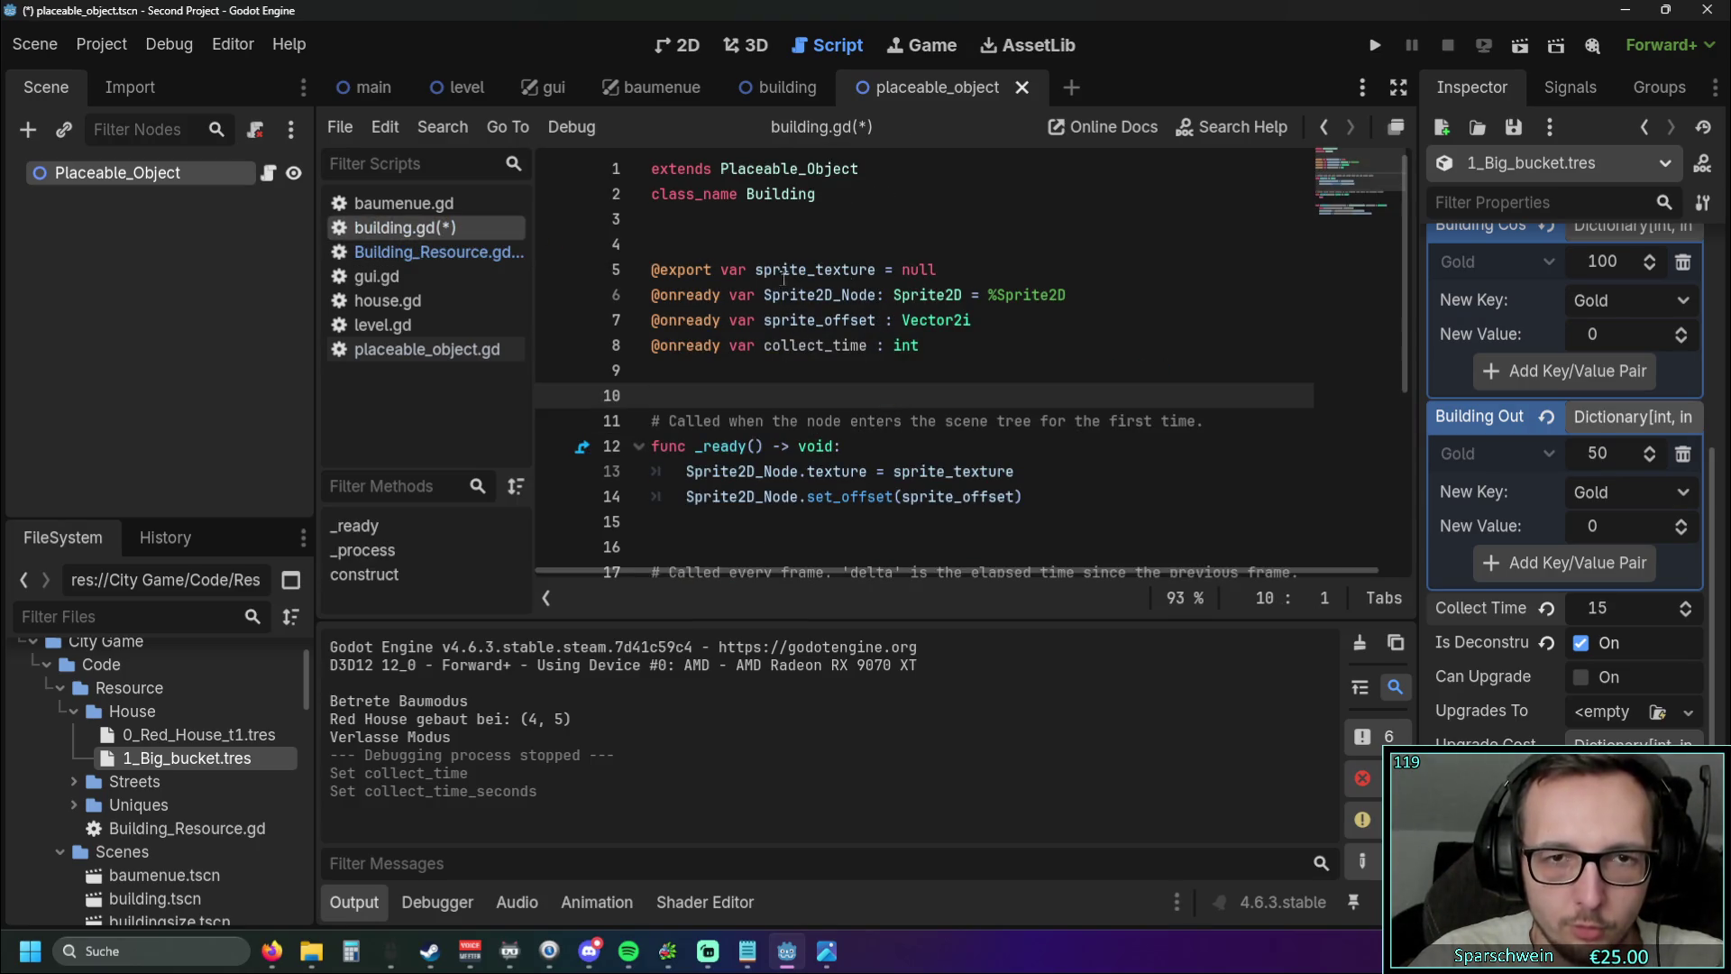
{"action": "mouse_move", "coordinate": [929, 293]}
{"action": "left_click", "coordinate": [846, 371]}
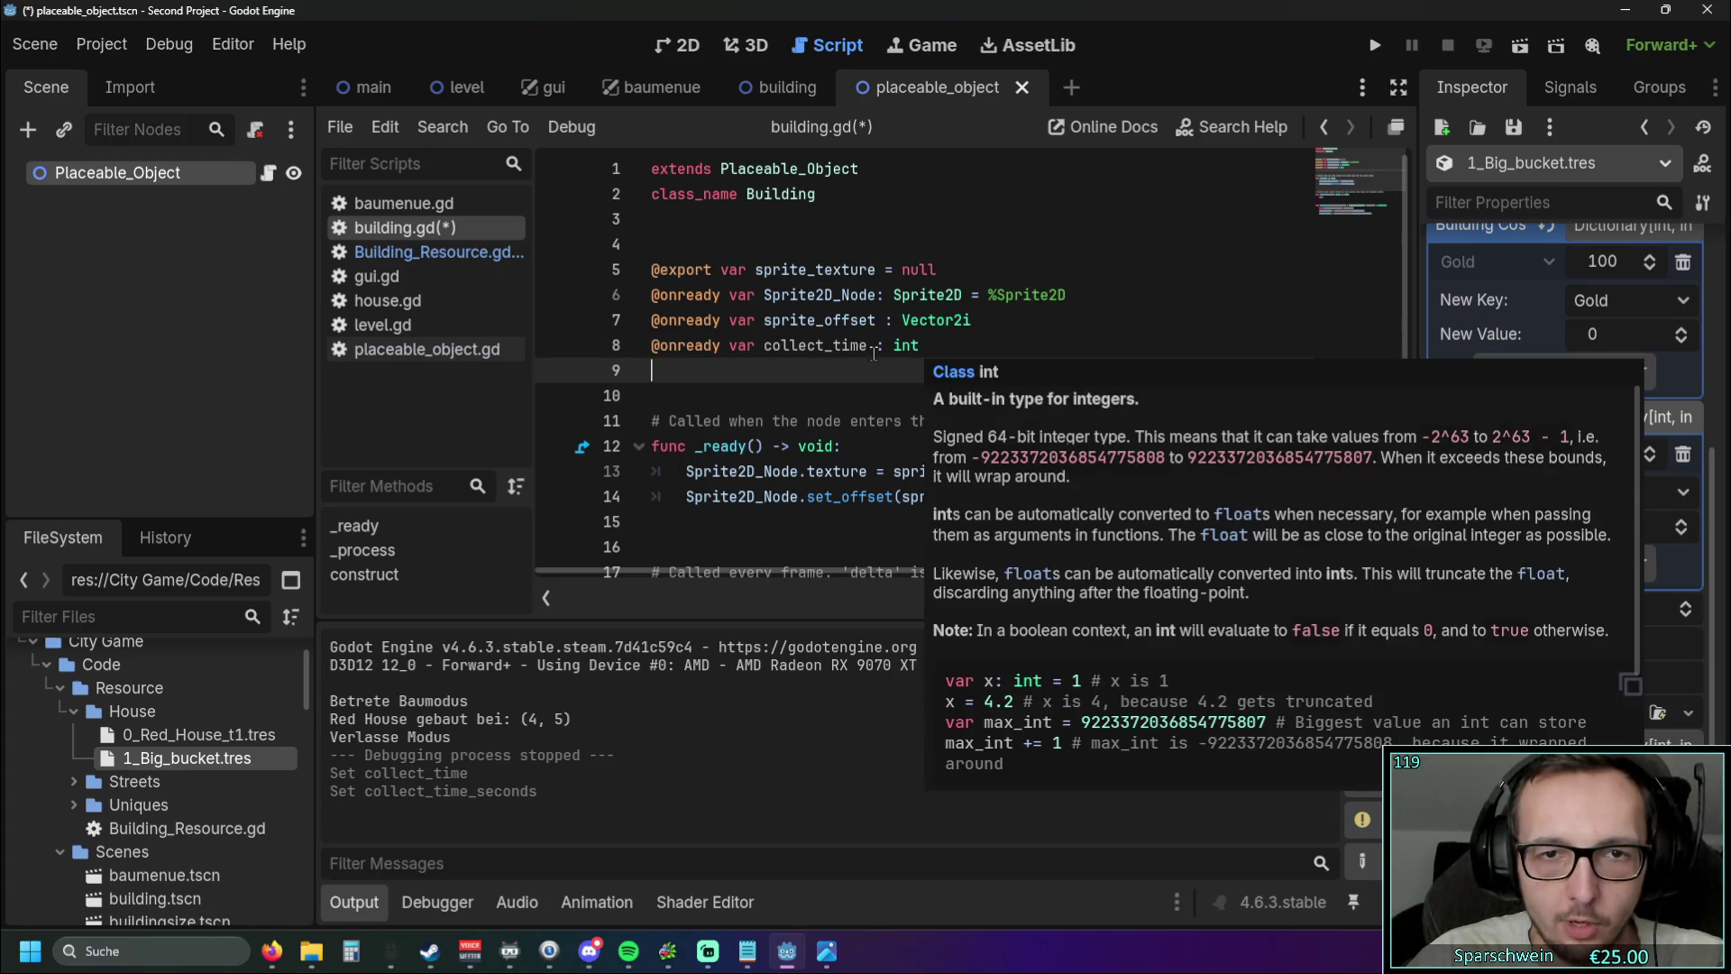
- Glance at Building_Resource.gd again, then bring up house.gd and find its countdown code
{"action": "left_click", "coordinate": [424, 252]}
{"action": "left_click", "coordinate": [406, 227]}
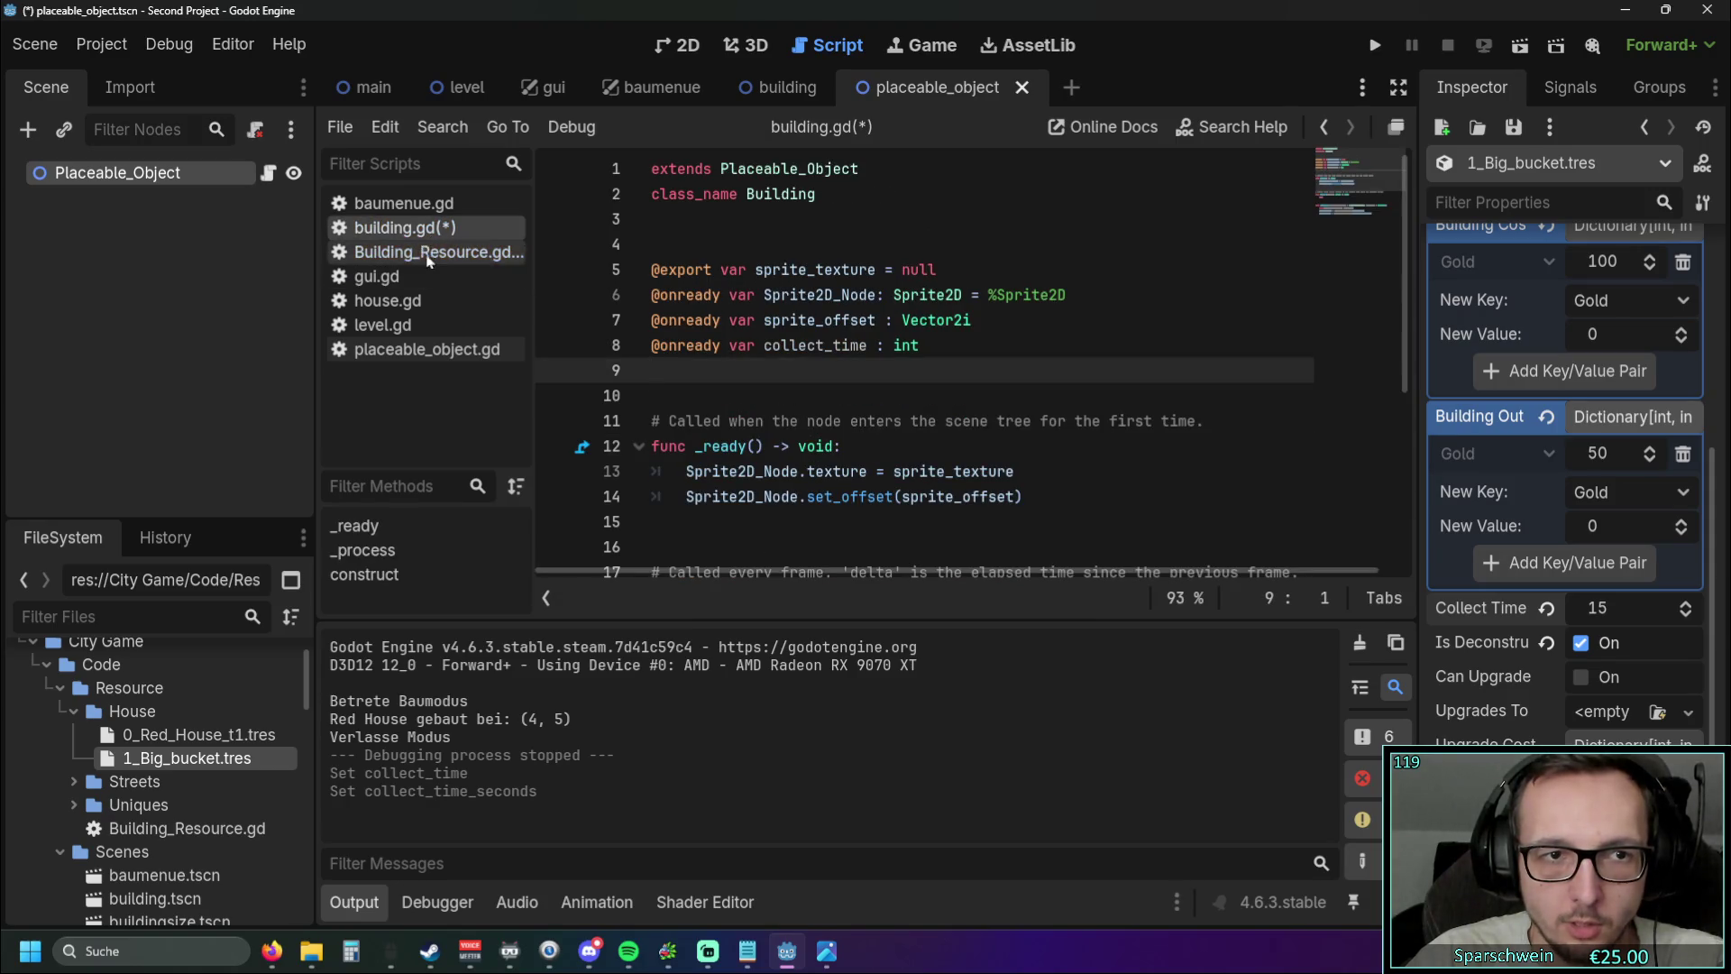
{"action": "left_click", "coordinate": [387, 301]}
{"action": "scroll", "coordinate": [953, 351], "scroll_direction": "down", "scroll_amount": 3}
{"action": "scroll", "coordinate": [954, 350], "scroll_direction": "up", "scroll_amount": 3}
{"action": "scroll", "coordinate": [953, 351], "scroll_direction": "down", "scroll_amount": 1}
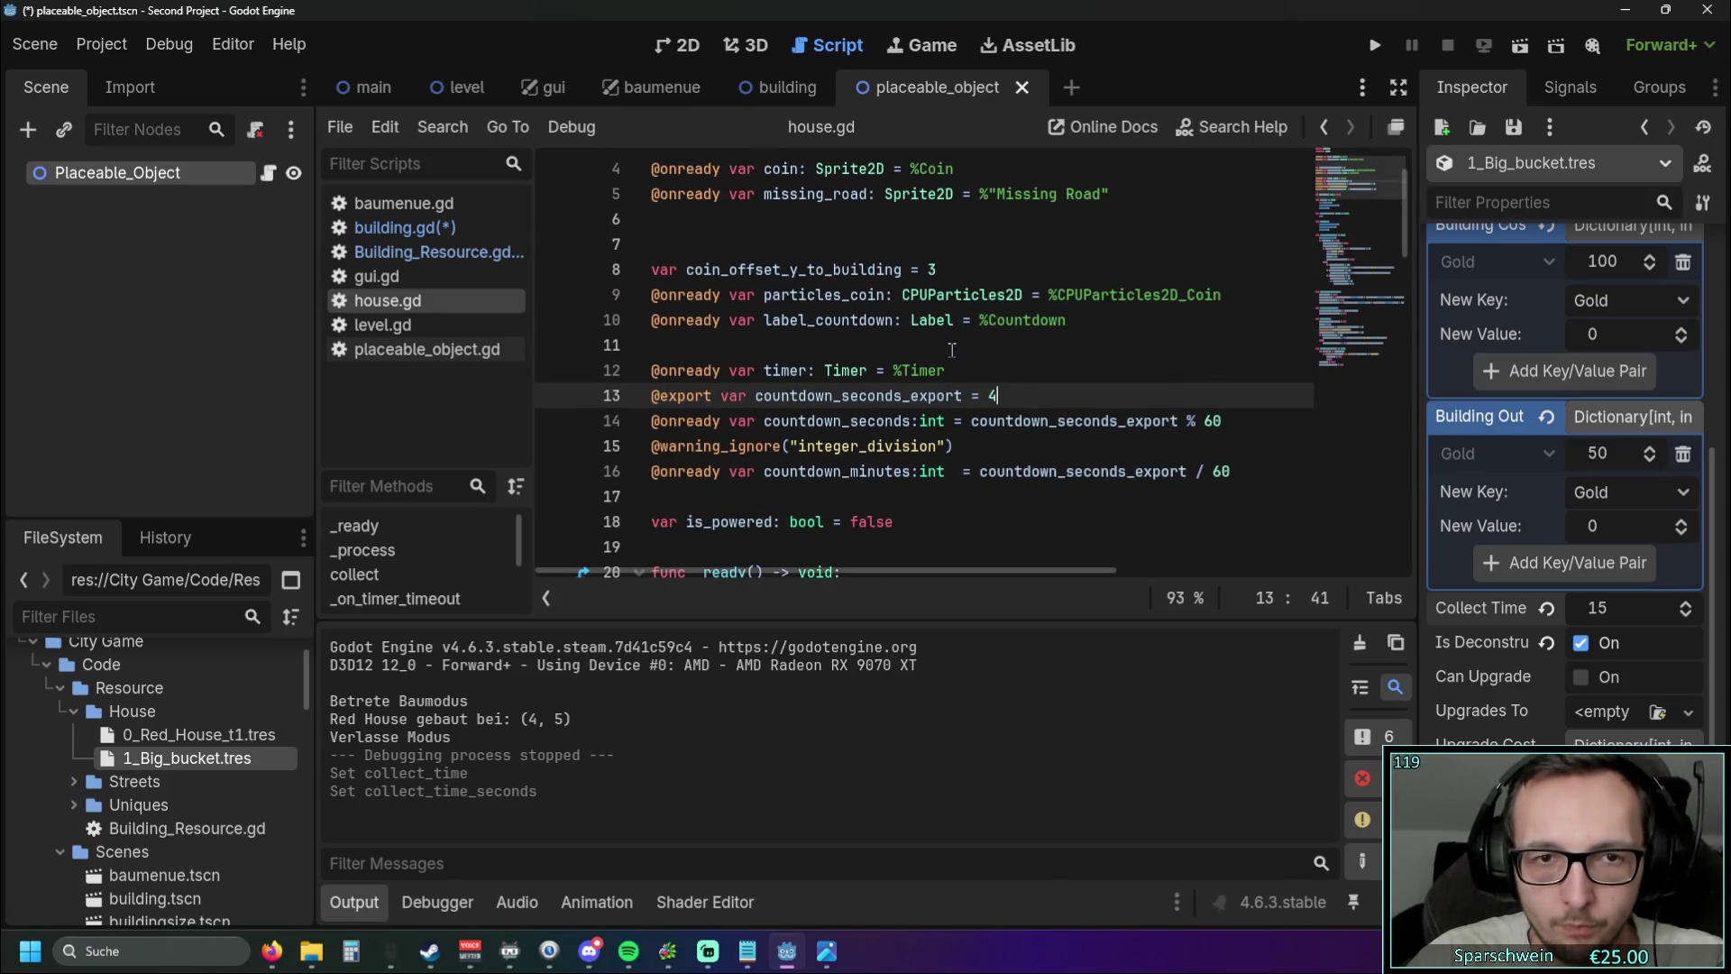
- Scroll through house.gd to read its countdown timer logic
{"action": "scroll", "coordinate": [947, 338], "scroll_direction": "down", "scroll_amount": 1}
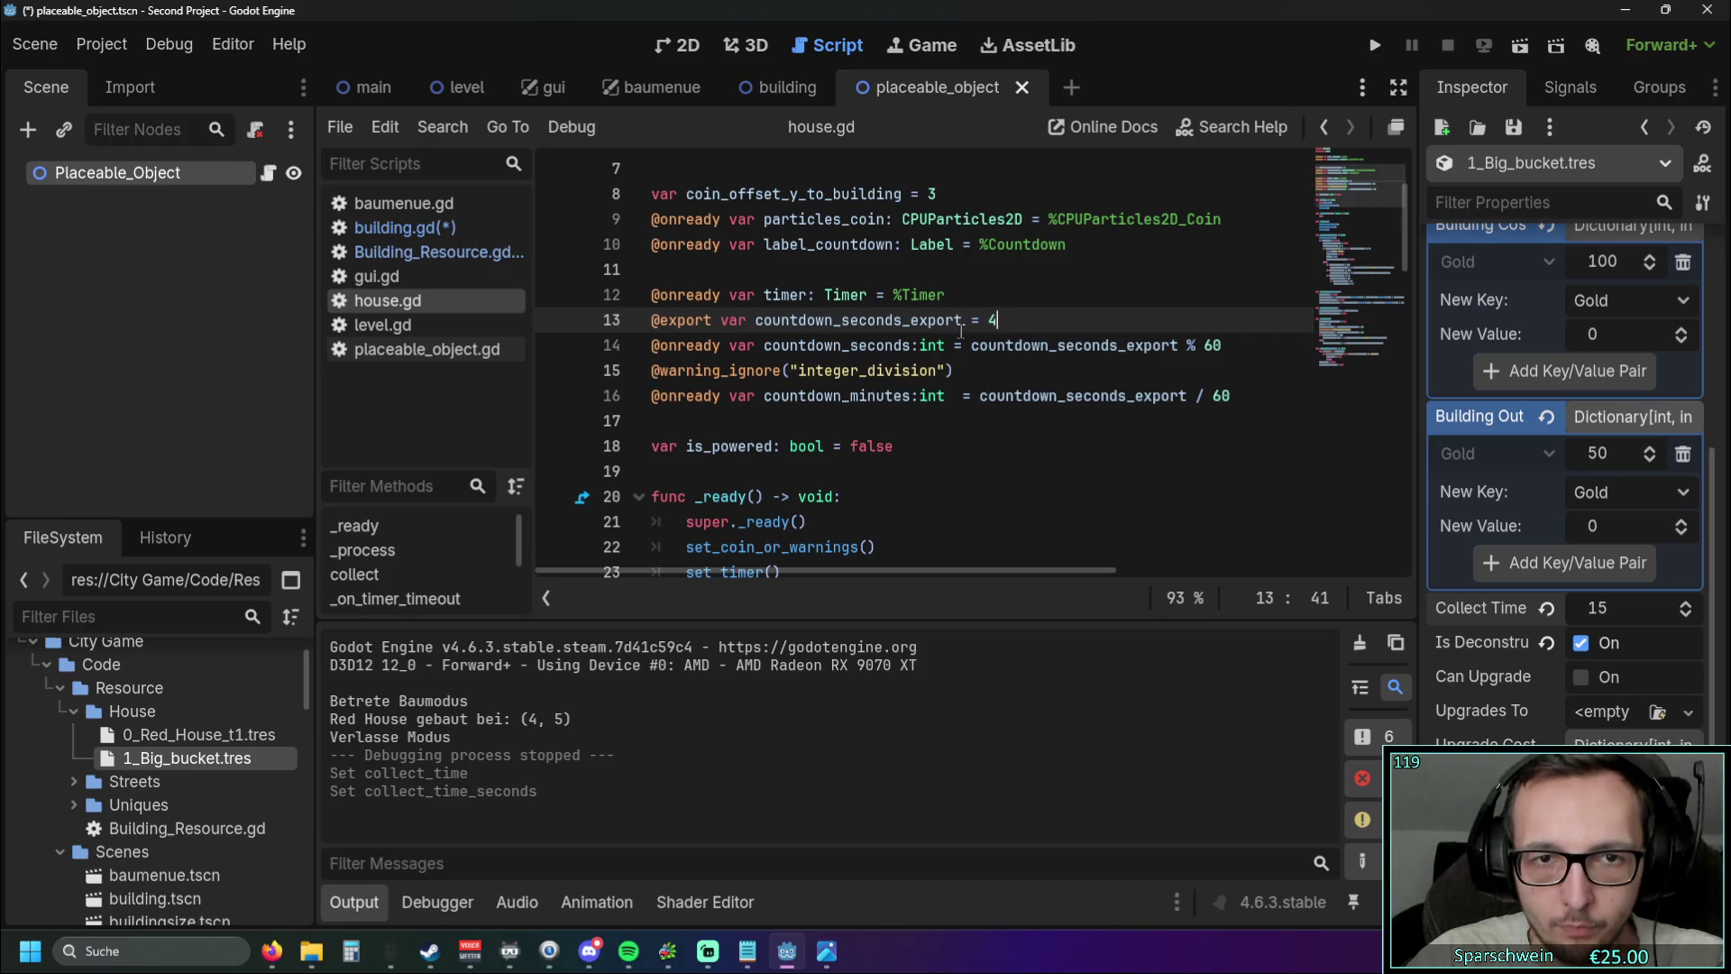
{"action": "scroll", "coordinate": [961, 332], "scroll_direction": "up", "scroll_amount": 1}
{"action": "scroll", "coordinate": [961, 332], "scroll_direction": "down", "scroll_amount": 3}
{"action": "scroll", "coordinate": [964, 332], "scroll_direction": "up", "scroll_amount": 1}
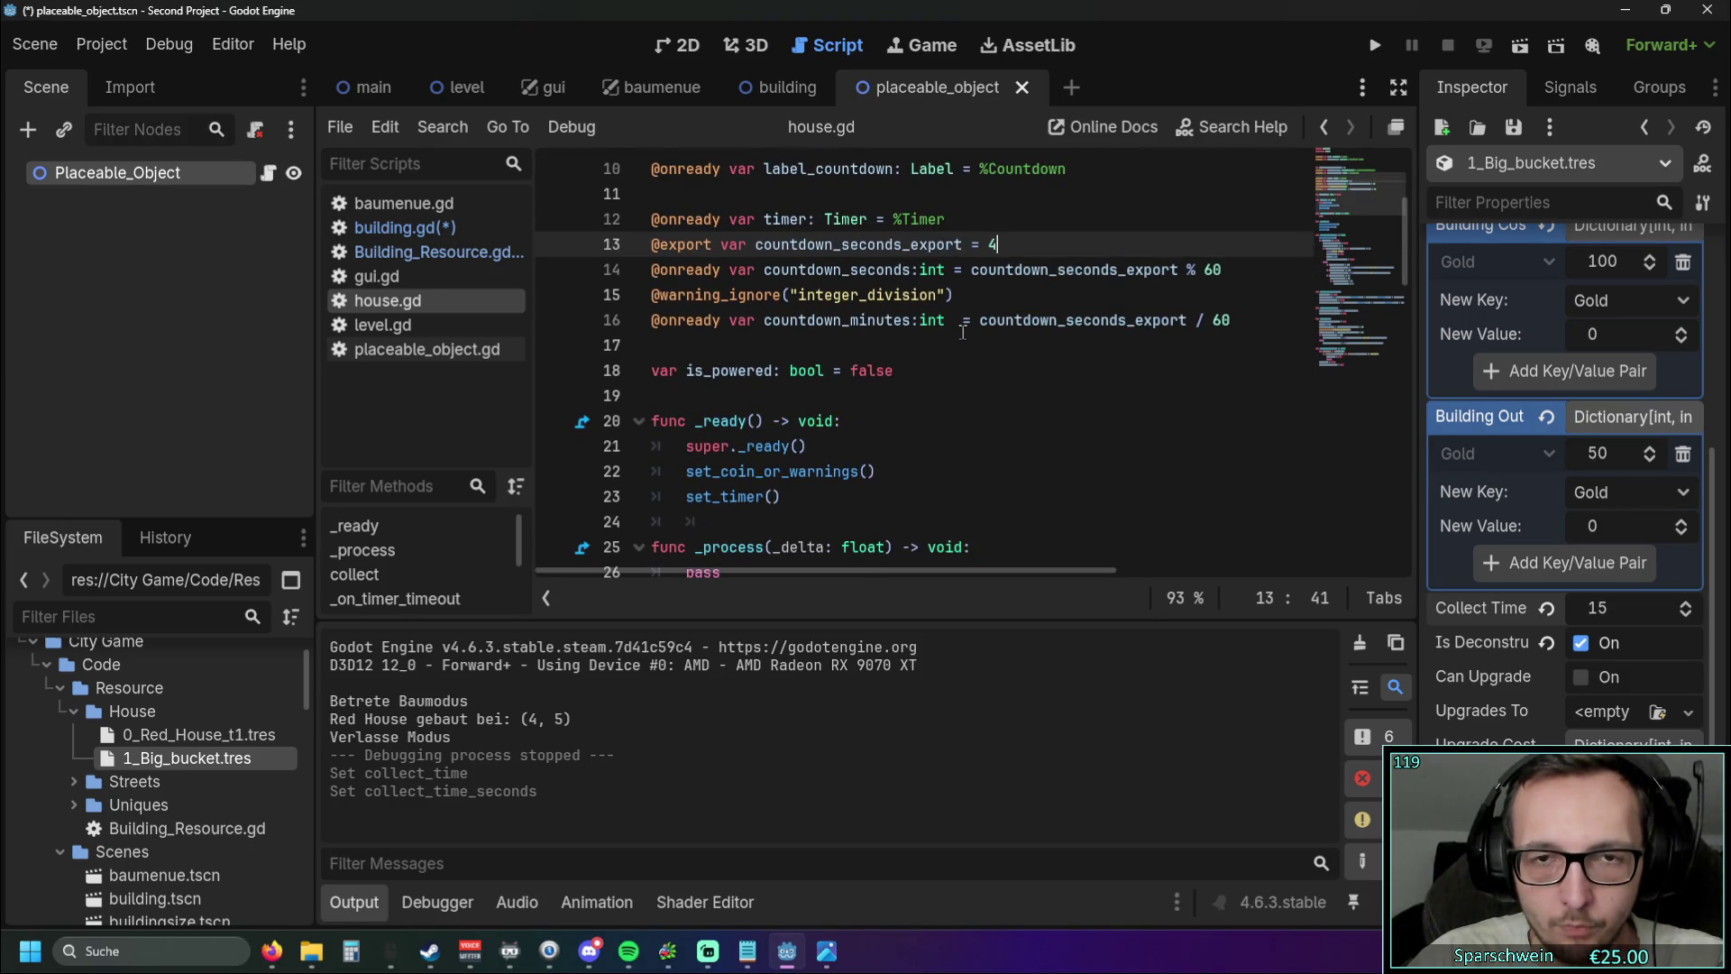
{"action": "scroll", "coordinate": [952, 318], "scroll_direction": "up", "scroll_amount": 1}
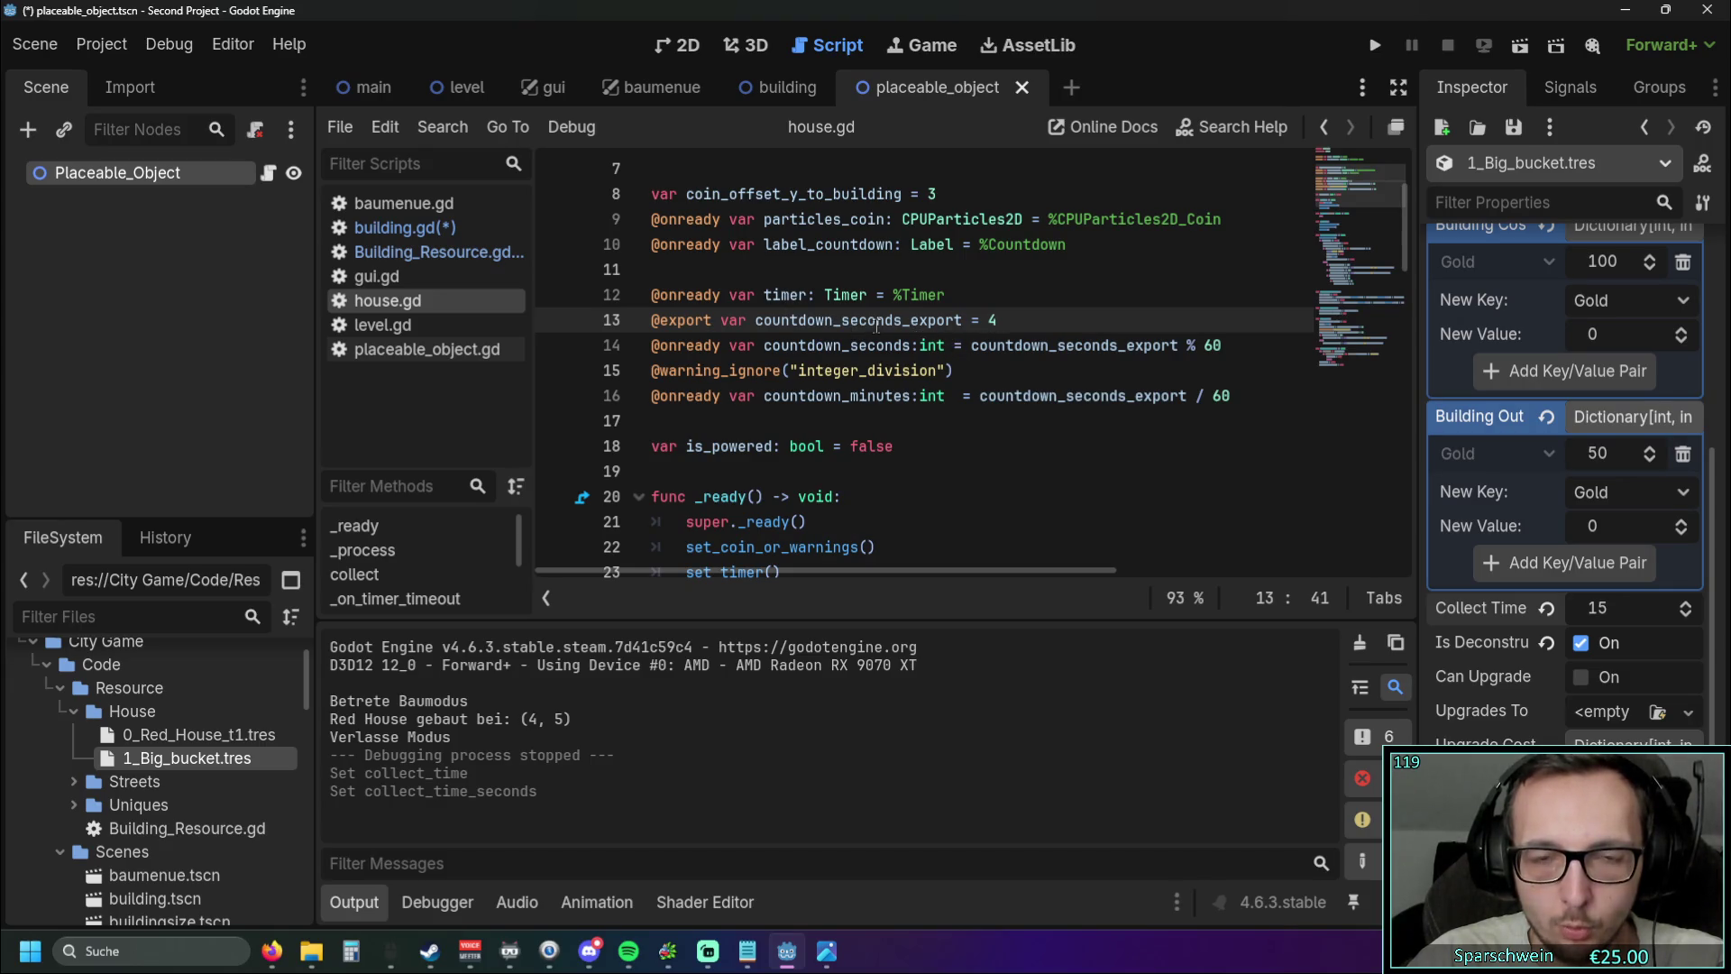
{"action": "scroll", "coordinate": [920, 332], "scroll_direction": "down", "scroll_amount": 7}
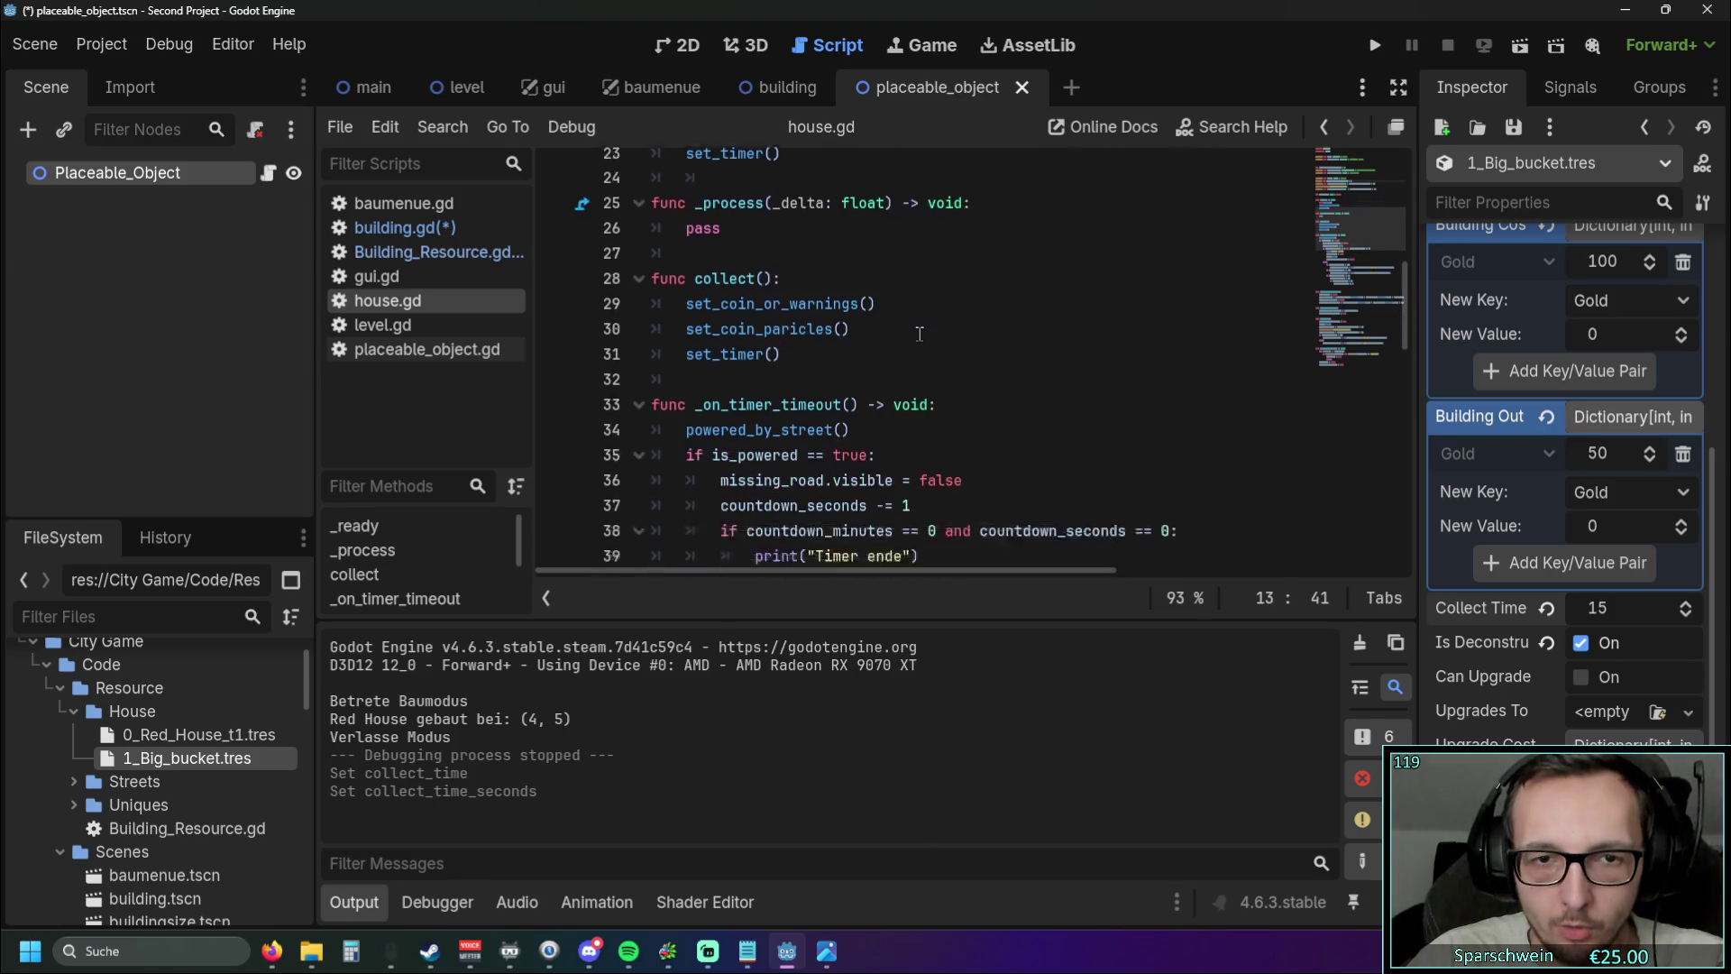
{"action": "scroll", "coordinate": [920, 334], "scroll_direction": "down", "scroll_amount": 4}
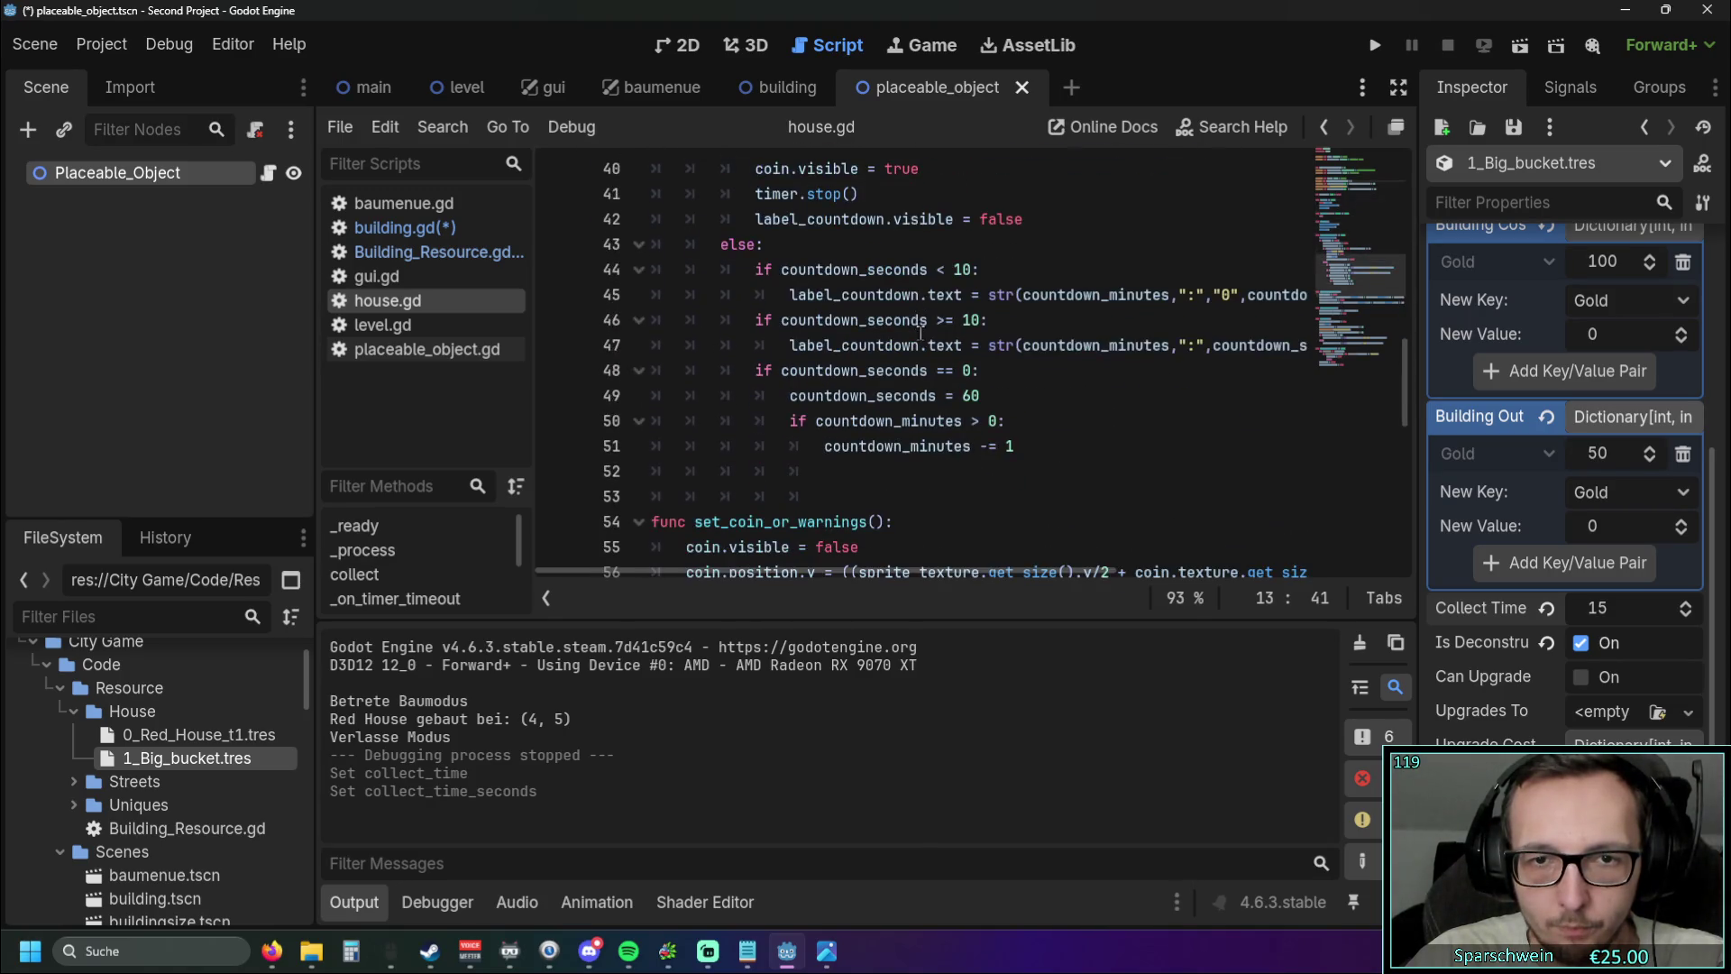
{"action": "scroll", "coordinate": [935, 358], "scroll_direction": "up", "scroll_amount": 1}
{"action": "scroll", "coordinate": [935, 358], "scroll_direction": "down", "scroll_amount": 3}
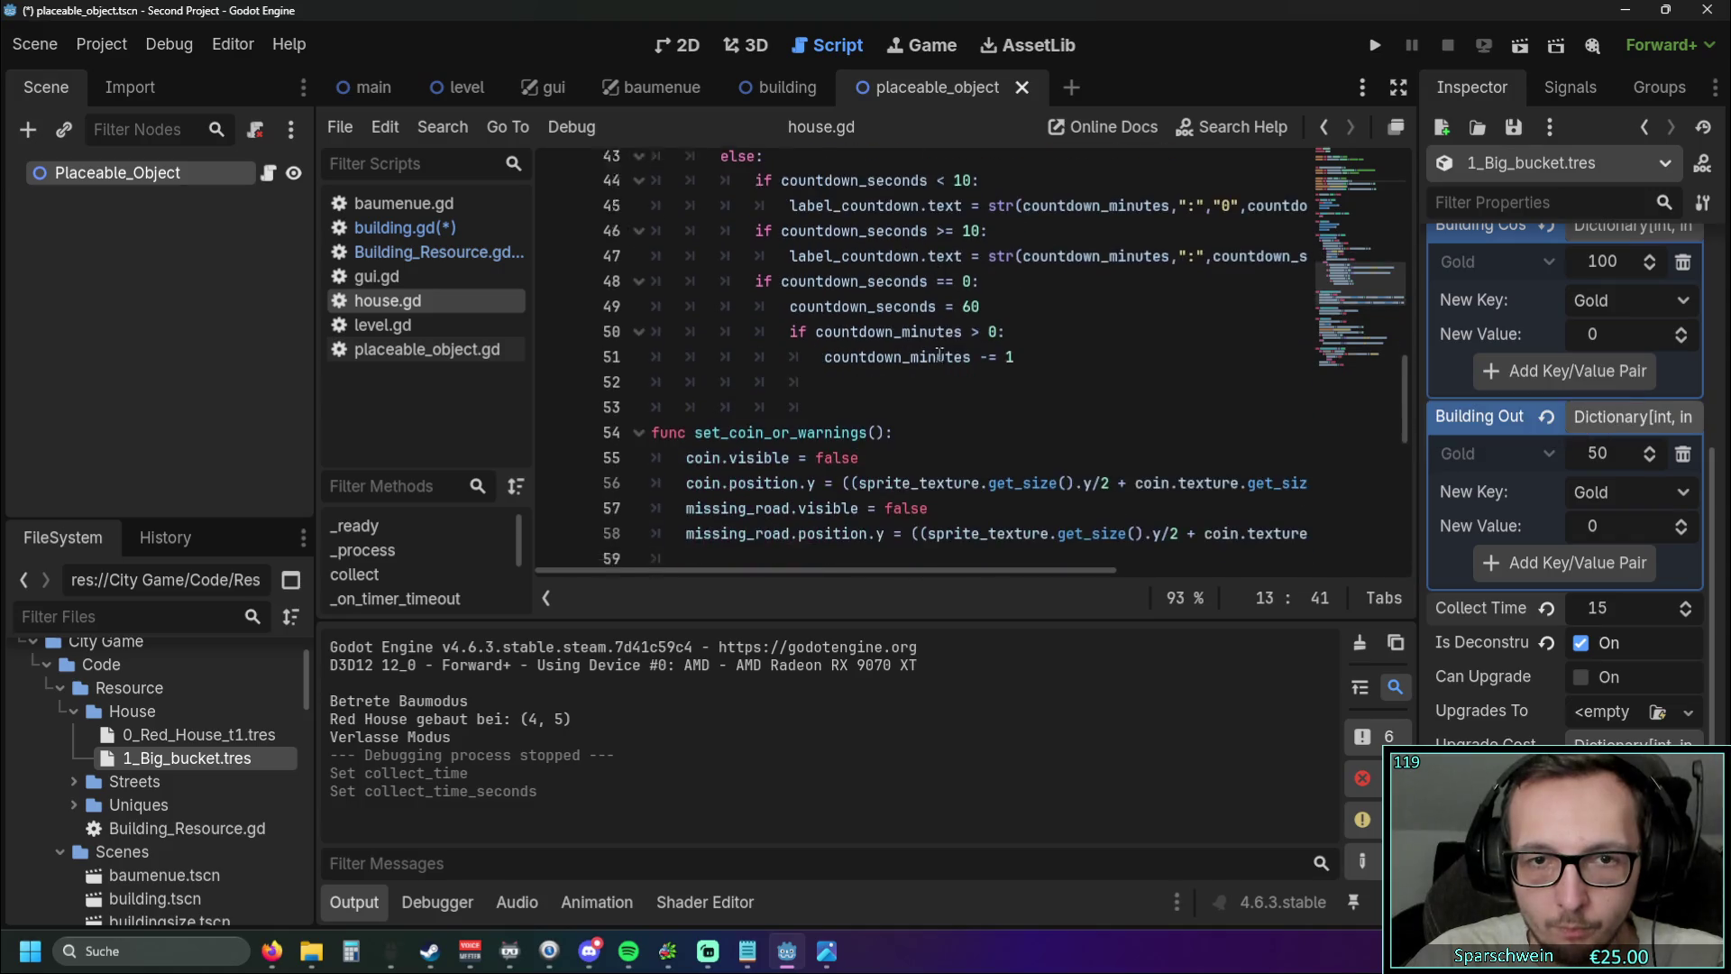
{"action": "scroll", "coordinate": [997, 344], "scroll_direction": "up", "scroll_amount": 10}
{"action": "scroll", "coordinate": [999, 343], "scroll_direction": "up", "scroll_amount": 2}
{"action": "scroll", "coordinate": [998, 344], "scroll_direction": "down", "scroll_amount": 6}
{"action": "scroll", "coordinate": [998, 343], "scroll_direction": "down", "scroll_amount": 1}
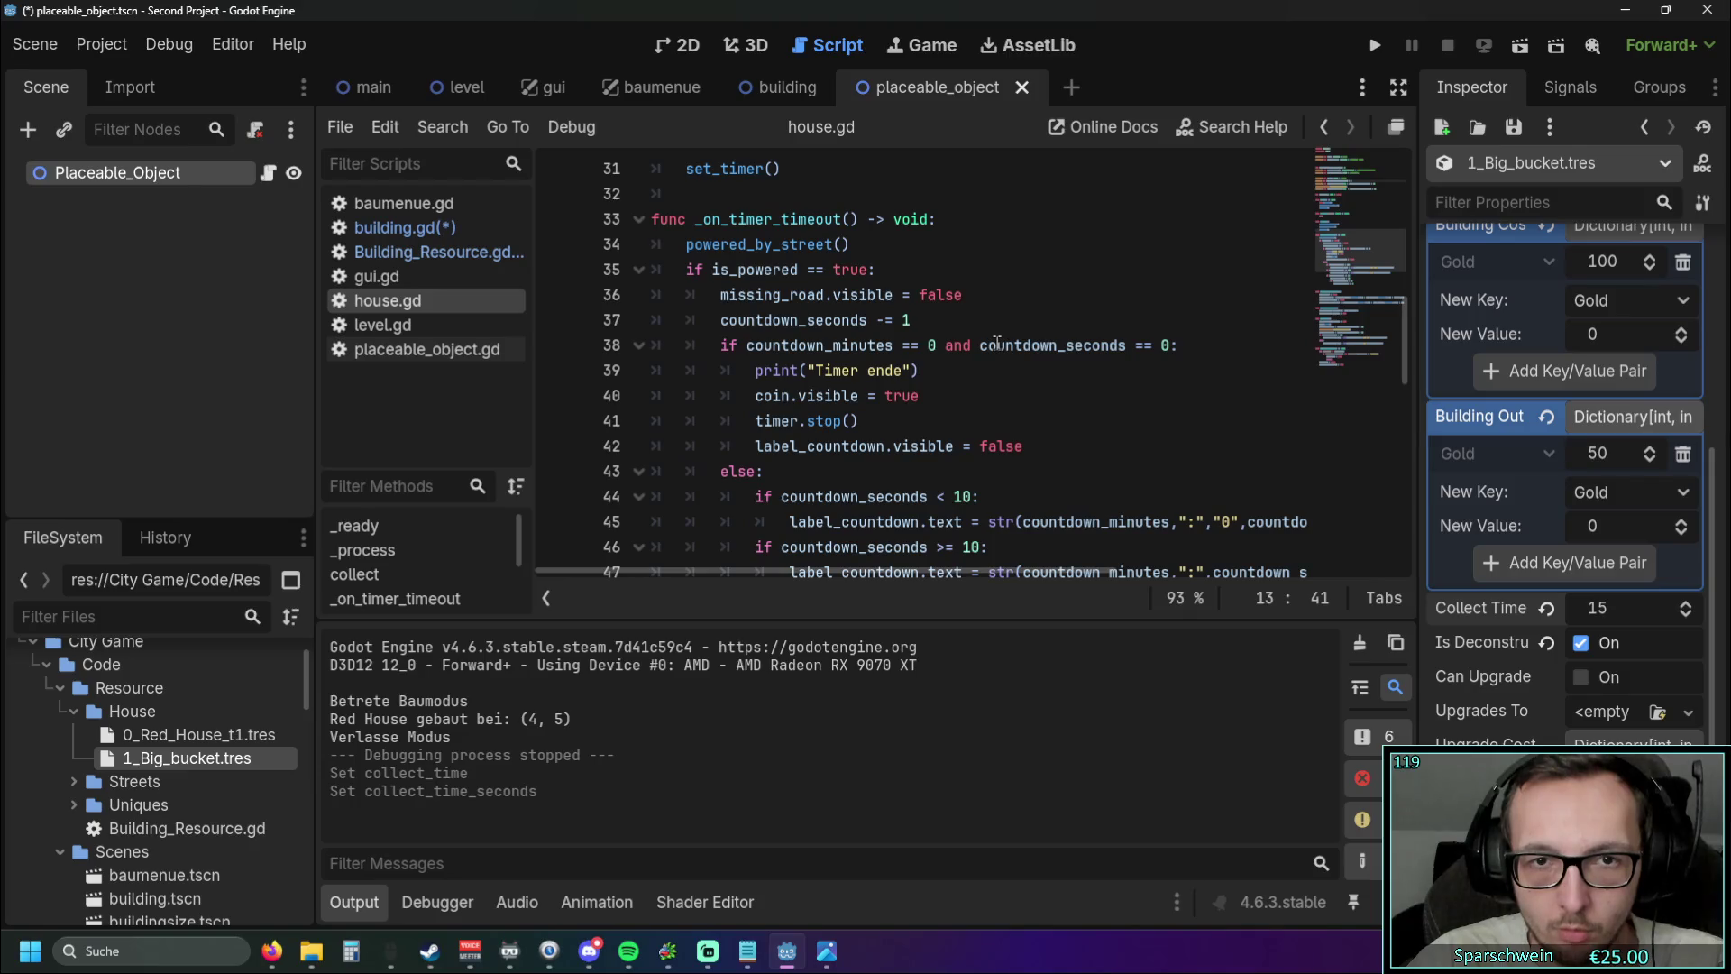
{"action": "scroll", "coordinate": [1042, 290], "scroll_direction": "down", "scroll_amount": 8}
{"action": "scroll", "coordinate": [1041, 291], "scroll_direction": "down", "scroll_amount": 2}
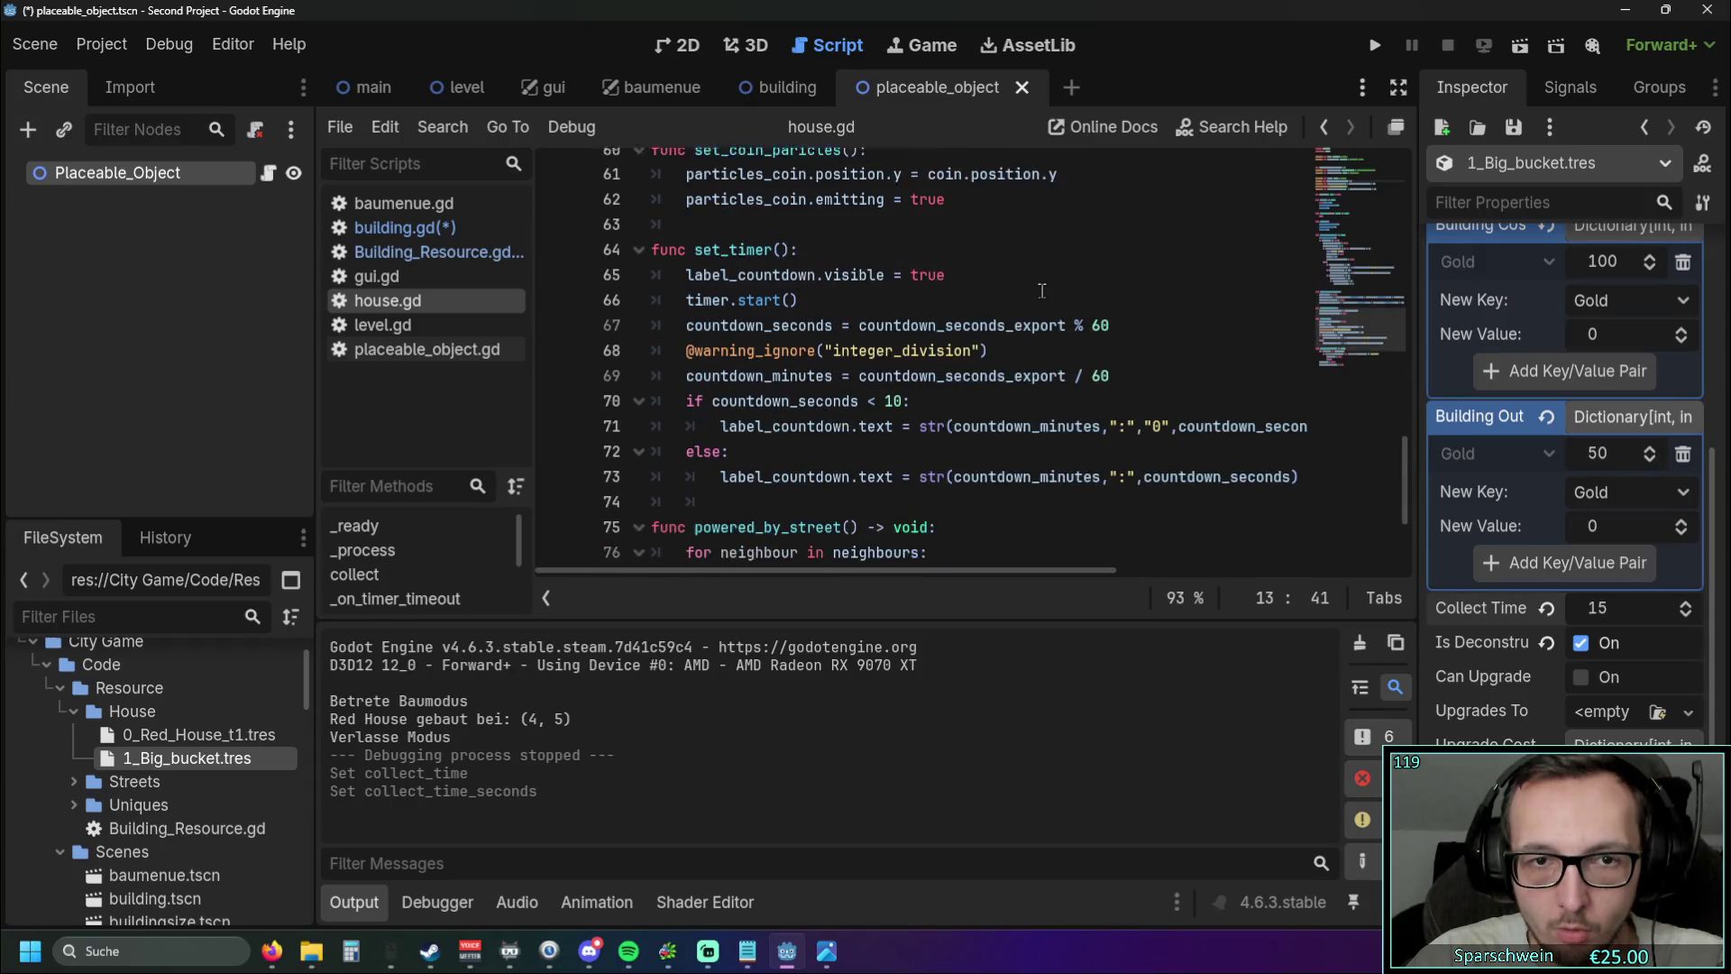
- Search house.gd for countdown_seconds_export, starting from its use on line 67
{"action": "left_click", "coordinate": [977, 320]}
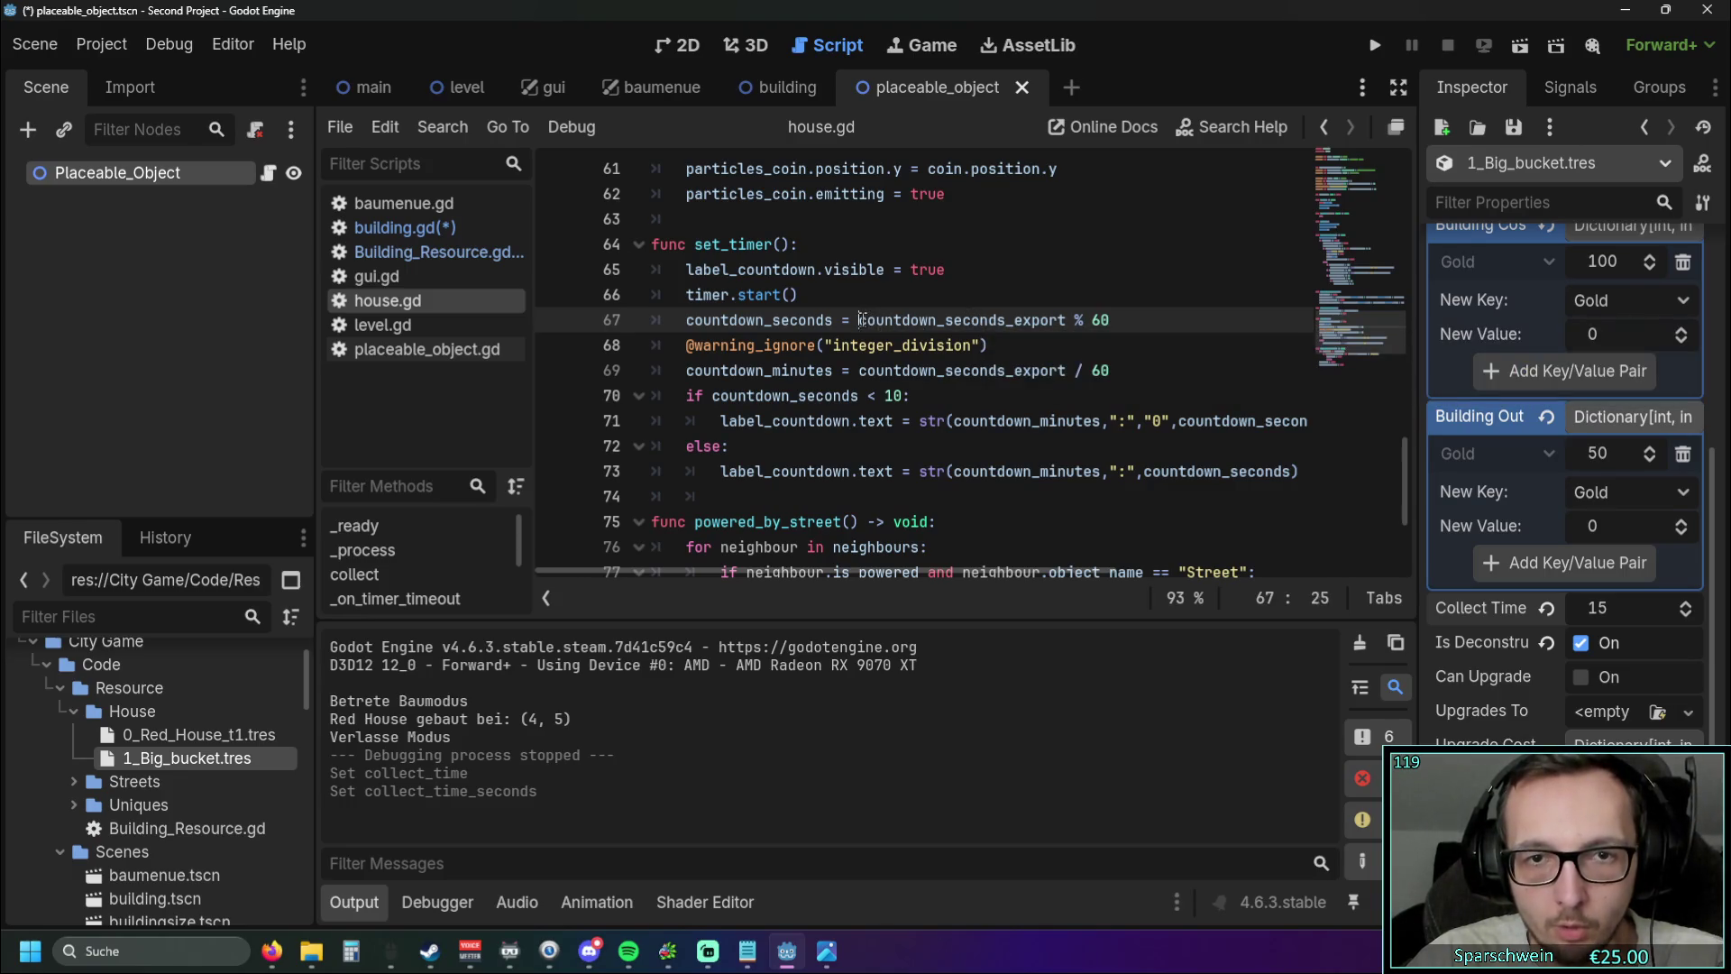
{"action": "left_click_drag", "start_coordinate": [859, 321], "coordinate": [1078, 326]}
{"action": "key", "text": "ctrl+f"}
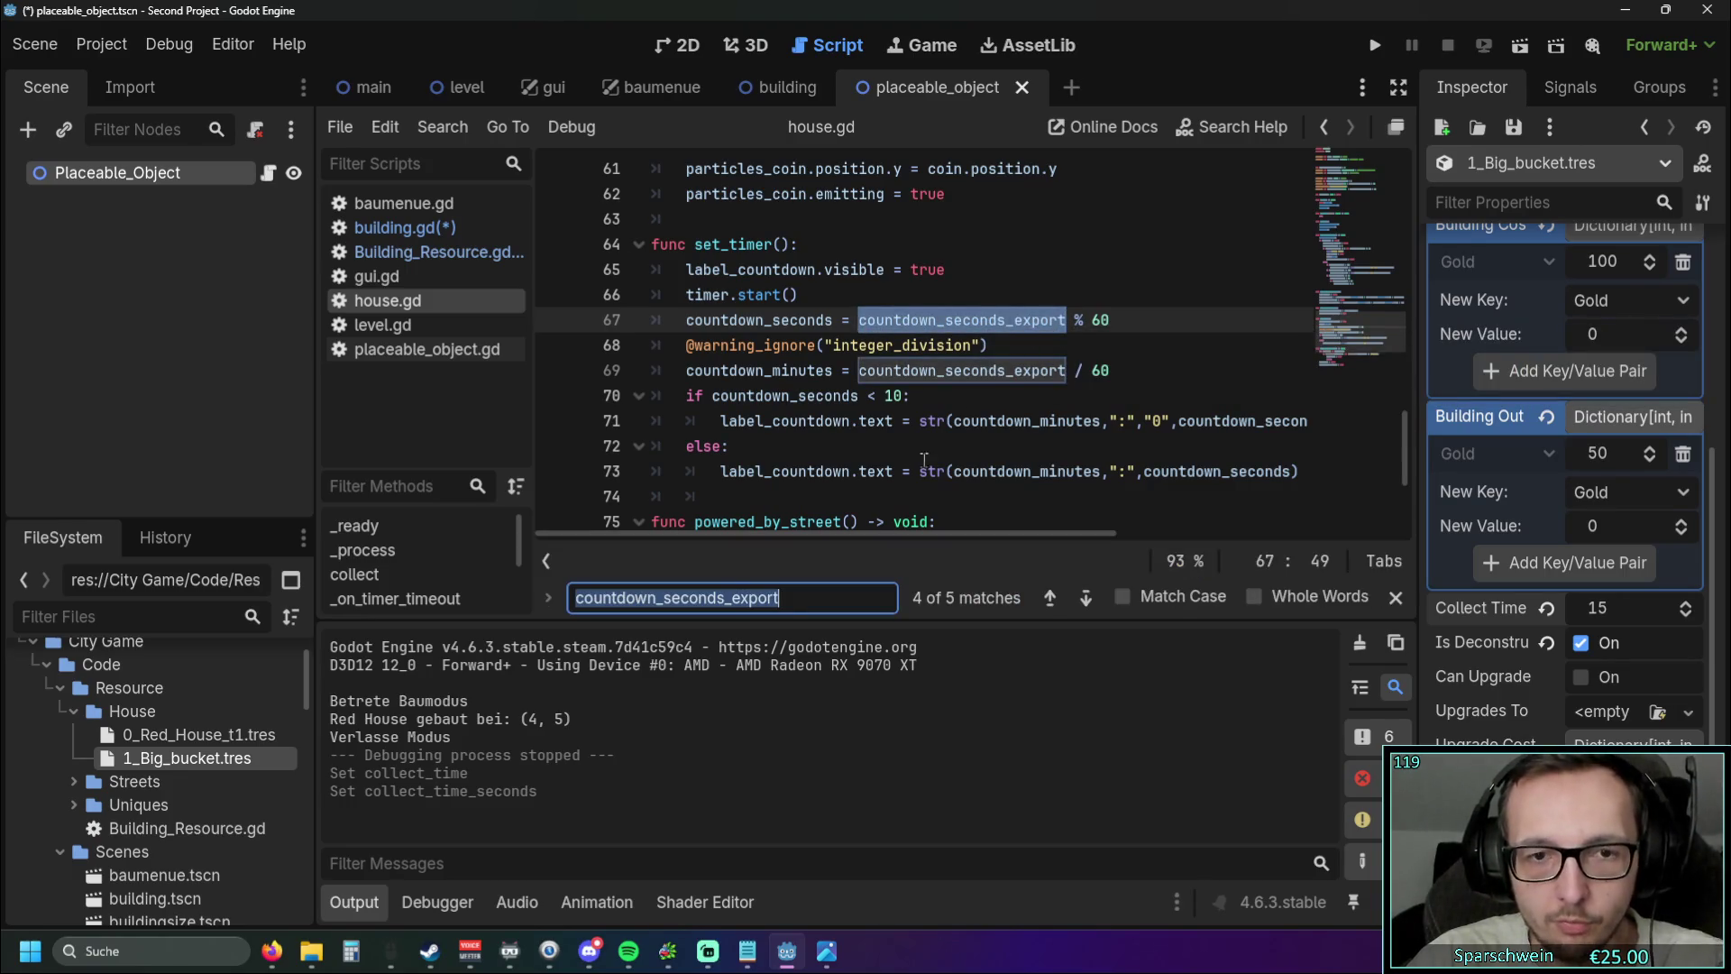
{"action": "left_click", "coordinate": [1048, 600]}
{"action": "left_click", "coordinate": [1048, 600]}
{"action": "left_click", "coordinate": [1048, 600]}
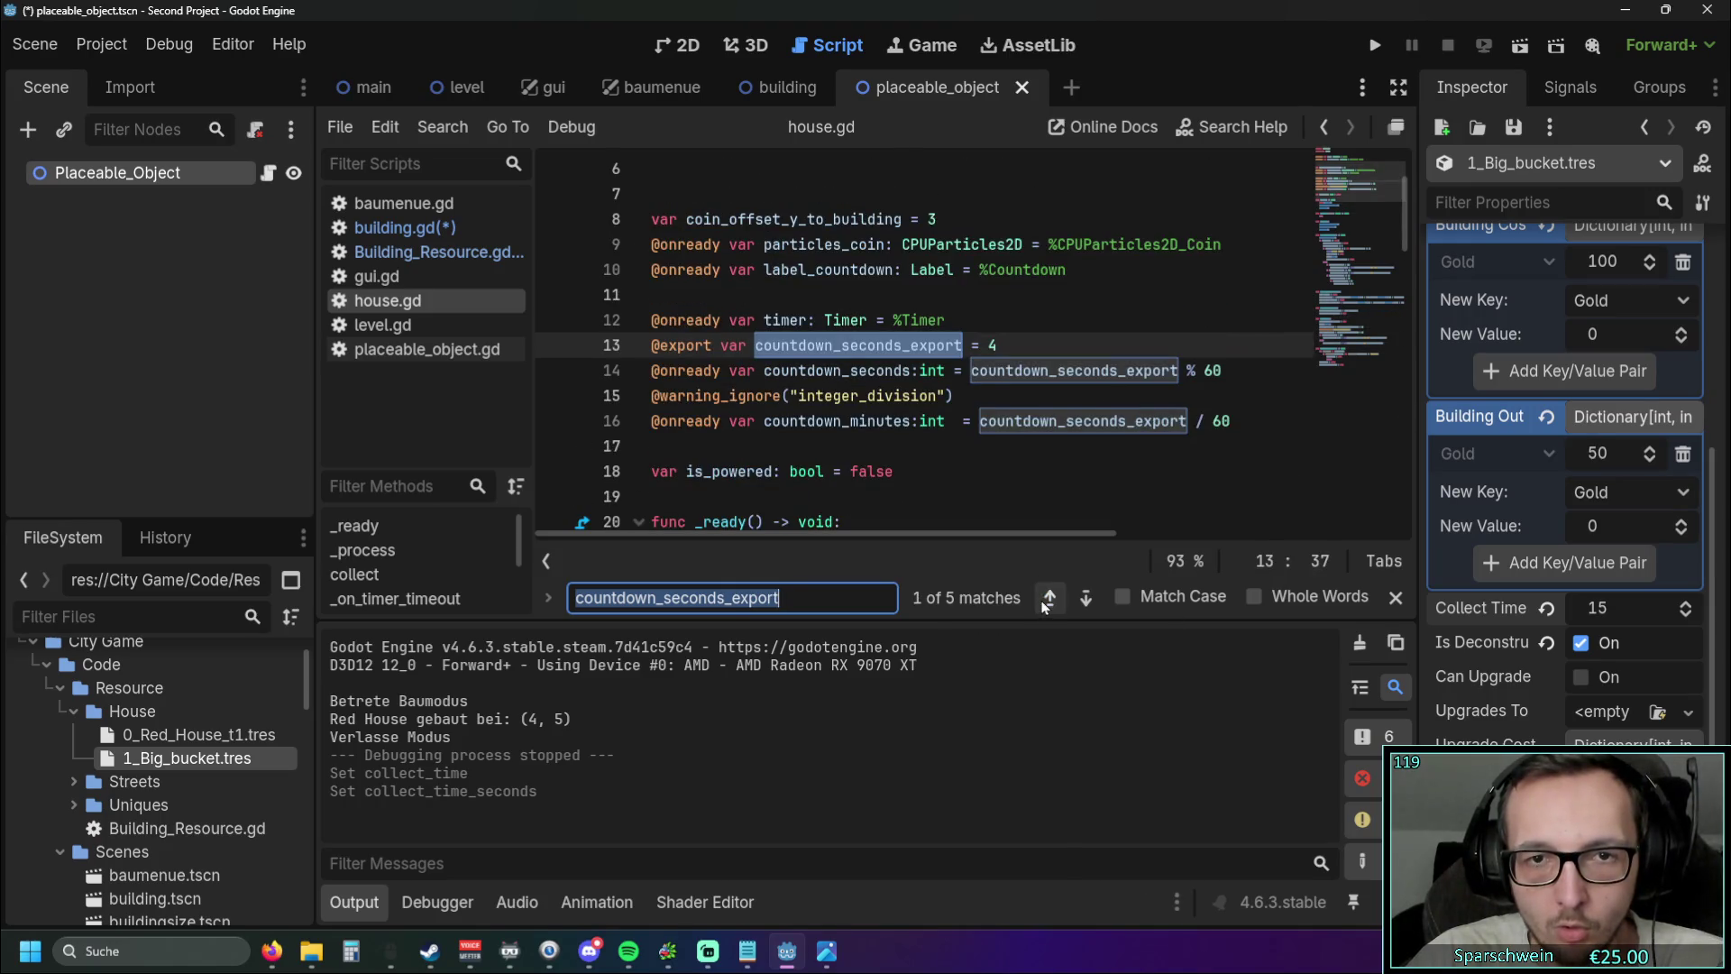
{"action": "left_click", "coordinate": [1021, 470]}
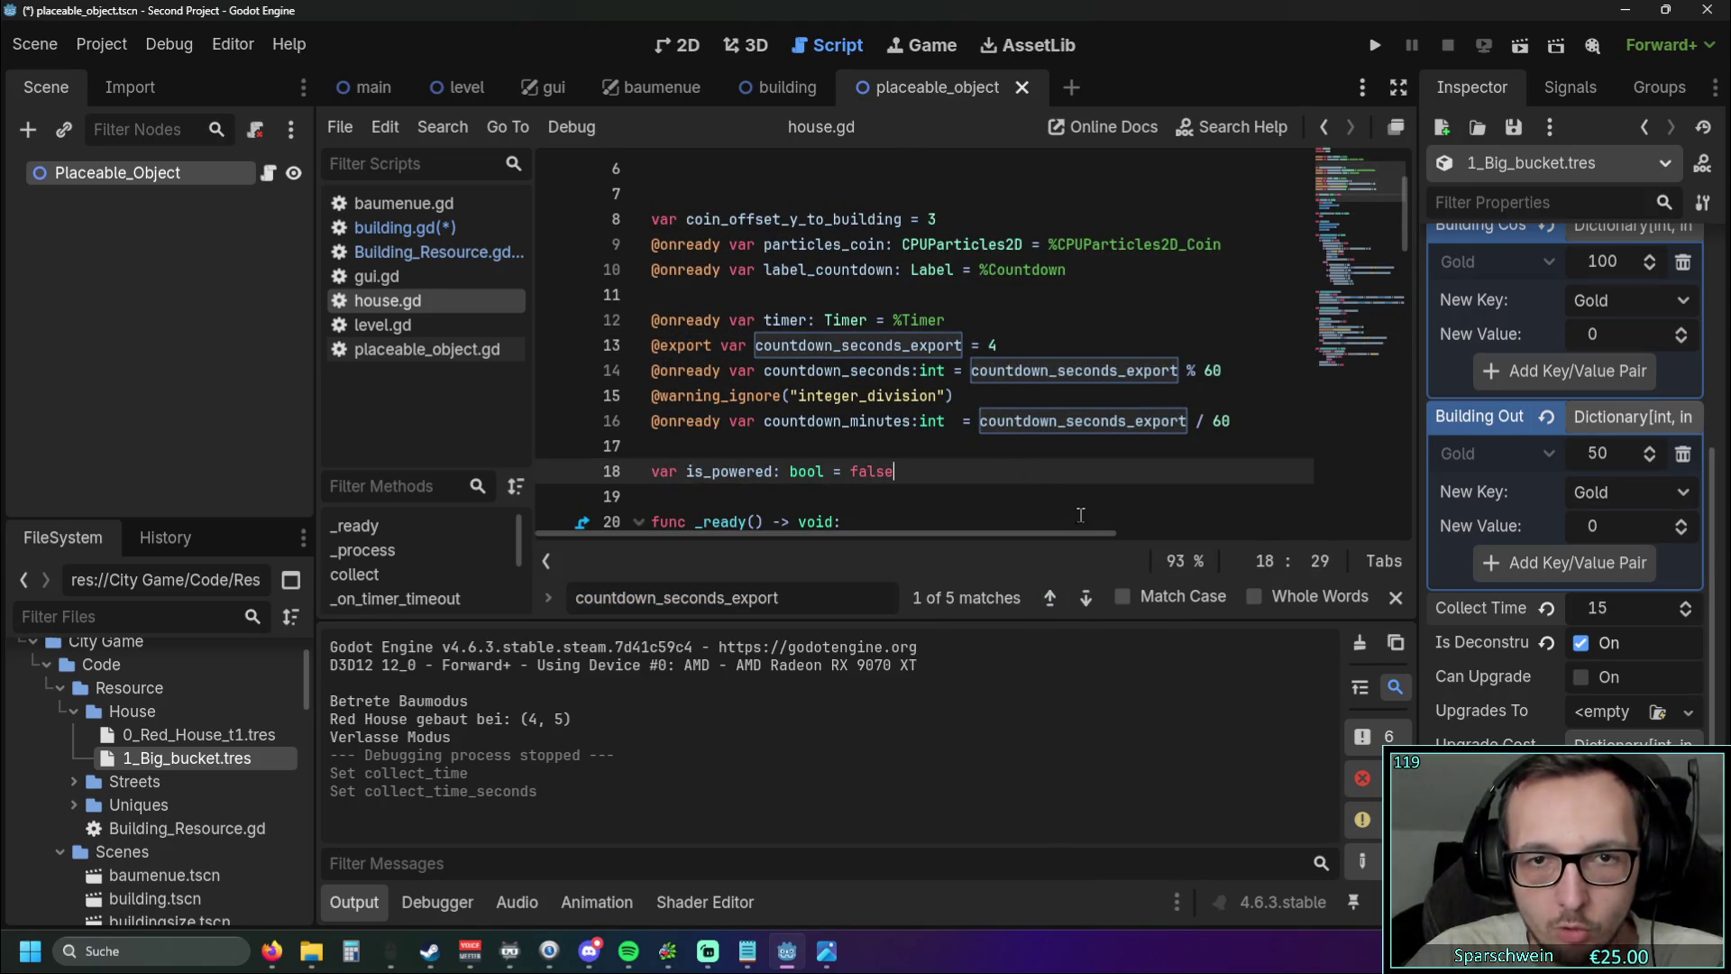
{"action": "left_click", "coordinate": [1087, 600]}
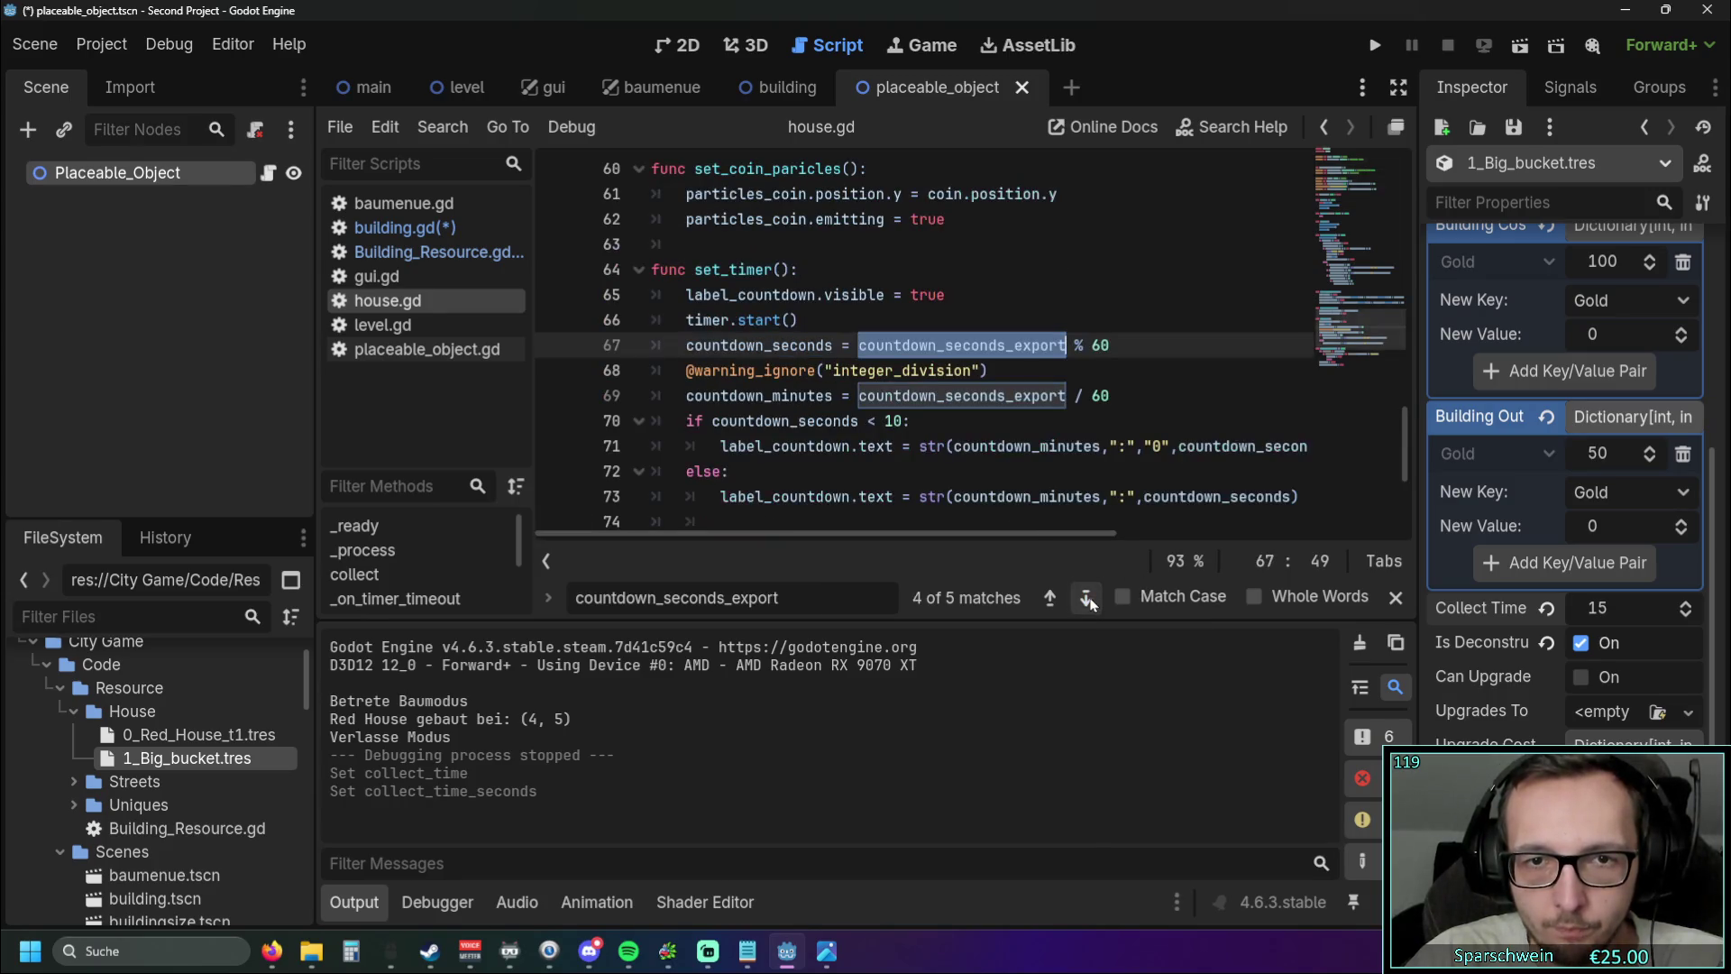
{"action": "left_click", "coordinate": [1088, 599]}
{"action": "left_click", "coordinate": [980, 395]}
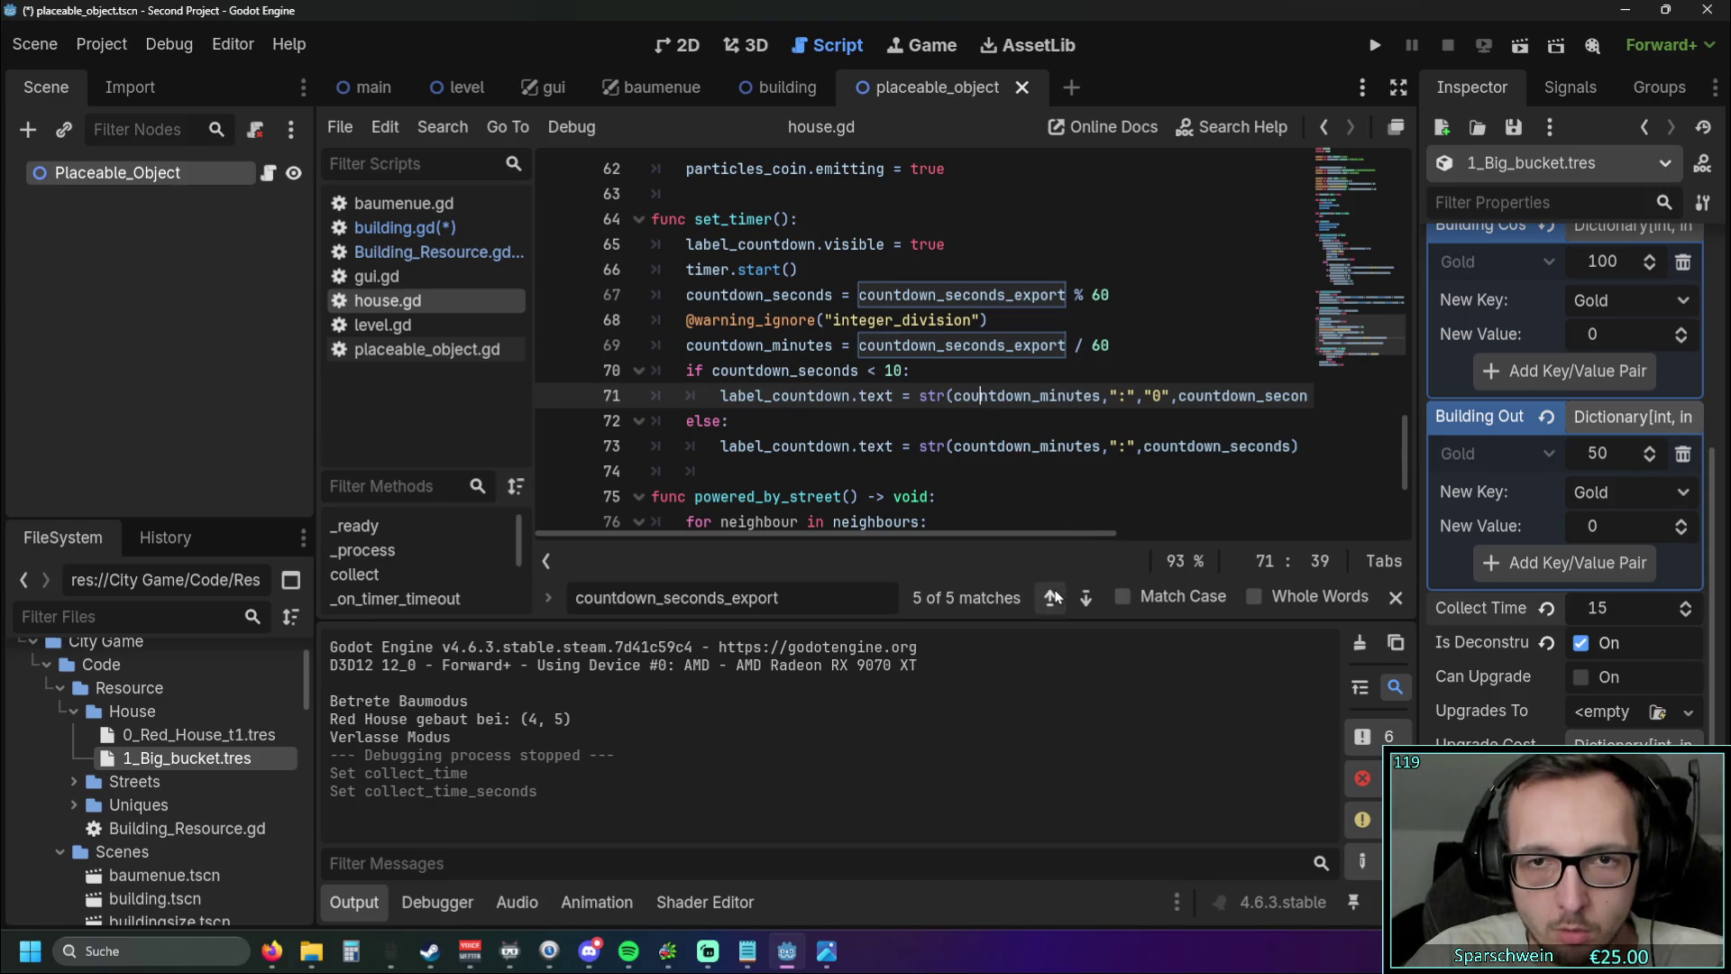
{"action": "left_click", "coordinate": [1054, 597]}
{"action": "left_click", "coordinate": [1053, 597]}
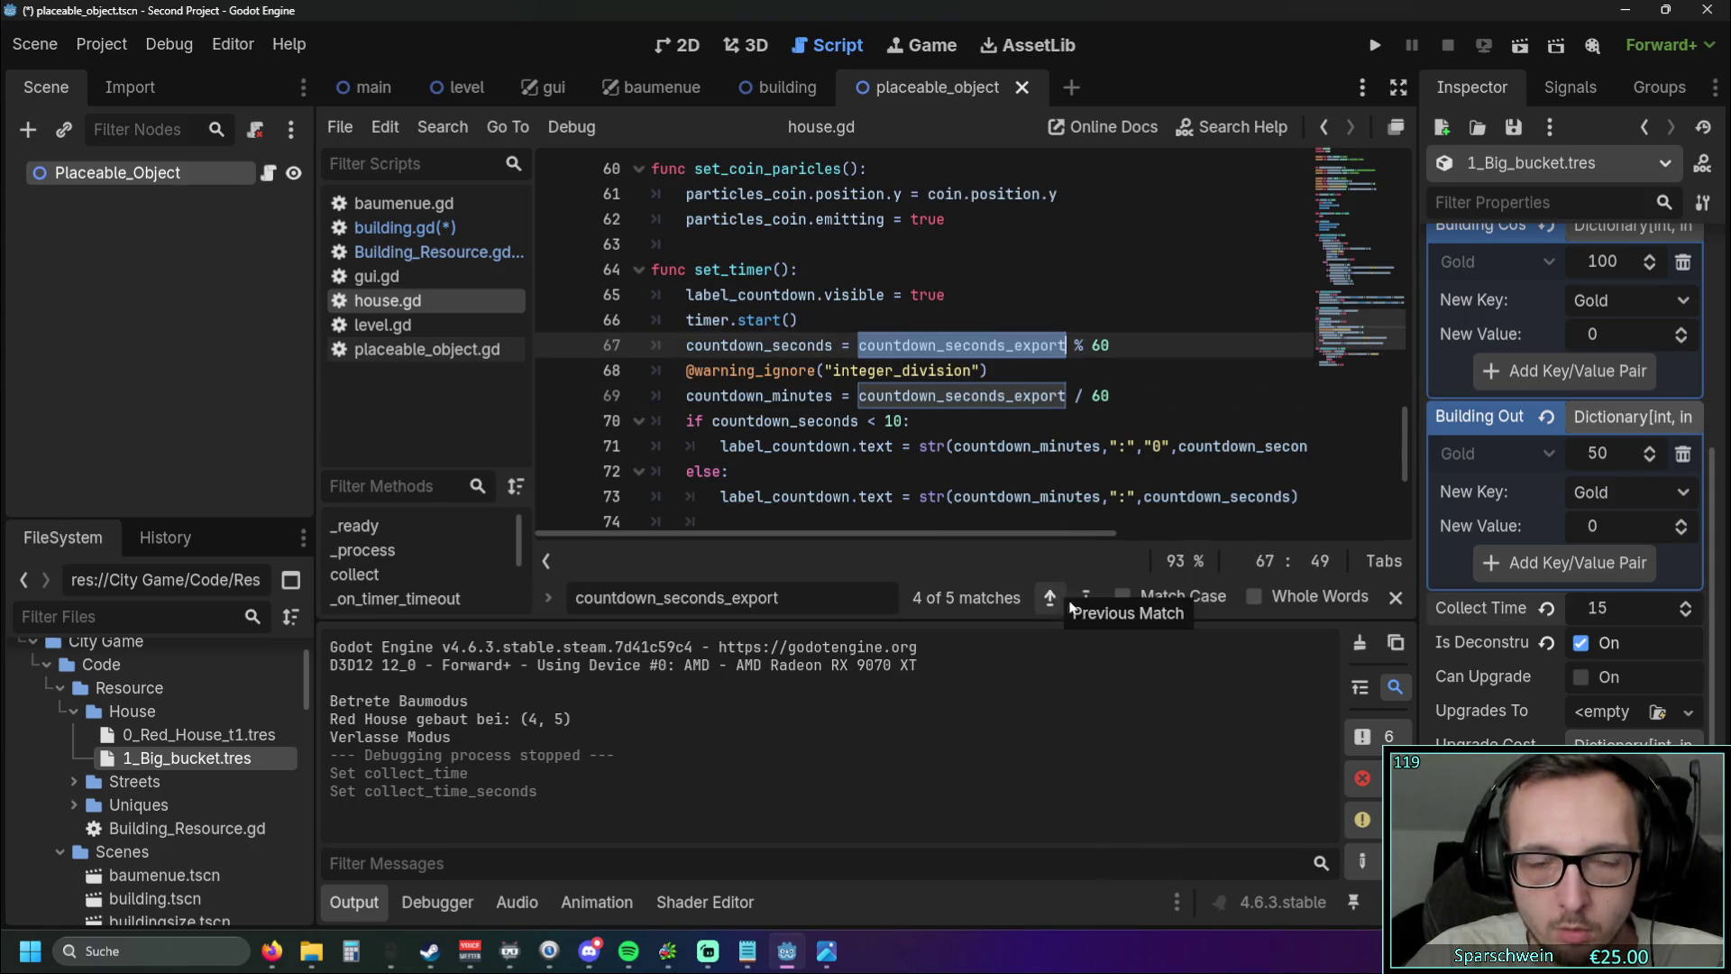
{"action": "left_click", "coordinate": [1086, 597]}
{"action": "left_click", "coordinate": [1054, 597]}
{"action": "left_click", "coordinate": [1053, 597]}
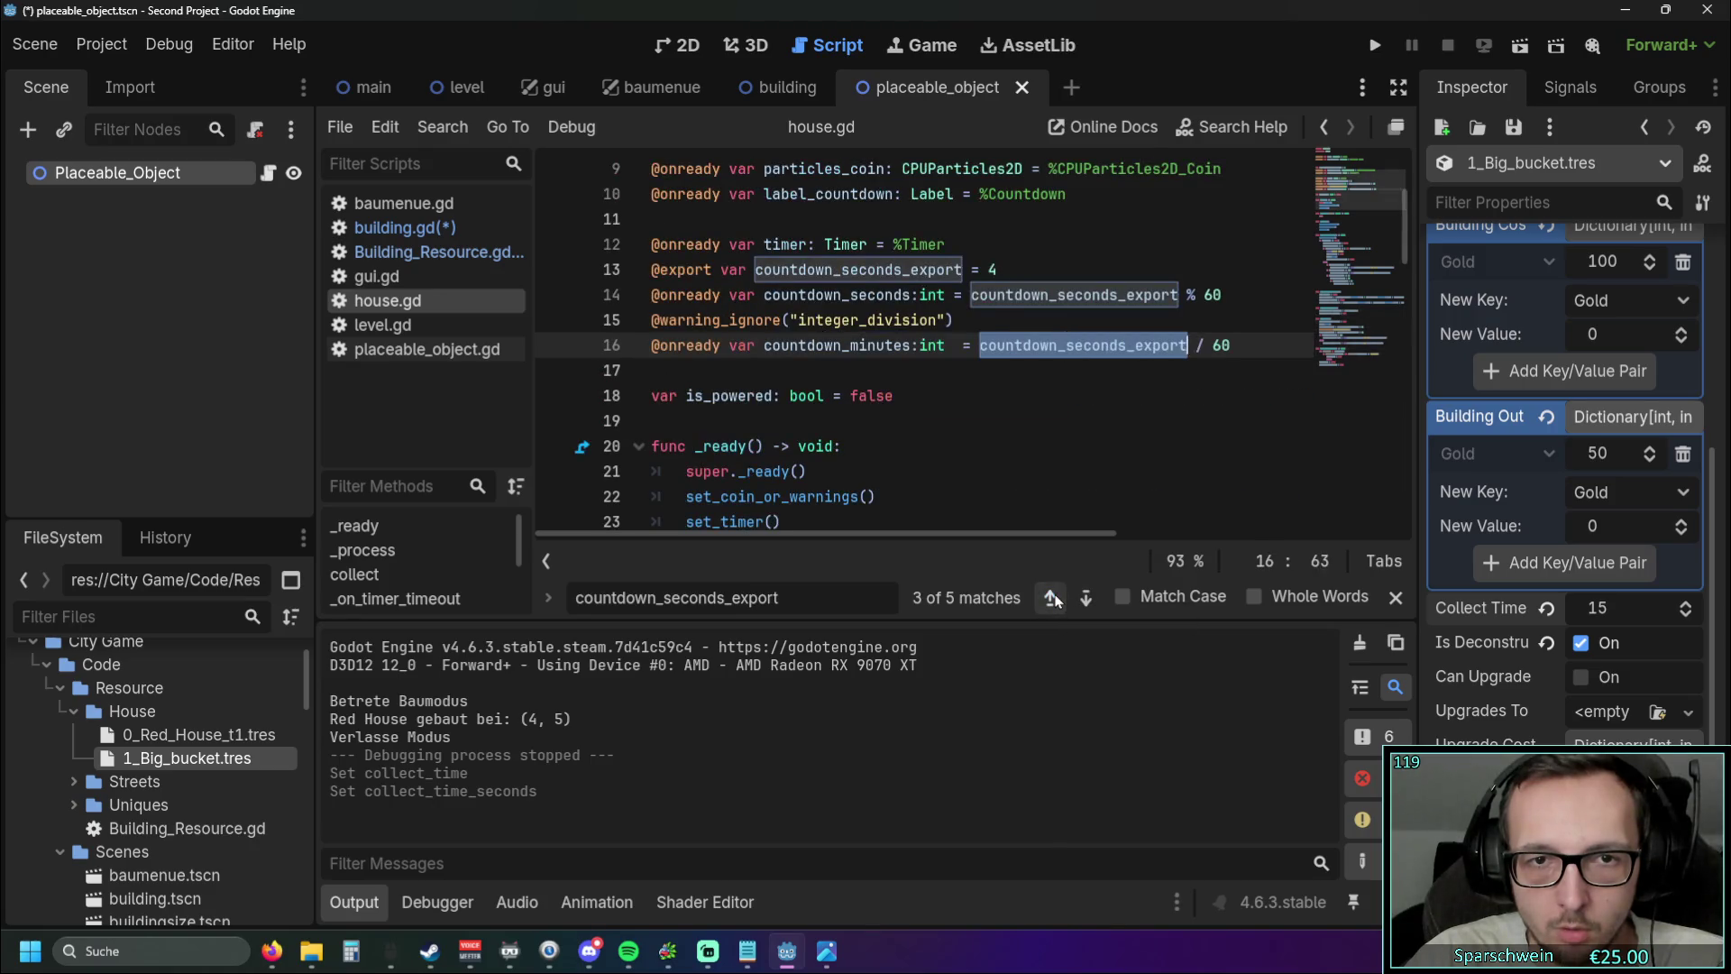
{"action": "left_click", "coordinate": [1053, 600]}
{"action": "left_click", "coordinate": [1053, 600]}
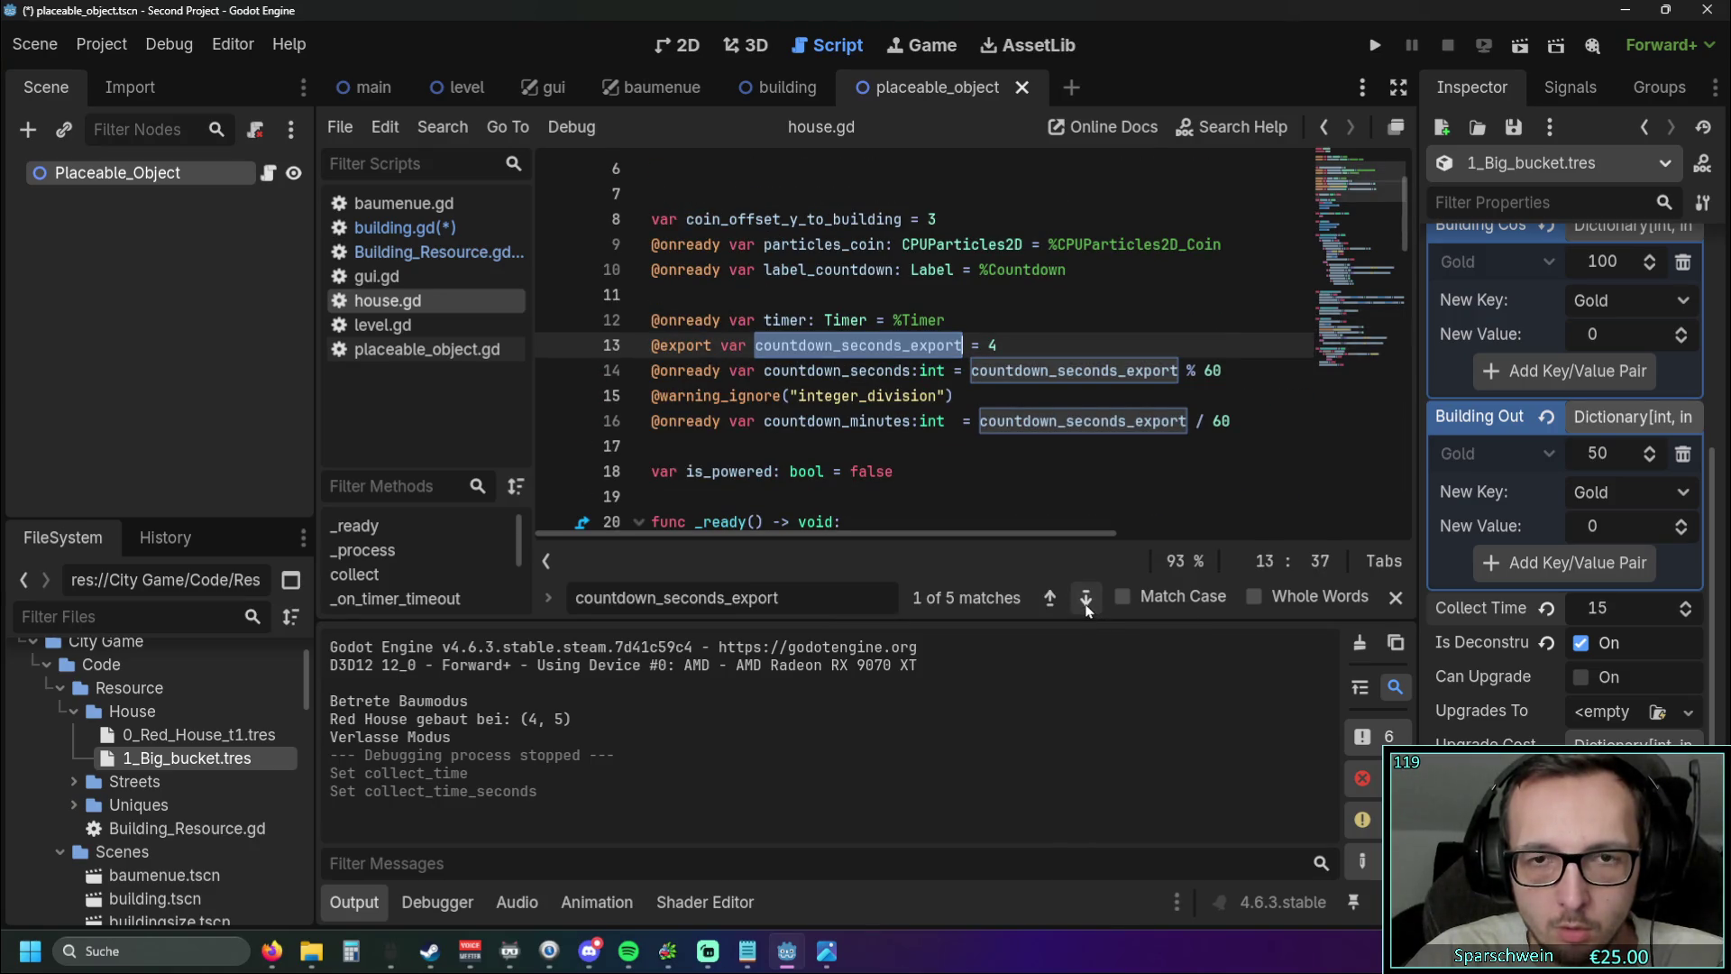
{"action": "left_click", "coordinate": [1086, 599]}
{"action": "left_click", "coordinate": [1086, 599]}
{"action": "left_click", "coordinate": [1086, 599]}
{"action": "left_click", "coordinate": [1086, 599]}
{"action": "left_click", "coordinate": [947, 398]}
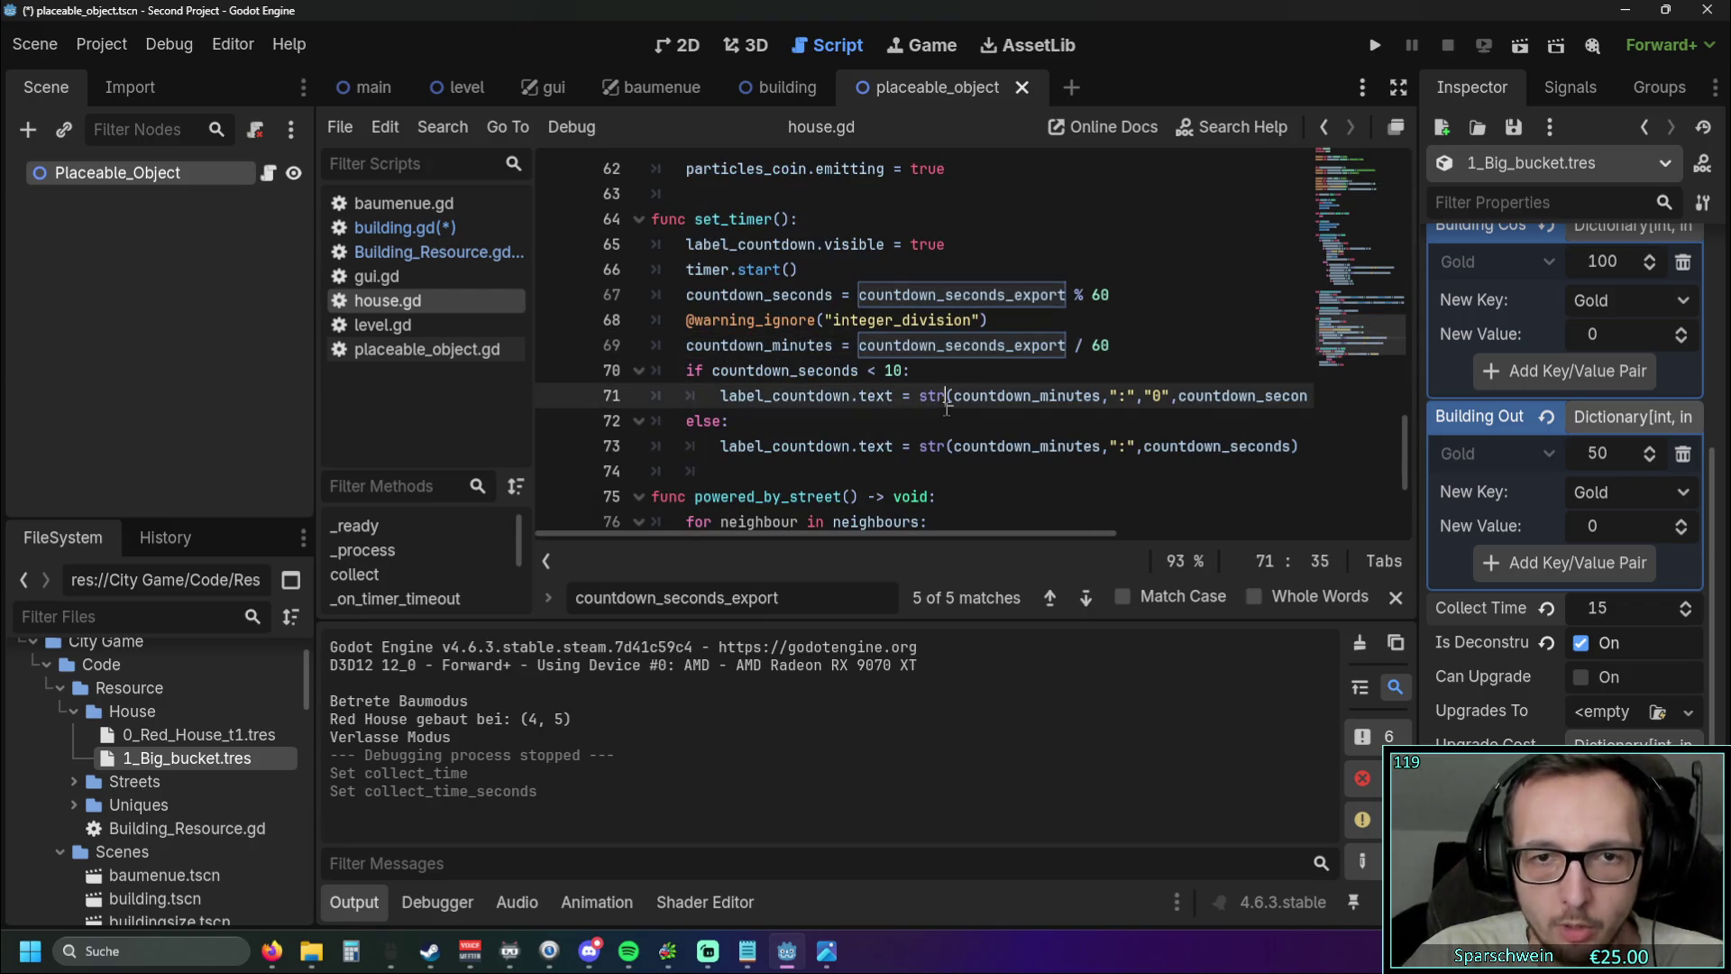
{"action": "scroll", "coordinate": [943, 386], "scroll_direction": "up", "scroll_amount": 1}
{"action": "left_click_drag", "start_coordinate": [858, 371], "coordinate": [1068, 379]}
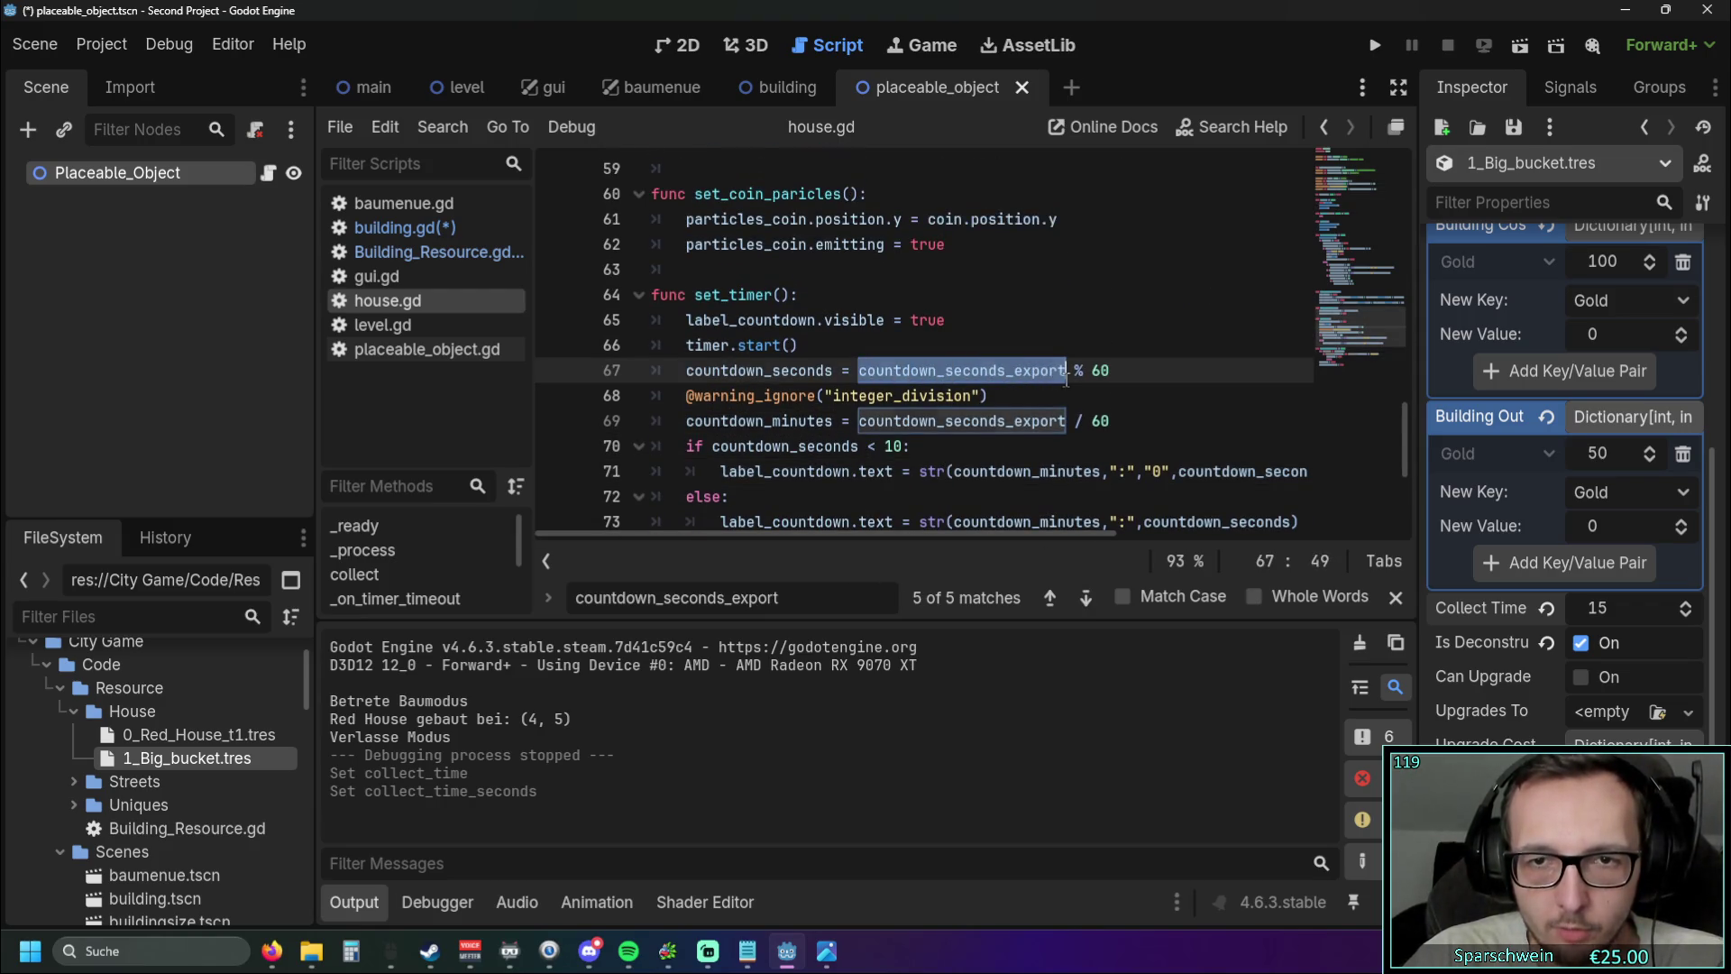
{"action": "left_click", "coordinate": [434, 258]}
{"action": "left_click", "coordinate": [420, 349]}
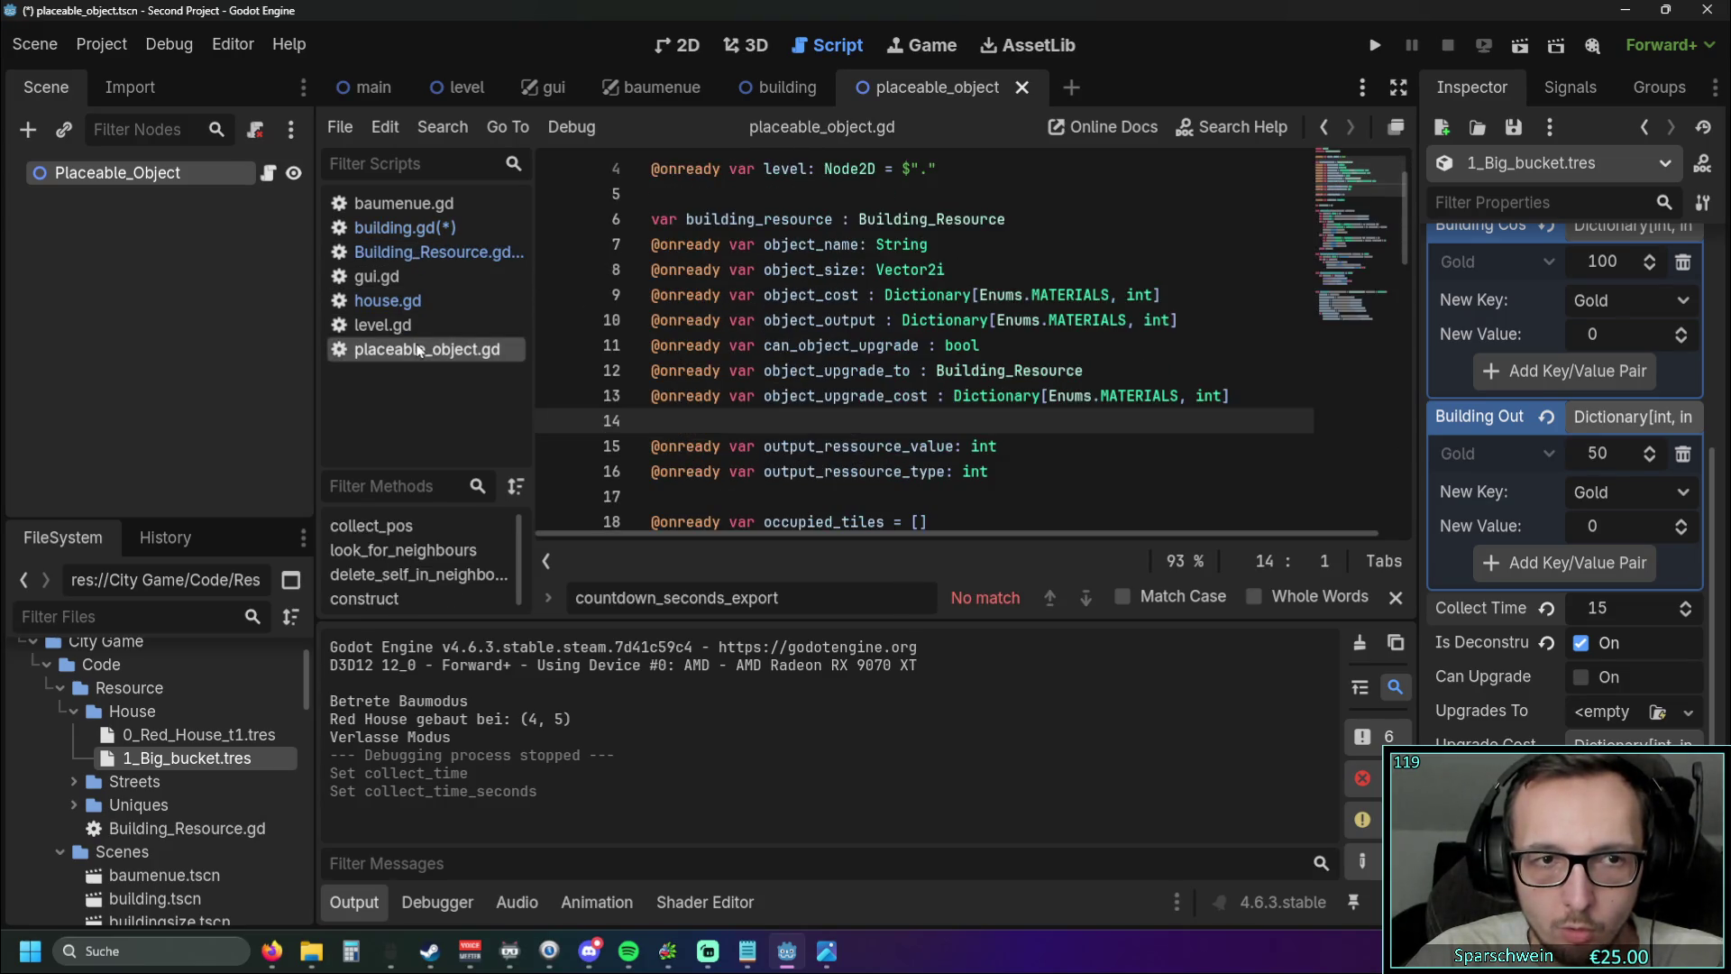
{"action": "left_click", "coordinate": [434, 253]}
{"action": "left_click", "coordinate": [424, 228]}
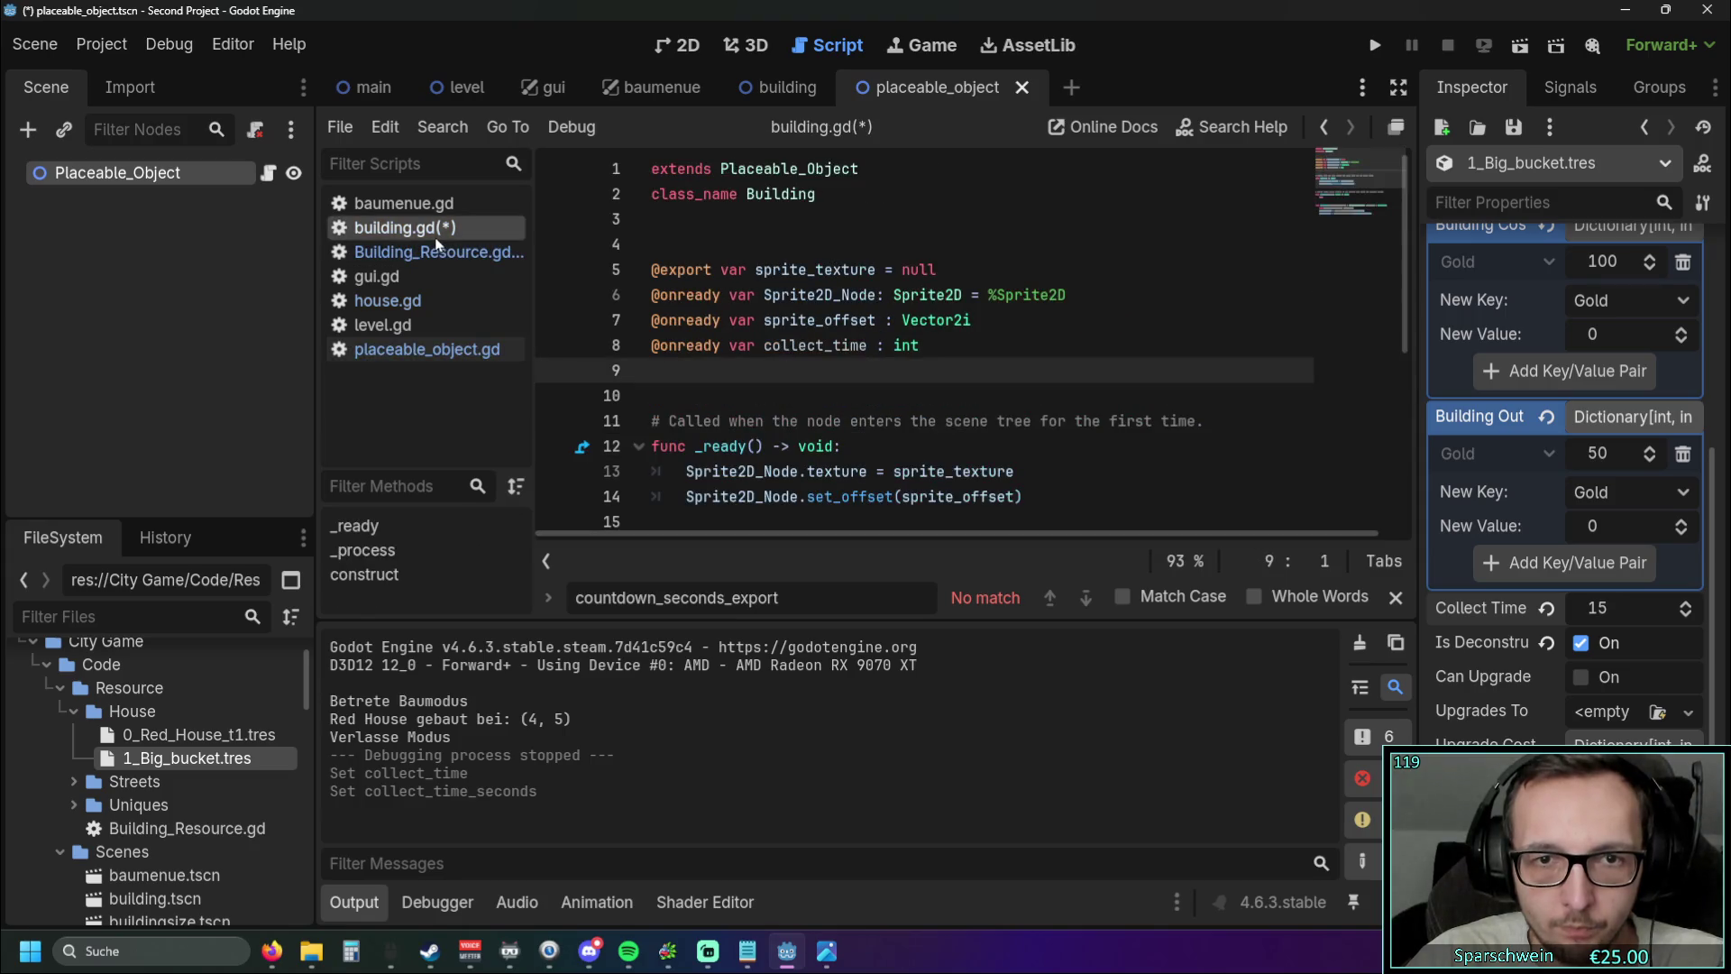
{"action": "left_click", "coordinate": [383, 324]}
{"action": "left_click", "coordinate": [387, 301]}
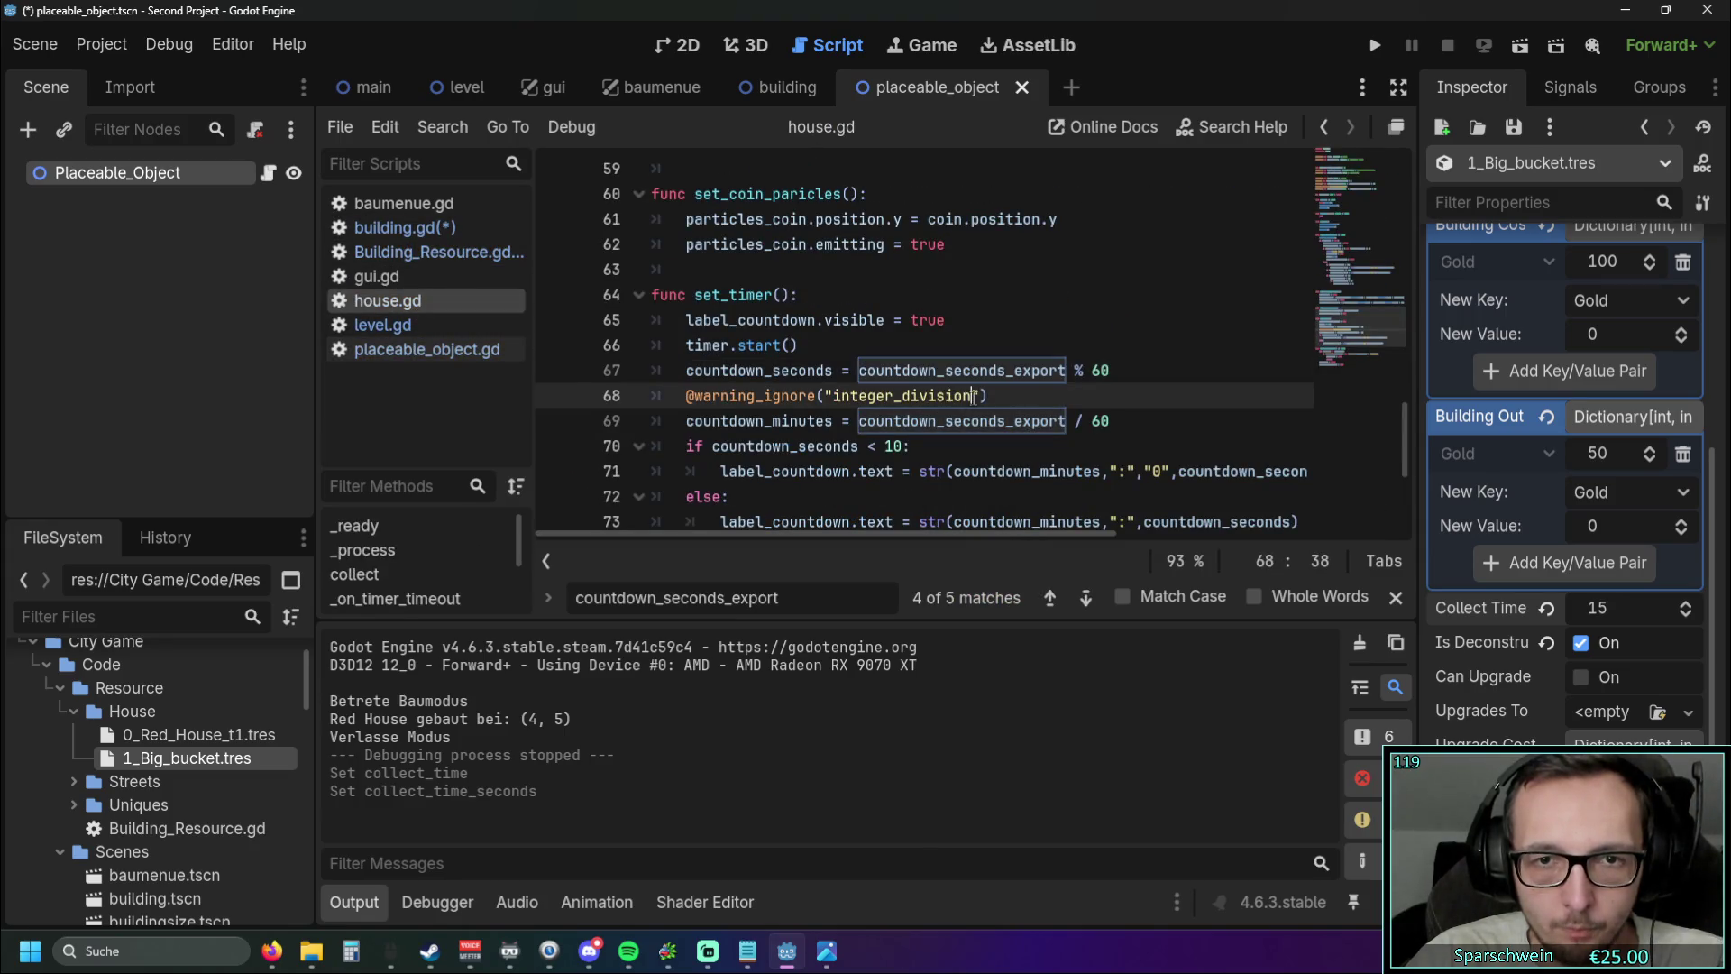
{"action": "left_click_drag", "start_coordinate": [863, 372], "coordinate": [1064, 376]}
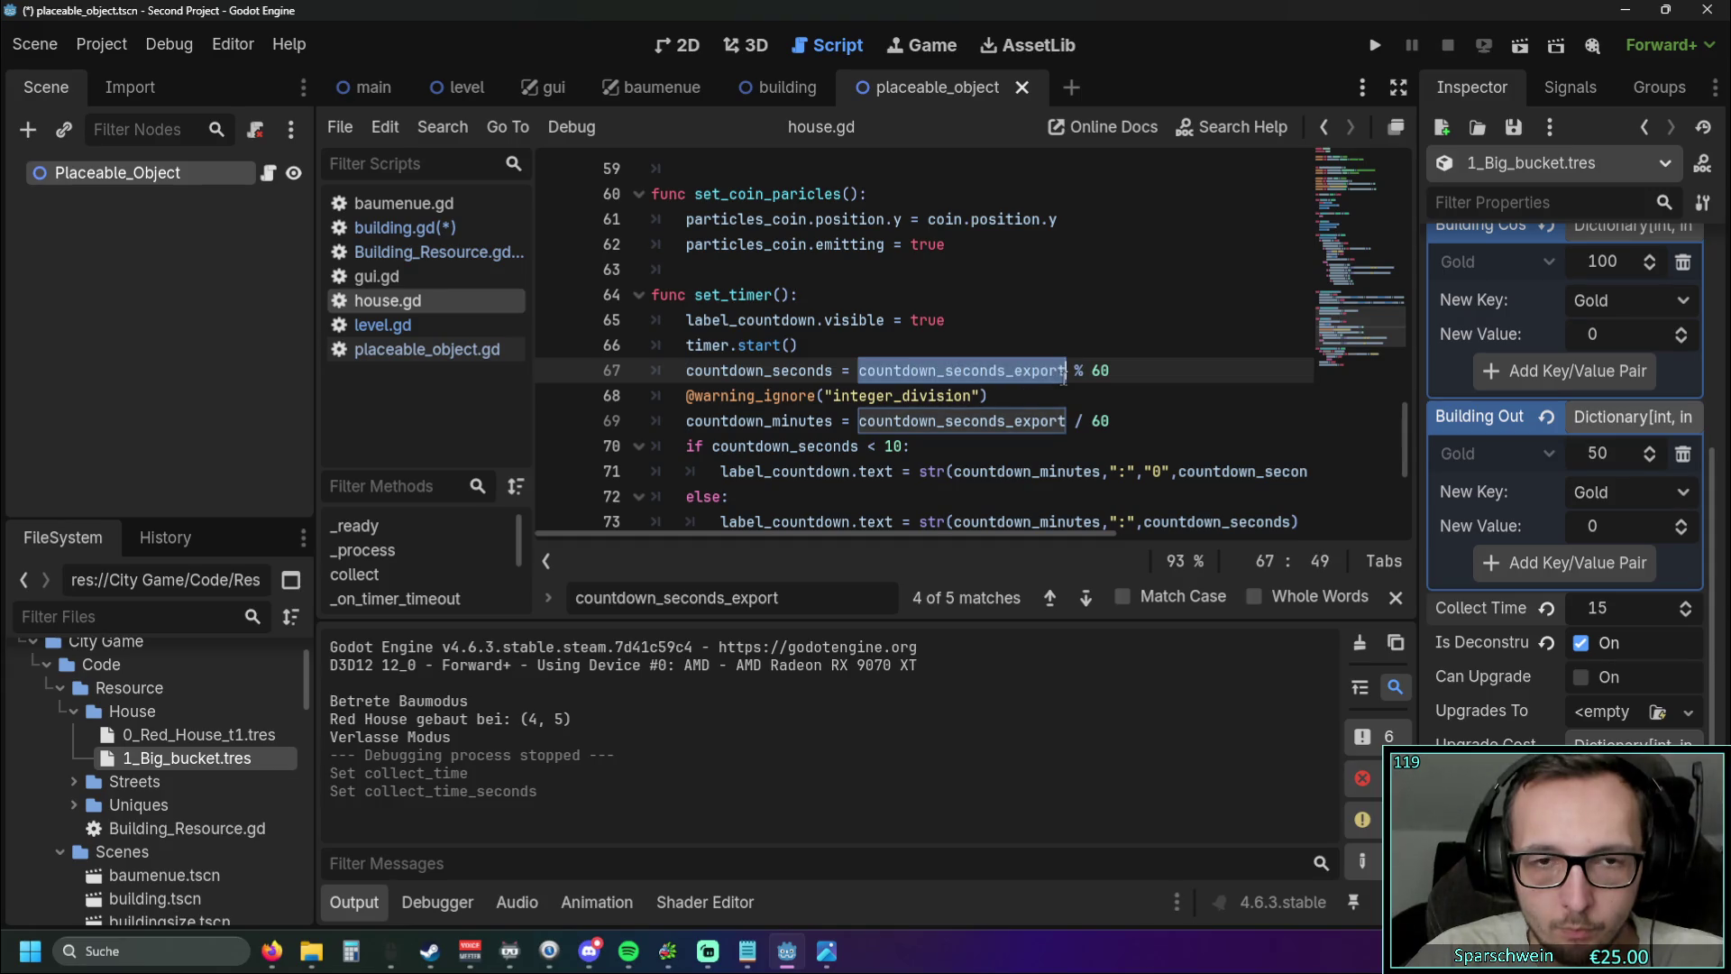
{"action": "scroll", "coordinate": [988, 383], "scroll_direction": "up", "scroll_amount": 18}
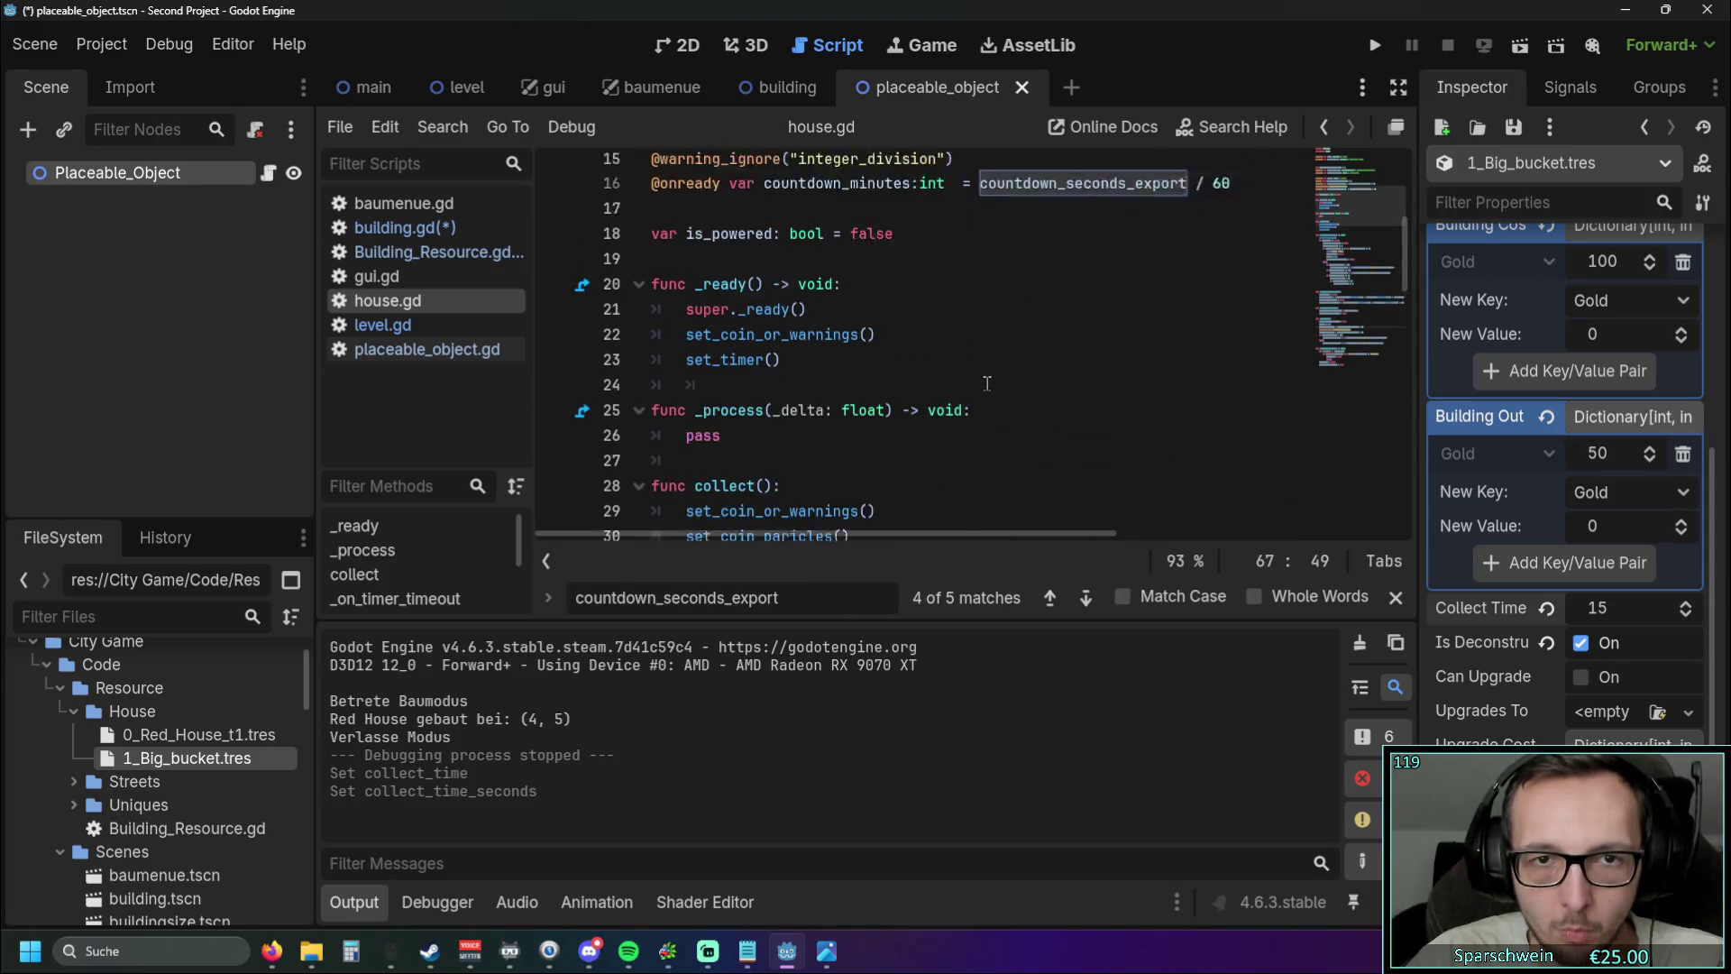
{"action": "left_click", "coordinate": [987, 383]}
{"action": "scroll", "coordinate": [988, 381], "scroll_direction": "down", "scroll_amount": 1}
{"action": "scroll", "coordinate": [990, 379], "scroll_direction": "up", "scroll_amount": 1}
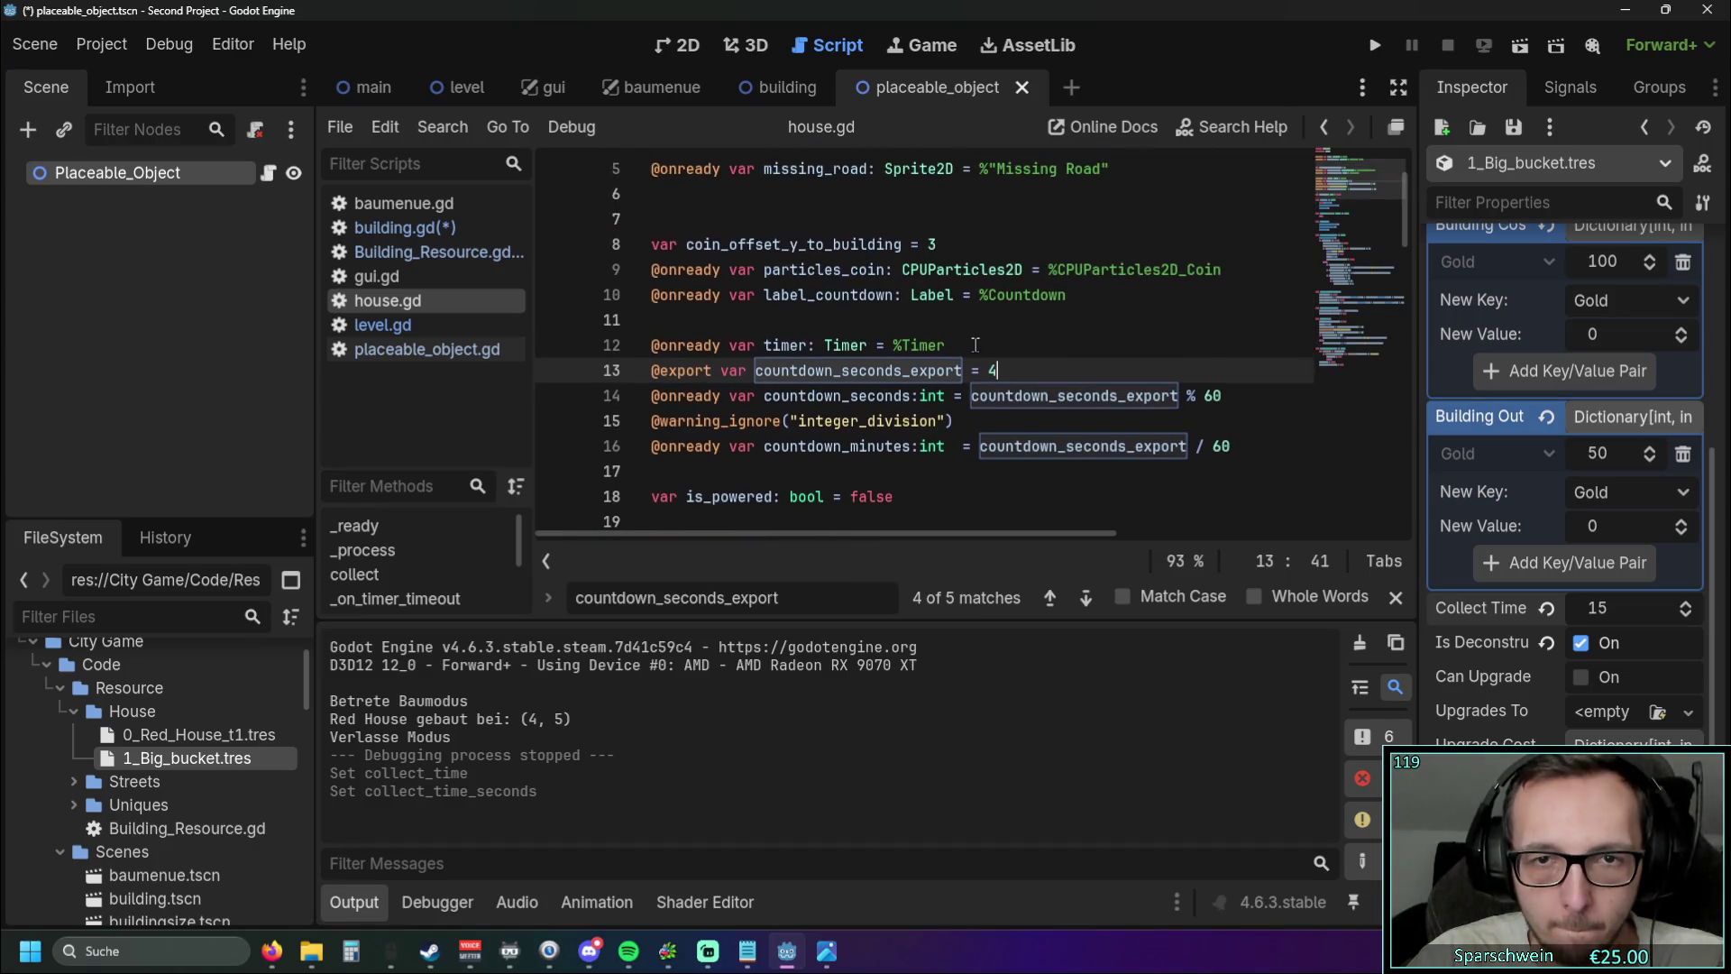
- Replace the 4 on line 13 with collect_time and save the project
{"action": "key", "text": "Up"}
{"action": "left_click", "coordinate": [1002, 373]}
{"action": "key", "text": "BackSpace"}
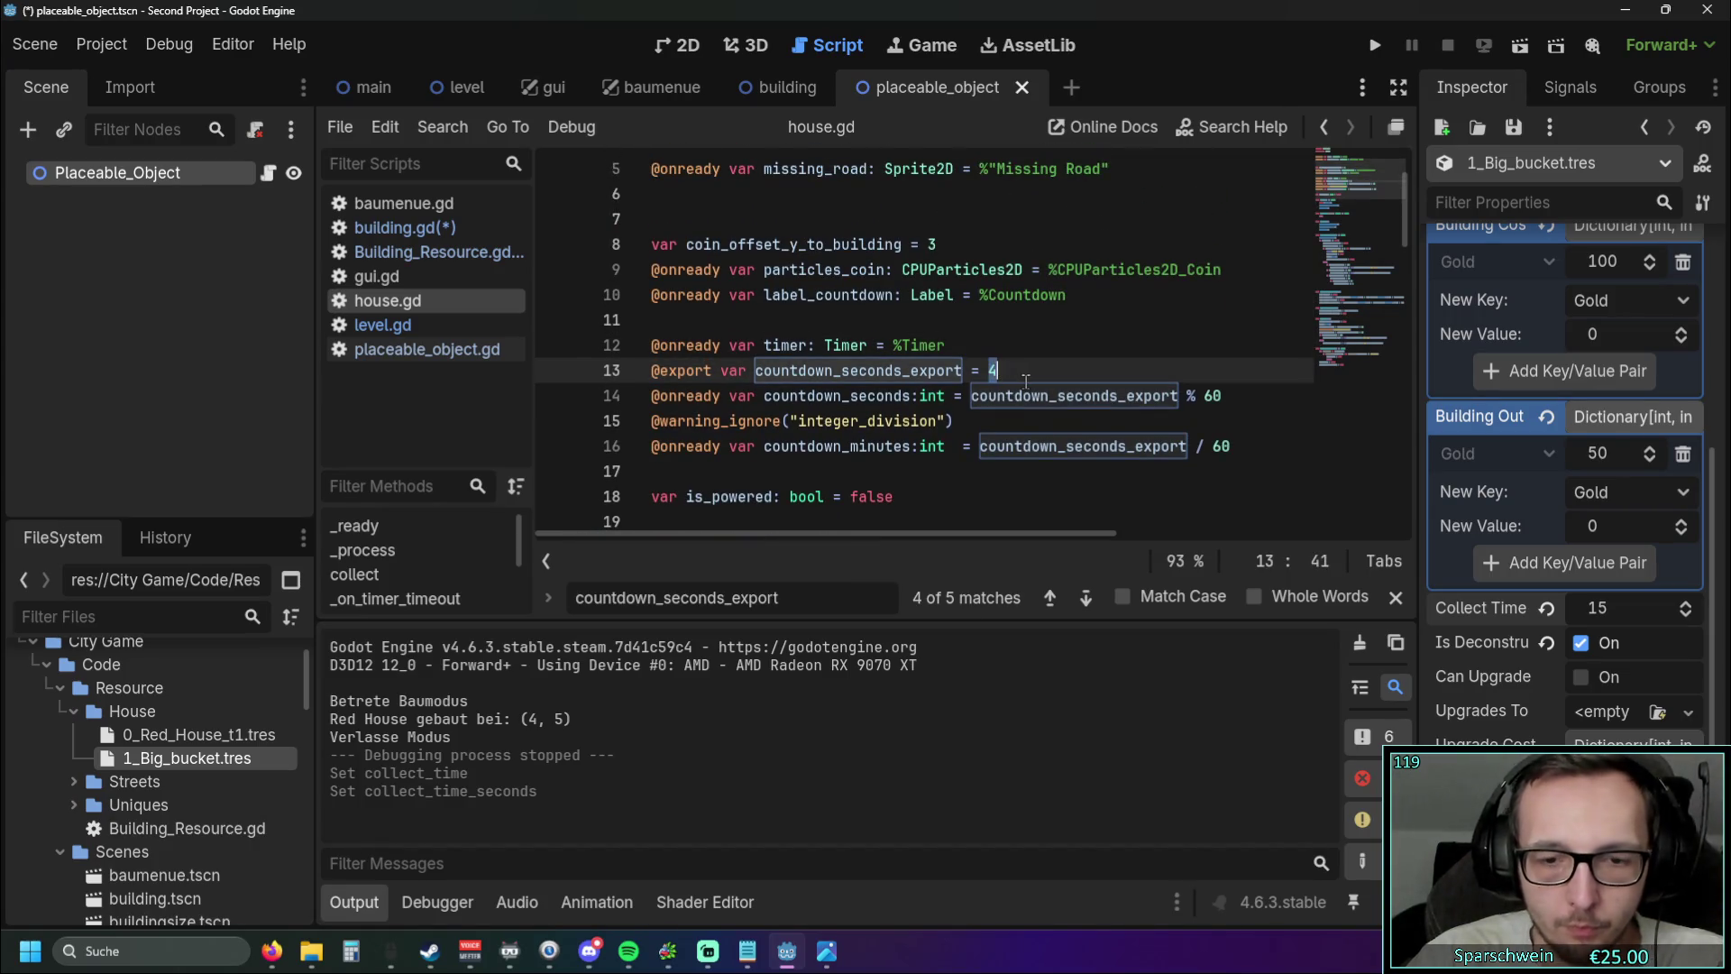
{"action": "type", "text": "coll"}
{"action": "type", "text": "t"}
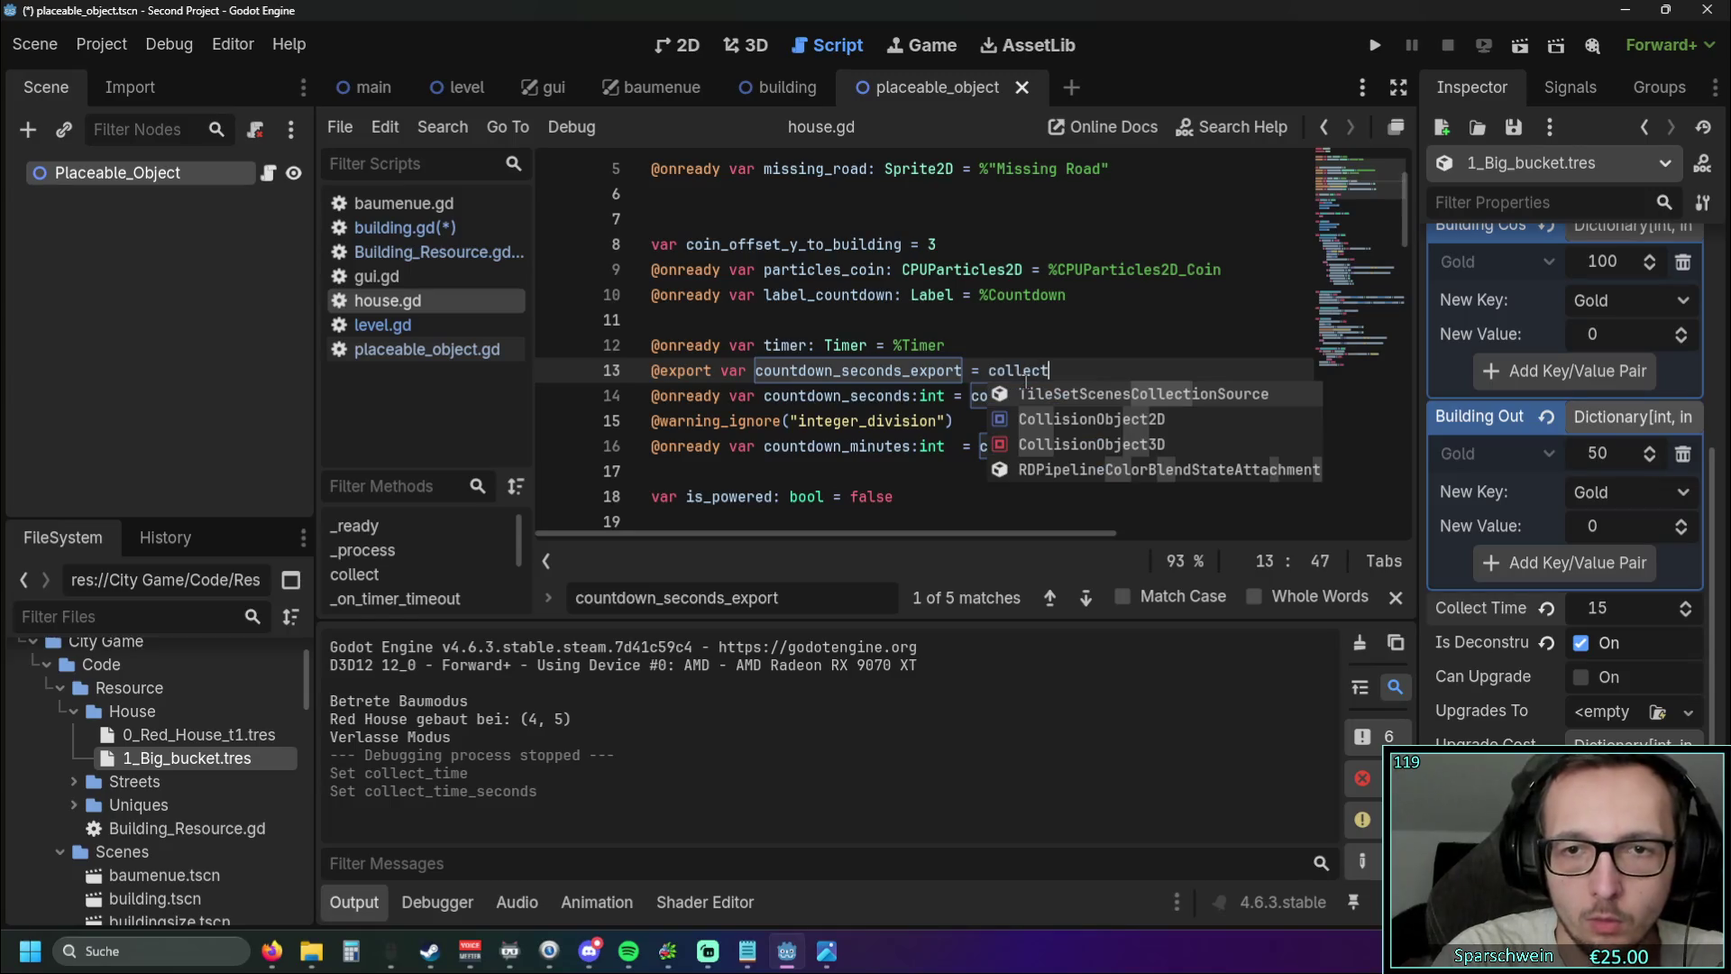
{"action": "key", "text": "Return"}
{"action": "key", "text": "ctrl+s"}
- Run the project and choose the pink house to build
{"action": "left_click", "coordinate": [1038, 330]}
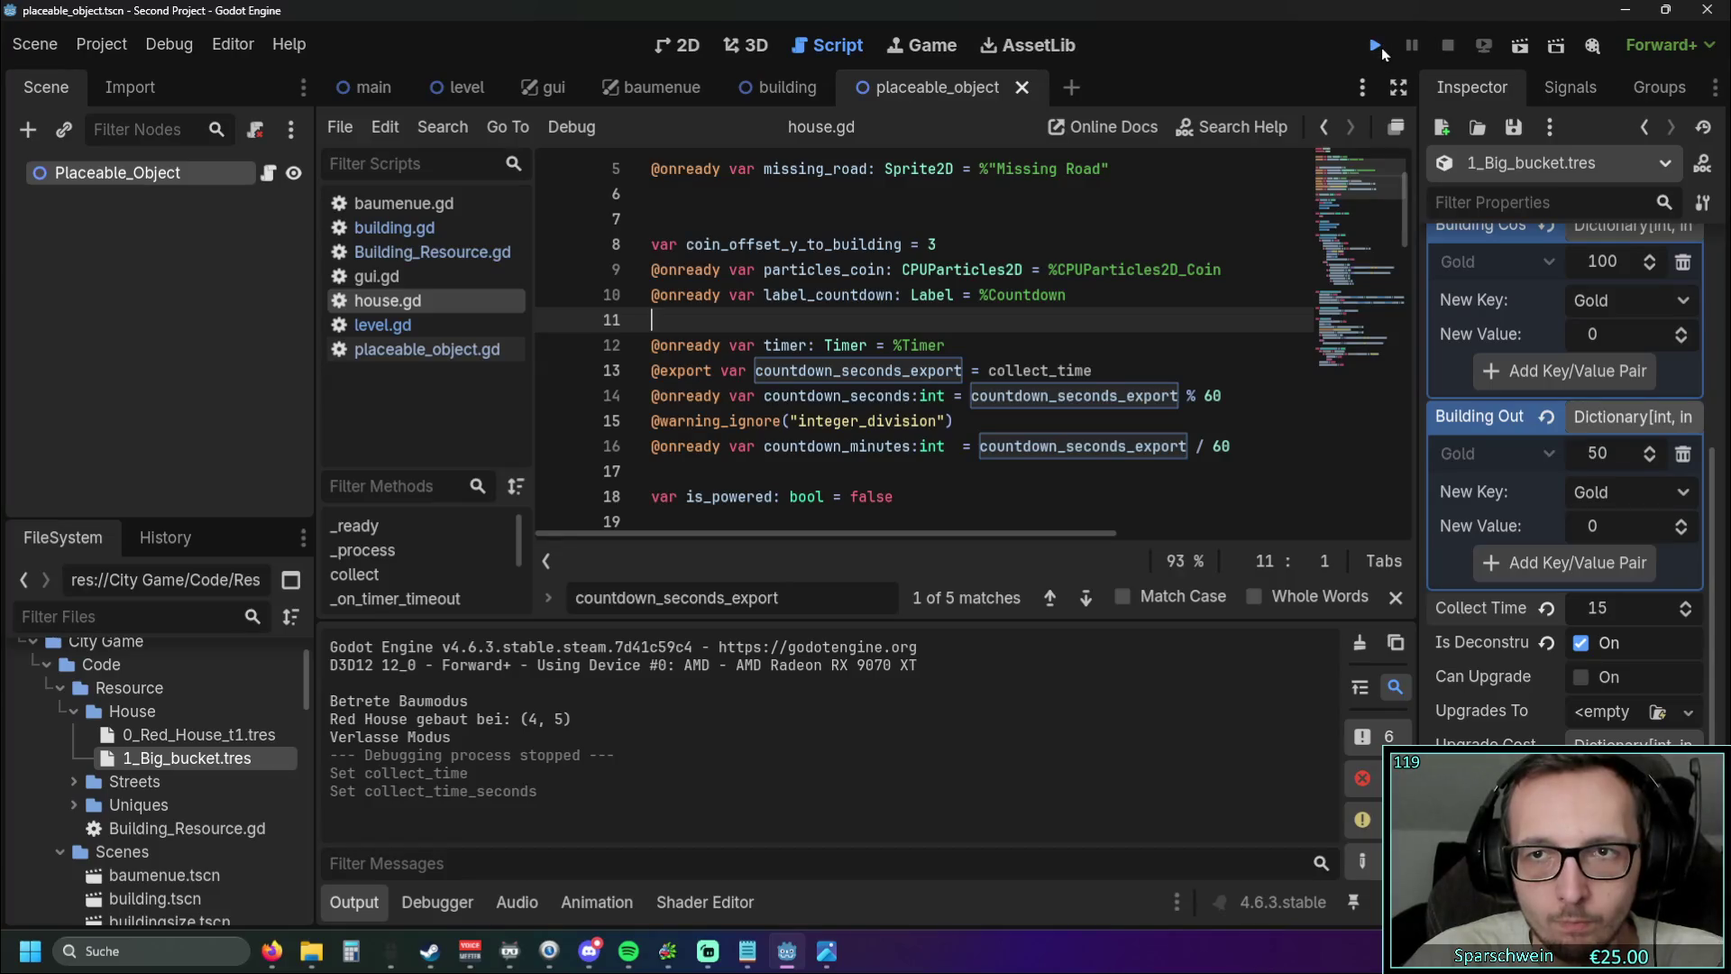
{"action": "left_click", "coordinate": [1376, 45]}
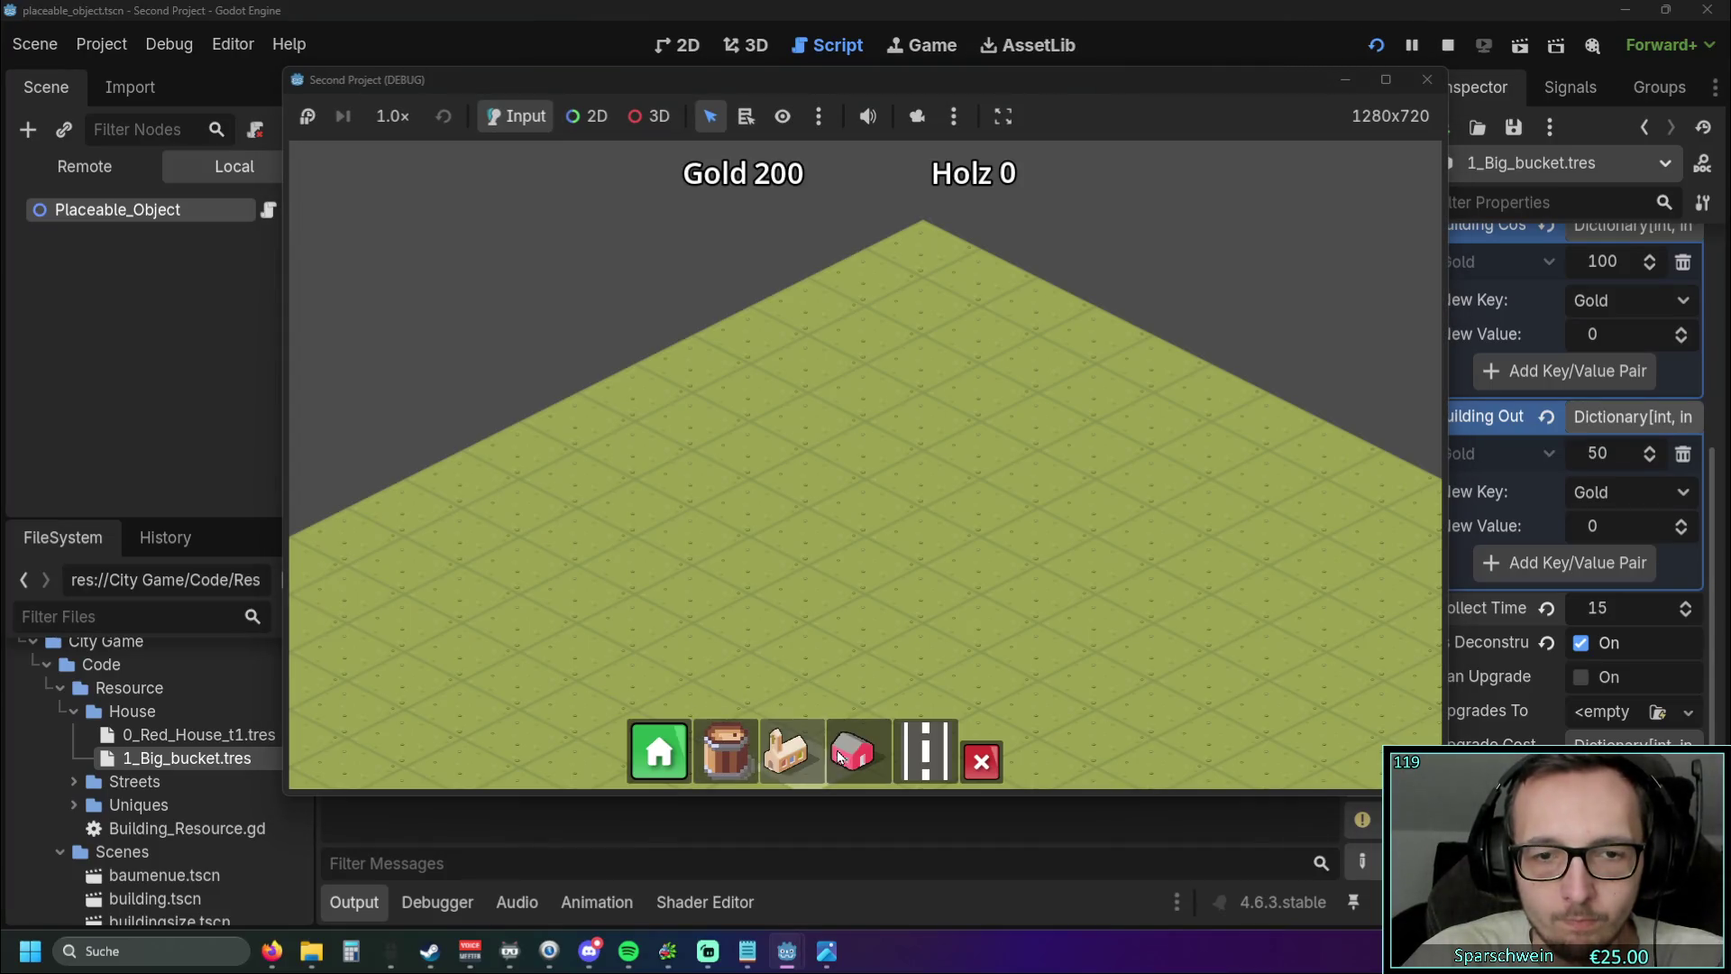
{"action": "left_click", "coordinate": [839, 757]}
- Place the pink house and lay a diagonal row of road tiles beside it
{"action": "left_click", "coordinate": [862, 523]}
{"action": "scroll", "coordinate": [922, 552], "scroll_direction": "up", "scroll_amount": 3}
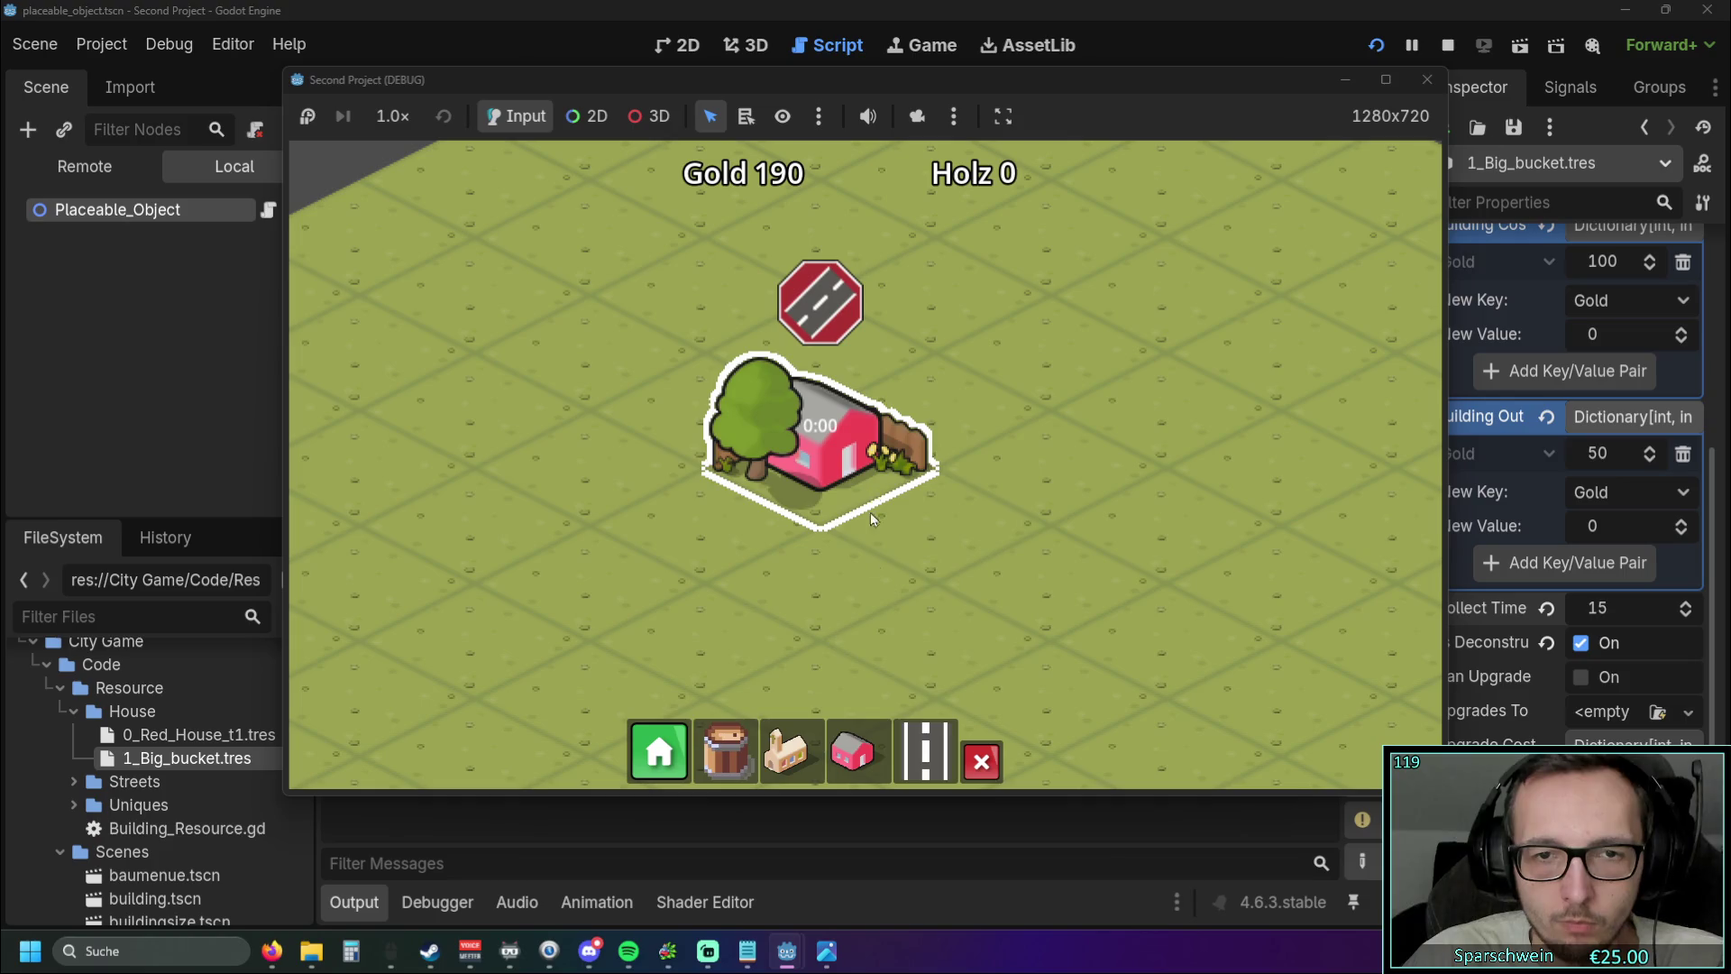
{"action": "left_click", "coordinate": [925, 752]}
{"action": "left_click_drag", "start_coordinate": [747, 646], "coordinate": [1174, 606]}
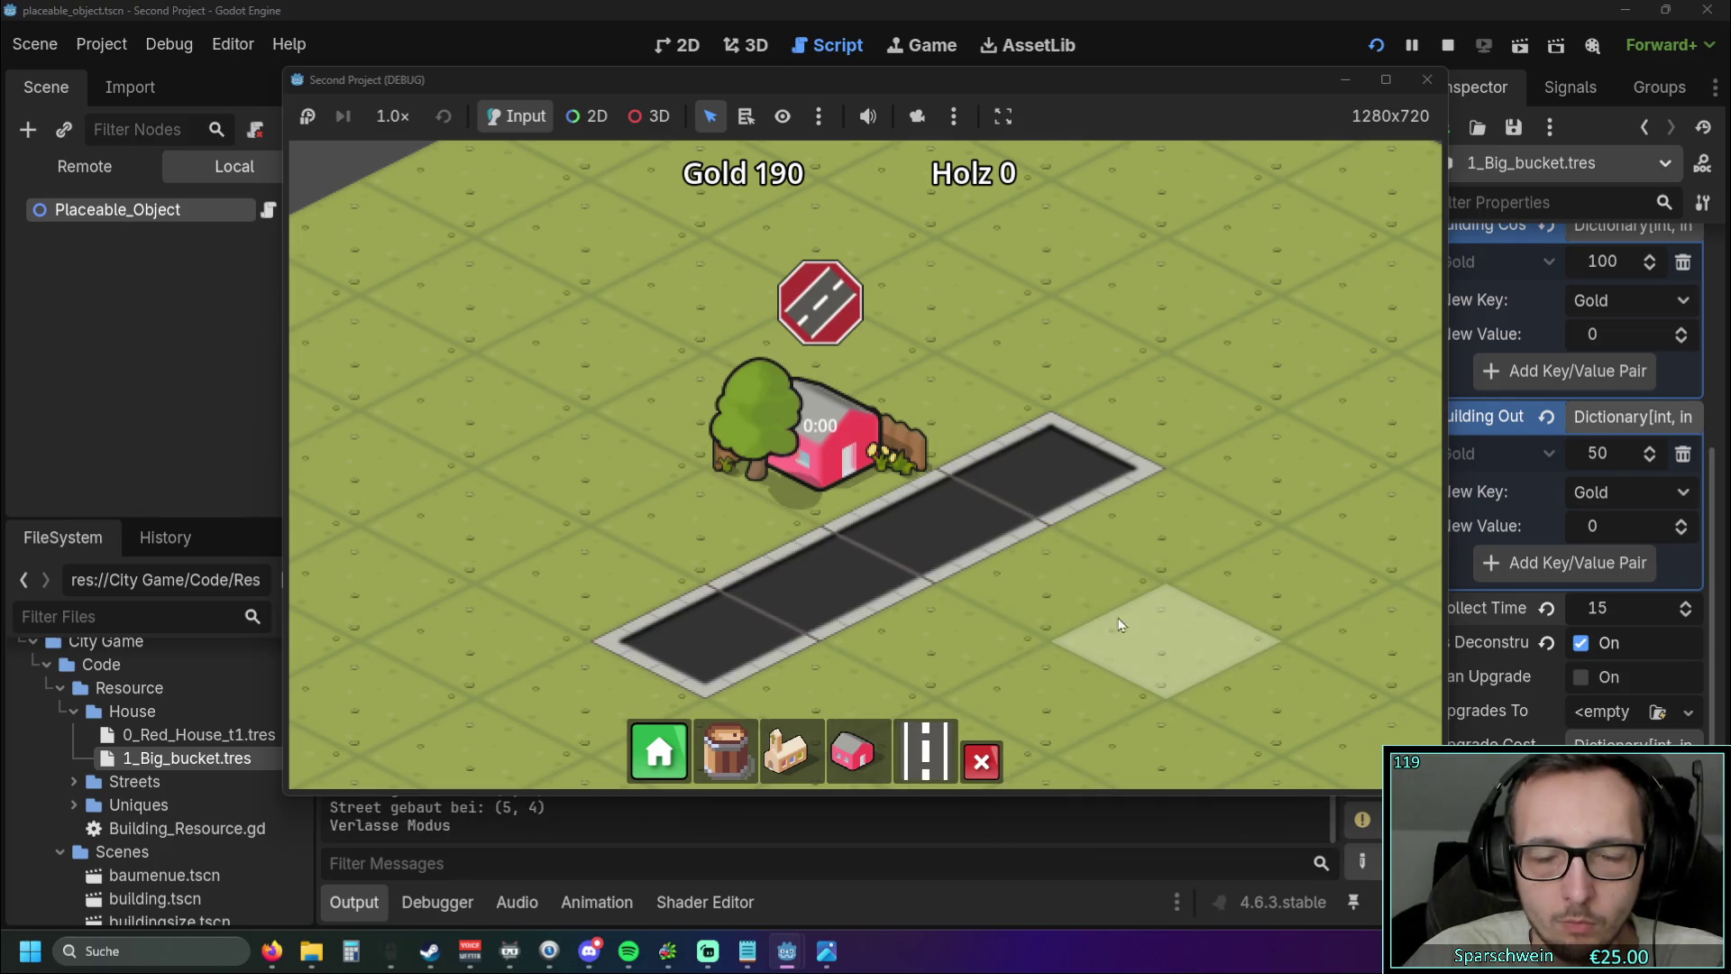
- Place the Mainhub on the left of the map, then stop the game with F8
{"action": "left_click", "coordinate": [663, 753]}
{"action": "left_click", "coordinate": [1186, 281]}
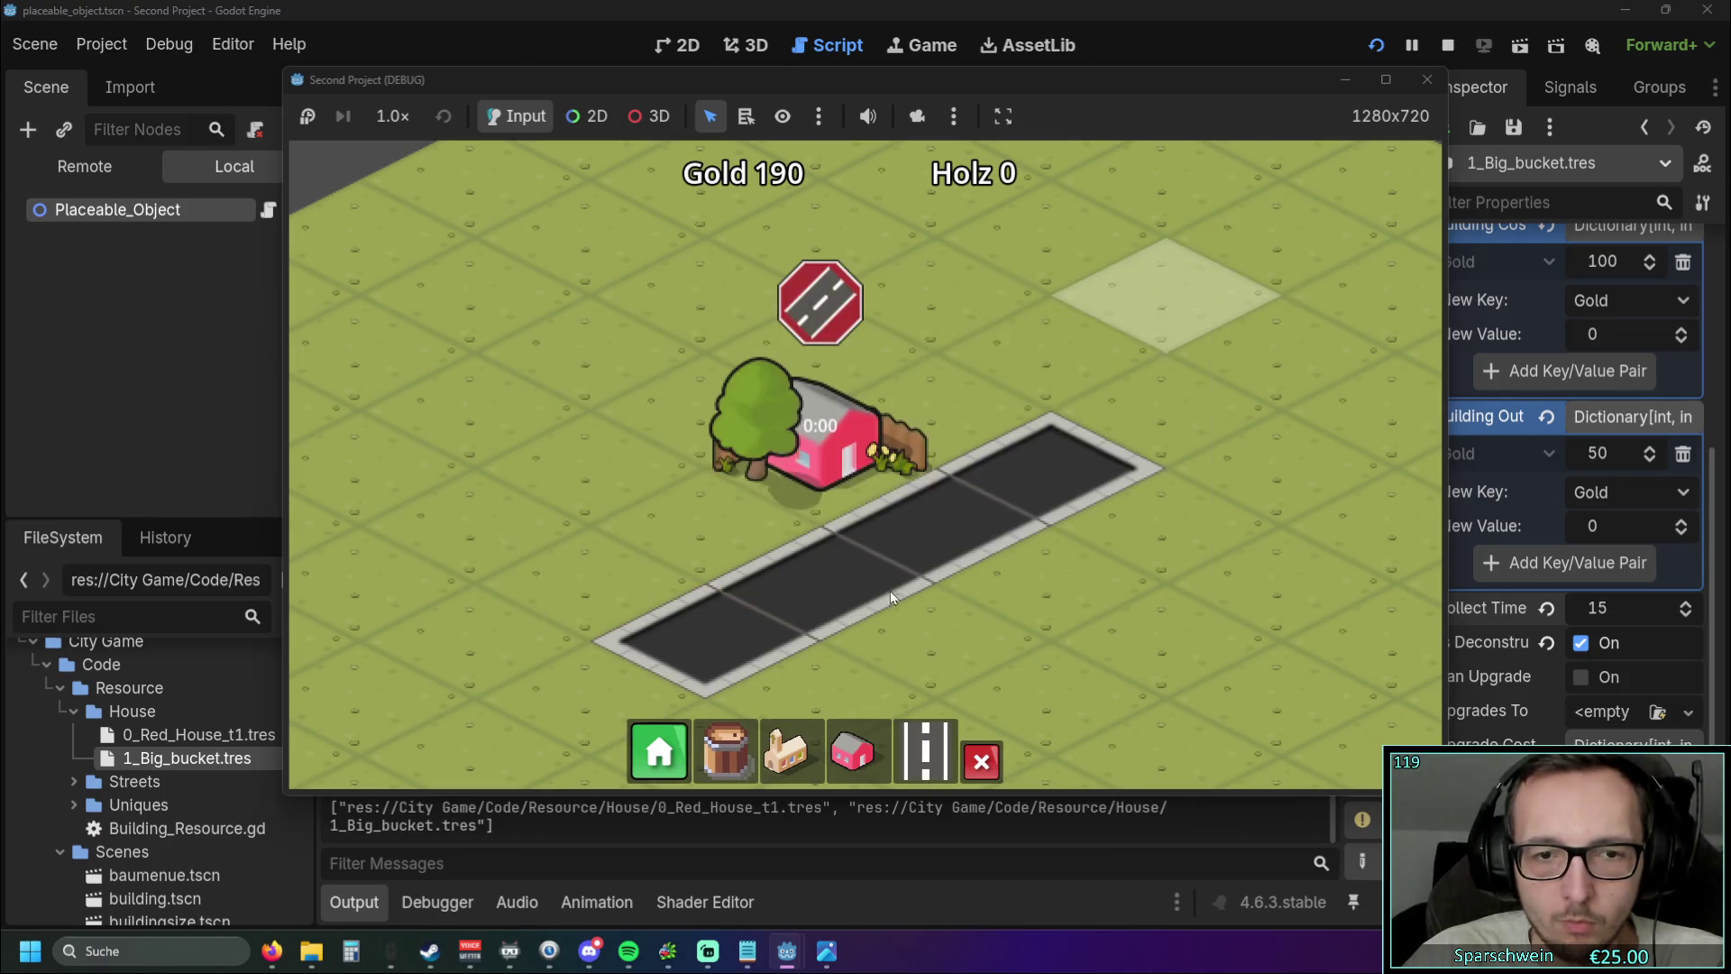
{"action": "left_click", "coordinate": [809, 762]}
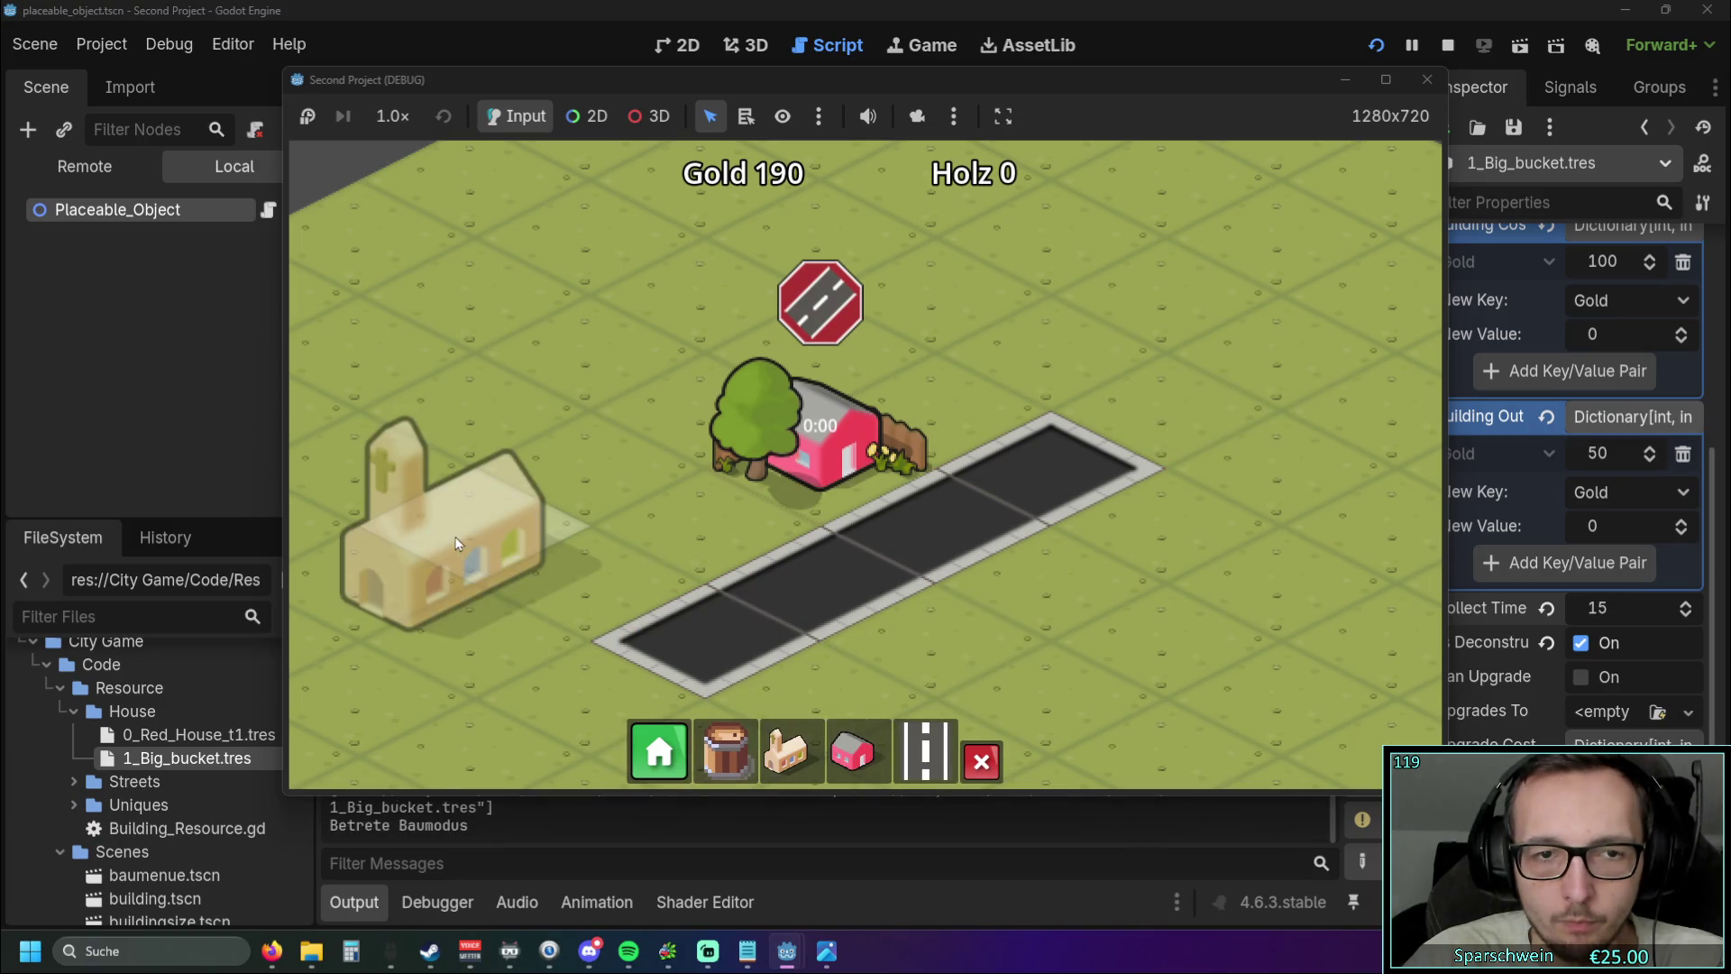
{"action": "left_click", "coordinate": [377, 496]}
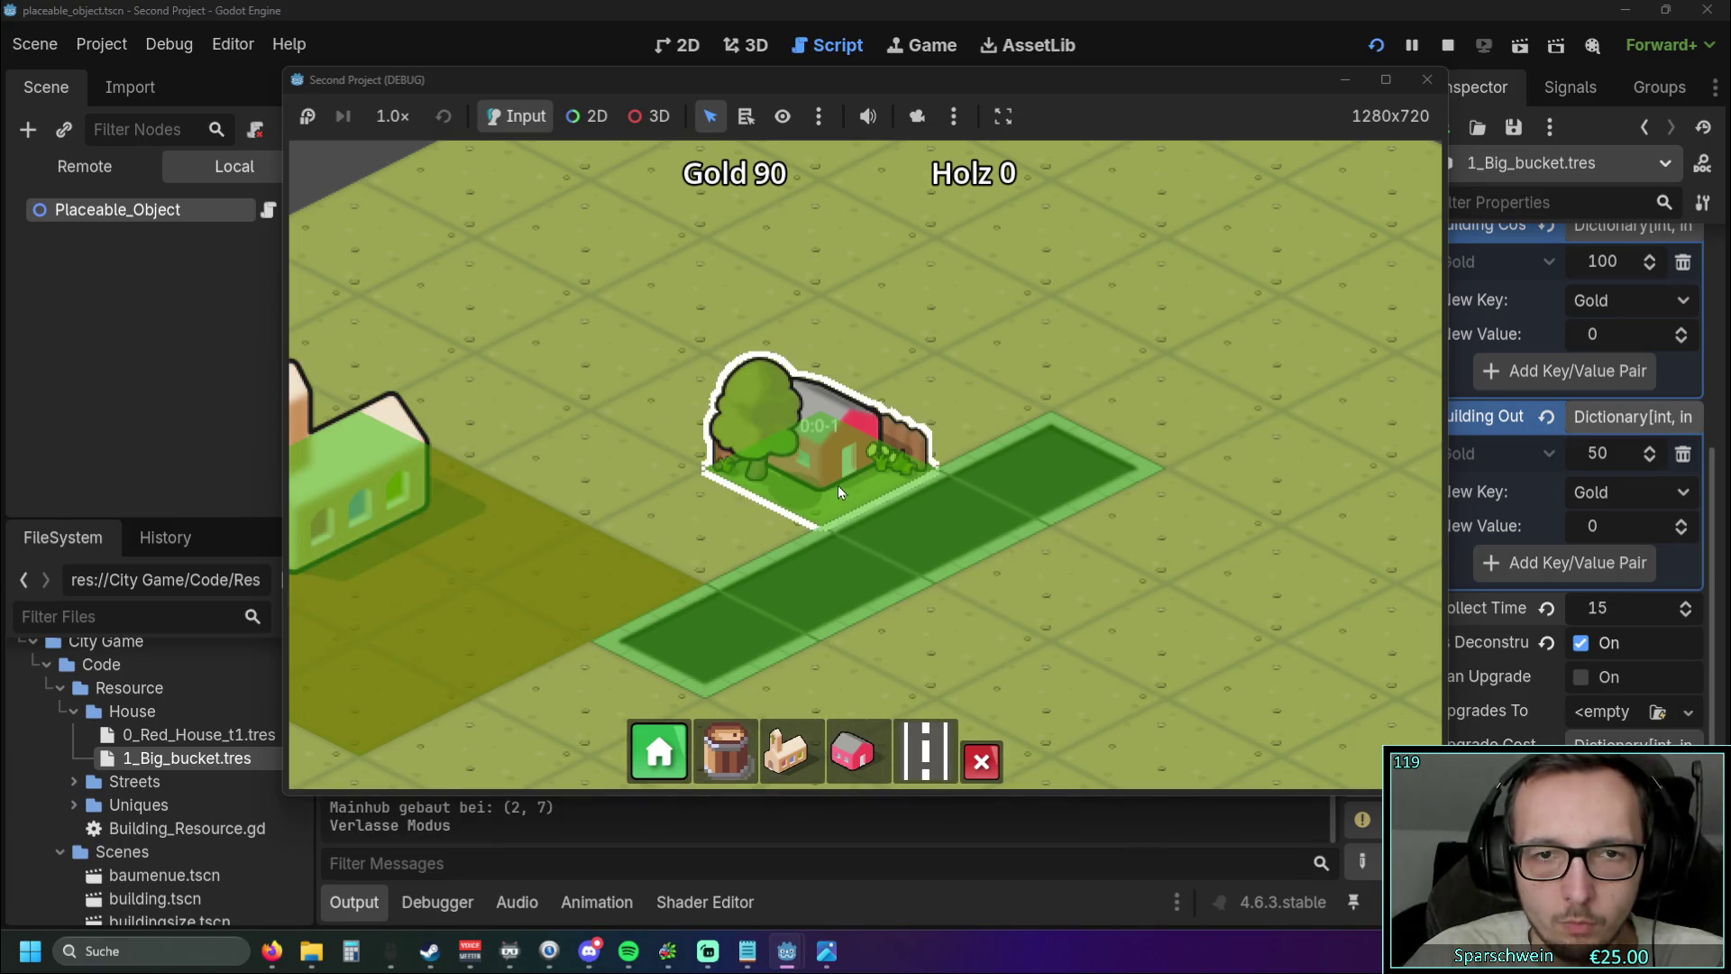
{"action": "key", "text": "F8"}
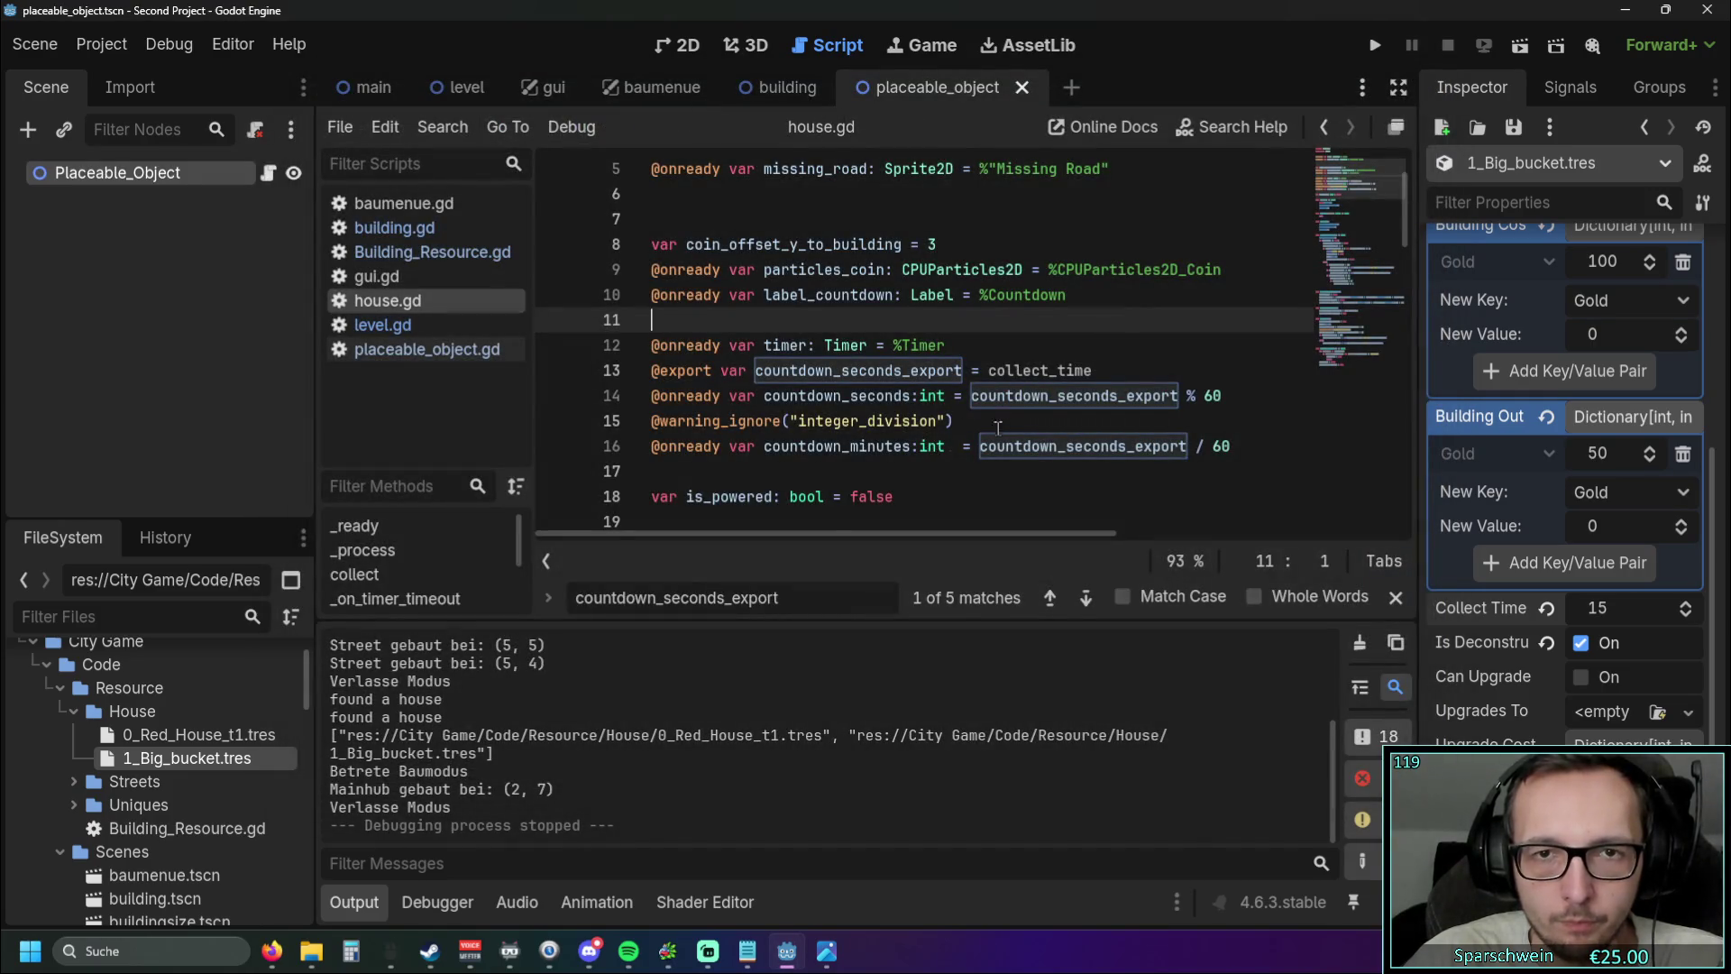
{"action": "scroll", "coordinate": [934, 441], "scroll_direction": "up", "scroll_amount": 2}
{"action": "scroll", "coordinate": [1006, 406], "scroll_direction": "down", "scroll_amount": 3}
{"action": "scroll", "coordinate": [1007, 406], "scroll_direction": "up", "scroll_amount": 3}
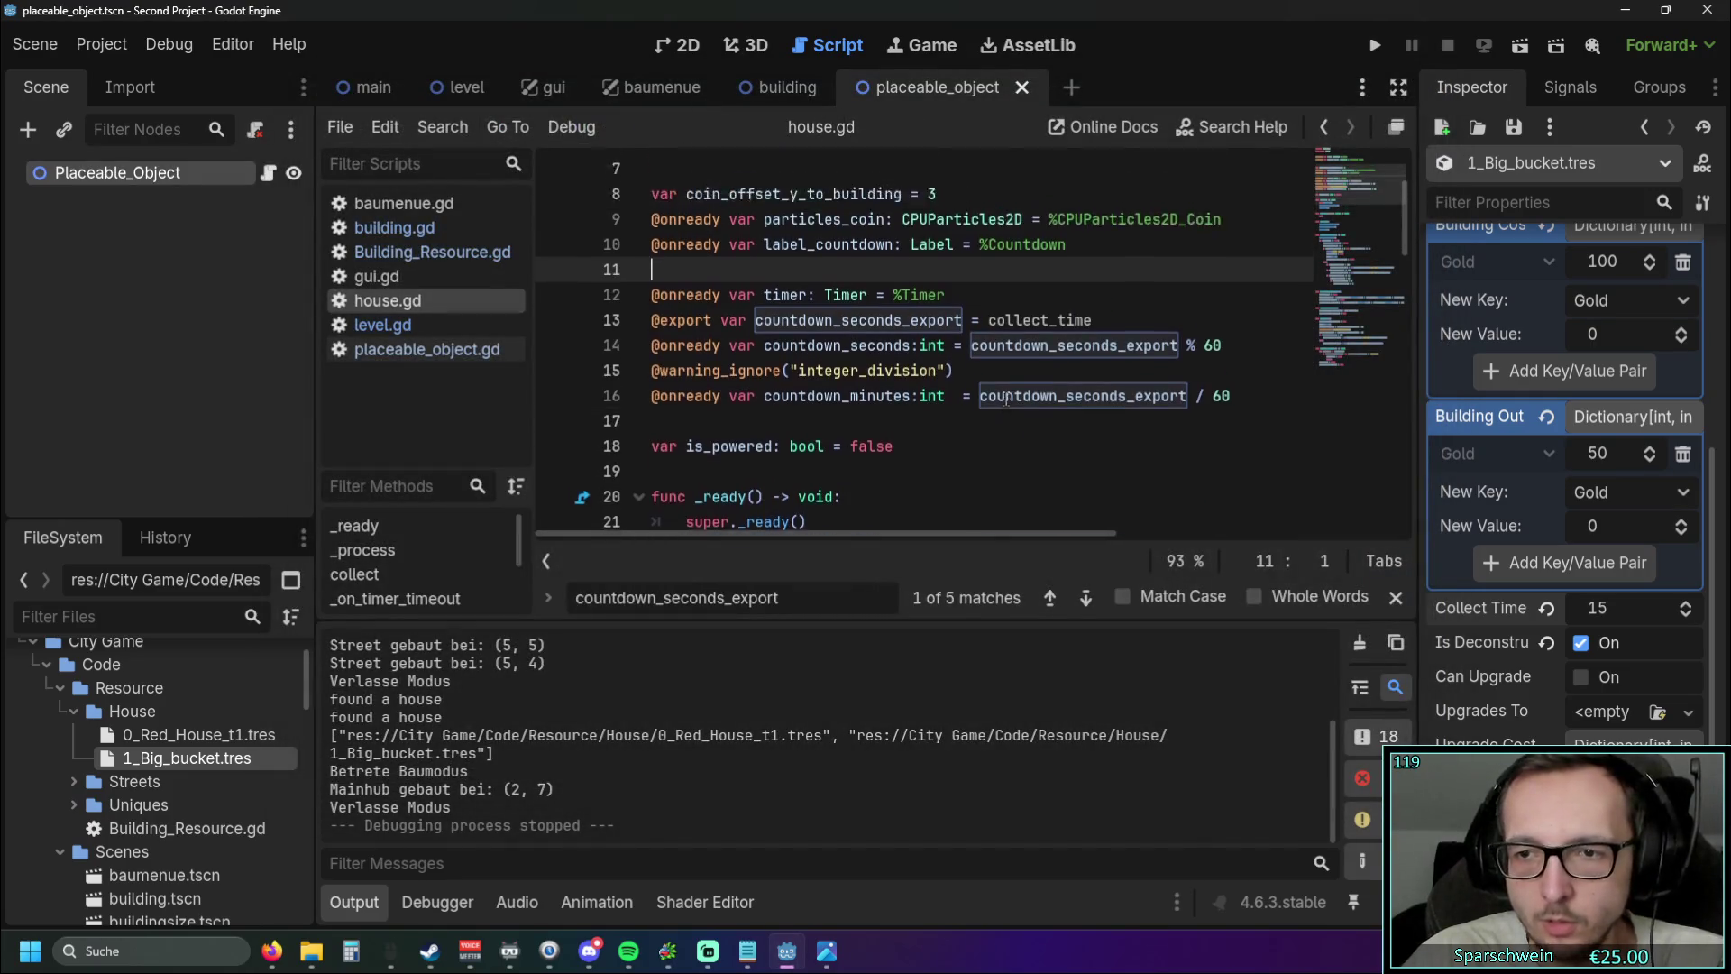
{"action": "left_click", "coordinate": [427, 350]}
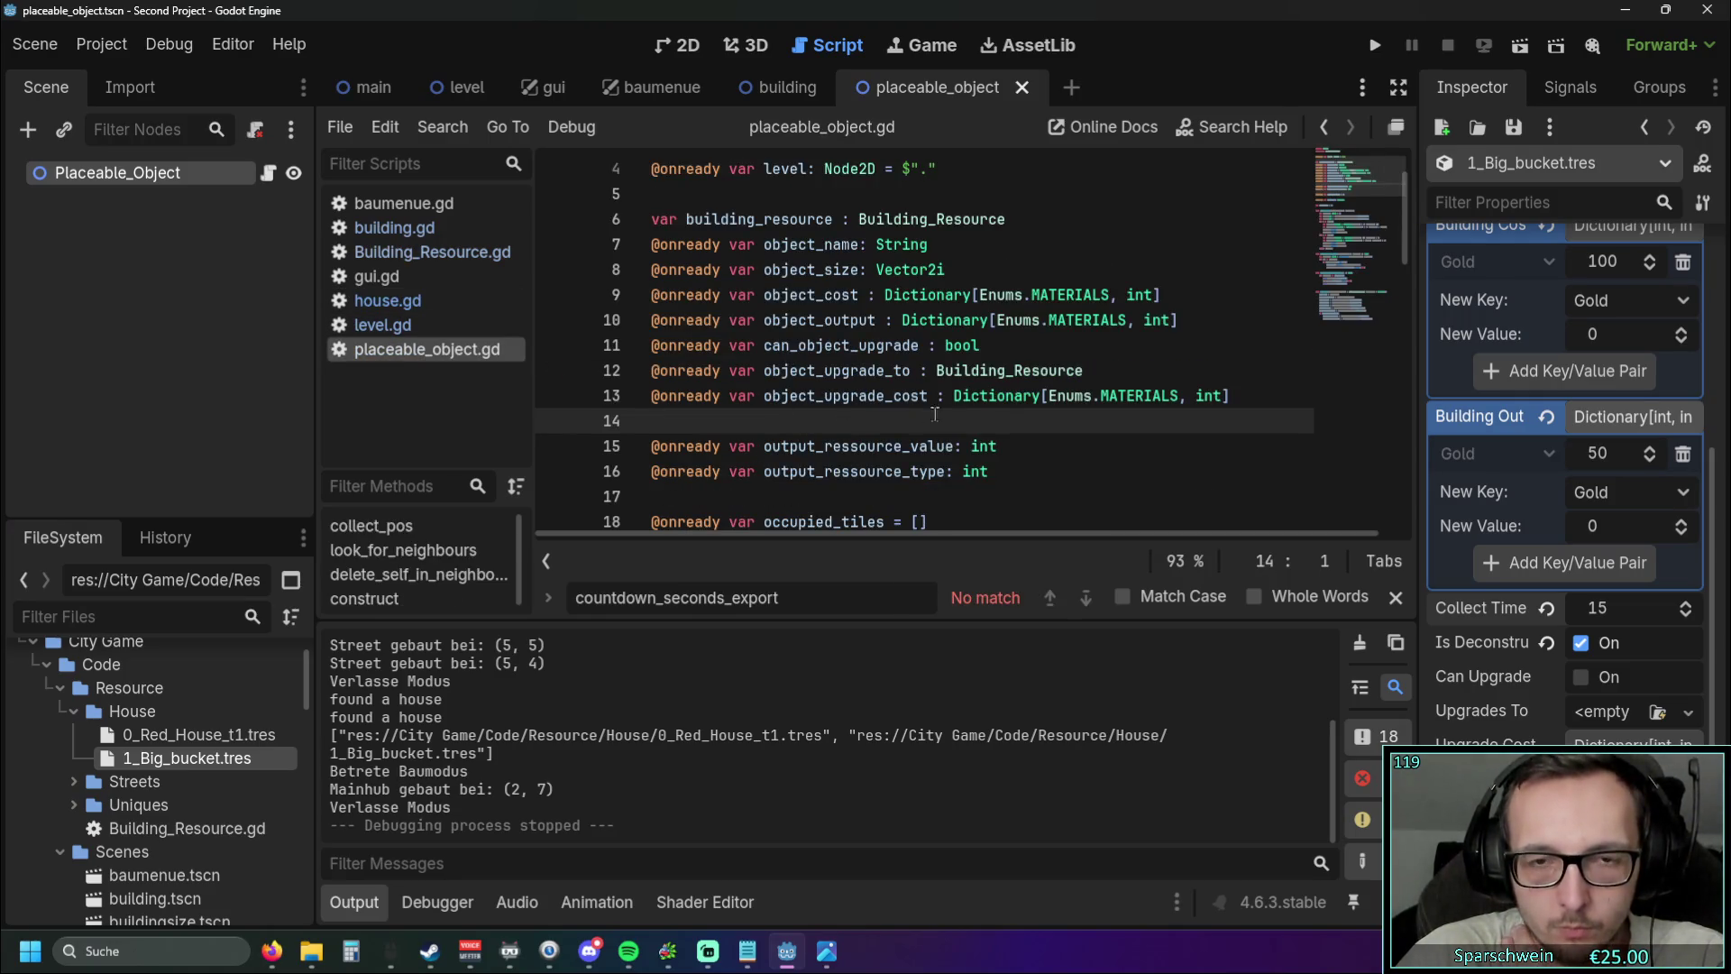
{"action": "scroll", "coordinate": [1034, 405], "scroll_direction": "down", "scroll_amount": 1}
{"action": "scroll", "coordinate": [1033, 405], "scroll_direction": "up", "scroll_amount": 1}
{"action": "scroll", "coordinate": [1052, 409], "scroll_direction": "down", "scroll_amount": 1}
{"action": "scroll", "coordinate": [1051, 409], "scroll_direction": "up", "scroll_amount": 1}
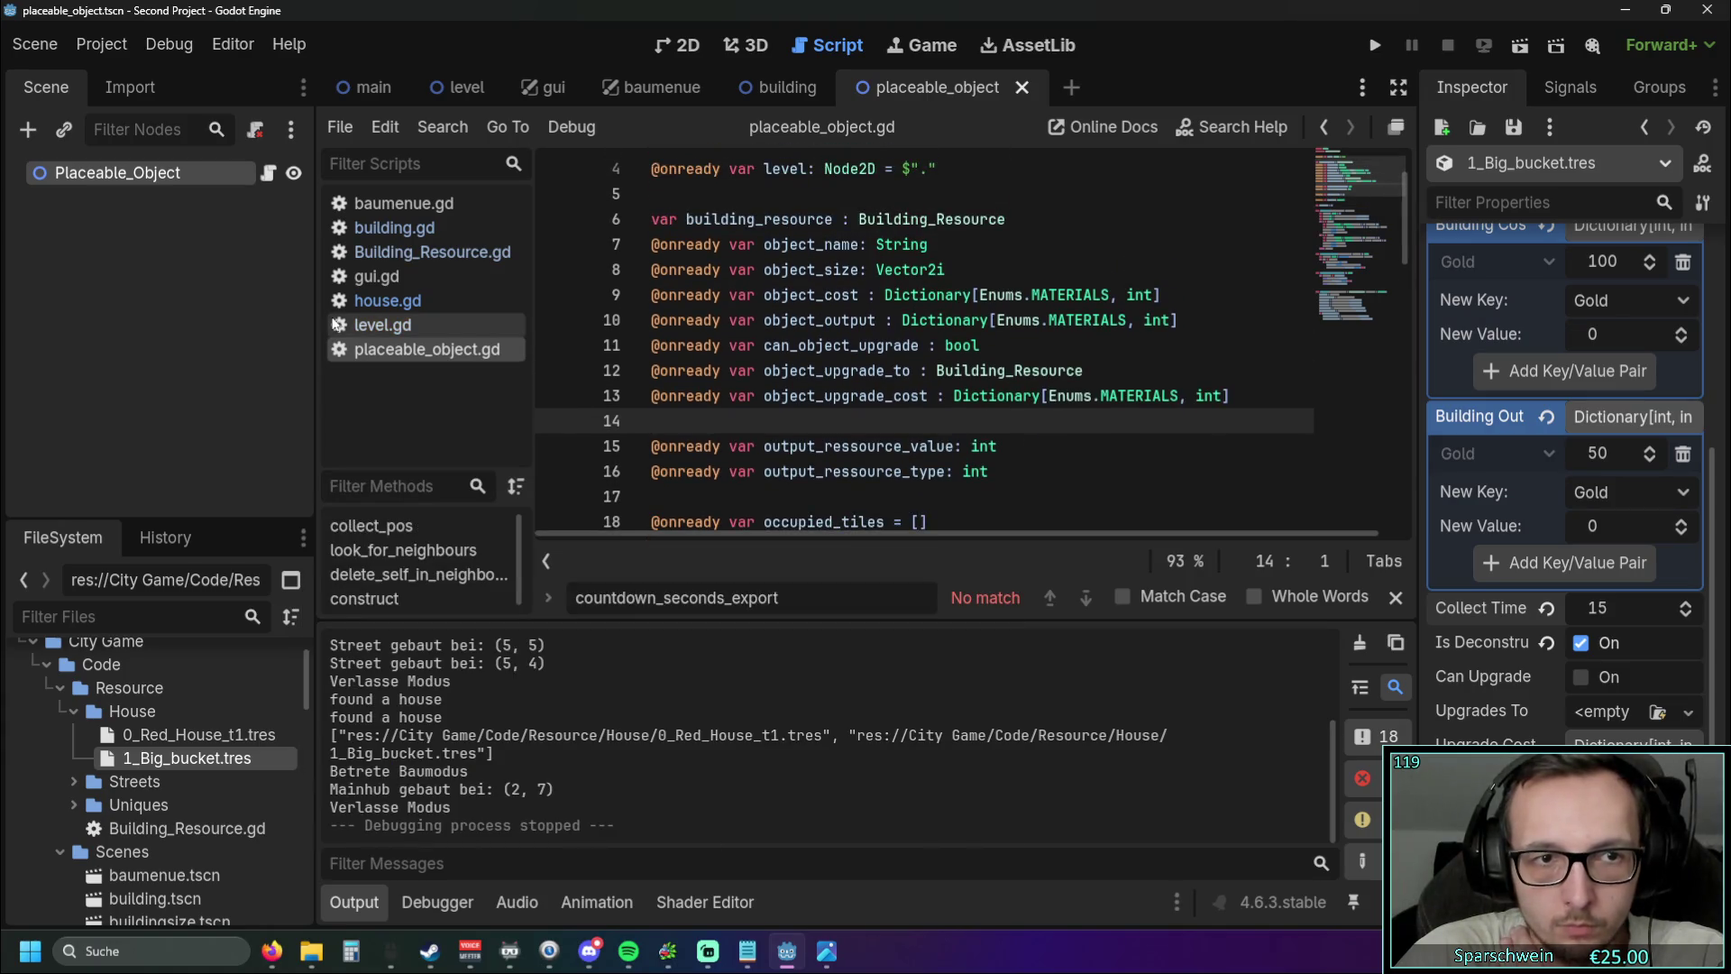
{"action": "left_click", "coordinate": [401, 276]}
{"action": "left_click", "coordinate": [401, 229]}
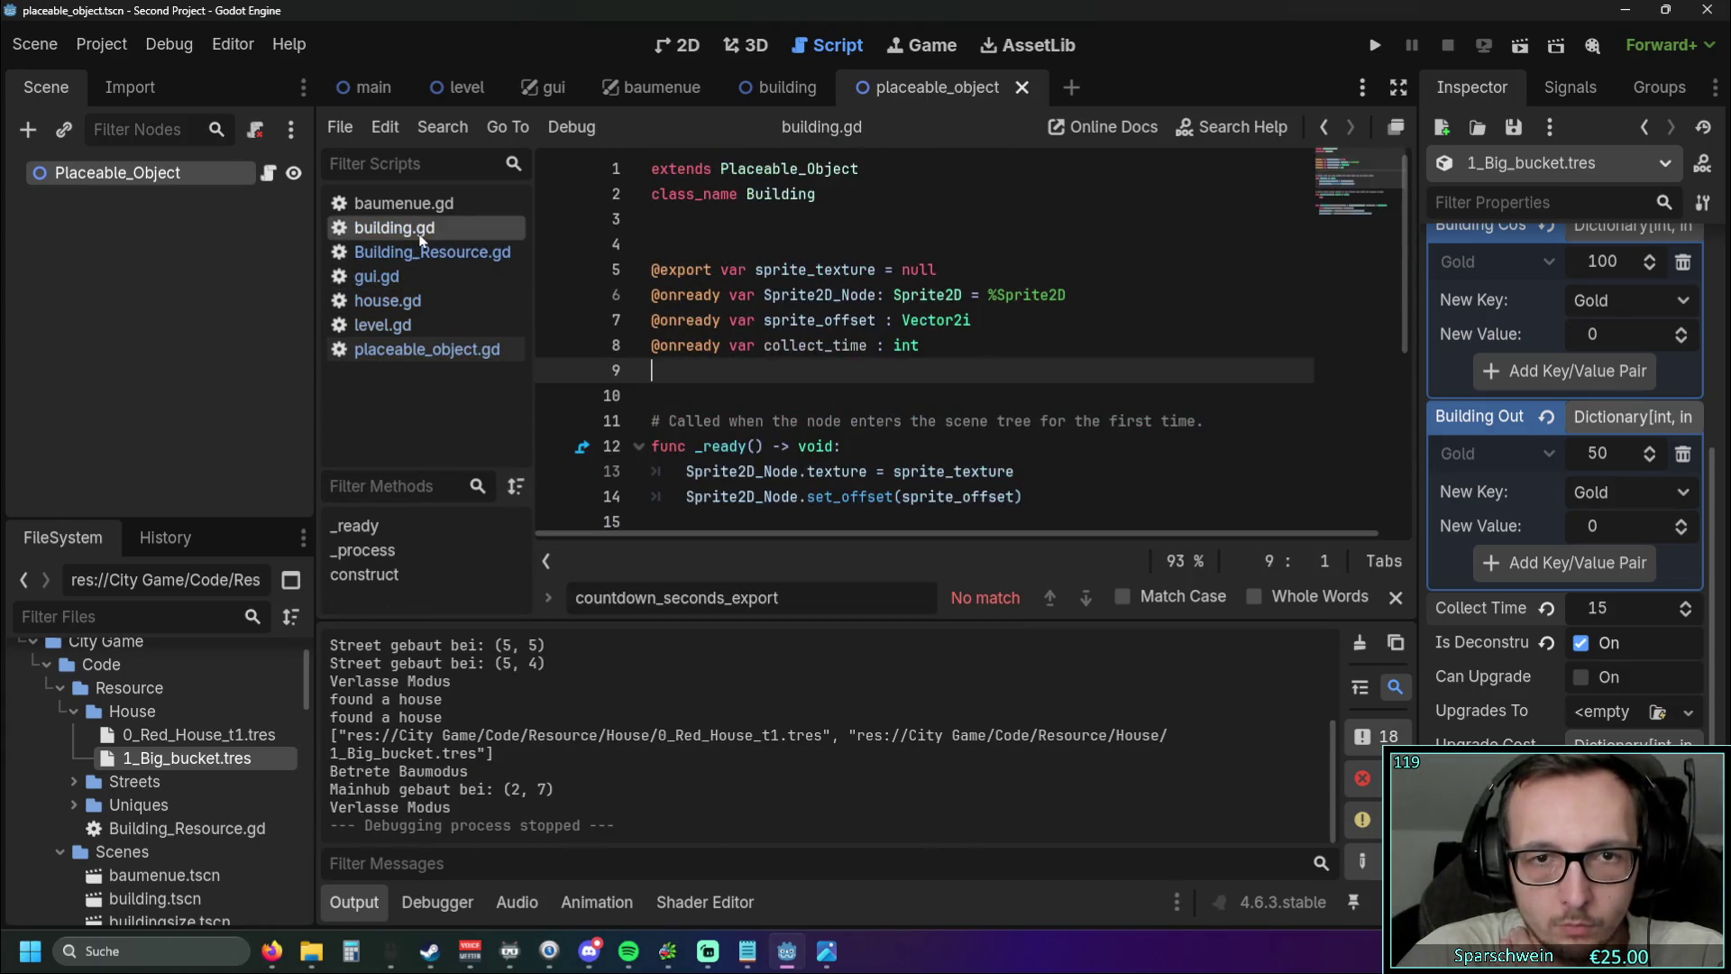
{"action": "left_click", "coordinate": [421, 260]}
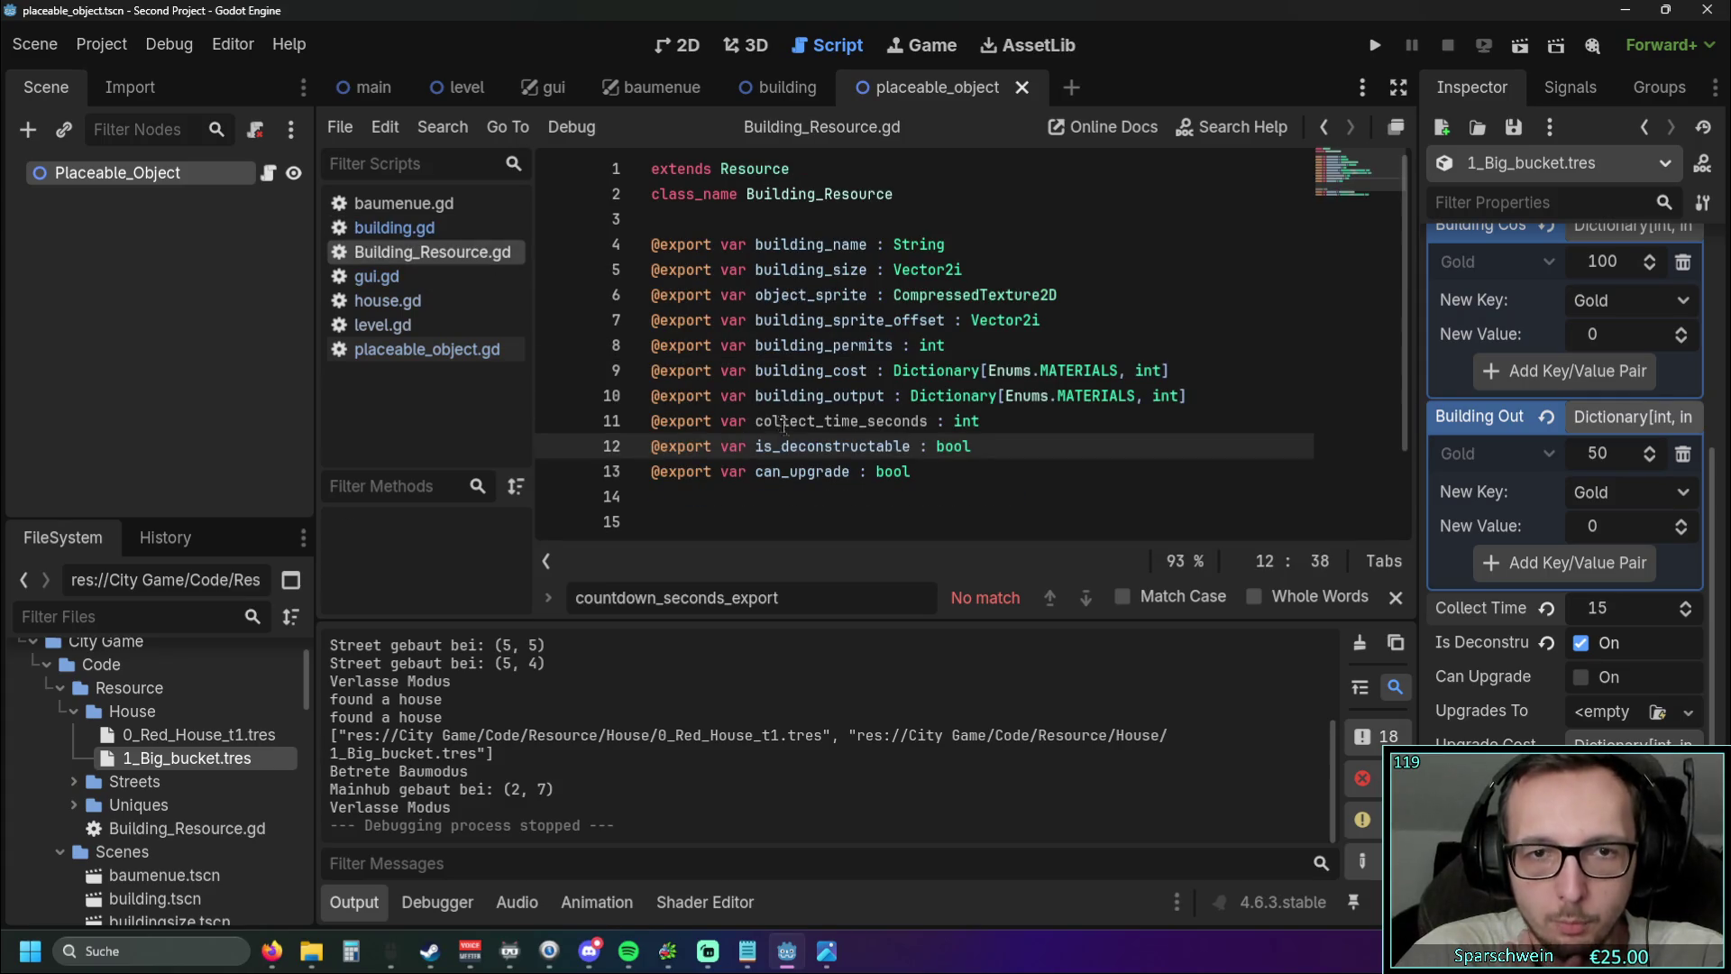
{"action": "double_click", "coordinate": [931, 422]}
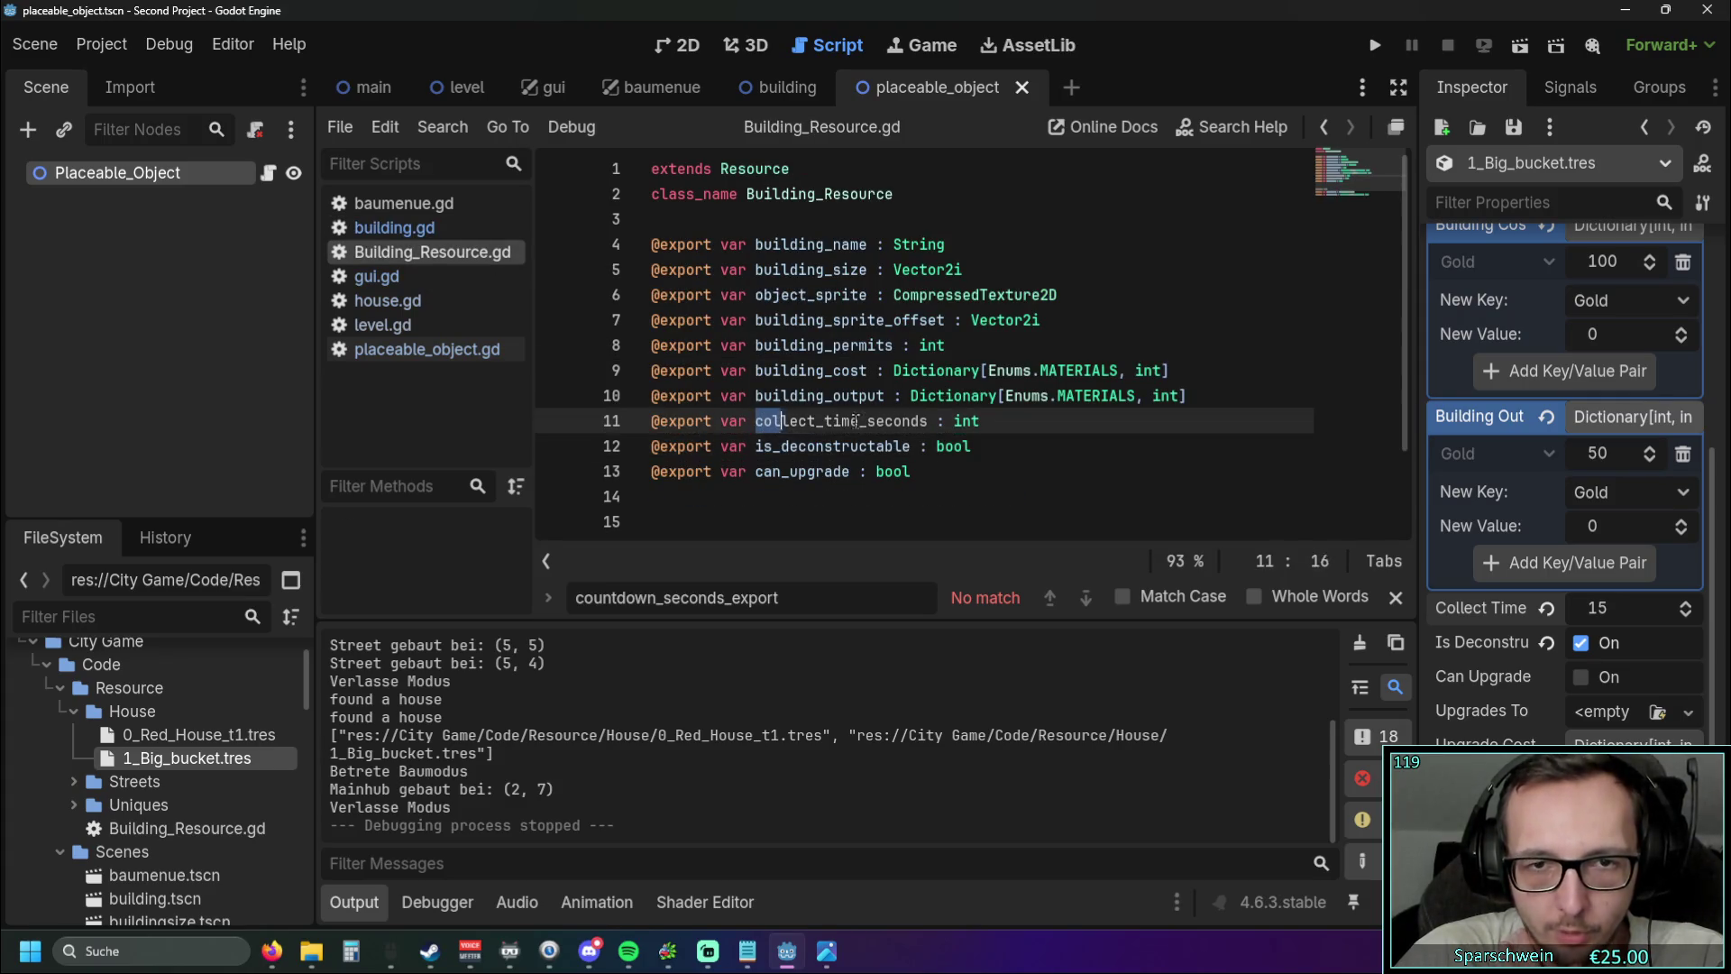
{"action": "left_click", "coordinate": [1053, 448]}
{"action": "scroll", "coordinate": [1016, 426], "scroll_direction": "down", "scroll_amount": 1}
{"action": "scroll", "coordinate": [1013, 423], "scroll_direction": "up", "scroll_amount": 1}
{"action": "scroll", "coordinate": [1014, 423], "scroll_direction": "down", "scroll_amount": 2}
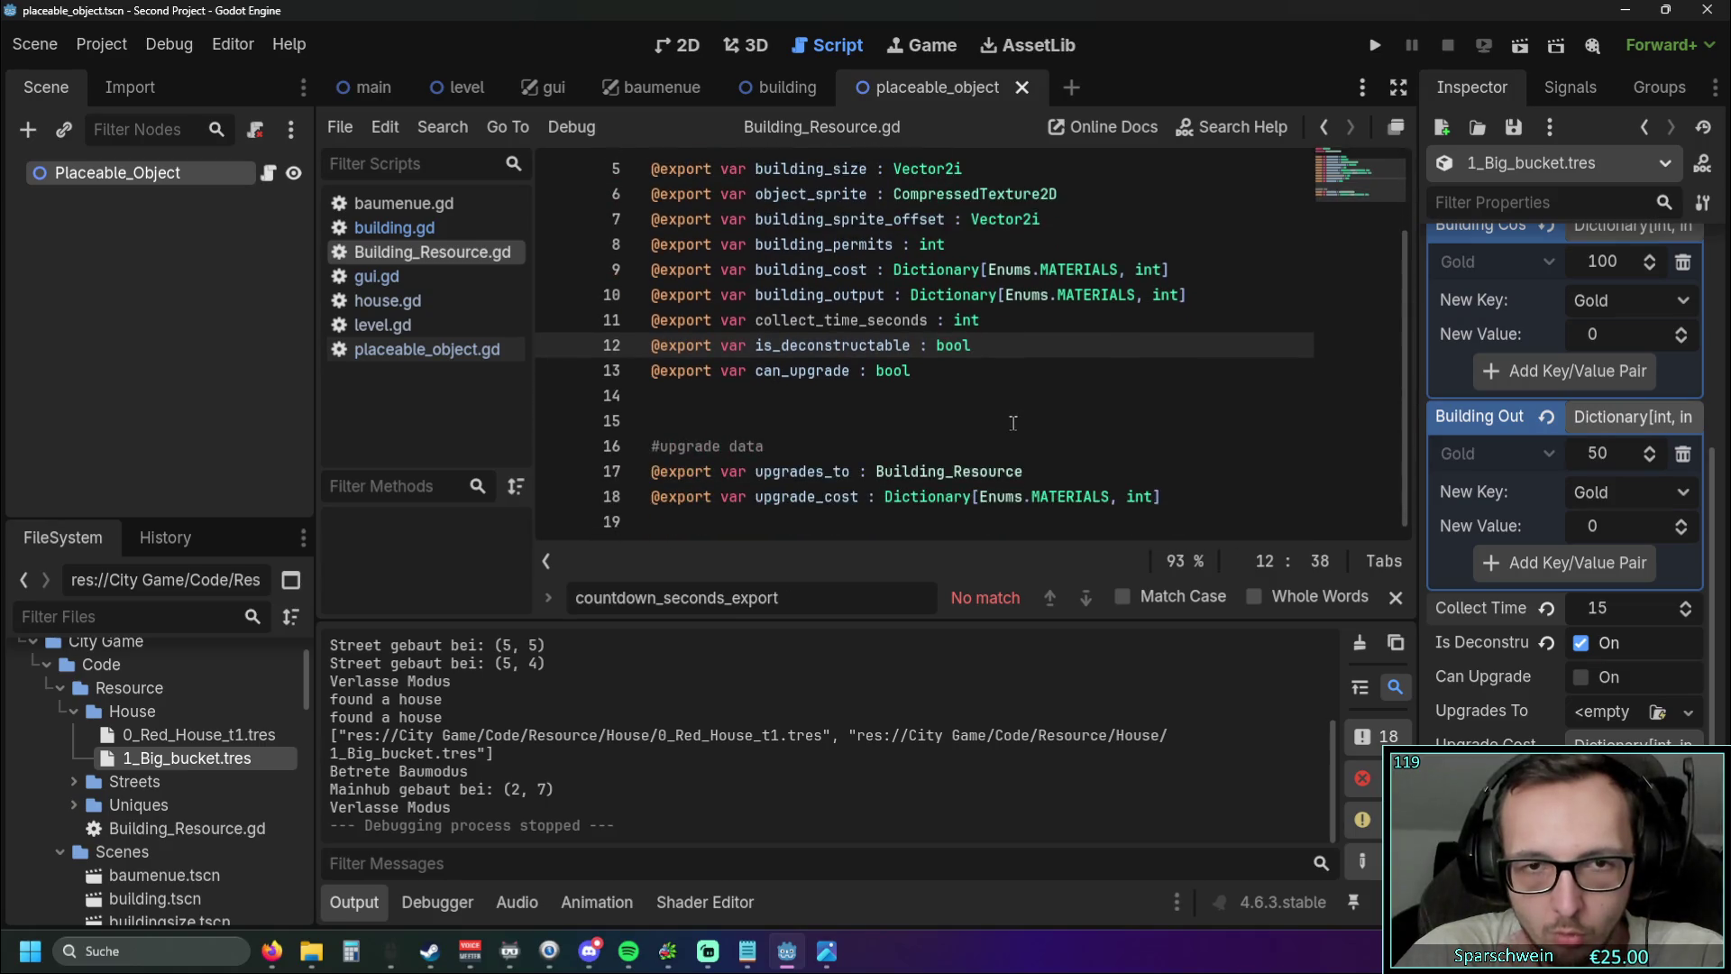
{"action": "scroll", "coordinate": [1014, 423], "scroll_direction": "up", "scroll_amount": 1}
{"action": "scroll", "coordinate": [1013, 423], "scroll_direction": "down", "scroll_amount": 1}
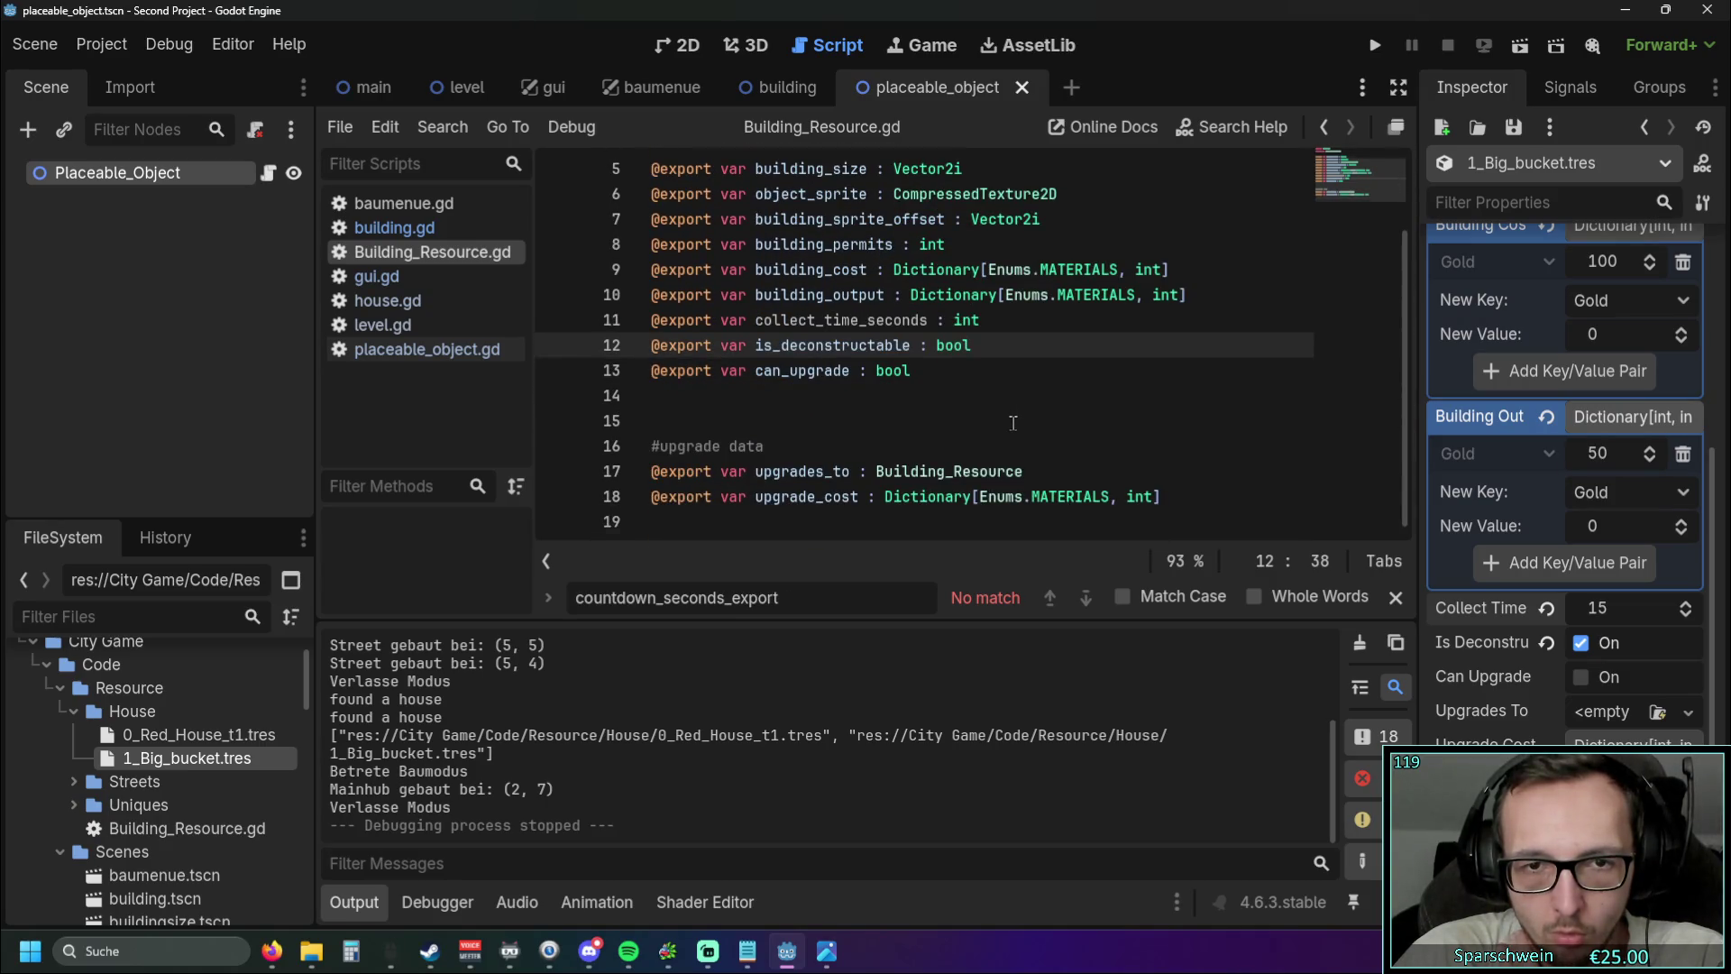
{"action": "scroll", "coordinate": [1013, 422], "scroll_direction": "up", "scroll_amount": 2}
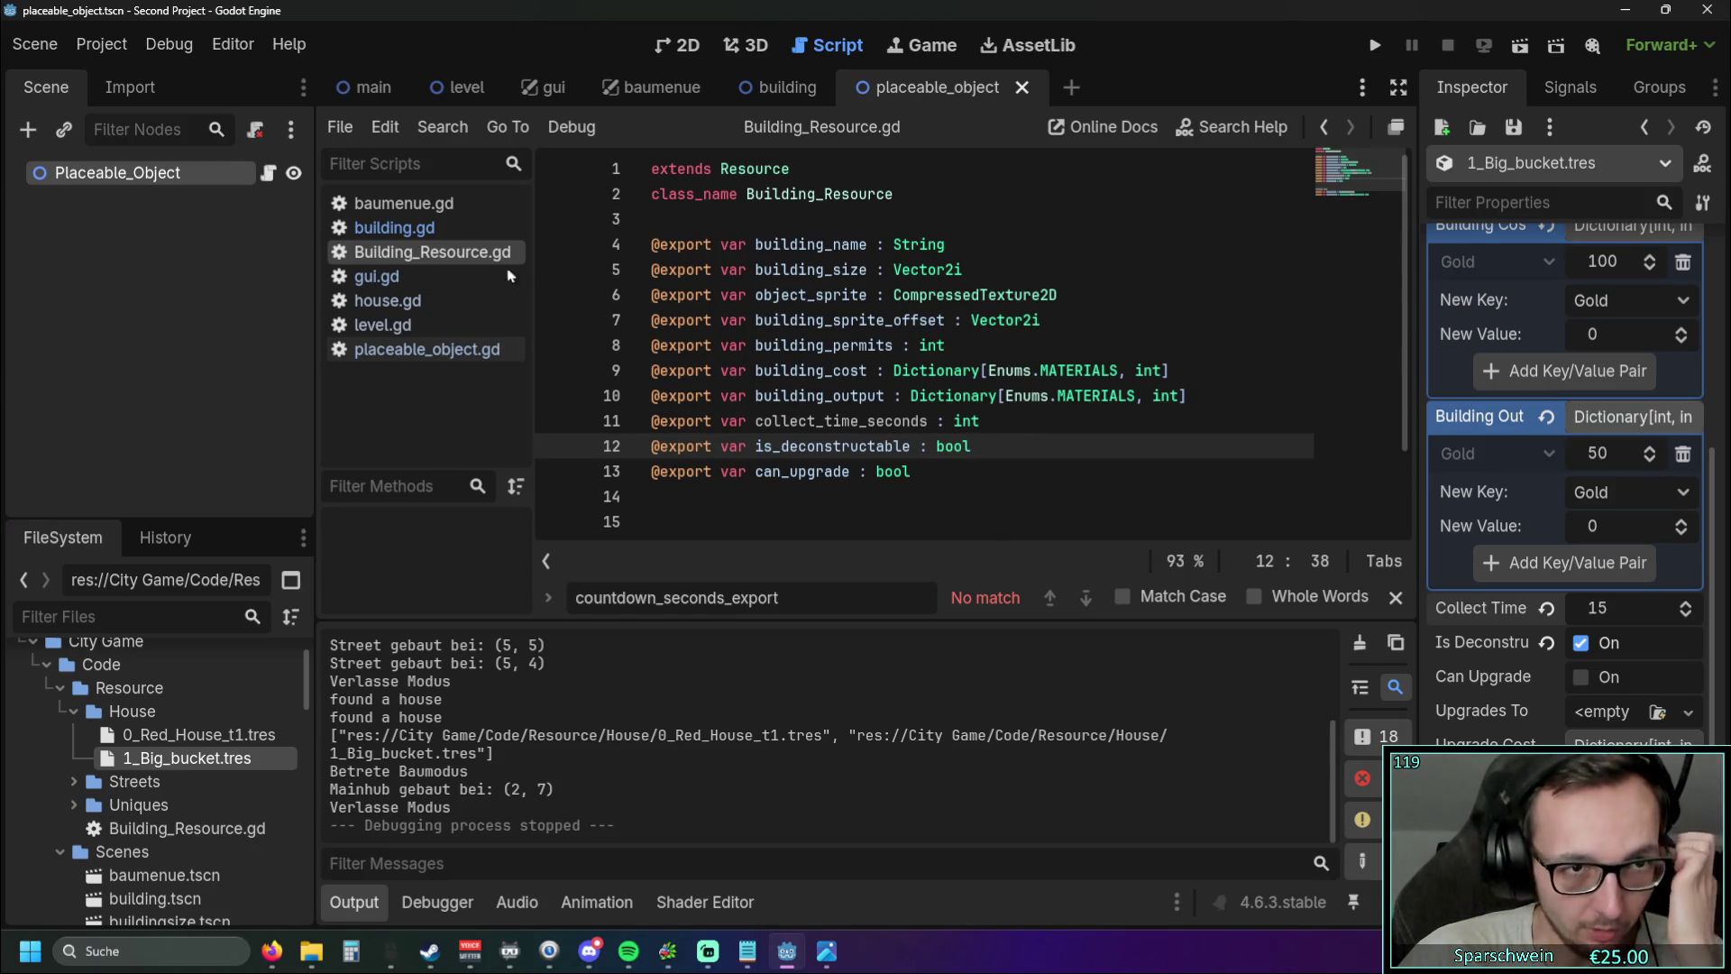
{"action": "left_click", "coordinate": [410, 230]}
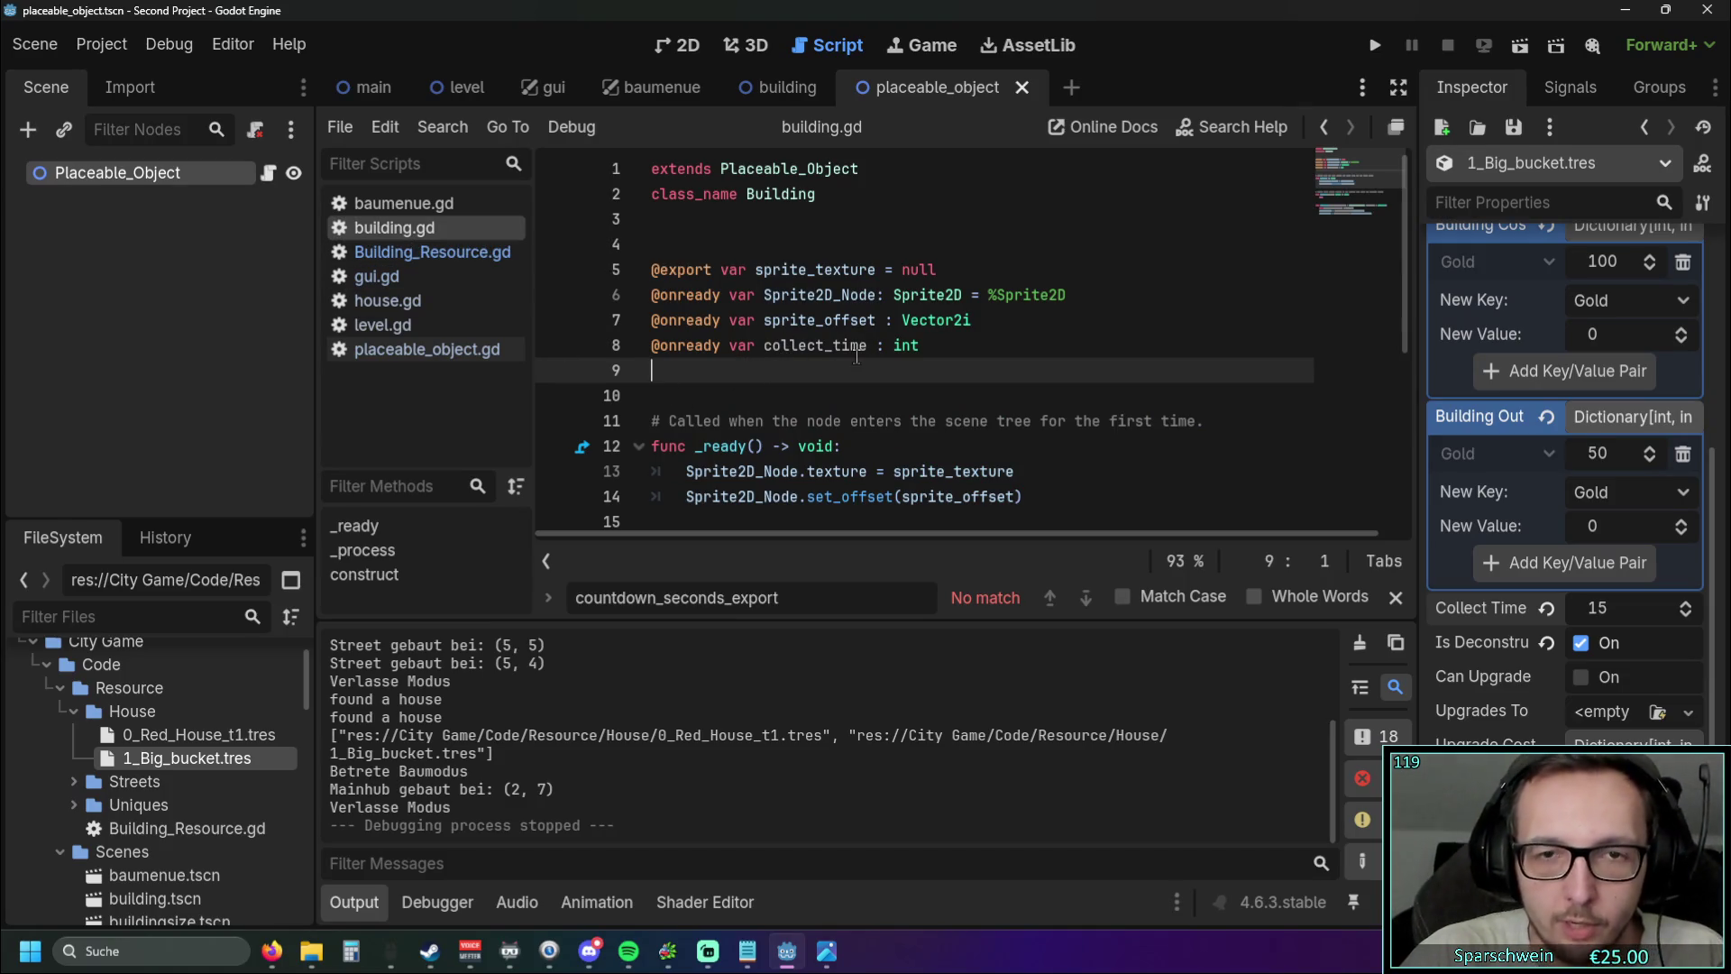
{"action": "left_click", "coordinate": [422, 255]}
{"action": "left_click", "coordinate": [415, 229]}
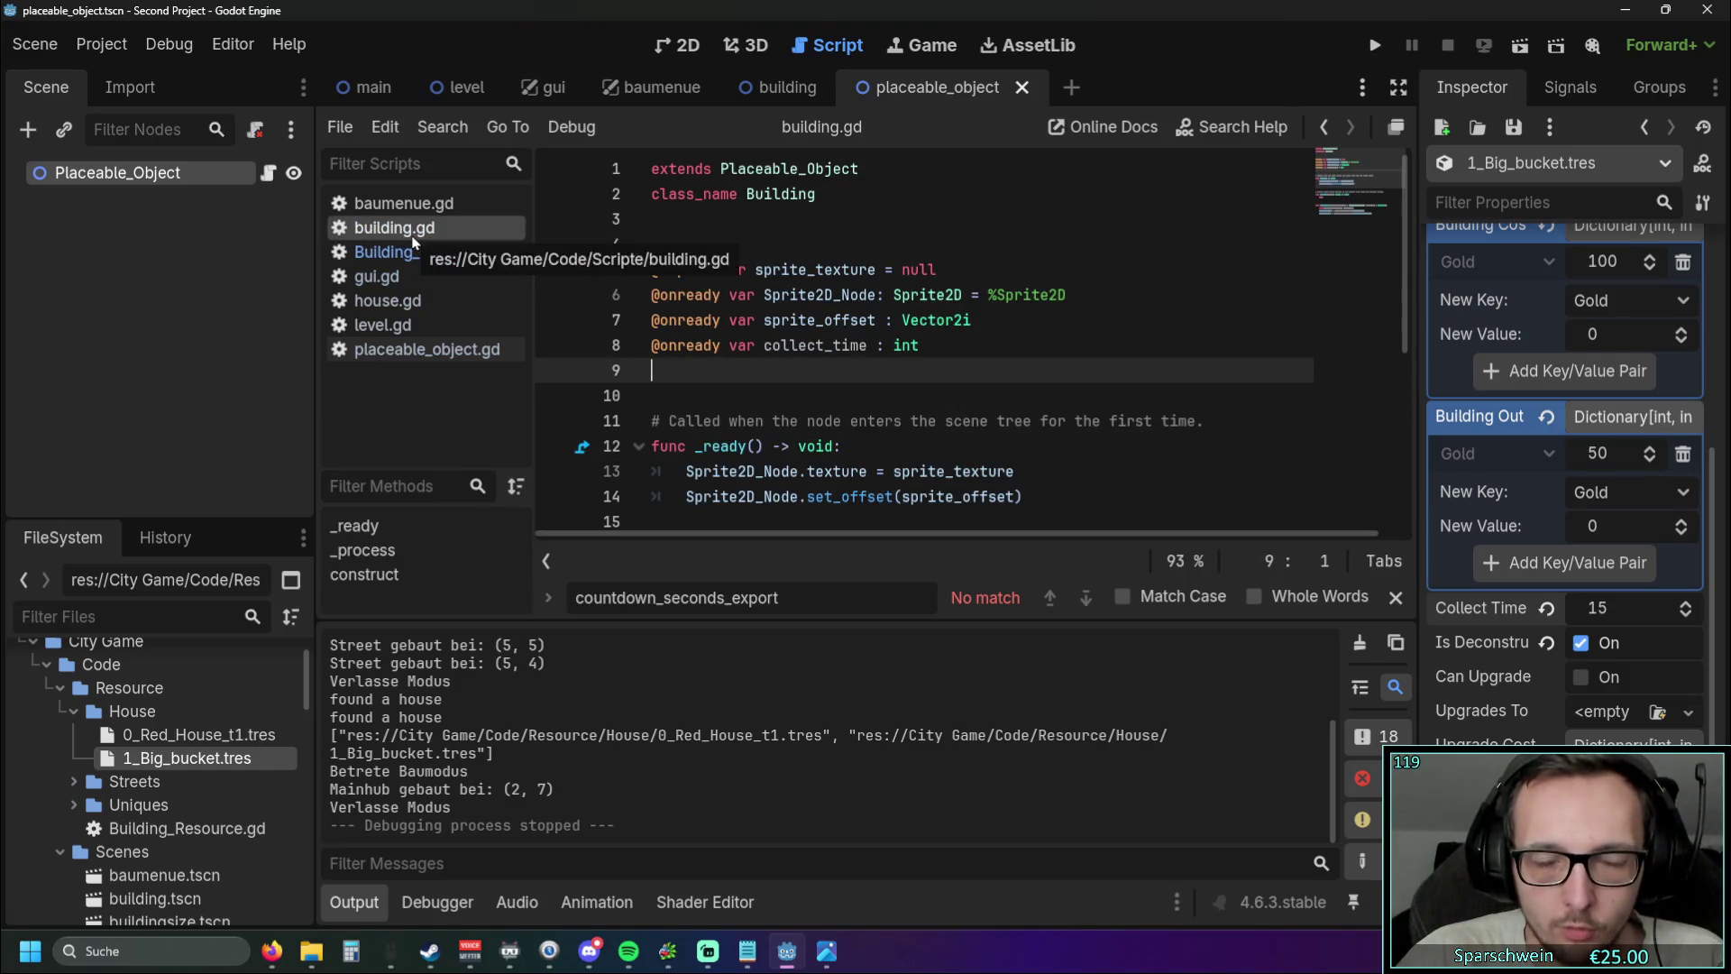
{"action": "left_click", "coordinate": [410, 254]}
{"action": "left_click", "coordinate": [396, 301]}
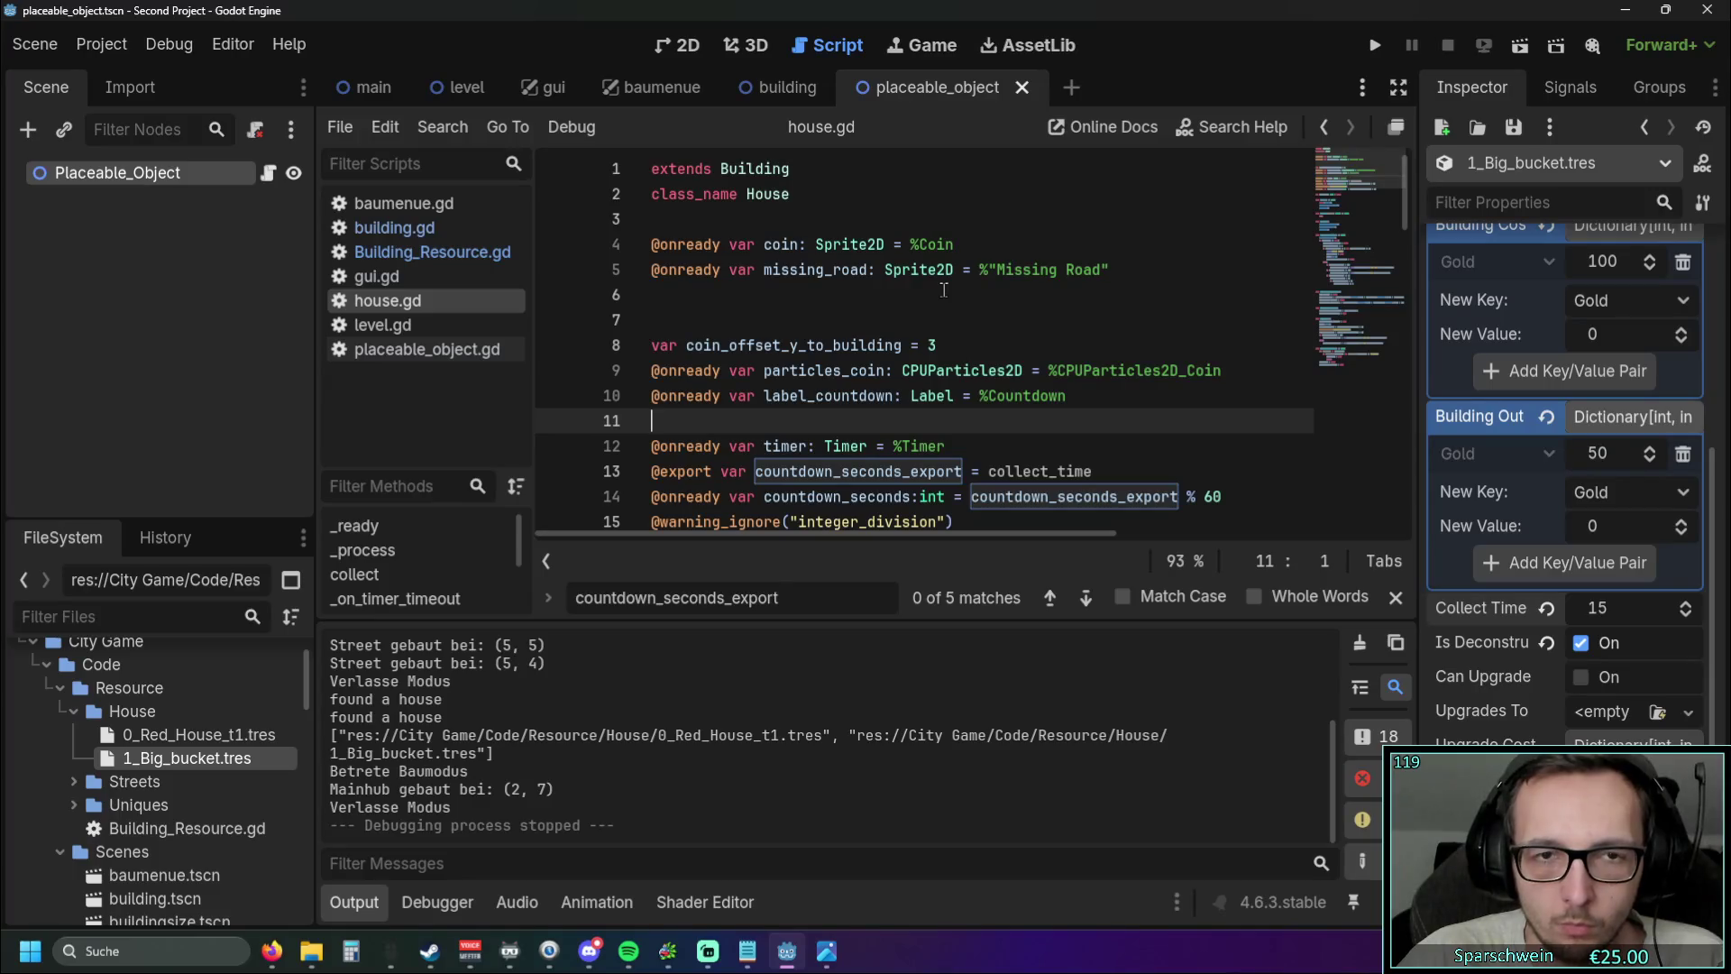
{"action": "scroll", "coordinate": [944, 289], "scroll_direction": "down", "scroll_amount": 1}
{"action": "scroll", "coordinate": [944, 290], "scroll_direction": "down", "scroll_amount": 1}
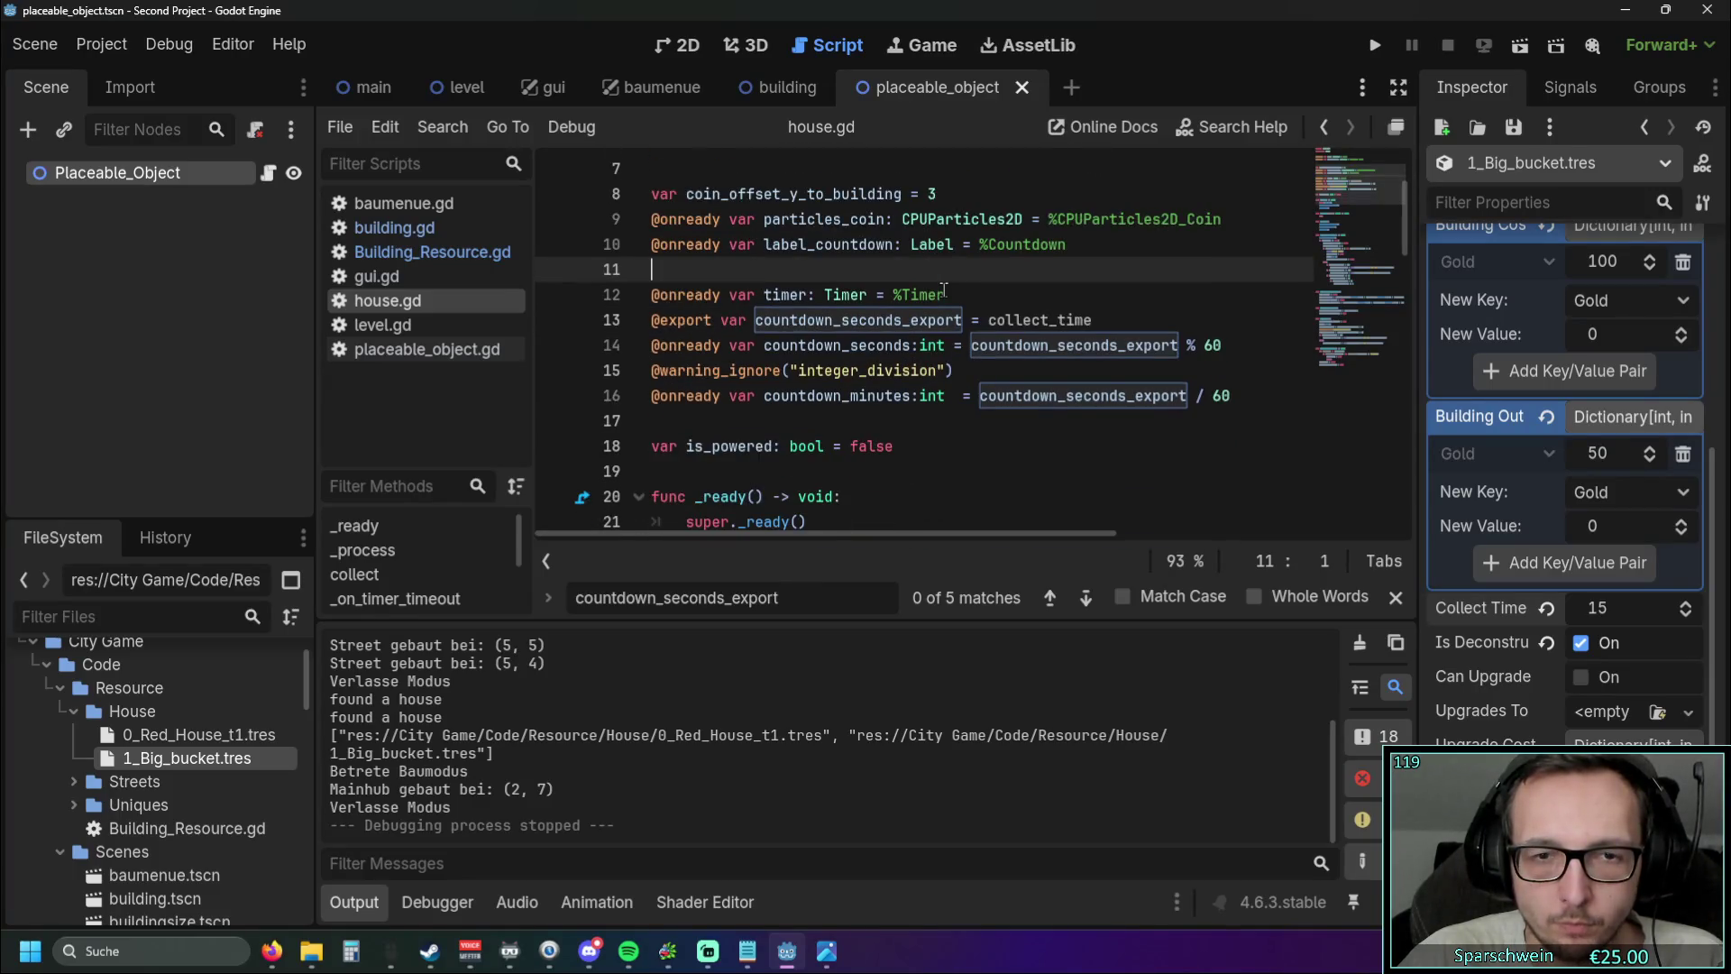
{"action": "scroll", "coordinate": [944, 289], "scroll_direction": "up", "scroll_amount": 1}
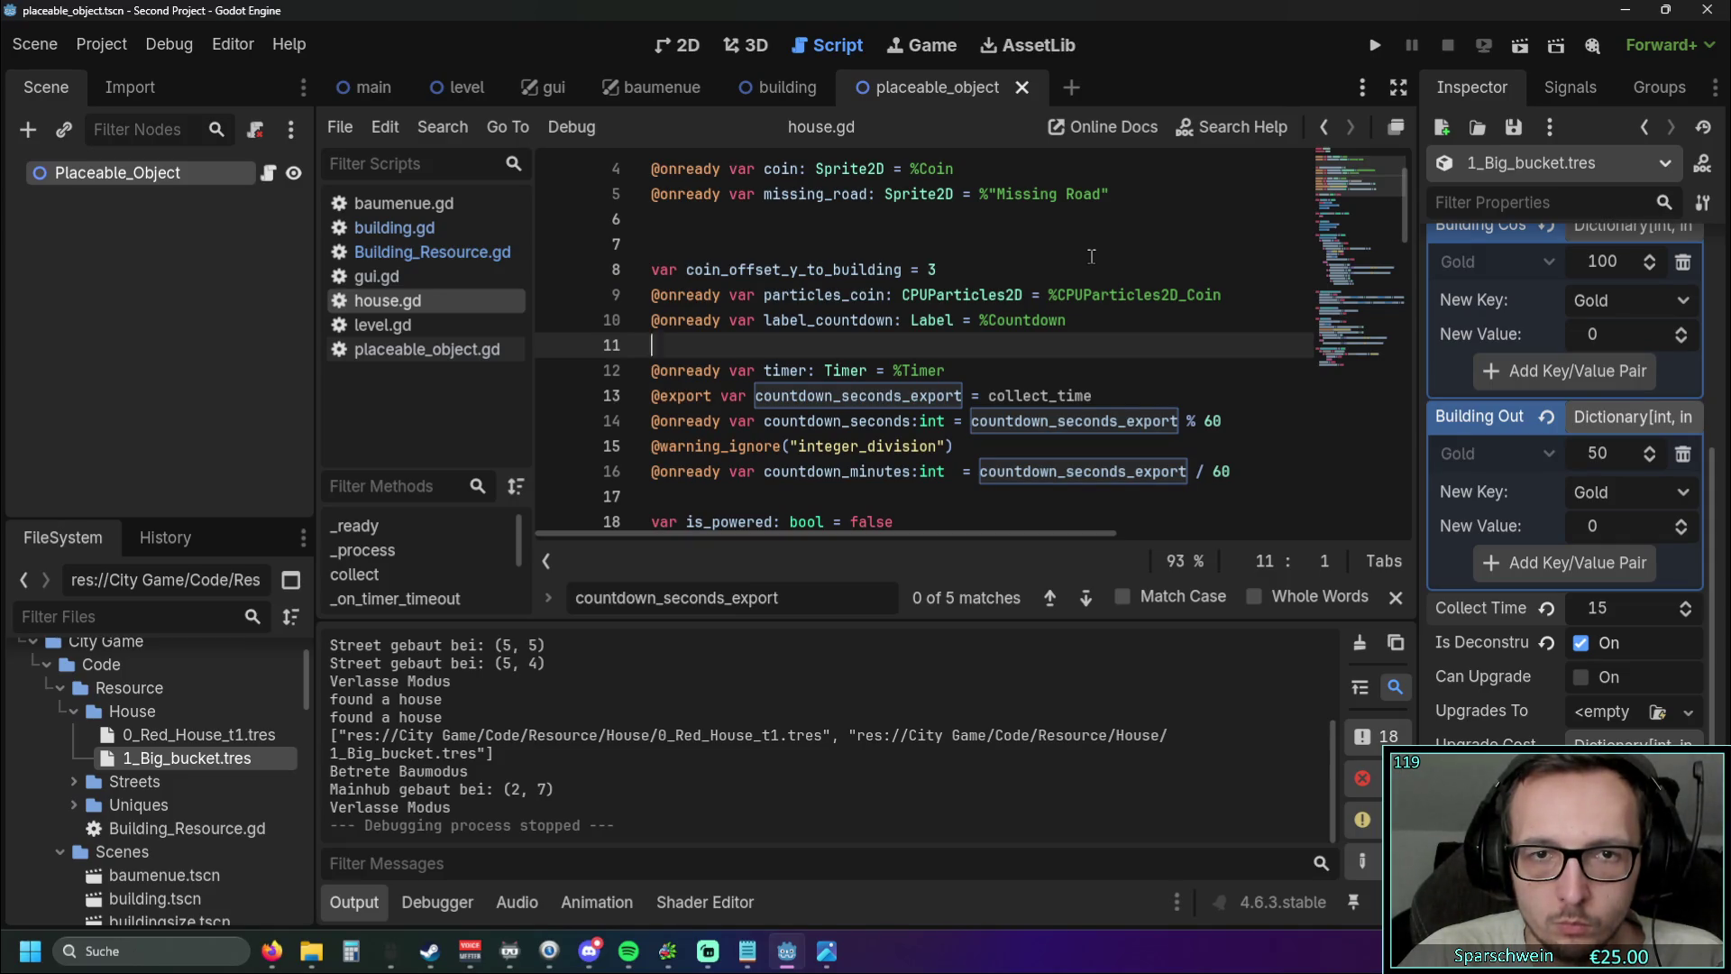
{"action": "scroll", "coordinate": [1091, 257], "scroll_direction": "down", "scroll_amount": 1}
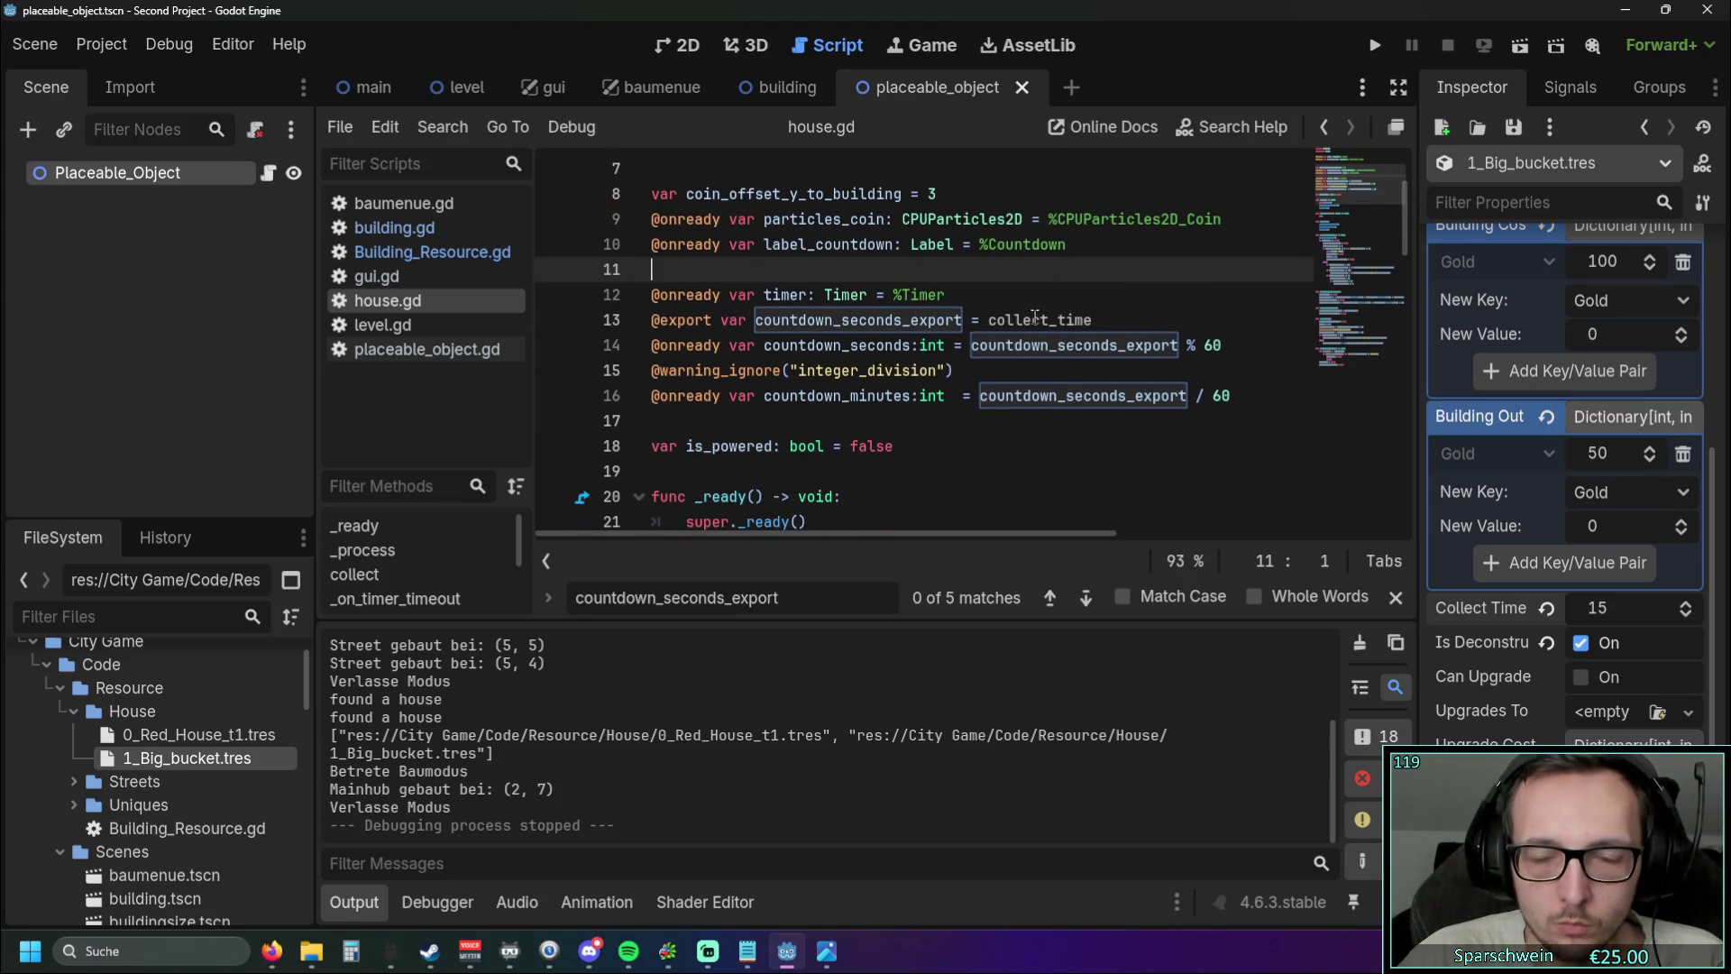
{"action": "mouse_move", "coordinate": [1034, 318]}
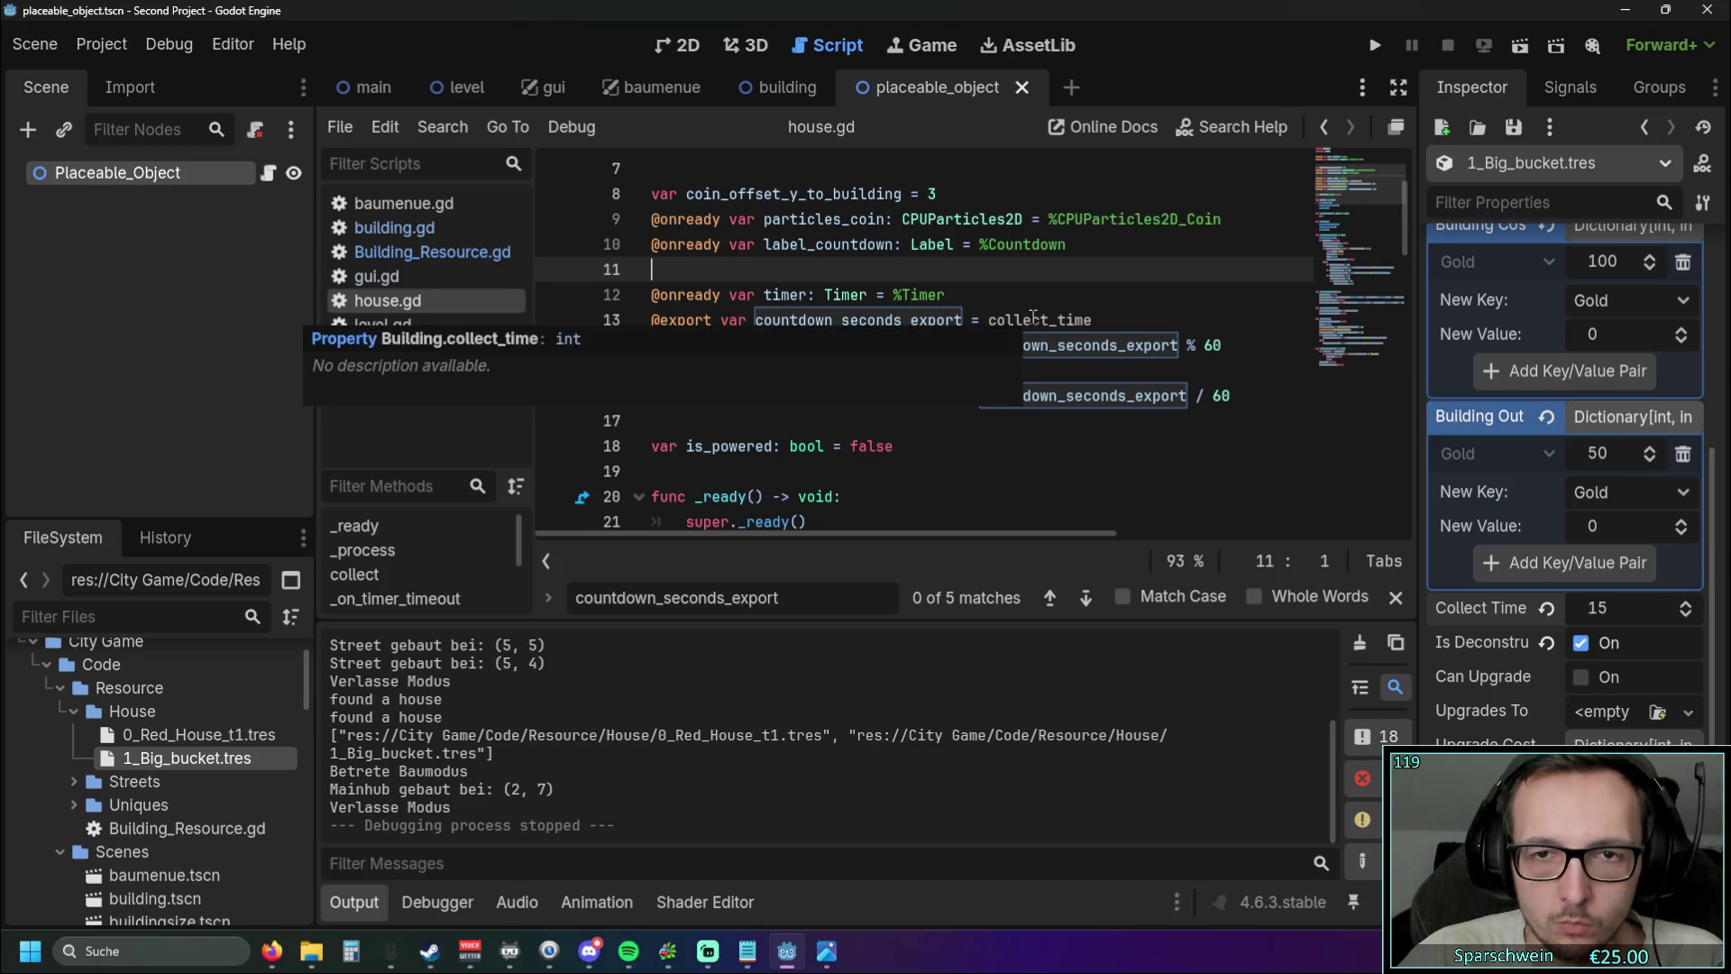
{"action": "left_click", "coordinate": [1324, 126]}
{"action": "left_click", "coordinate": [1350, 126]}
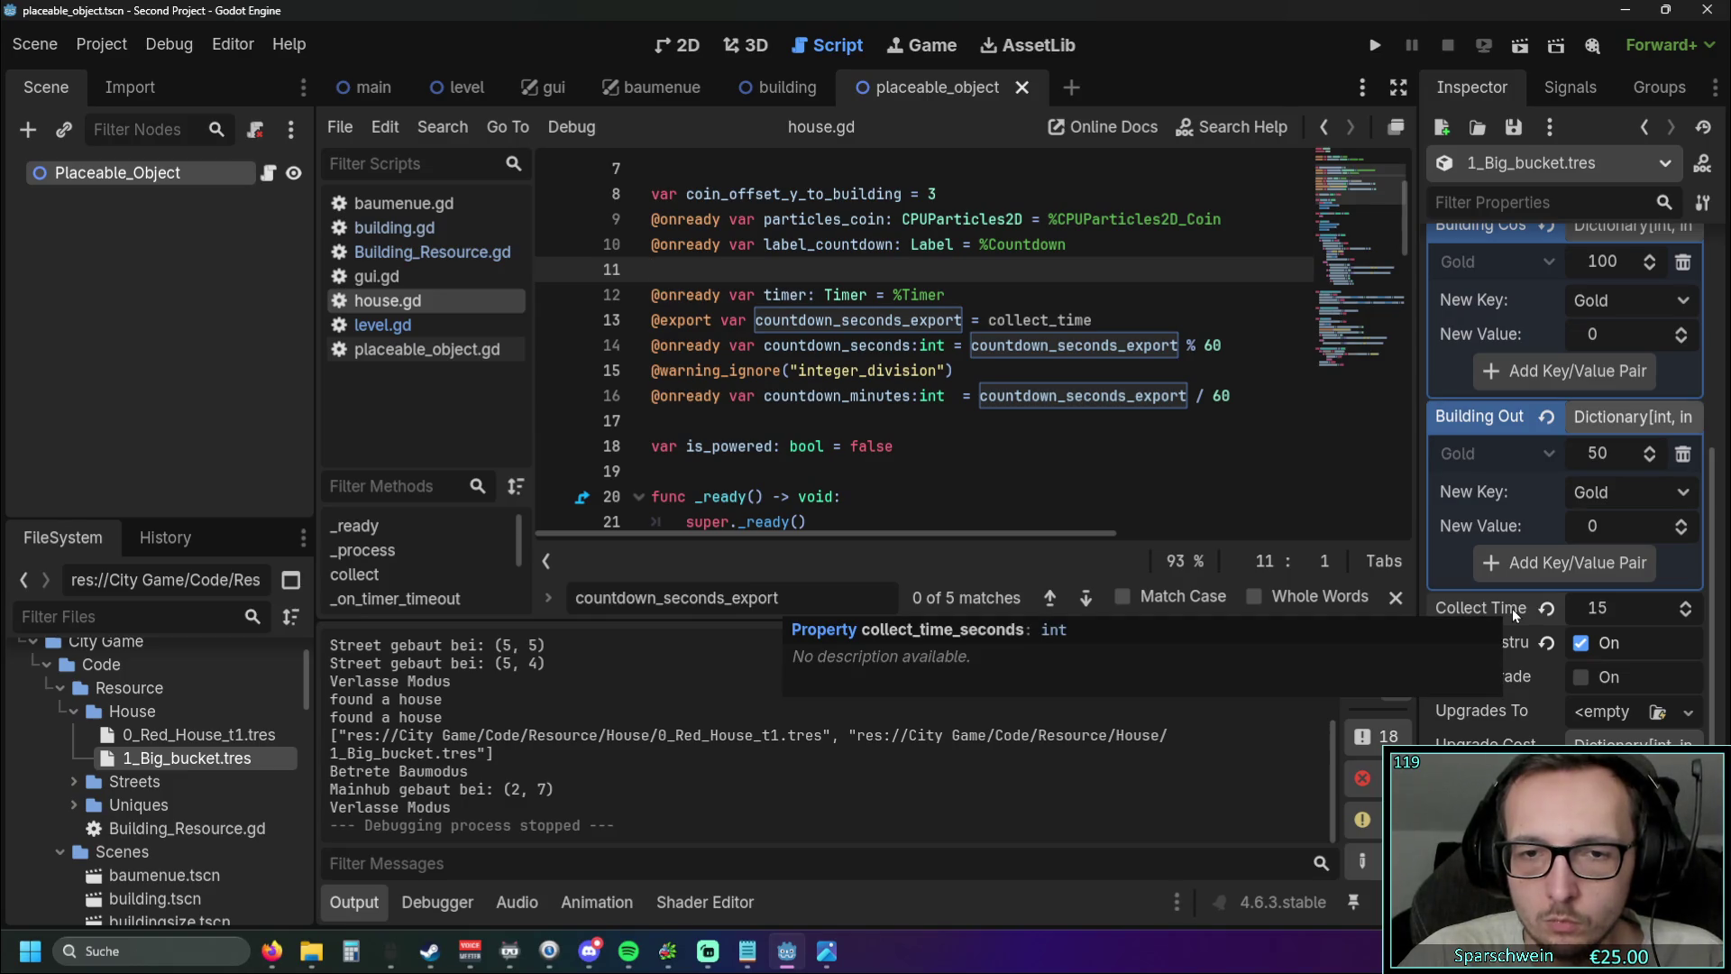
{"action": "scroll", "coordinate": [1071, 448], "scroll_direction": "up", "scroll_amount": 1}
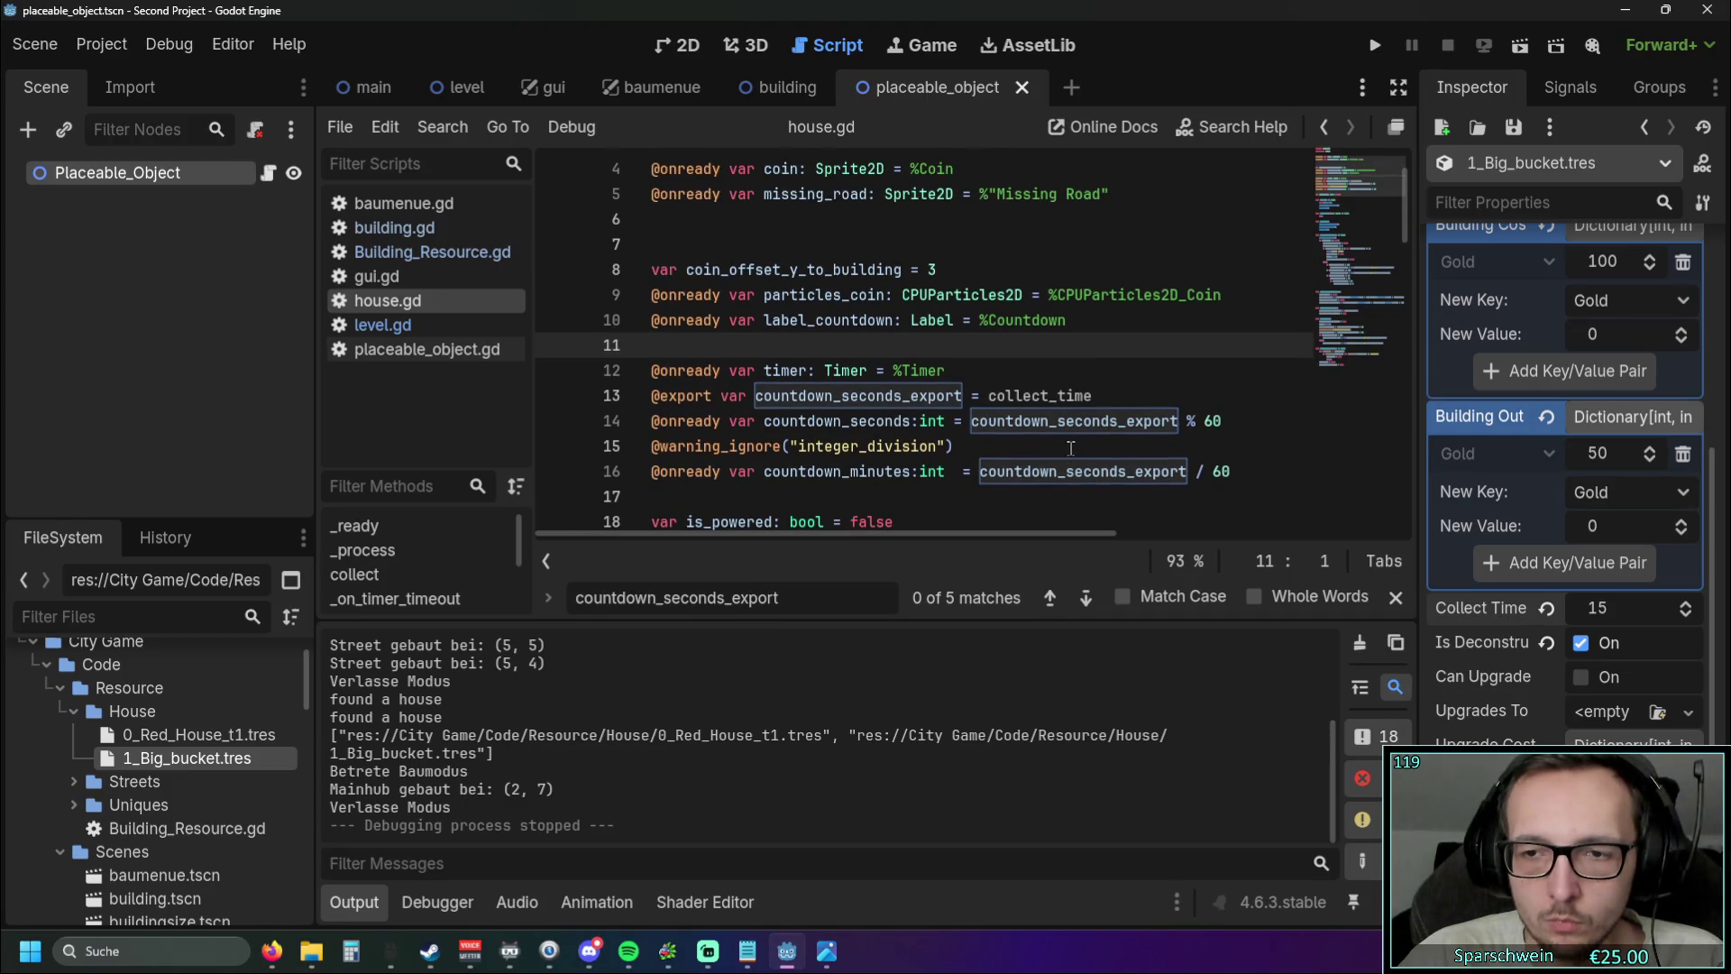
{"action": "scroll", "coordinate": [1072, 449], "scroll_direction": "up", "scroll_amount": 1}
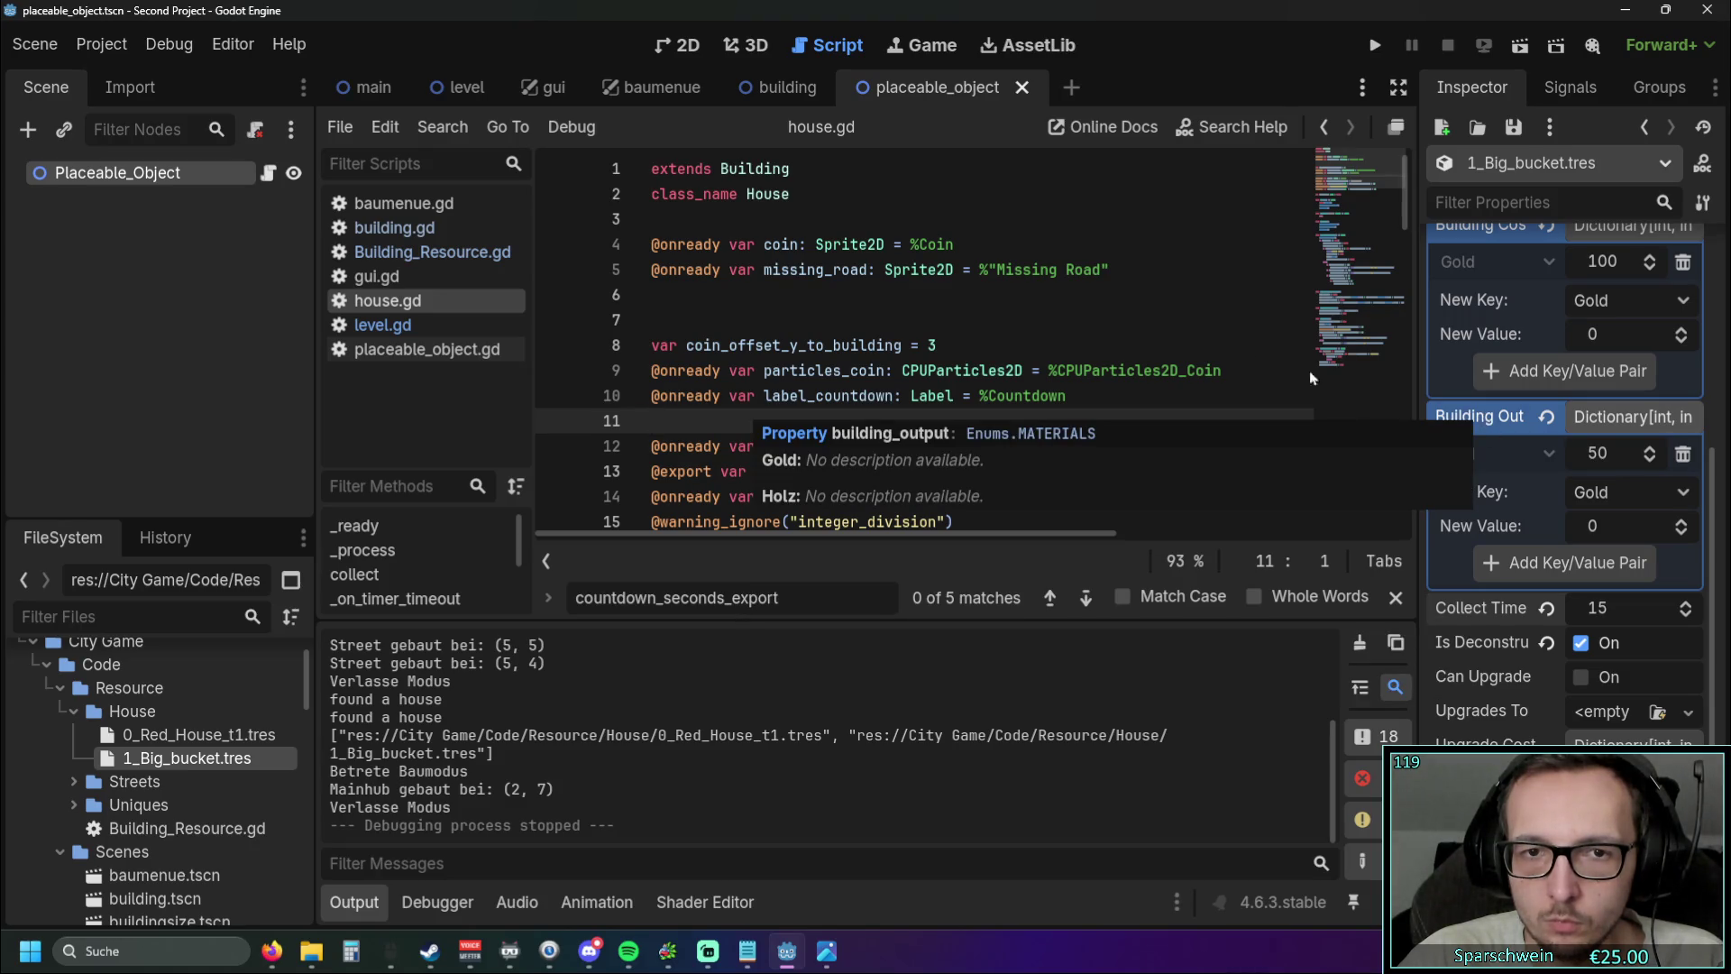
{"action": "scroll", "coordinate": [1025, 379], "scroll_direction": "down", "scroll_amount": 2}
{"action": "scroll", "coordinate": [1025, 379], "scroll_direction": "up", "scroll_amount": 1}
{"action": "scroll", "coordinate": [1025, 379], "scroll_direction": "up", "scroll_amount": 1}
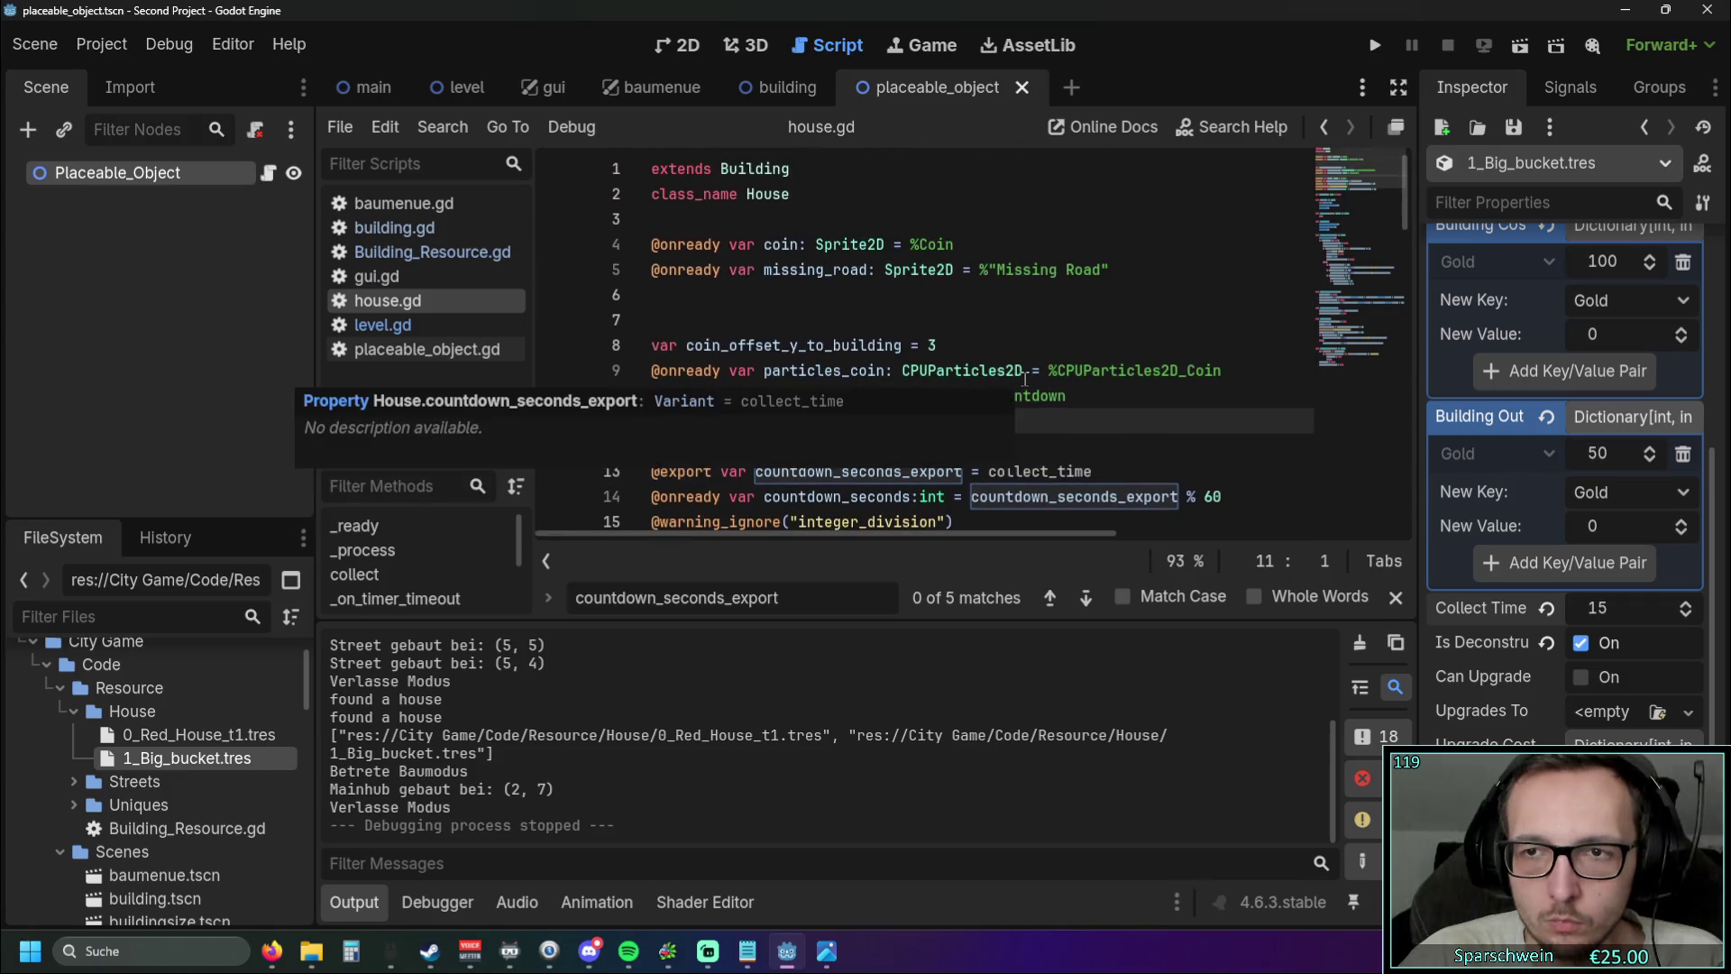
{"action": "scroll", "coordinate": [1454, 355], "scroll_direction": "up", "scroll_amount": 5}
{"action": "scroll", "coordinate": [1454, 356], "scroll_direction": "down", "scroll_amount": 6}
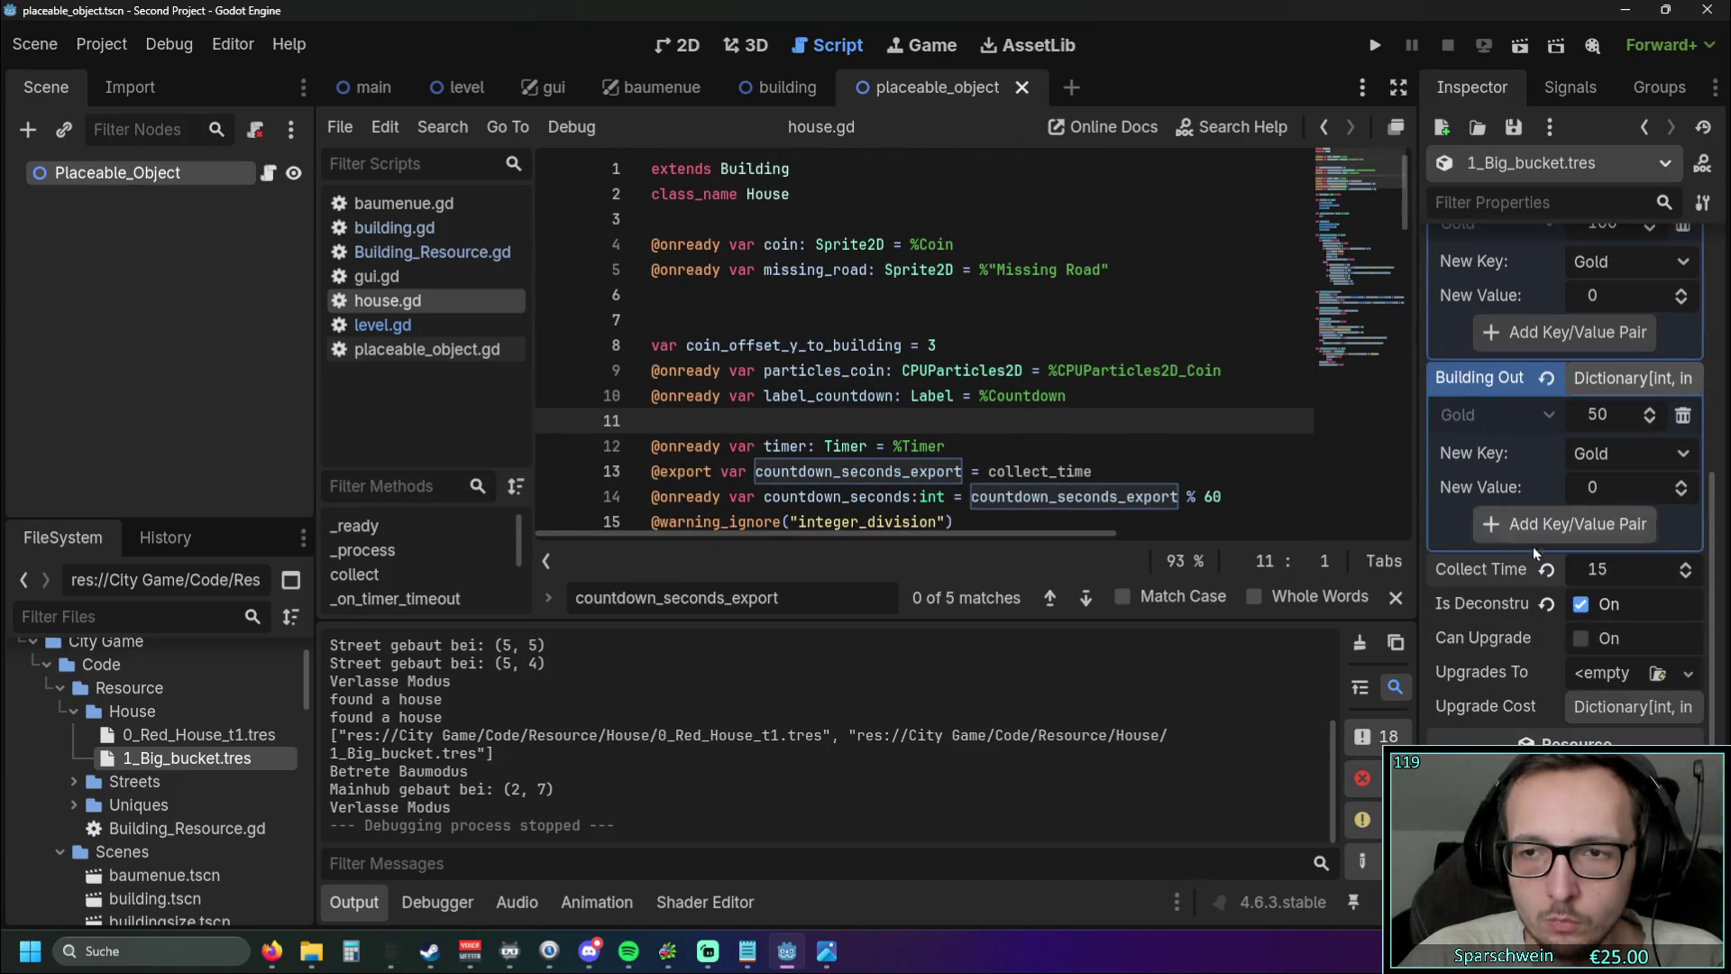
- Change collect_time to collect_time_seconds on line 13 of house.gd and run the game
{"action": "left_click", "coordinate": [1087, 472]}
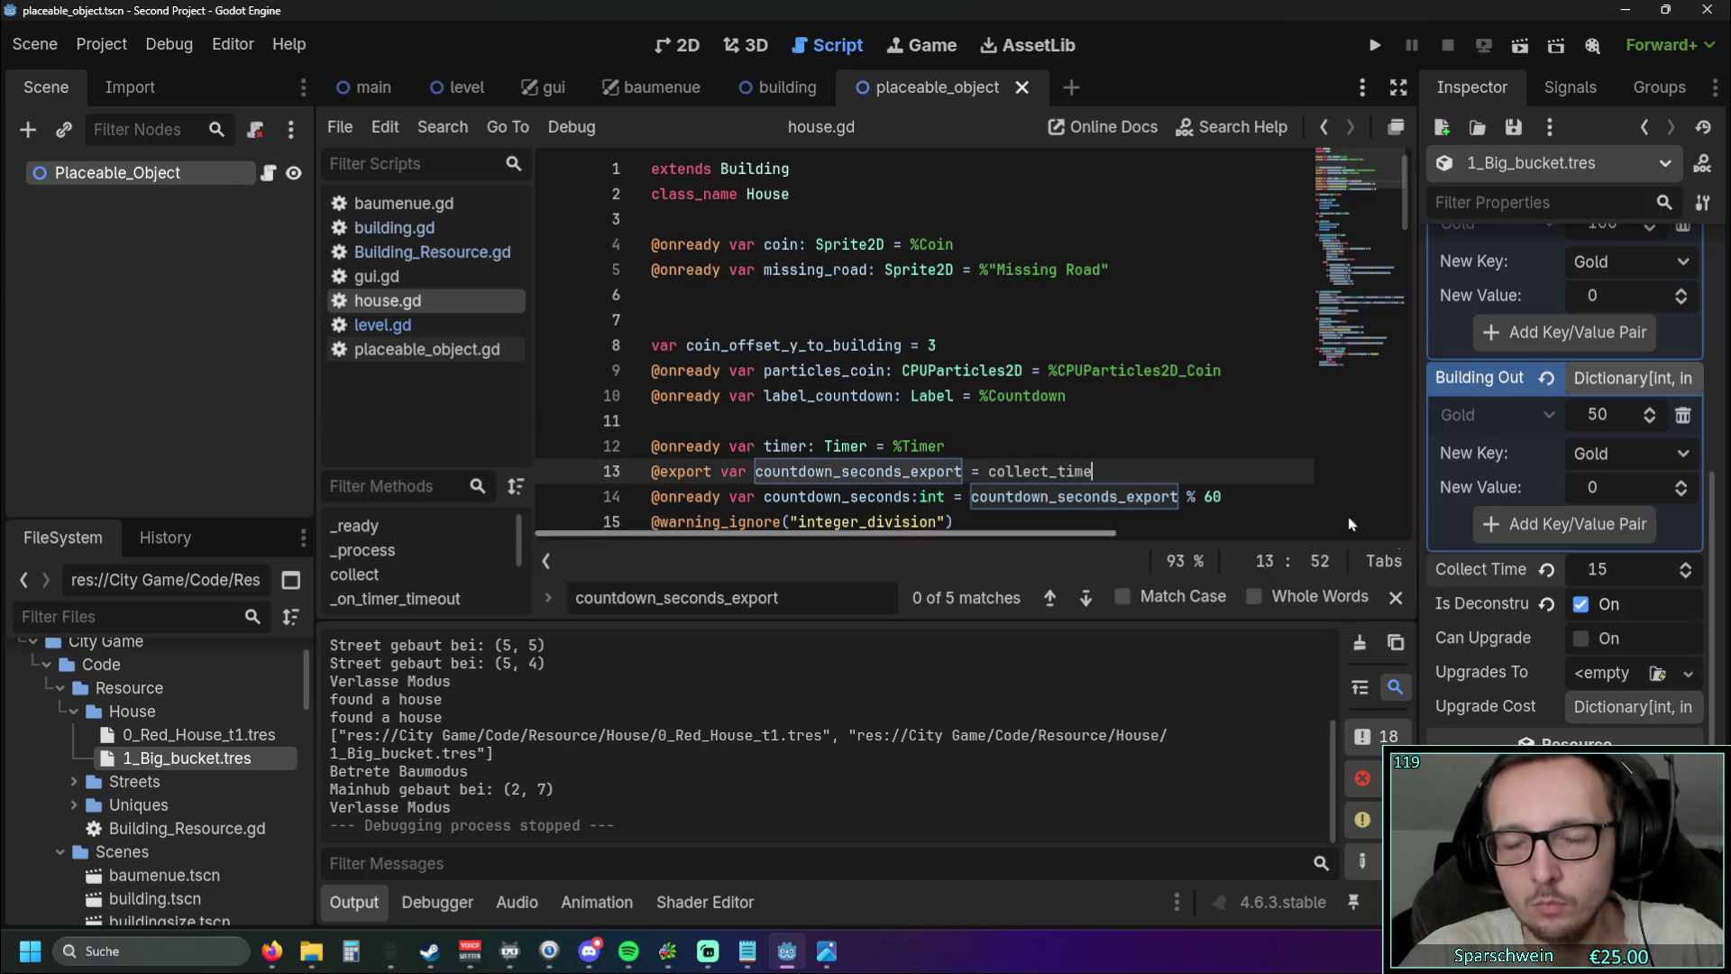
{"action": "scroll", "coordinate": [1213, 459], "scroll_direction": "down", "scroll_amount": 2}
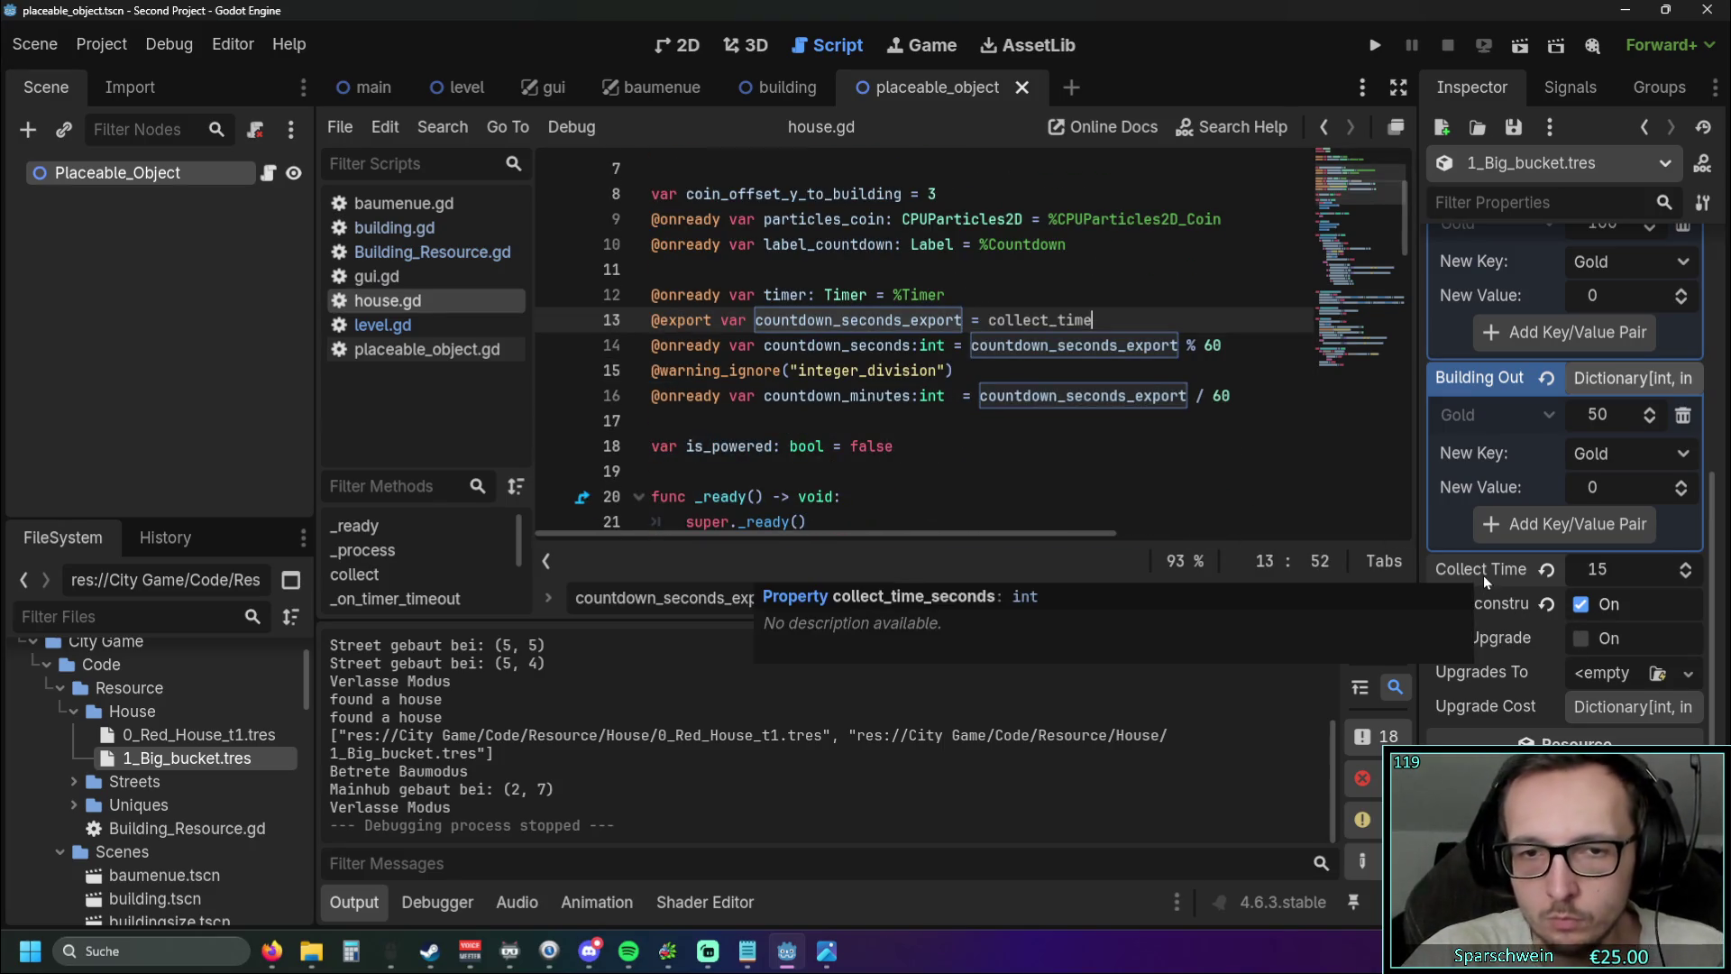
{"action": "type", "text": "_seconds"}
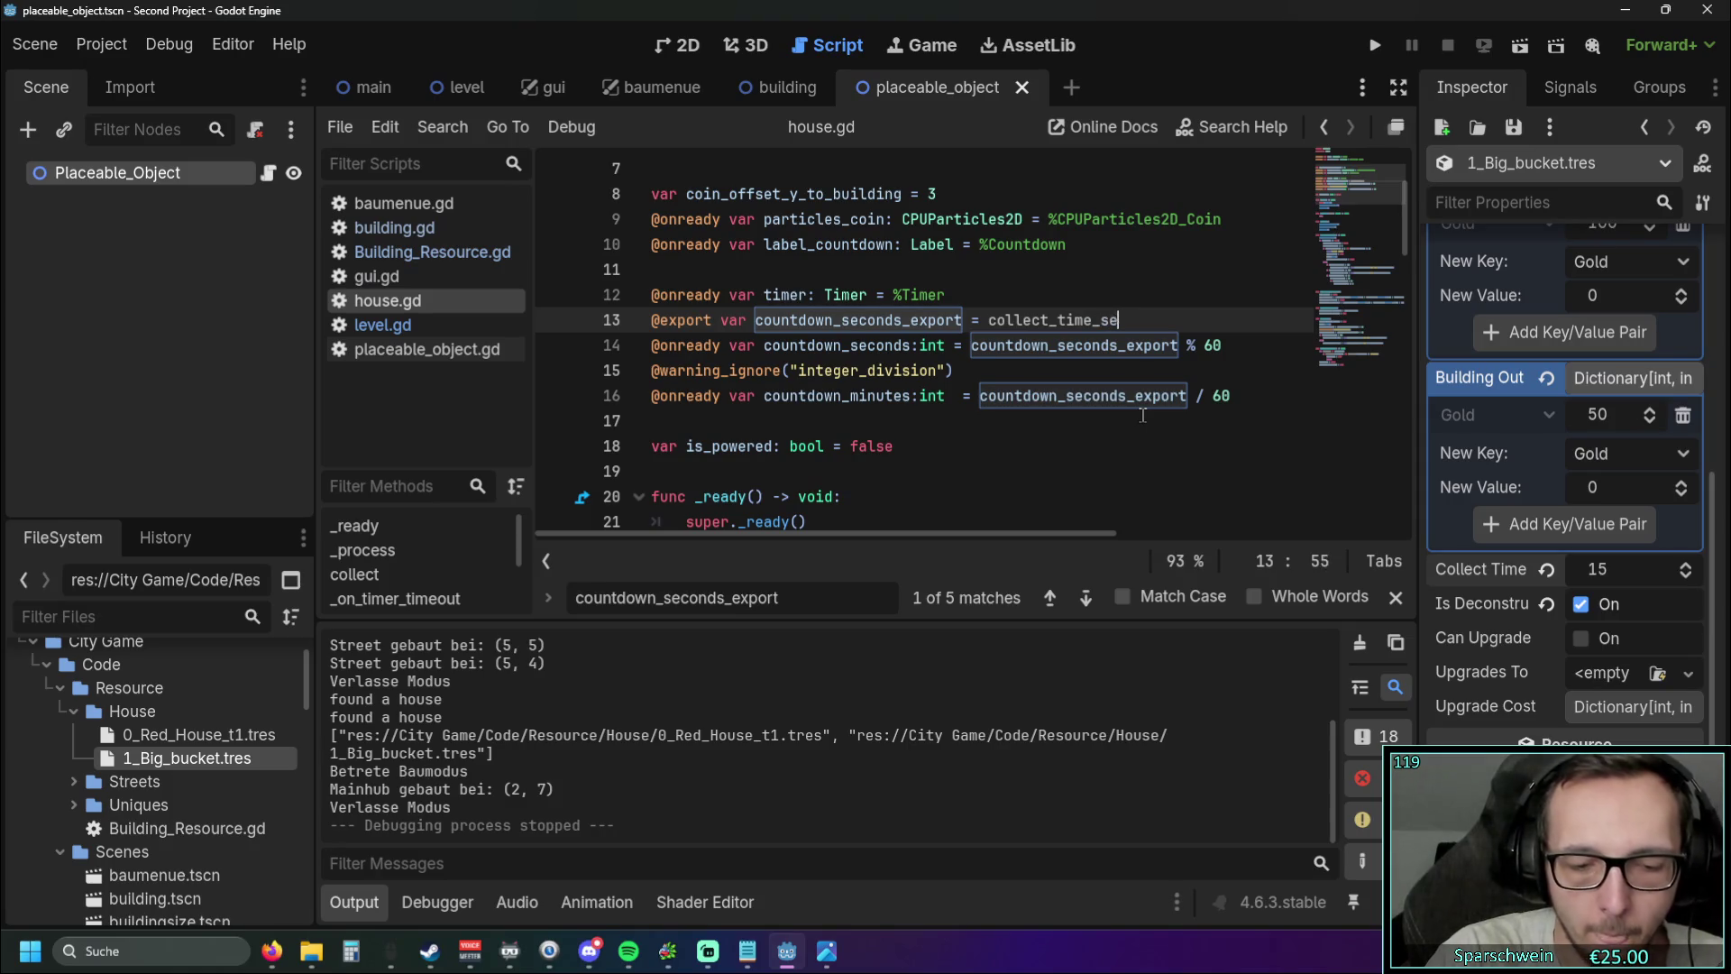
{"action": "left_click", "coordinate": [1087, 470]}
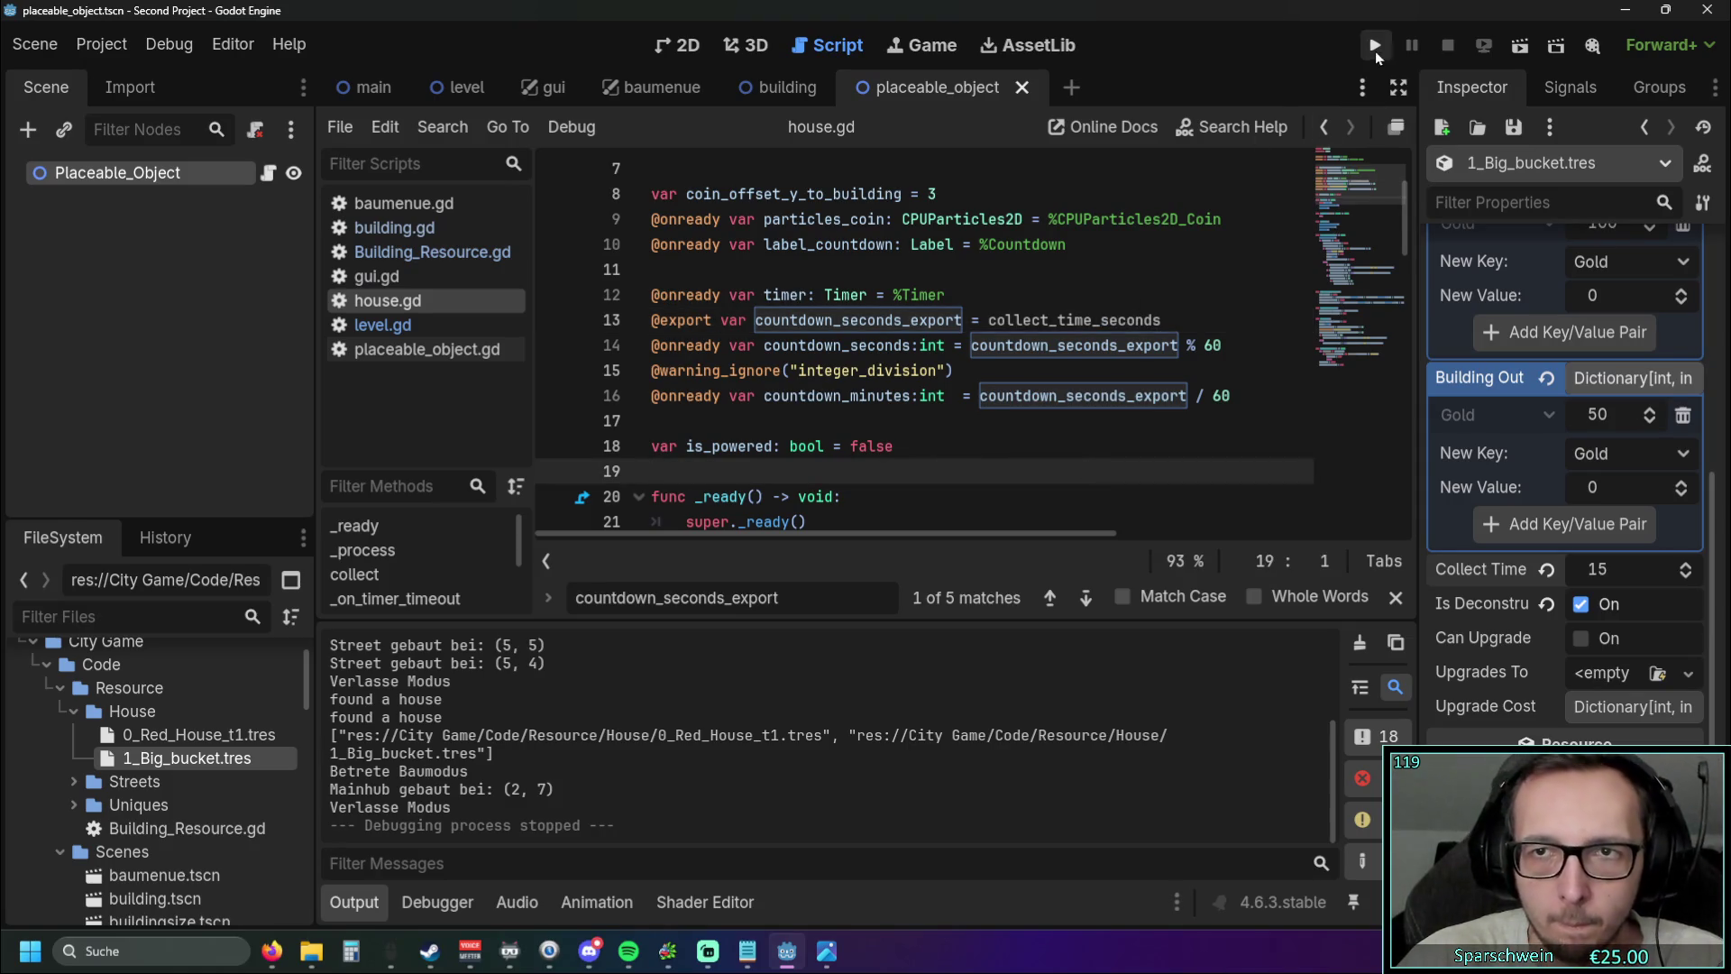
{"action": "left_click", "coordinate": [1376, 45]}
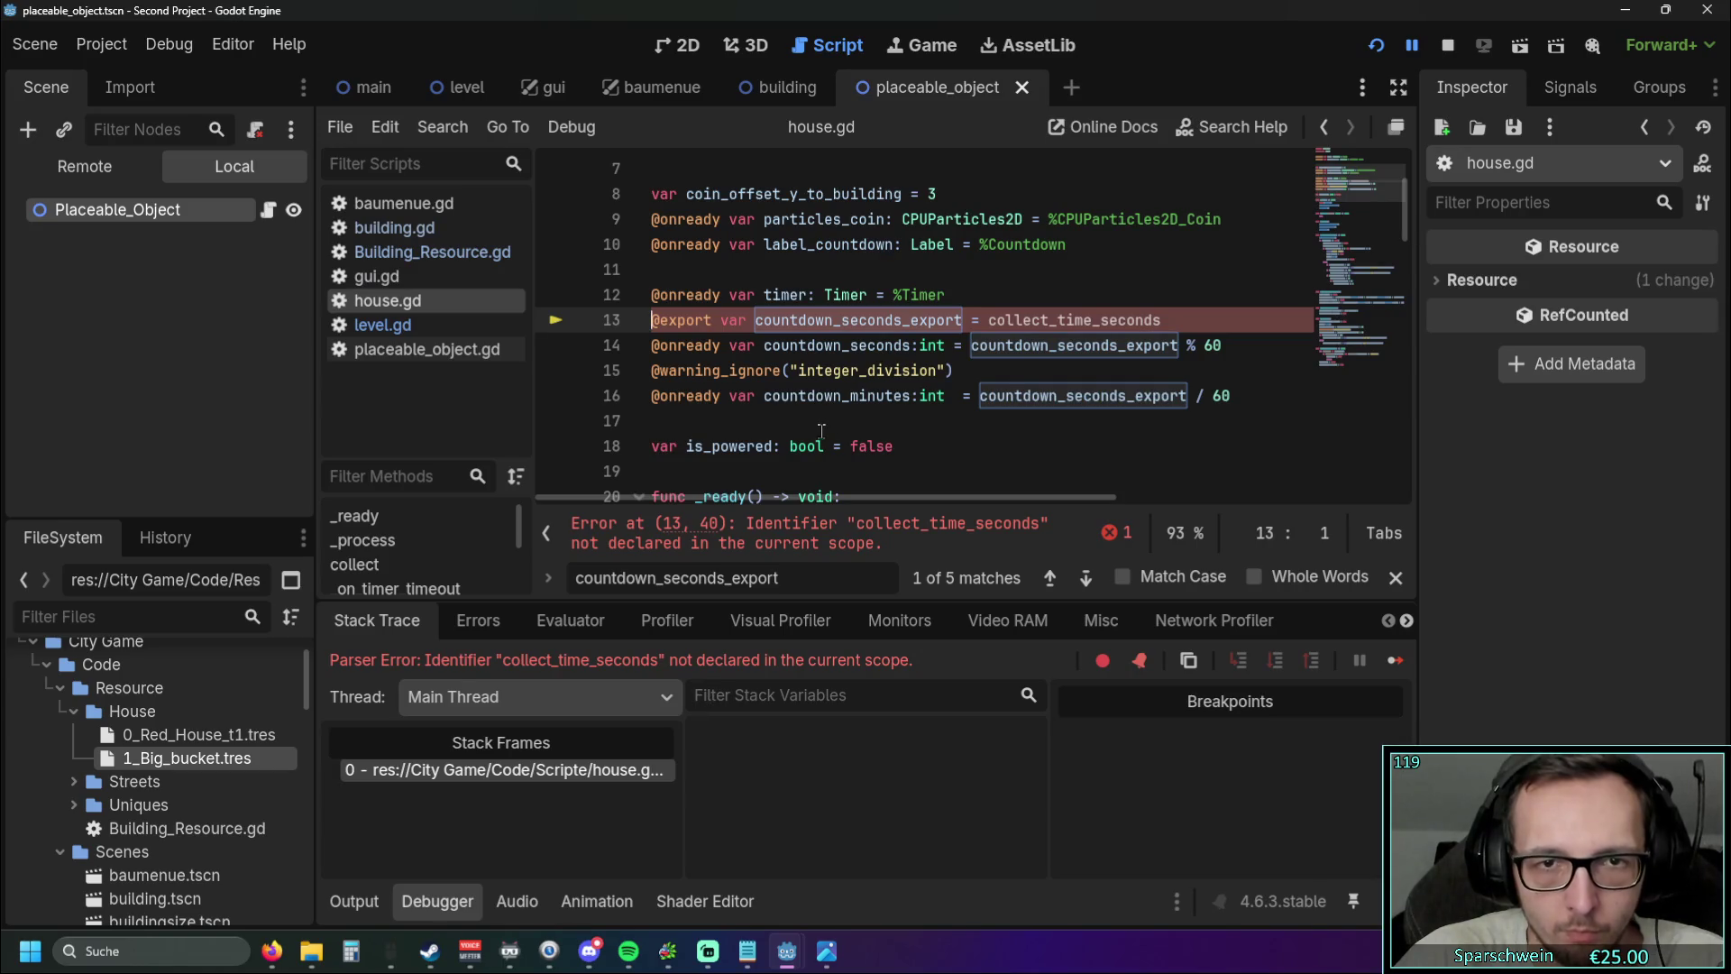
{"action": "scroll", "coordinate": [964, 424], "scroll_direction": "up", "scroll_amount": 1}
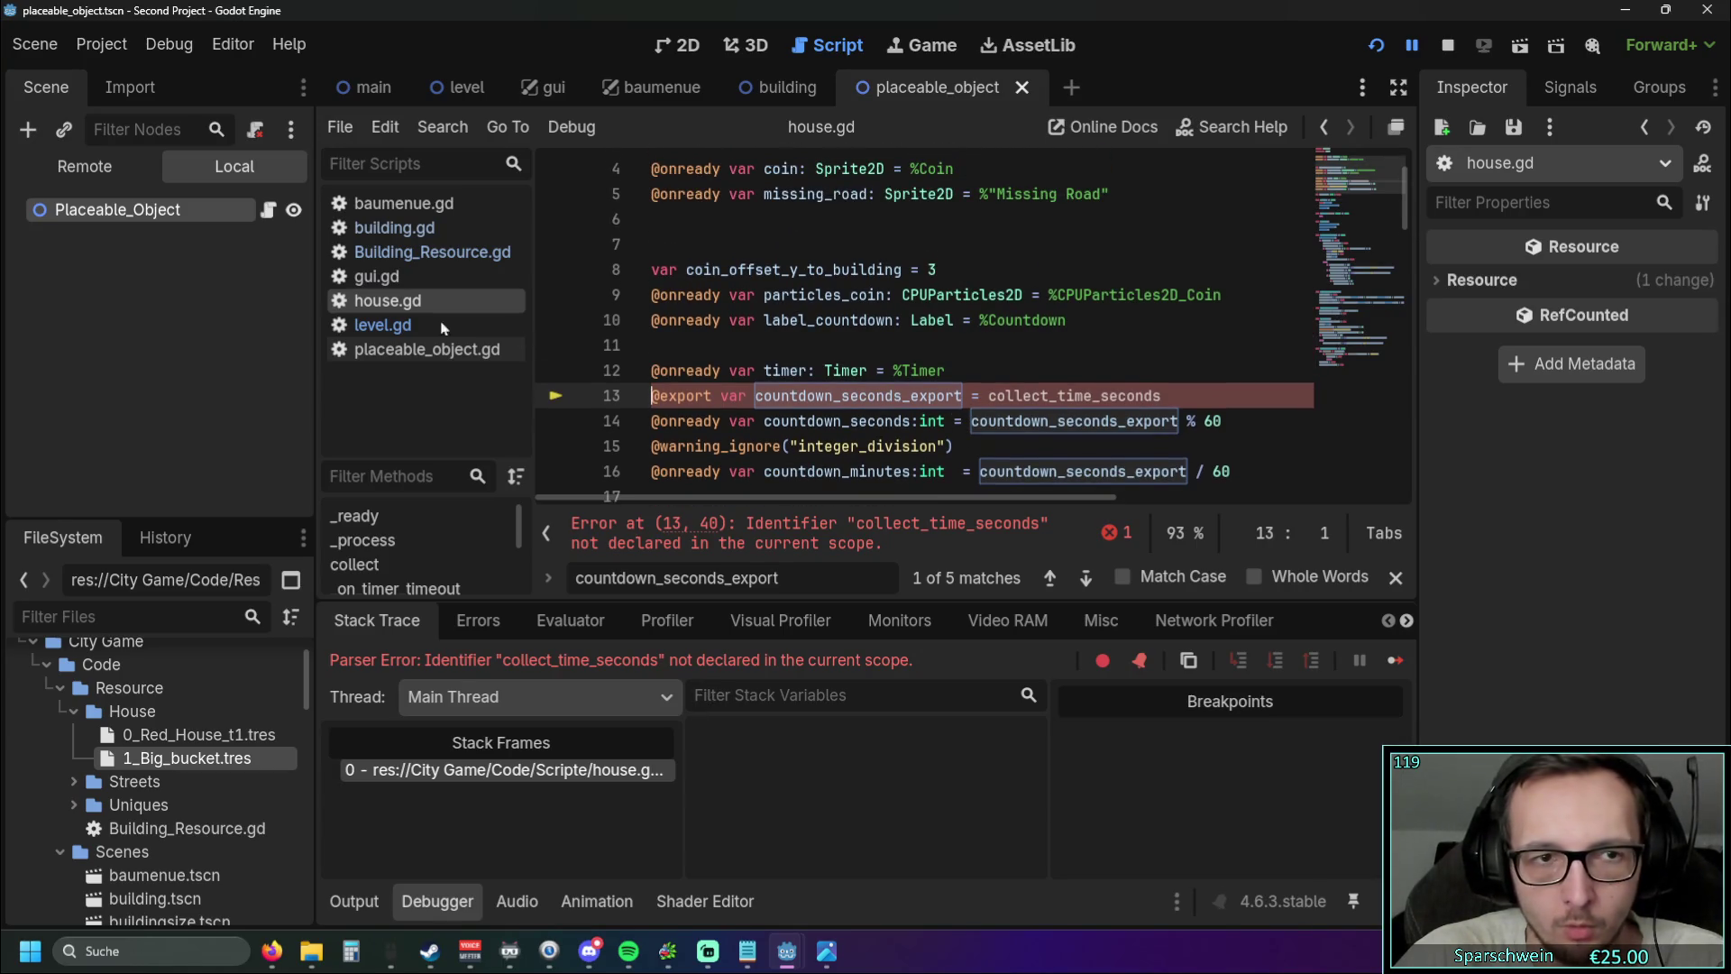
{"action": "left_click_drag", "start_coordinate": [1162, 397], "coordinate": [1095, 397]}
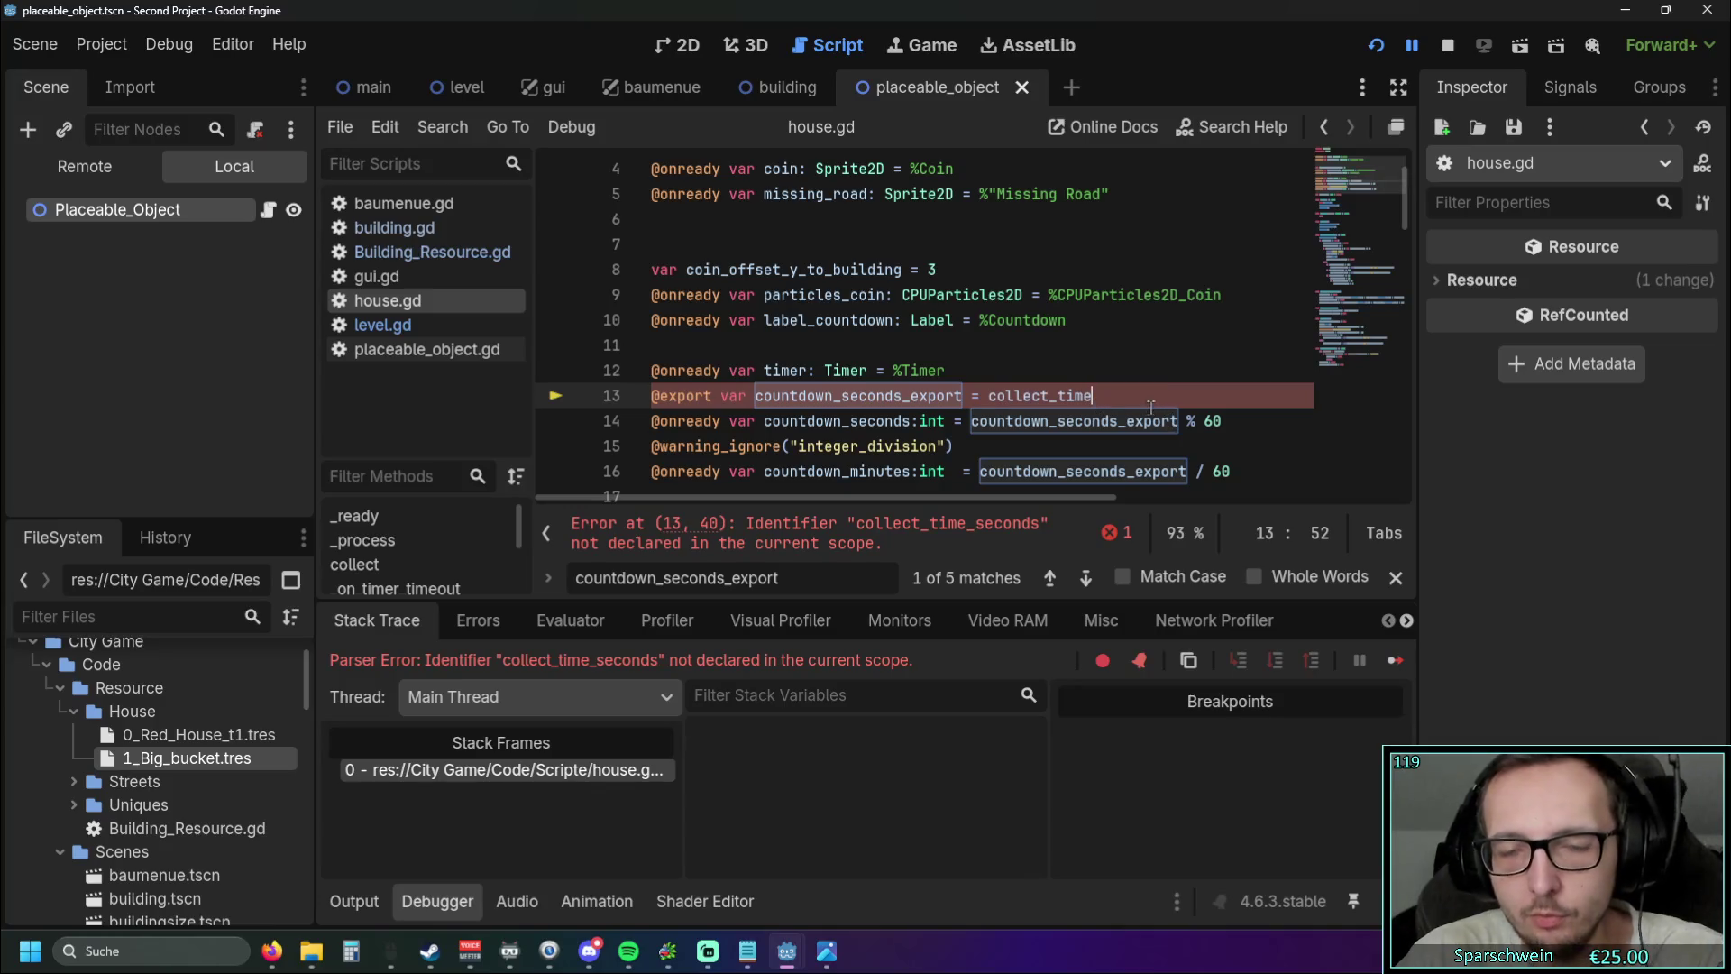
{"action": "key", "text": "BackSpace"}
{"action": "left_click", "coordinate": [1139, 340]}
{"action": "left_click_drag", "start_coordinate": [711, 397], "coordinate": [635, 397]}
{"action": "key", "text": "BackSpace"}
{"action": "key", "text": "Delete"}
{"action": "left_click", "coordinate": [754, 321]}
{"action": "scroll", "coordinate": [905, 365], "scroll_direction": "down", "scroll_amount": 1}
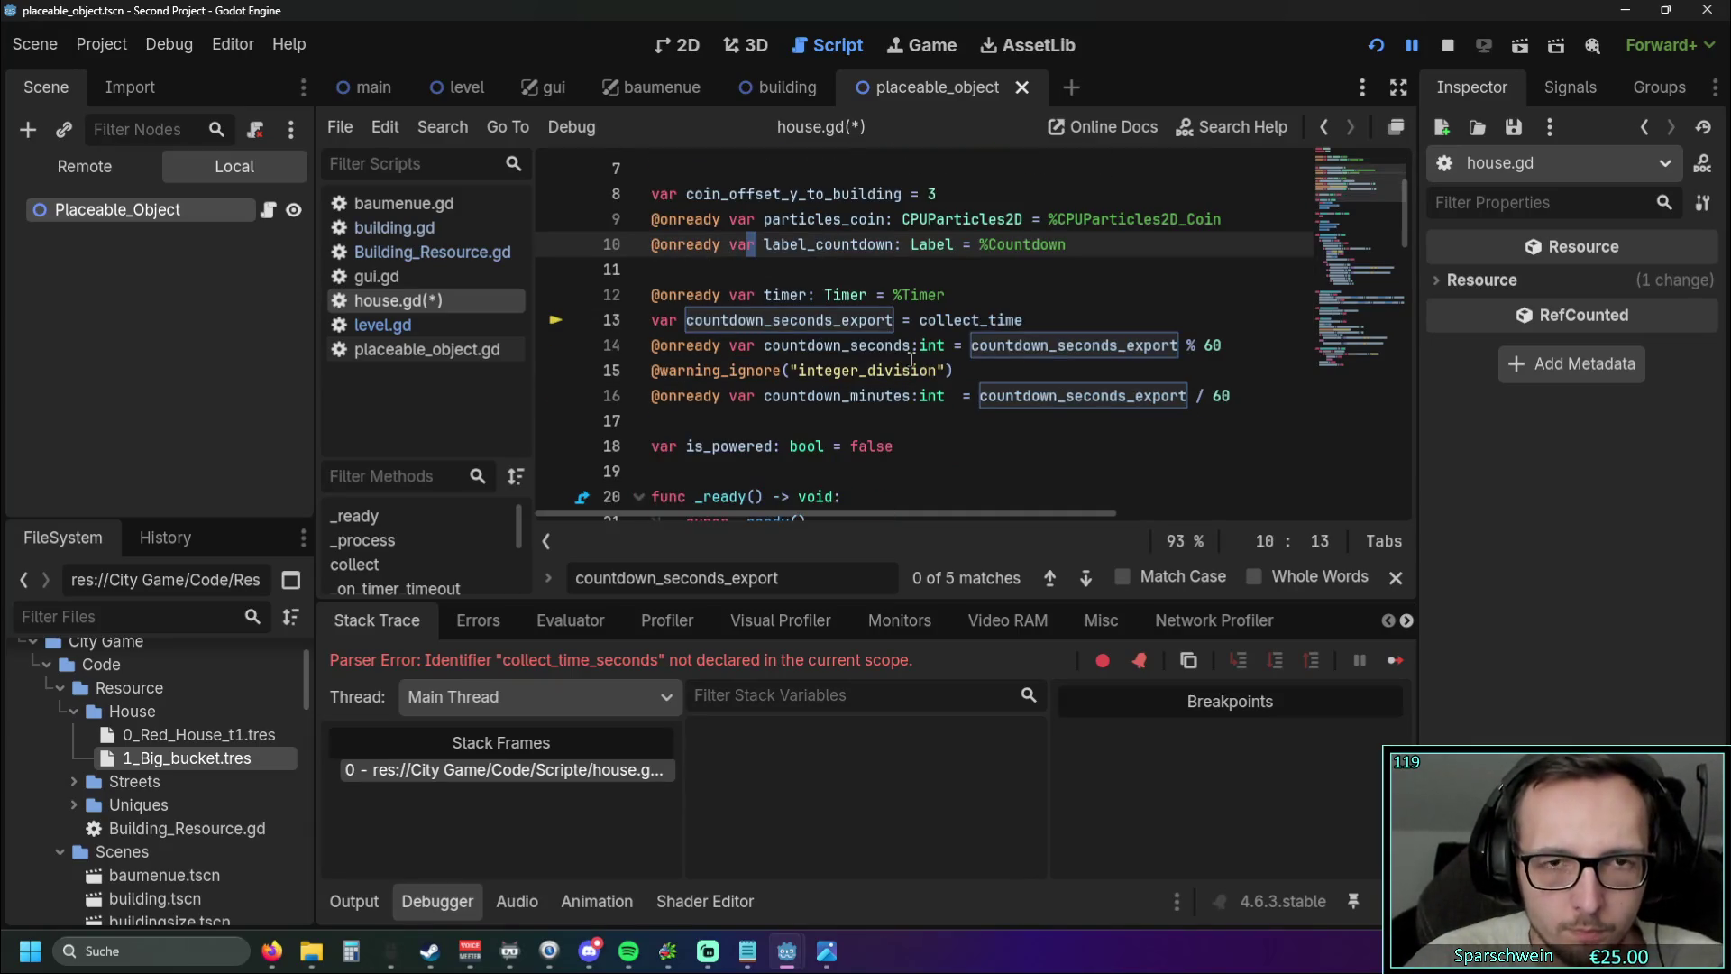
{"action": "left_click", "coordinate": [918, 346]}
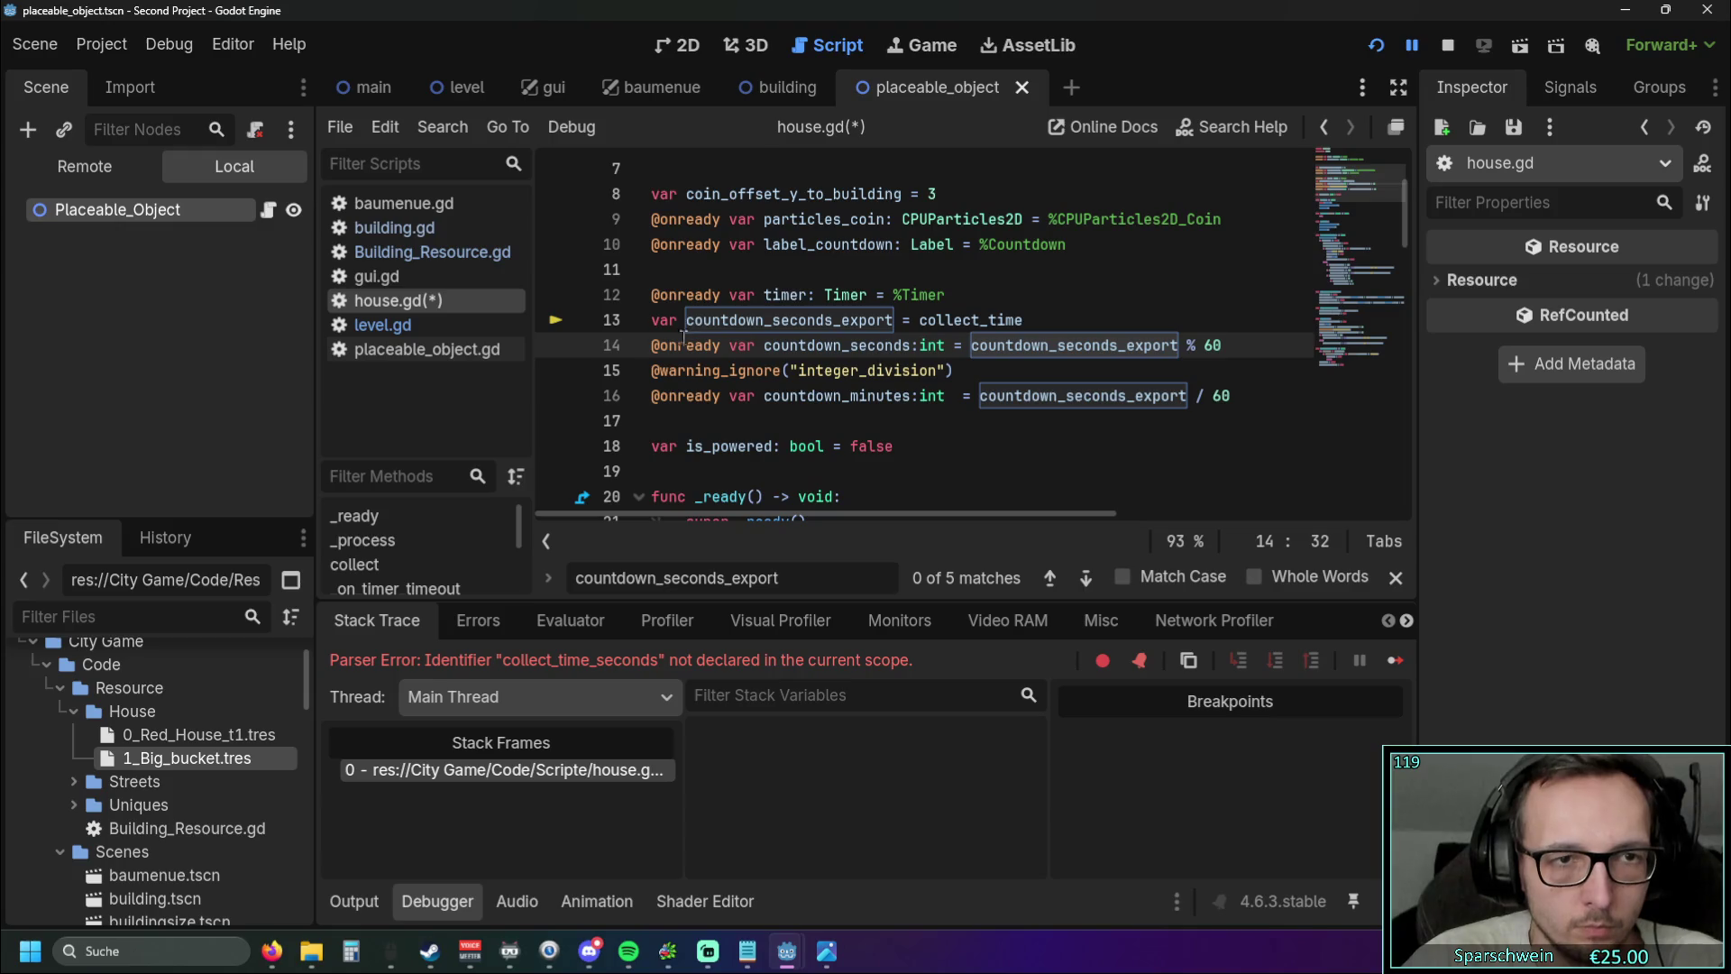
- Check Building_Resource.gd's fields, then review the object variables in placeable_object.gd
{"action": "key", "text": "ctrl+shift+comma"}
{"action": "key", "text": "ctrl+shift+comma"}
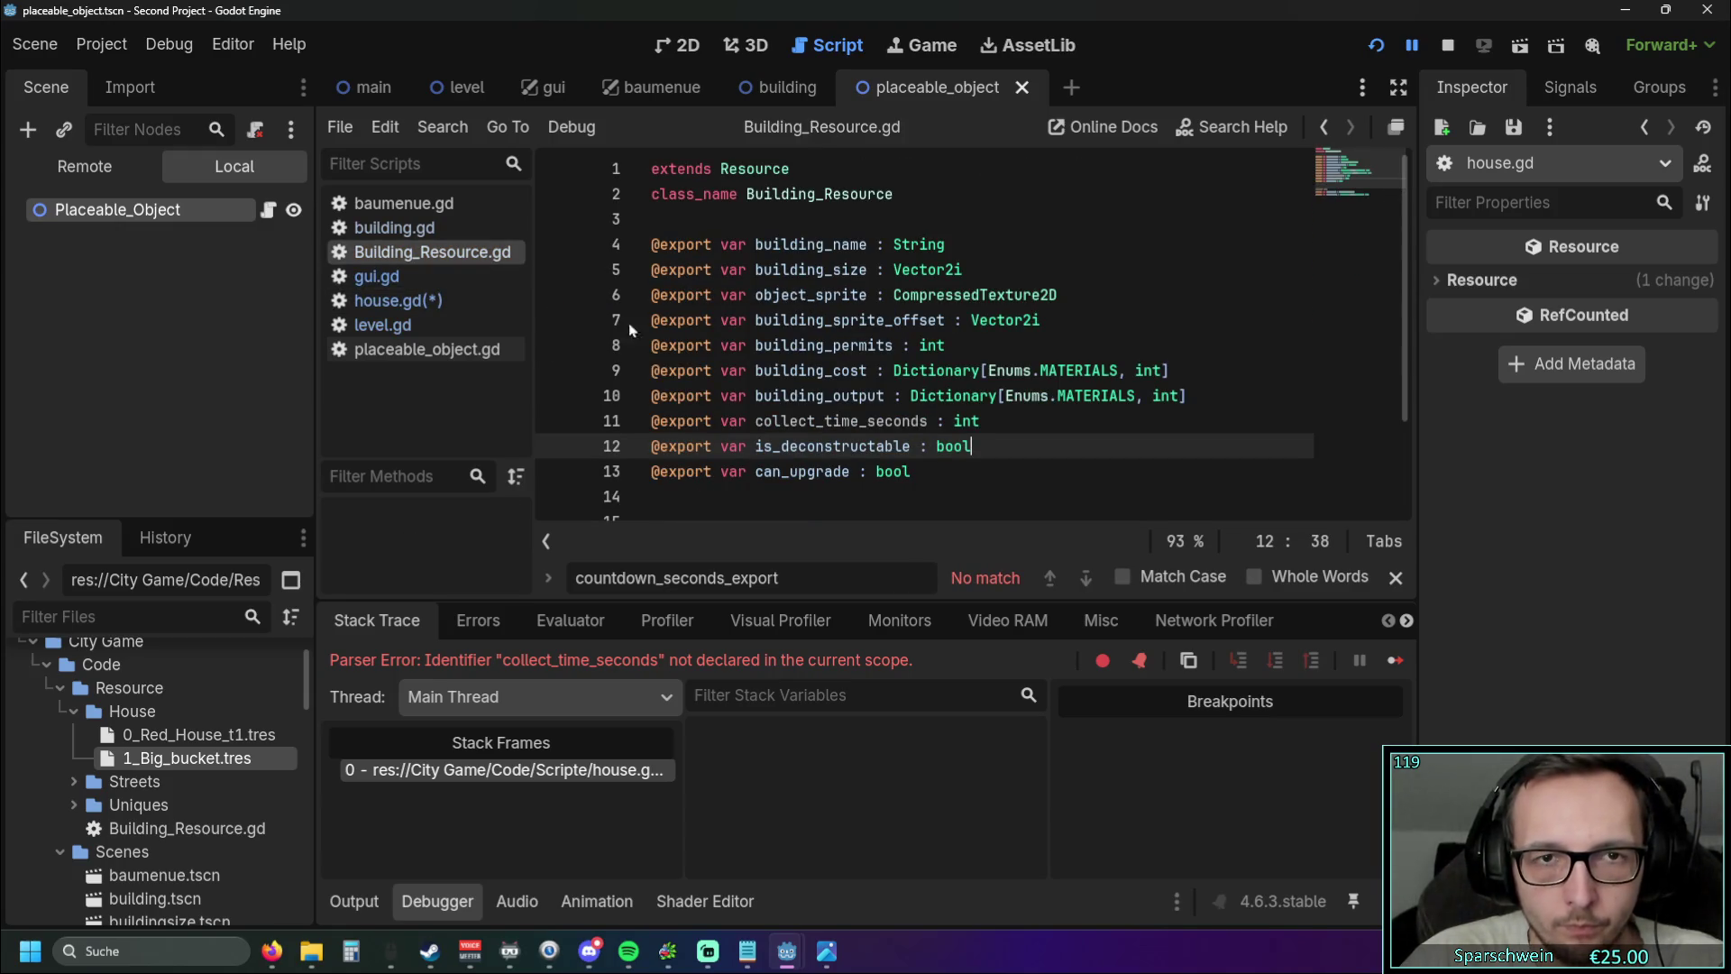
{"action": "left_click", "coordinate": [425, 353]}
{"action": "scroll", "coordinate": [622, 339], "scroll_direction": "down", "scroll_amount": 1}
{"action": "scroll", "coordinate": [654, 333], "scroll_direction": "up", "scroll_amount": 1}
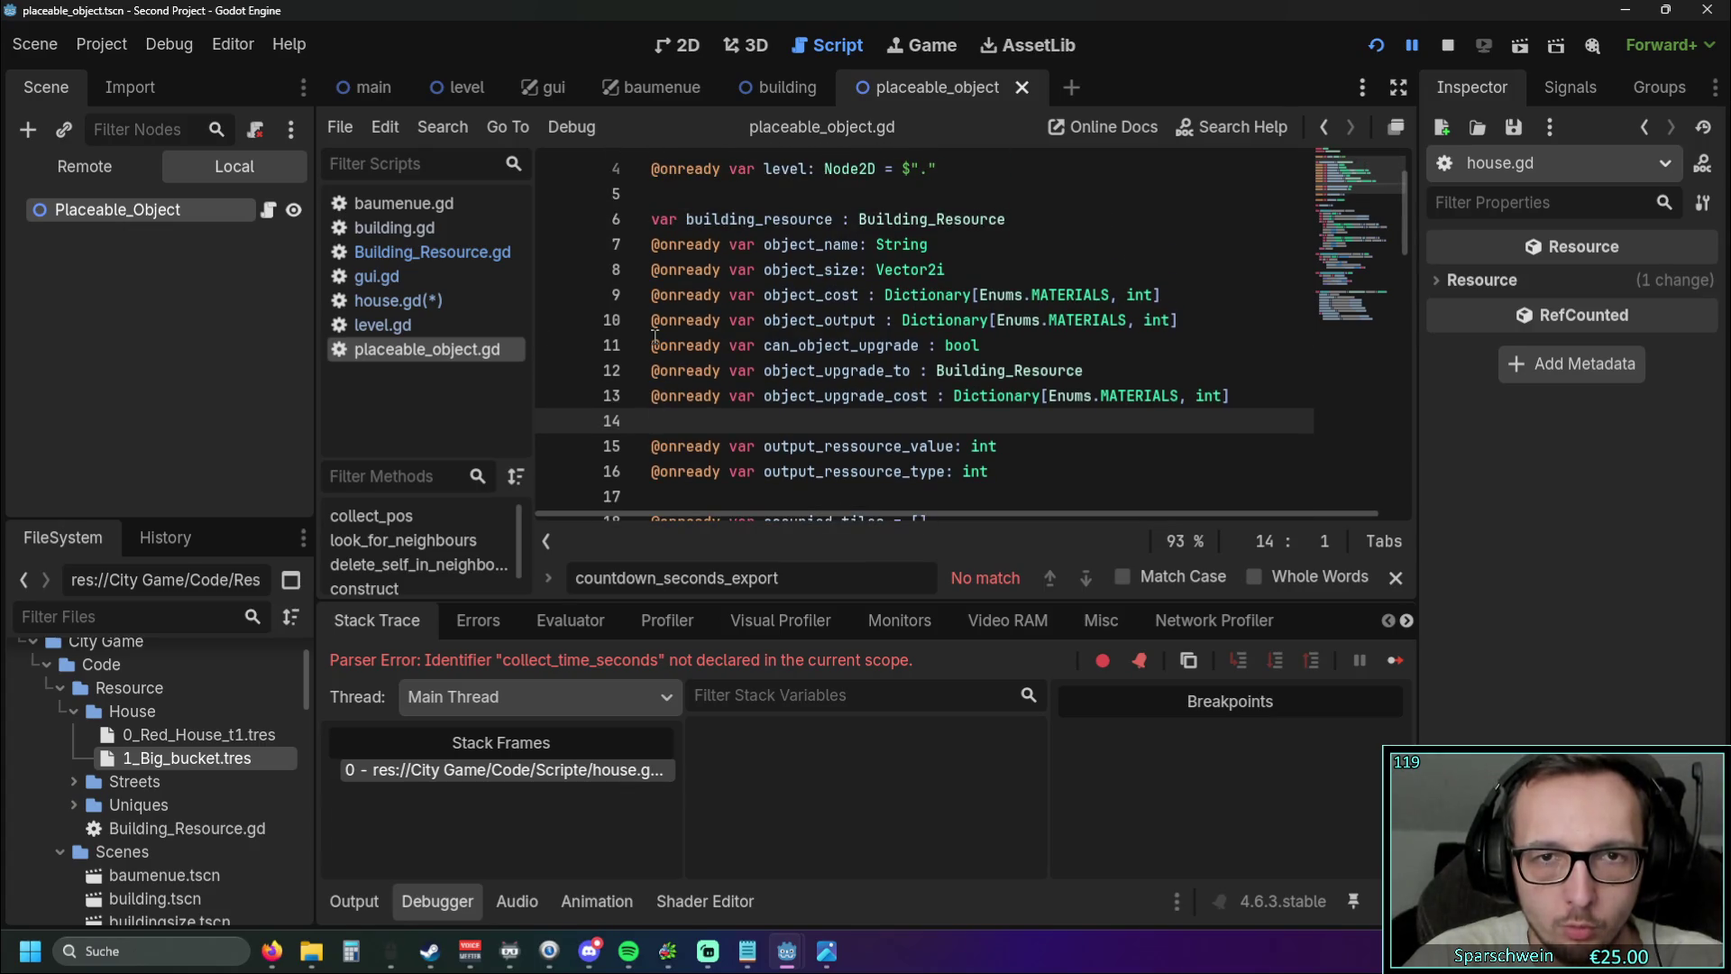
{"action": "scroll", "coordinate": [654, 335], "scroll_direction": "up", "scroll_amount": 1}
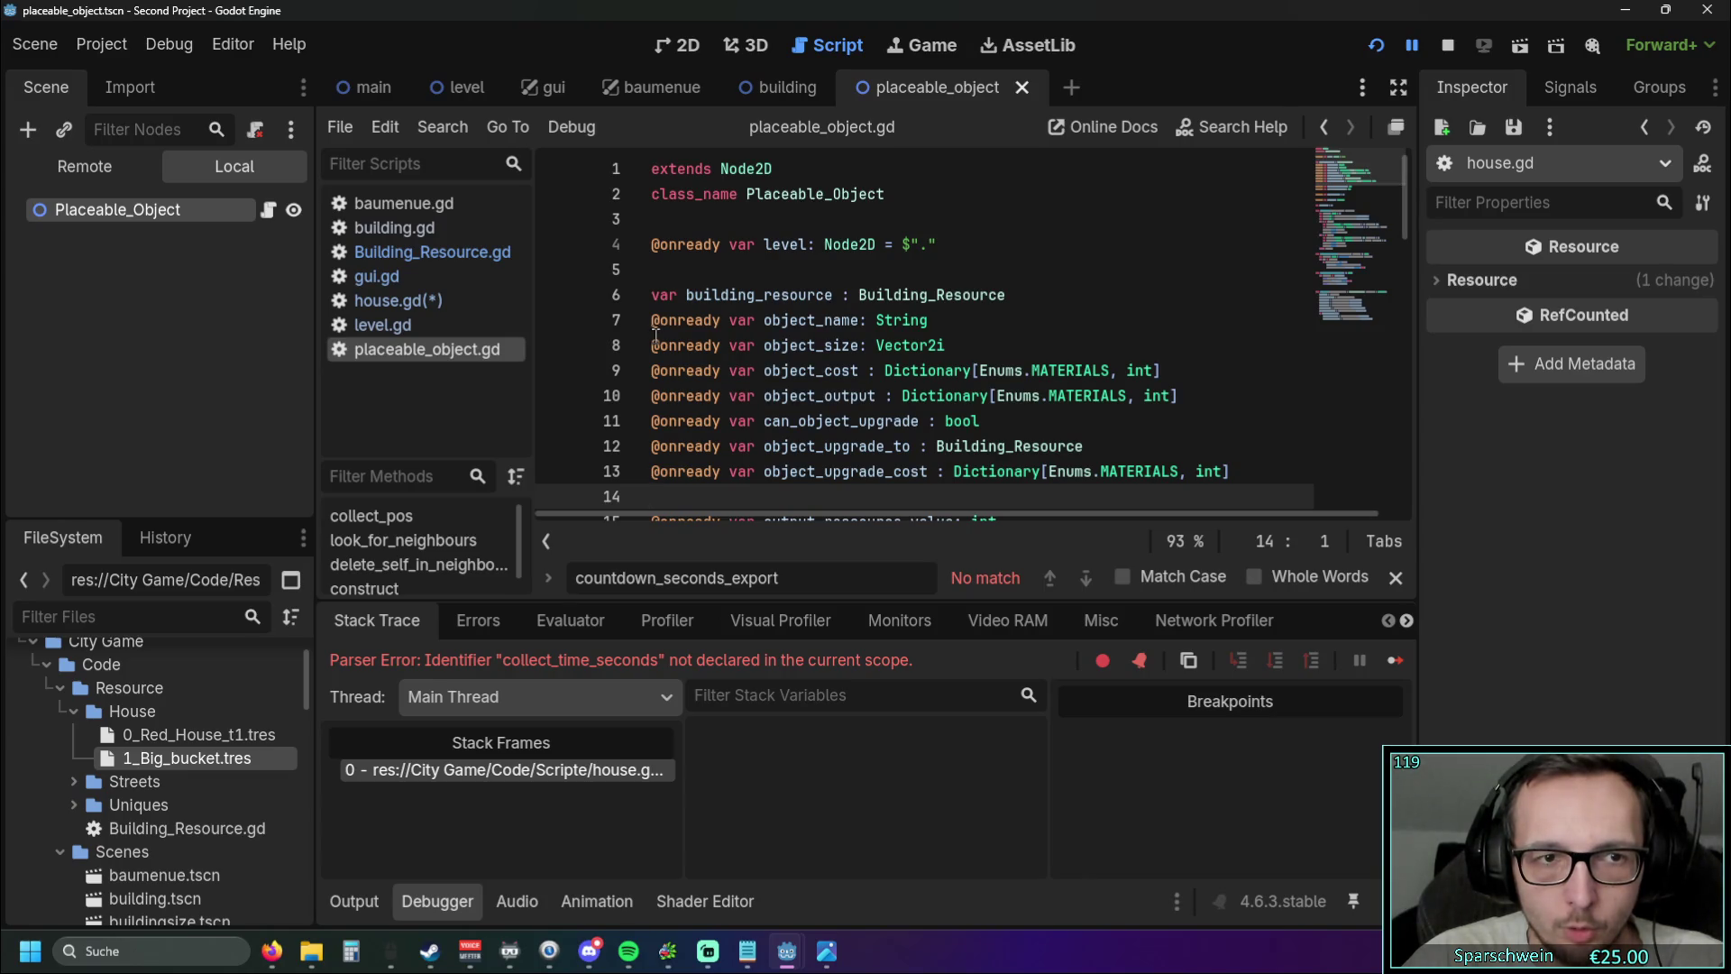
{"action": "scroll", "coordinate": [866, 285], "scroll_direction": "down", "scroll_amount": 2}
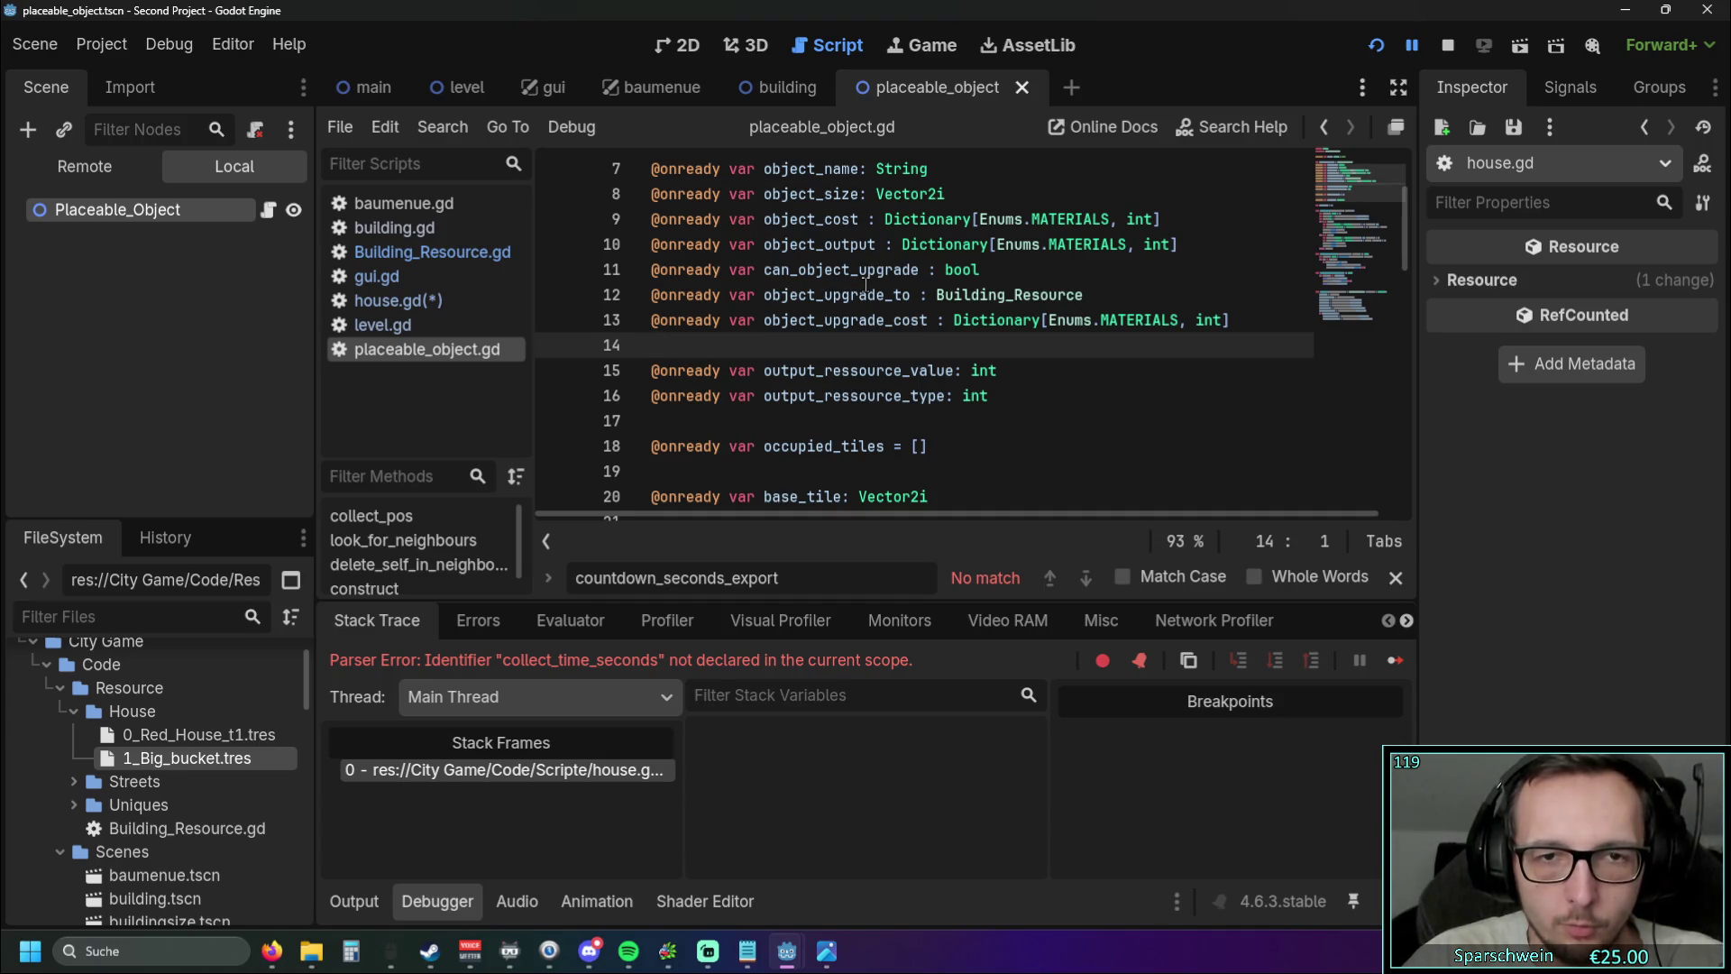
{"action": "scroll", "coordinate": [866, 285], "scroll_direction": "up", "scroll_amount": 1}
{"action": "mouse_move", "coordinate": [992, 473]}
{"action": "left_mouse_down"}
{"action": "mouse_move", "coordinate": [651, 446]}
{"action": "mouse_move", "coordinate": [651, 243]}
{"action": "left_mouse_up"}
{"action": "left_click", "coordinate": [902, 370]}
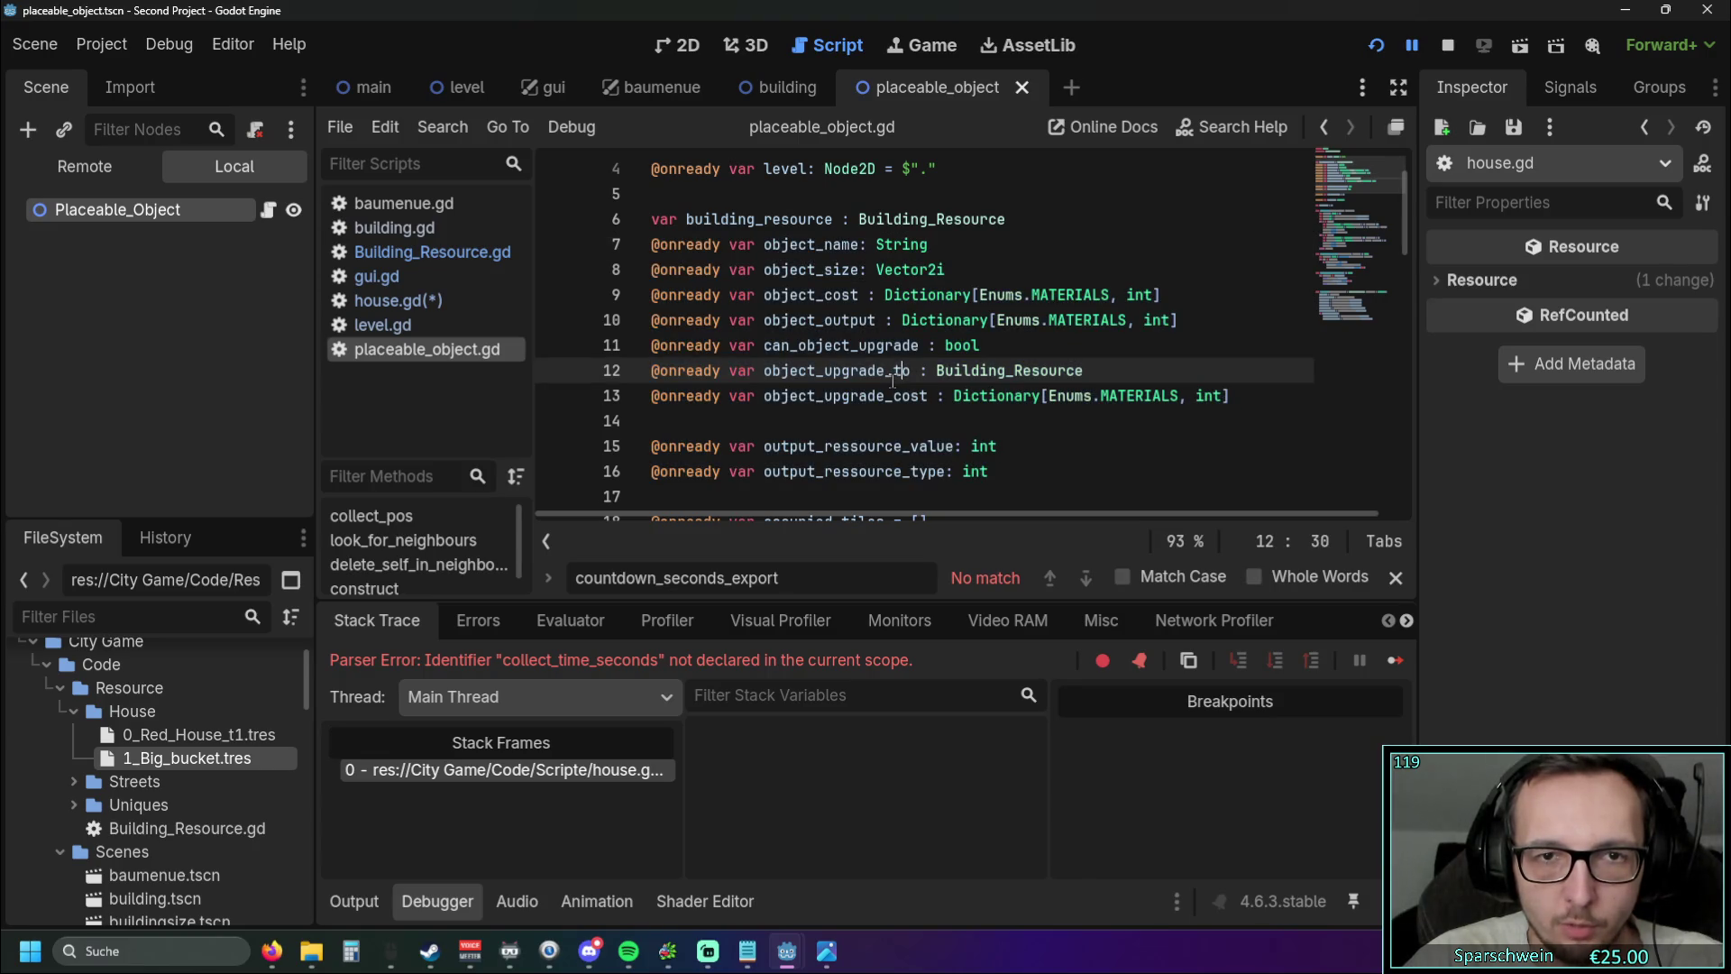
{"action": "double_click", "coordinate": [767, 245]}
{"action": "left_click", "coordinate": [998, 248]}
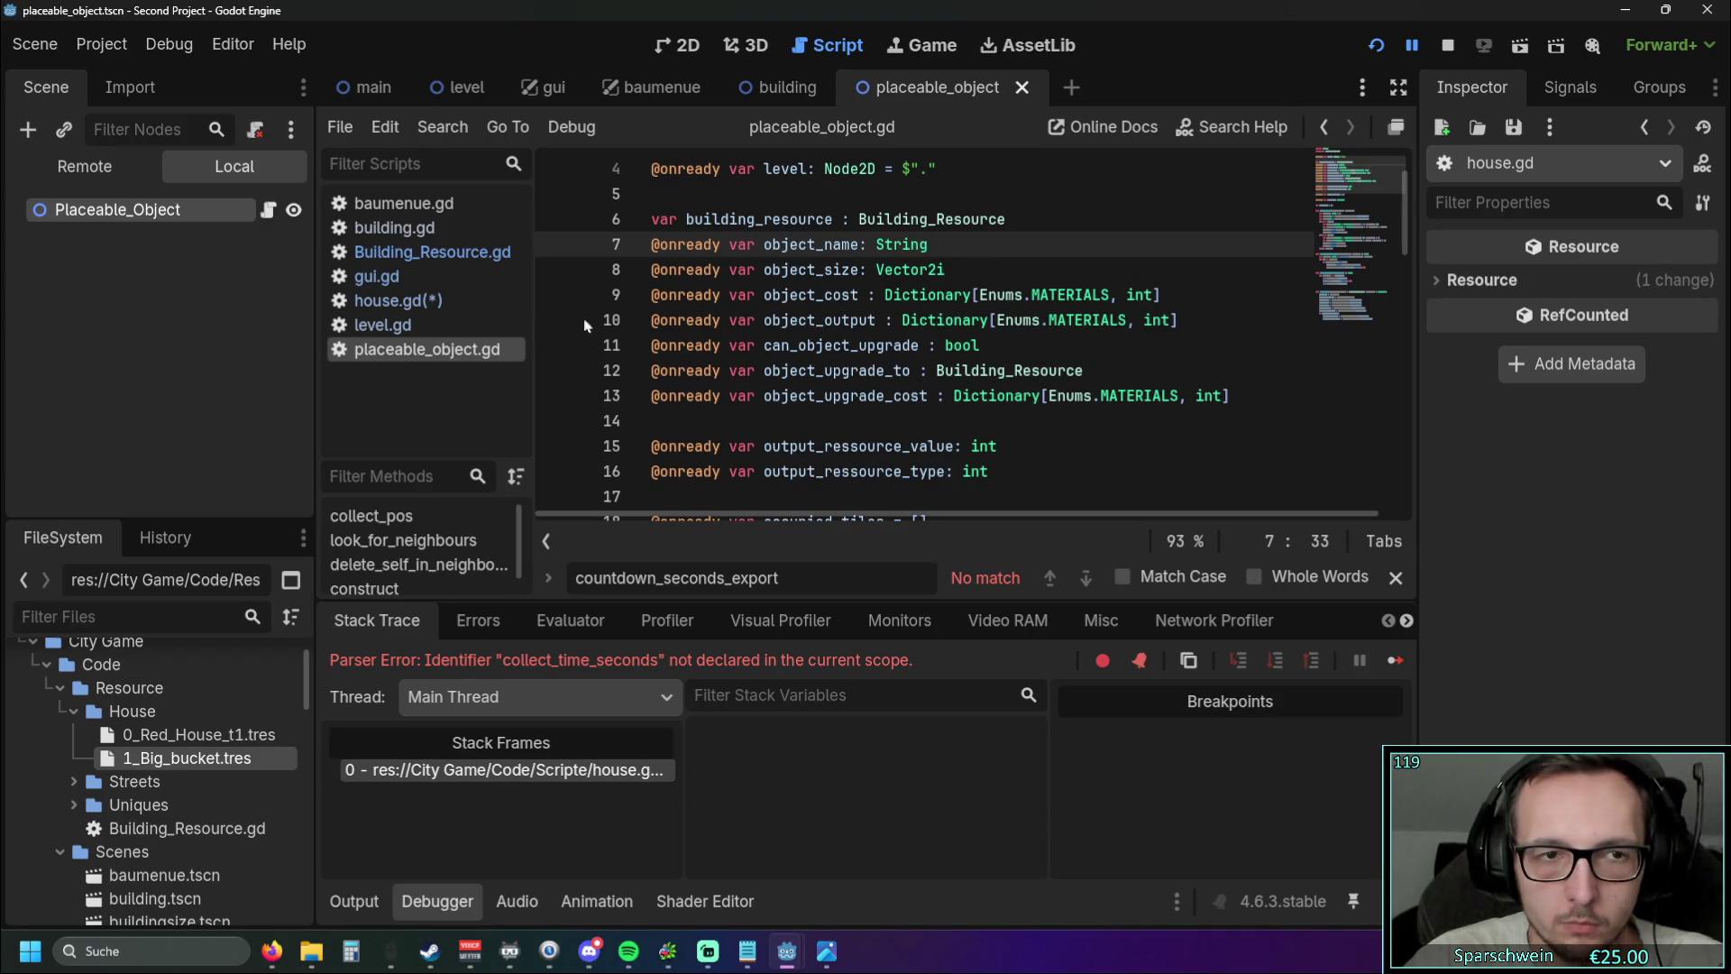
- Compare house.gd and level.gd against placeable_object.gd's object_upgrade_cost line, then switch to the level scene
{"action": "left_click", "coordinate": [397, 300]}
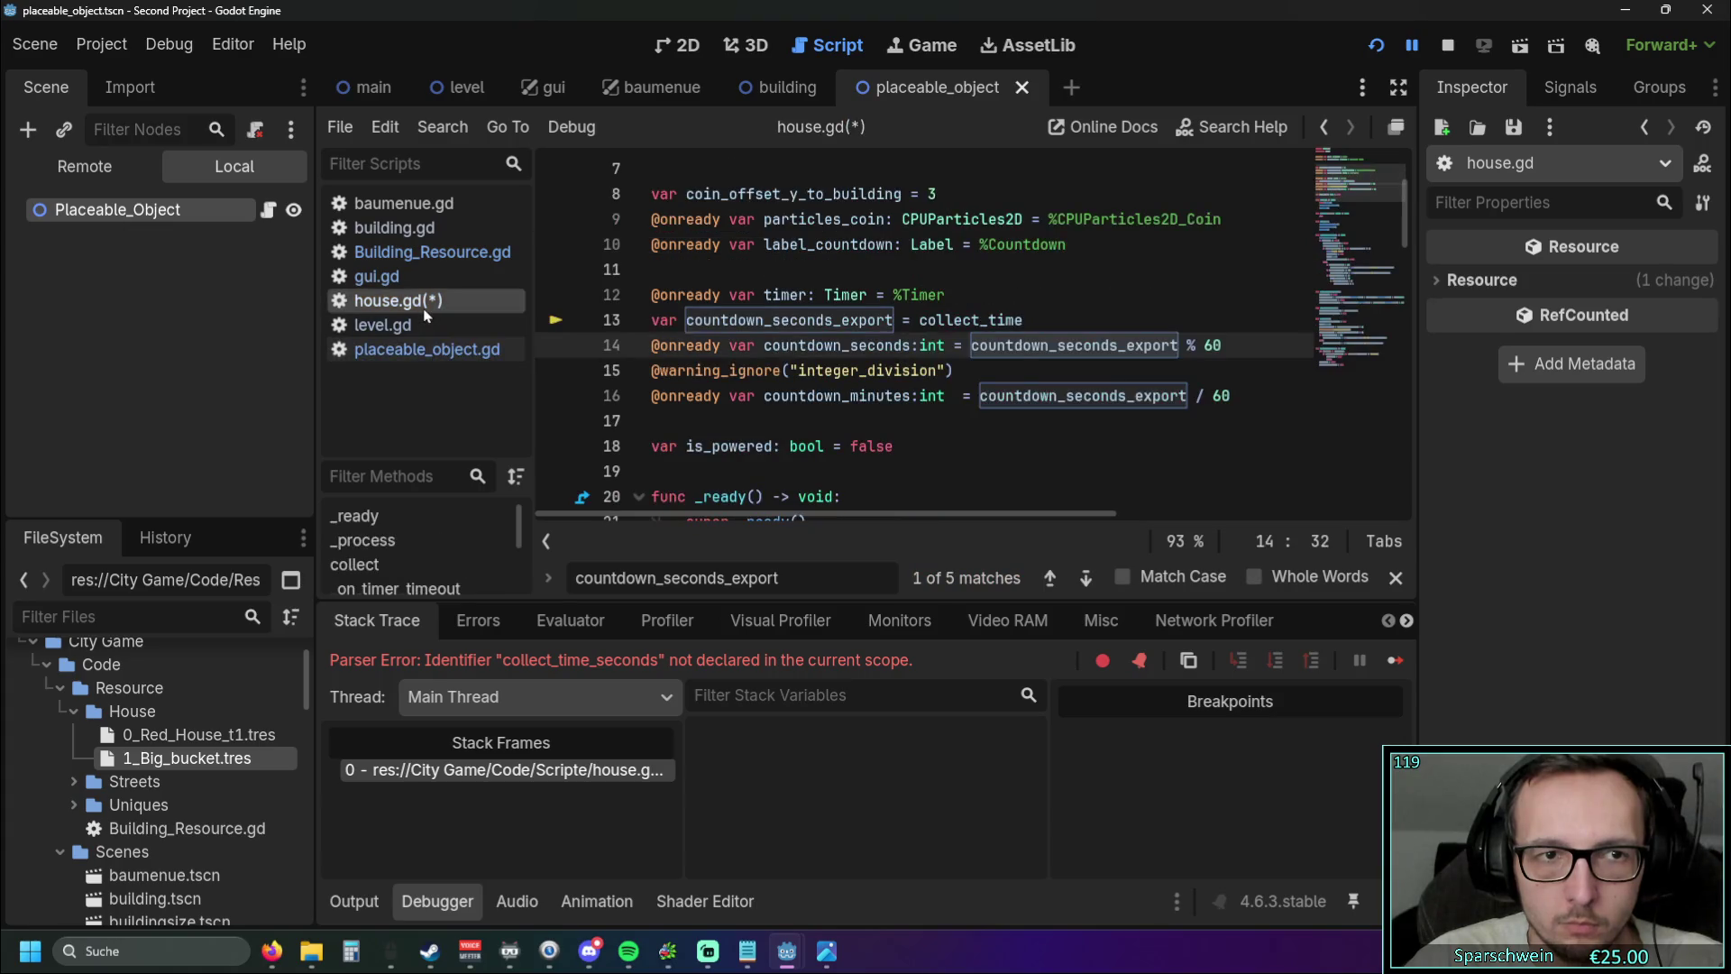
{"action": "left_click", "coordinate": [414, 327]}
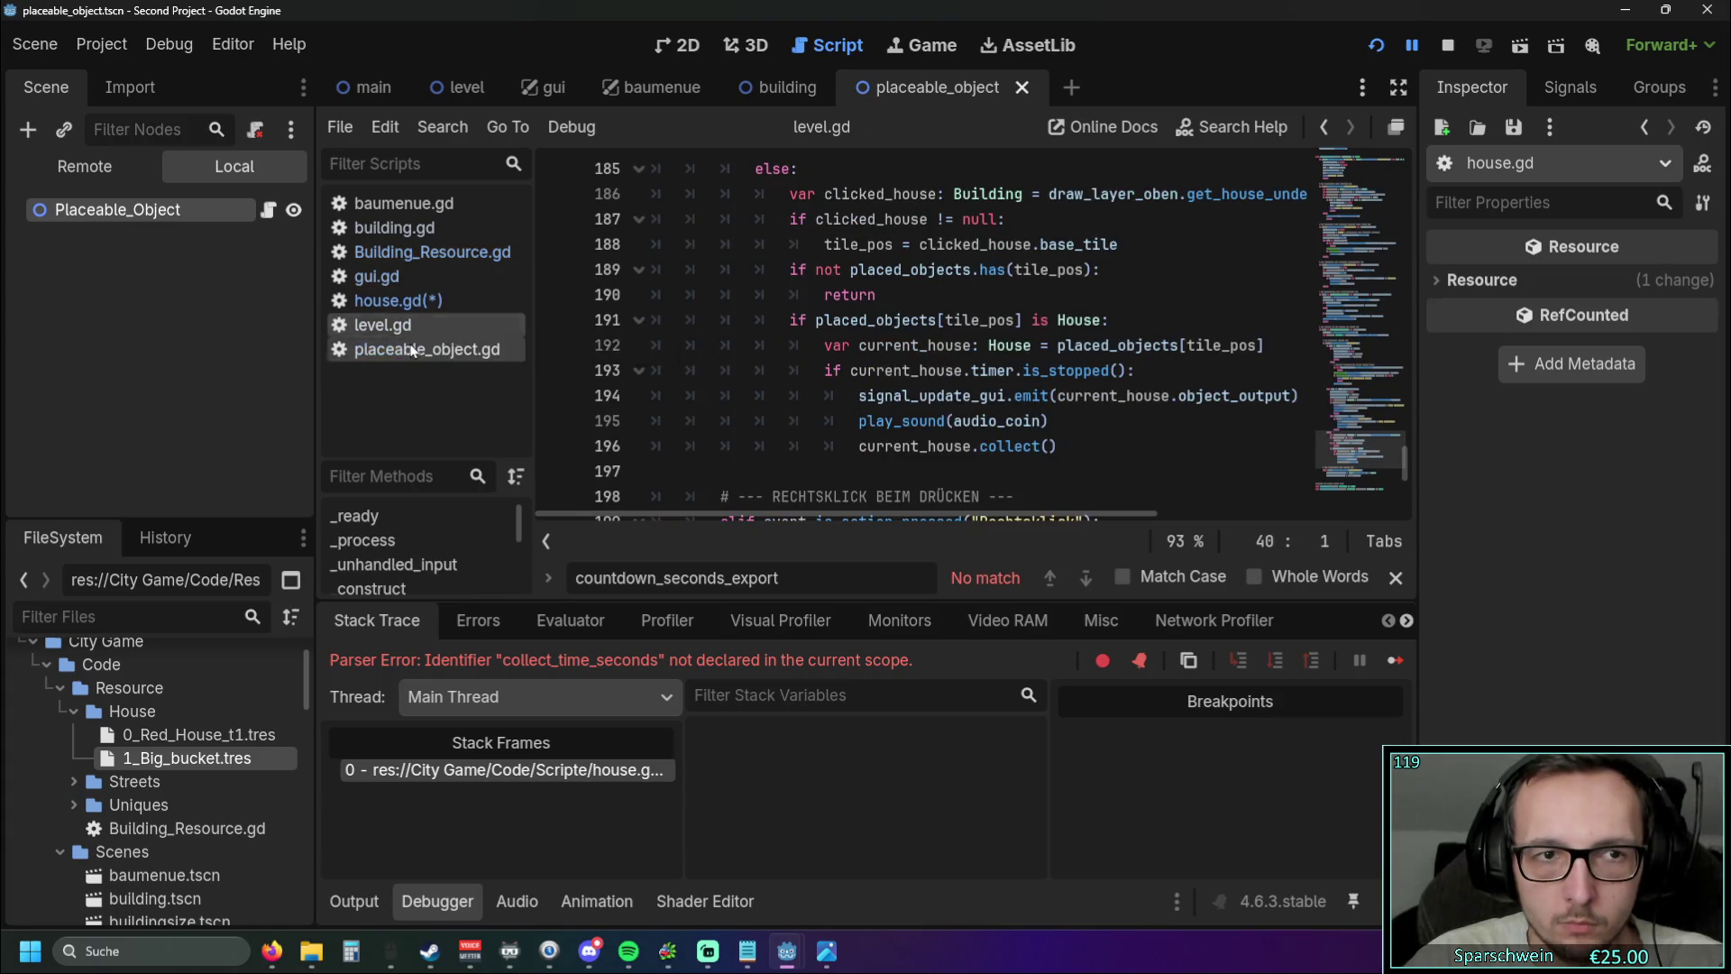
{"action": "left_click", "coordinate": [411, 350]}
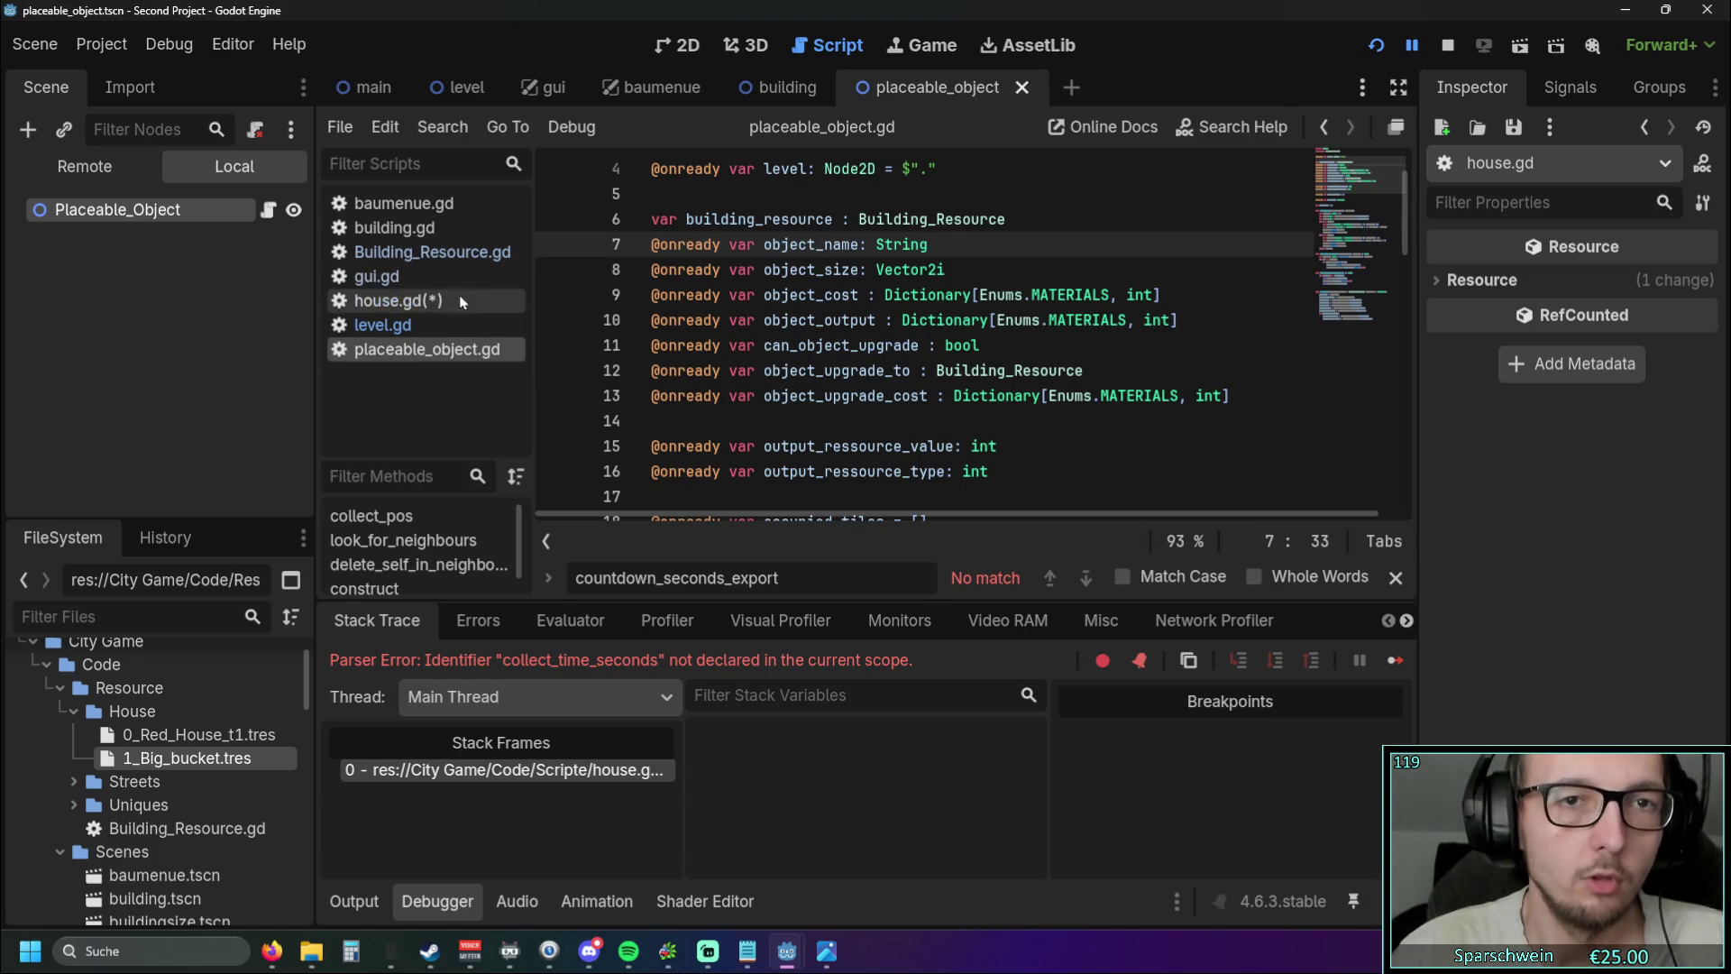
{"action": "mouse_move", "coordinate": [648, 118]}
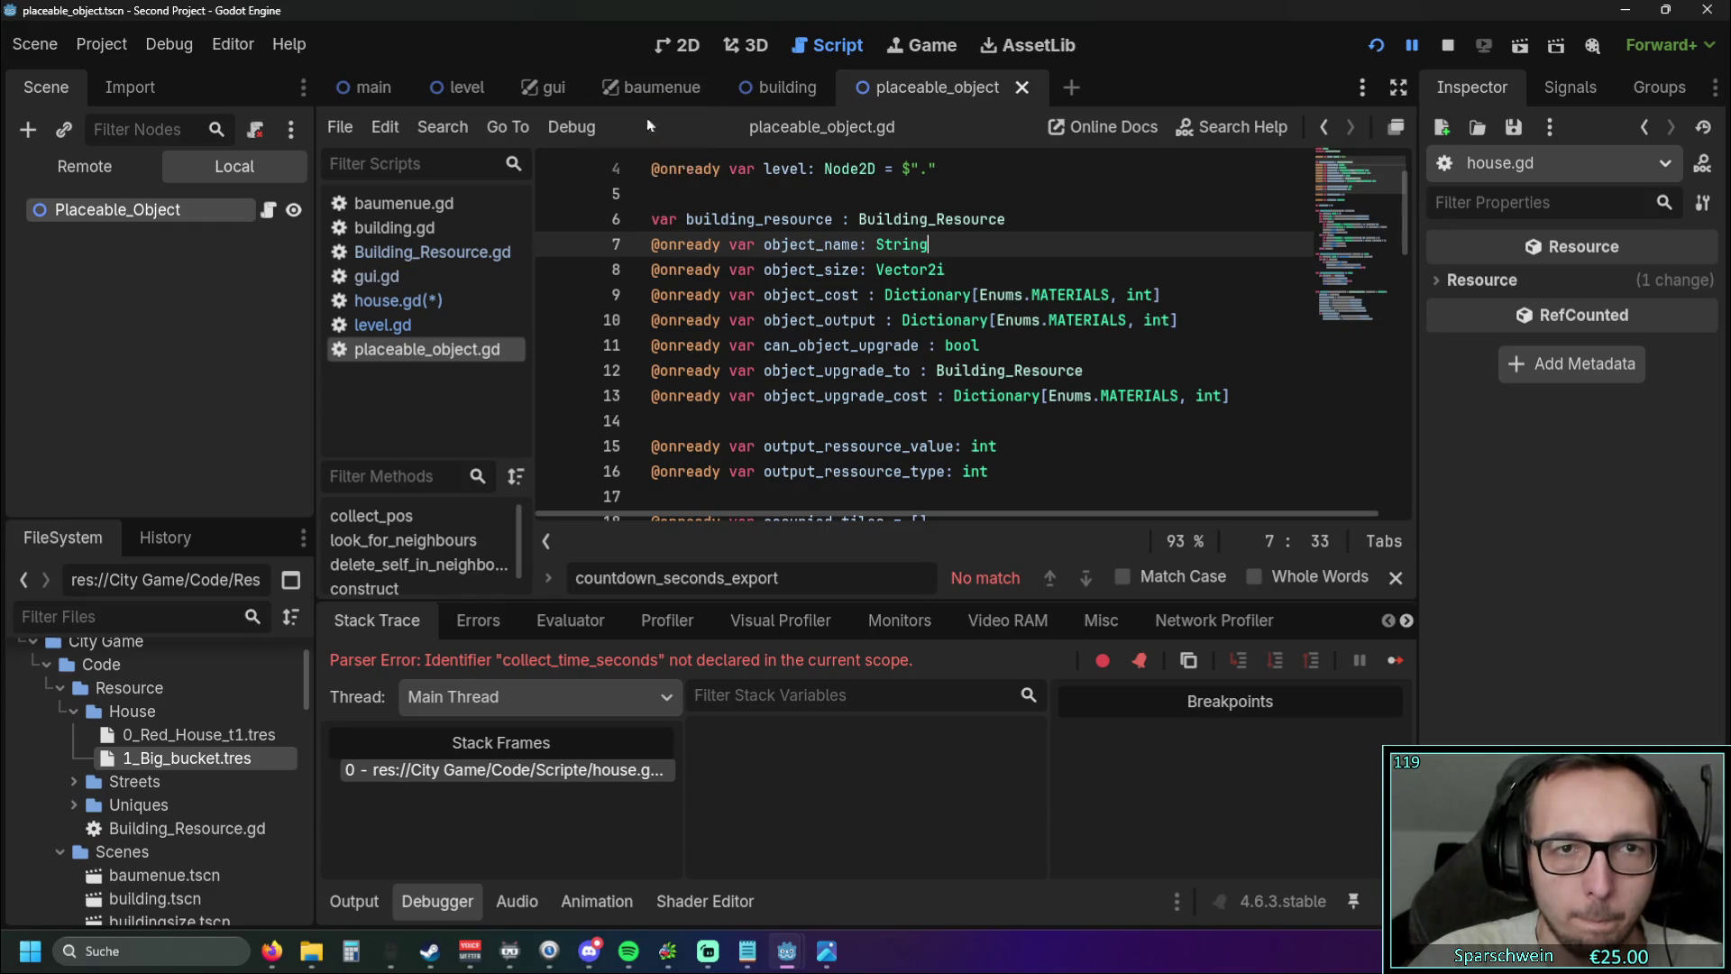
{"action": "left_click", "coordinate": [764, 397]}
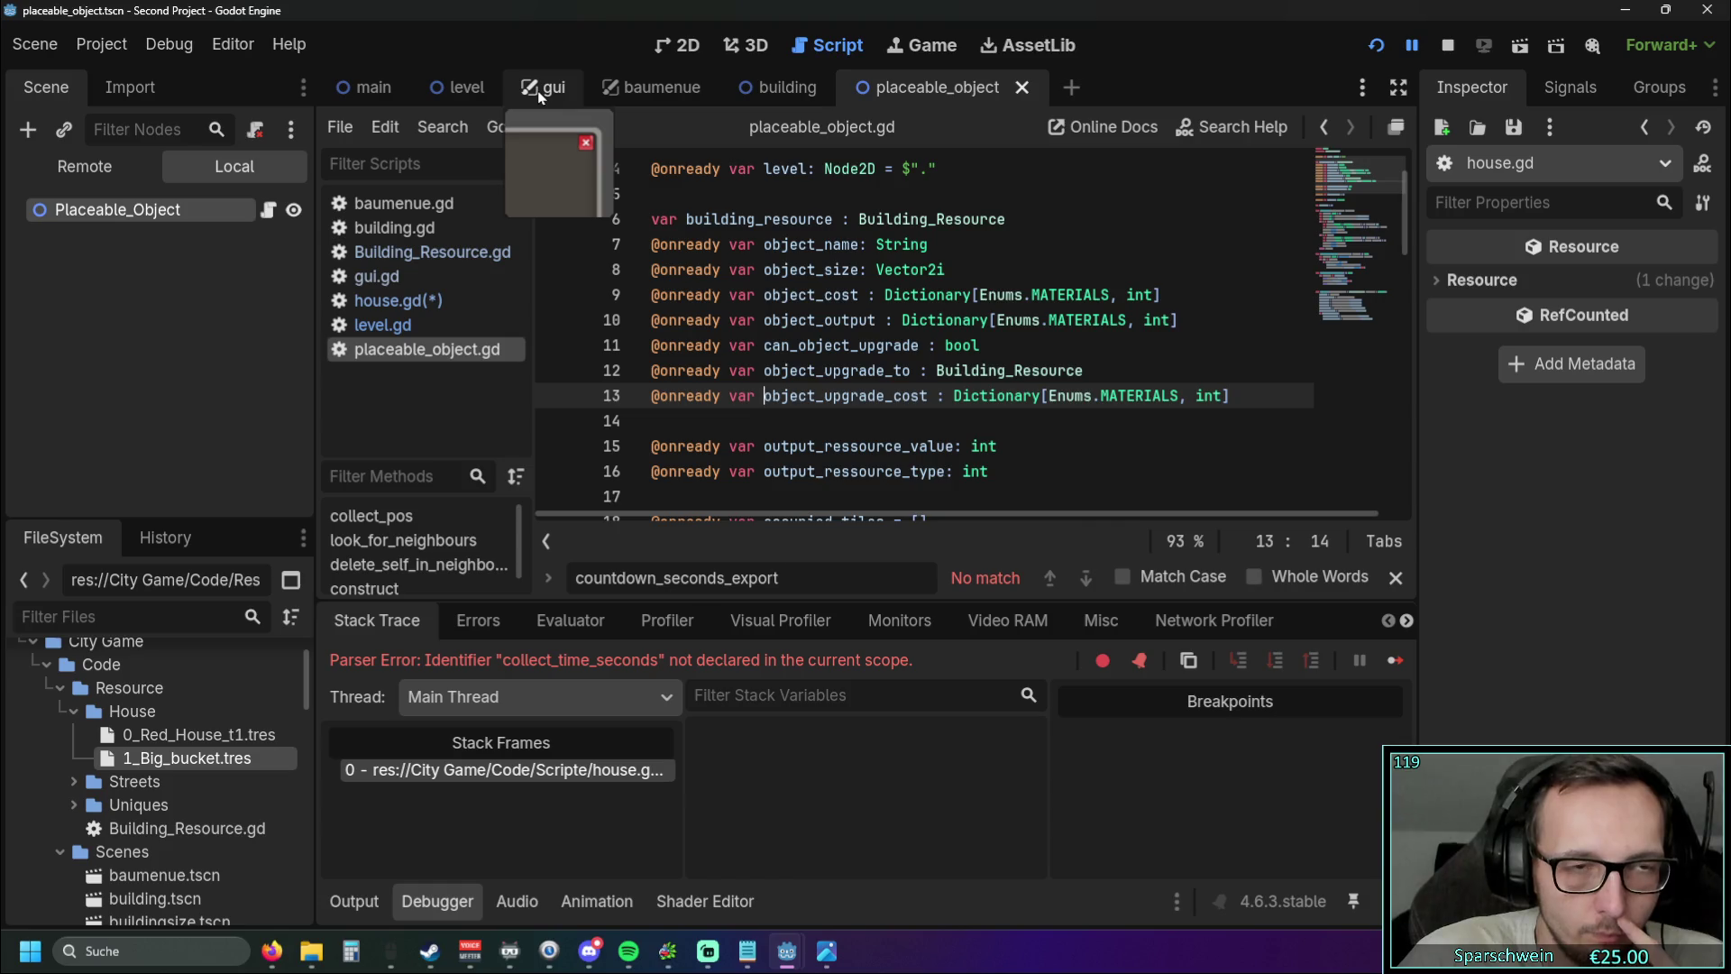
{"action": "left_click", "coordinate": [460, 87]}
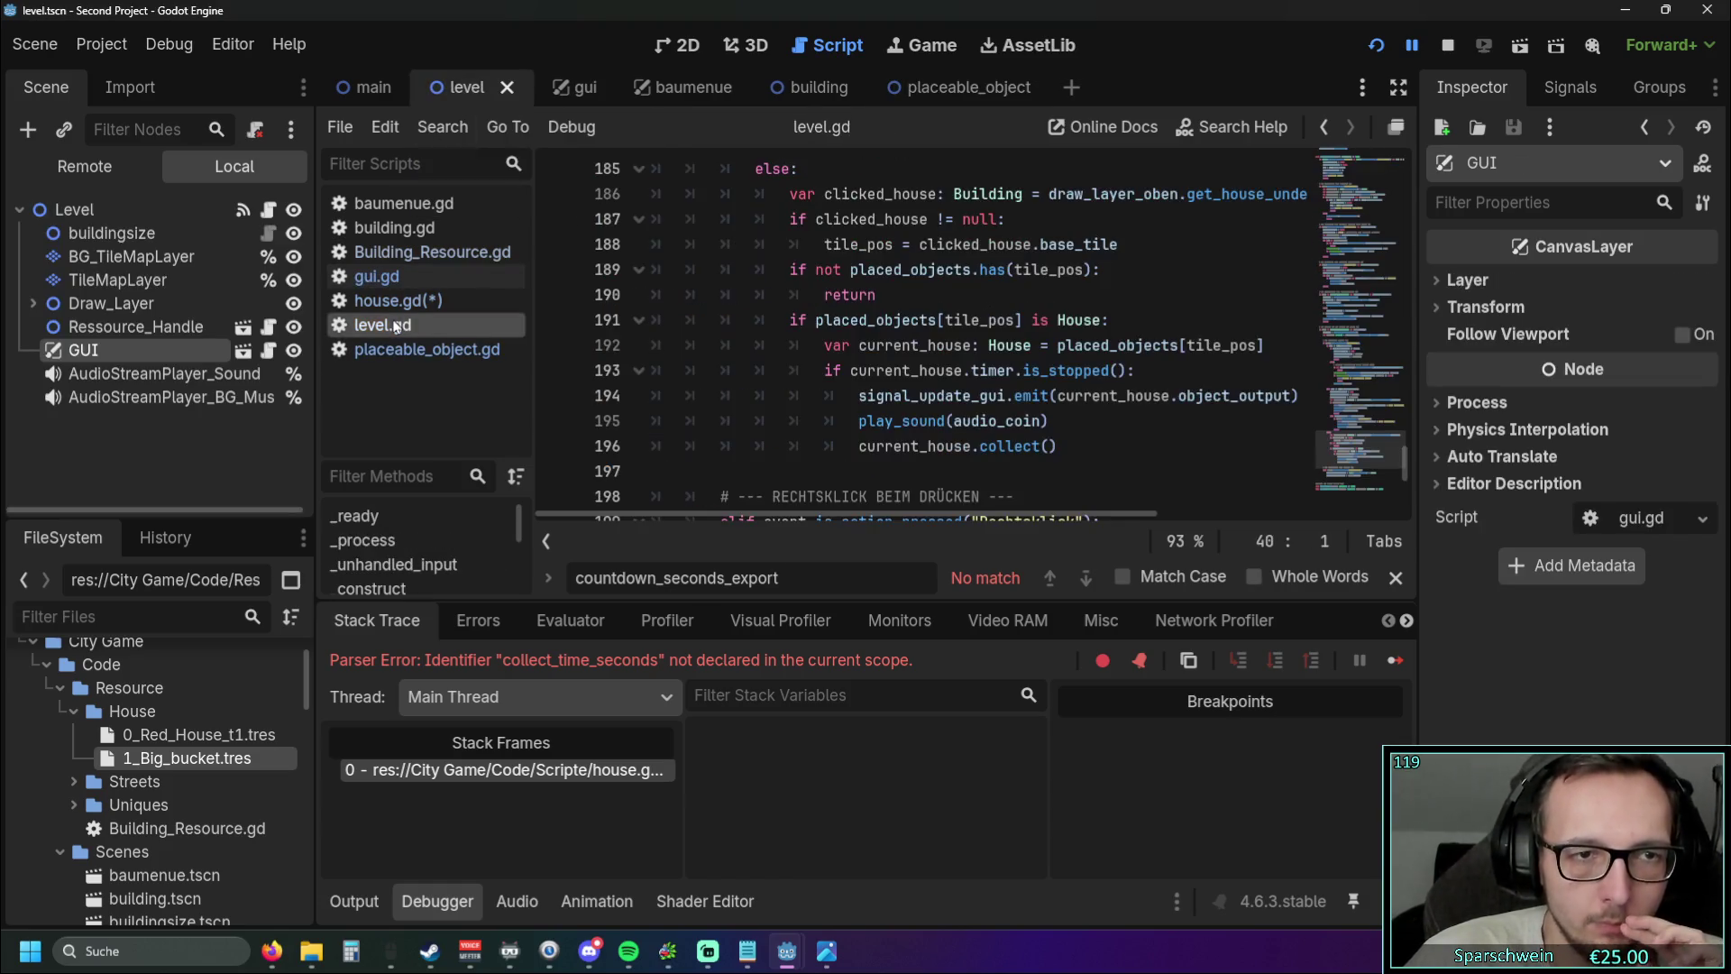
- Close the search bar and collapse the Debugger panel to give level.gd more room
{"action": "scroll", "coordinate": [1029, 330], "scroll_direction": "down", "scroll_amount": 4}
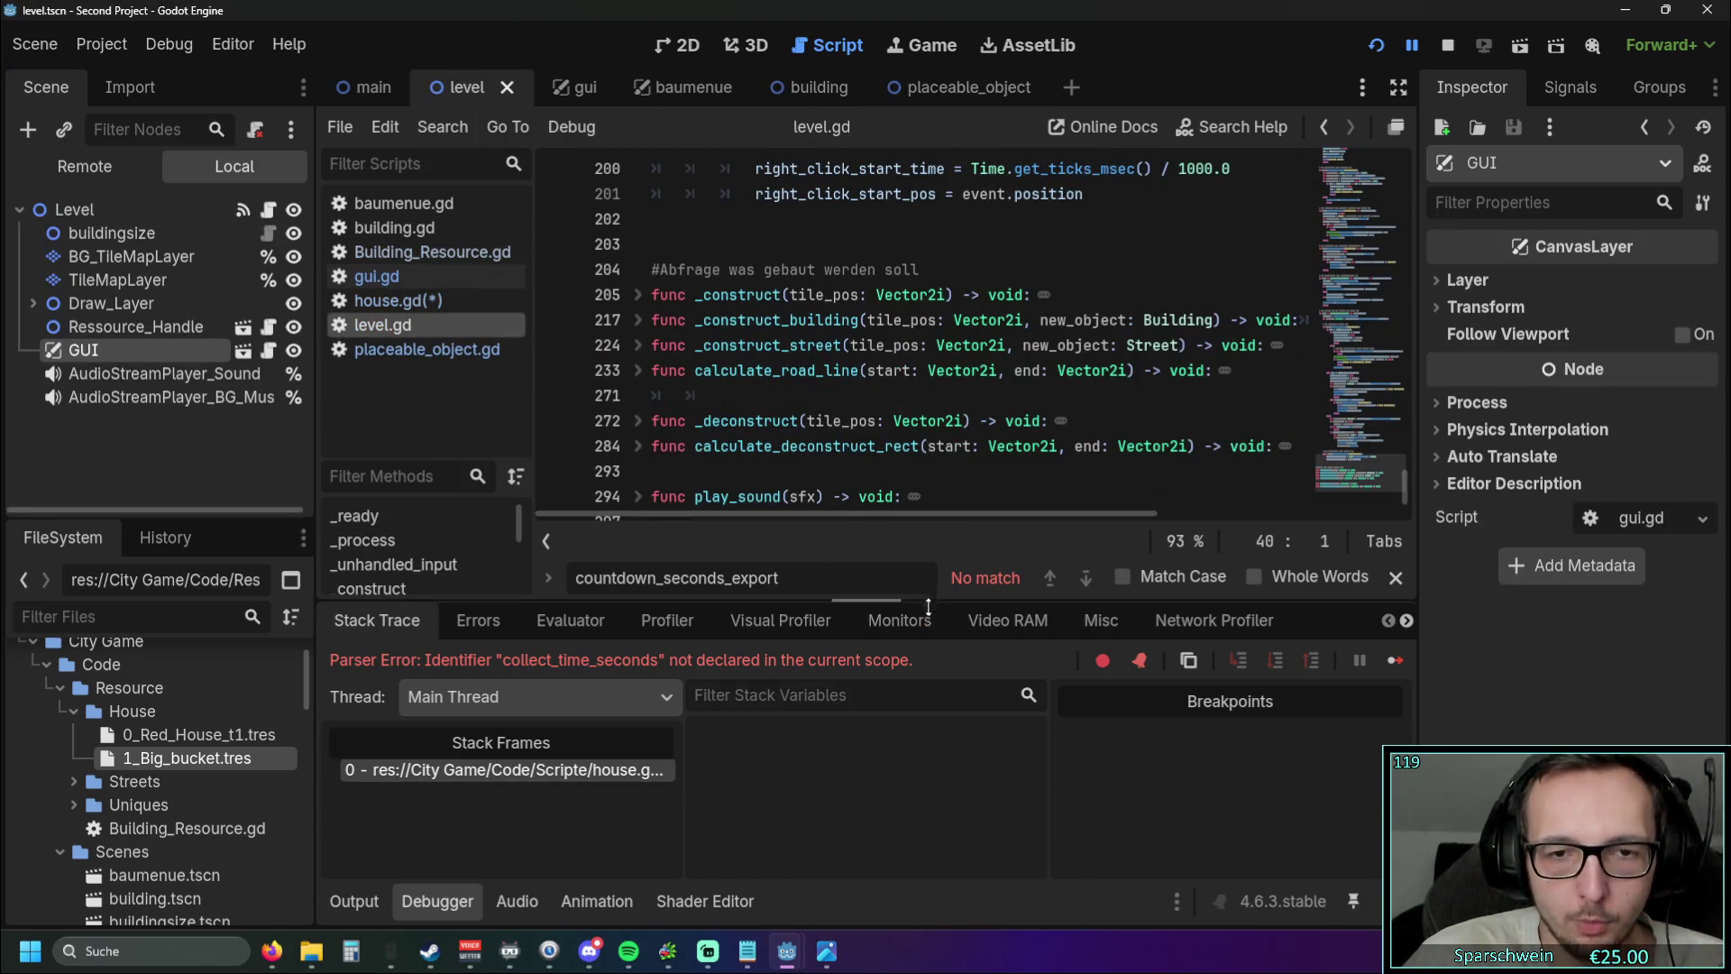
{"action": "left_click", "coordinate": [1396, 578]}
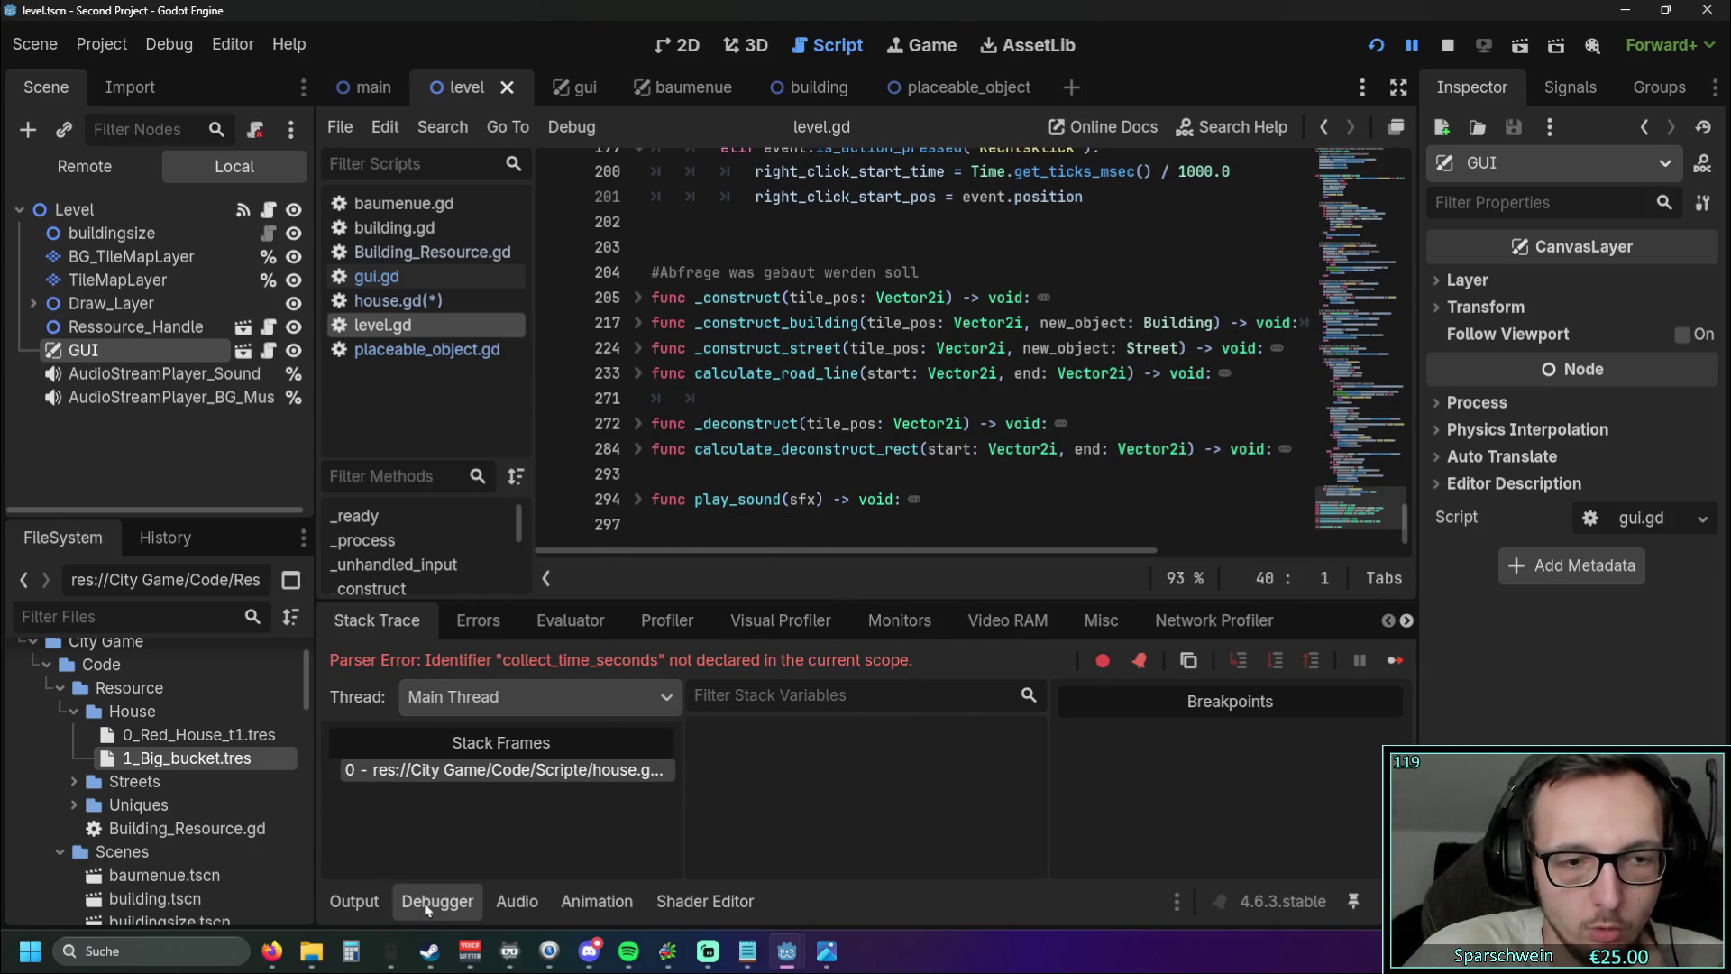
{"action": "left_click", "coordinate": [437, 902]}
{"action": "scroll", "coordinate": [858, 466], "scroll_direction": "up", "scroll_amount": 20}
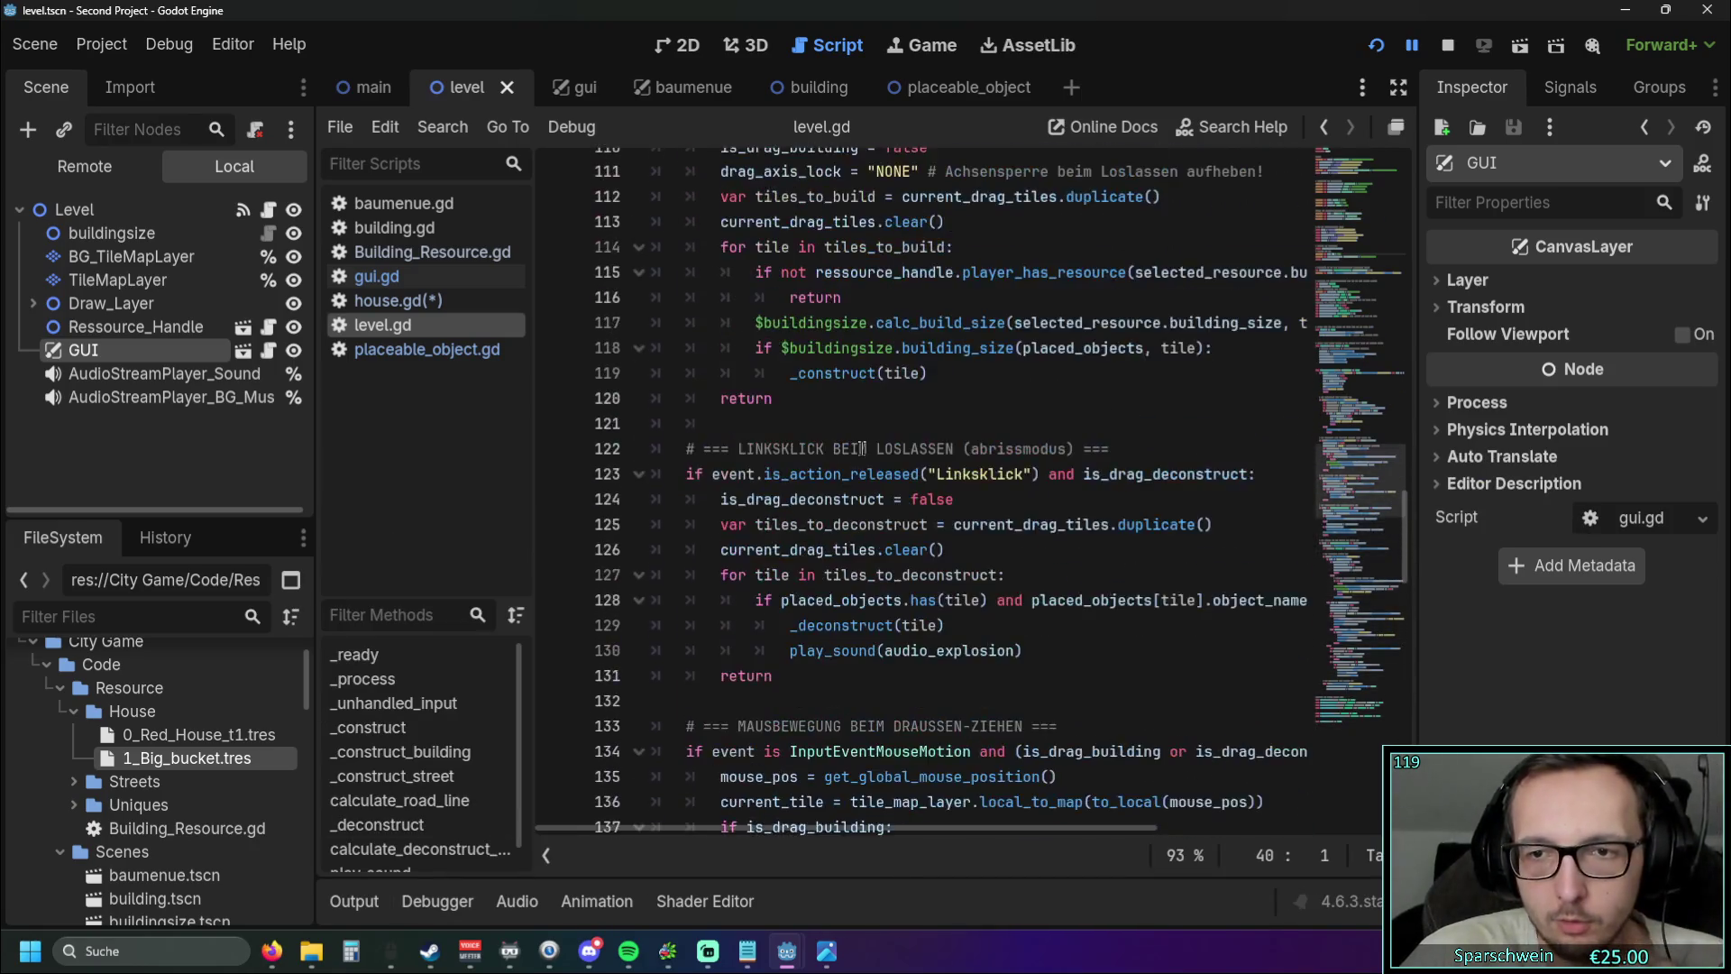
{"action": "scroll", "coordinate": [862, 427], "scroll_direction": "down", "scroll_amount": 4}
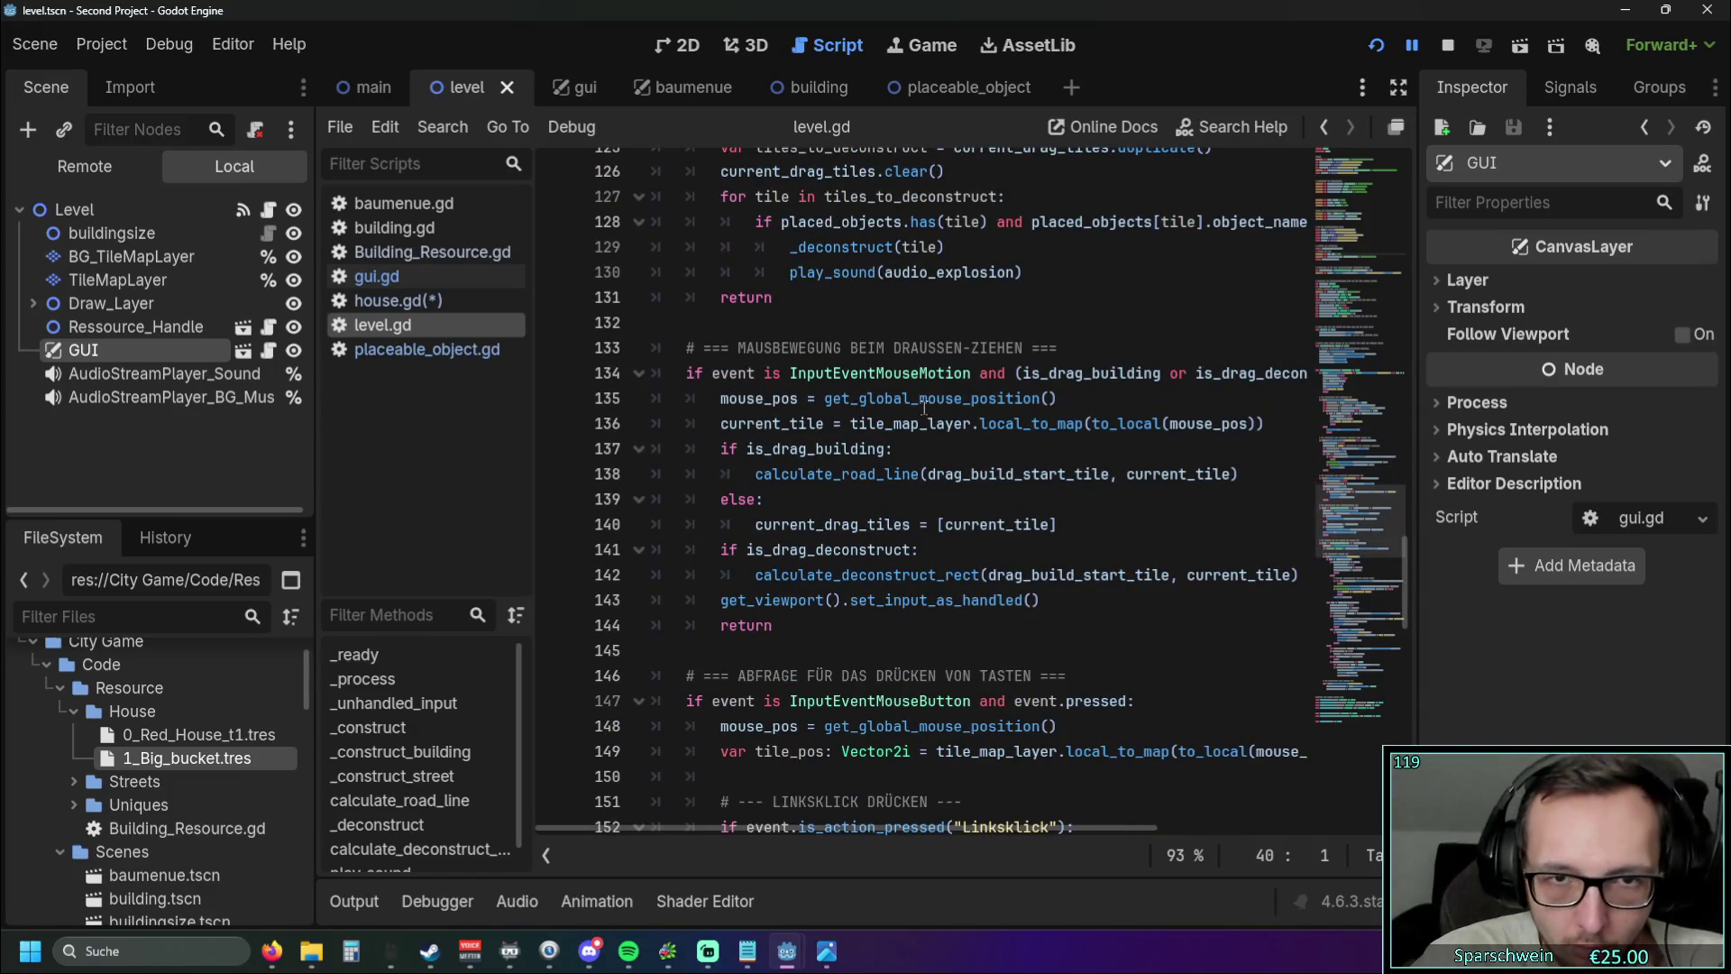
{"action": "scroll", "coordinate": [933, 454], "scroll_direction": "up", "scroll_amount": 7}
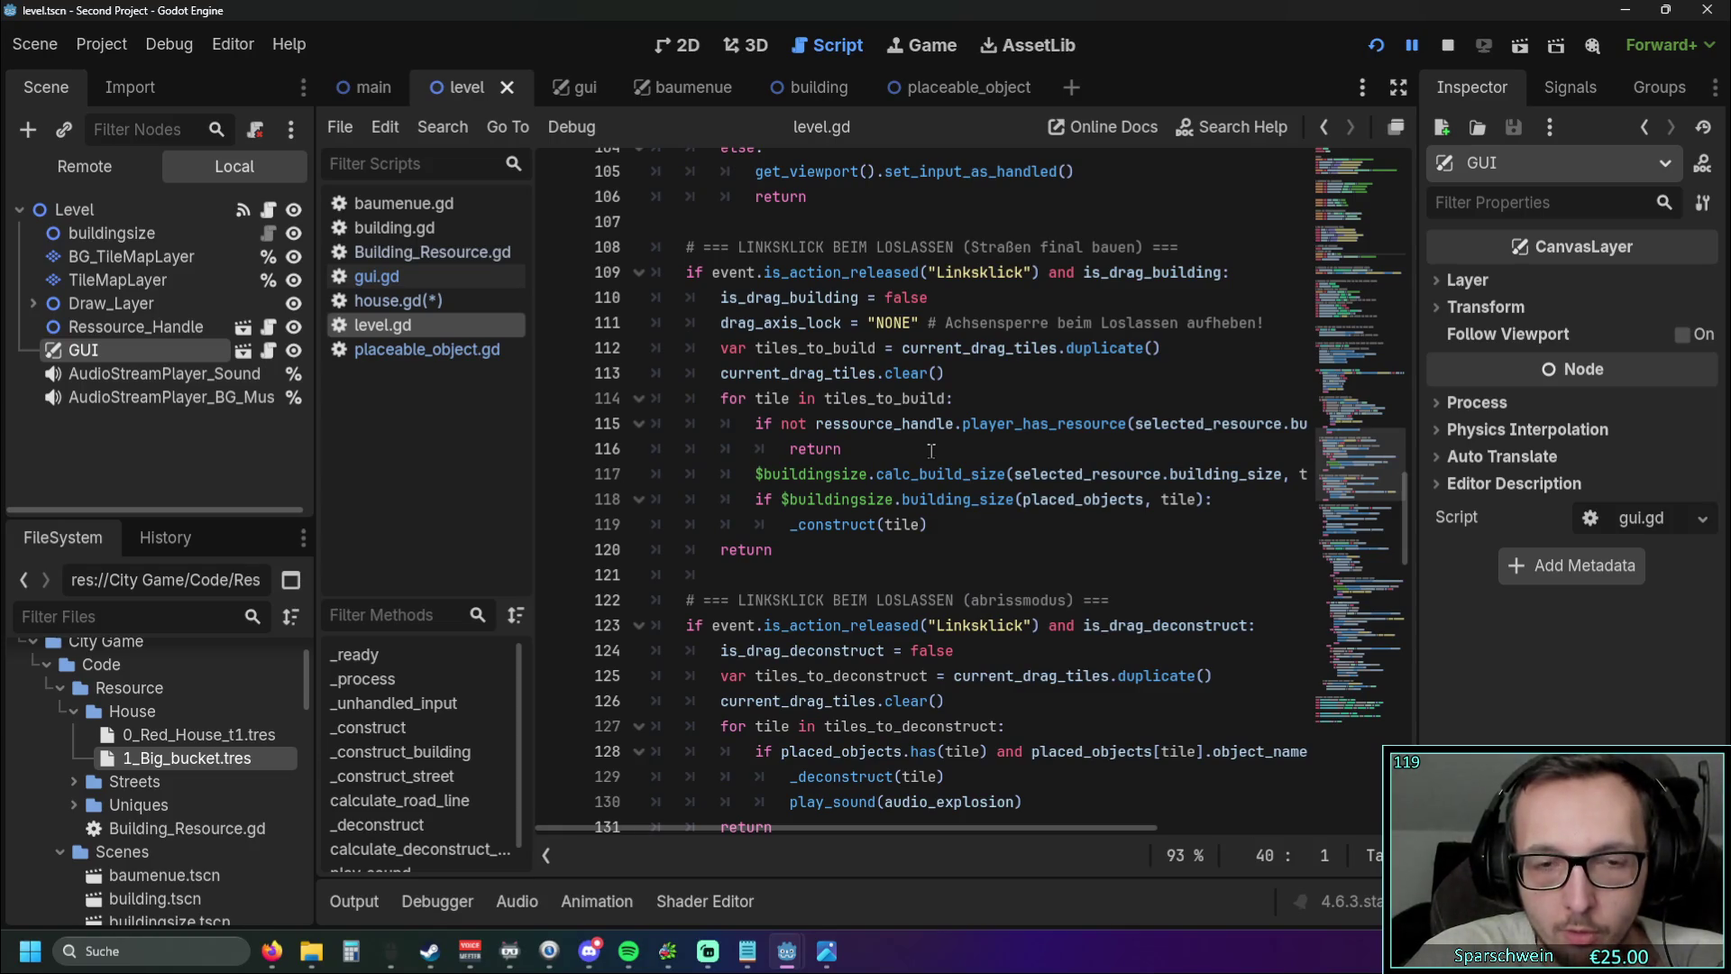
{"action": "scroll", "coordinate": [931, 450], "scroll_direction": "down", "scroll_amount": 3}
{"action": "scroll", "coordinate": [931, 450], "scroll_direction": "up", "scroll_amount": 5}
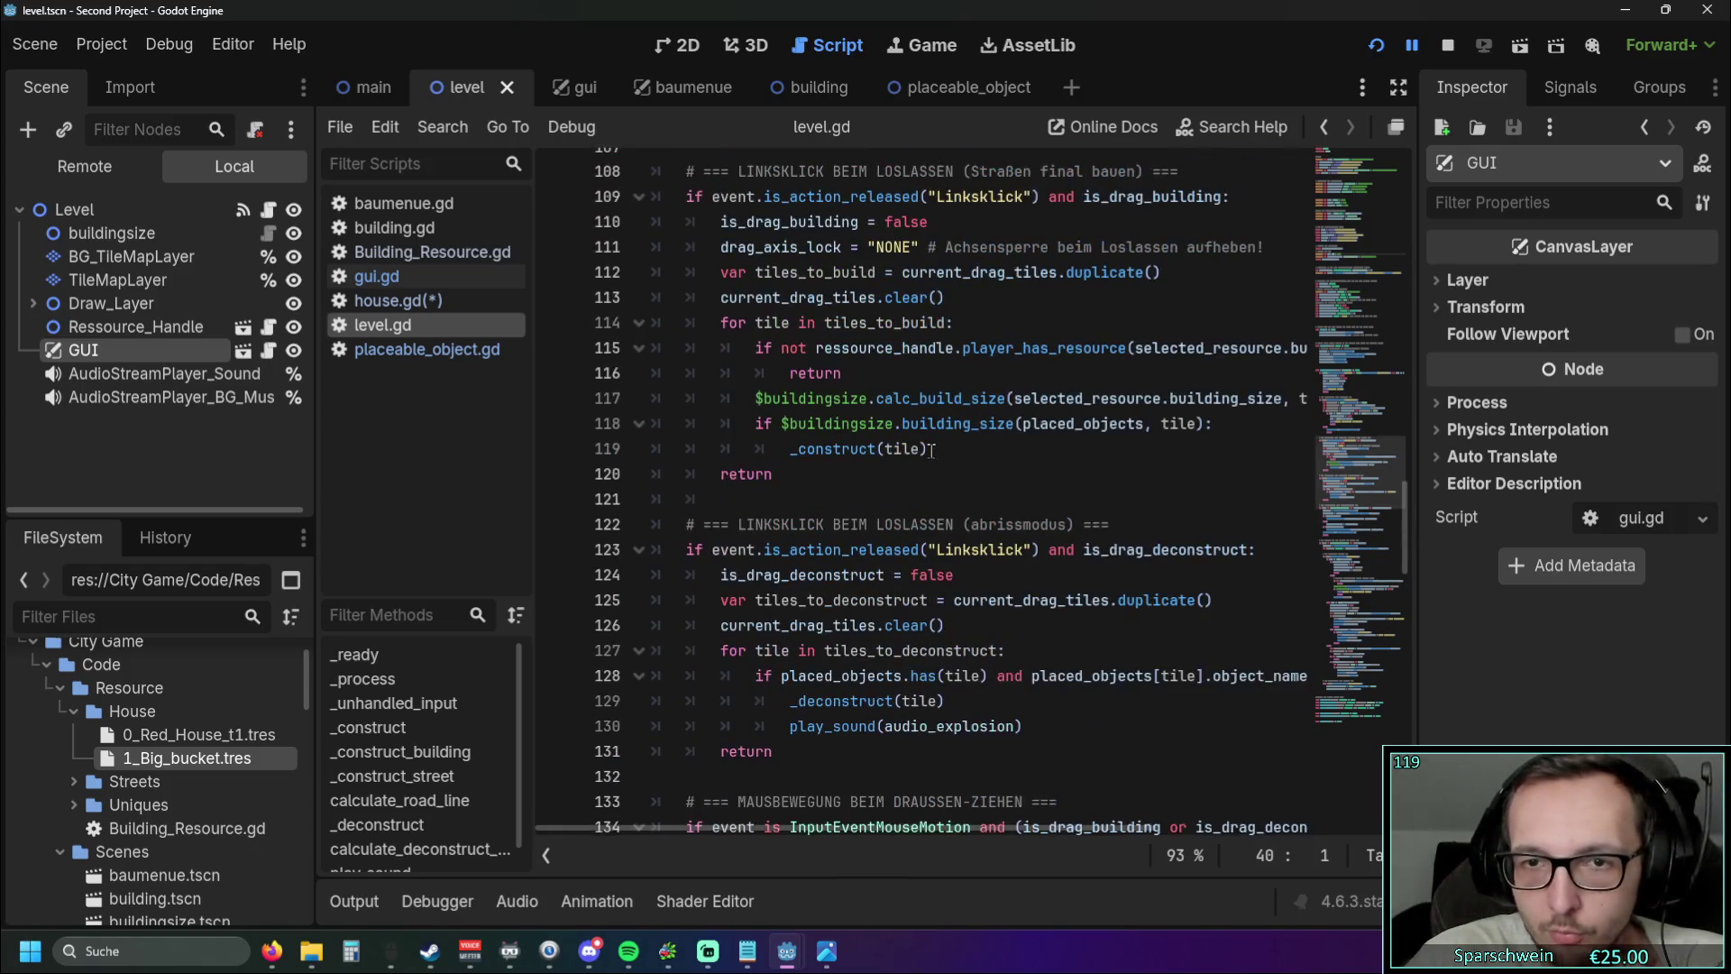
{"action": "scroll", "coordinate": [932, 450], "scroll_direction": "down", "scroll_amount": 20}
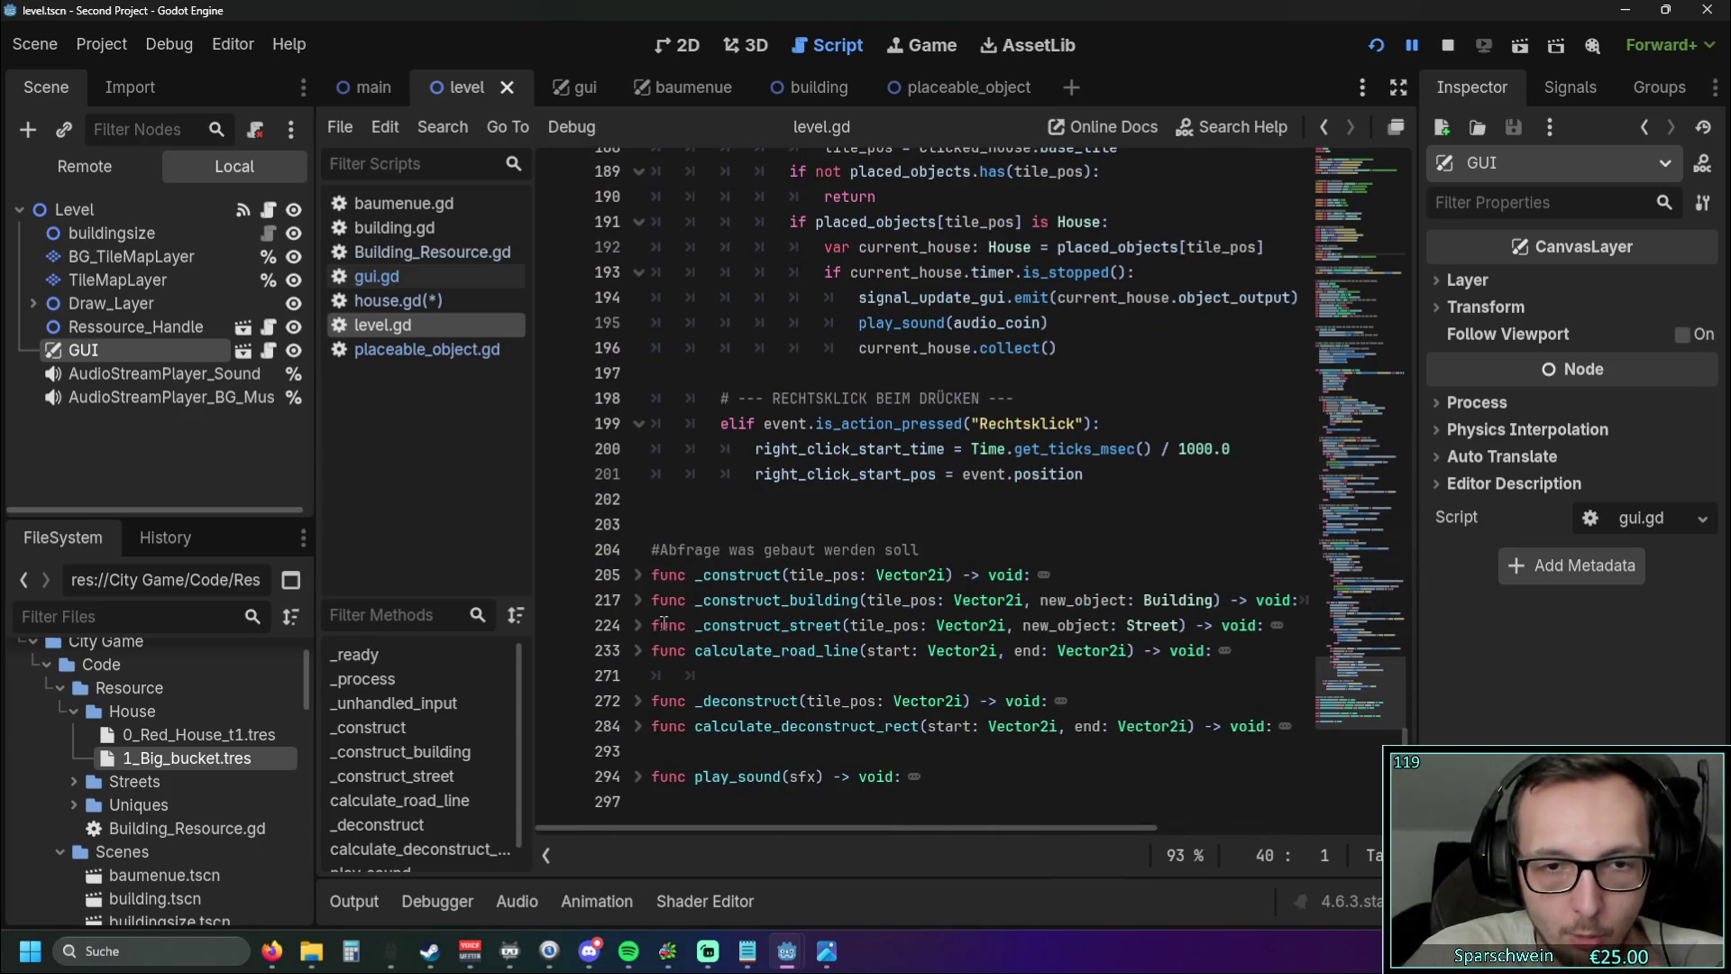
- Unfold _construct_building at line 217 and read through its body
{"action": "left_click", "coordinate": [638, 601]}
{"action": "scroll", "coordinate": [686, 622], "scroll_direction": "down", "scroll_amount": 2}
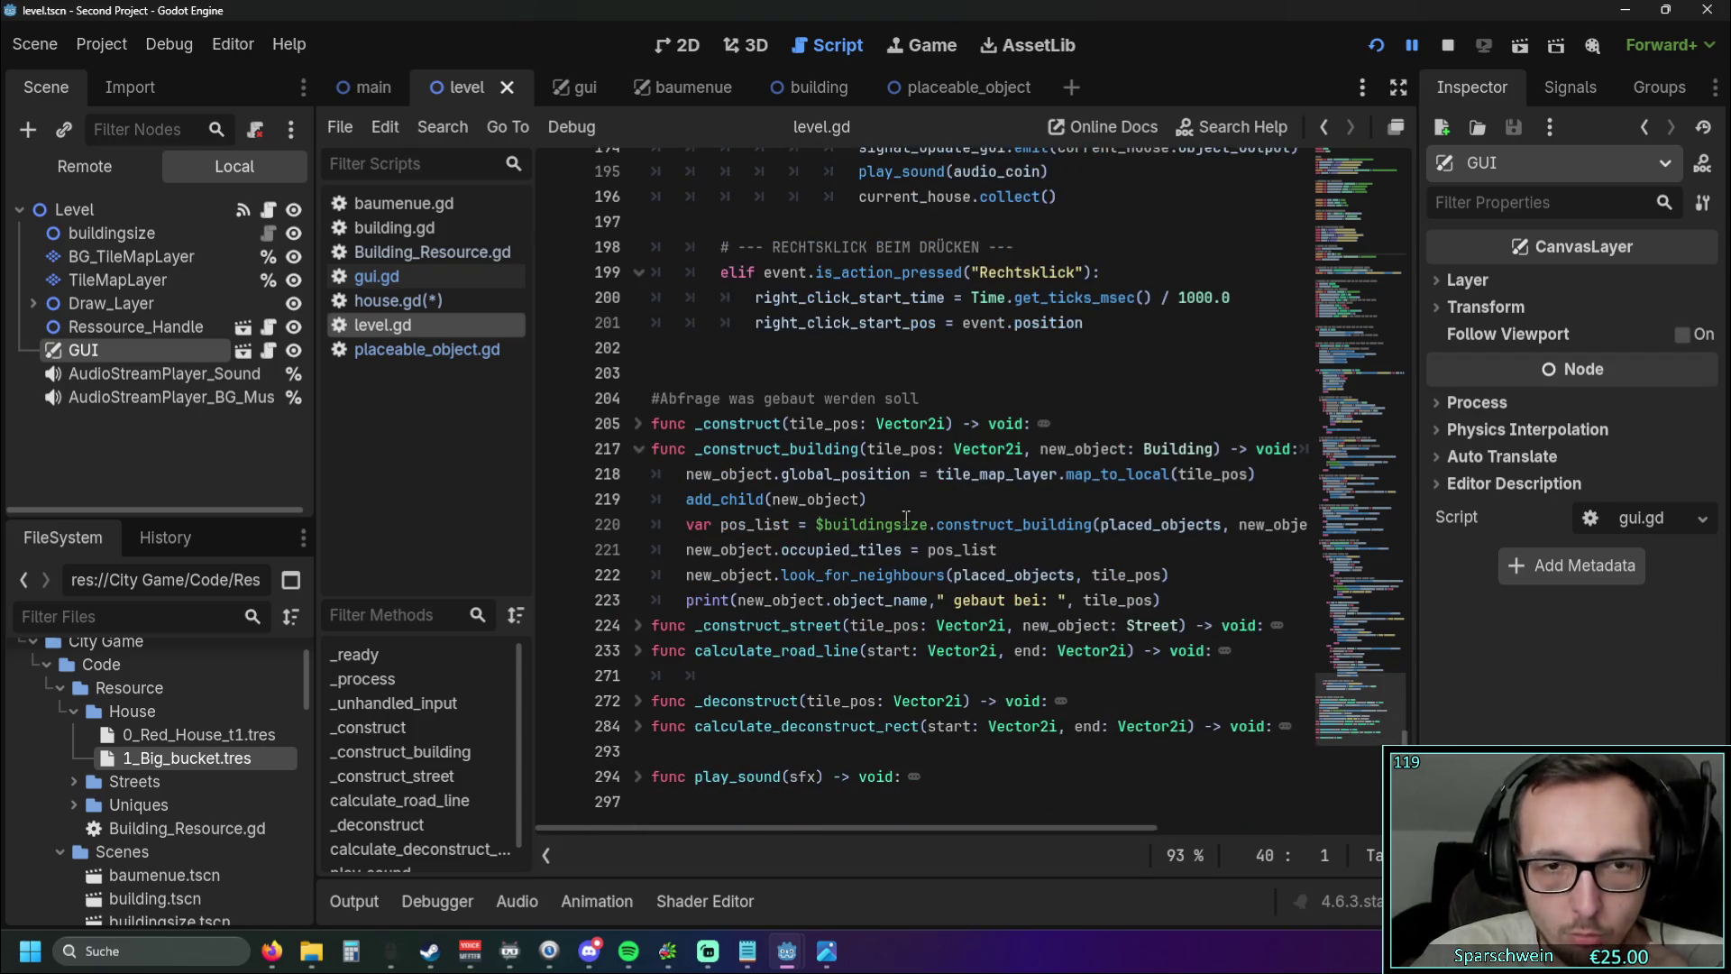
{"action": "scroll", "coordinate": [794, 825], "scroll_direction": "right", "scroll_amount": 5}
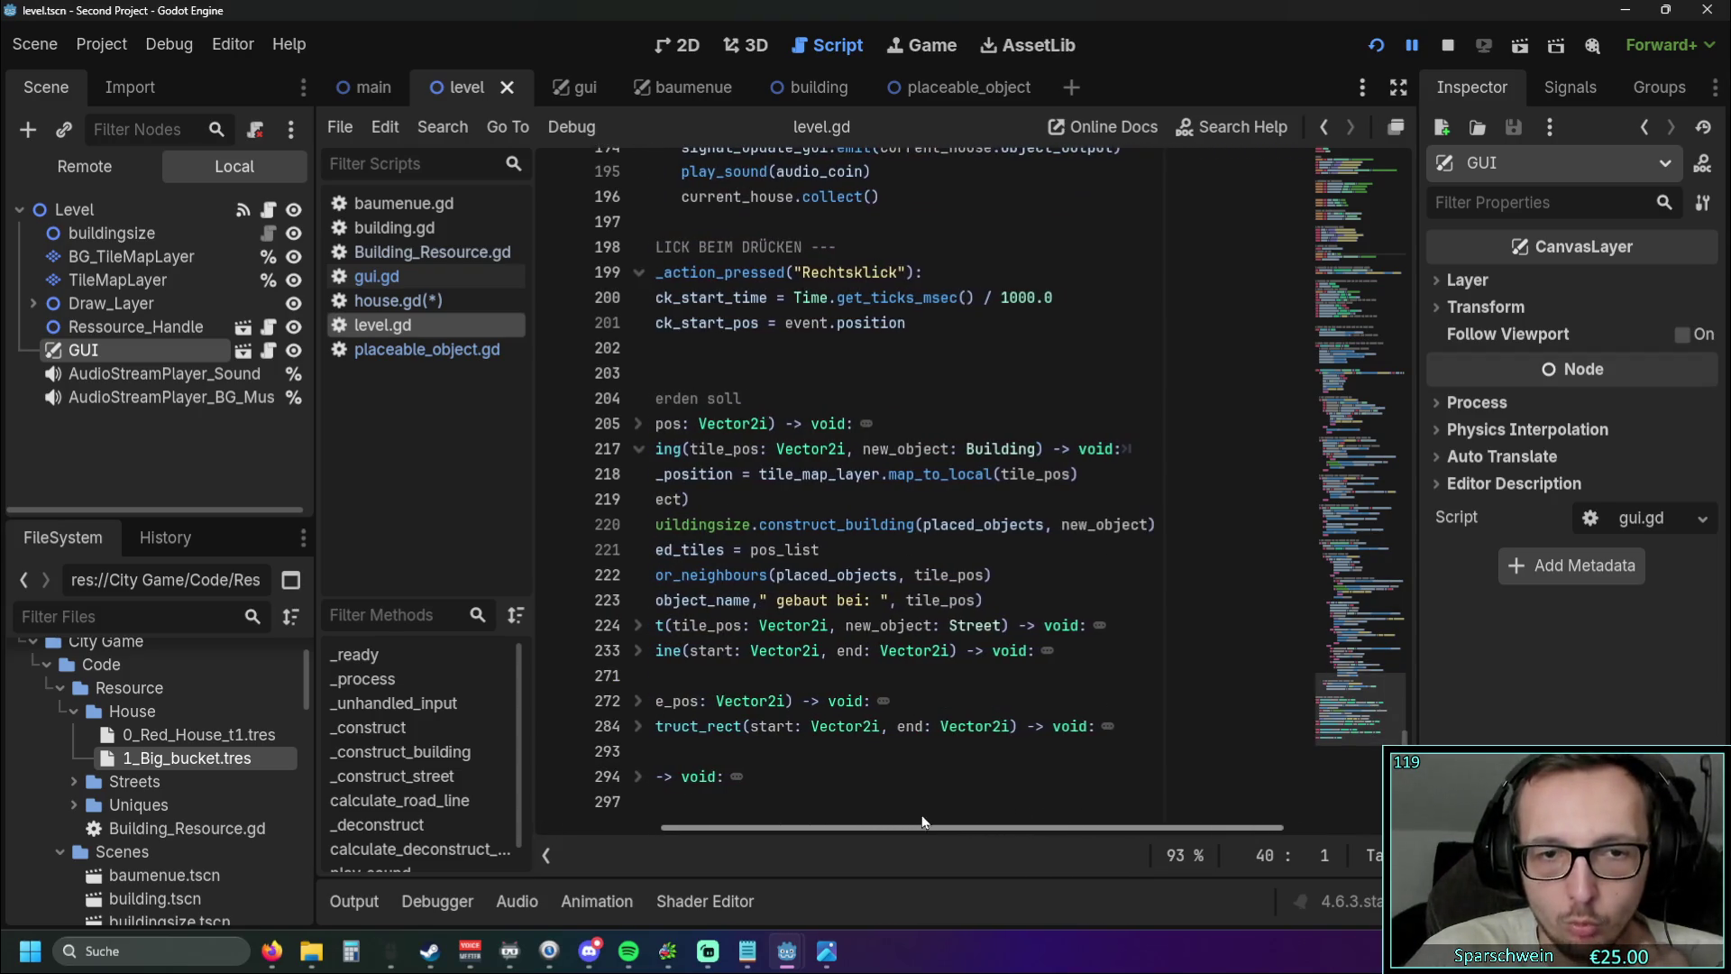
{"action": "left_click", "coordinate": [1167, 527]}
{"action": "scroll", "coordinate": [848, 827], "scroll_direction": "left", "scroll_amount": 5}
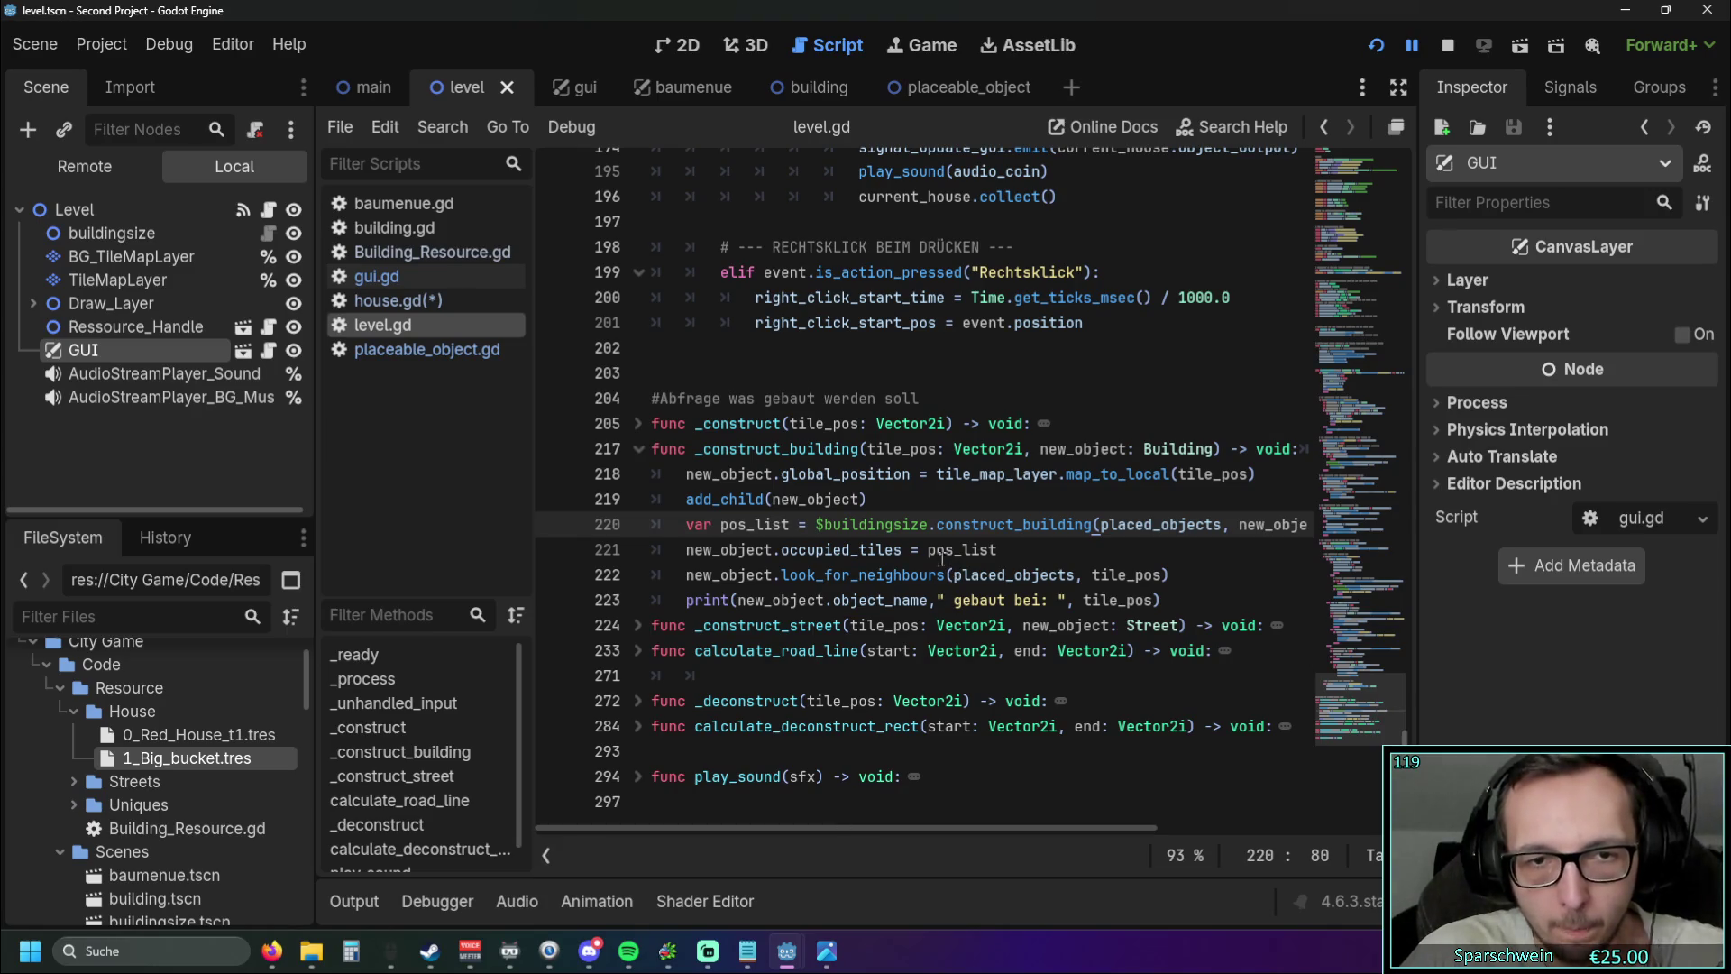
{"action": "mouse_move", "coordinate": [840, 826]}
{"action": "left_mouse_down"}
{"action": "mouse_move", "coordinate": [862, 826]}
{"action": "mouse_move", "coordinate": [810, 831]}
{"action": "mouse_move", "coordinate": [896, 833]}
{"action": "mouse_move", "coordinate": [838, 826]}
{"action": "left_mouse_up"}
- Start a new_object.collect_time = assignment on a new line after line 218
{"action": "left_click", "coordinate": [1250, 476]}
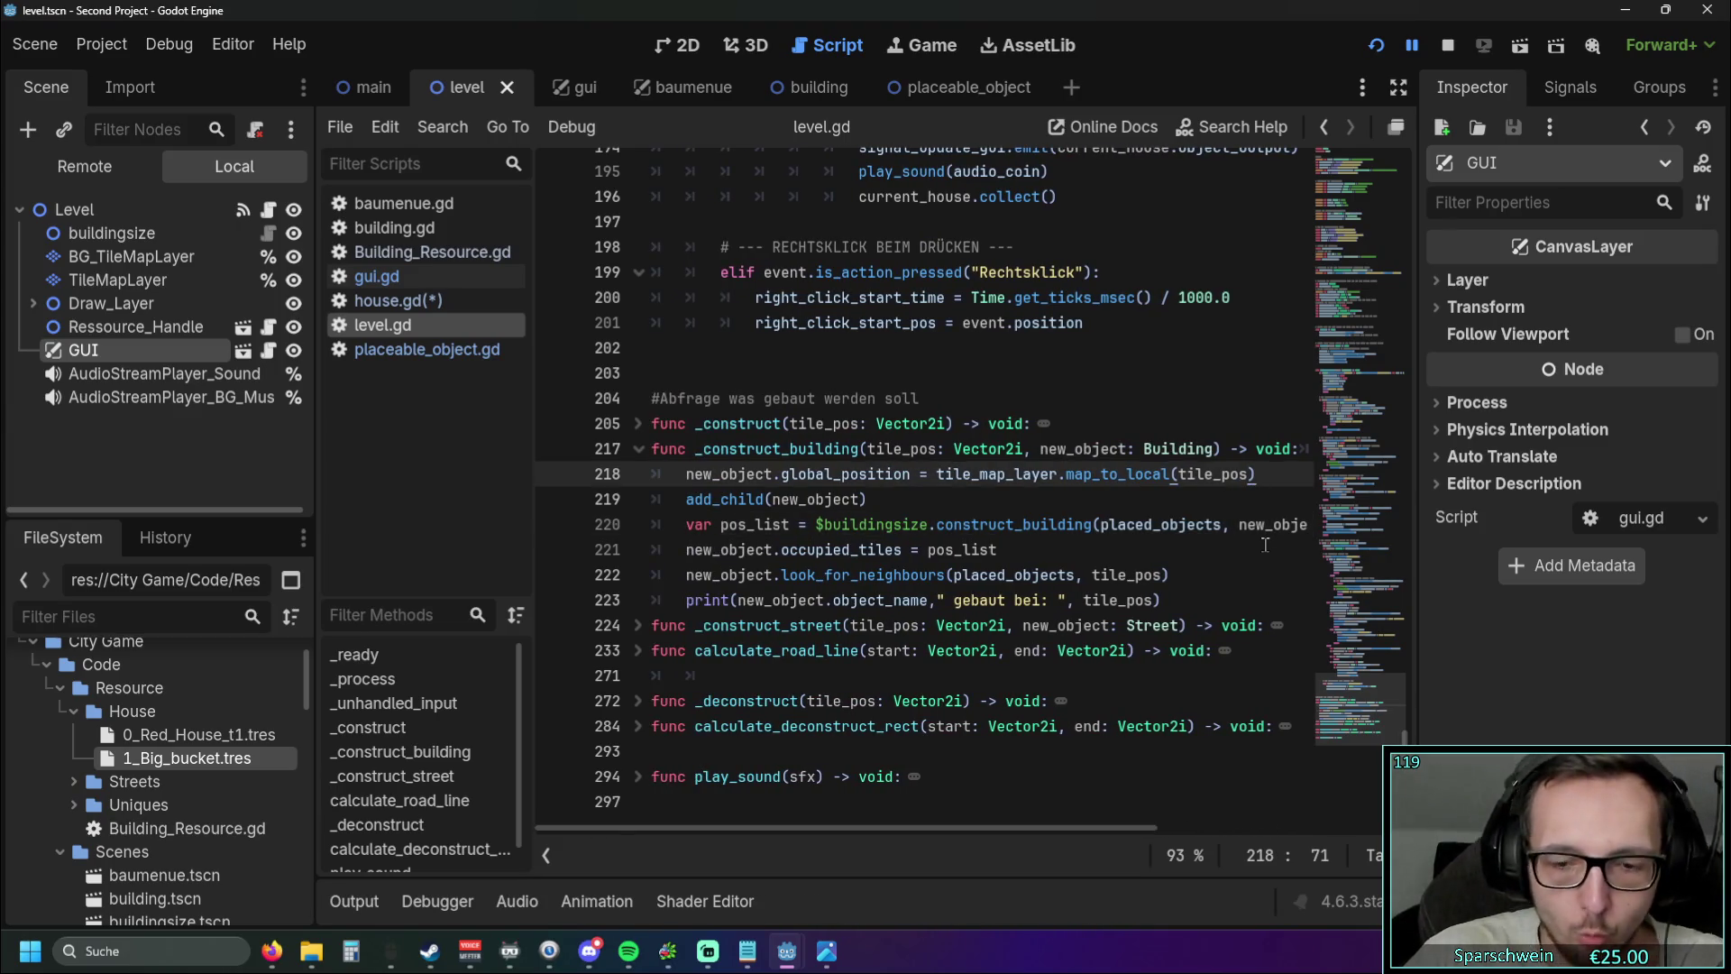
{"action": "key", "text": "Return"}
{"action": "type", "text": "ew"}
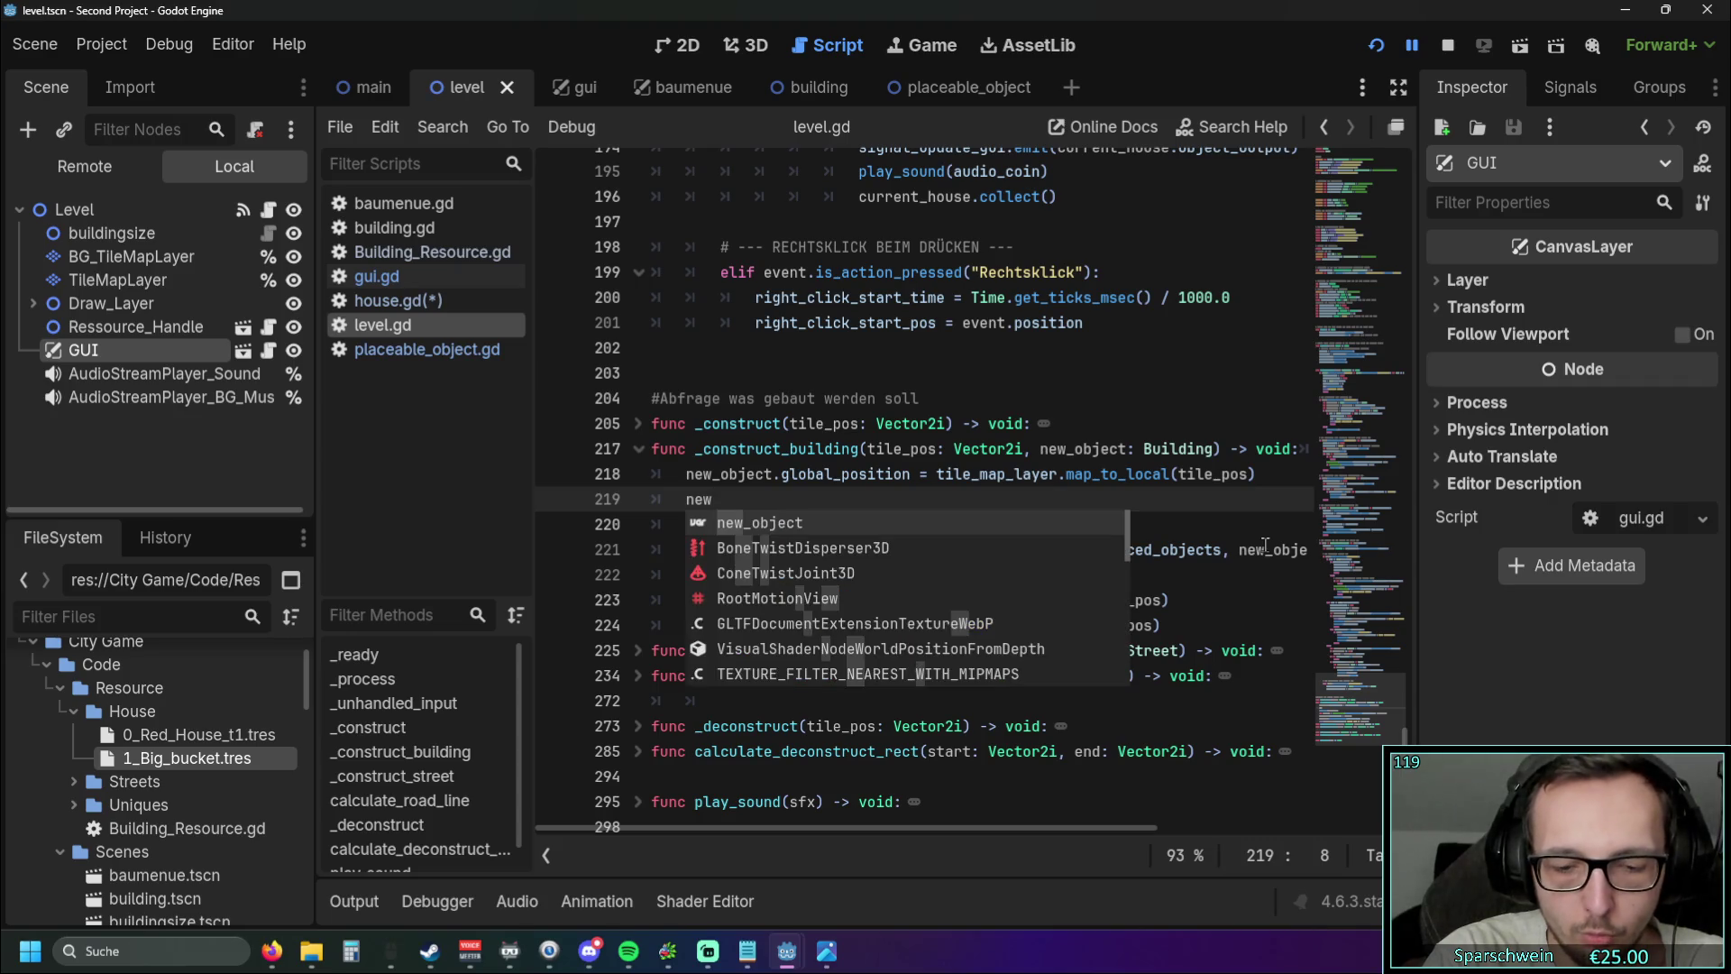
{"action": "type", "text": "_o"}
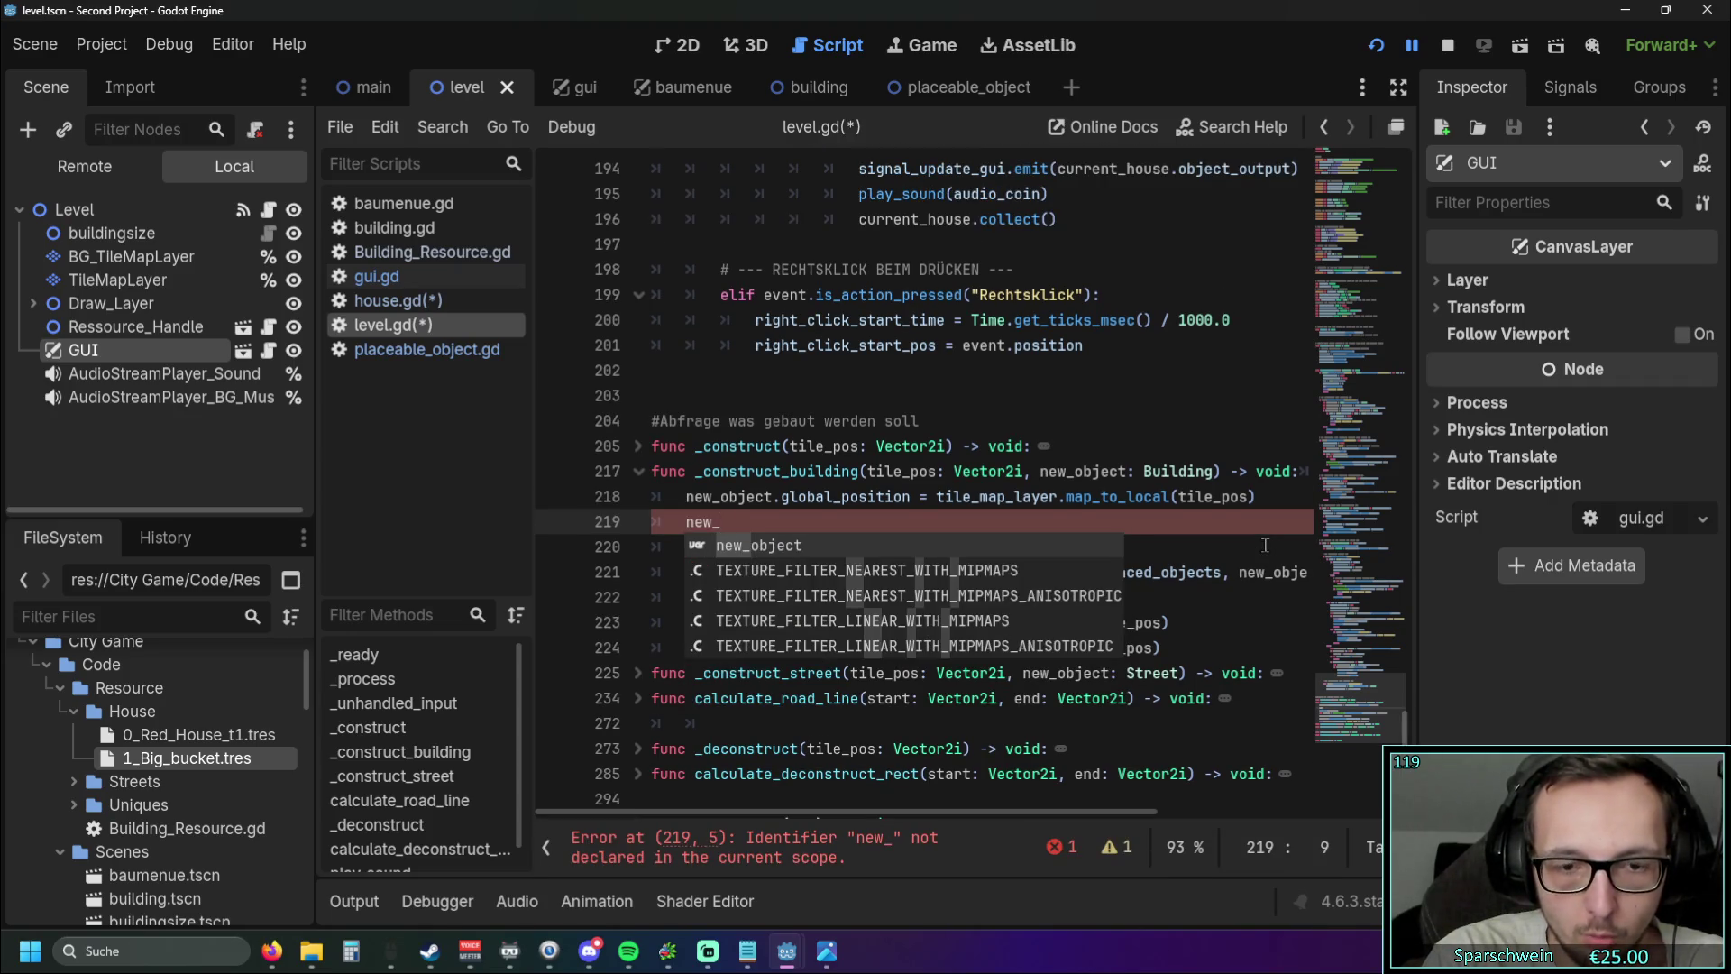
{"action": "type", "text": "bje"}
{"action": "type", "text": "ct."}
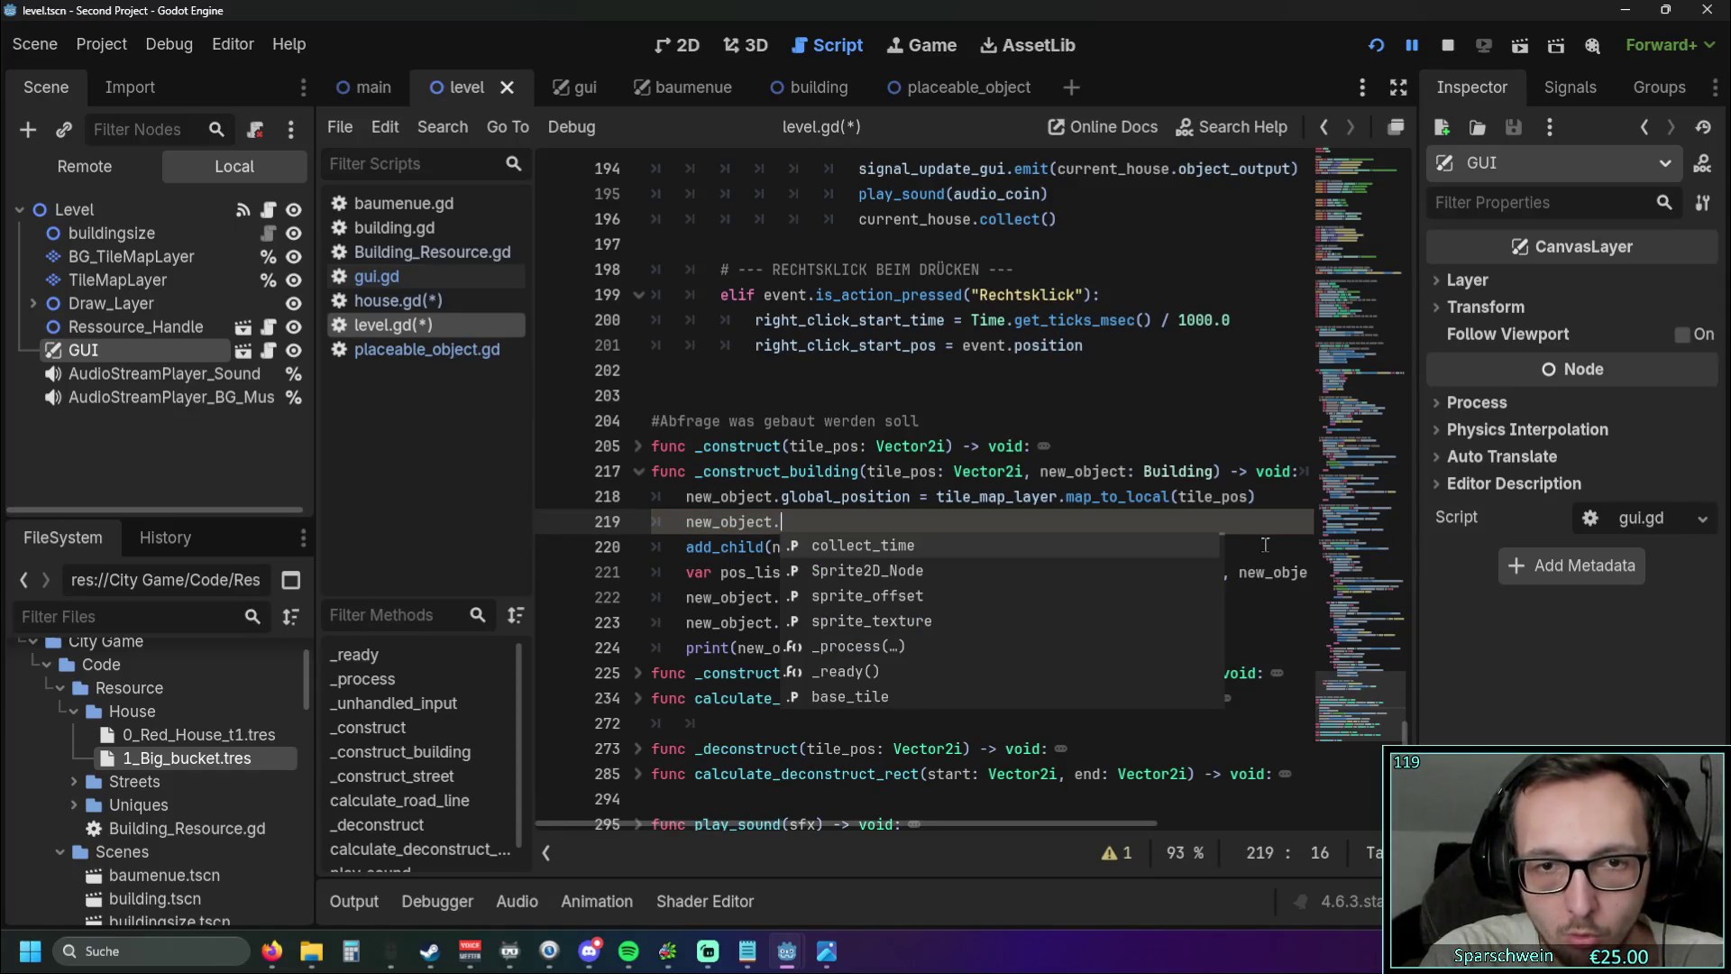
{"action": "left_click", "coordinate": [886, 546]}
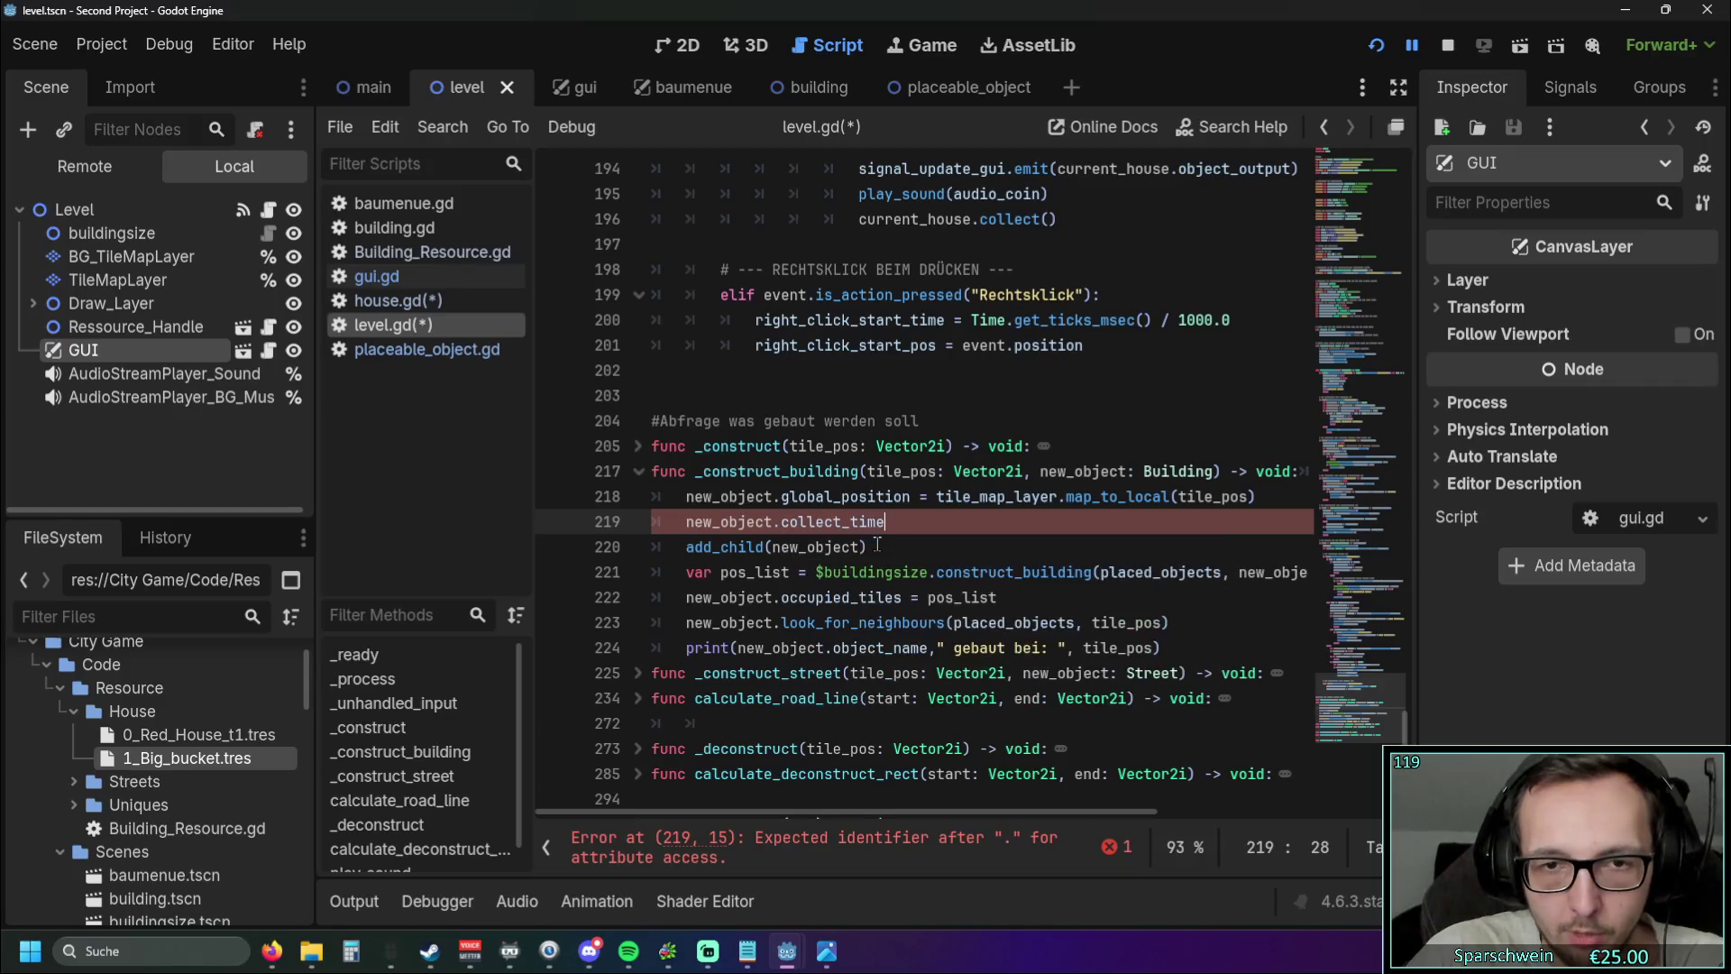
{"action": "type", "text": "="}
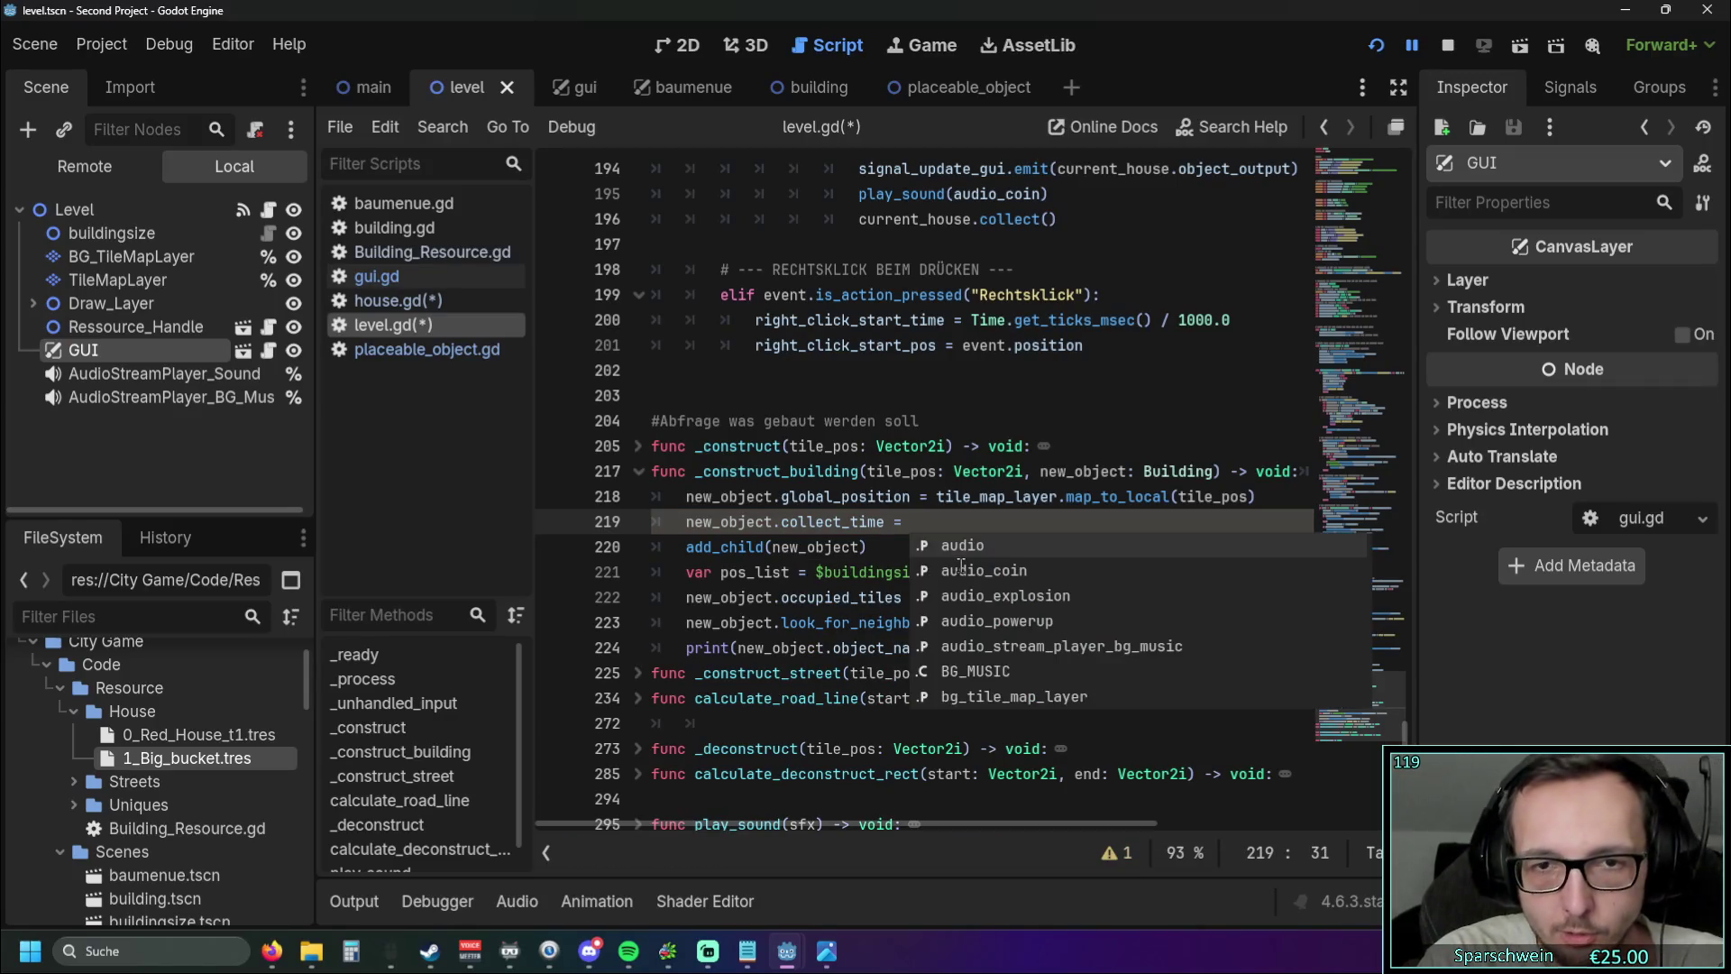
{"action": "left_click", "coordinate": [912, 478]}
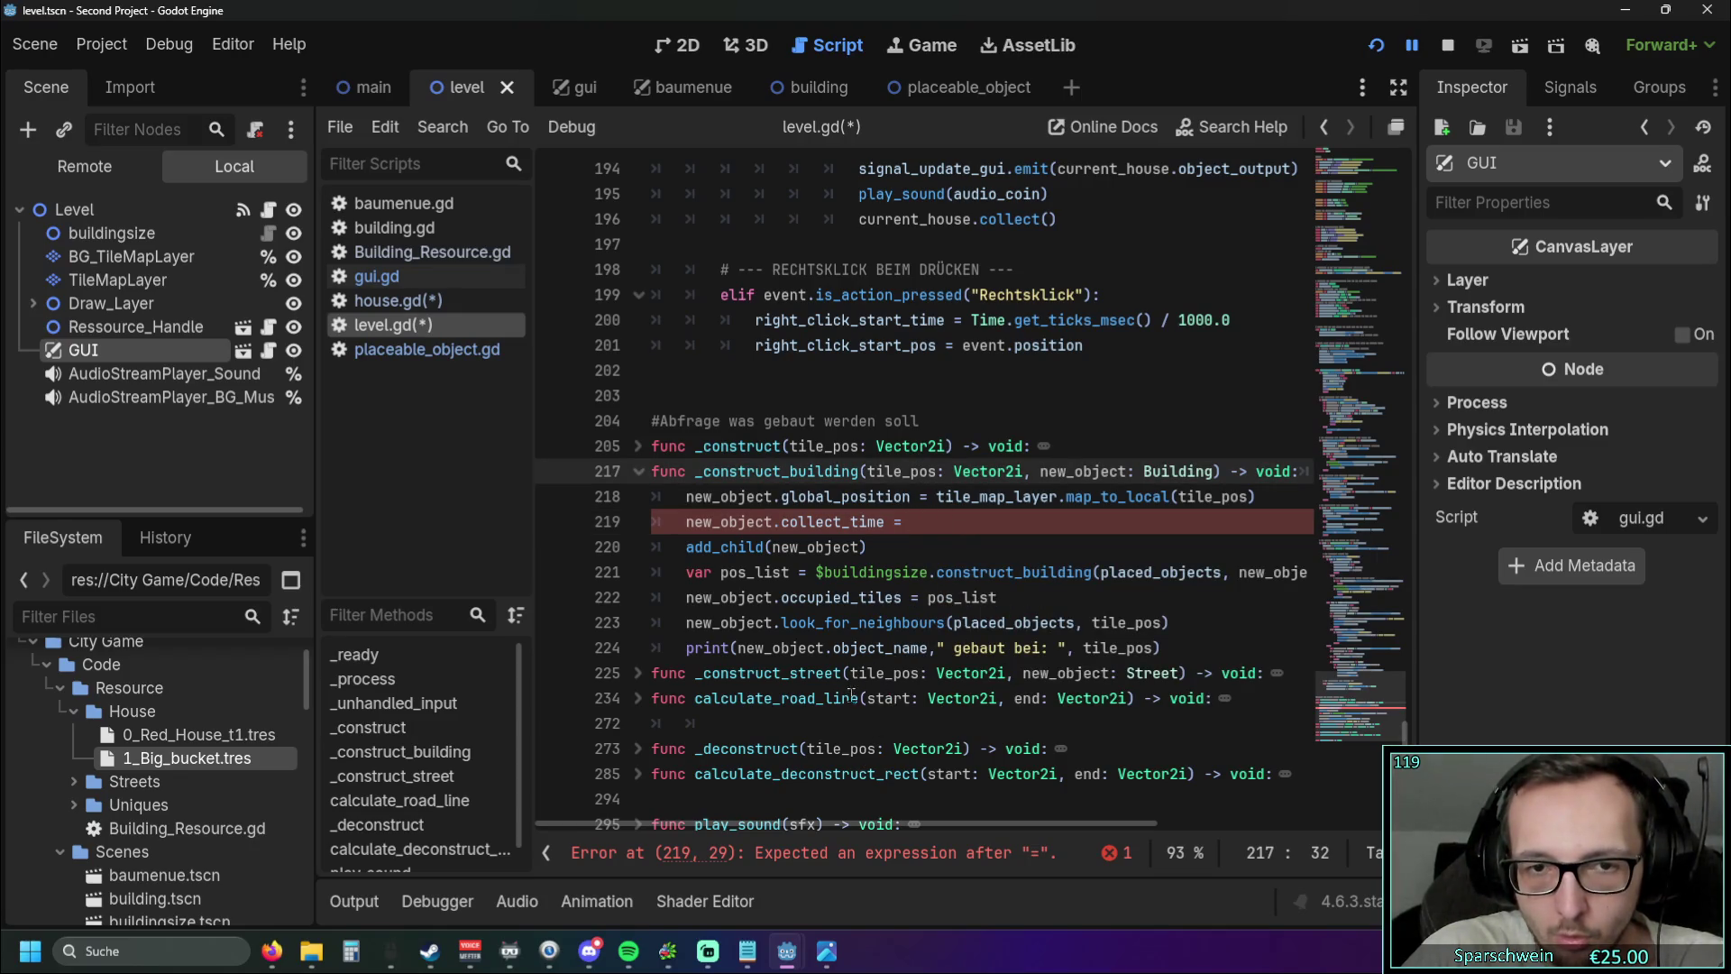
{"action": "mouse_move", "coordinate": [831, 828]}
{"action": "left_mouse_down"}
{"action": "mouse_move", "coordinate": [858, 824]}
{"action": "mouse_move", "coordinate": [817, 817]}
{"action": "left_mouse_up"}
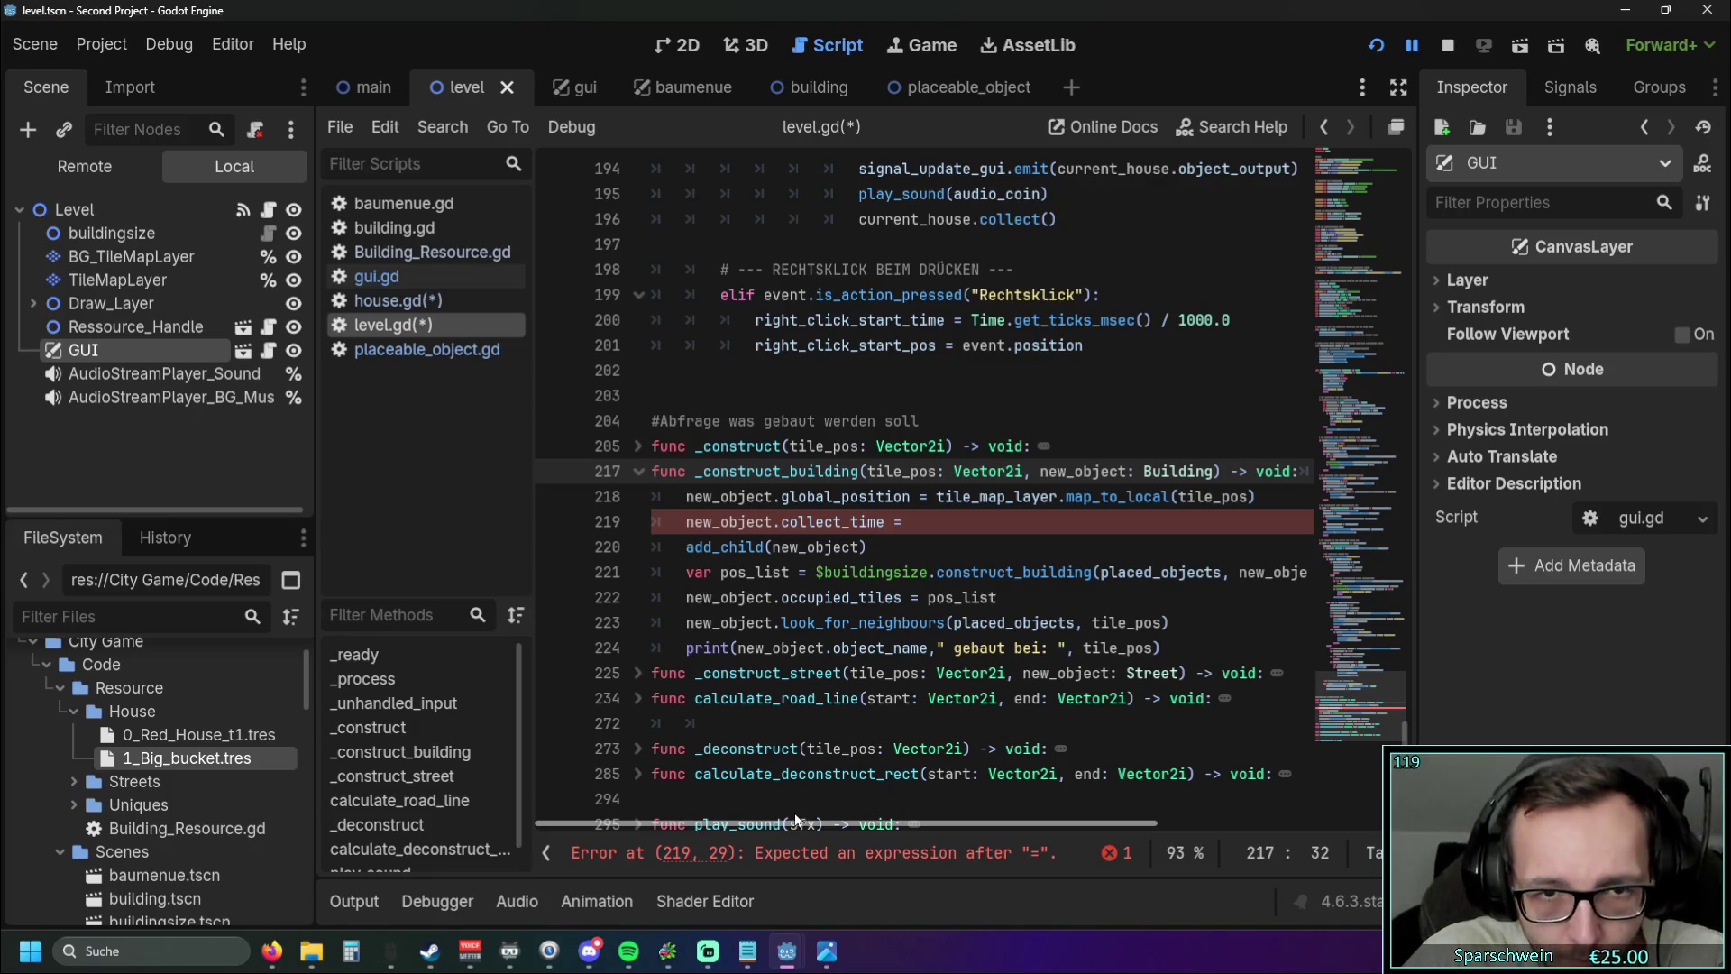
- Delete the unfinished collect_time line and fold _construct_building back up
{"action": "left_click", "coordinate": [639, 447]}
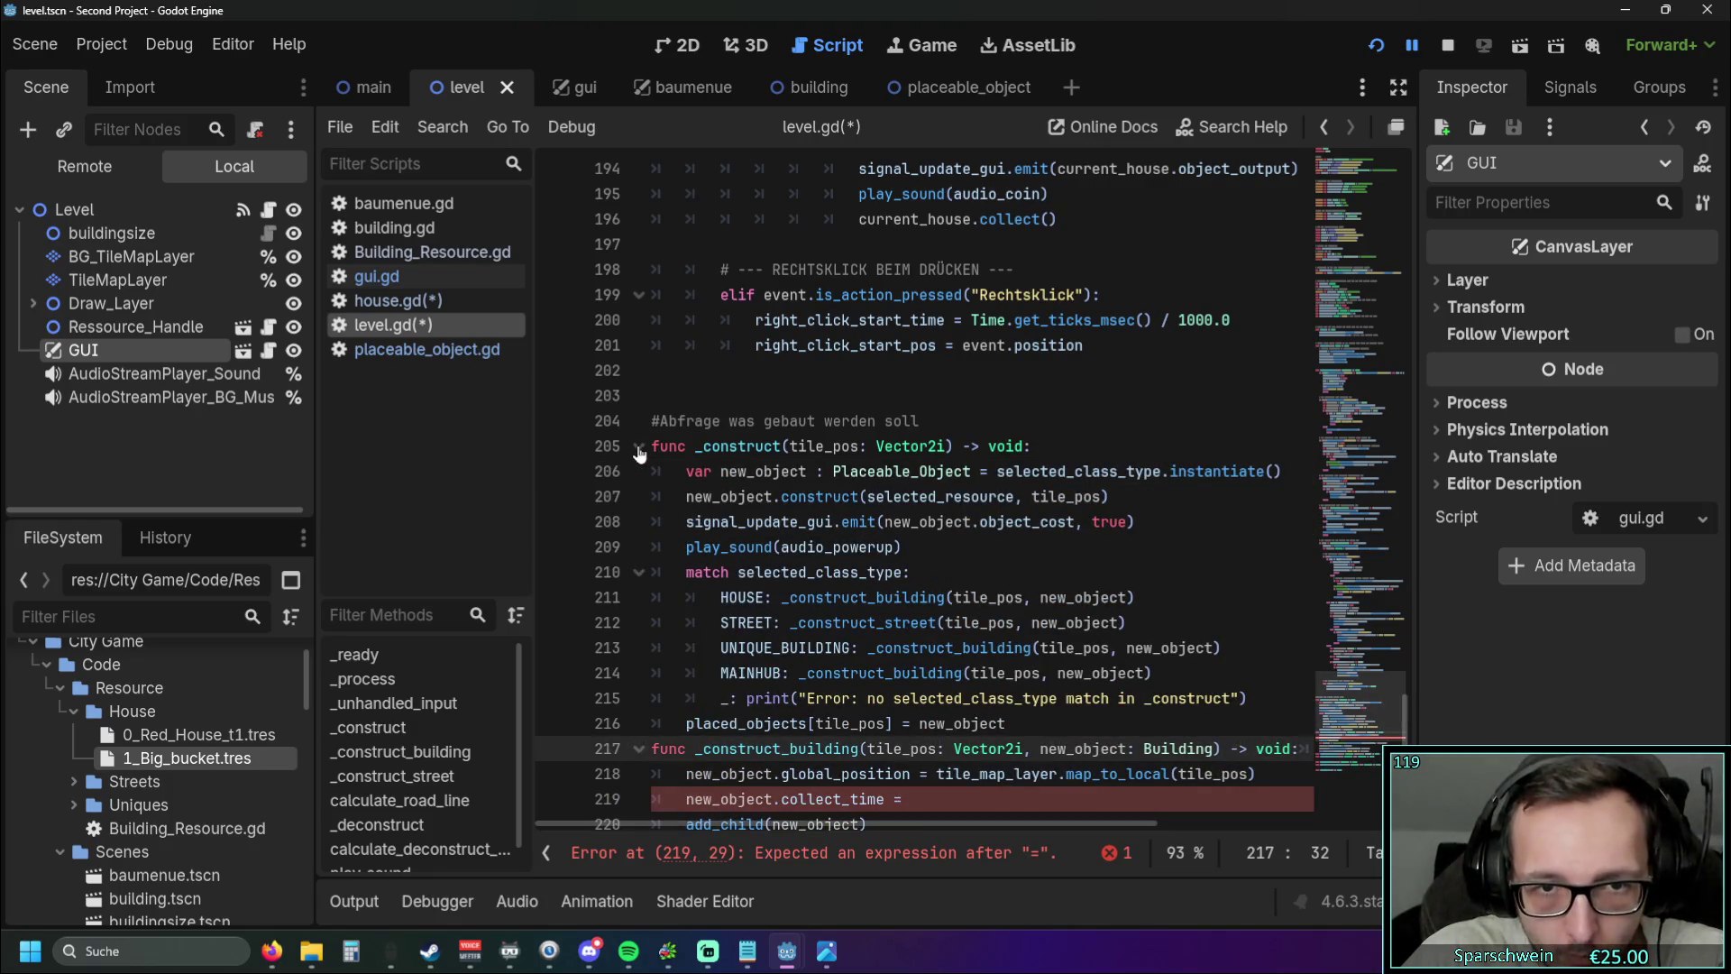
{"action": "scroll", "coordinate": [637, 490], "scroll_direction": "down", "scroll_amount": 1}
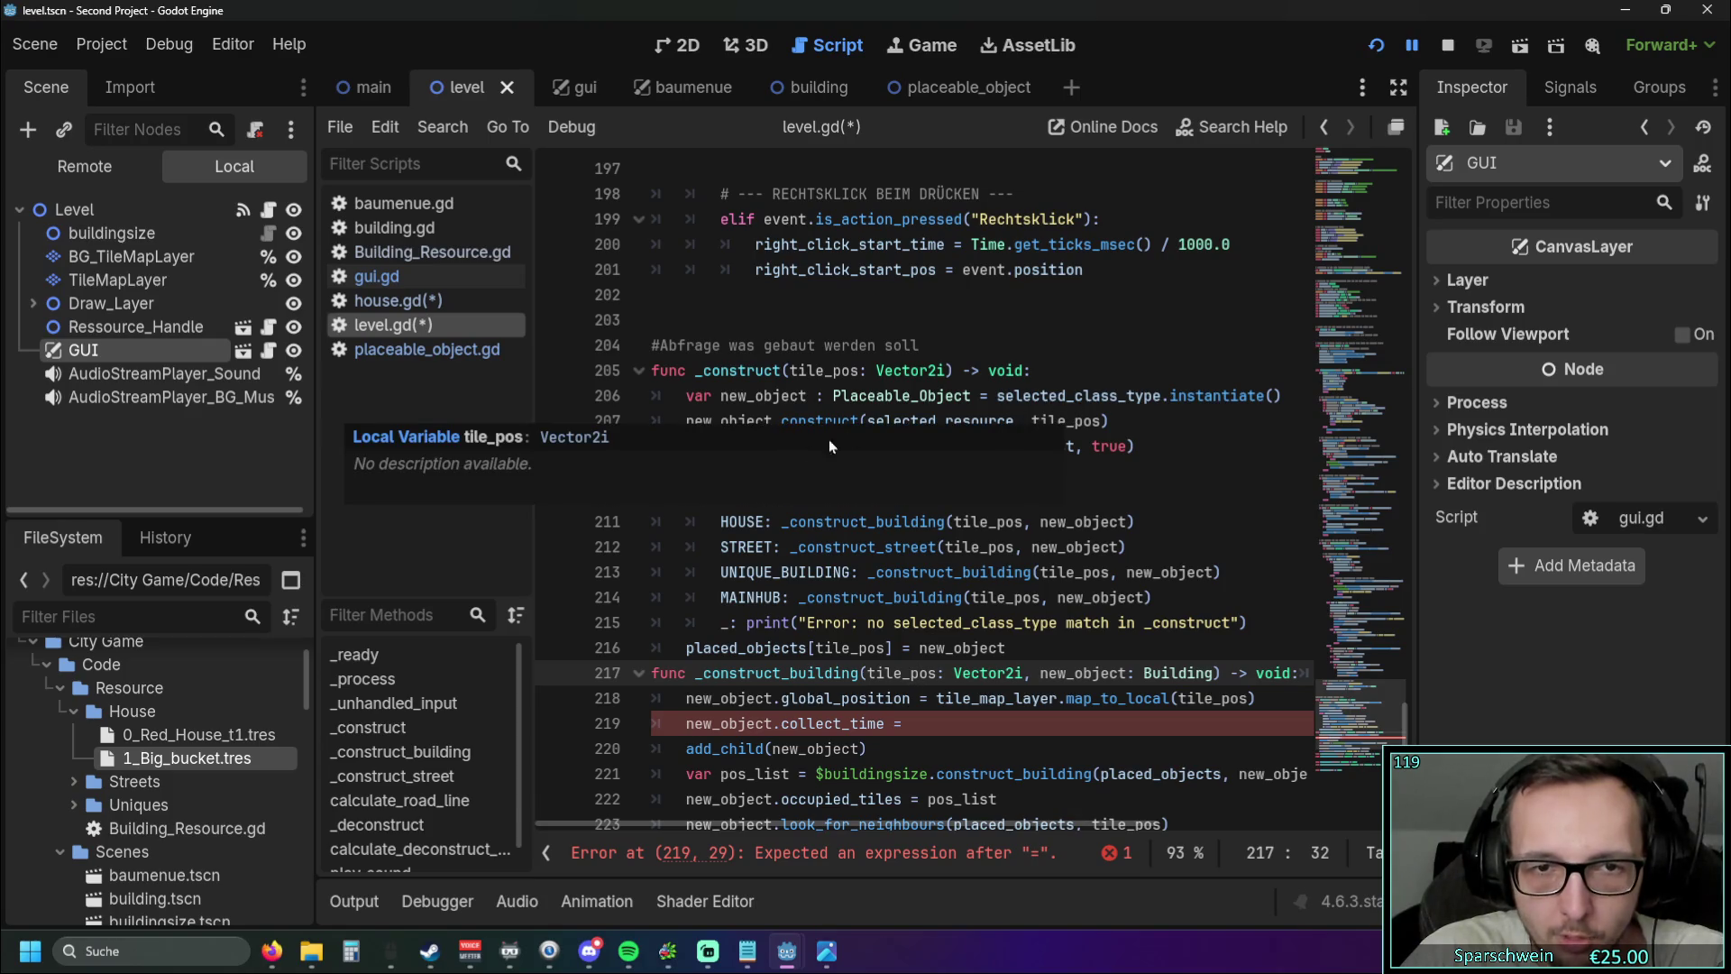
{"action": "scroll", "coordinate": [929, 400], "scroll_direction": "down", "scroll_amount": 1}
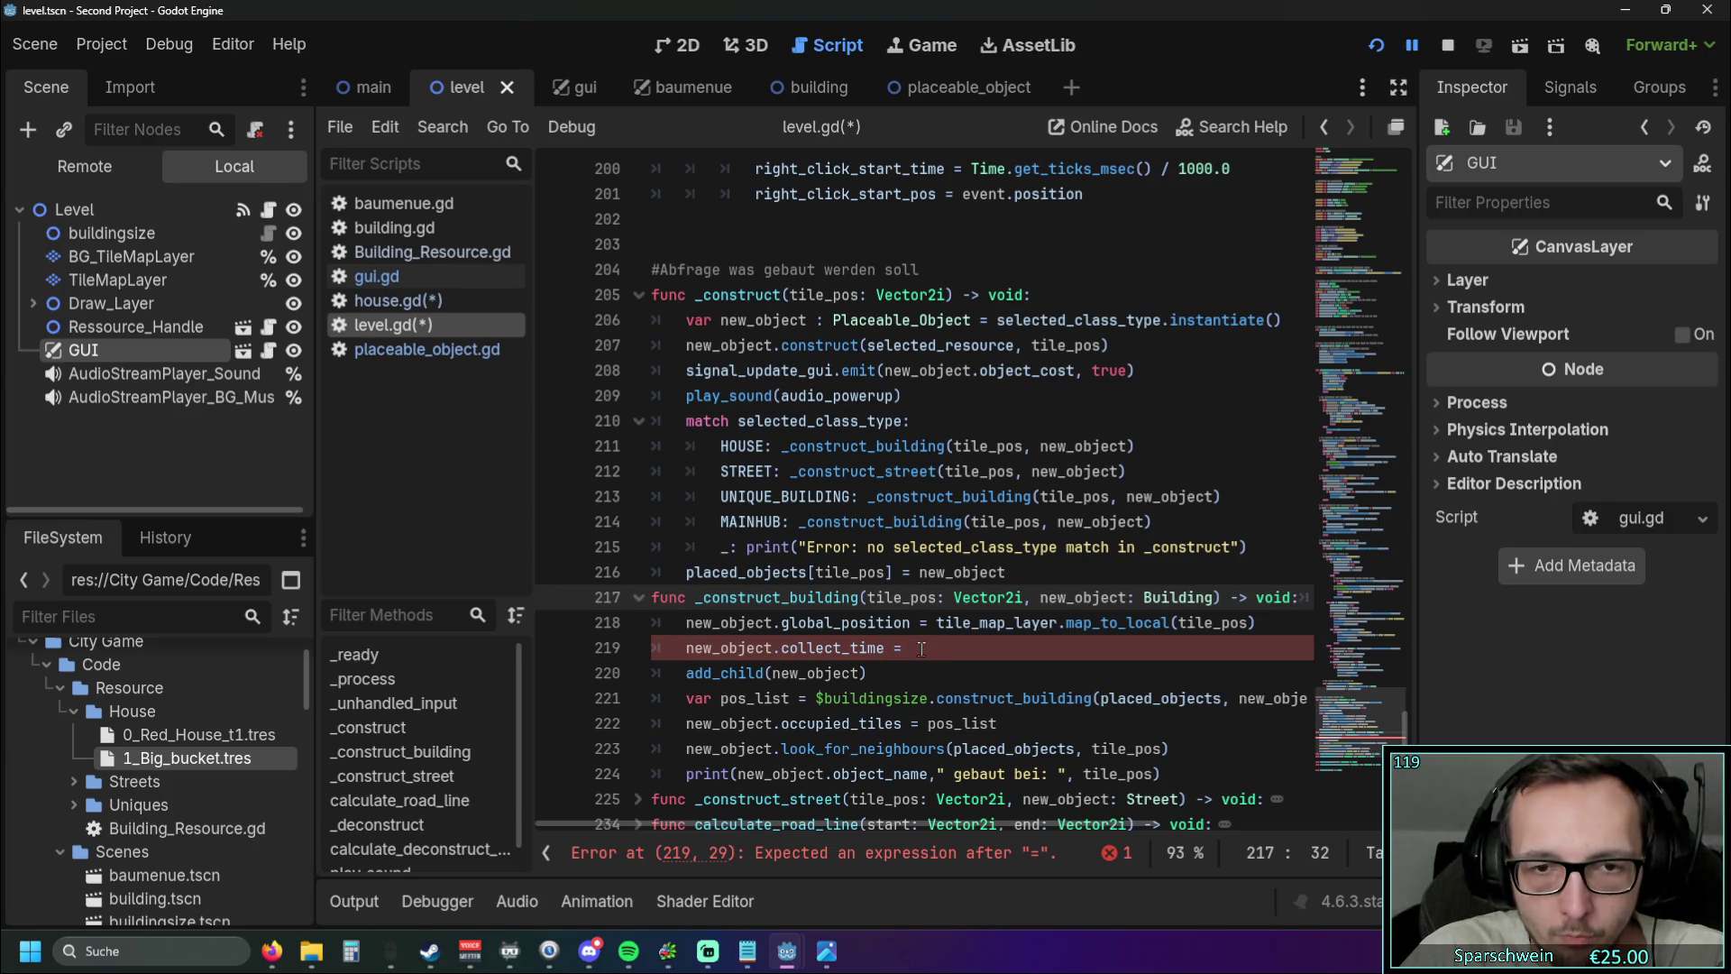
{"action": "left_click_drag", "start_coordinate": [921, 648], "coordinate": [651, 673]}
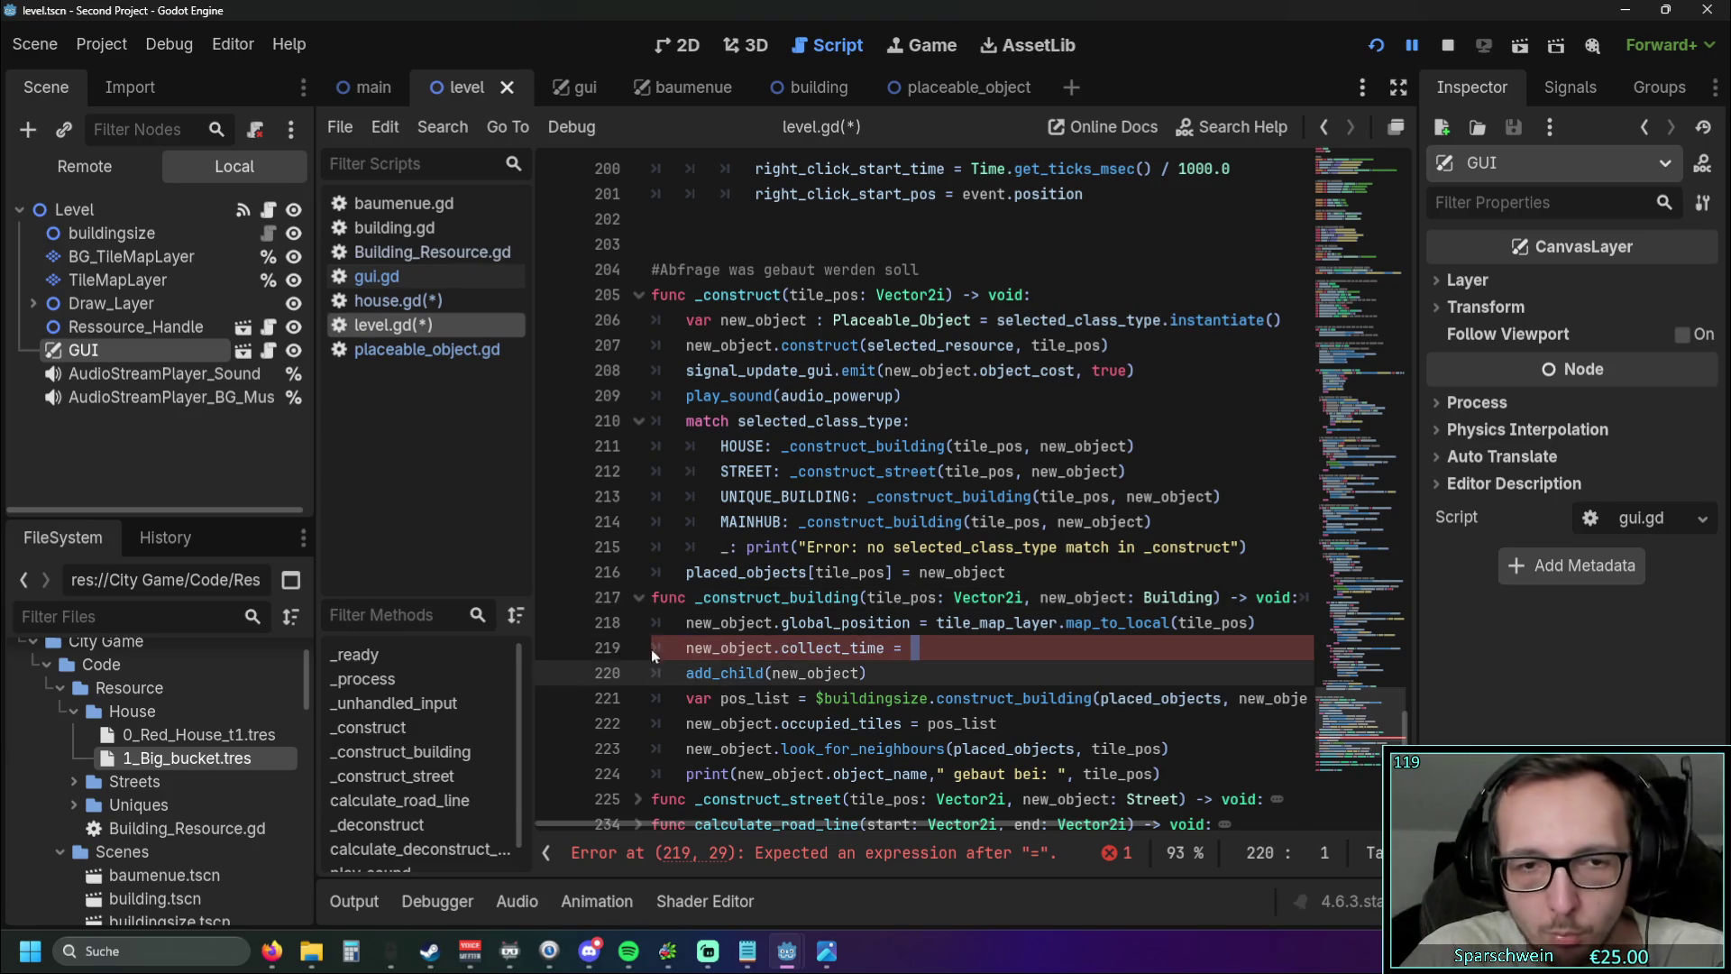
{"action": "key", "text": "BackSpace"}
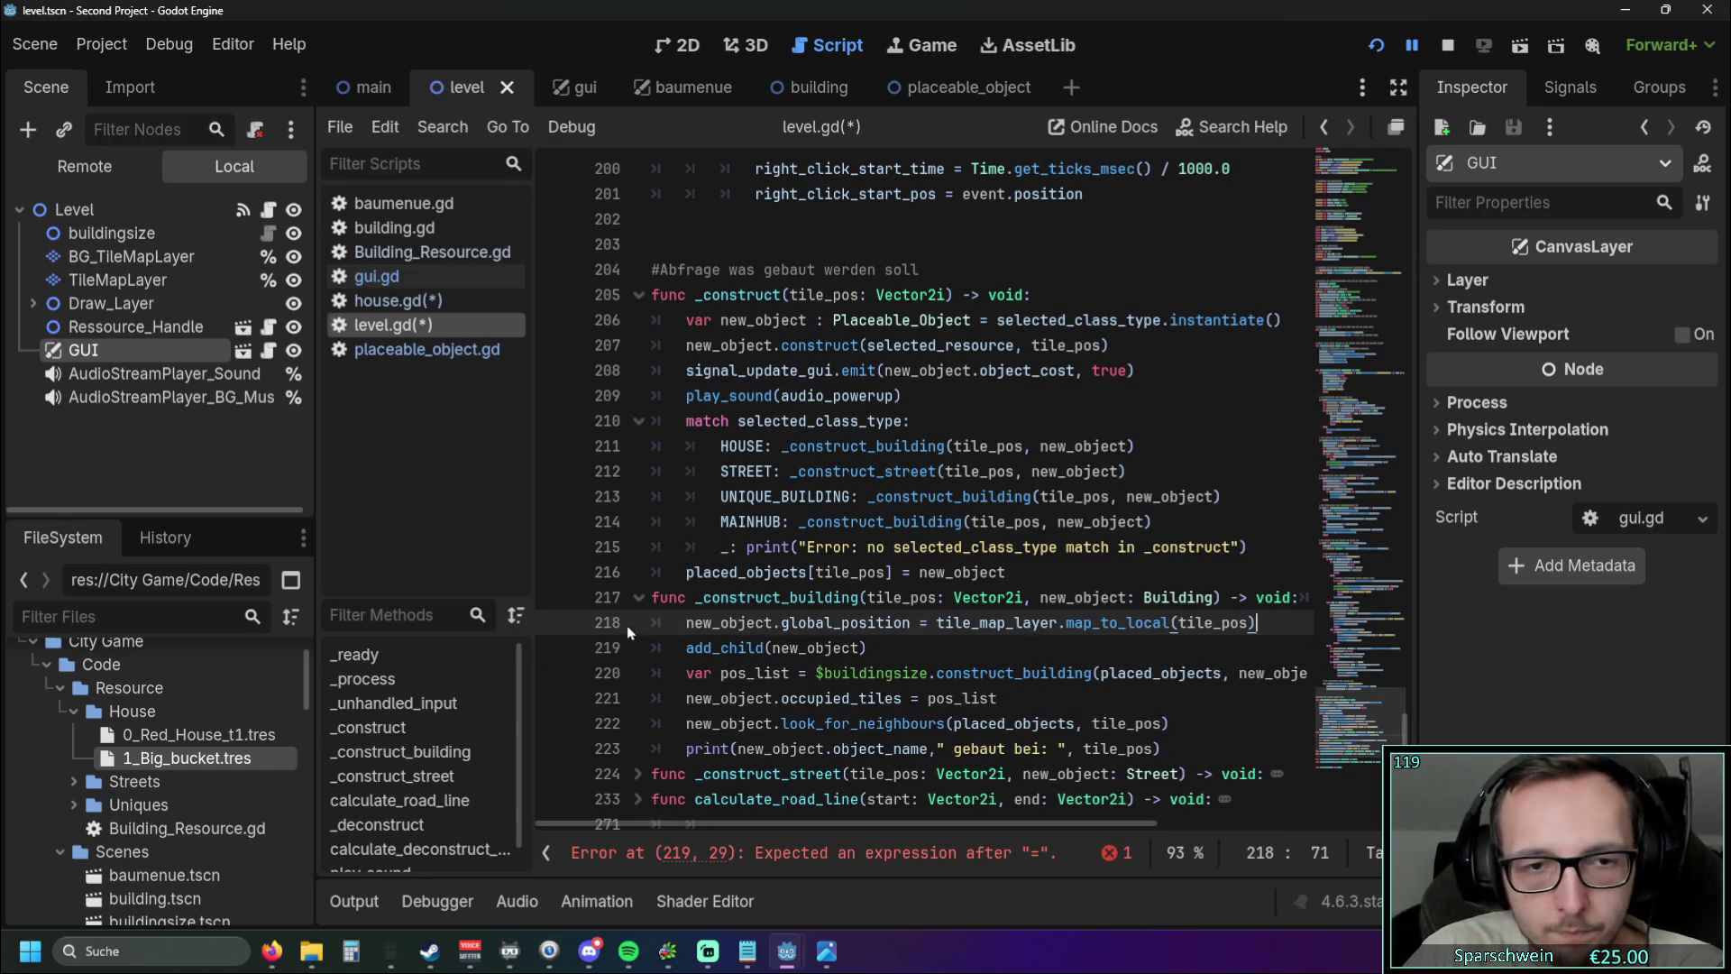
{"action": "left_click", "coordinate": [638, 597]}
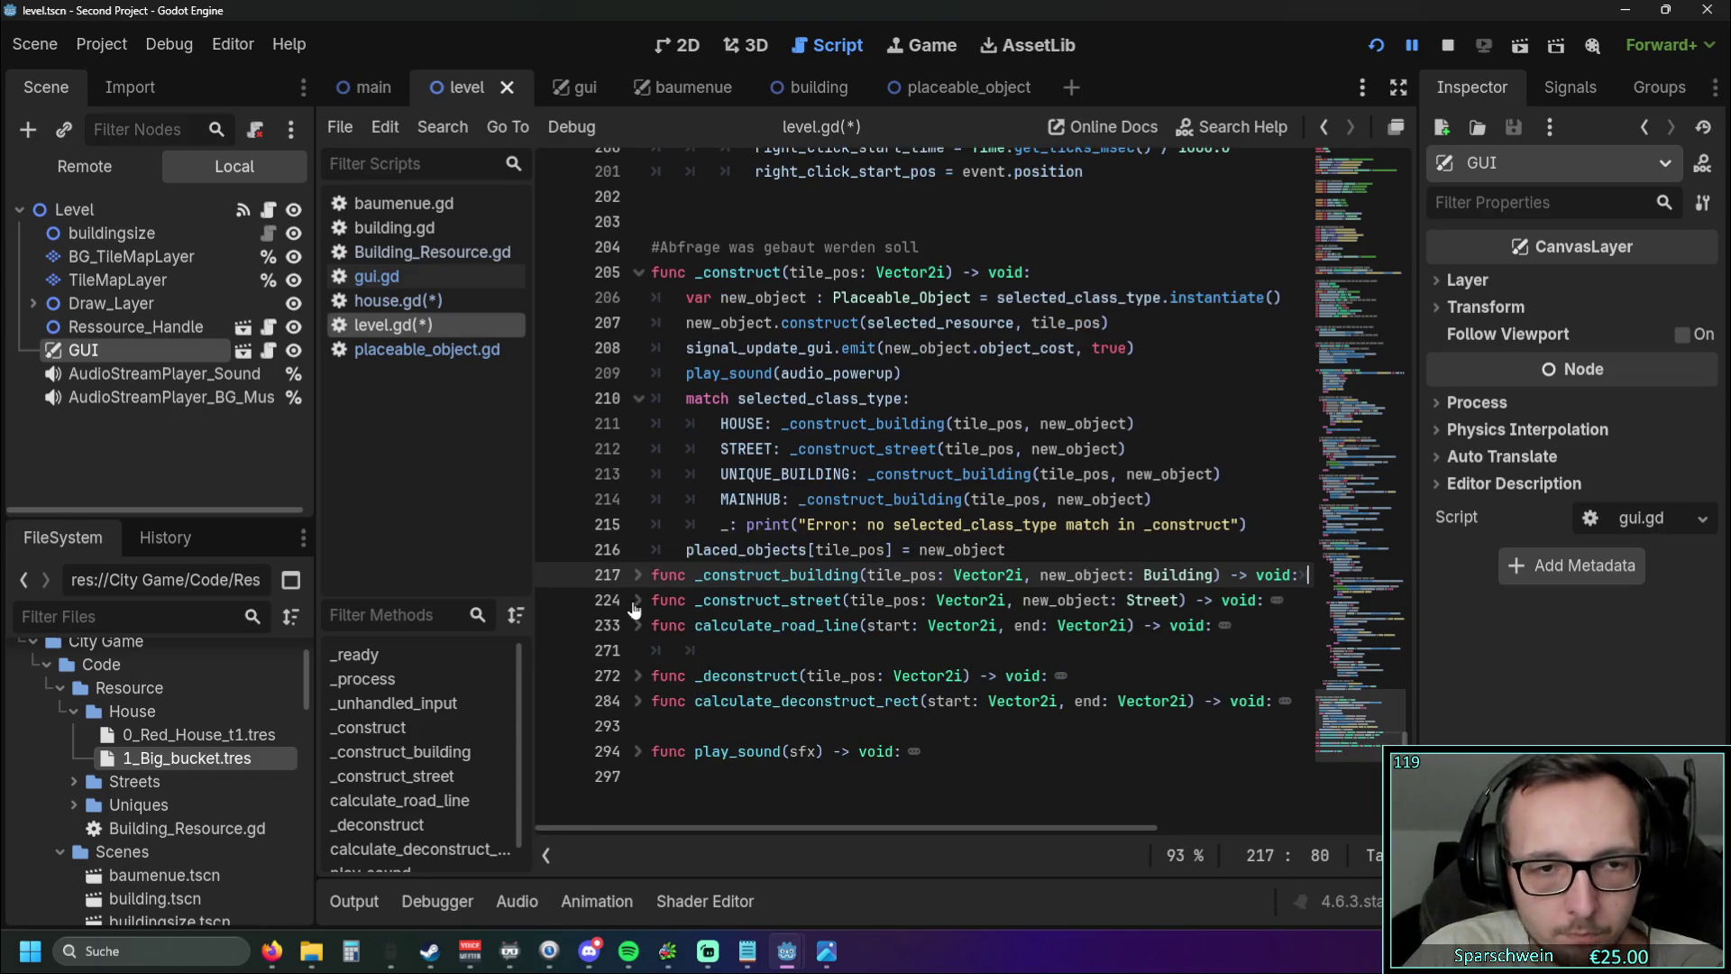
- Inspect selected_resource in the construct call on line 207 and the match on line 210, then fold _construct
{"action": "left_click", "coordinate": [781, 322]}
{"action": "left_click", "coordinate": [869, 321]}
{"action": "double_click", "coordinate": [870, 322]}
{"action": "left_click", "coordinate": [942, 397]}
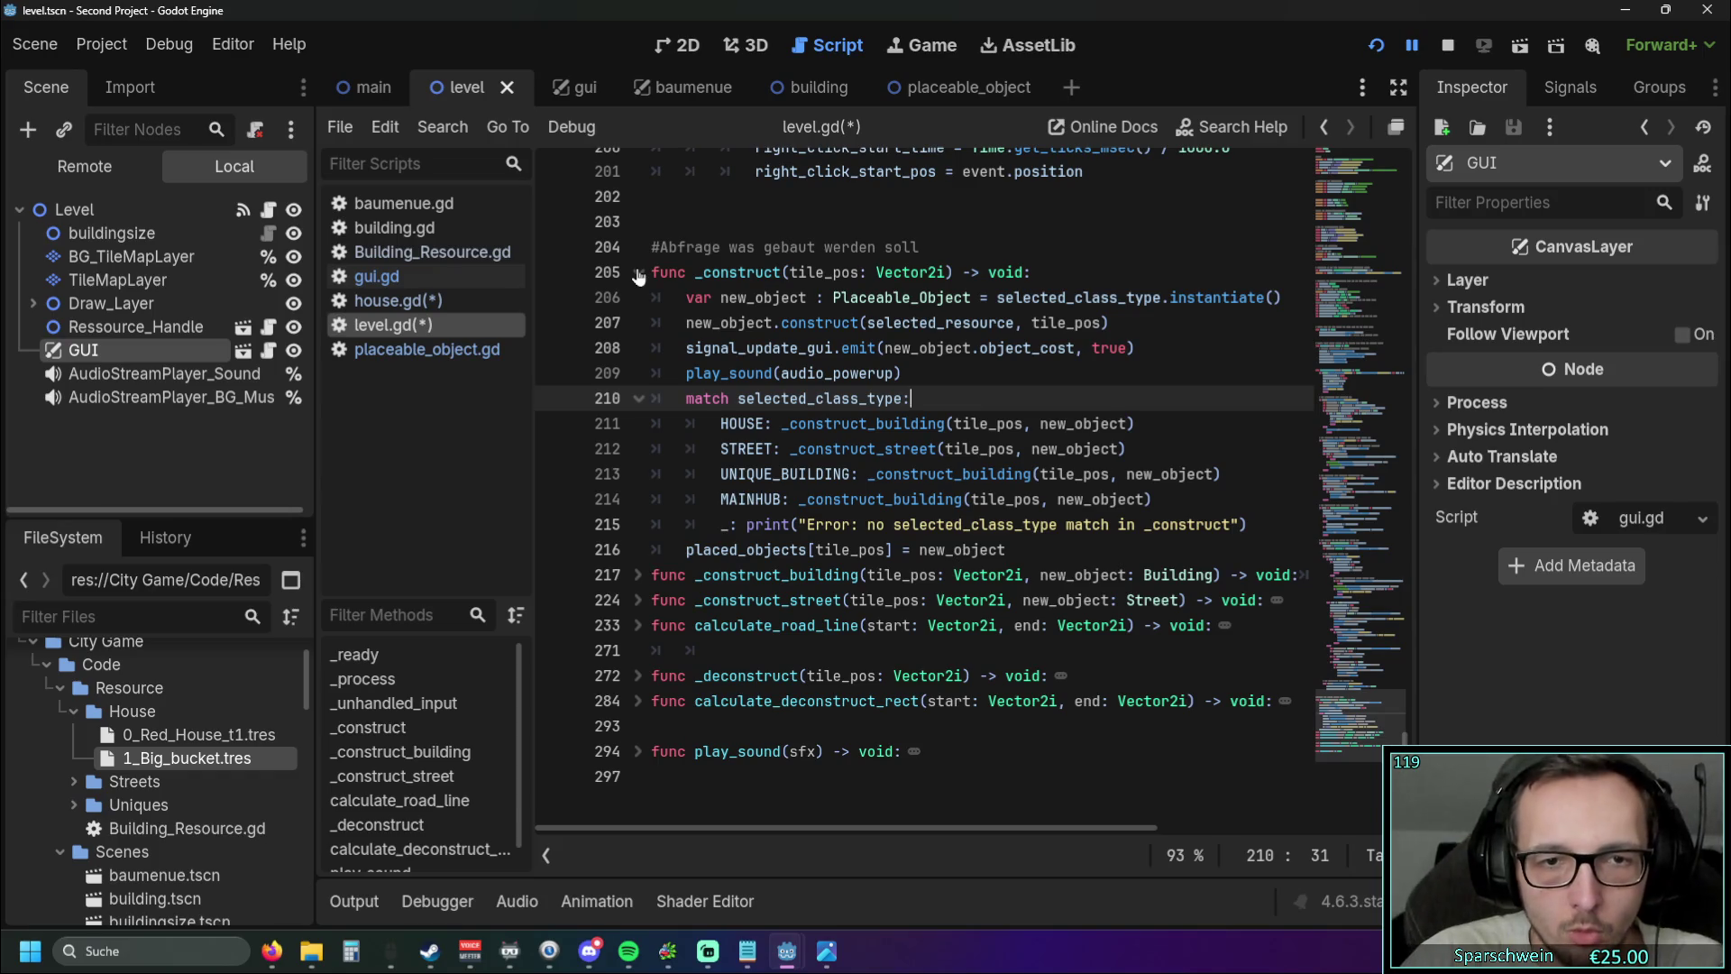
{"action": "left_click", "coordinate": [638, 274]}
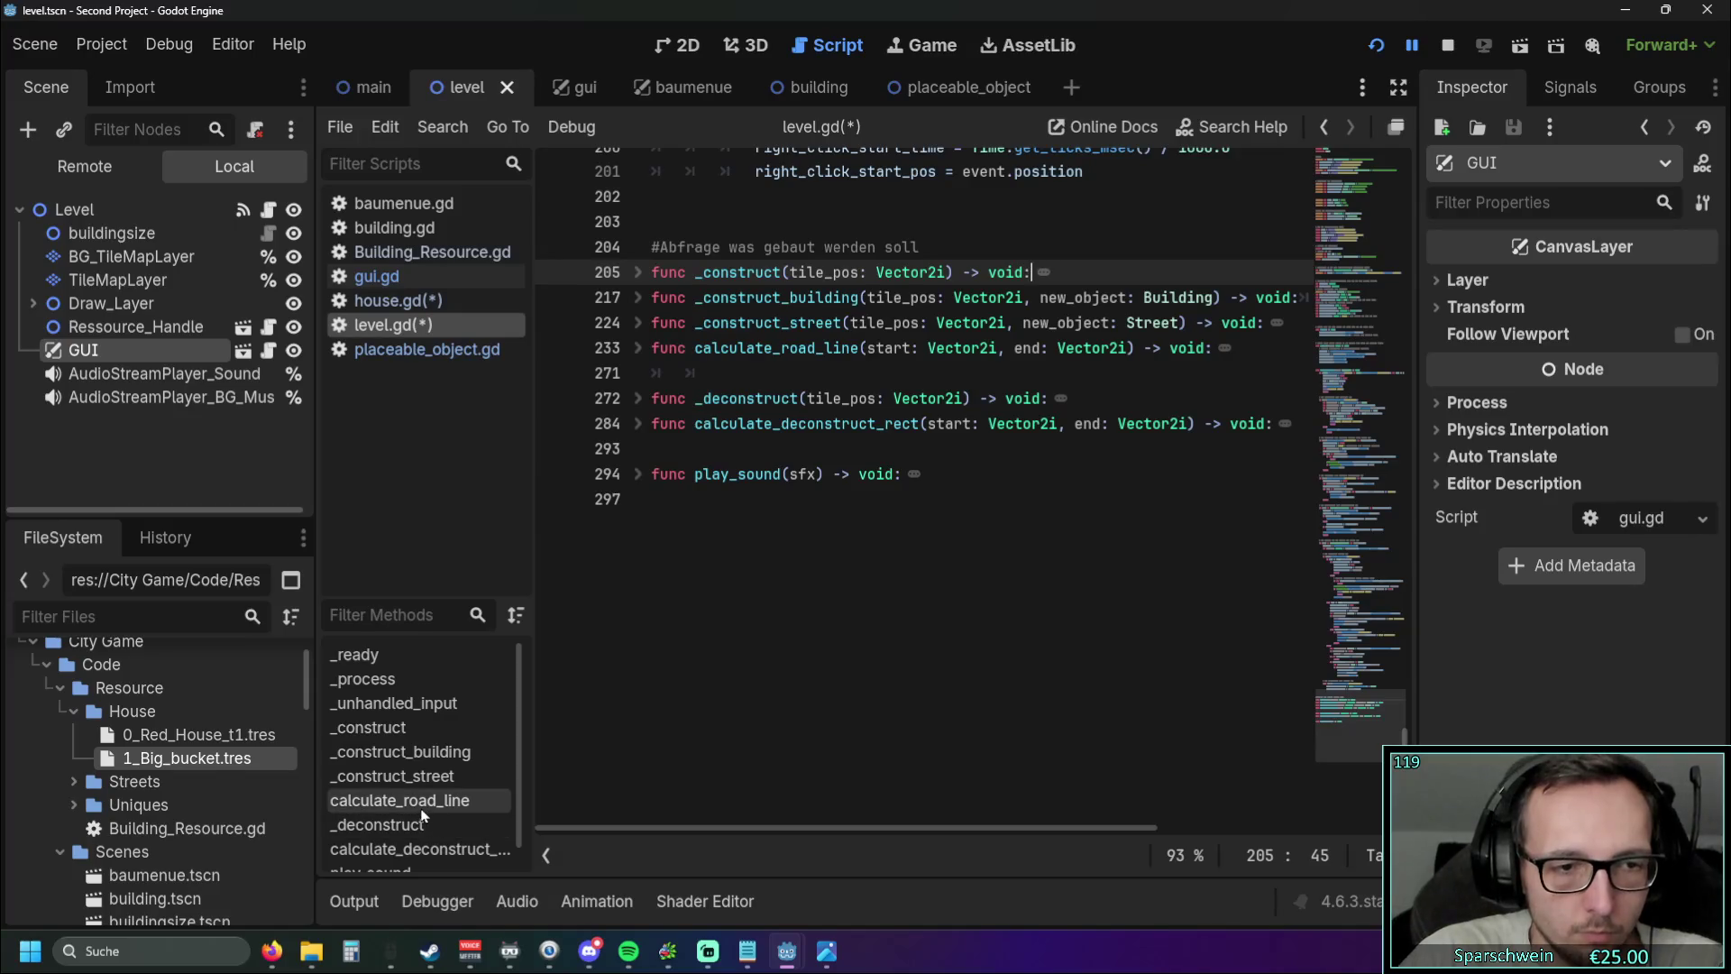
{"action": "scroll", "coordinate": [832, 591], "scroll_direction": "up", "scroll_amount": 6}
{"action": "scroll", "coordinate": [831, 591], "scroll_direction": "down", "scroll_amount": 2}
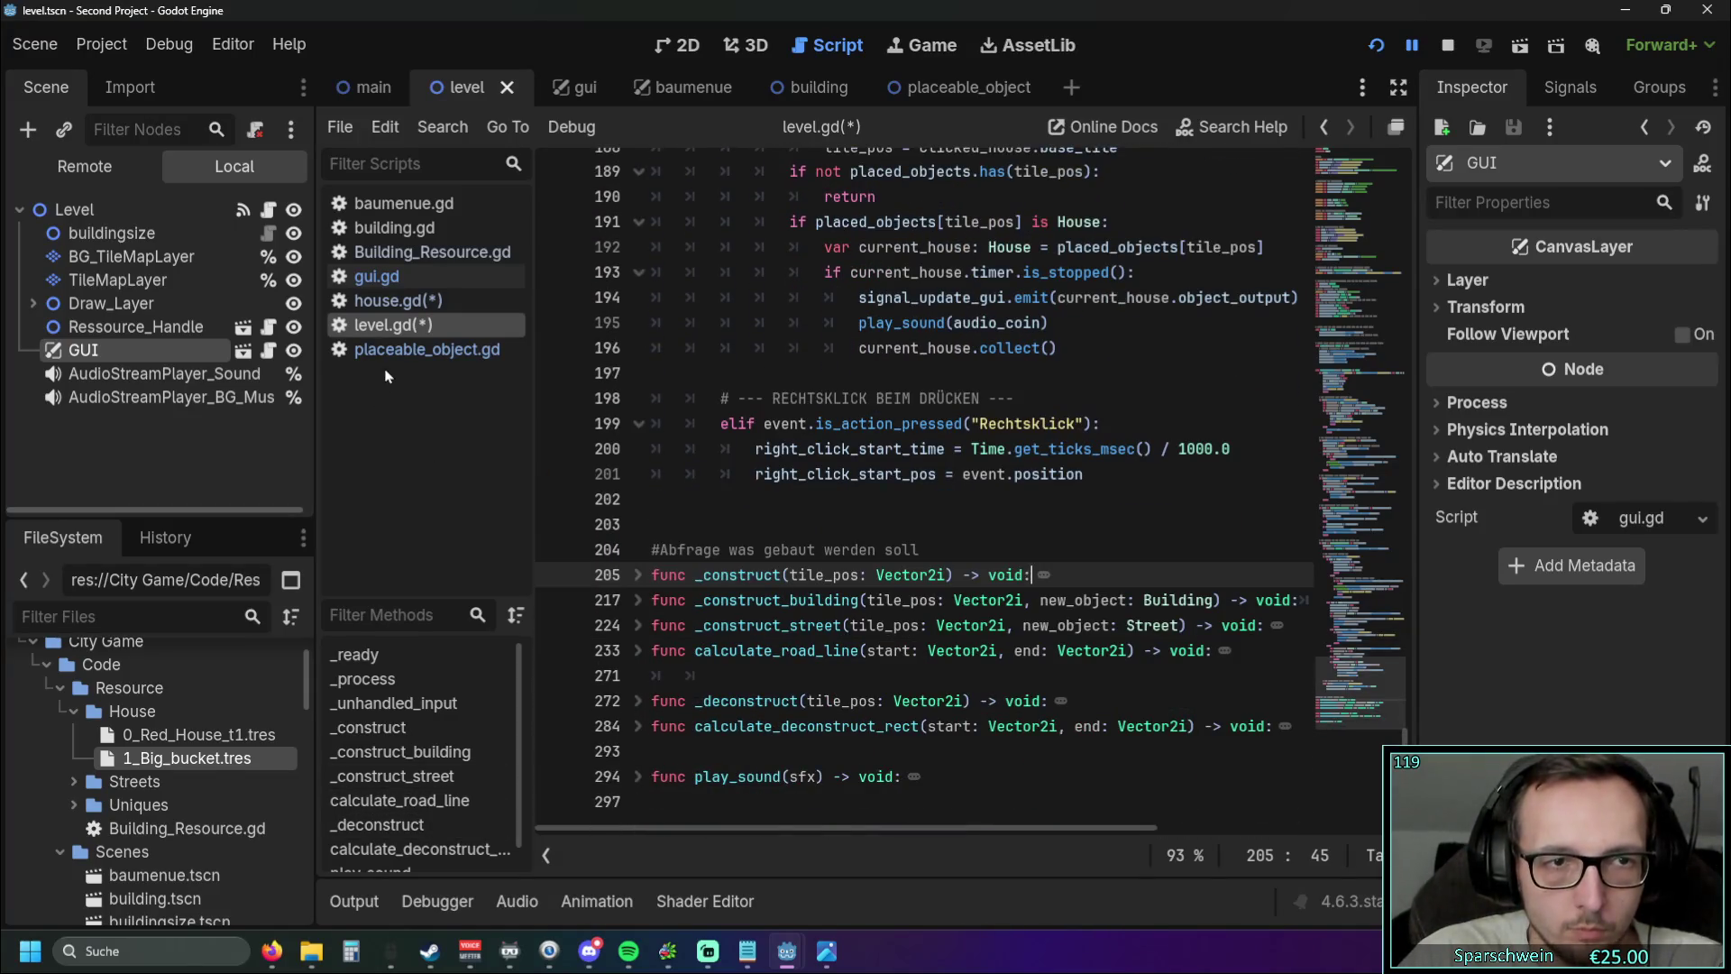
- Flip between placeable_object.gd, level.gd and house.gd in the script list
{"action": "left_click", "coordinate": [397, 352]}
{"action": "left_click", "coordinate": [396, 324]}
{"action": "left_click", "coordinate": [401, 307]}
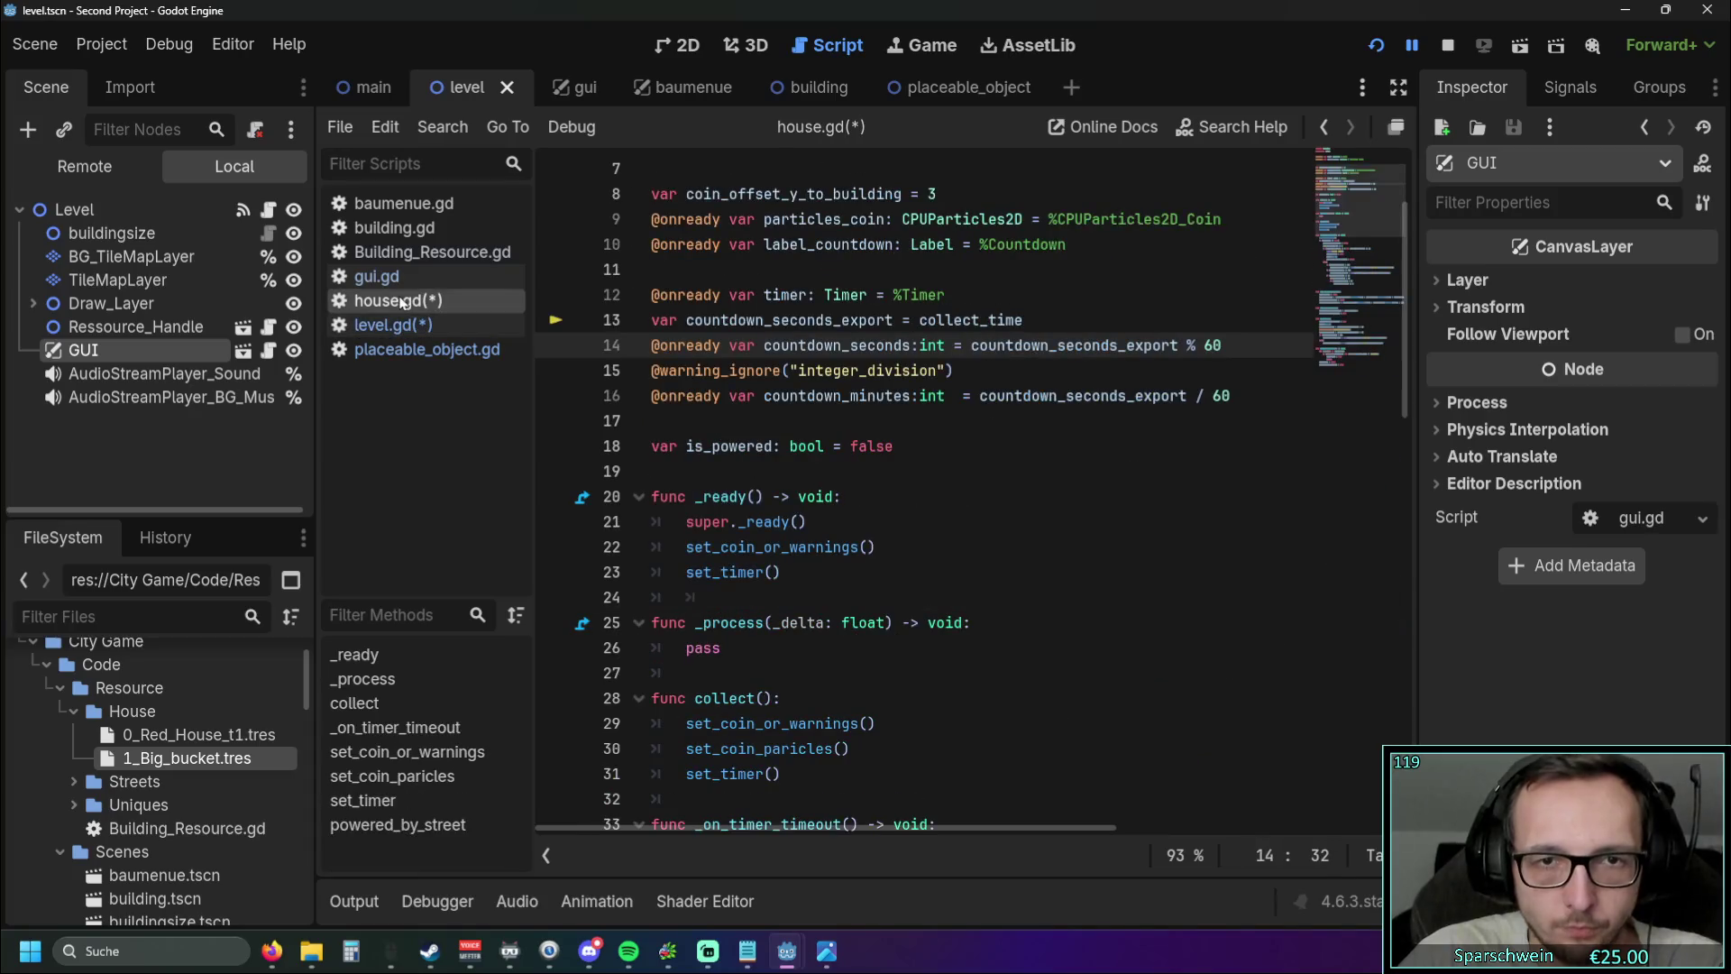
{"action": "scroll", "coordinate": [748, 379], "scroll_direction": "up", "scroll_amount": 2}
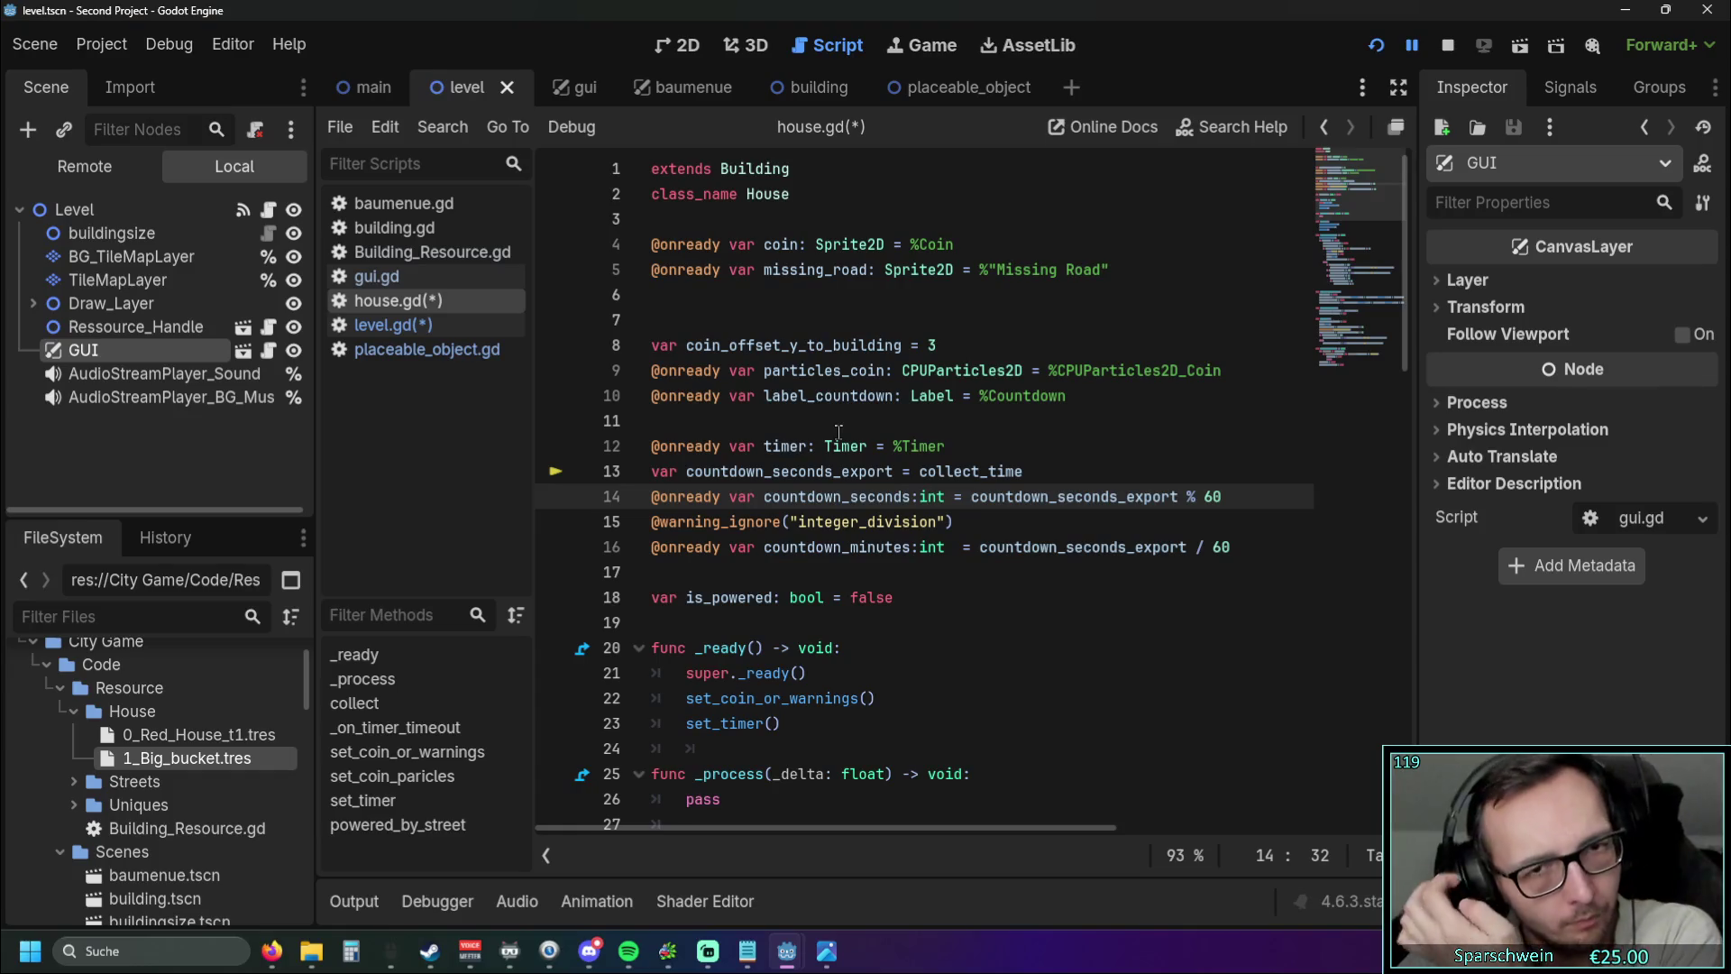
{"action": "left_click", "coordinate": [392, 325]}
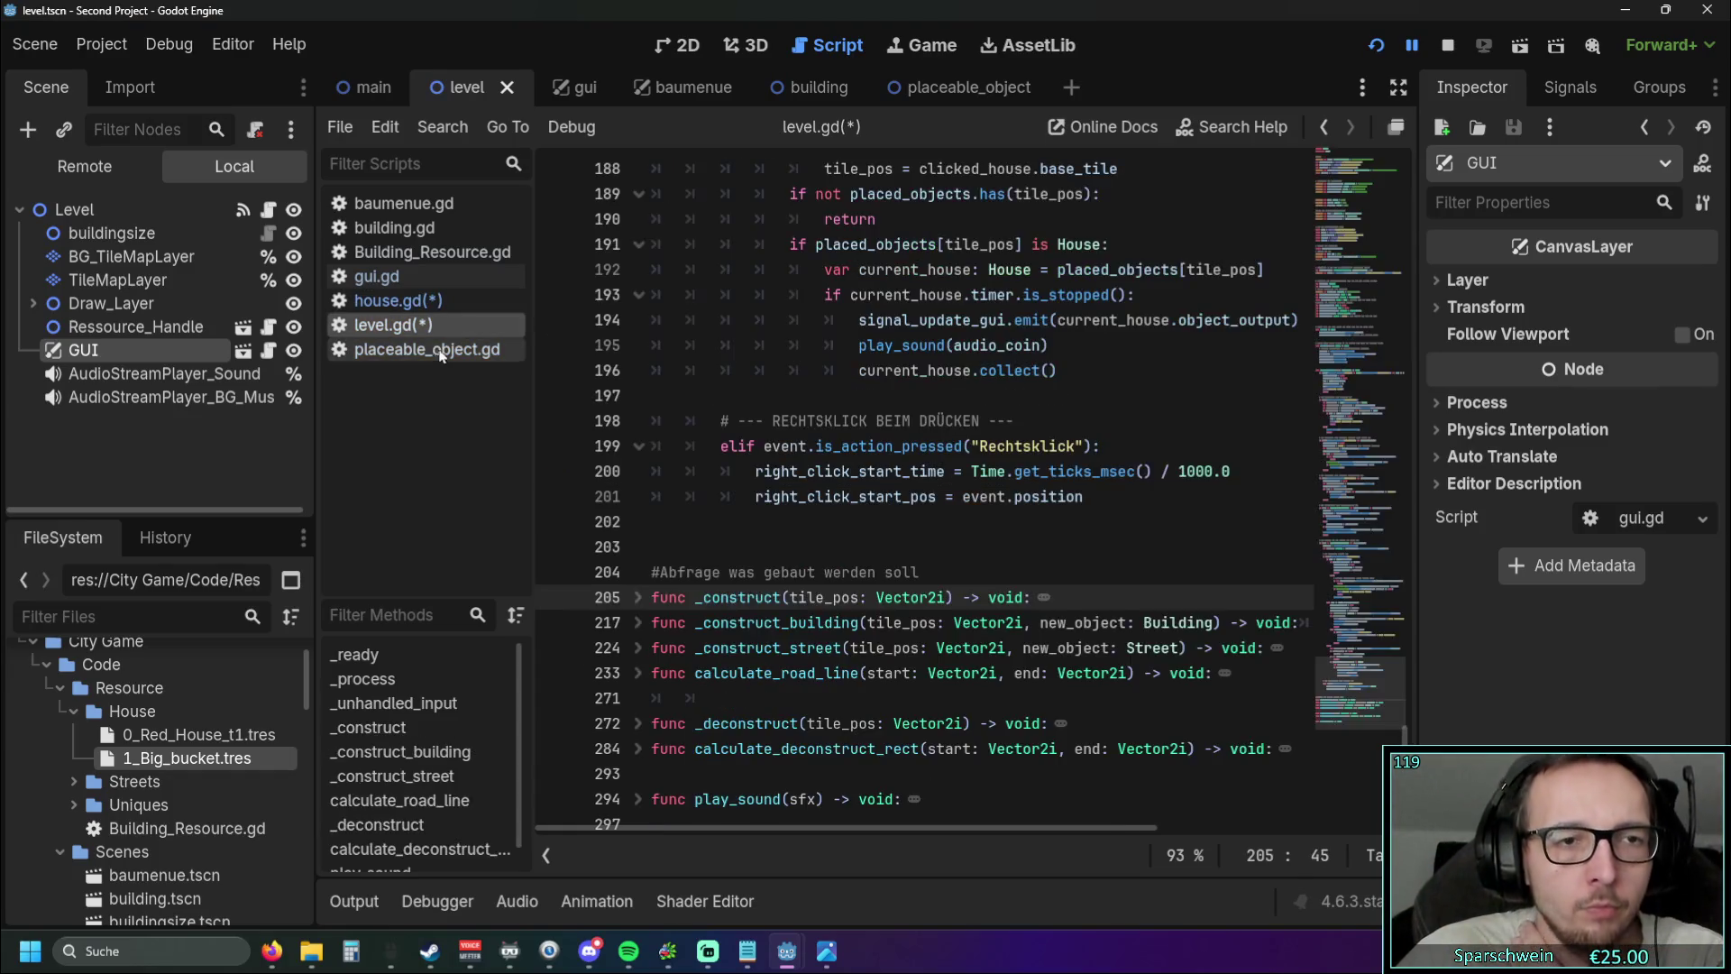
- Review object_name and object_size in placeable_object.gd, then show 0_Red_House_t1.tres properties
{"action": "left_click", "coordinate": [426, 349]}
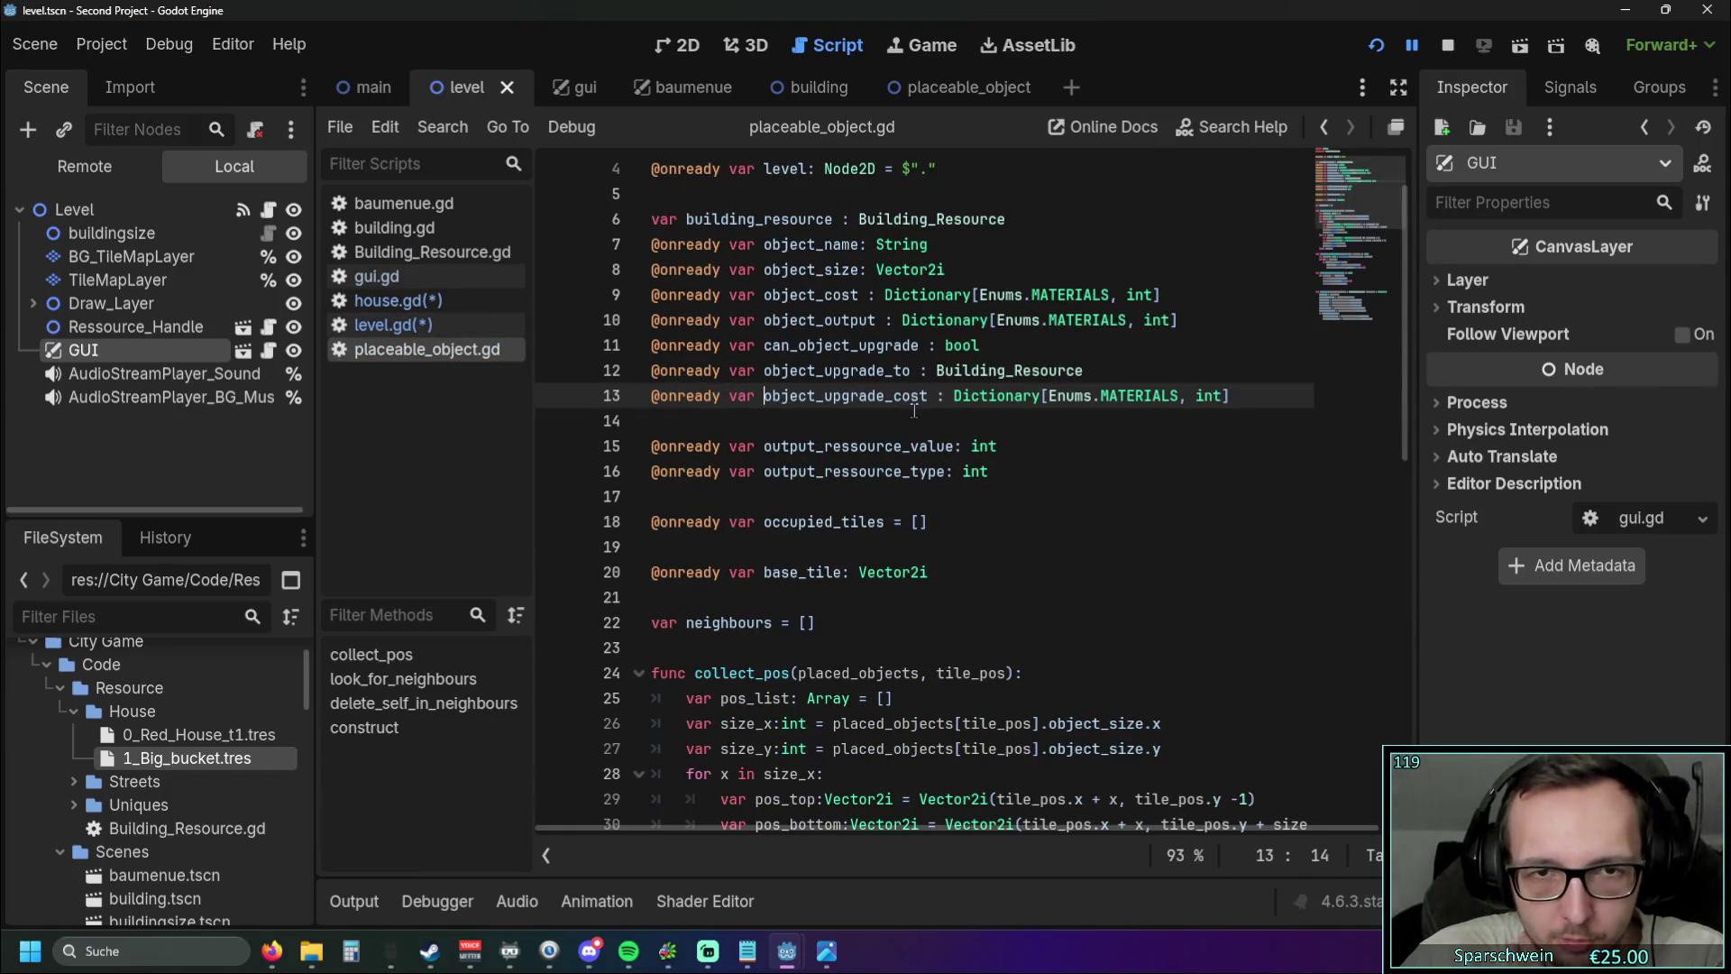
{"action": "scroll", "coordinate": [915, 414], "scroll_direction": "up", "scroll_amount": 2}
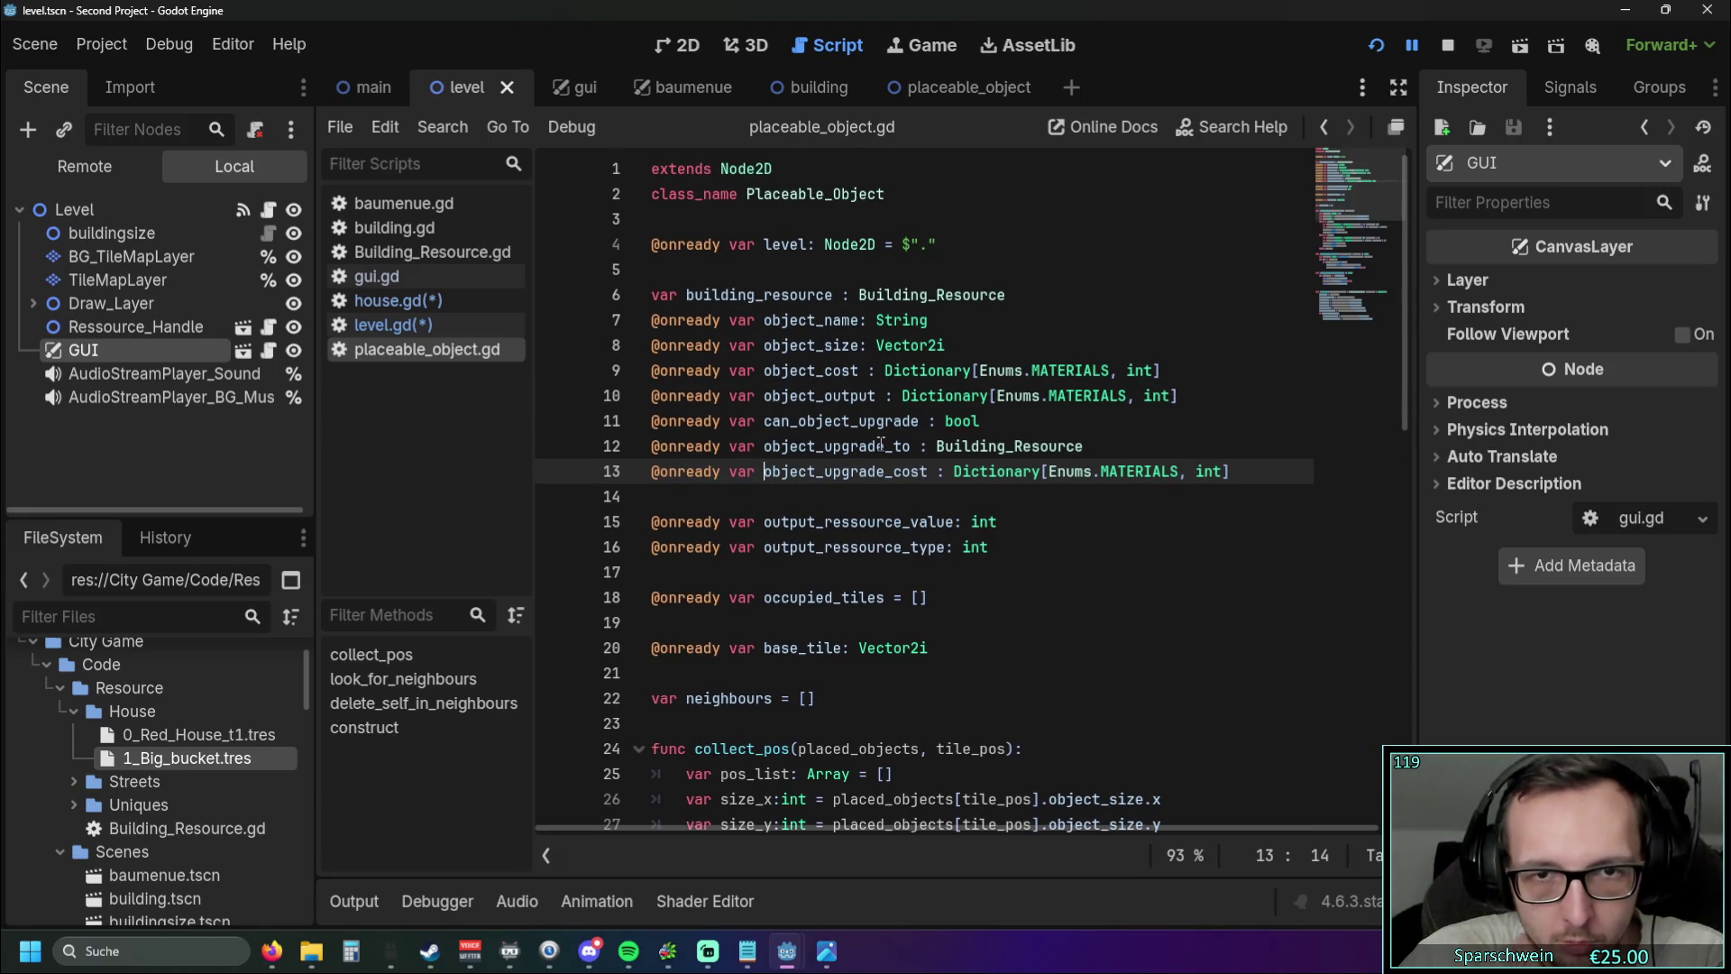
{"action": "scroll", "coordinate": [1059, 418], "scroll_direction": "down", "scroll_amount": 1}
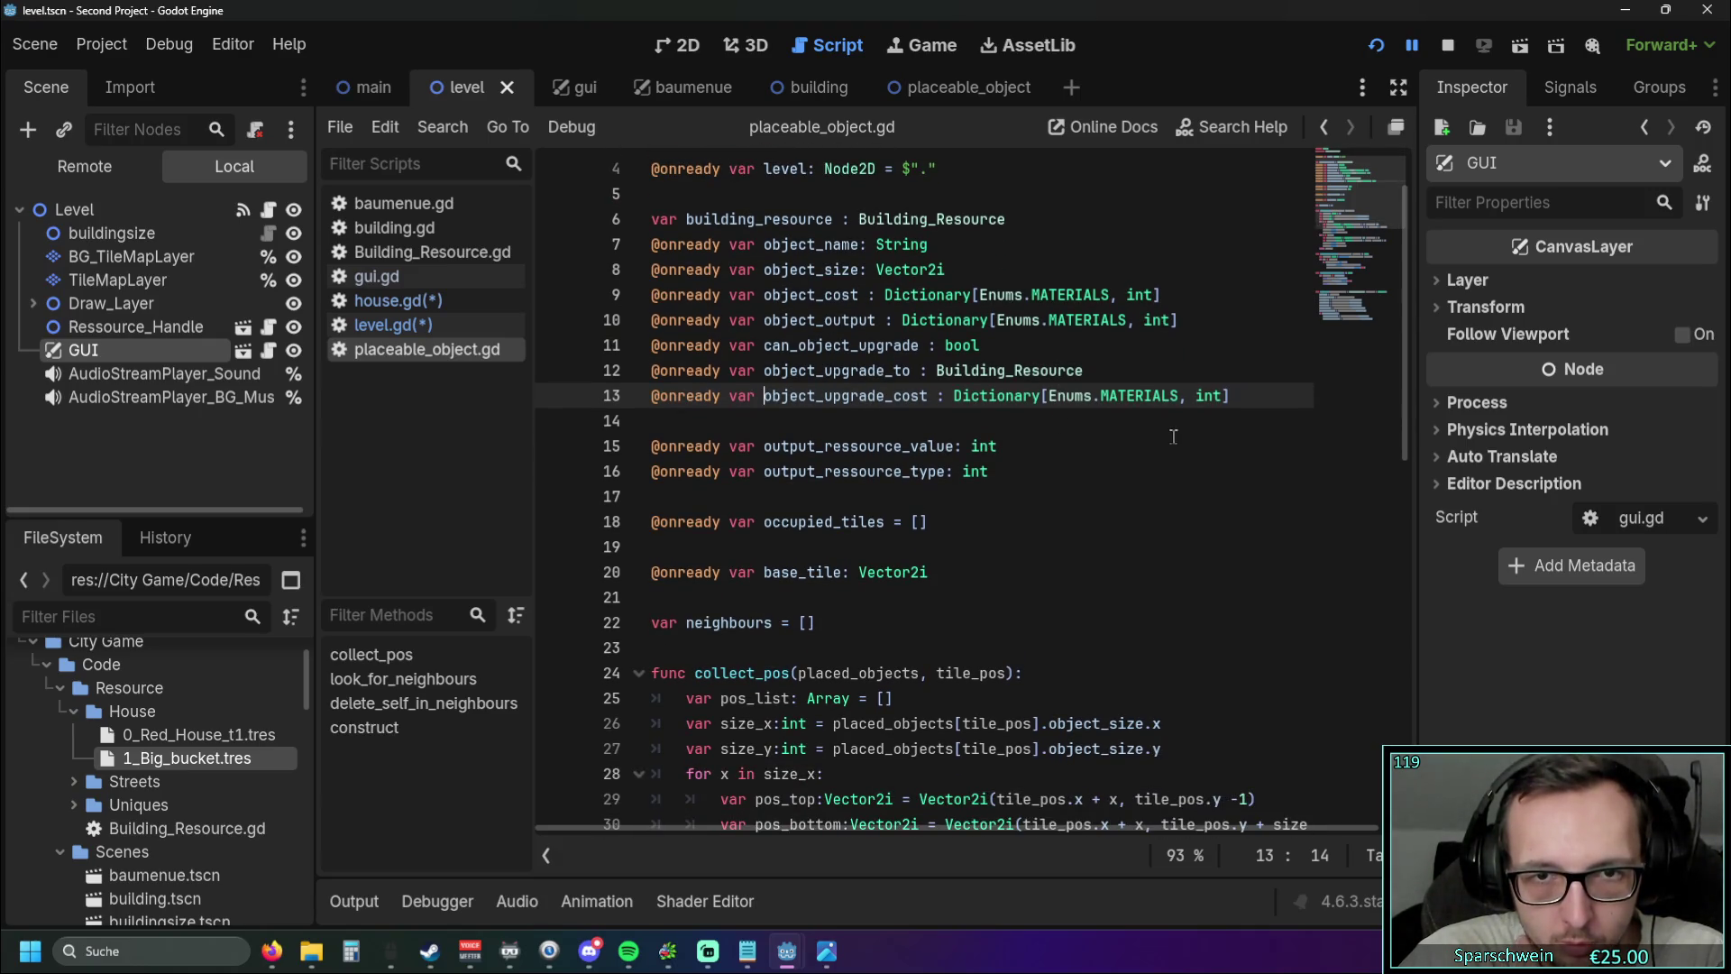
{"action": "scroll", "coordinate": [1127, 438], "scroll_direction": "up", "scroll_amount": 1}
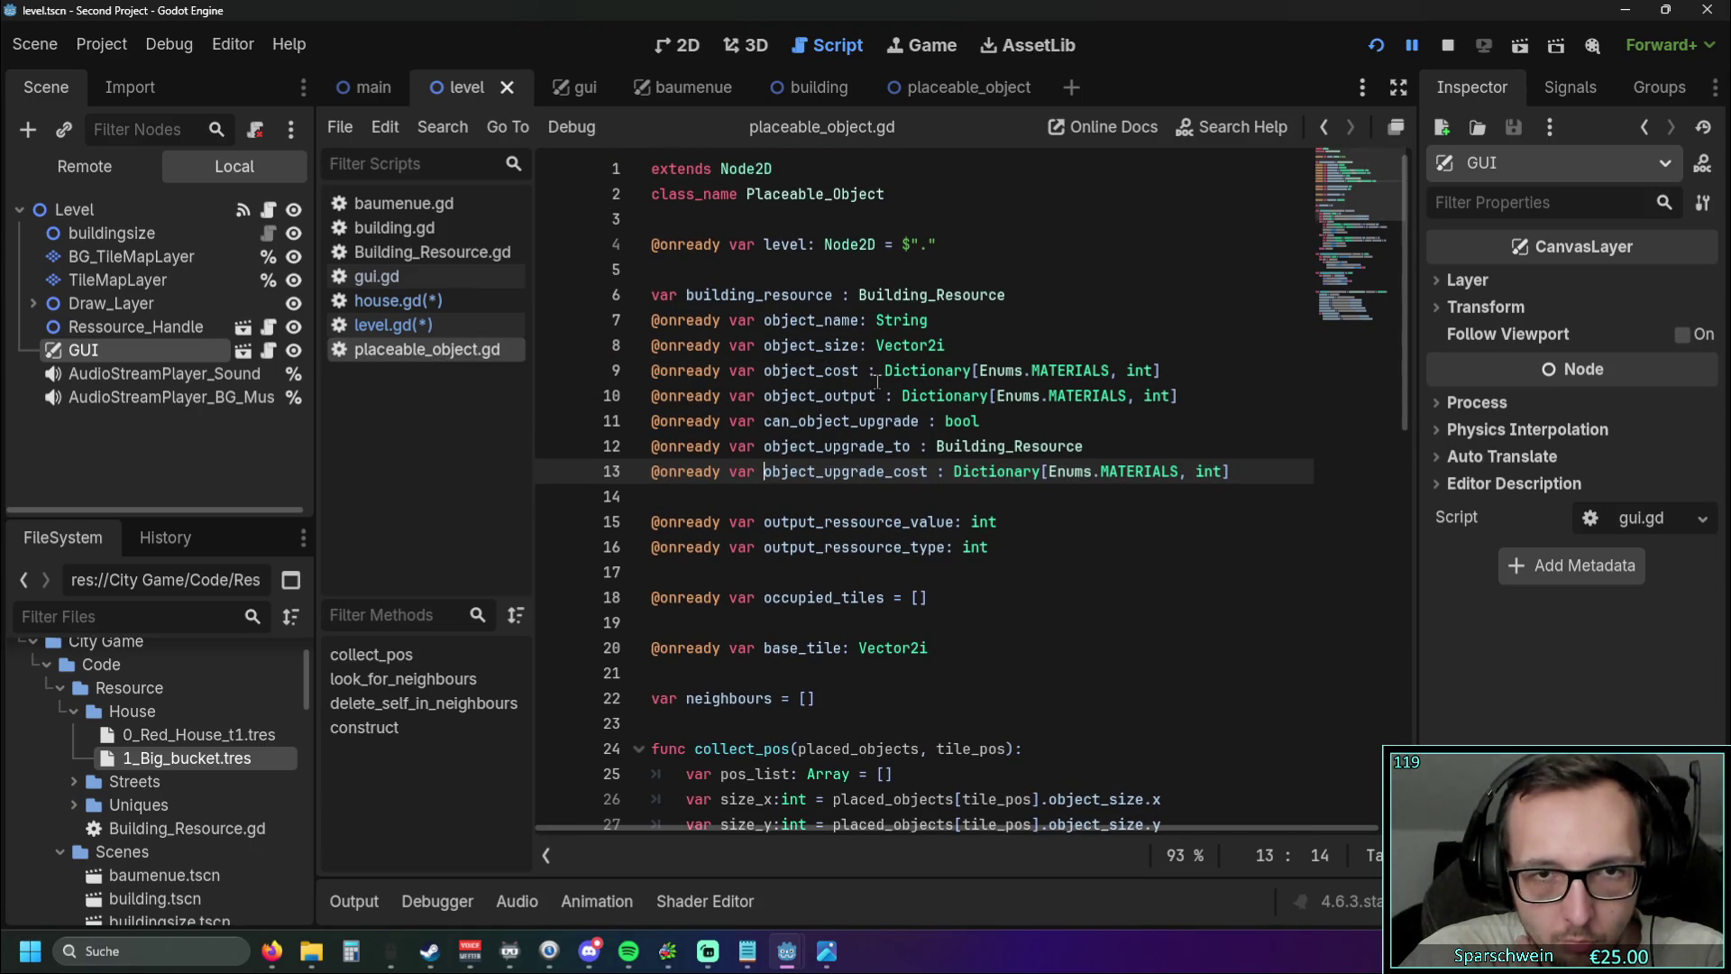
{"action": "left_click_drag", "start_coordinate": [765, 323], "coordinate": [856, 323]}
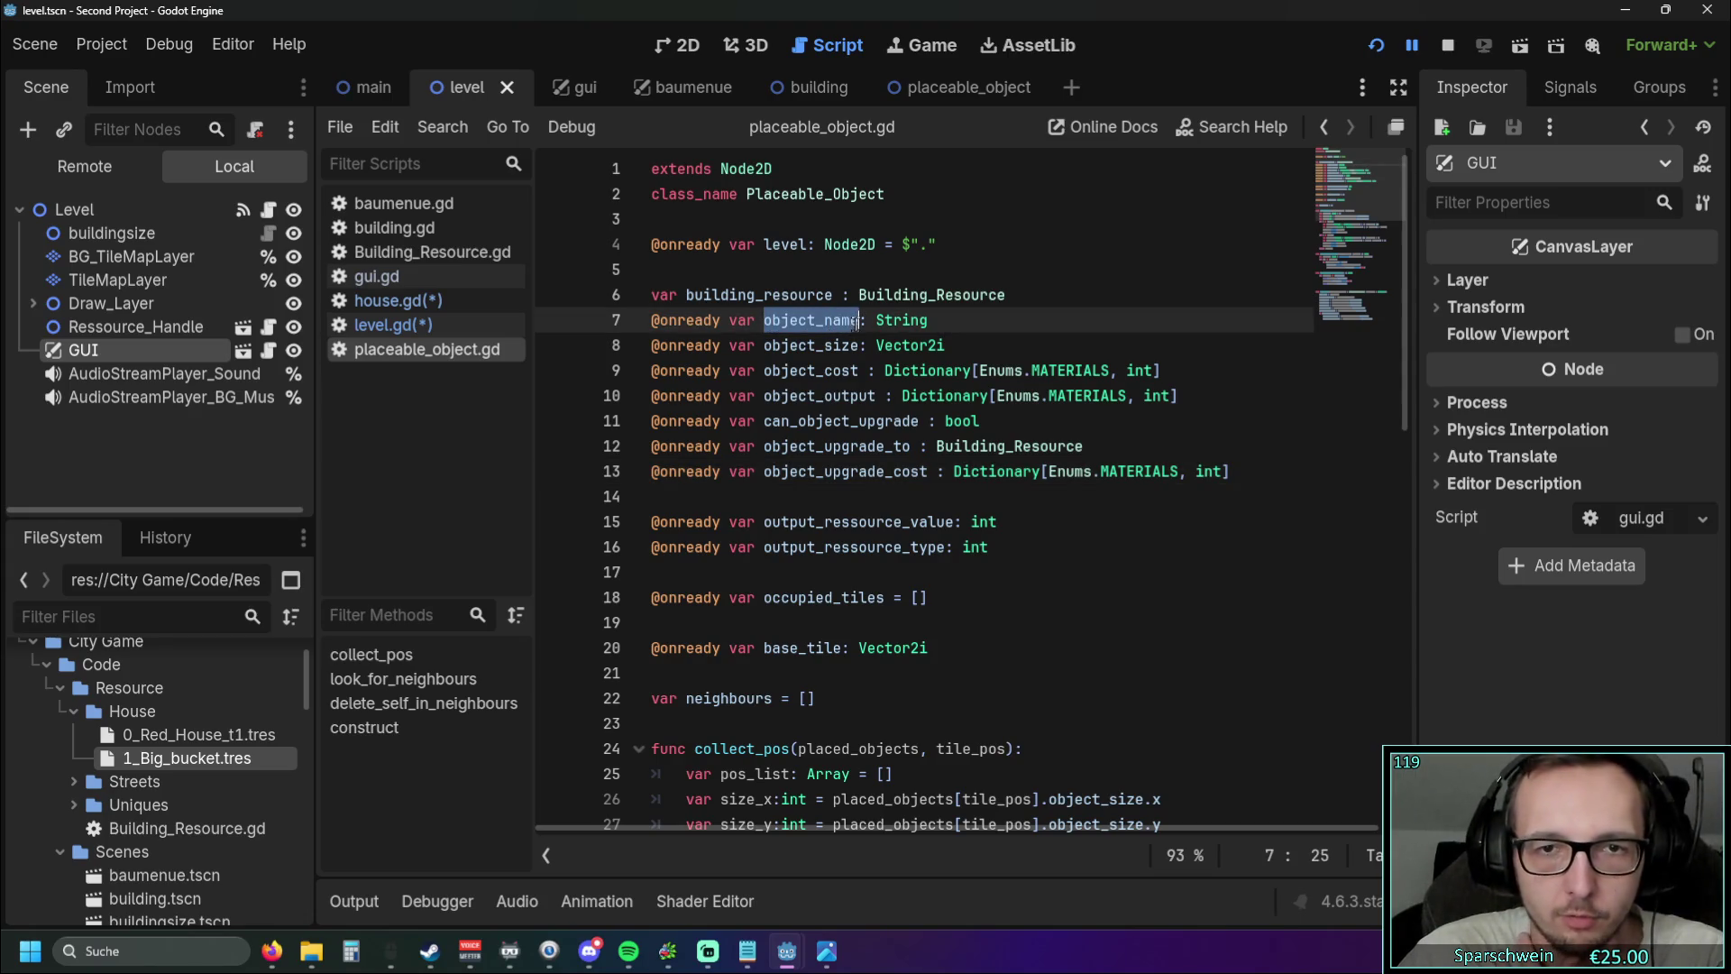
{"action": "left_click", "coordinate": [1033, 323]}
{"action": "left_click", "coordinate": [1011, 351]}
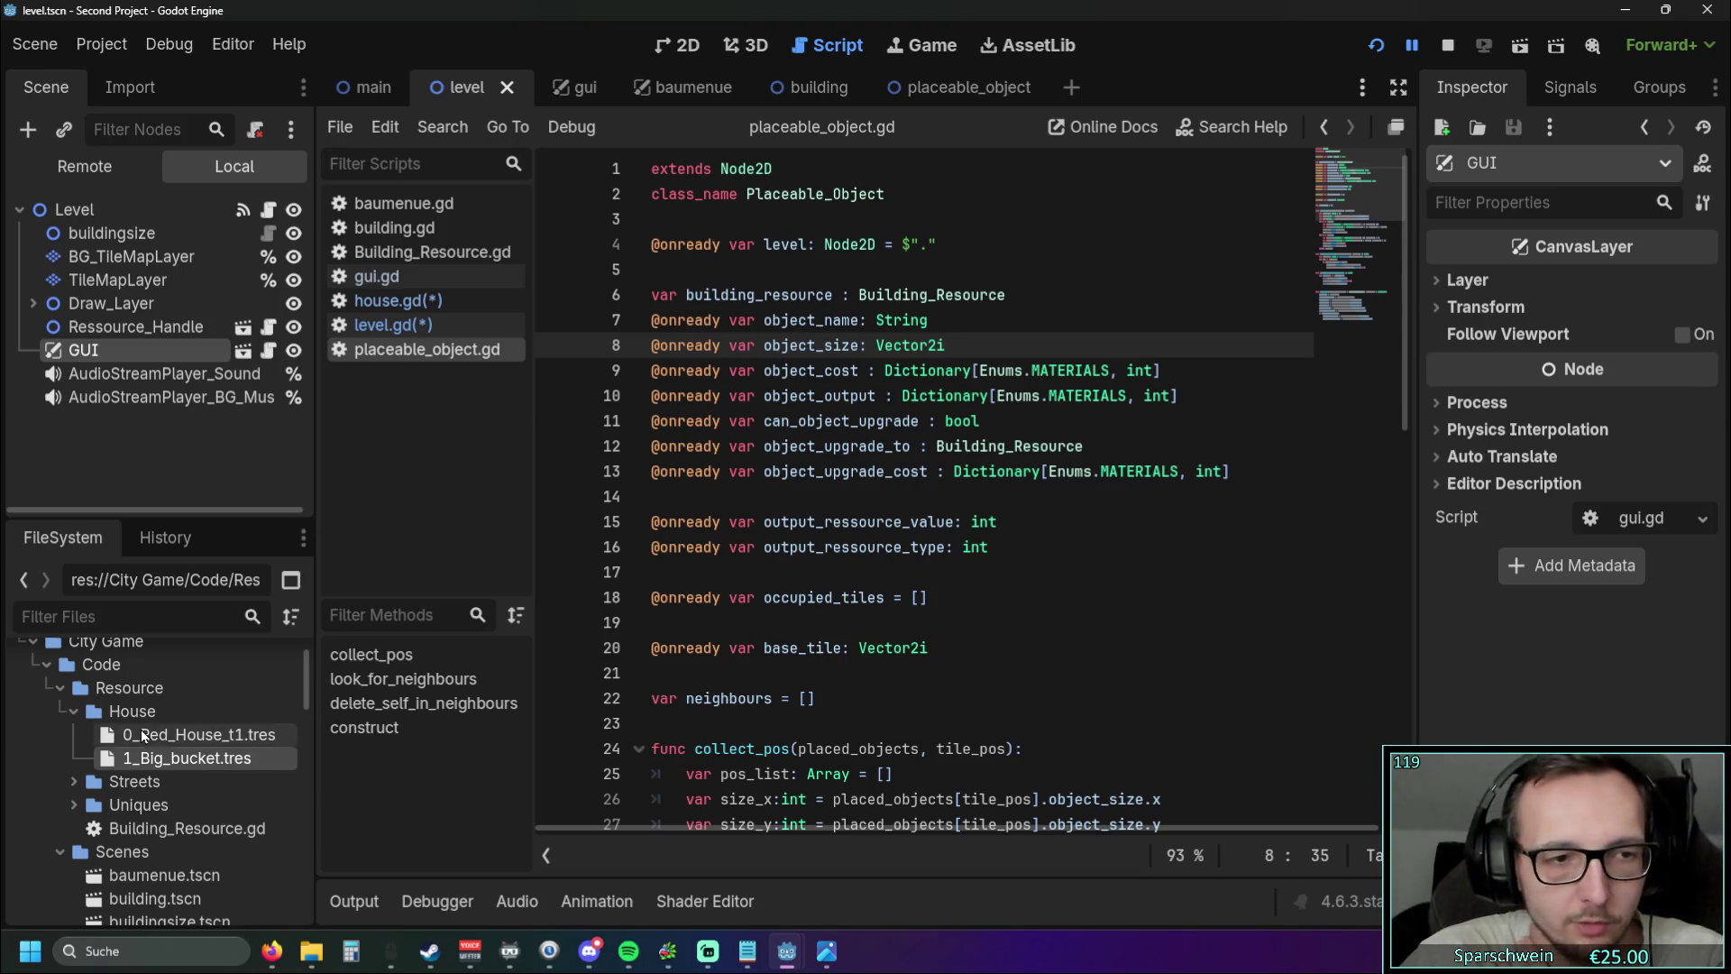
{"action": "scroll", "coordinate": [180, 766], "scroll_direction": "up", "scroll_amount": 2}
{"action": "left_click", "coordinate": [175, 801]}
- Inspect the collect_time_seconds declaration in Building_Resource.gd
{"action": "scroll", "coordinate": [1465, 283], "scroll_direction": "up", "scroll_amount": 4}
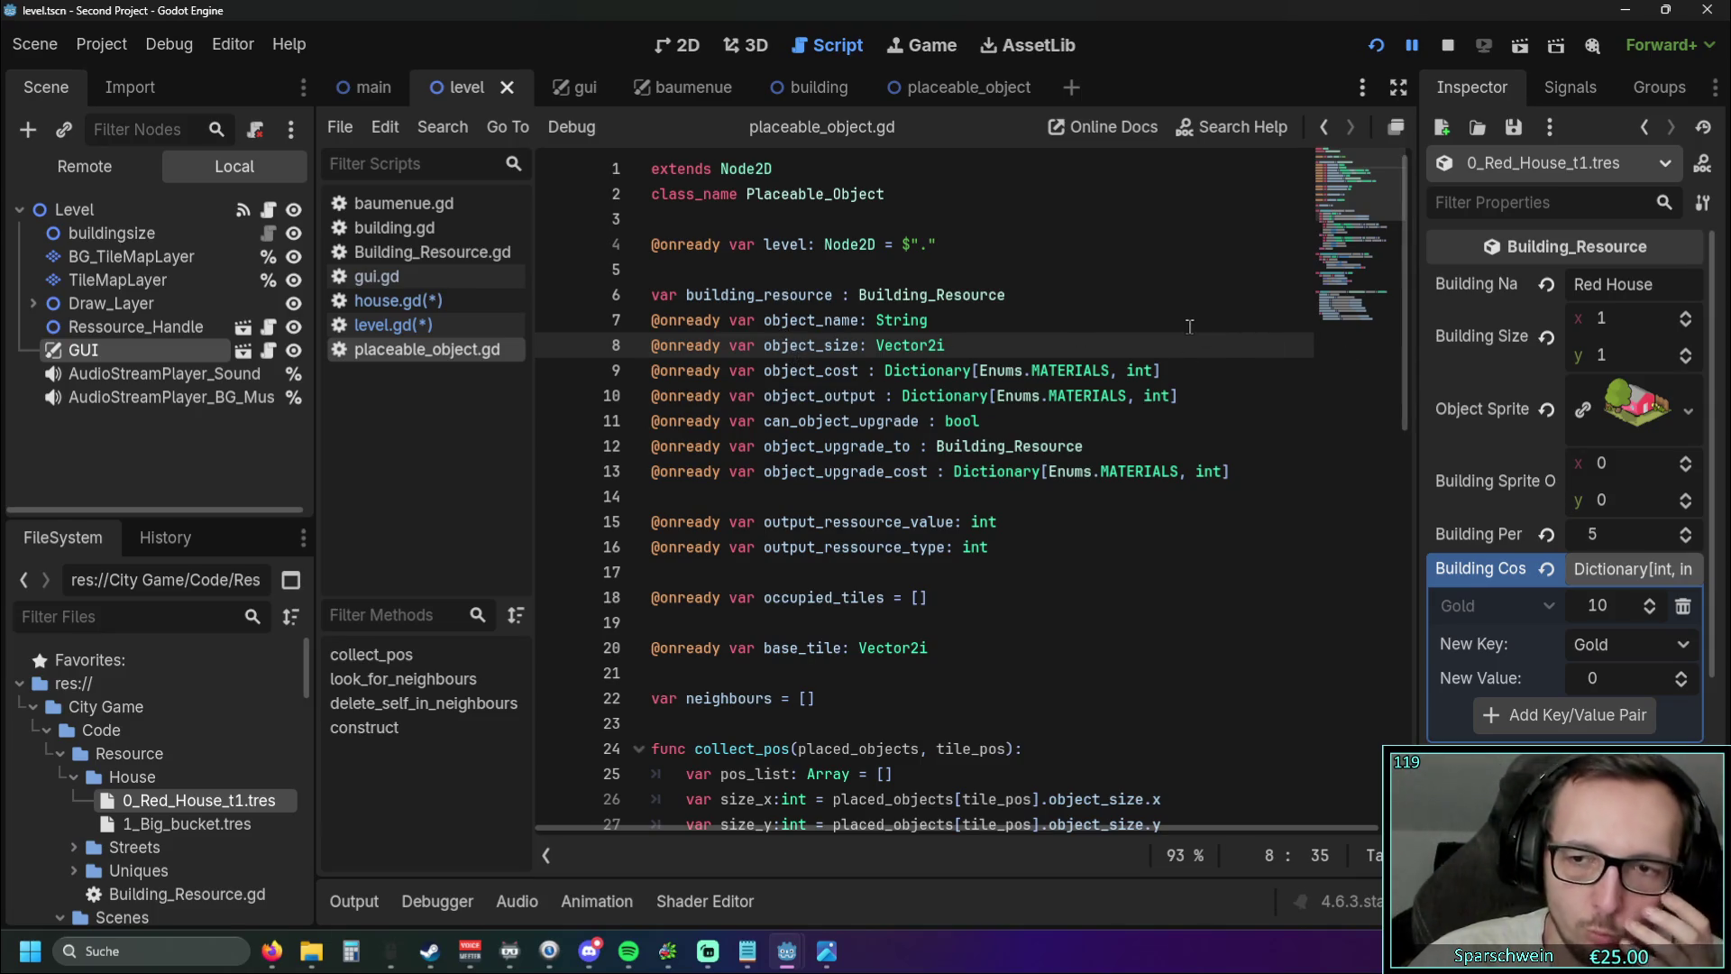
{"action": "scroll", "coordinate": [936, 348], "scroll_direction": "down", "scroll_amount": 1}
{"action": "scroll", "coordinate": [936, 348], "scroll_direction": "up", "scroll_amount": 1}
{"action": "scroll", "coordinate": [1533, 422], "scroll_direction": "down", "scroll_amount": 4}
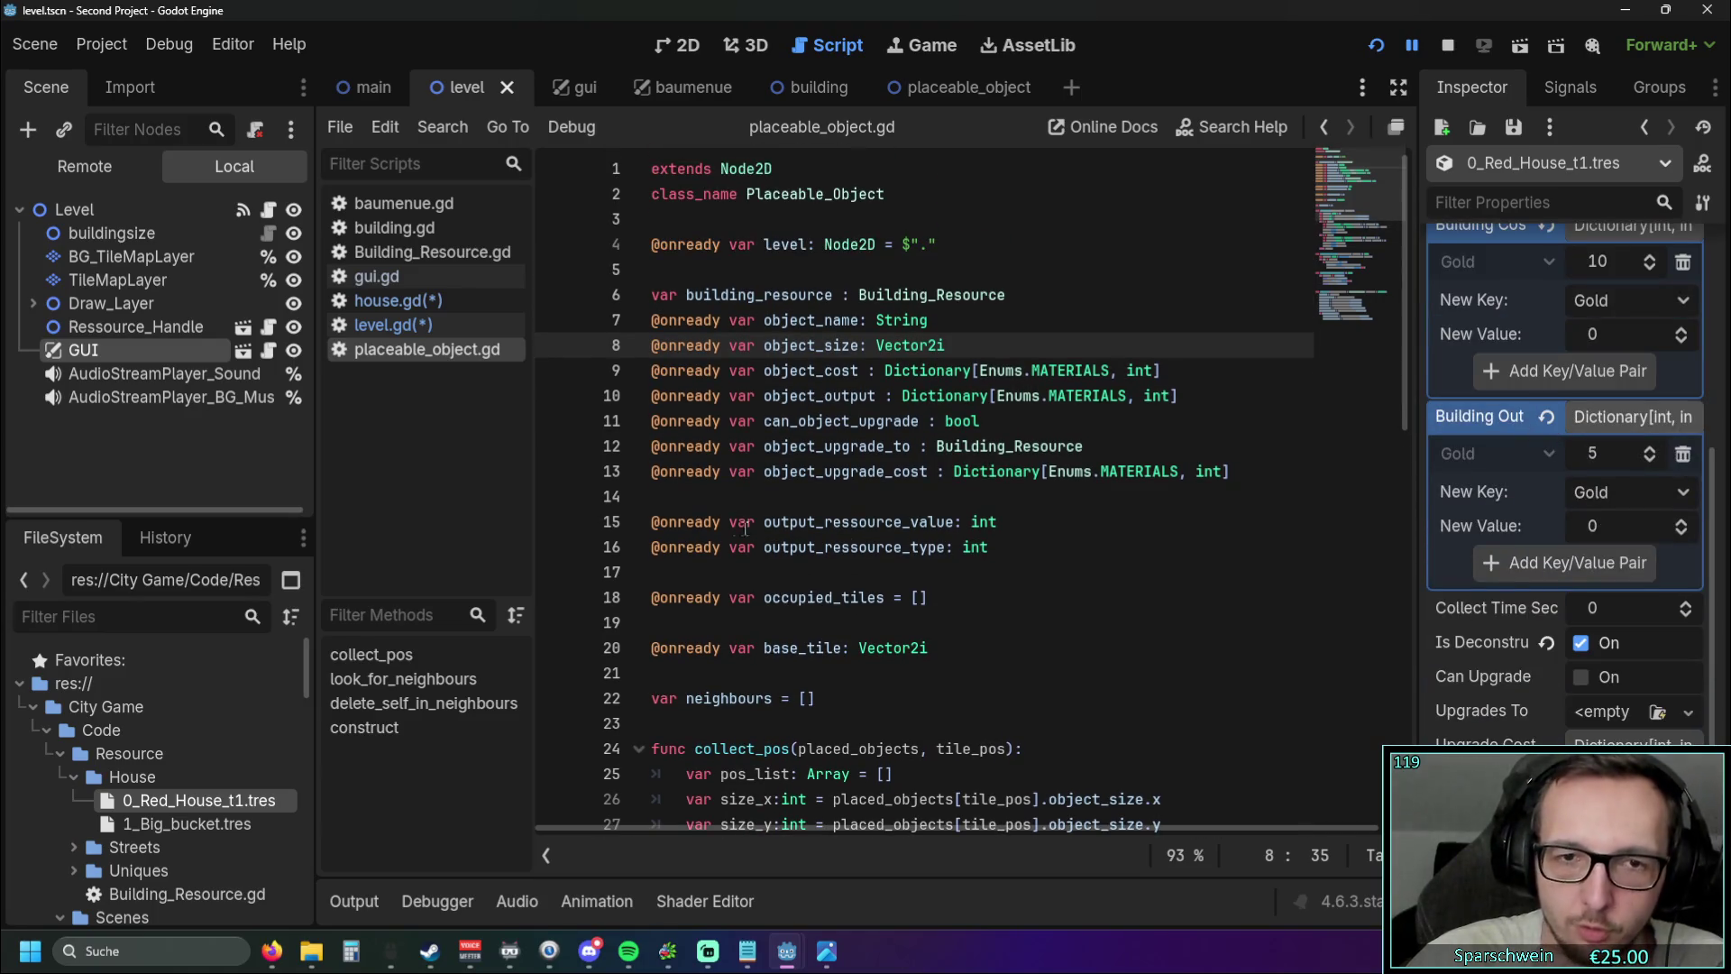
{"action": "scroll", "coordinate": [251, 689], "scroll_direction": "down", "scroll_amount": 3}
{"action": "scroll", "coordinate": [250, 684], "scroll_direction": "down", "scroll_amount": 5}
{"action": "scroll", "coordinate": [239, 722], "scroll_direction": "up", "scroll_amount": 6}
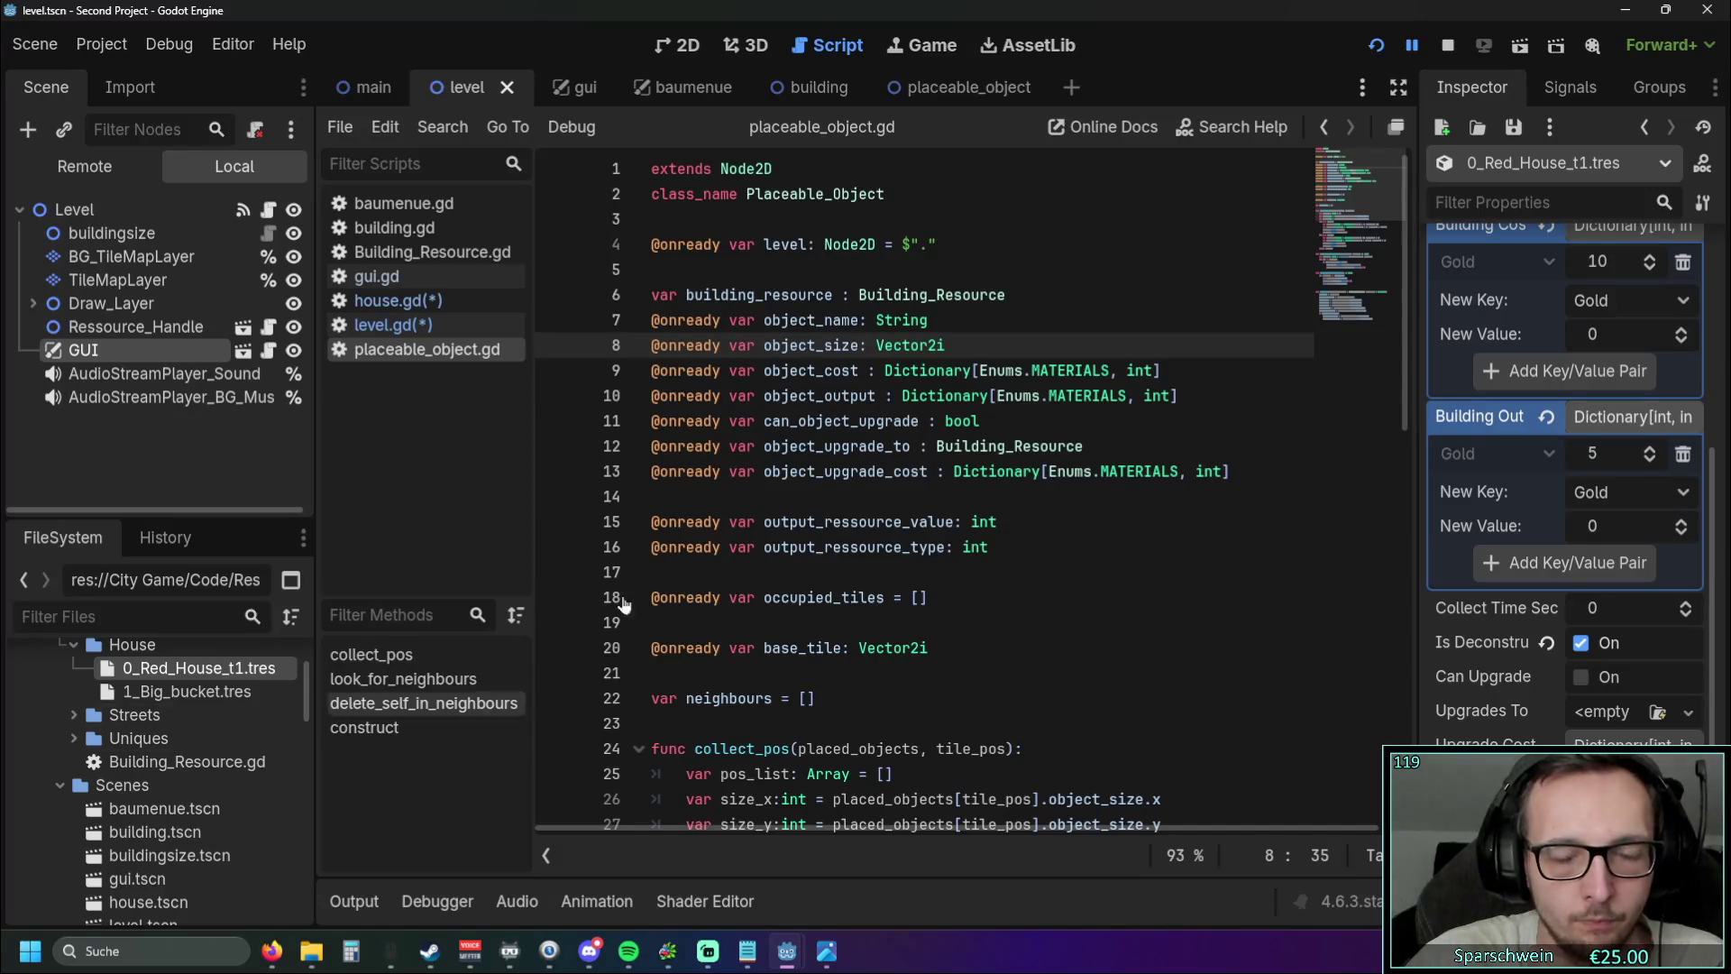
{"action": "left_click", "coordinate": [433, 252]}
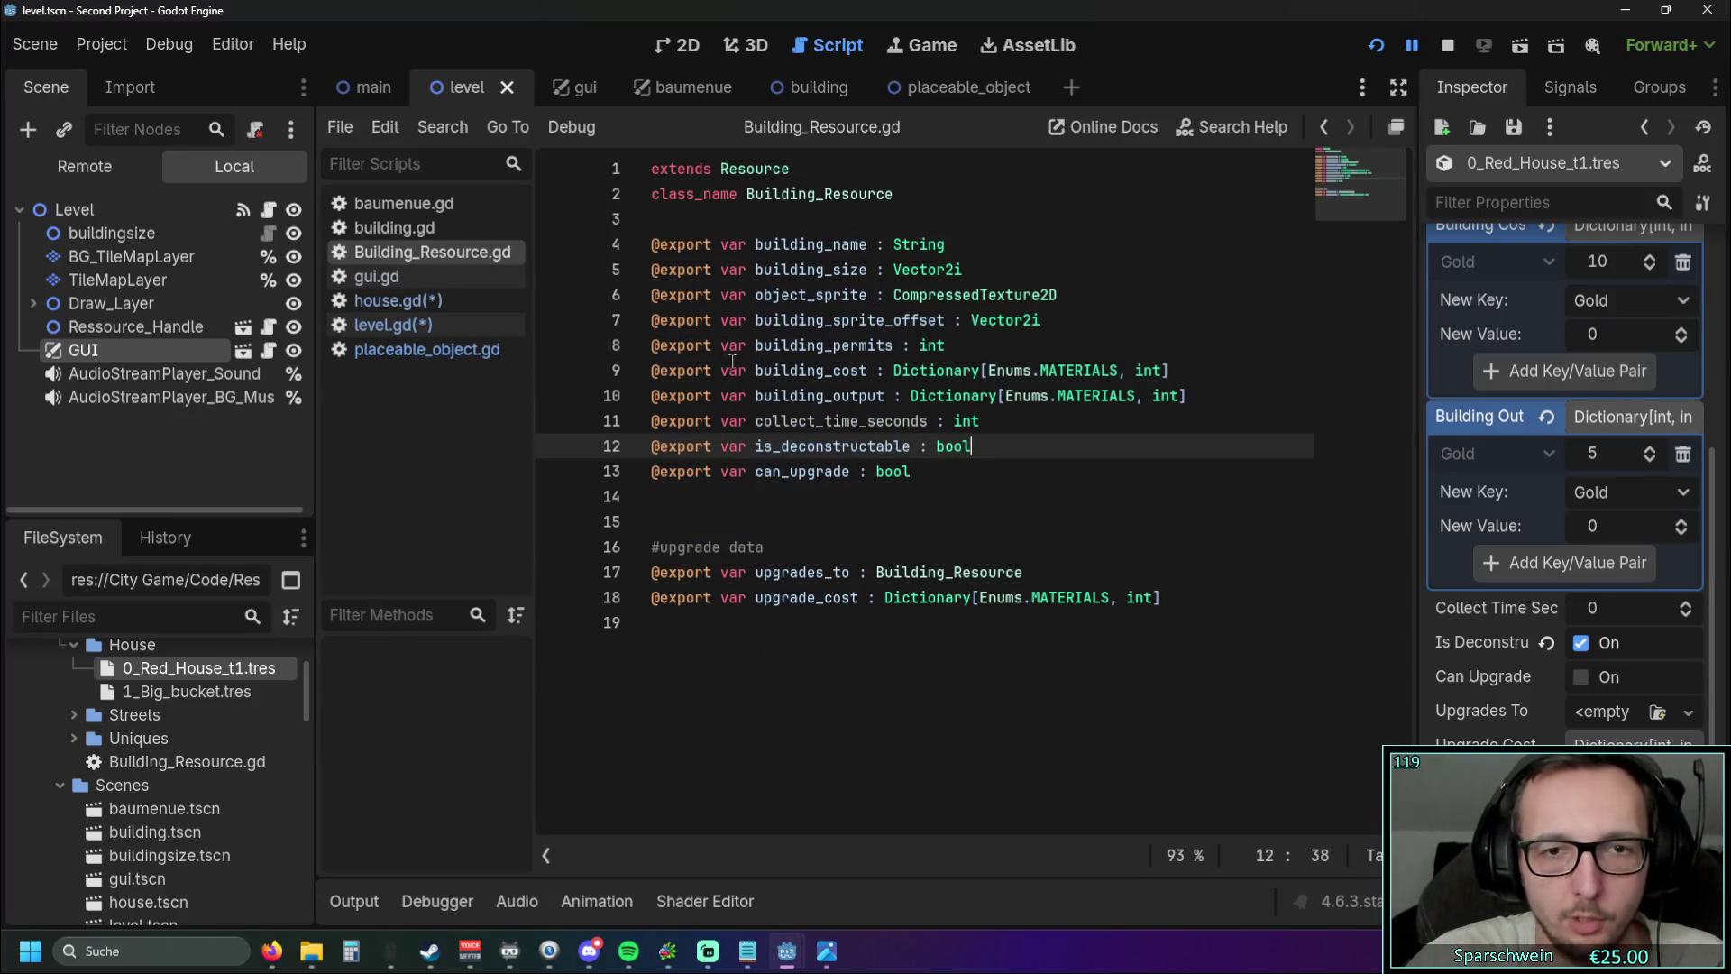
{"action": "left_click", "coordinate": [749, 421]}
{"action": "double_click", "coordinate": [757, 421]}
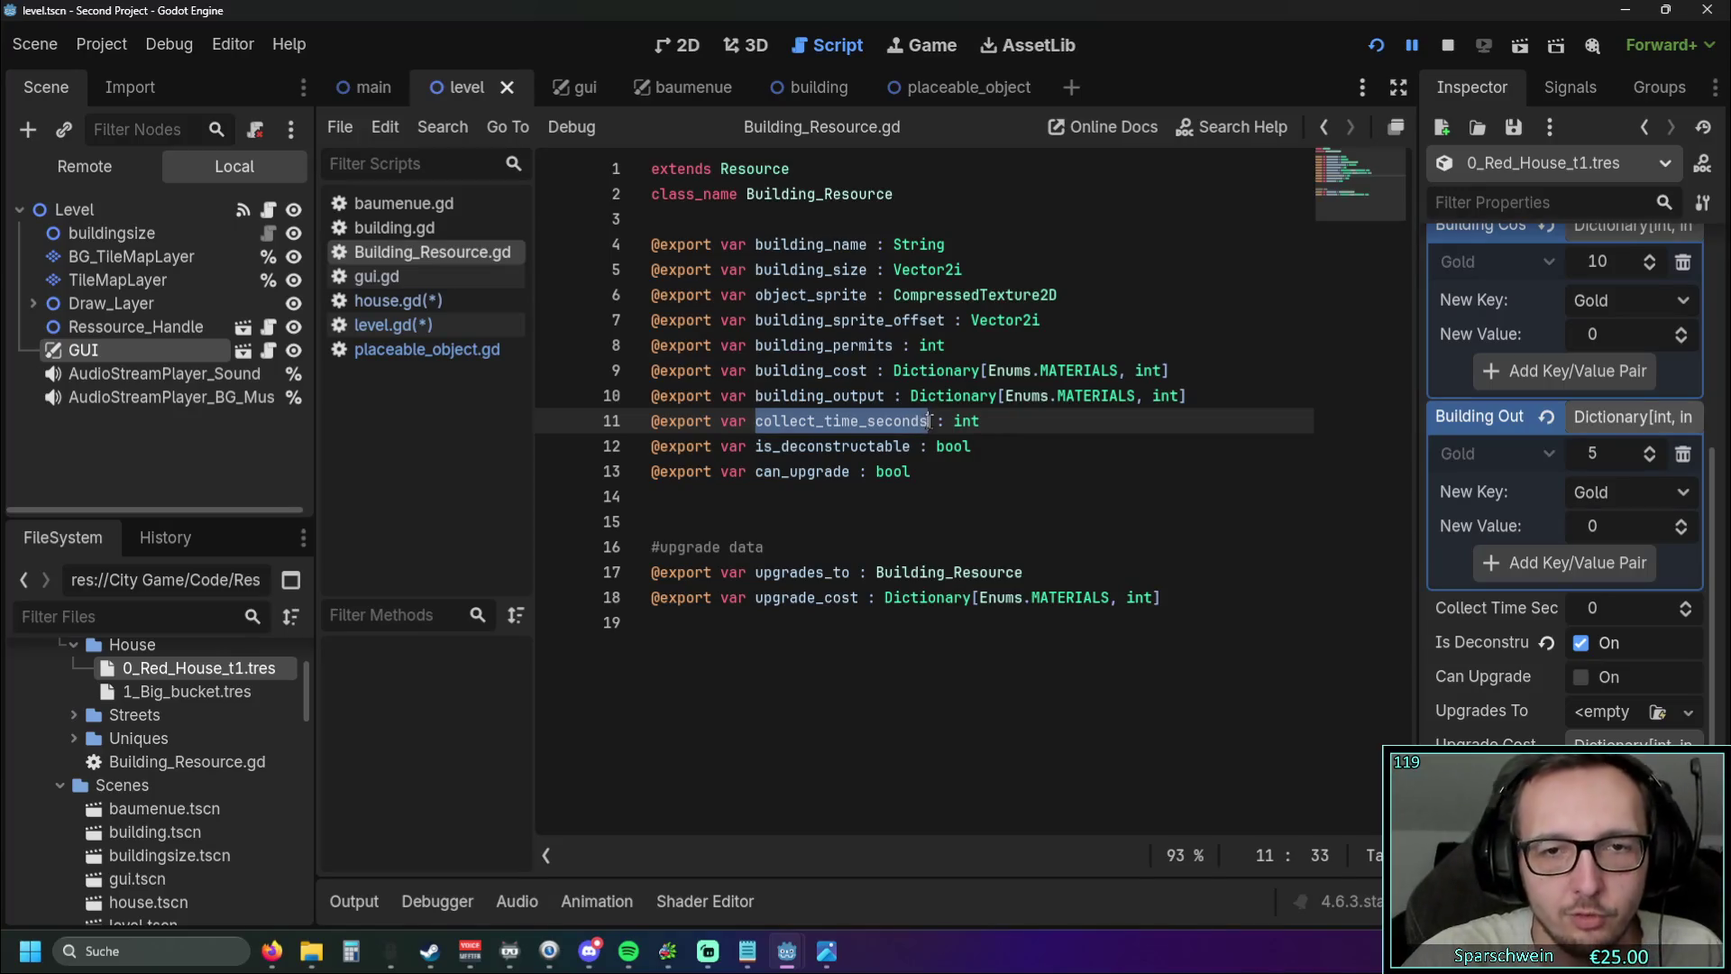
{"action": "left_click", "coordinate": [1017, 424]}
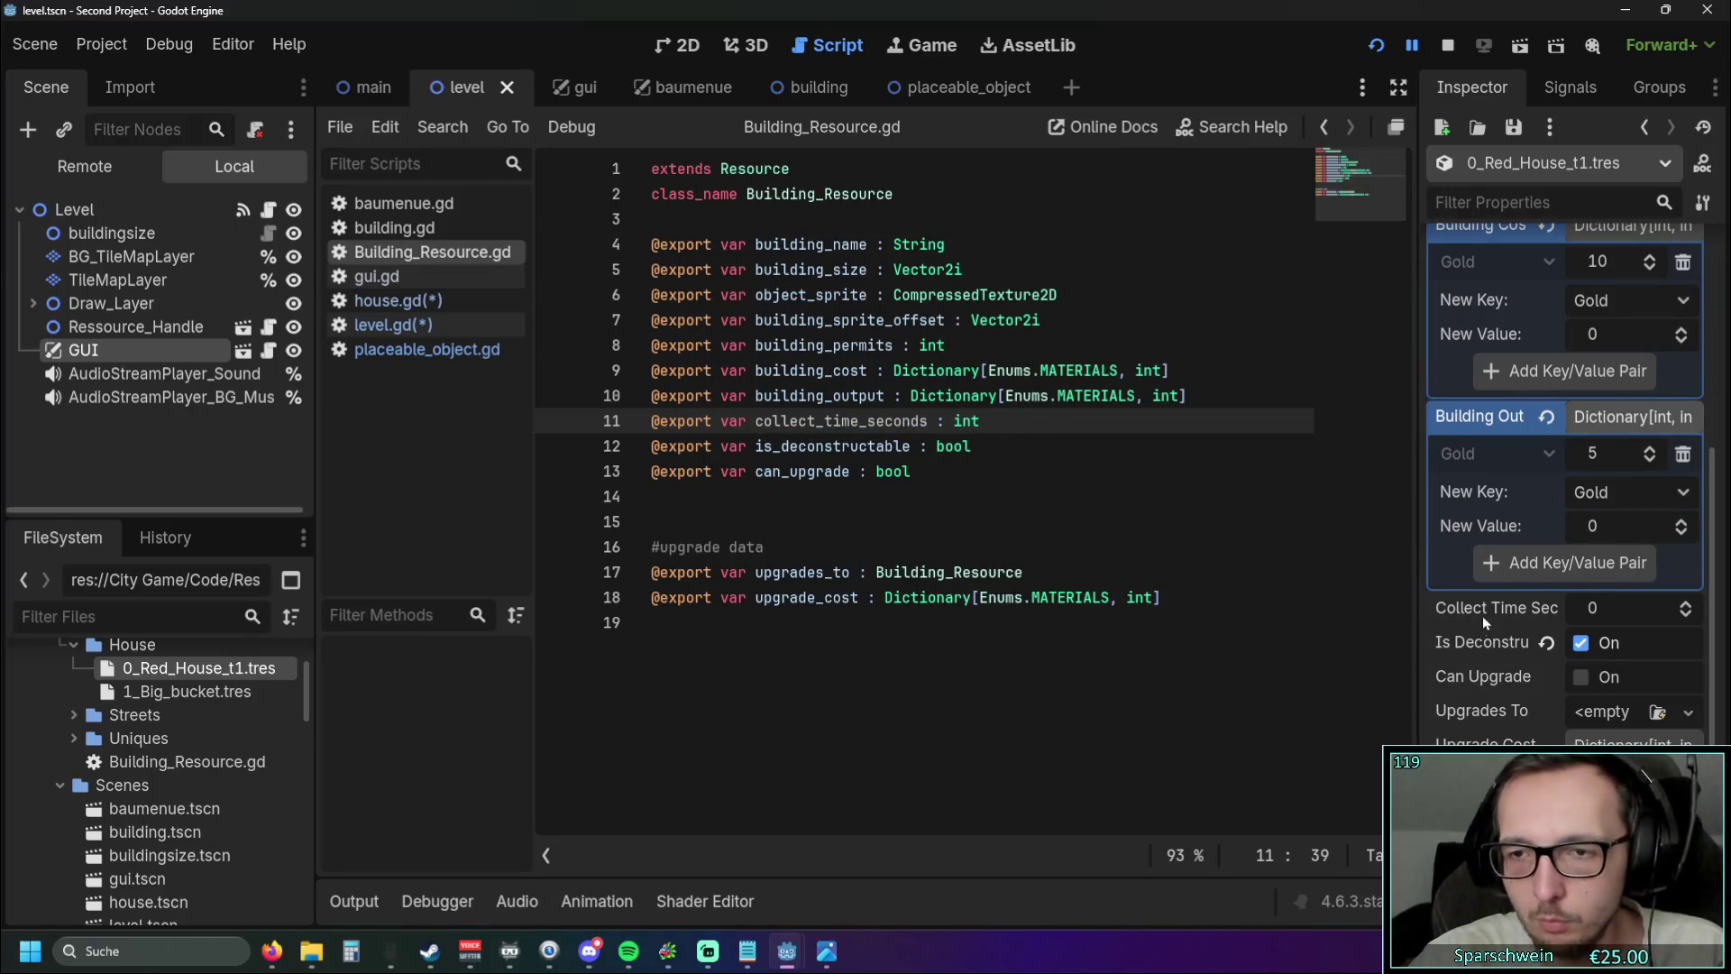
{"action": "scroll", "coordinate": [1461, 568], "scroll_direction": "down", "scroll_amount": 1}
- Set the 0_Red_House_t1 resource's Collect Time Sec to 15
{"action": "left_click", "coordinate": [185, 691]}
{"action": "left_click", "coordinate": [199, 667]}
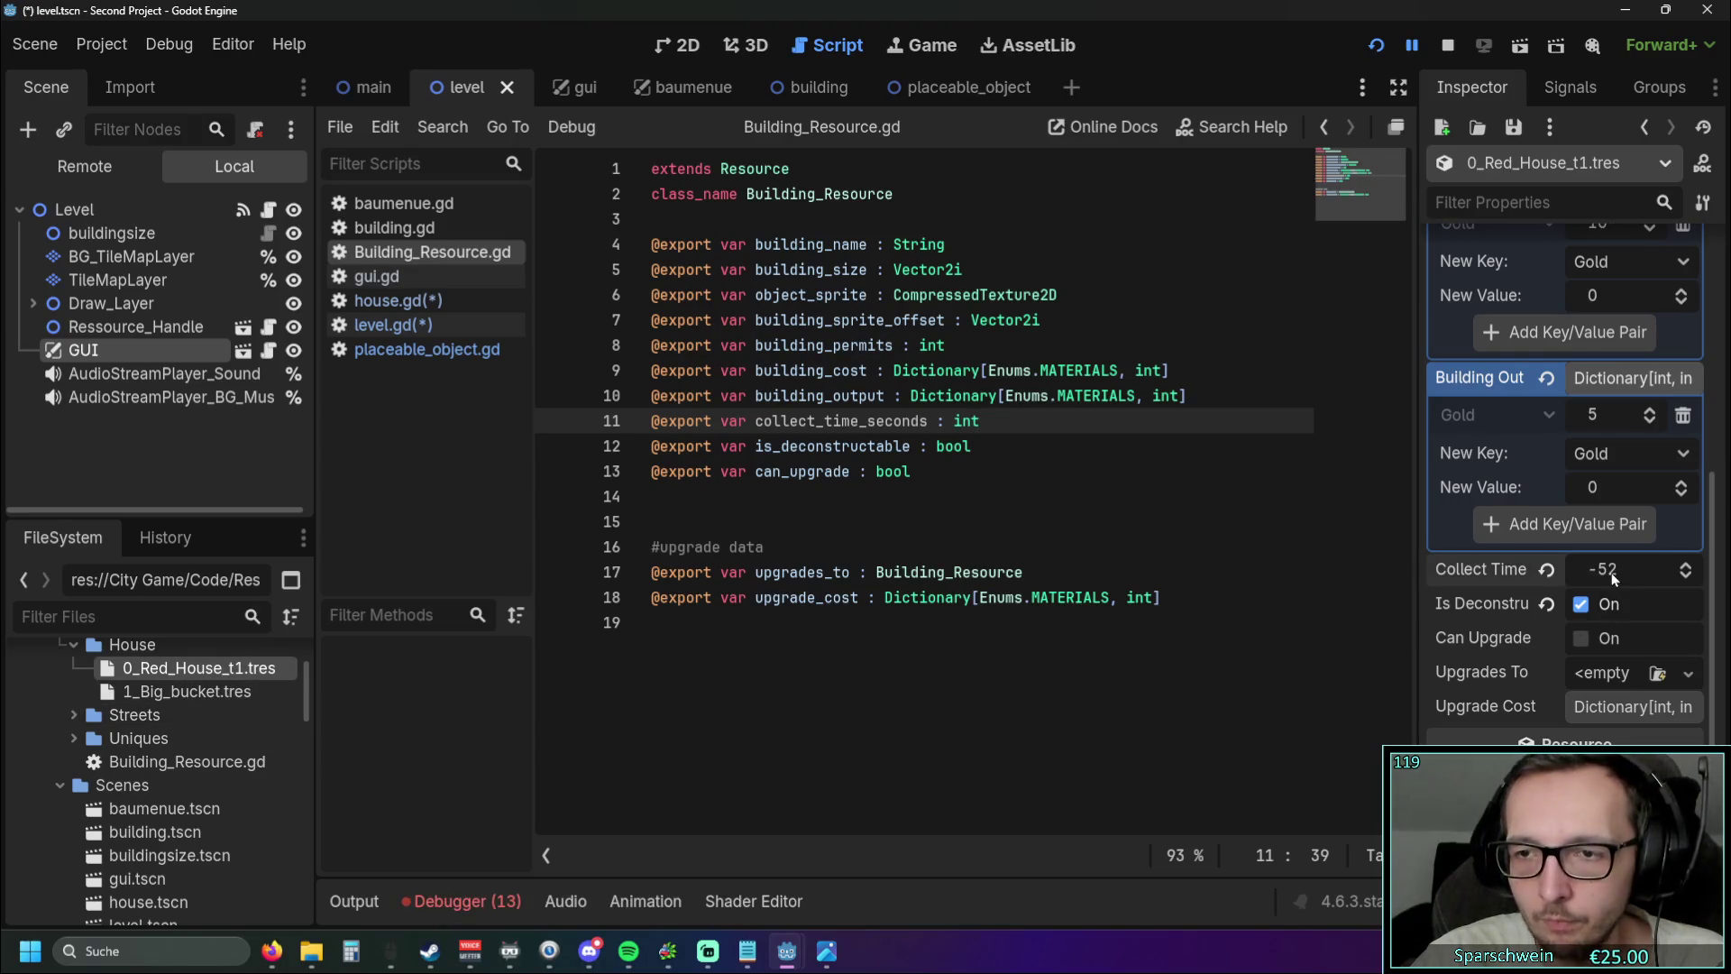
{"action": "left_click", "coordinate": [1611, 572]}
{"action": "type", "text": "15"}
{"action": "key", "text": "Return"}
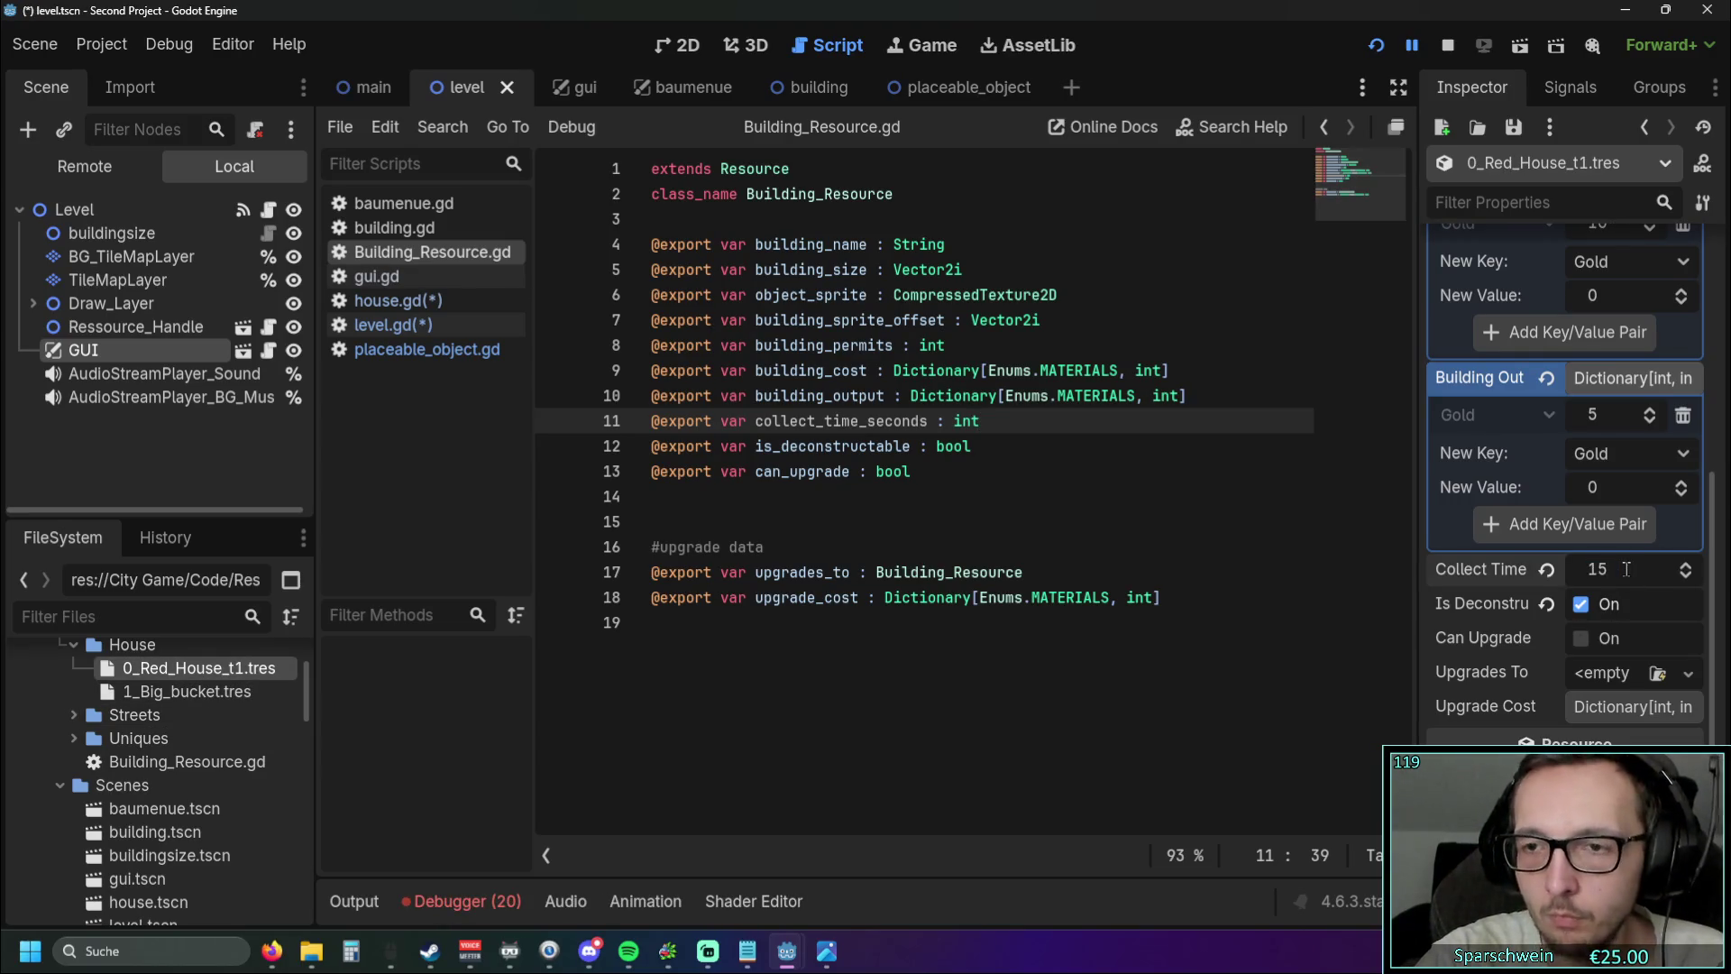
- Reselect 0_Red_House_t1.tres and bring house.gd back into the script editor
{"action": "left_click", "coordinate": [1118, 499]}
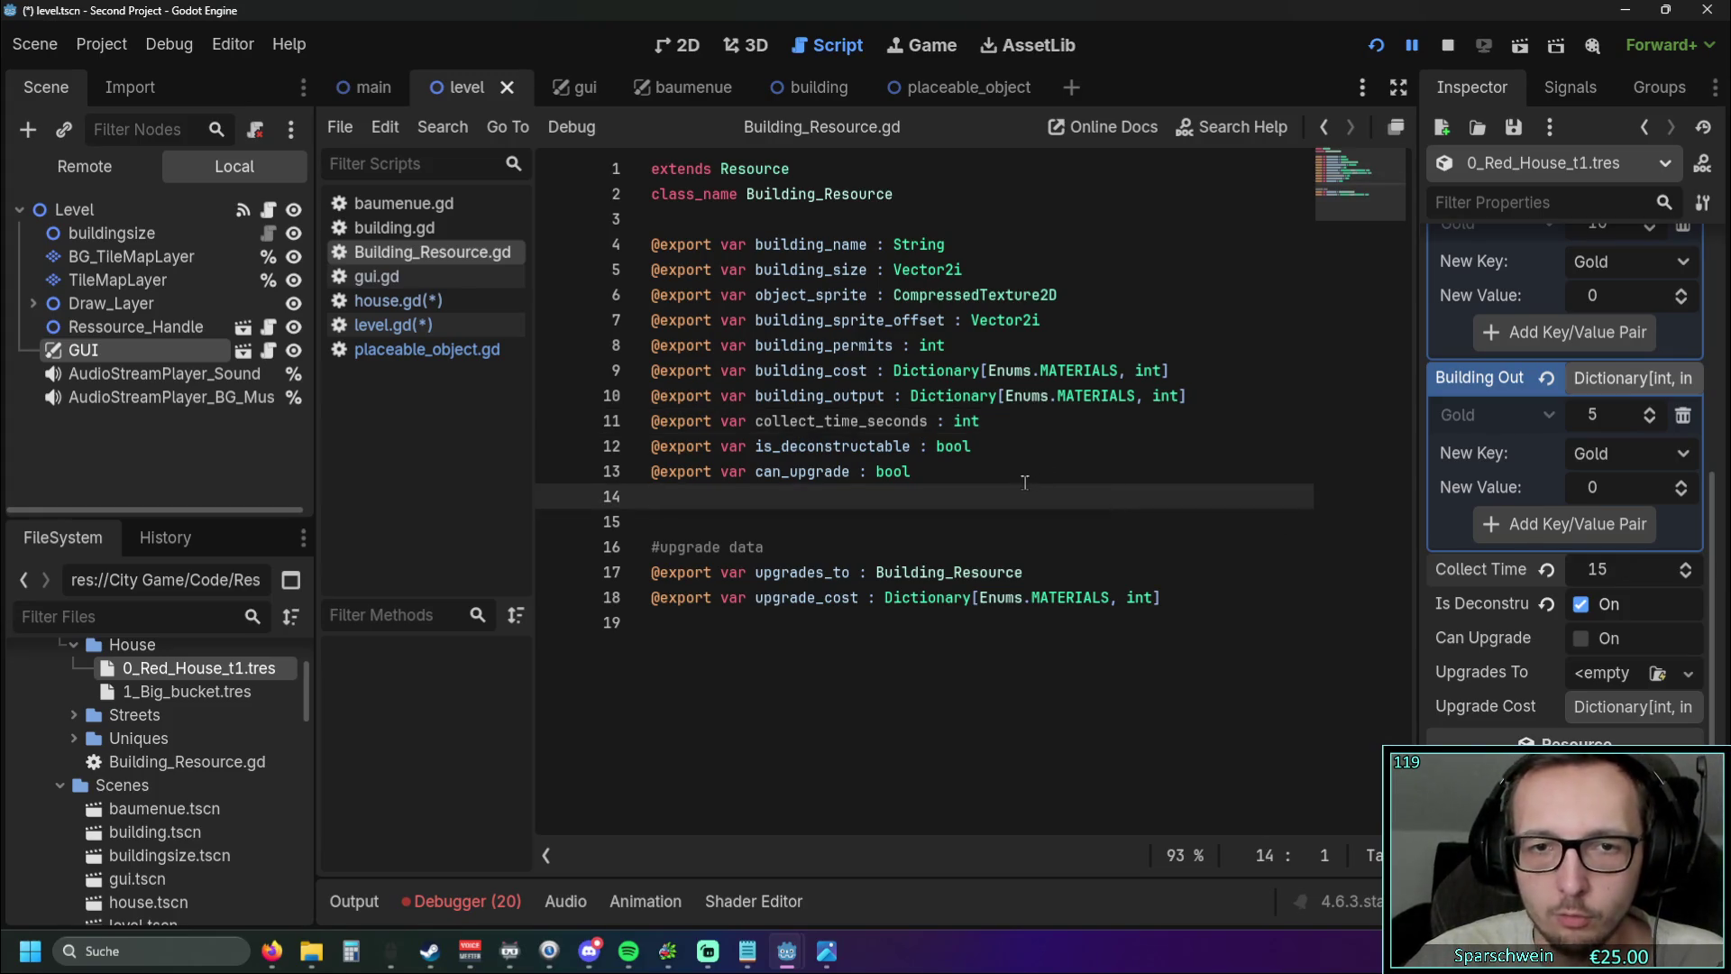
{"action": "left_click", "coordinate": [167, 691]}
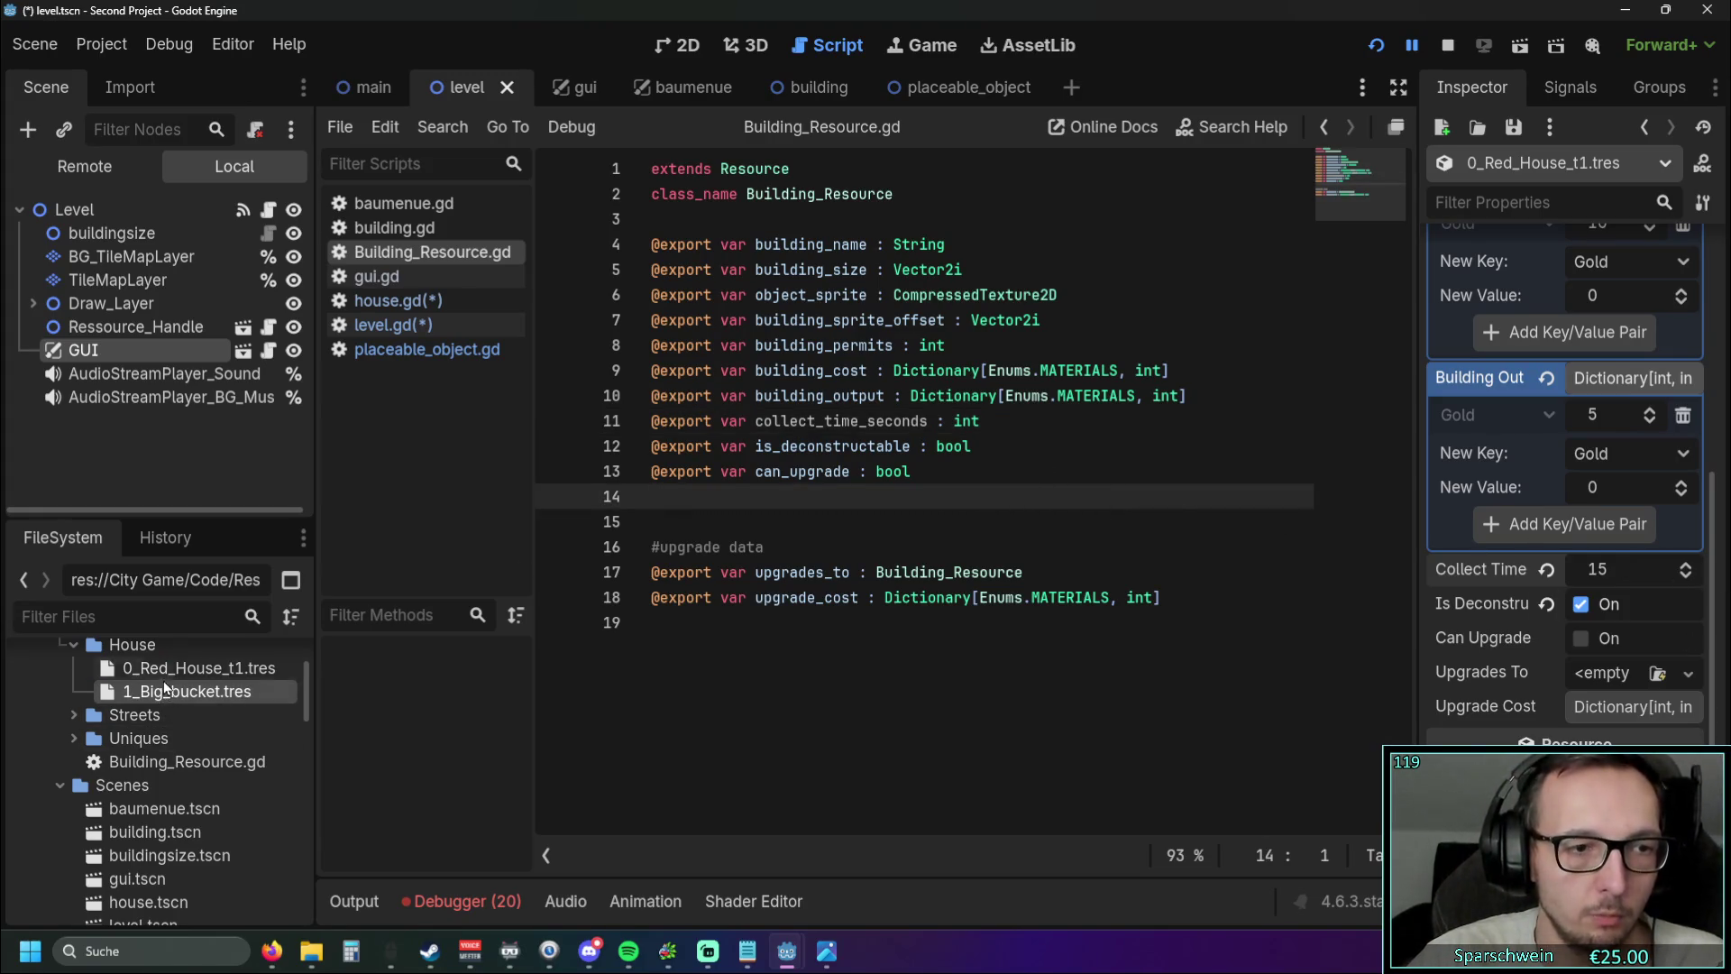
{"action": "left_click", "coordinate": [171, 675]}
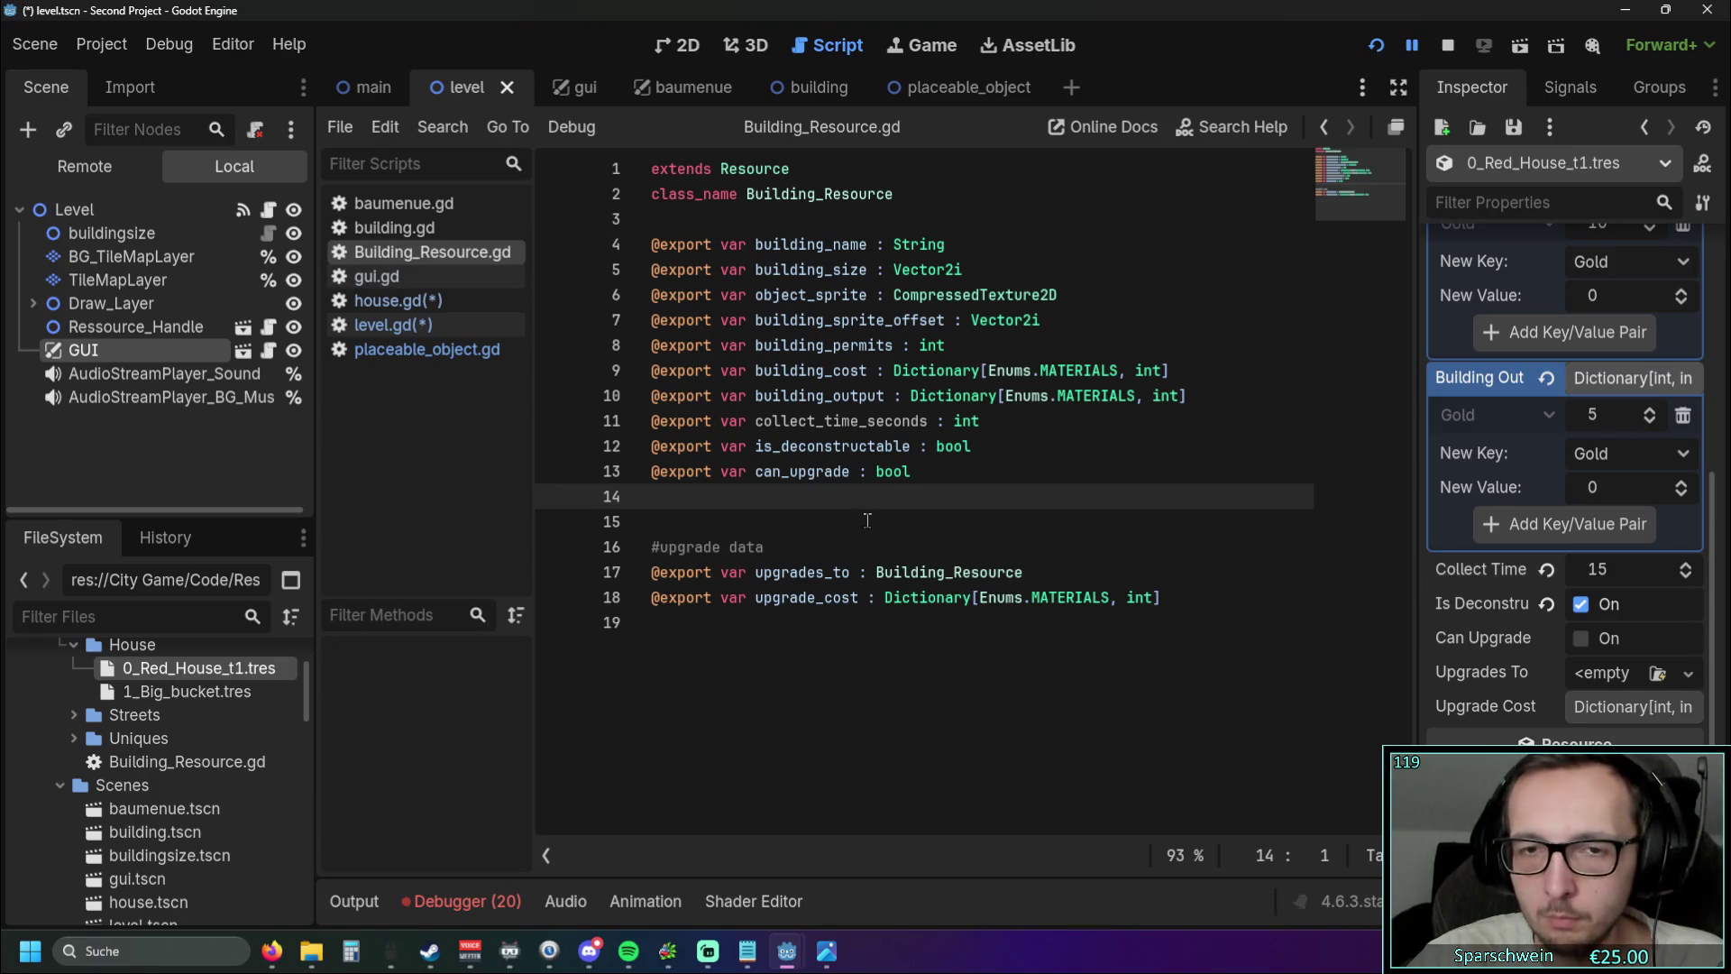
{"action": "left_click", "coordinate": [416, 302]}
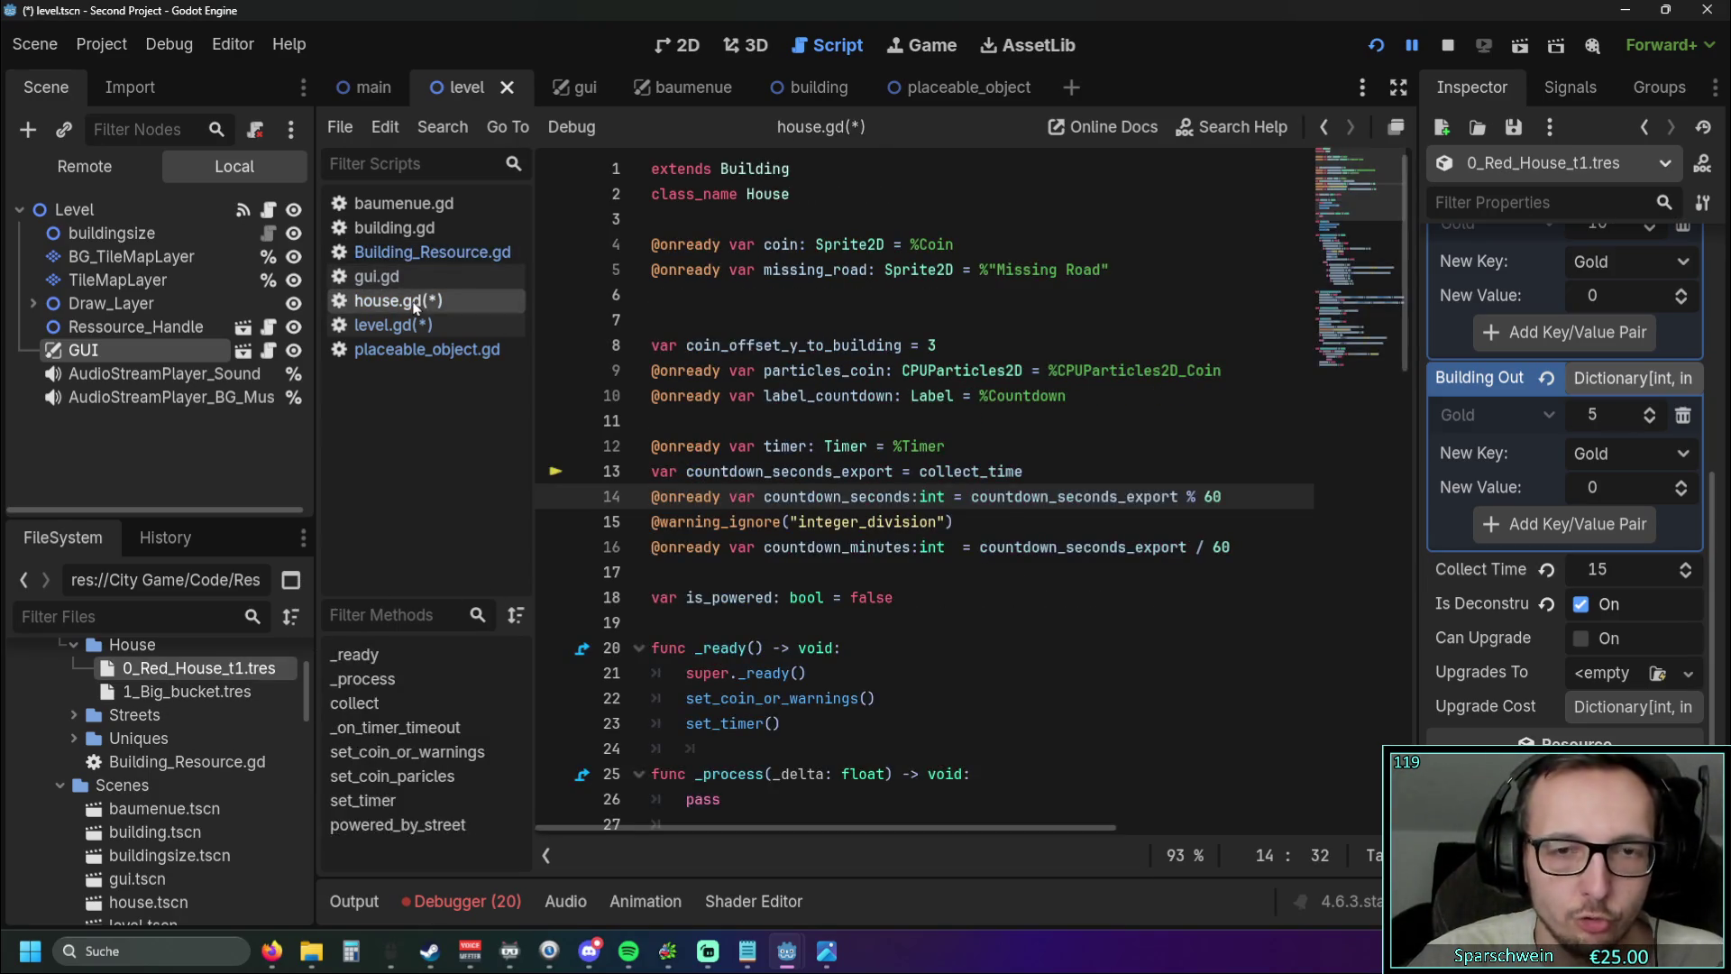
- Run the game, build and select a Red House on the grass at (4, 5), then close the test
{"action": "left_click", "coordinate": [1376, 47]}
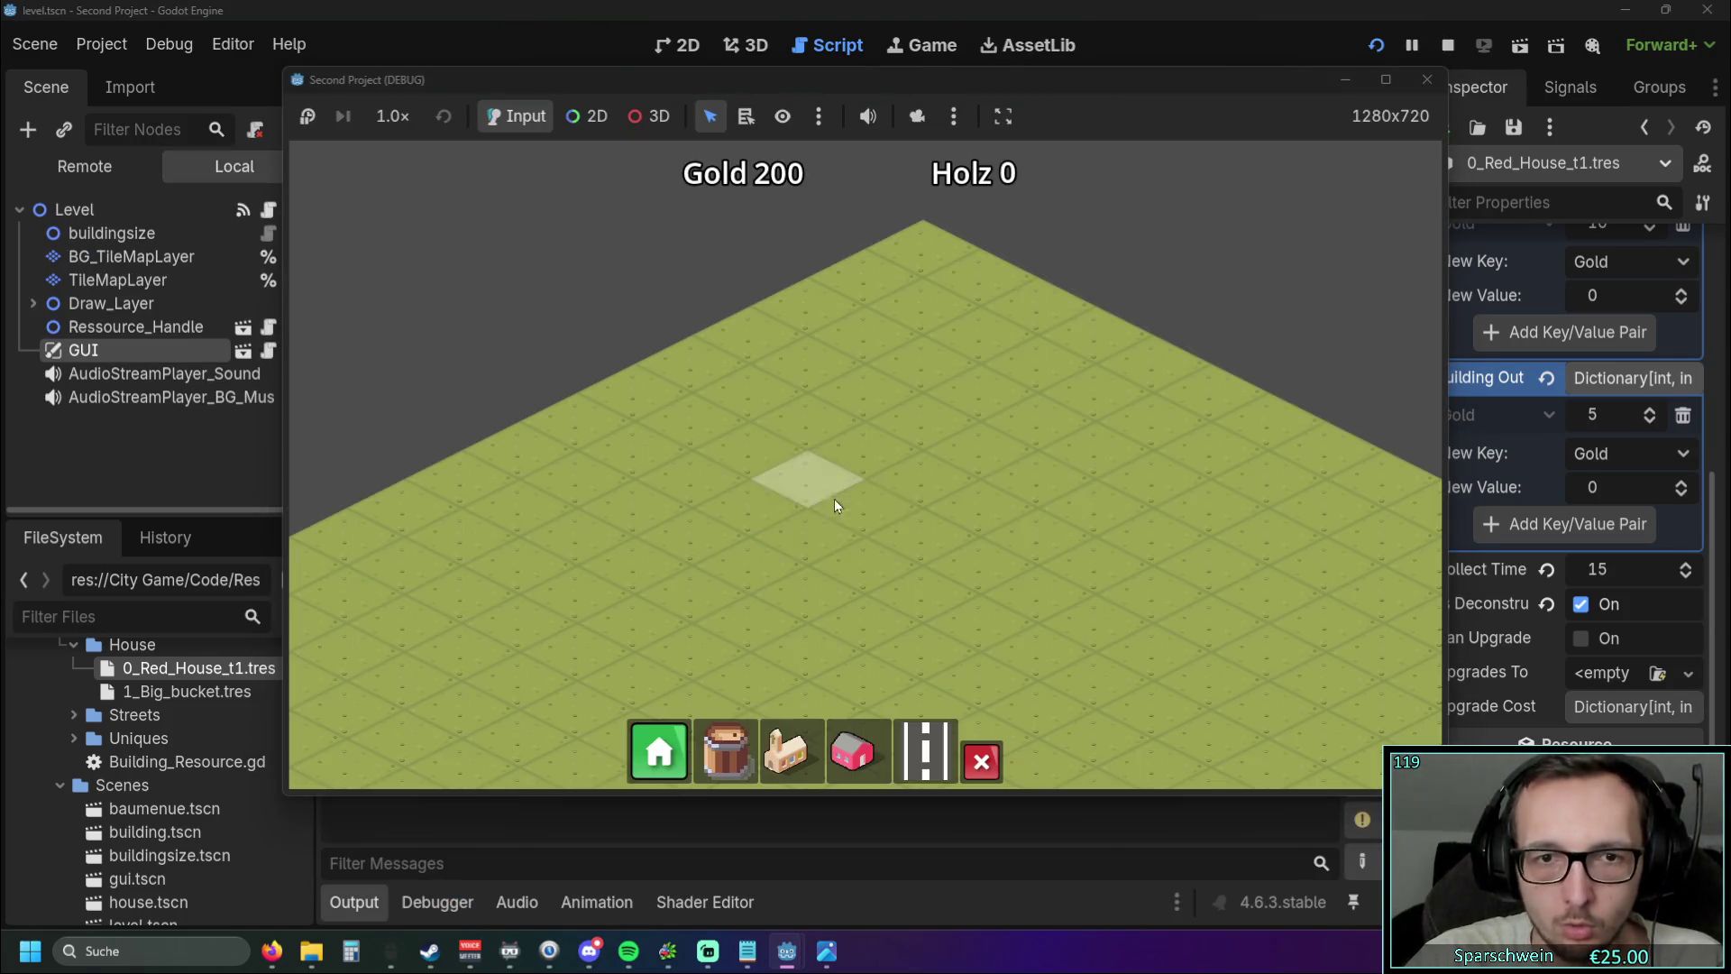
{"action": "left_click", "coordinate": [847, 753]}
{"action": "left_click", "coordinate": [891, 495]}
{"action": "left_click", "coordinate": [861, 496]}
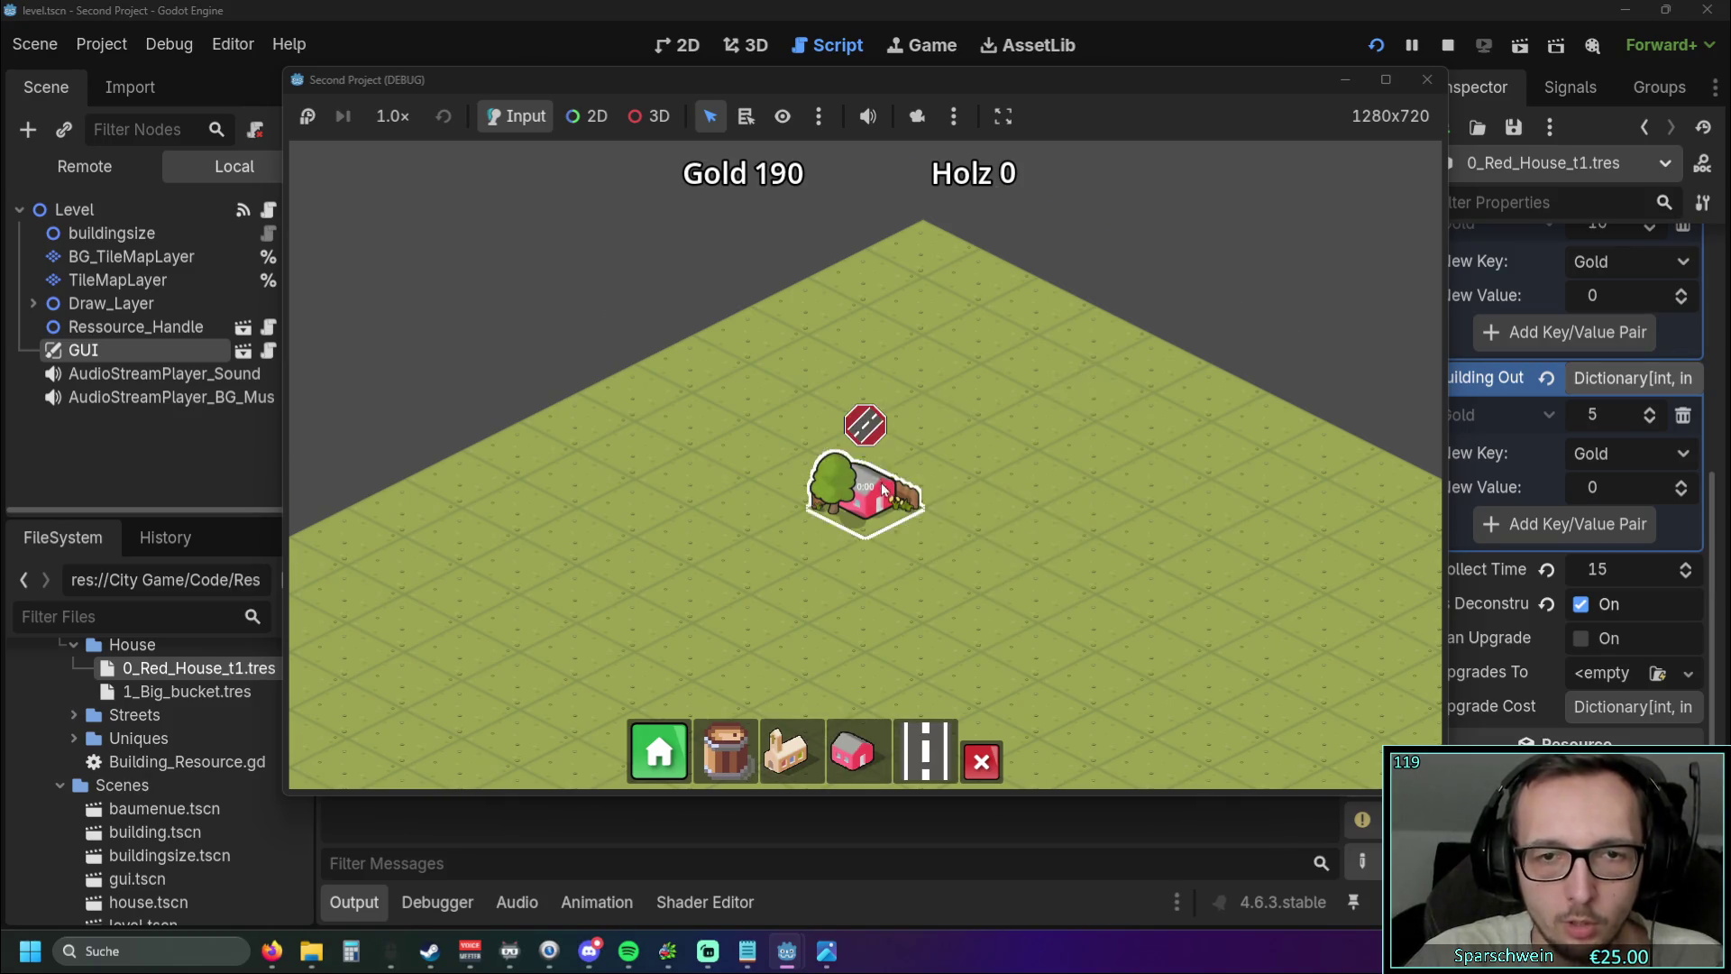
{"action": "scroll", "coordinate": [853, 507], "scroll_direction": "up", "scroll_amount": 3}
{"action": "left_click", "coordinate": [1427, 82]}
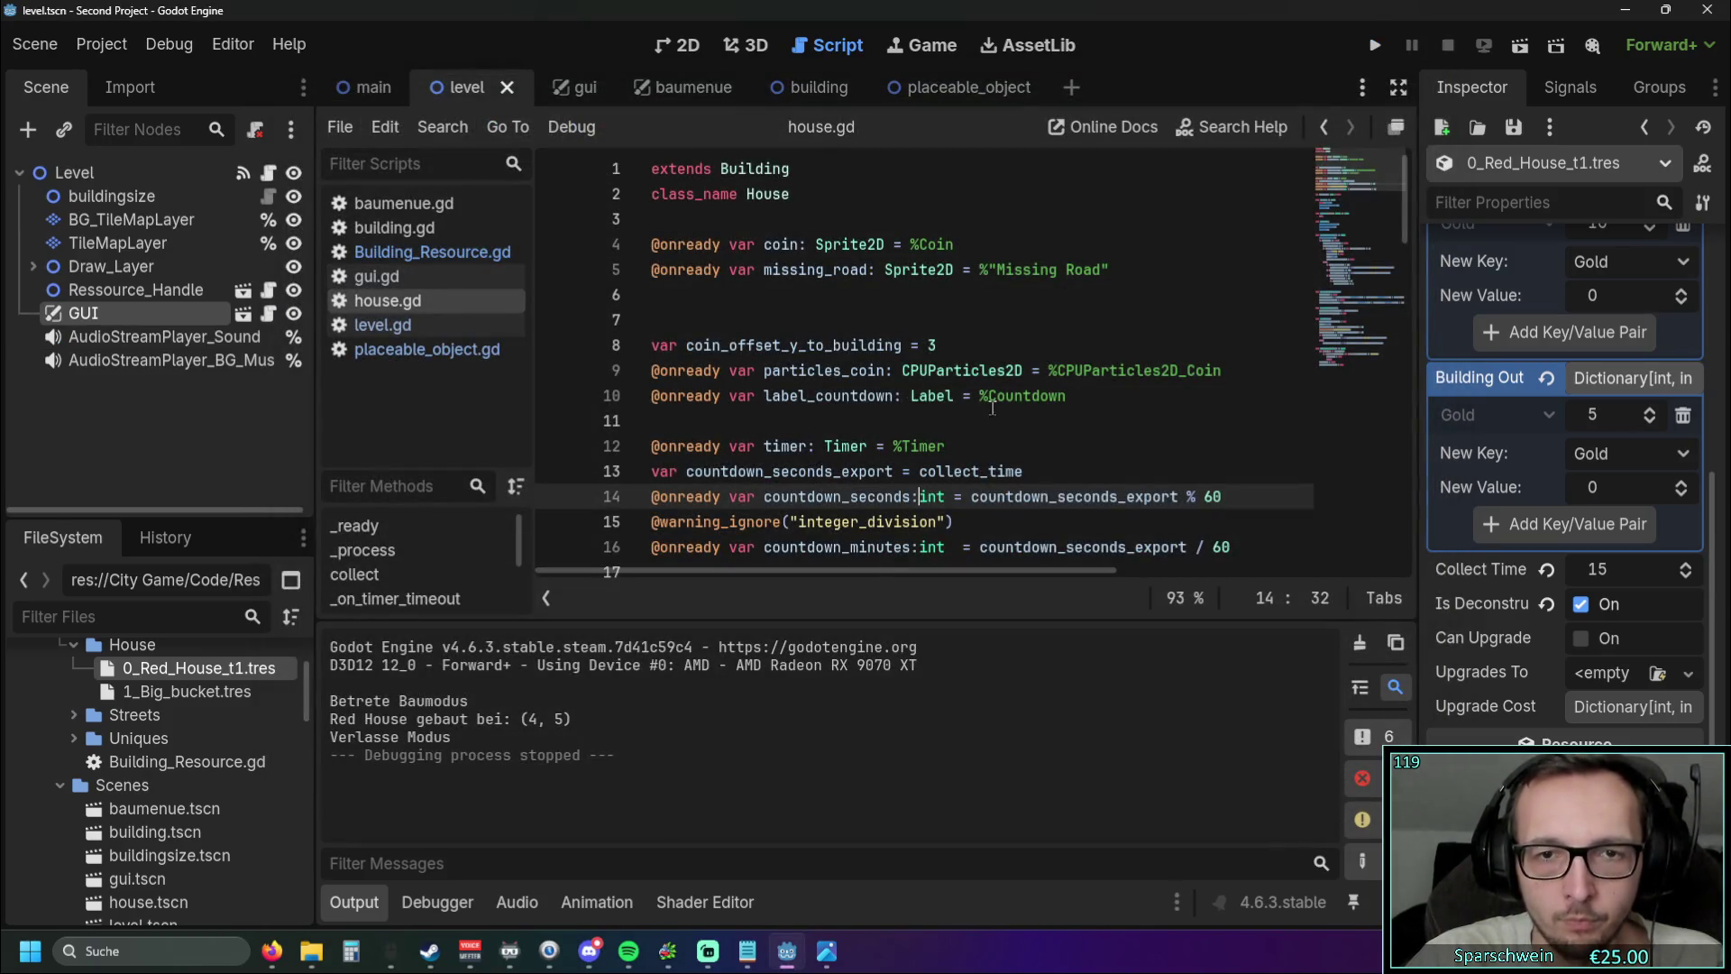
- Check collect_time in house.gd's countdown line and look over placeable_object.gd
{"action": "scroll", "coordinate": [992, 407], "scroll_direction": "down", "scroll_amount": 2}
{"action": "double_click", "coordinate": [971, 320]}
{"action": "left_click", "coordinate": [1060, 420]}
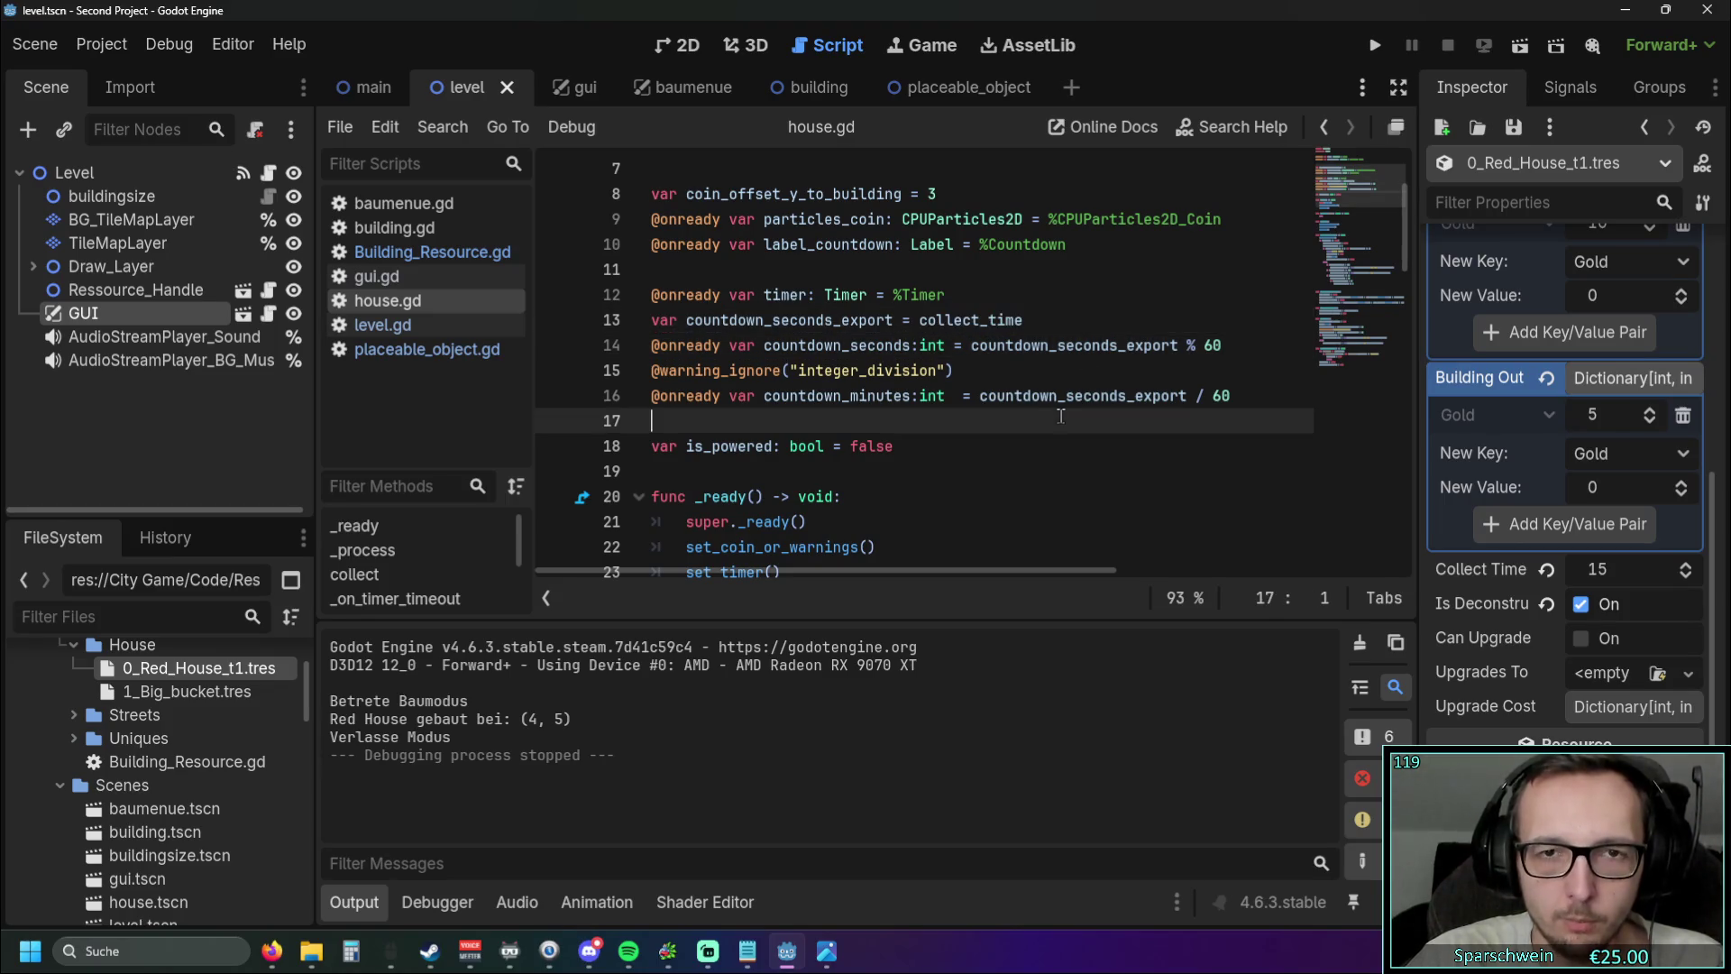
{"action": "mouse_move", "coordinate": [914, 395]}
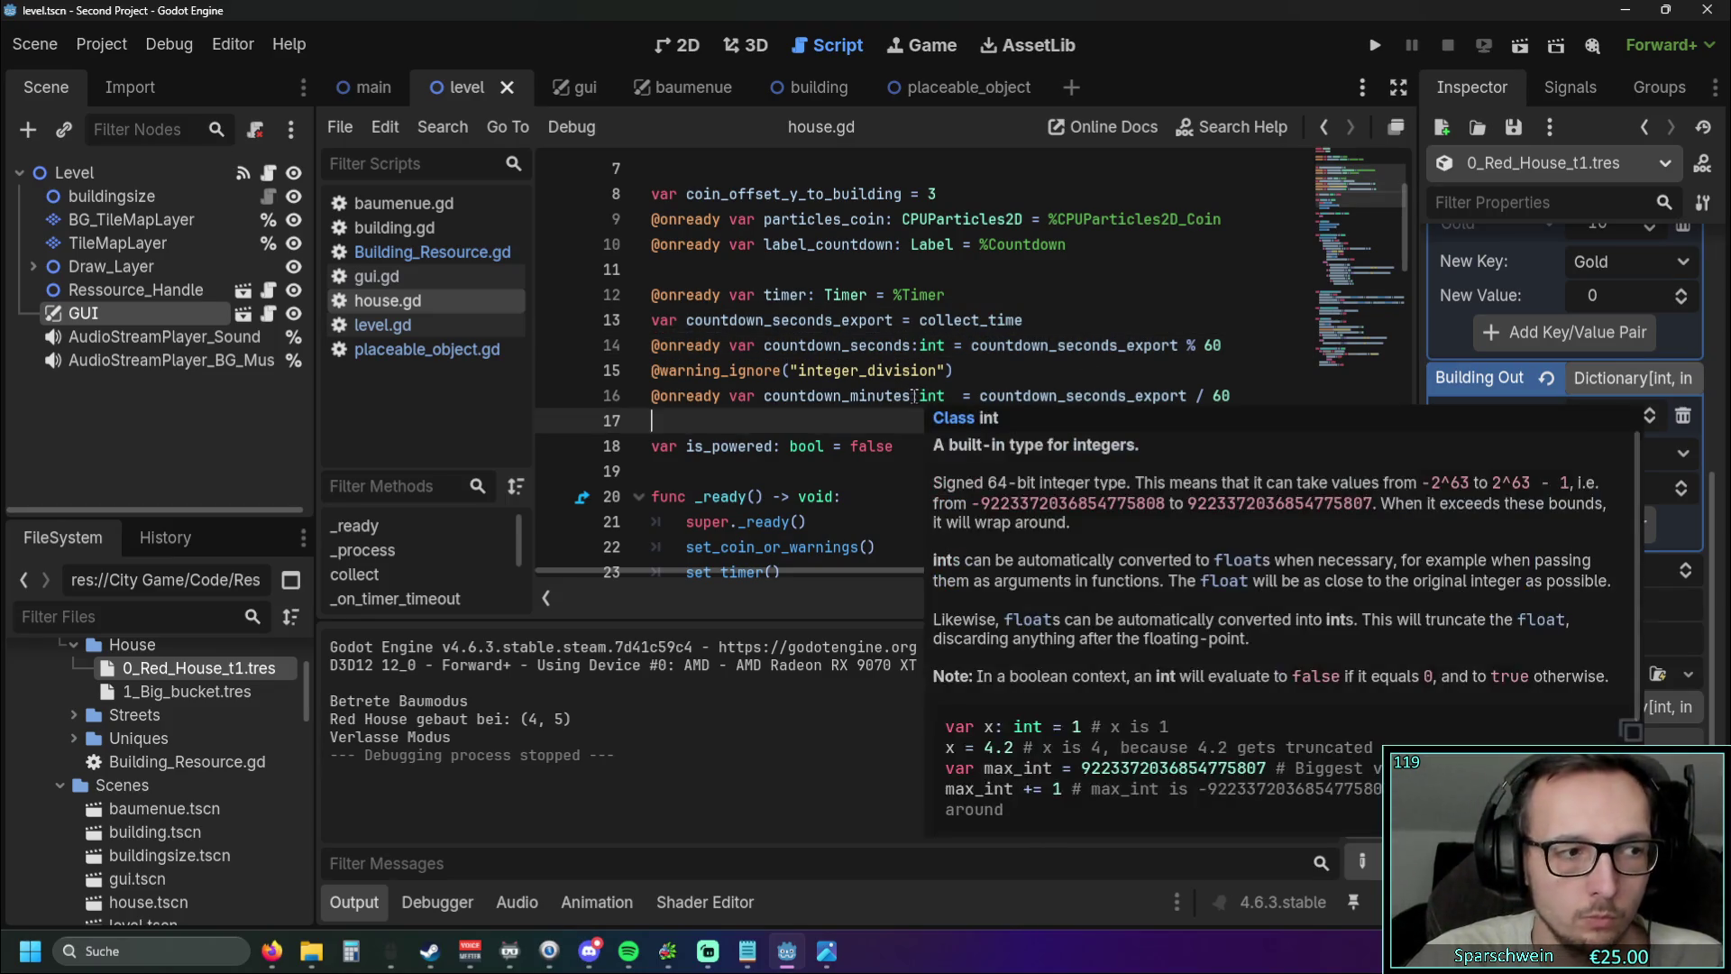
{"action": "left_click", "coordinate": [420, 351]}
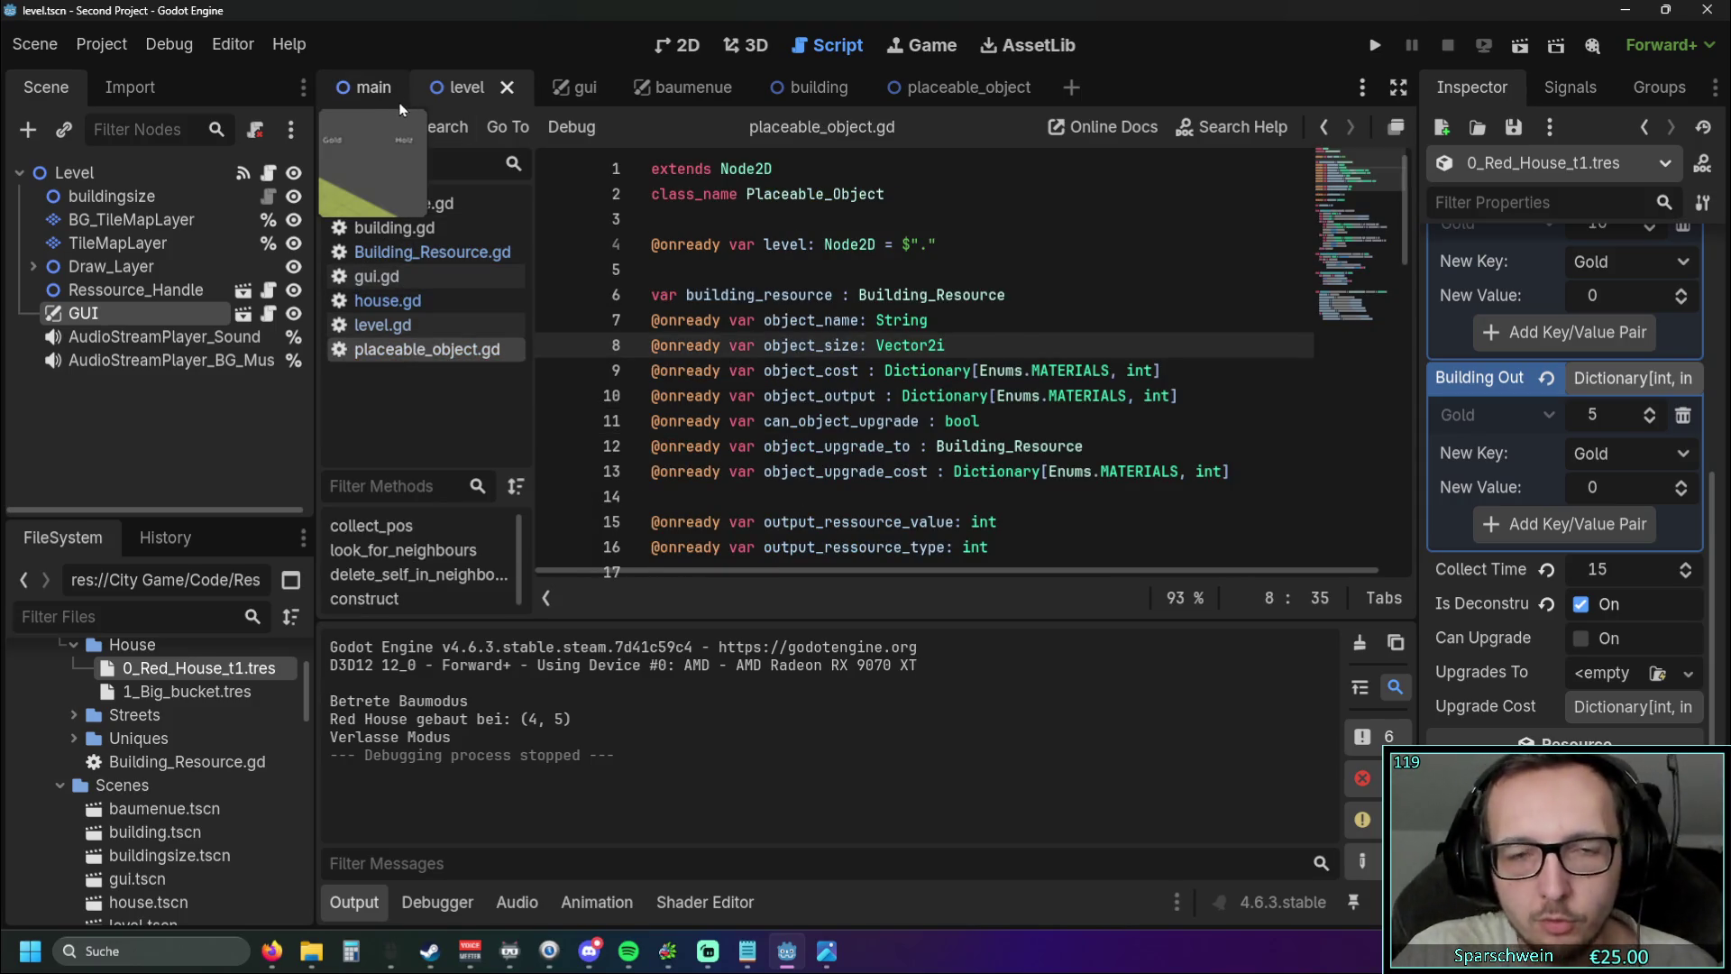
{"action": "scroll", "coordinate": [721, 271], "scroll_direction": "down", "scroll_amount": 2}
- Examine the collect_time_seconds export line in Building_Resource.gd
{"action": "left_click", "coordinate": [486, 256]}
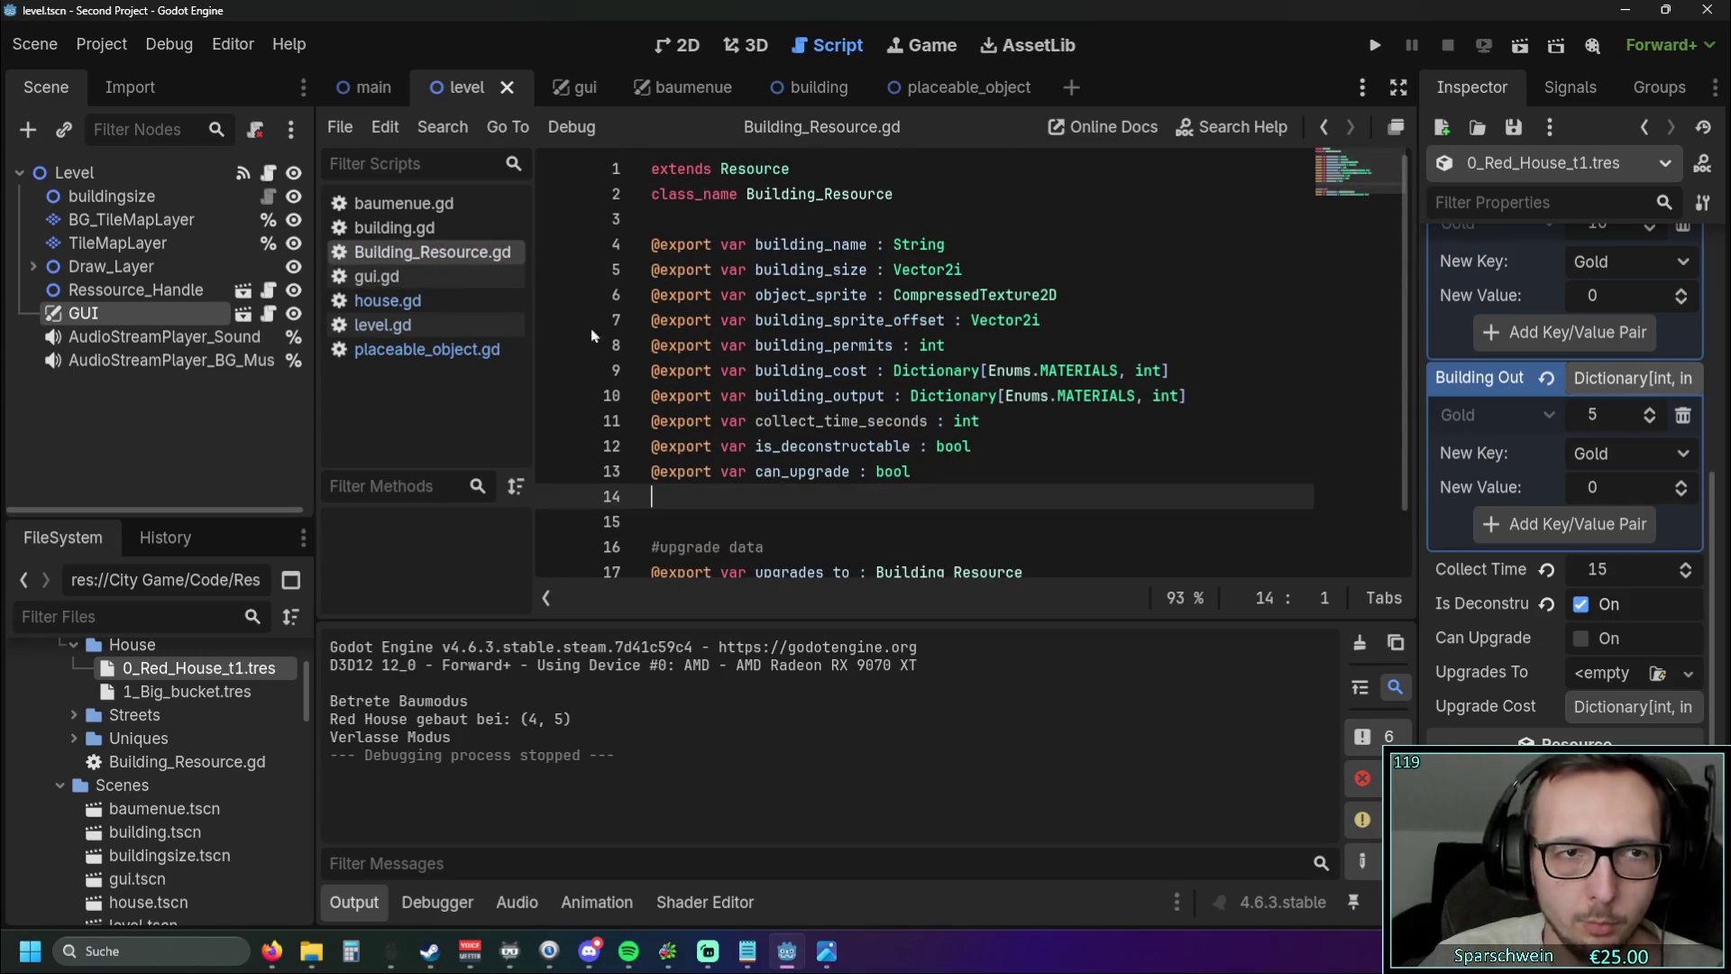
{"action": "scroll", "coordinate": [722, 361], "scroll_direction": "down", "scroll_amount": 1}
{"action": "left_click_drag", "start_coordinate": [756, 357], "coordinate": [781, 357]}
{"action": "key", "text": "shift+End"}
{"action": "key", "text": "Down"}
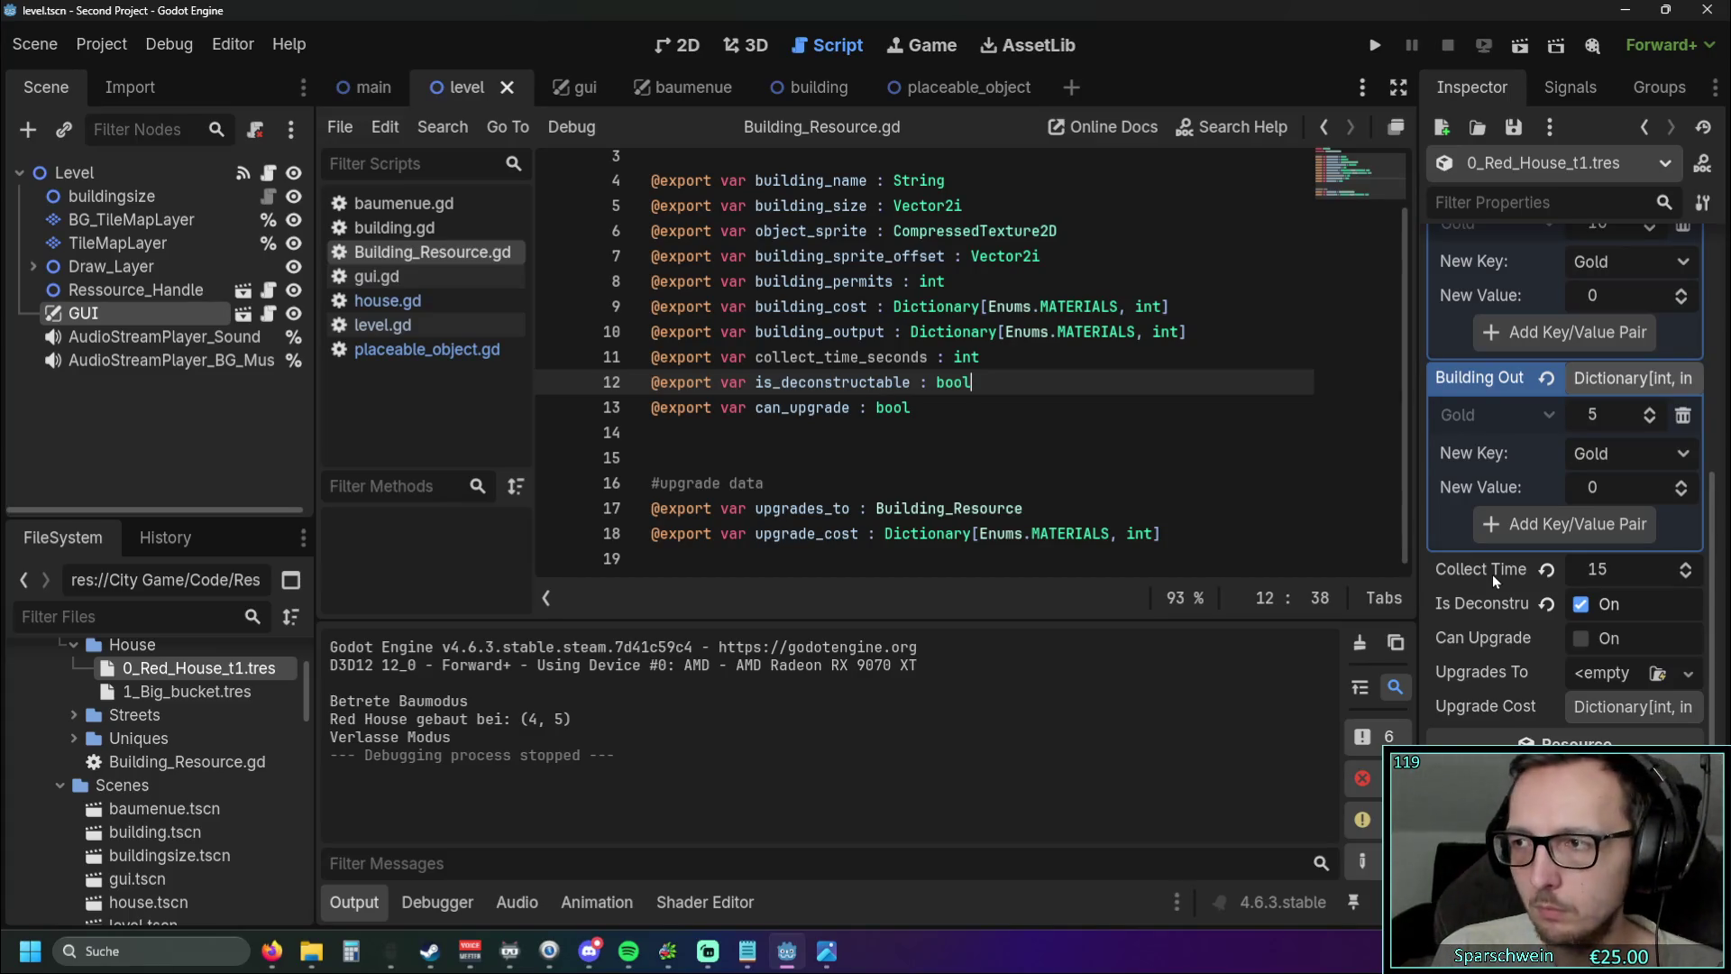
{"action": "key", "text": "alt+Tab"}
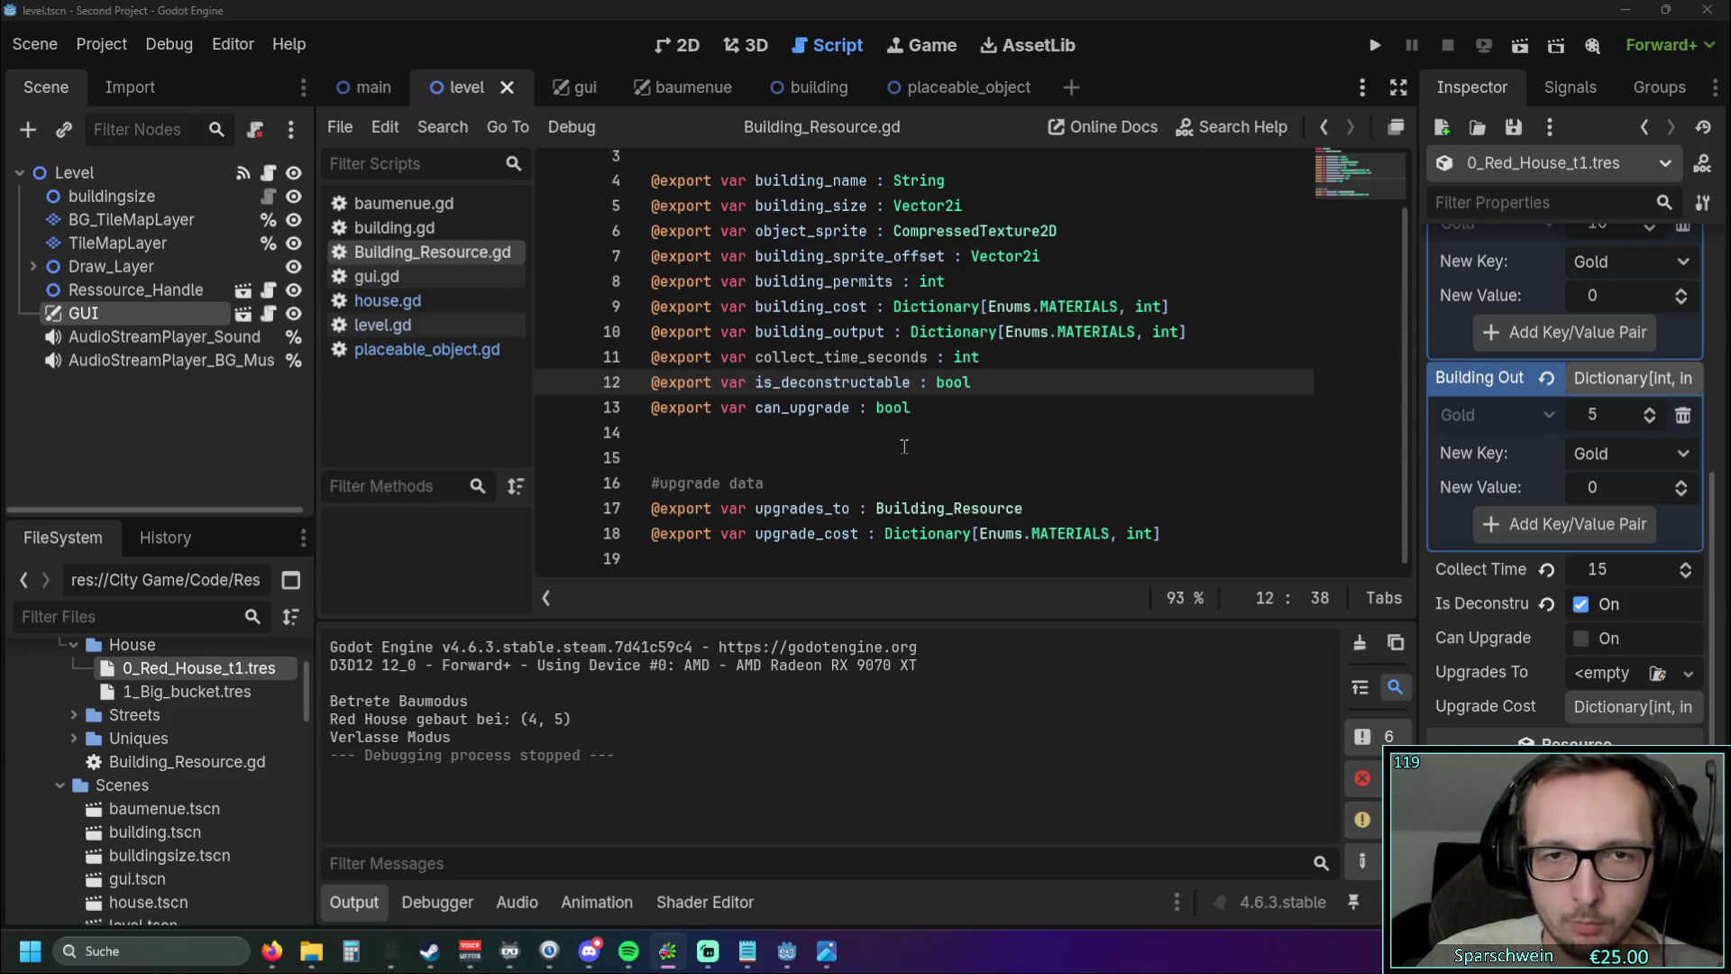
{"action": "scroll", "coordinate": [790, 404], "scroll_direction": "up", "scroll_amount": 2}
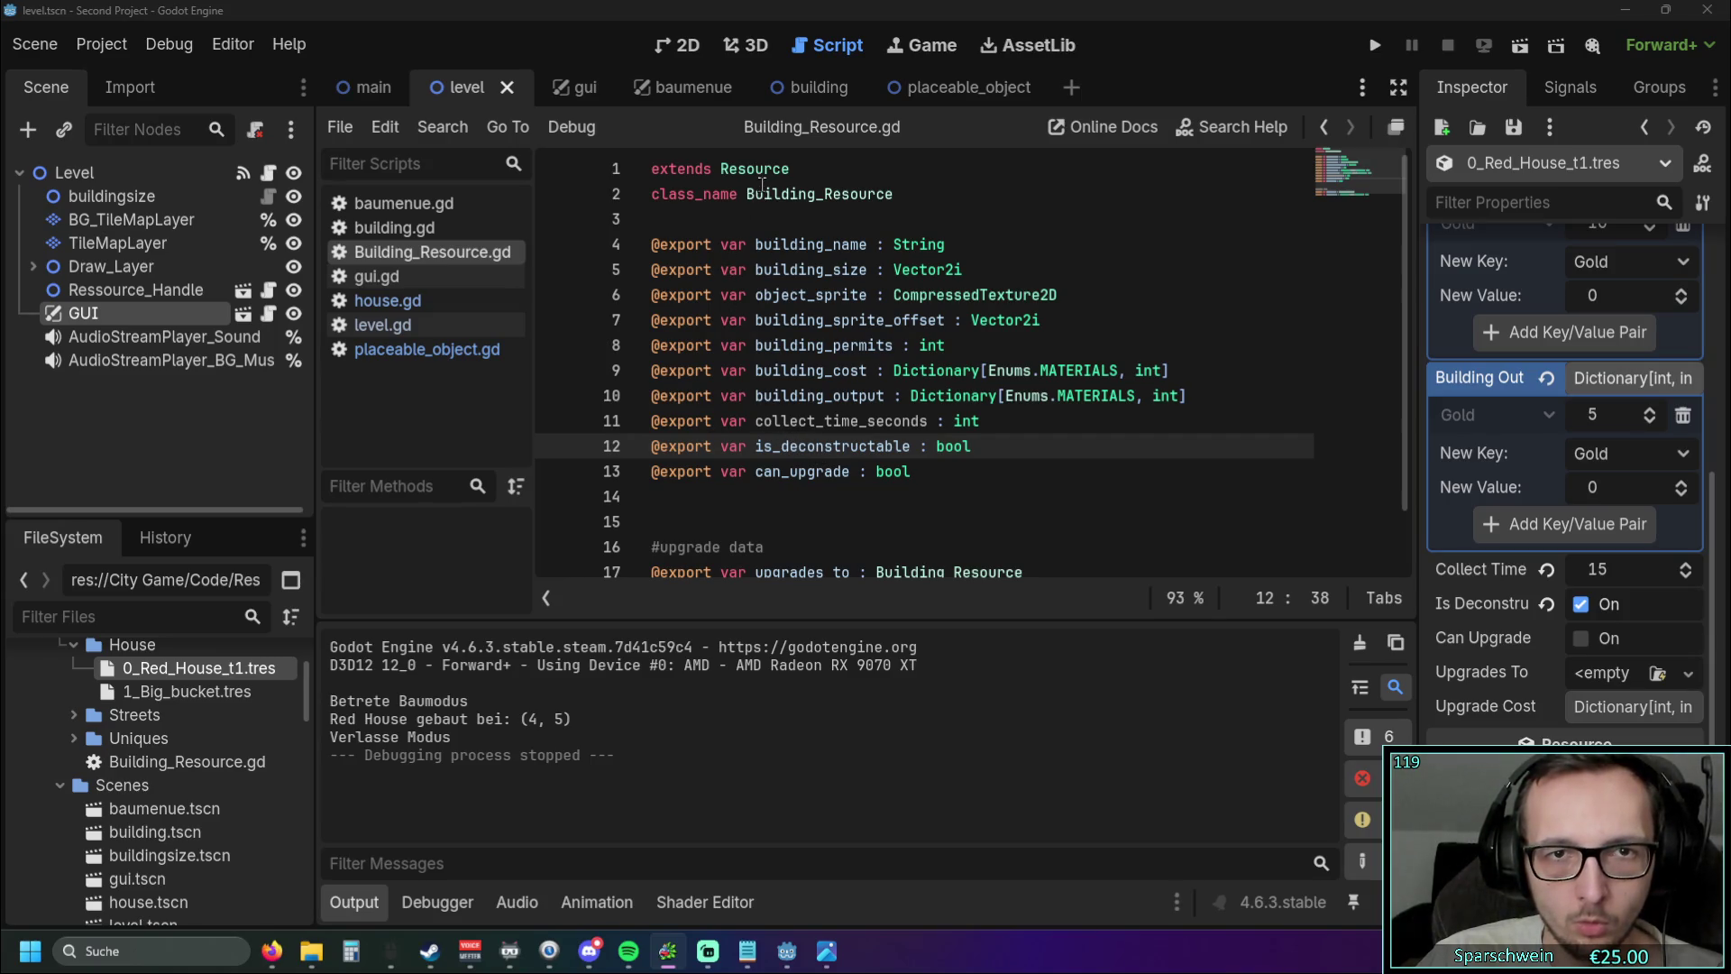
- Check the Building_Resource class name, revisit placeable_object.gd and open building.gd
{"action": "double_click", "coordinate": [848, 194]}
{"action": "left_click", "coordinate": [936, 270]}
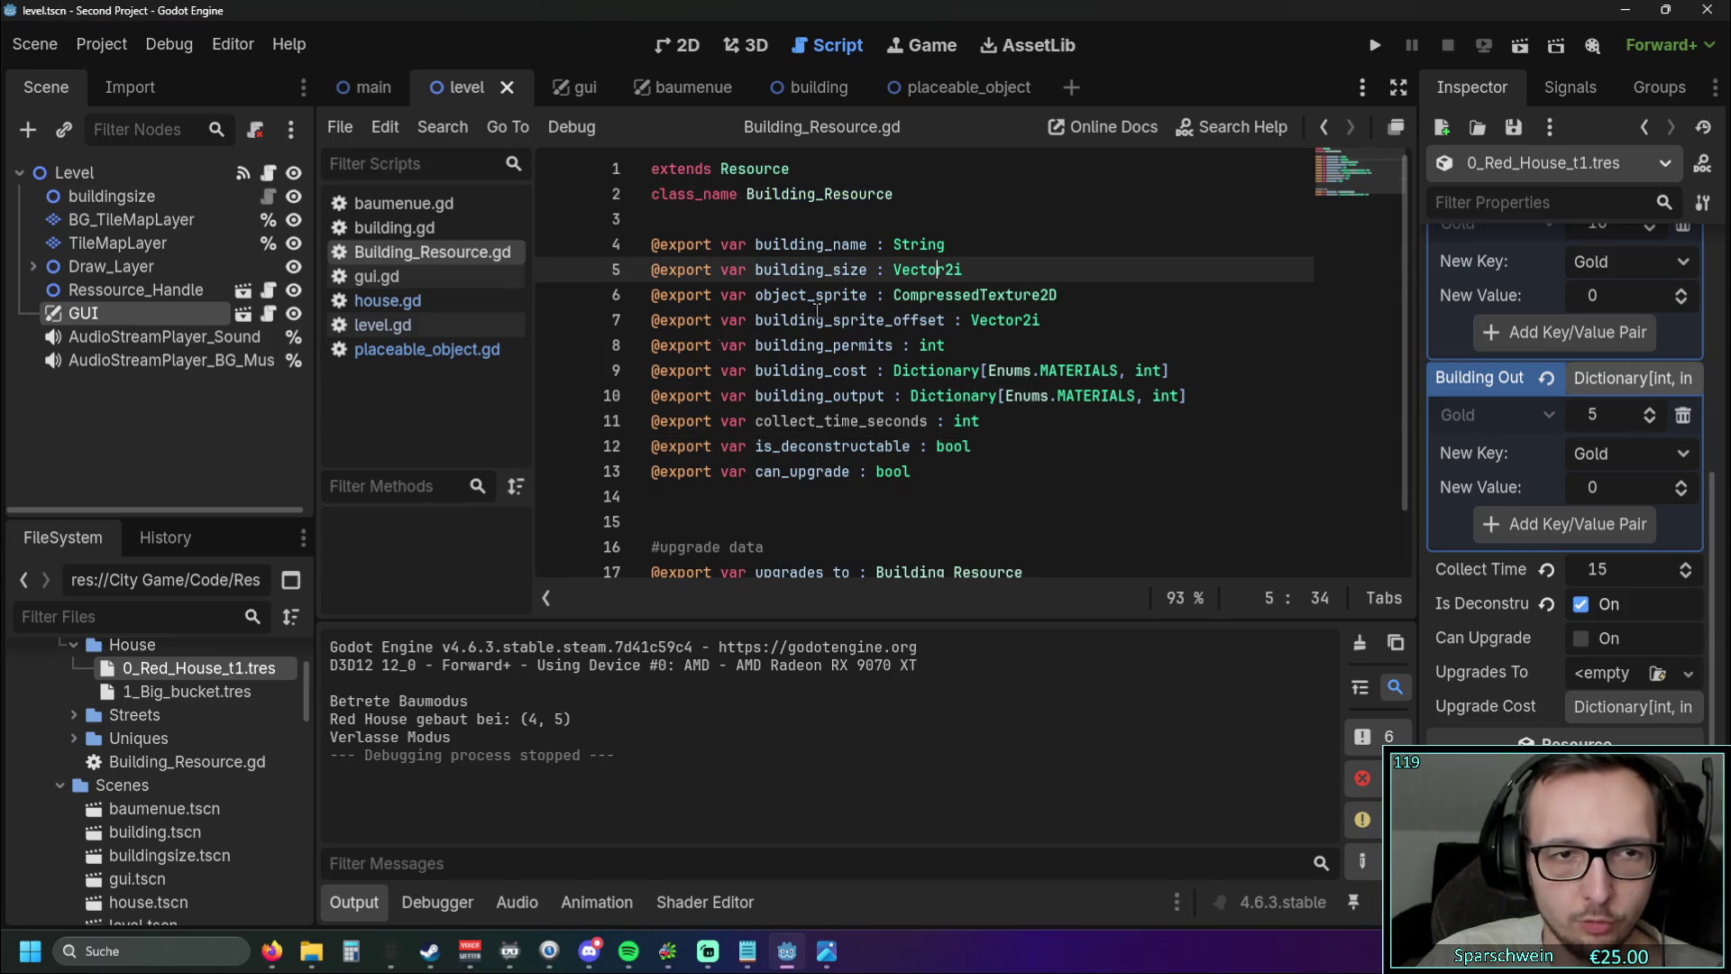
{"action": "left_click", "coordinate": [411, 350]}
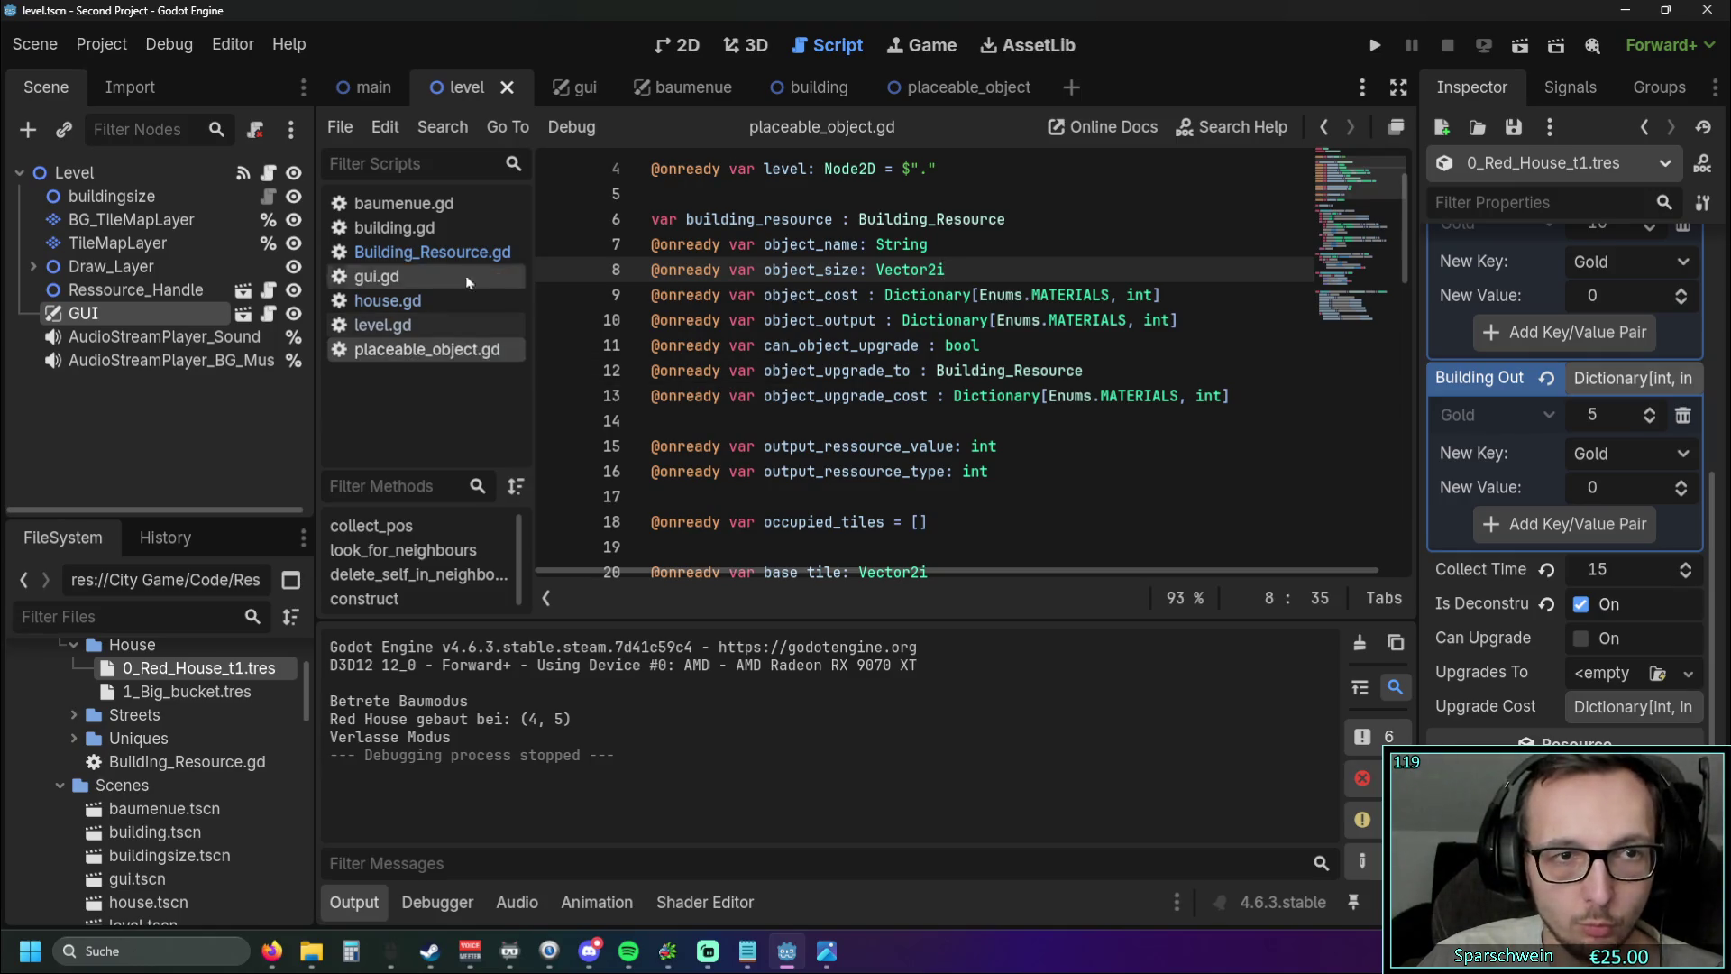
{"action": "left_click", "coordinate": [394, 227]}
- Try renaming collect_time to collect_time_seconds on line 8 of building.gd, then undo it
{"action": "mouse_move", "coordinate": [764, 345]}
{"action": "left_mouse_down"}
{"action": "mouse_move", "coordinate": [917, 346]}
{"action": "mouse_move", "coordinate": [874, 343]}
{"action": "left_mouse_up"}
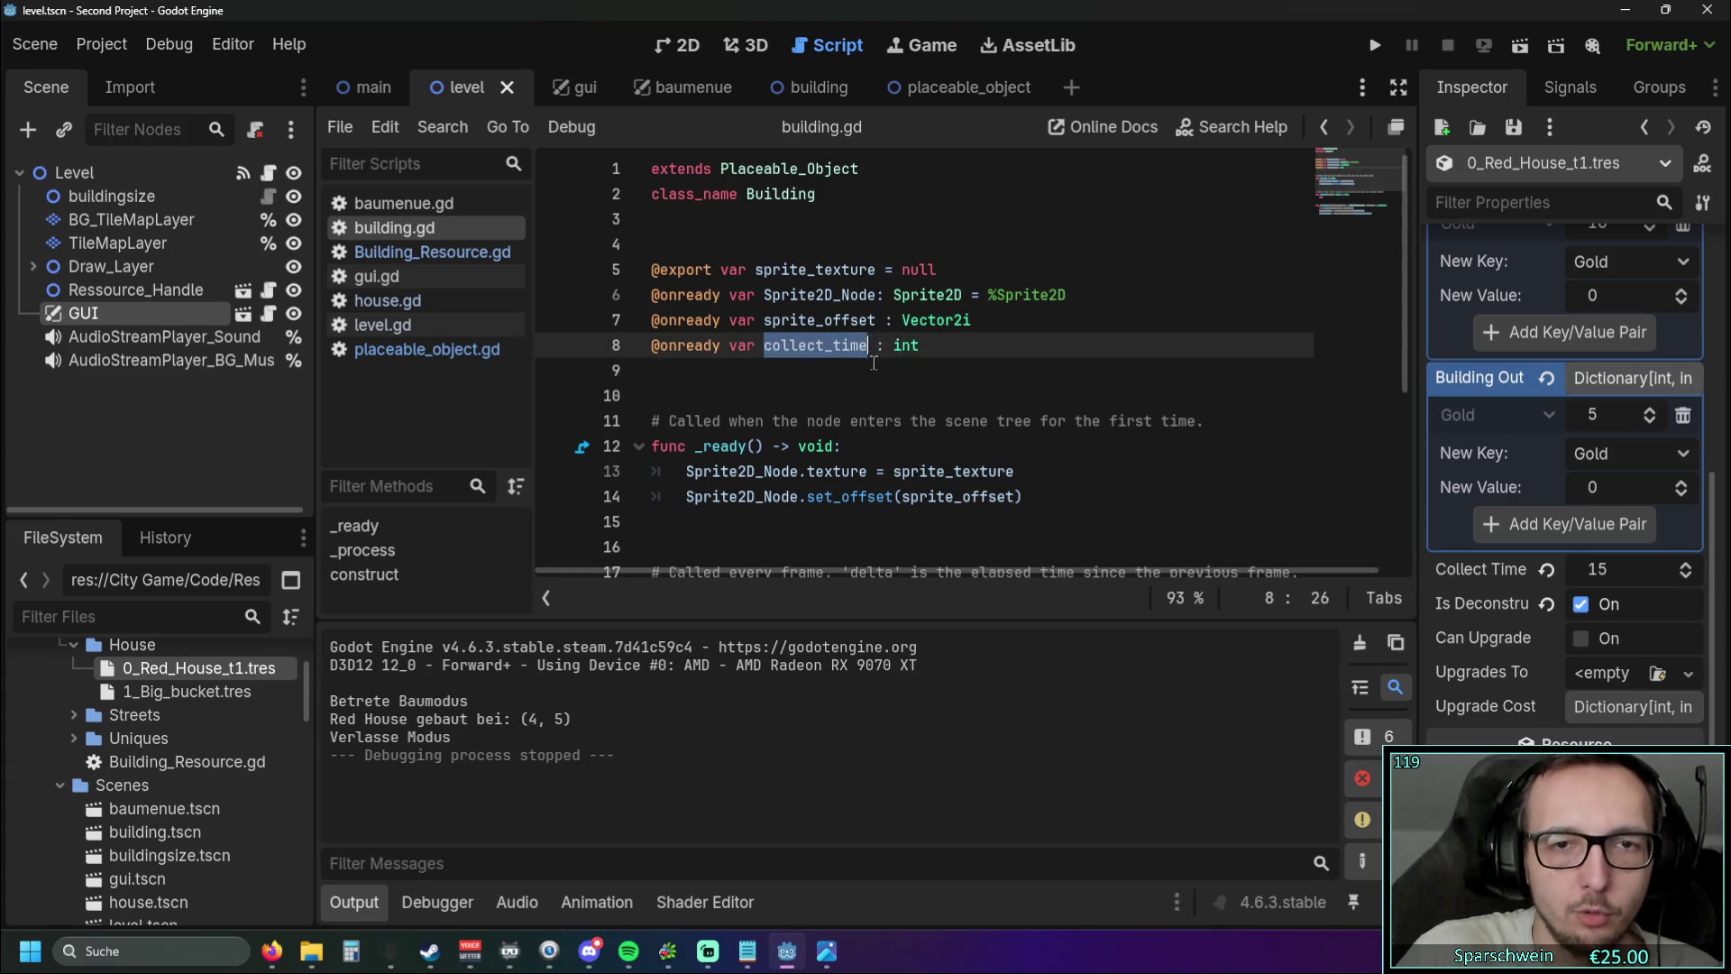
{"action": "left_click", "coordinate": [871, 346]}
{"action": "type", "text": "_seconds"}
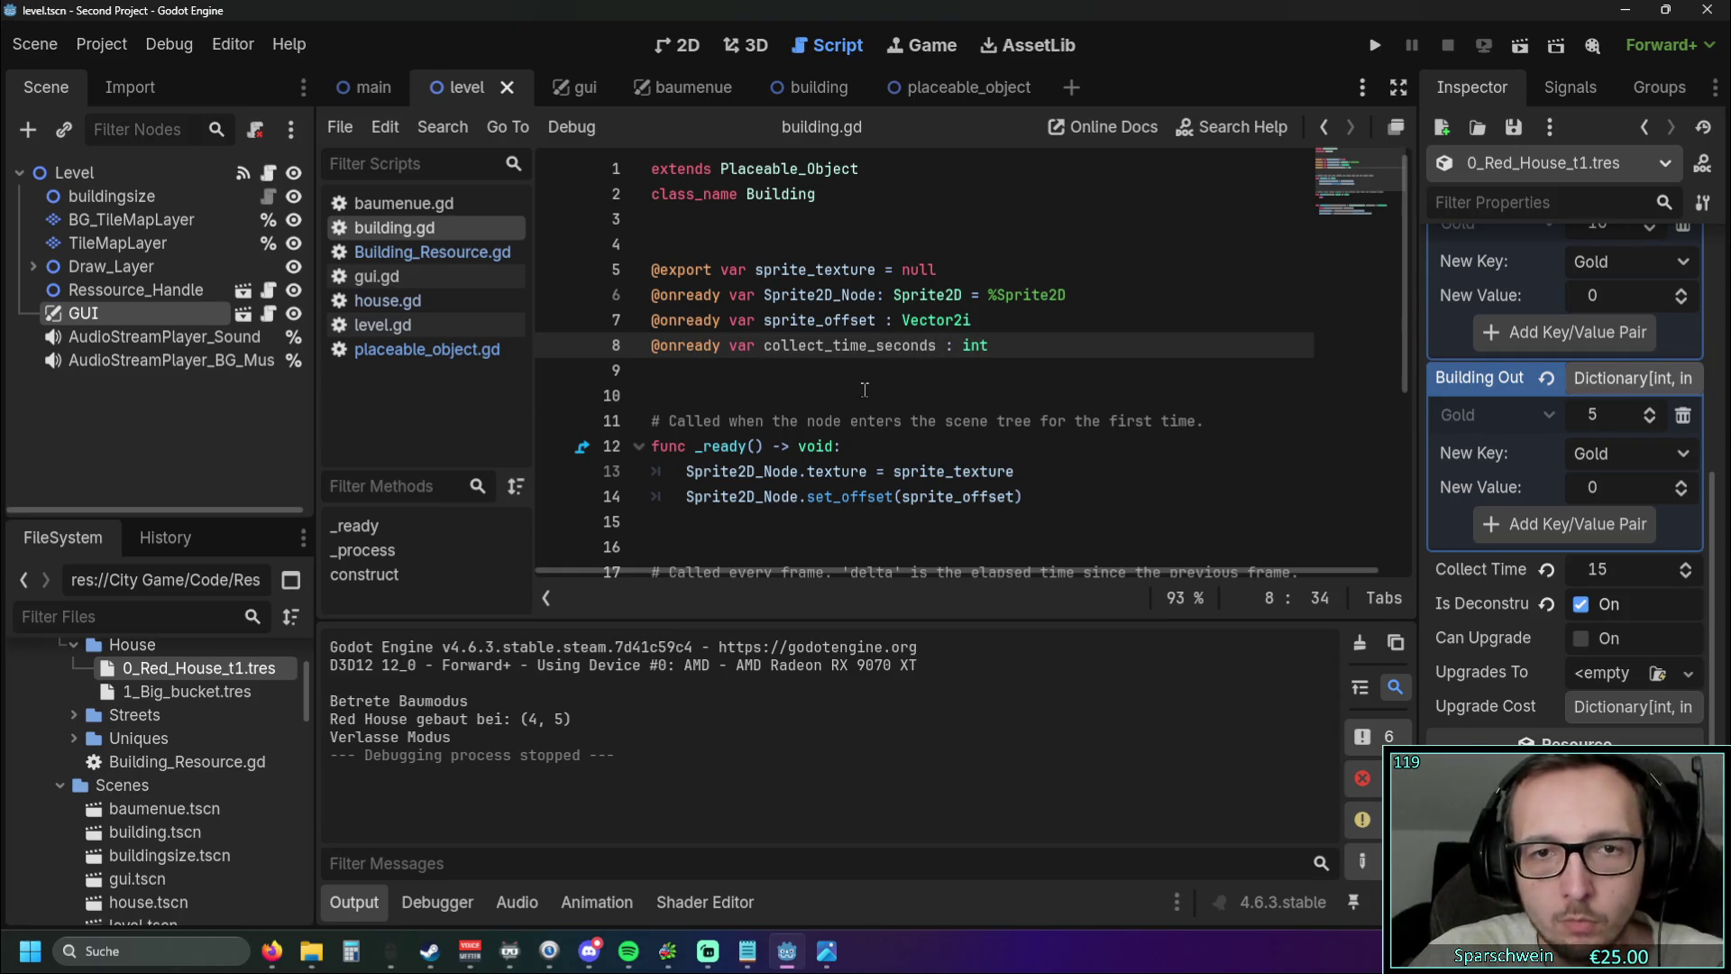
{"action": "left_click", "coordinate": [865, 390]}
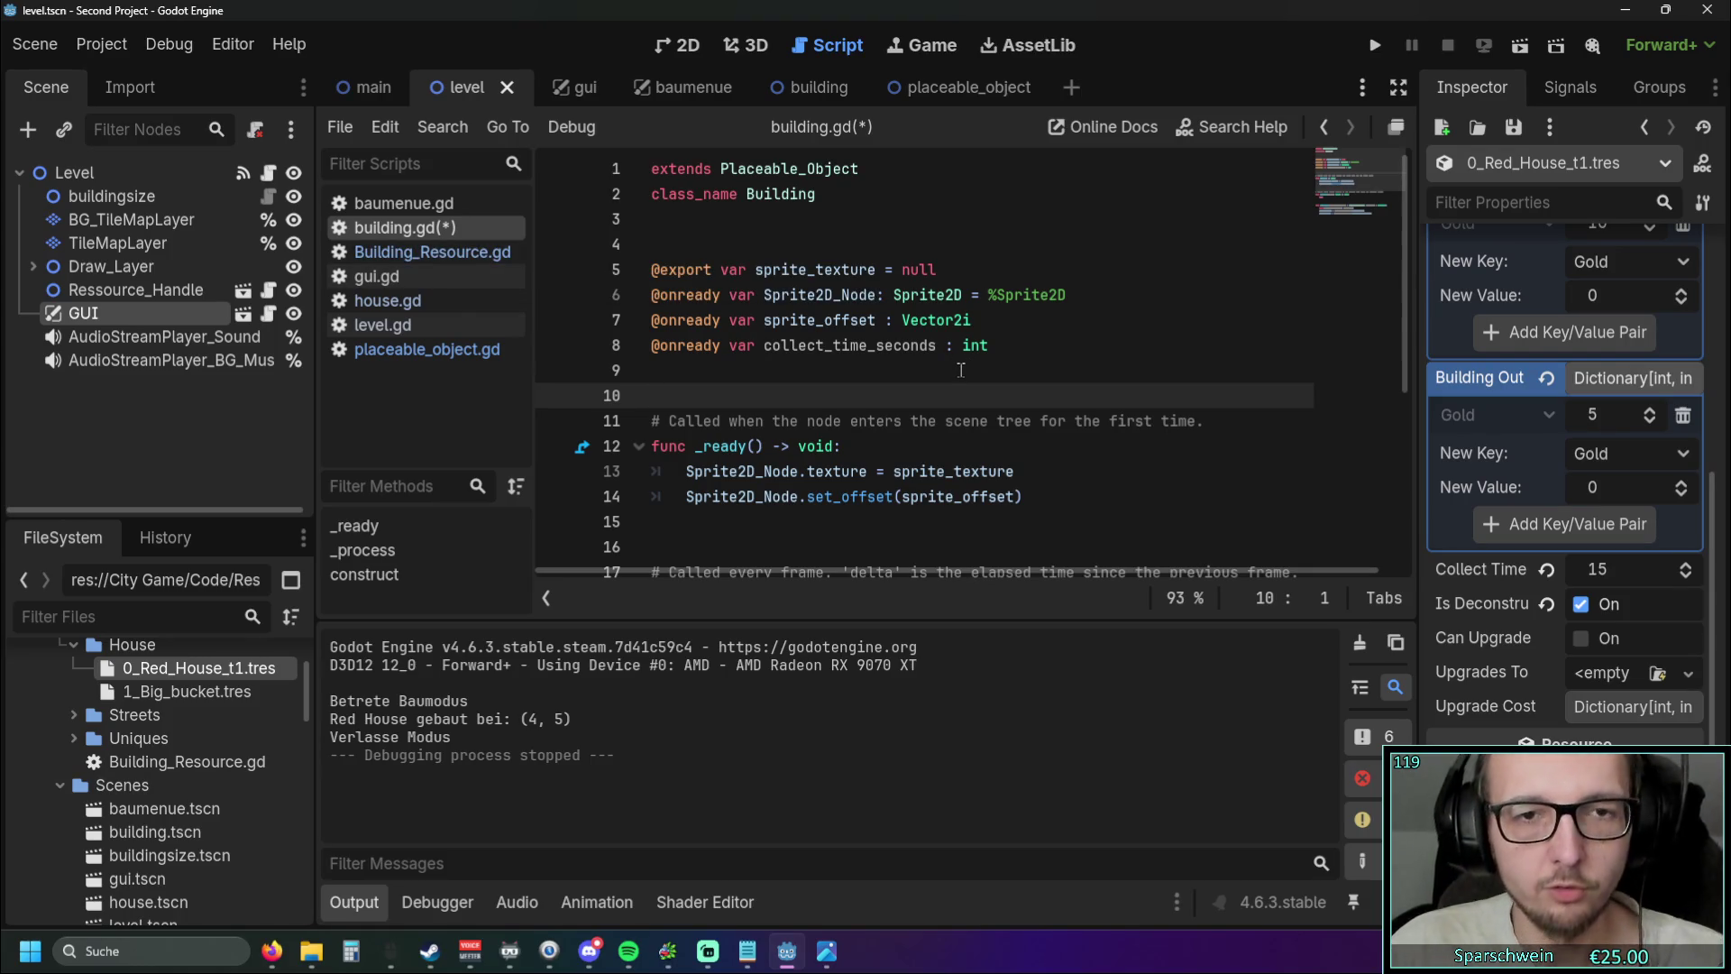
{"action": "key", "text": "ctrl+z"}
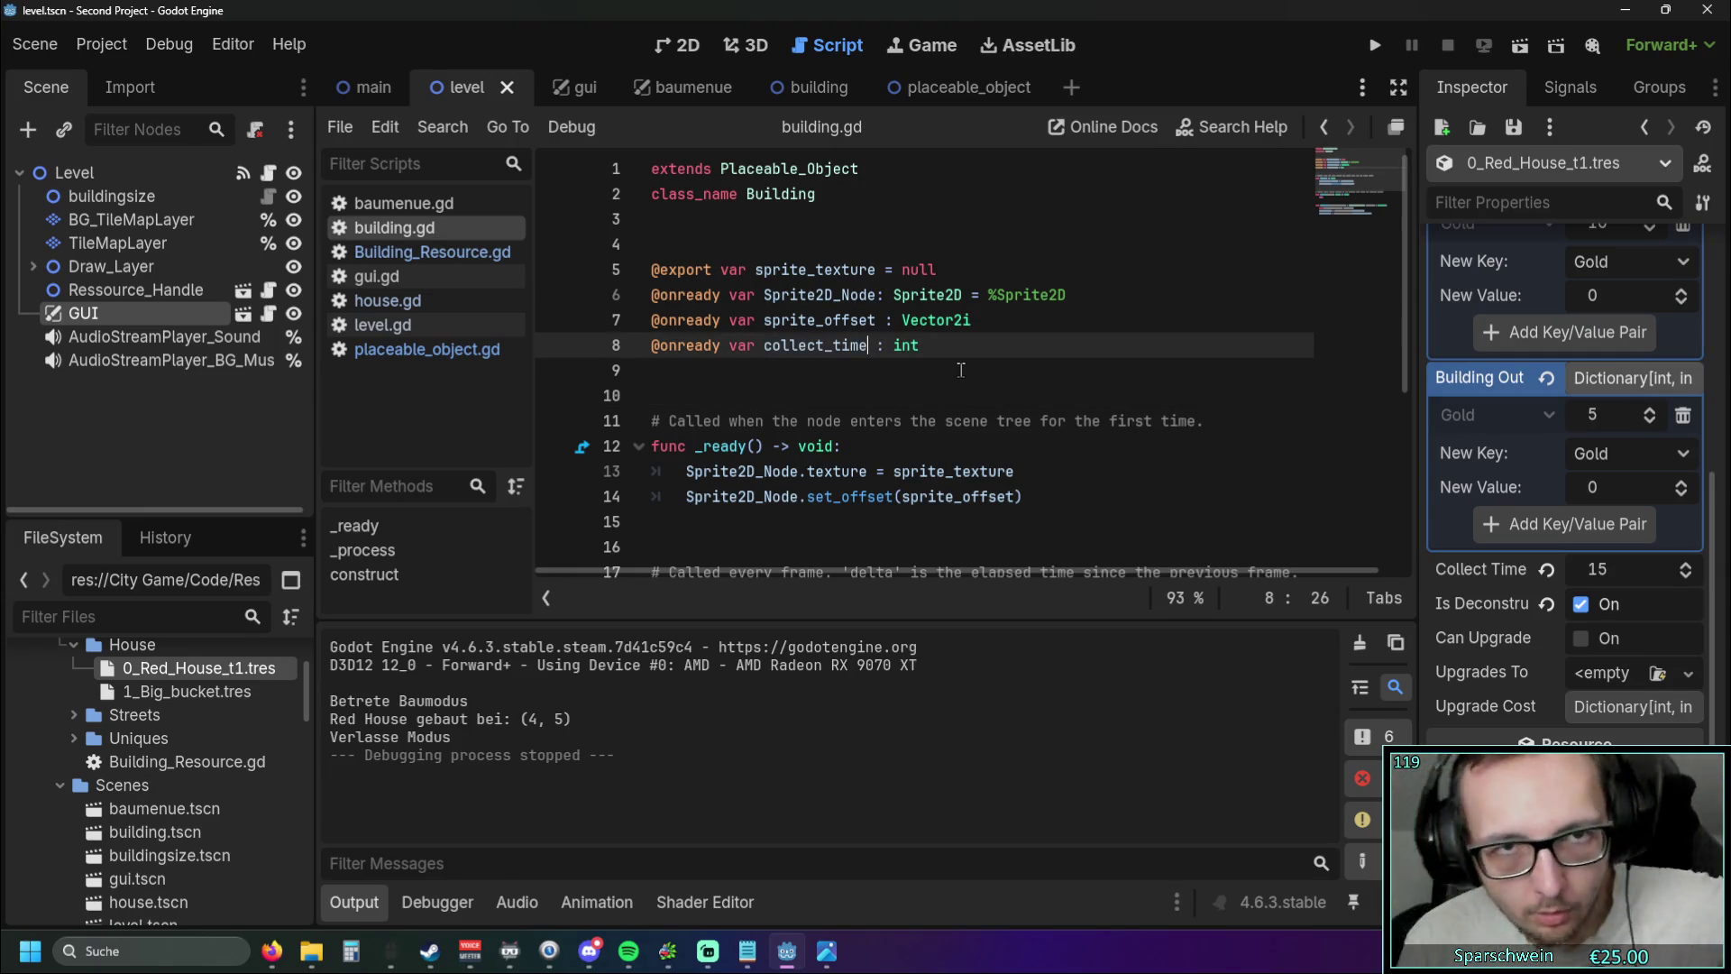
- Switch to the gui scene and back to level, then widen the script list
{"action": "left_click", "coordinate": [575, 86]}
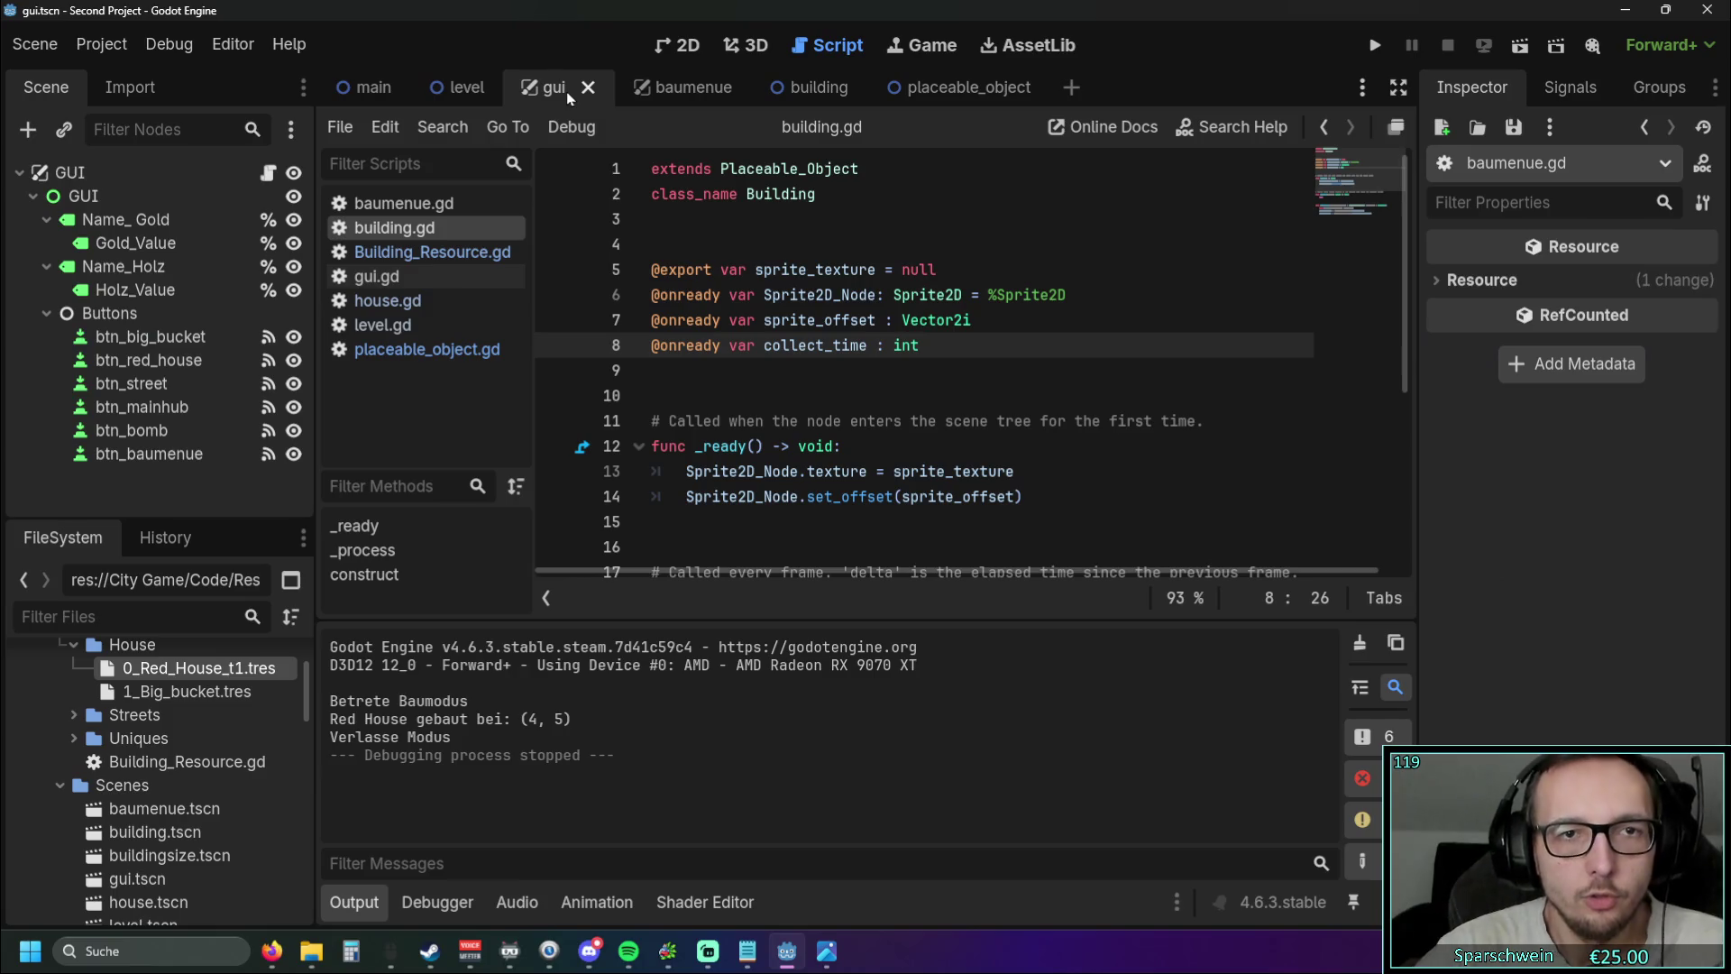
{"action": "left_click", "coordinate": [462, 86]}
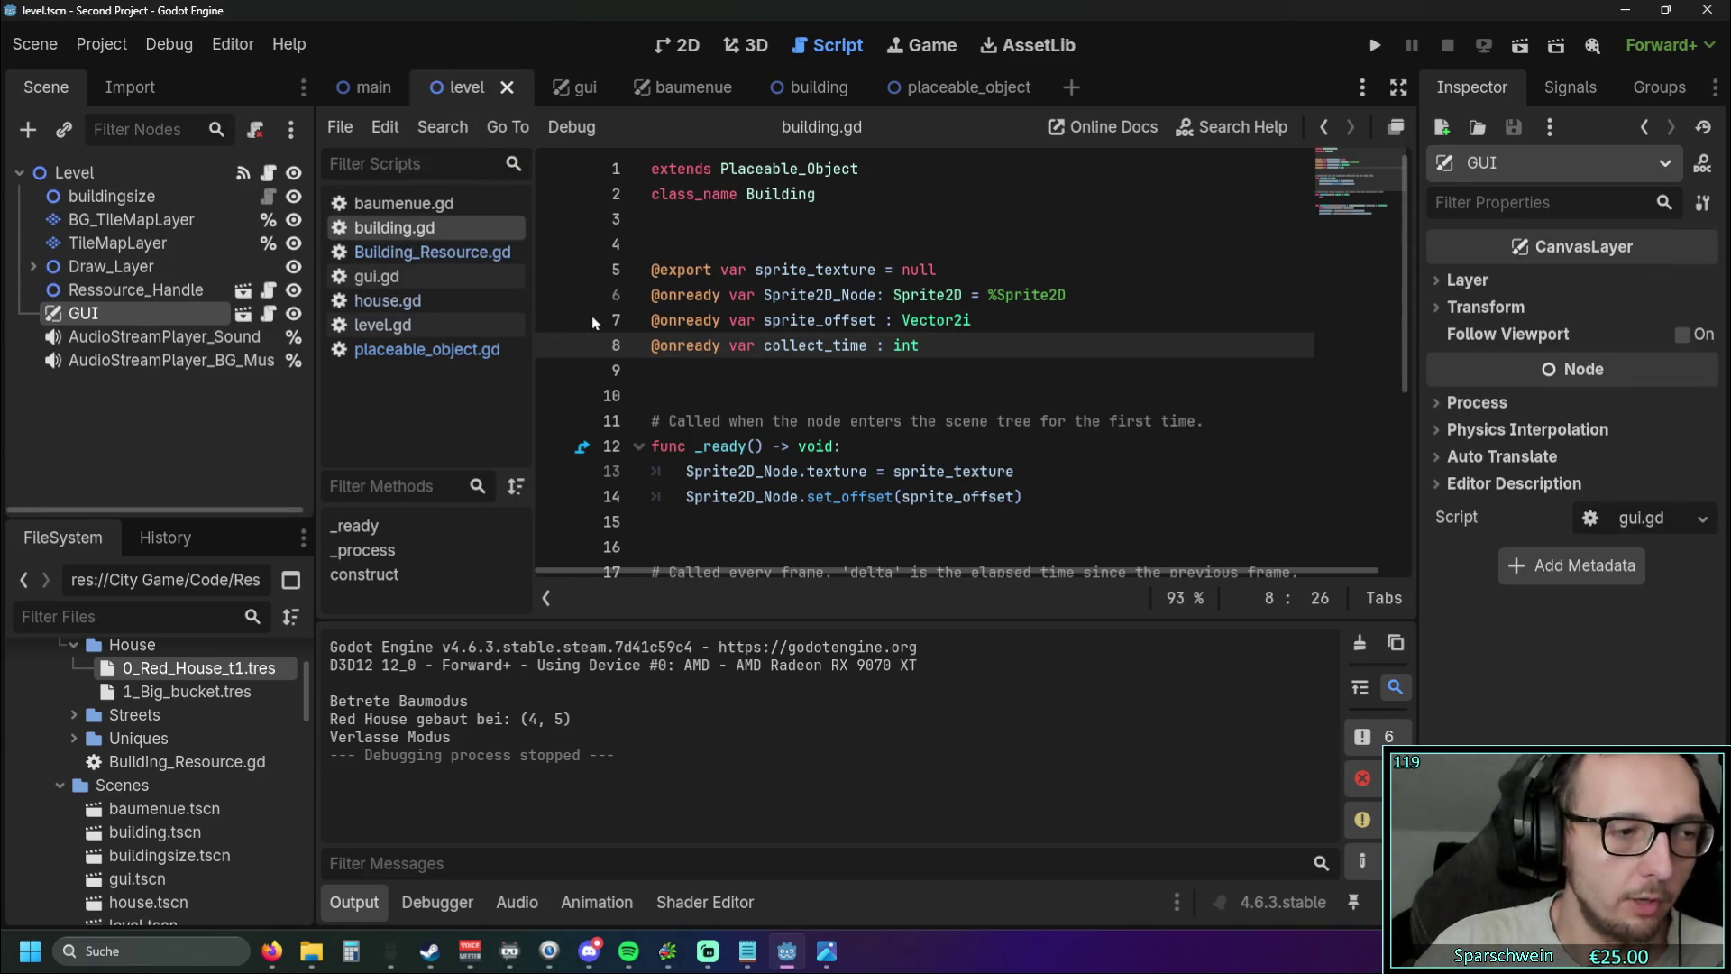
{"action": "mouse_move", "coordinate": [534, 303]}
{"action": "left_mouse_down"}
{"action": "mouse_move", "coordinate": [585, 305]}
{"action": "mouse_move", "coordinate": [553, 321]}
{"action": "left_mouse_up"}
- Locate and select the selected_resource variable in level.gd, then switch to Building_Resource.gd
{"action": "left_click", "coordinate": [406, 326]}
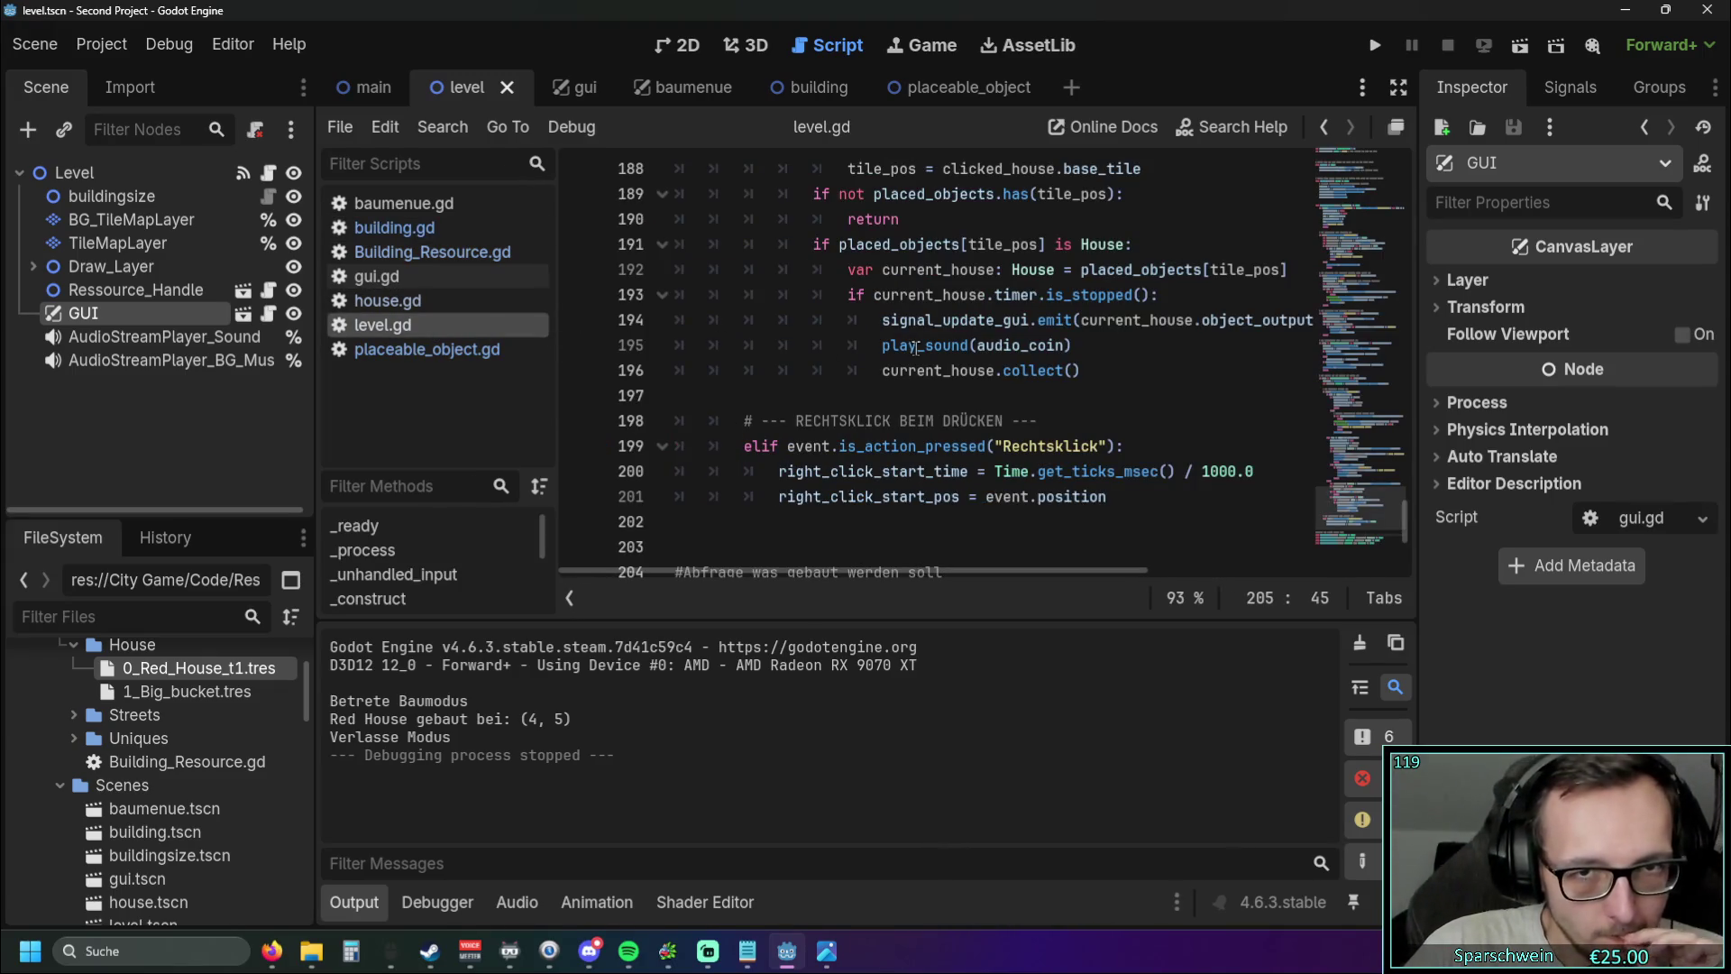
{"action": "scroll", "coordinate": [914, 371], "scroll_direction": "up", "scroll_amount": 15}
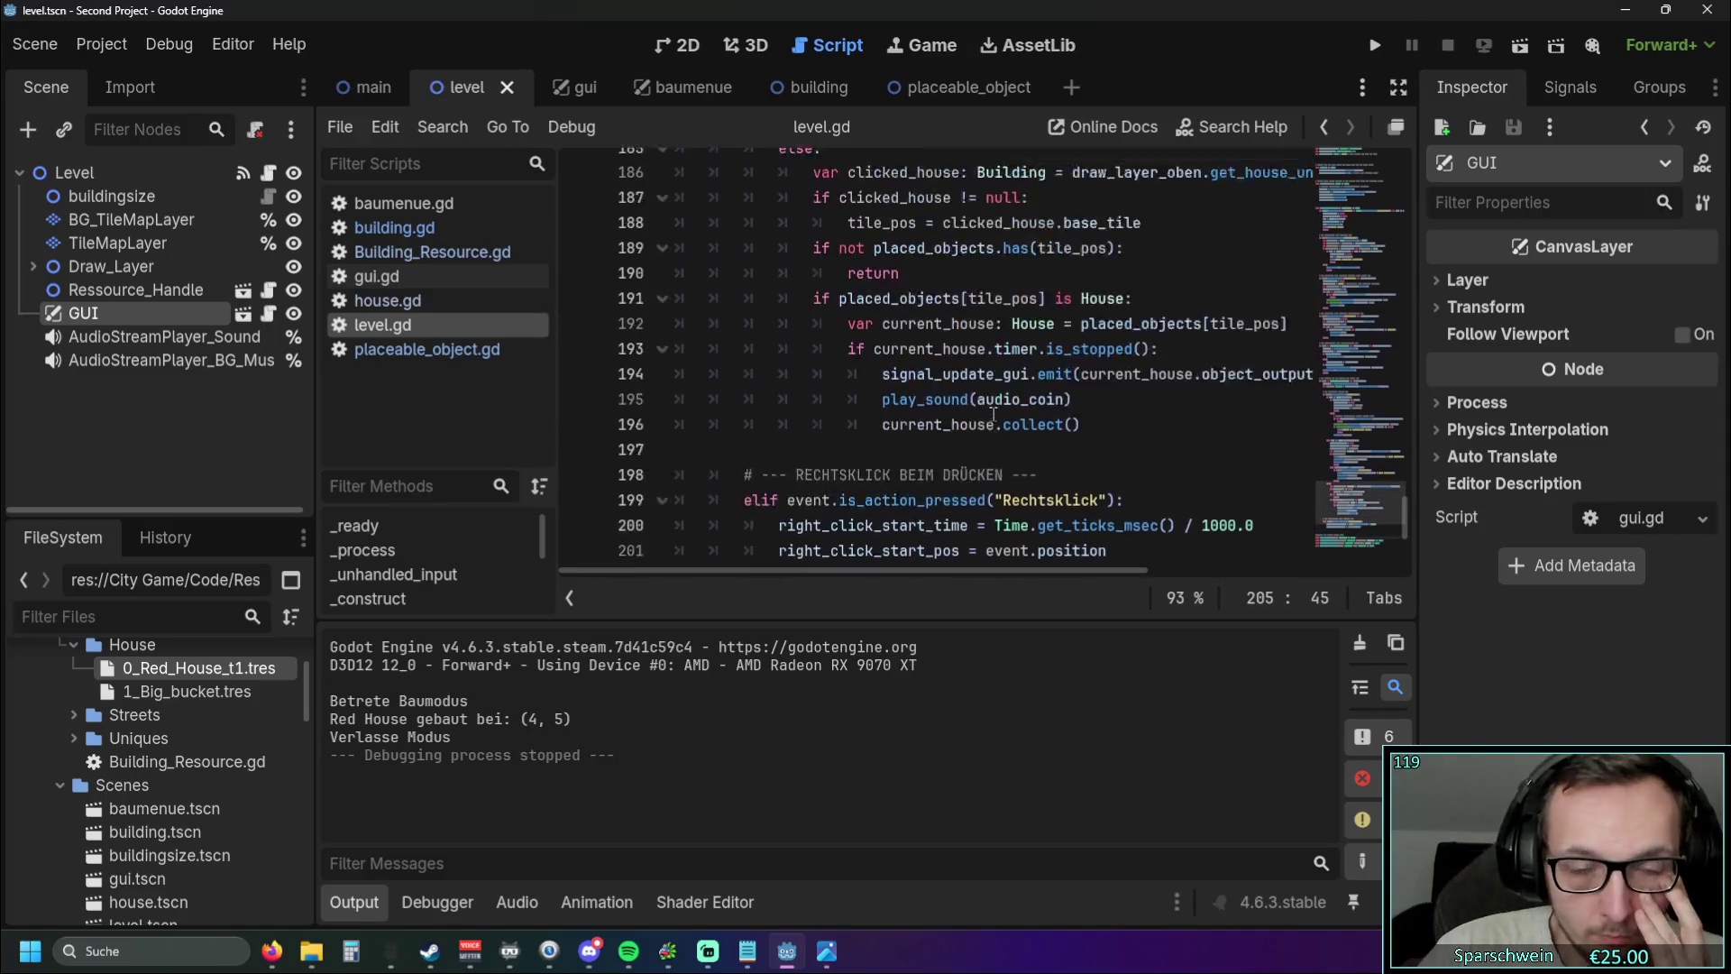
{"action": "scroll", "coordinate": [1017, 432], "scroll_direction": "up", "scroll_amount": 15}
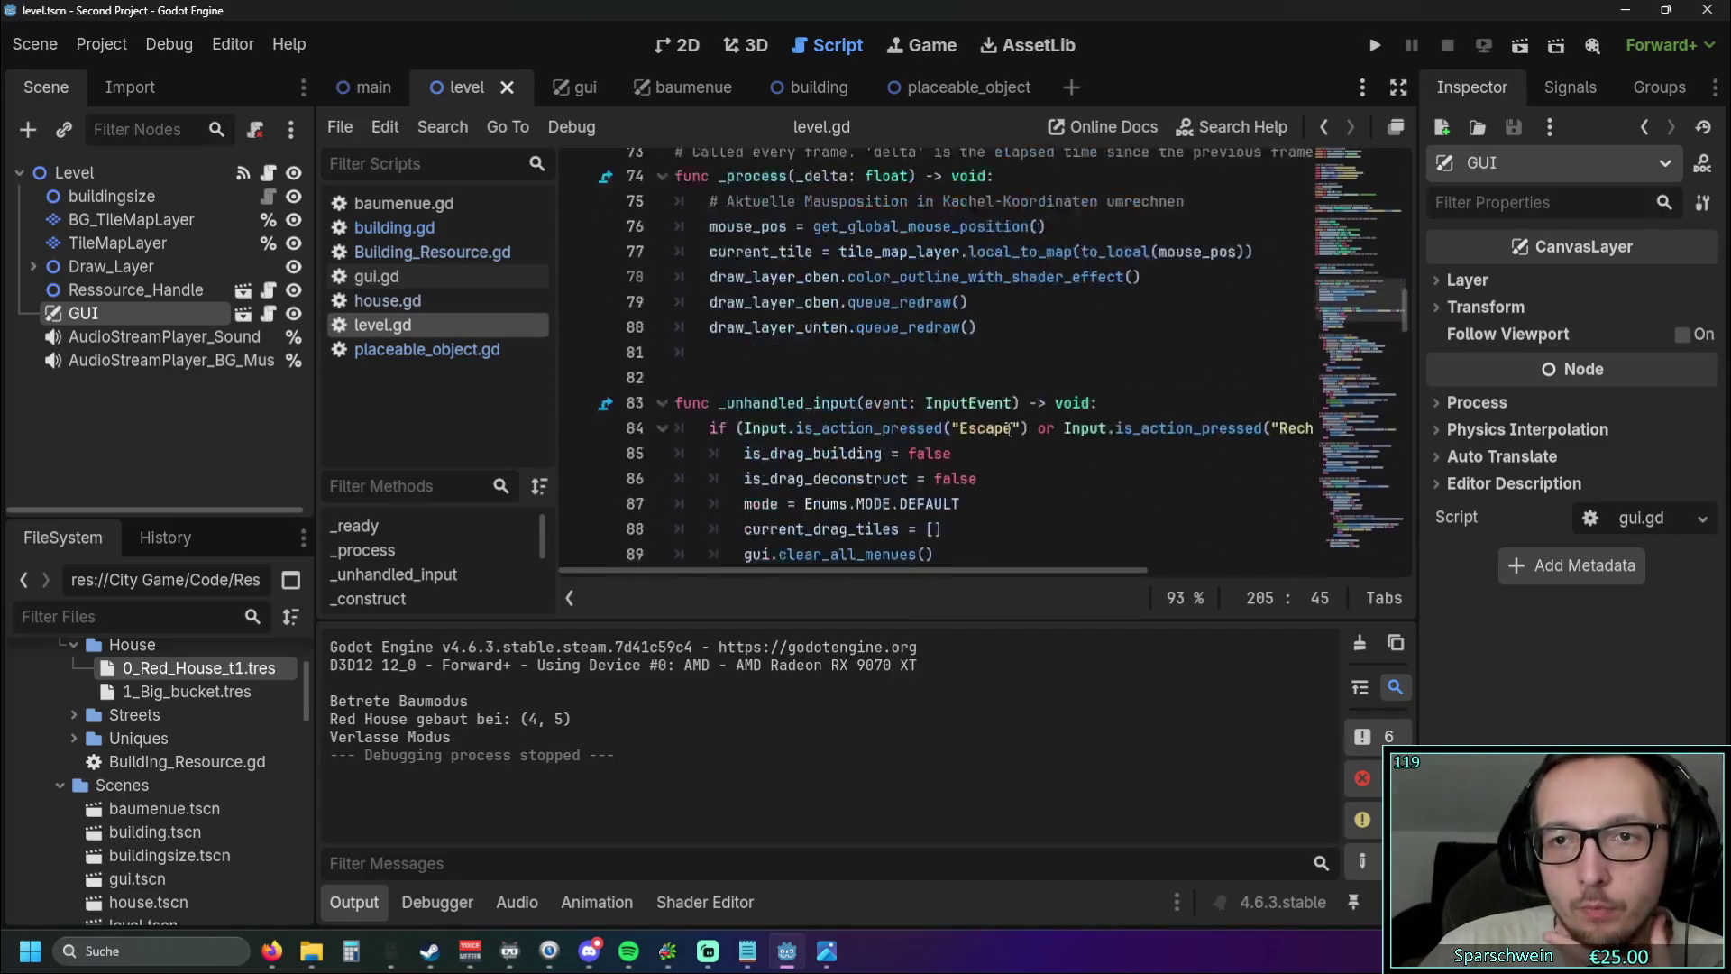
{"action": "scroll", "coordinate": [1012, 426], "scroll_direction": "up", "scroll_amount": 1}
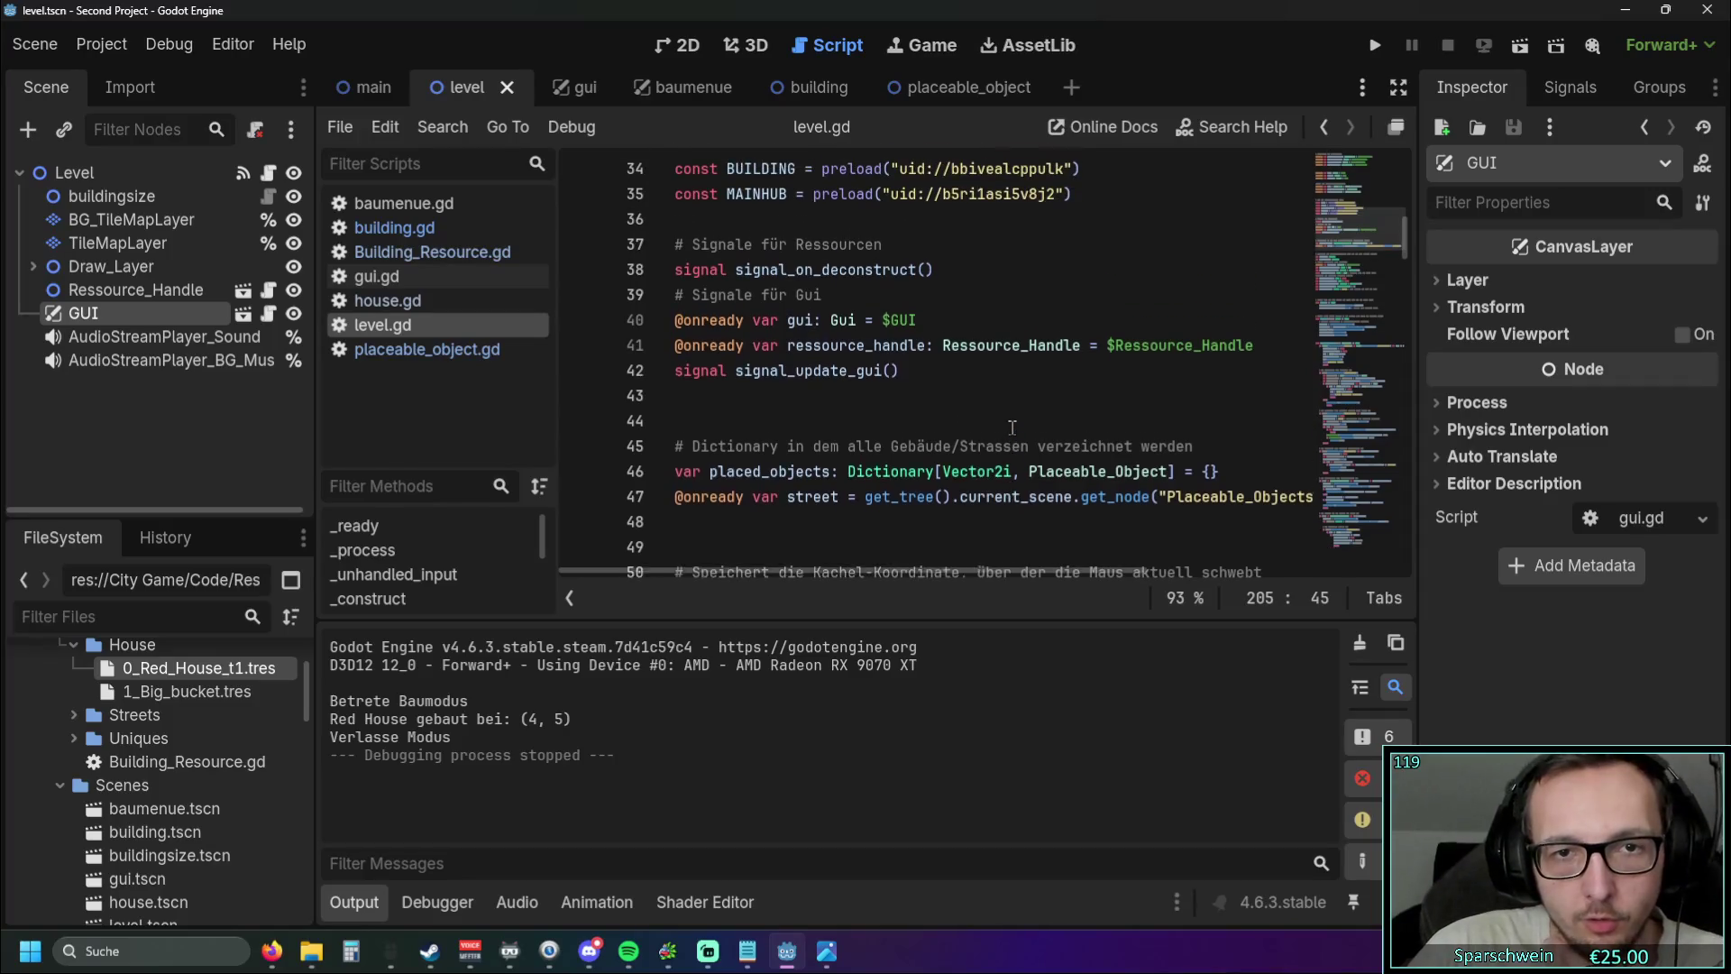
{"action": "scroll", "coordinate": [1014, 433], "scroll_direction": "down", "scroll_amount": 1}
{"action": "scroll", "coordinate": [1046, 444], "scroll_direction": "up", "scroll_amount": 2}
{"action": "scroll", "coordinate": [1044, 440], "scroll_direction": "down", "scroll_amount": 1}
{"action": "scroll", "coordinate": [1042, 437], "scroll_direction": "up", "scroll_amount": 6}
{"action": "scroll", "coordinate": [1042, 436], "scroll_direction": "down", "scroll_amount": 1}
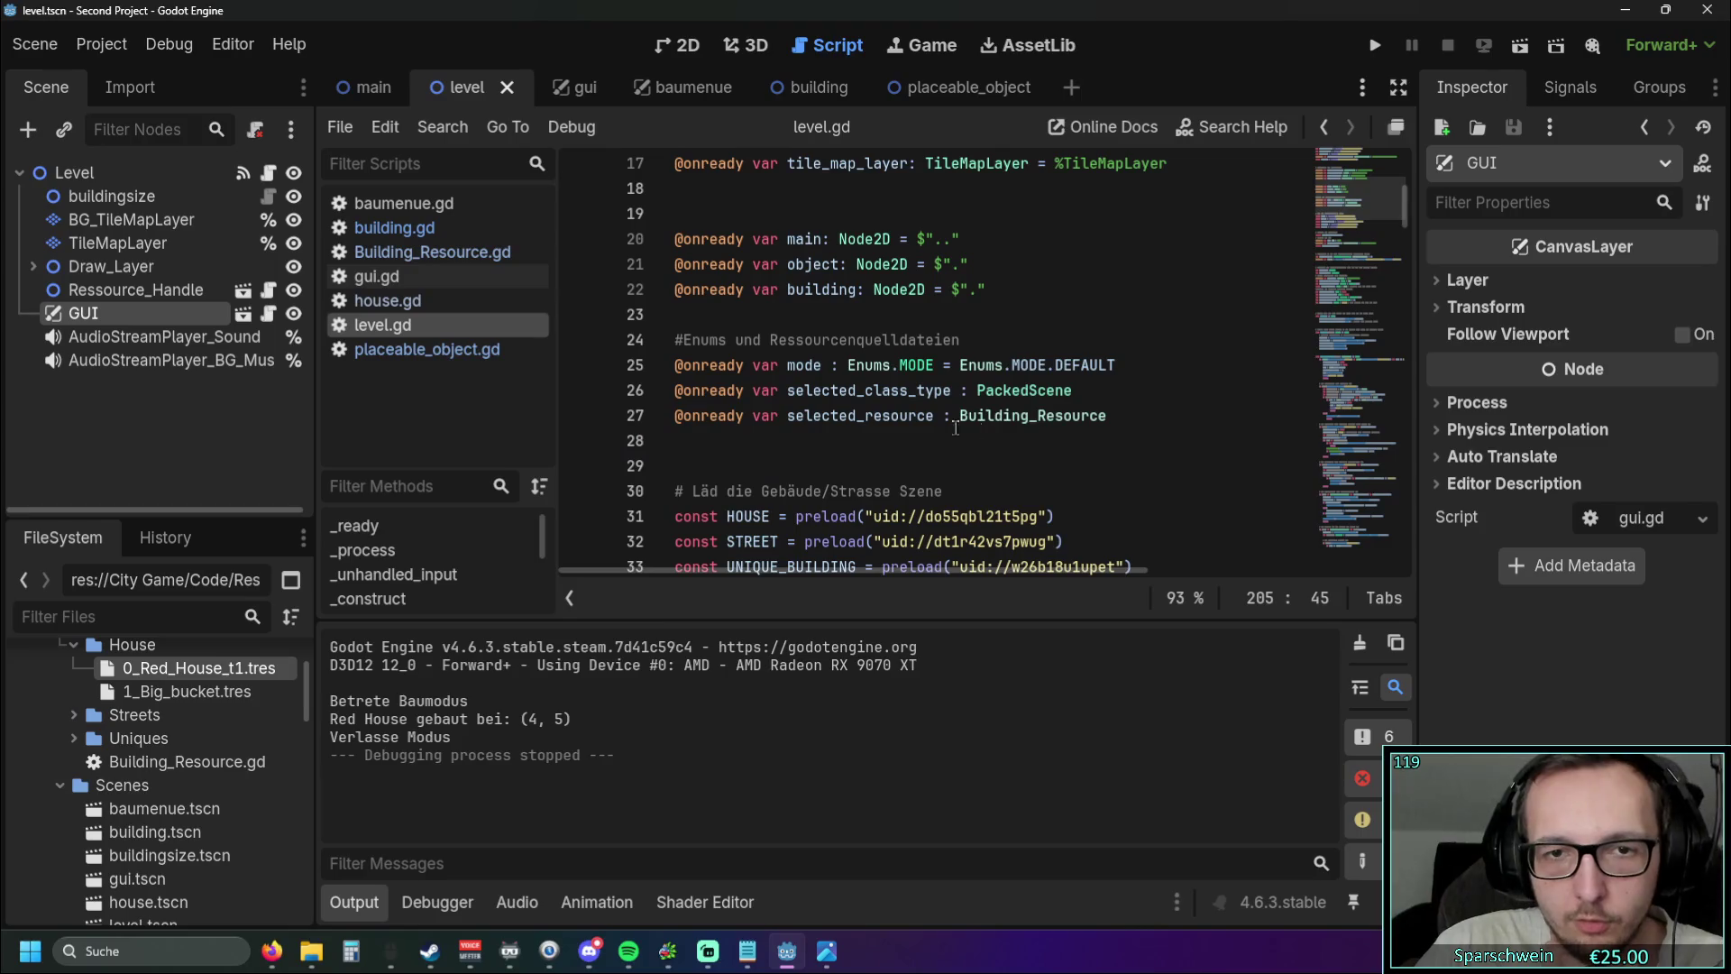
{"action": "left_click_drag", "start_coordinate": [789, 415], "coordinate": [935, 416]}
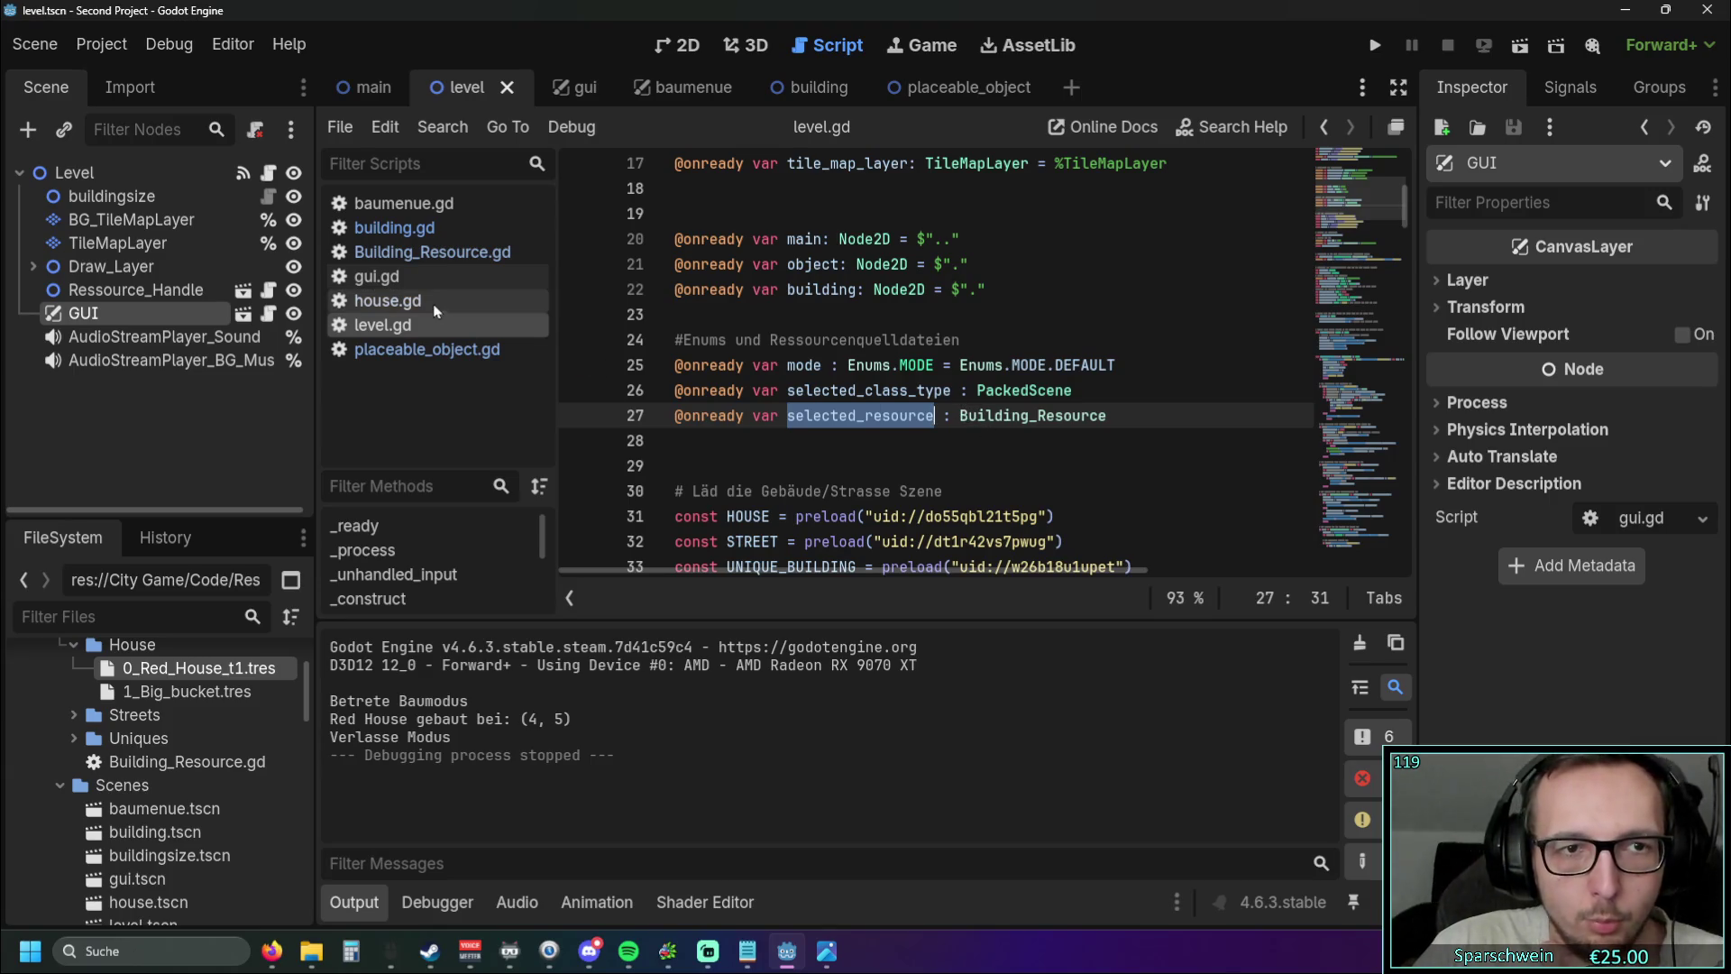
{"action": "left_click", "coordinate": [425, 261]}
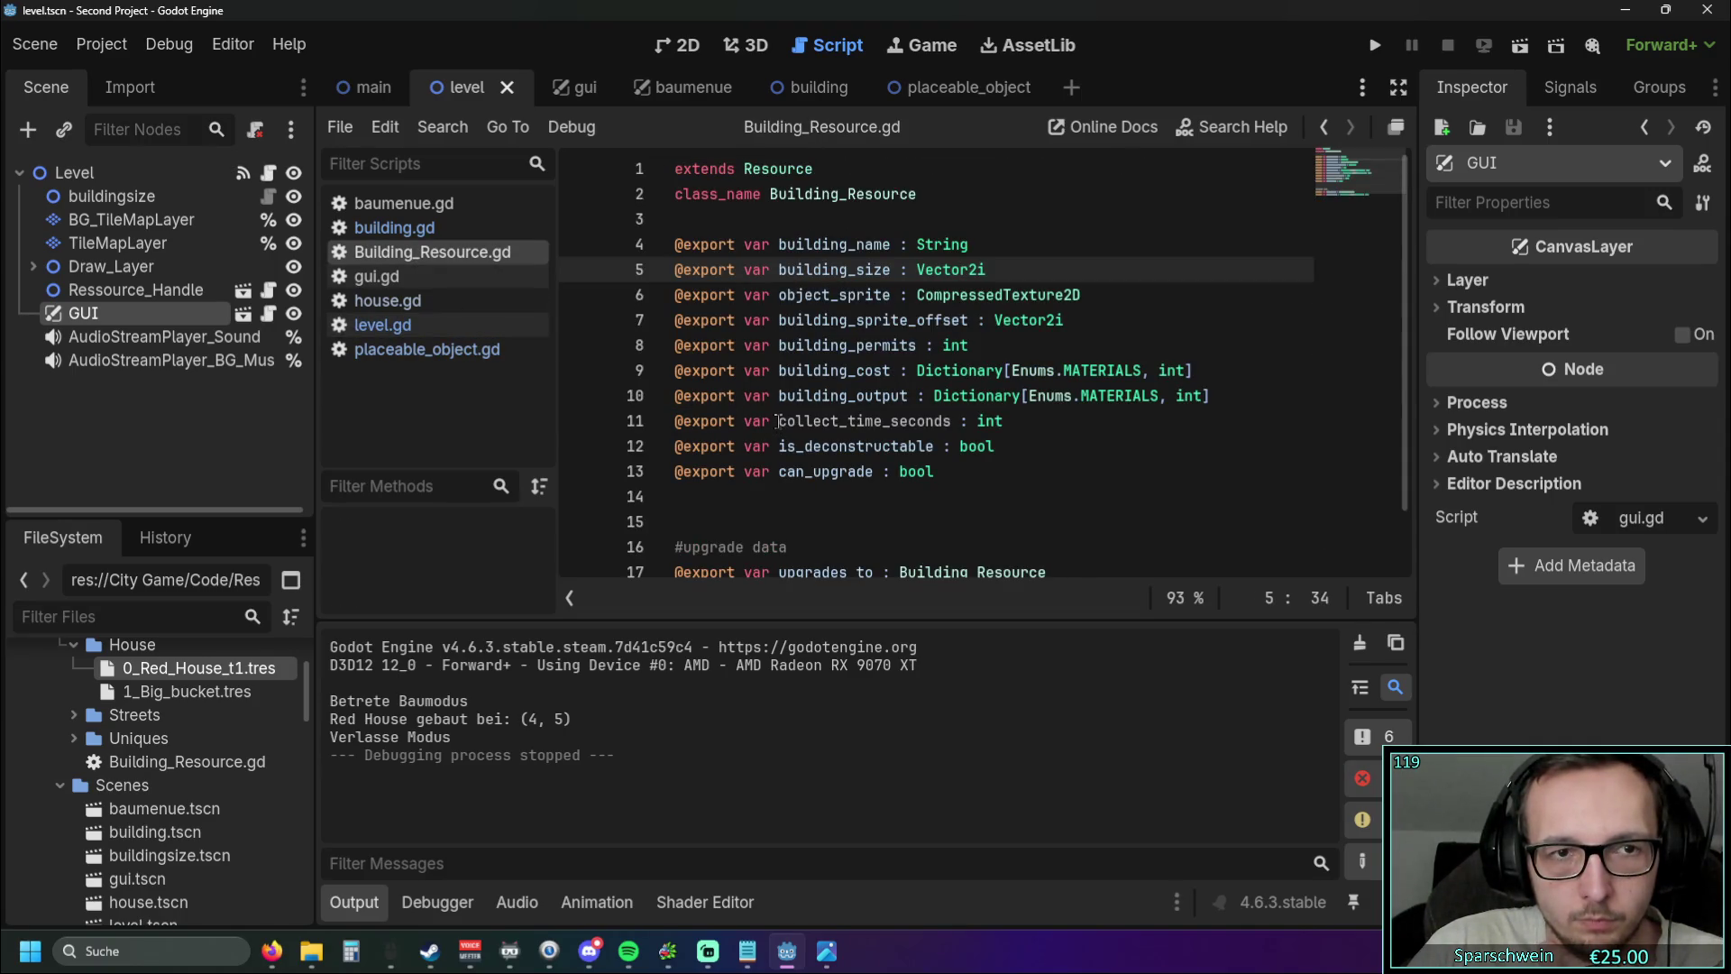
- Mark Building_Resource.gd's exported variables on lines 4–13
{"action": "double_click", "coordinate": [781, 244]}
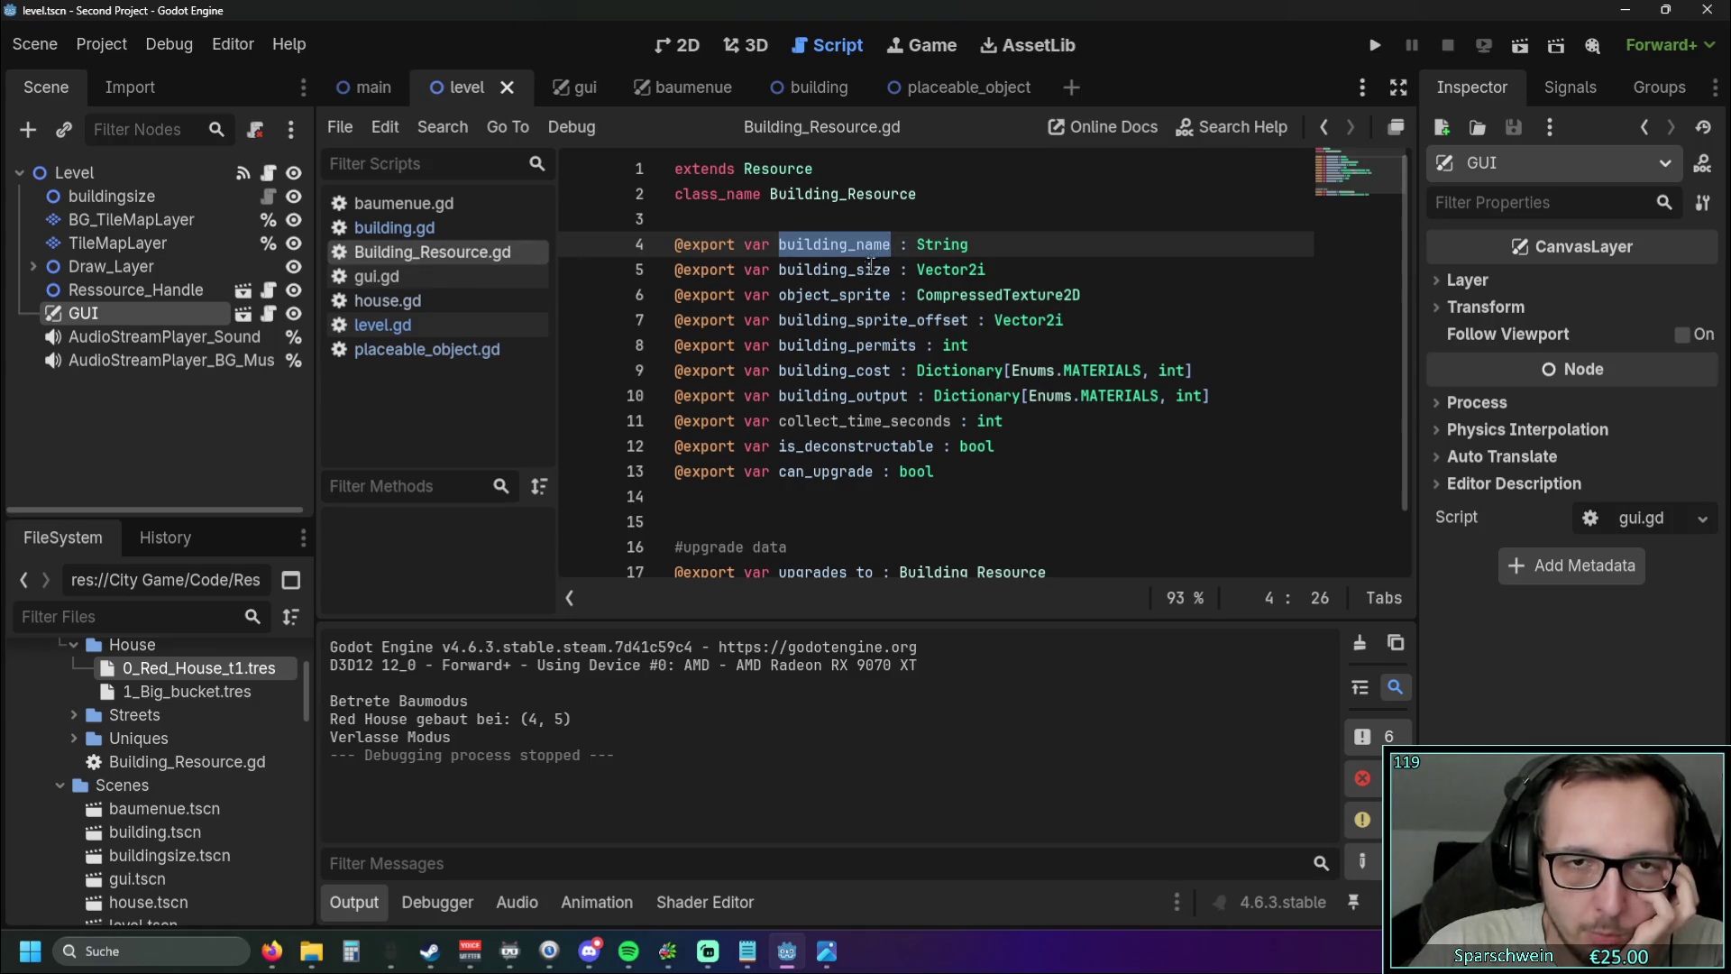
{"action": "mouse_move", "coordinate": [764, 245]}
{"action": "left_mouse_down"}
{"action": "mouse_move", "coordinate": [901, 297]}
{"action": "mouse_move", "coordinate": [1064, 507]}
{"action": "left_mouse_up"}
{"action": "left_click", "coordinate": [1064, 520]}
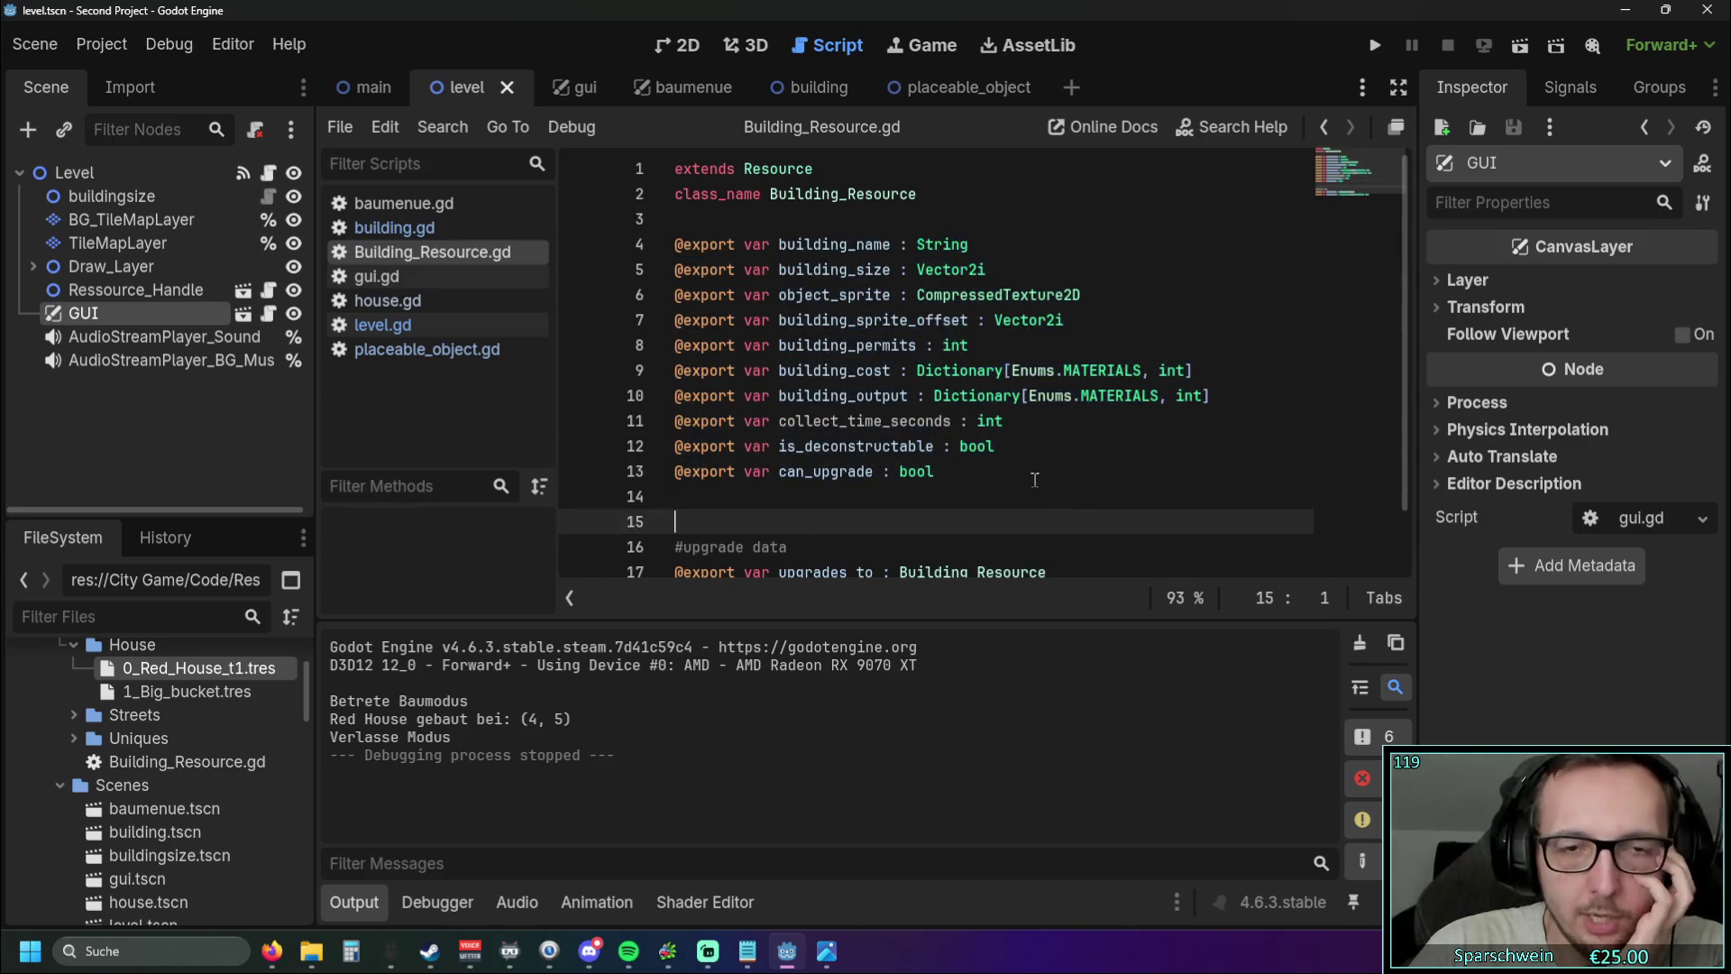
- Review placeable_object.gd's object variables on lines 6–16, including the output_ressource fields
{"action": "left_click", "coordinate": [402, 350]}
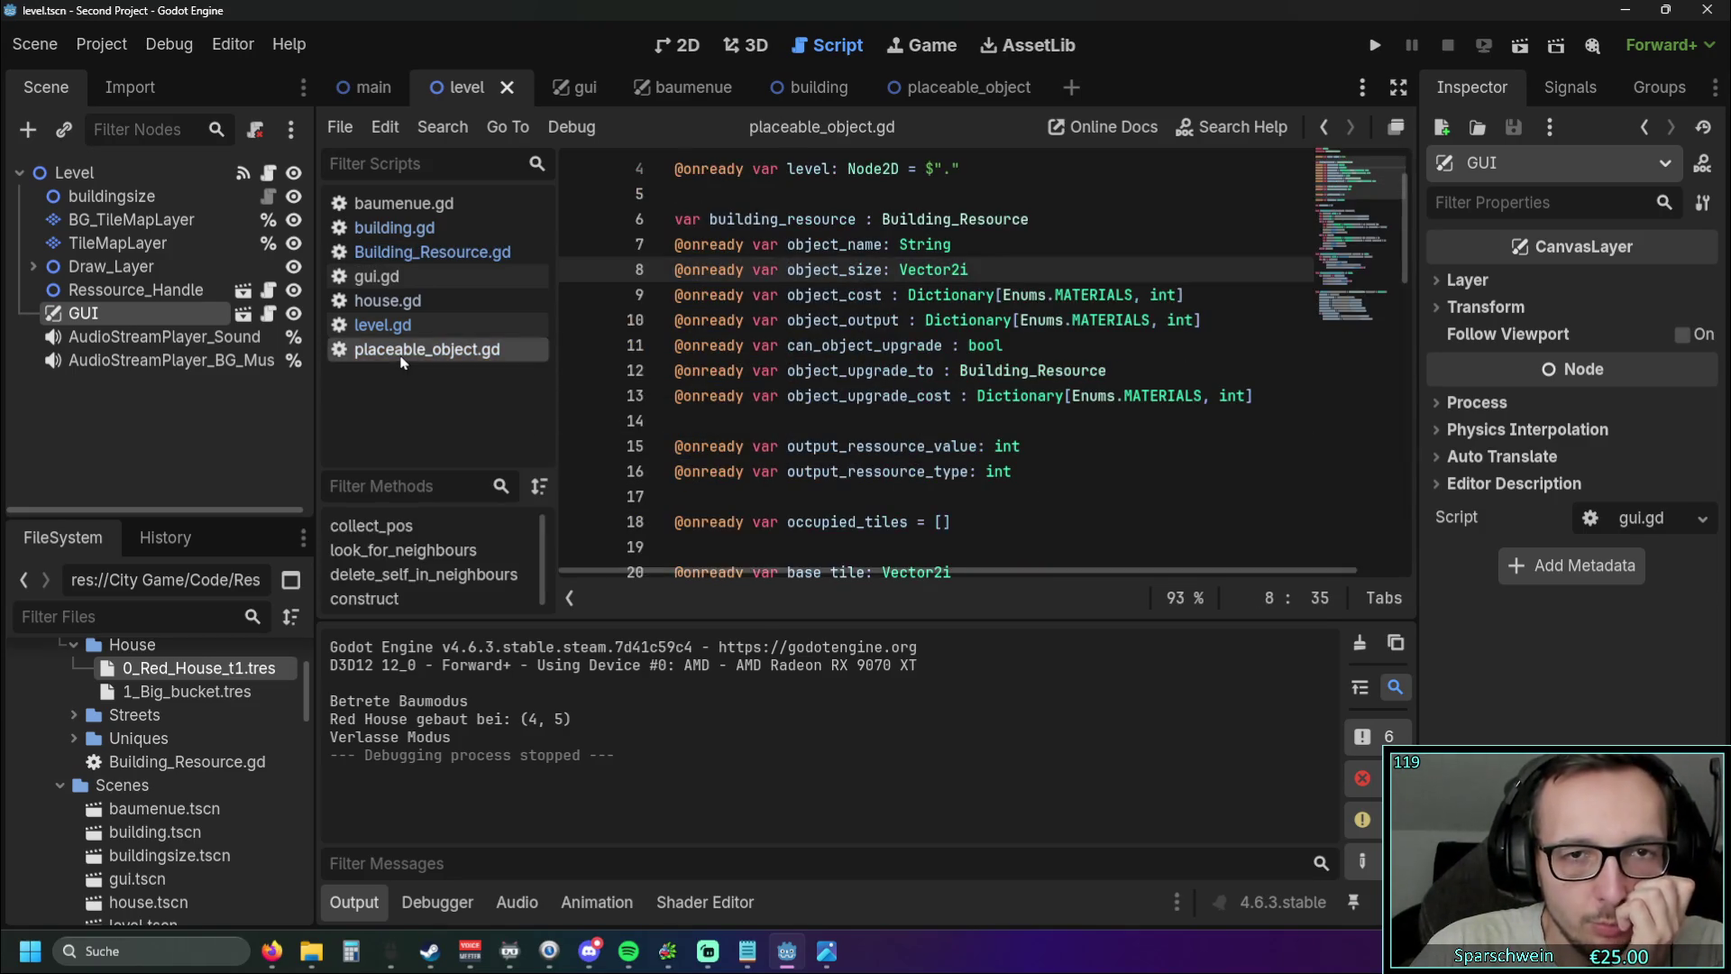
{"action": "left_click_drag", "start_coordinate": [793, 244], "coordinate": [1037, 396]}
{"action": "left_click", "coordinate": [1083, 467]}
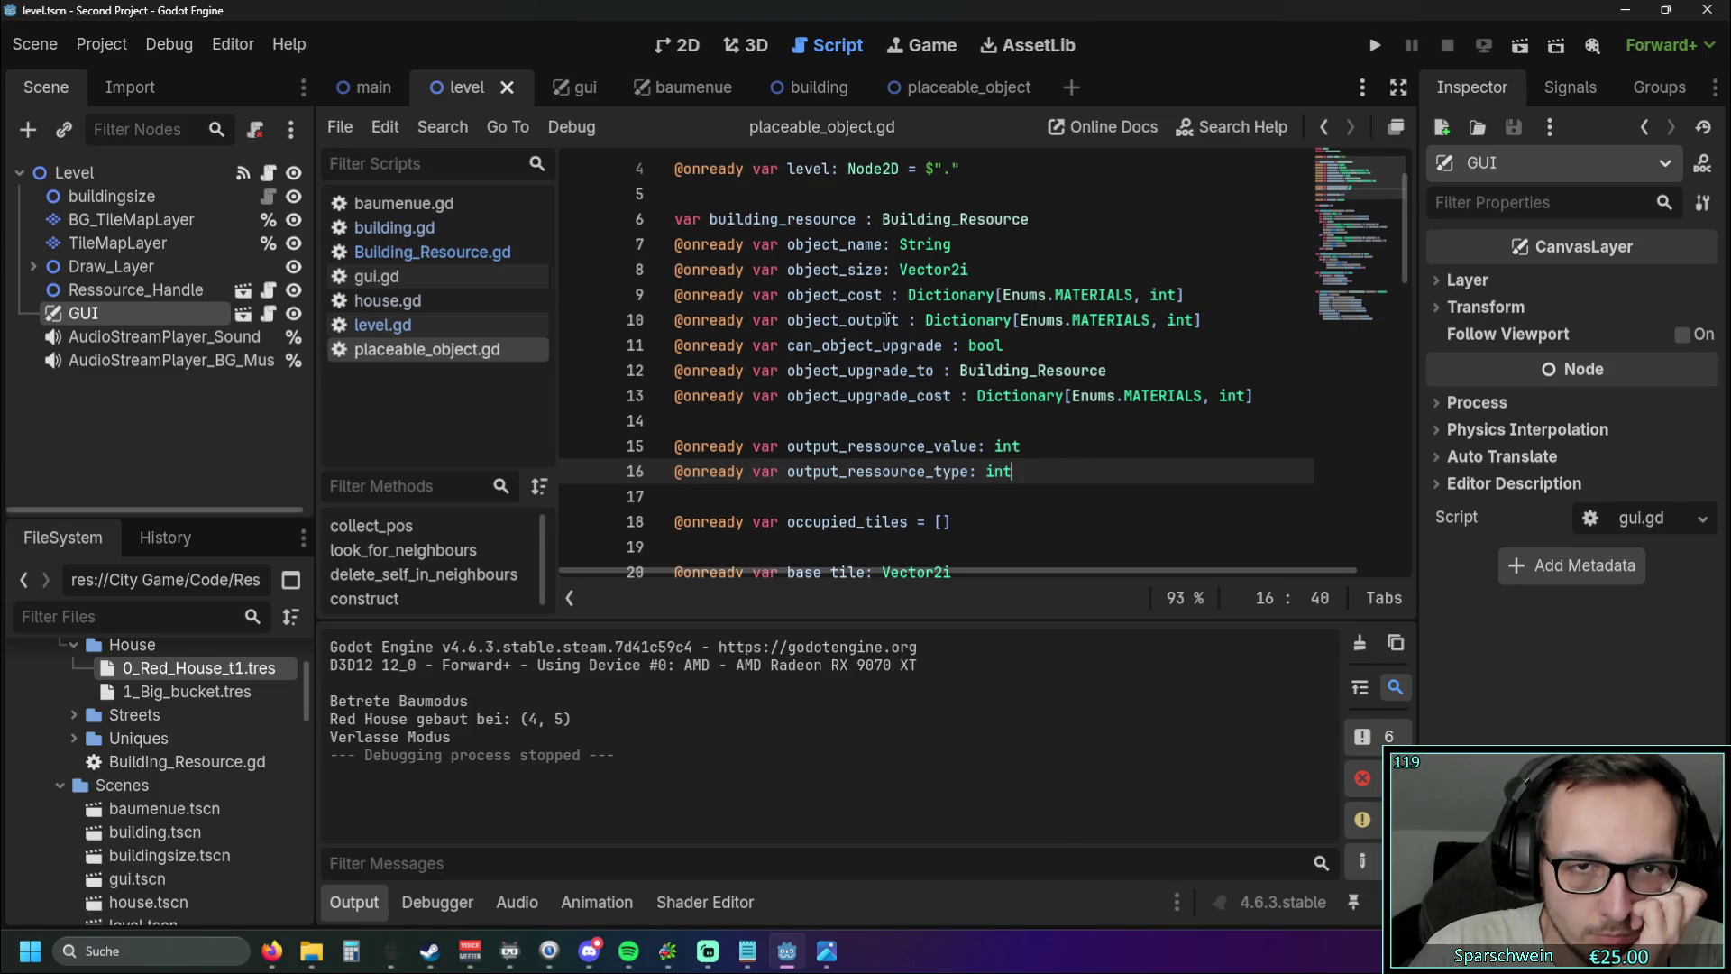
{"action": "left_click_drag", "start_coordinate": [785, 239], "coordinate": [1111, 485]}
{"action": "left_click", "coordinate": [1111, 486]}
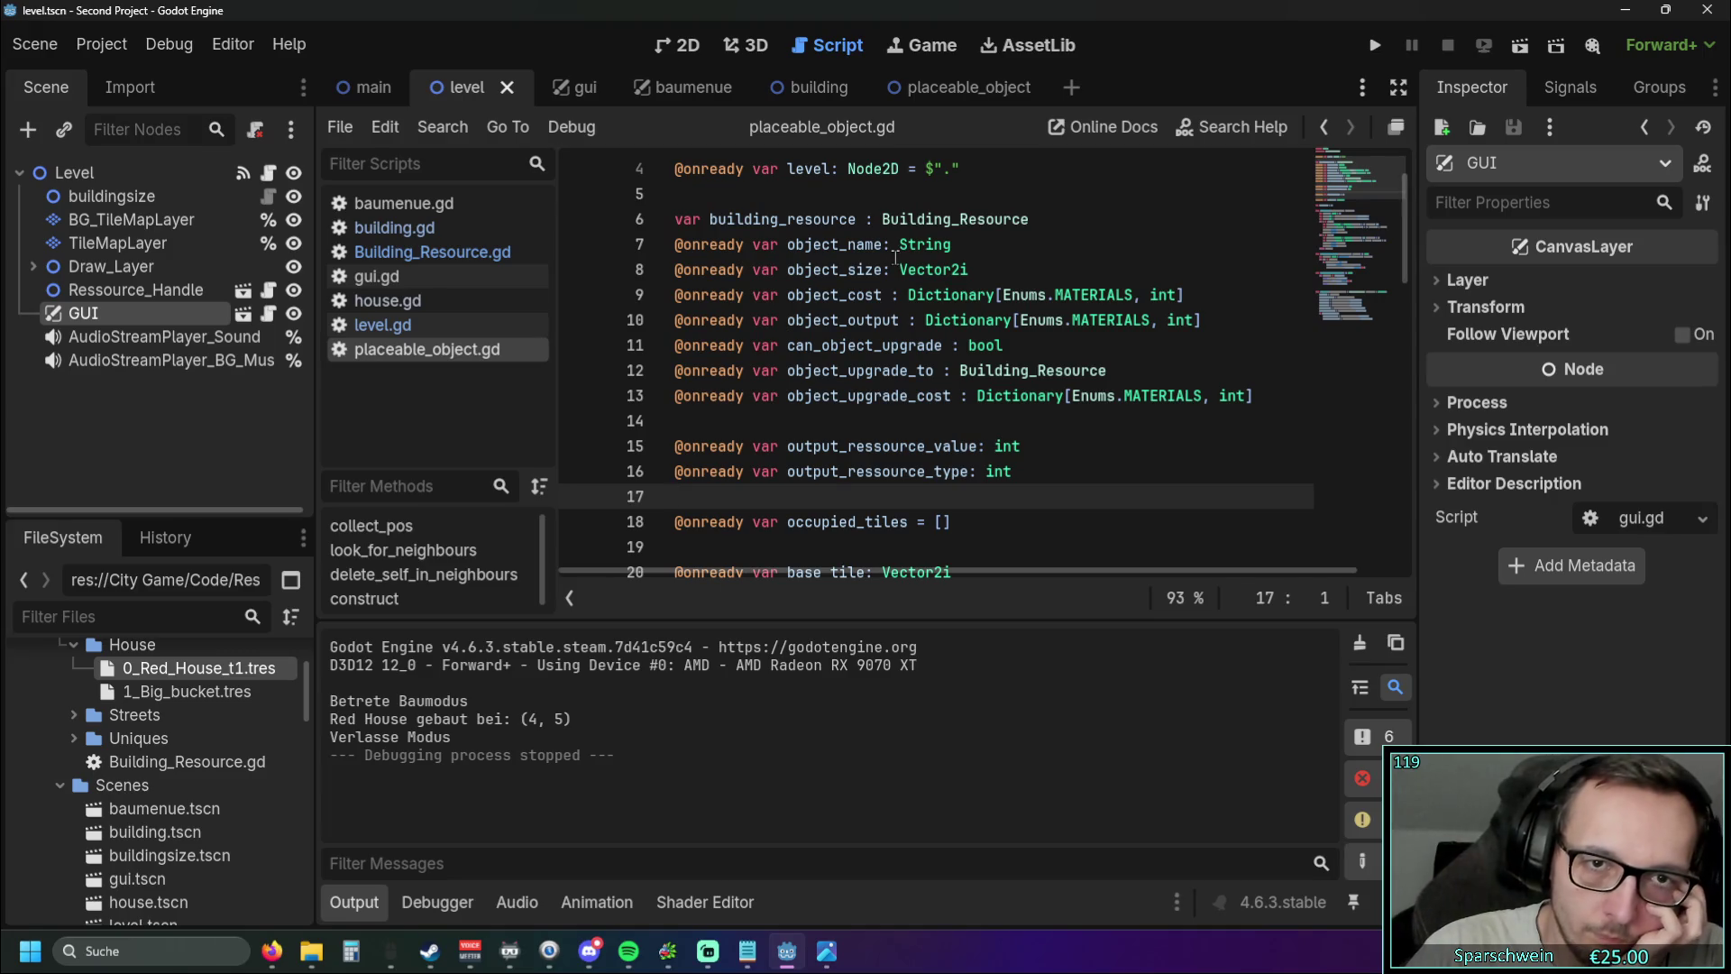
{"action": "double_click", "coordinate": [784, 219]}
{"action": "left_click", "coordinate": [873, 219]}
{"action": "left_click", "coordinate": [1079, 274]}
{"action": "left_click_drag", "start_coordinate": [782, 249], "coordinate": [1110, 470]}
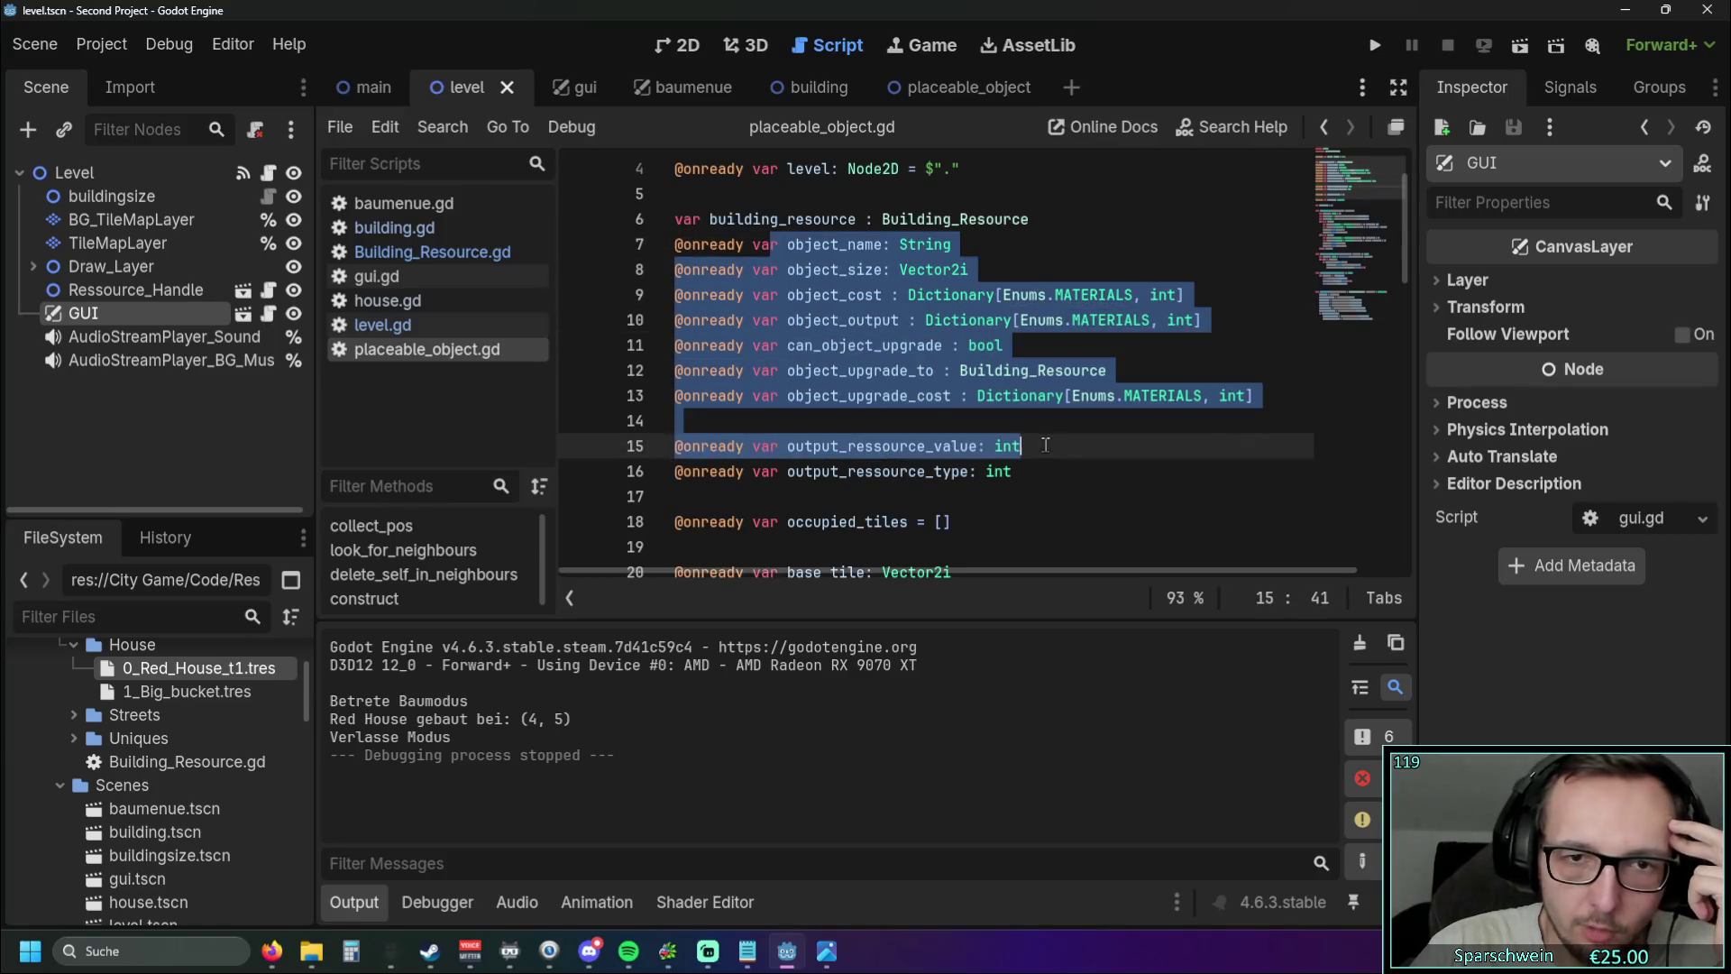
{"action": "left_click", "coordinate": [1113, 474]}
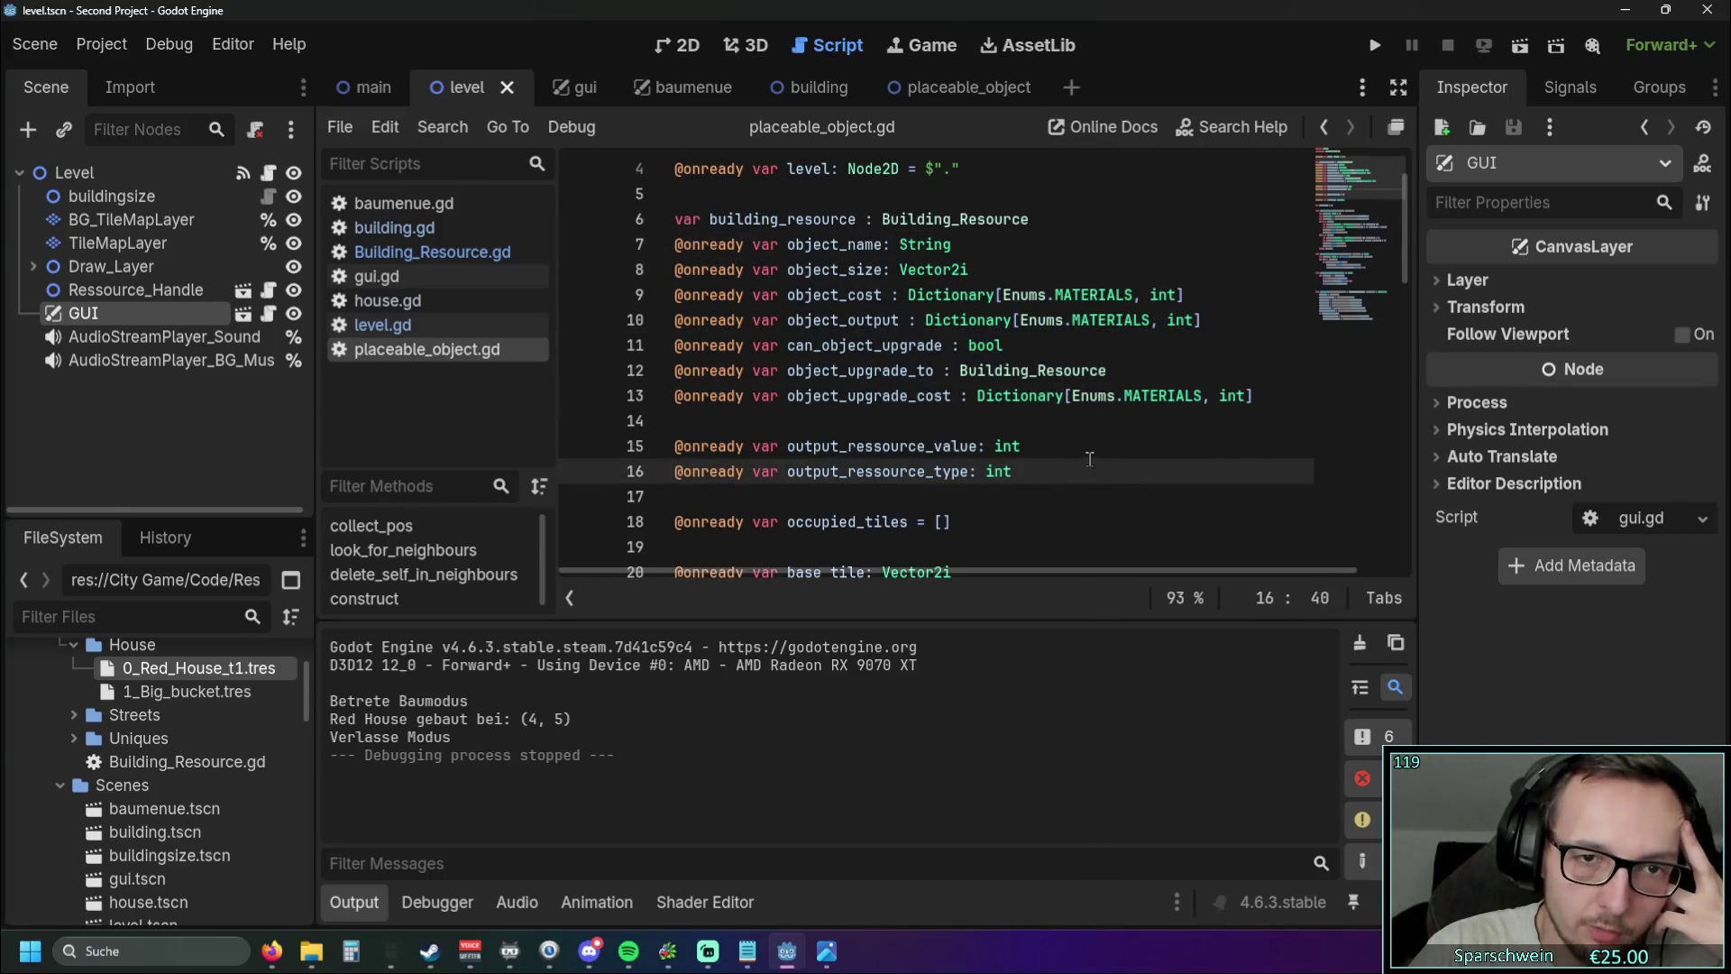
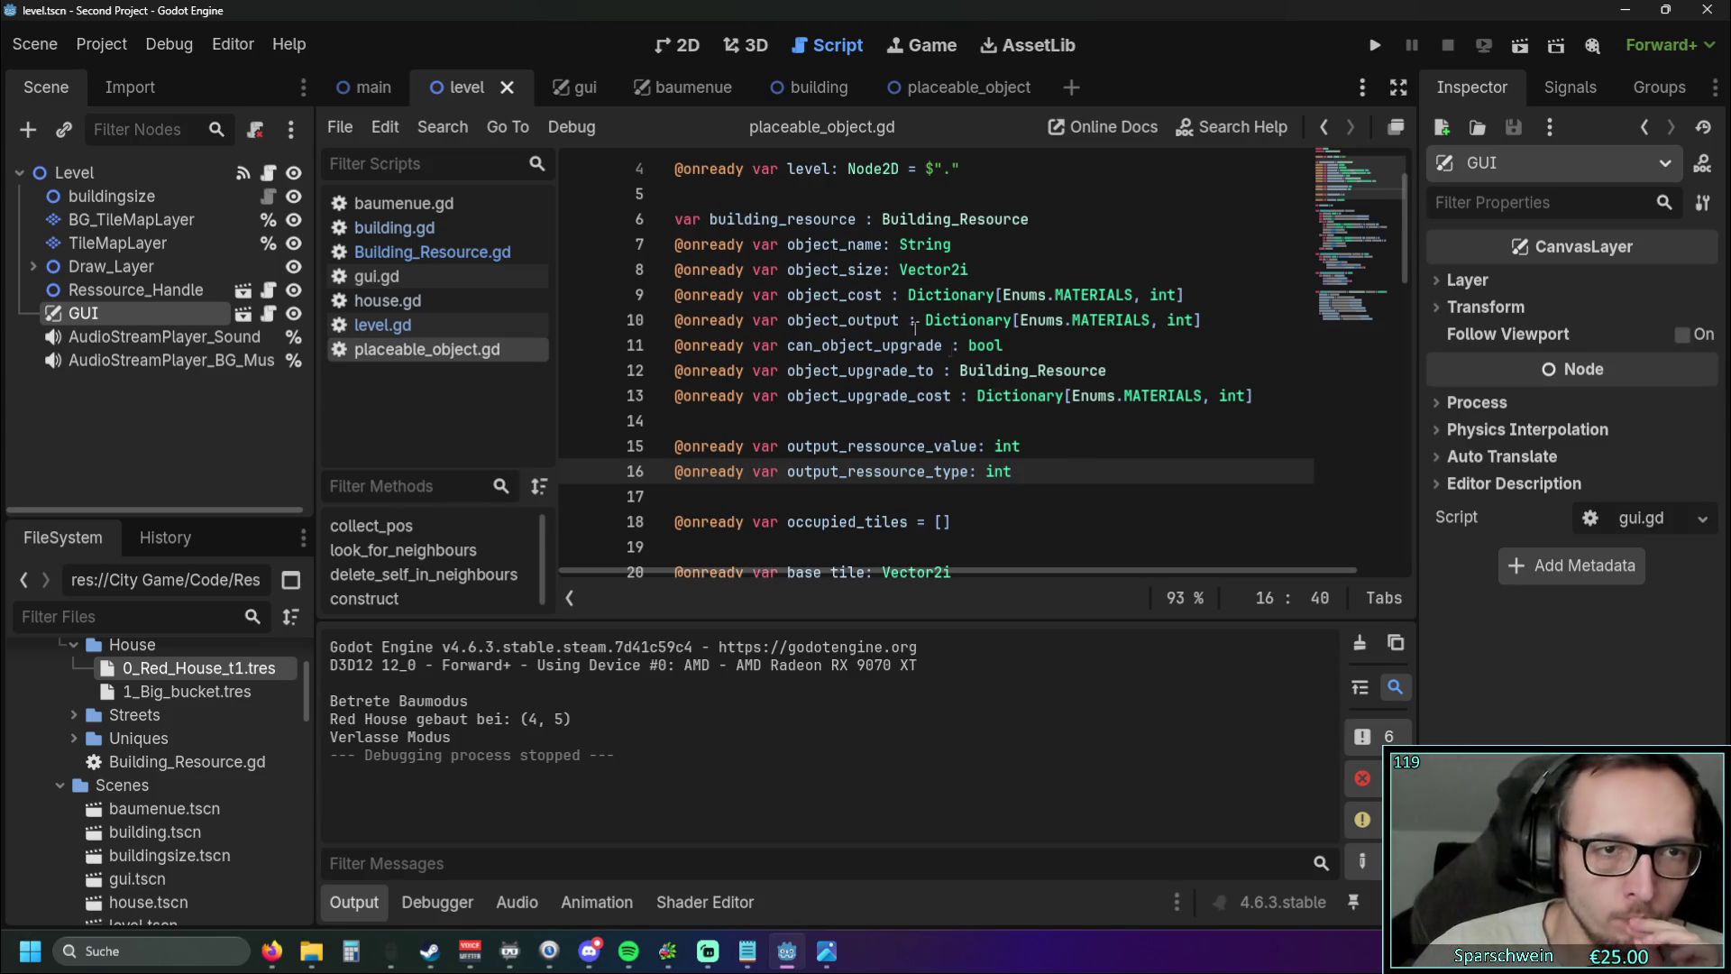
- Review building.gd's variable declarations and the Red House building resource
{"action": "left_click", "coordinate": [393, 235]}
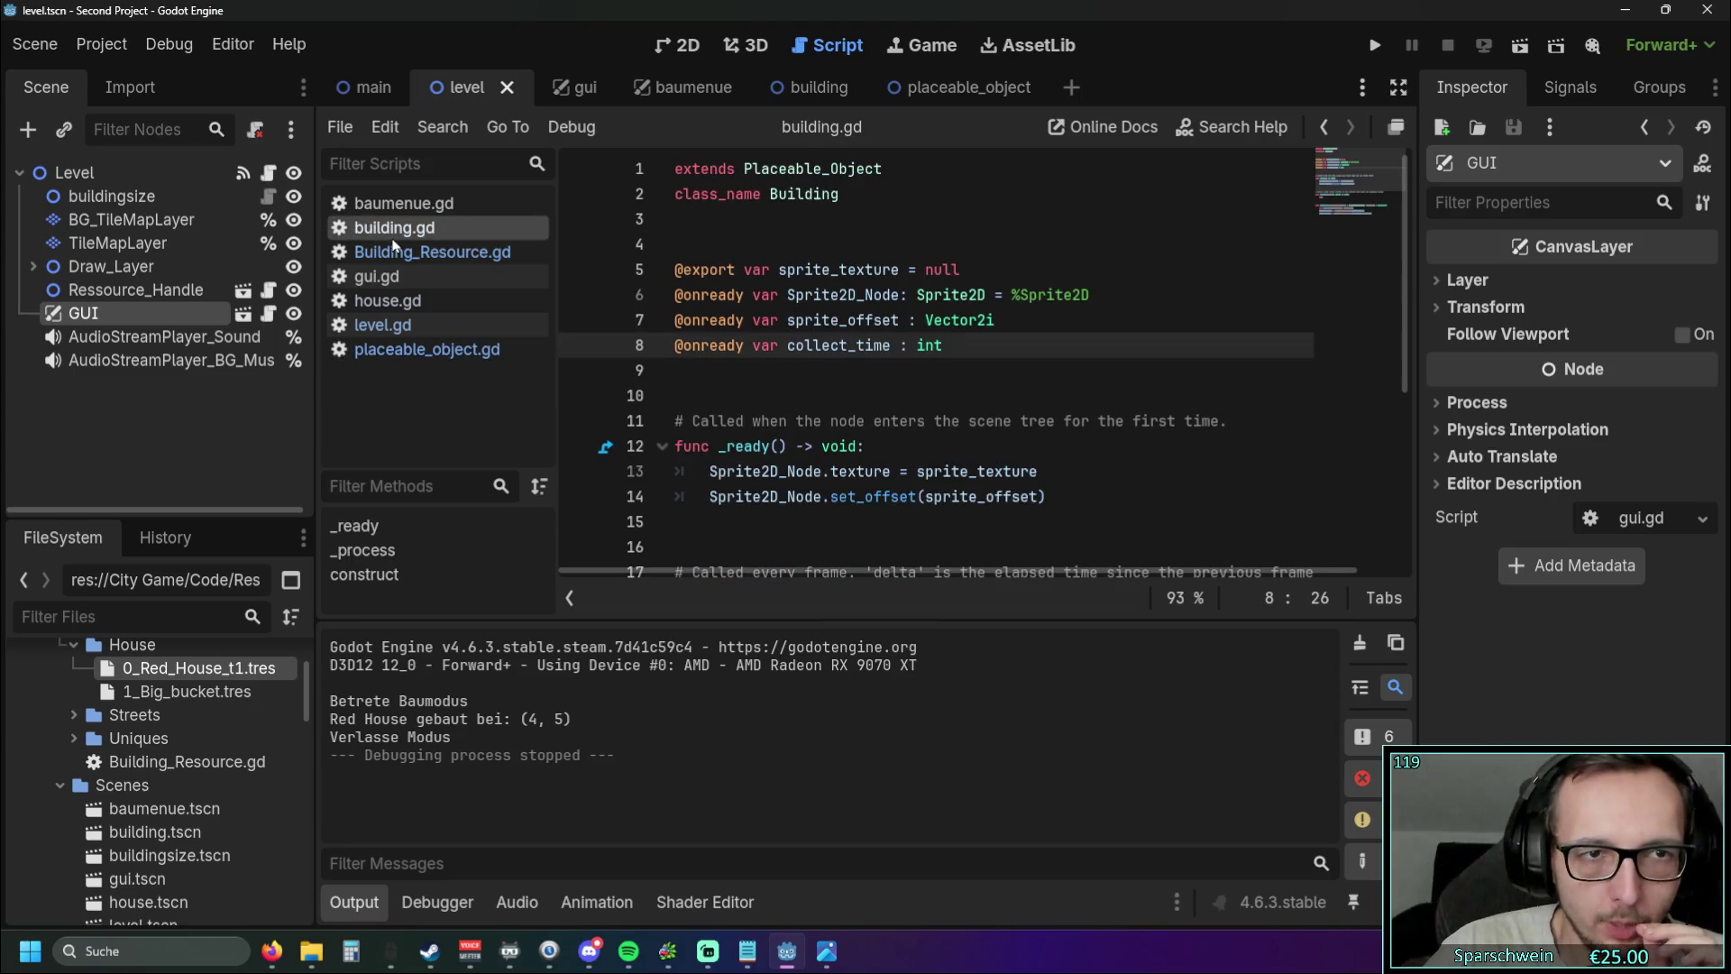
{"action": "left_click_drag", "start_coordinate": [978, 380], "coordinate": [646, 273]}
{"action": "left_click", "coordinate": [977, 392]}
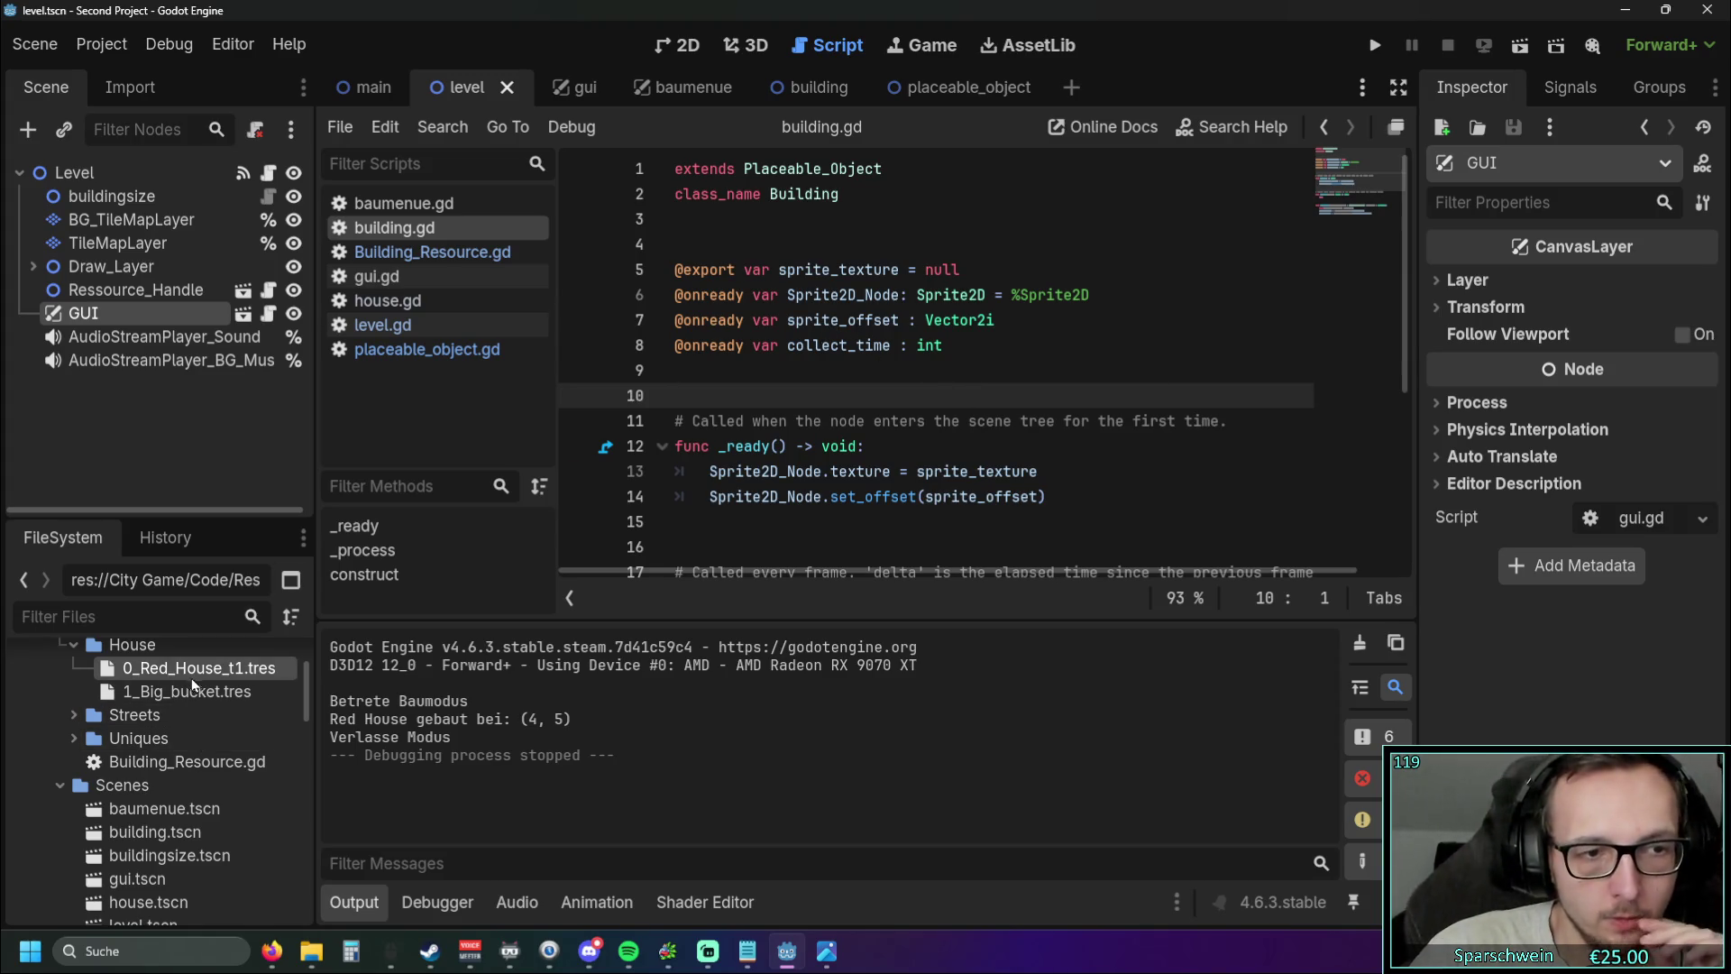
{"action": "left_click", "coordinate": [202, 667]}
{"action": "scroll", "coordinate": [1560, 457], "scroll_direction": "down", "scroll_amount": 1}
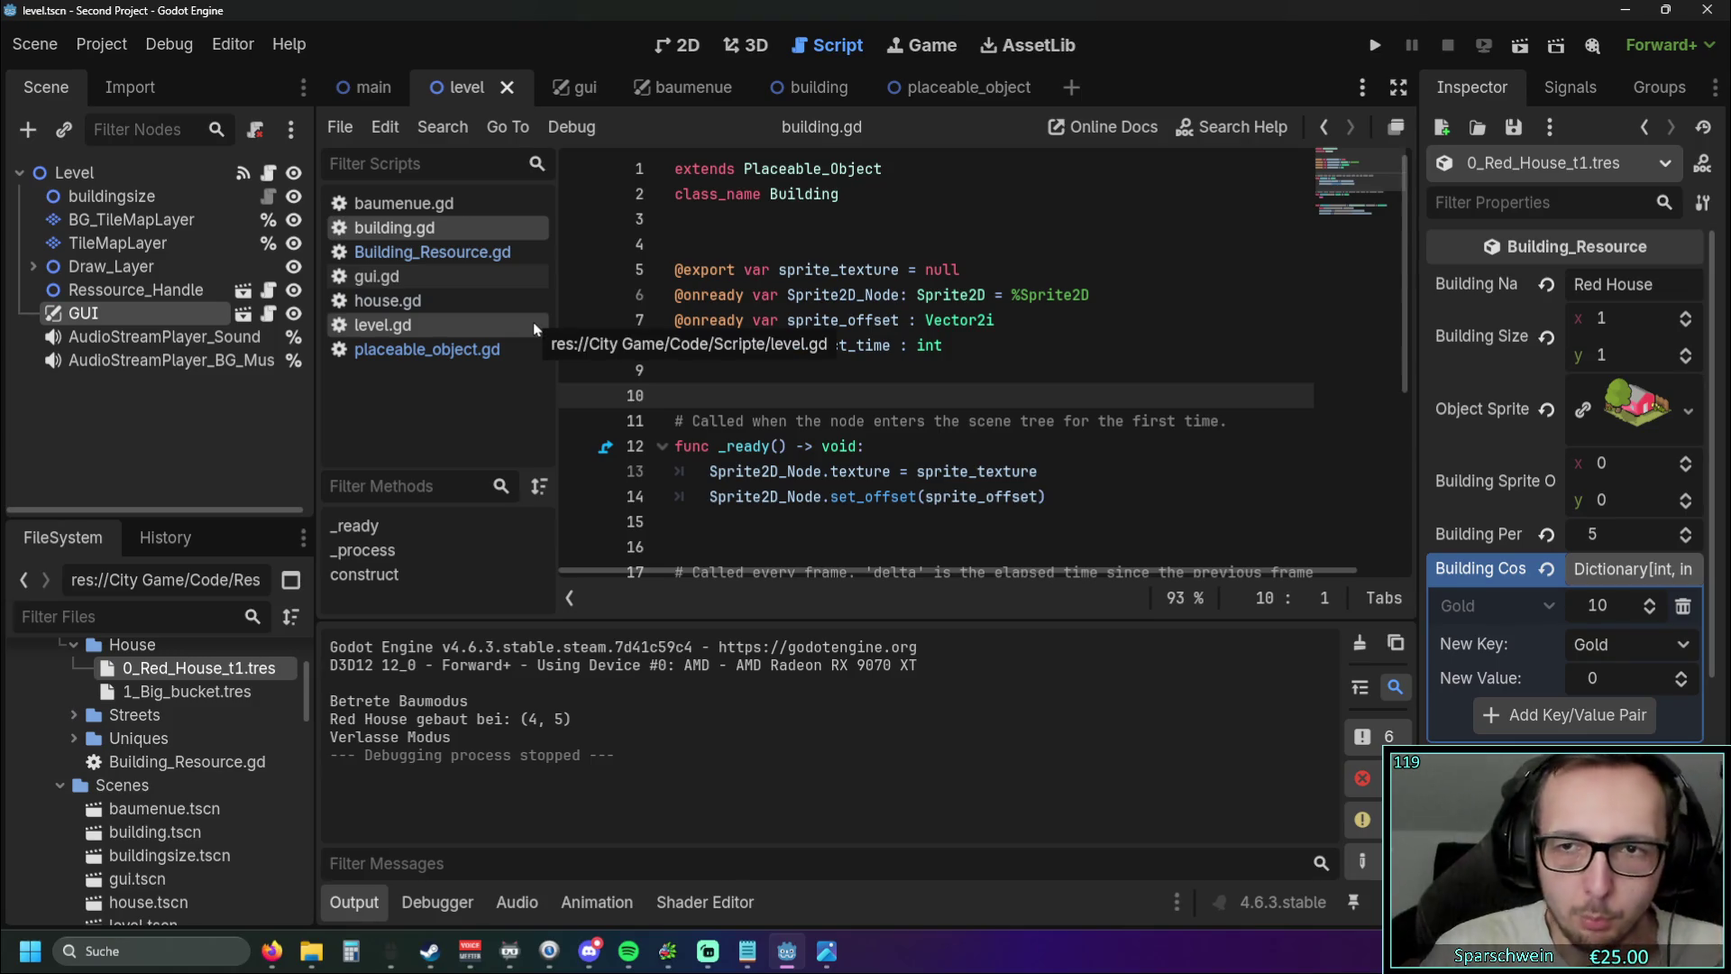
- Look through placeable_object.gd, including its object_name declaration
{"action": "left_click", "coordinate": [415, 324]}
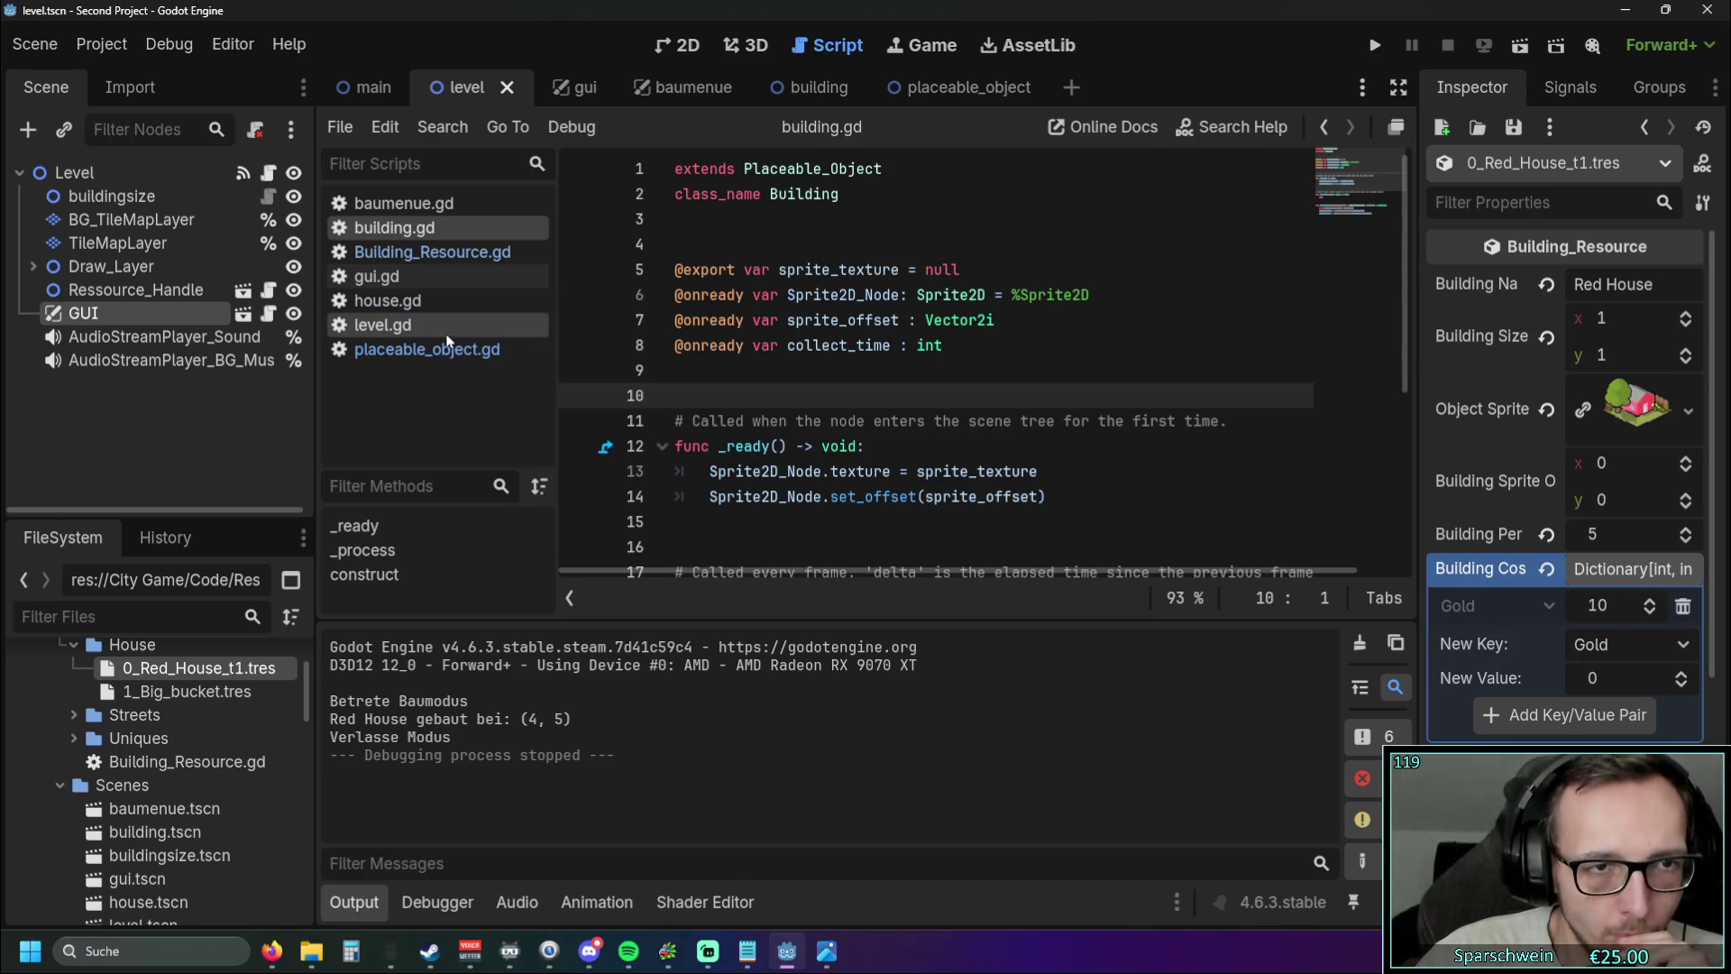
{"action": "left_click", "coordinate": [437, 351]}
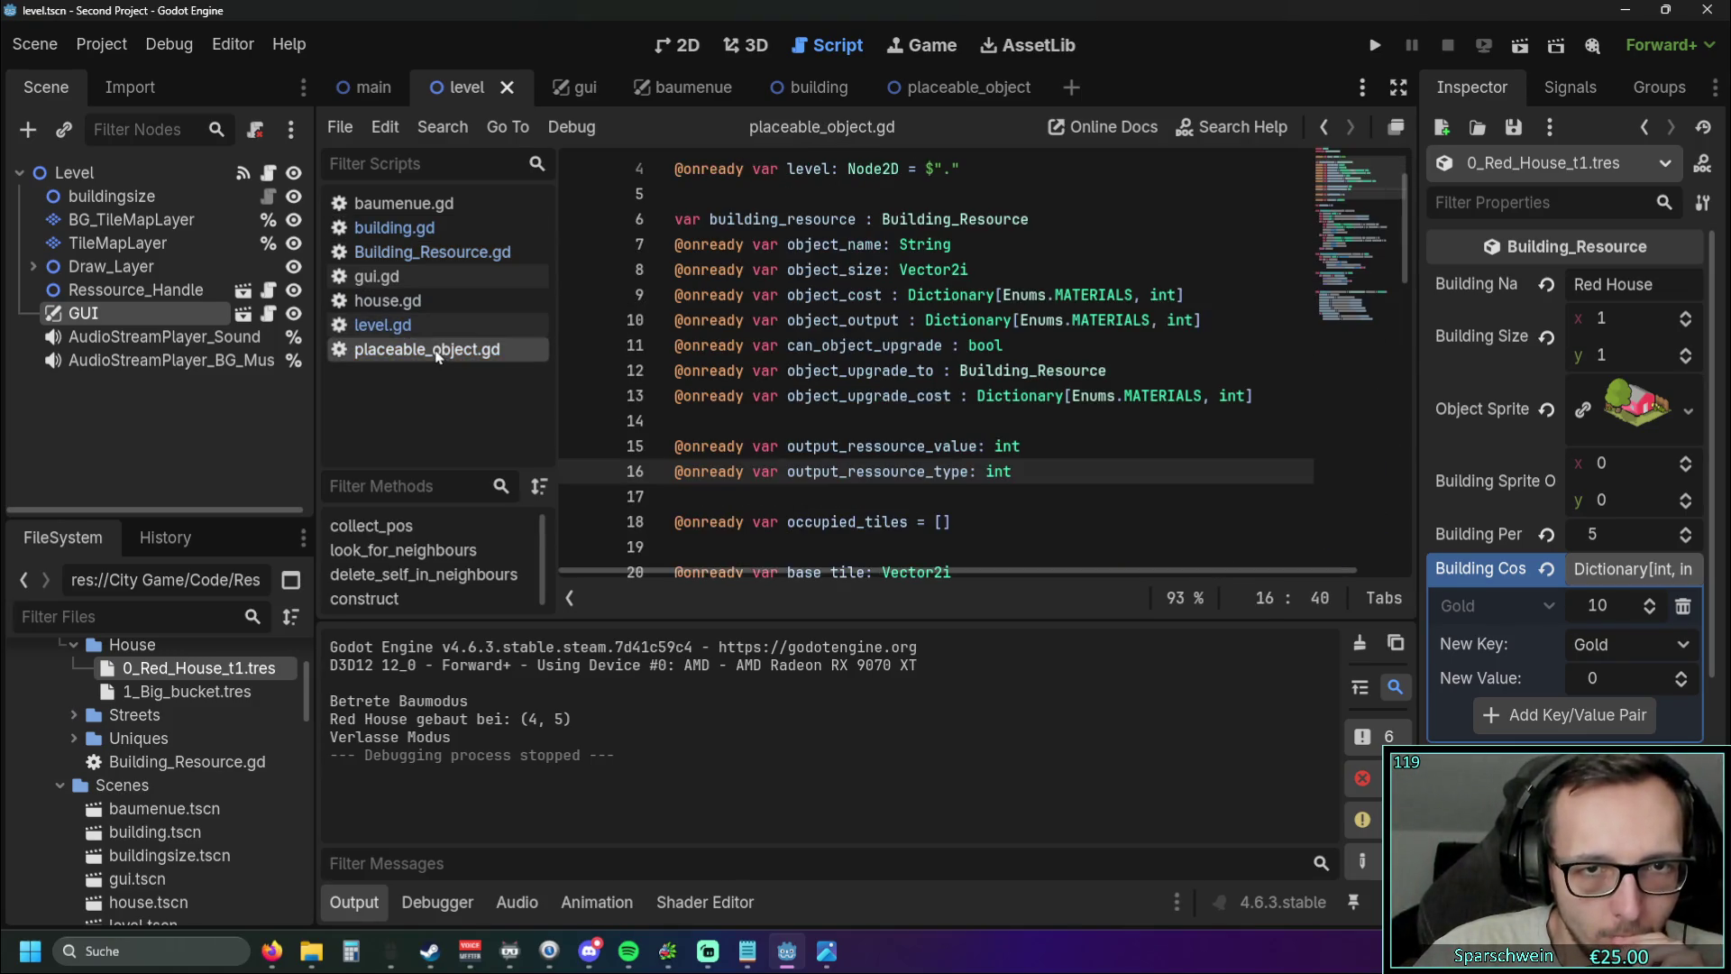
{"action": "double_click", "coordinate": [802, 245]}
{"action": "key", "text": "End"}
{"action": "scroll", "coordinate": [993, 288], "scroll_direction": "down", "scroll_amount": 7}
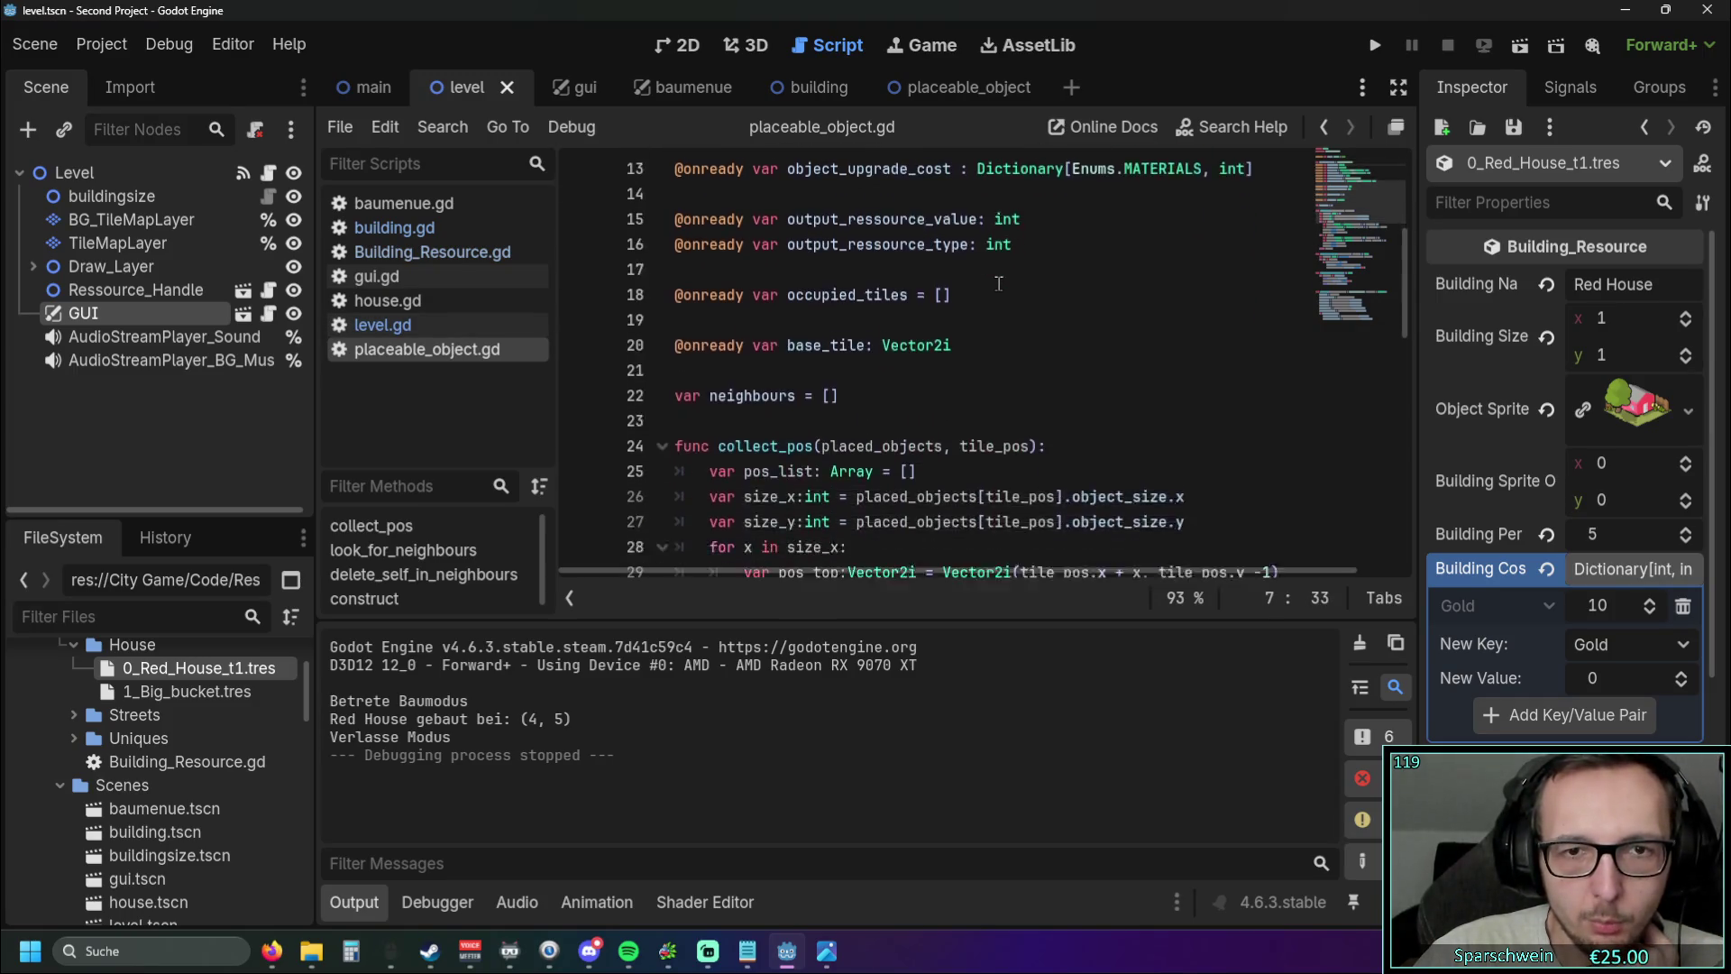
{"action": "scroll", "coordinate": [993, 289], "scroll_direction": "down", "scroll_amount": 8}
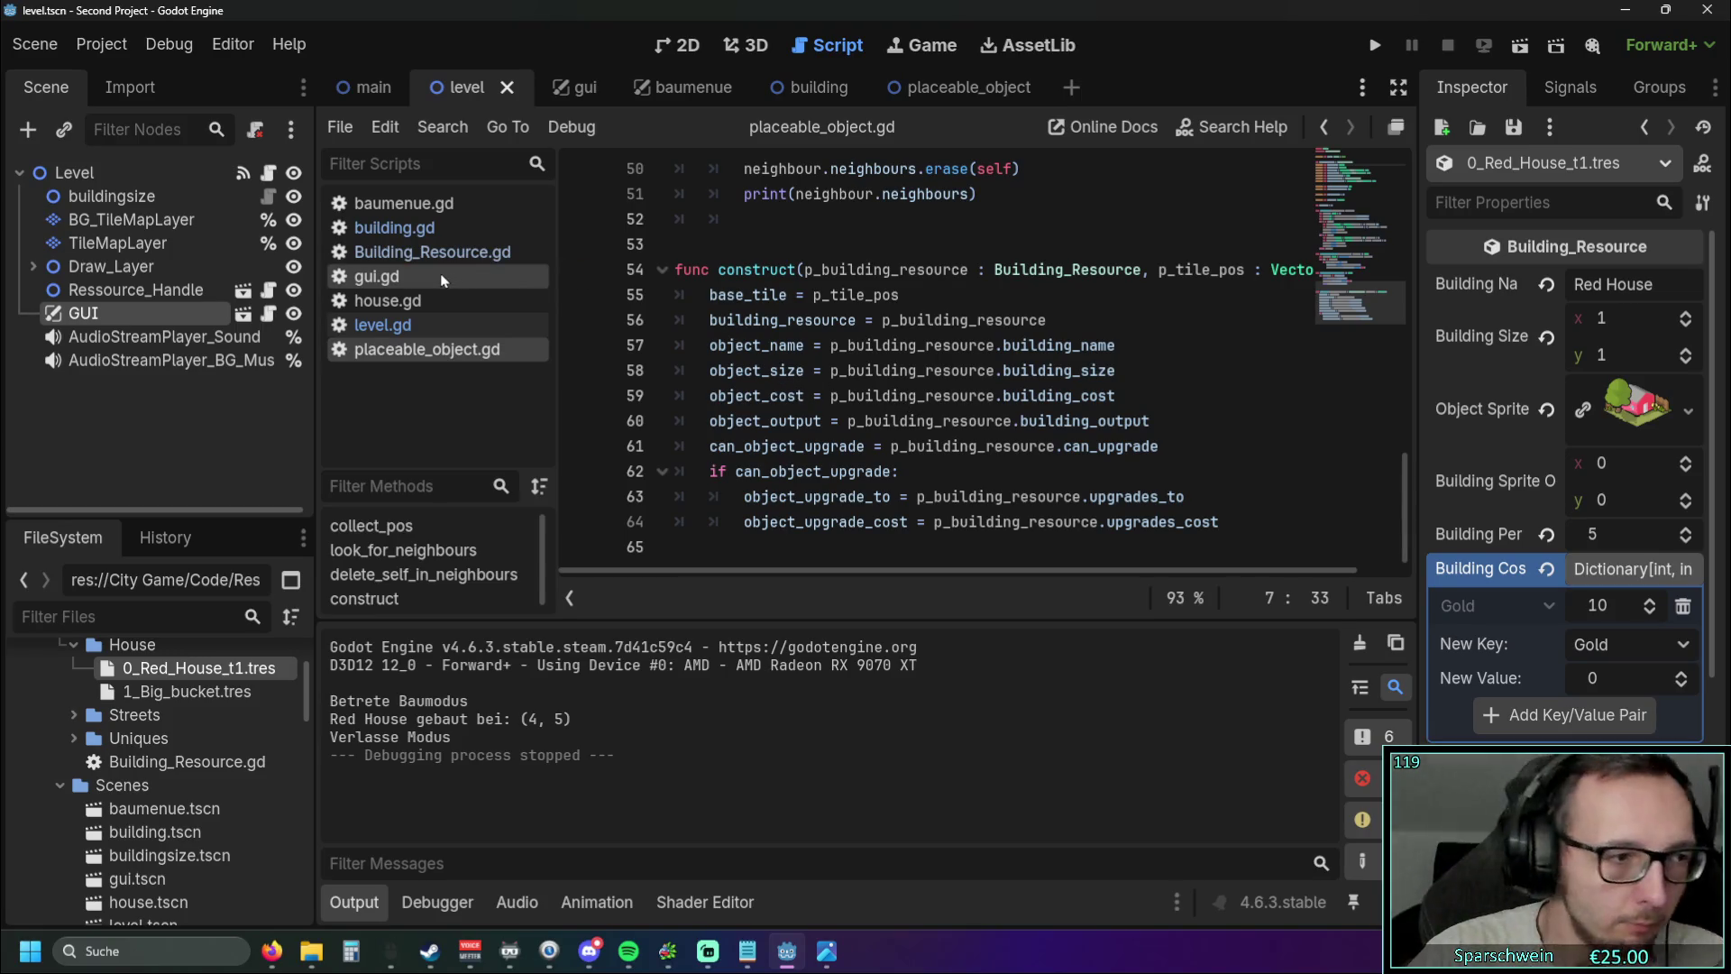
- Compare building.gd with house.gd by scrolling through both scripts
{"action": "left_click", "coordinate": [418, 232]}
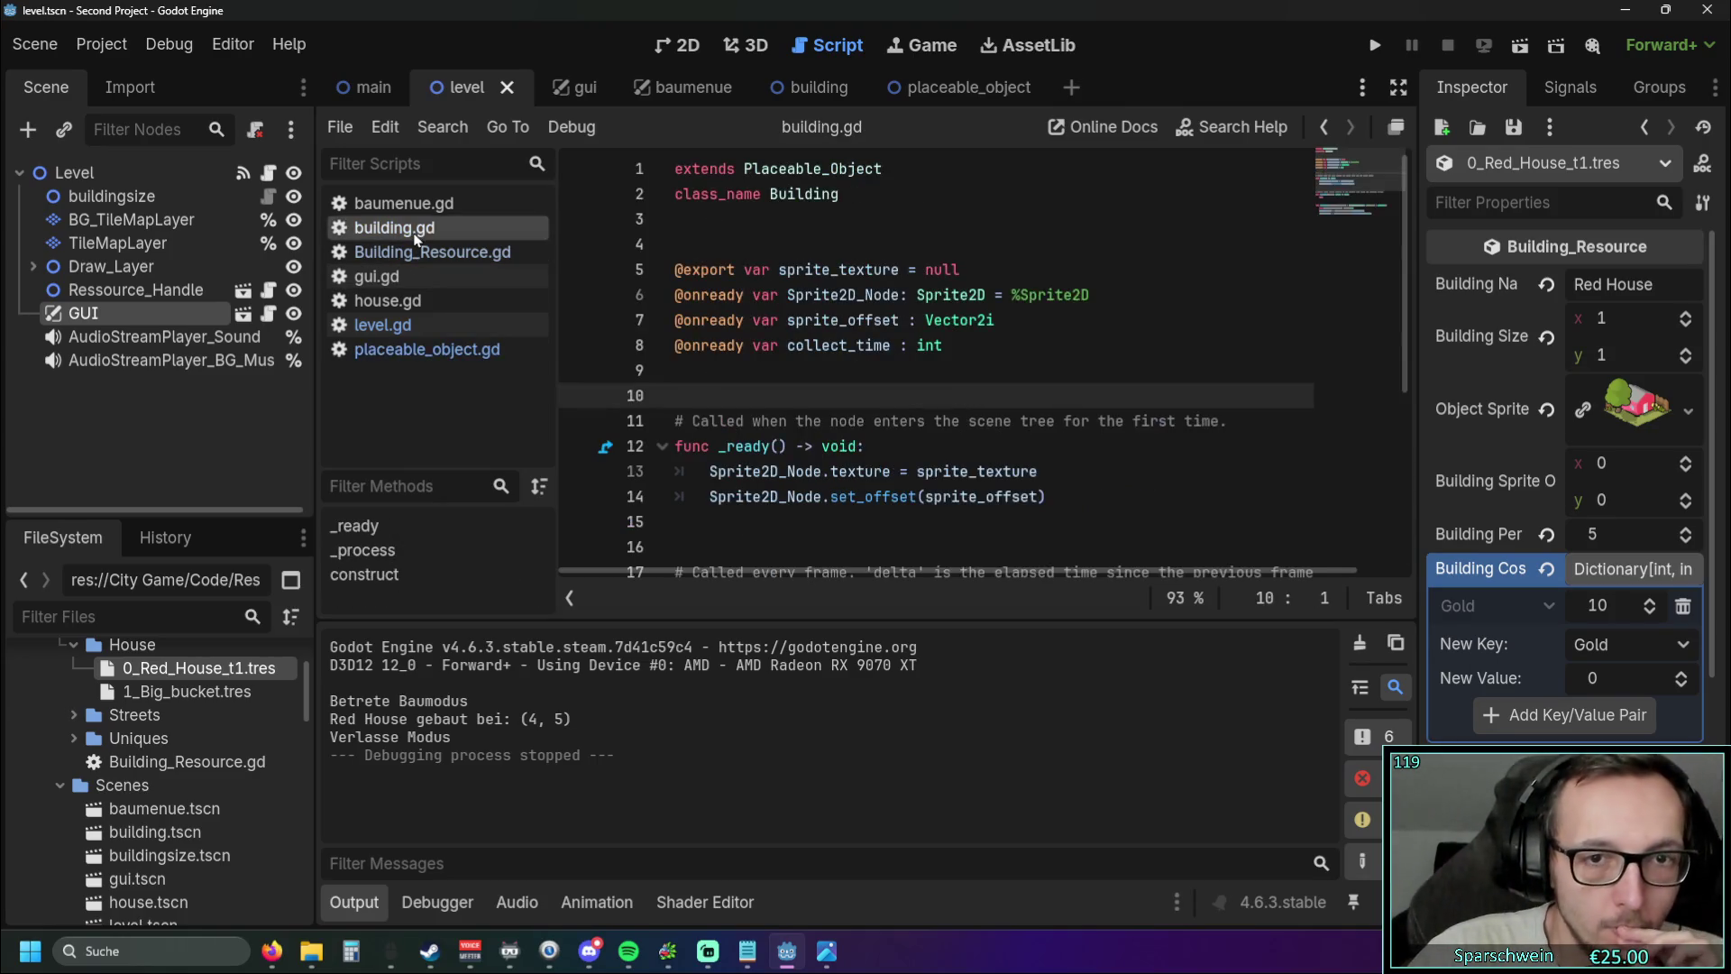
{"action": "scroll", "coordinate": [835, 350], "scroll_direction": "down", "scroll_amount": 3}
{"action": "scroll", "coordinate": [846, 350], "scroll_direction": "up", "scroll_amount": 4}
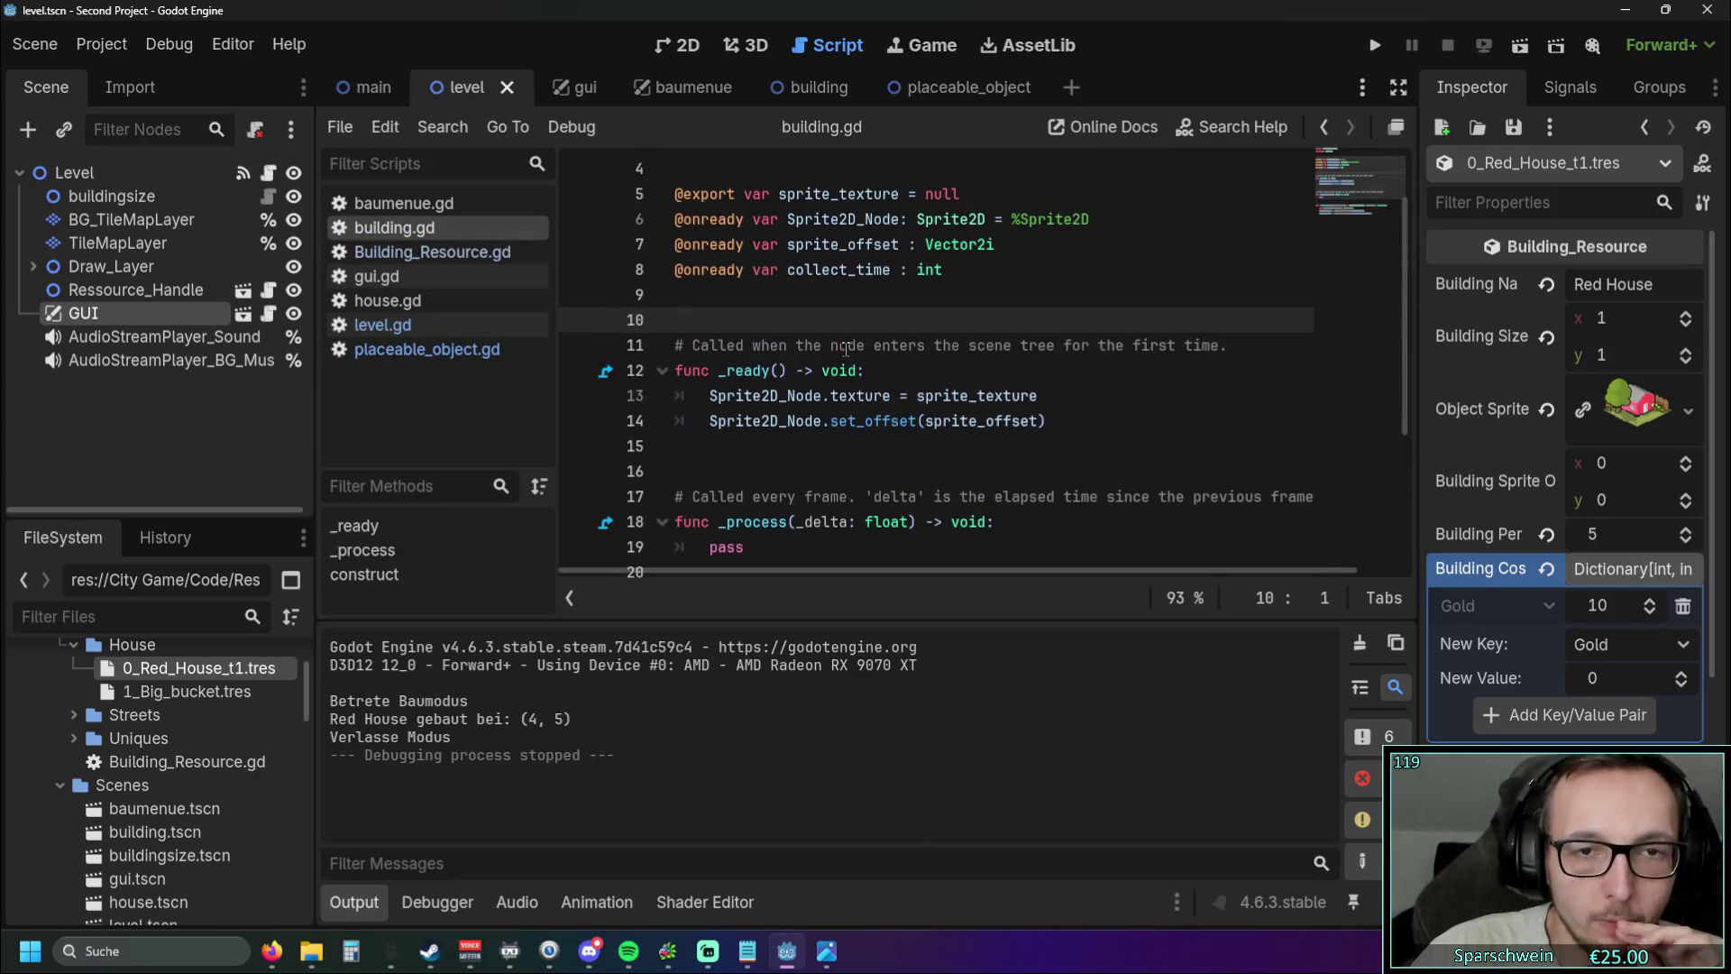
{"action": "scroll", "coordinate": [871, 315], "scroll_direction": "up", "scroll_amount": 1}
{"action": "scroll", "coordinate": [871, 315], "scroll_direction": "down", "scroll_amount": 4}
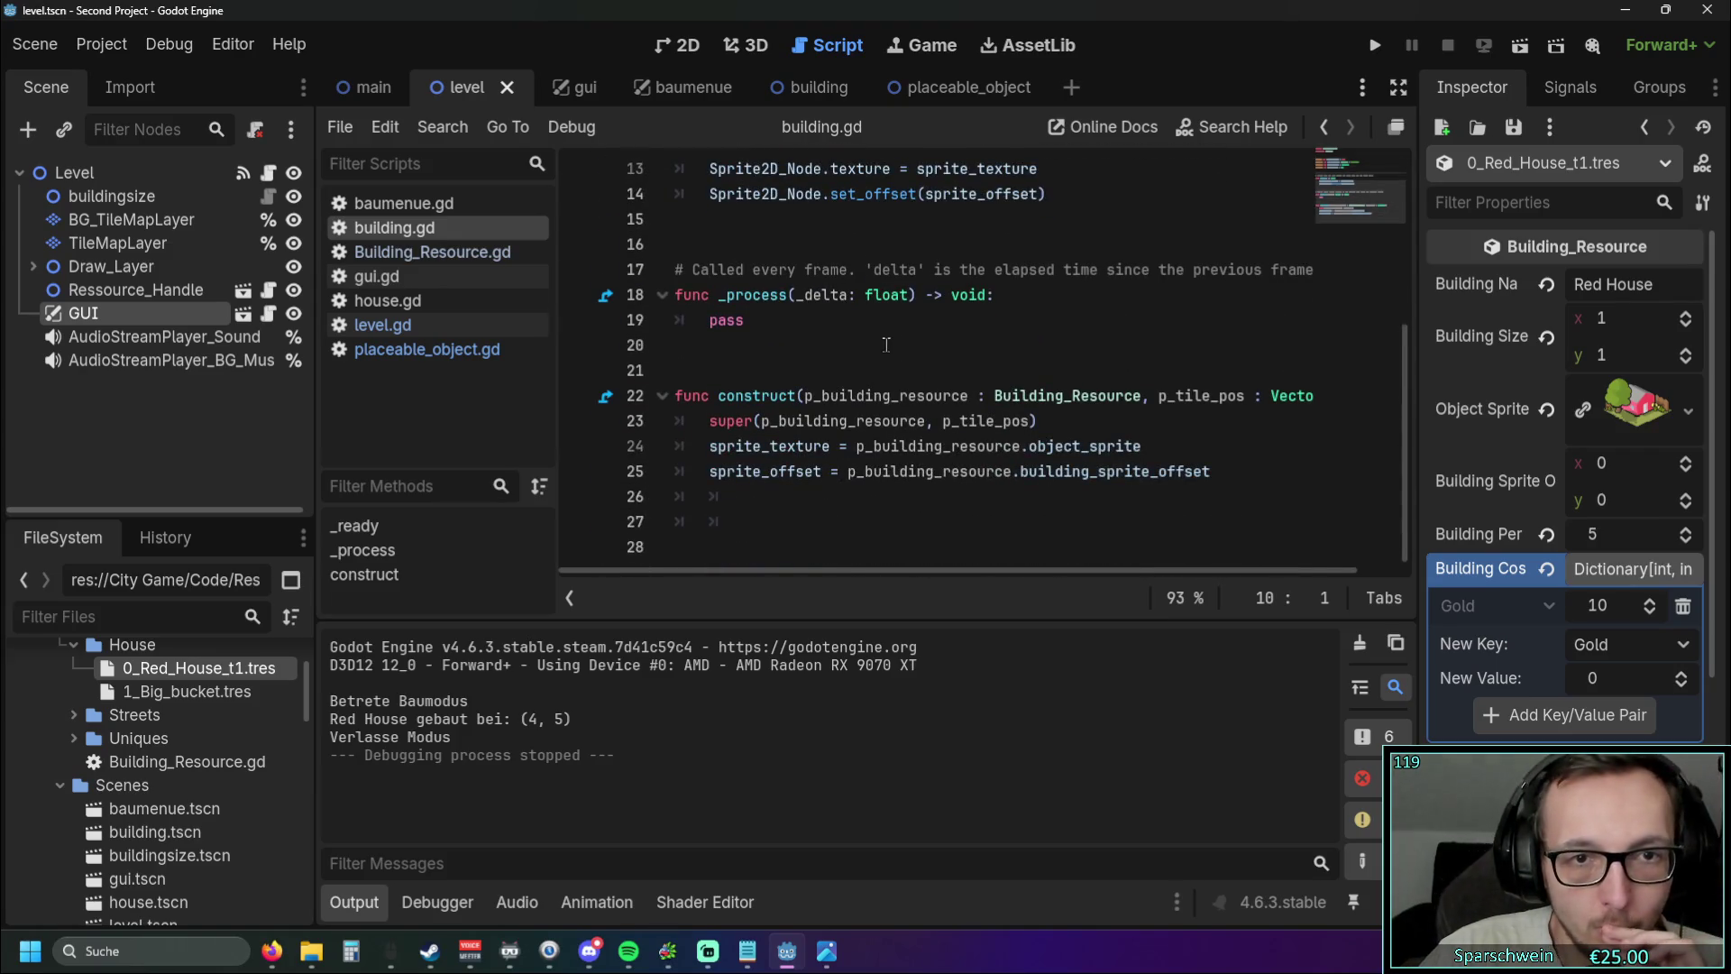
{"action": "left_click", "coordinate": [468, 296]}
{"action": "scroll", "coordinate": [837, 373], "scroll_direction": "down", "scroll_amount": 8}
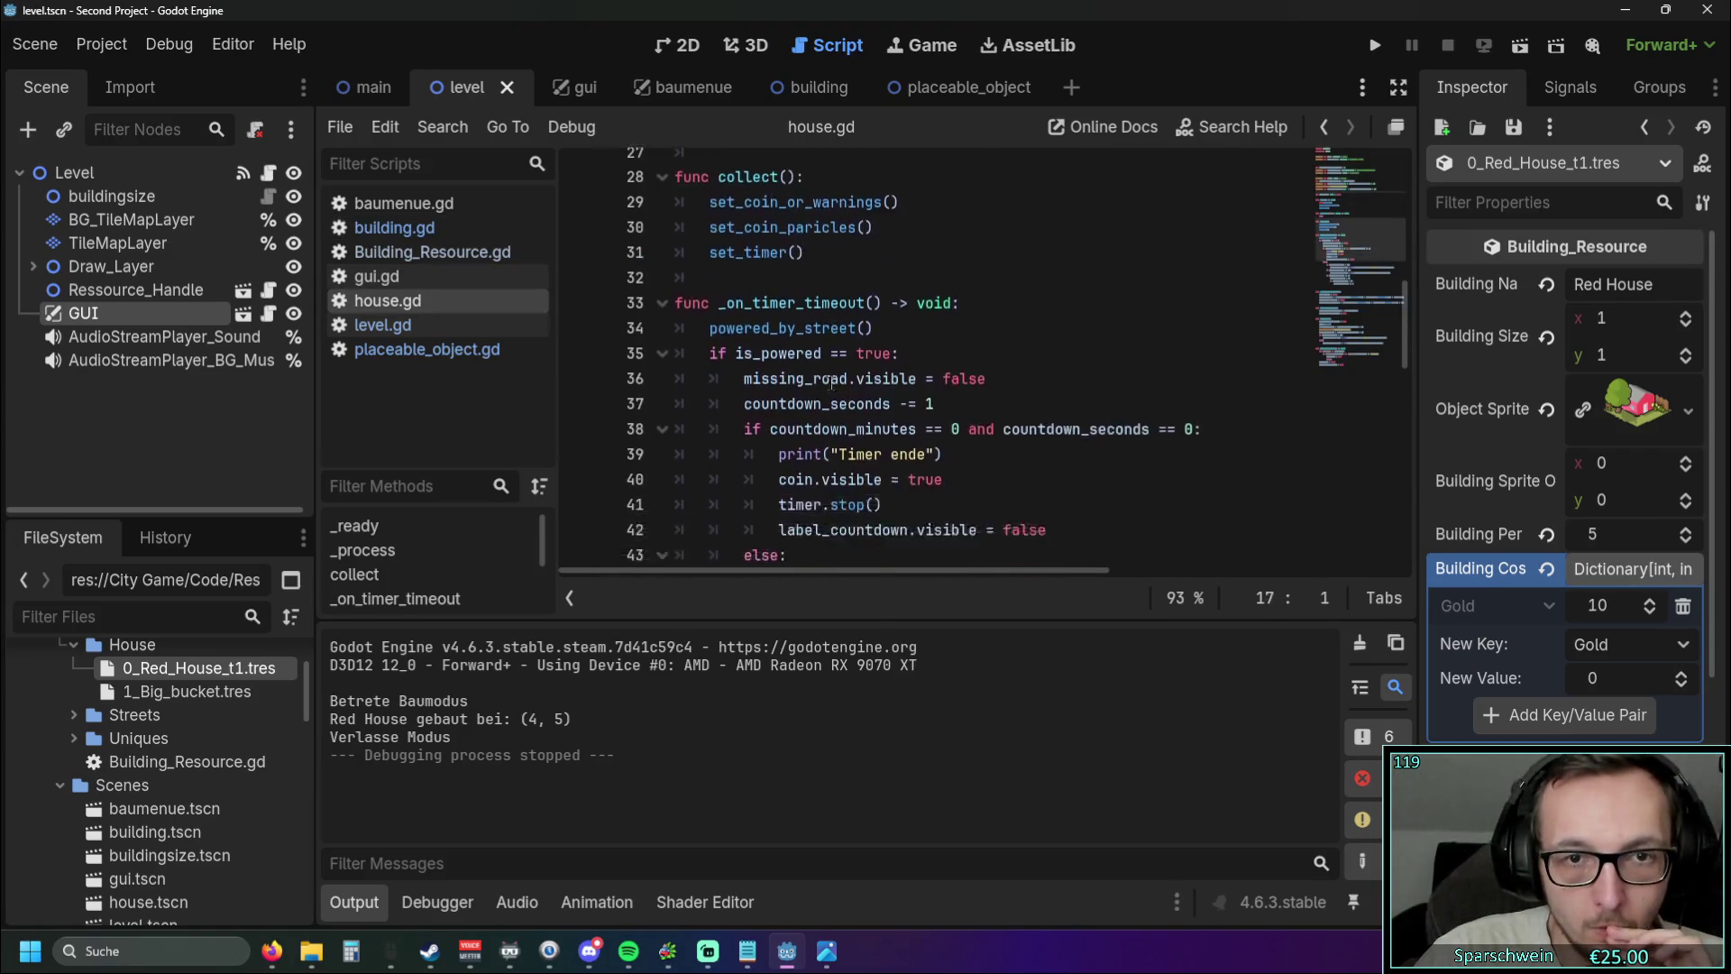
{"action": "scroll", "coordinate": [838, 372], "scroll_direction": "down", "scroll_amount": 2}
{"action": "scroll", "coordinate": [839, 374], "scroll_direction": "up", "scroll_amount": 10}
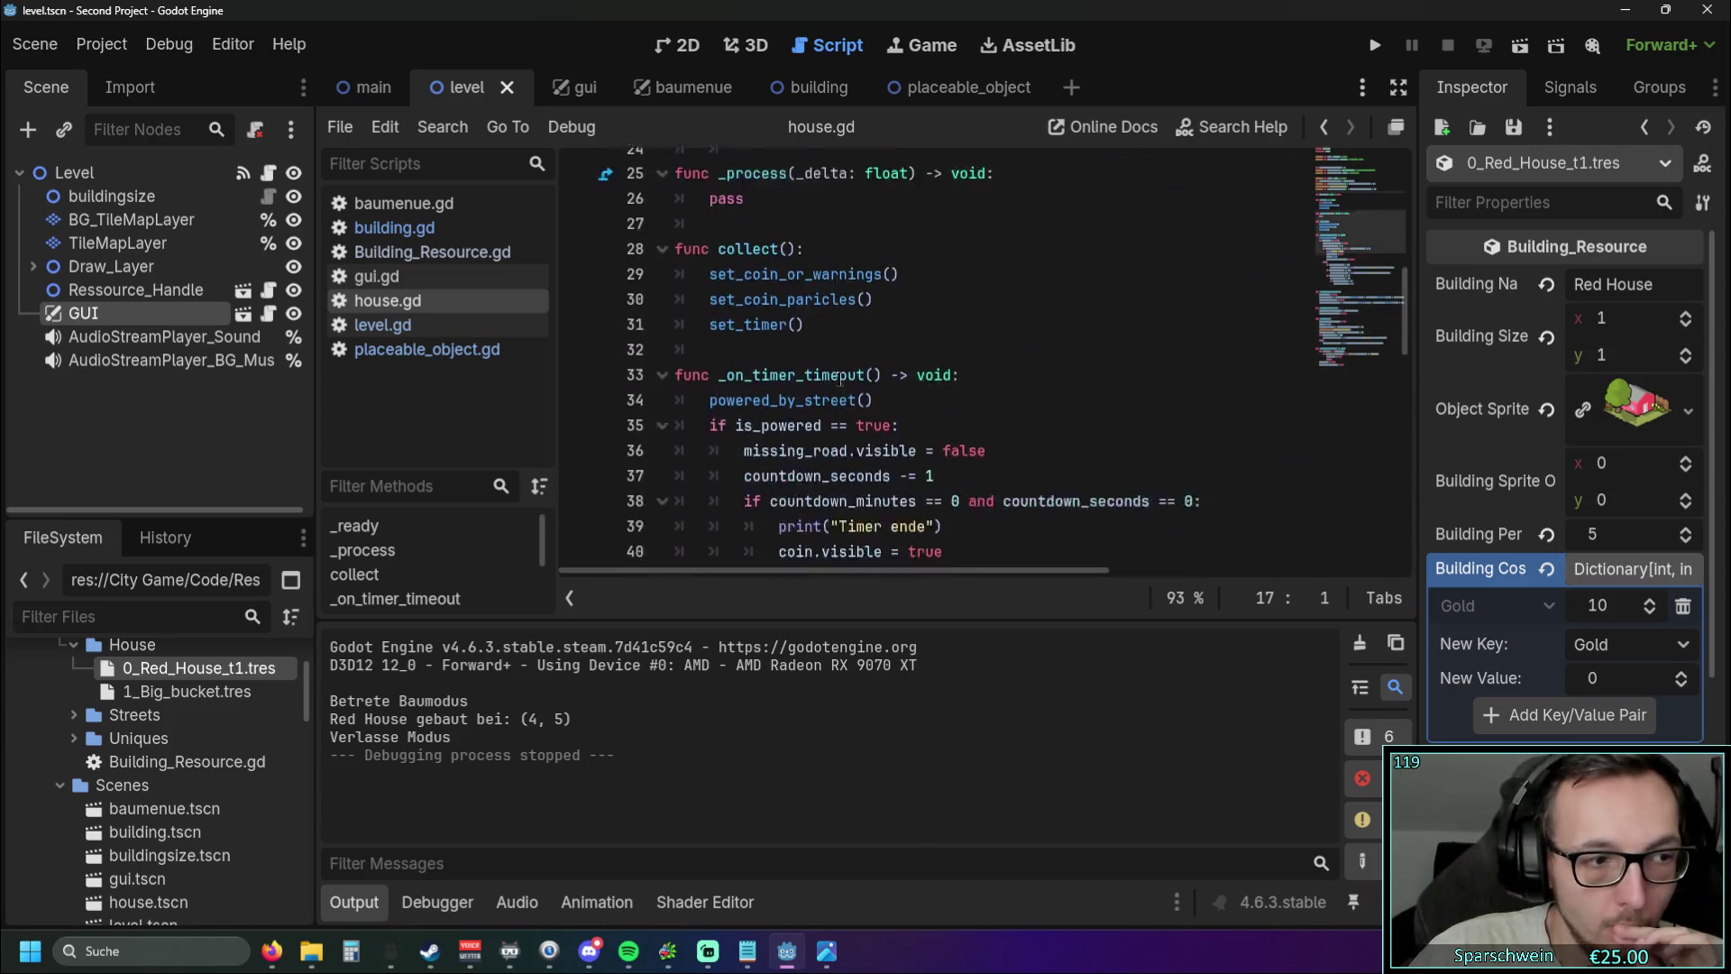
- Check gui.gd and Building_Resource.gd, then select building.gd's whole construct() function
{"action": "left_click", "coordinate": [428, 277]}
{"action": "left_click", "coordinate": [422, 253]}
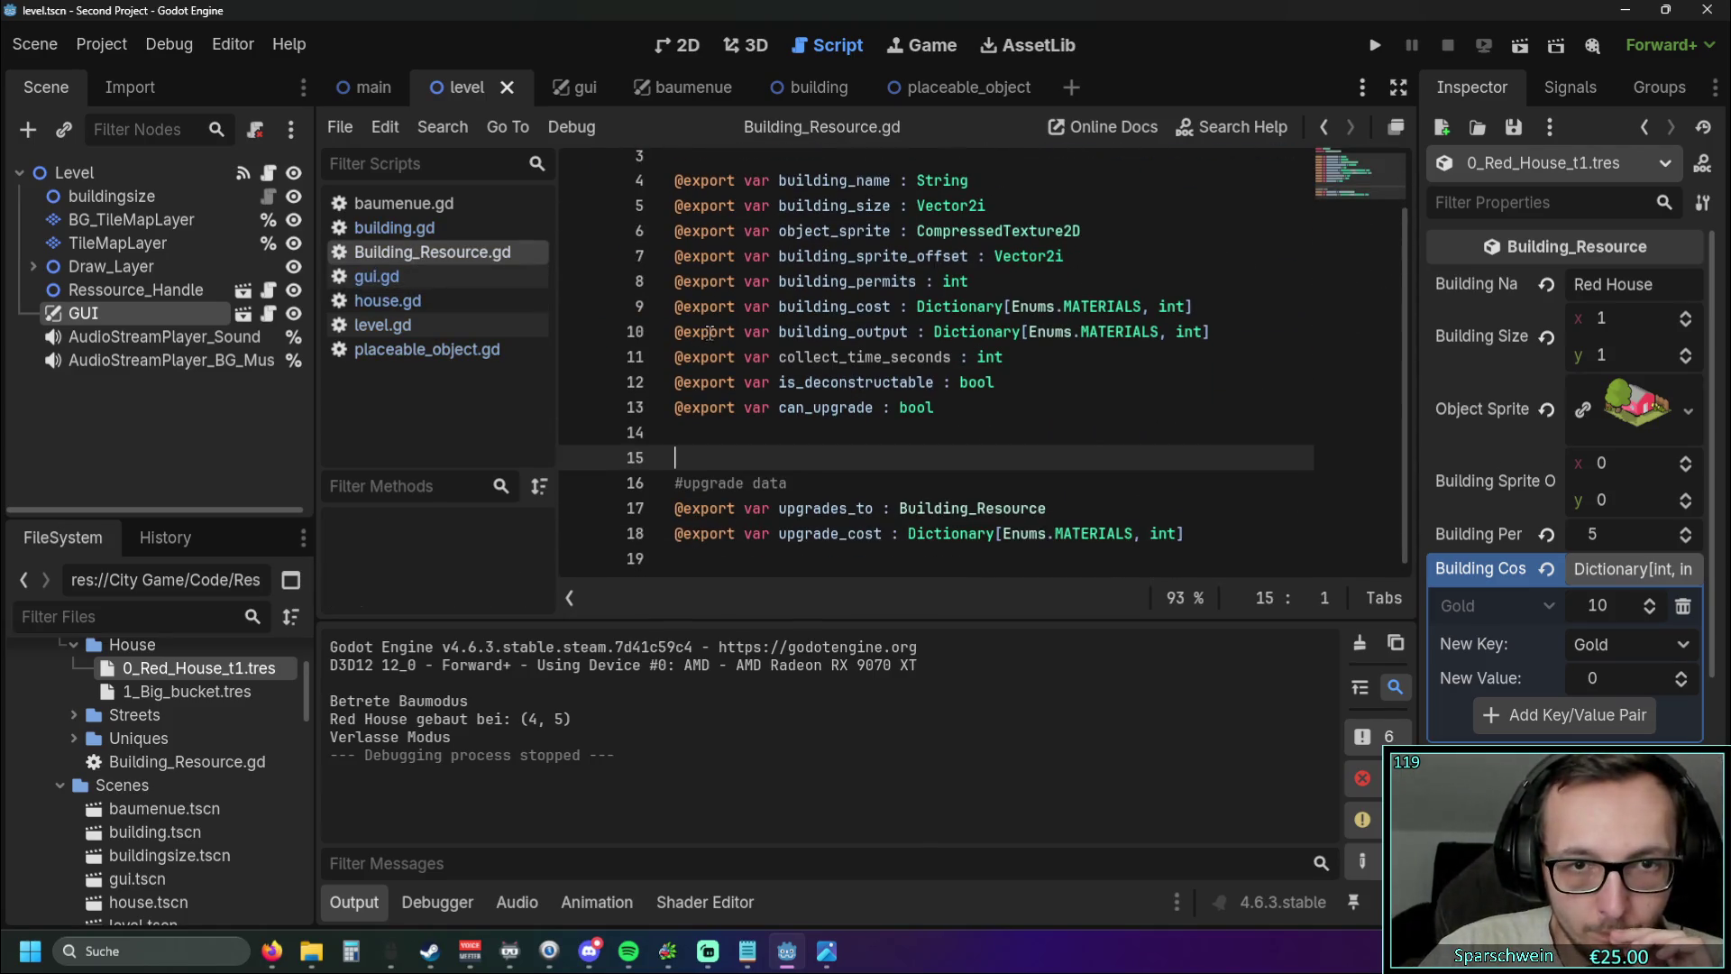
{"action": "left_click", "coordinate": [398, 276]}
{"action": "scroll", "coordinate": [846, 383], "scroll_direction": "down", "scroll_amount": 15}
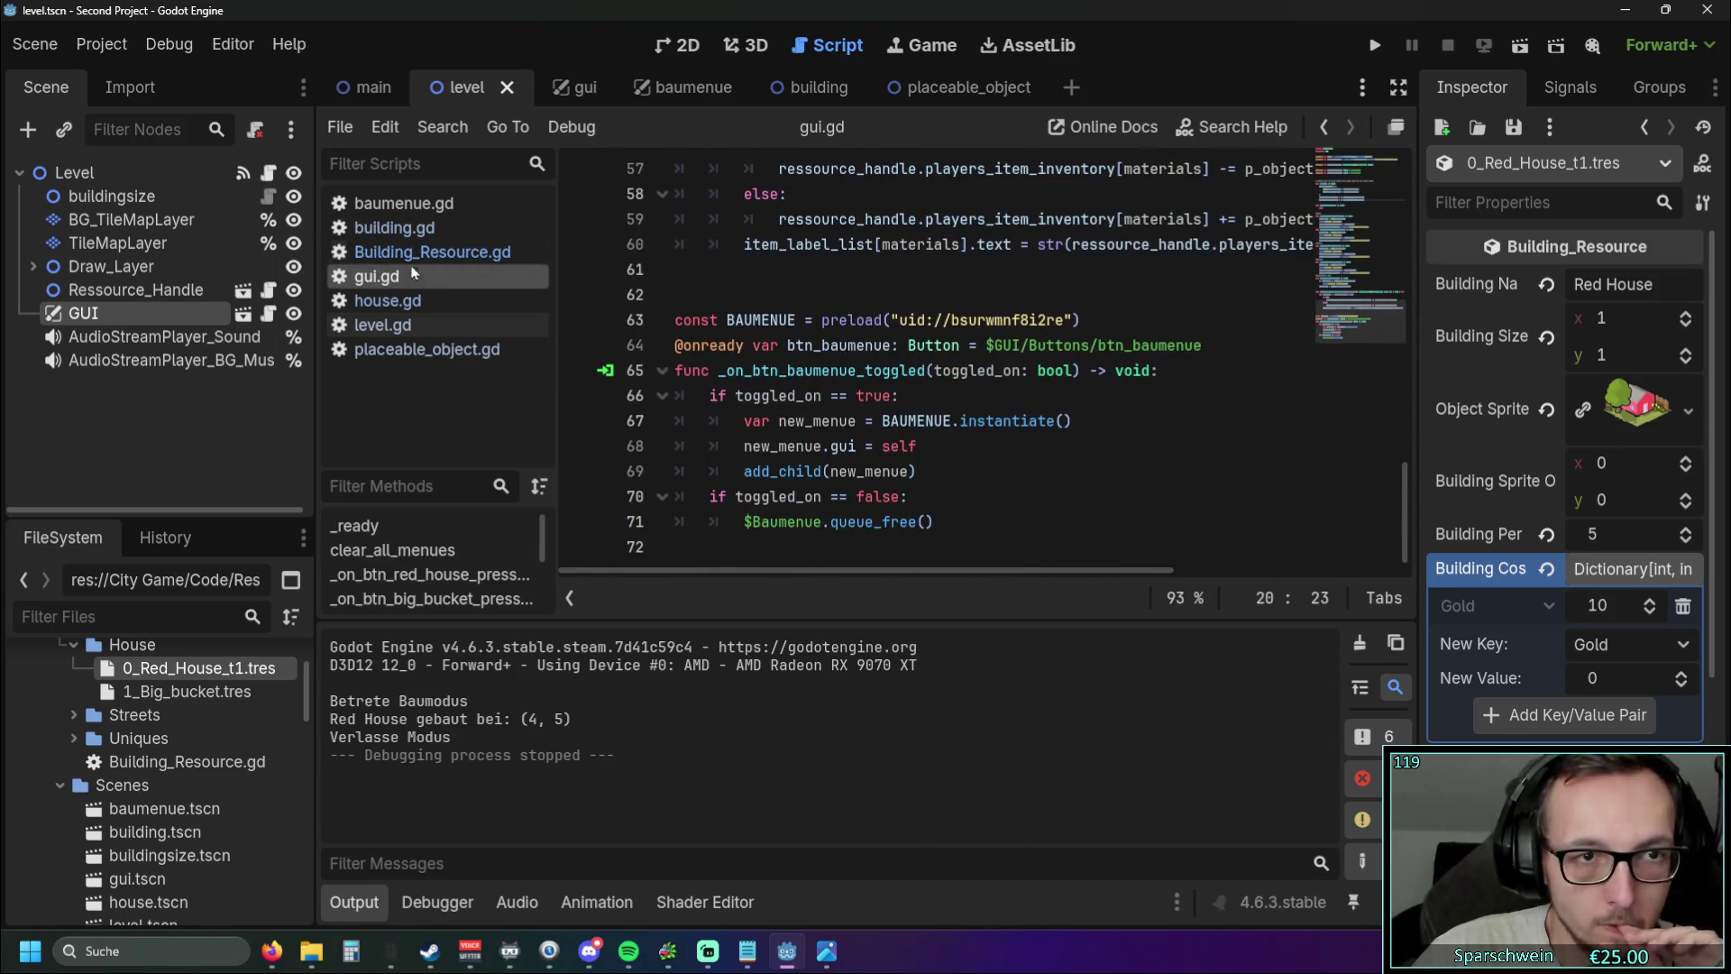
{"action": "left_click", "coordinate": [414, 229]}
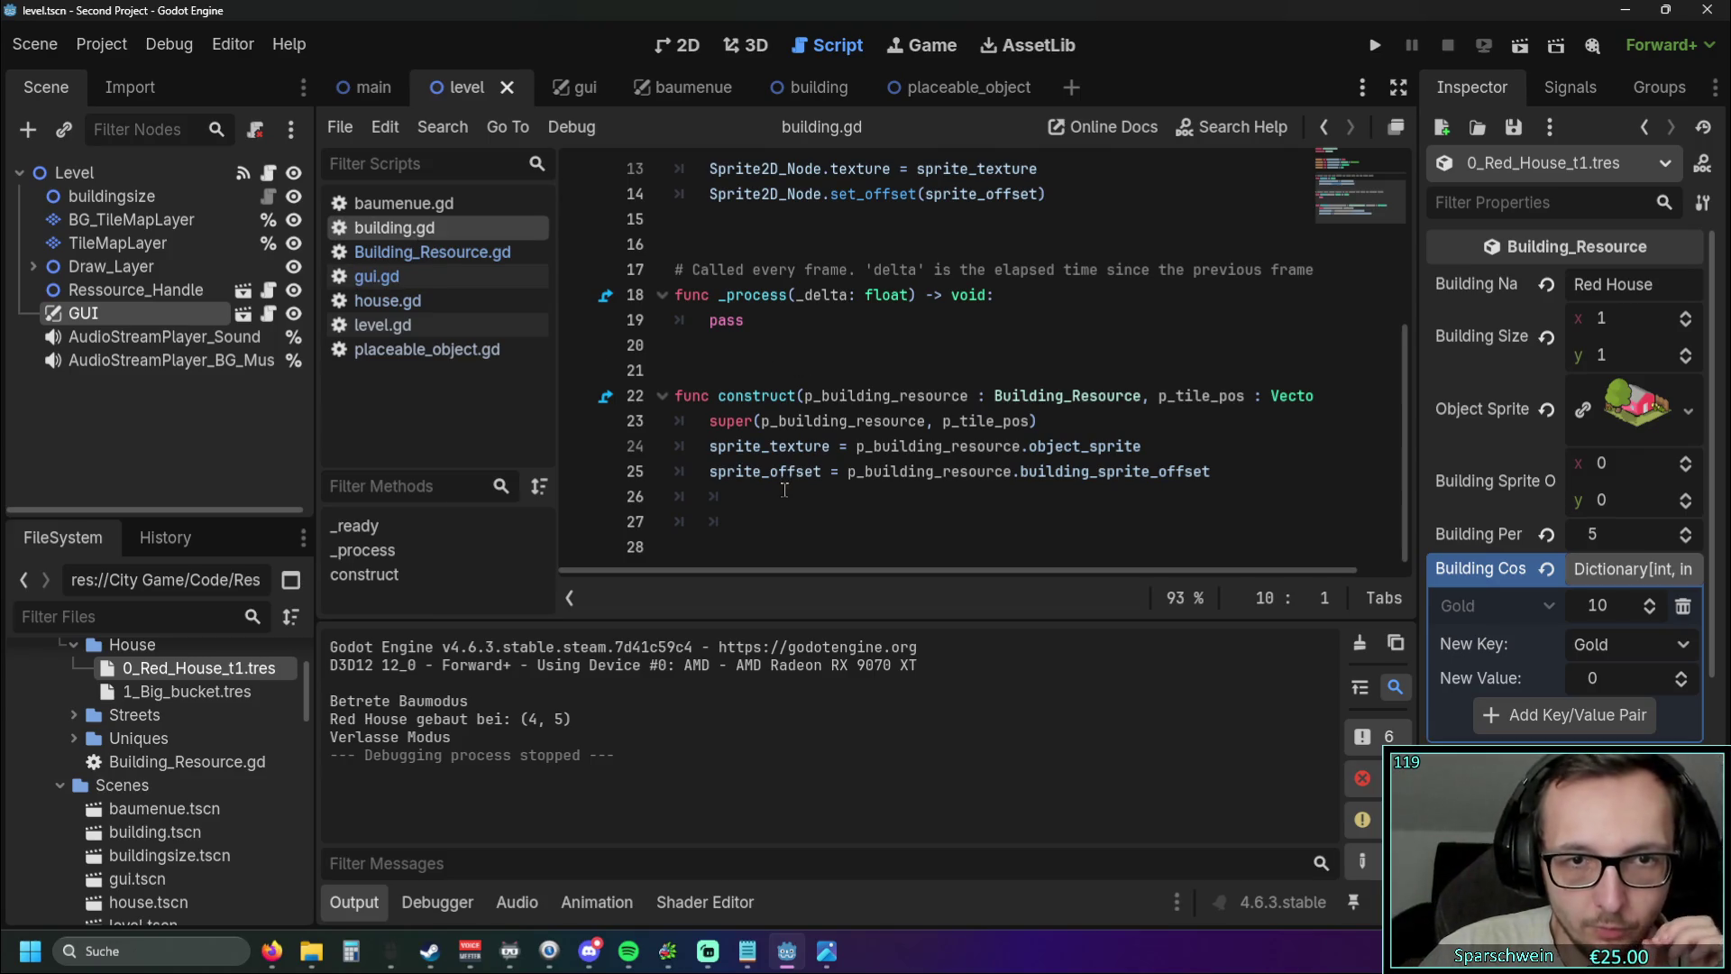
{"action": "mouse_move", "coordinate": [1237, 485]}
{"action": "left_mouse_down"}
{"action": "mouse_move", "coordinate": [636, 368]}
{"action": "mouse_move", "coordinate": [630, 396]}
{"action": "left_mouse_up"}
{"action": "key", "text": "ctrl+c"}
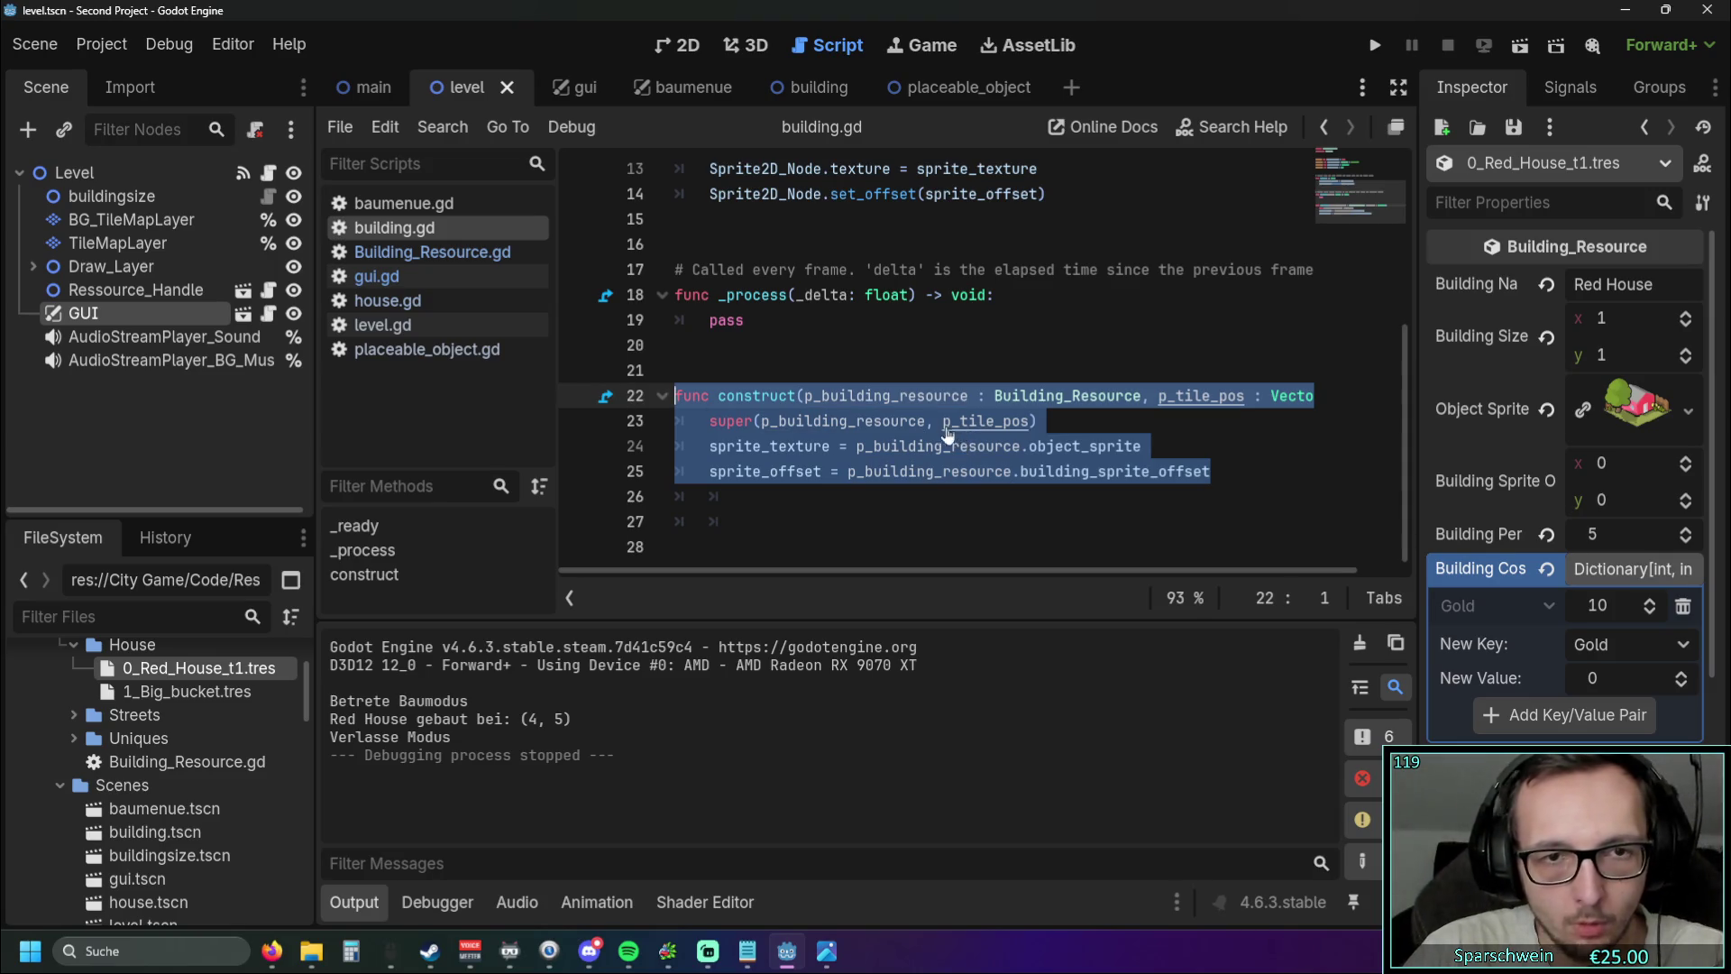
- Show house.gd scrolled to its powered_by_street function at the end
{"action": "left_click", "coordinate": [388, 300]}
{"action": "scroll", "coordinate": [866, 421], "scroll_direction": "down", "scroll_amount": 10}
{"action": "scroll", "coordinate": [930, 433], "scroll_direction": "down", "scroll_amount": 3}
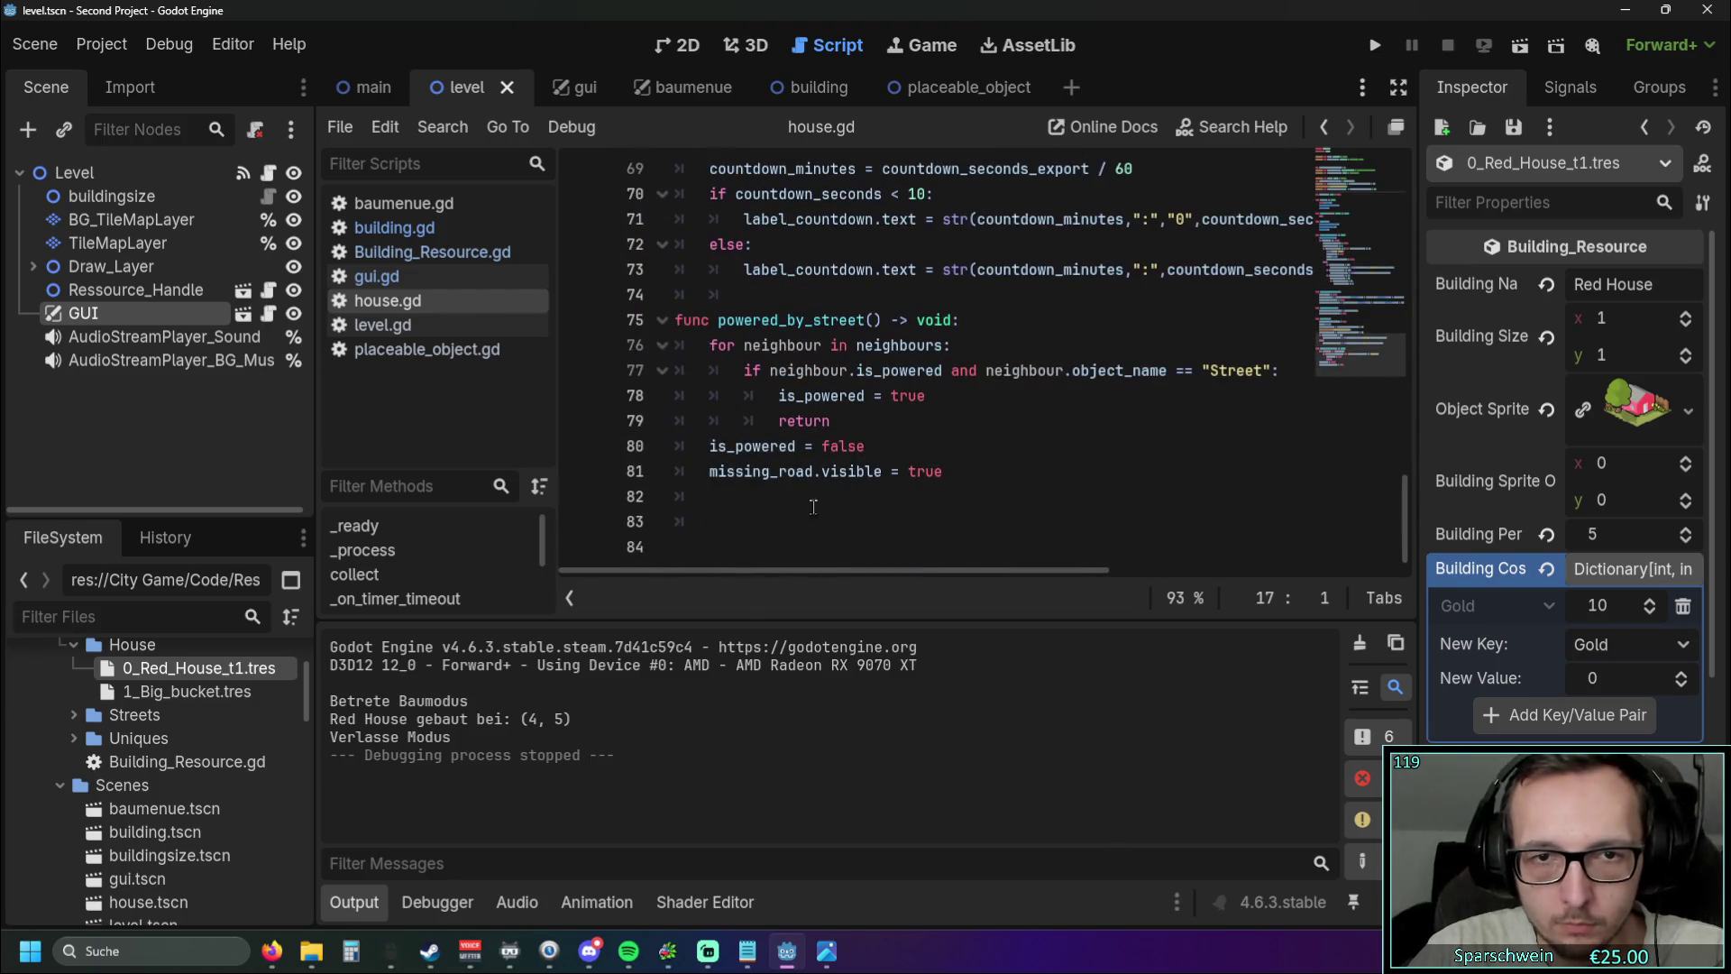
- Paste construct() at the end of house.gd and delete its sprite_texture and sprite_offset lines
{"action": "left_click", "coordinate": [747, 518]}
{"action": "key", "text": "ctrl+v"}
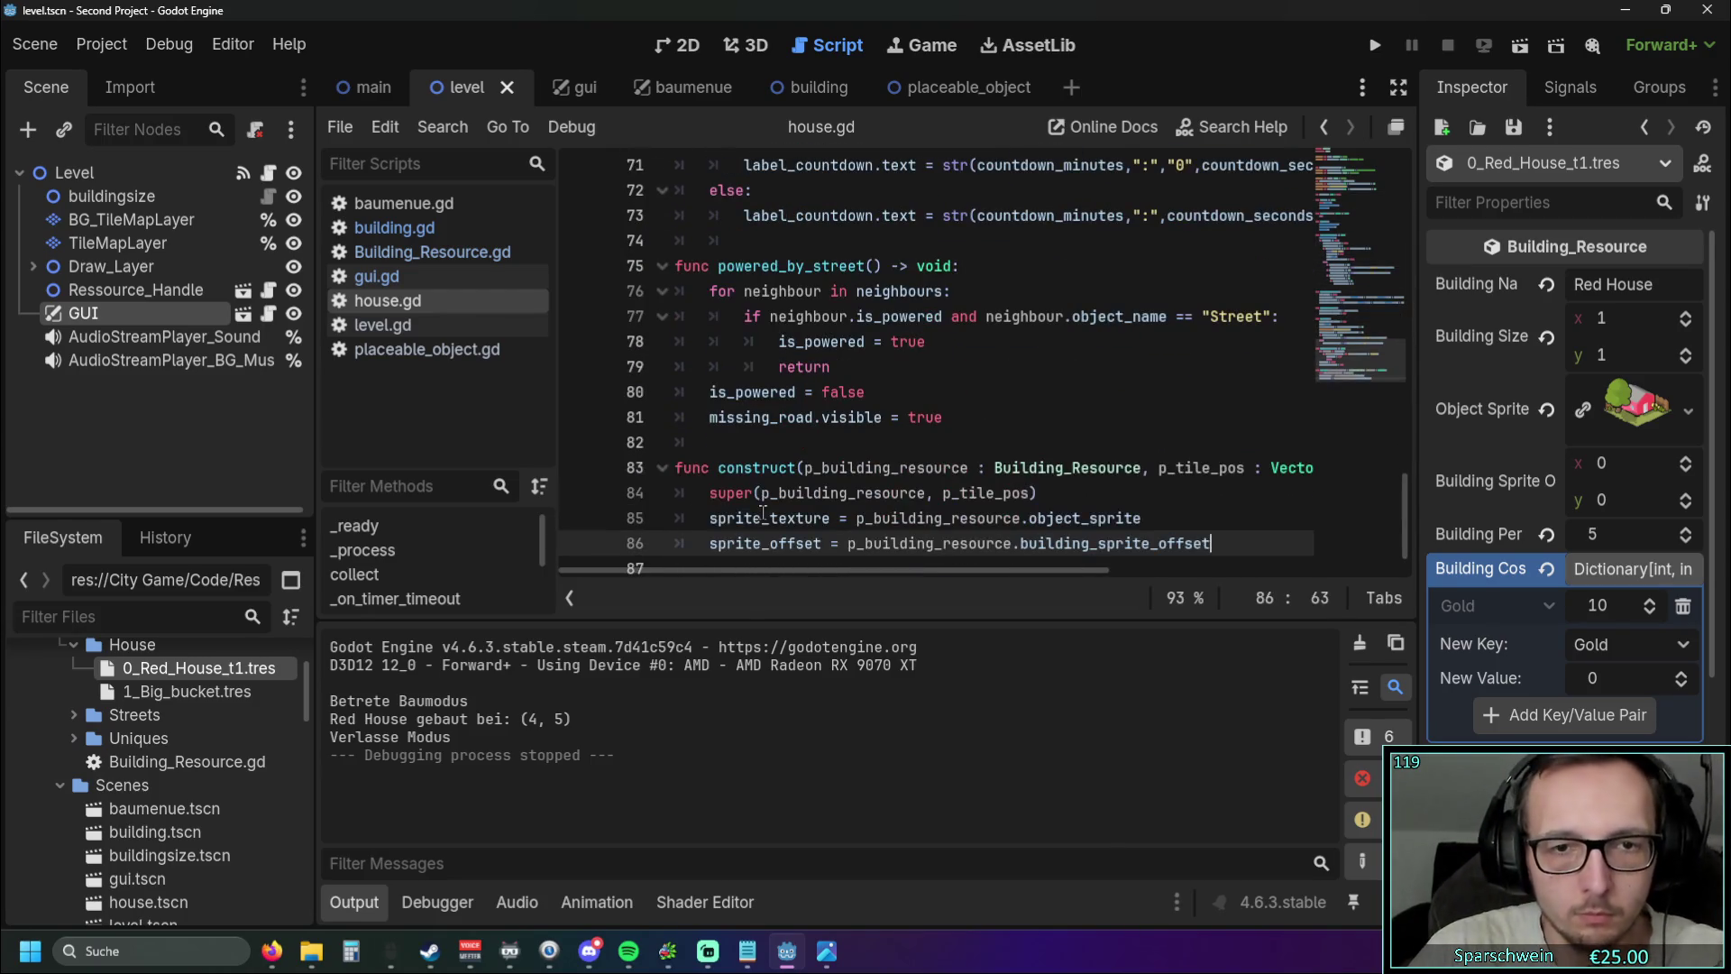
{"action": "key", "text": "BackSpace"}
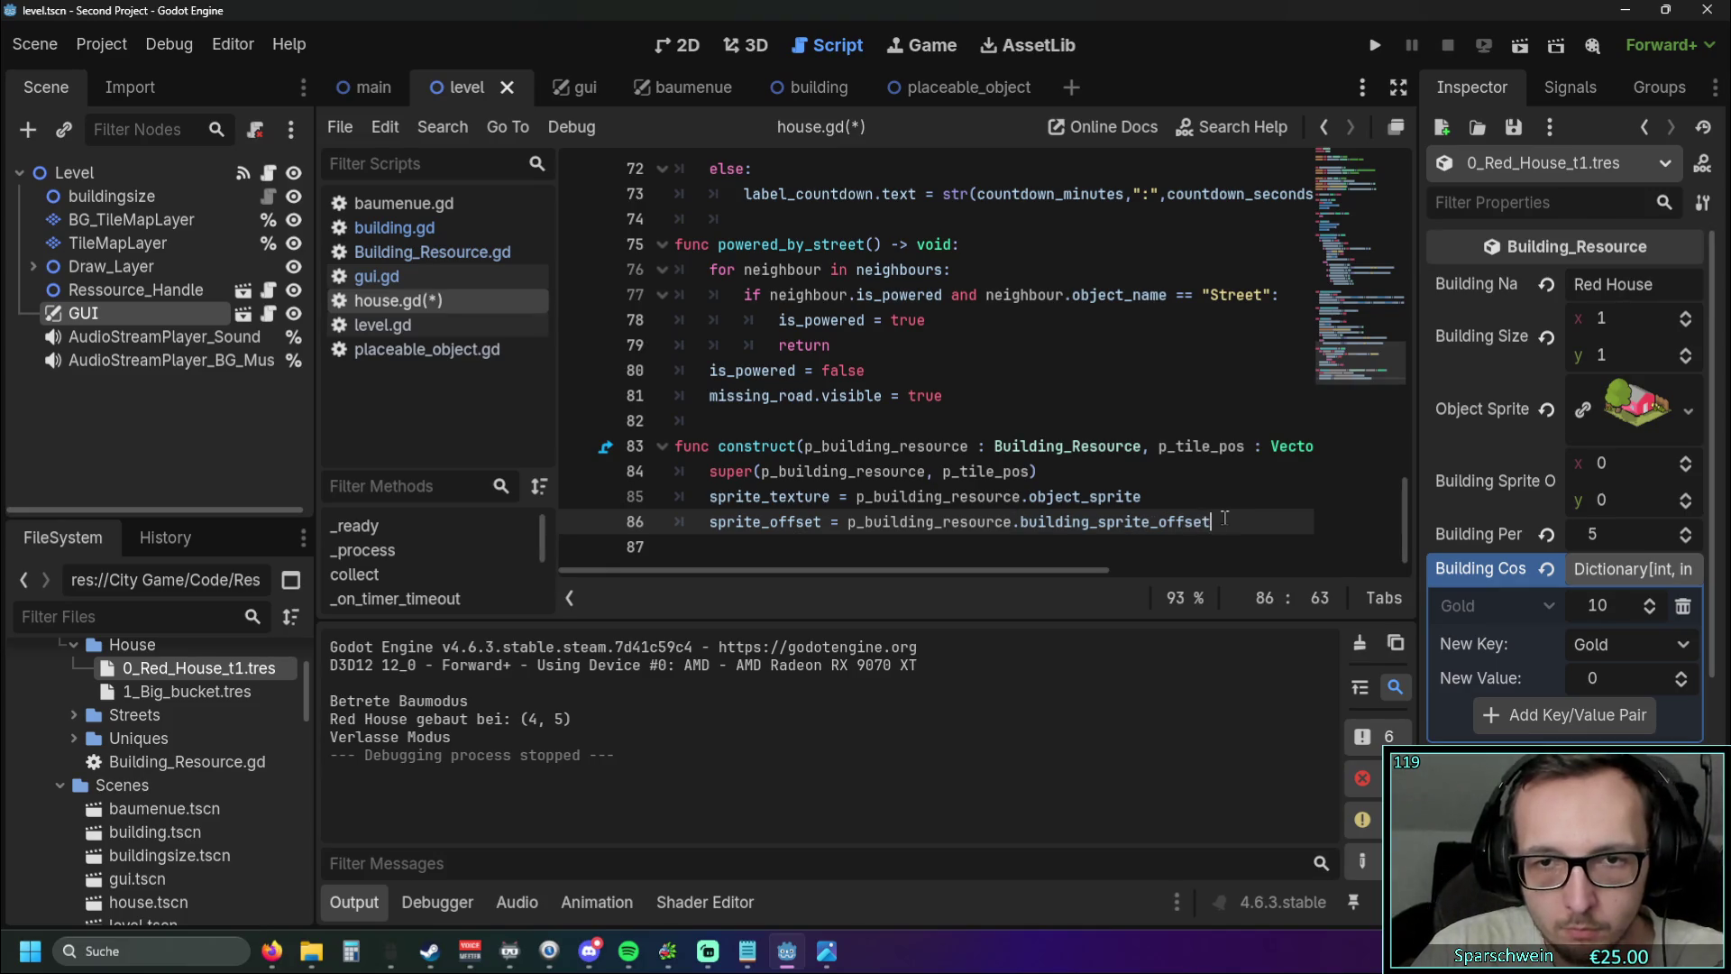
{"action": "left_click_drag", "start_coordinate": [1218, 521], "coordinate": [577, 496]}
{"action": "key", "text": "BackSpace"}
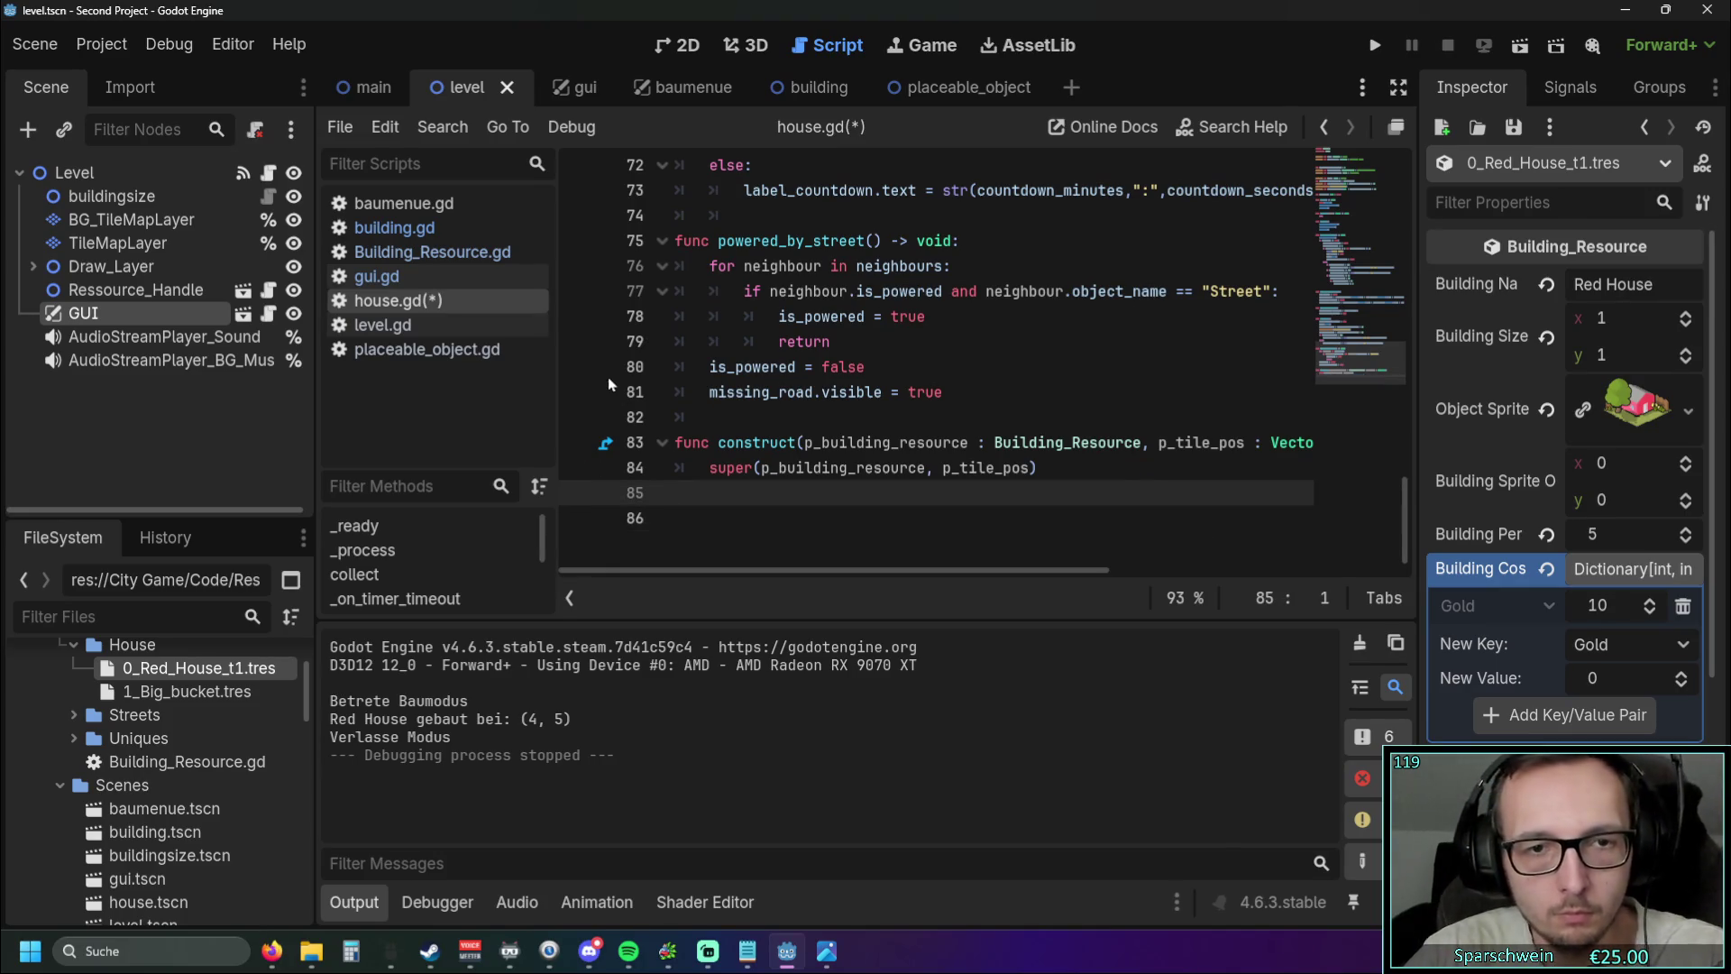
- Remove the collect_time declaration from line 8 of building.gd
{"action": "left_click", "coordinate": [428, 237]}
{"action": "scroll", "coordinate": [908, 384], "scroll_direction": "up", "scroll_amount": 4}
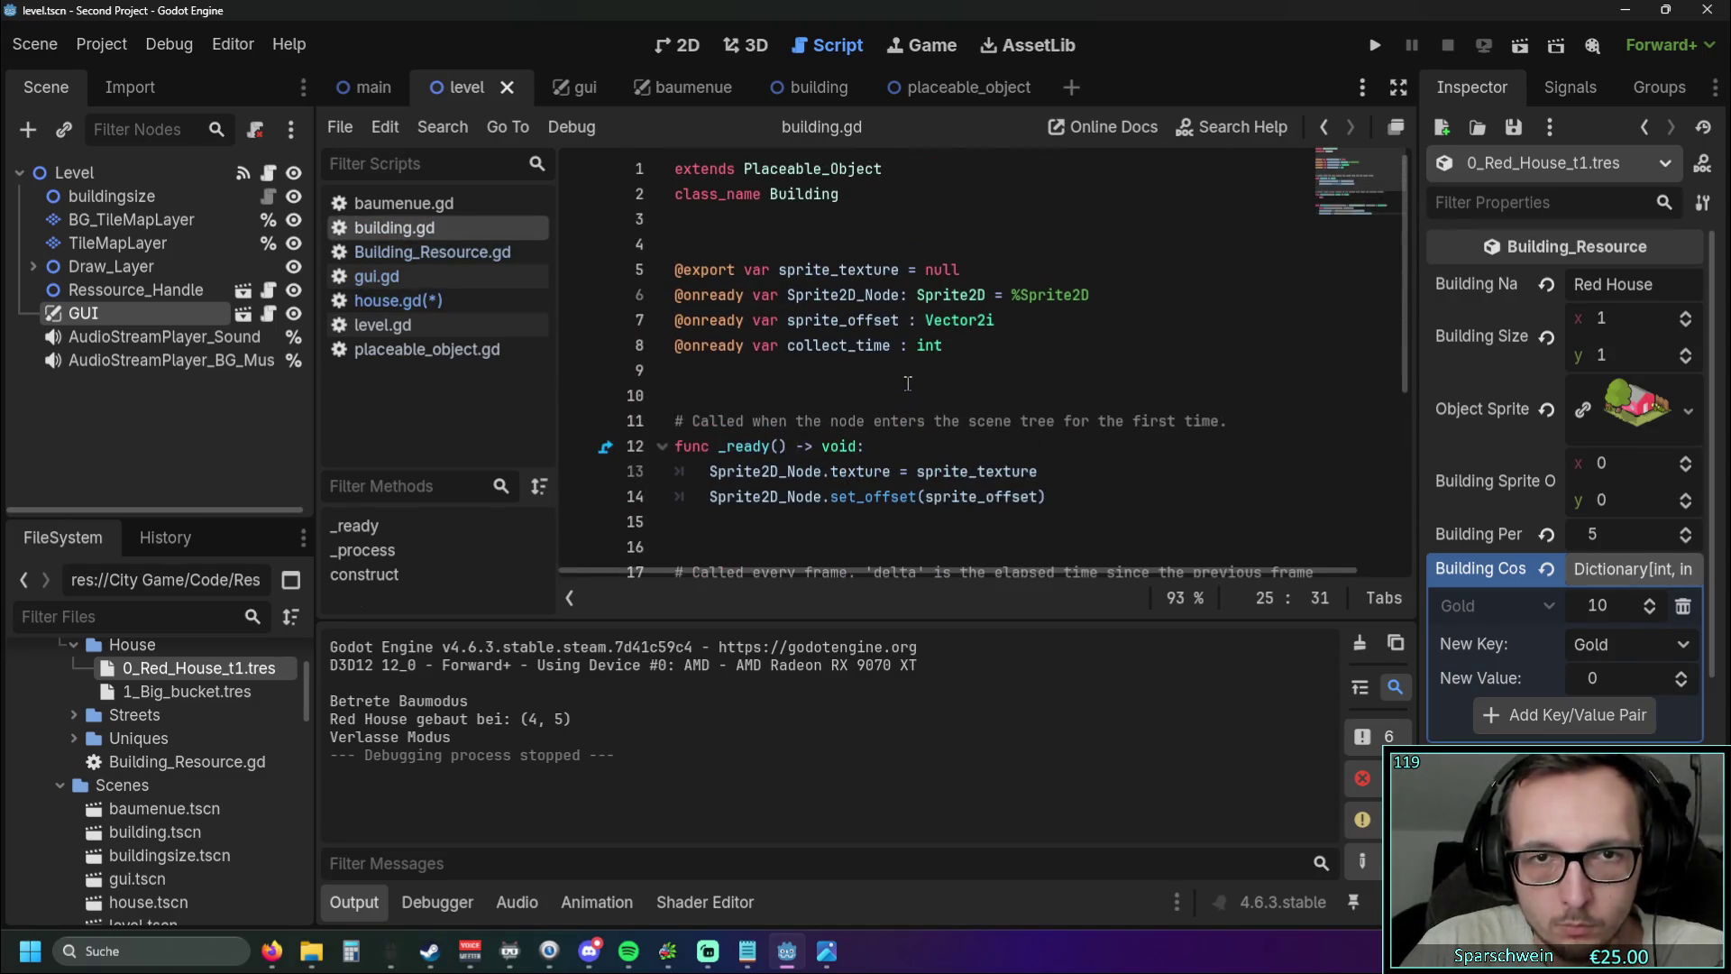
{"action": "left_click_drag", "start_coordinate": [975, 352], "coordinate": [580, 347]}
{"action": "key", "text": "ctrl+c"}
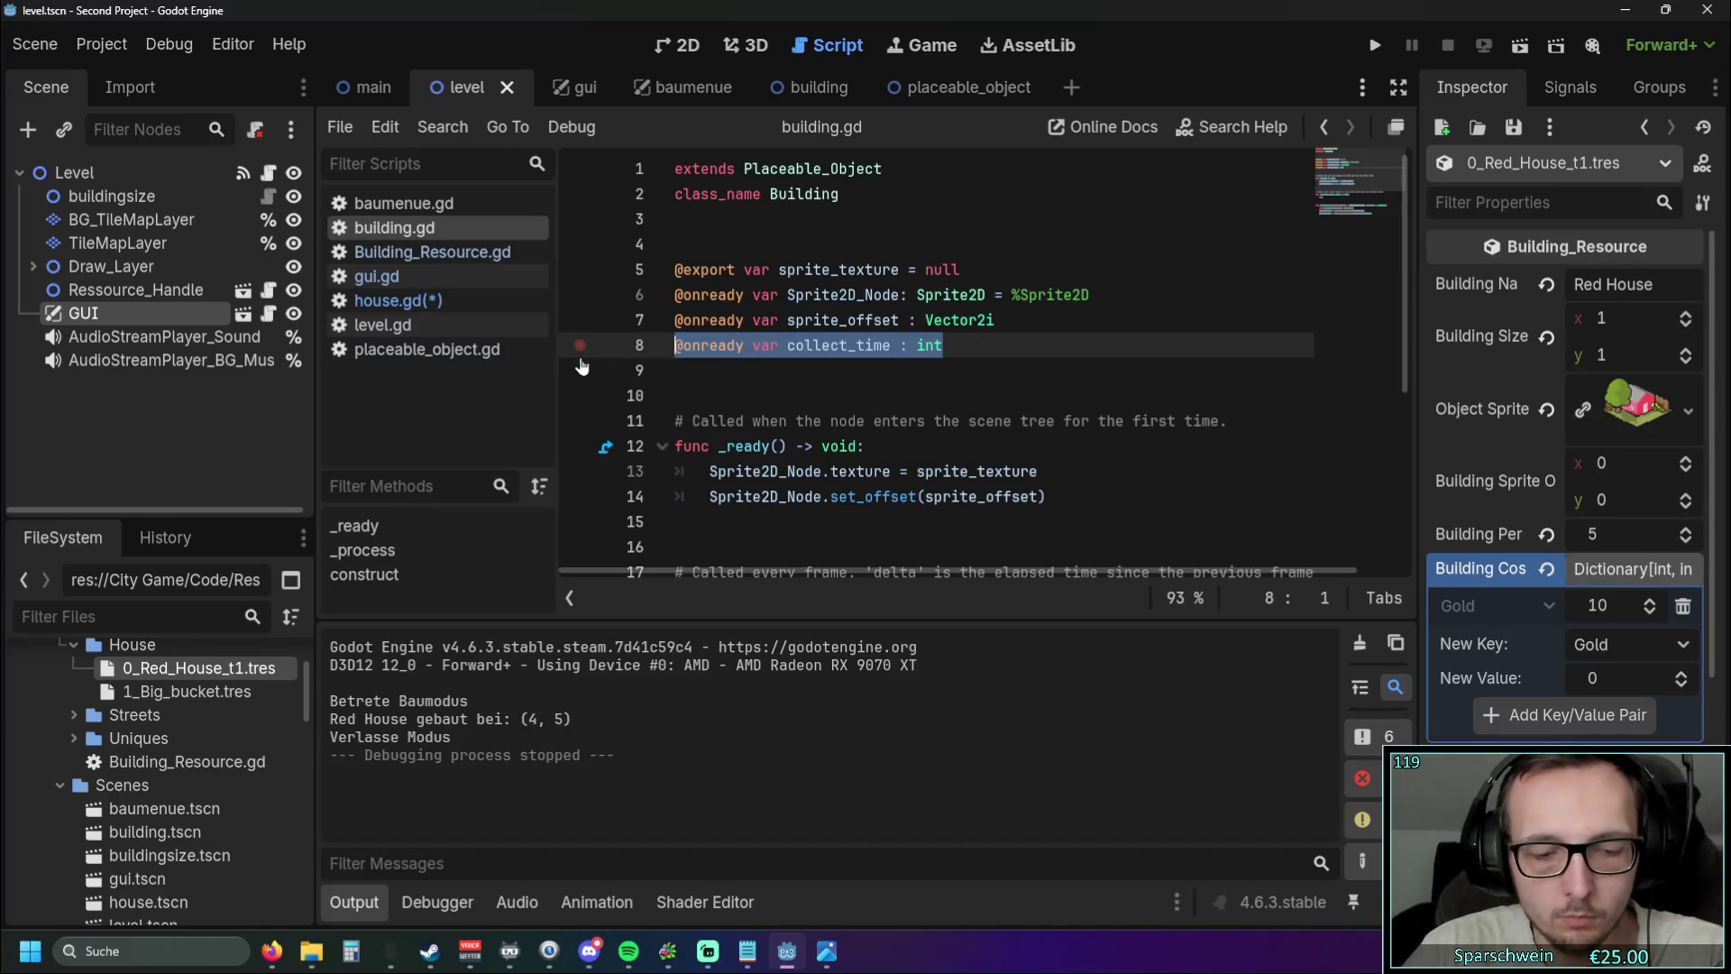
{"action": "key", "text": "BackSpace"}
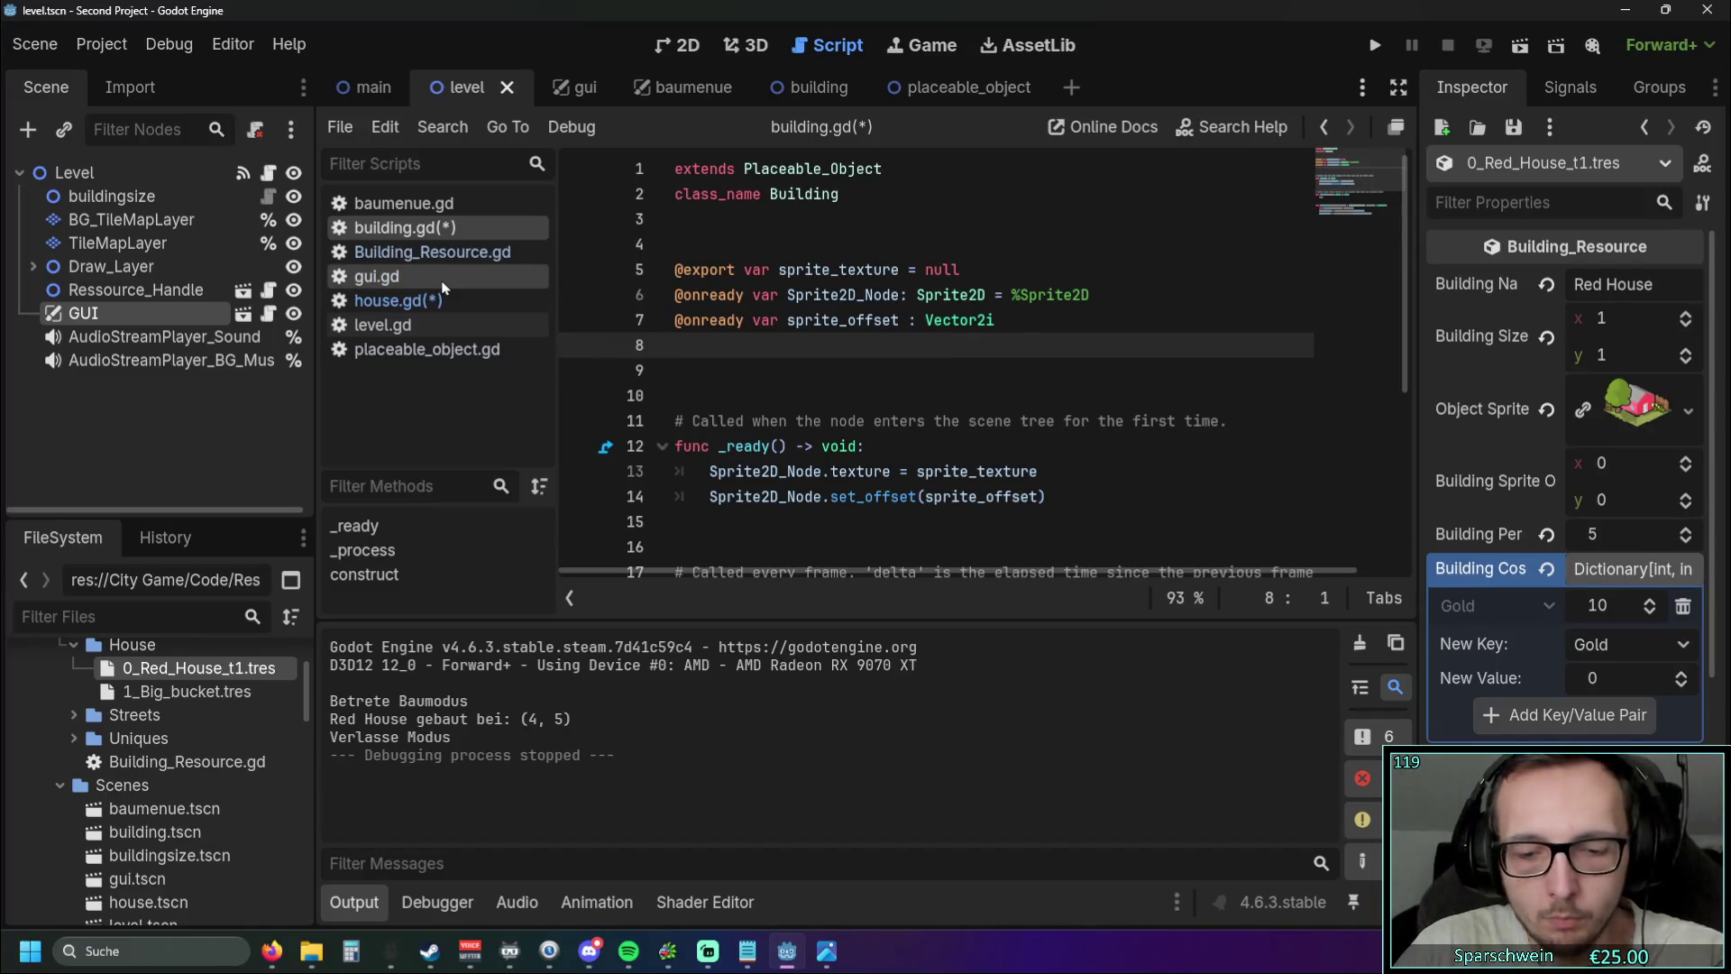
{"action": "key", "text": "BackSpace"}
- Paste the collect_time declaration into house.gd as line 12 and save all scripts
{"action": "left_click", "coordinate": [341, 323]}
{"action": "left_click", "coordinate": [397, 300]}
{"action": "scroll", "coordinate": [938, 370], "scroll_direction": "up", "scroll_amount": 10}
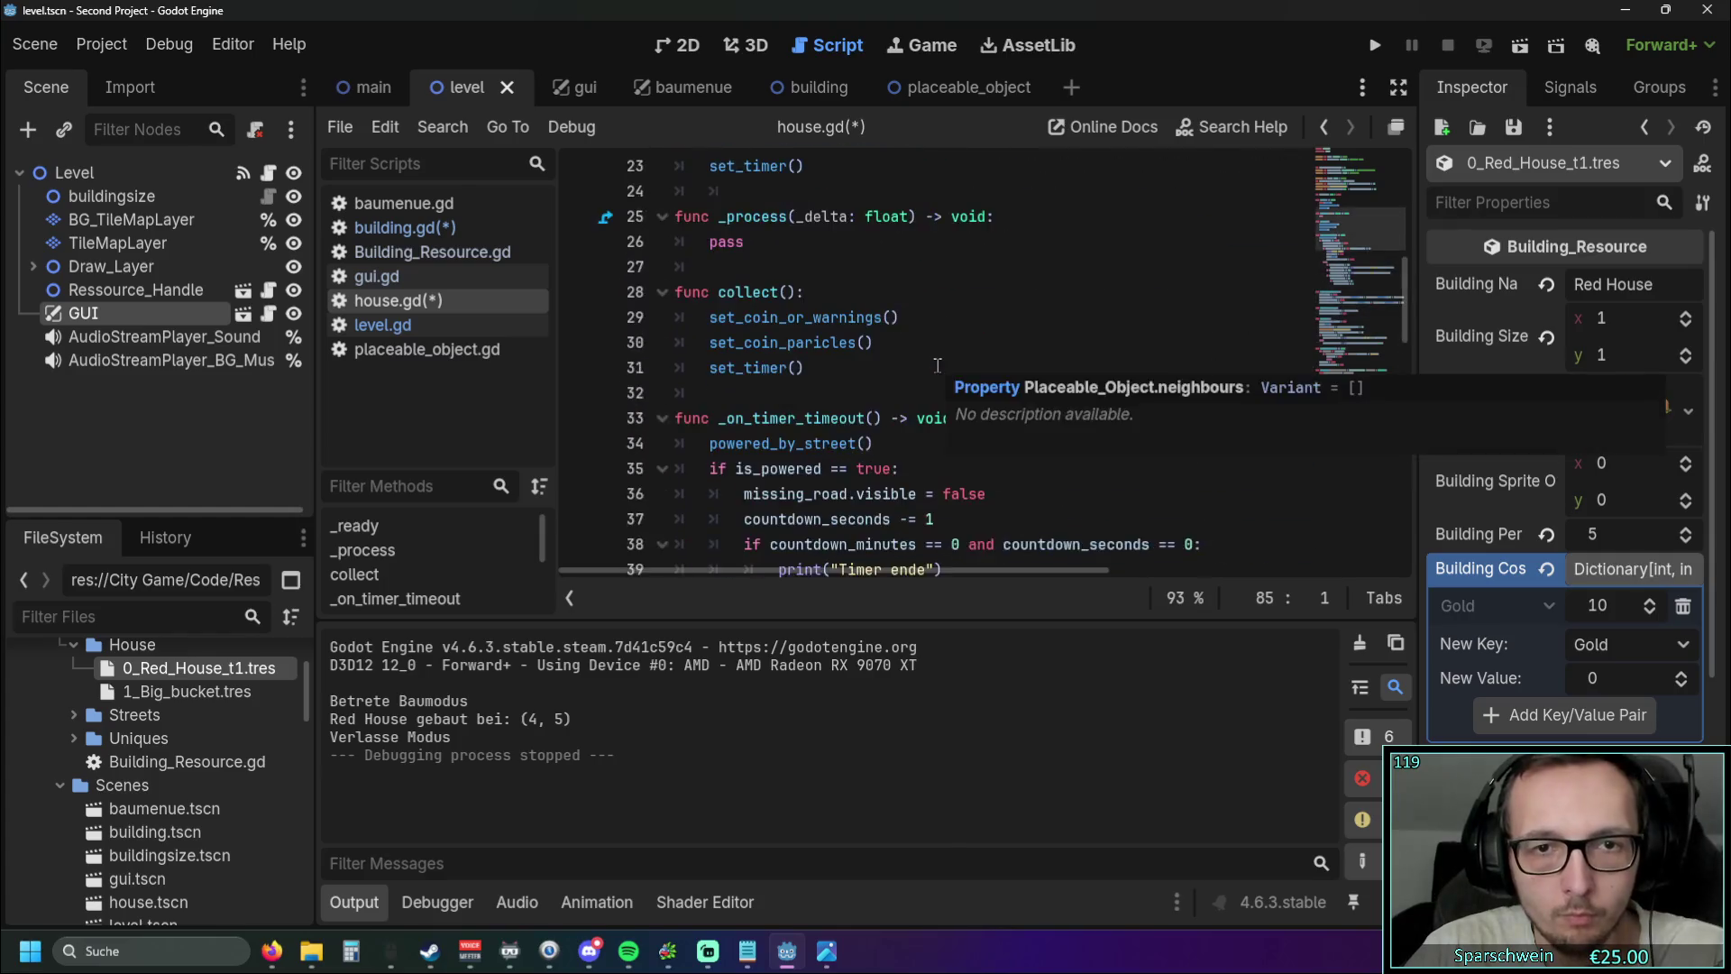
{"action": "scroll", "coordinate": [937, 366], "scroll_direction": "up", "scroll_amount": 1}
{"action": "left_click", "coordinate": [849, 393]}
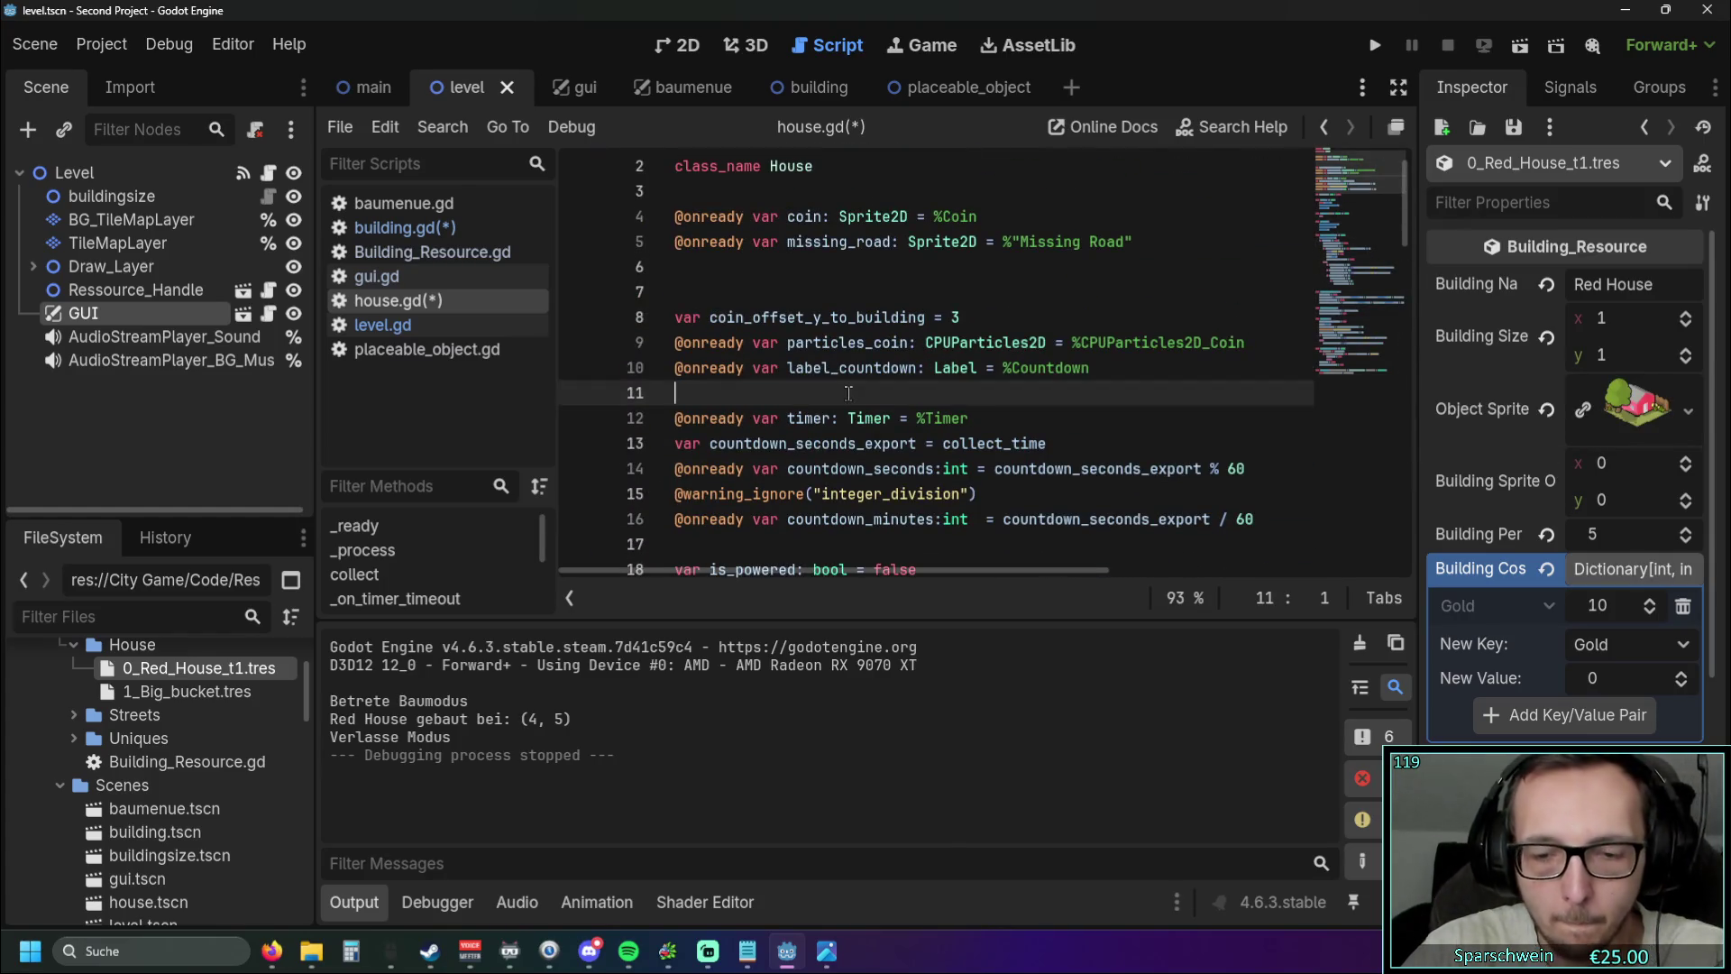
{"action": "key", "text": "Return"}
{"action": "key", "text": "ctrl+v"}
{"action": "left_click", "coordinate": [1009, 389]}
{"action": "scroll", "coordinate": [1019, 397], "scroll_direction": "down", "scroll_amount": 1}
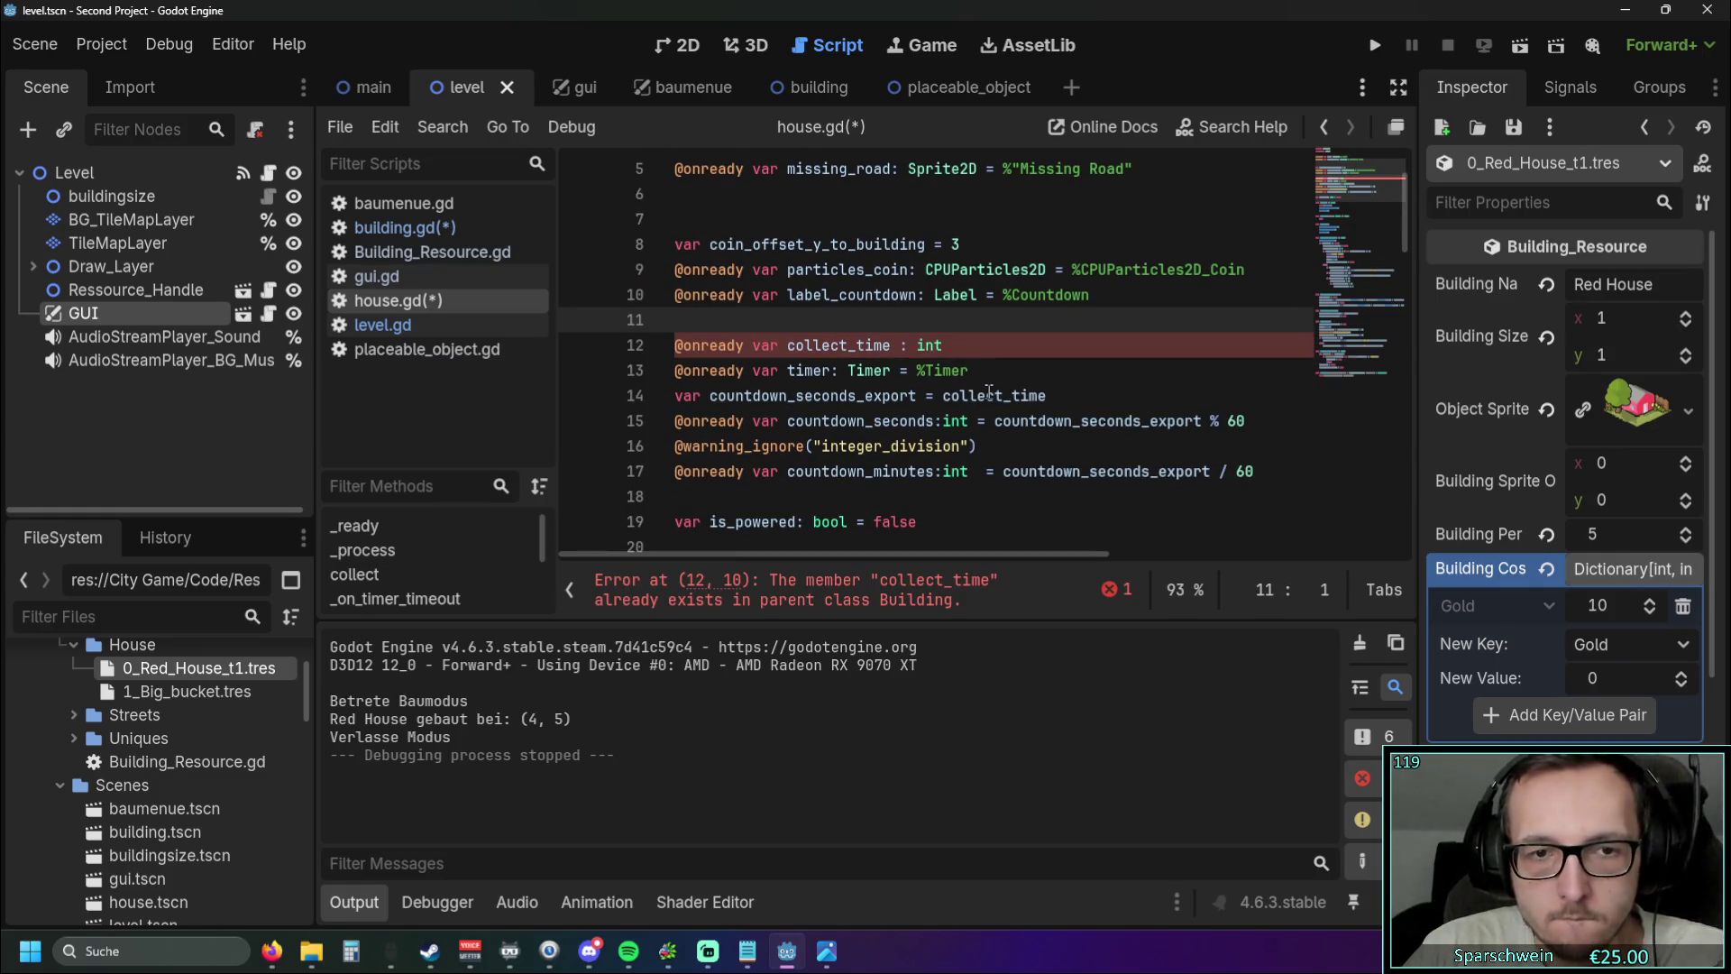
{"action": "left_click", "coordinate": [411, 227]}
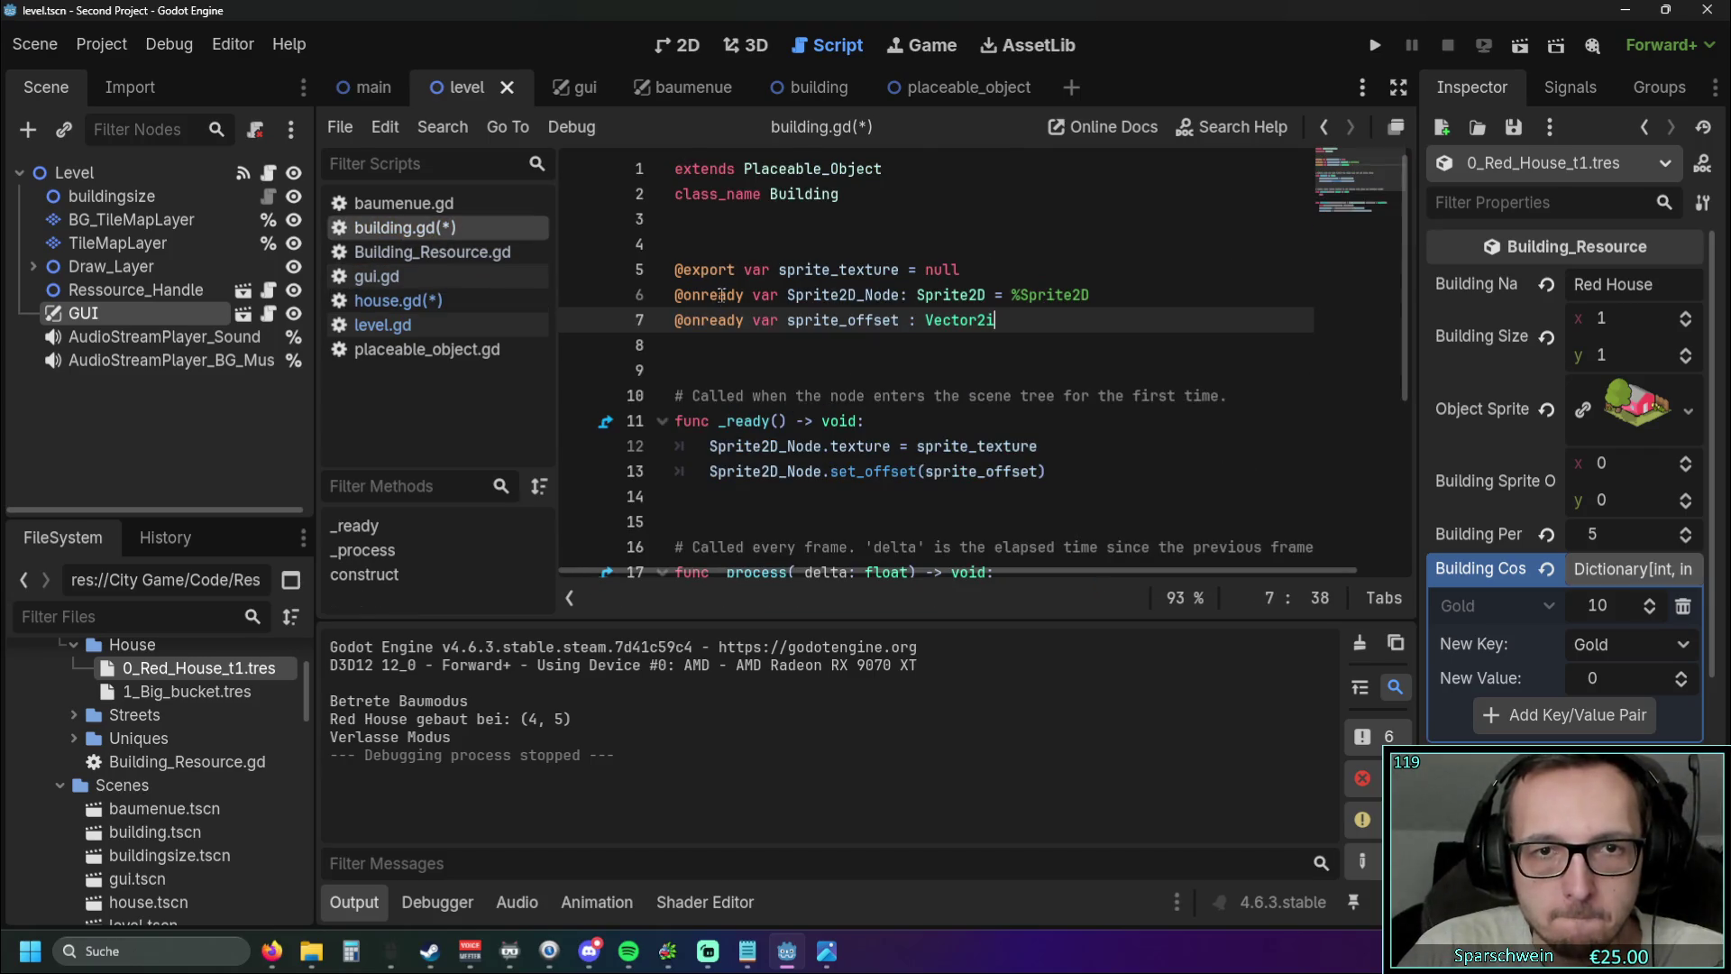
{"action": "key", "text": "ctrl+s"}
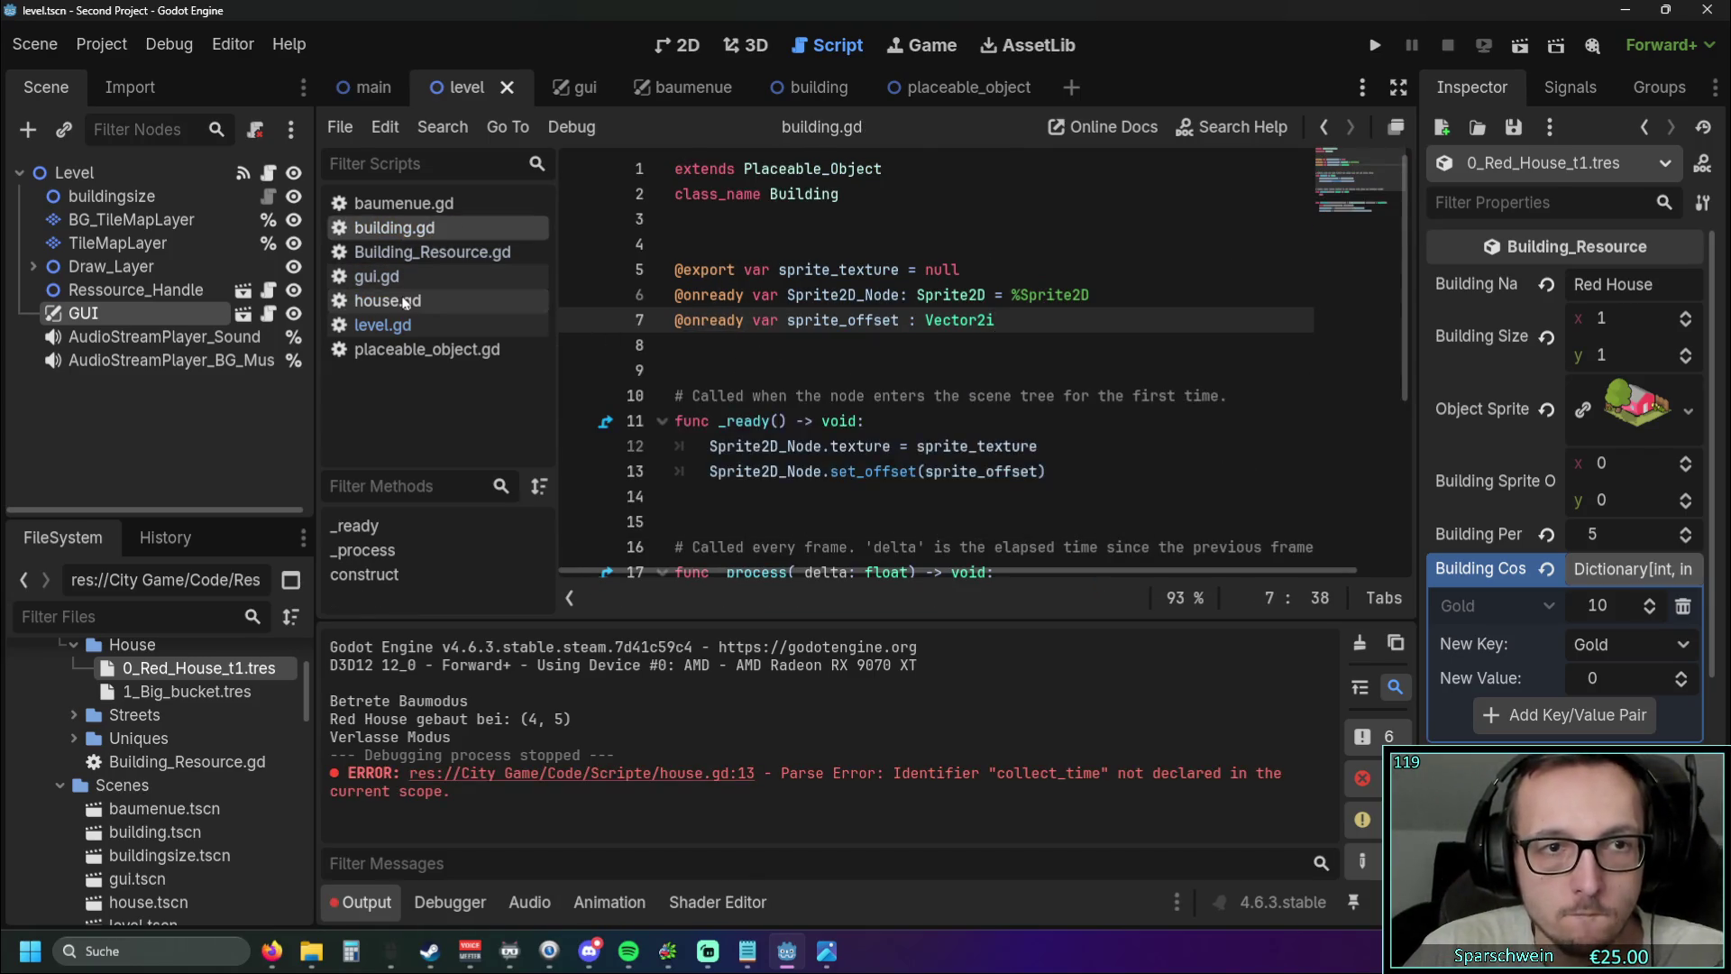
- Check house.gd's collect_time error against Building_Resource.gd and placeable_object.gd
{"action": "left_click", "coordinate": [402, 300]}
{"action": "left_click", "coordinate": [893, 346]}
{"action": "left_click", "coordinate": [1066, 358]}
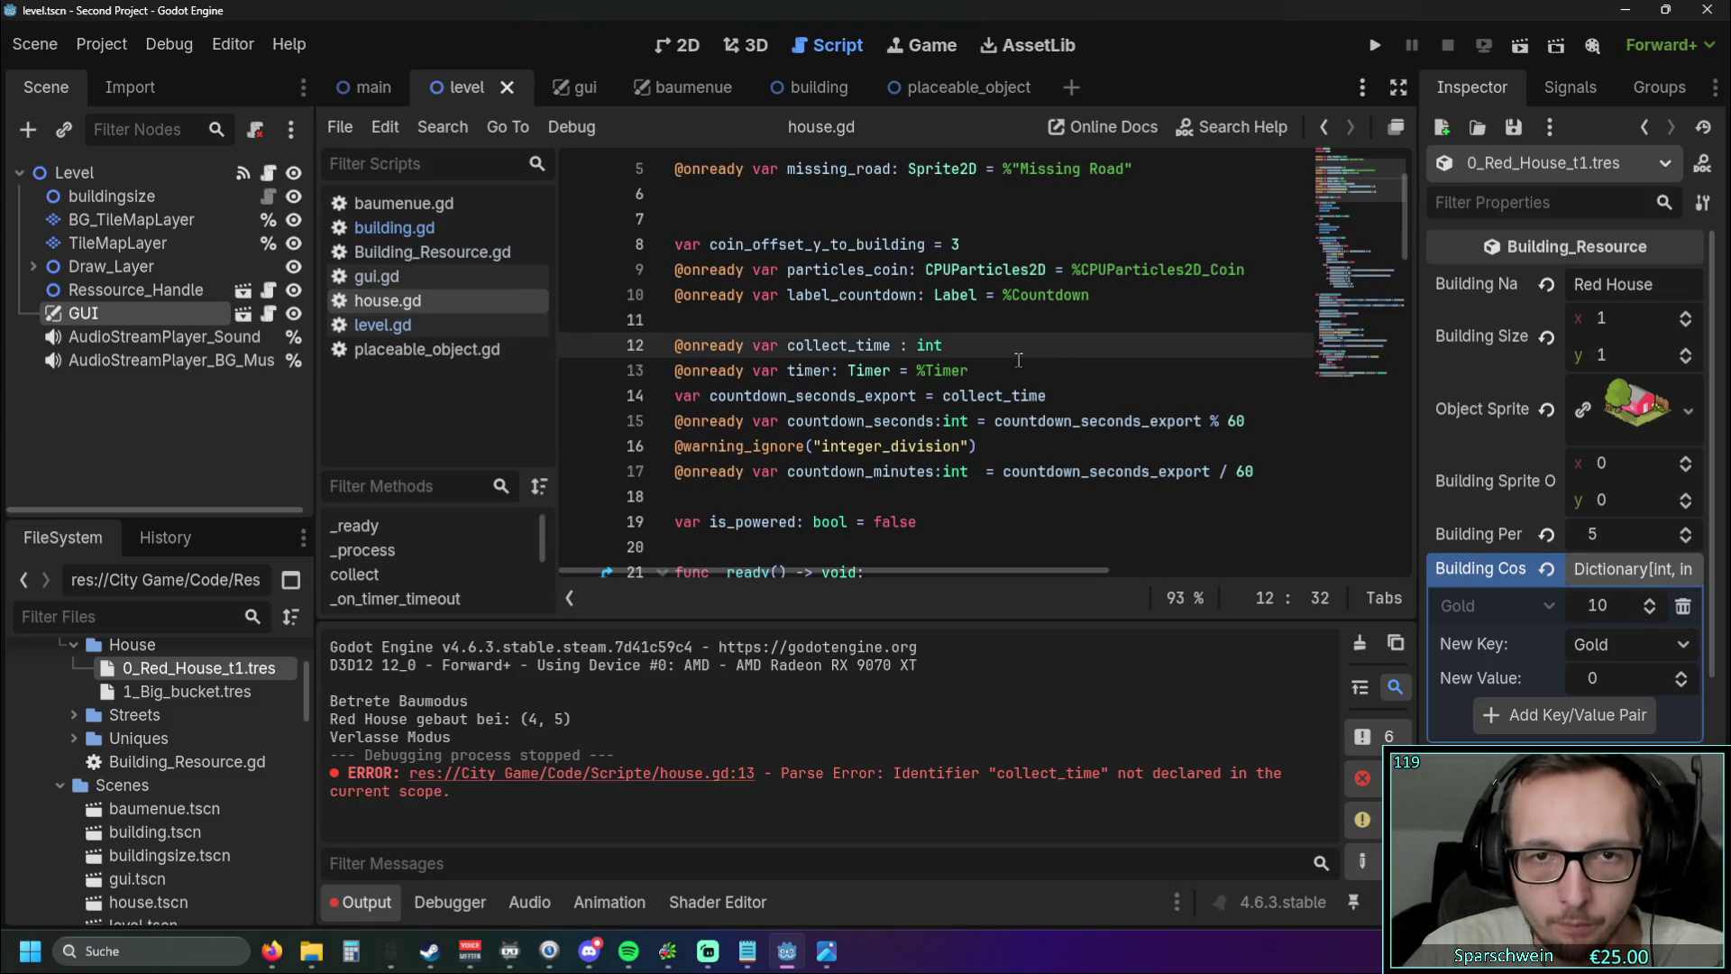
{"action": "scroll", "coordinate": [965, 362], "scroll_direction": "down", "scroll_amount": 20}
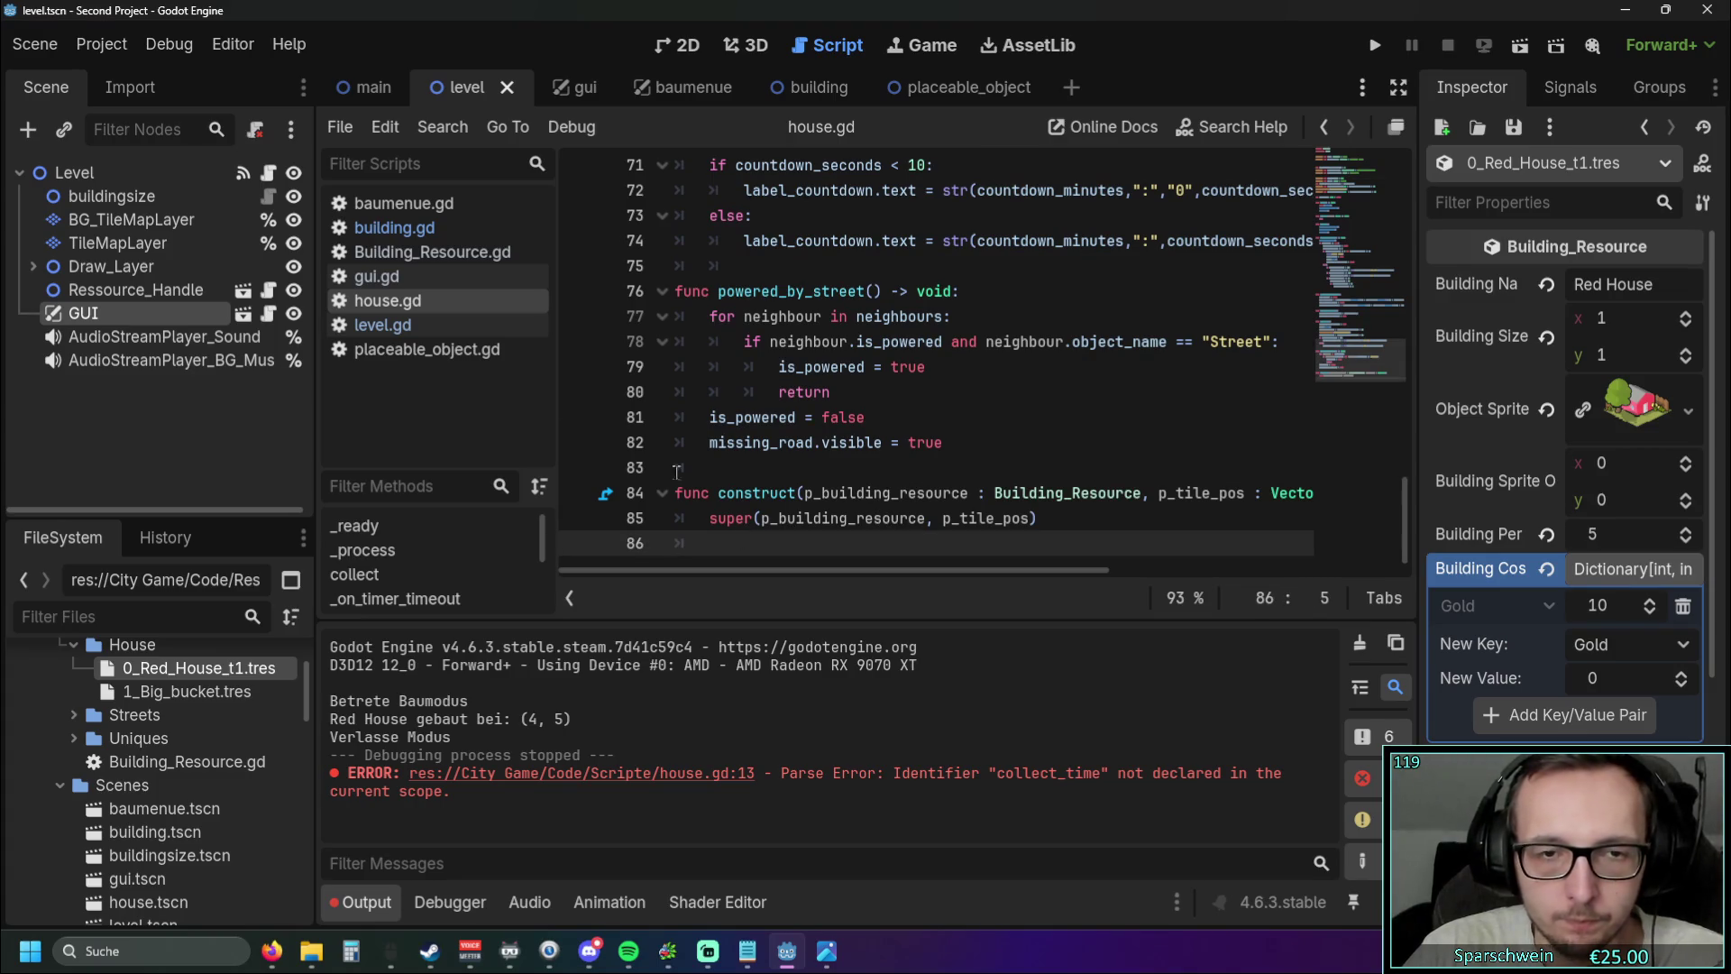
{"action": "left_click", "coordinate": [431, 251]}
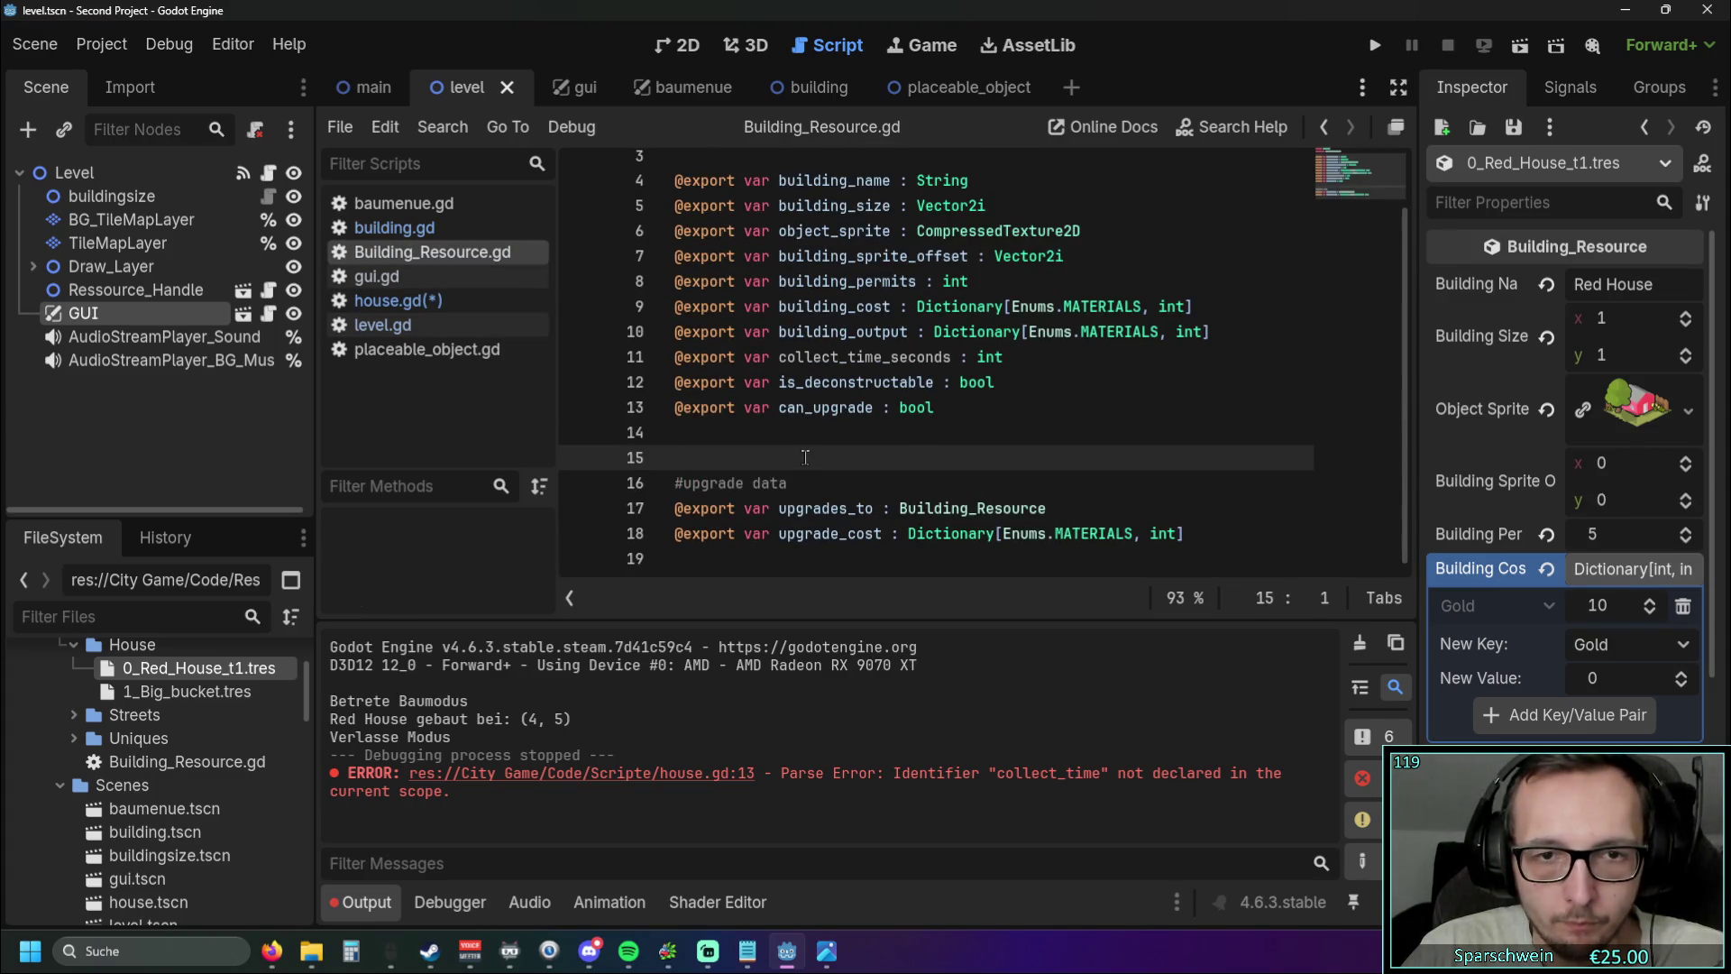
{"action": "left_click", "coordinate": [397, 301]}
{"action": "left_click", "coordinate": [383, 324]}
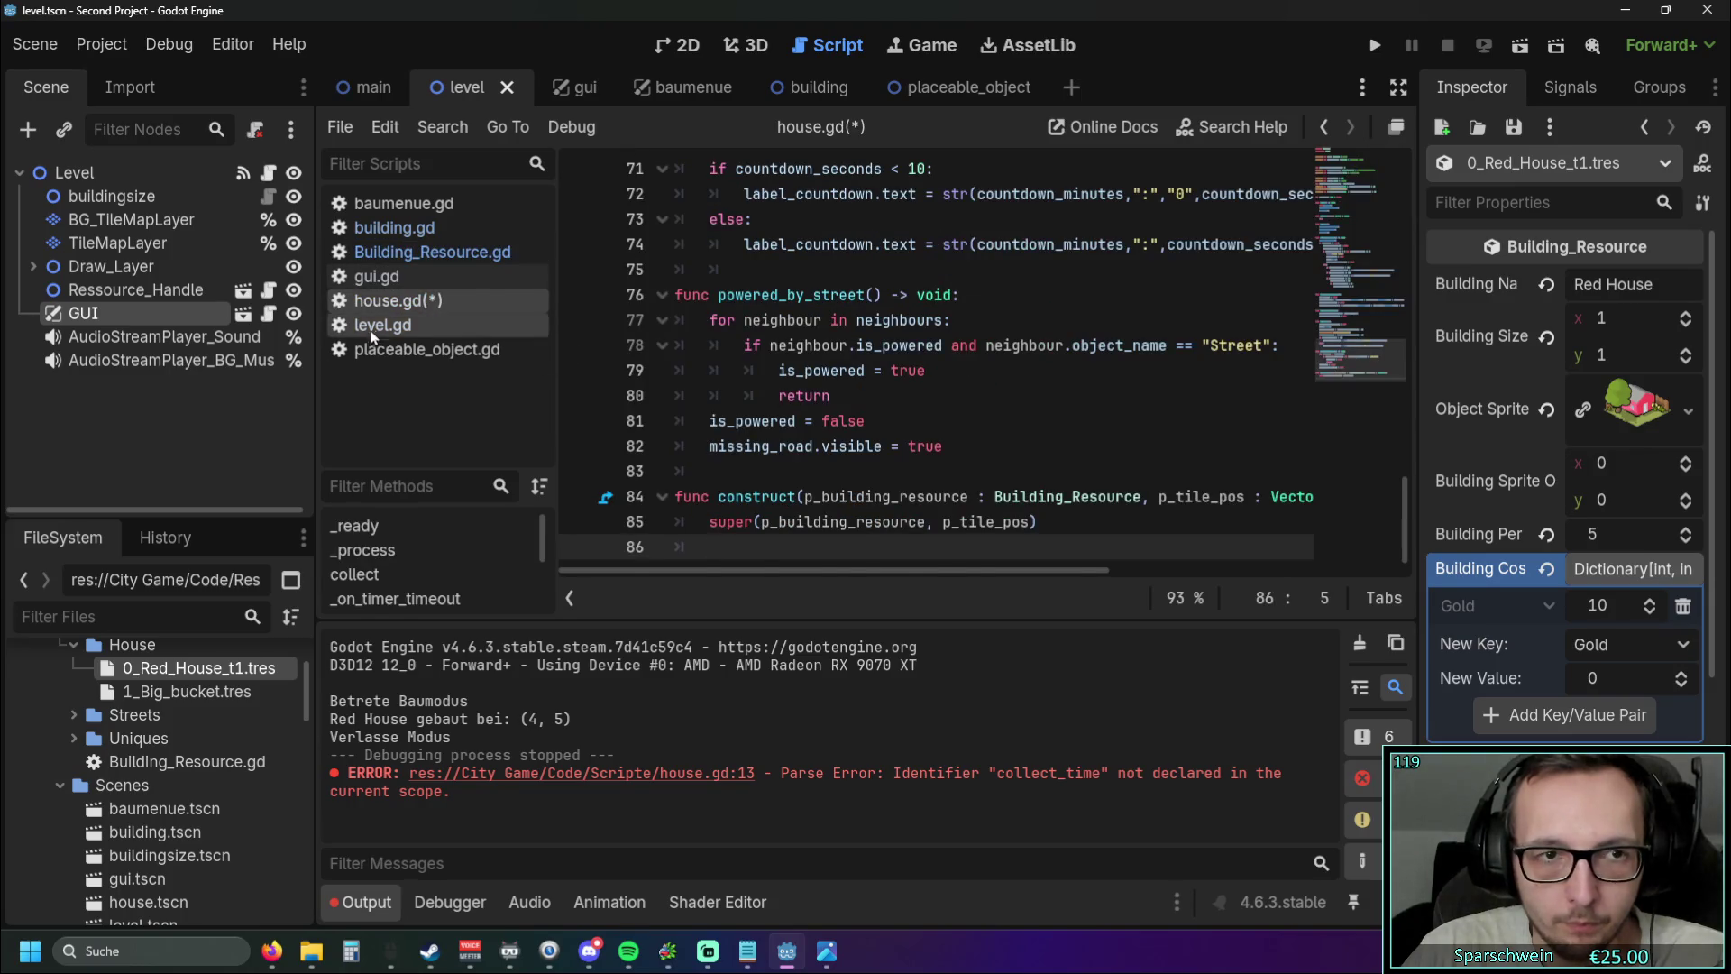
{"action": "scroll", "coordinate": [866, 398], "scroll_direction": "down", "scroll_amount": 10}
{"action": "left_click", "coordinate": [420, 350]}
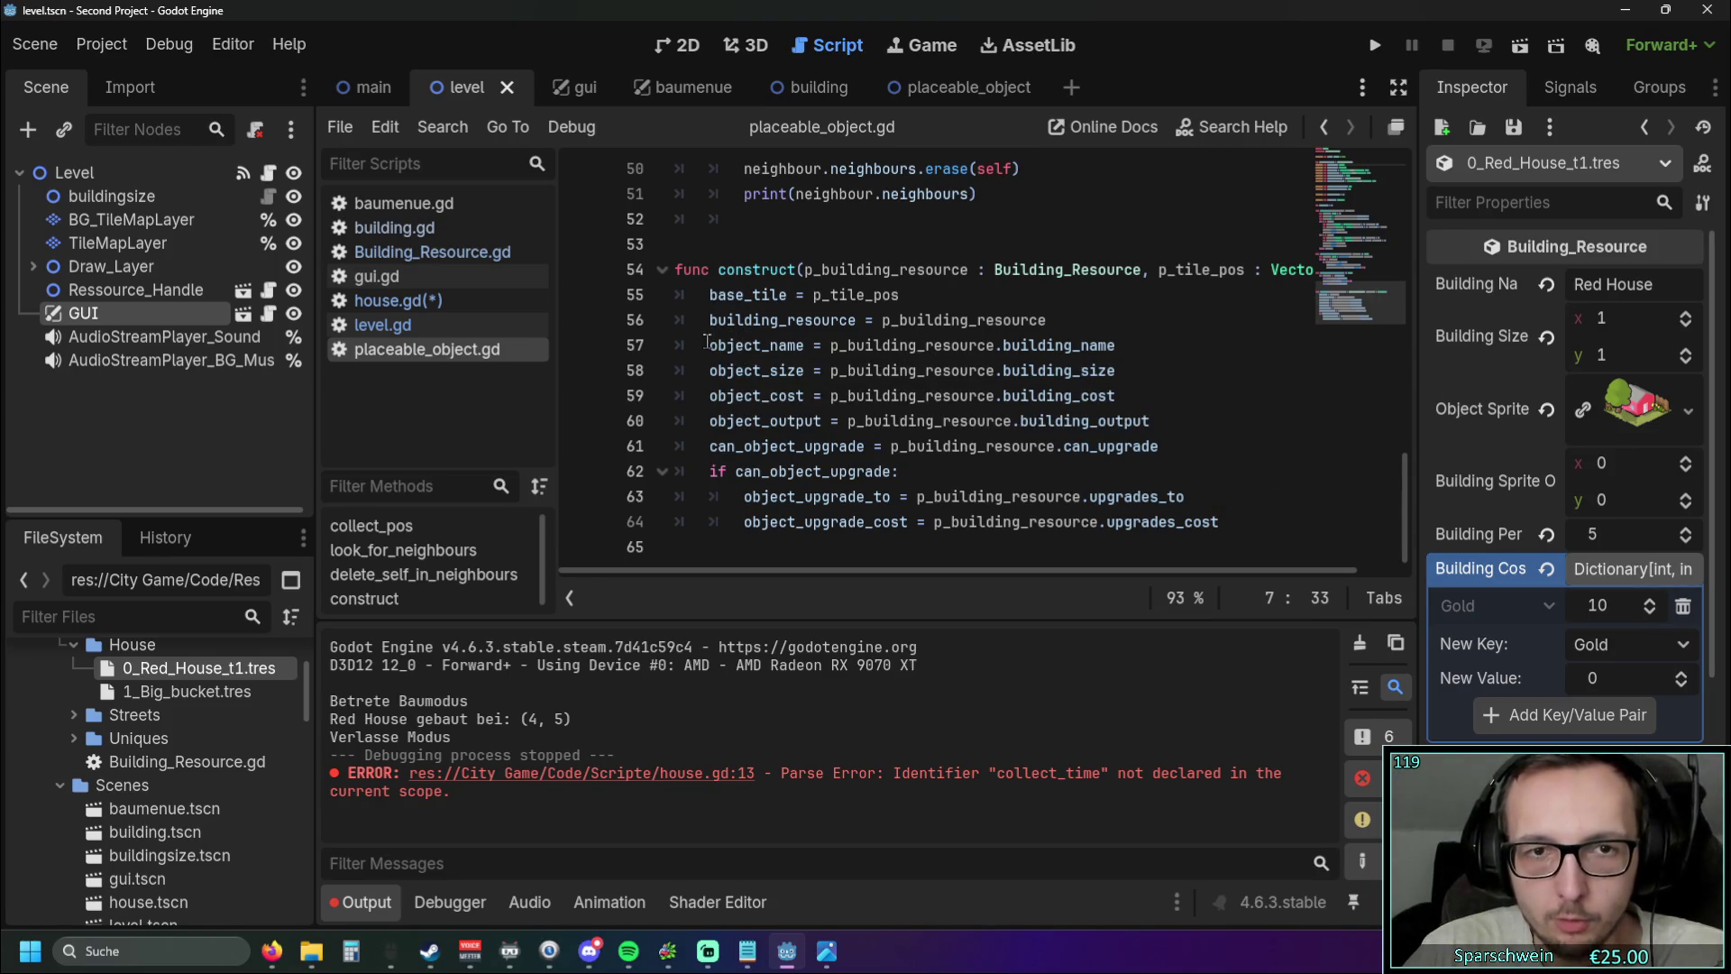
- Copy the object_name assignment into house.gd's construct and retarget it to collect_time
{"action": "left_click_drag", "start_coordinate": [707, 342], "coordinate": [1119, 345]}
{"action": "key", "text": "ctrl+c"}
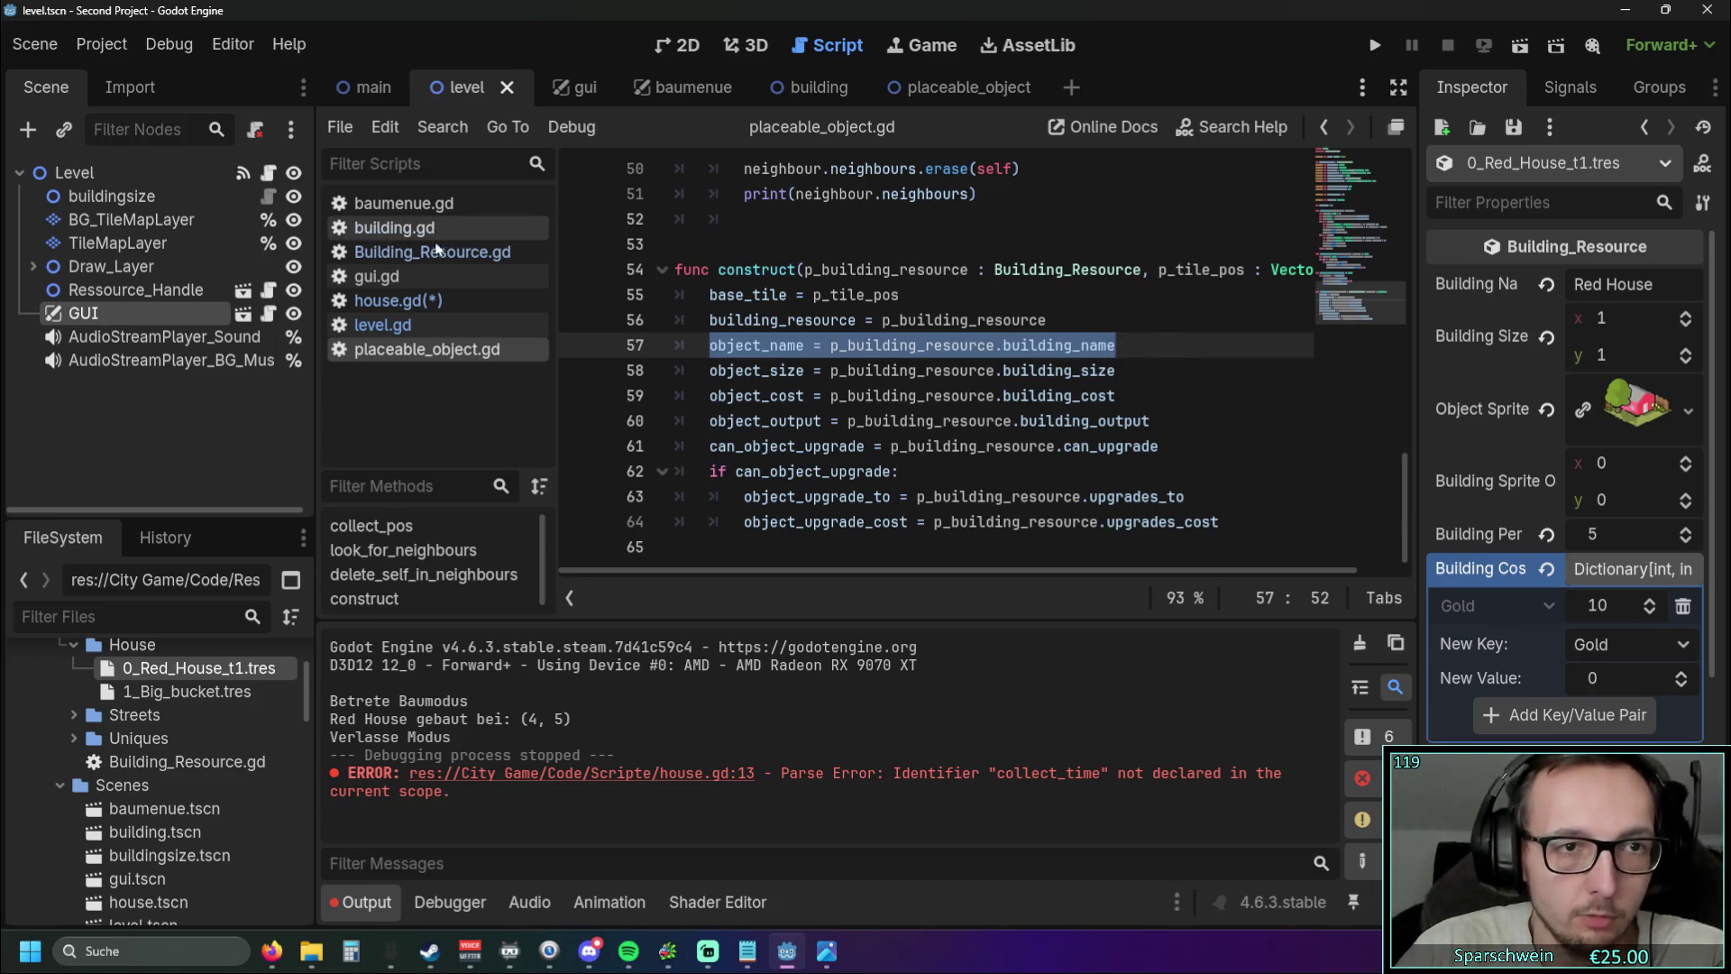
{"action": "left_click", "coordinate": [424, 301]}
{"action": "key", "text": "ctrl+v"}
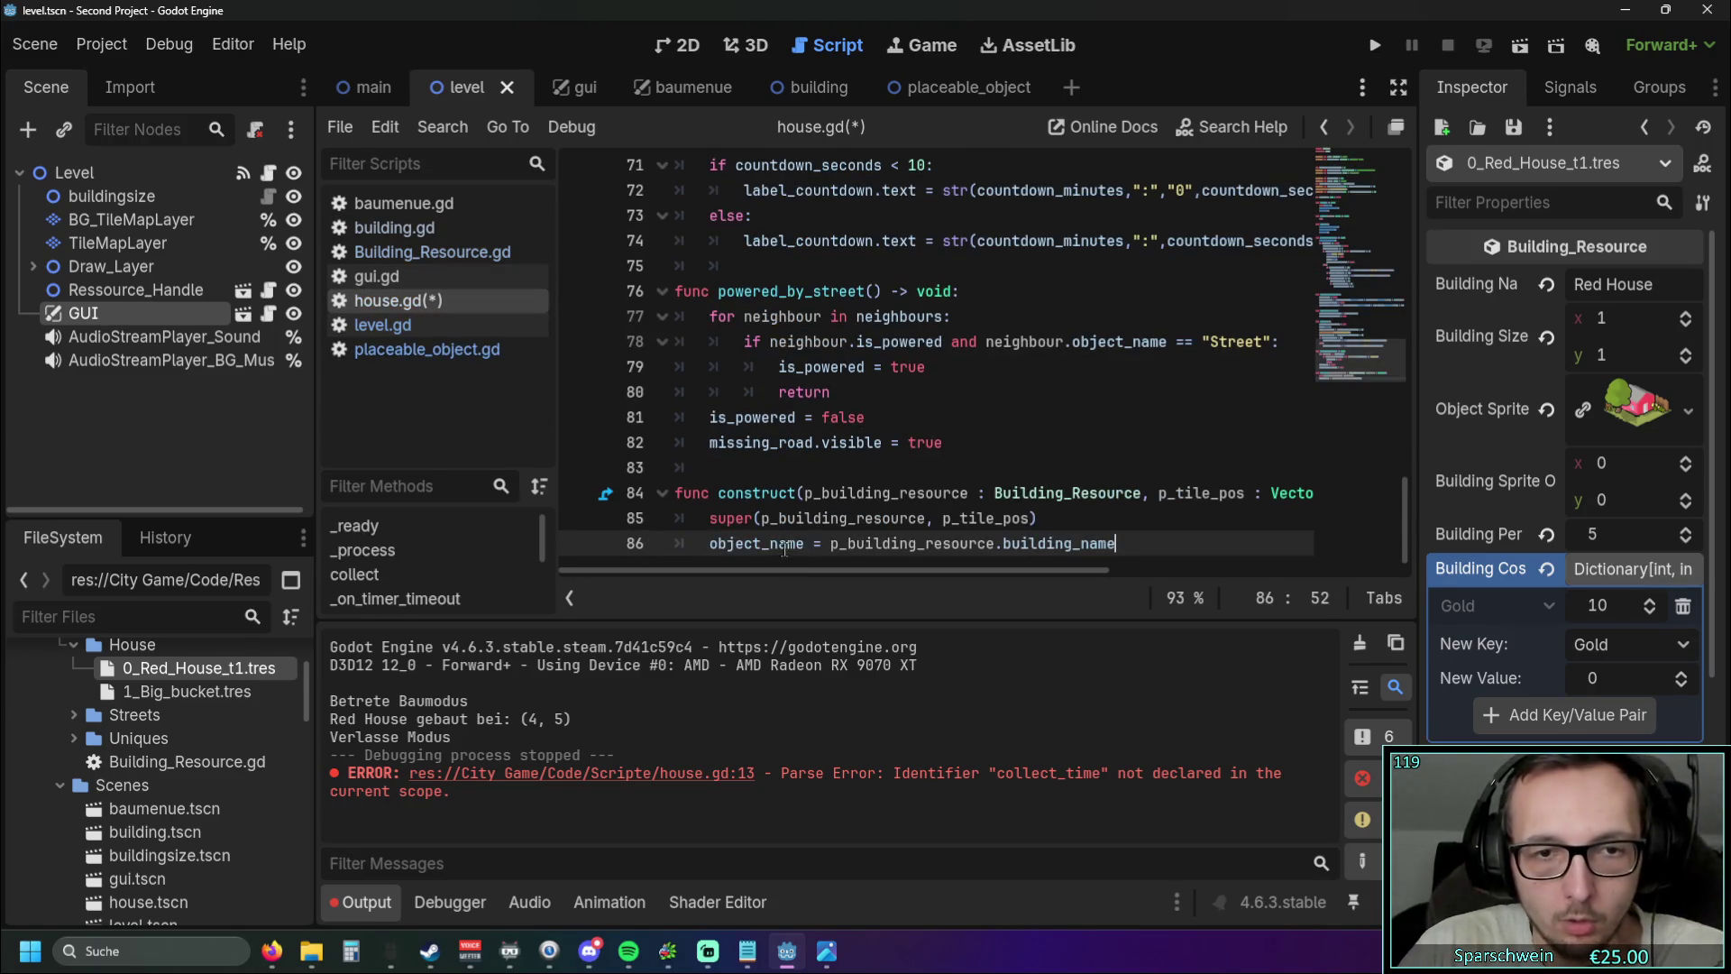
{"action": "scroll", "coordinate": [719, 527], "scroll_direction": "up", "scroll_amount": 20}
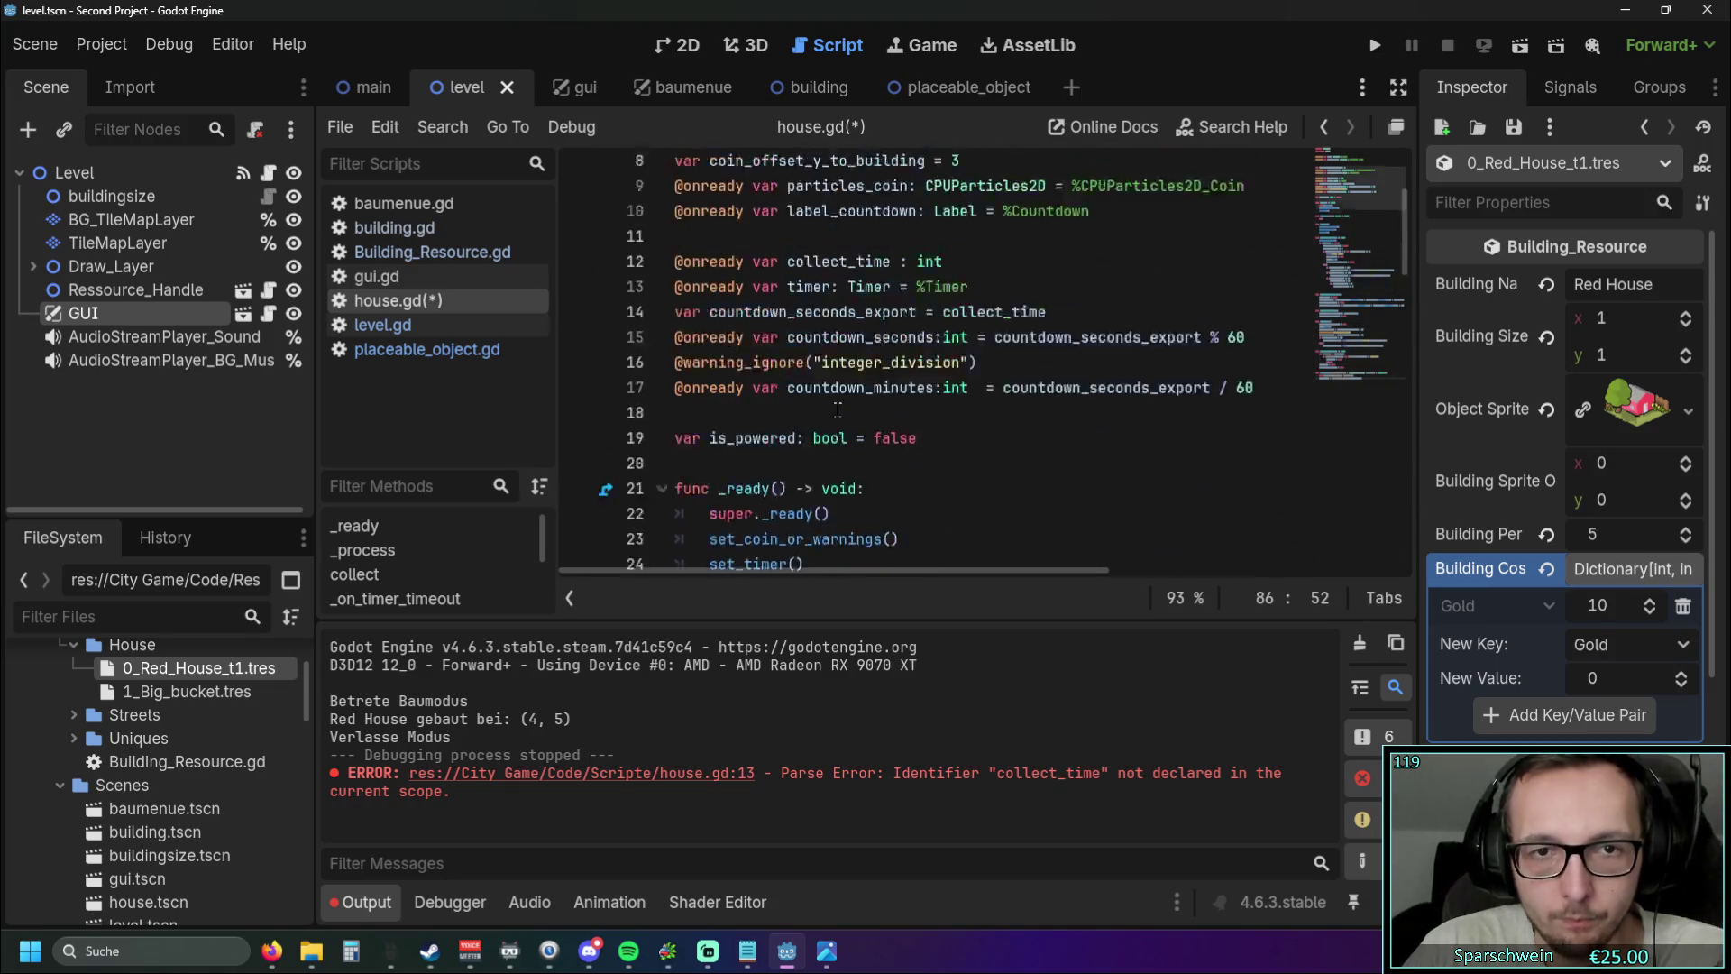
{"action": "left_click_drag", "start_coordinate": [787, 420], "coordinate": [891, 419]}
{"action": "key", "text": "ctrl+c"}
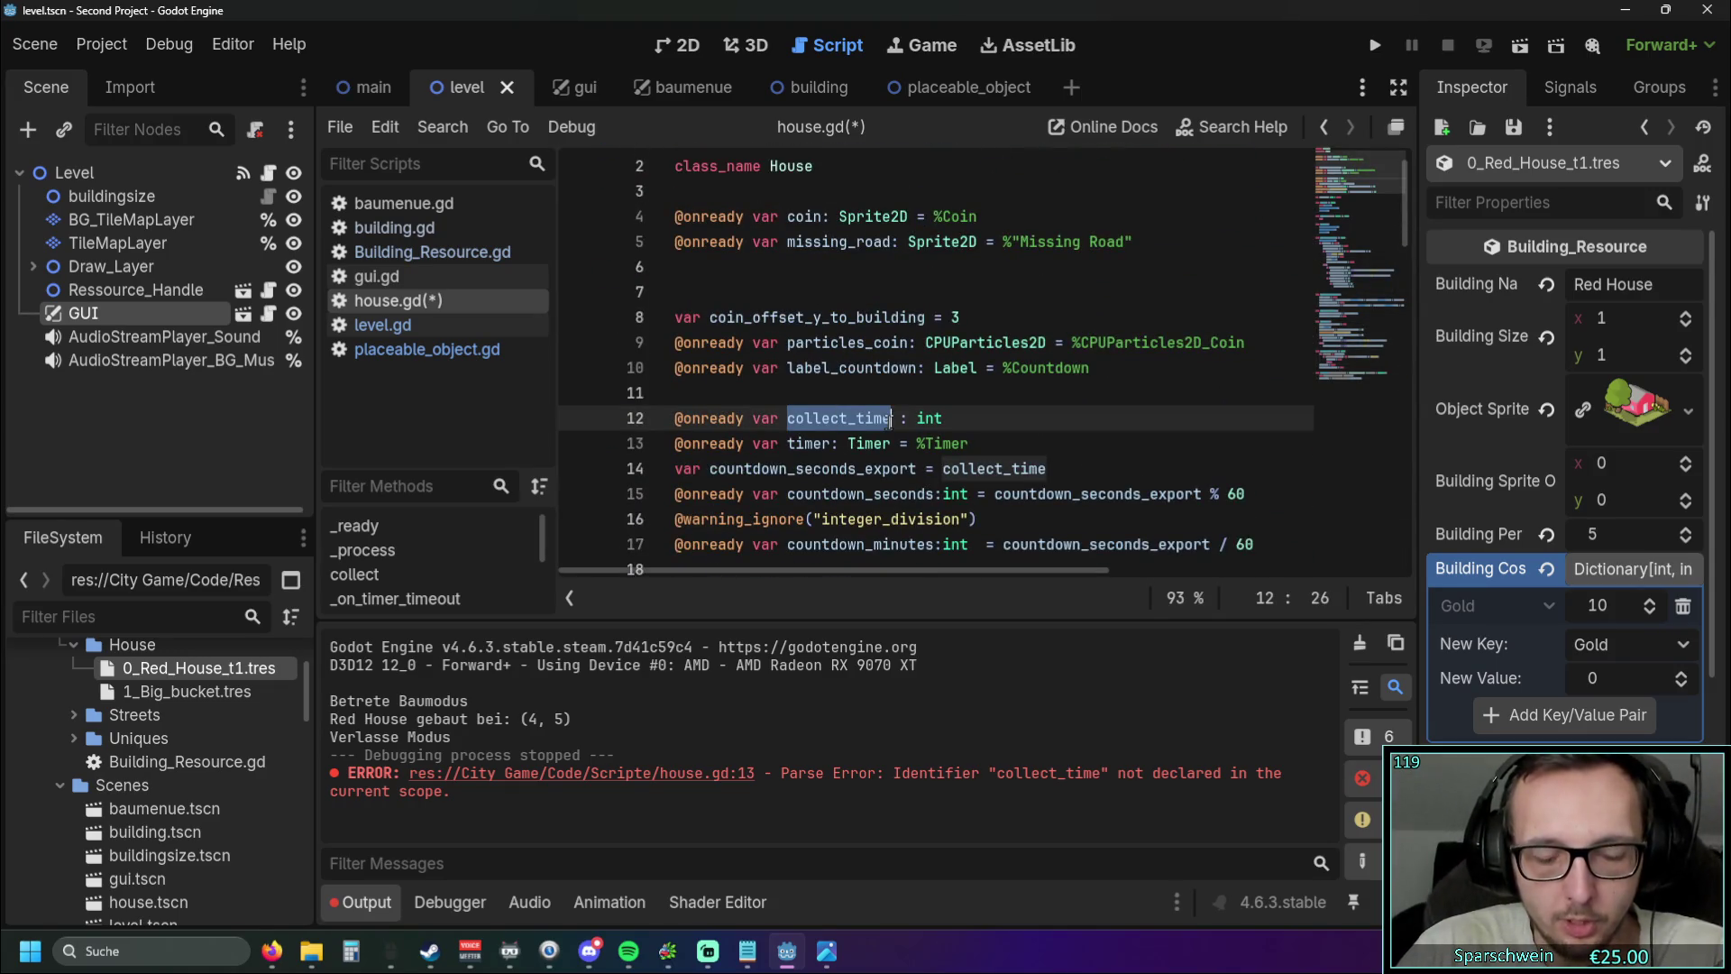
{"action": "scroll", "coordinate": [891, 418], "scroll_direction": "down", "scroll_amount": 20}
{"action": "left_click", "coordinate": [709, 545]}
{"action": "left_click_drag", "start_coordinate": [709, 544], "coordinate": [803, 545]}
{"action": "key", "text": "ctrl+v"}
- Change the assigned value to p_building_resource.collect_time_seconds via autocomplete
{"action": "left_click", "coordinate": [1082, 459]}
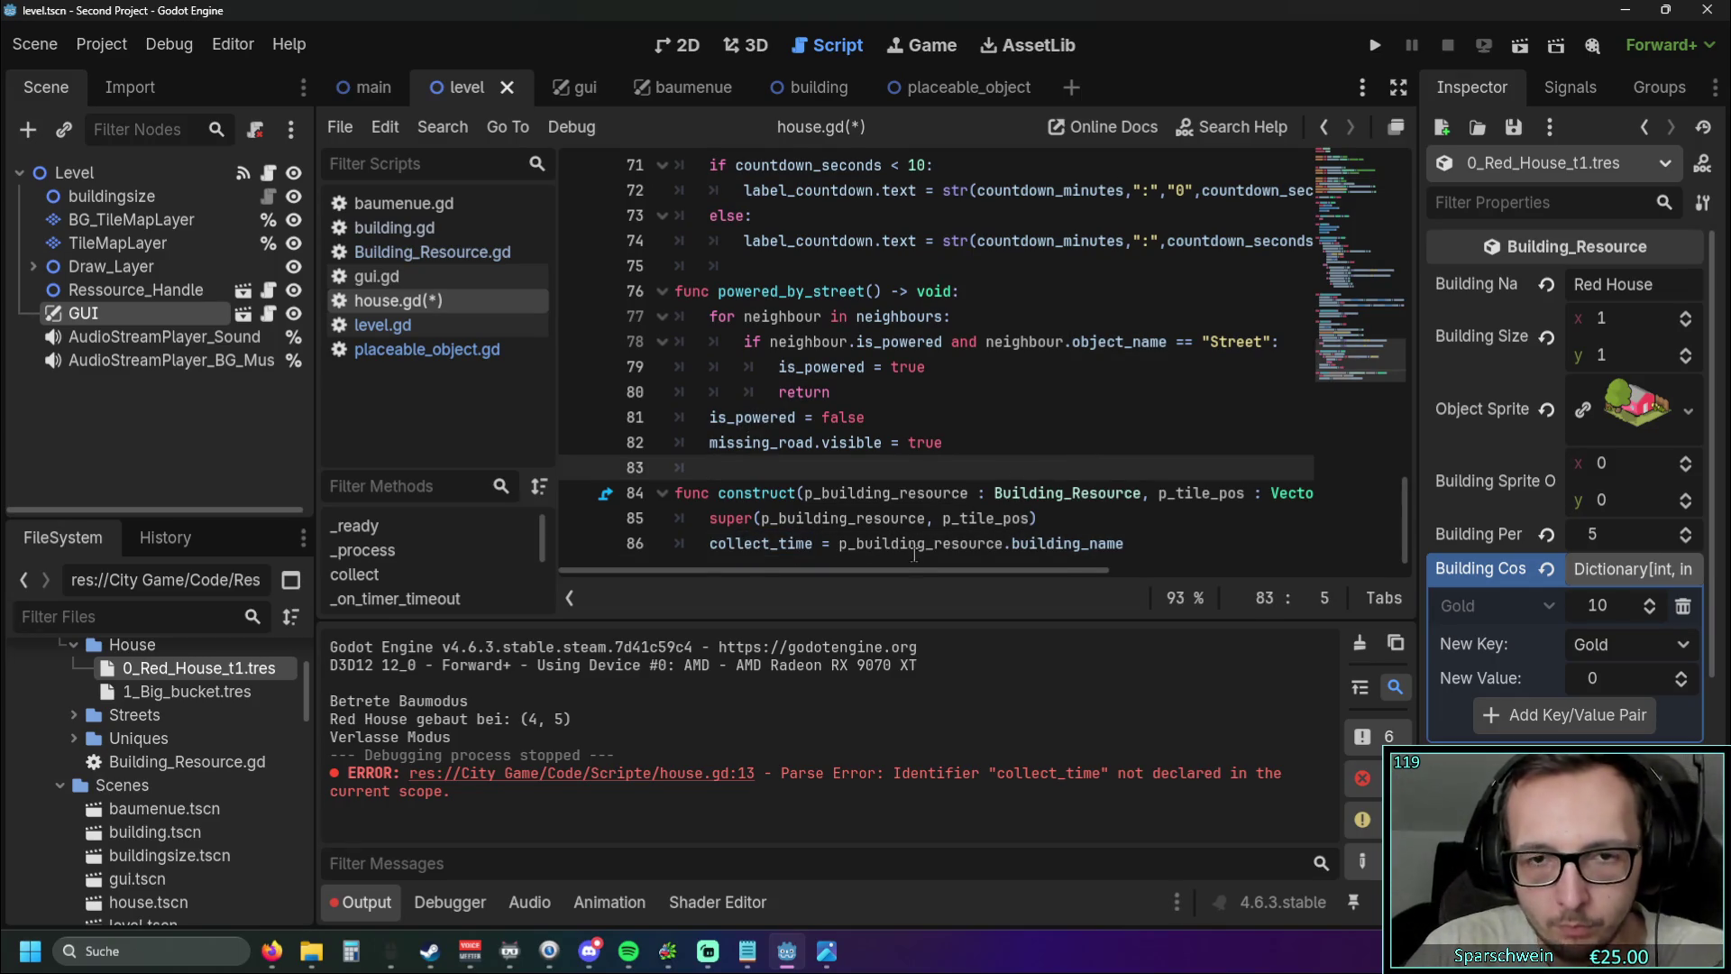
{"action": "left_click", "coordinate": [1121, 544]}
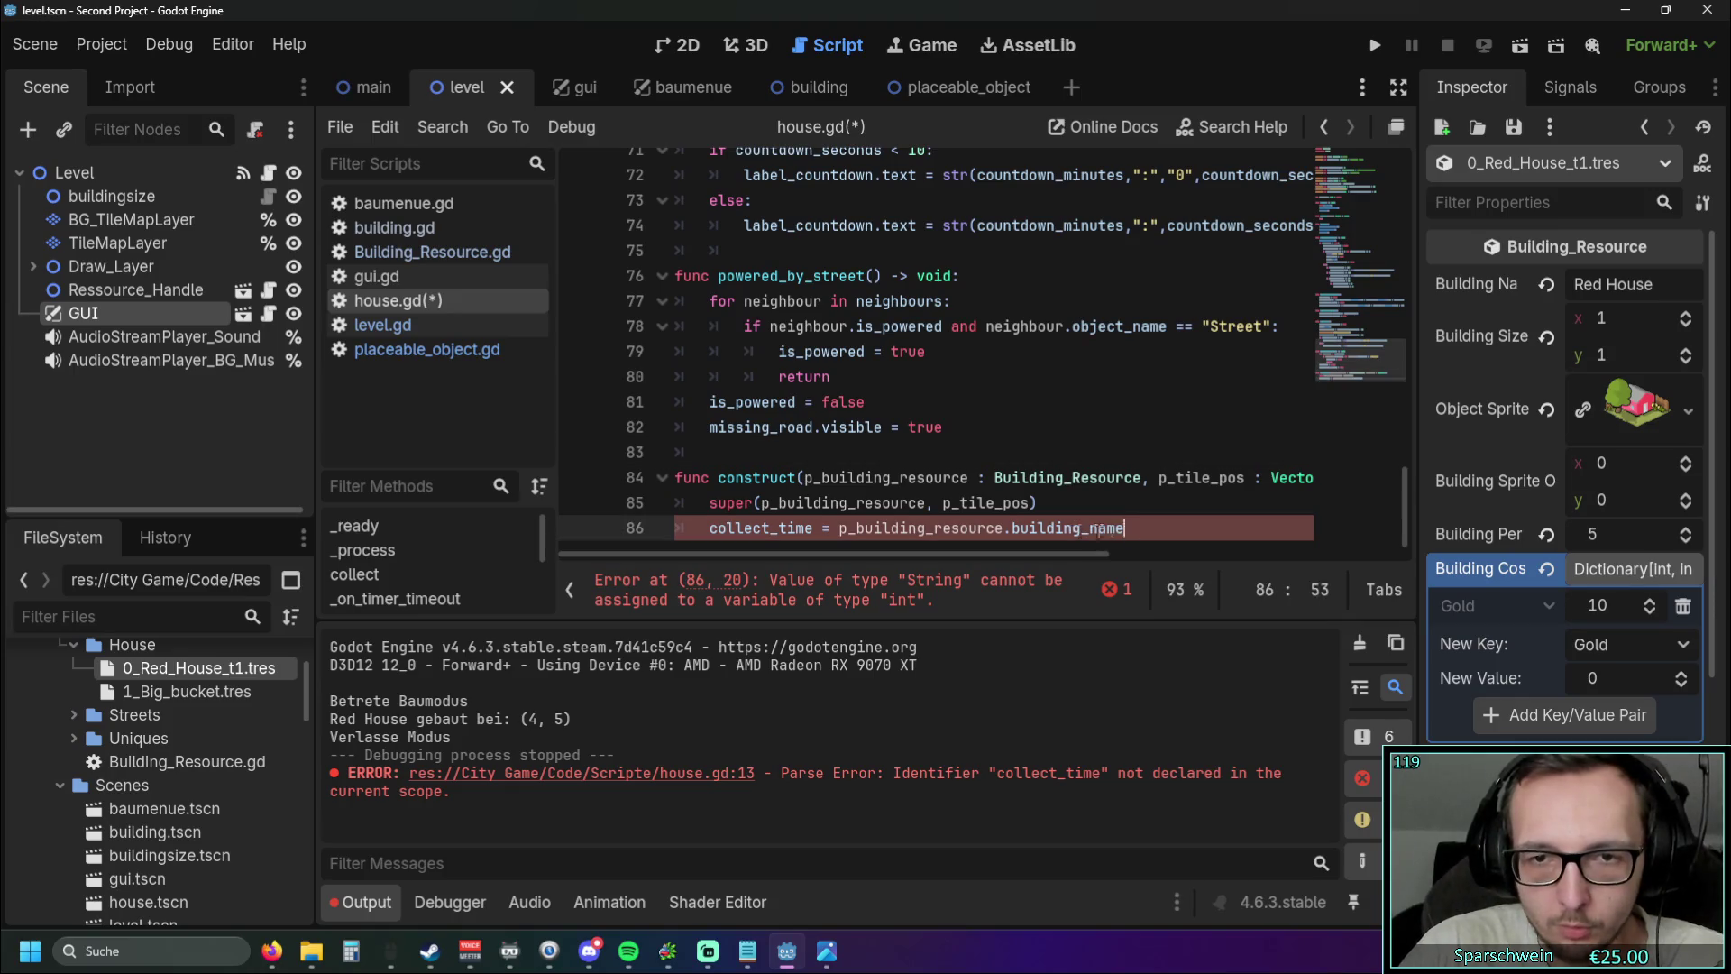
{"action": "key", "text": "ctrl+shift+Left"}
{"action": "type", "text": "collect"}
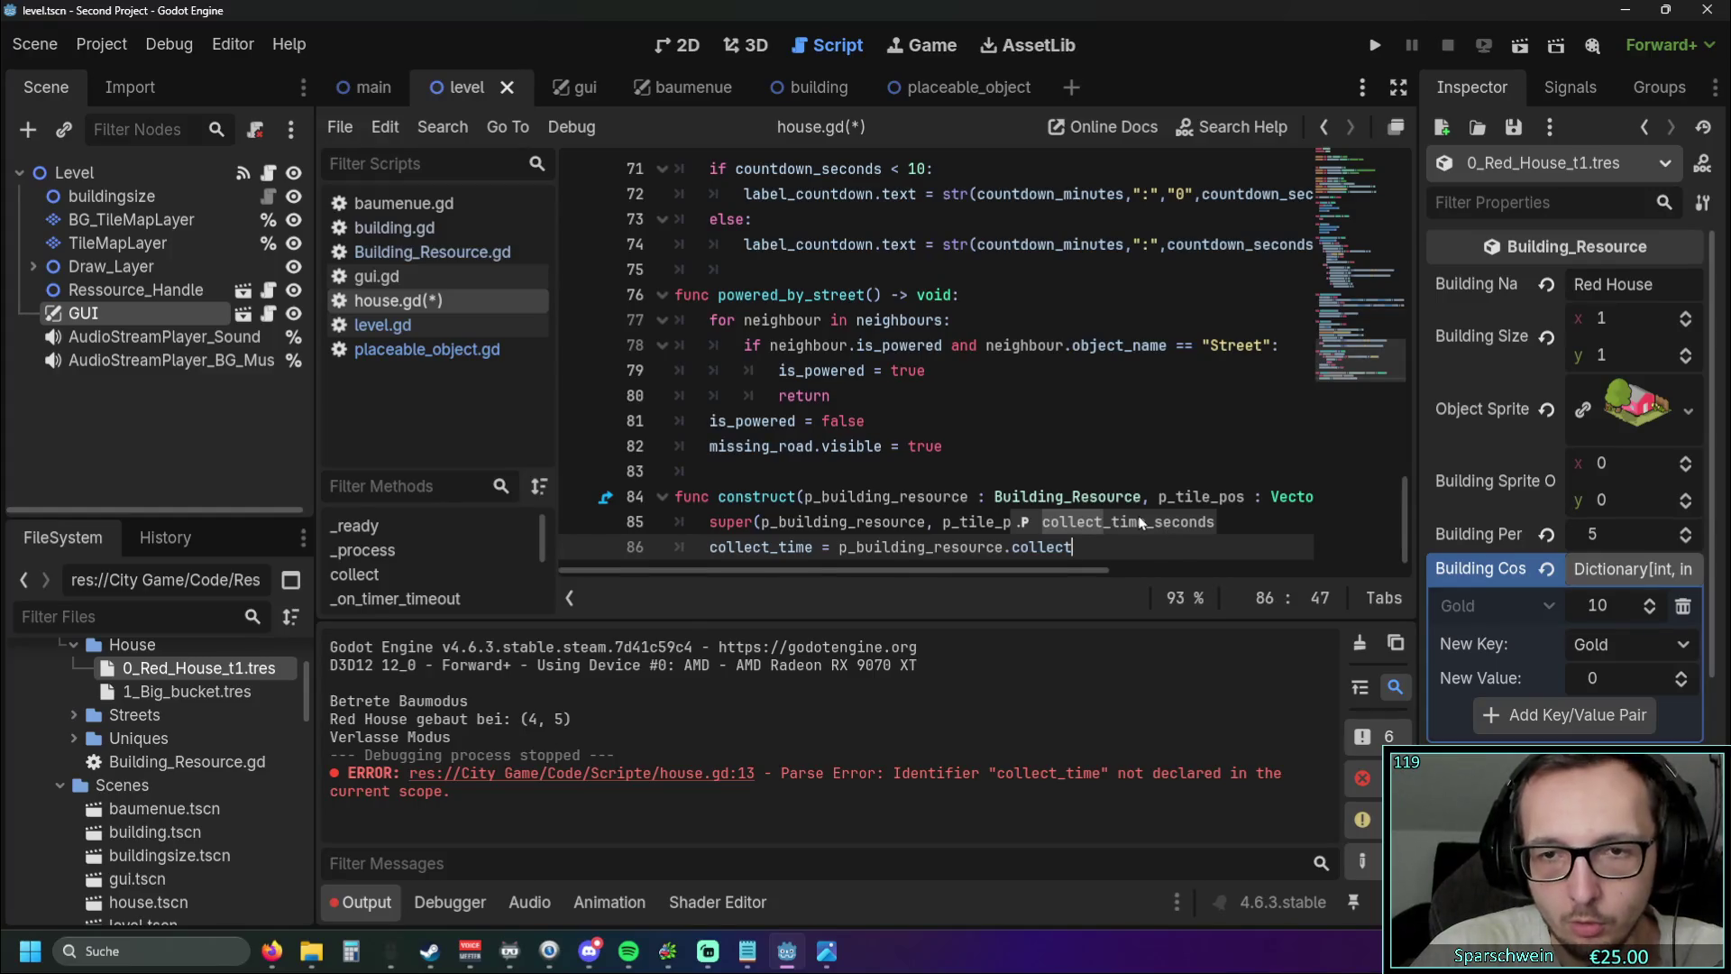
{"action": "key", "text": "Return"}
{"action": "left_click", "coordinate": [1133, 463]}
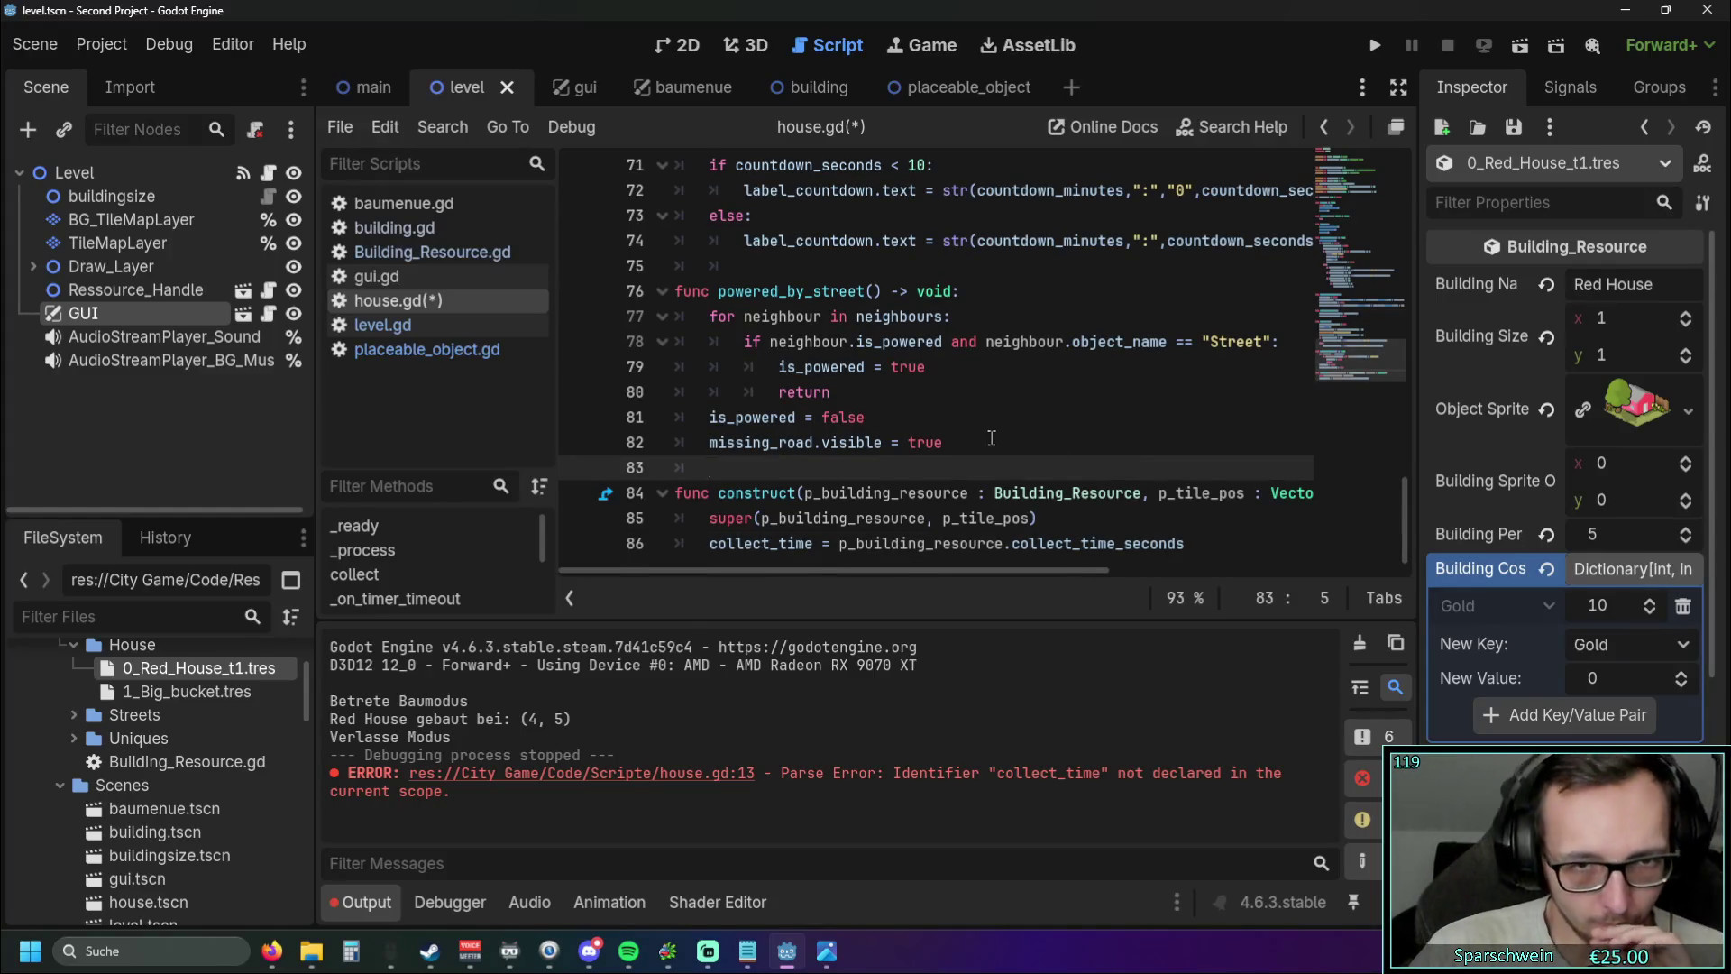
- Delete _export from countdown_seconds_export on house.gd line 14
{"action": "scroll", "coordinate": [984, 434], "scroll_direction": "up", "scroll_amount": 20}
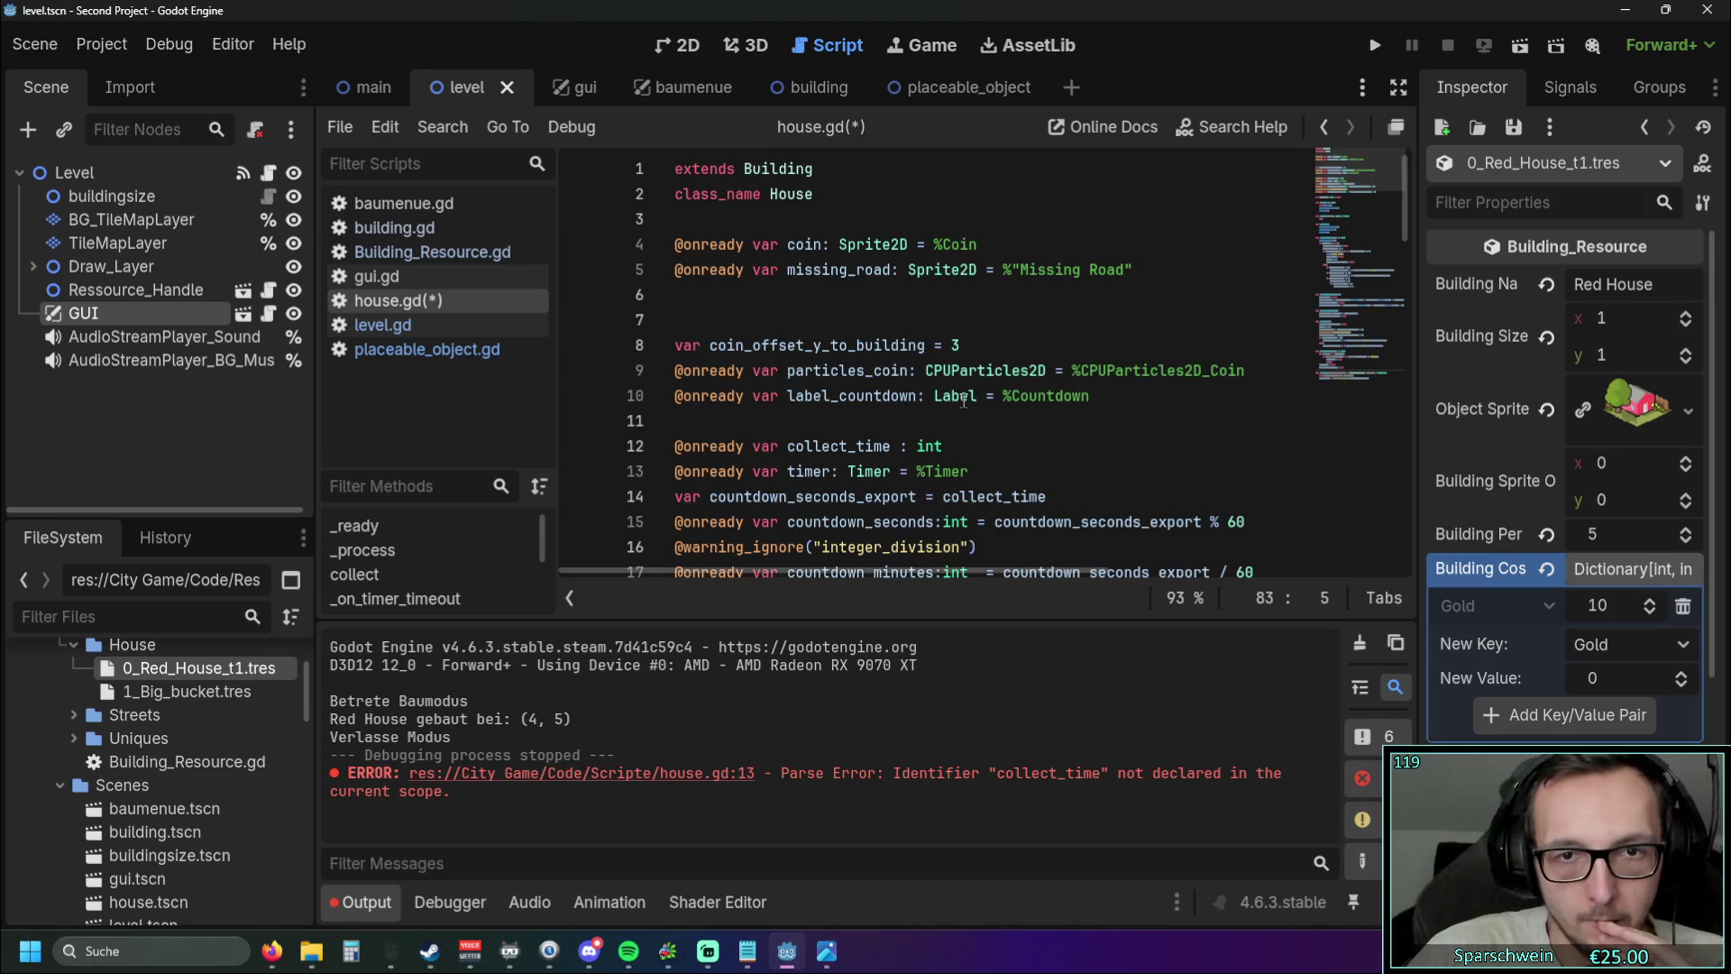
{"action": "scroll", "coordinate": [962, 397], "scroll_direction": "down", "scroll_amount": 1}
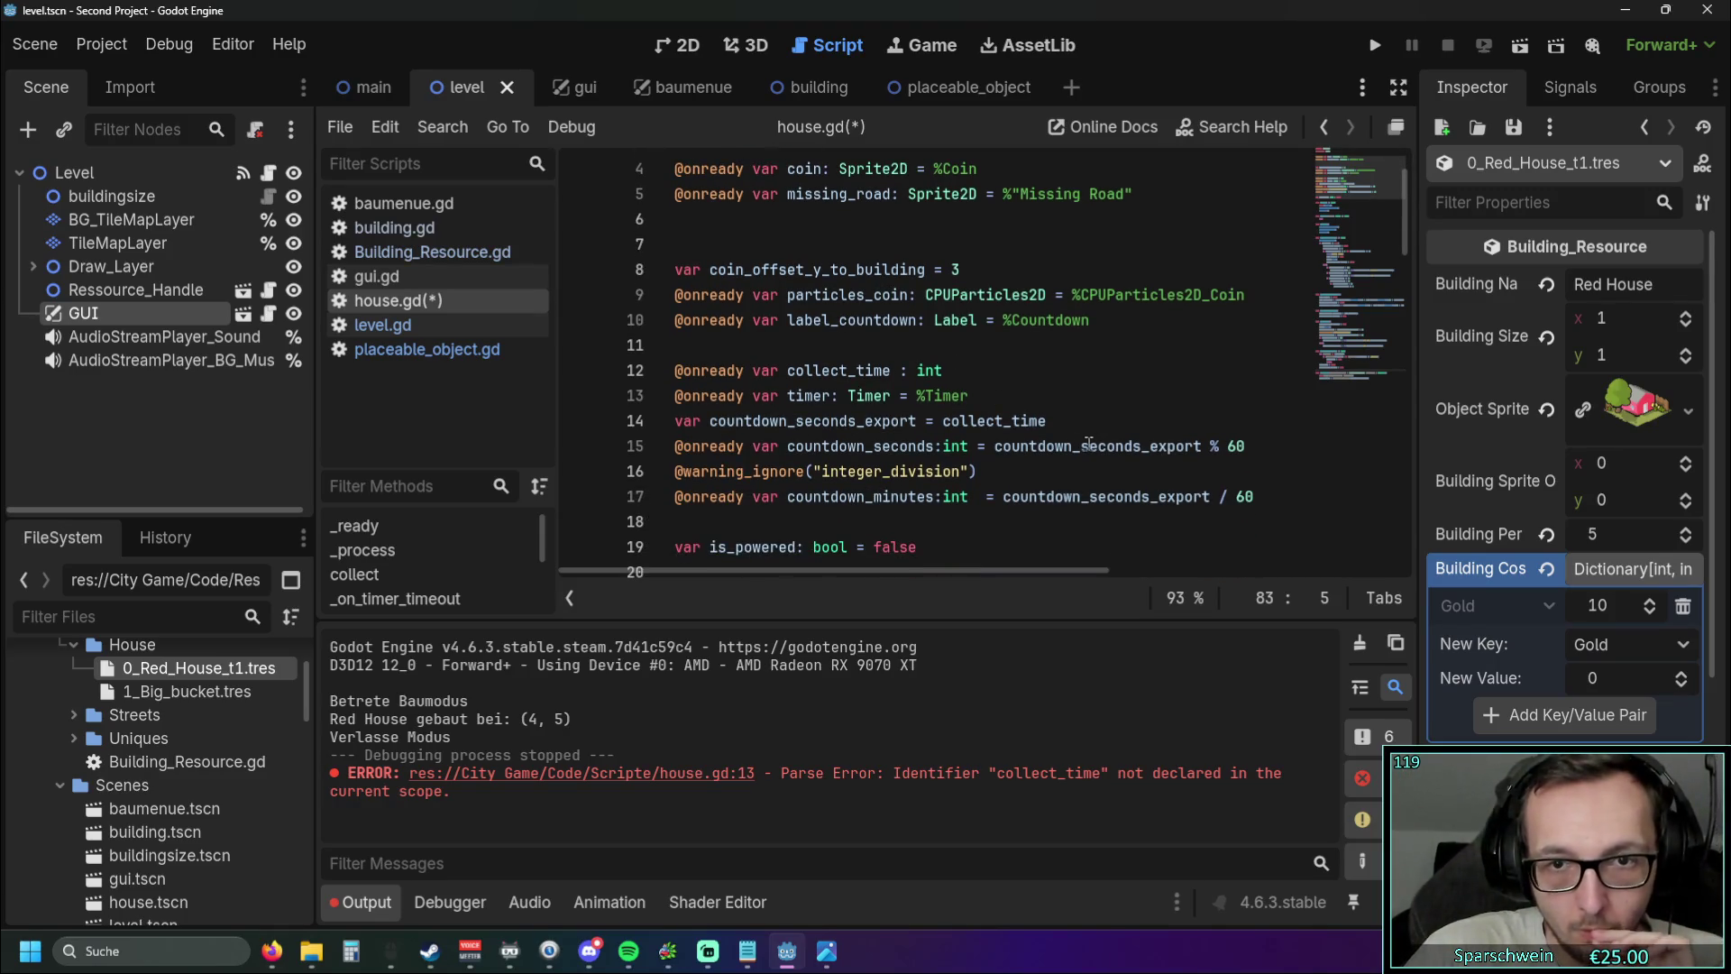
{"action": "left_click_drag", "start_coordinate": [956, 368], "coordinate": [625, 370]}
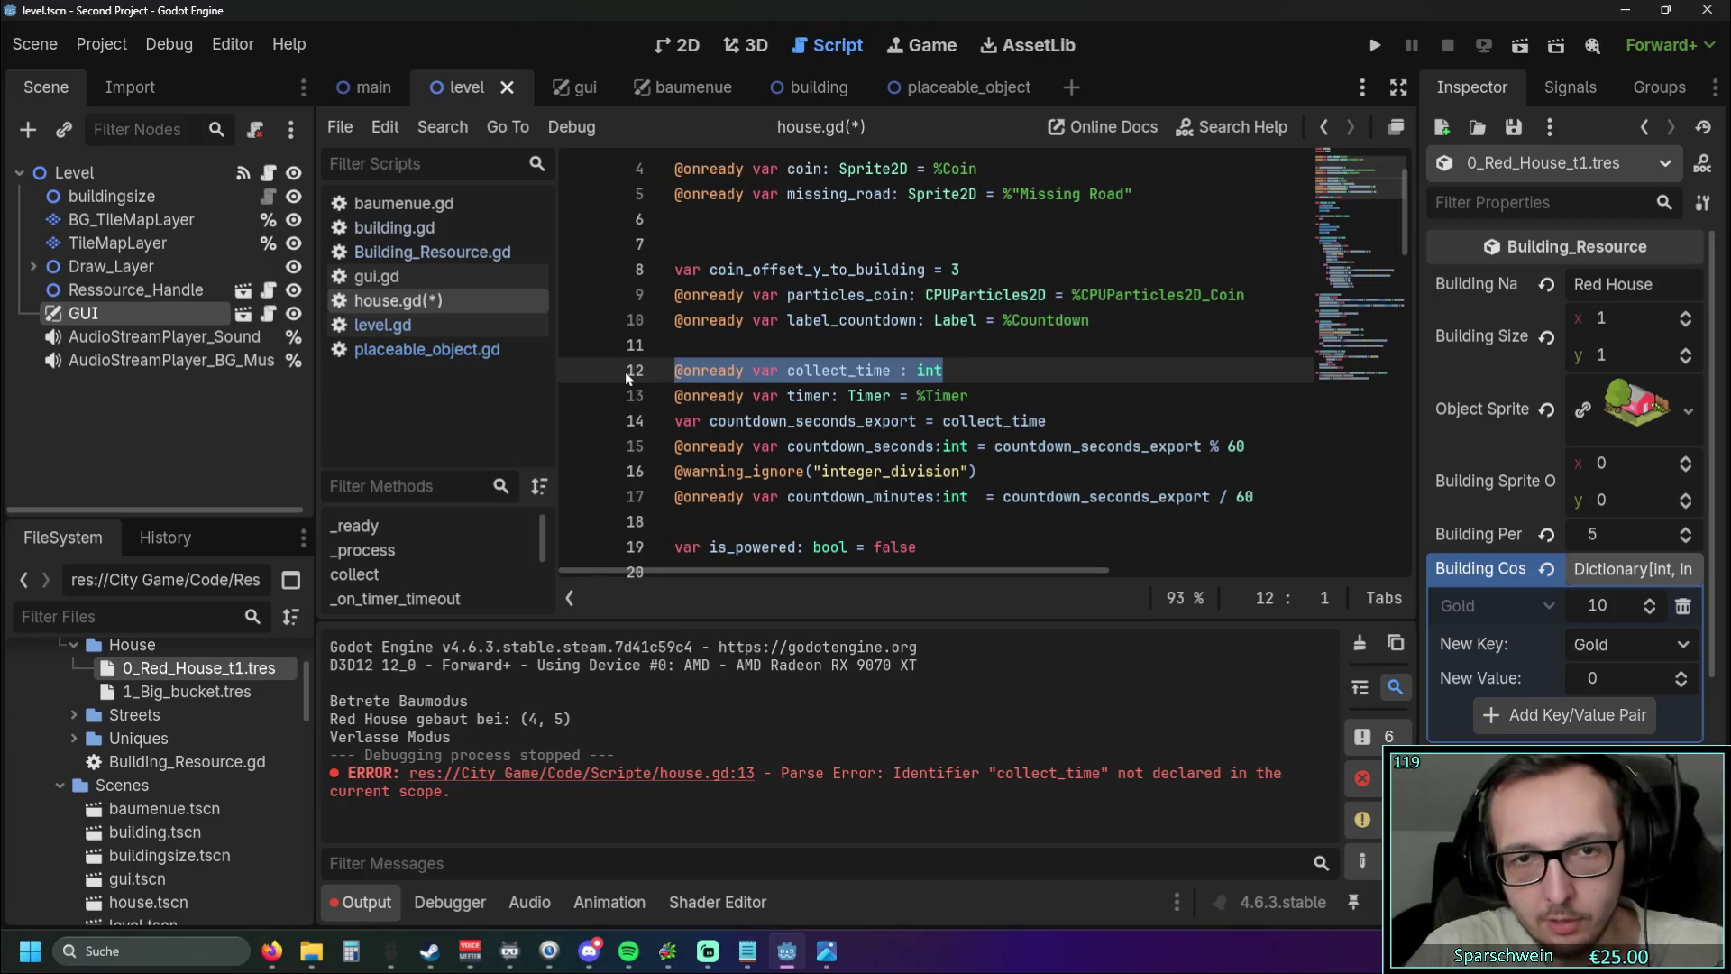
{"action": "left_click", "coordinate": [917, 422]}
{"action": "key", "text": "BackSpace"}
{"action": "key", "text": "BackSpace"}
{"action": "key", "text": "BackSpace"}
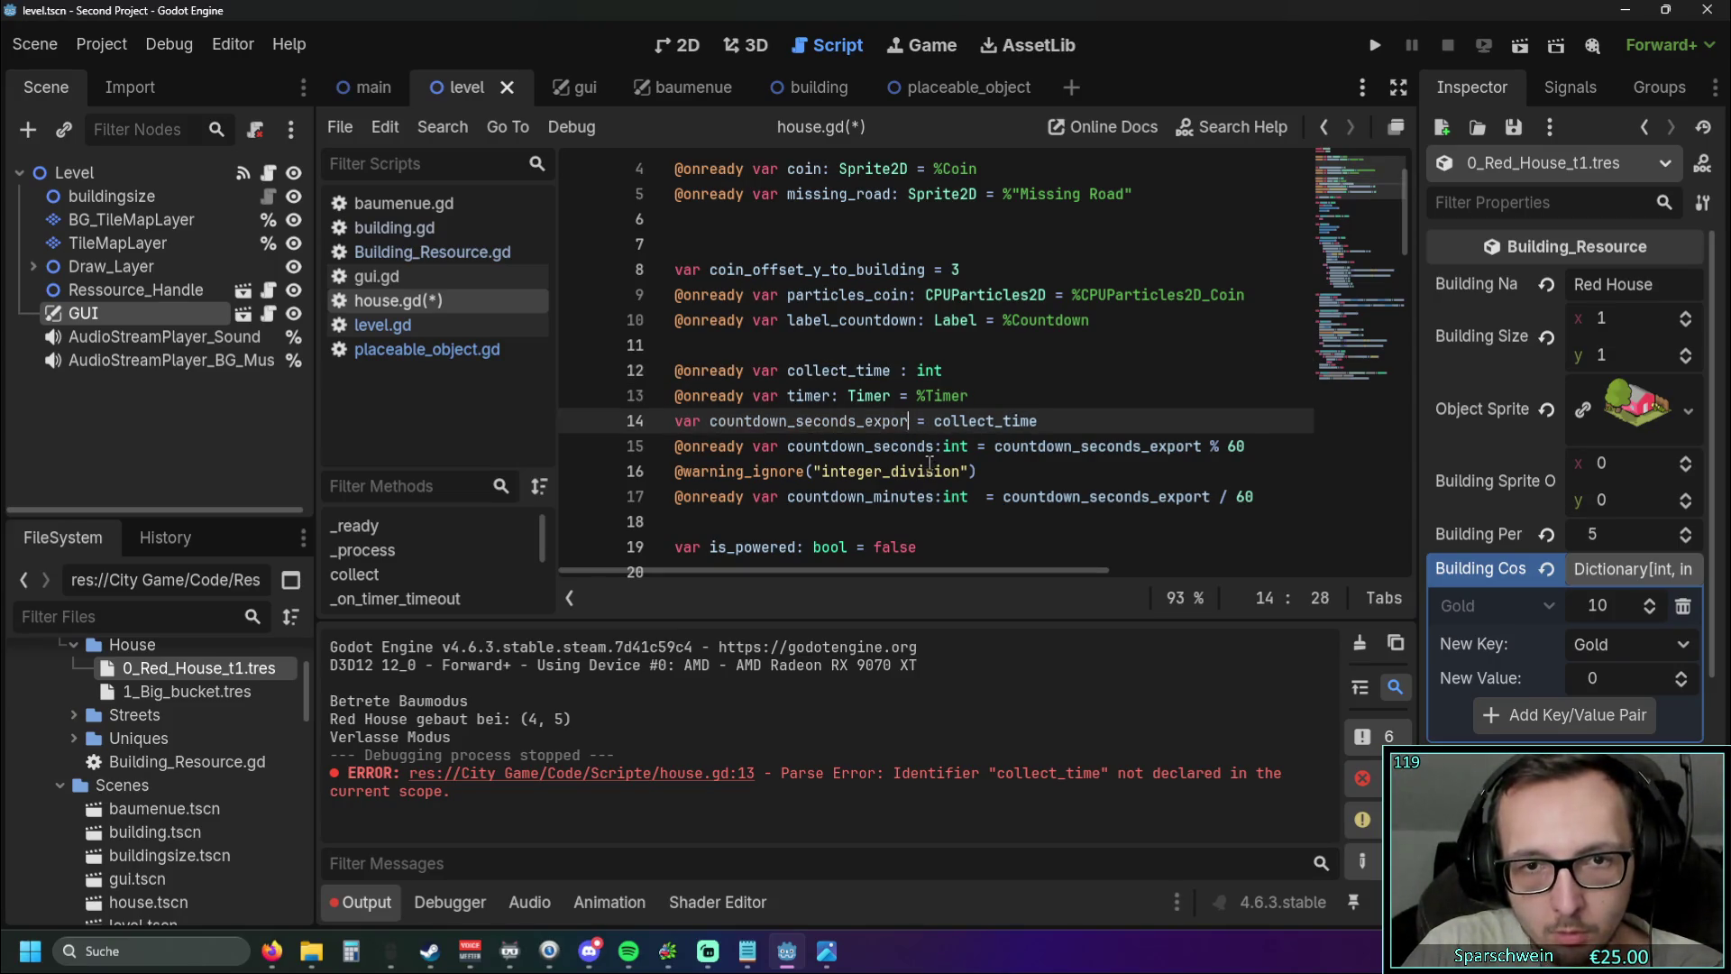
{"action": "left_click_drag", "start_coordinate": [1007, 419], "coordinate": [858, 421]}
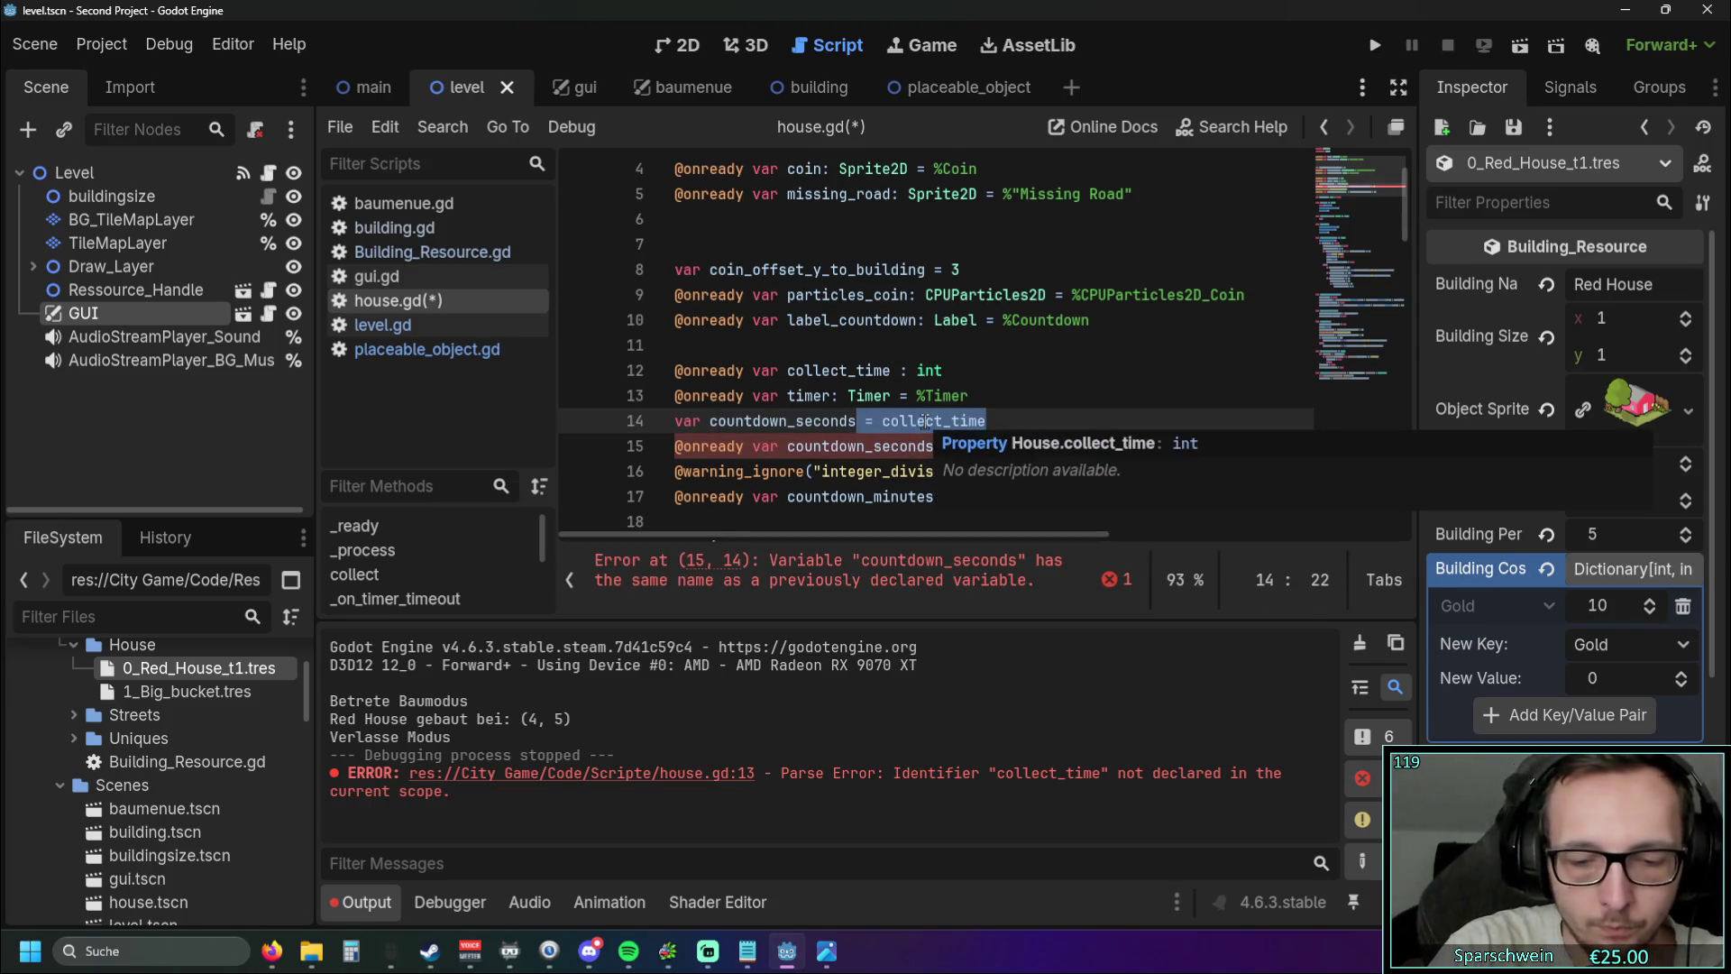
{"action": "type", "text": ": "}
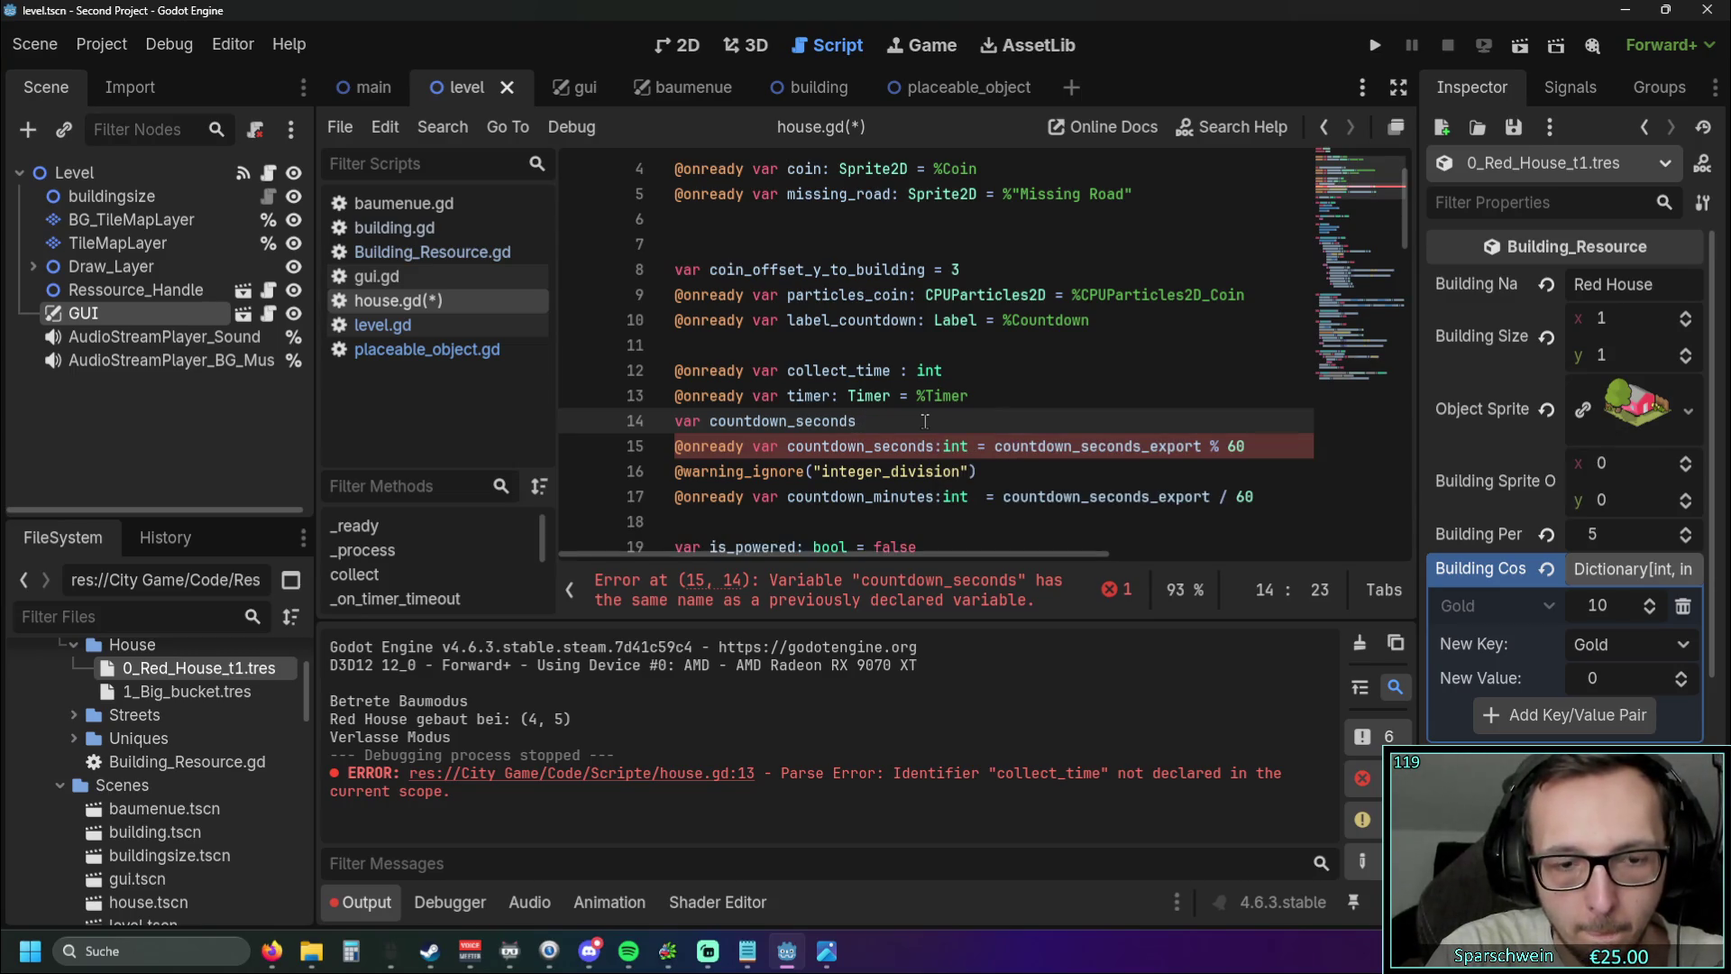
{"action": "type", "text": "int"}
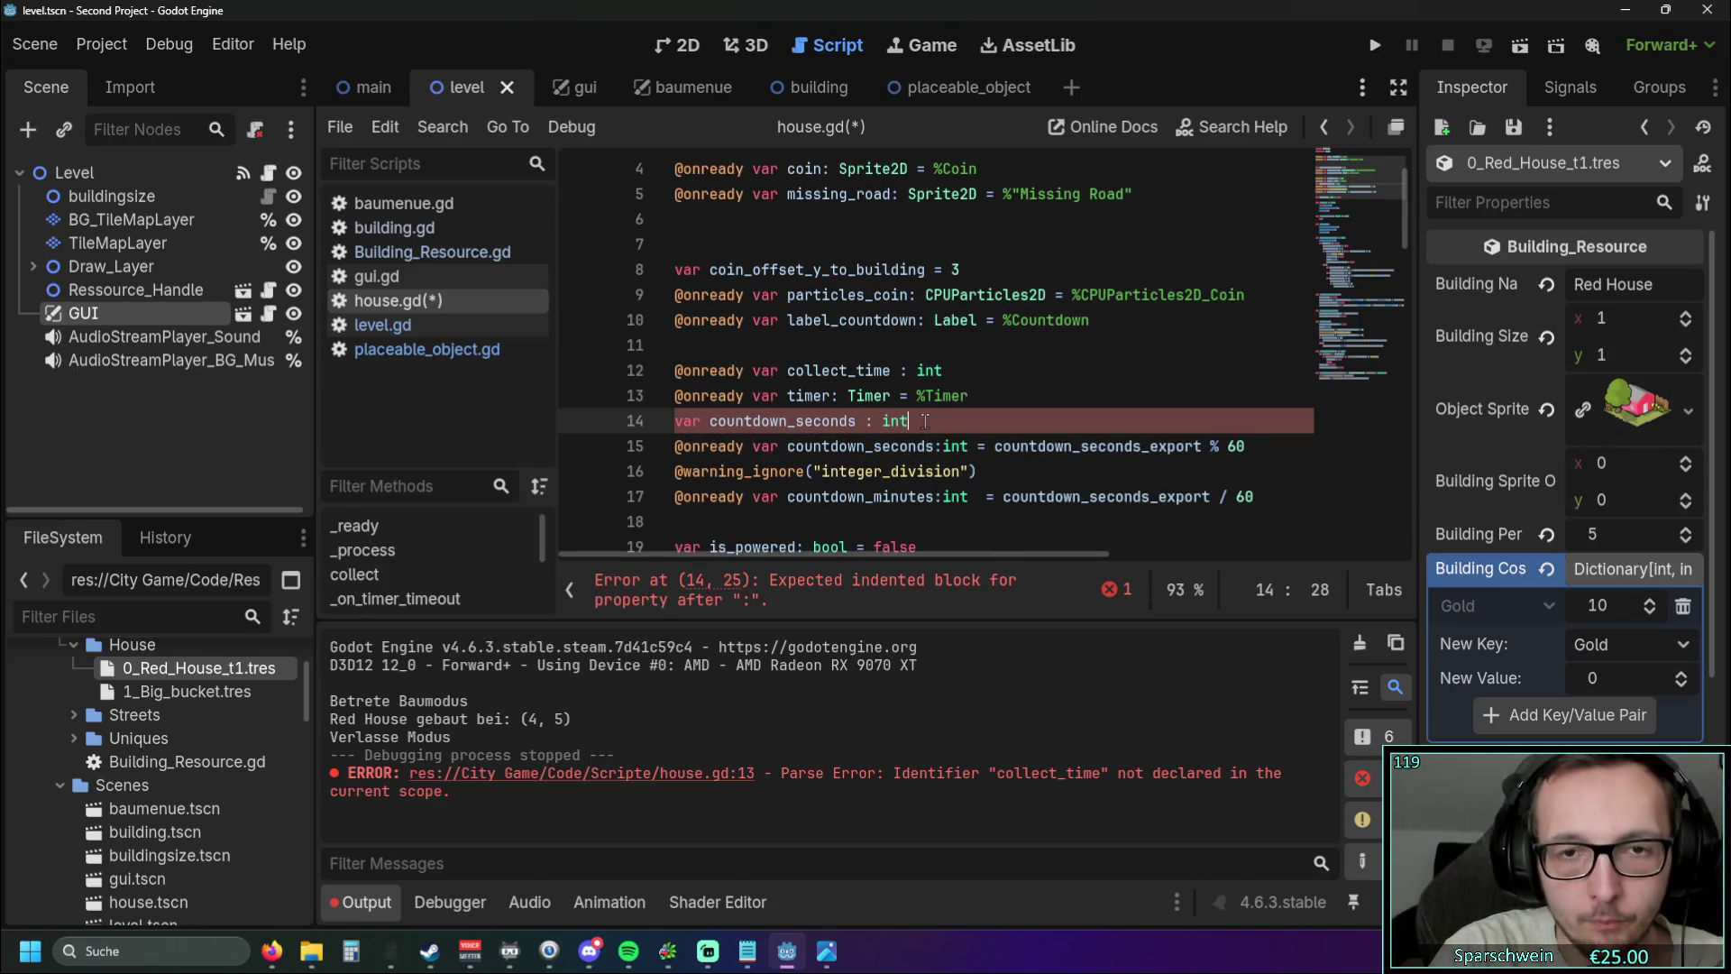
{"action": "double_click", "coordinate": [678, 371]}
{"action": "key", "text": "ctrl+c"}
{"action": "left_click", "coordinate": [674, 421]}
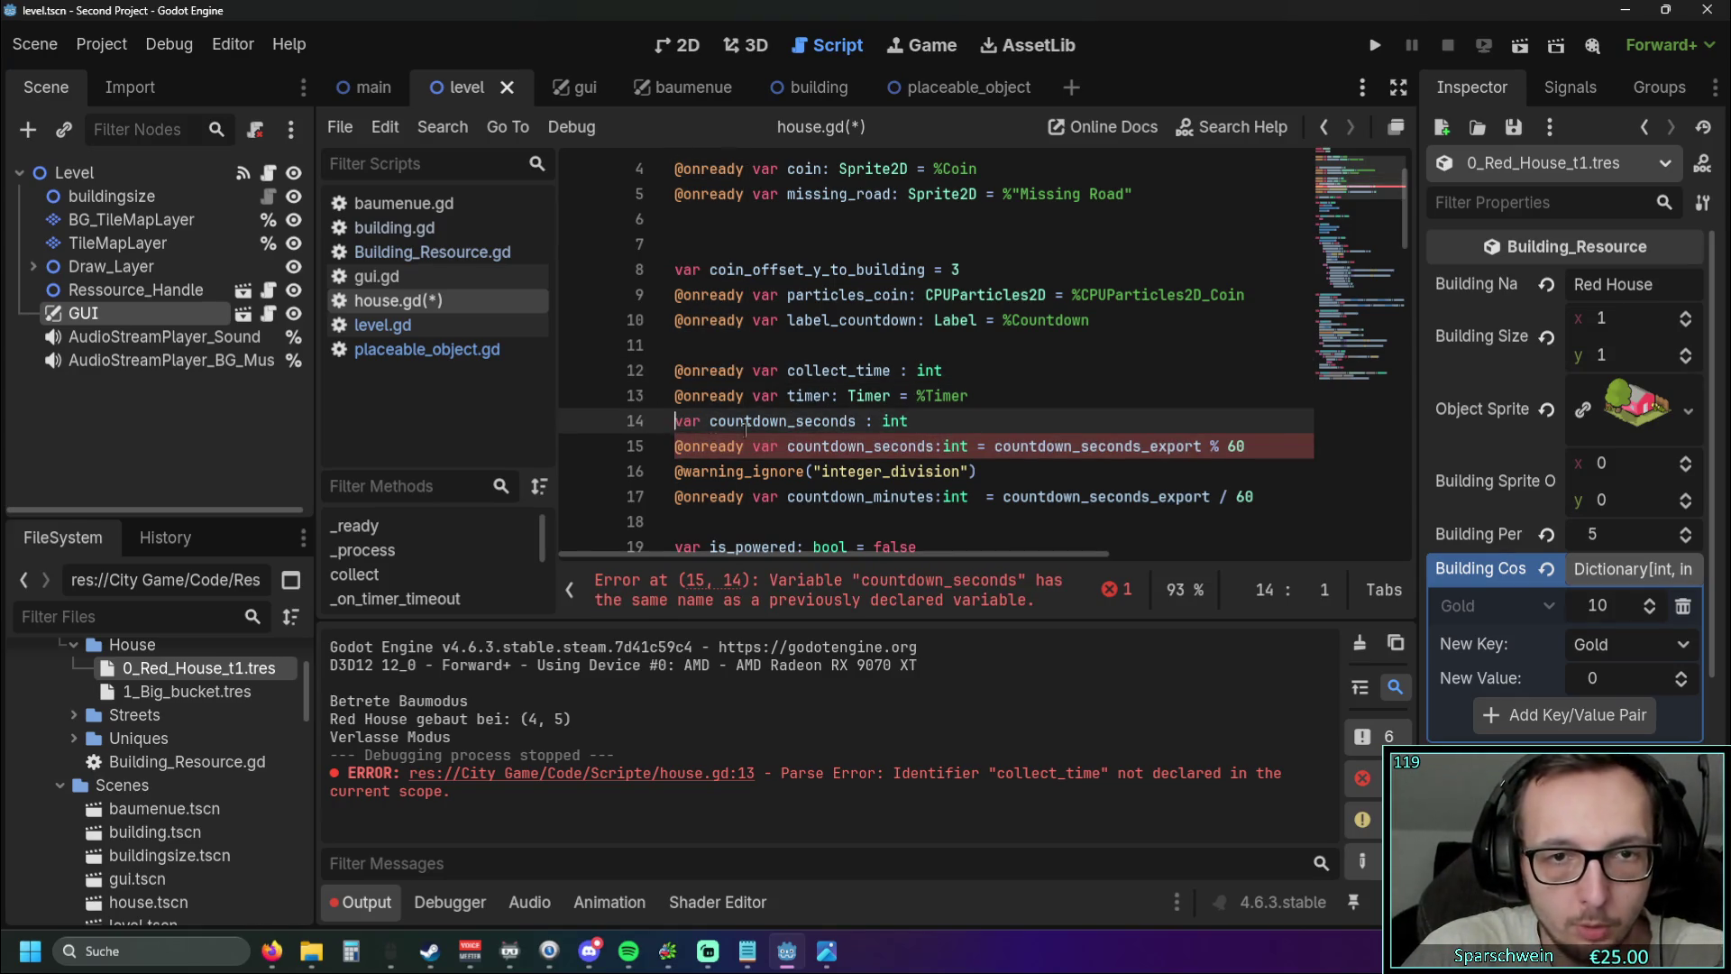
{"action": "key", "text": "ctrl+v"}
{"action": "left_click", "coordinate": [744, 422]}
{"action": "left_click_drag", "start_coordinate": [943, 371], "coordinate": [651, 376]}
{"action": "key", "text": "BackSpace"}
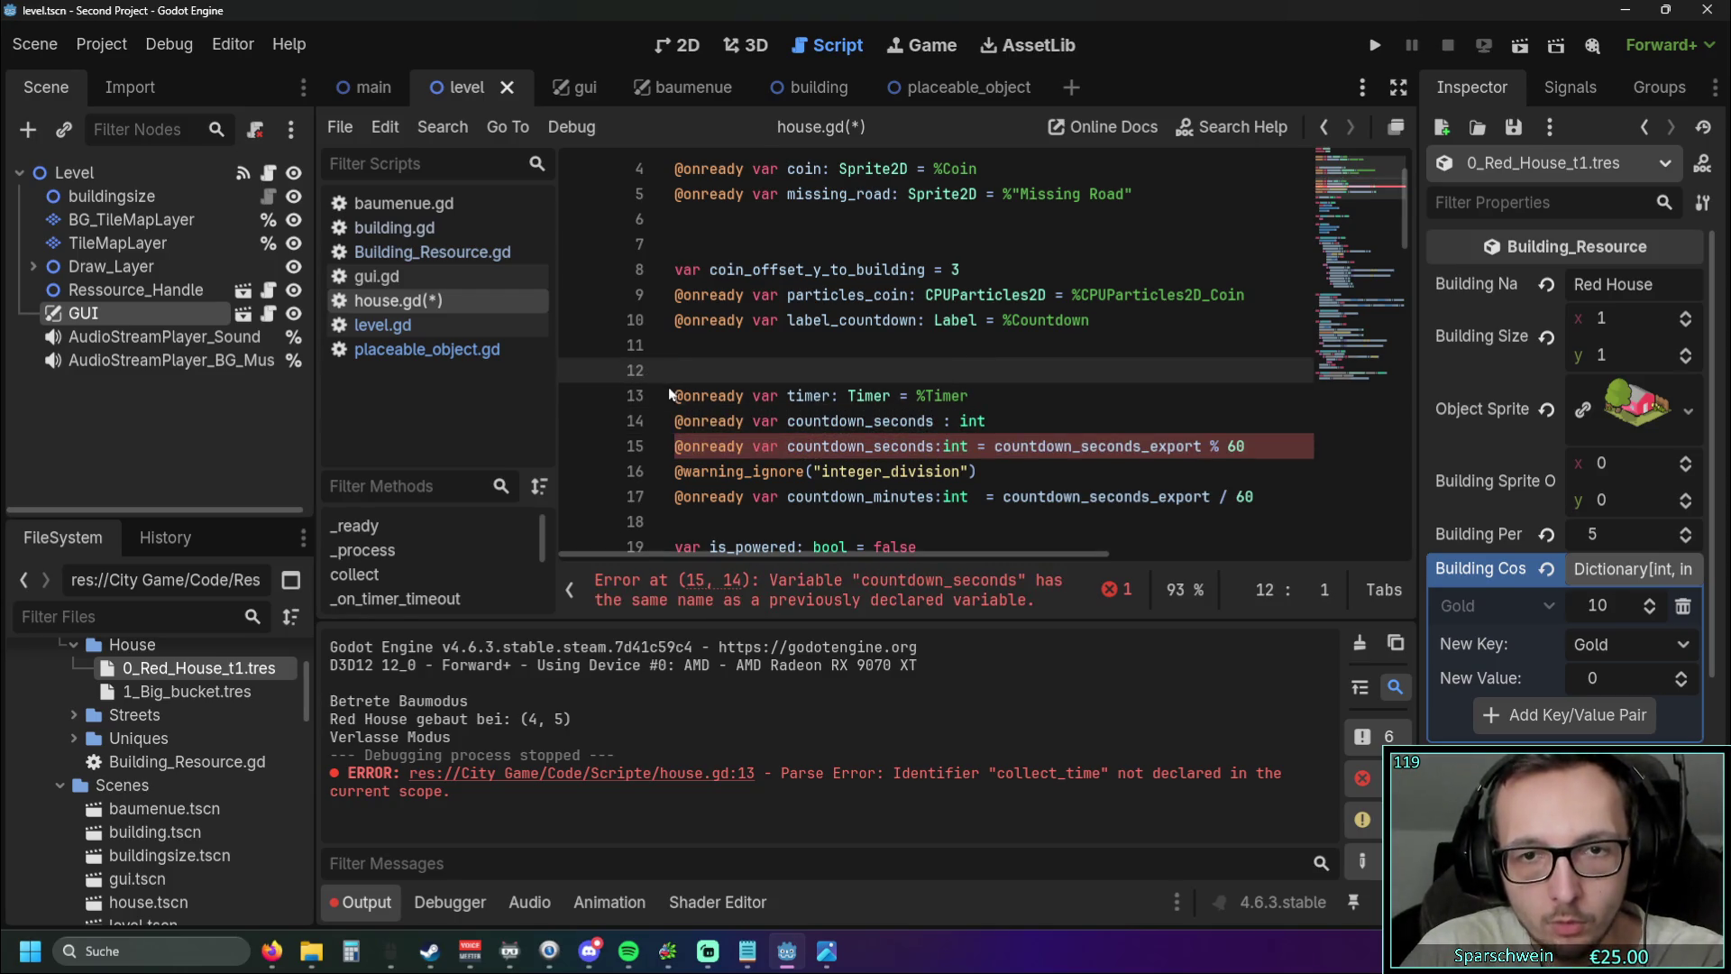
{"action": "key", "text": "BackSpace"}
{"action": "left_click", "coordinate": [943, 421]}
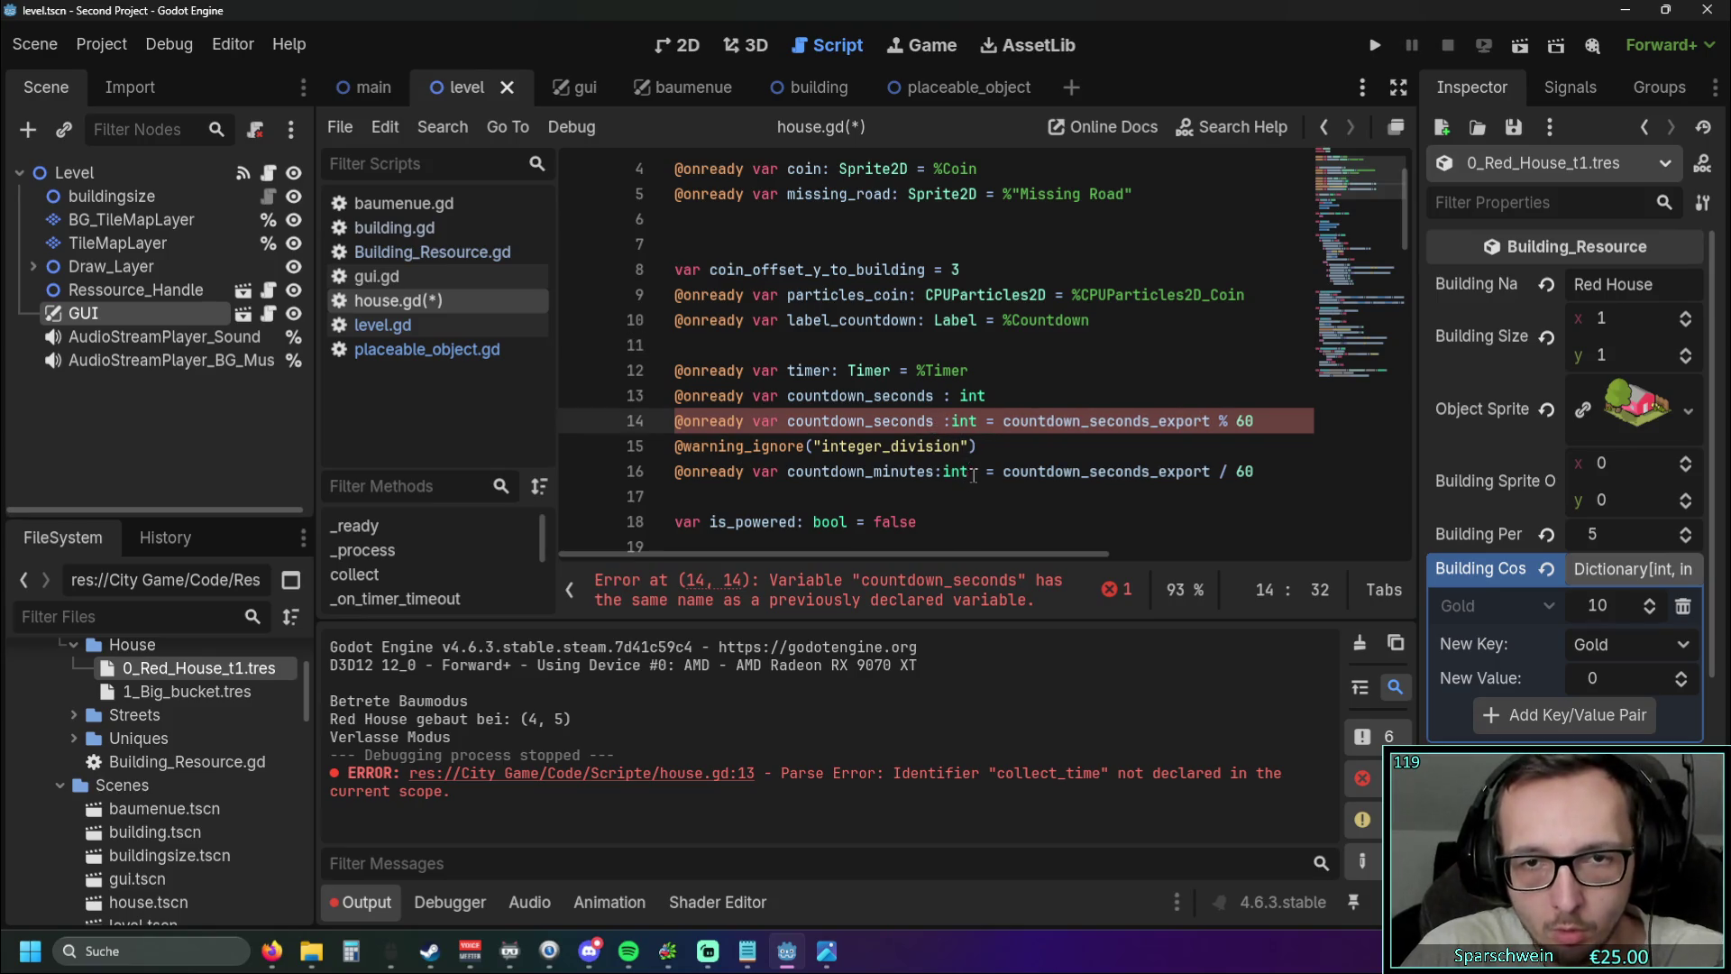
{"action": "left_click", "coordinate": [987, 497]}
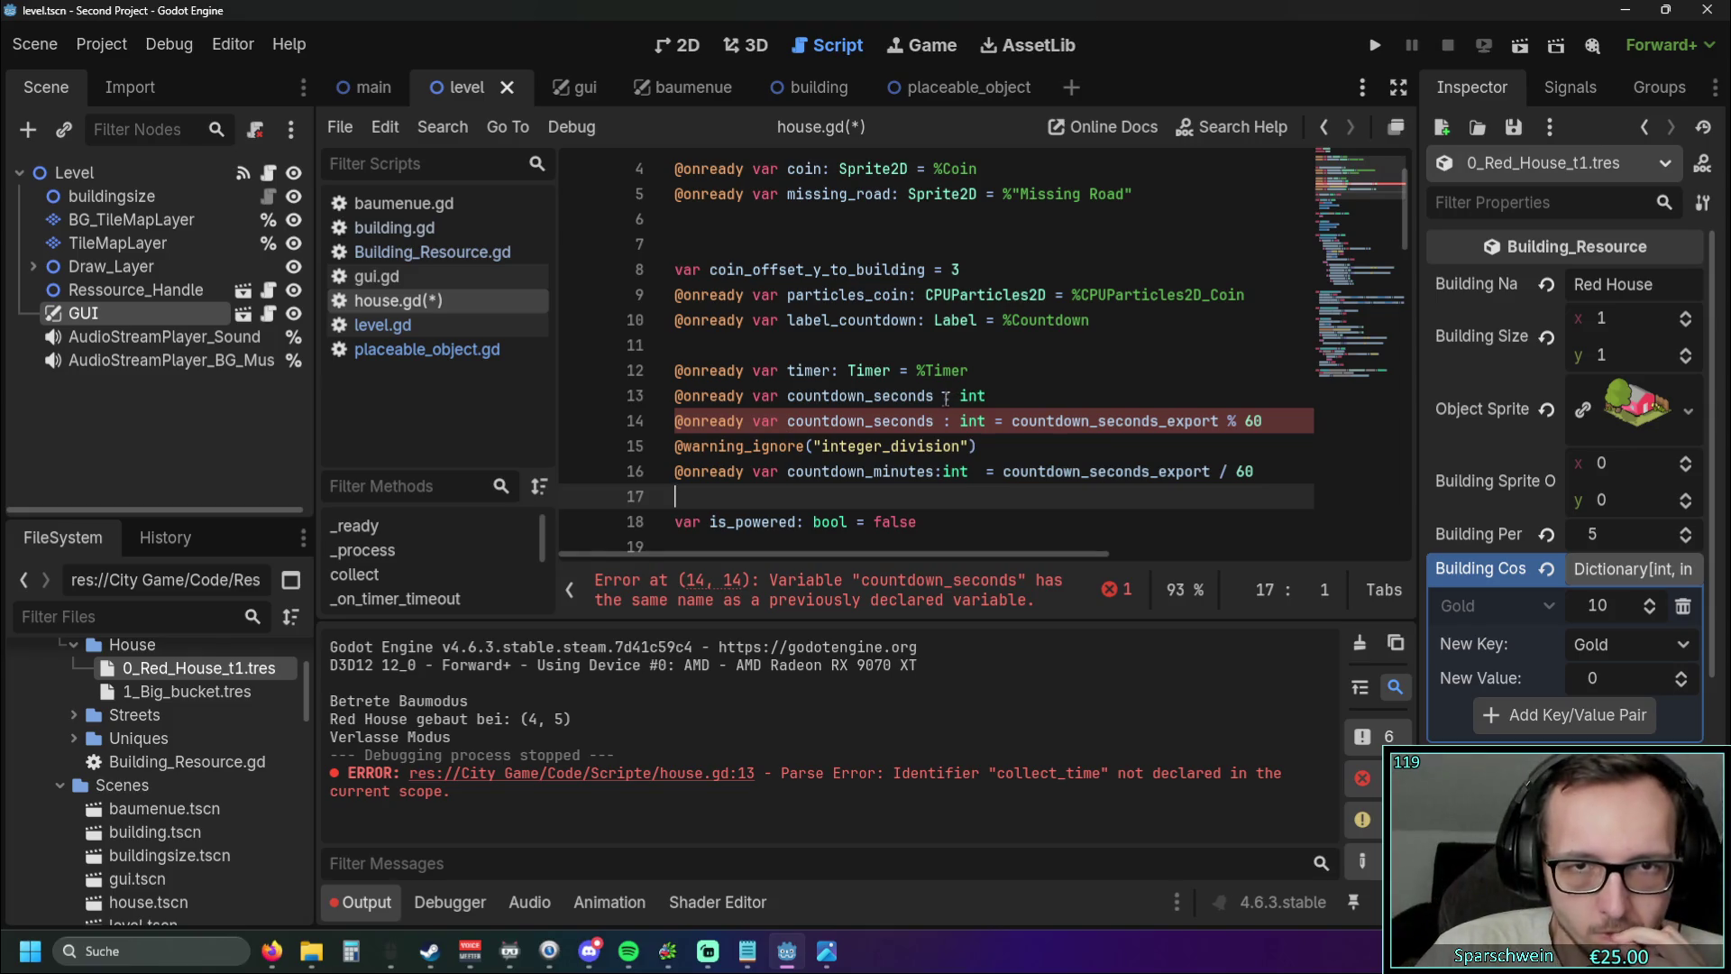
- Try renaming the line 13 variable to timer, then undo back to countdown_seconds = collect_time
{"action": "left_click_drag", "start_coordinate": [936, 395], "coordinate": [858, 395]}
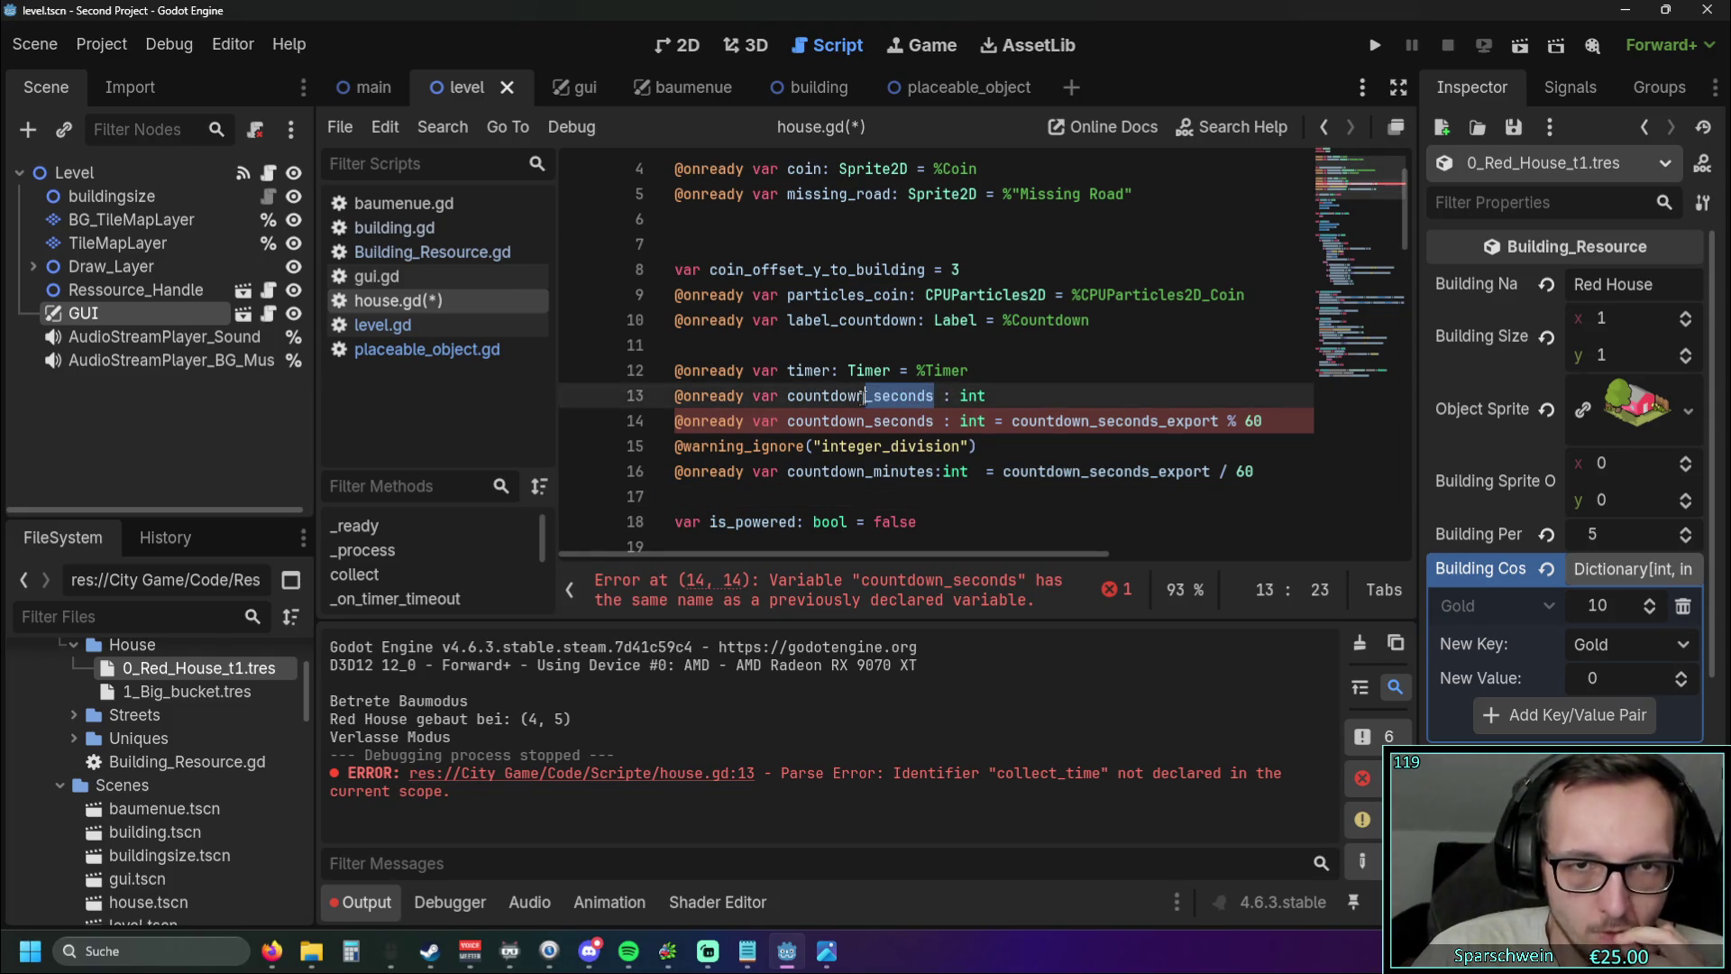
{"action": "key", "text": "BackSpace"}
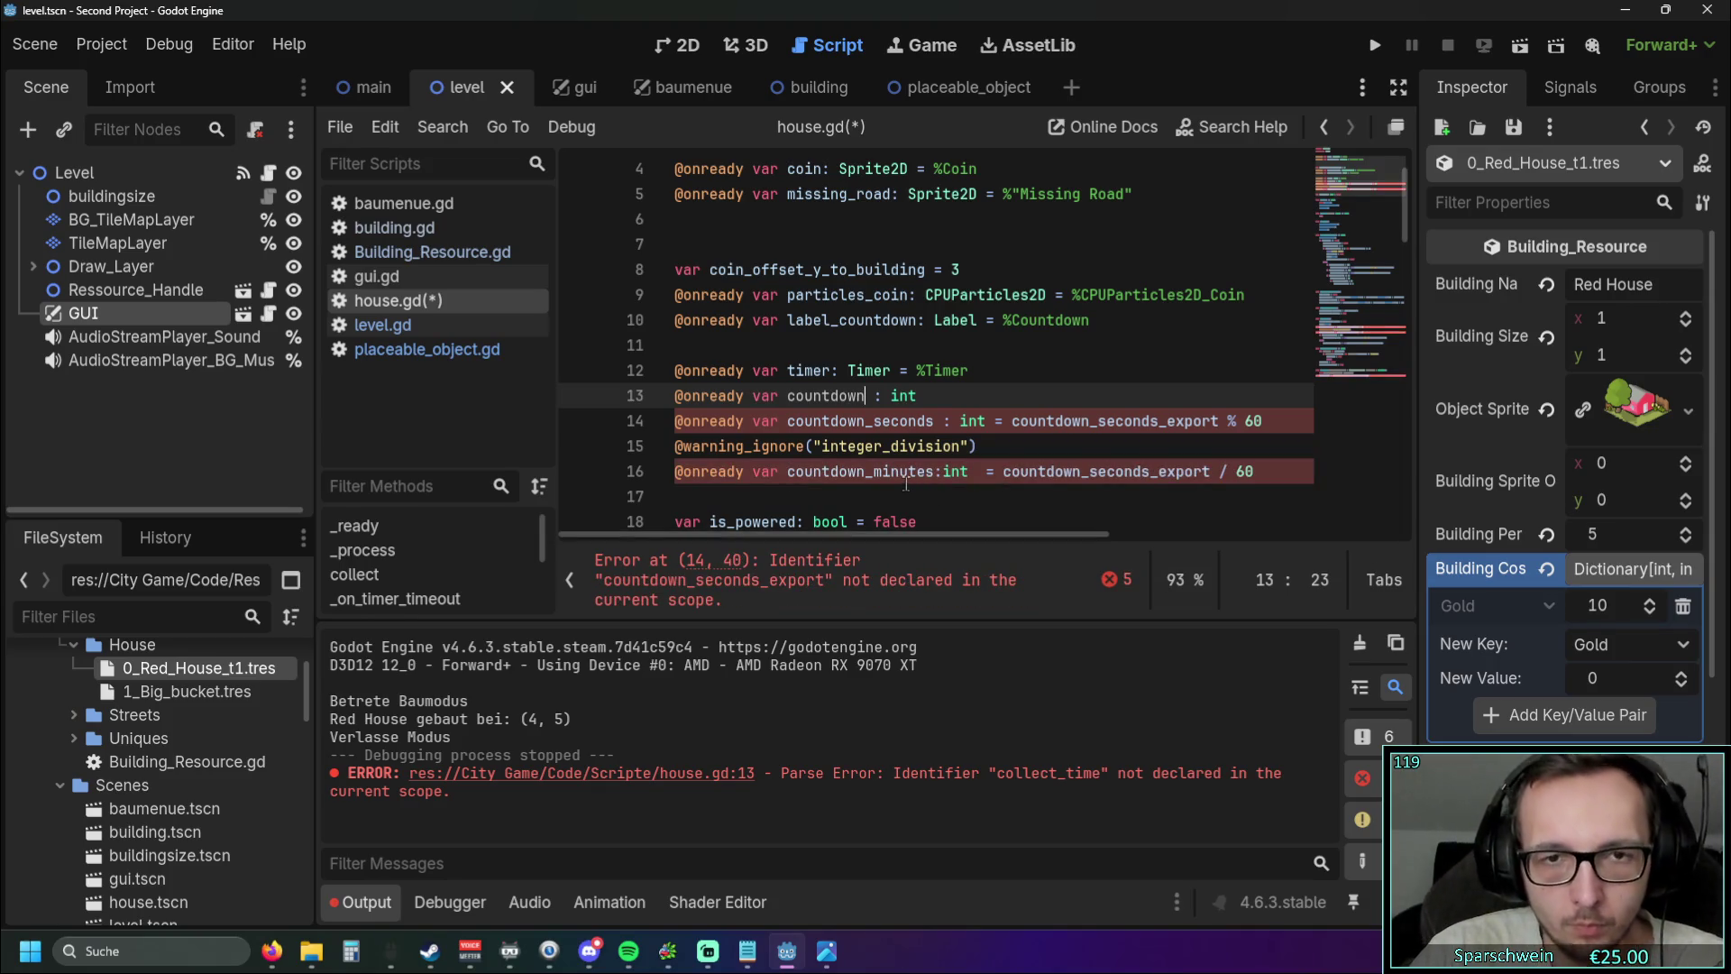
{"action": "key", "text": "BackSpace"}
{"action": "key", "text": "BackSpace"}
{"action": "key", "text": "BackSpace"}
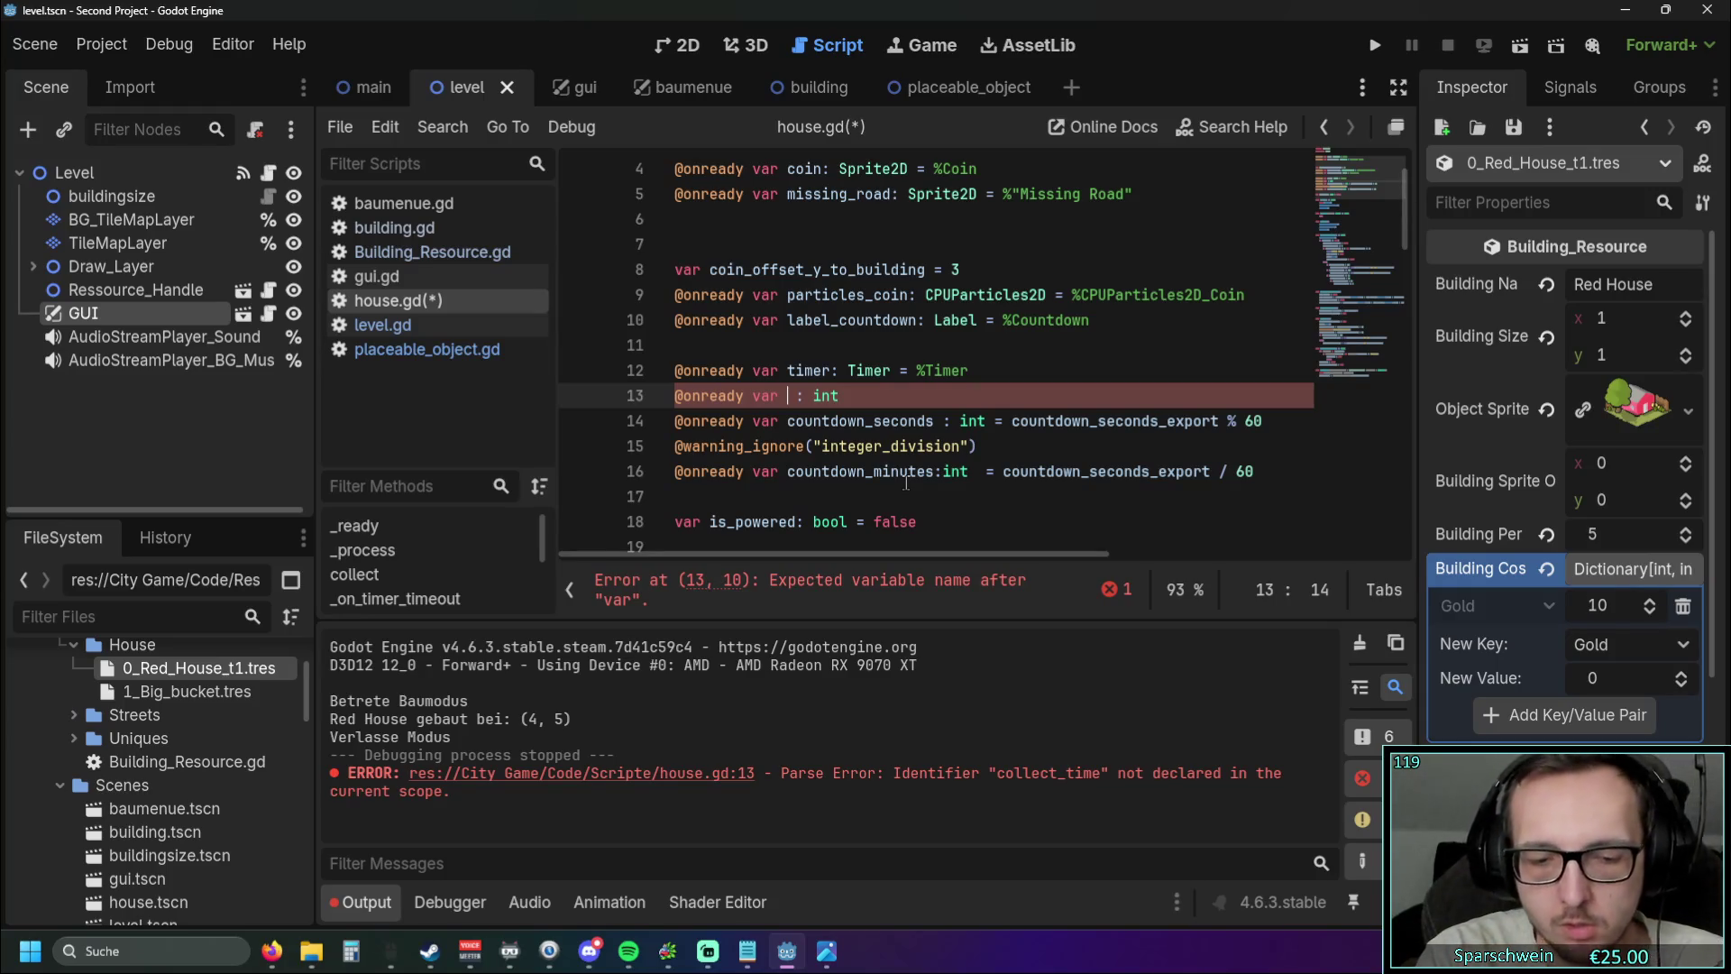
{"action": "type", "text": "timer"}
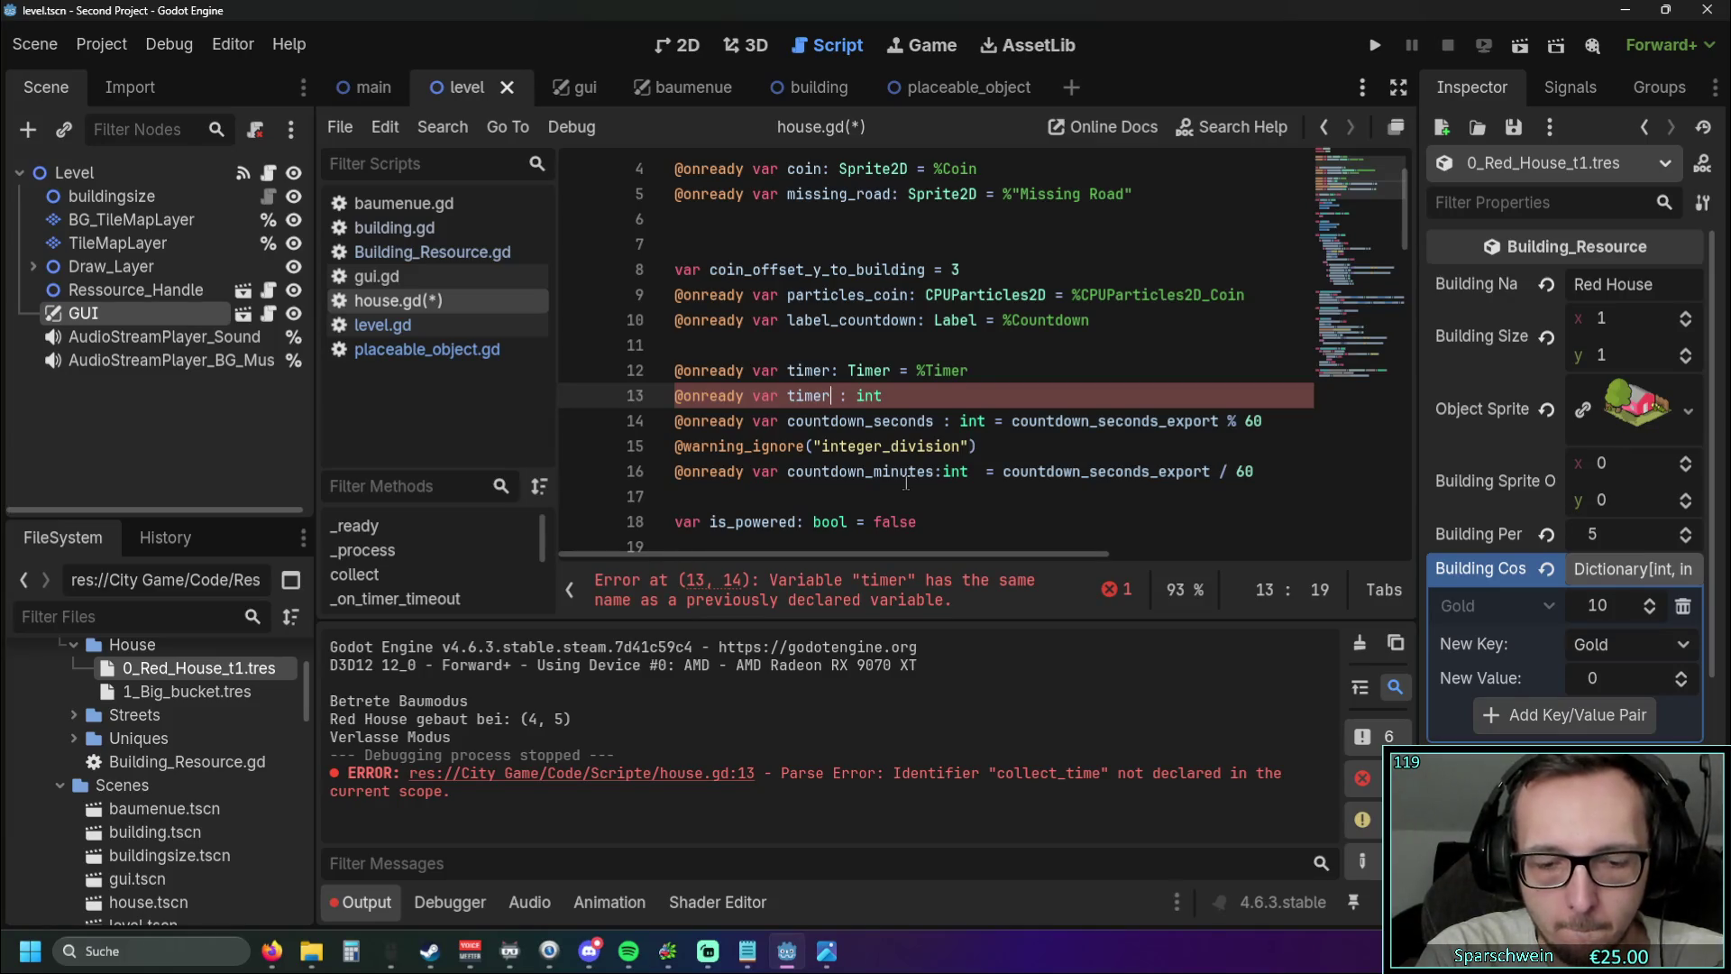
{"action": "key", "text": "BackSpace"}
{"action": "key", "text": "BackSpace"}
{"action": "key", "text": "BackSpace"}
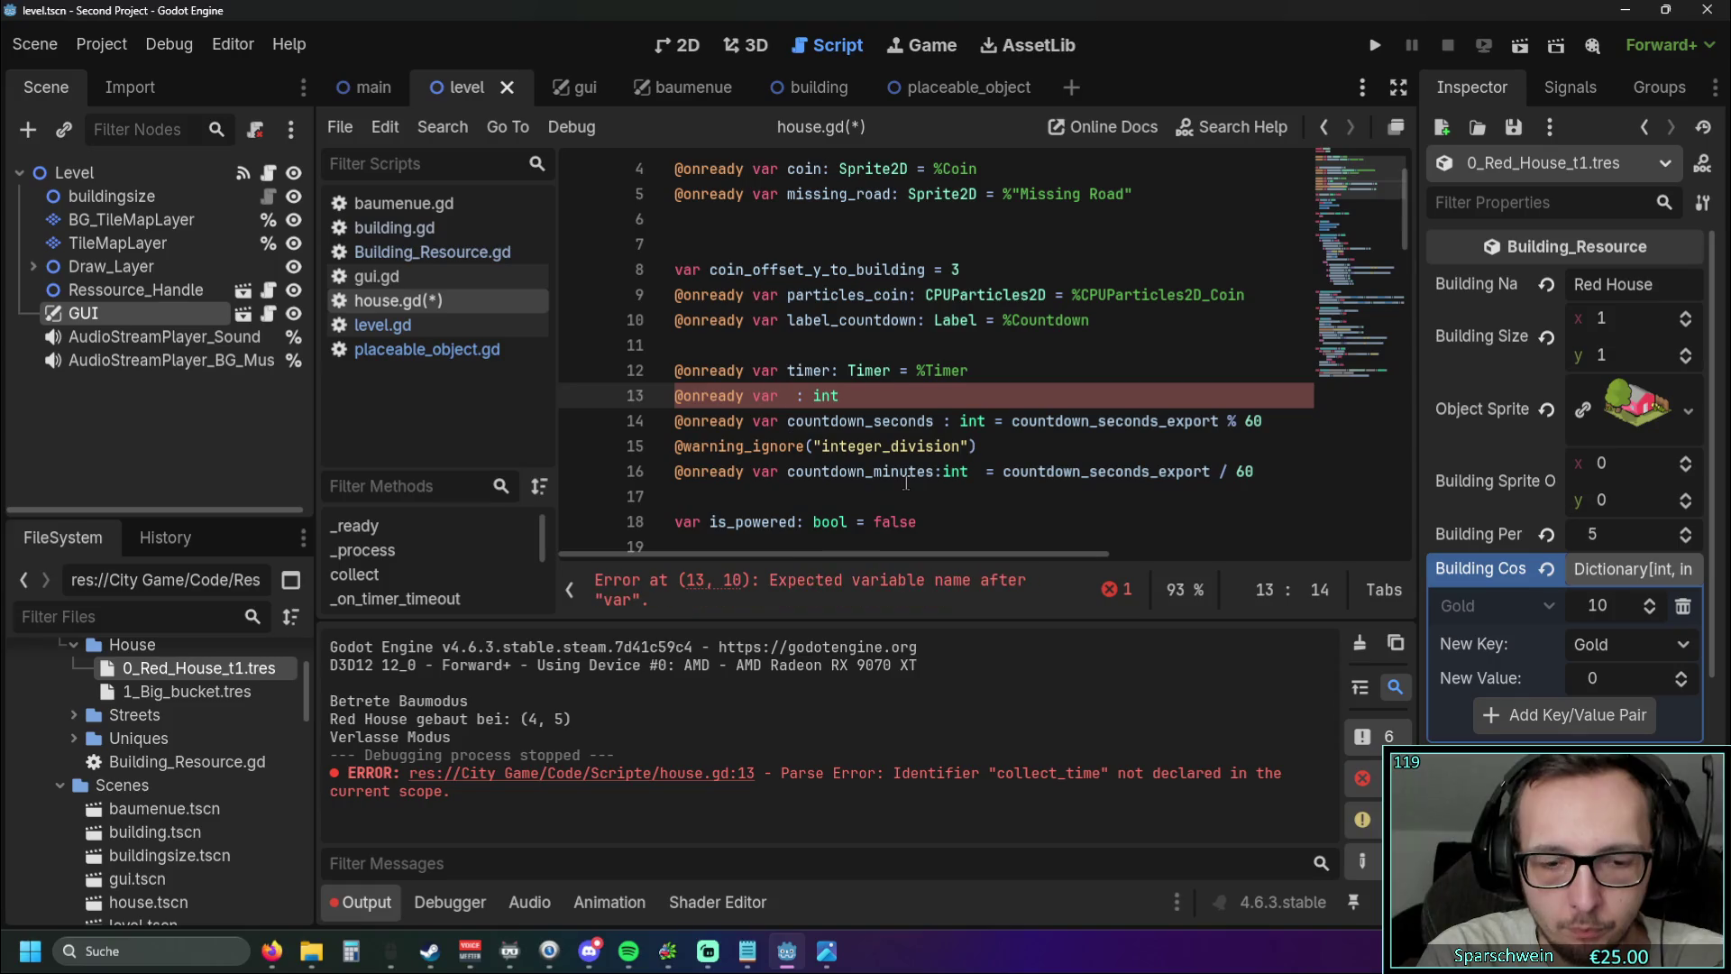
{"action": "key", "text": "ctrl+z"}
{"action": "key", "text": "ctrl+z"}
{"action": "key", "text": "ctrl+z"}
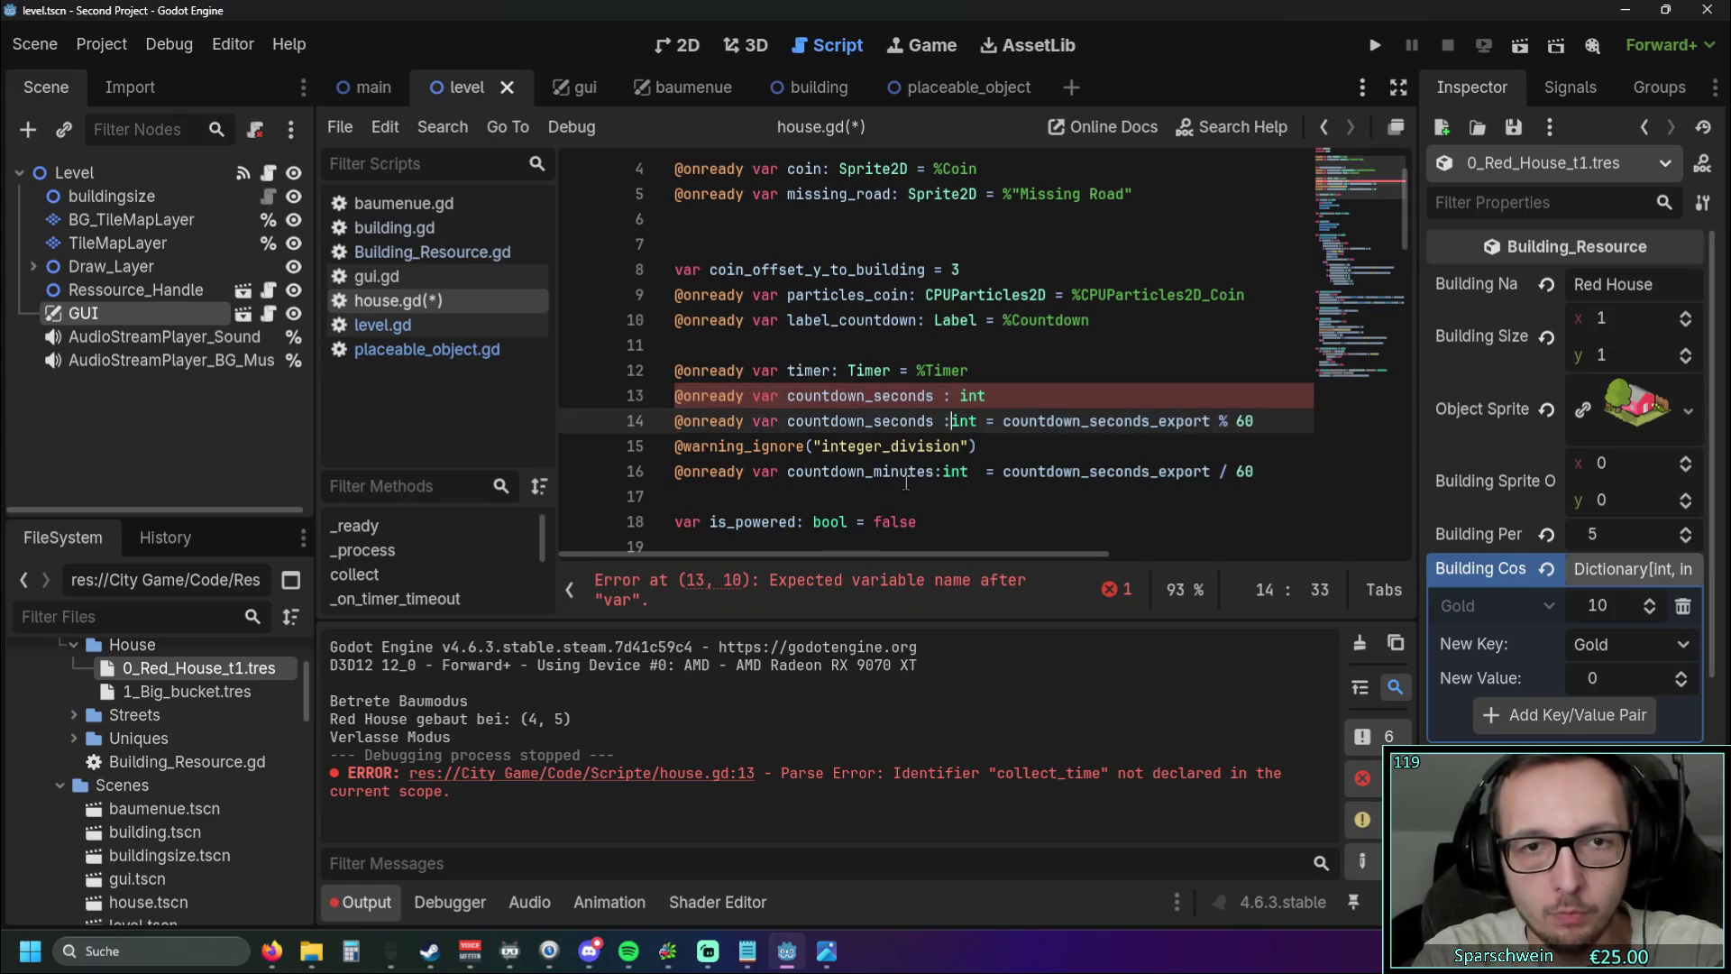
{"action": "key", "text": "ctrl+z"}
{"action": "key", "text": "ctrl+z"}
{"action": "key", "text": "ctrl+z"}
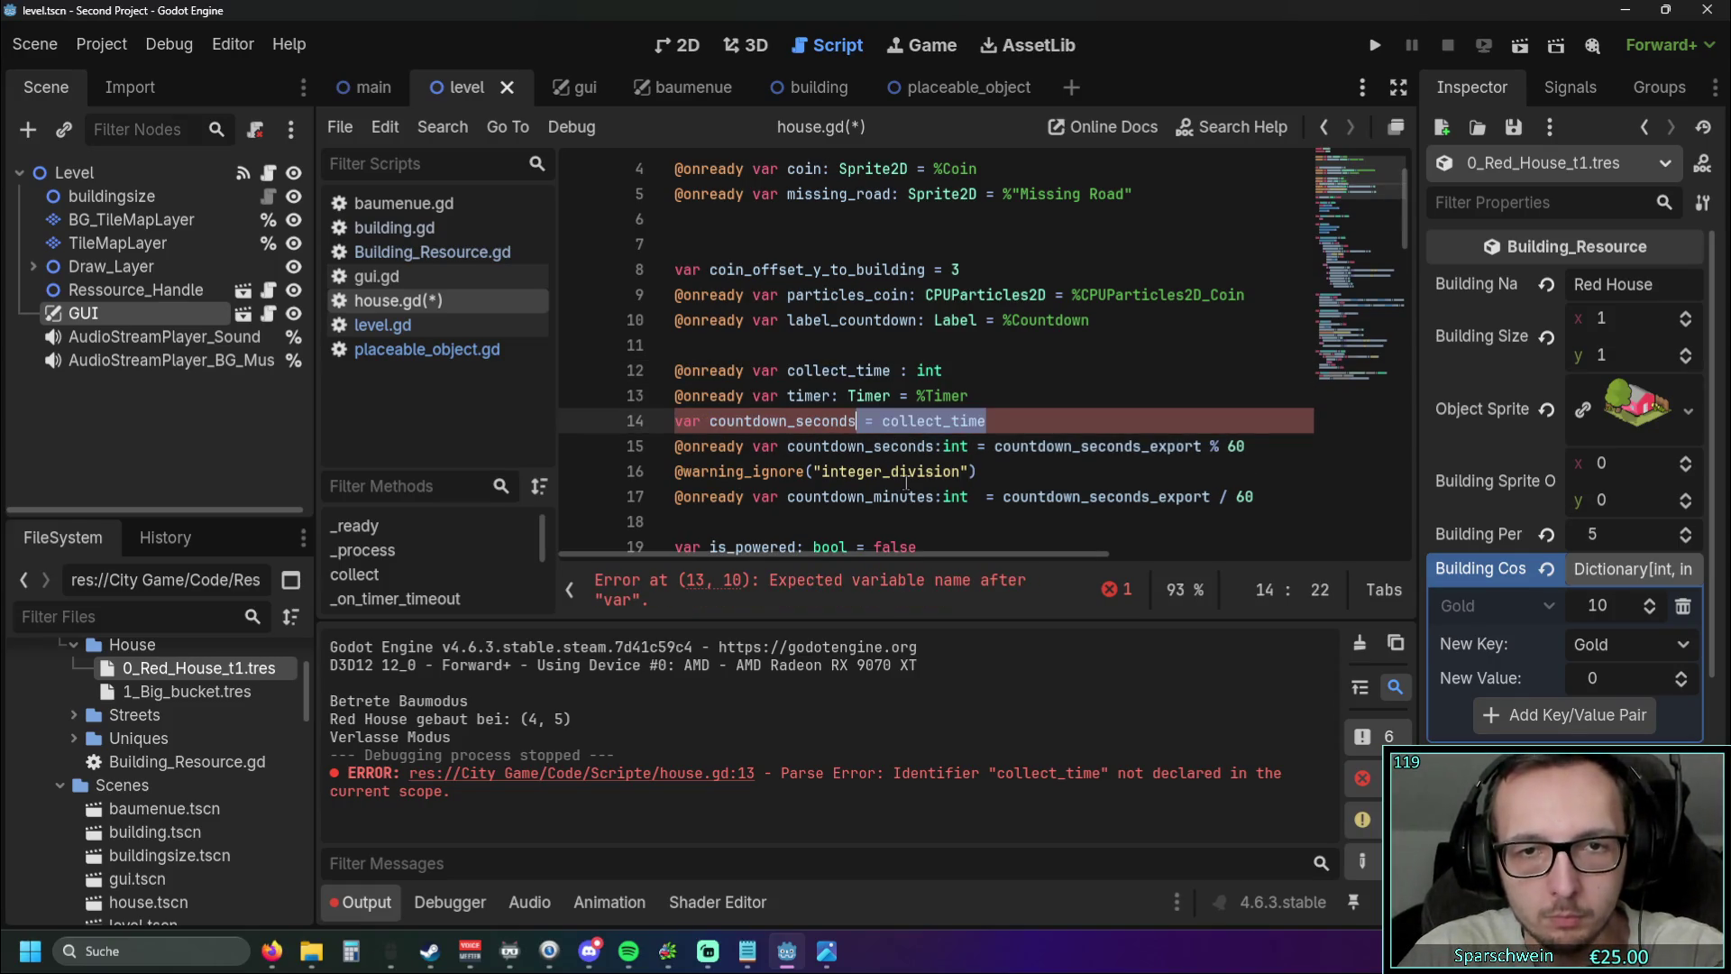
- Replace the collect_time value on line 14 with 4
{"action": "left_click", "coordinate": [919, 497]}
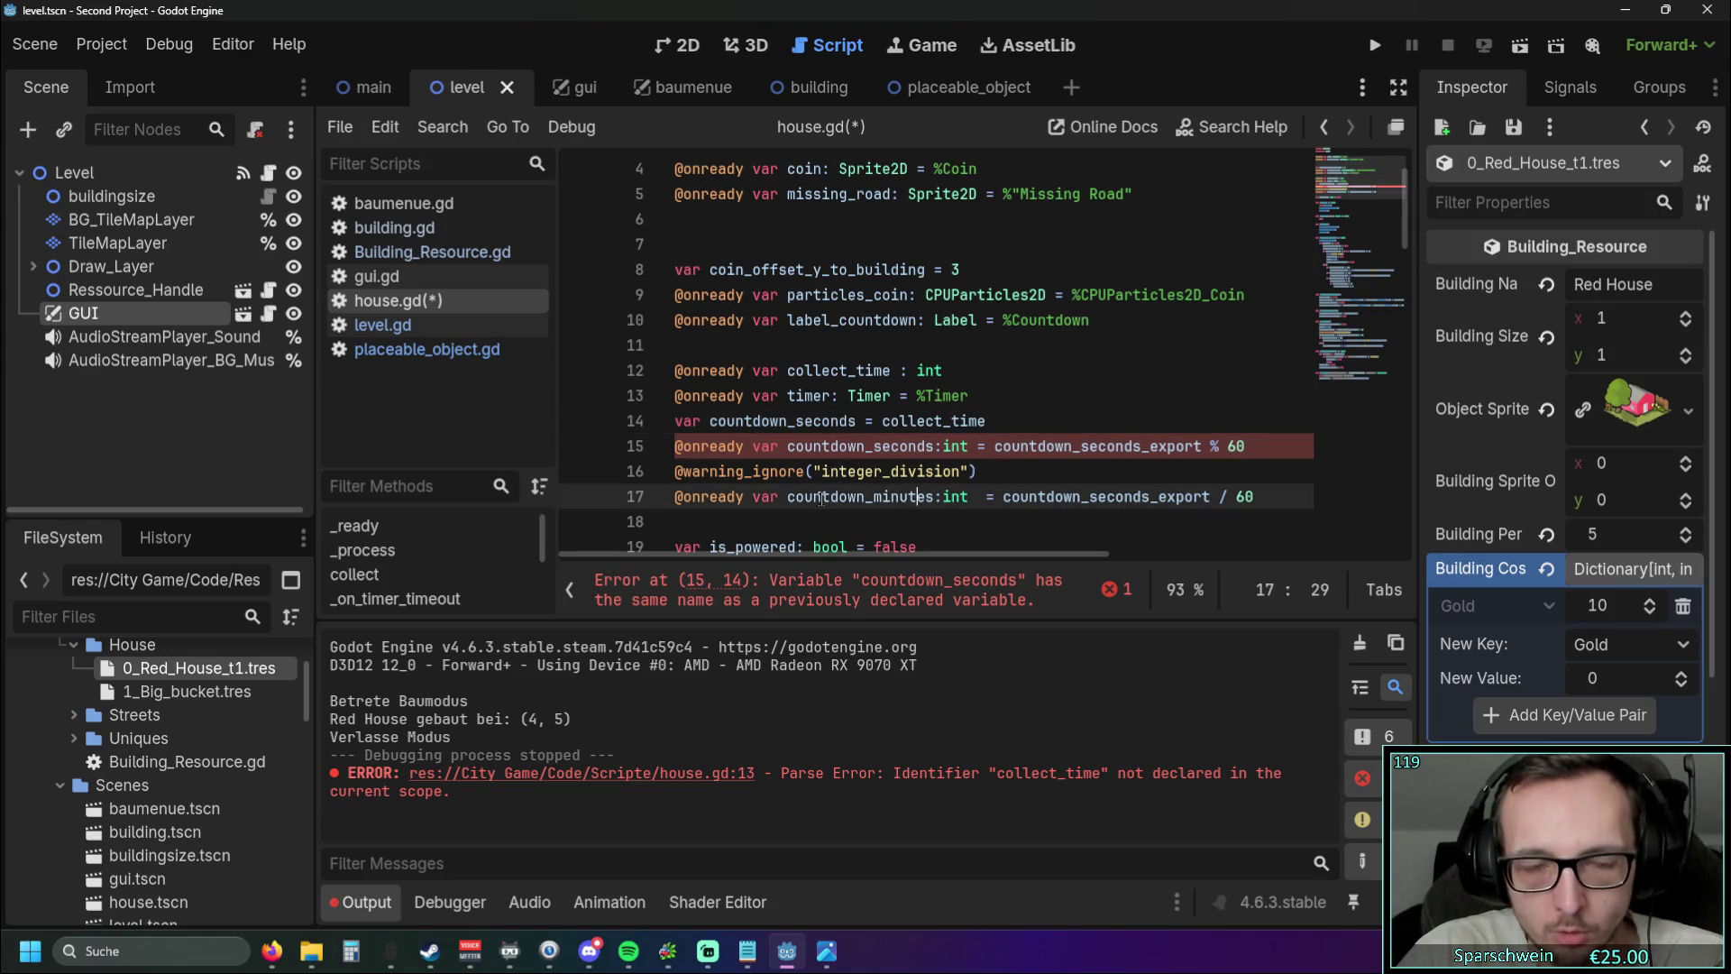
{"action": "scroll", "coordinate": [846, 467], "scroll_direction": "down", "scroll_amount": 1}
{"action": "scroll", "coordinate": [847, 468], "scroll_direction": "up", "scroll_amount": 1}
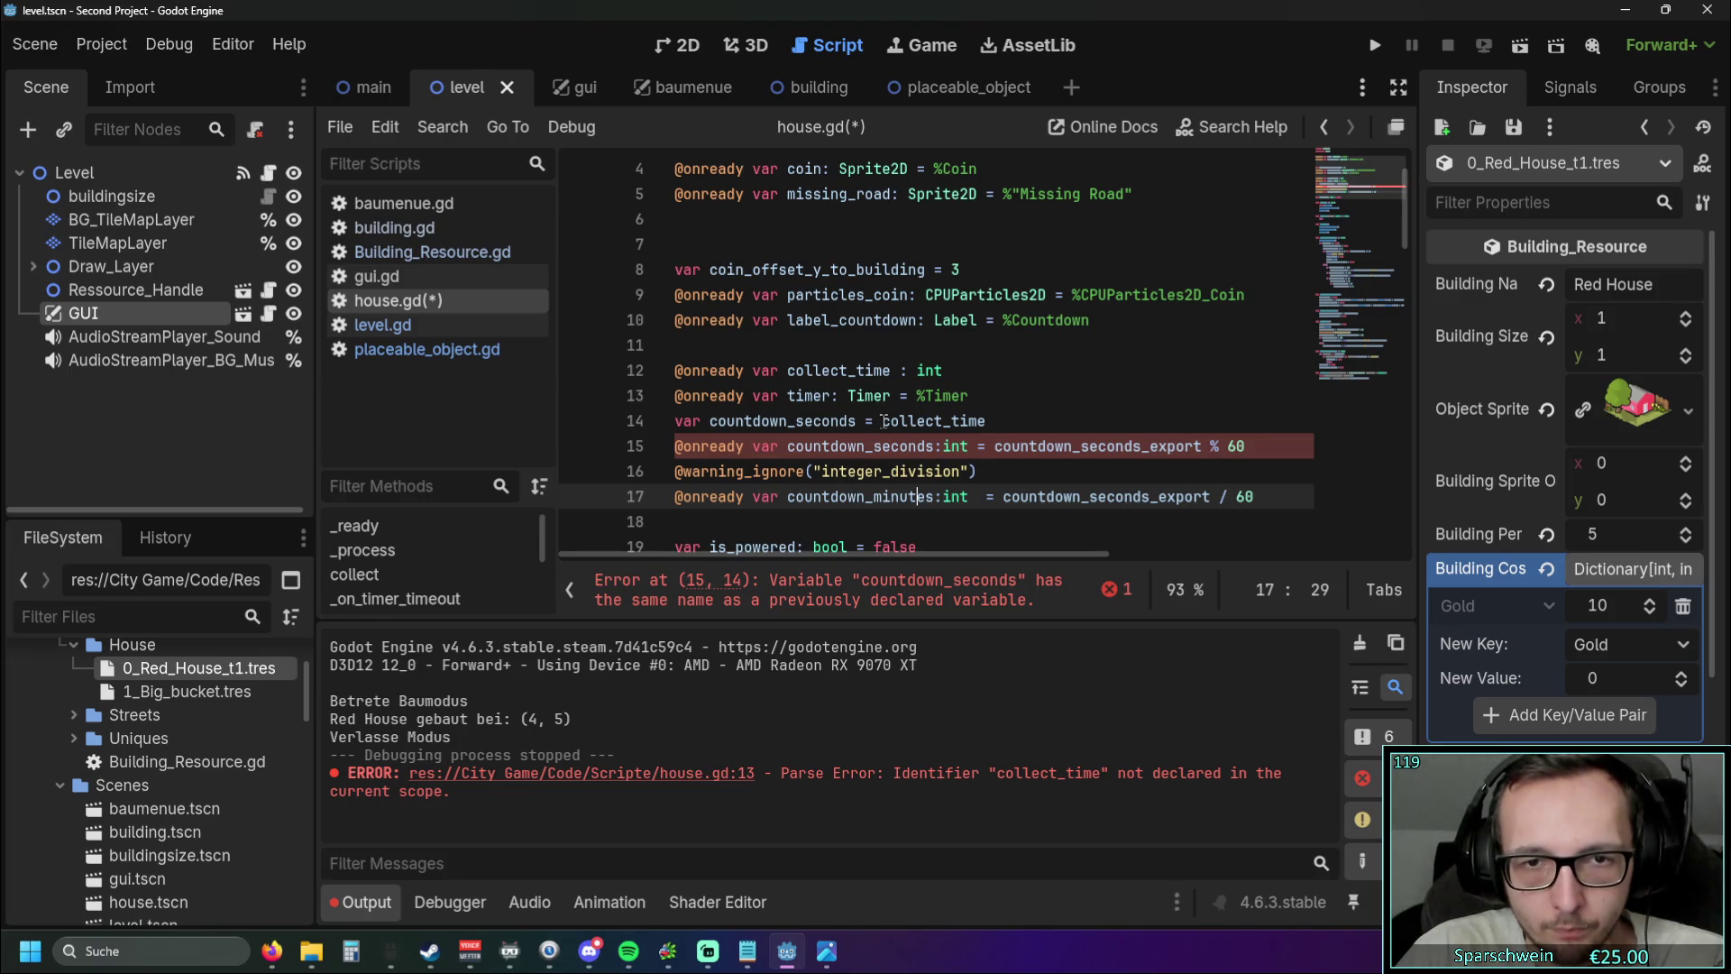
{"action": "mouse_move", "coordinate": [883, 421]}
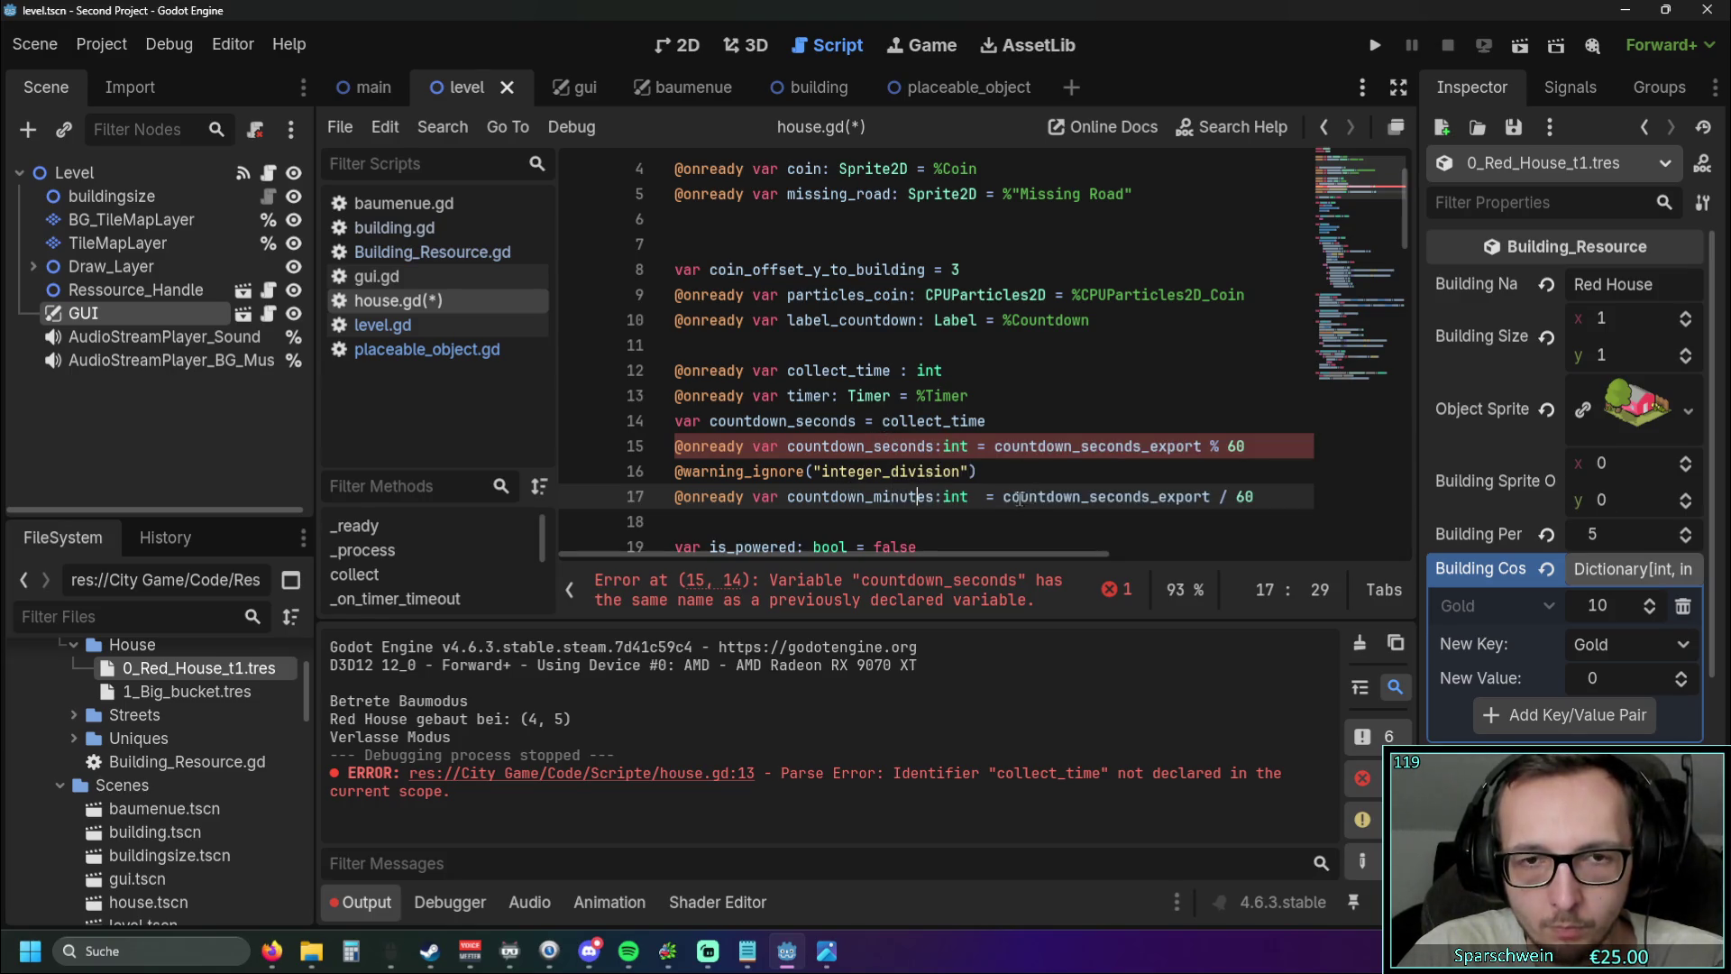
{"action": "left_click_drag", "start_coordinate": [989, 421], "coordinate": [892, 423]}
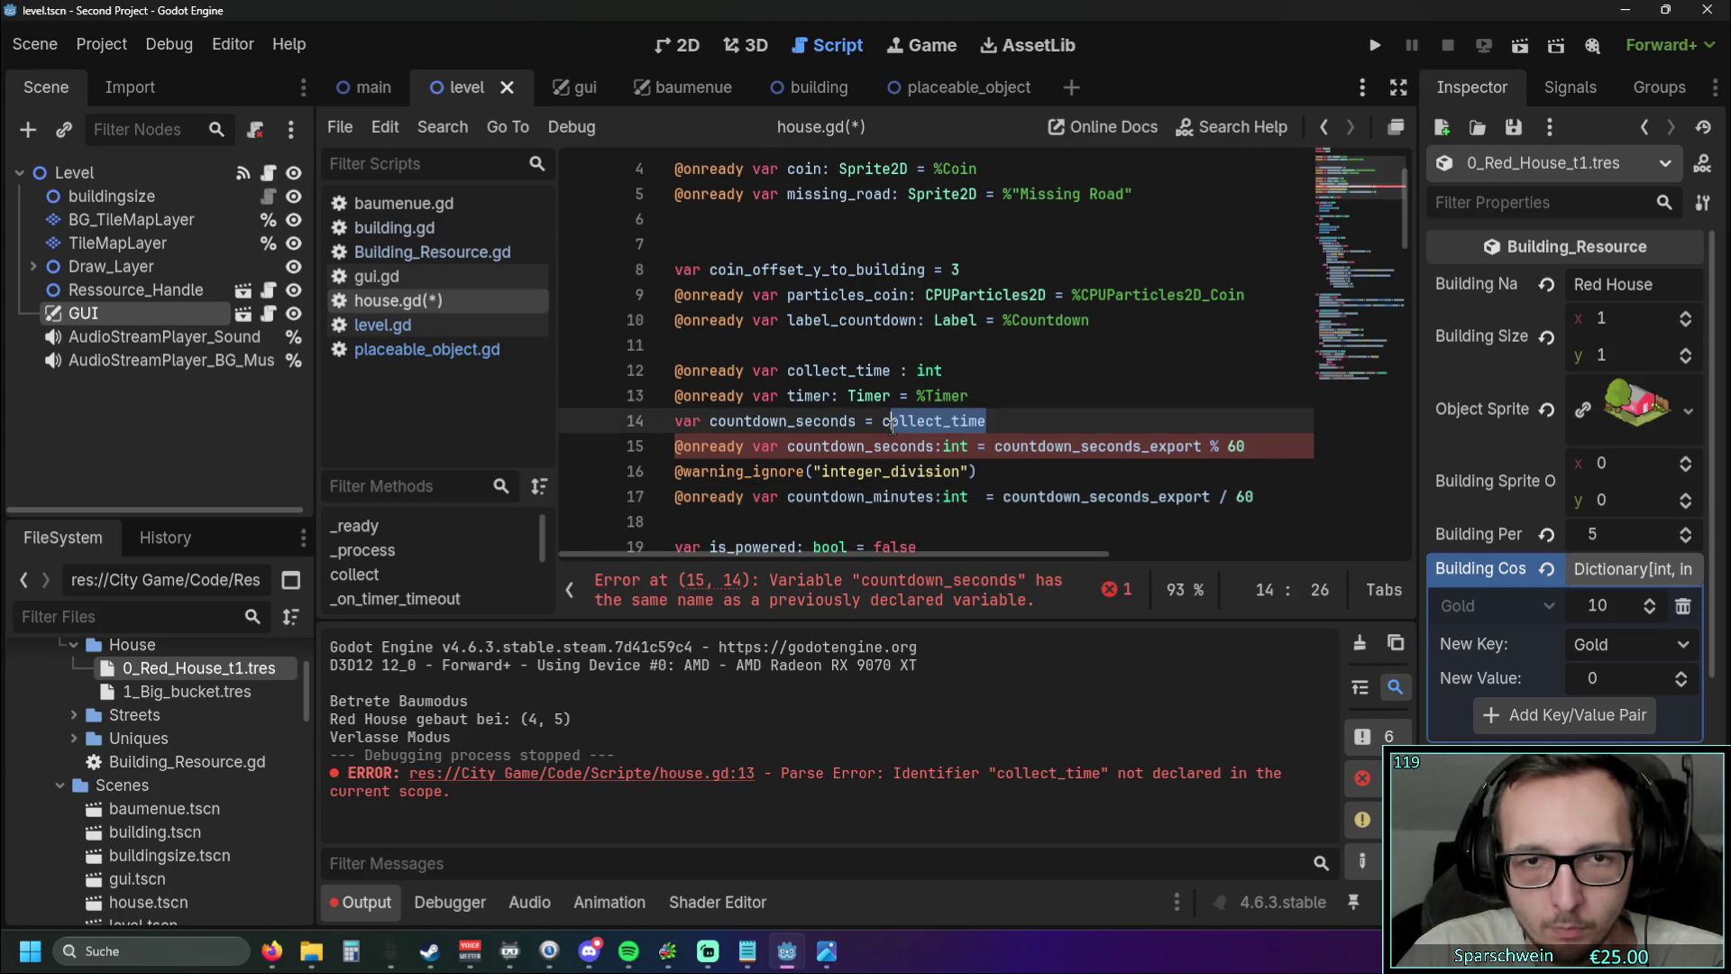
{"action": "left_click", "coordinate": [1037, 400]}
{"action": "scroll", "coordinate": [1060, 403], "scroll_direction": "down", "scroll_amount": 2}
{"action": "scroll", "coordinate": [1055, 406], "scroll_direction": "up", "scroll_amount": 2}
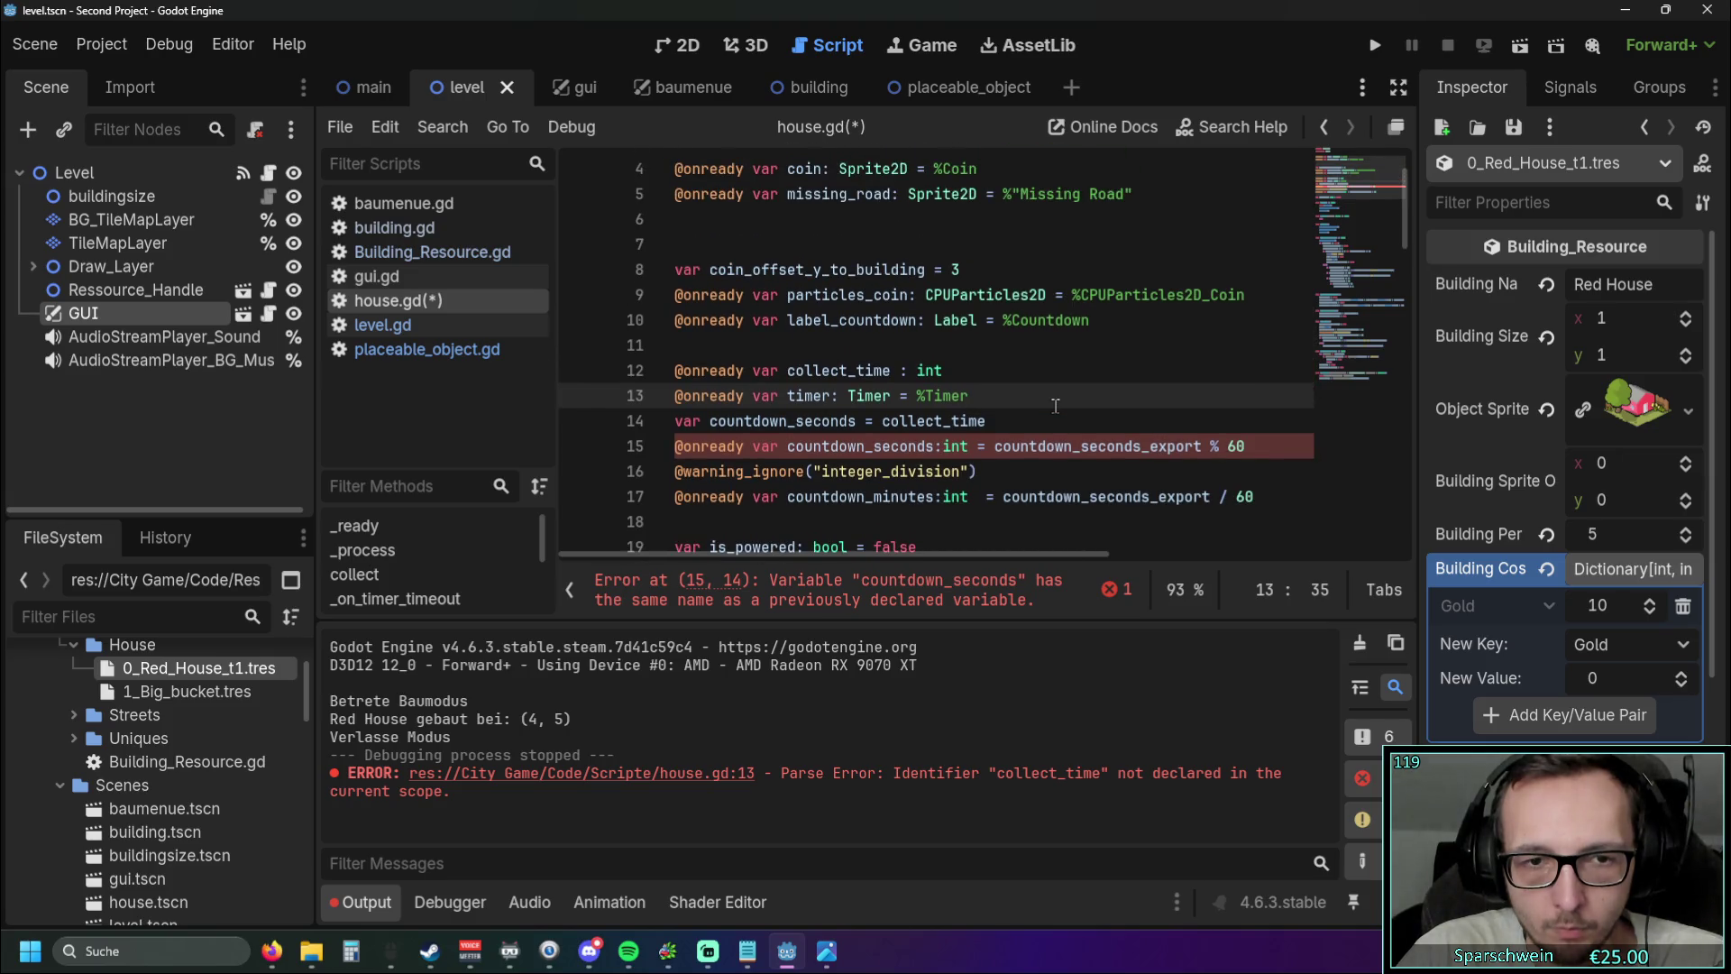
{"action": "scroll", "coordinate": [1056, 406], "scroll_direction": "down", "scroll_amount": 1}
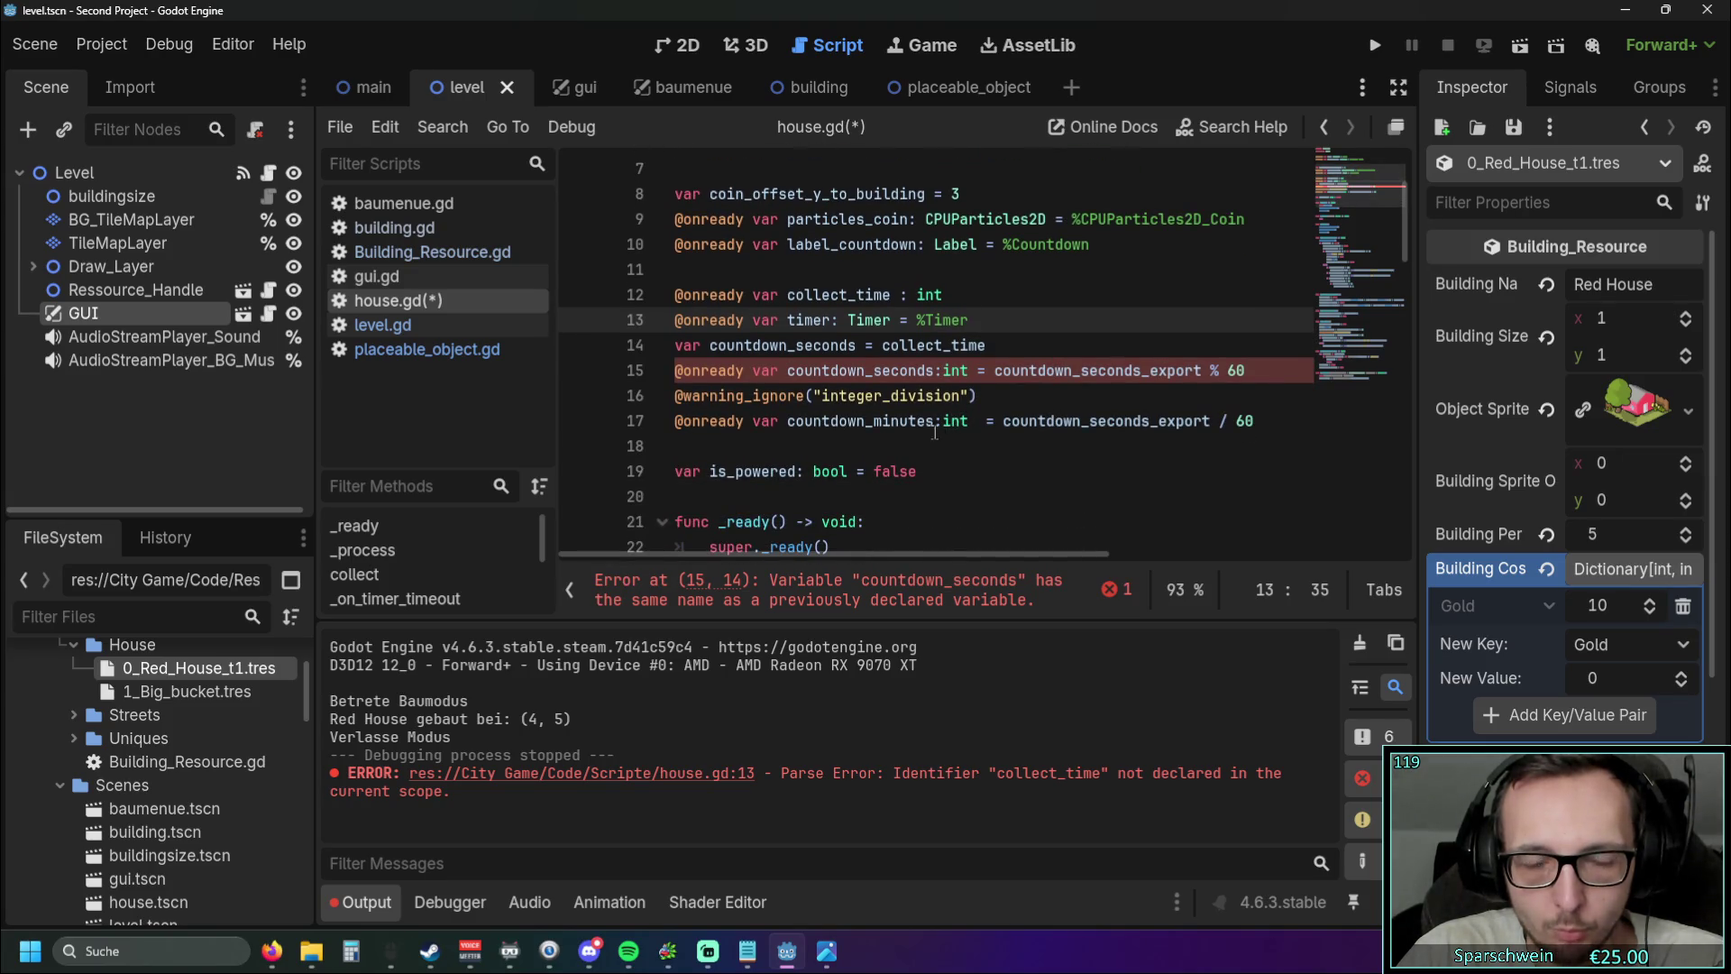
{"action": "scroll", "coordinate": [930, 430], "scroll_direction": "up", "scroll_amount": 1}
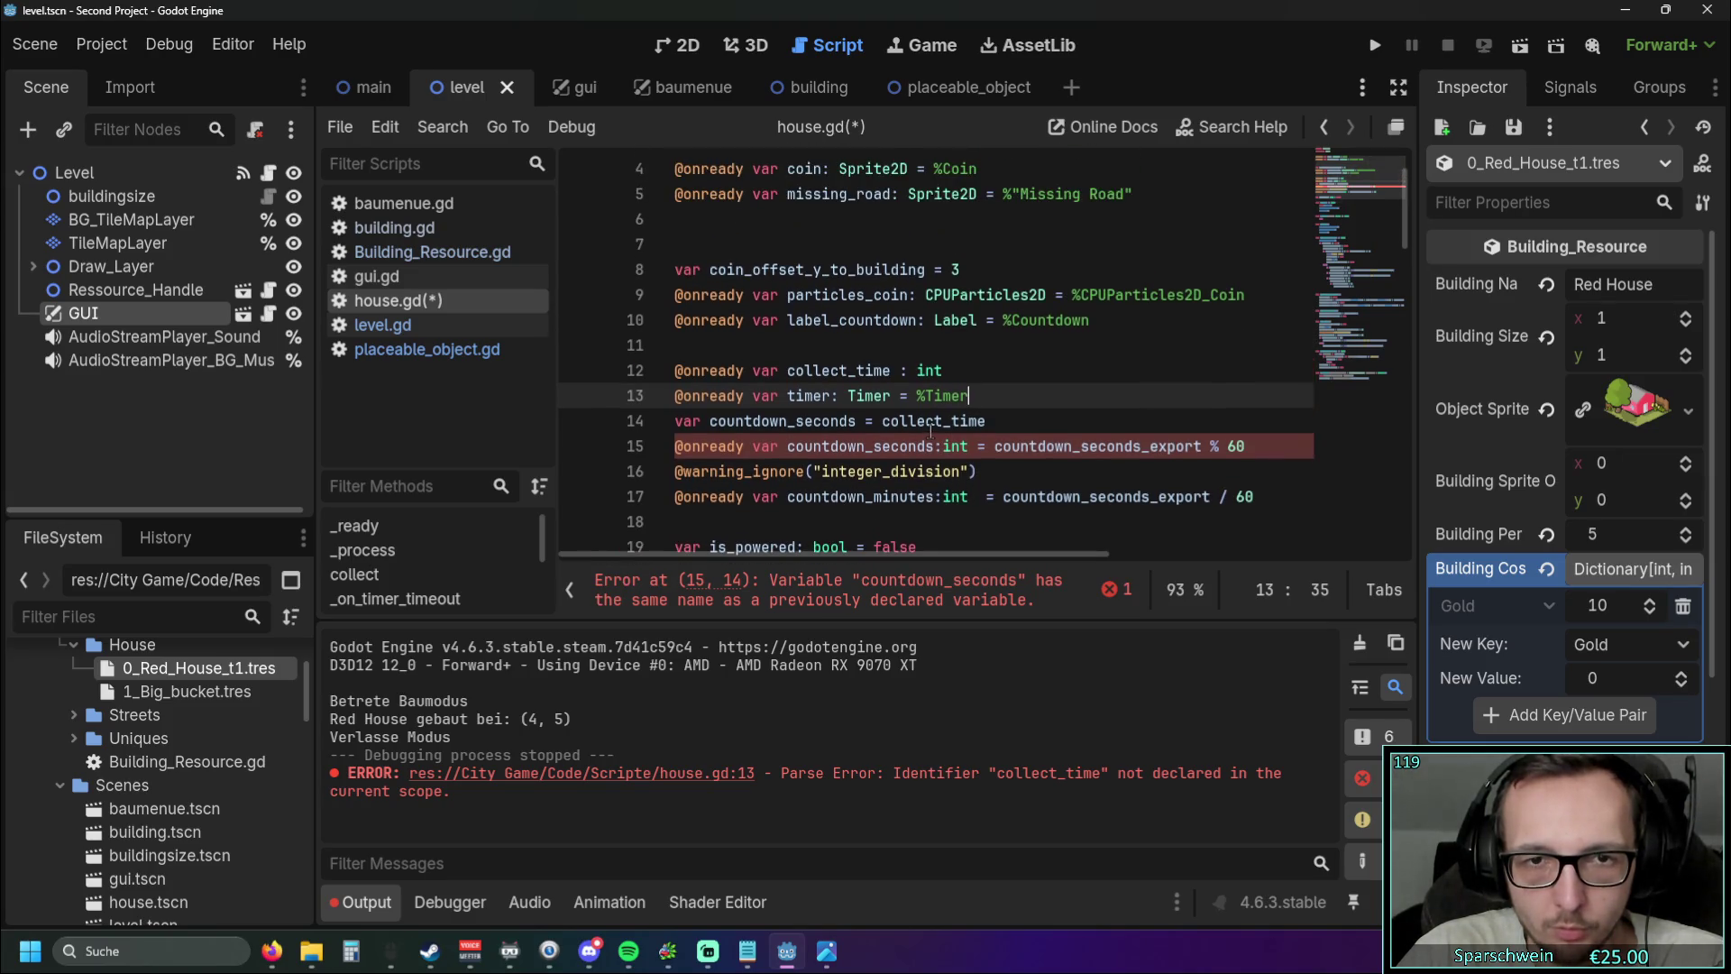
{"action": "double_click", "coordinate": [884, 420]}
{"action": "type", "text": "4"}
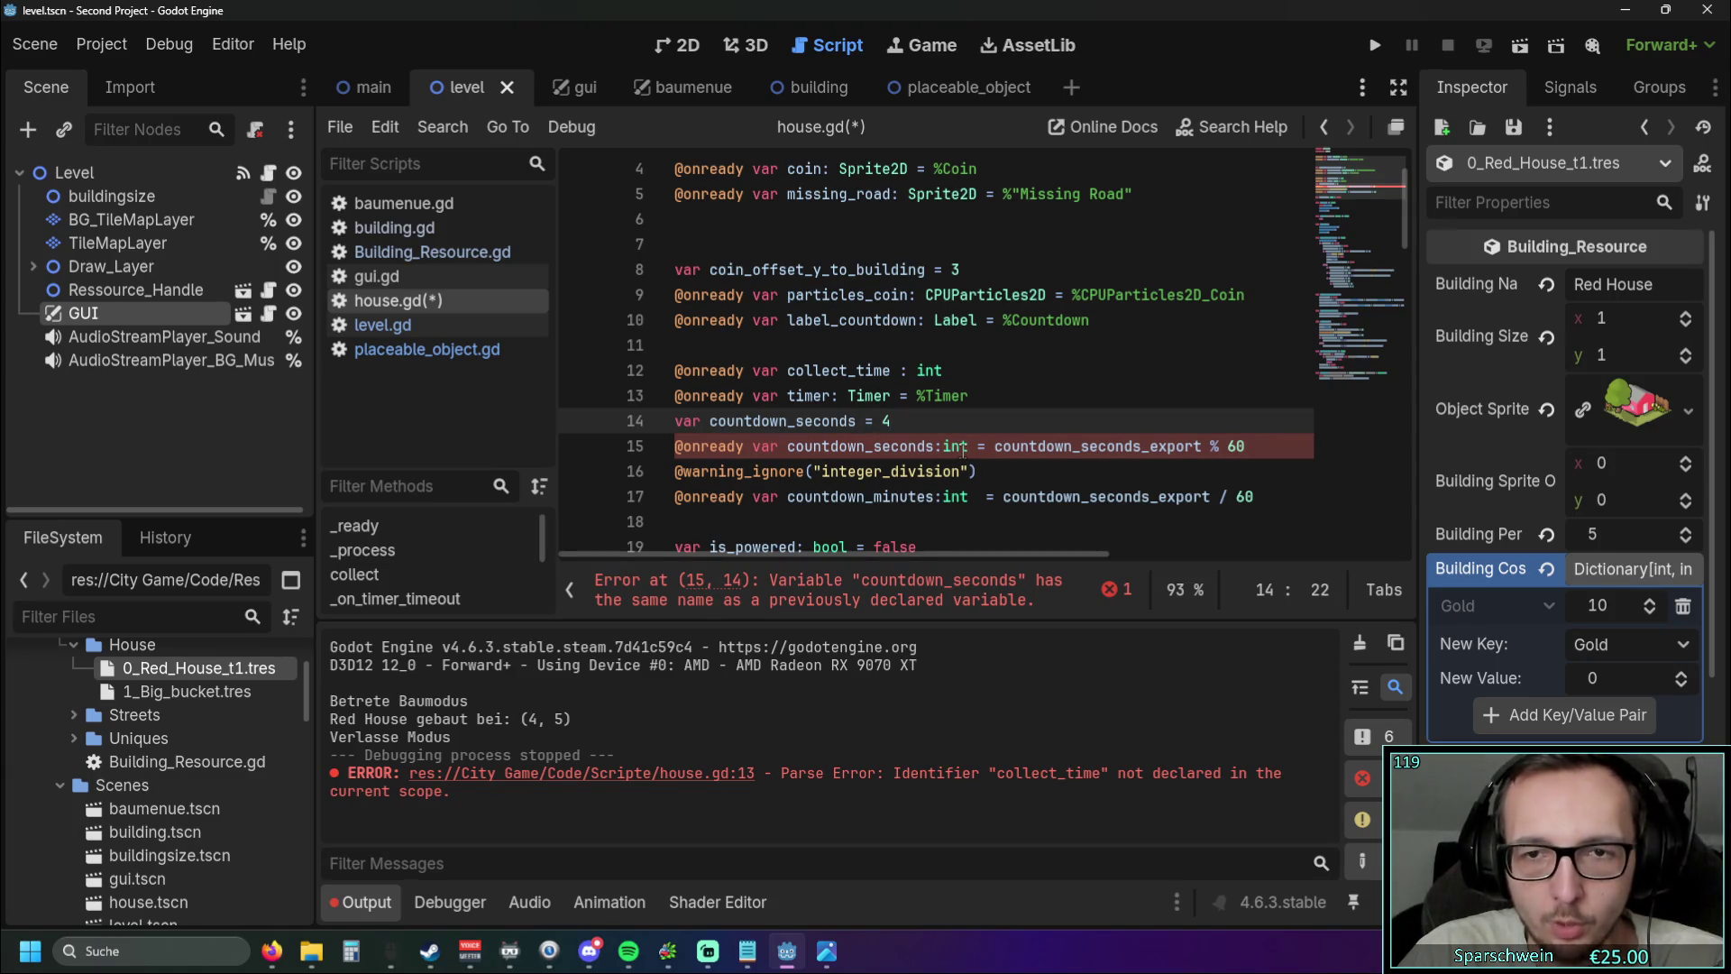
- Rename the line 14 variable to countdown_seconds_export
{"action": "left_click", "coordinate": [857, 420]}
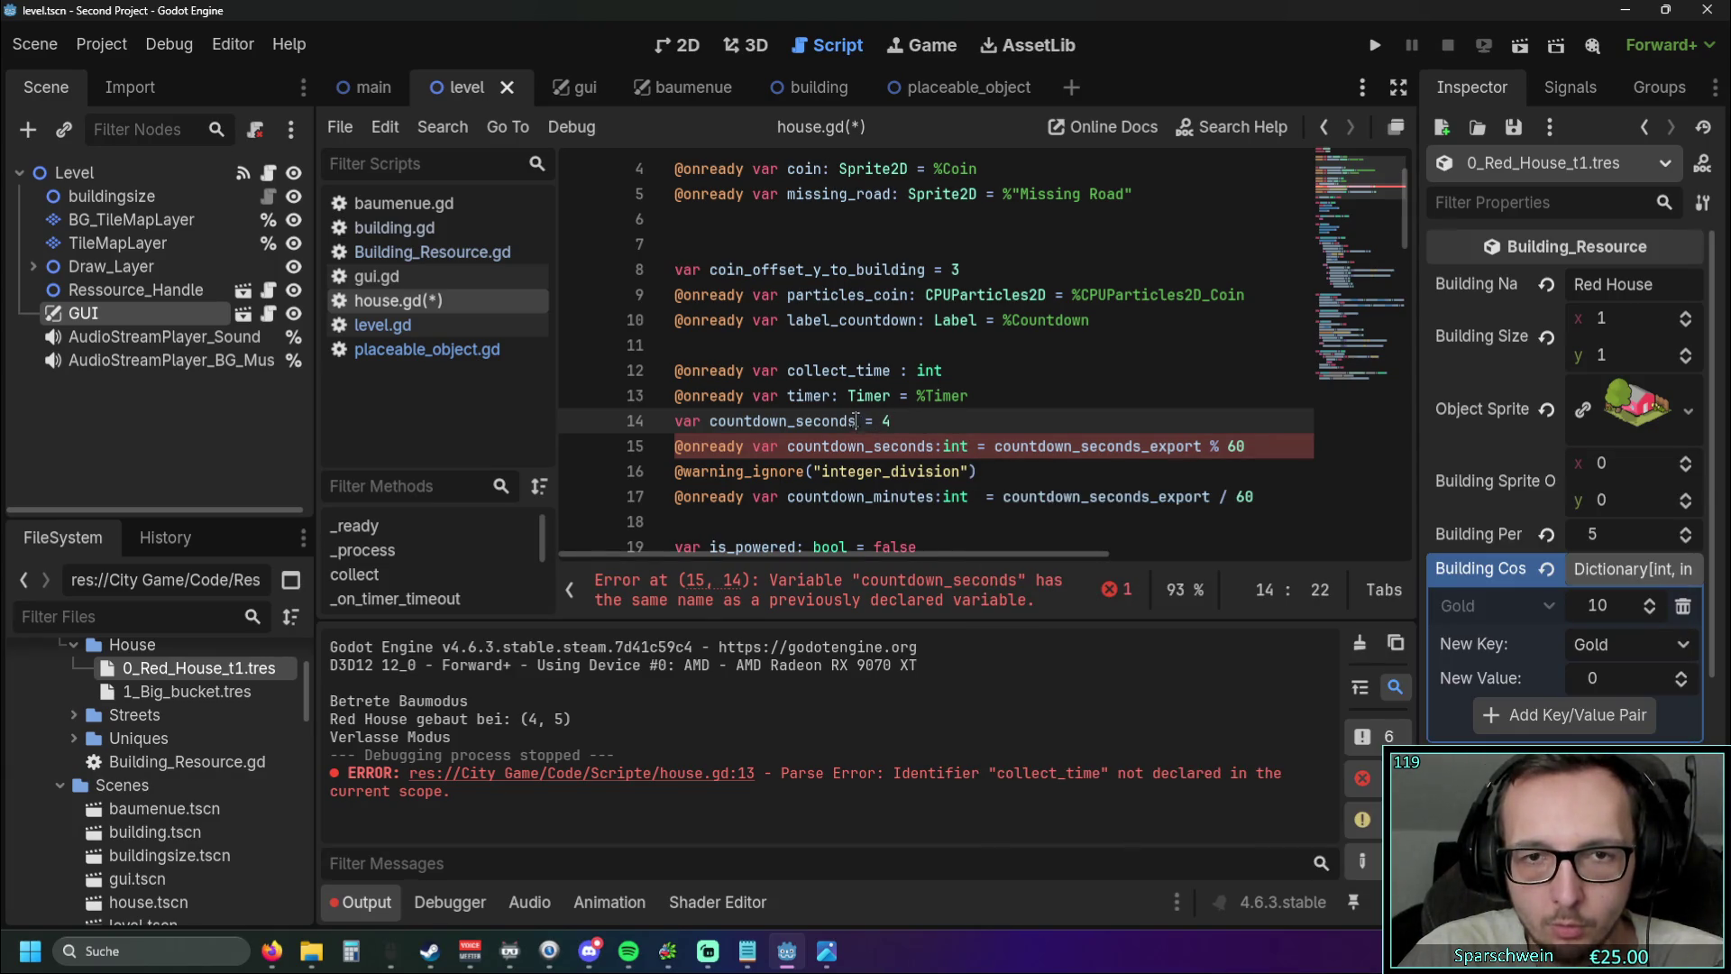
{"action": "type", "text": "_export"}
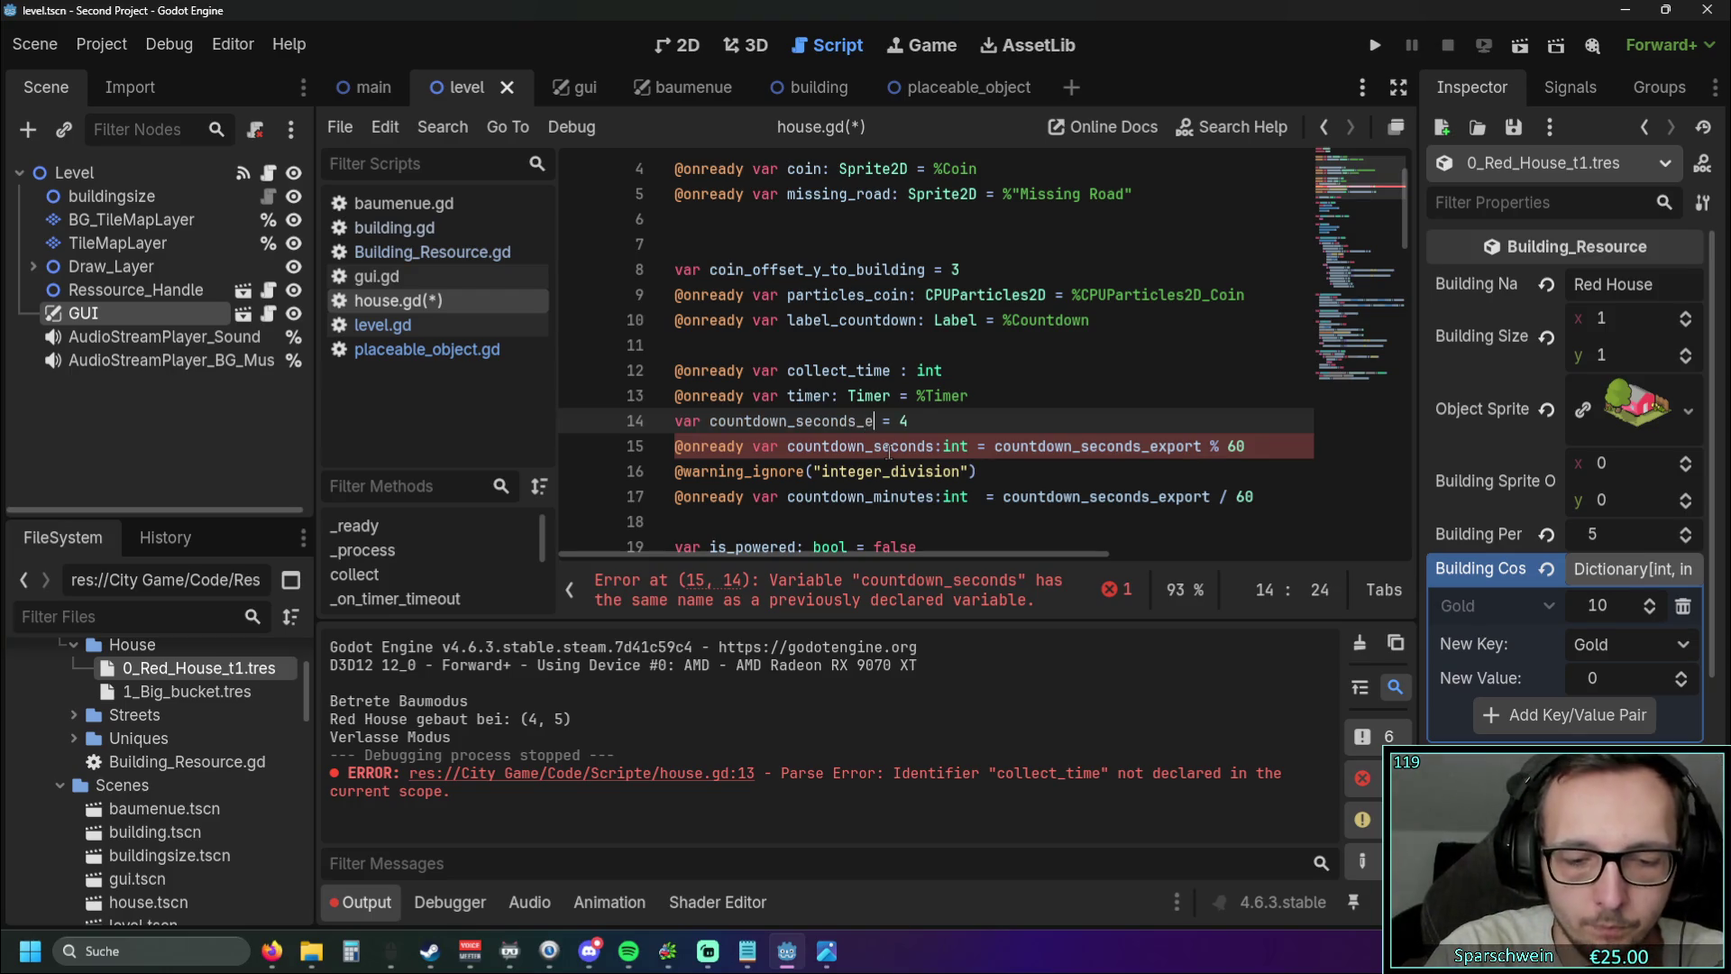
{"action": "double_click", "coordinate": [954, 421]}
{"action": "left_click_drag", "start_coordinate": [789, 371], "coordinate": [889, 369]}
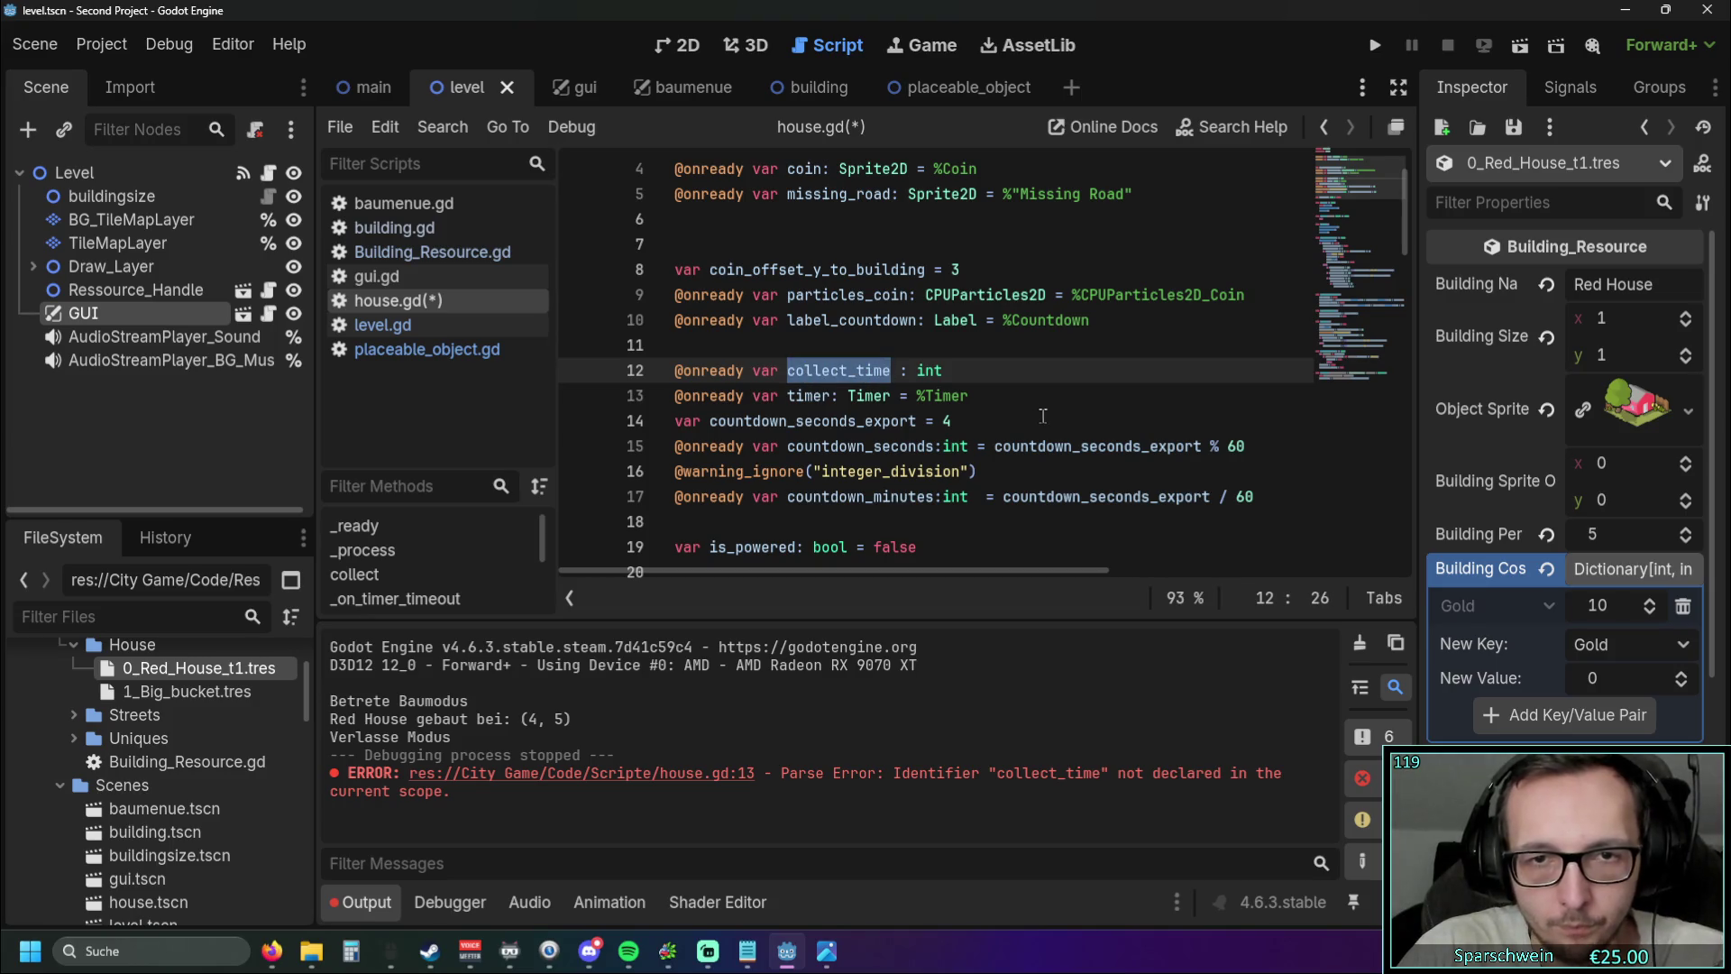
- Replace line 14's assignment with an int type: countdown_seconds_export : int
{"action": "key", "text": "ctrl+c"}
{"action": "double_click", "coordinate": [947, 421]}
{"action": "key", "text": "ctrl+v"}
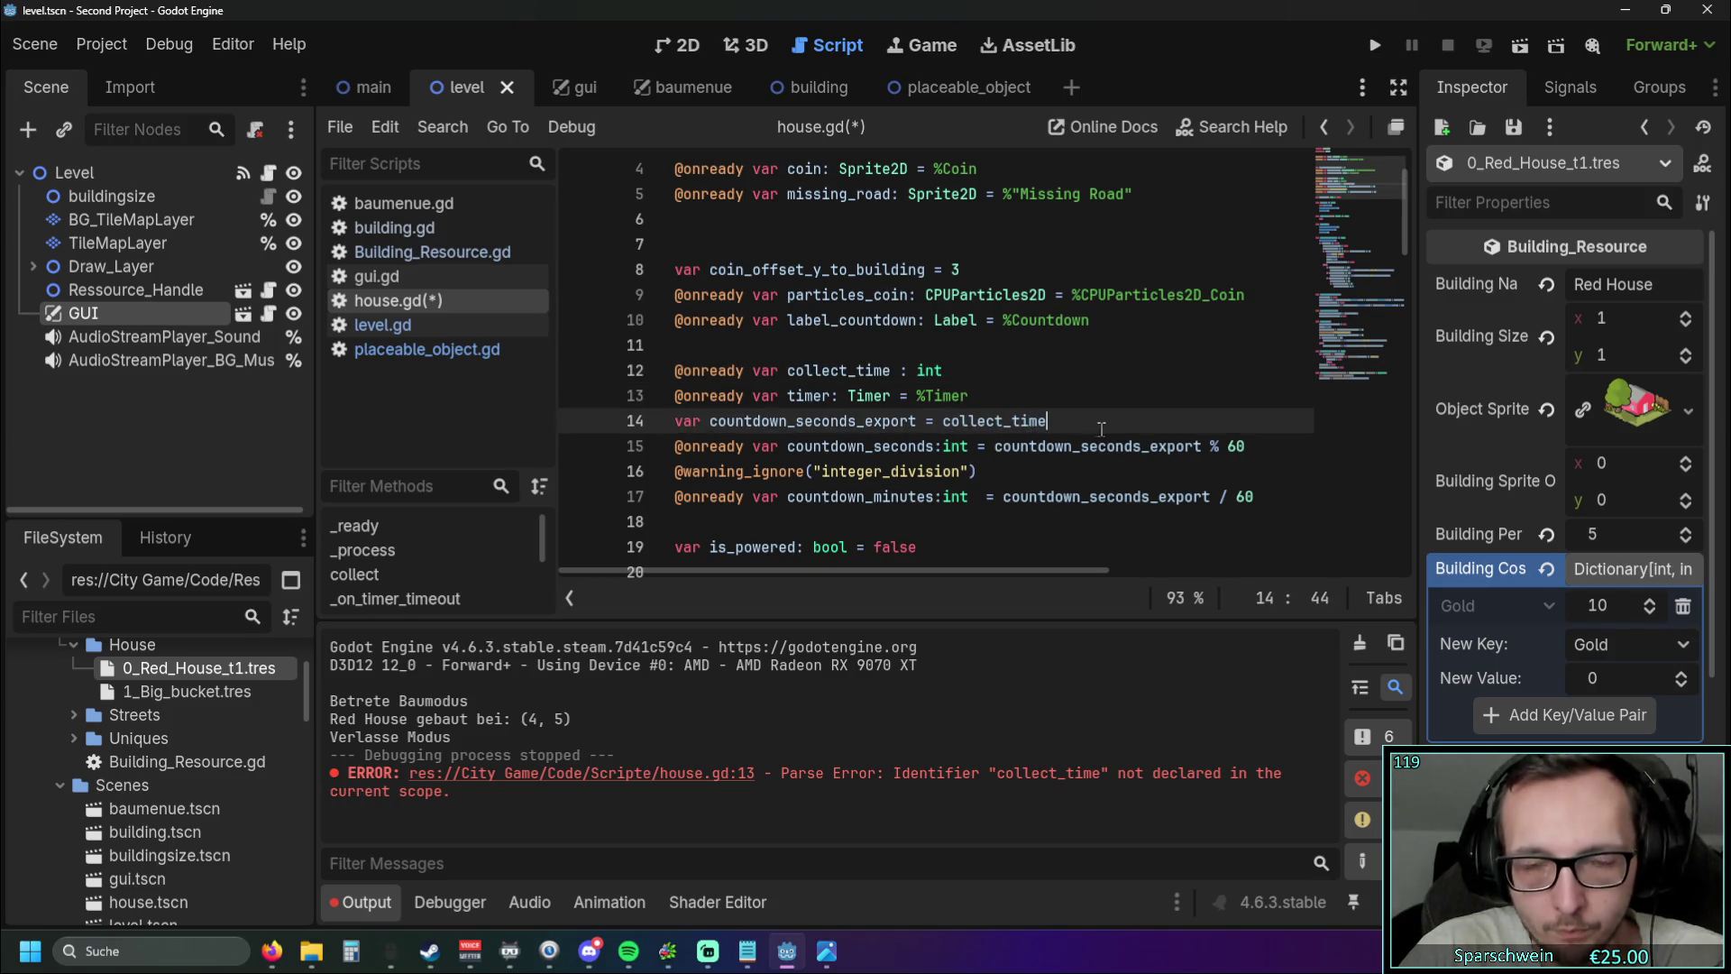
{"action": "left_click_drag", "start_coordinate": [1070, 430], "coordinate": [929, 429]}
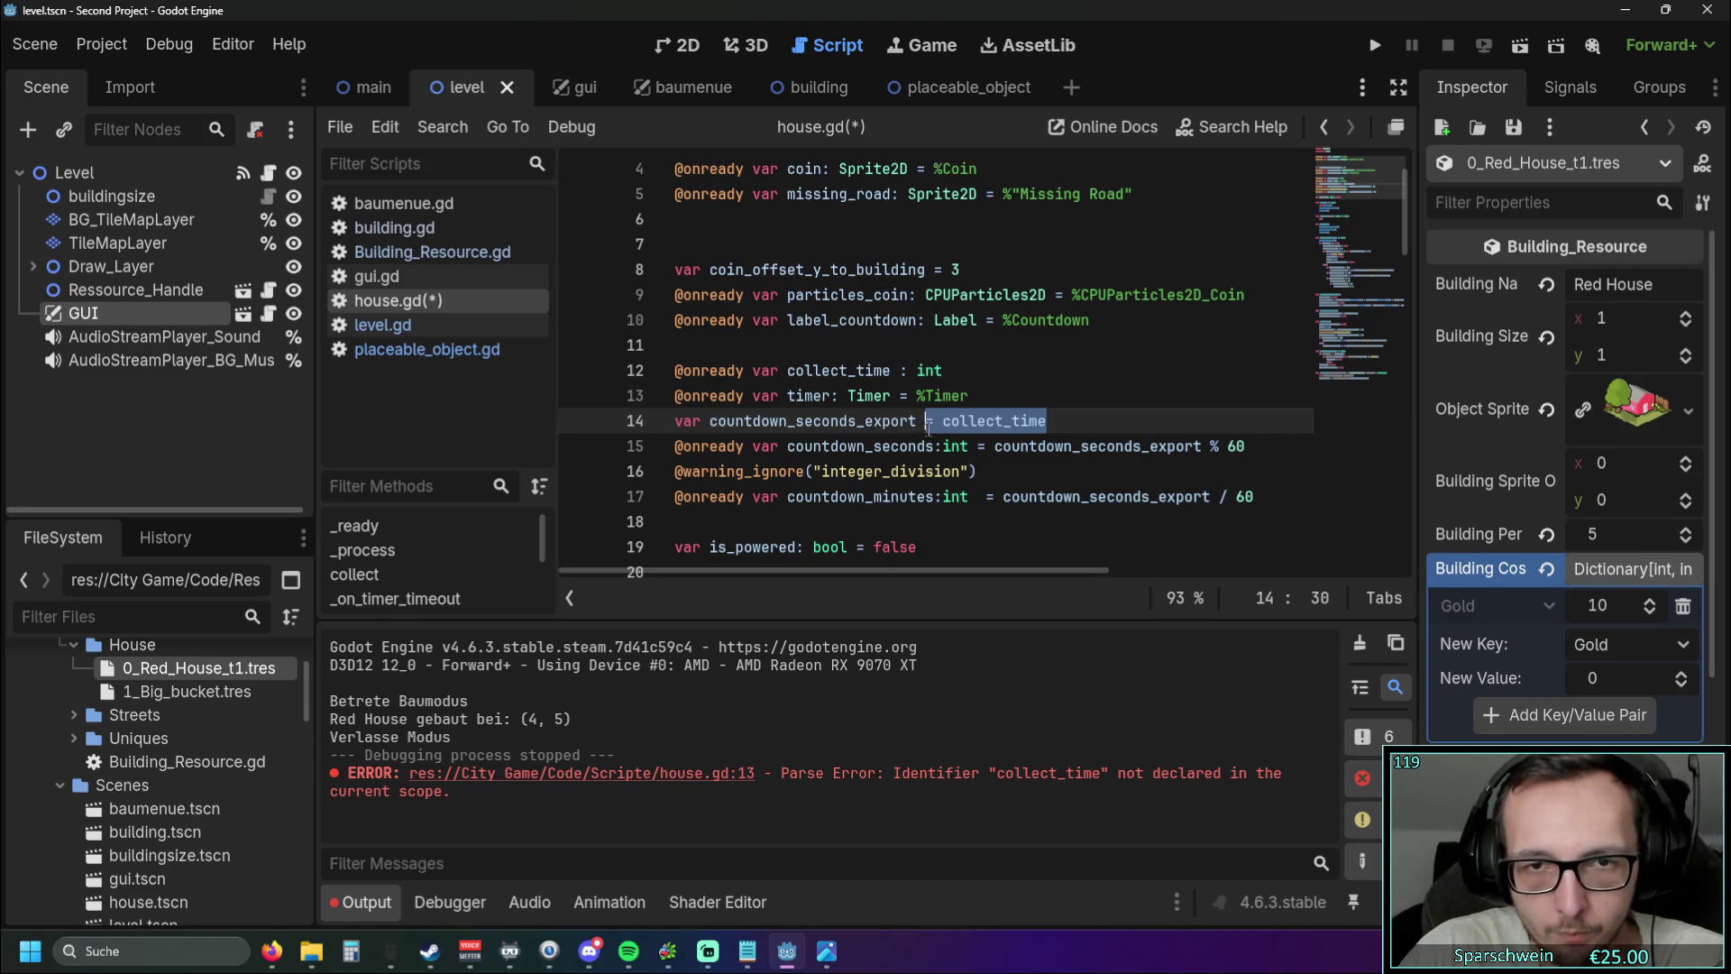
{"action": "type", "text": ":int"}
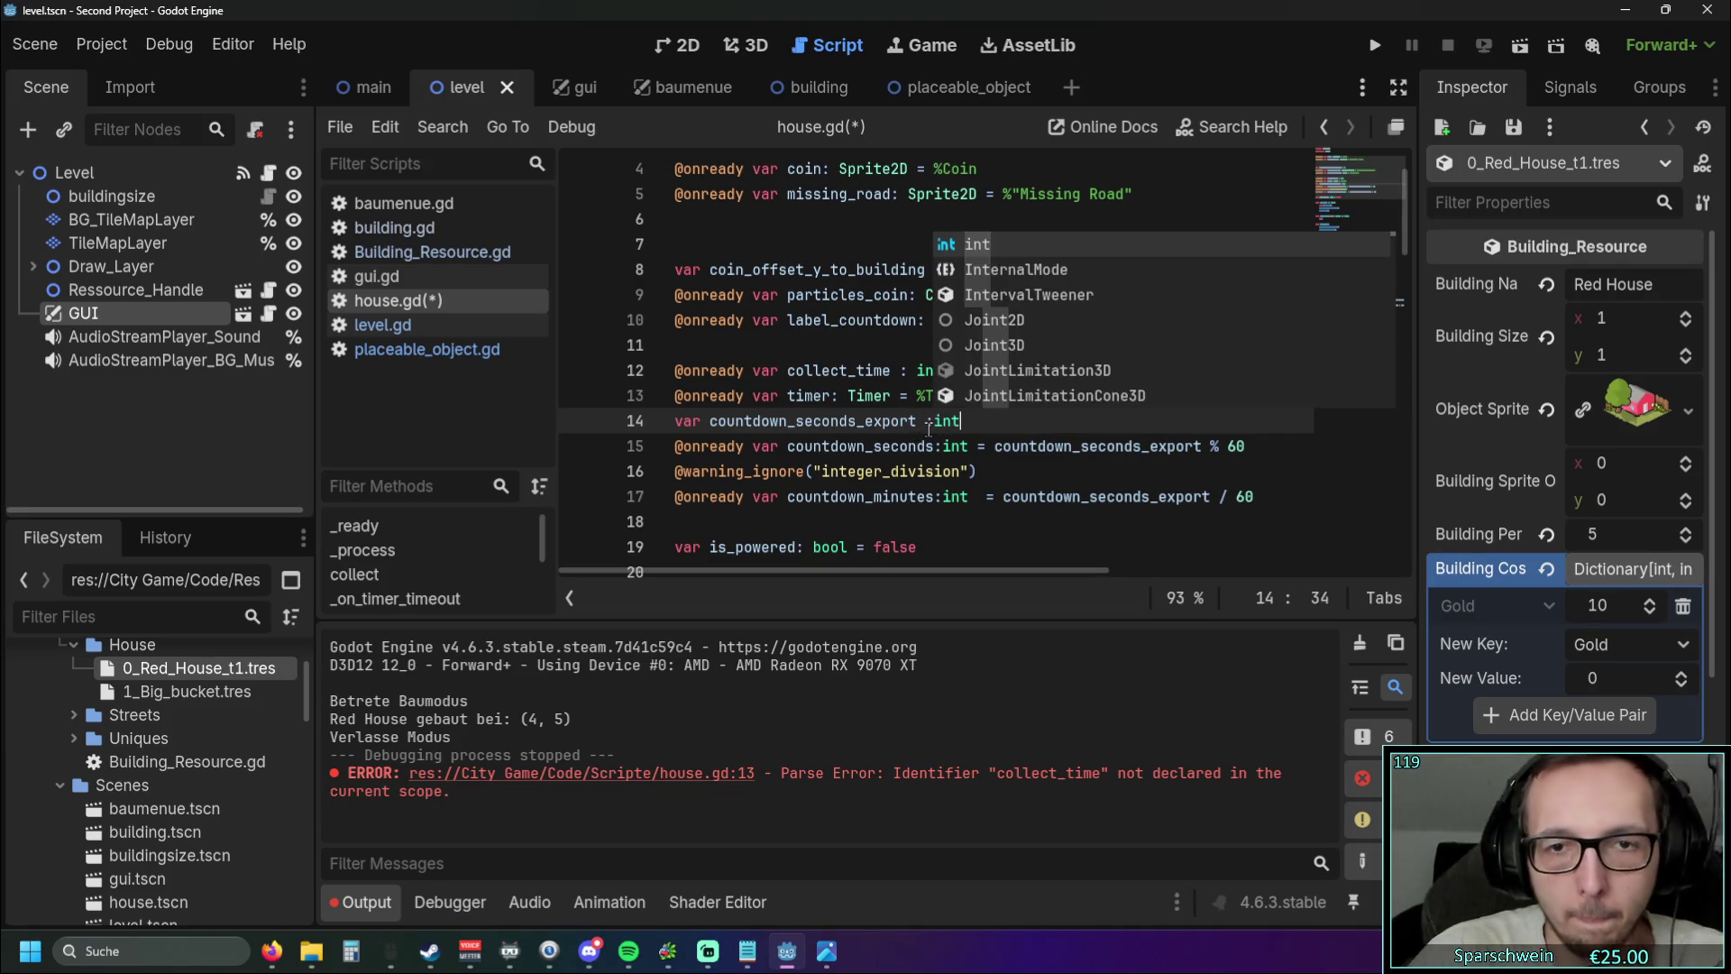
{"action": "left_click", "coordinate": [857, 447]}
{"action": "left_click", "coordinate": [933, 422]}
{"action": "left_click", "coordinate": [1046, 446]}
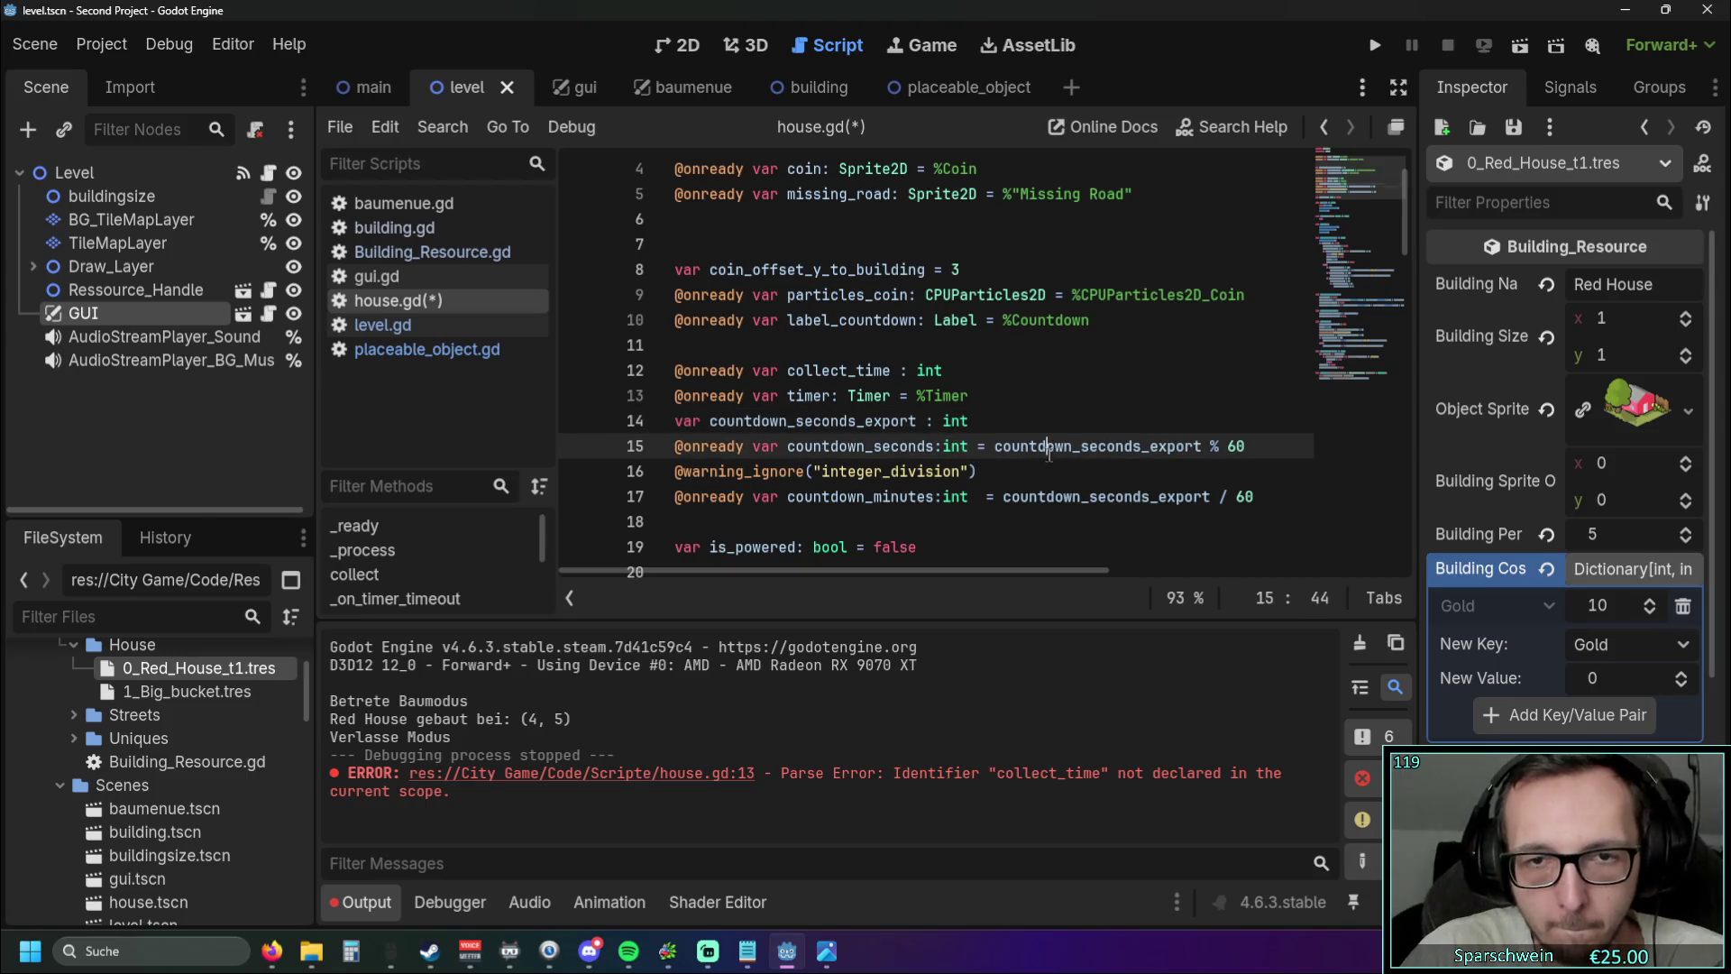
{"action": "triple_click", "coordinate": [974, 369]}
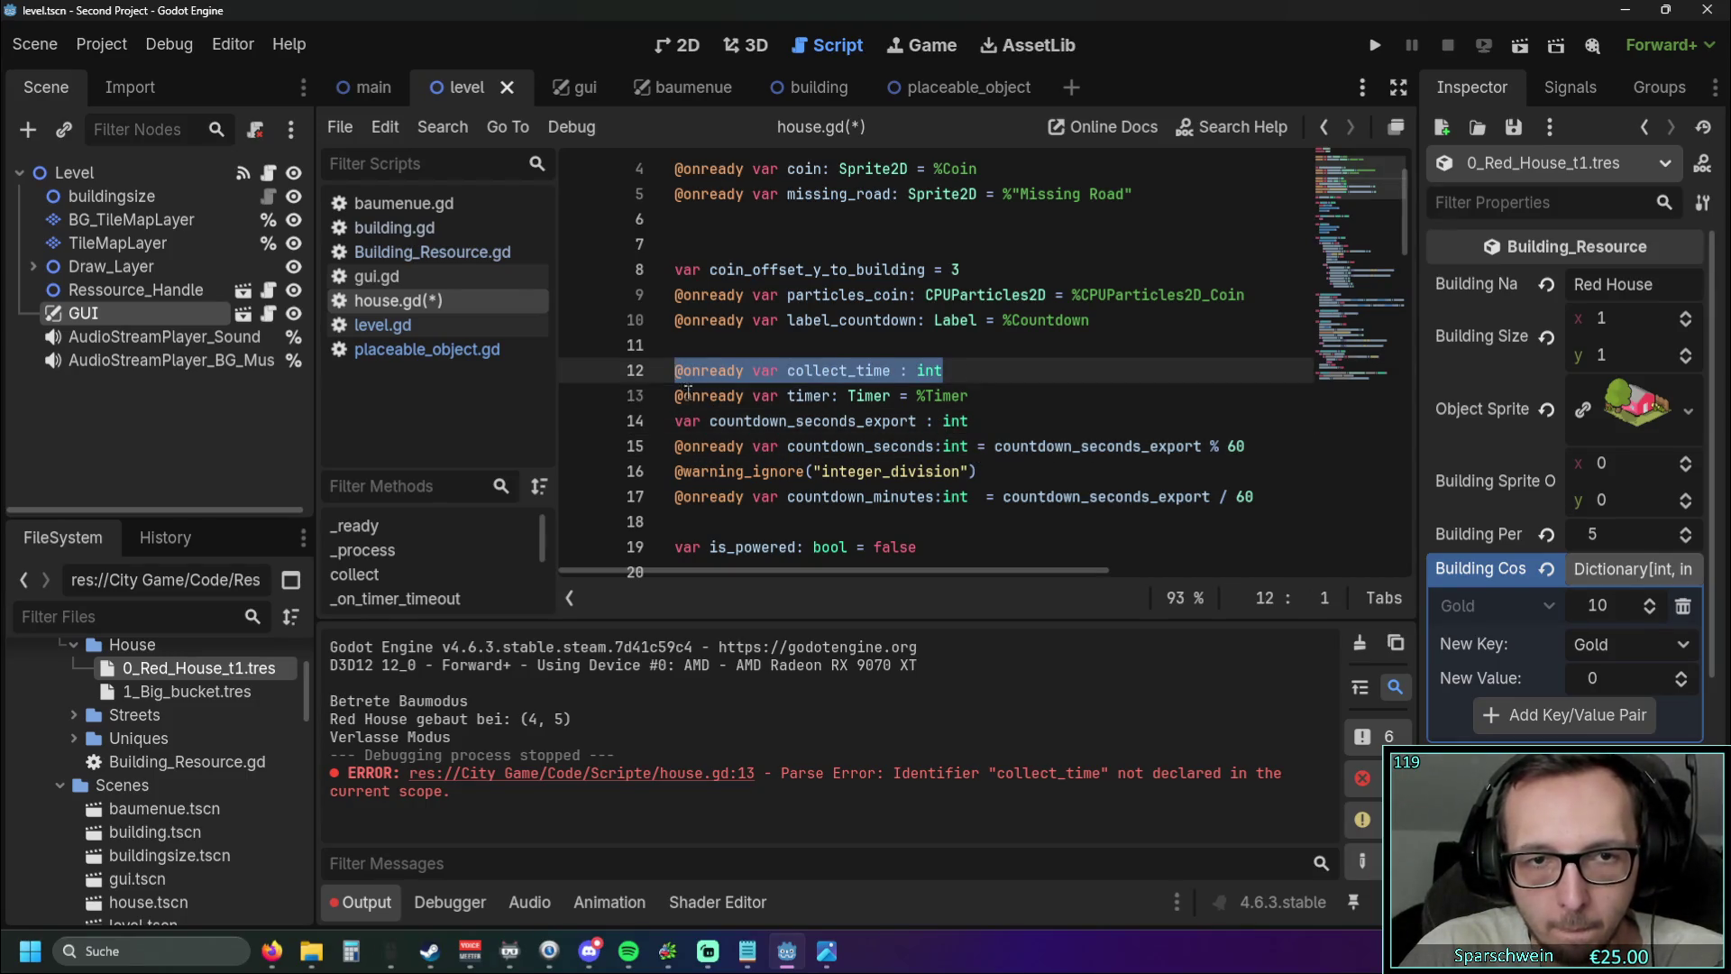
{"action": "left_click", "coordinate": [676, 374]}
{"action": "double_click", "coordinate": [678, 370]}
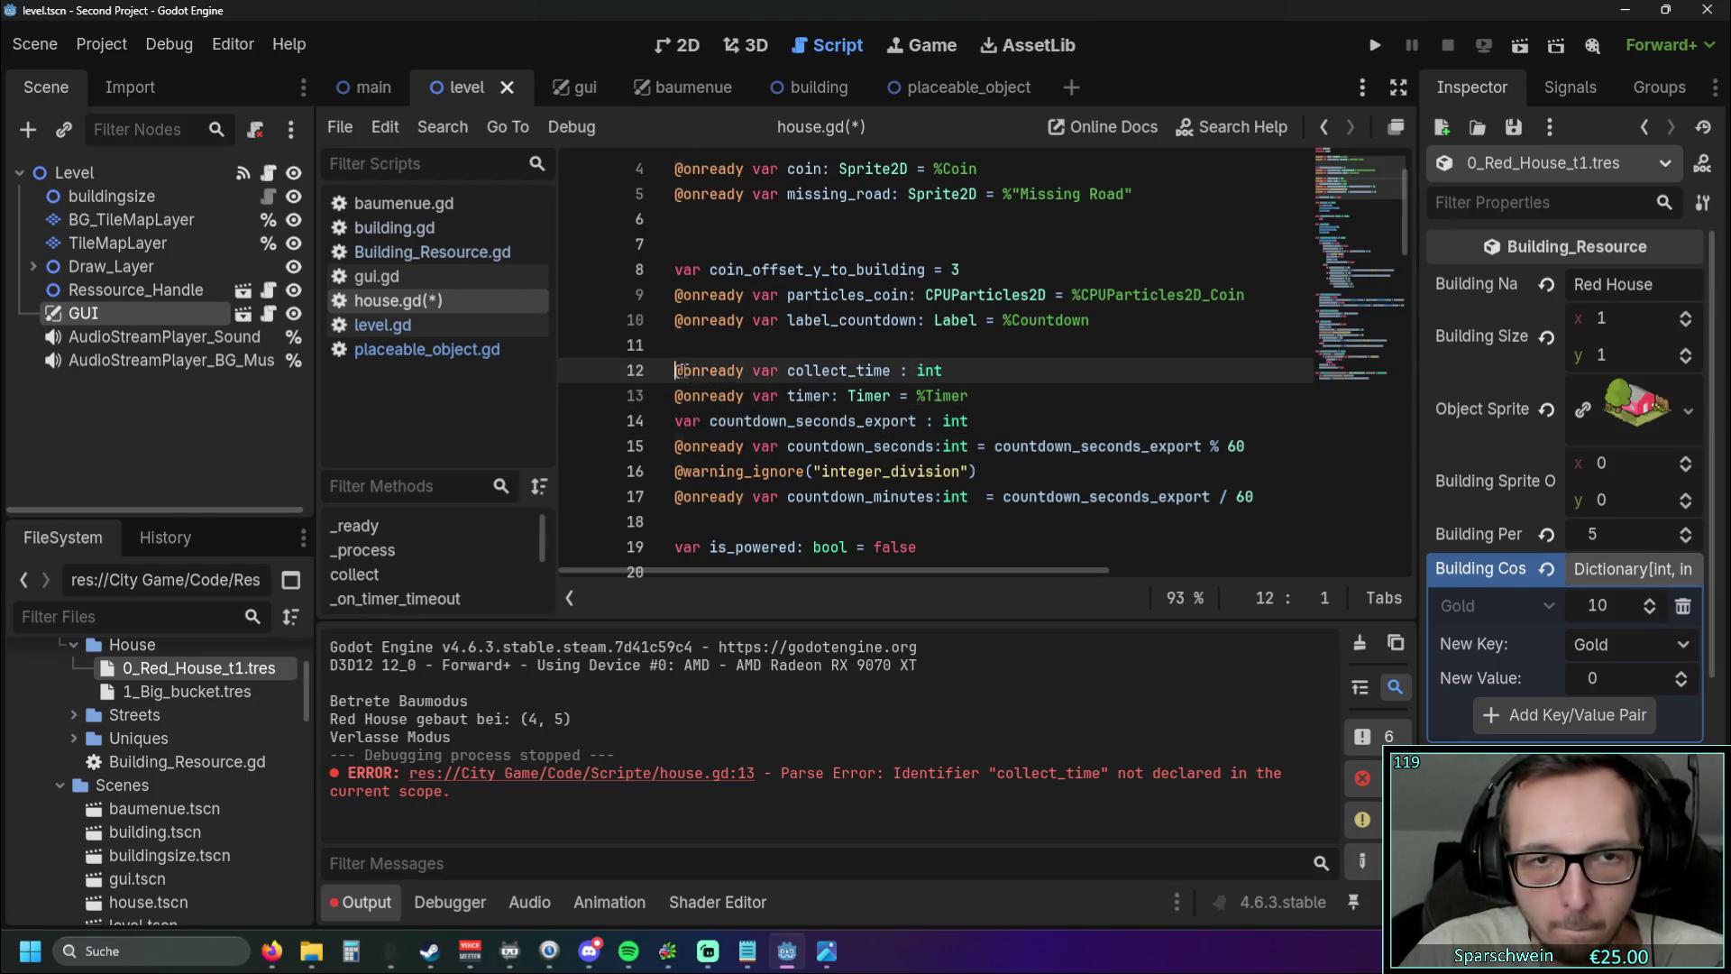
{"action": "left_click", "coordinate": [679, 420]}
{"action": "type", "text": "@onready"}
{"action": "left_click_drag", "start_coordinate": [947, 370], "coordinate": [603, 378]}
{"action": "key", "text": "ctrl+shift+k"}
- Assign collect_time_seconds to countdown_seconds_export on line 85 in construct, then run the project
{"action": "left_click", "coordinate": [958, 395]}
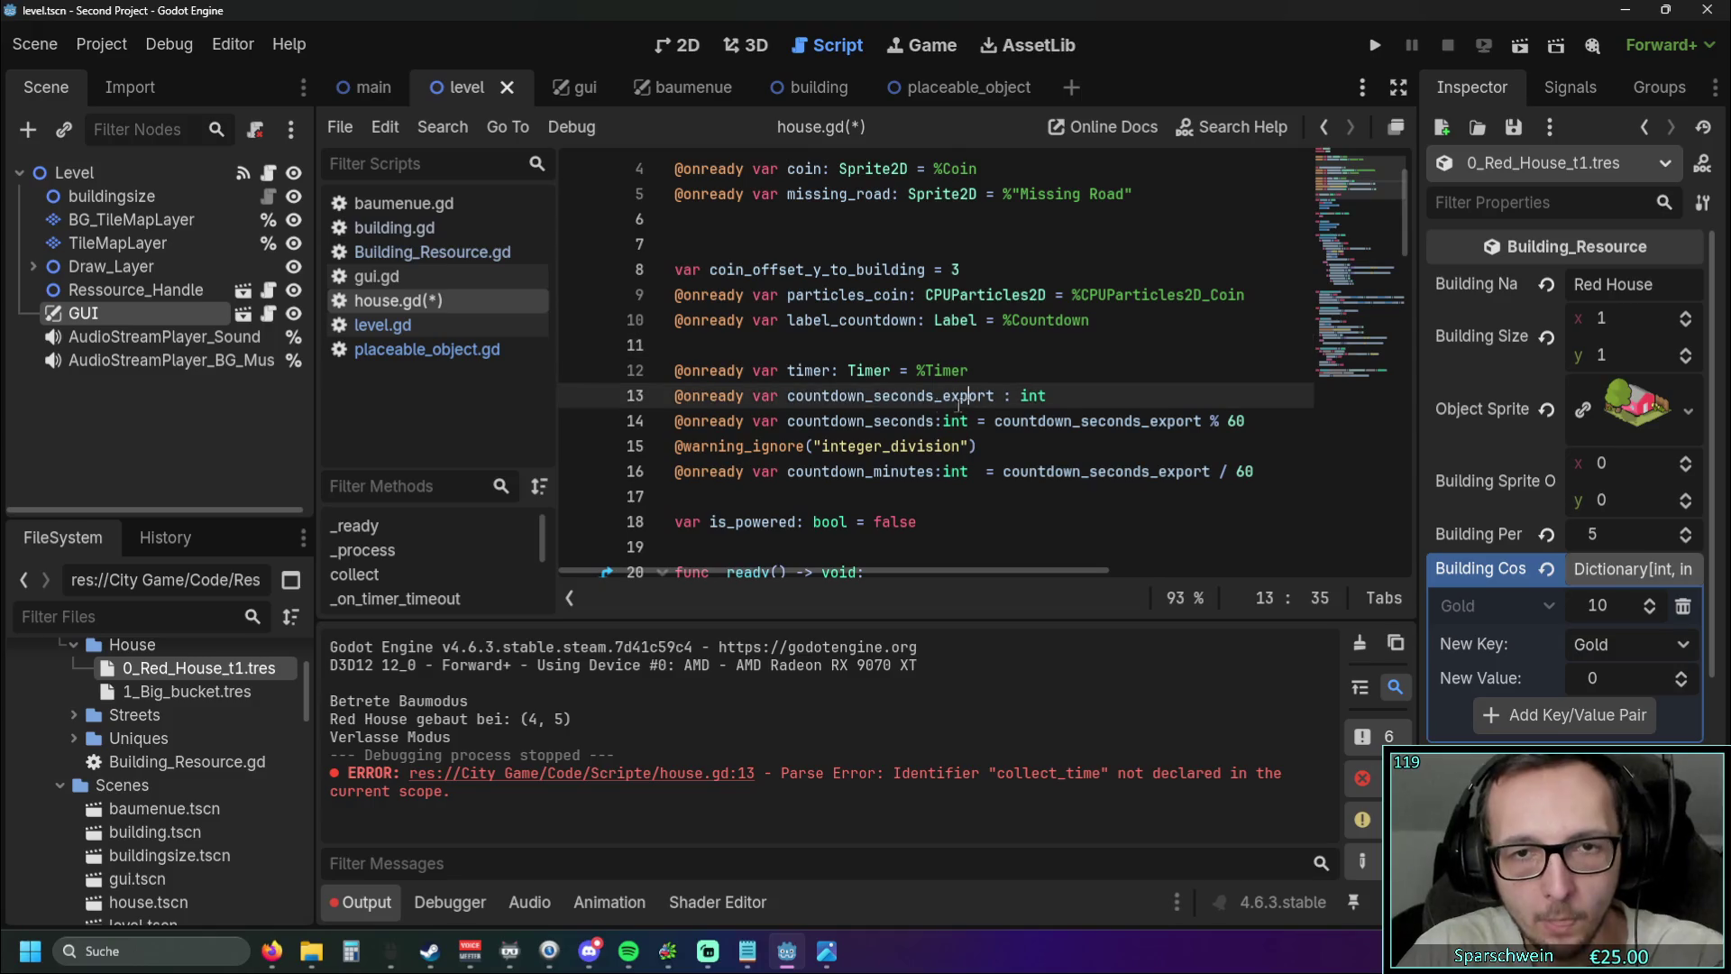
{"action": "key", "text": "ctrl+Left"}
{"action": "key", "text": "shift+Right"}
{"action": "key", "text": "shift+Right"}
{"action": "key", "text": "shift+Right"}
{"action": "key", "text": "ctrl+shift+Right"}
{"action": "key", "text": "ctrl+c"}
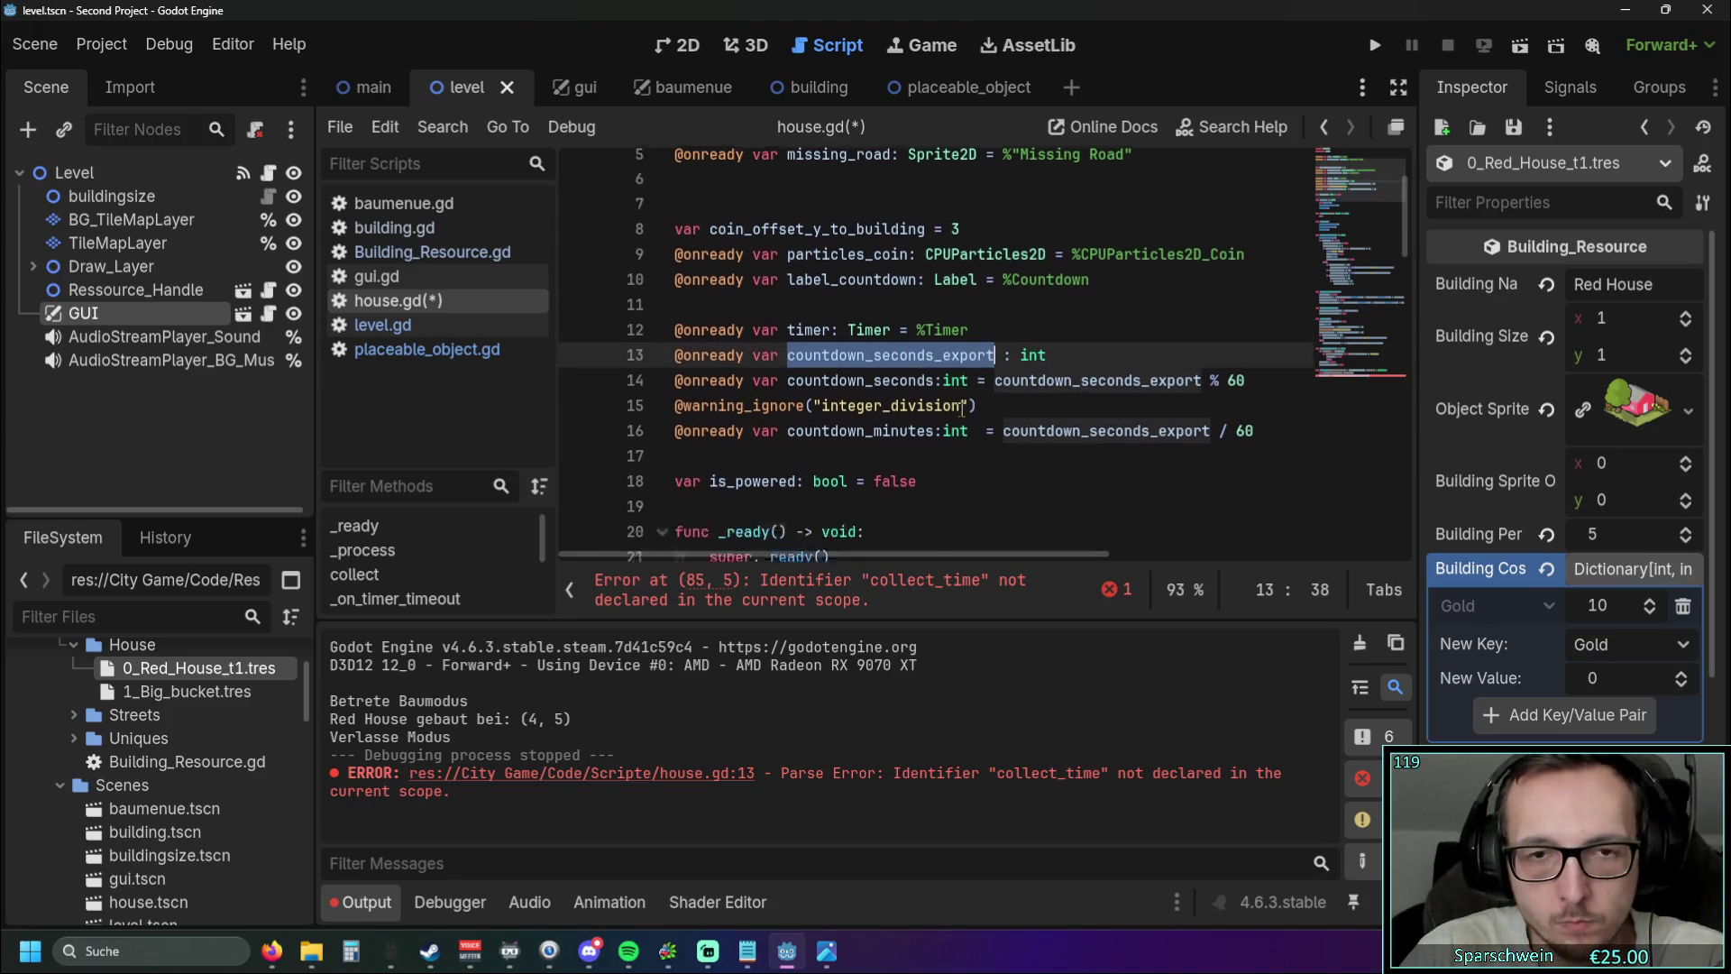
{"action": "scroll", "coordinate": [938, 424], "scroll_direction": "down", "scroll_amount": 15}
{"action": "left_click_drag", "start_coordinate": [710, 528], "coordinate": [814, 529]}
{"action": "key", "text": "ctrl+v"}
{"action": "left_click", "coordinate": [1031, 409]}
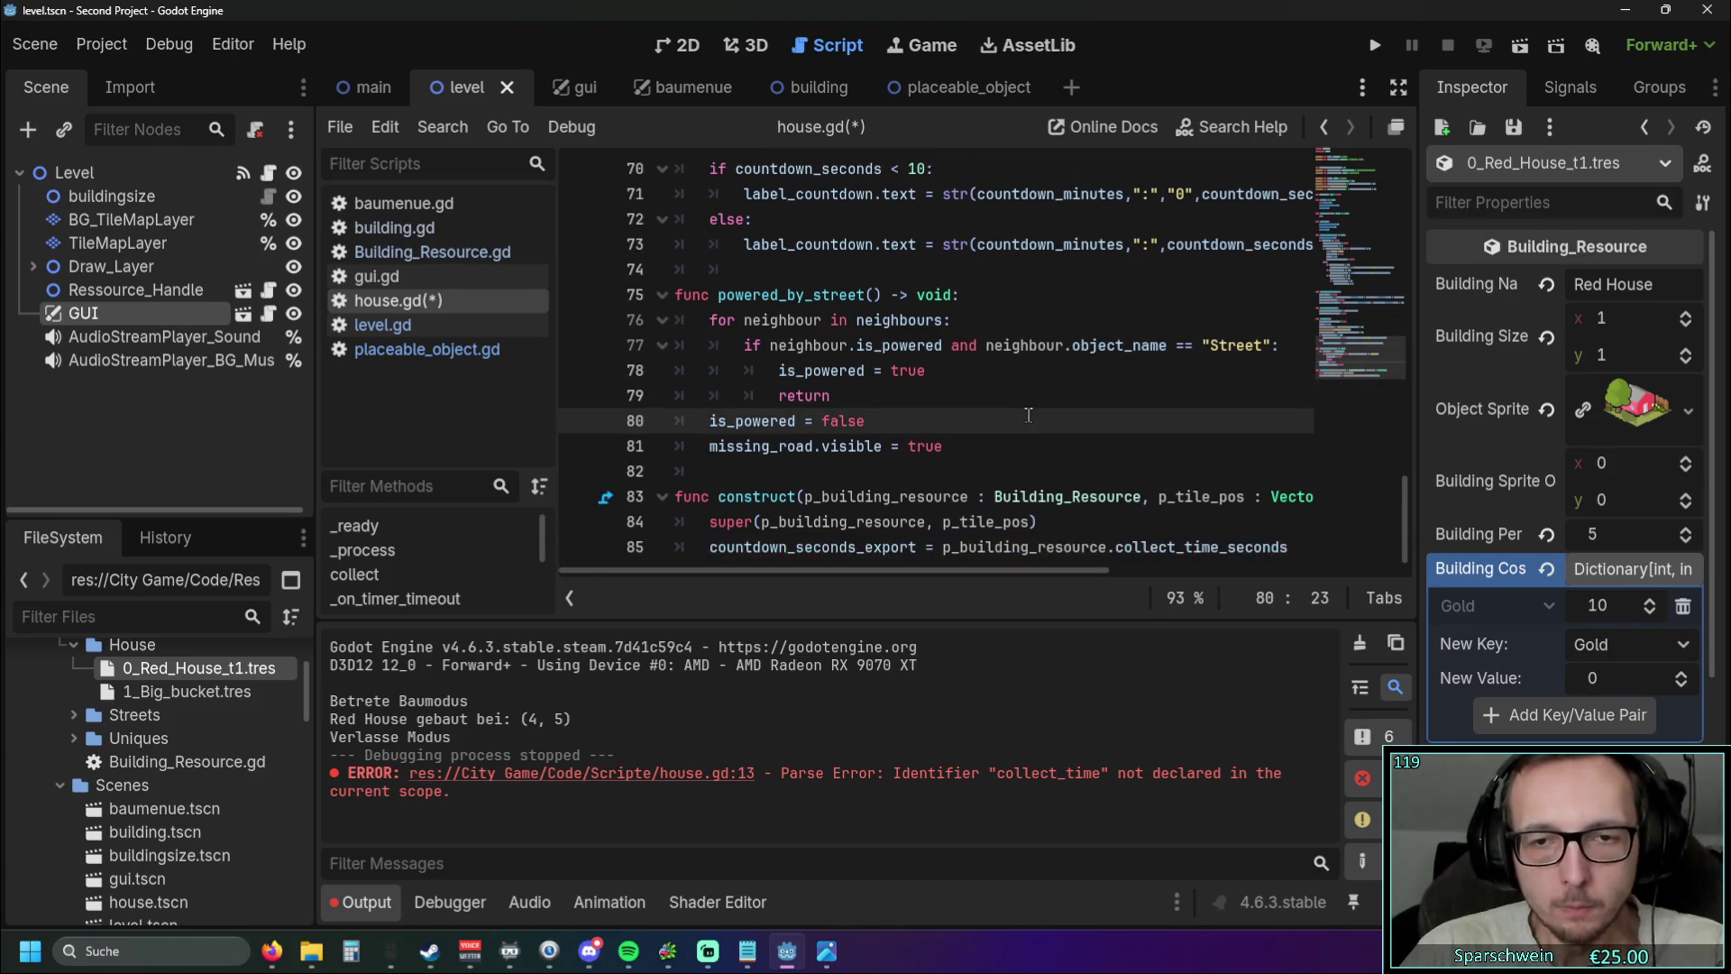
{"action": "left_click", "coordinate": [1375, 45]}
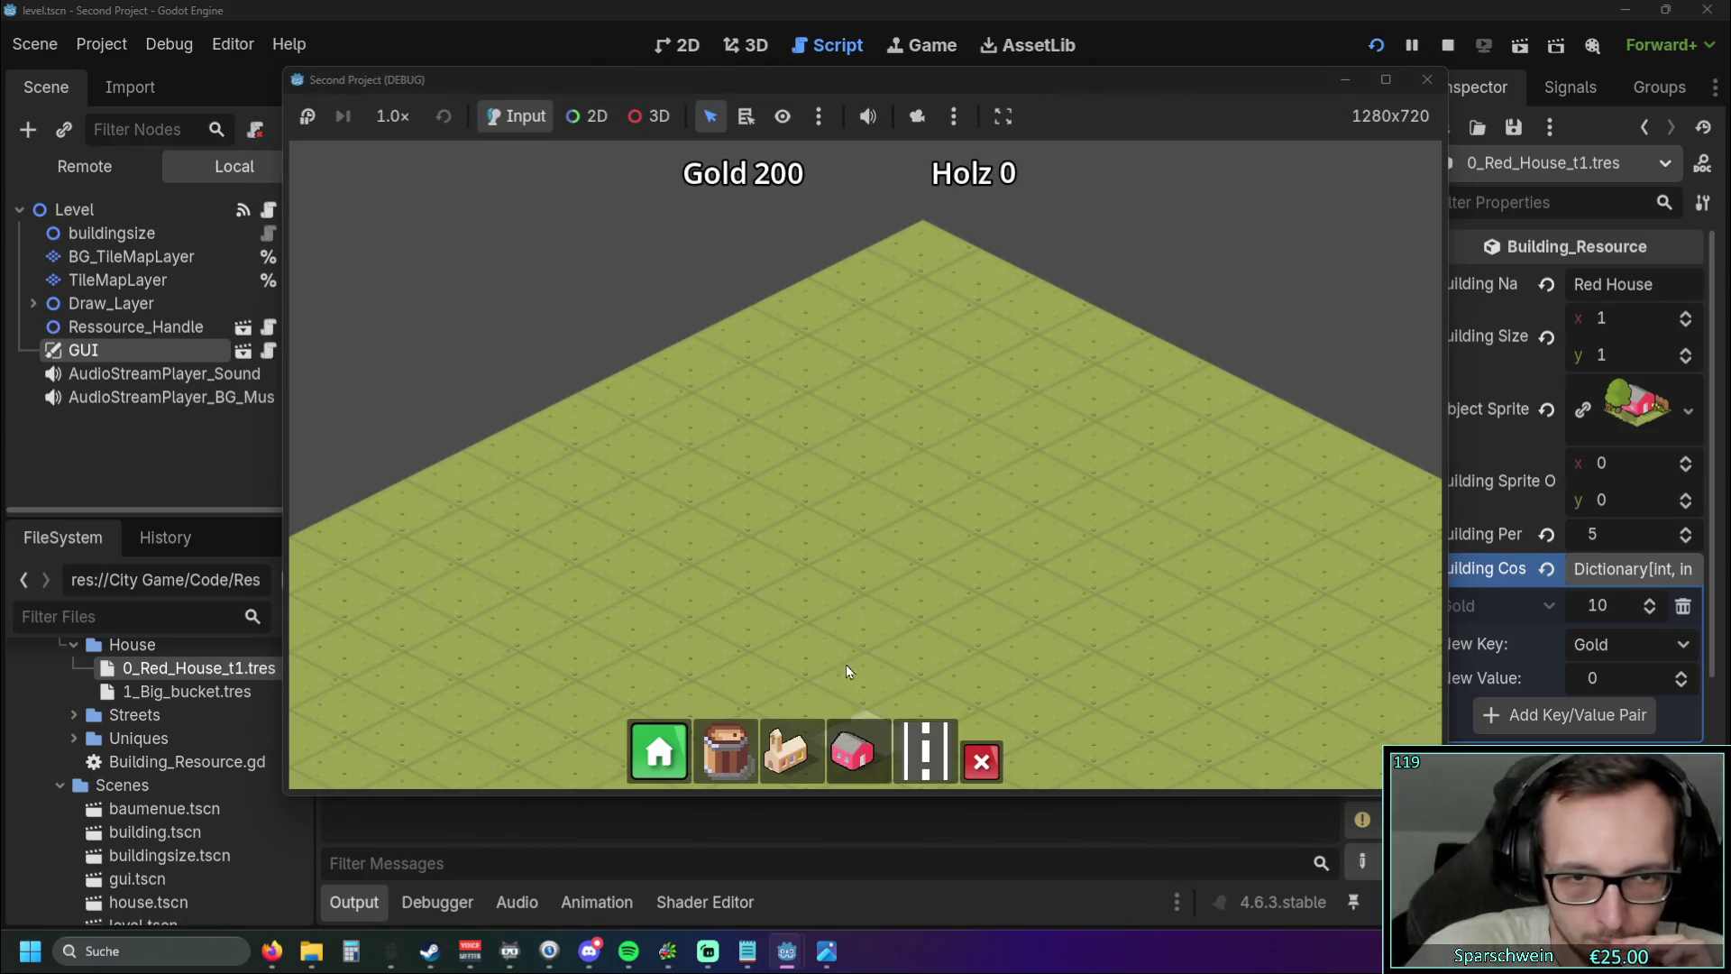
- Place a red house, a road strip beside it and the church Mainhub below the road
{"action": "left_click", "coordinate": [864, 552]}
{"action": "scroll", "coordinate": [905, 576], "scroll_direction": "up", "scroll_amount": 2}
{"action": "scroll", "coordinate": [905, 576], "scroll_direction": "up", "scroll_amount": 1}
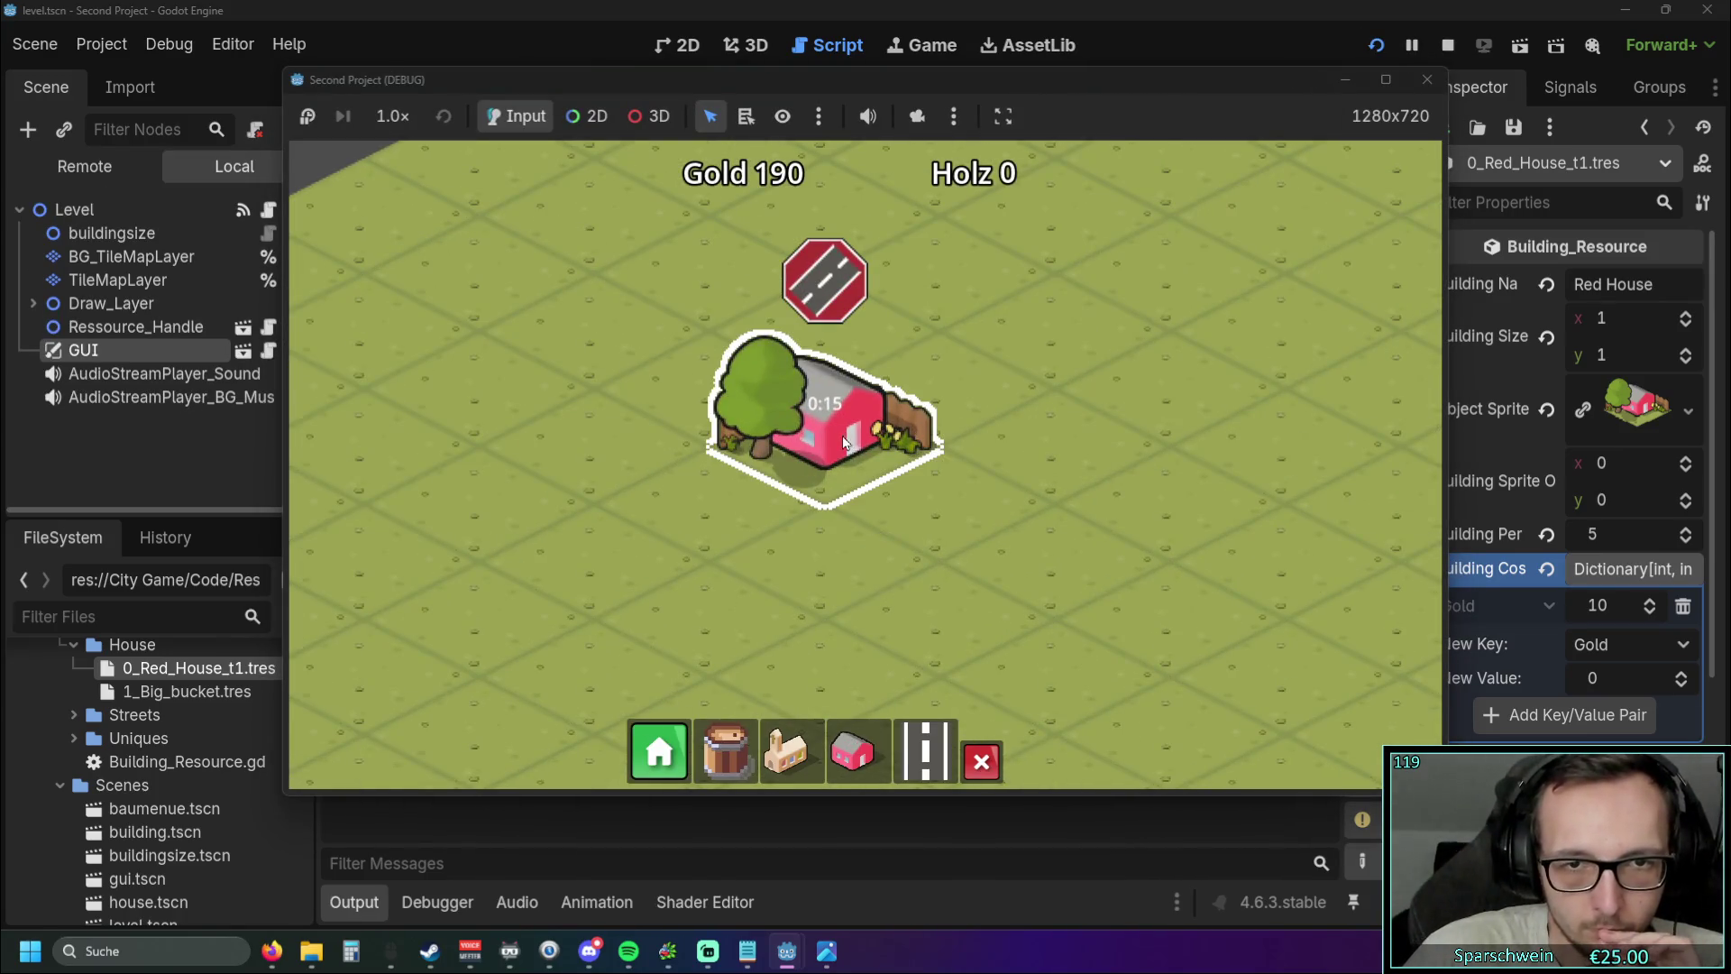
{"action": "left_click_drag", "start_coordinate": [938, 502], "coordinate": [1160, 425]}
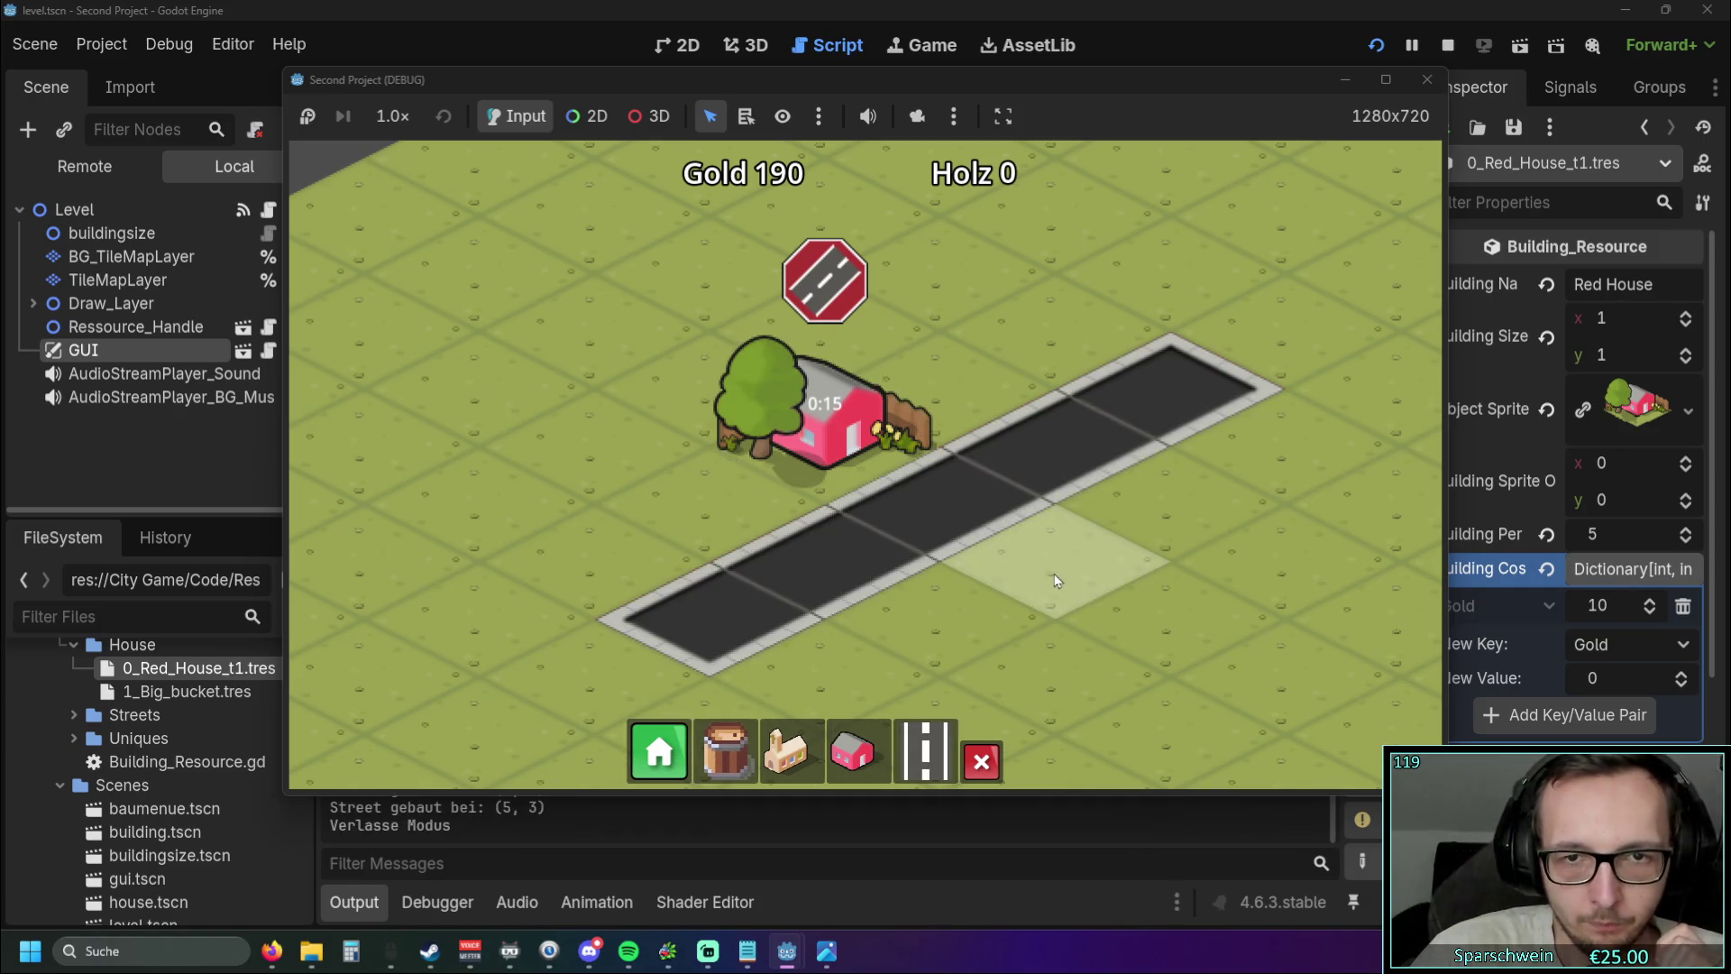
{"action": "scroll", "coordinate": [938, 541], "scroll_direction": "down", "scroll_amount": 1}
{"action": "left_click", "coordinate": [912, 653]}
- Watch the house's countdown finish and gold rise to 95, then stop the game
{"action": "scroll", "coordinate": [1108, 621], "scroll_direction": "up", "scroll_amount": 1}
{"action": "scroll", "coordinate": [983, 566], "scroll_direction": "up", "scroll_amount": 1}
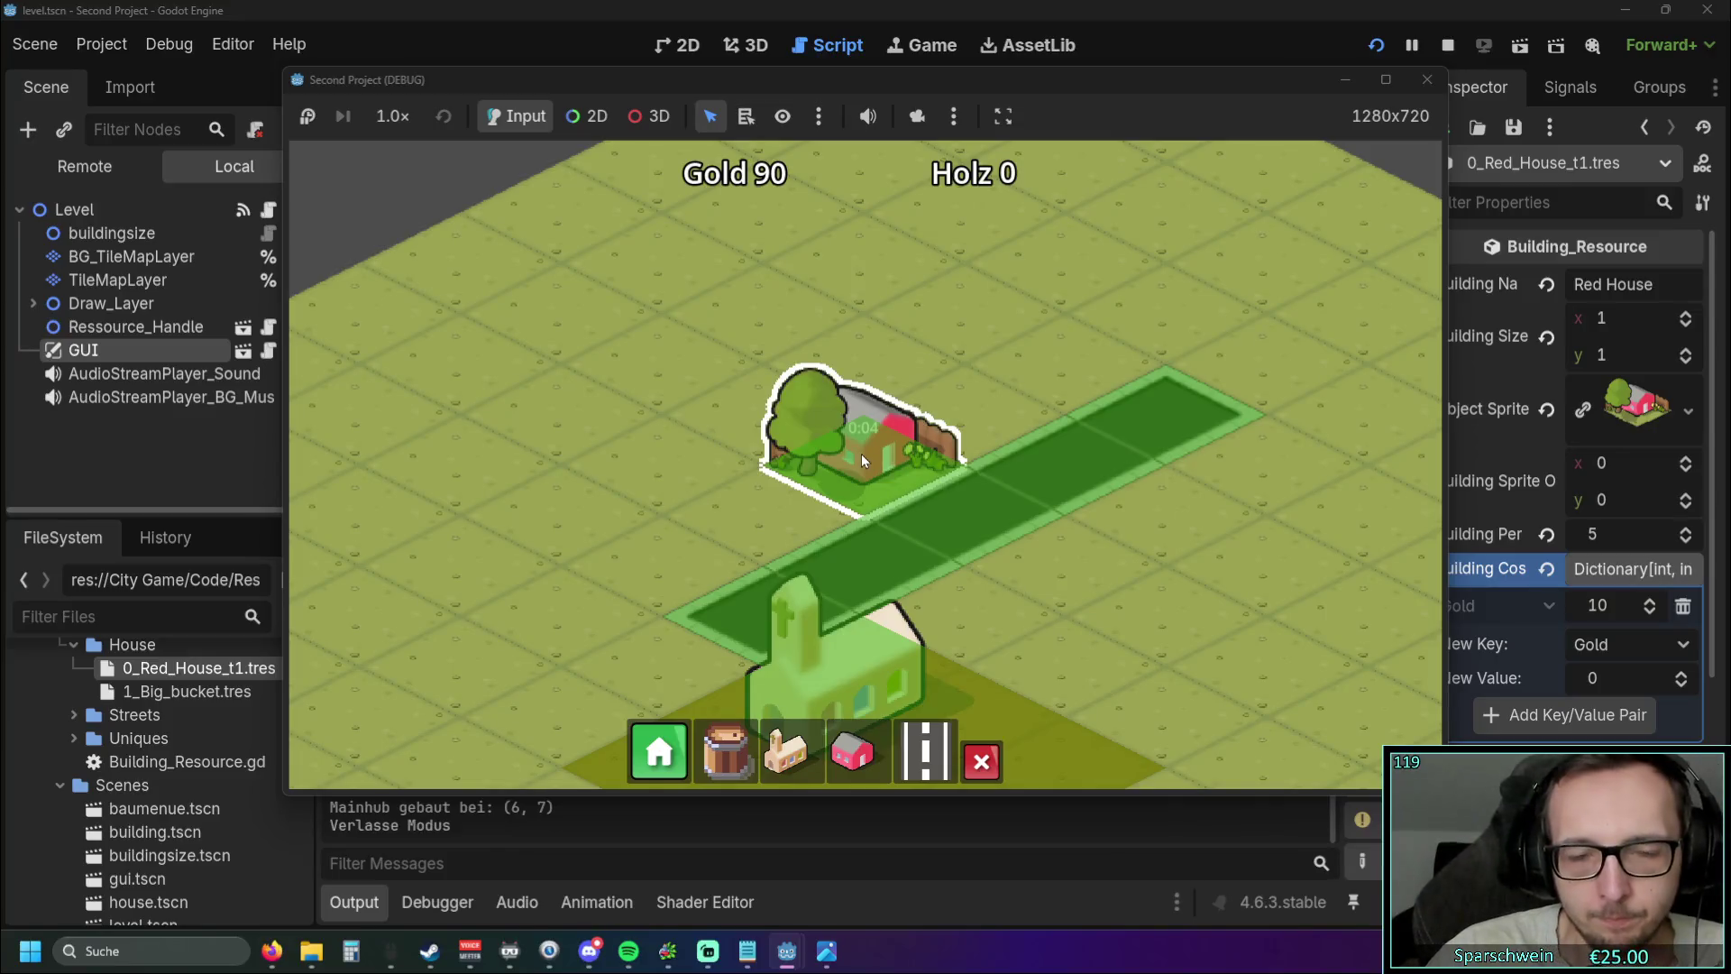
{"action": "key", "text": "s"}
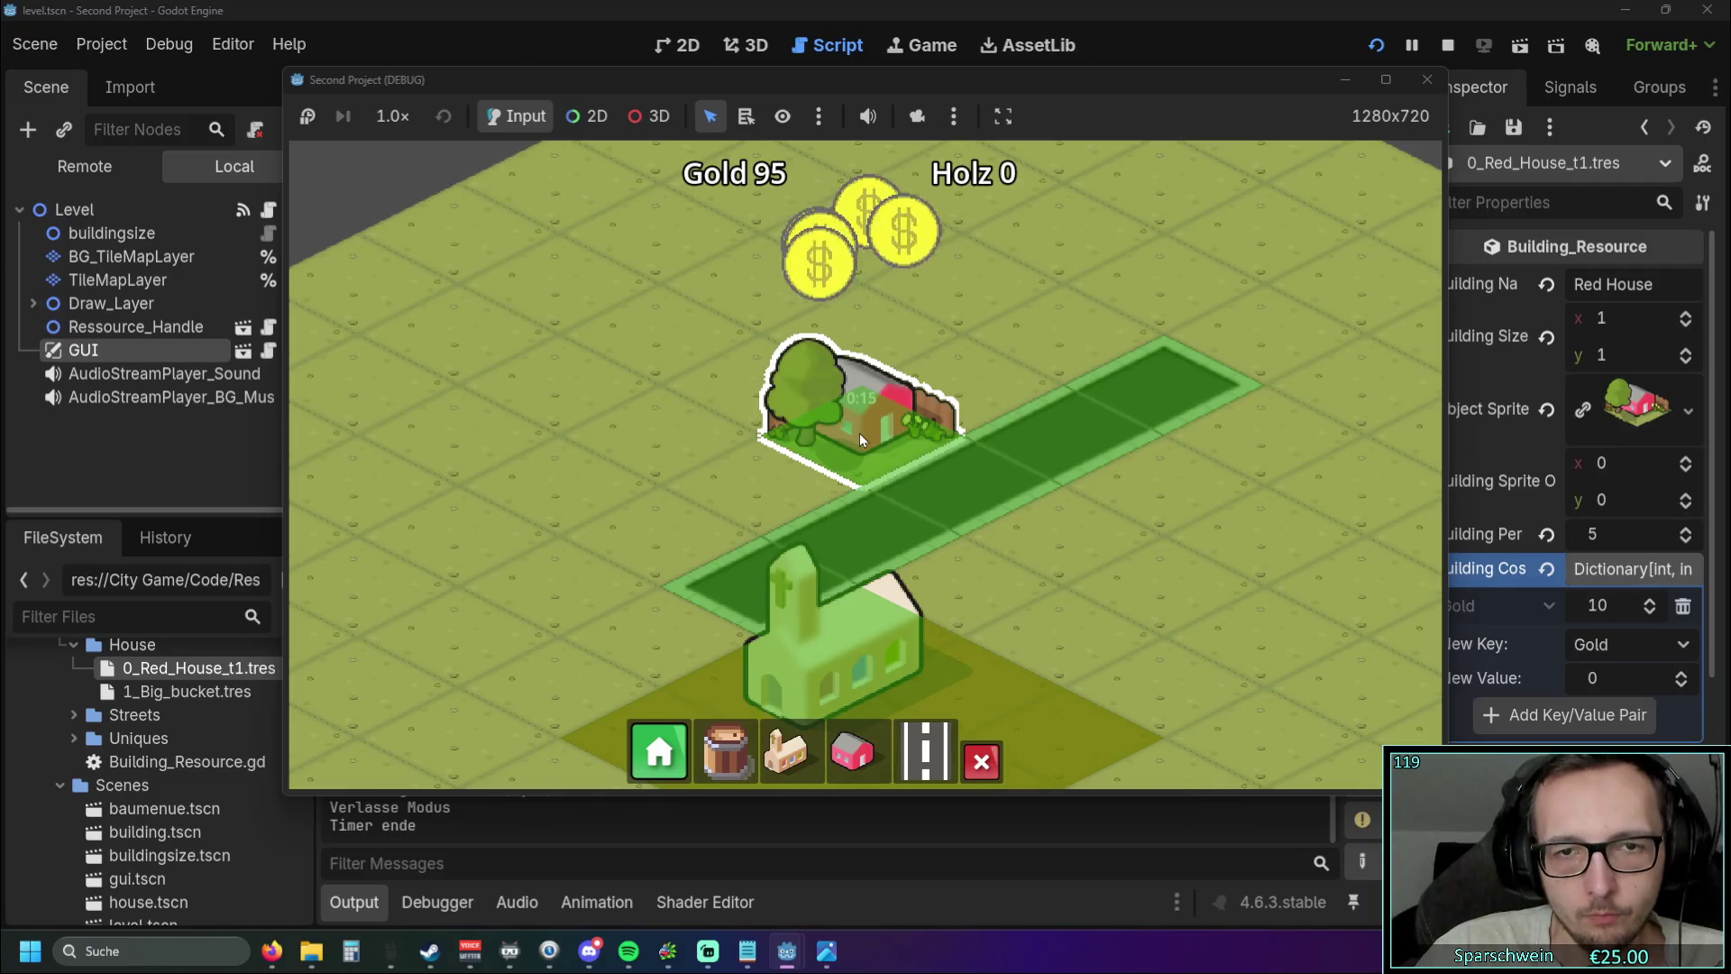
{"action": "scroll", "coordinate": [950, 446], "scroll_direction": "down", "scroll_amount": 1}
{"action": "left_click", "coordinate": [1414, 83]}
{"action": "left_click_drag", "start_coordinate": [964, 420], "coordinate": [940, 435]}
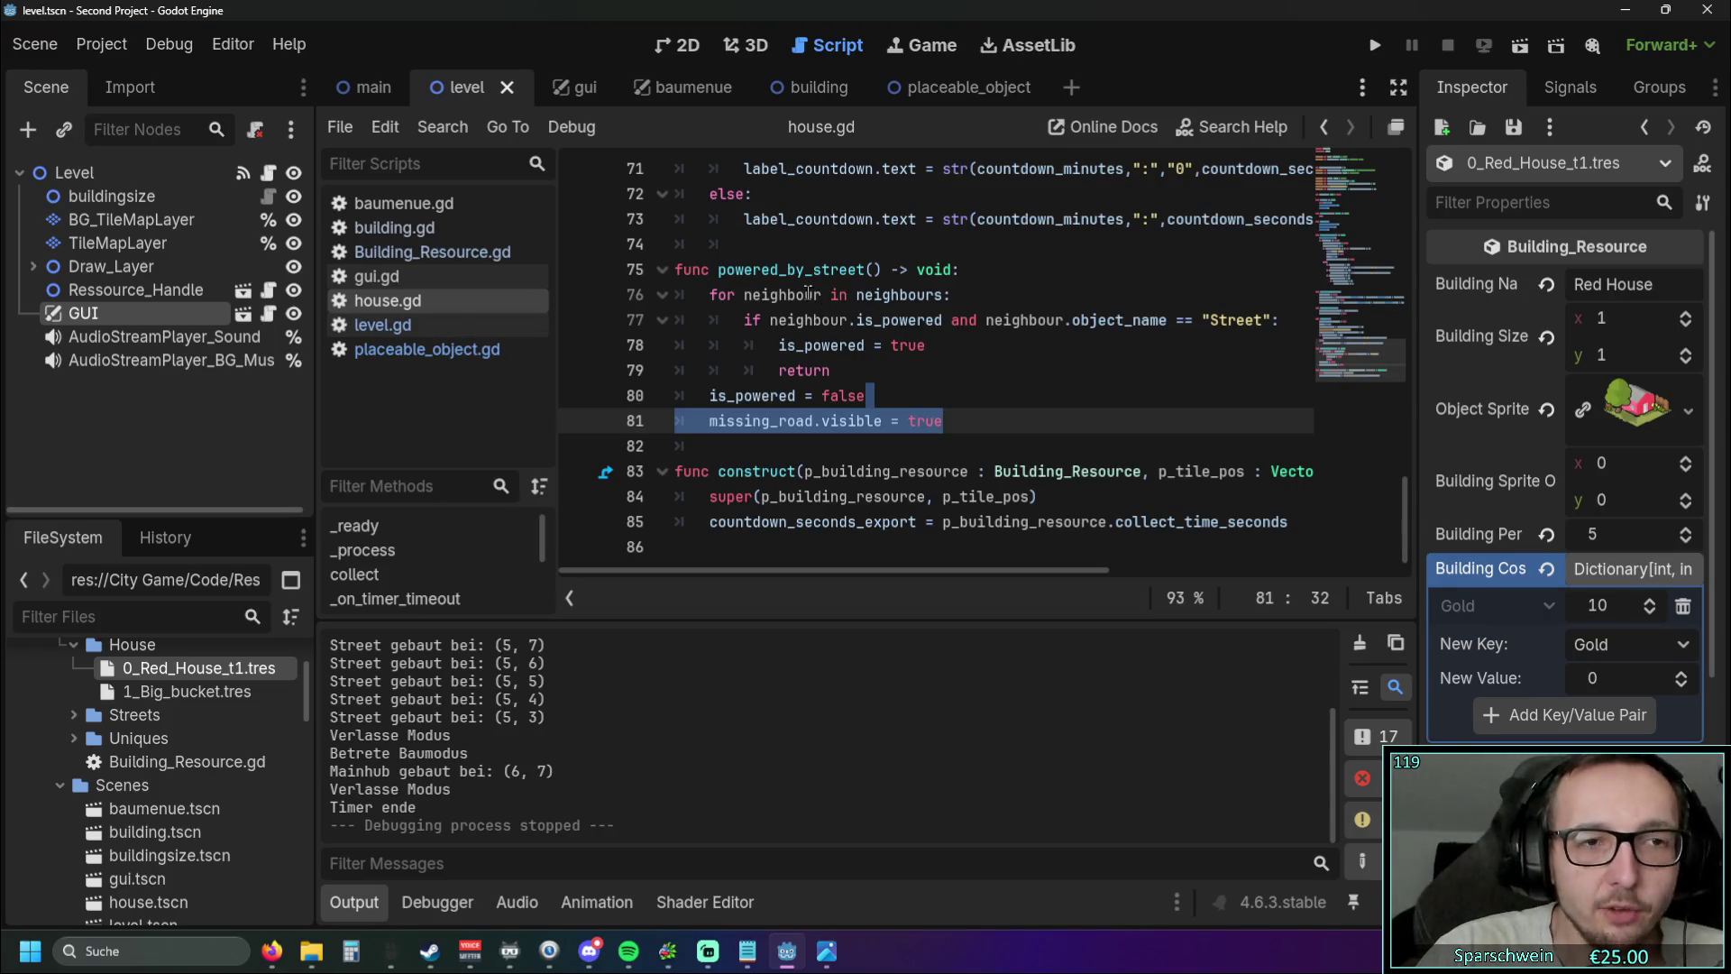
- Look through Building_Resource.gd, level.gd and building.gd, then open baumenue.gd
{"action": "left_click", "coordinate": [432, 252]}
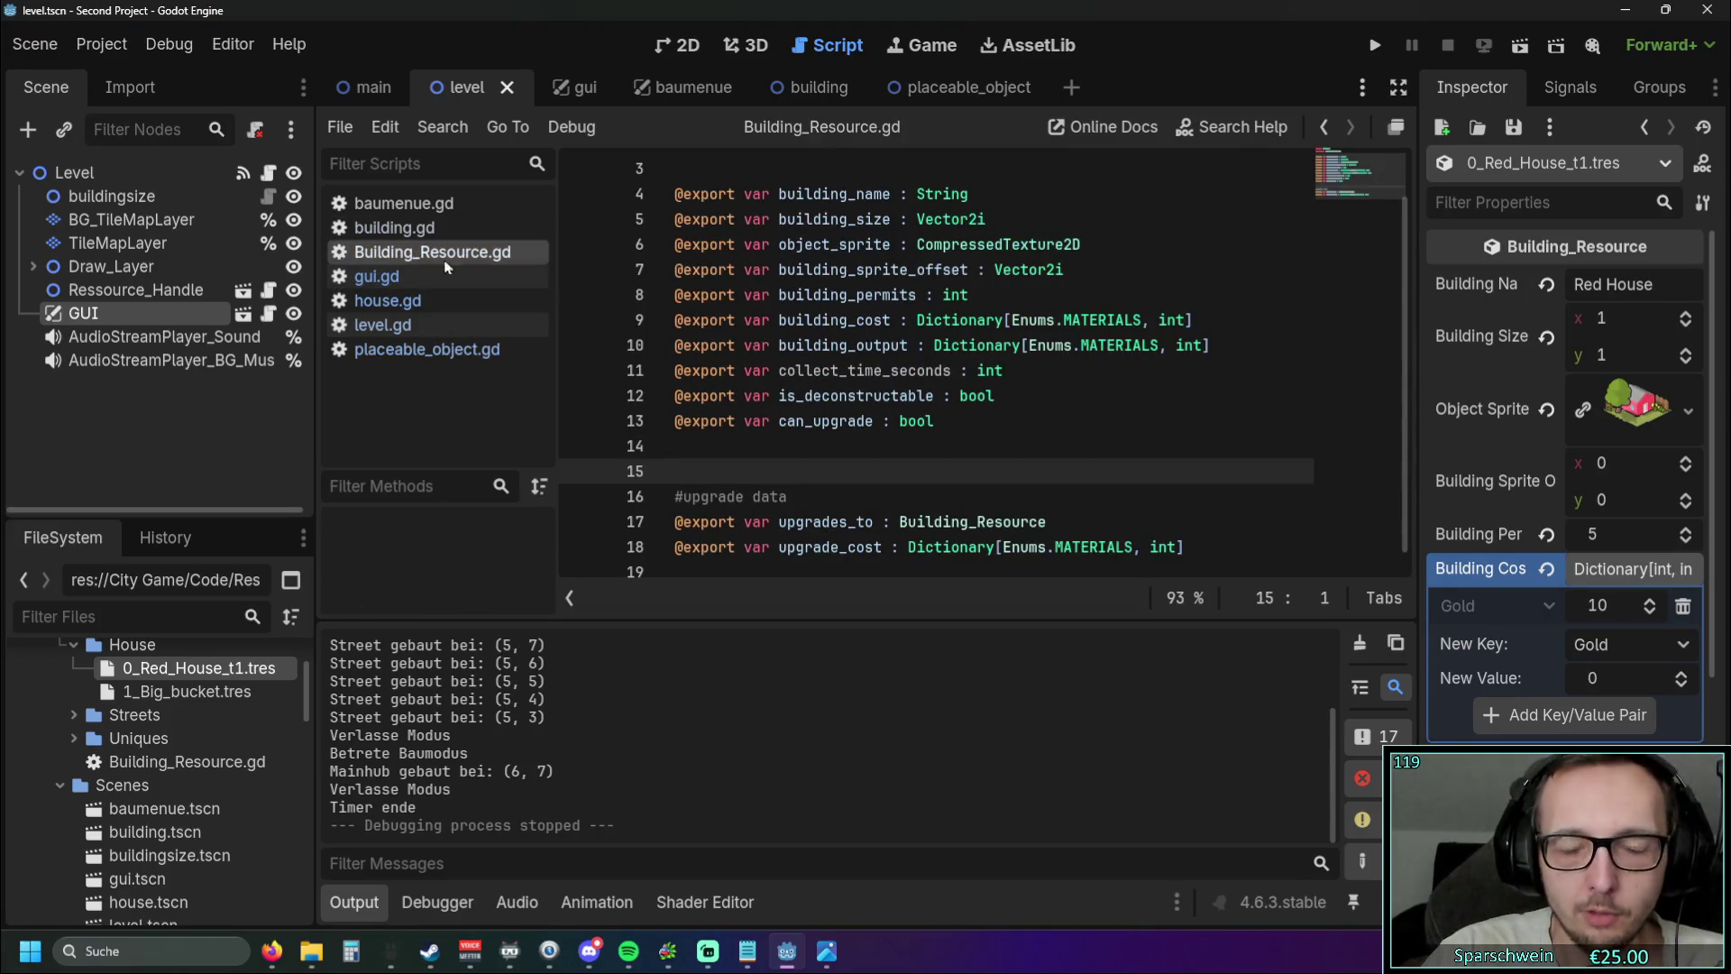
{"action": "scroll", "coordinate": [886, 378], "scroll_direction": "up", "scroll_amount": 1}
{"action": "scroll", "coordinate": [721, 361], "scroll_direction": "down", "scroll_amount": 1}
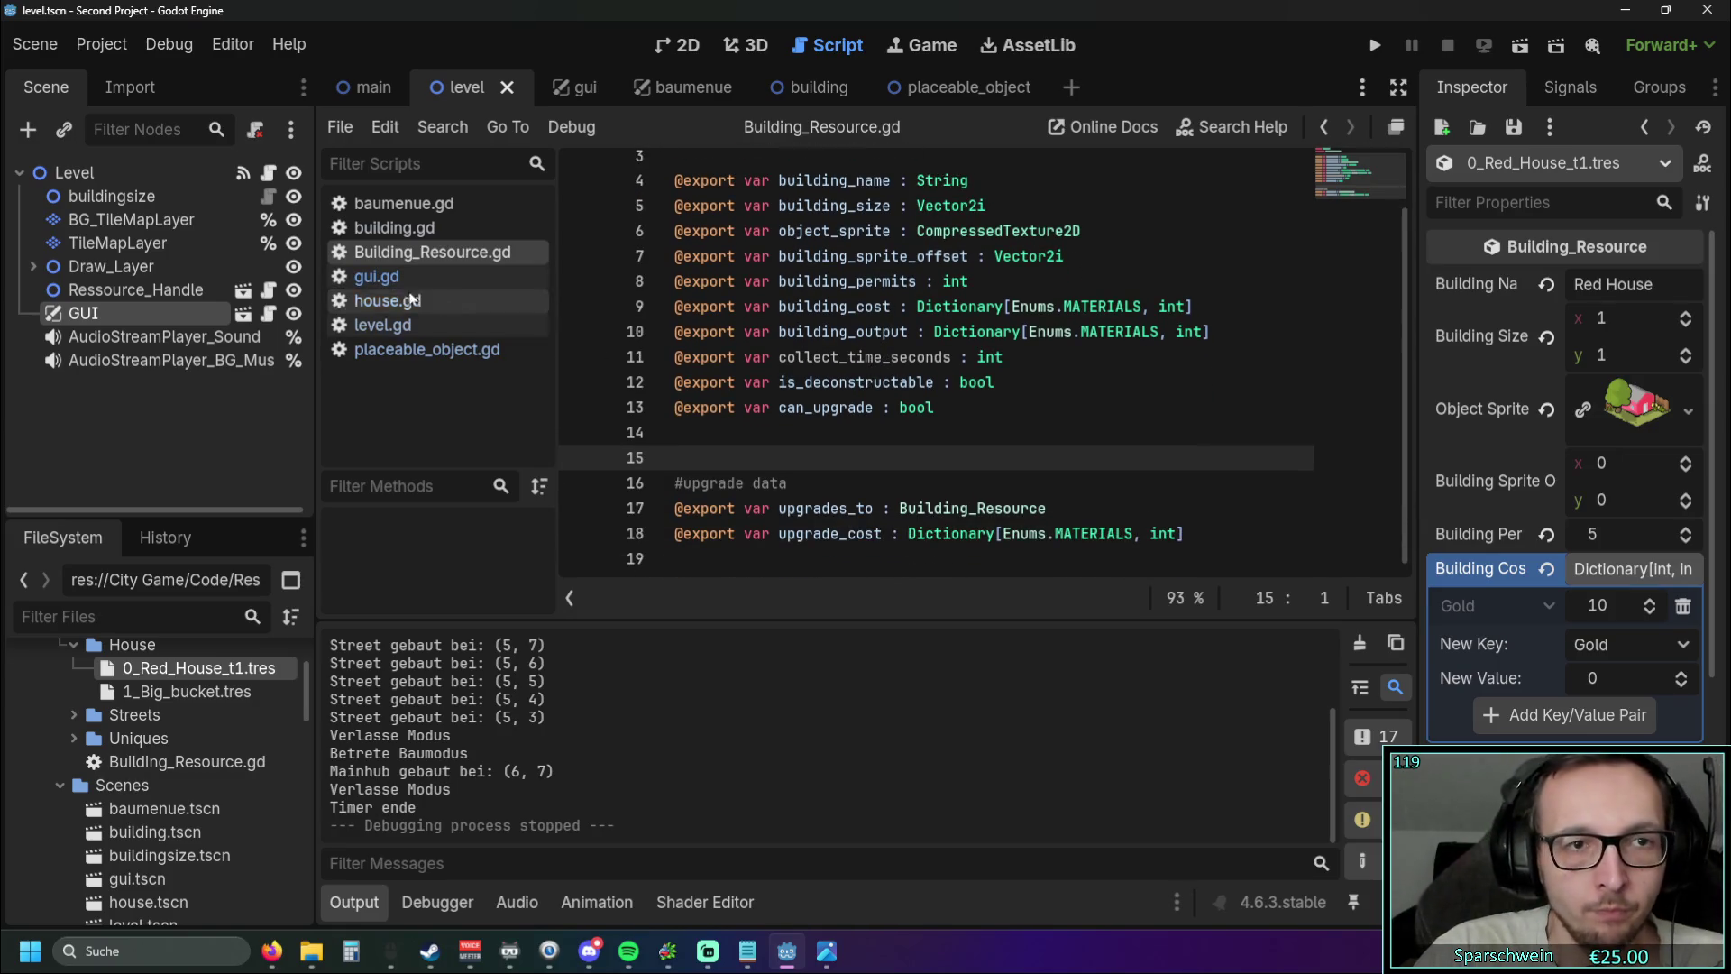
{"action": "left_click", "coordinate": [384, 325]}
{"action": "left_click", "coordinate": [394, 227]}
{"action": "left_click", "coordinate": [403, 203]}
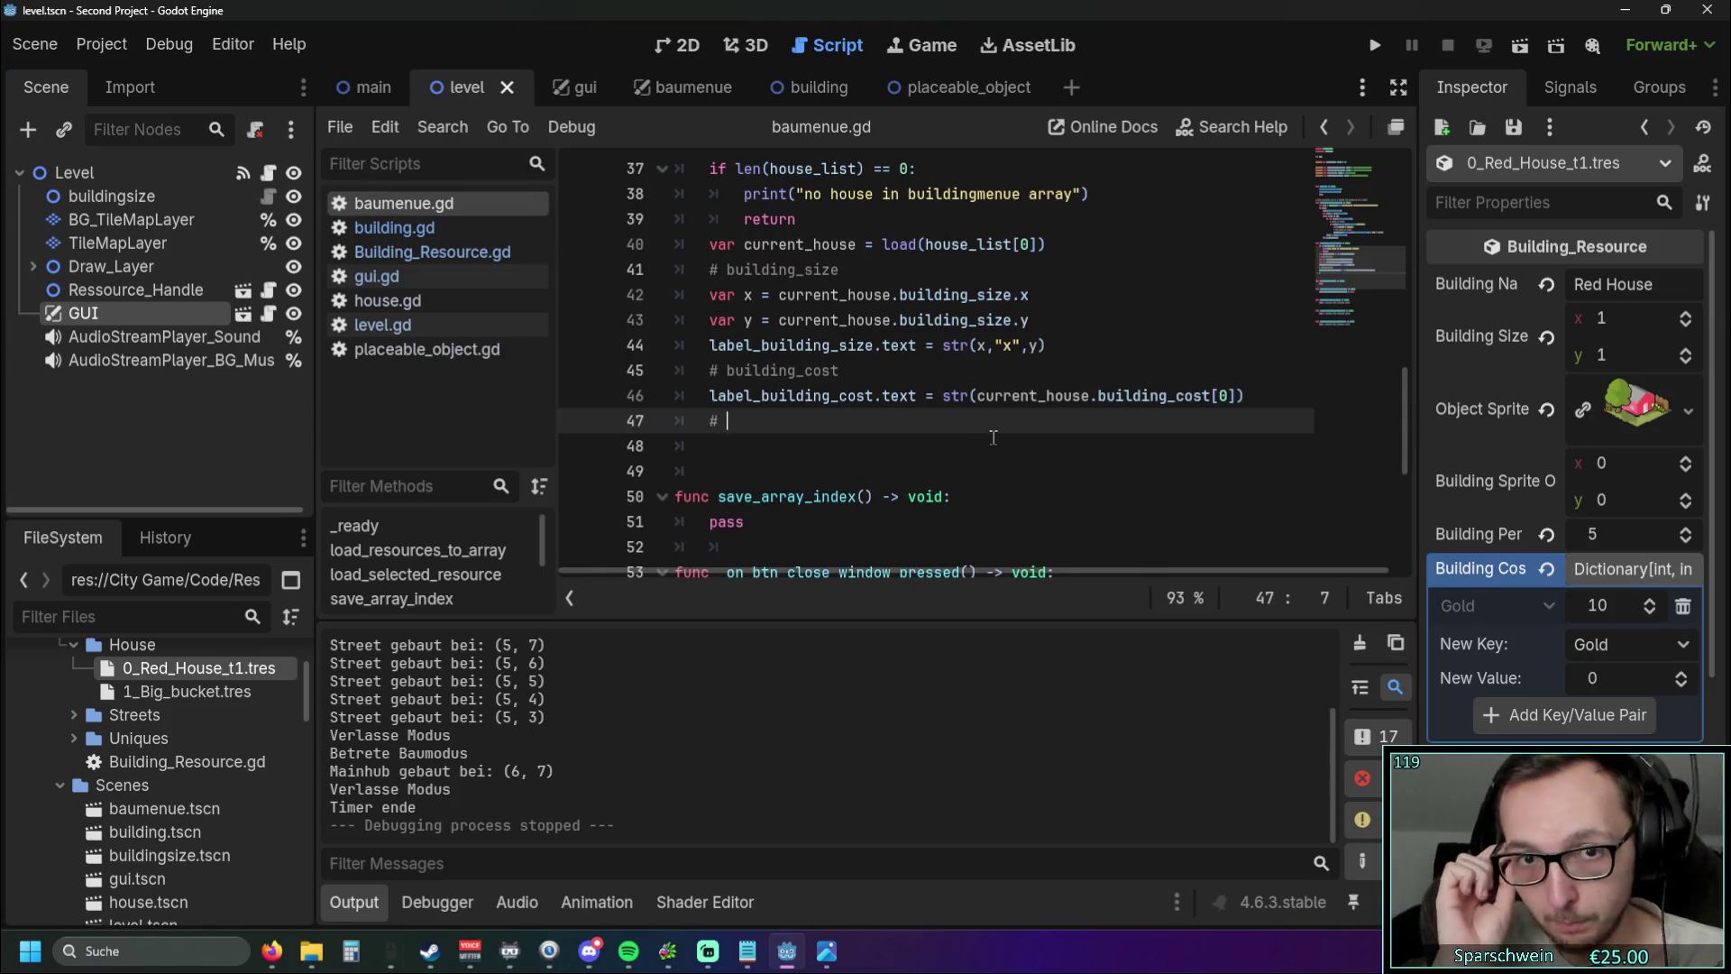
- Complete the line 47 comment as '# collect_time' and leave an empty line 48 below it
{"action": "type", "text": "collect_"}
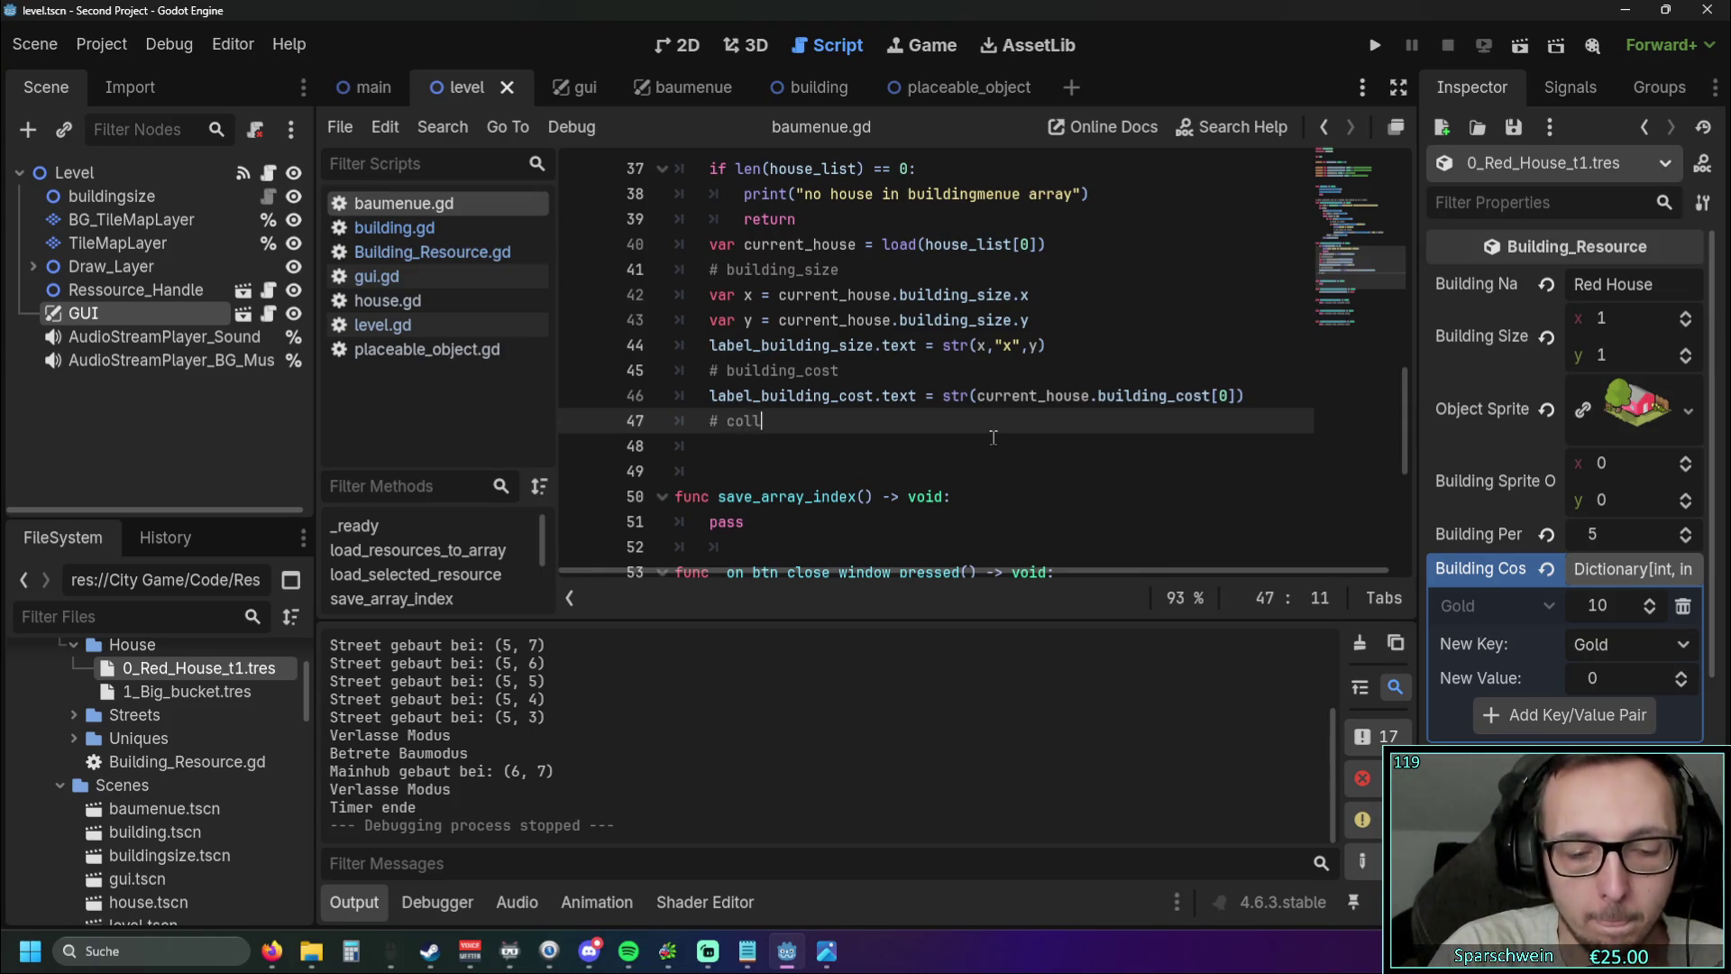
{"action": "type", "text": "time"}
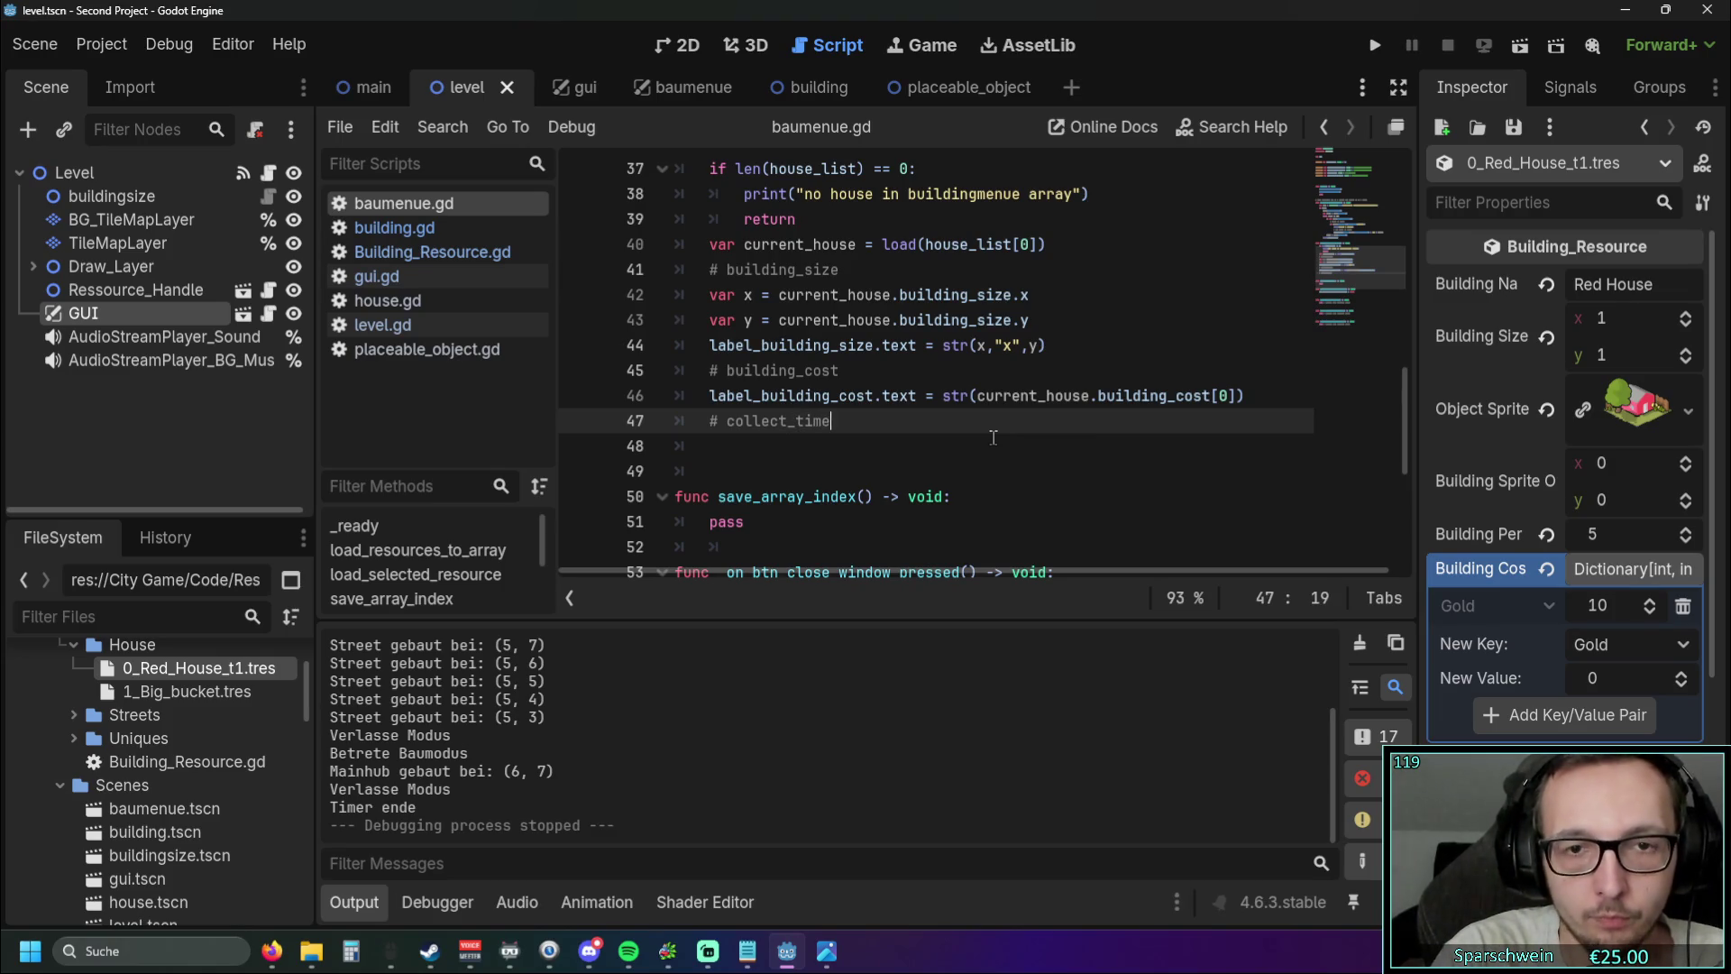
{"action": "key", "text": "Return"}
{"action": "type", "text": "lav"}
{"action": "key", "text": "BackSpace"}
{"action": "key", "text": "BackSpace"}
{"action": "key", "text": "BackSpace"}
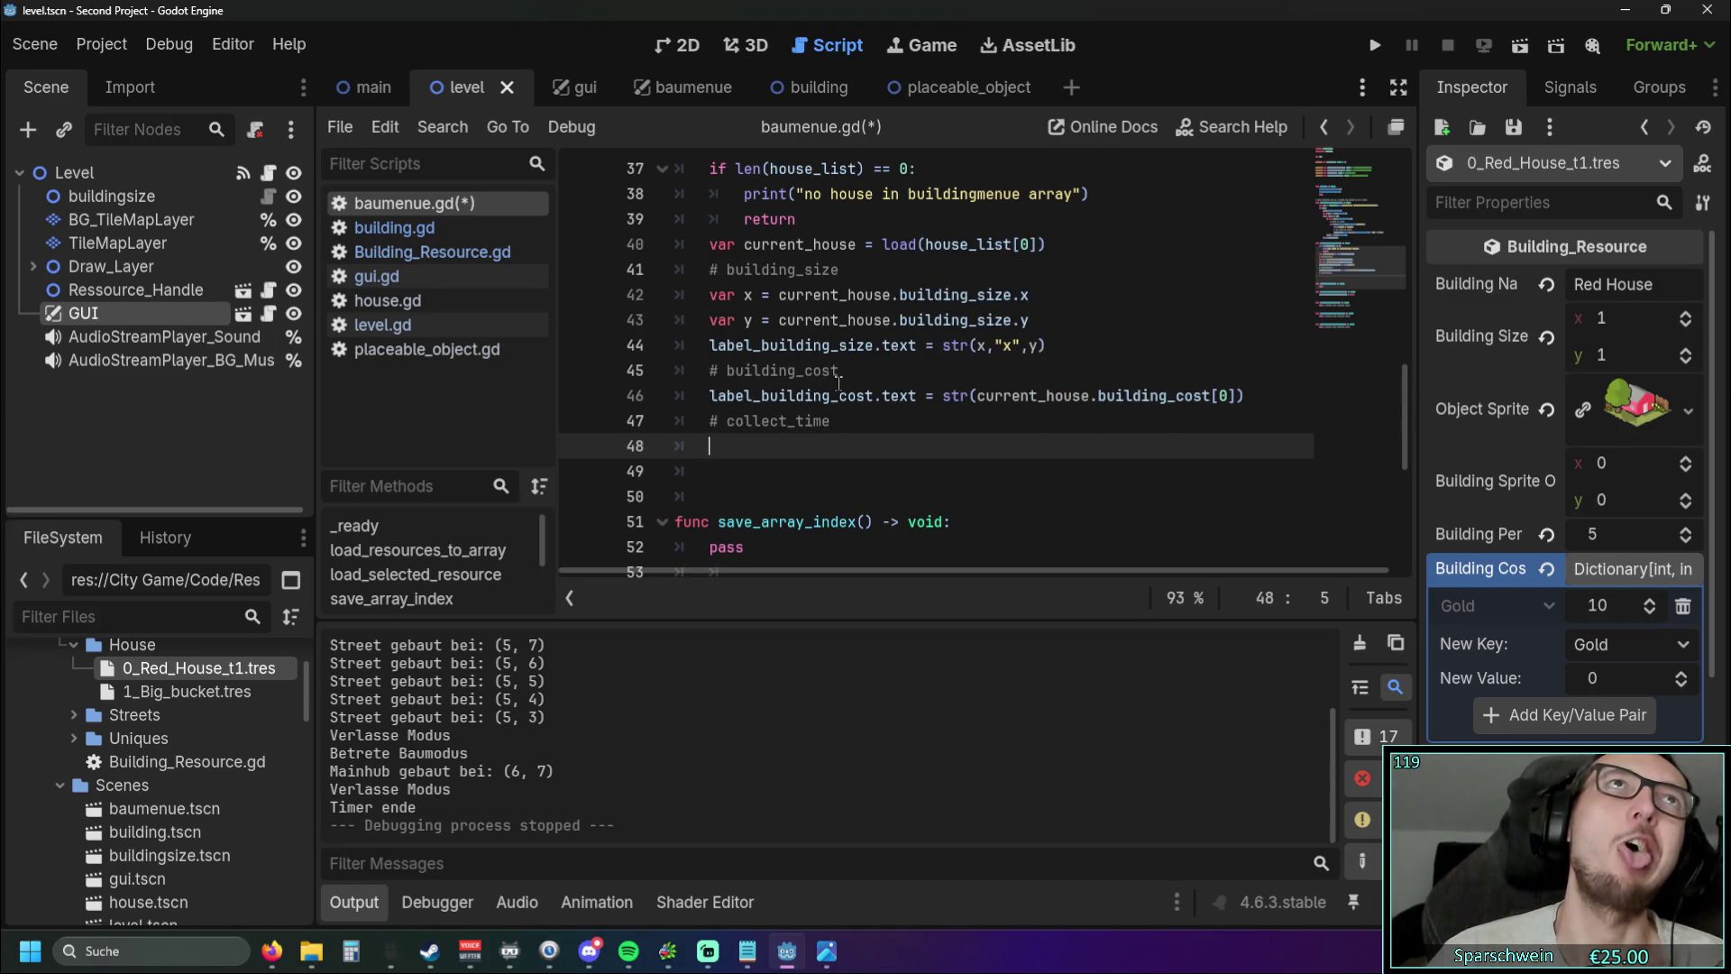
{"action": "scroll", "coordinate": [858, 414], "scroll_direction": "down", "scroll_amount": 5}
{"action": "left_click", "coordinate": [937, 545]}
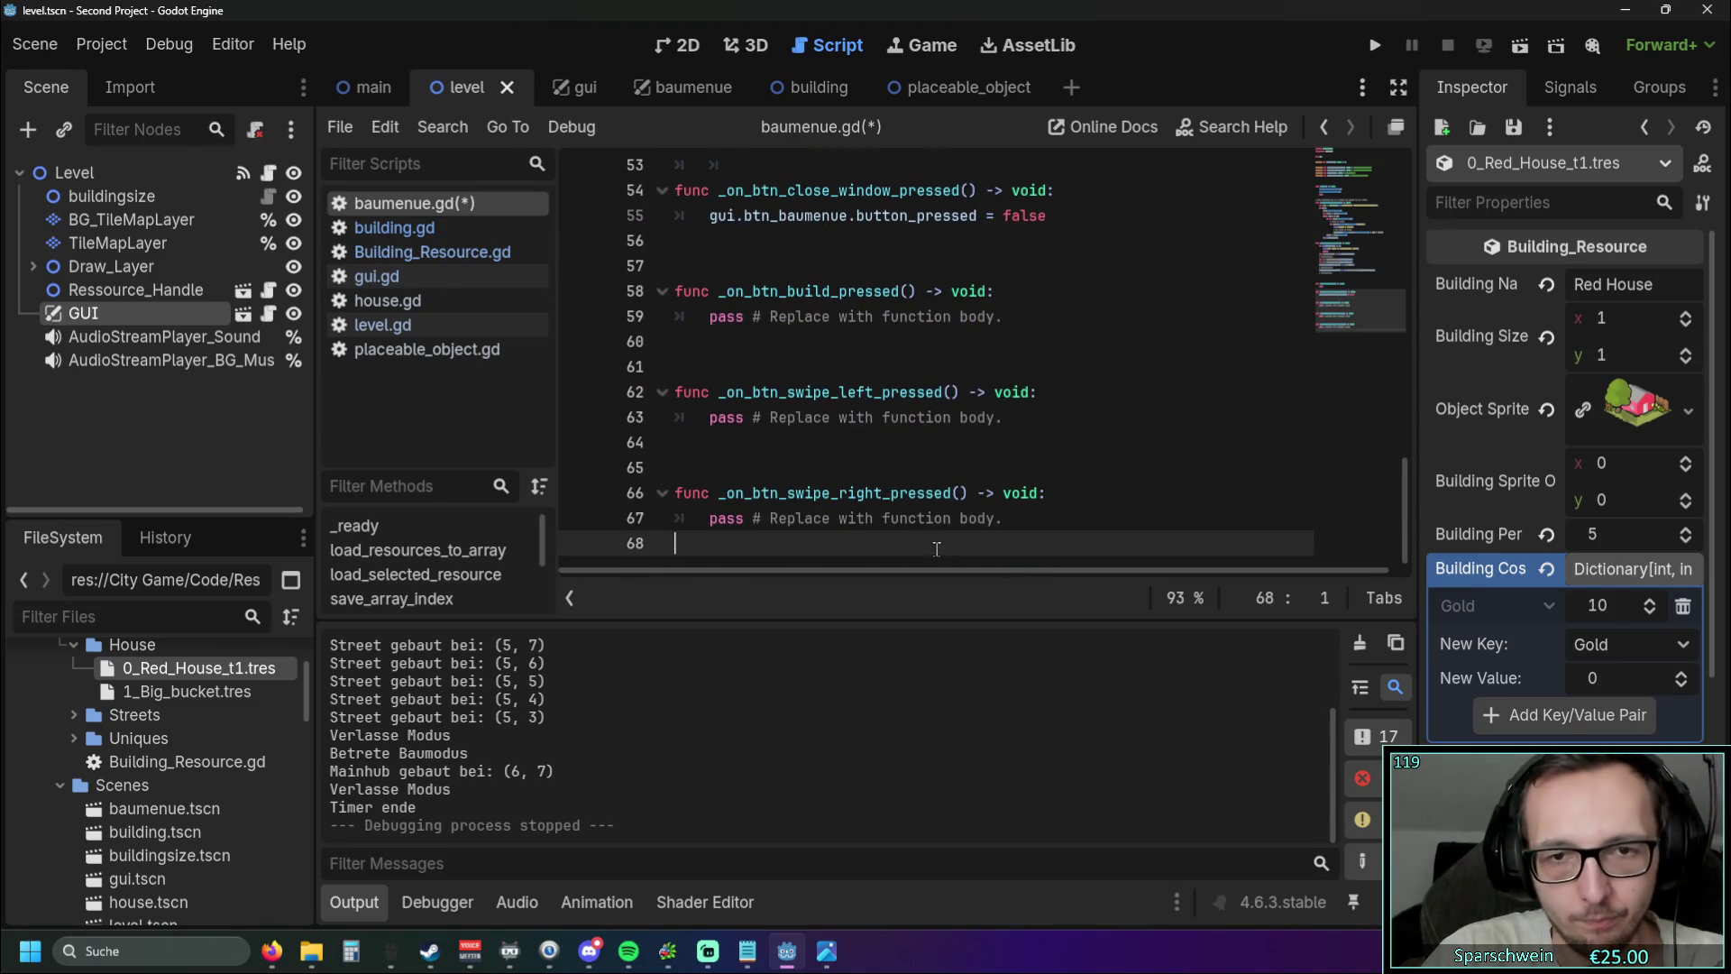
- Declare 'func collect_lable_timer() -> void:' at the end of baumenue.gd
{"action": "key", "text": "Return"}
{"action": "type", "text": "func"}
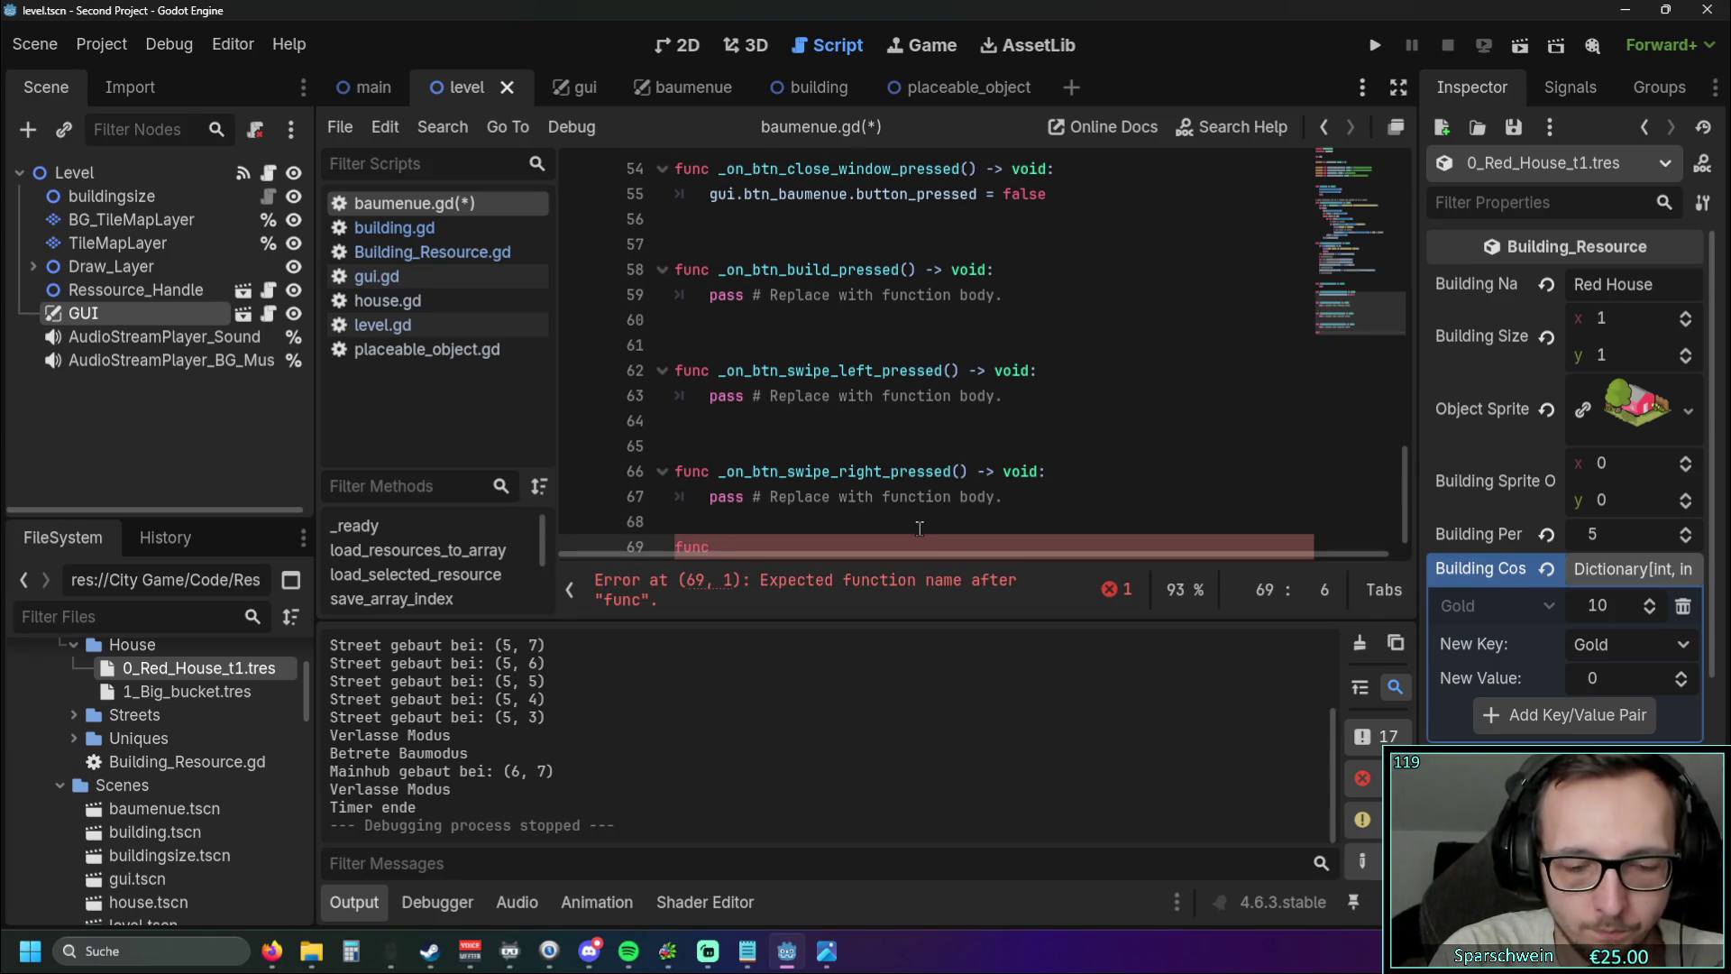
{"action": "type", "text": "collect ti"}
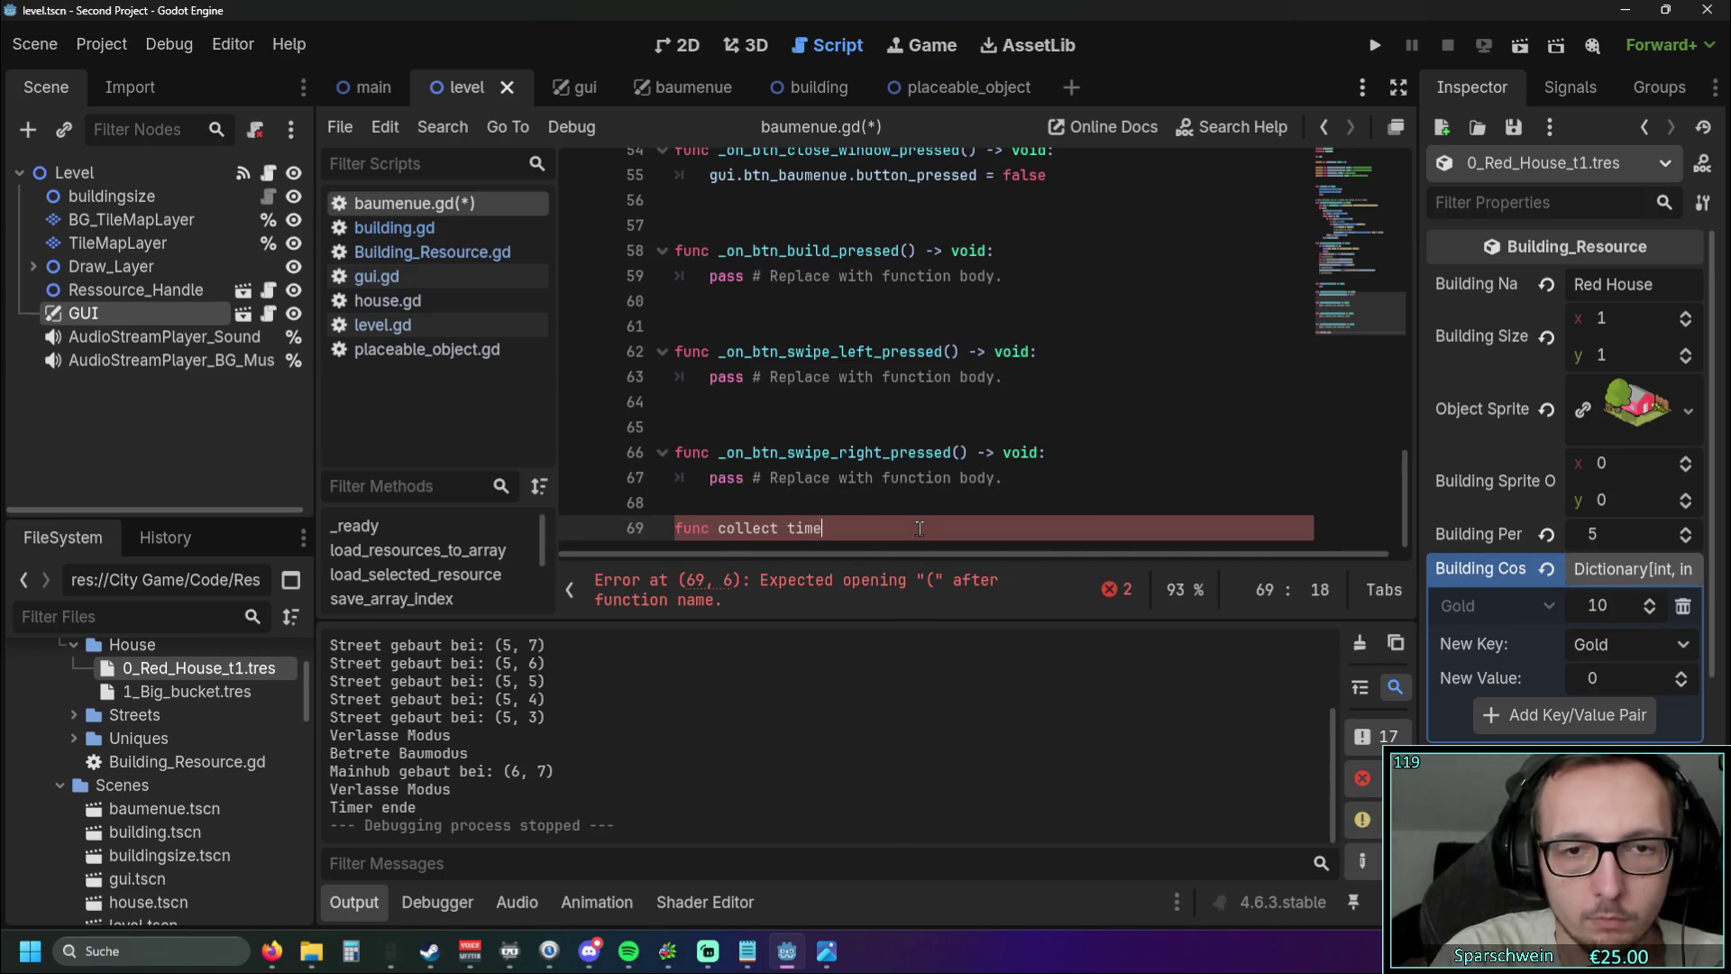
{"action": "key", "text": "BackSpace"}
{"action": "type", "text": "_timer"}
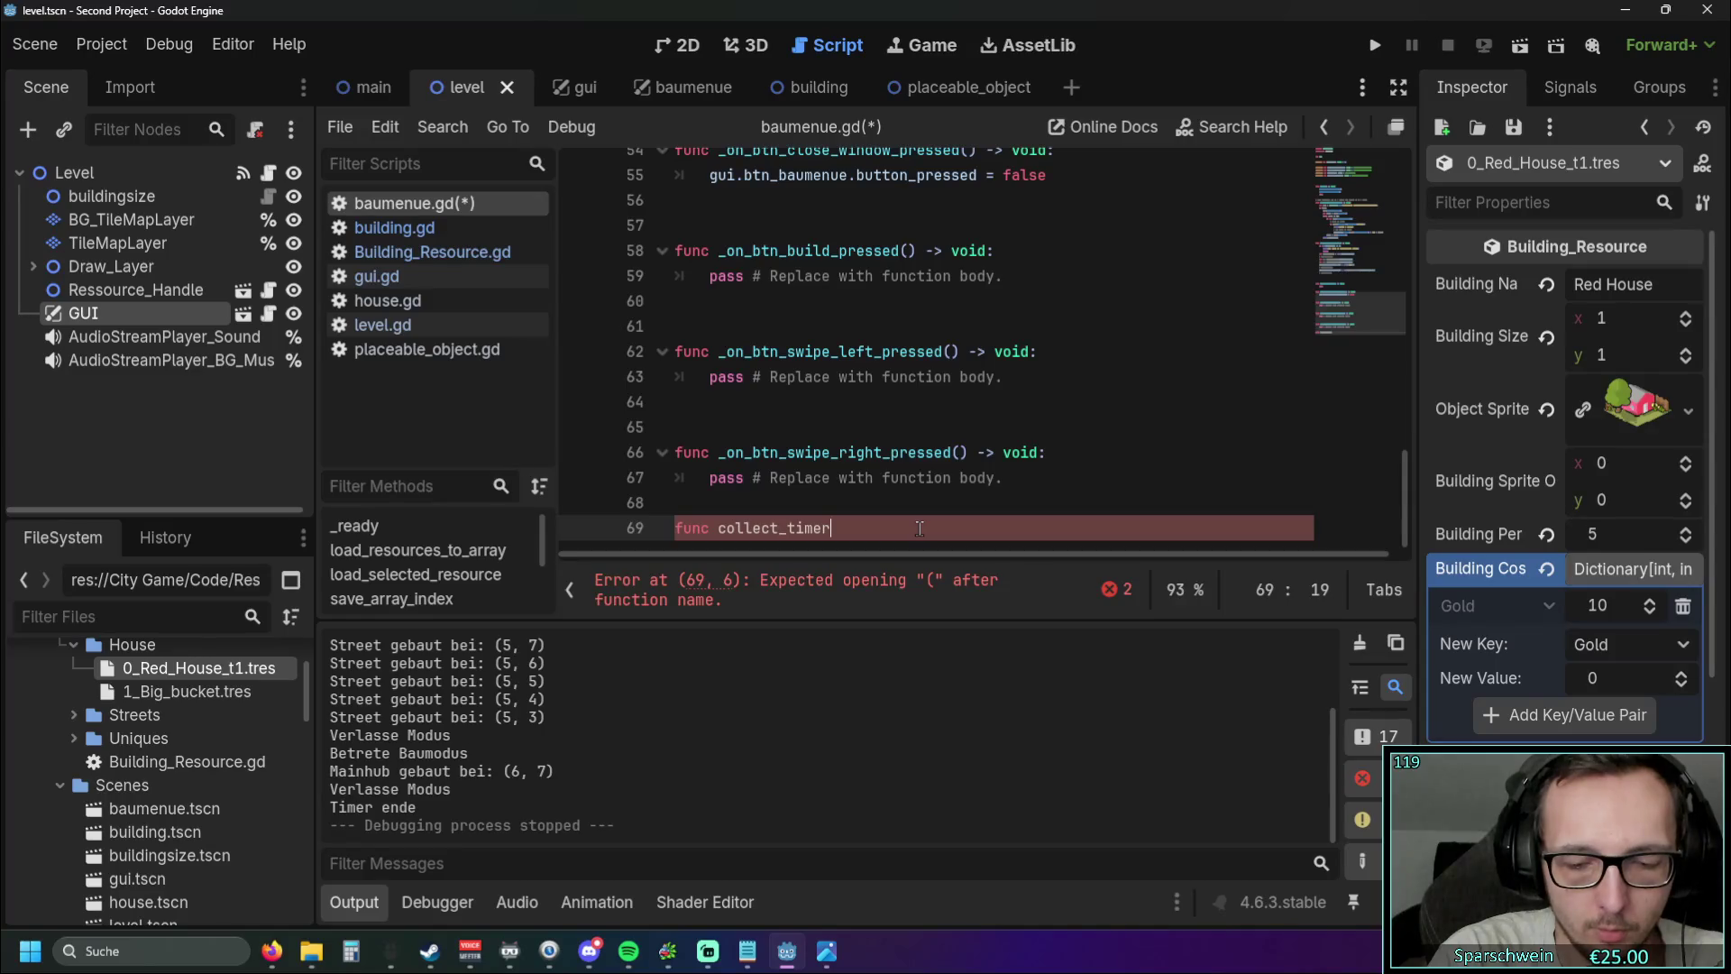
{"action": "key", "text": "BackSpace"}
{"action": "key", "text": "BackSpace"}
{"action": "key", "text": "BackSpace"}
{"action": "type", "text": "lable"}
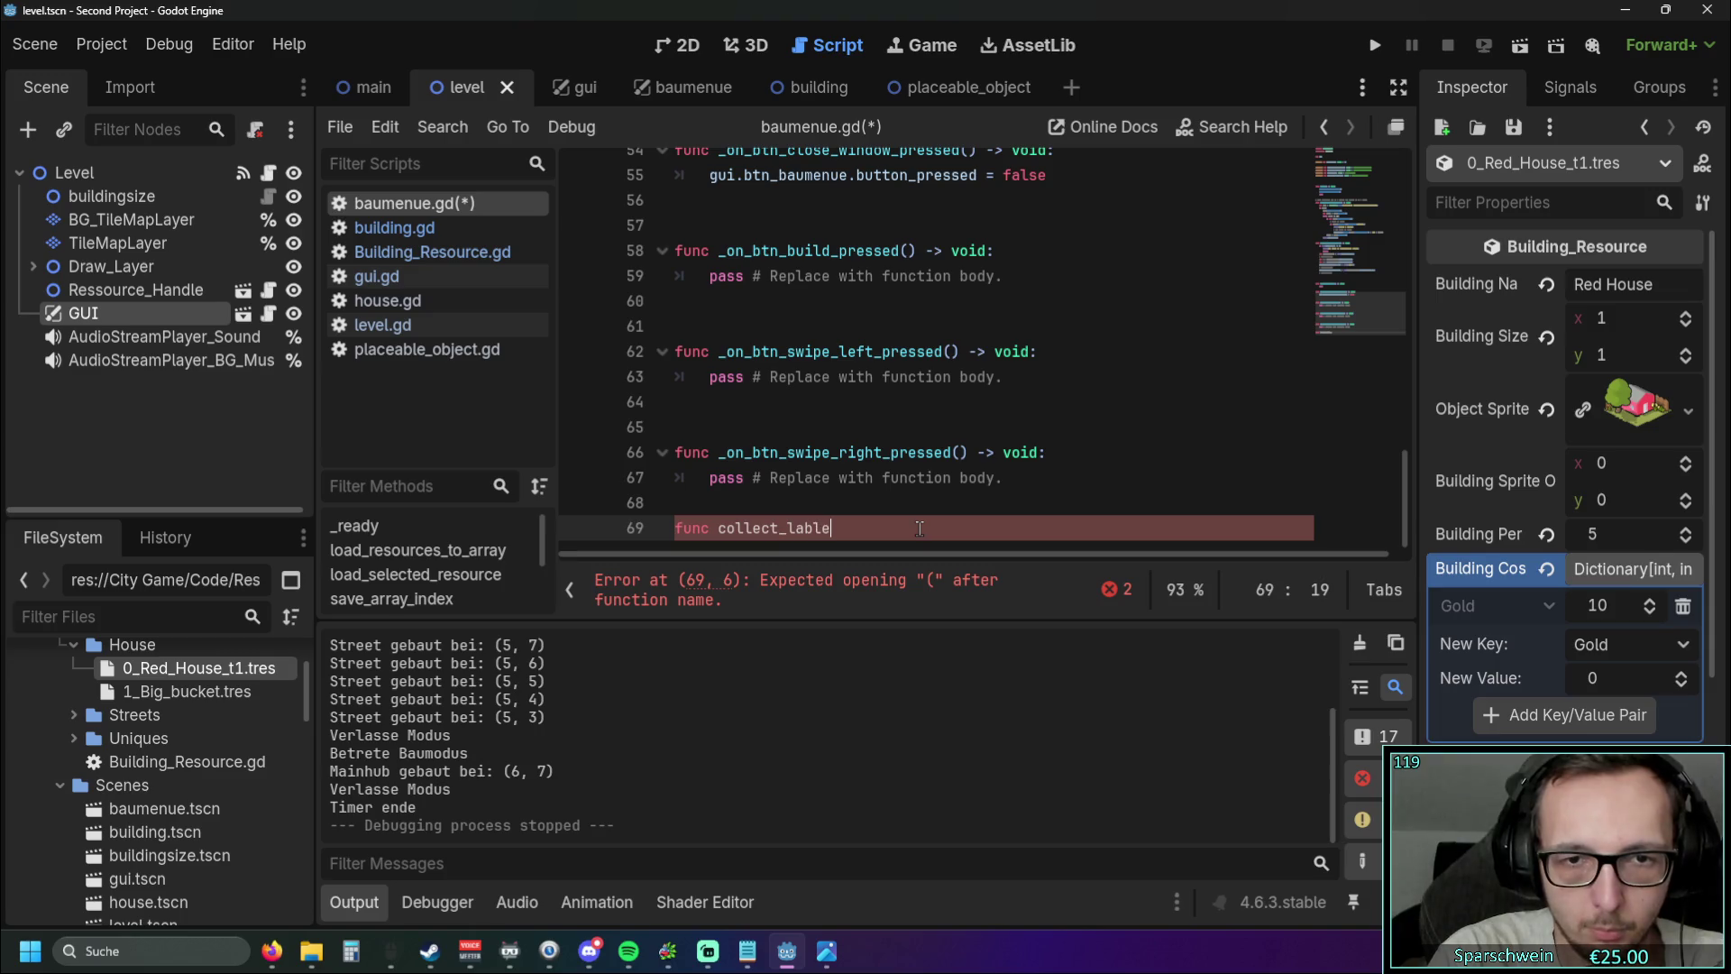
{"action": "type", "text": "_timer() "}
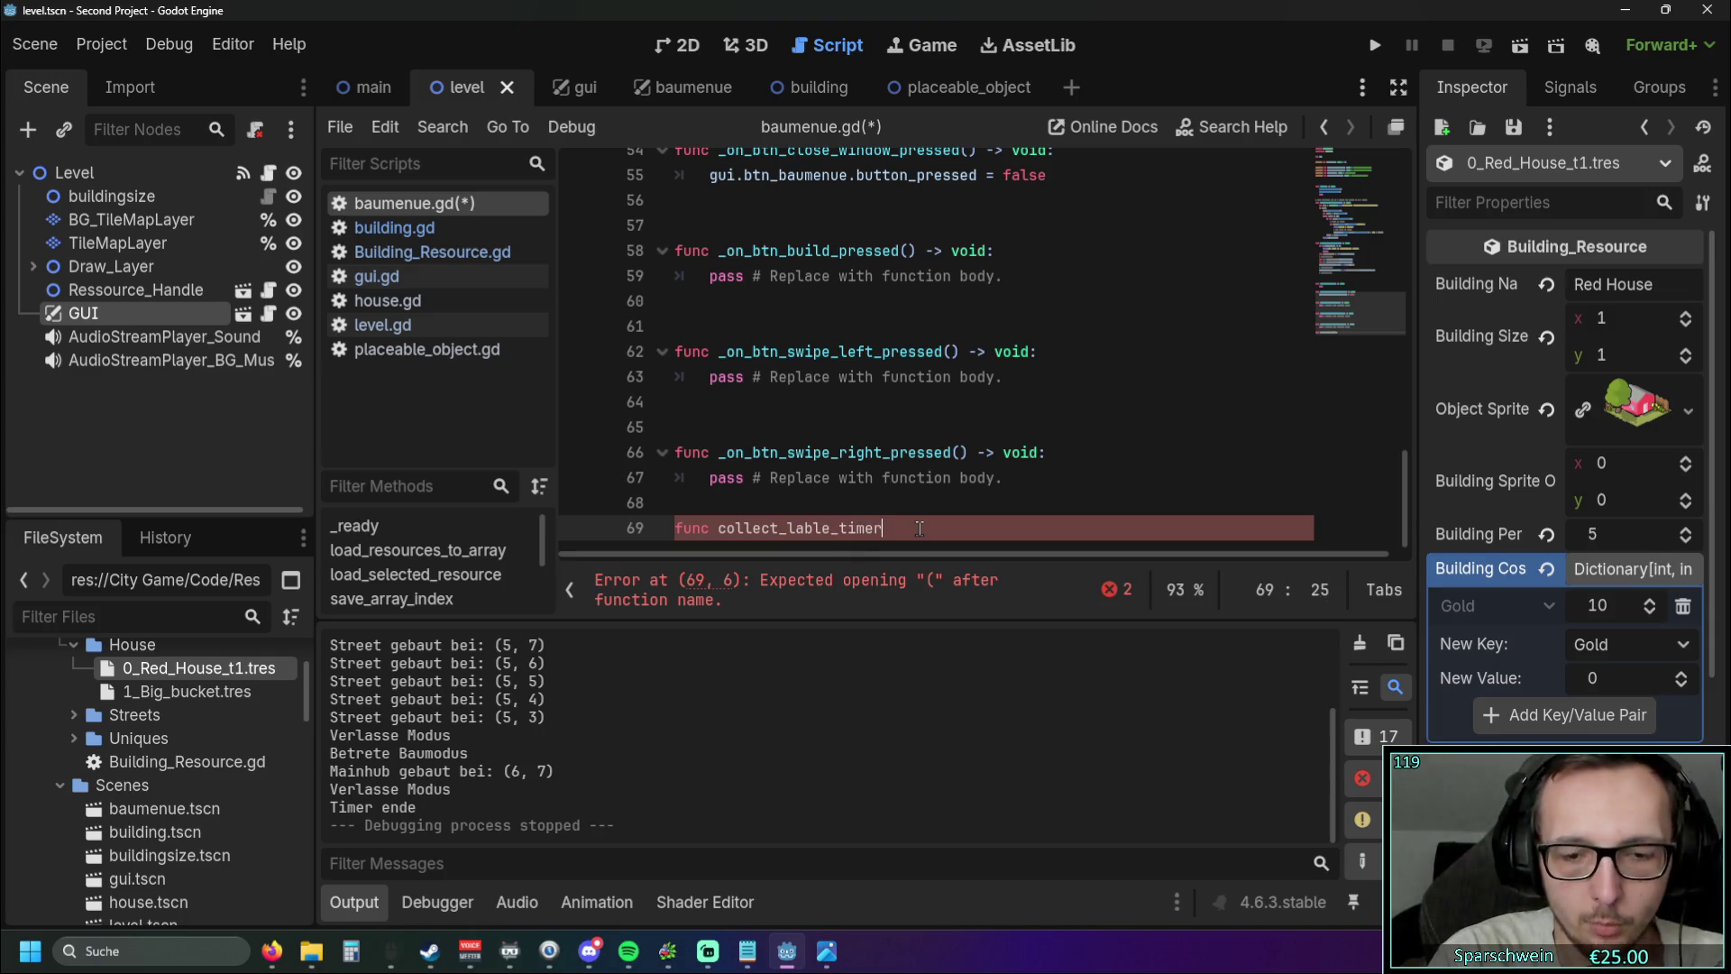
{"action": "type", "text": "-> "}
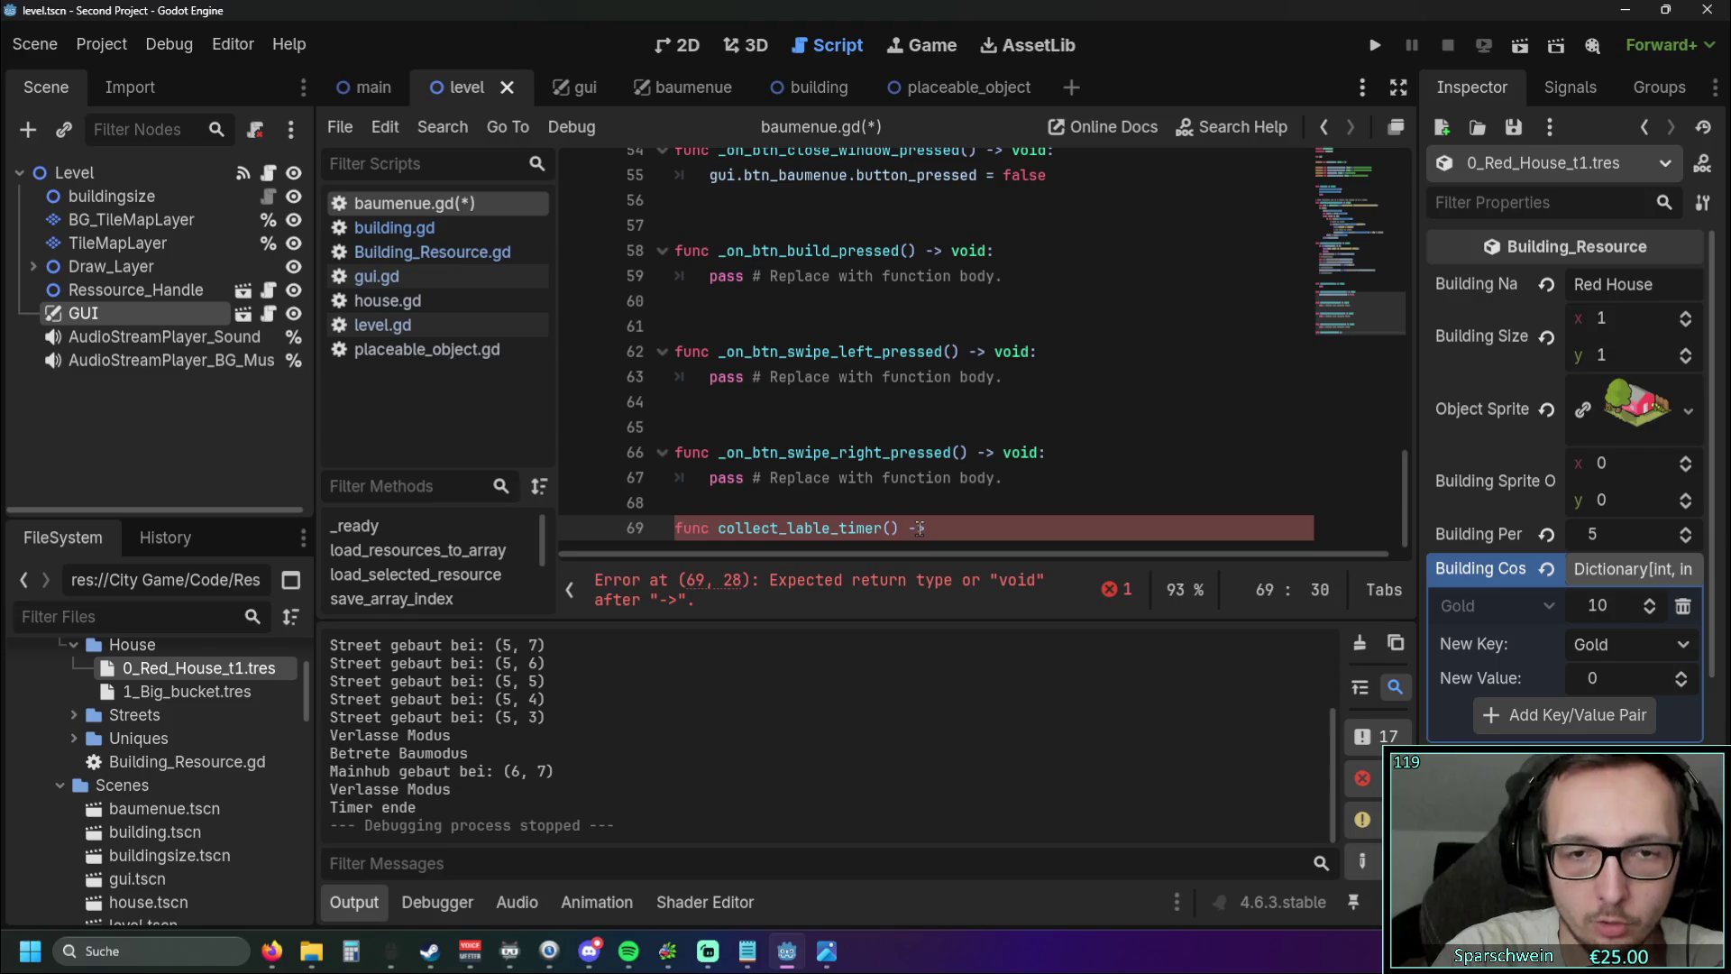
{"action": "type", "text": "void:"}
{"action": "key", "text": "Return"}
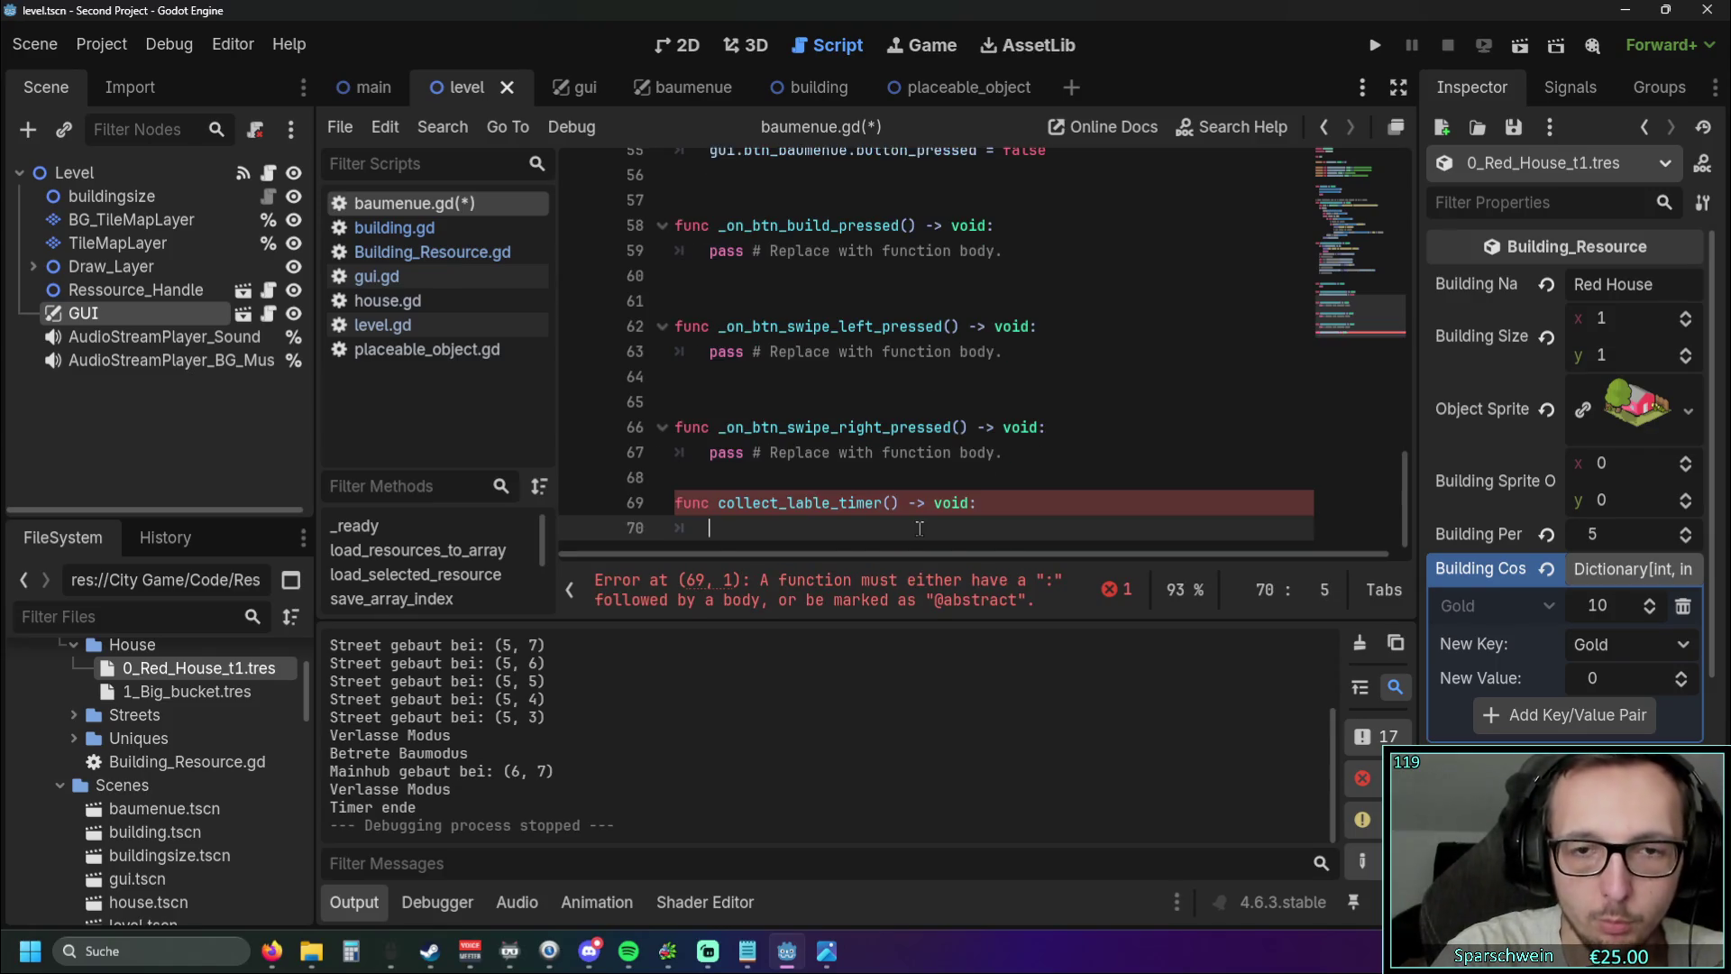
{"action": "left_click", "coordinate": [983, 428]}
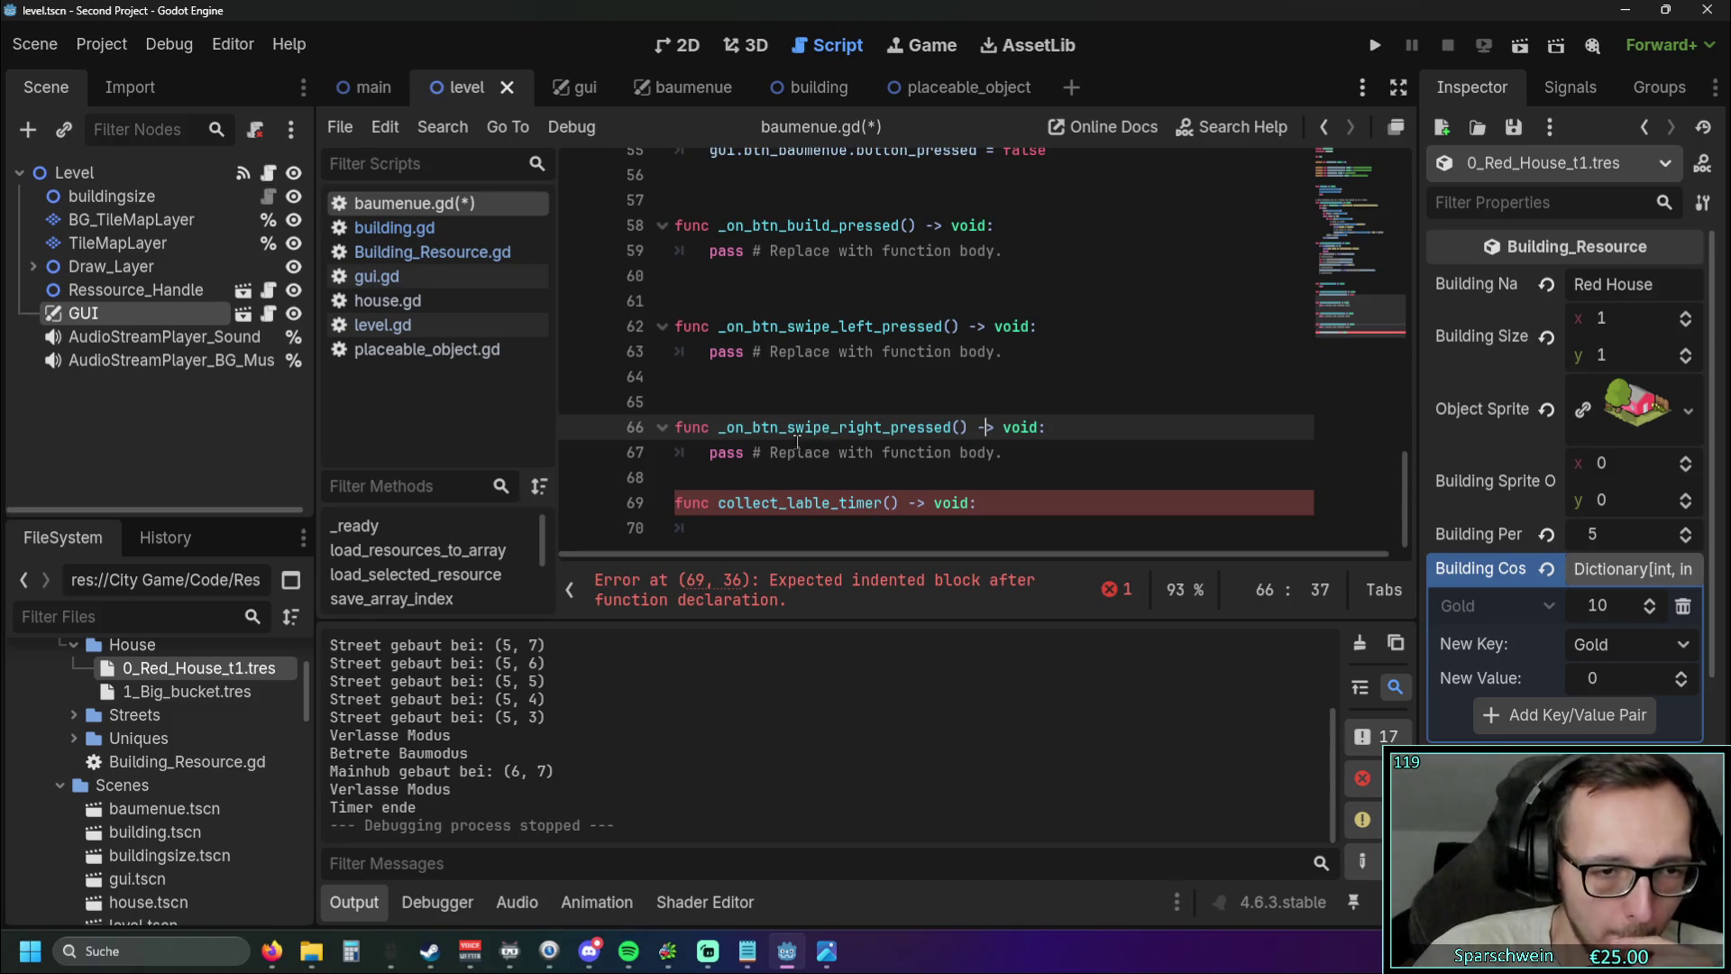
- Call collect_lable_timer() on empty line 48 inside load_selected_resource
{"action": "scroll", "coordinate": [803, 464], "scroll_direction": "up", "scroll_amount": 6}
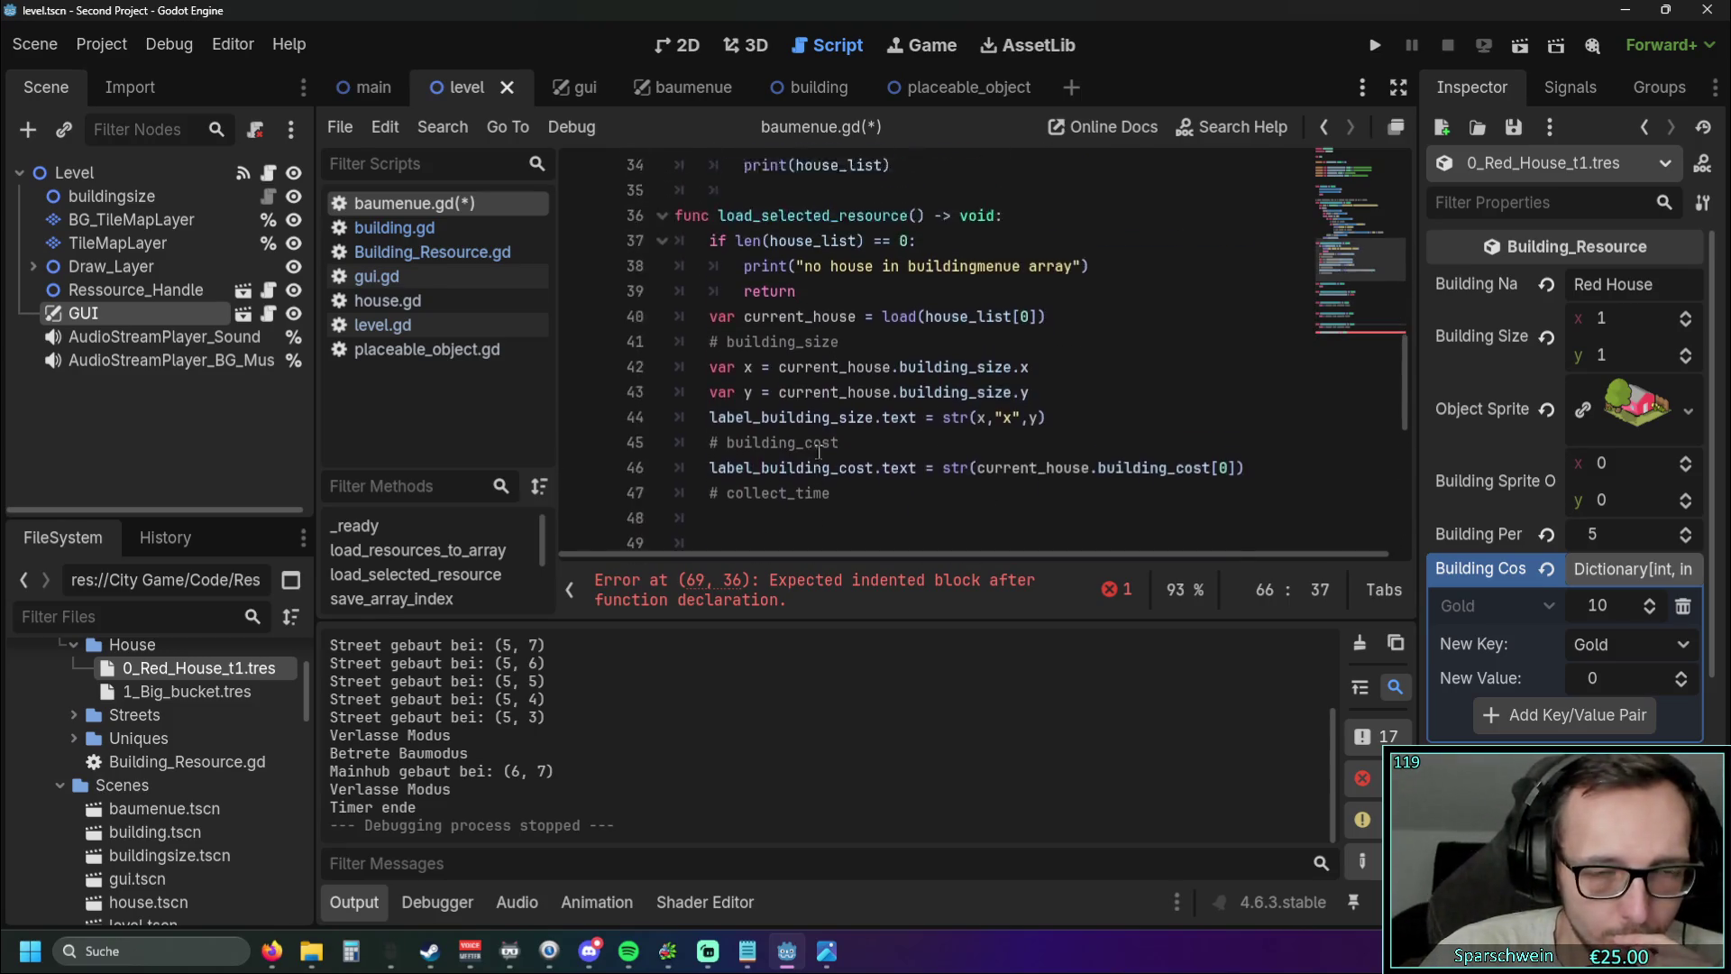
{"action": "scroll", "coordinate": [828, 465], "scroll_direction": "down", "scroll_amount": 2}
{"action": "scroll", "coordinate": [836, 436], "scroll_direction": "up", "scroll_amount": 5}
{"action": "scroll", "coordinate": [811, 455], "scroll_direction": "down", "scroll_amount": 5}
{"action": "left_click", "coordinate": [896, 502]}
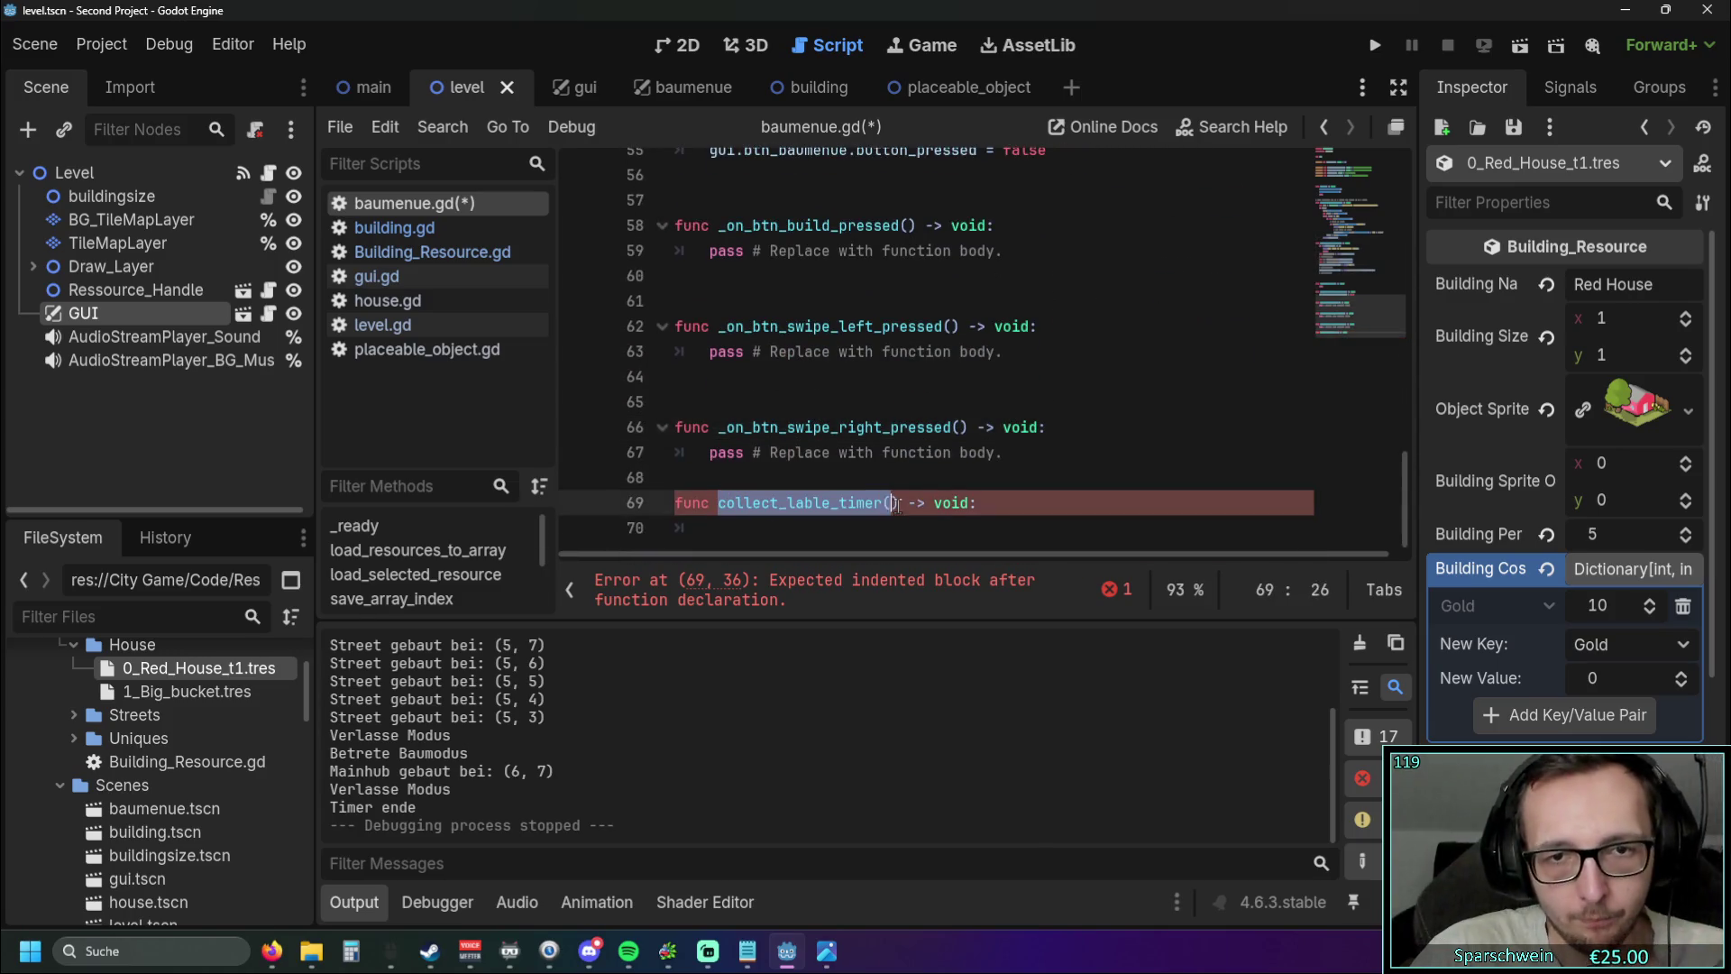
{"action": "scroll", "coordinate": [774, 459], "scroll_direction": "up", "scroll_amount": 7}
{"action": "left_click", "coordinate": [775, 502]}
{"action": "type", "text": "collect_lable_timer()"}
{"action": "scroll", "coordinate": [933, 430], "scroll_direction": "down", "scroll_amount": 4}
{"action": "scroll", "coordinate": [933, 430], "scroll_direction": "down", "scroll_amount": 3}
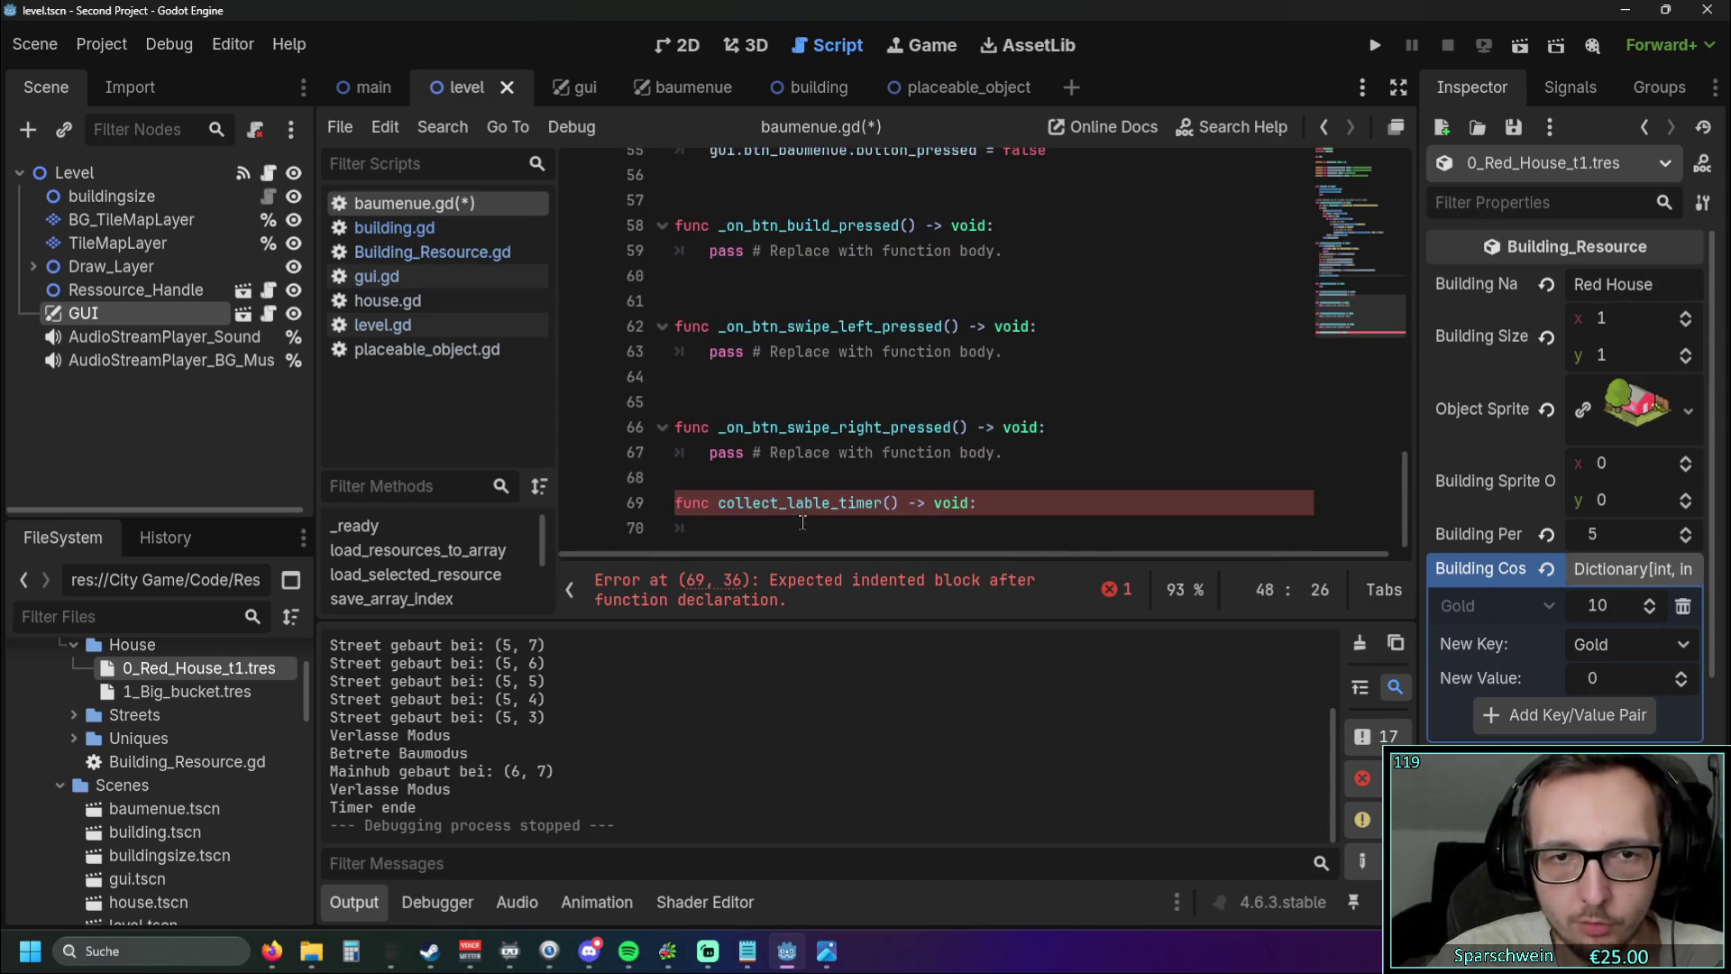
{"action": "left_click", "coordinate": [397, 229]}
- Select the countdown code in house.gd's set_timer (lines 65–74), then return to collect_lable_timer in baumenue.gd
{"action": "scroll", "coordinate": [812, 406], "scroll_direction": "down", "scroll_amount": 4}
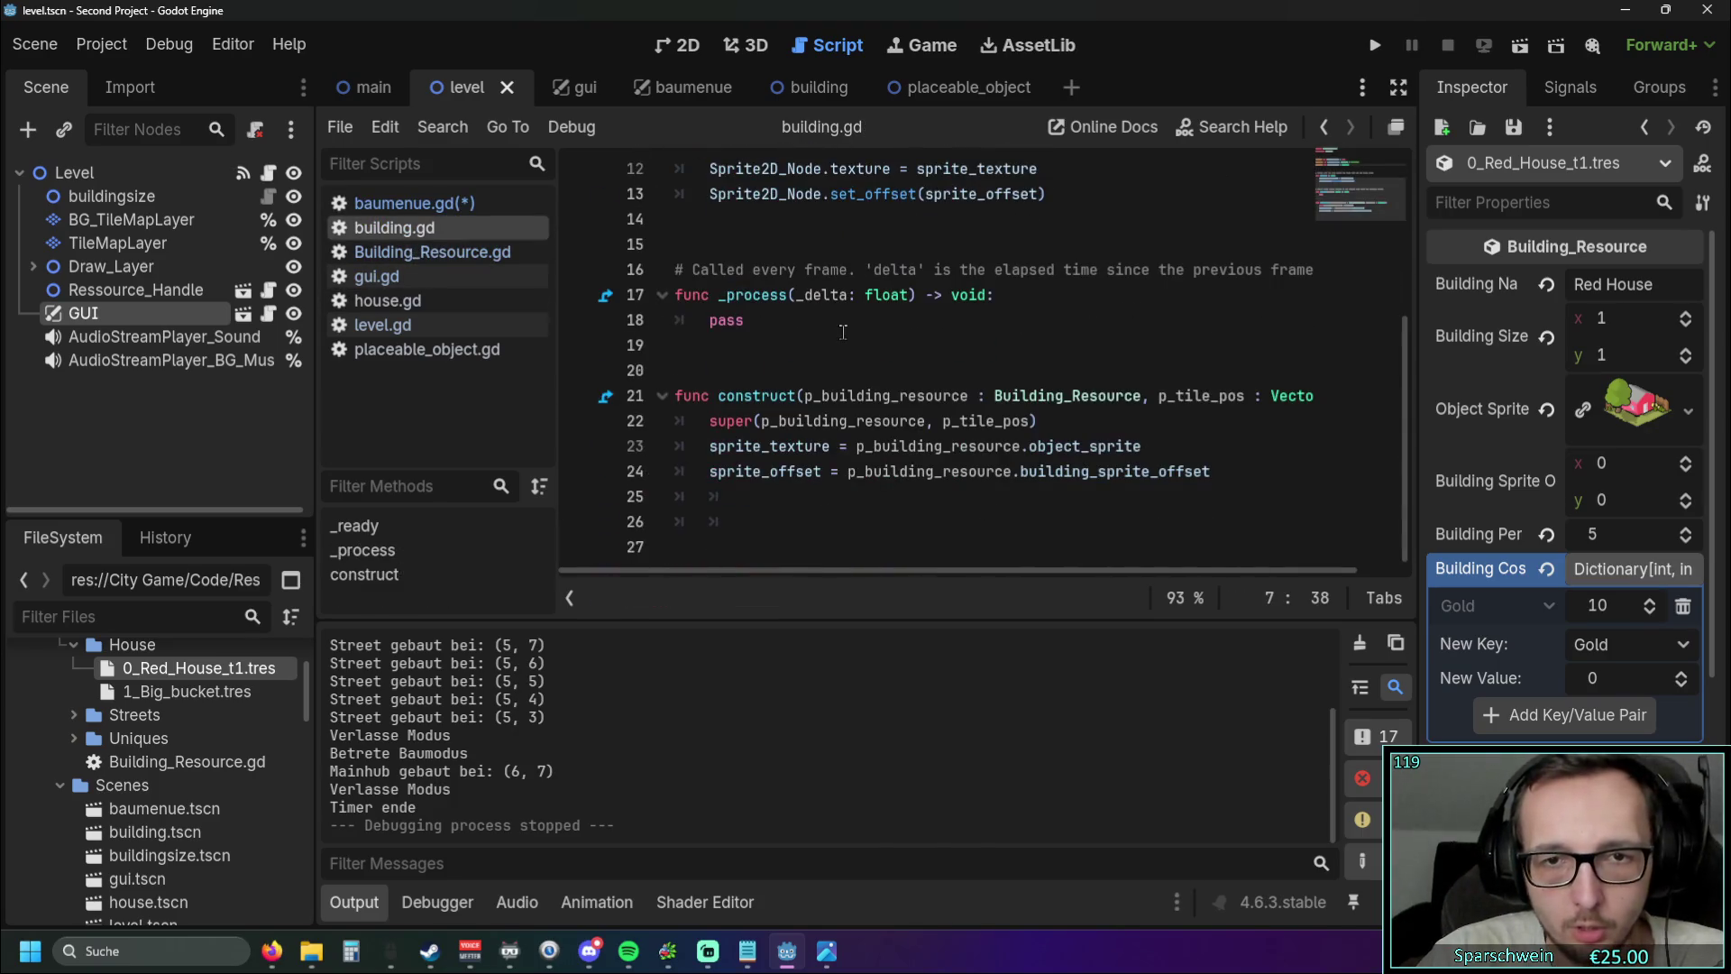
{"action": "left_click", "coordinate": [376, 277]}
{"action": "scroll", "coordinate": [838, 352], "scroll_direction": "up", "scroll_amount": 8}
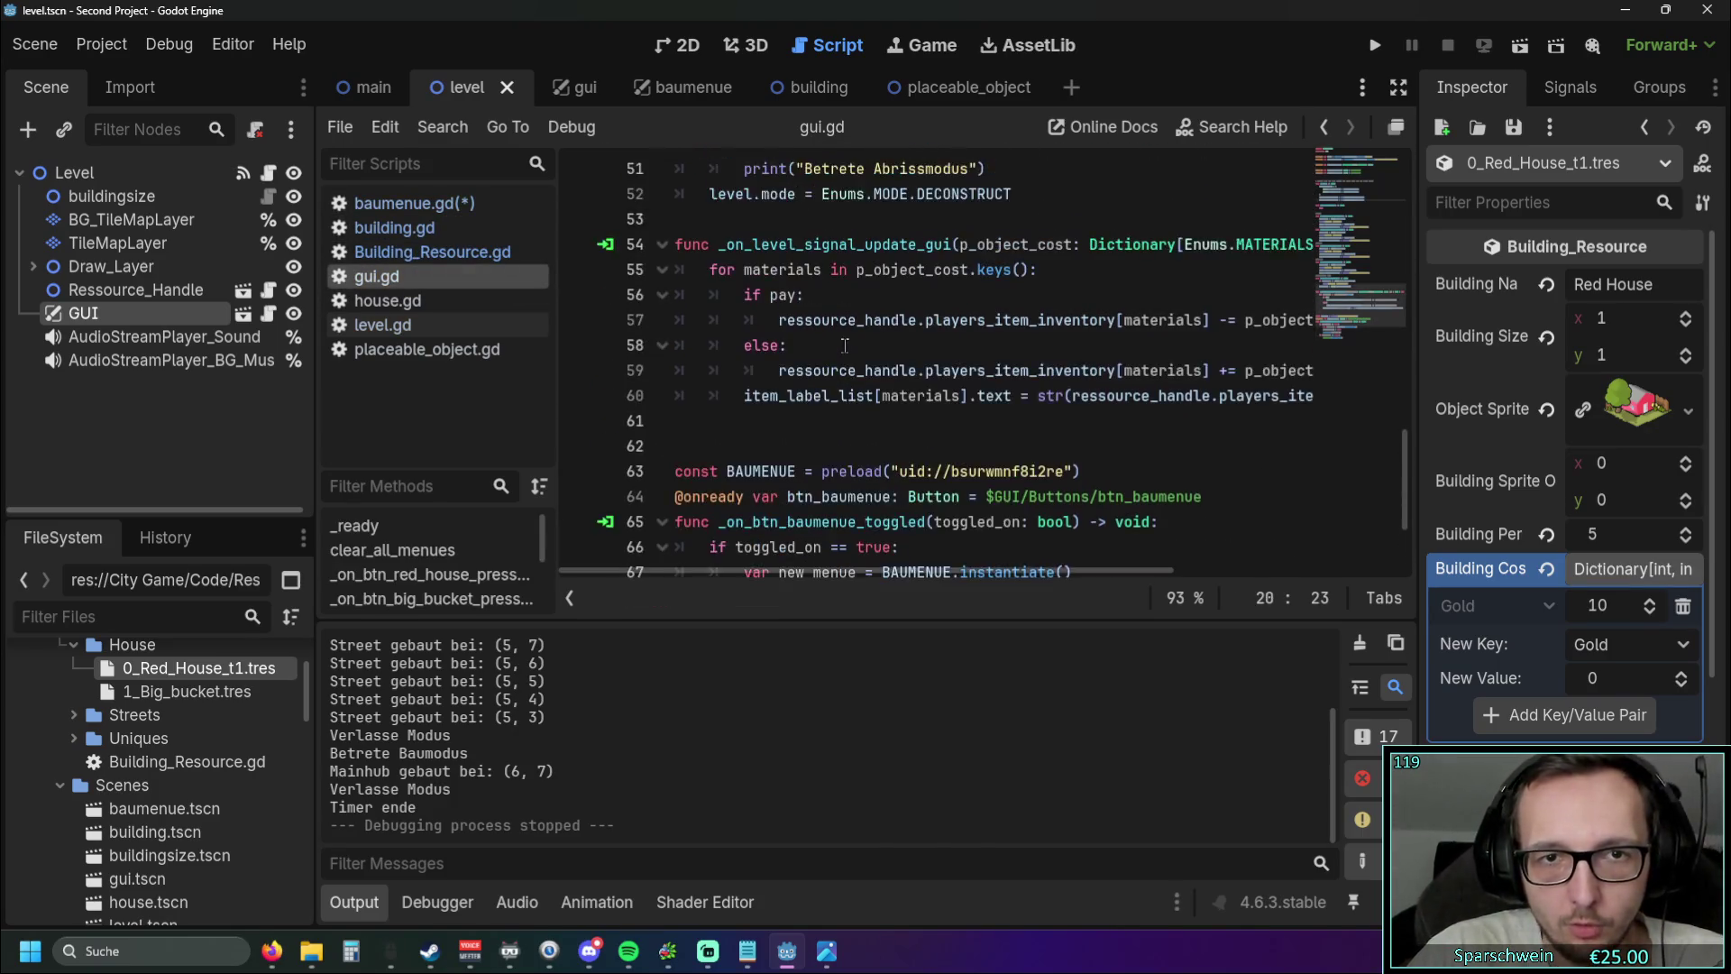
{"action": "scroll", "coordinate": [762, 300], "scroll_direction": "up", "scroll_amount": 5}
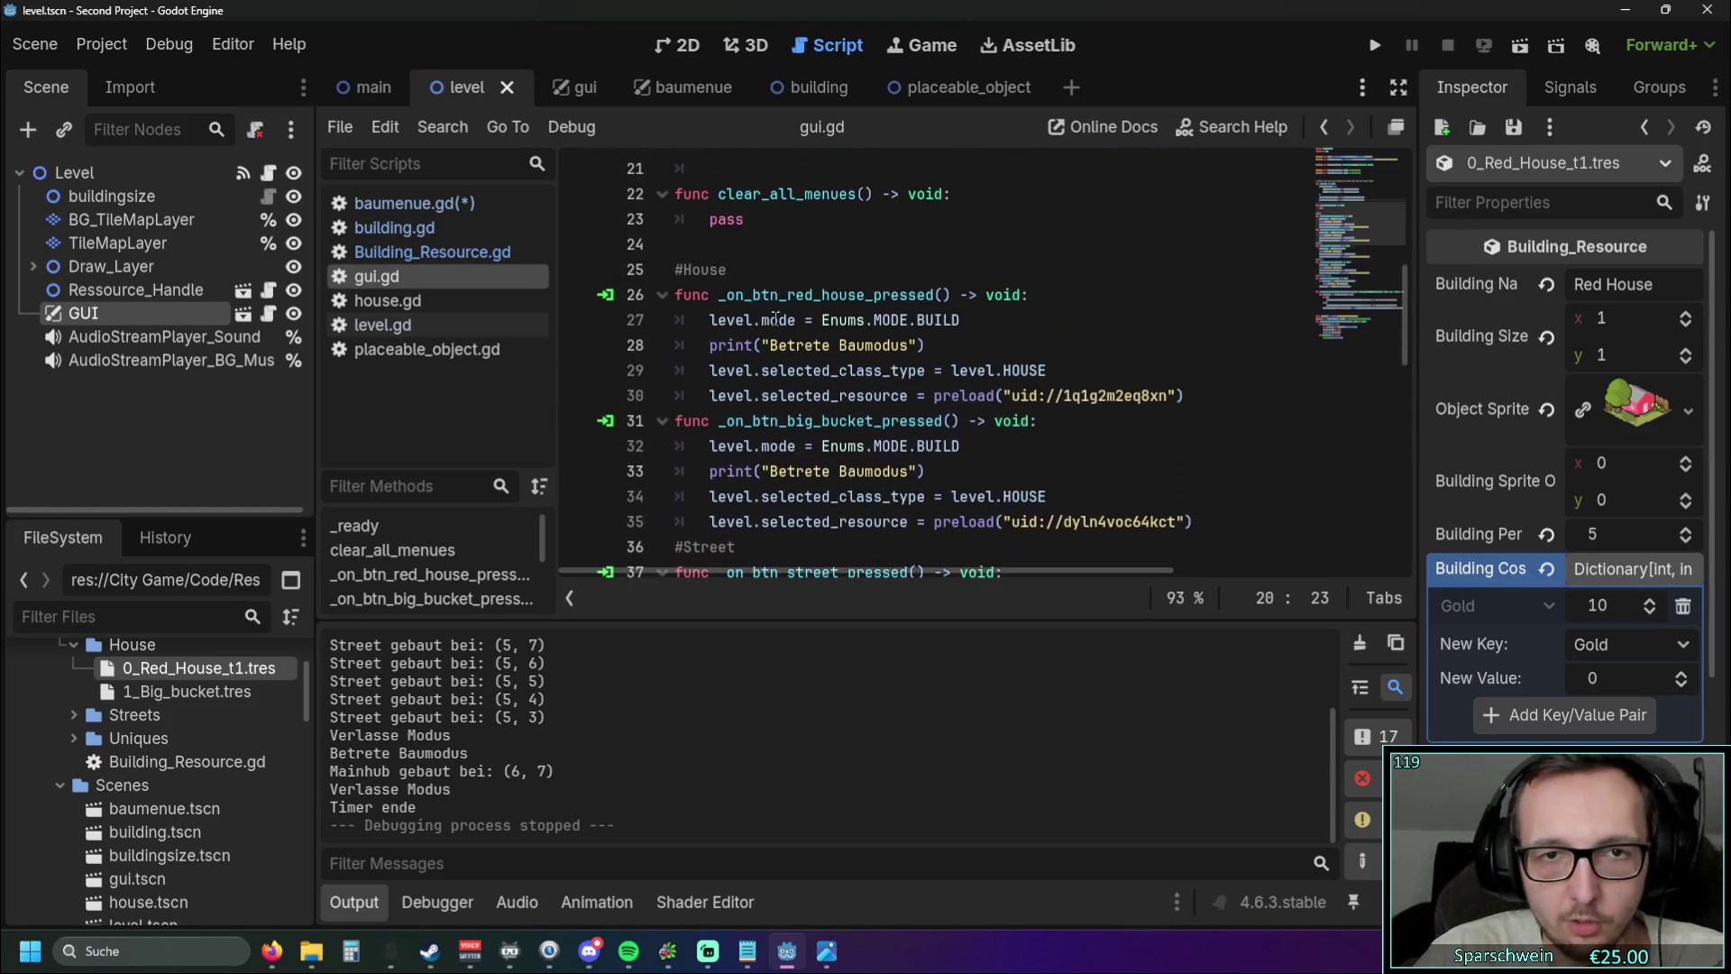
{"action": "left_click", "coordinate": [388, 301]}
{"action": "scroll", "coordinate": [891, 327], "scroll_direction": "up", "scroll_amount": 8}
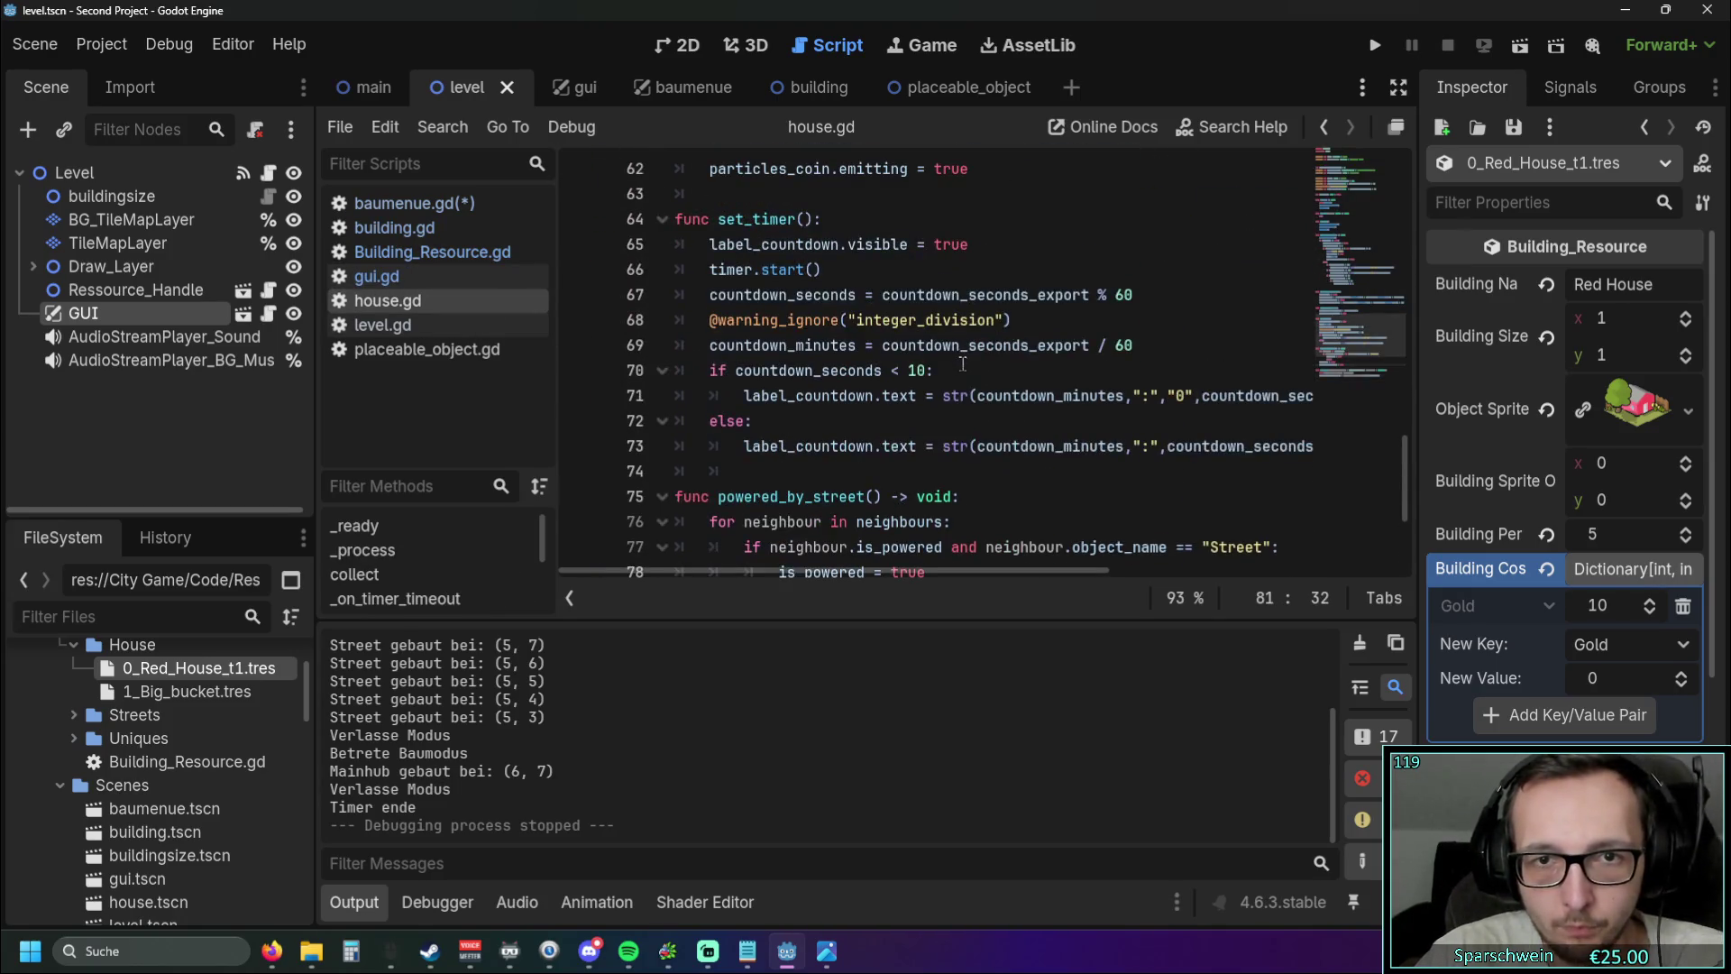
{"action": "scroll", "coordinate": [964, 360], "scroll_direction": "down", "scroll_amount": 5}
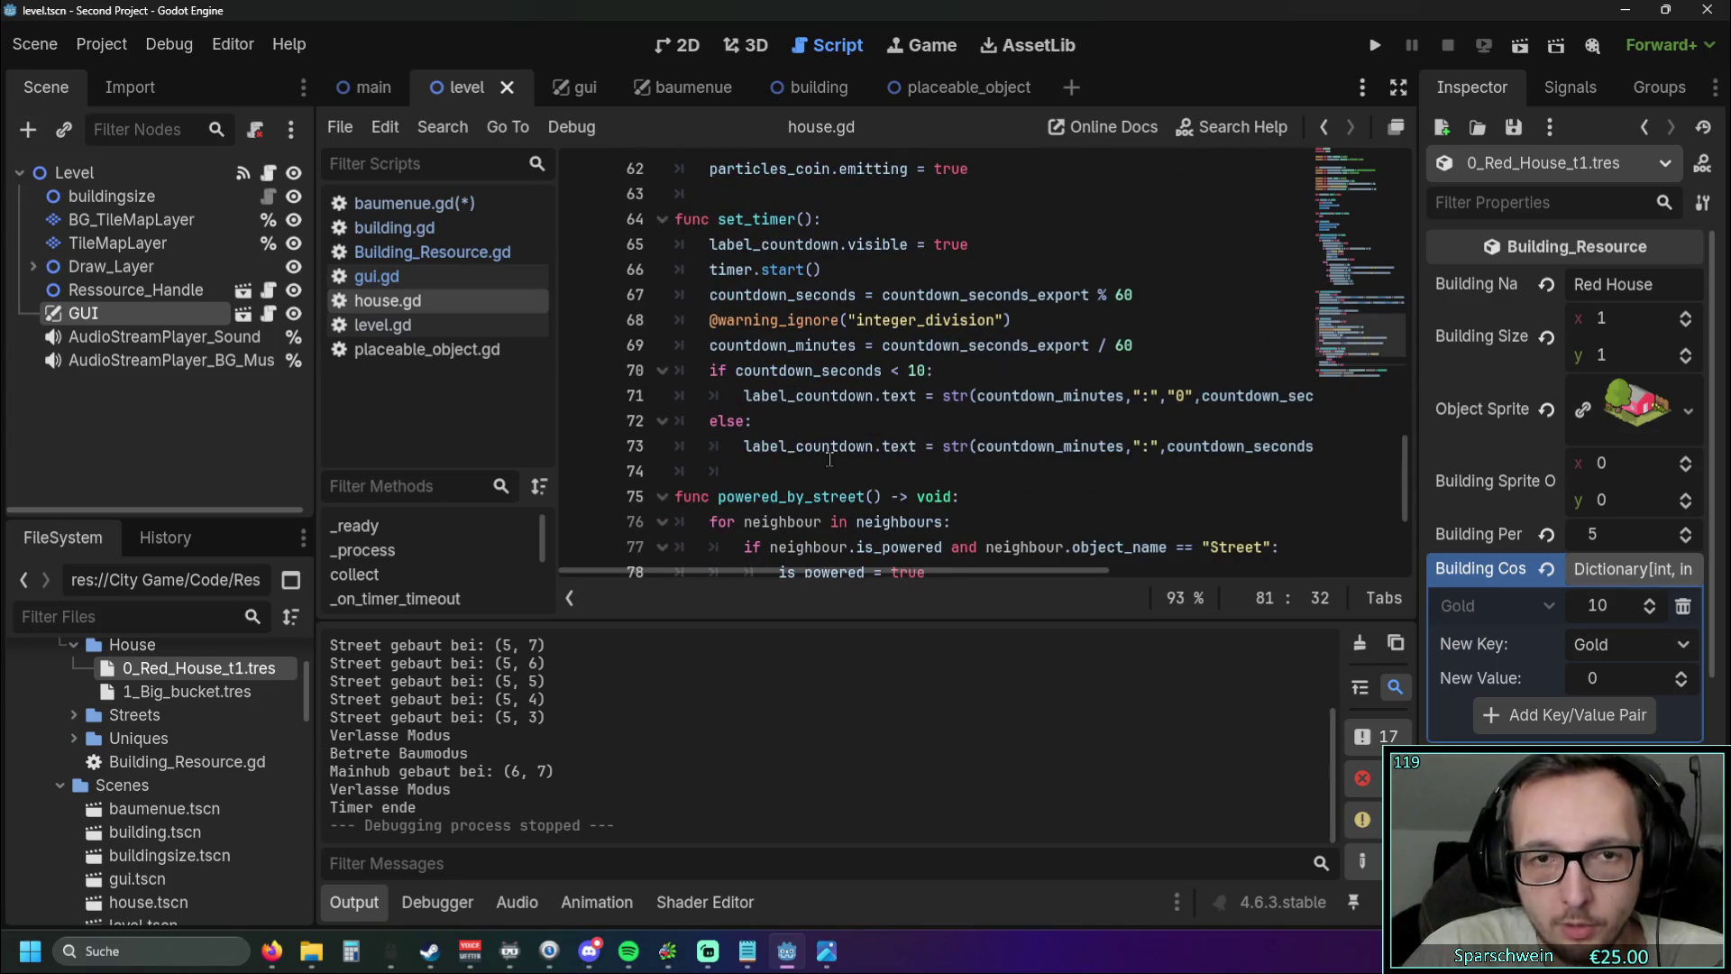
{"action": "mouse_move", "coordinate": [811, 571]}
{"action": "left_mouse_down"}
{"action": "mouse_move", "coordinate": [920, 571]}
{"action": "mouse_move", "coordinate": [812, 570]}
{"action": "left_mouse_up"}
{"action": "mouse_move", "coordinate": [748, 460]}
{"action": "left_mouse_down"}
{"action": "mouse_move", "coordinate": [632, 248]}
{"action": "mouse_move", "coordinate": [599, 246]}
{"action": "left_mouse_up"}
{"action": "key", "text": "ctrl+c"}
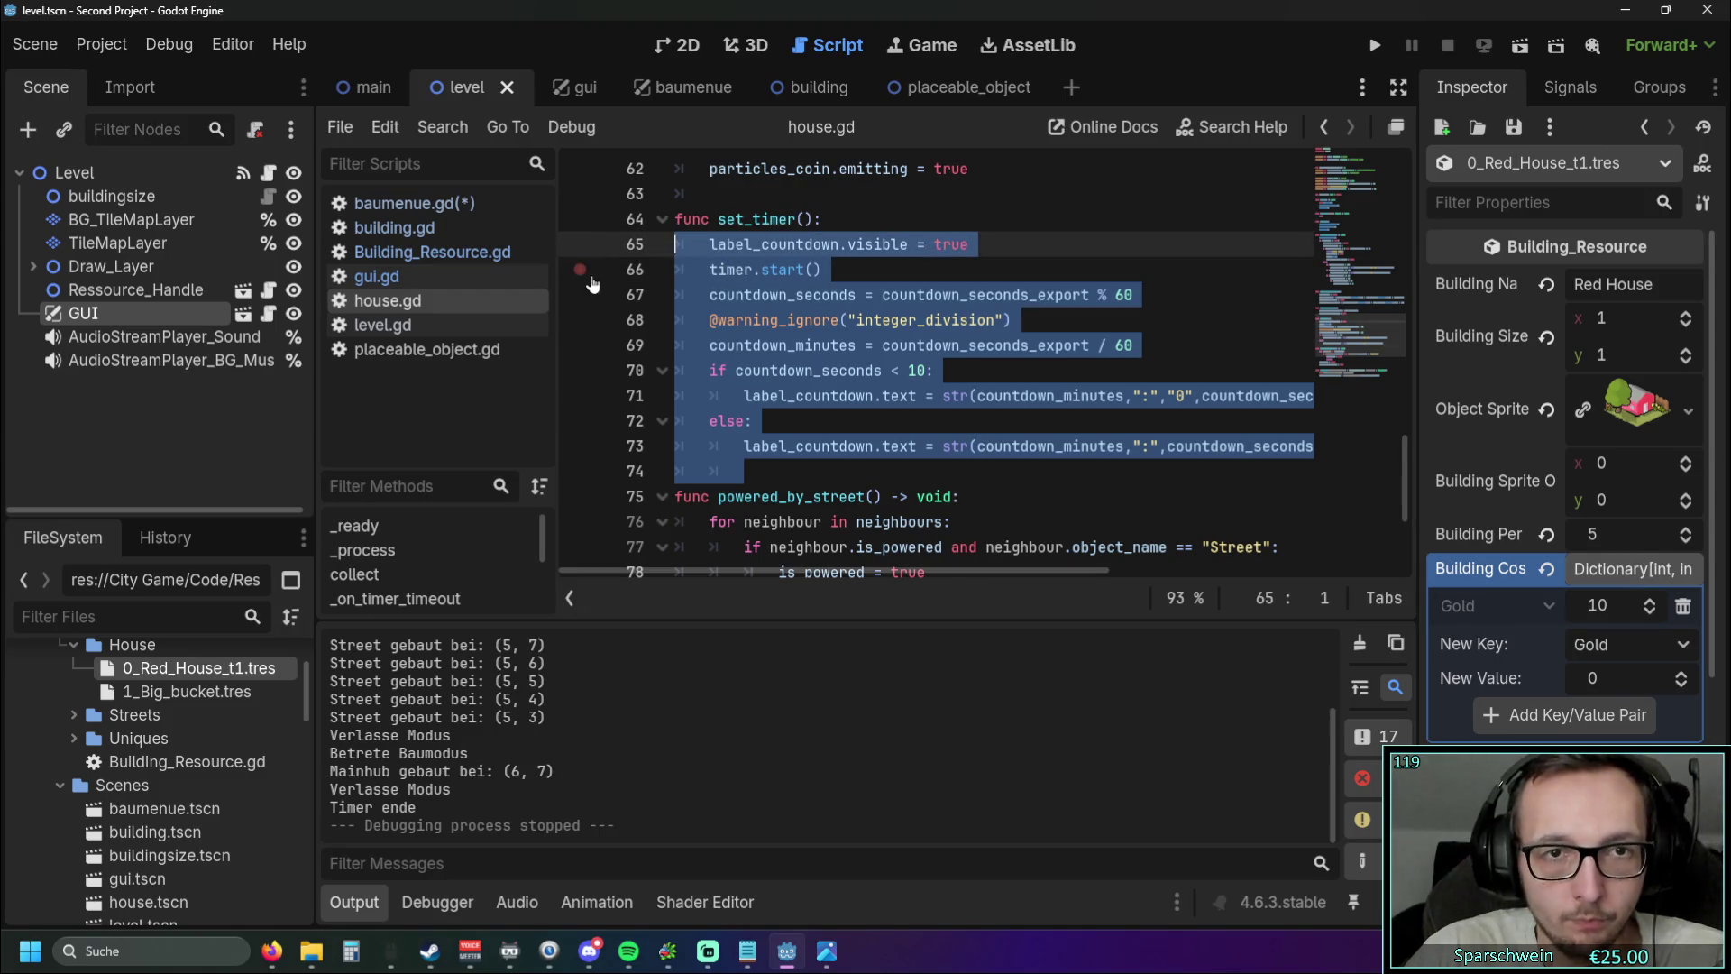
{"action": "left_click", "coordinate": [406, 203]}
{"action": "left_click", "coordinate": [757, 532]}
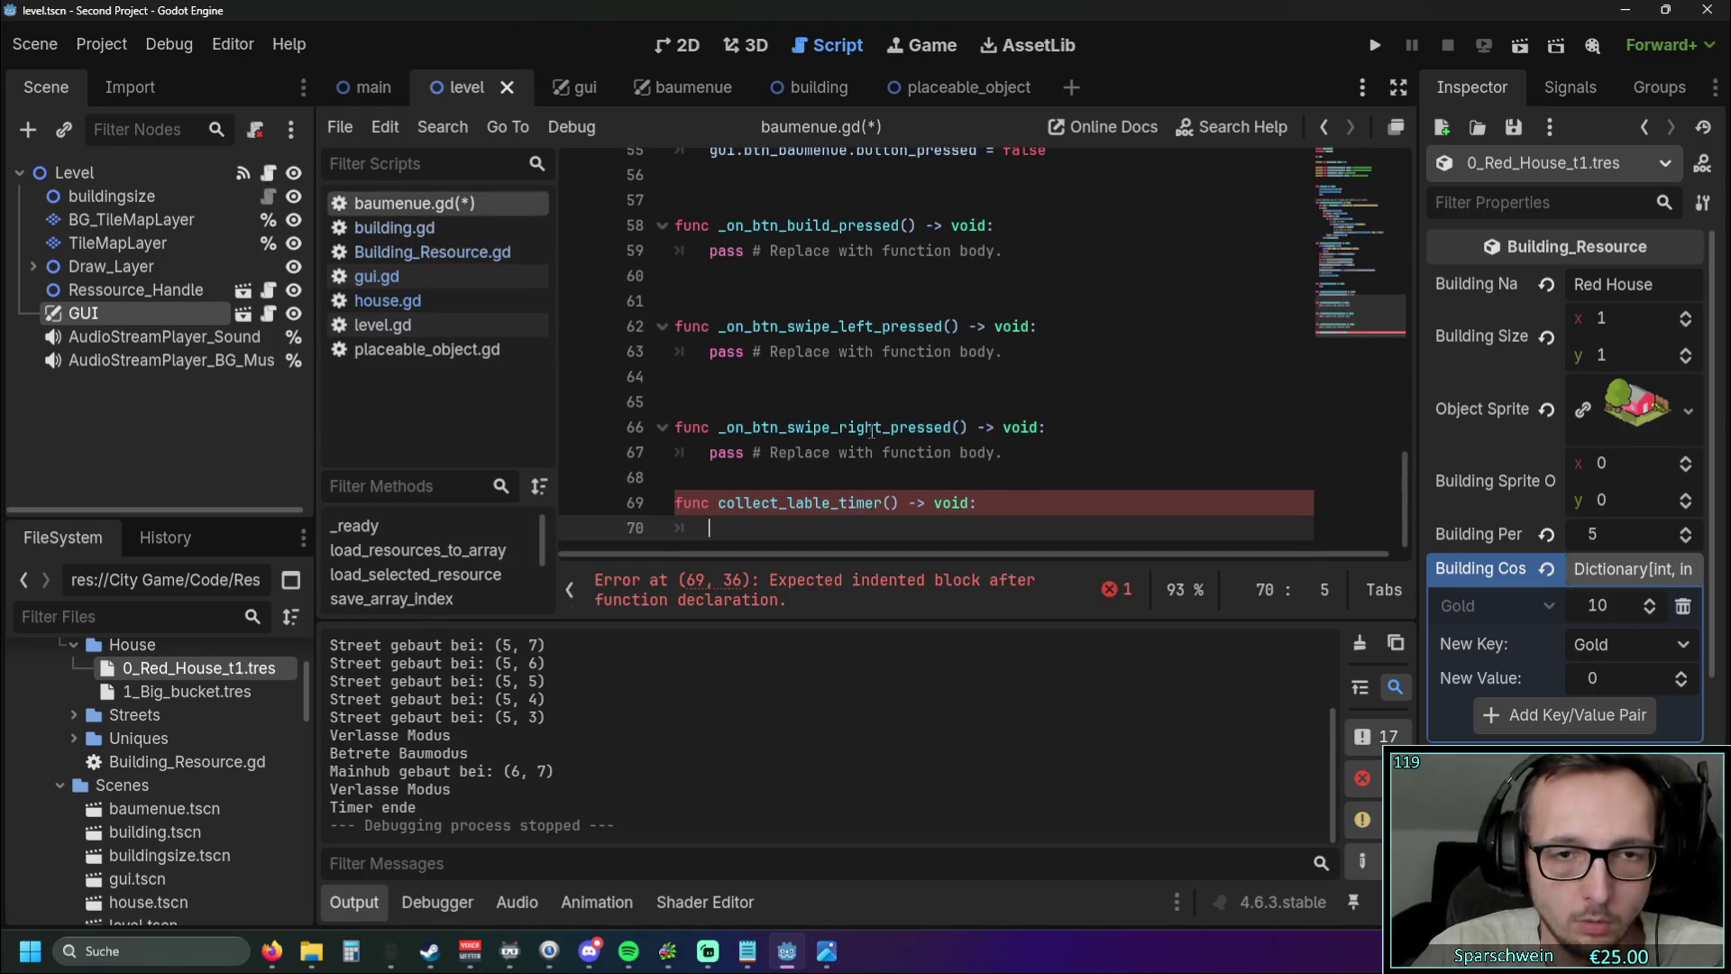
- Paste the set_timer code into collect_lable_timer and rename label_countdown to label_time on line 70
{"action": "key", "text": "ctrl+v"}
{"action": "left_click", "coordinate": [744, 301]}
{"action": "key", "text": "BackSpace"}
{"action": "left_click", "coordinate": [978, 335]}
{"action": "scroll", "coordinate": [812, 337], "scroll_direction": "up", "scroll_amount": 15}
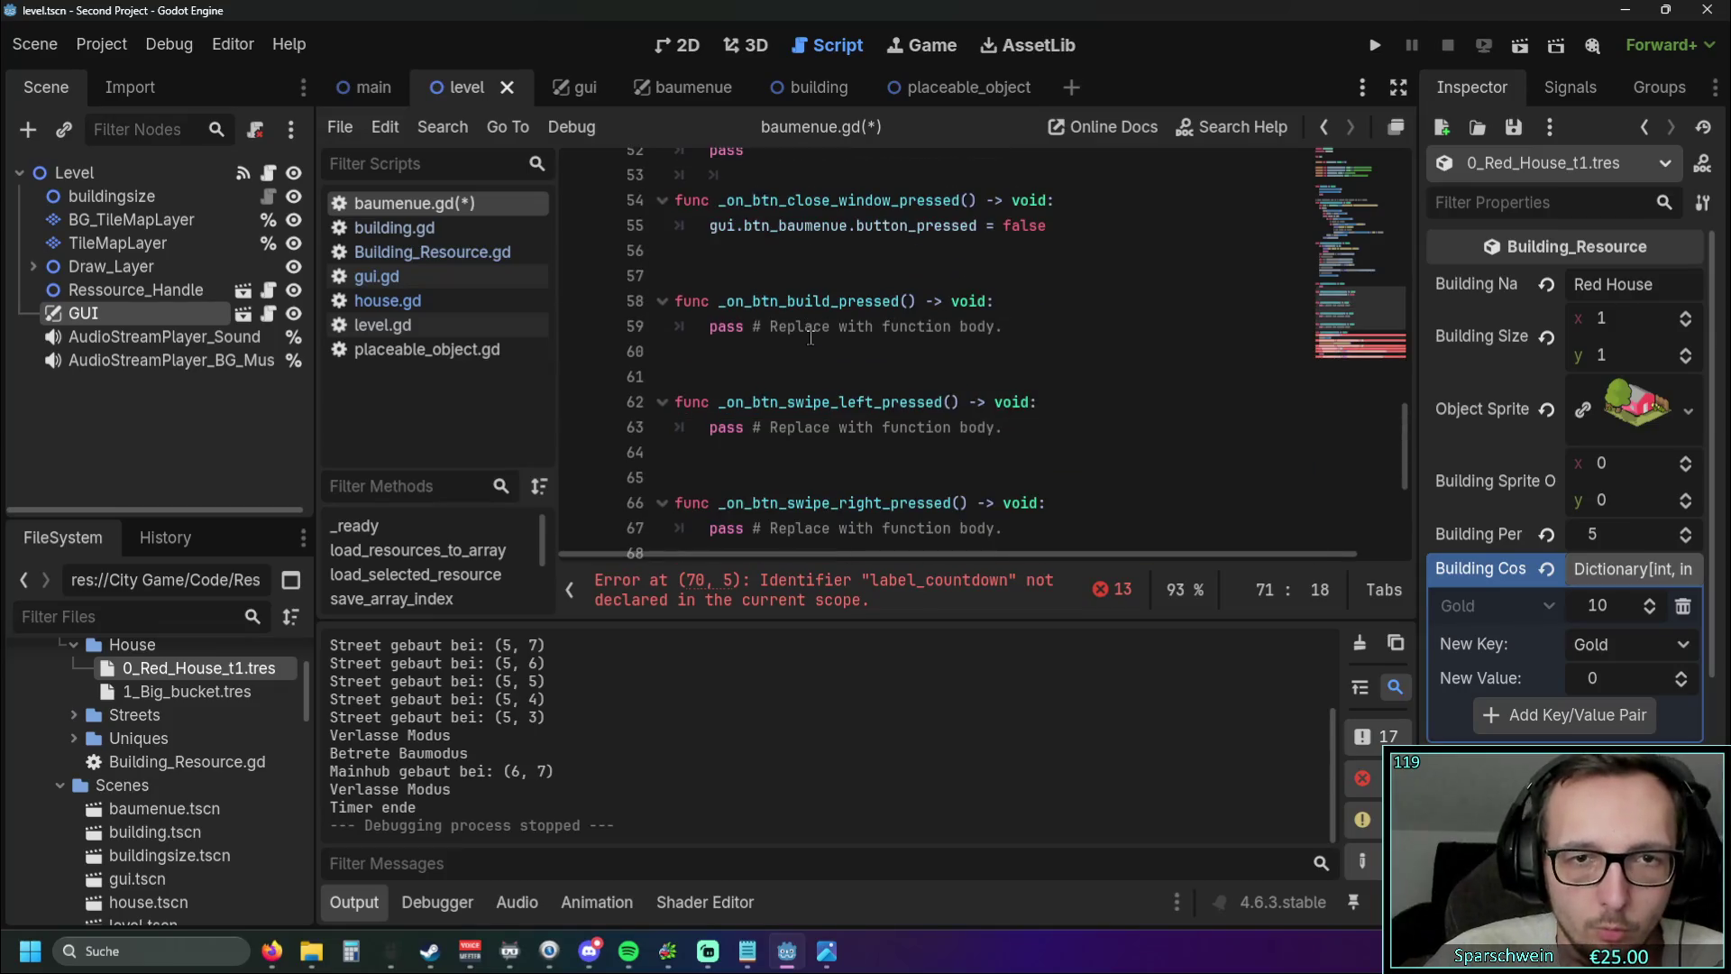
{"action": "scroll", "coordinate": [821, 341], "scroll_direction": "up", "scroll_amount": 2}
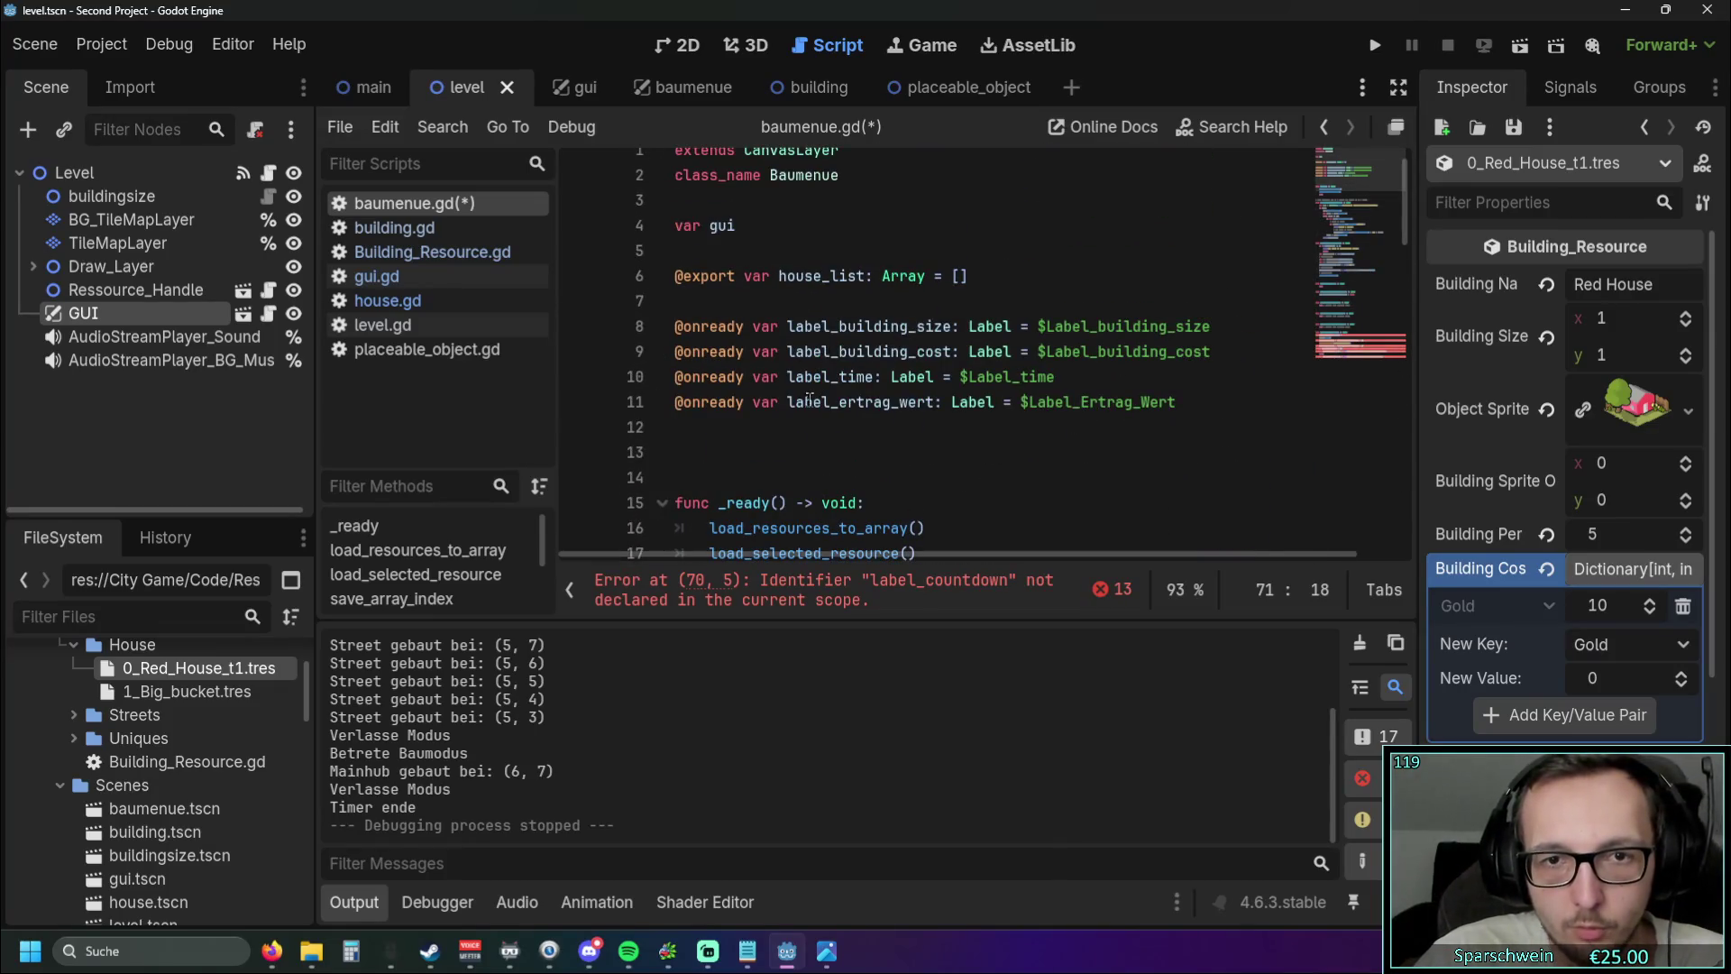
{"action": "double_click", "coordinate": [874, 377]}
{"action": "key", "text": "ctrl+c"}
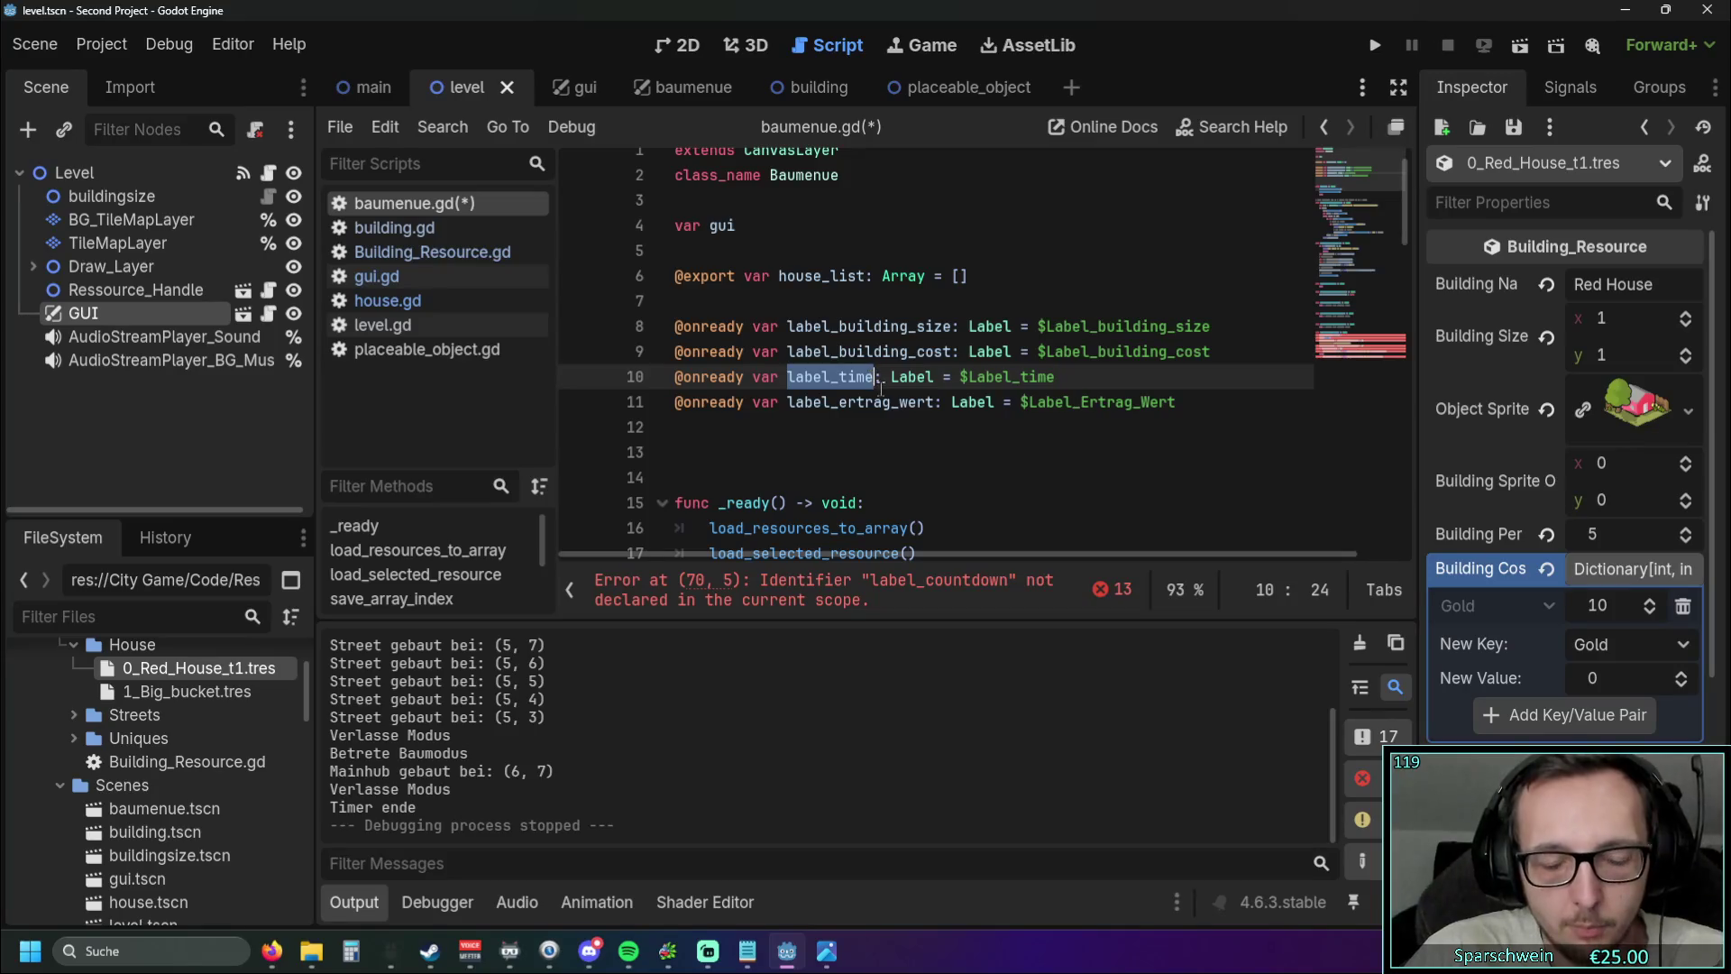
{"action": "scroll", "coordinate": [874, 377], "scroll_direction": "down", "scroll_amount": 17}
{"action": "left_click", "coordinate": [738, 307]}
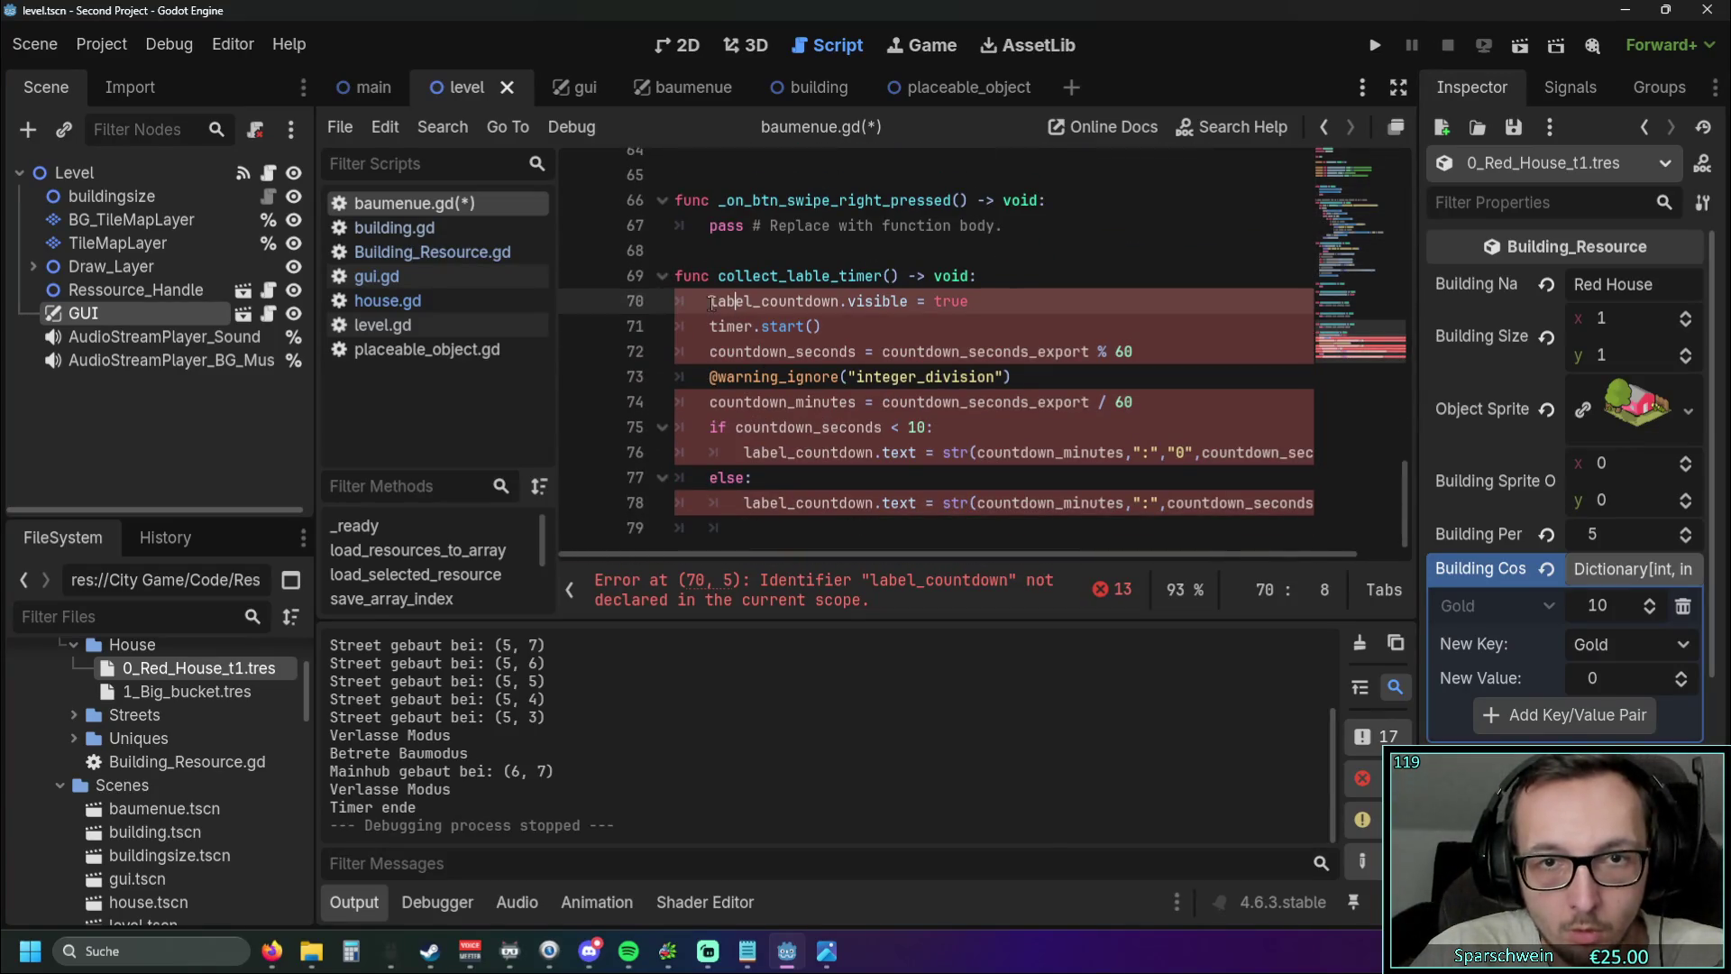
{"action": "double_click", "coordinate": [738, 301]}
{"action": "key", "text": "ctrl+v"}
- Delete the timer.start() and label_time.visible lines from the pasted code
{"action": "left_click", "coordinate": [889, 334]}
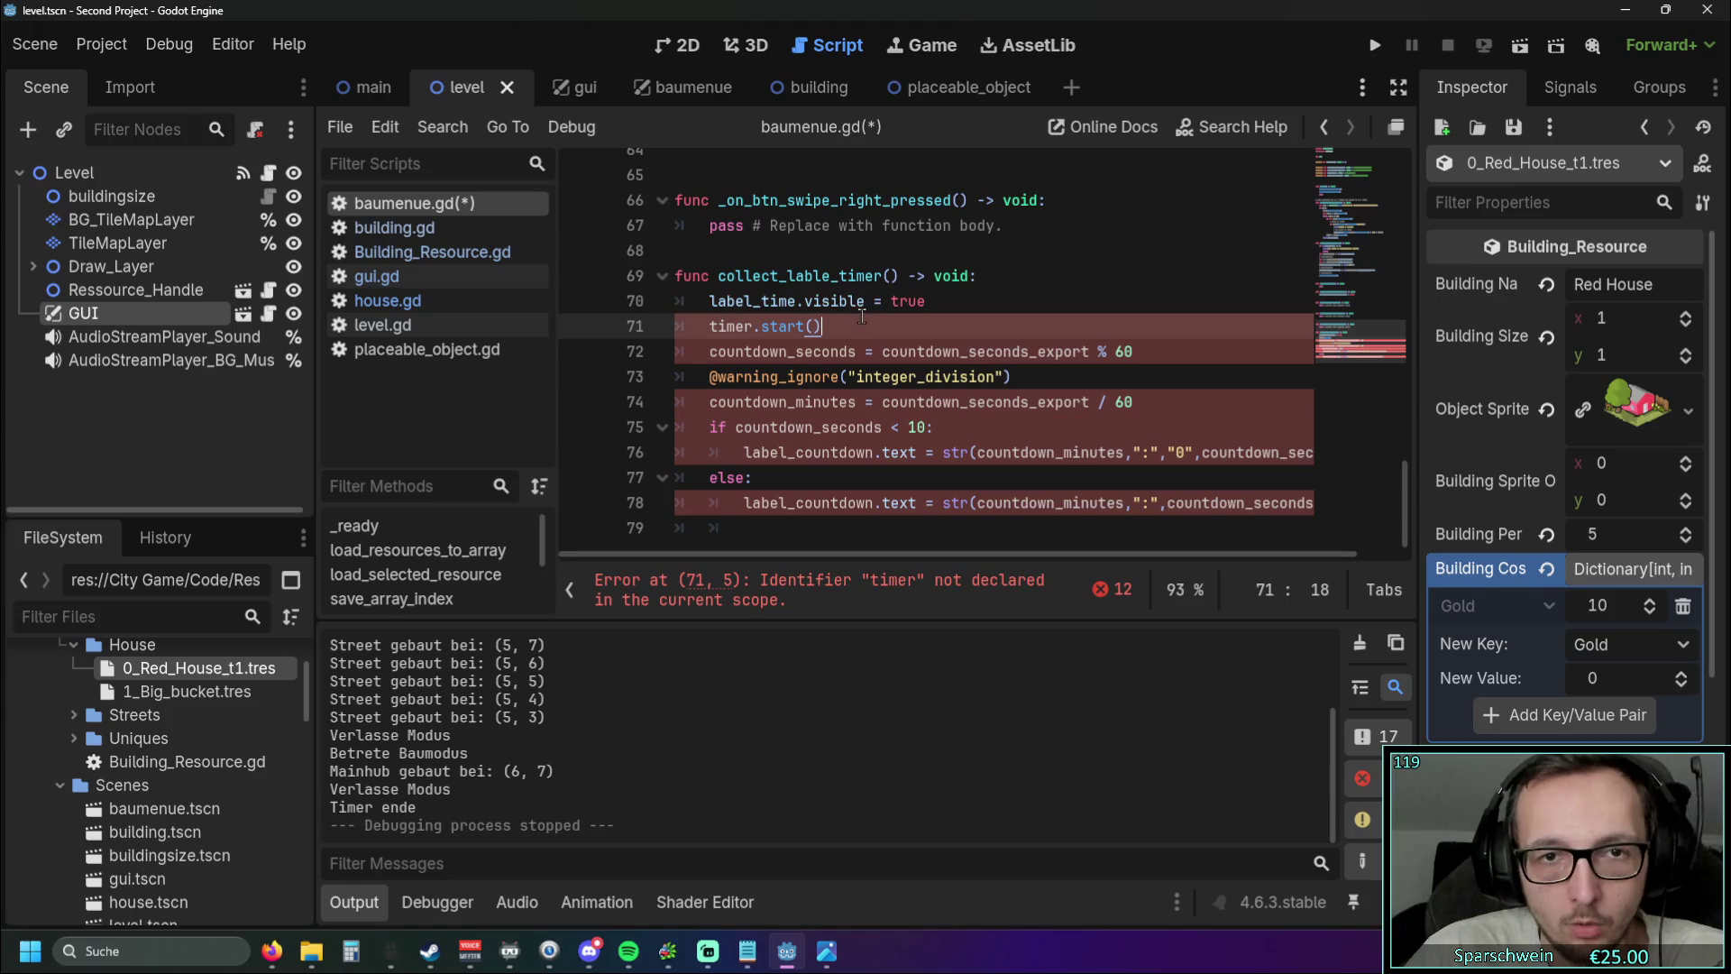
{"action": "triple_click", "coordinate": [712, 326]}
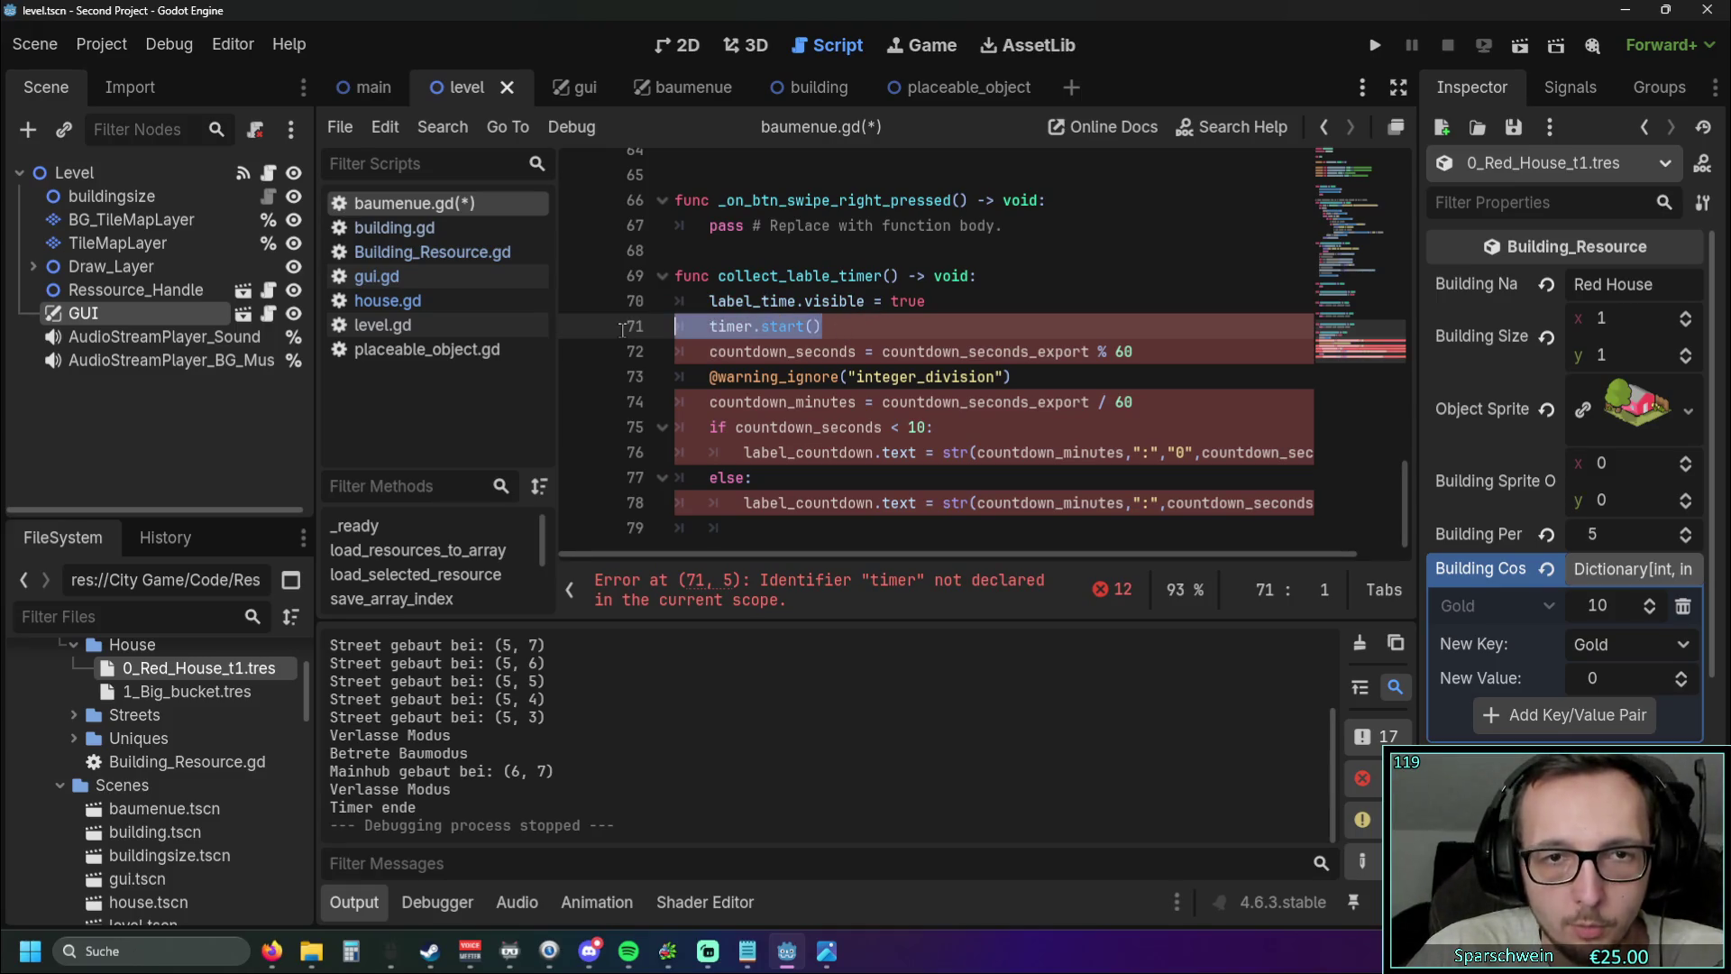
{"action": "key", "text": "BackSpace"}
{"action": "key", "text": "BackSpace"}
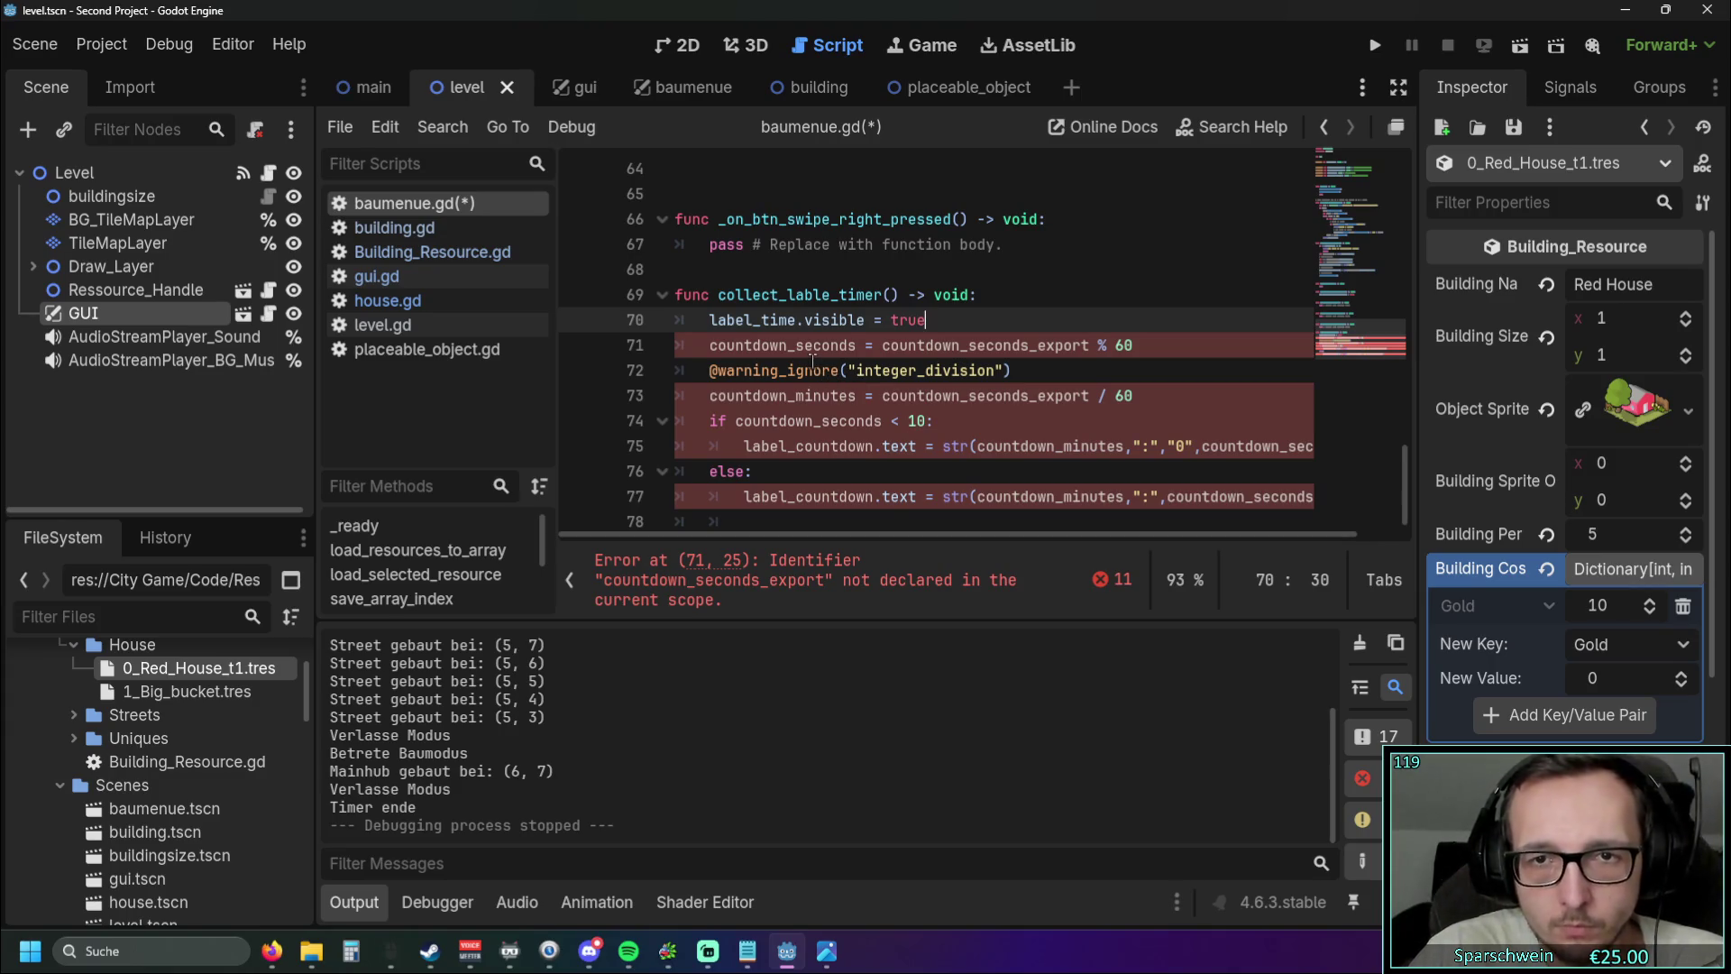
{"action": "mouse_move", "coordinate": [803, 361]}
{"action": "left_click_drag", "start_coordinate": [882, 345], "coordinate": [712, 344]}
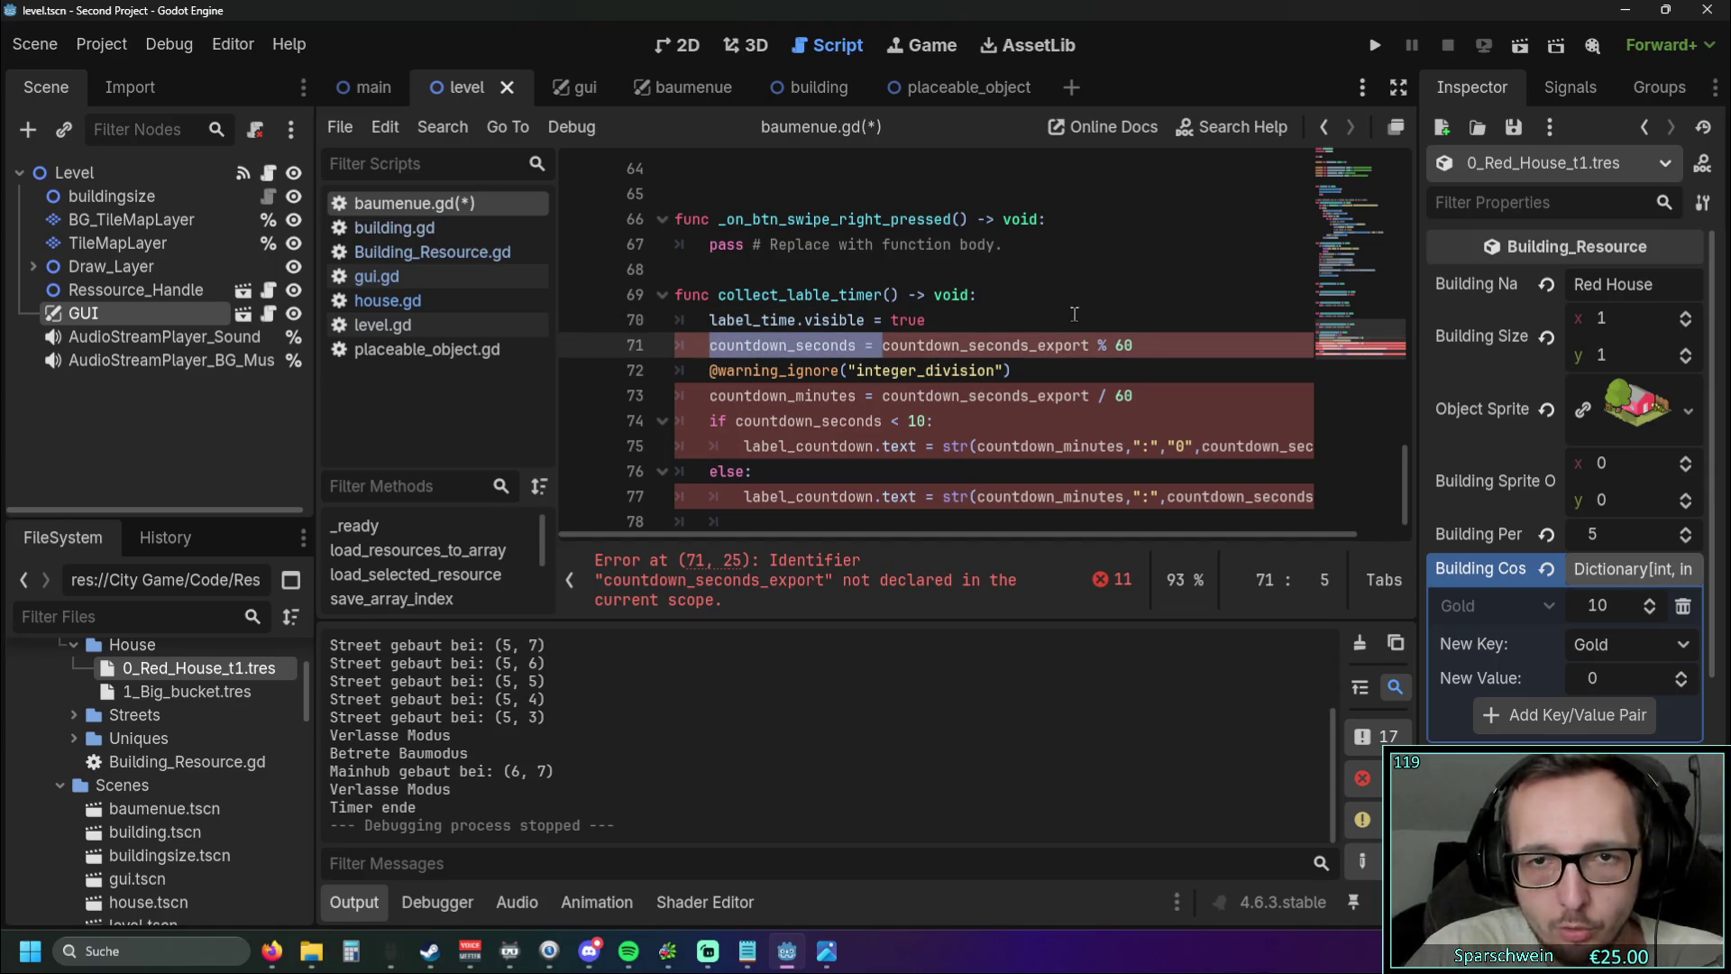
{"action": "left_click", "coordinate": [983, 331]}
{"action": "key", "text": "shift+Home"}
{"action": "key", "text": "BackSpace"}
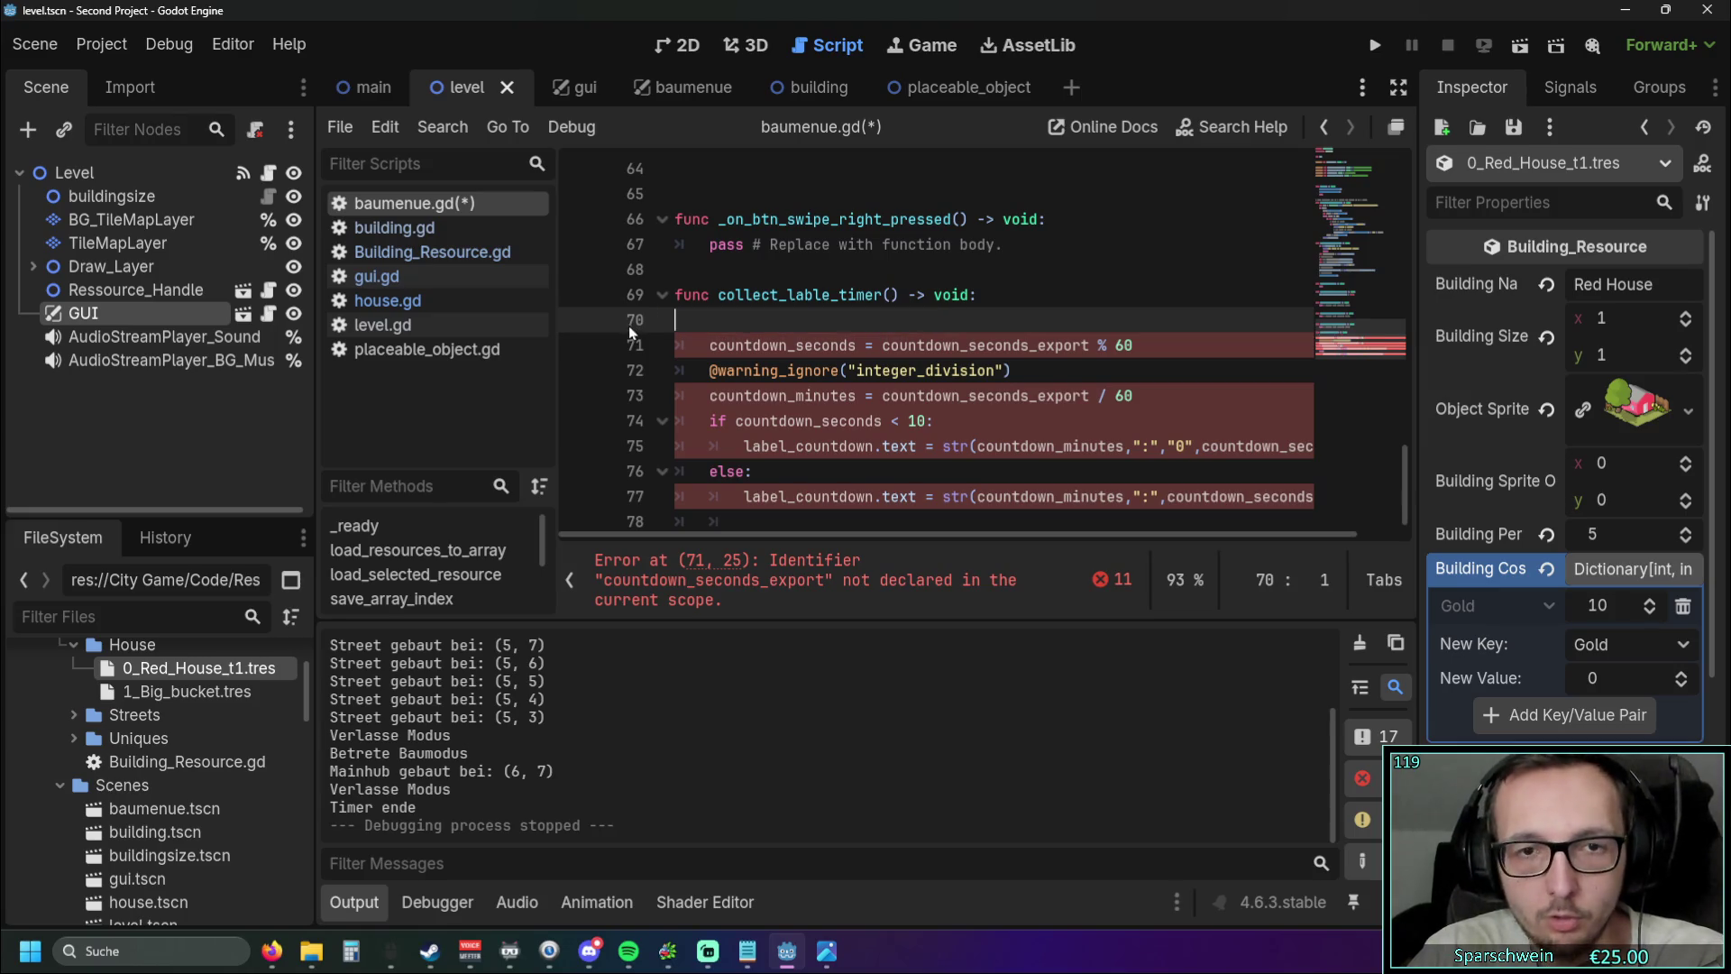
{"action": "key", "text": "BackSpace"}
- Change label_countdown to label_time on lines 74 and 76
{"action": "double_click", "coordinate": [746, 403]}
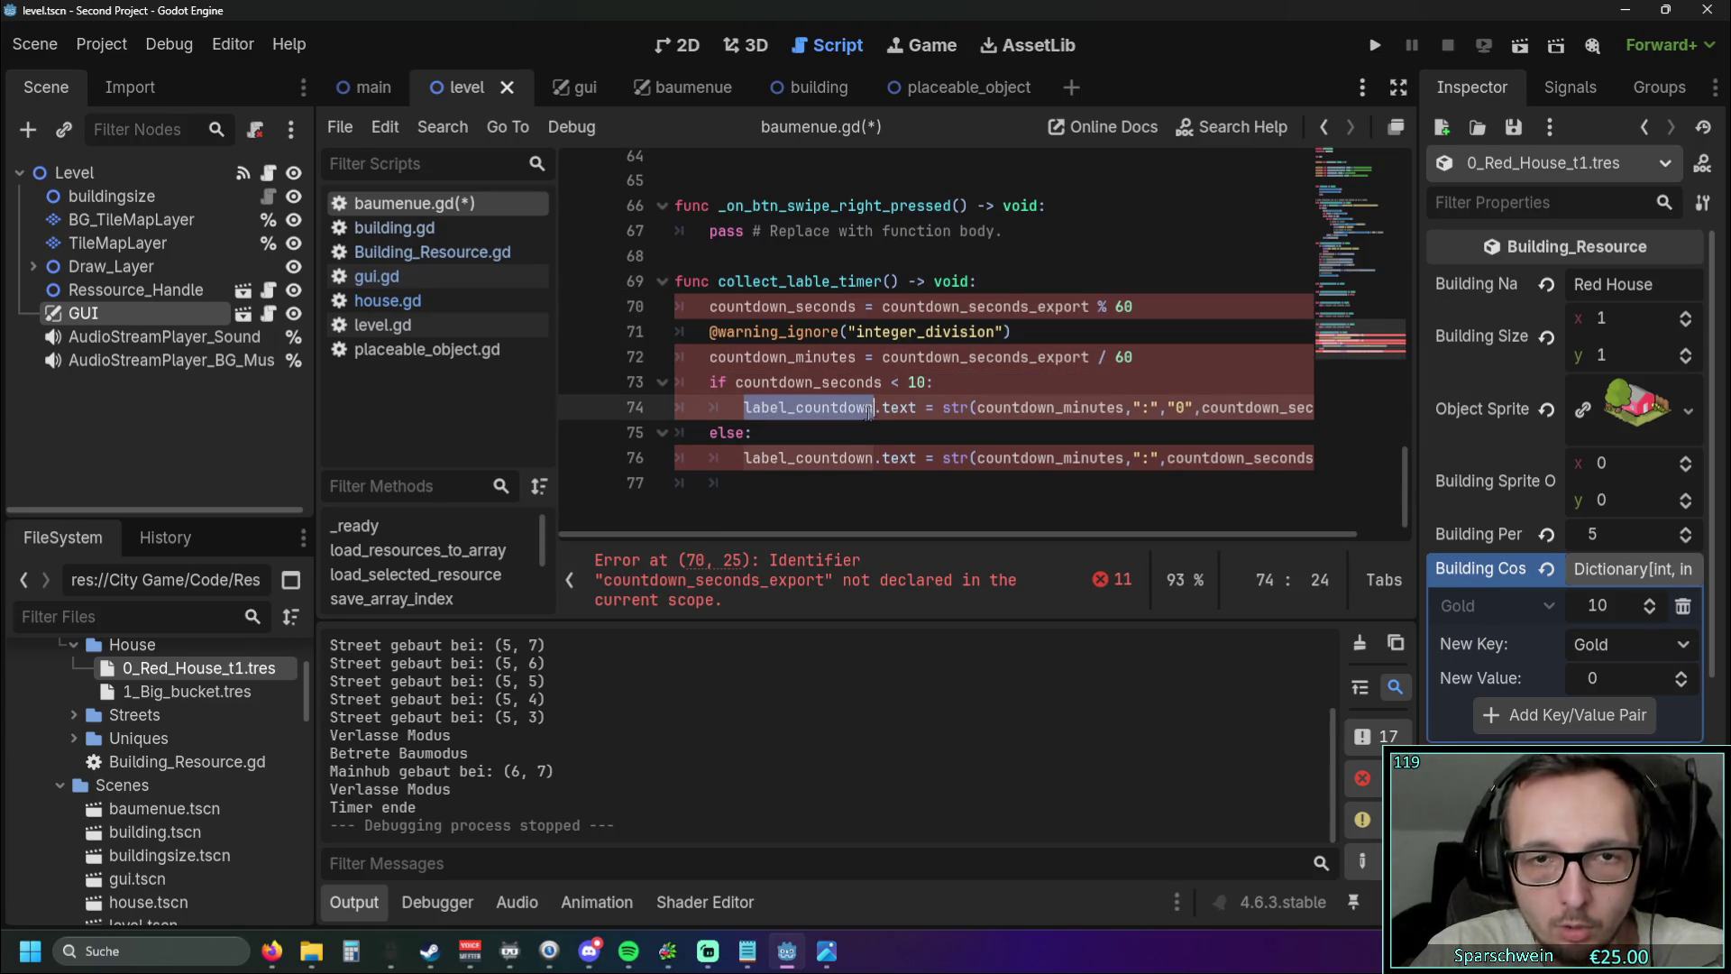
{"action": "type", "text": "label_time"}
{"action": "double_click", "coordinate": [785, 457]}
{"action": "type", "text": "label_time"}
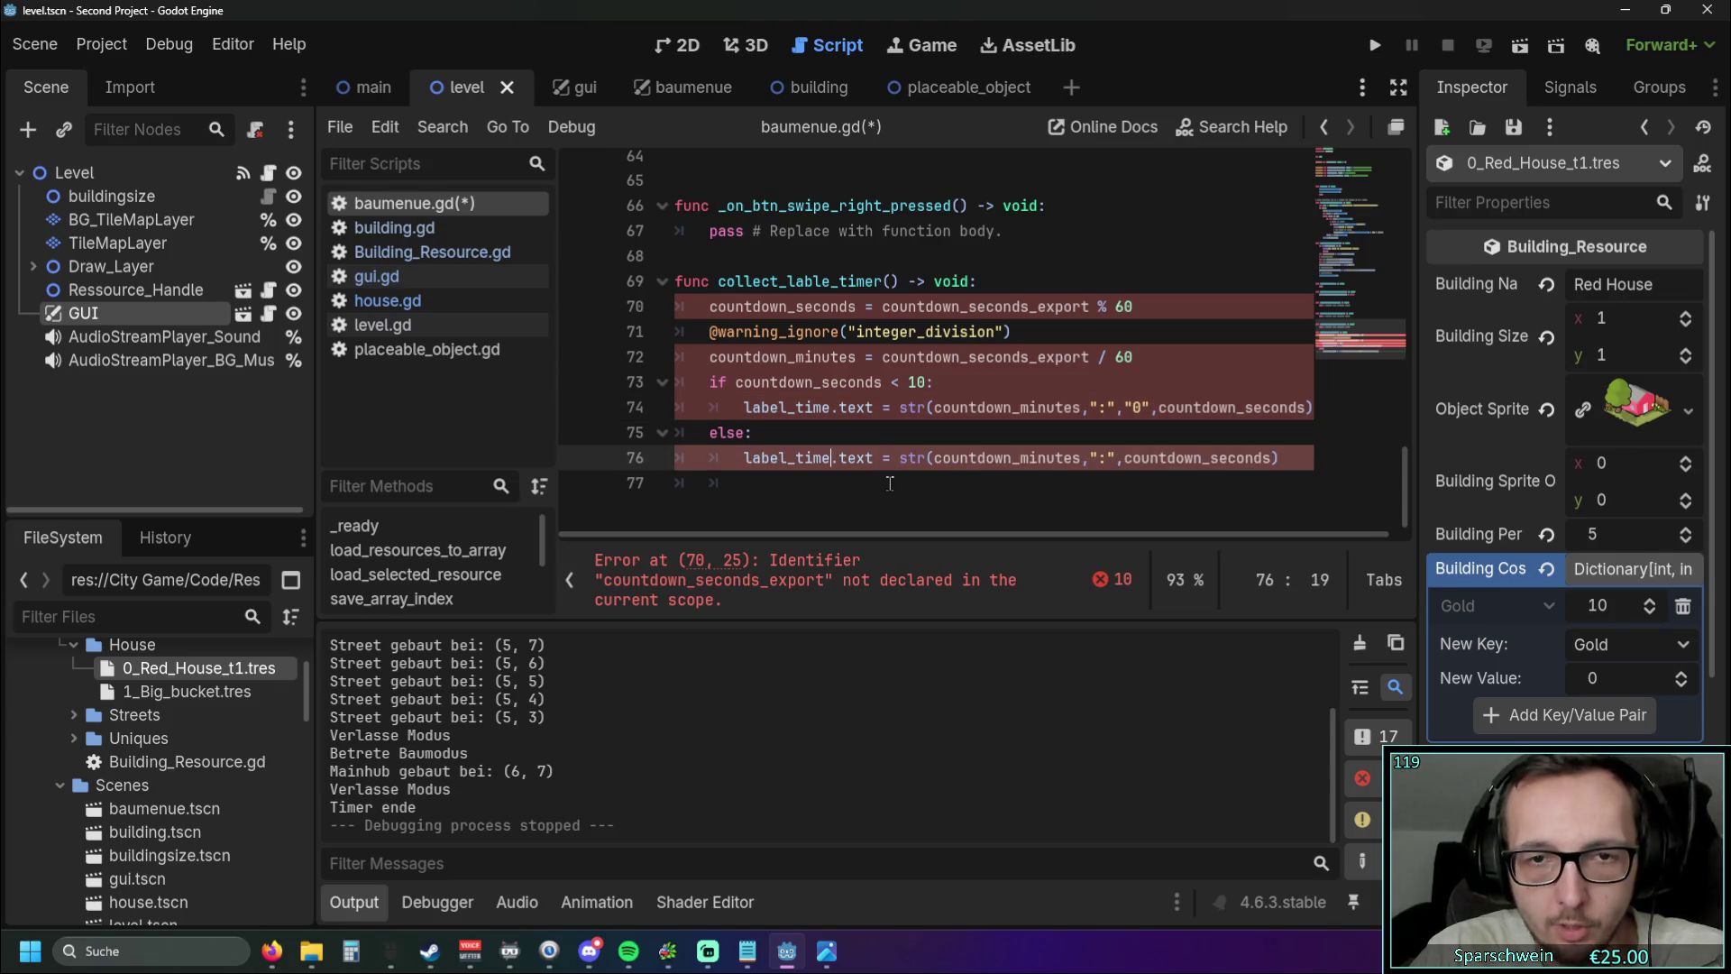
{"action": "left_click", "coordinate": [915, 487]}
{"action": "scroll", "coordinate": [912, 536], "scroll_direction": "up", "scroll_amount": 1}
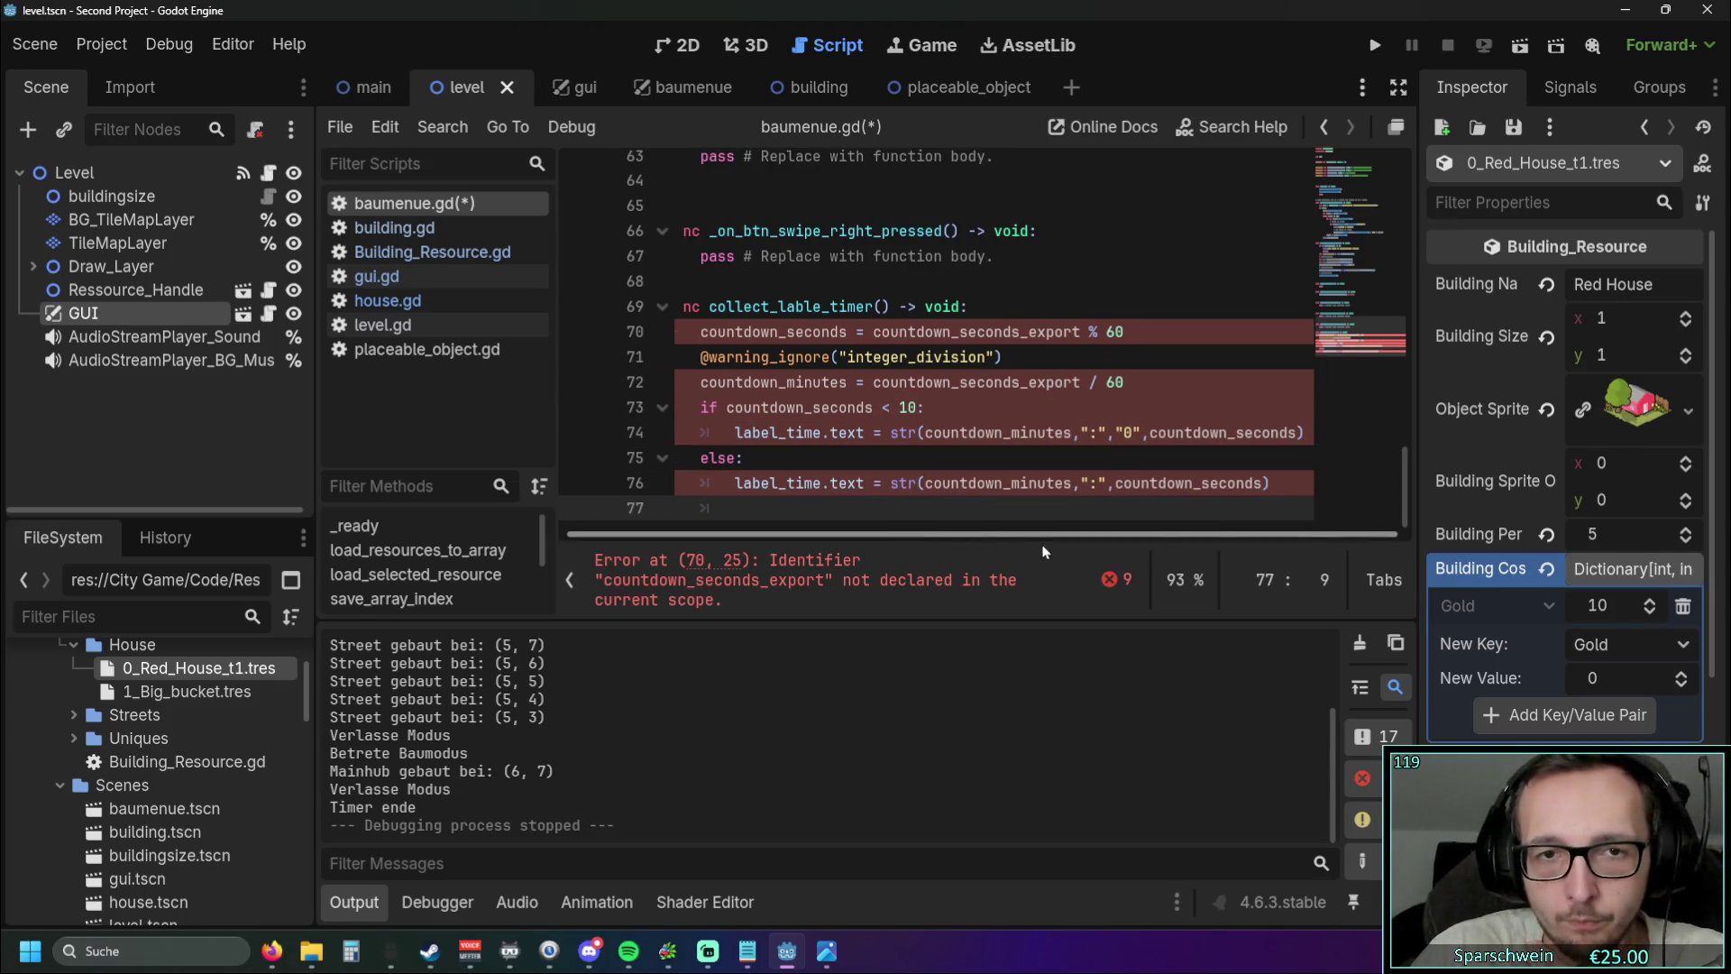
{"action": "left_click", "coordinate": [1035, 359]}
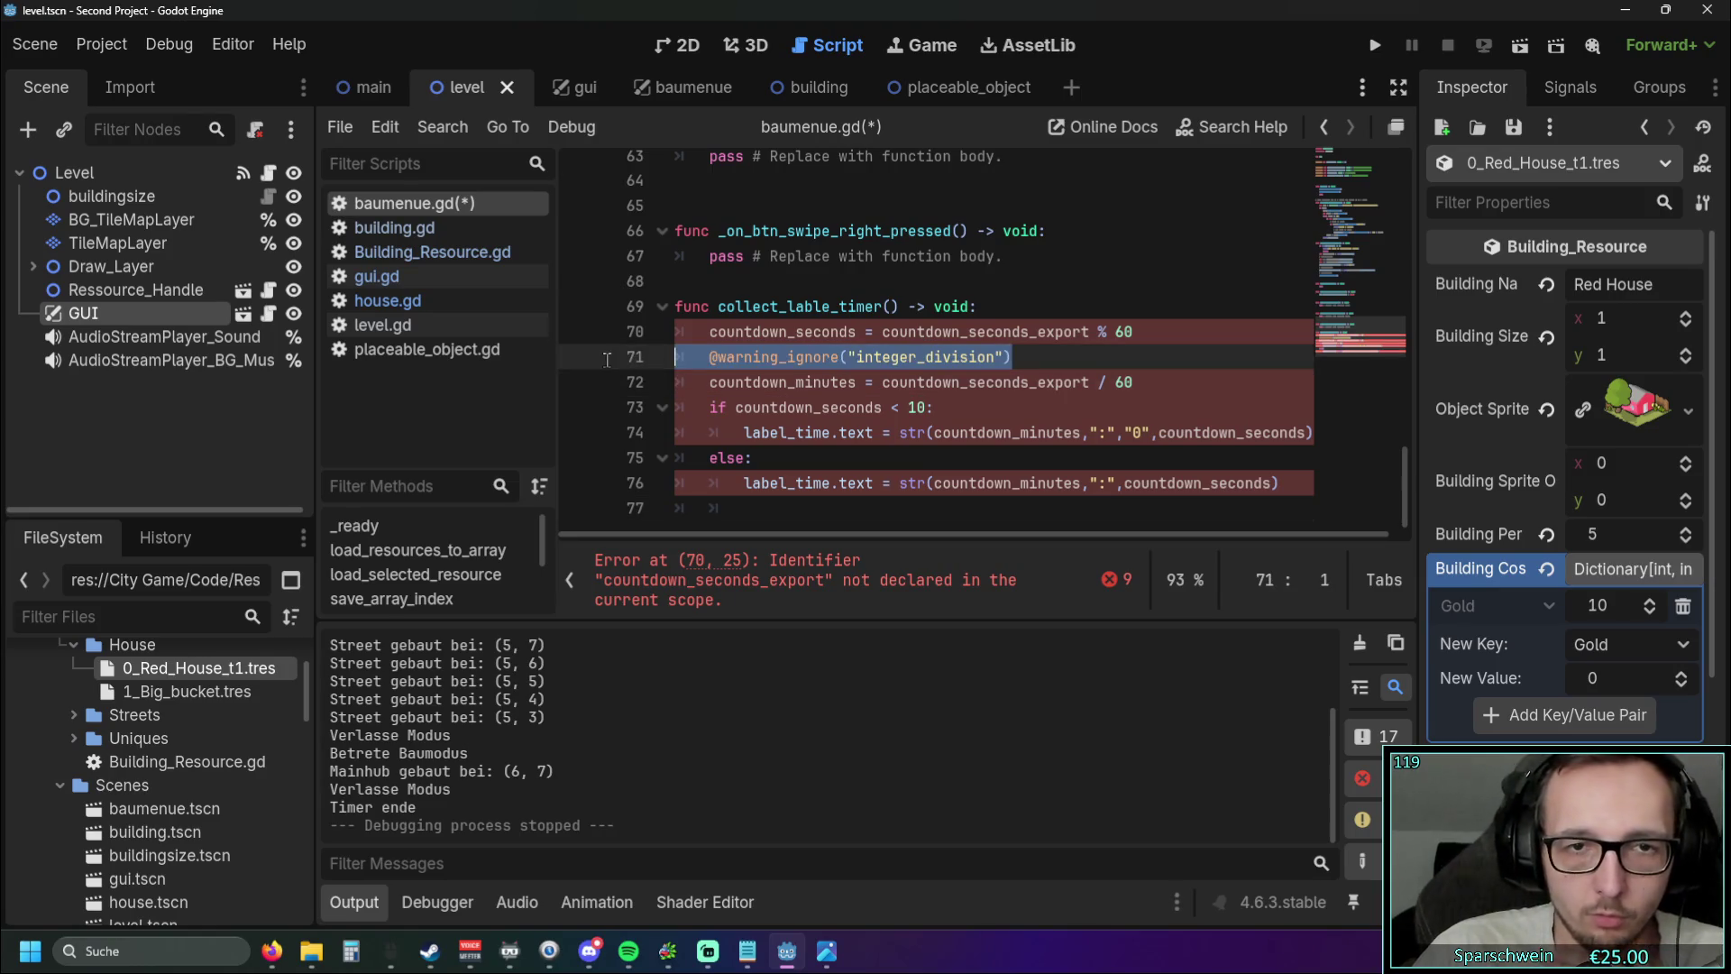
{"action": "left_click", "coordinate": [906, 433]}
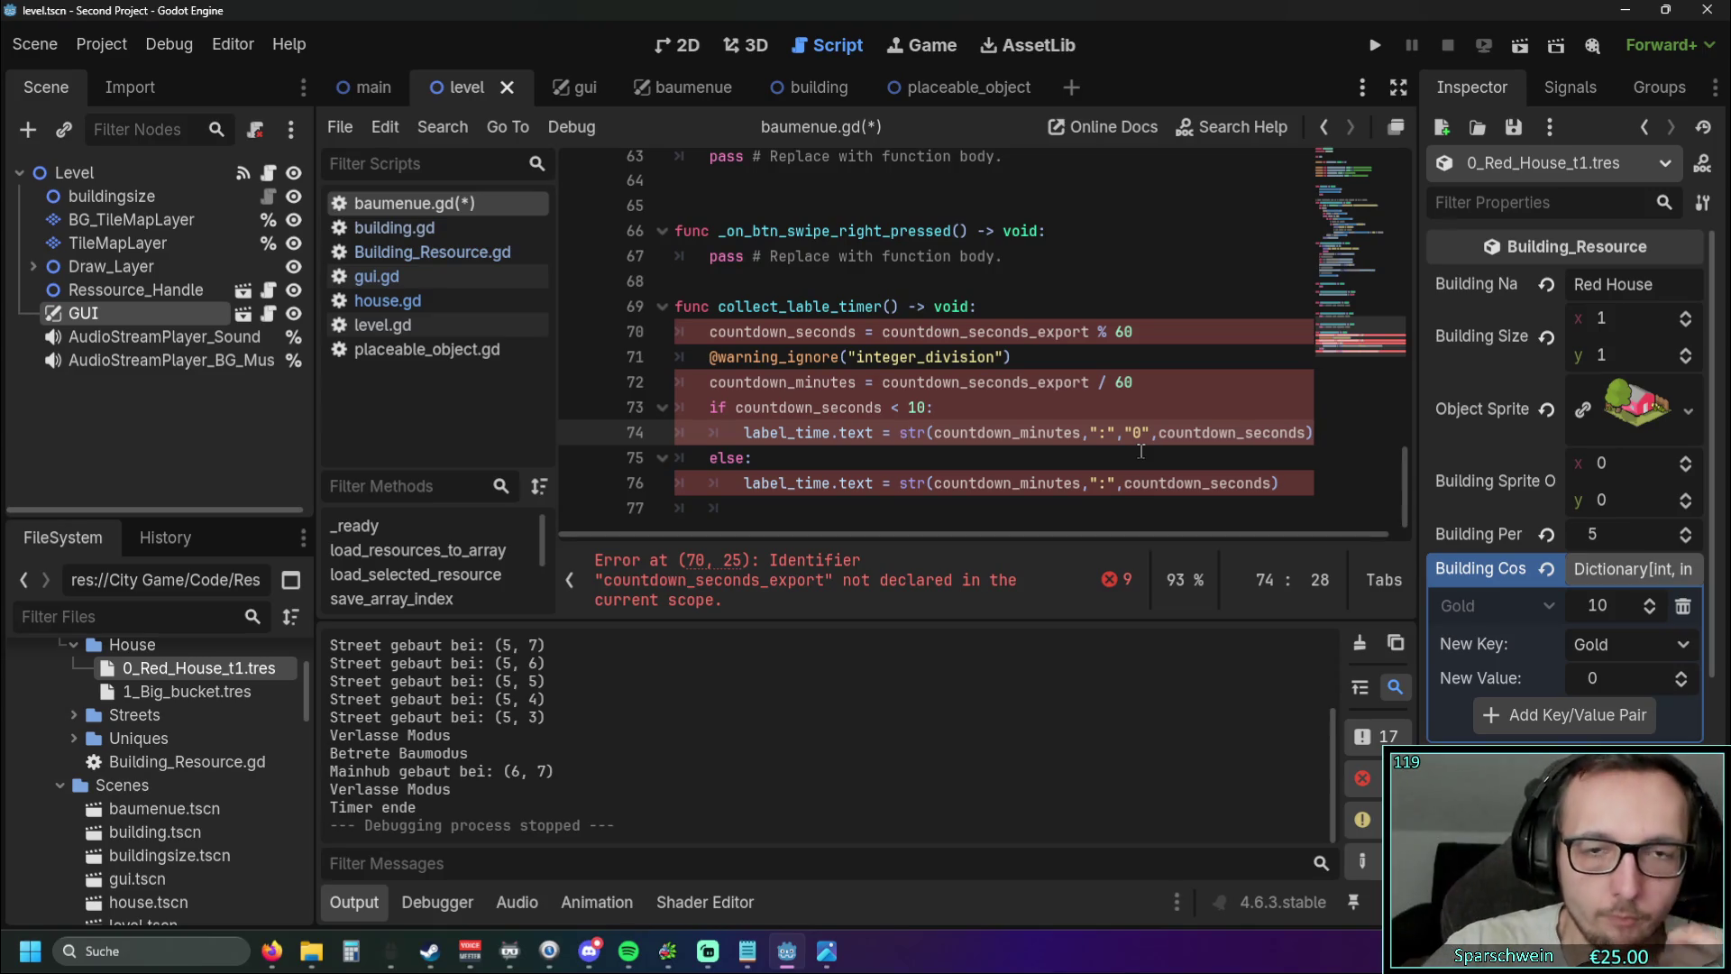
- Copy 'current_house.' from line 46 and insert it before countdown_seconds_export on lines 70 and 72
{"action": "scroll", "coordinate": [902, 469], "scroll_direction": "up", "scroll_amount": 2}
{"action": "scroll", "coordinate": [884, 451], "scroll_direction": "down", "scroll_amount": 2}
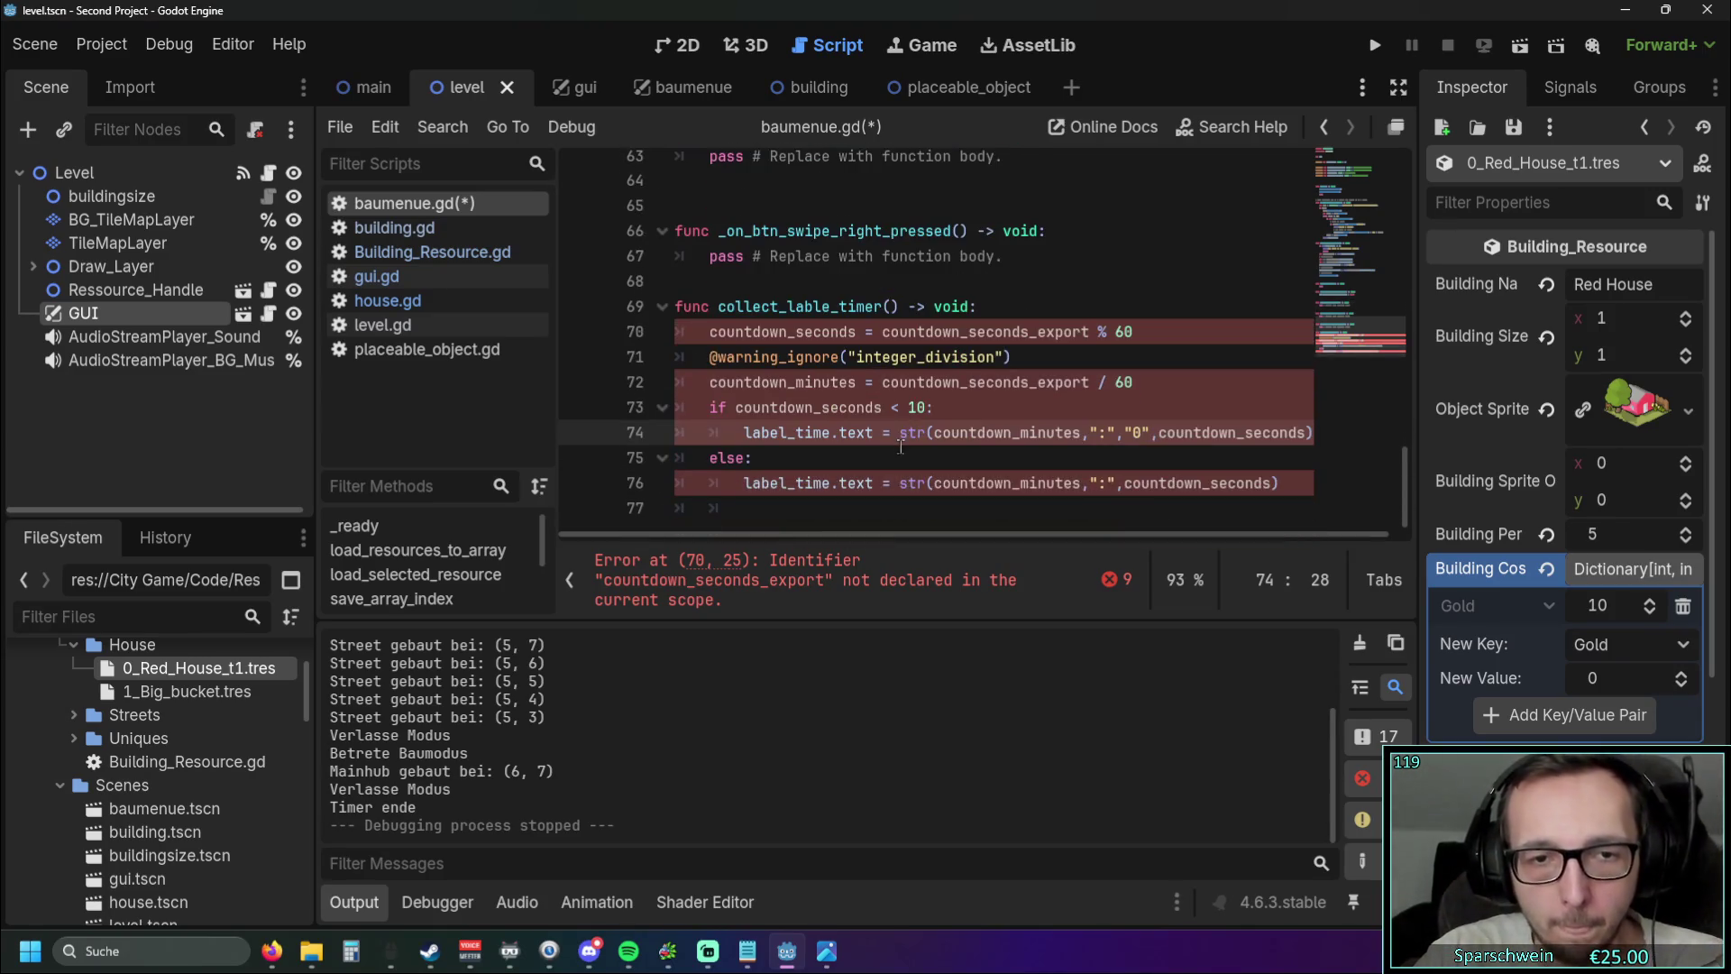
{"action": "scroll", "coordinate": [935, 460], "scroll_direction": "up", "scroll_amount": 6}
{"action": "scroll", "coordinate": [931, 447], "scroll_direction": "up", "scroll_amount": 3}
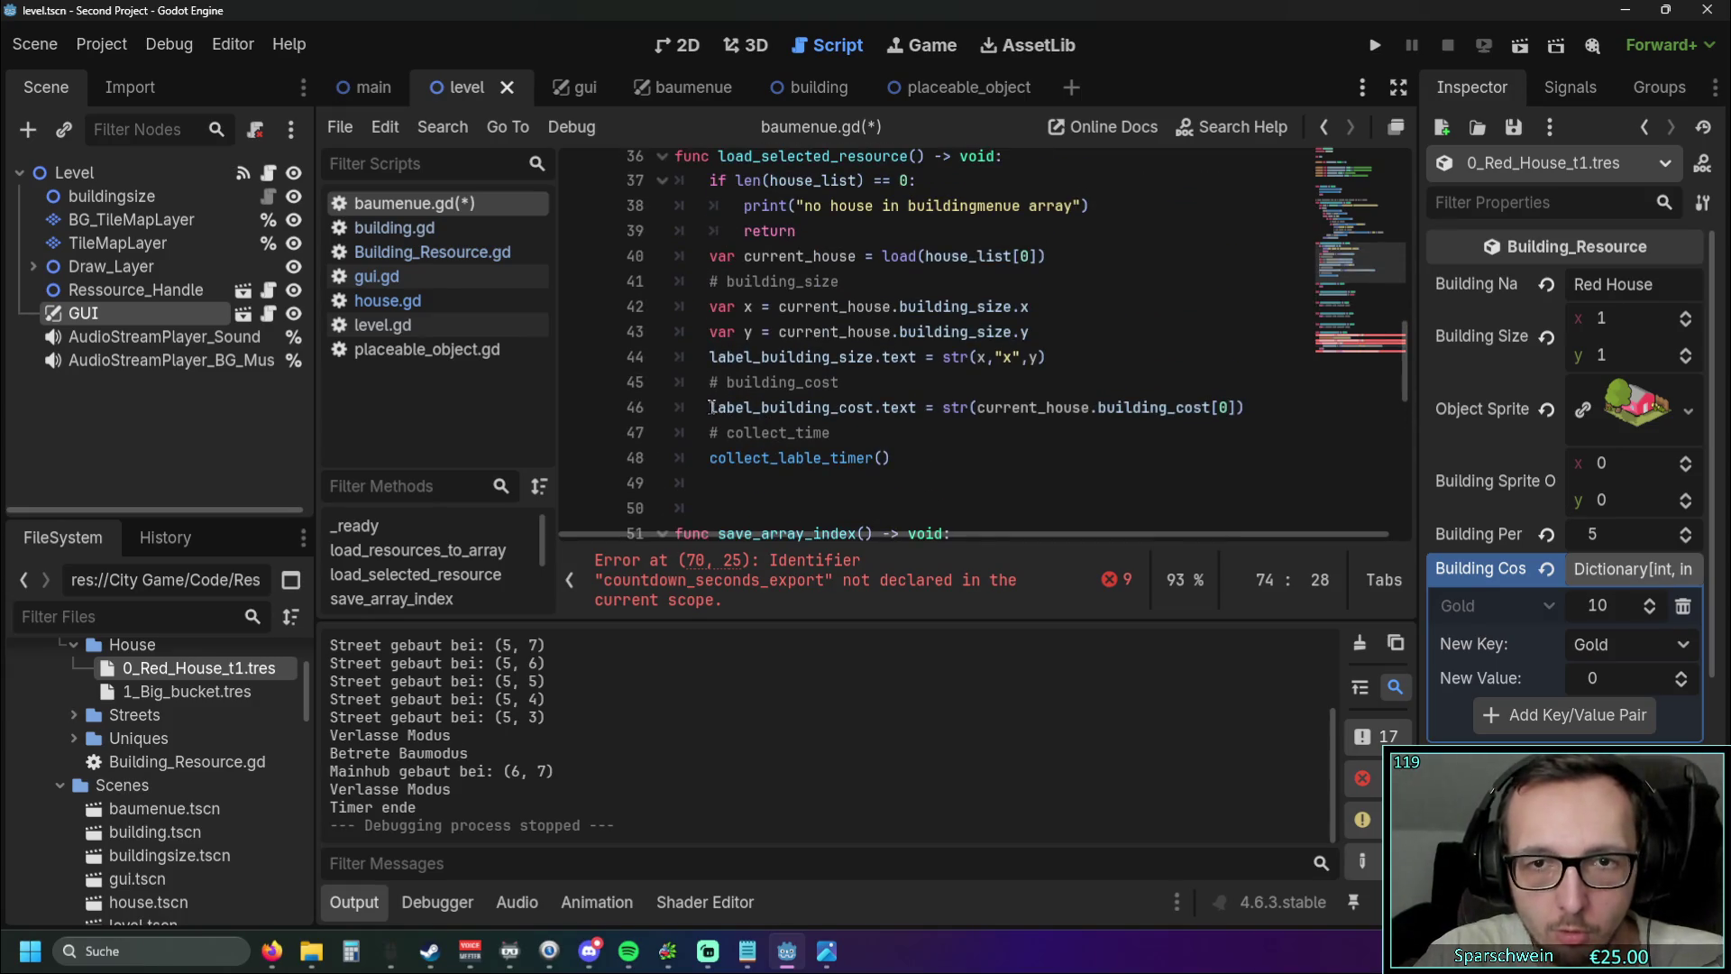
{"action": "left_click_drag", "start_coordinate": [979, 407], "coordinate": [1098, 406]}
{"action": "key", "text": "ctrl+c"}
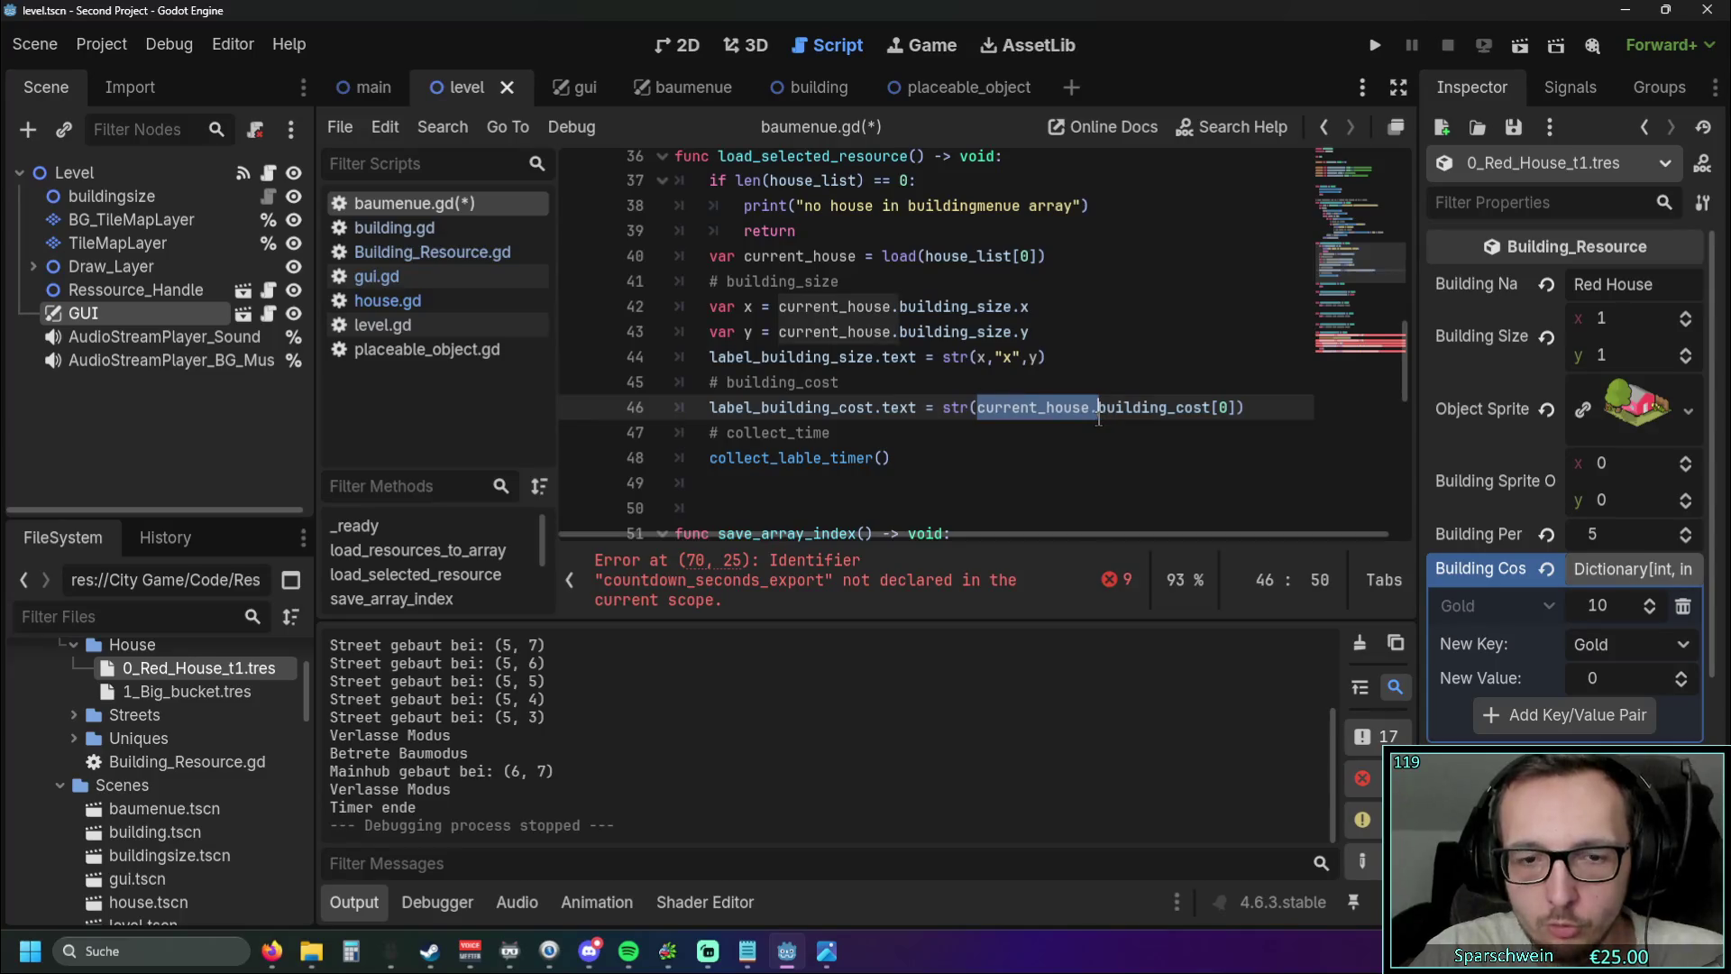
{"action": "scroll", "coordinate": [1002, 394], "scroll_direction": "down", "scroll_amount": 2}
{"action": "scroll", "coordinate": [1003, 394], "scroll_direction": "down", "scroll_amount": 5}
{"action": "left_click", "coordinate": [1003, 332]}
{"action": "key", "text": "ctrl+v"}
{"action": "left_click", "coordinate": [881, 397]}
{"action": "key", "text": "ctrl+v"}
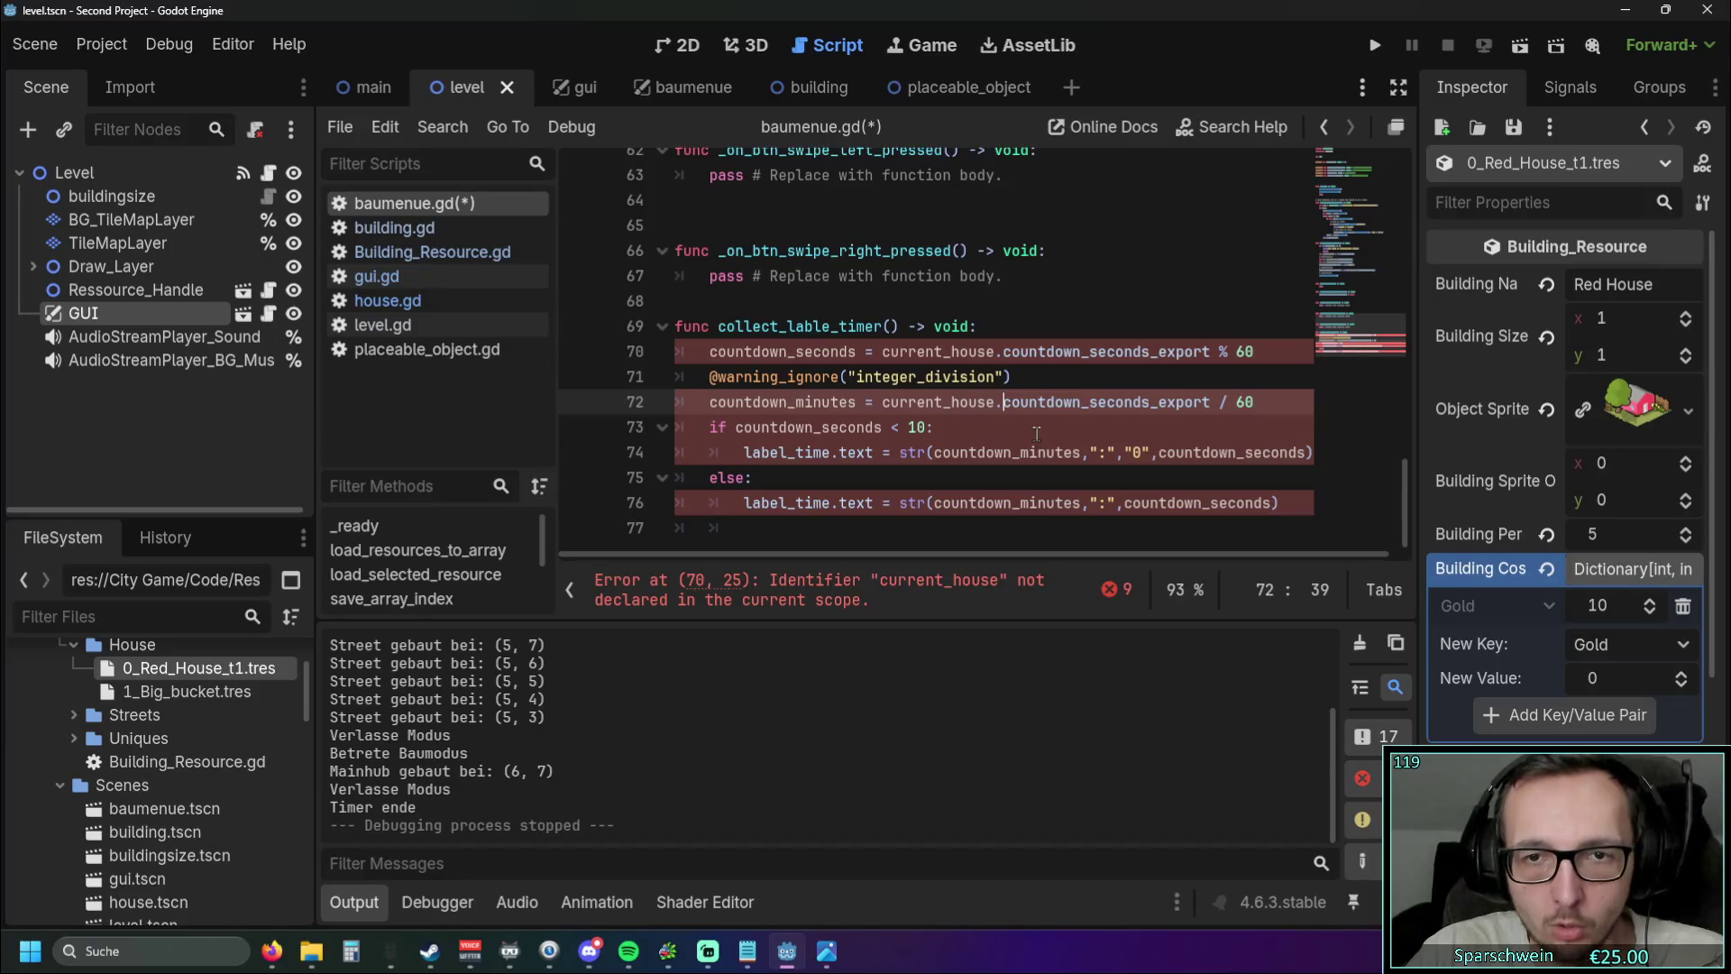
{"action": "key", "text": "Down"}
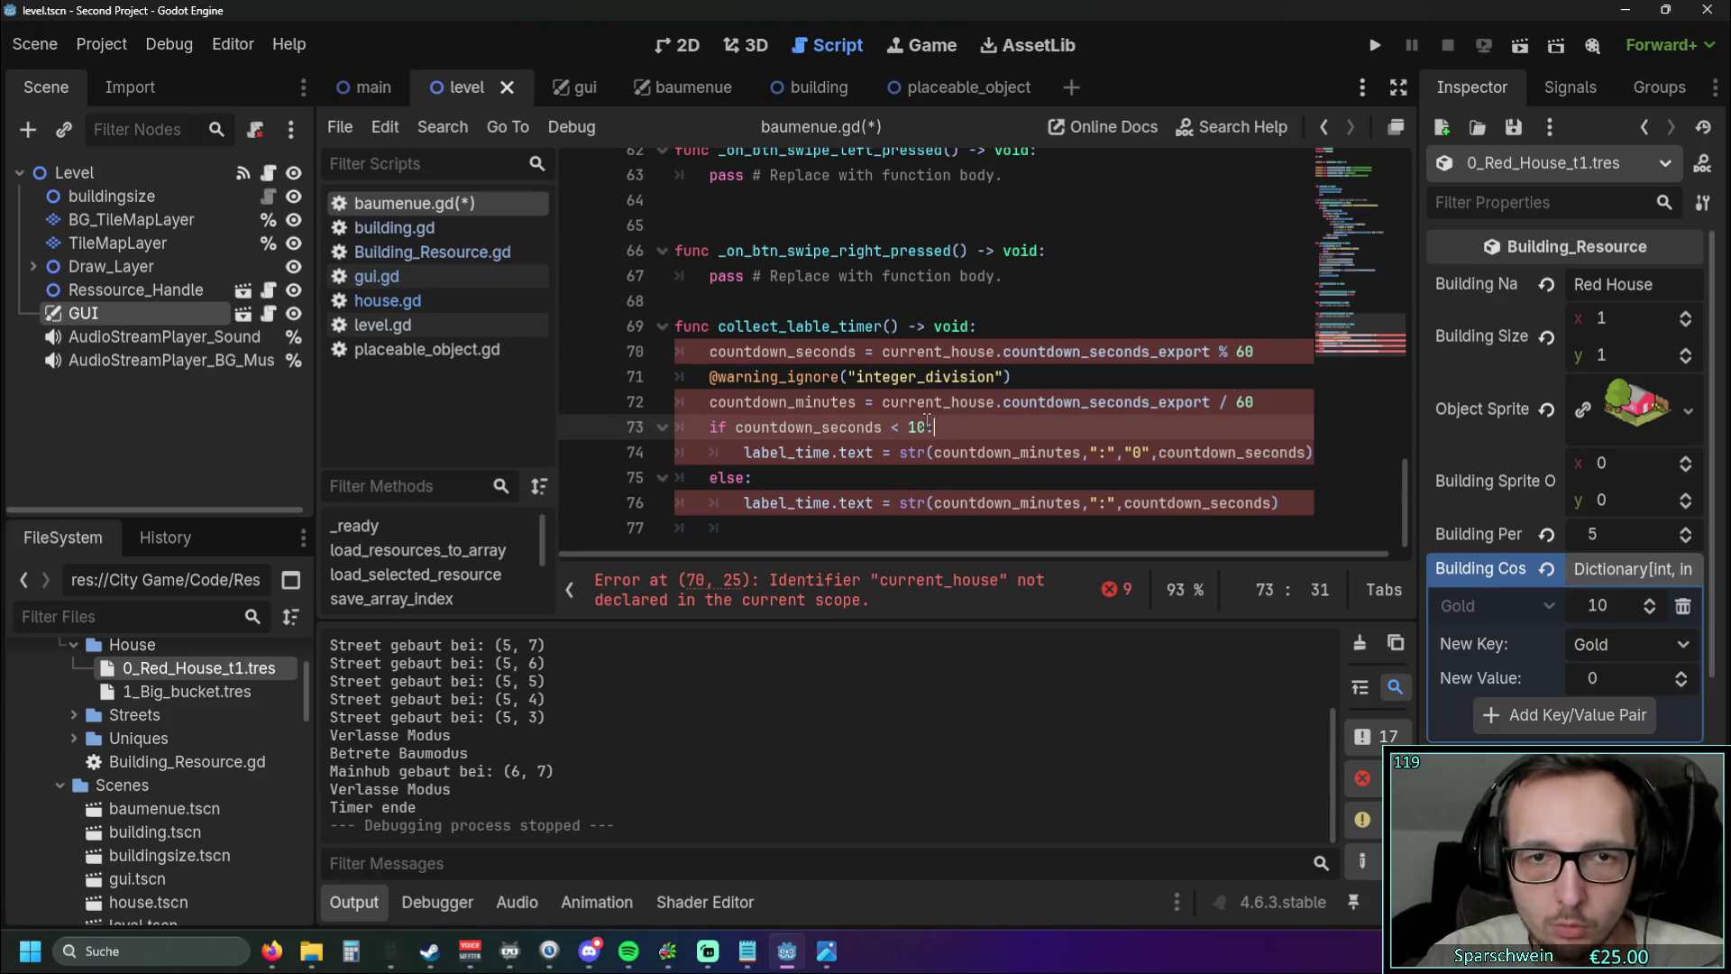
{"action": "left_click", "coordinate": [890, 327]}
- Add current_house as the collect_lable_timer parameter and pass current_house in its line 48 call
{"action": "key", "text": "ctrl+v"}
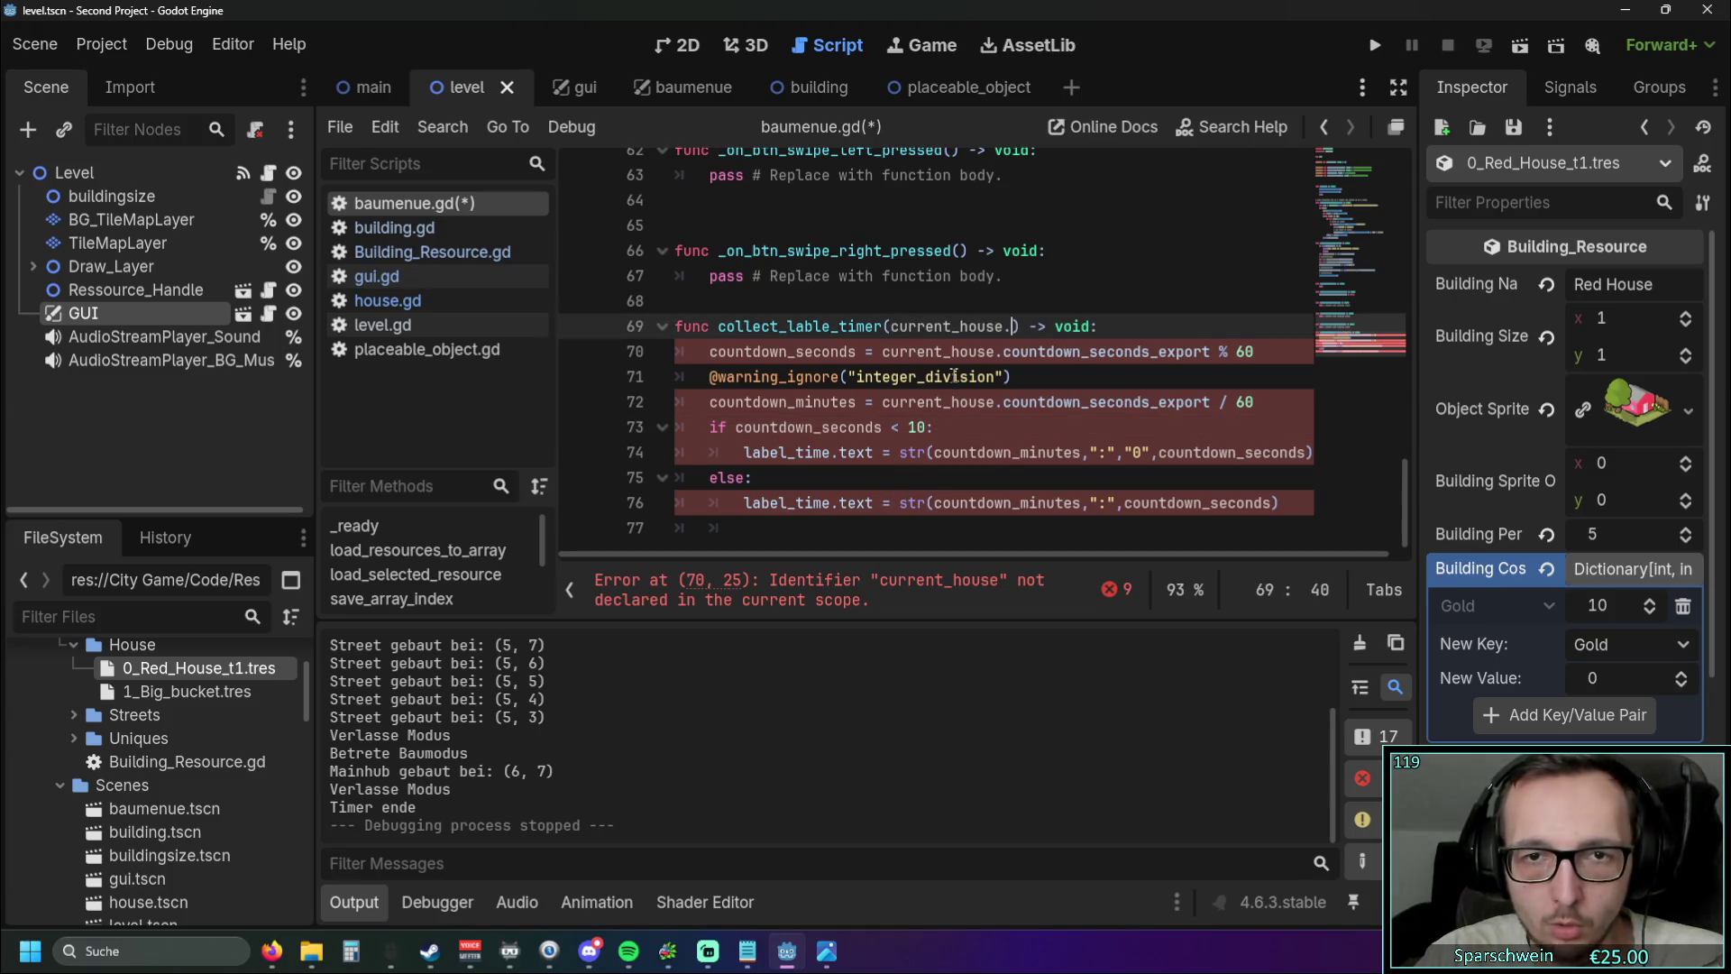
{"action": "key", "text": "BackSpace"}
{"action": "scroll", "coordinate": [883, 428], "scroll_direction": "up", "scroll_amount": 8}
{"action": "left_click", "coordinate": [884, 445]}
{"action": "key", "text": "ctrl+v"}
{"action": "key", "text": "Down"}
{"action": "key", "text": "Down"}
{"action": "scroll", "coordinate": [947, 388], "scroll_direction": "down", "scroll_amount": 5}
{"action": "scroll", "coordinate": [1004, 344], "scroll_direction": "up", "scroll_amount": 5}
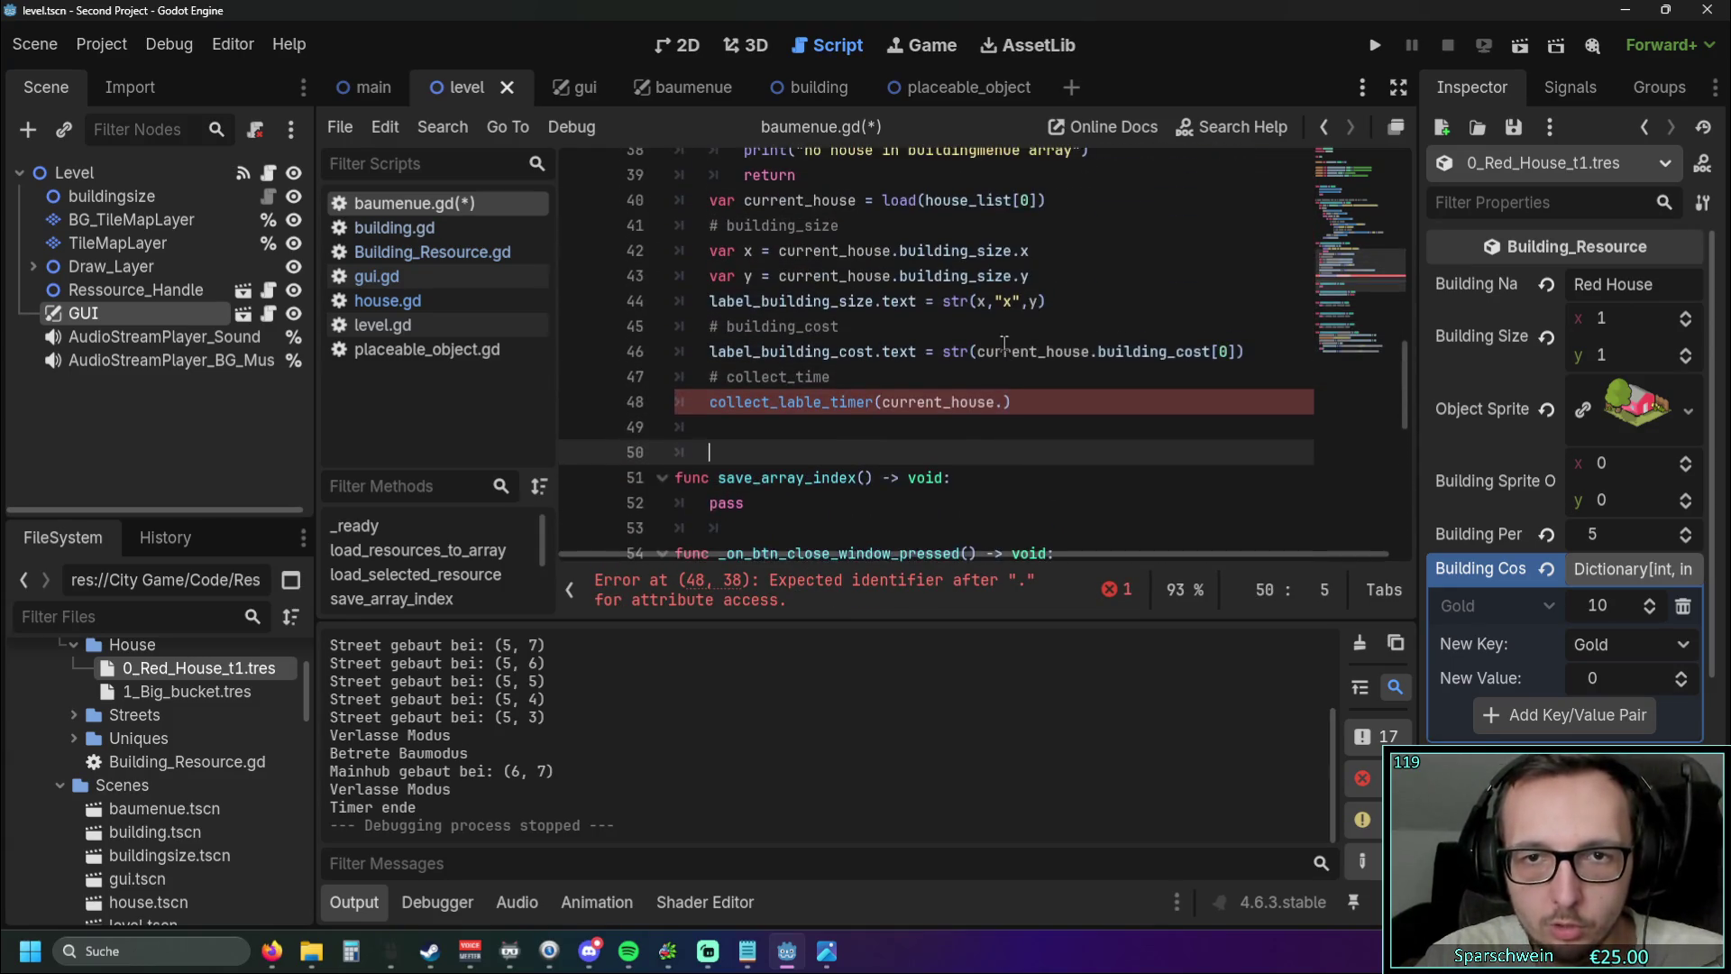
{"action": "left_click", "coordinate": [1008, 402]}
{"action": "key", "text": "BackSpace"}
{"action": "key", "text": "Down"}
{"action": "key", "text": "Down"}
{"action": "key", "text": "Down"}
{"action": "scroll", "coordinate": [1019, 387], "scroll_direction": "down", "scroll_amount": 8}
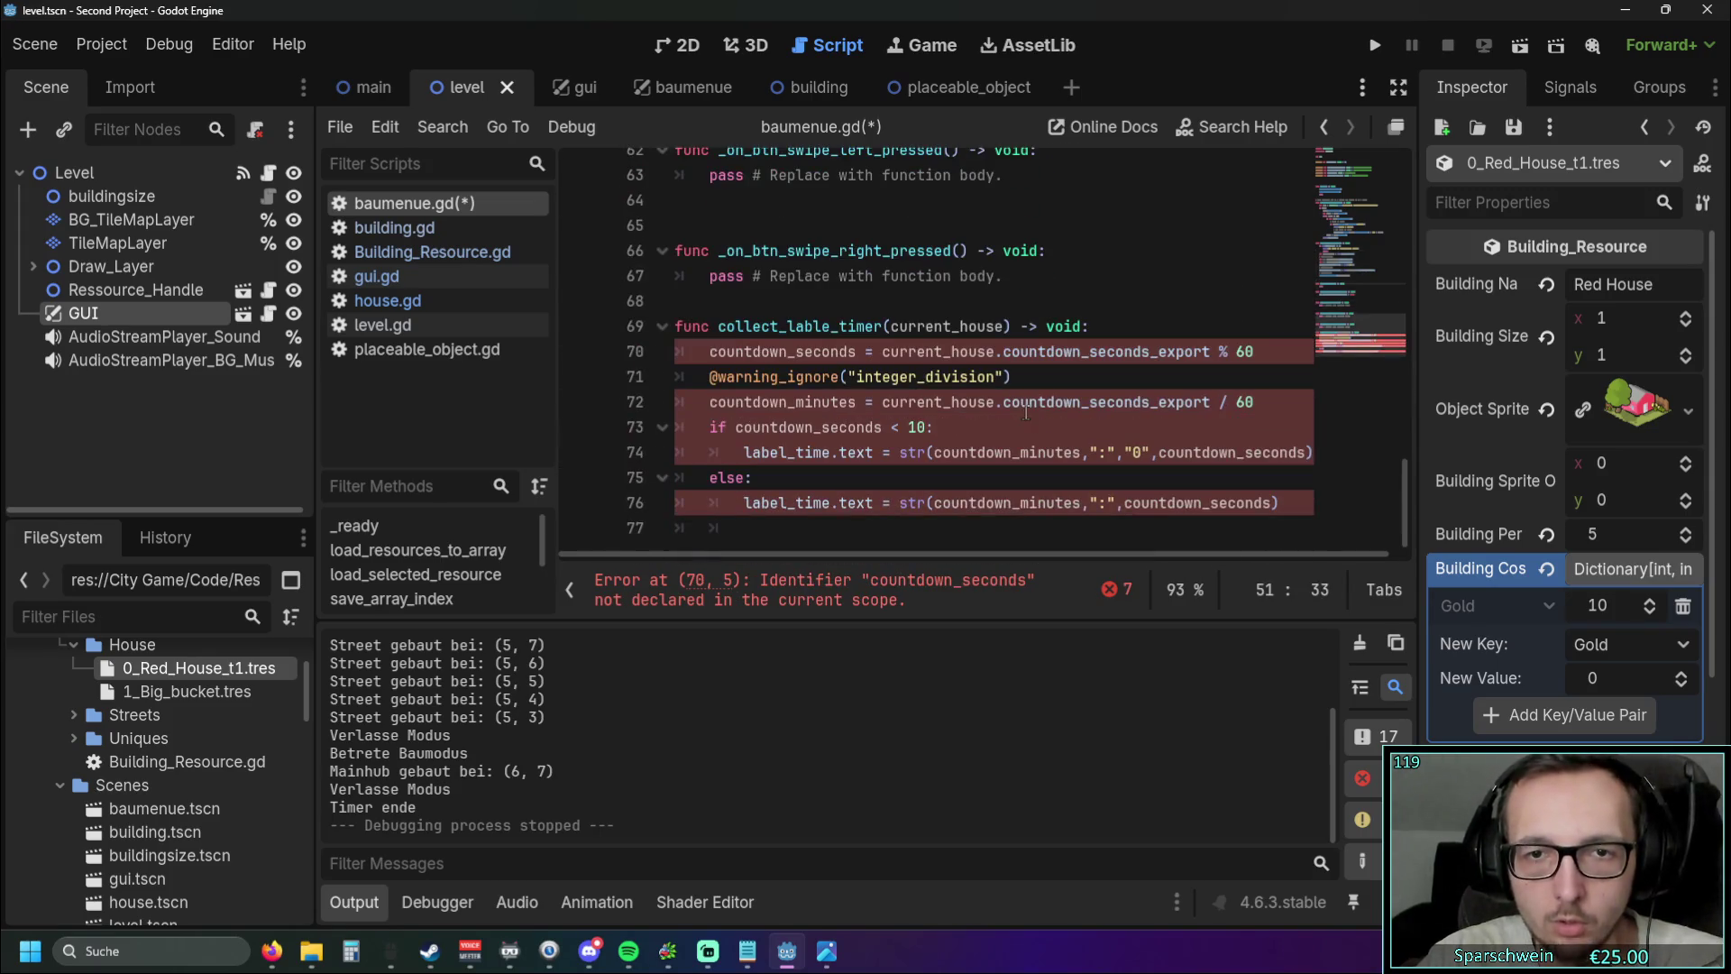
{"action": "left_click", "coordinate": [1023, 478]}
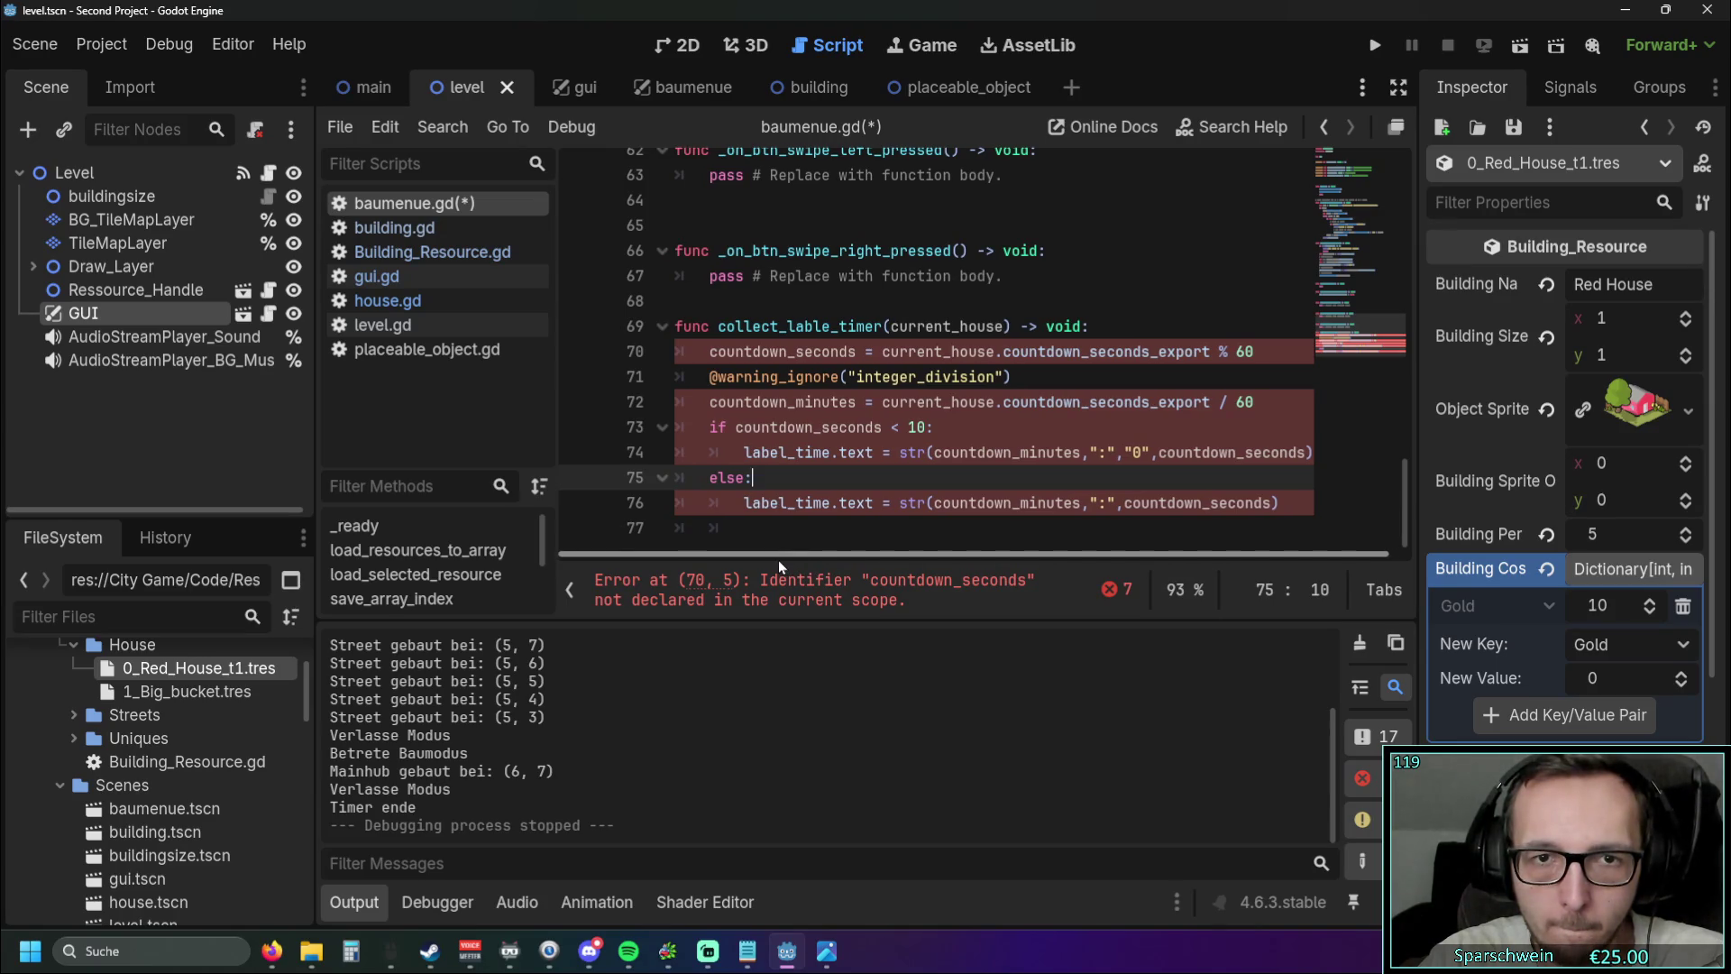
- Prefix lines 70 and 72 with var, making countdown_seconds and countdown_minutes local variables
{"action": "left_click", "coordinate": [775, 584]}
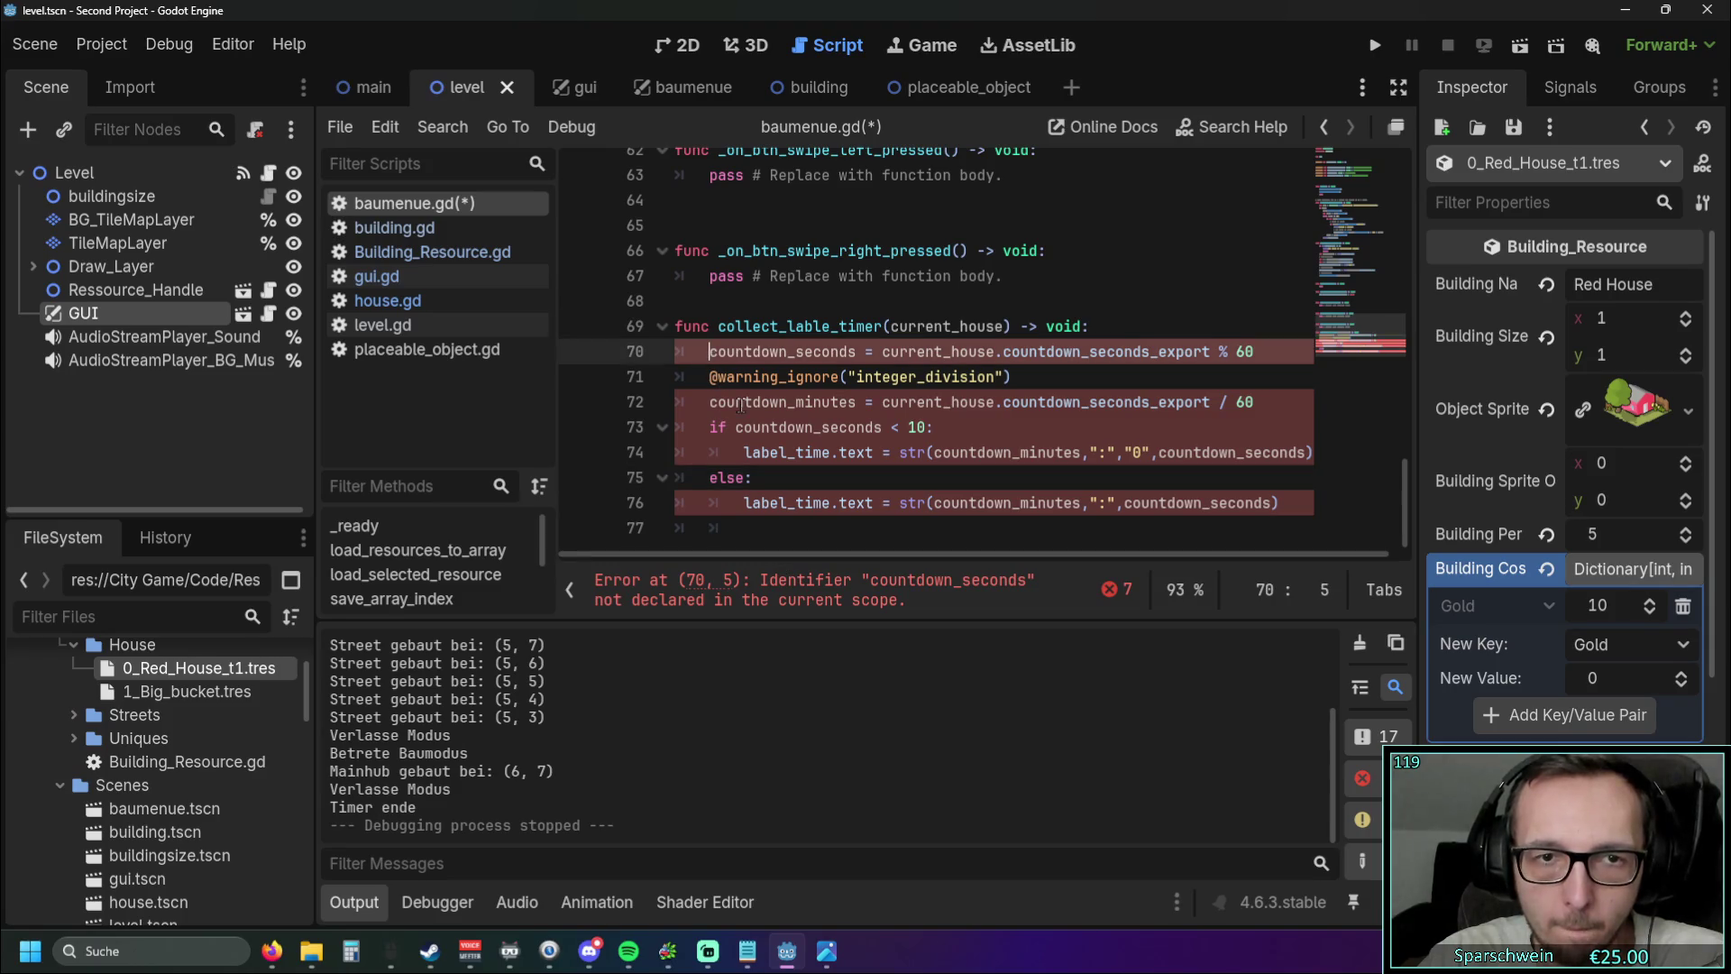
{"action": "type", "text": "var"}
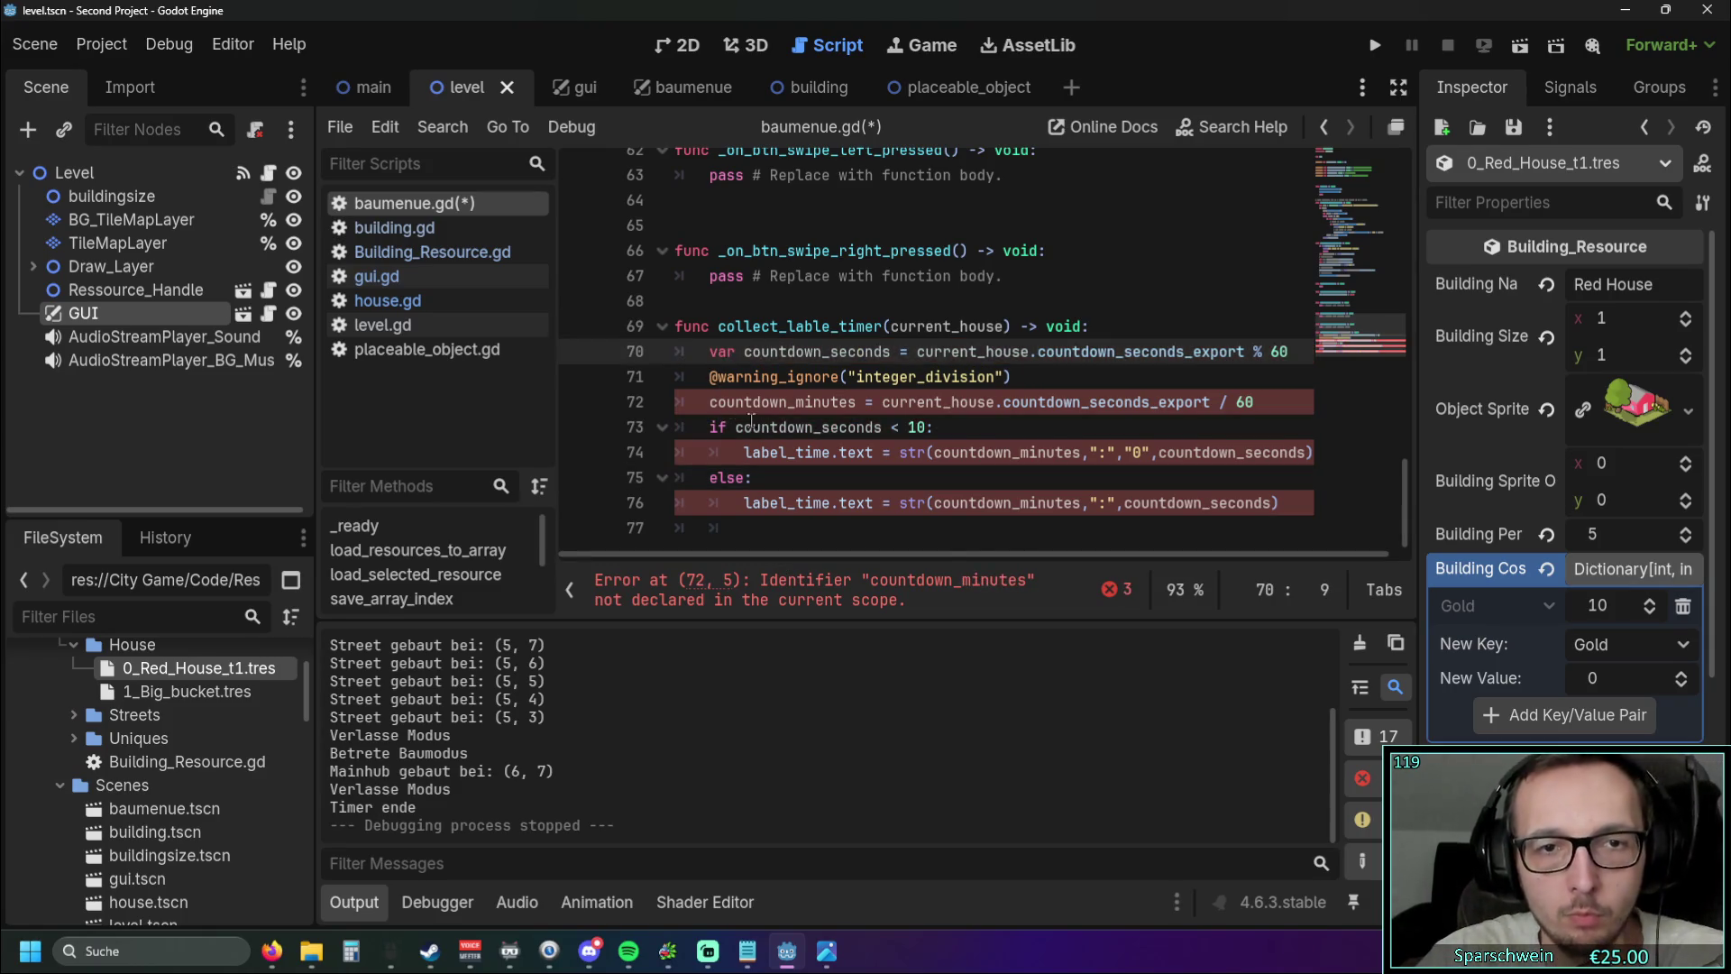
{"action": "left_click", "coordinate": [710, 402]}
{"action": "type", "text": "var"}
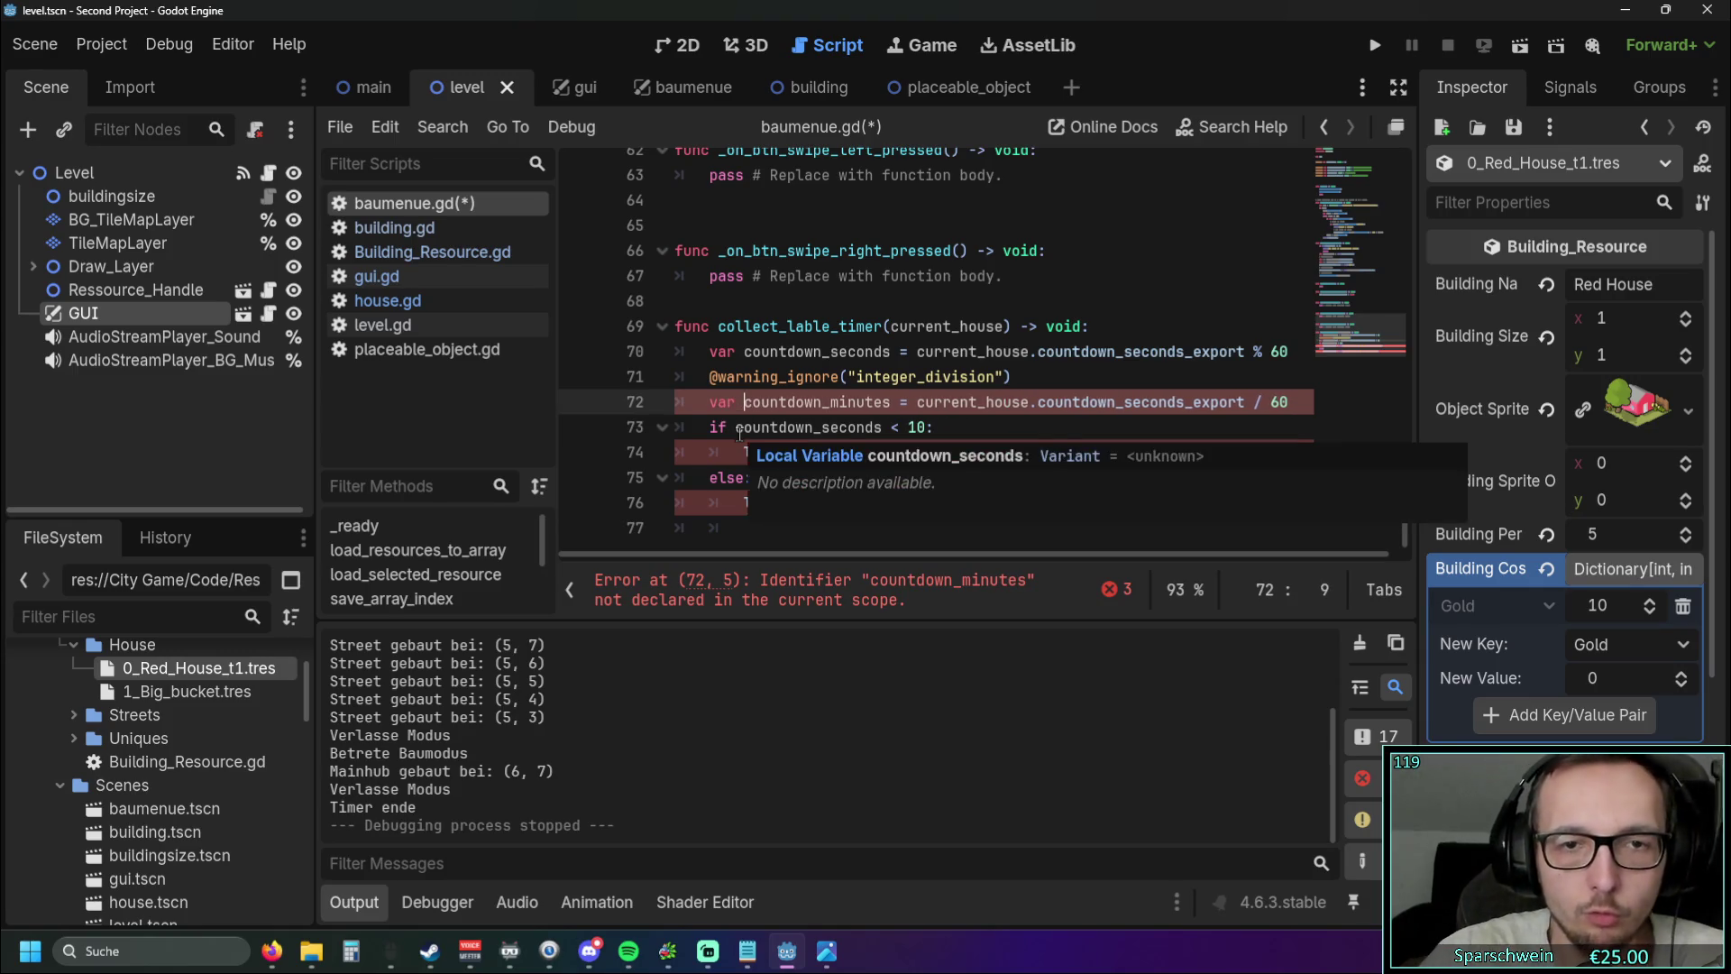
{"action": "left_click", "coordinate": [1169, 371]}
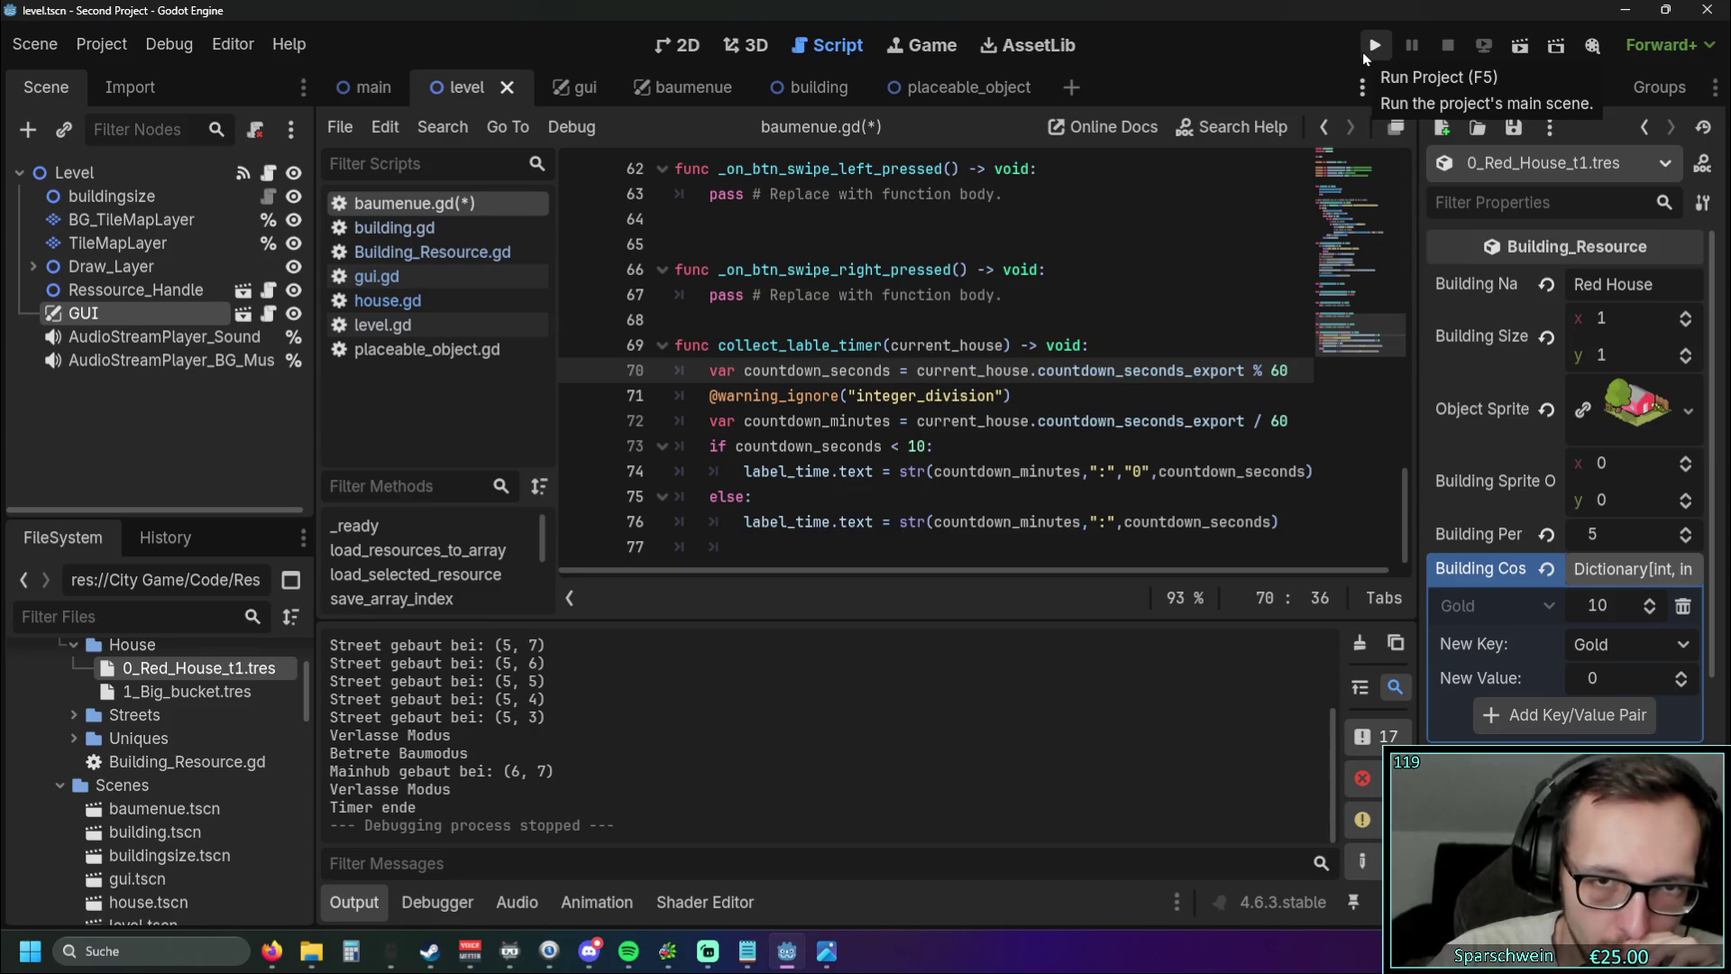
{"action": "left_click", "coordinate": [1364, 54]}
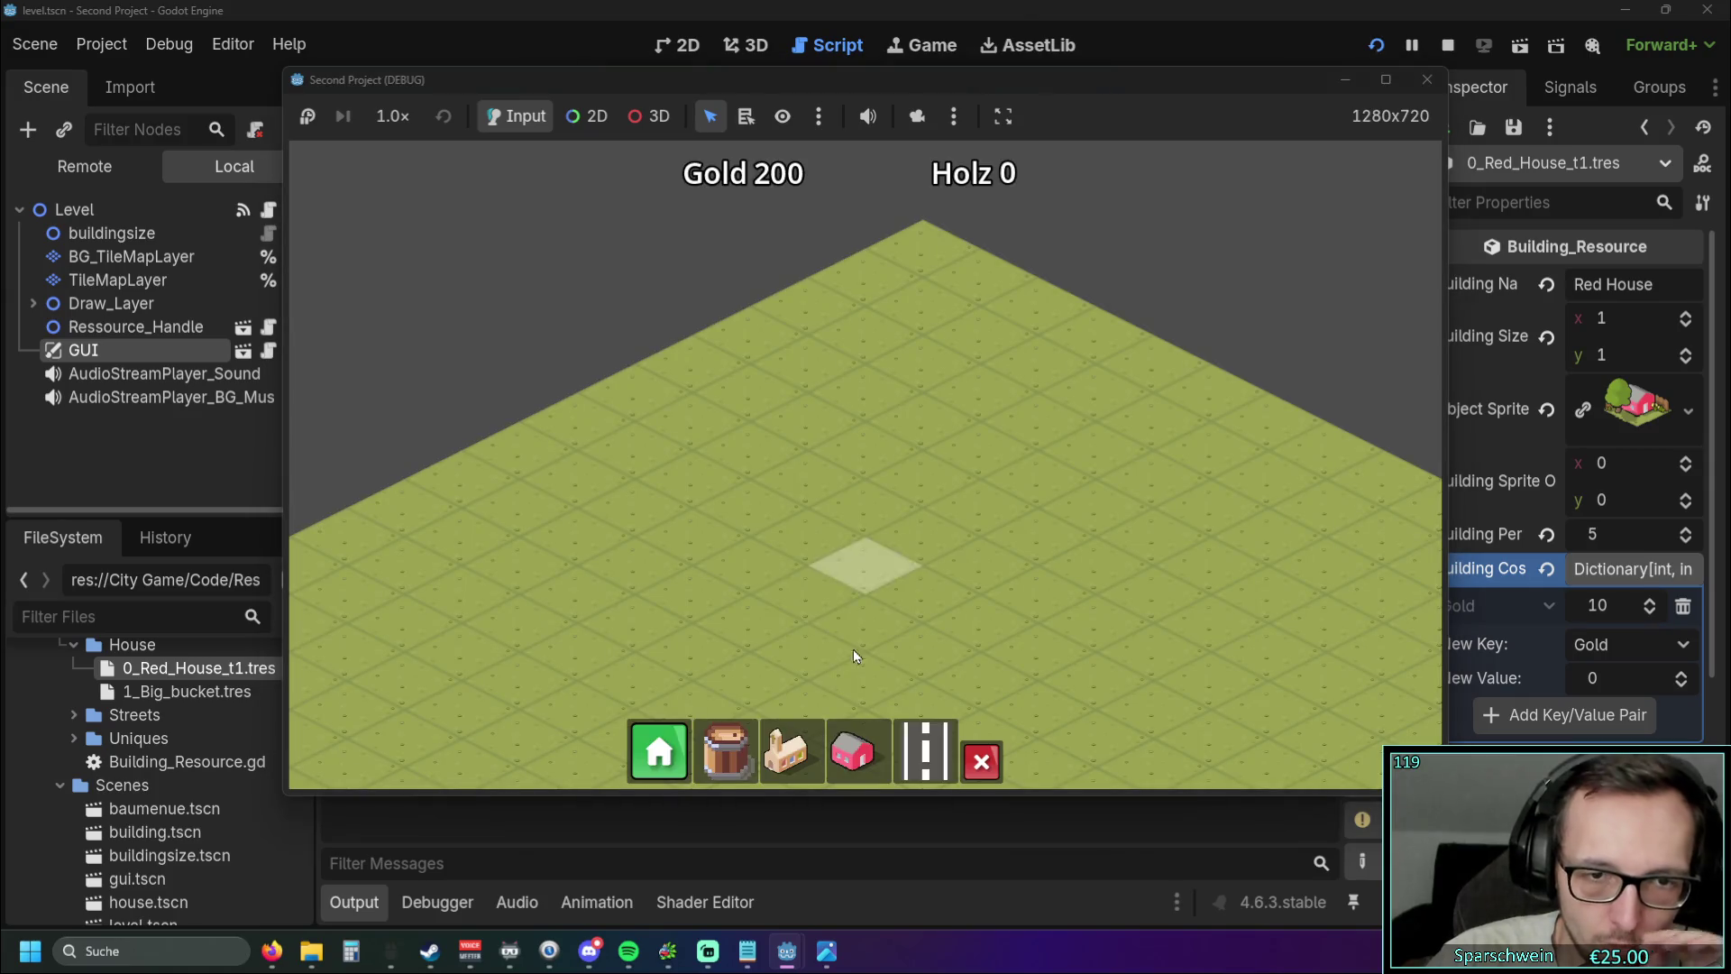
- Click the house button in the running game's building bar, triggering the countdown_seconds_export error
{"action": "left_click", "coordinate": [674, 734]}
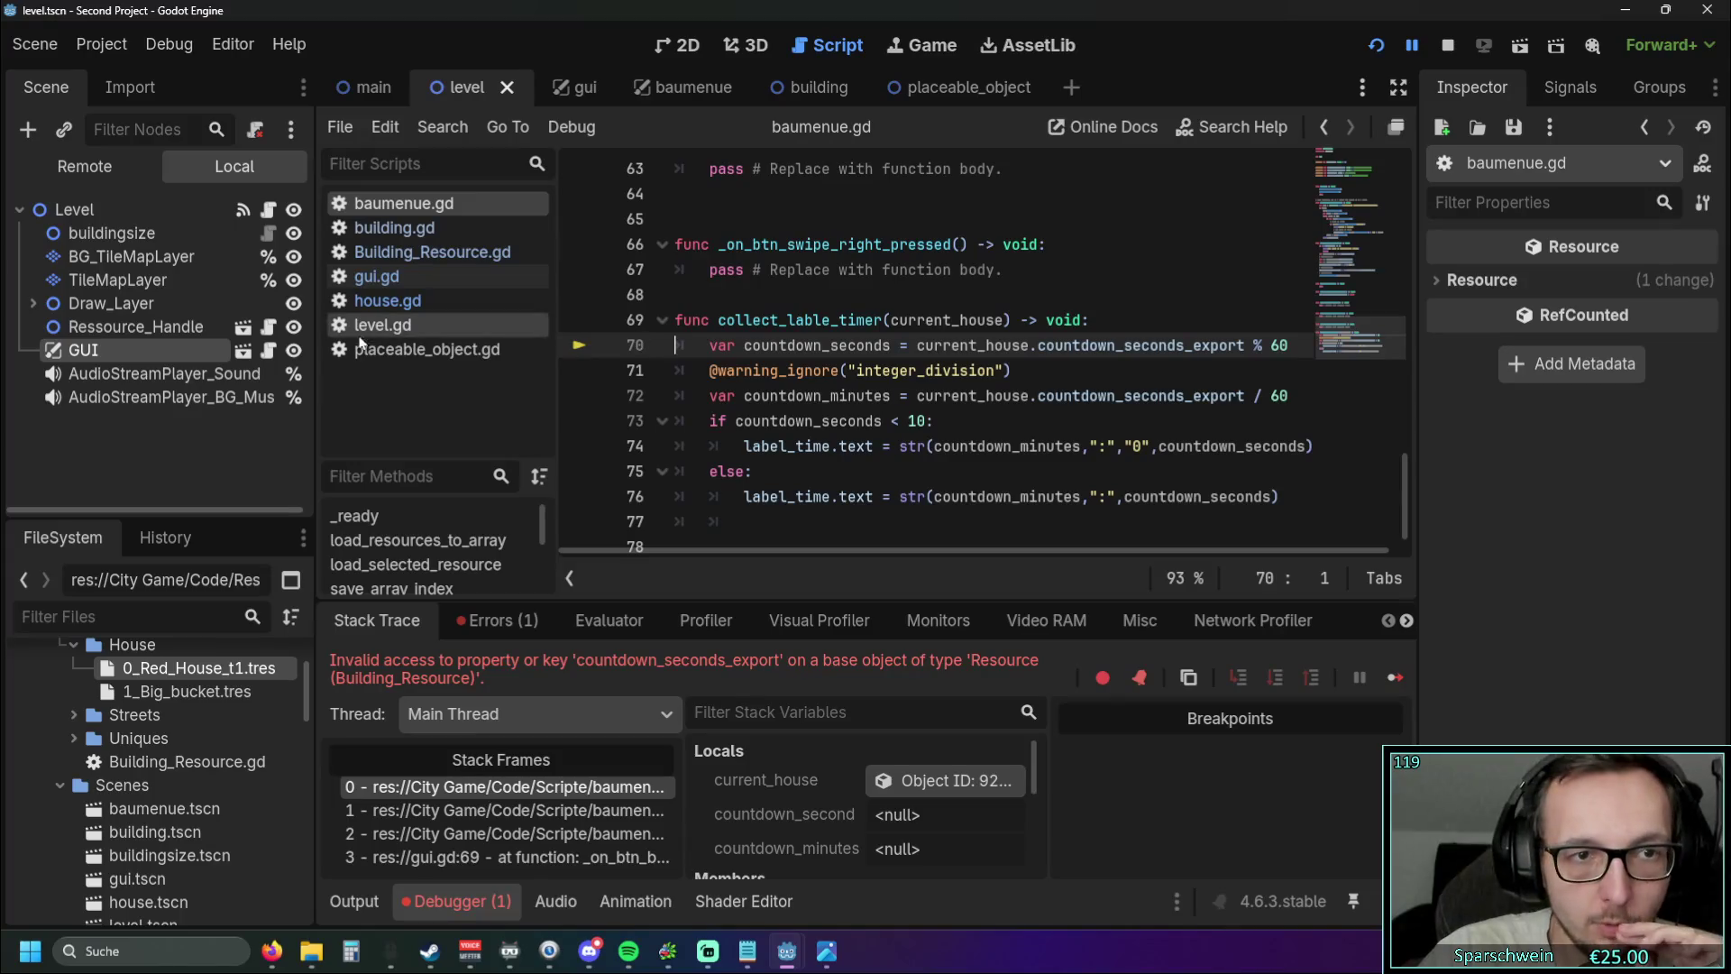
{"action": "left_click", "coordinate": [433, 255]}
{"action": "left_click_drag", "start_coordinate": [780, 371], "coordinate": [951, 373]}
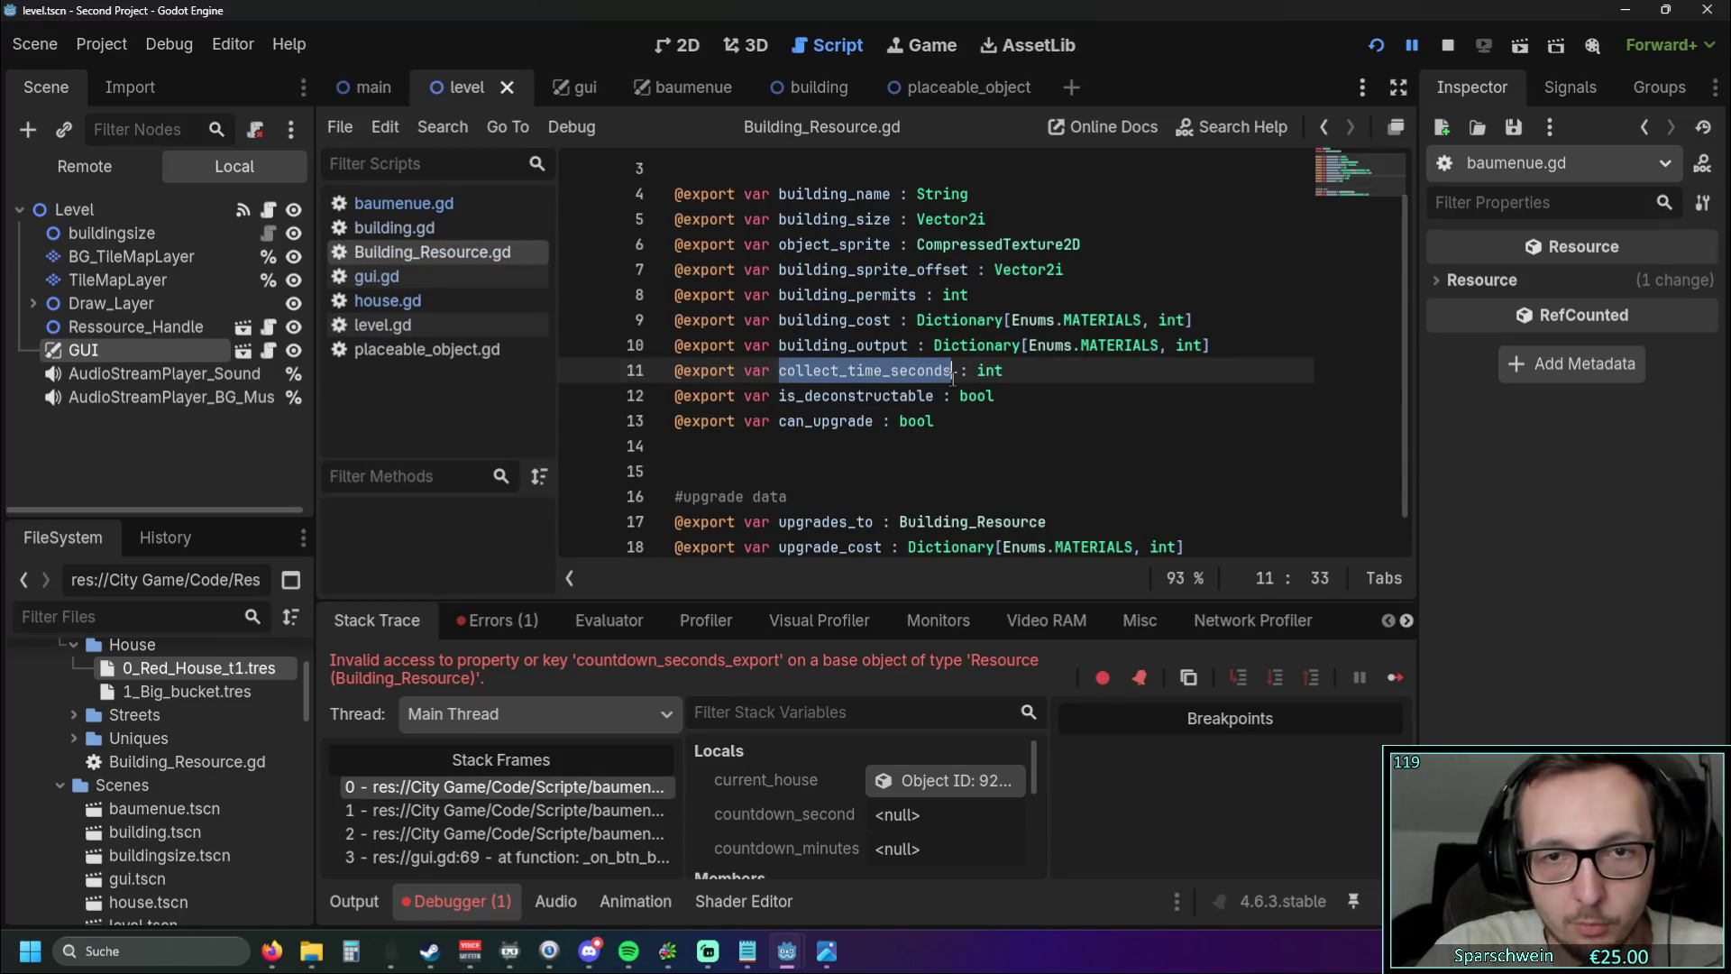
{"action": "left_click", "coordinate": [406, 349]}
{"action": "left_click", "coordinate": [420, 300]}
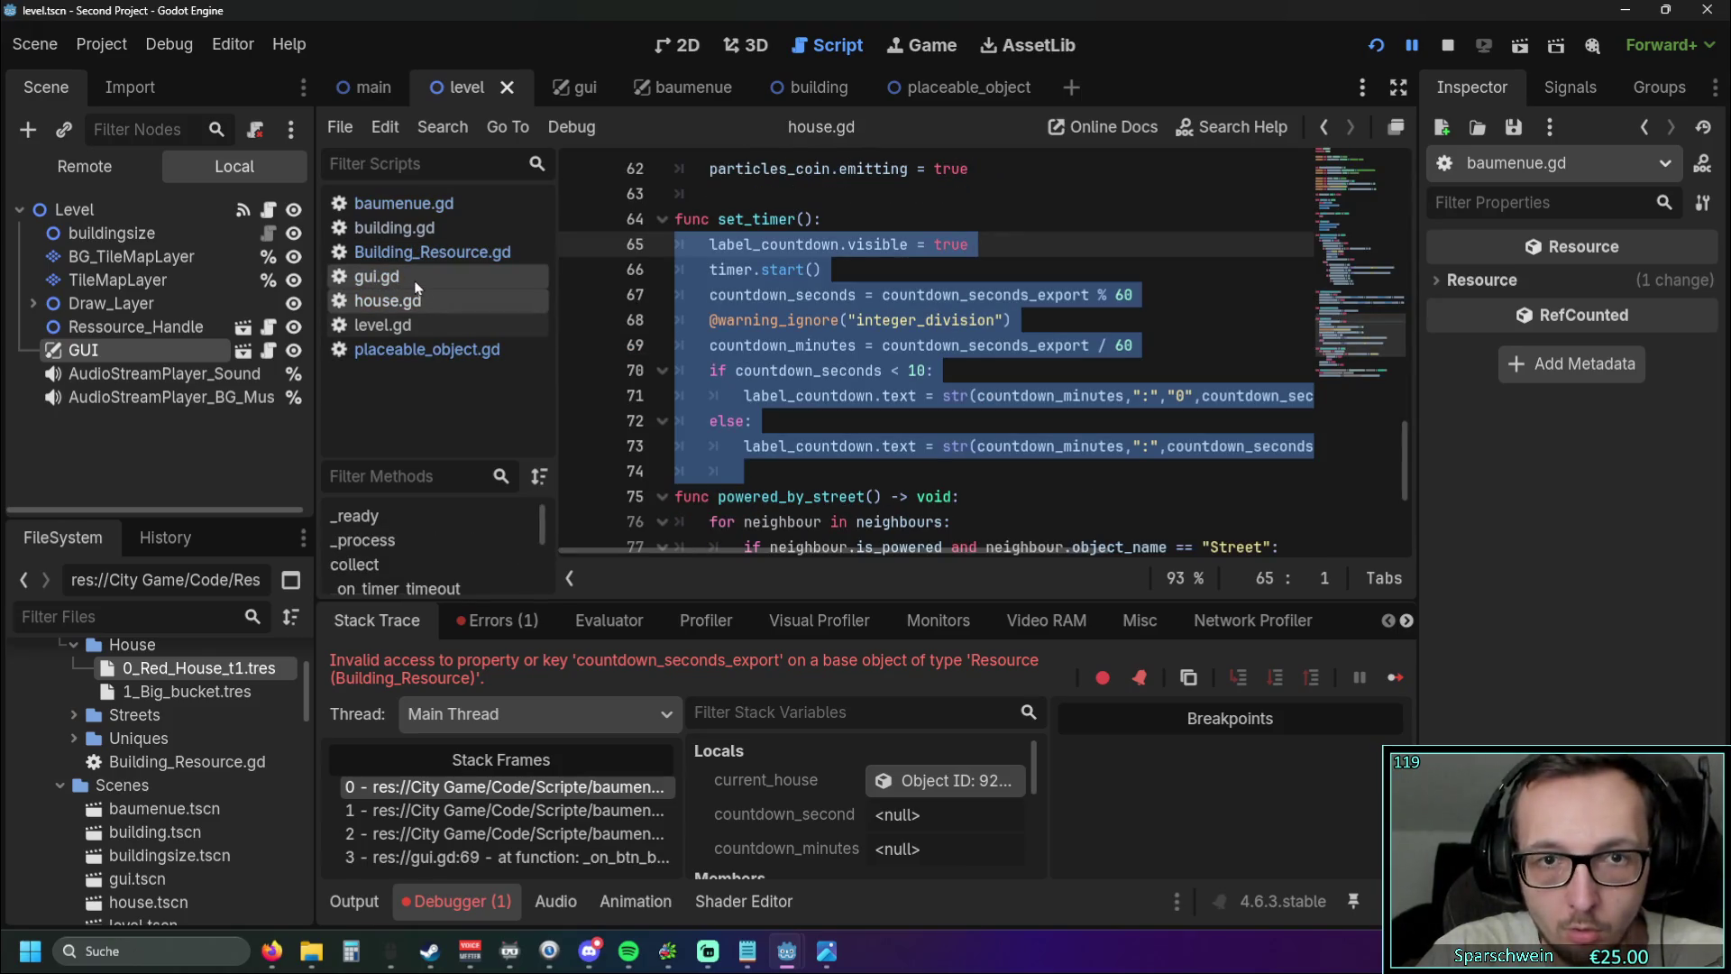
{"action": "left_click", "coordinate": [394, 227]}
{"action": "left_click", "coordinate": [388, 300]}
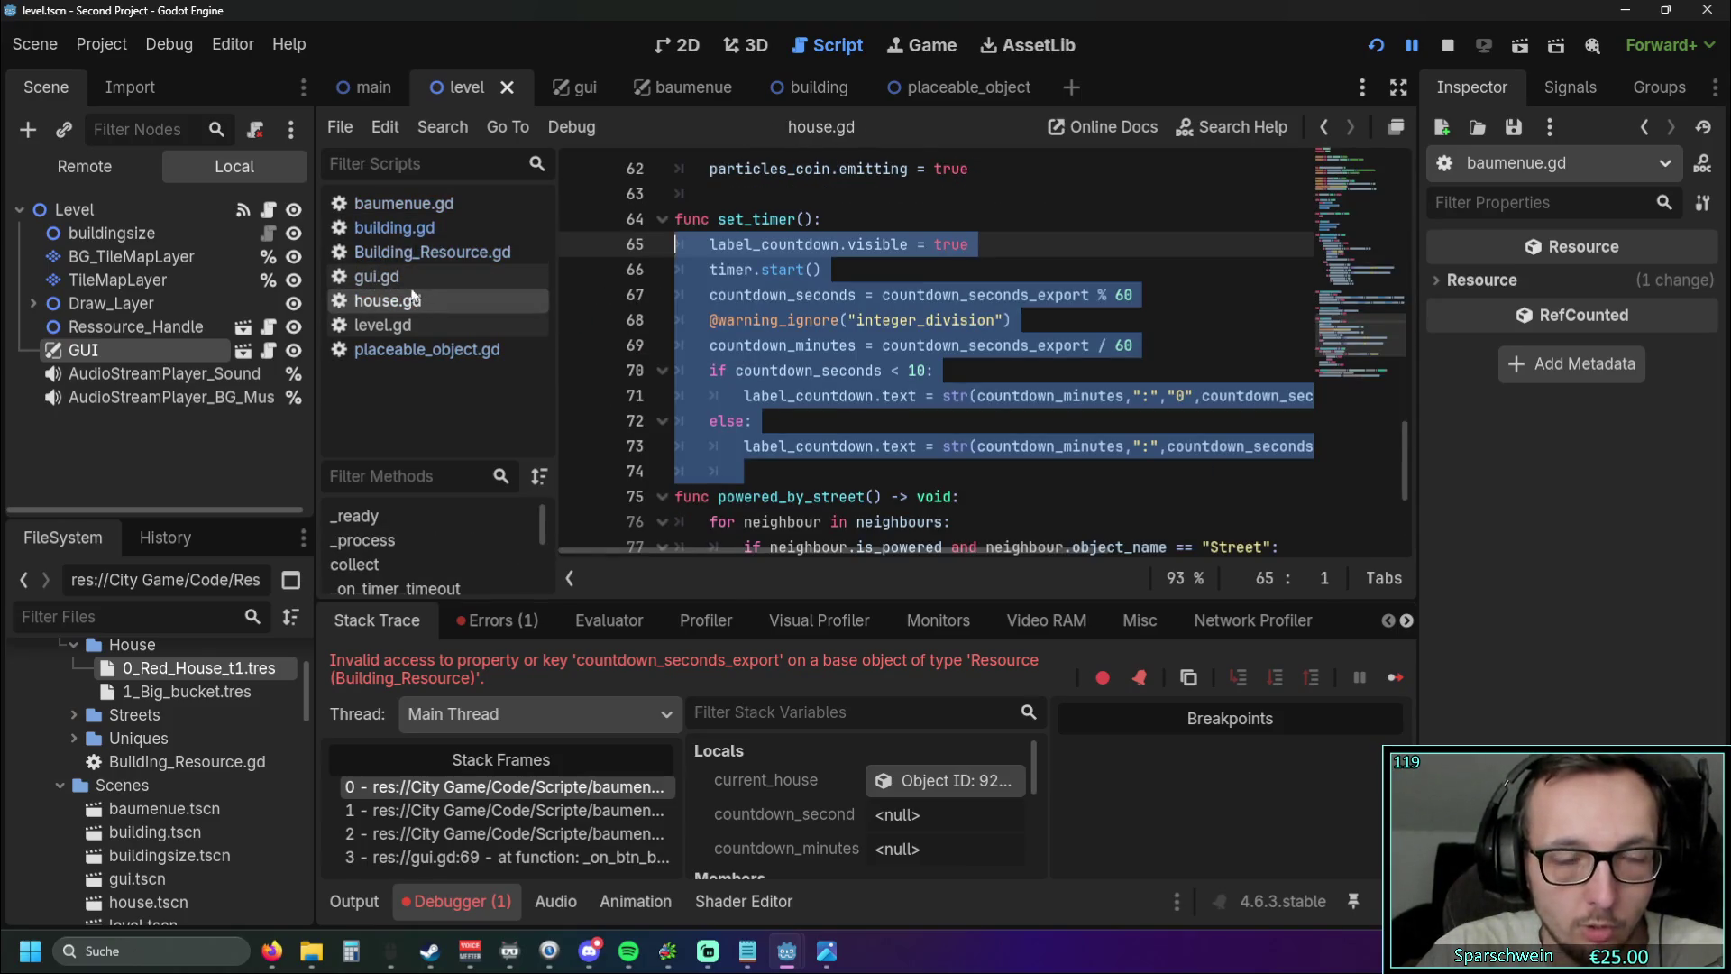
{"action": "left_click", "coordinate": [404, 203]}
{"action": "left_click", "coordinate": [1081, 397]}
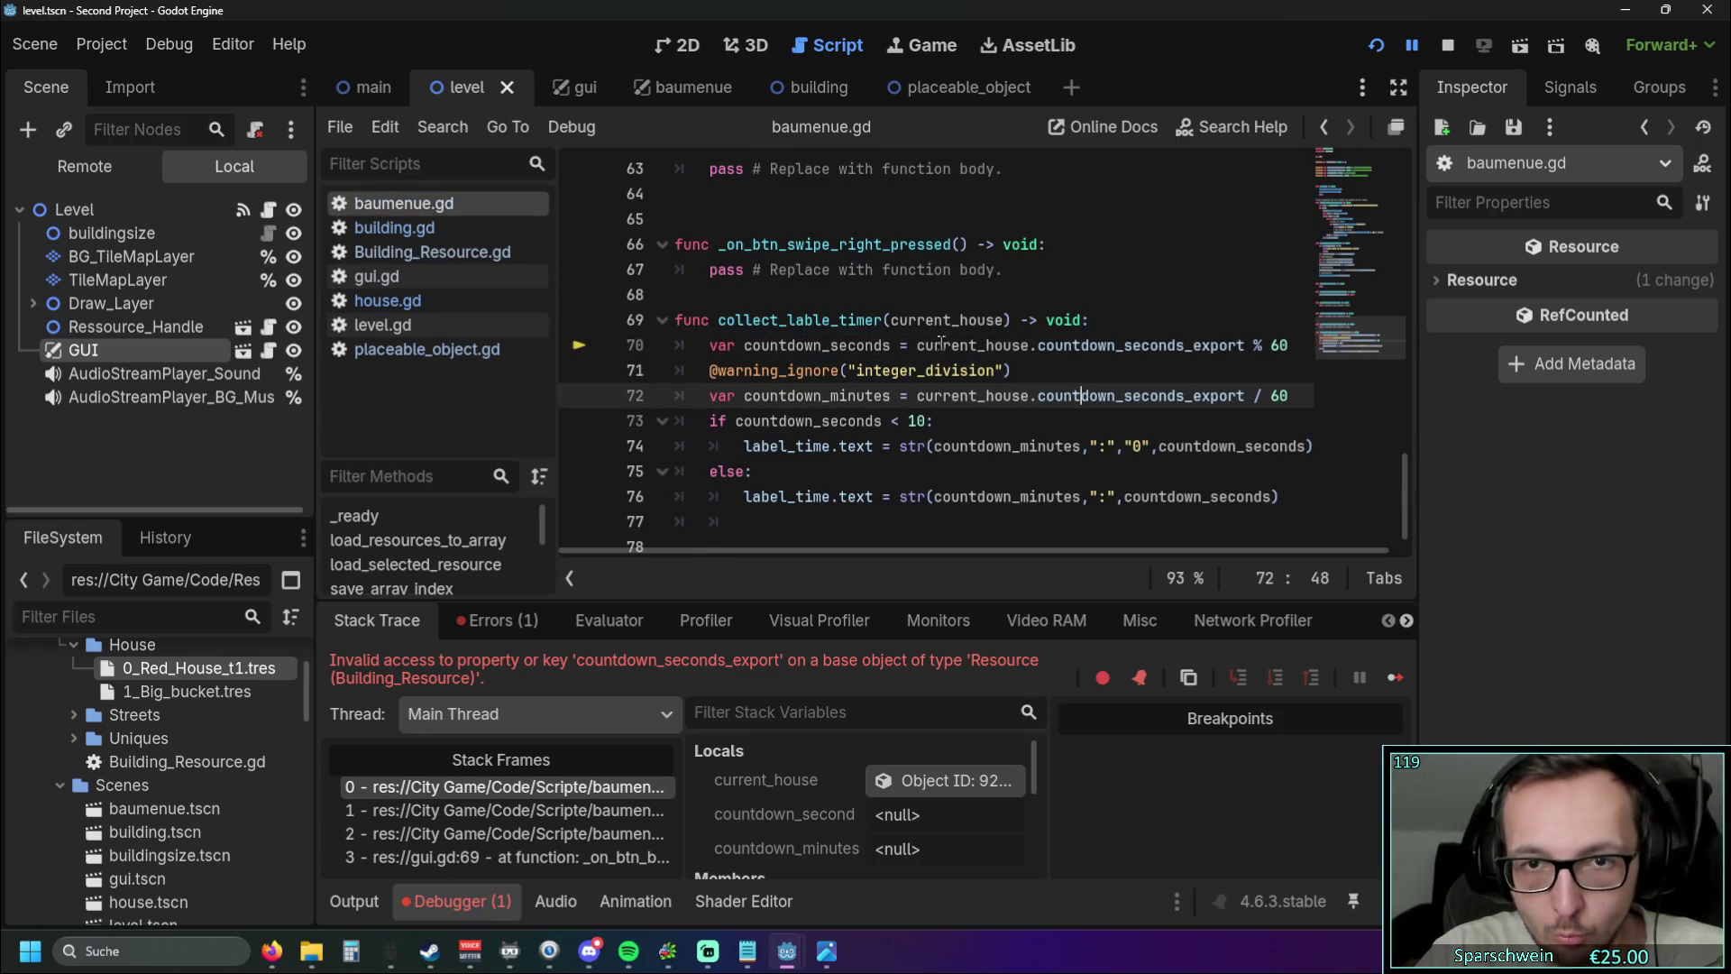
{"action": "double_click", "coordinate": [1039, 346]}
- Insert a new line 70 reading 'var seconds = collect_time_seconds' in collect_lable_timer
{"action": "key", "text": "Down"}
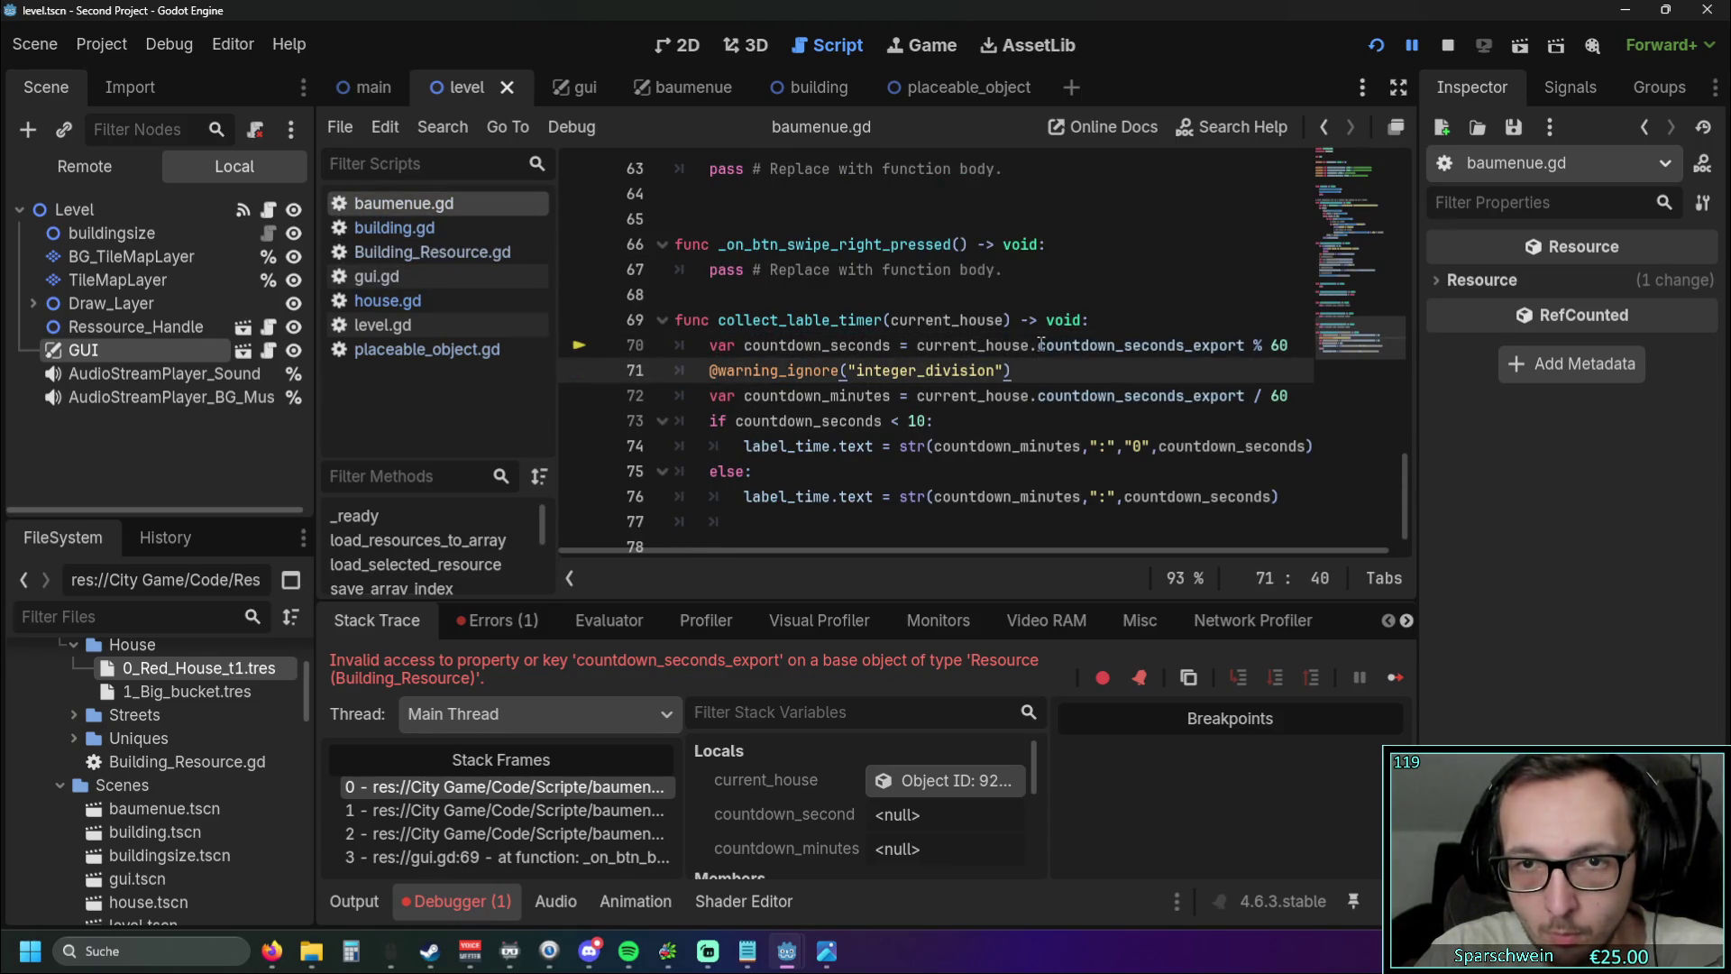
{"action": "left_click", "coordinate": [1118, 321]}
{"action": "key", "text": "Return"}
{"action": "type", "text": "collect_time_seconds"}
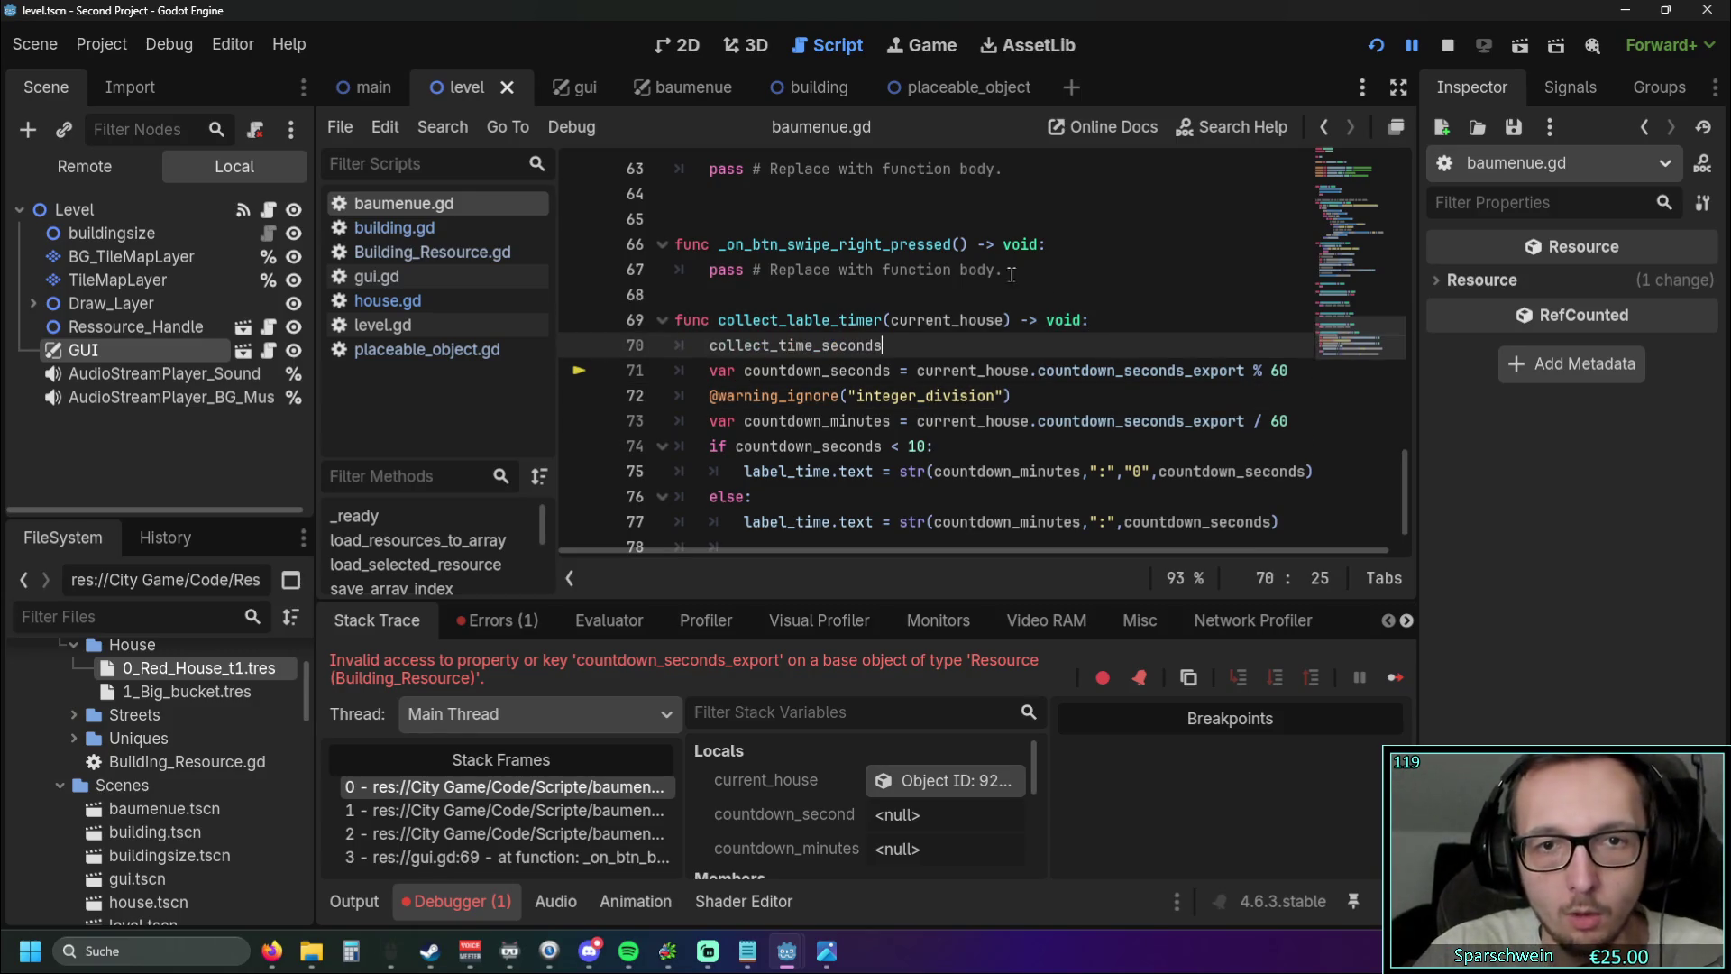
{"action": "key", "text": "Home"}
{"action": "type", "text": "var"}
{"action": "key", "text": "End"}
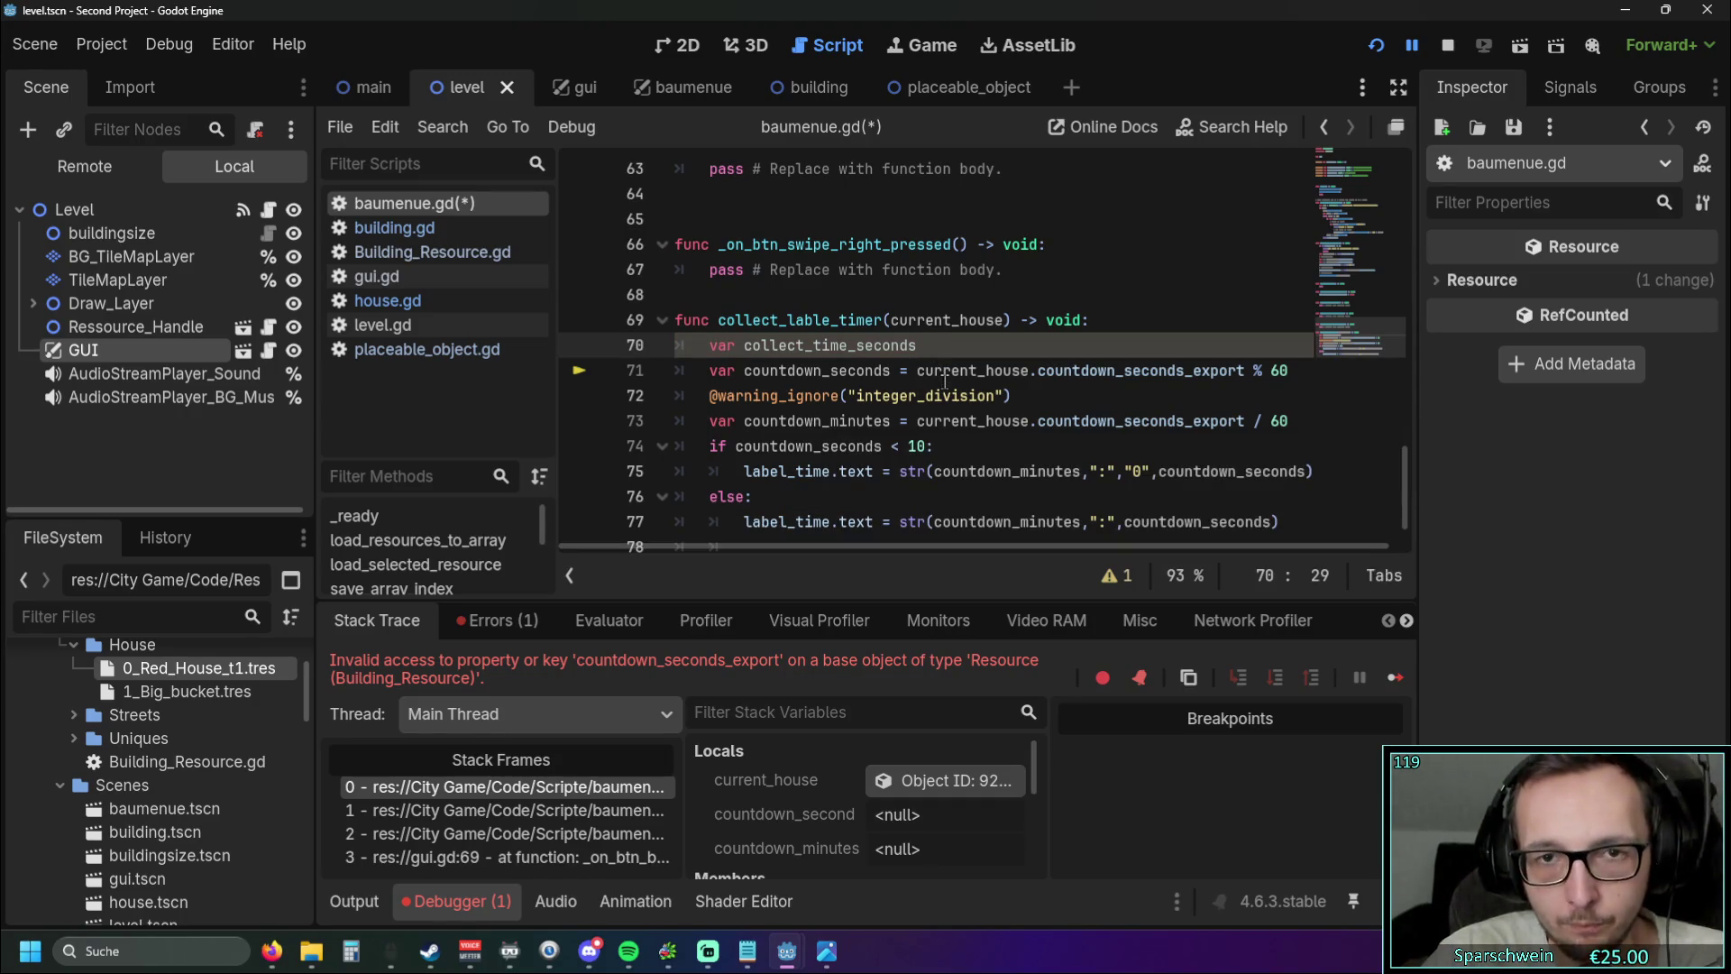
{"action": "key", "text": "ctrl+Left"}
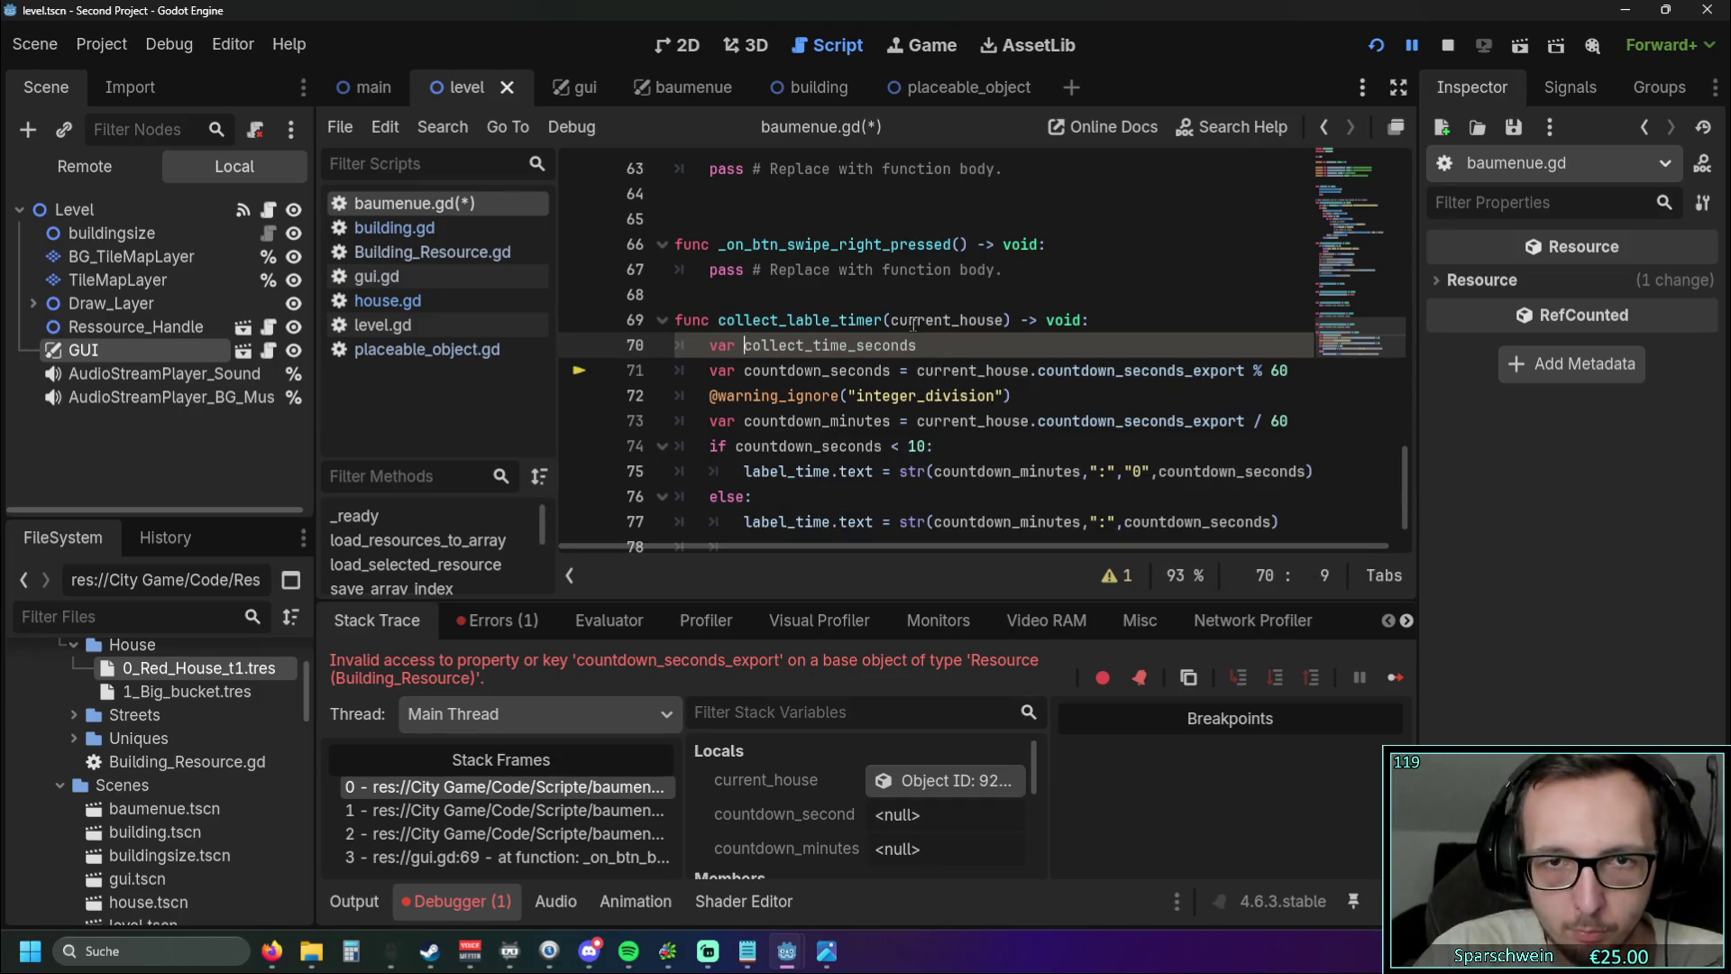
{"action": "double_click", "coordinate": [897, 320]}
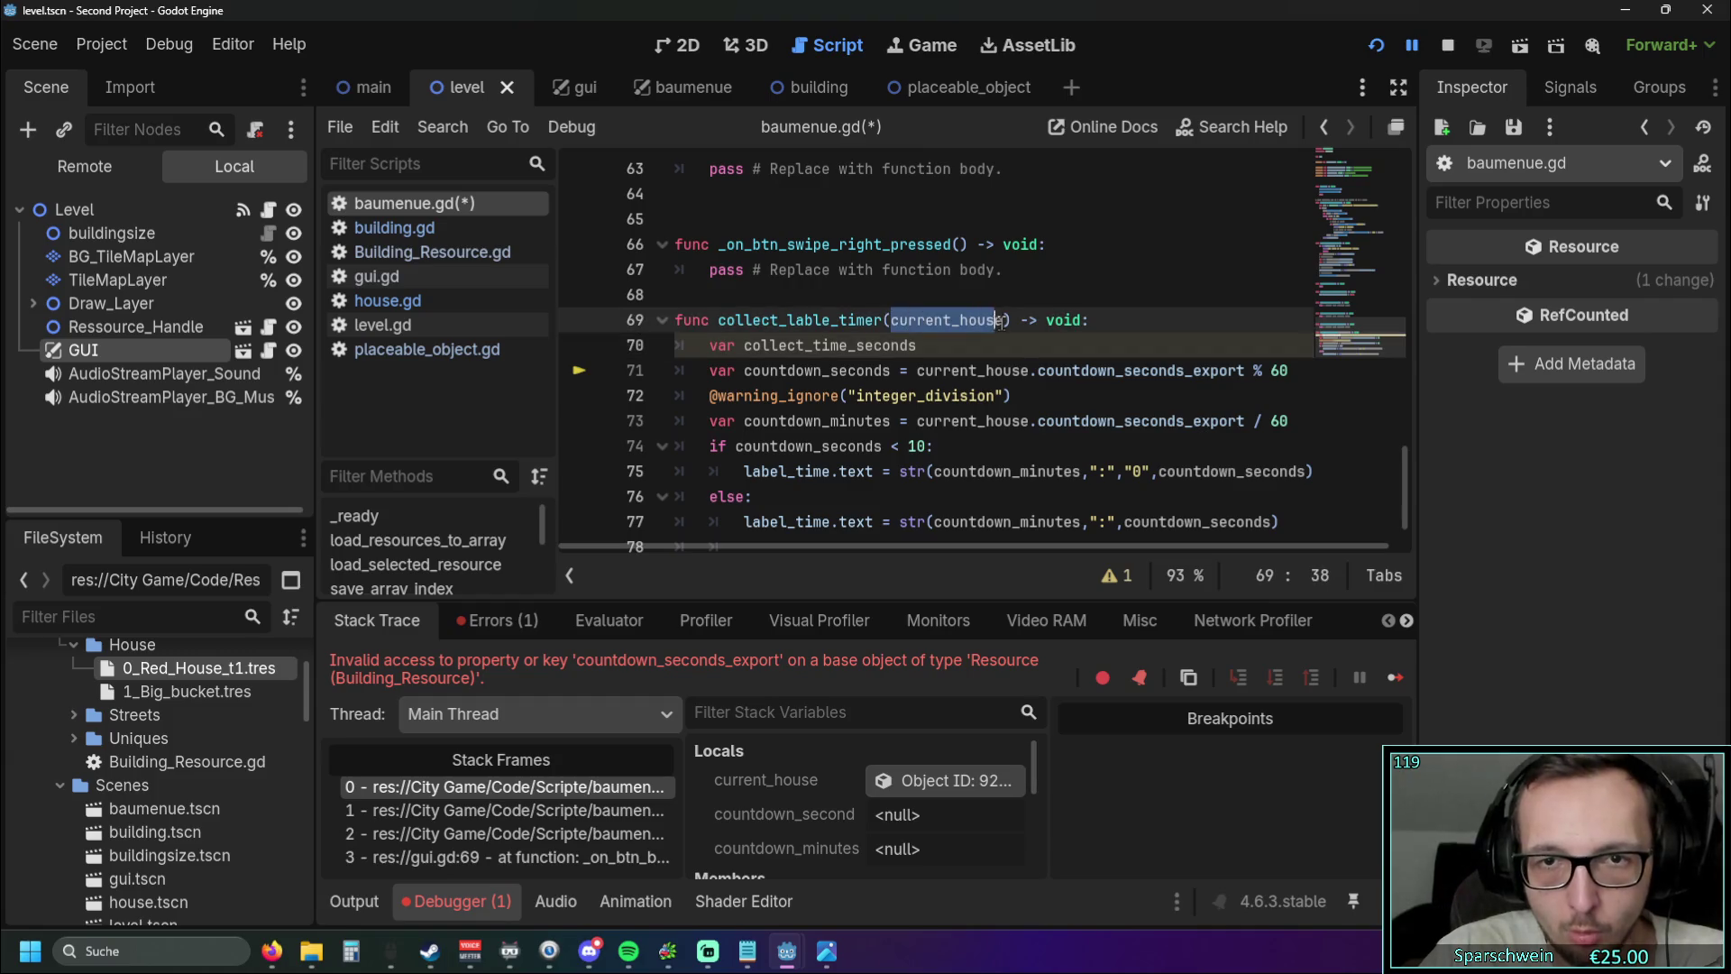
{"action": "left_click", "coordinate": [747, 345]}
{"action": "type", "text": "second"}
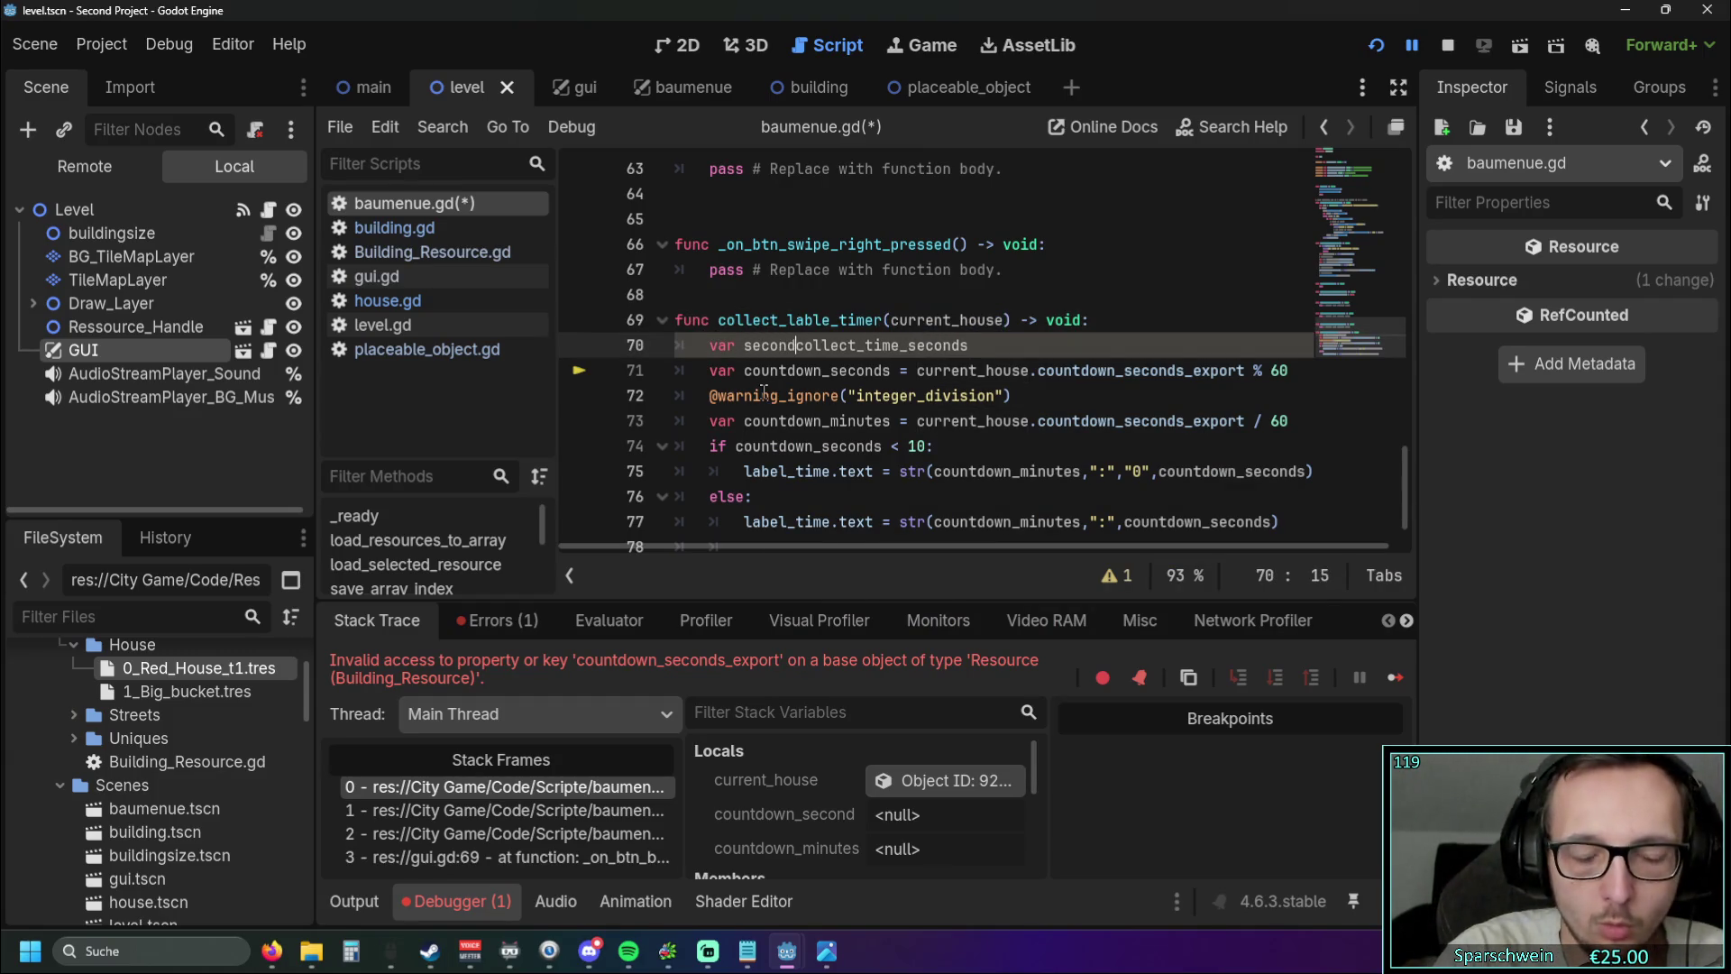
{"action": "type", "text": "s ="}
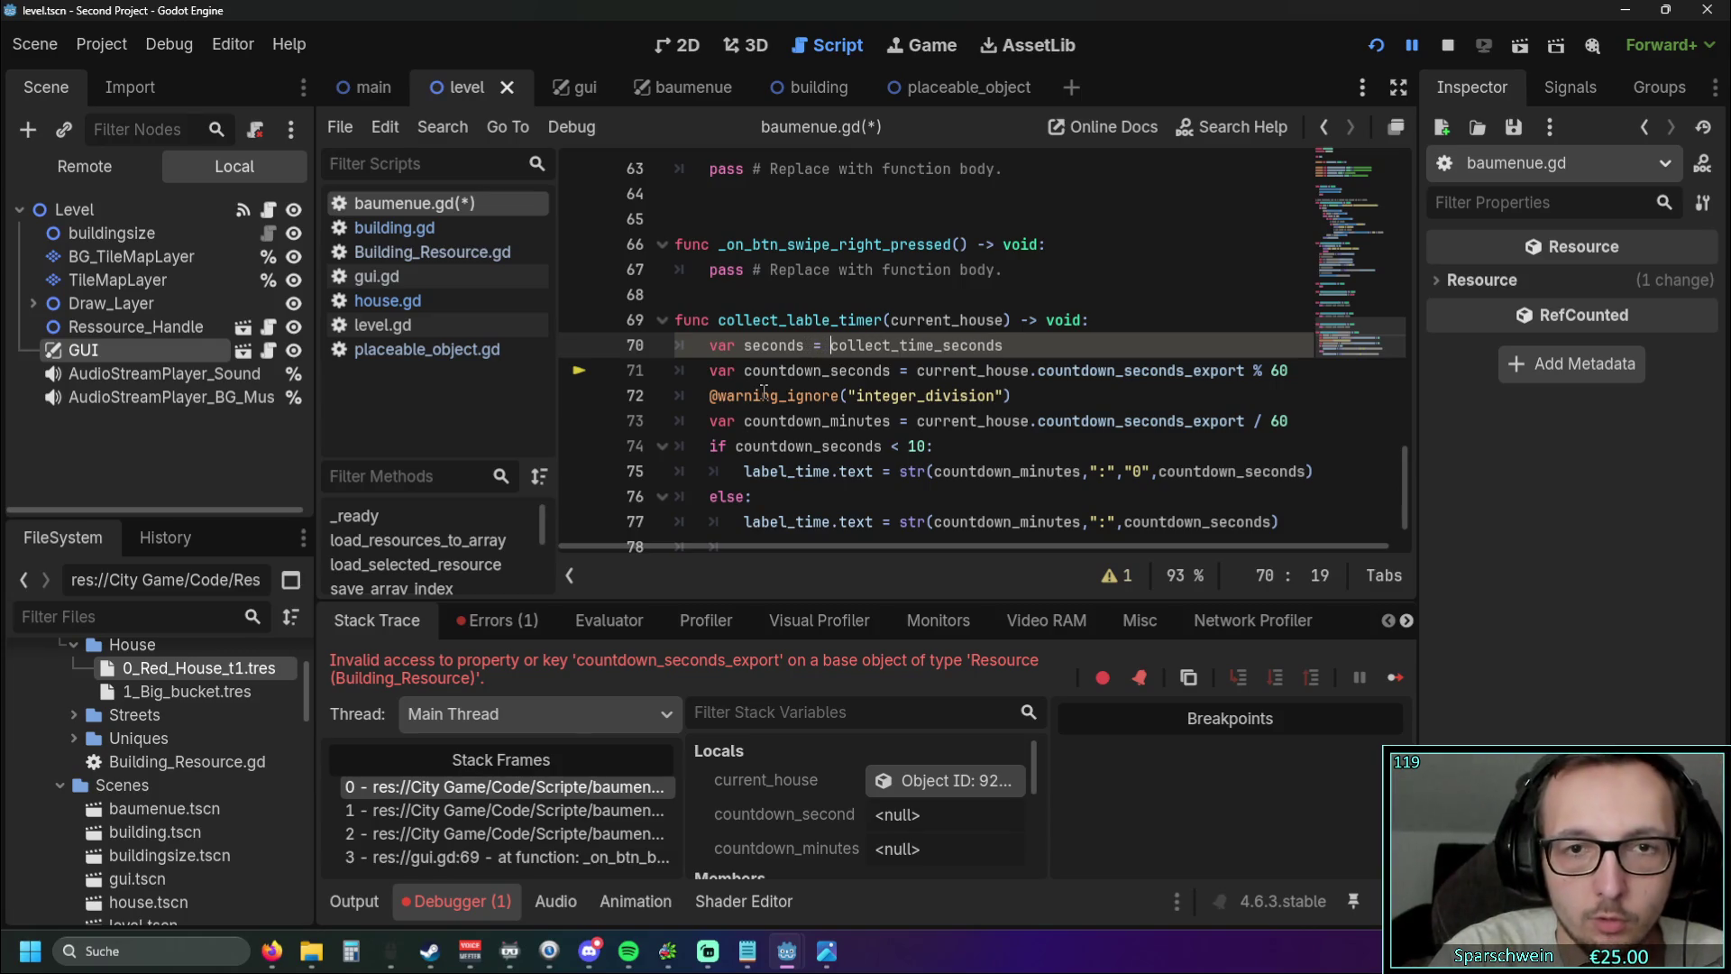
- Prefix collect_time_seconds on line 70 with the copied 'current_house.' parameter
{"action": "left_click", "coordinate": [822, 395]}
{"action": "left_click_drag", "start_coordinate": [892, 324], "coordinate": [1005, 322]}
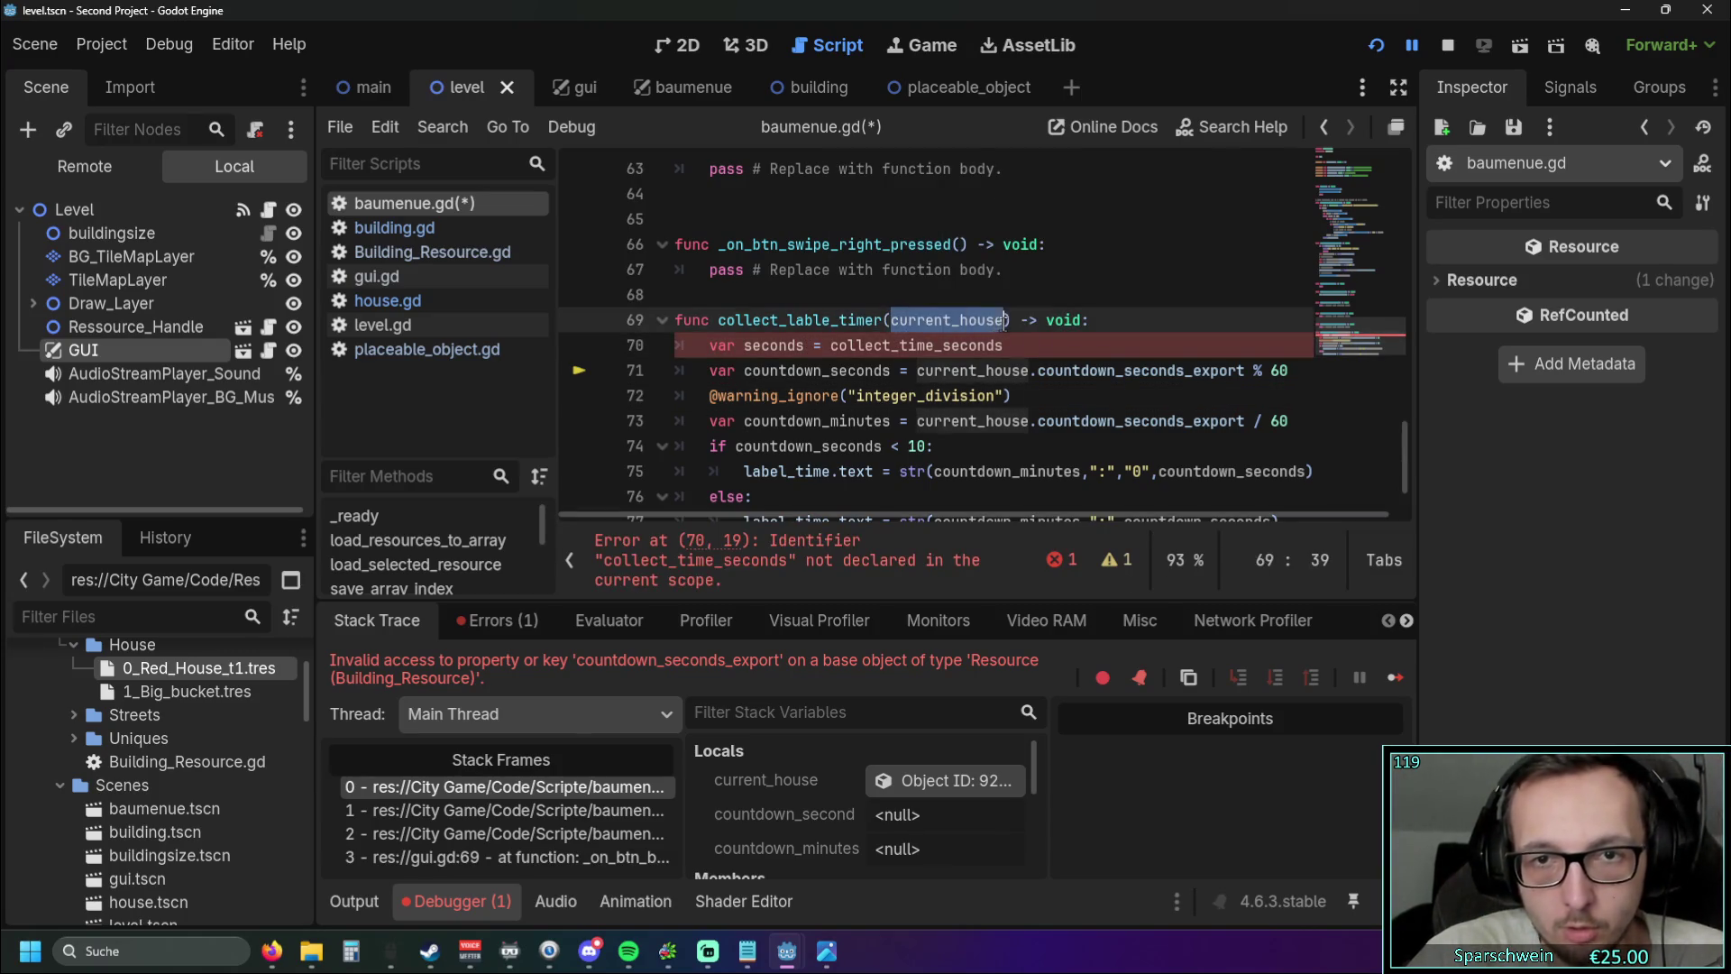
{"action": "key", "text": "ctrl+c"}
{"action": "left_click", "coordinate": [831, 346]}
{"action": "key", "text": "ctrl+v"}
{"action": "type", "text": "."}
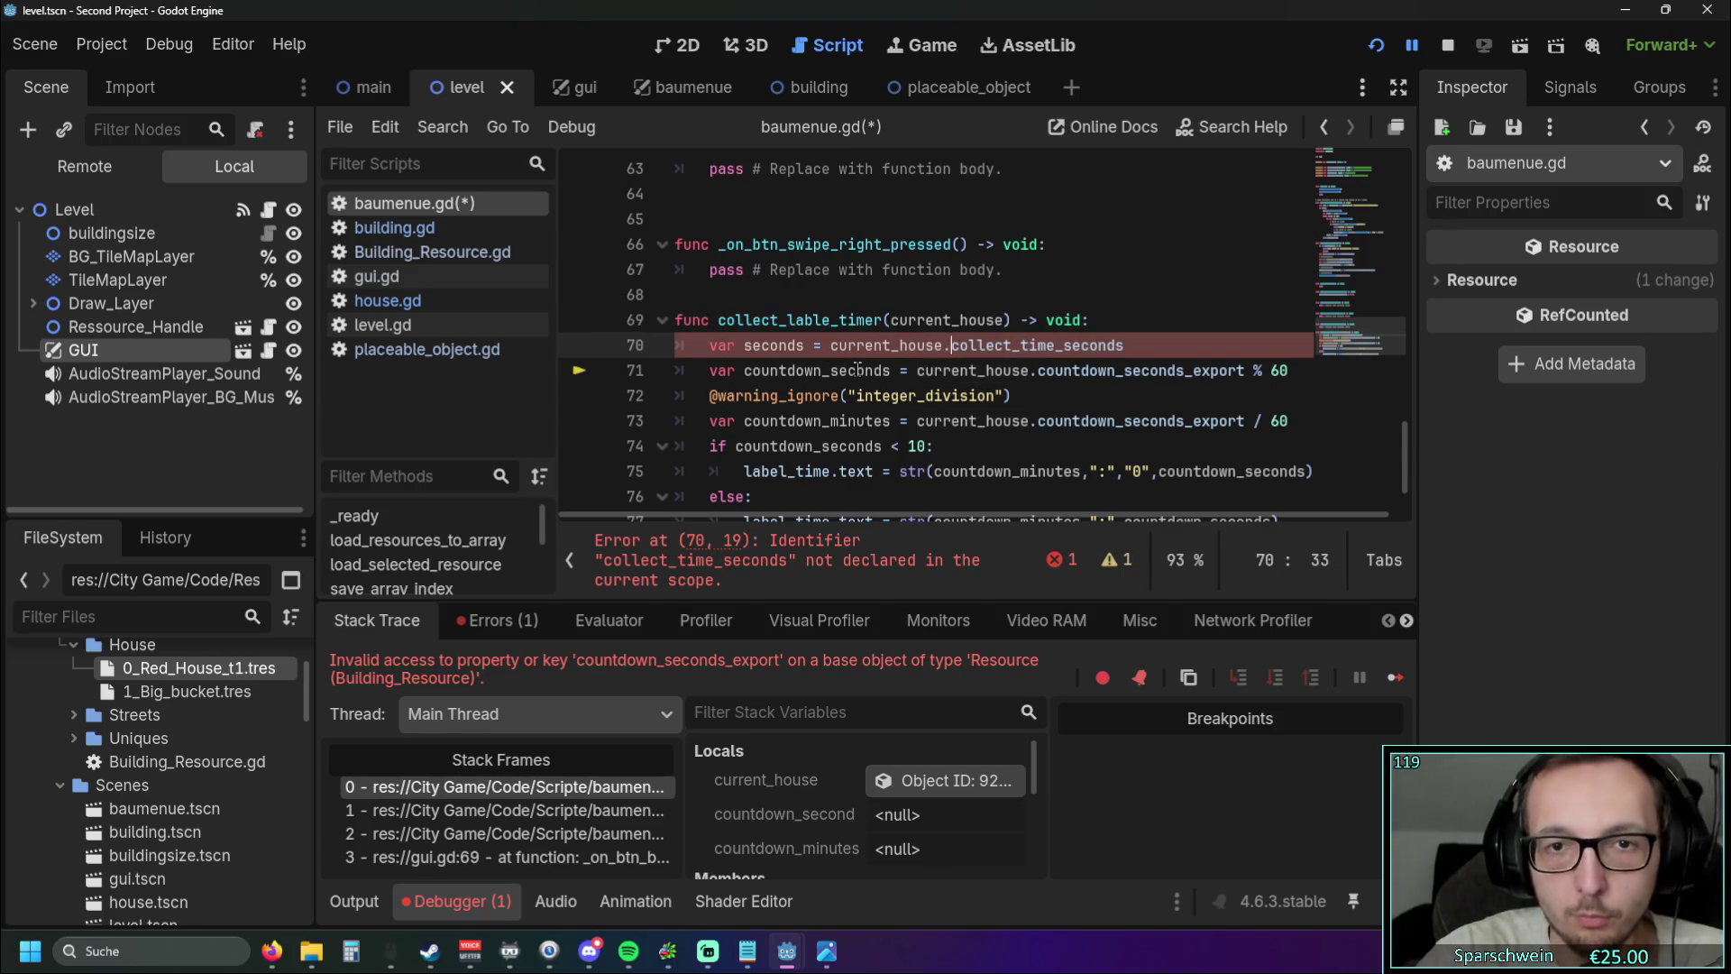
- Review the seconds-below-10 check and countdown_minutes lines, ending at the else: branch
{"action": "left_click", "coordinate": [1182, 449]}
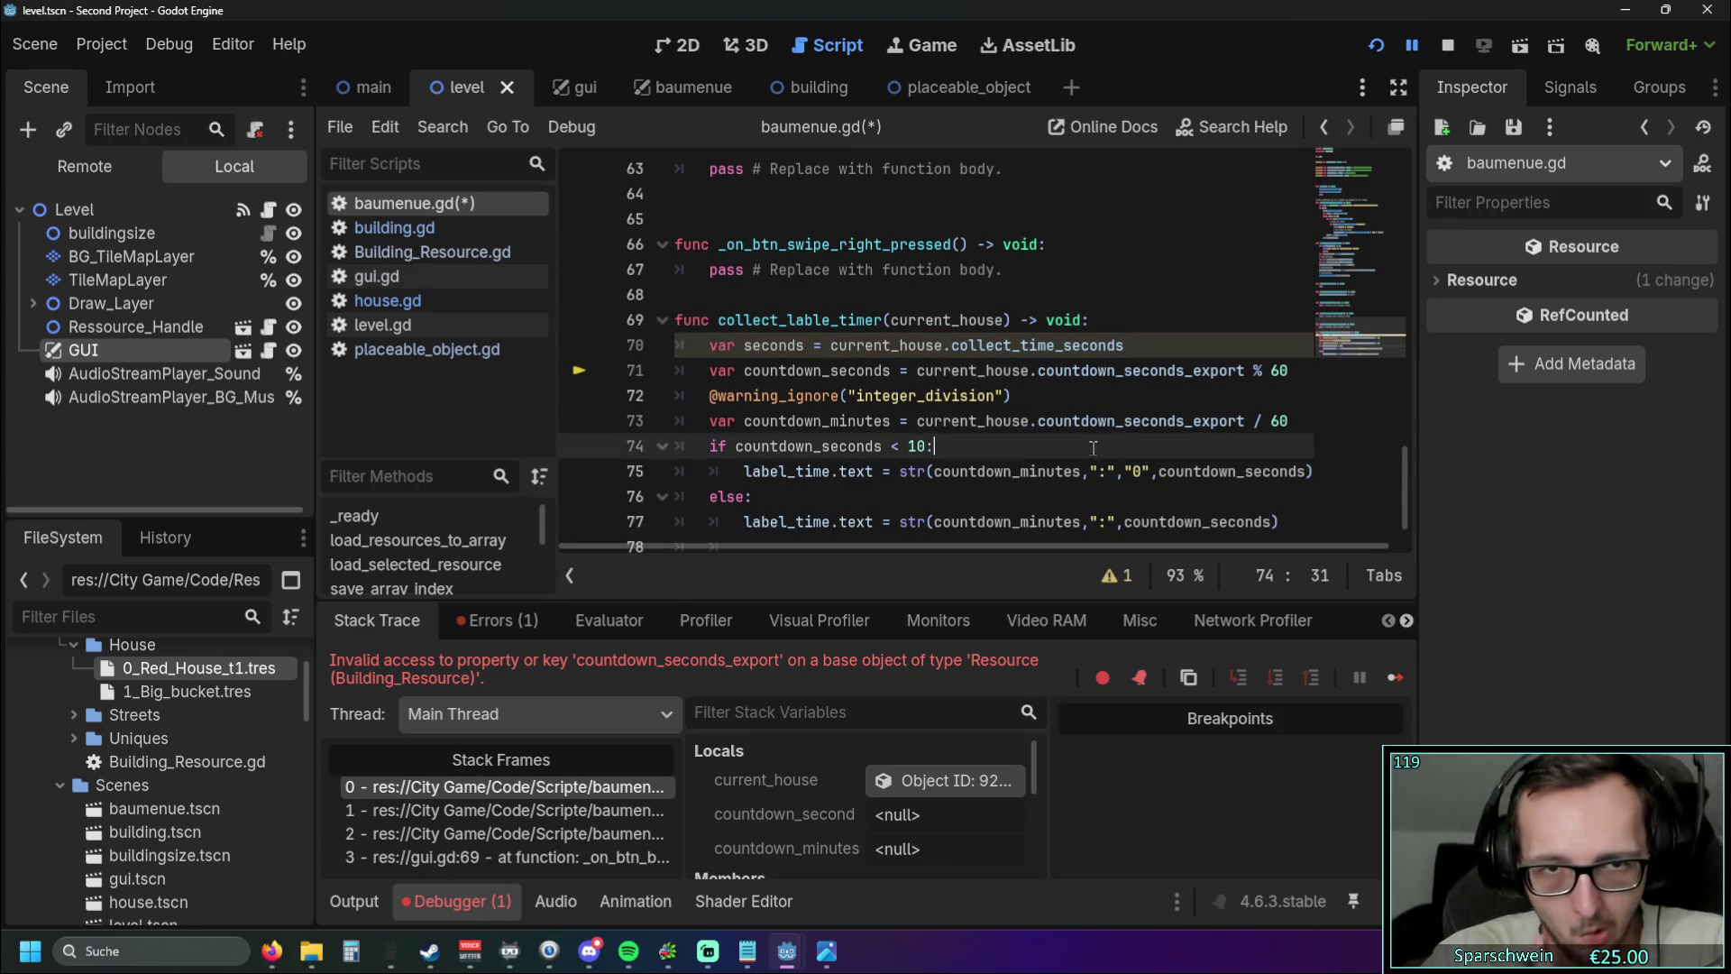
{"action": "left_click", "coordinate": [1050, 473]}
{"action": "mouse_move", "coordinate": [1042, 480]}
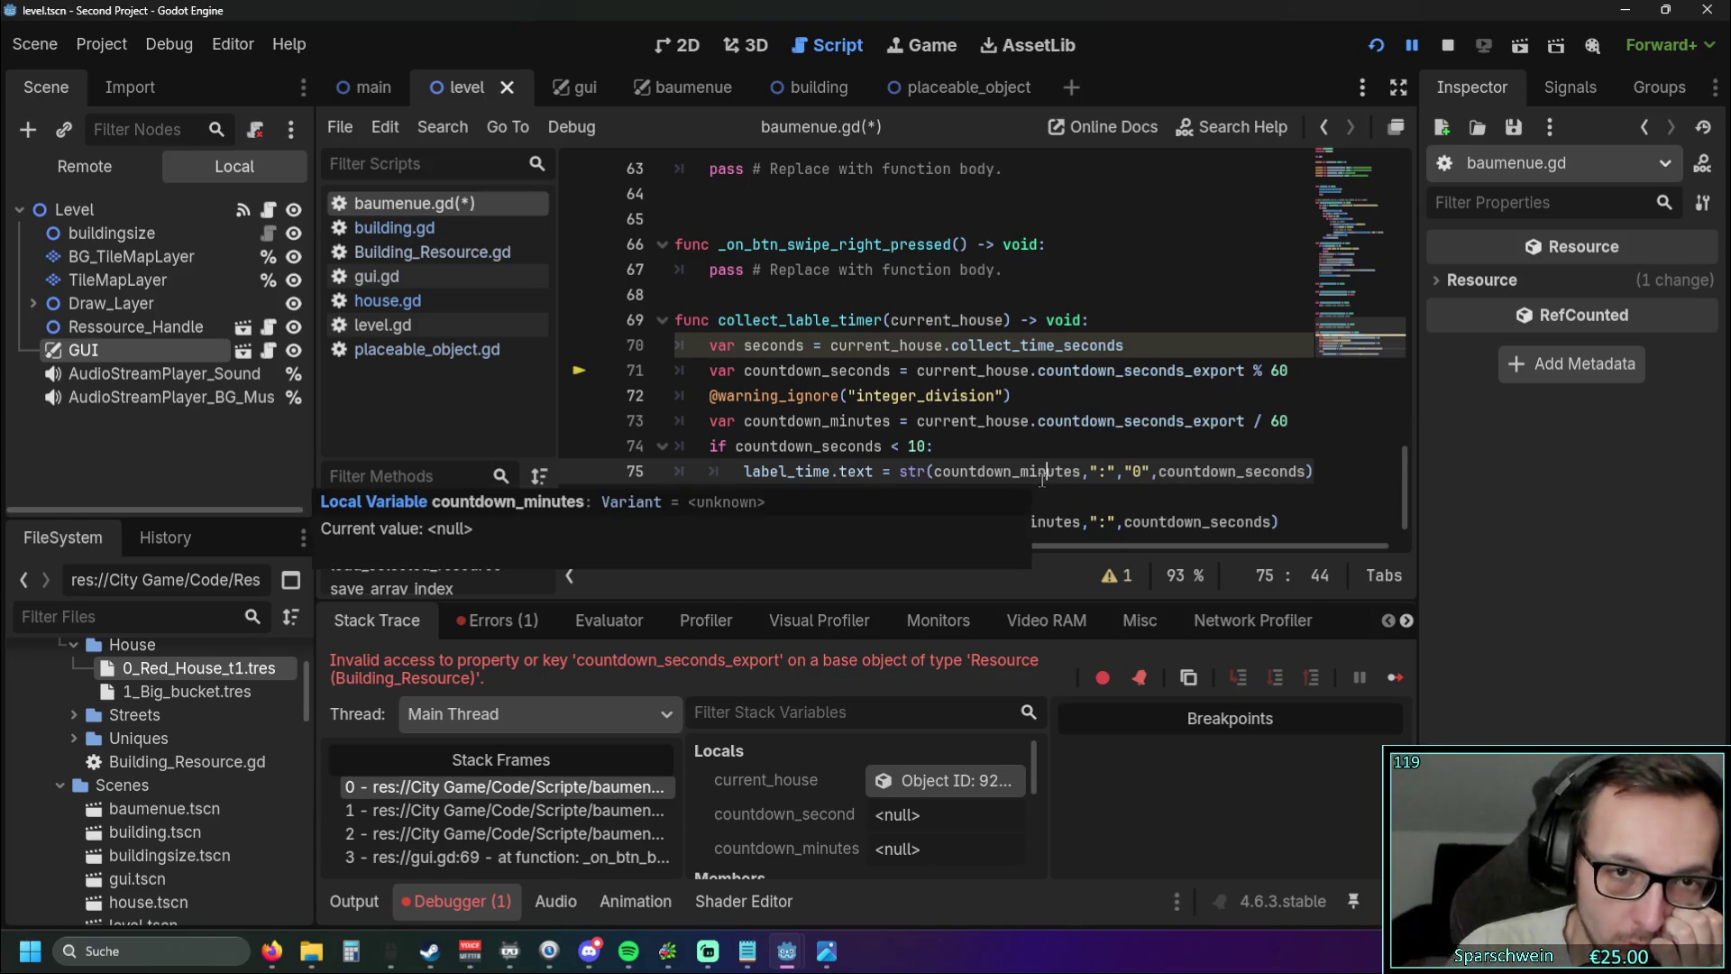
{"action": "scroll", "coordinate": [1043, 479], "scroll_direction": "down", "scroll_amount": 1}
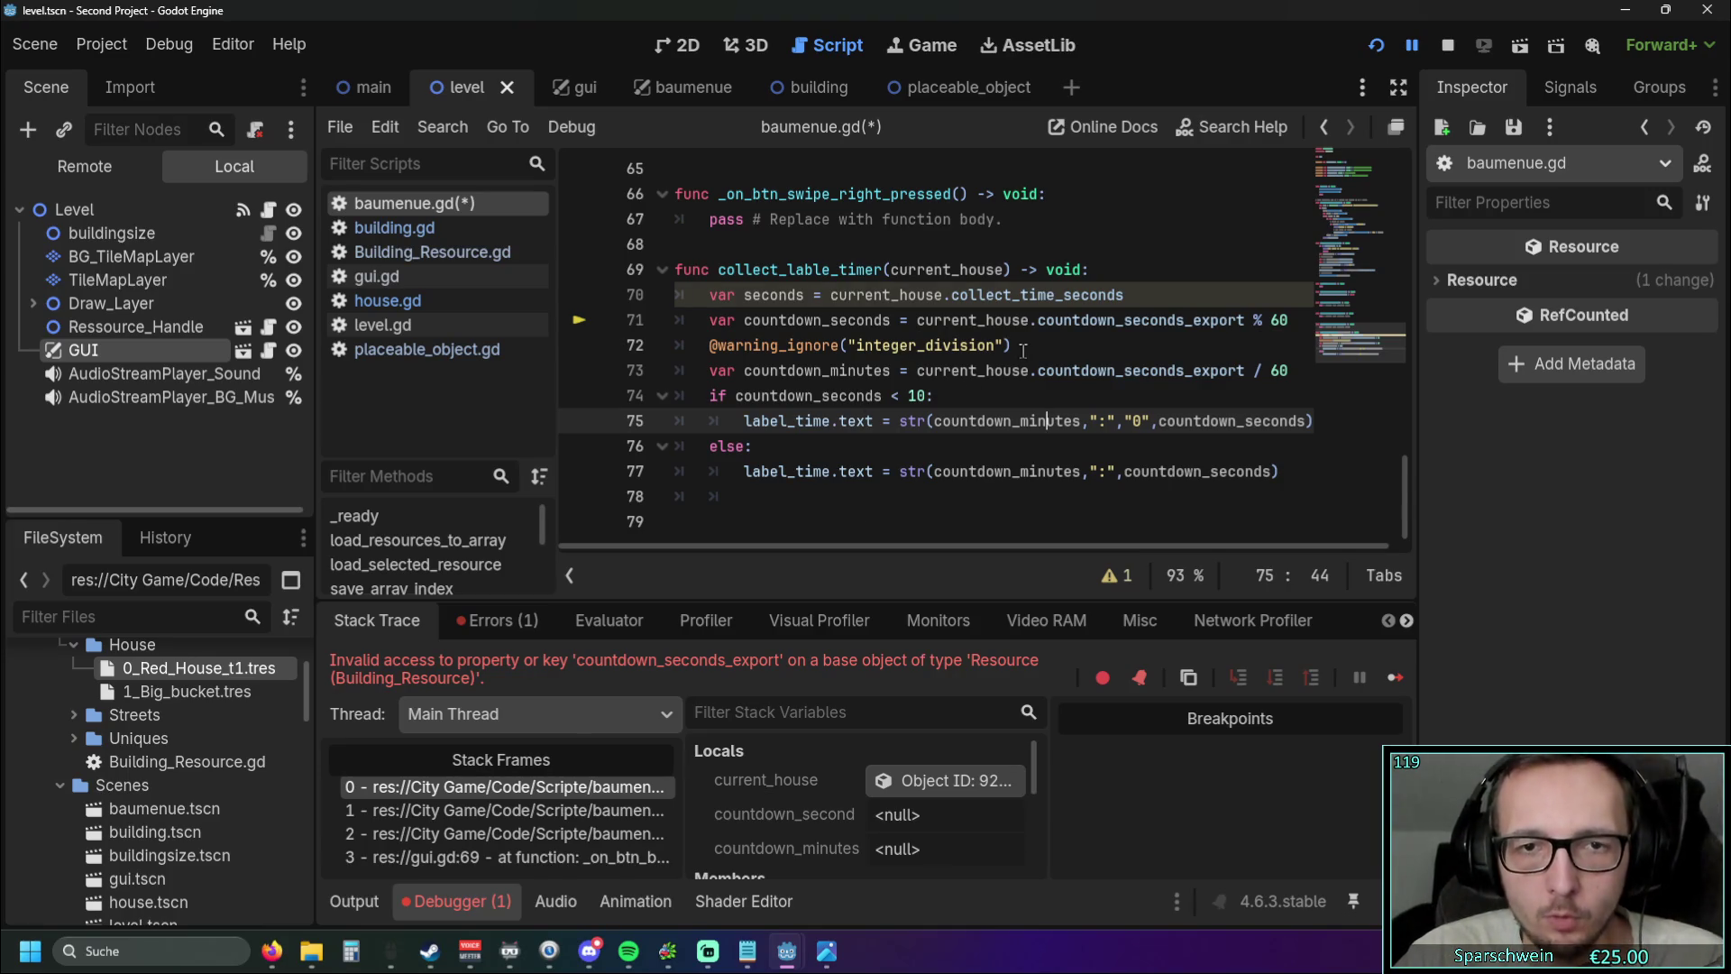
{"action": "left_click_drag", "start_coordinate": [850, 539], "coordinate": [870, 543]}
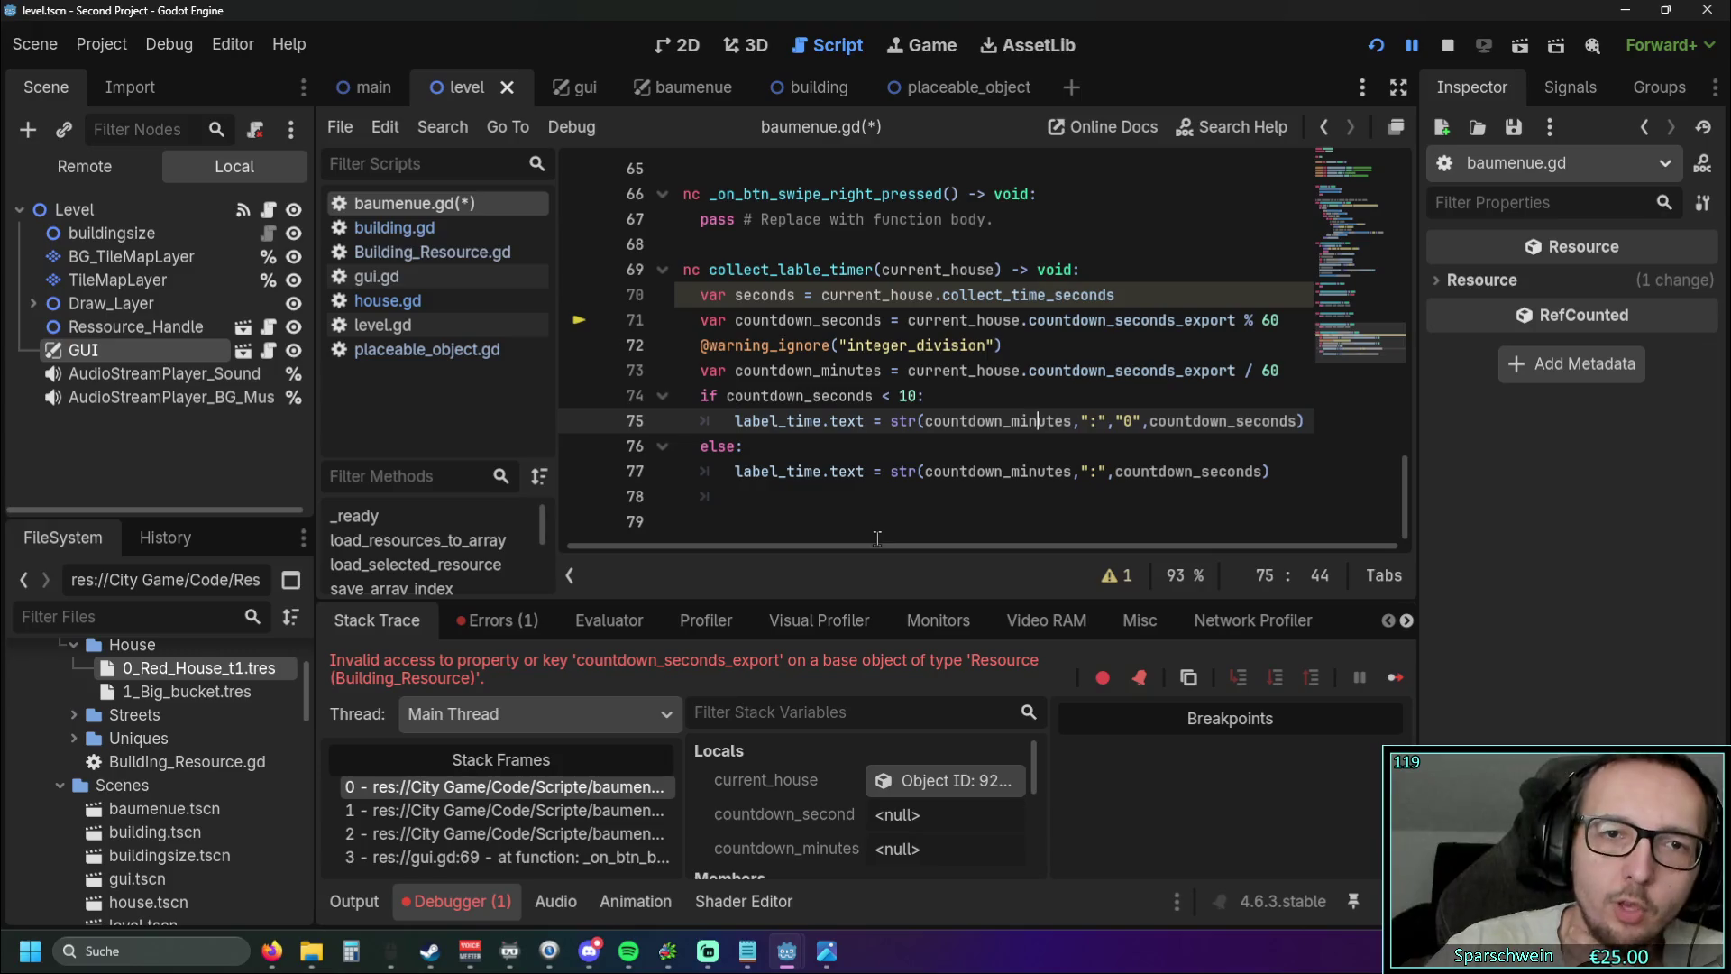
{"action": "left_click", "coordinate": [903, 446]}
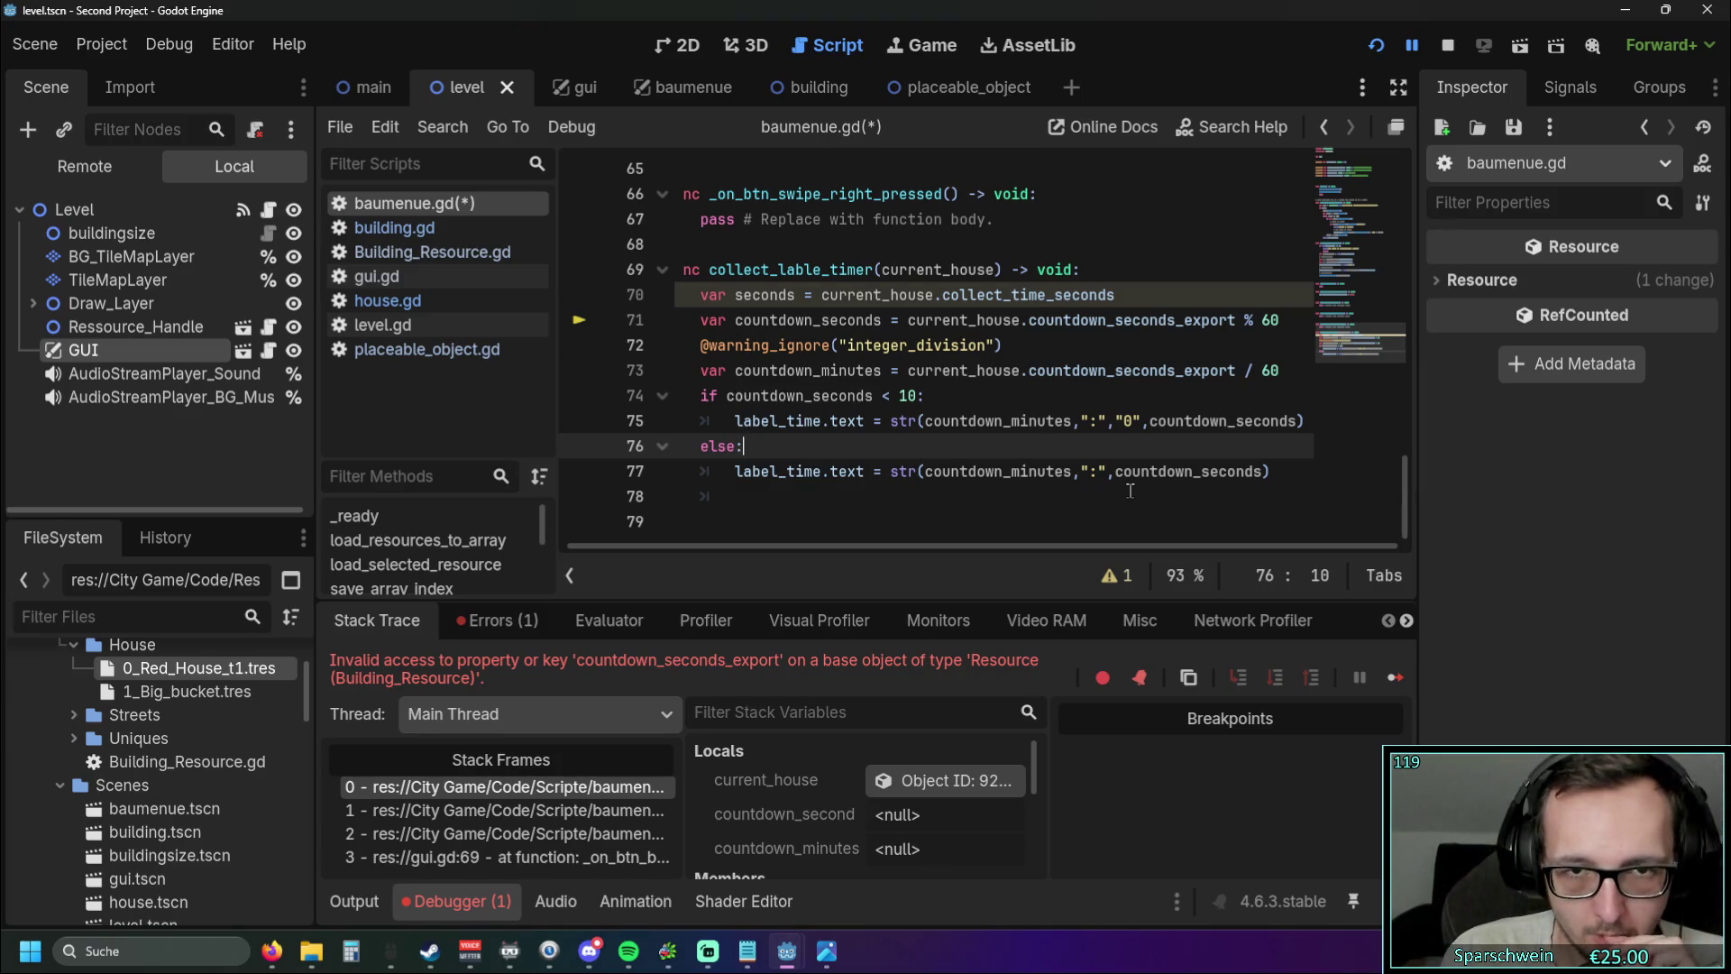
{"action": "mouse_move", "coordinate": [1291, 370]}
{"action": "left_mouse_down"}
{"action": "mouse_move", "coordinate": [649, 296]}
{"action": "mouse_move", "coordinate": [643, 318]}
{"action": "left_mouse_up"}
{"action": "left_click", "coordinate": [1103, 442]}
{"action": "left_click_drag", "start_coordinate": [1015, 345], "coordinate": [668, 344]}
{"action": "left_click", "coordinate": [816, 345]}
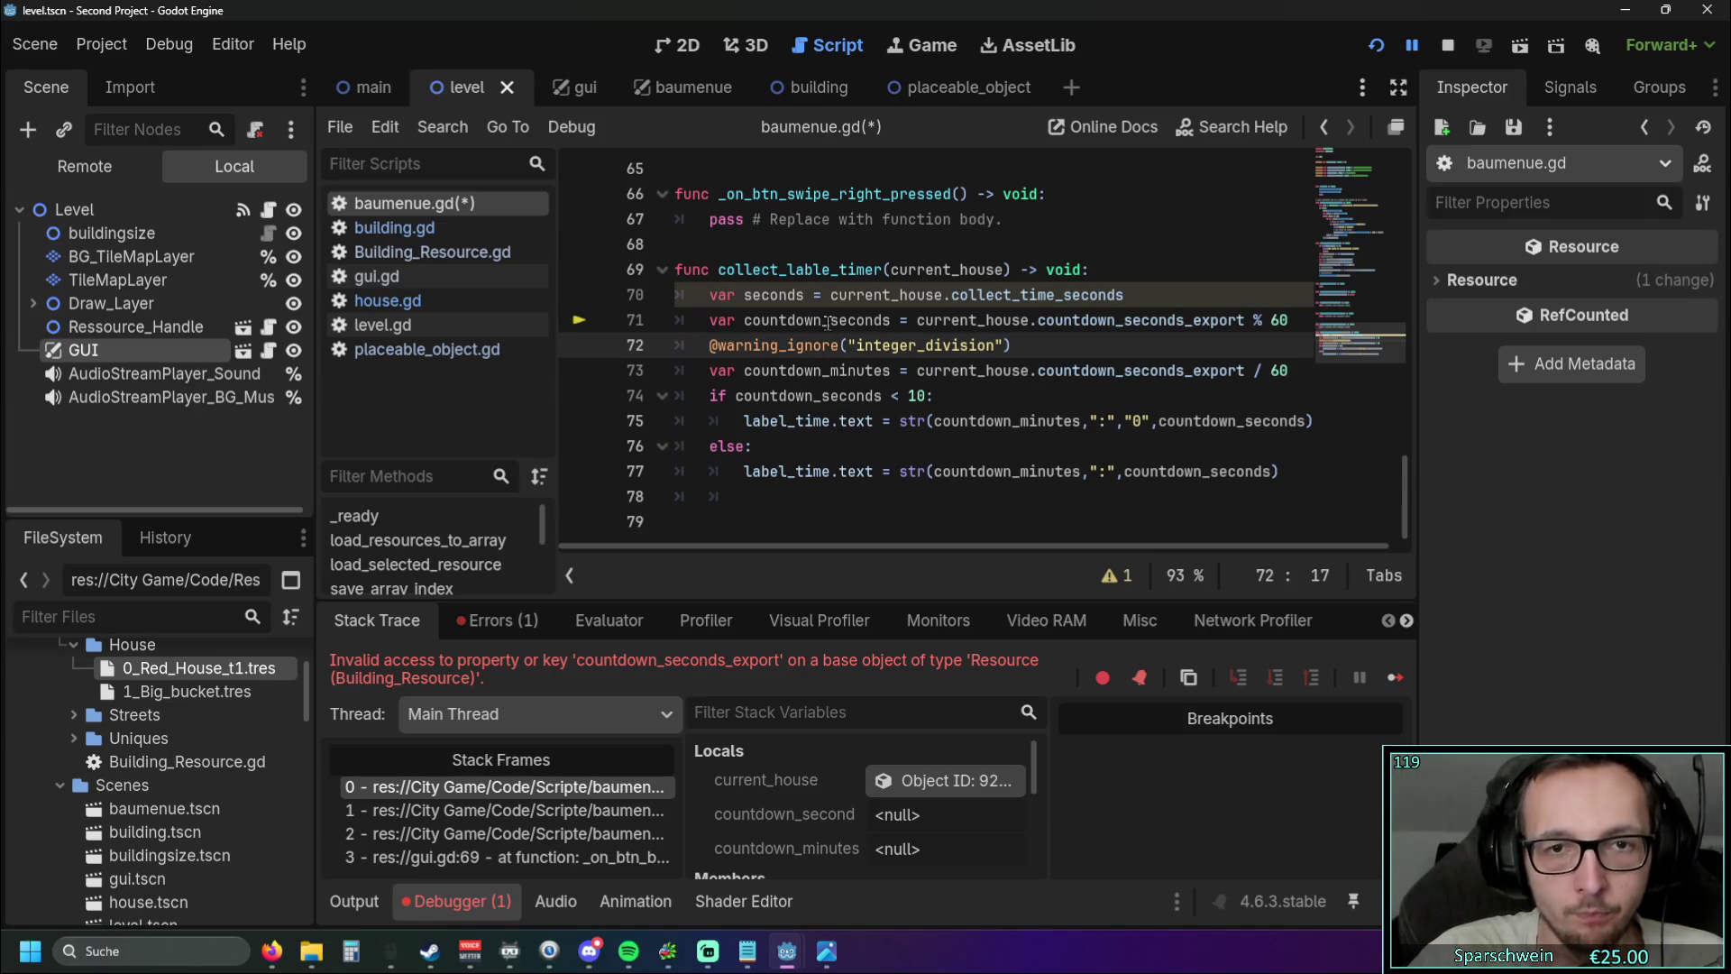
{"action": "left_click", "coordinate": [831, 321]}
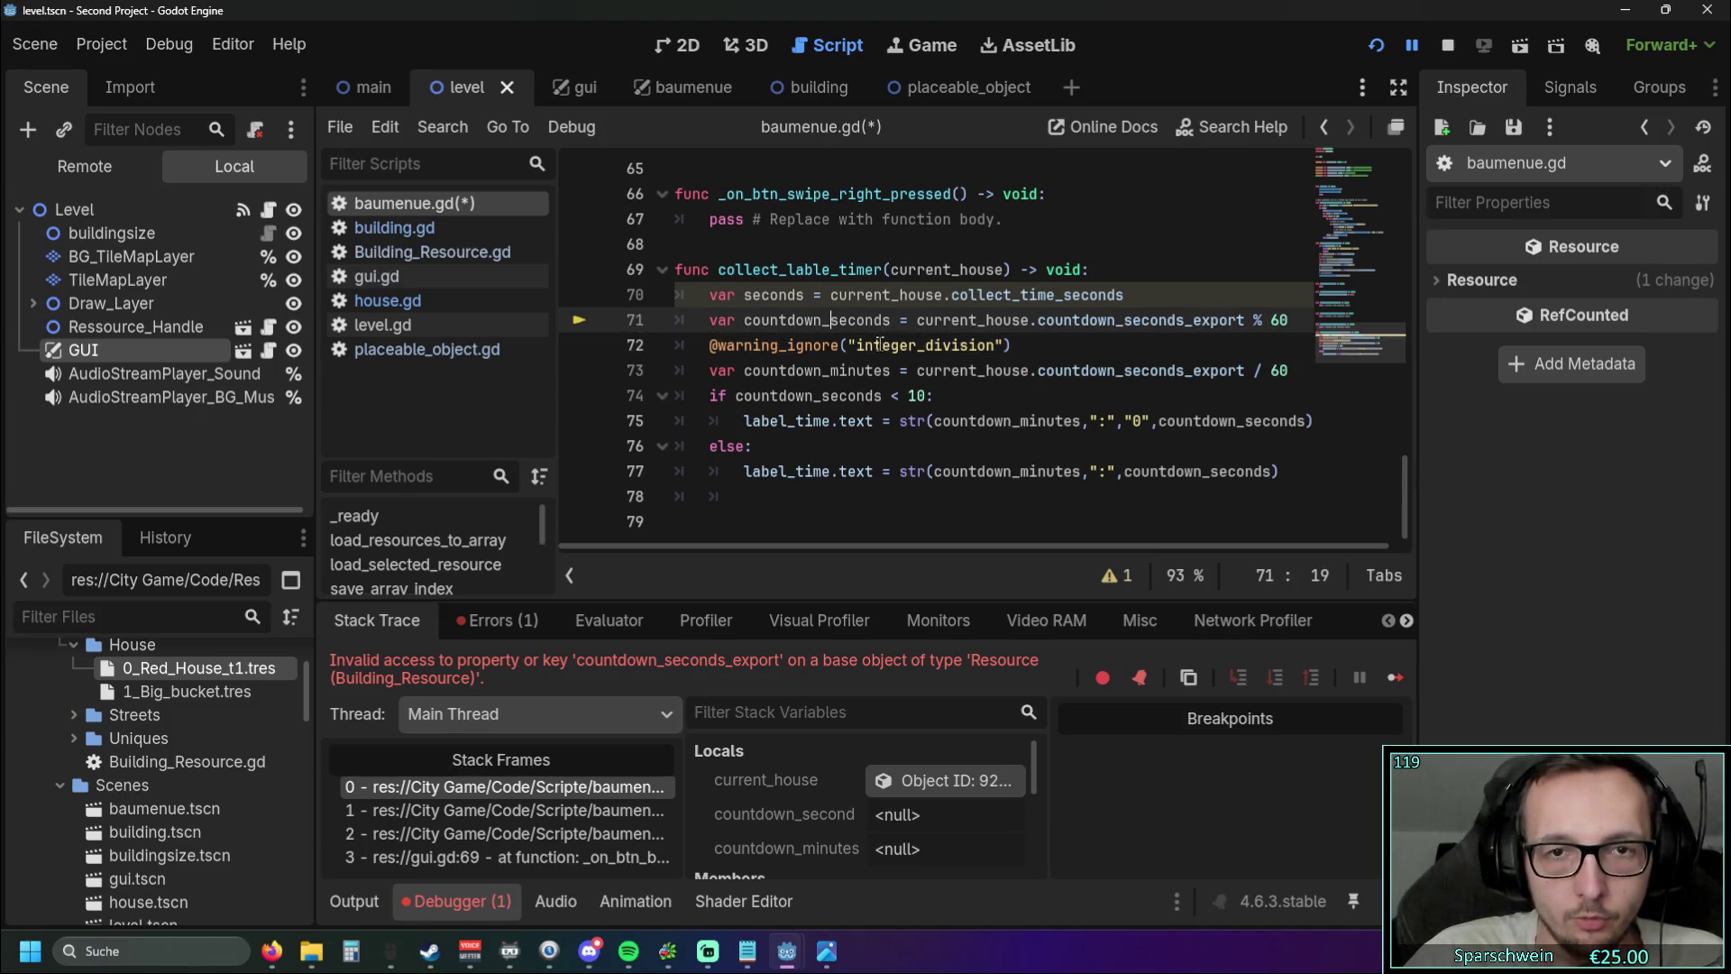
{"action": "left_click", "coordinate": [1296, 319]}
{"action": "left_click_drag", "start_coordinate": [1285, 319], "coordinate": [675, 320]}
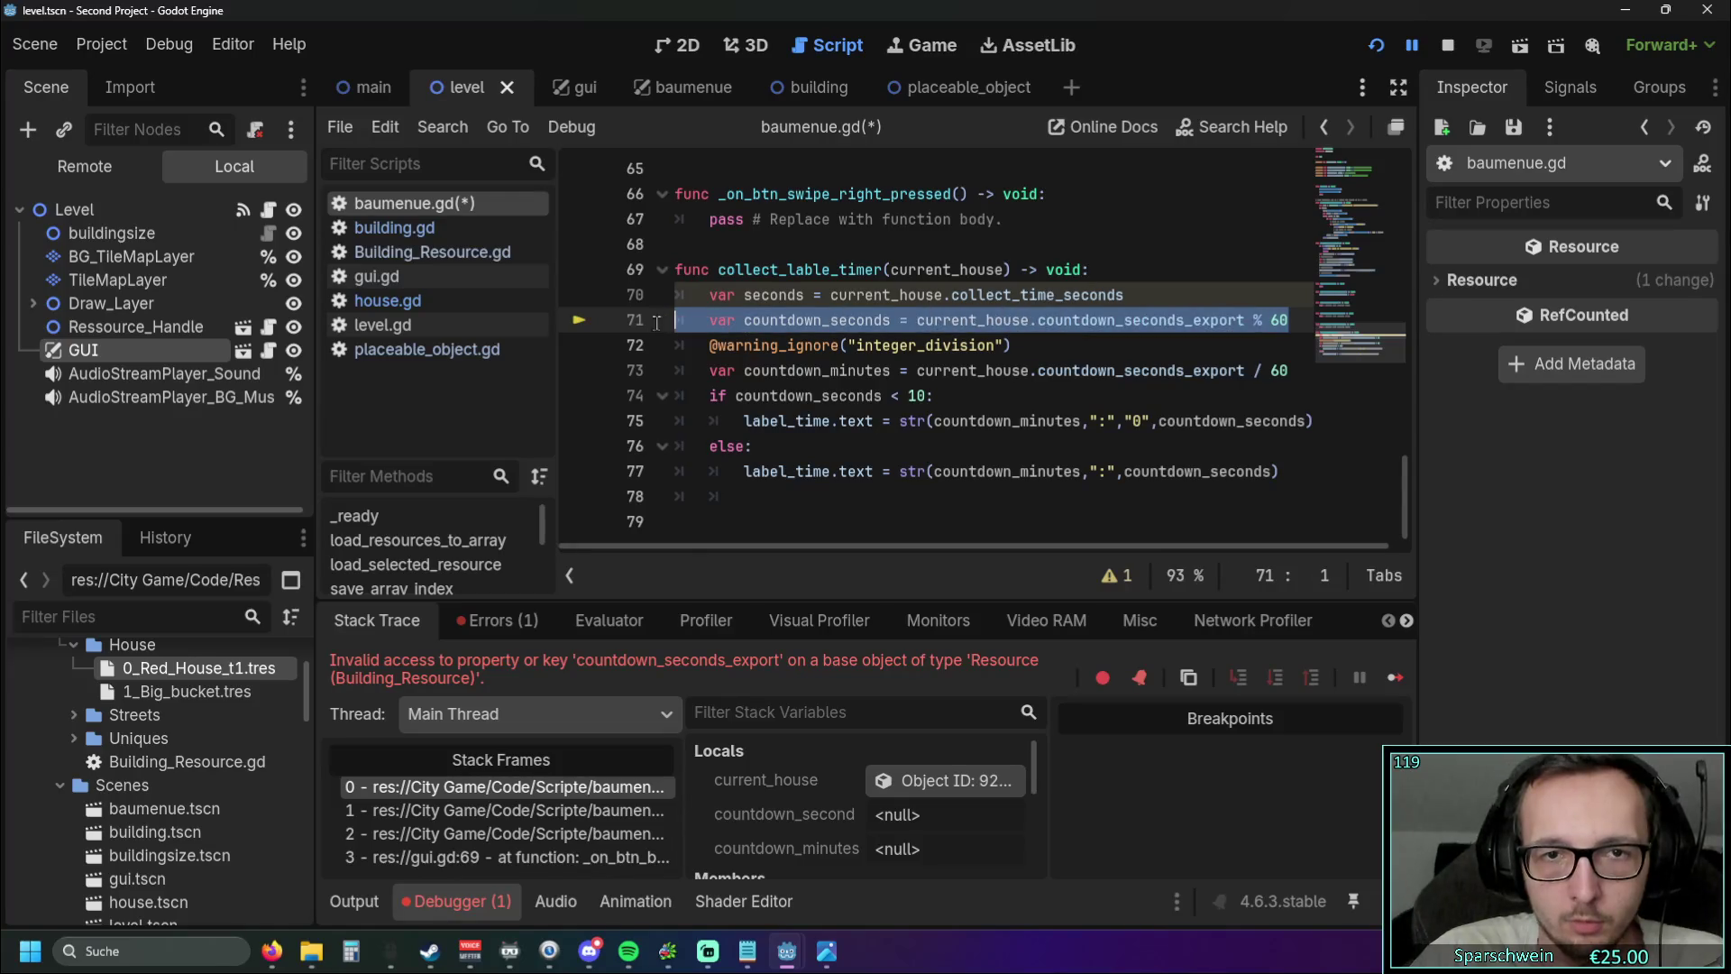
{"action": "left_click", "coordinate": [1142, 352]}
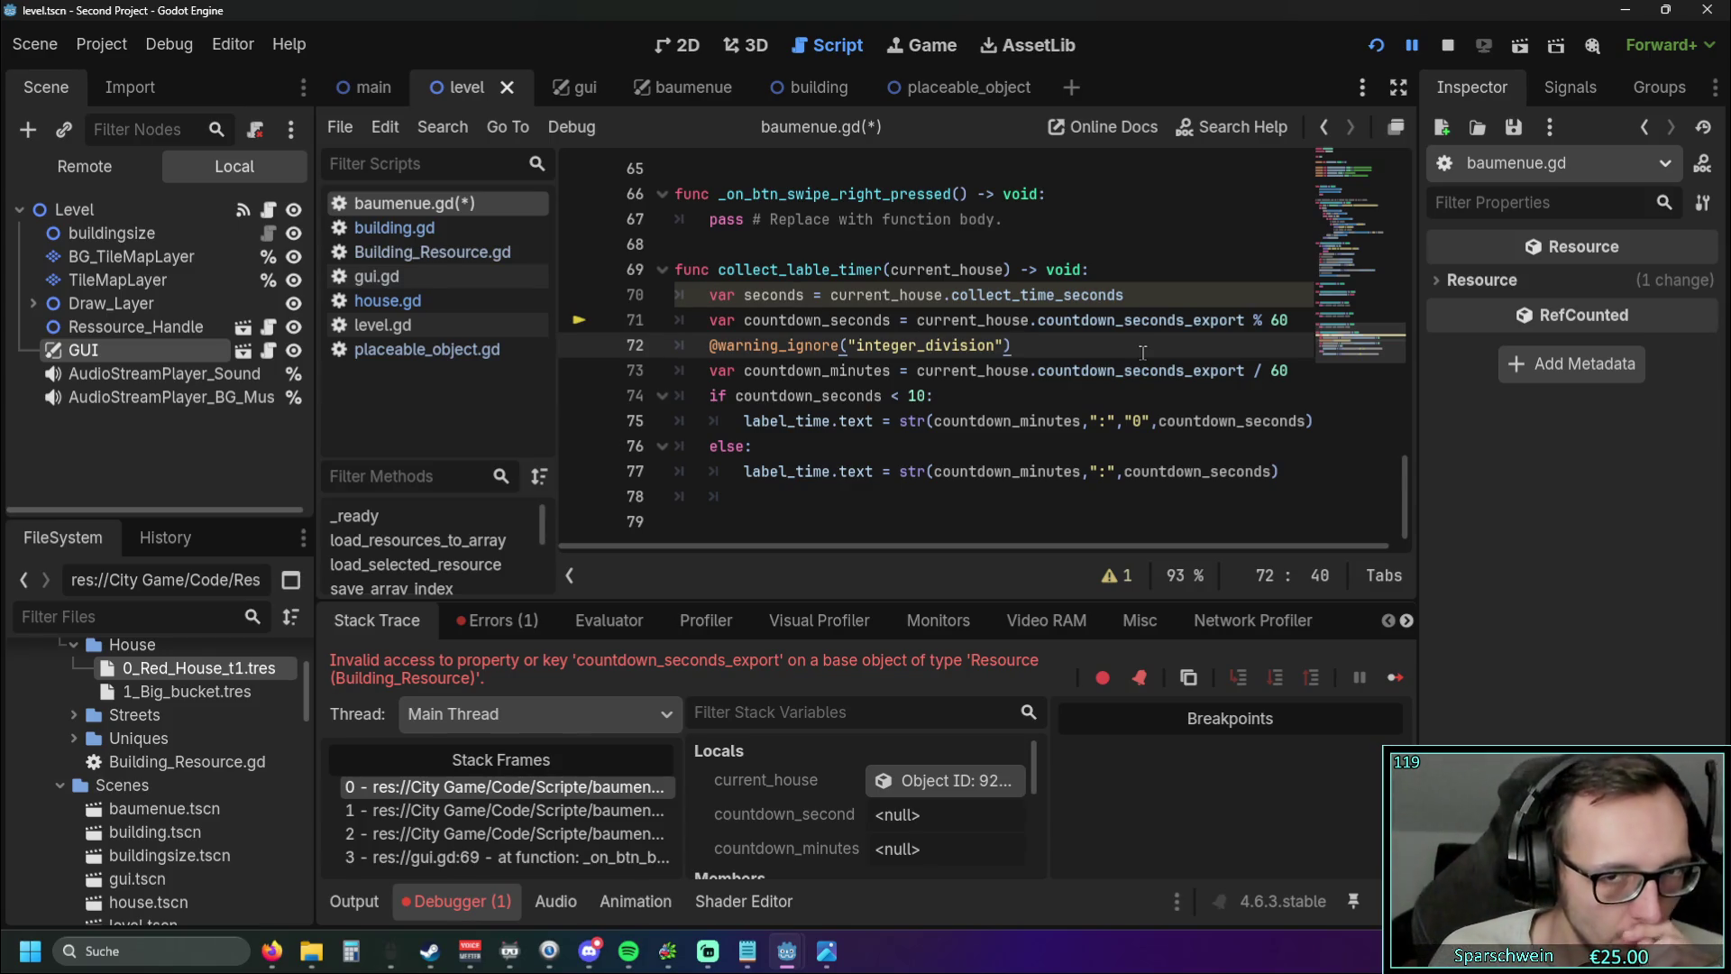
{"action": "left_click", "coordinate": [773, 504]}
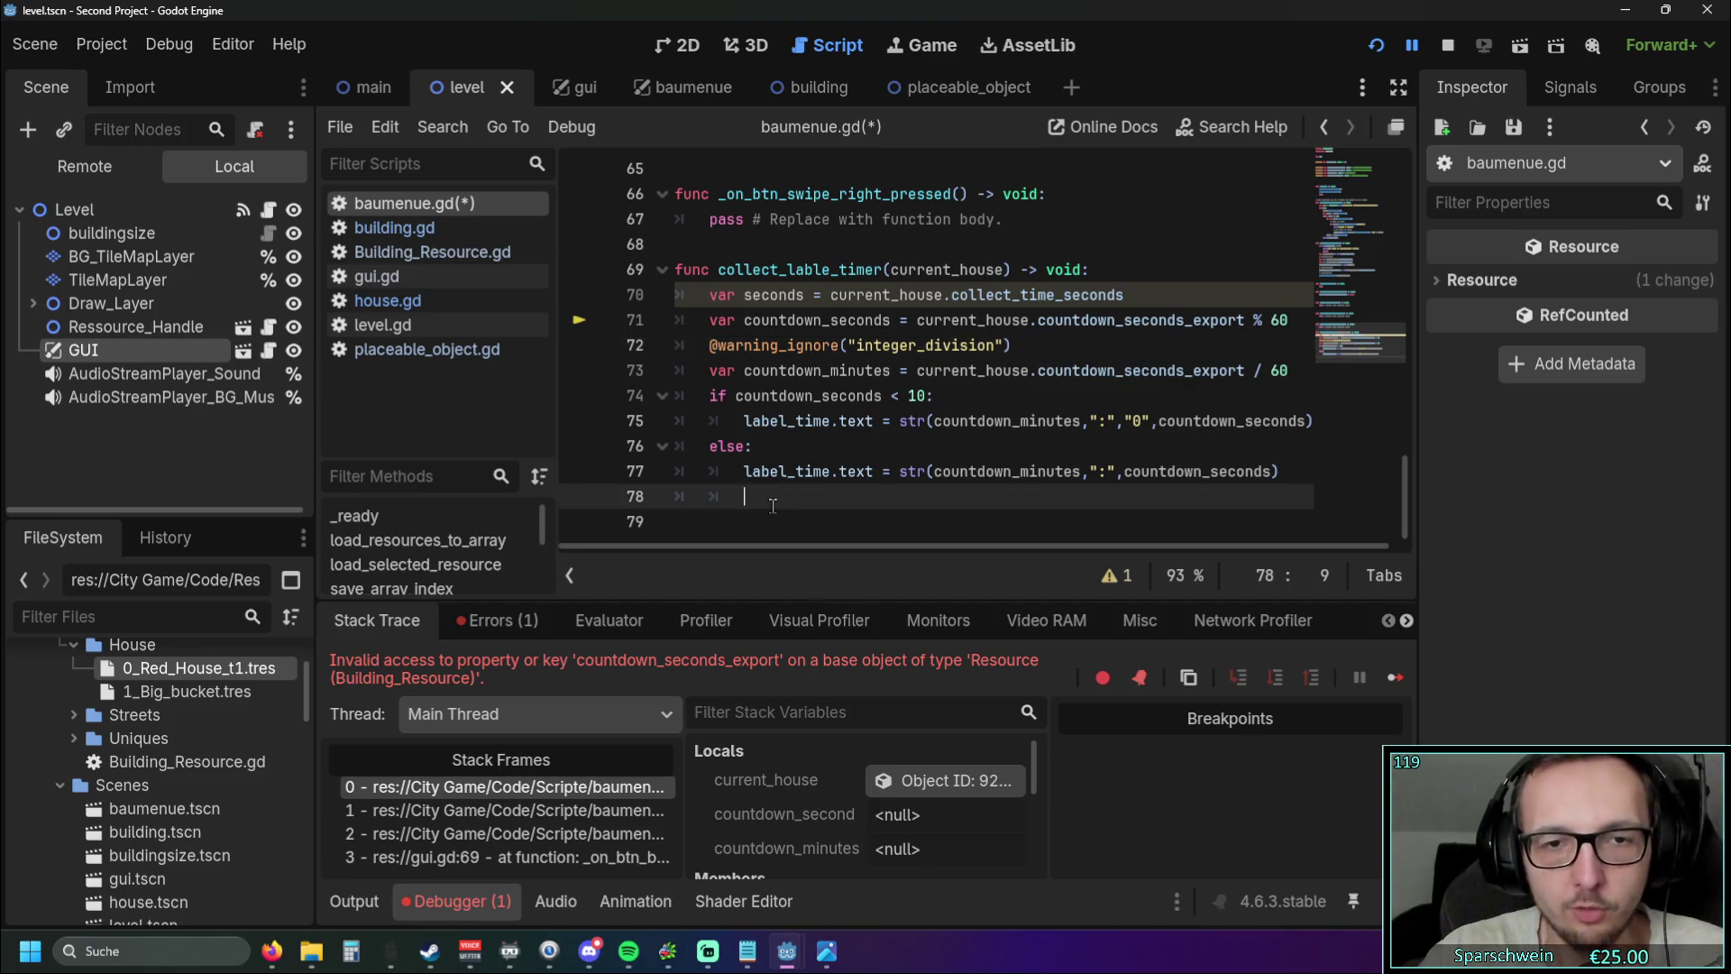
- Add a print("00:00:00") line at the outer indent below collect_lable_timer, with the quotes fixed
{"action": "key", "text": "Return"}
{"action": "key", "text": "Return"}
{"action": "key", "text": "BackSpace"}
{"action": "type", "text": "print"}
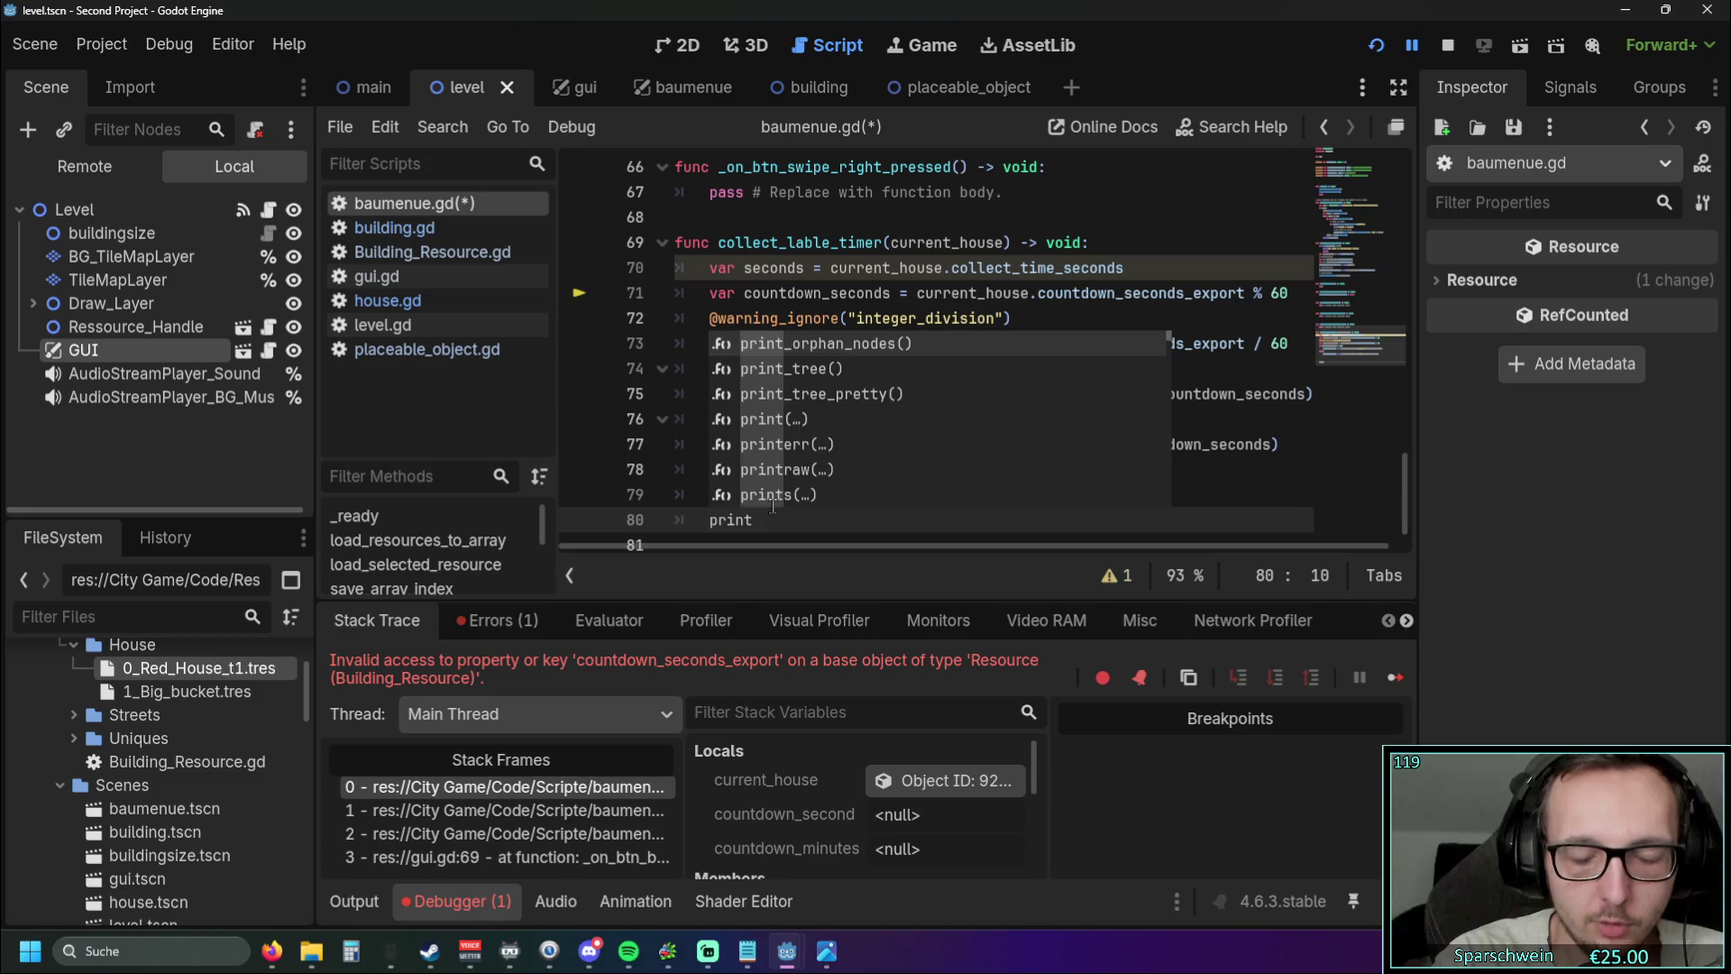
{"action": "key", "text": "Return"}
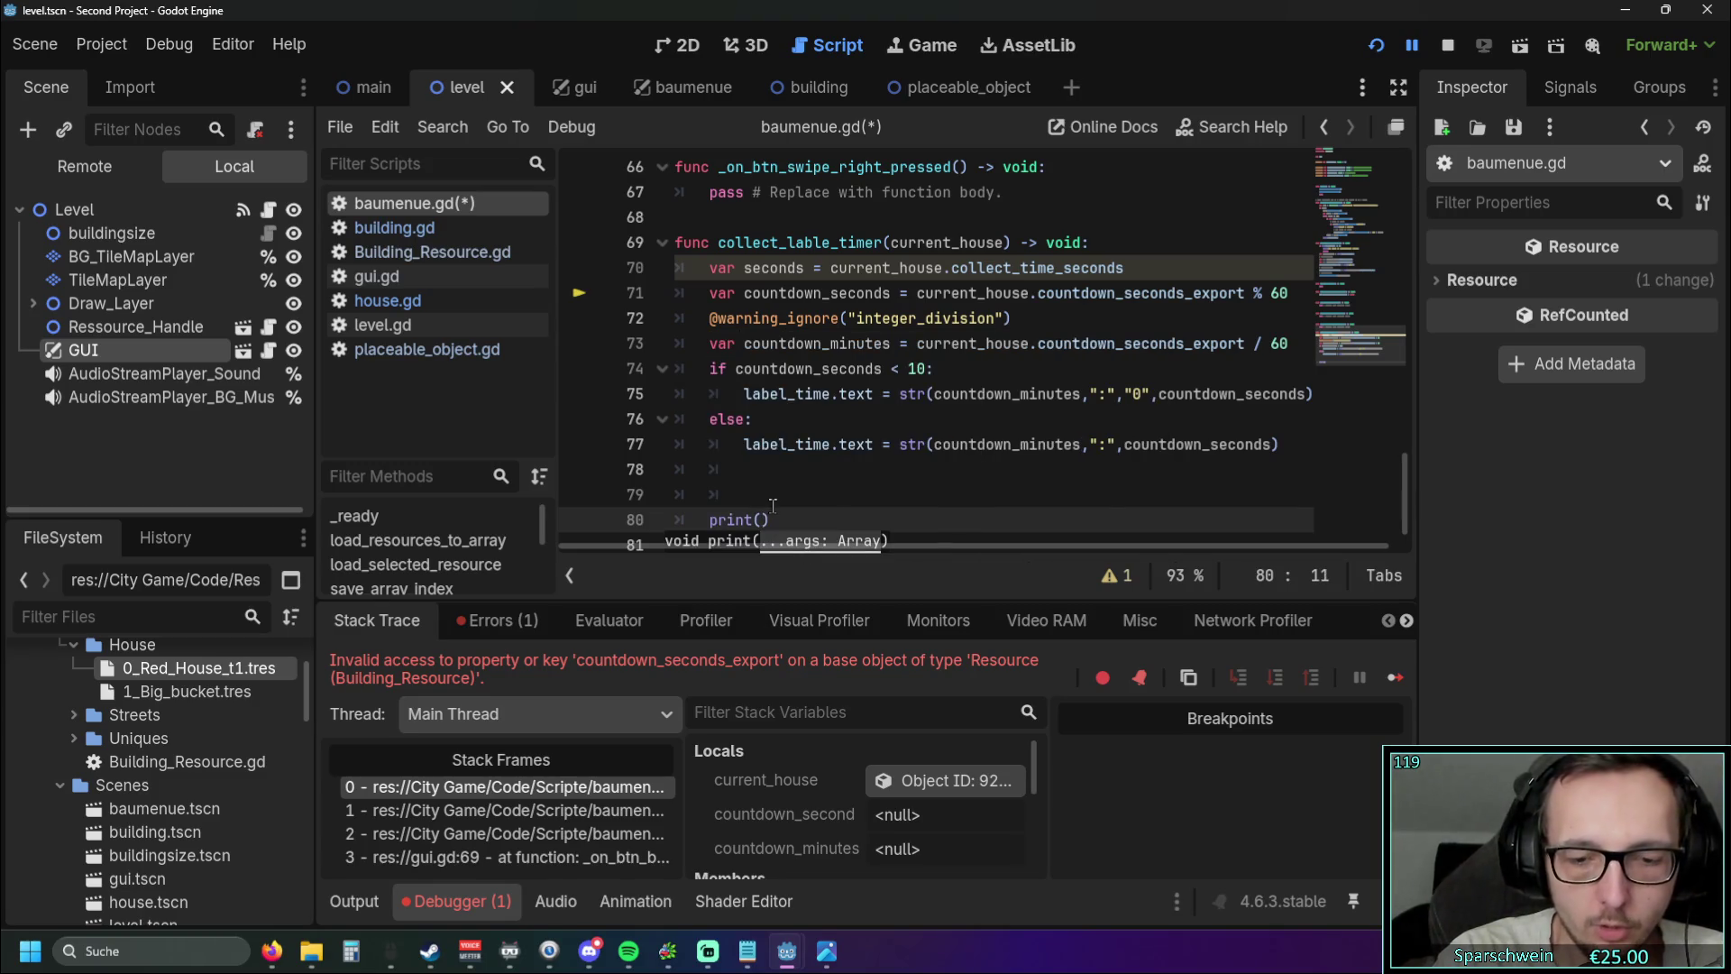
{"action": "type", "text": "00:00:00\""}
{"action": "left_click", "coordinate": [768, 520]}
{"action": "type", "text": "\""}
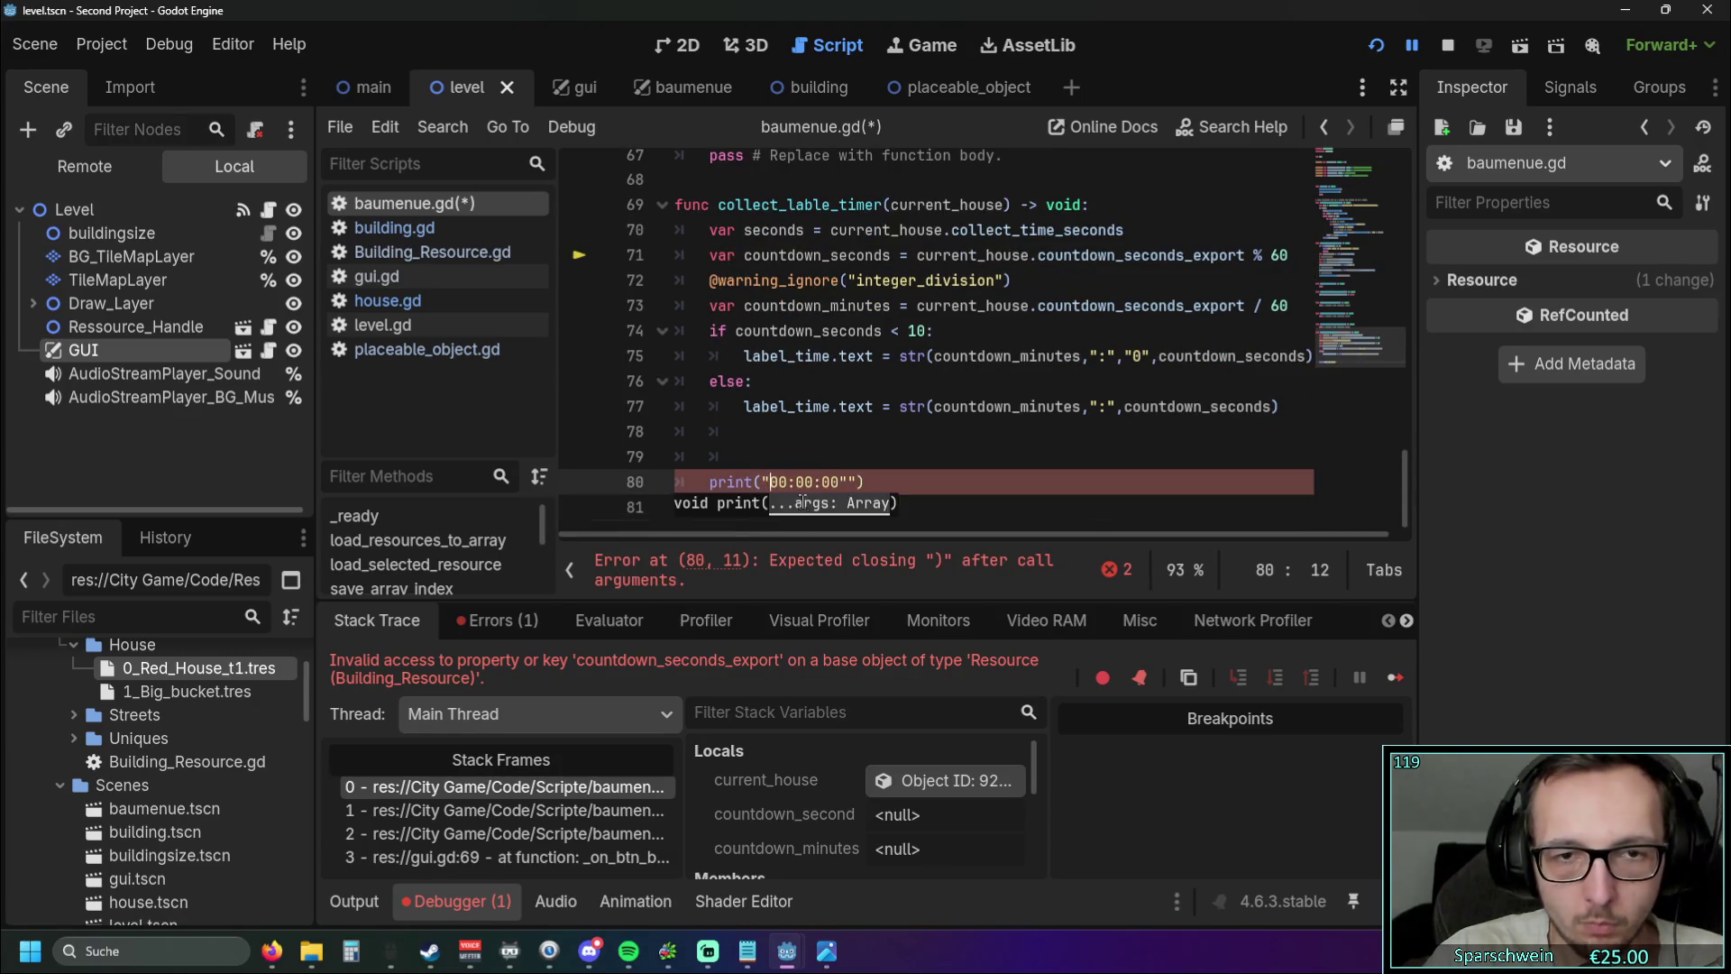
{"action": "left_click", "coordinate": [849, 496]}
{"action": "key", "text": "BackSpace"}
{"action": "key", "text": "BackSpace"}
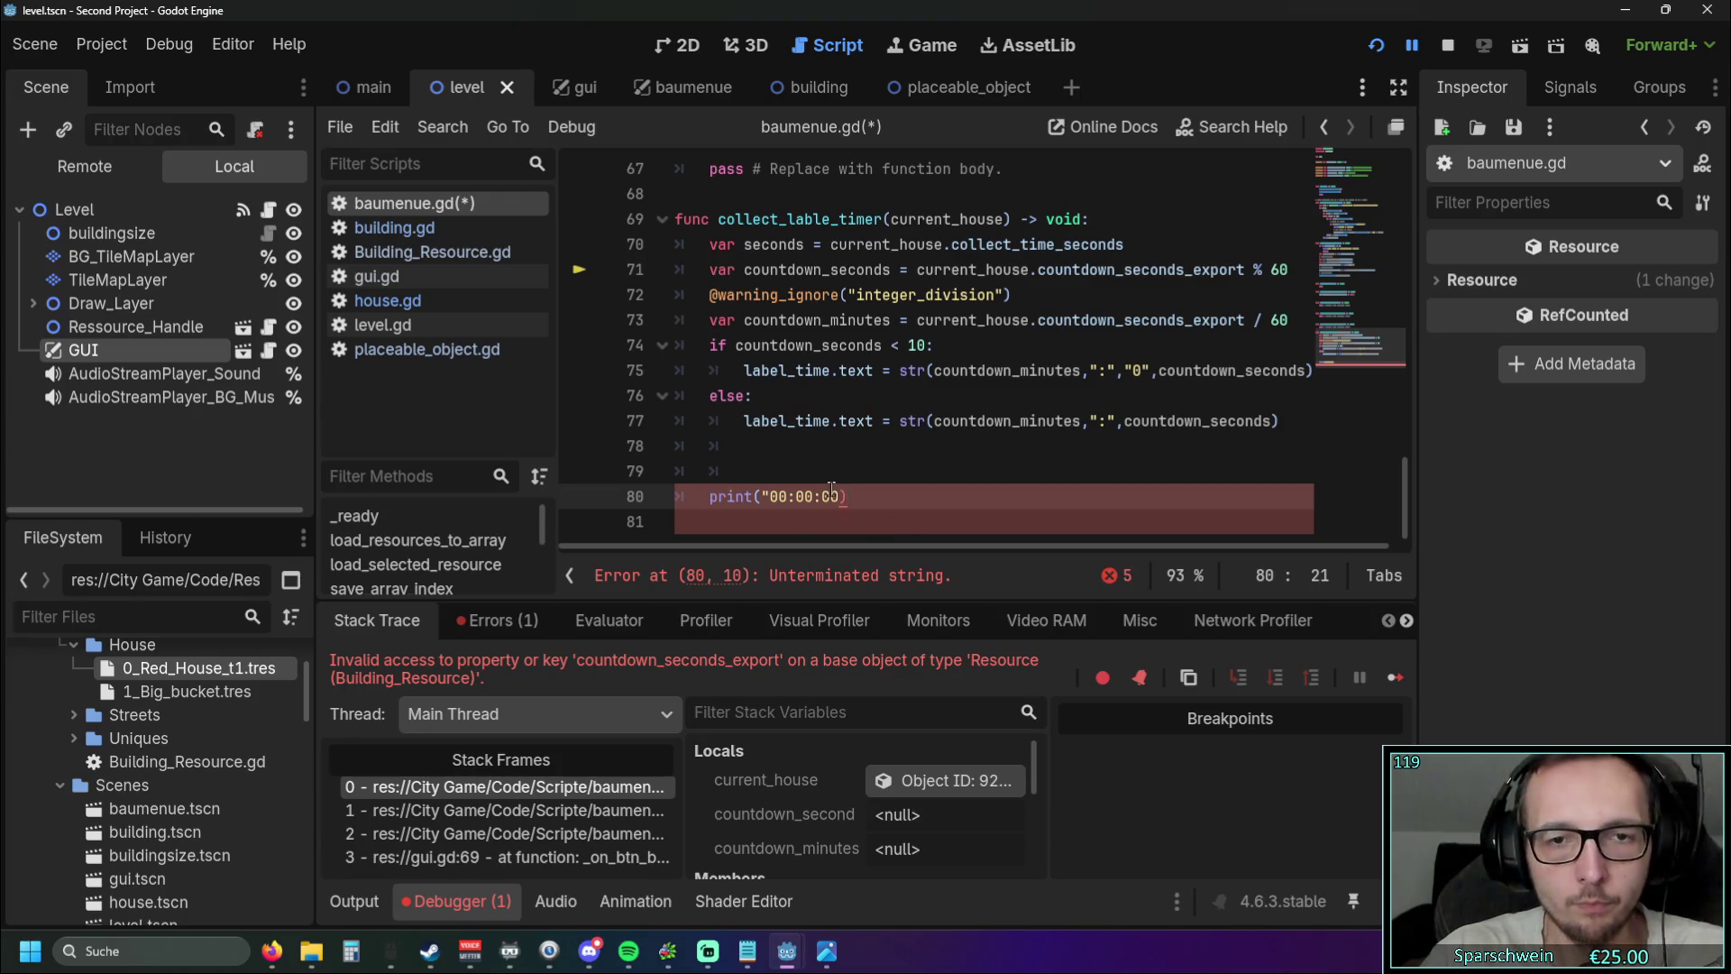
{"action": "type", "text": "\""}
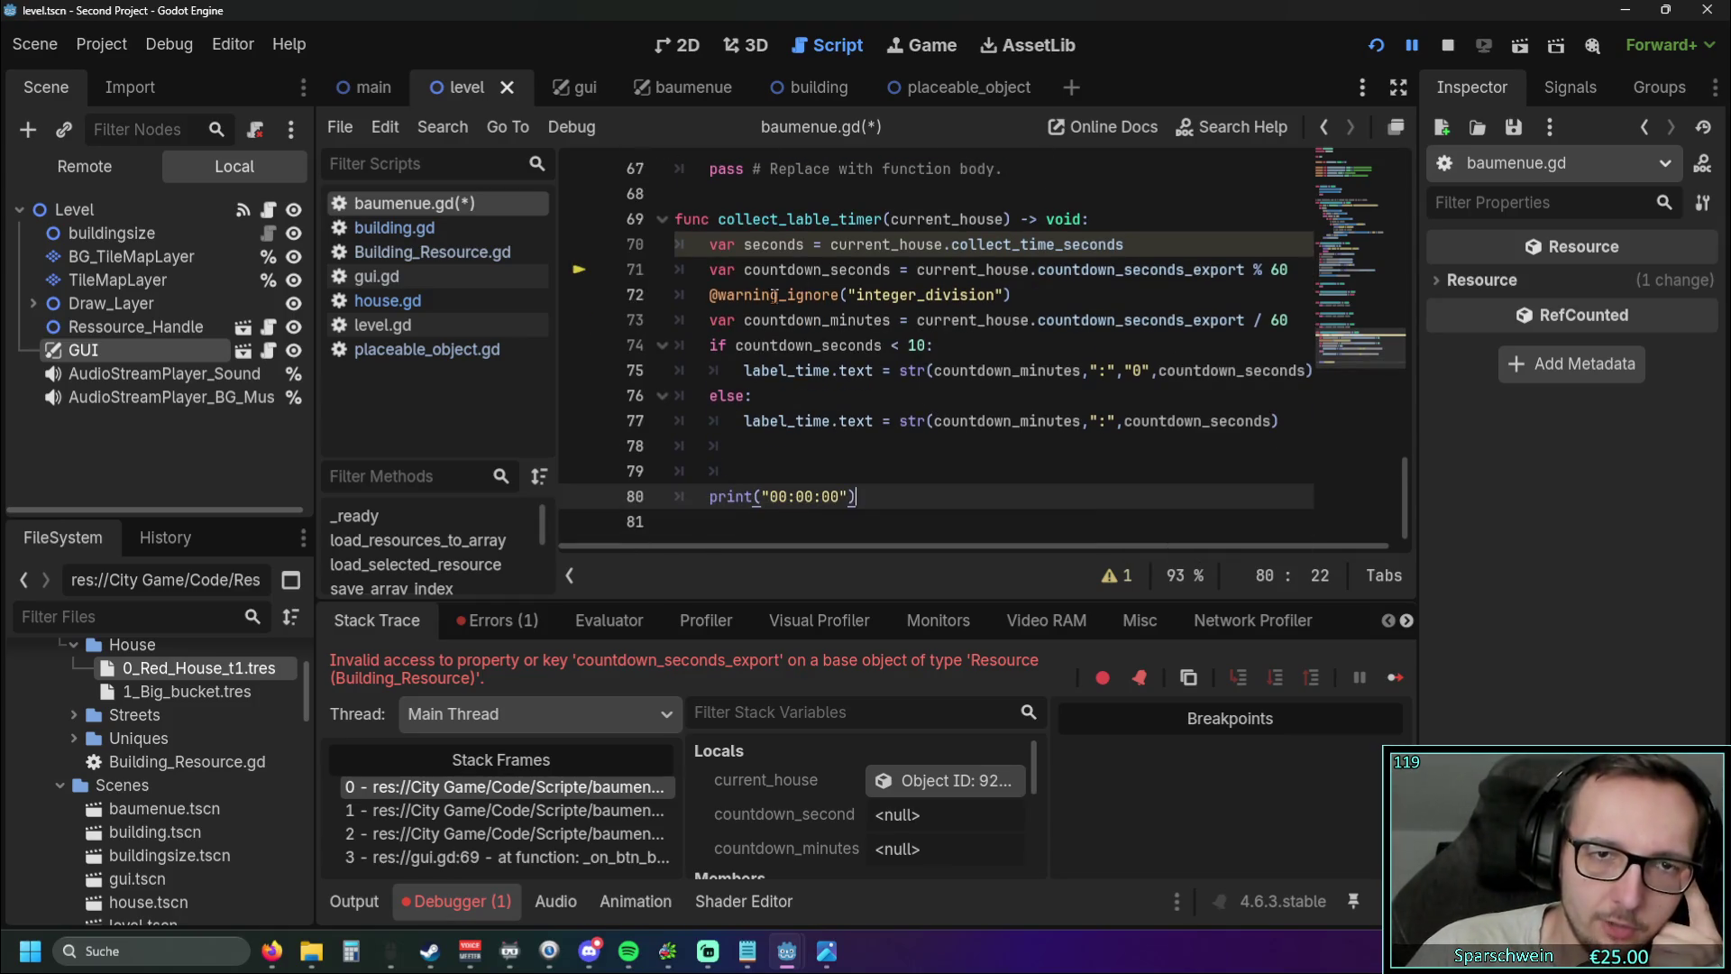
{"action": "left_click_drag", "start_coordinate": [744, 270], "coordinate": [891, 269]}
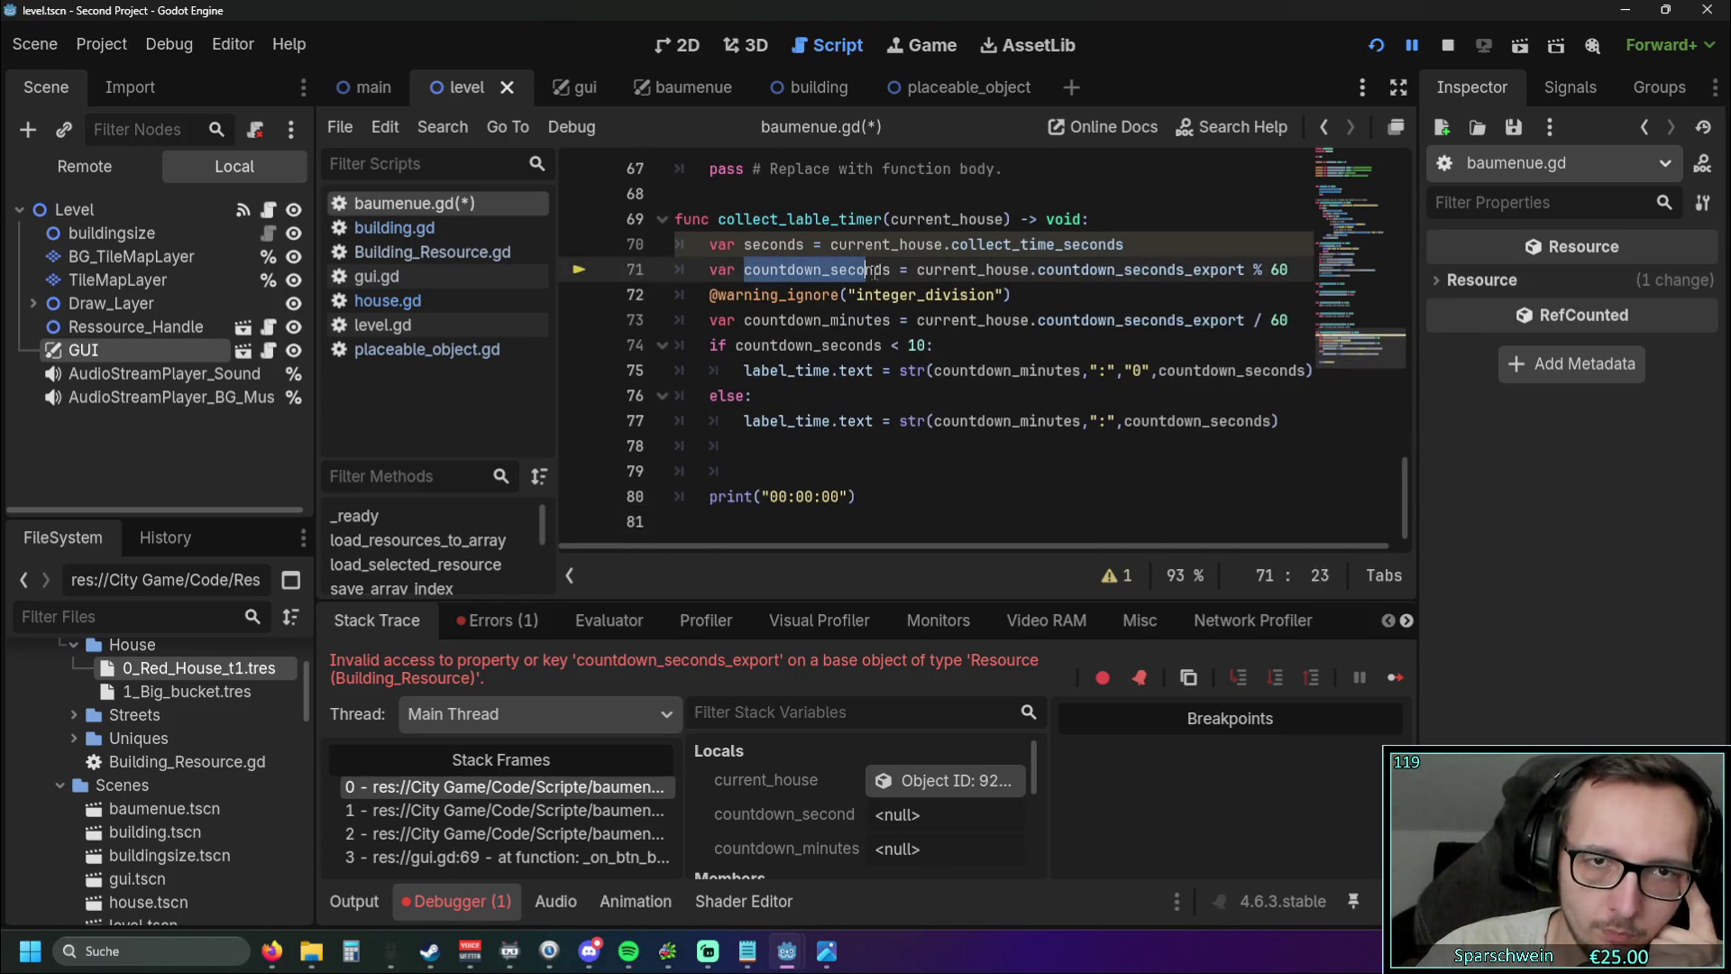
- Rename countdown_seconds to minutes and set it from current_house.collect_time_seconds
{"action": "left_click_drag", "start_coordinate": [831, 543], "coordinate": [799, 554]}
{"action": "type", "text": "minutzes"}
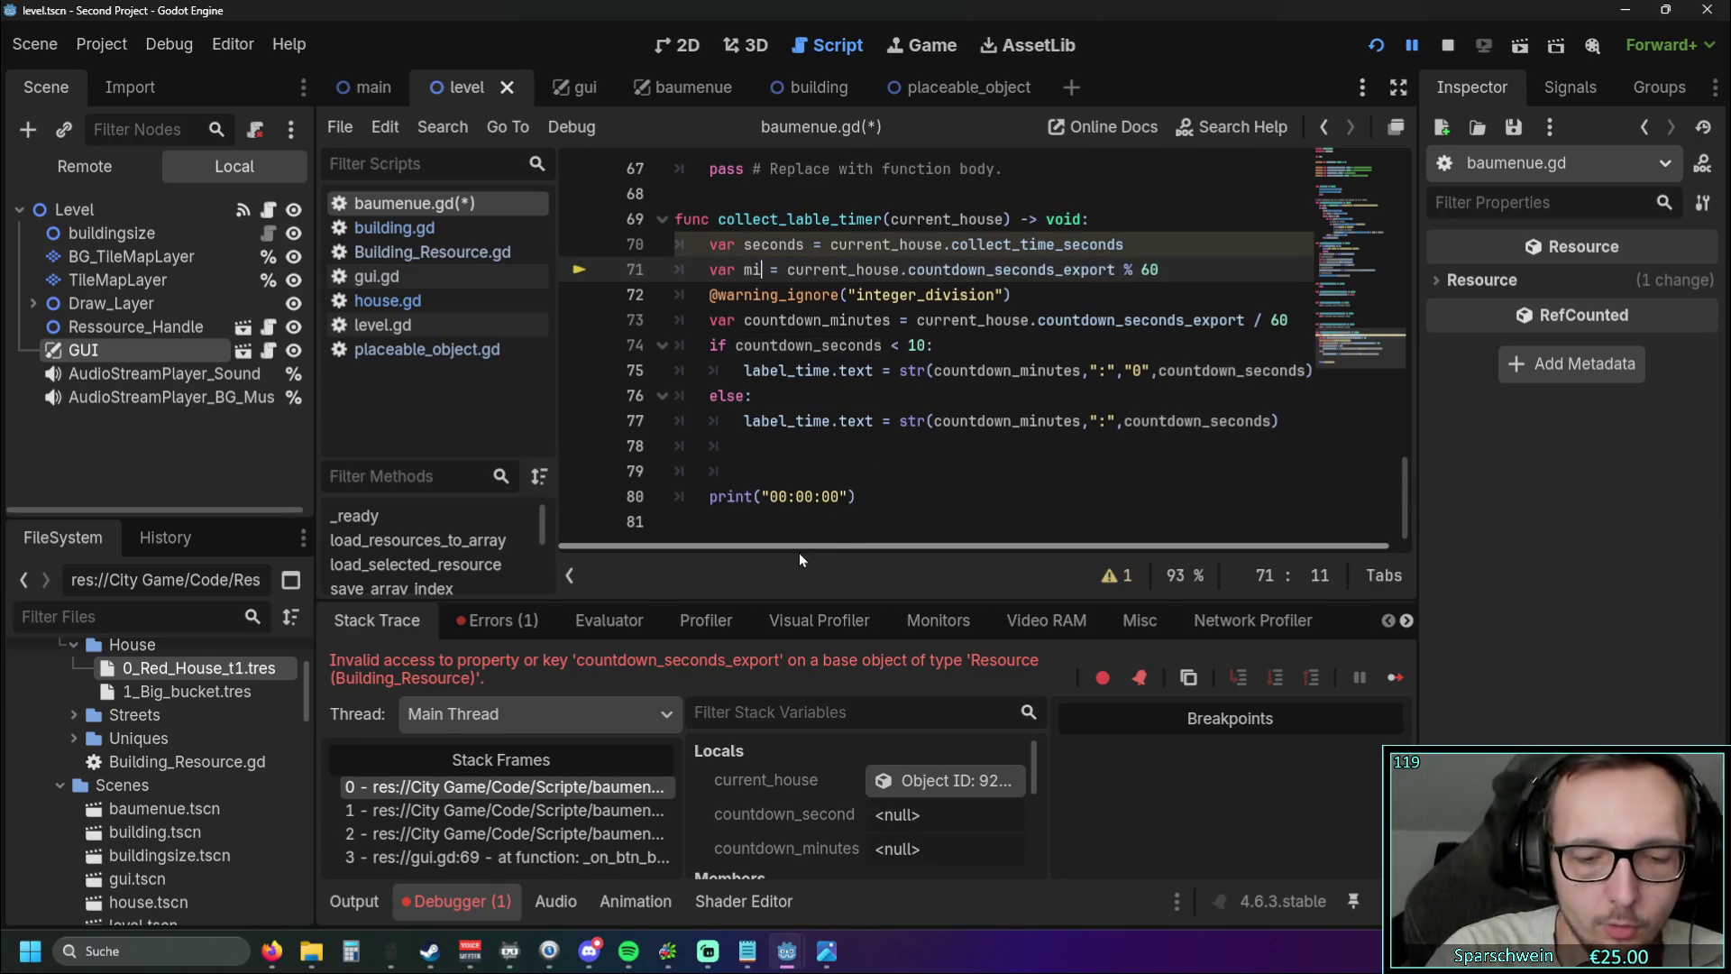
{"action": "key", "text": "BackSpace"}
{"action": "key", "text": "BackSpace"}
{"action": "key", "text": "BackSpace"}
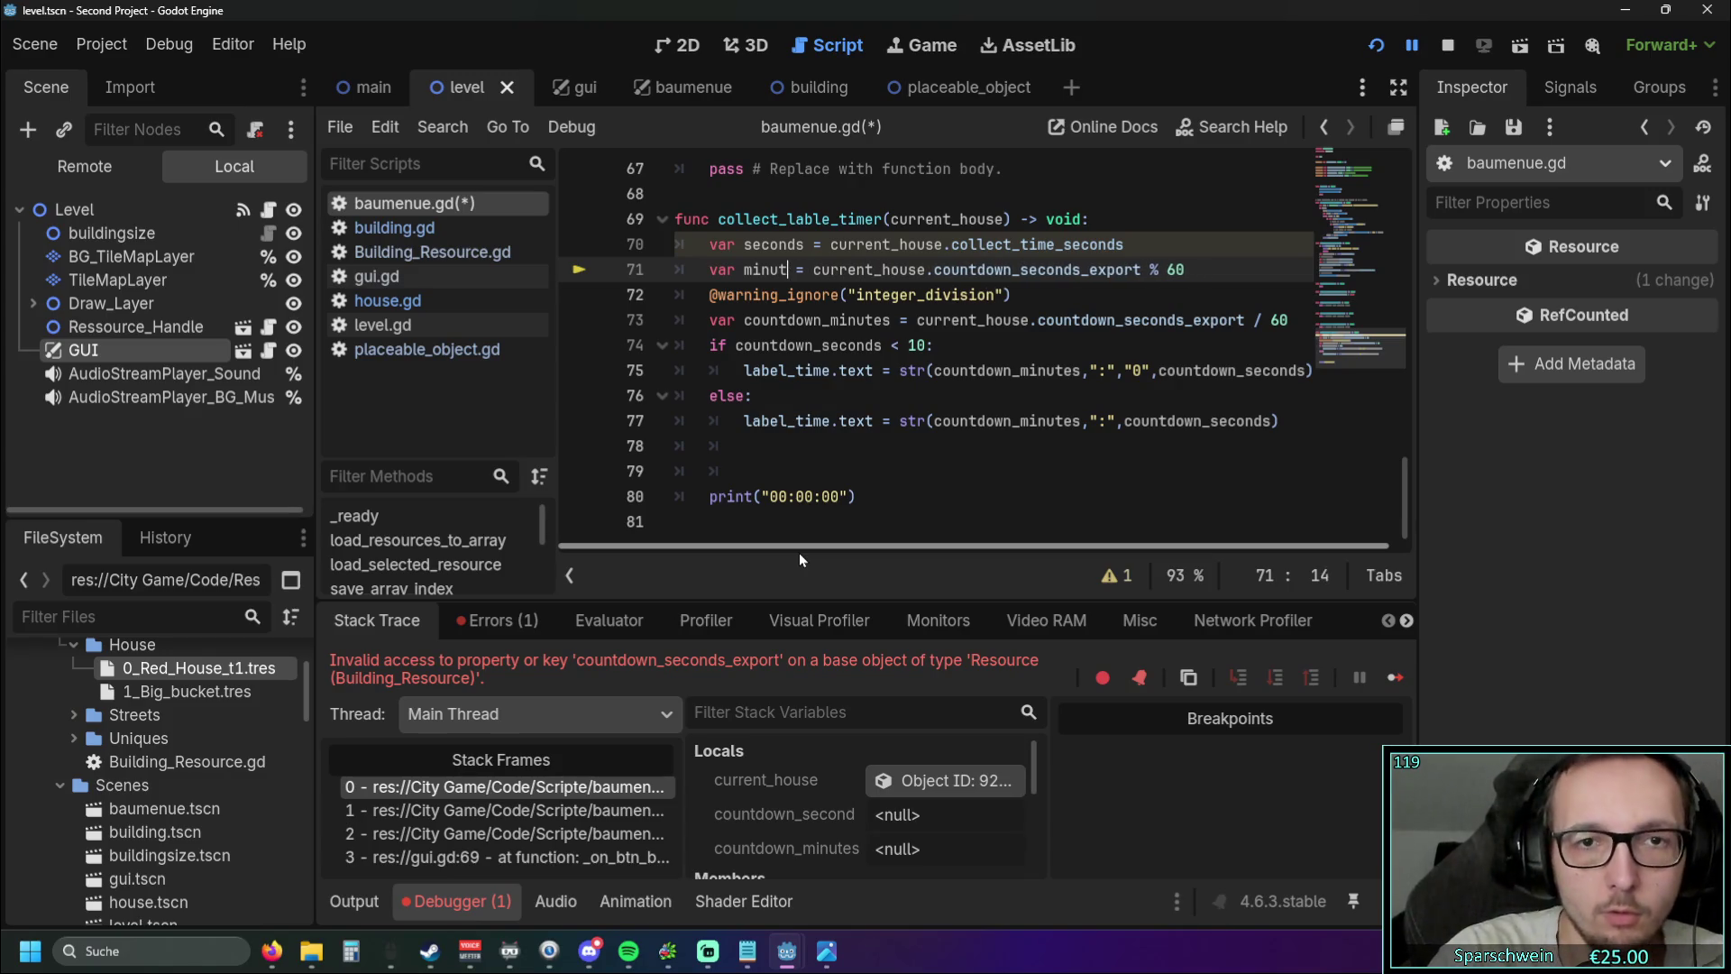
{"action": "type", "text": "es"}
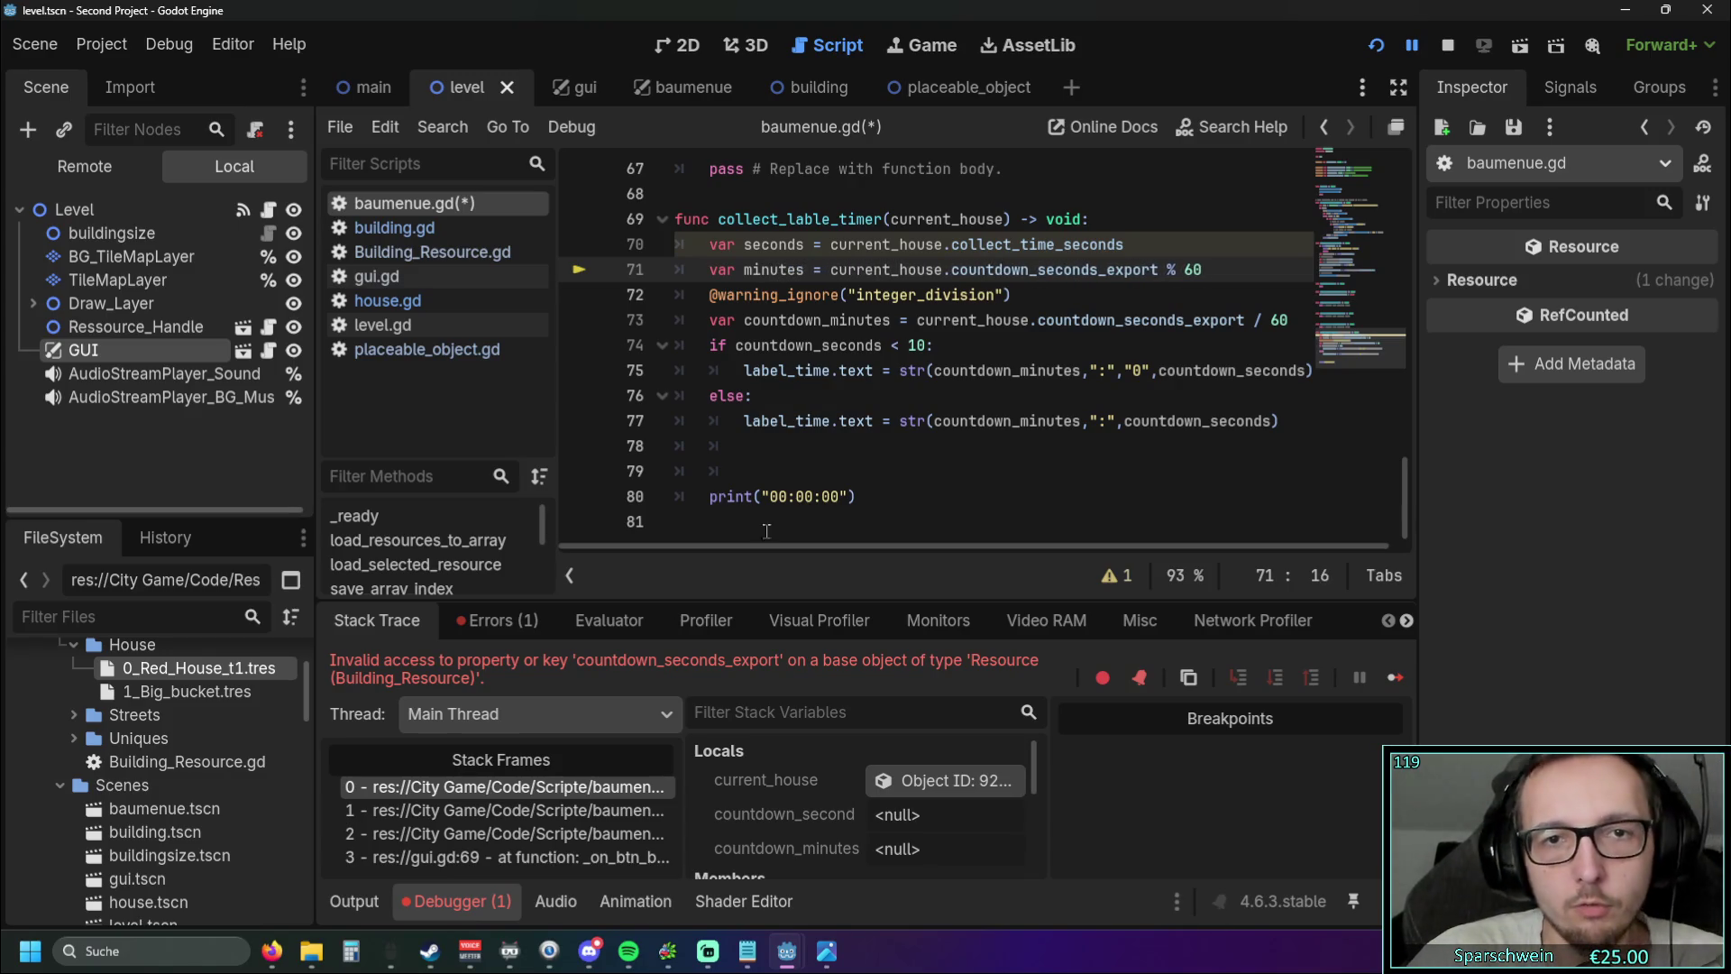
{"action": "left_click_drag", "start_coordinate": [831, 244], "coordinate": [1125, 245]}
{"action": "key", "text": "ctrl+c"}
{"action": "left_click_drag", "start_coordinate": [831, 270], "coordinate": [1158, 269]}
{"action": "key", "text": "ctrl+v"}
{"action": "left_click", "coordinate": [1166, 299]}
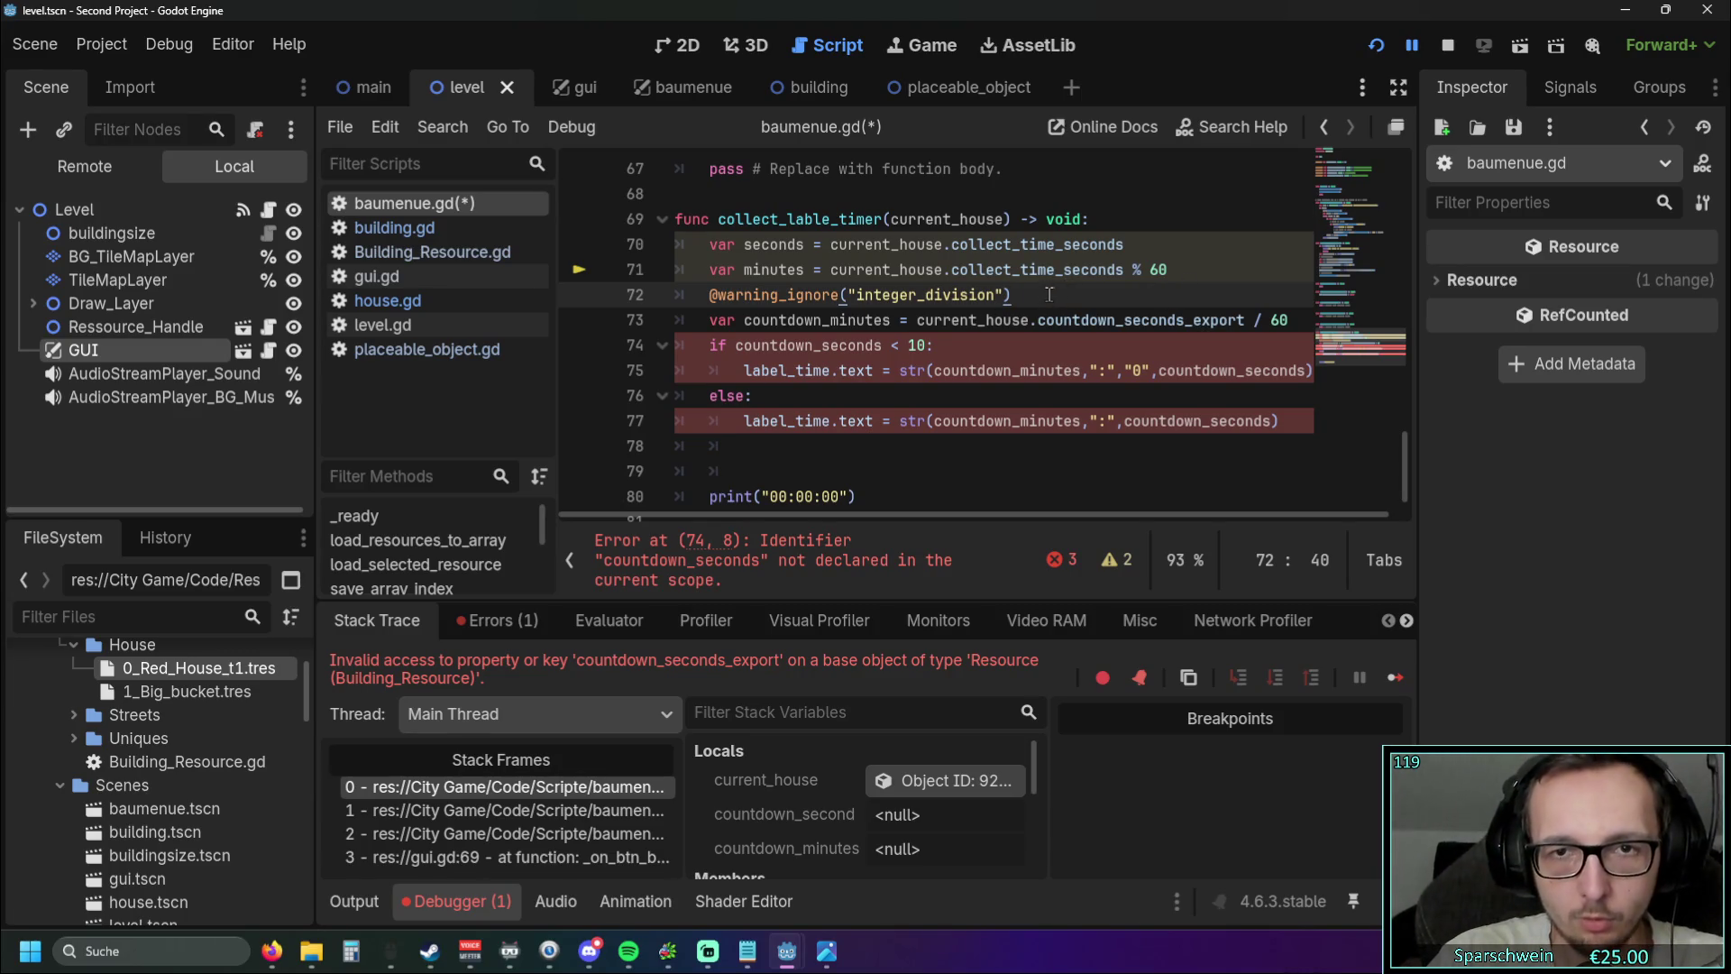
{"action": "left_click_drag", "start_coordinate": [1050, 295], "coordinate": [675, 295]}
{"action": "key", "text": "BackSpace"}
{"action": "key", "text": "BackSpace"}
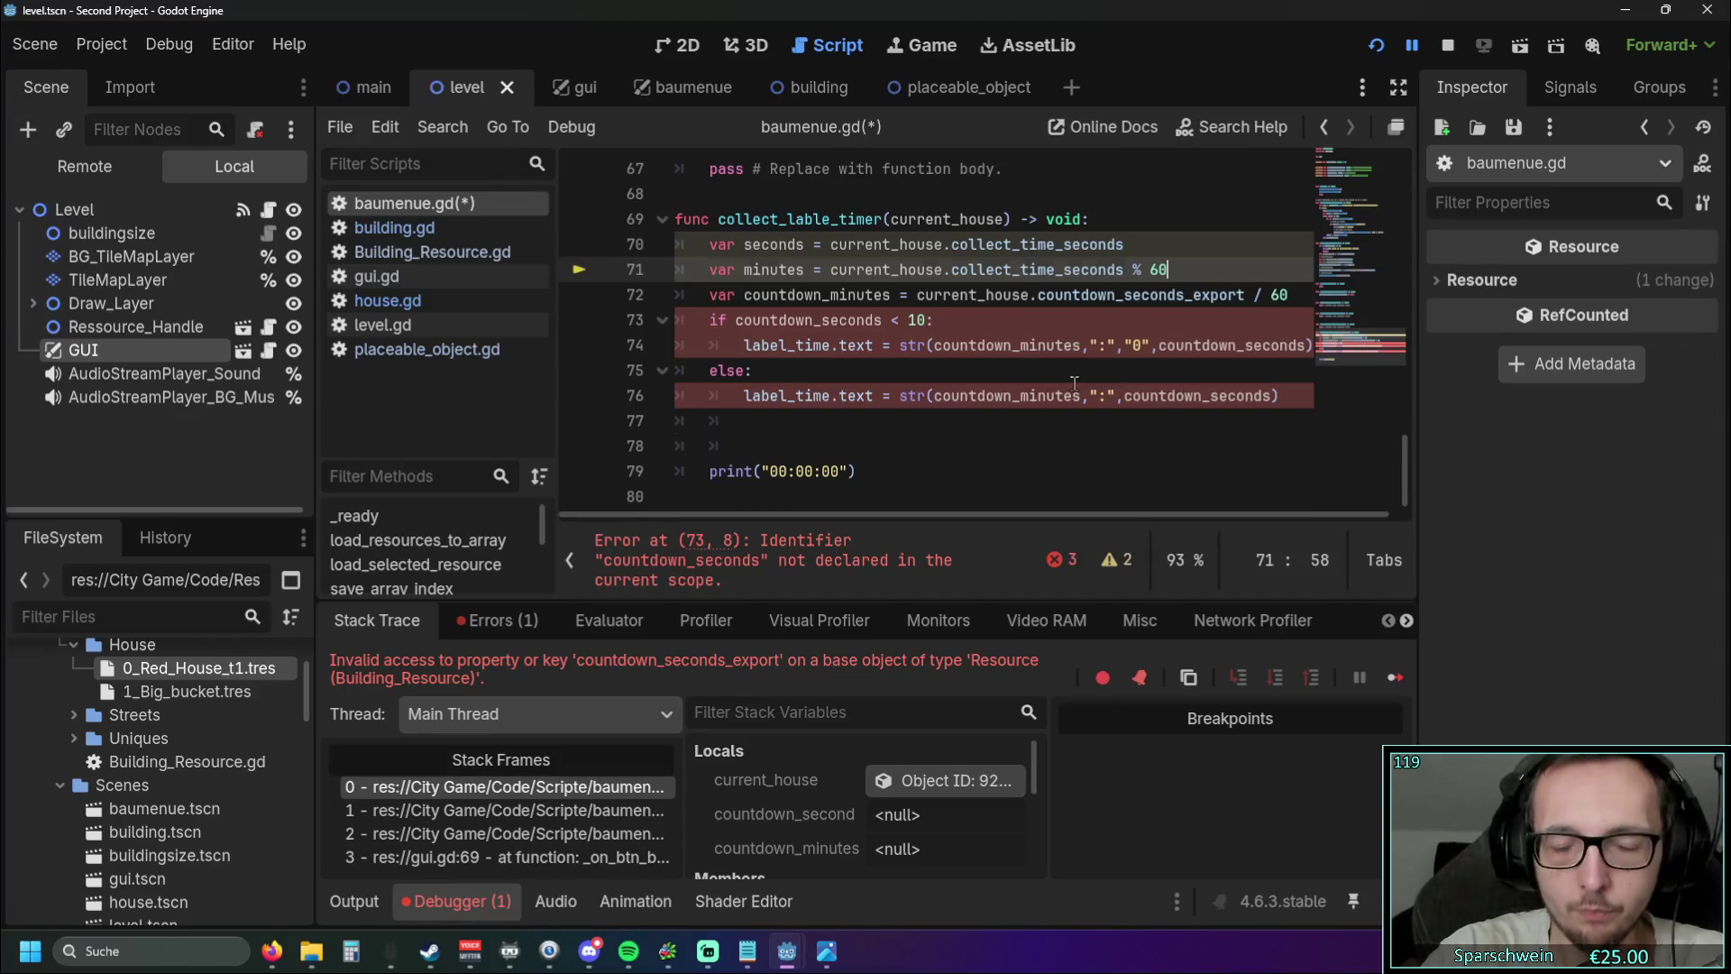
- Add var hours = minutes % 60 below the minutes line
{"action": "key", "text": "Return"}
{"action": "type", "text": "var"}
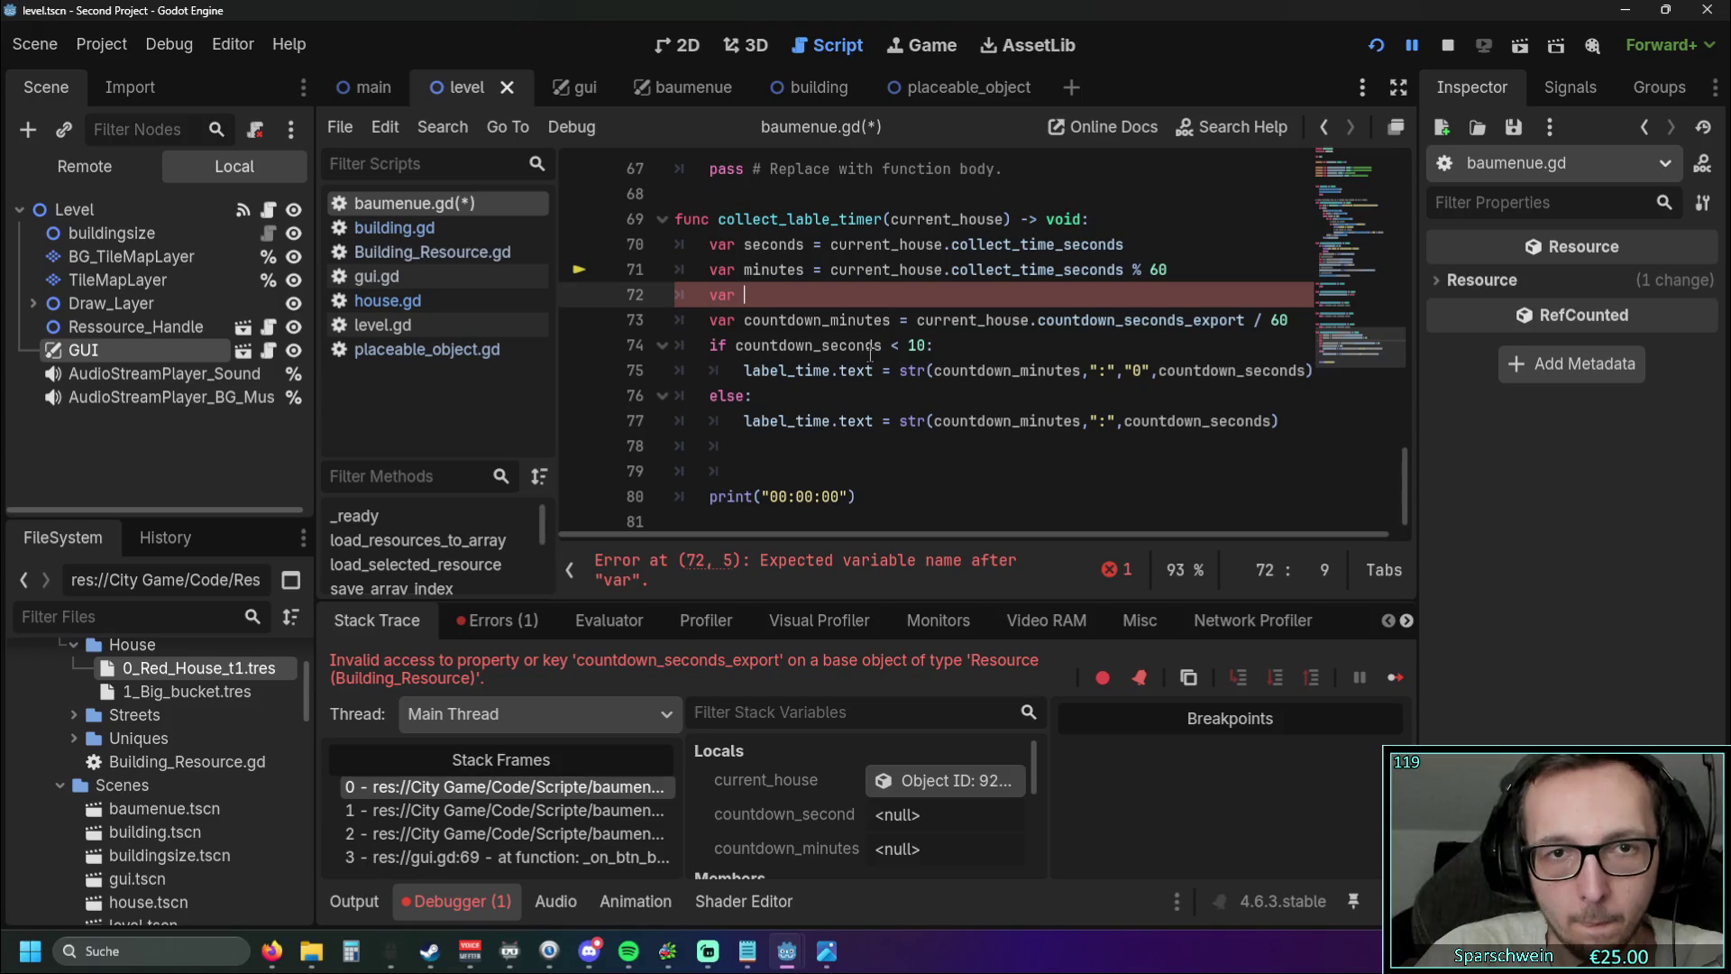
{"action": "mouse_move", "coordinate": [883, 358]}
{"action": "type", "text": "hours "}
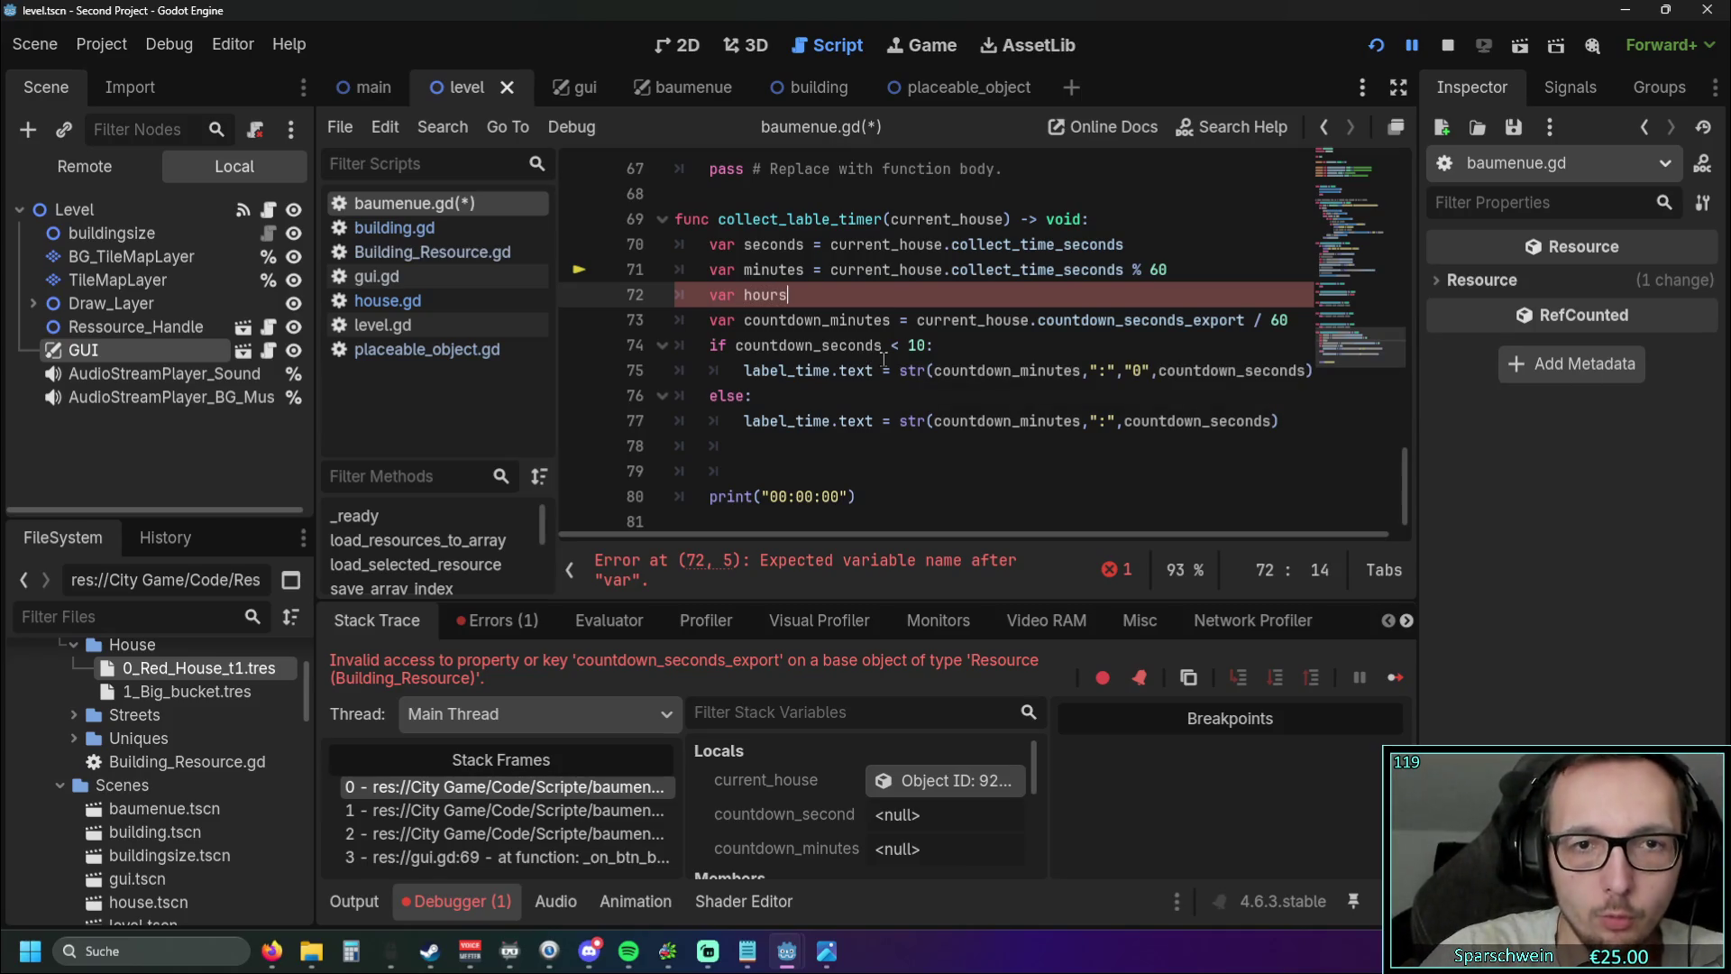
{"action": "type", "text": "="}
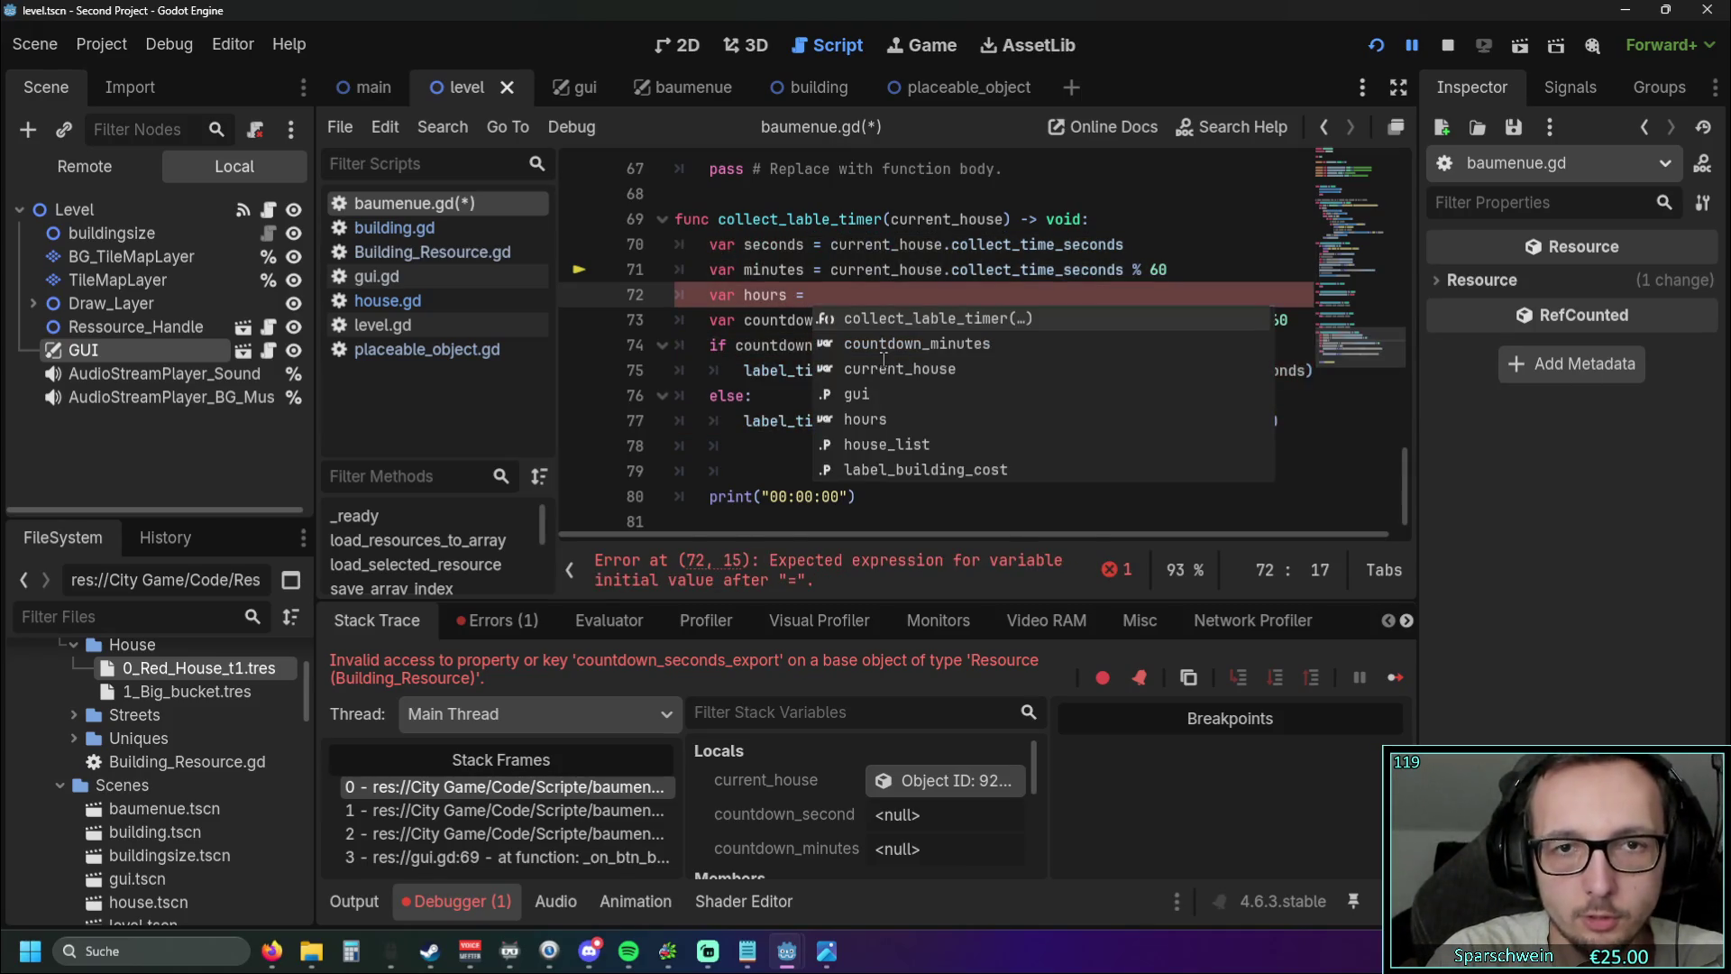
{"action": "key", "text": "Escape"}
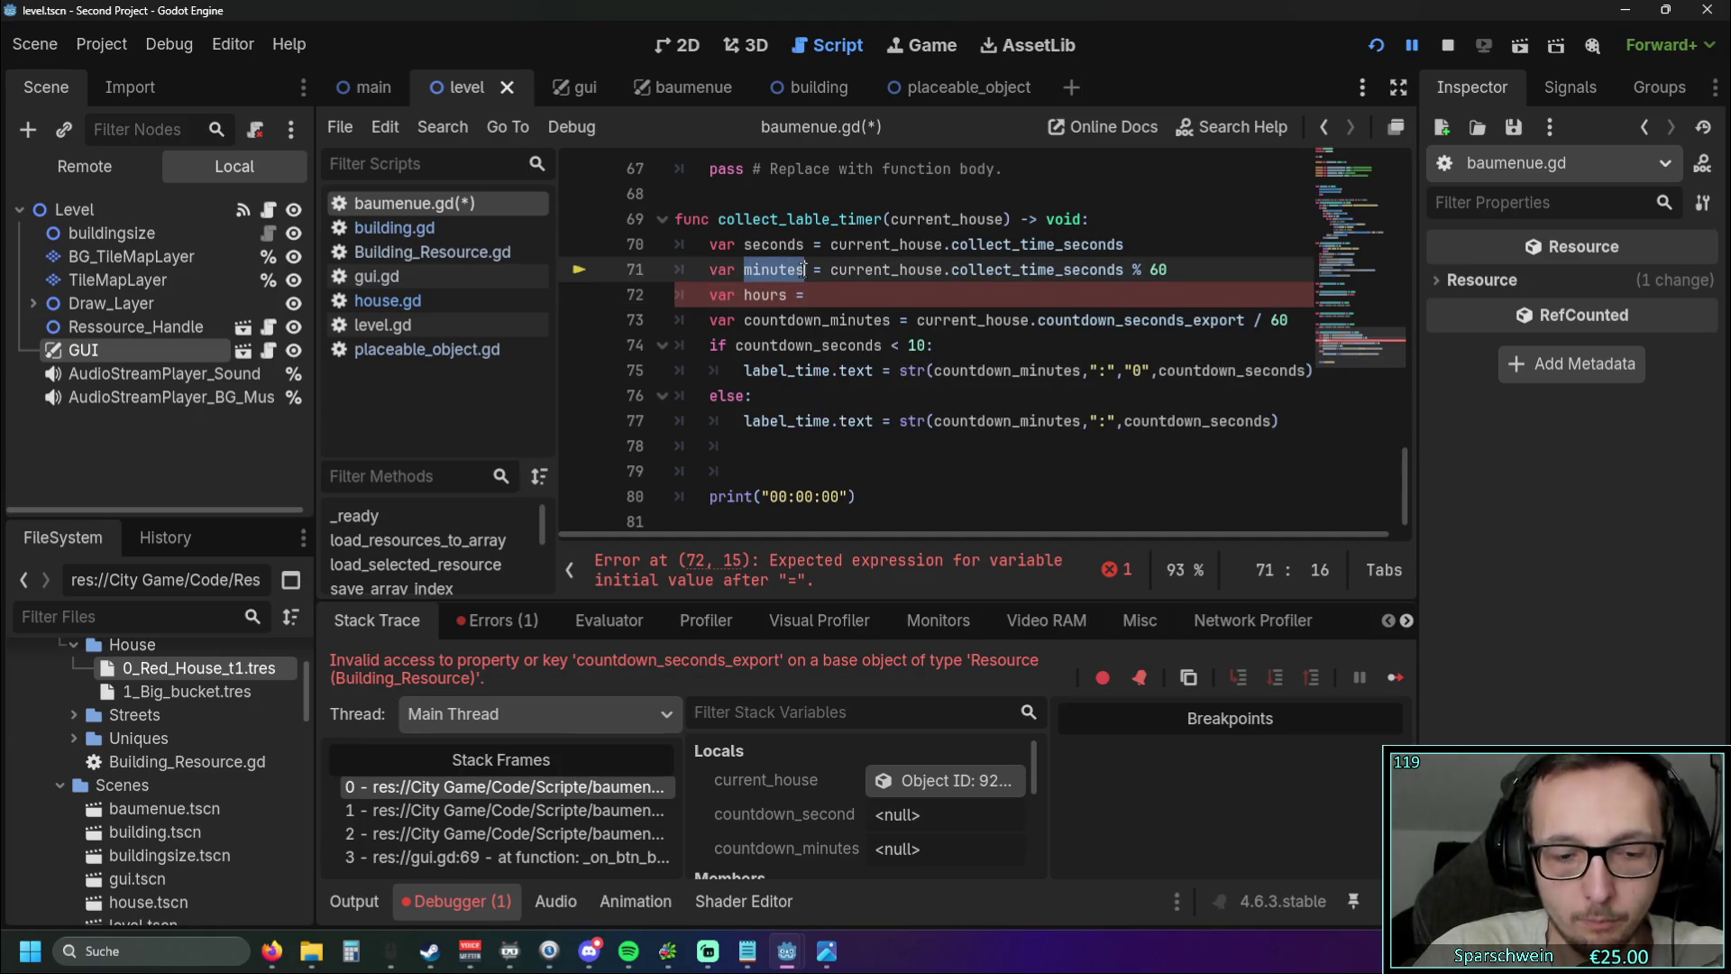
{"action": "type", "text": "minutes"}
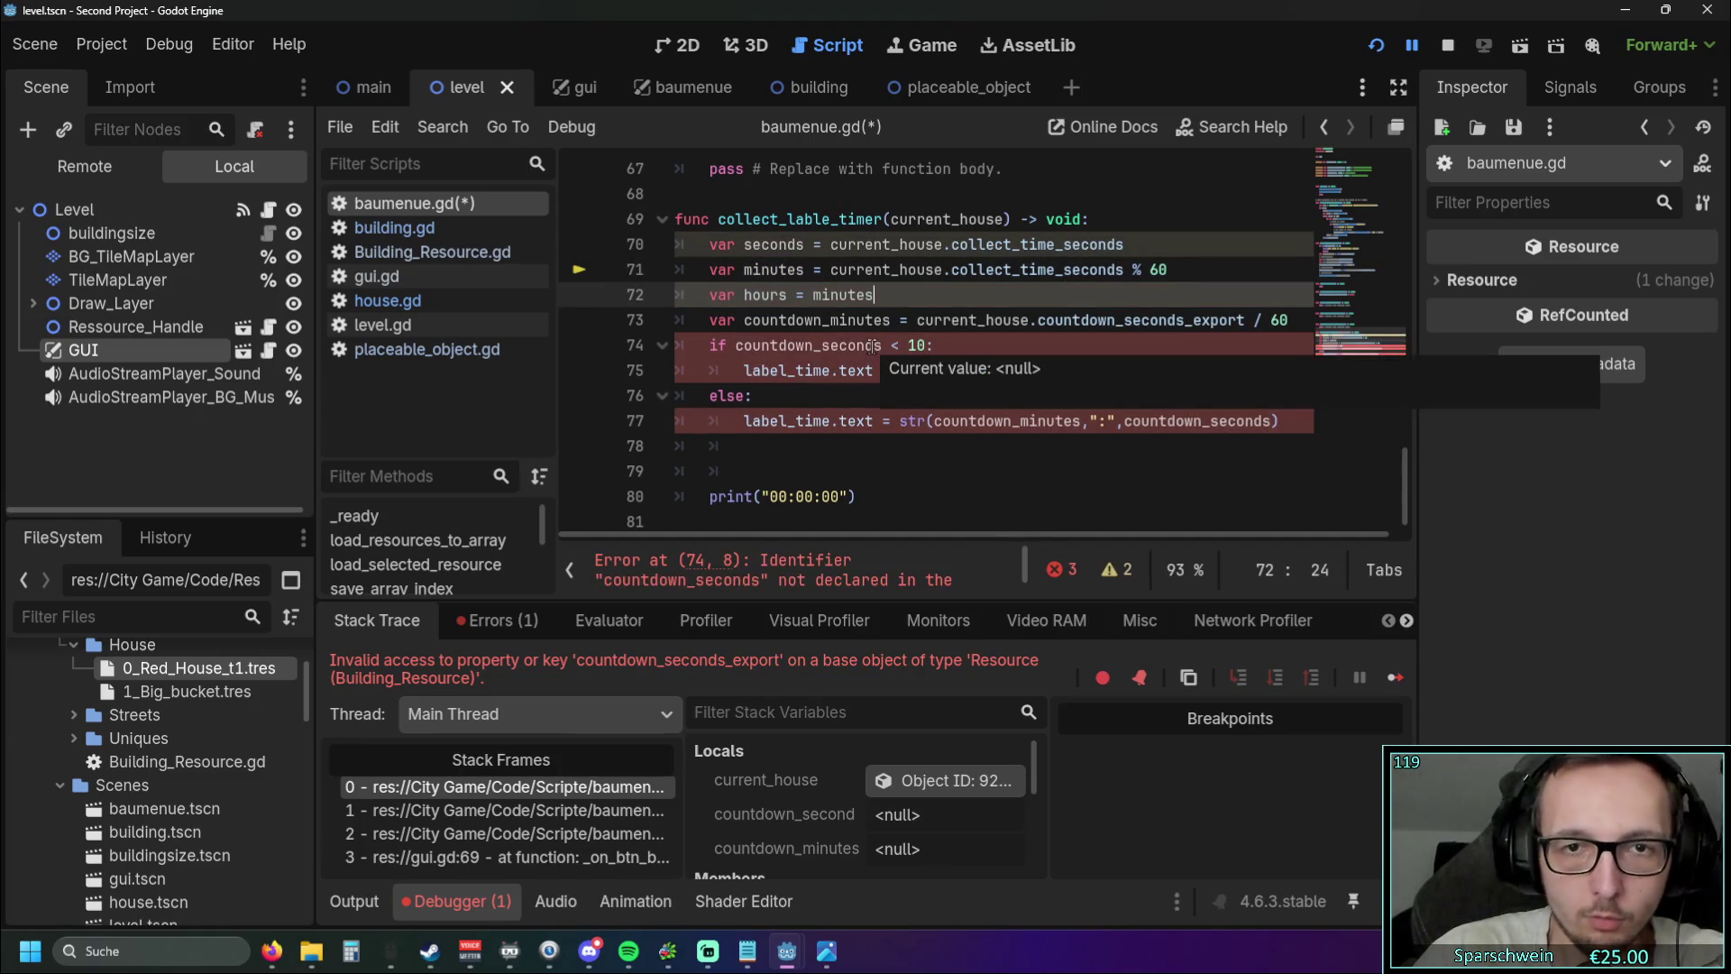
{"action": "type", "text": " /"}
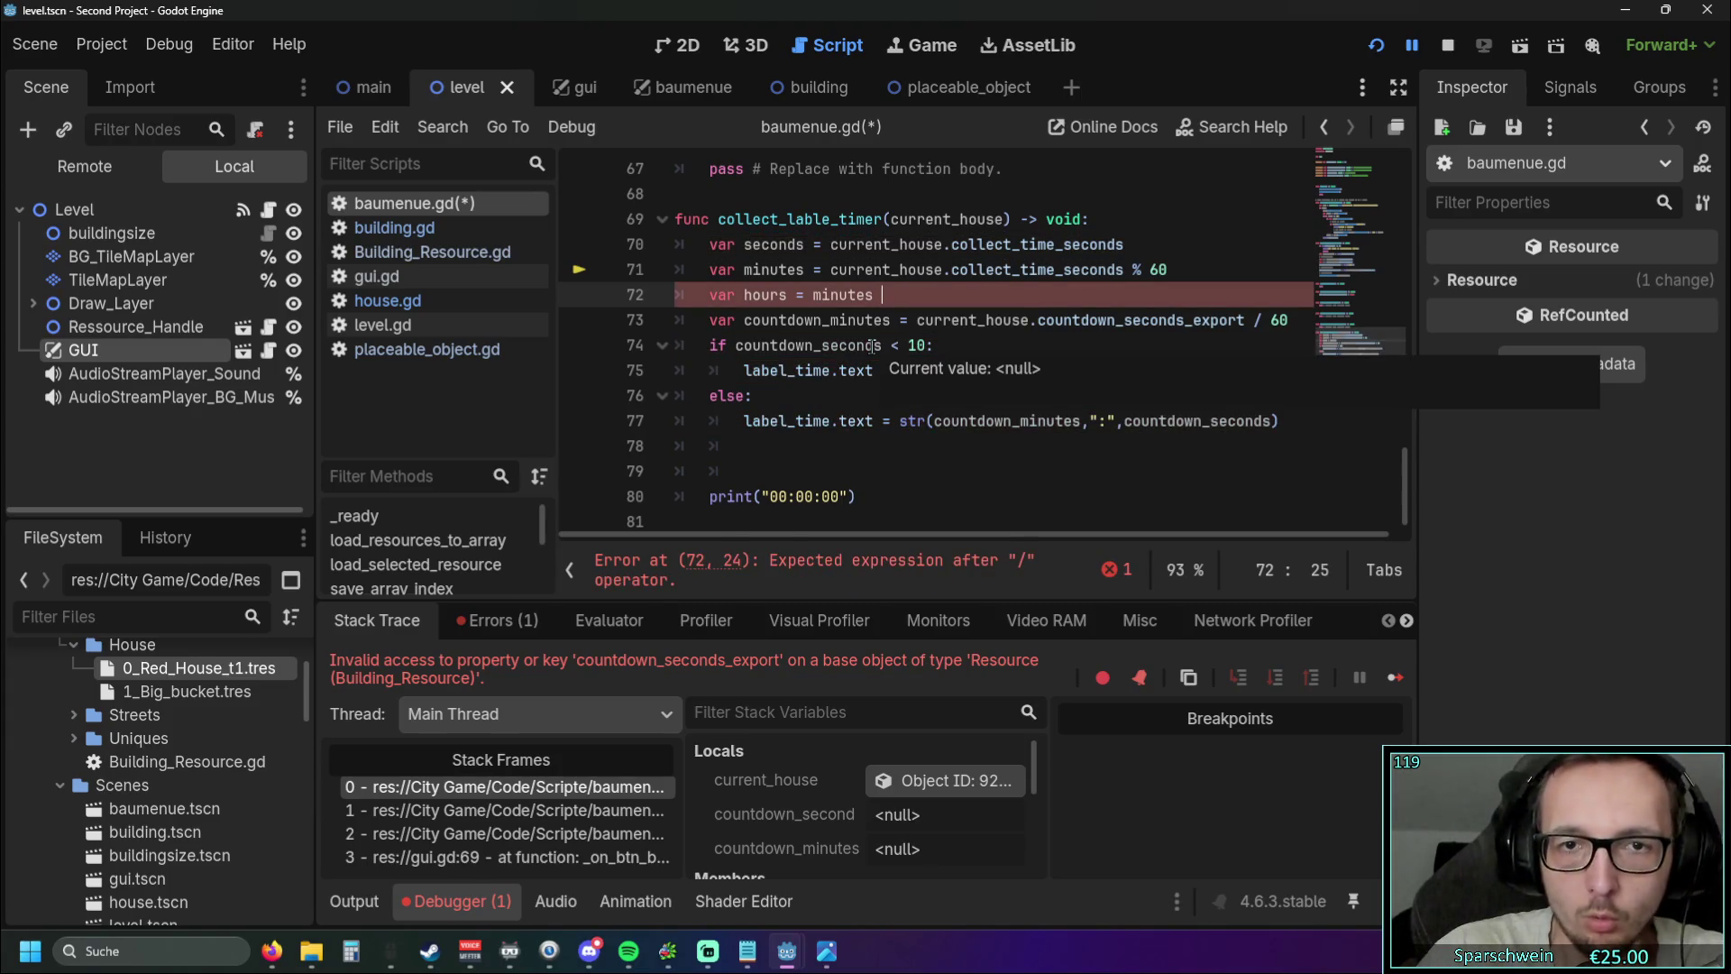
{"action": "key", "text": "BackSpace"}
{"action": "left_click_drag", "start_coordinate": [1133, 269], "coordinate": [1170, 269]}
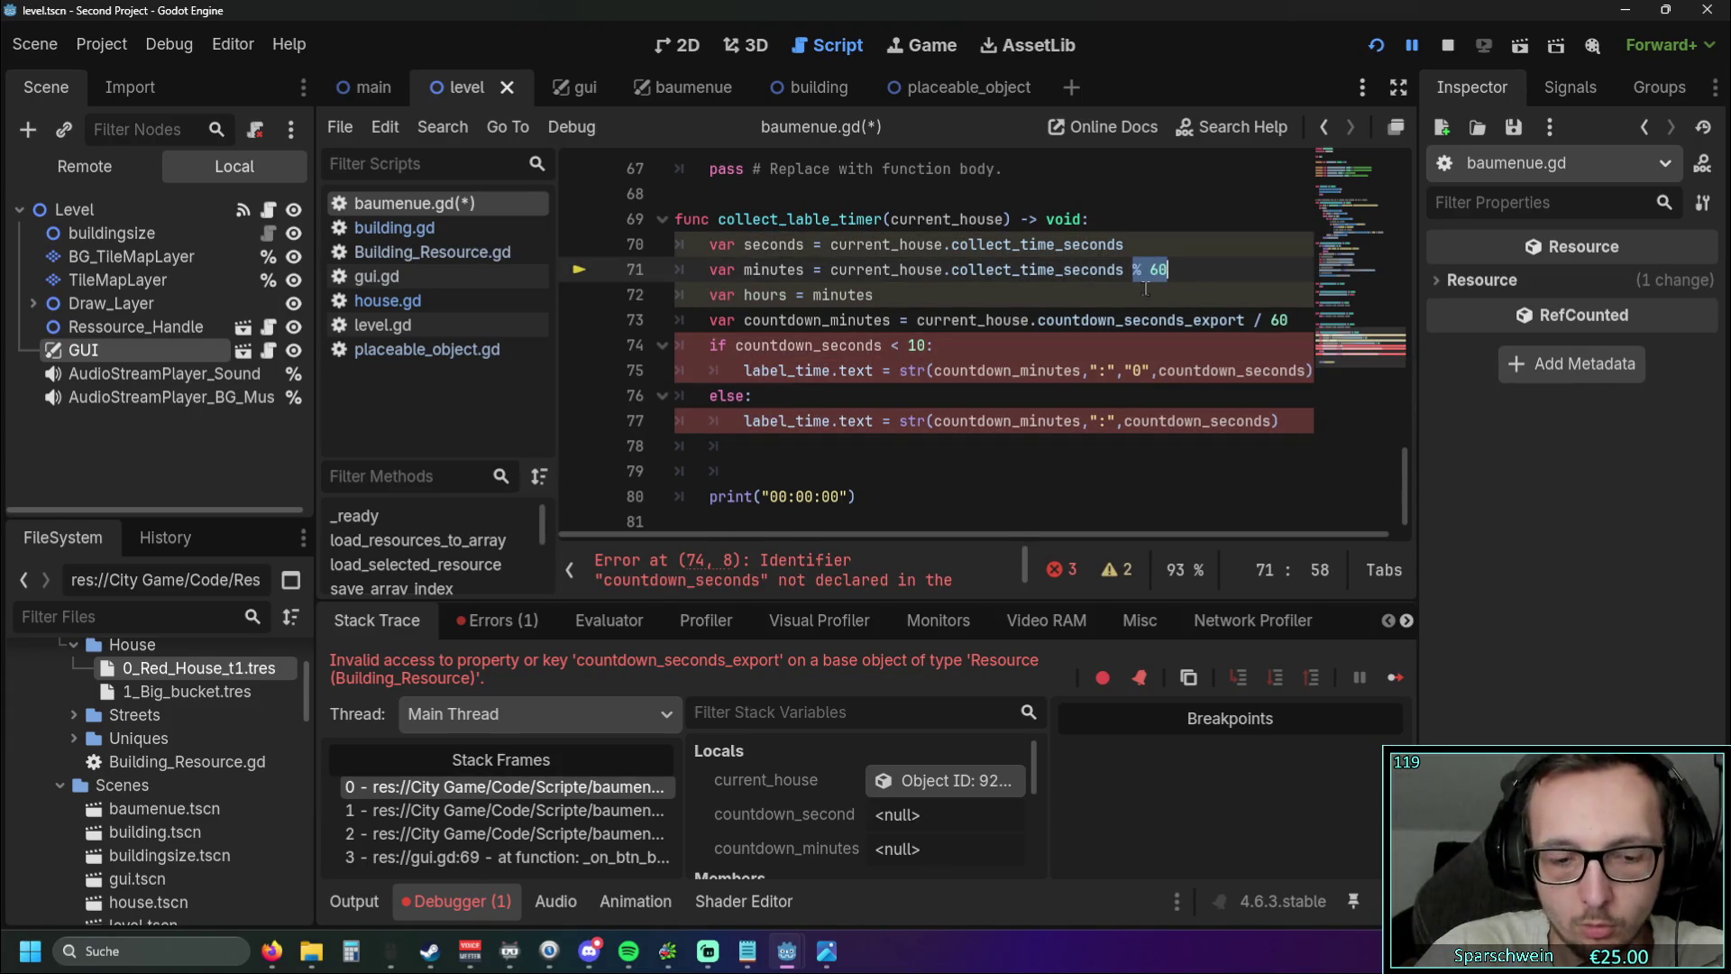
{"action": "key", "text": "ctrl+c"}
{"action": "left_click", "coordinate": [899, 294]}
{"action": "key", "text": "ctrl+v"}
- Replace collect_time_seconds in the minutes line with seconds, so it reads seconds % 60
{"action": "left_click", "coordinate": [880, 474]}
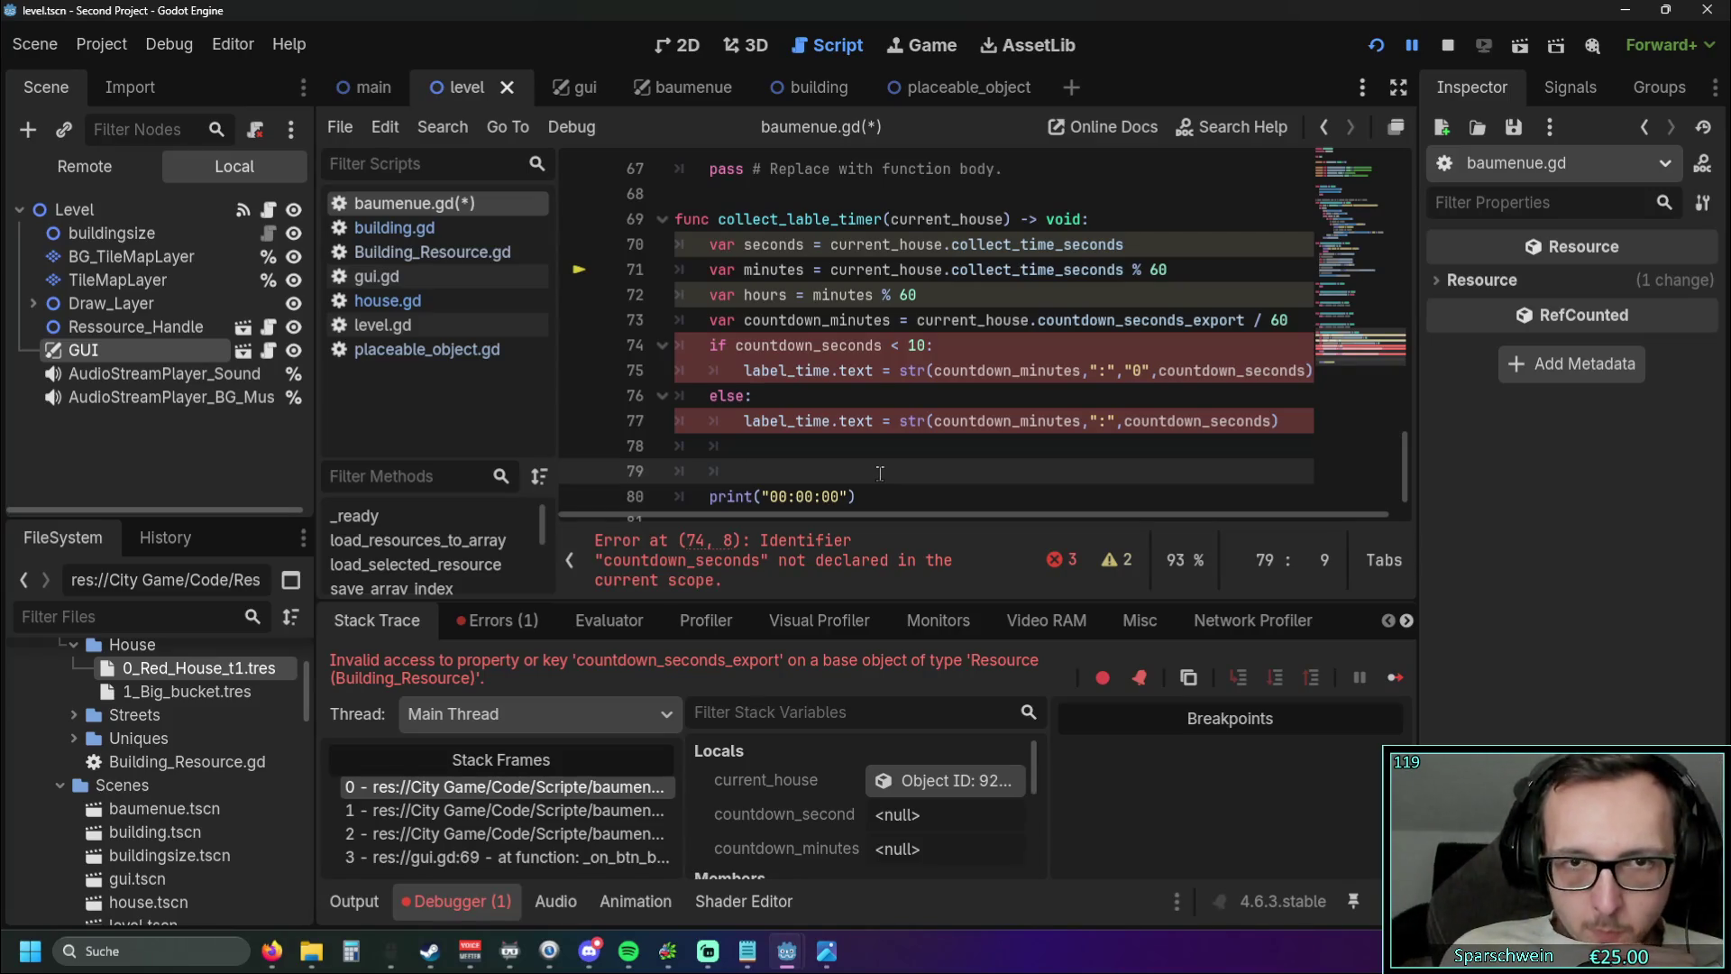
{"action": "left_click_drag", "start_coordinate": [831, 270], "coordinate": [1123, 272]}
{"action": "type", "text": "secon"}
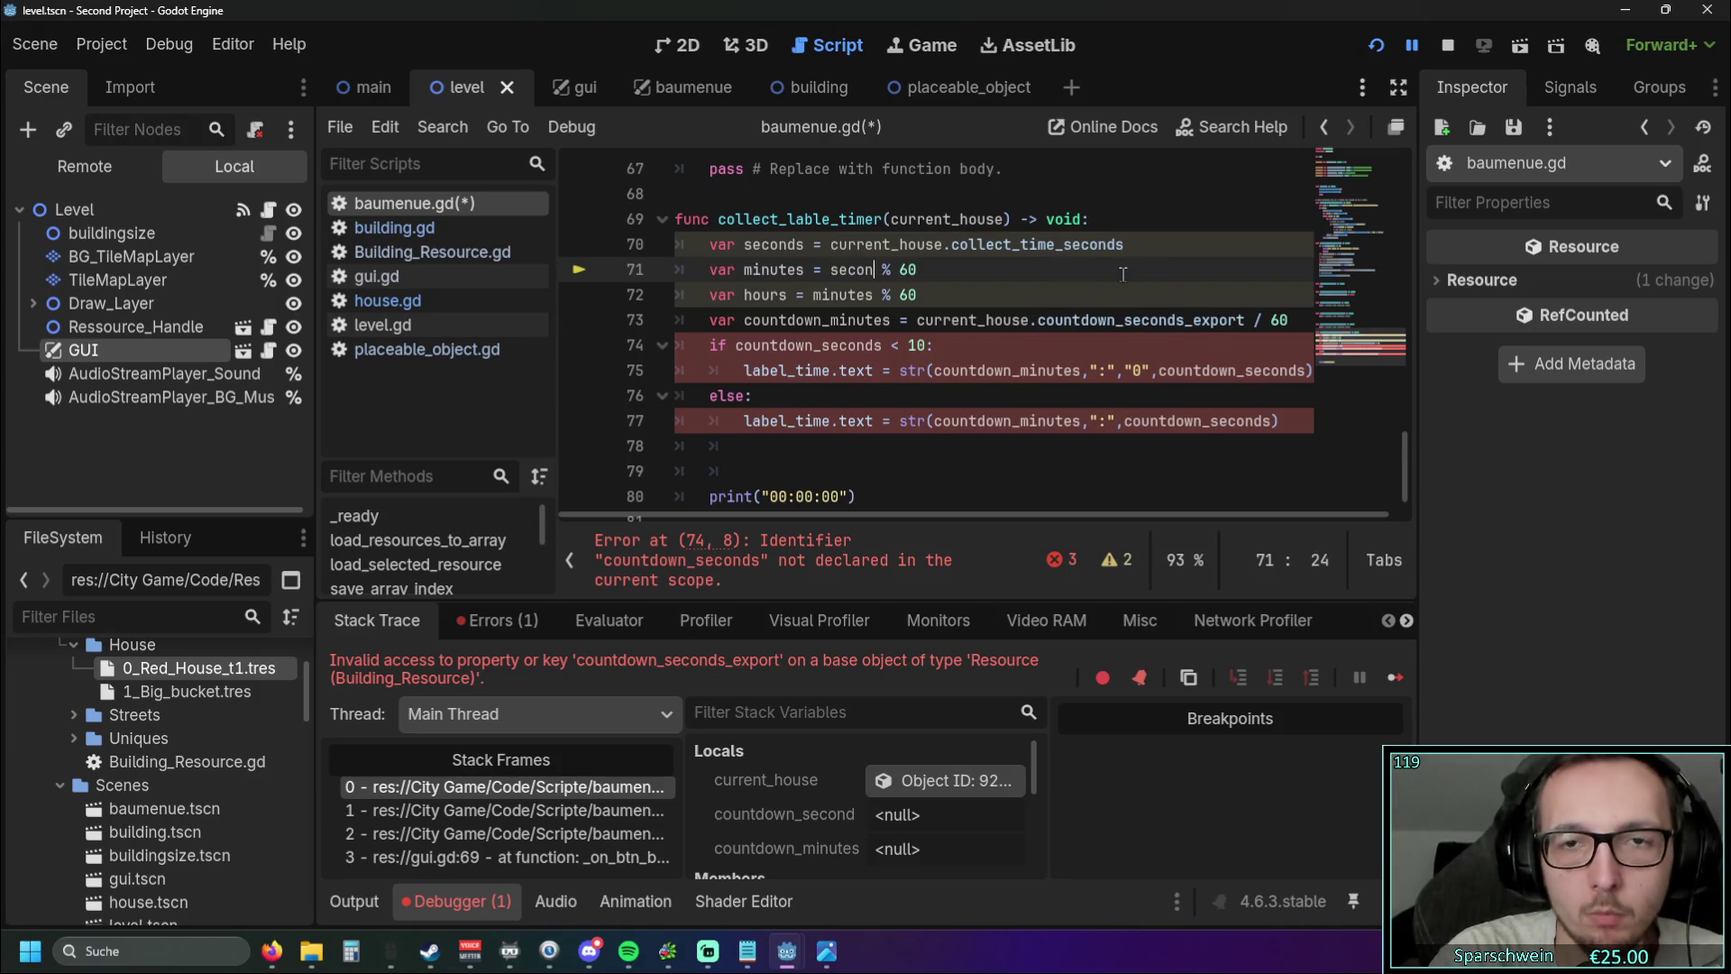
{"action": "left_click", "coordinate": [971, 297]}
{"action": "key", "text": "End"}
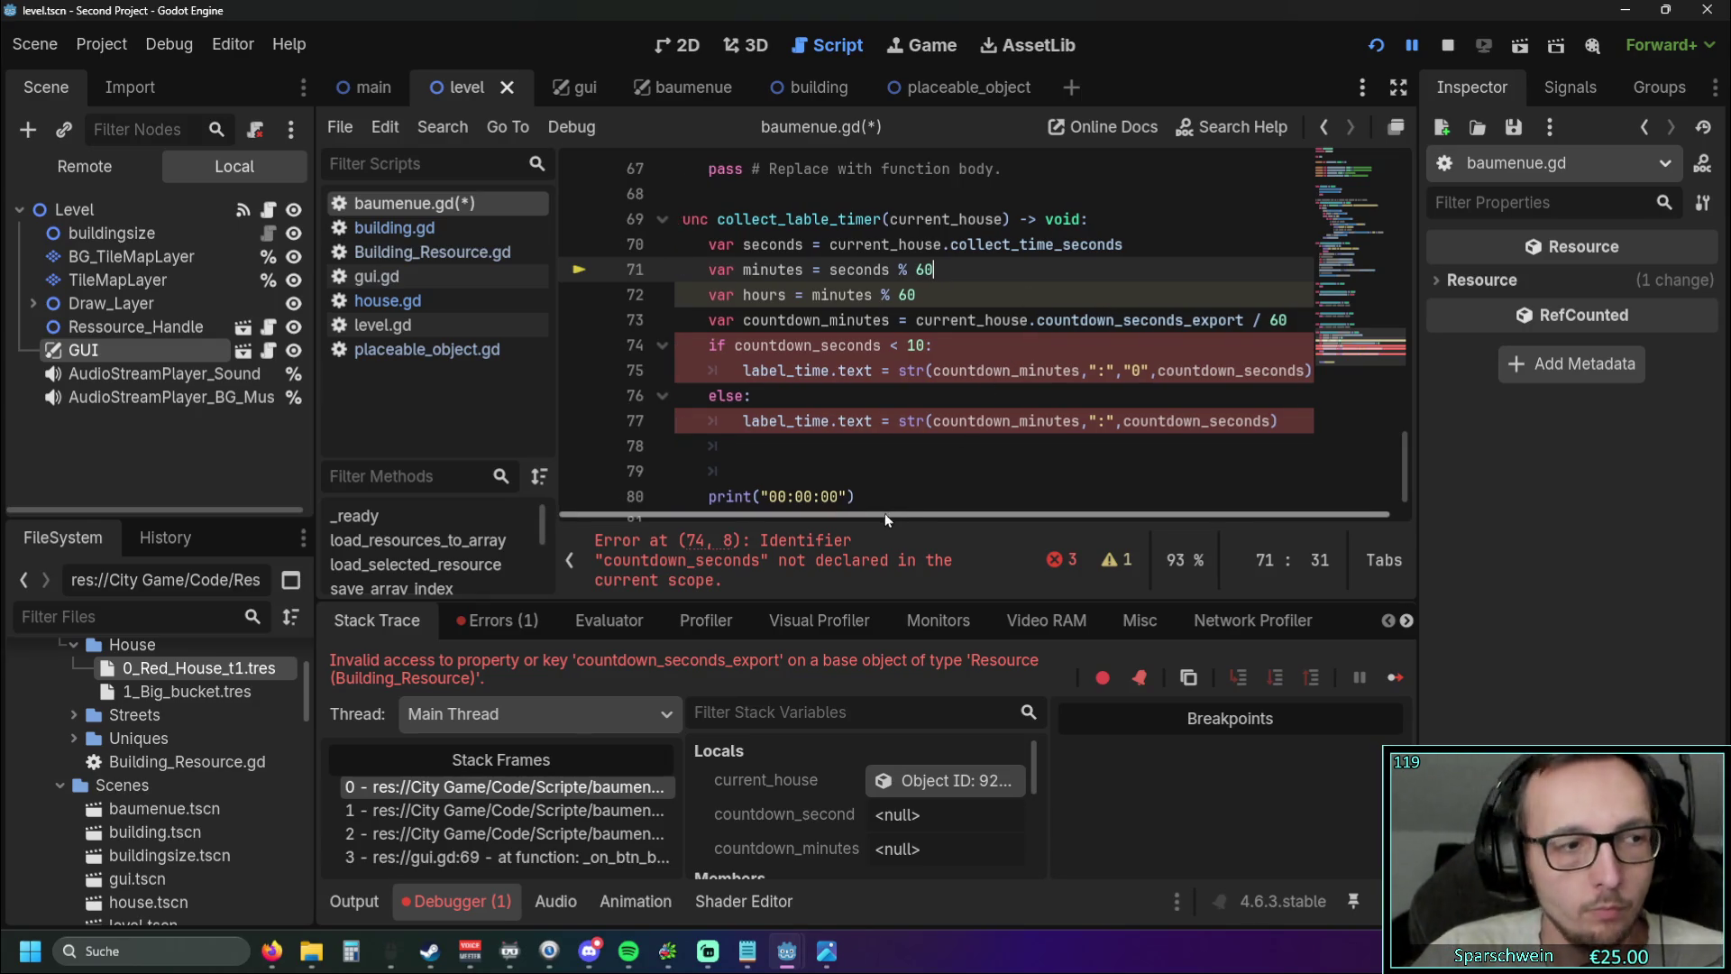
{"action": "left_click_drag", "start_coordinate": [882, 514], "coordinate": [921, 515]}
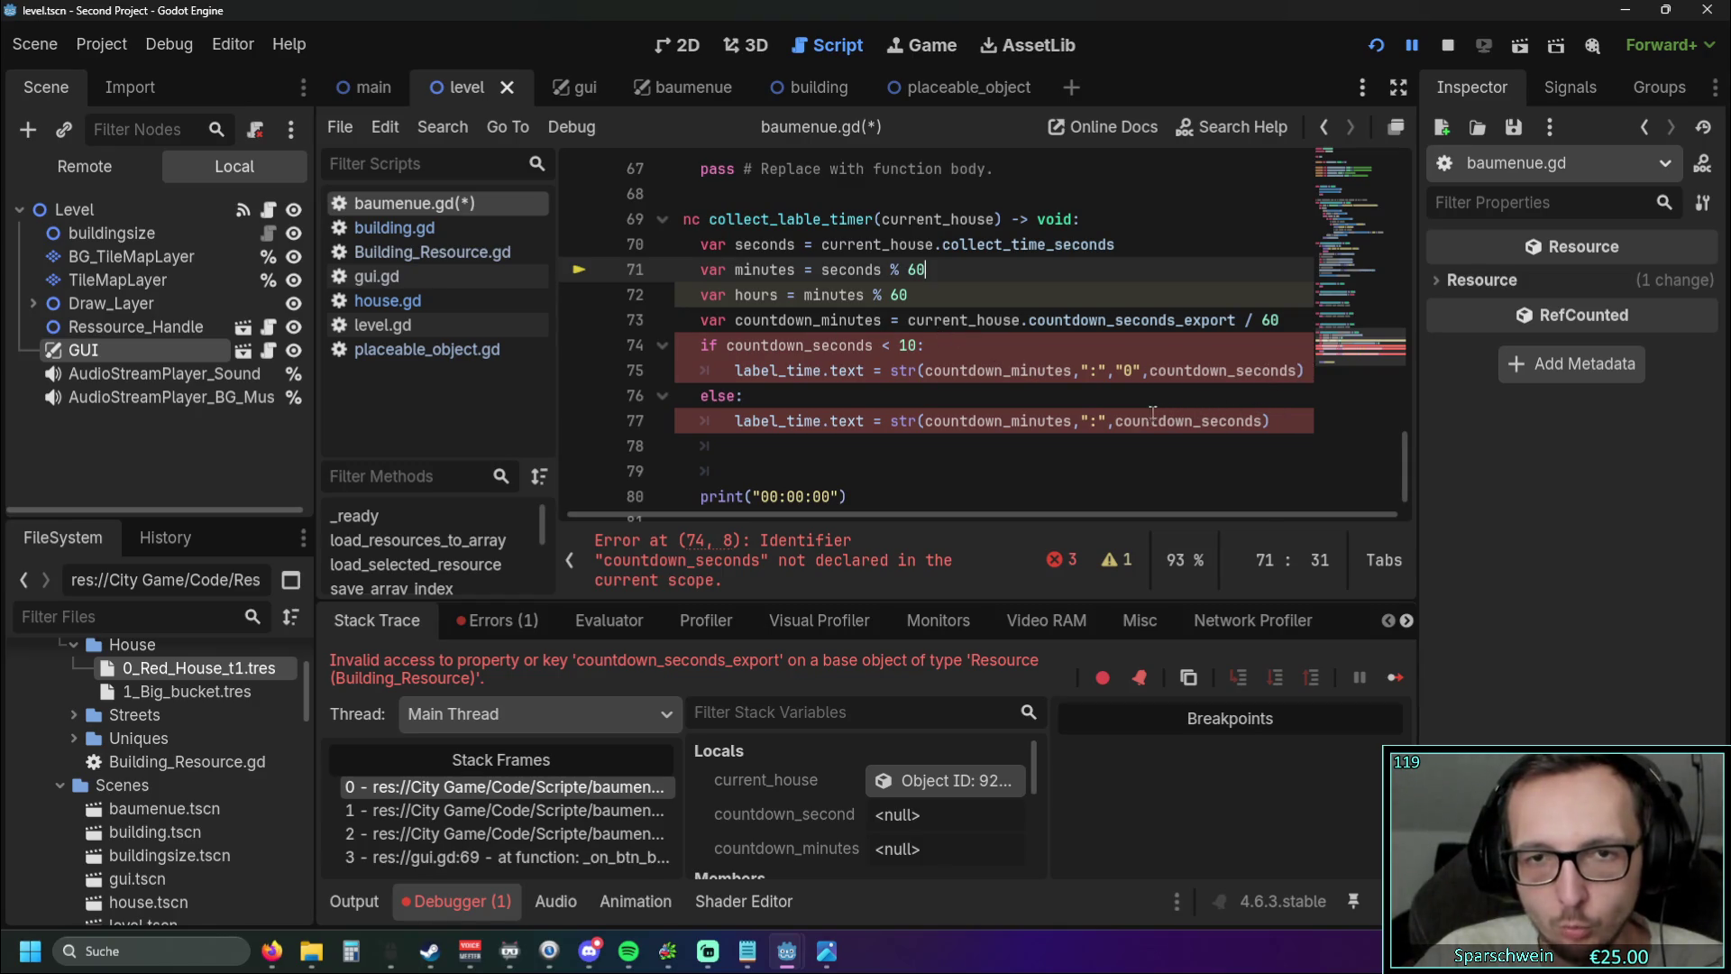
- Delete the else branch, then replace countdown_minutes with hours and remove "0" from the label text
{"action": "left_click_drag", "start_coordinate": [1272, 422], "coordinate": [595, 397]}
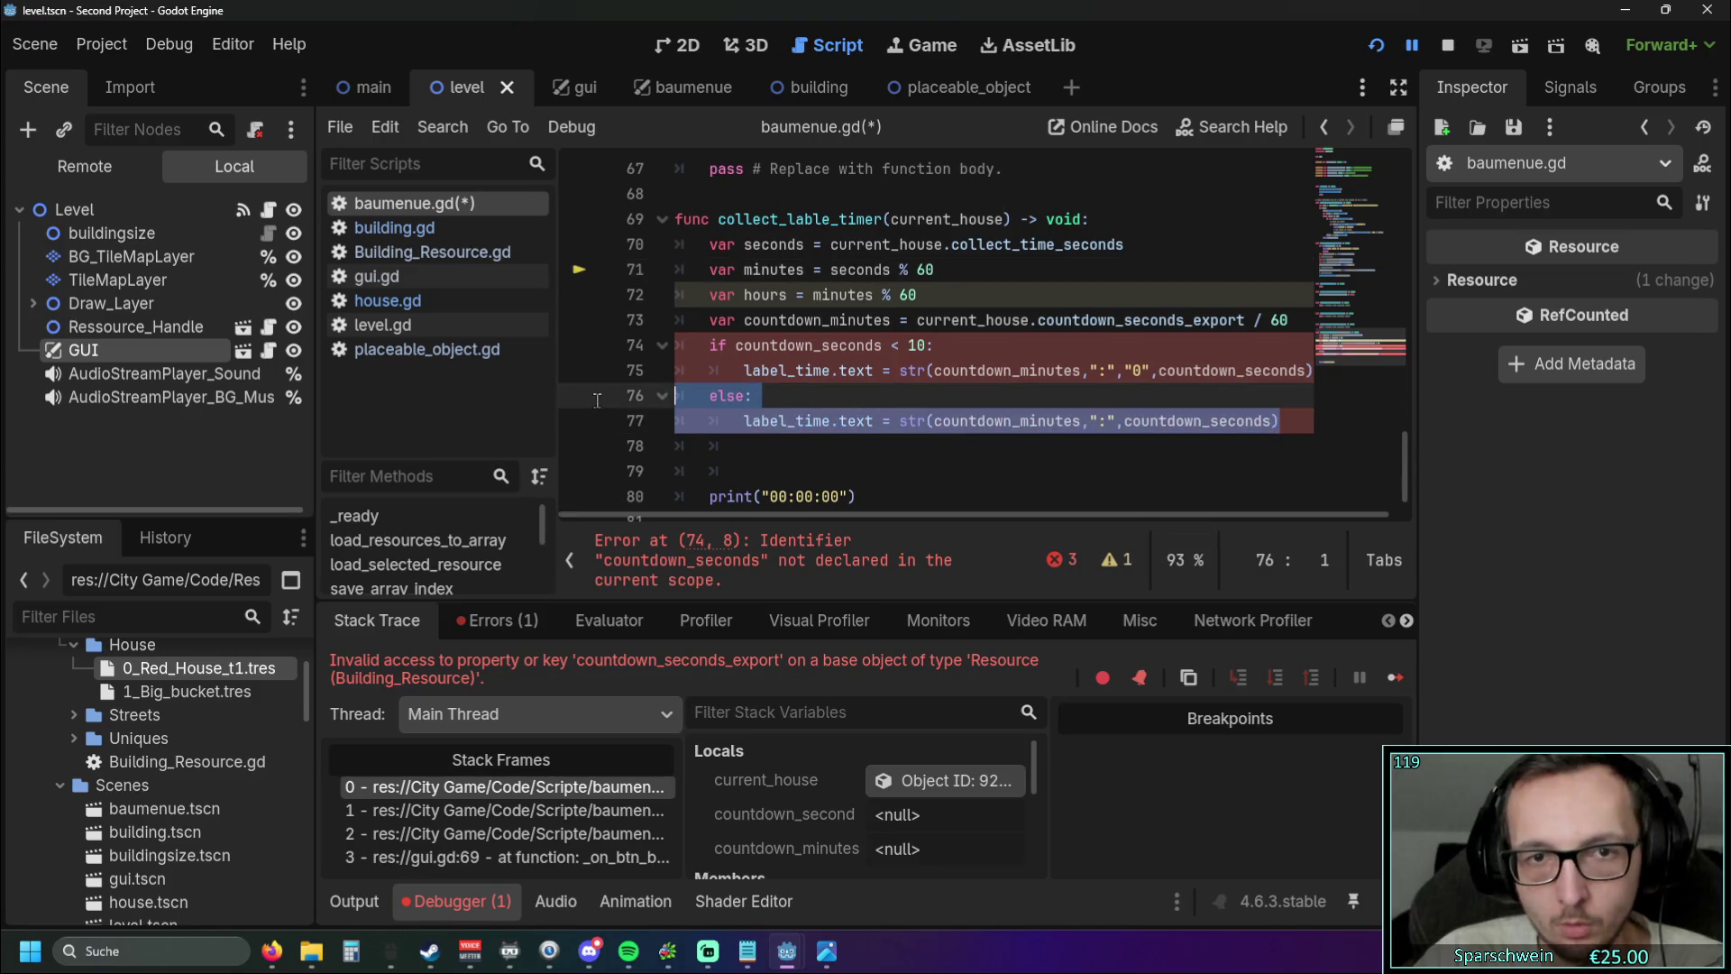
{"action": "key", "text": "BackSpace"}
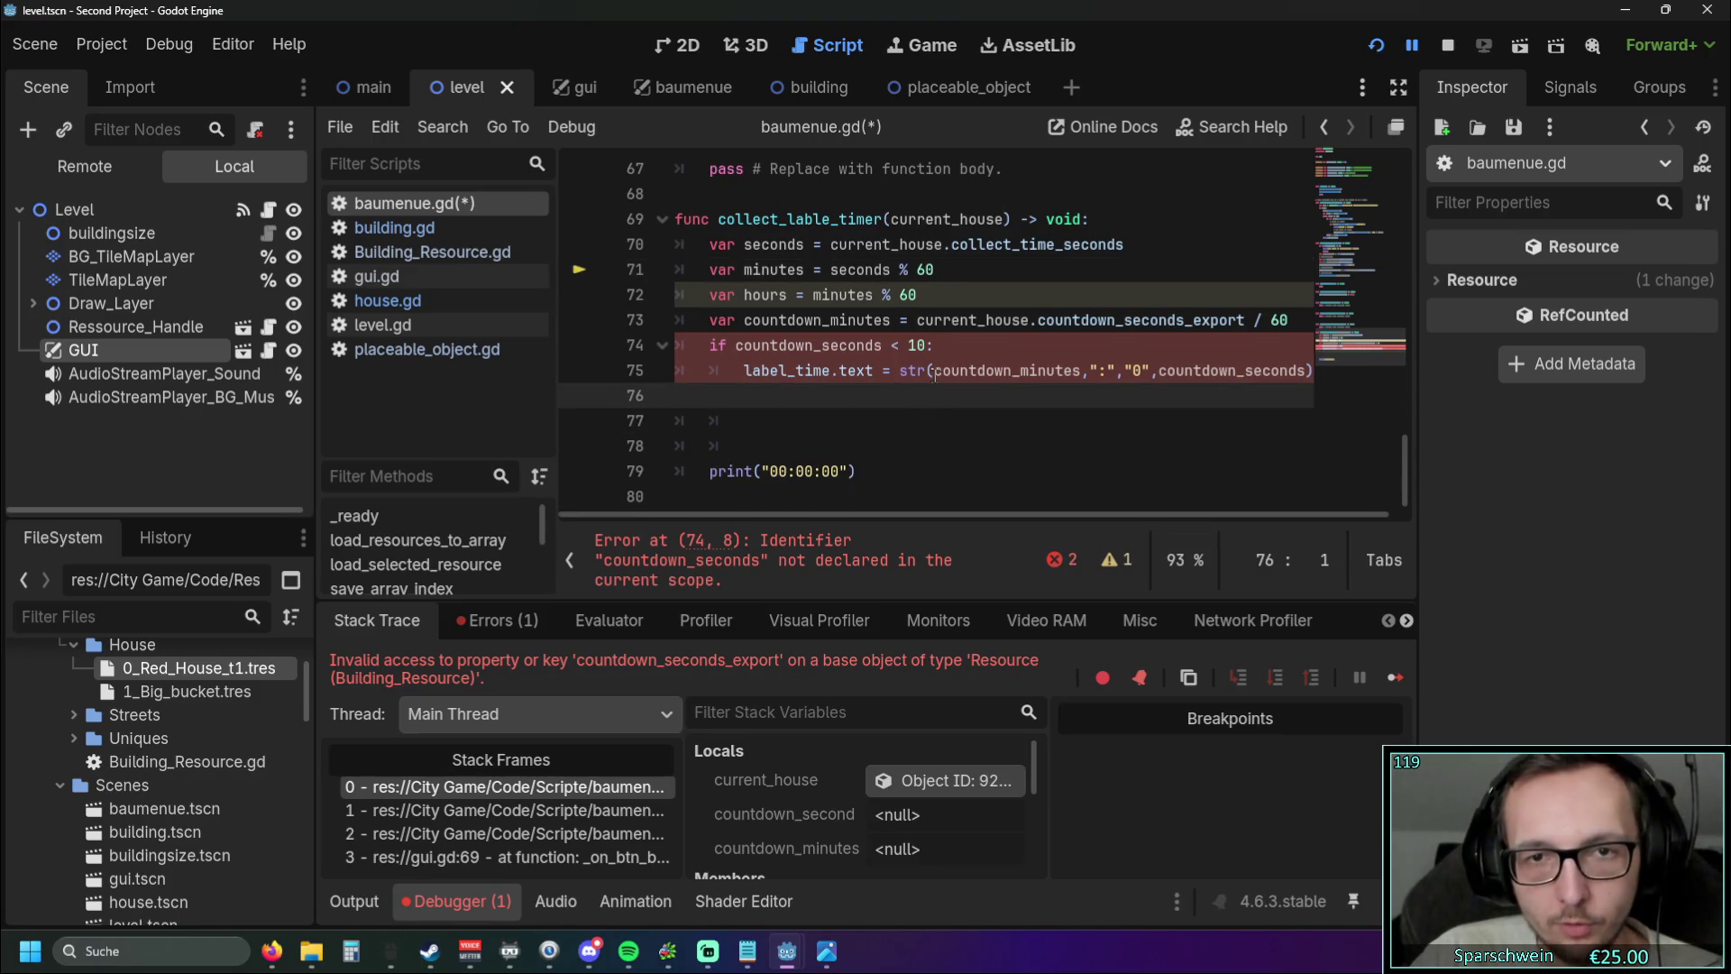
{"action": "left_click", "coordinate": [747, 294]}
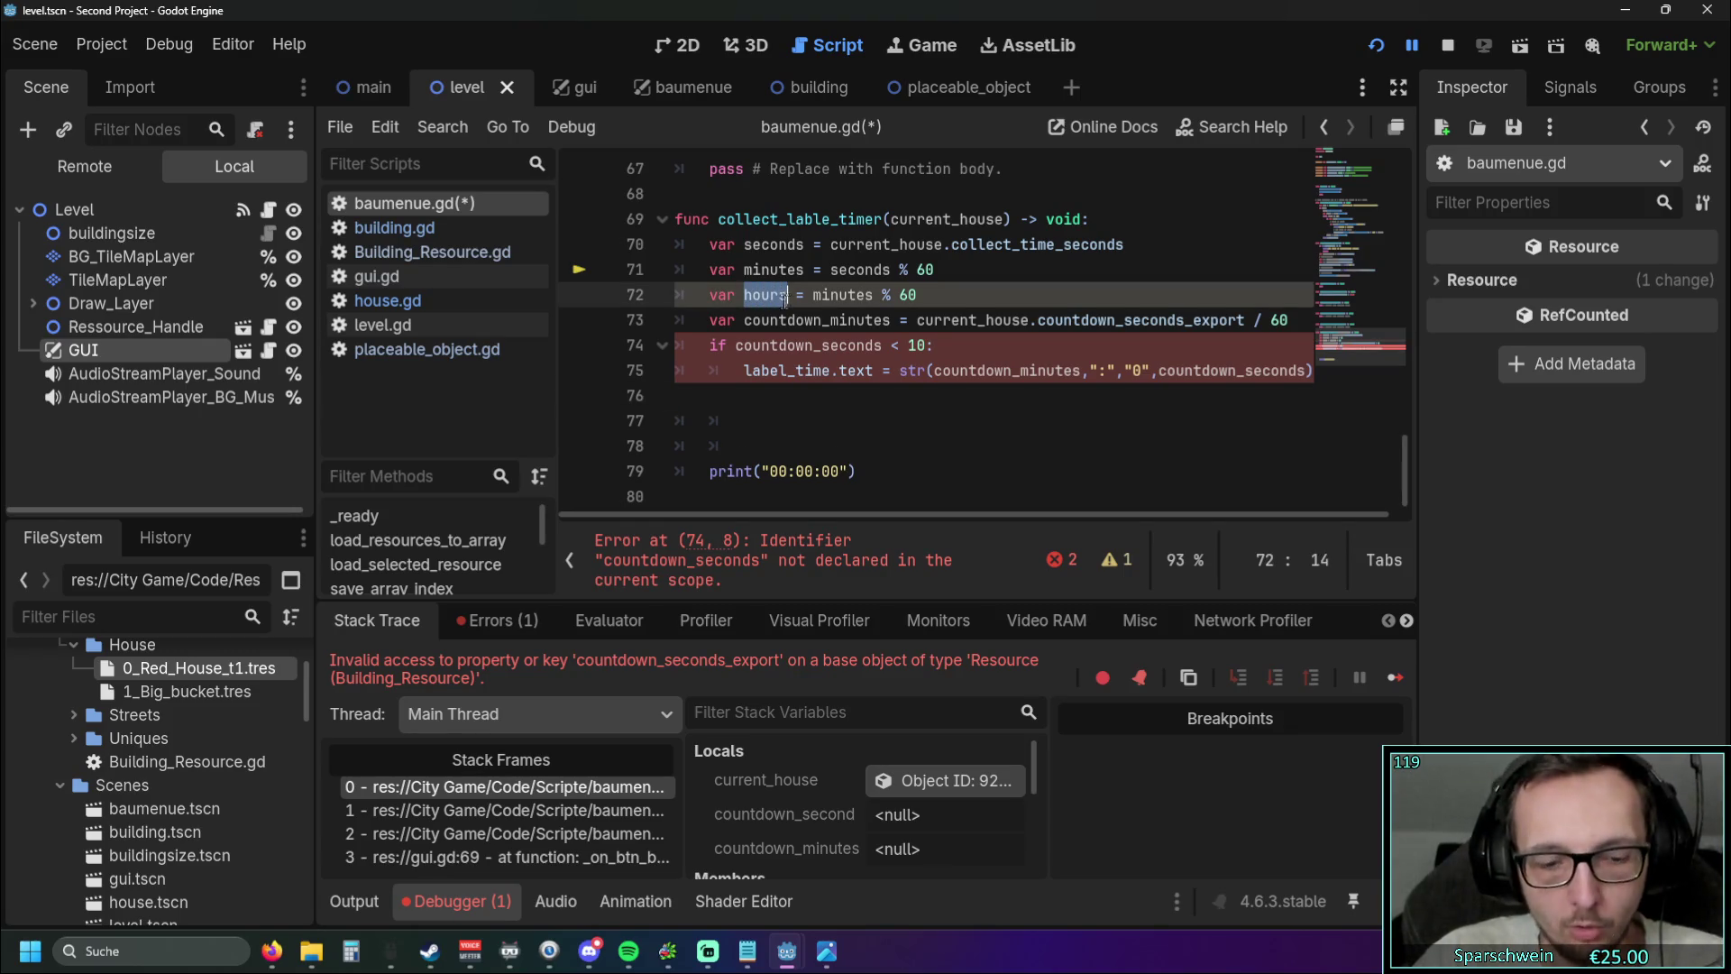
{"action": "left_click", "coordinate": [936, 370]}
{"action": "double_click", "coordinate": [936, 370]}
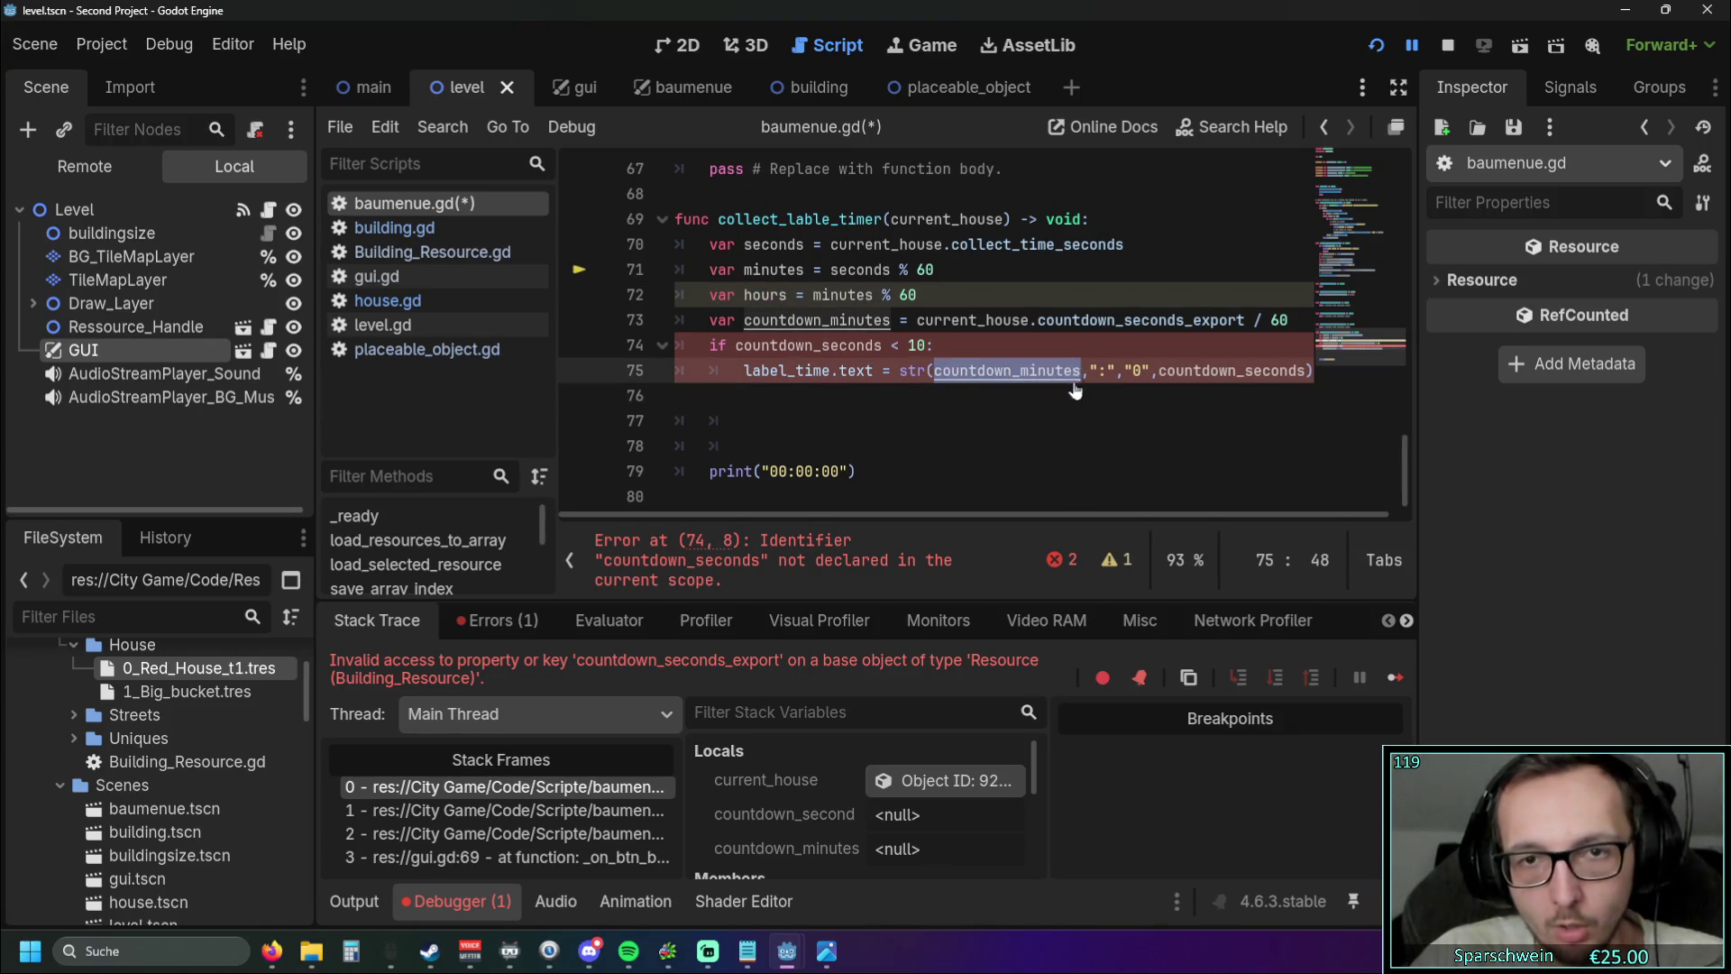
{"action": "type", "text": "hours"}
{"action": "left_click_drag", "start_coordinate": [1021, 370], "coordinate": [1045, 372]}
{"action": "key", "text": "BackSpace"}
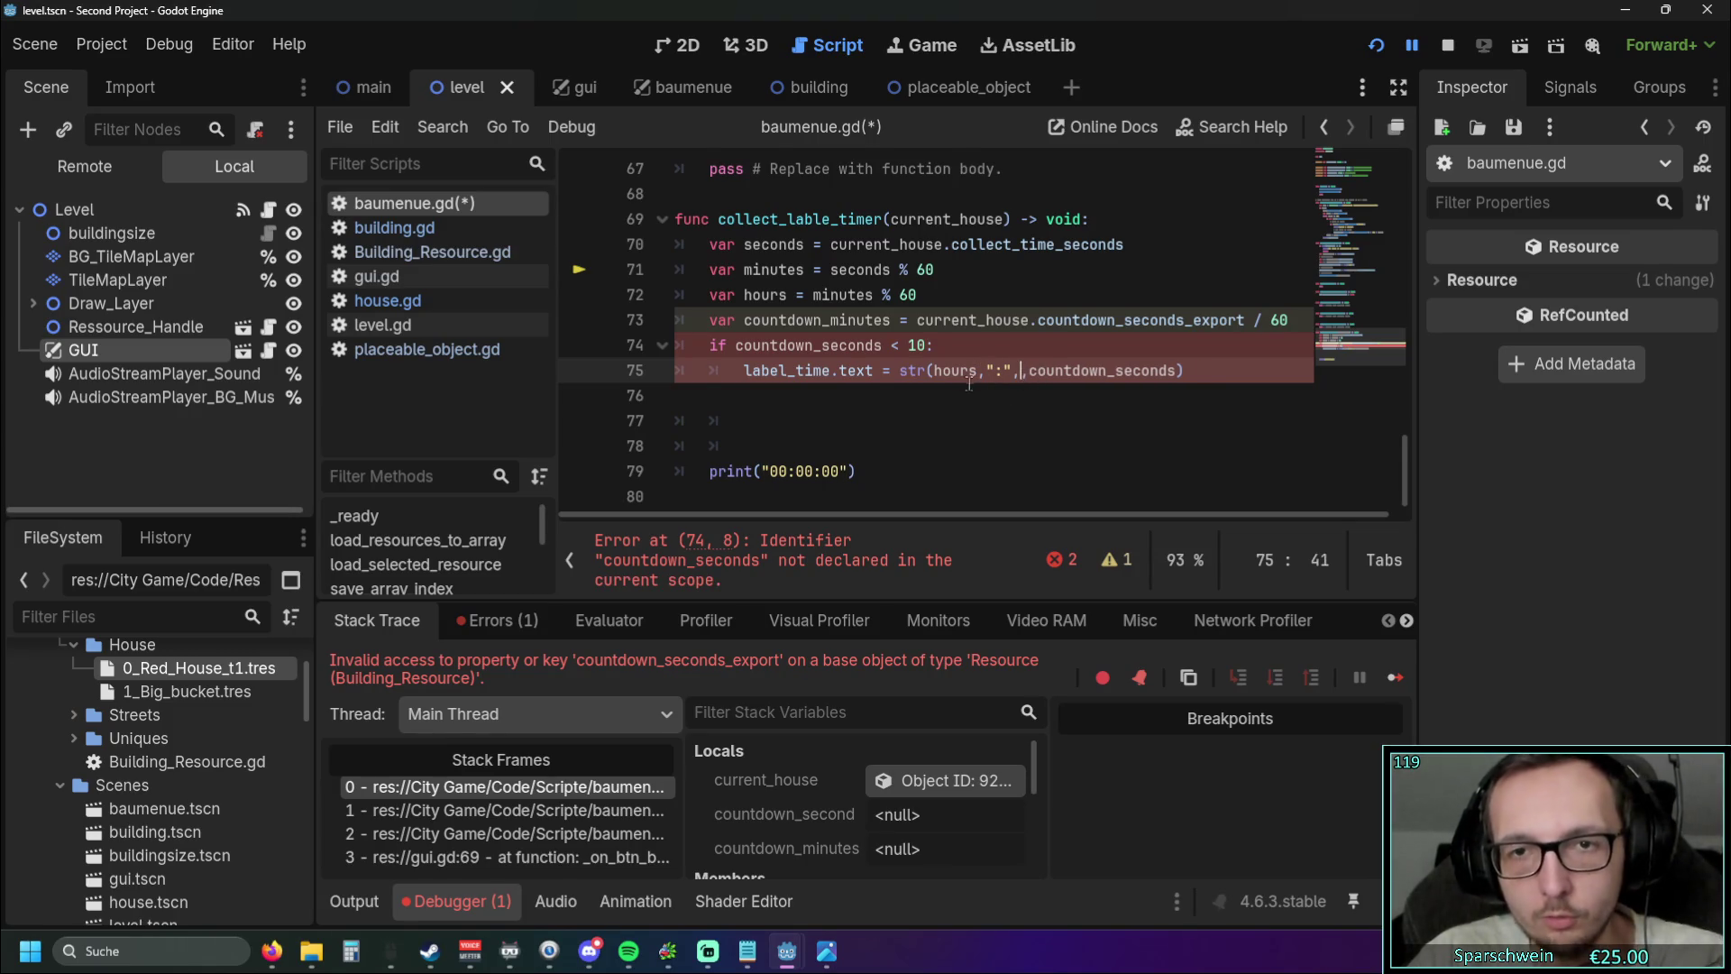
- Insert minutes and a ":" separator into the label_time.text str() call
{"action": "double_click", "coordinate": [805, 281]}
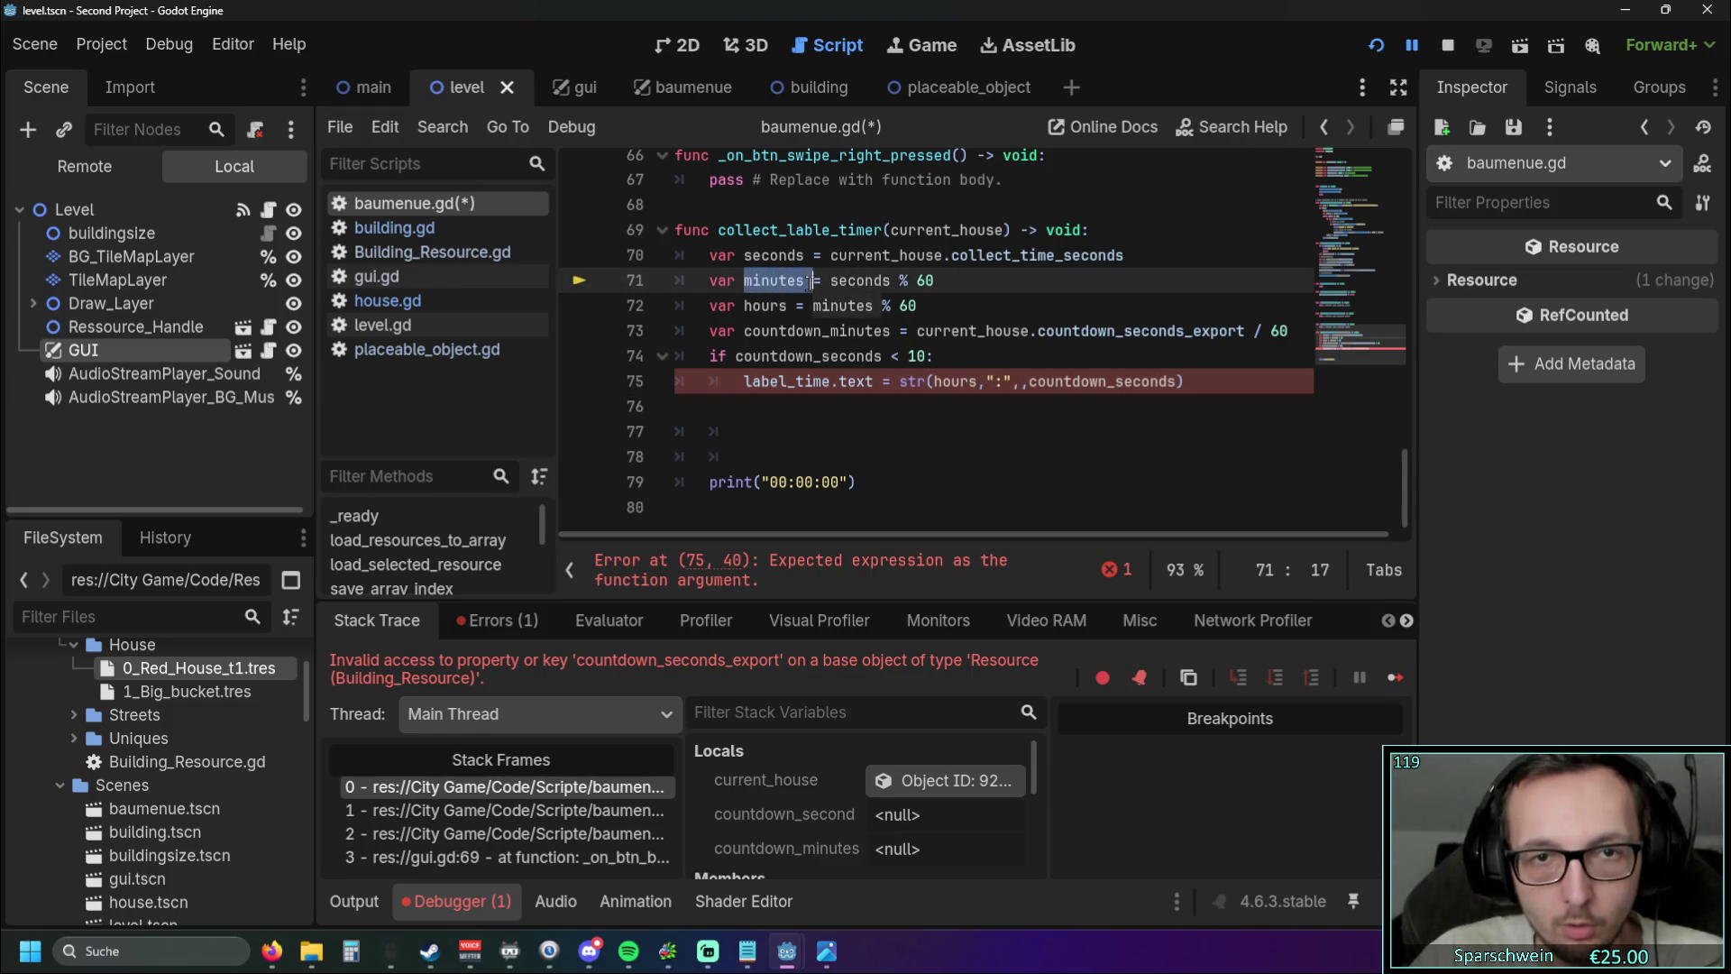
{"action": "key", "text": "ctrl+c"}
{"action": "left_click", "coordinate": [1019, 381]}
{"action": "key", "text": "ctrl+v"}
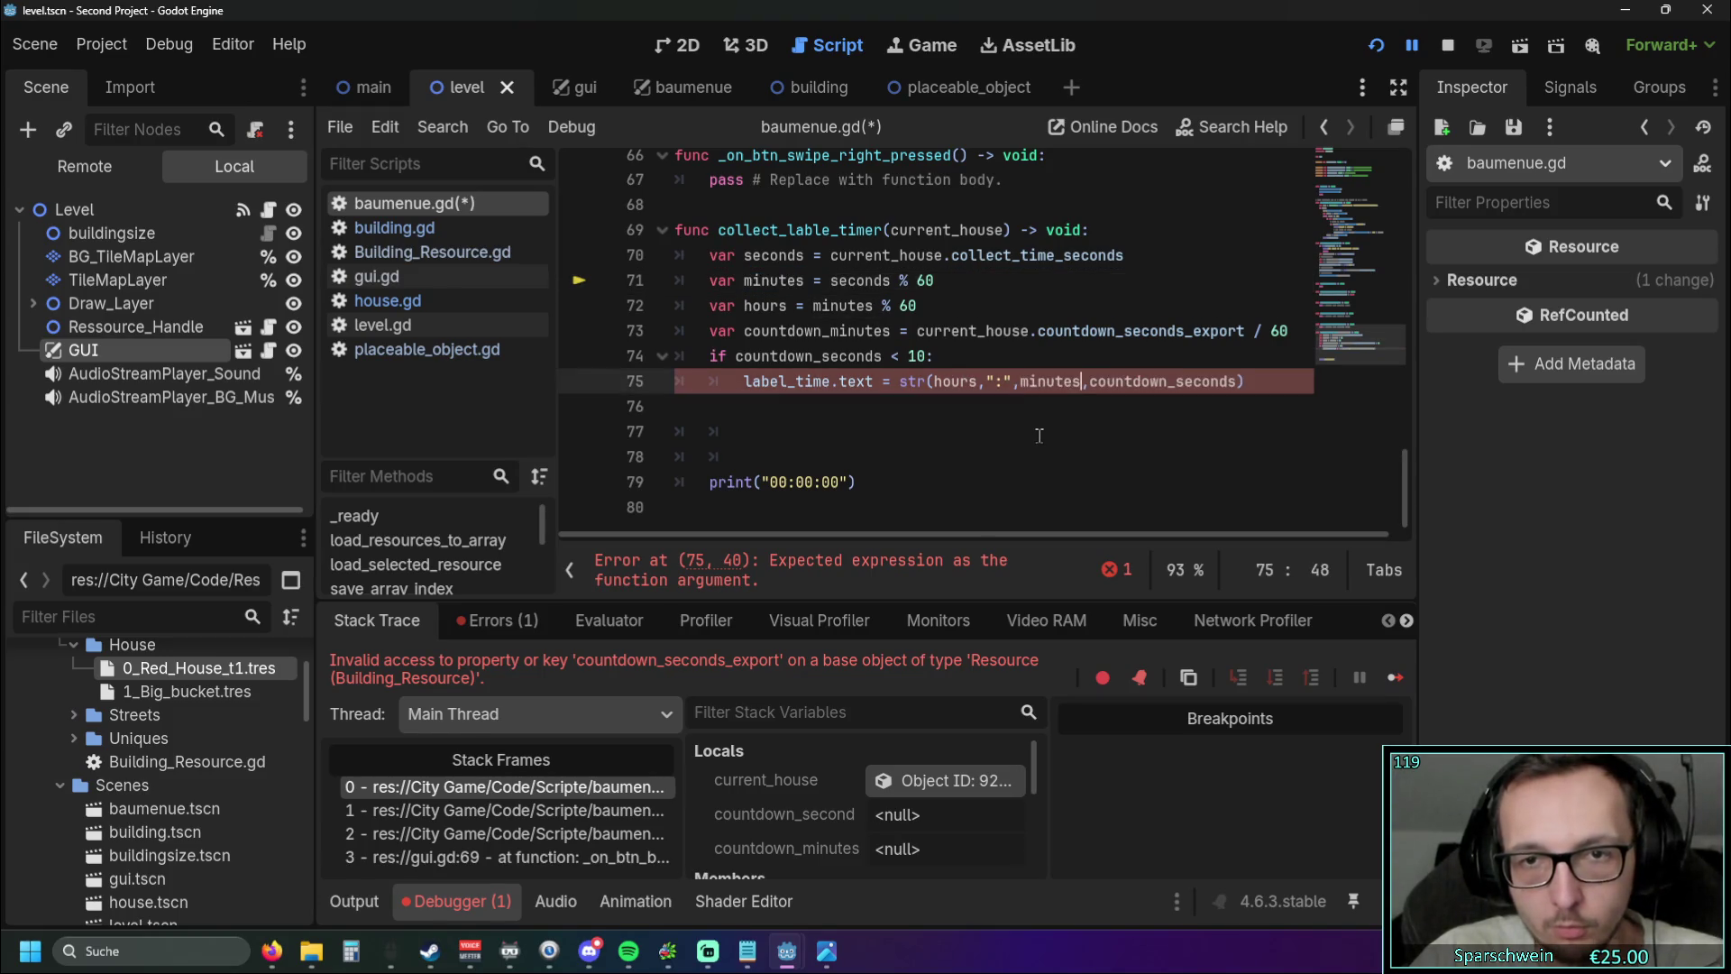
{"action": "key", "text": "ctrl+Left"}
{"action": "left_click_drag", "start_coordinate": [987, 395], "coordinate": [1011, 395]}
{"action": "key", "text": "ctrl+c"}
{"action": "left_click", "coordinate": [1099, 397]}
{"action": "key", "text": "ctrl+v"}
{"action": "type", "text": ","}
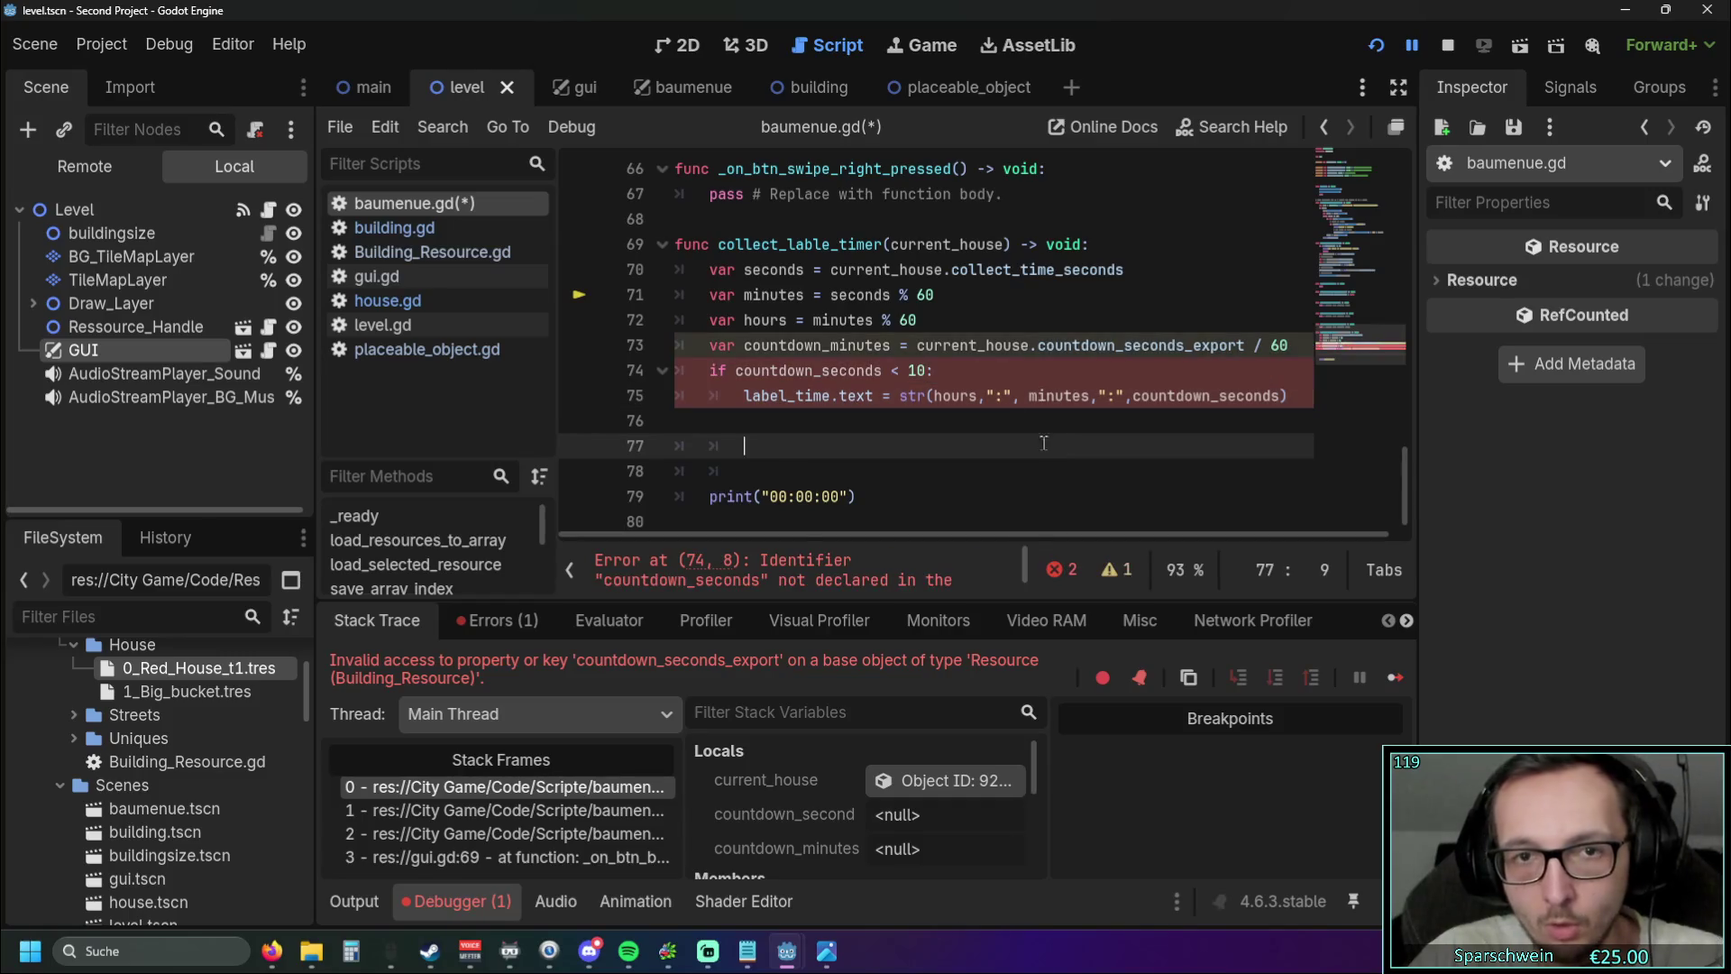
- Replace countdown_seconds with seconds in the label text line
{"action": "left_click", "coordinate": [746, 270]}
{"action": "double_click", "coordinate": [747, 271]}
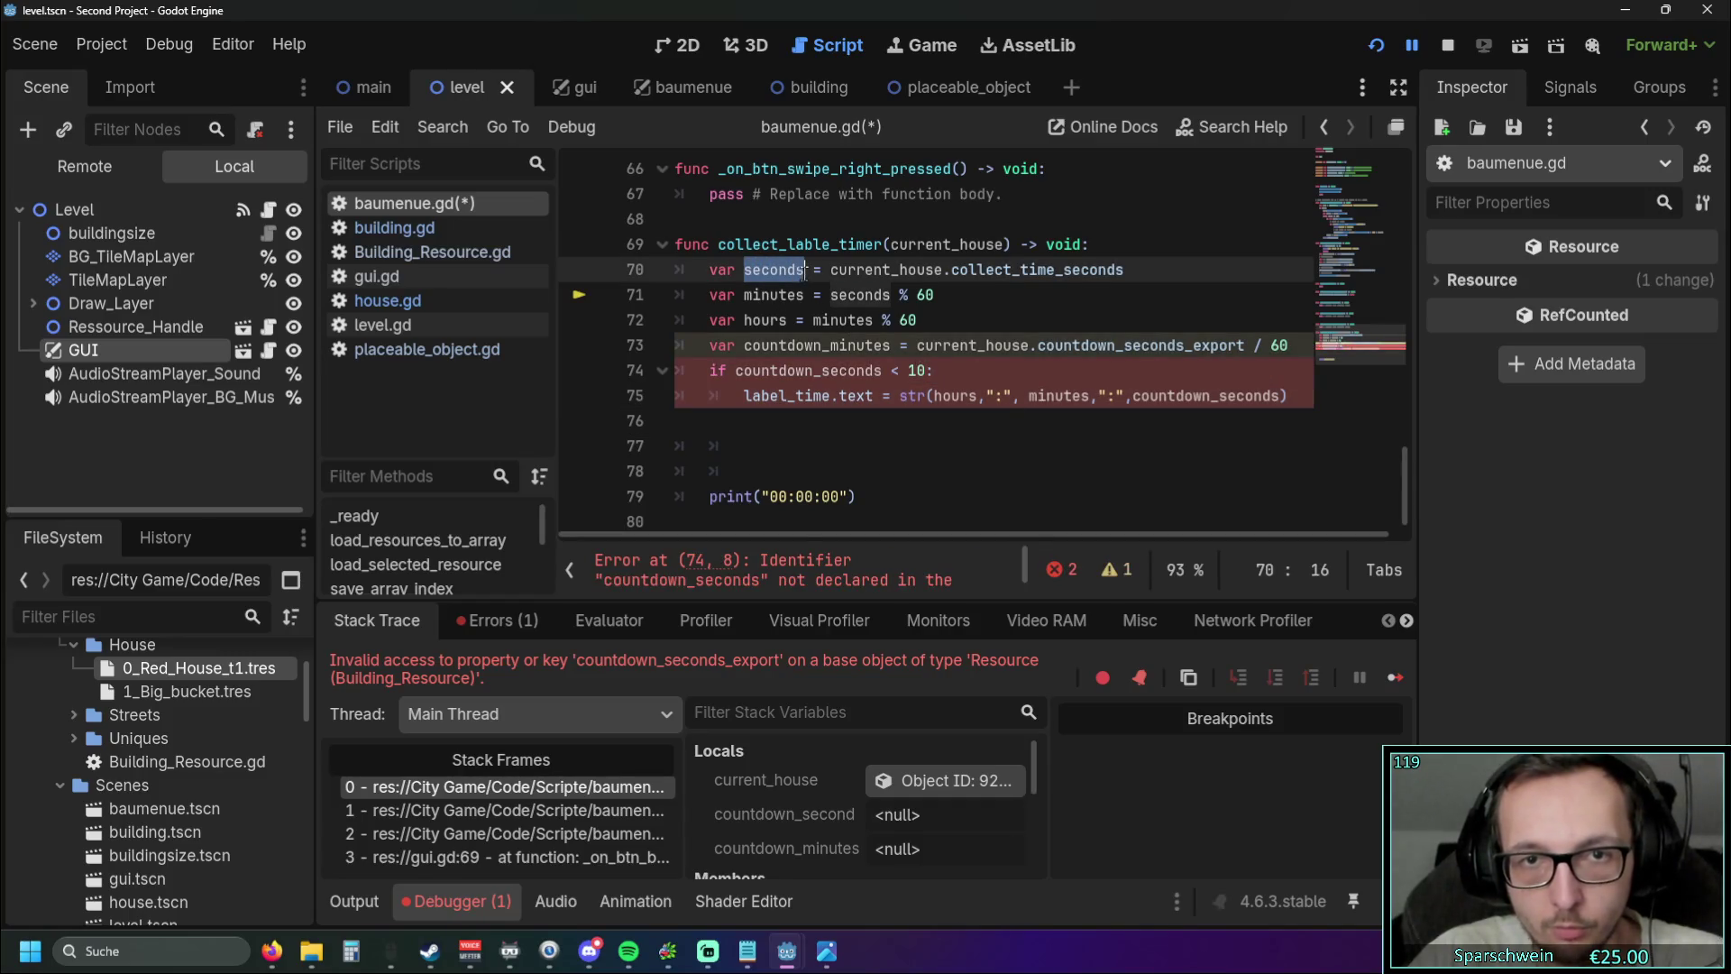
{"action": "left_click", "coordinate": [1205, 444]}
{"action": "left_click", "coordinate": [1145, 396]}
{"action": "double_click", "coordinate": [1208, 397]}
{"action": "type", "text": "seconds"}
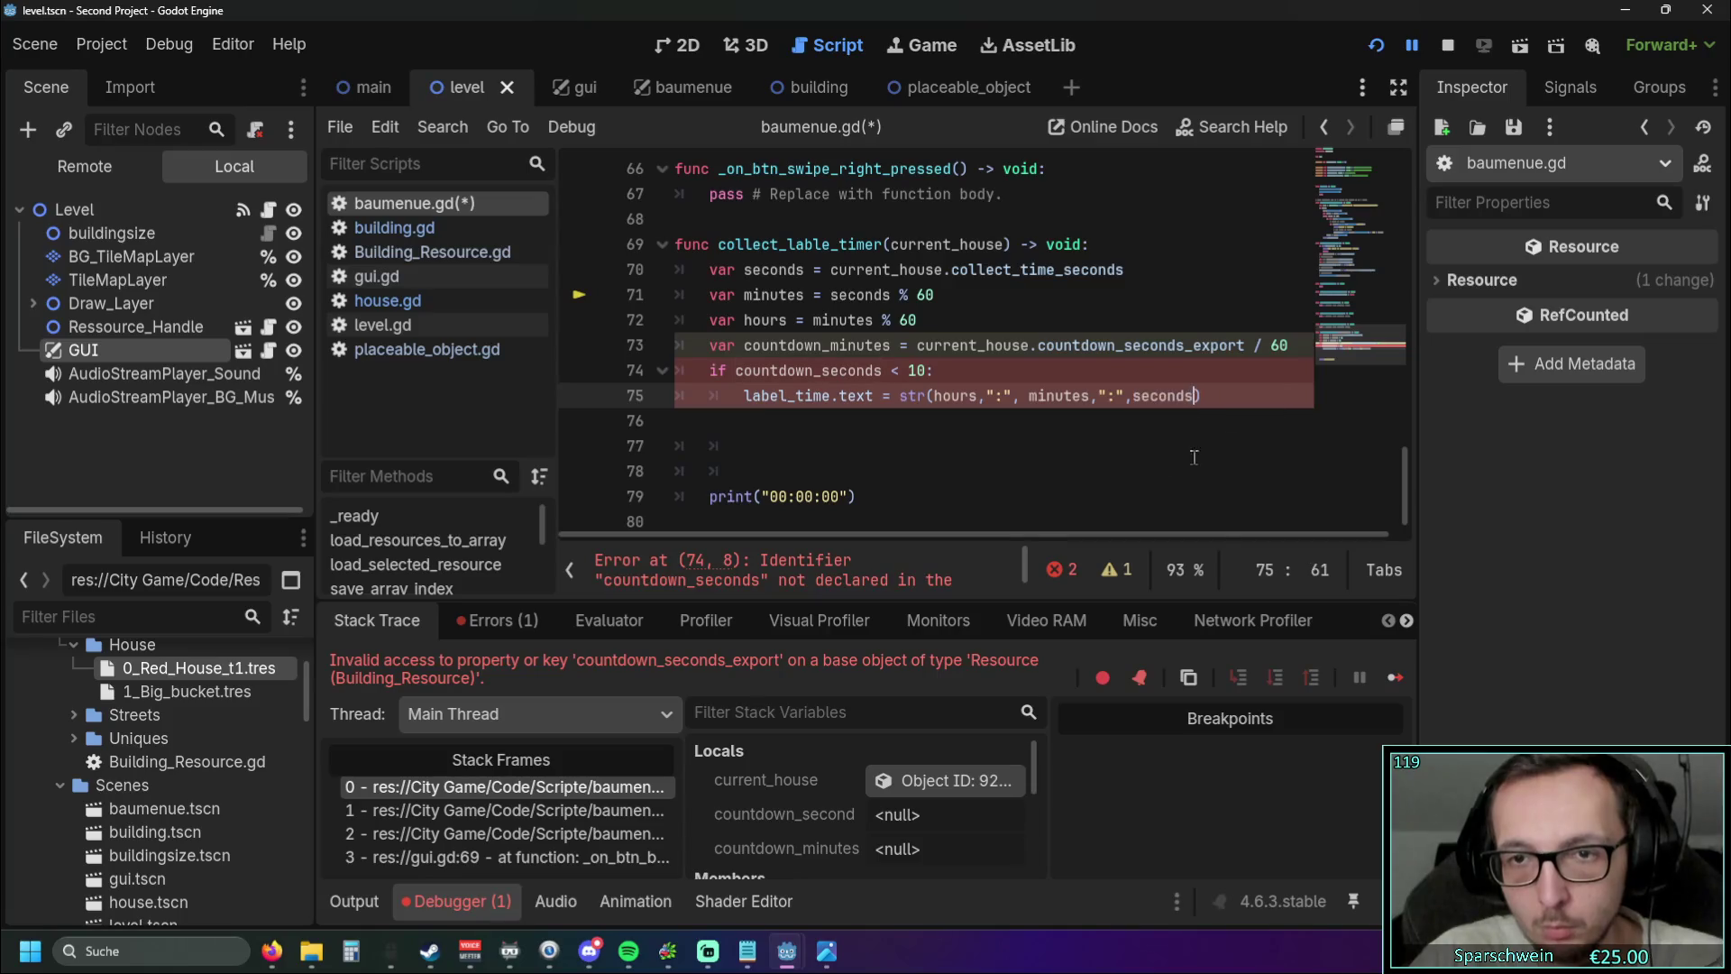
{"action": "left_click", "coordinate": [1062, 464]}
- Delete the if countdown_seconds < 10 line and unindent the label_time line
{"action": "scroll", "coordinate": [1035, 447], "scroll_direction": "down", "scroll_amount": 1}
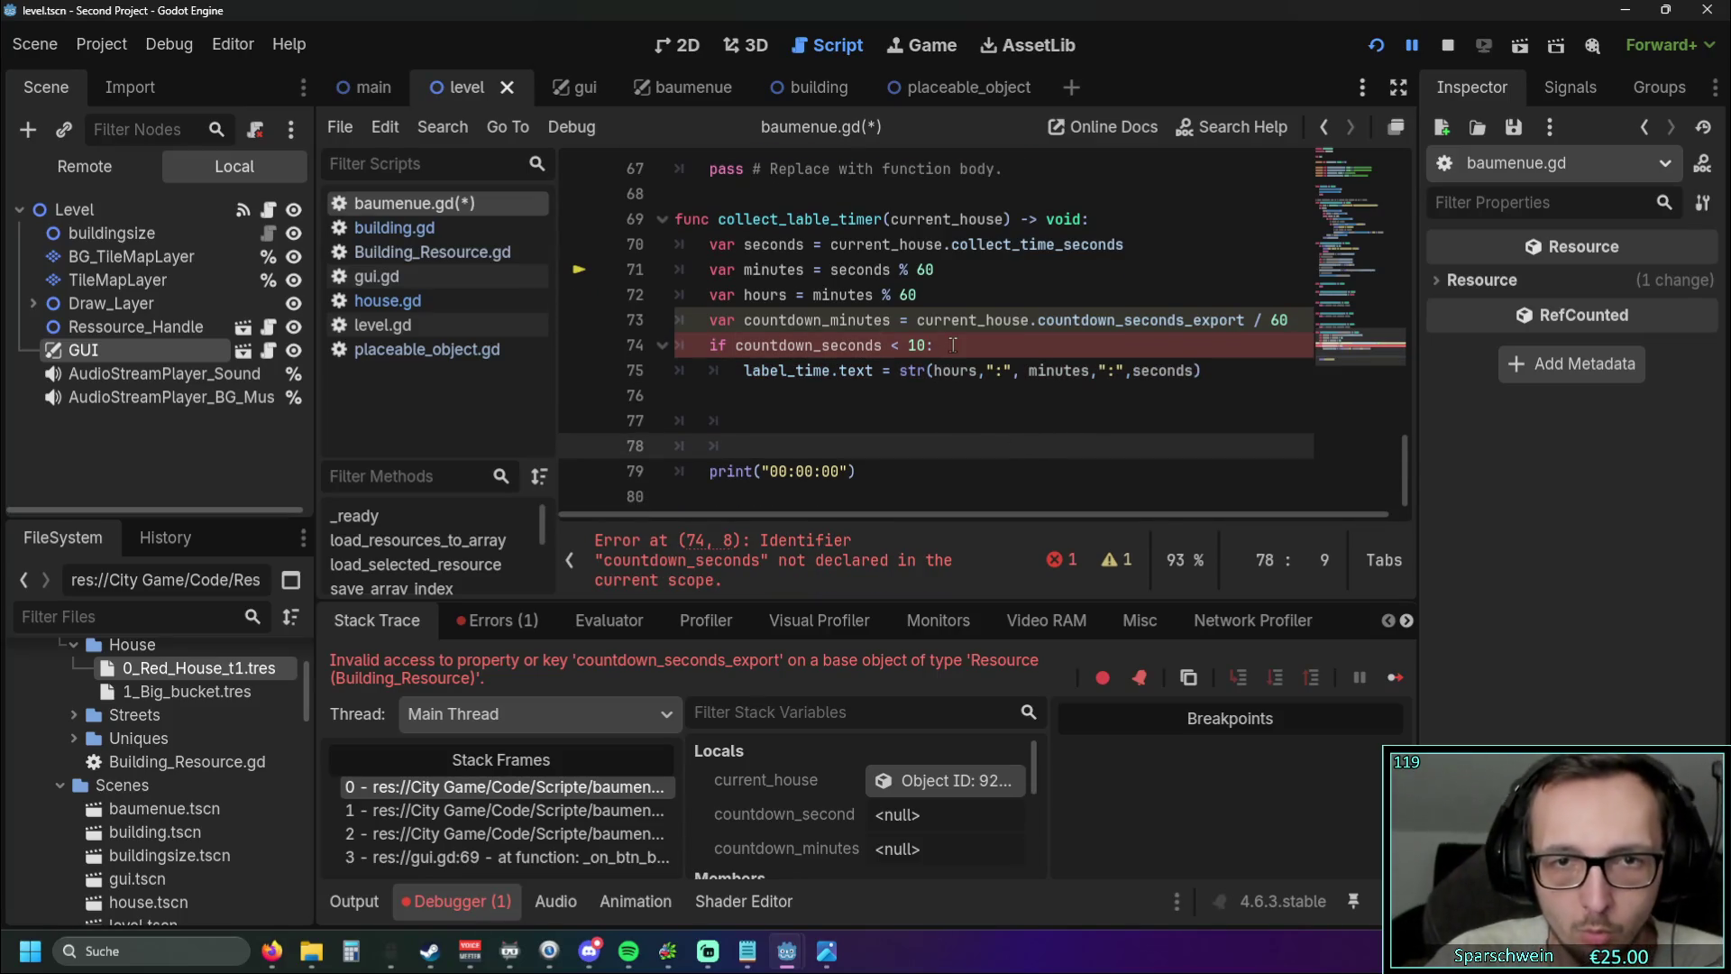
{"action": "left_click_drag", "start_coordinate": [923, 346], "coordinate": [636, 347]}
{"action": "key", "text": "BackSpace"}
{"action": "key", "text": "Delete"}
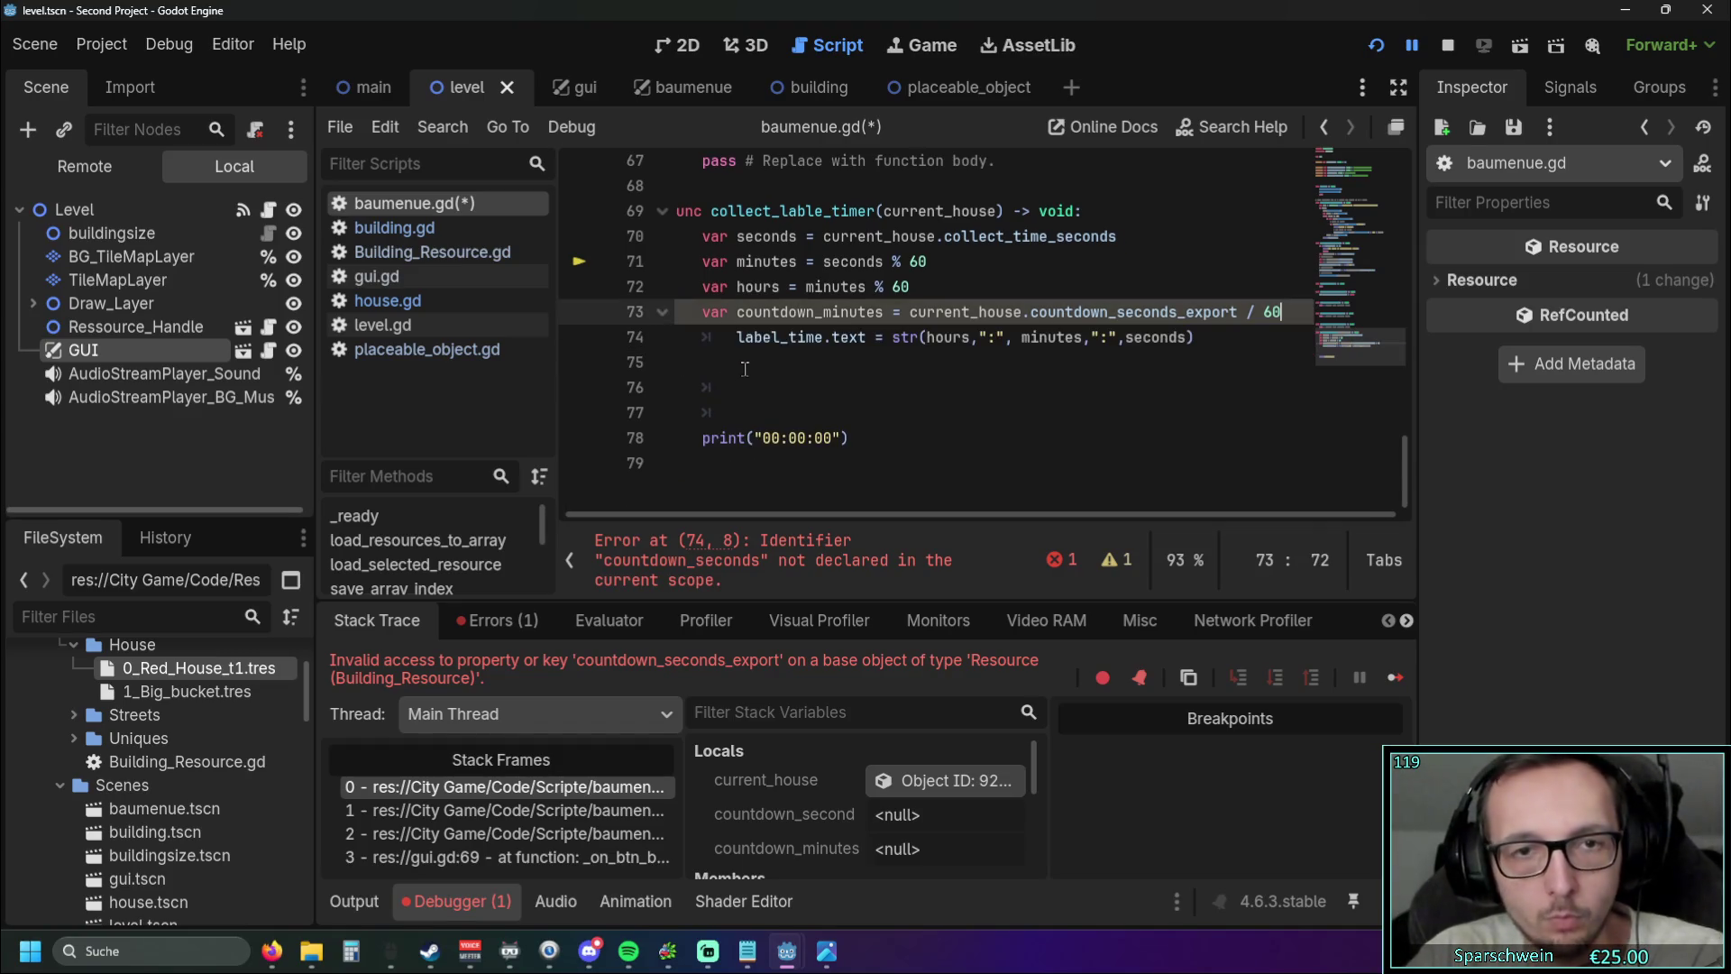
{"action": "key", "text": "Delete"}
{"action": "key", "text": "Down"}
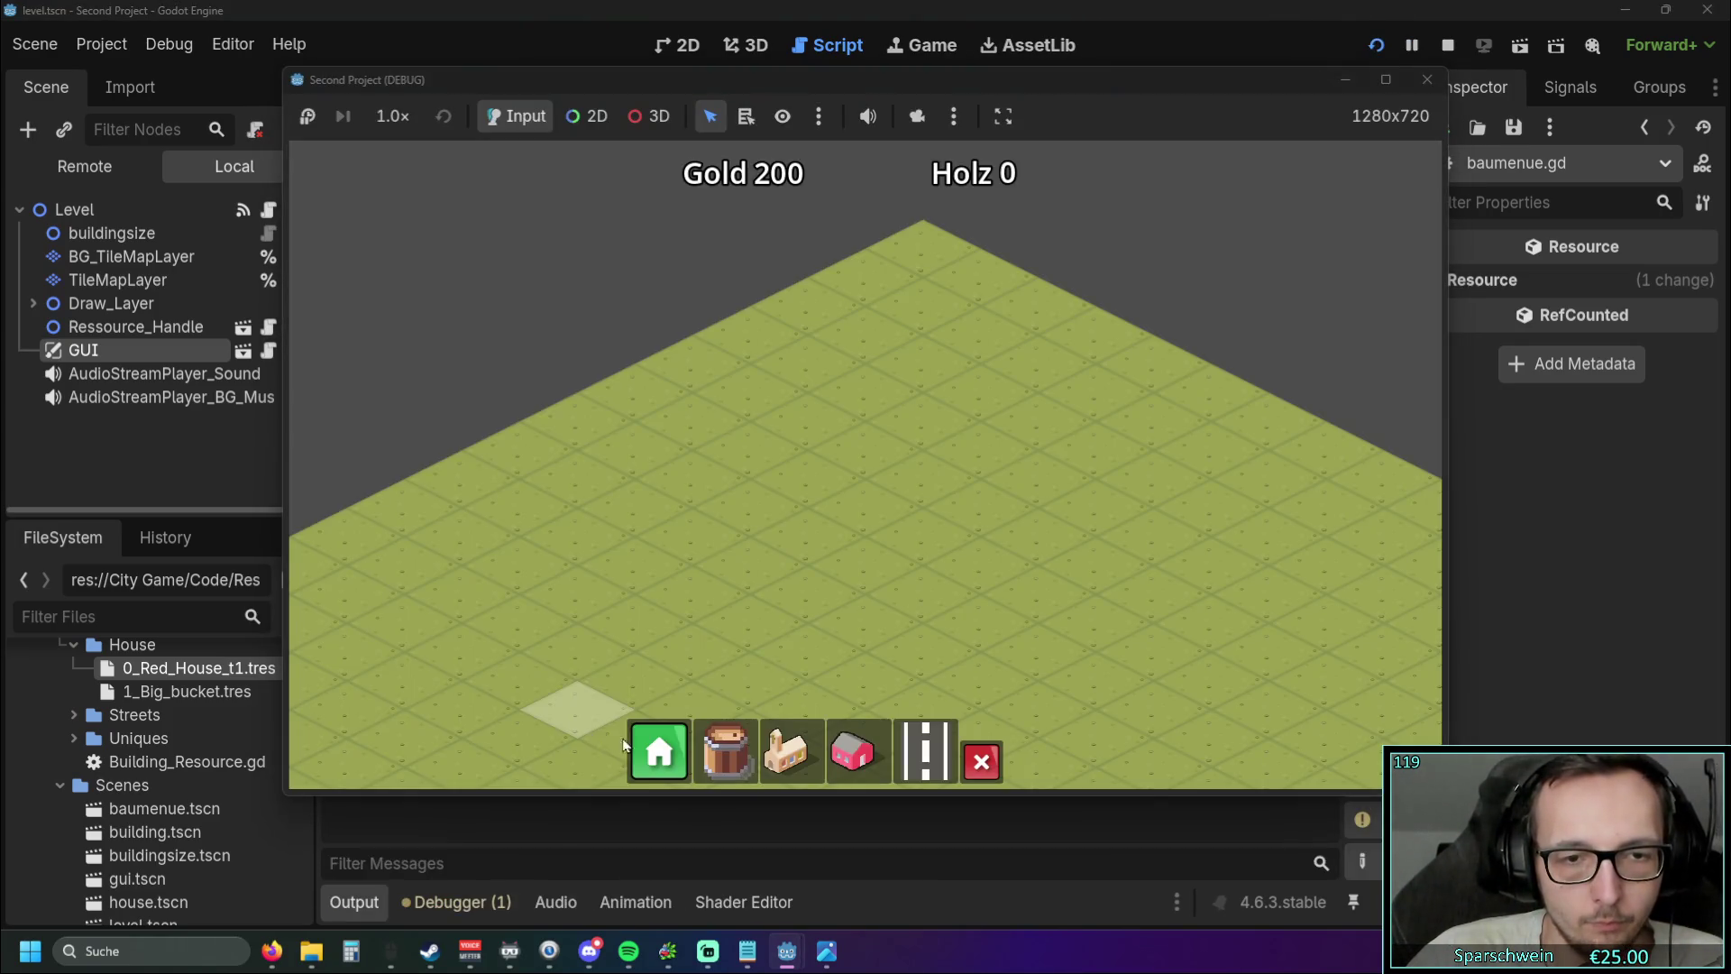
- Test the build menu, delete the var countdown_minutes line 73, and run the game again
{"action": "left_click", "coordinate": [651, 745]}
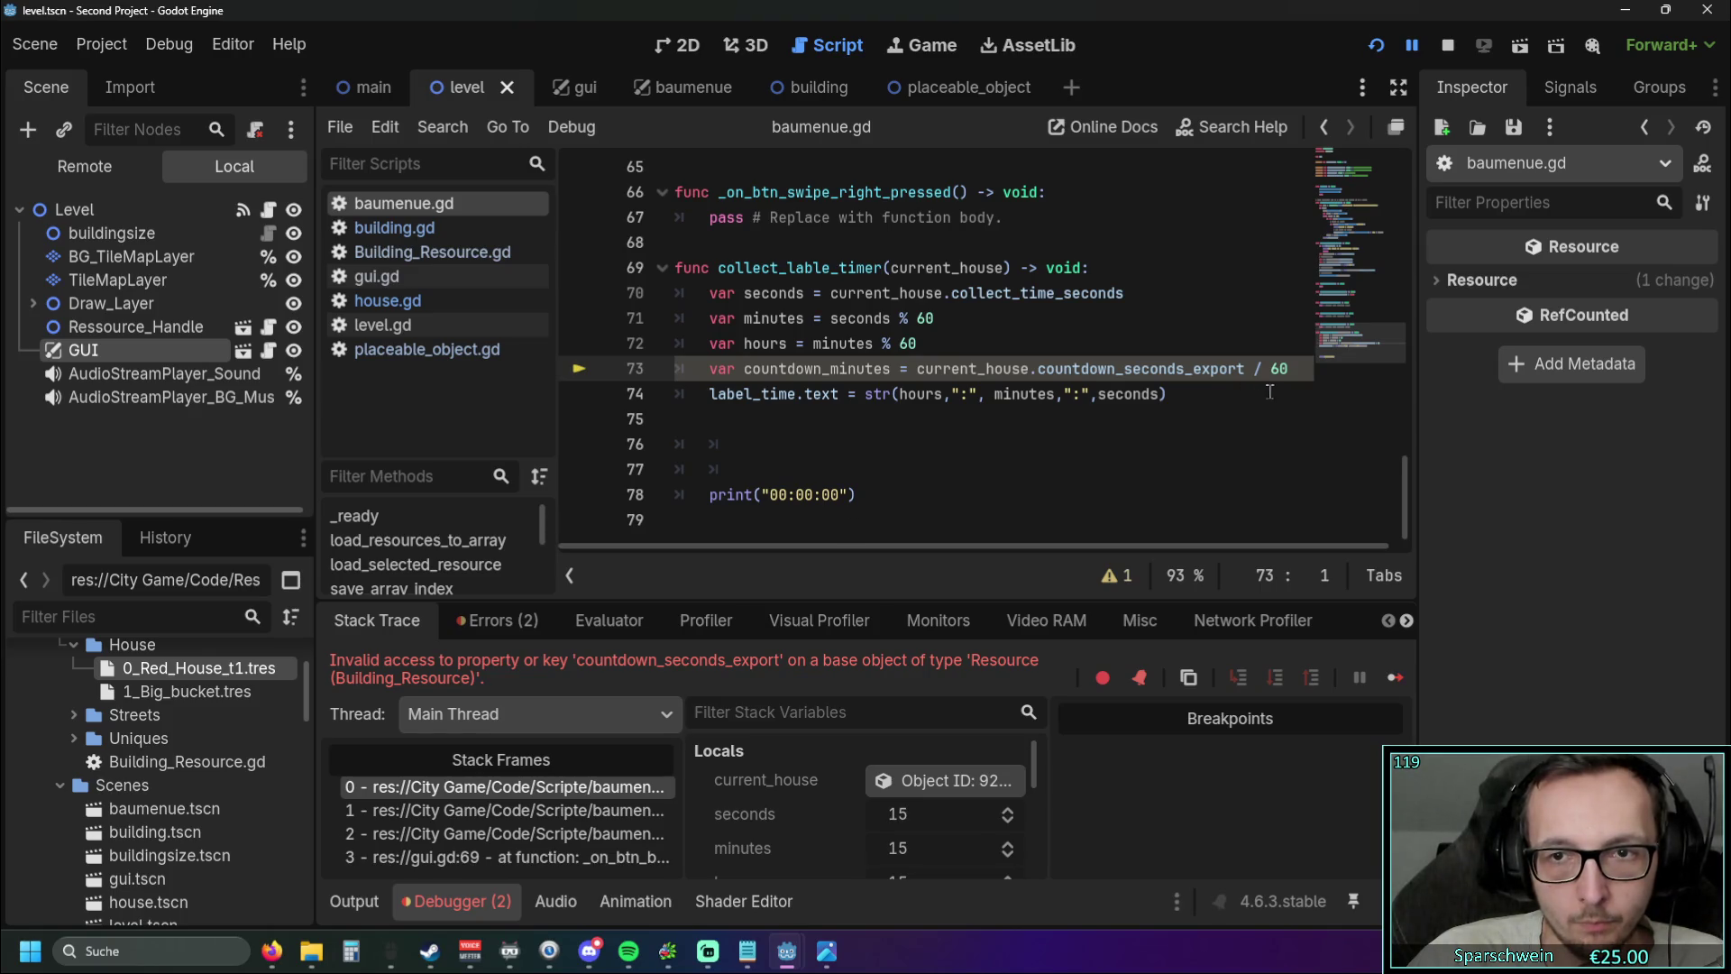
{"action": "left_click_drag", "start_coordinate": [1292, 369], "coordinate": [484, 375]}
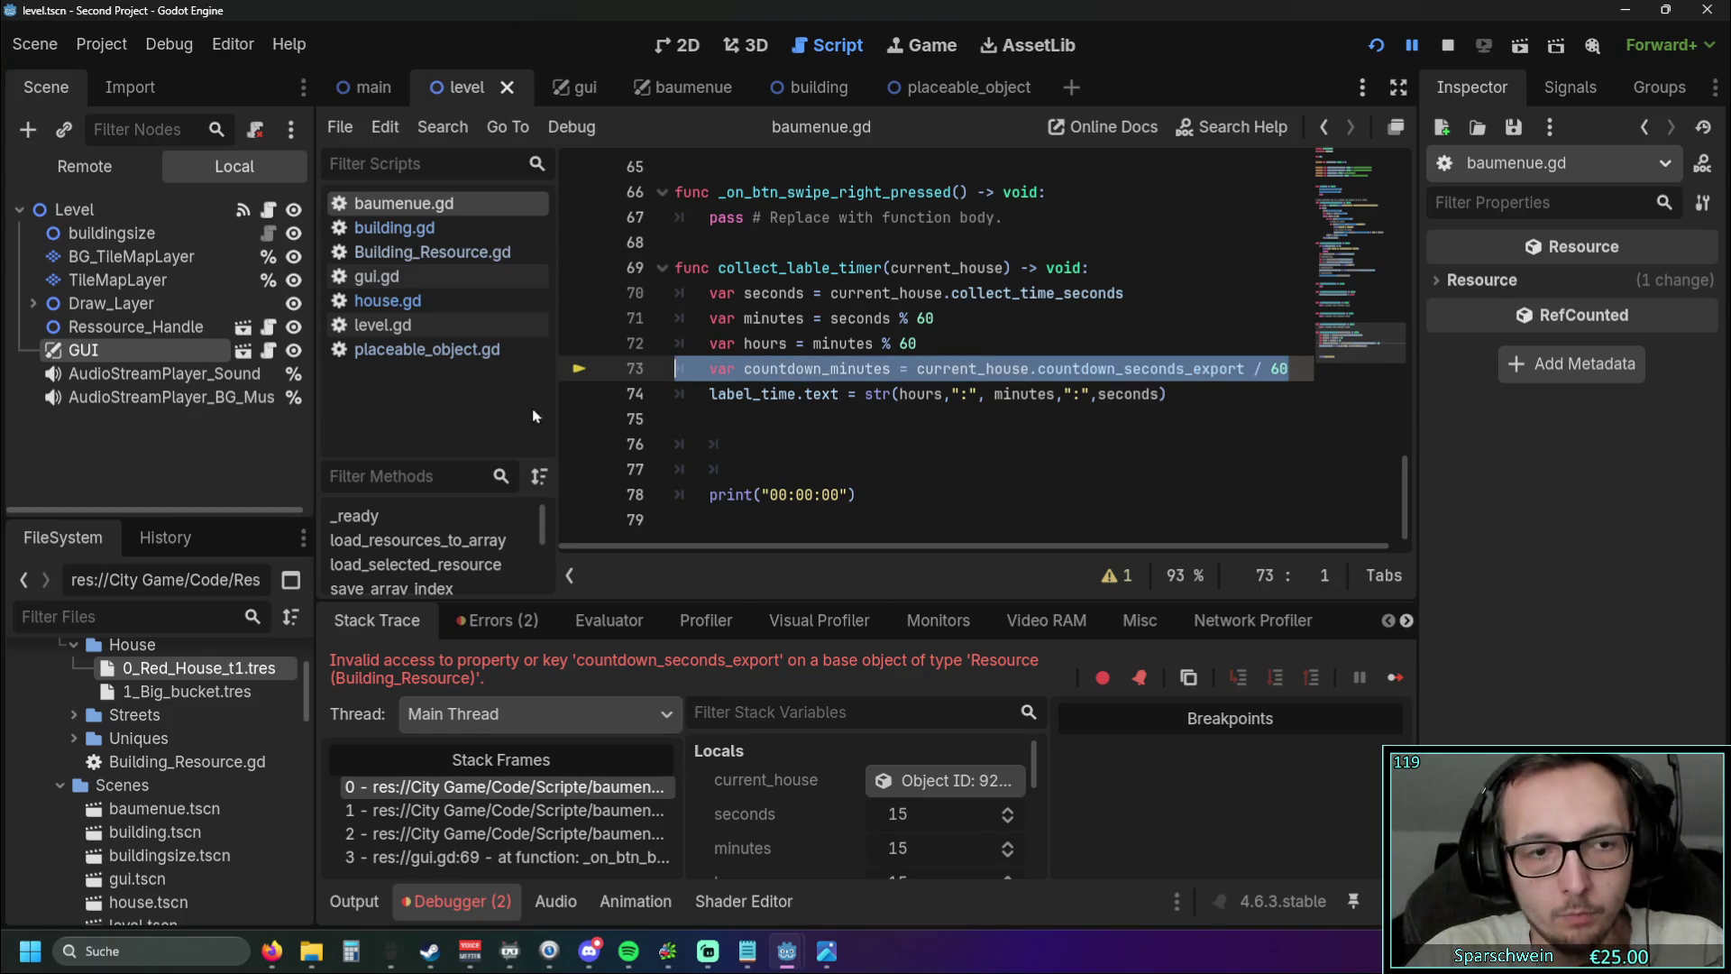
{"action": "key", "text": "BackSpace"}
{"action": "key", "text": "BackSpace"}
{"action": "left_click", "coordinate": [930, 436]}
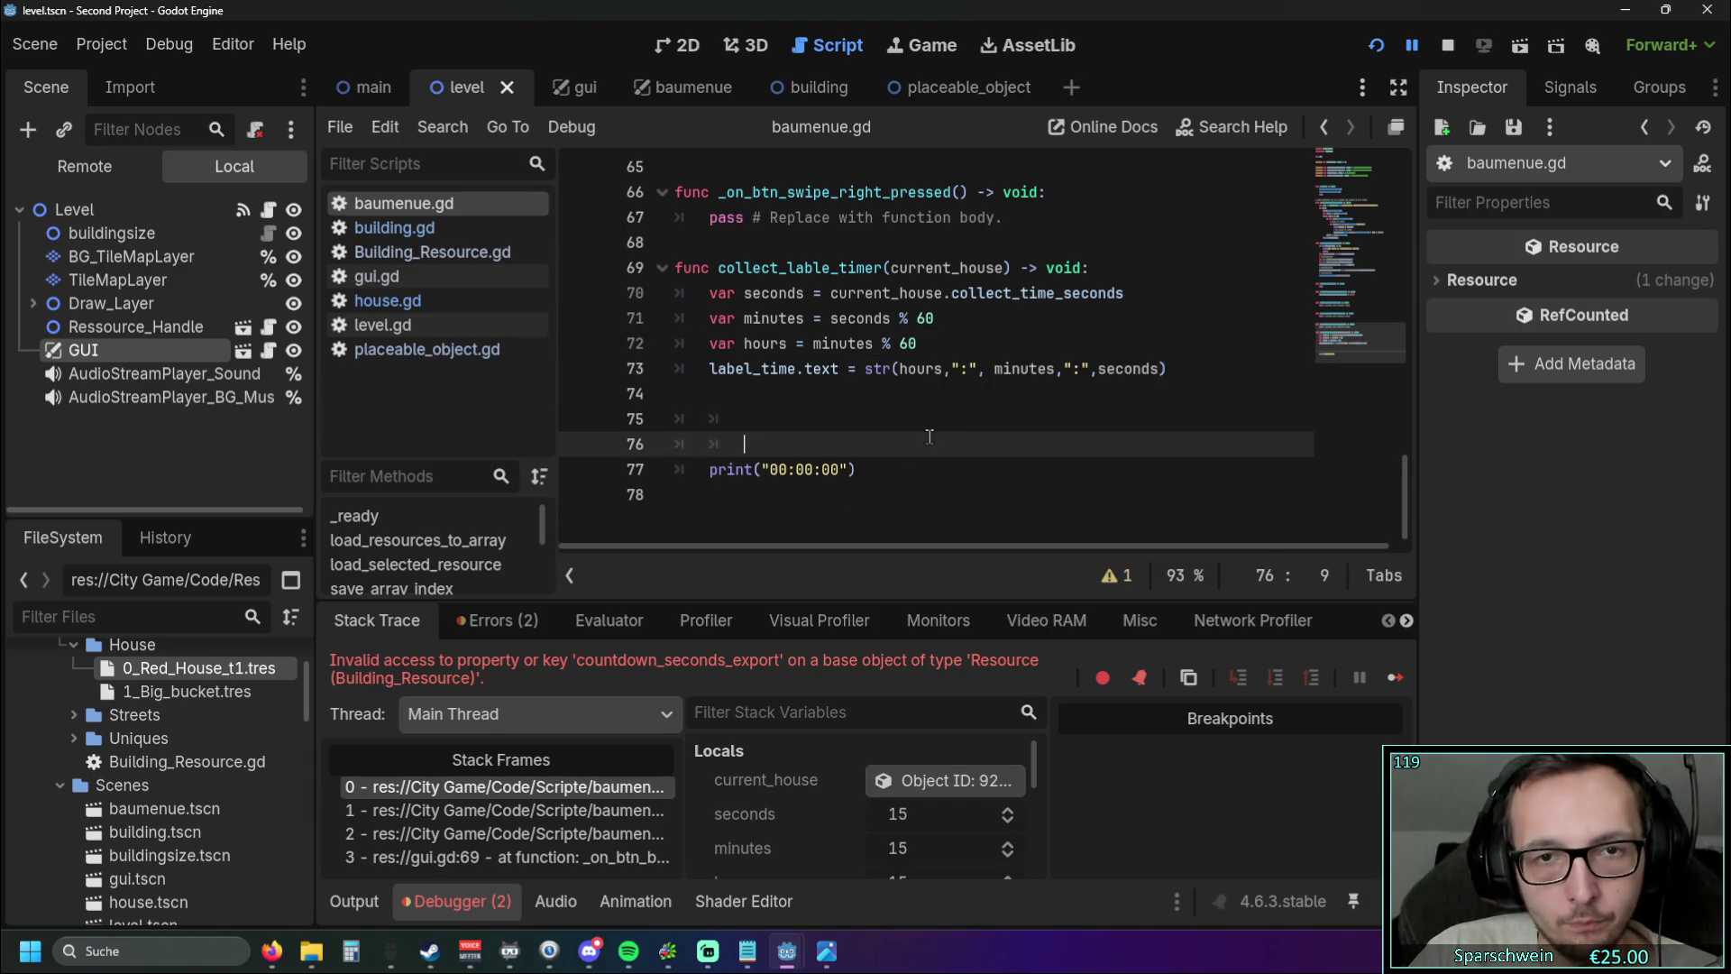
{"action": "left_click", "coordinate": [1414, 49]}
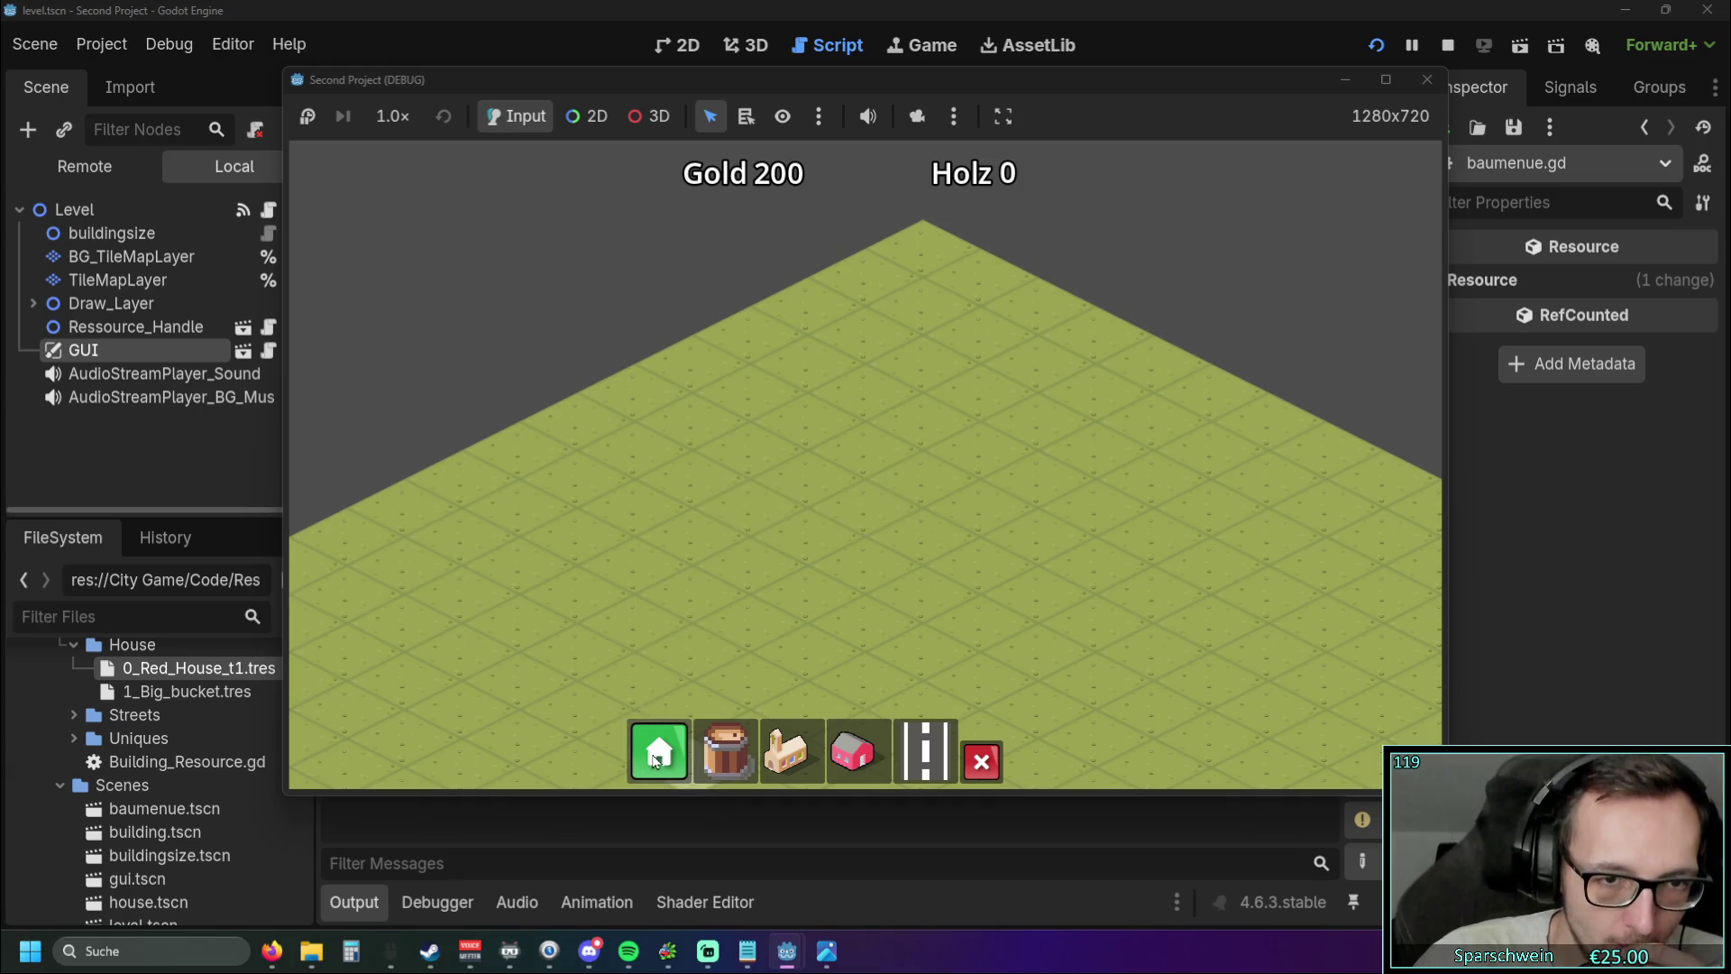
- Open the Baumenue panel to check the Mietertrag timer, close it, and stop the game
{"action": "left_click", "coordinate": [657, 756]}
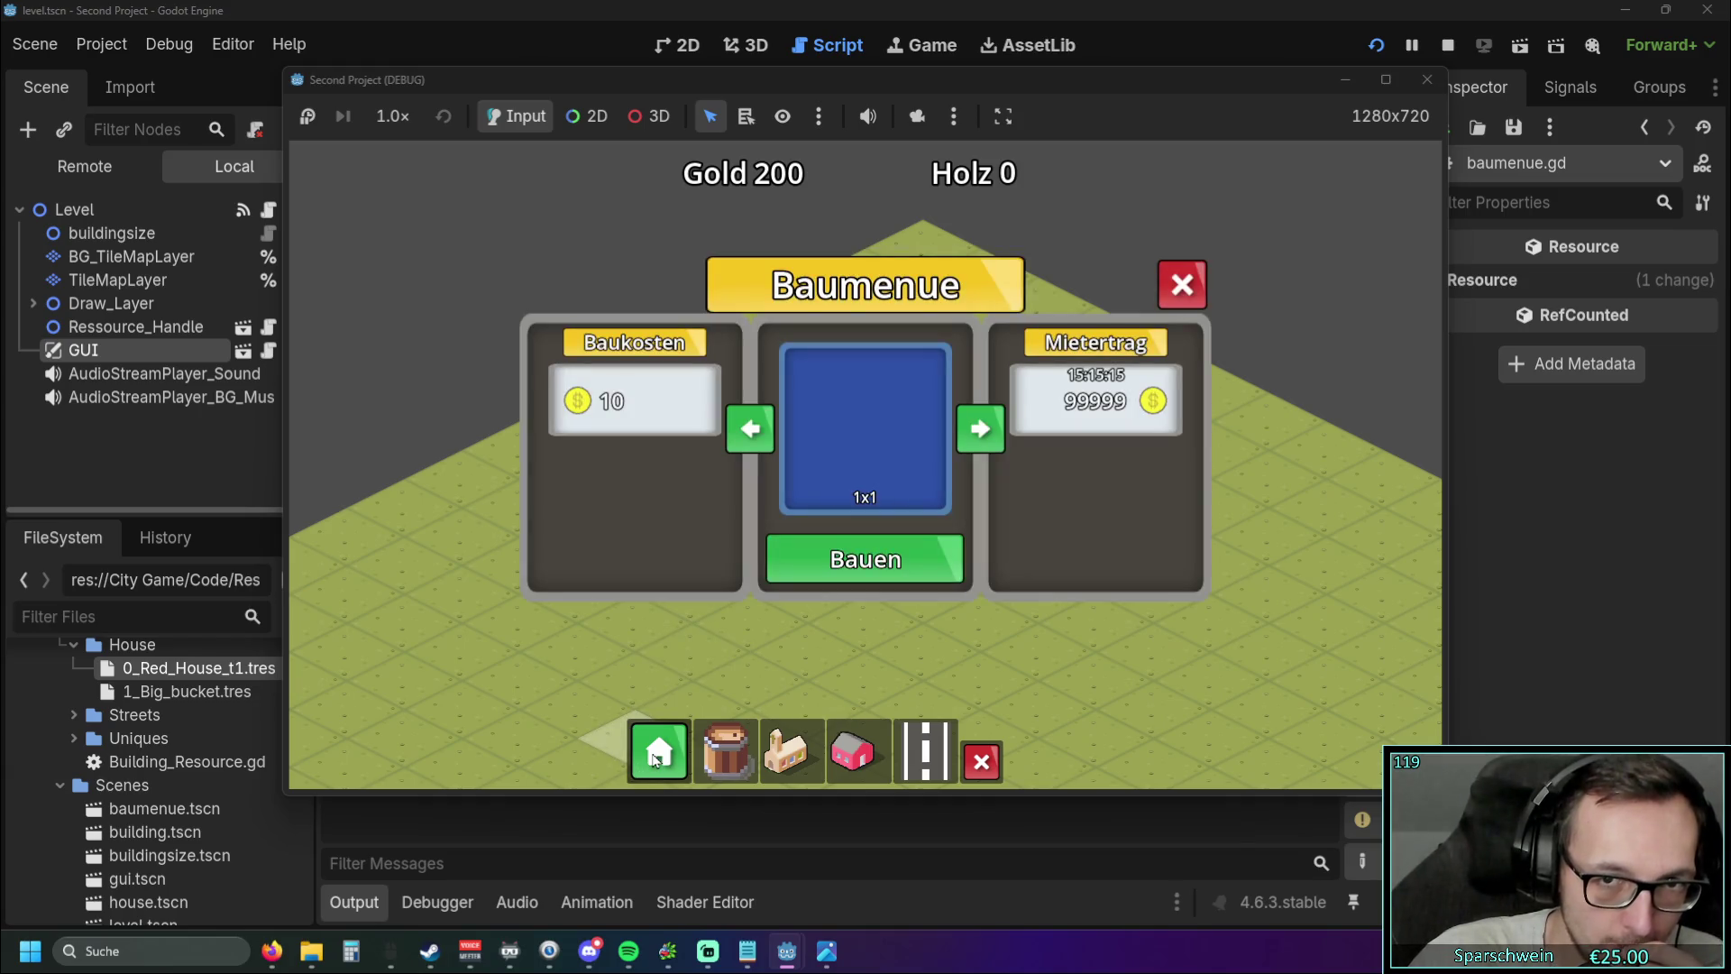
{"action": "left_click", "coordinate": [1177, 288]}
{"action": "key", "text": "F8"}
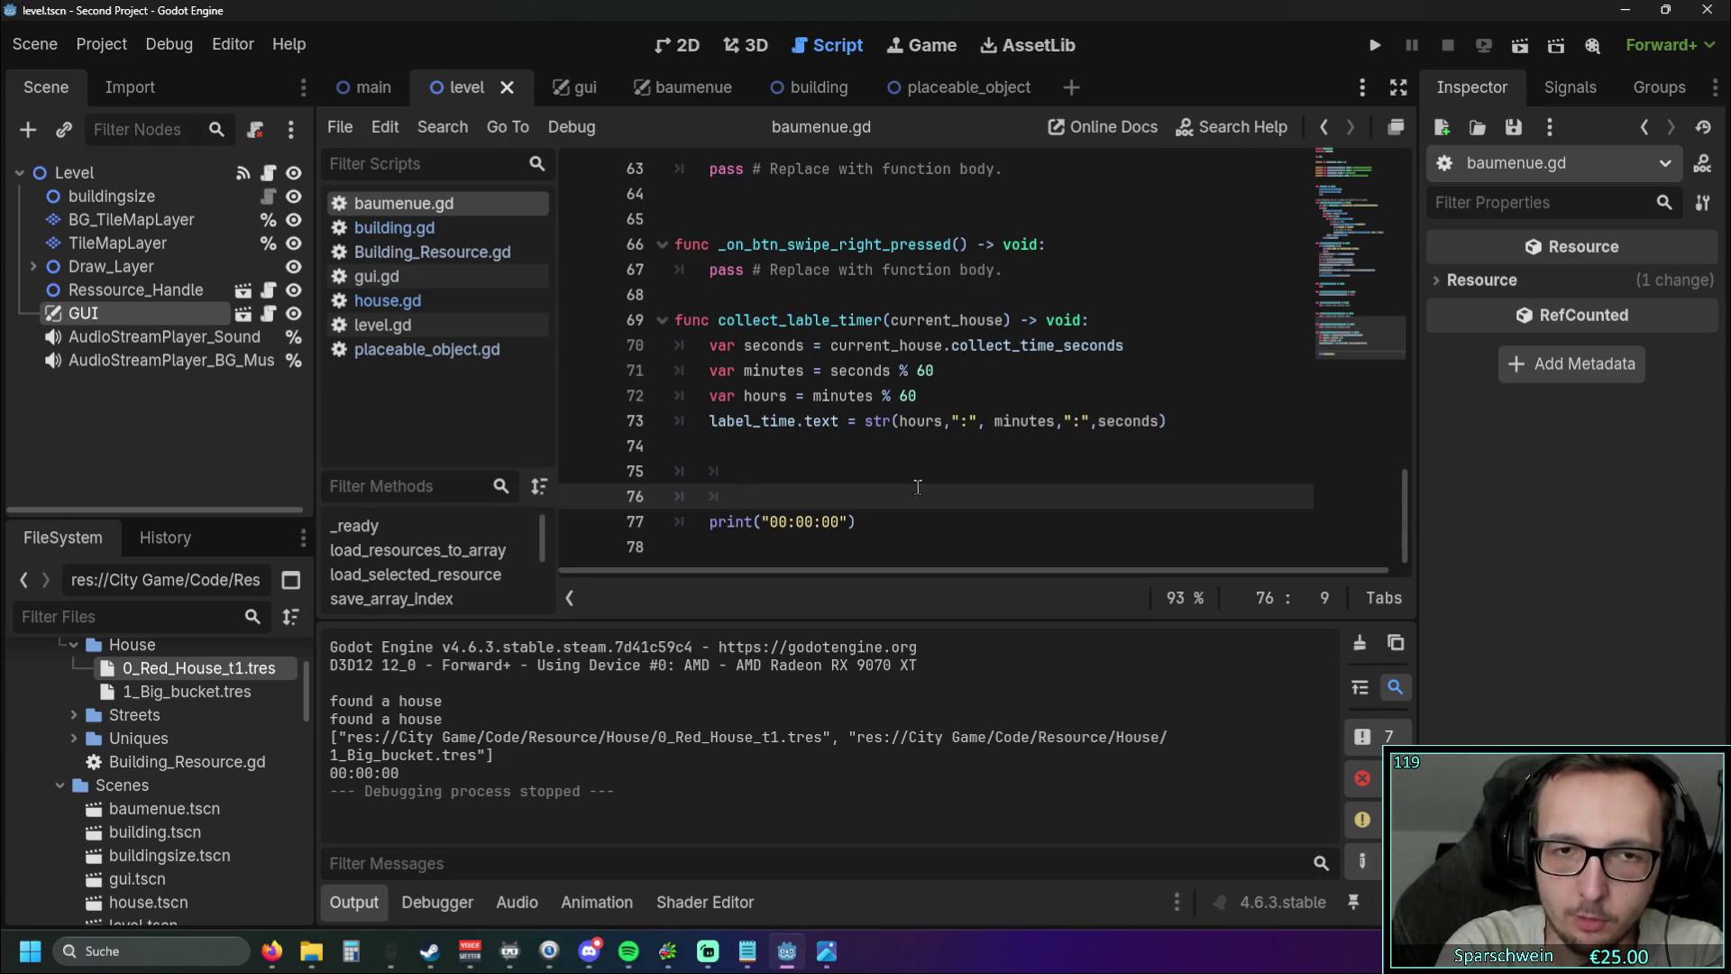
{"action": "left_click", "coordinate": [920, 397]}
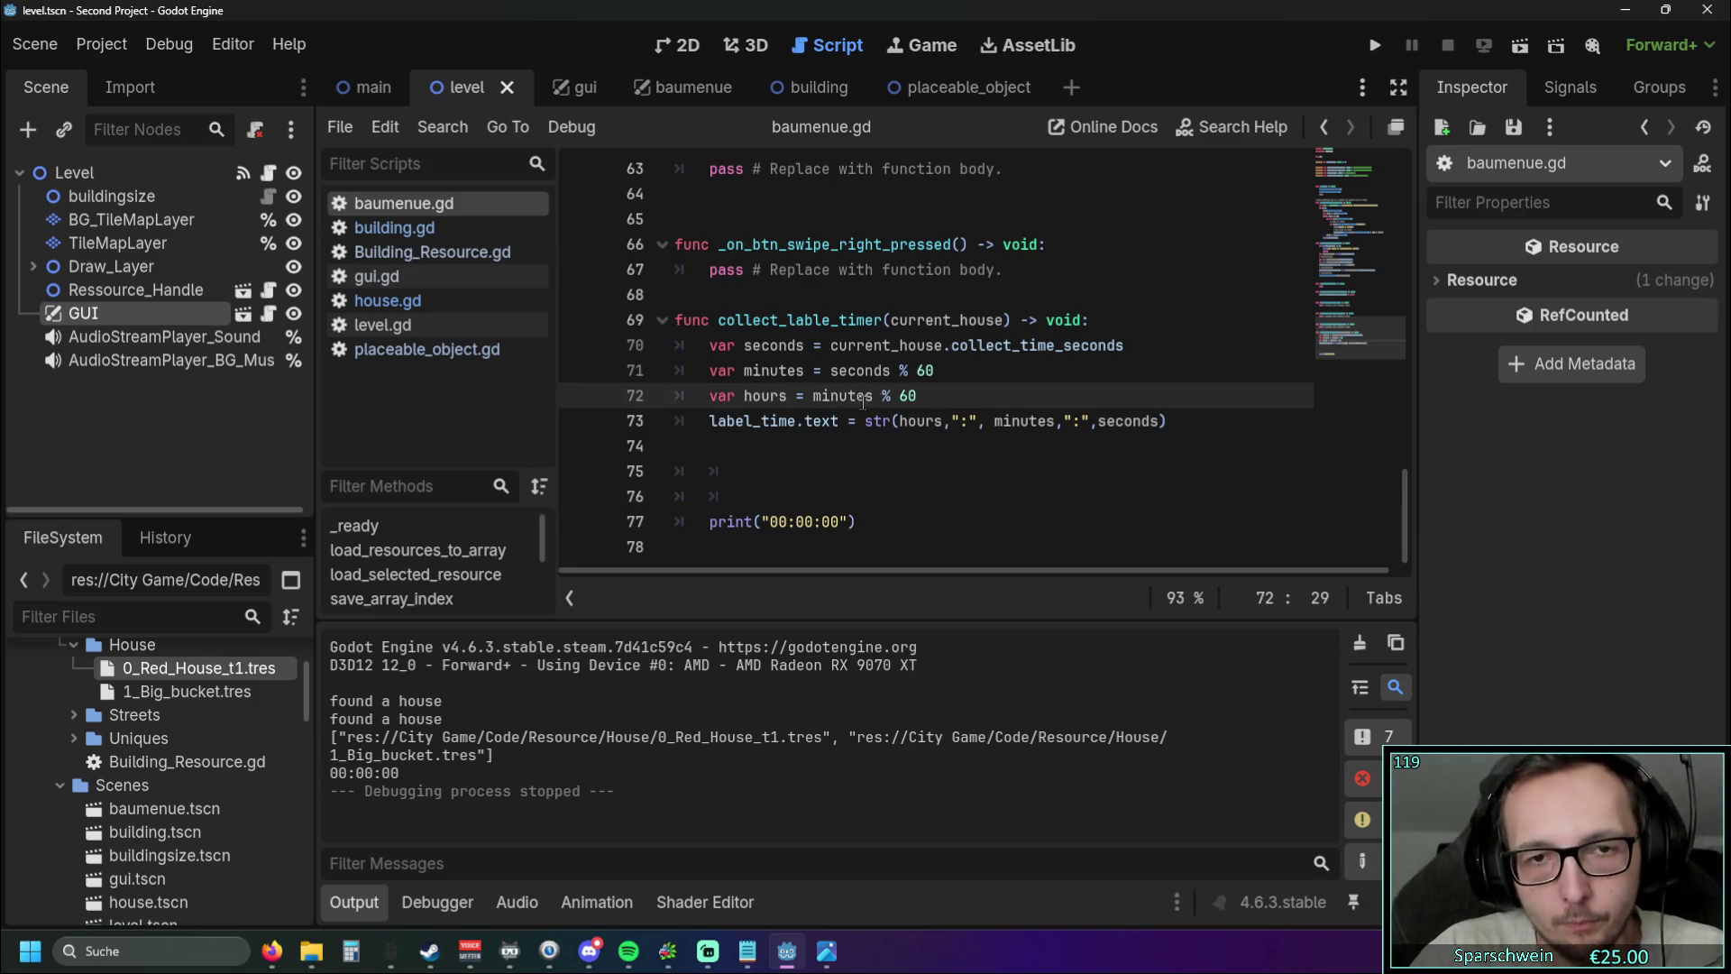
{"action": "double_click", "coordinate": [766, 521]}
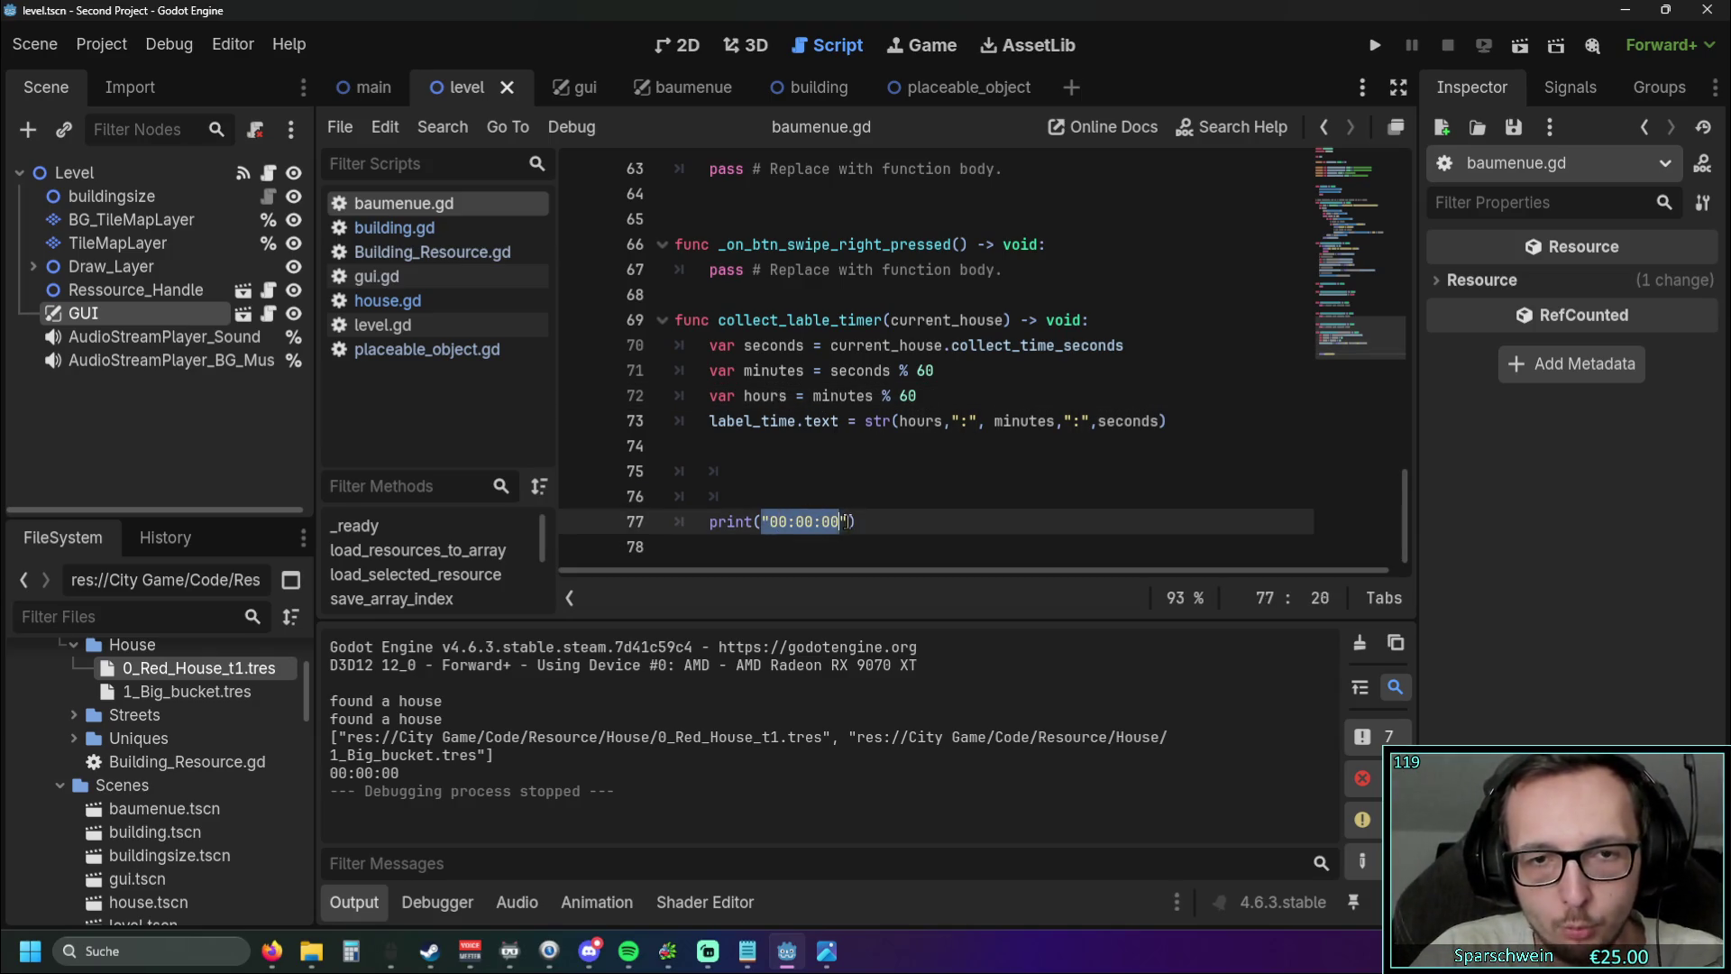
- Print minutes instead of "00:00:00" and run the game to check the Baumenue timer
{"action": "left_click", "coordinate": [781, 471]}
{"action": "double_click", "coordinate": [750, 371]}
{"action": "key", "text": "ctrl+c"}
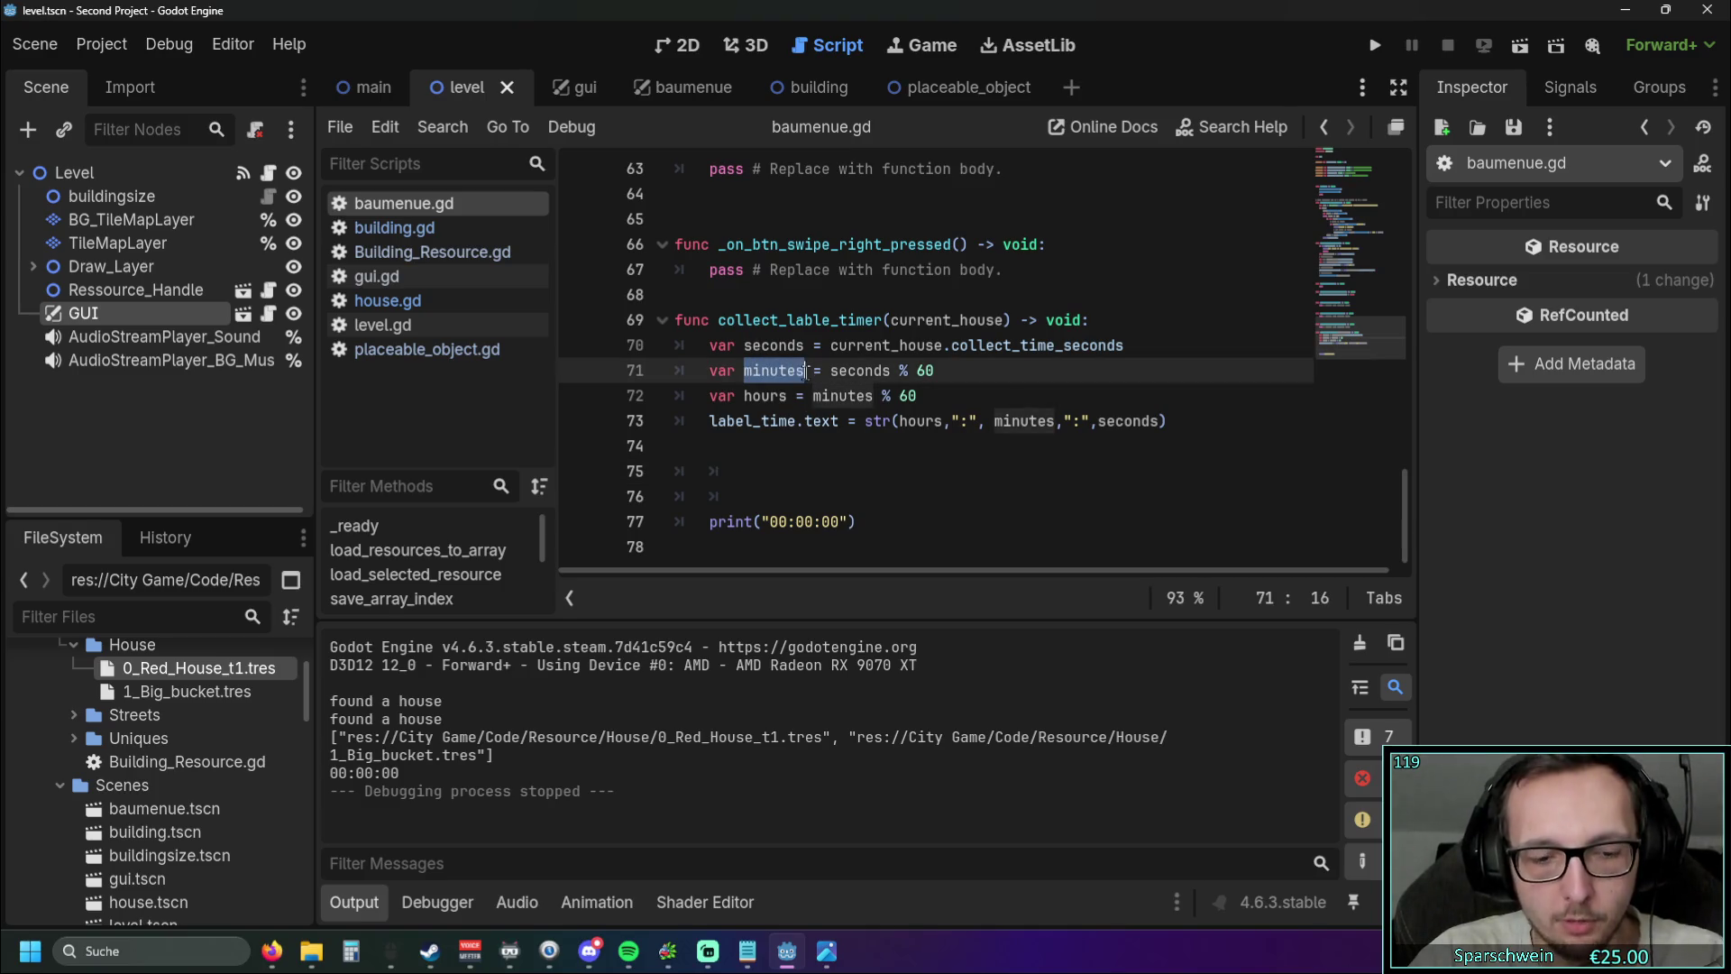
{"action": "left_click_drag", "start_coordinate": [764, 521], "coordinate": [855, 521]}
{"action": "key", "text": "ctrl+v"}
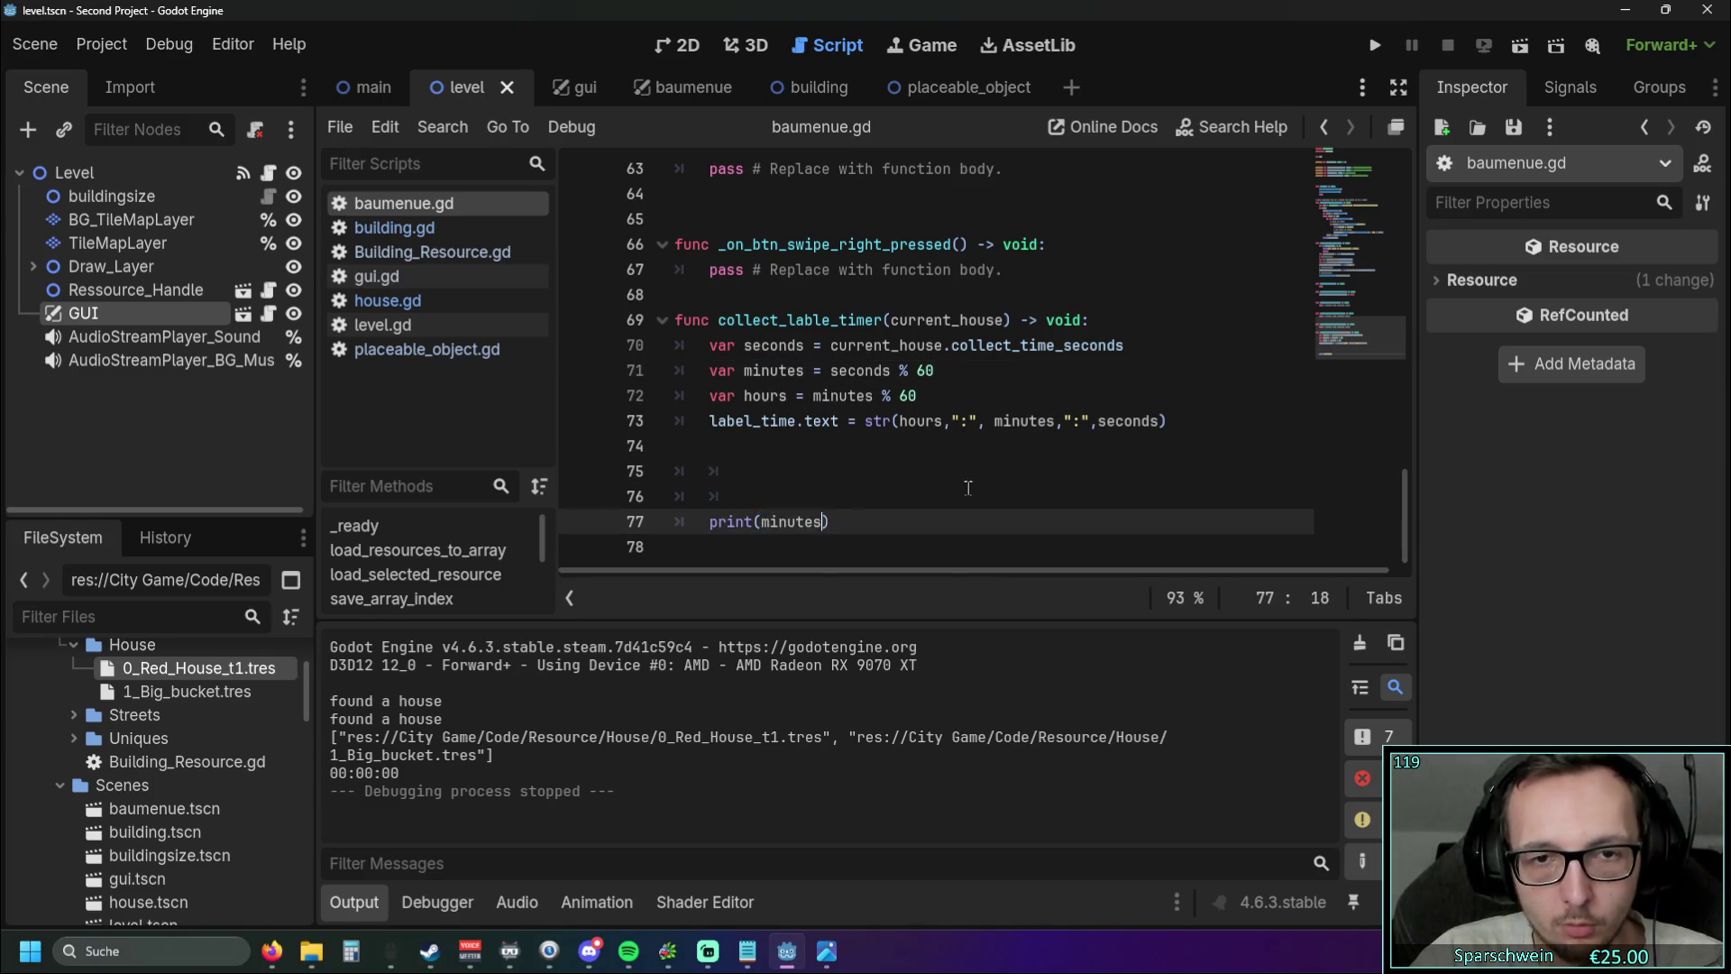
{"action": "left_click", "coordinate": [972, 489]}
{"action": "left_click", "coordinate": [1376, 41]}
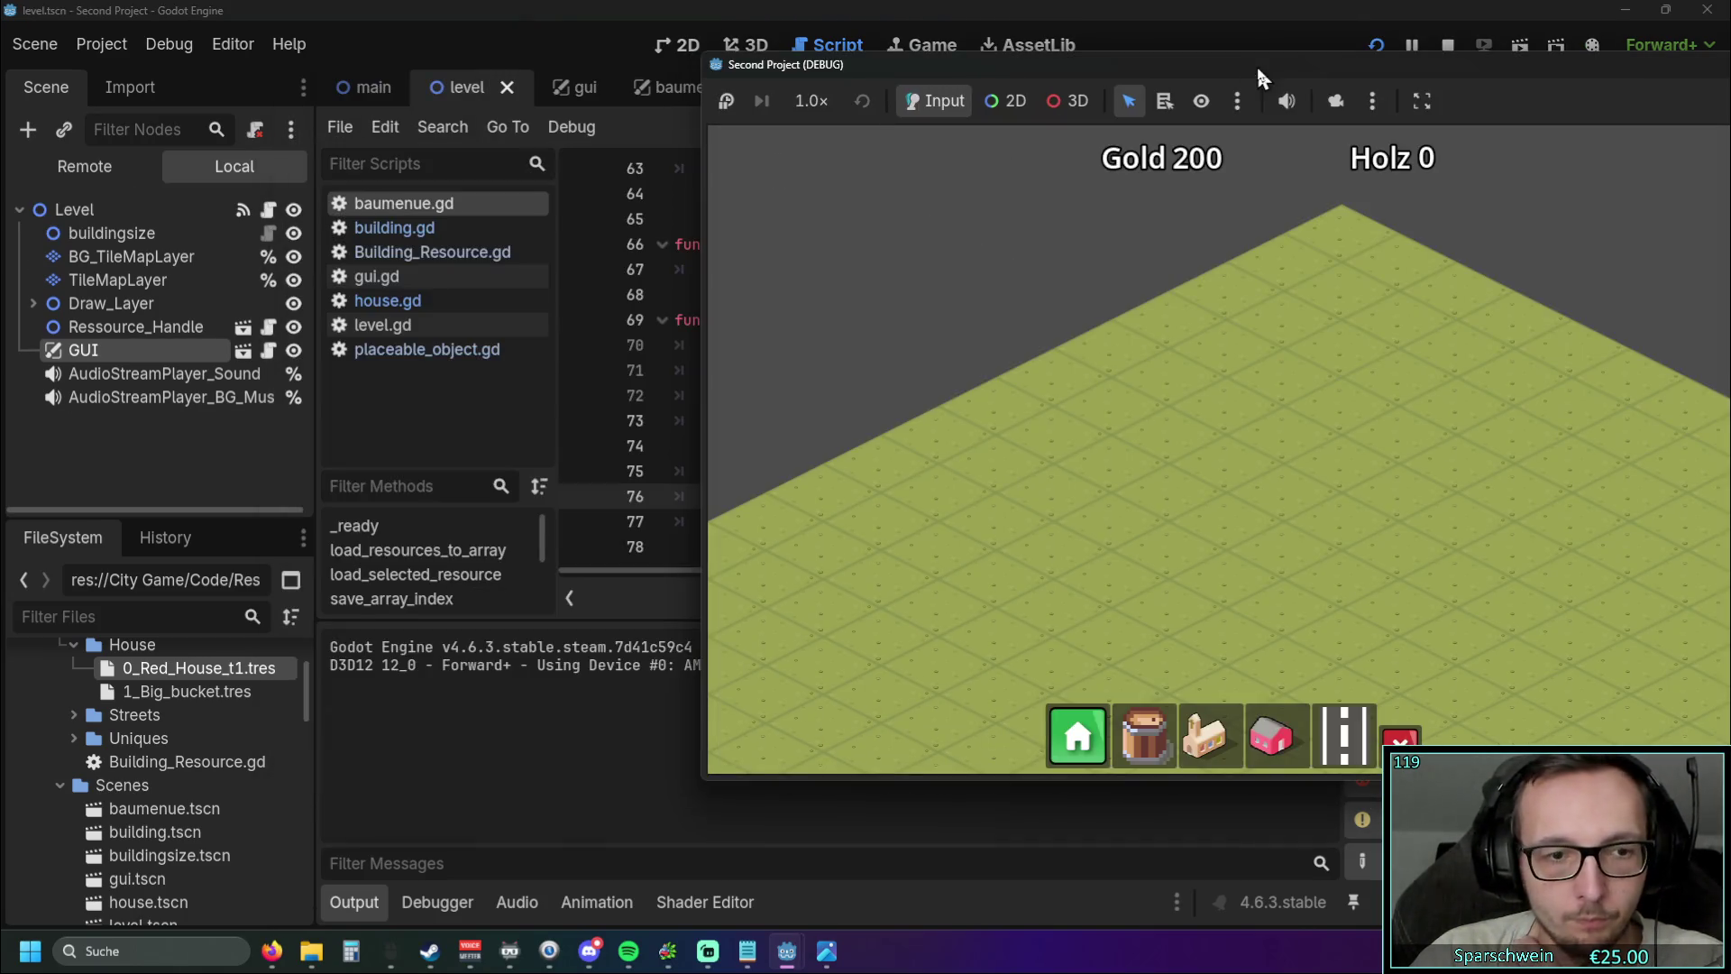
{"action": "left_click", "coordinate": [1068, 741]}
{"action": "left_click_drag", "start_coordinate": [1524, 66], "coordinate": [1138, 68]}
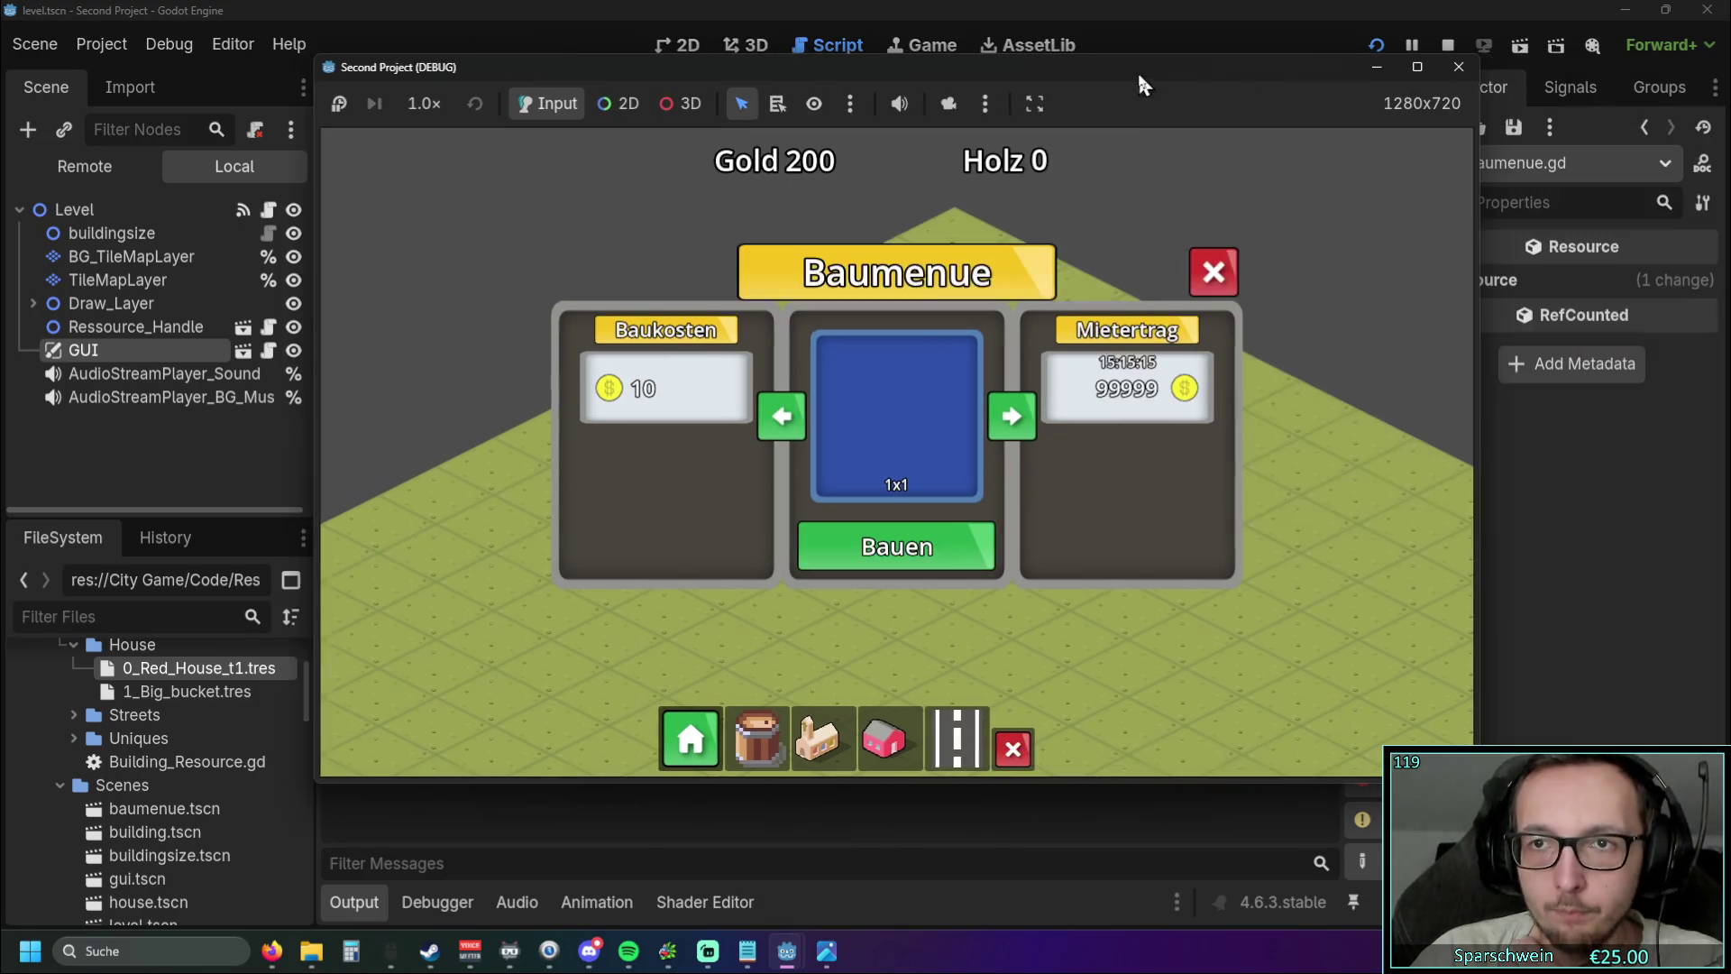
{"action": "left_click", "coordinate": [1454, 68]}
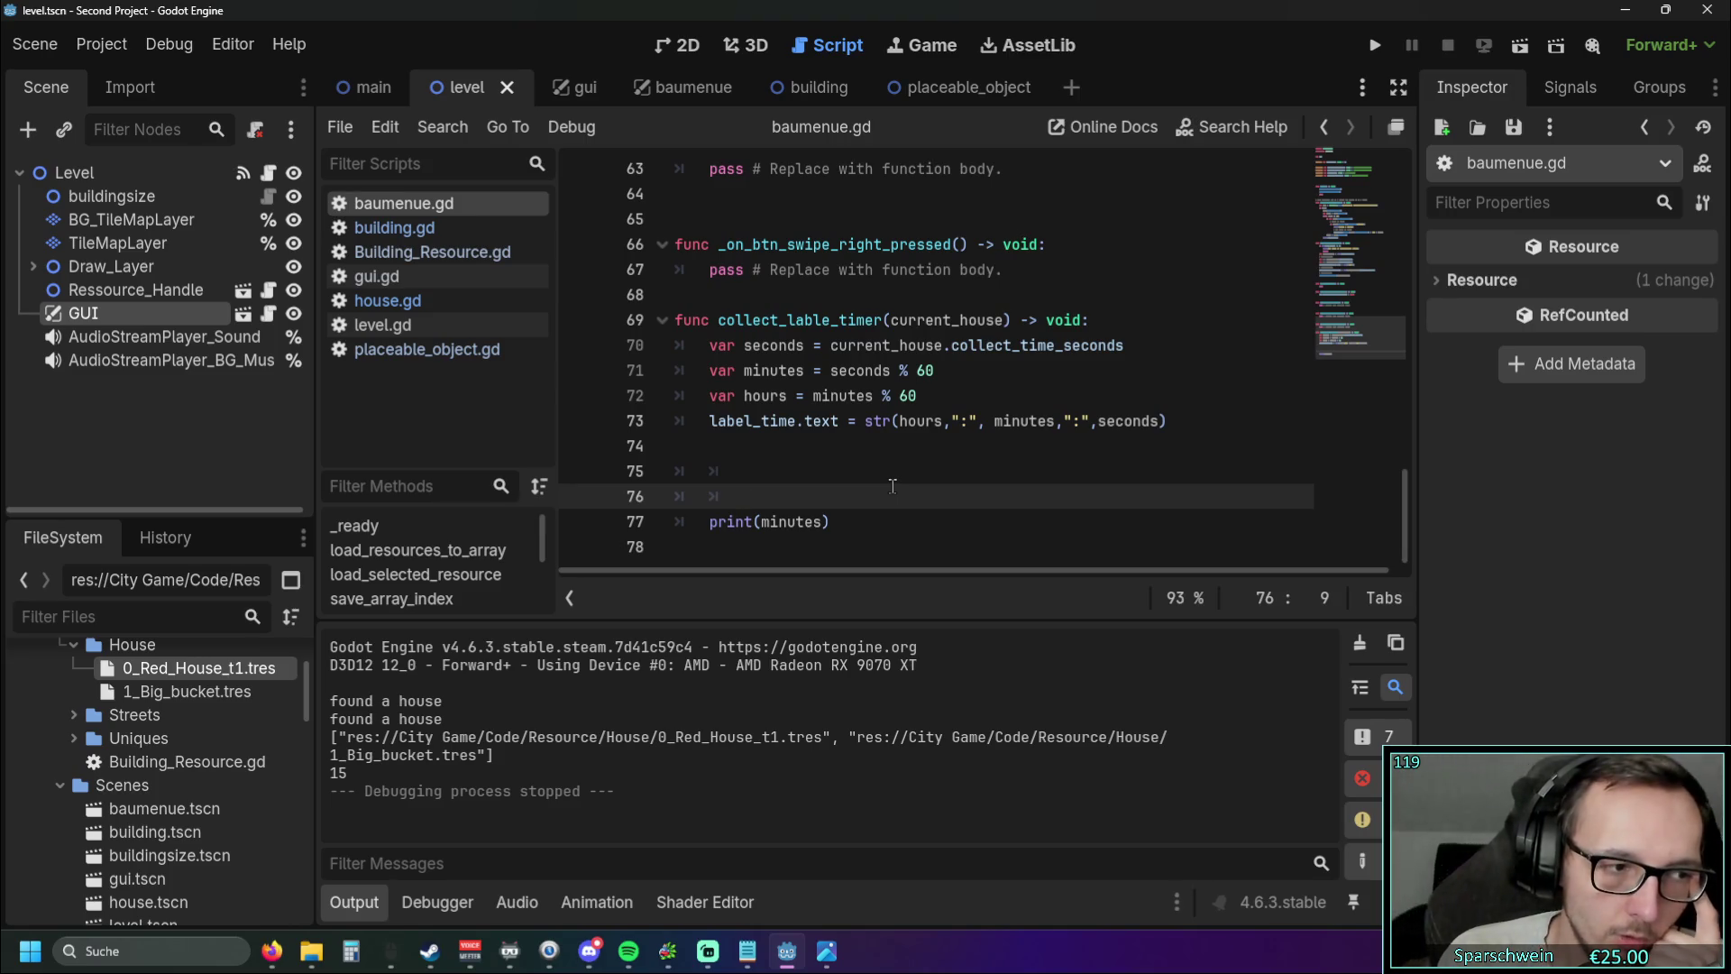
- Change the % operators on lines 71 and 72 to / and rerun the game to check the timer
{"action": "left_click", "coordinate": [905, 370]}
{"action": "key", "text": "BackSpace"}
{"action": "type", "text": "//"}
{"action": "double_click", "coordinate": [889, 395]}
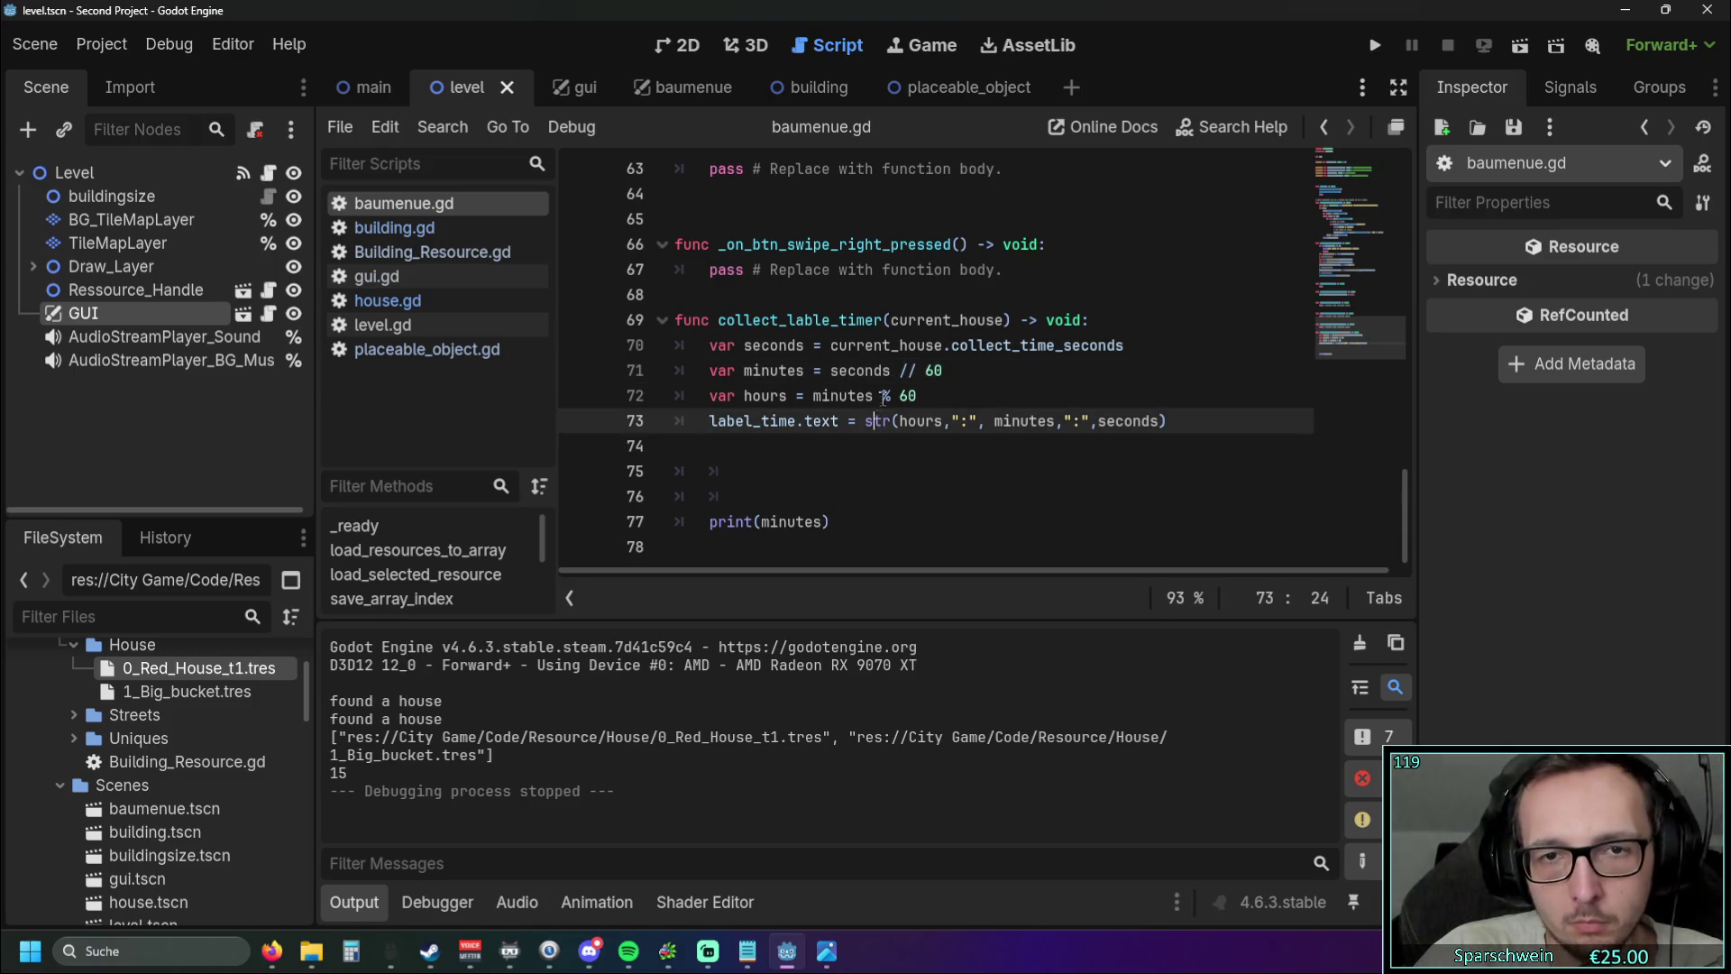
{"action": "type", "text": "/"}
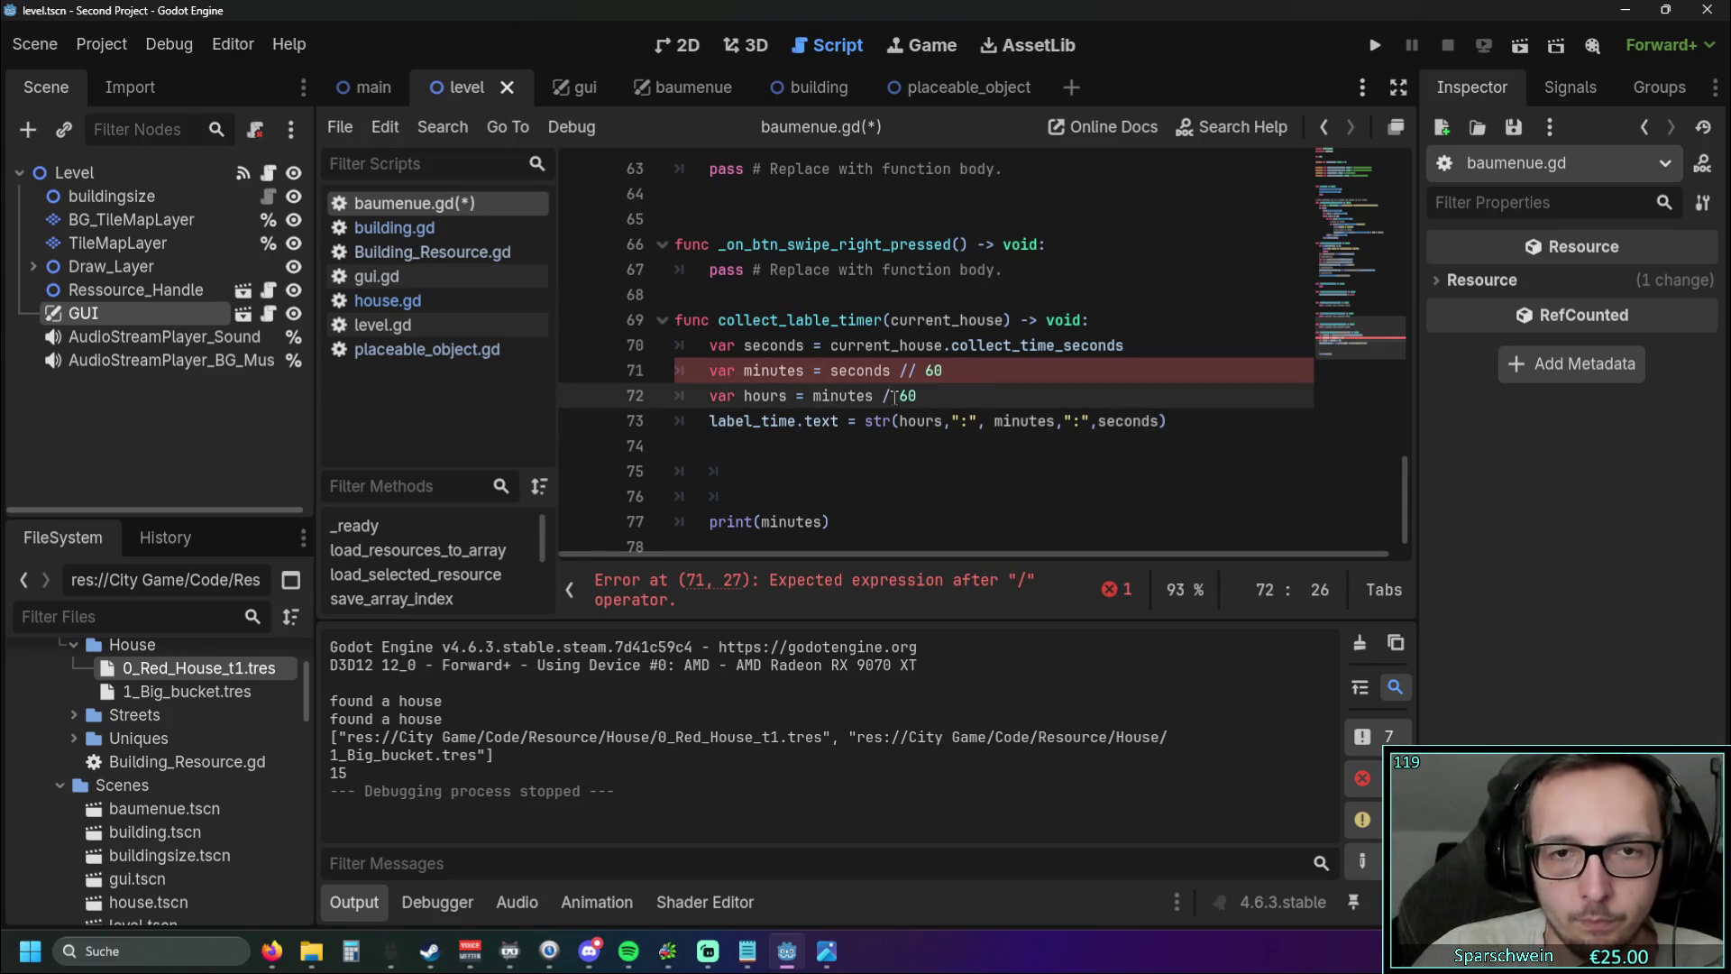
{"action": "left_click", "coordinate": [917, 370]}
{"action": "key", "text": "BackSpace"}
{"action": "left_click", "coordinate": [868, 470]}
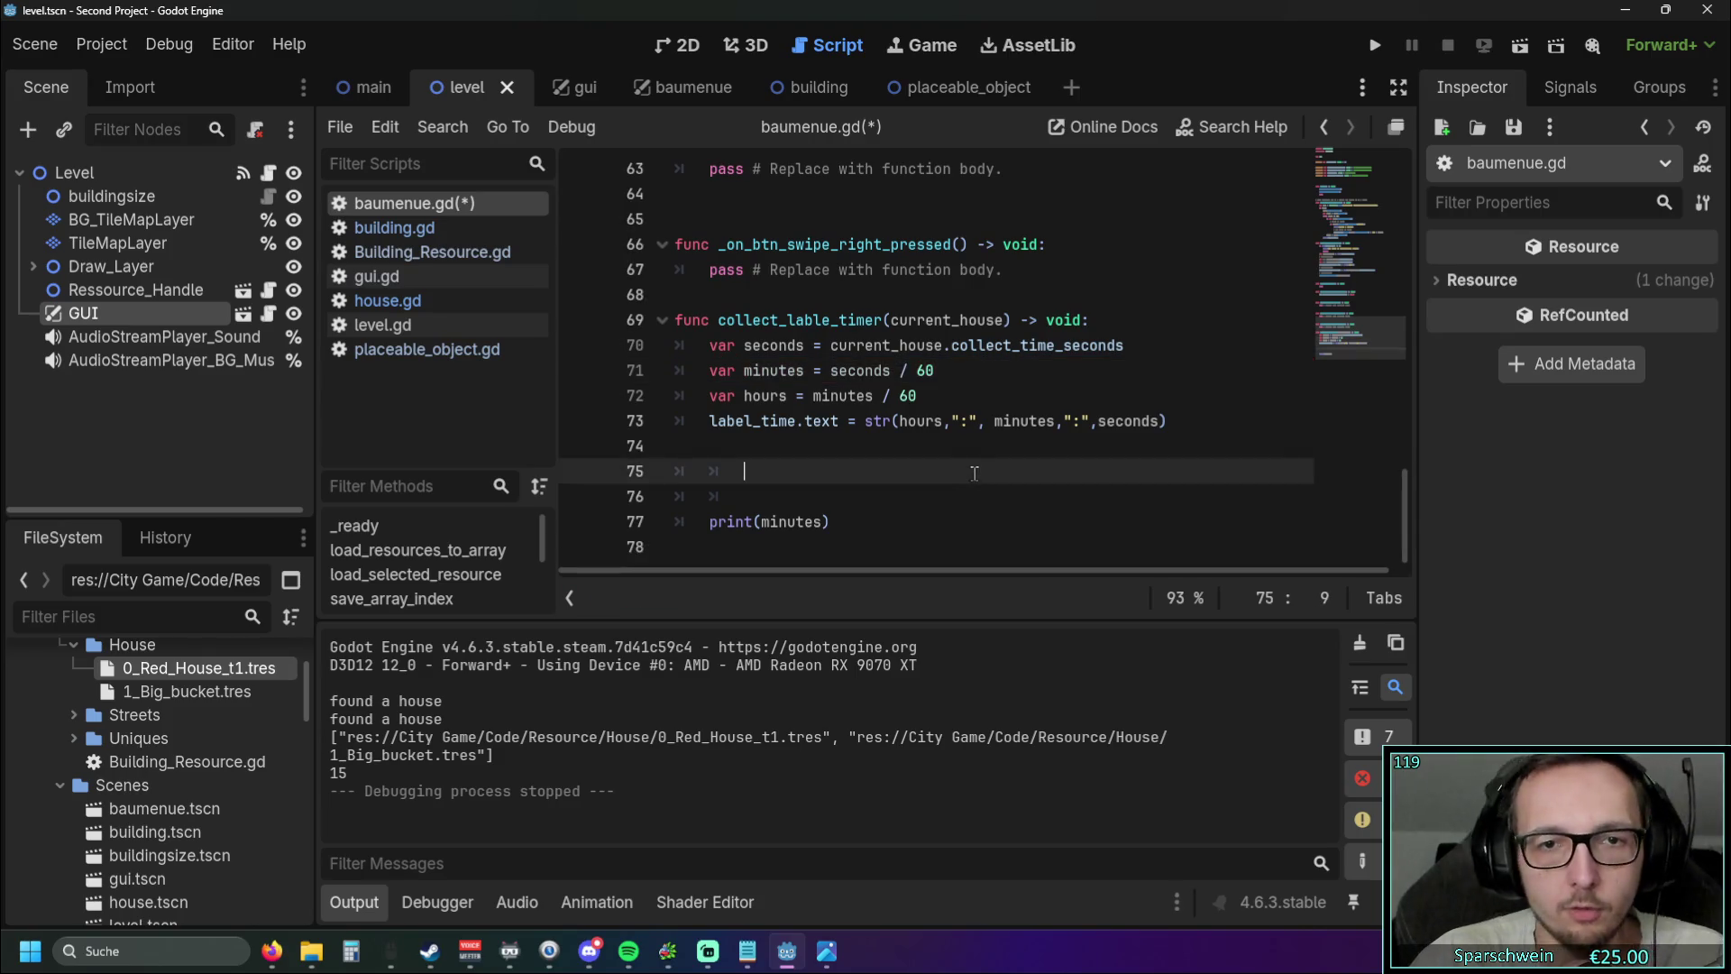
{"action": "left_click", "coordinate": [1366, 43]}
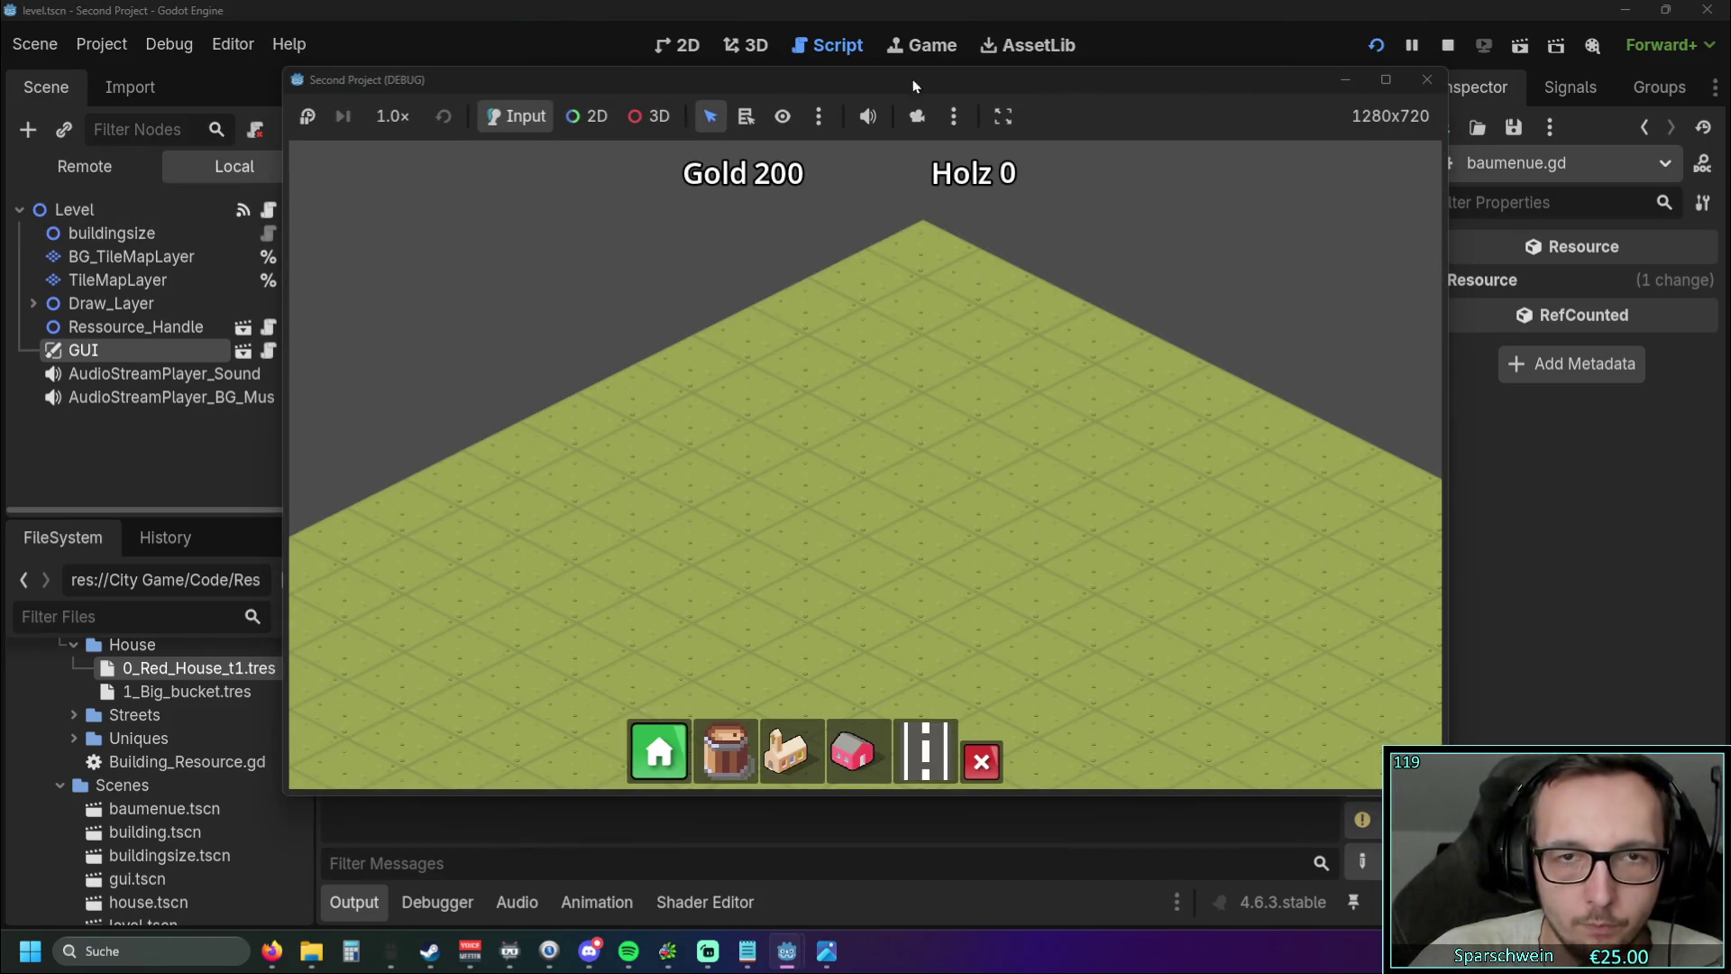
{"action": "mouse_move", "coordinate": [782, 88]}
{"action": "left_mouse_down"}
{"action": "mouse_move", "coordinate": [1302, 73]}
{"action": "mouse_move", "coordinate": [840, 58]}
{"action": "left_mouse_up"}
{"action": "left_click", "coordinate": [1181, 741]}
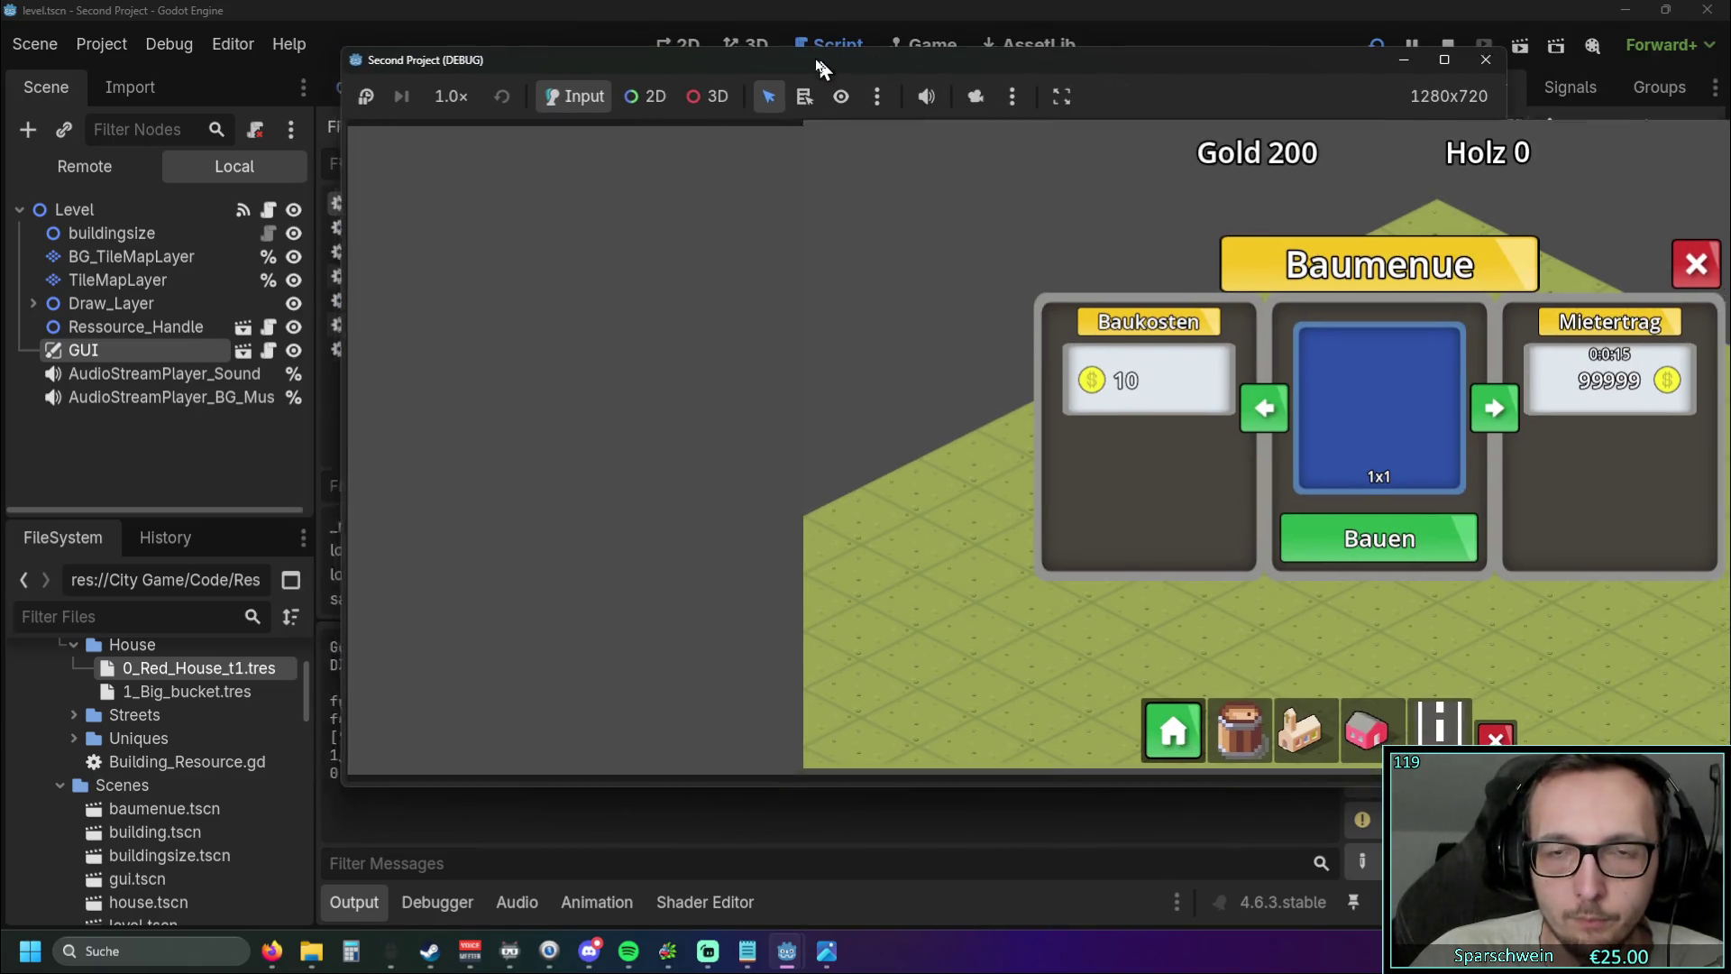
{"action": "left_click", "coordinate": [1480, 60]}
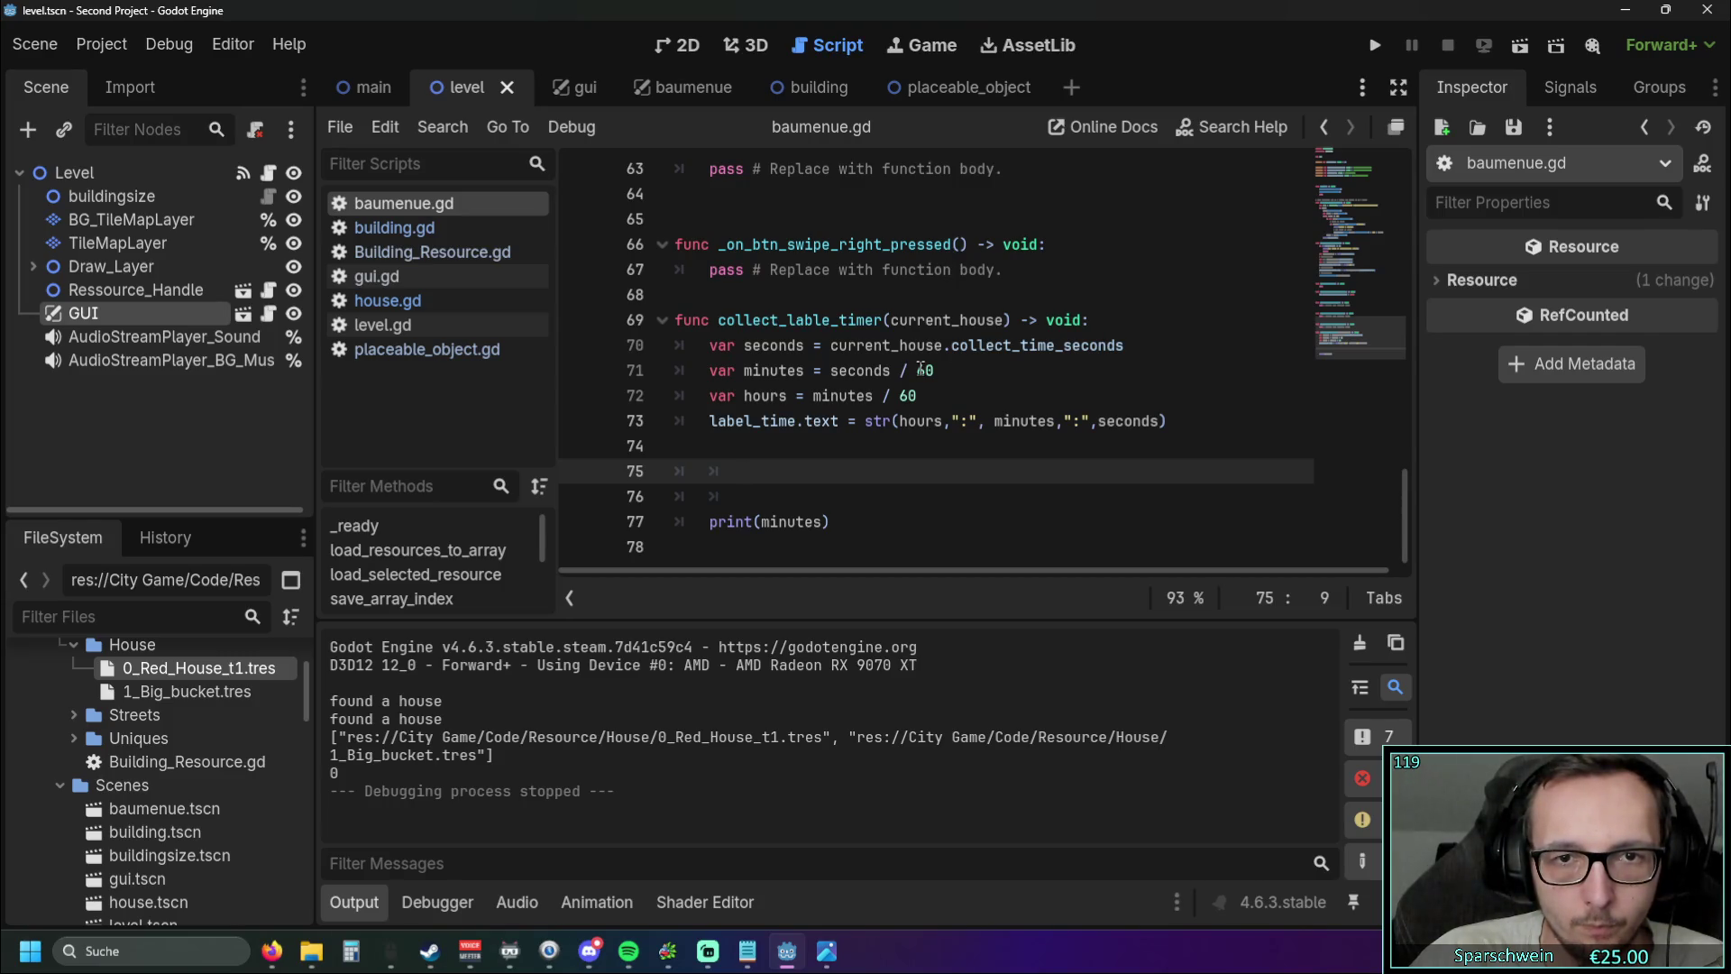
{"action": "left_click_drag", "start_coordinate": [831, 349], "coordinate": [1159, 352]}
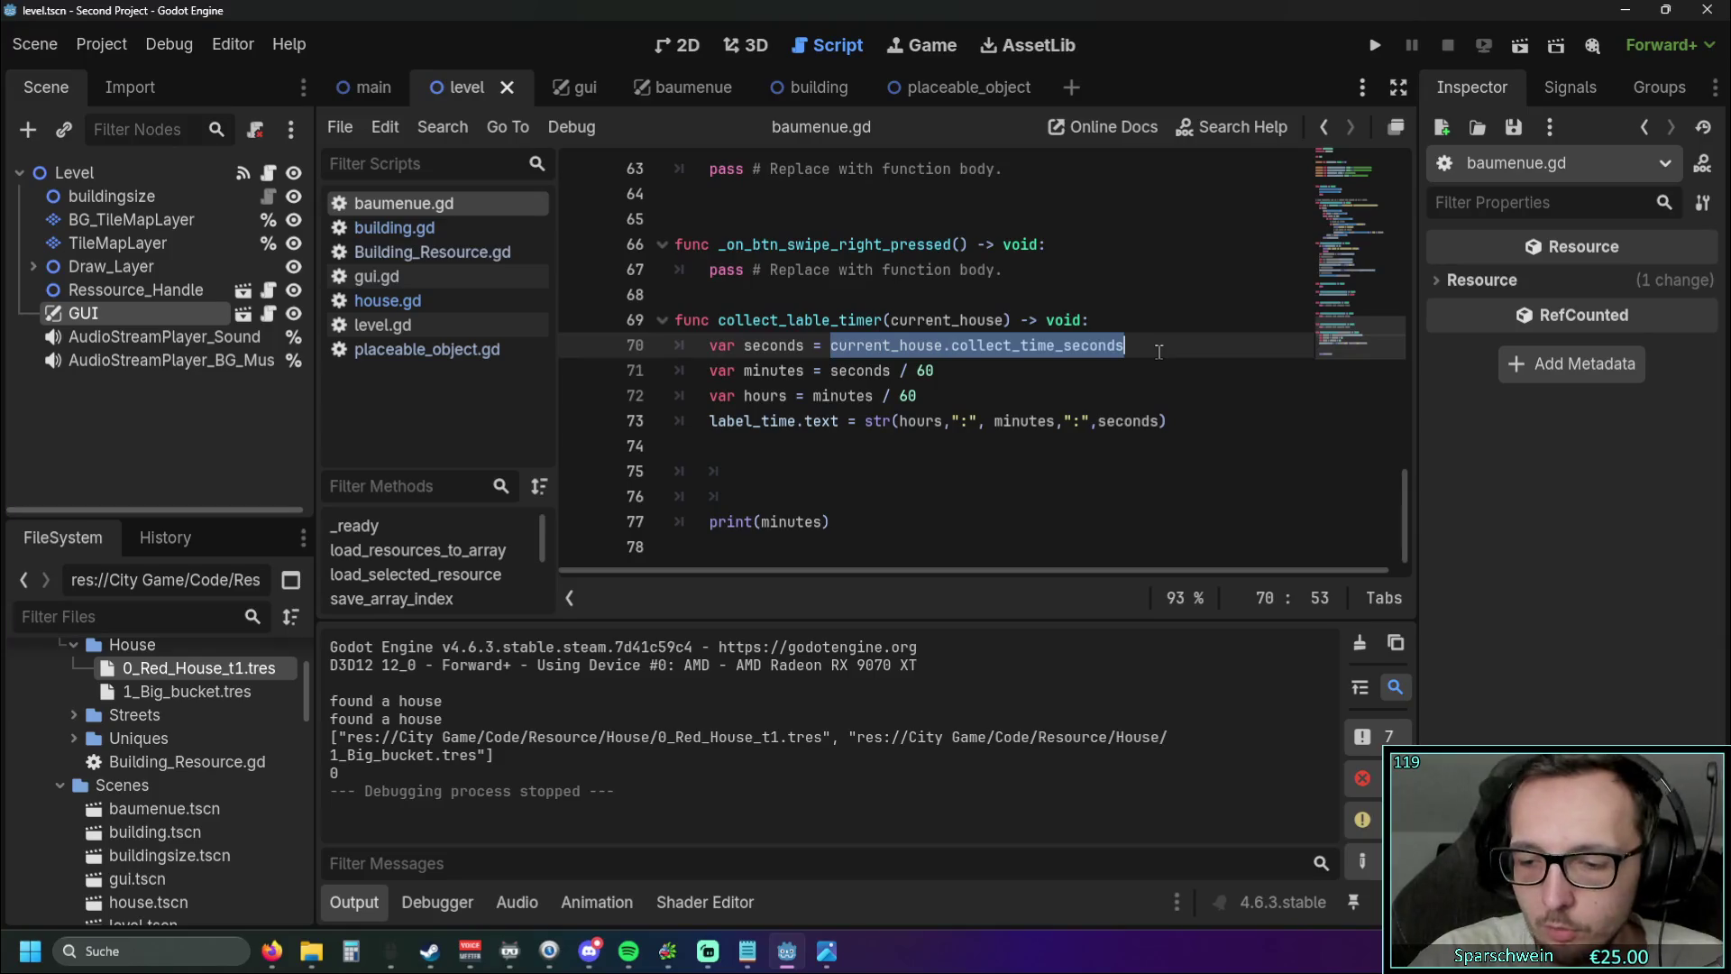
{"action": "type", "text": "150"}
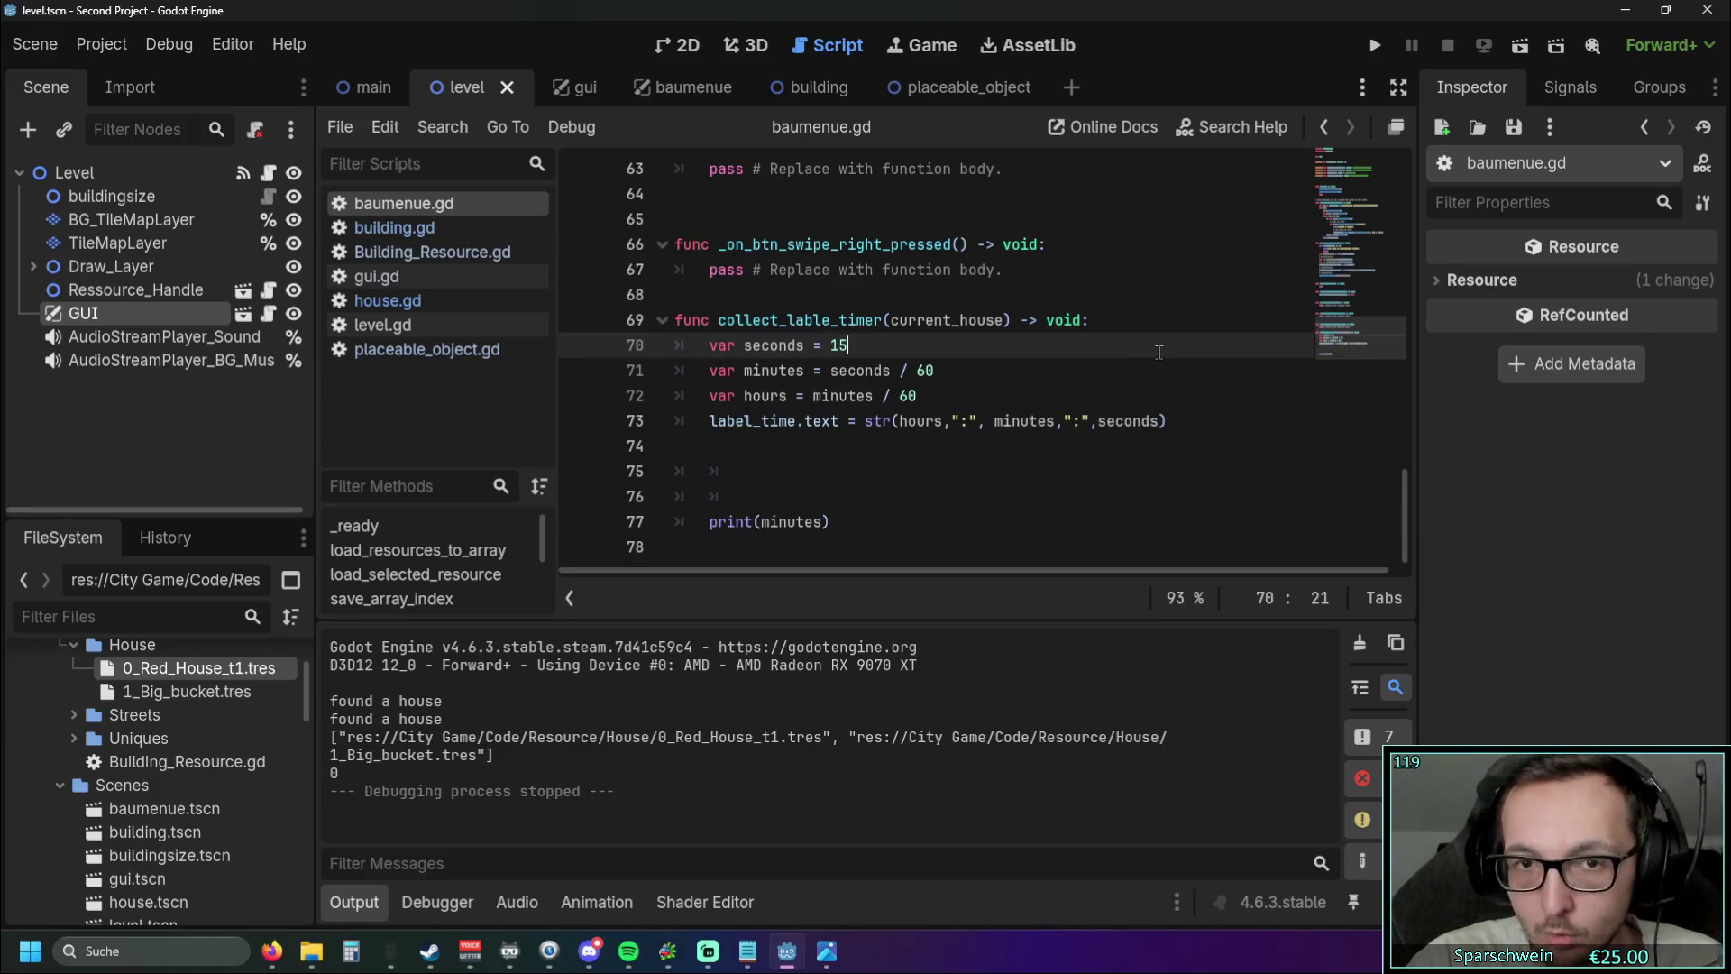
{"action": "left_click", "coordinate": [986, 397]}
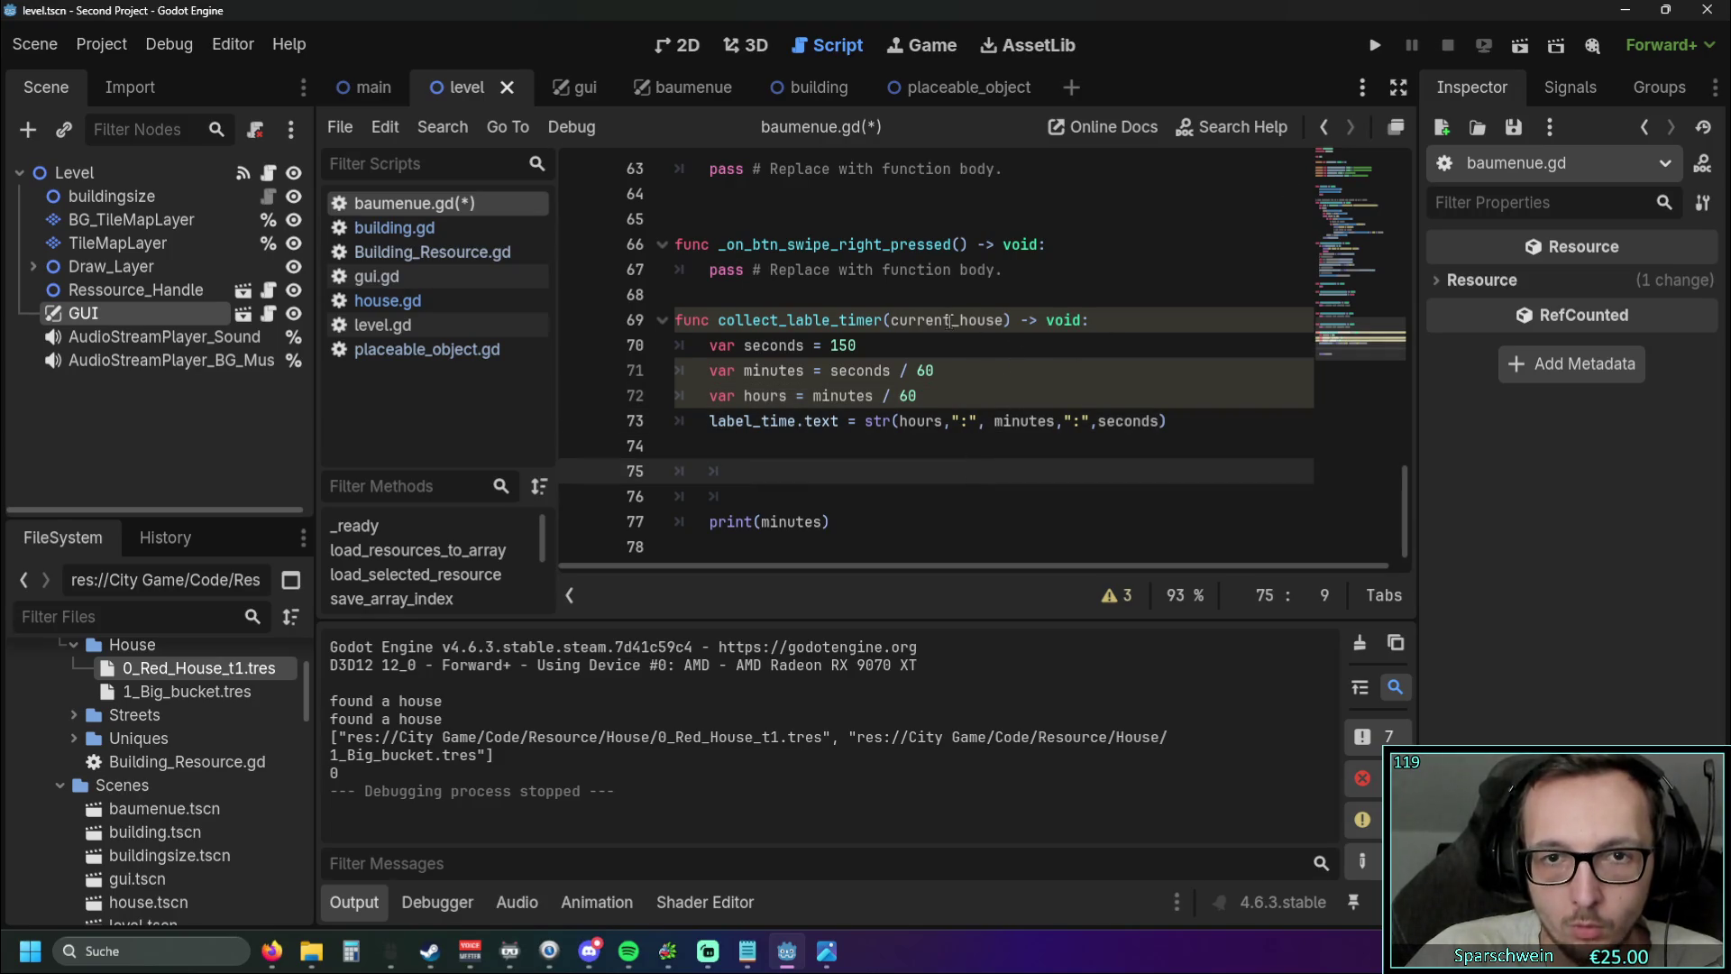
{"action": "left_click", "coordinate": [1384, 47]}
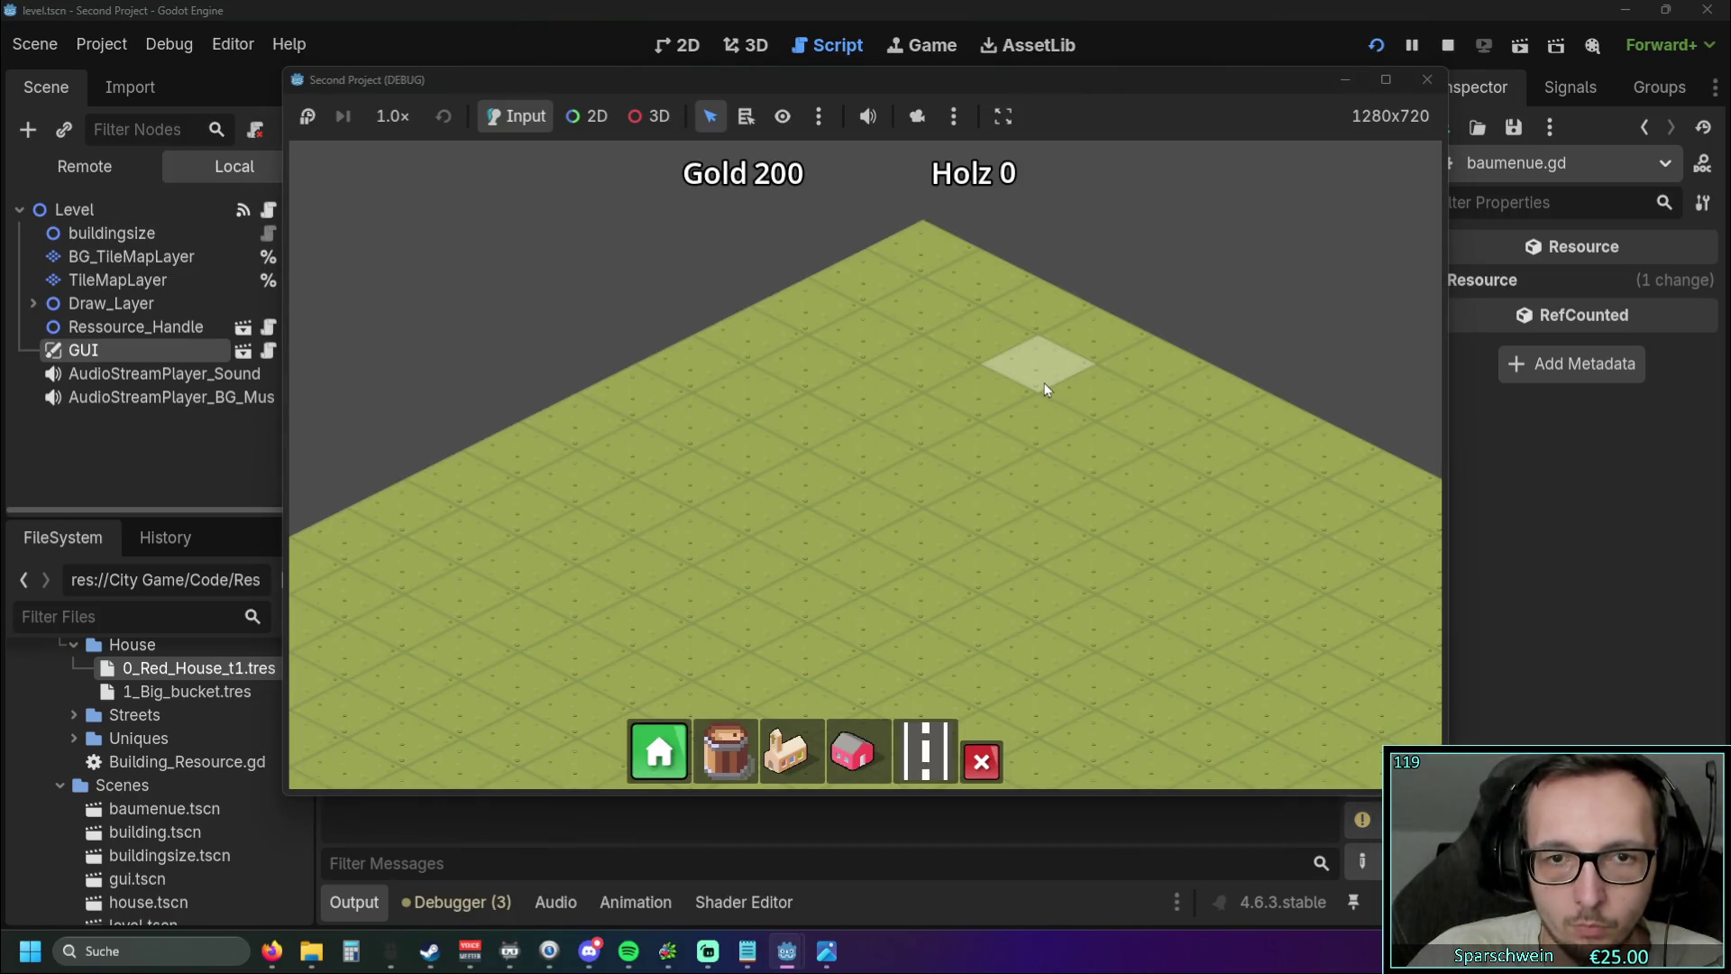
{"action": "left_click", "coordinate": [725, 752]}
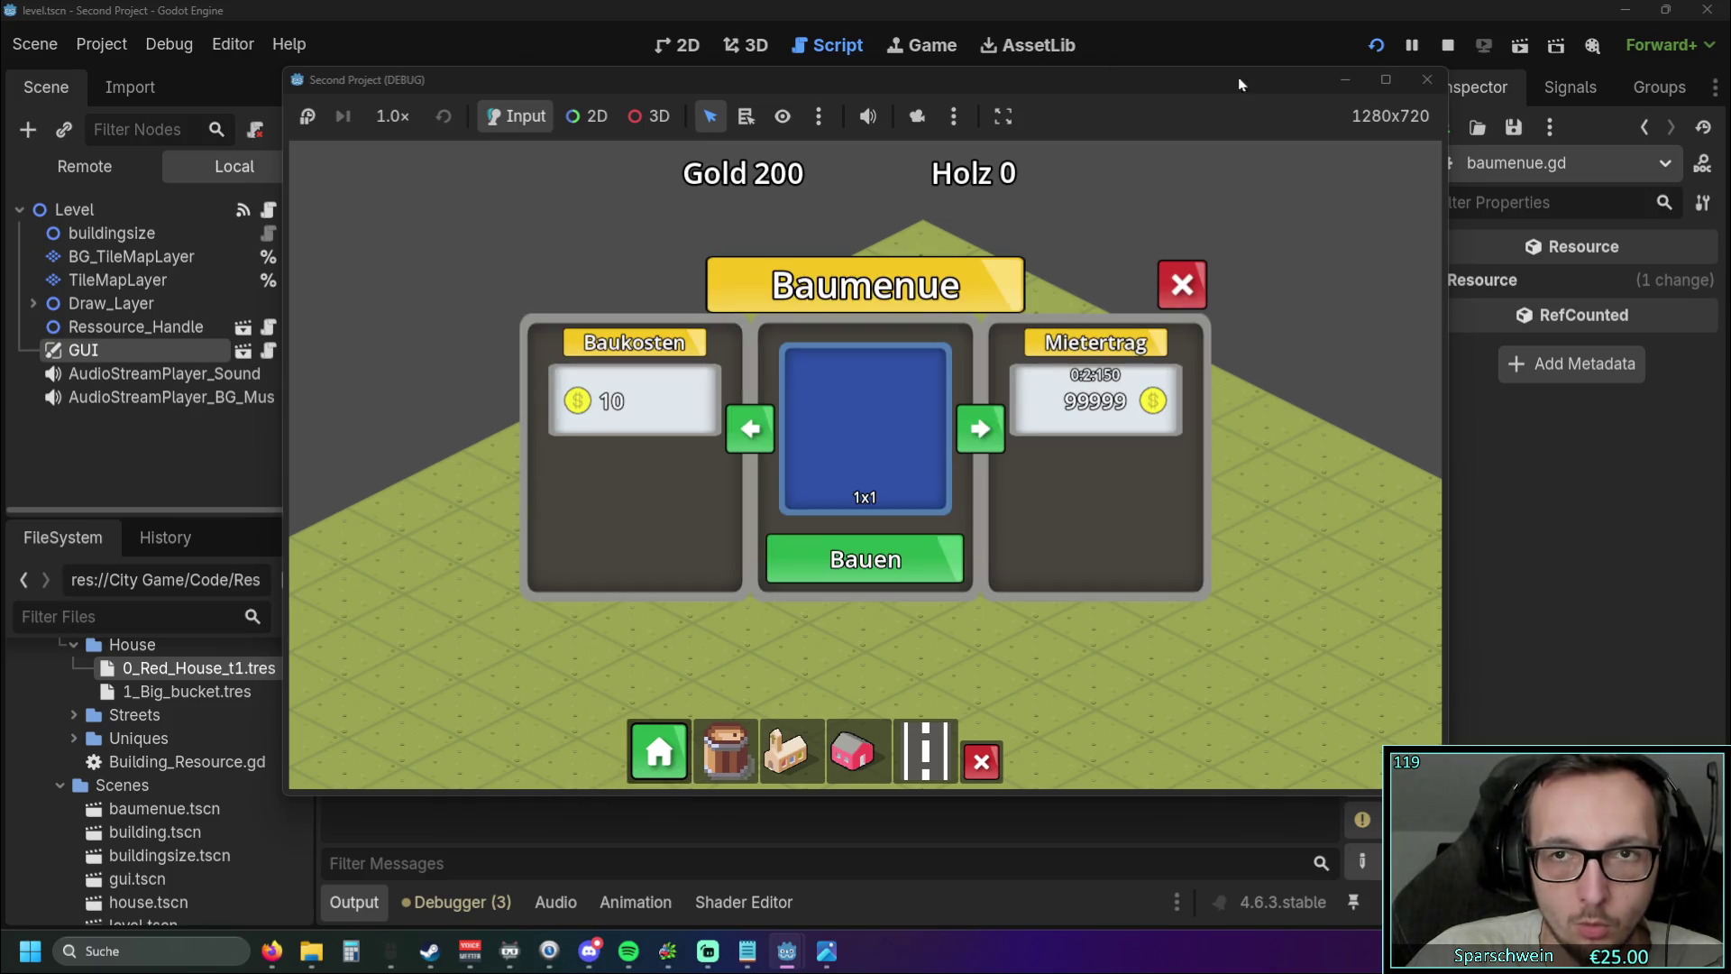
{"action": "left_click", "coordinate": [1416, 81]}
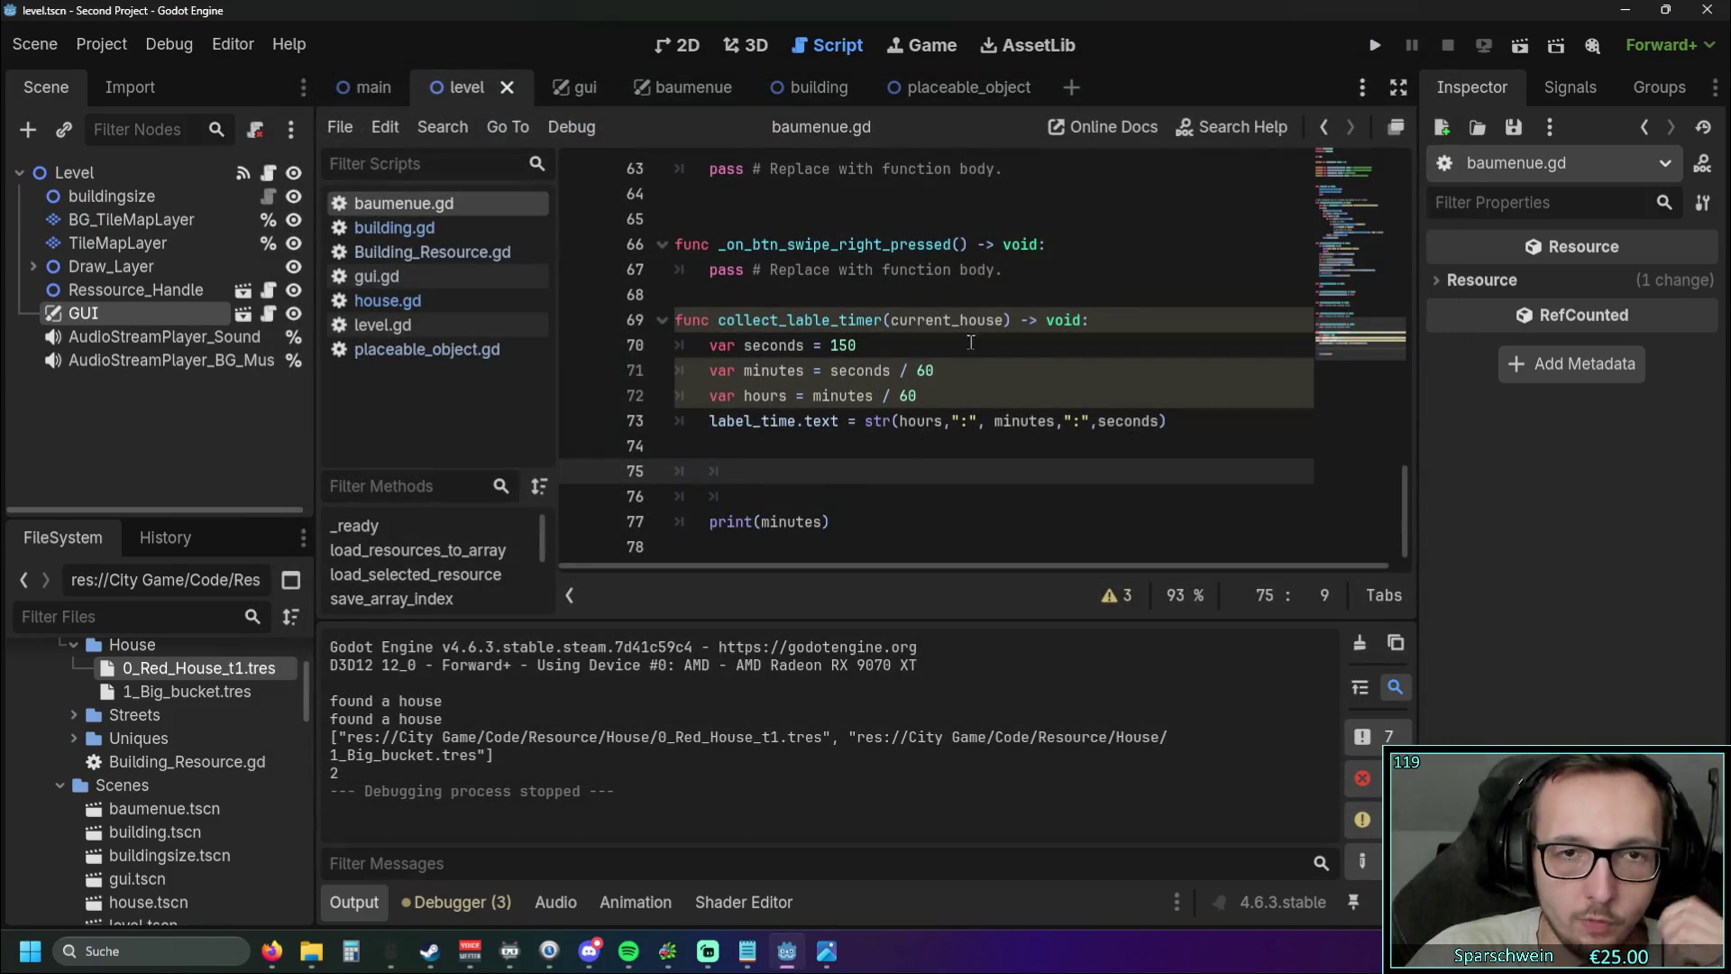
{"action": "left_click", "coordinate": [954, 343]}
{"action": "left_click", "coordinate": [1048, 278]}
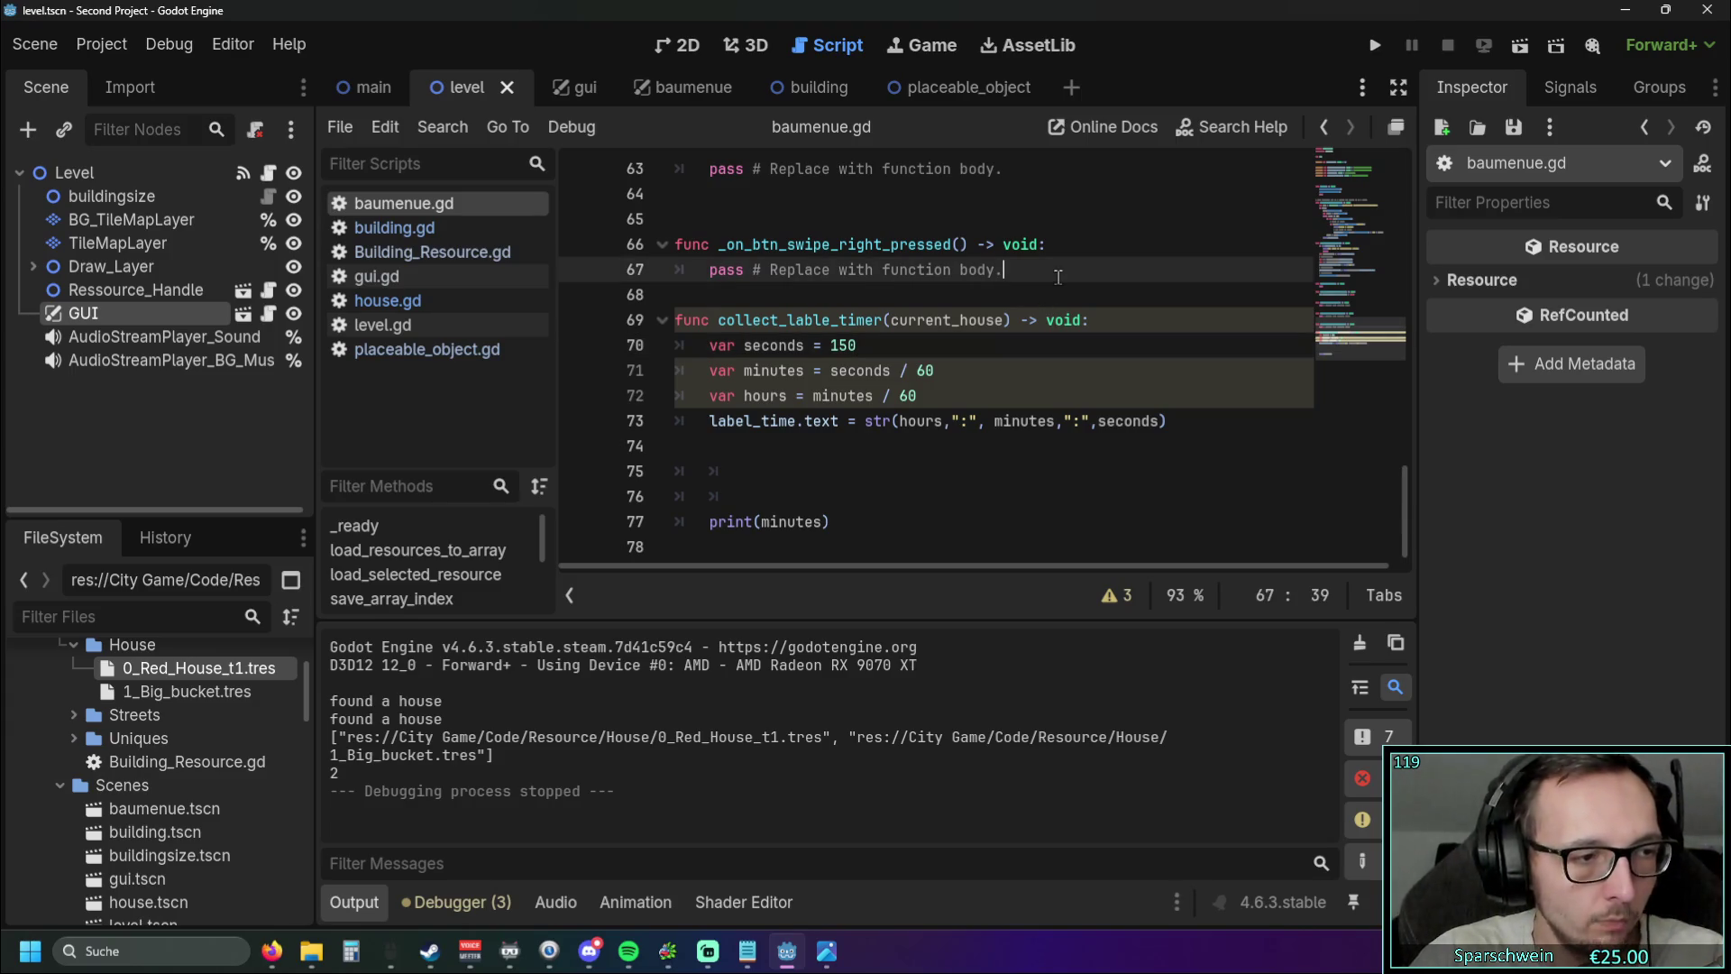
{"action": "key", "text": "ctrl+z"}
{"action": "left_click", "coordinate": [962, 446]}
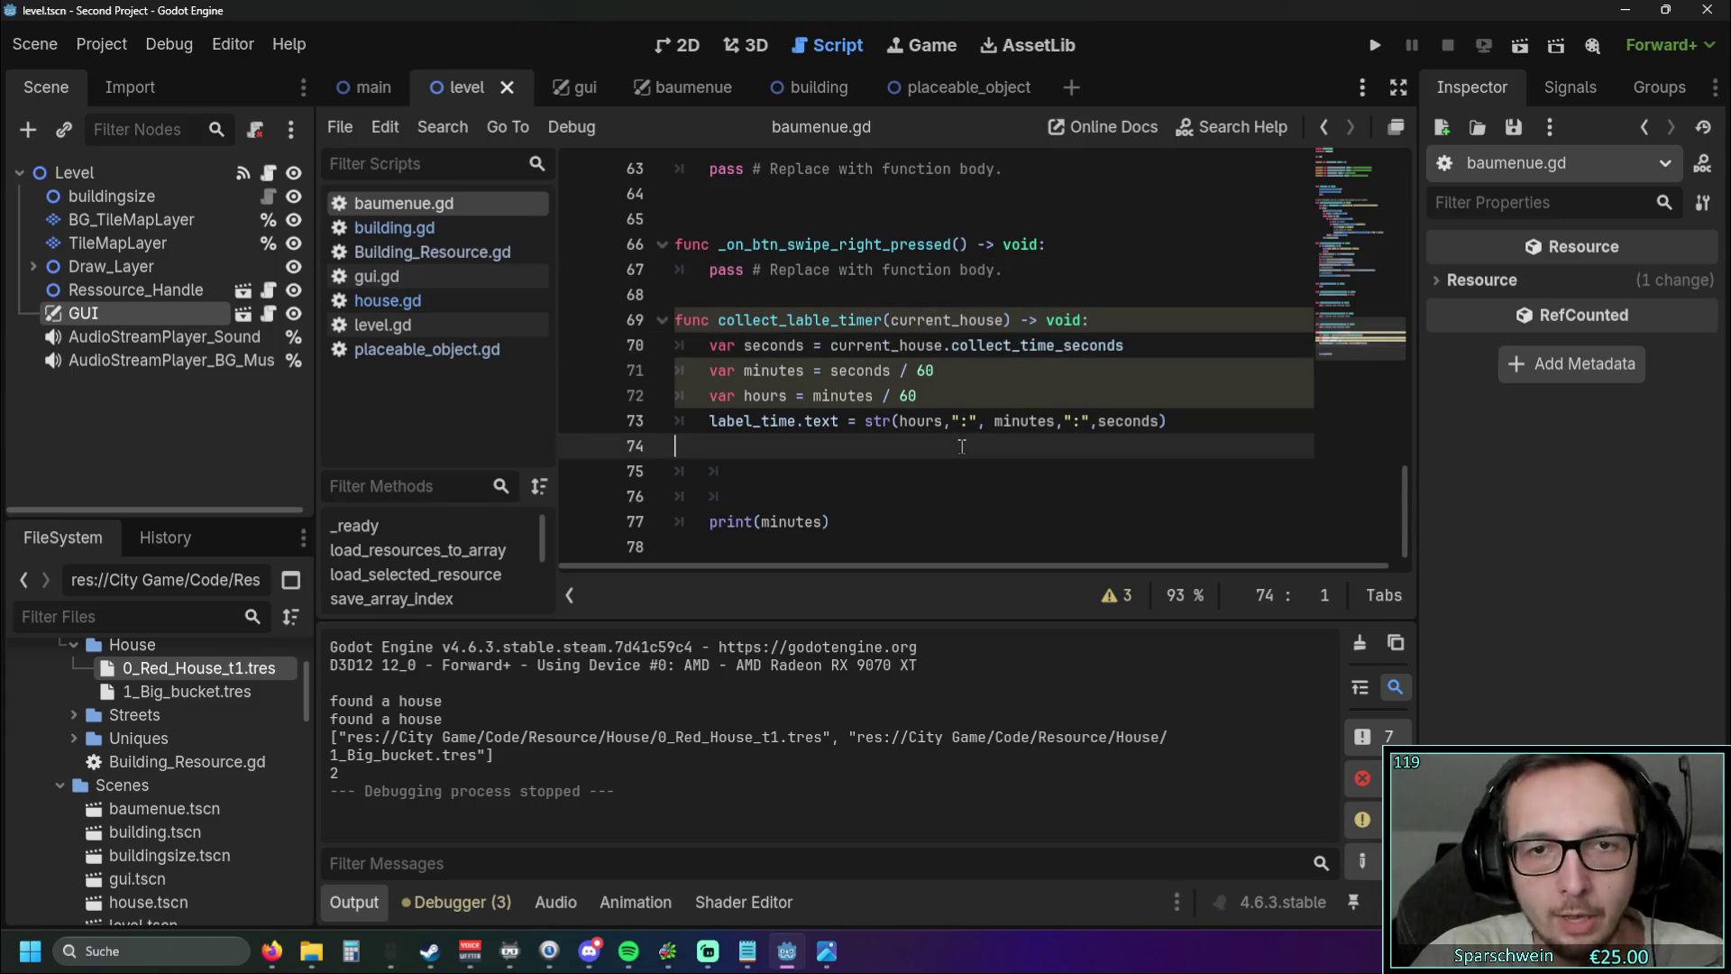
{"action": "left_click", "coordinate": [909, 369]}
{"action": "left_click", "coordinate": [1099, 421]}
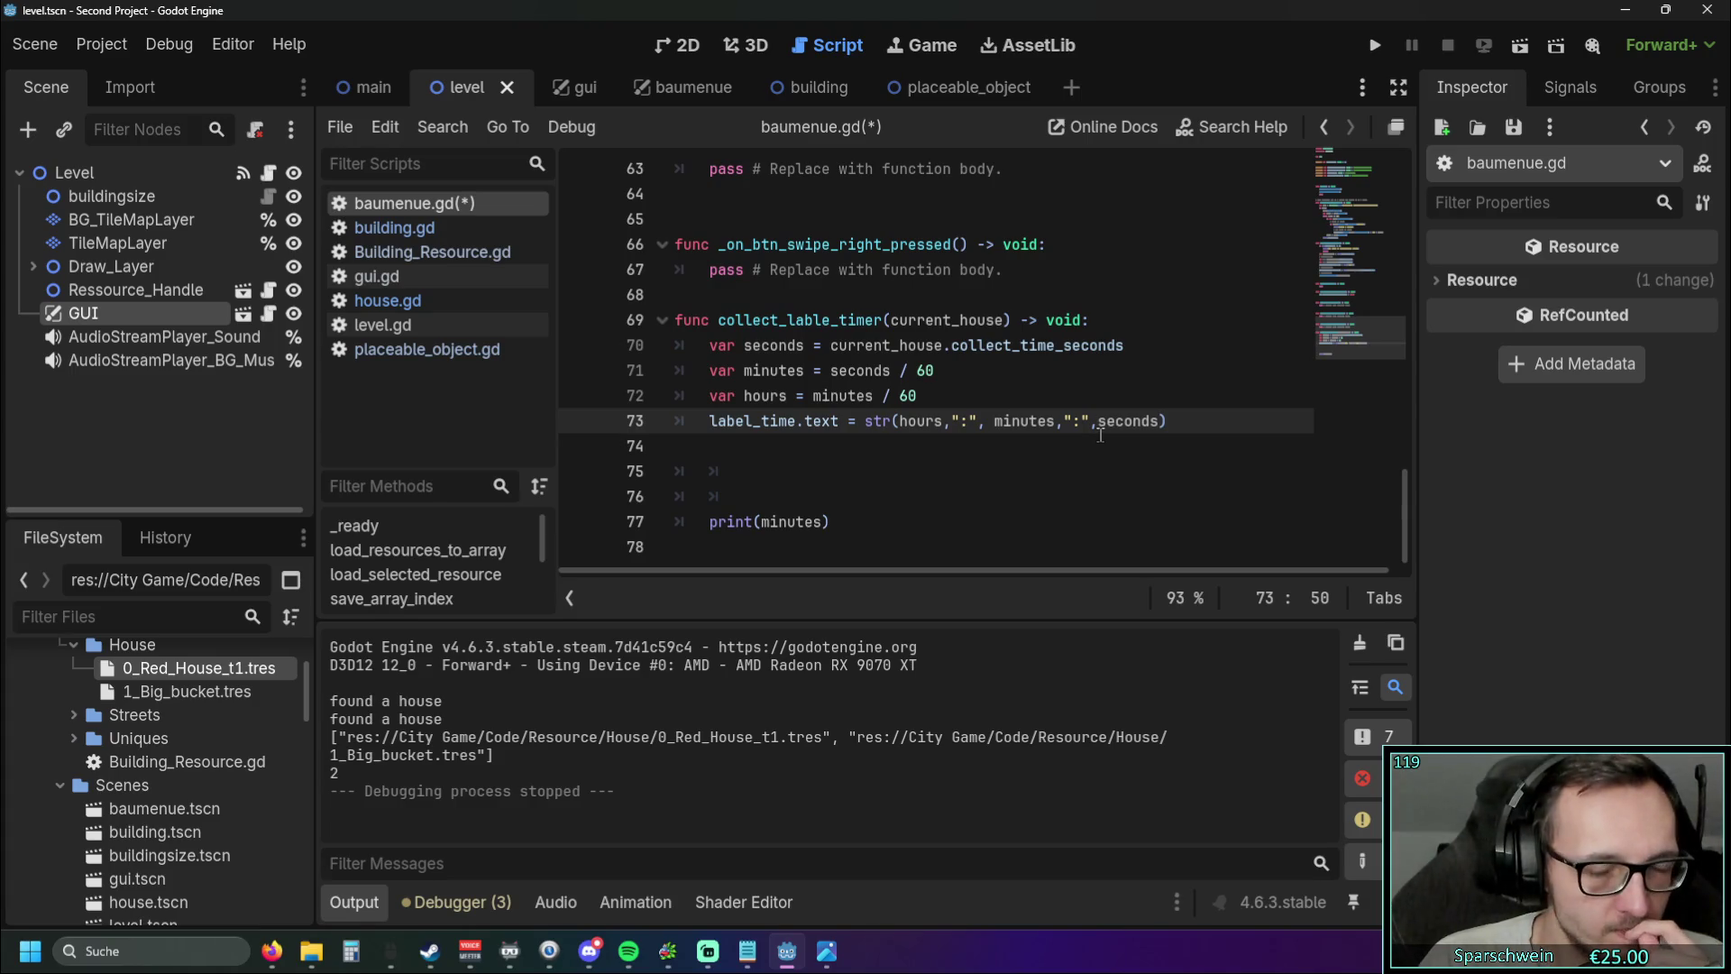
{"action": "left_click", "coordinate": [992, 399]}
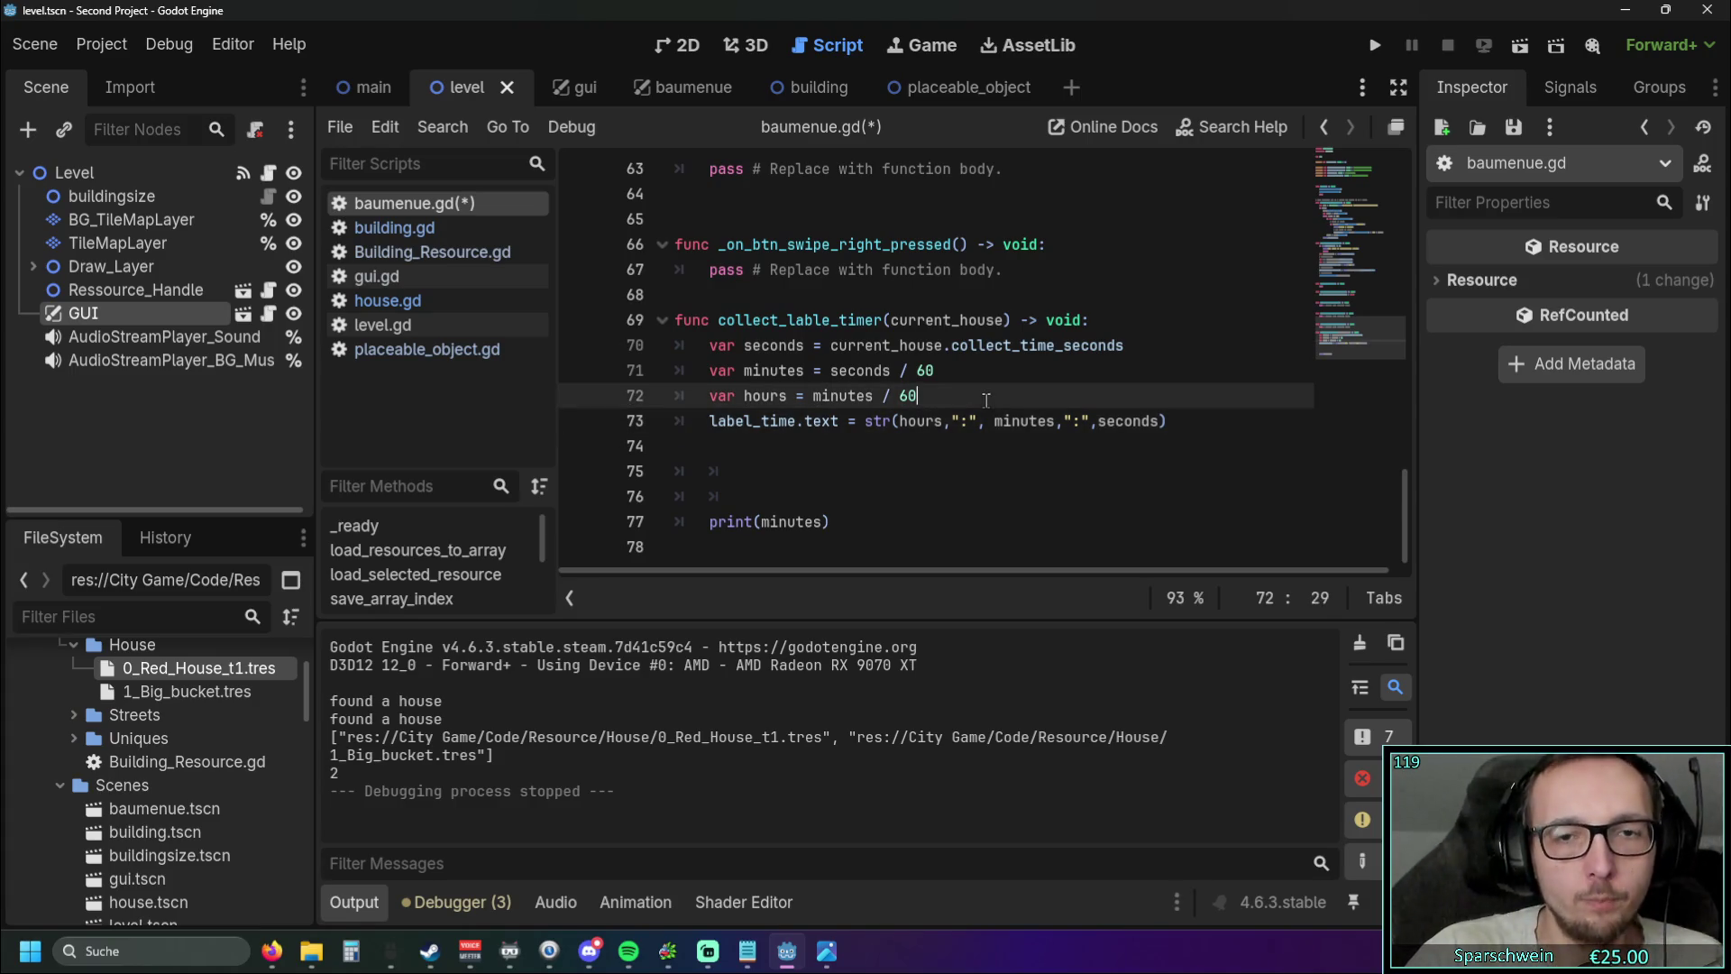
- Add an if seconds < 10: line after the hours calculation
{"action": "key", "text": "Return"}
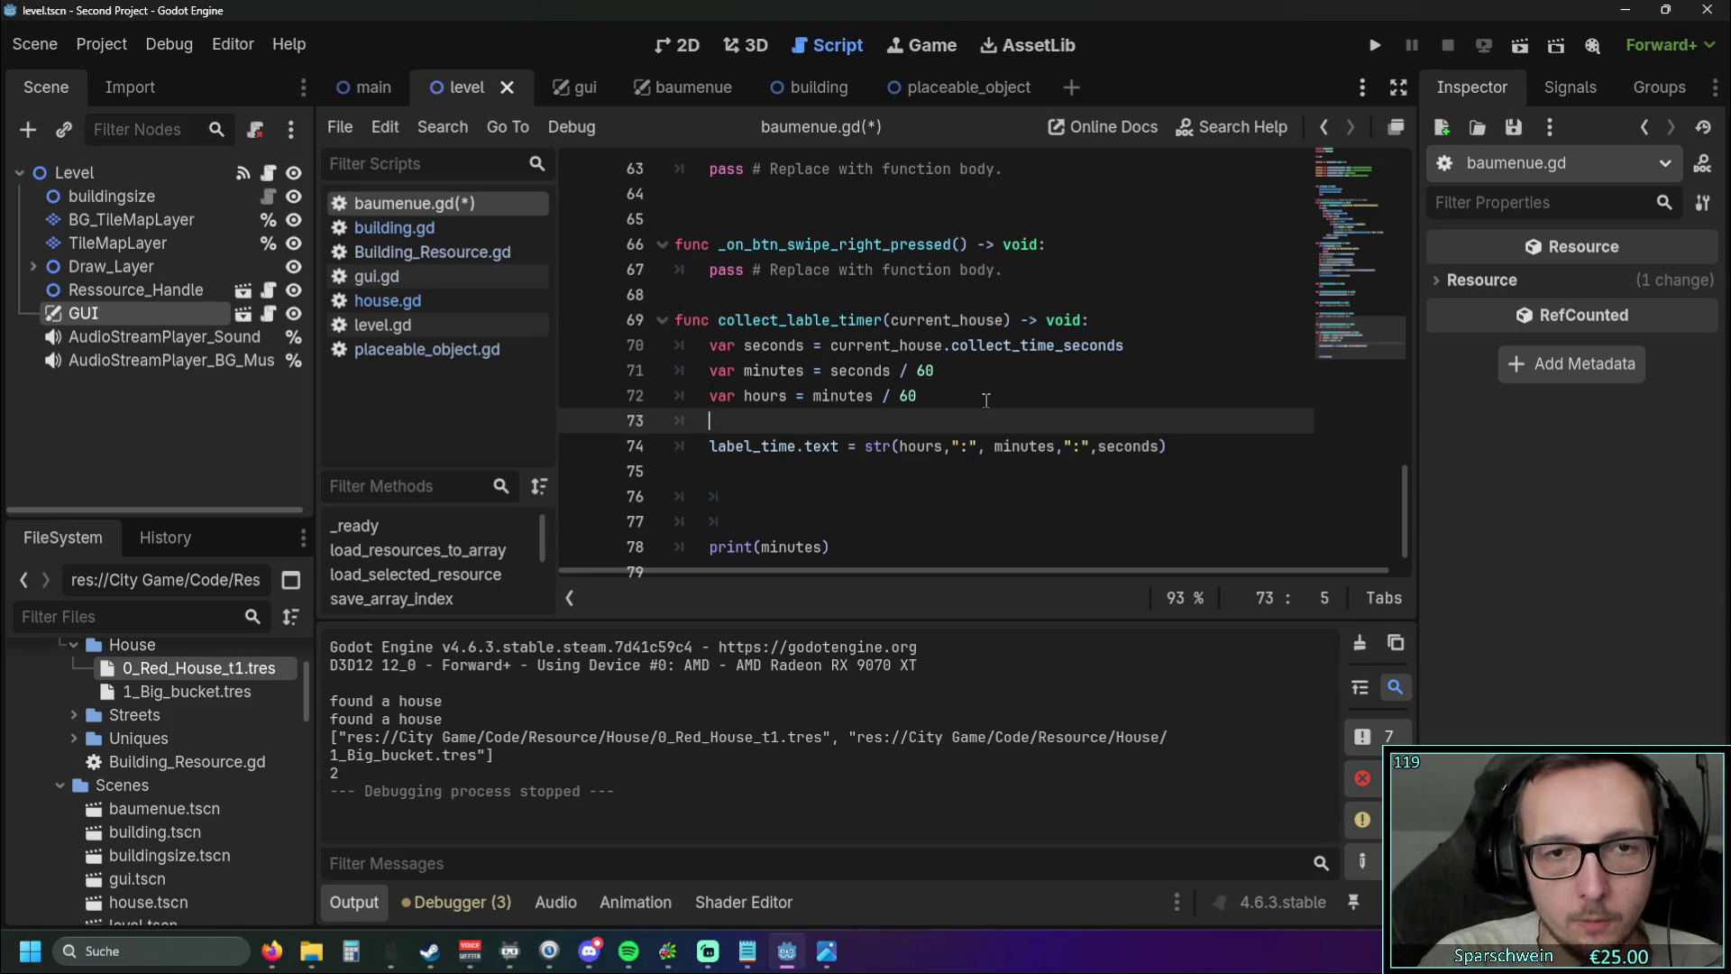
{"action": "type", "text": "if "}
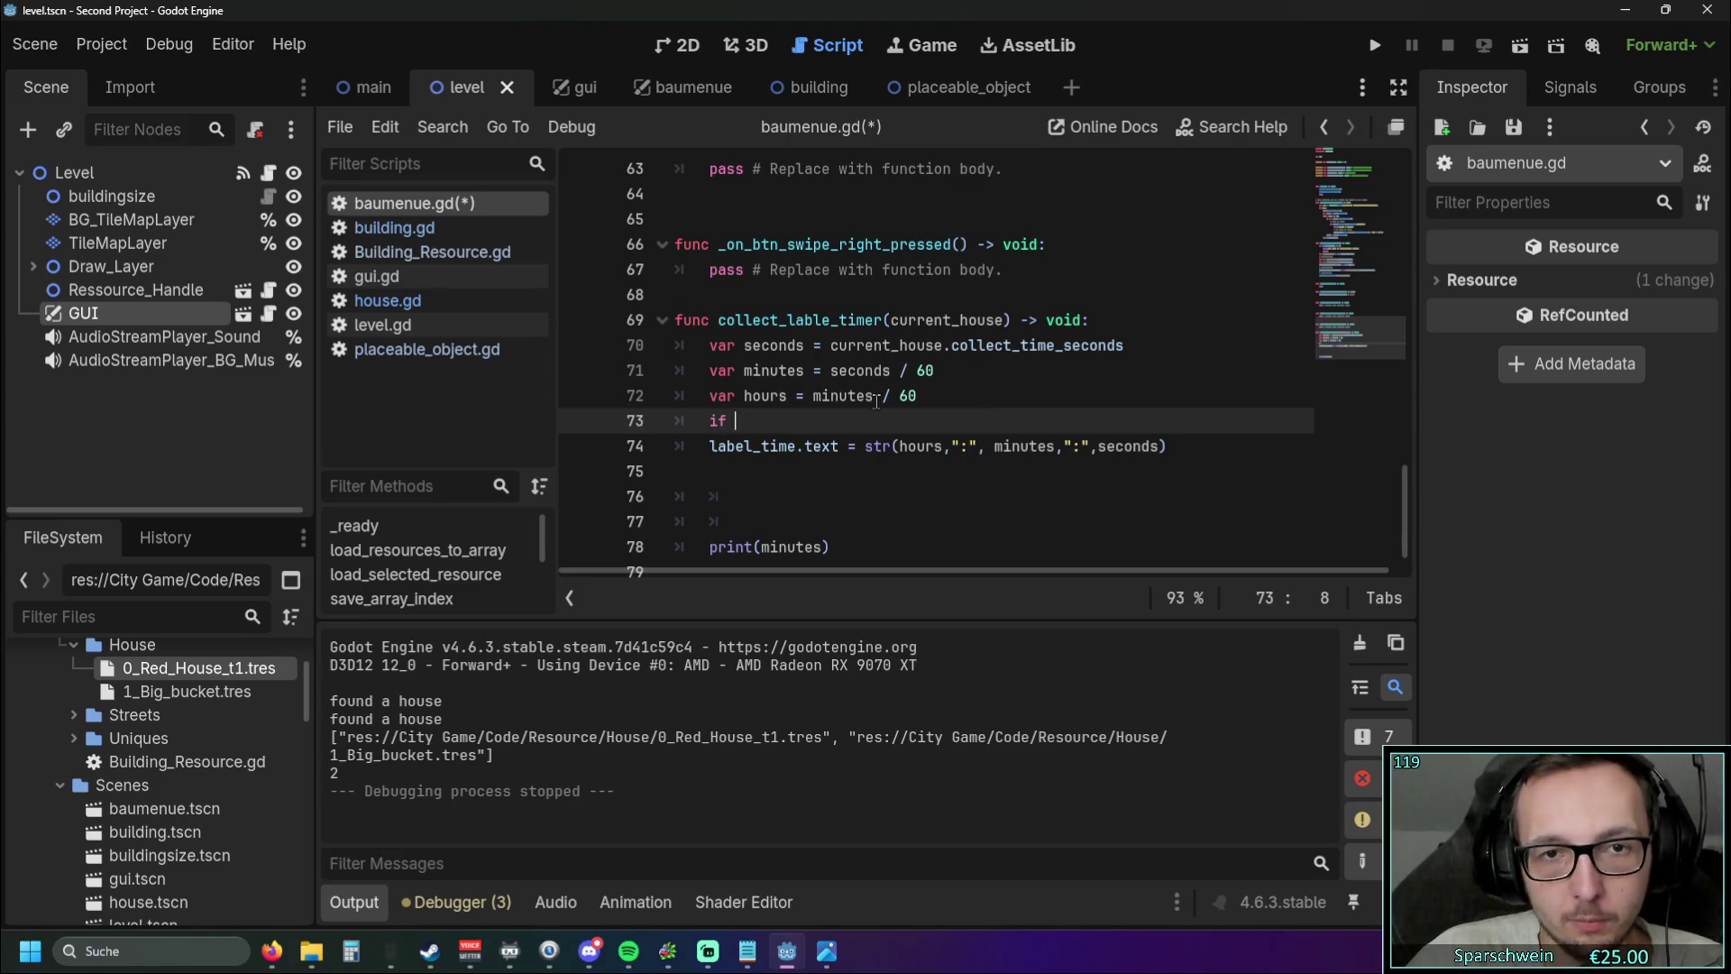
{"action": "type", "text": "secon"}
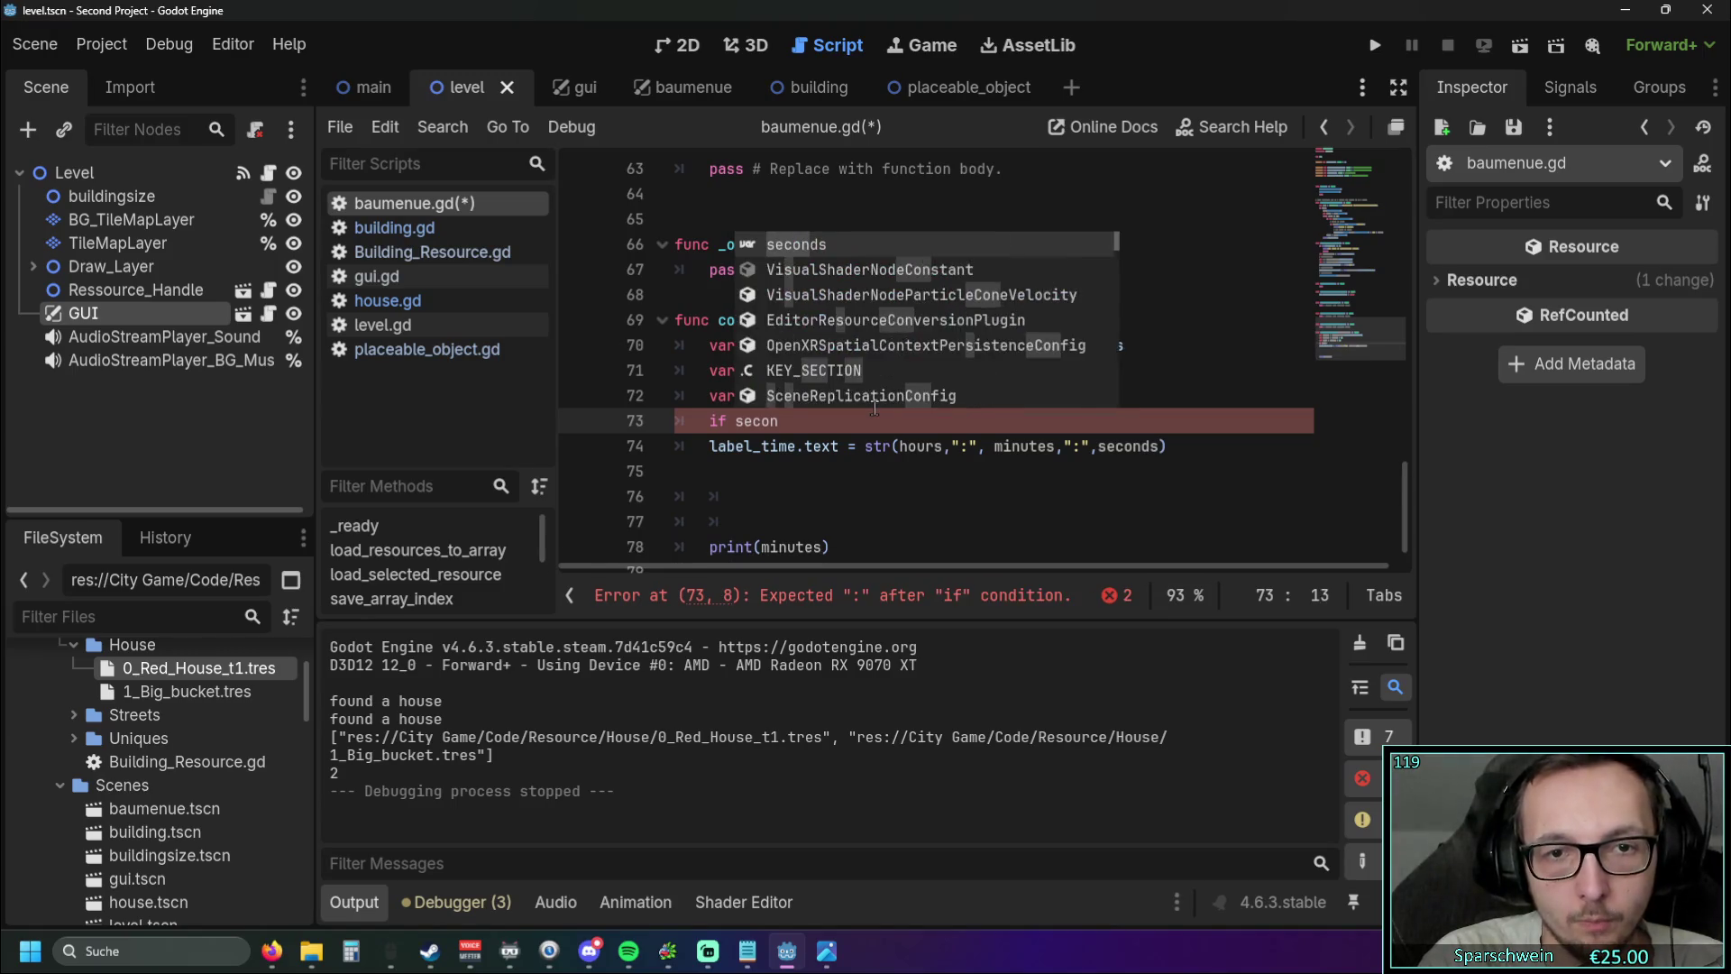
{"action": "key", "text": "BackSpace"}
{"action": "key", "text": "BackSpace"}
{"action": "key", "text": "BackSpace"}
{"action": "type", "text": "conds"}
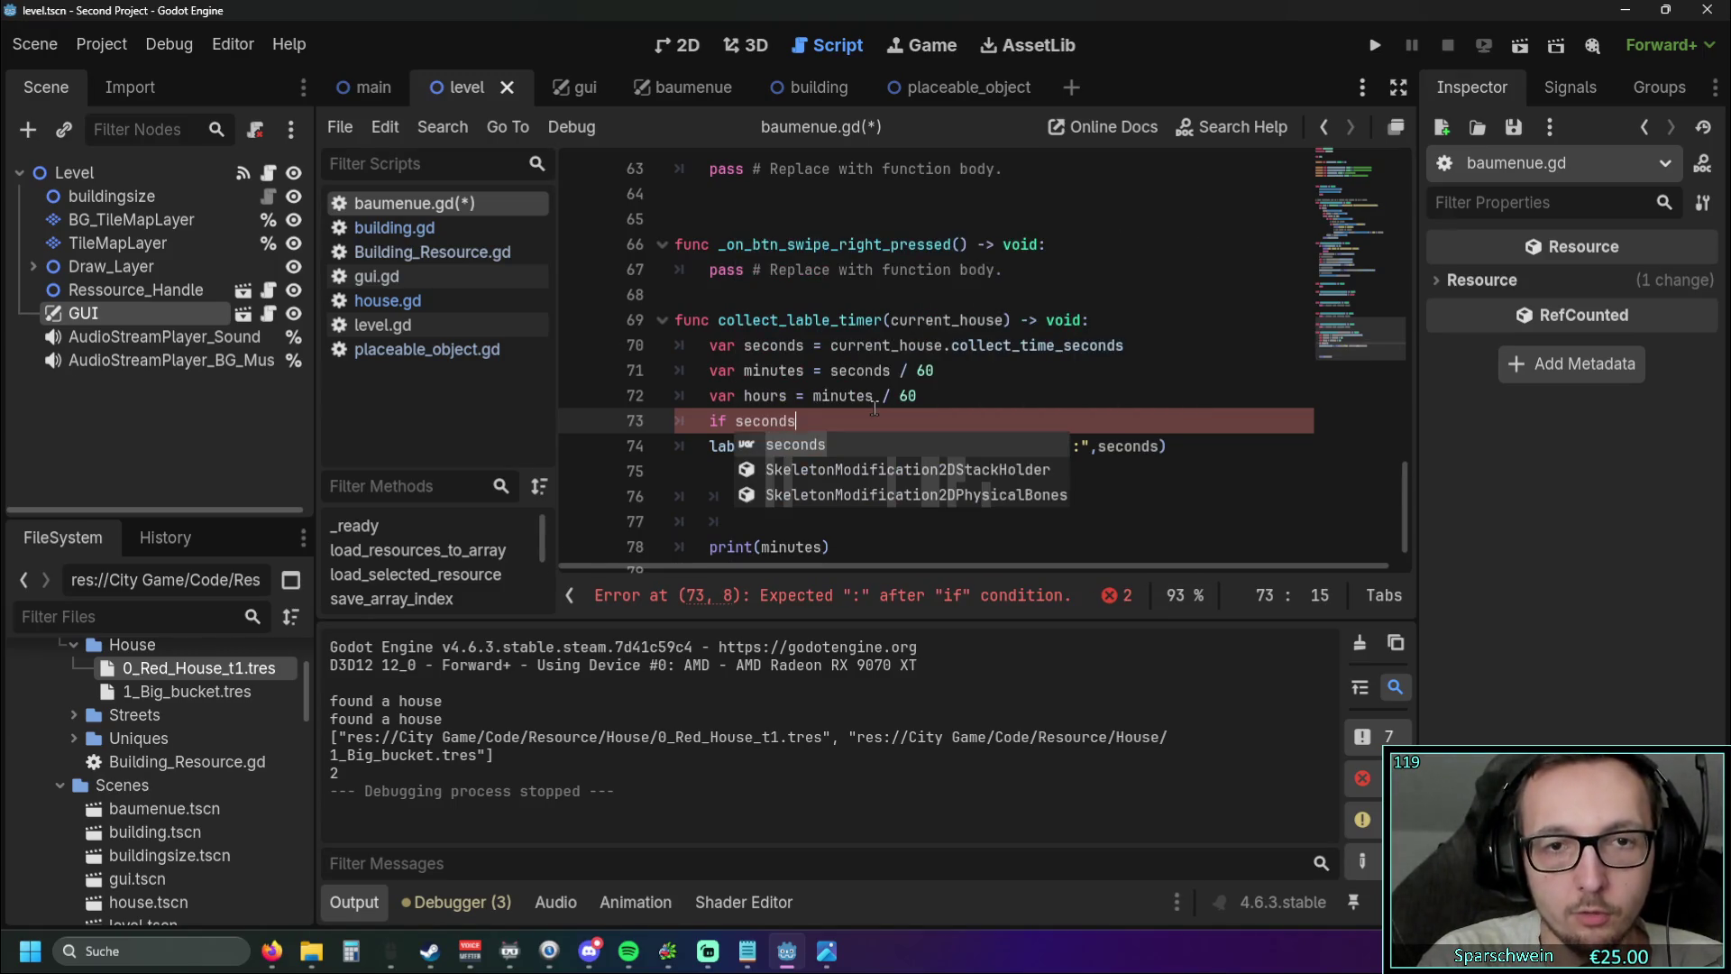
{"action": "key", "text": "Escape"}
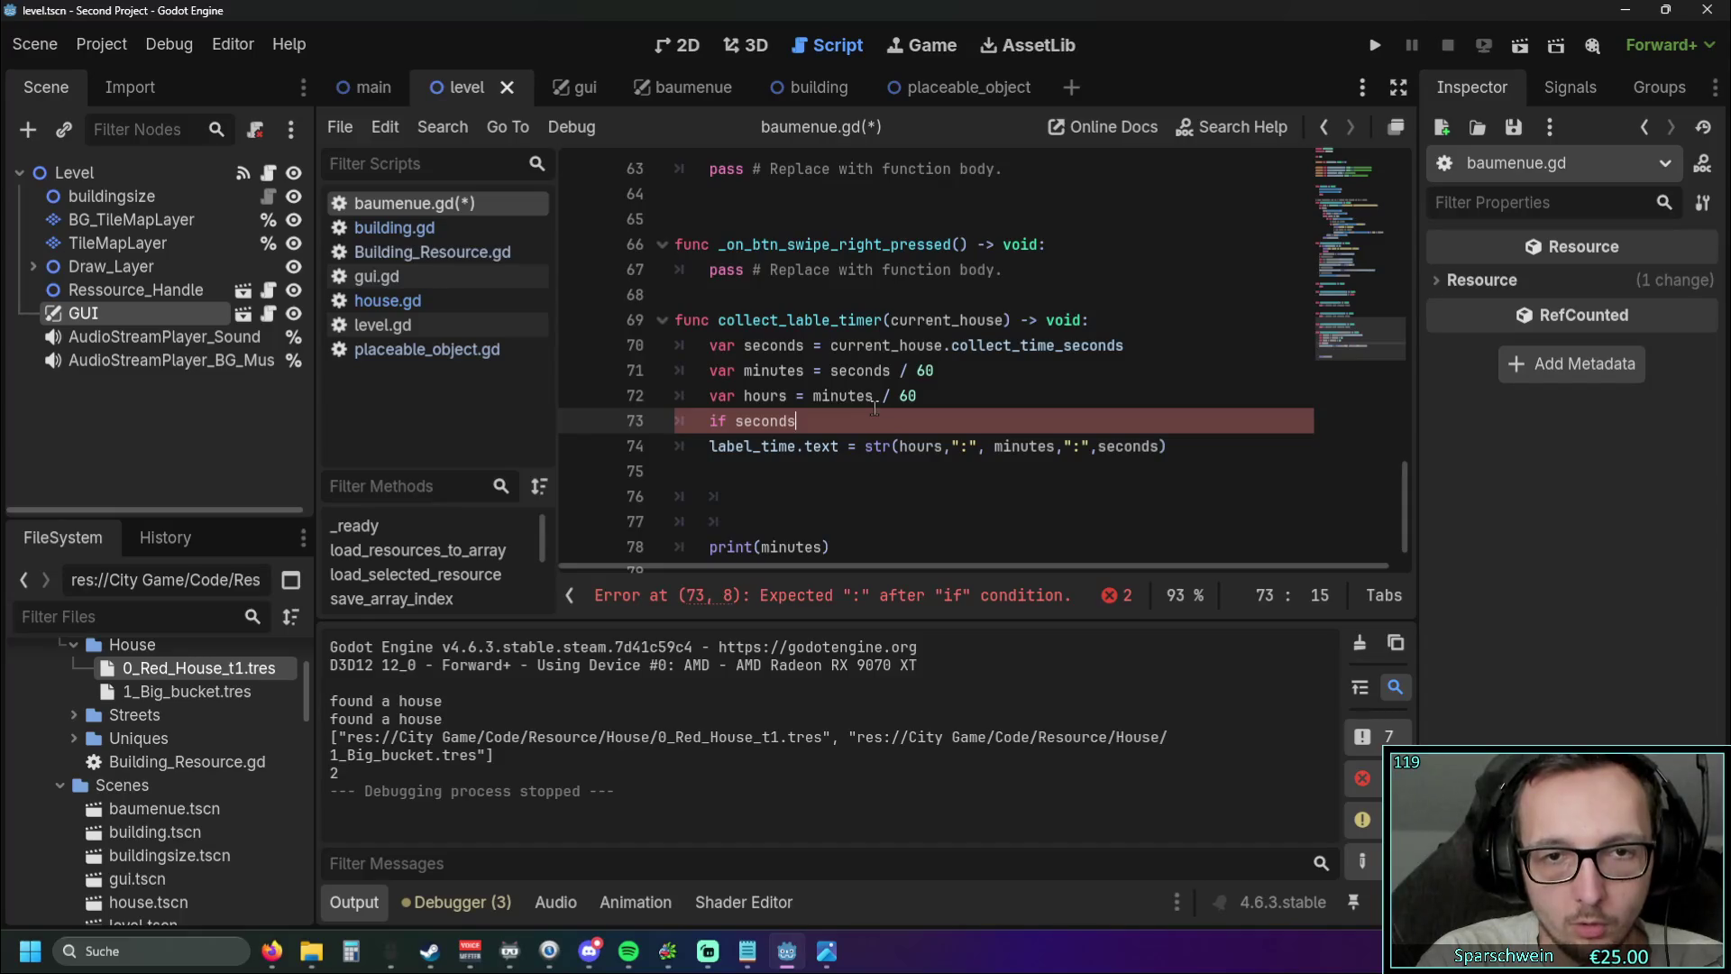
{"action": "type", "text": "<"}
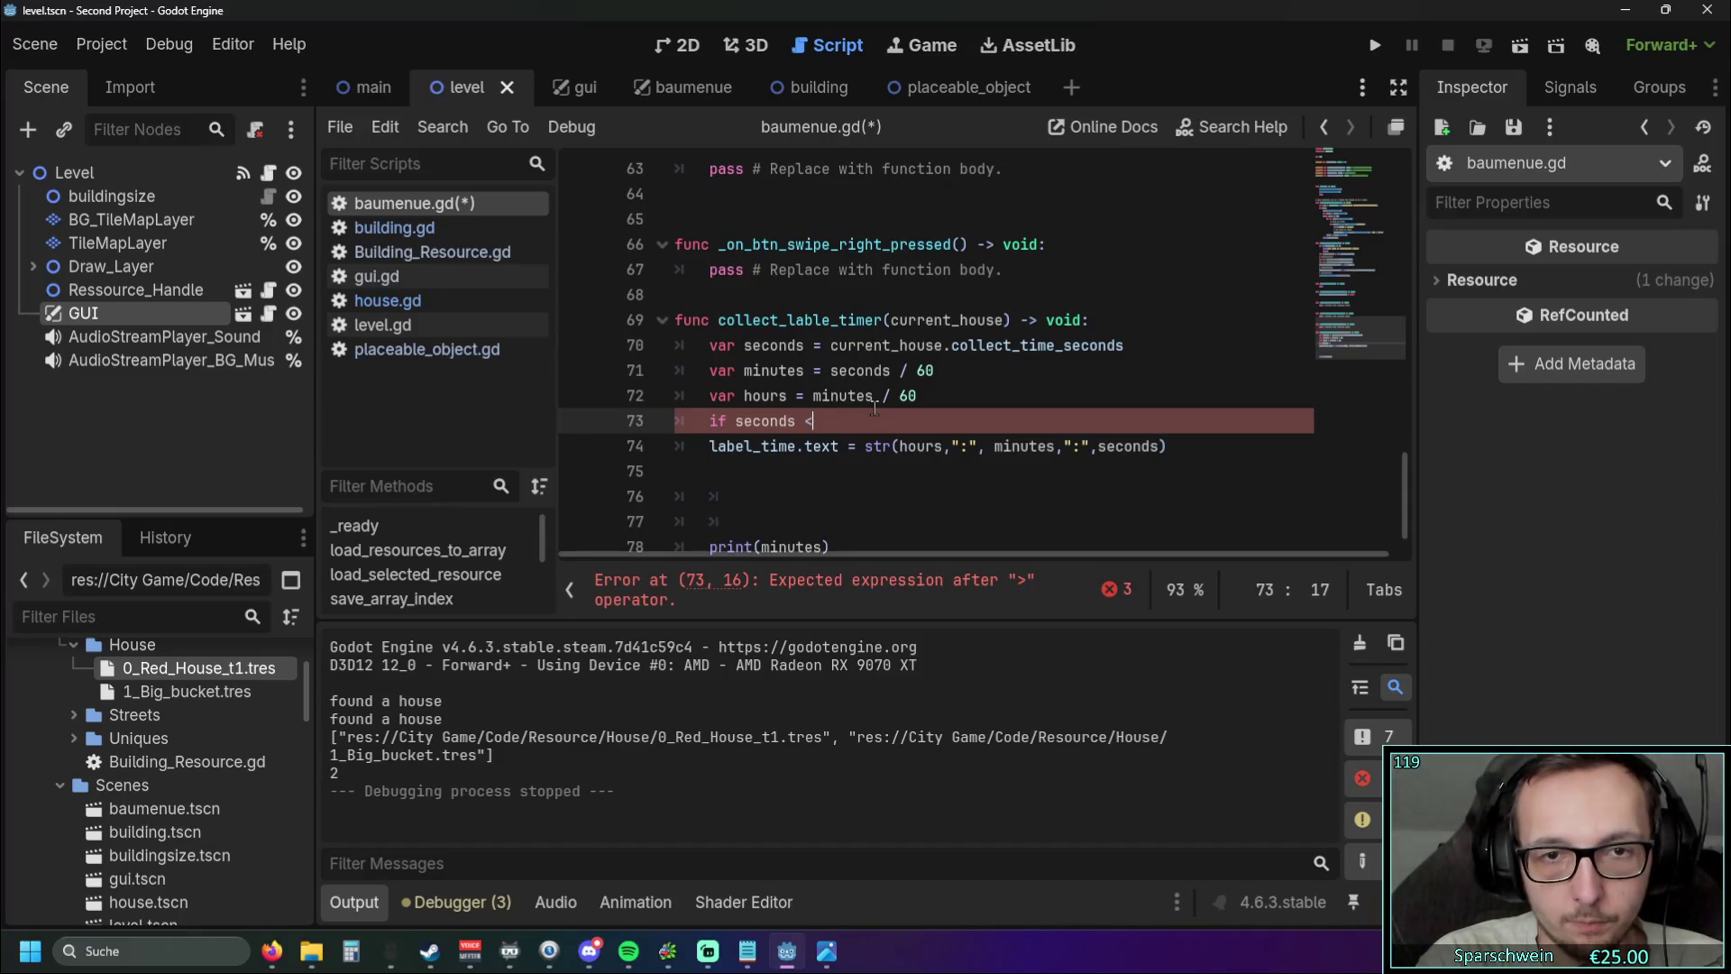
{"action": "type", "text": "="}
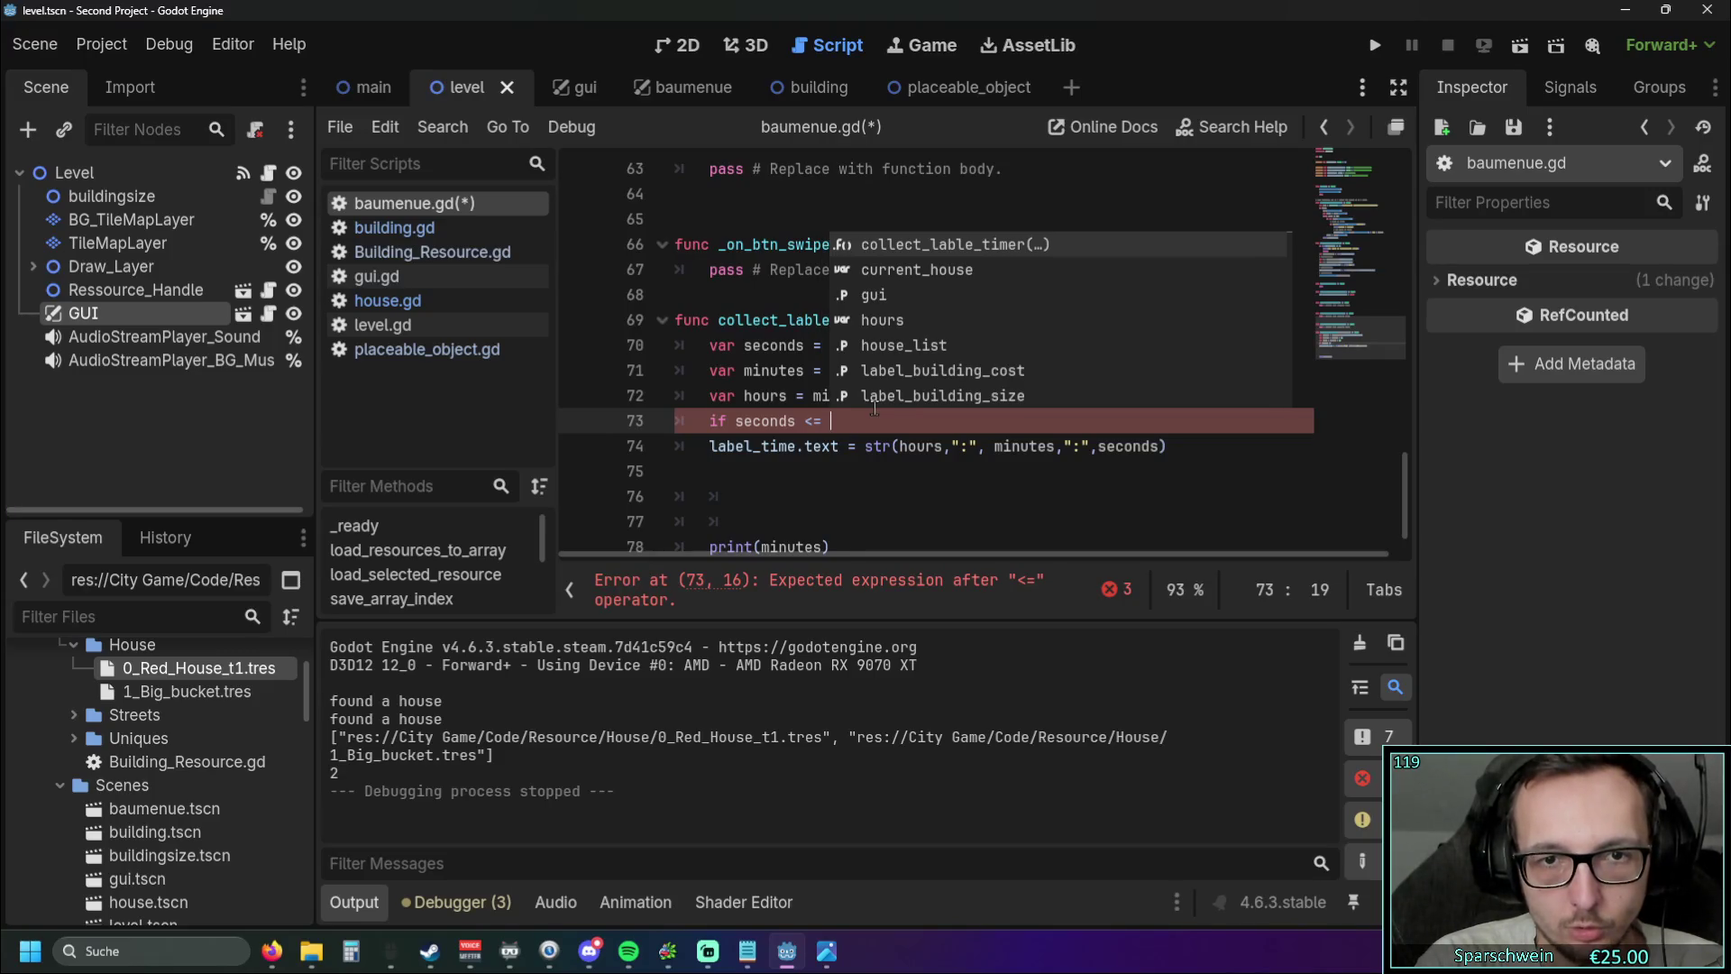
{"action": "type", "text": " 10"}
{"action": "key", "text": "BackSpace"}
{"action": "key", "text": "BackSpace"}
{"action": "key", "text": "BackSpace"}
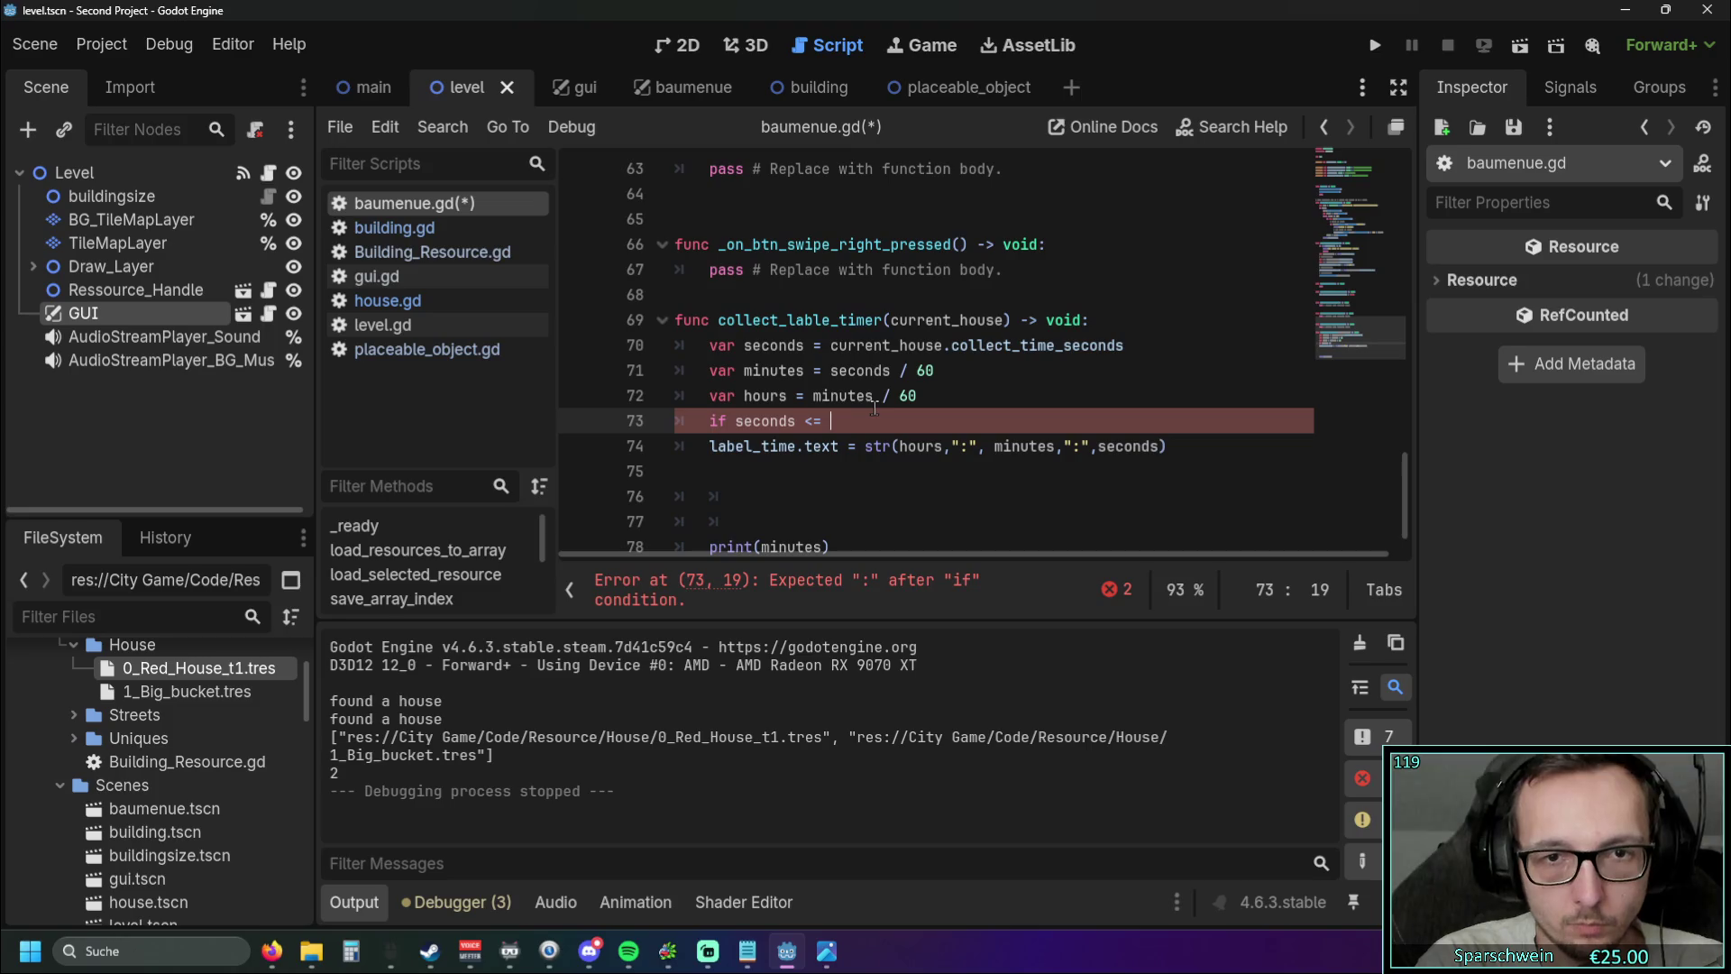
{"action": "type", "text": "10:"}
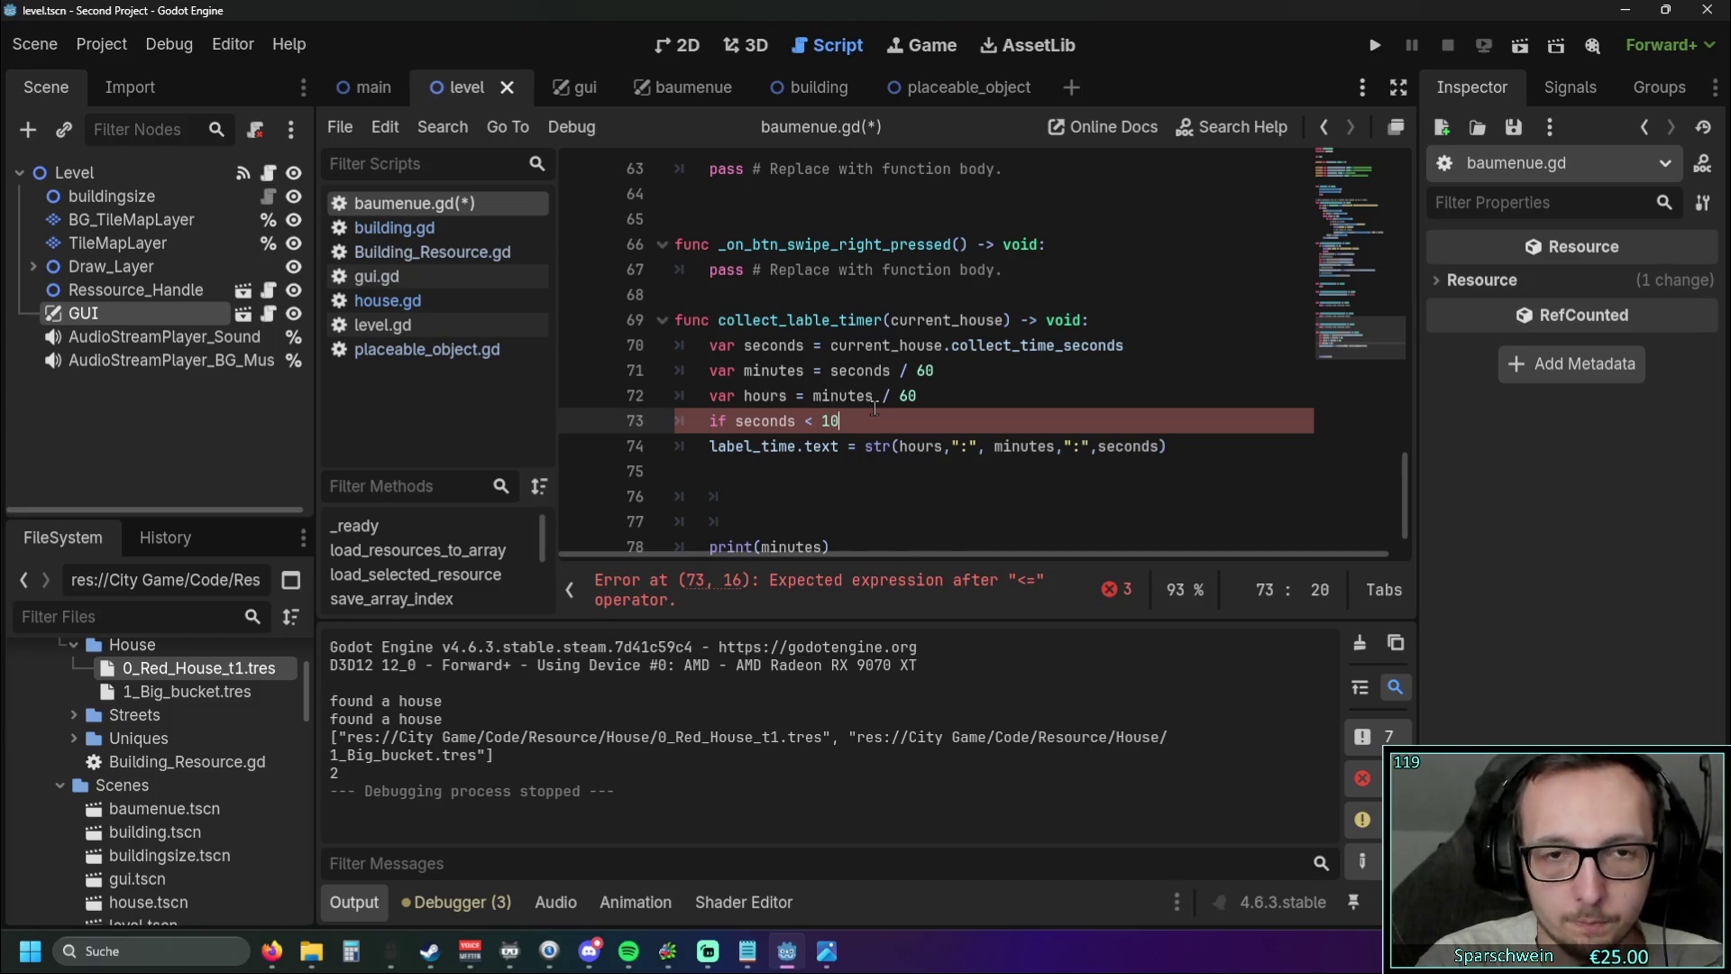
{"action": "key", "text": "Return"}
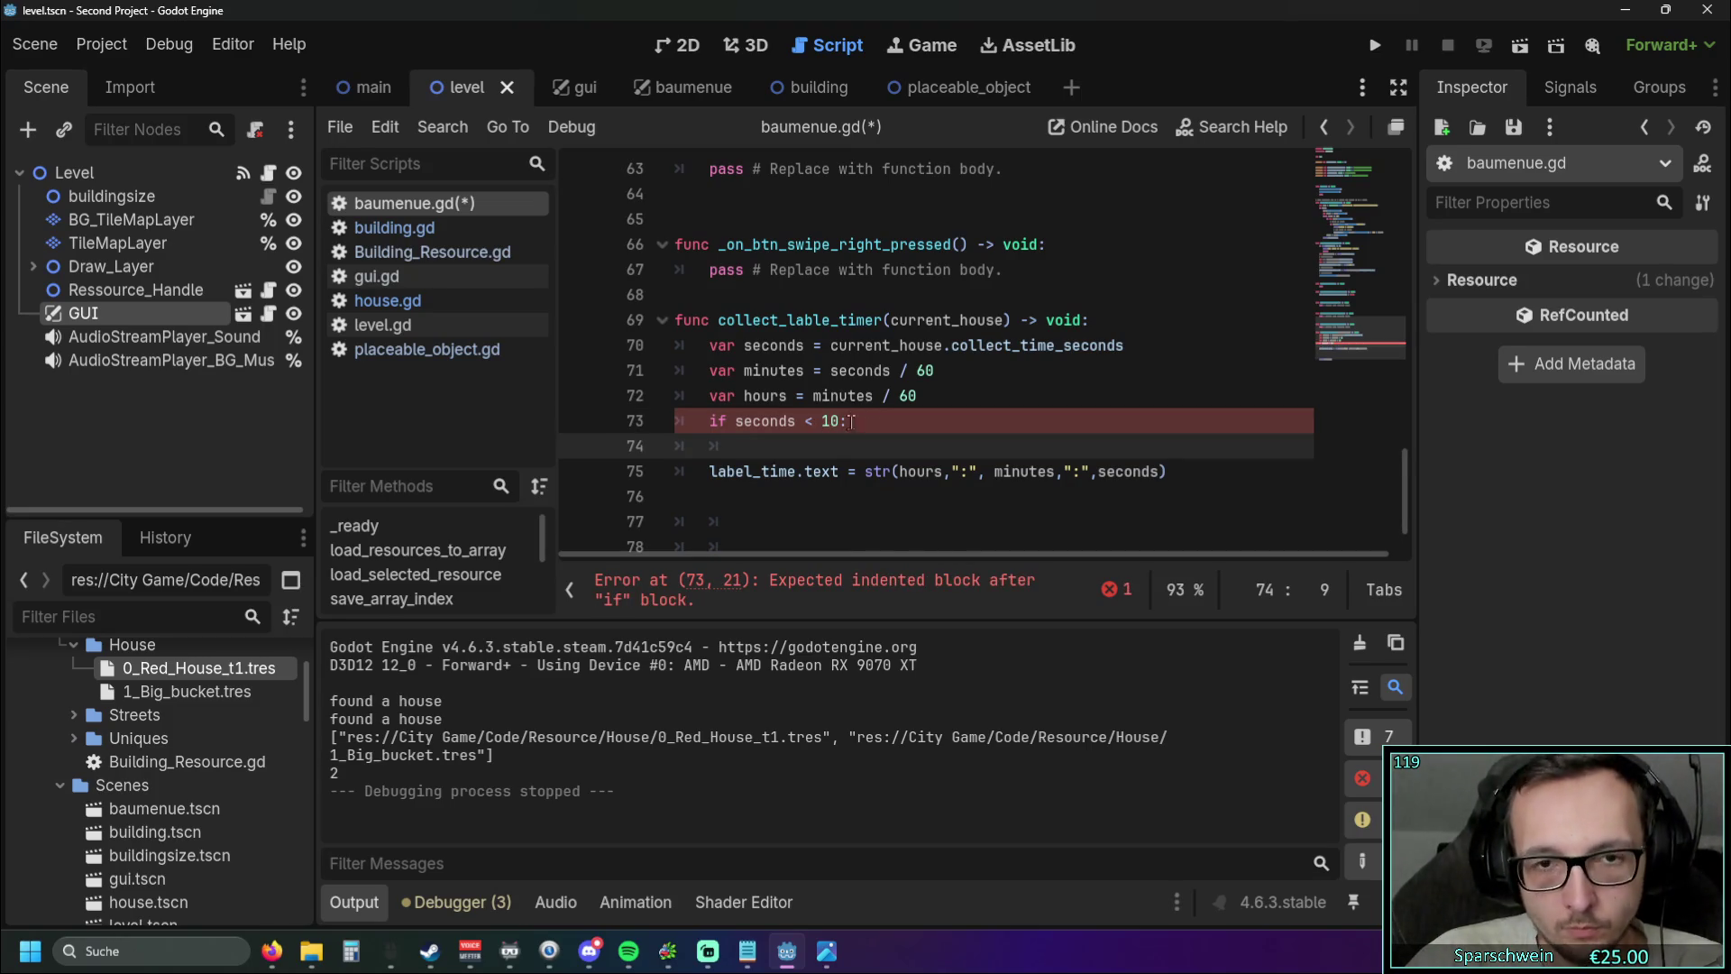
- Paste a copy of the label_time line into the if body
{"action": "triple_click", "coordinate": [705, 471]}
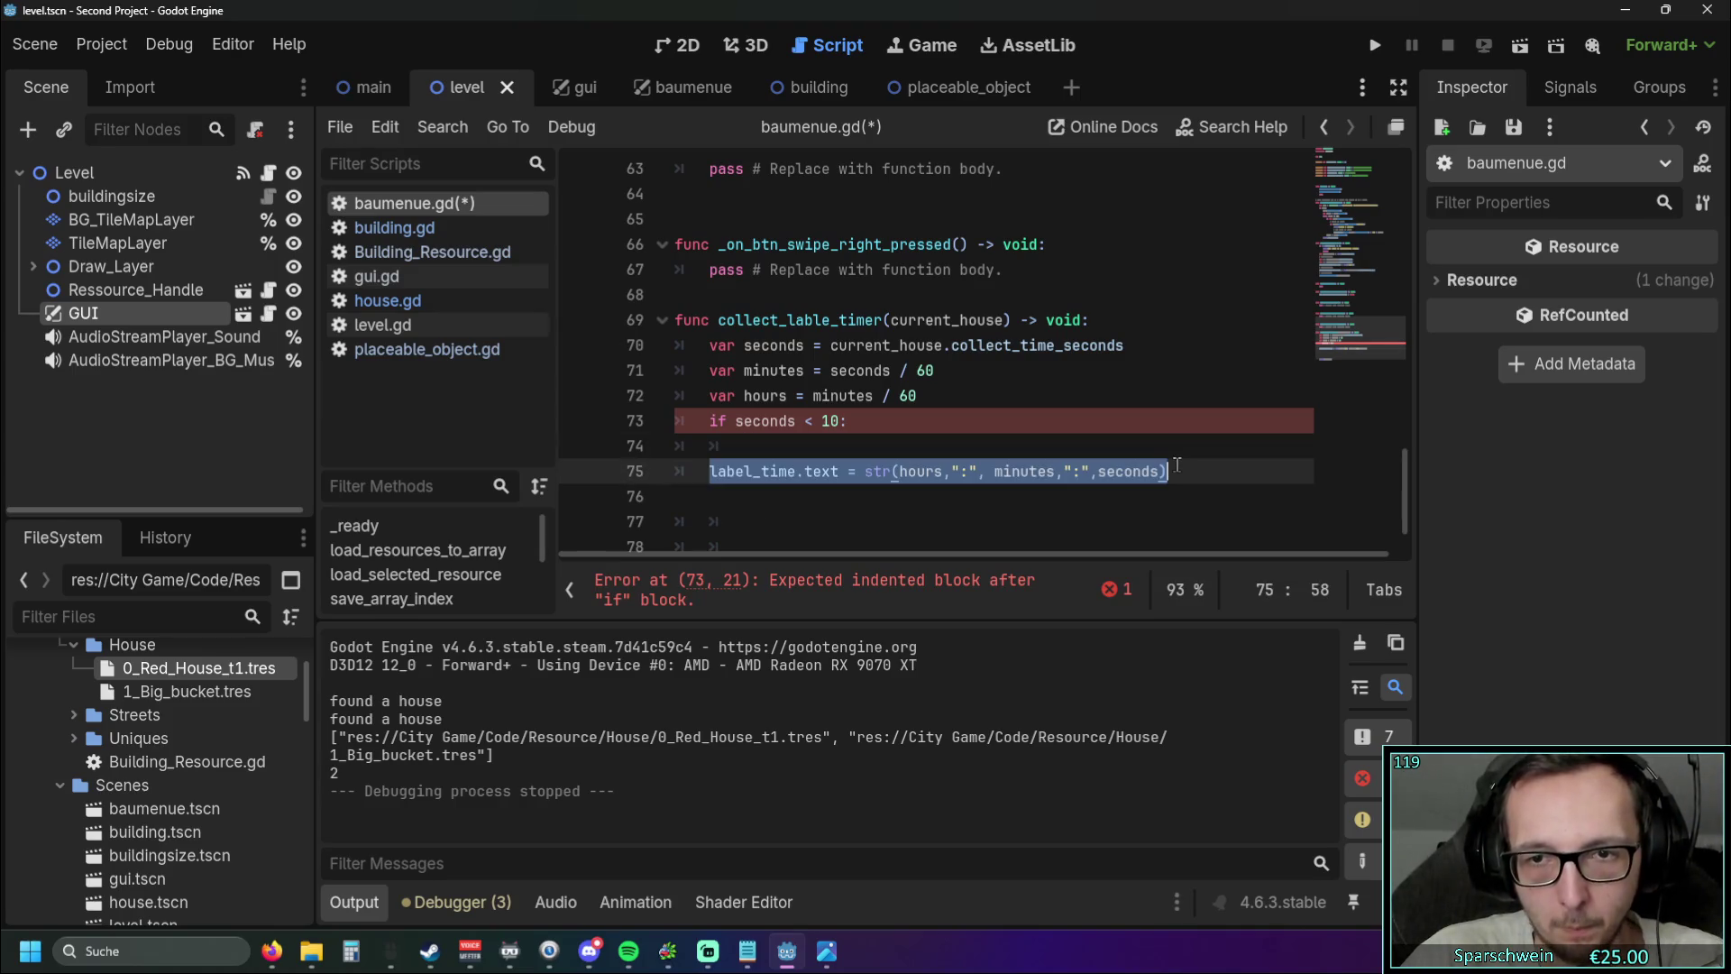
{"action": "key", "text": "ctrl+c"}
{"action": "left_click", "coordinate": [782, 451]}
{"action": "key", "text": "ctrl+v"}
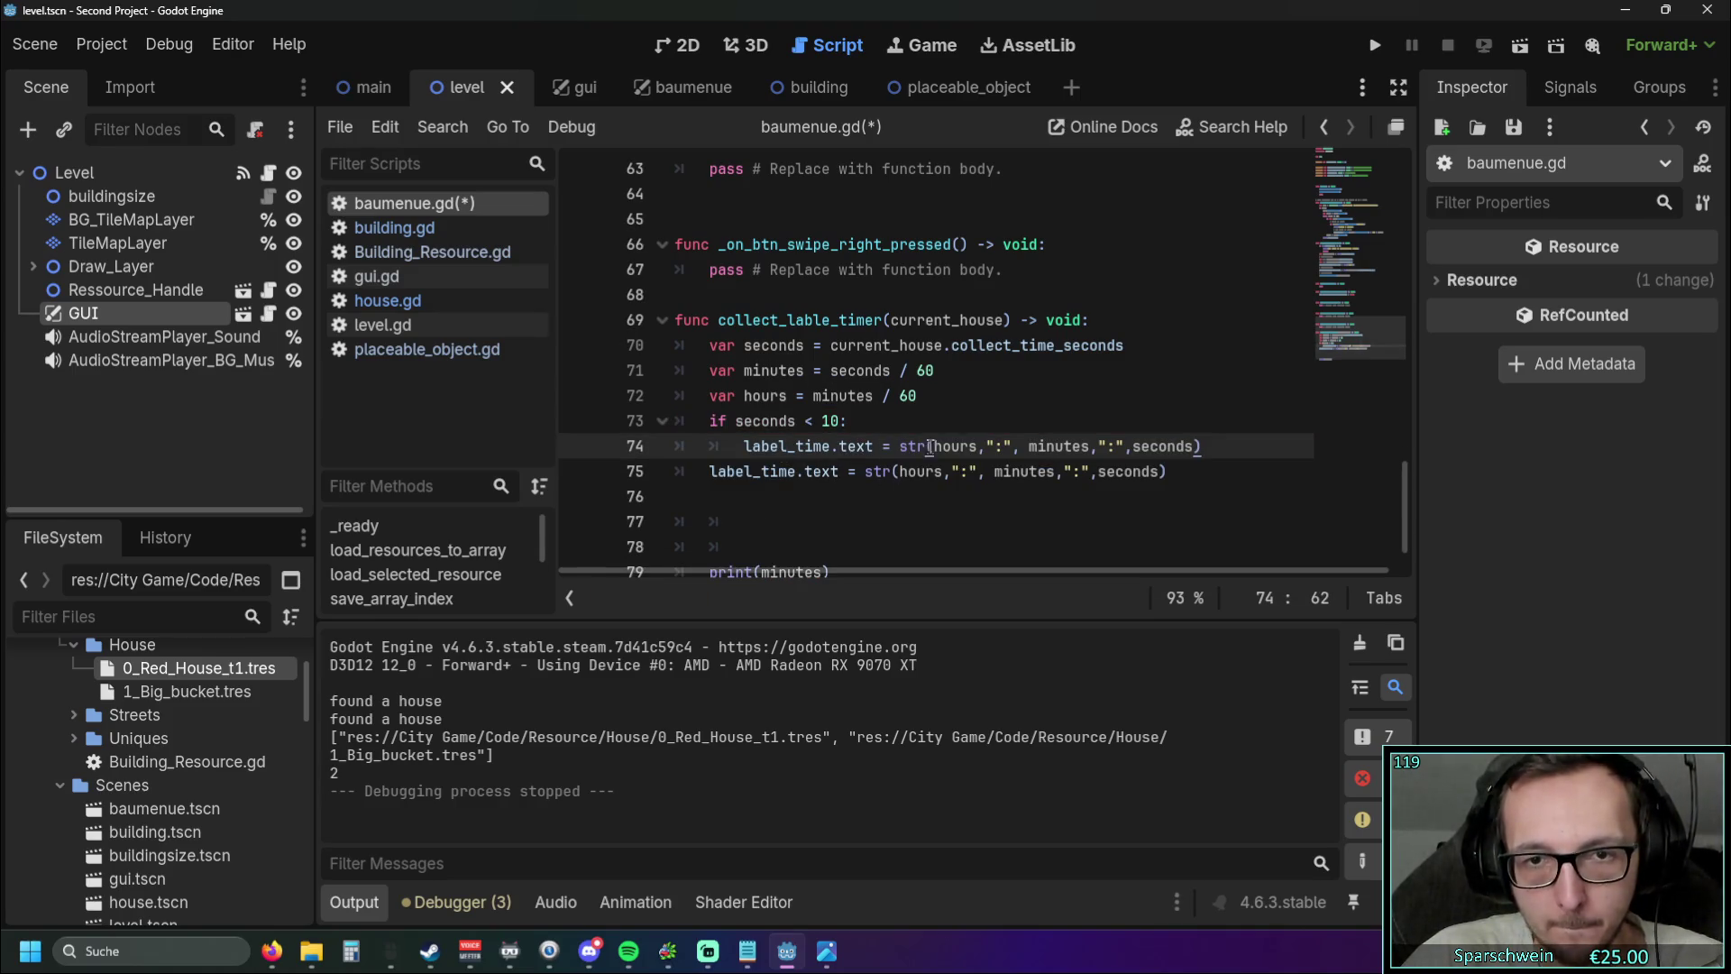
- Edit the copied line to set label_time.text to str("00:00:0", seconds)
{"action": "mouse_move", "coordinate": [934, 445]}
{"action": "left_mouse_down"}
{"action": "mouse_move", "coordinate": [994, 445]}
{"action": "mouse_move", "coordinate": [936, 449]}
{"action": "left_mouse_up"}
{"action": "key", "text": "BackSpace"}
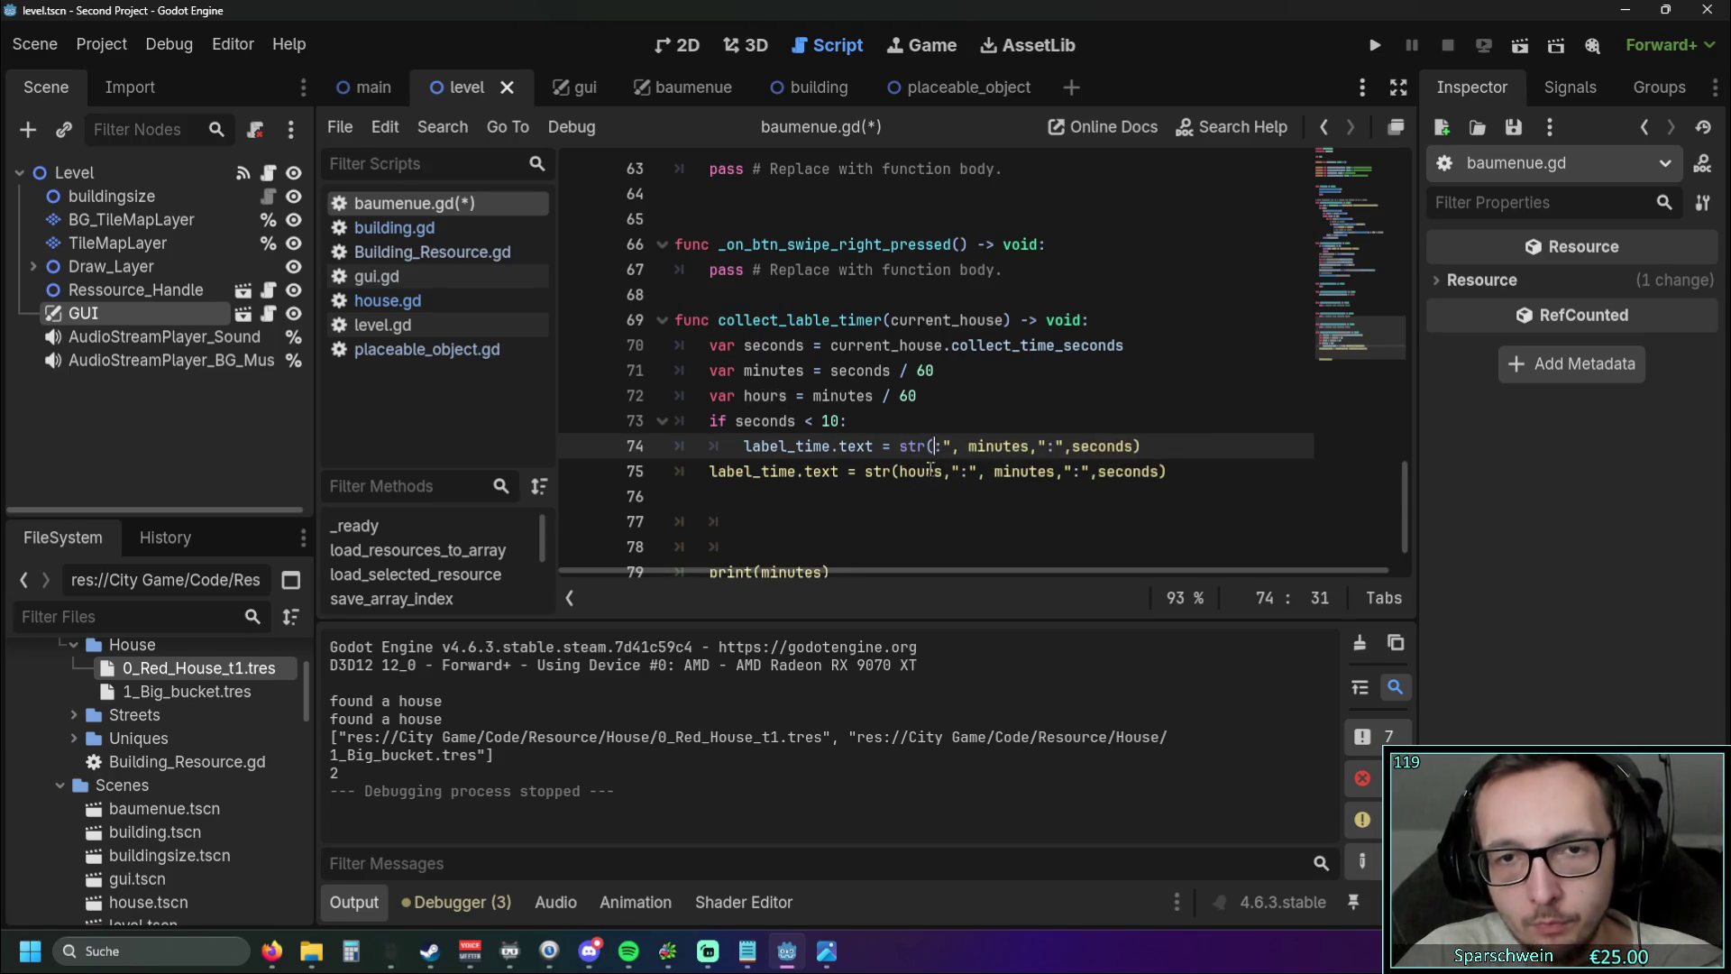
{"action": "type", "text": "\""}
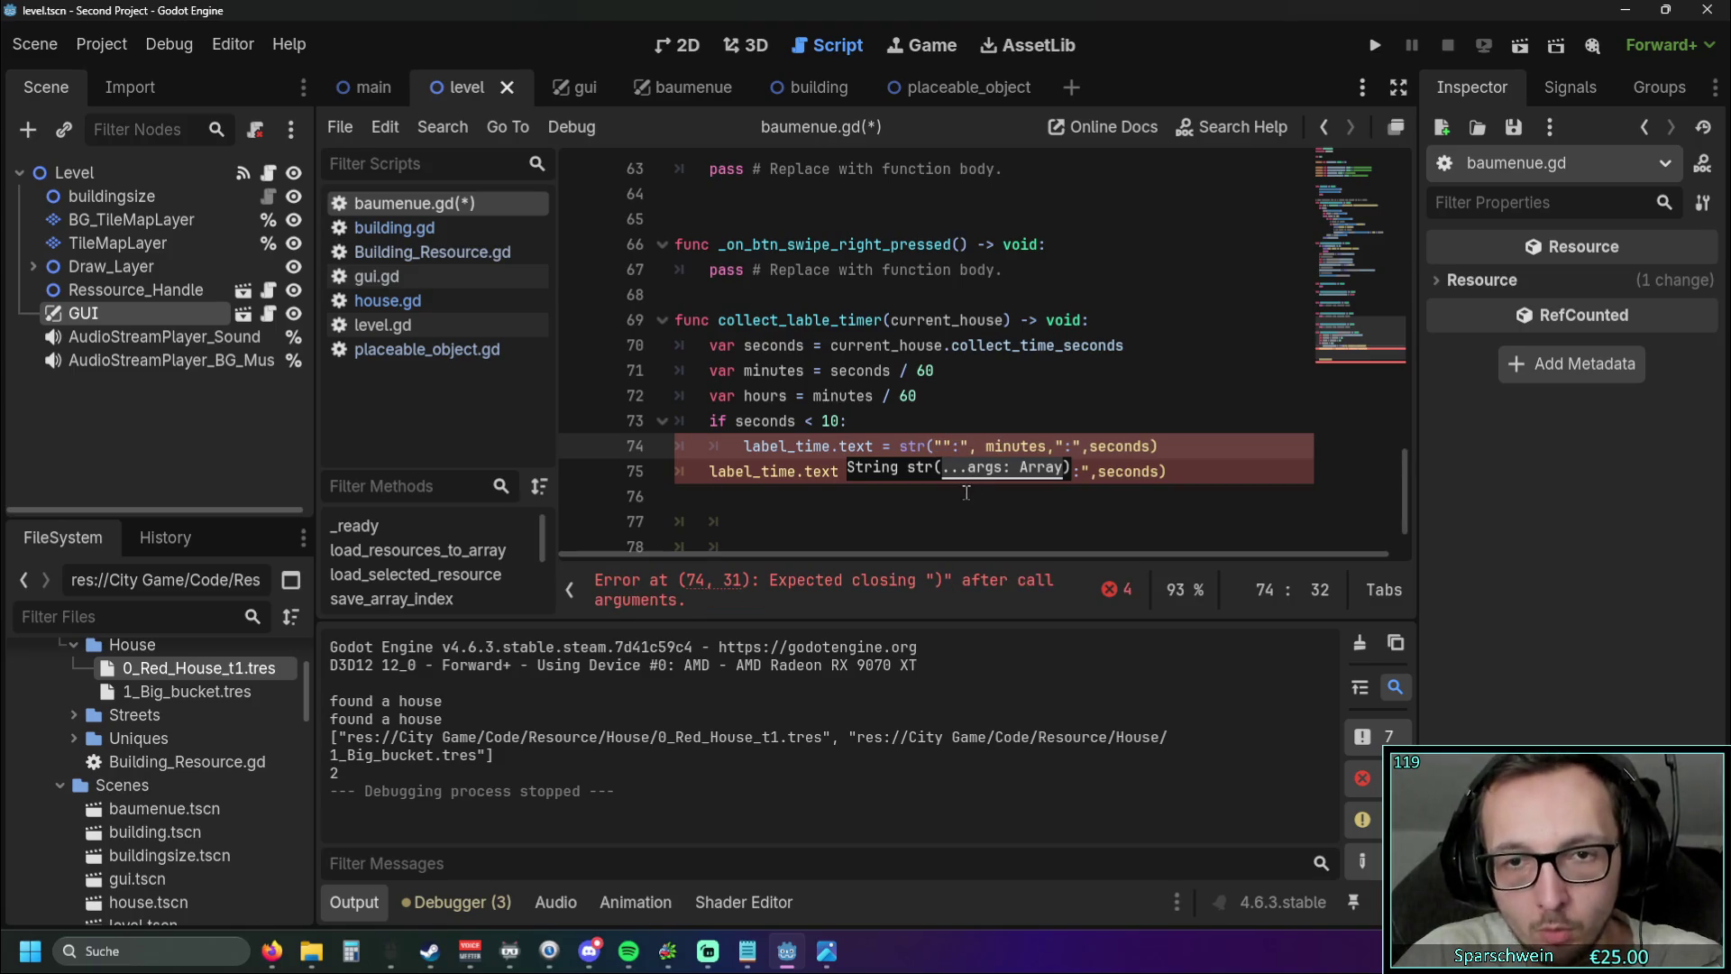
{"action": "key", "text": "Delete"}
{"action": "type", "text": "00"}
{"action": "key", "text": "Right"}
{"action": "type", "text": "00"}
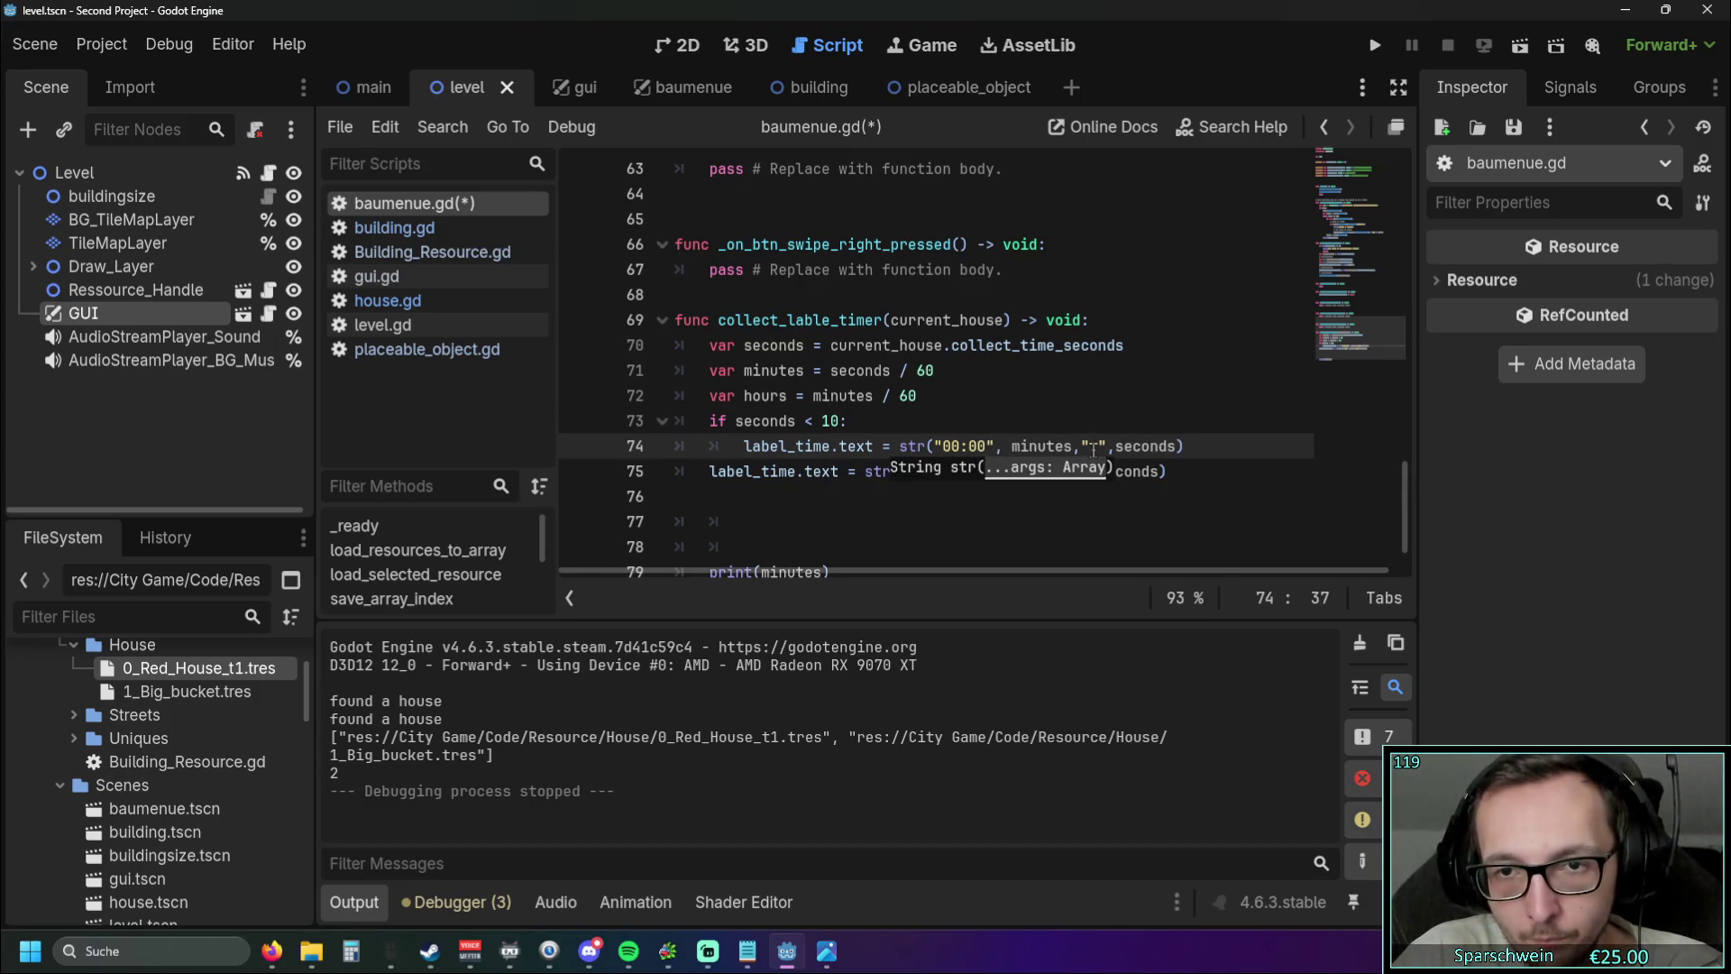
{"action": "type", "text": ":"}
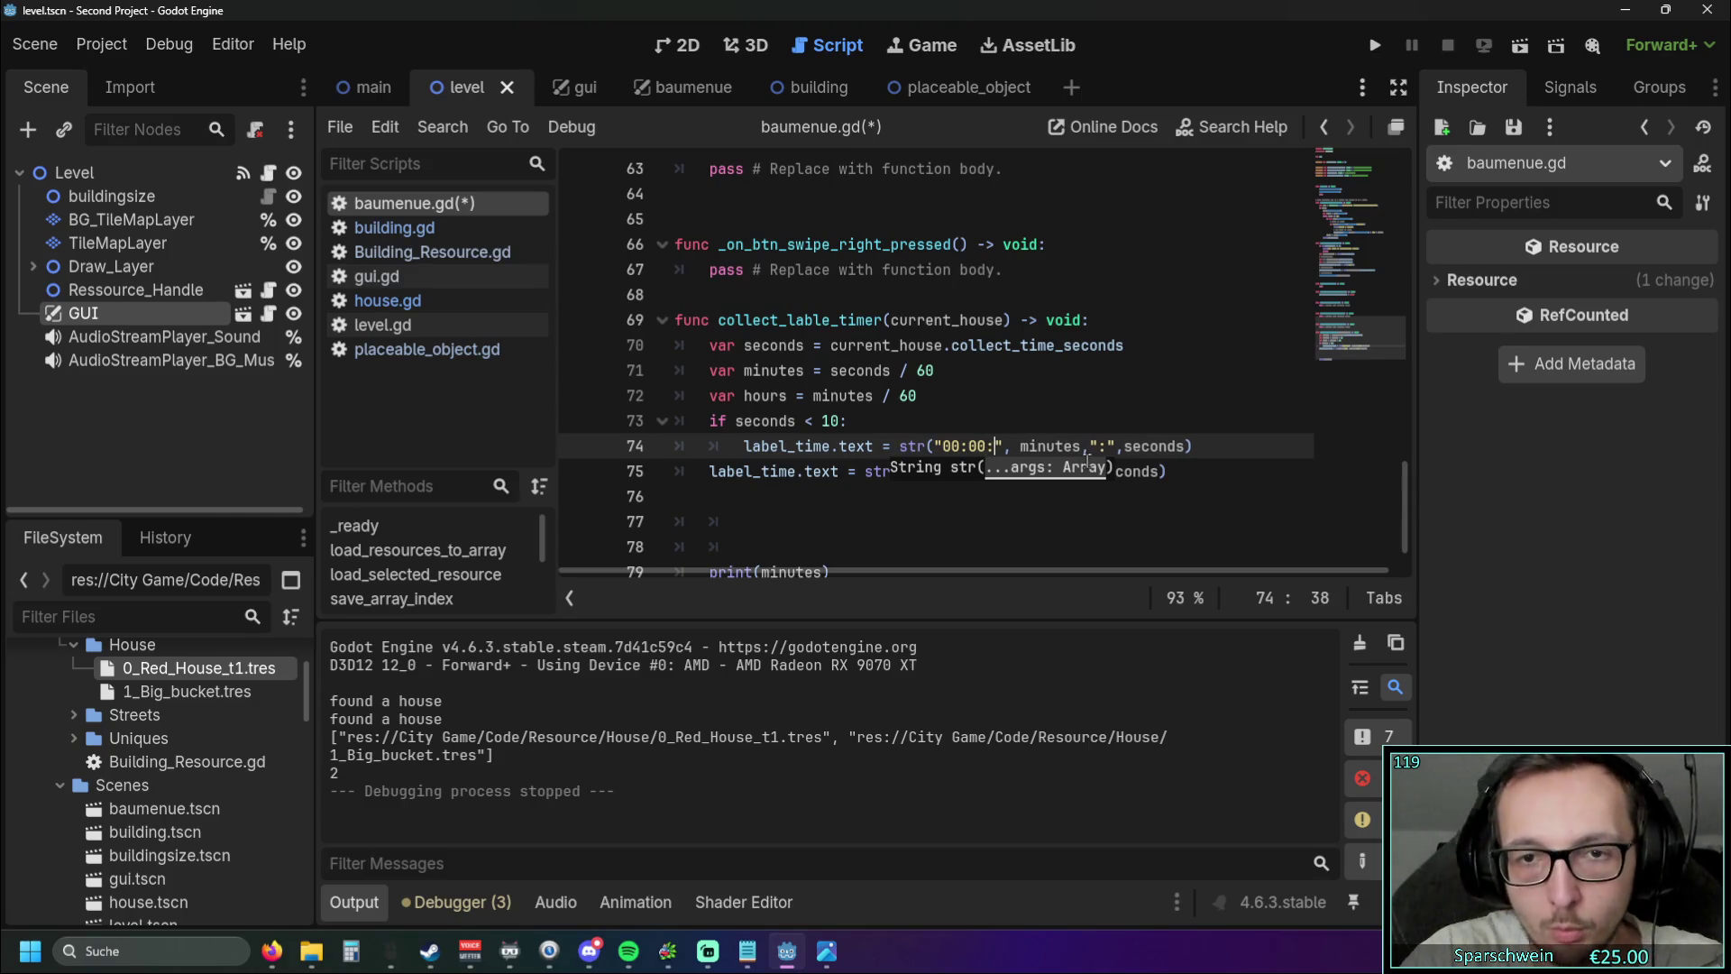
{"action": "type", "text": "0"}
{"action": "left_click", "coordinate": [1124, 447]}
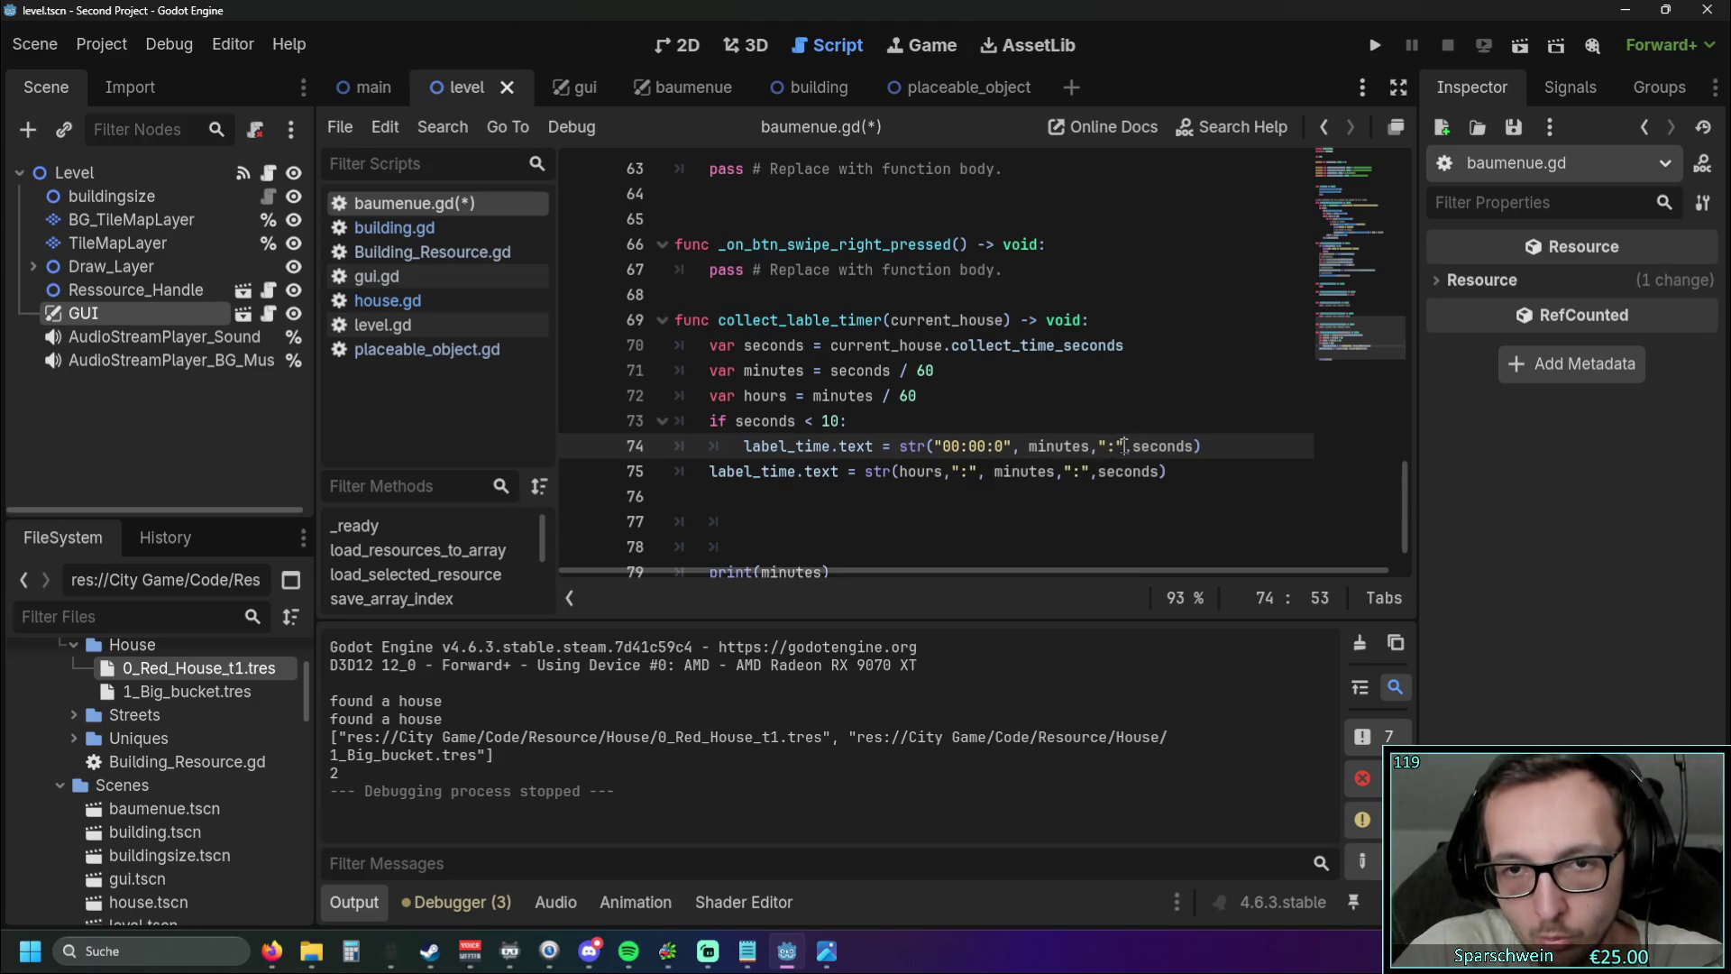
{"action": "left_click_drag", "start_coordinate": [1123, 447], "coordinate": [1012, 446]}
{"action": "key", "text": "BackSpace"}
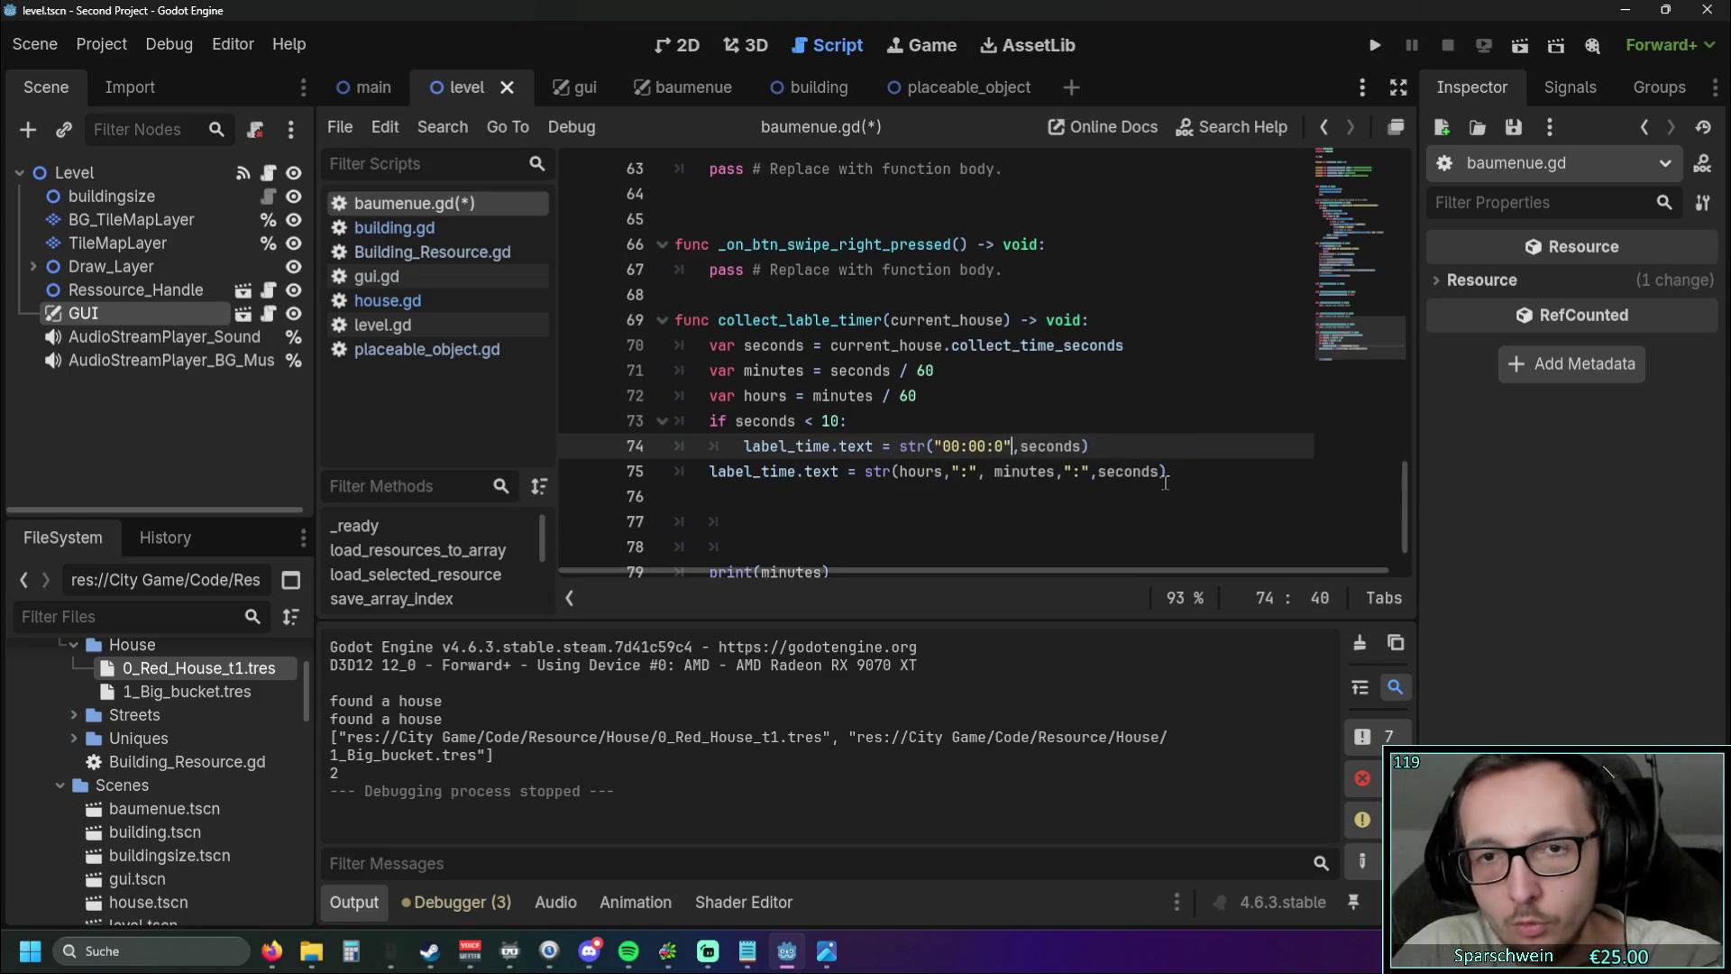
{"action": "left_click", "coordinate": [1052, 506]}
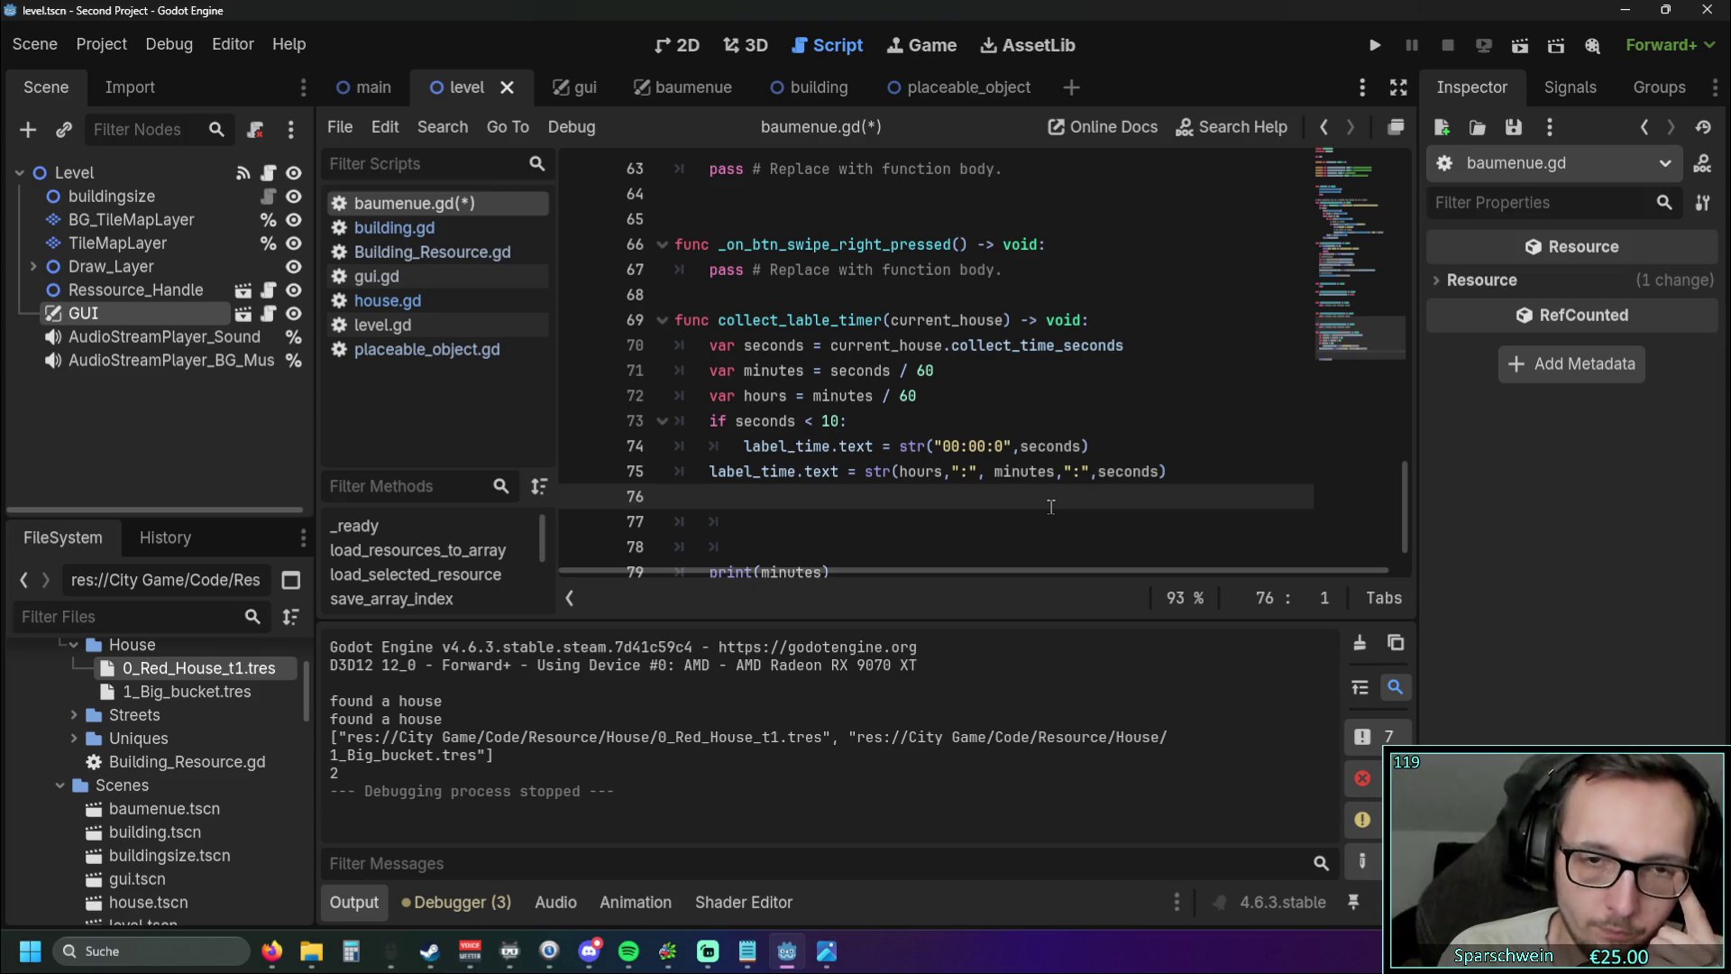
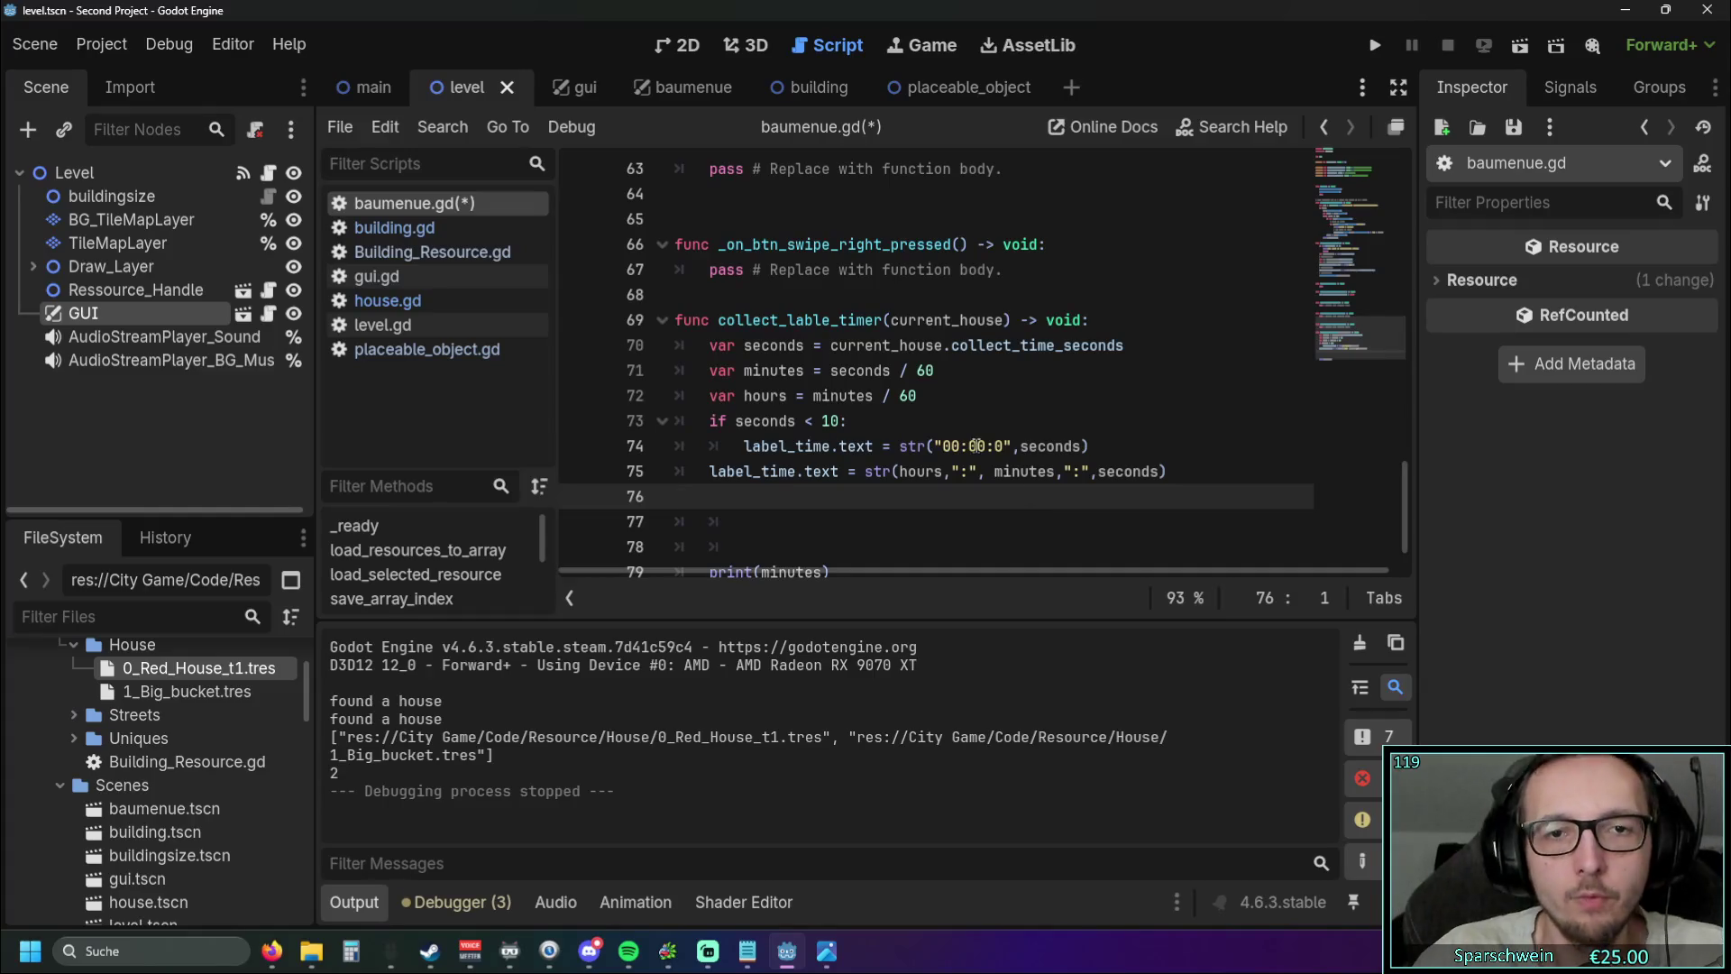
- Add 'var seconds_left = seconds % 60' on a new line below the seconds declaration
{"action": "left_click", "coordinate": [1162, 340]}
{"action": "key", "text": "Return"}
{"action": "type", "text": "var "}
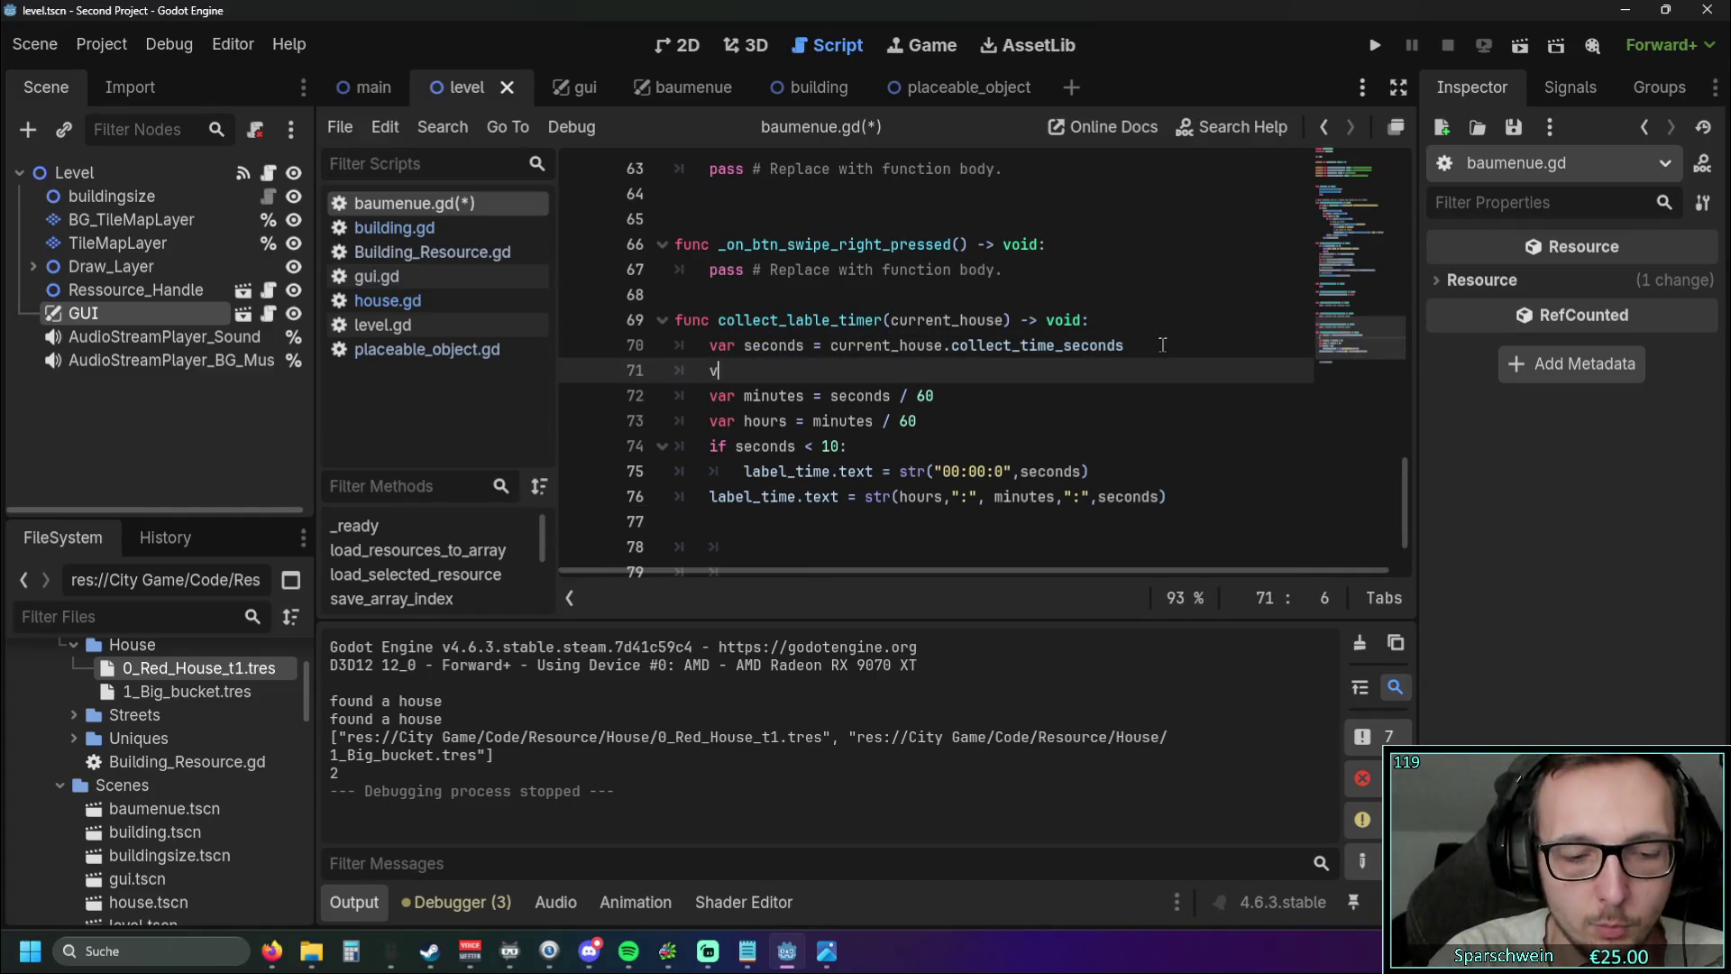
{"action": "type", "text": "seconds"}
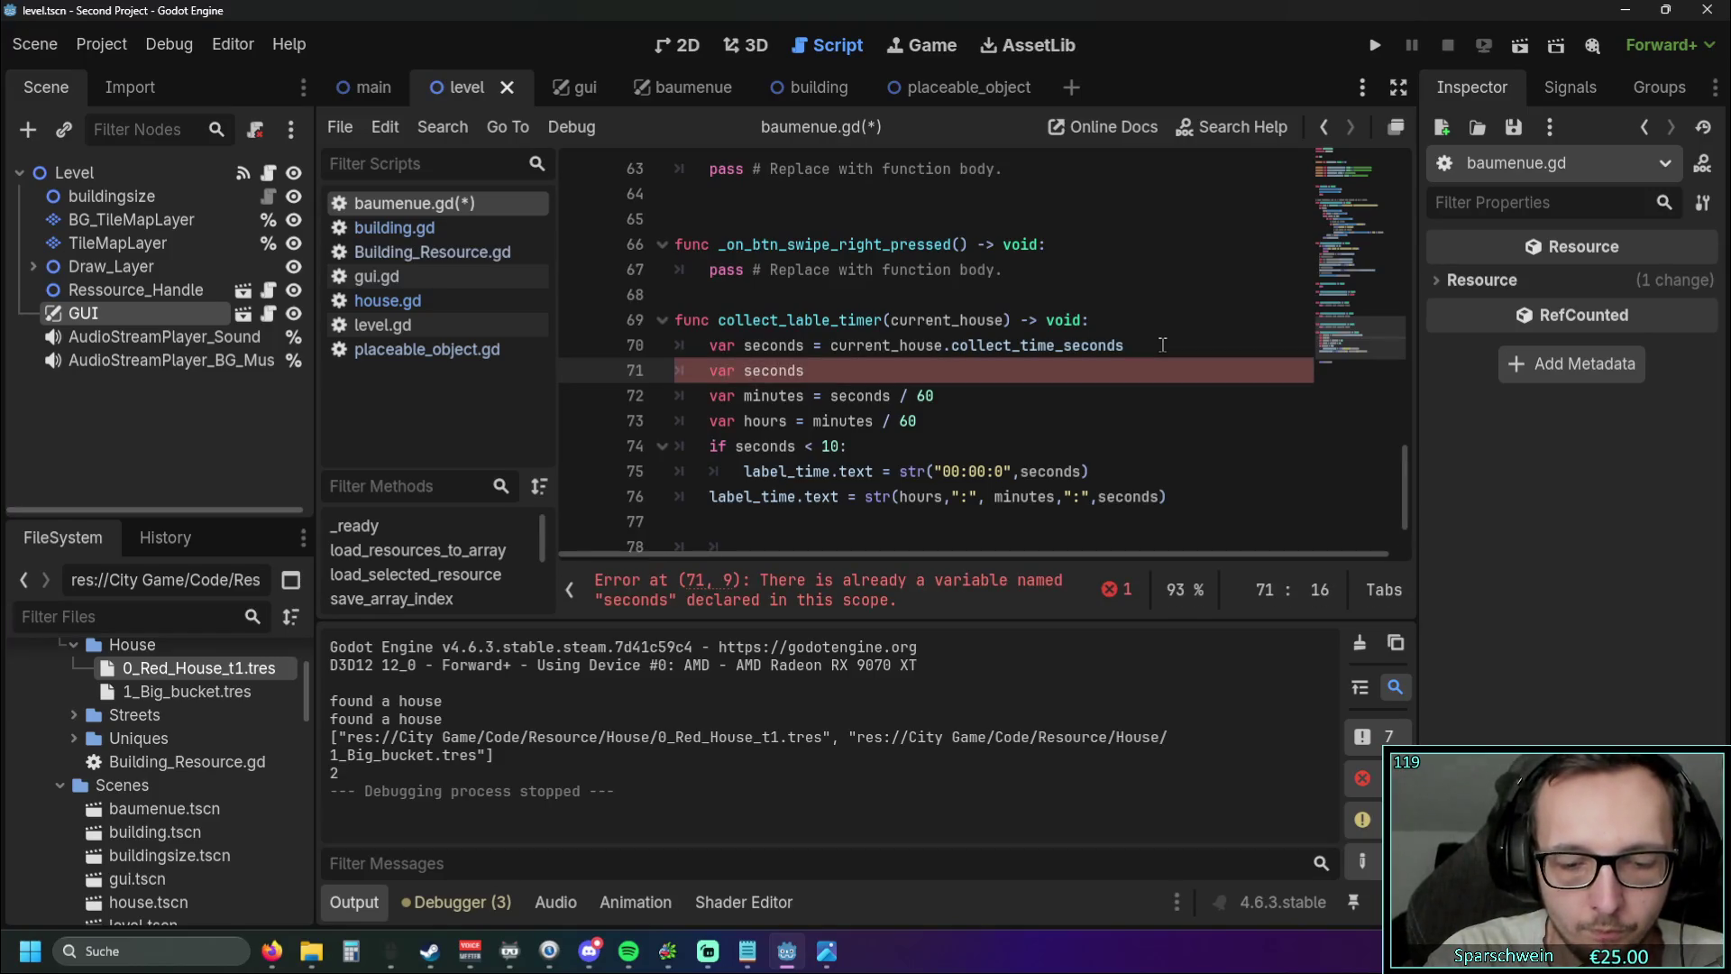
{"action": "type", "text": "_left "}
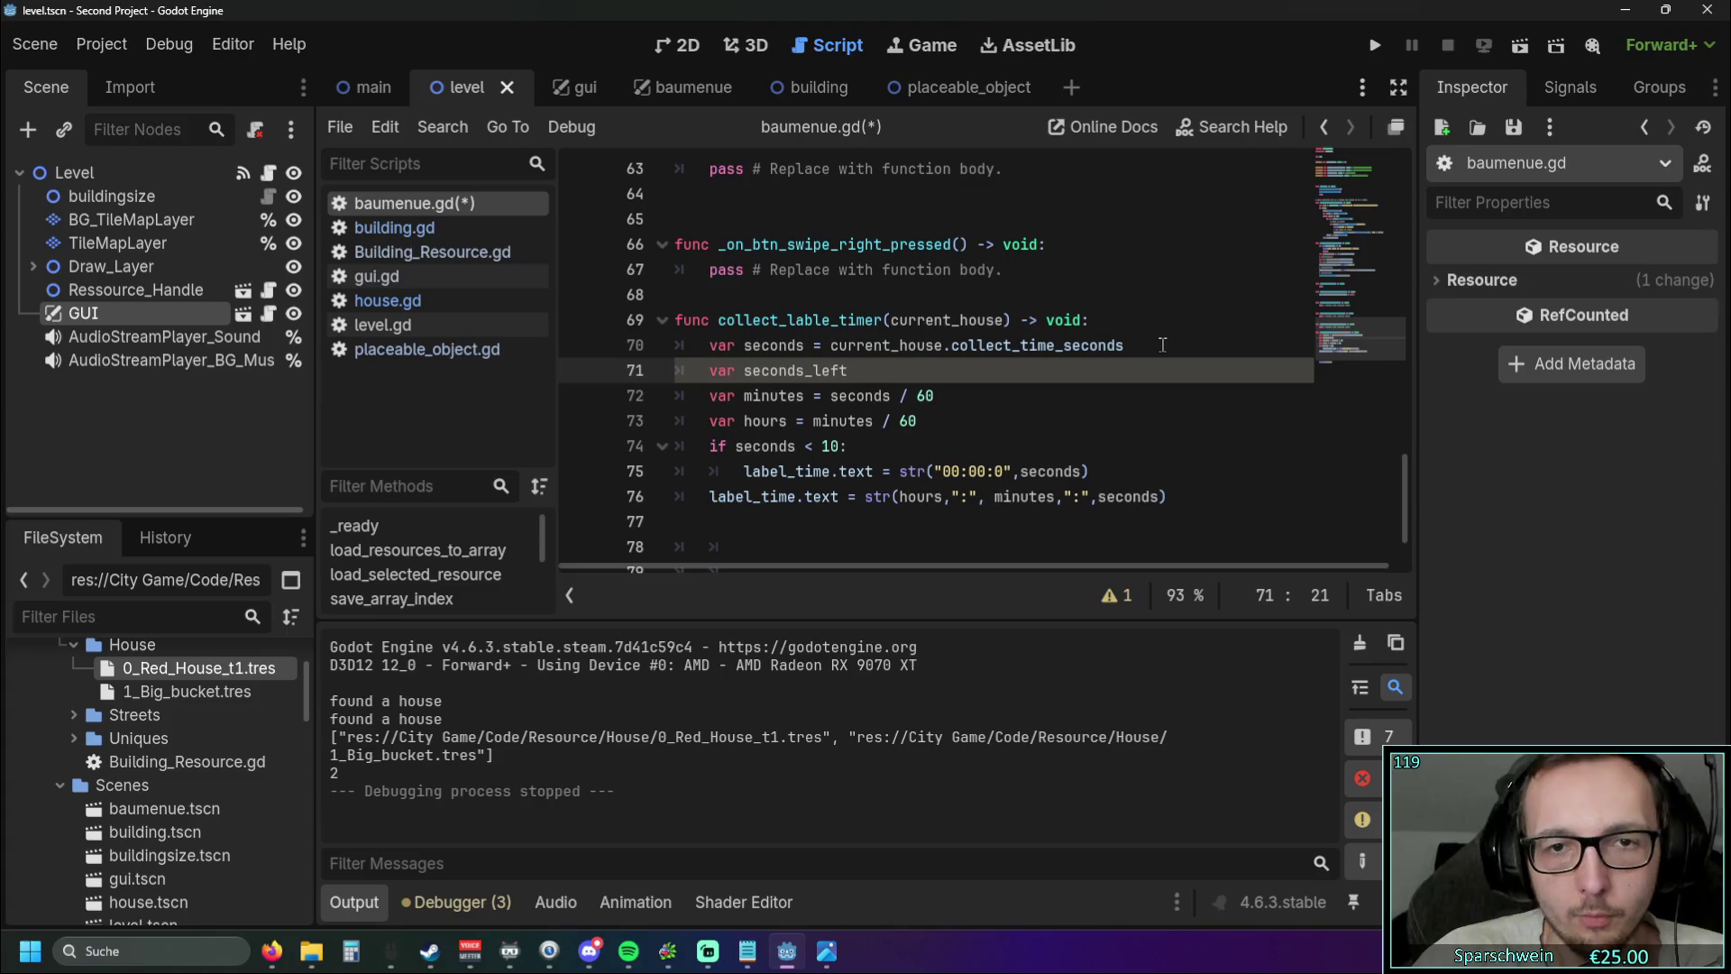
{"action": "type", "text": "="}
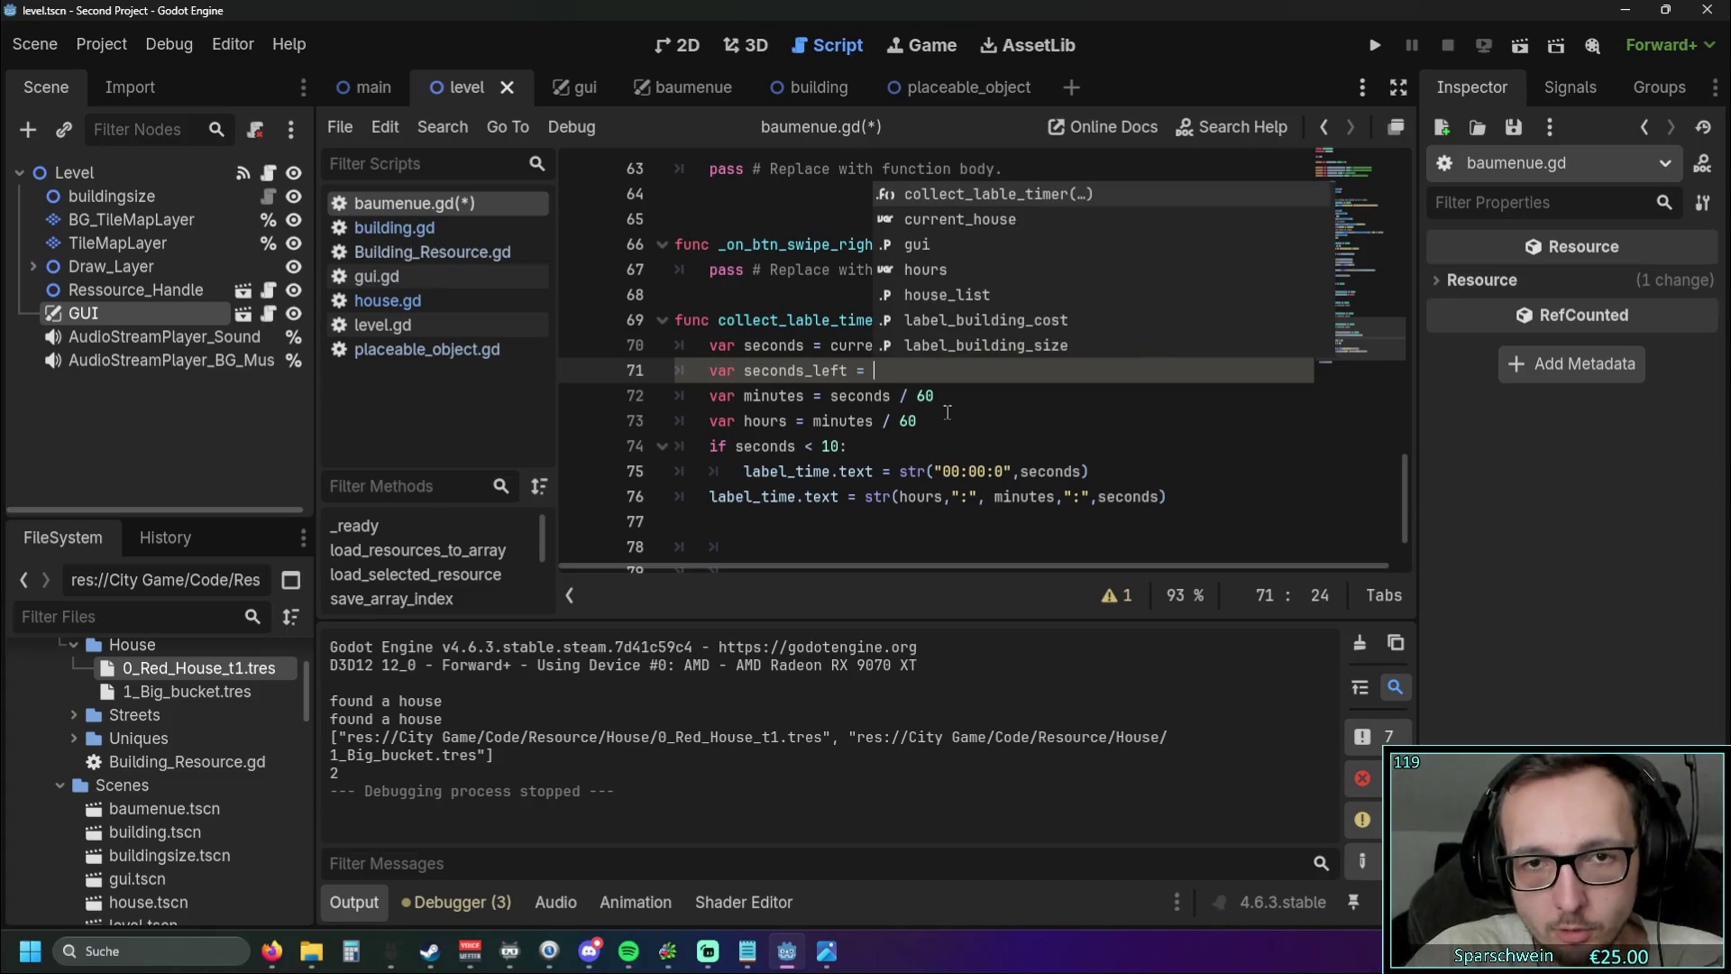
{"action": "left_click", "coordinate": [790, 396]}
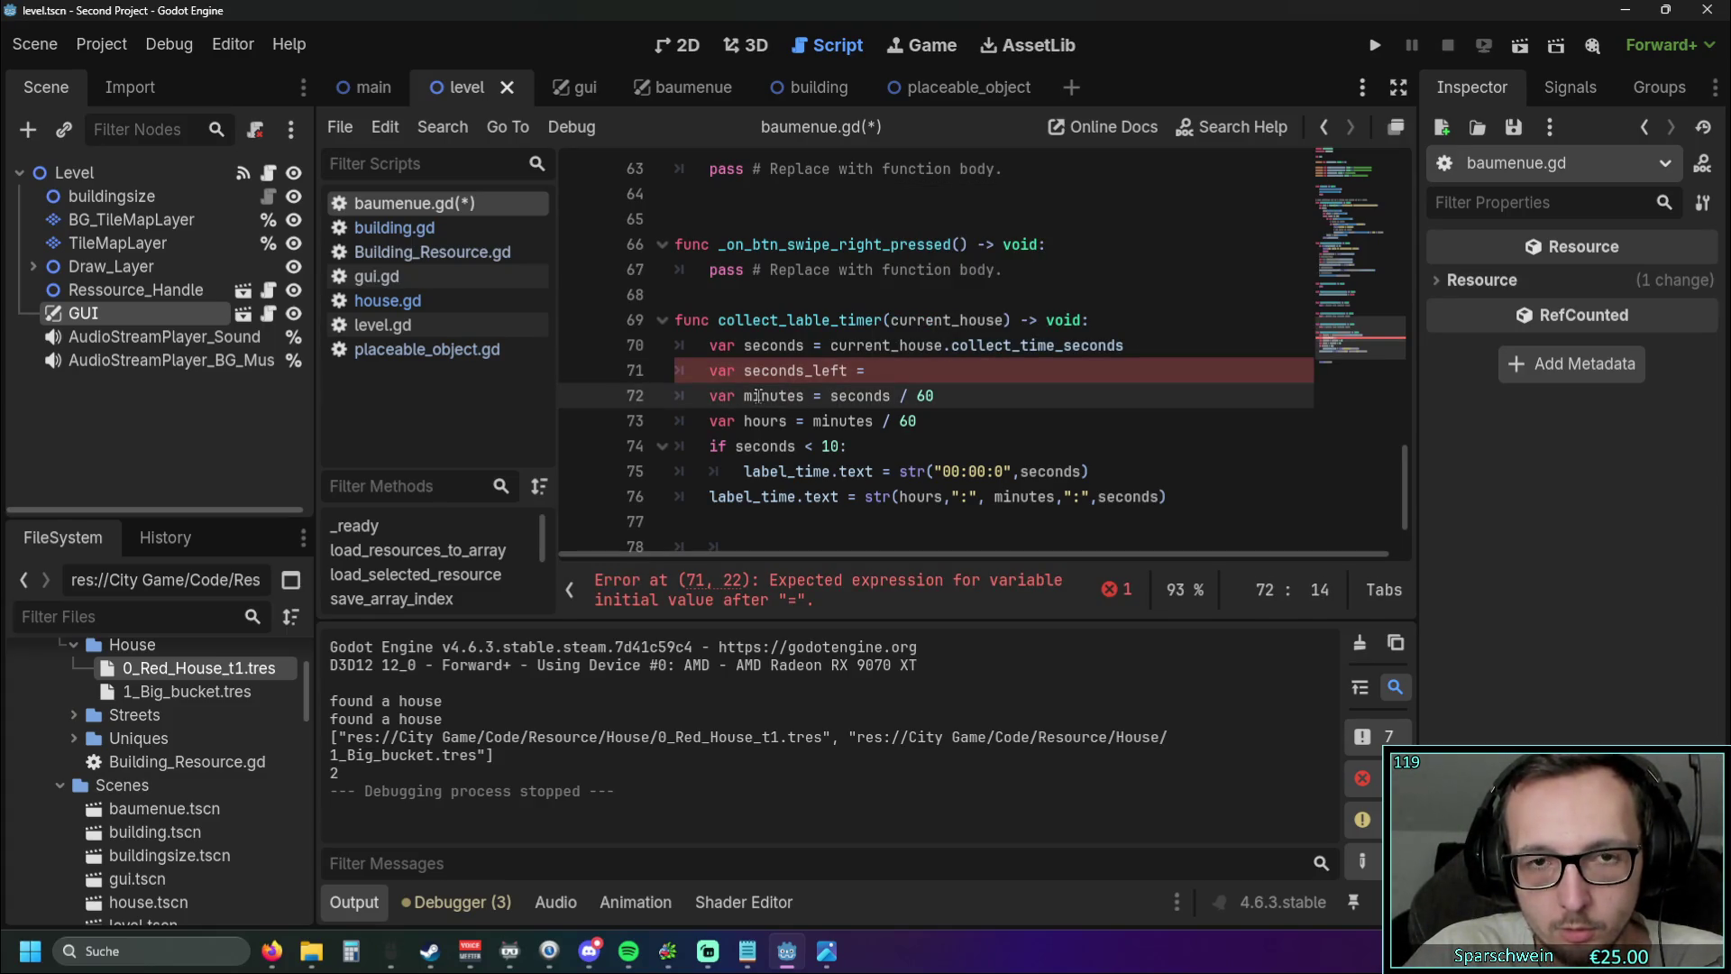
{"action": "left_click_drag", "start_coordinate": [743, 396], "coordinate": [953, 402]}
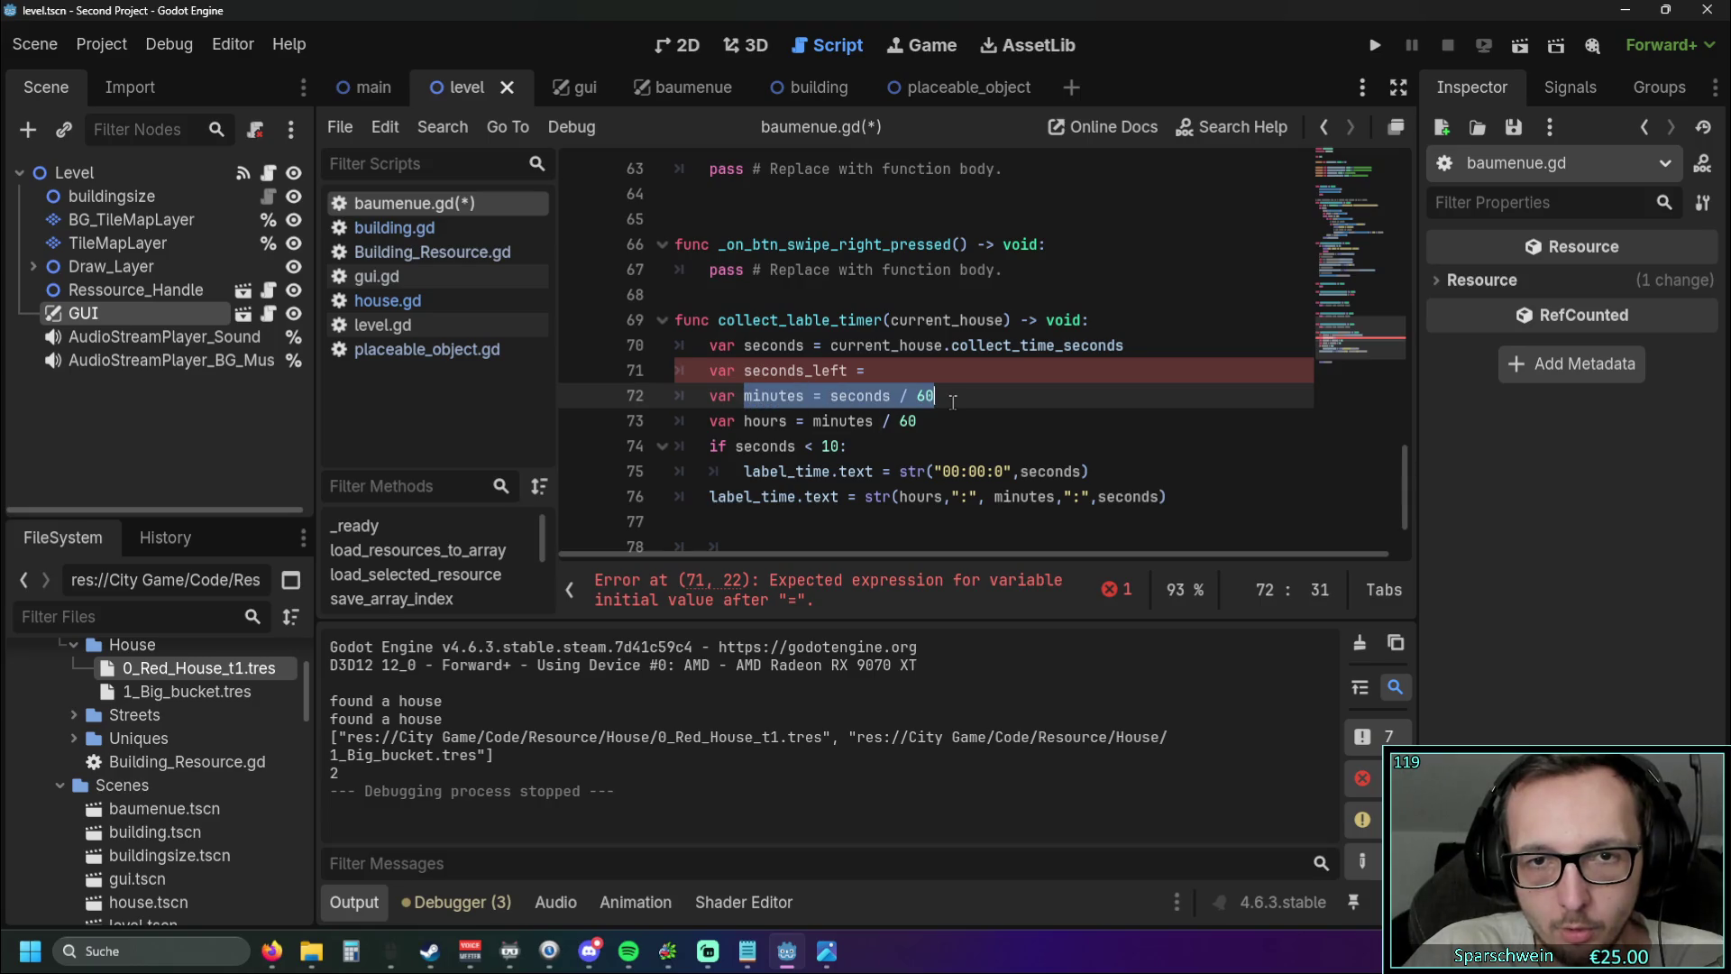
{"action": "left_click", "coordinate": [905, 378]}
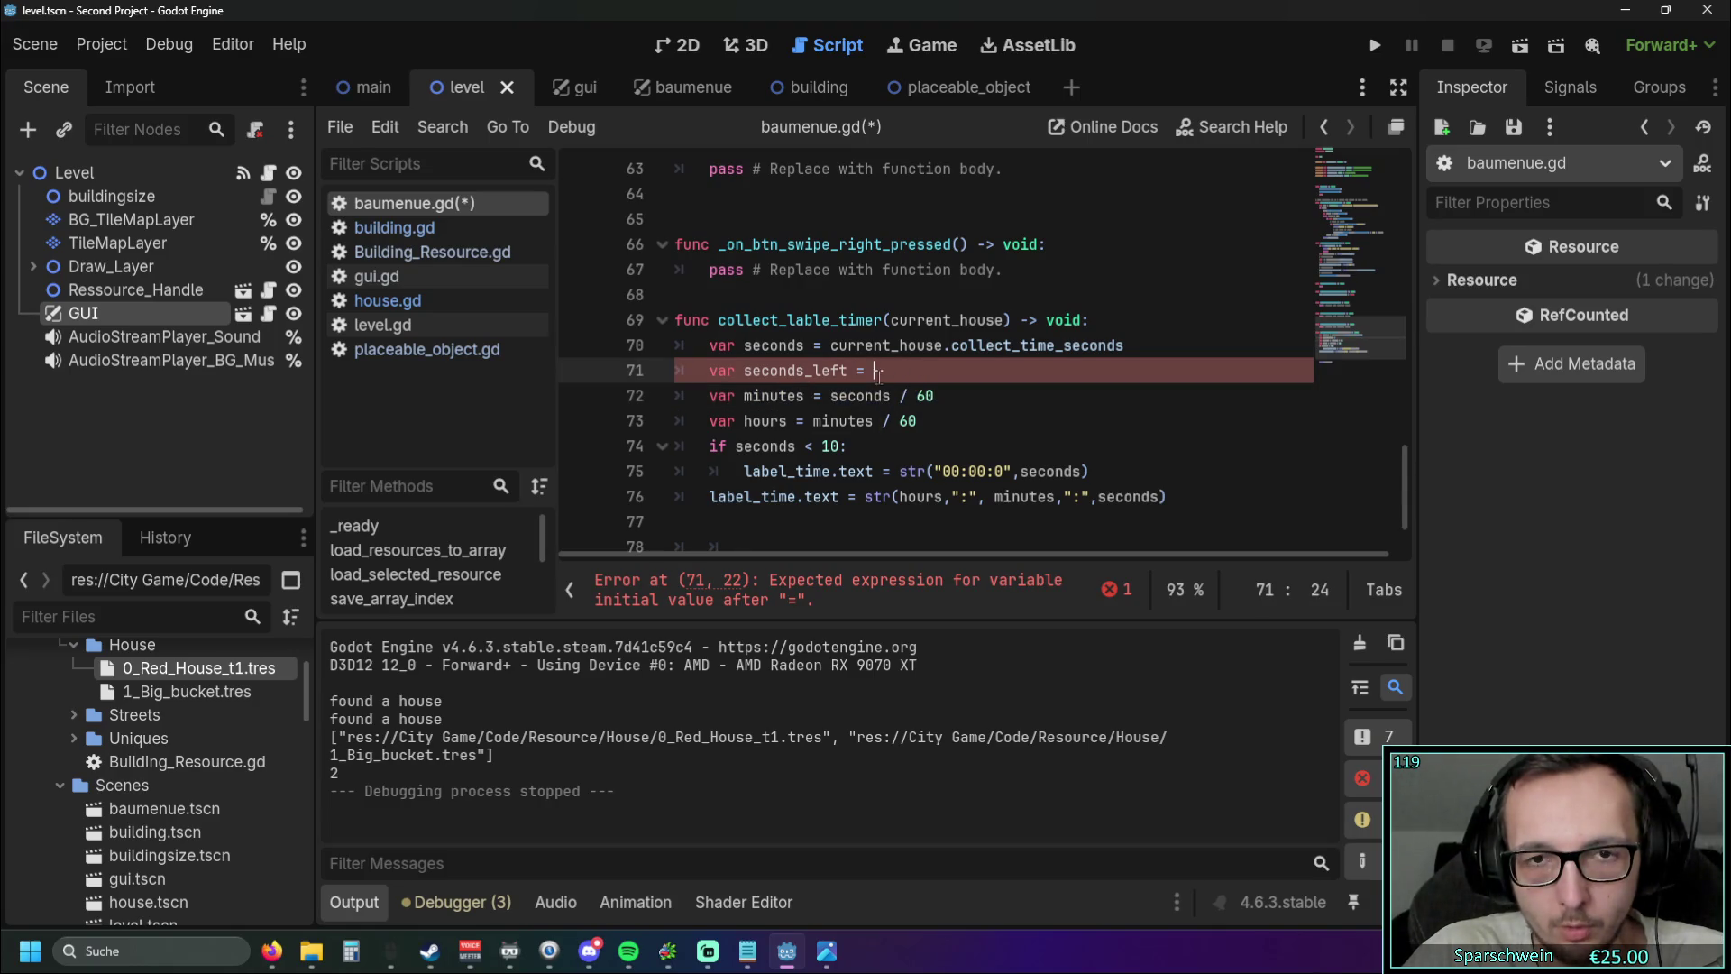
{"action": "left_click_drag", "start_coordinate": [828, 346], "coordinate": [1124, 346]}
{"action": "left_click", "coordinate": [915, 377]}
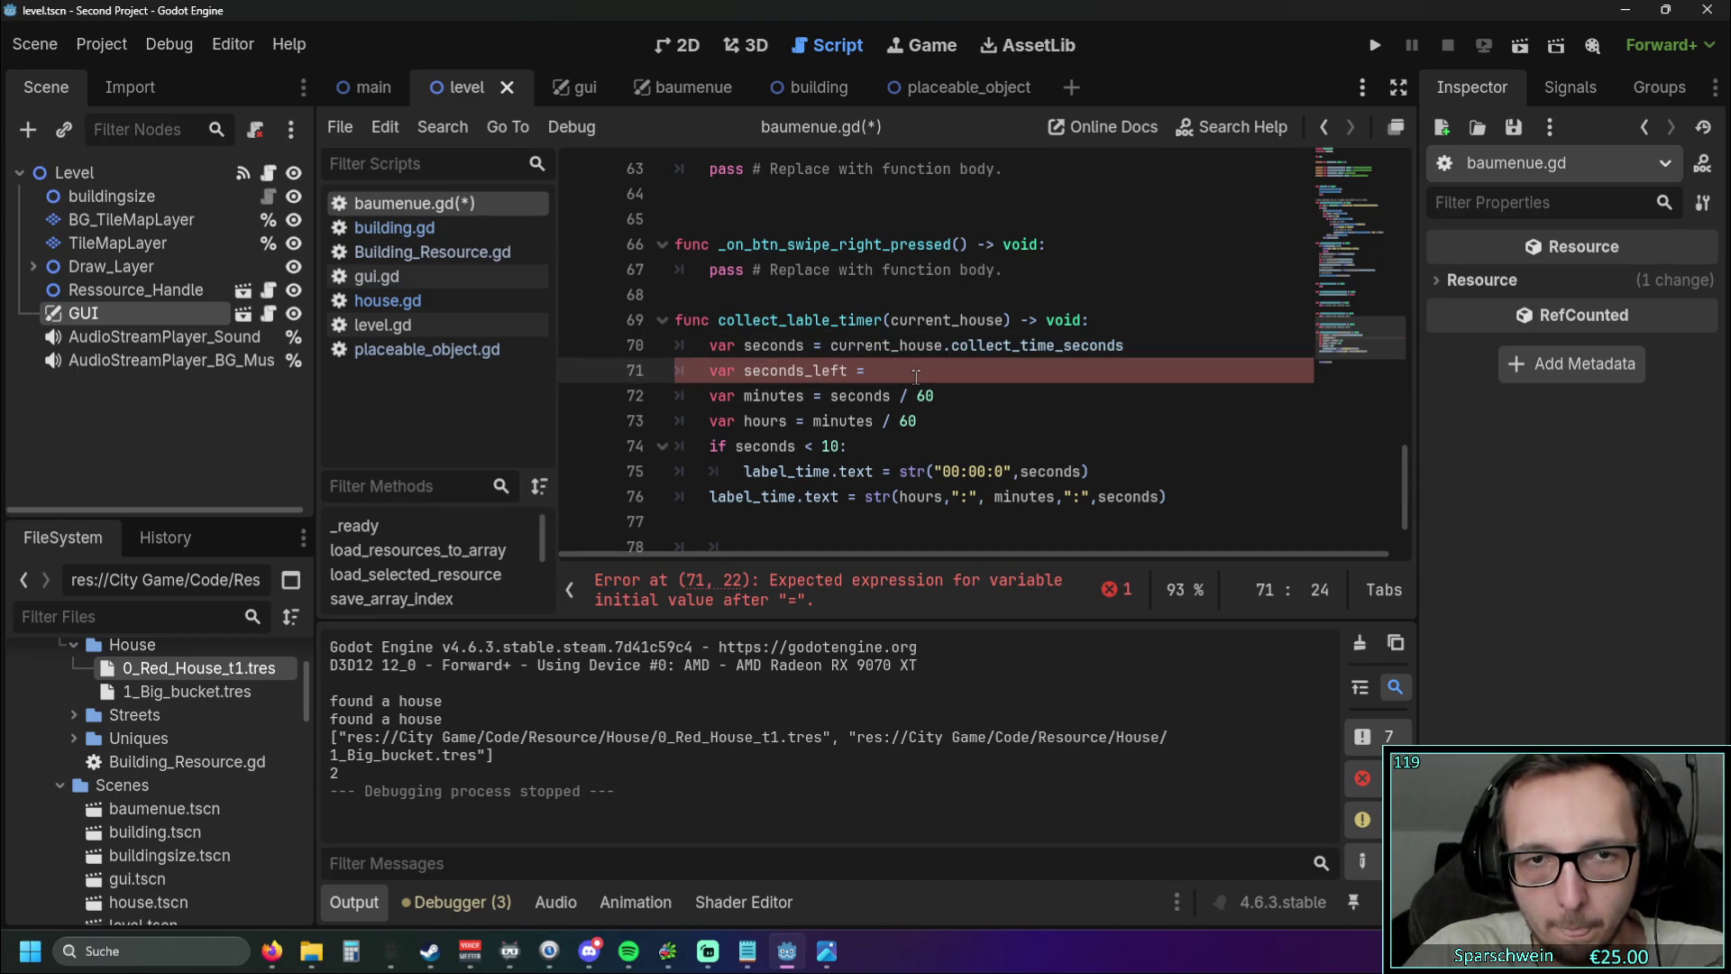
{"action": "type", "text": "seconds"}
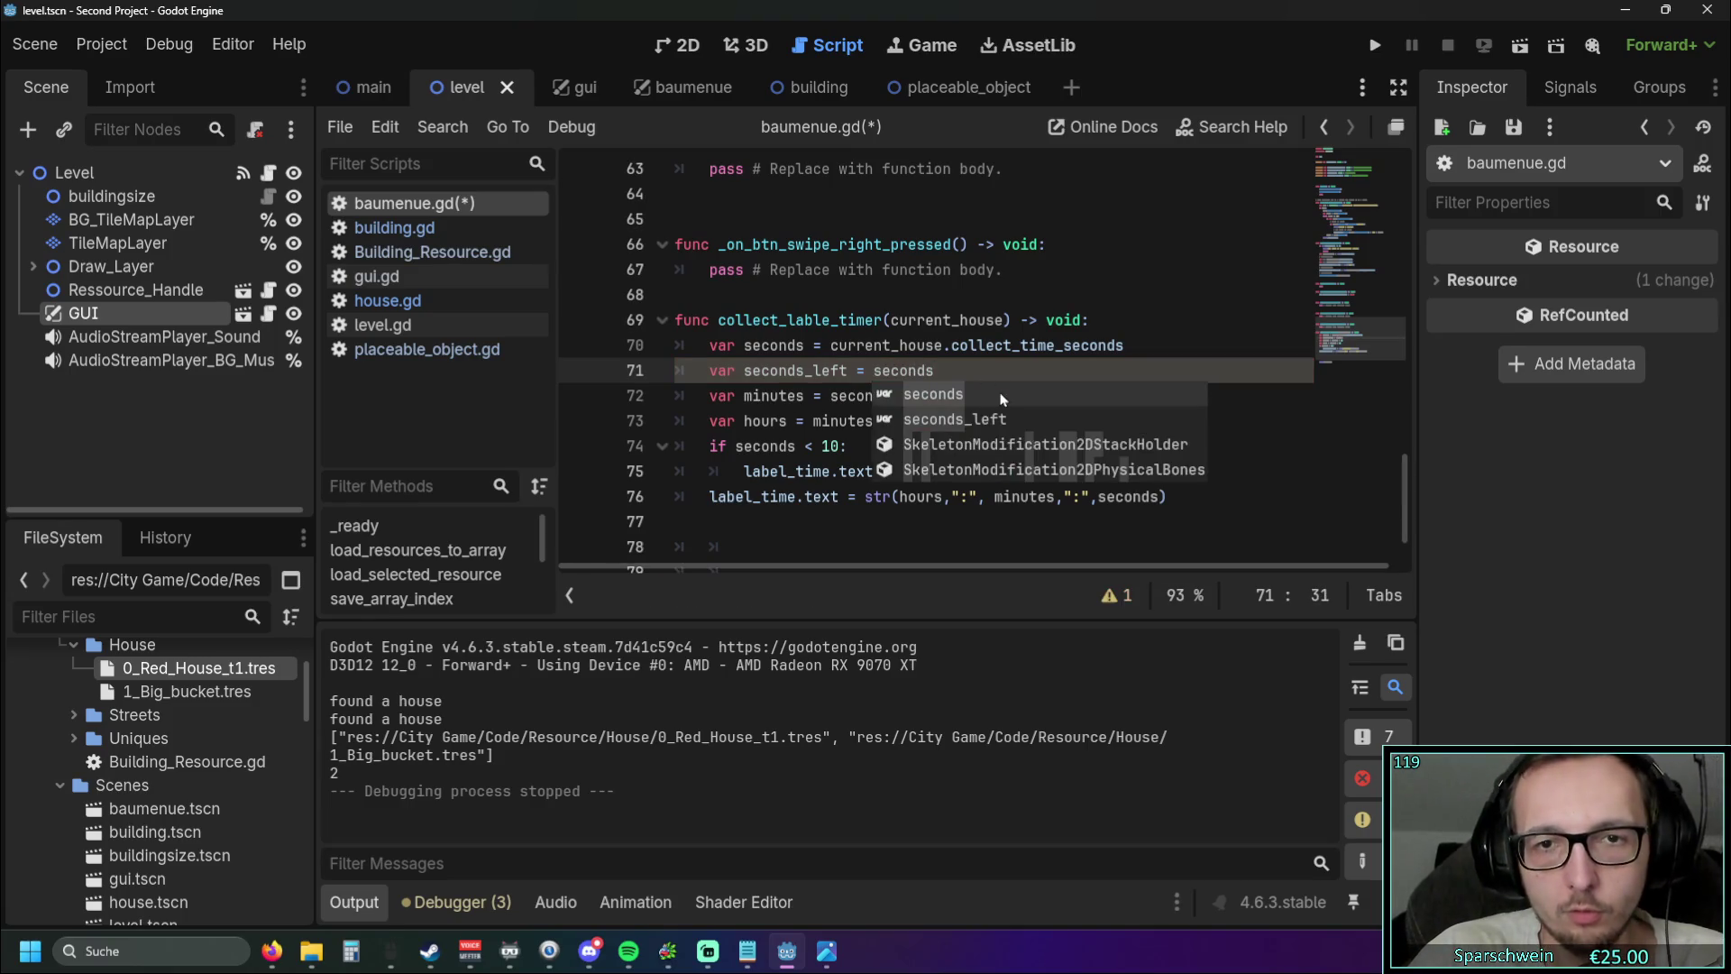
{"action": "left_click", "coordinate": [963, 397]}
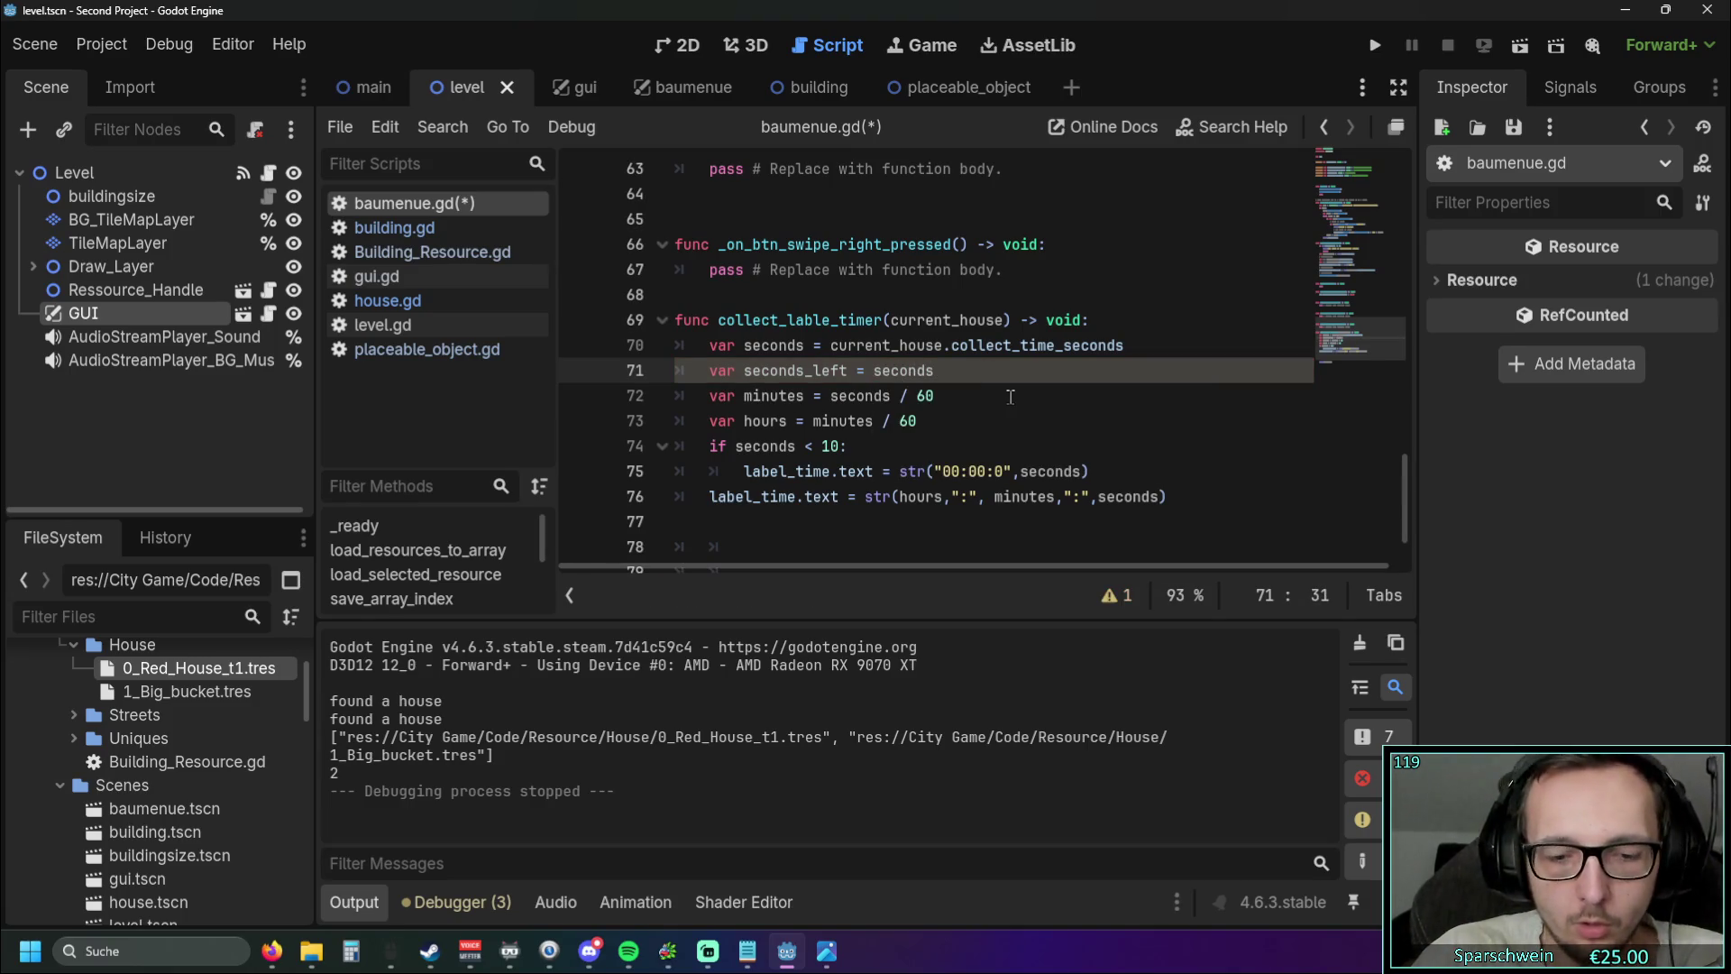
{"action": "type", "text": "% 60"}
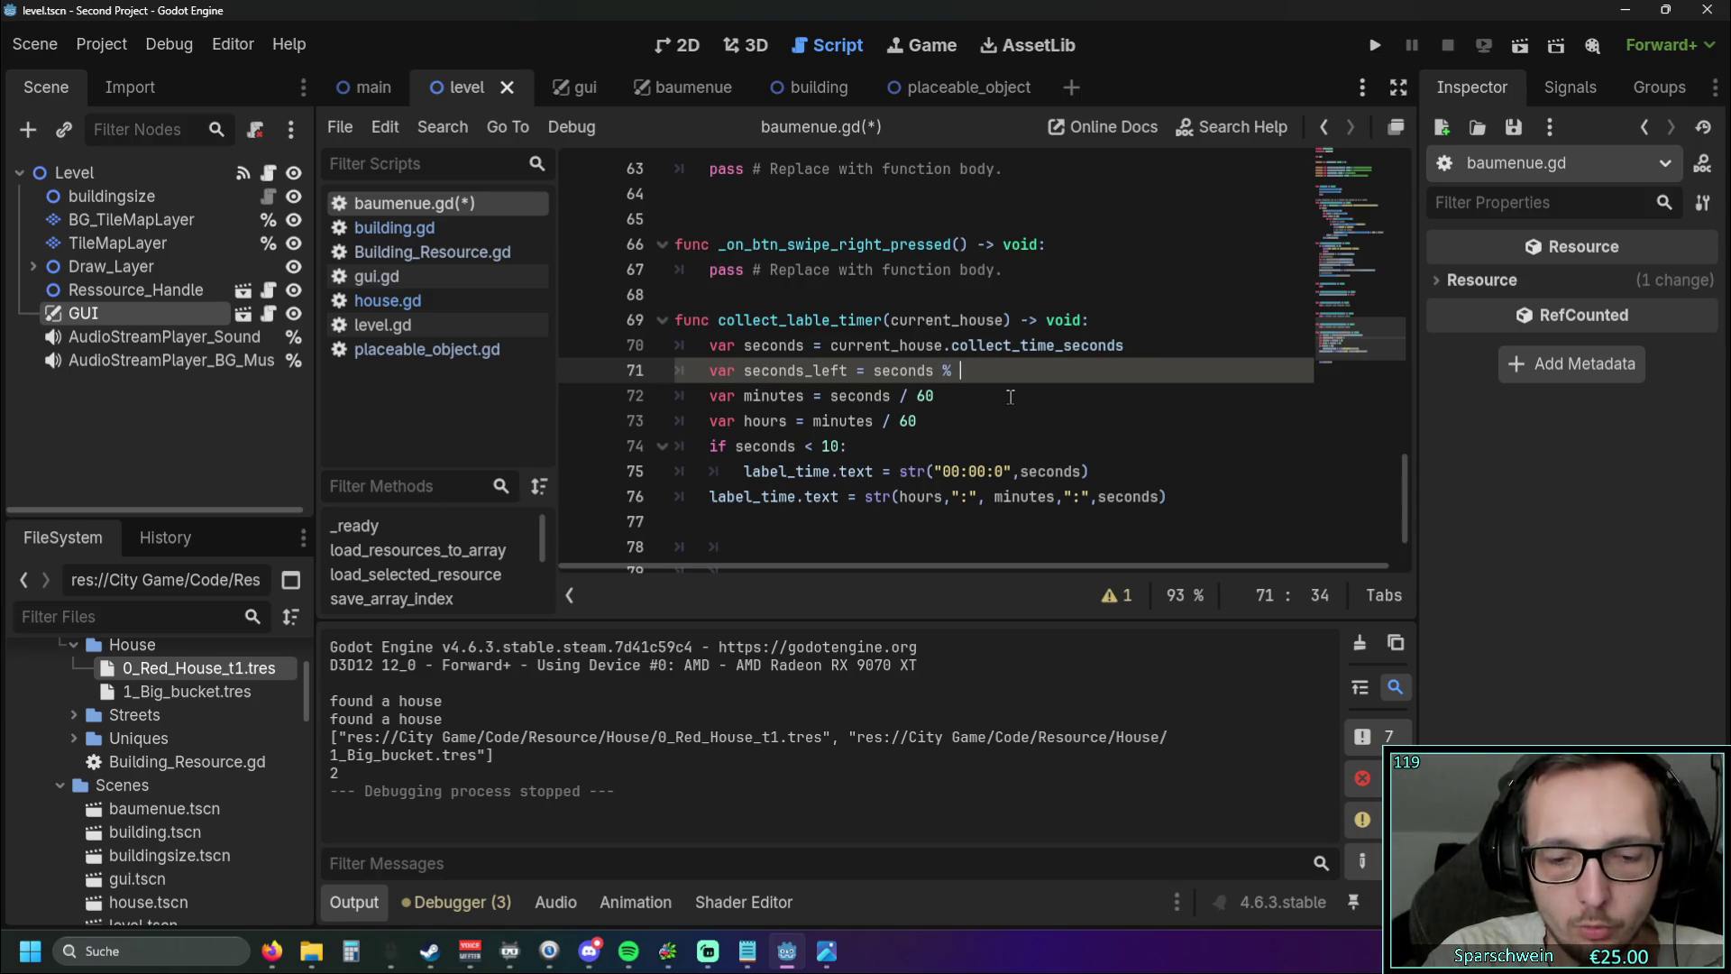
- Print seconds_left instead of minutes and select the collect_time_seconds expression for replacement
{"action": "left_click", "coordinate": [929, 420]}
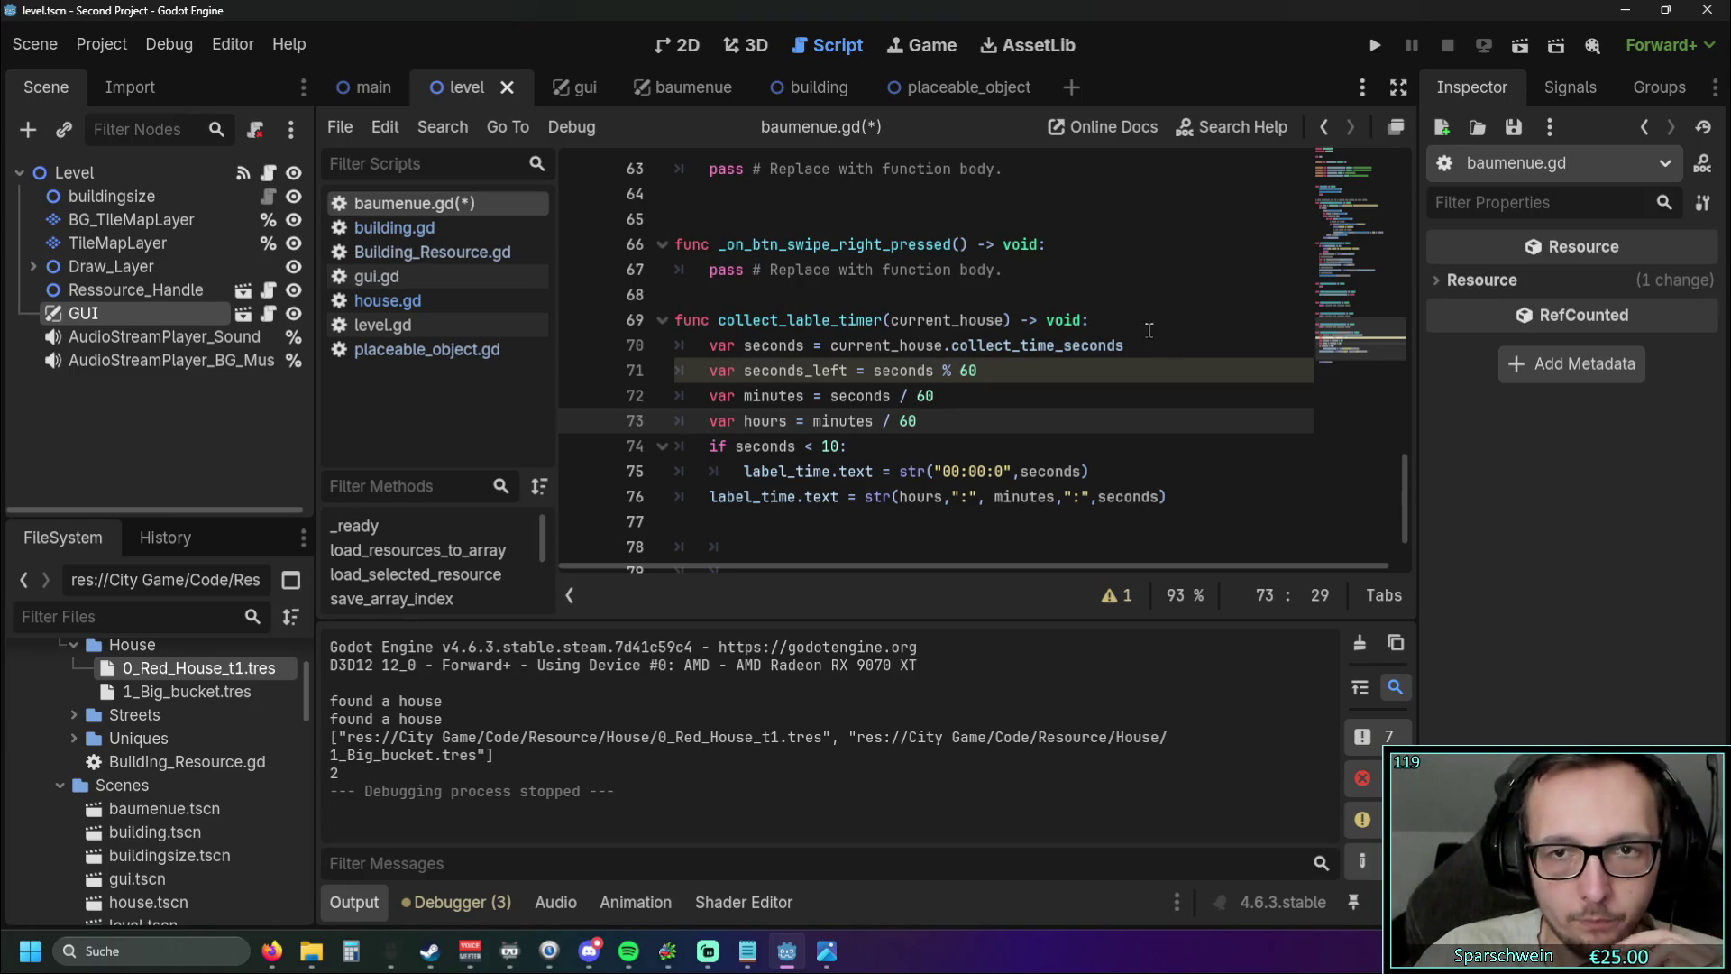
{"action": "left_click_drag", "start_coordinate": [1126, 345], "coordinate": [830, 346]}
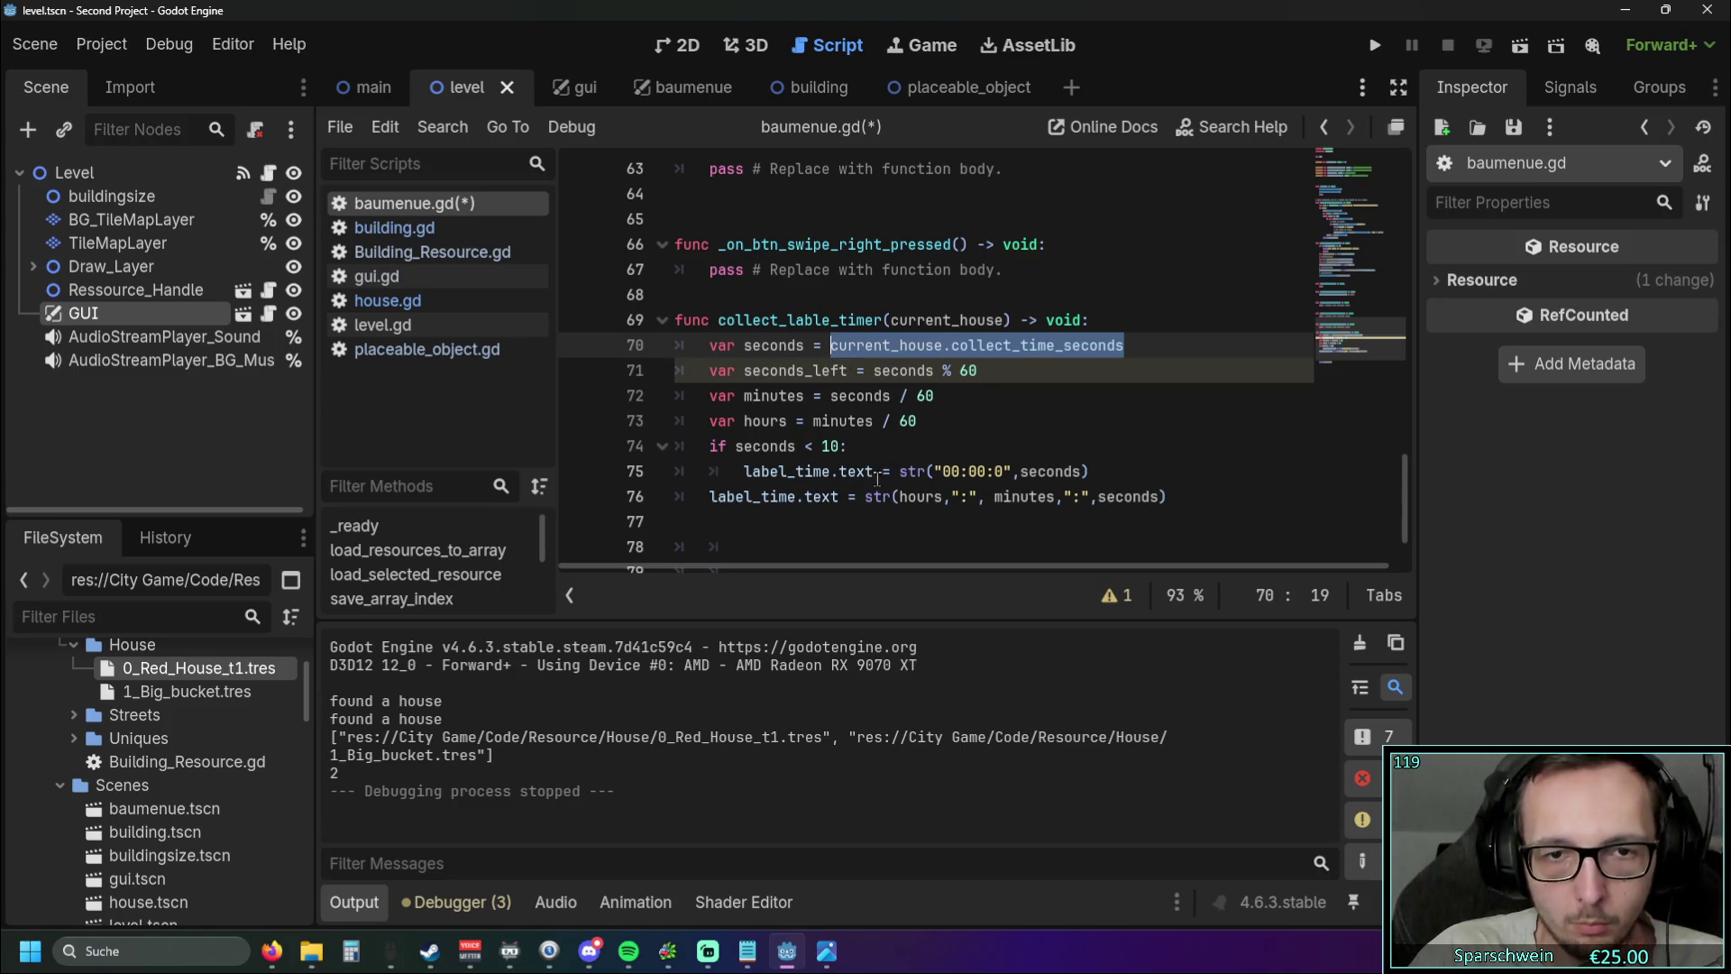
{"action": "scroll", "coordinate": [970, 433], "scroll_direction": "down", "scroll_amount": 1}
{"action": "left_click_drag", "start_coordinate": [744, 295], "coordinate": [816, 295]}
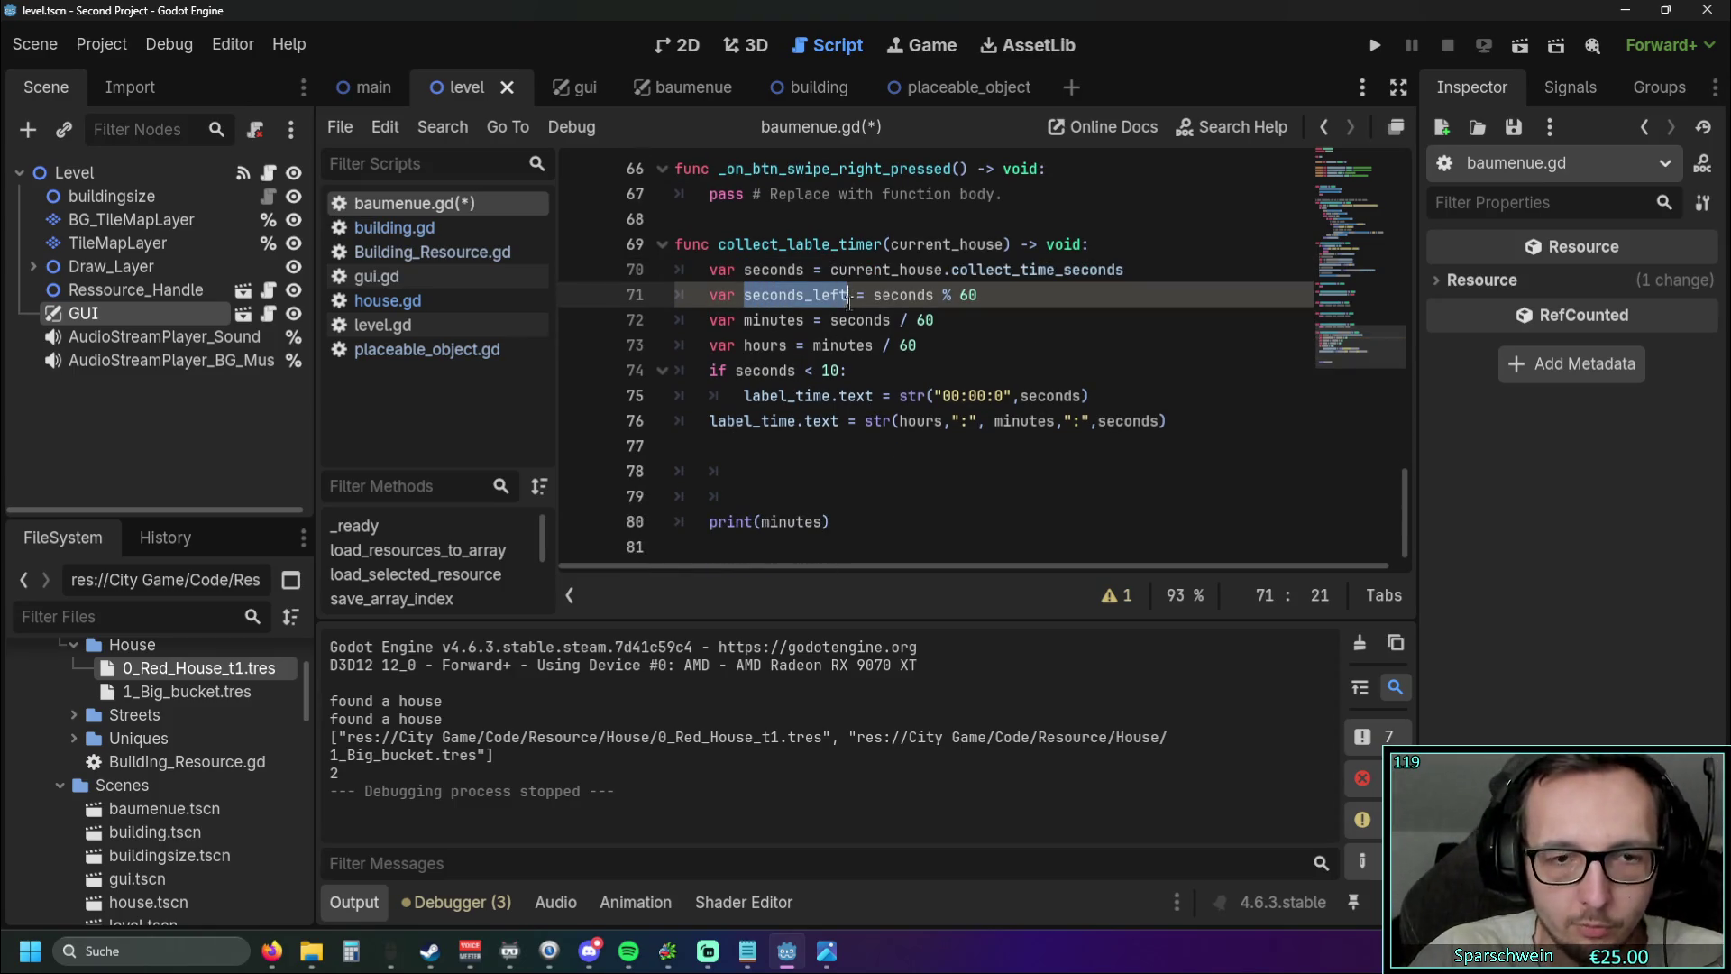
{"action": "left_click_drag", "start_coordinate": [760, 521], "coordinate": [822, 521]}
{"action": "type", "text": "seconds_left"}
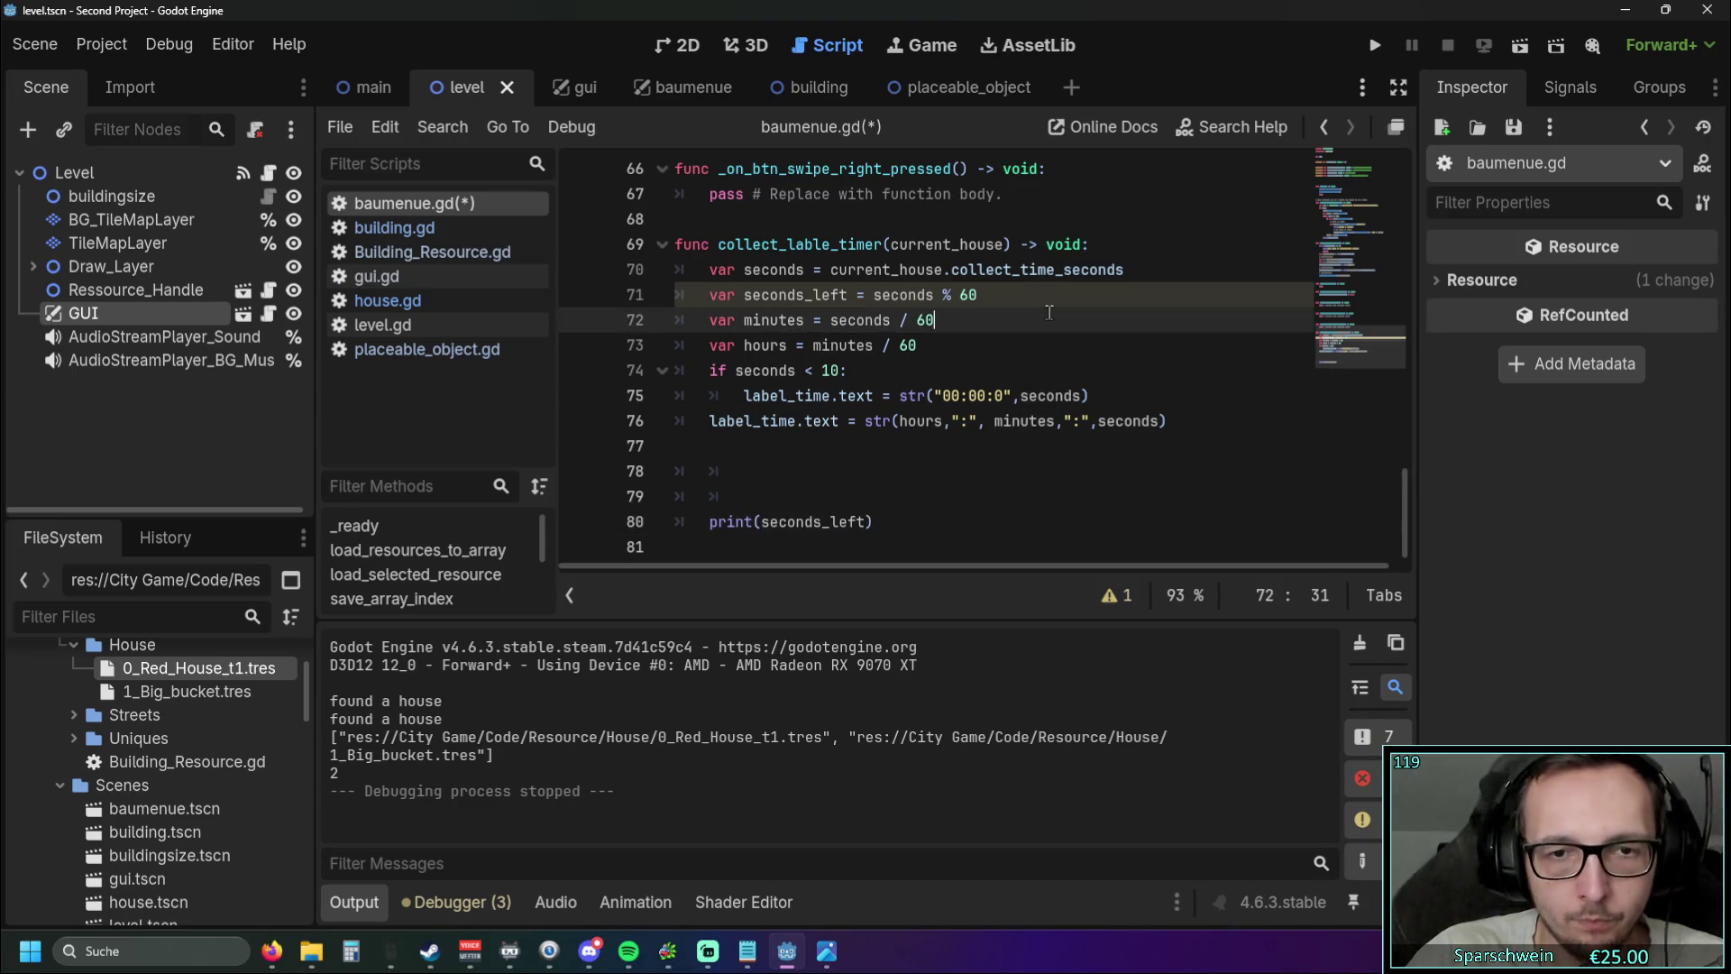
{"action": "left_click_drag", "start_coordinate": [1124, 268], "coordinate": [830, 269]}
- Enter test value 300 for seconds, run the game to check the timer, then stop it
{"action": "type", "text": "300"}
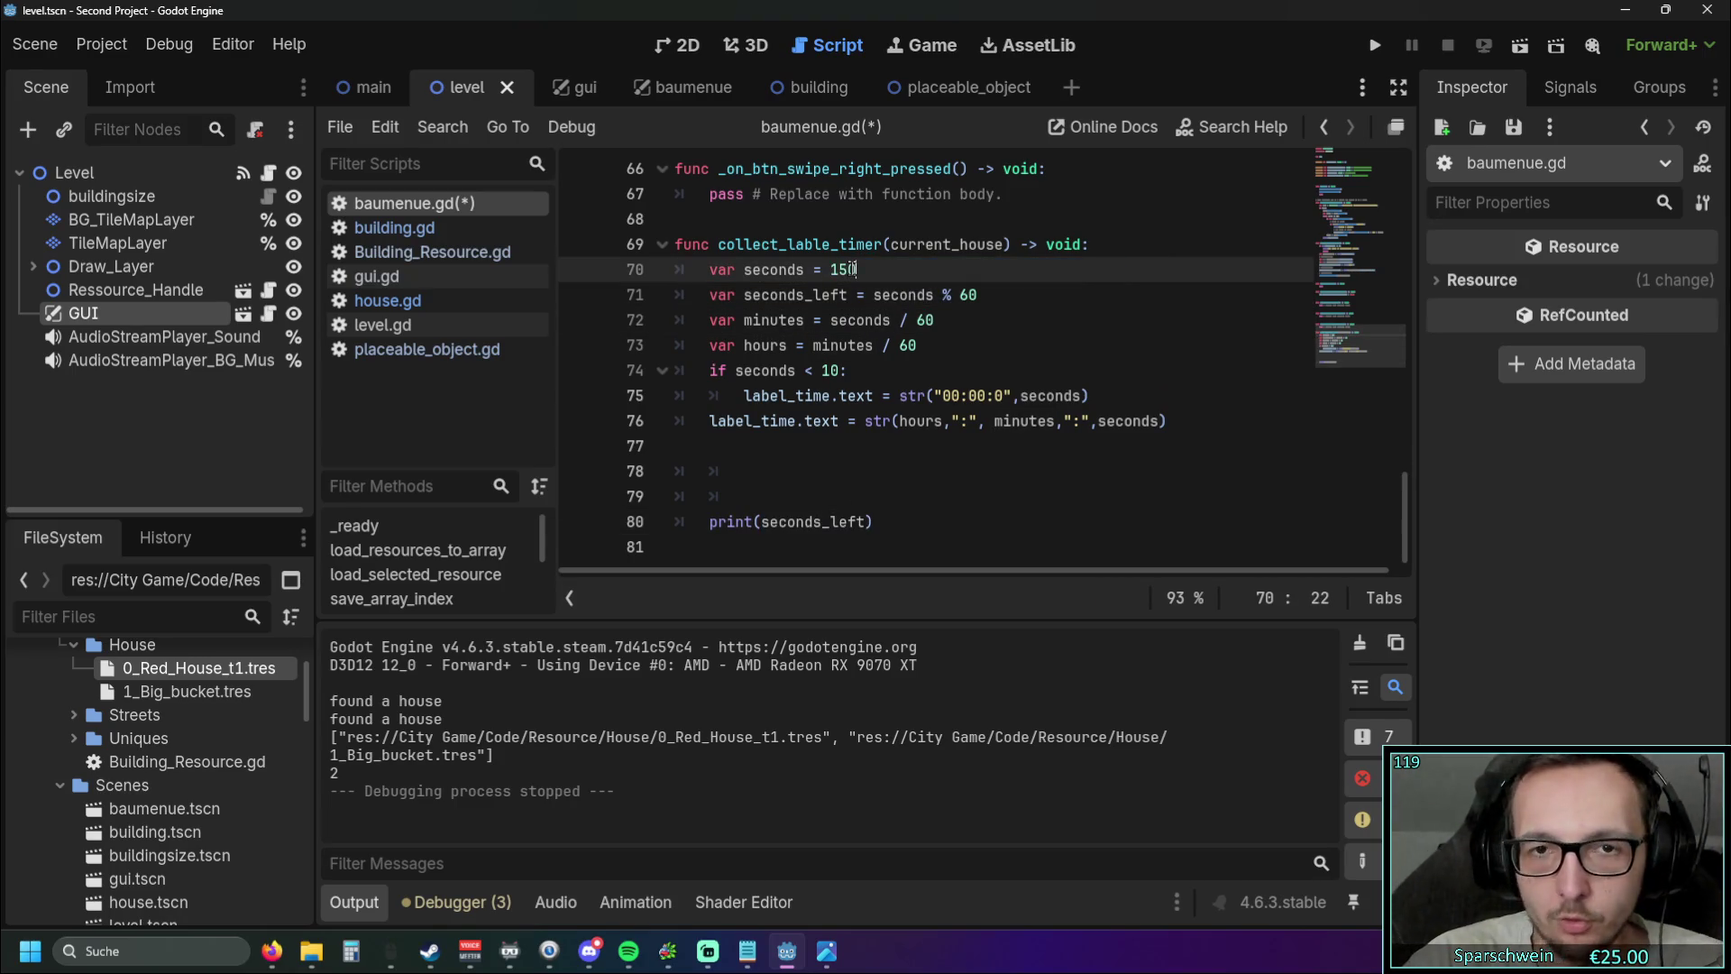
{"action": "left_click", "coordinate": [1374, 53]}
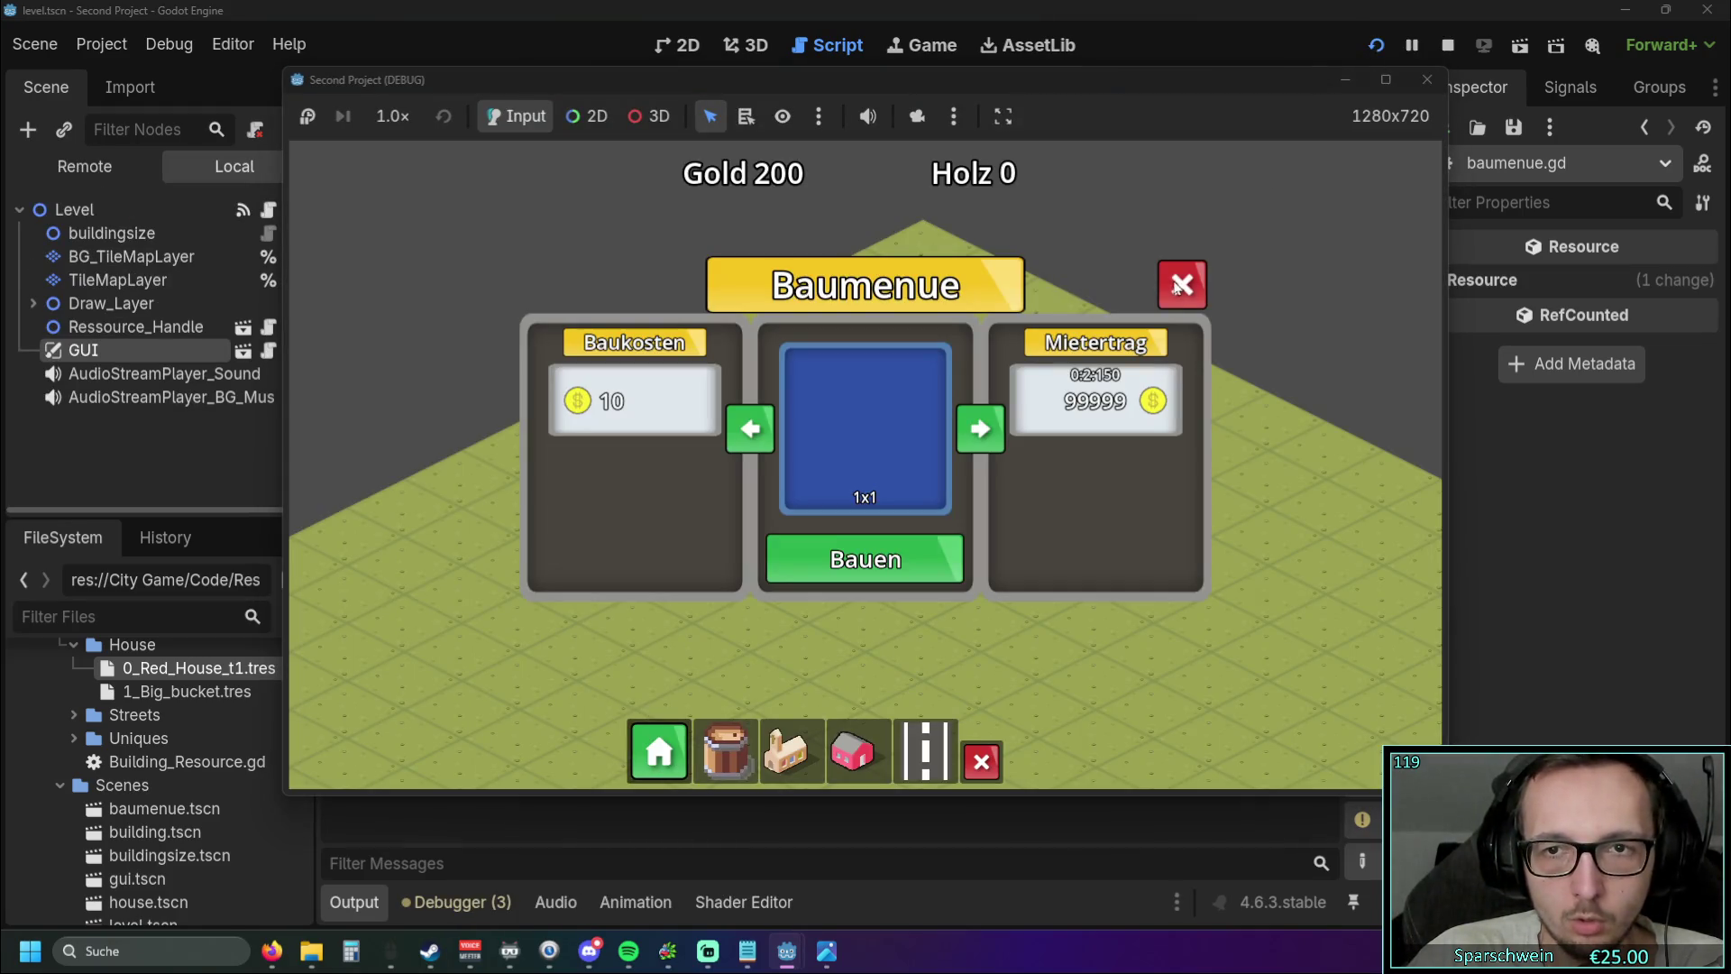
{"action": "left_click", "coordinate": [1179, 287]}
{"action": "left_click", "coordinate": [1426, 80]}
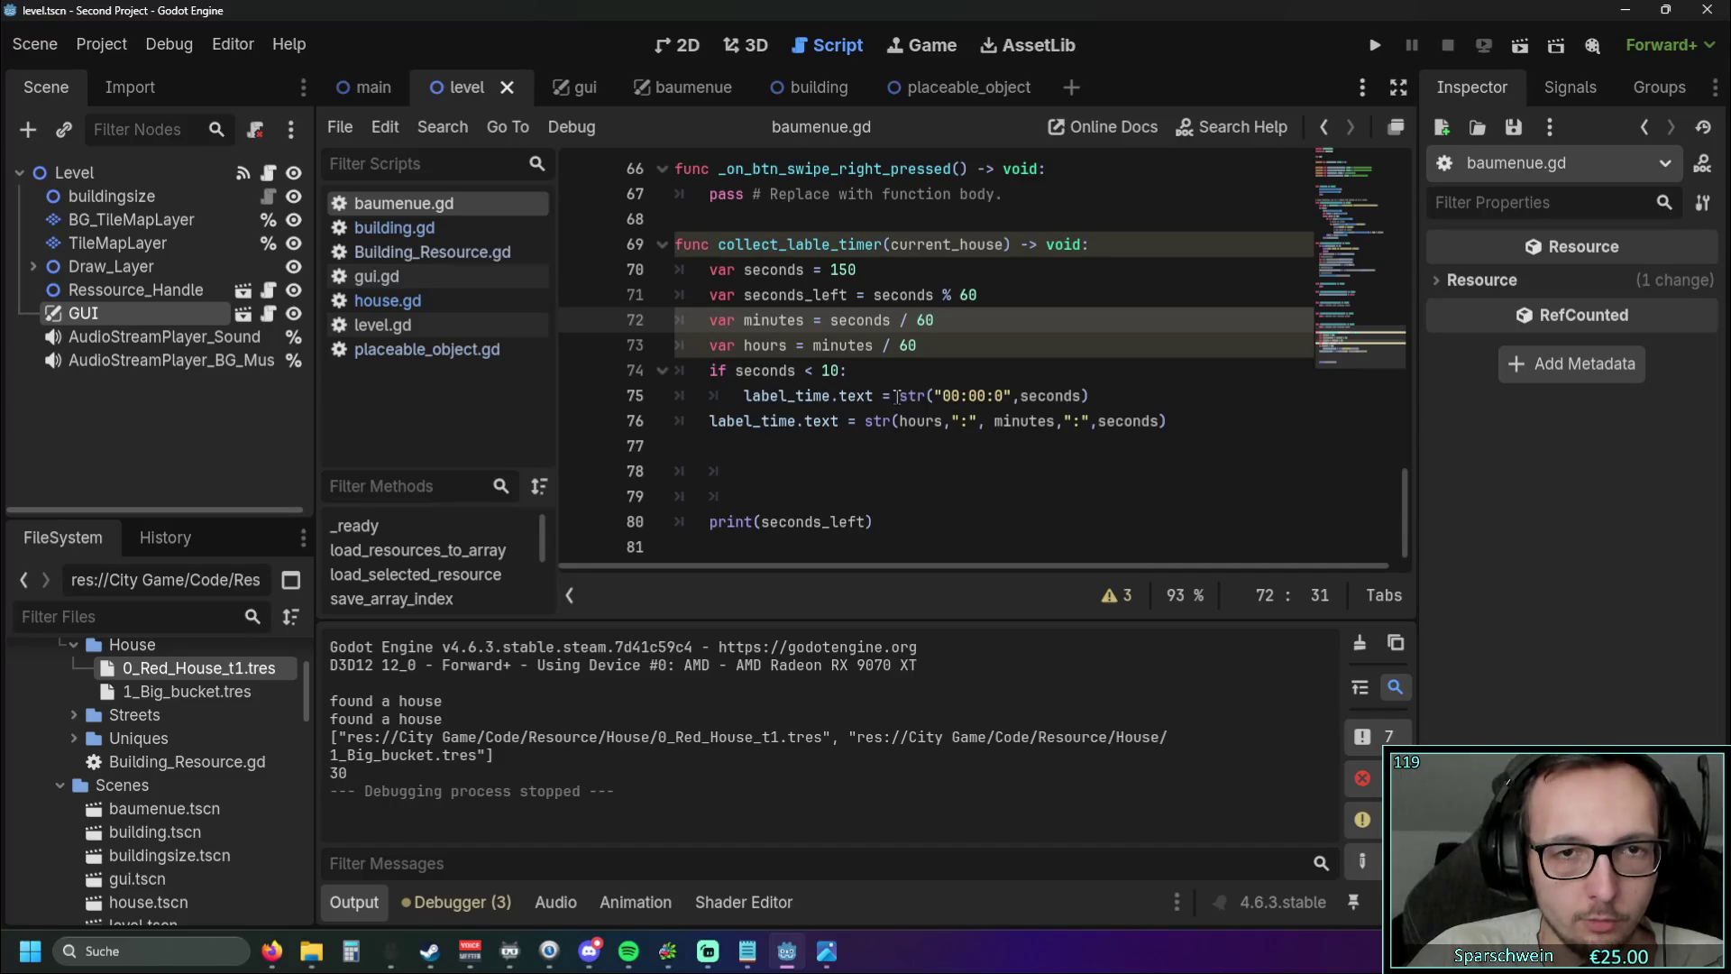
{"action": "left_click", "coordinate": [978, 348]}
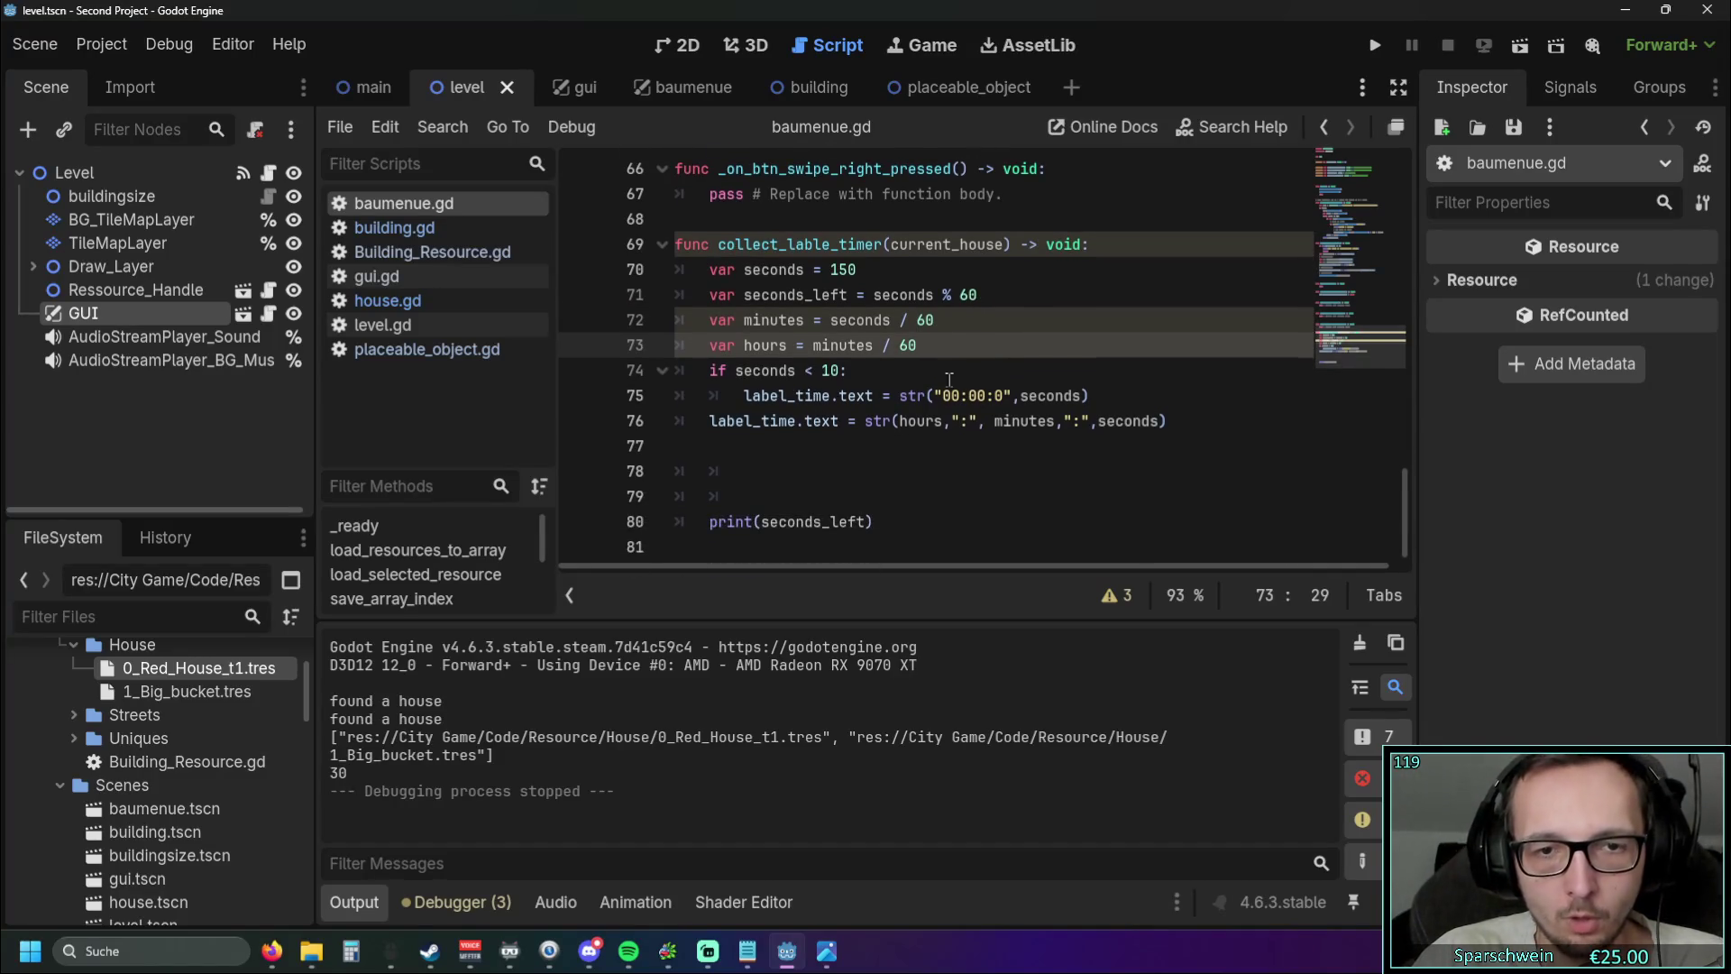
{"action": "left_click", "coordinate": [975, 320]}
- Add 'var minutes_left = minutes % 60' on a new line below the minutes calculation
{"action": "key", "text": "Return"}
{"action": "type", "text": "var m"}
{"action": "type", "text": "inutes"}
{"action": "type", "text": "_"}
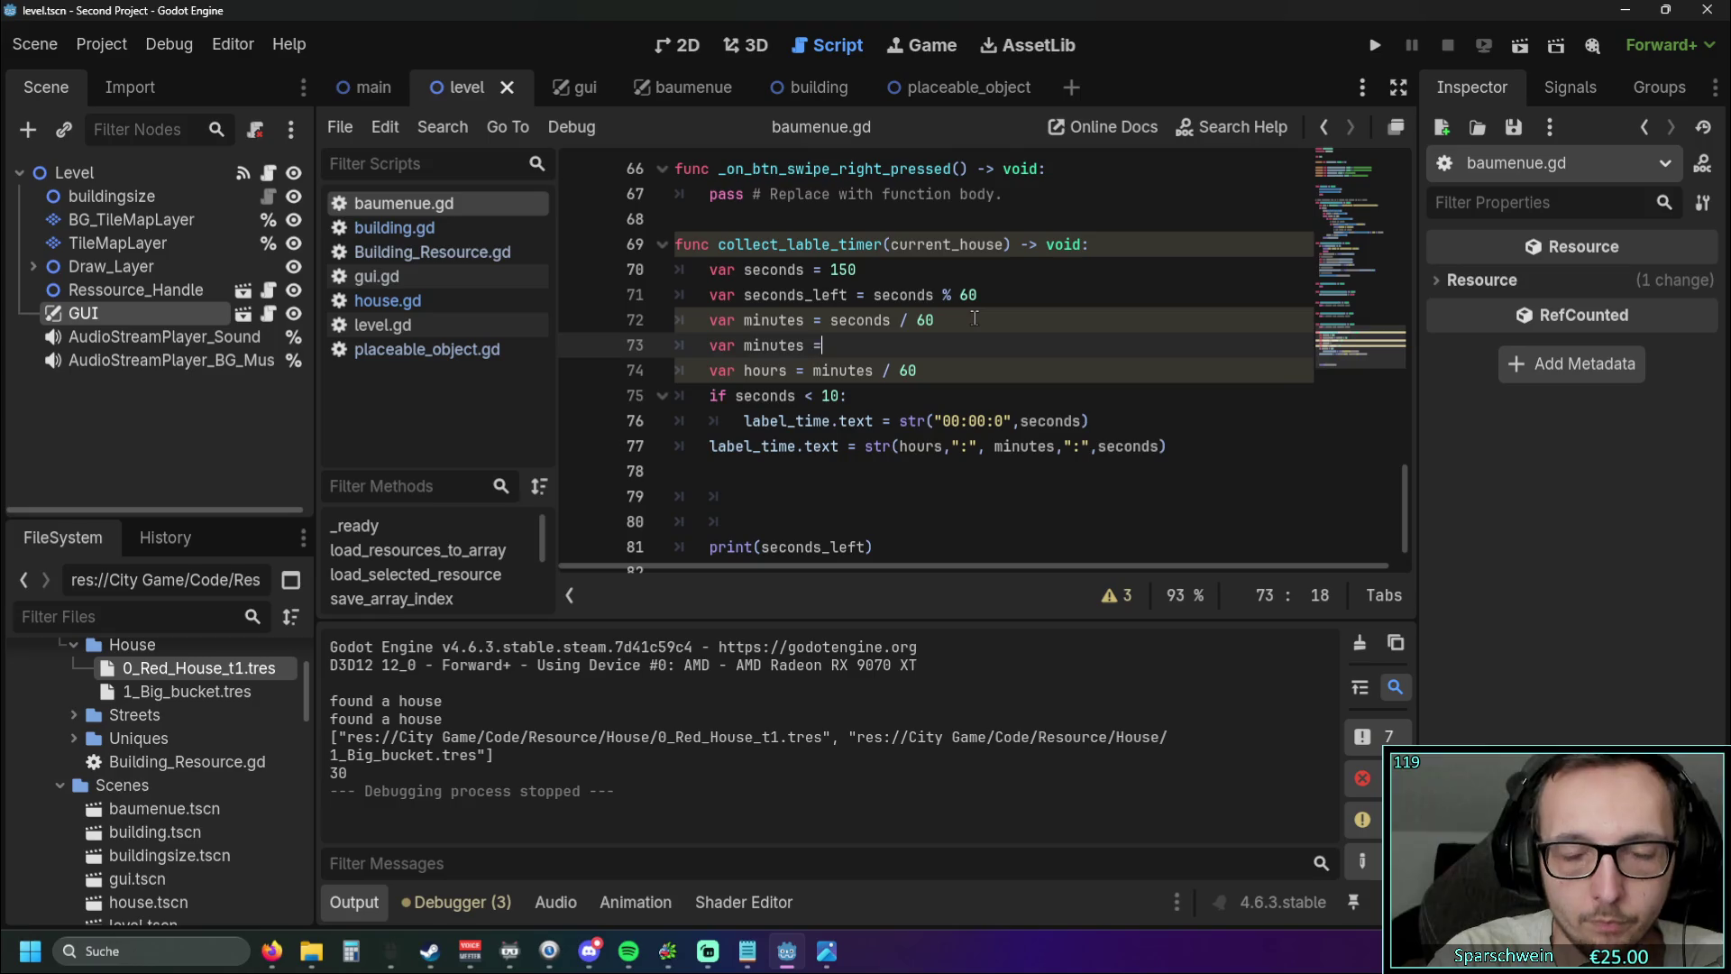
{"action": "type", "text": "left "}
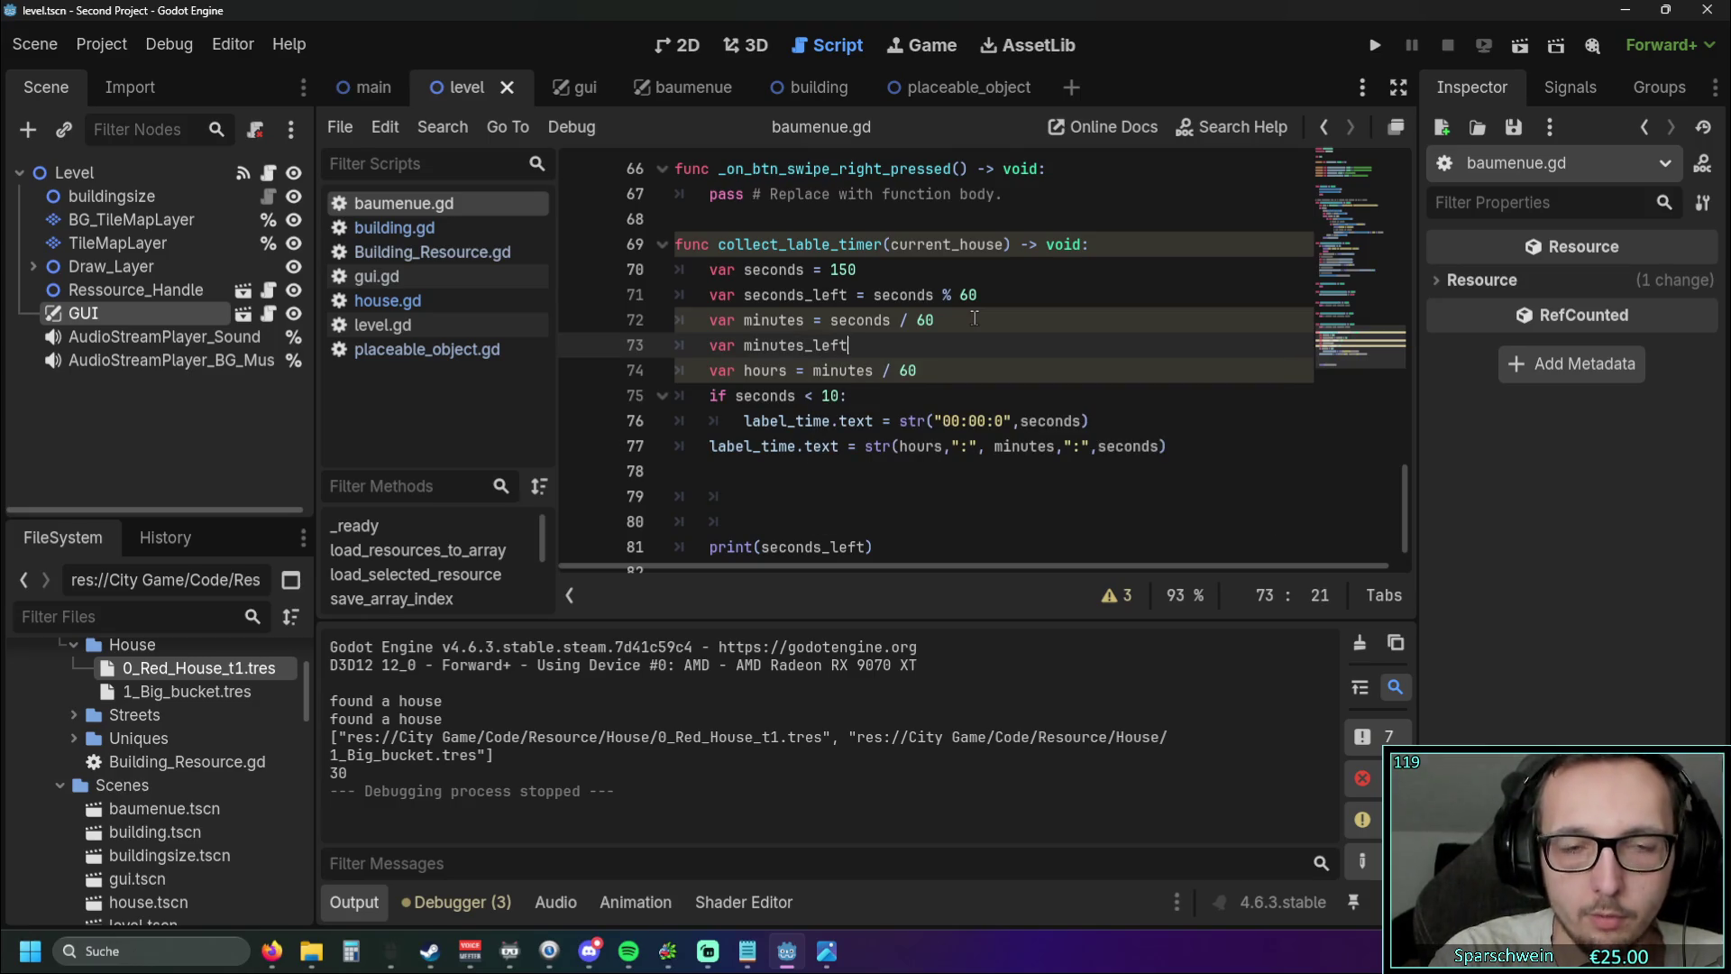
{"action": "type", "text": "= "}
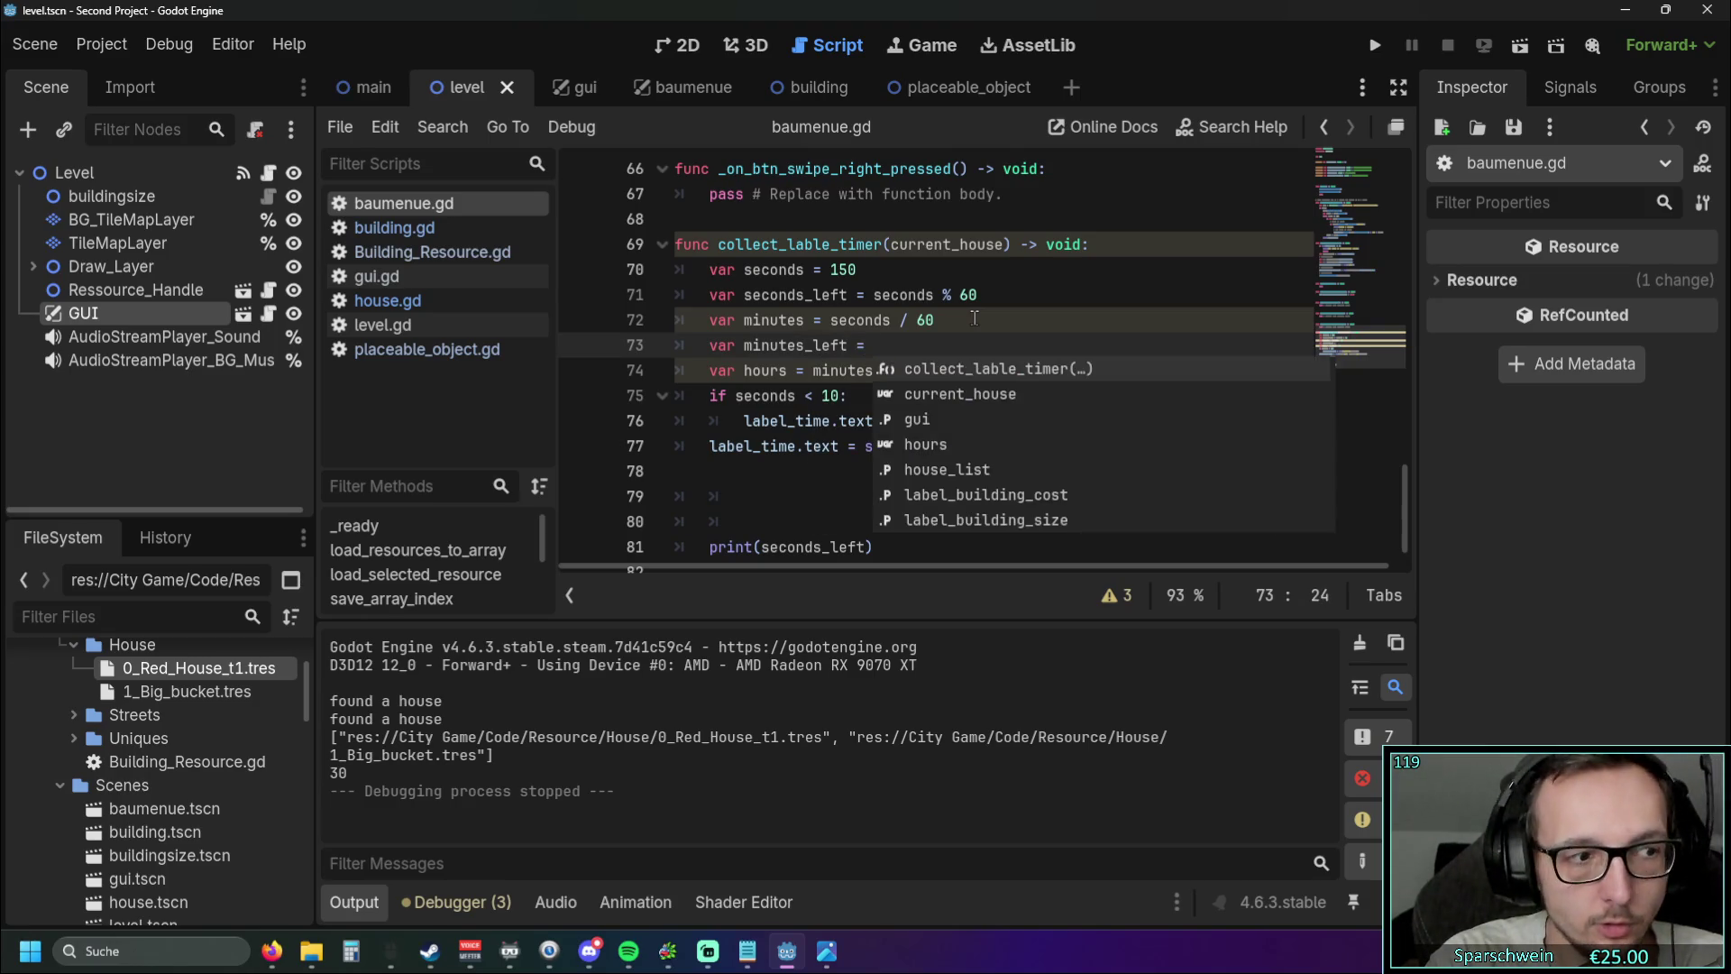
{"action": "type", "text": "minutes"}
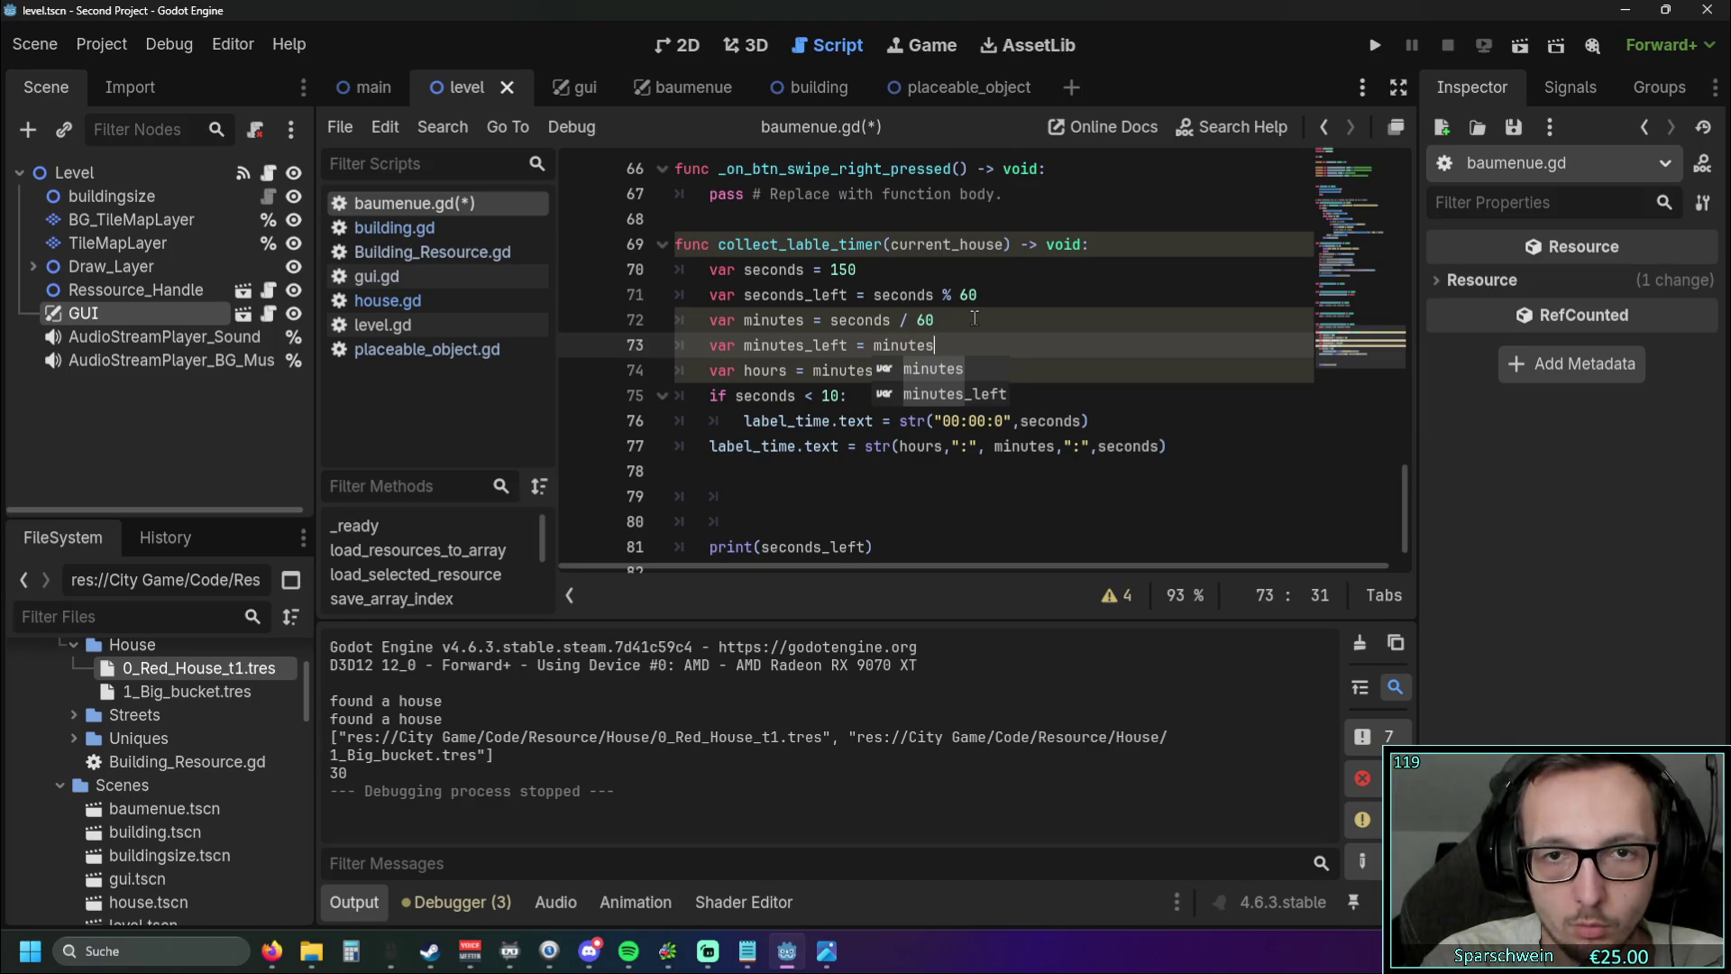
{"action": "type", "text": "% "}
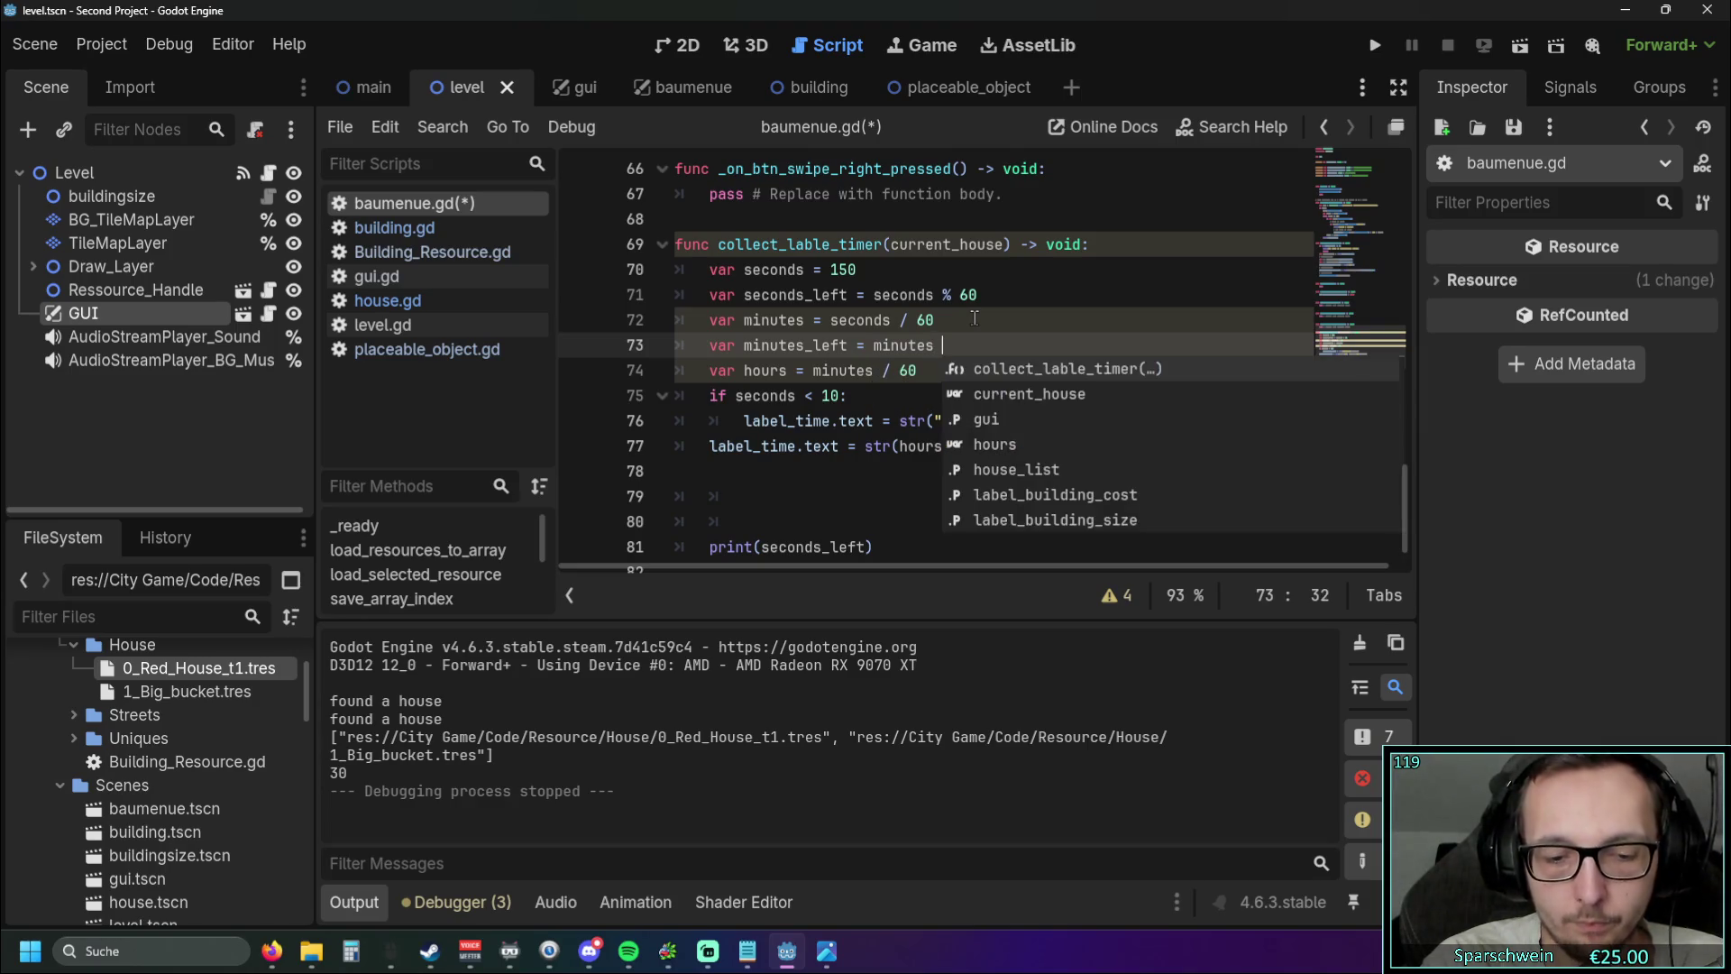
{"action": "type", "text": "60"}
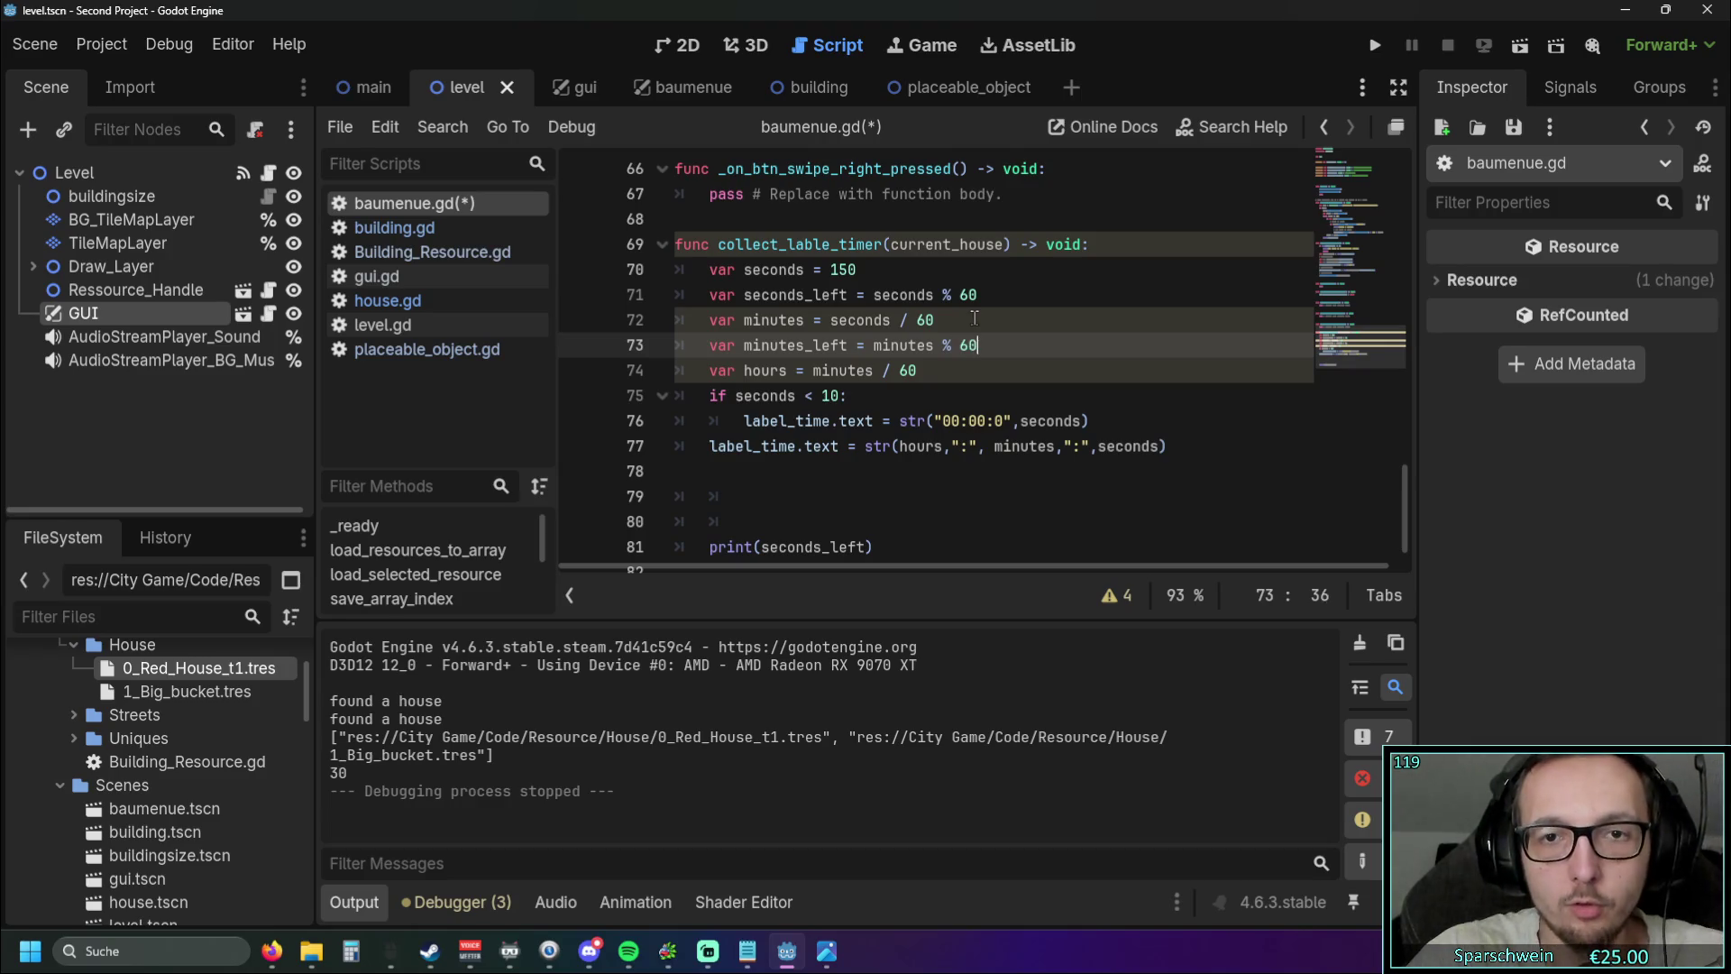
{"action": "left_click", "coordinate": [972, 386]}
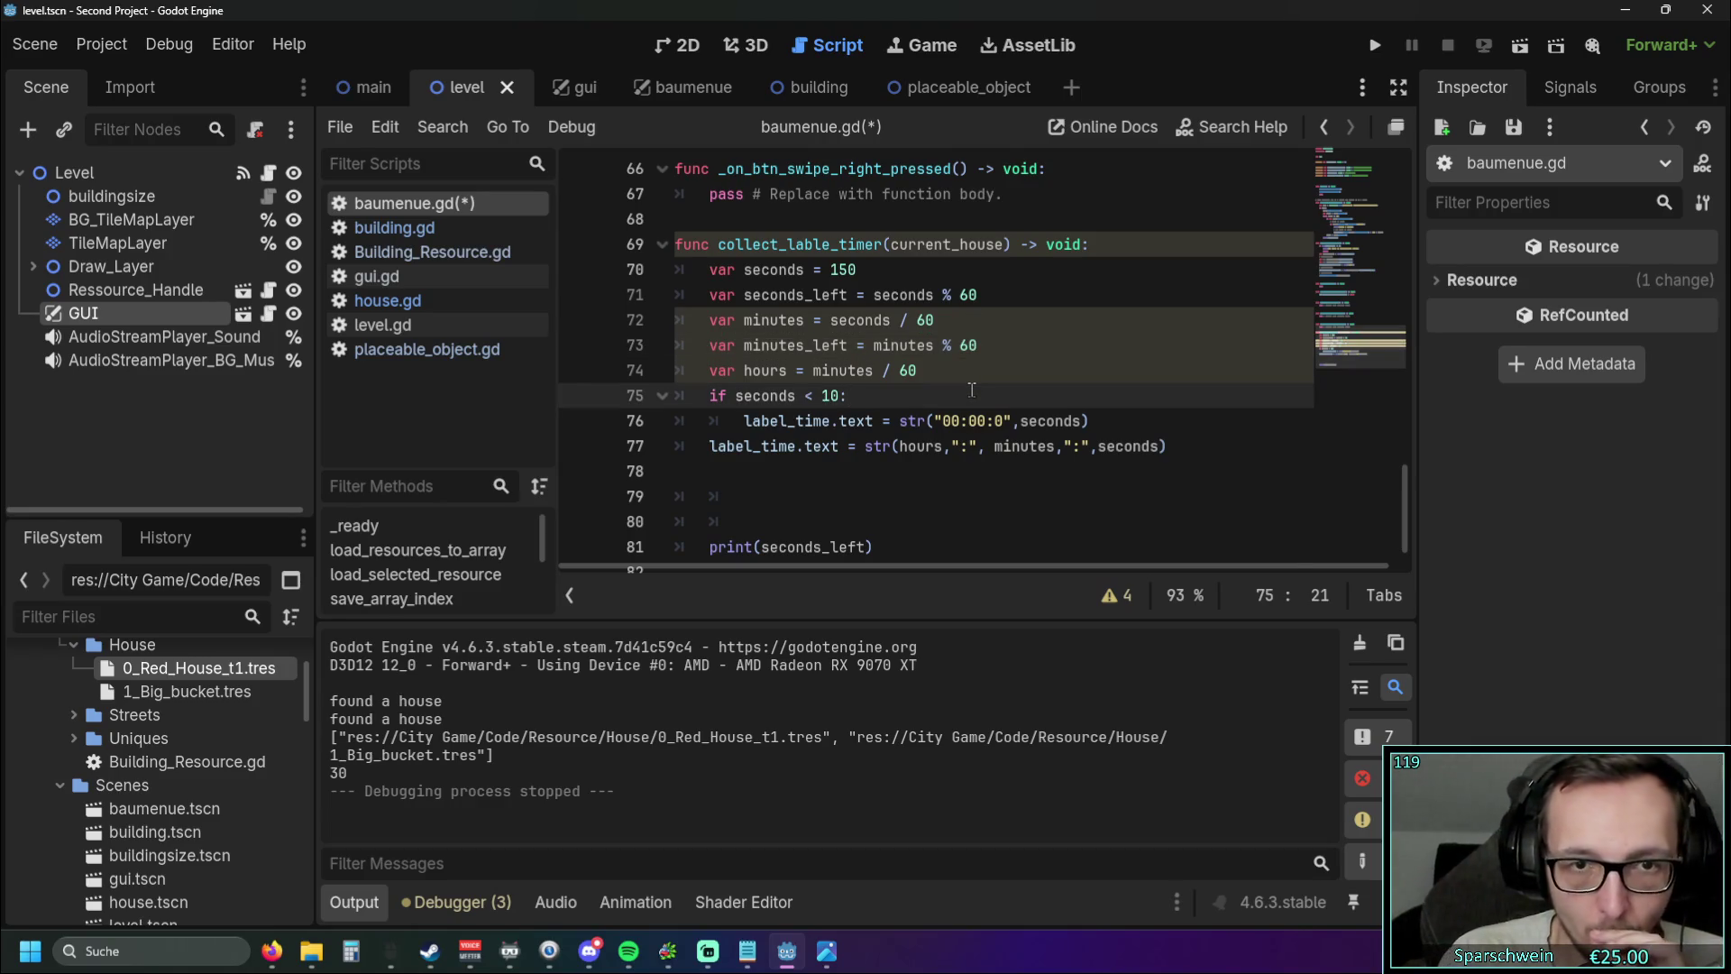
{"action": "scroll", "coordinate": [875, 349], "scroll_direction": "down", "scroll_amount": 1}
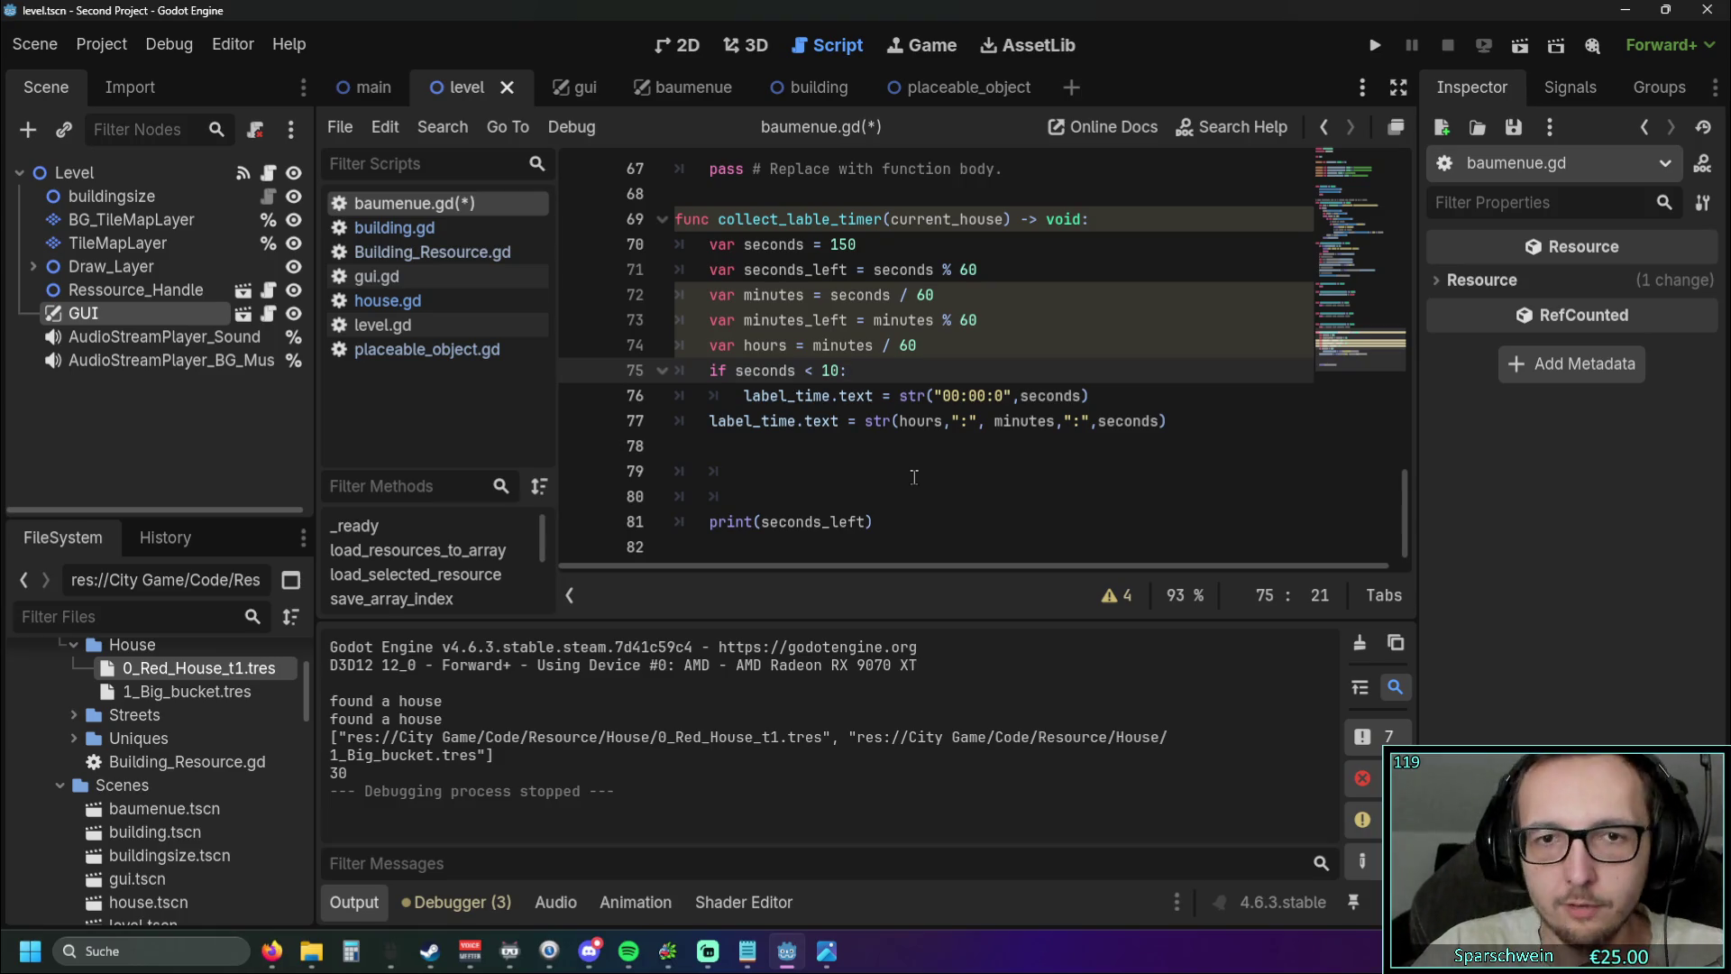
{"action": "scroll", "coordinate": [884, 415], "scroll_direction": "up", "scroll_amount": 1}
{"action": "scroll", "coordinate": [865, 379], "scroll_direction": "down", "scroll_amount": 1}
{"action": "mouse_move", "coordinate": [852, 355]}
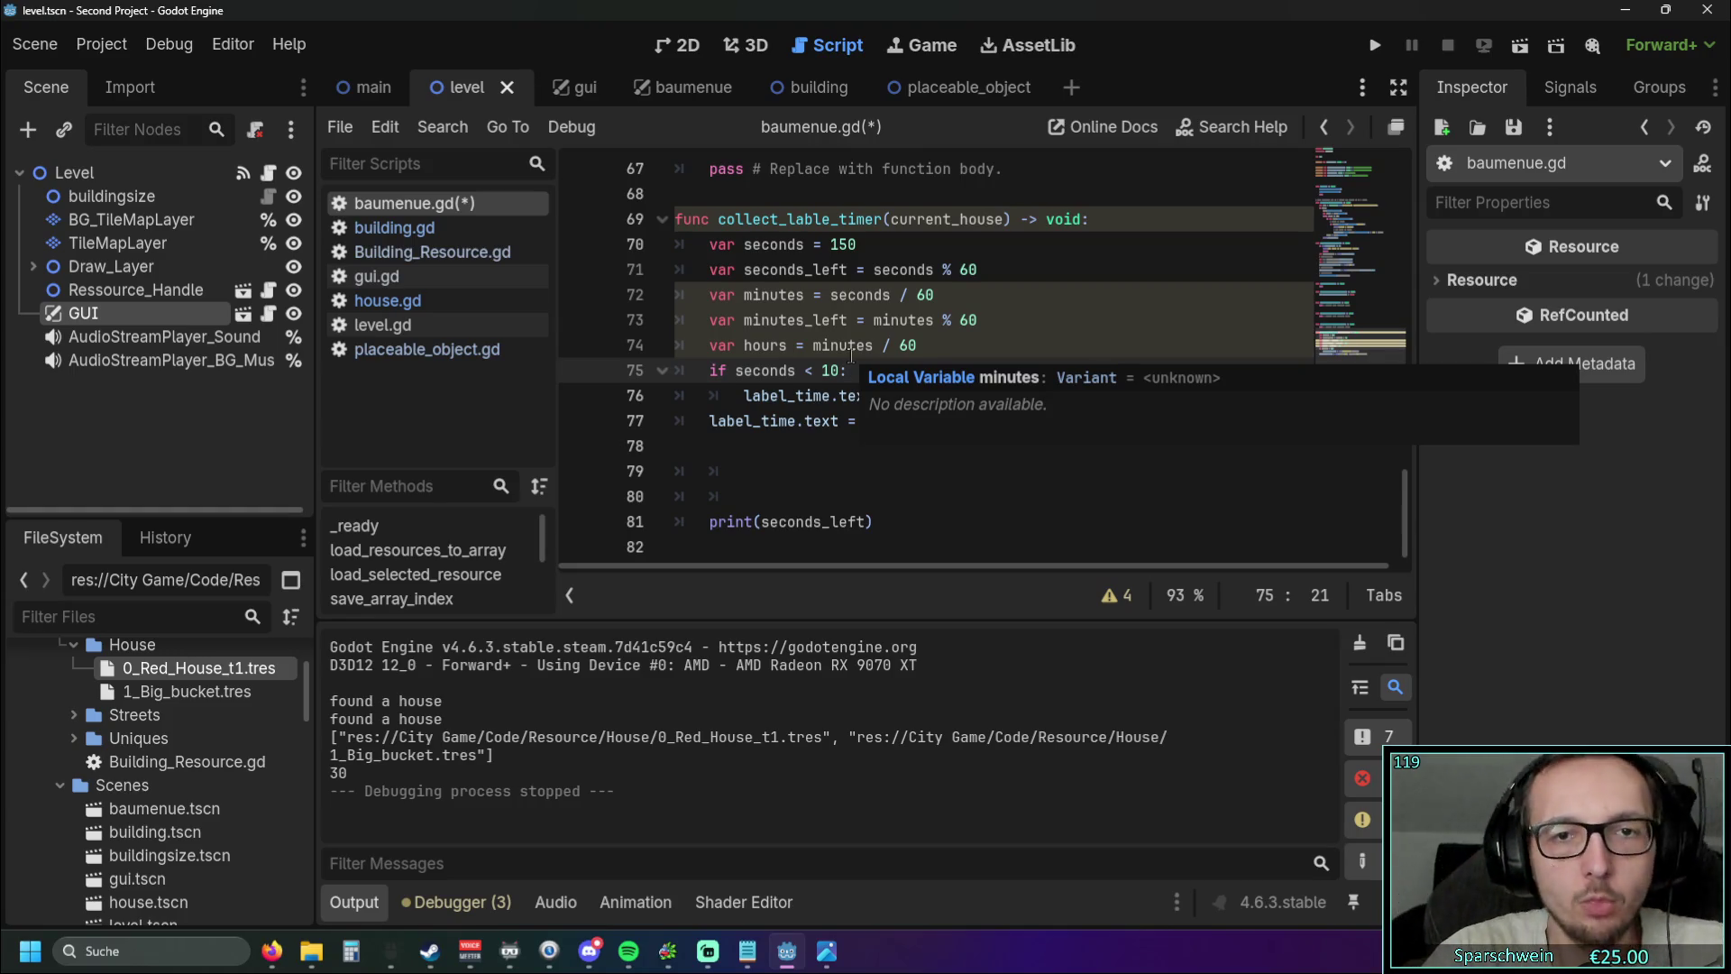
{"action": "left_click_drag", "start_coordinate": [814, 348], "coordinate": [918, 346]}
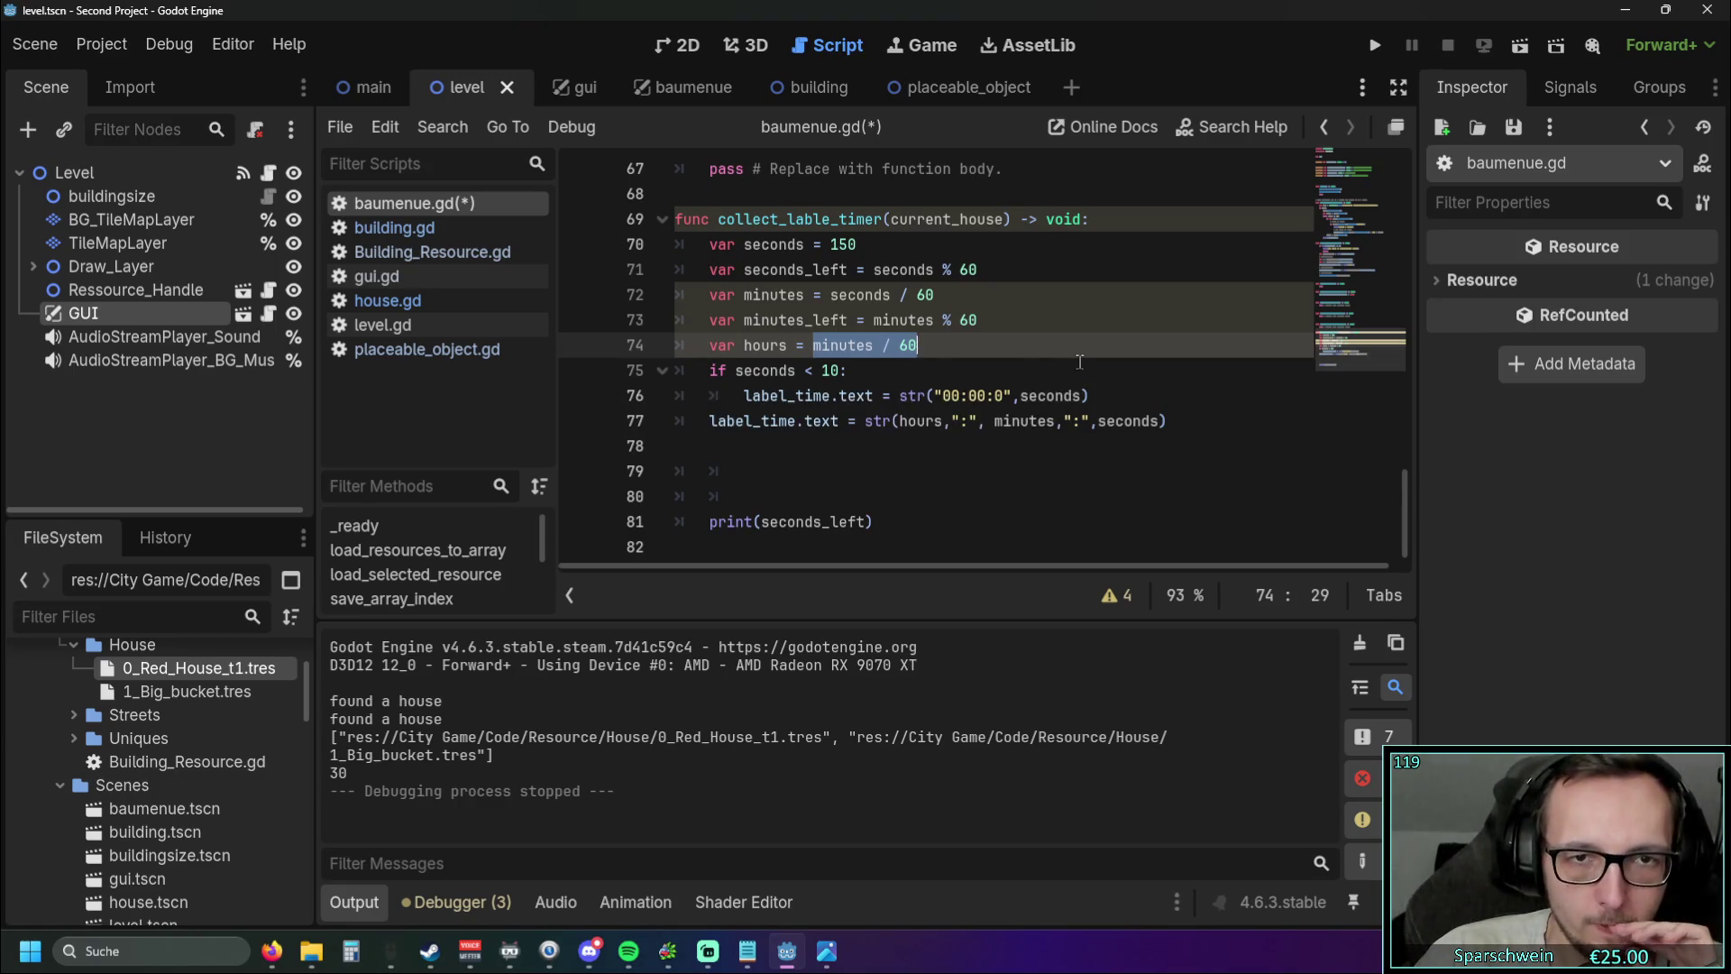
{"action": "left_click", "coordinate": [1080, 361]}
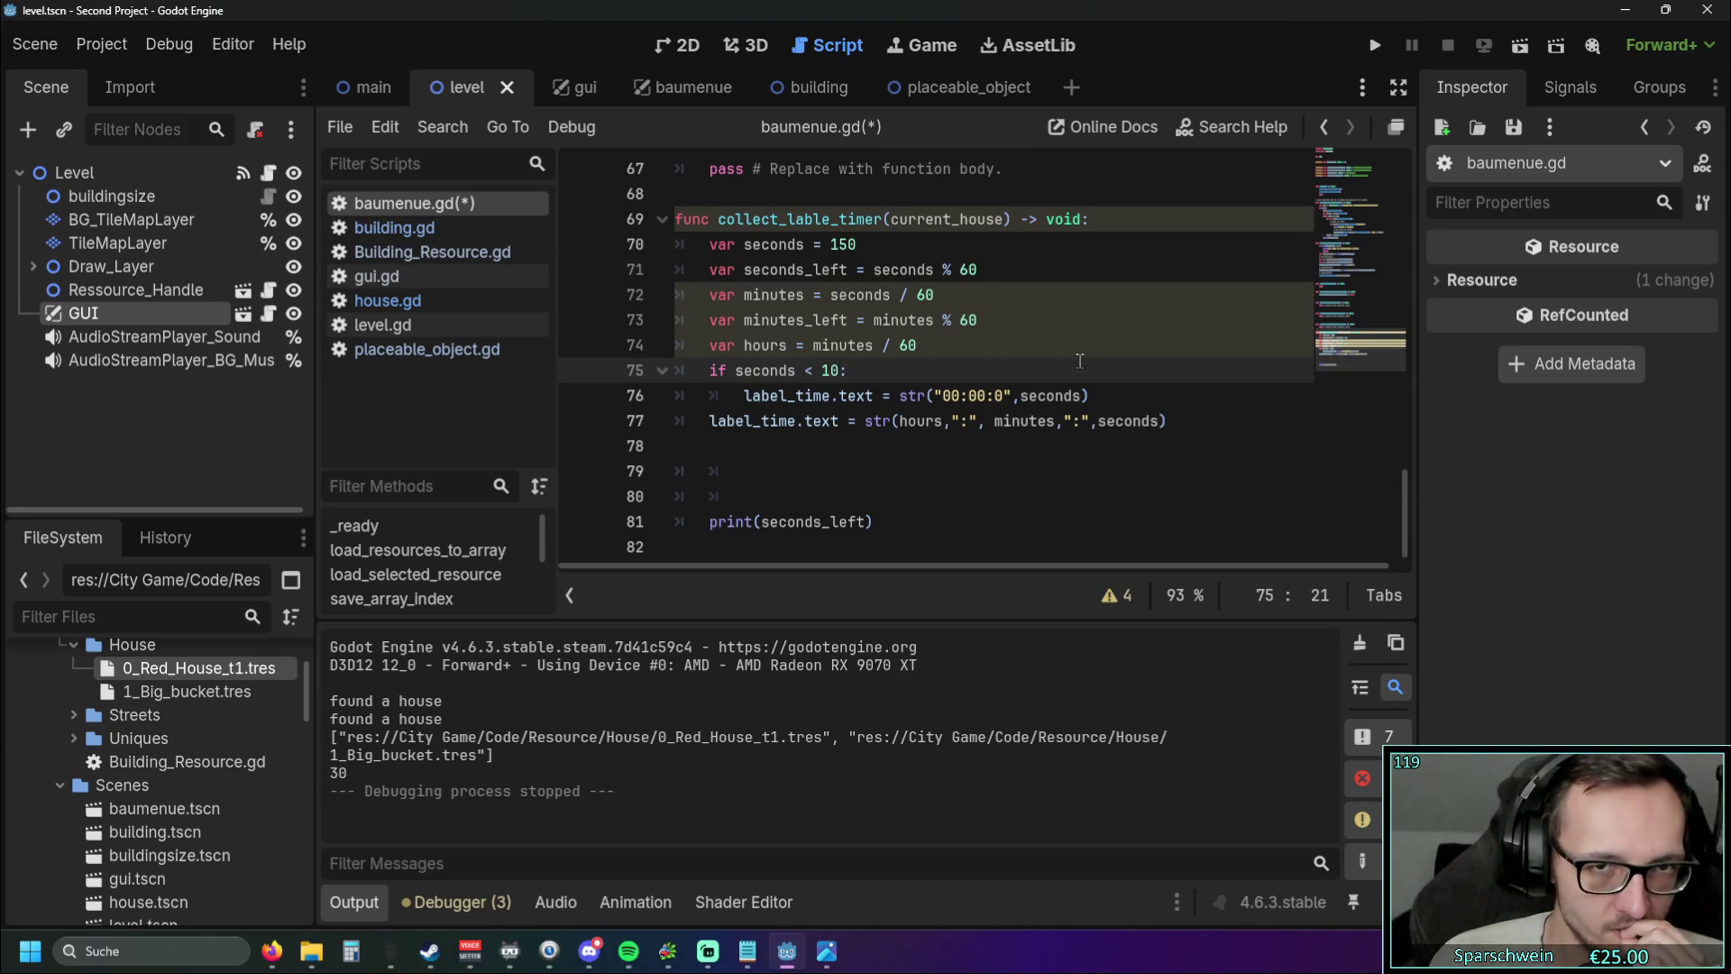
- Add an outdented 'if seconds >= 10:' condition on a new line 77
{"action": "left_click", "coordinate": [1097, 395]}
{"action": "key", "text": "Return"}
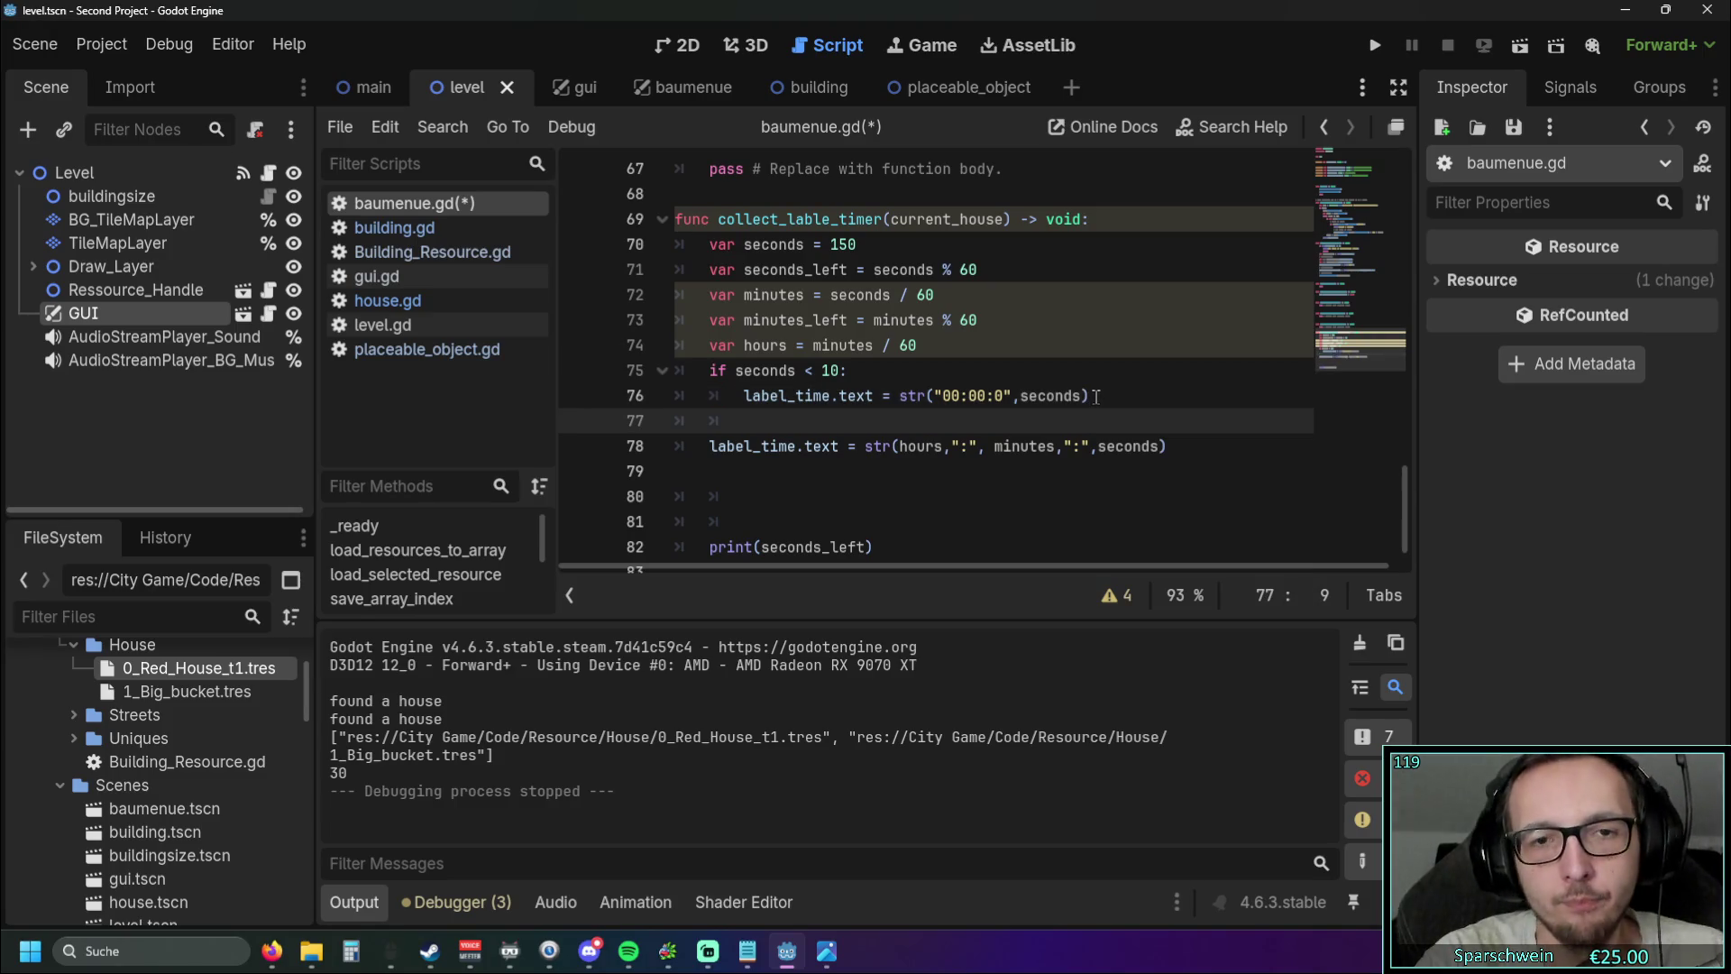
{"action": "key", "text": "BackSpace"}
{"action": "type", "text": "if "}
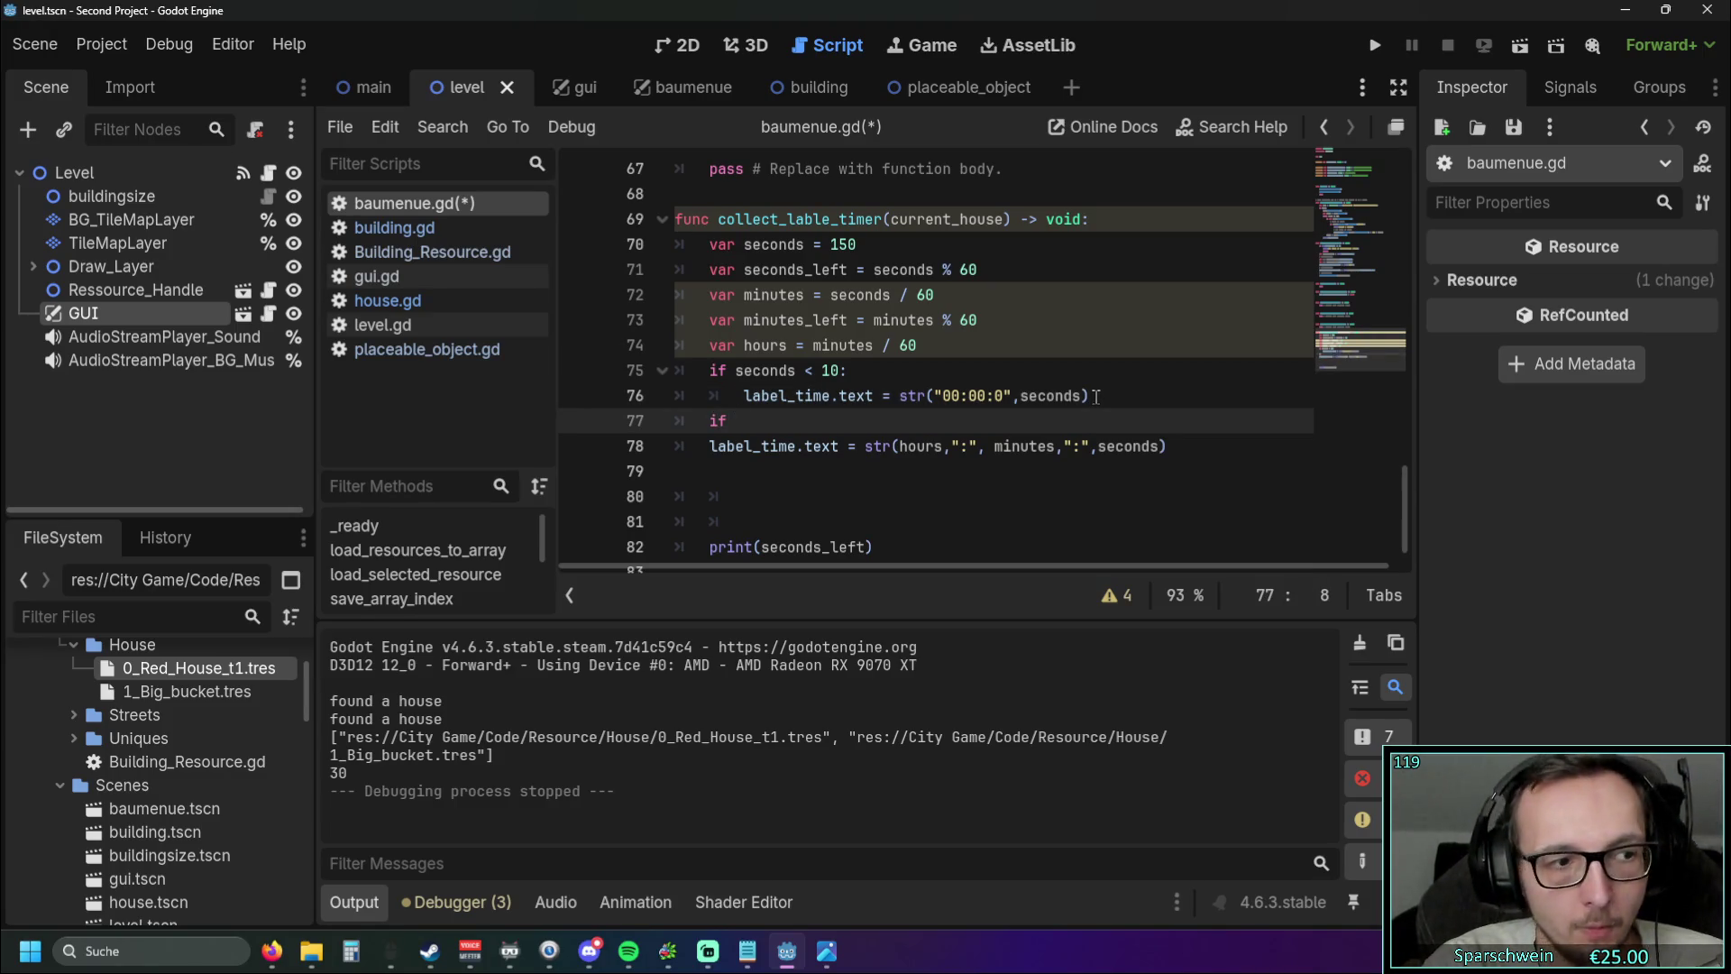
{"action": "type", "text": "seco"}
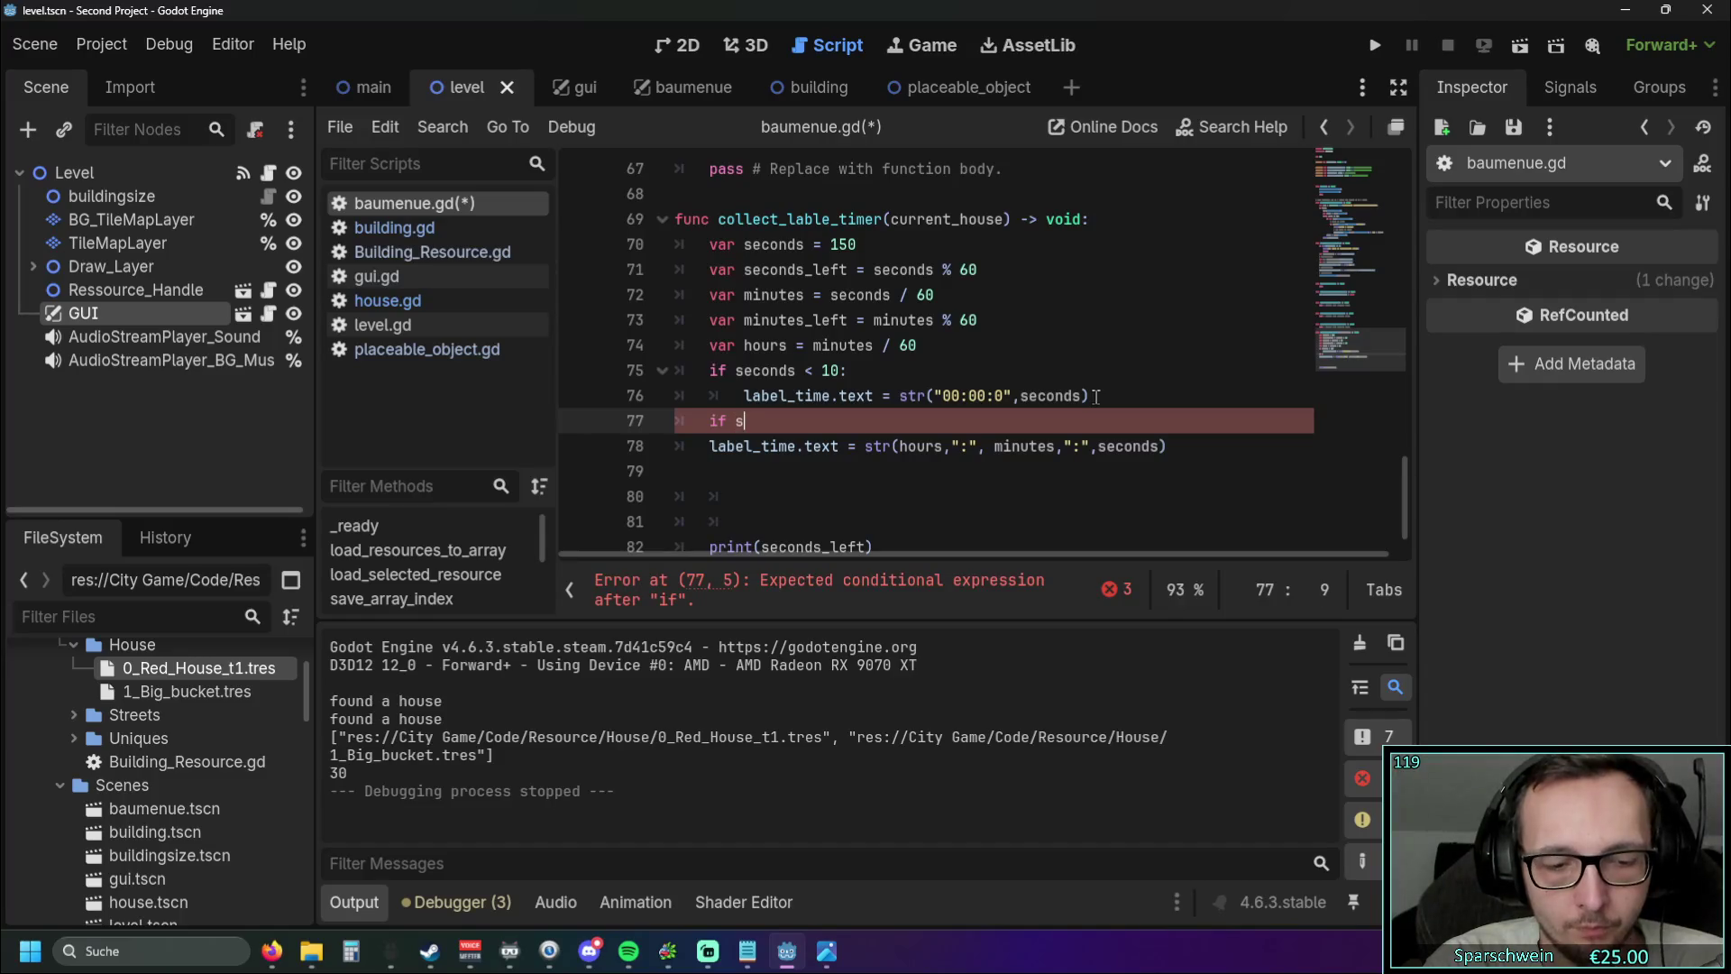
{"action": "type", "text": "nds "}
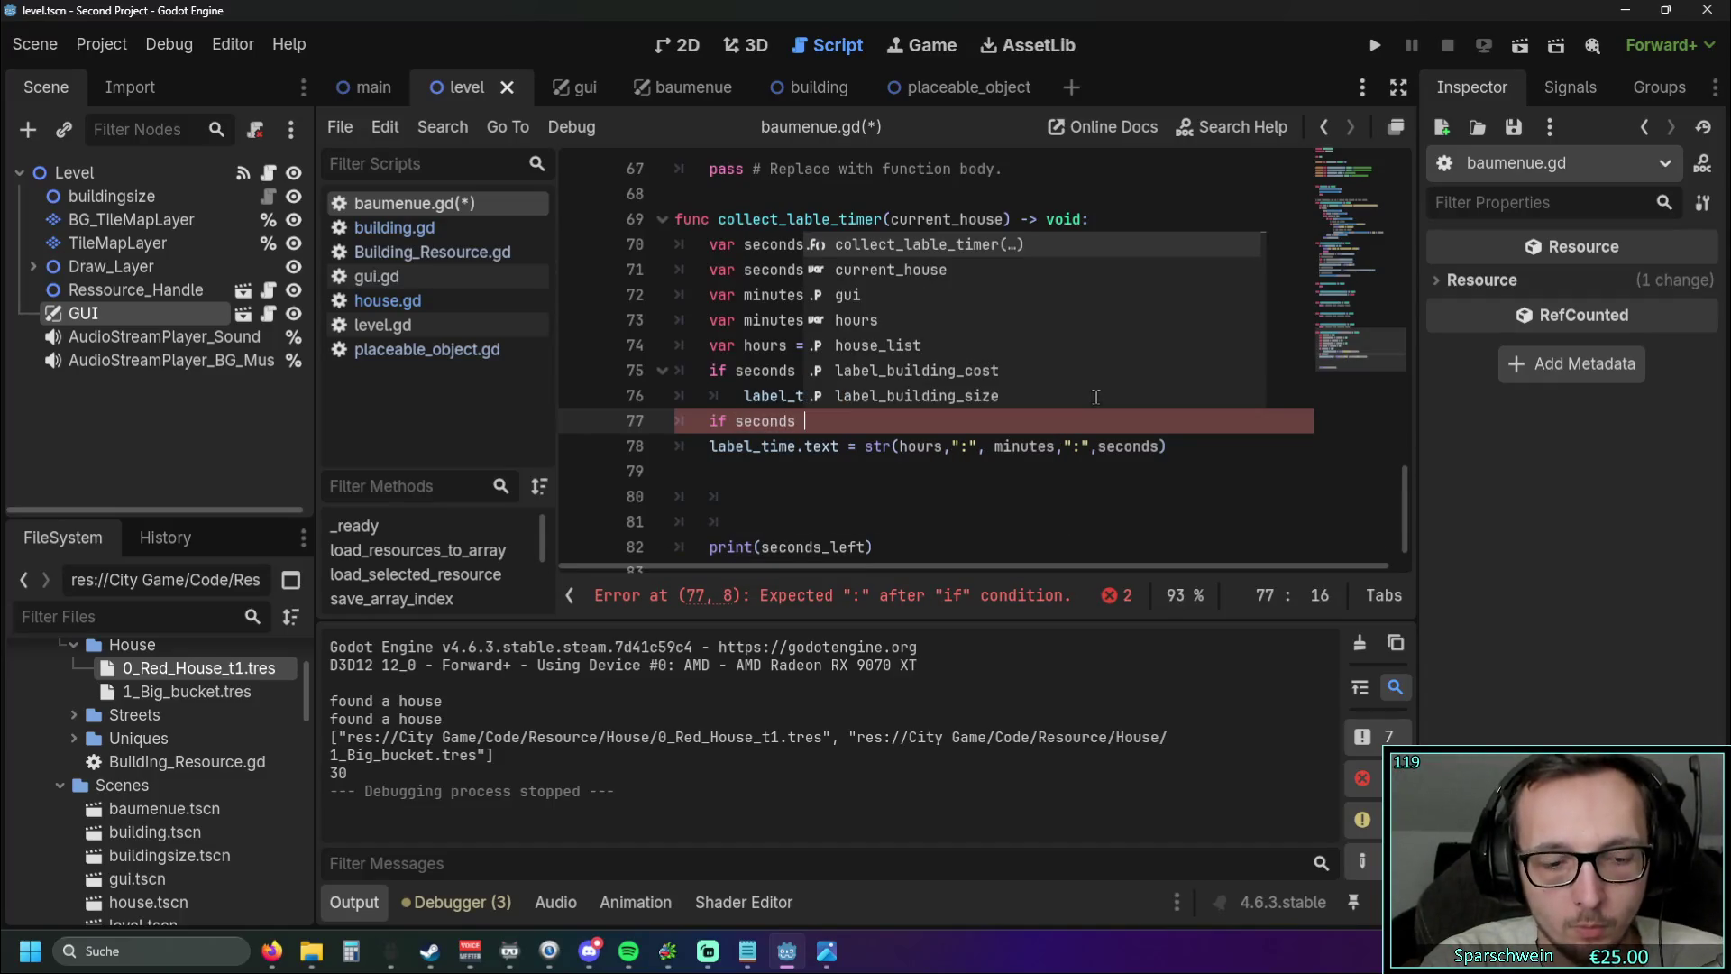
{"action": "type", "text": ">=10"}
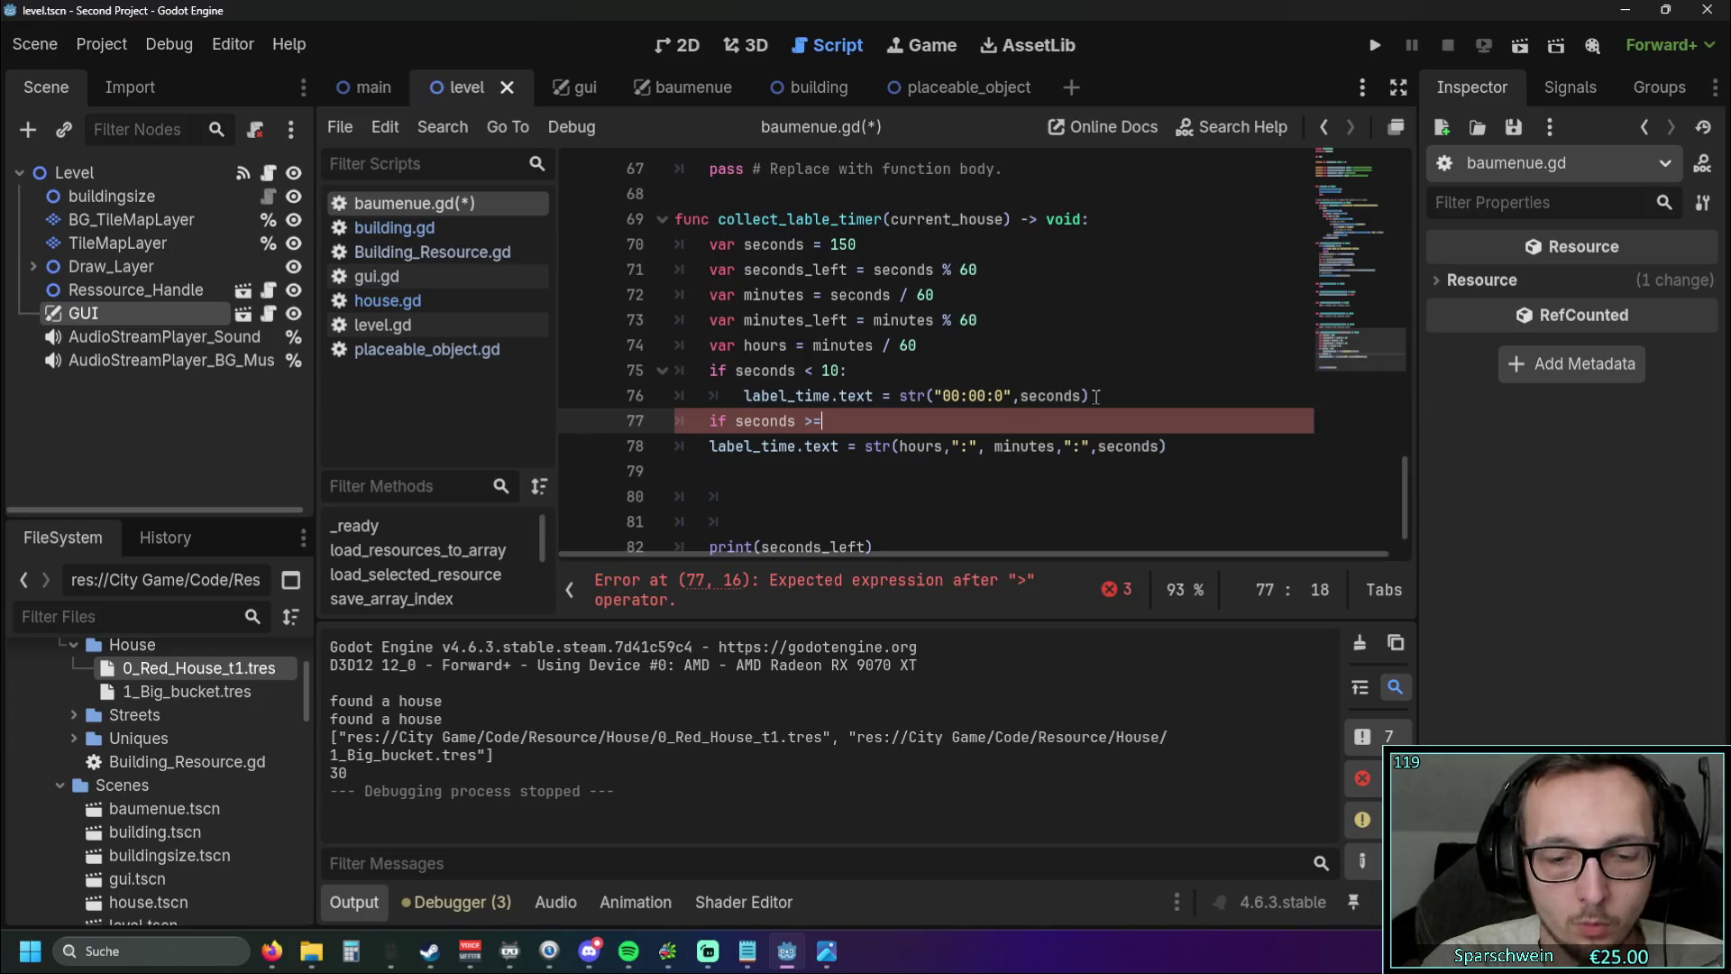
{"action": "key", "text": "BackSpace"}
{"action": "key", "text": "BackSpace"}
{"action": "type", "text": "10"}
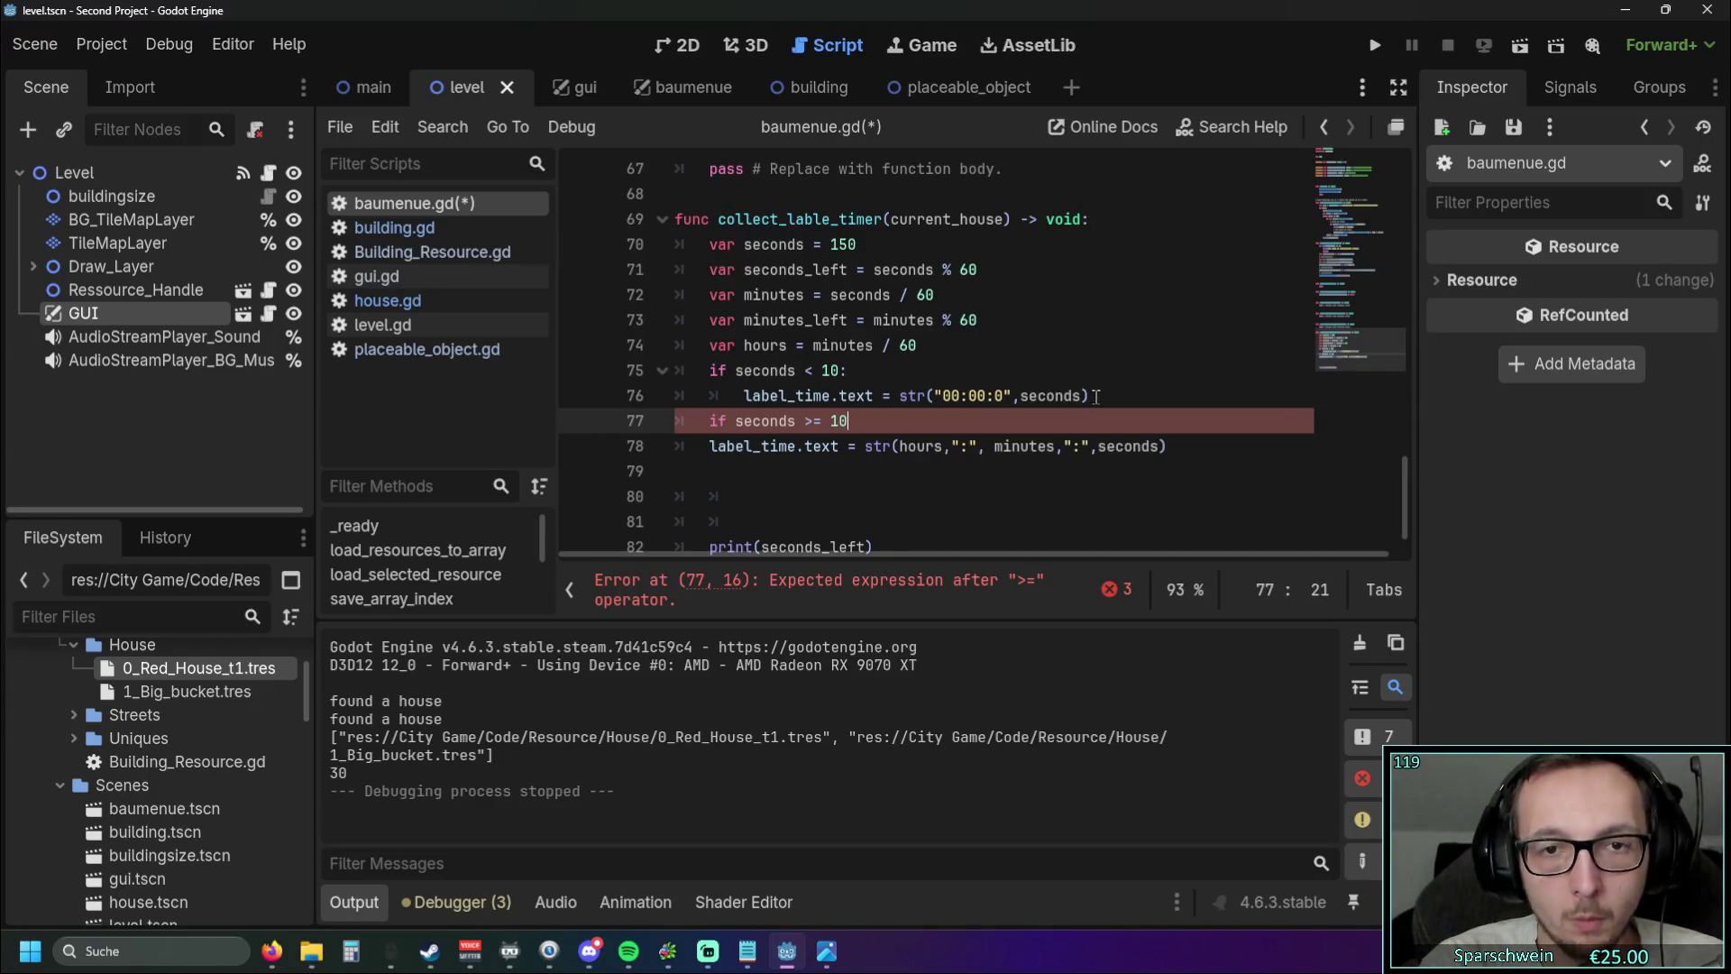
{"action": "type", "text": ":"}
- Make the branch set label_time.text to str("00:00:", seconds) by dropping the trailing 0
{"action": "left_click", "coordinate": [902, 520]}
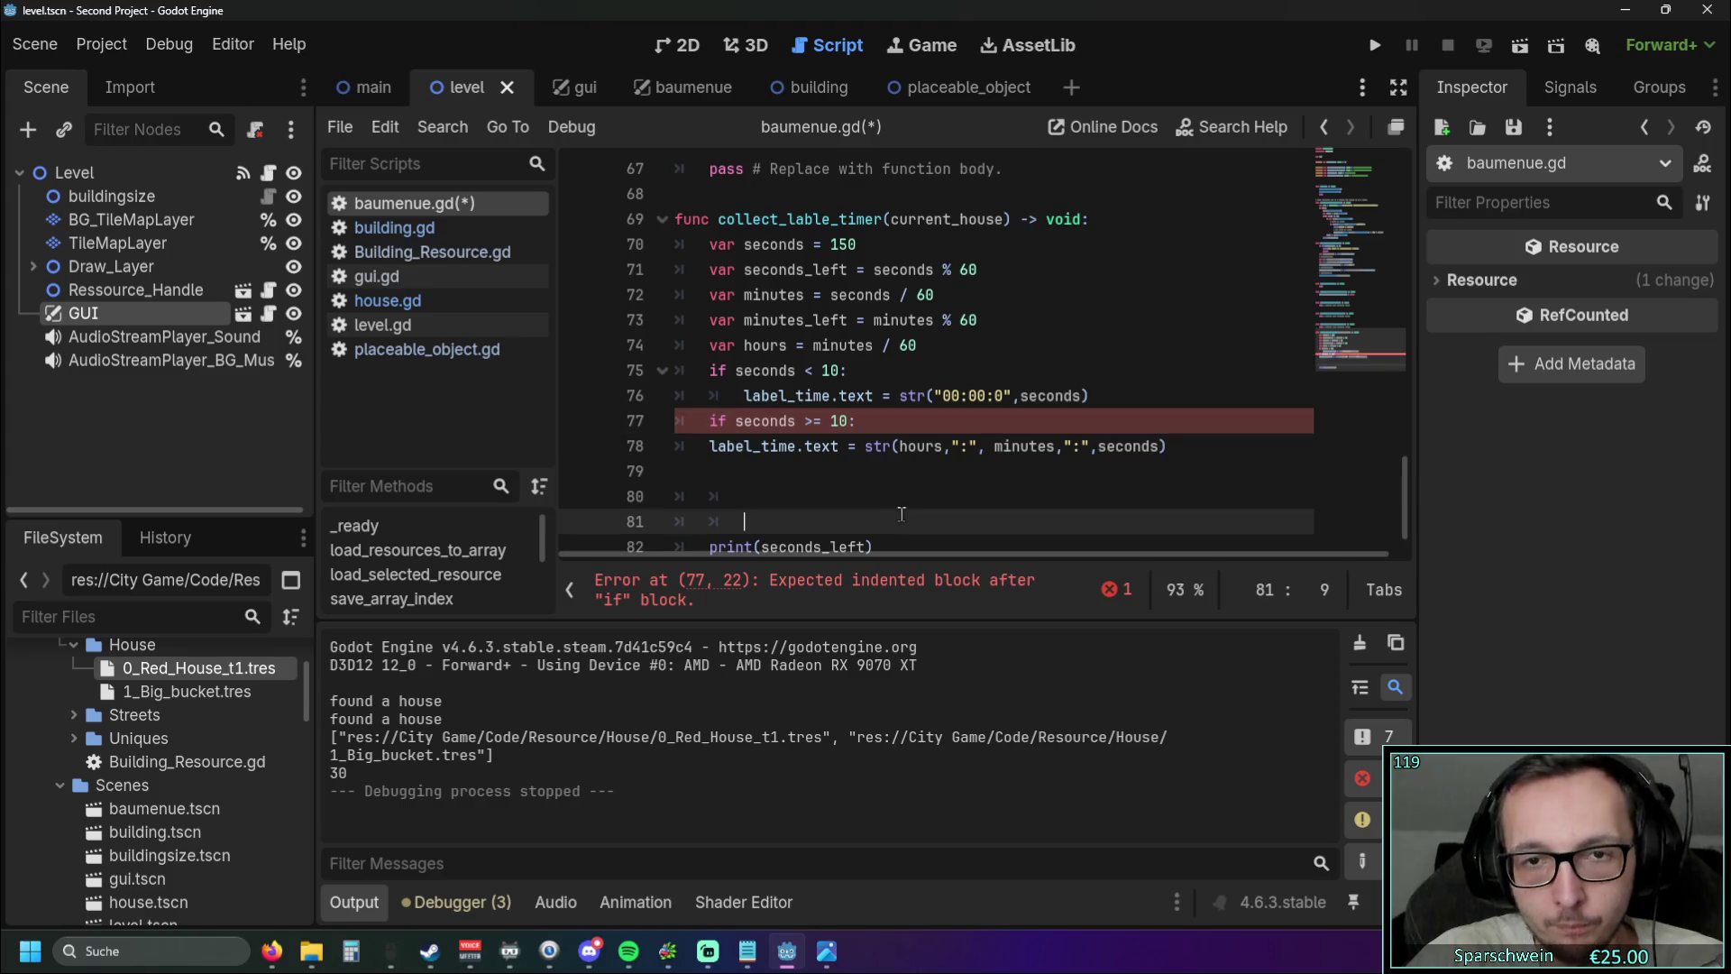
{"action": "mouse_move", "coordinate": [1090, 398]}
{"action": "left_mouse_down"}
{"action": "mouse_move", "coordinate": [1001, 397]}
{"action": "mouse_move", "coordinate": [1105, 449]}
{"action": "mouse_move", "coordinate": [908, 400]}
{"action": "left_mouse_up"}
{"action": "left_click_drag", "start_coordinate": [1170, 449], "coordinate": [869, 448]}
{"action": "key", "text": "ctrl+z"}
{"action": "key", "text": "ctrl+z"}
{"action": "key", "text": "ctrl+z"}
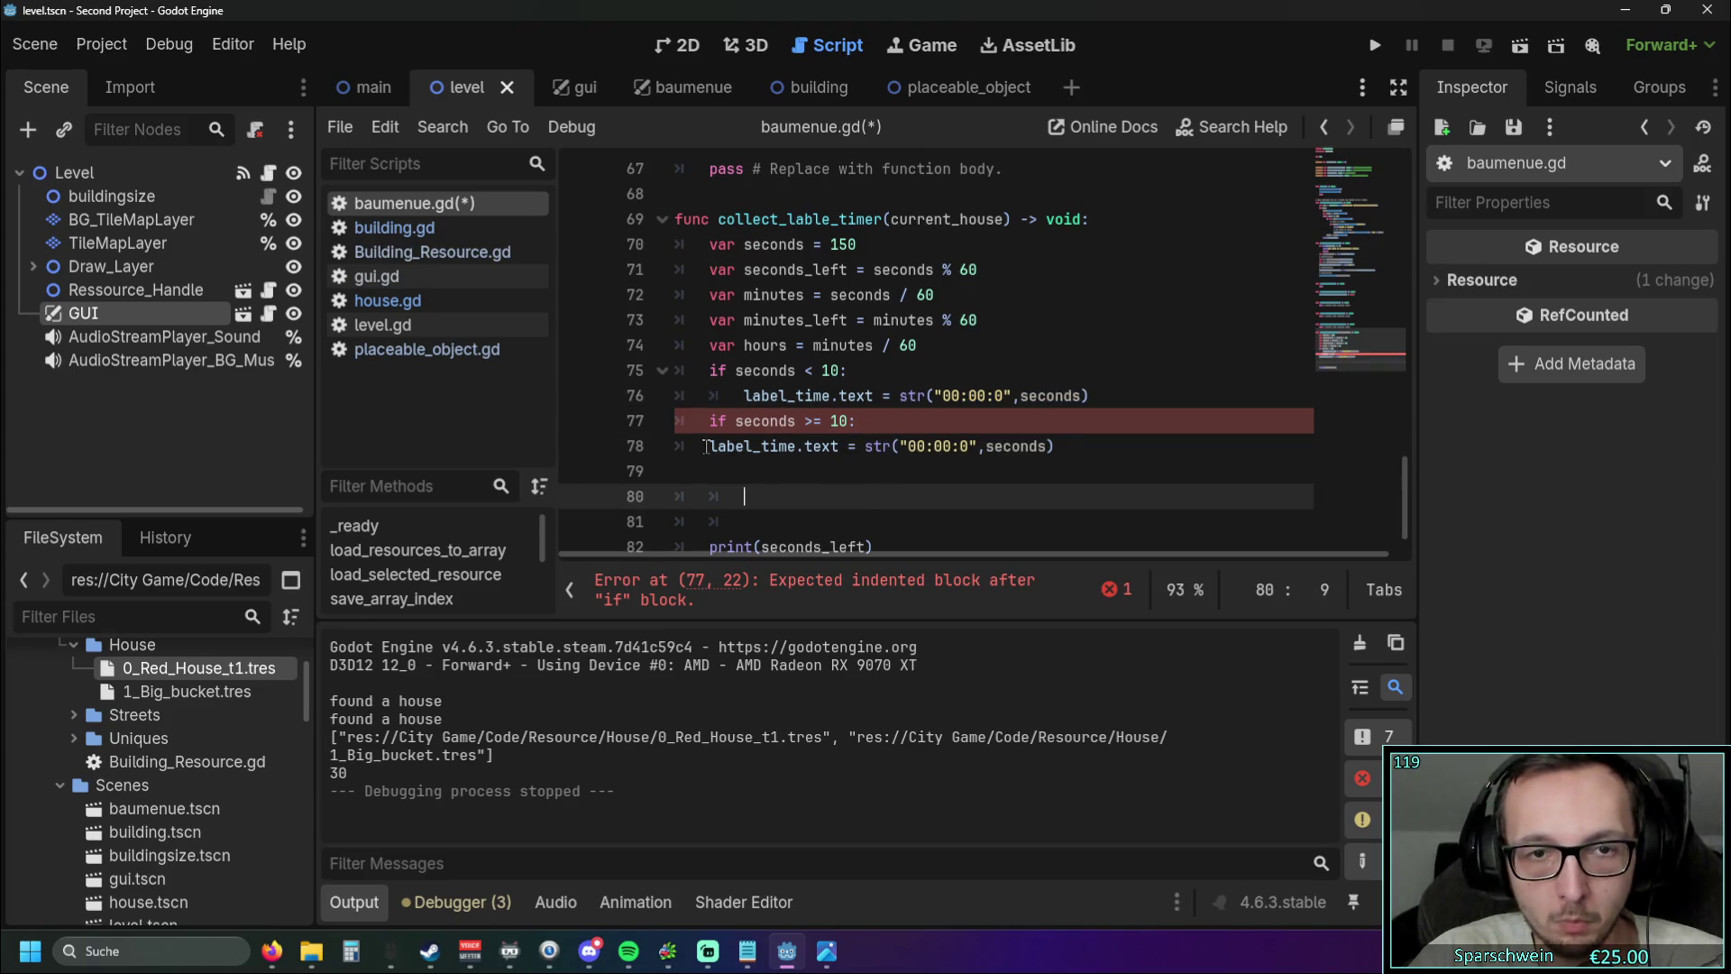
{"action": "left_click", "coordinate": [1001, 447]}
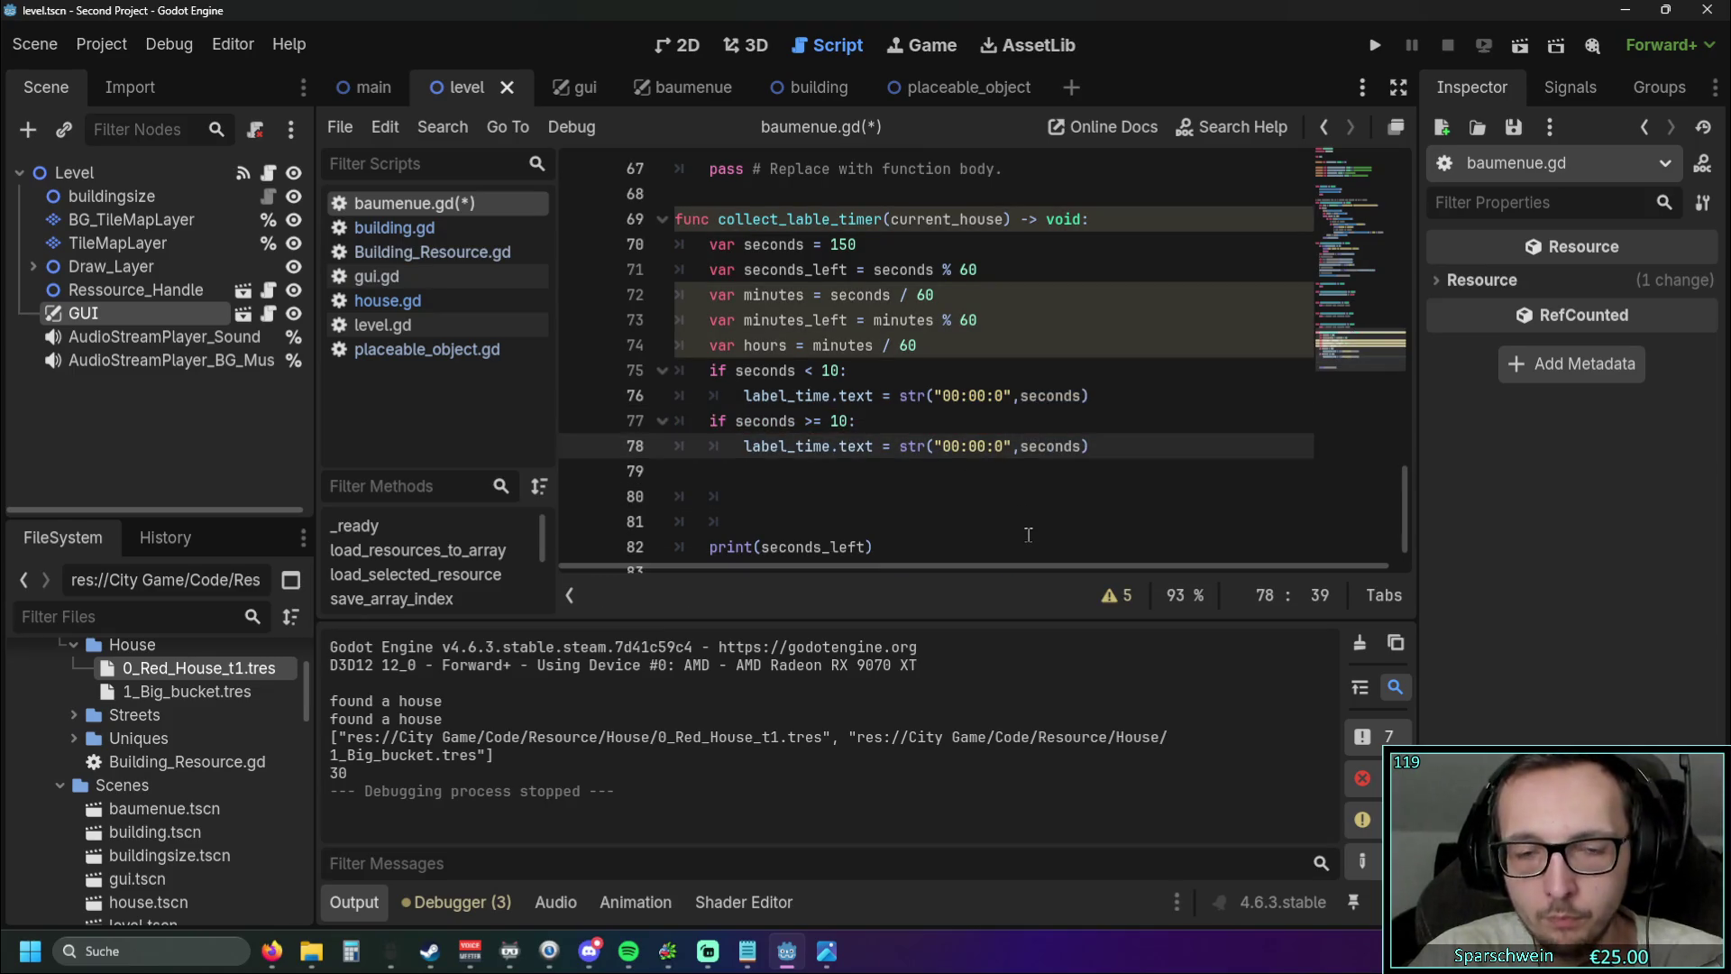
{"action": "key", "text": "BackSpace"}
{"action": "left_click", "coordinate": [969, 514]}
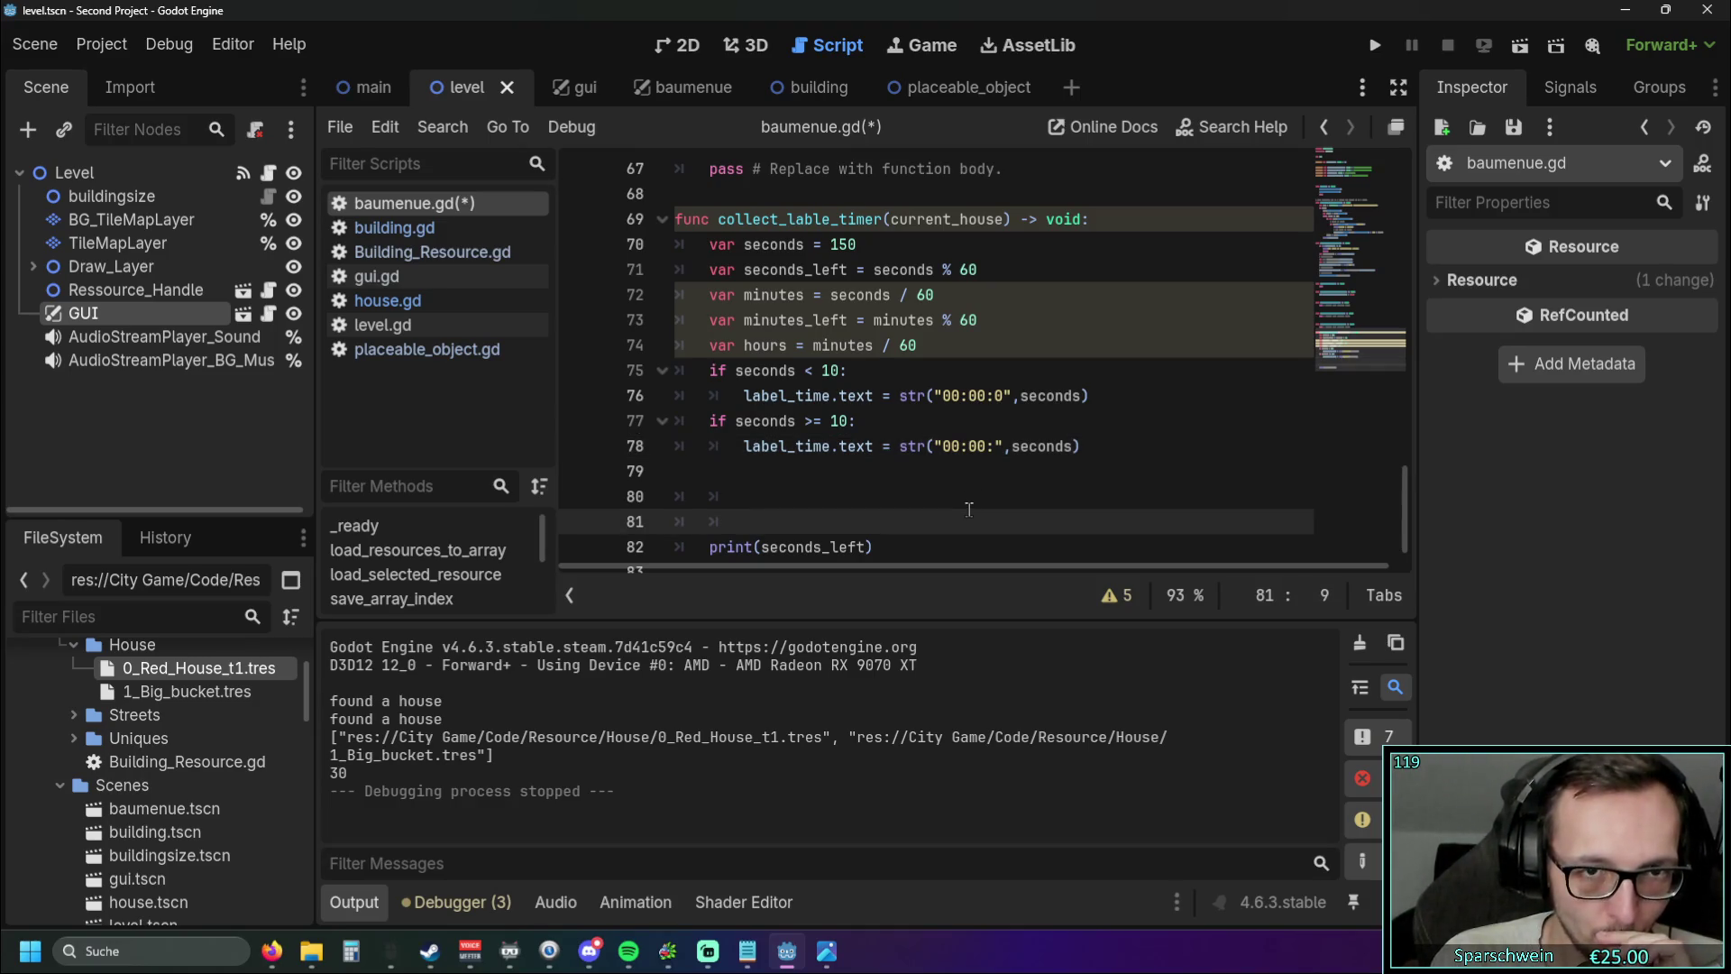
{"action": "scroll", "coordinate": [901, 487], "scroll_direction": "down", "scroll_amount": 1}
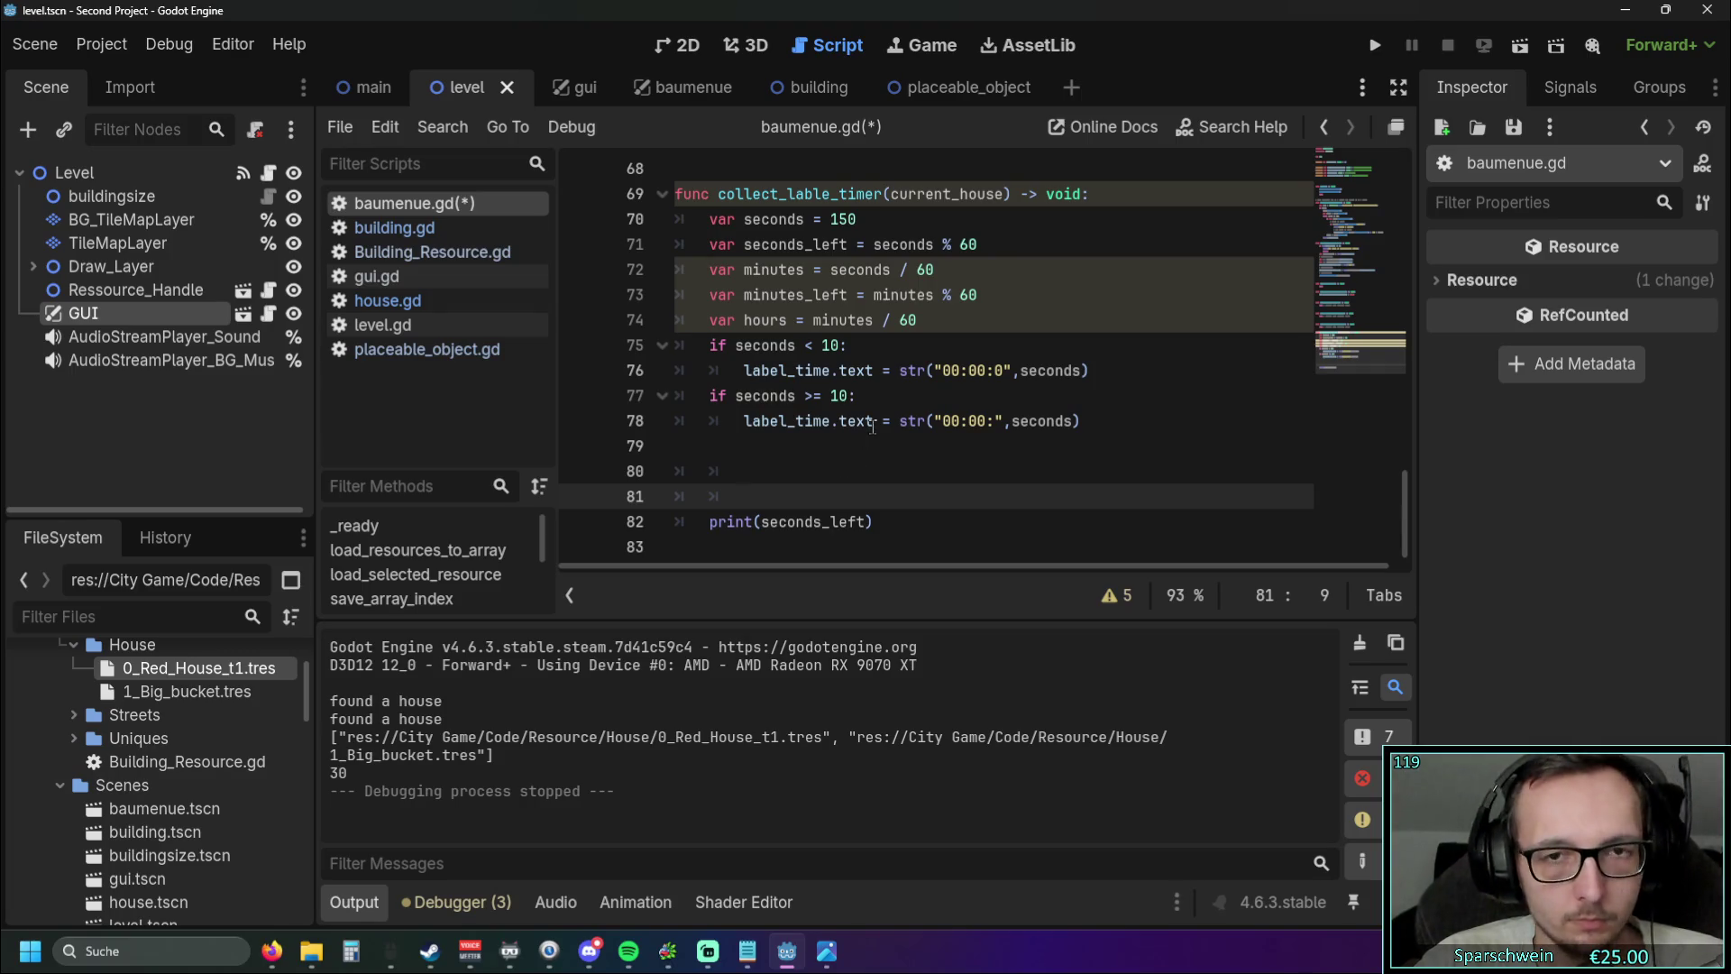
- Replace the test value 150 on line 70 with current_house
{"action": "scroll", "coordinate": [872, 426], "scroll_direction": "up", "scroll_amount": 3}
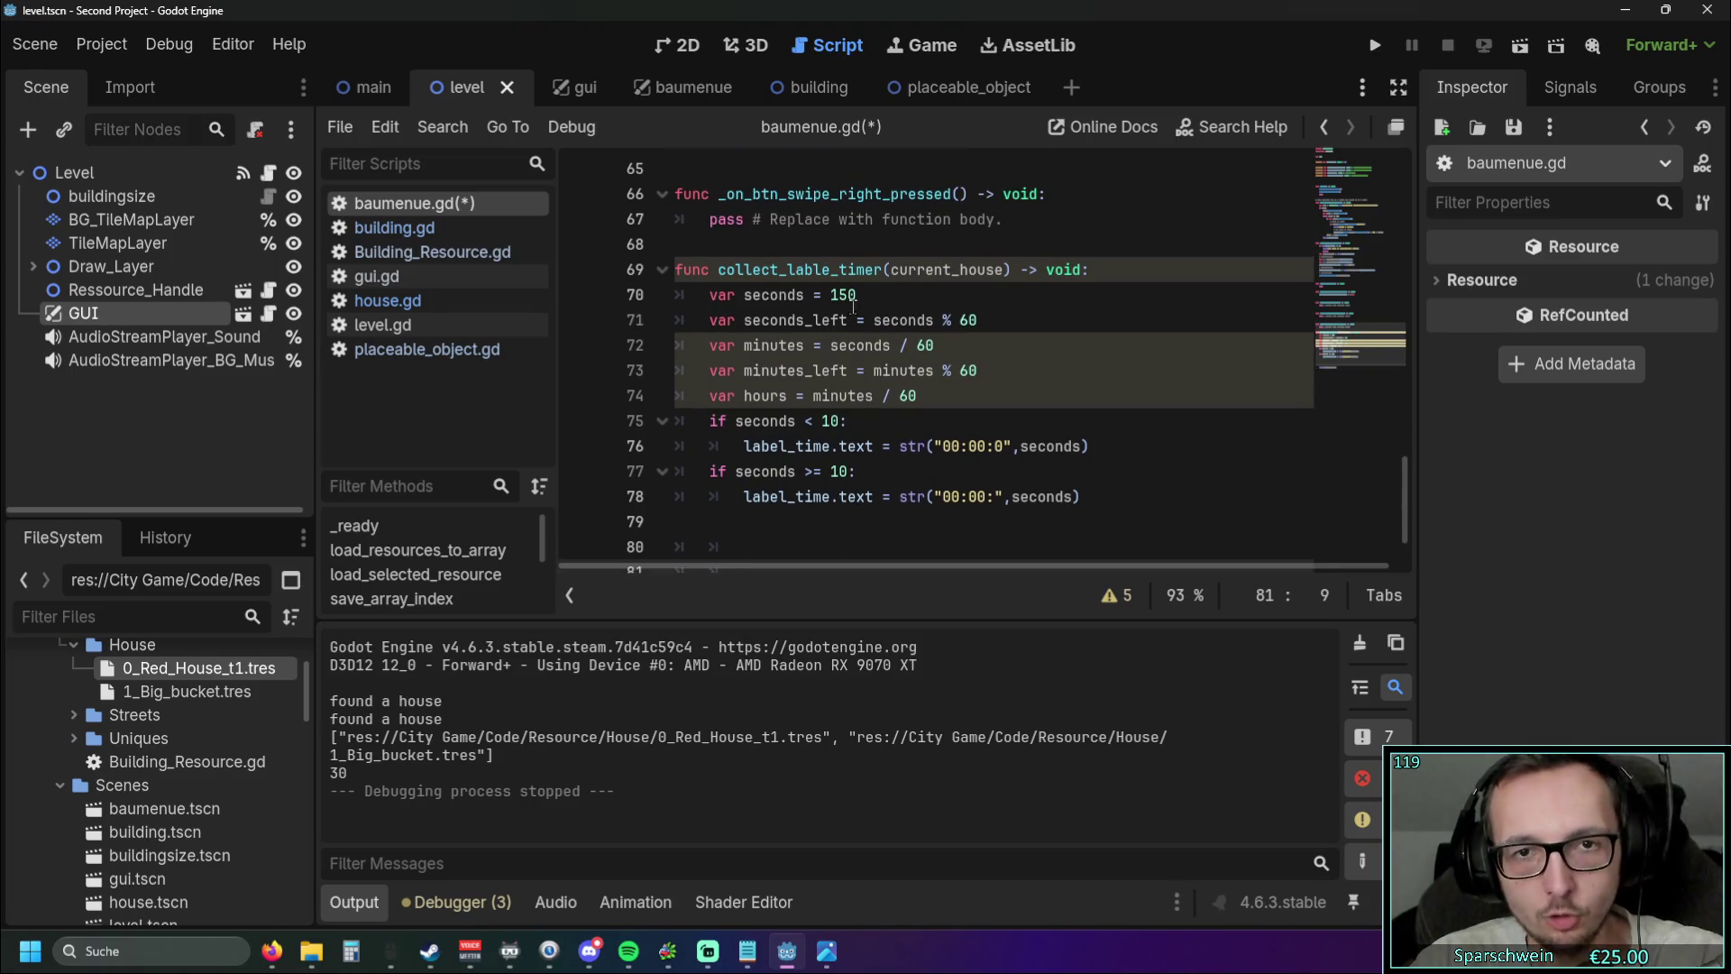
{"action": "left_click", "coordinate": [839, 294]}
{"action": "left_click_drag", "start_coordinate": [831, 295], "coordinate": [1006, 270]}
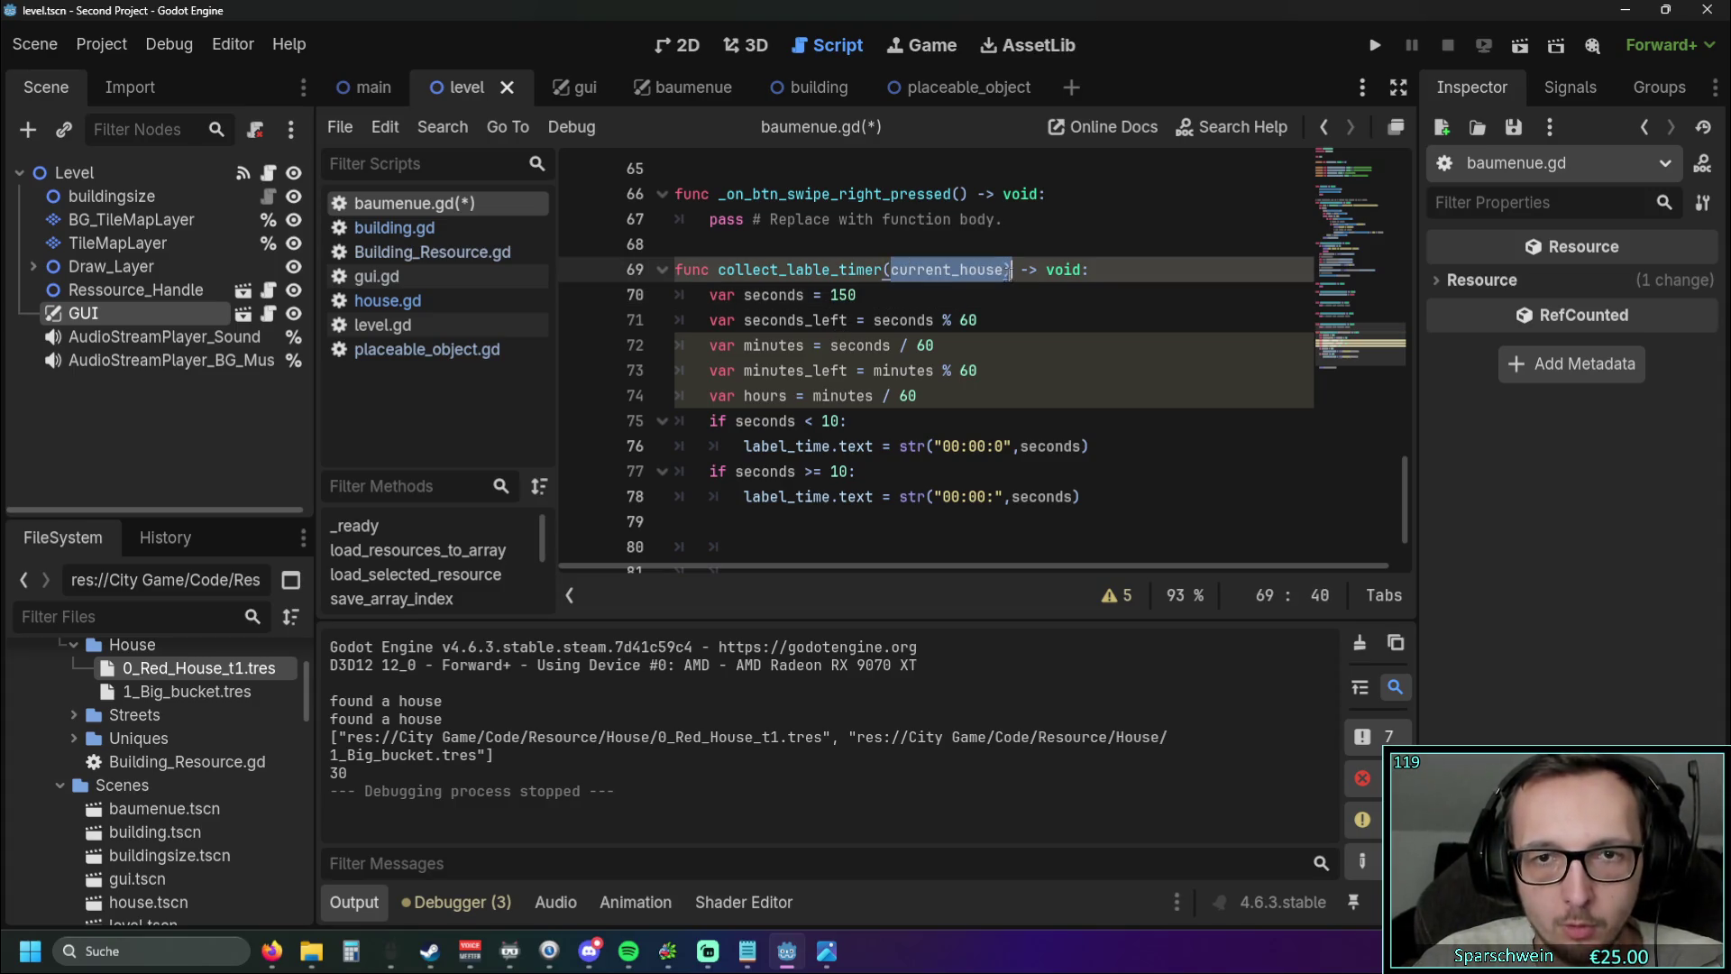
{"action": "key", "text": "ctrl+c"}
{"action": "double_click", "coordinate": [839, 295]}
{"action": "key", "text": "ctrl+v"}
{"action": "type", "text": ".co"}
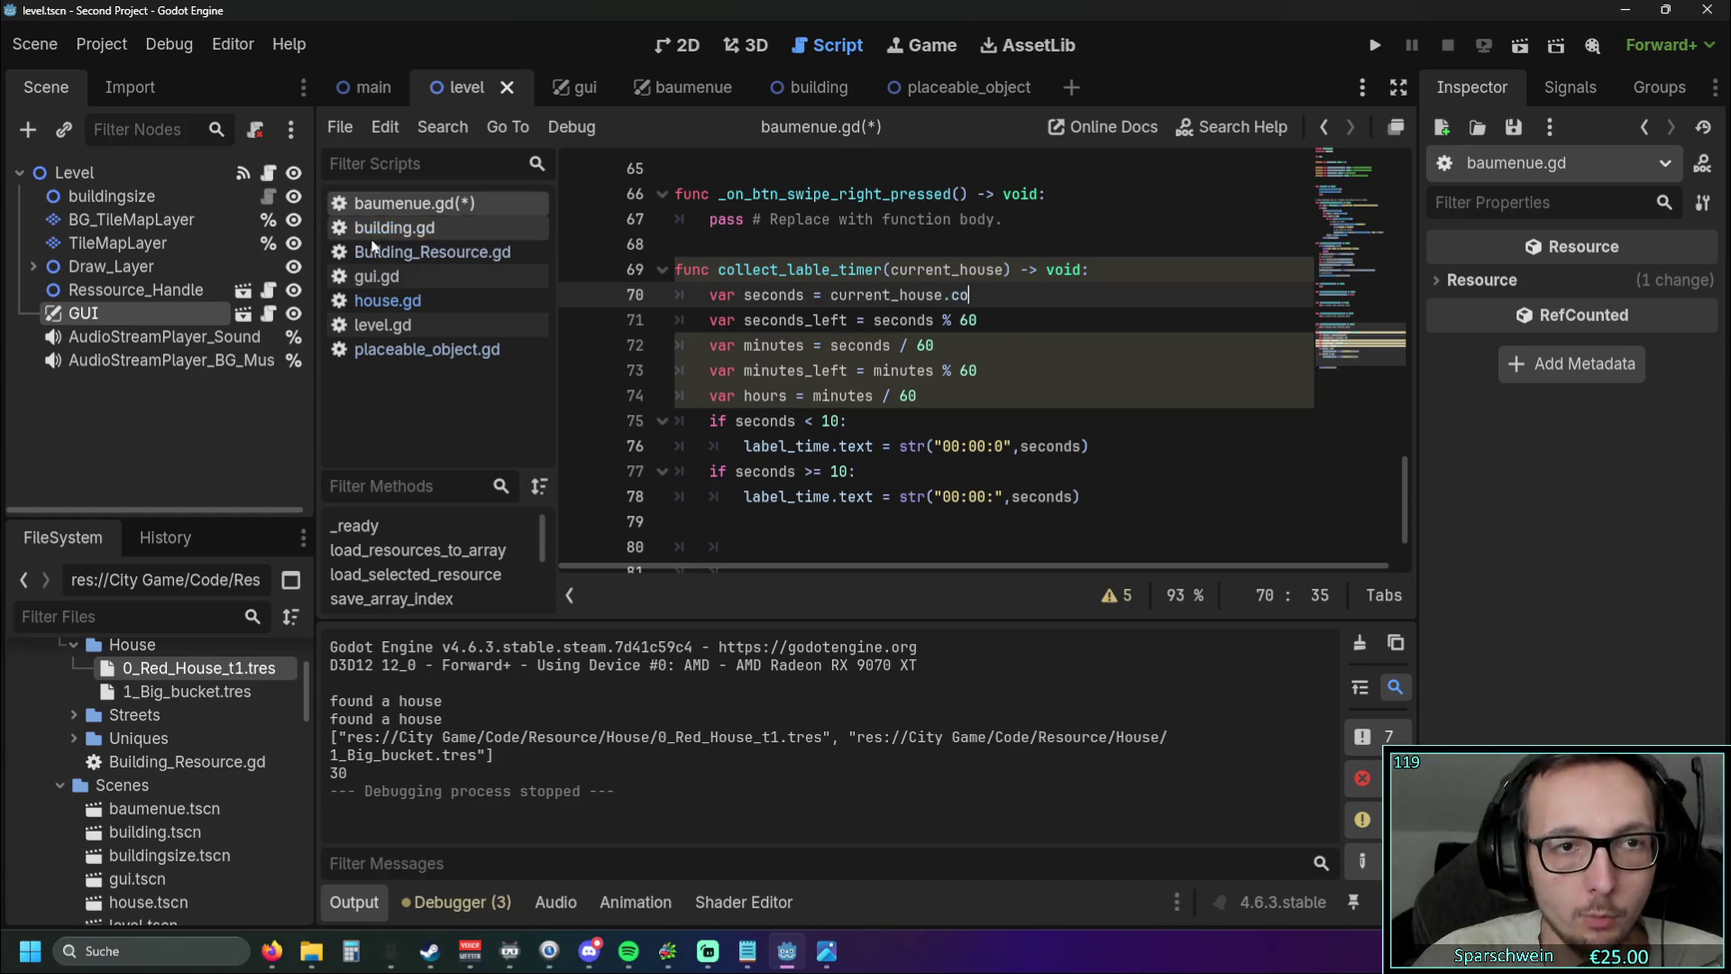
- Check the property name in Building_Resource.gd and complete current_house.collect_time_seconds
{"action": "left_click", "coordinate": [433, 252]}
{"action": "key", "text": "Down"}
{"action": "double_click", "coordinate": [792, 374]}
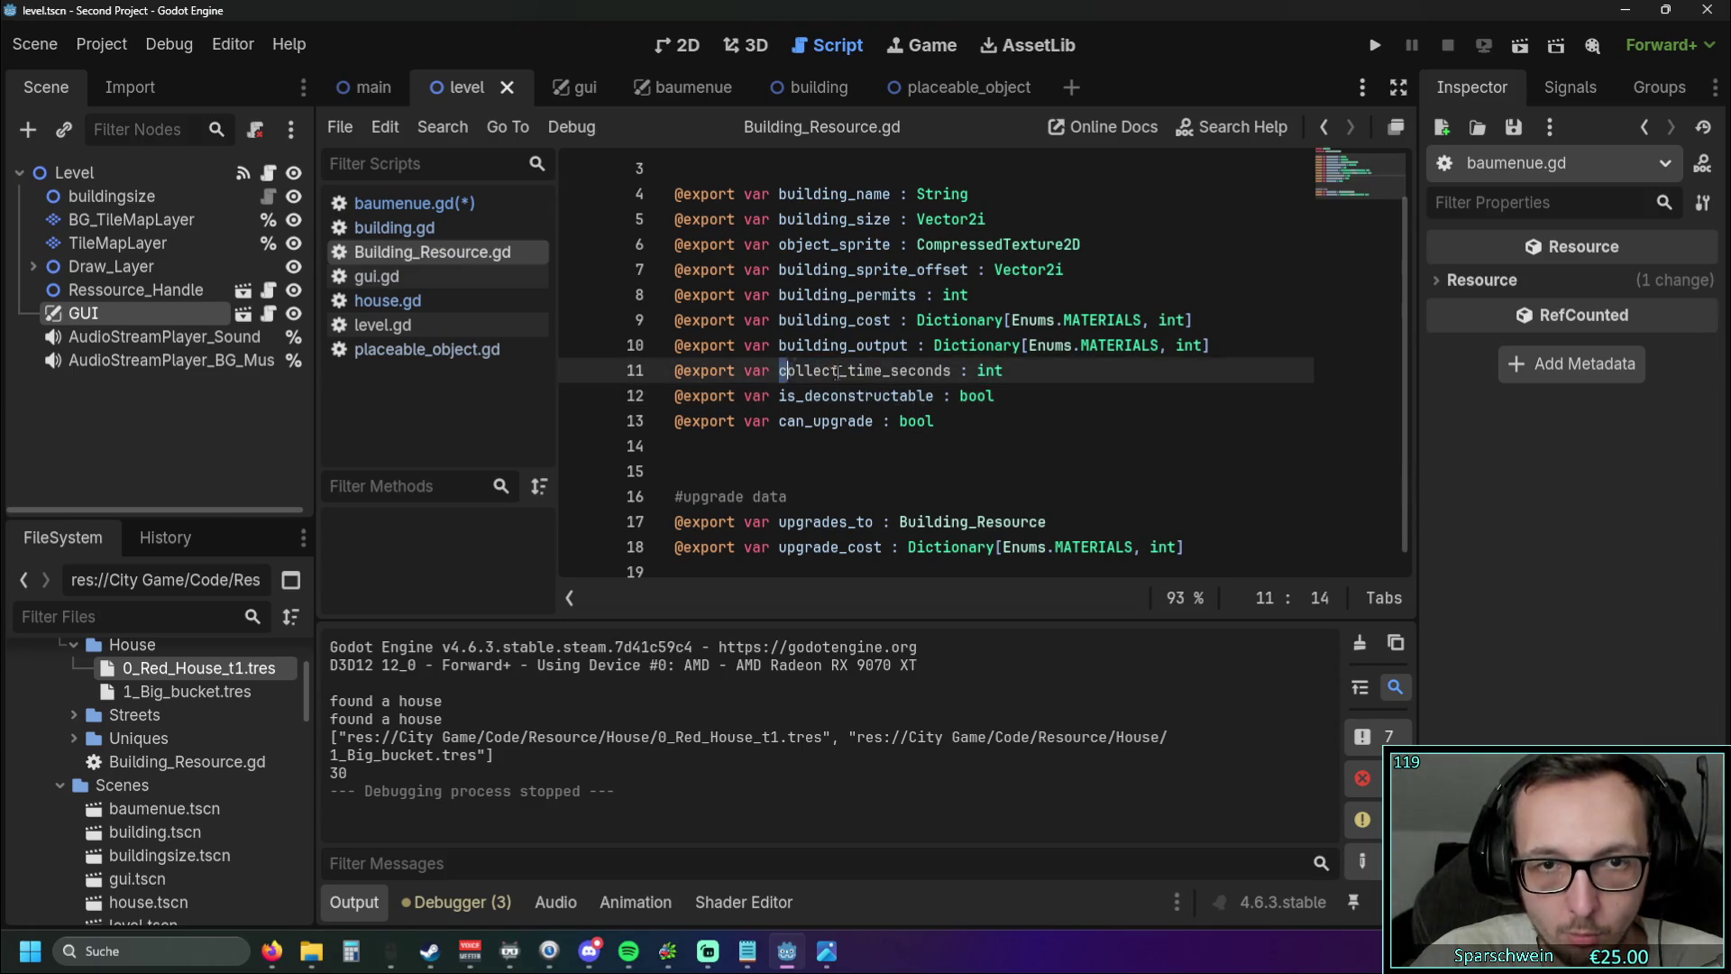
{"action": "left_click", "coordinate": [427, 349]}
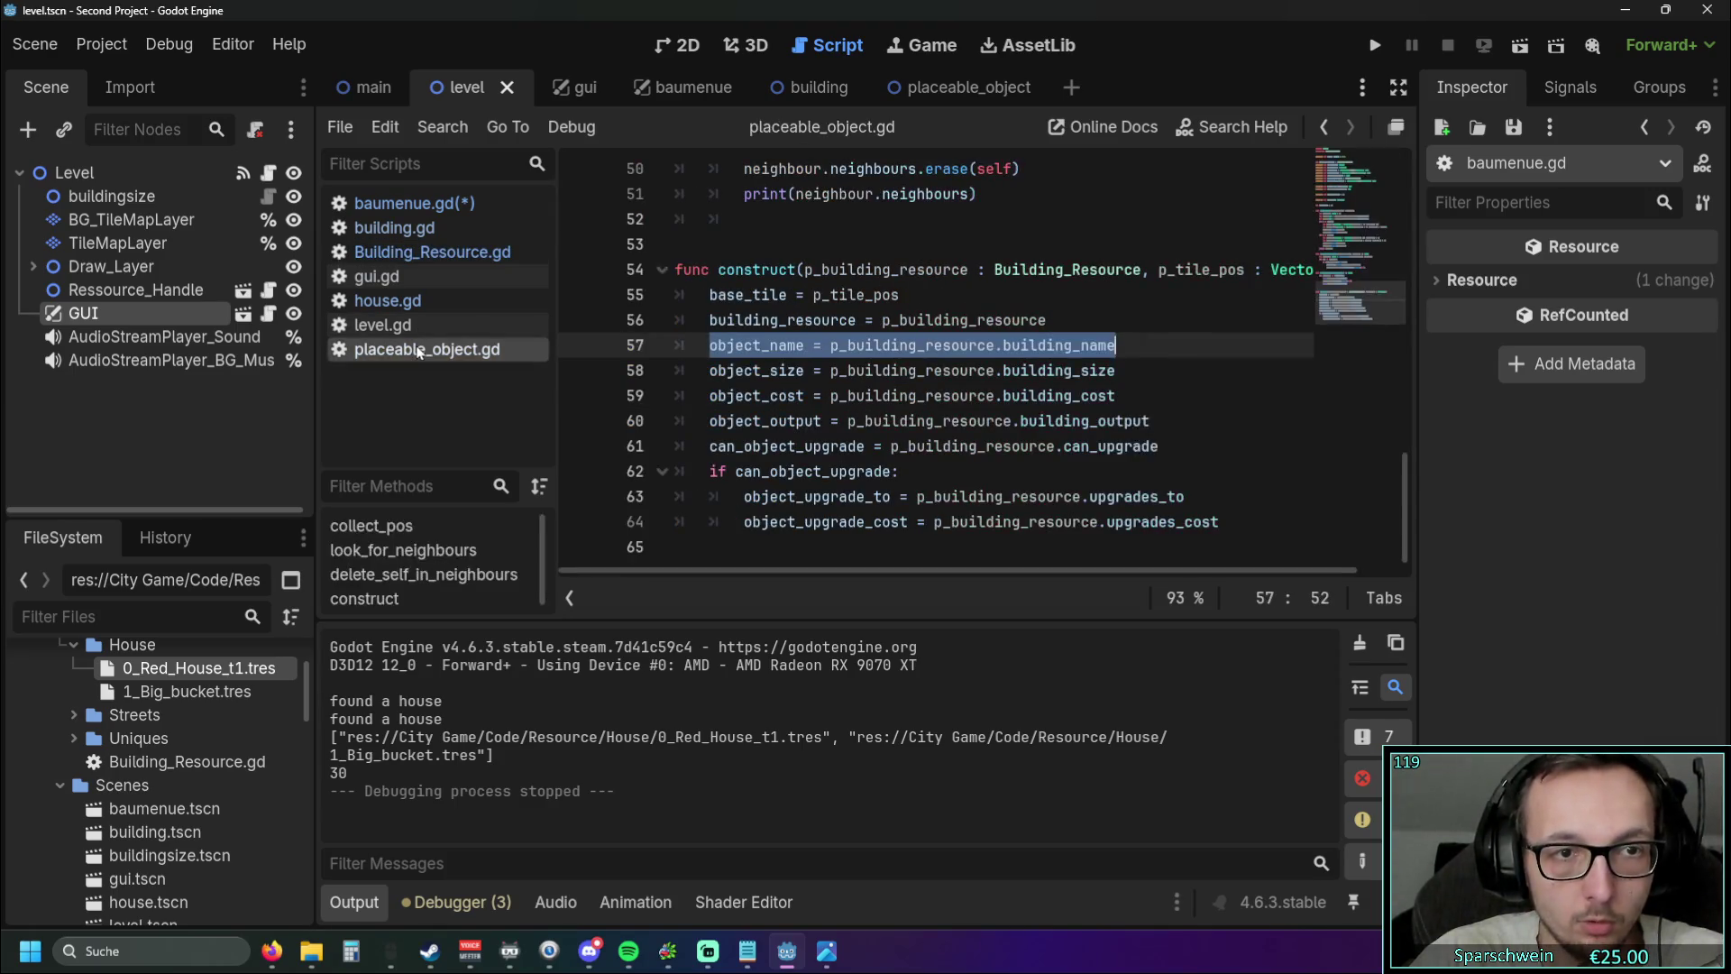
{"action": "left_click", "coordinate": [433, 251]}
{"action": "left_click", "coordinate": [431, 209]}
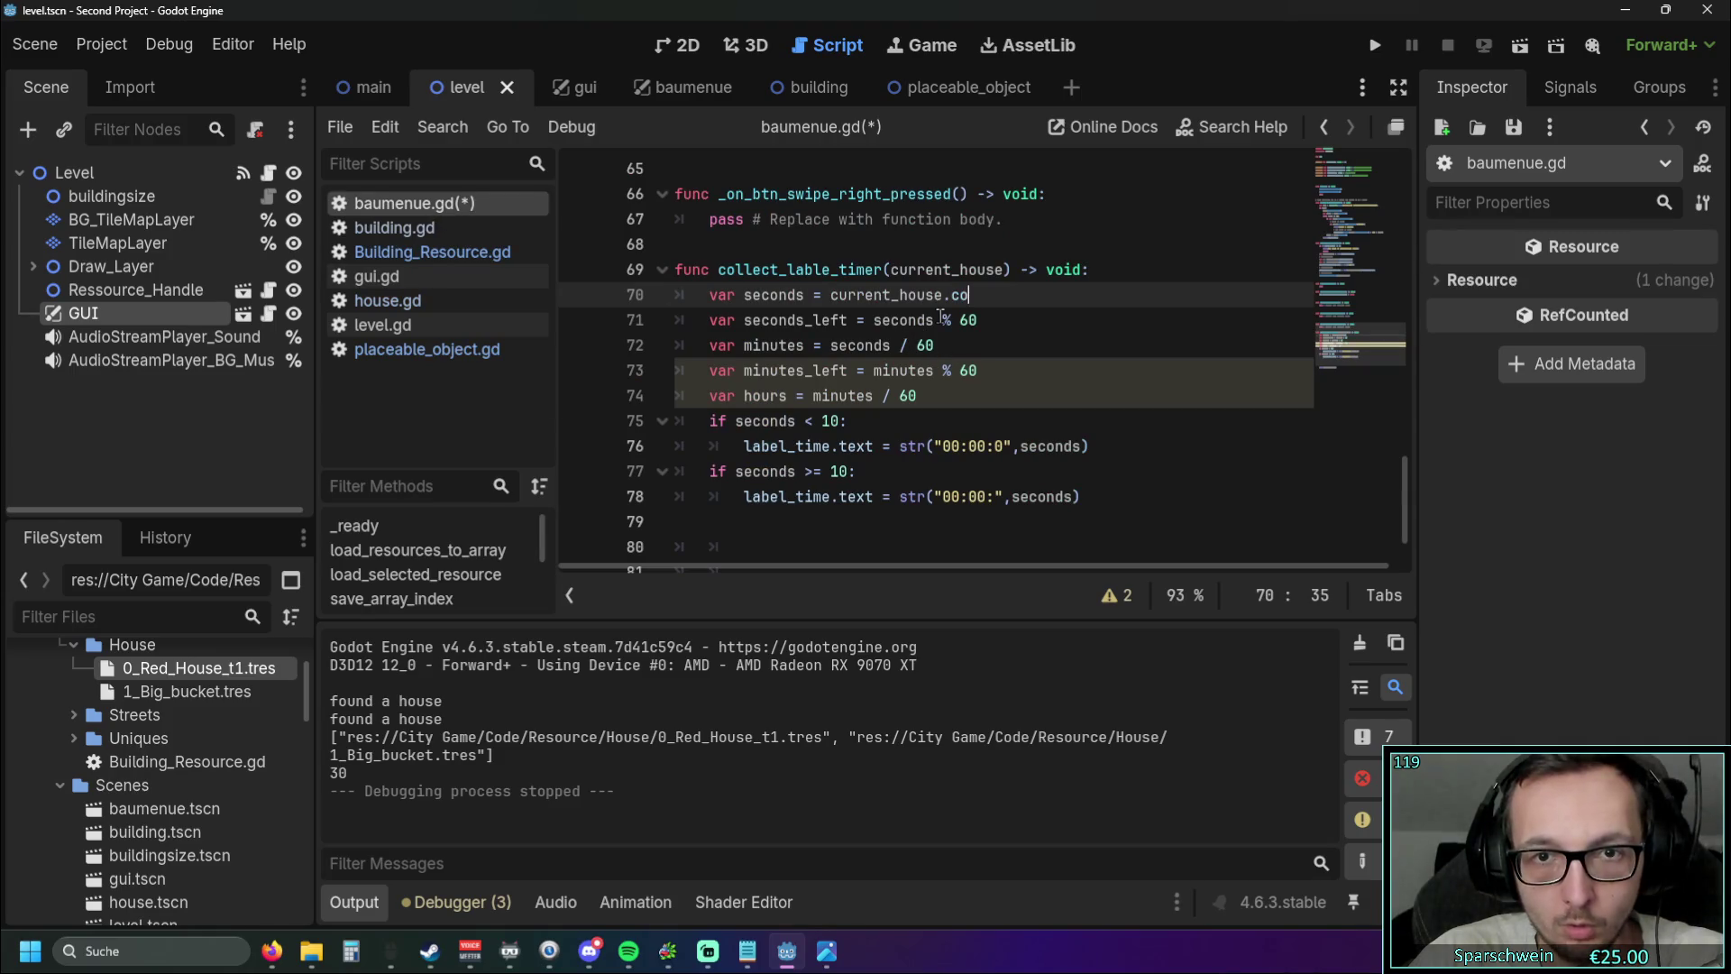
{"action": "type", "text": "ll"}
{"action": "key", "text": "Return"}
{"action": "left_click", "coordinate": [1111, 360]}
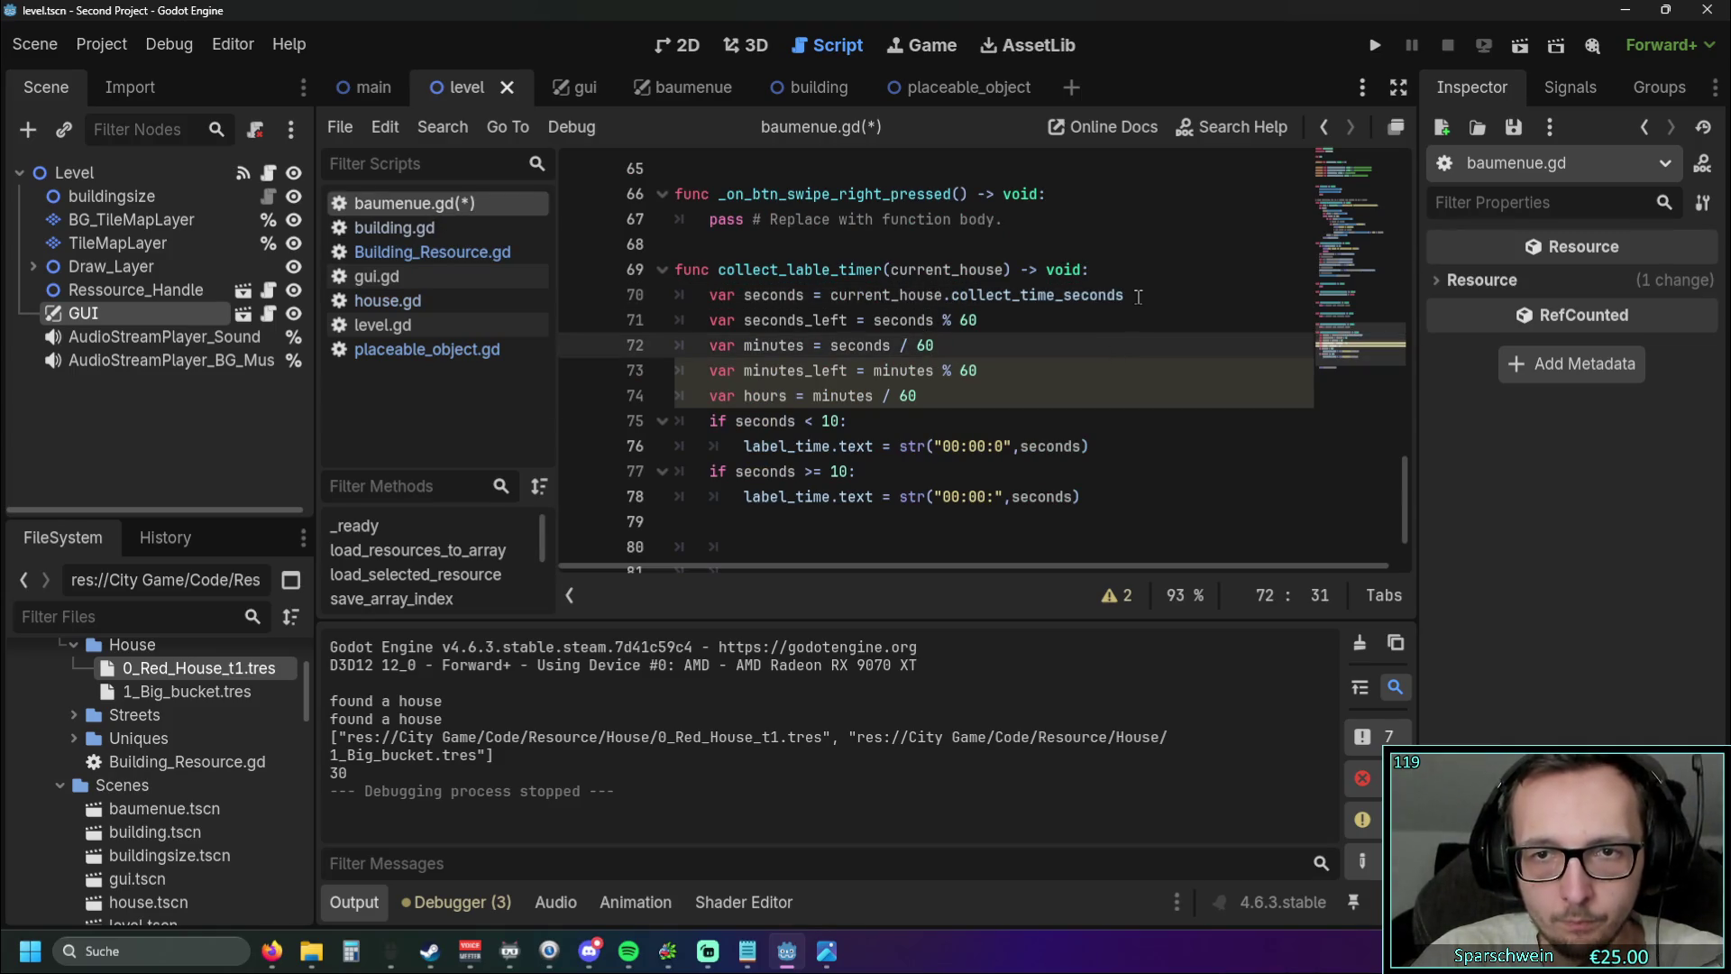
{"action": "scroll", "coordinate": [1111, 361], "scroll_direction": "down", "scroll_amount": 1}
{"action": "left_click", "coordinate": [997, 489]}
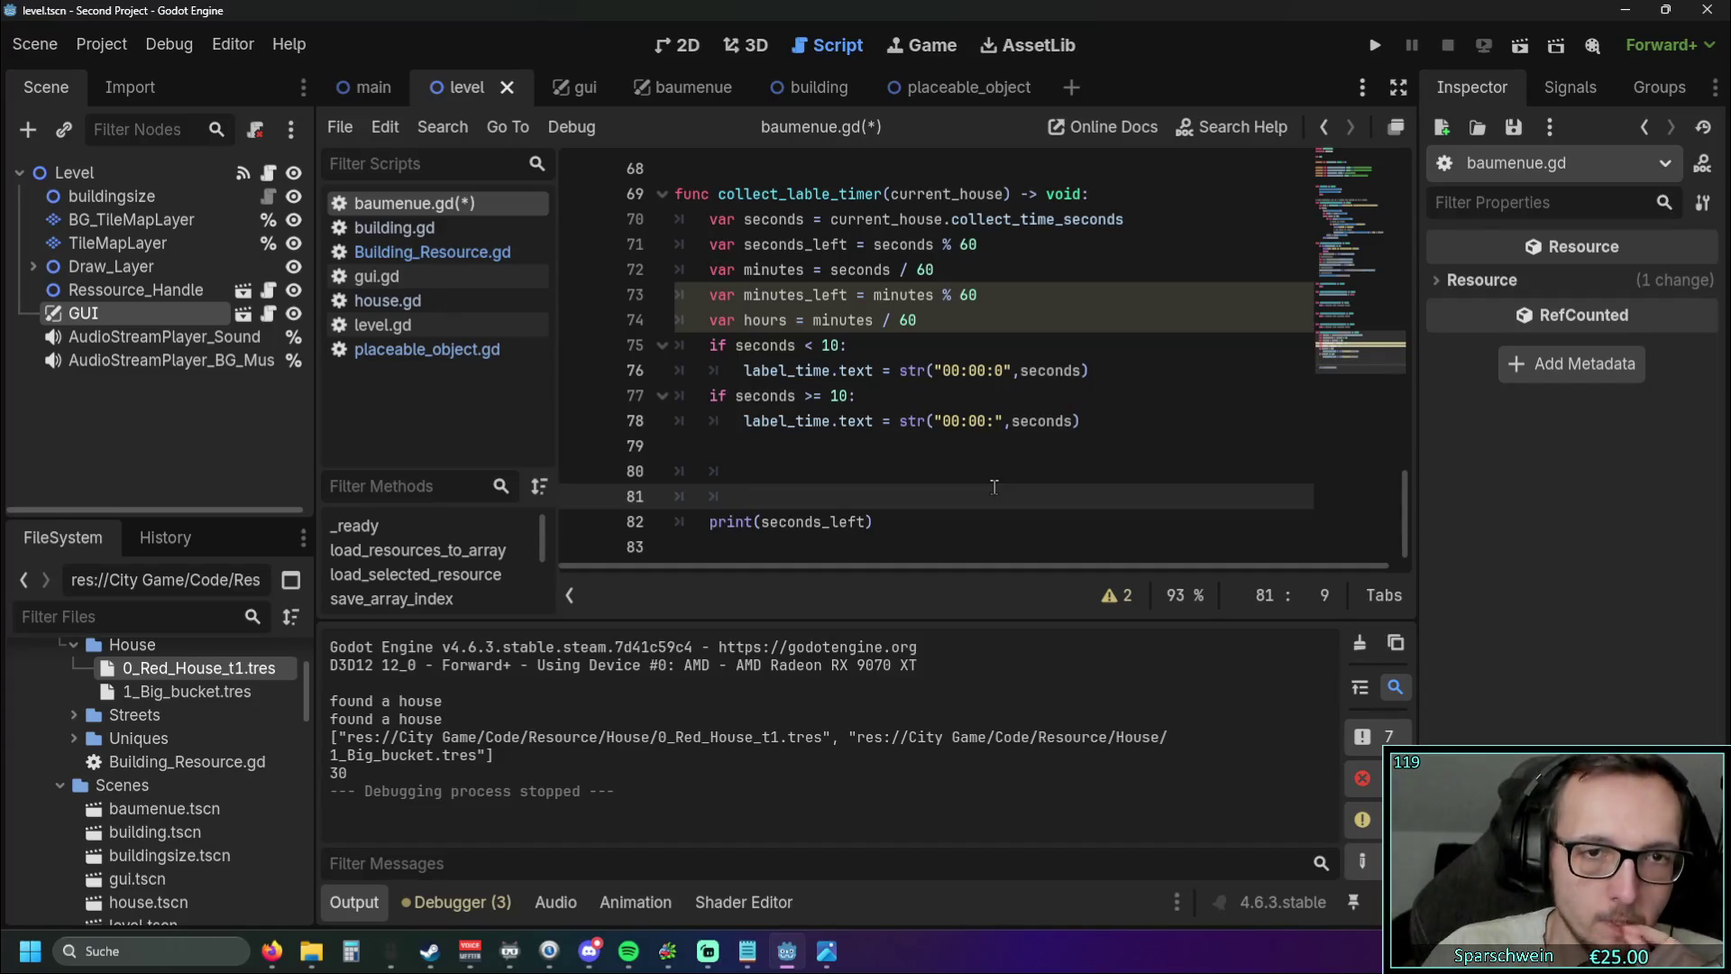
{"action": "left_click", "coordinate": [746, 456]}
- Start an indented 'if minutes <' condition on line 79 below the seconds checks
{"action": "key", "text": "Tab"}
{"action": "type", "text": "if m"}
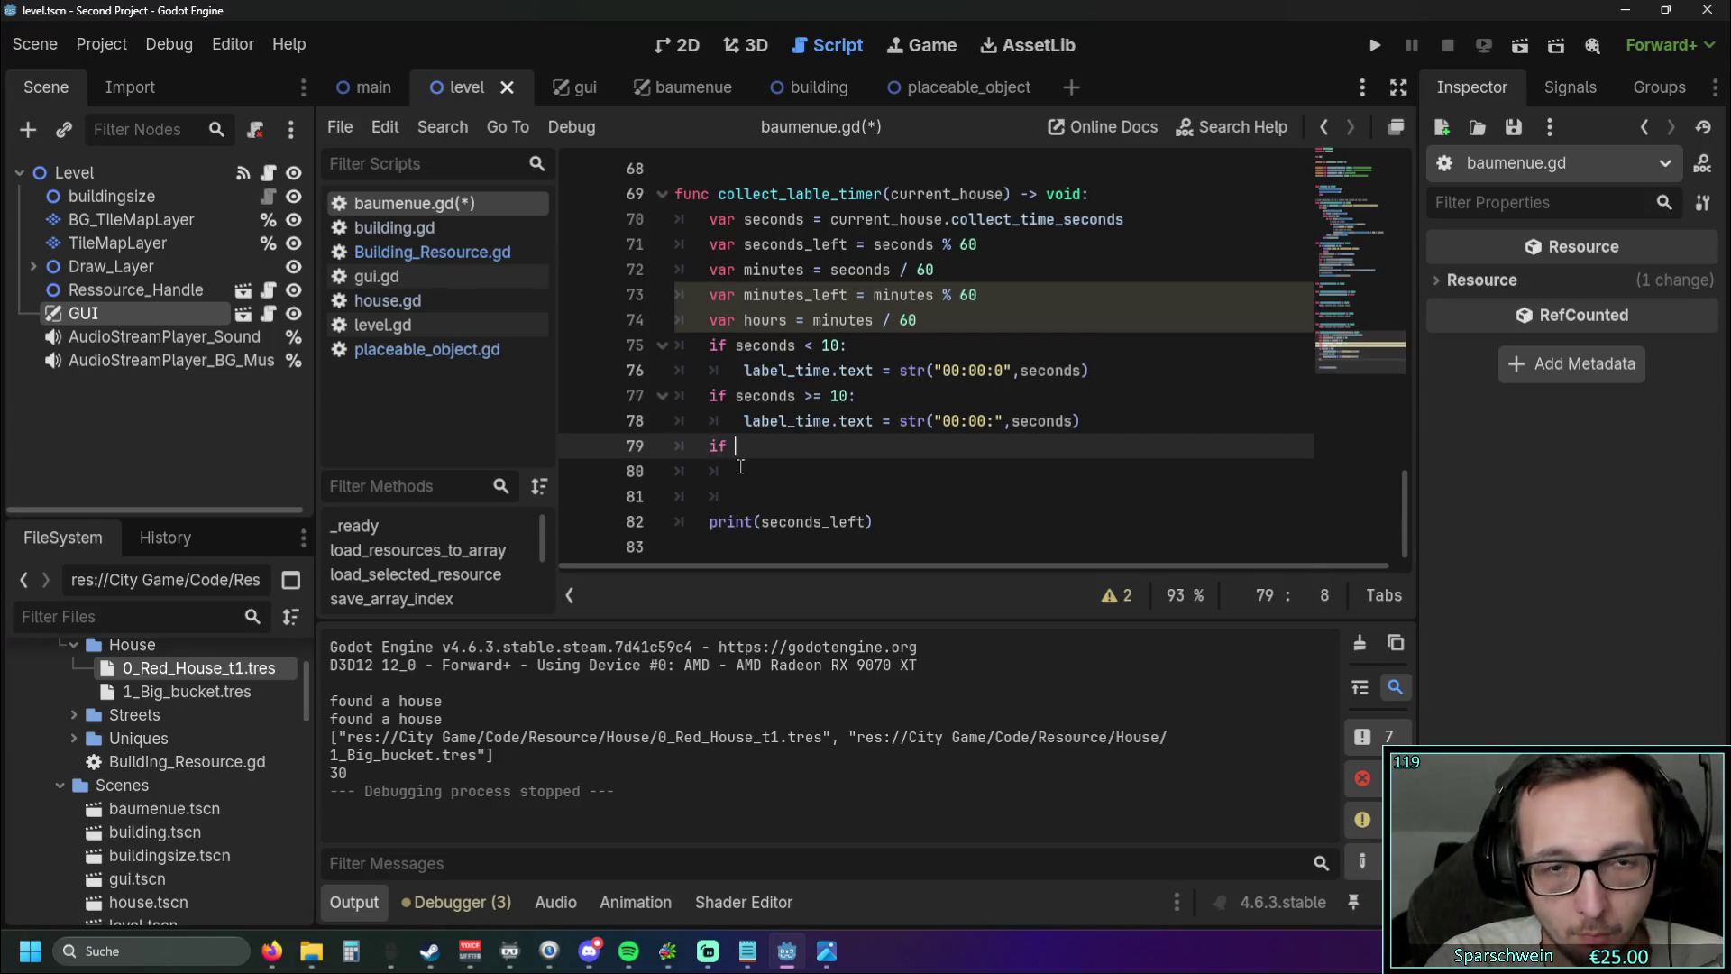
{"action": "type", "text": "inutes "}
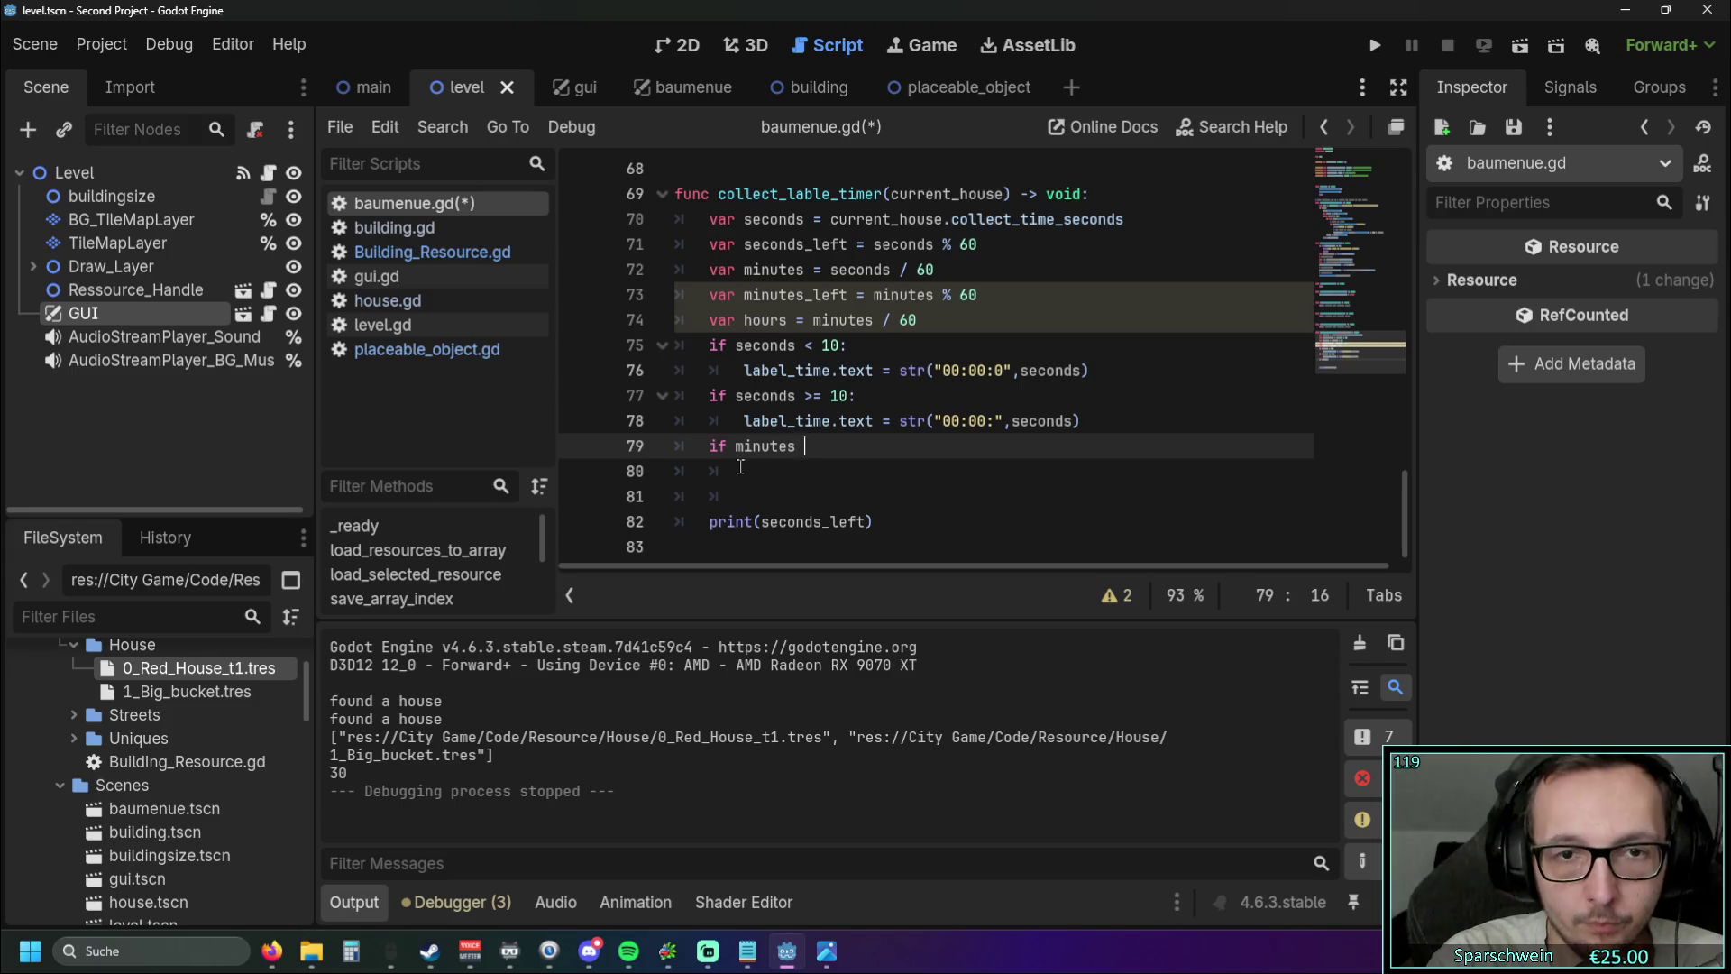
{"action": "type", "text": ">"}
{"action": "key", "text": "BackSpace"}
{"action": "type", "text": "< 10"}
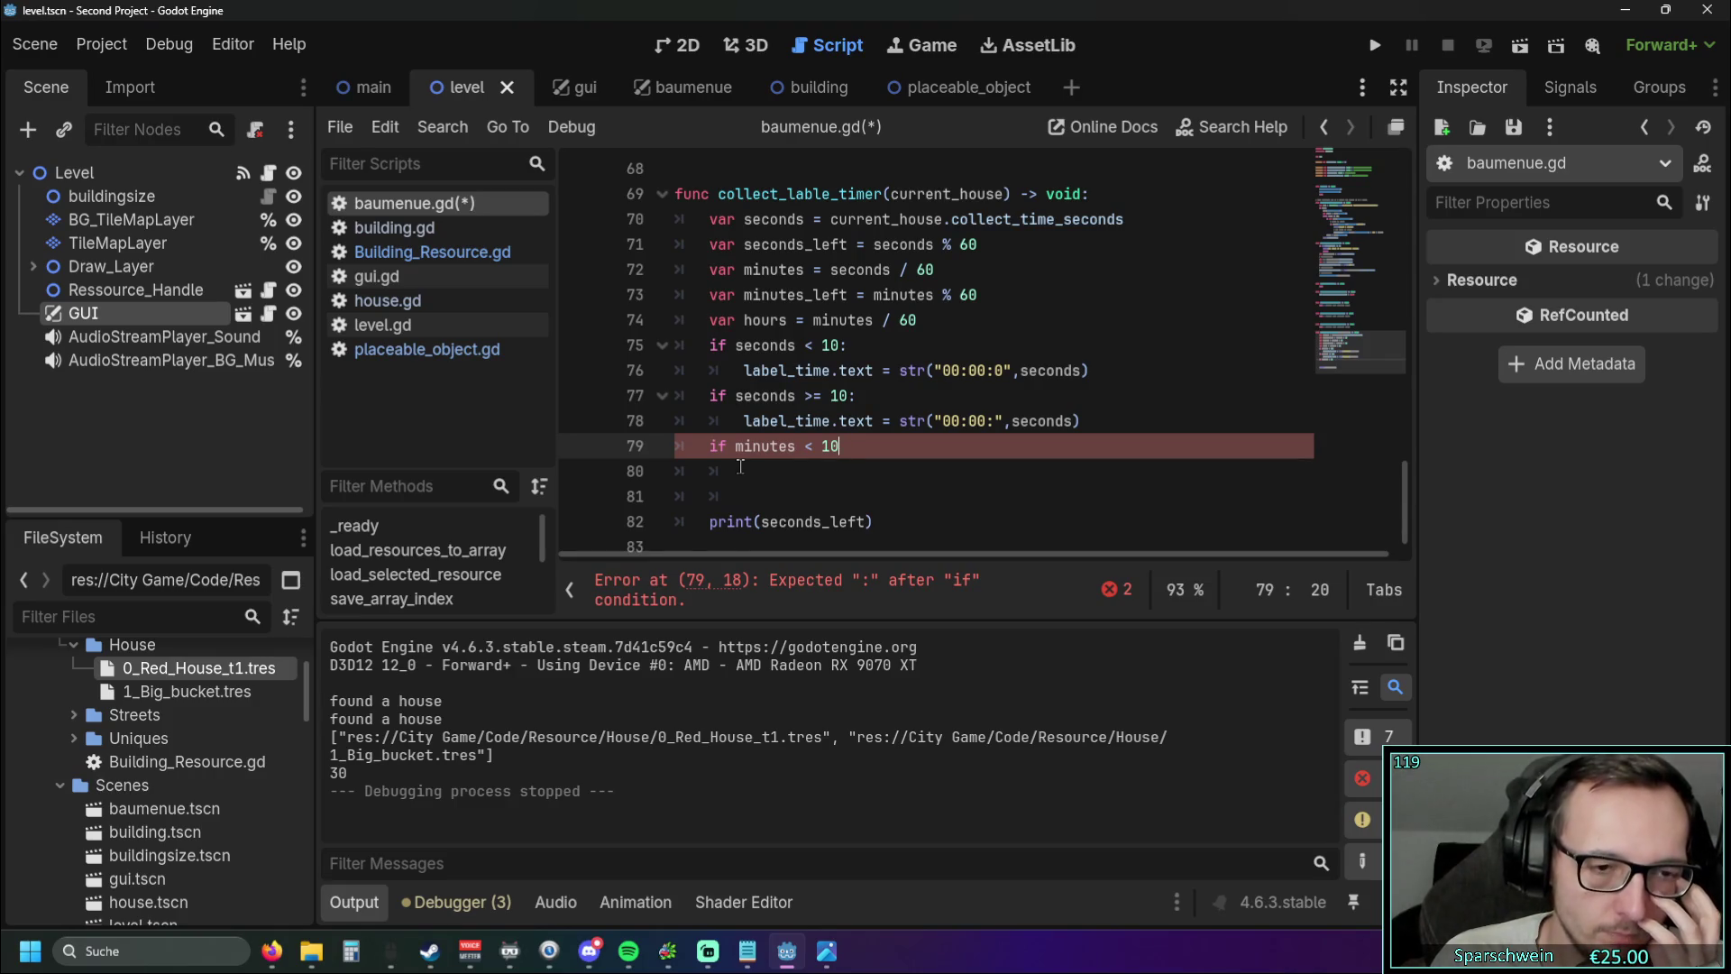
{"action": "key", "text": "BackSpace"}
{"action": "key", "text": "BackSpace"}
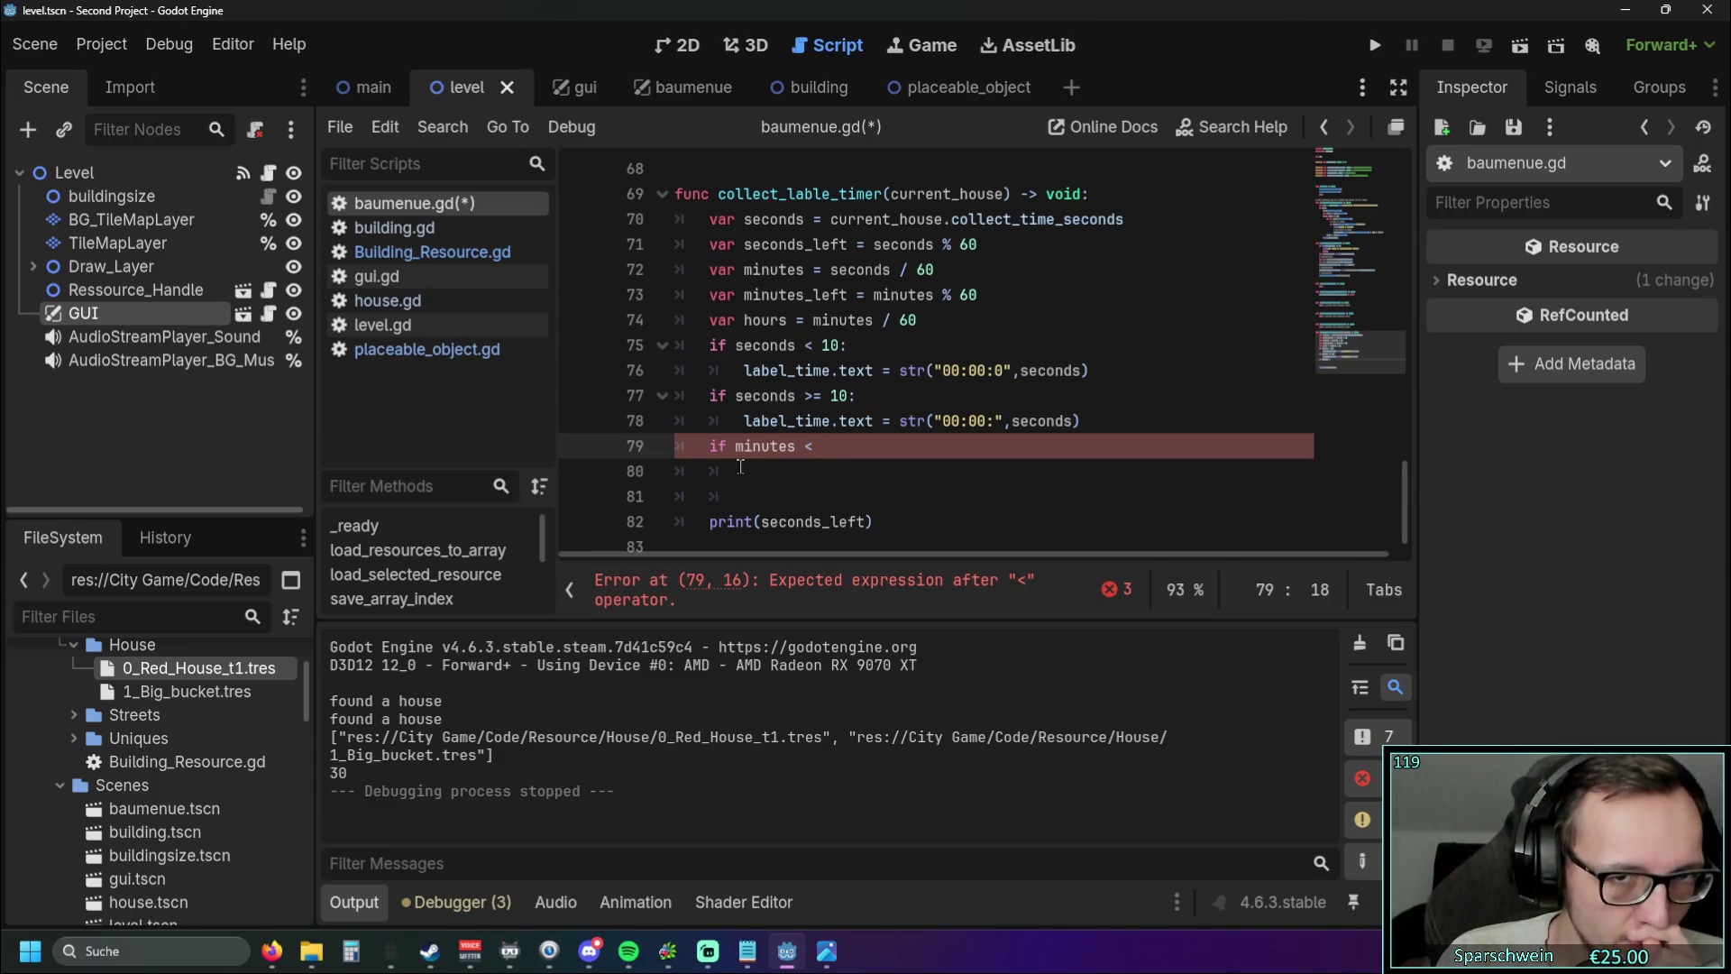
{"action": "left_click", "coordinate": [1144, 361]}
{"action": "left_click", "coordinate": [1031, 368]}
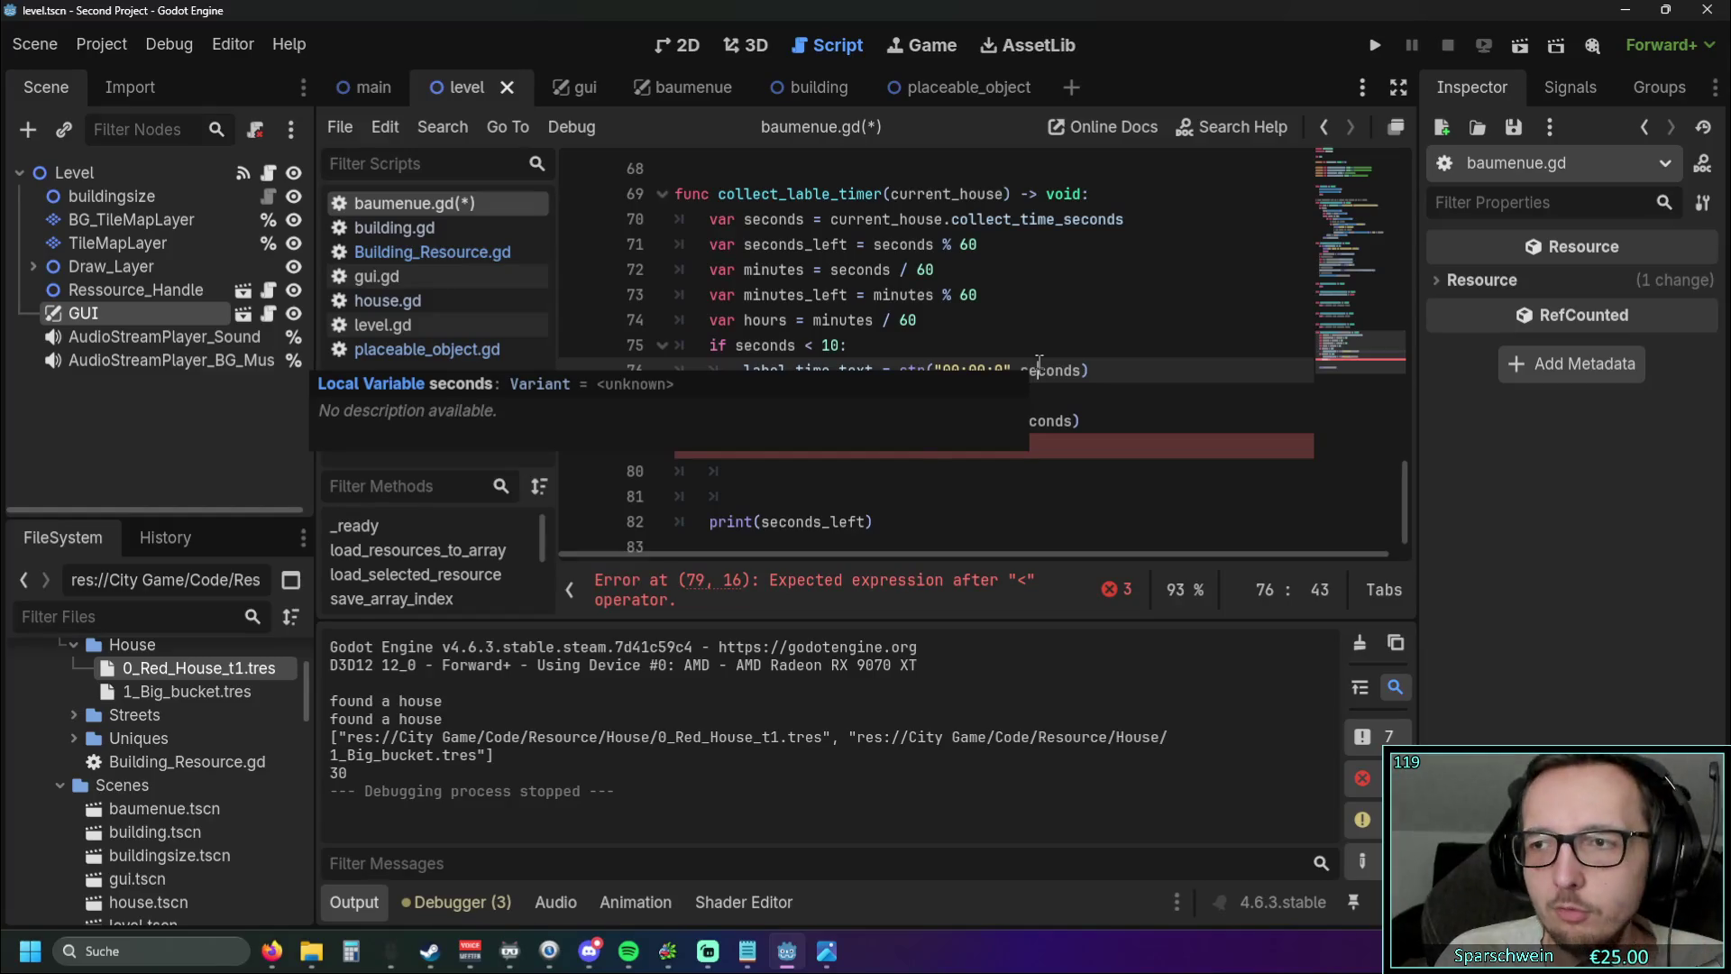
{"action": "left_click", "coordinate": [1121, 268]}
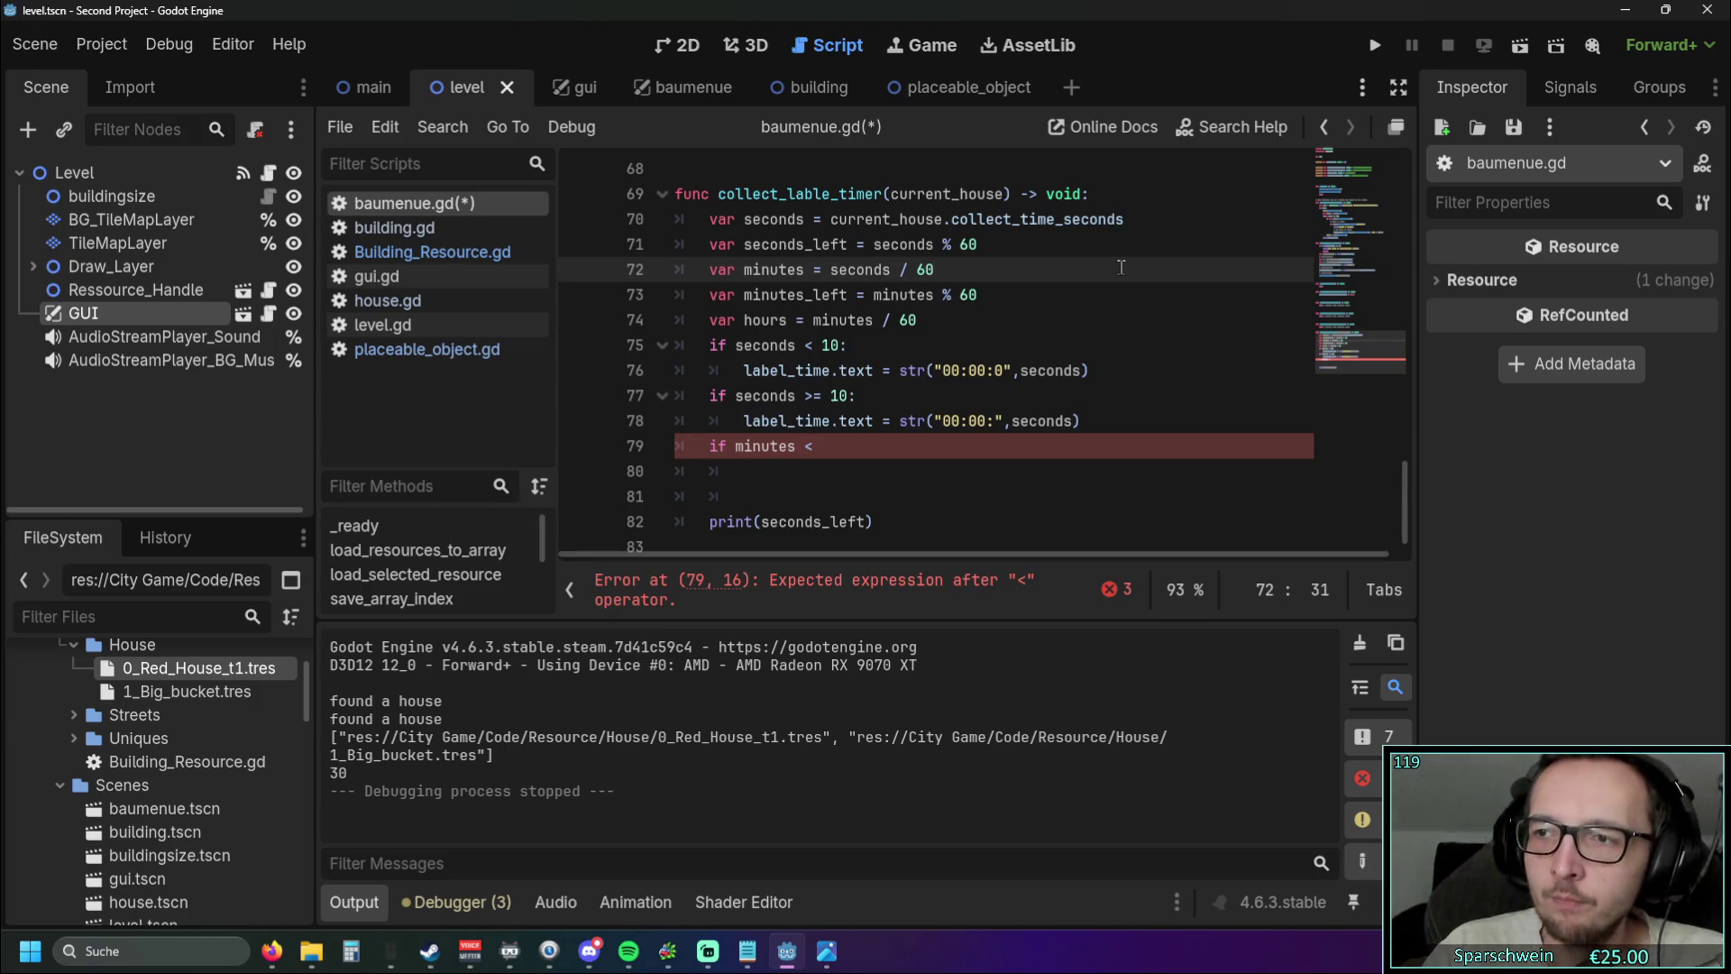
- Finish the condition as 'if minutes < 10:' with a pass body
{"action": "left_click", "coordinate": [1379, 51]}
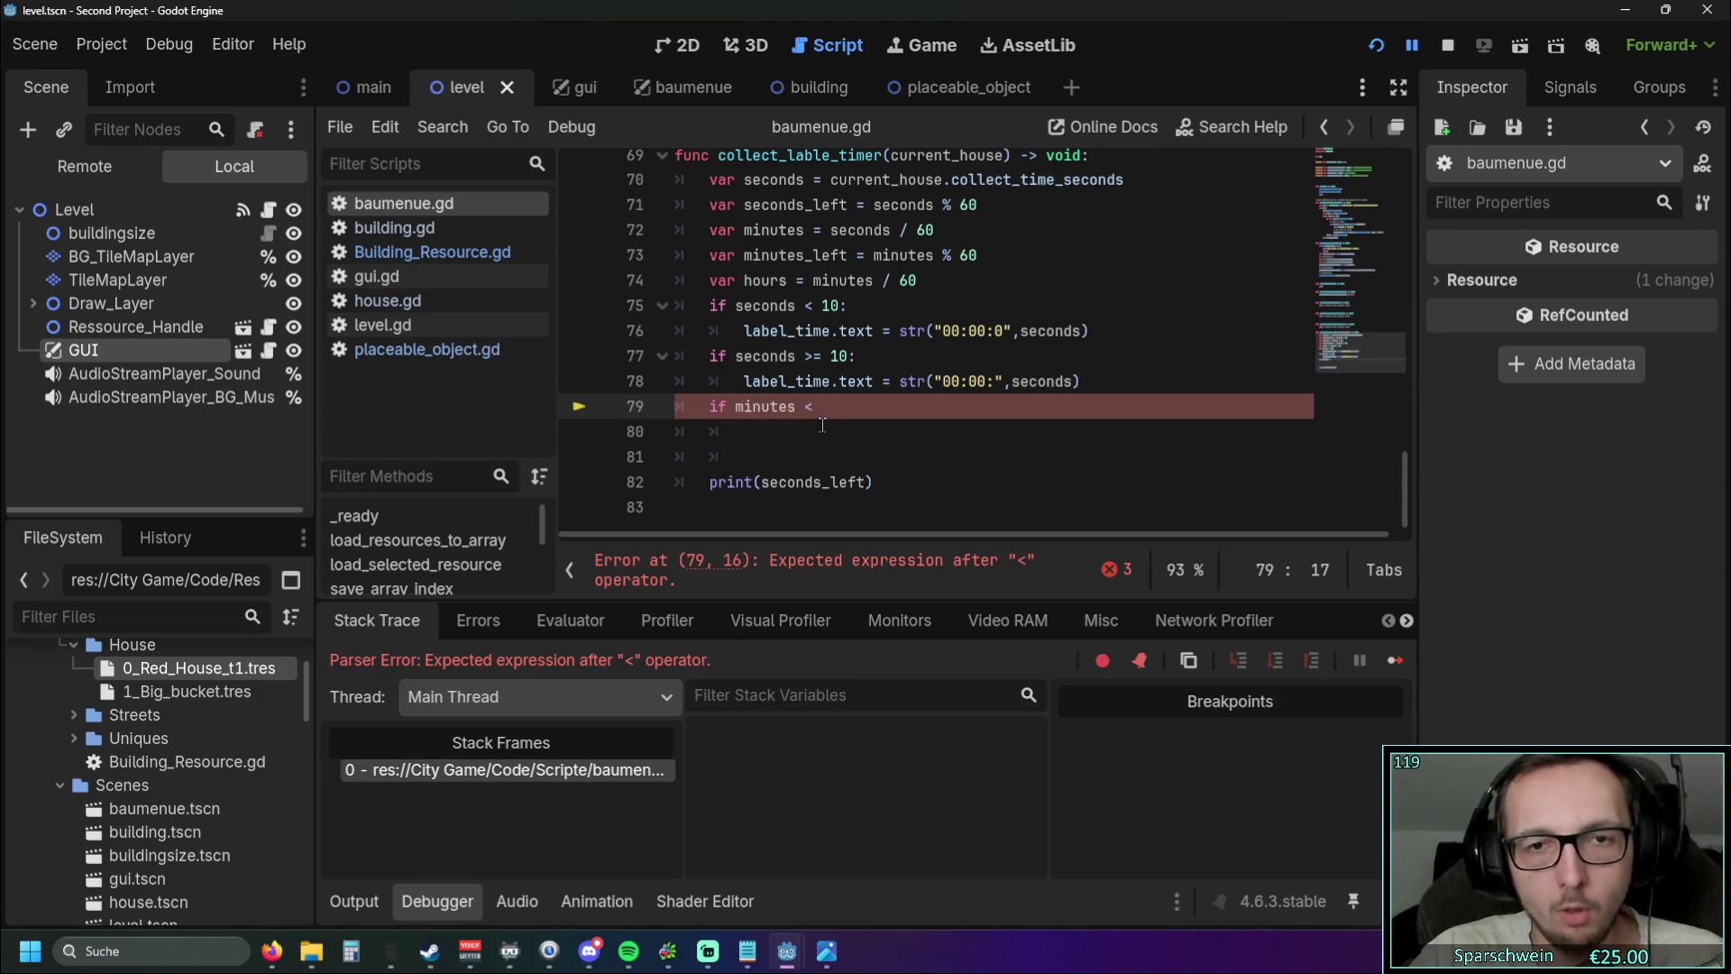
{"action": "type", "text": "10"}
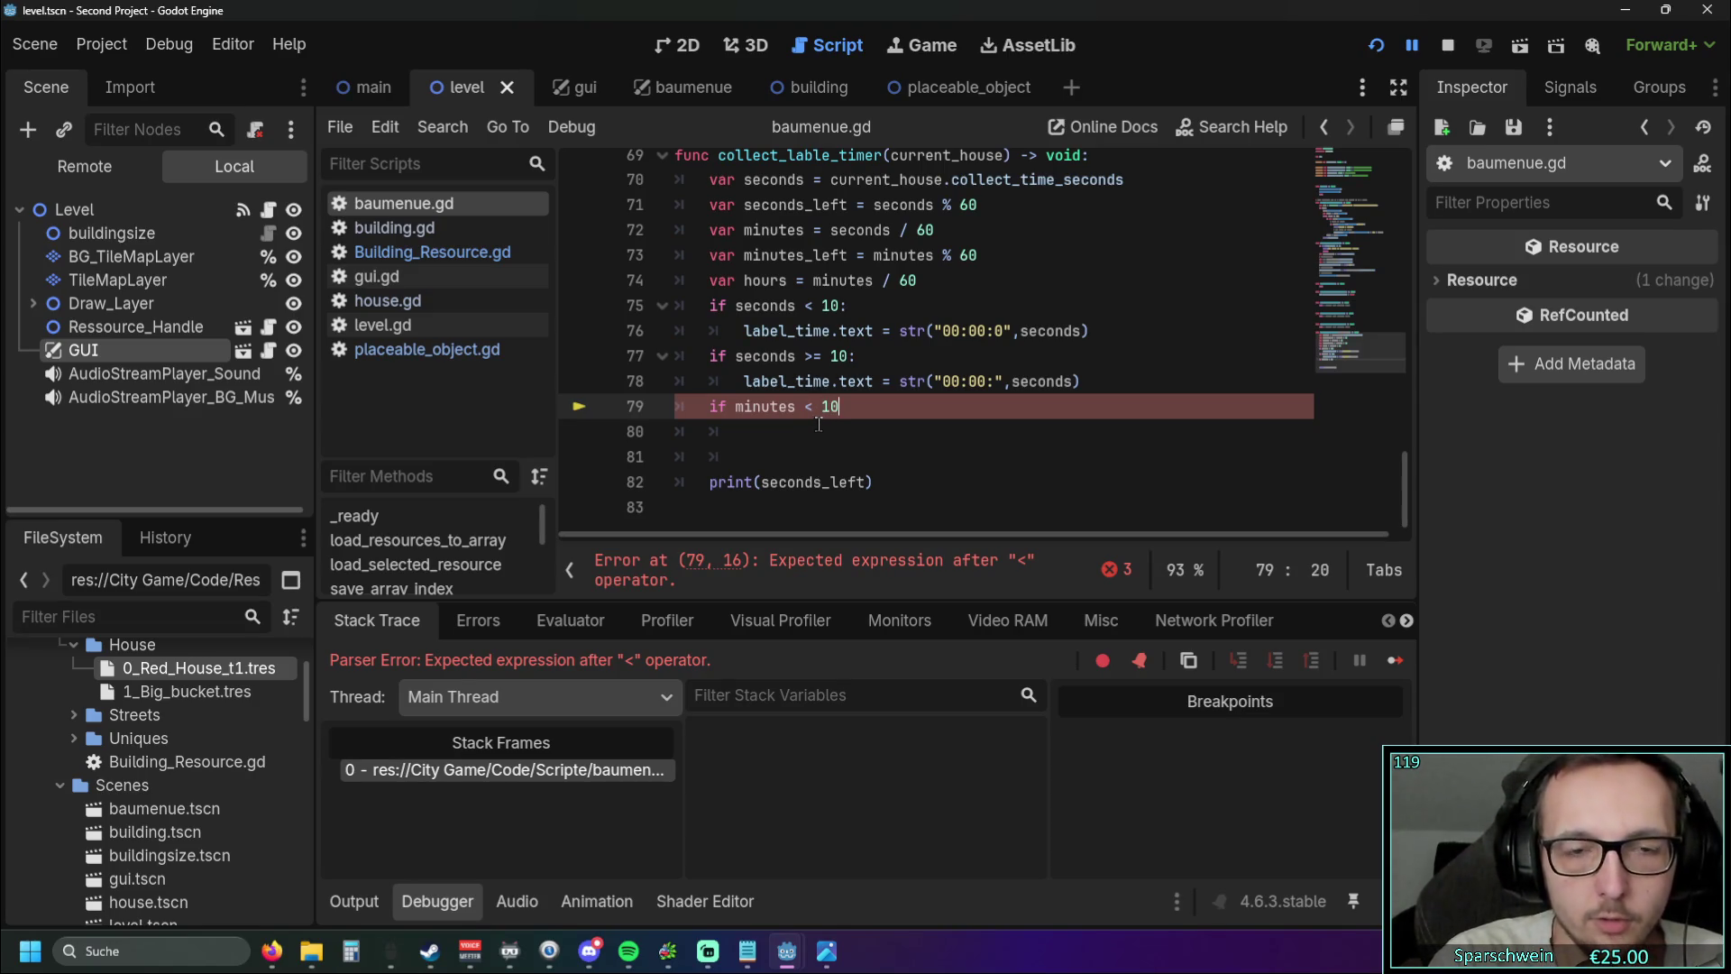
{"action": "type", "text": ":"}
{"action": "key", "text": "Return"}
{"action": "type", "text": "pas"}
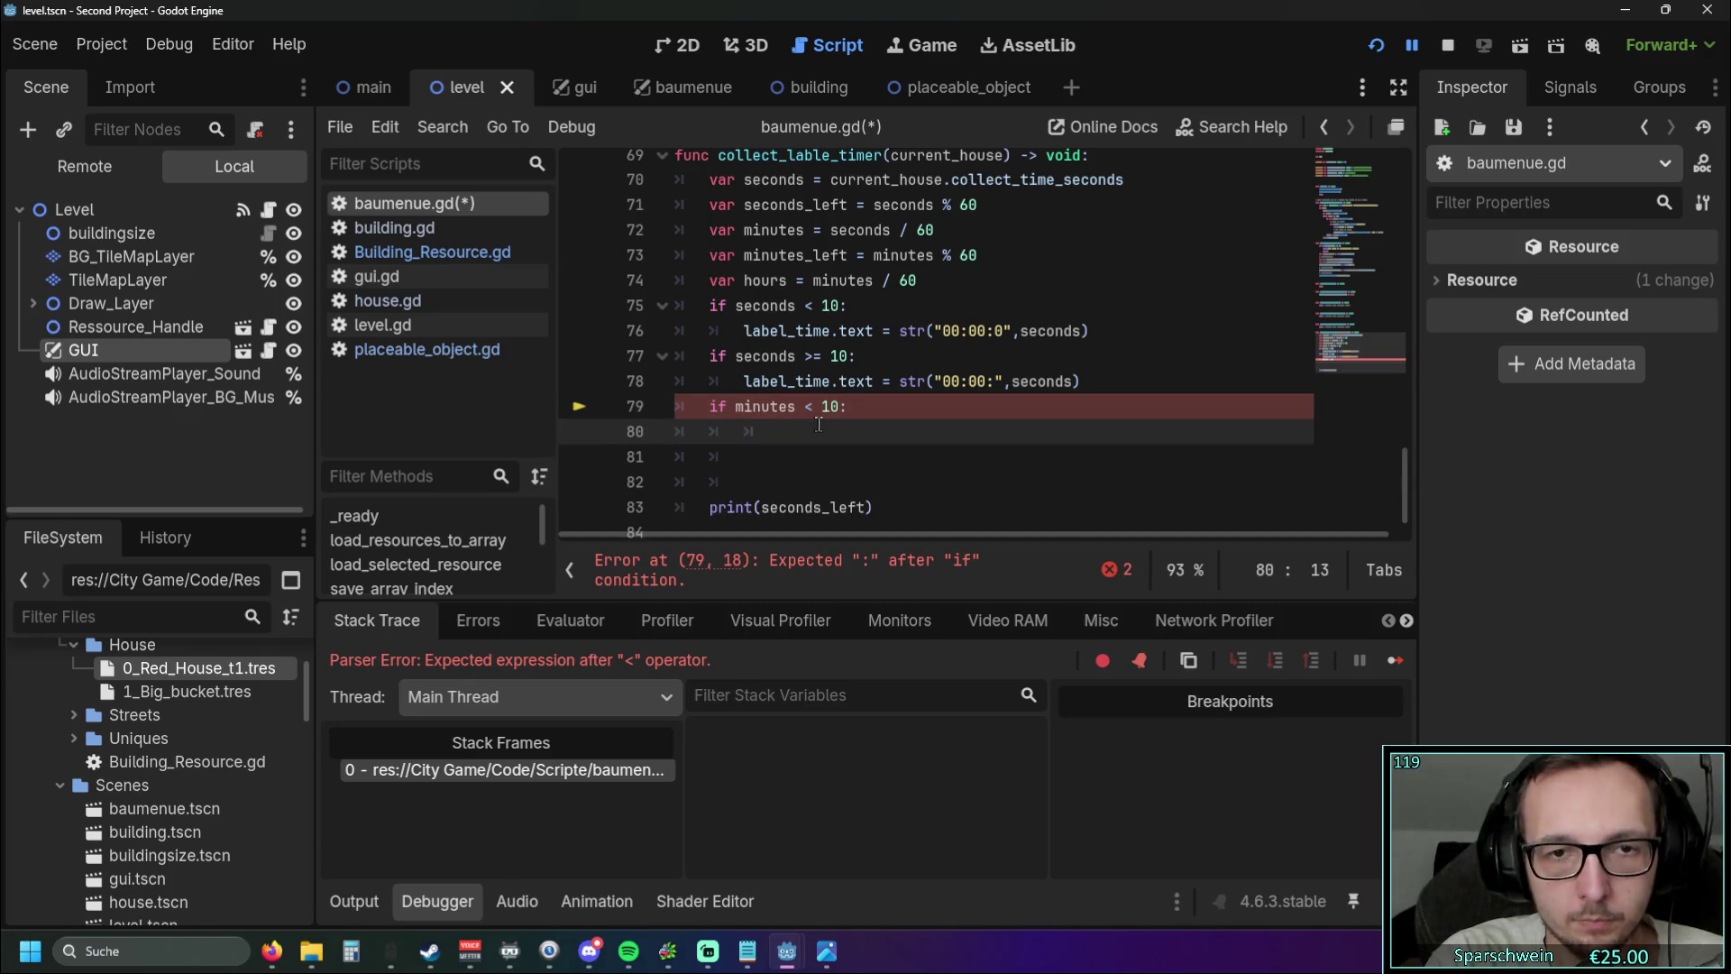
{"action": "type", "text": "s"}
{"action": "key", "text": "Return"}
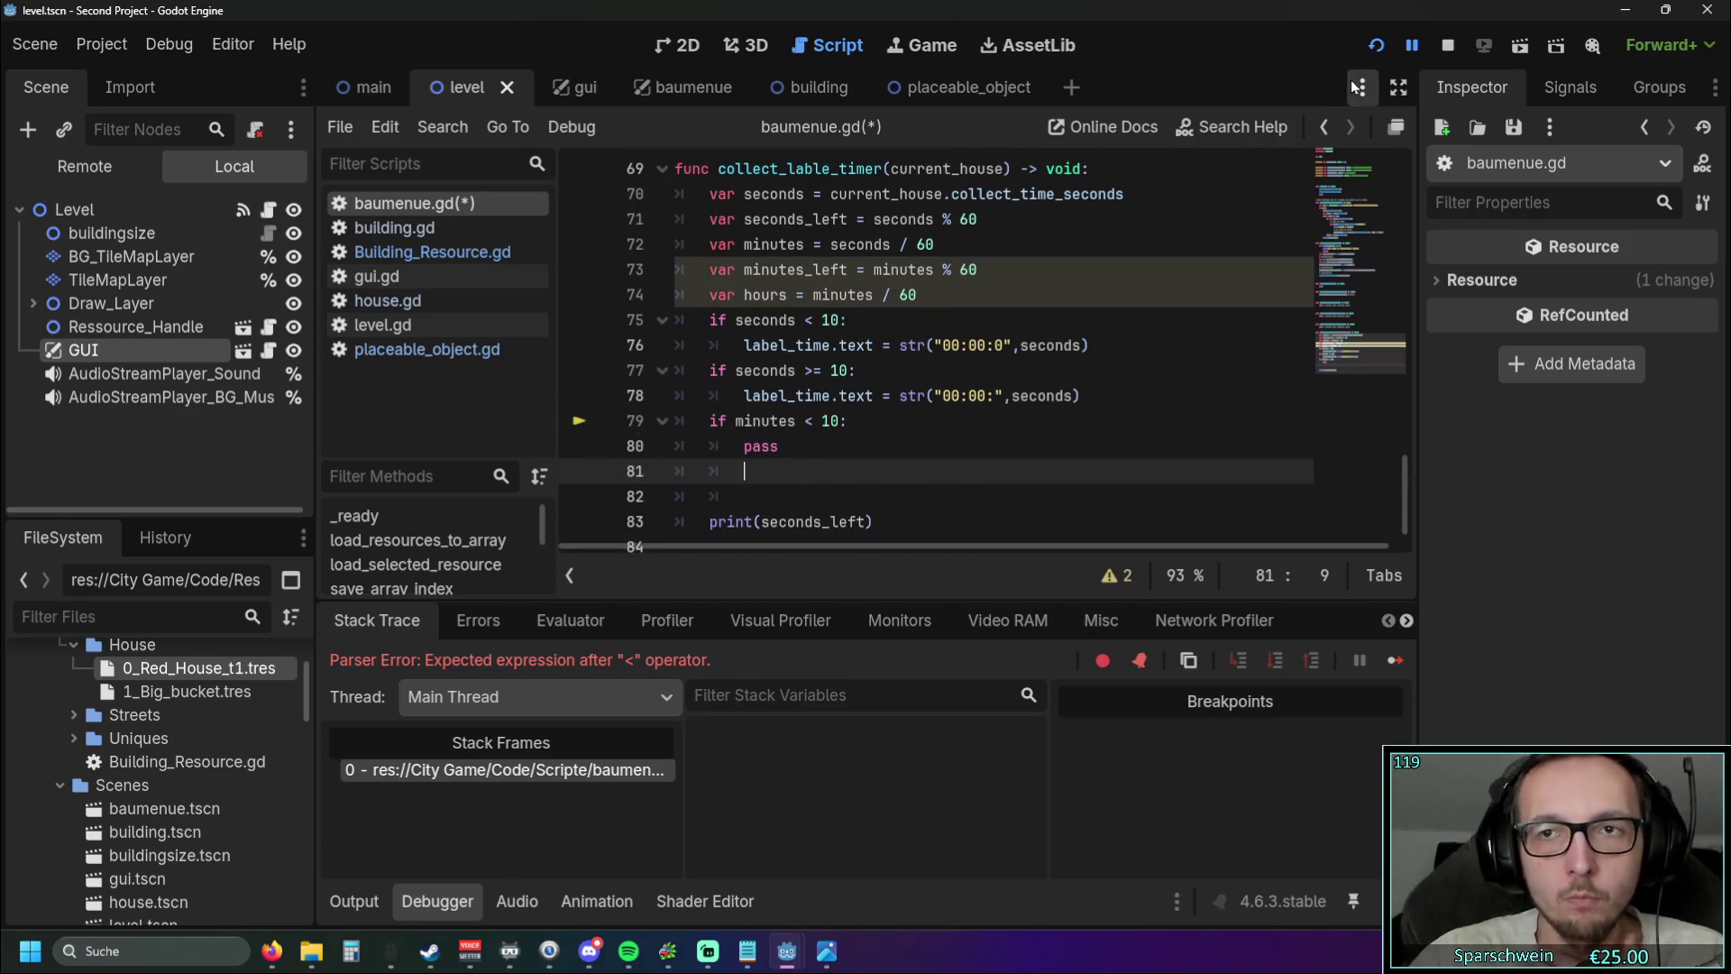
- Run the game, open the house build menu to check the rent timer, then close it
{"action": "left_click", "coordinate": [1363, 86]}
{"action": "left_click", "coordinate": [1375, 64]}
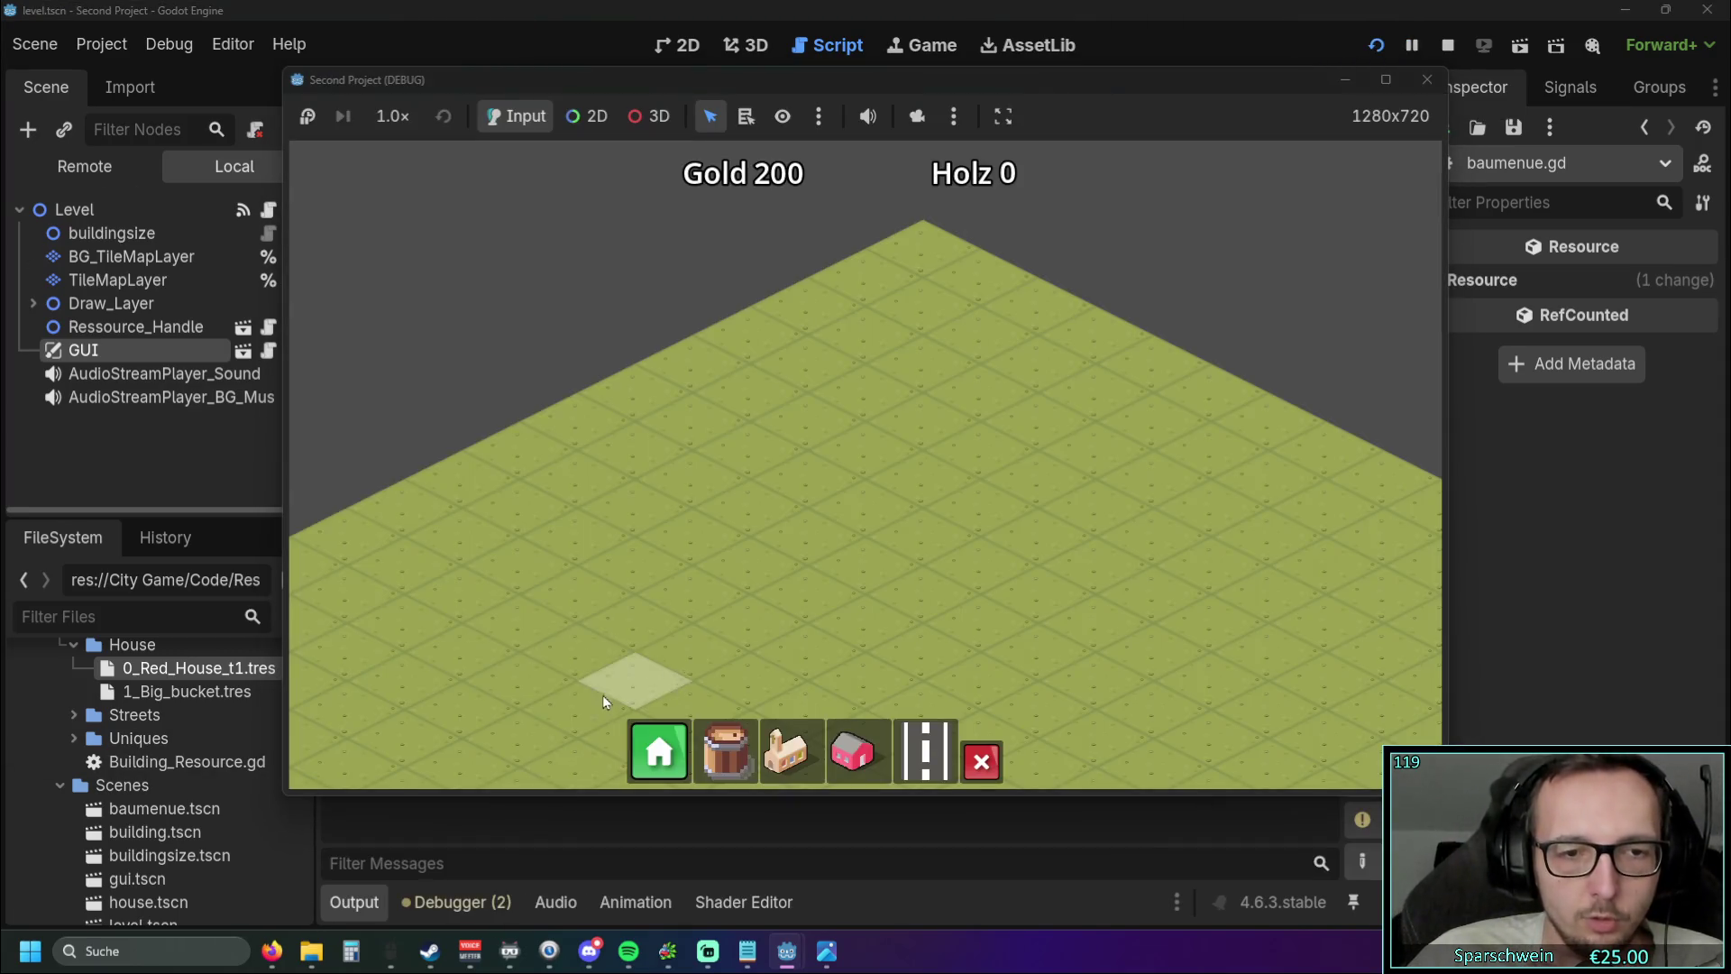
{"action": "left_click", "coordinate": [660, 751]}
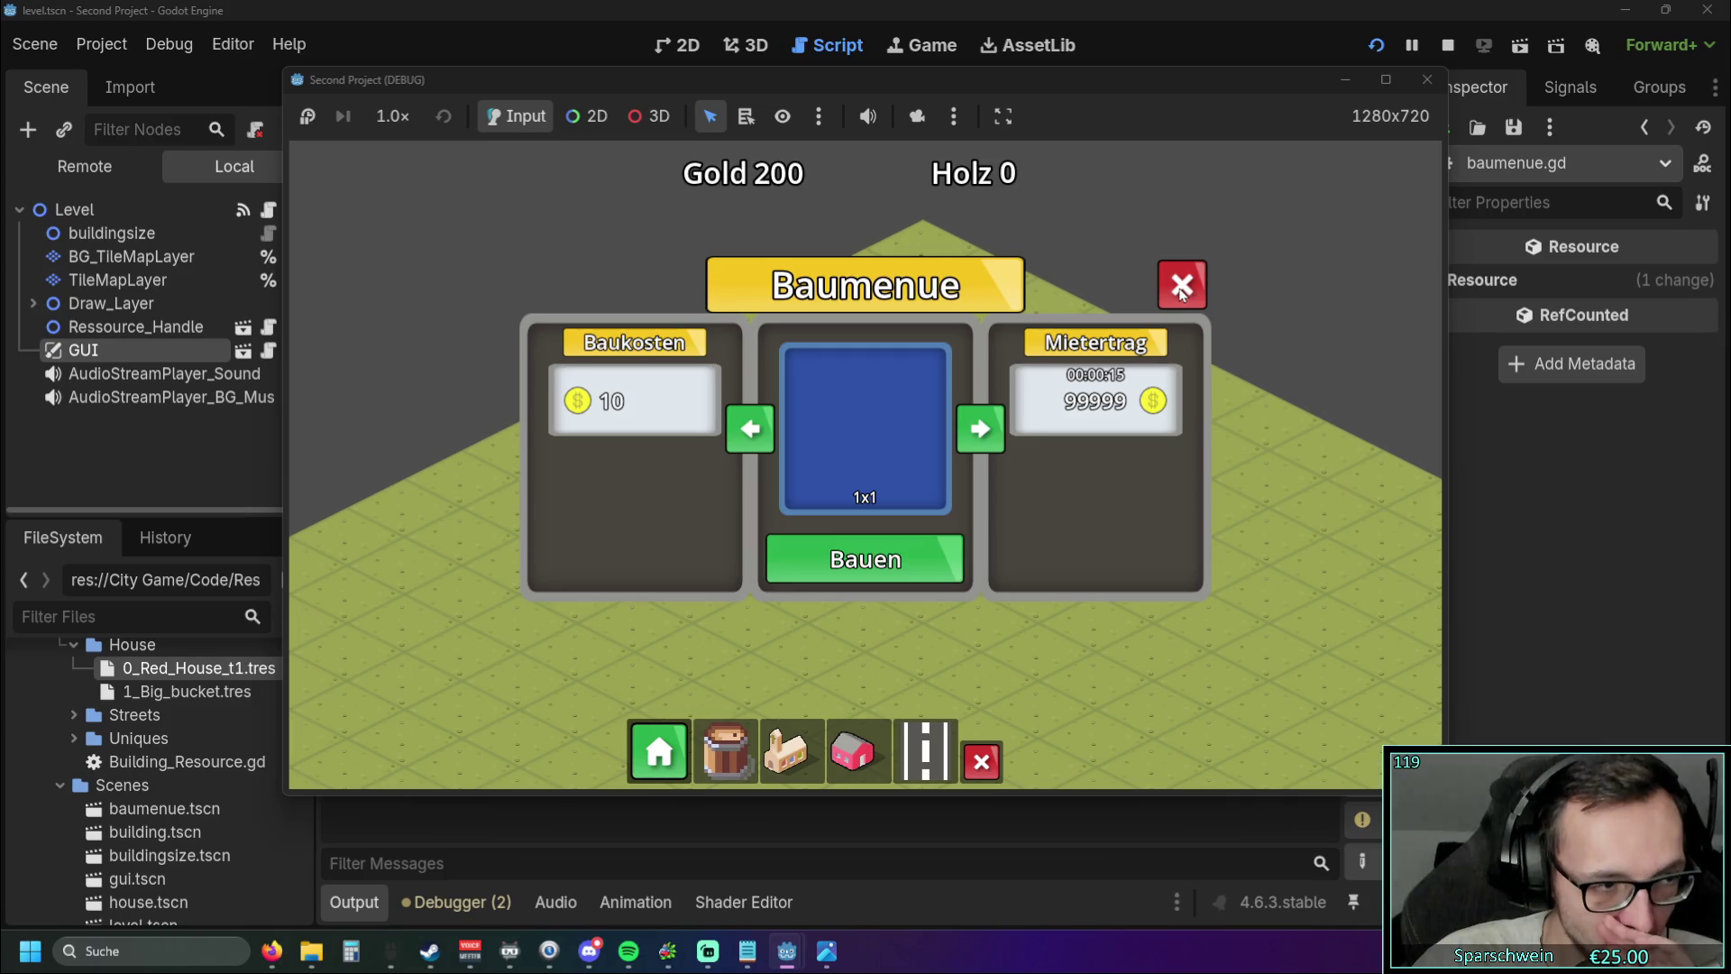
{"action": "left_click", "coordinate": [1182, 291]}
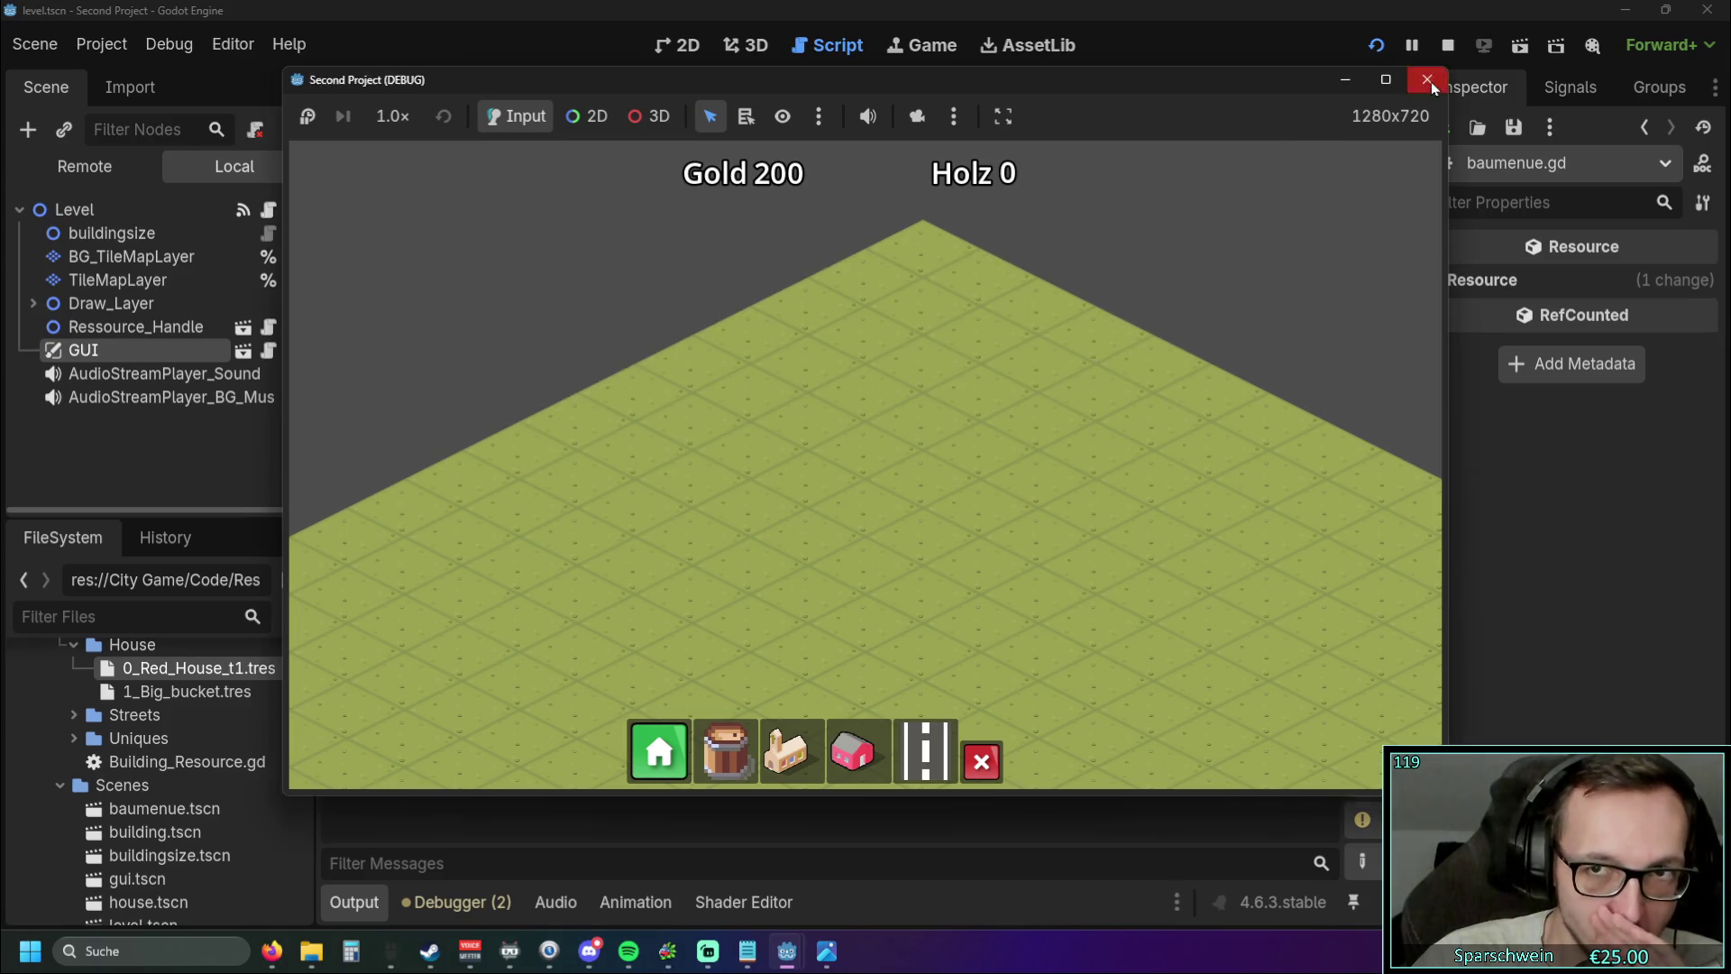
{"action": "left_click", "coordinate": [1429, 80]}
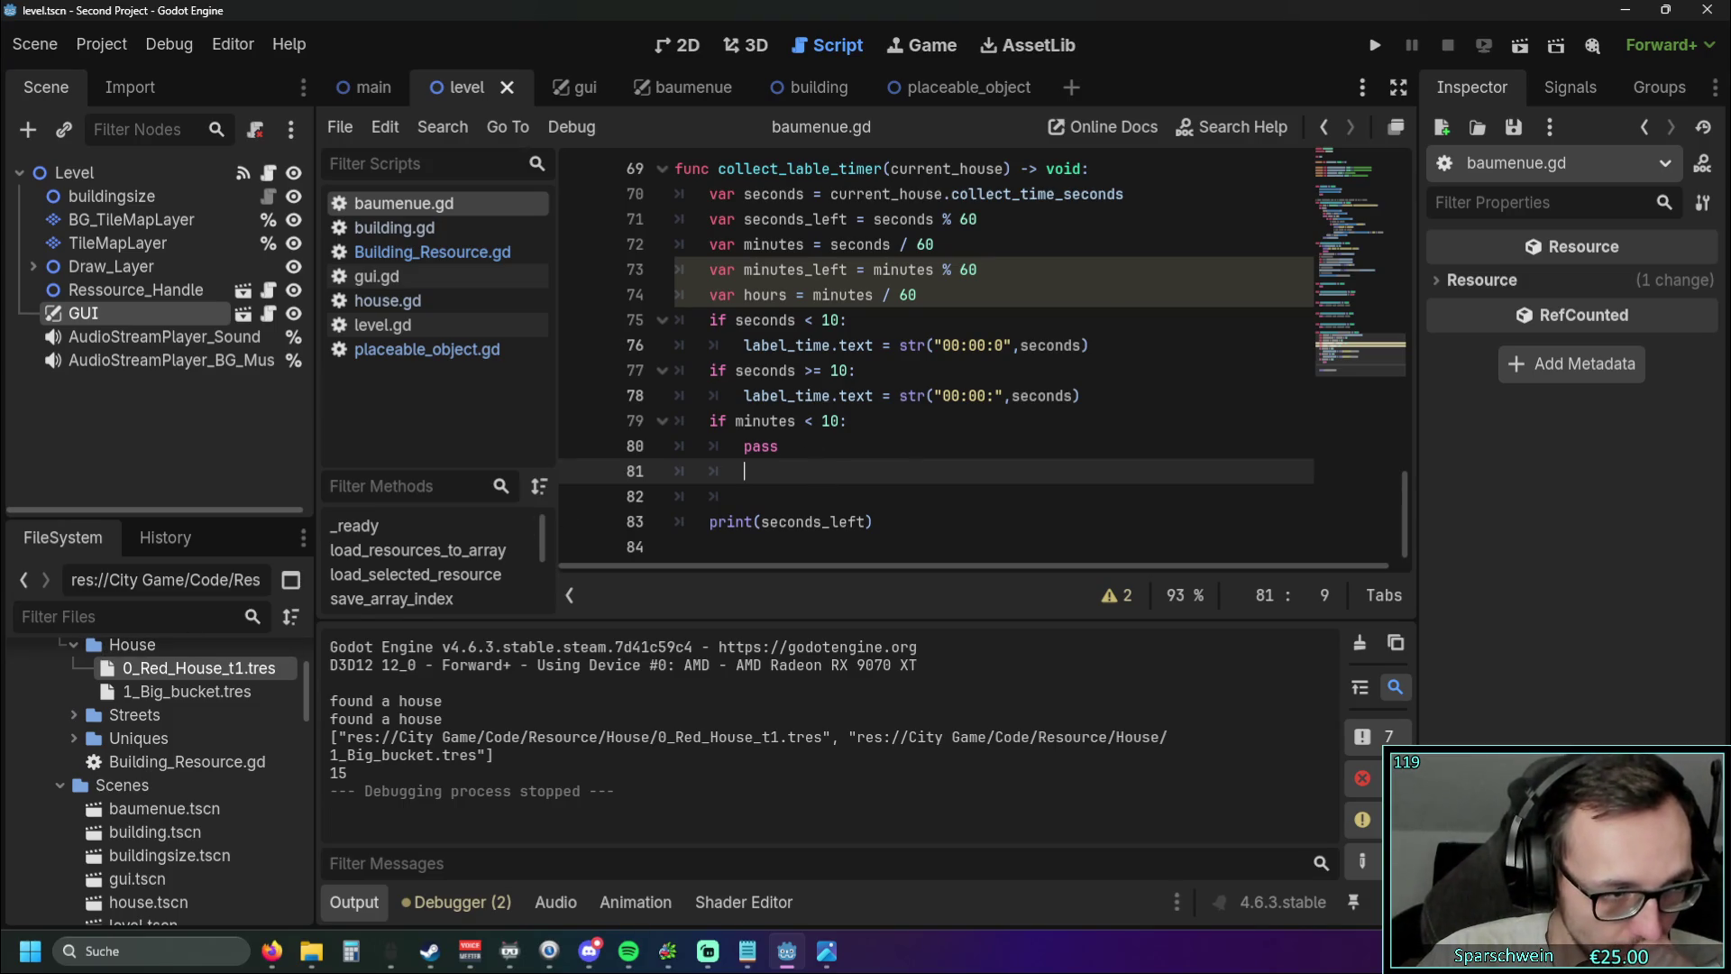
- Paste the hh:mm:ss label_time.text line at line 81 and remove its extra indentation
{"action": "key", "text": "alt+Tab"}
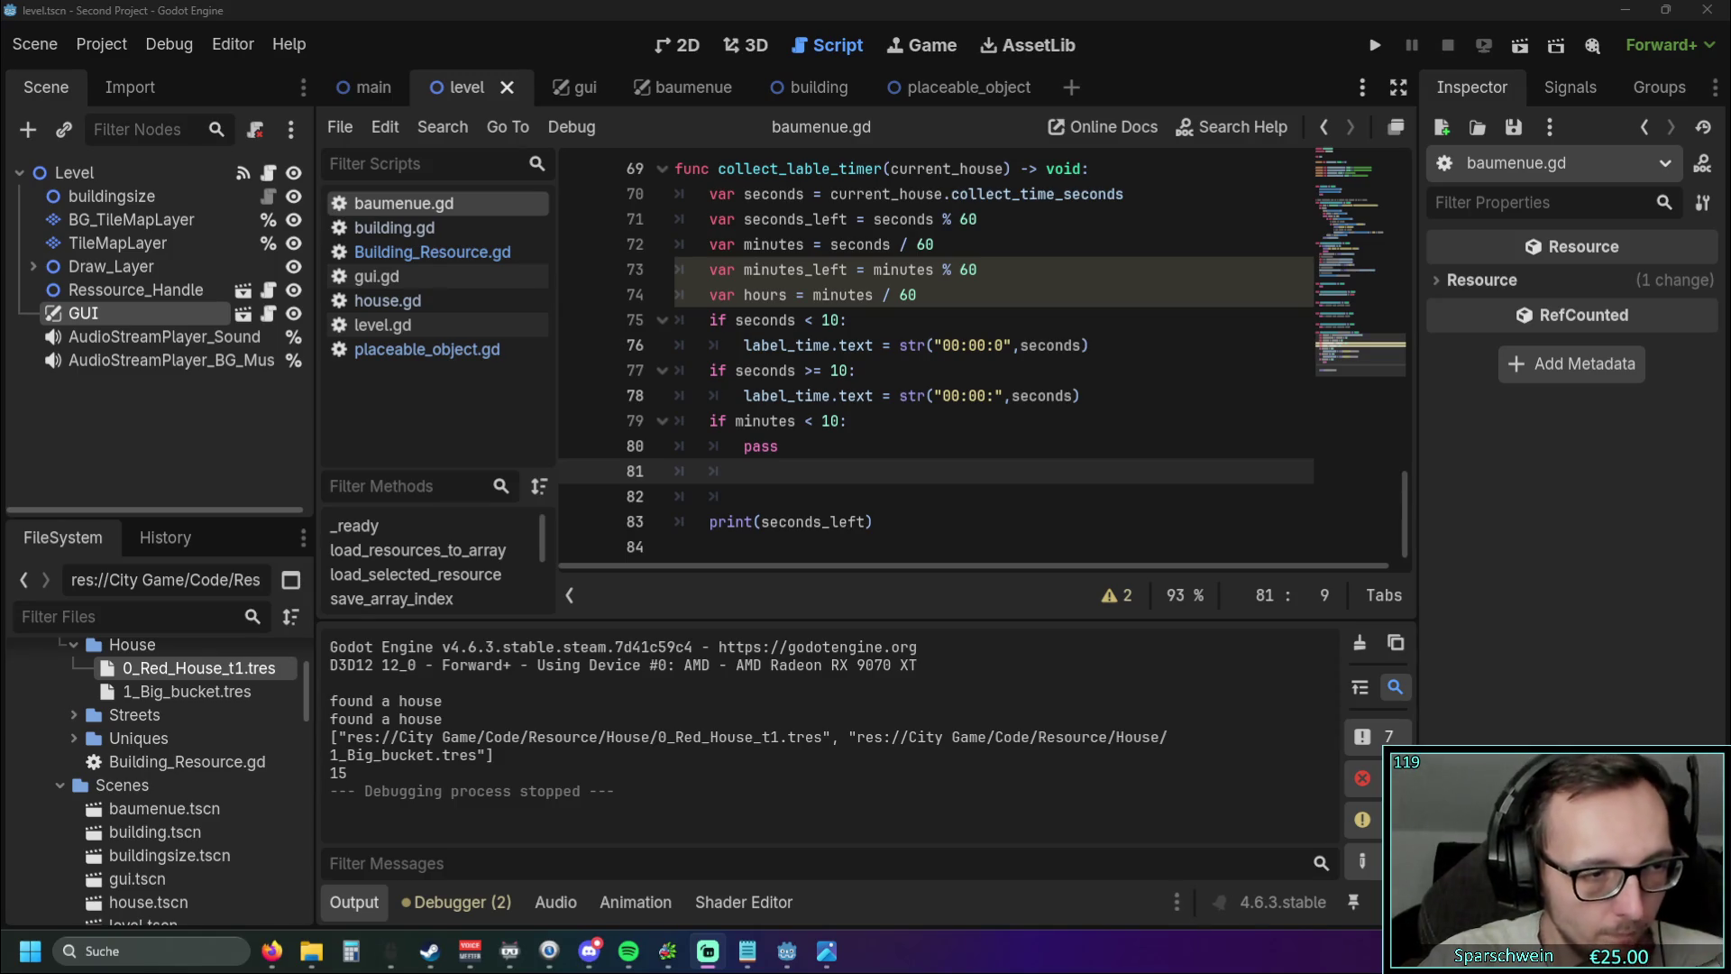
{"action": "left_click", "coordinate": [779, 482]}
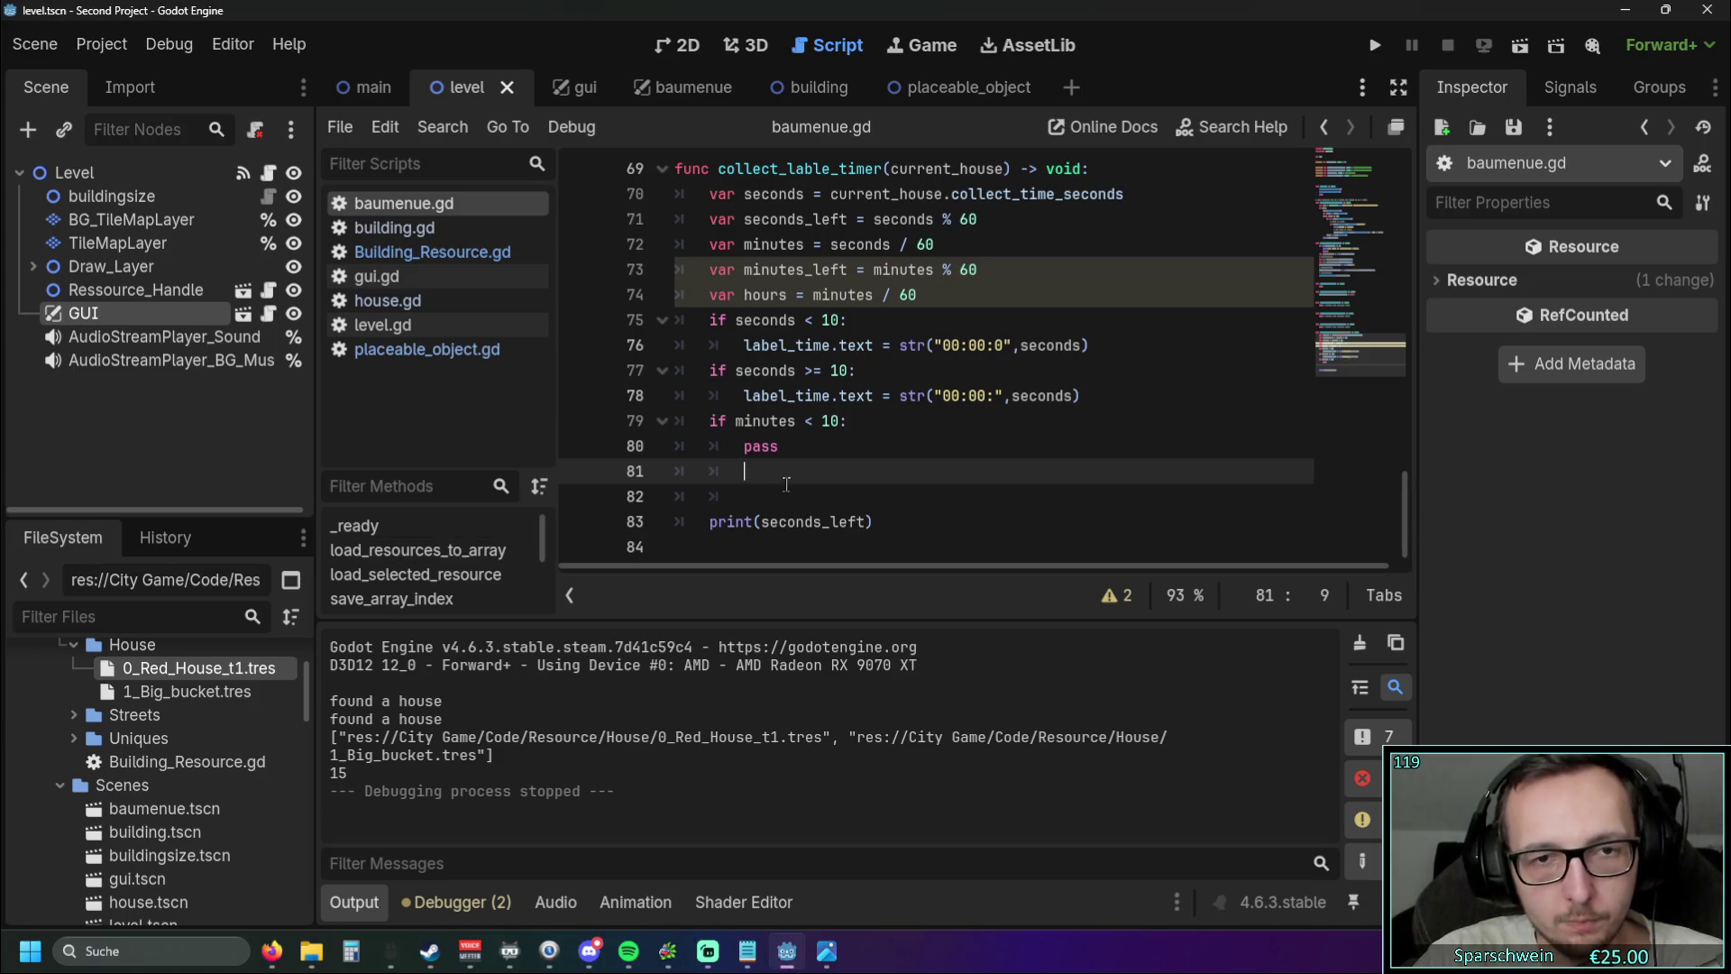
{"action": "type", "text": "label_time.text = \"%02d:%02d:%02d\" % hours, minutes, seconds"}
{"action": "key", "text": "Up"}
{"action": "key", "text": "Home"}
{"action": "key", "text": "BackSpace"}
{"action": "key", "text": "BackSpace"}
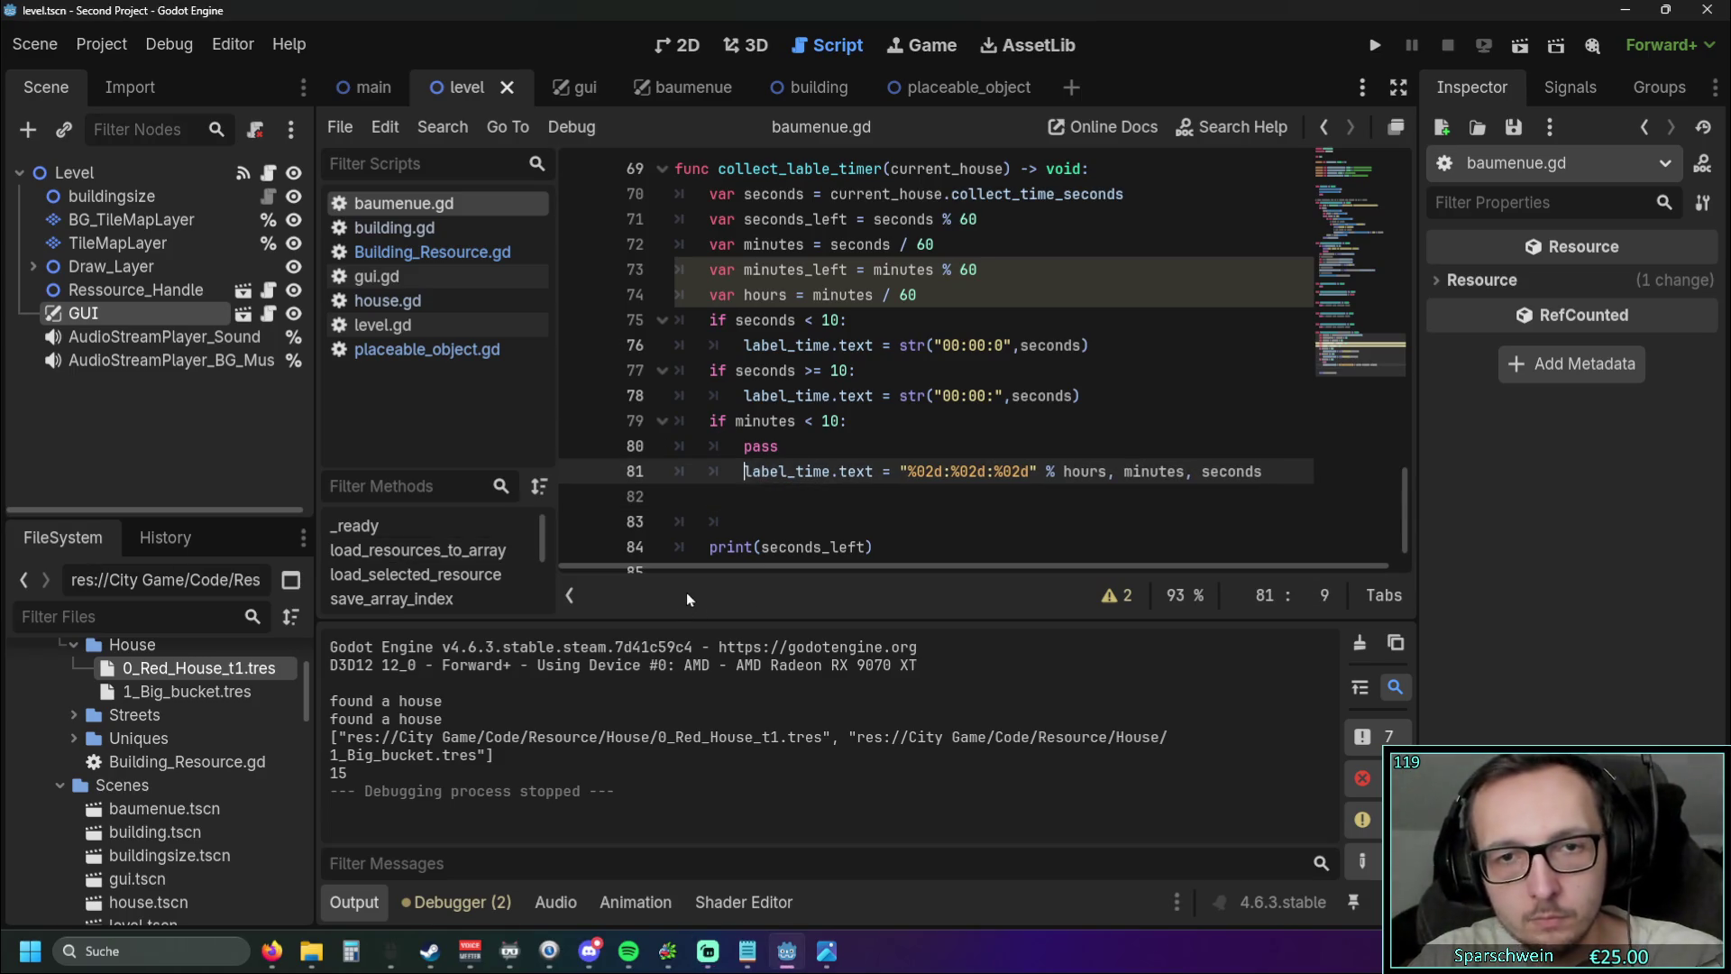
{"action": "key", "text": "Down"}
- Wrap the "%02d:%02d:%02d" format string in str()
{"action": "left_click", "coordinate": [865, 438]}
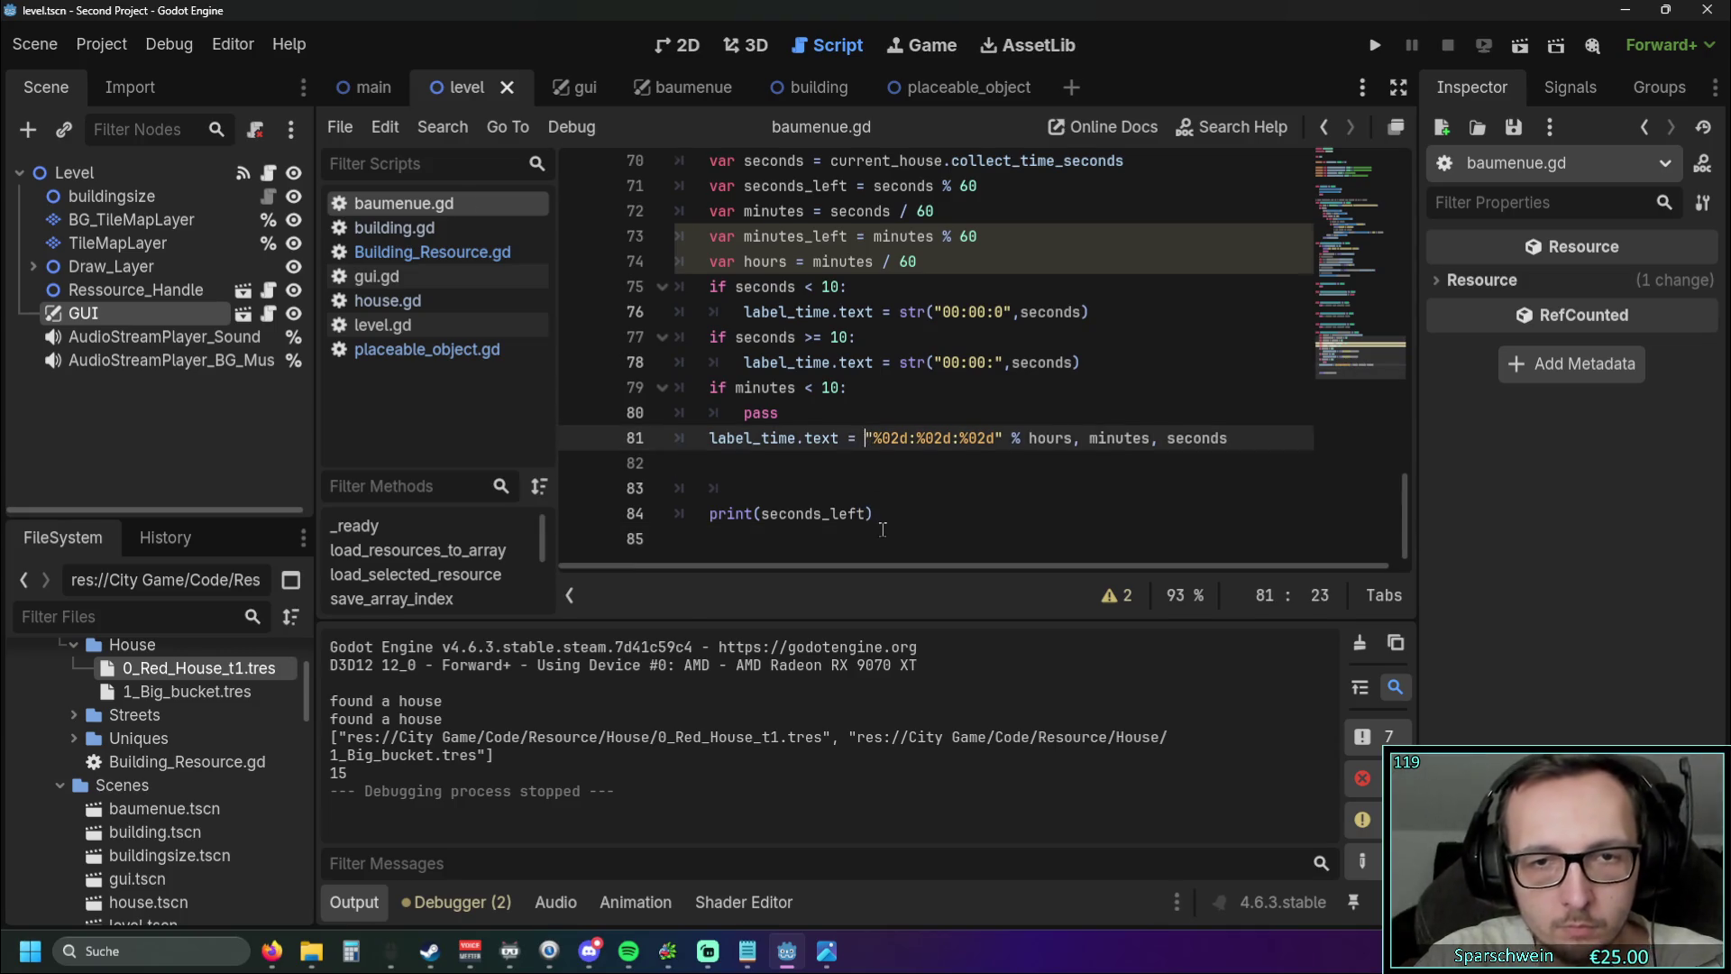
{"action": "type", "text": "str("}
{"action": "key", "text": "Delete"}
{"action": "left_click", "coordinate": [1038, 445]}
{"action": "type", "text": ")"}
{"action": "left_click", "coordinate": [1037, 499]}
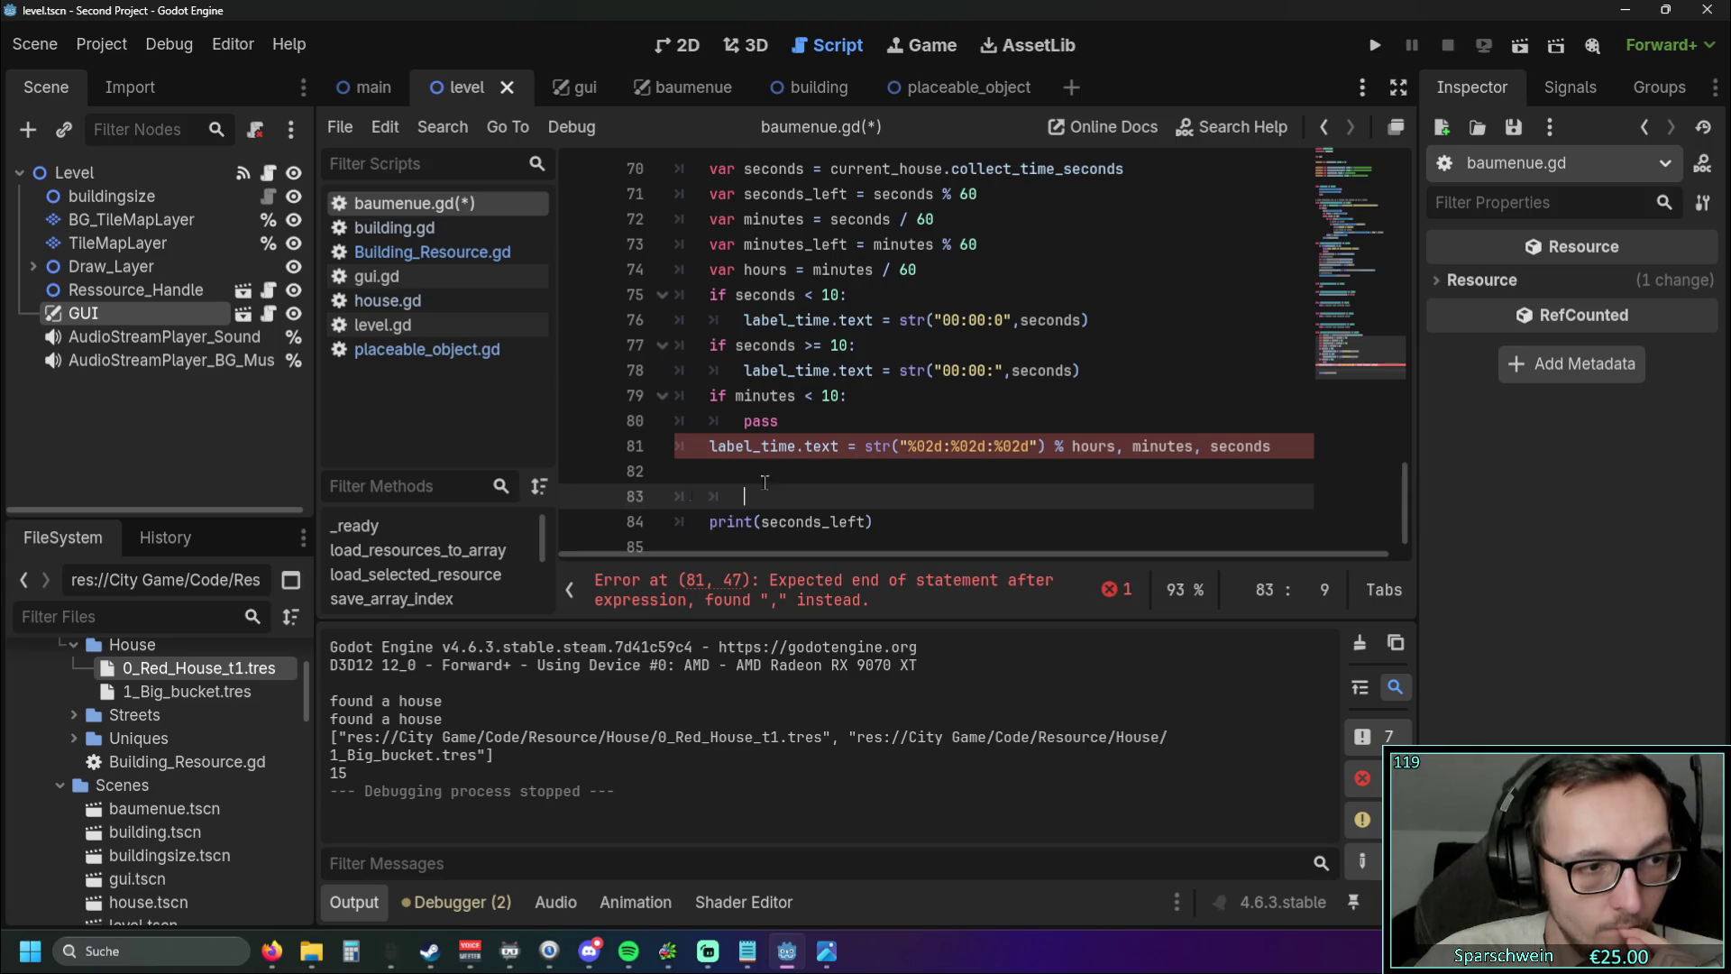
{"action": "key", "text": "alt+Tab"}
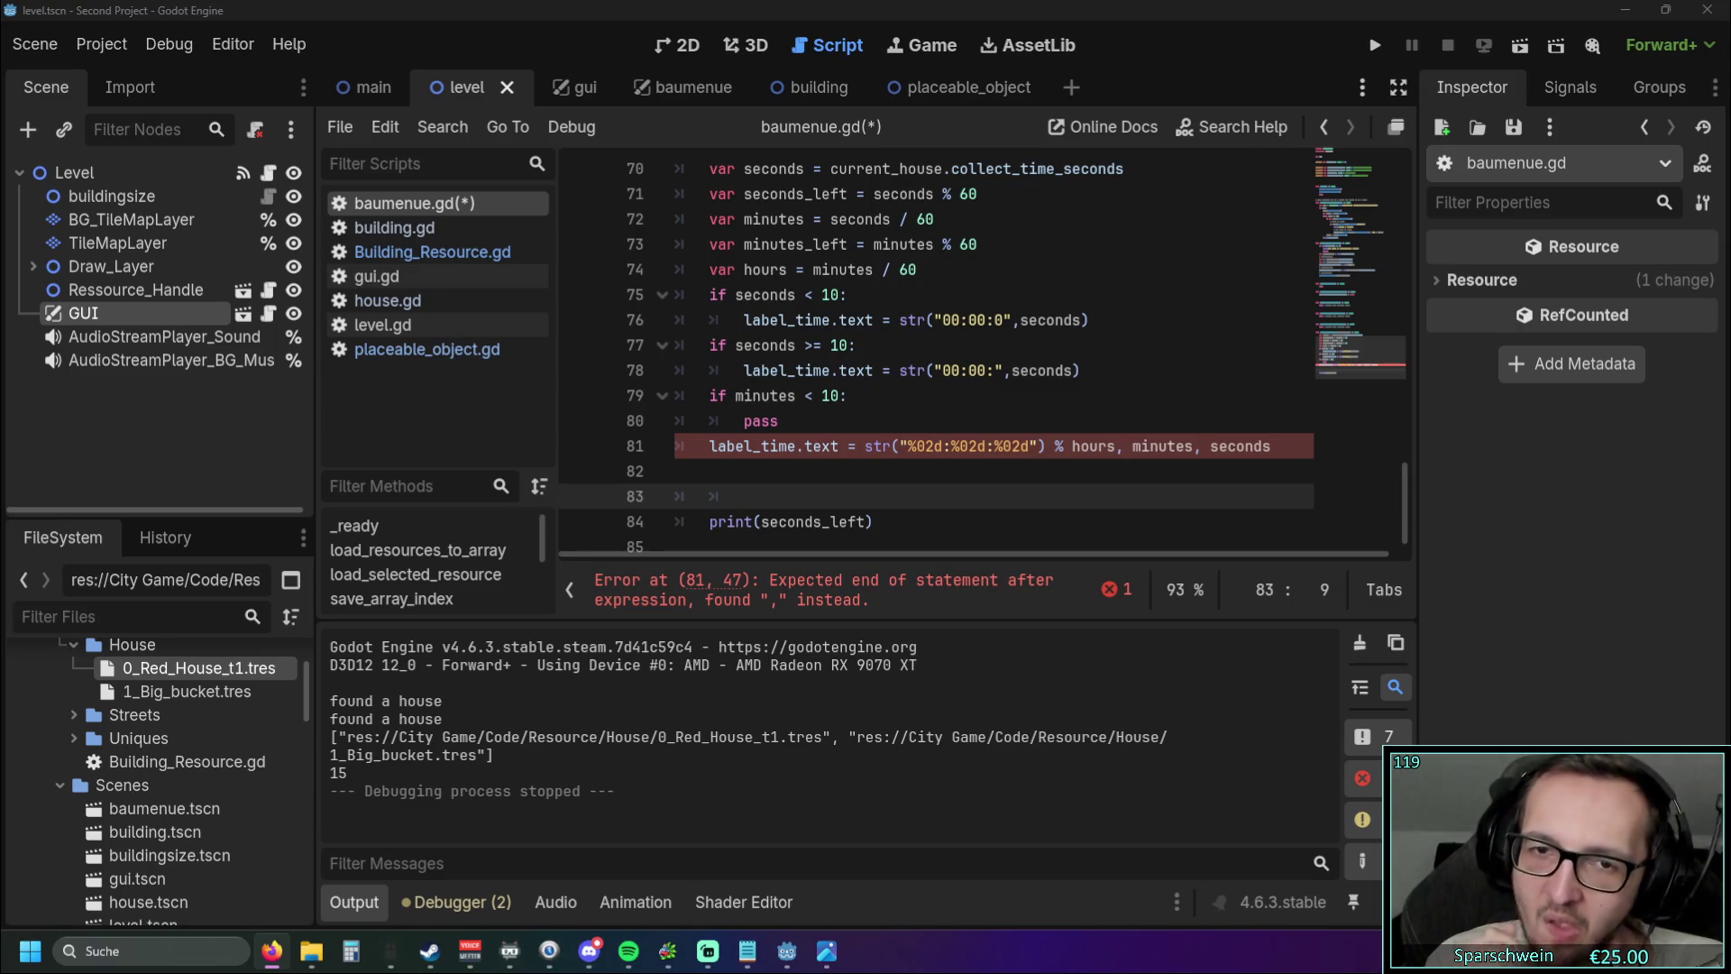
- Move str()'s closing parenthesis to the end of line 81 so it wraps the whole expression
{"action": "scroll", "coordinate": [1059, 505], "scroll_direction": "up", "scroll_amount": 1}
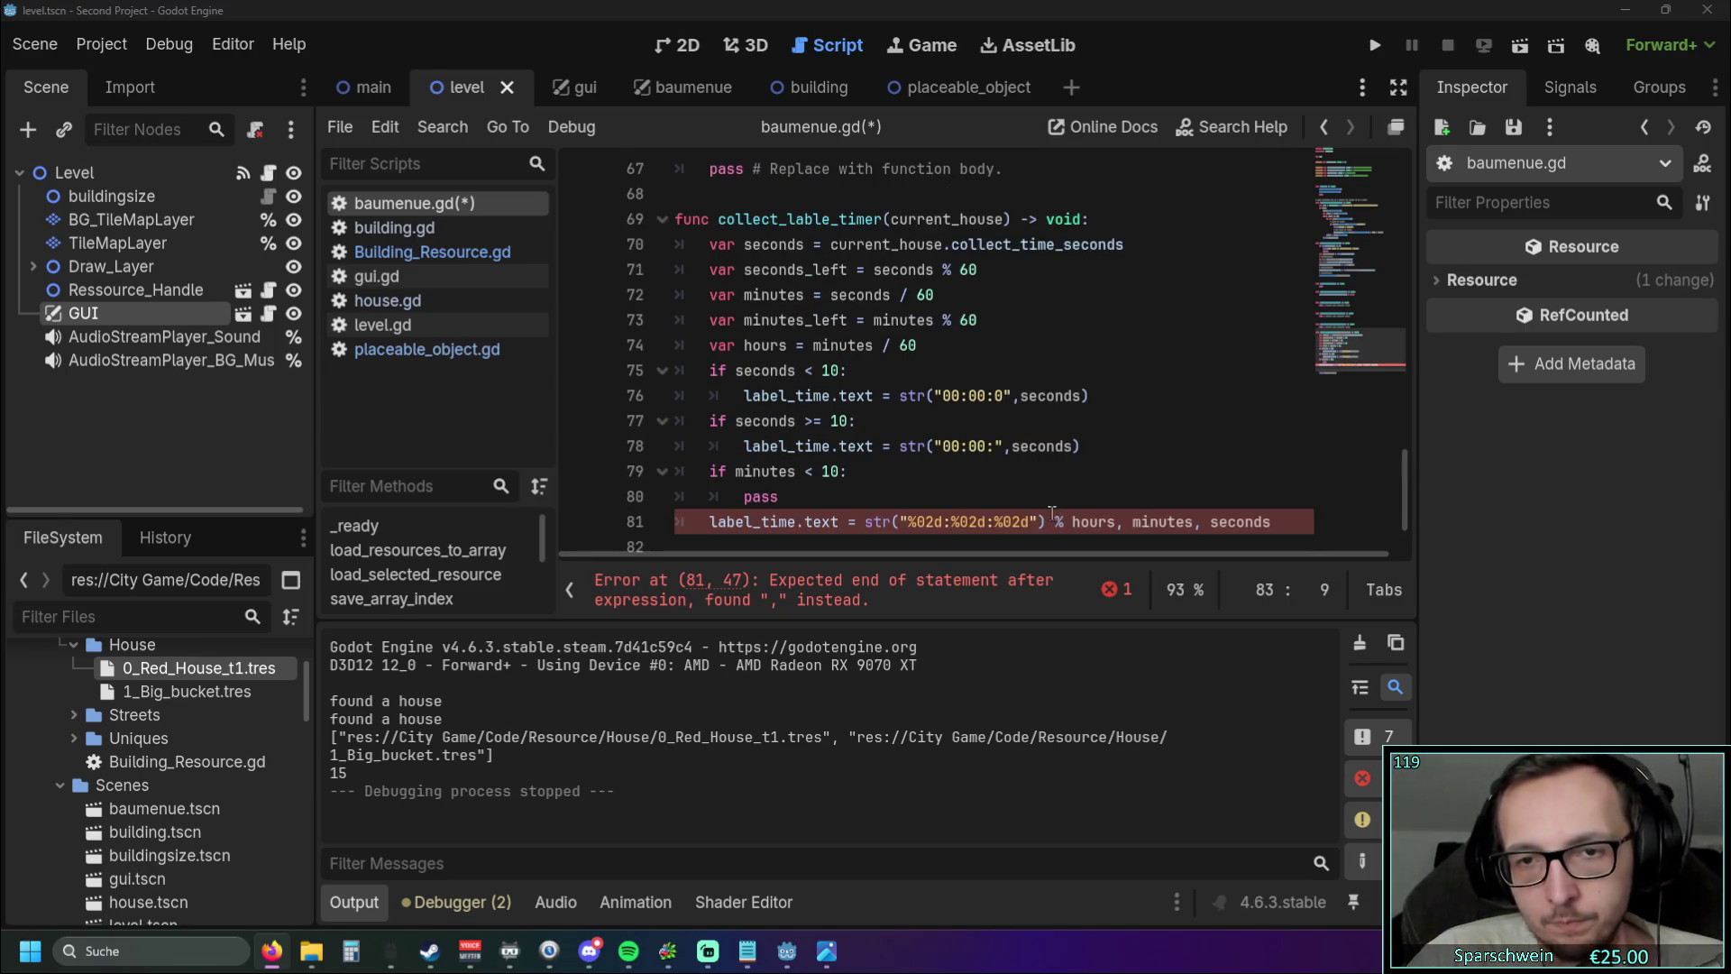
{"action": "left_click", "coordinate": [1049, 520]}
{"action": "key", "text": "BackSpace"}
{"action": "key", "text": "End"}
{"action": "type", "text": ")"}
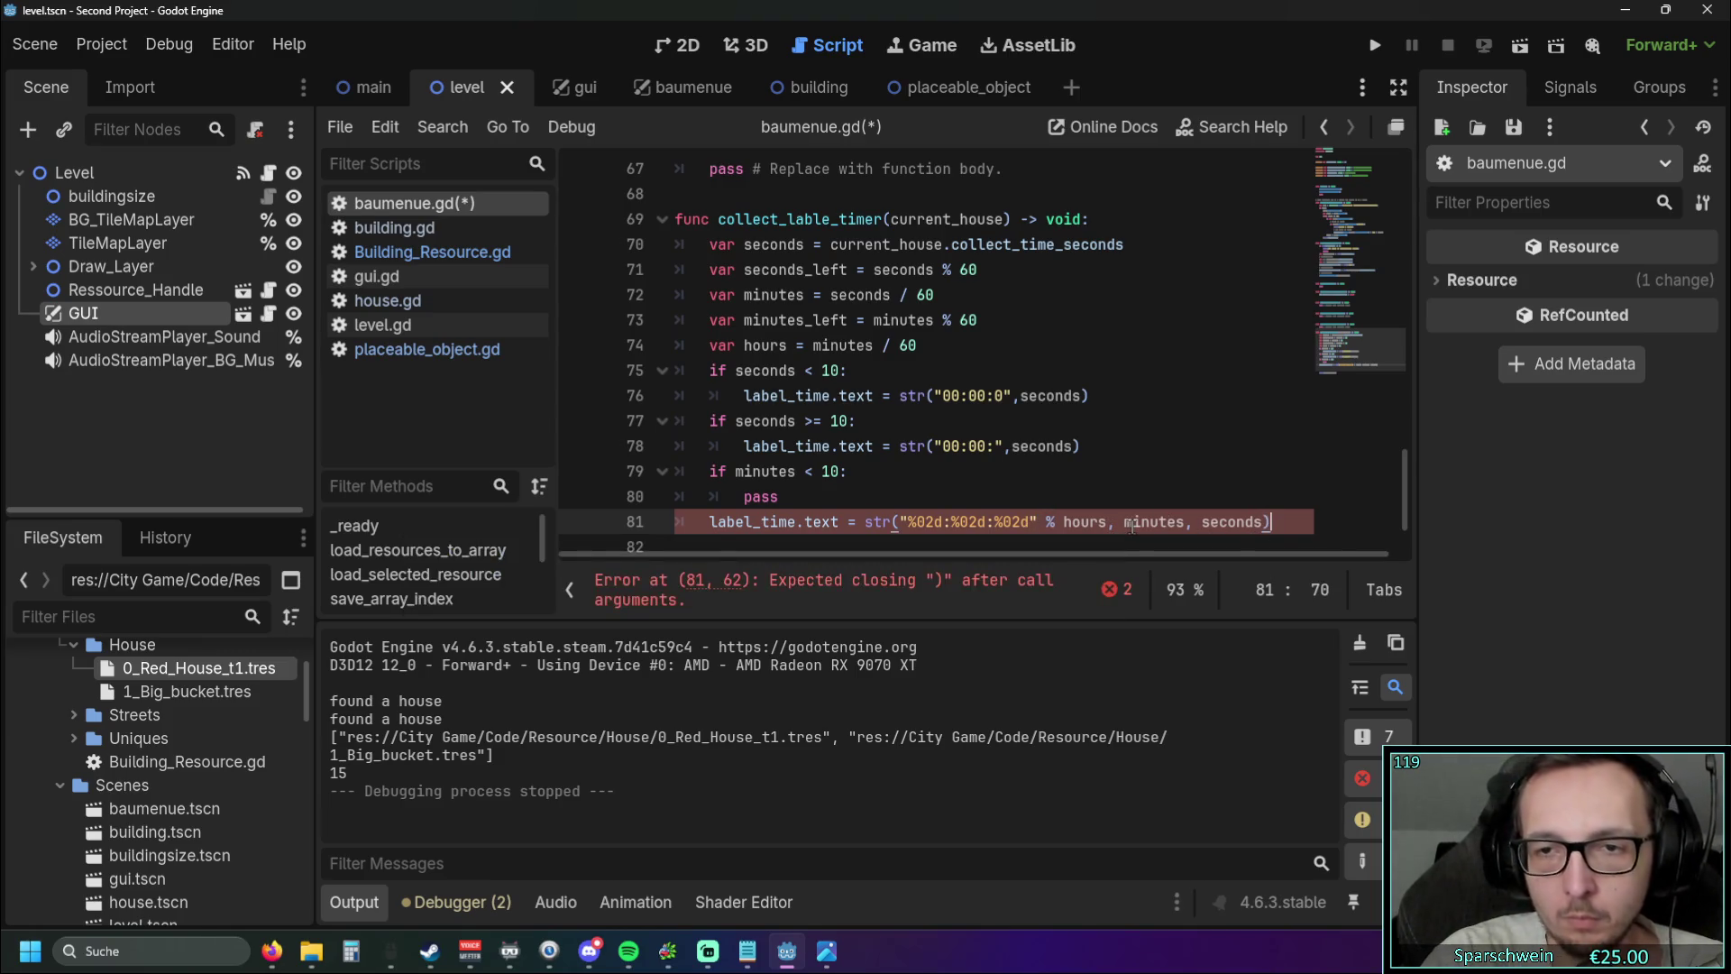
- Comment out the old seconds and minutes if-blocks on lines 75–80 with Ctrl+K
{"action": "key", "text": "Up"}
{"action": "key", "text": "Up"}
{"action": "key", "text": "Up"}
{"action": "scroll", "coordinate": [1042, 460], "scroll_direction": "down", "scroll_amount": 1}
{"action": "scroll", "coordinate": [992, 460], "scroll_direction": "up", "scroll_amount": 1}
{"action": "left_click_drag", "start_coordinate": [812, 497], "coordinate": [647, 379]}
{"action": "key", "text": "BackSpace"}
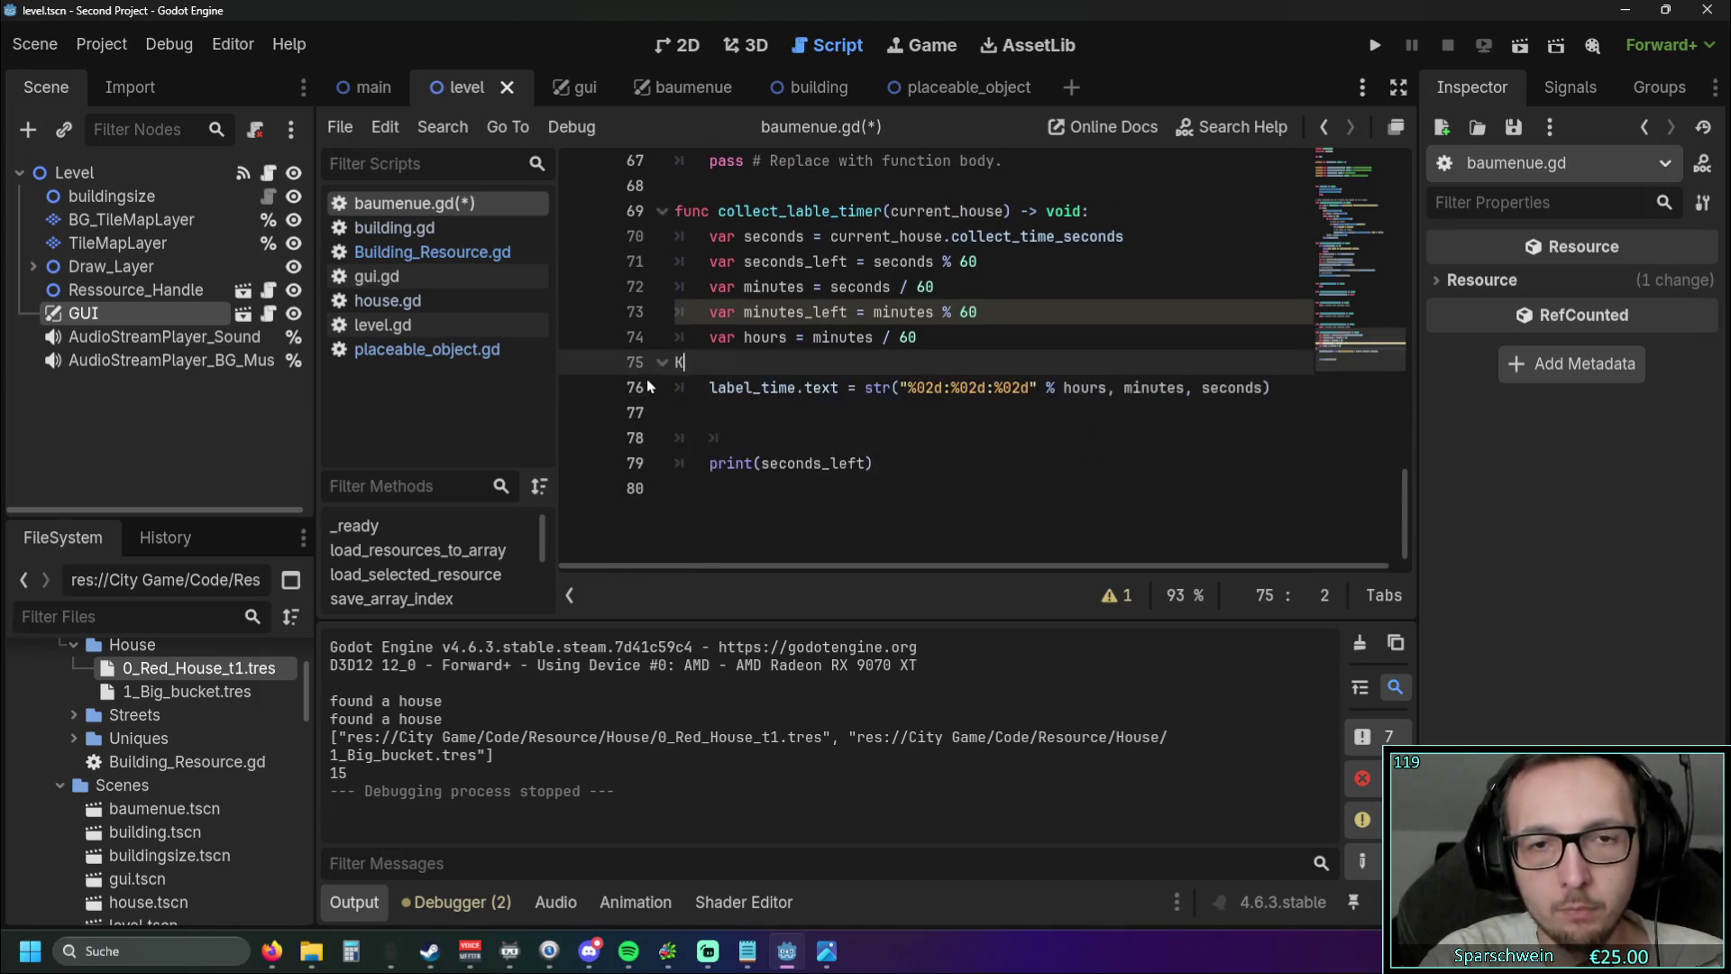
{"action": "type", "text": "K"}
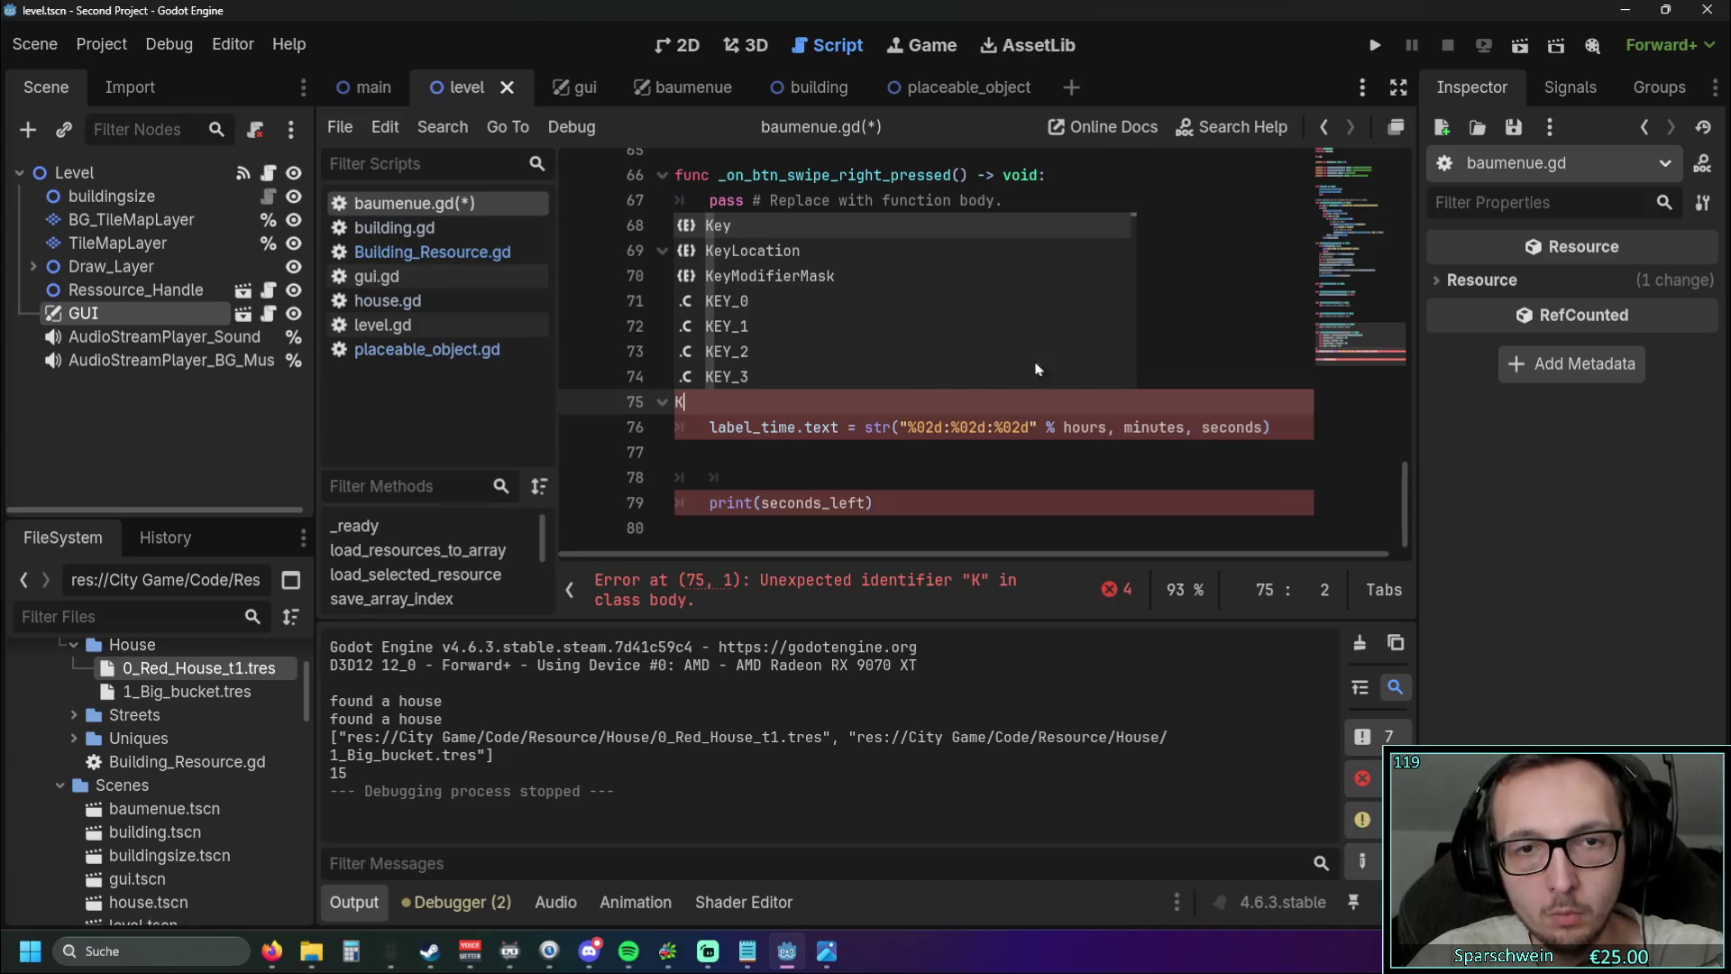
{"action": "key", "text": "ctrl+z"}
{"action": "scroll", "coordinate": [960, 458], "scroll_direction": "down", "scroll_amount": 2}
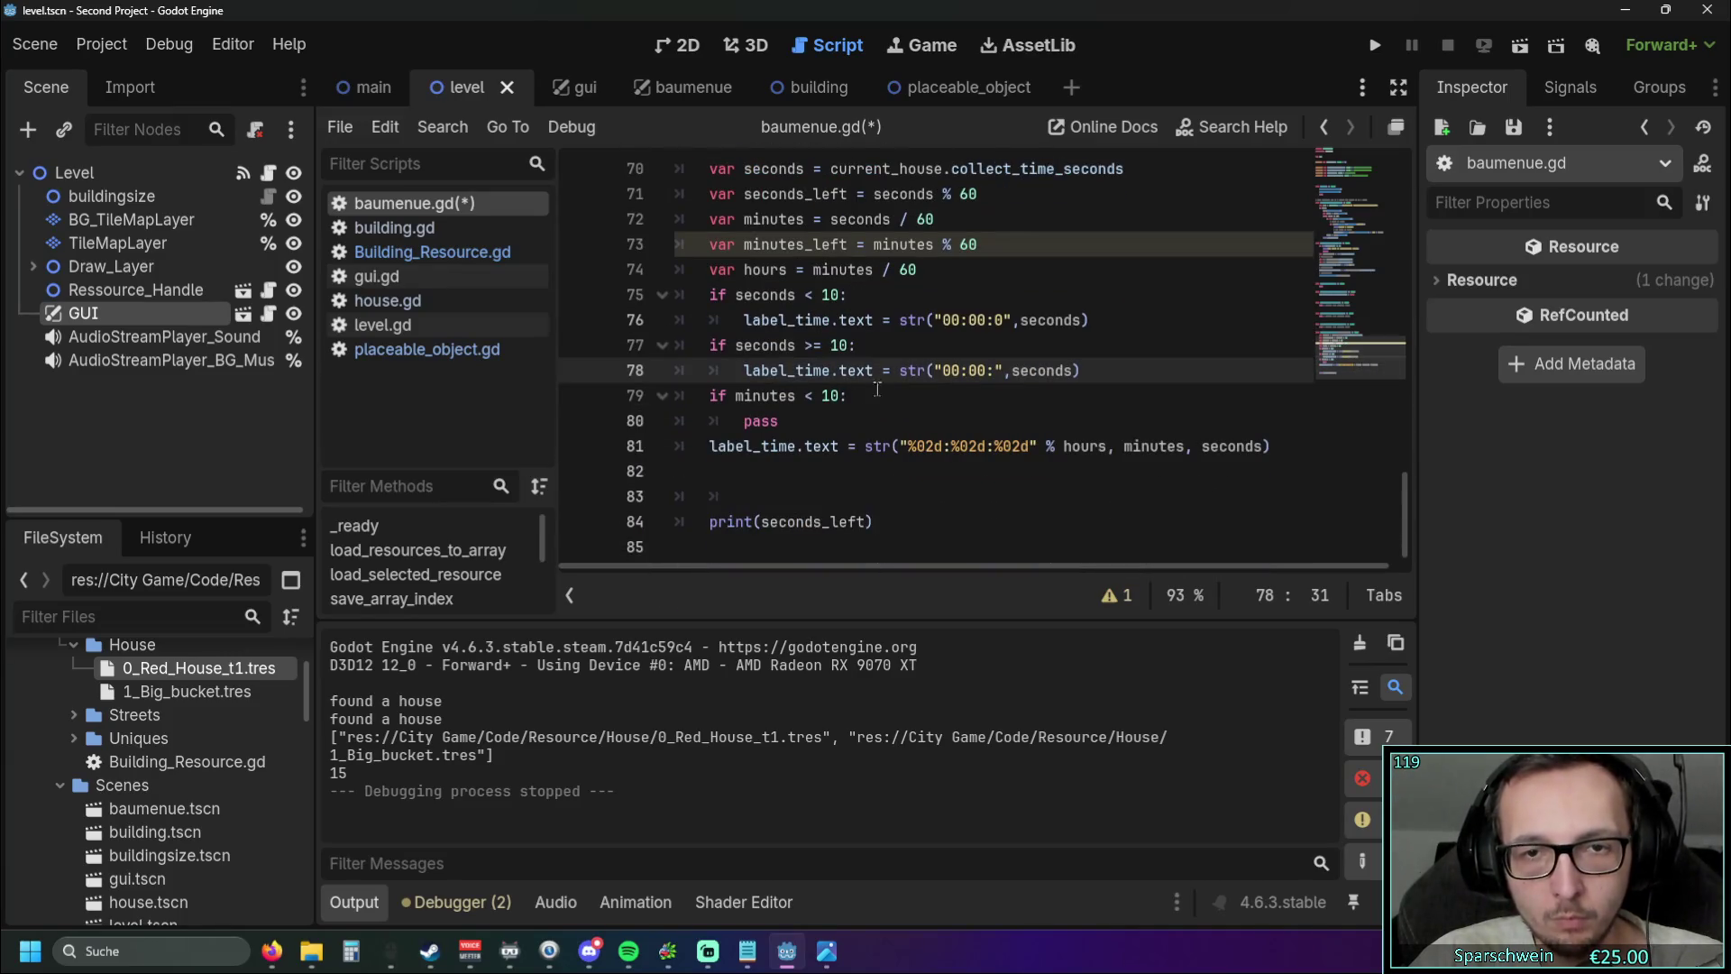
{"action": "left_click_drag", "start_coordinate": [798, 422], "coordinate": [660, 300]}
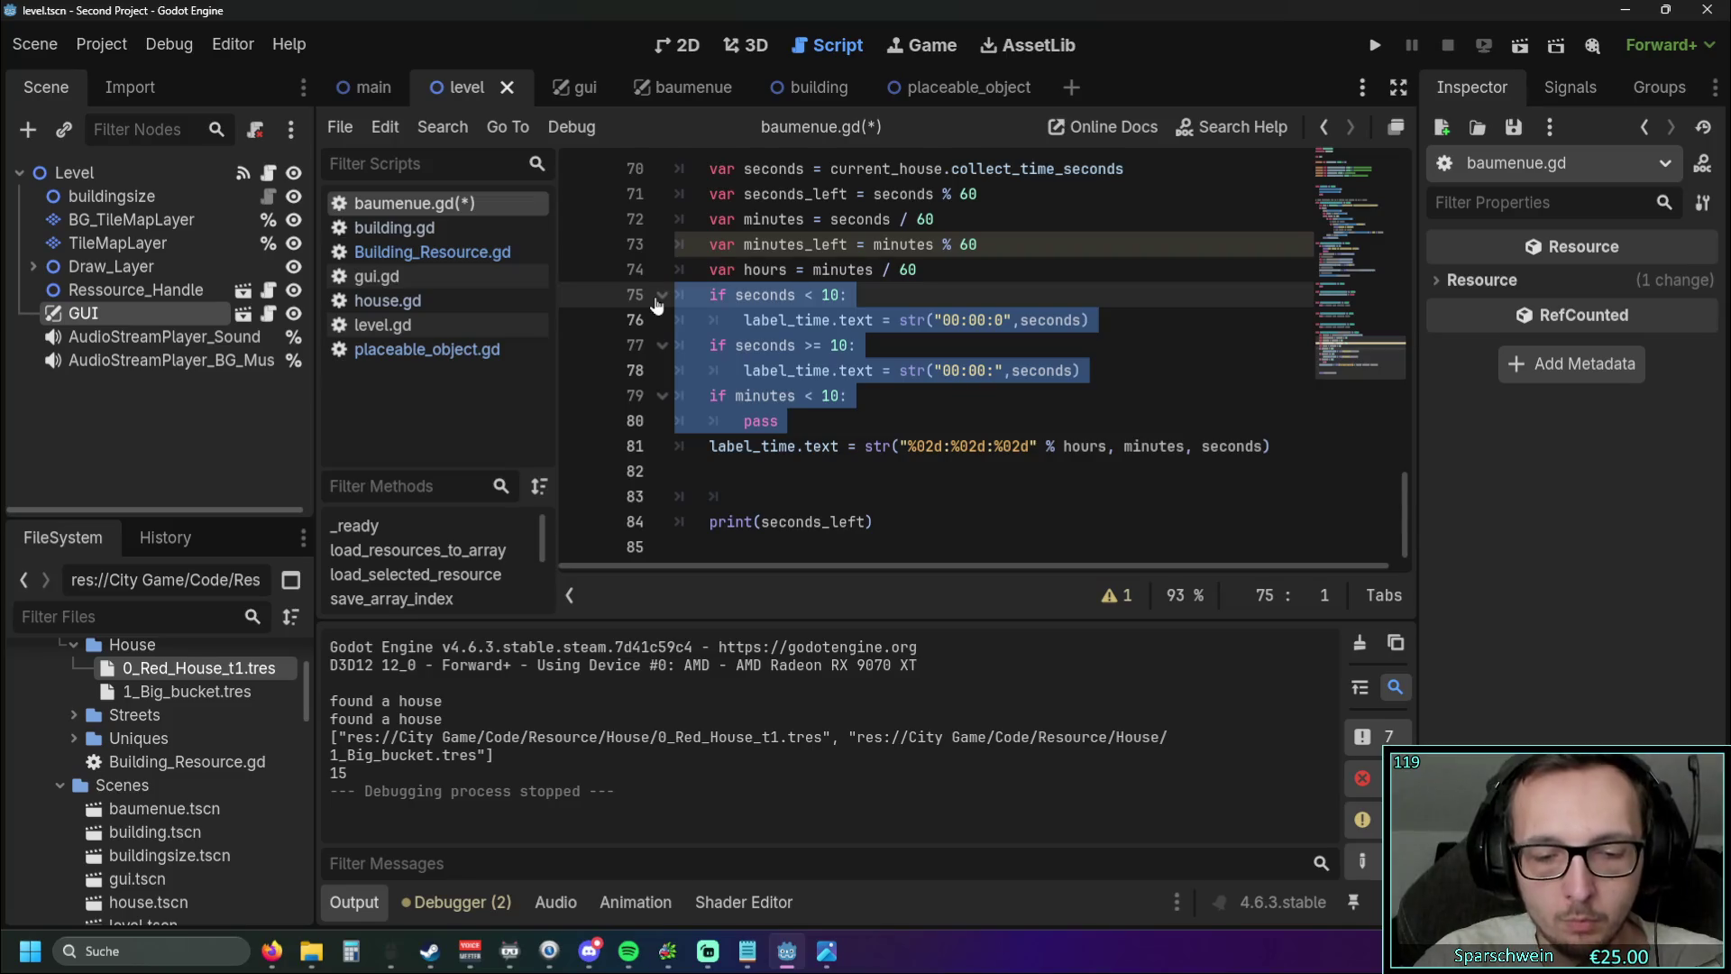
{"action": "key", "text": "ctrl+k"}
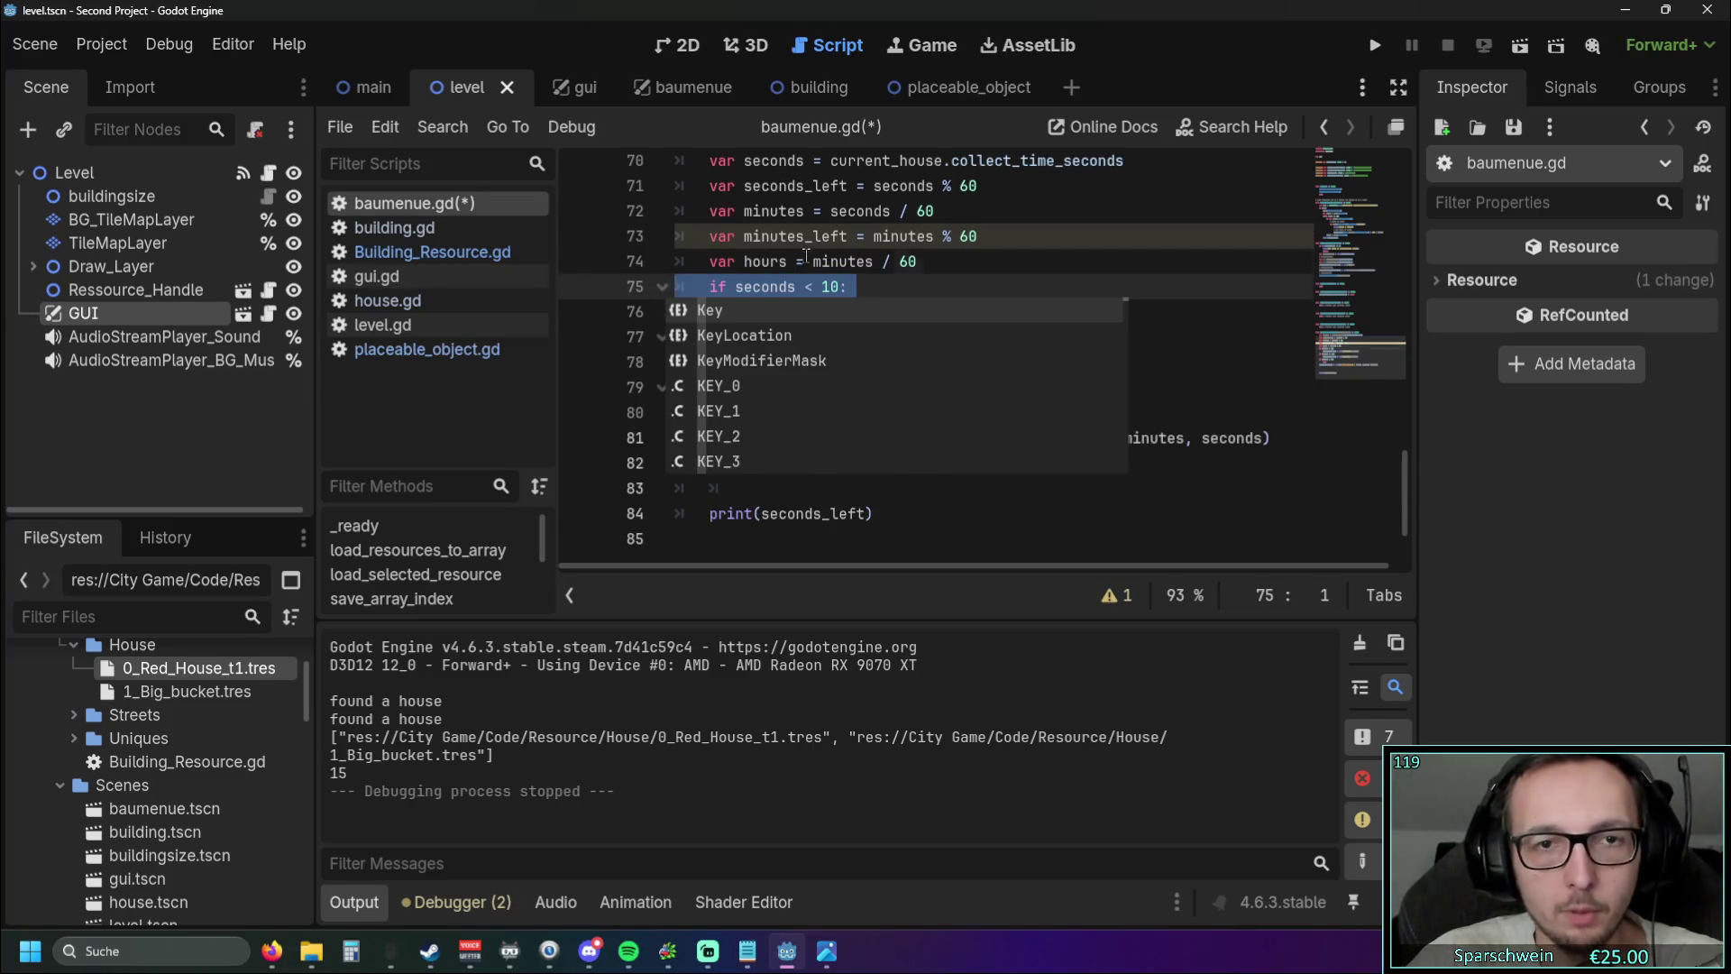
{"action": "key", "text": "Escape"}
{"action": "left_click_drag", "start_coordinate": [786, 413], "coordinate": [679, 295]}
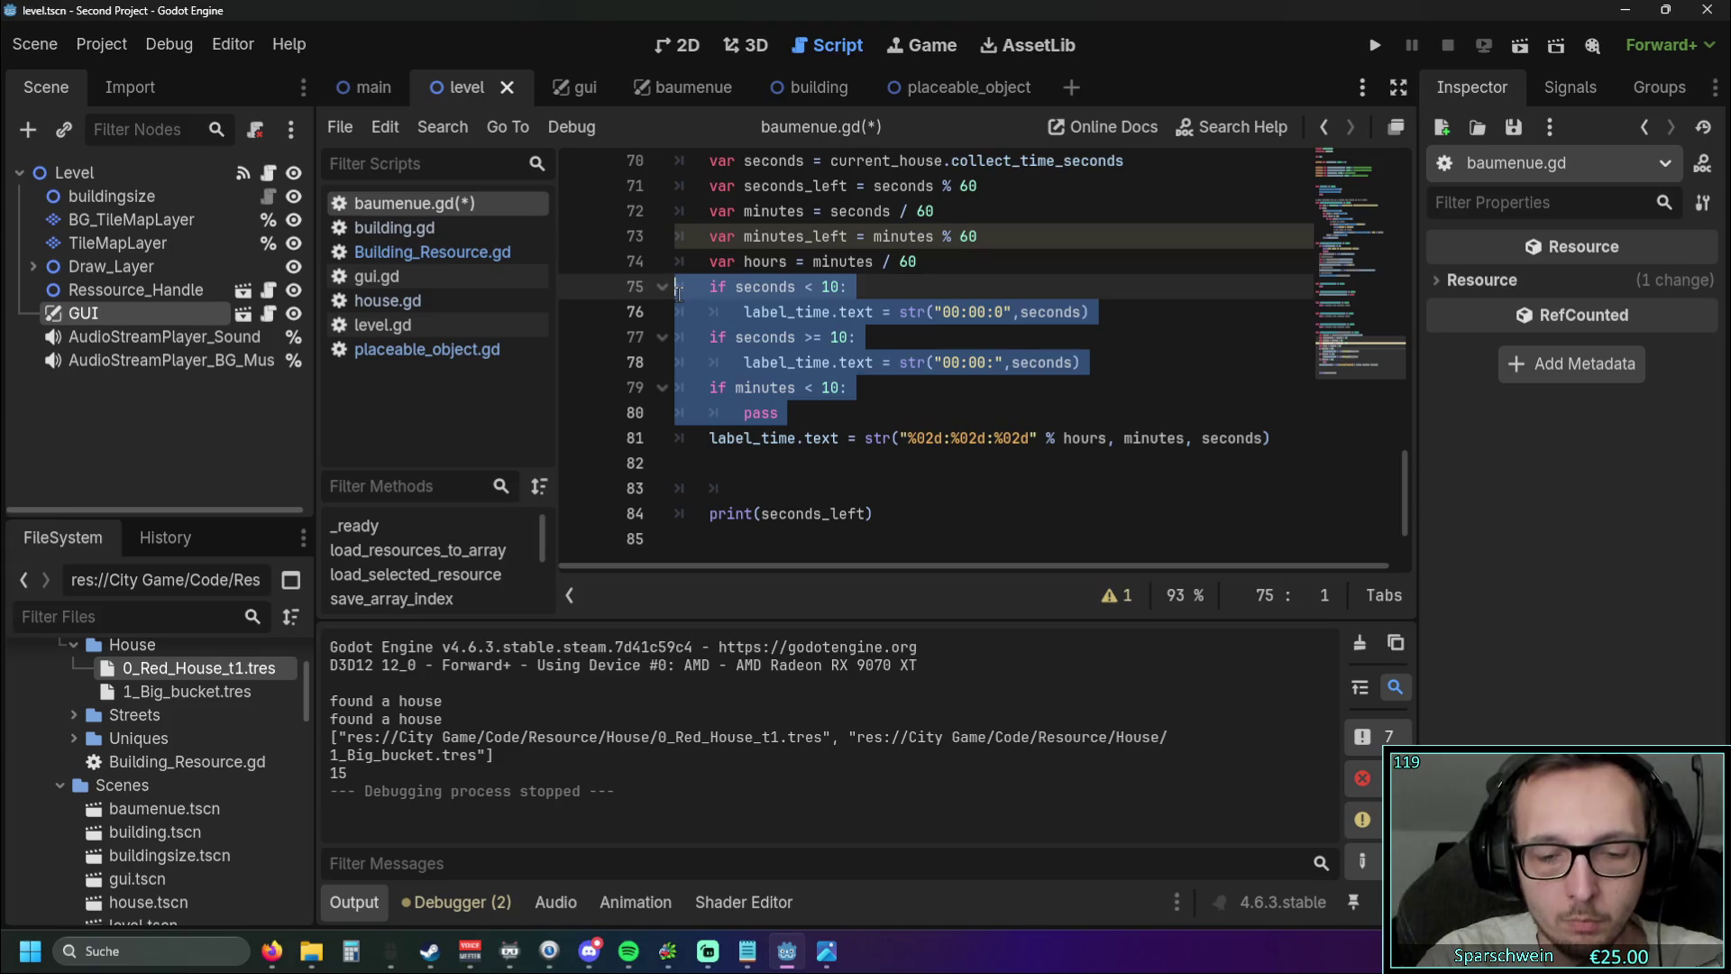
{"action": "key", "text": "ctrl+k"}
{"action": "left_click", "coordinate": [938, 476]}
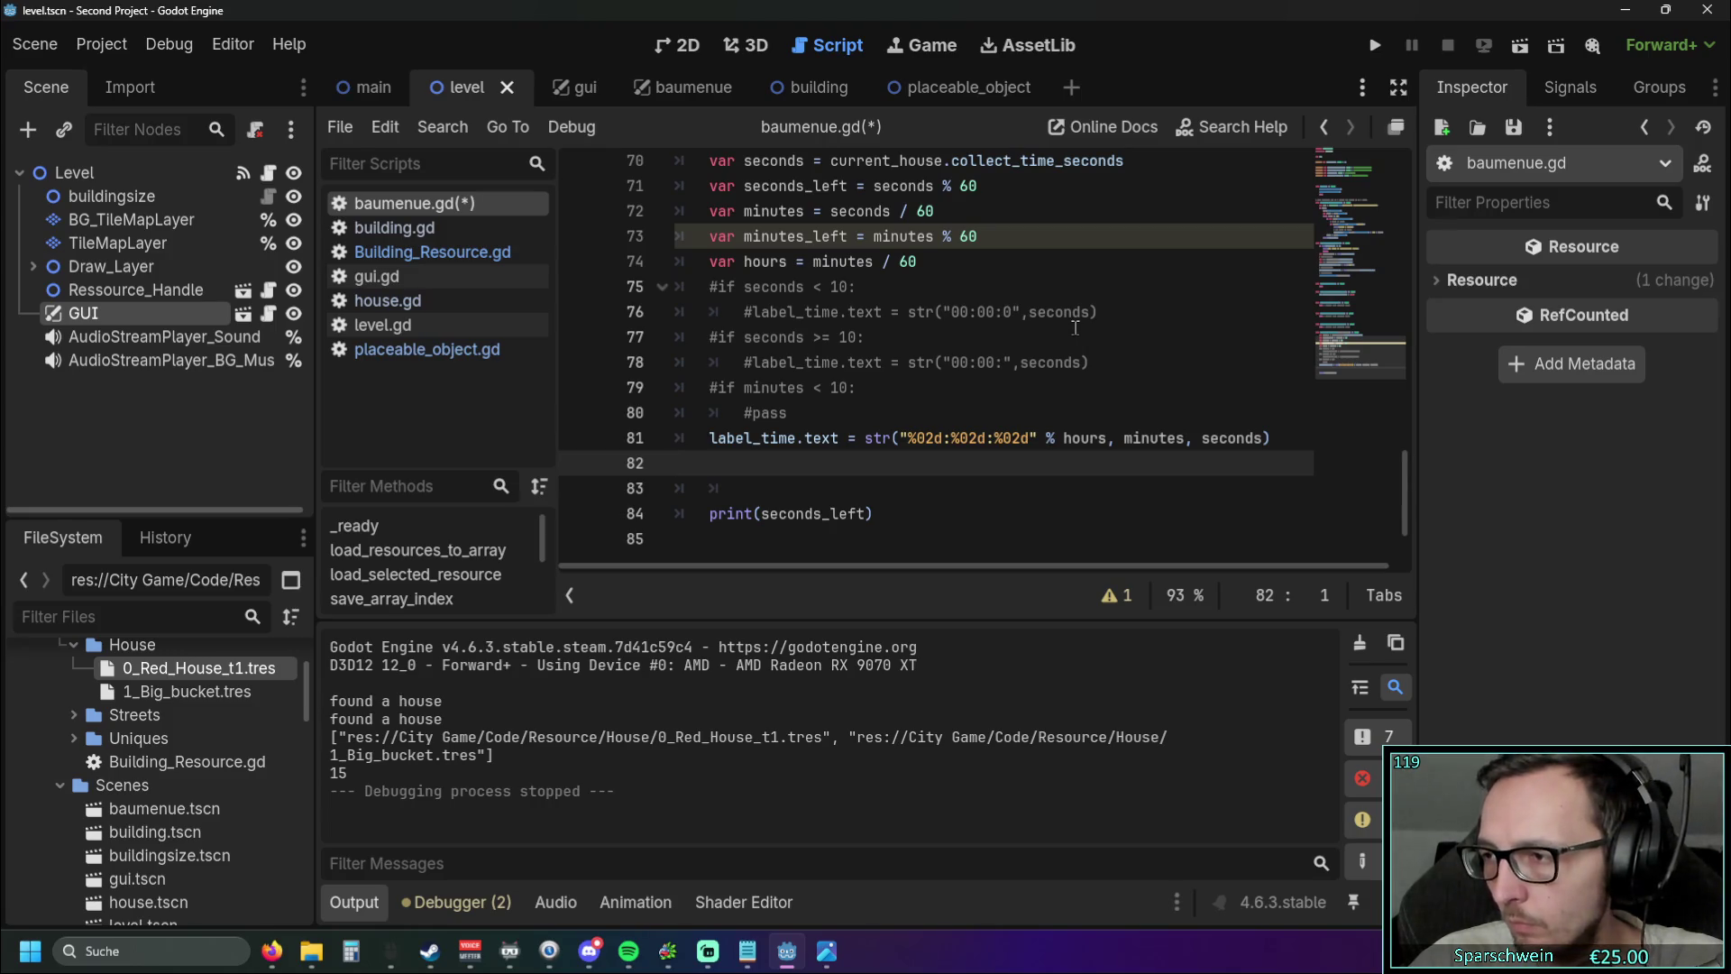
- Select the current_house.collect_time_seconds expression on line 70
{"action": "scroll", "coordinate": [1046, 401], "scroll_direction": "up", "scroll_amount": 3}
{"action": "scroll", "coordinate": [1043, 404], "scroll_direction": "down", "scroll_amount": 1}
{"action": "scroll", "coordinate": [1043, 404], "scroll_direction": "down", "scroll_amount": 1}
{"action": "scroll", "coordinate": [1043, 404], "scroll_direction": "up", "scroll_amount": 1}
{"action": "left_click_drag", "start_coordinate": [1123, 287], "coordinate": [830, 290]}
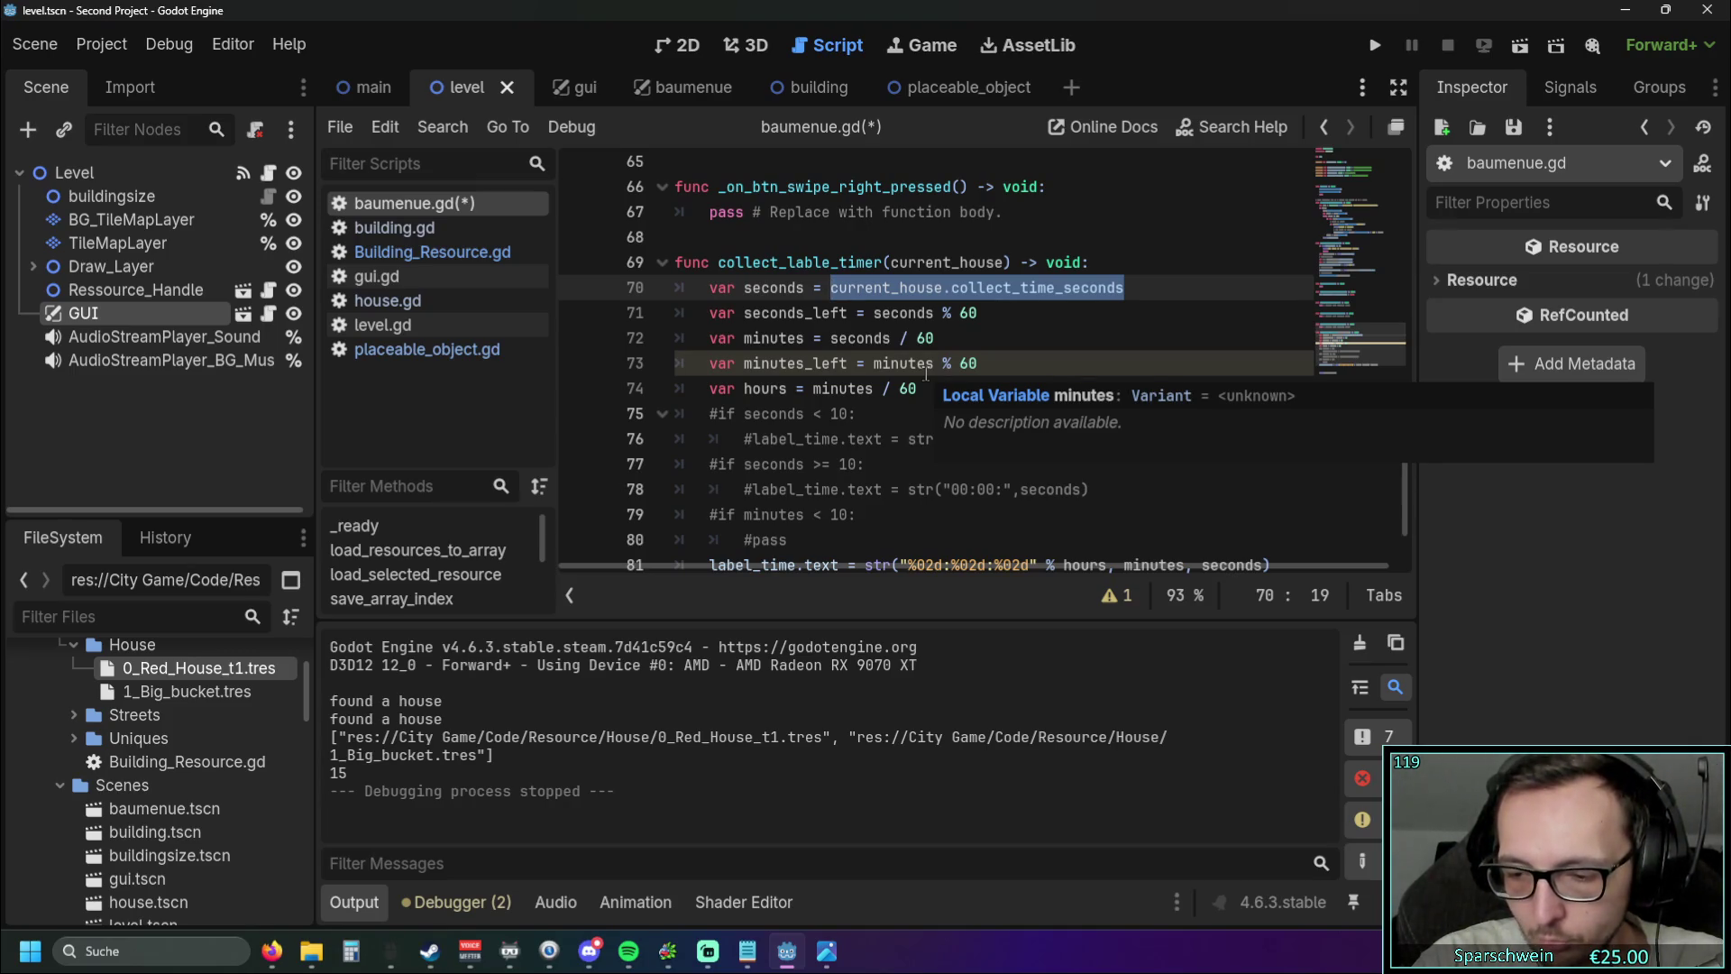
- Set seconds to test value 3750 and run the game to test the timer
{"action": "type", "text": "3750"}
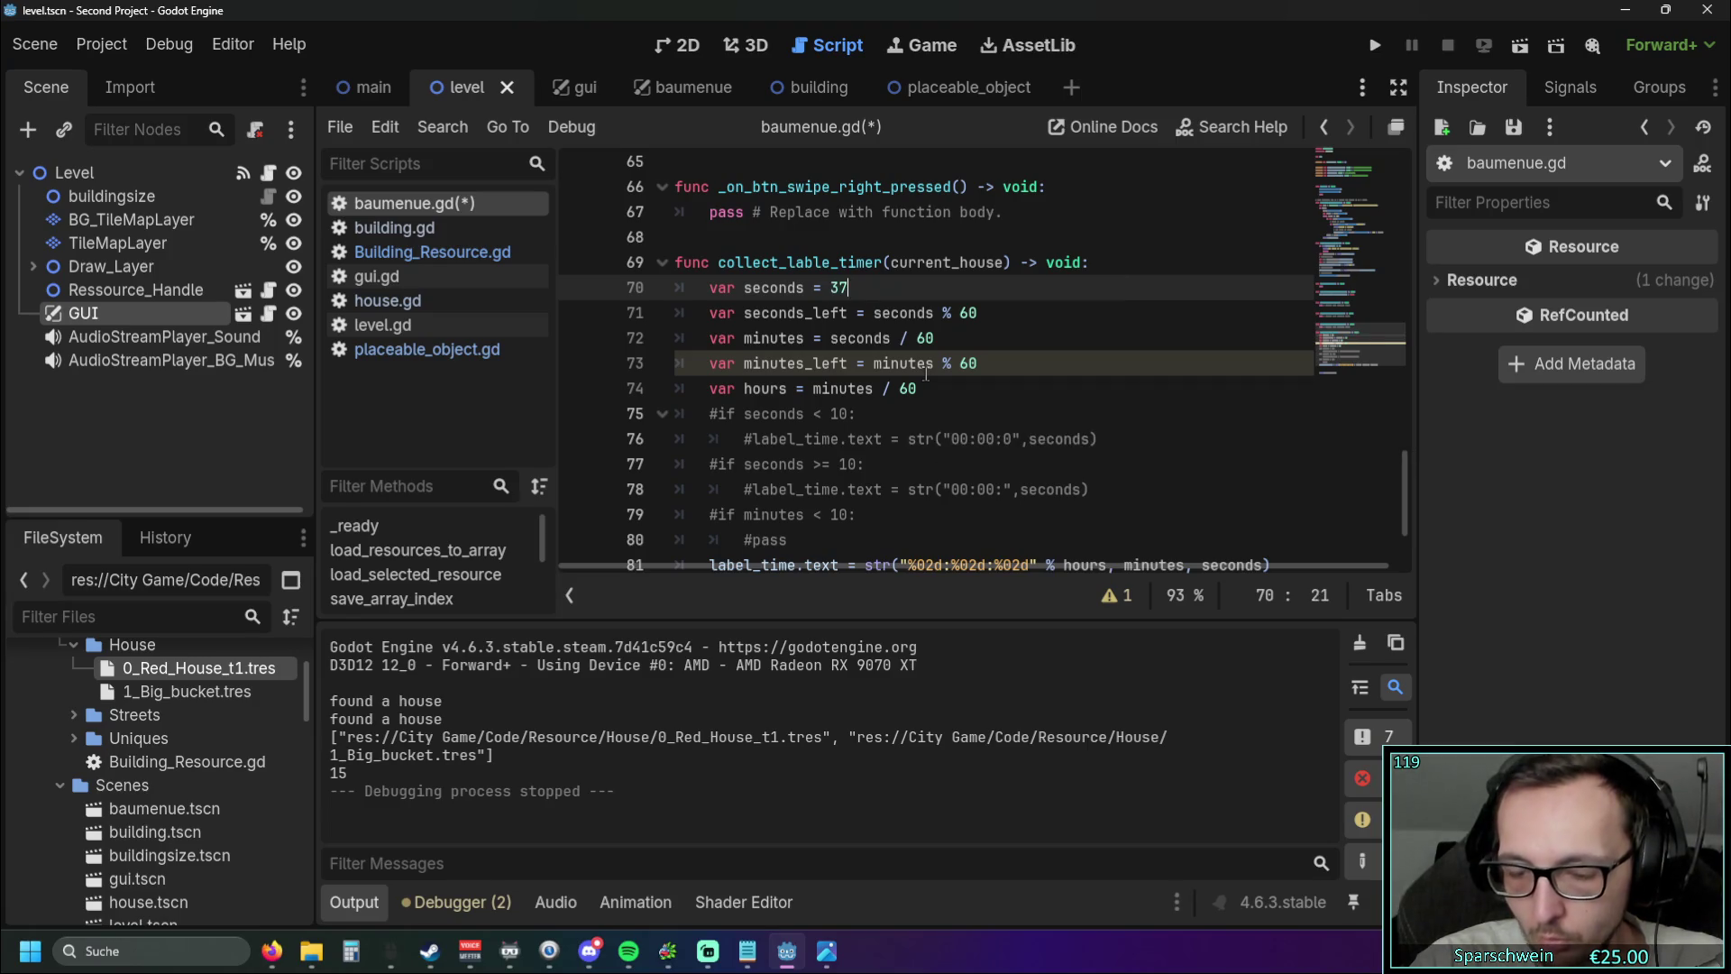
{"action": "left_click", "coordinate": [1055, 358]}
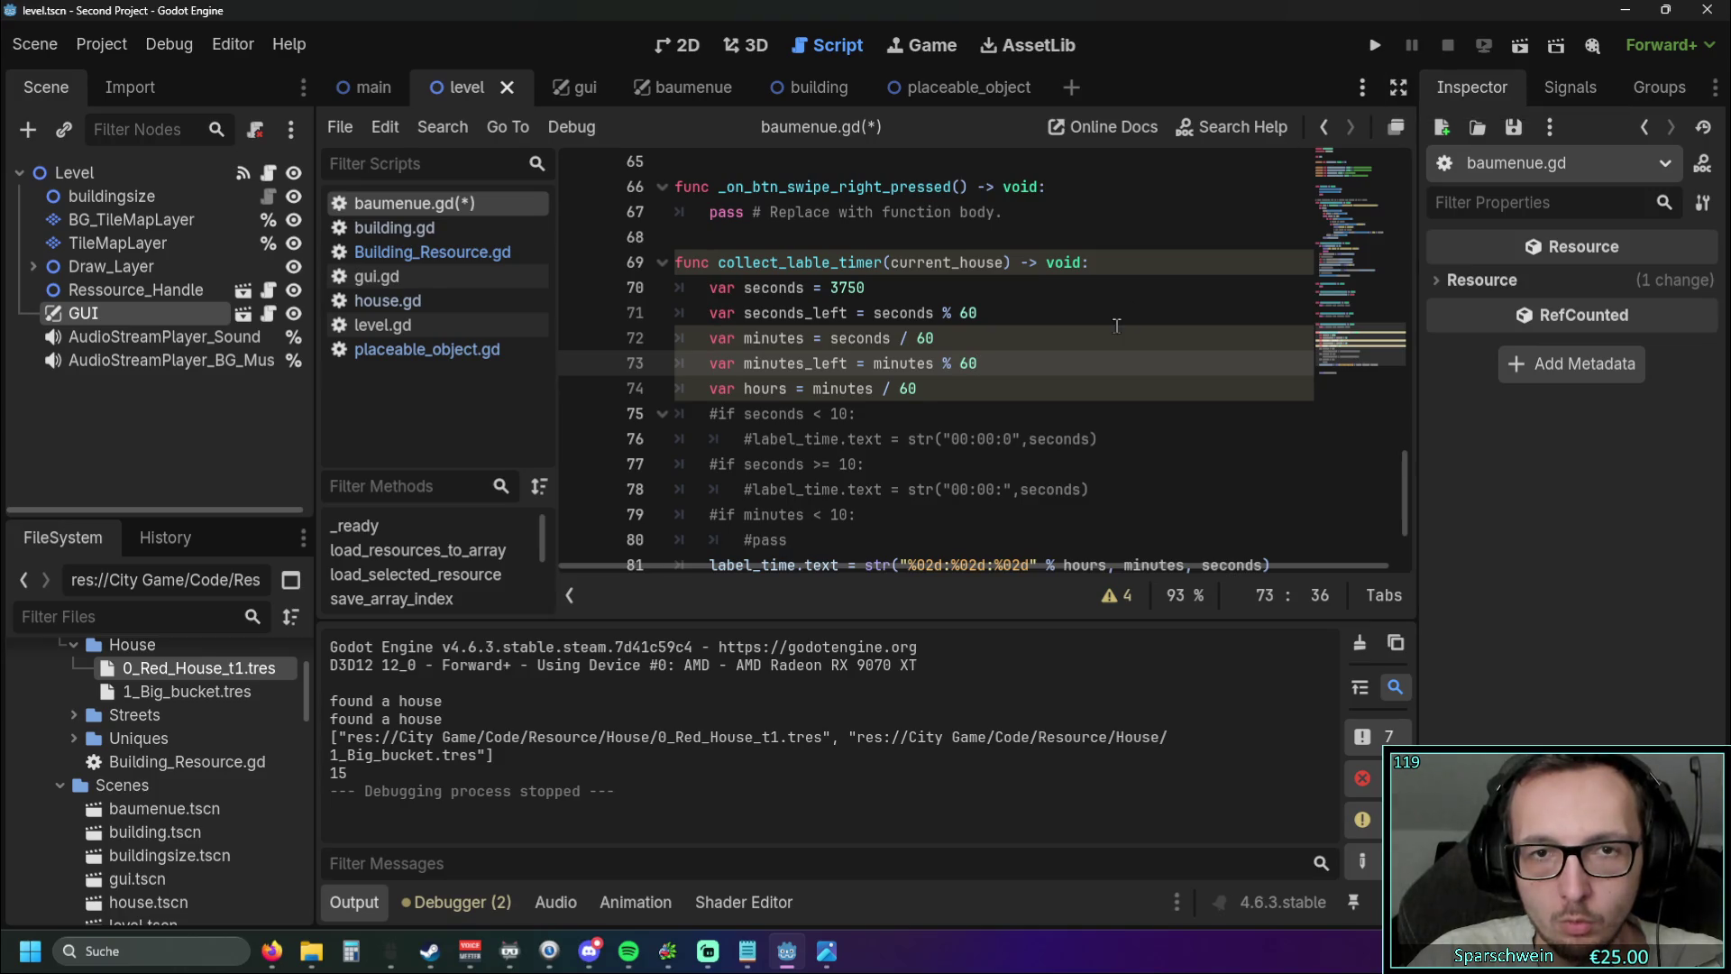
{"action": "scroll", "coordinate": [902, 360], "scroll_direction": "down", "scroll_amount": 2}
{"action": "left_click", "coordinate": [1374, 46]}
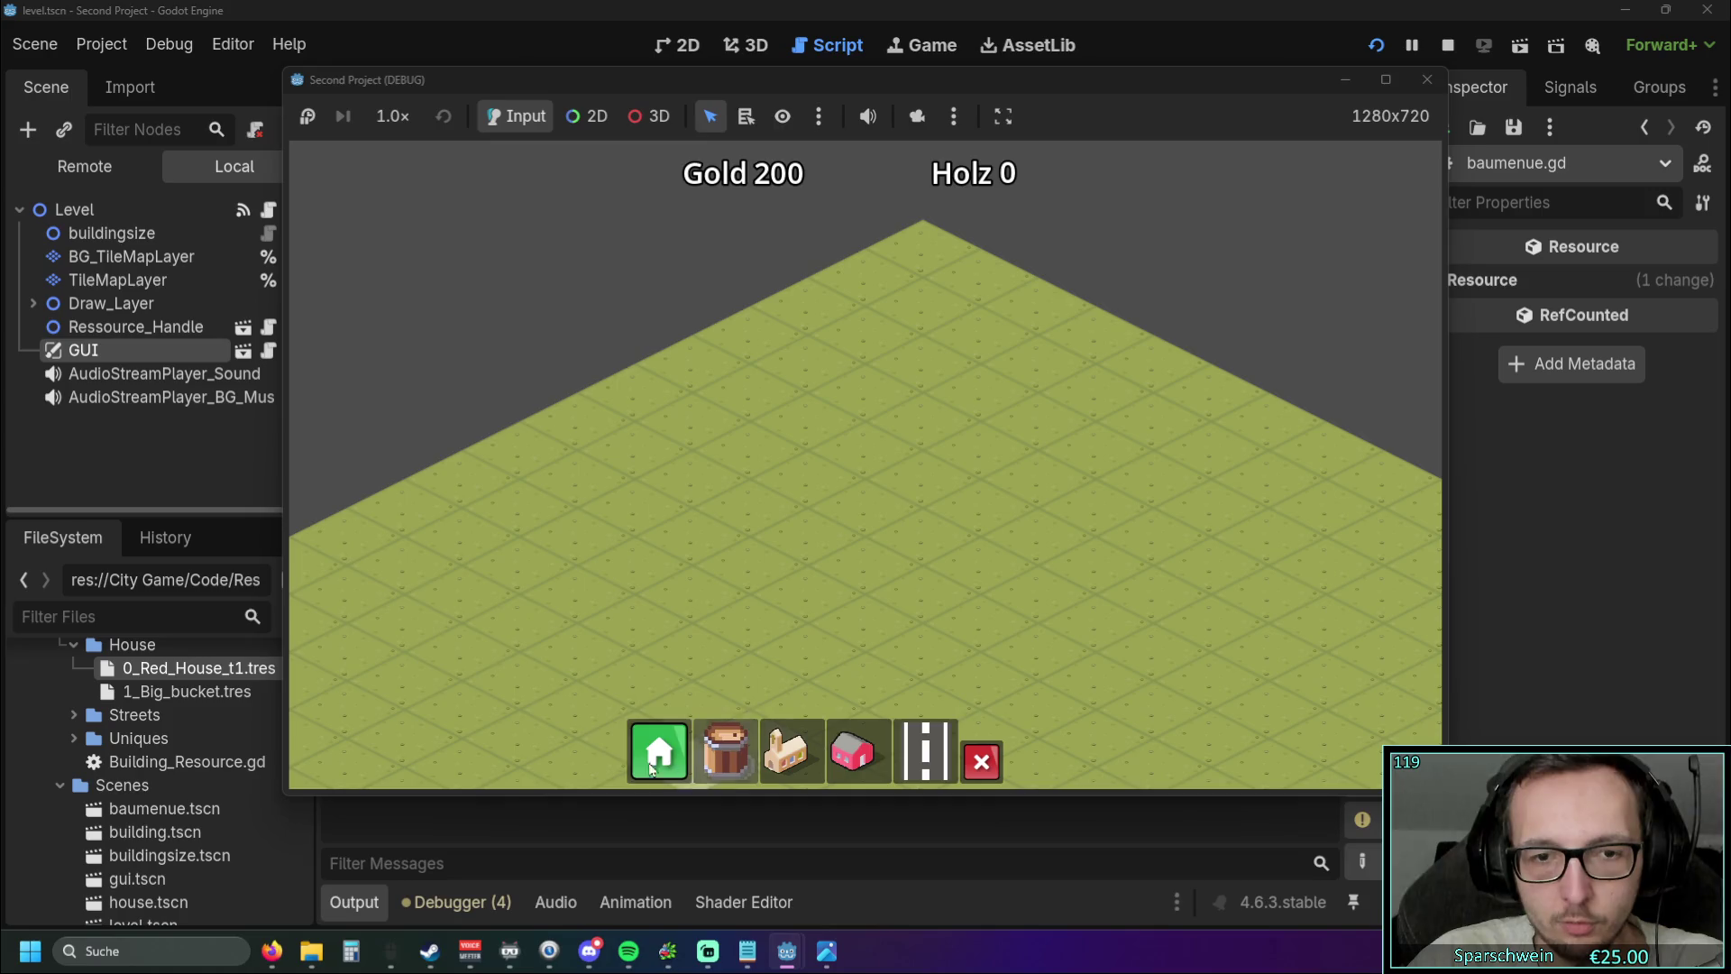
- Open the build menu in the running game and inspect the str call on line 81
{"action": "left_click", "coordinate": [644, 769]}
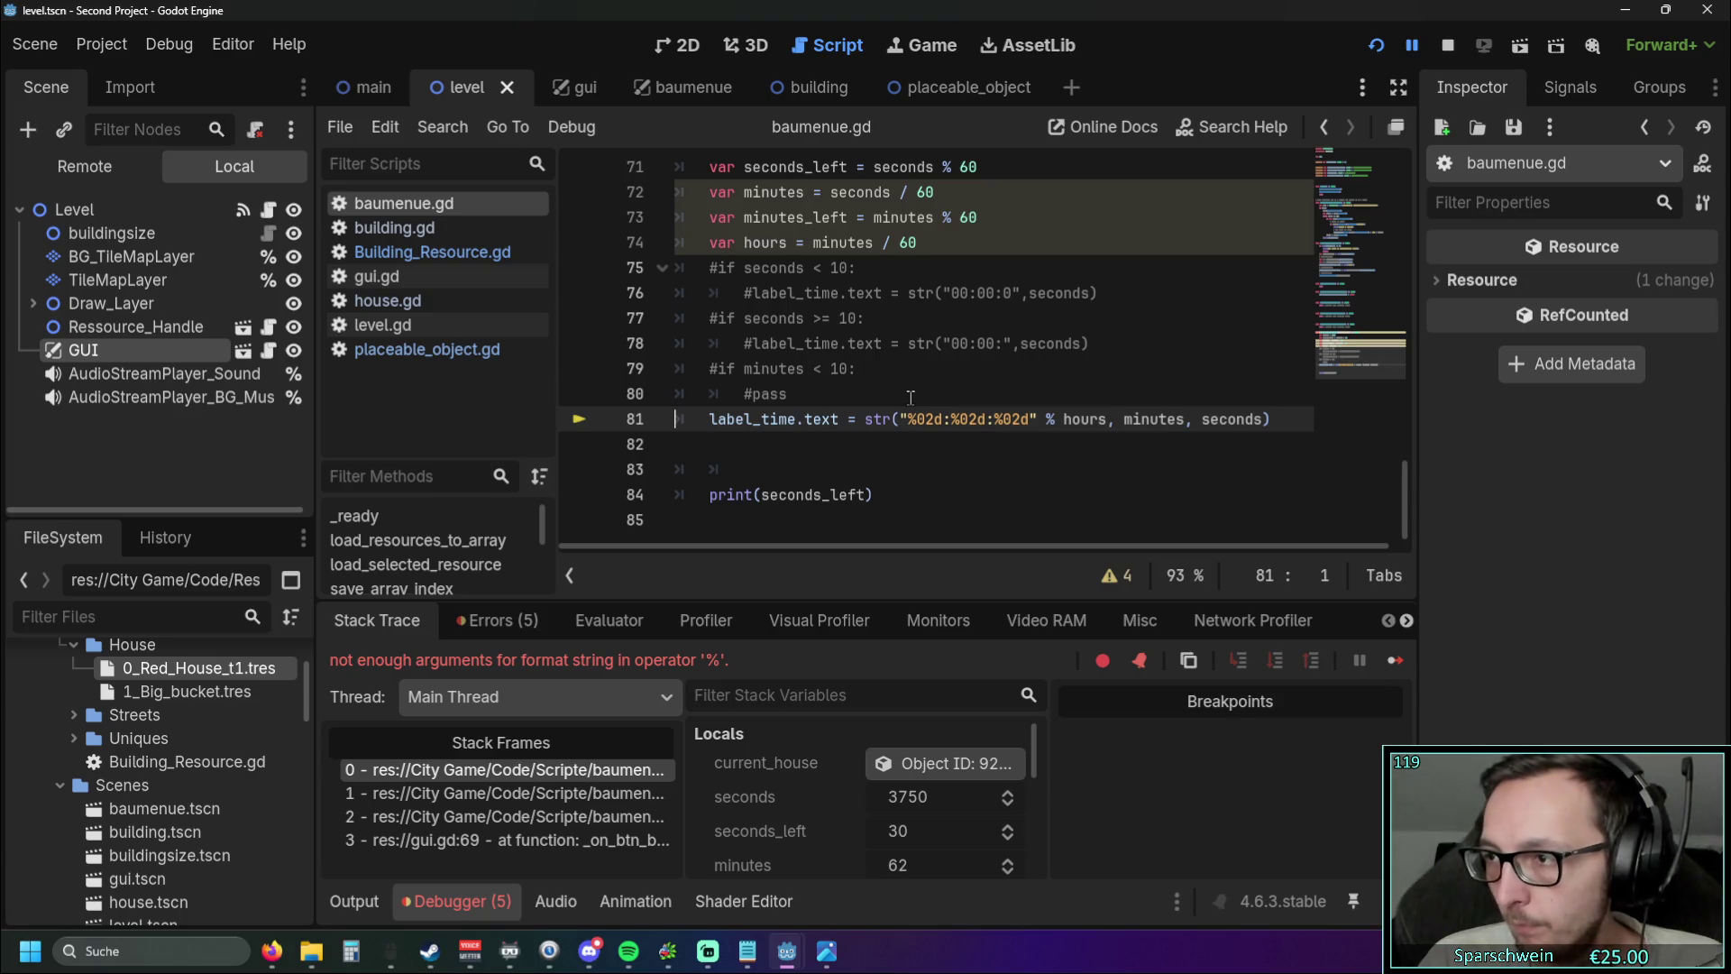
{"action": "left_click", "coordinate": [892, 420]}
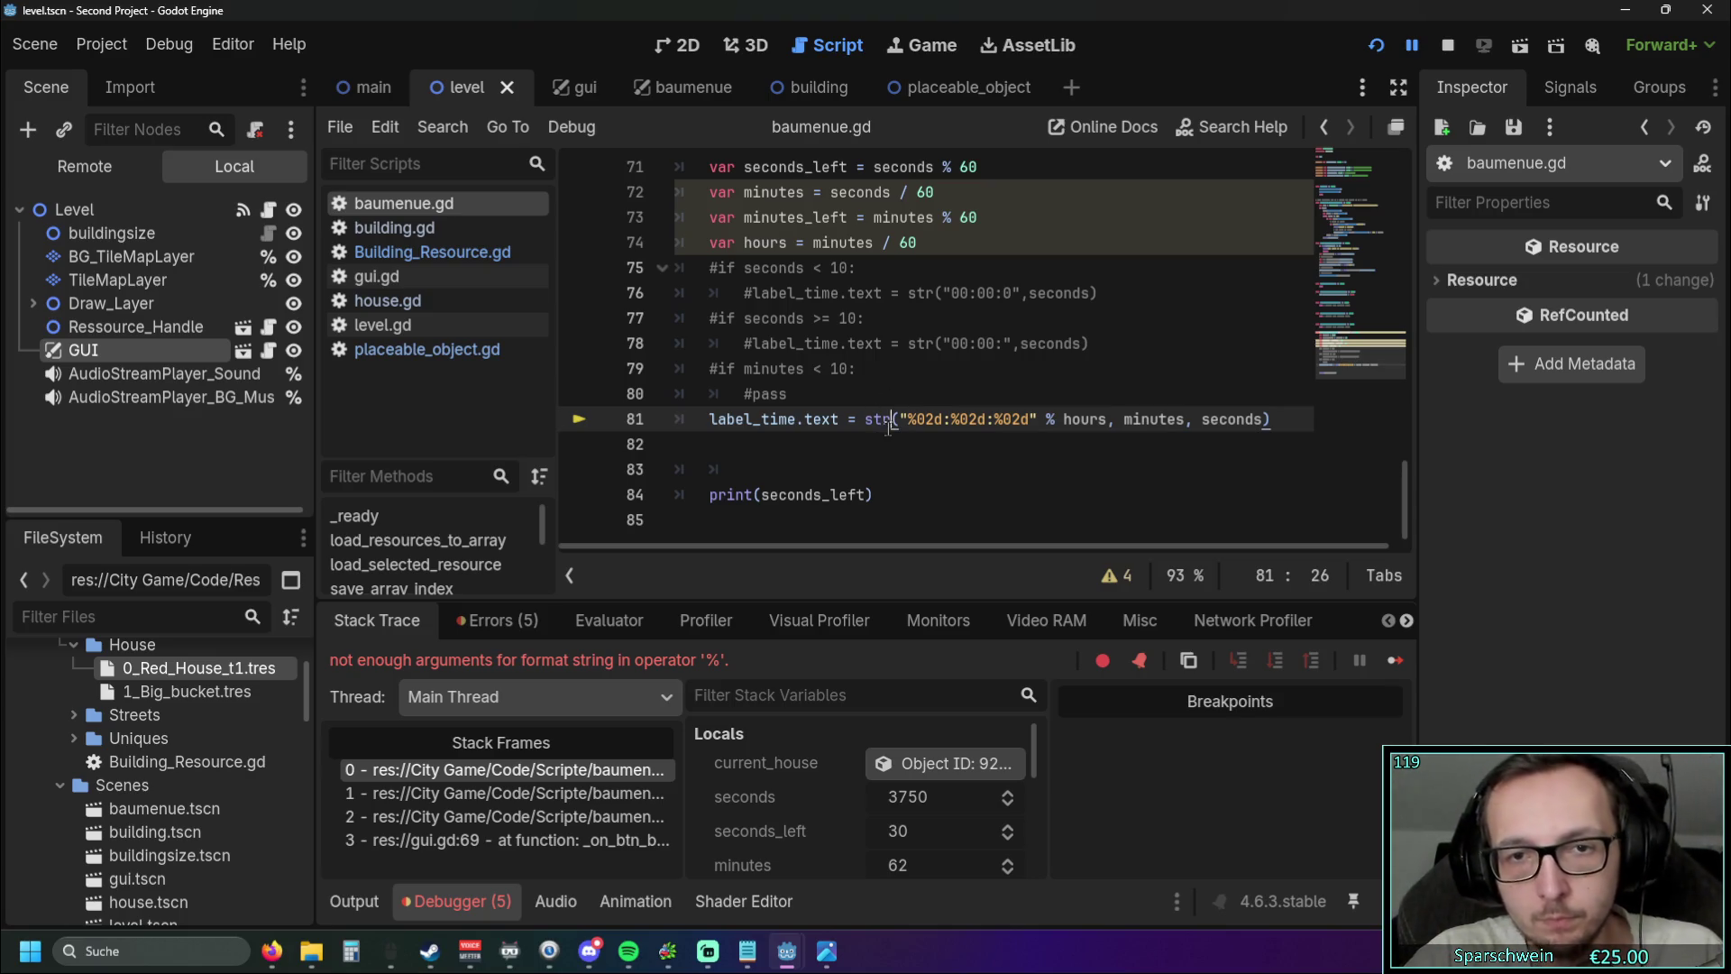
{"action": "left_click", "coordinate": [974, 453]}
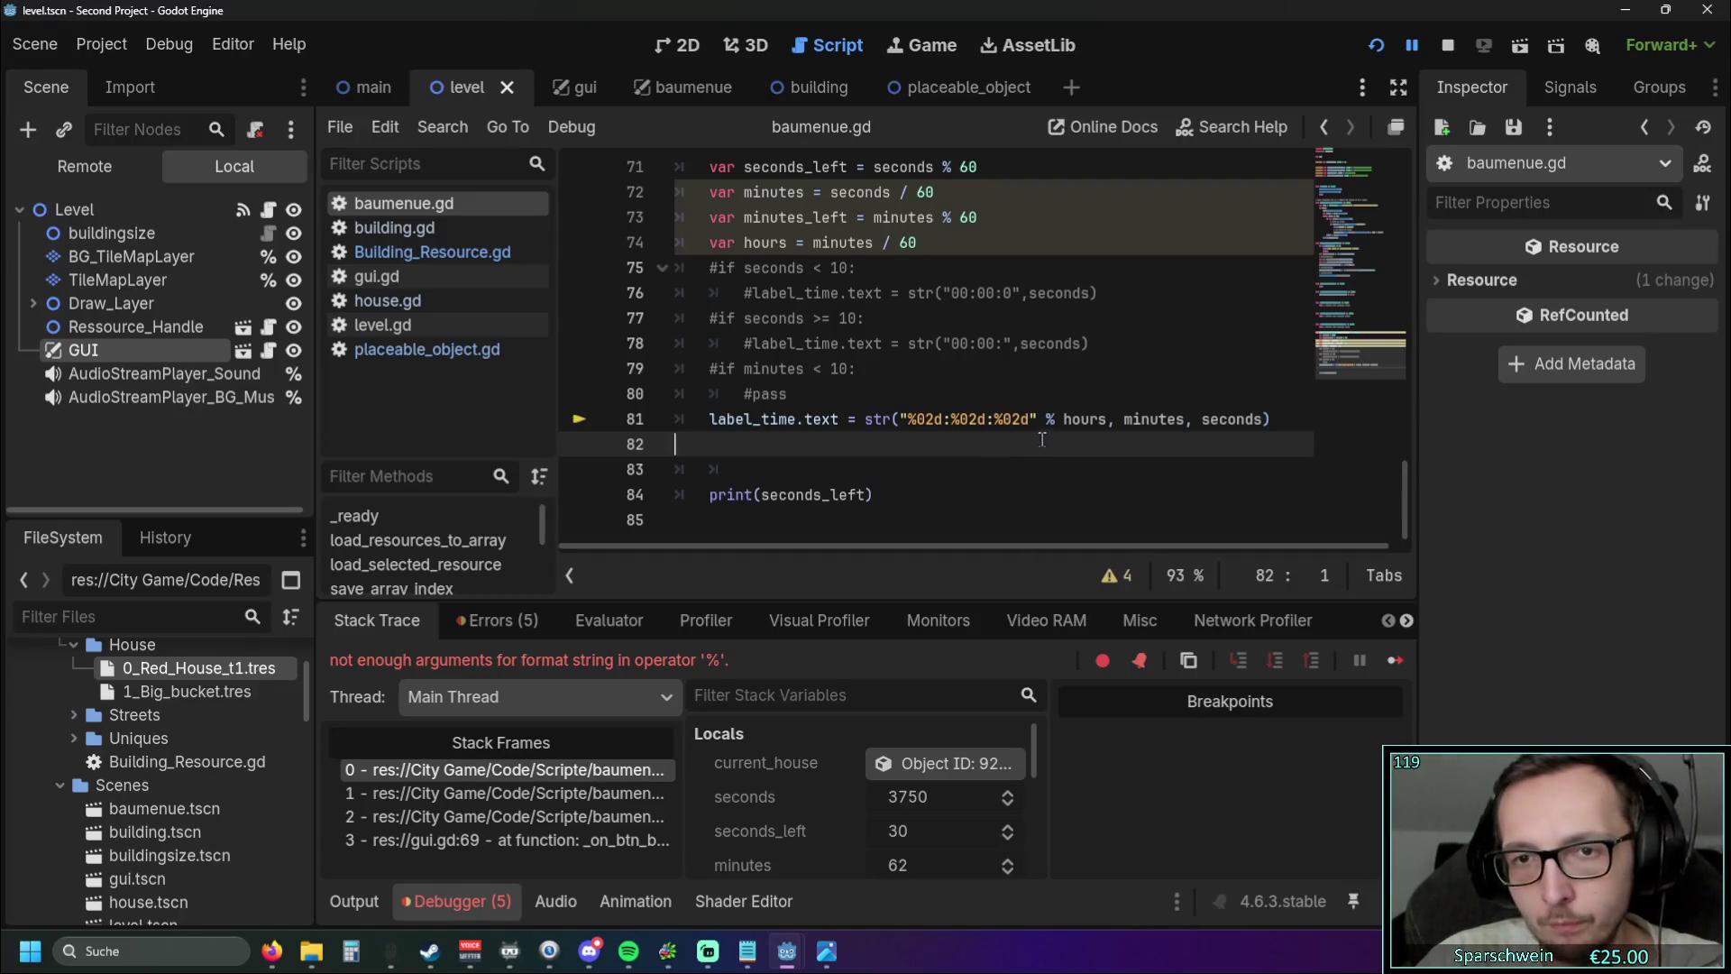
- Wrap hours, minutes, seconds on line 81 in [ ] and relaunch the game to the build menu
{"action": "left_click", "coordinate": [1064, 418]}
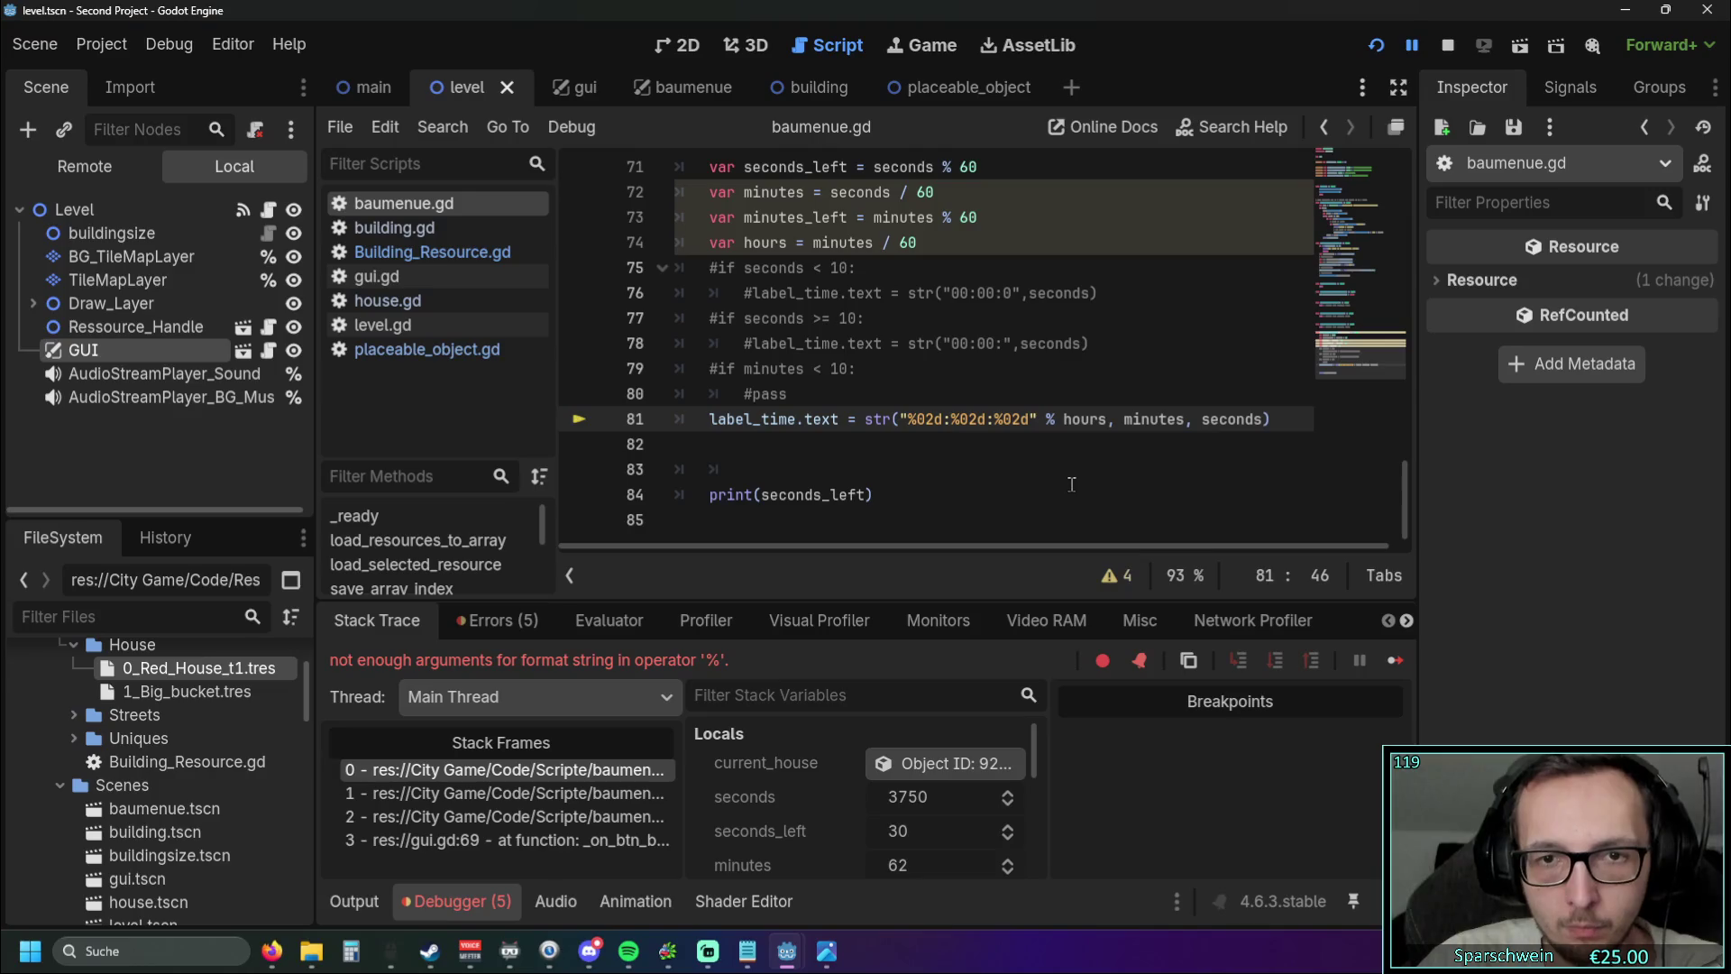
{"action": "type", "text": "["}
{"action": "key", "text": "ctrl+Right"}
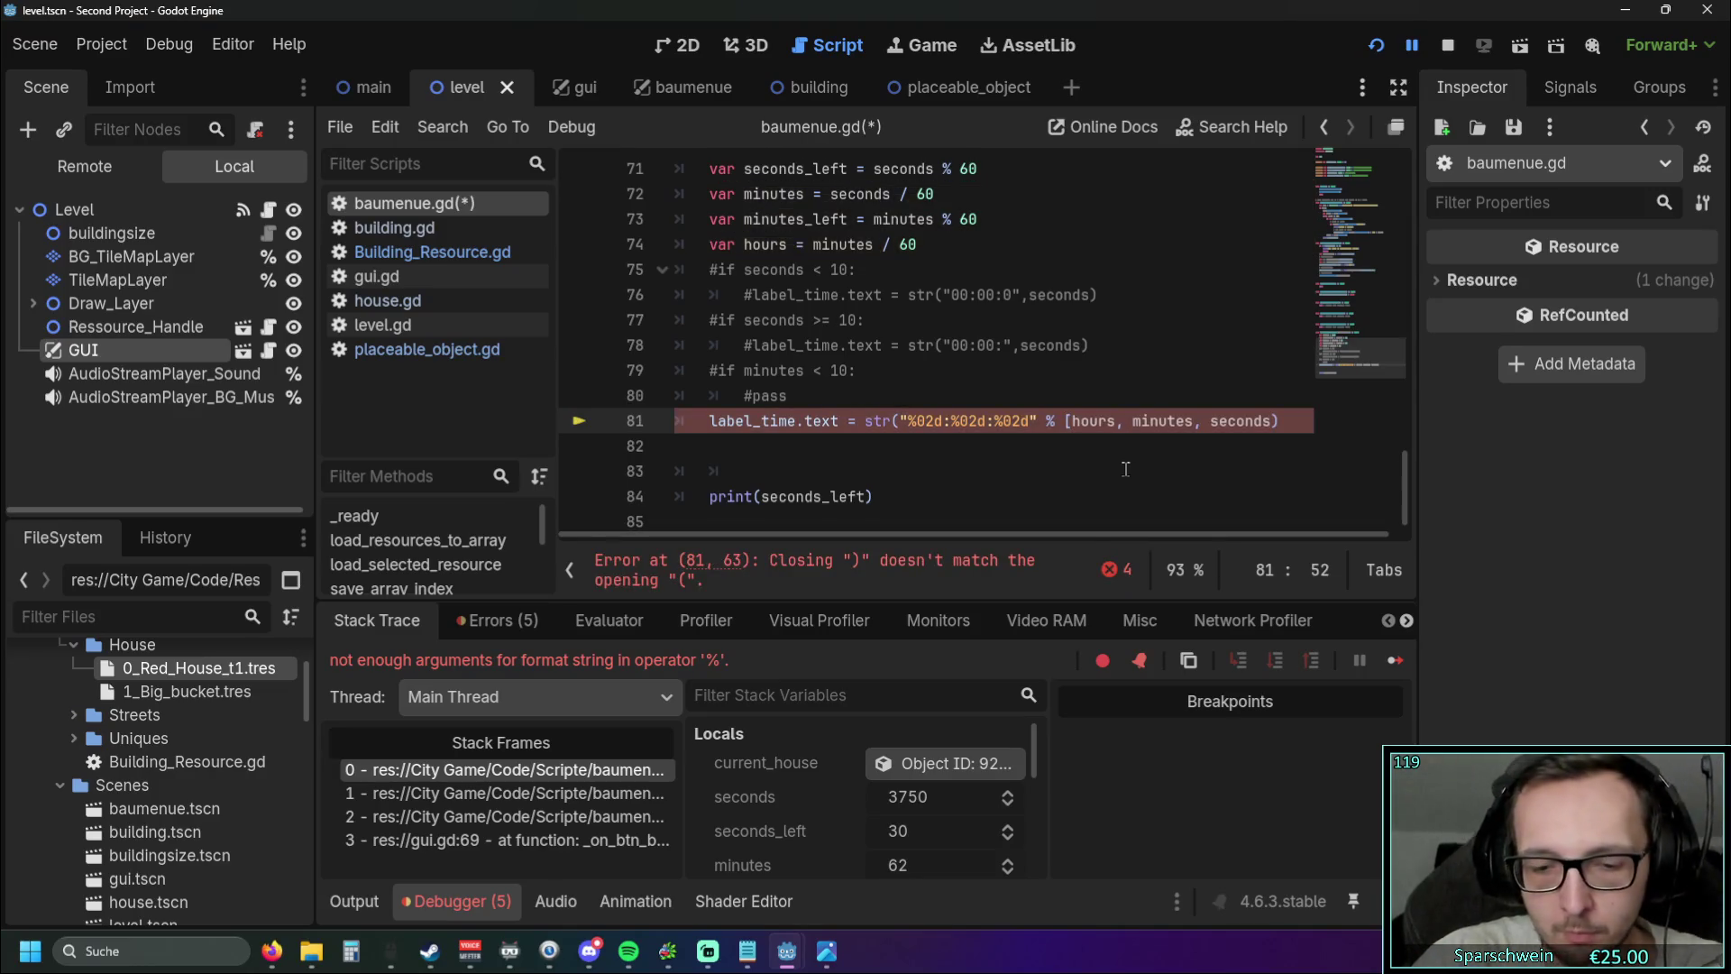
{"action": "left_click", "coordinate": [1275, 421]}
{"action": "key", "text": "Left"}
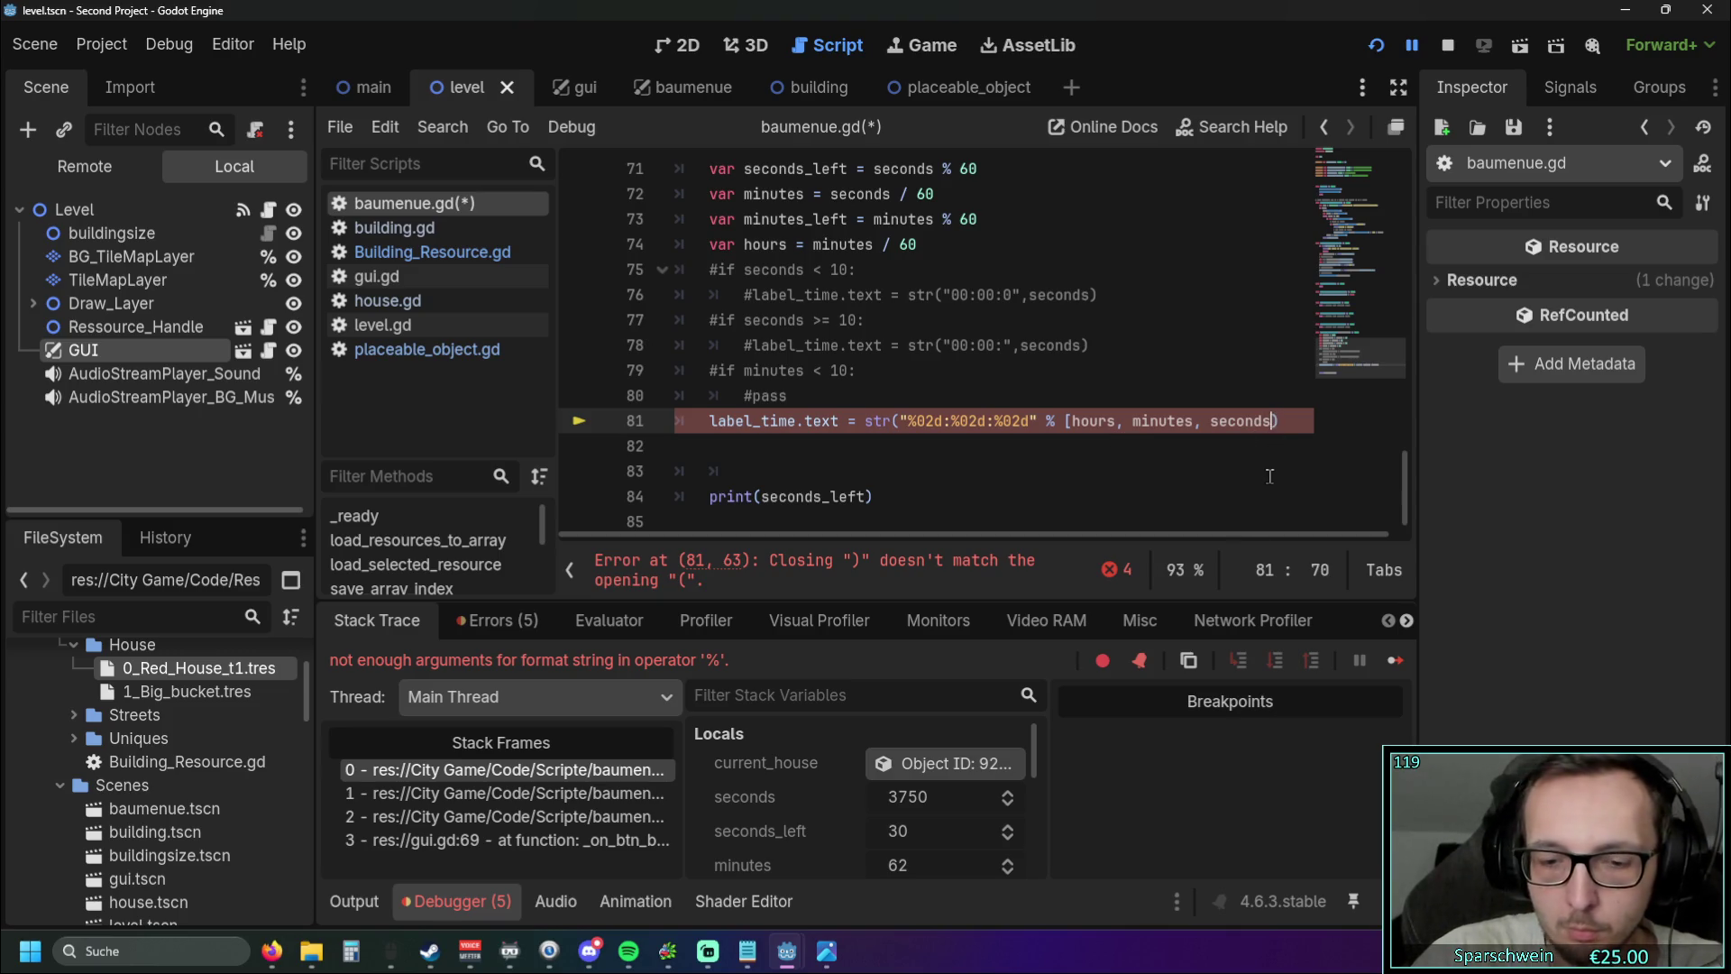
{"action": "type", "text": "]"}
{"action": "key", "text": "Down"}
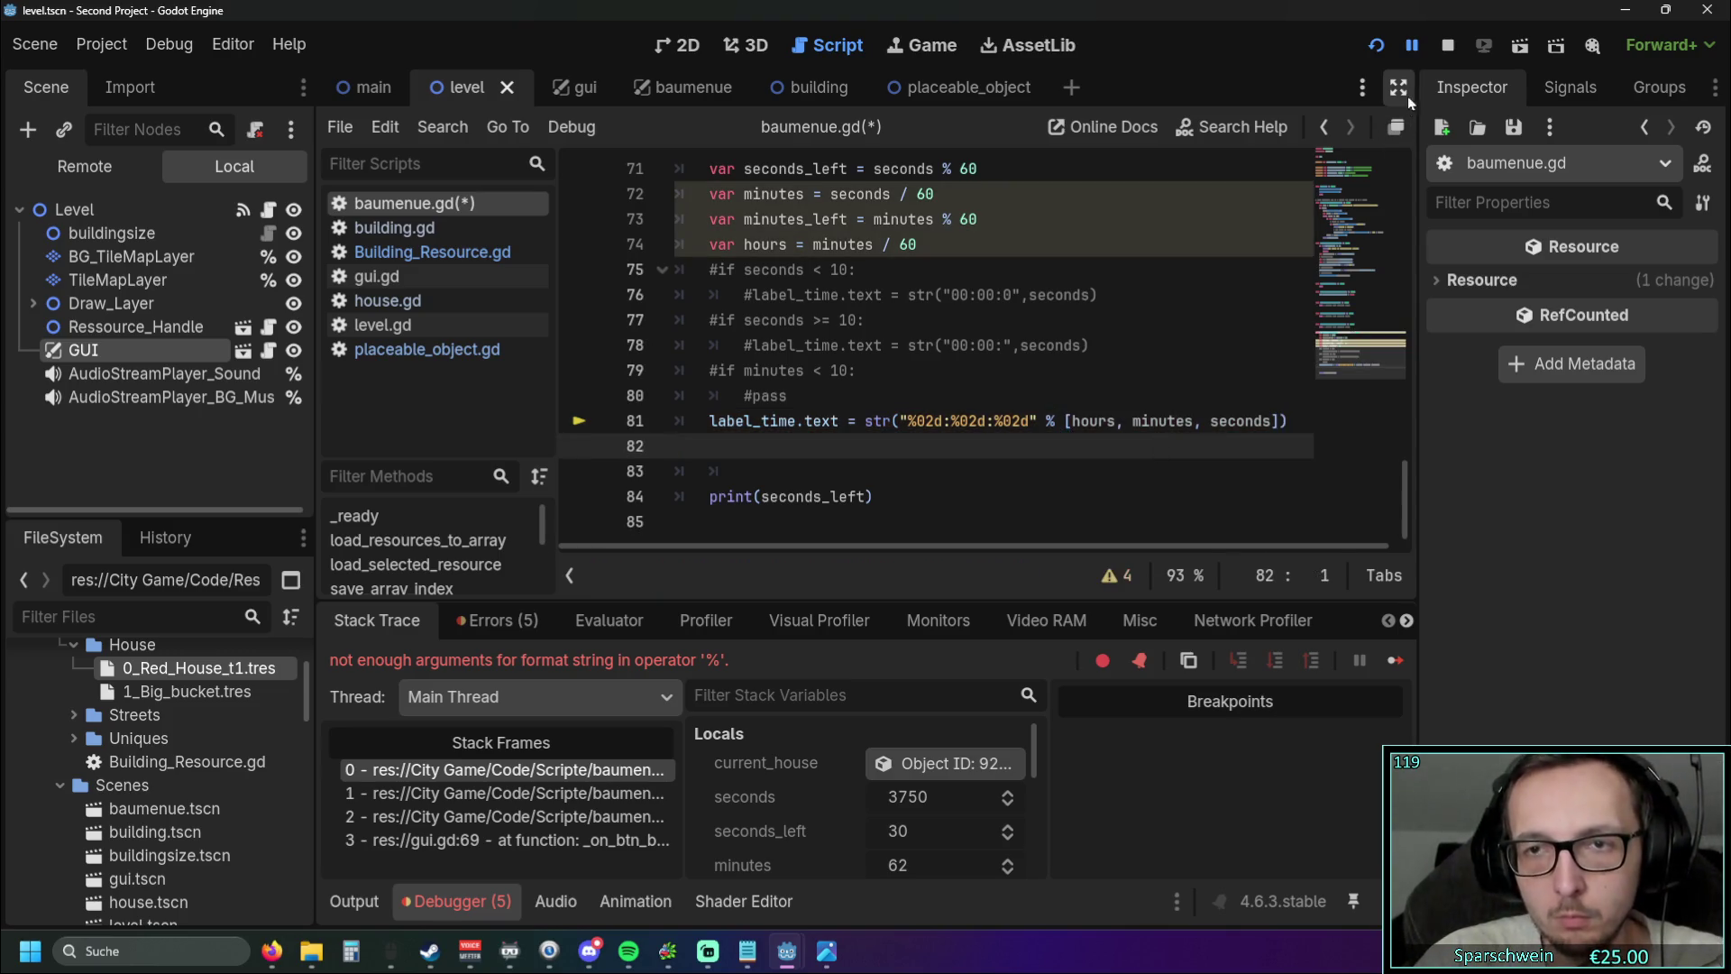
{"action": "left_click", "coordinate": [1378, 54]}
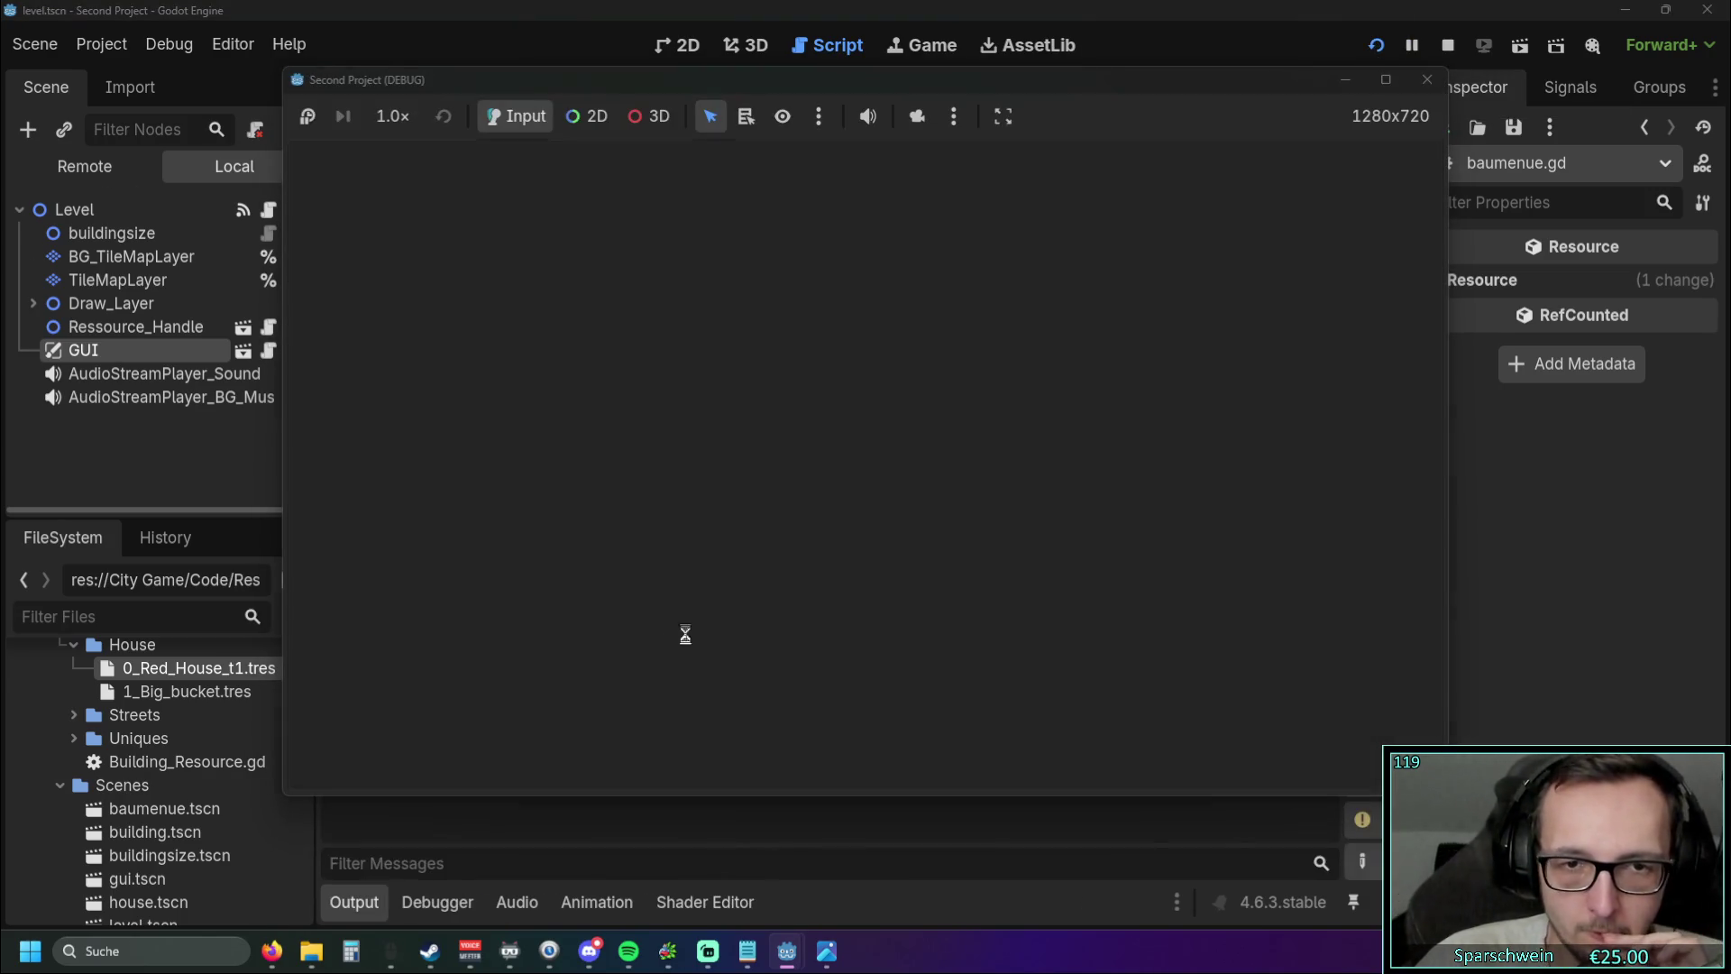
{"action": "left_click", "coordinate": [644, 725]}
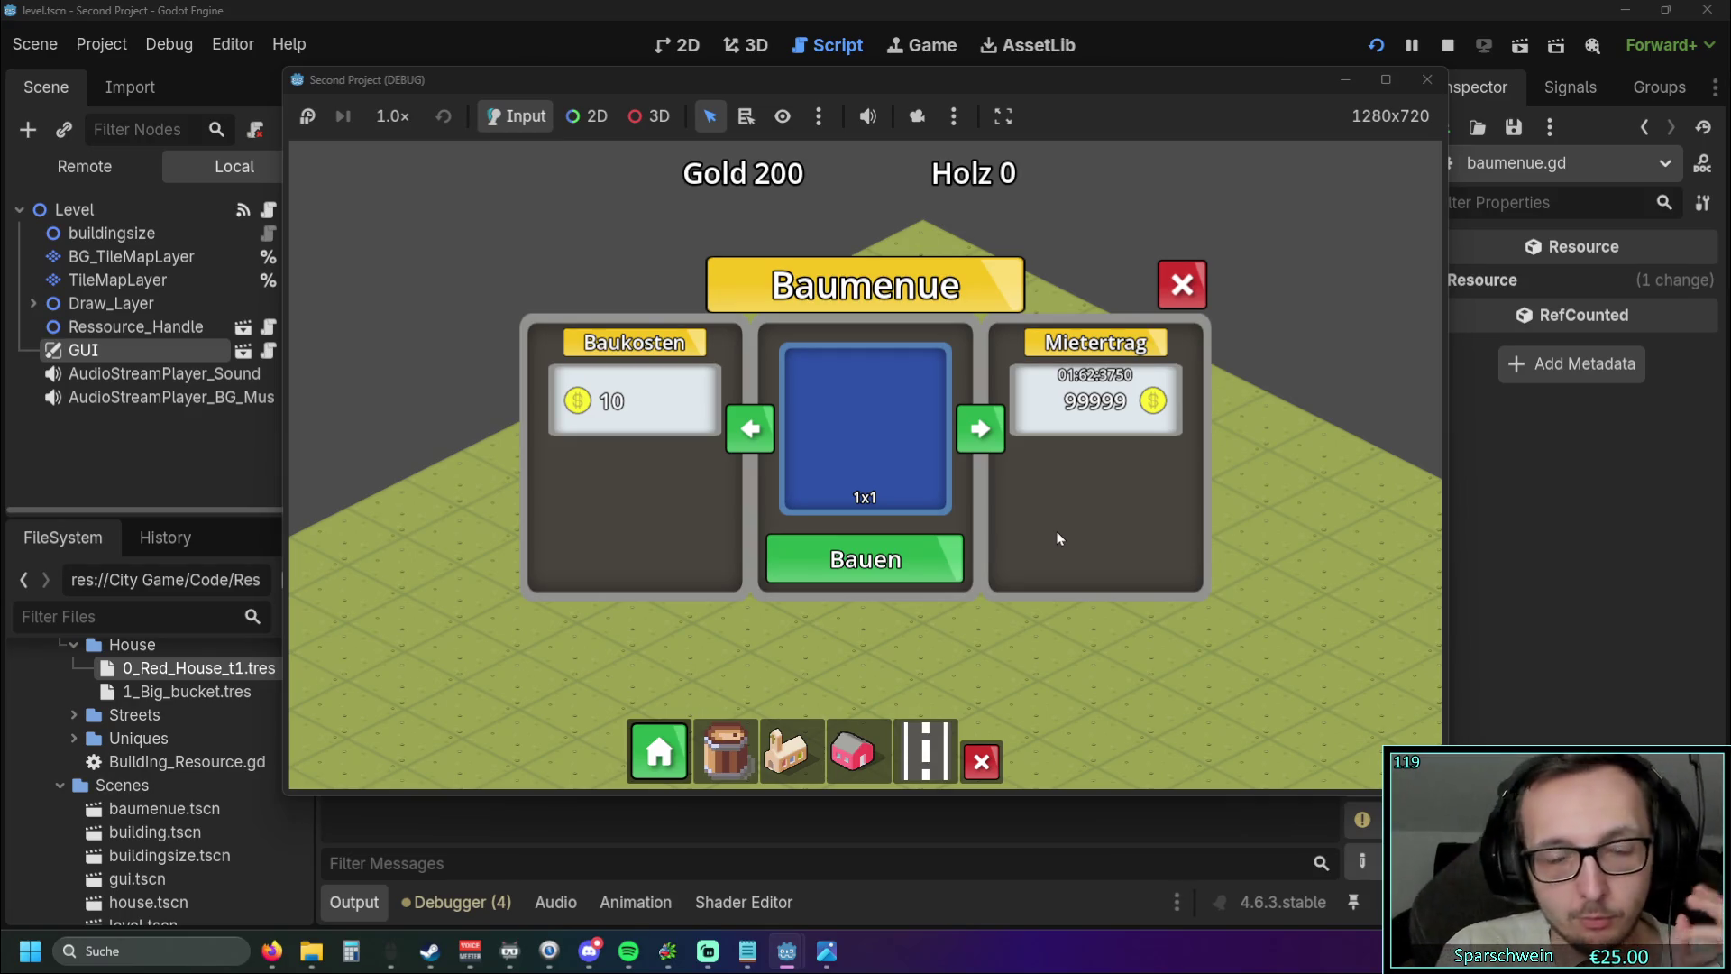
- Close the Baumenue popup and the running game window, returning to baumenue.gd
{"action": "left_click", "coordinate": [1182, 285]}
{"action": "left_click", "coordinate": [1427, 79]}
{"action": "scroll", "coordinate": [1073, 473], "scroll_direction": "down", "scroll_amount": 1}
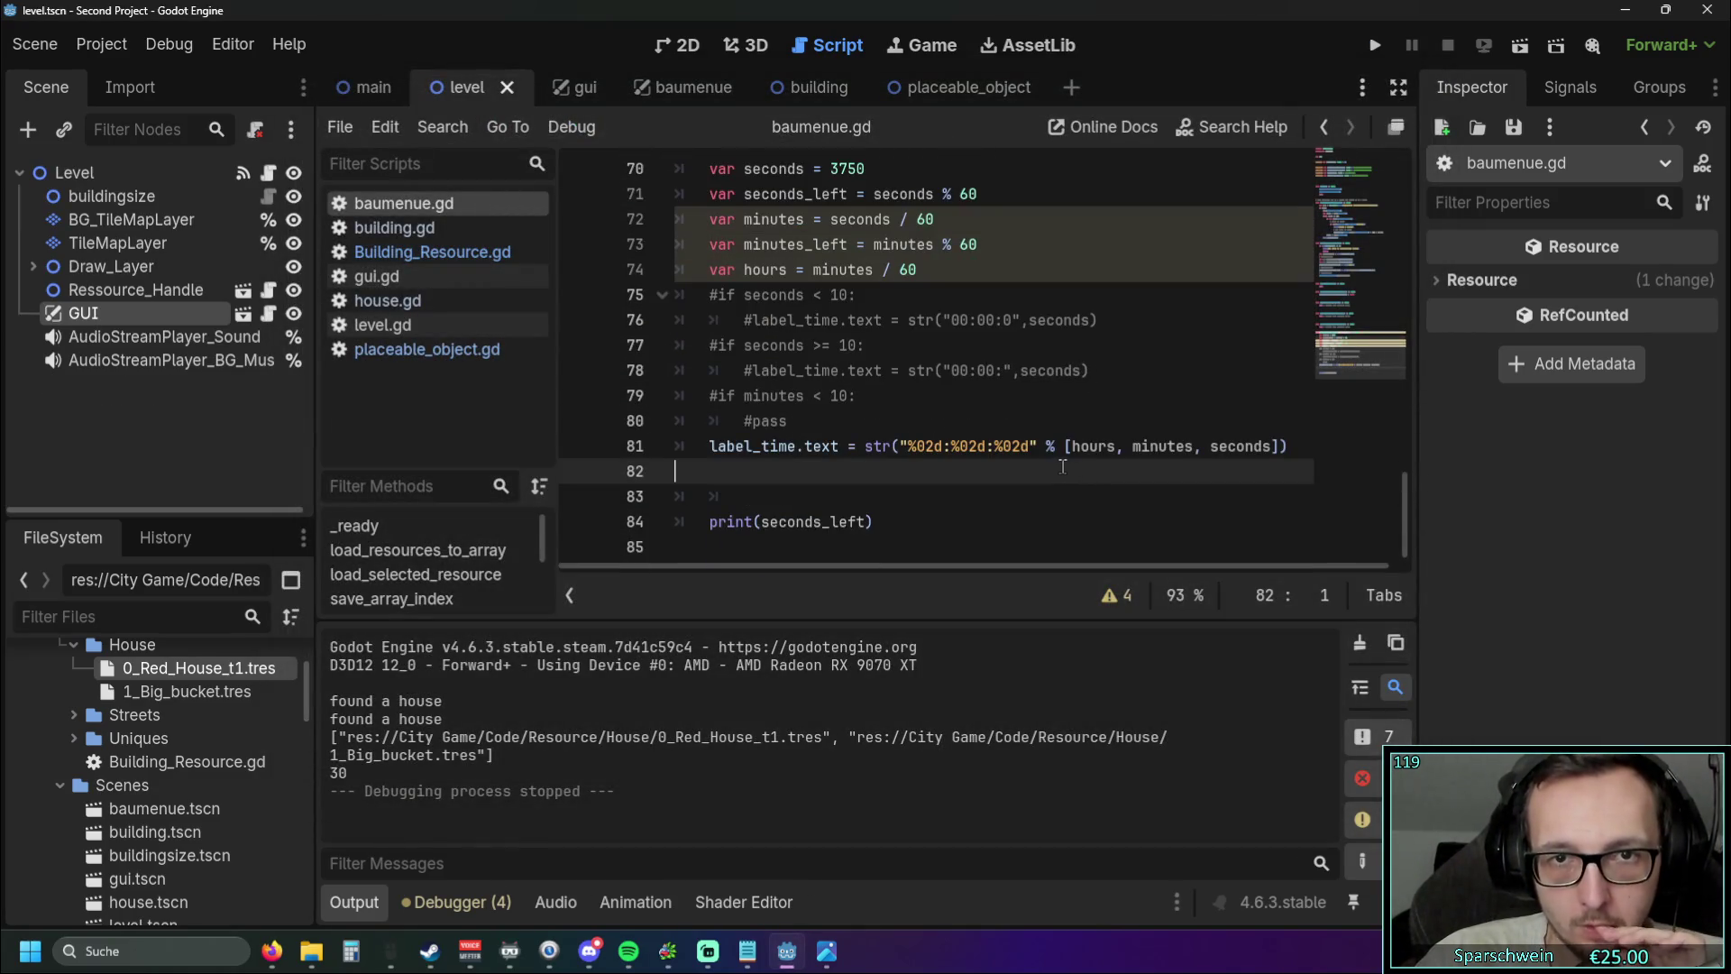
- Change line 74's hours formula from minutes / 60 to seconds / 3600
{"action": "scroll", "coordinate": [1032, 422], "scroll_direction": "up", "scroll_amount": 1}
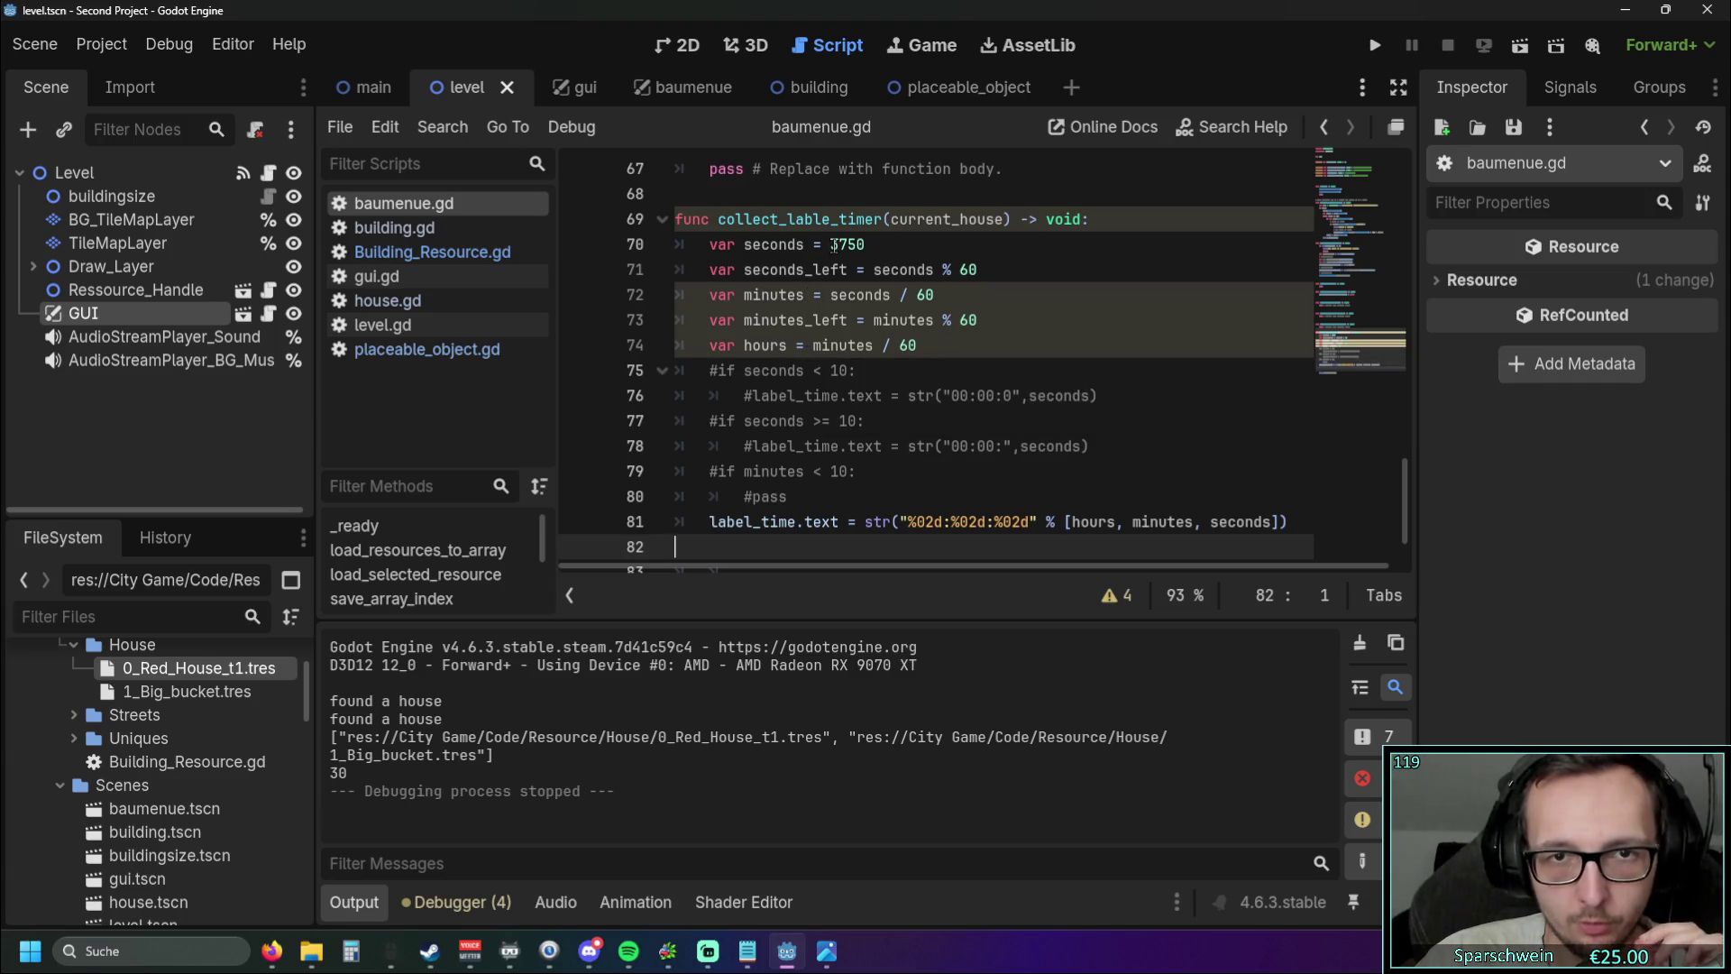
{"action": "double_click", "coordinate": [822, 345]}
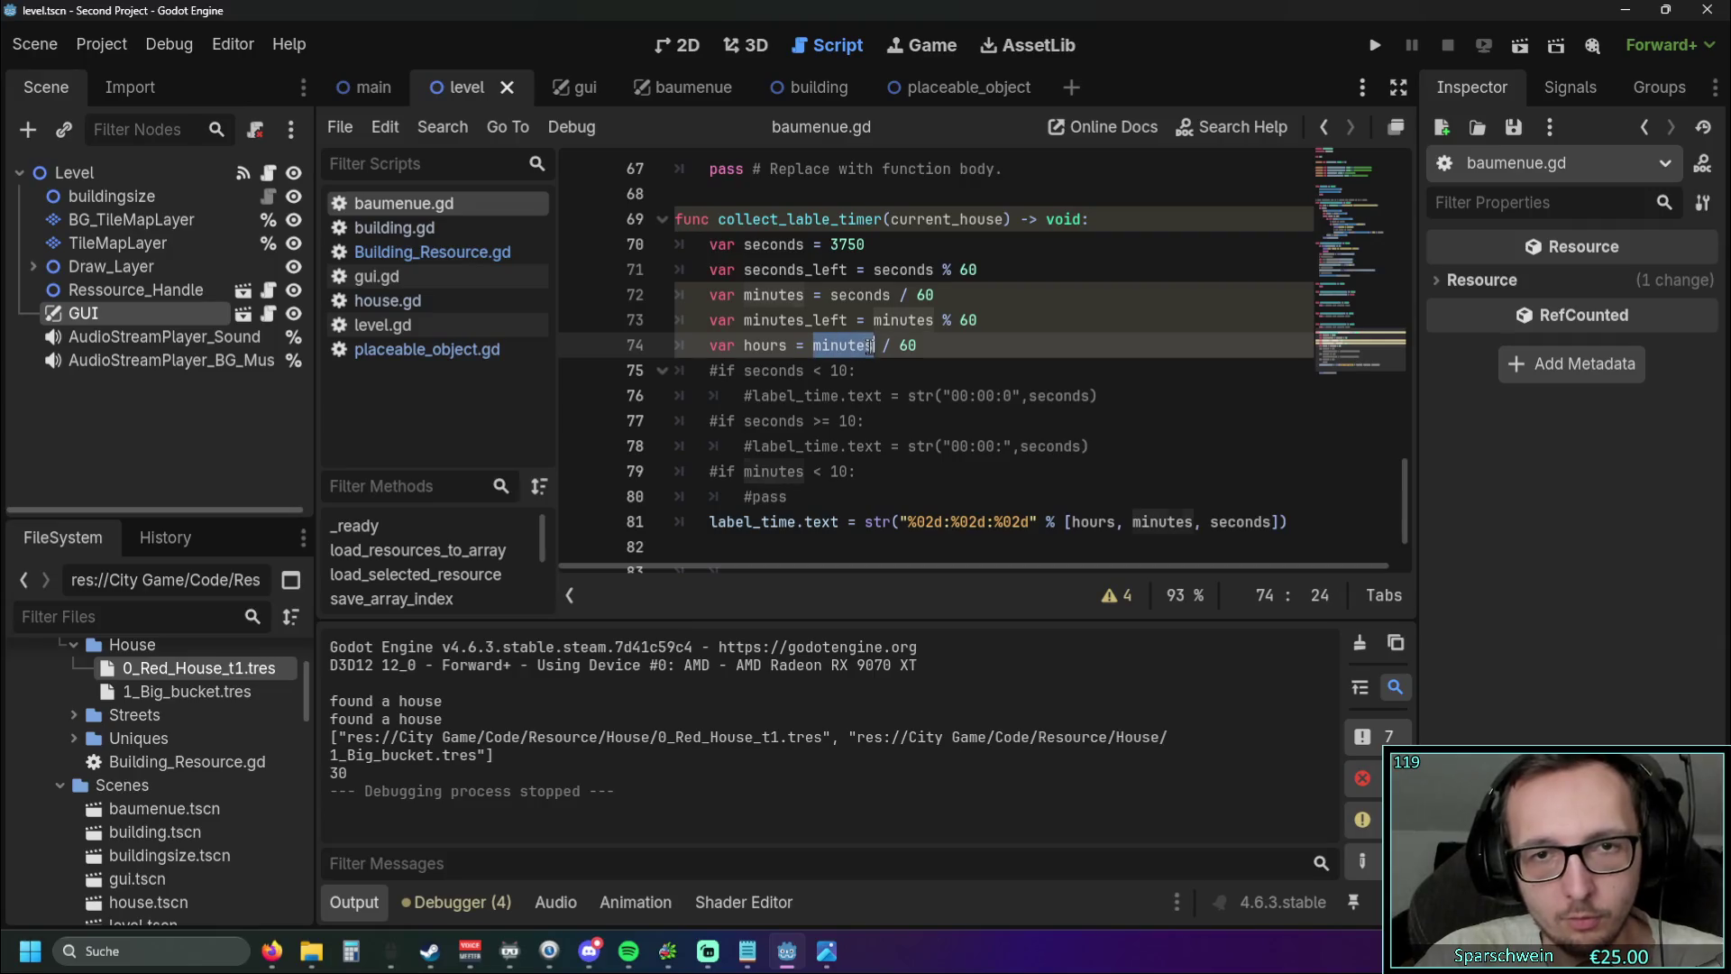
{"action": "type", "text": "seconds"}
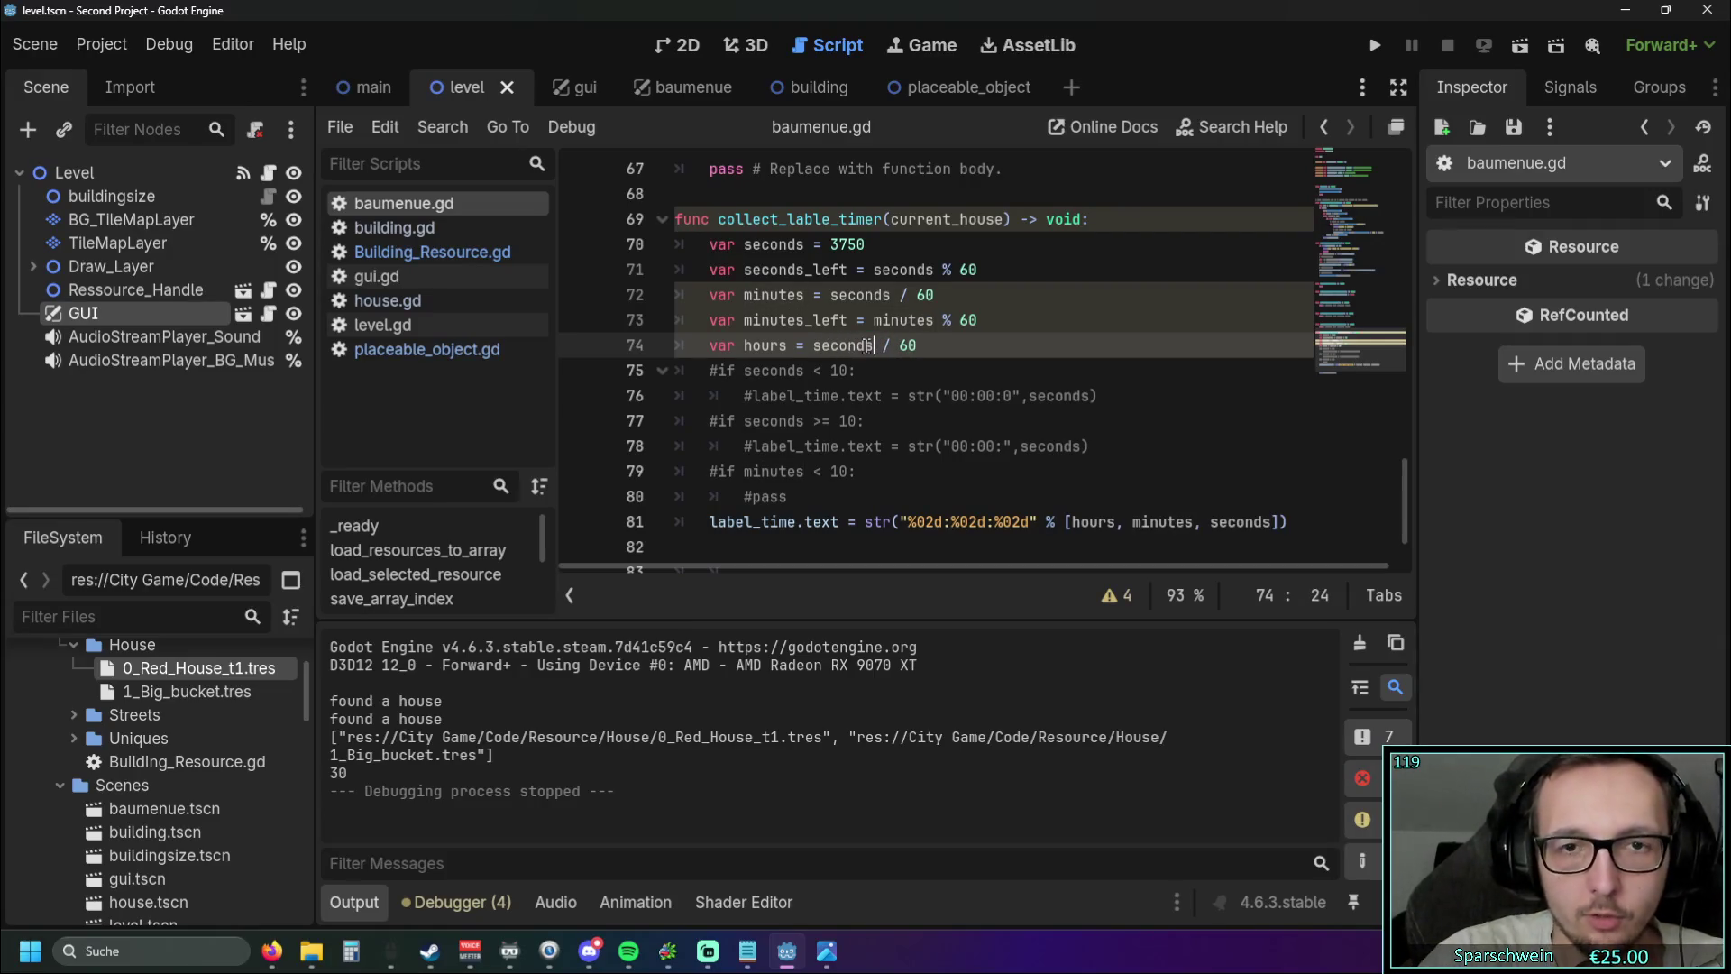
{"action": "left_click", "coordinate": [905, 347]}
{"action": "double_click", "coordinate": [905, 346]}
{"action": "type", "text": "3600"}
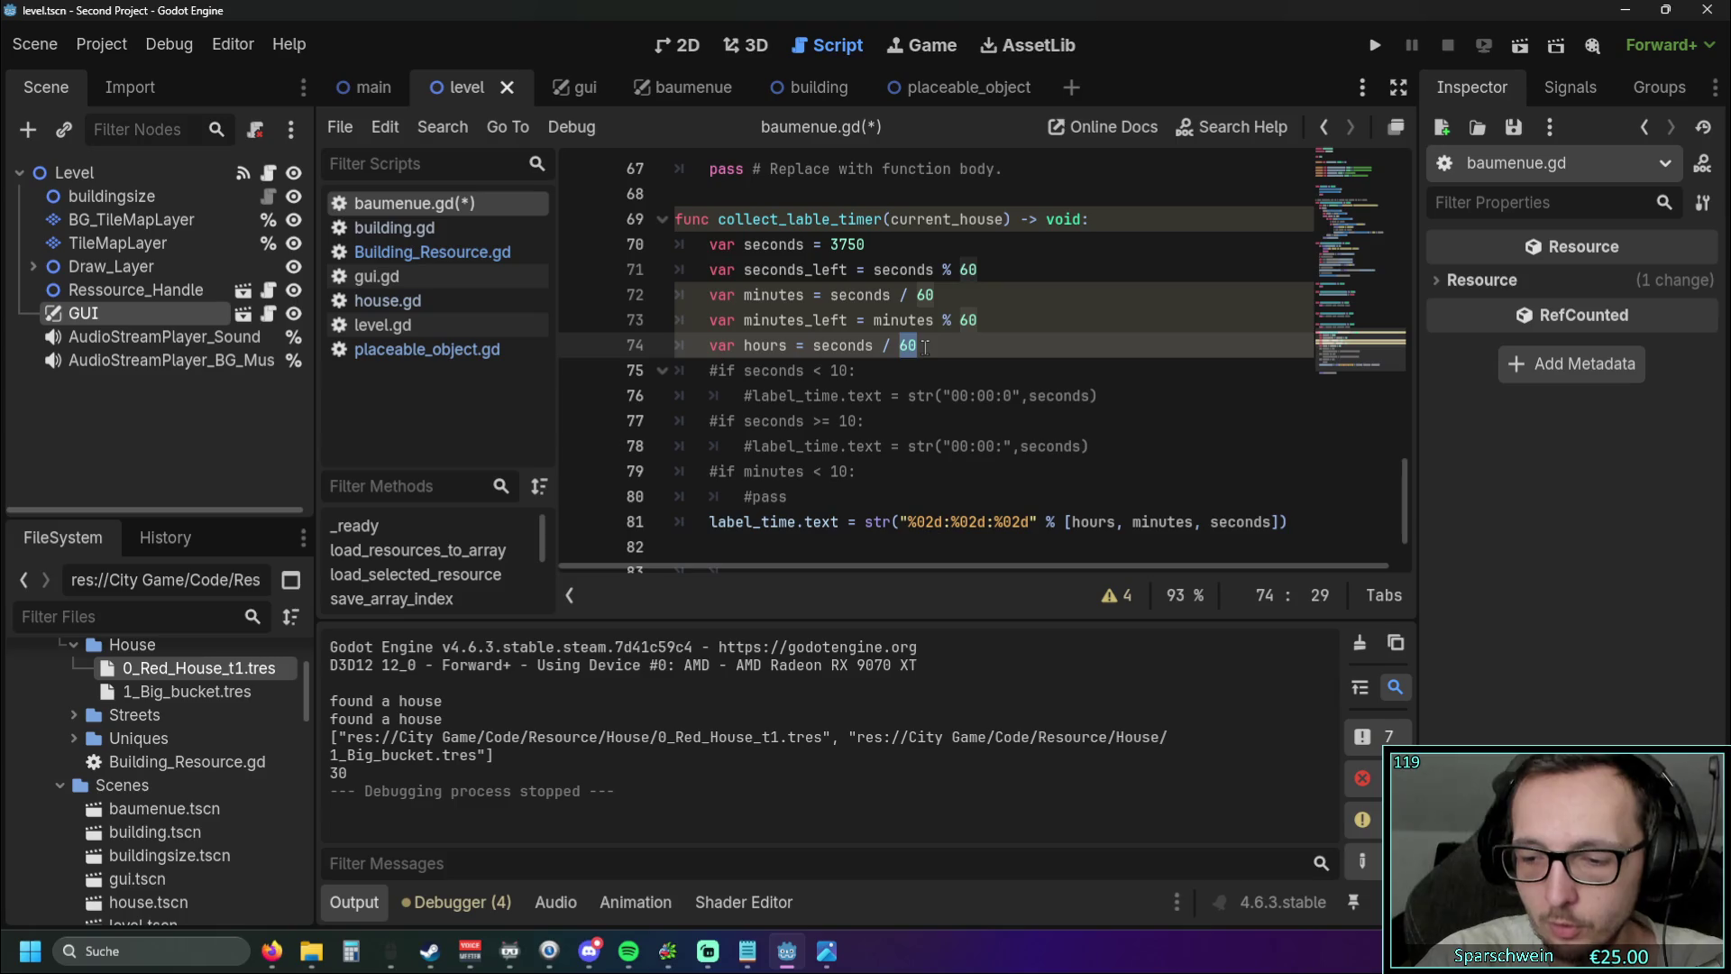
{"action": "left_click", "coordinate": [899, 370]}
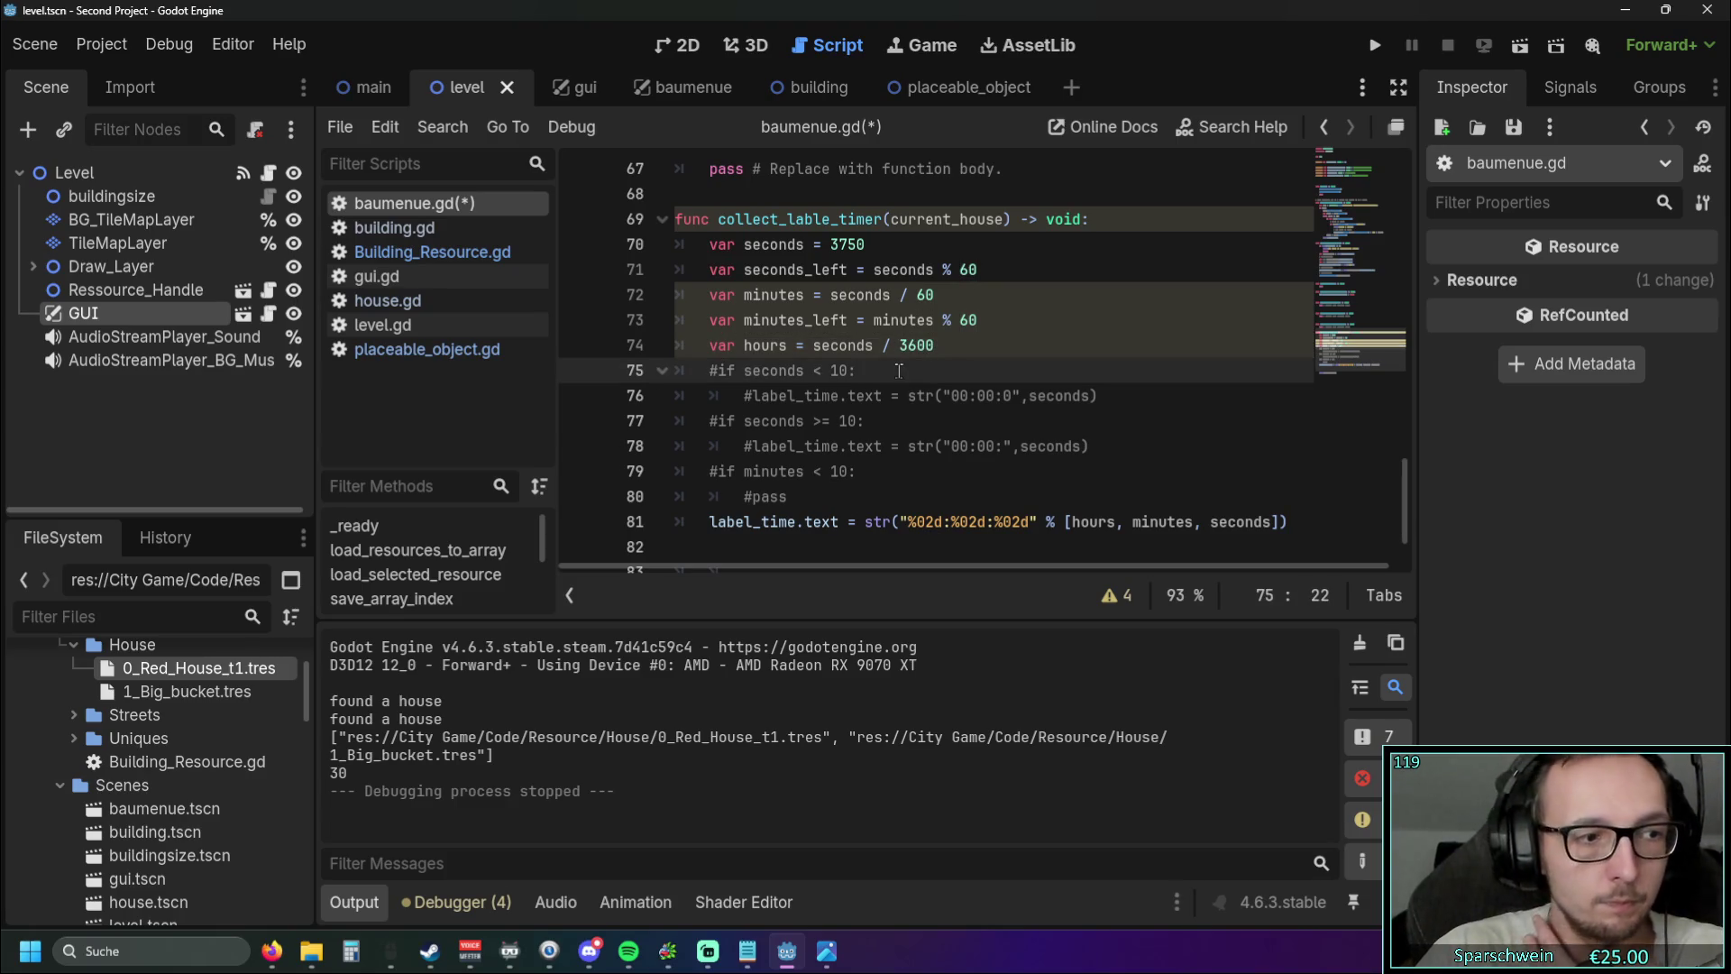
- Review the seconds value 3750 and the minutes_left line in baumenue.gd
{"action": "scroll", "coordinate": [974, 340], "scroll_direction": "down", "scroll_amount": 1}
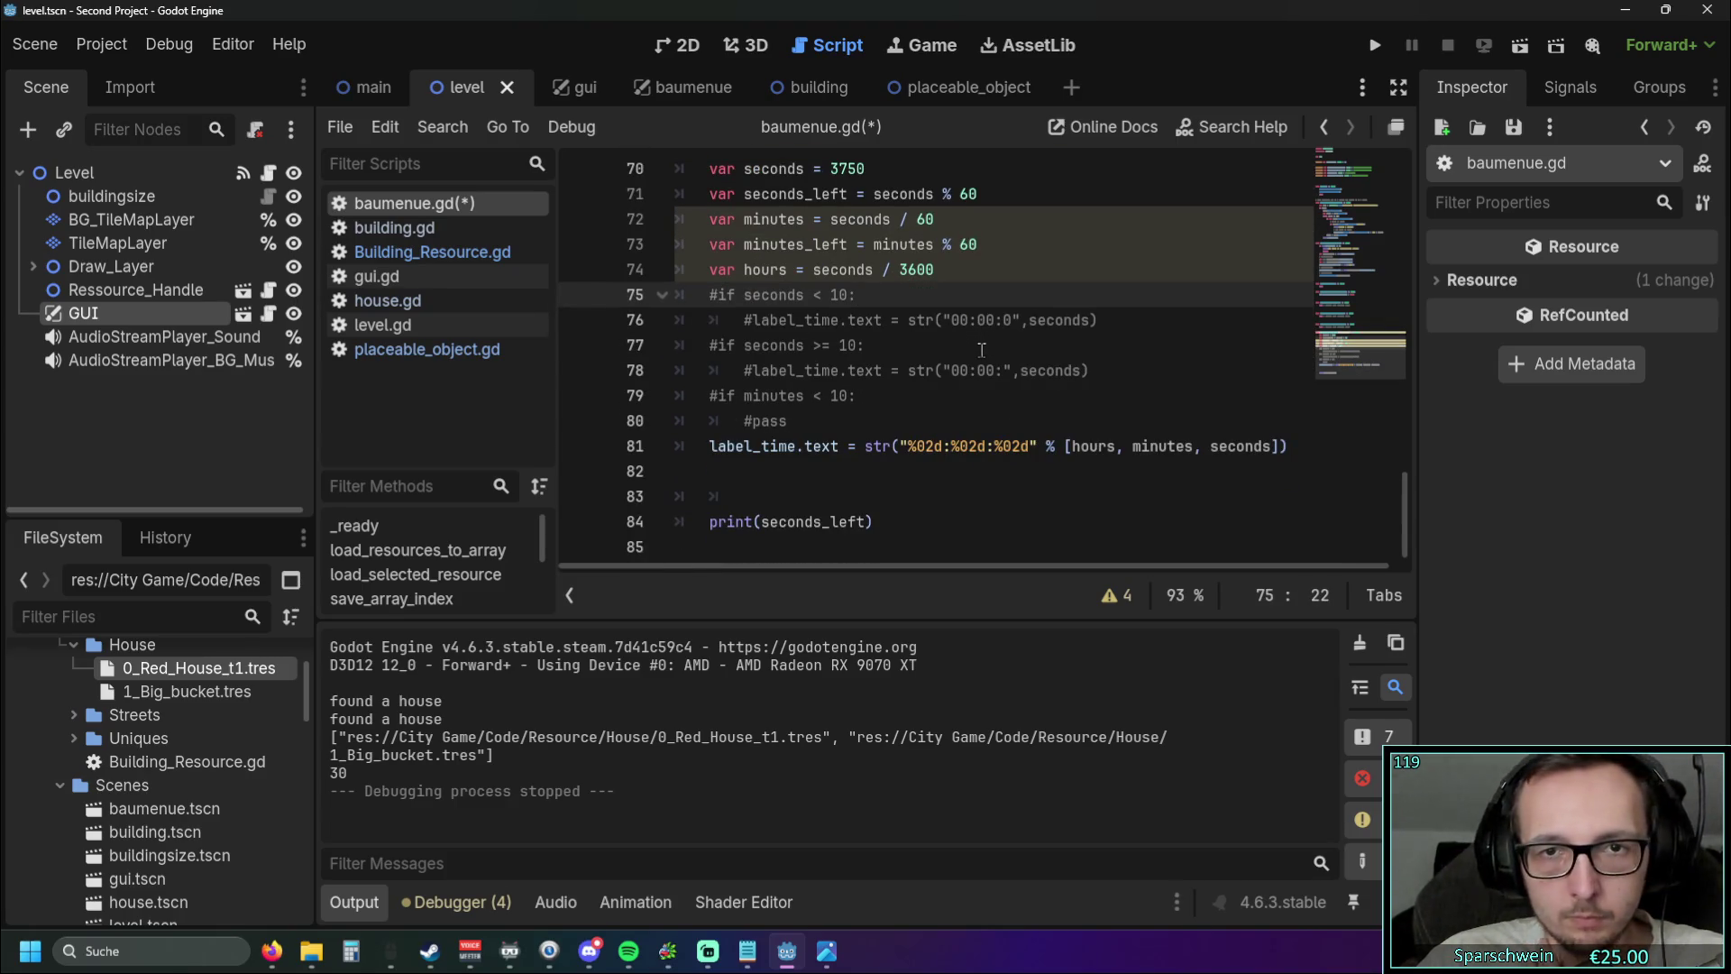
{"action": "scroll", "coordinate": [987, 363], "scroll_direction": "up", "scroll_amount": 1}
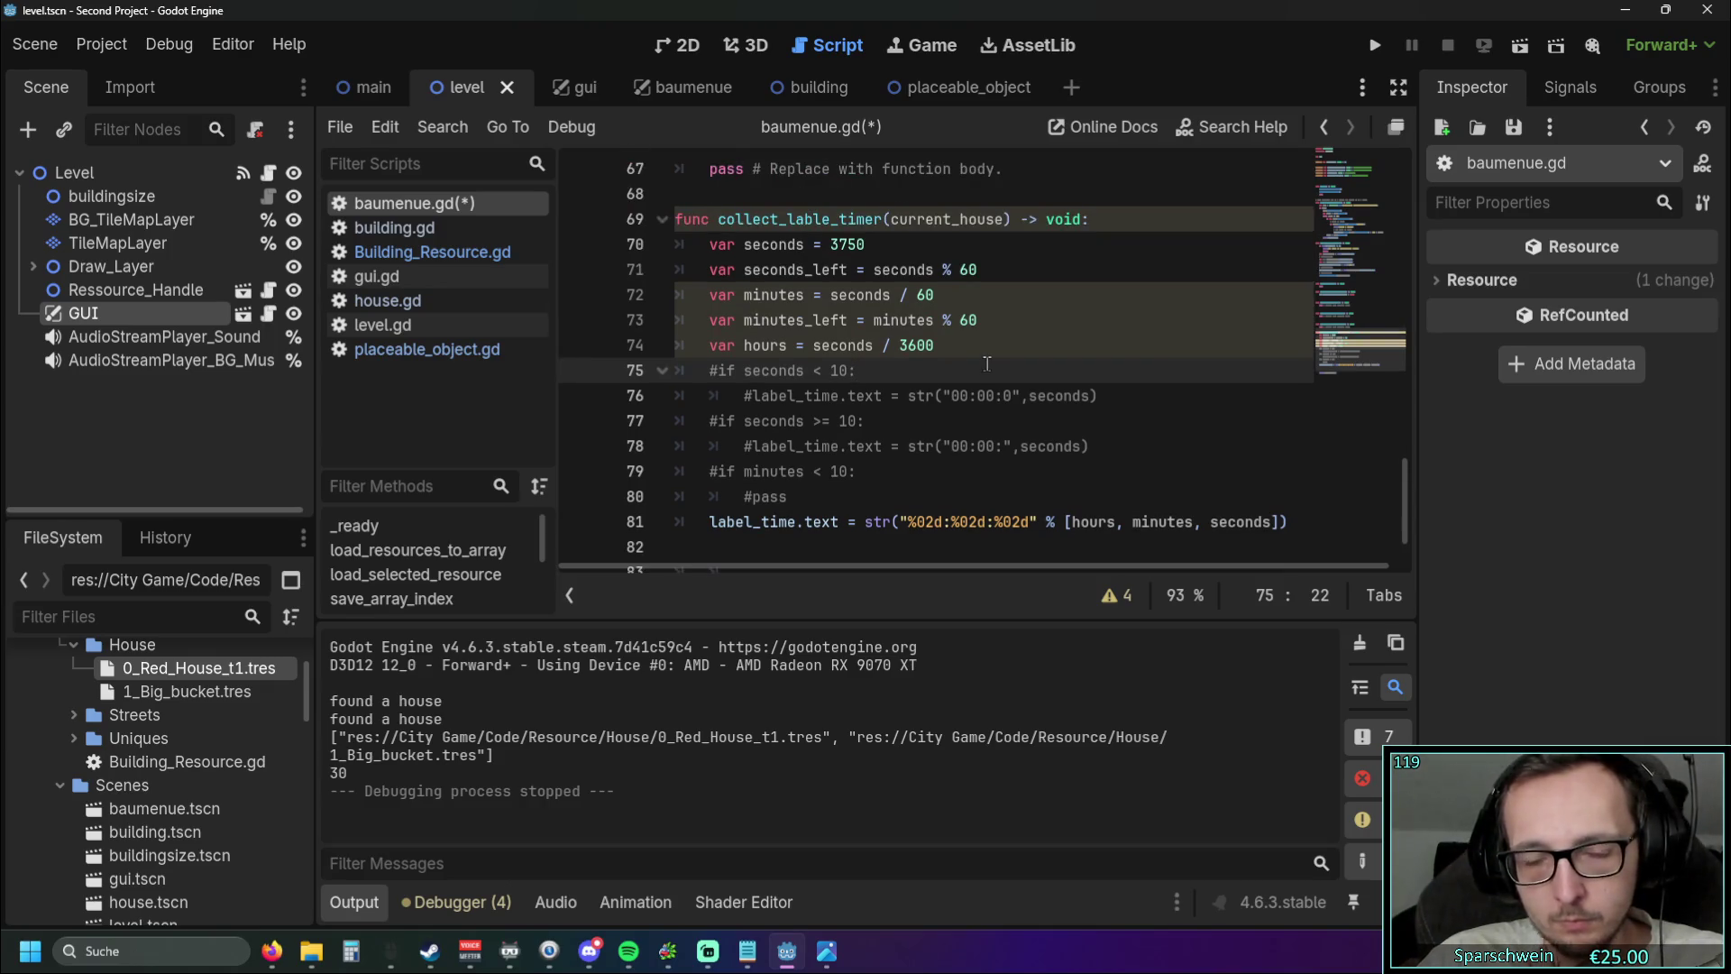
{"action": "left_click", "coordinate": [859, 243]}
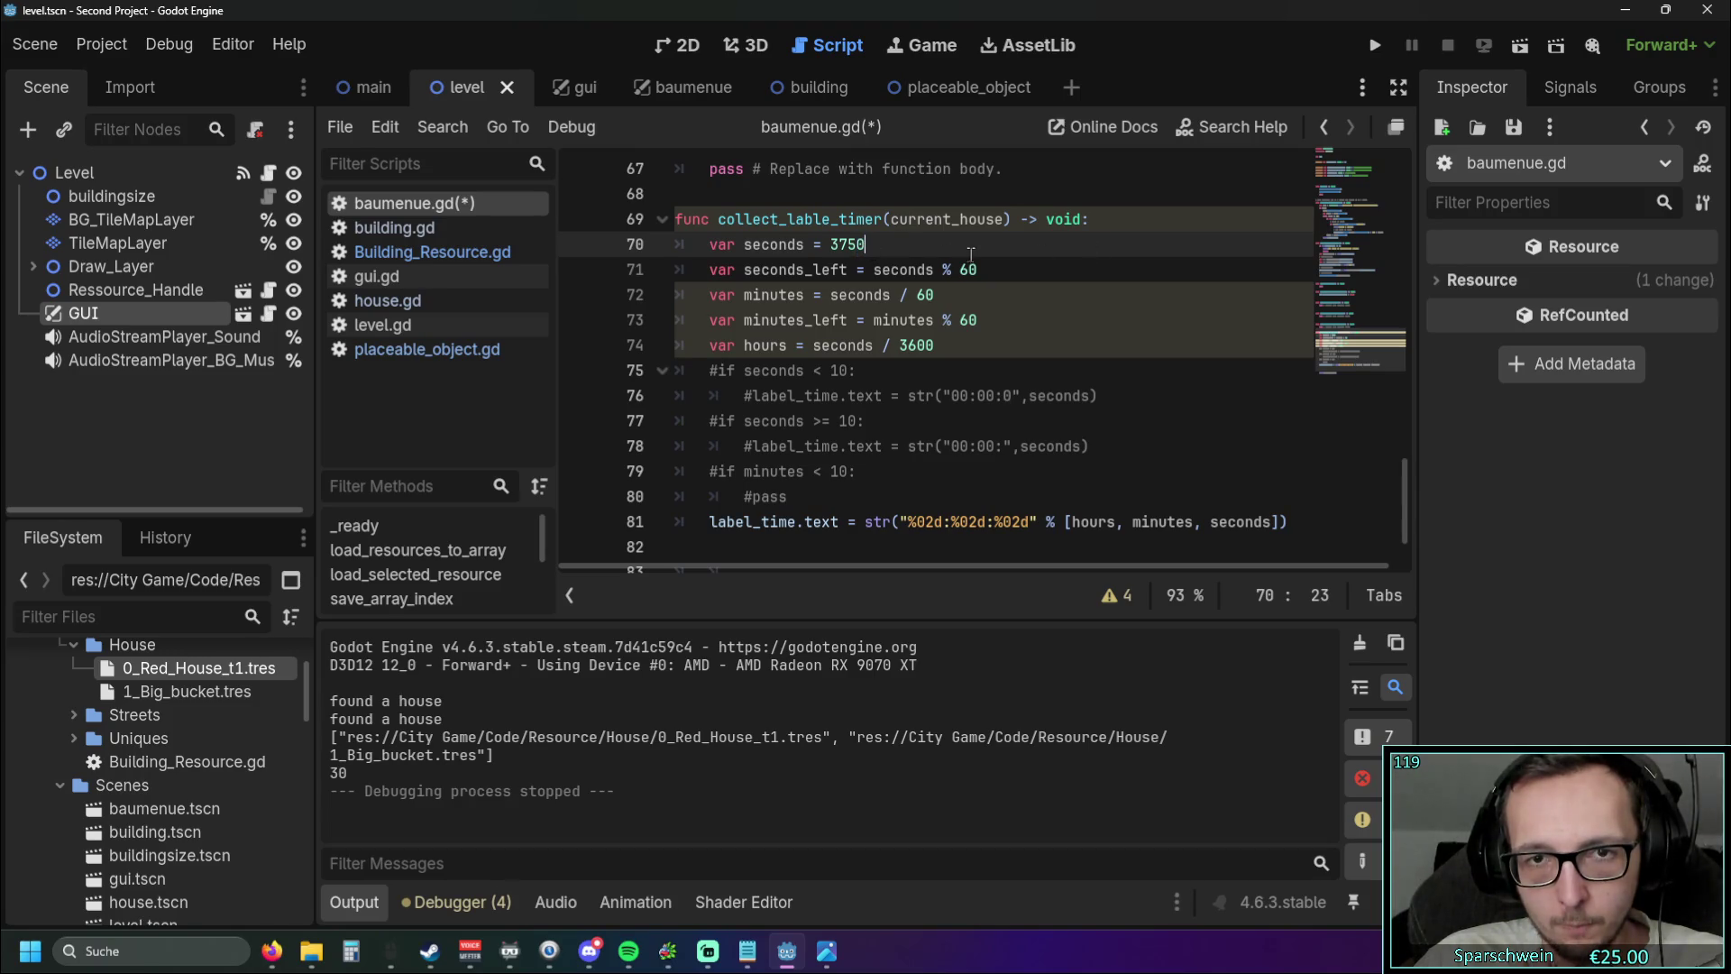
{"action": "left_click", "coordinate": [1020, 313]}
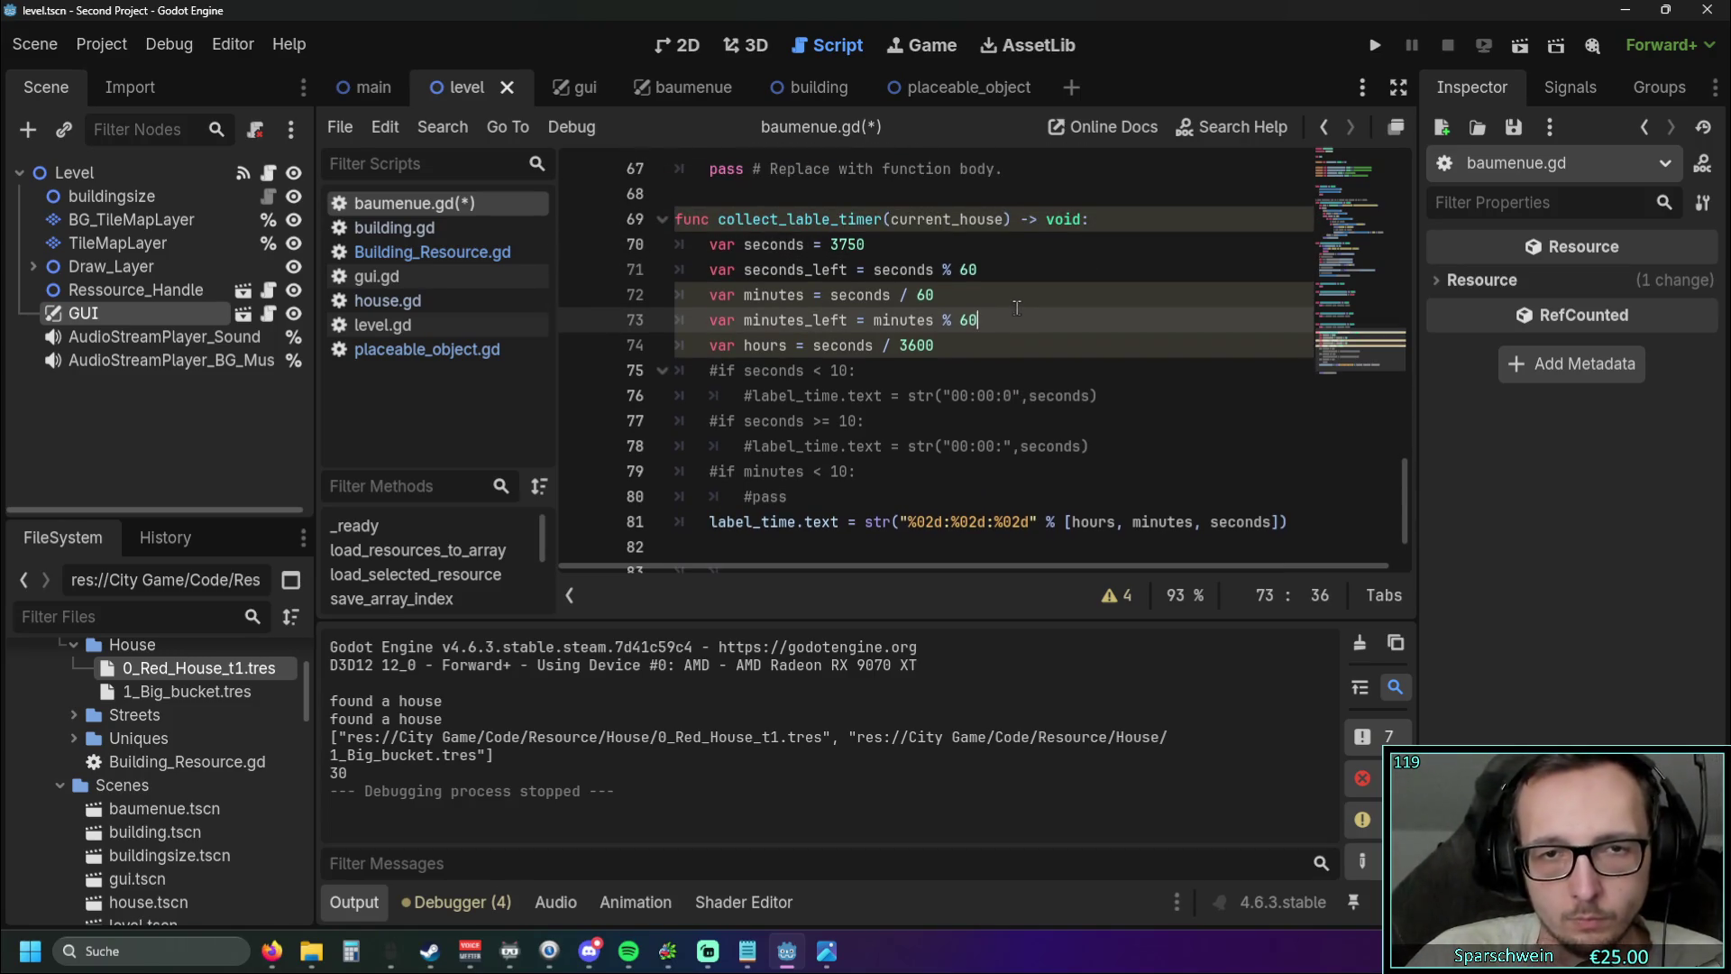
{"action": "scroll", "coordinate": [1011, 317], "scroll_direction": "down", "scroll_amount": 1}
{"action": "scroll", "coordinate": [1010, 318], "scroll_direction": "up", "scroll_amount": 1}
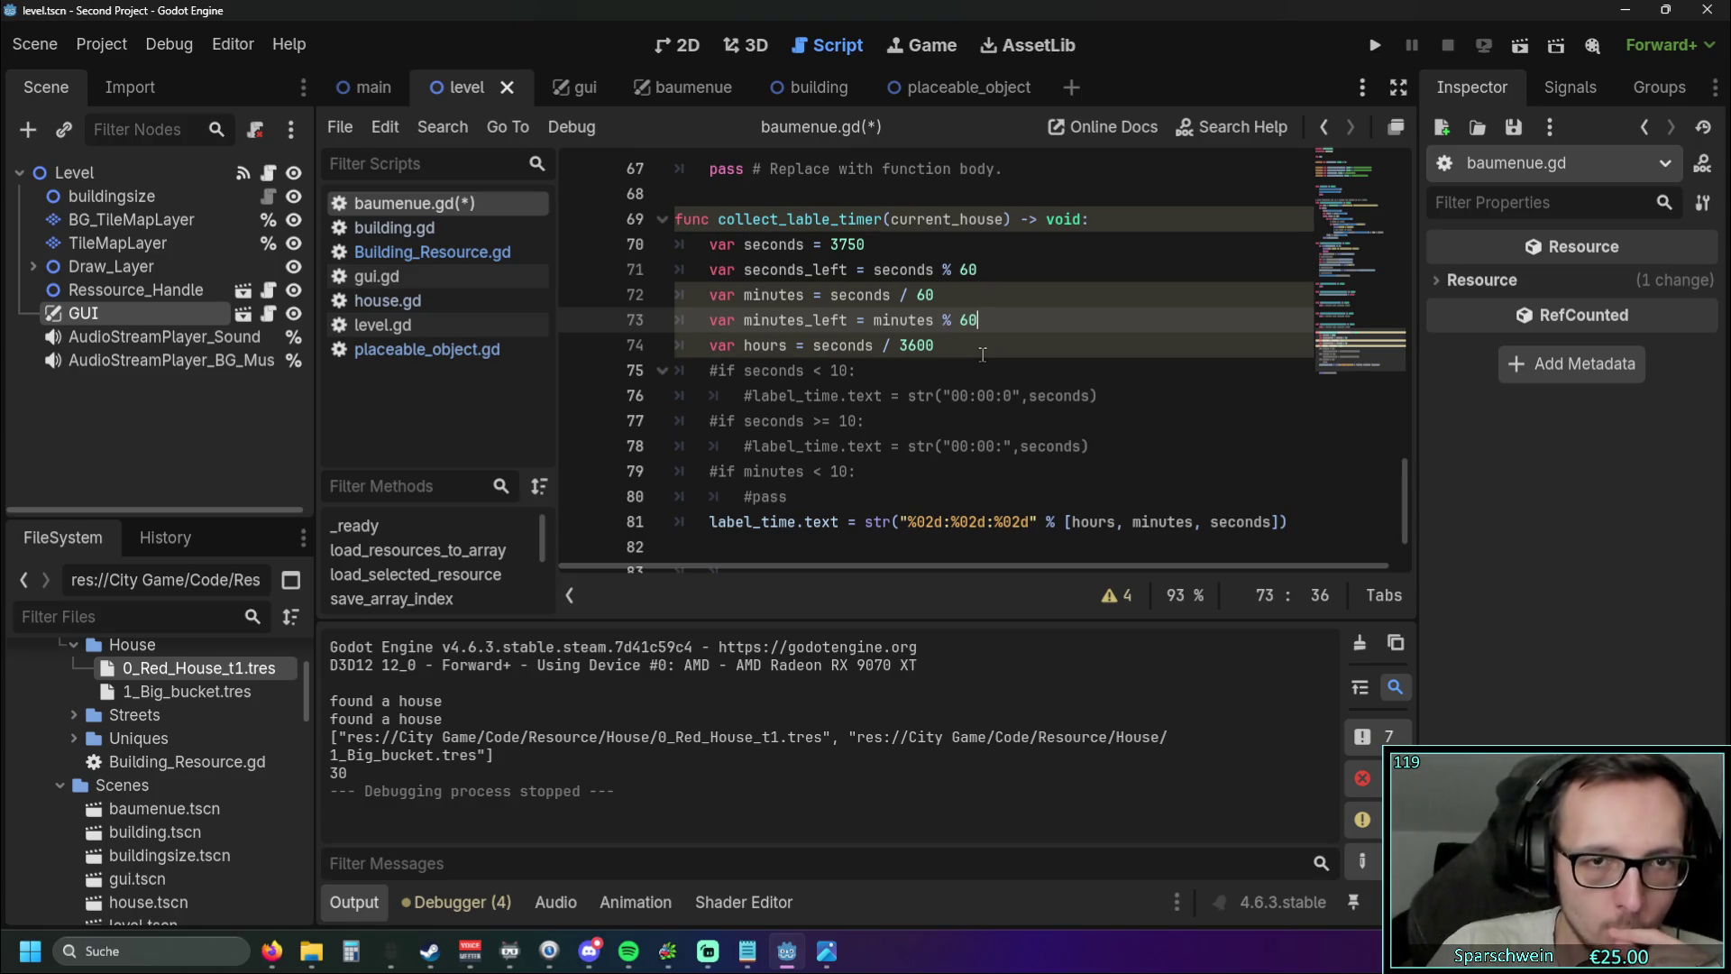
{"action": "left_click", "coordinate": [1016, 362]}
- Undo back to minutes / 60 and collect_time_seconds, then rewrap line 81's arguments in [ ]
{"action": "key", "text": "ctrl+z"}
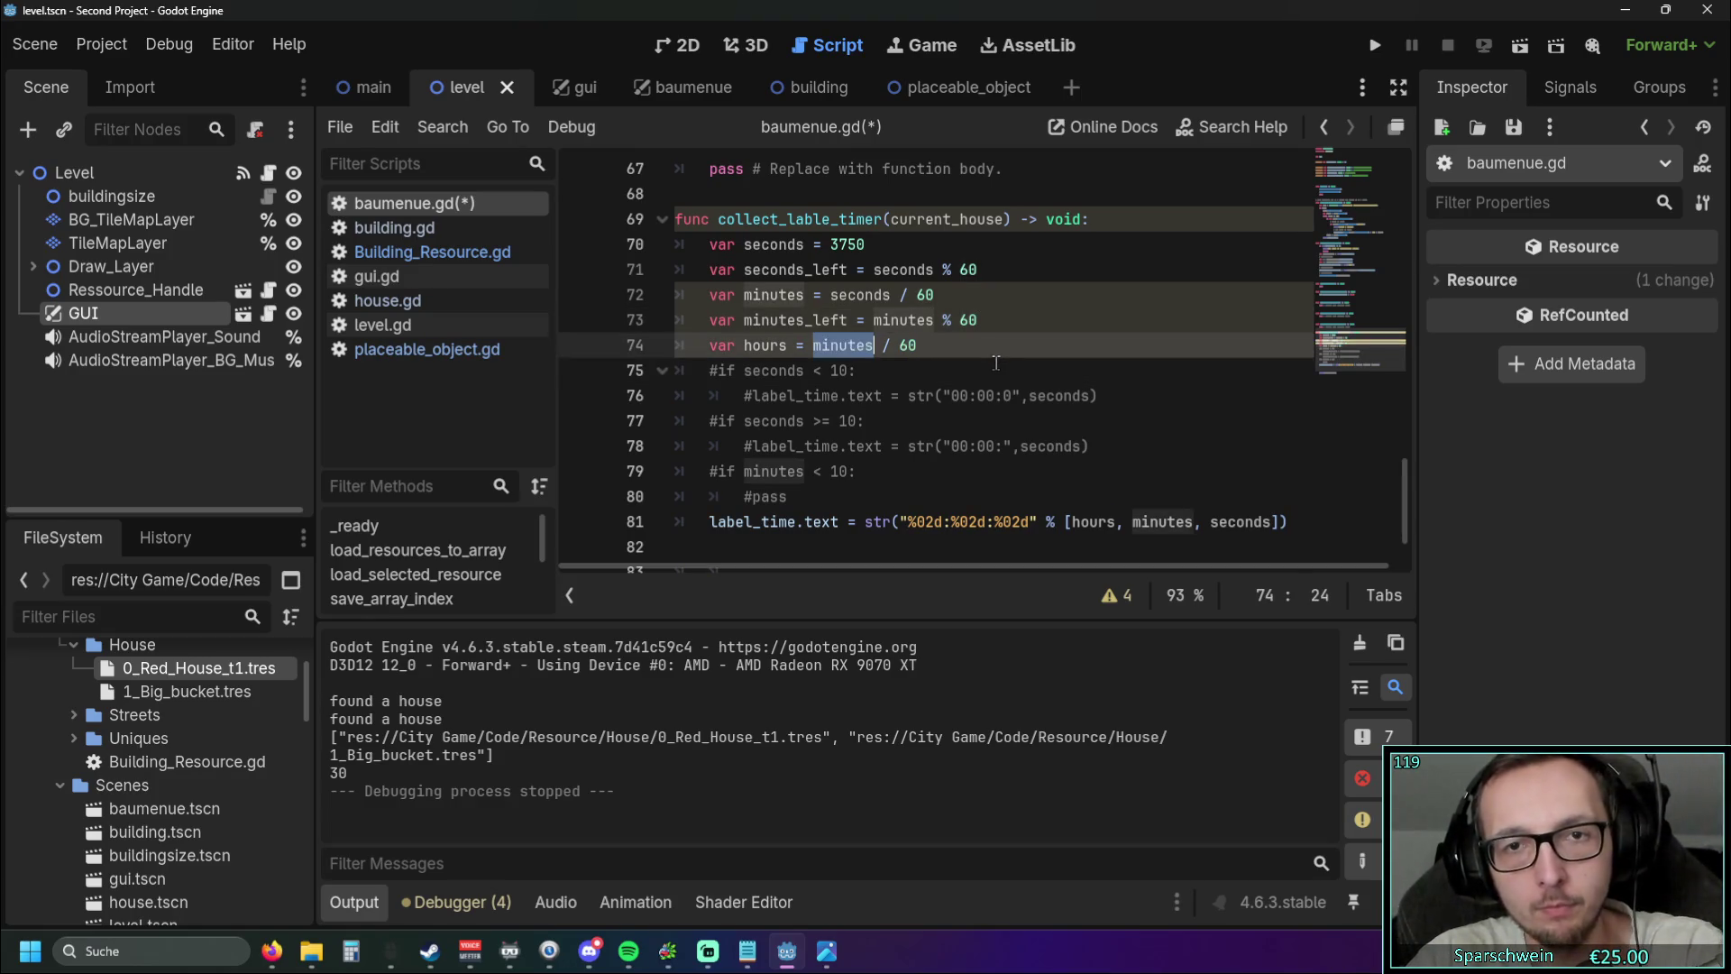
{"action": "key", "text": "ctrl+z"}
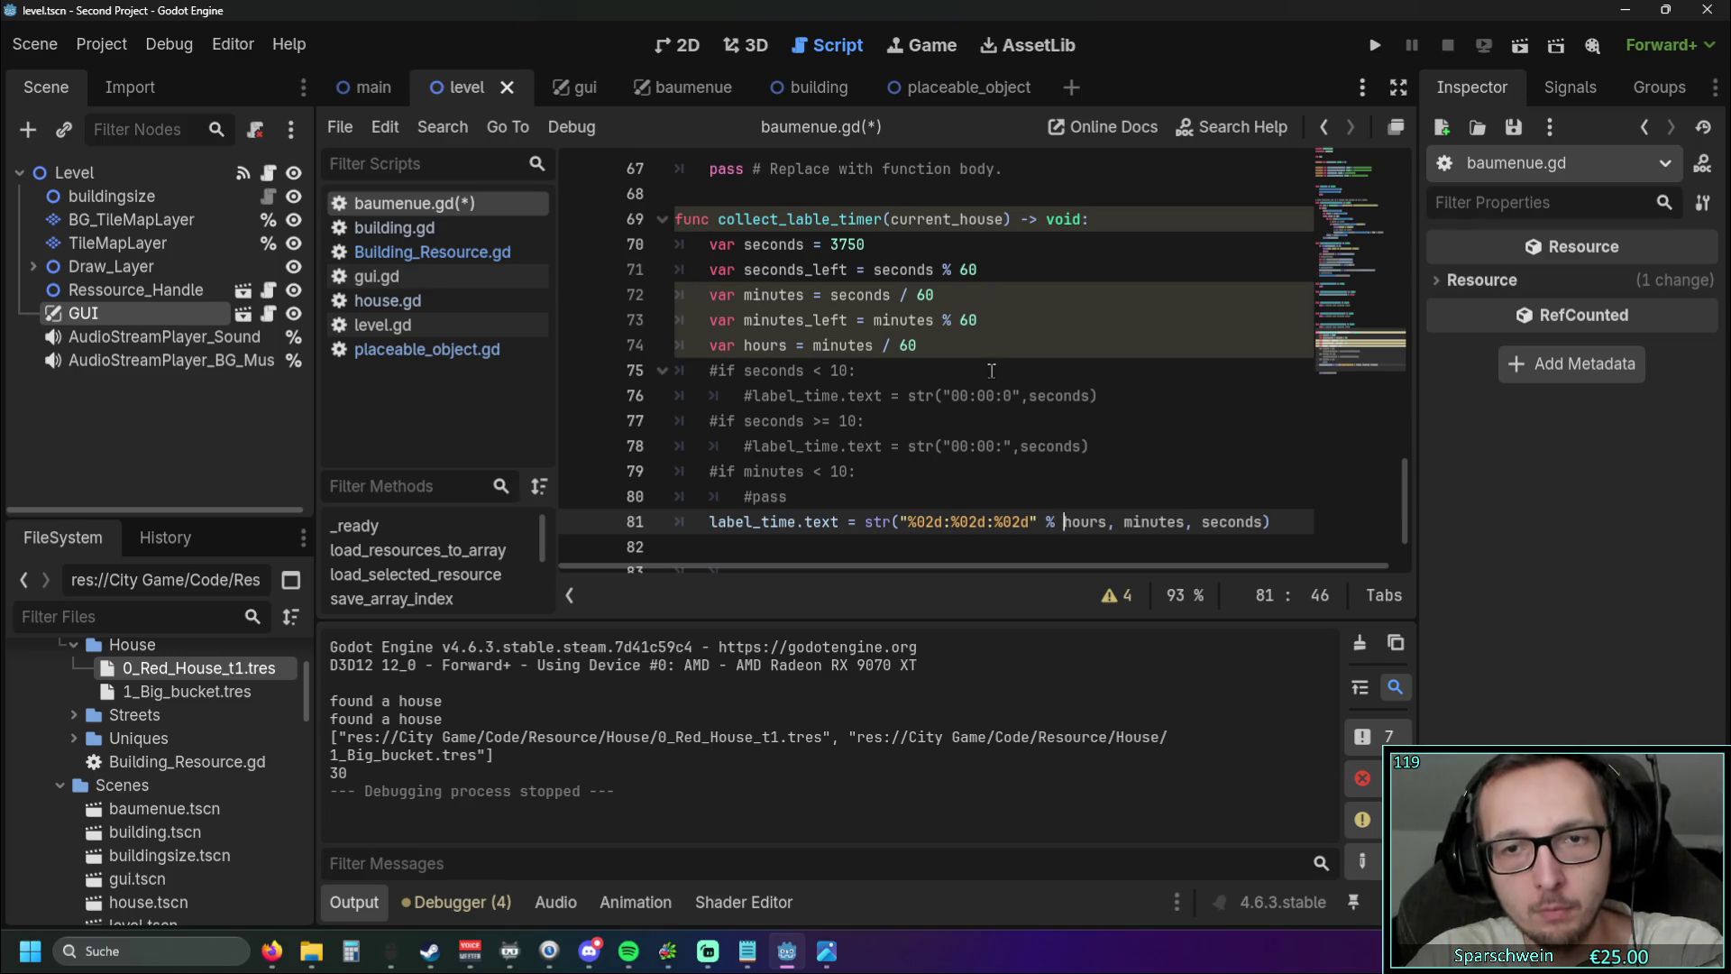
{"action": "key", "text": "ctrl+z"}
{"action": "key", "text": "ctrl+z"}
{"action": "key", "text": "ctrl+z"}
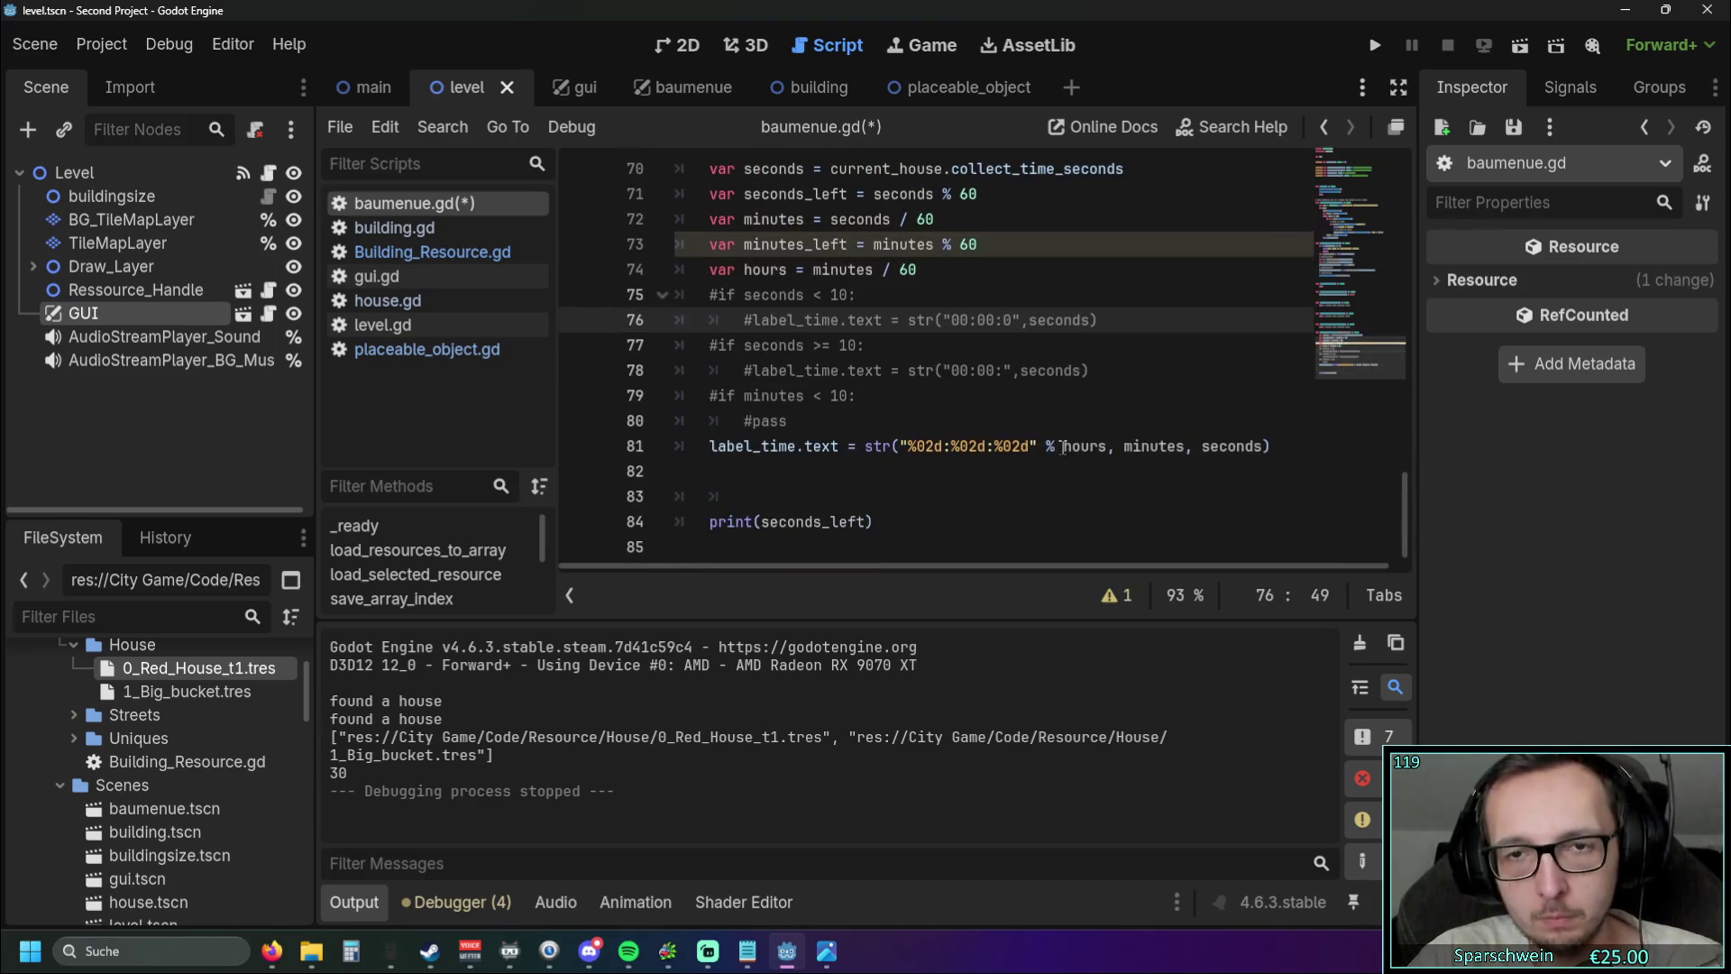
{"action": "type", "text": "["}
{"action": "key", "text": "End"}
{"action": "key", "text": "Left"}
{"action": "type", "text": "]"}
{"action": "key", "text": "BackSpace"}
{"action": "type", "text": "]"}
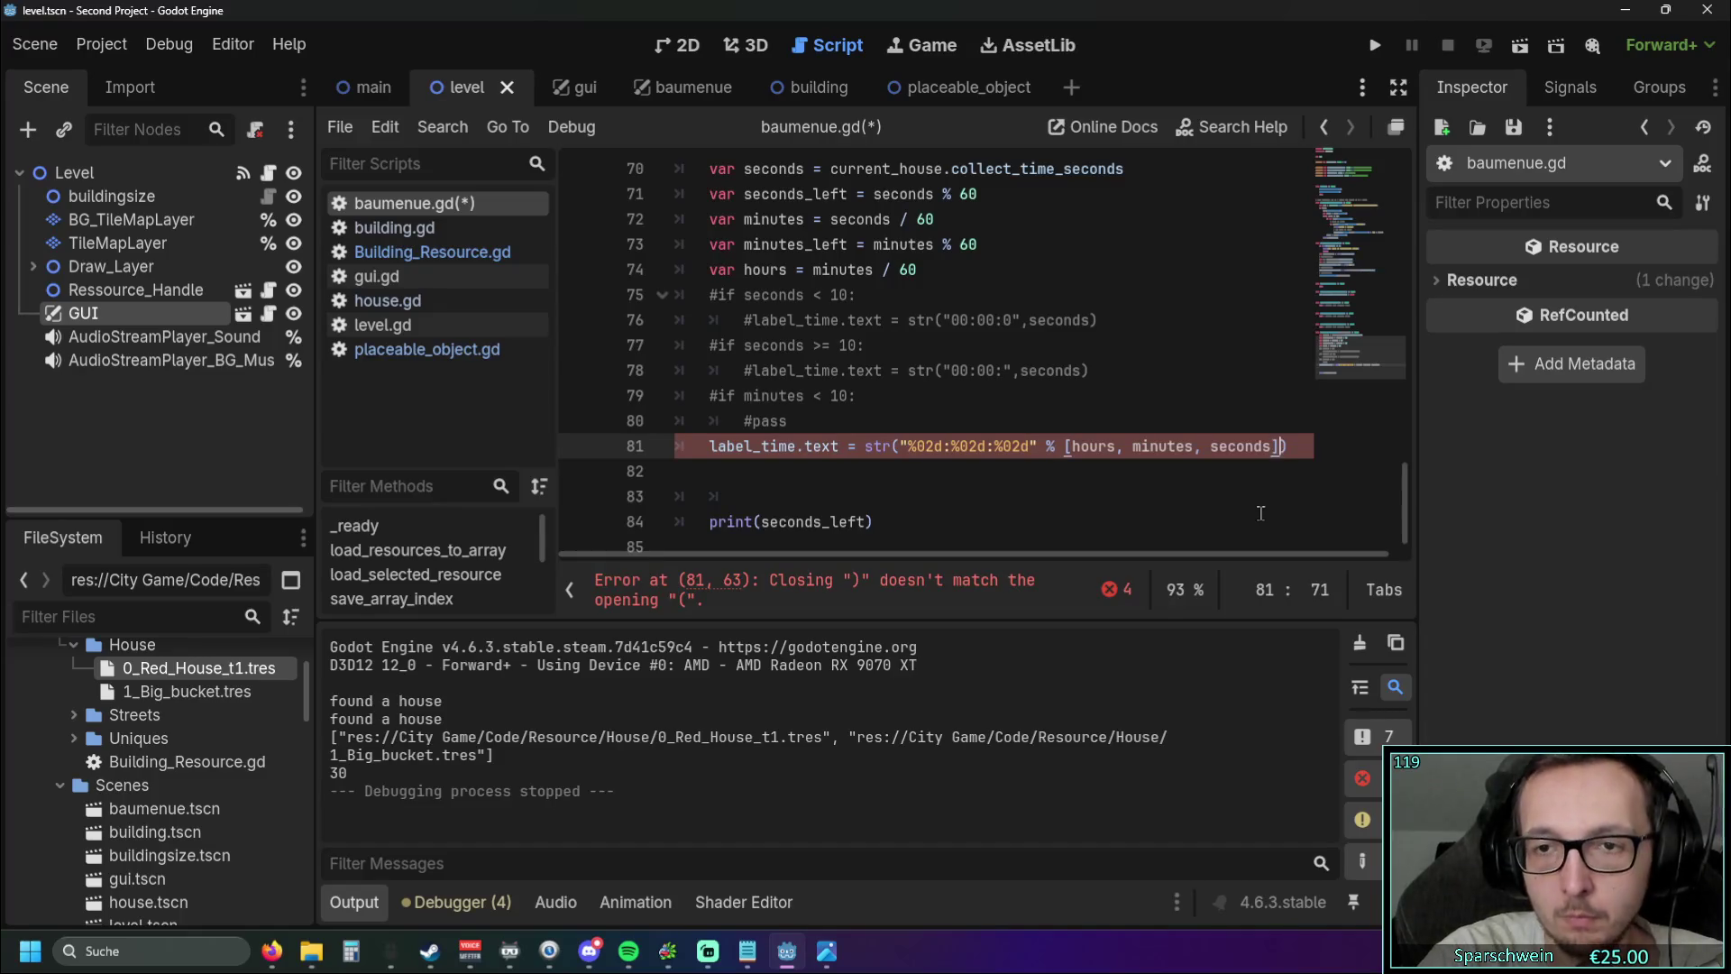
- Replace seconds and minutes in the label's argument list with seconds_left and minutes_left
{"action": "scroll", "coordinate": [909, 311], "scroll_direction": "up", "scroll_amount": 1}
{"action": "left_click_drag", "start_coordinate": [745, 270], "coordinate": [848, 269]}
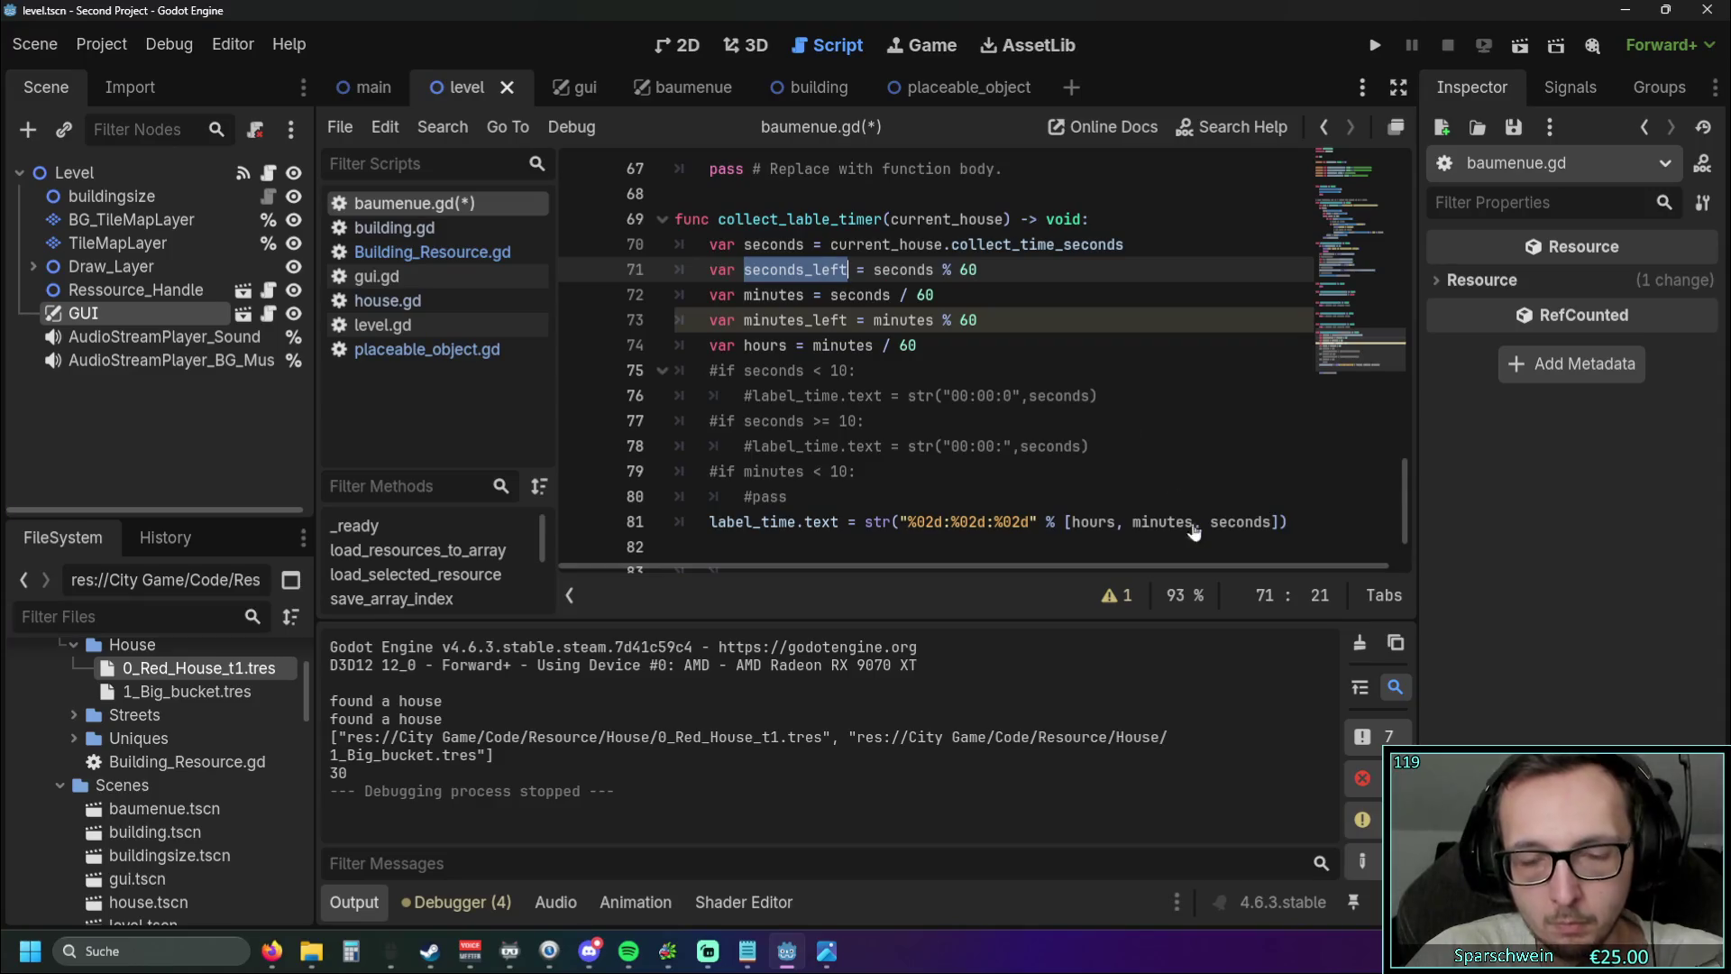
{"action": "key", "text": "ctrl+c"}
{"action": "double_click", "coordinate": [1248, 522]}
{"action": "key", "text": "ctrl+v"}
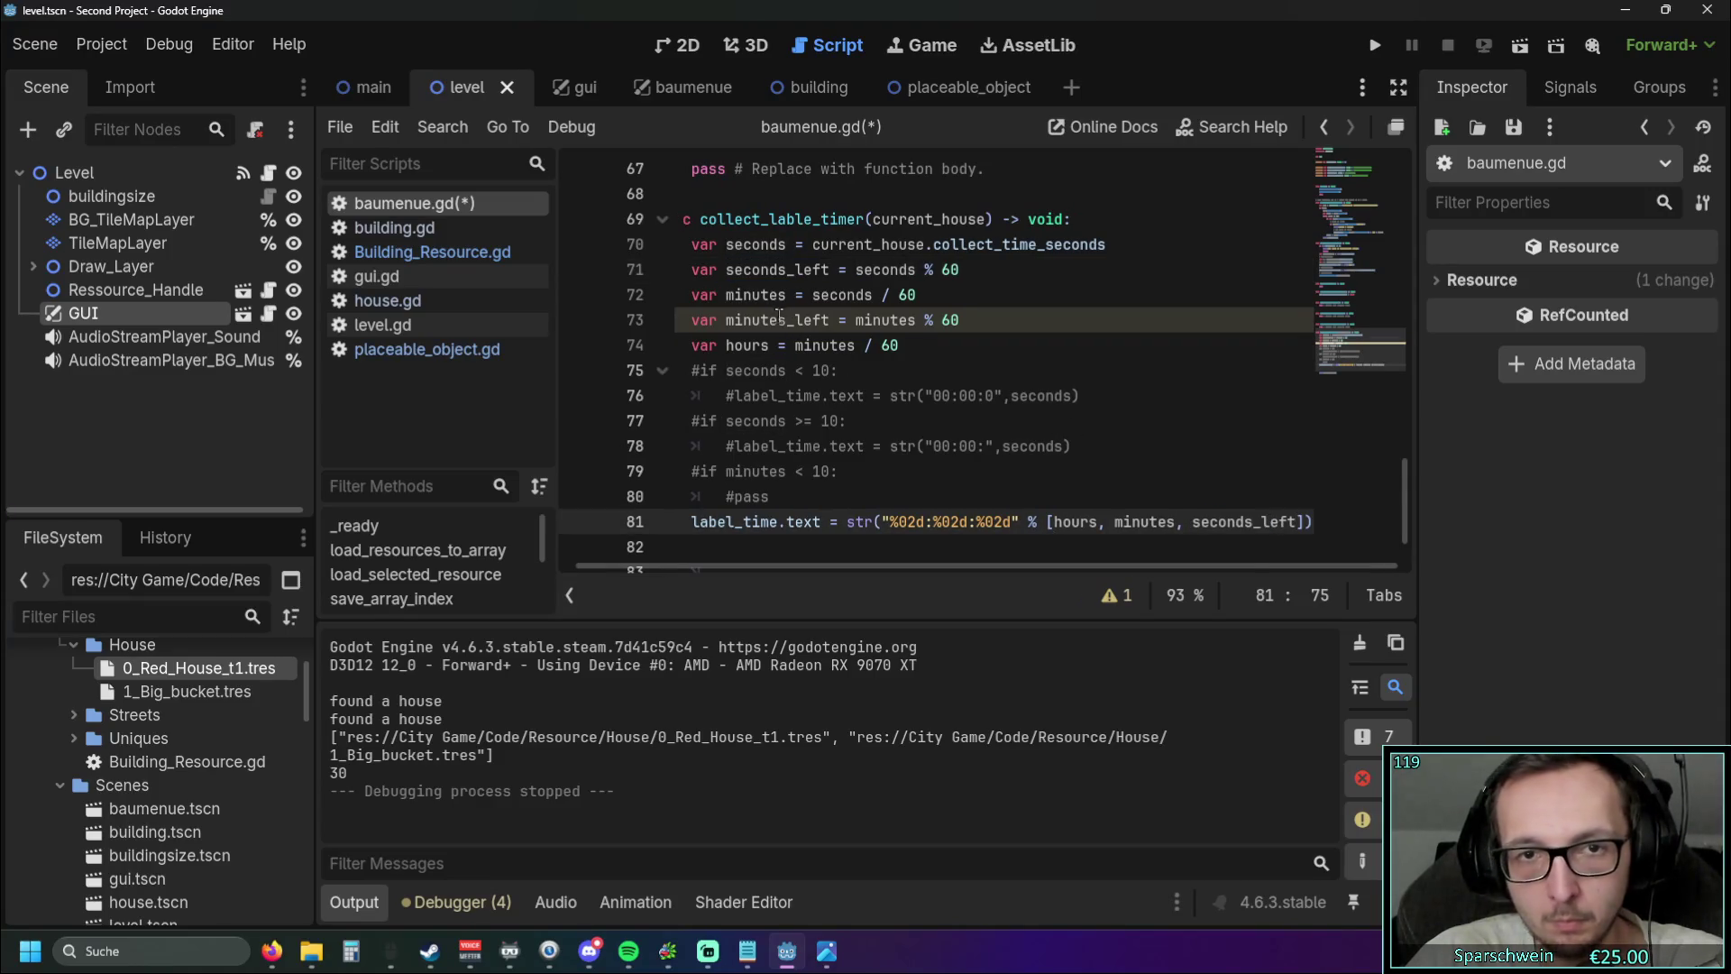
{"action": "left_click_drag", "start_coordinate": [728, 320], "coordinate": [831, 320]}
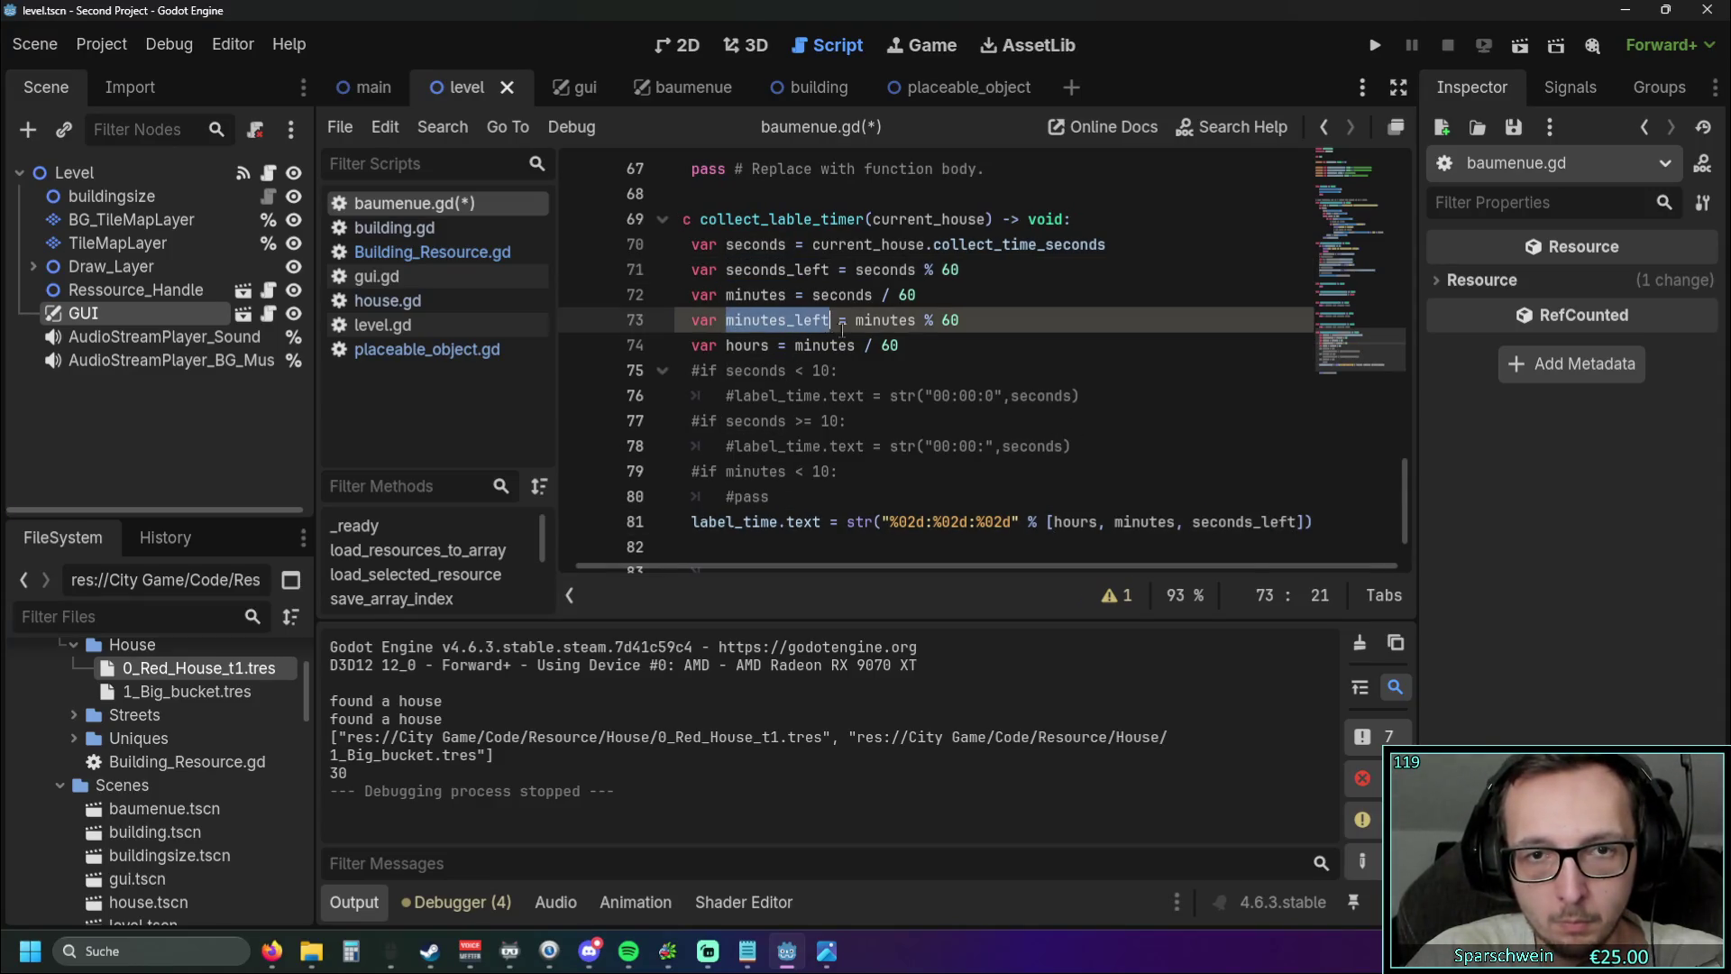
{"action": "key", "text": "ctrl+c"}
{"action": "double_click", "coordinate": [1118, 523]}
{"action": "key", "text": "ctrl+v"}
{"action": "left_click", "coordinate": [1132, 427]}
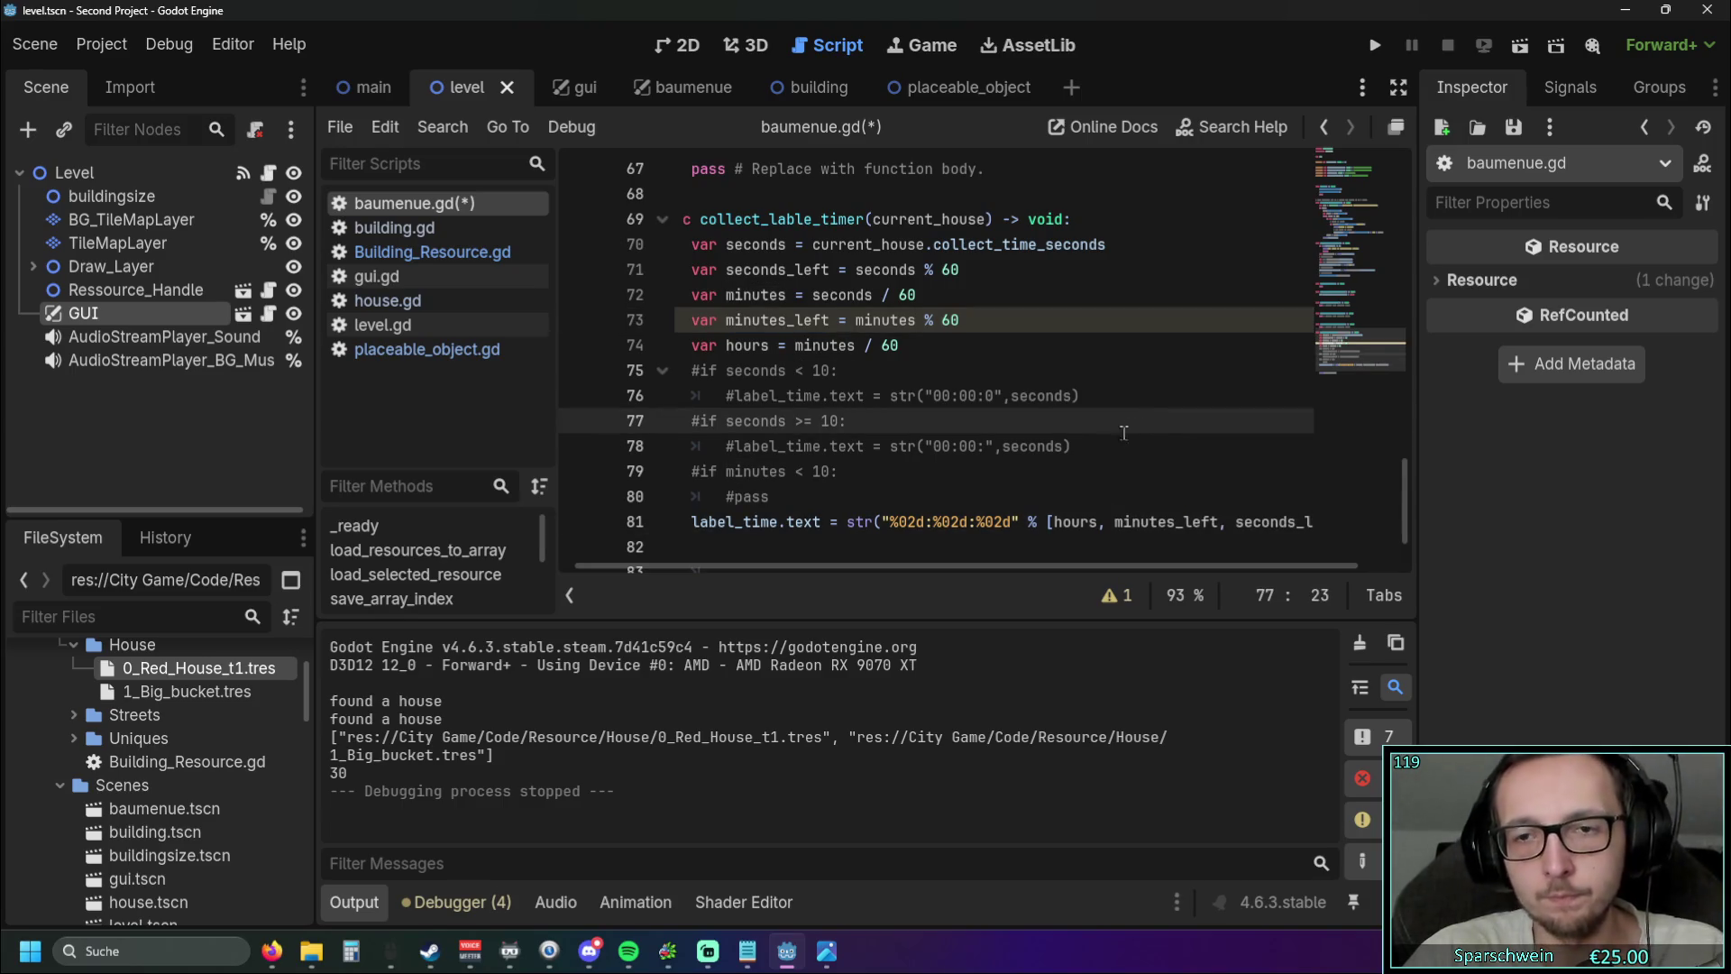
- Replace the collect_time_seconds expression on line 70 with 36
{"action": "left_click_drag", "start_coordinate": [894, 570], "coordinate": [878, 570]}
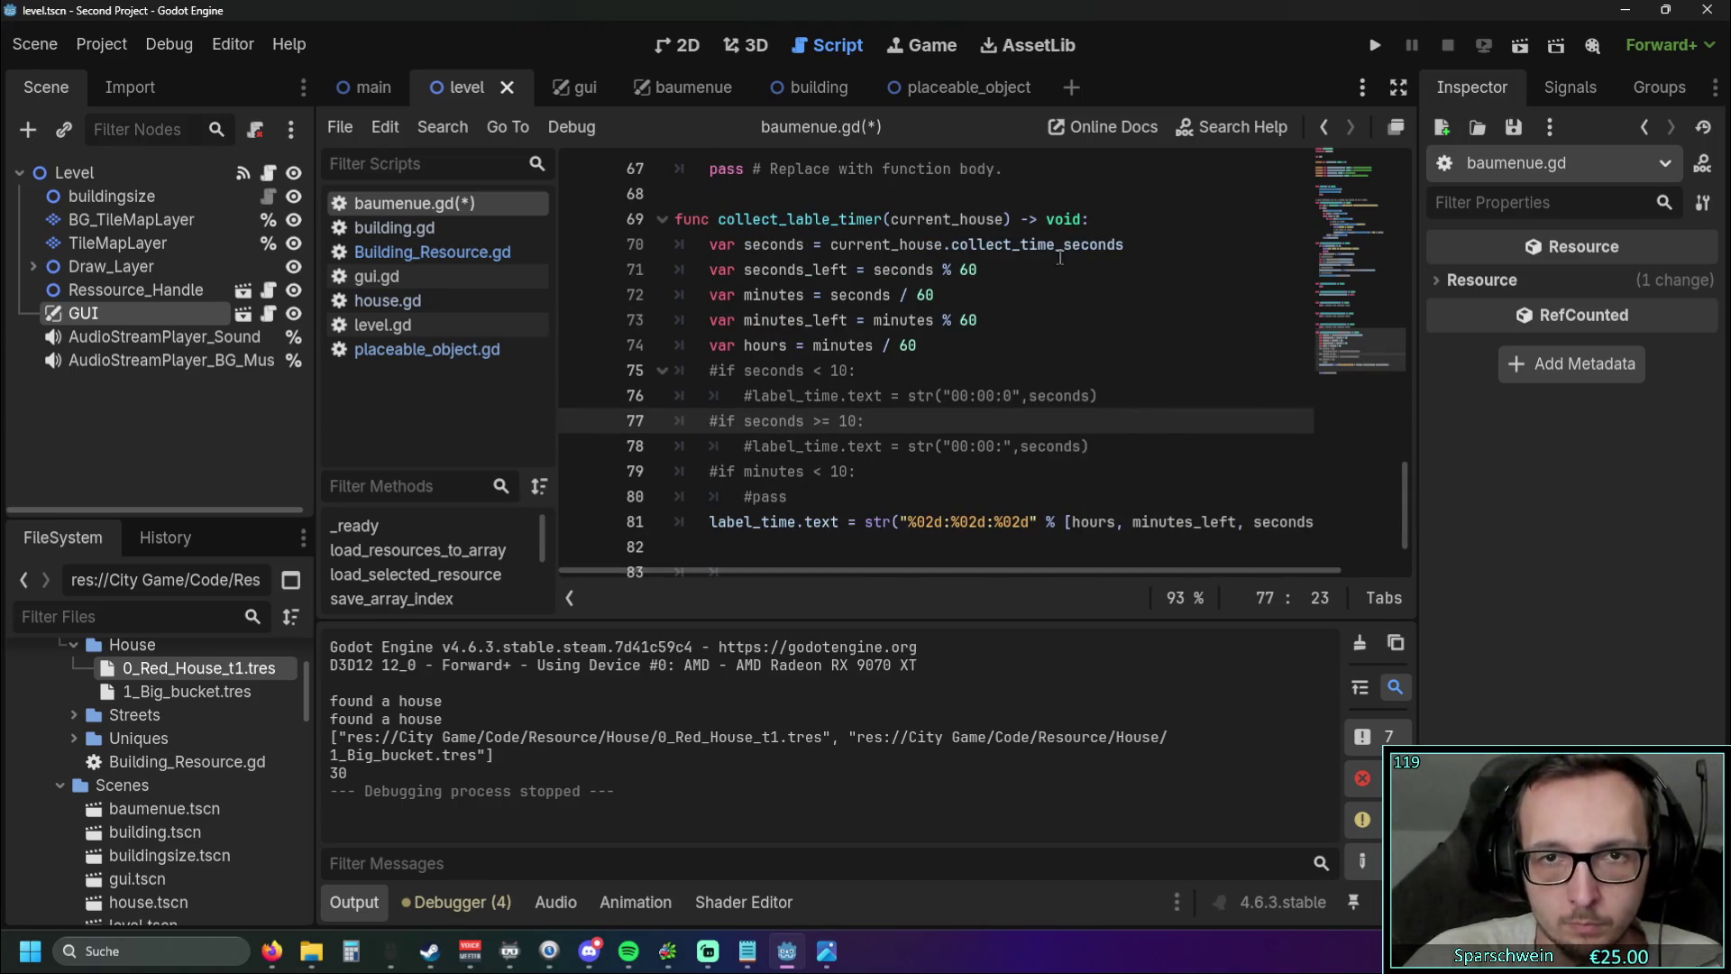
{"action": "left_click_drag", "start_coordinate": [831, 244], "coordinate": [1125, 244]}
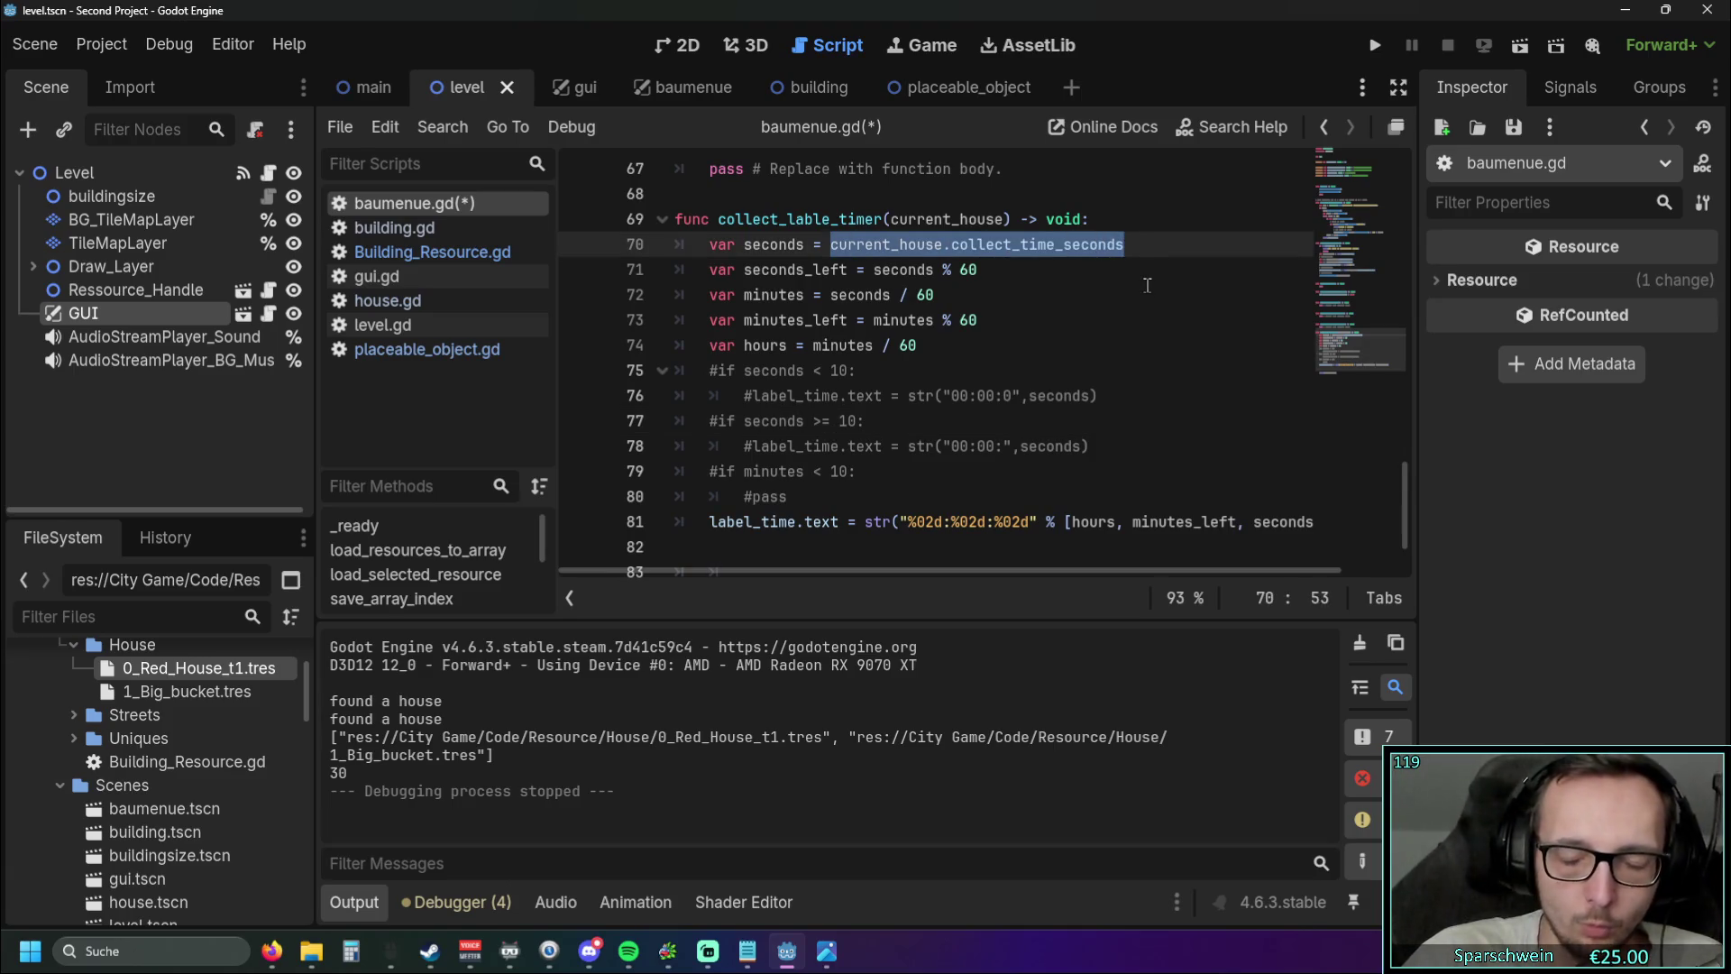
{"action": "type", "text": "3664"}
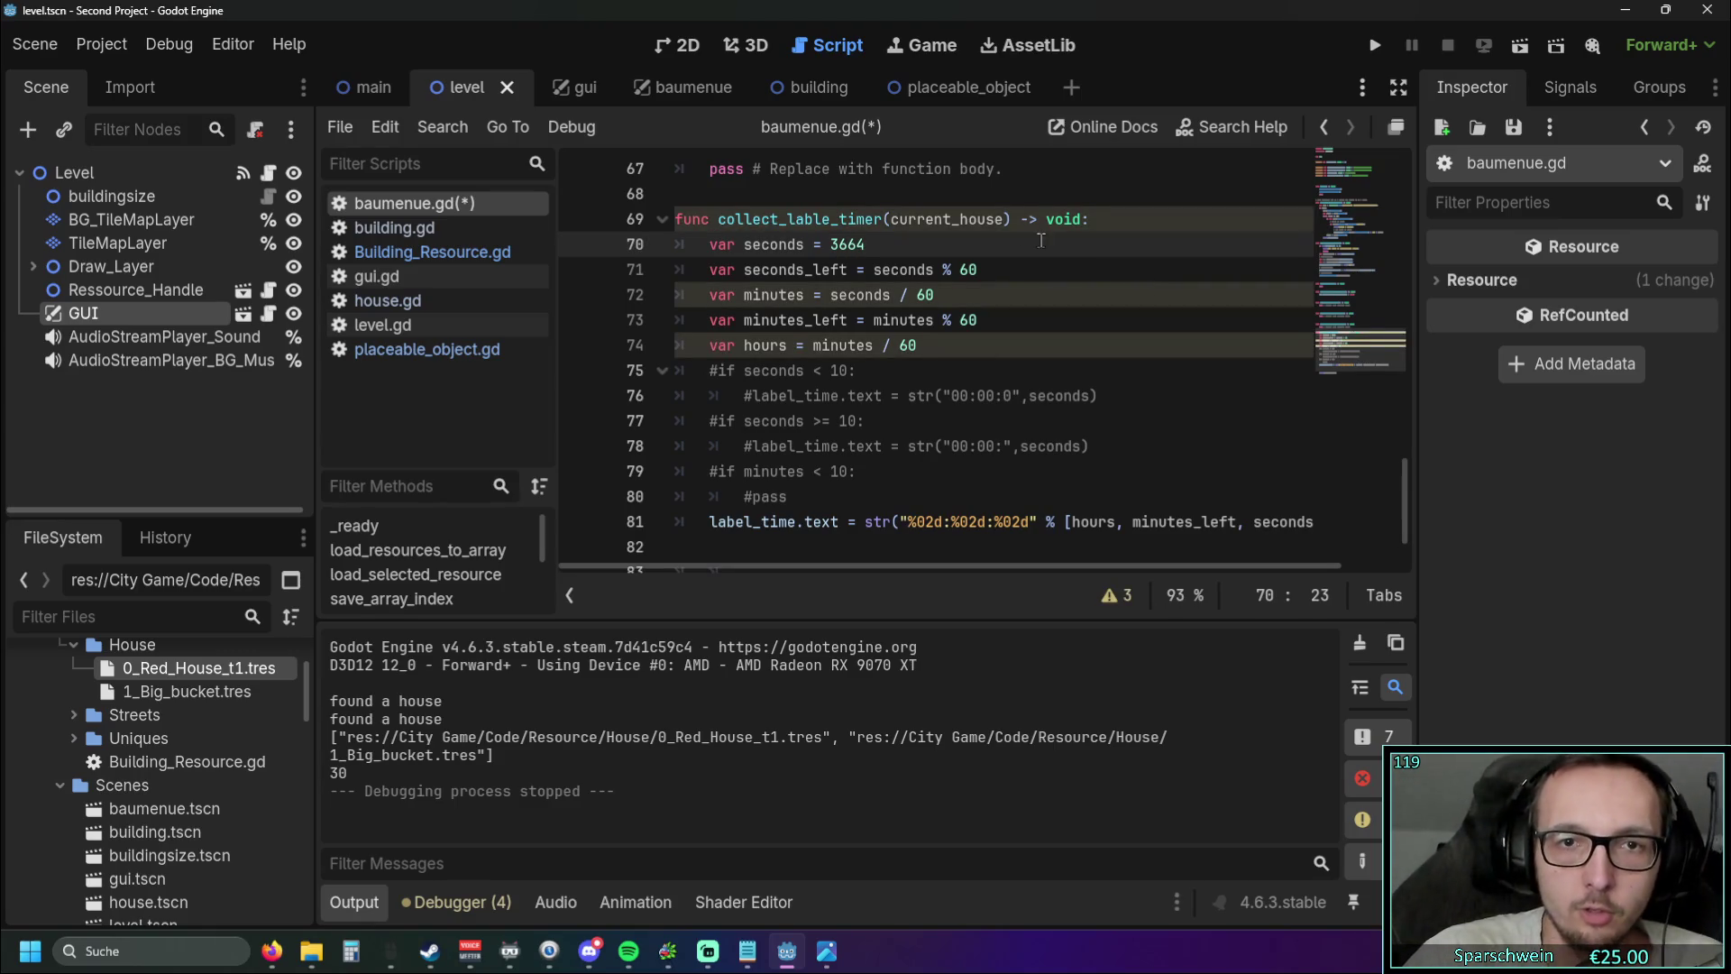
- Run the game, confirm the build menu countdown reads 01:01:04, then close the game
{"action": "left_click", "coordinate": [1376, 45]}
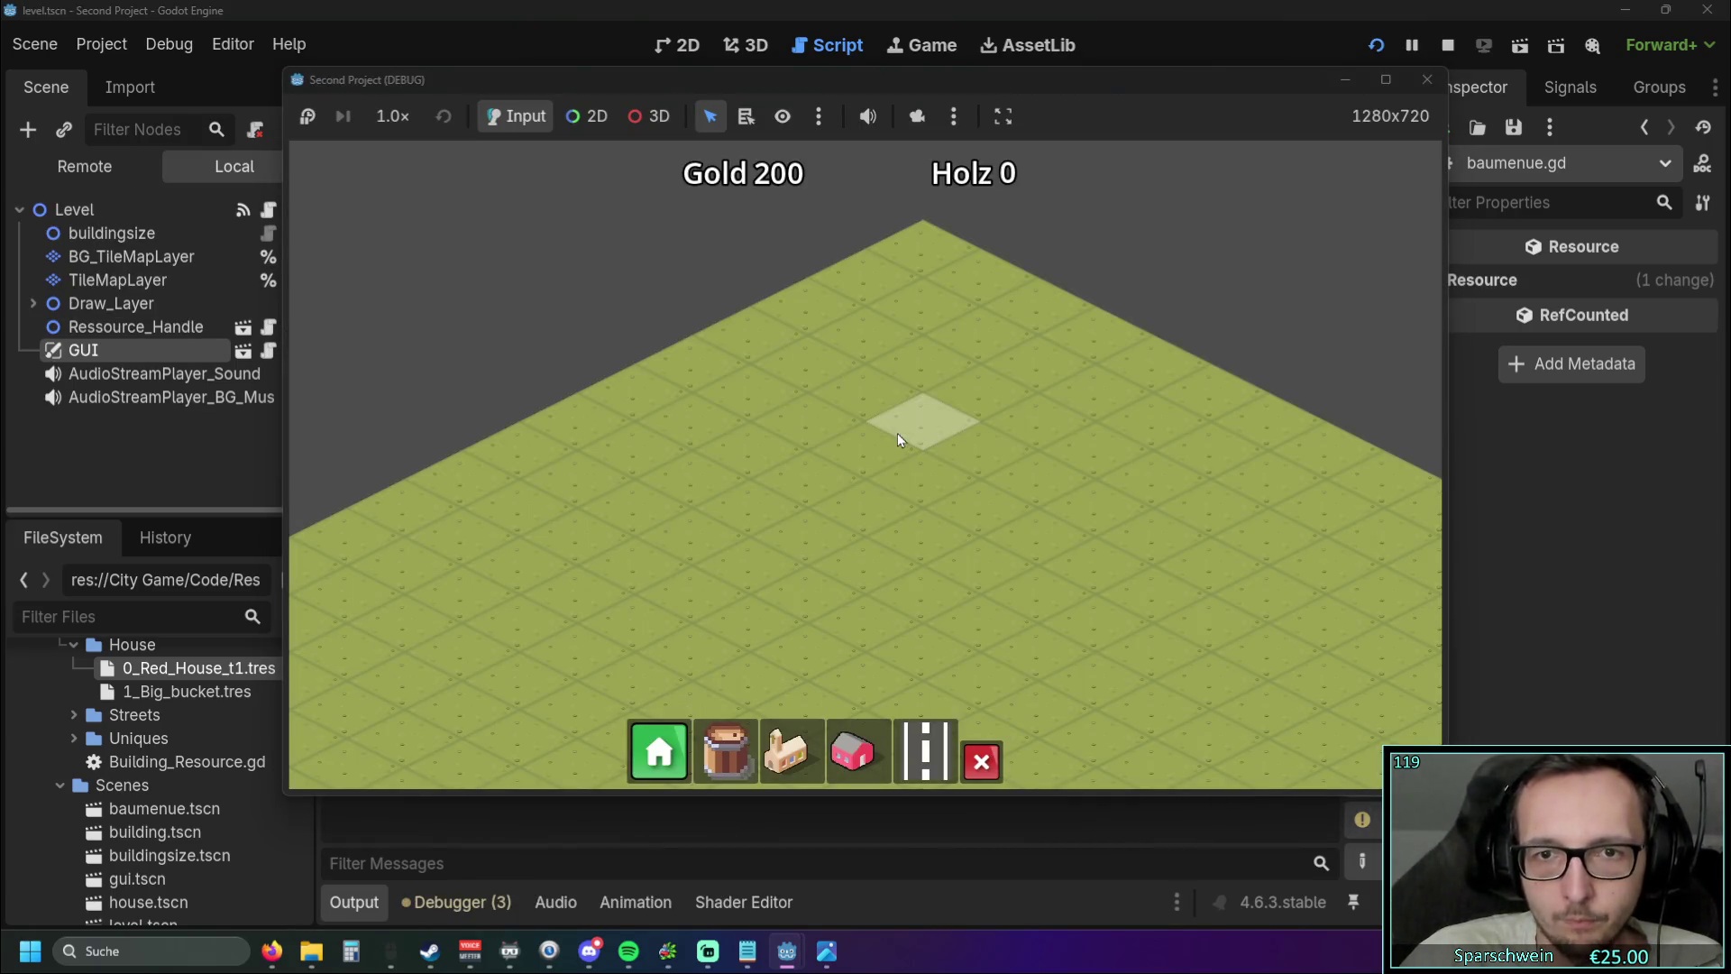
{"action": "left_click", "coordinate": [660, 754]}
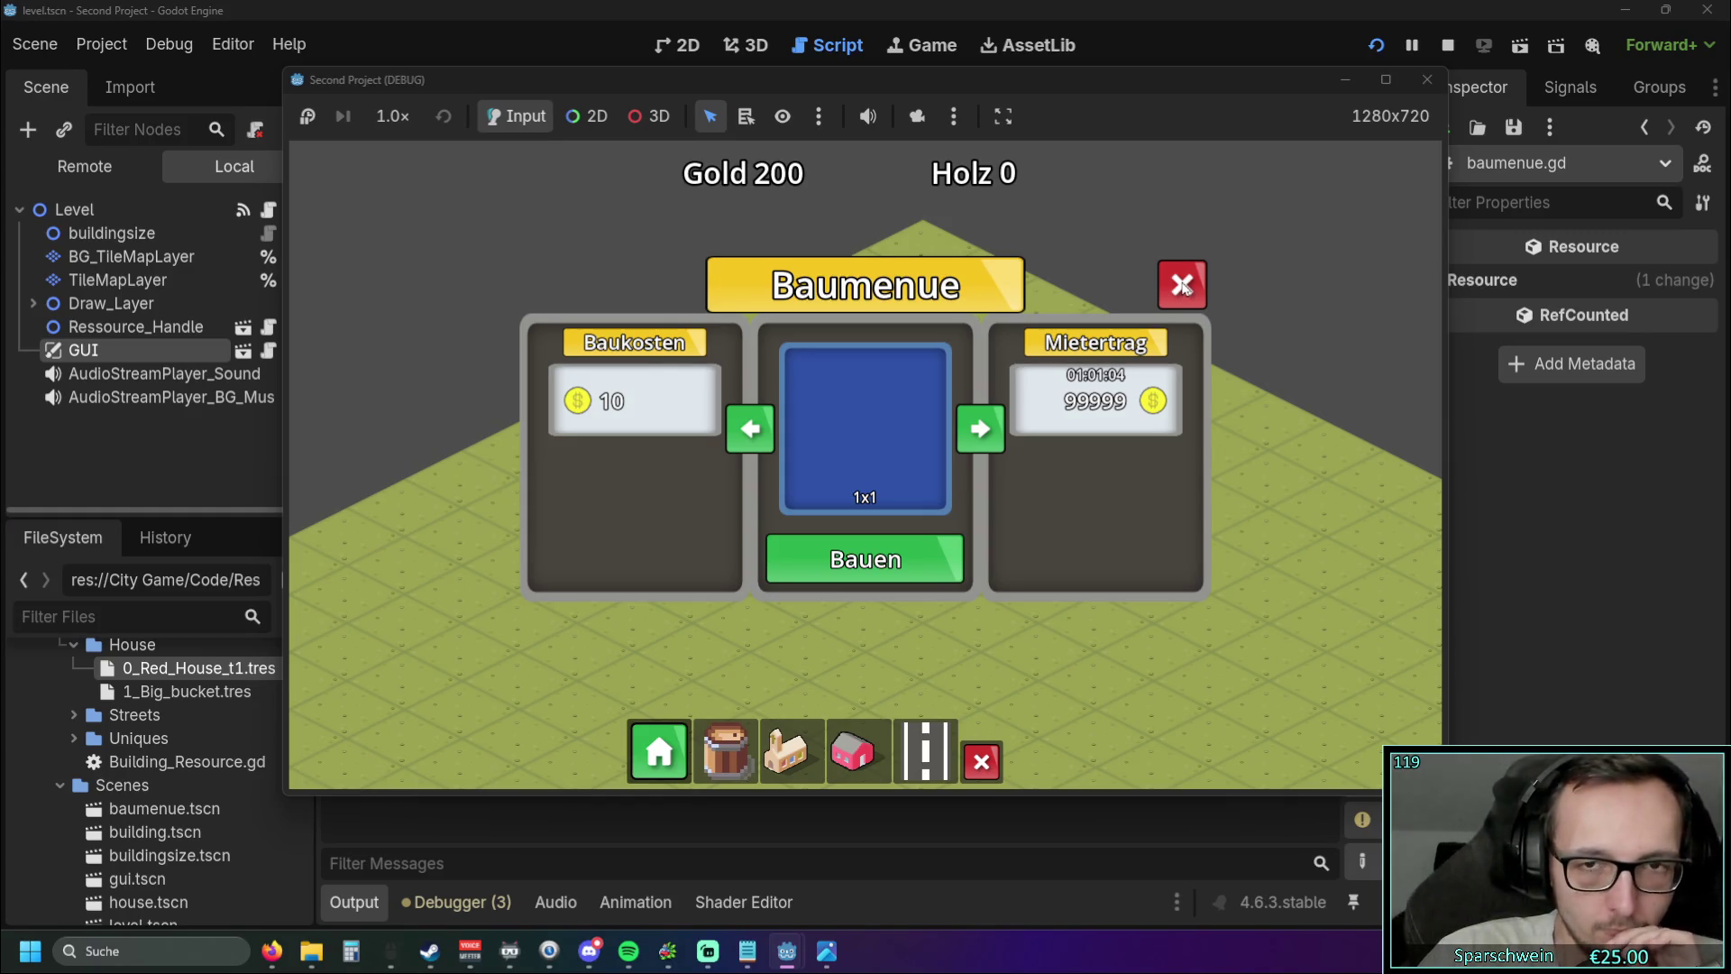
{"action": "left_click", "coordinate": [1182, 286]}
{"action": "left_click", "coordinate": [1399, 79]}
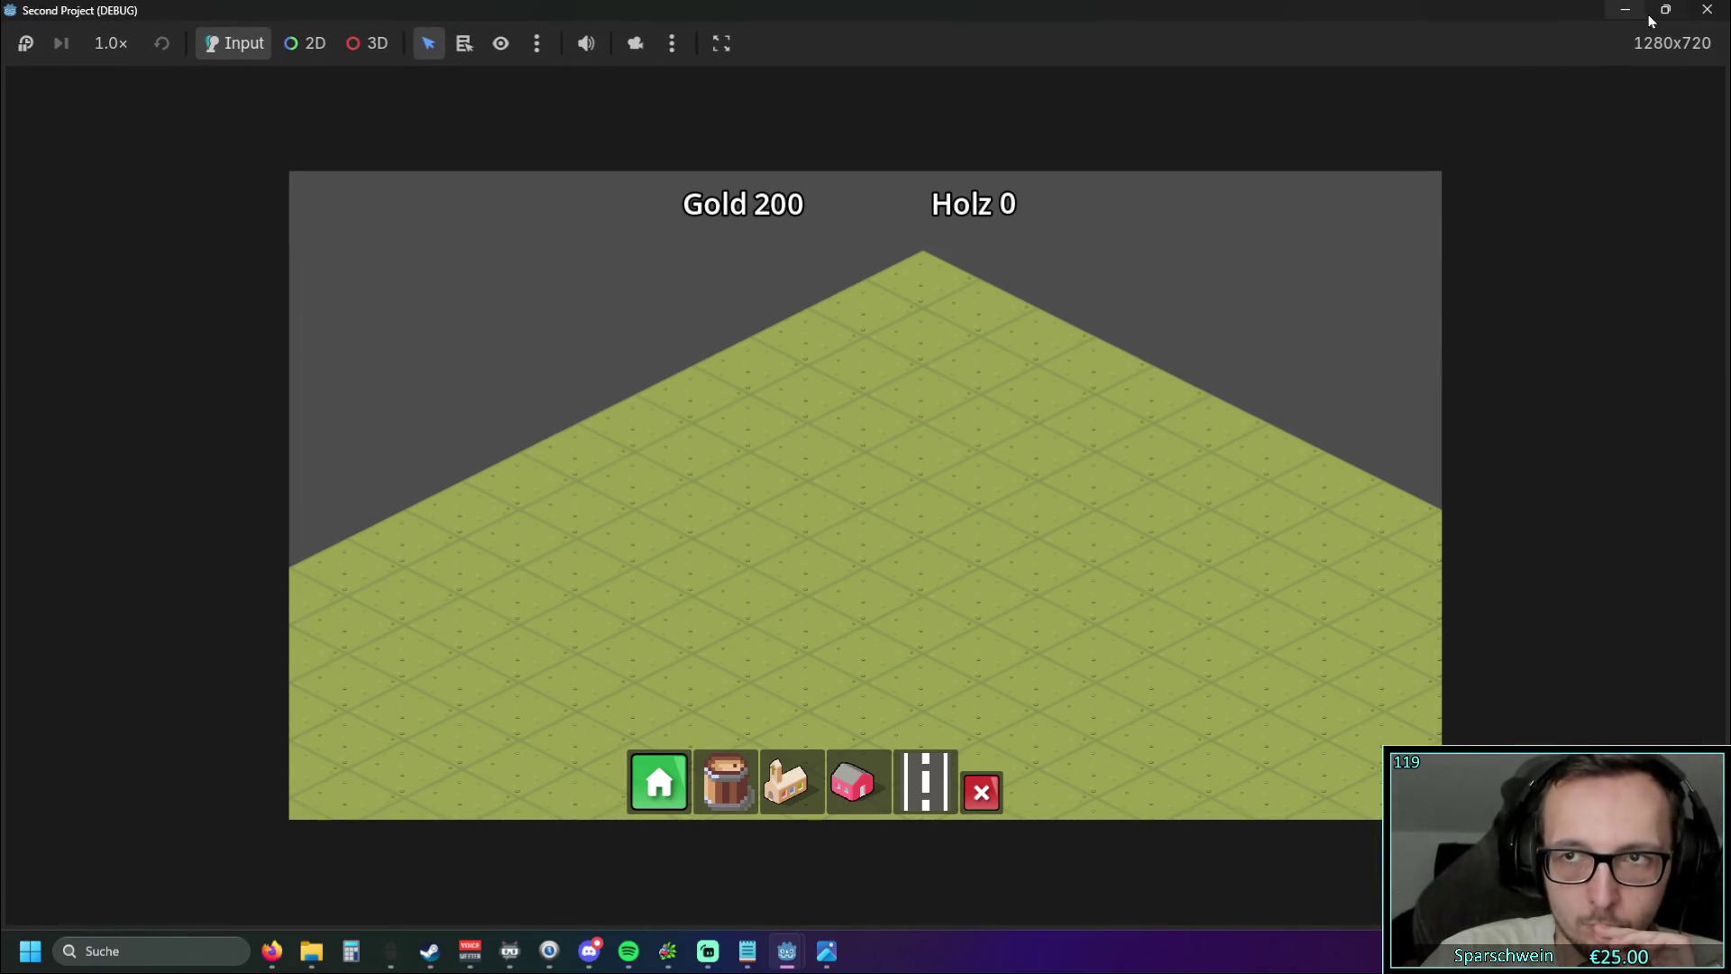
{"action": "left_click", "coordinate": [1666, 9]}
{"action": "left_click", "coordinate": [1430, 72]}
- Return to the end of the commented if block in baumenue.gd
{"action": "left_click", "coordinate": [995, 372]}
{"action": "scroll", "coordinate": [947, 414], "scroll_direction": "down", "scroll_amount": 1}
{"action": "scroll", "coordinate": [884, 469], "scroll_direction": "up", "scroll_amount": 1}
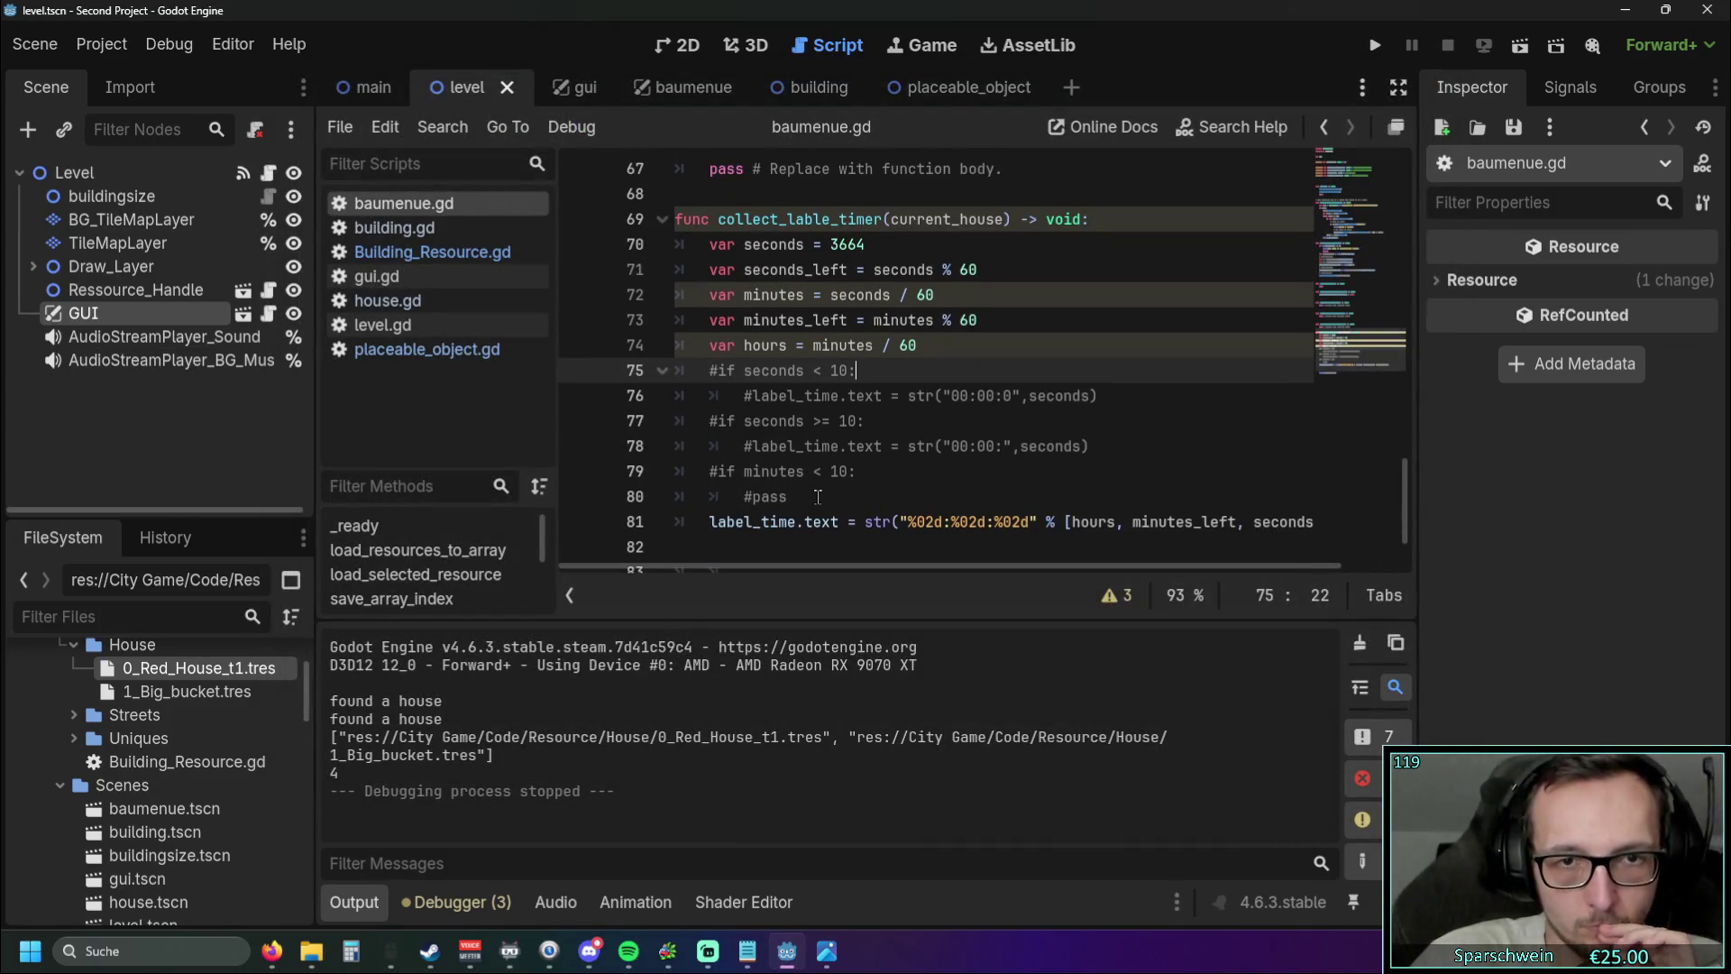
{"action": "left_click", "coordinate": [1009, 491]}
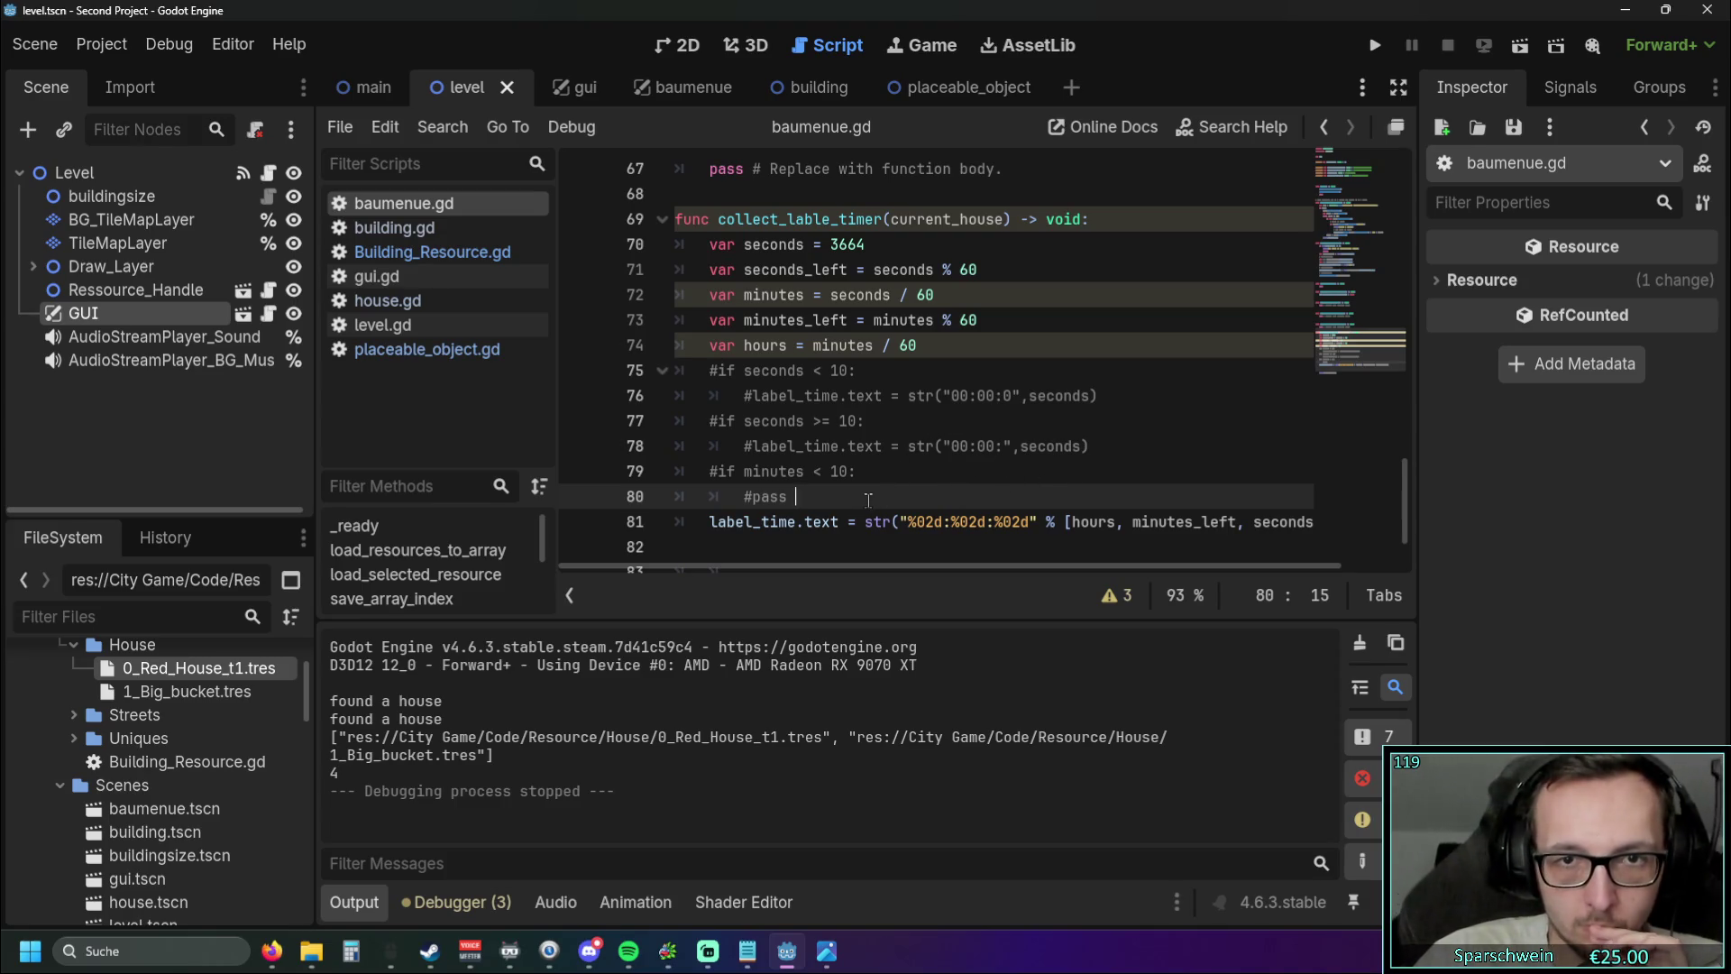
- Restore collect_time_seconds on line 70 and delete the old commented if block
{"action": "key", "text": "shift+Home"}
{"action": "key", "text": "shift+Up"}
{"action": "key", "text": "shift+Up"}
{"action": "key", "text": "shift+Up"}
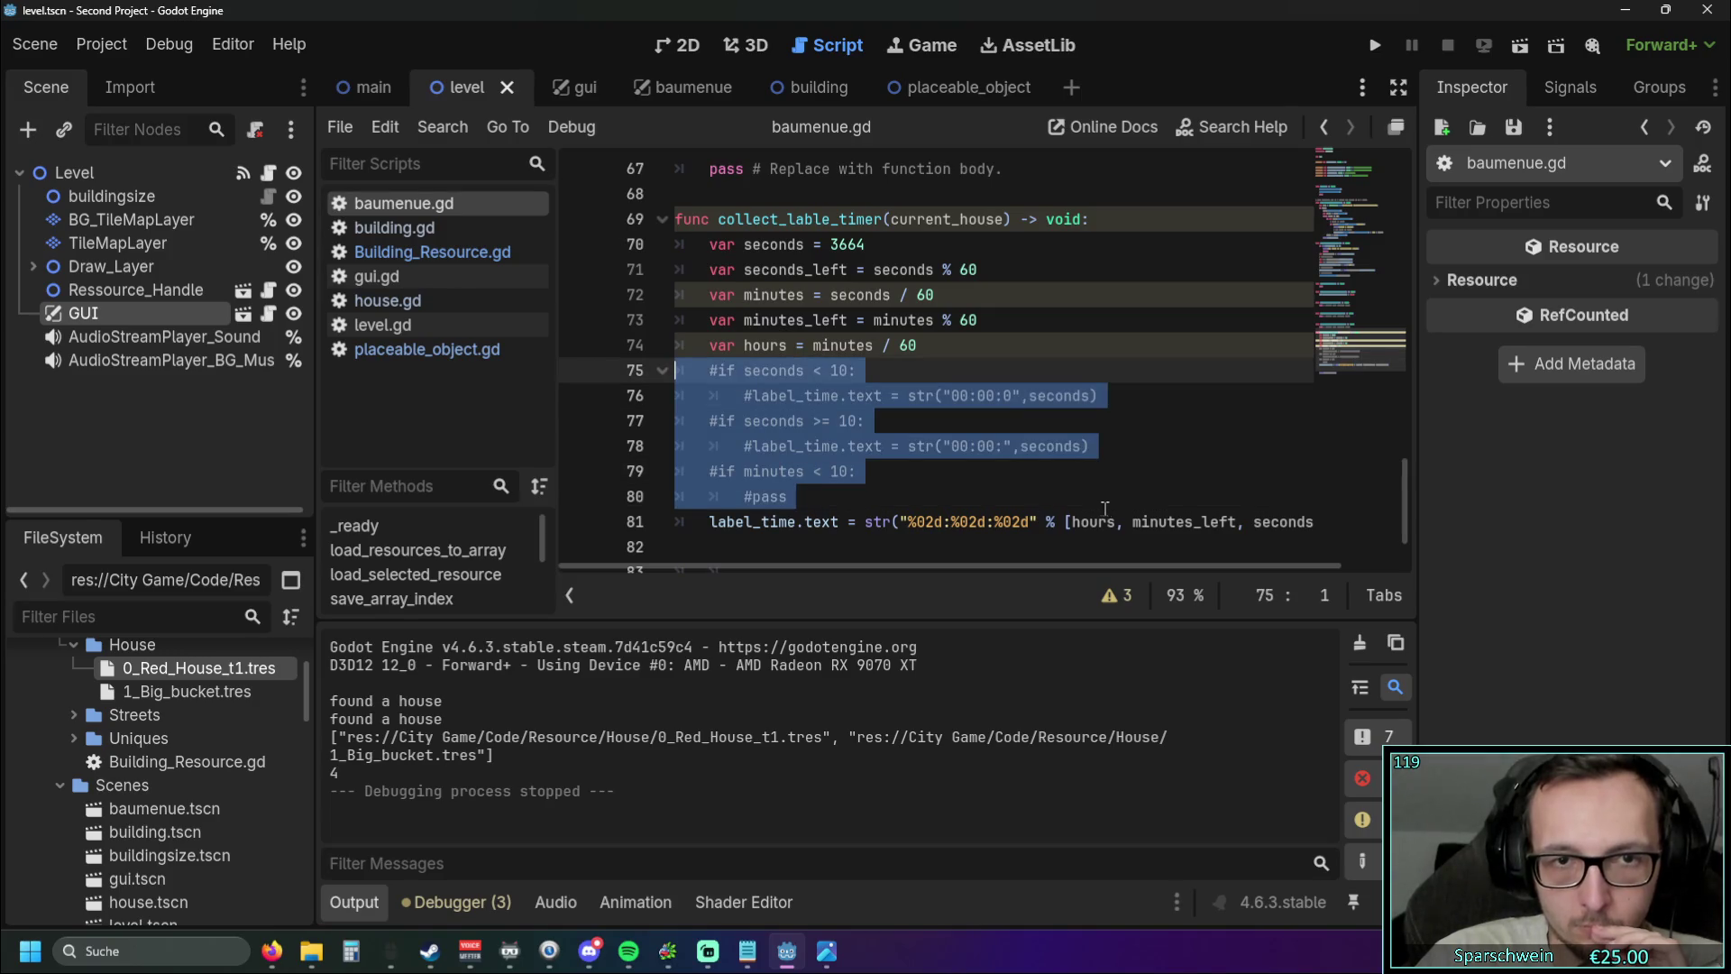
{"action": "key", "text": "BackSpace"}
{"action": "key", "text": "BackSpace"}
{"action": "key", "text": "ctrl+z"}
{"action": "key", "text": "ctrl+z"}
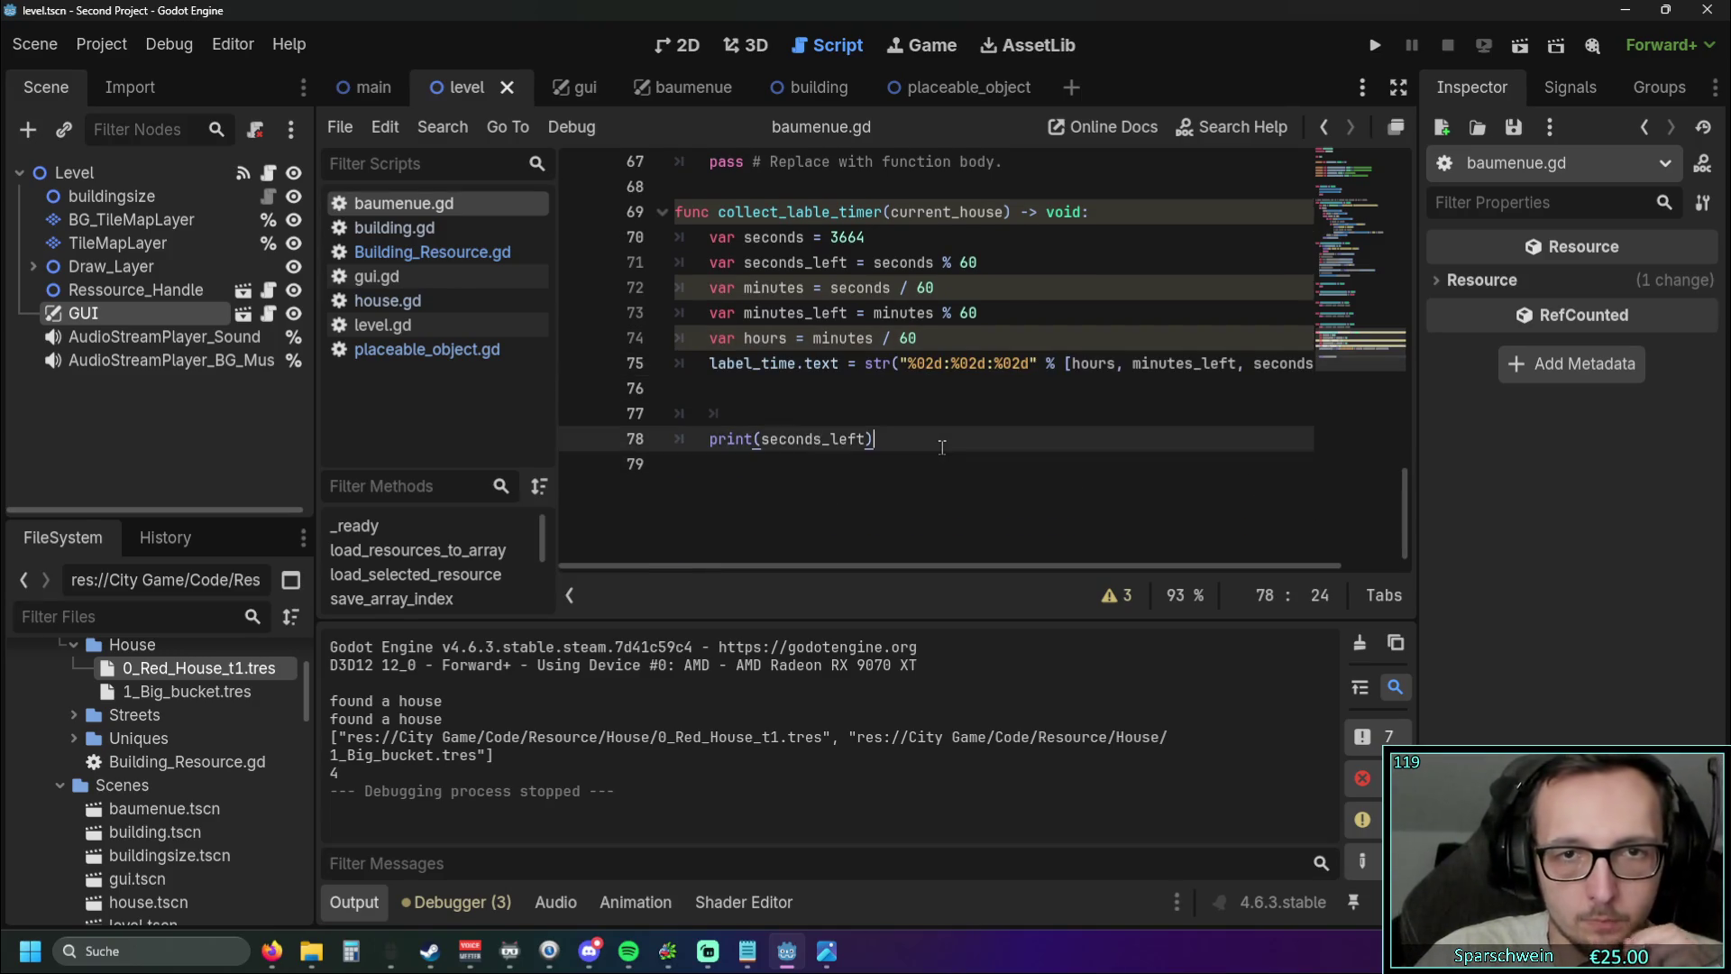
{"action": "key", "text": "ctrl+z"}
{"action": "key", "text": "ctrl+z"}
{"action": "left_click_drag", "start_coordinate": [893, 491], "coordinate": [619, 377]}
{"action": "key", "text": "shift+Up"}
{"action": "key", "text": "BackSpace"}
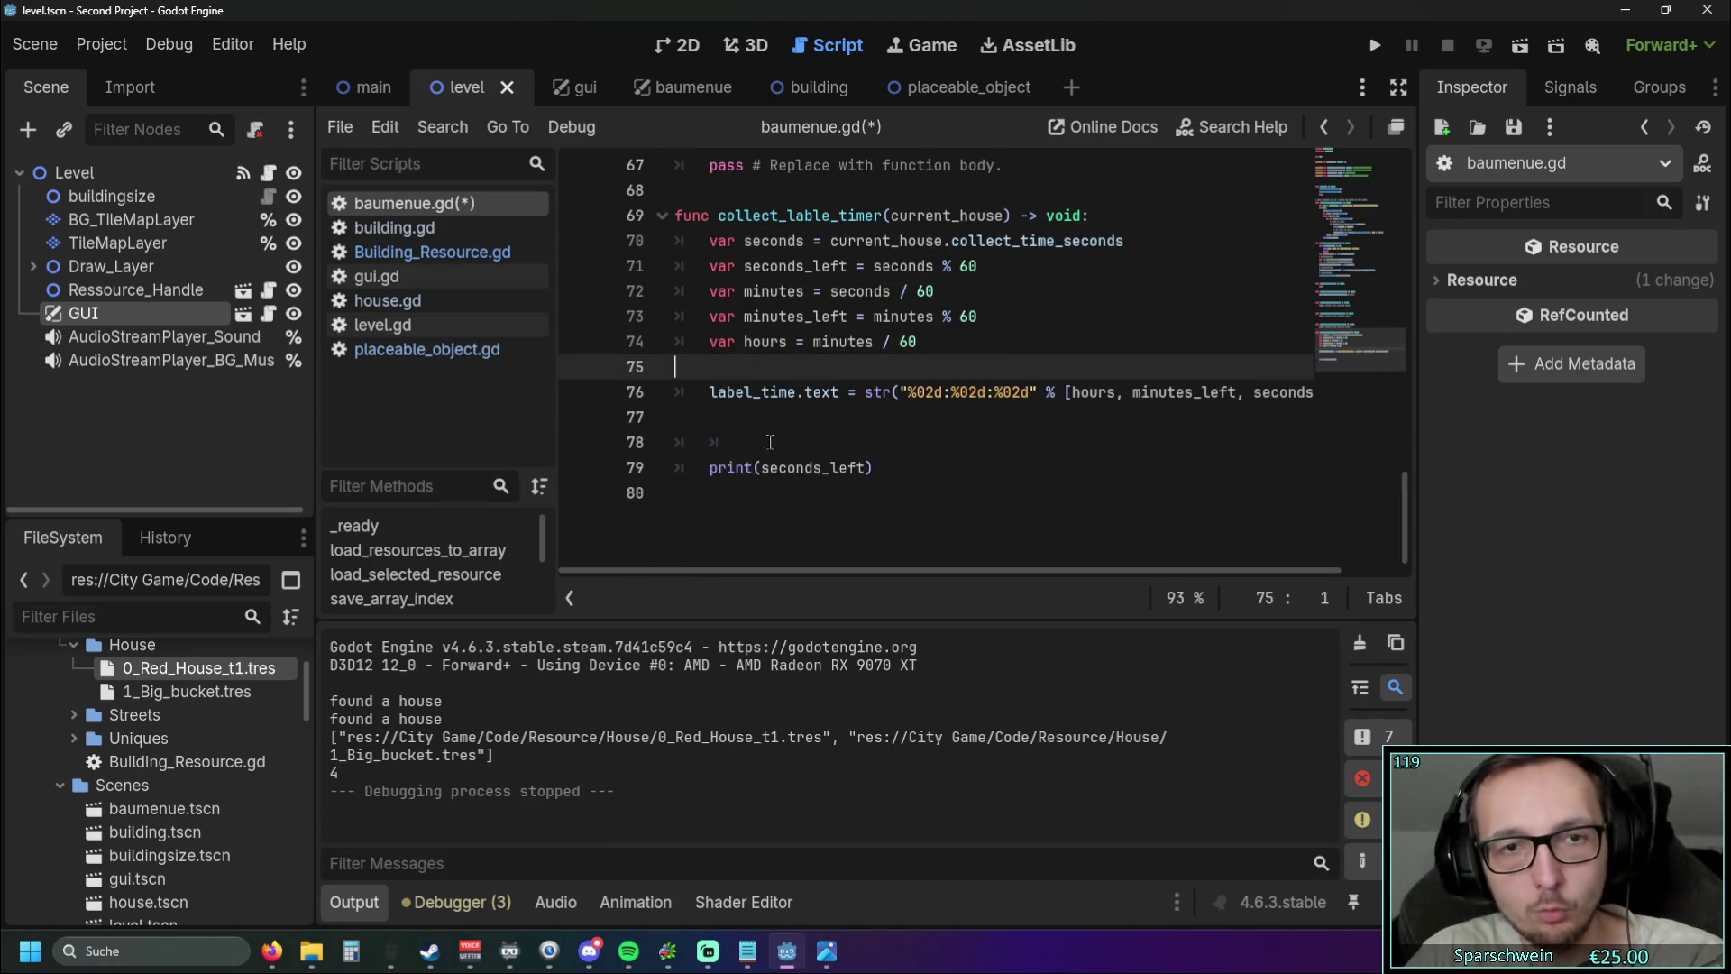
{"action": "left_click", "coordinate": [881, 367]}
- Delete the print(seconds_left) debug line and launch the game
{"action": "left_click", "coordinate": [888, 442]}
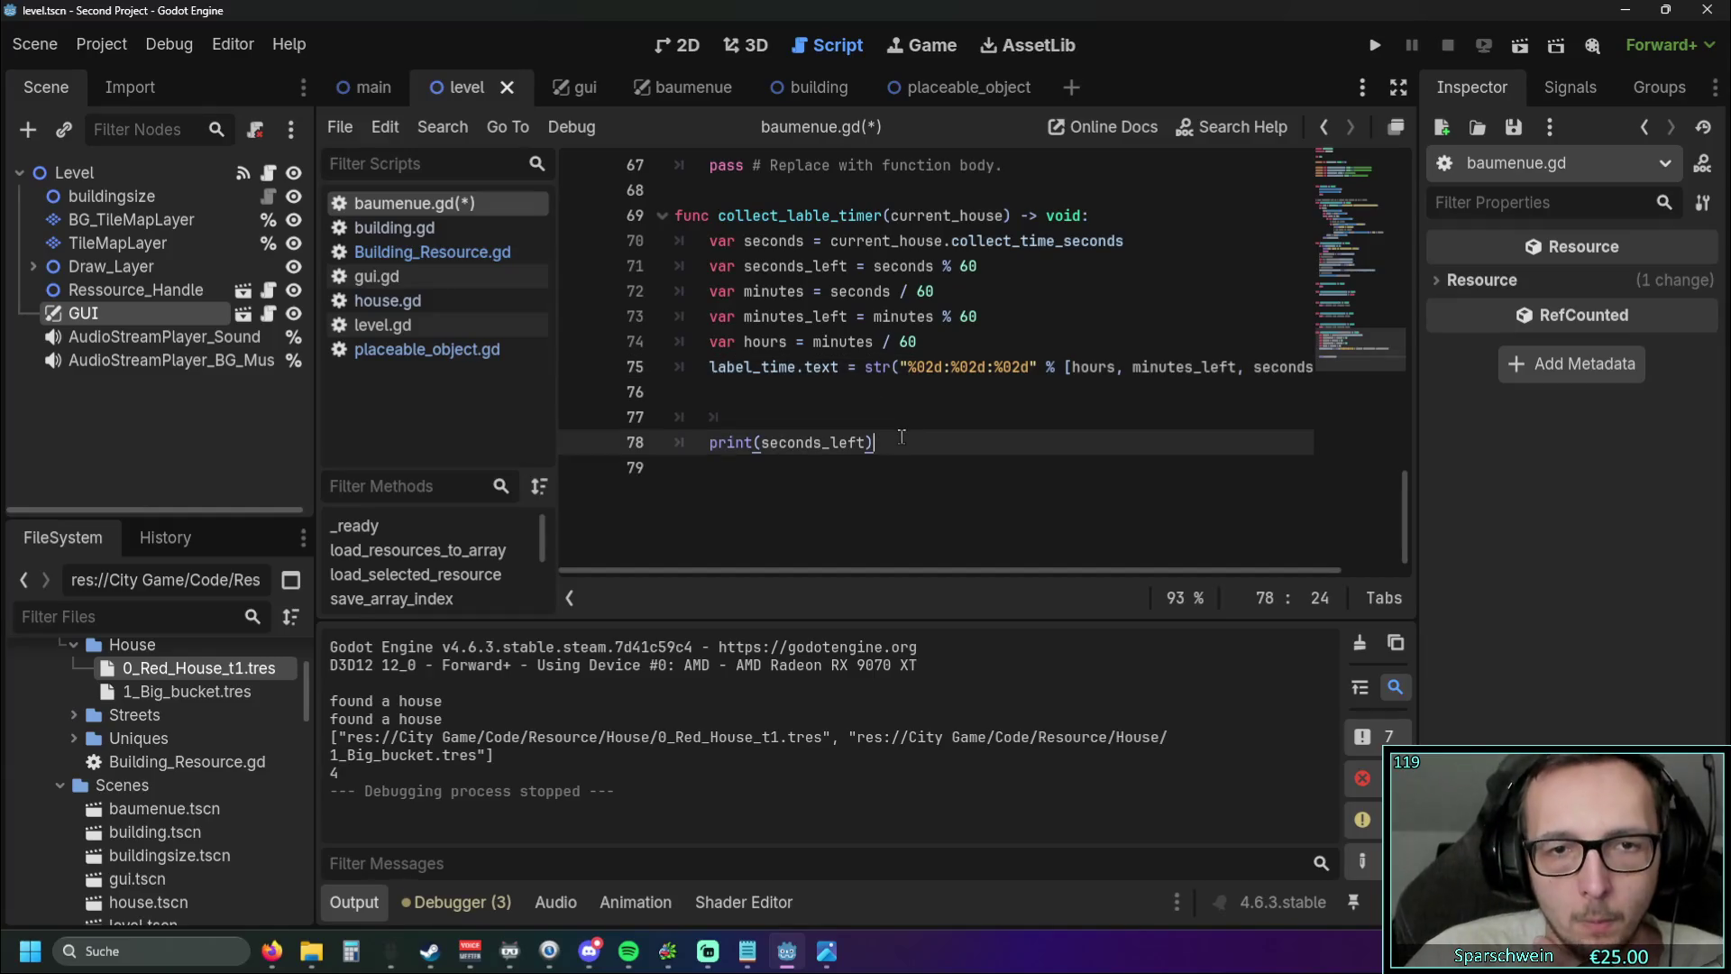
{"action": "left_click", "coordinate": [897, 505]}
{"action": "left_click_drag", "start_coordinate": [849, 465], "coordinate": [652, 450]}
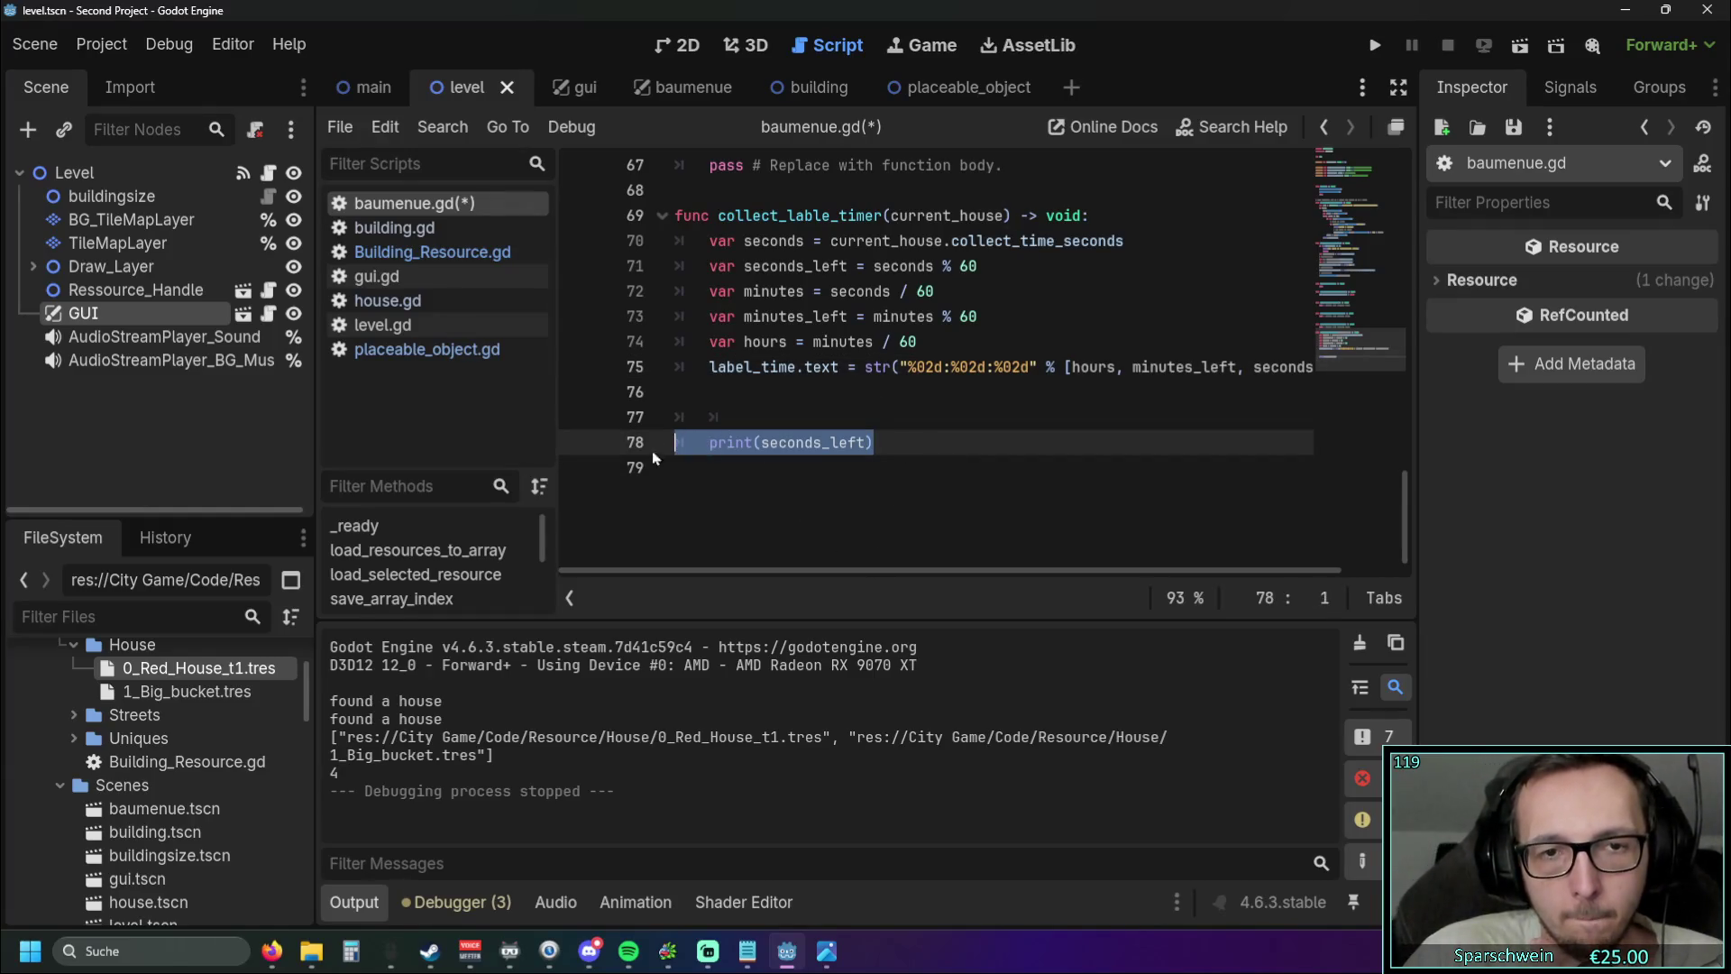
{"action": "key", "text": "BackSpace"}
{"action": "key", "text": "BackSpace"}
{"action": "key", "text": "BackSpace"}
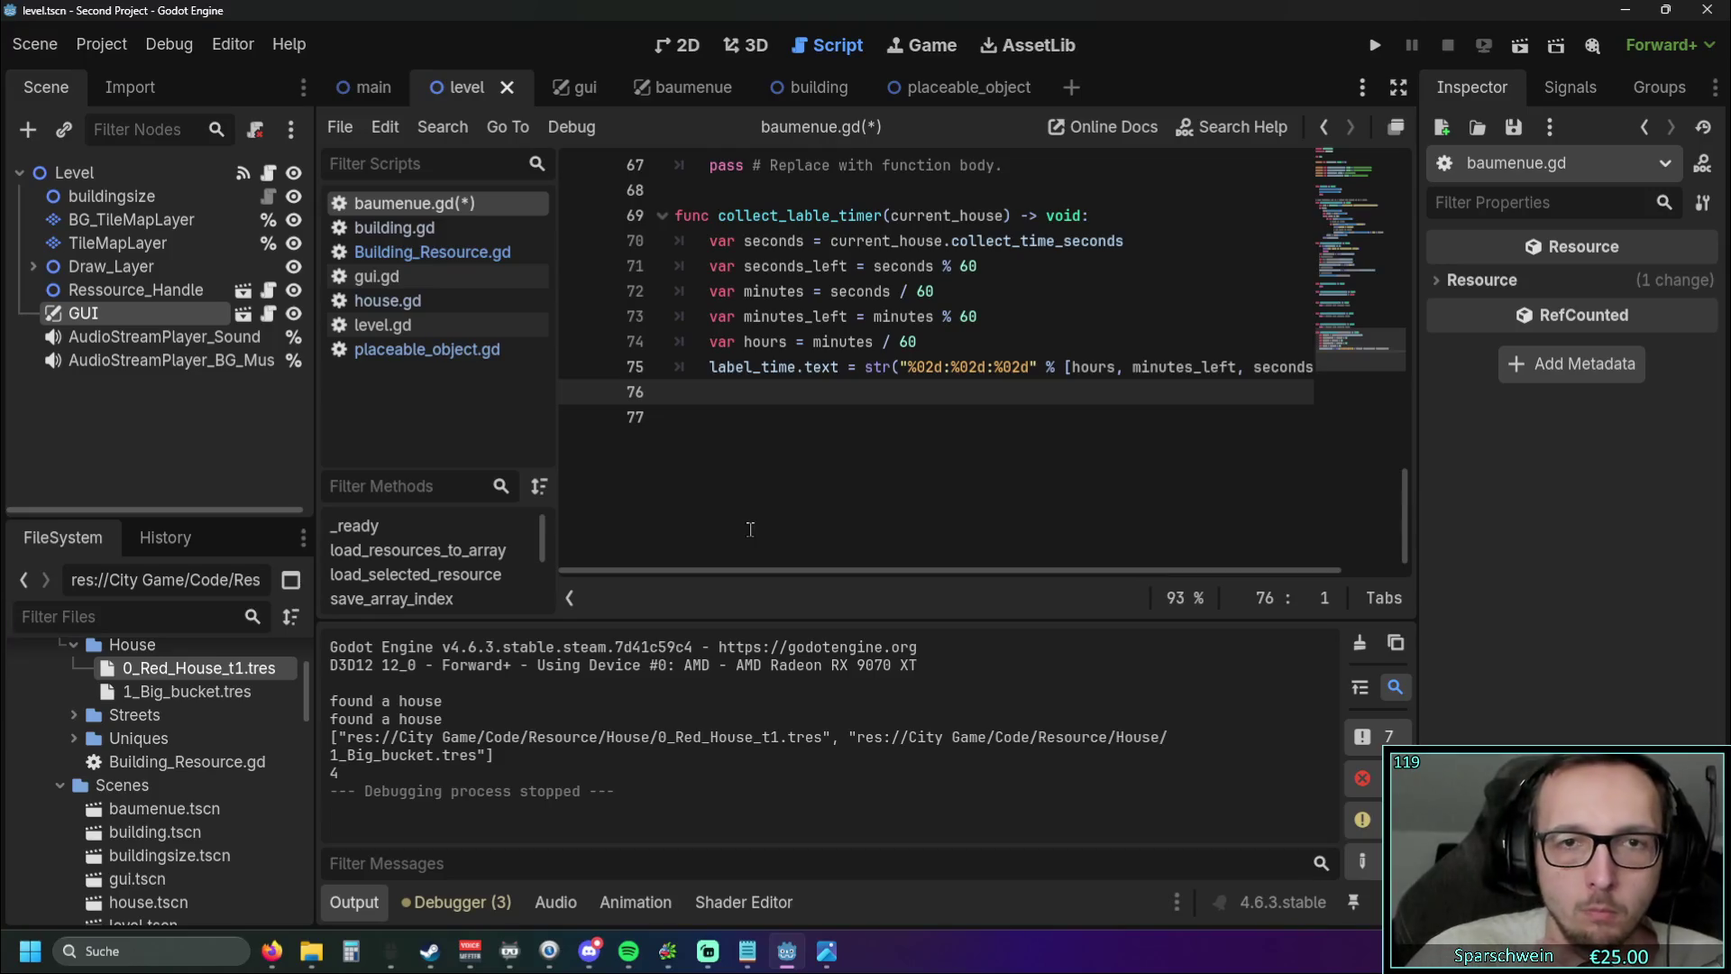
{"action": "scroll", "coordinate": [751, 530], "scroll_direction": "up", "scroll_amount": 2}
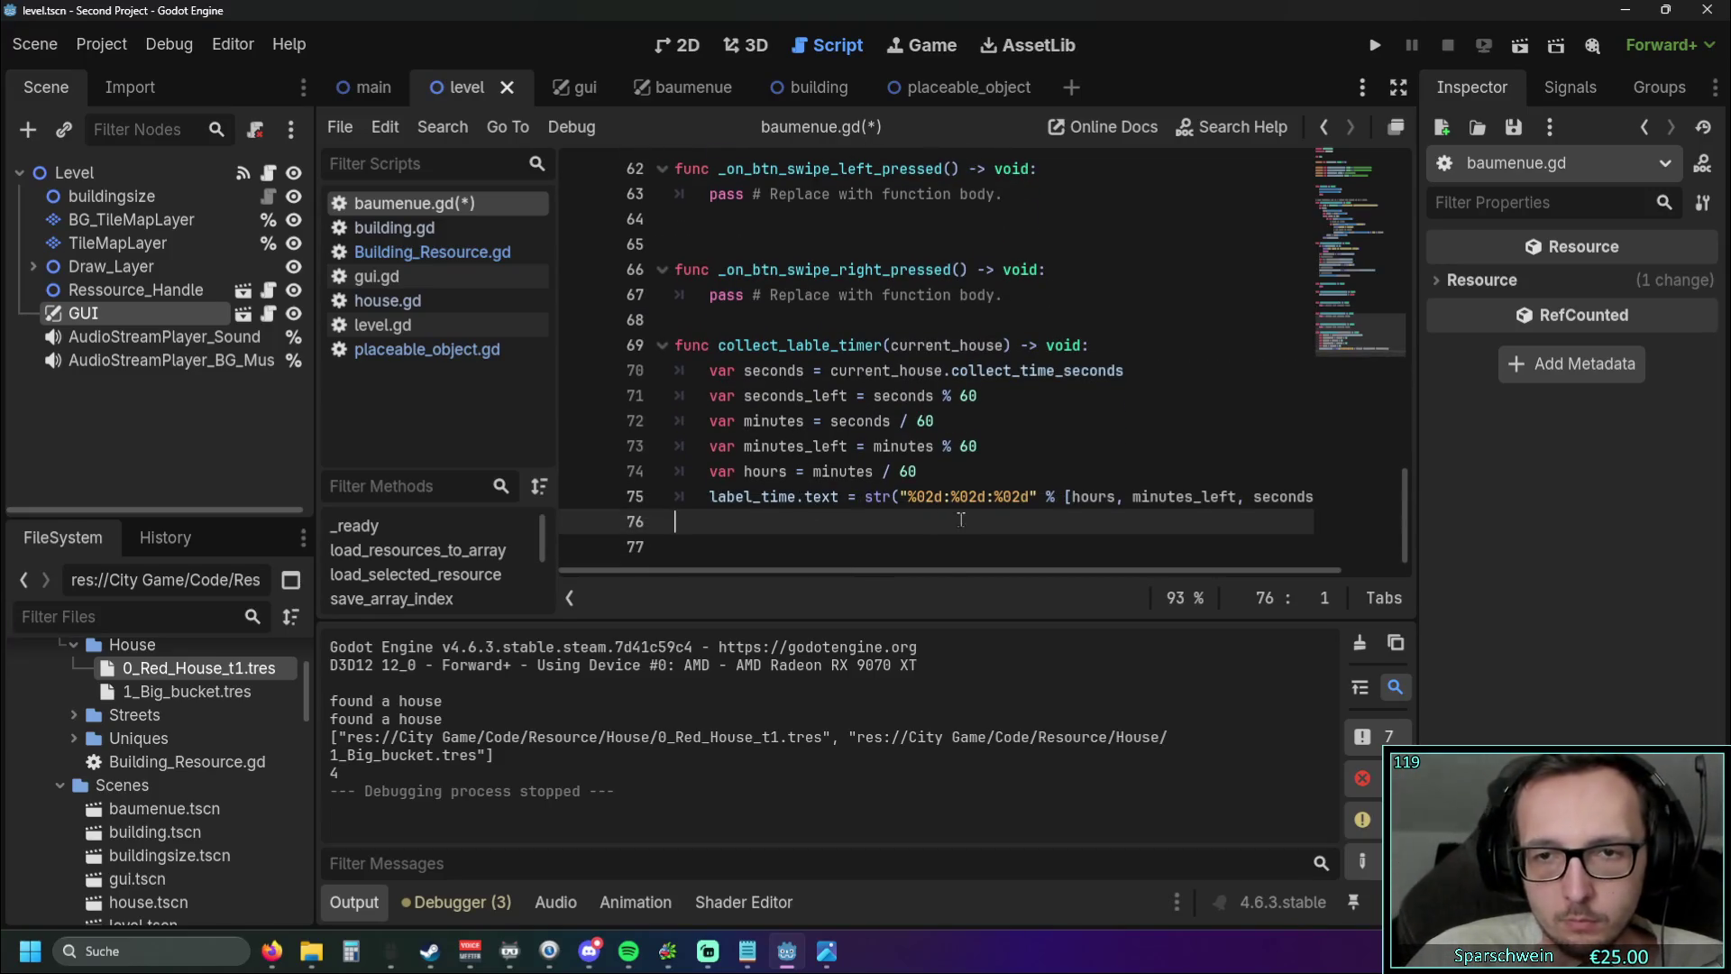
{"action": "left_click", "coordinate": [1379, 47]}
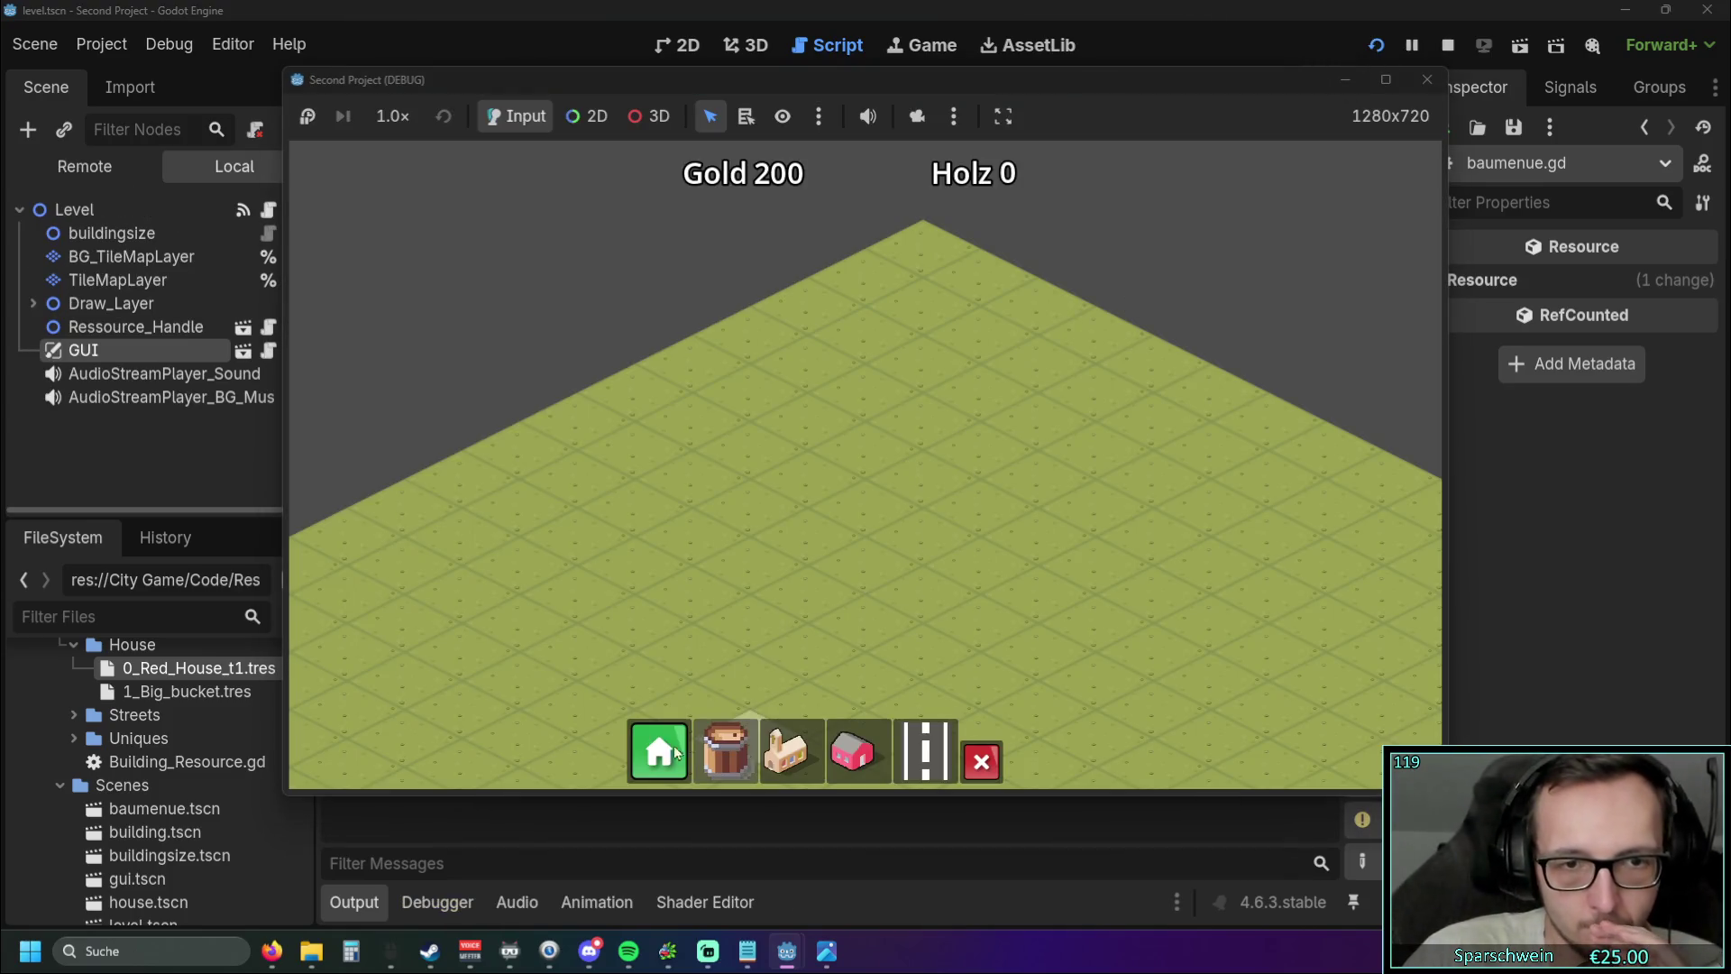
- Open the building menu, see the rent timer at 00:00:15, then close the menu and game
{"action": "left_click", "coordinate": [658, 754]}
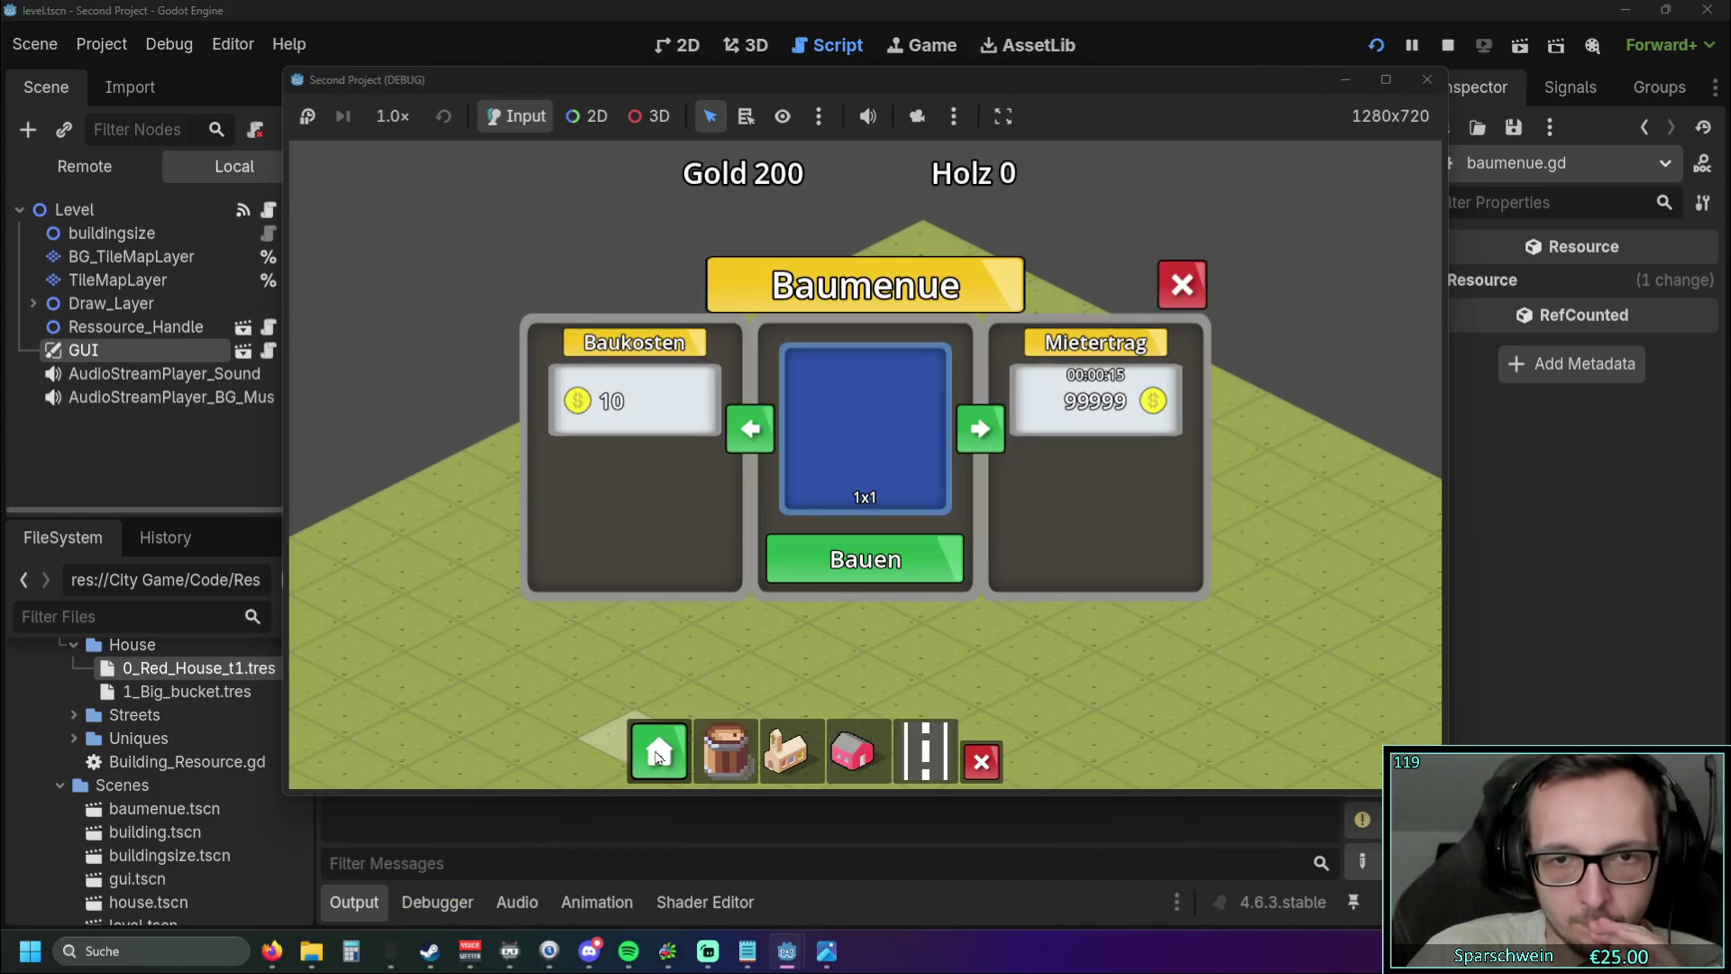
{"action": "left_click", "coordinate": [1188, 299]}
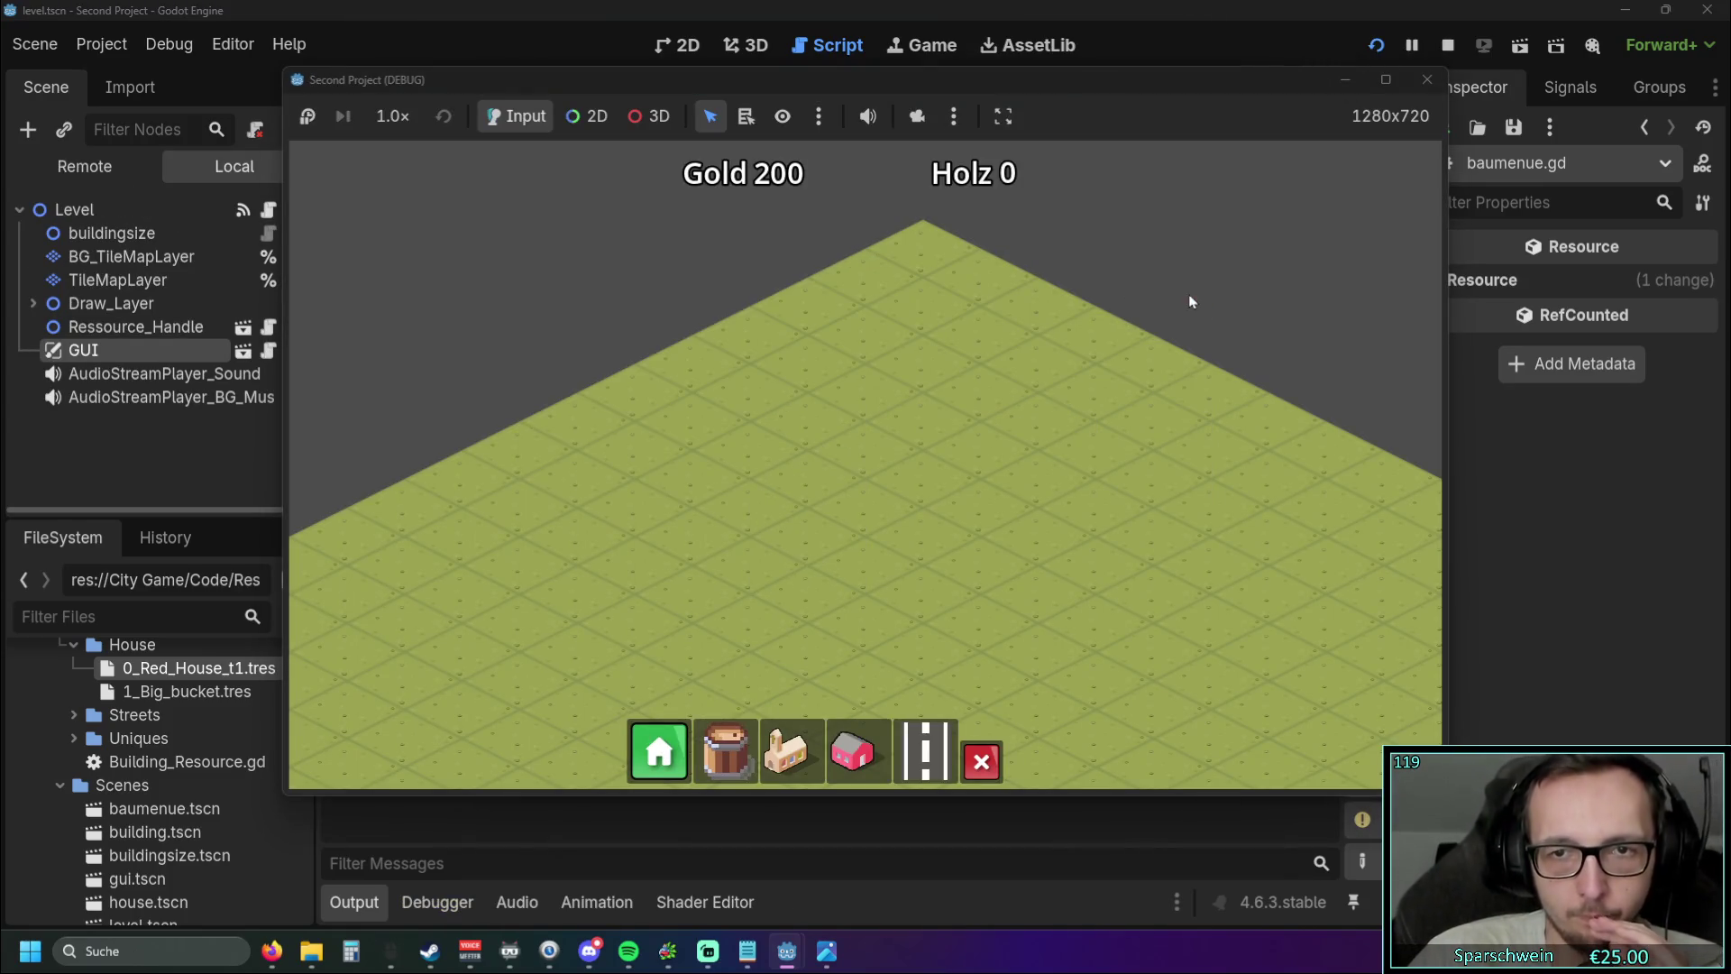
{"action": "left_click", "coordinate": [1439, 85]}
{"action": "mouse_move", "coordinate": [751, 571]}
{"action": "left_mouse_down"}
{"action": "mouse_move", "coordinate": [847, 572]}
{"action": "mouse_move", "coordinate": [712, 570]}
{"action": "mouse_move", "coordinate": [1497, 527]}
{"action": "left_mouse_up"}
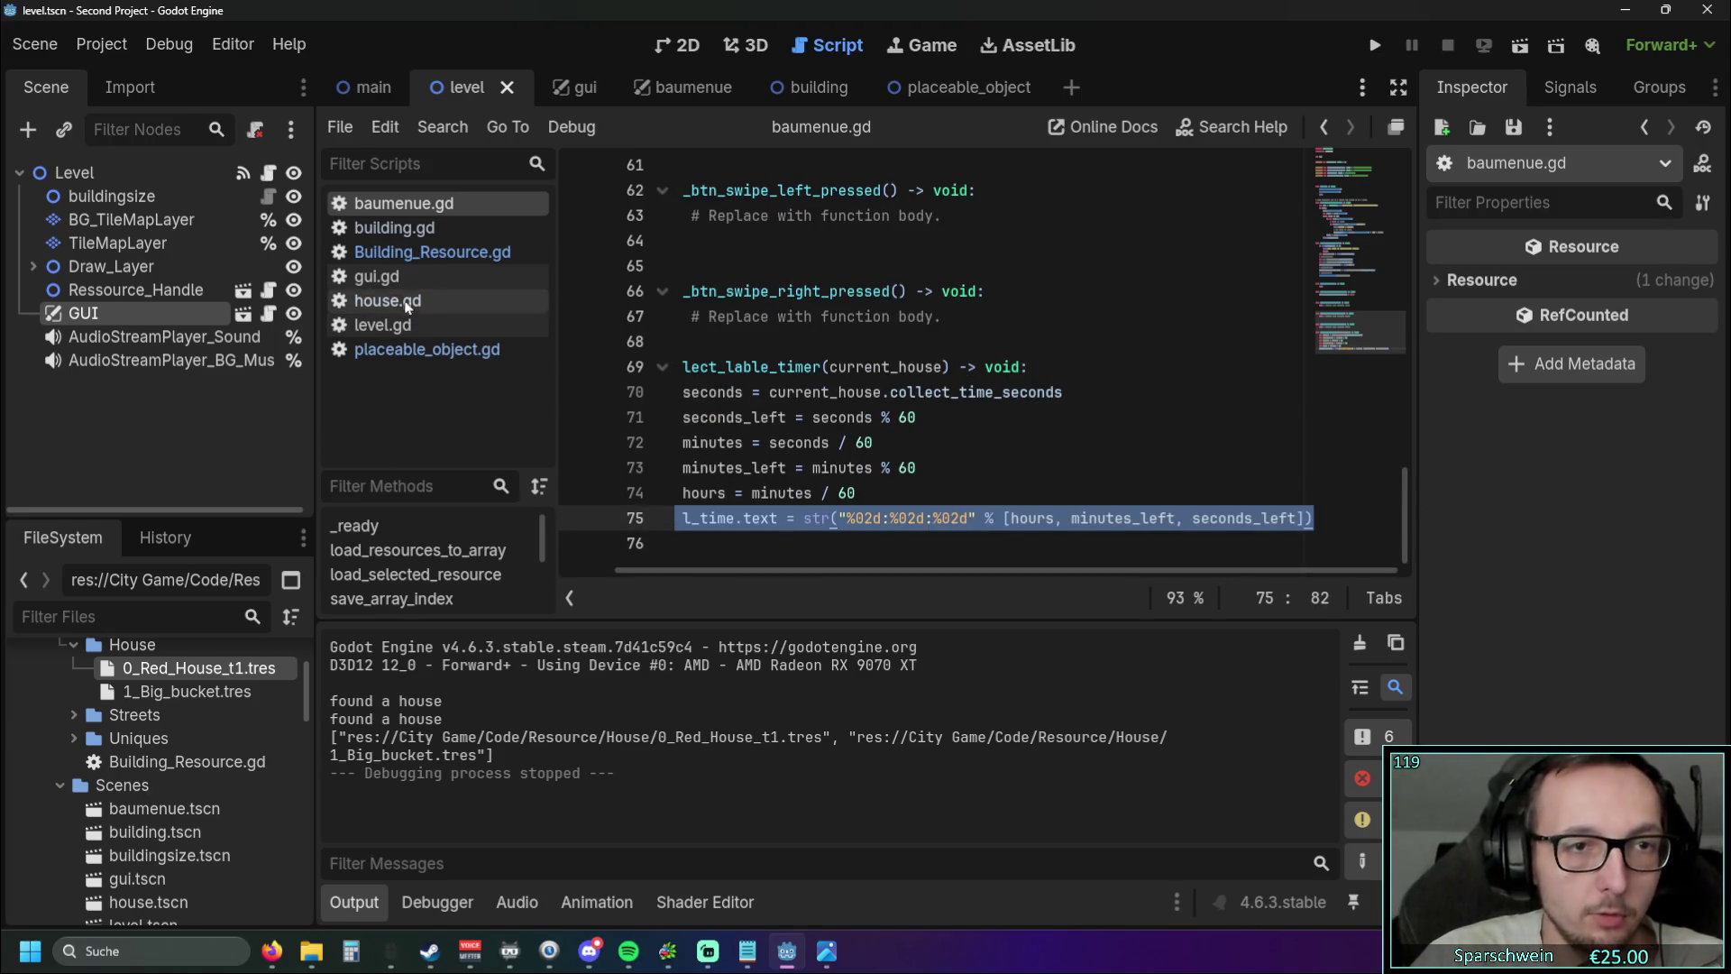
- Switch to house.gd and place the caret at the end of line 73 in set_timer
{"action": "left_click", "coordinate": [404, 300]}
{"action": "left_click", "coordinate": [917, 448]}
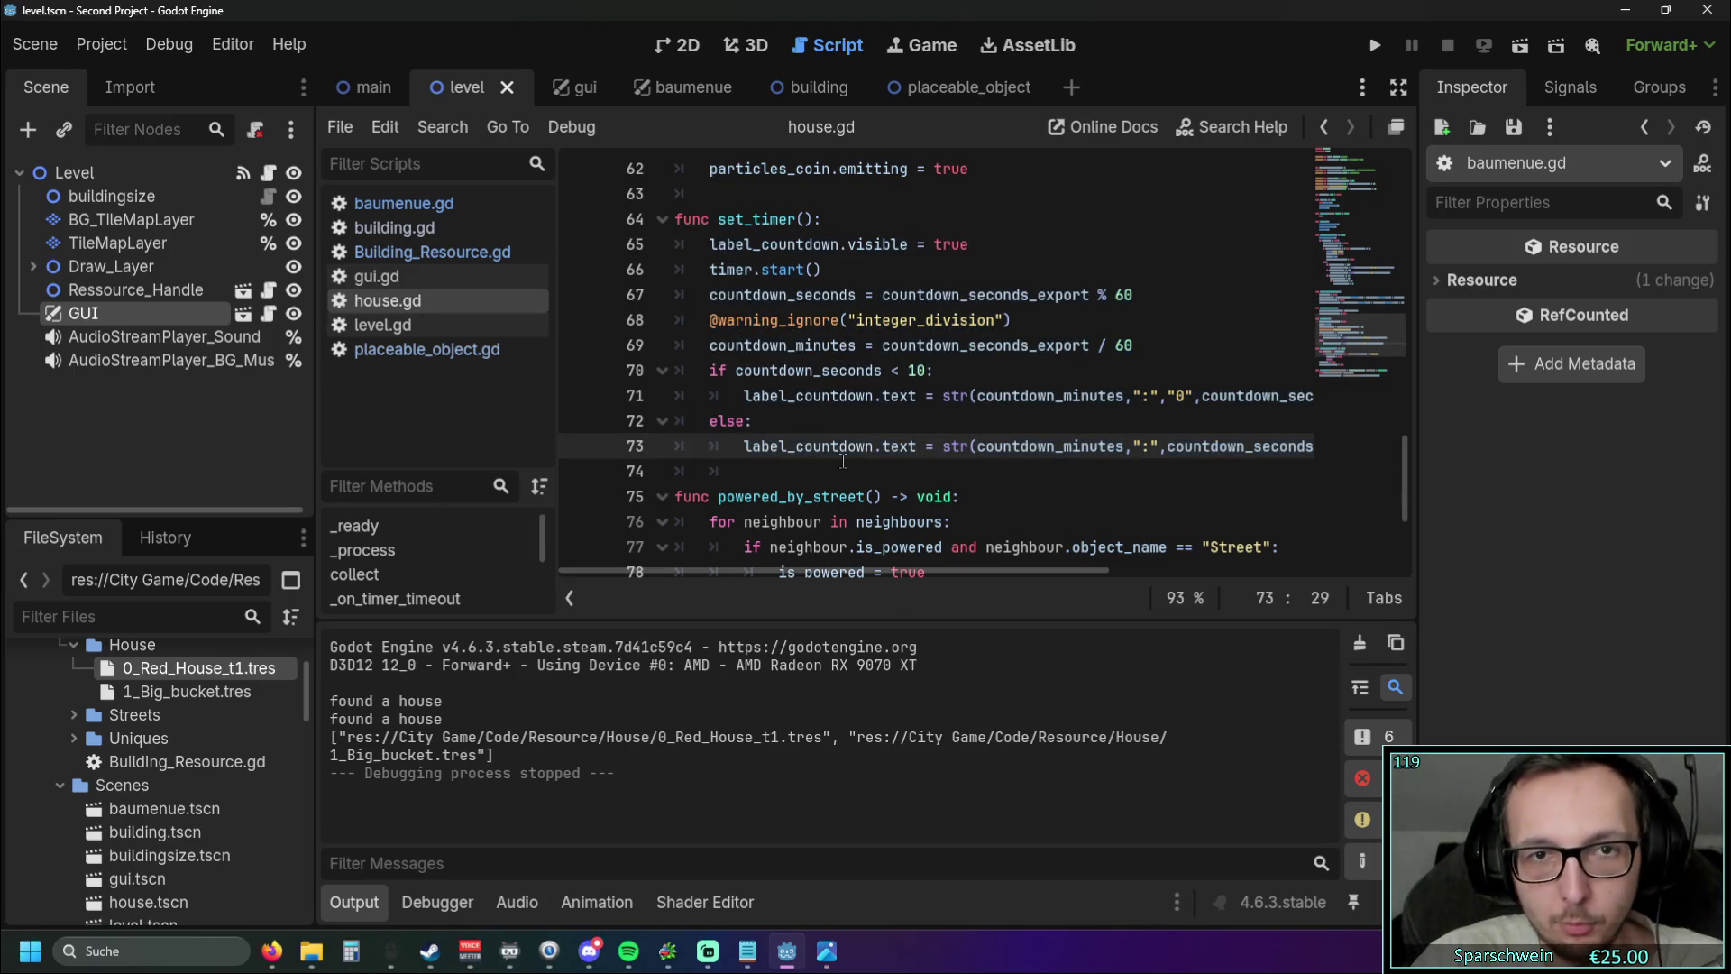
{"action": "scroll", "coordinate": [841, 461], "scroll_direction": "down", "scroll_amount": 3}
{"action": "scroll", "coordinate": [852, 462], "scroll_direction": "up", "scroll_amount": 4}
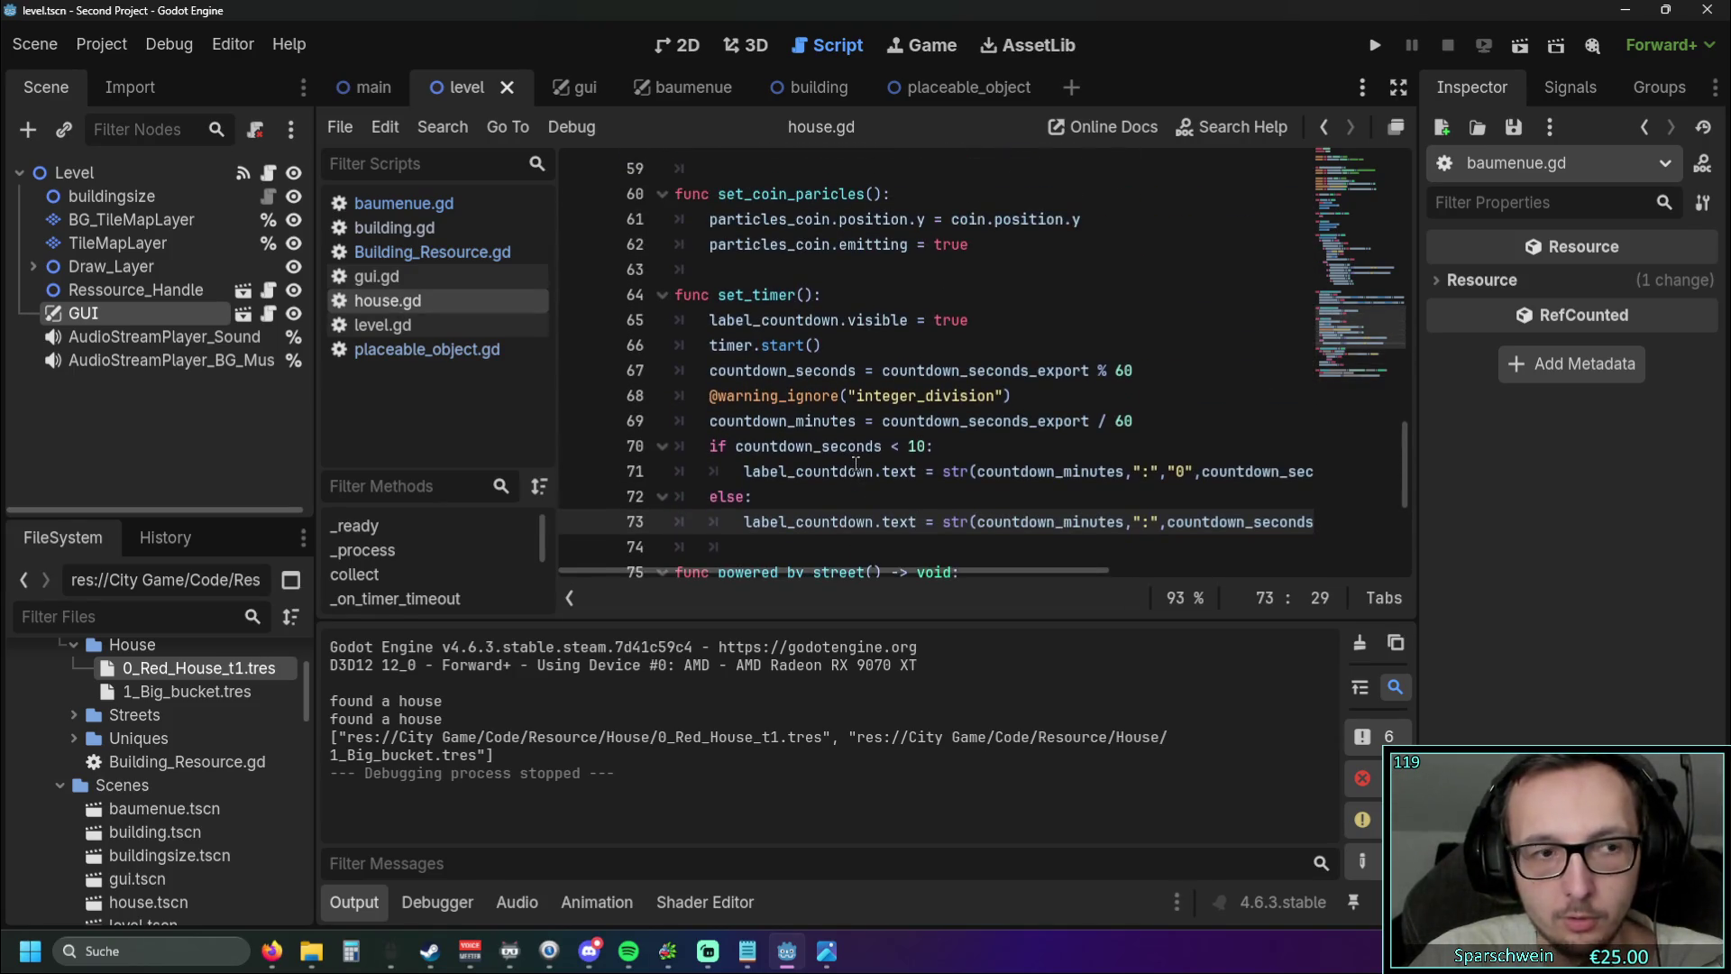
{"action": "scroll", "coordinate": [855, 462], "scroll_direction": "down", "scroll_amount": 1}
{"action": "scroll", "coordinate": [856, 463], "scroll_direction": "up", "scroll_amount": 1}
{"action": "mouse_move", "coordinate": [812, 571]}
{"action": "left_mouse_down"}
{"action": "mouse_move", "coordinate": [1073, 570]}
{"action": "mouse_move", "coordinate": [786, 570]}
{"action": "left_mouse_up"}
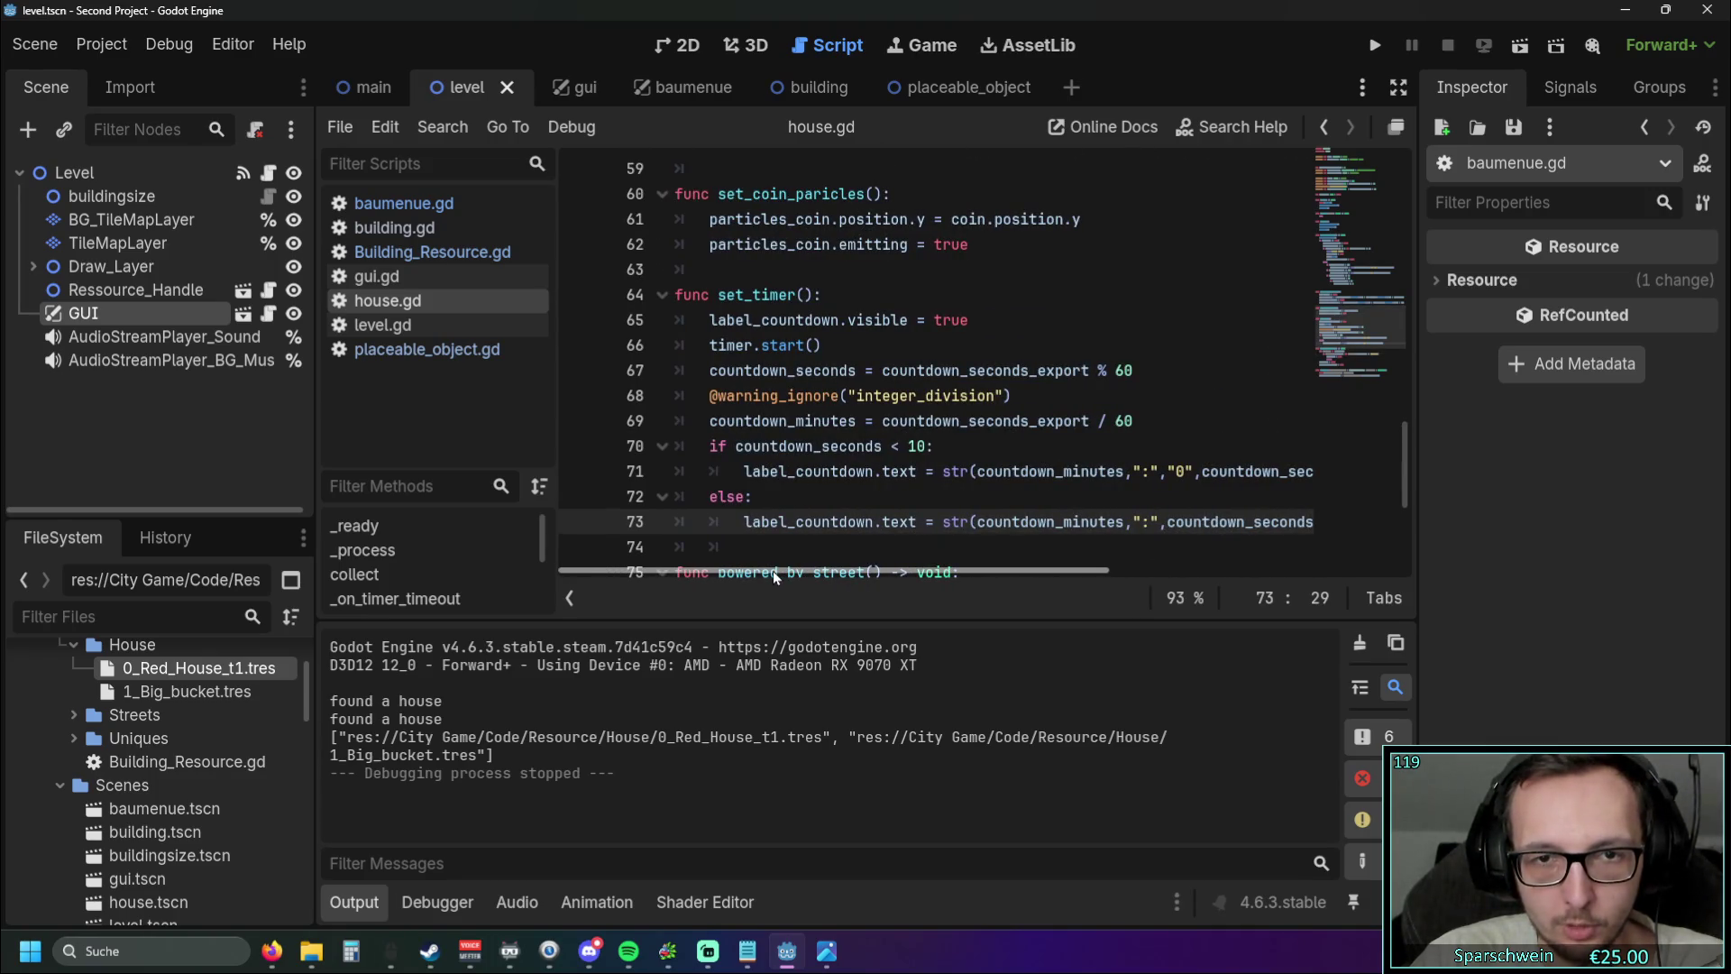
{"action": "left_click_drag", "start_coordinate": [759, 572], "coordinate": [911, 572]}
{"action": "scroll", "coordinate": [986, 505], "scroll_direction": "down", "scroll_amount": 1}
{"action": "left_click", "coordinate": [1113, 447]}
{"action": "key", "text": "Return"}
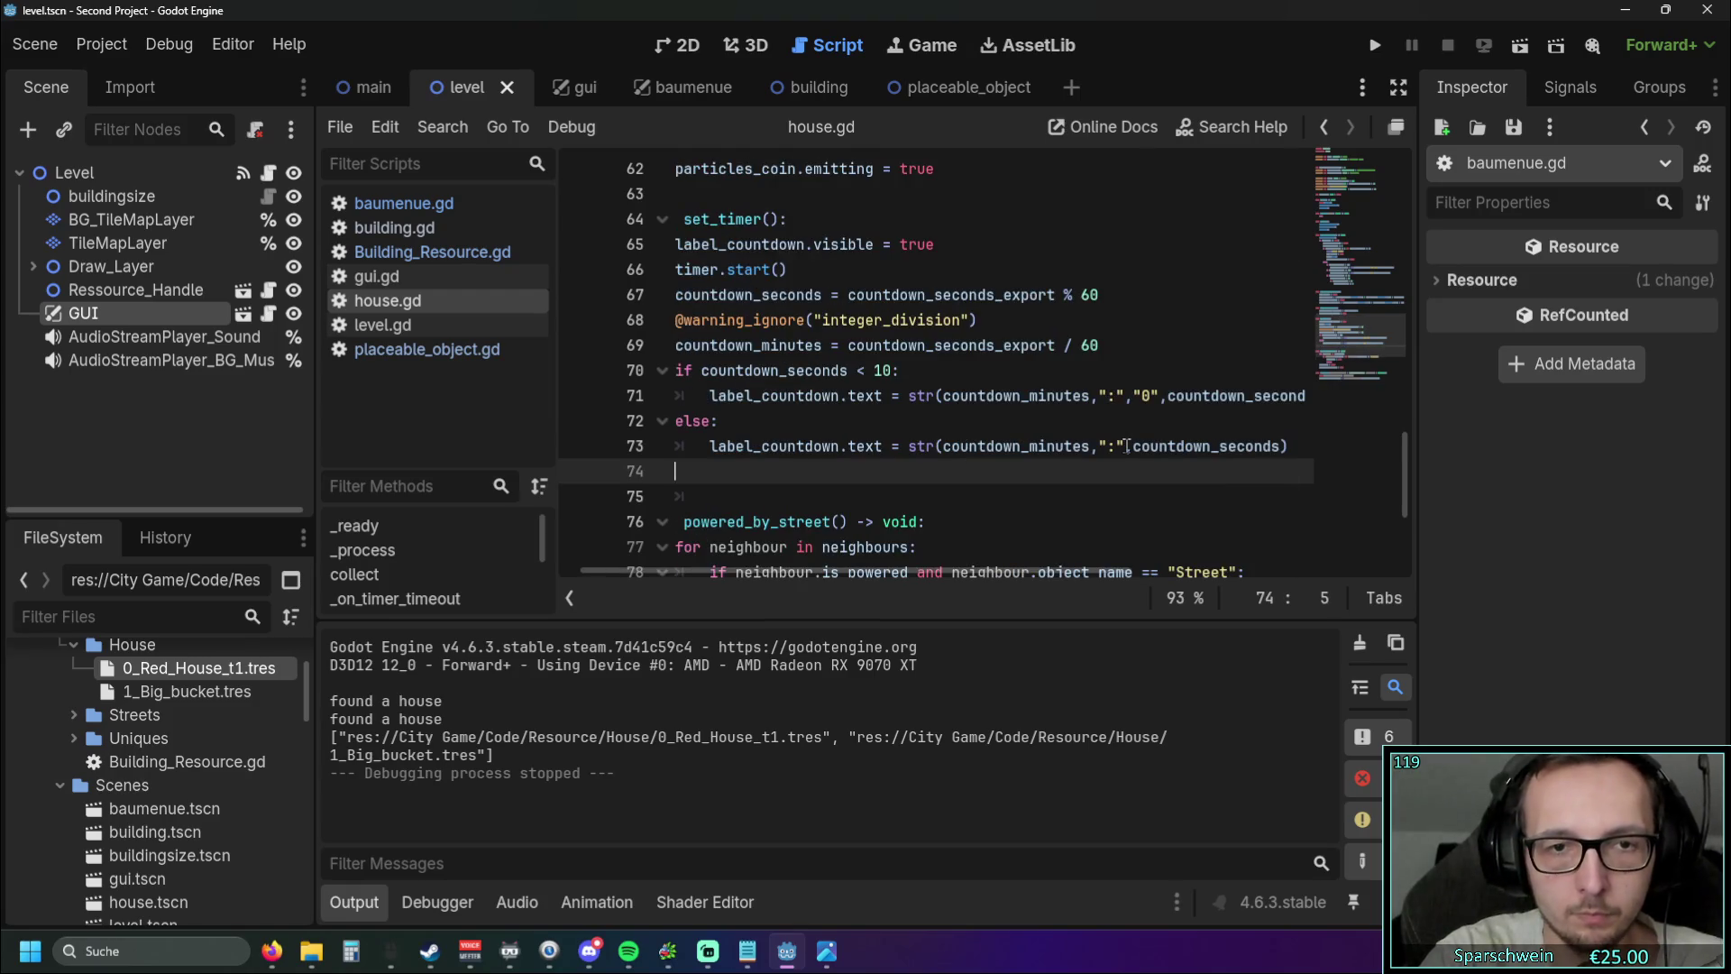
{"action": "type", "text": "label_time.text = str(\"%02d:%02d:%02d\" % [hours, minutes_left, seconds_left])"}
{"action": "left_click_drag", "start_coordinate": [894, 573], "coordinate": [730, 569]}
{"action": "left_click", "coordinate": [796, 446]}
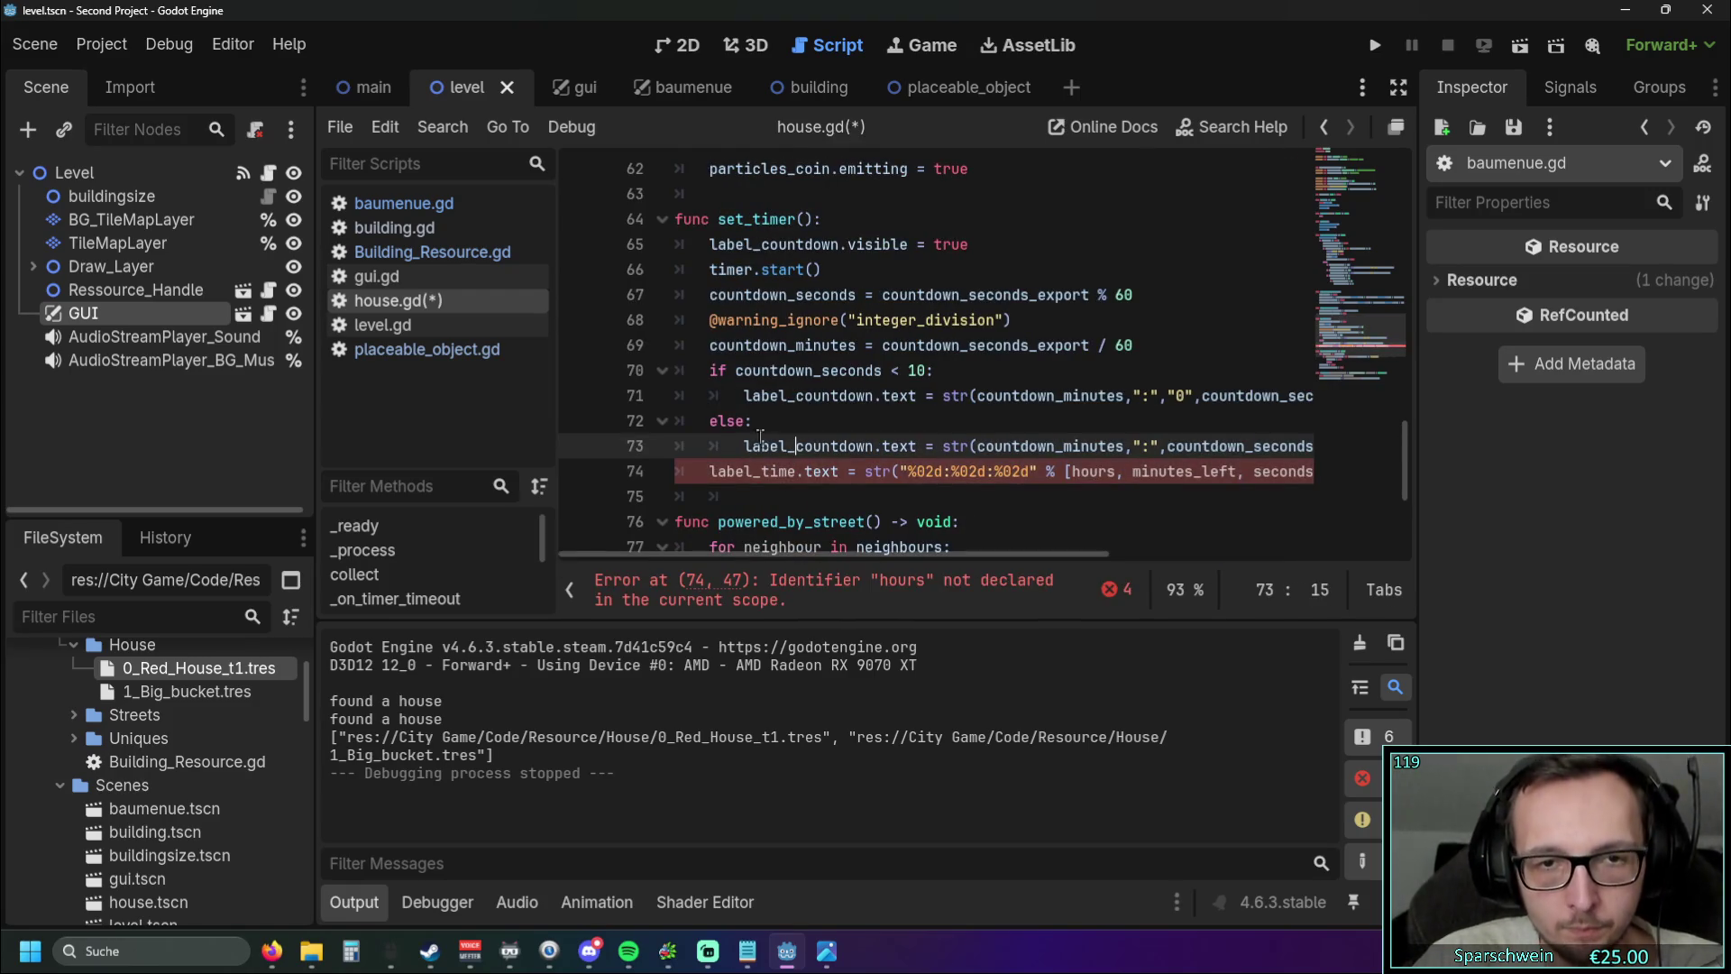
{"action": "double_click", "coordinate": [745, 446]}
{"action": "key", "text": "ctrl+c"}
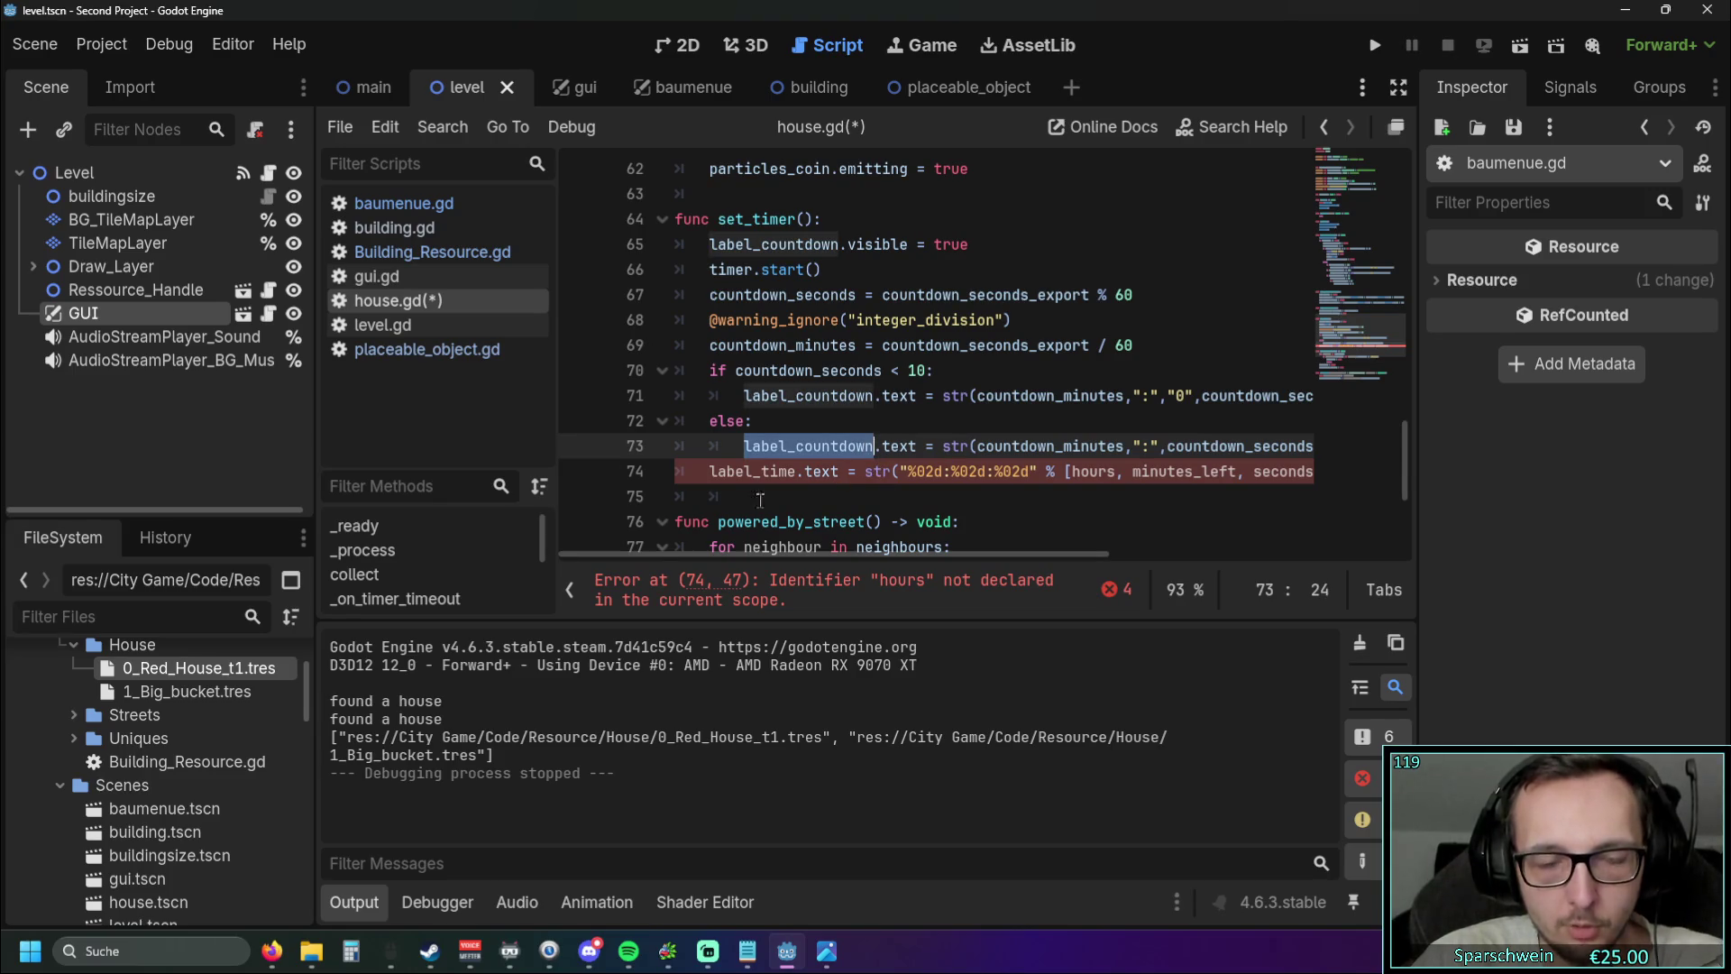
{"action": "left_click_drag", "start_coordinate": [703, 471], "coordinate": [727, 470]}
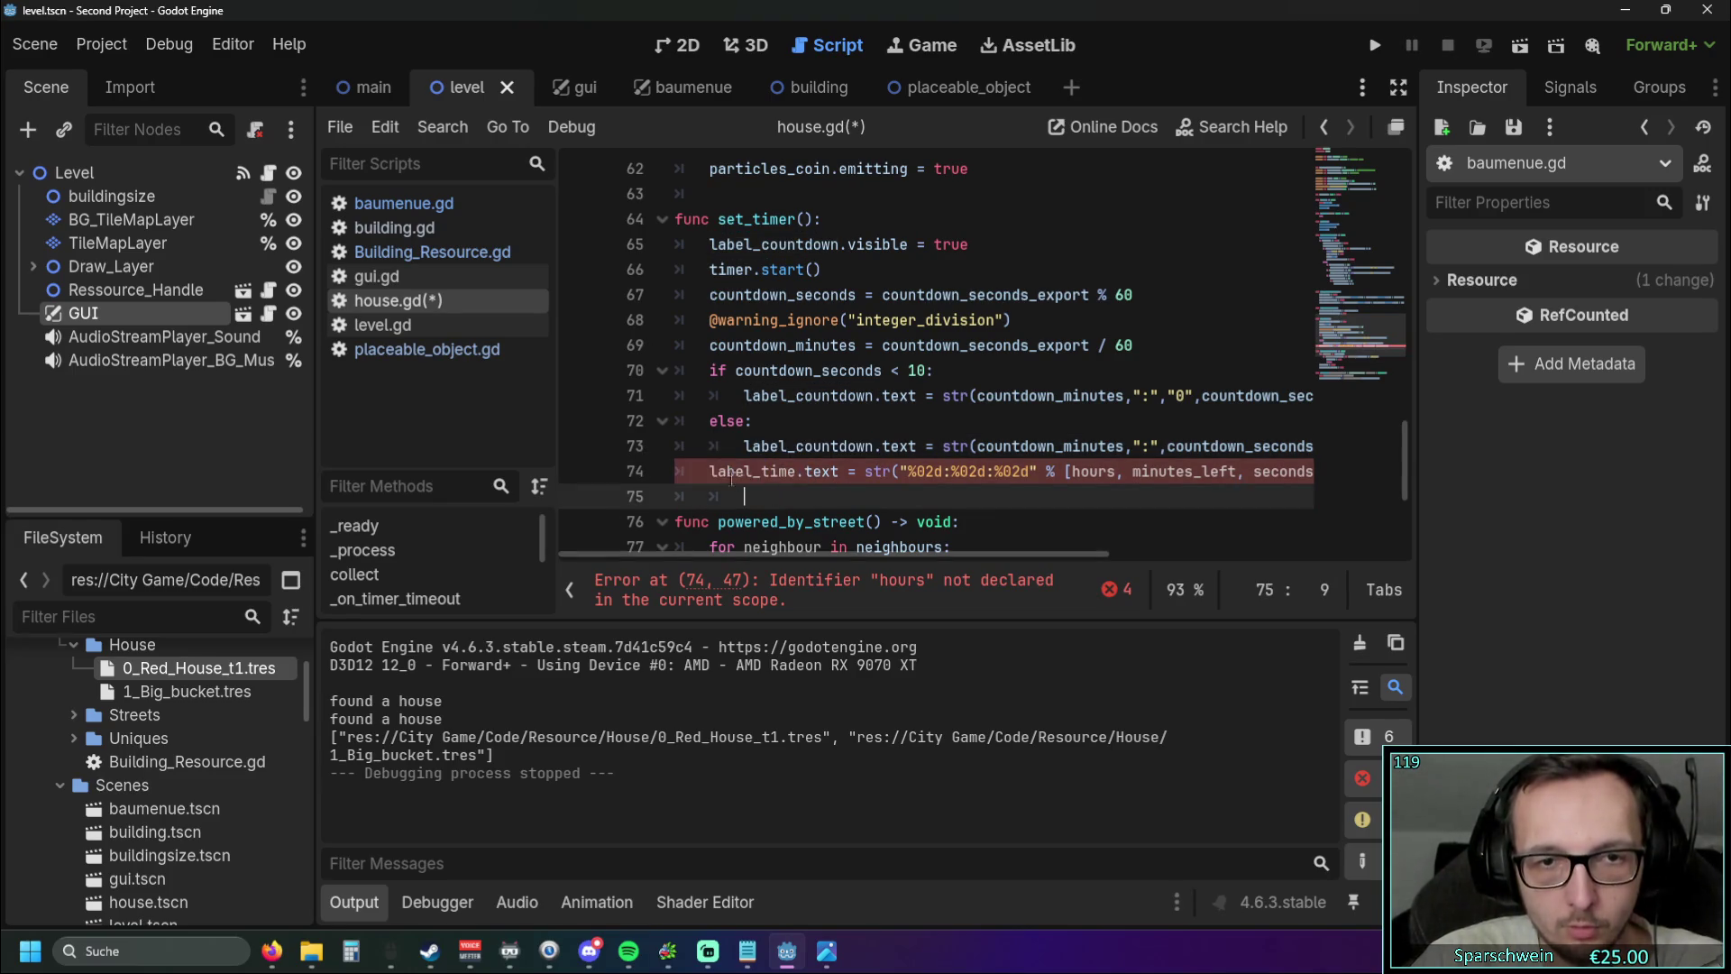
{"action": "double_click", "coordinate": [768, 471]}
{"action": "key", "text": "ctrl+v"}
{"action": "left_click", "coordinate": [838, 496]}
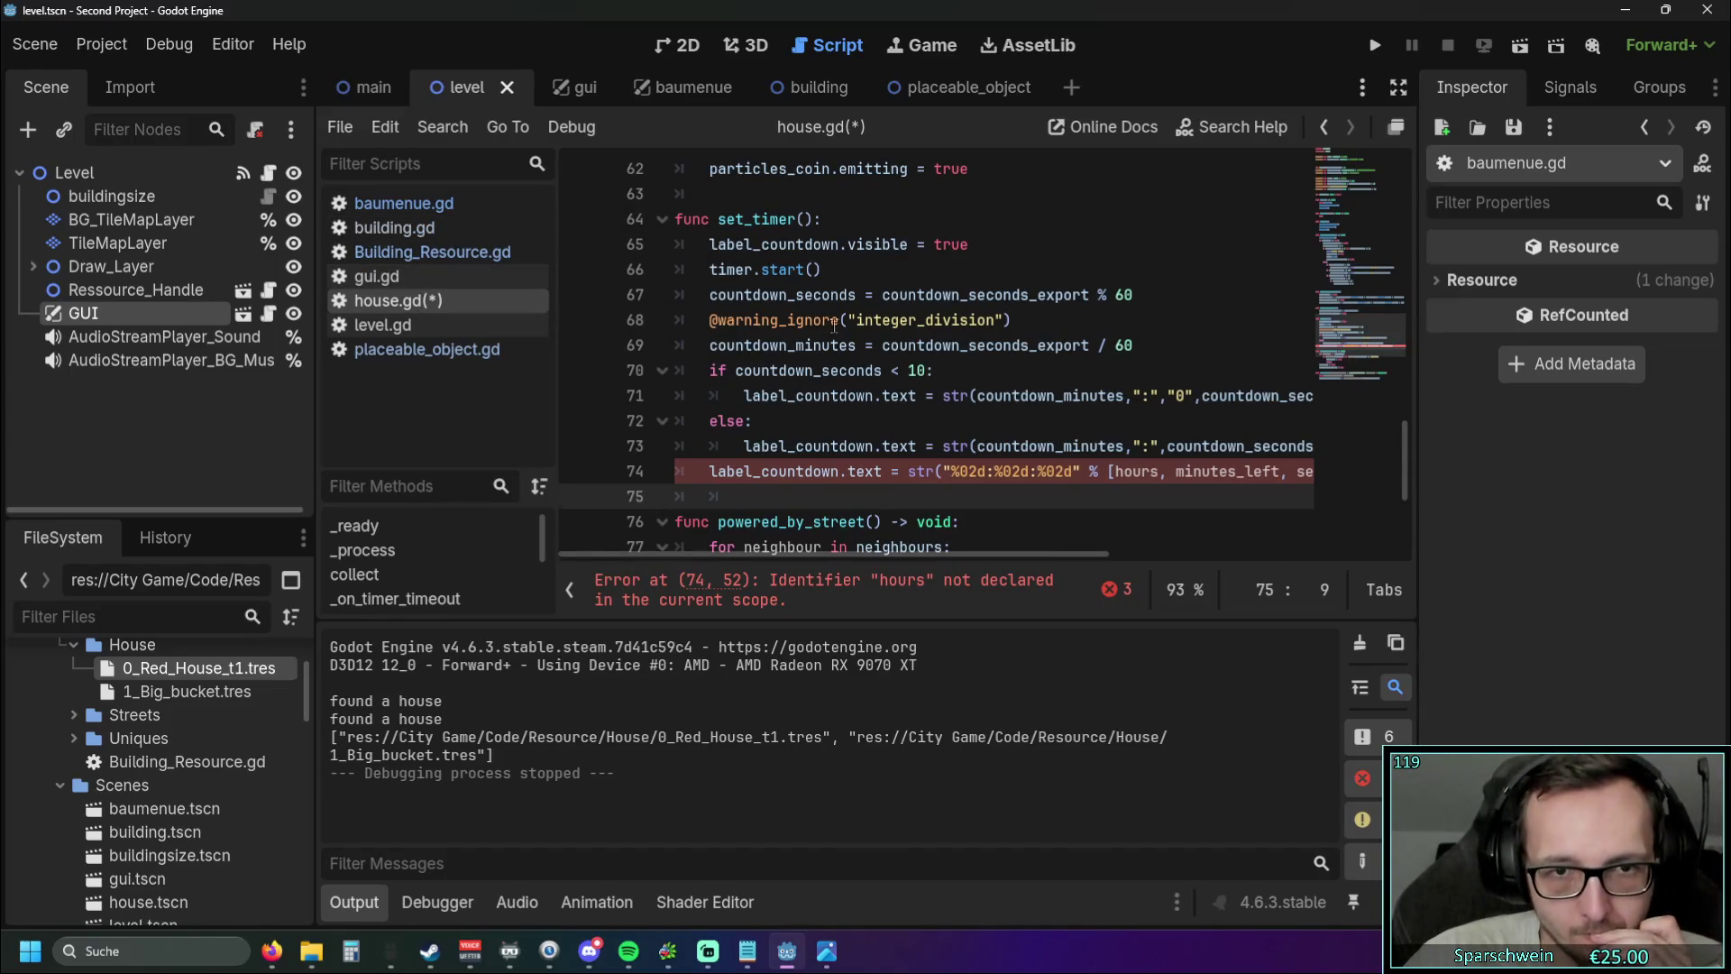
{"action": "scroll", "coordinate": [827, 325], "scroll_direction": "down", "scroll_amount": 4}
{"action": "scroll", "coordinate": [866, 329], "scroll_direction": "up", "scroll_amount": 14}
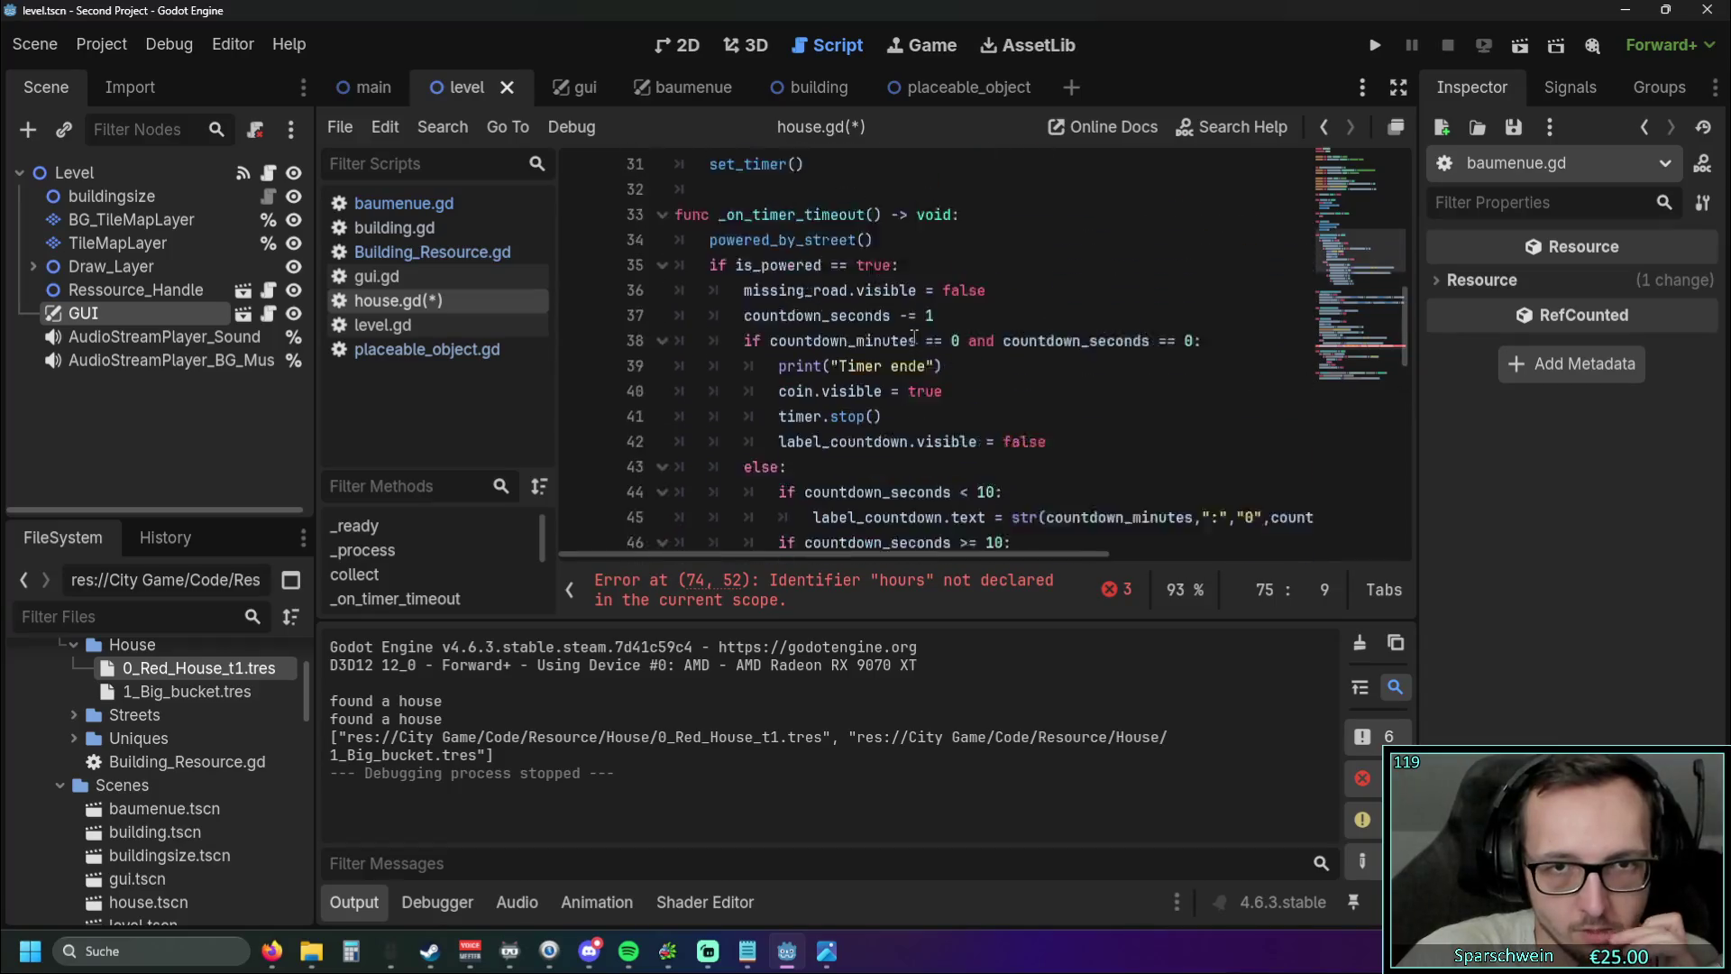
{"action": "scroll", "coordinate": [913, 336], "scroll_direction": "down", "scroll_amount": 13}
{"action": "scroll", "coordinate": [939, 332], "scroll_direction": "up", "scroll_amount": 4}
{"action": "scroll", "coordinate": [900, 448], "scroll_direction": "down", "scroll_amount": 1}
{"action": "mouse_move", "coordinate": [800, 561]}
{"action": "left_mouse_down"}
{"action": "mouse_move", "coordinate": [859, 554]}
{"action": "mouse_move", "coordinate": [770, 554]}
{"action": "left_mouse_up"}
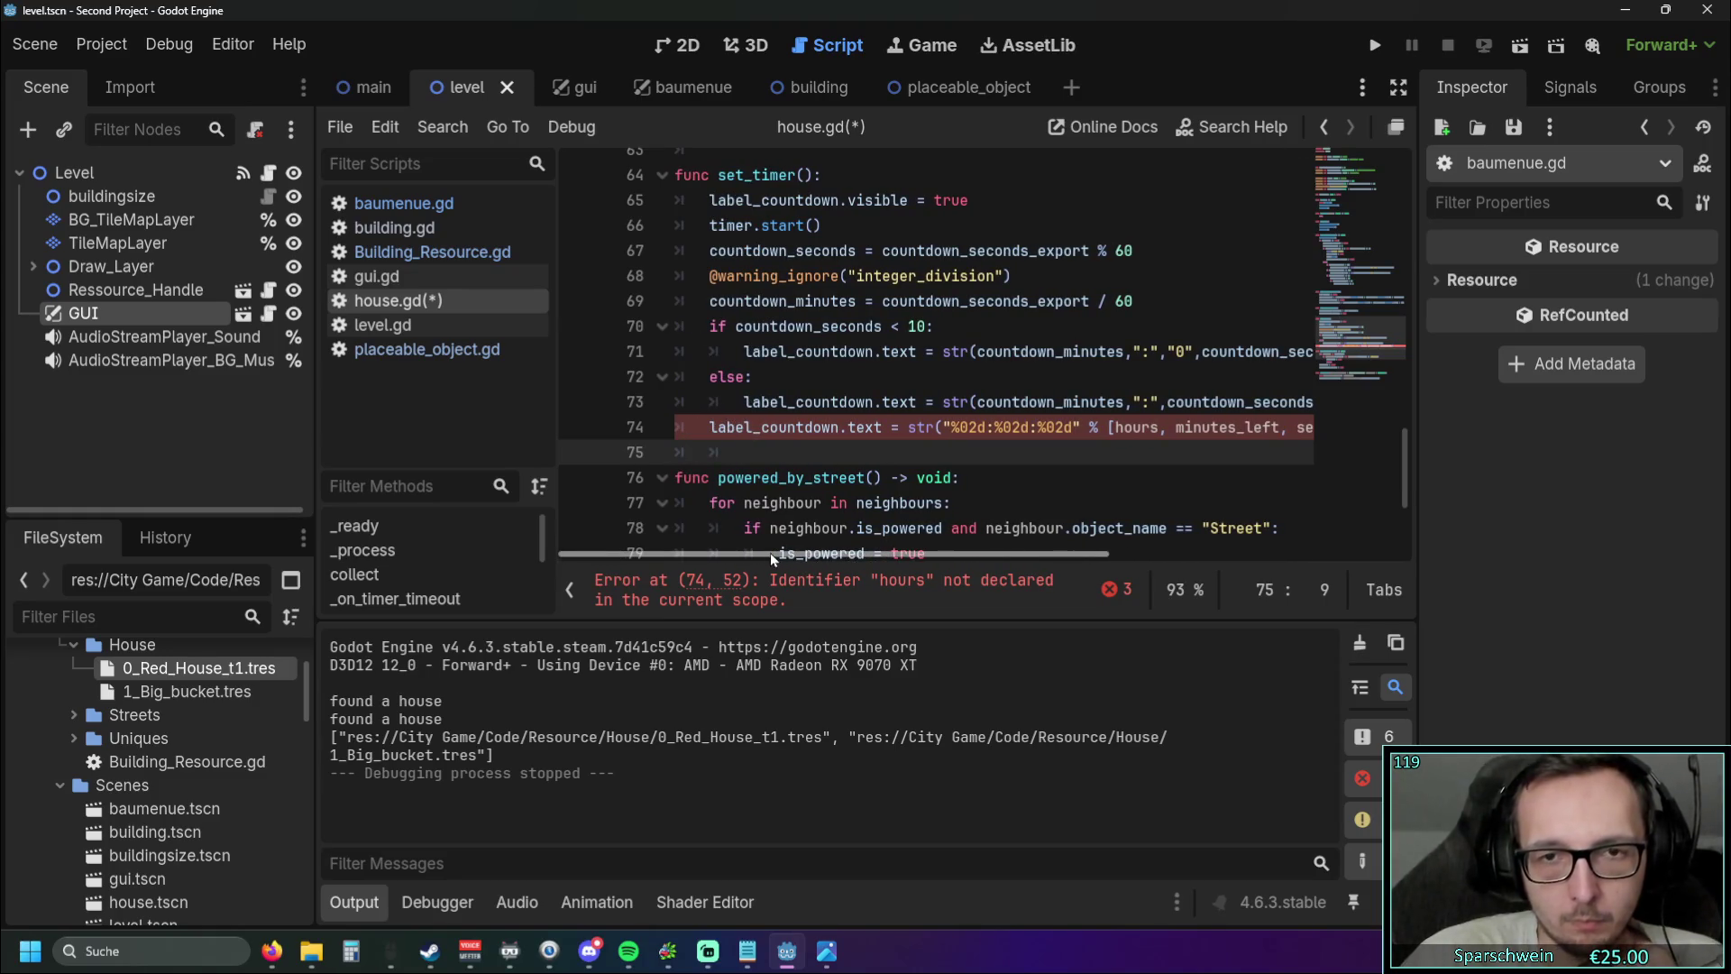
{"action": "mouse_move", "coordinate": [771, 553]}
{"action": "left_mouse_down"}
{"action": "mouse_move", "coordinate": [889, 549]}
{"action": "mouse_move", "coordinate": [712, 549]}
{"action": "left_mouse_up"}
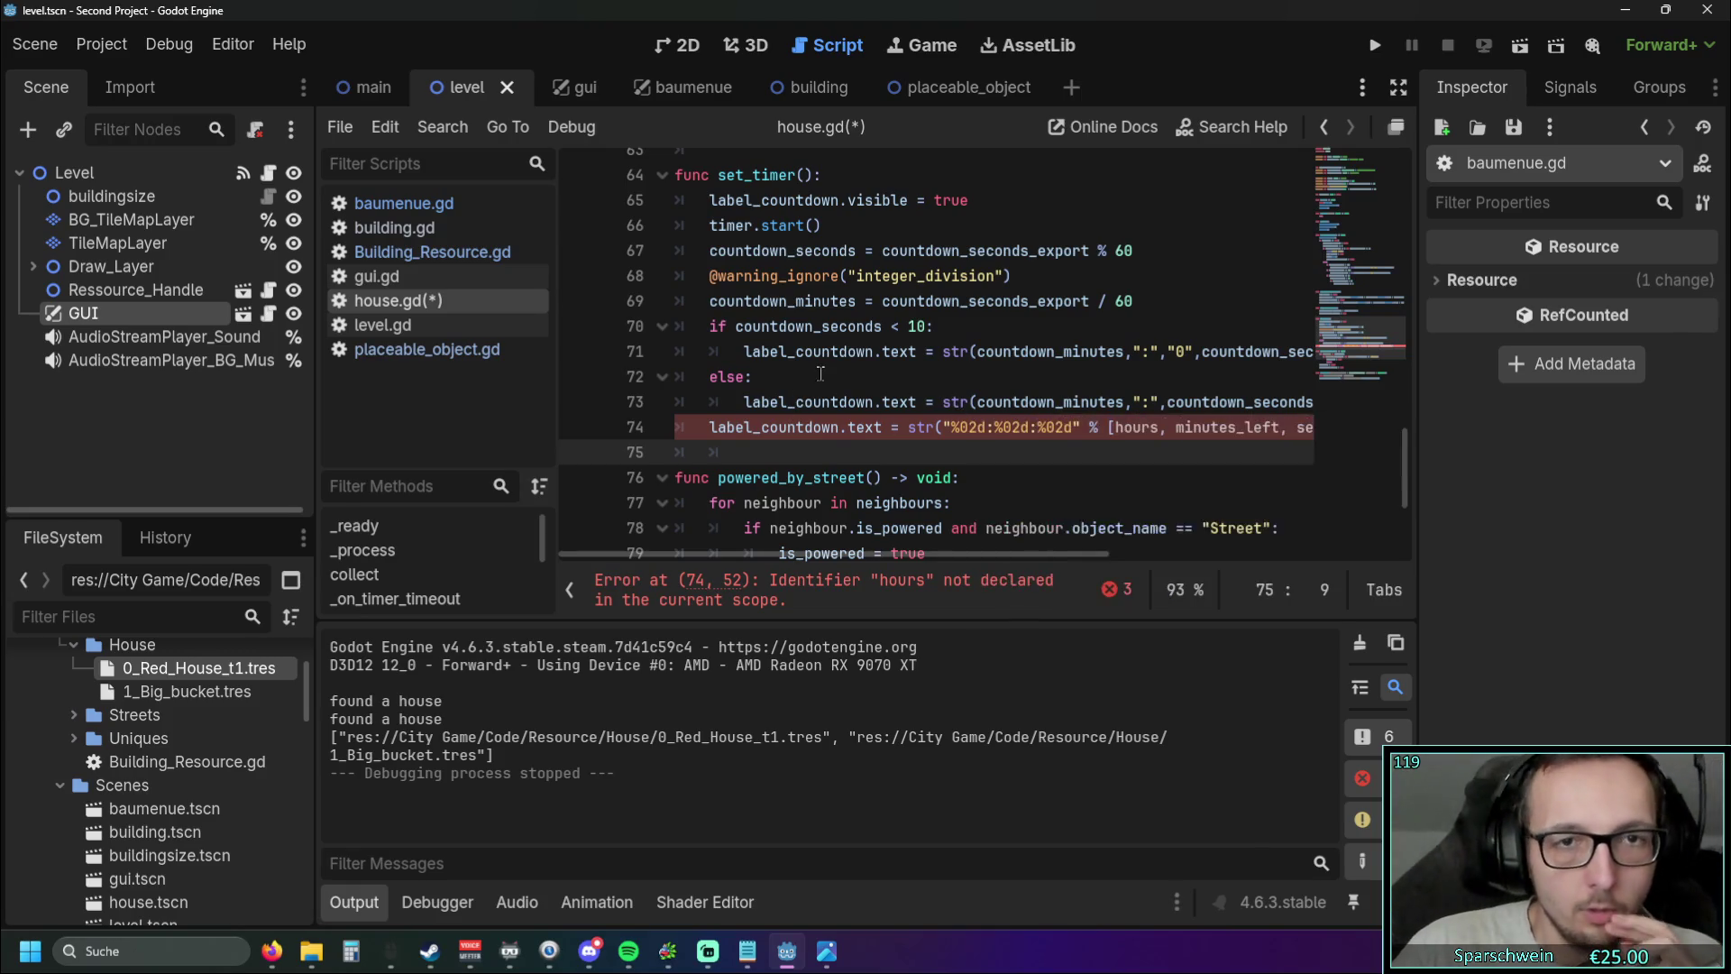
{"action": "scroll", "coordinate": [960, 402], "scroll_direction": "up", "scroll_amount": 1}
{"action": "scroll", "coordinate": [827, 383], "scroll_direction": "down", "scroll_amount": 1}
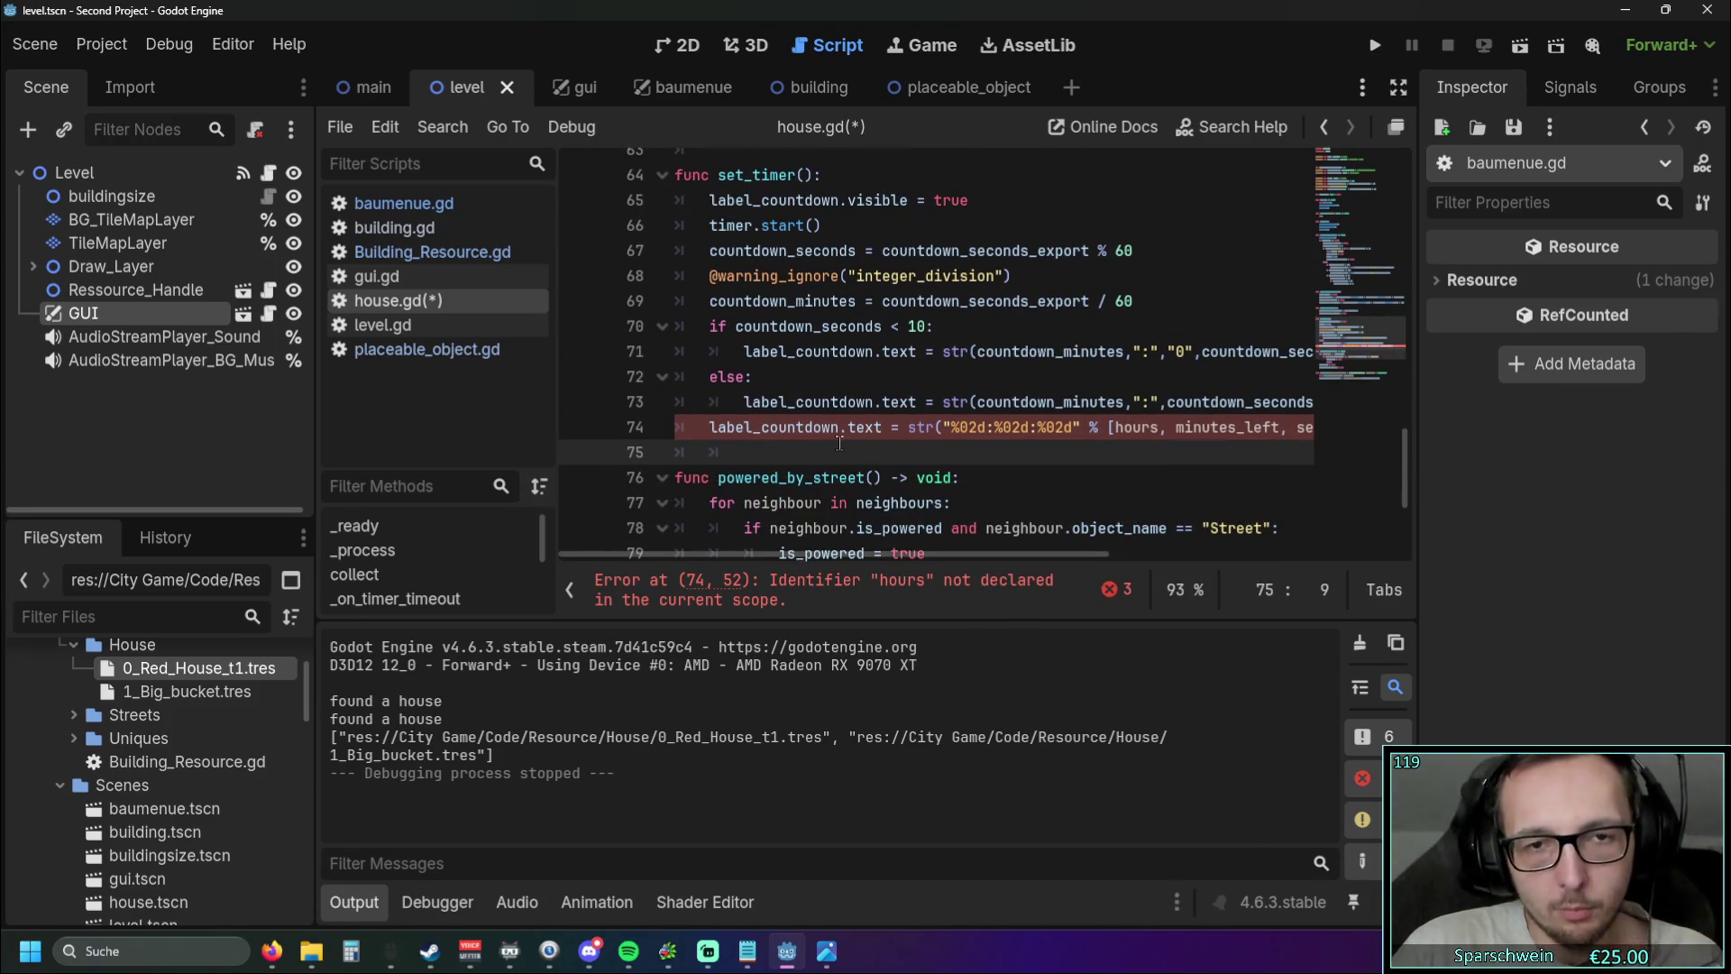
{"action": "key", "text": "Up"}
{"action": "key", "text": "Home"}
{"action": "key", "text": "shift+End"}
{"action": "key", "text": "Delete"}
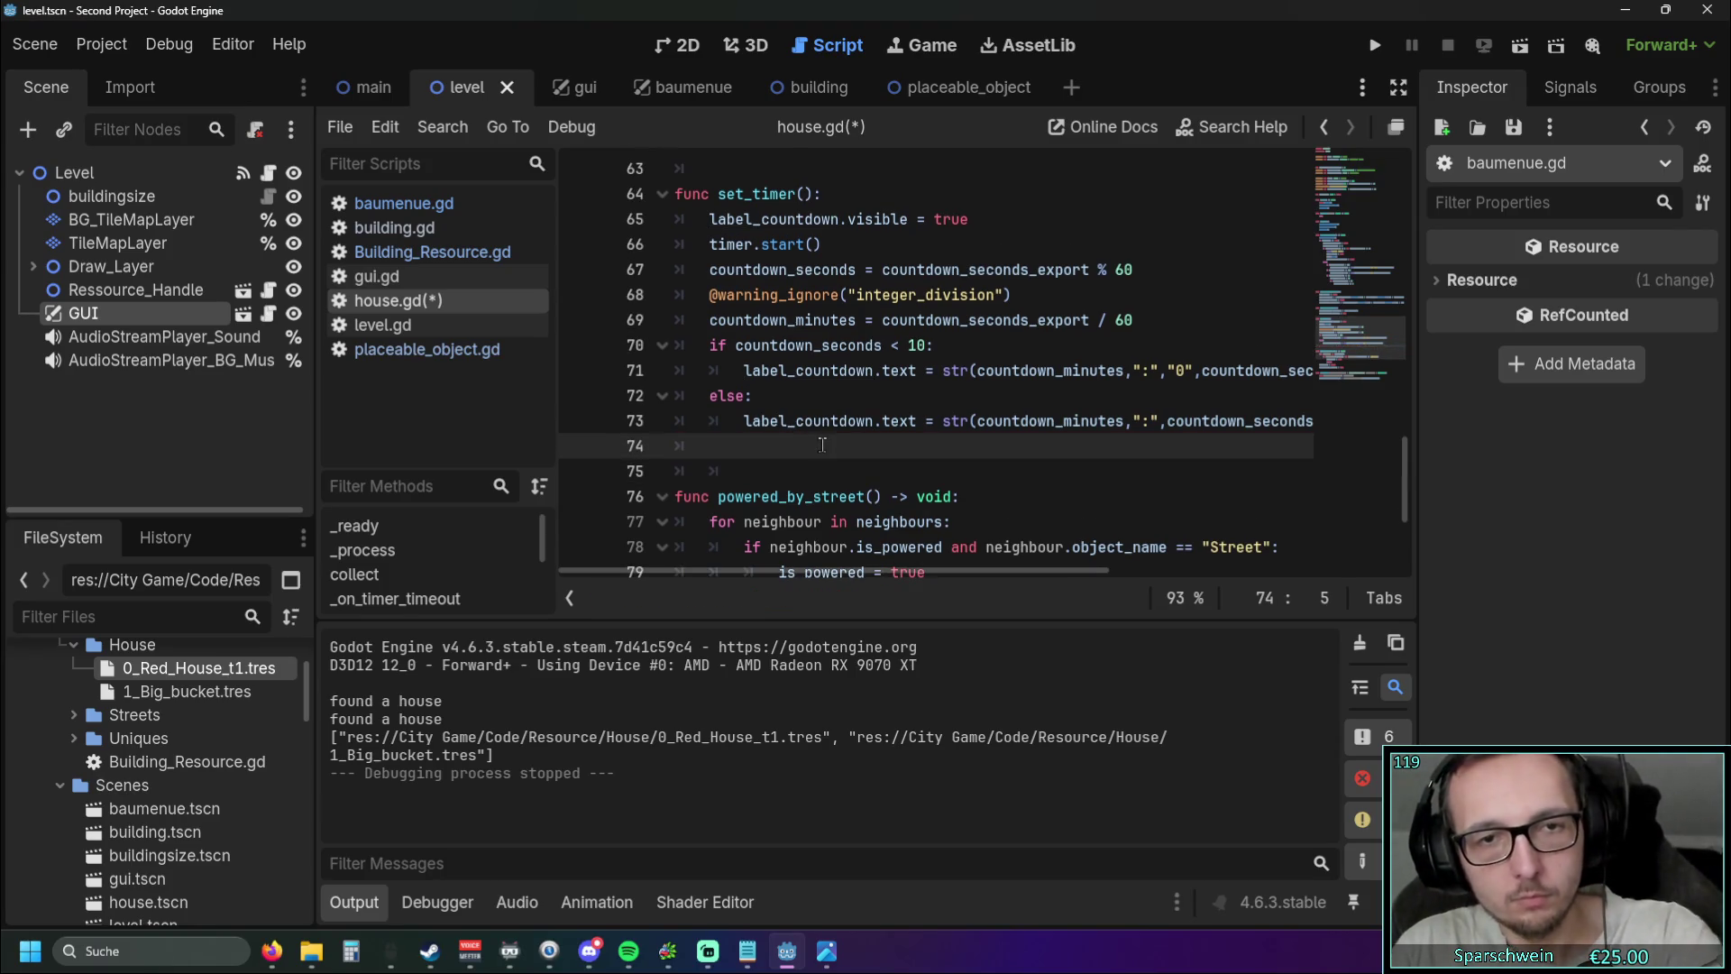
- Remove the leftover empty line 74 and review the countdown_seconds_export assignment on line 85
{"action": "key", "text": "BackSpace"}
{"action": "key", "text": "BackSpace"}
{"action": "scroll", "coordinate": [804, 502], "scroll_direction": "up", "scroll_amount": 5}
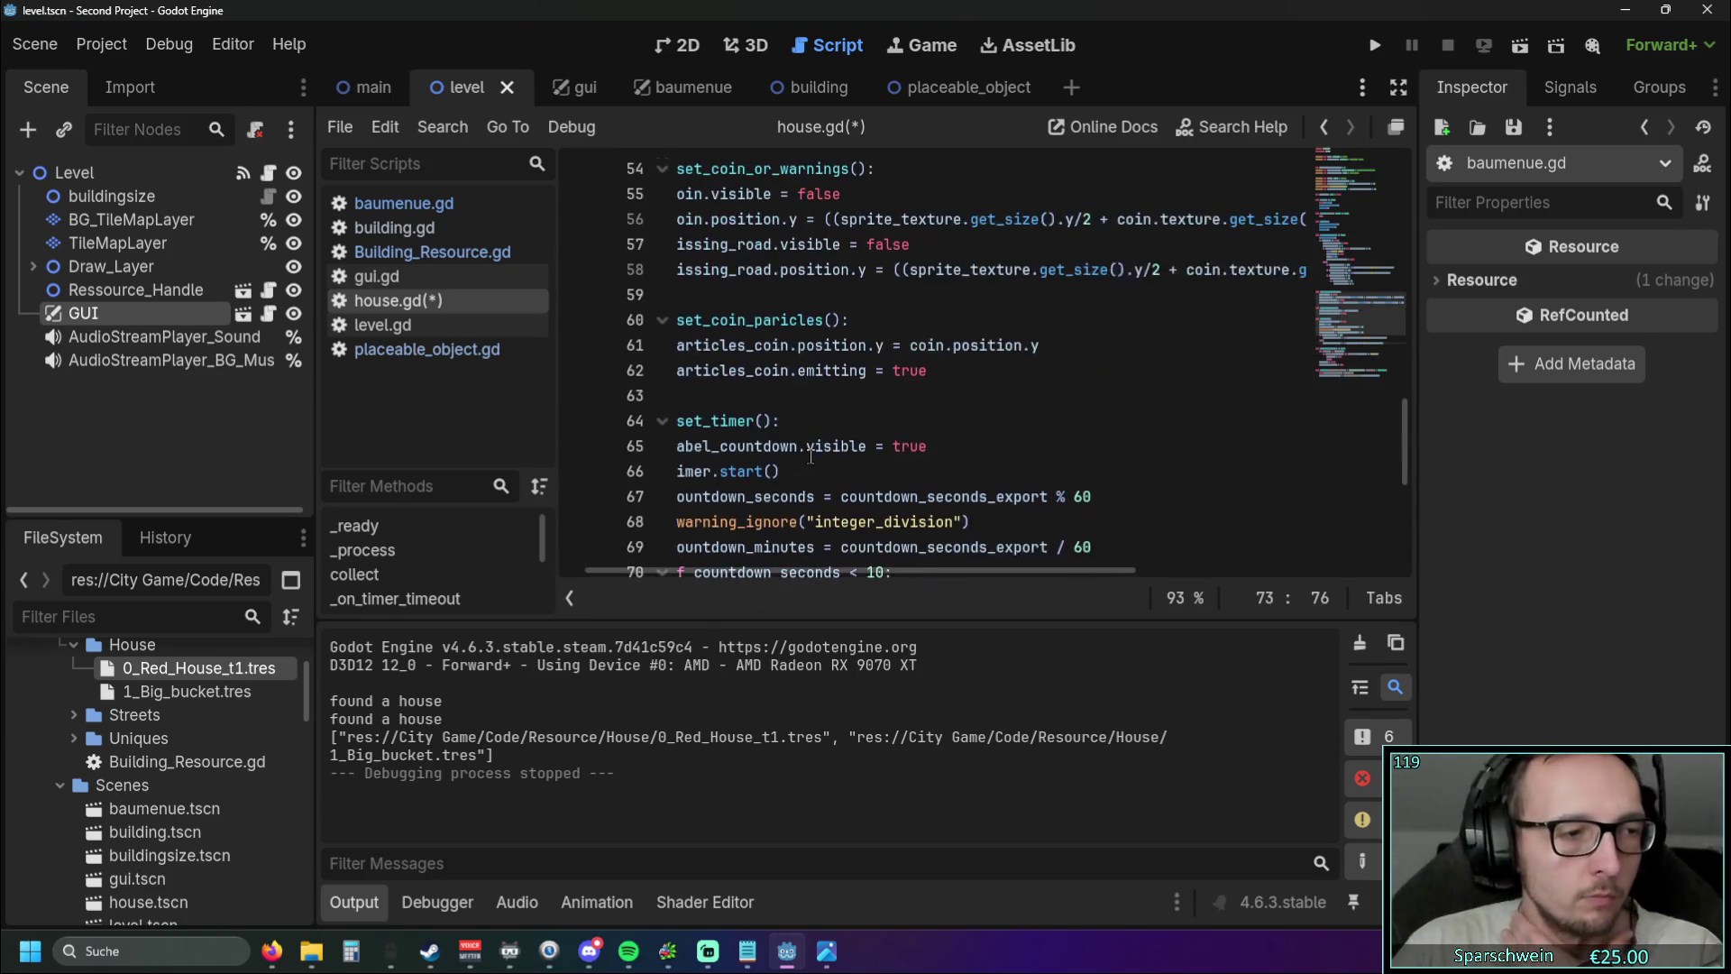
{"action": "scroll", "coordinate": [803, 502], "scroll_direction": "up", "scroll_amount": 6}
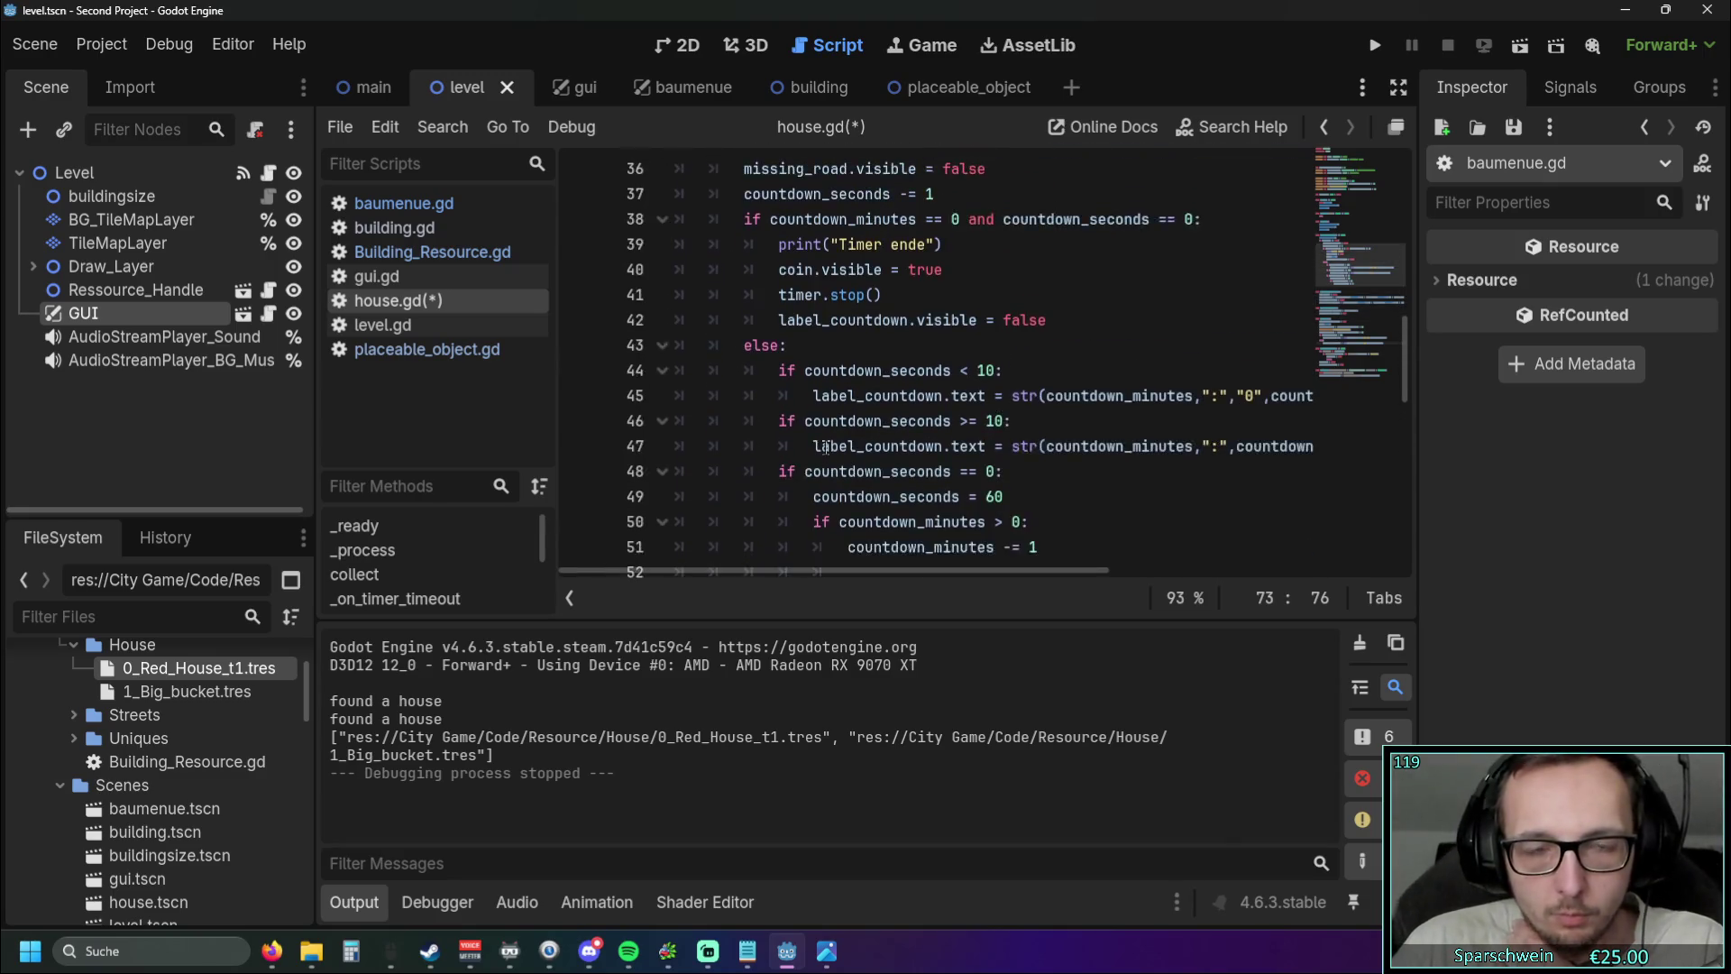
{"action": "scroll", "coordinate": [798, 322], "scroll_direction": "down", "scroll_amount": 3}
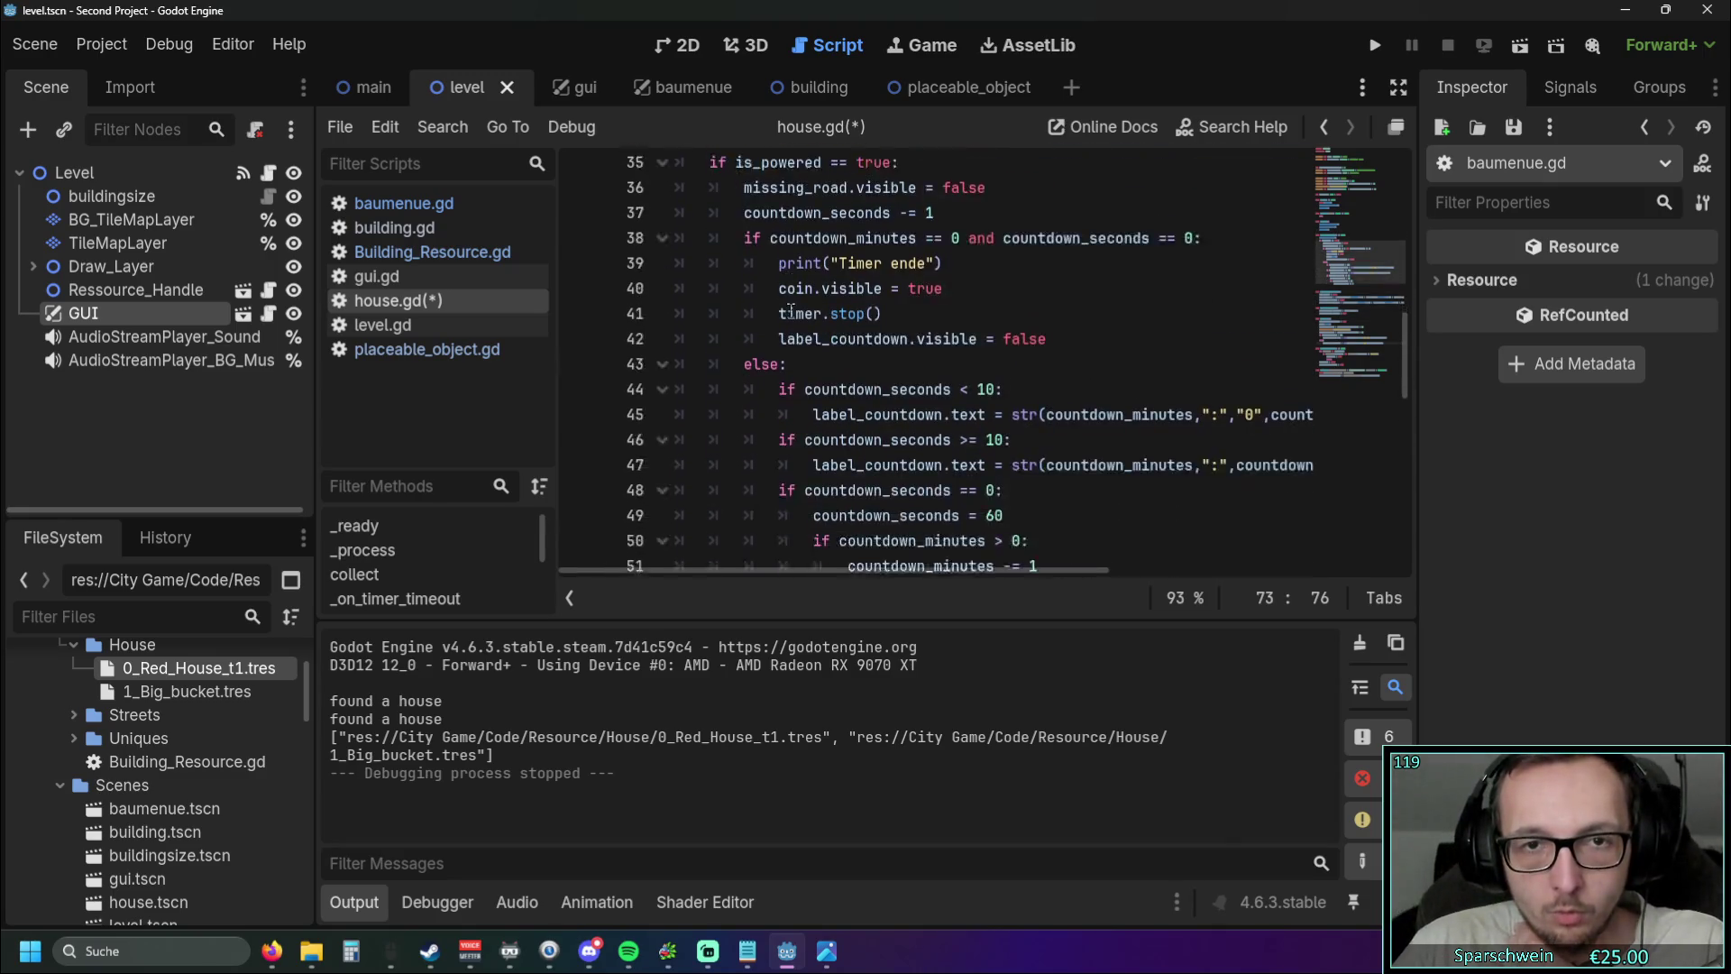
{"action": "scroll", "coordinate": [798, 322], "scroll_direction": "up", "scroll_amount": 11}
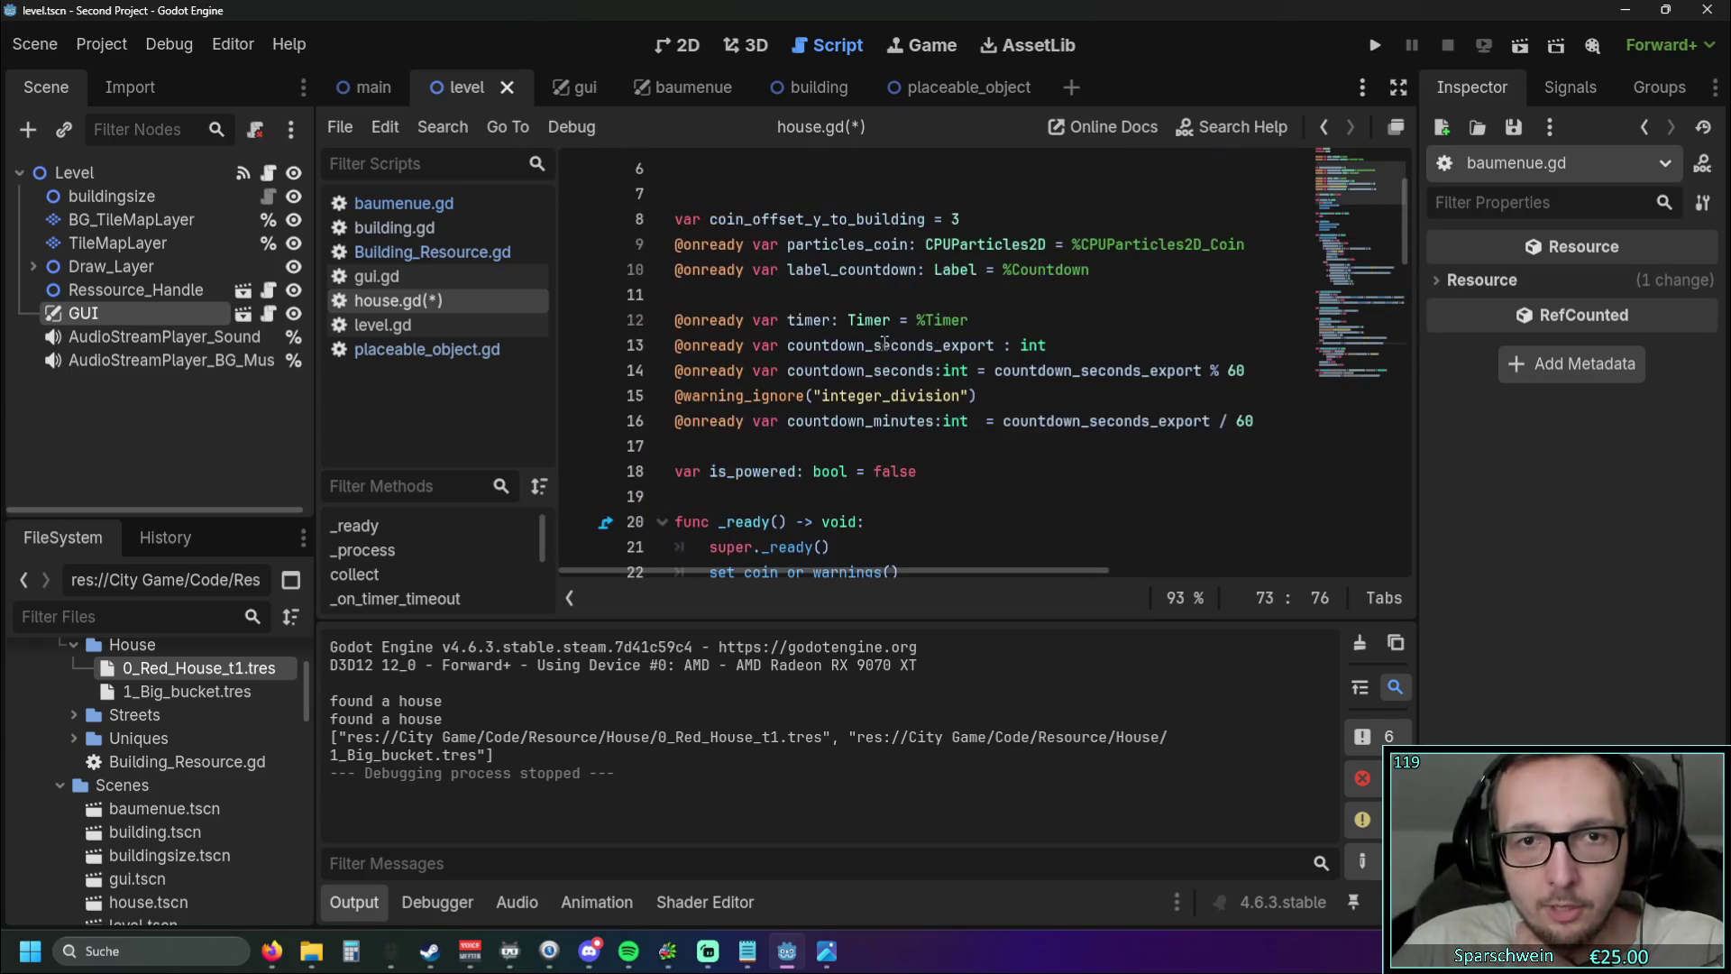
{"action": "scroll", "coordinate": [835, 353], "scroll_direction": "up", "scroll_amount": 1}
{"action": "scroll", "coordinate": [818, 389], "scroll_direction": "down", "scroll_amount": 1}
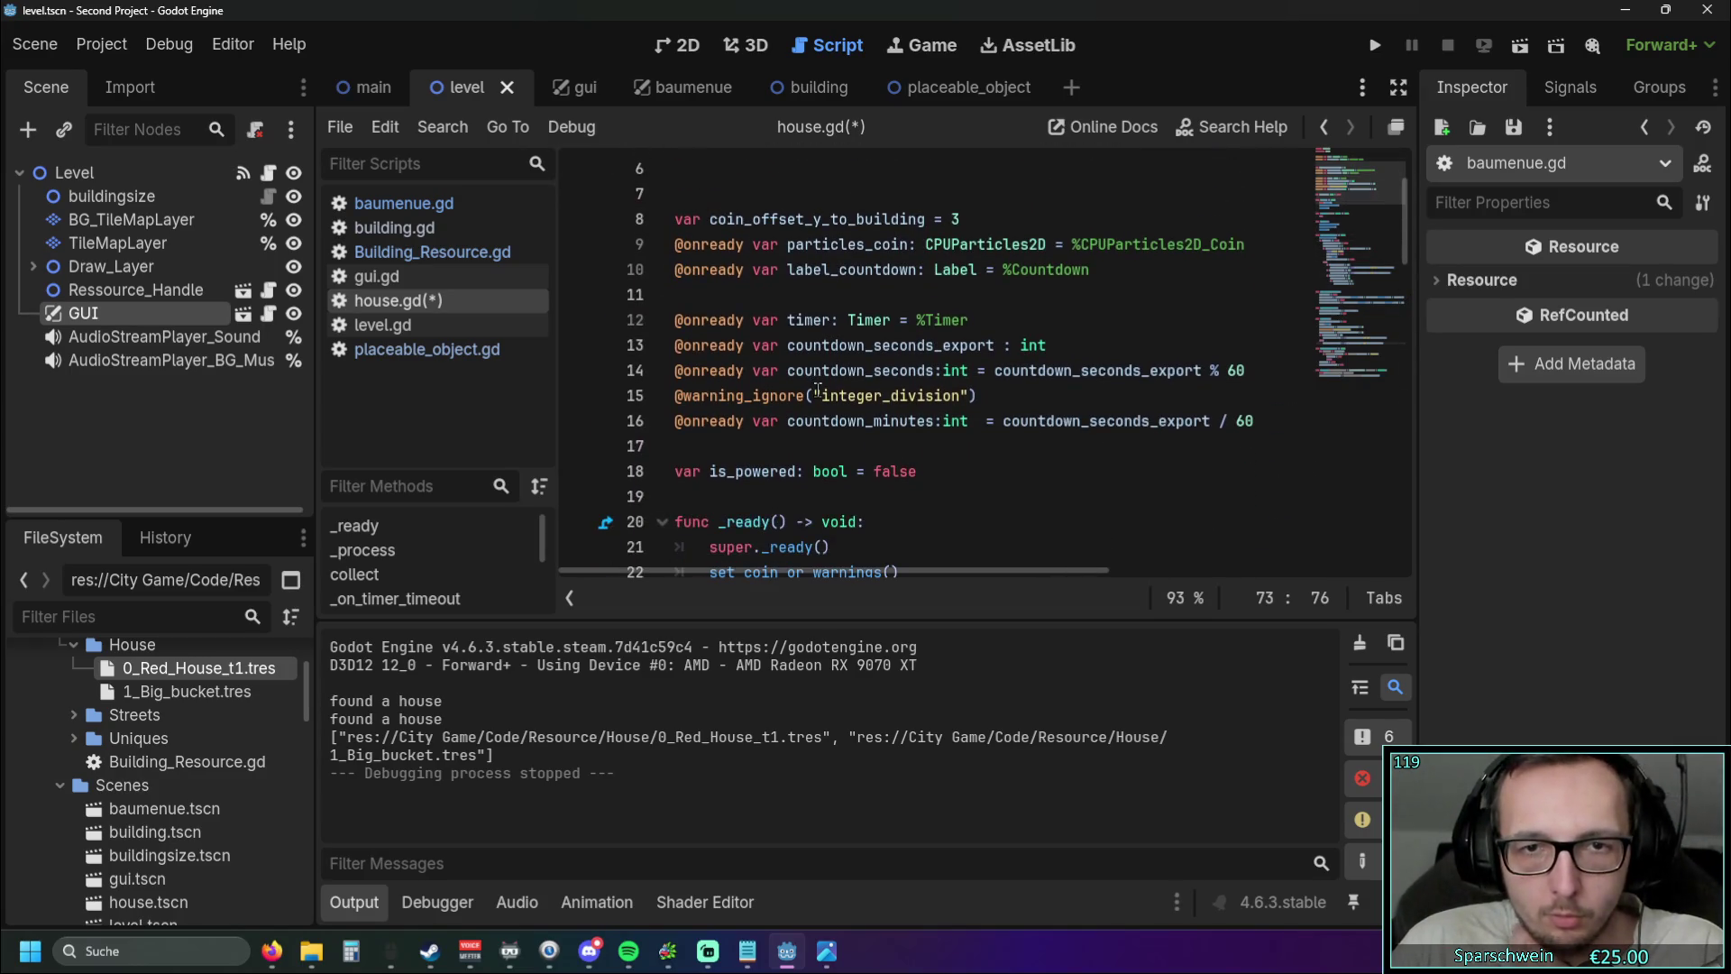
{"action": "scroll", "coordinate": [905, 395], "scroll_direction": "up", "scroll_amount": 1}
{"action": "scroll", "coordinate": [906, 395], "scroll_direction": "down", "scroll_amount": 1}
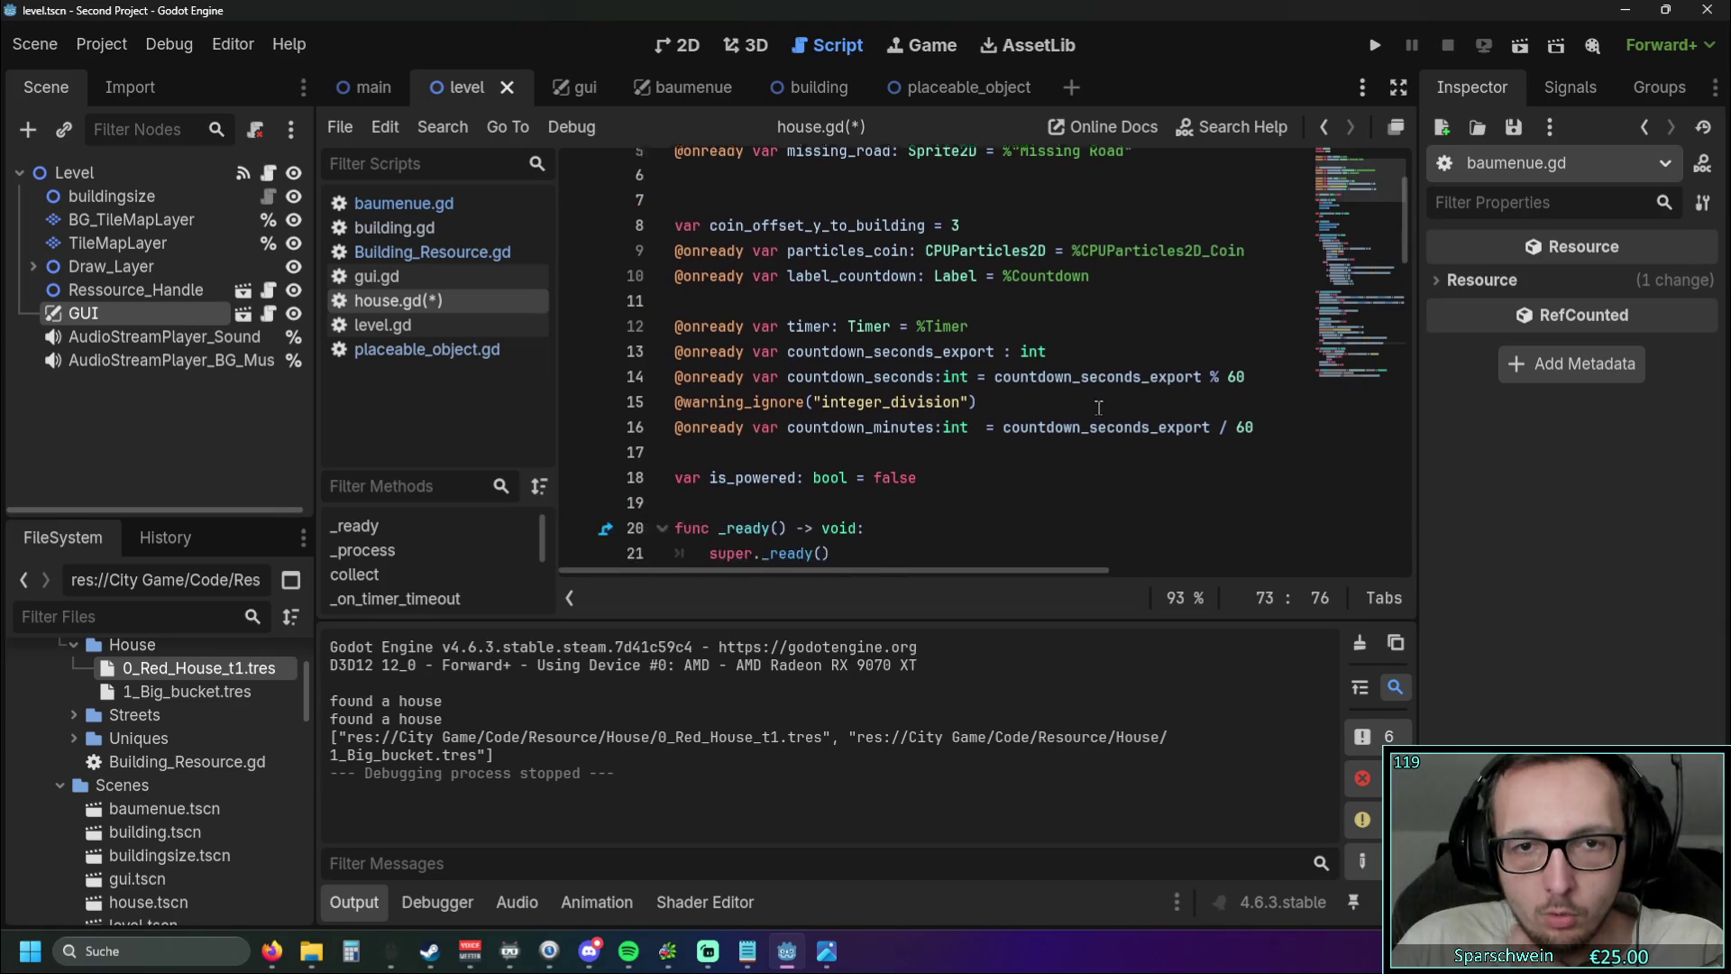
{"action": "left_click_drag", "start_coordinate": [787, 346], "coordinate": [1048, 346]}
{"action": "scroll", "coordinate": [1092, 363], "scroll_direction": "down", "scroll_amount": 20}
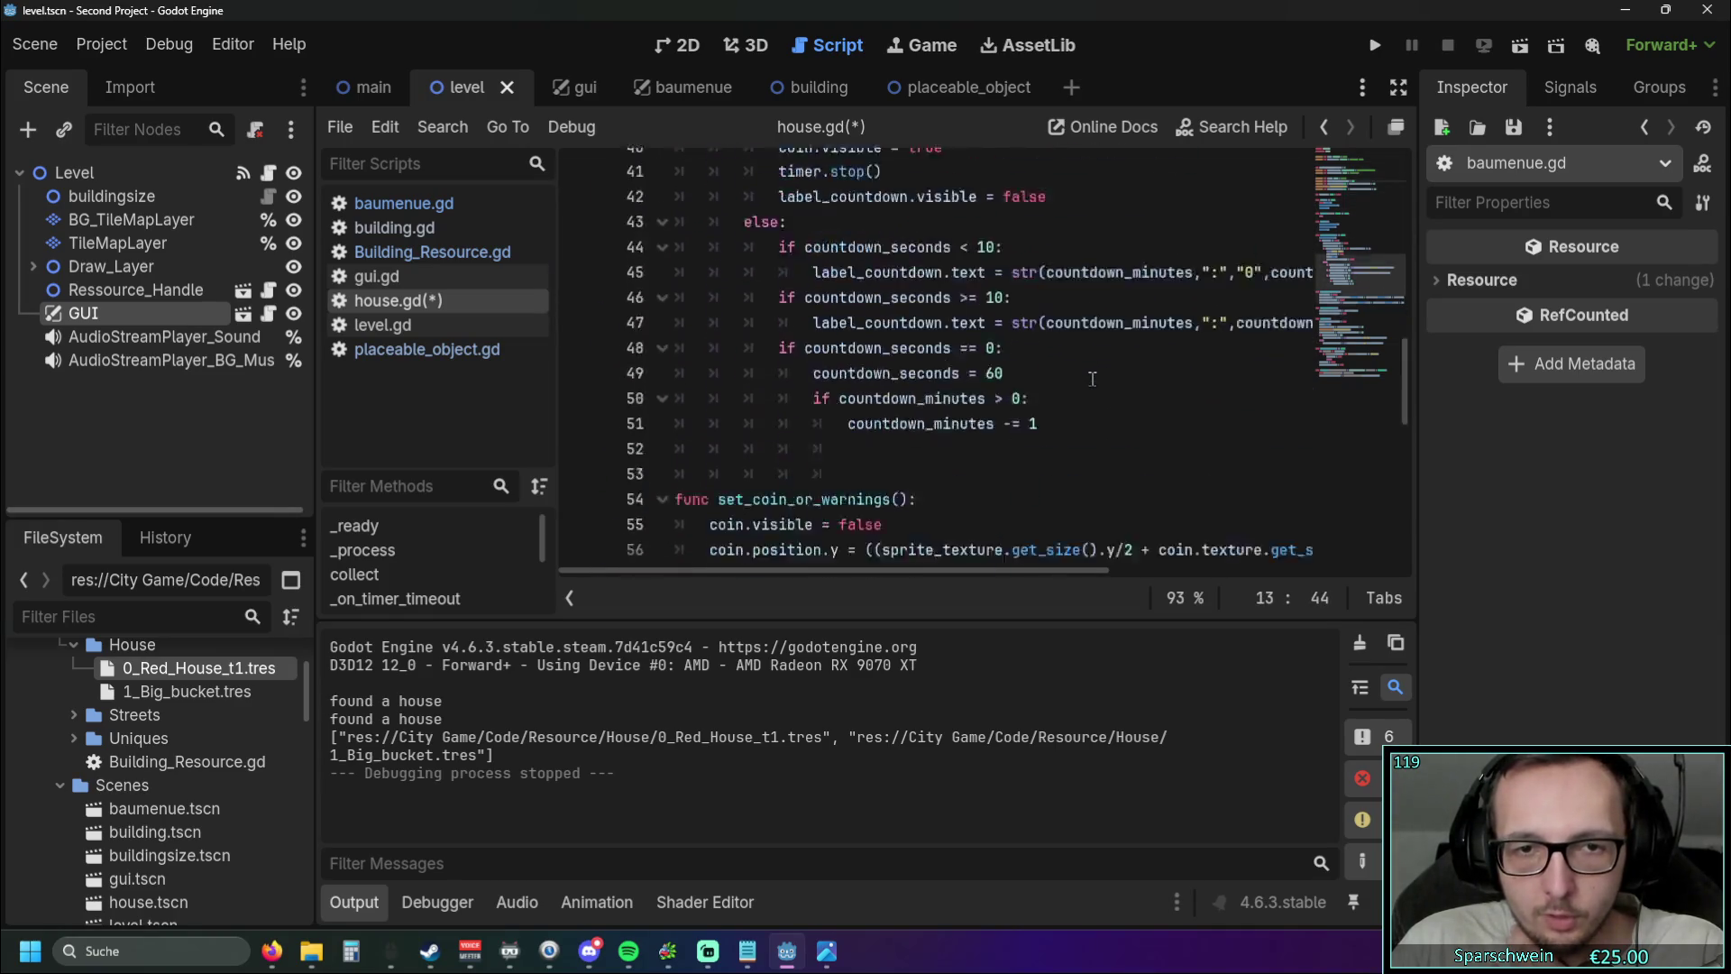
{"action": "left_click", "coordinate": [747, 525]}
{"action": "left_click_drag", "start_coordinate": [747, 524], "coordinate": [936, 525]}
{"action": "key", "text": "Down"}
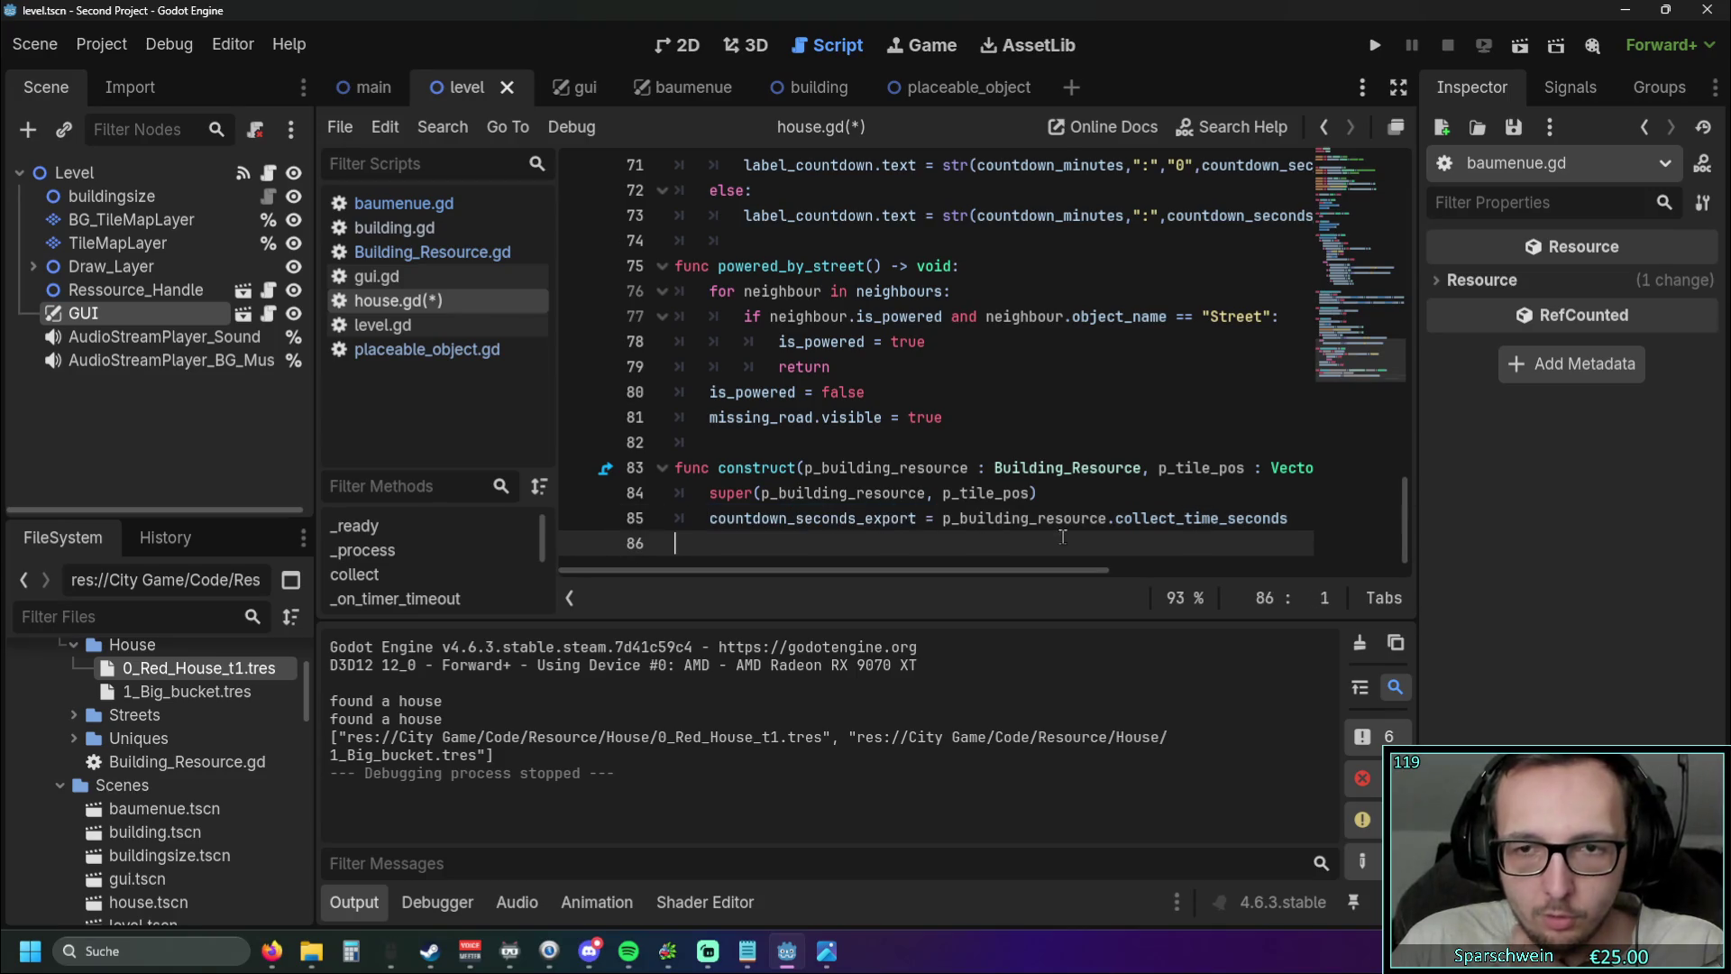
{"action": "left_click_drag", "start_coordinate": [696, 521], "coordinate": [1220, 518]}
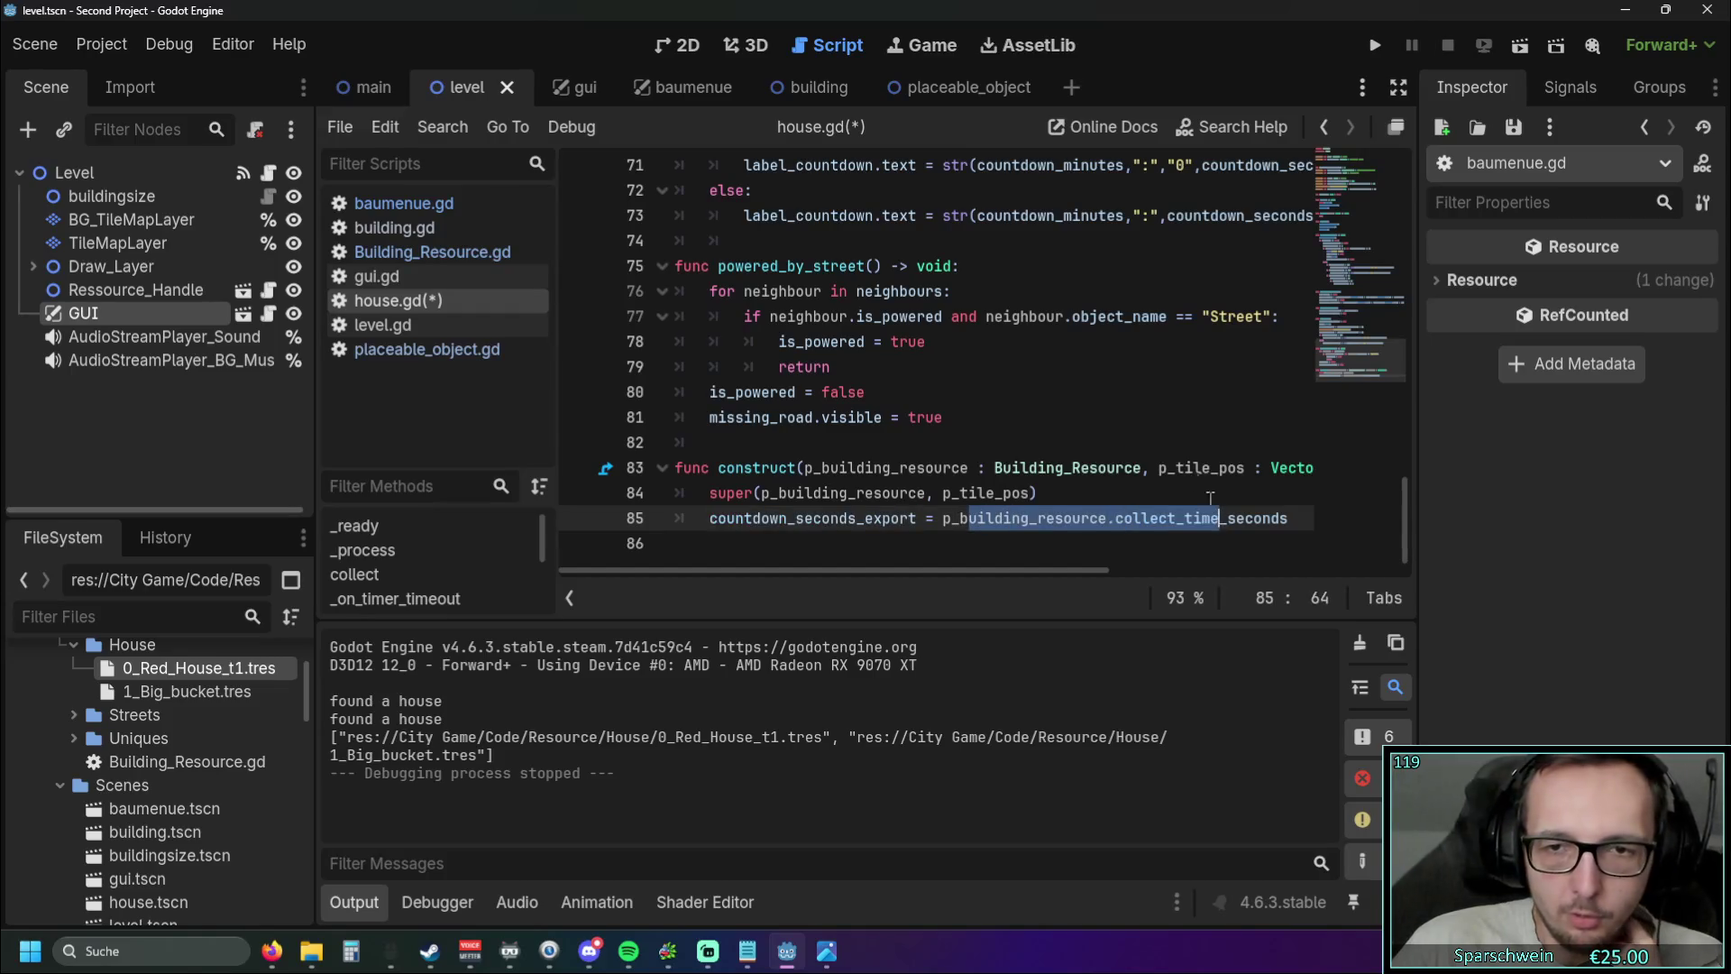
- Scroll through house.gd reviewing the building resource's collect time reference
{"action": "left_click", "coordinate": [1128, 419]}
{"action": "scroll", "coordinate": [1128, 420], "scroll_direction": "up", "scroll_amount": 10}
{"action": "scroll", "coordinate": [1128, 420], "scroll_direction": "up", "scroll_amount": 3}
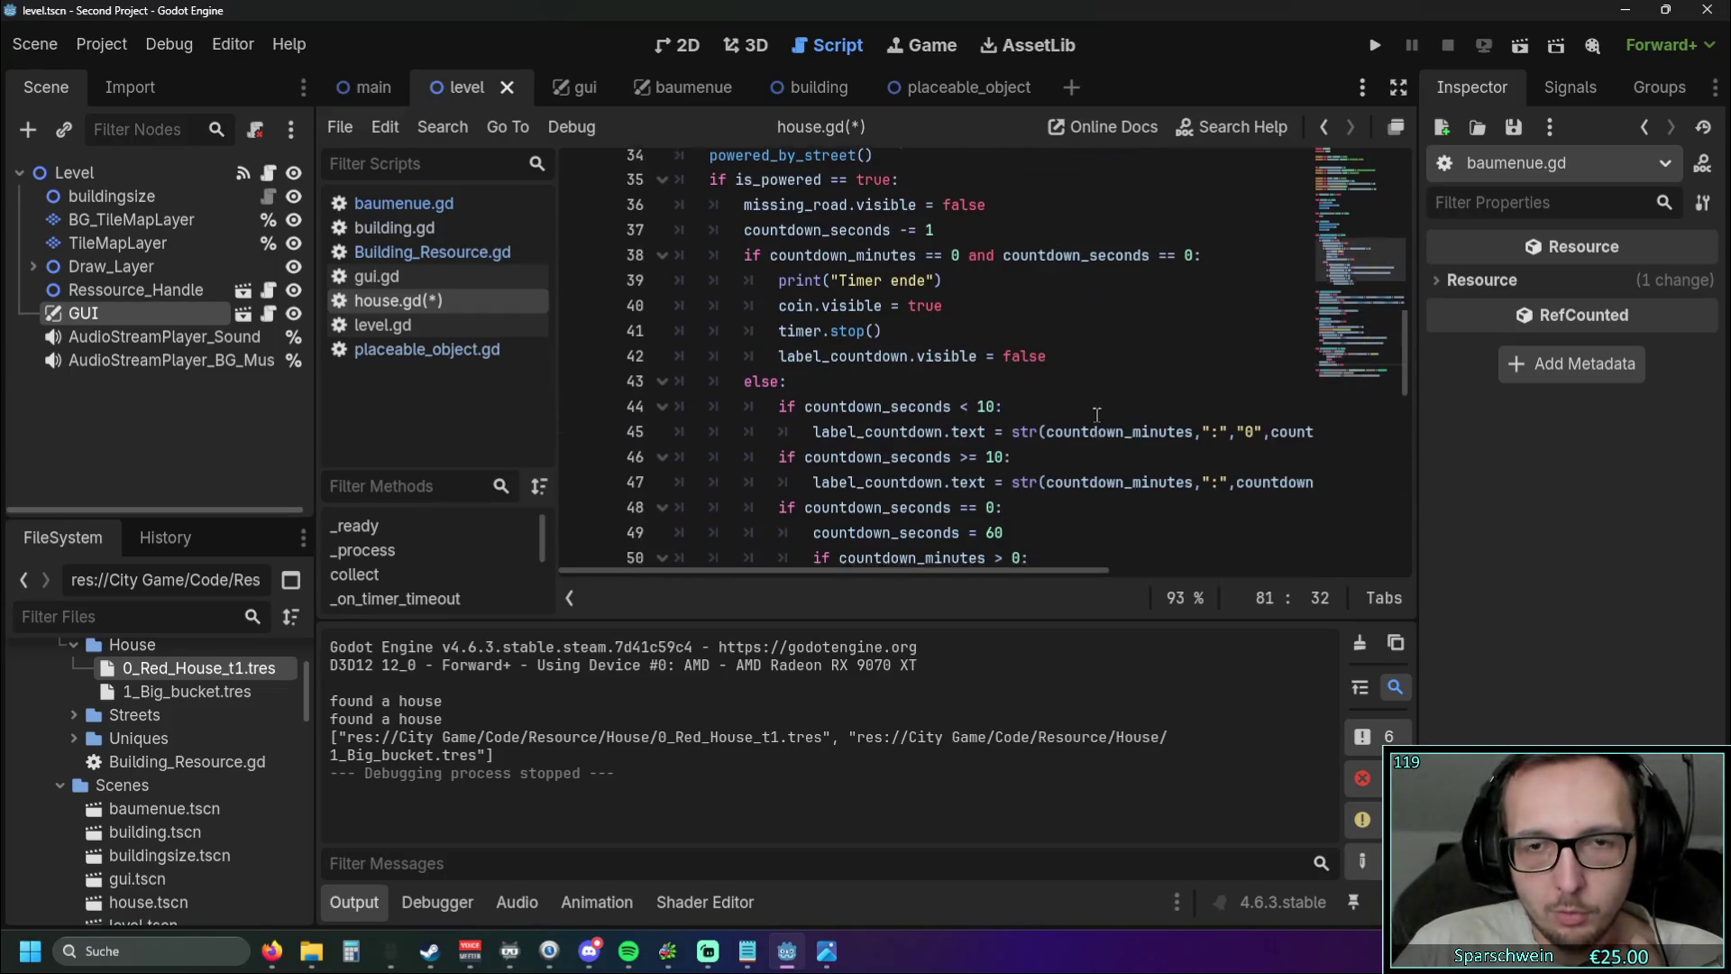
{"action": "scroll", "coordinate": [1082, 413], "scroll_direction": "down", "scroll_amount": 3}
{"action": "scroll", "coordinate": [1079, 410], "scroll_direction": "up", "scroll_amount": 1}
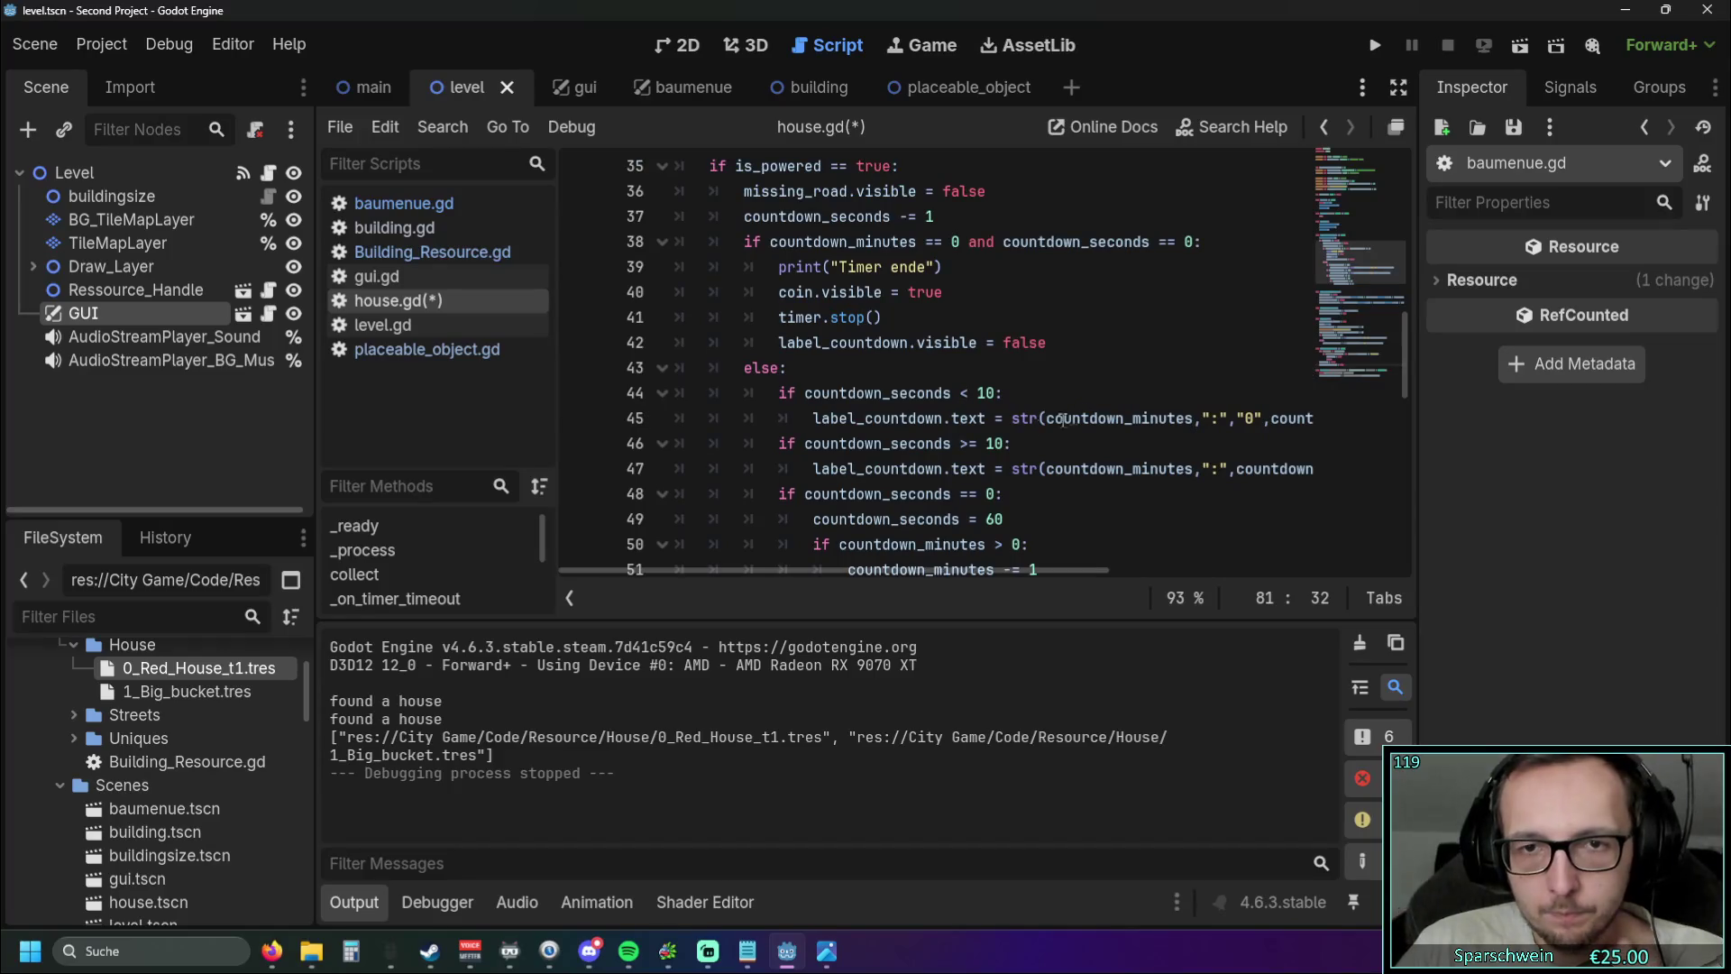
{"action": "scroll", "coordinate": [905, 441], "scroll_direction": "up", "scroll_amount": 2}
{"action": "scroll", "coordinate": [905, 441], "scroll_direction": "down", "scroll_amount": 3}
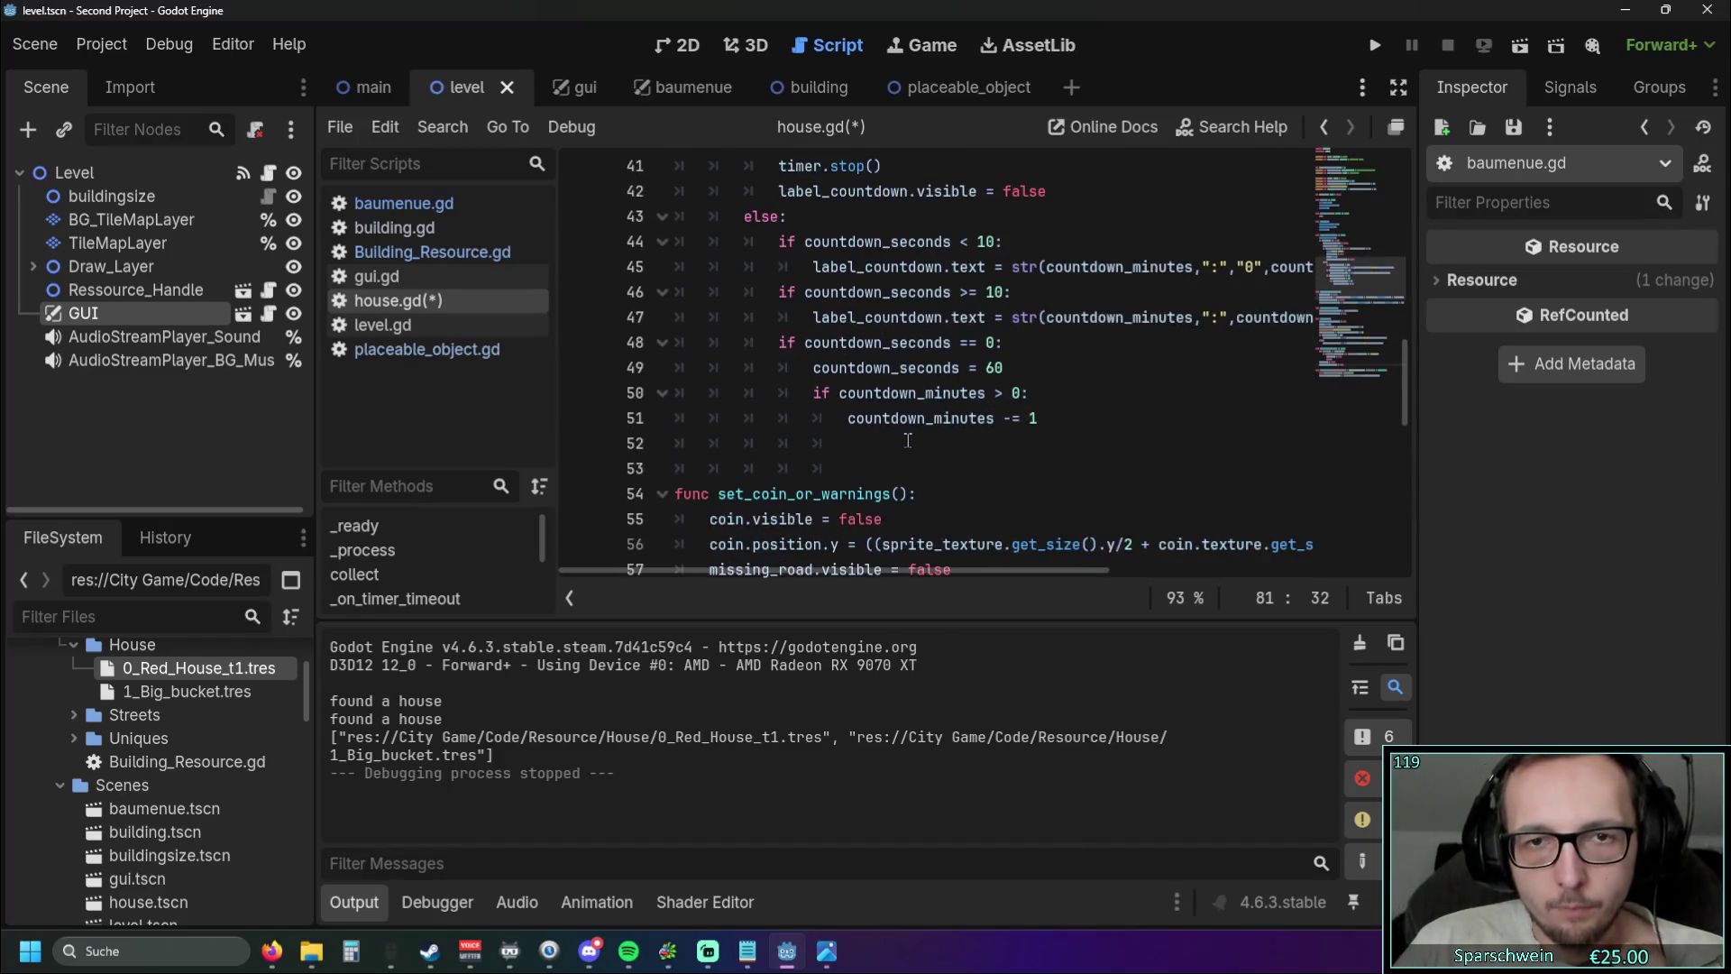
{"action": "mouse_move", "coordinate": [826, 570]}
{"action": "left_mouse_down"}
{"action": "mouse_move", "coordinate": [889, 566]}
{"action": "mouse_move", "coordinate": [765, 571]}
{"action": "left_mouse_up"}
{"action": "scroll", "coordinate": [898, 434], "scroll_direction": "up", "scroll_amount": 2}
{"action": "scroll", "coordinate": [897, 435], "scroll_direction": "down", "scroll_amount": 2}
{"action": "scroll", "coordinate": [898, 435], "scroll_direction": "up", "scroll_amount": 2}
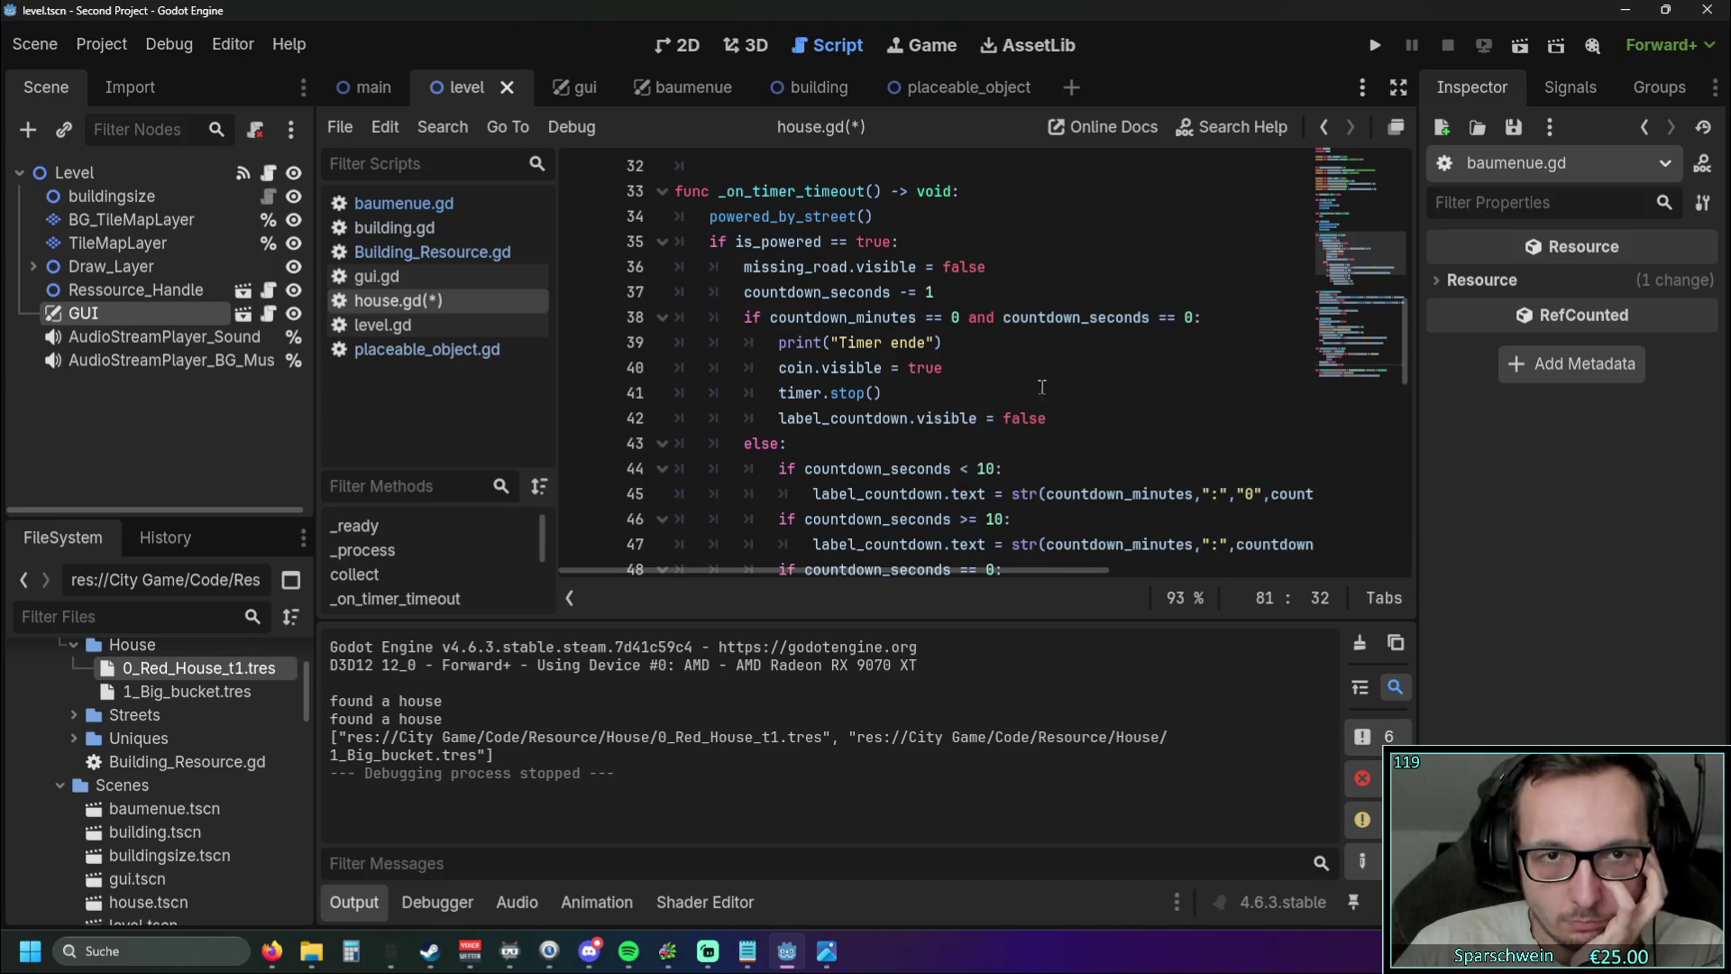
{"action": "scroll", "coordinate": [1058, 383], "scroll_direction": "down", "scroll_amount": 1}
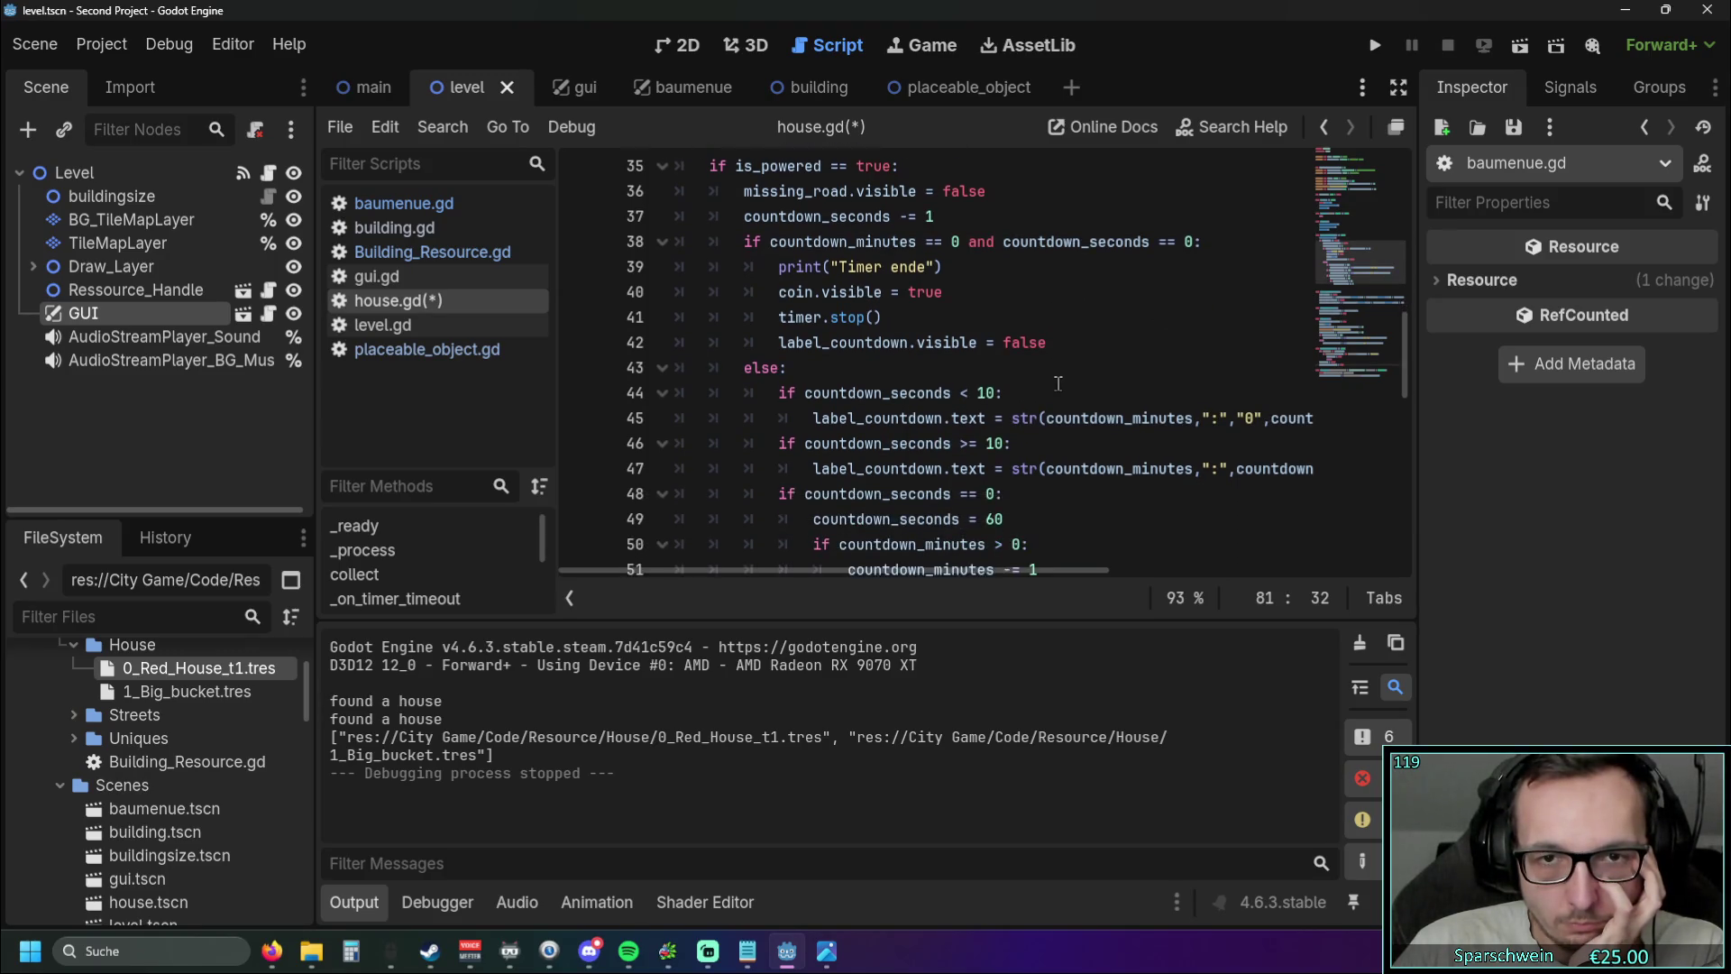
{"action": "scroll", "coordinate": [1058, 383], "scroll_direction": "up", "scroll_amount": 1}
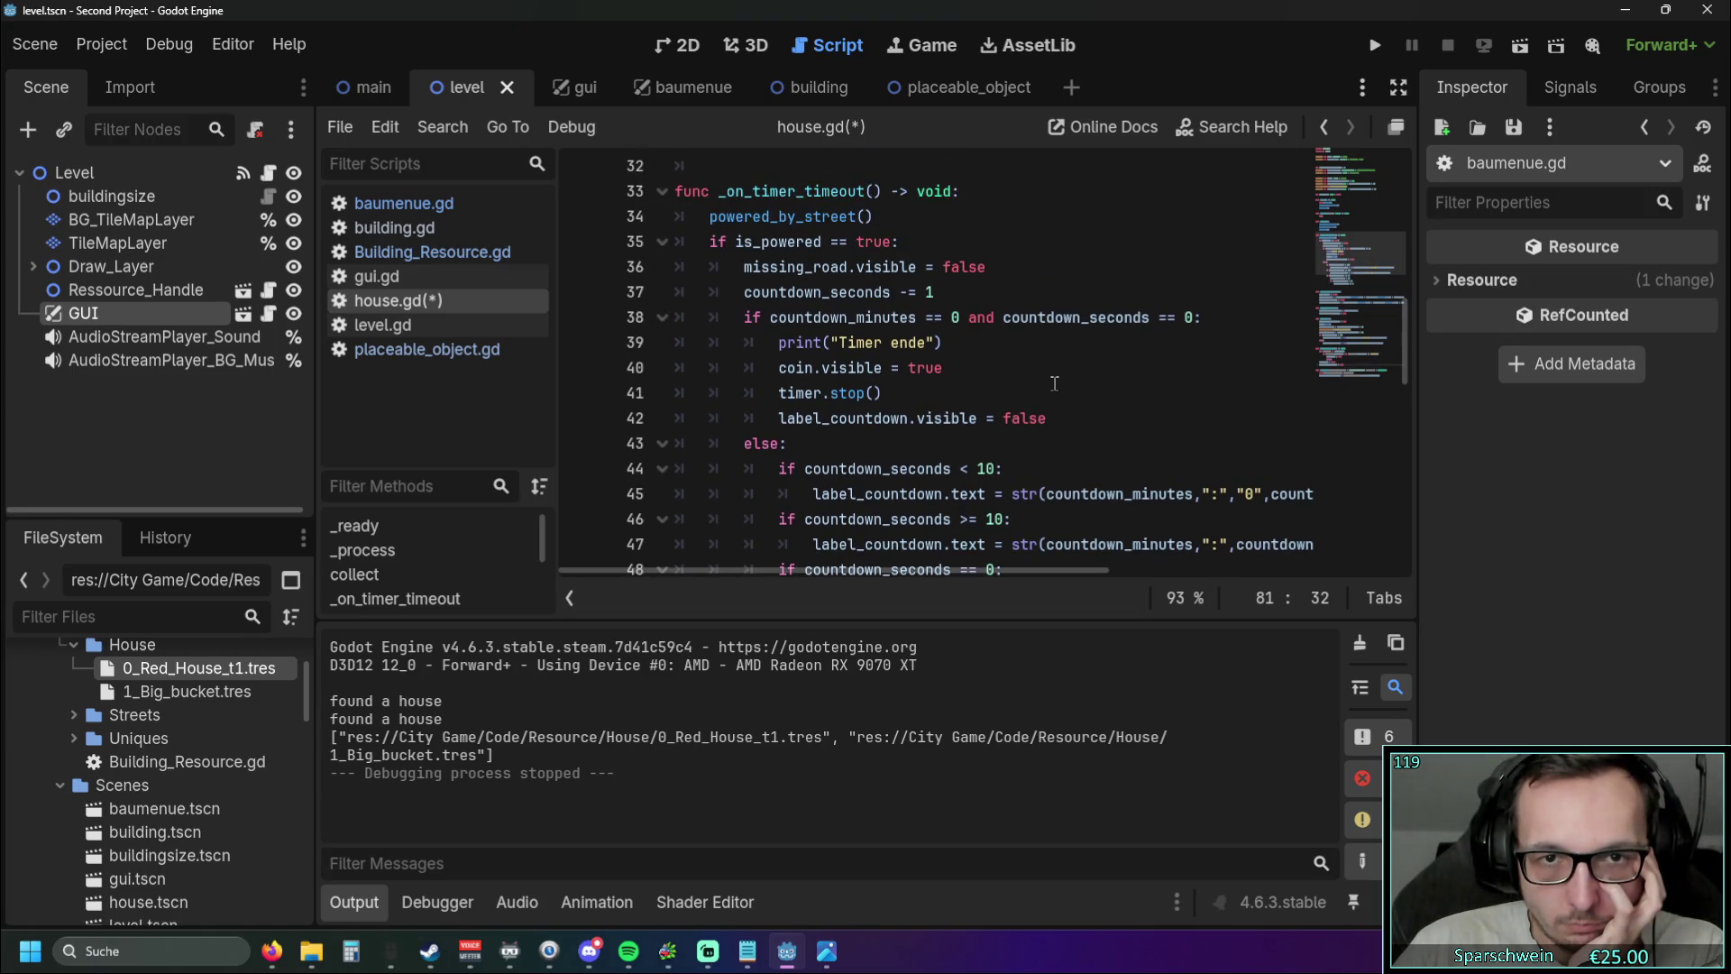
{"action": "scroll", "coordinate": [1051, 384], "scroll_direction": "down", "scroll_amount": 13}
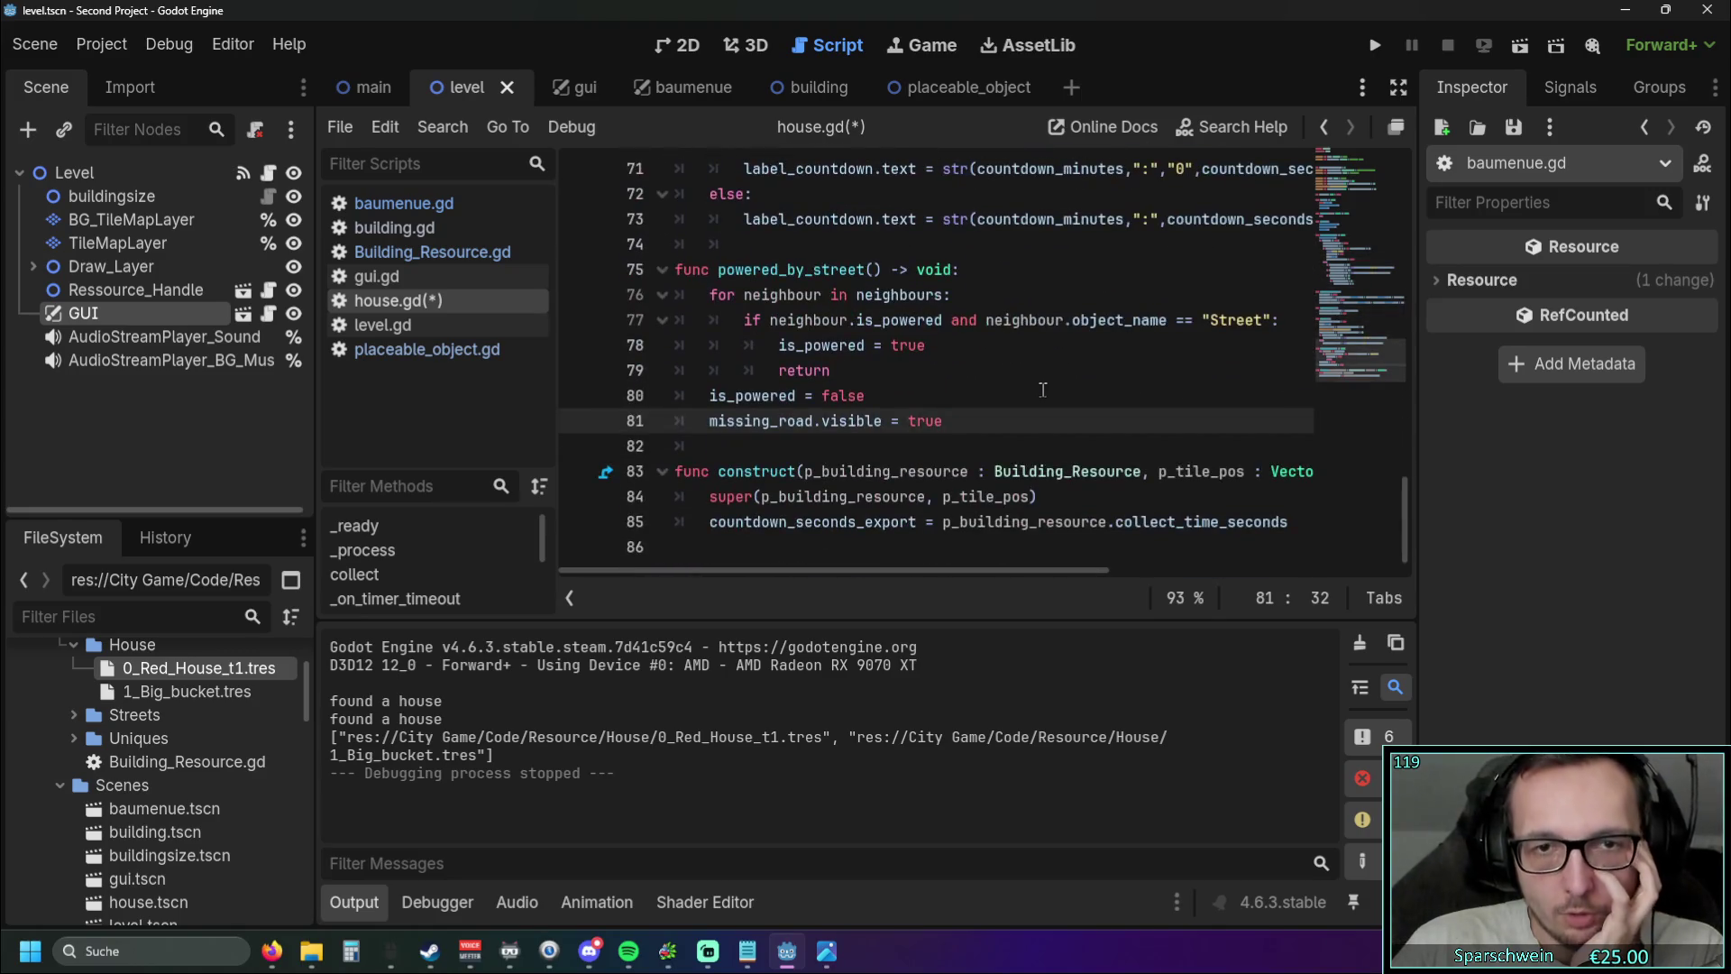
{"action": "scroll", "coordinate": [1043, 390], "scroll_direction": "up", "scroll_amount": 20}
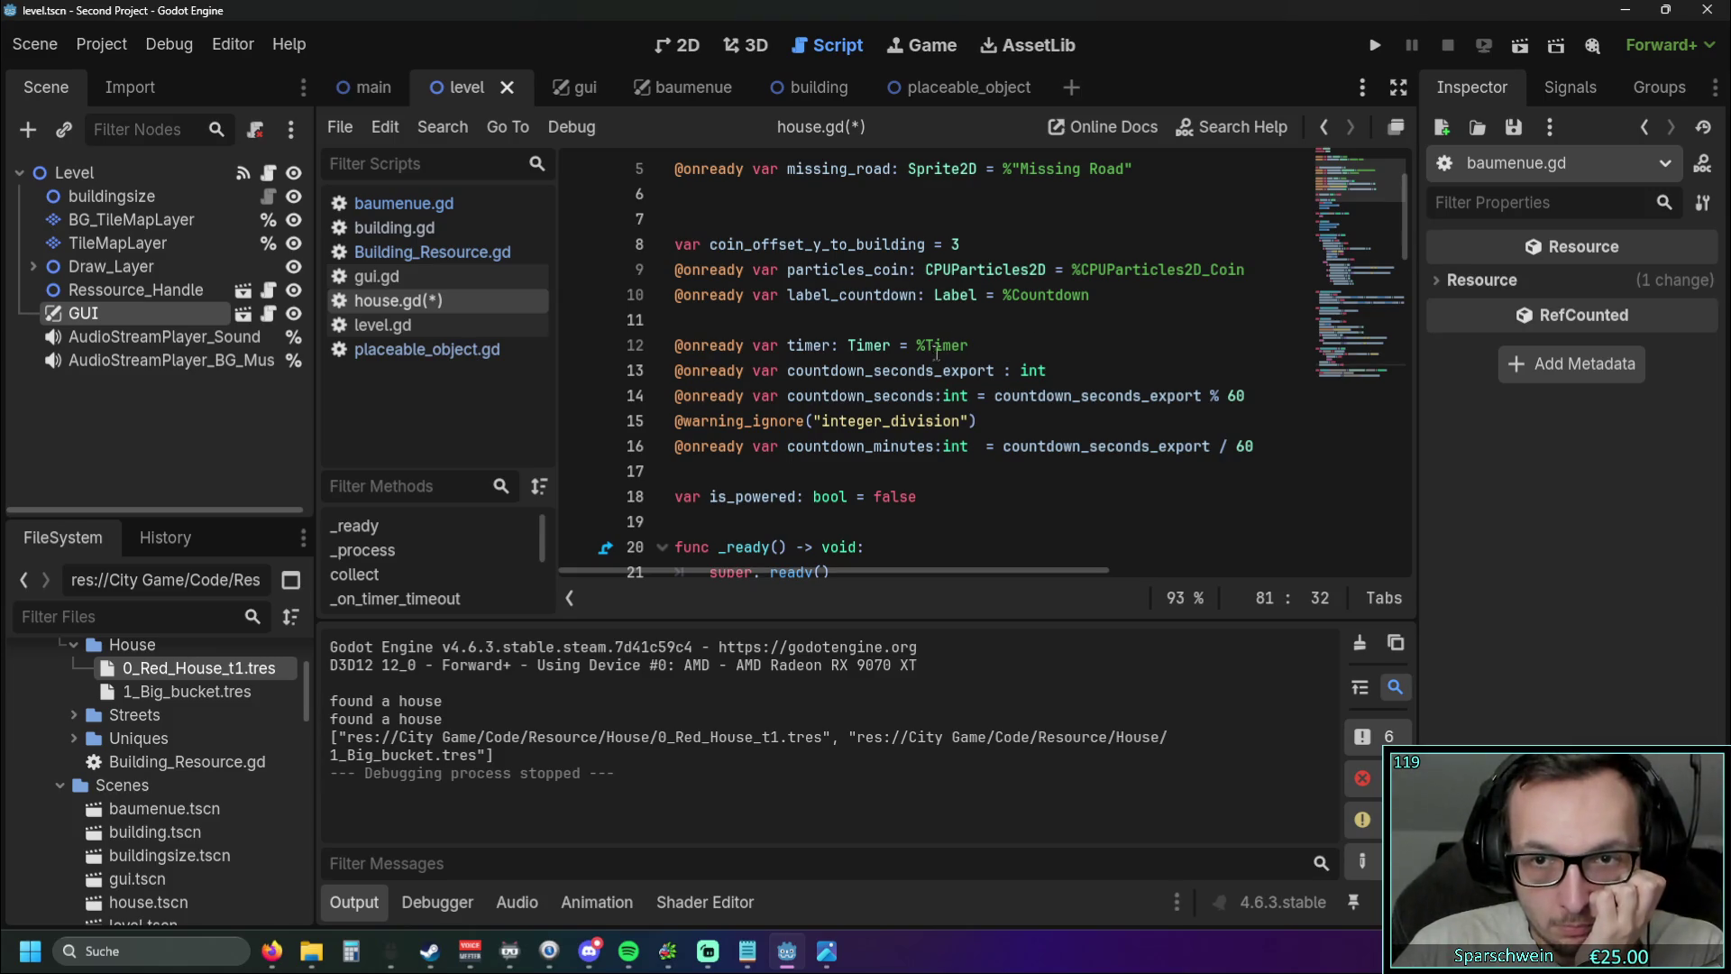
- Review the countdown declarations on header lines 13–18, then open Building_Resource.gd
{"action": "left_click_drag", "start_coordinate": [787, 397], "coordinate": [935, 396]}
{"action": "left_click", "coordinate": [988, 482]}
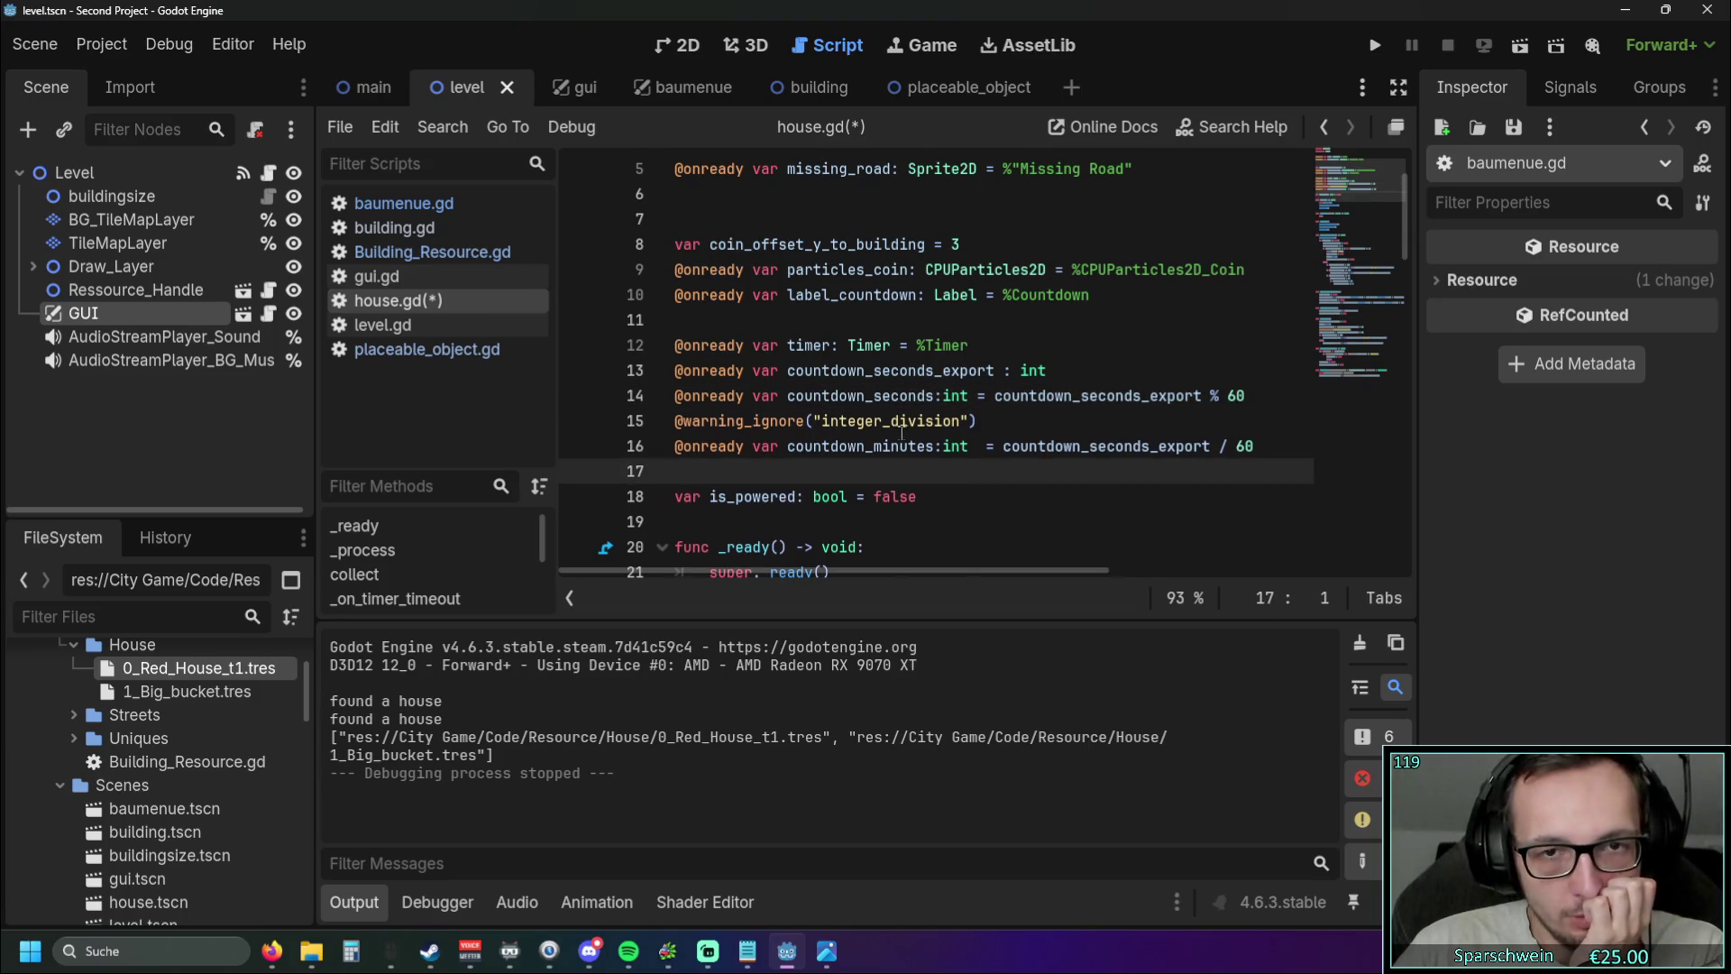
{"action": "scroll", "coordinate": [900, 434], "scroll_direction": "down", "scroll_amount": 5}
{"action": "scroll", "coordinate": [947, 419], "scroll_direction": "up", "scroll_amount": 5}
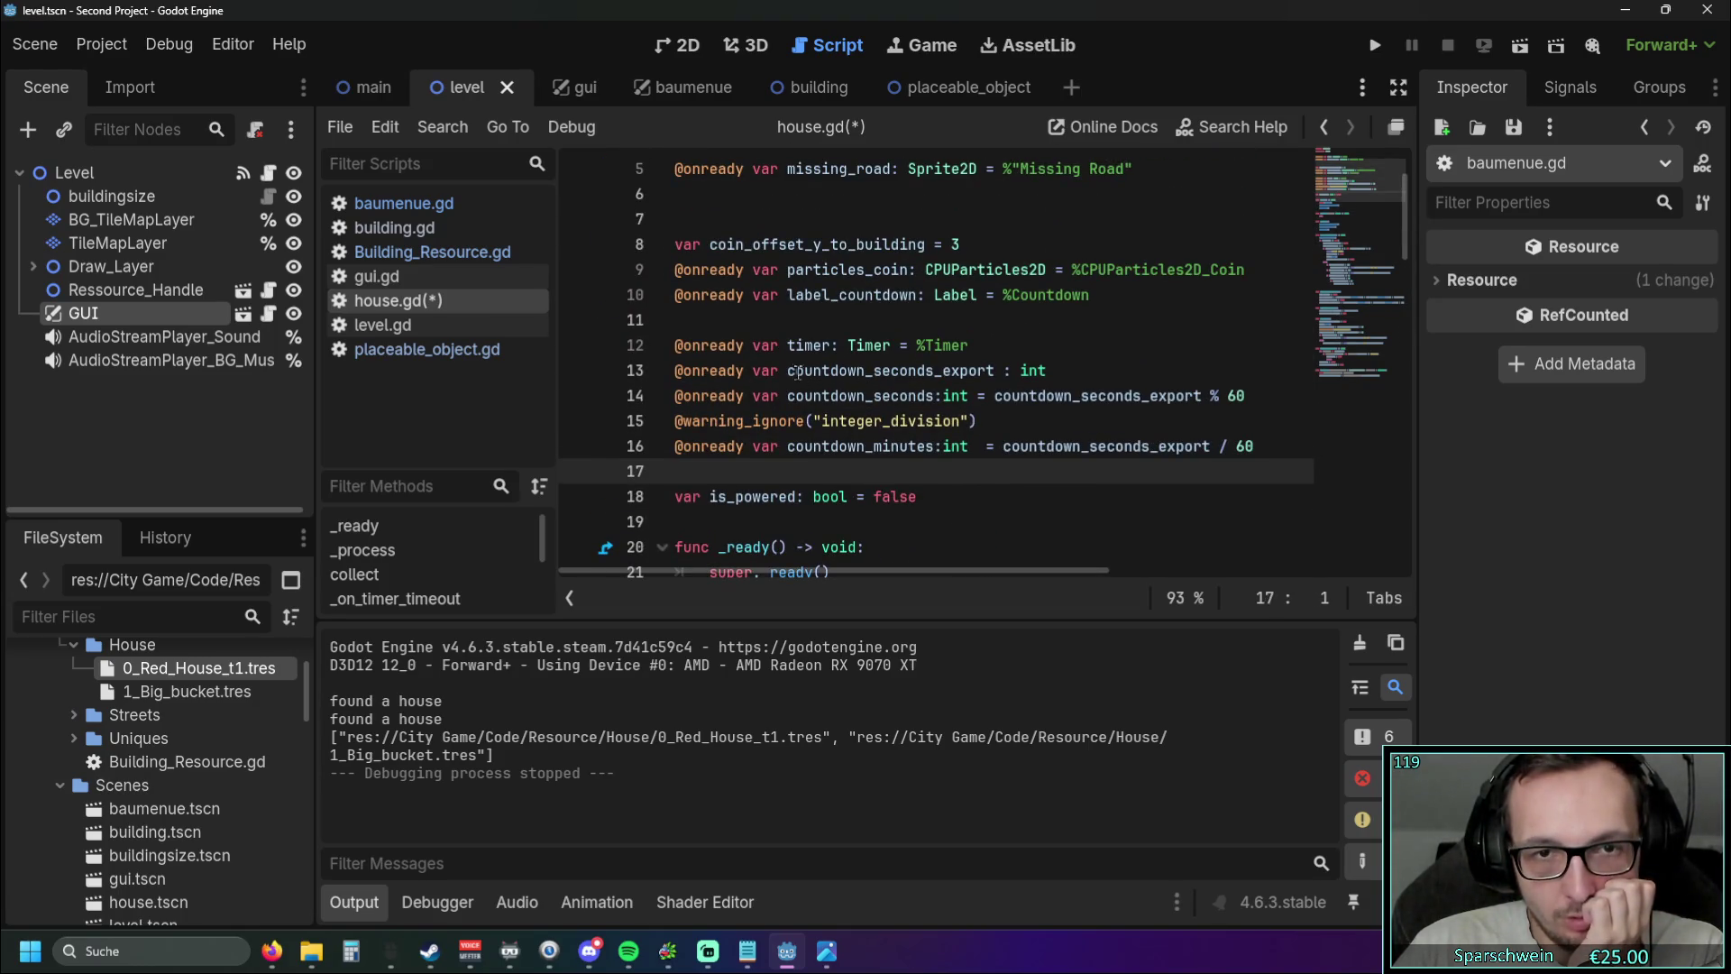
{"action": "double_click", "coordinate": [799, 373]}
{"action": "left_click", "coordinate": [902, 421]}
{"action": "left_click_drag", "start_coordinate": [1190, 396], "coordinate": [1252, 396]}
{"action": "left_click", "coordinate": [992, 471]}
{"action": "left_click_drag", "start_coordinate": [1005, 445], "coordinate": [1253, 446]}
{"action": "left_click", "coordinate": [1093, 501]}
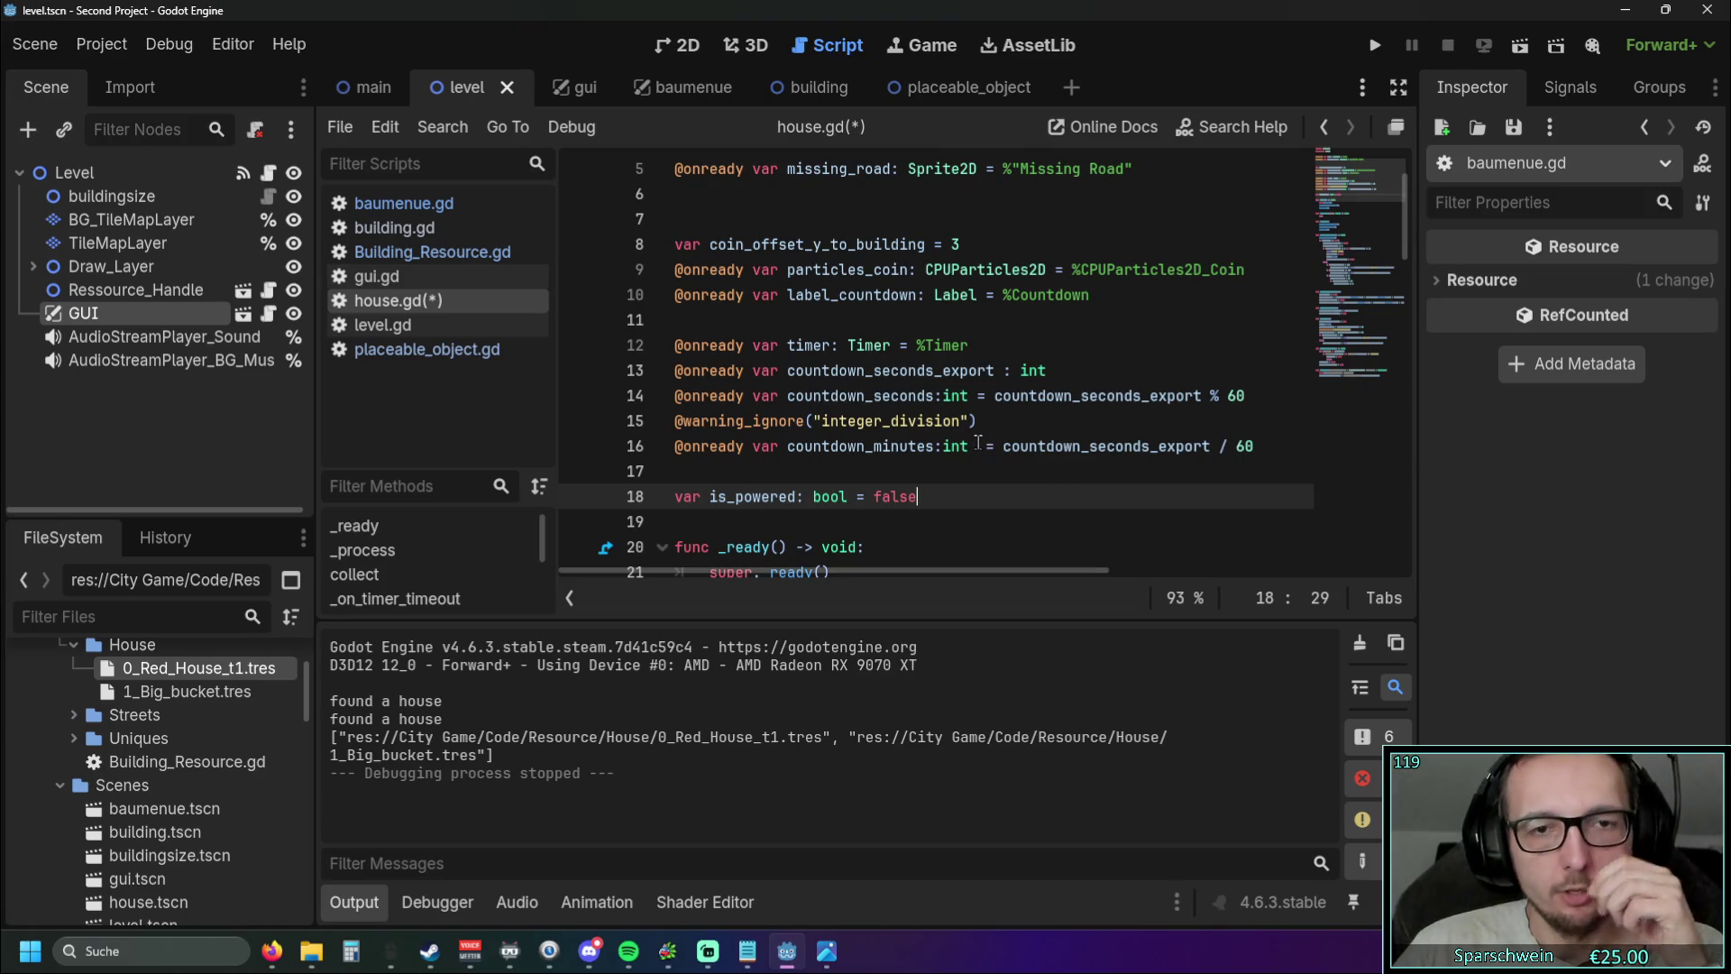
{"action": "scroll", "coordinate": [975, 421], "scroll_direction": "down", "scroll_amount": 8}
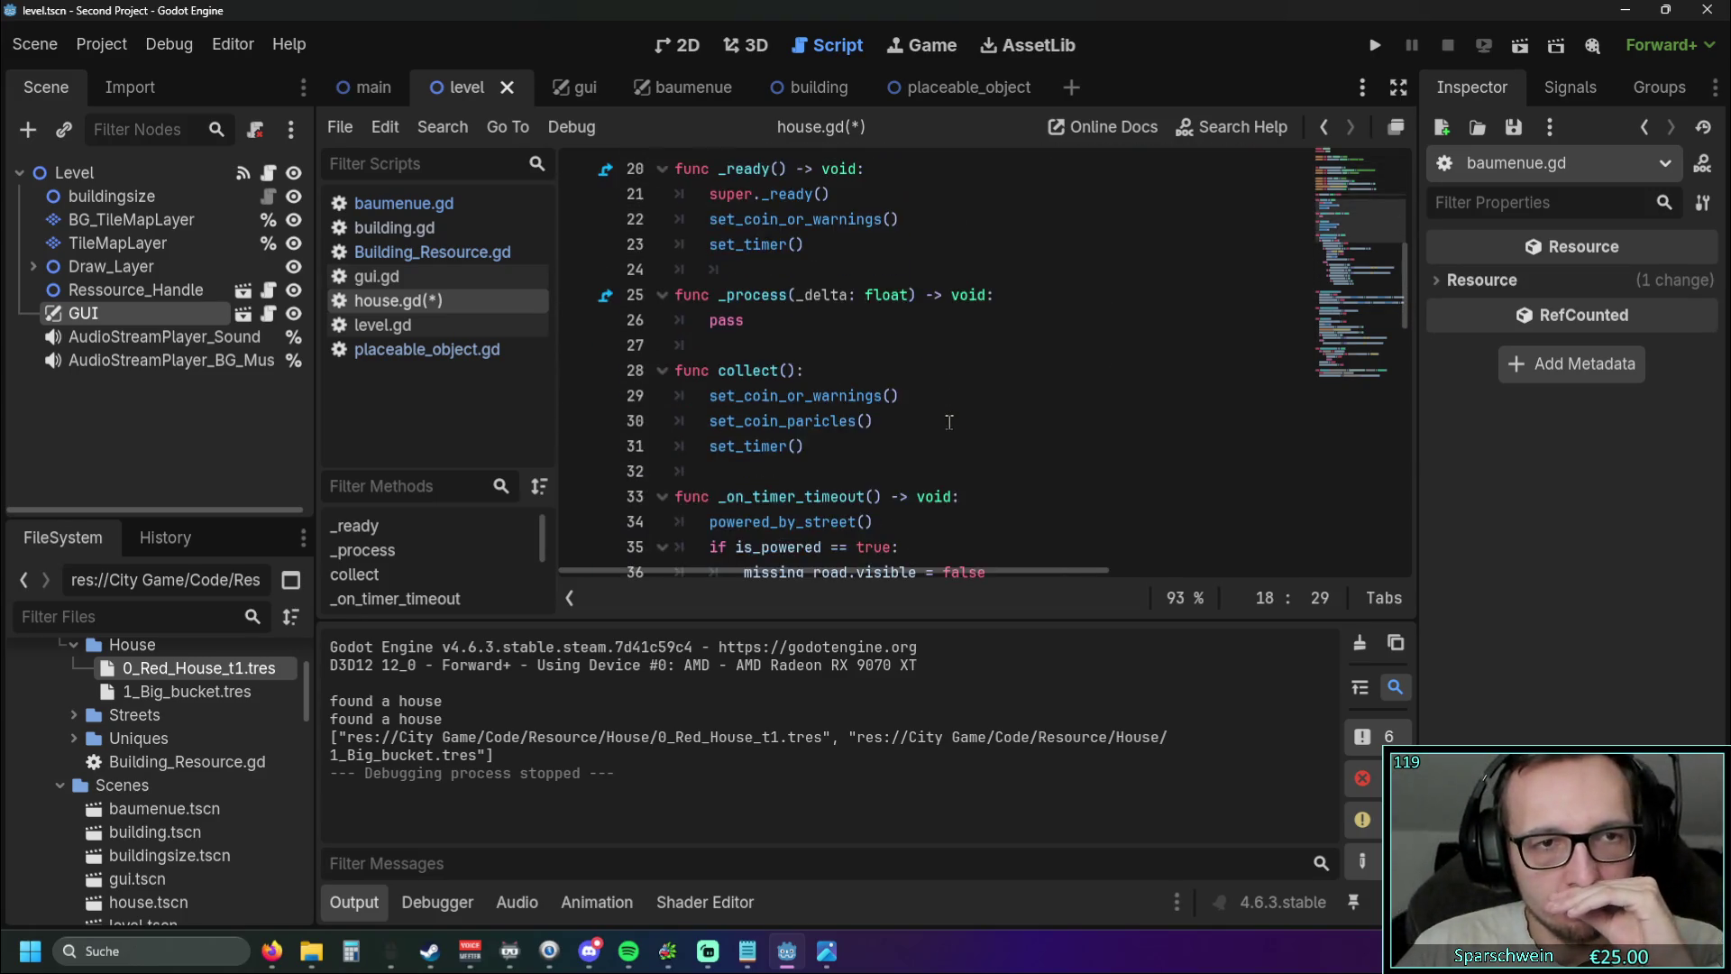
{"action": "left_click", "coordinate": [448, 253]}
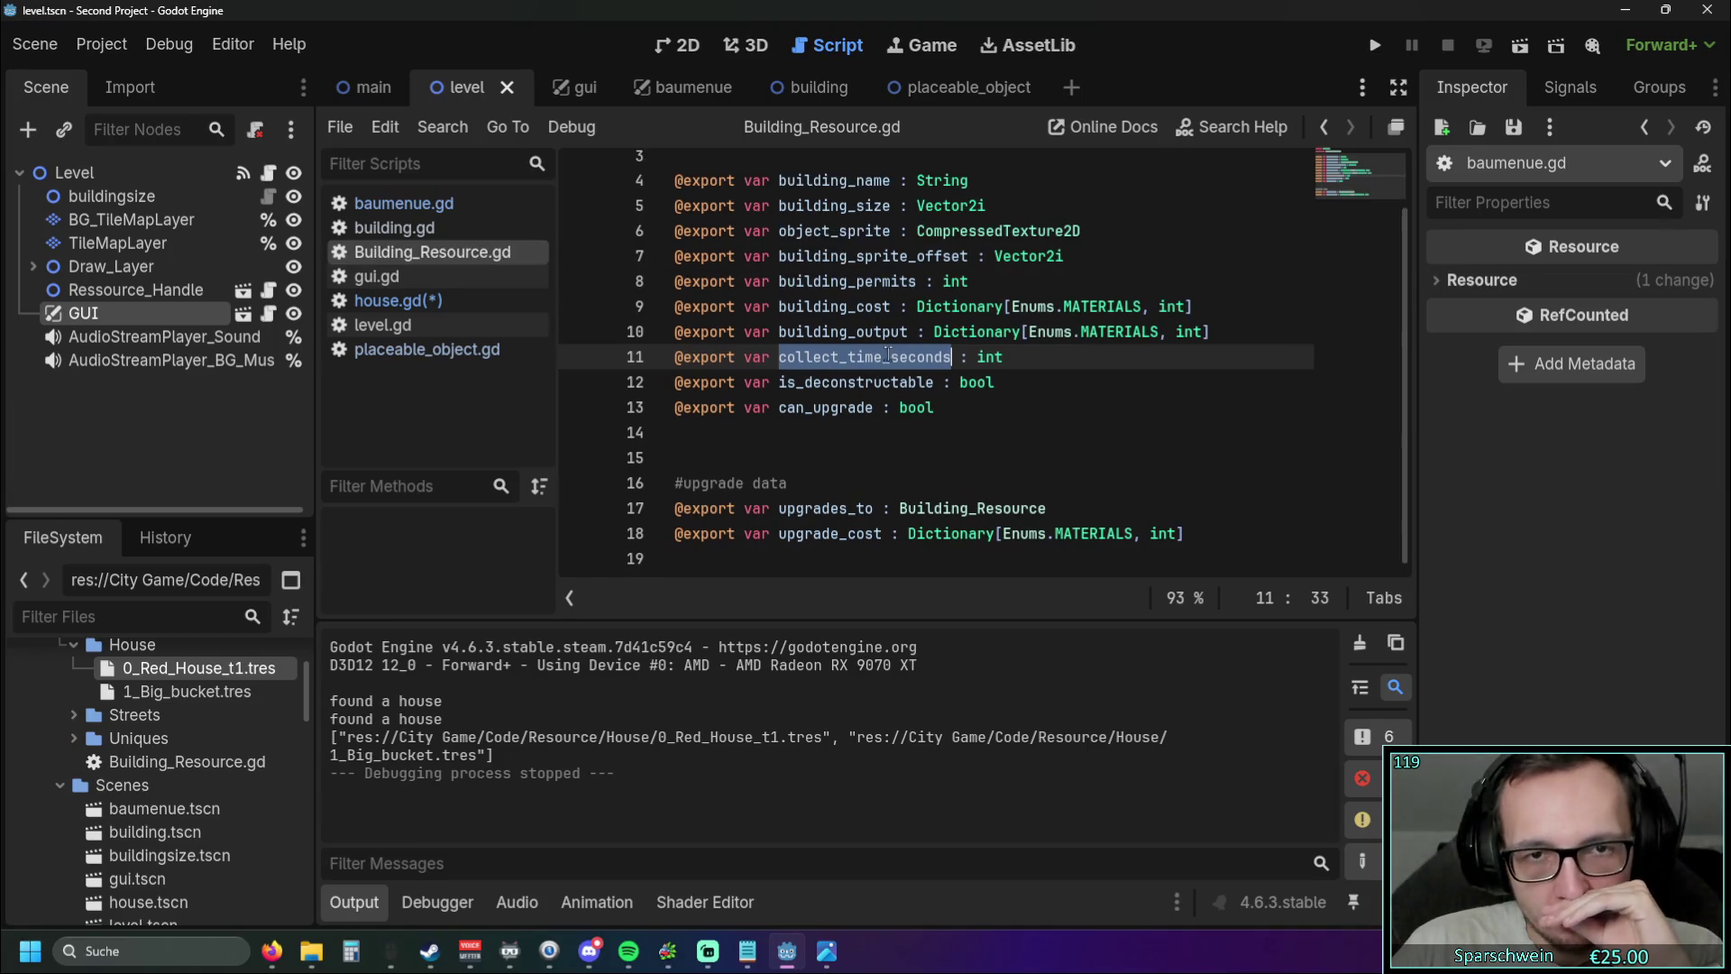
- Move through the open scripts and switch to baumenue.gd
{"action": "left_click", "coordinate": [377, 276]}
{"action": "left_click", "coordinate": [397, 300]}
{"action": "scroll", "coordinate": [849, 346], "scroll_direction": "down", "scroll_amount": 5}
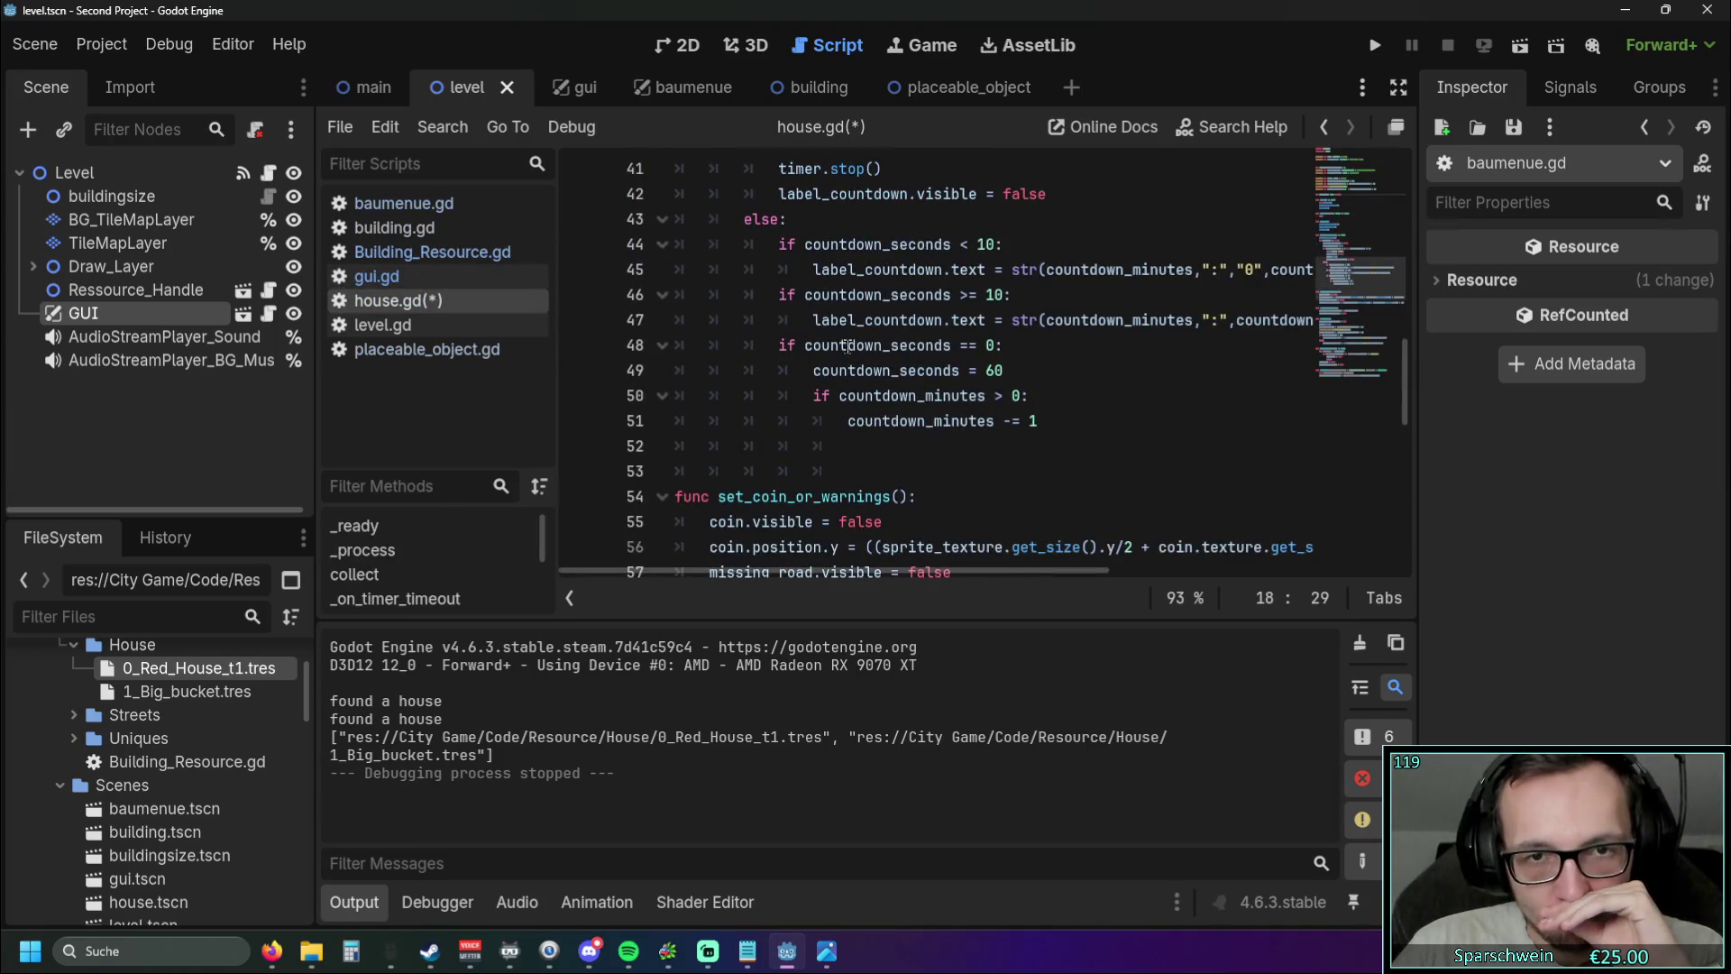
{"action": "left_click", "coordinate": [377, 276]}
{"action": "left_click", "coordinate": [433, 253]}
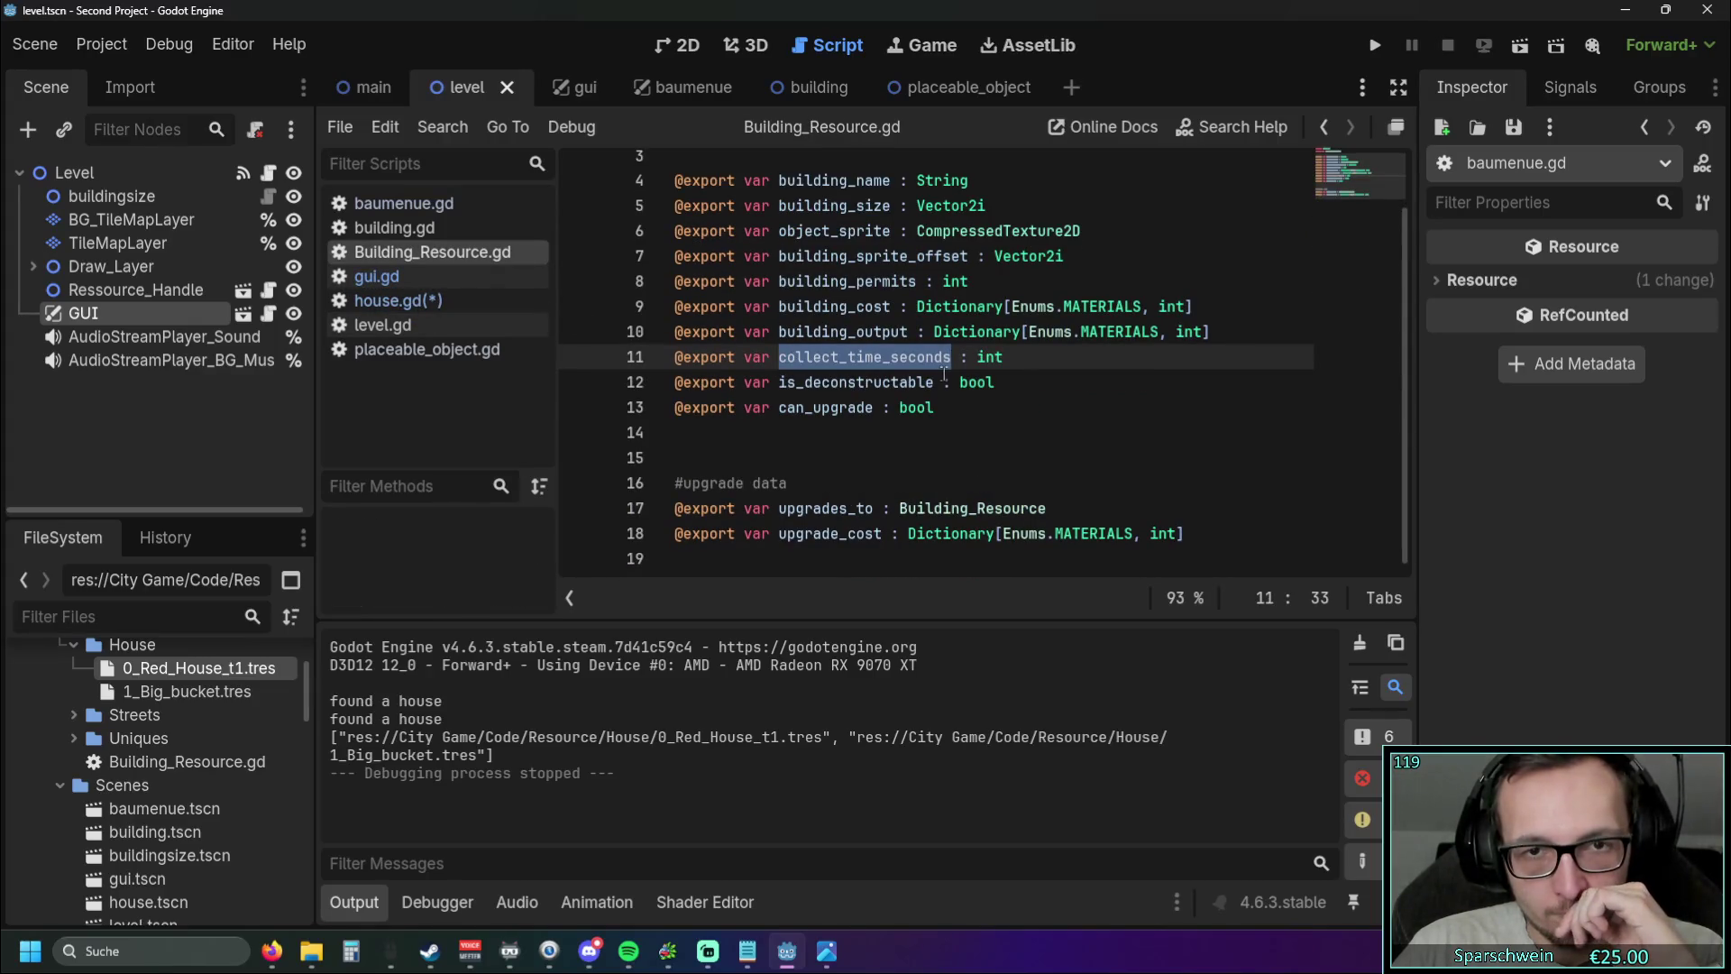
{"action": "left_click", "coordinate": [406, 203]}
- Select and copy lines 70–75, the hh:mm:ss formatting code in collect_lable_timer
{"action": "left_click", "coordinate": [998, 446]}
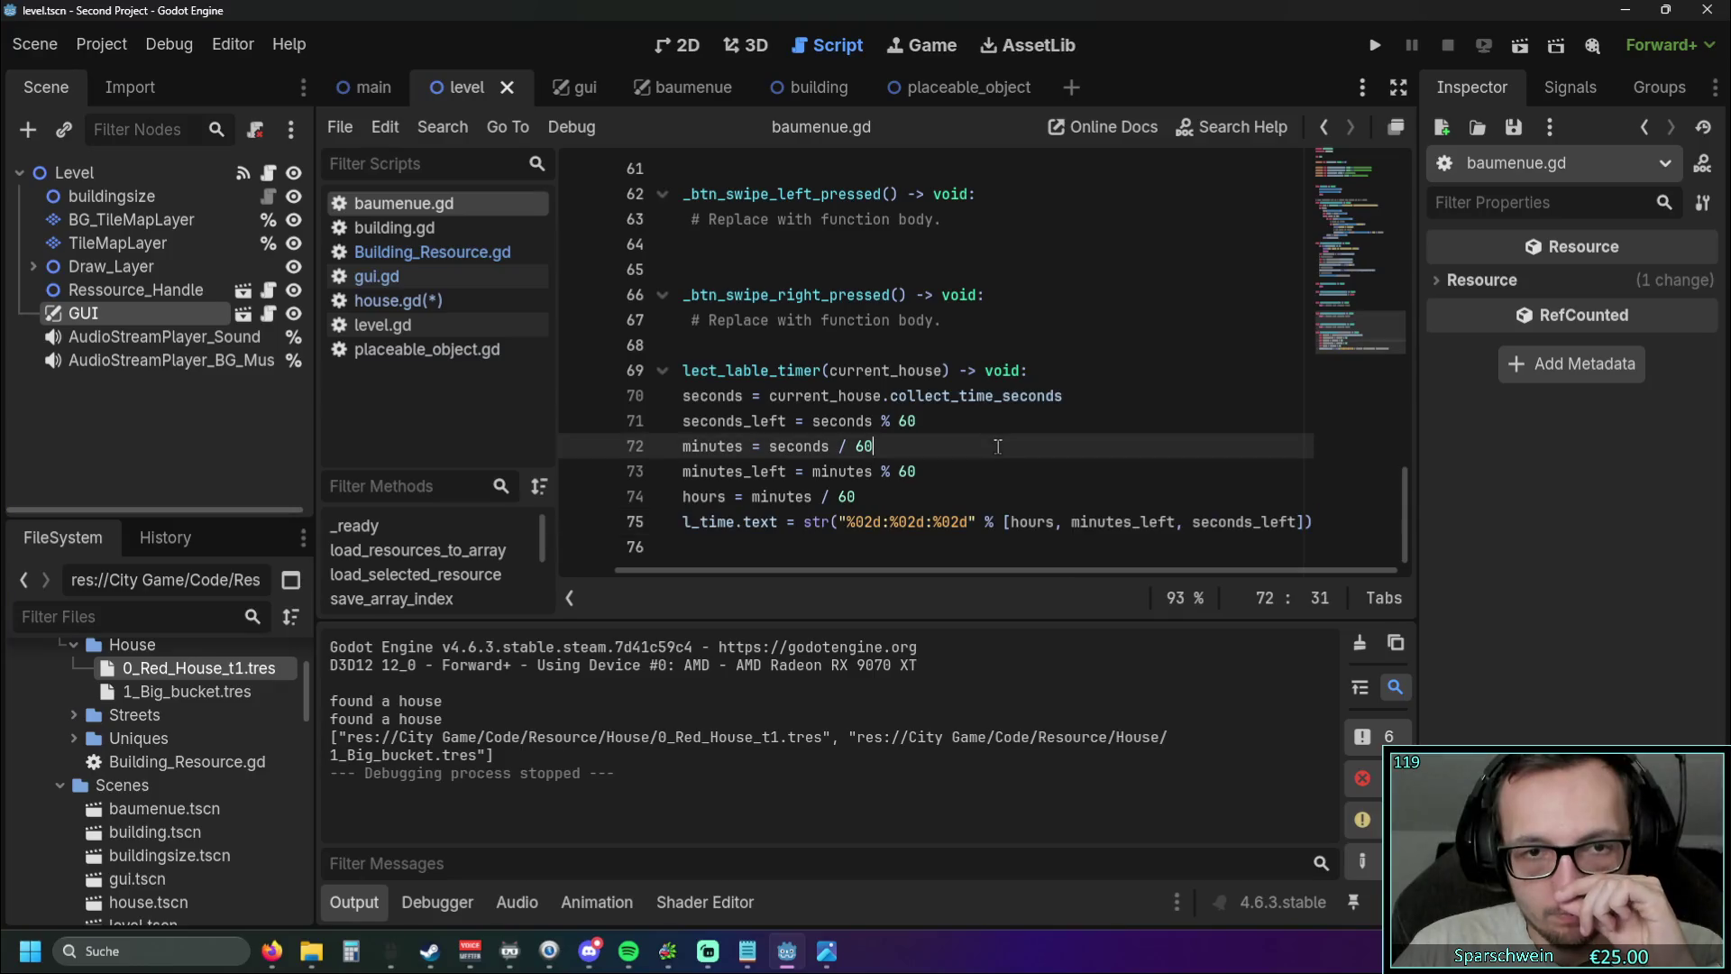
{"action": "left_click_drag", "start_coordinate": [757, 570], "coordinate": [685, 566]}
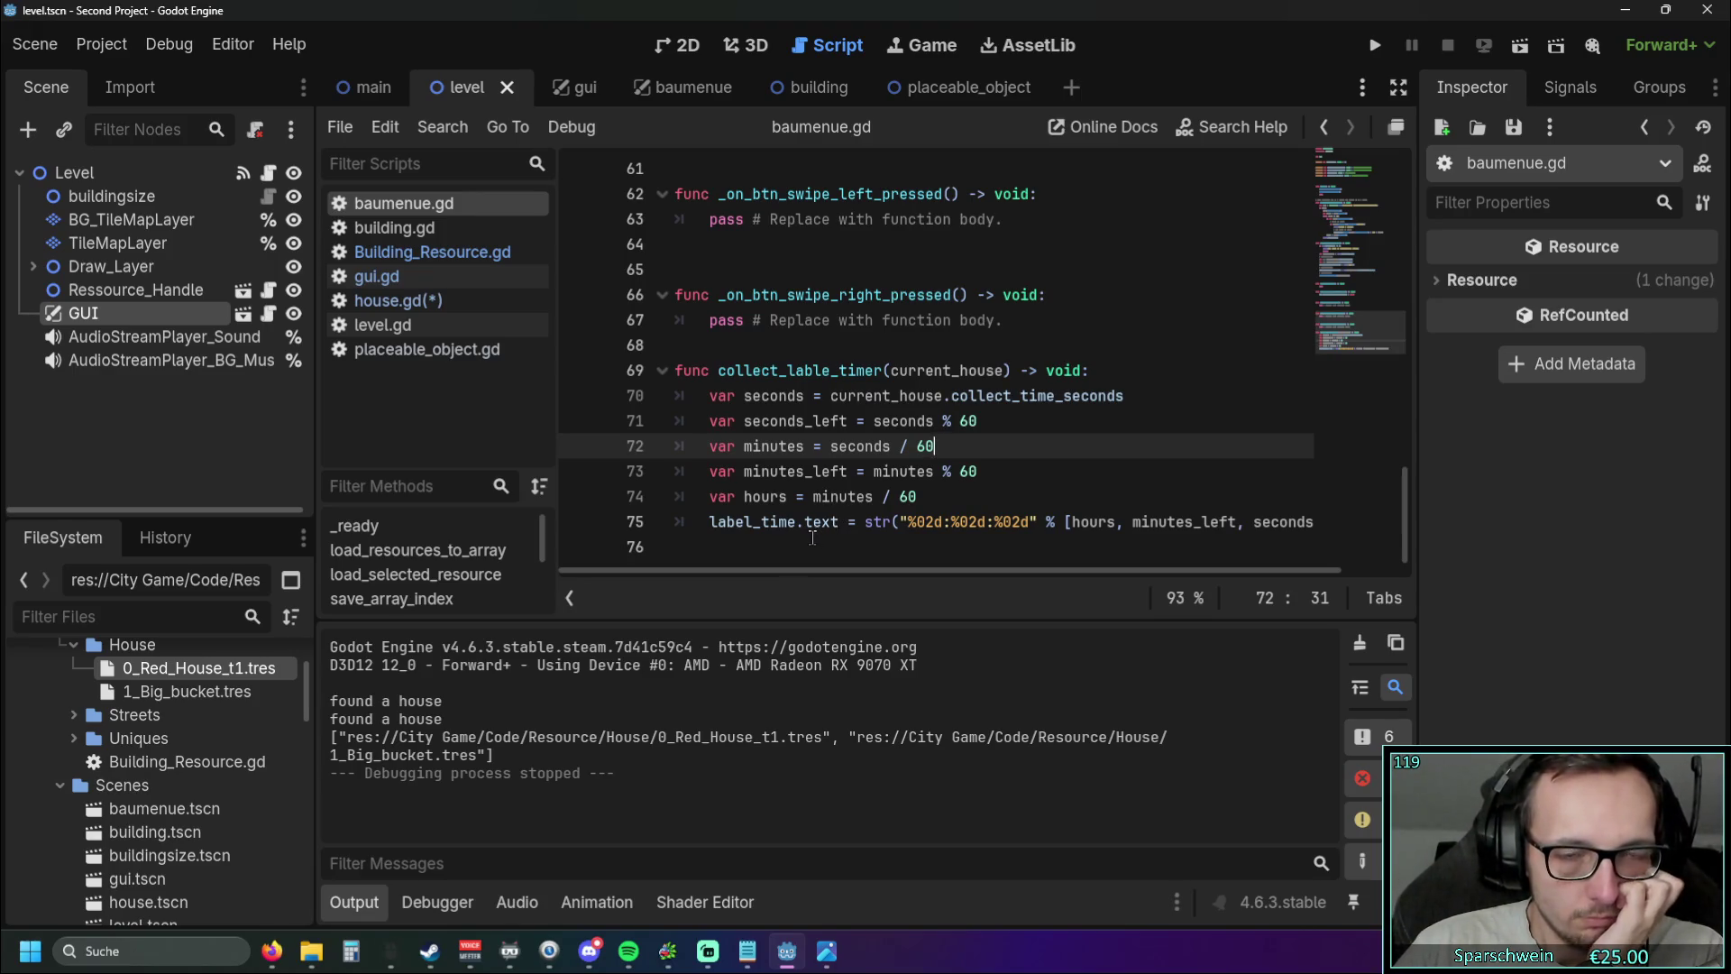
{"action": "mouse_move", "coordinate": [810, 544]}
{"action": "left_mouse_down"}
{"action": "mouse_move", "coordinate": [671, 469]}
{"action": "mouse_move", "coordinate": [596, 394]}
{"action": "left_mouse_up"}
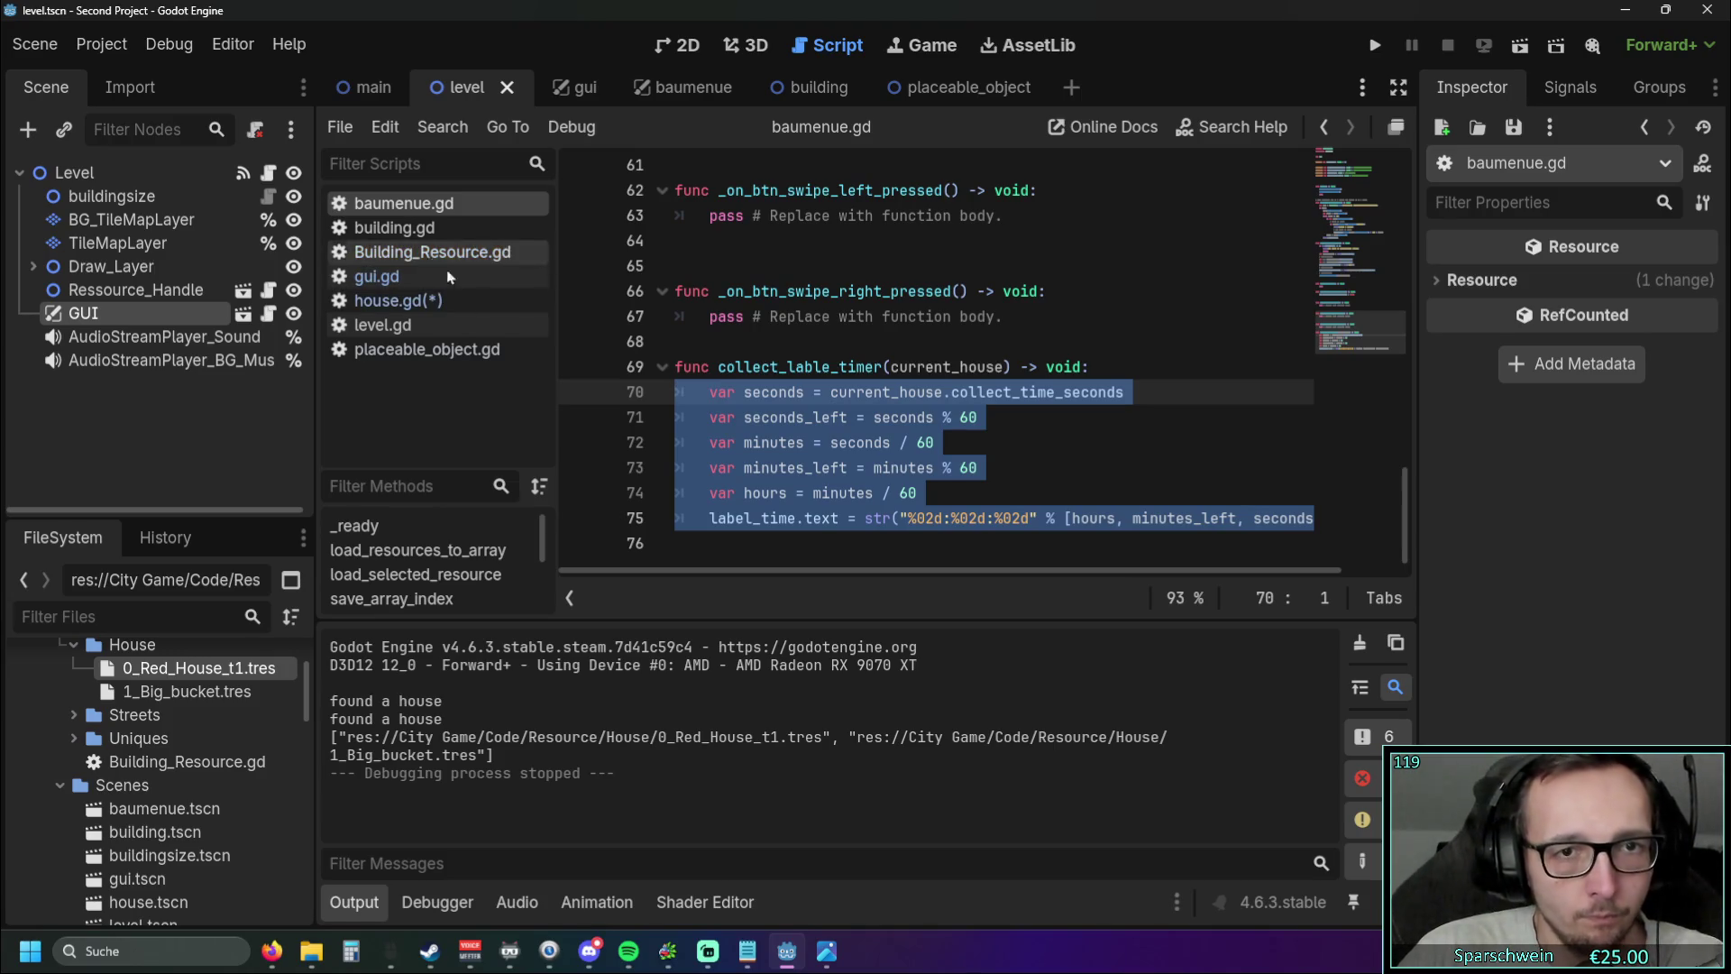
{"action": "left_click", "coordinate": [408, 302]}
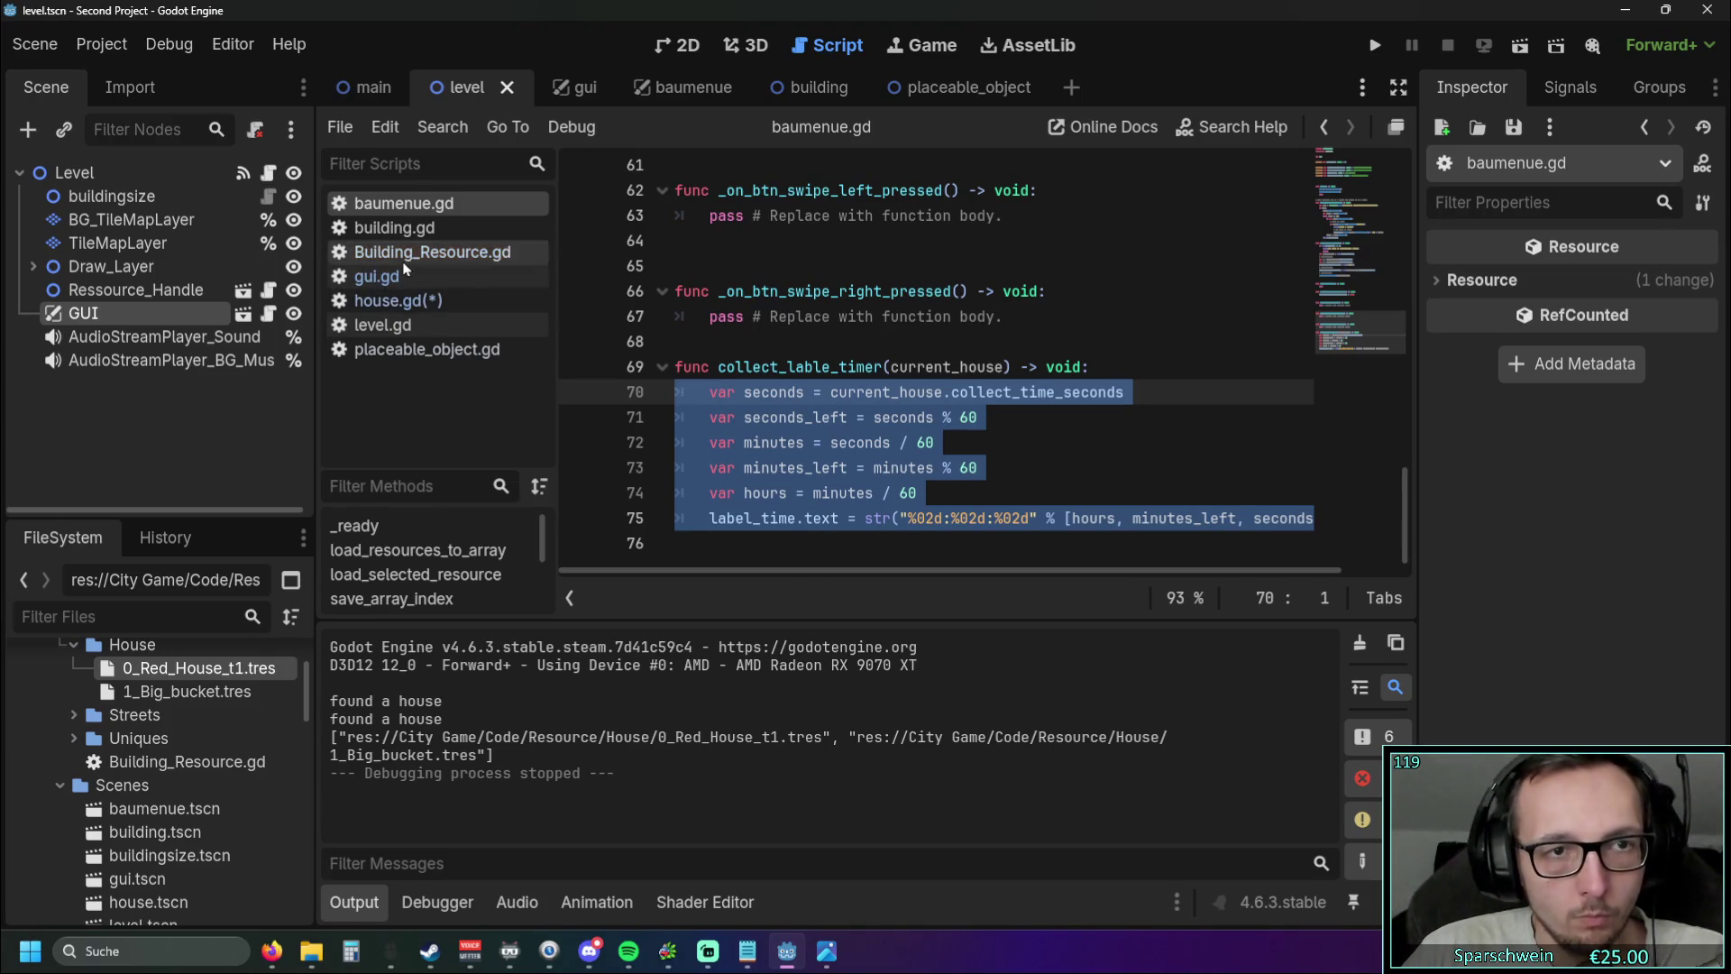
- In house.gd, insert an unindented blank line after countdown_minutes -= 1 at line 51
{"action": "scroll", "coordinate": [836, 367], "scroll_direction": "up", "scroll_amount": 3}
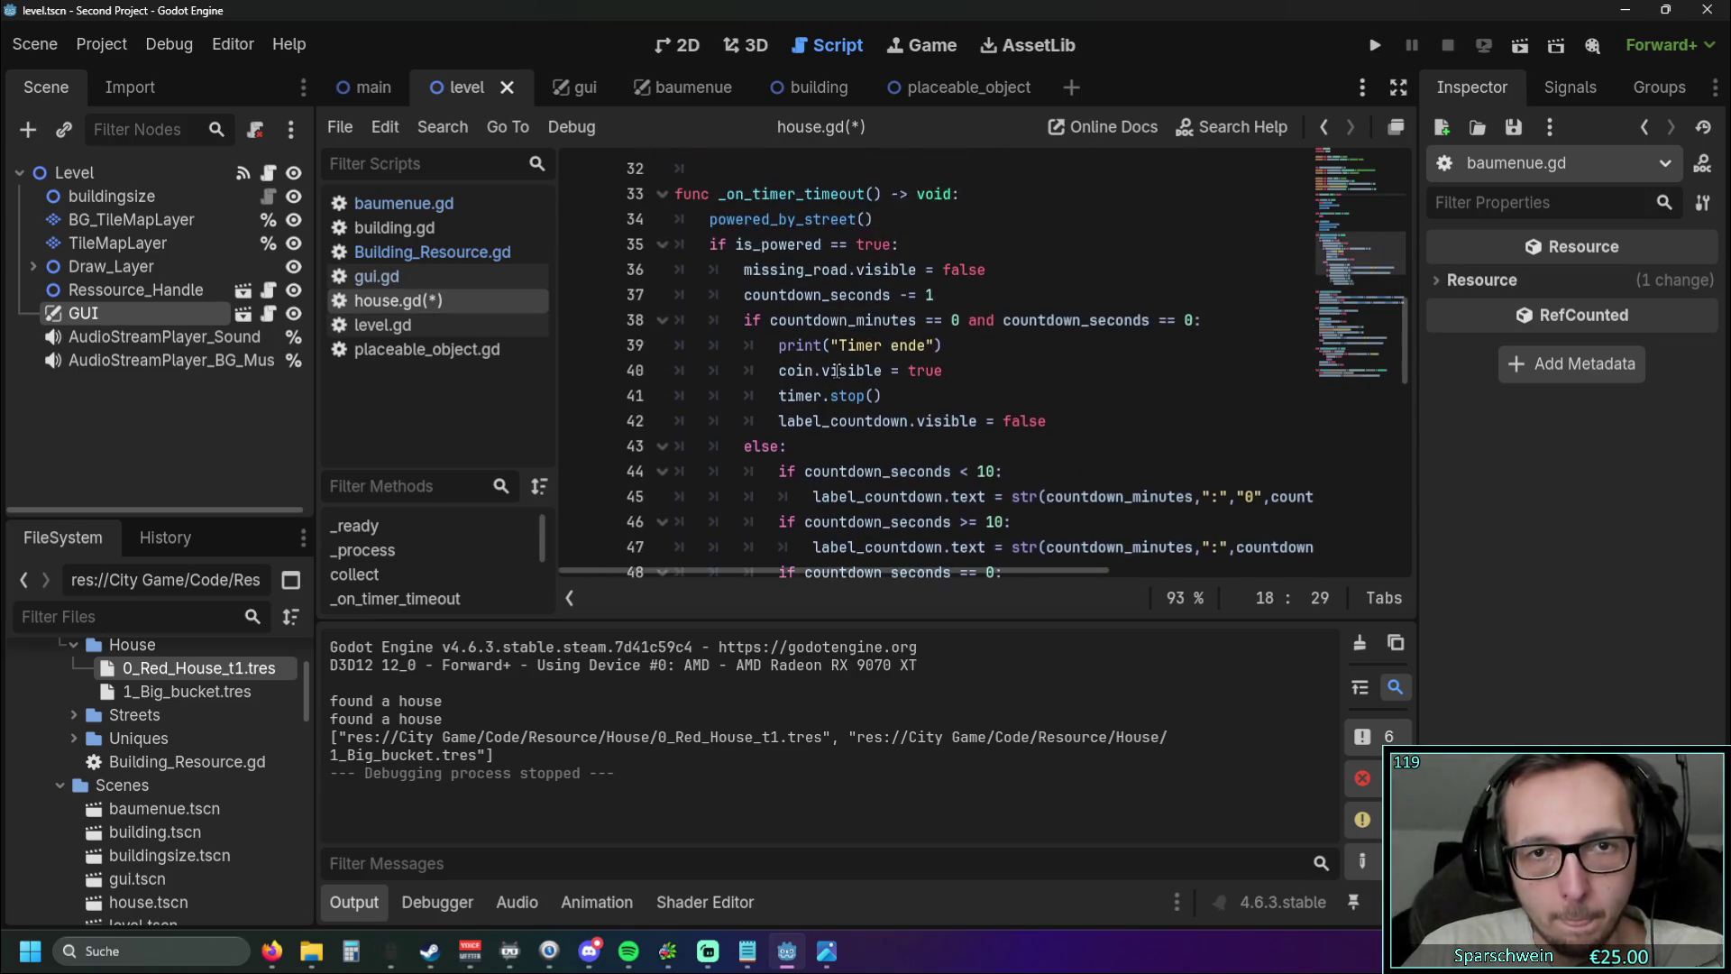
{"action": "scroll", "coordinate": [836, 370], "scroll_direction": "down", "scroll_amount": 1}
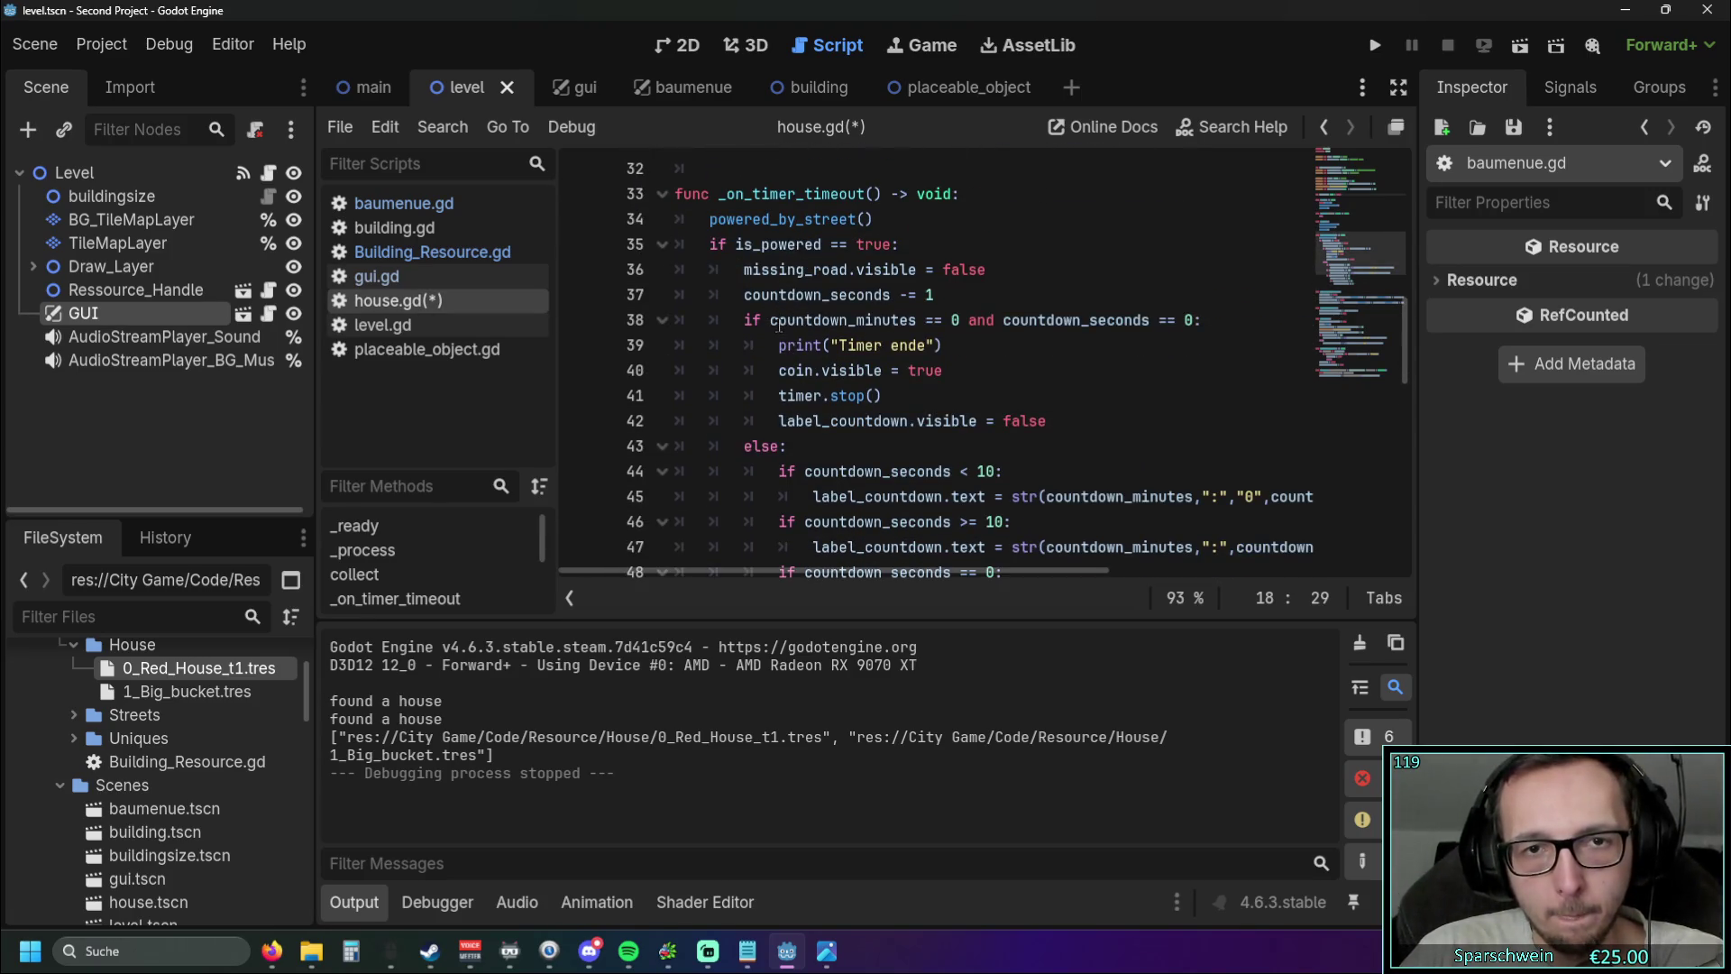
{"action": "scroll", "coordinate": [799, 273], "scroll_direction": "down", "scroll_amount": 1}
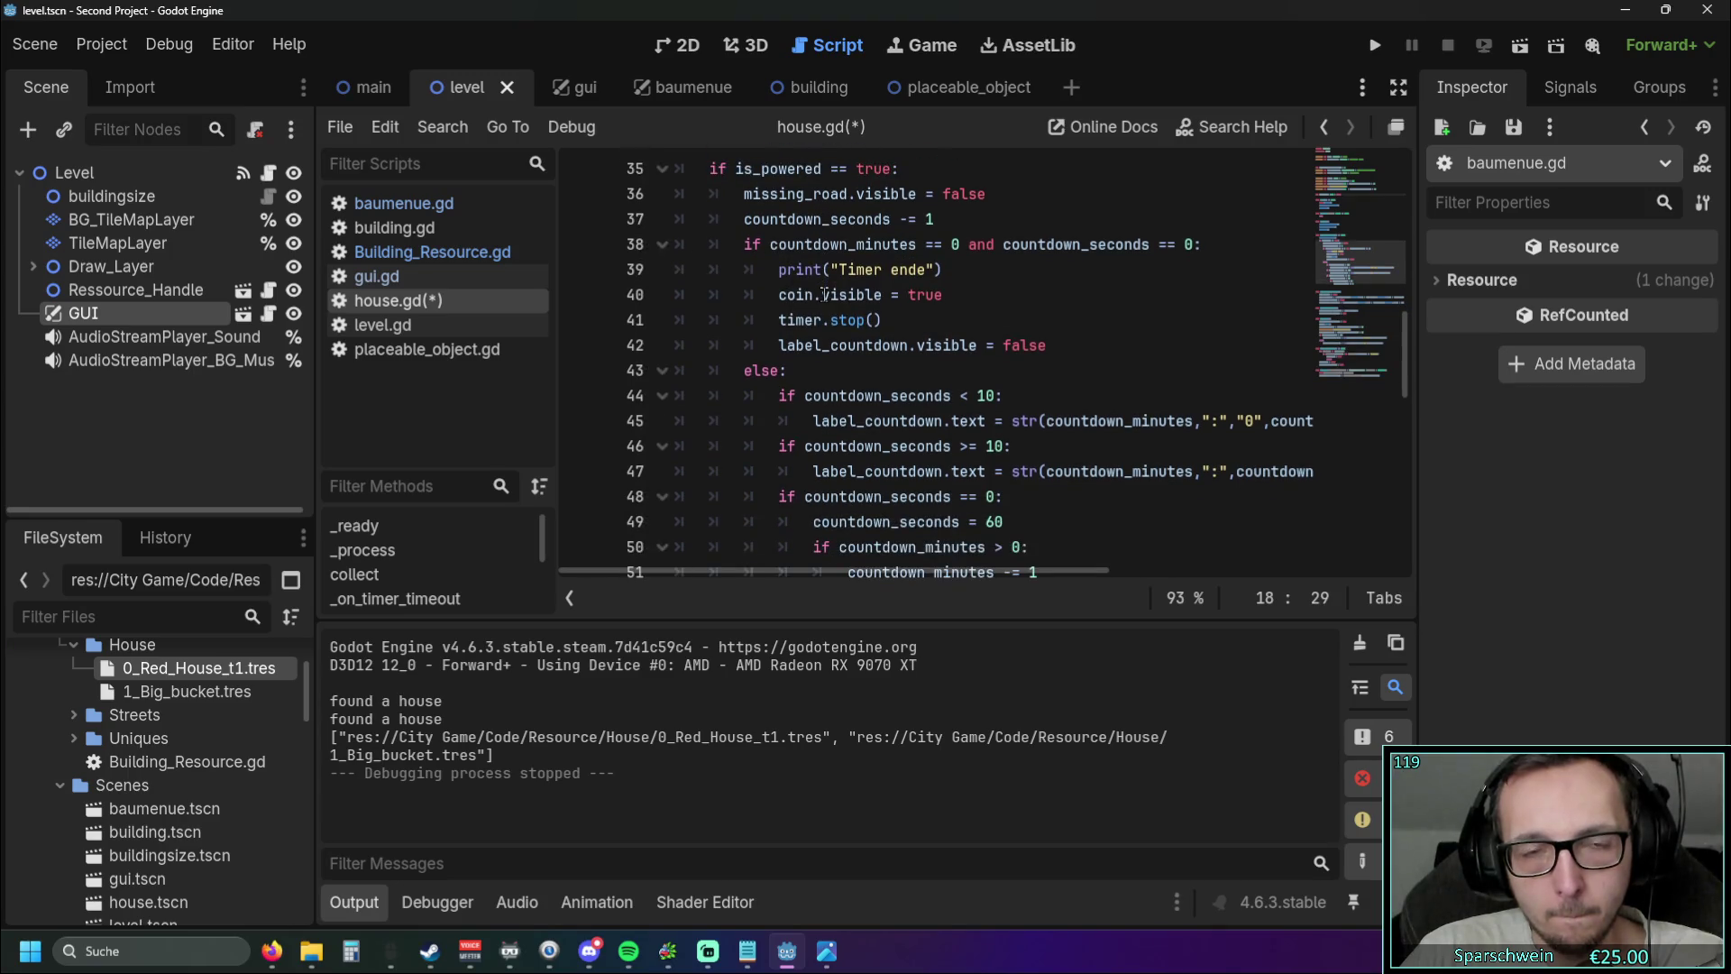
{"action": "scroll", "coordinate": [1044, 257], "scroll_direction": "up", "scroll_amount": 1}
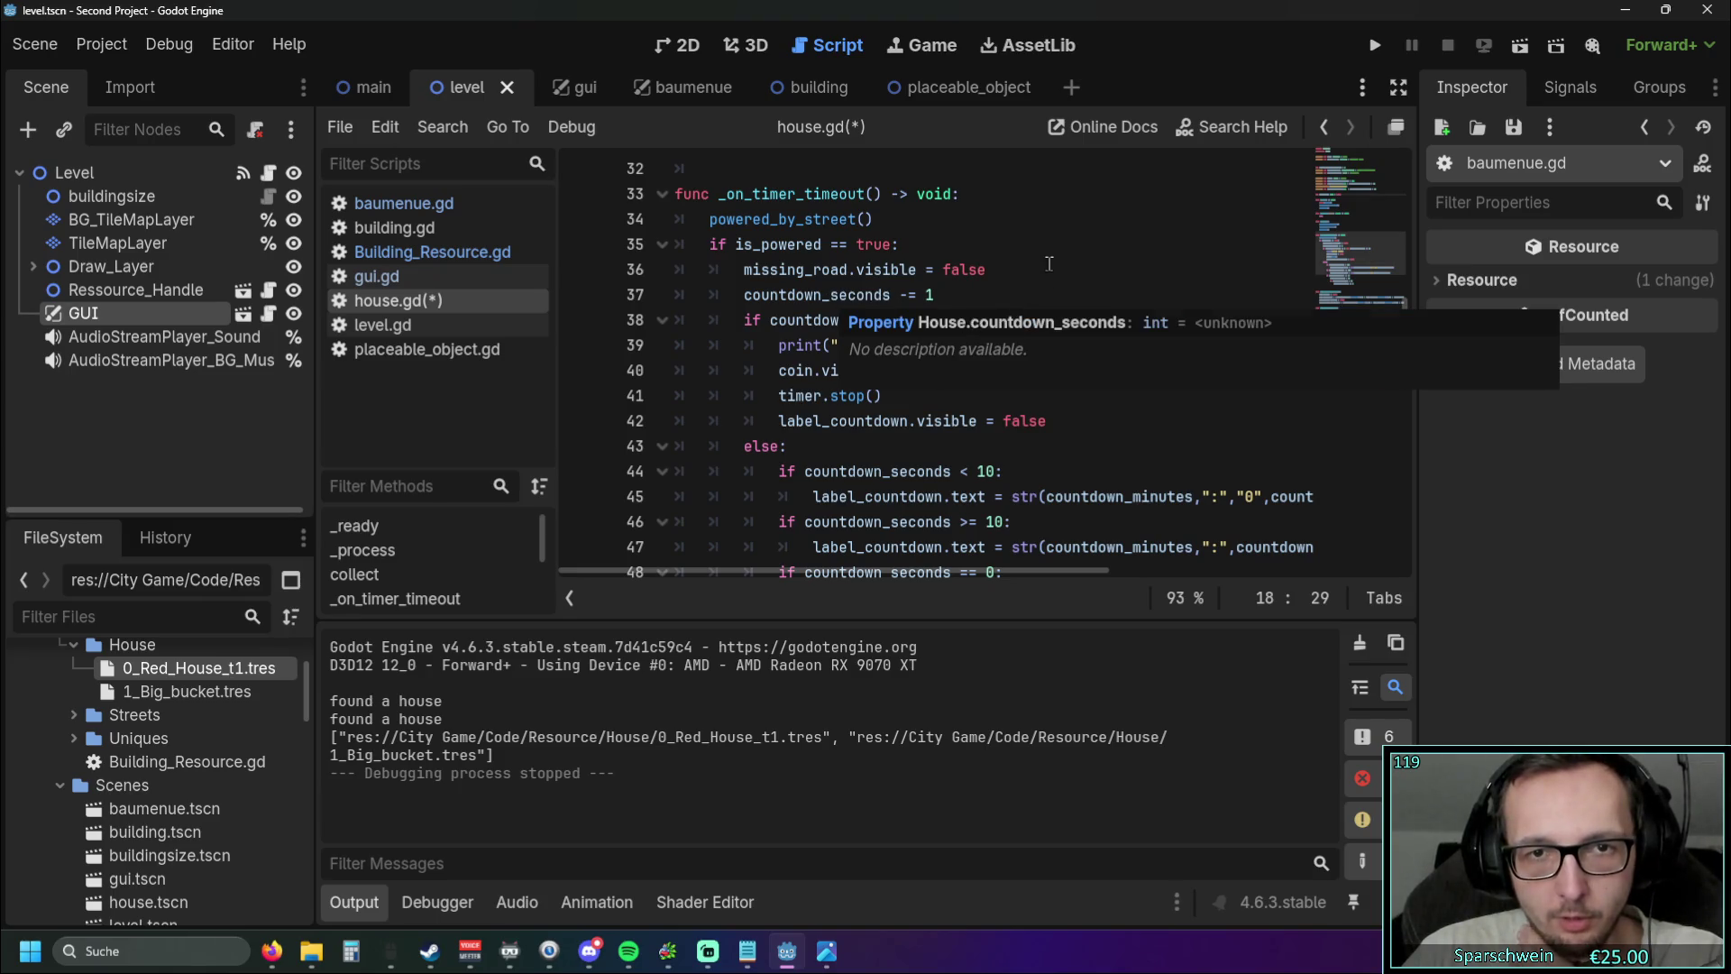
{"action": "scroll", "coordinate": [1010, 316], "scroll_direction": "up", "scroll_amount": 8}
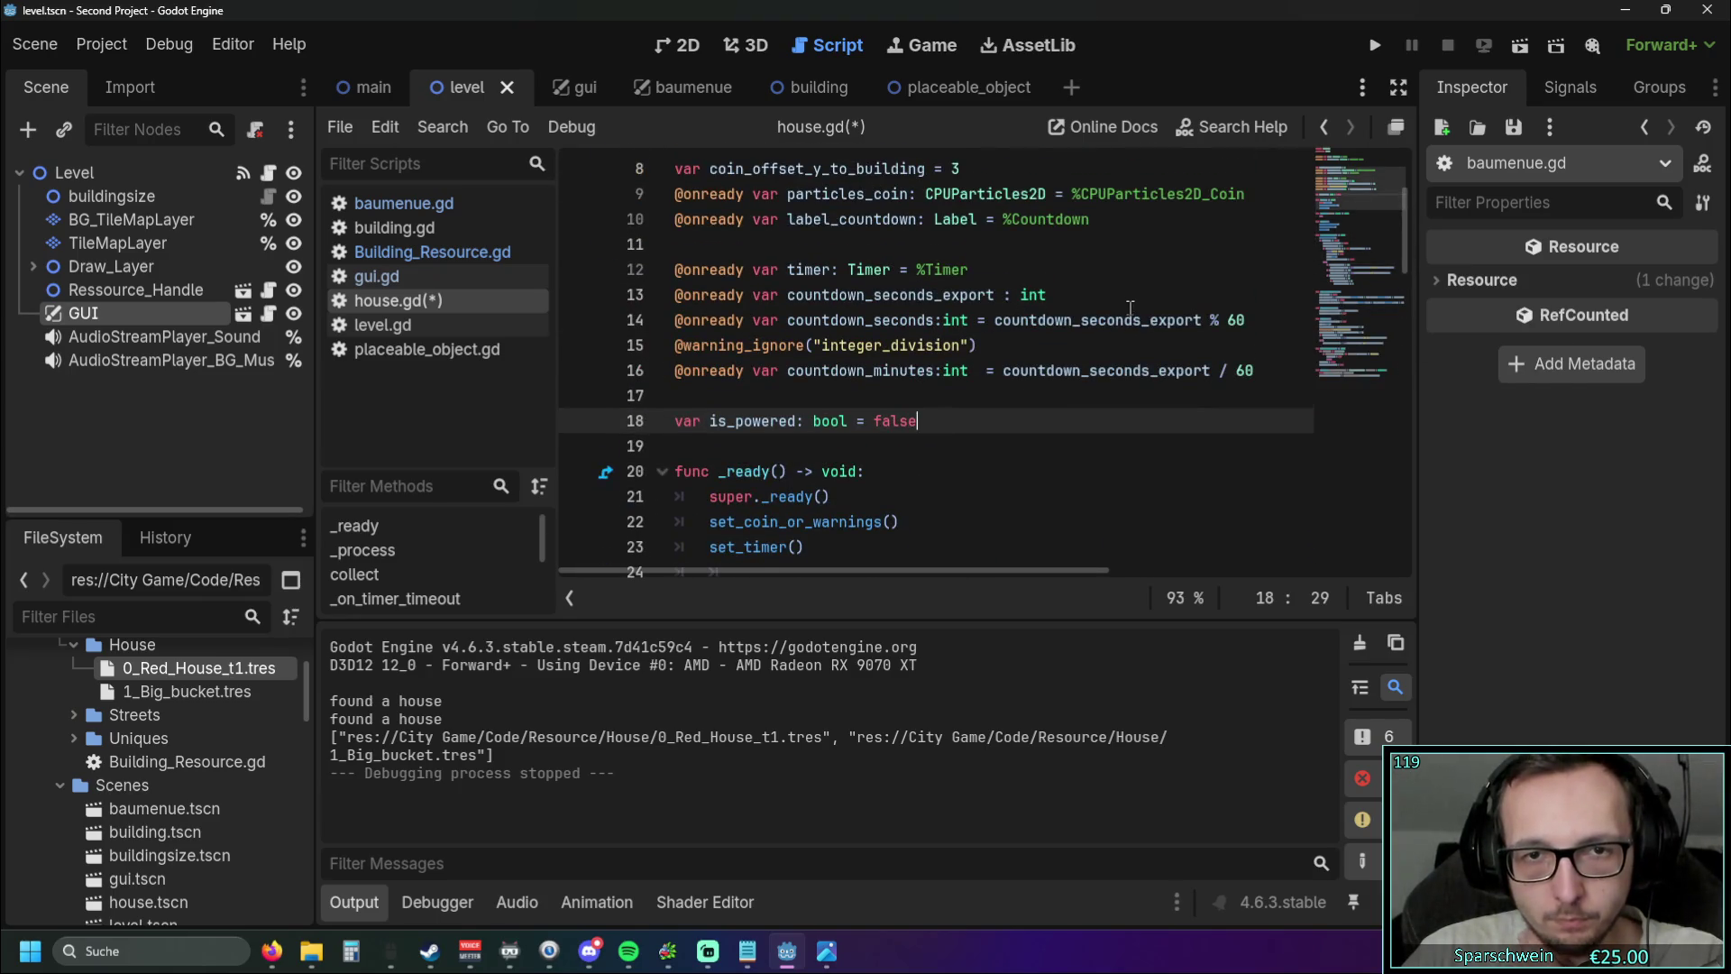
{"action": "scroll", "coordinate": [1129, 310], "scroll_direction": "down", "scroll_amount": 8}
{"action": "scroll", "coordinate": [1129, 310], "scroll_direction": "up", "scroll_amount": 7}
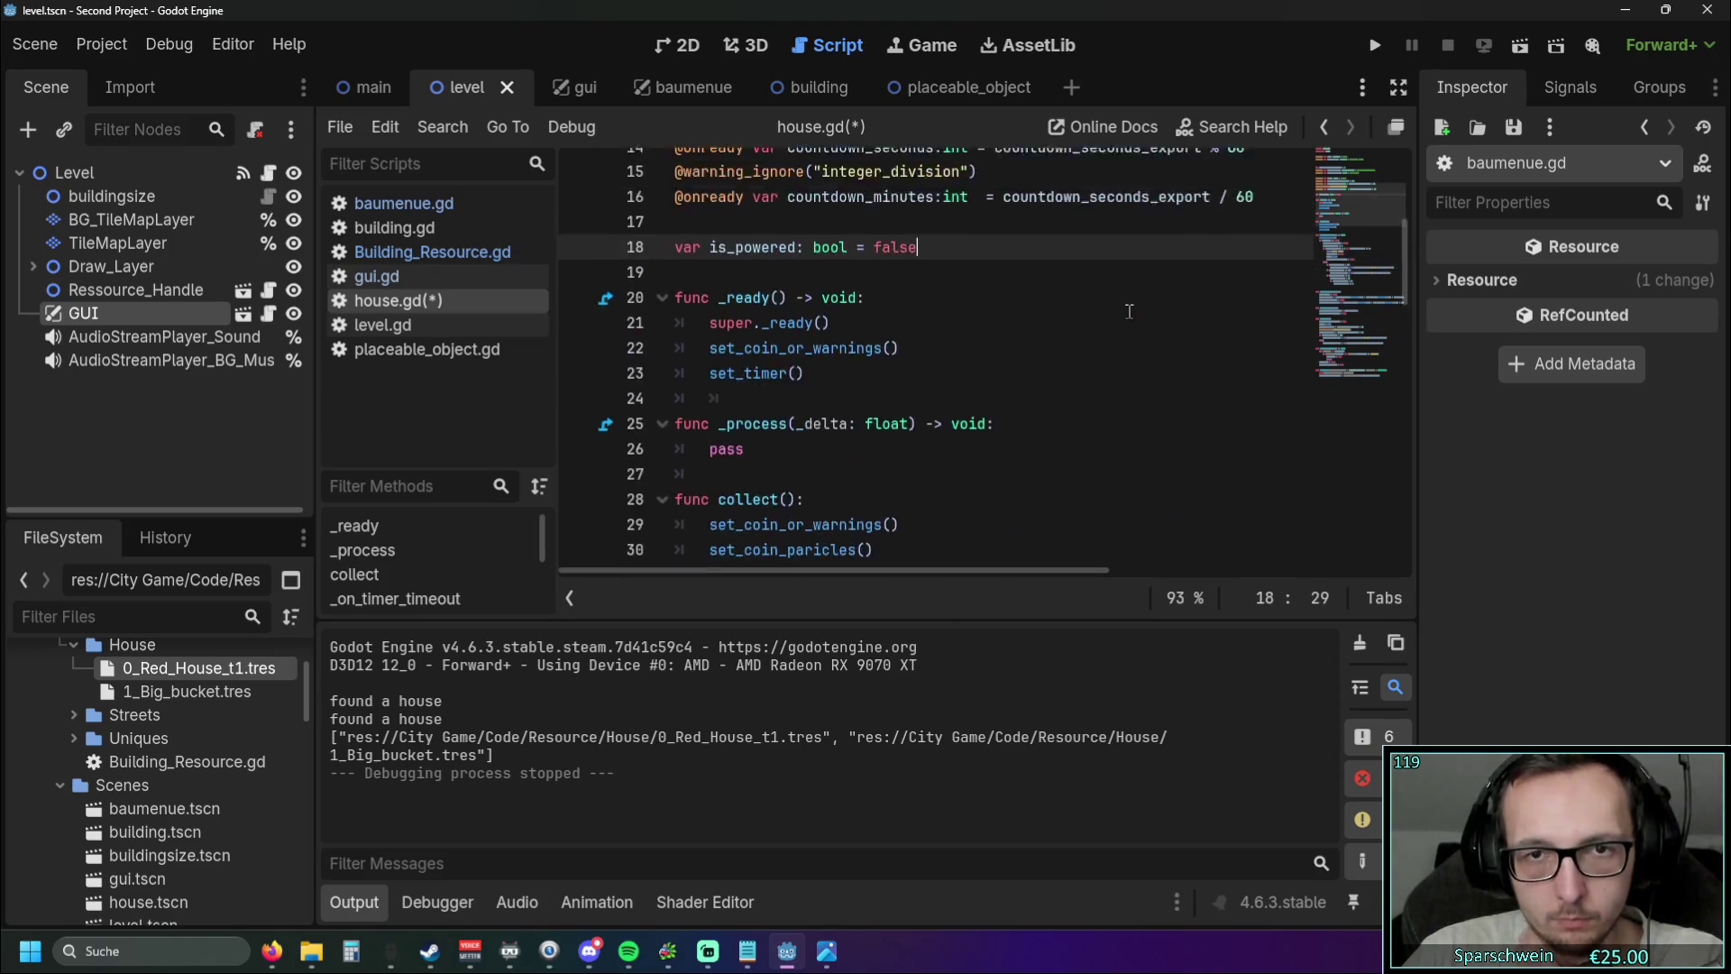
{"action": "scroll", "coordinate": [1129, 311], "scroll_direction": "down", "scroll_amount": 7}
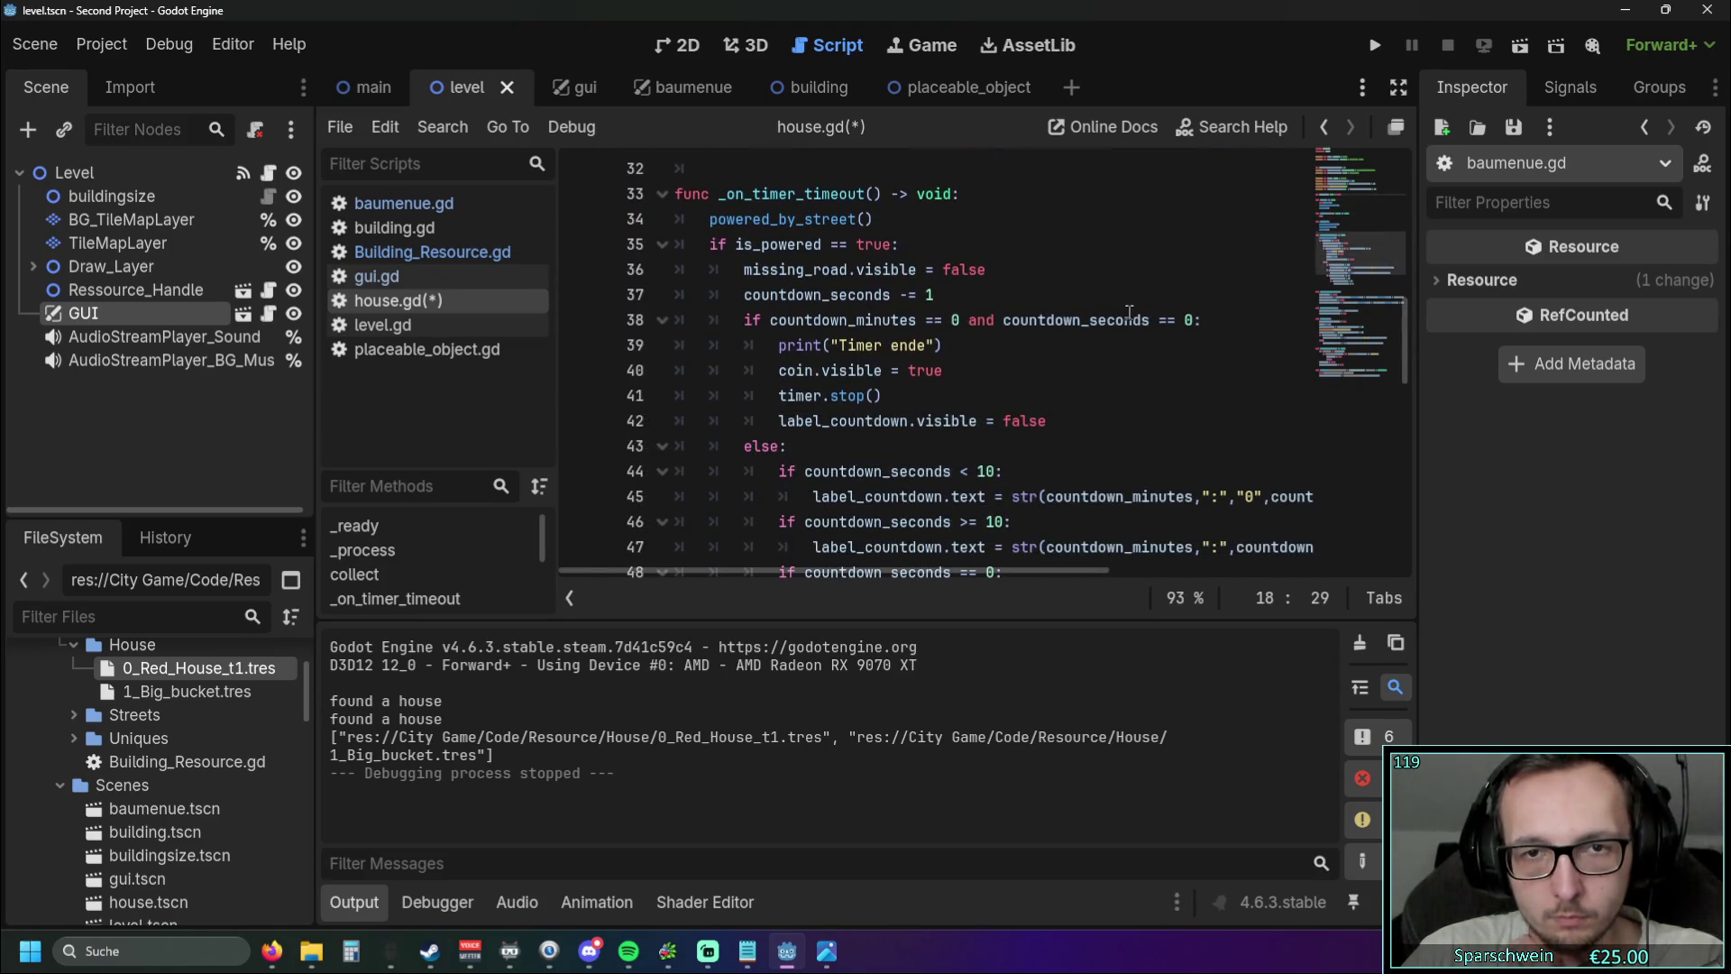
{"action": "scroll", "coordinate": [1129, 311], "scroll_direction": "down", "scroll_amount": 1}
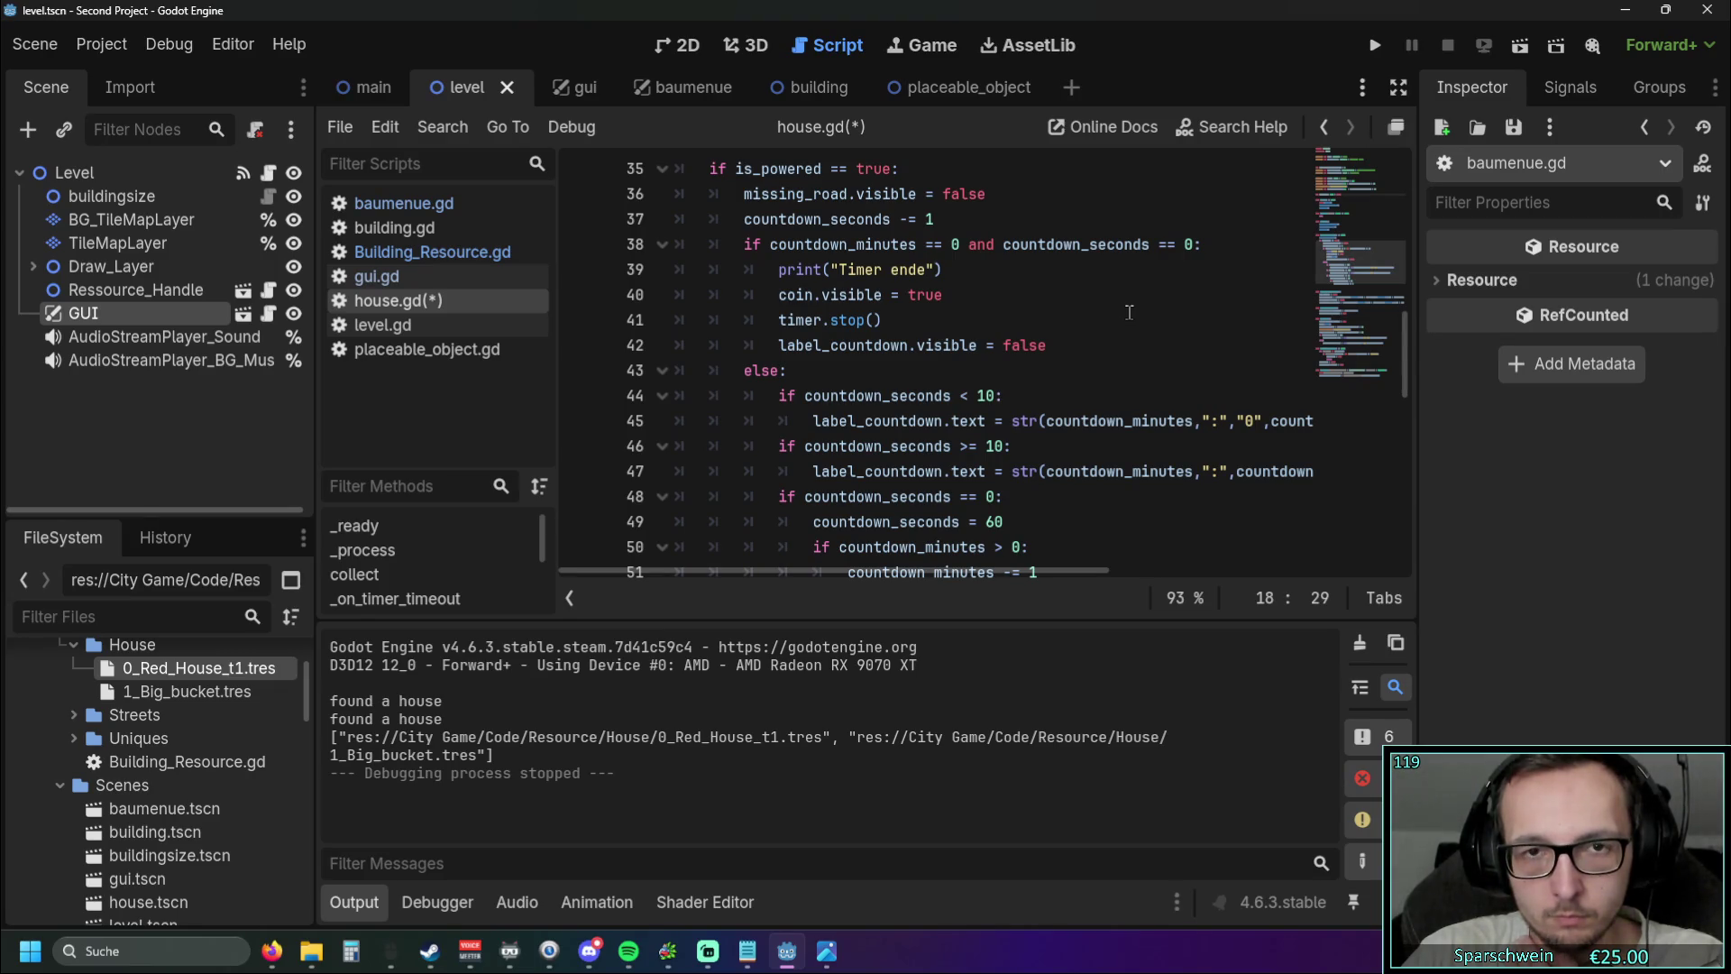
{"action": "scroll", "coordinate": [1130, 312], "scroll_direction": "up", "scroll_amount": 2}
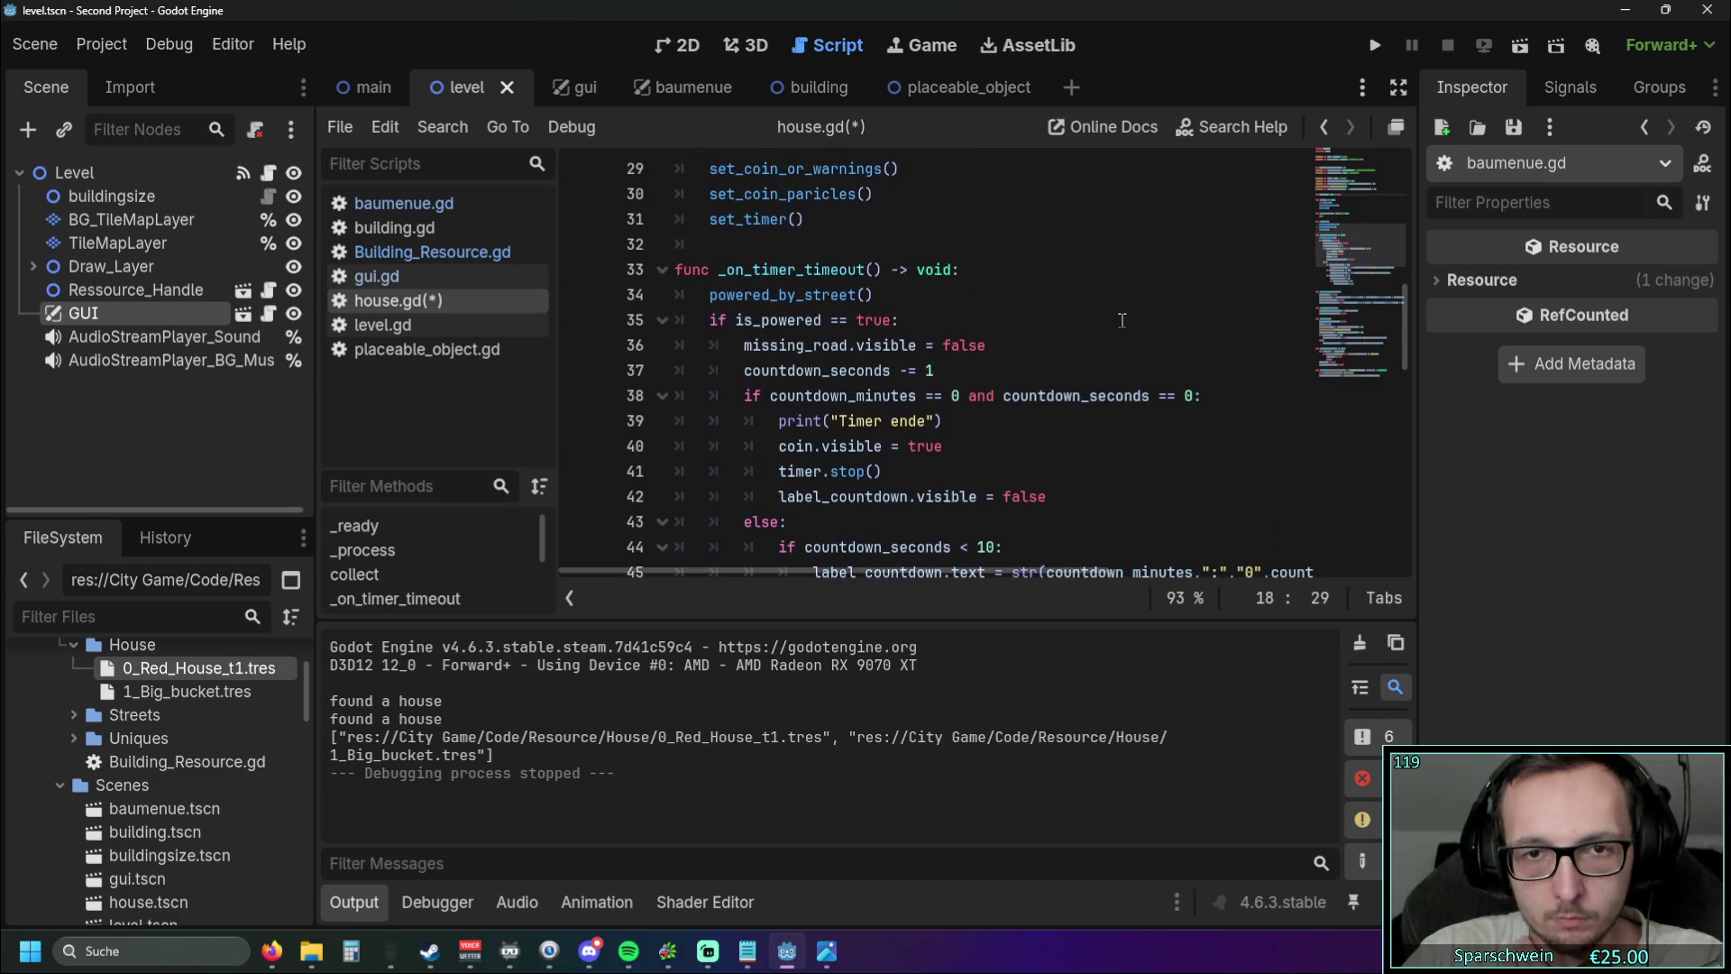
{"action": "scroll", "coordinate": [1122, 320], "scroll_direction": "down", "scroll_amount": 2}
{"action": "scroll", "coordinate": [1122, 320], "scroll_direction": "down", "scroll_amount": 1}
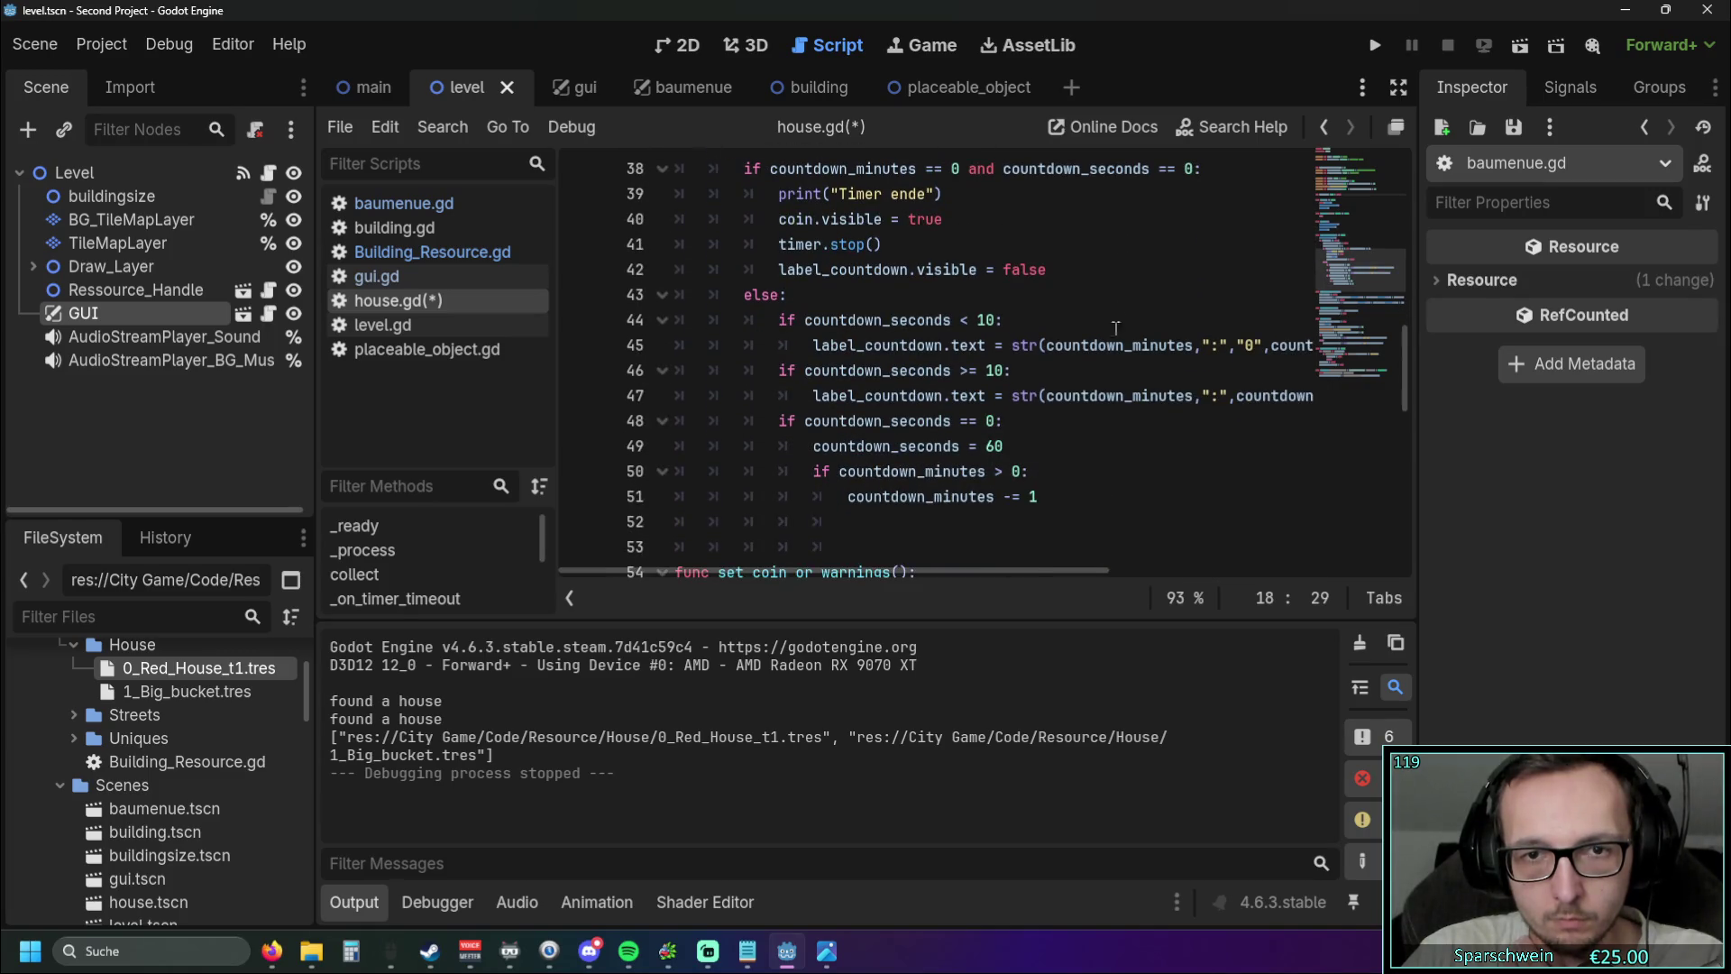
{"action": "scroll", "coordinate": [1052, 494], "scroll_direction": "up", "scroll_amount": 3}
{"action": "scroll", "coordinate": [1050, 494], "scroll_direction": "down", "scroll_amount": 2}
{"action": "scroll", "coordinate": [1049, 491], "scroll_direction": "up", "scroll_amount": 3}
{"action": "scroll", "coordinate": [1049, 489], "scroll_direction": "down", "scroll_amount": 4}
{"action": "scroll", "coordinate": [1051, 494], "scroll_direction": "up", "scroll_amount": 1}
{"action": "key", "text": "Return"}
{"action": "key", "text": "BackSpace"}
{"action": "key", "text": "BackSpace"}
{"action": "key", "text": "BackSpace"}
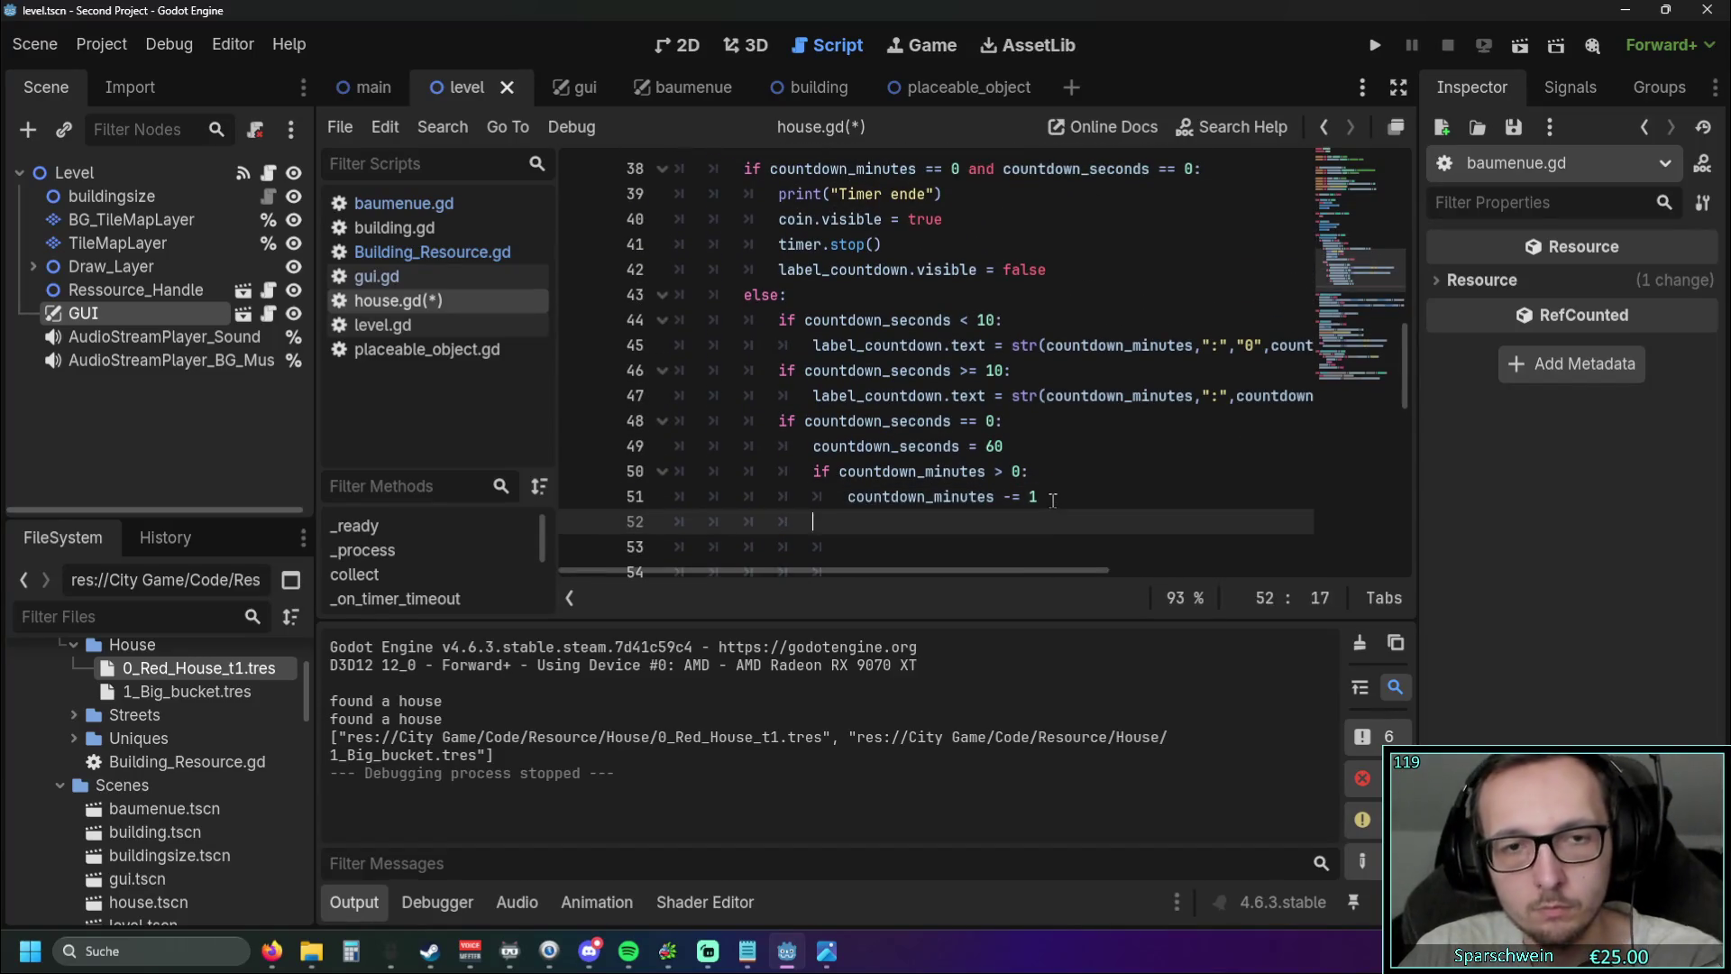
- Paste the copied hh:mm:ss formatting block into _on_timer_timeout
{"action": "key", "text": "ctrl+v"}
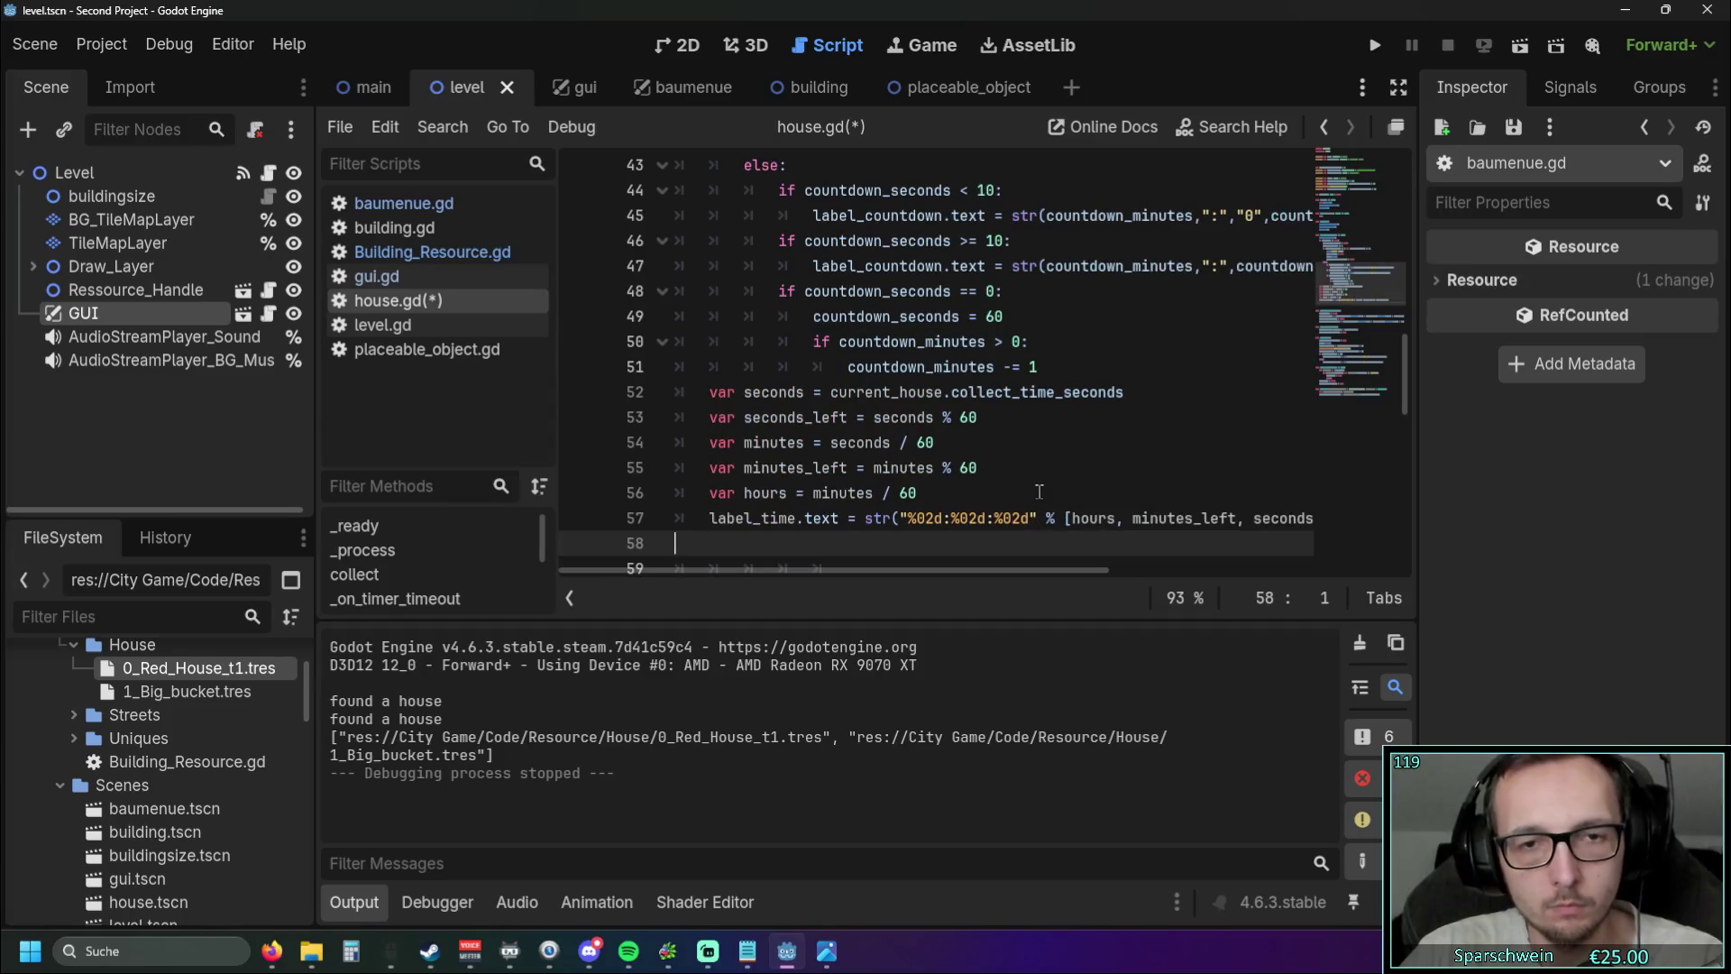
{"action": "scroll", "coordinate": [1031, 487], "scroll_direction": "up", "scroll_amount": 4}
{"action": "scroll", "coordinate": [1030, 482], "scroll_direction": "down", "scroll_amount": 4}
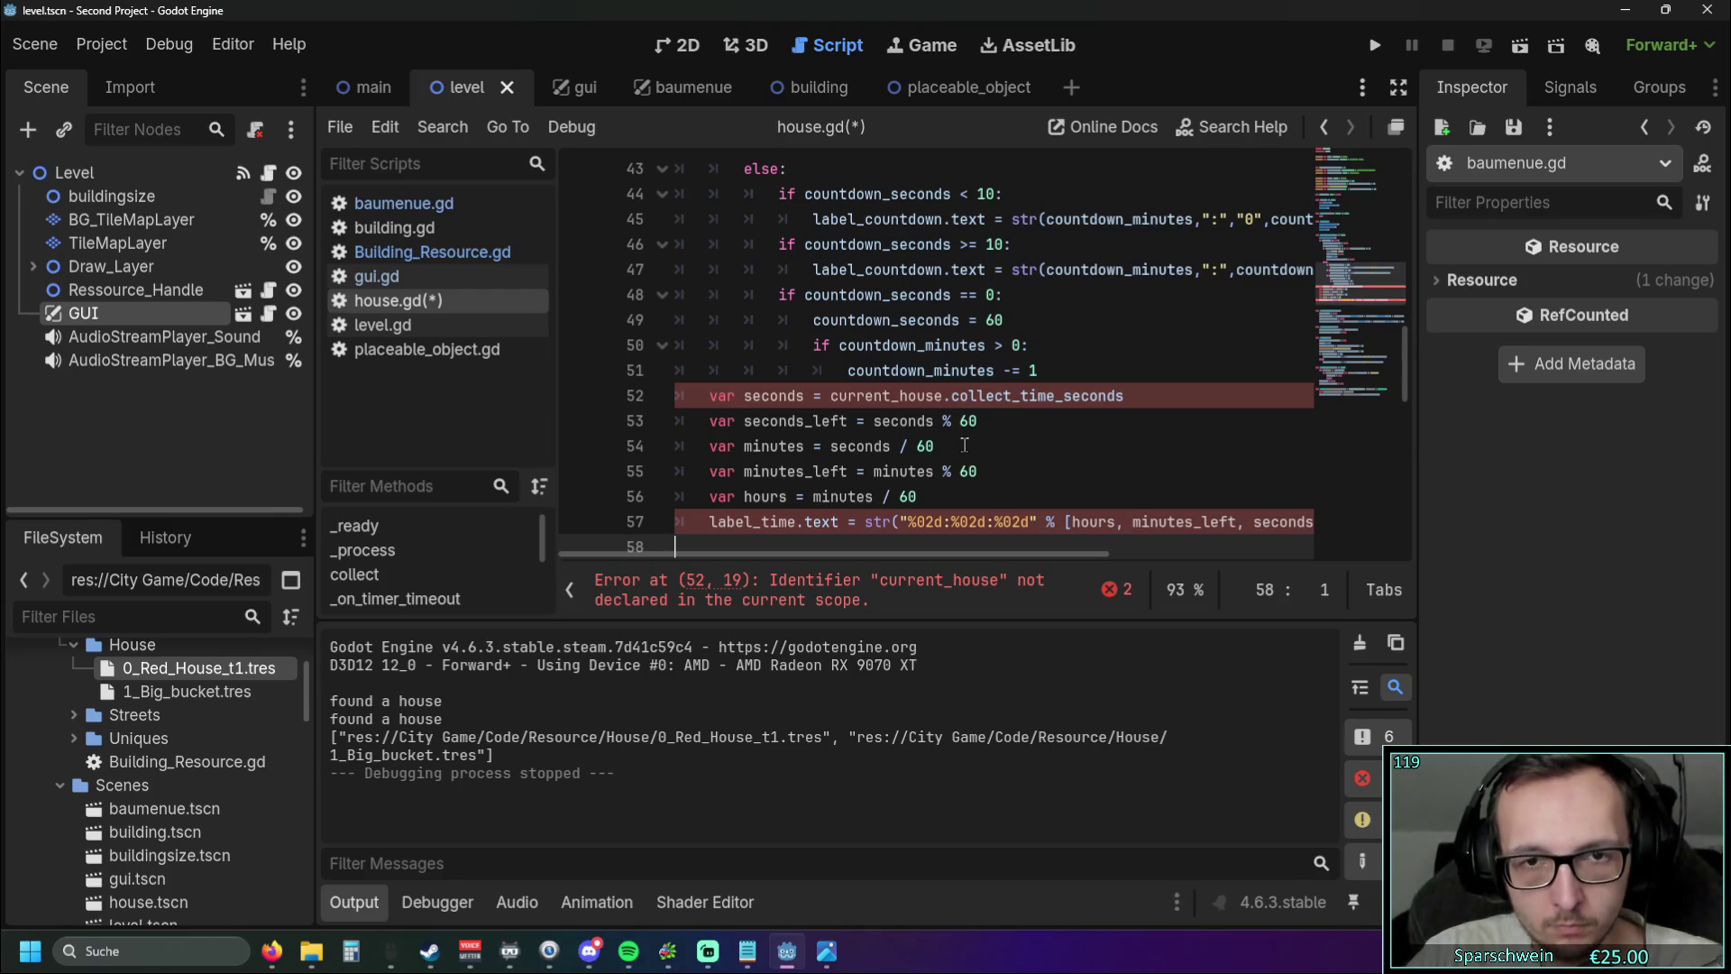
{"action": "scroll", "coordinate": [961, 445], "scroll_direction": "up", "scroll_amount": 4}
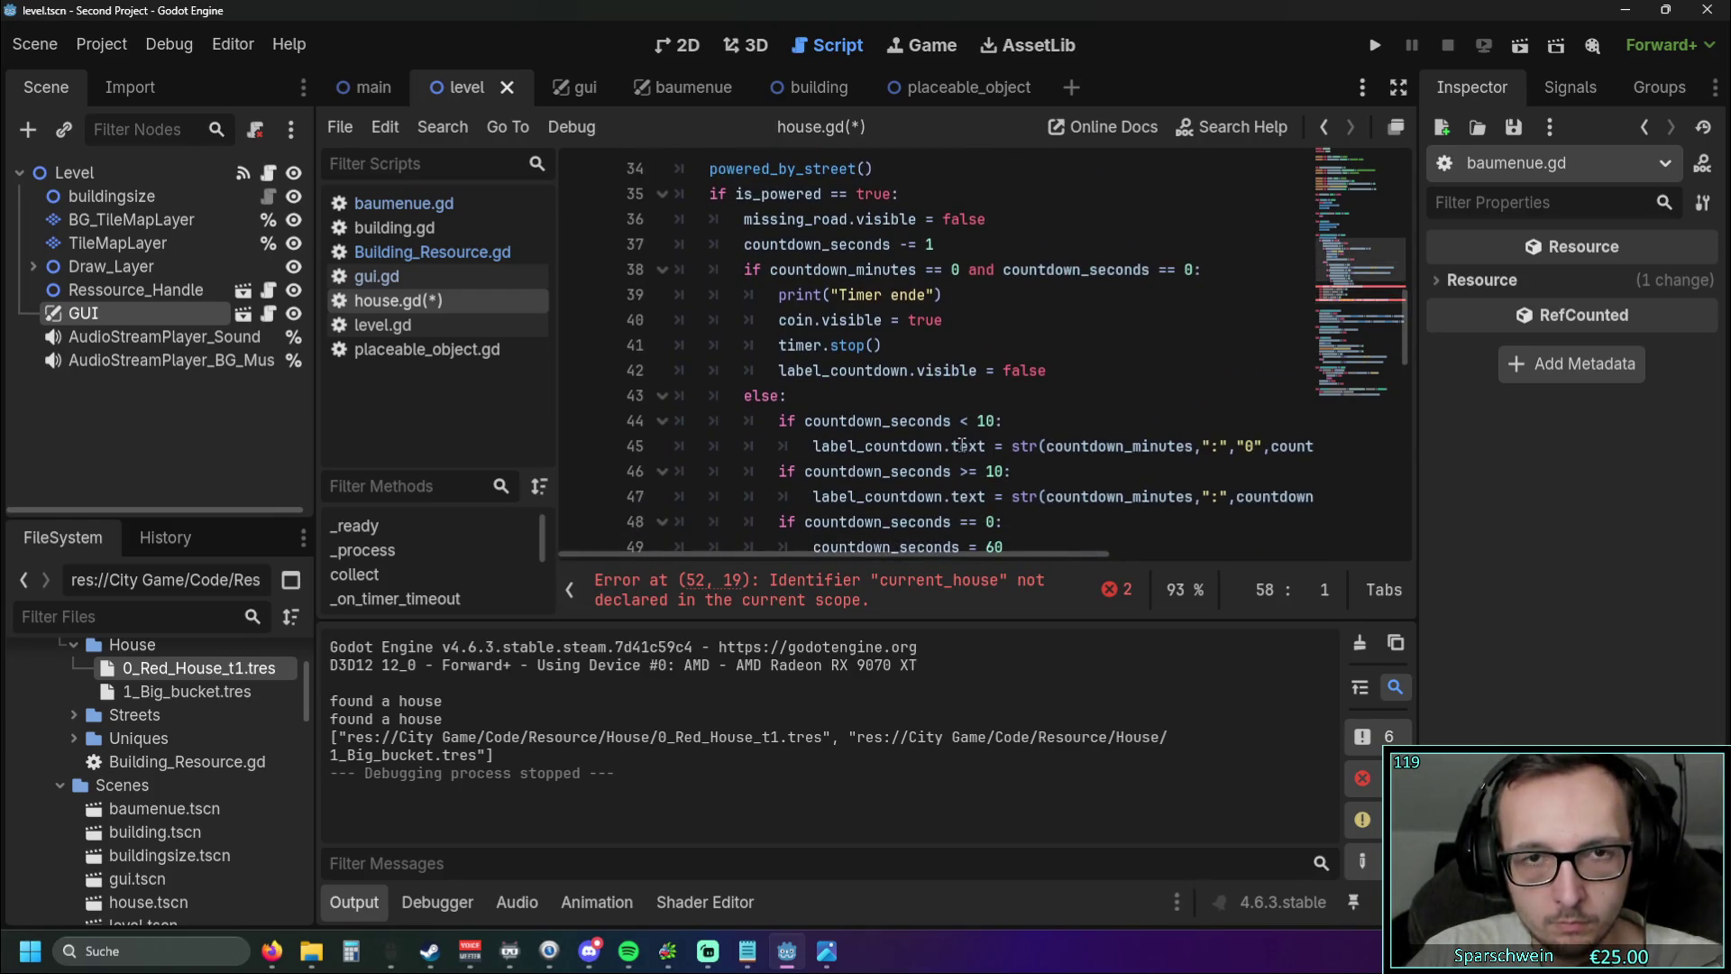
- Rename seconds to countdown_seconds in the seconds_left and minutes calculations
{"action": "left_click_drag", "start_coordinate": [744, 320], "coordinate": [891, 323]}
{"action": "key", "text": "ctrl+c"}
{"action": "scroll", "coordinate": [893, 323], "scroll_direction": "down", "scroll_amount": 5}
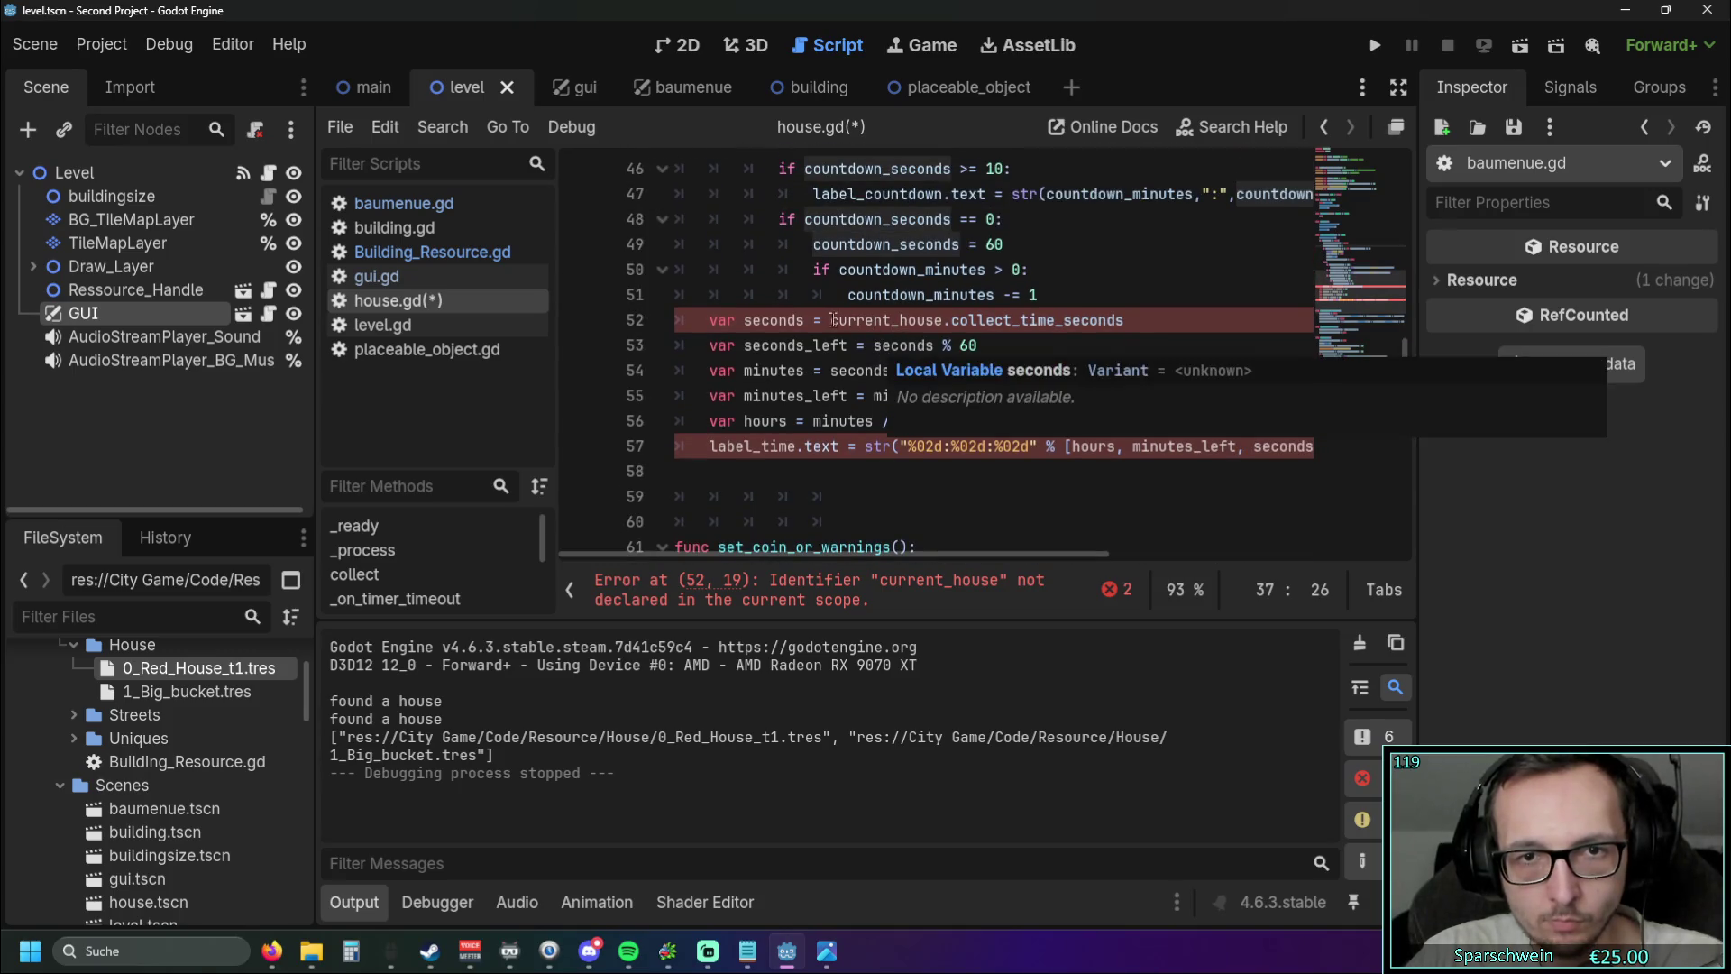
{"action": "double_click", "coordinate": [902, 345]}
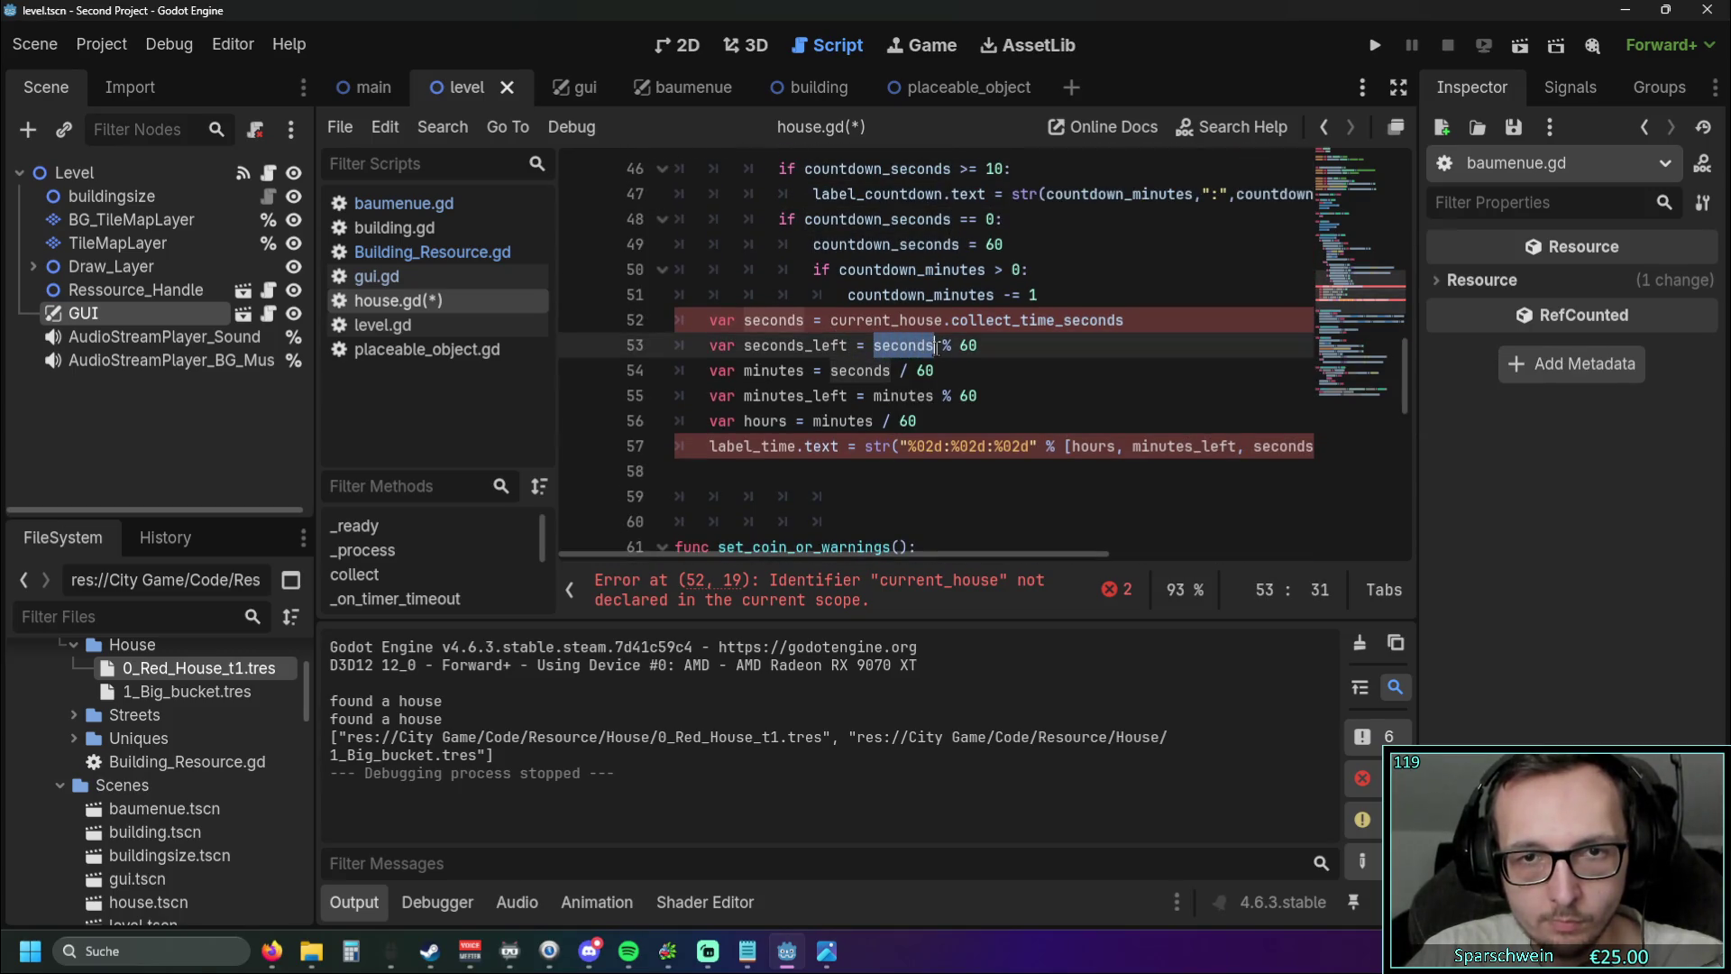
{"action": "key", "text": "ctrl+v"}
{"action": "double_click", "coordinate": [859, 370]}
{"action": "key", "text": "ctrl+v"}
{"action": "left_click", "coordinate": [873, 493]}
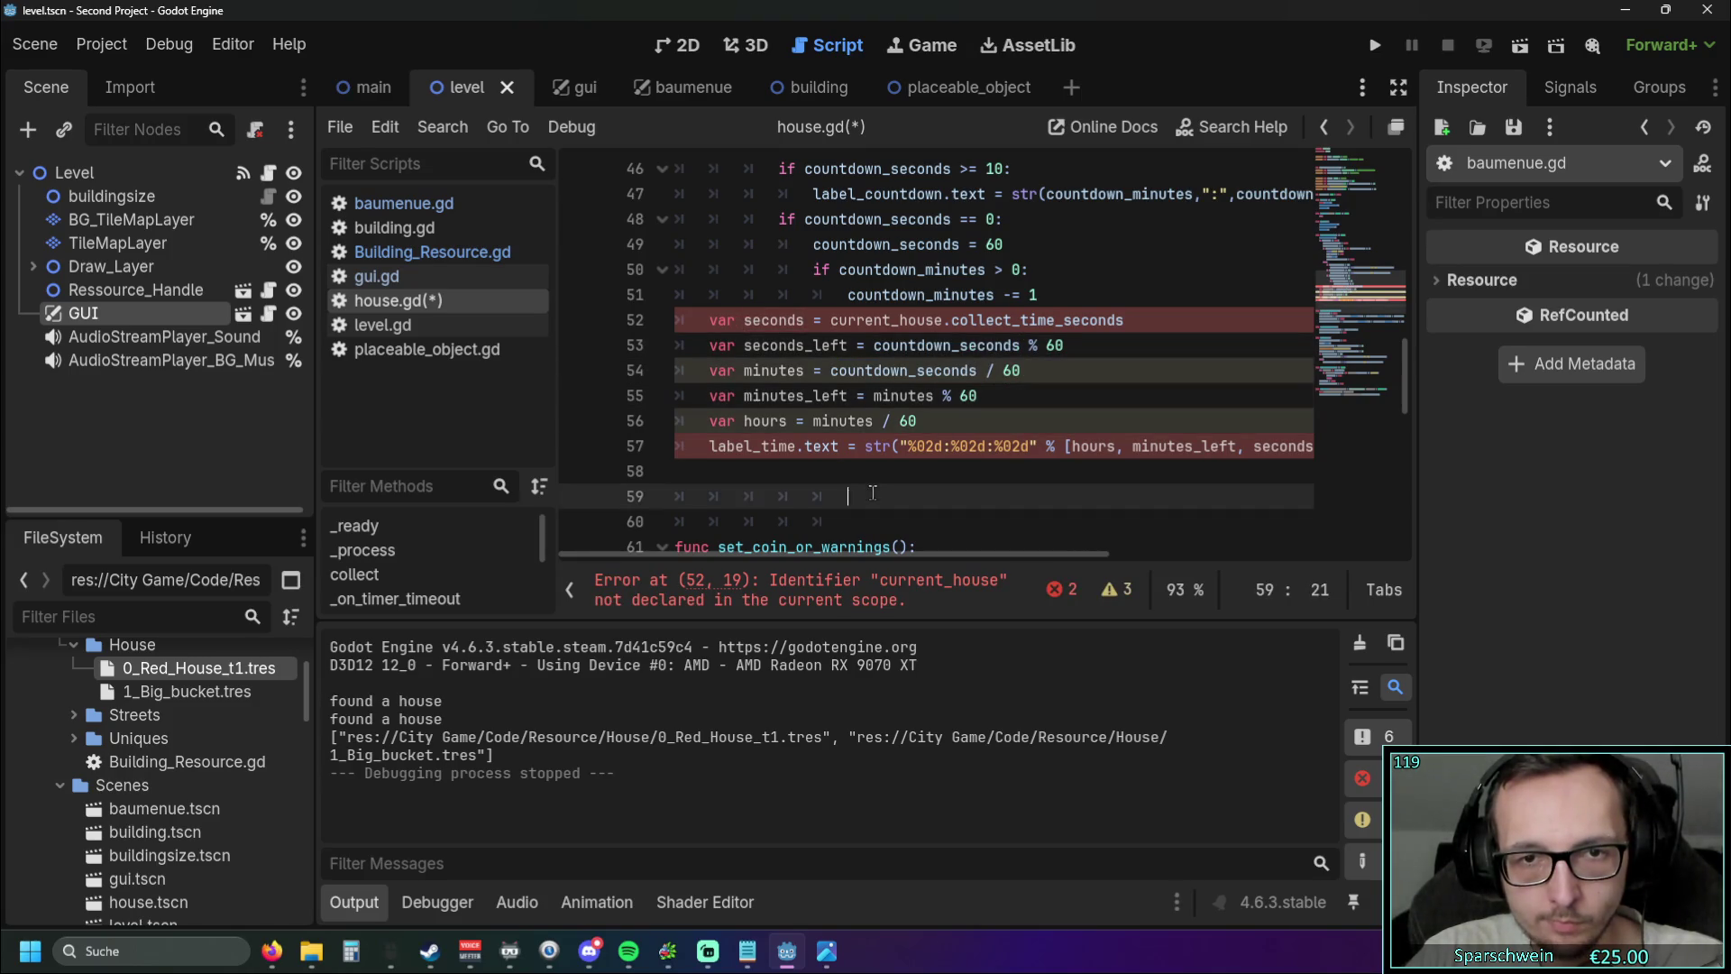
- Replace label_time with label_countdown in the formatted text line
{"action": "scroll", "coordinate": [842, 339], "scroll_direction": "up", "scroll_amount": 1}
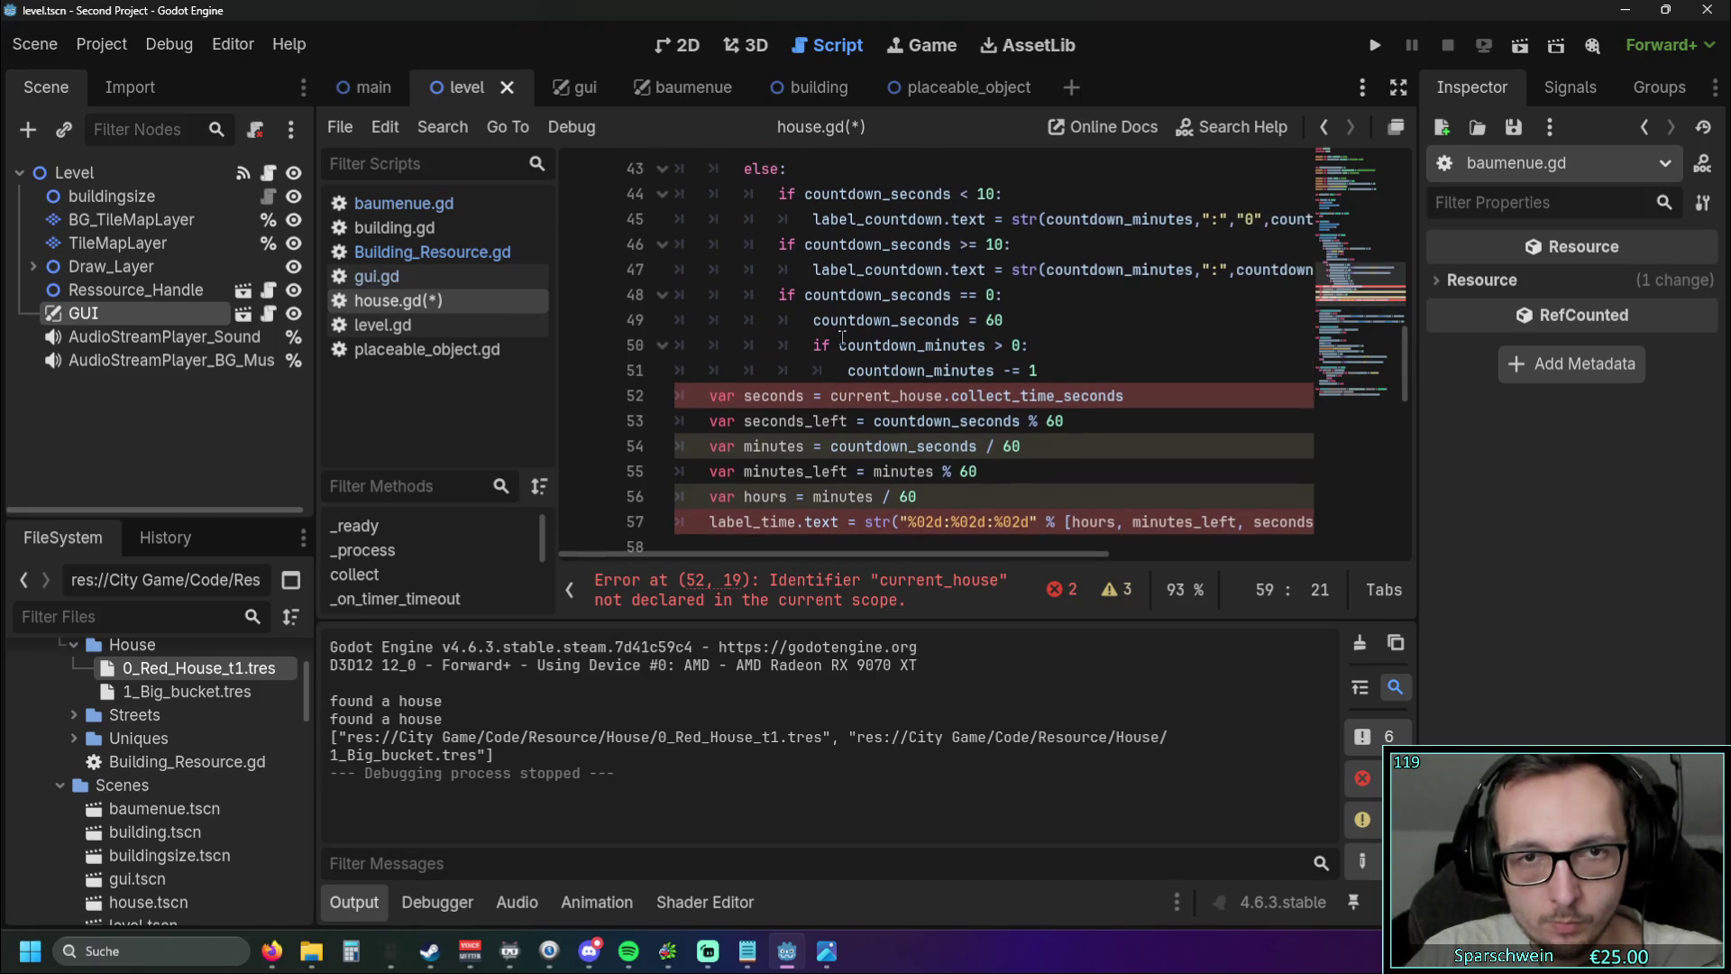
{"action": "left_click_drag", "start_coordinate": [813, 270], "coordinate": [942, 271]}
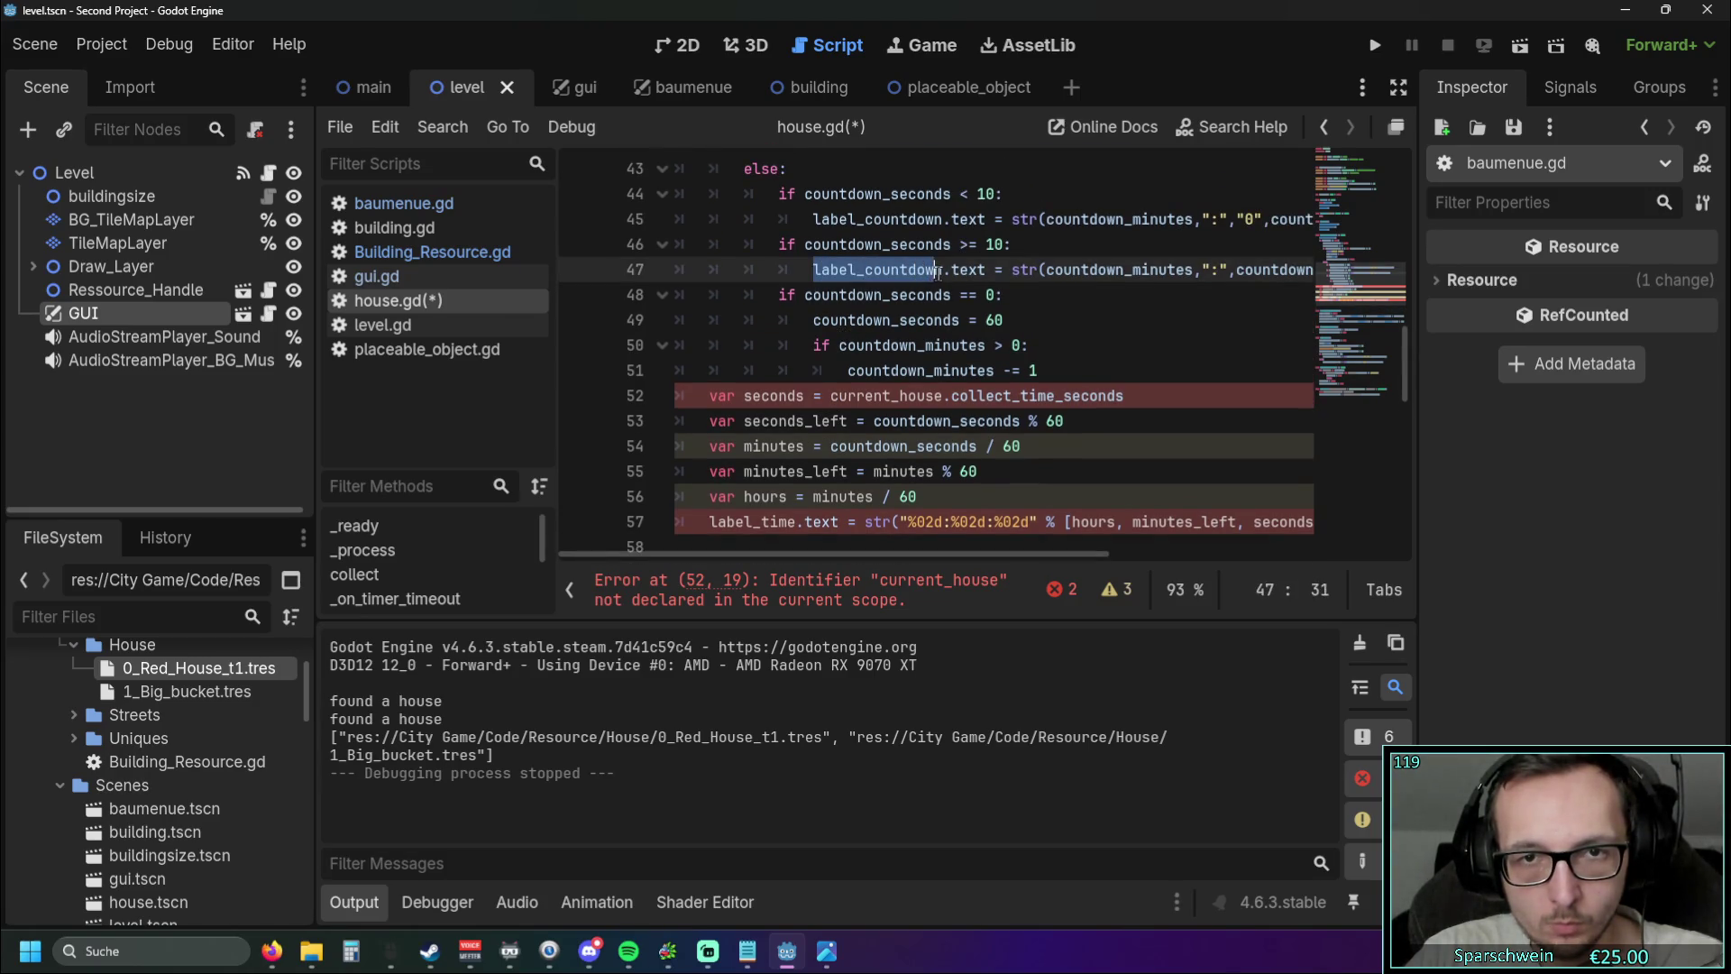
{"action": "scroll", "coordinate": [943, 271], "scroll_direction": "down", "scroll_amount": 1}
{"action": "left_click_drag", "start_coordinate": [710, 446], "coordinate": [796, 449]}
{"action": "type", "text": "label_countdown"}
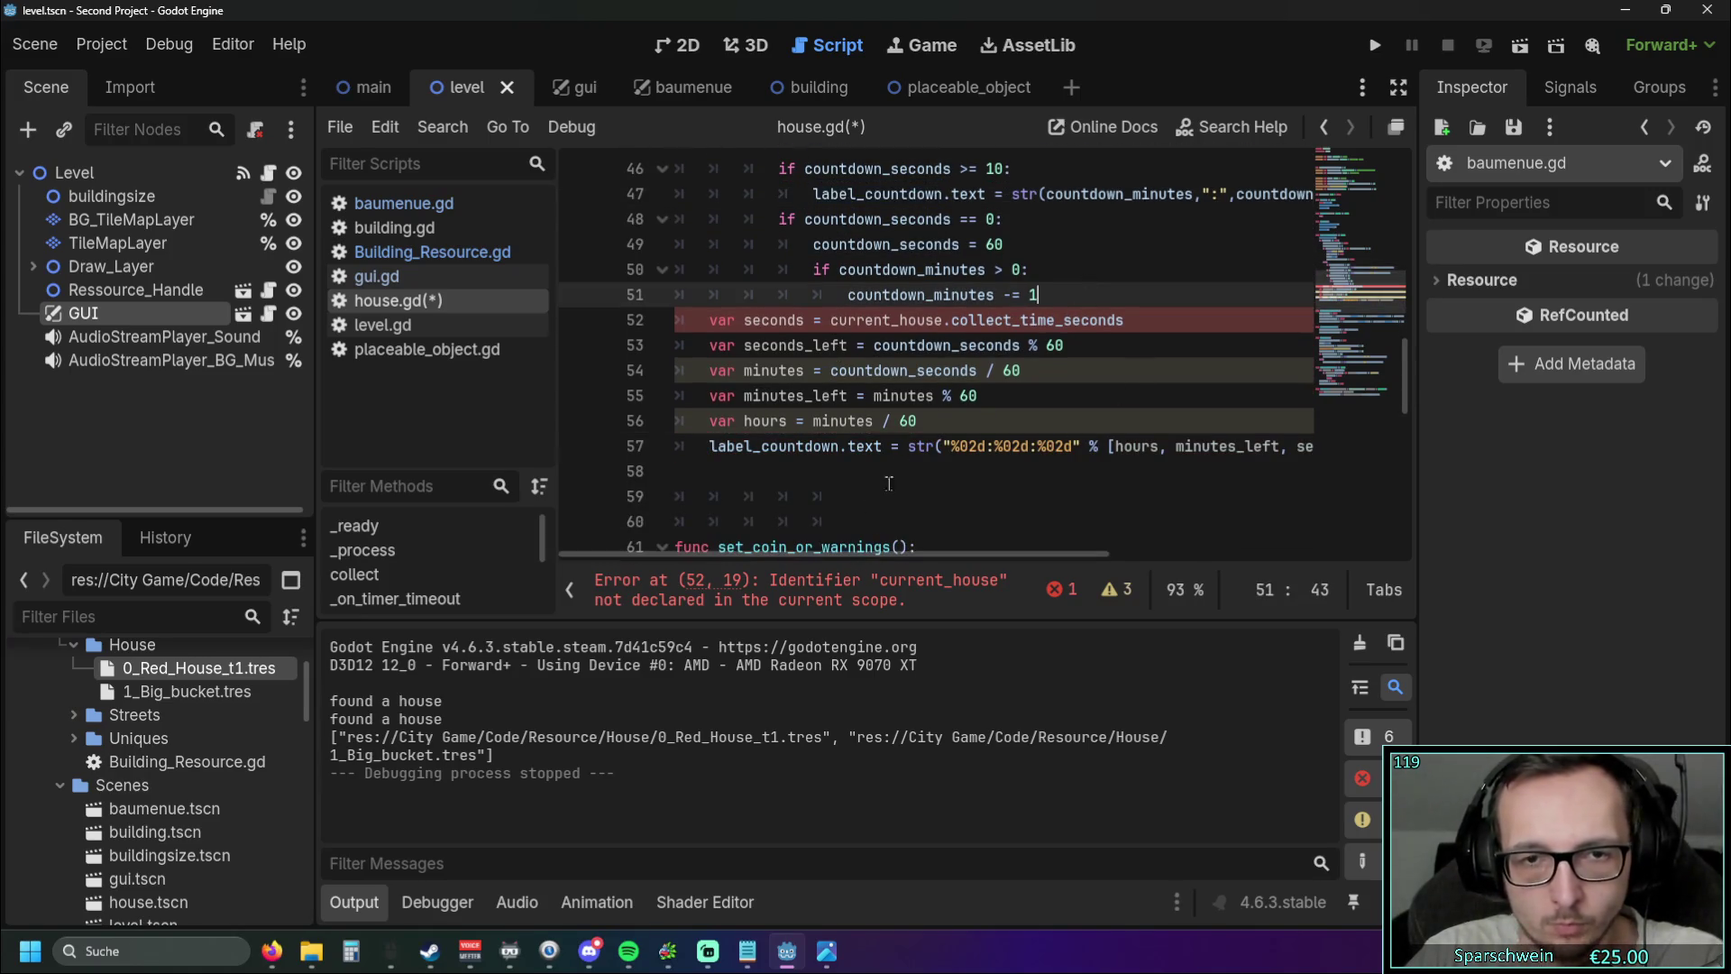
{"action": "left_click", "coordinate": [1052, 417]}
- Save house.gd with Ctrl+S to check for errors
{"action": "scroll", "coordinate": [1052, 415], "scroll_direction": "up", "scroll_amount": 1}
{"action": "left_click", "coordinate": [1126, 422]}
{"action": "key", "text": "Up"}
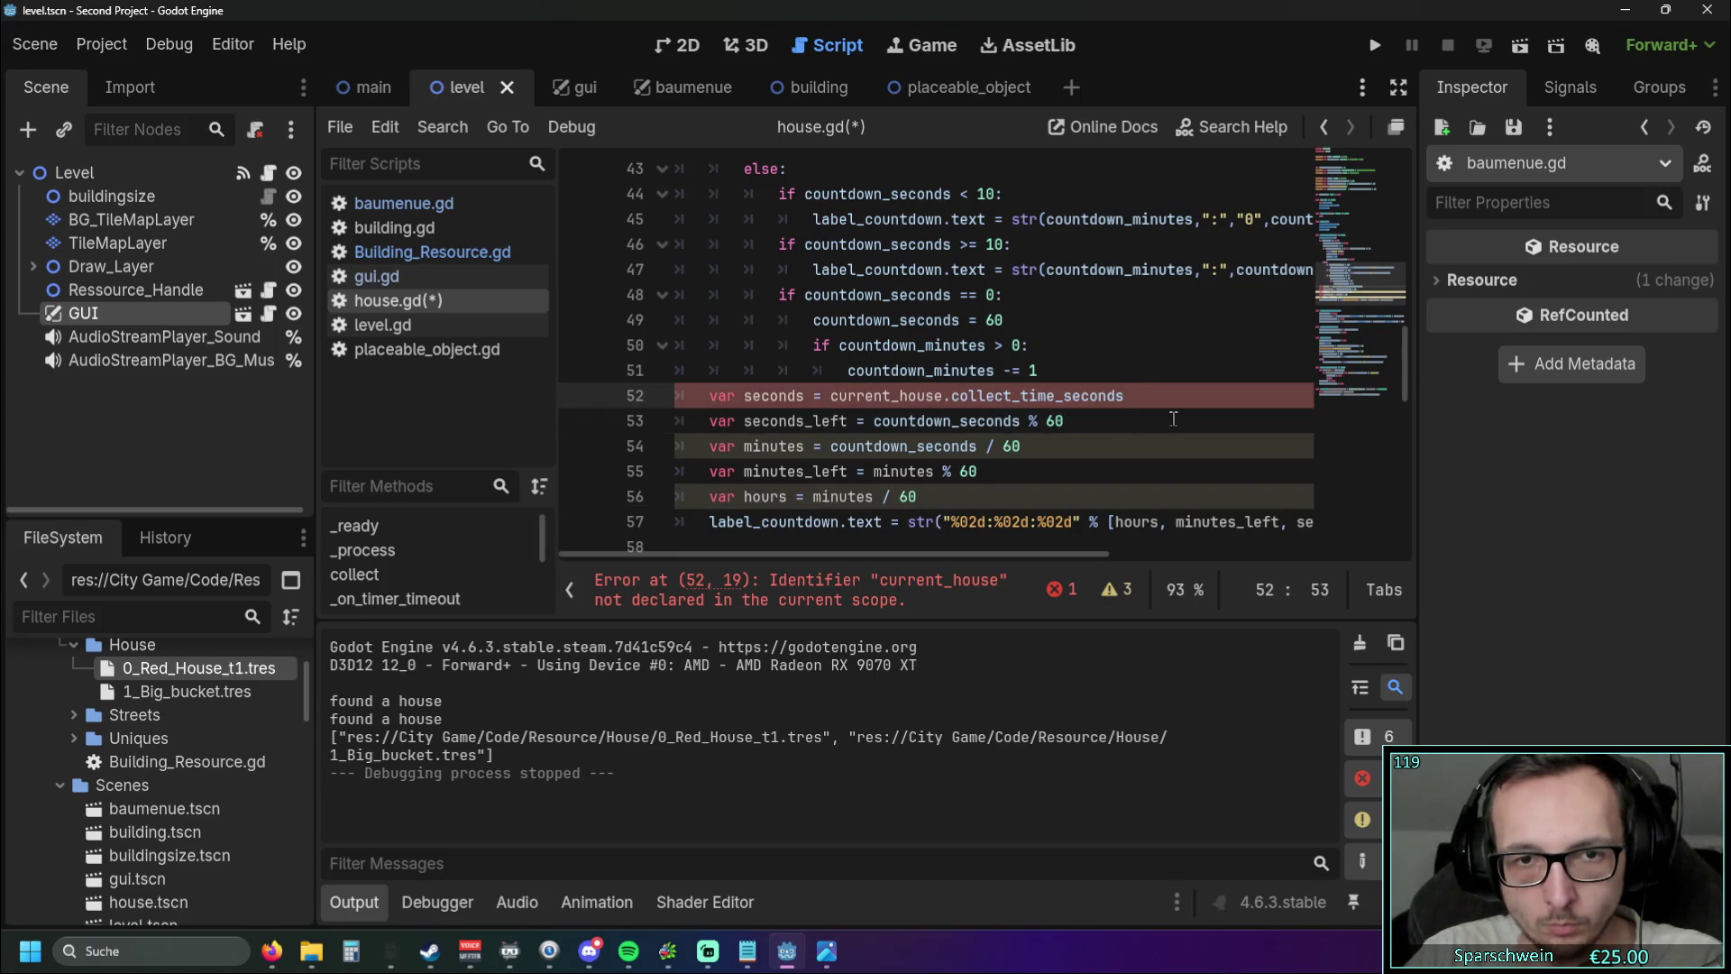
{"action": "scroll", "coordinate": [862, 554], "scroll_direction": "right", "scroll_amount": 3}
{"action": "scroll", "coordinate": [862, 554], "scroll_direction": "left", "scroll_amount": 3}
{"action": "key", "text": "ctrl+s"}
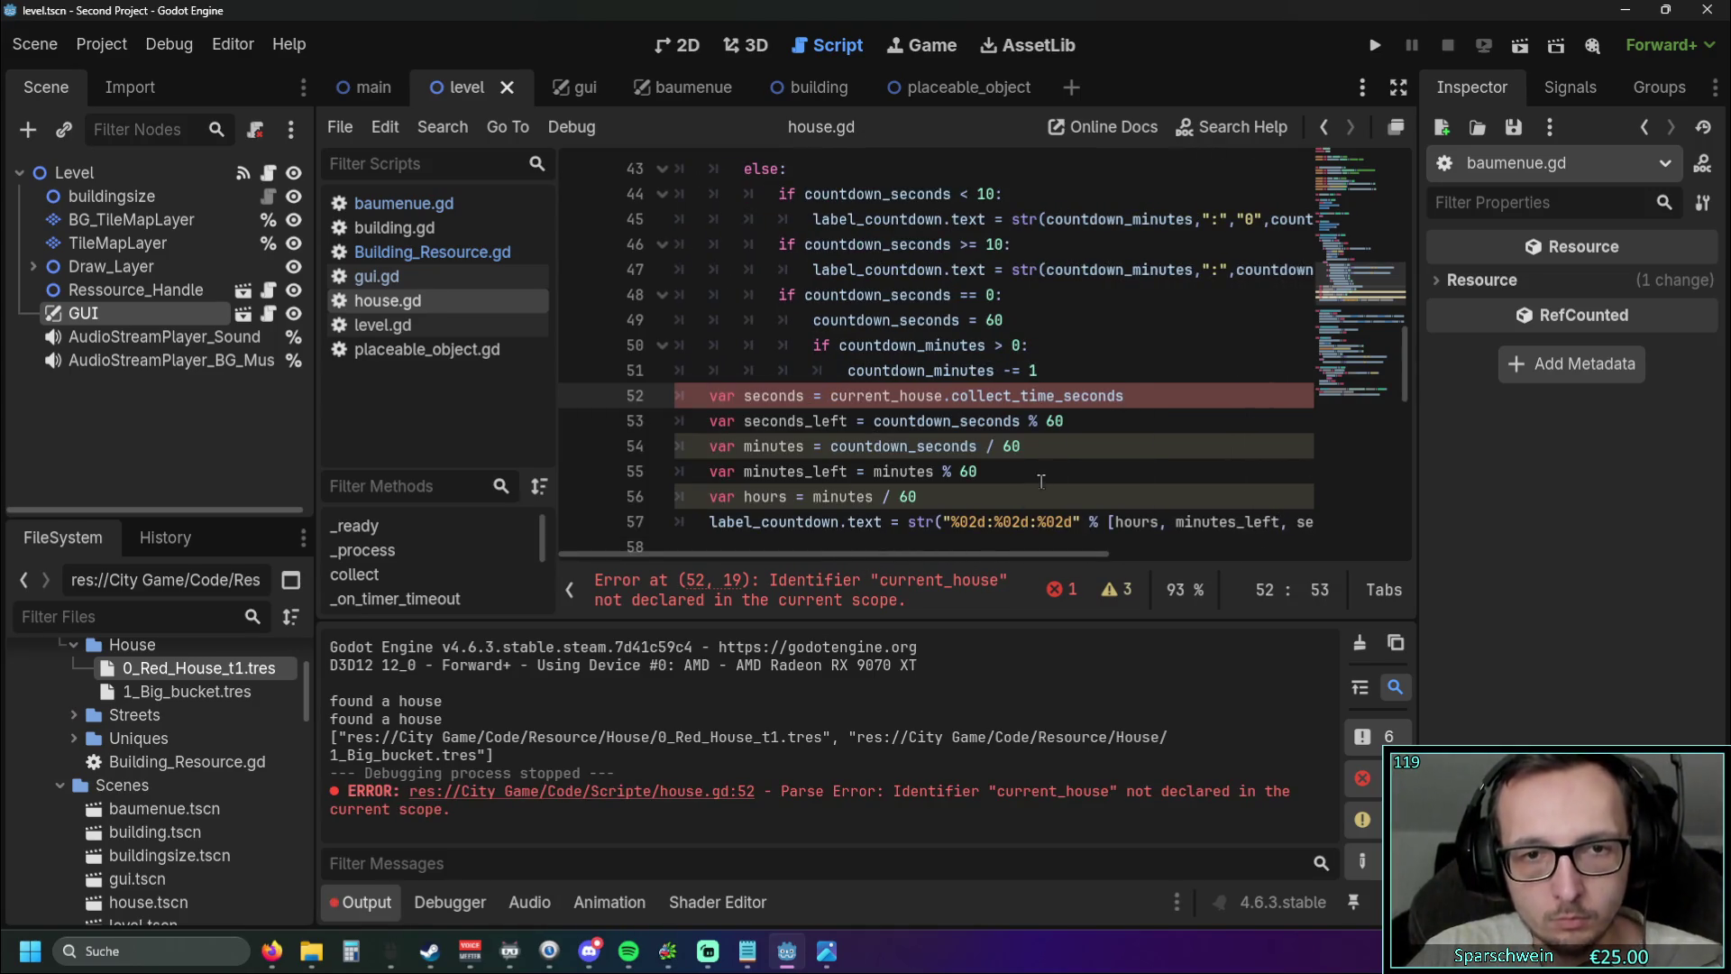
- Delete the undeclared current_house line 52
{"action": "left_click", "coordinate": [1051, 470]}
{"action": "left_click_drag", "start_coordinate": [1164, 395], "coordinate": [614, 397]}
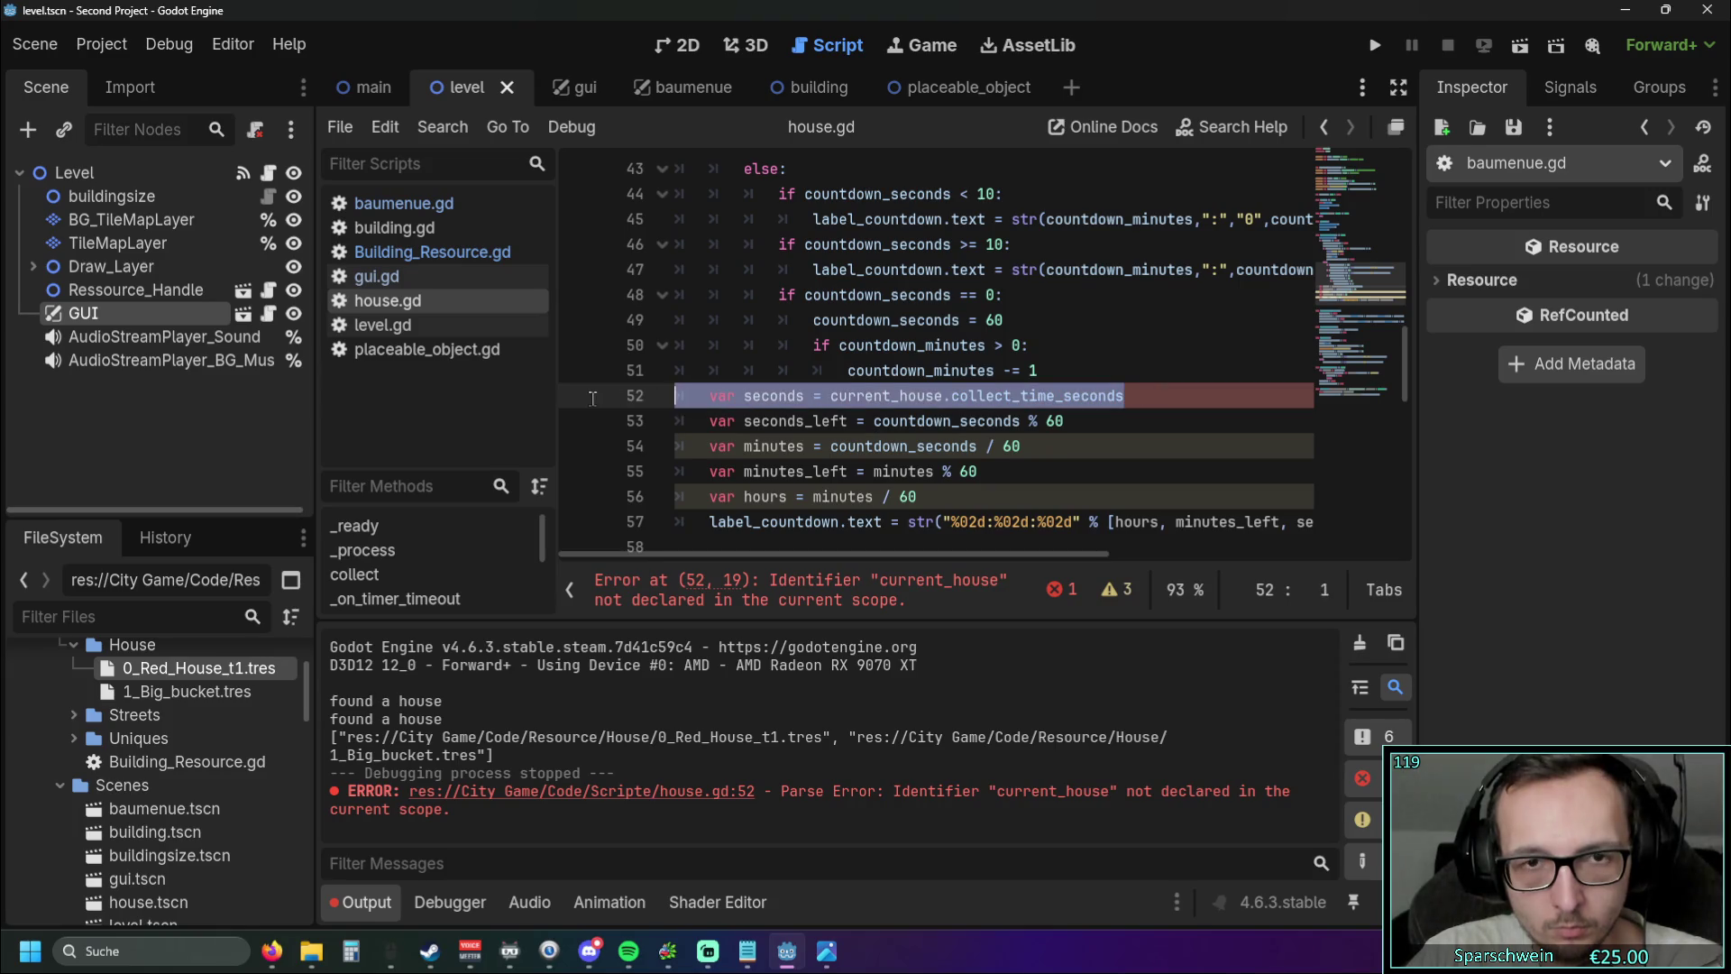
{"action": "scroll", "coordinate": [921, 375], "scroll_direction": "up", "scroll_amount": 5}
{"action": "scroll", "coordinate": [920, 376], "scroll_direction": "down", "scroll_amount": 5}
{"action": "key", "text": "BackSpace"}
{"action": "key", "text": "BackSpace"}
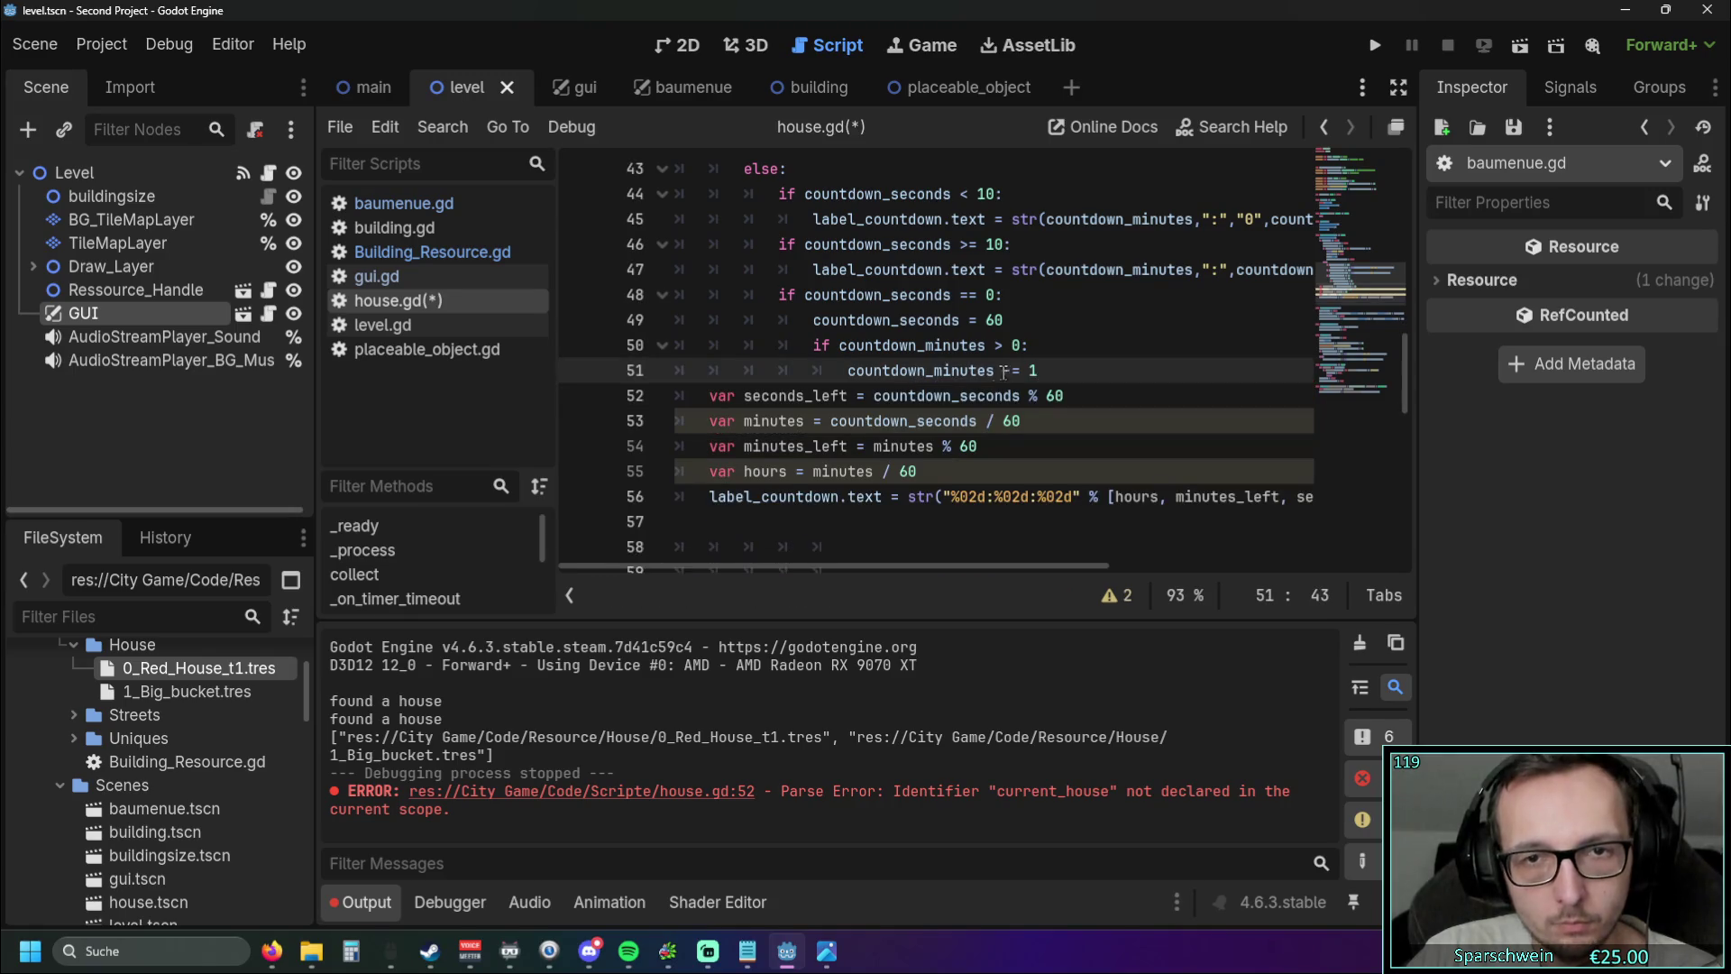
- Review the countdown code in house.gd and hide the output panel for more room
{"action": "scroll", "coordinate": [1088, 428], "scroll_direction": "up", "scroll_amount": 1}
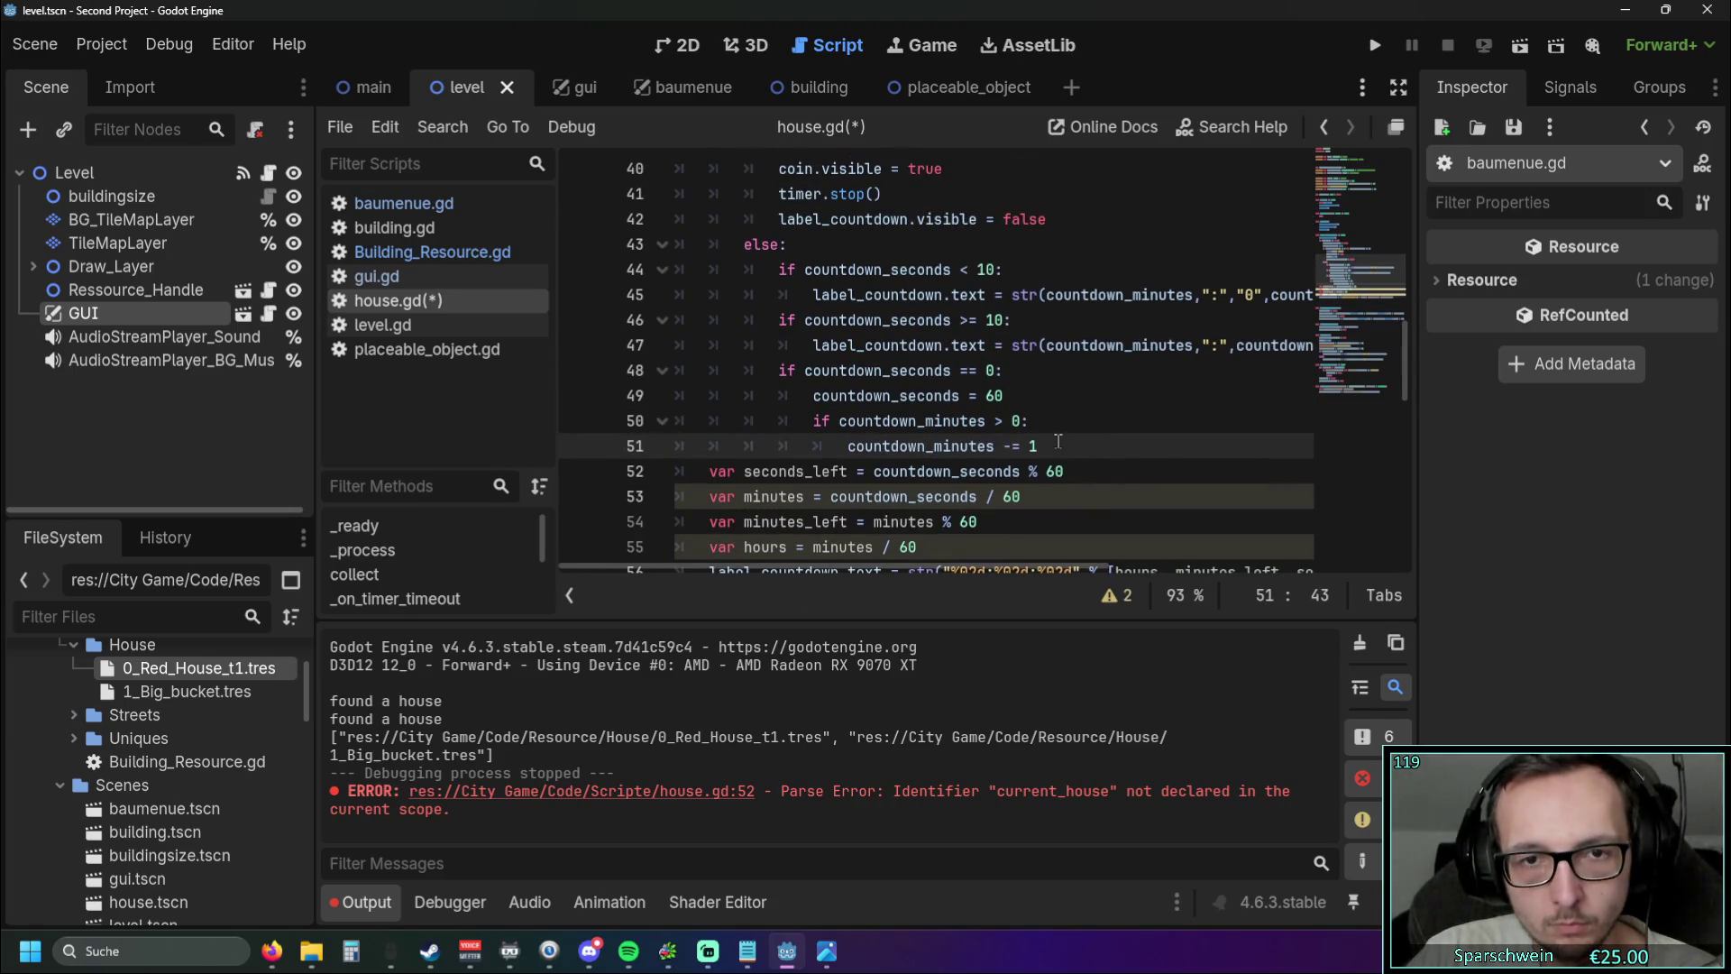
{"action": "scroll", "coordinate": [1055, 438], "scroll_direction": "up", "scroll_amount": 1}
{"action": "scroll", "coordinate": [1055, 438], "scroll_direction": "up", "scroll_amount": 1}
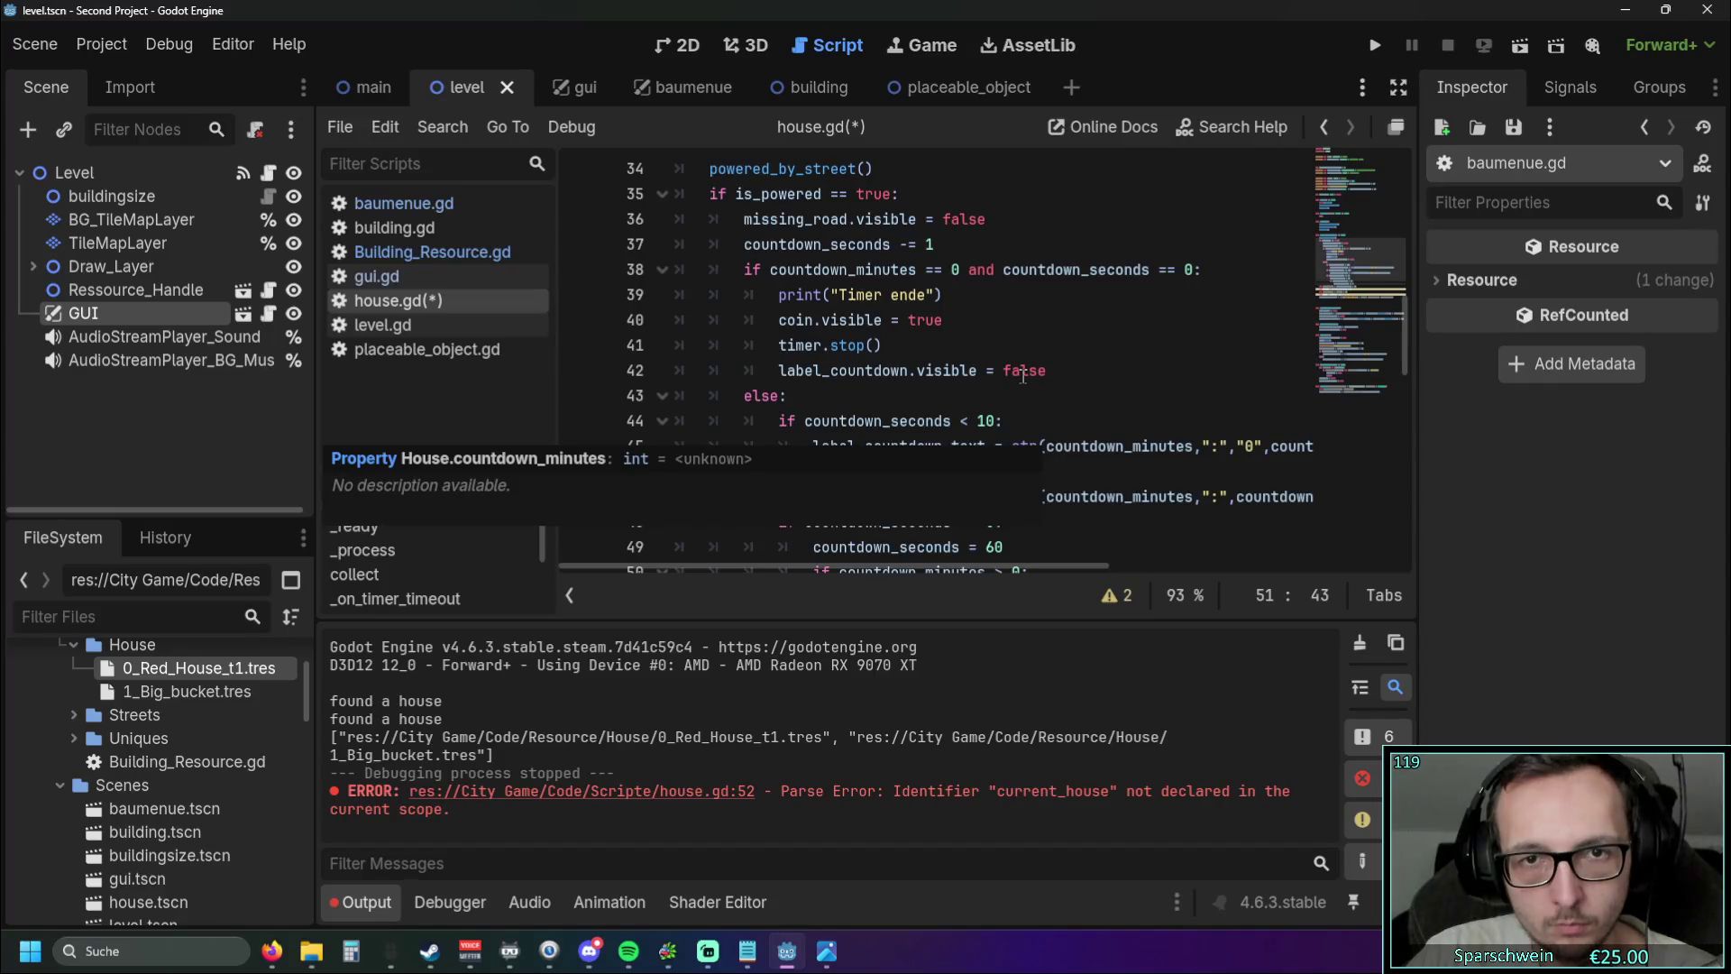
{"action": "scroll", "coordinate": [1024, 375], "scroll_direction": "up", "scroll_amount": 1}
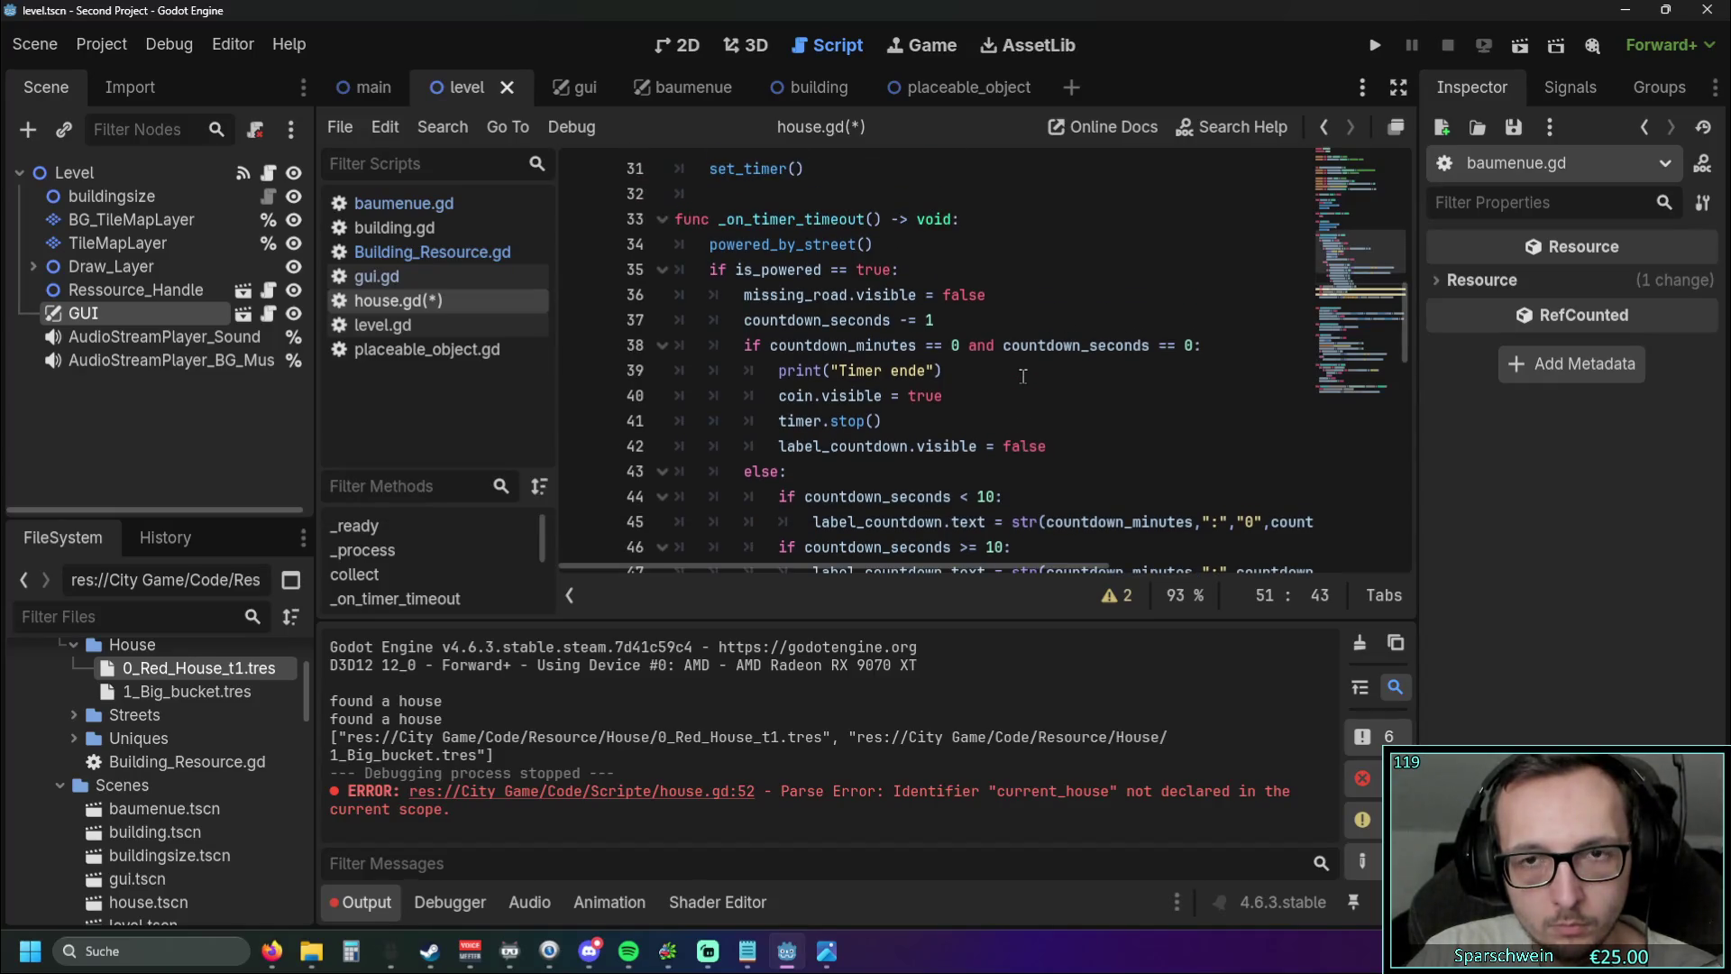
{"action": "left_click_drag", "start_coordinate": [995, 346], "coordinate": [770, 347]}
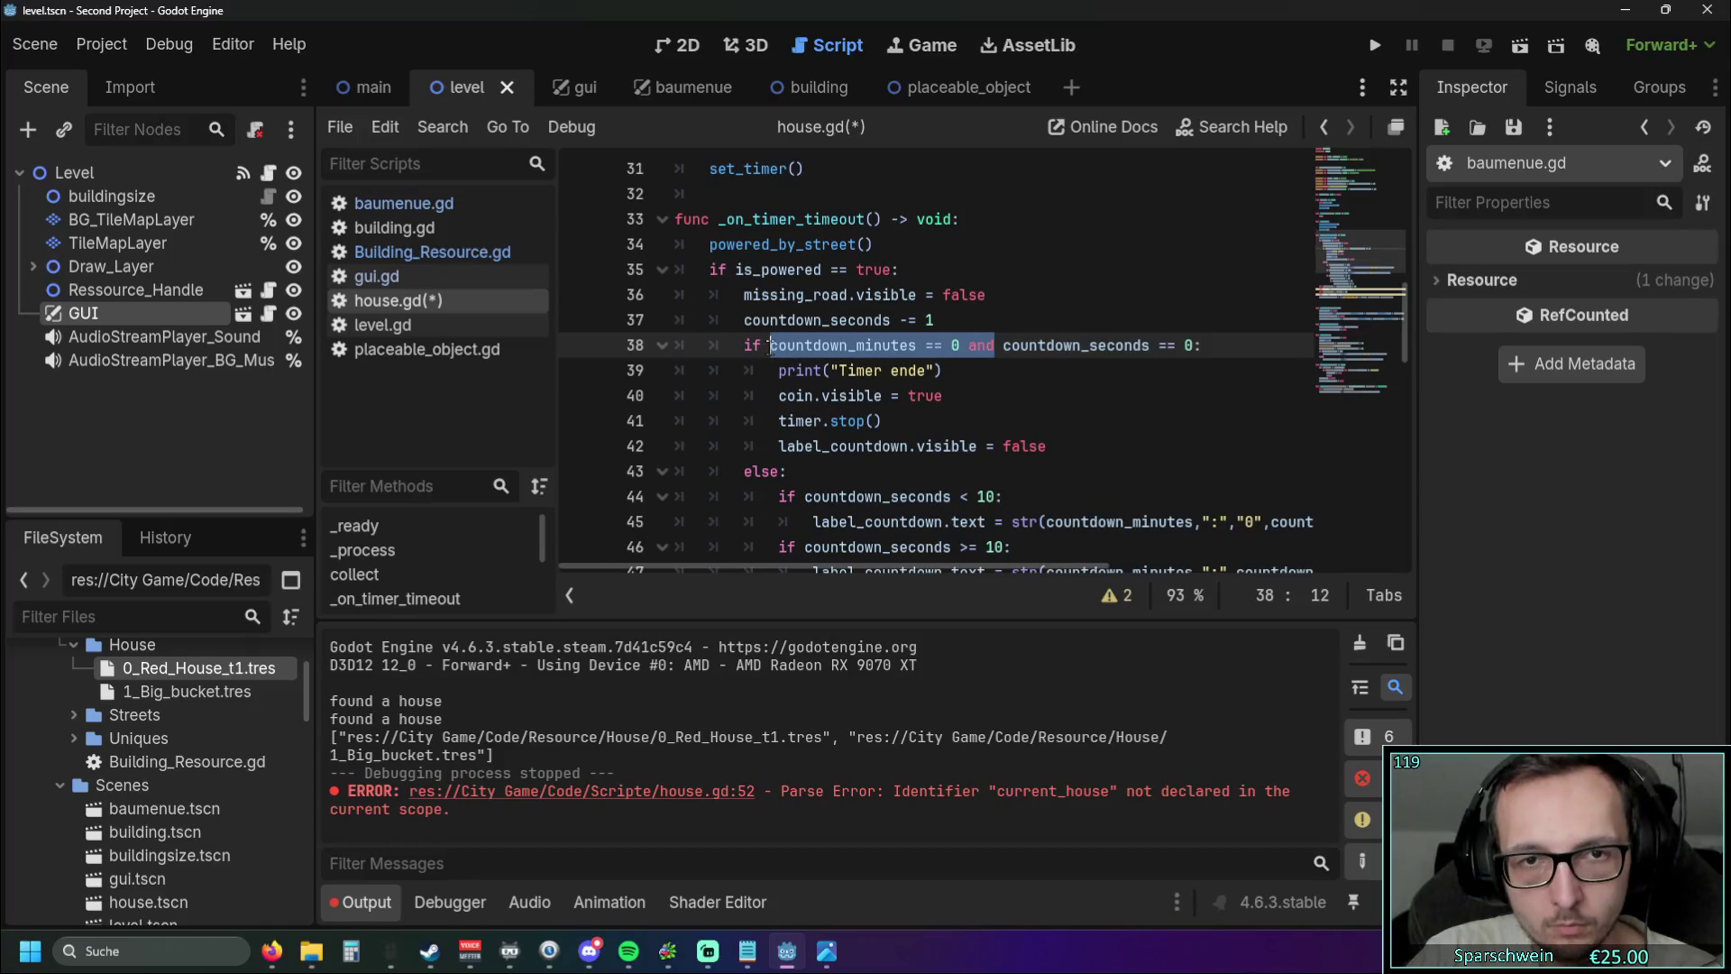
{"action": "left_click", "coordinate": [1002, 379]}
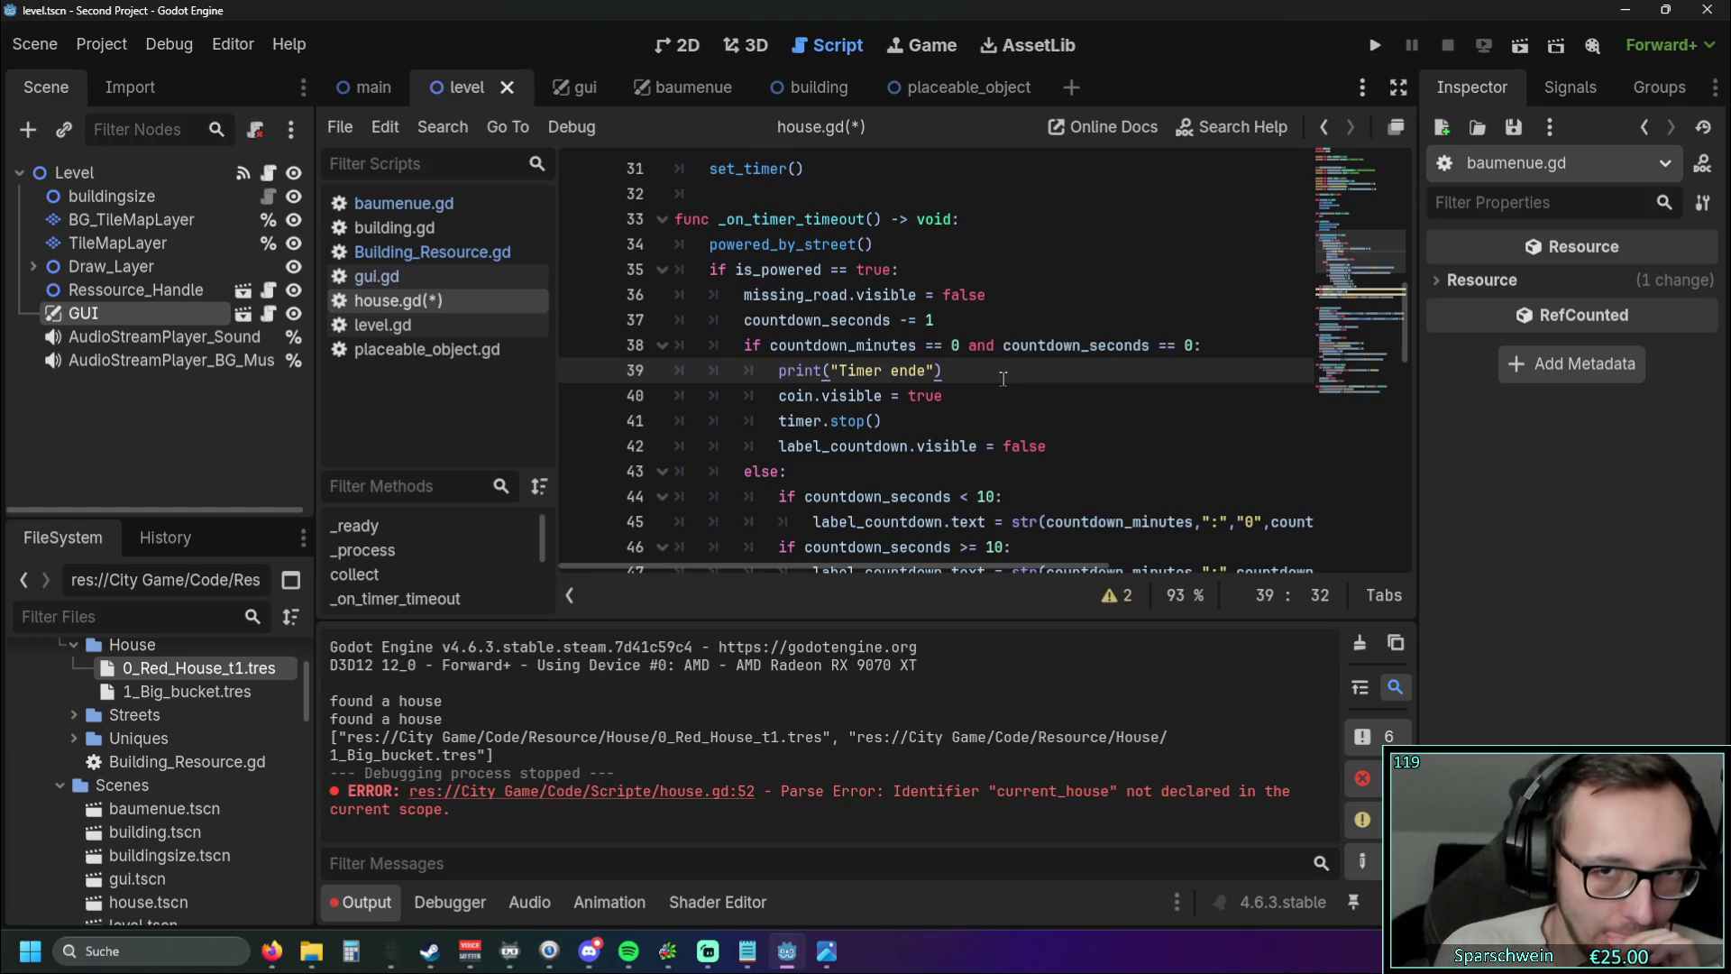
{"action": "scroll", "coordinate": [1004, 379], "scroll_direction": "up", "scroll_amount": 7}
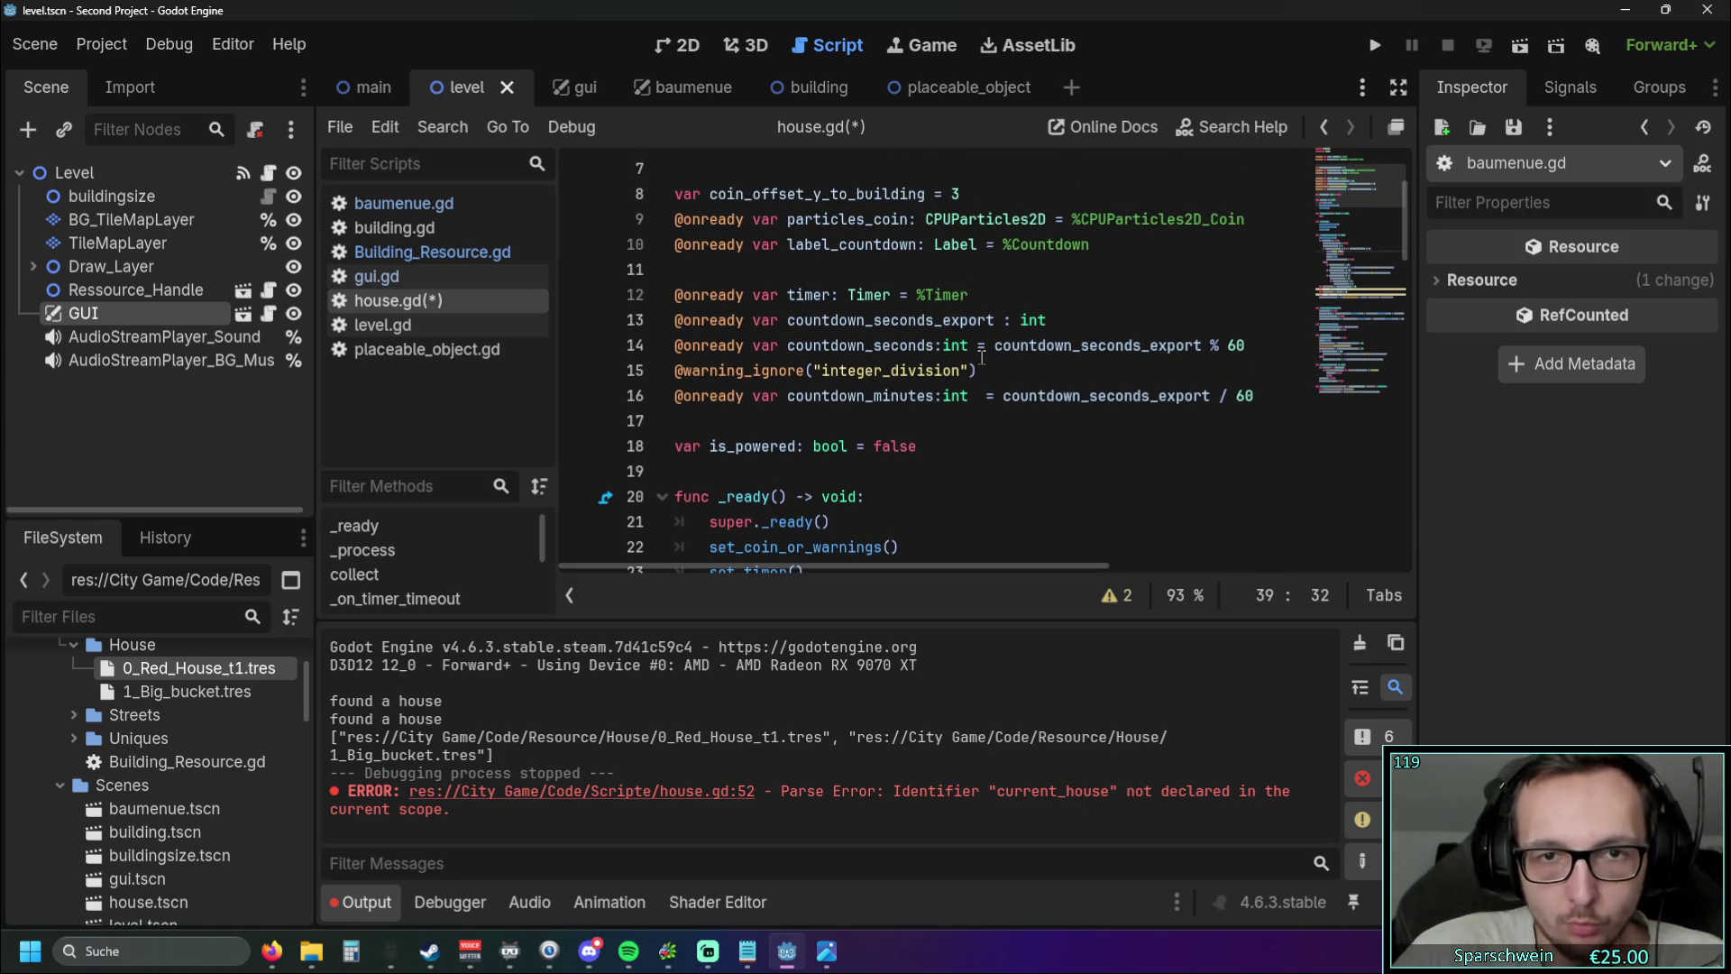
{"action": "scroll", "coordinate": [992, 369], "scroll_direction": "down", "scroll_amount": 8}
{"action": "scroll", "coordinate": [998, 383], "scroll_direction": "up", "scroll_amount": 7}
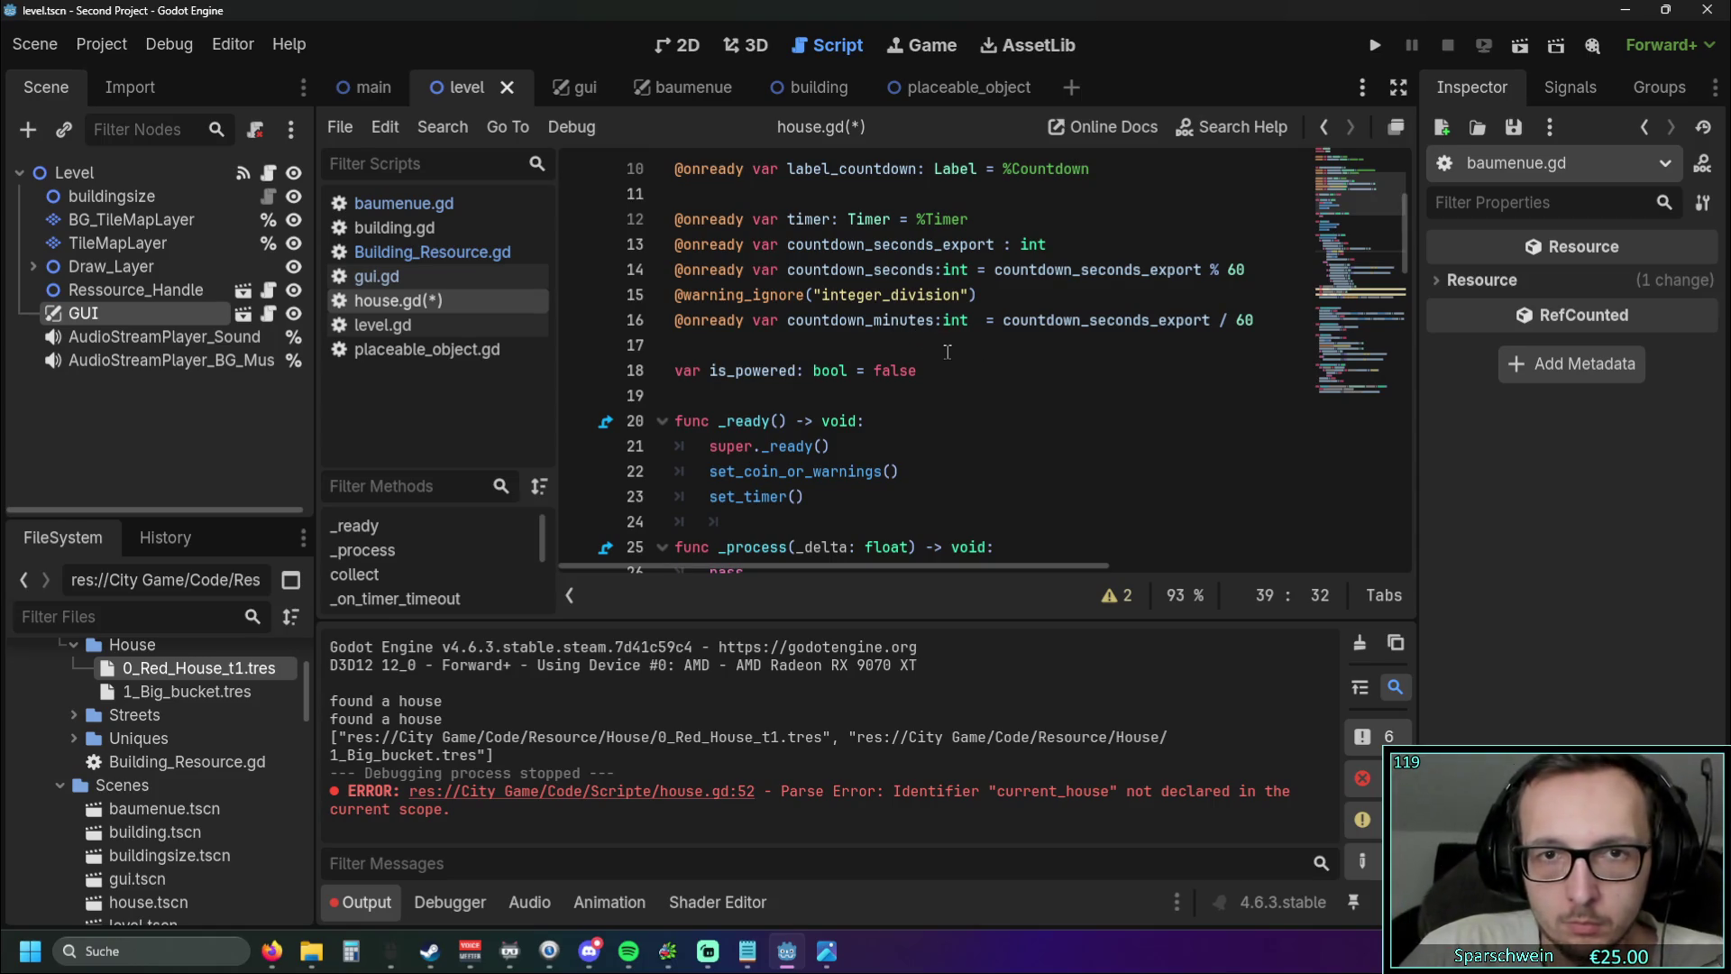
{"action": "scroll", "coordinate": [951, 356], "scroll_direction": "down", "scroll_amount": 4}
{"action": "scroll", "coordinate": [969, 371], "scroll_direction": "down", "scroll_amount": 2}
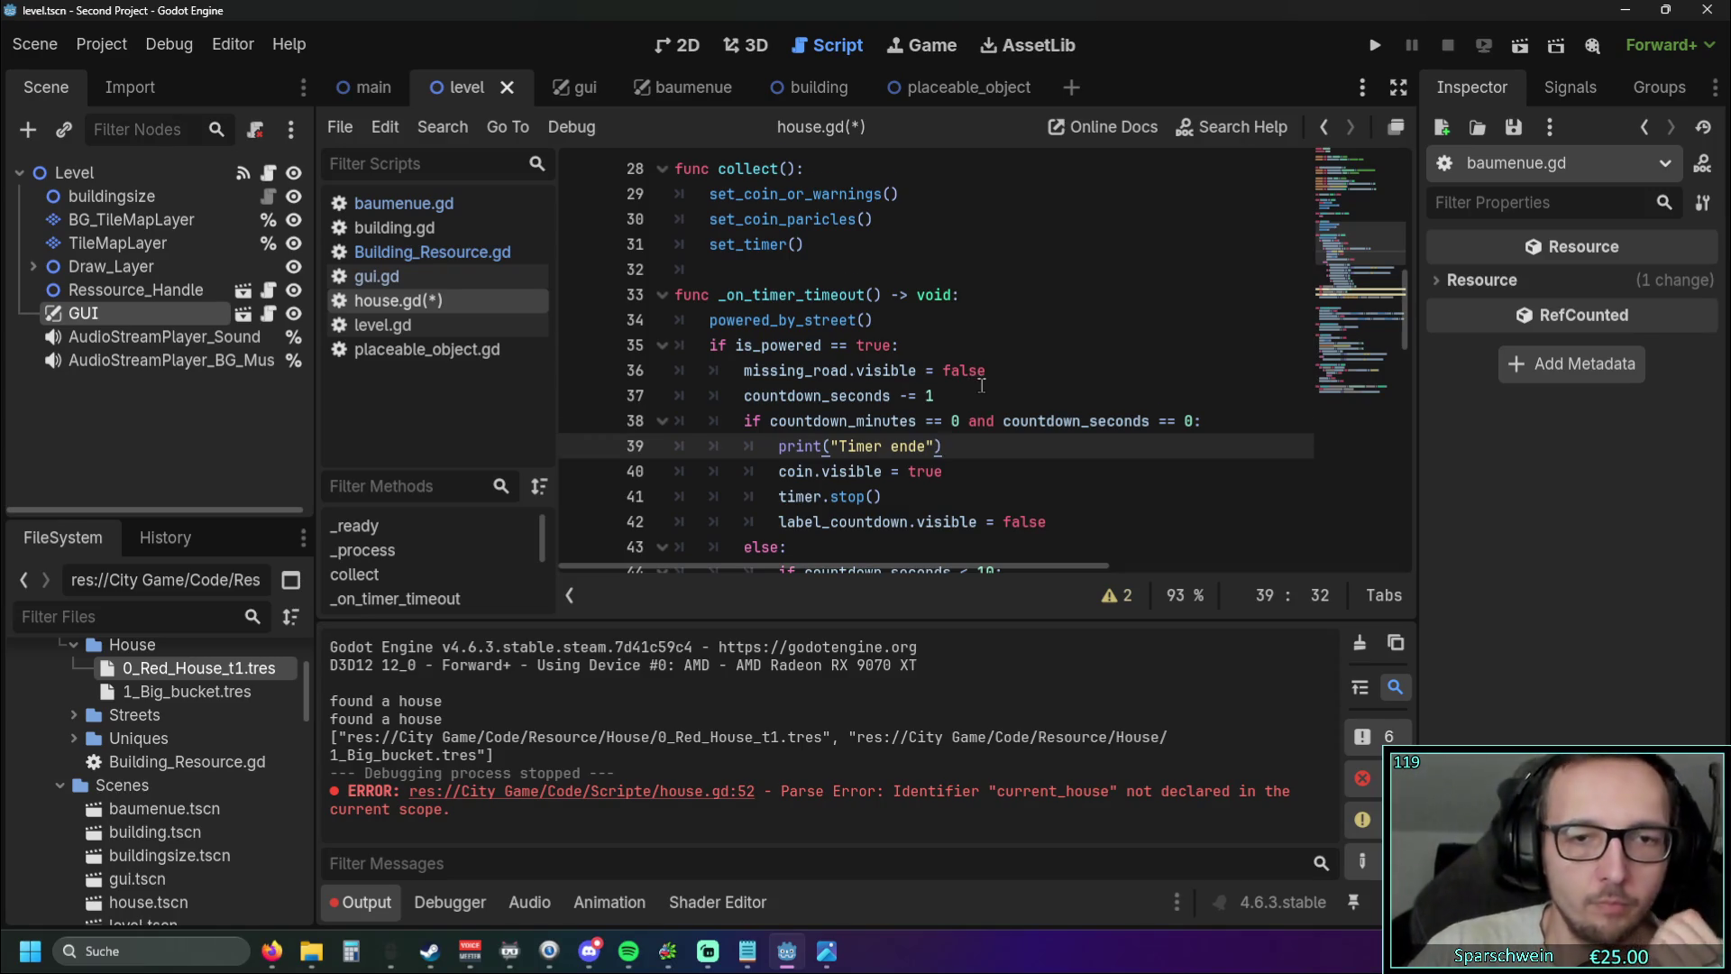
{"action": "scroll", "coordinate": [971, 379], "scroll_direction": "down", "scroll_amount": 4}
{"action": "scroll", "coordinate": [1050, 474], "scroll_direction": "up", "scroll_amount": 1}
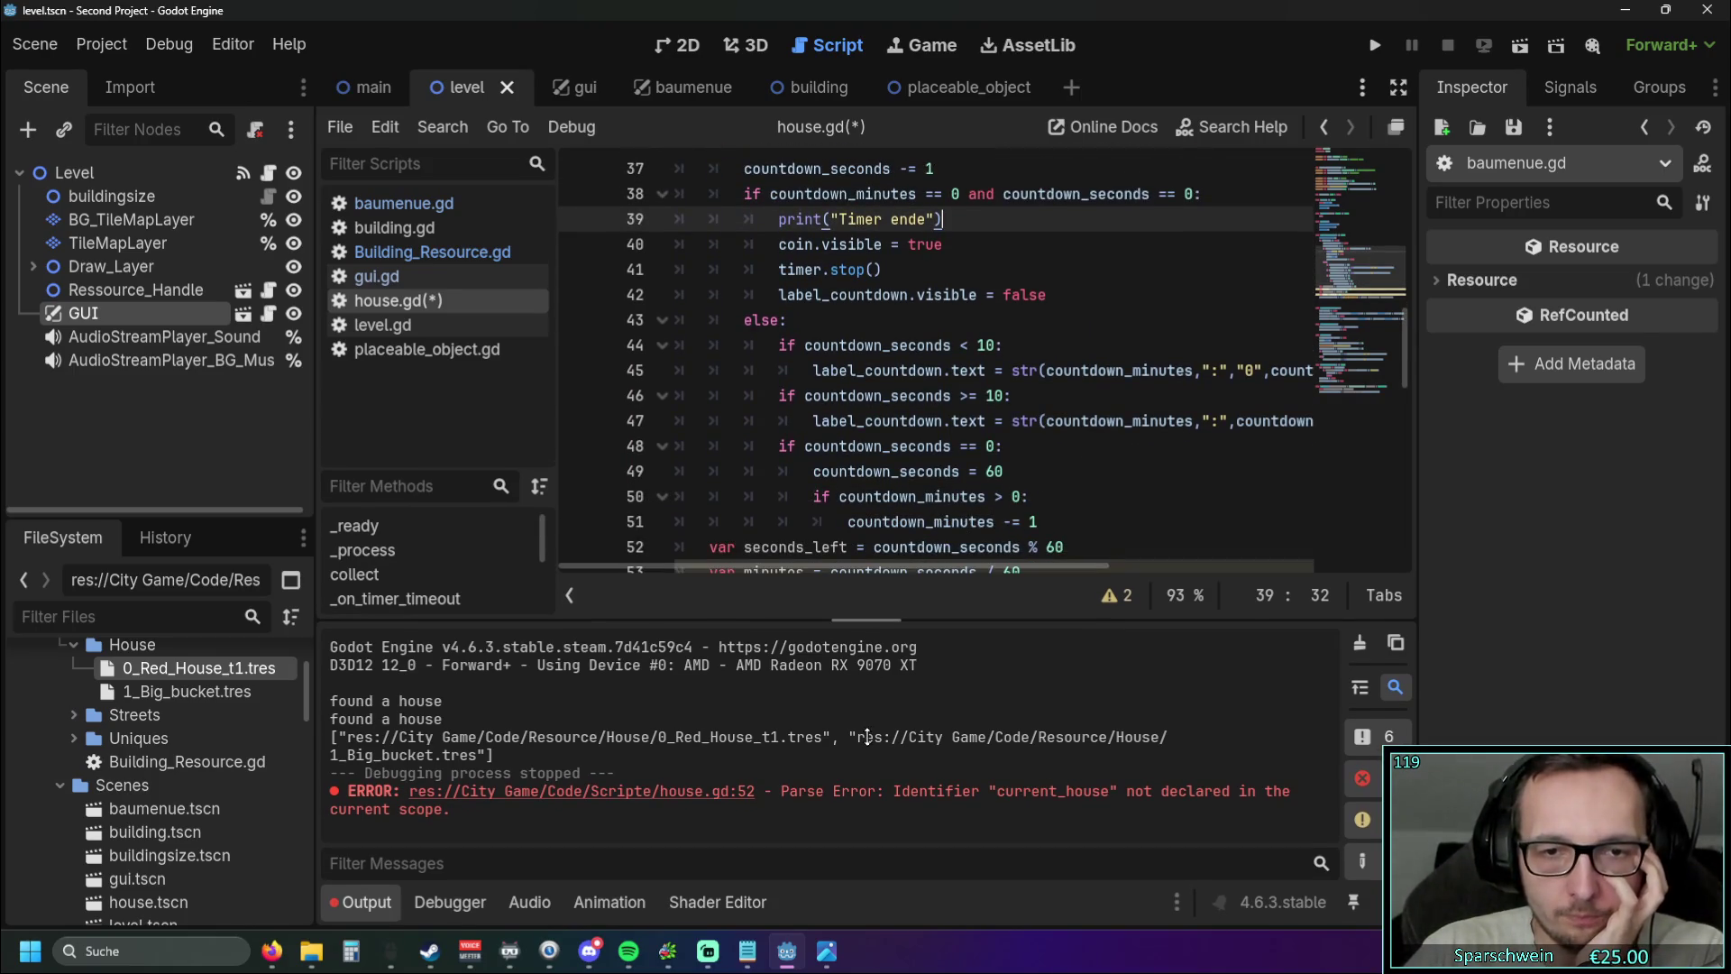
{"action": "left_click", "coordinate": [361, 901]}
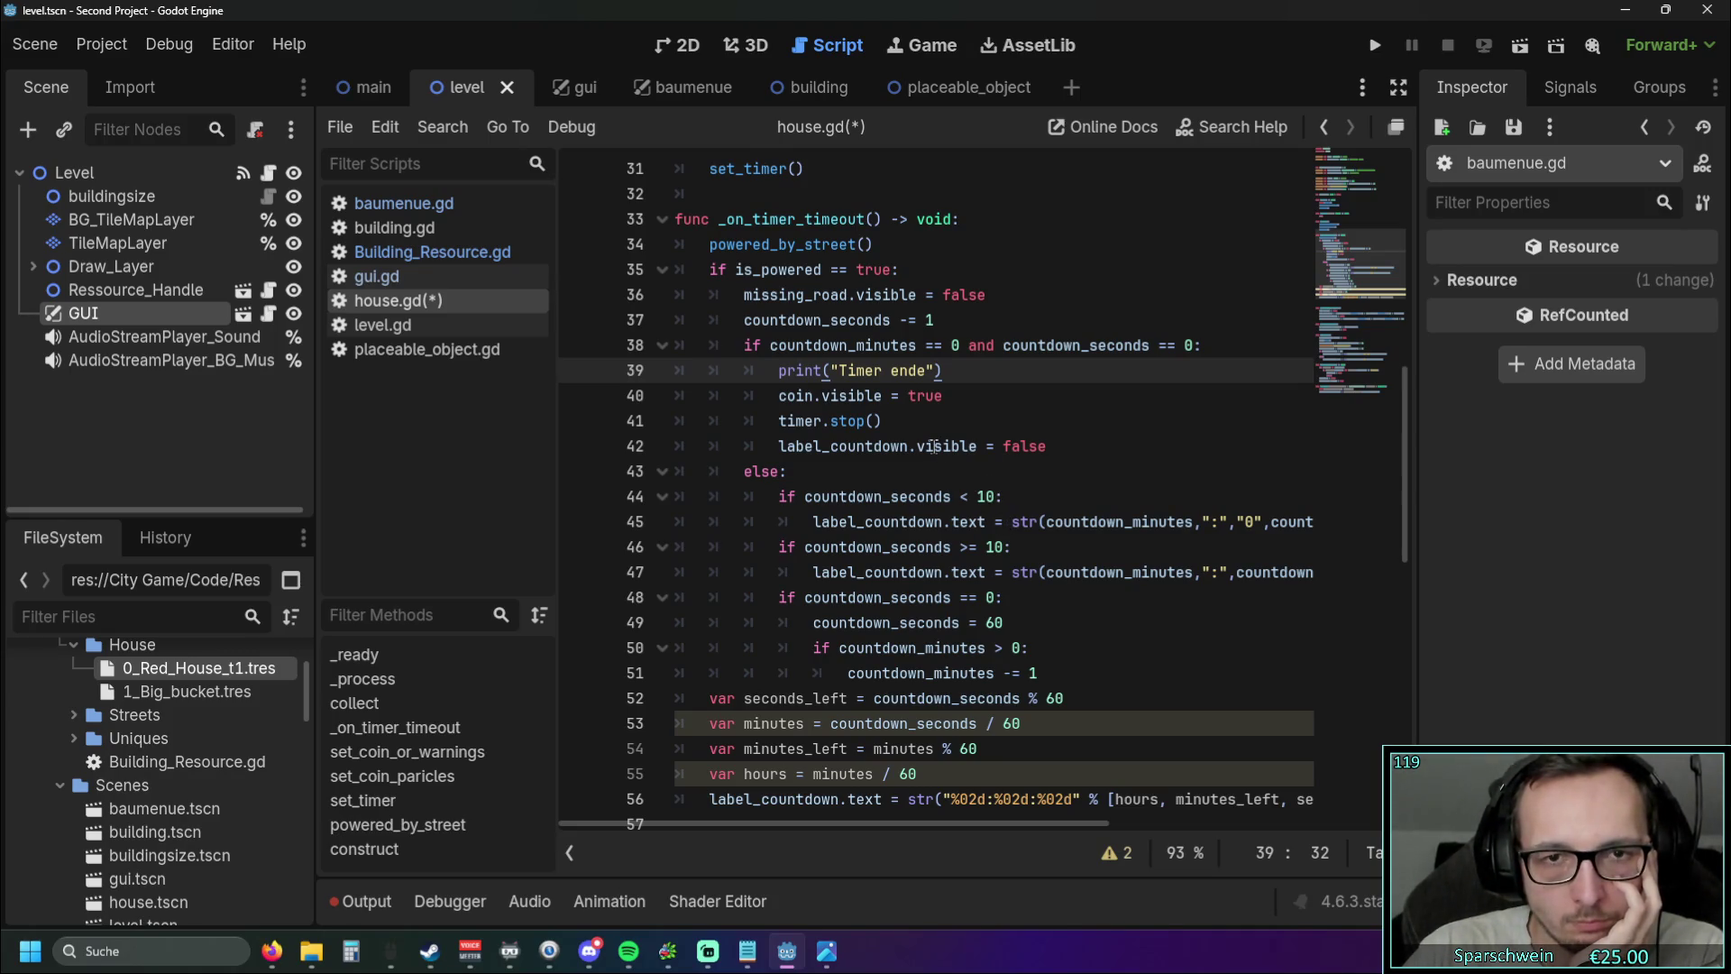
{"action": "mouse_move", "coordinate": [935, 447]}
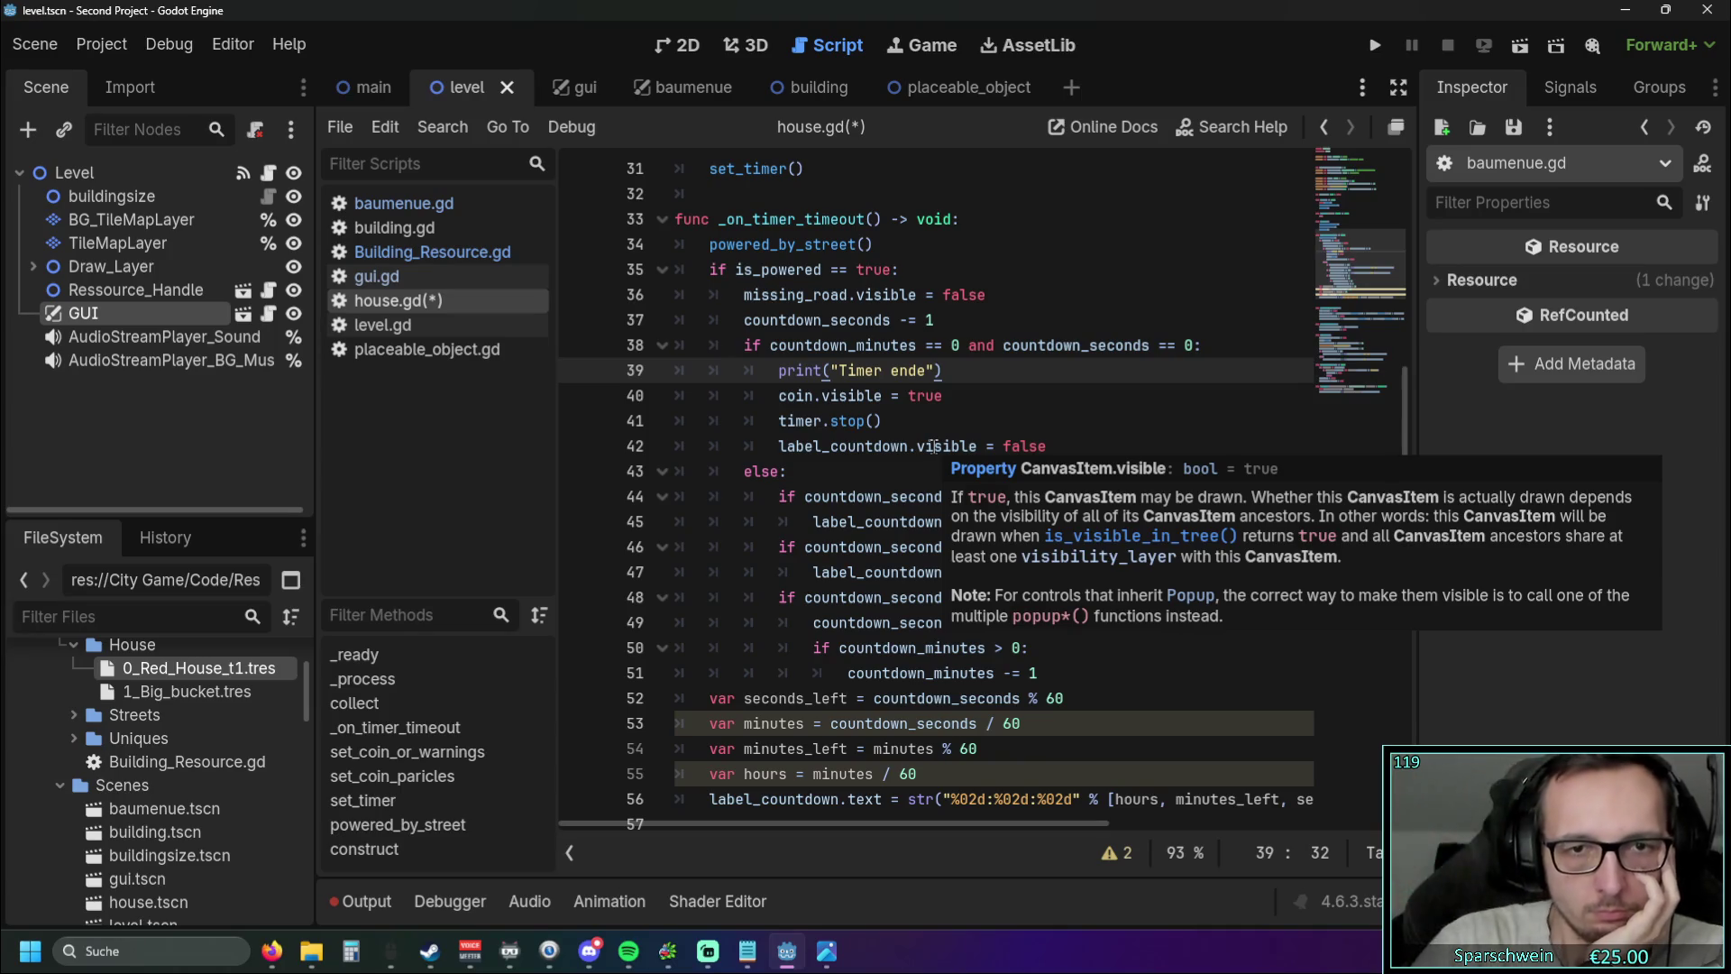
{"action": "left_click", "coordinate": [864, 472]}
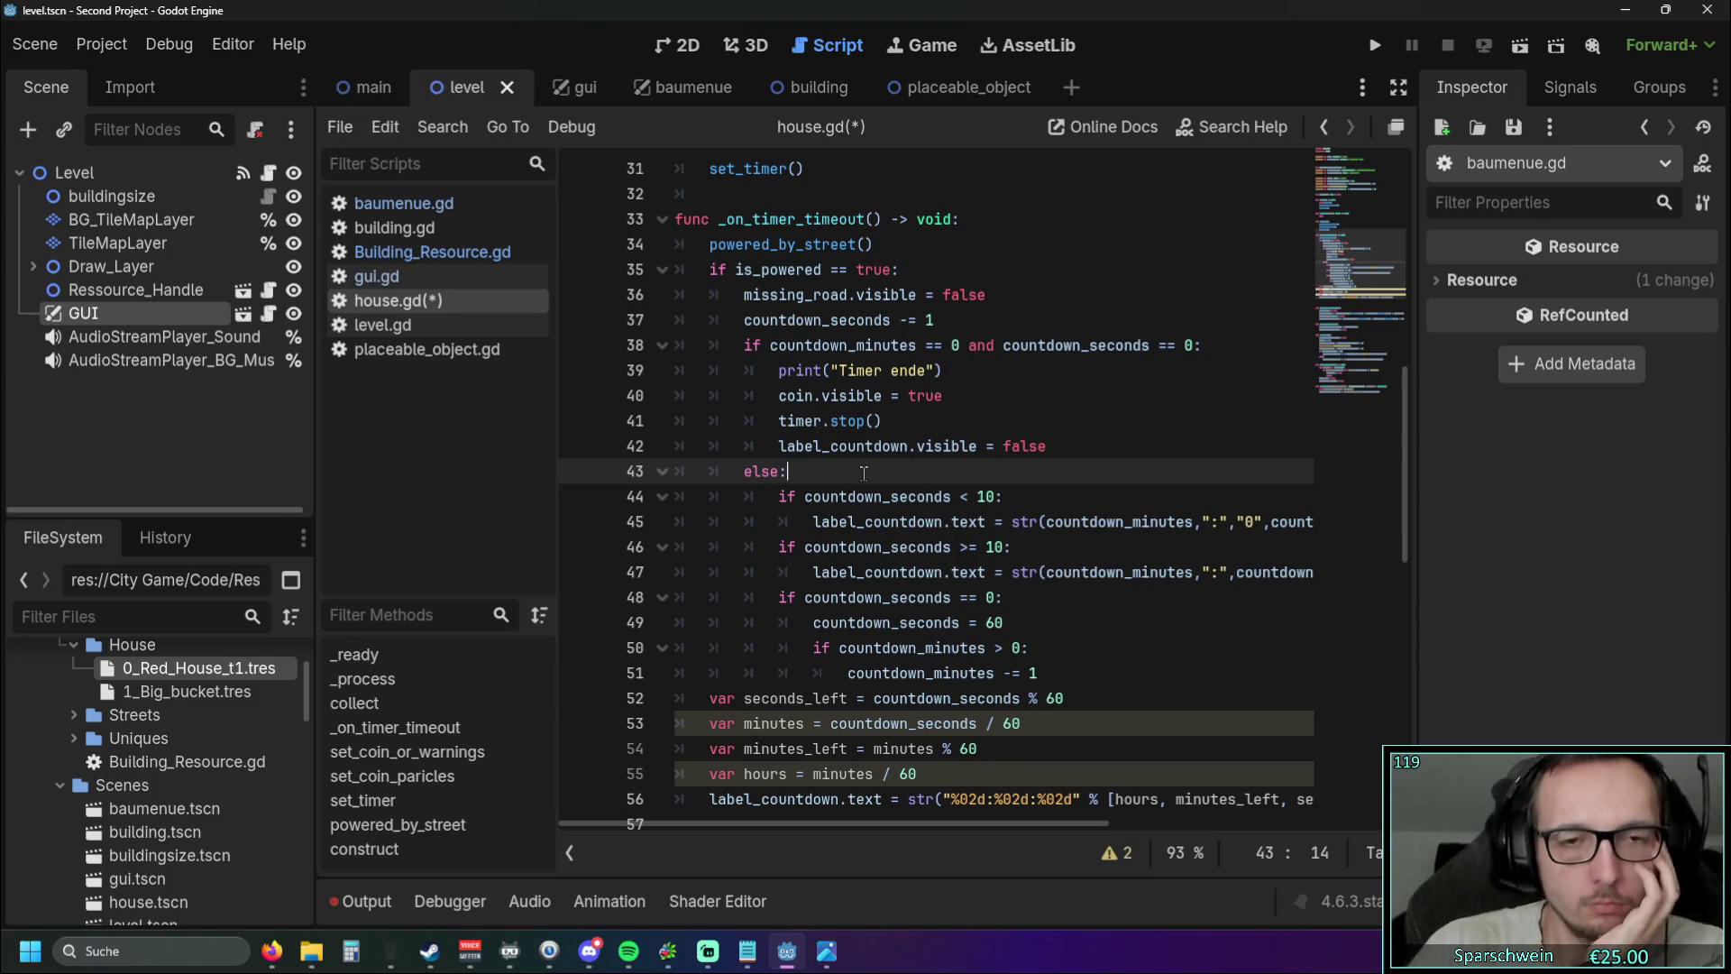
- Scroll through house.gd and return to the countdown_seconds_export declaration at the top
{"action": "scroll", "coordinate": [863, 473], "scroll_direction": "up", "scroll_amount": 6}
{"action": "scroll", "coordinate": [863, 472], "scroll_direction": "up", "scroll_amount": 2}
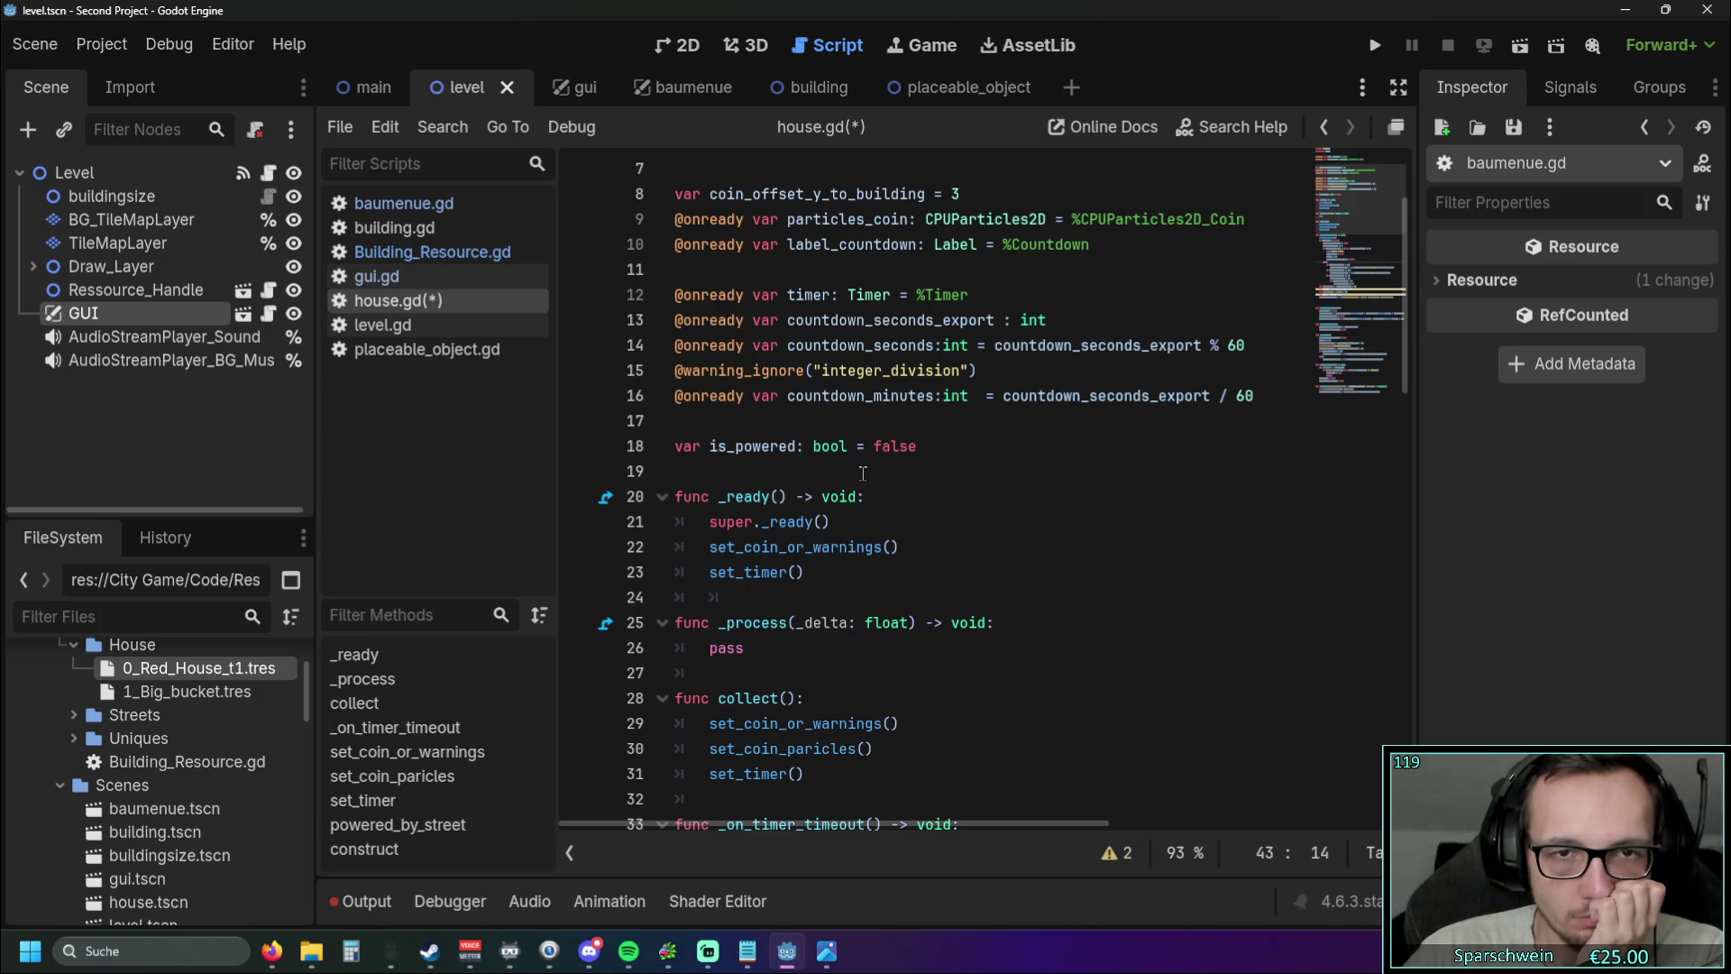
{"action": "scroll", "coordinate": [863, 473], "scroll_direction": "down", "scroll_amount": 15}
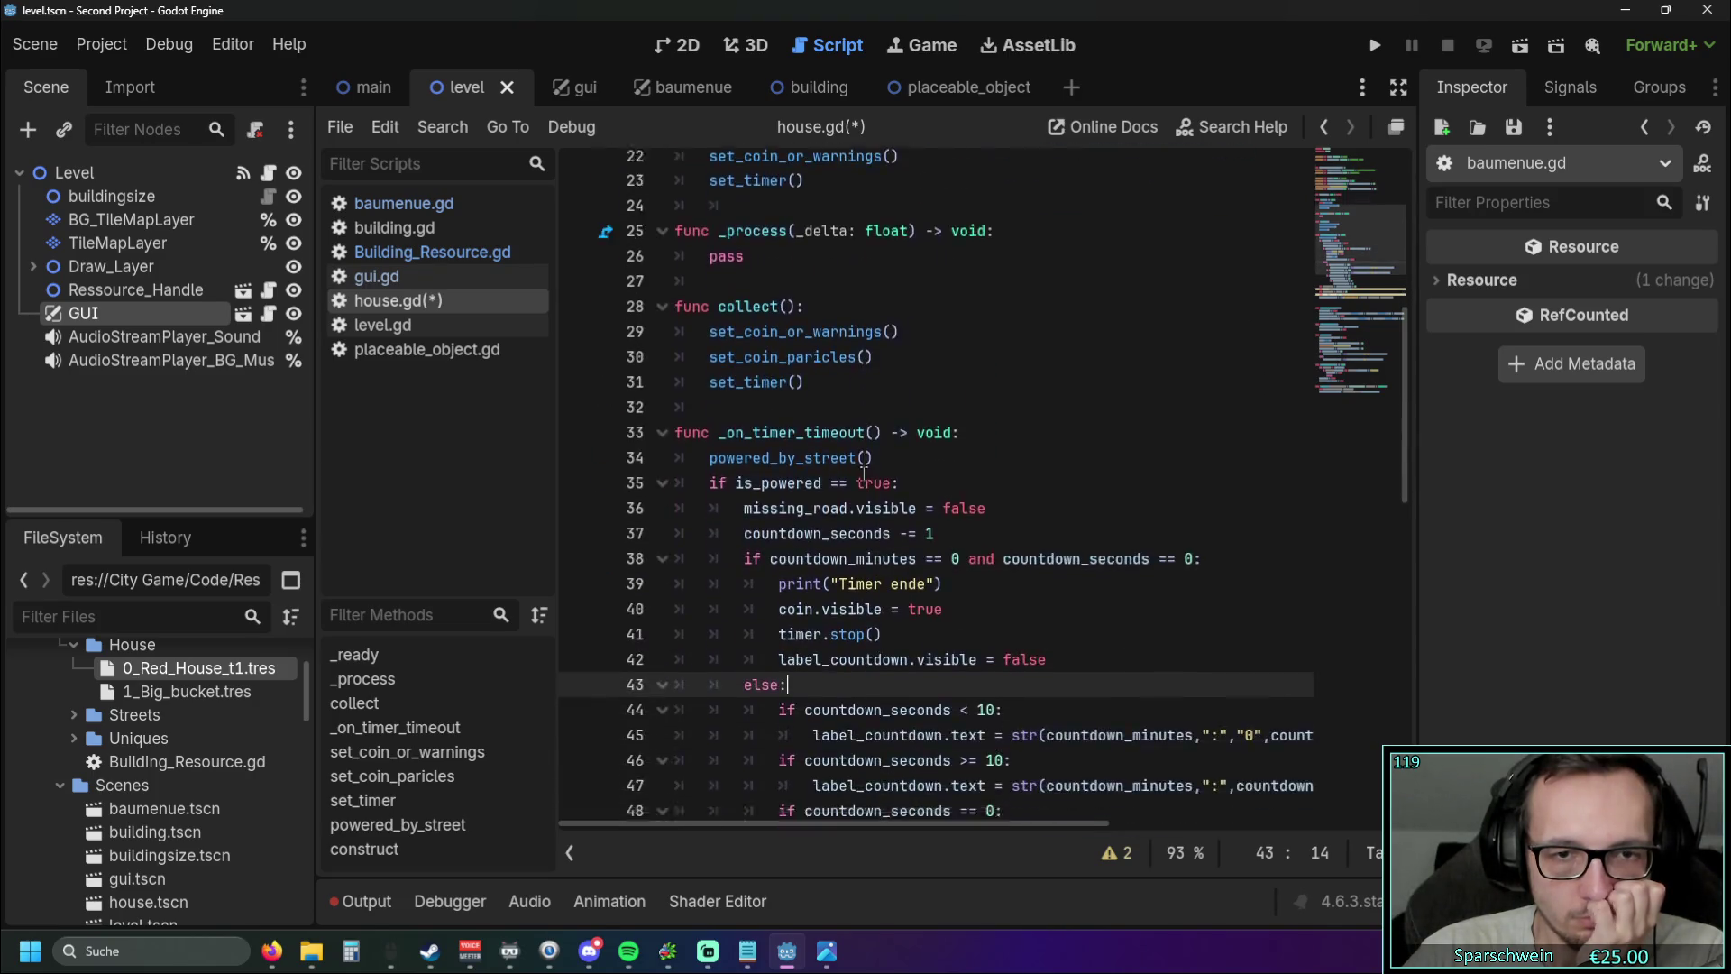
{"action": "scroll", "coordinate": [872, 469], "scroll_direction": "down", "scroll_amount": 4}
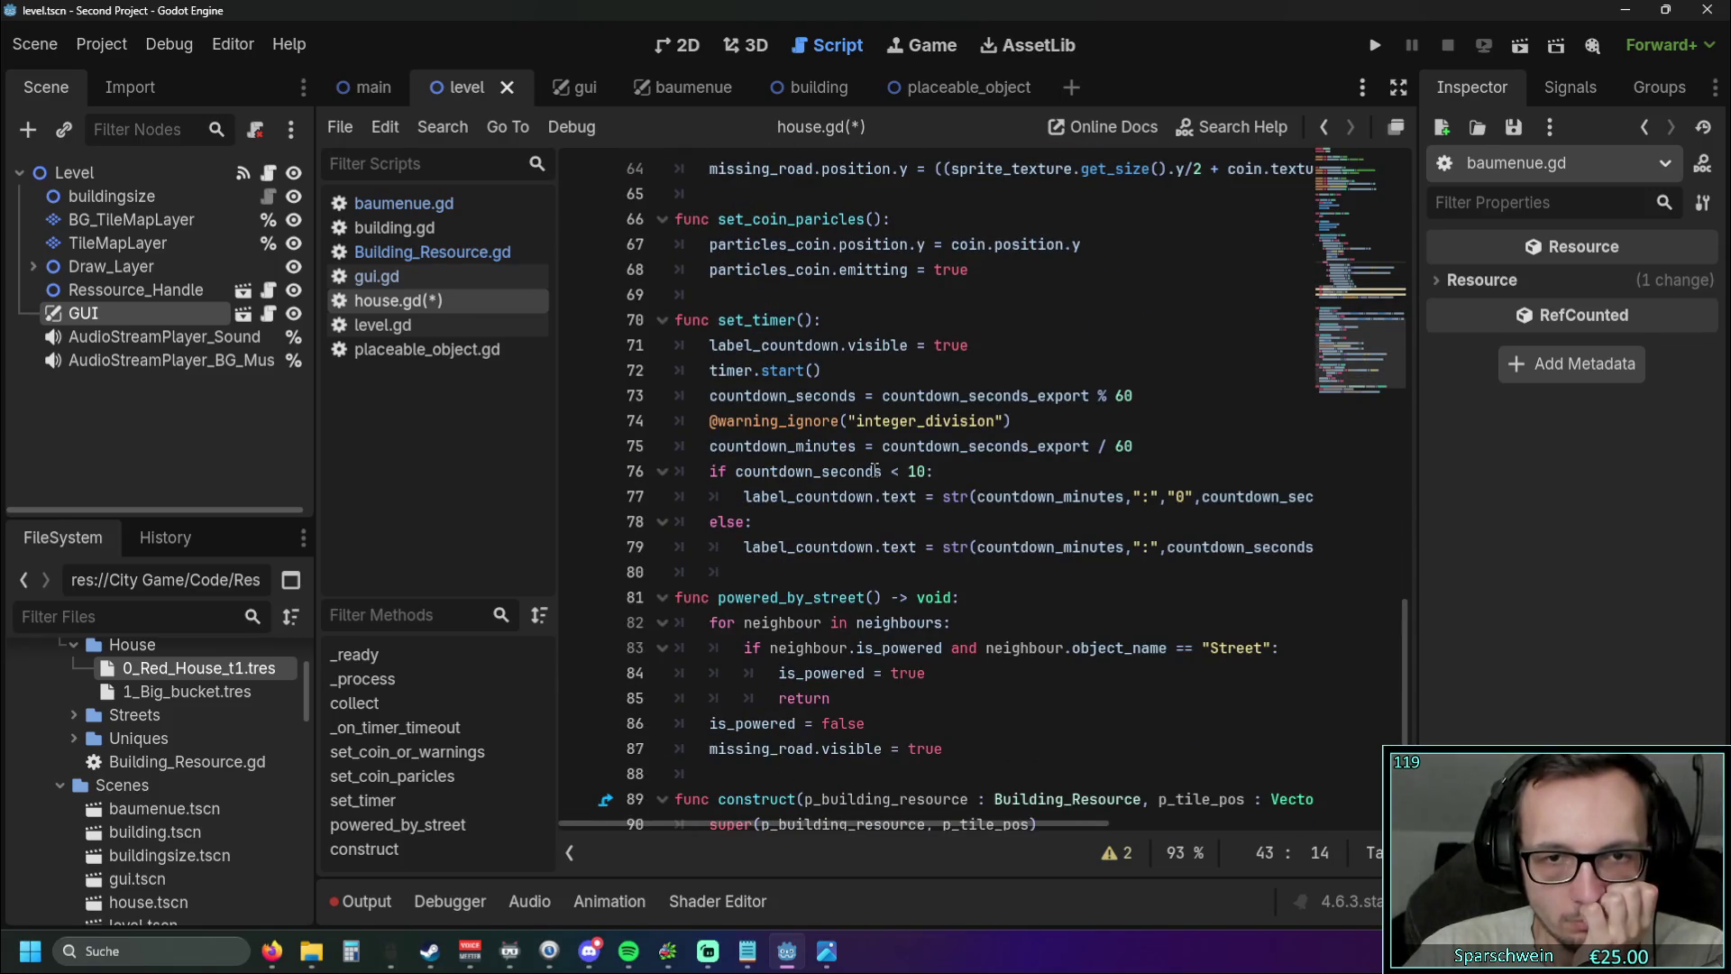
{"action": "scroll", "coordinate": [938, 465], "scroll_direction": "down", "scroll_amount": 1}
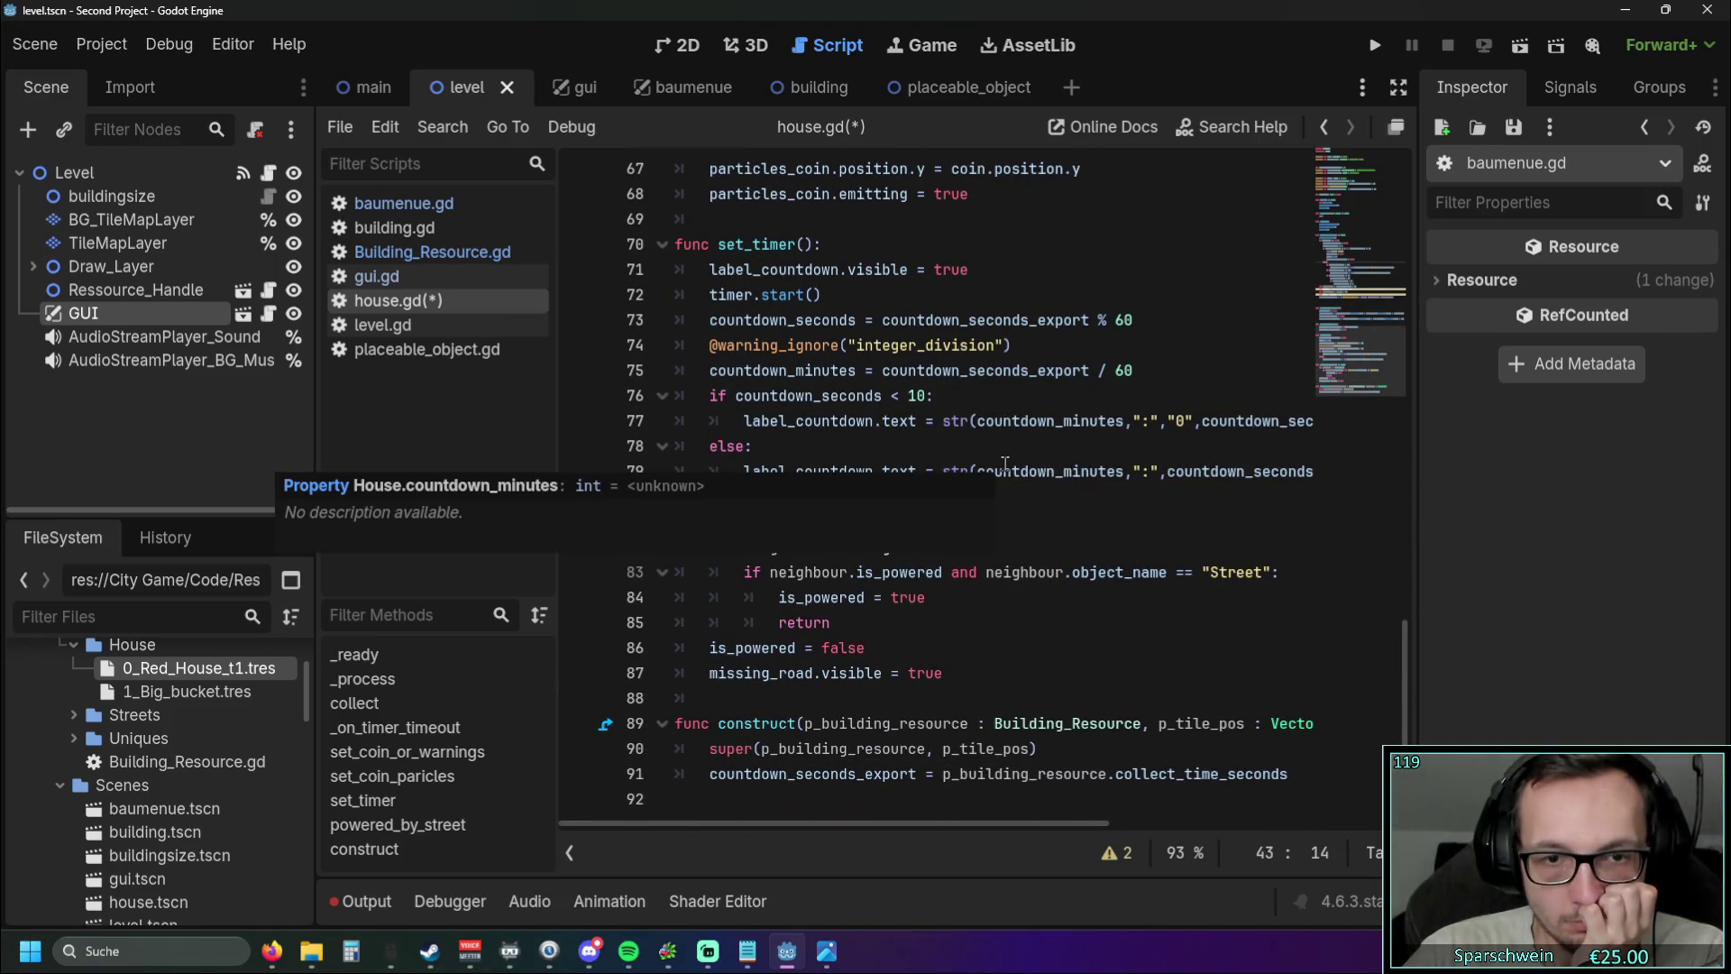
{"action": "scroll", "coordinate": [1005, 463], "scroll_direction": "up", "scroll_amount": 11}
{"action": "scroll", "coordinate": [1024, 463], "scroll_direction": "up", "scroll_amount": 1}
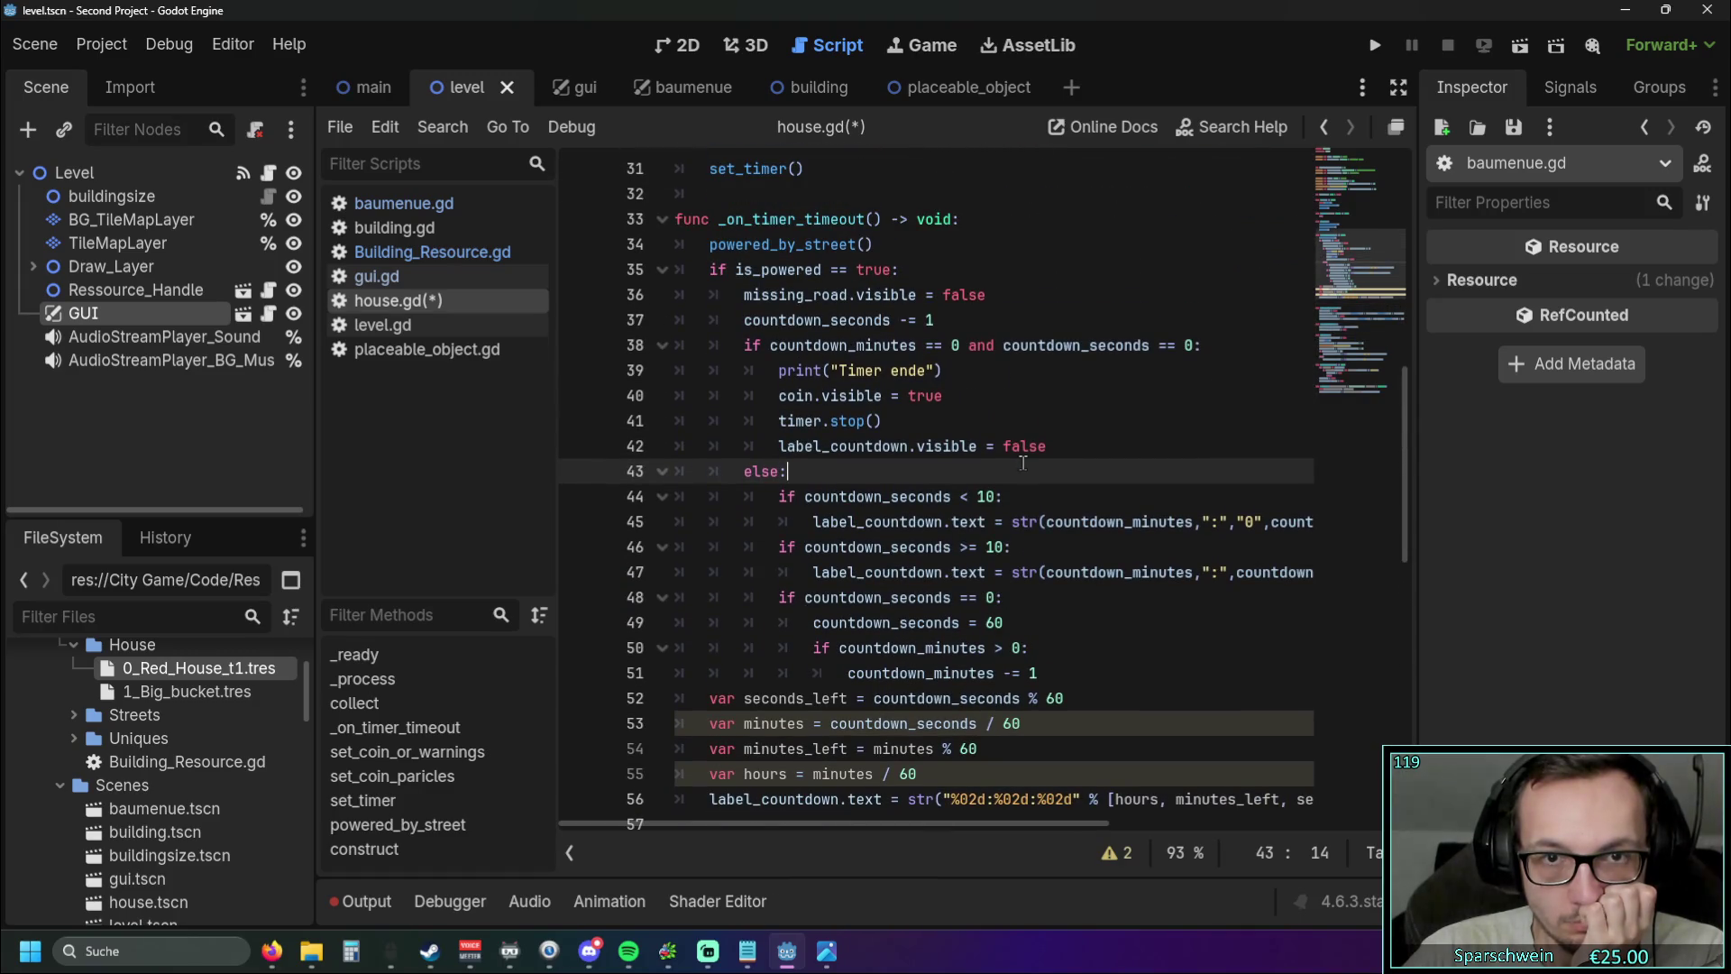
{"action": "scroll", "coordinate": [1114, 438], "scroll_direction": "down", "scroll_amount": 4}
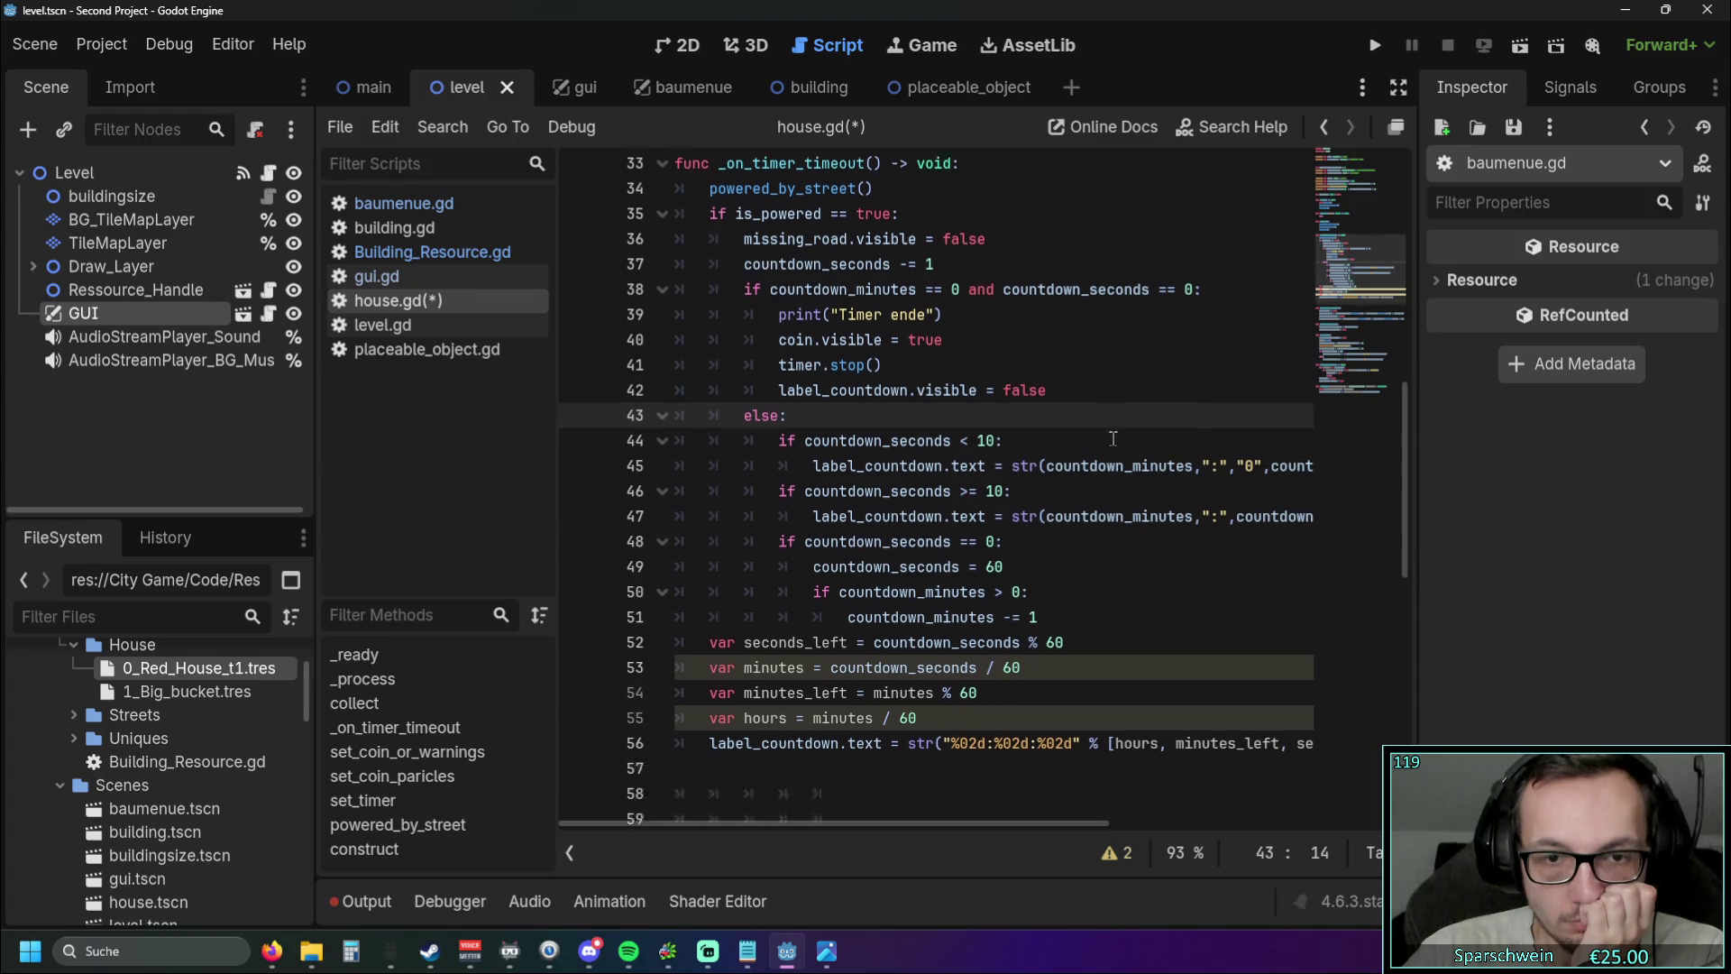
{"action": "scroll", "coordinate": [1114, 438], "scroll_direction": "down", "scroll_amount": 5}
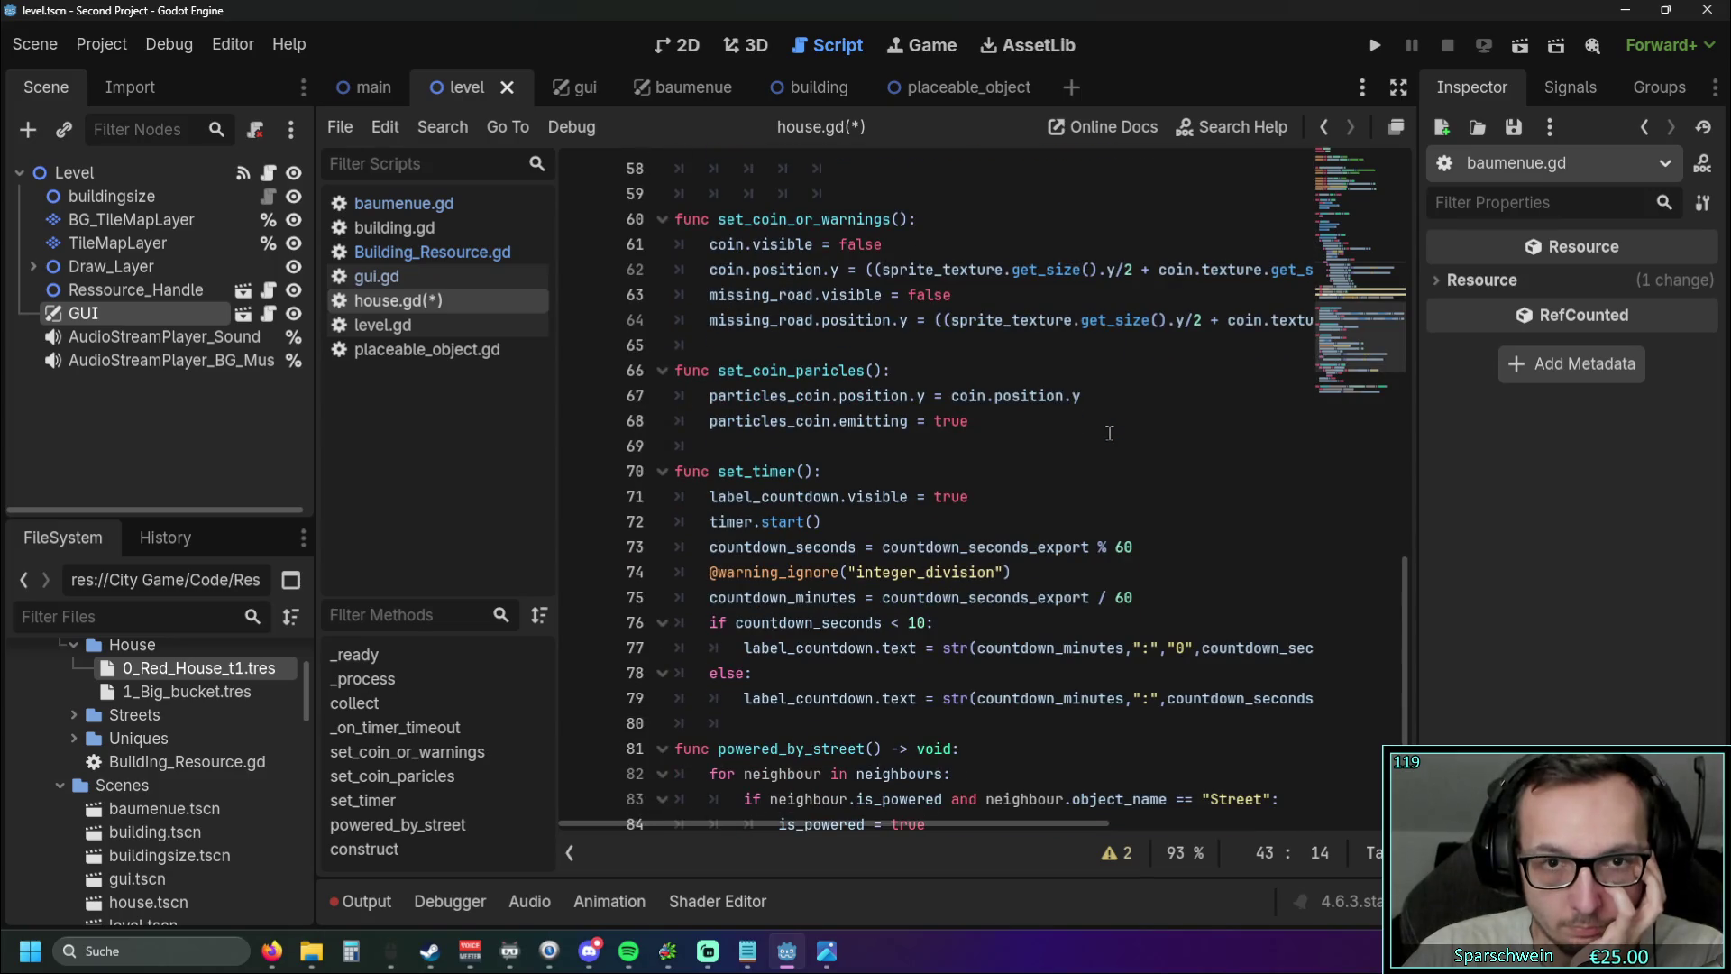
{"action": "scroll", "coordinate": [1110, 434], "scroll_direction": "down", "scroll_amount": 3}
{"action": "scroll", "coordinate": [1110, 434], "scroll_direction": "up", "scroll_amount": 14}
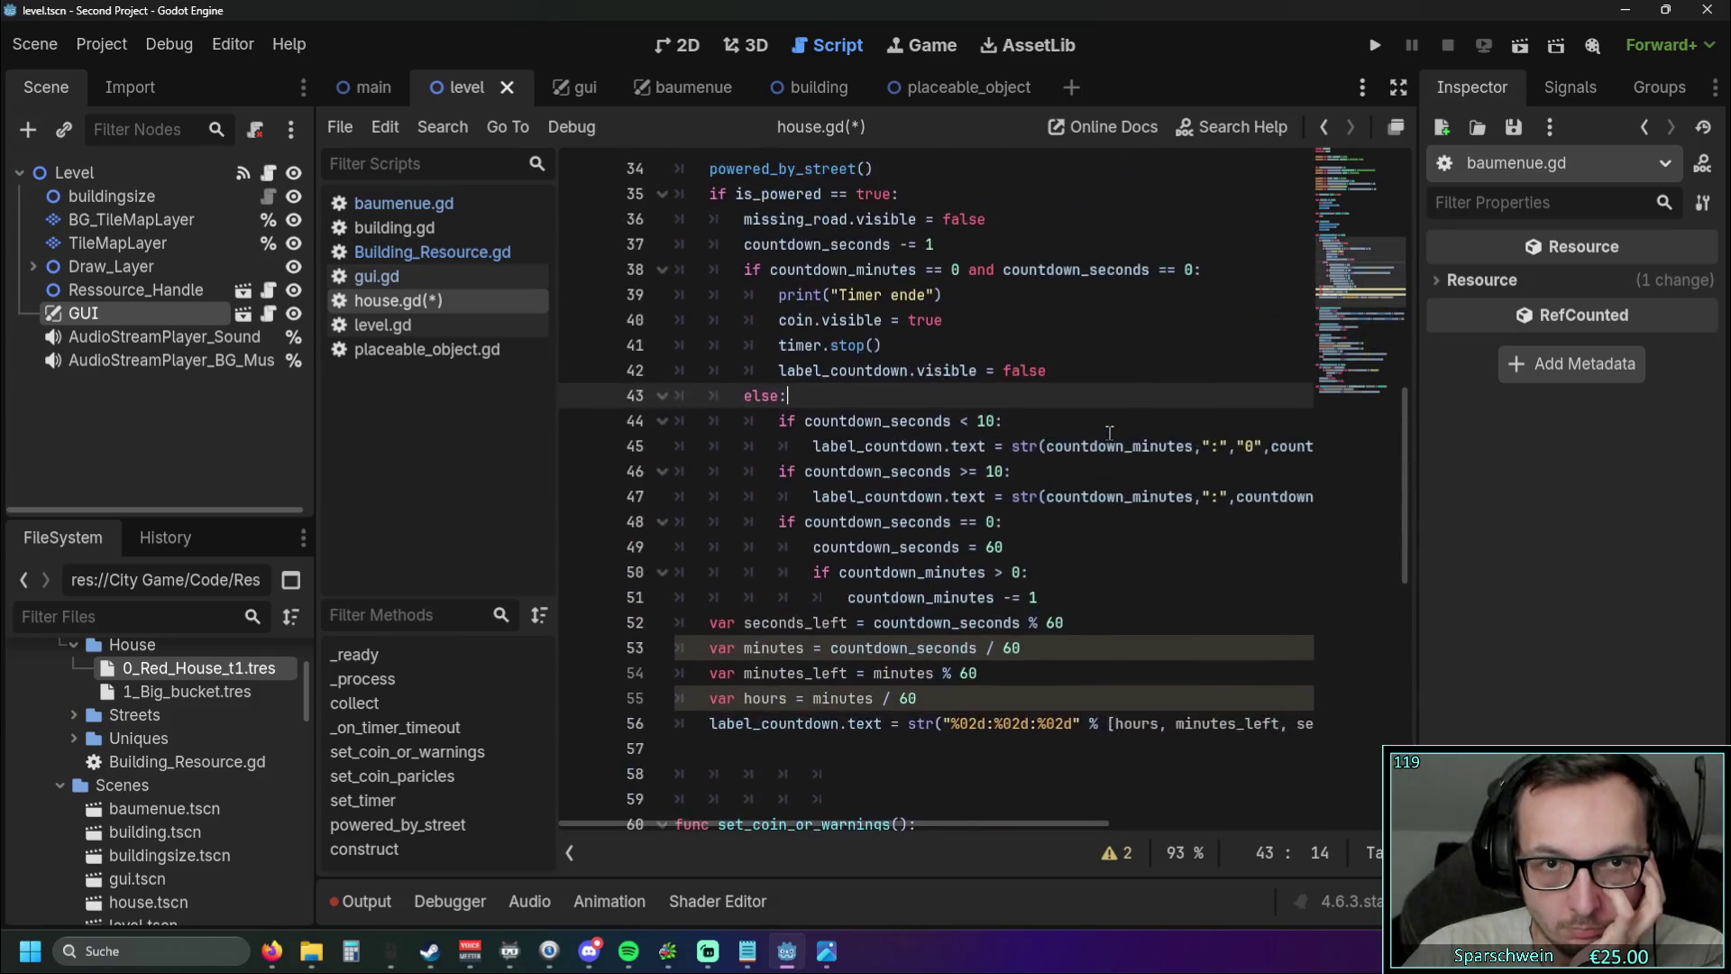
{"action": "scroll", "coordinate": [1111, 433], "scroll_direction": "up", "scroll_amount": 3}
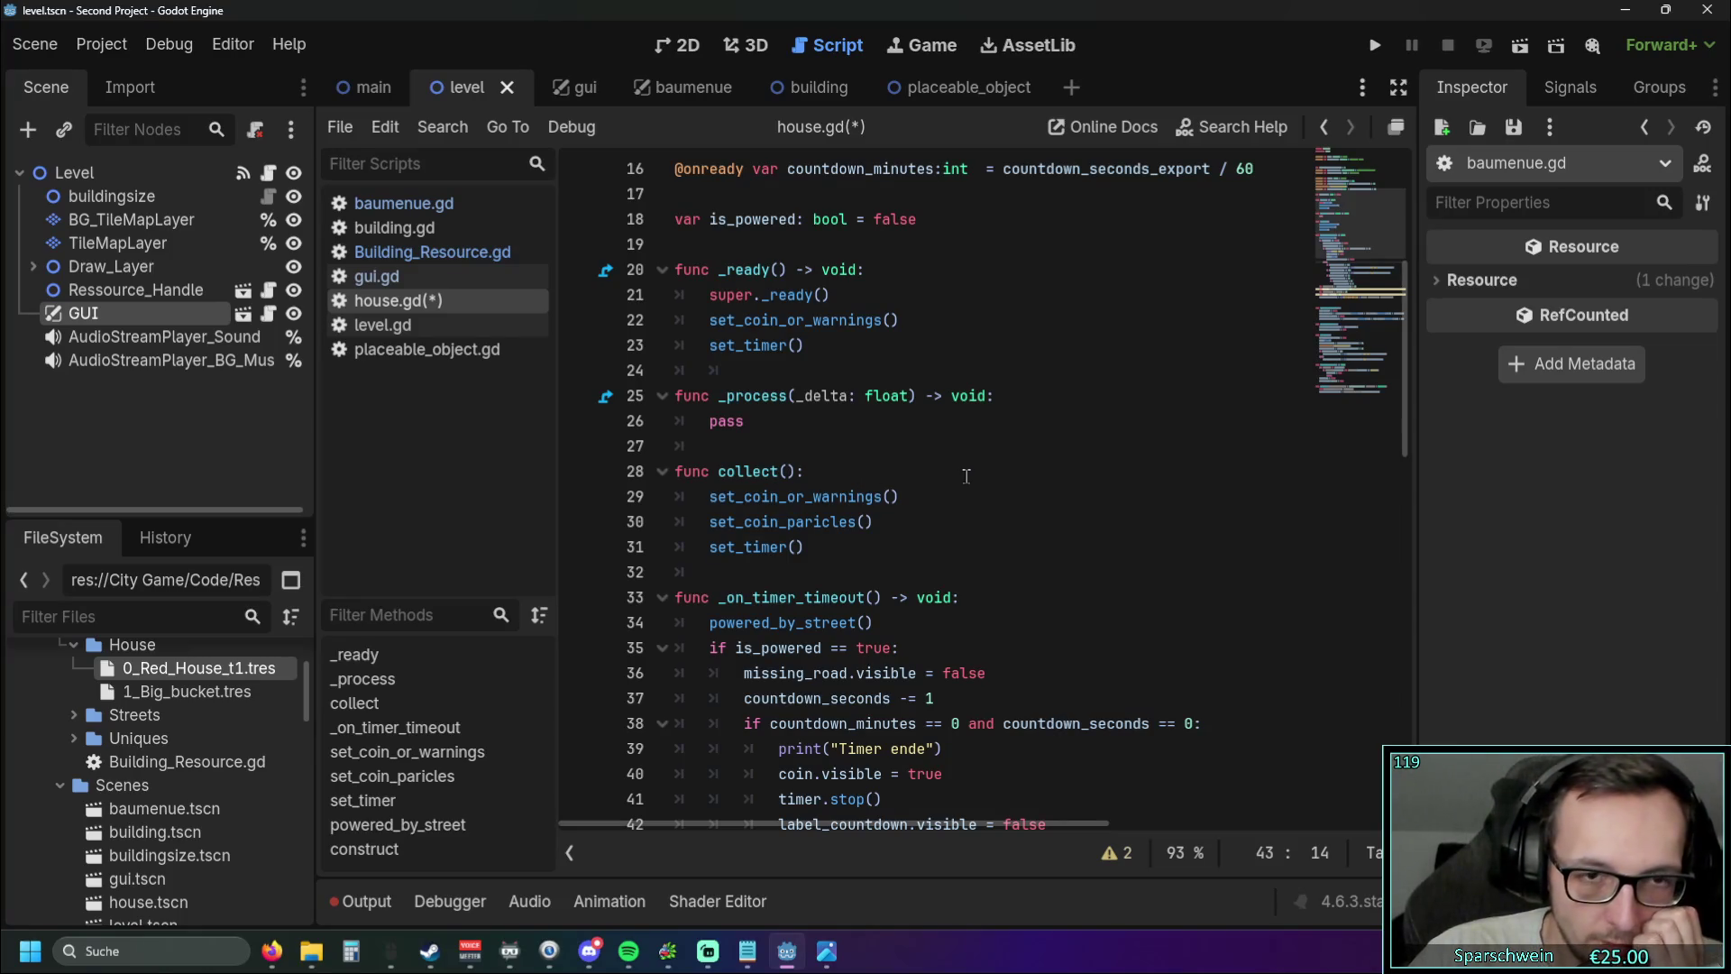
{"action": "scroll", "coordinate": [966, 475], "scroll_direction": "down", "scroll_amount": 3}
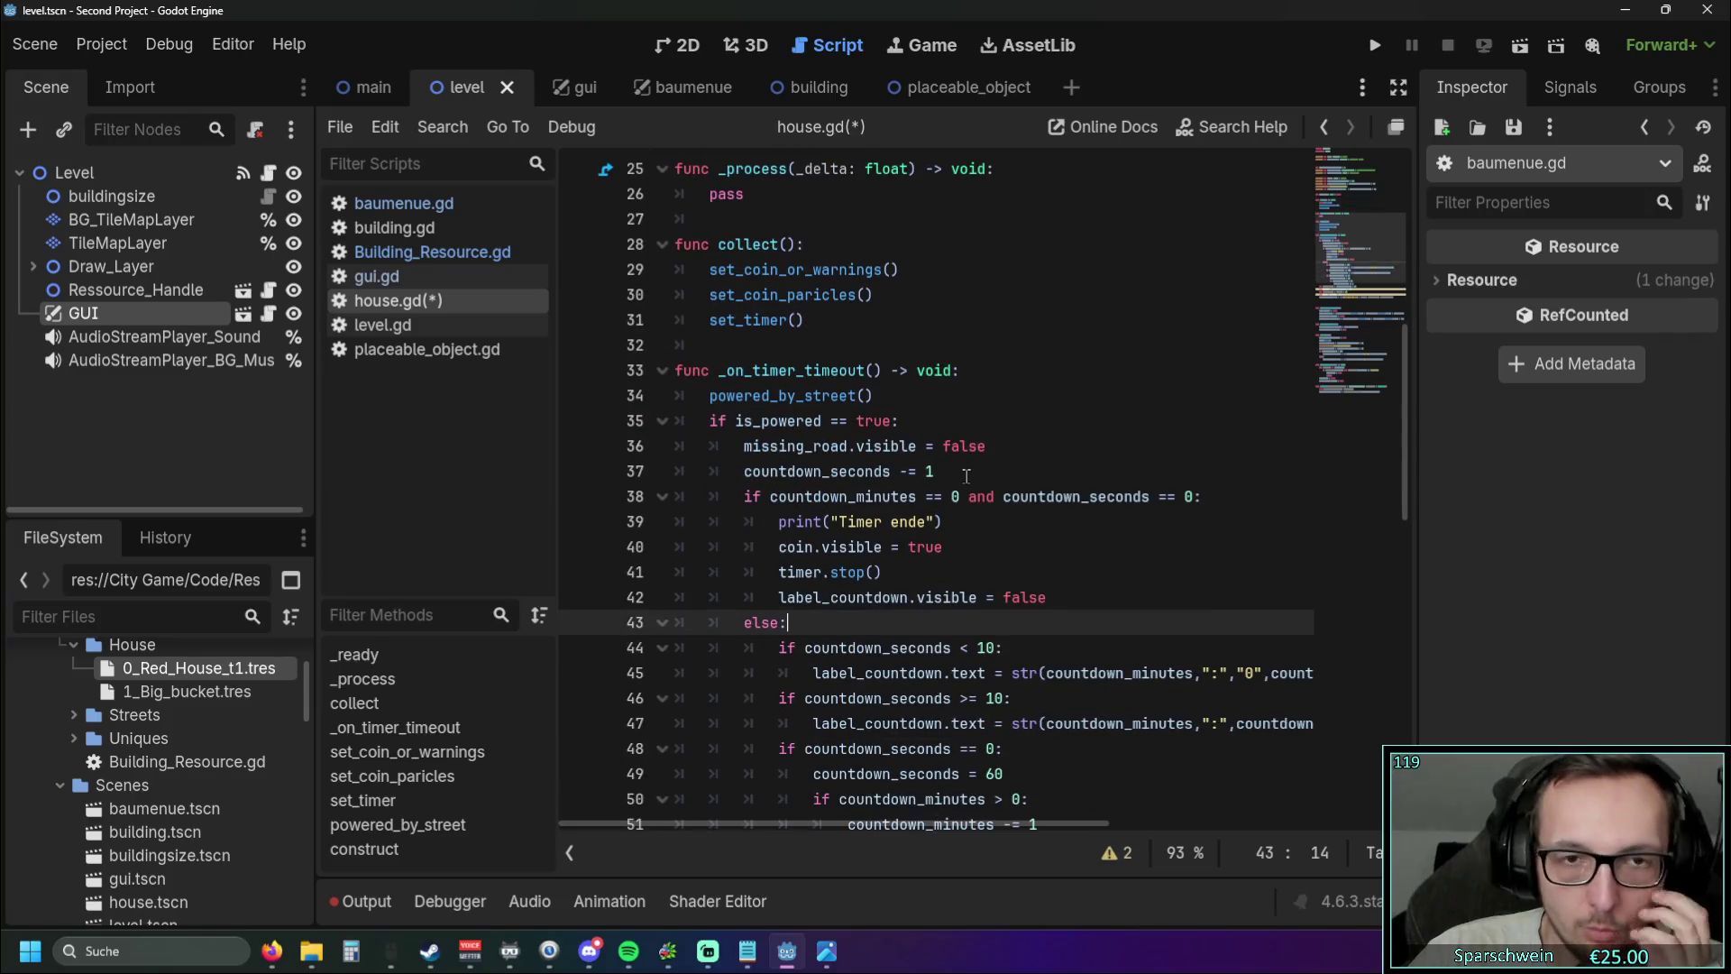
{"action": "scroll", "coordinate": [966, 475], "scroll_direction": "down", "scroll_amount": 10}
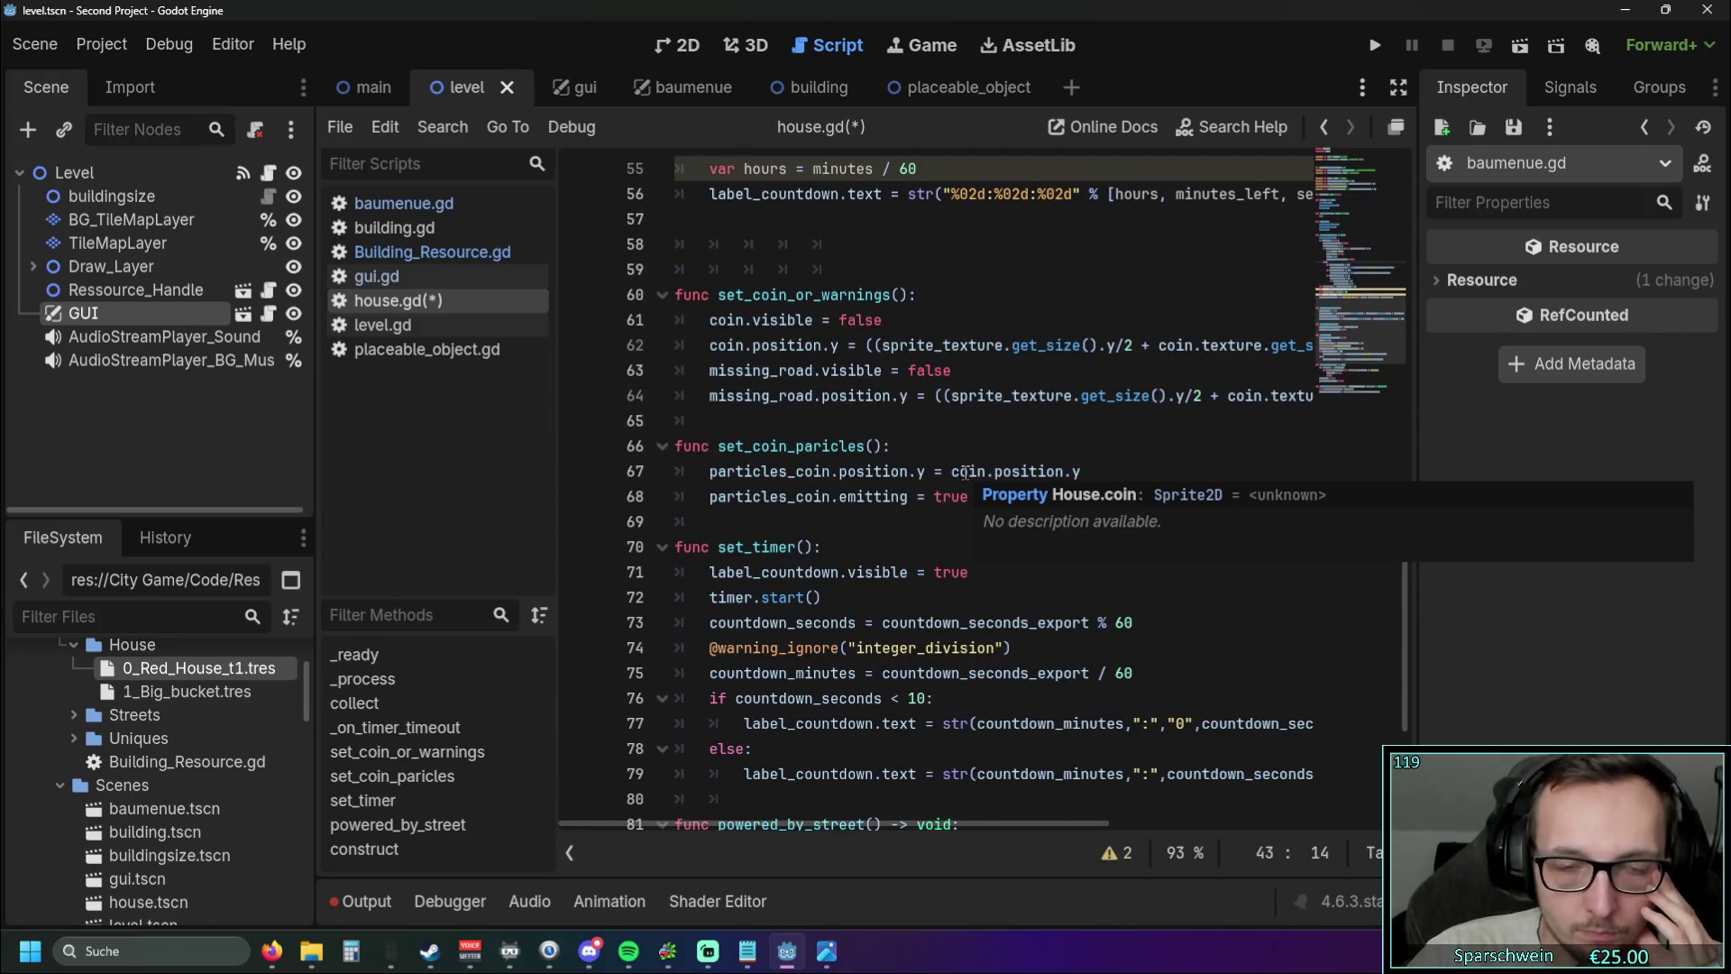
{"action": "scroll", "coordinate": [969, 469], "scroll_direction": "up", "scroll_amount": 10}
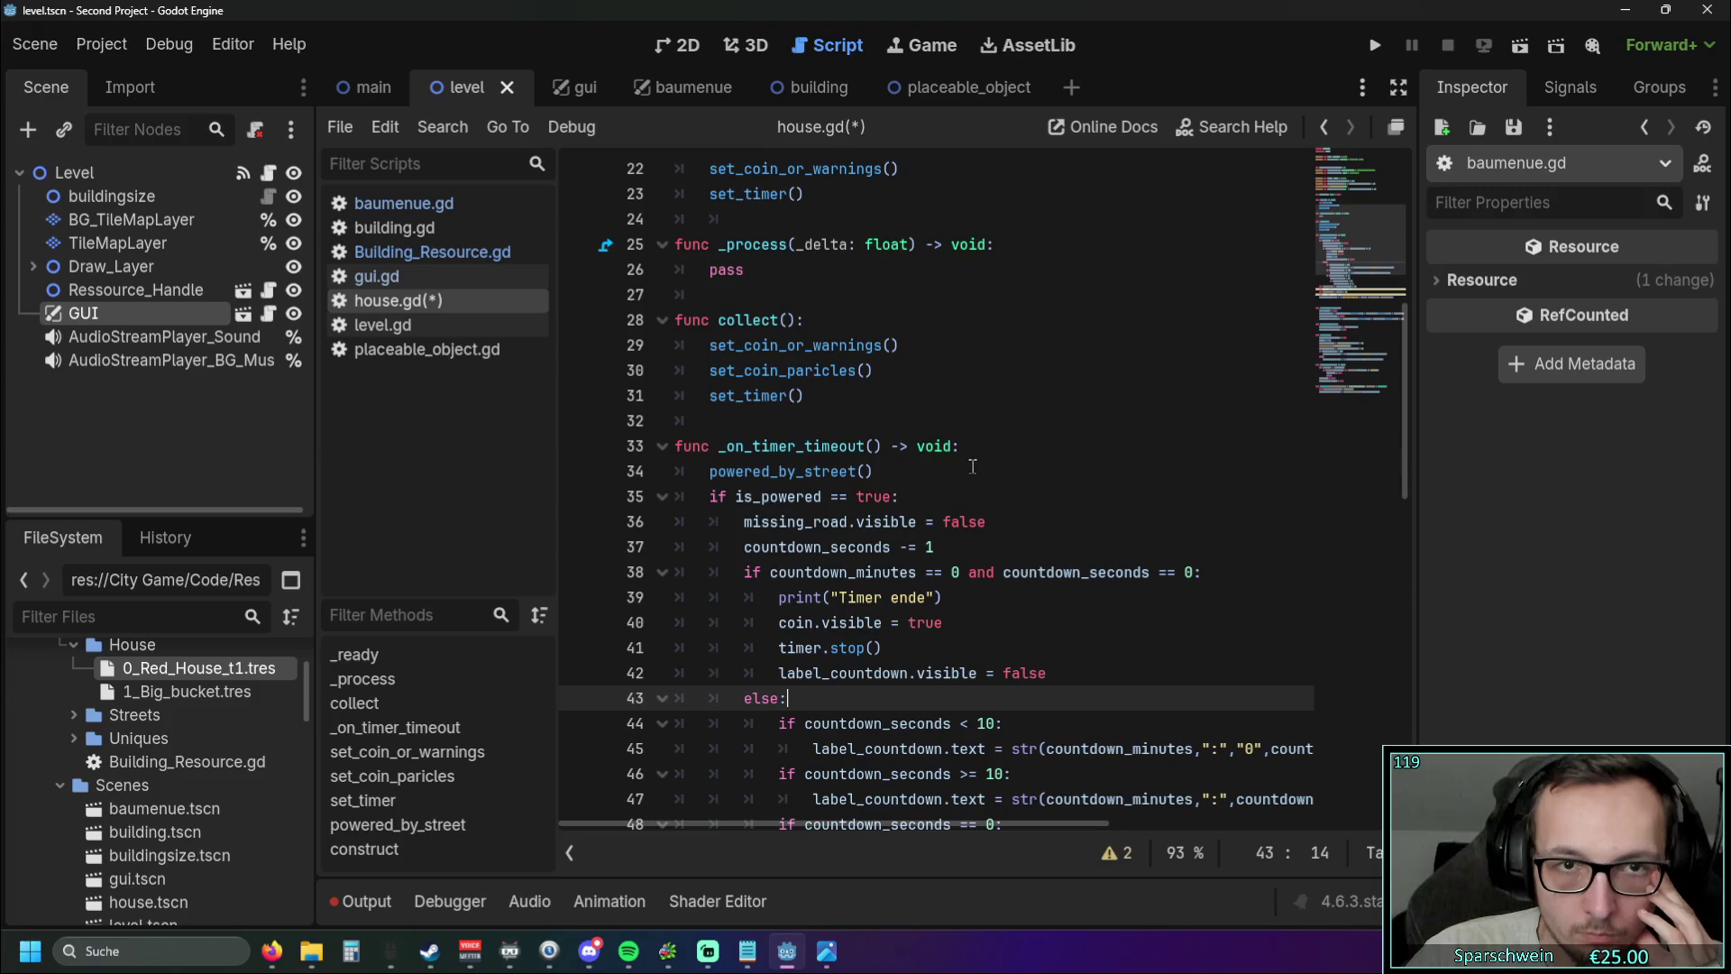
{"action": "scroll", "coordinate": [973, 465], "scroll_direction": "down", "scroll_amount": 14}
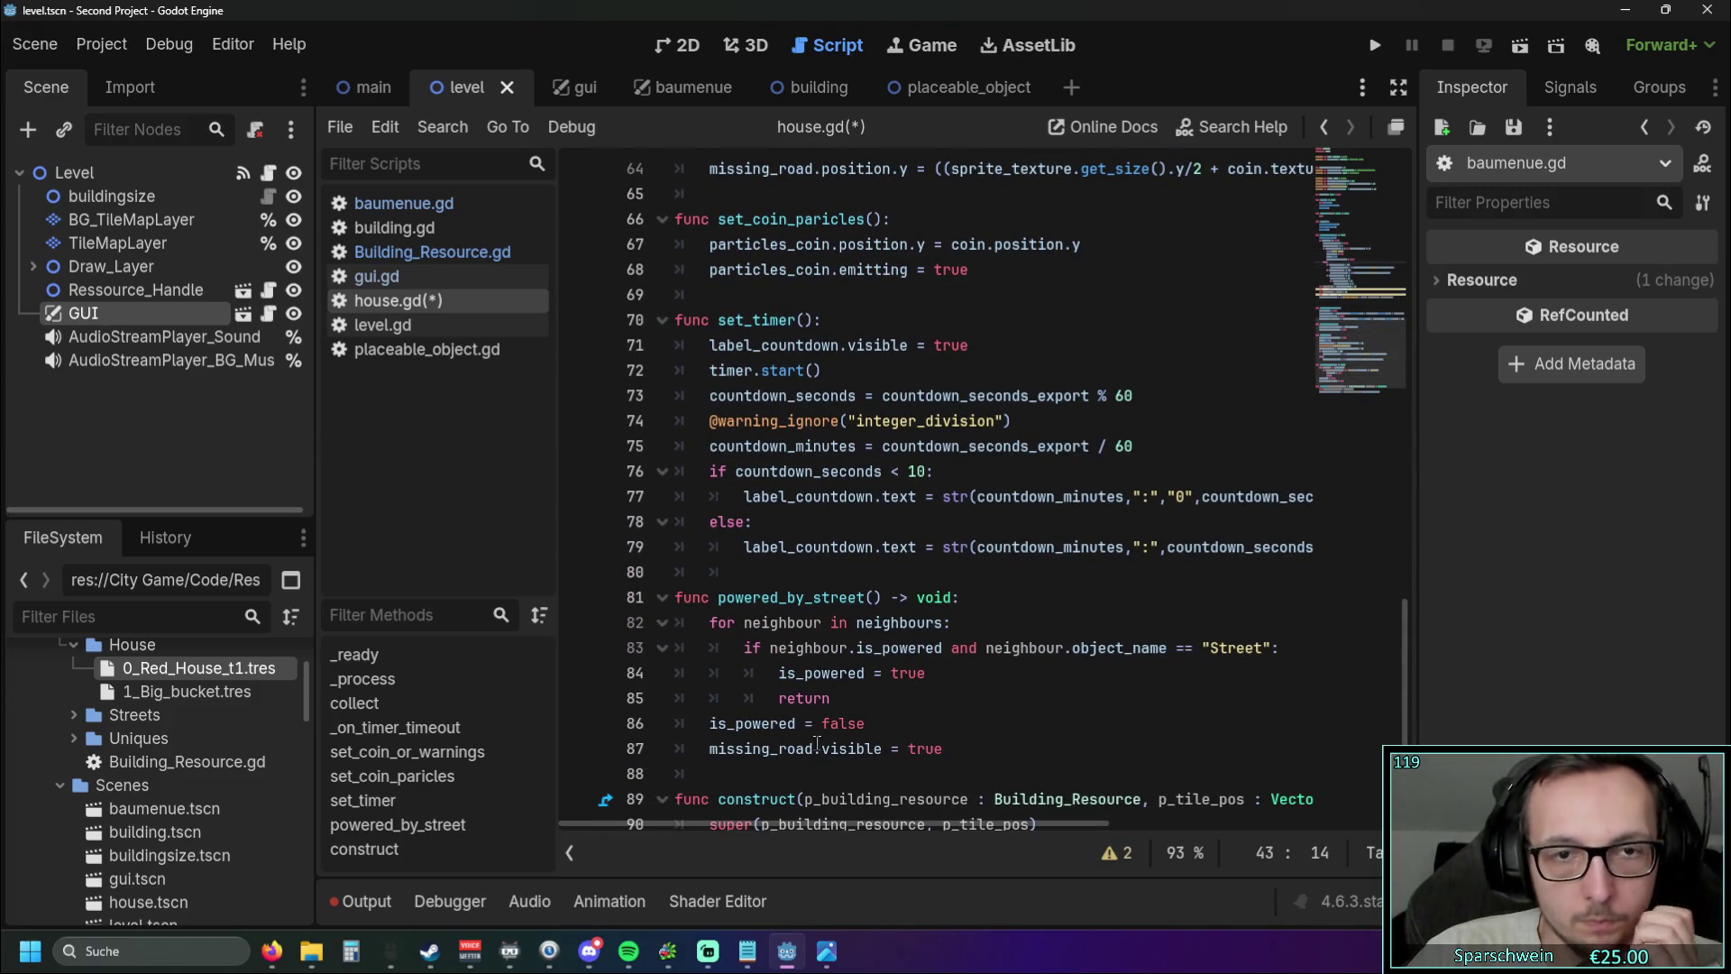
{"action": "scroll", "coordinate": [679, 818], "scroll_direction": "right", "scroll_amount": 3}
{"action": "scroll", "coordinate": [722, 825], "scroll_direction": "left", "scroll_amount": 3}
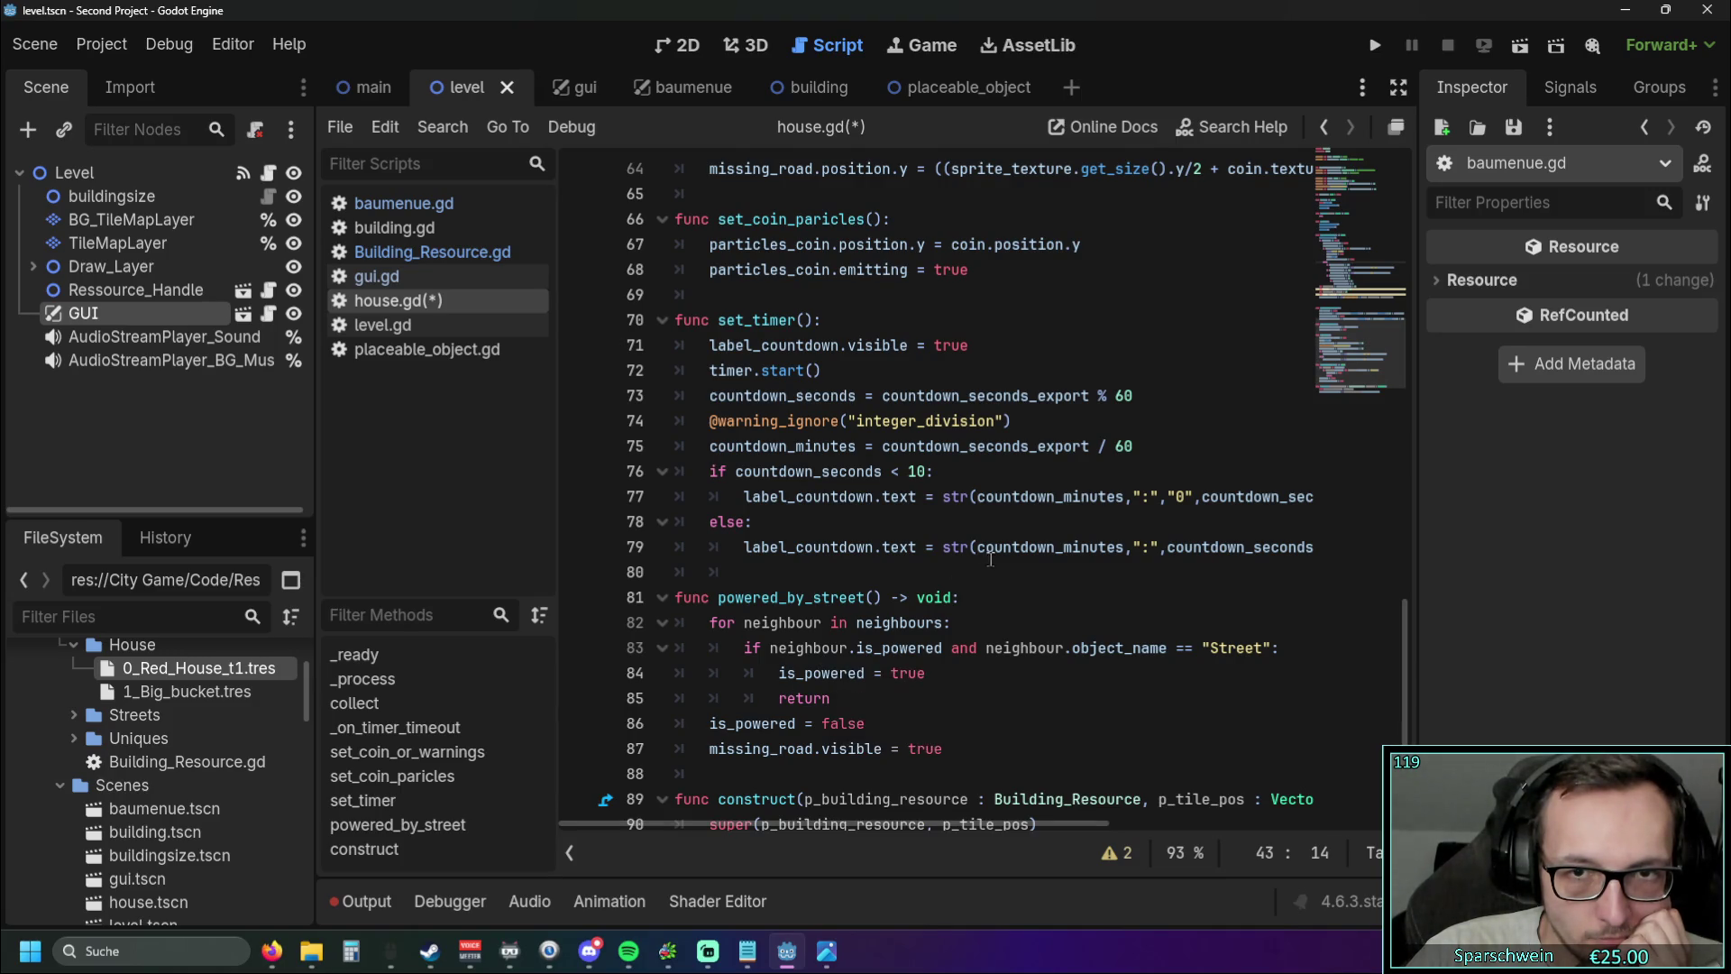
{"action": "mouse_move", "coordinate": [762, 823]}
{"action": "left_mouse_down"}
{"action": "mouse_move", "coordinate": [838, 824]}
{"action": "mouse_move", "coordinate": [705, 814]}
{"action": "left_mouse_up"}
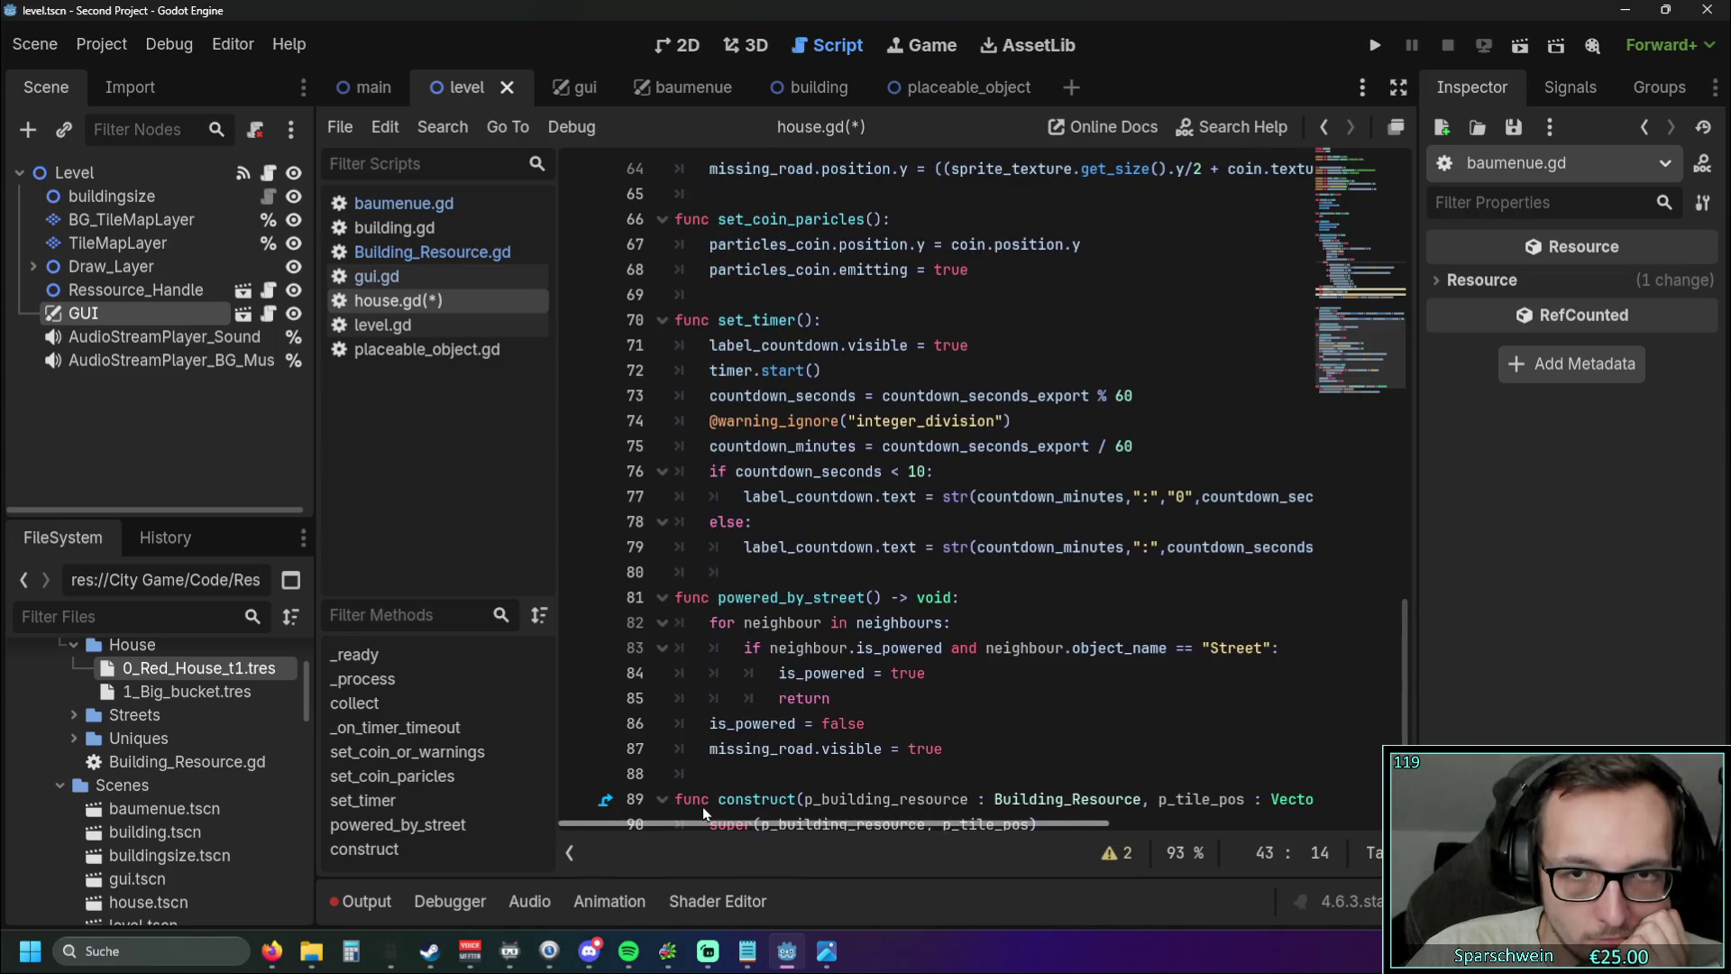
{"action": "scroll", "coordinate": [868, 622], "scroll_direction": "up", "scroll_amount": 10}
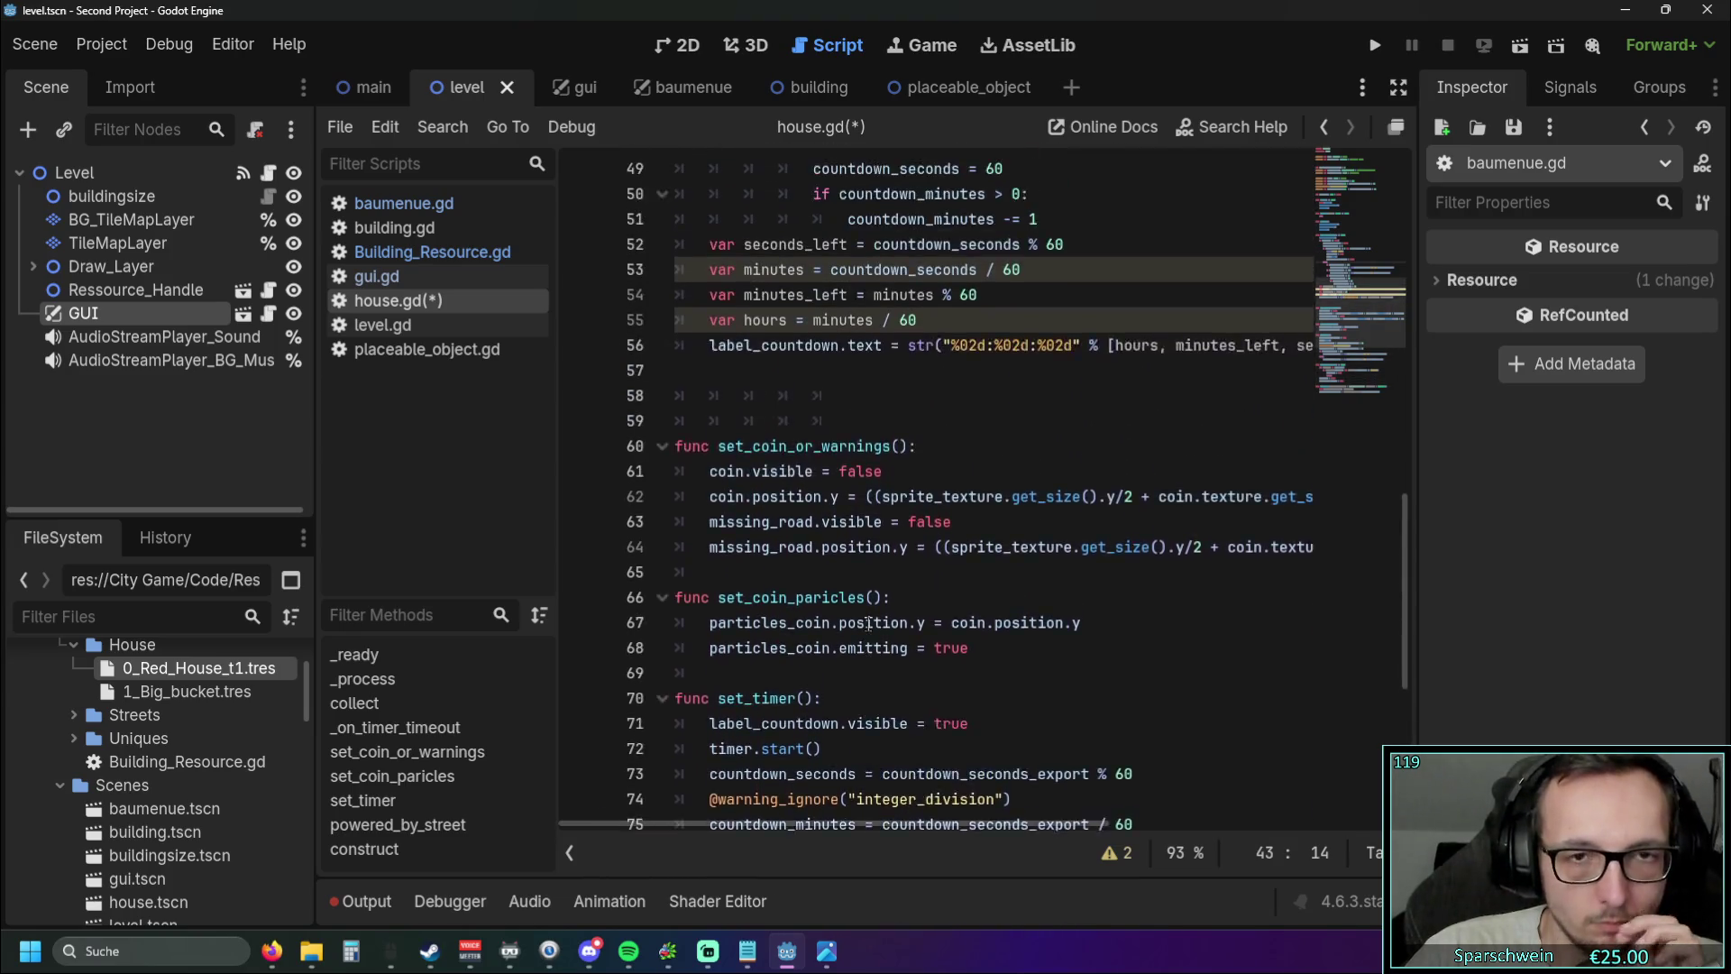
{"action": "scroll", "coordinate": [868, 623], "scroll_direction": "up", "scroll_amount": 10}
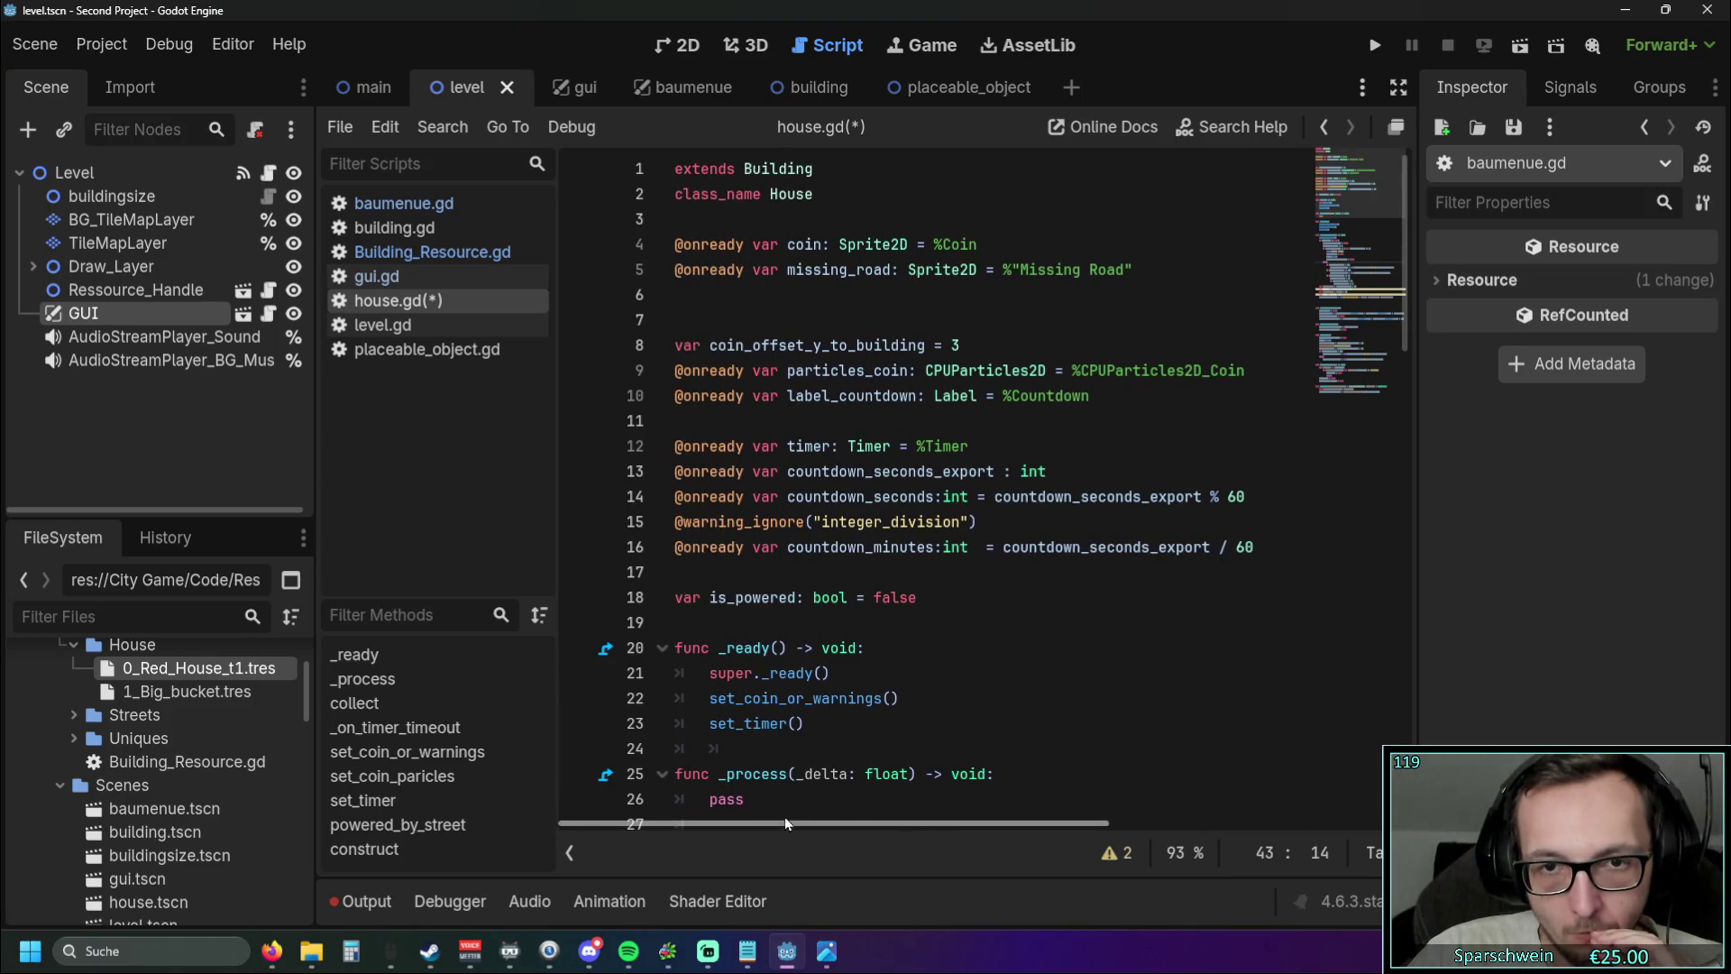
{"action": "left_click", "coordinate": [792, 471]}
- Remove ' % 60' from line 14 so countdown_seconds uses the full countdown_seconds_export
{"action": "double_click", "coordinate": [828, 473]}
{"action": "left_click", "coordinate": [1010, 548]}
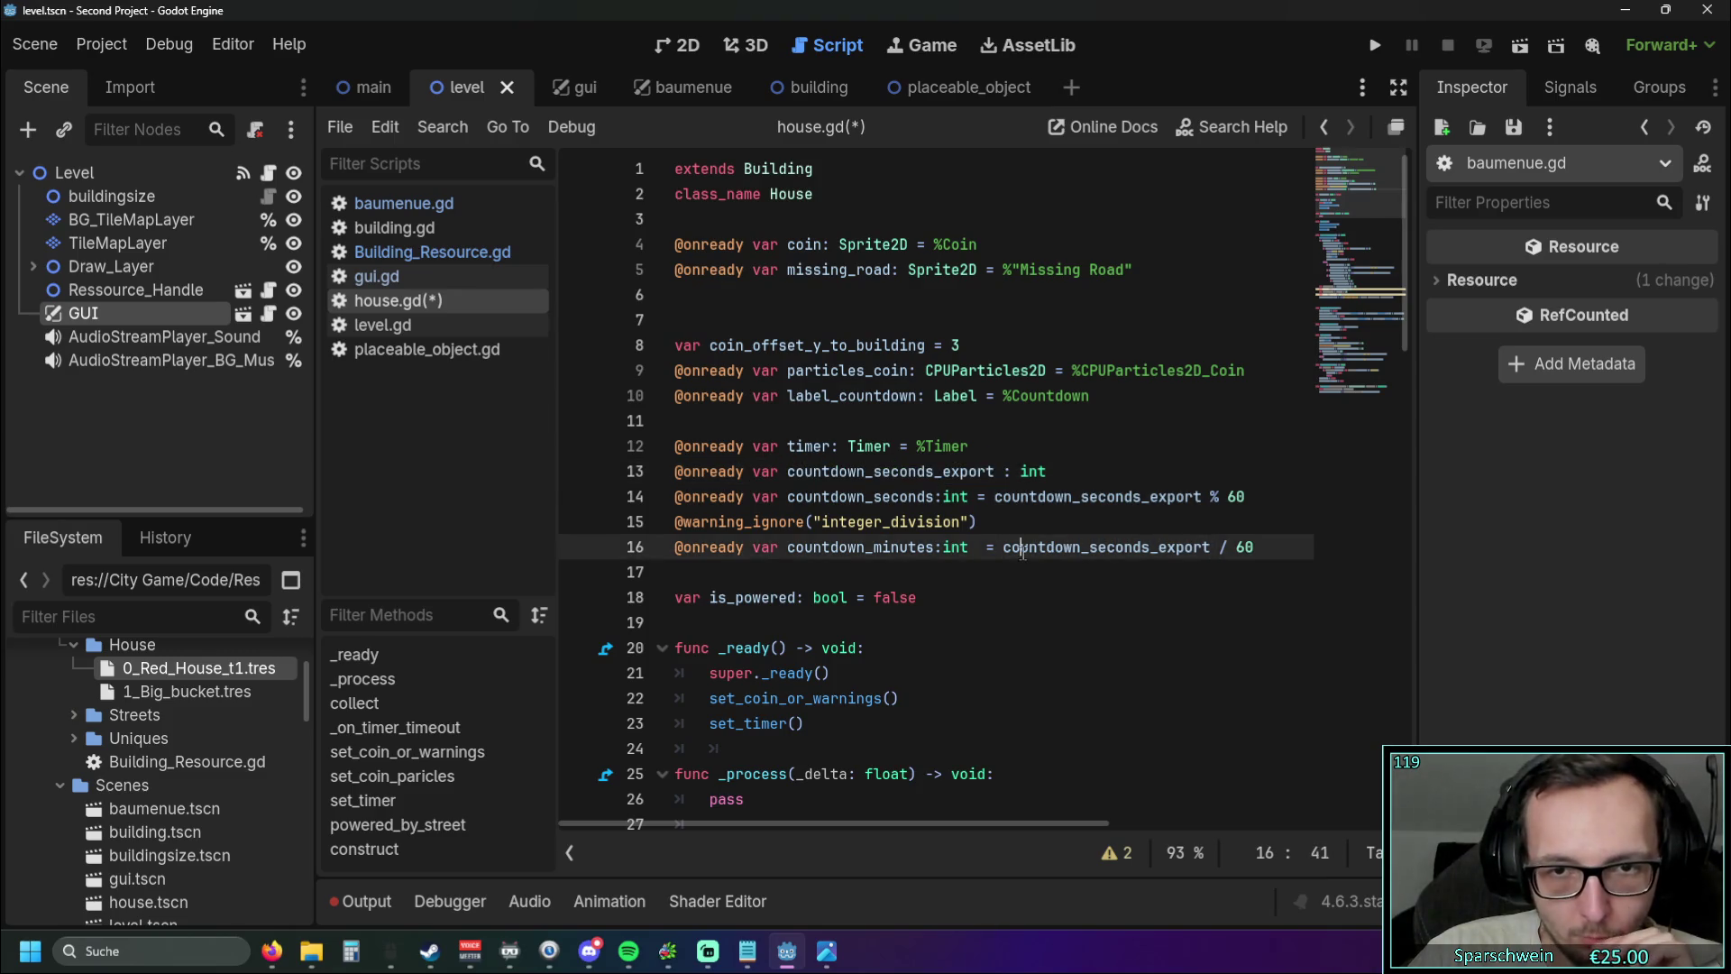
{"action": "left_click_drag", "start_coordinate": [943, 472], "coordinate": [997, 474]}
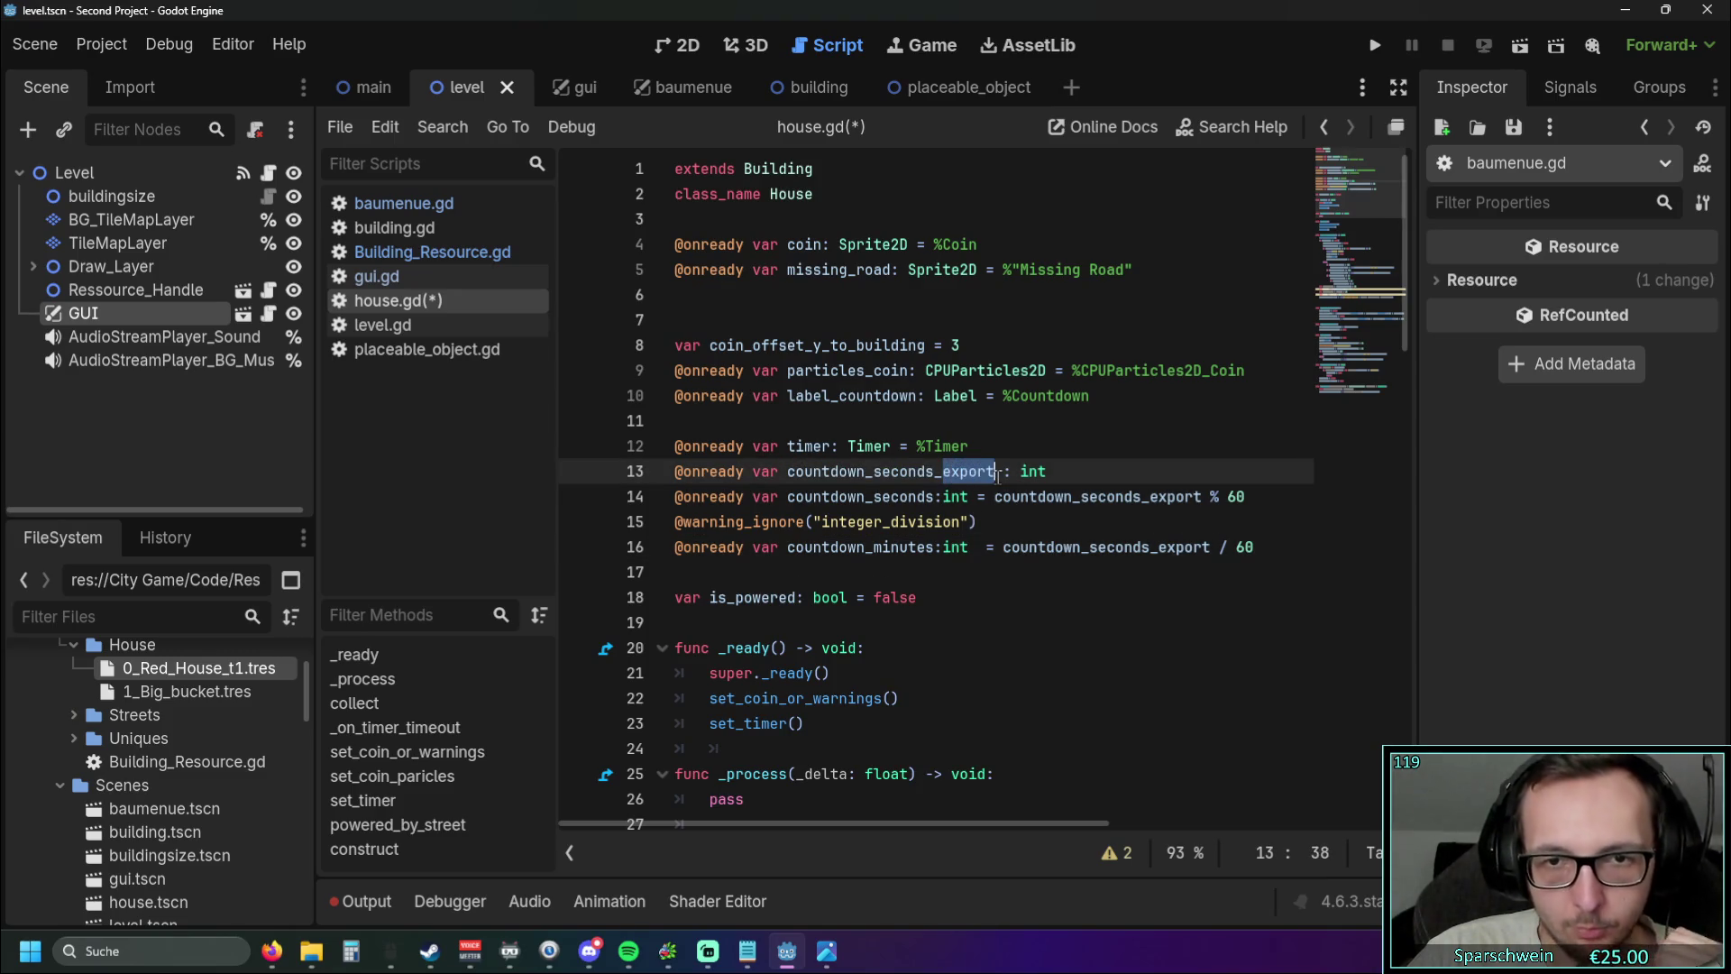
{"action": "left_click", "coordinate": [982, 522]}
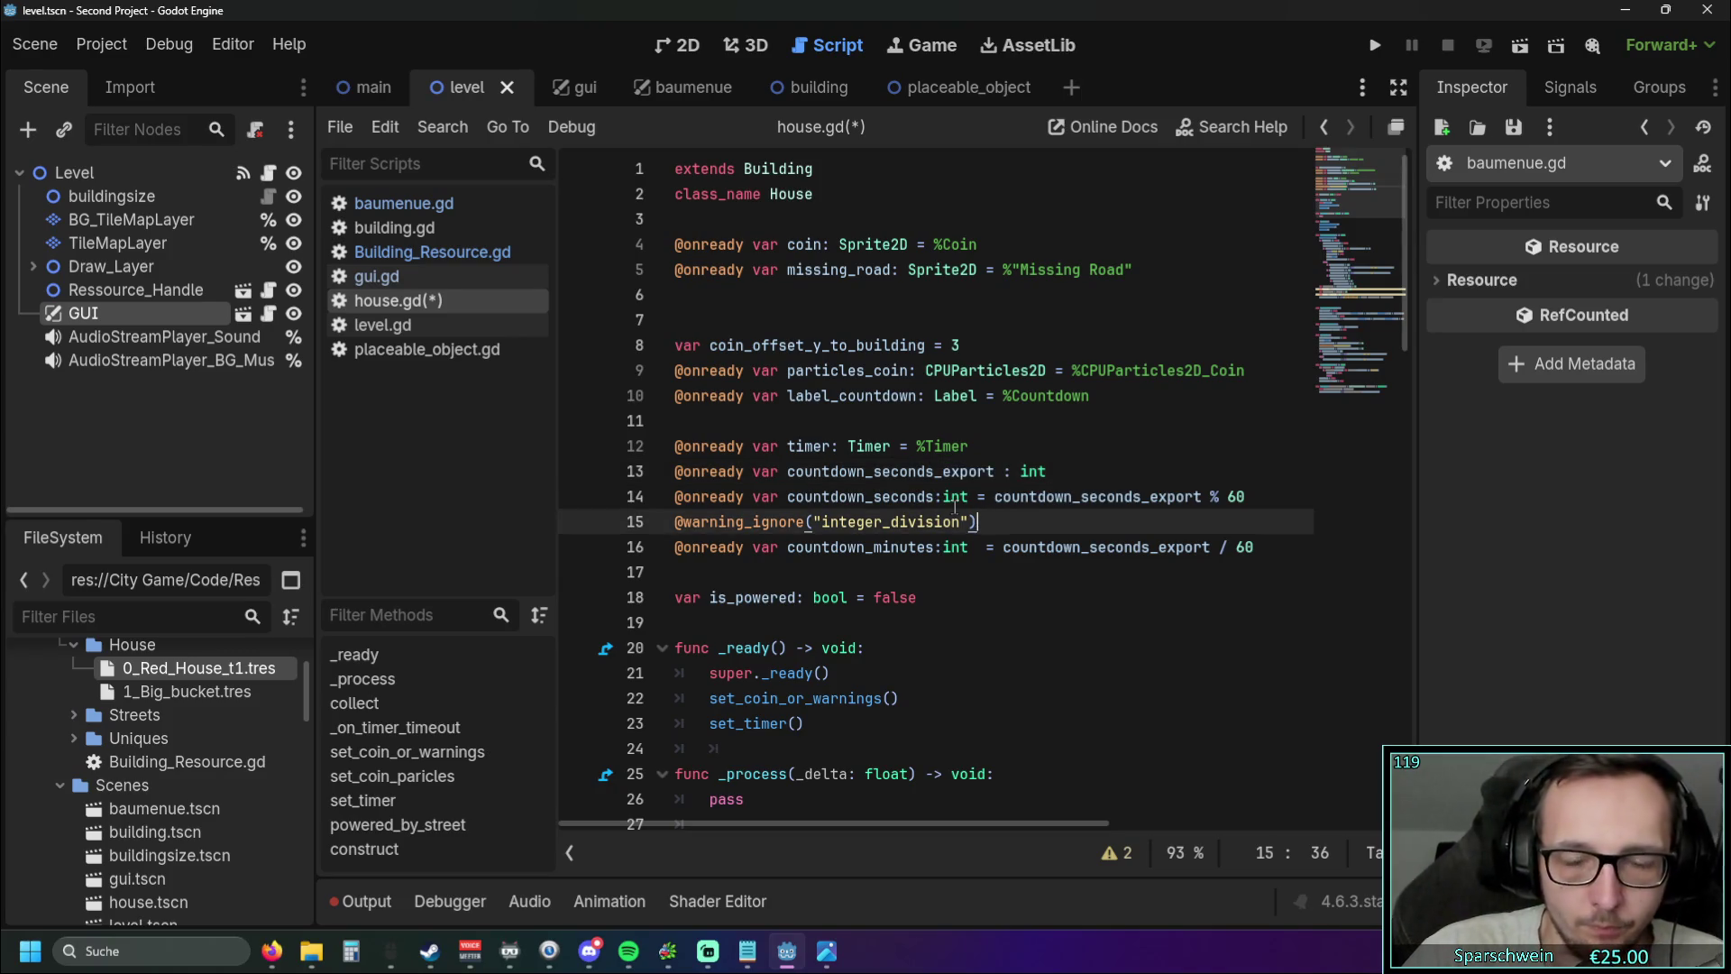
{"action": "left_click", "coordinate": [984, 571]}
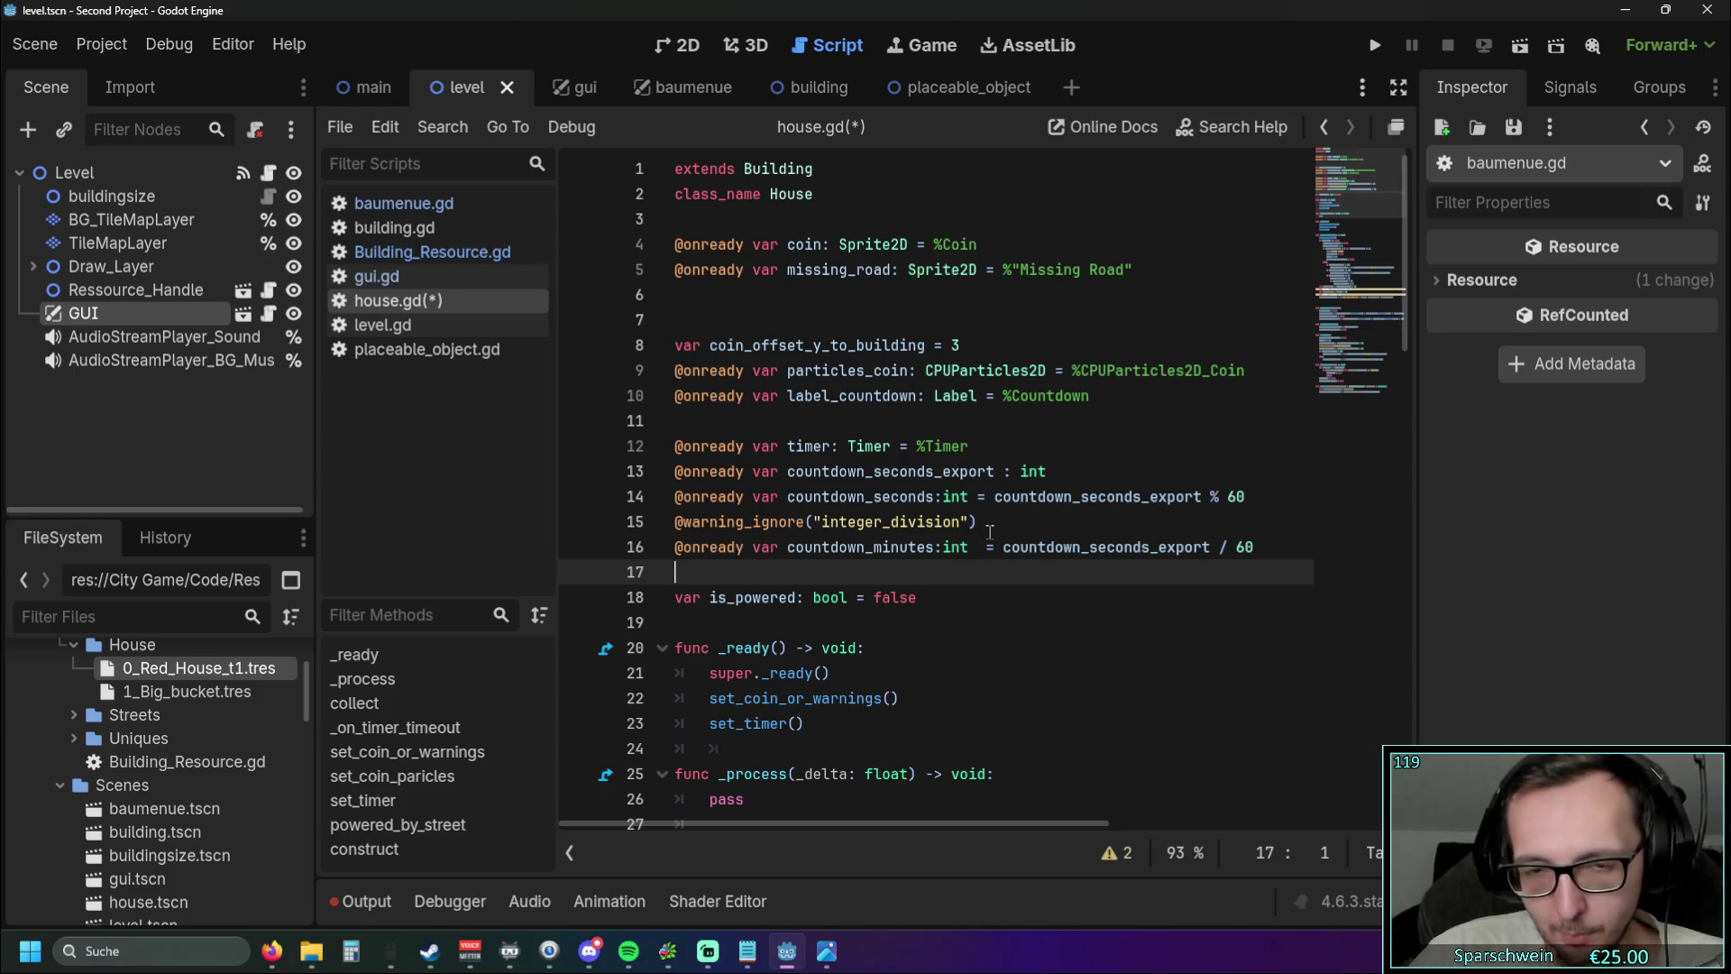
{"action": "left_click_drag", "start_coordinate": [1252, 498], "coordinate": [1205, 498]}
{"action": "key", "text": "BackSpace"}
- Delete the warning_ignore and countdown_minutes declaration lines 15–16
{"action": "mouse_move", "coordinate": [1187, 577]}
{"action": "left_mouse_down"}
{"action": "mouse_move", "coordinate": [806, 563]}
{"action": "mouse_move", "coordinate": [642, 526]}
{"action": "left_mouse_up"}
{"action": "key", "text": "Down"}
{"action": "key", "text": "Down"}
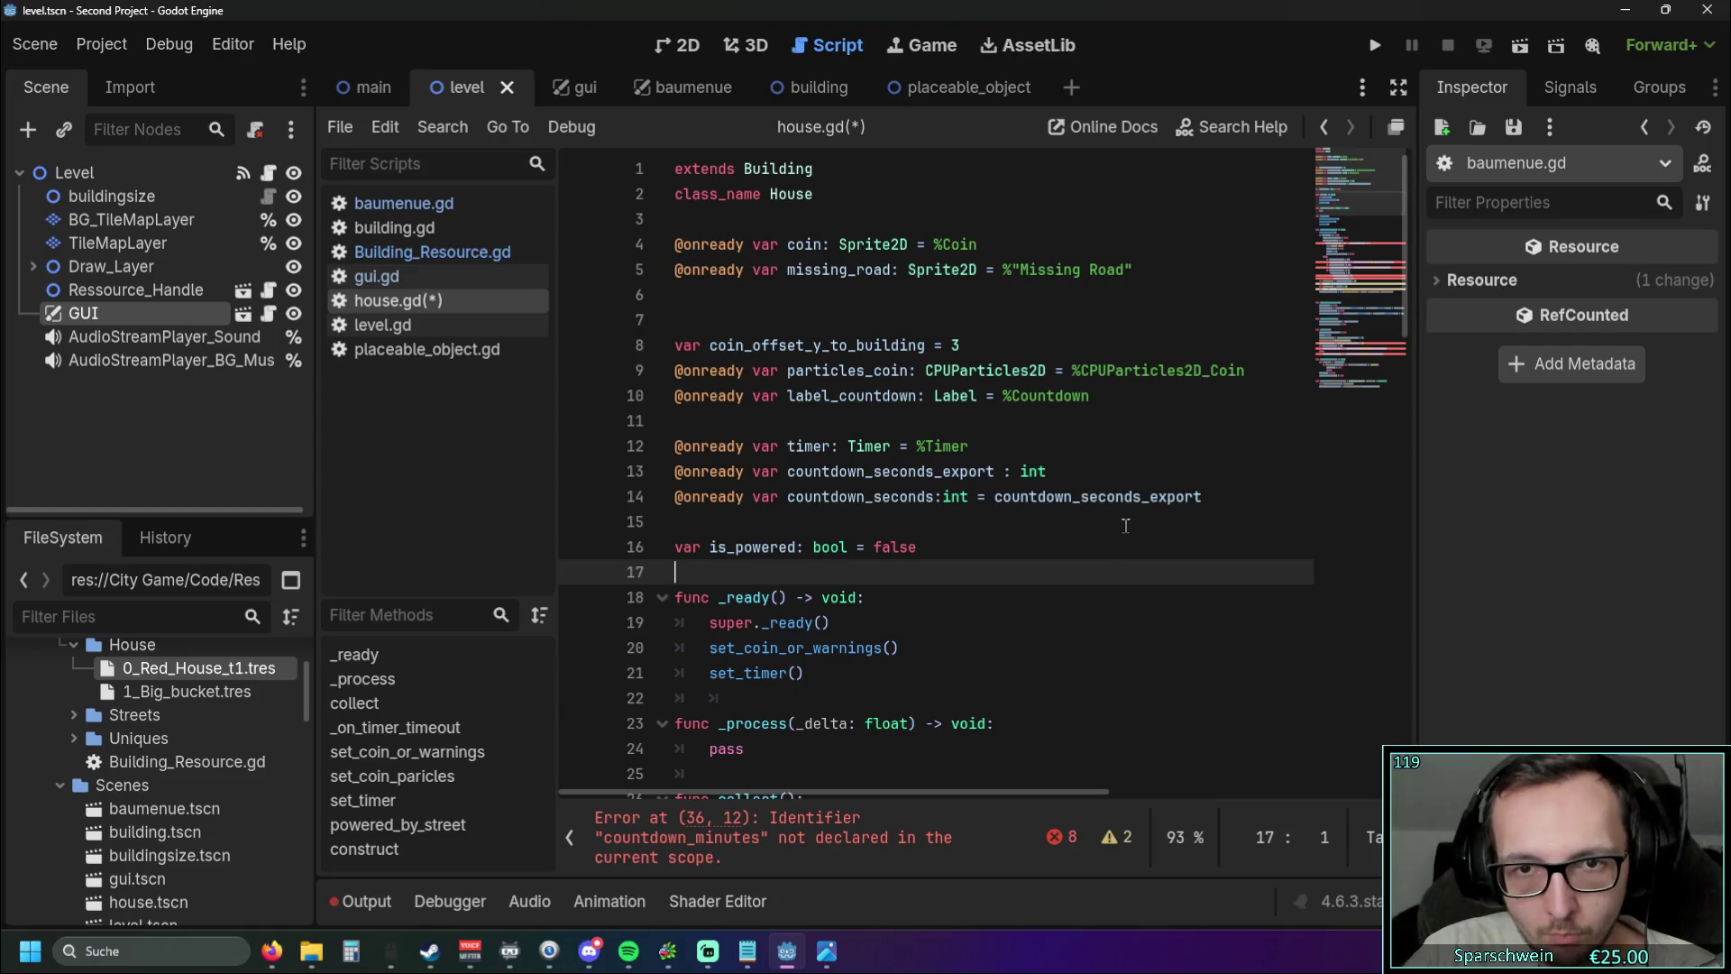
{"action": "scroll", "coordinate": [905, 501], "scroll_direction": "down", "scroll_amount": 1}
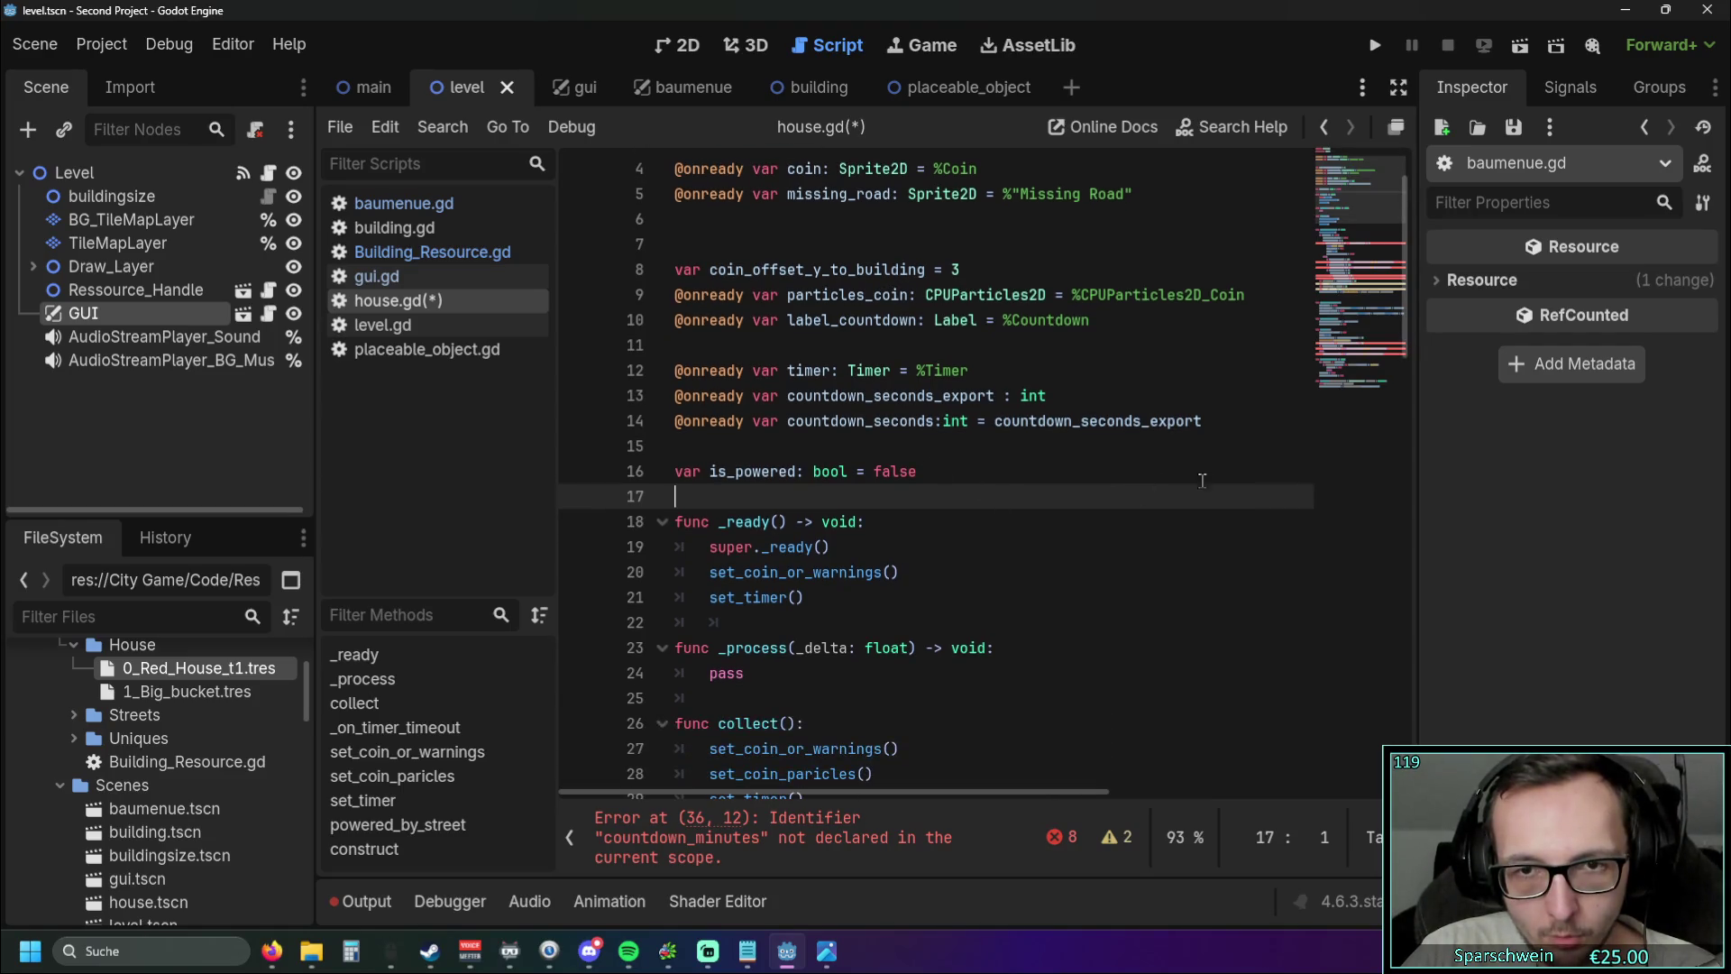
- Overwrite set_timer's line 71 with line 14's countdown_seconds assignment, minus the :int hint
{"action": "left_click_drag", "start_coordinate": [1206, 421], "coordinate": [789, 424]}
{"action": "key", "text": "ctrl+c"}
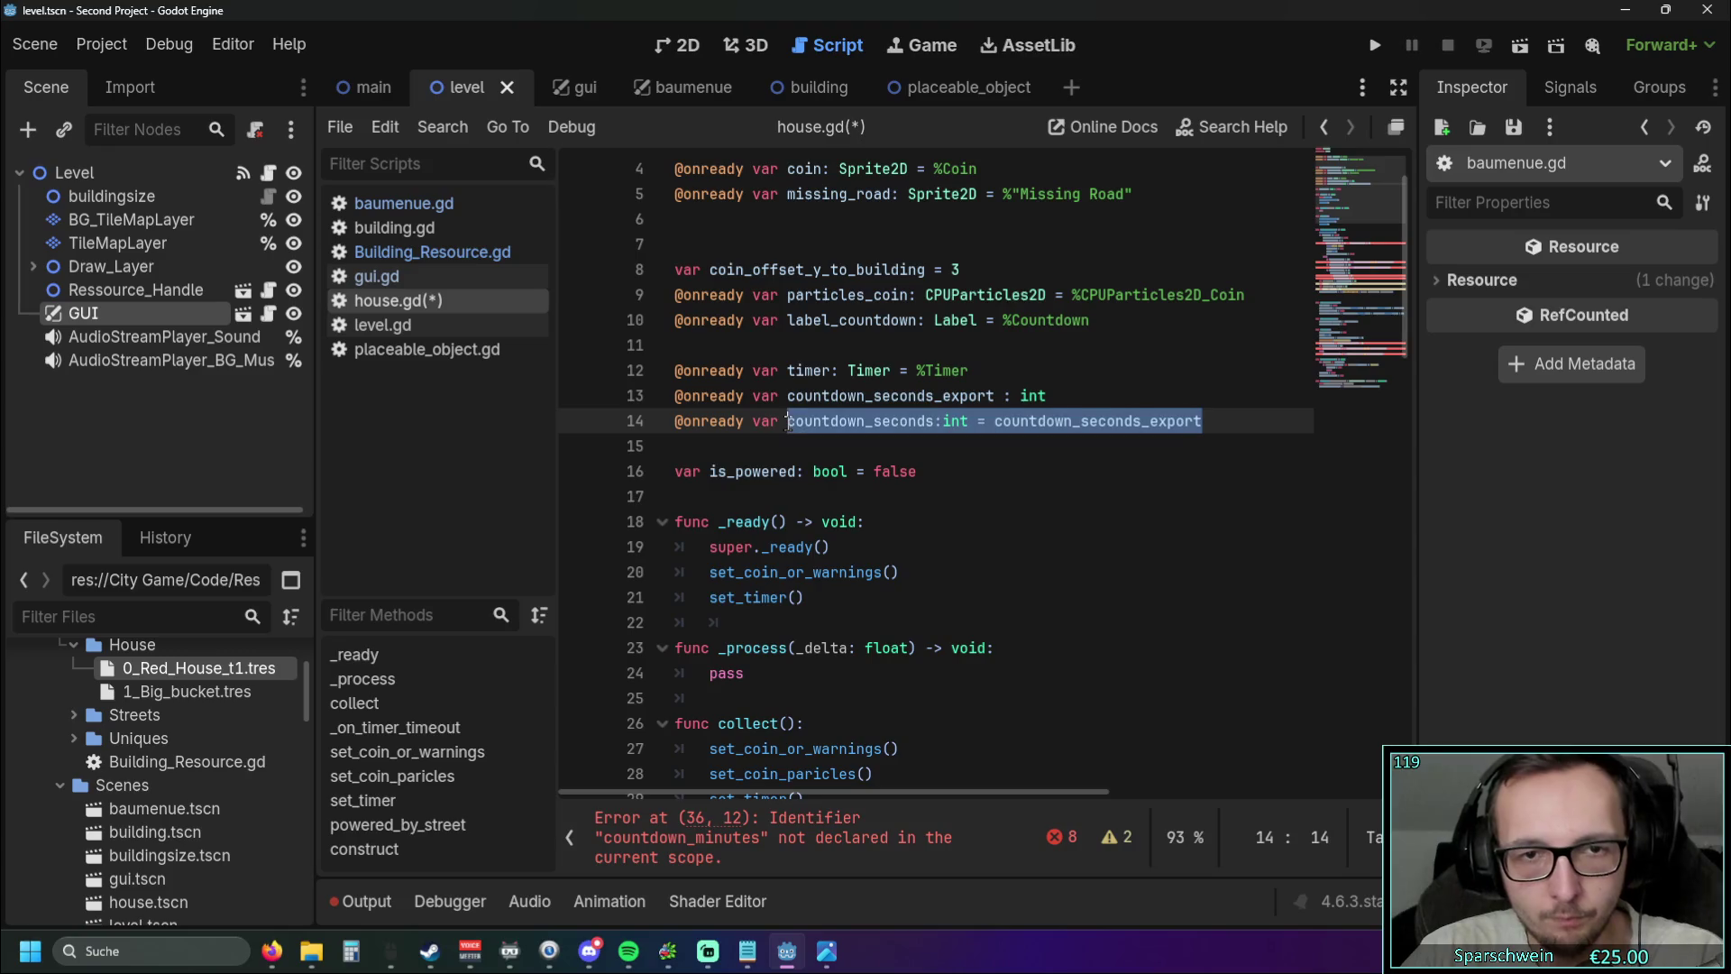
{"action": "scroll", "coordinate": [1011, 493], "scroll_direction": "down", "scroll_amount": 16}
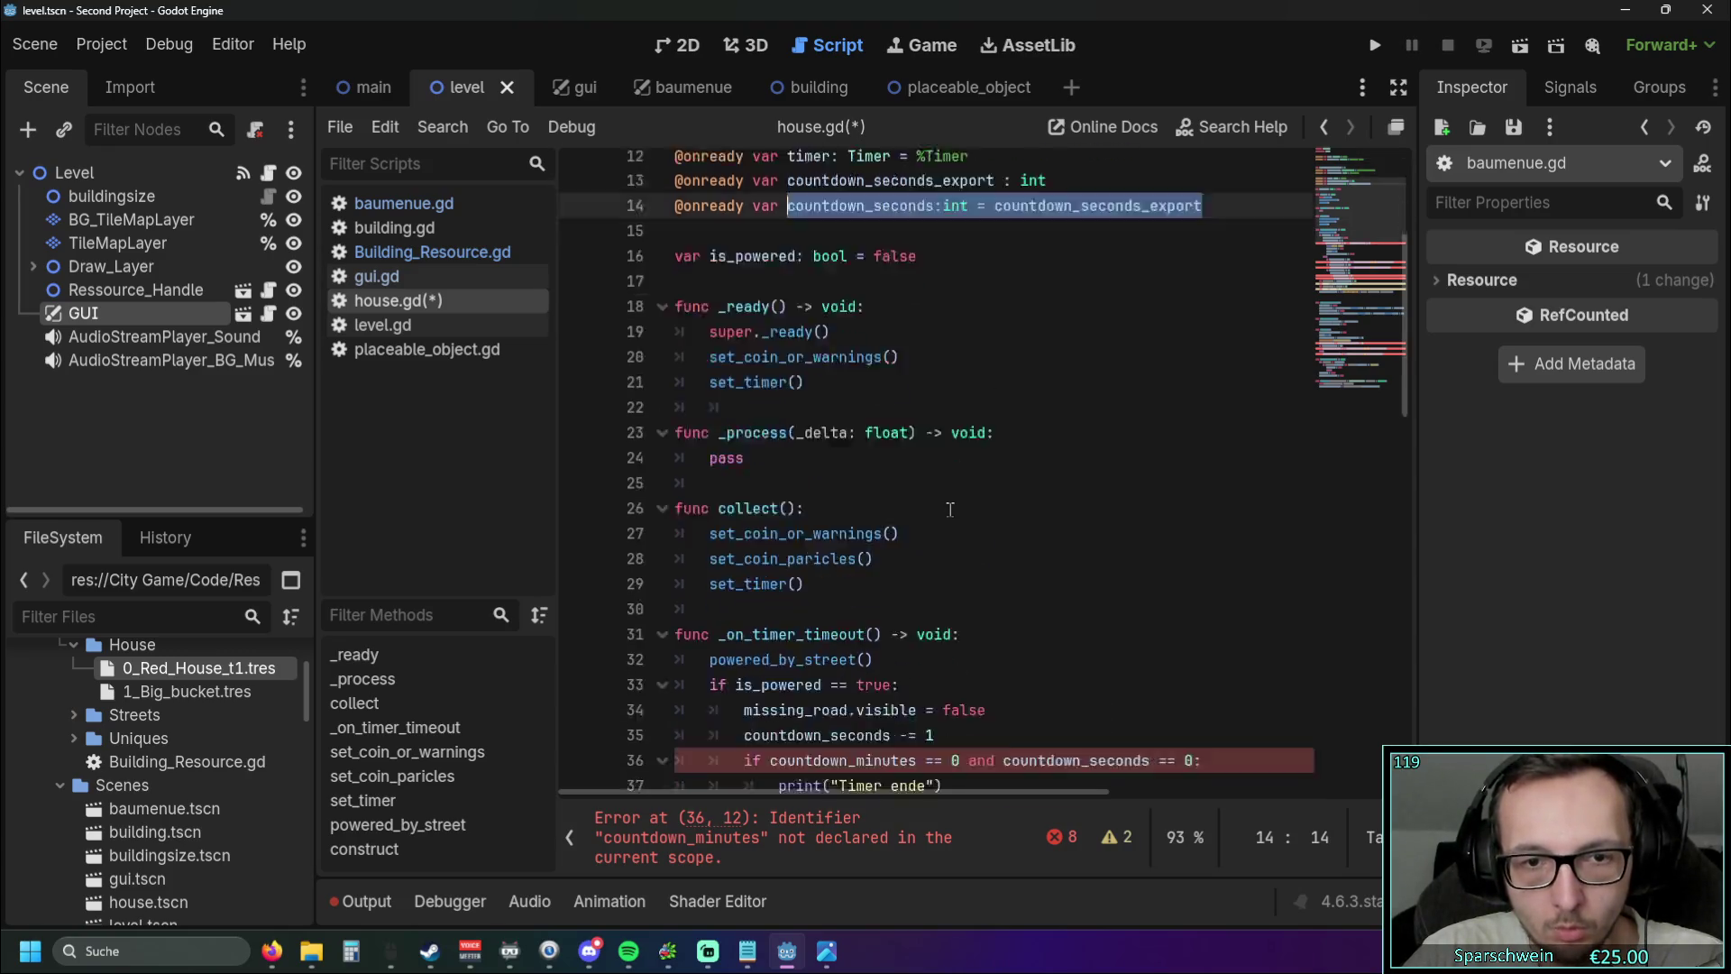
{"action": "scroll", "coordinate": [943, 505], "scroll_direction": "down", "scroll_amount": 2}
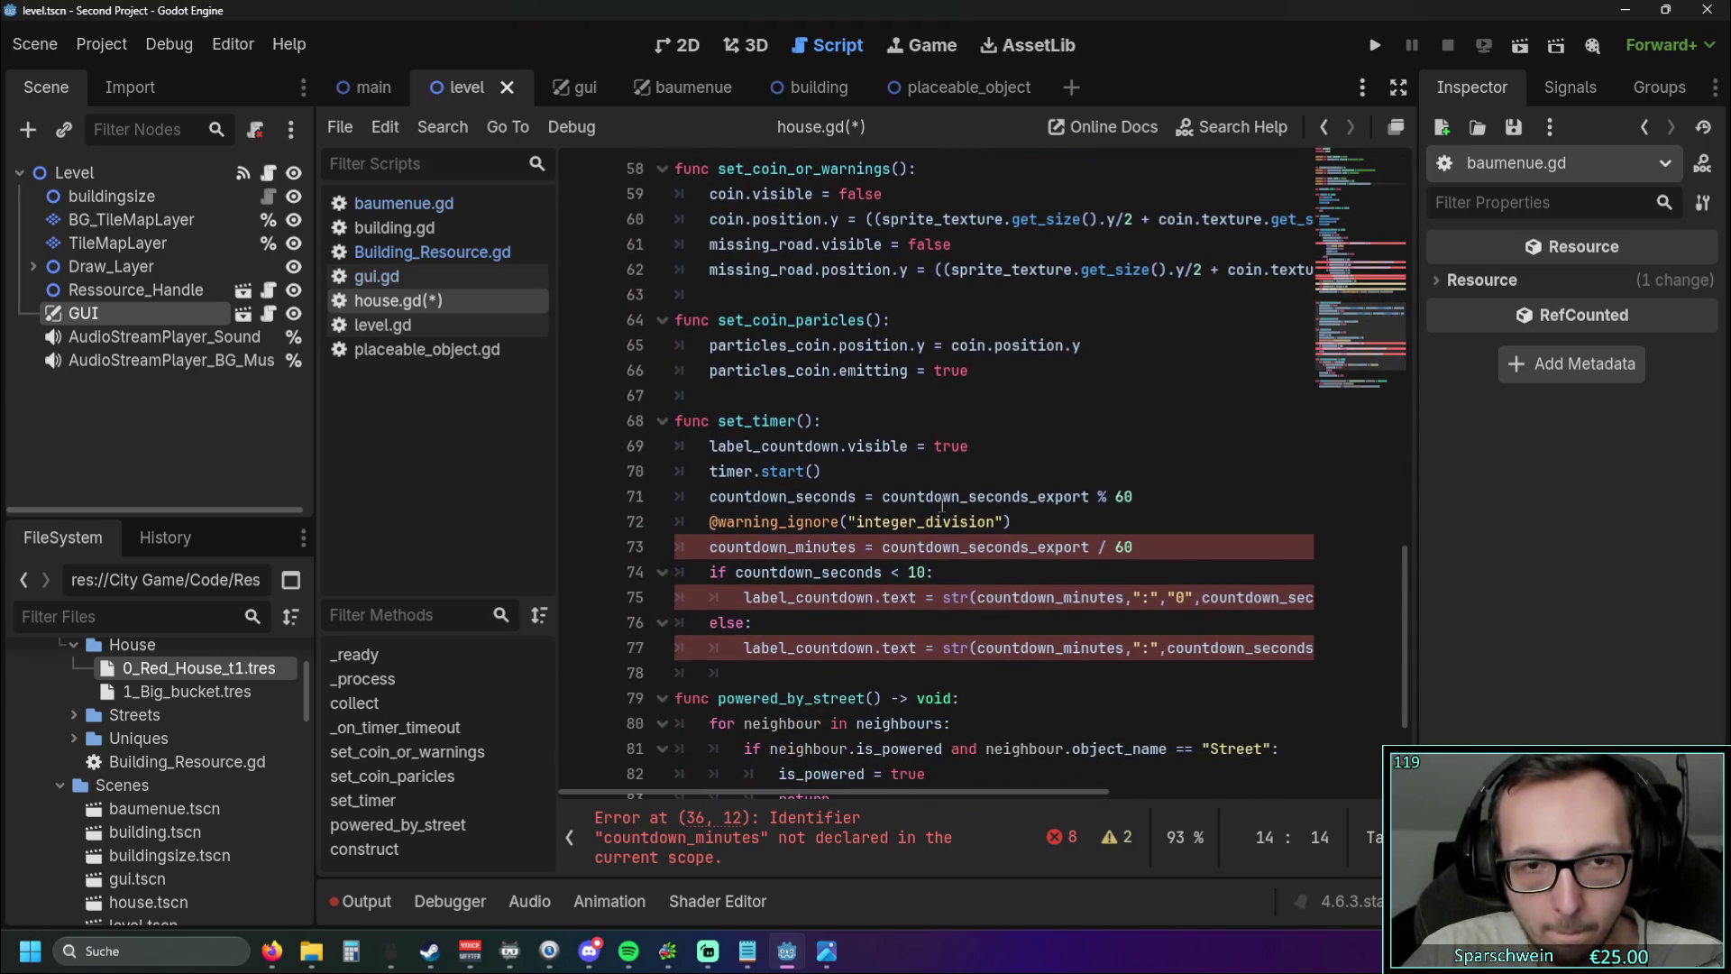
{"action": "mouse_move", "coordinate": [1141, 497]}
{"action": "left_mouse_down"}
{"action": "mouse_move", "coordinate": [672, 498]}
{"action": "mouse_move", "coordinate": [710, 498]}
{"action": "left_mouse_up"}
{"action": "key", "text": "ctrl+v"}
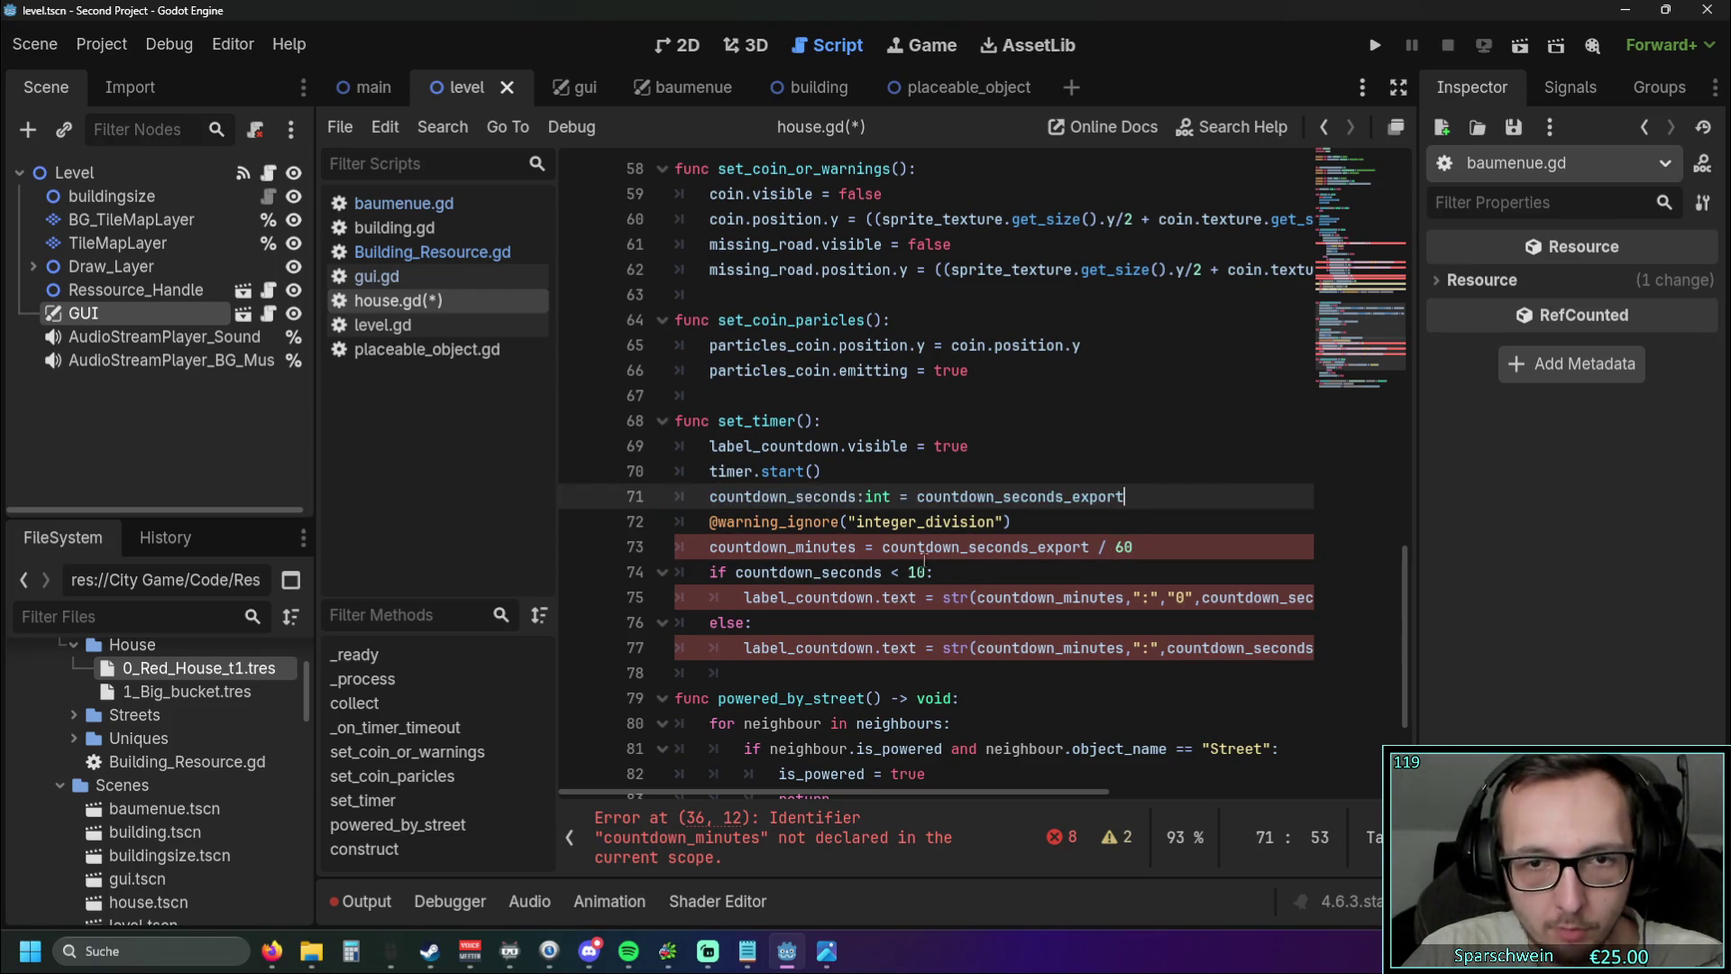
{"action": "left_click", "coordinate": [891, 497]}
{"action": "key", "text": "BackSpace"}
{"action": "key", "text": "BackSpace"}
{"action": "key", "text": "BackSpace"}
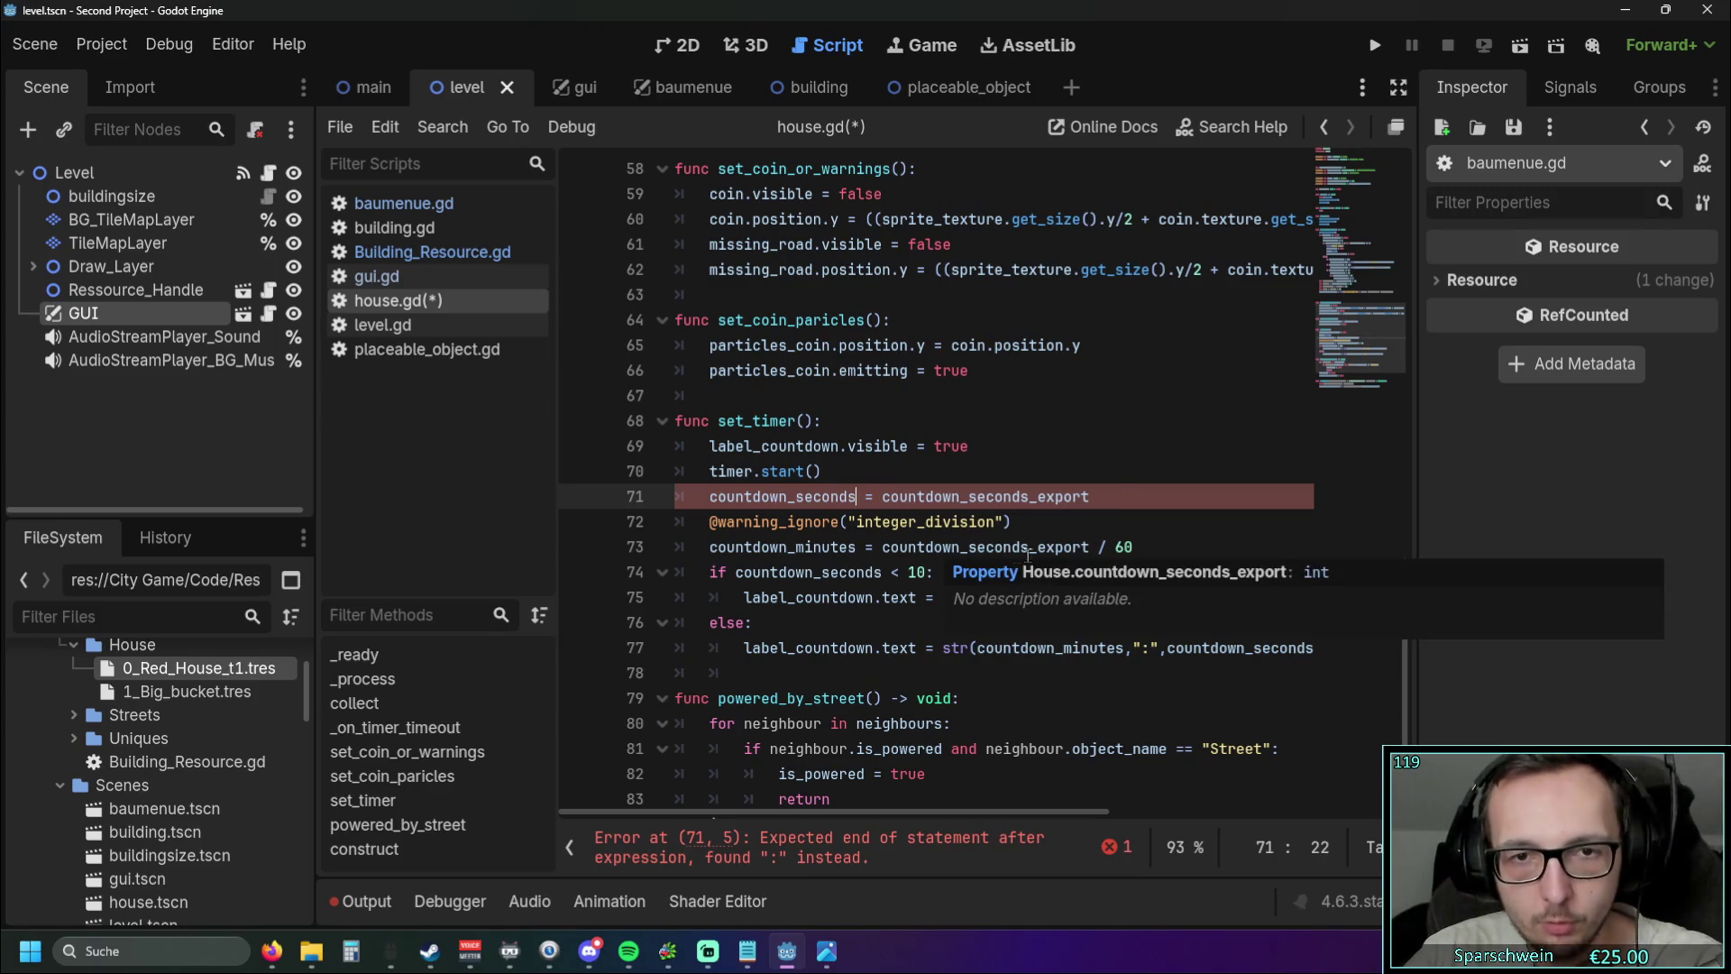
{"action": "left_click", "coordinate": [1103, 527]}
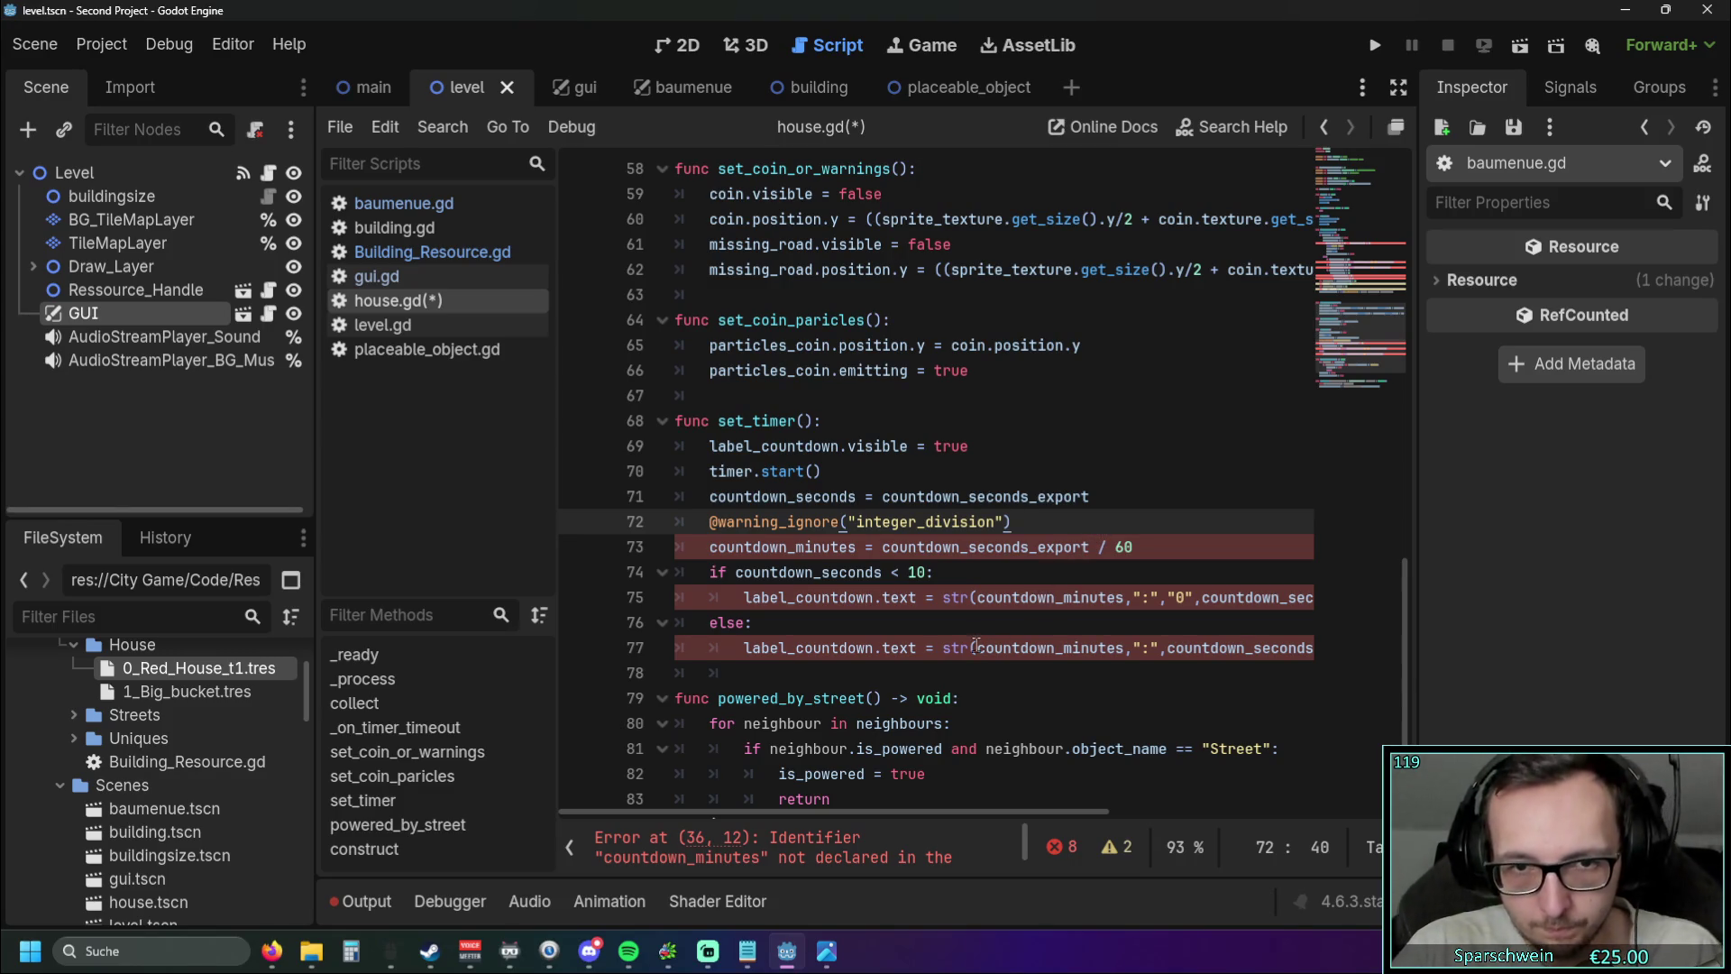
- Select the four time-calculation lines 50–53 in _on_timer_timeout
{"action": "scroll", "coordinate": [983, 631], "scroll_direction": "down", "scroll_amount": 1}
{"action": "scroll", "coordinate": [970, 621], "scroll_direction": "up", "scroll_amount": 3}
{"action": "scroll", "coordinate": [971, 621], "scroll_direction": "up", "scroll_amount": 4}
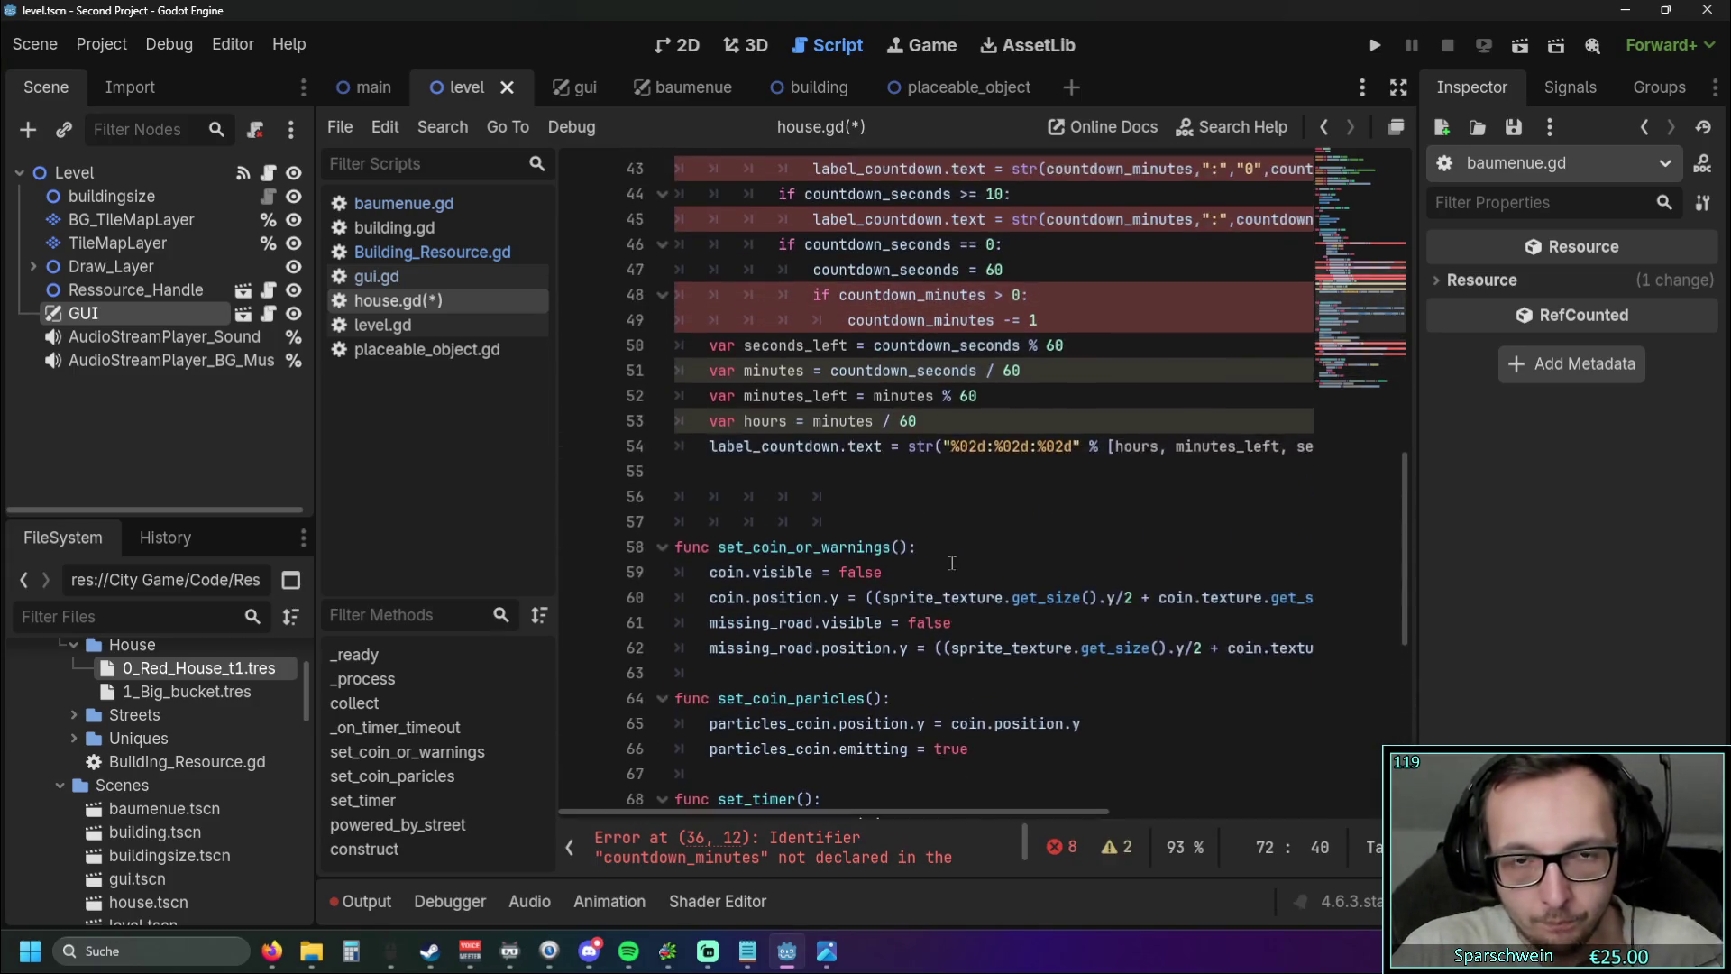
{"action": "scroll", "coordinate": [944, 564], "scroll_direction": "up", "scroll_amount": 1}
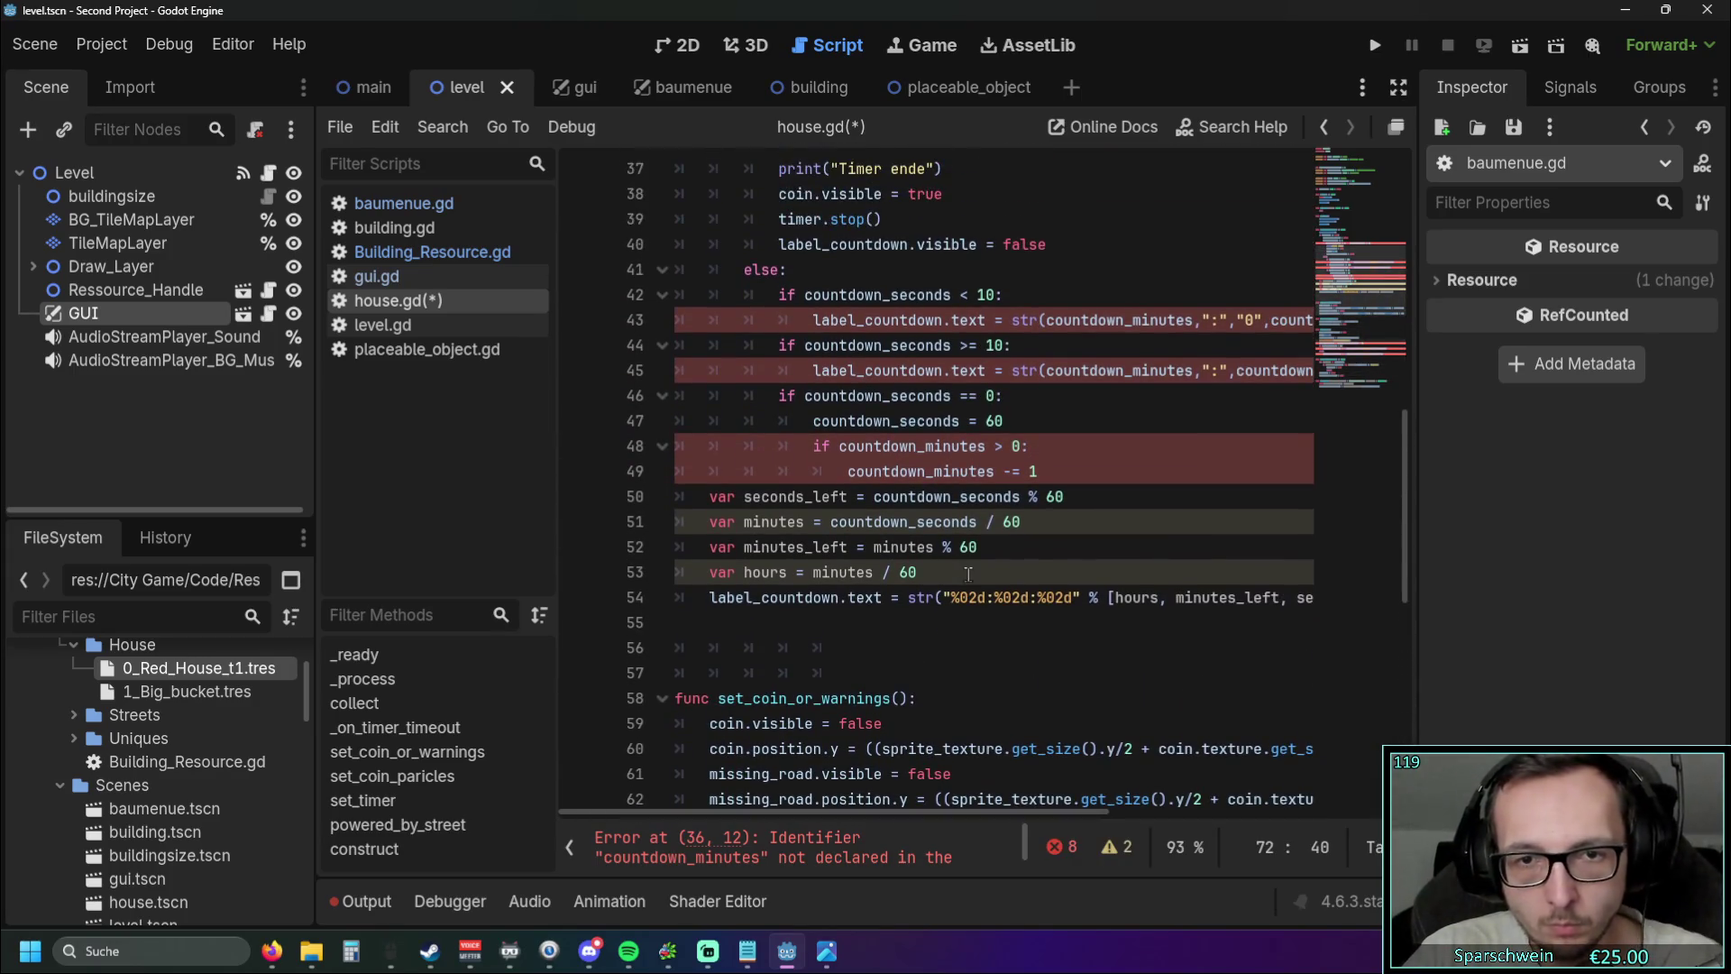
{"action": "mouse_move", "coordinate": [948, 575]}
{"action": "left_mouse_down"}
{"action": "mouse_move", "coordinate": [767, 525]}
{"action": "mouse_move", "coordinate": [594, 506]}
{"action": "left_mouse_up"}
{"action": "key", "text": "ctrl+c"}
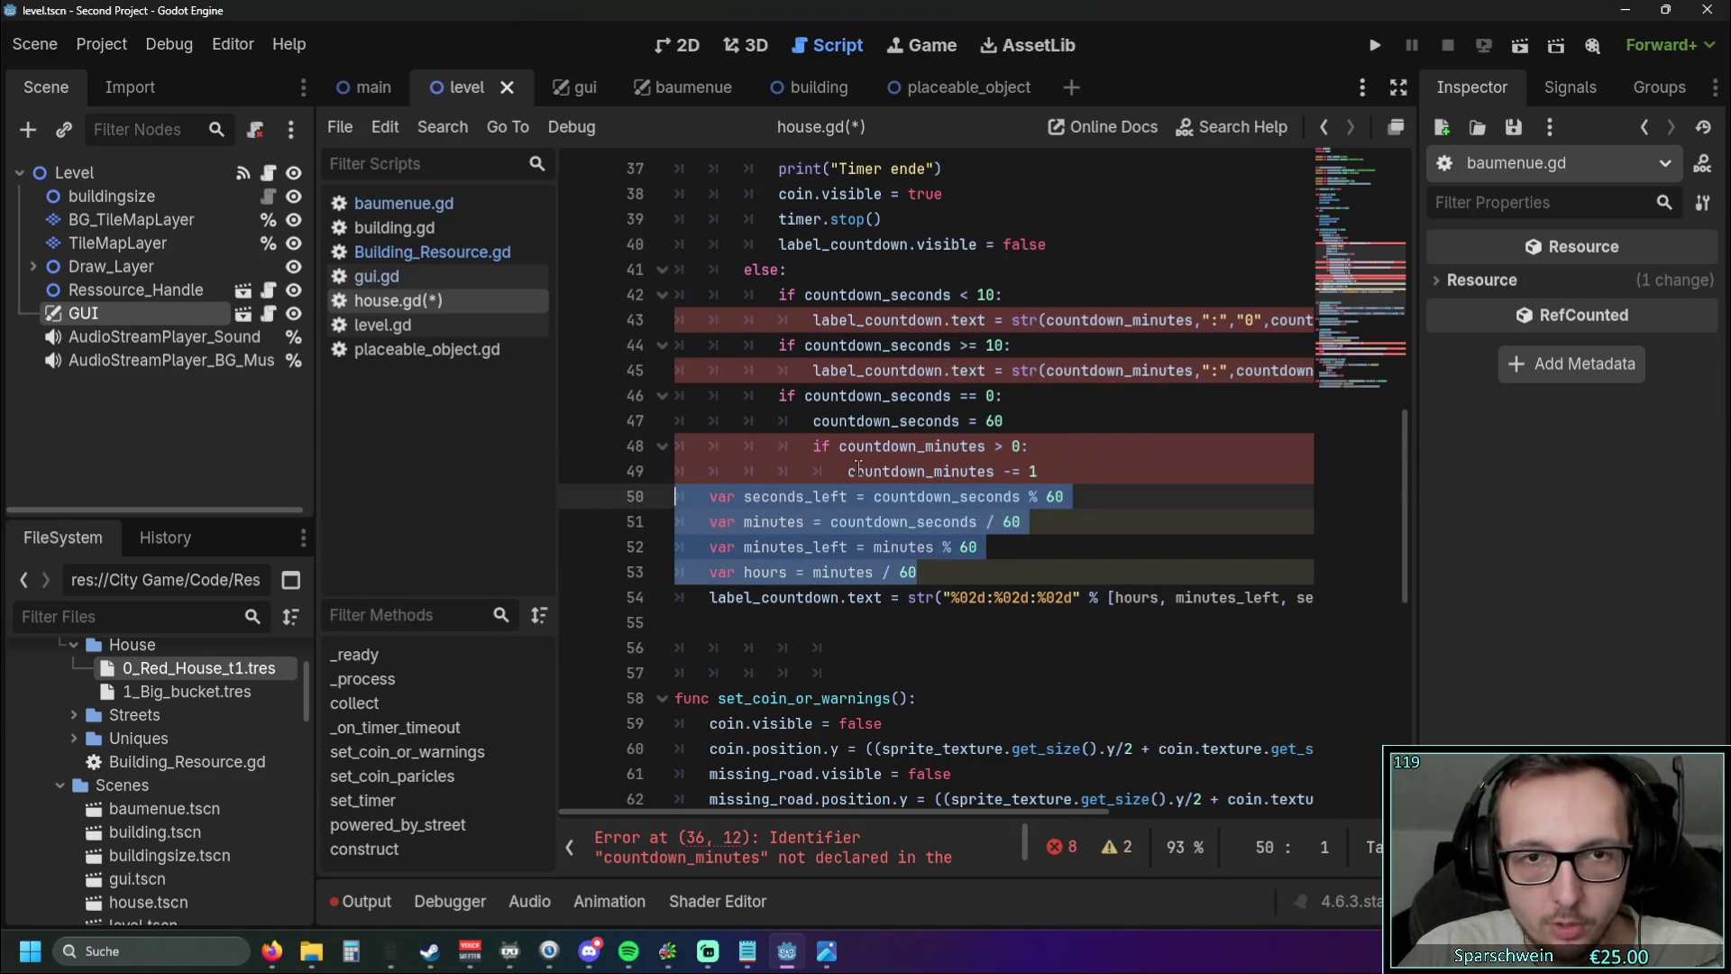
- Paste the four time-calculation lines into the header below line 14
{"action": "scroll", "coordinate": [861, 472], "scroll_direction": "up", "scroll_amount": 12}
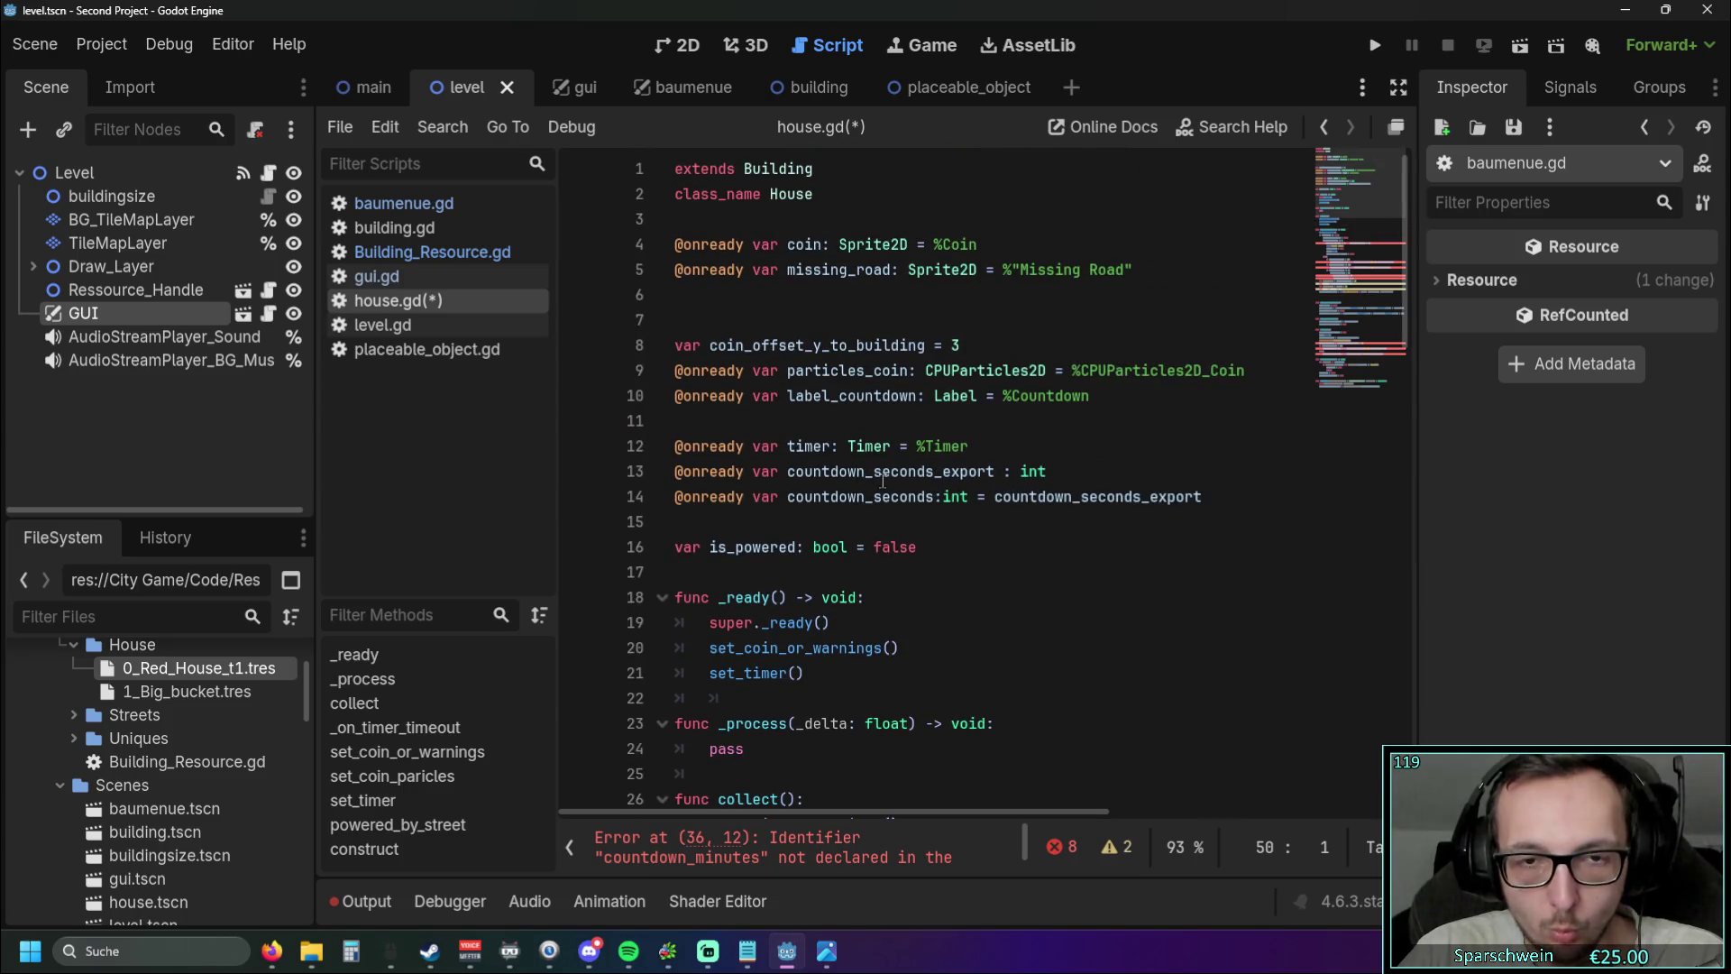
{"action": "scroll", "coordinate": [883, 481], "scroll_direction": "down", "scroll_amount": 2}
{"action": "scroll", "coordinate": [886, 483], "scroll_direction": "up", "scroll_amount": 1}
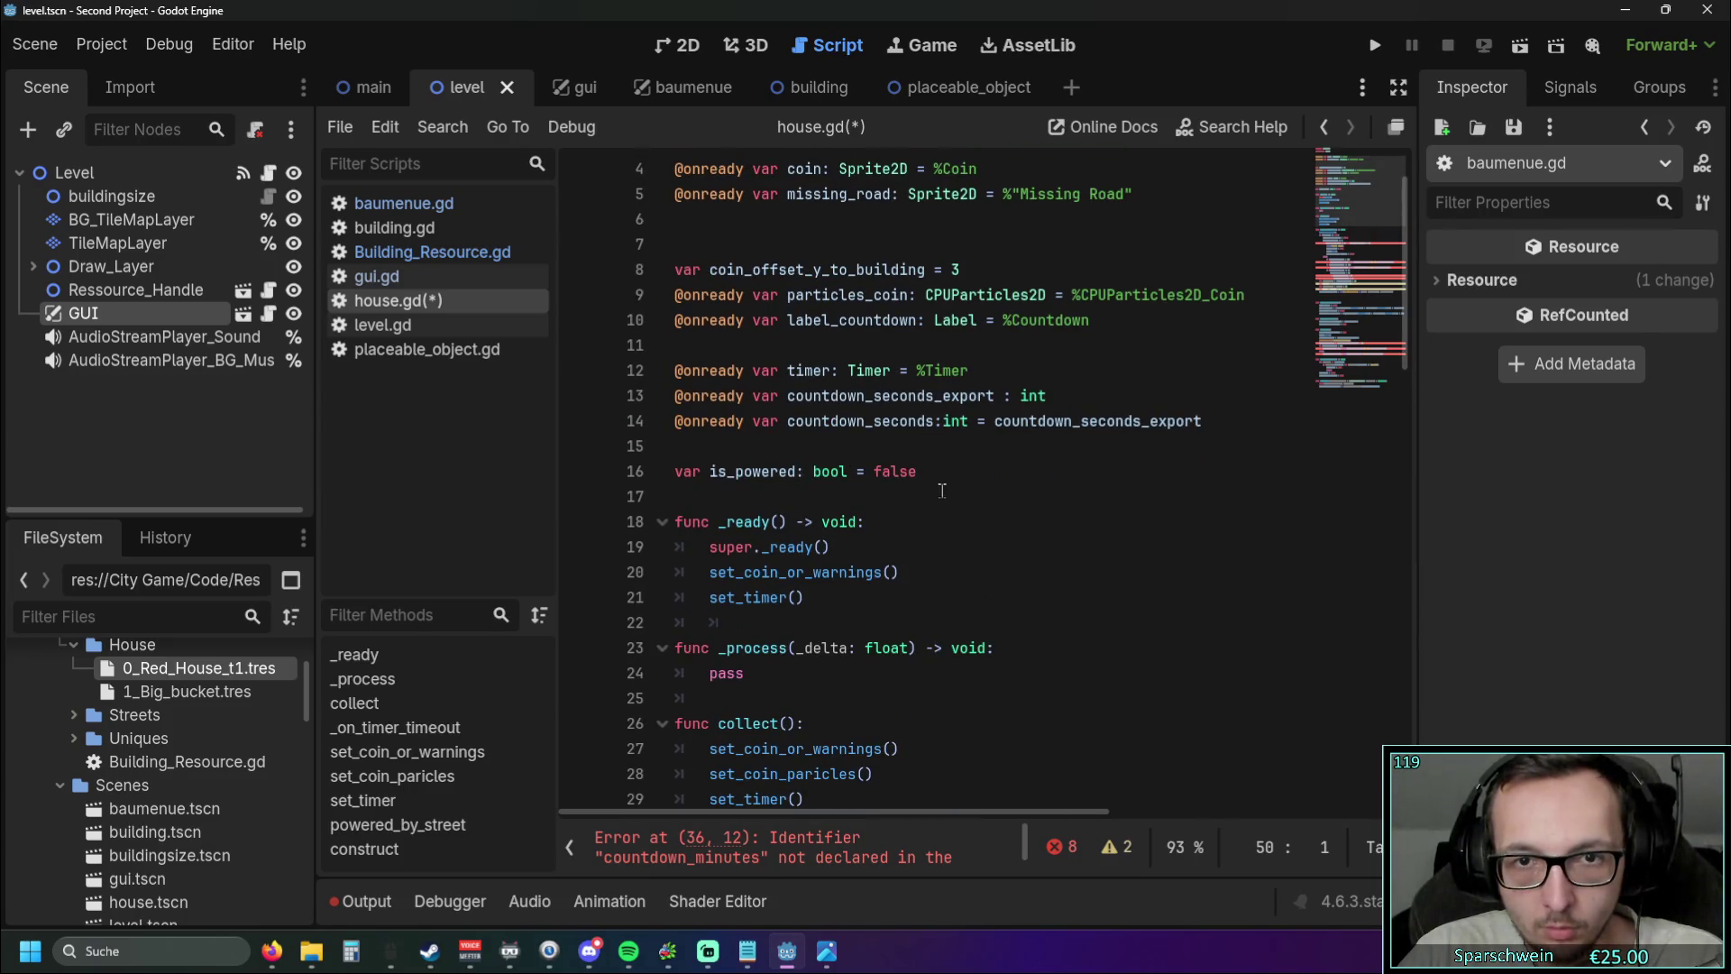
{"action": "left_click", "coordinate": [1150, 427]}
{"action": "key", "text": "Return"}
{"action": "key", "text": "ctrl+v"}
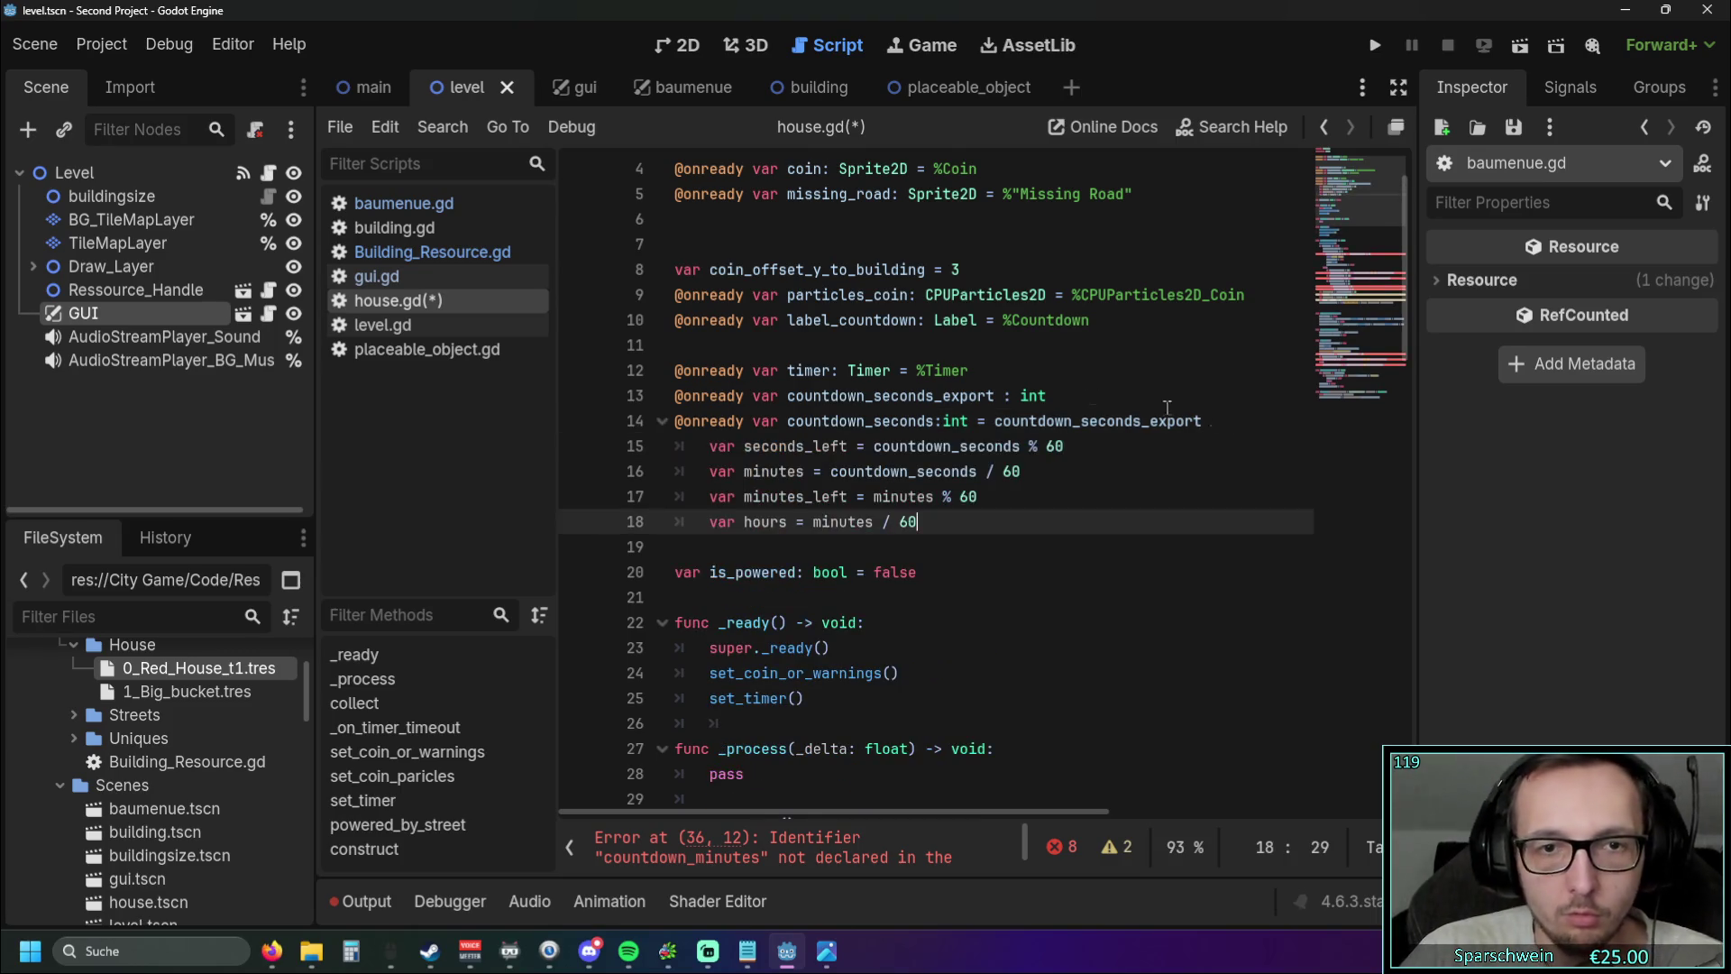
{"action": "left_click", "coordinate": [685, 433]}
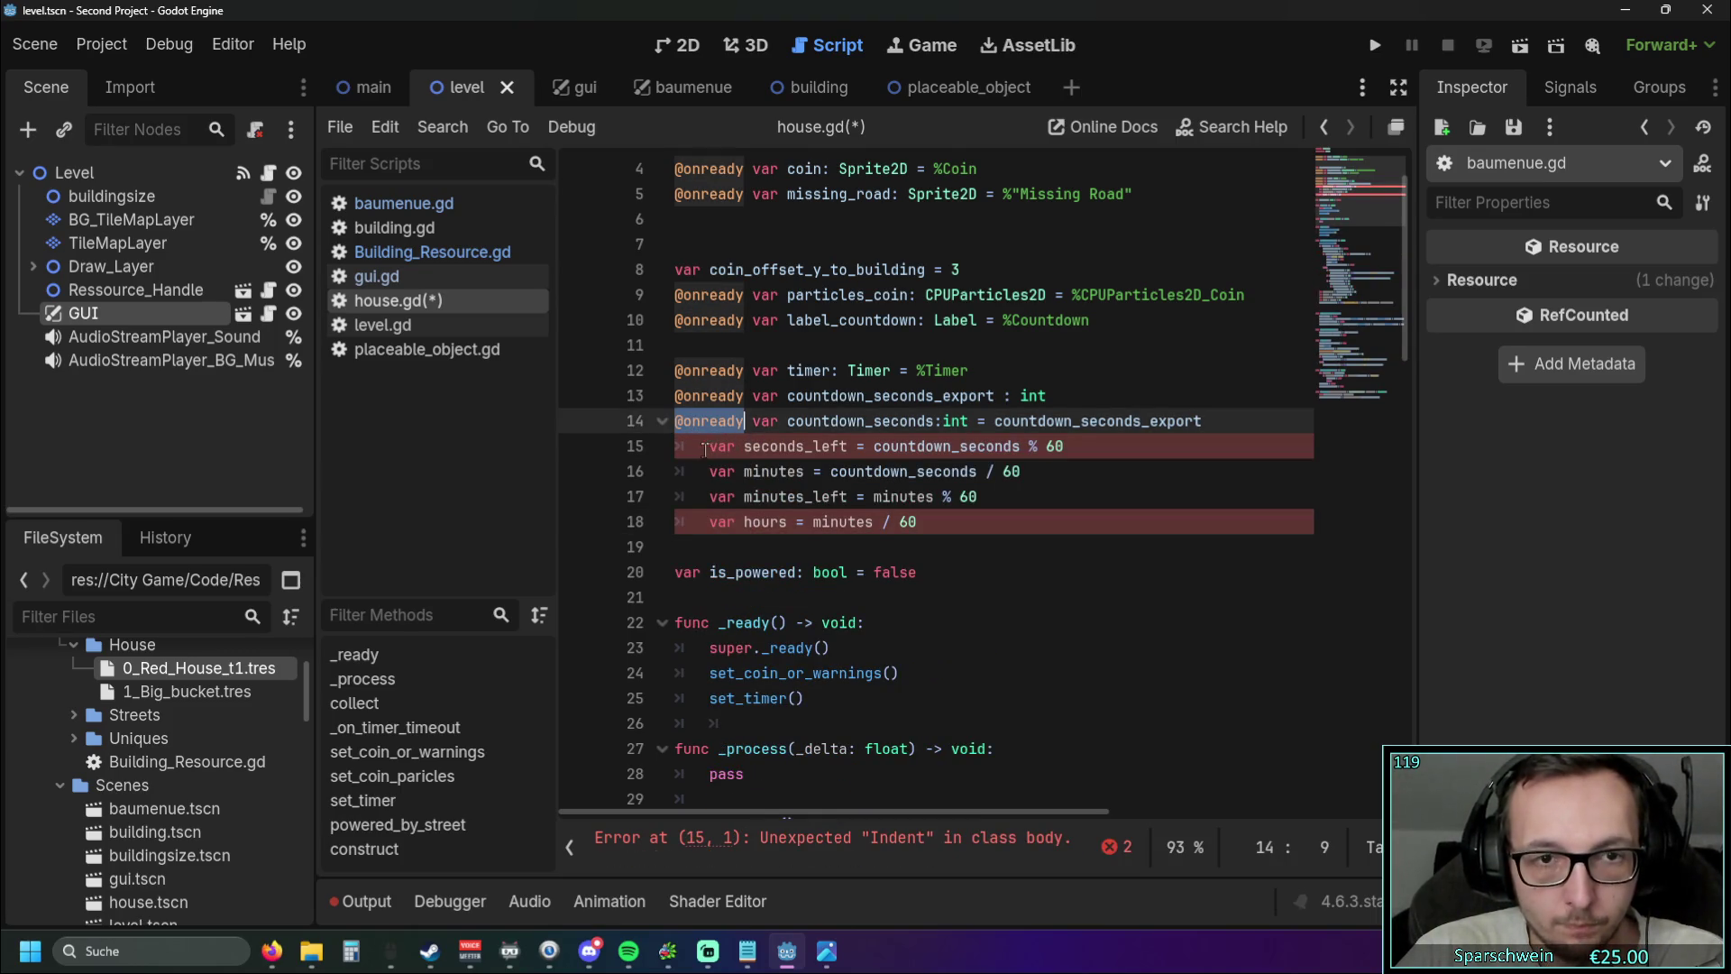
{"action": "left_click", "coordinate": [678, 448]}
{"action": "type", "text": "@onready"}
{"action": "left_click", "coordinate": [678, 472]}
{"action": "type", "text": "@onready"}
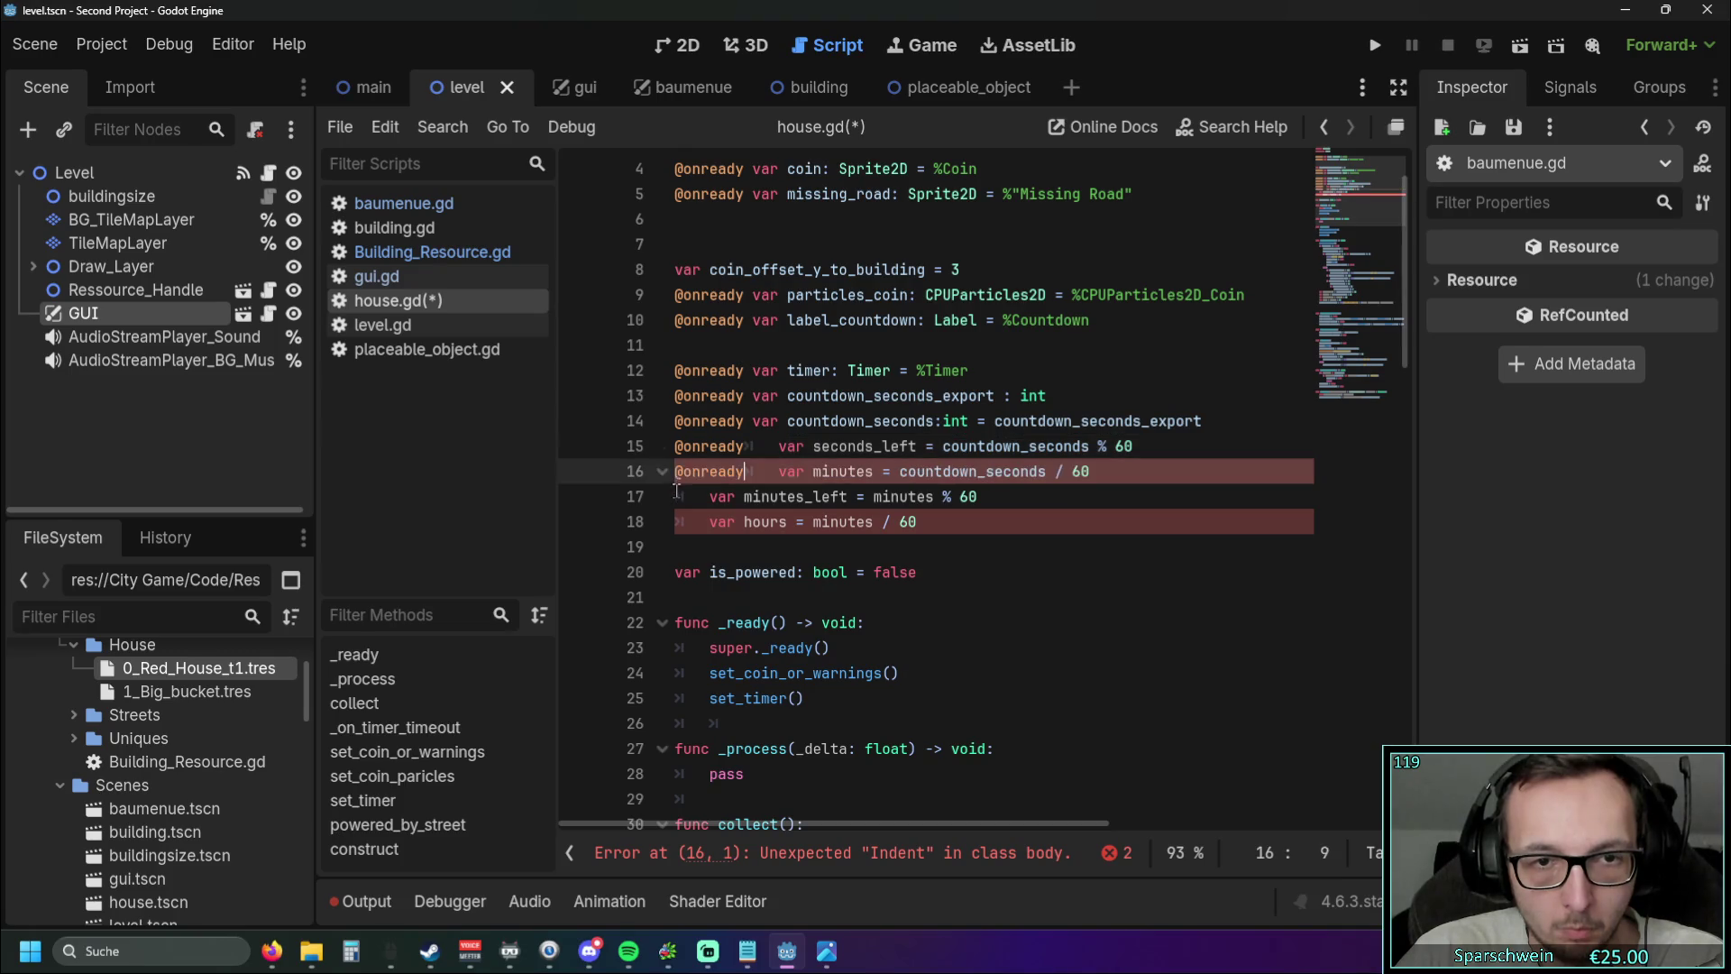
{"action": "left_click", "coordinate": [679, 498]}
{"action": "type", "text": "@onready"}
{"action": "left_click", "coordinate": [679, 523]}
{"action": "type", "text": "@onready"}
{"action": "left_click", "coordinate": [778, 472]}
{"action": "key", "text": "BackSpace"}
{"action": "left_click", "coordinate": [778, 447]}
{"action": "key", "text": "BackSpace"}
{"action": "left_click", "coordinate": [1024, 550]}
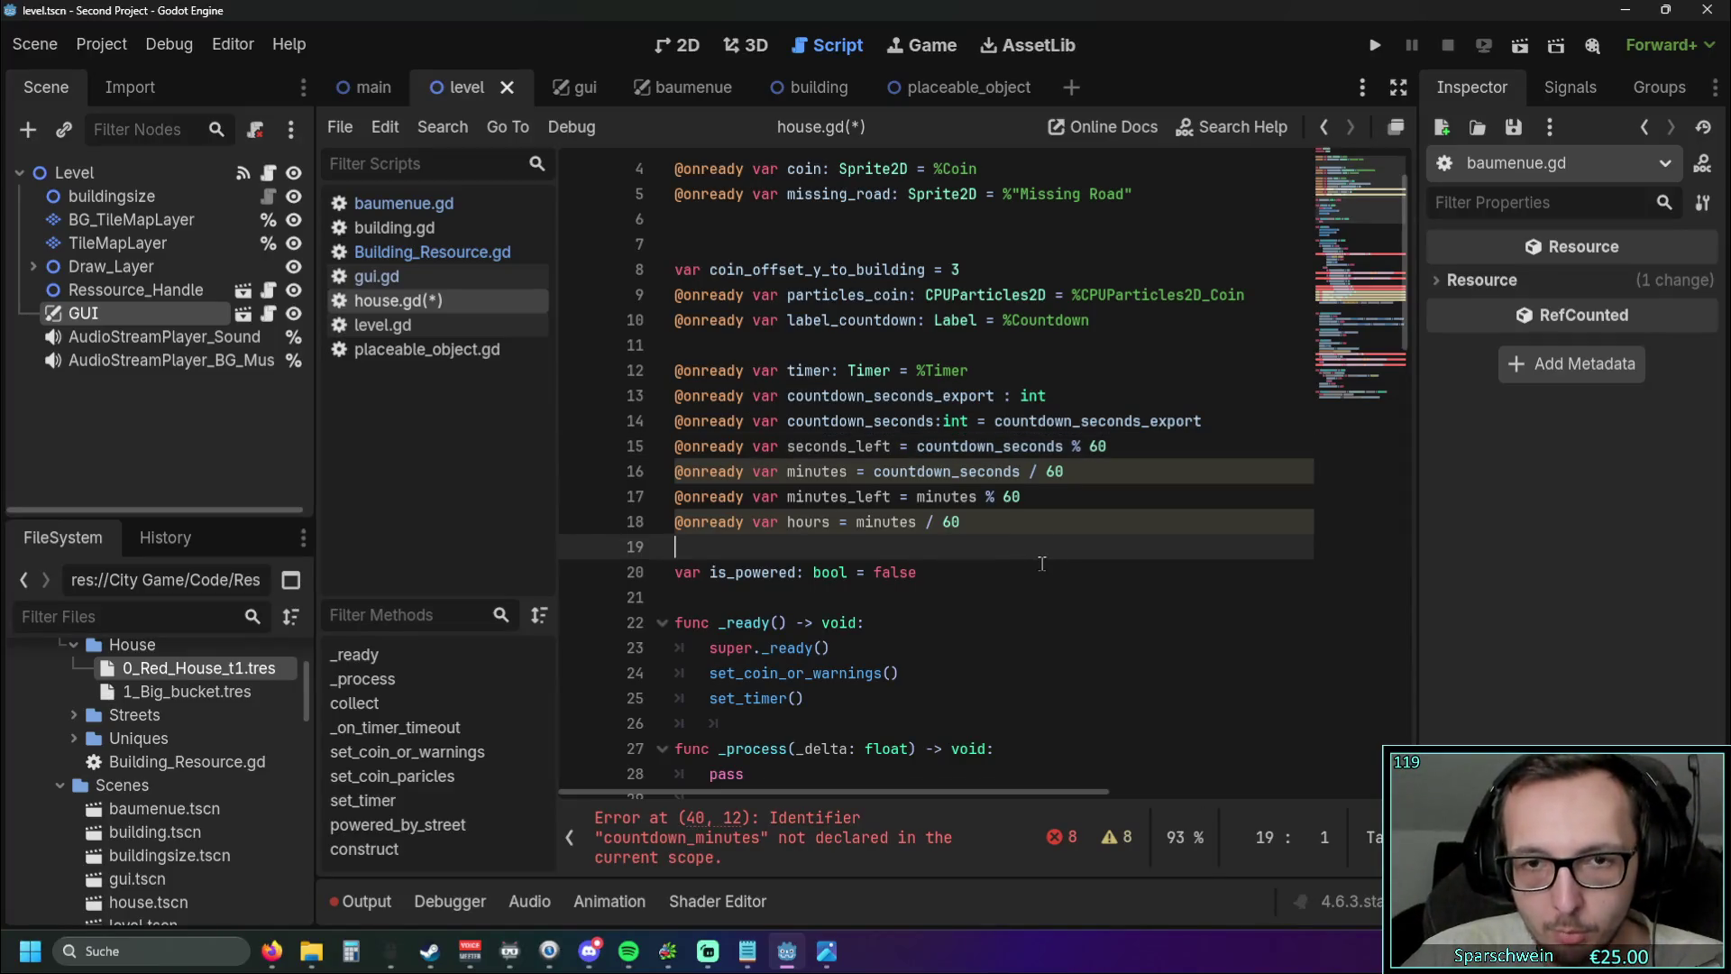
{"action": "key", "text": "shift+Up"}
{"action": "key", "text": "shift+Up"}
{"action": "key", "text": "shift+Up"}
{"action": "left_click", "coordinate": [1086, 571]}
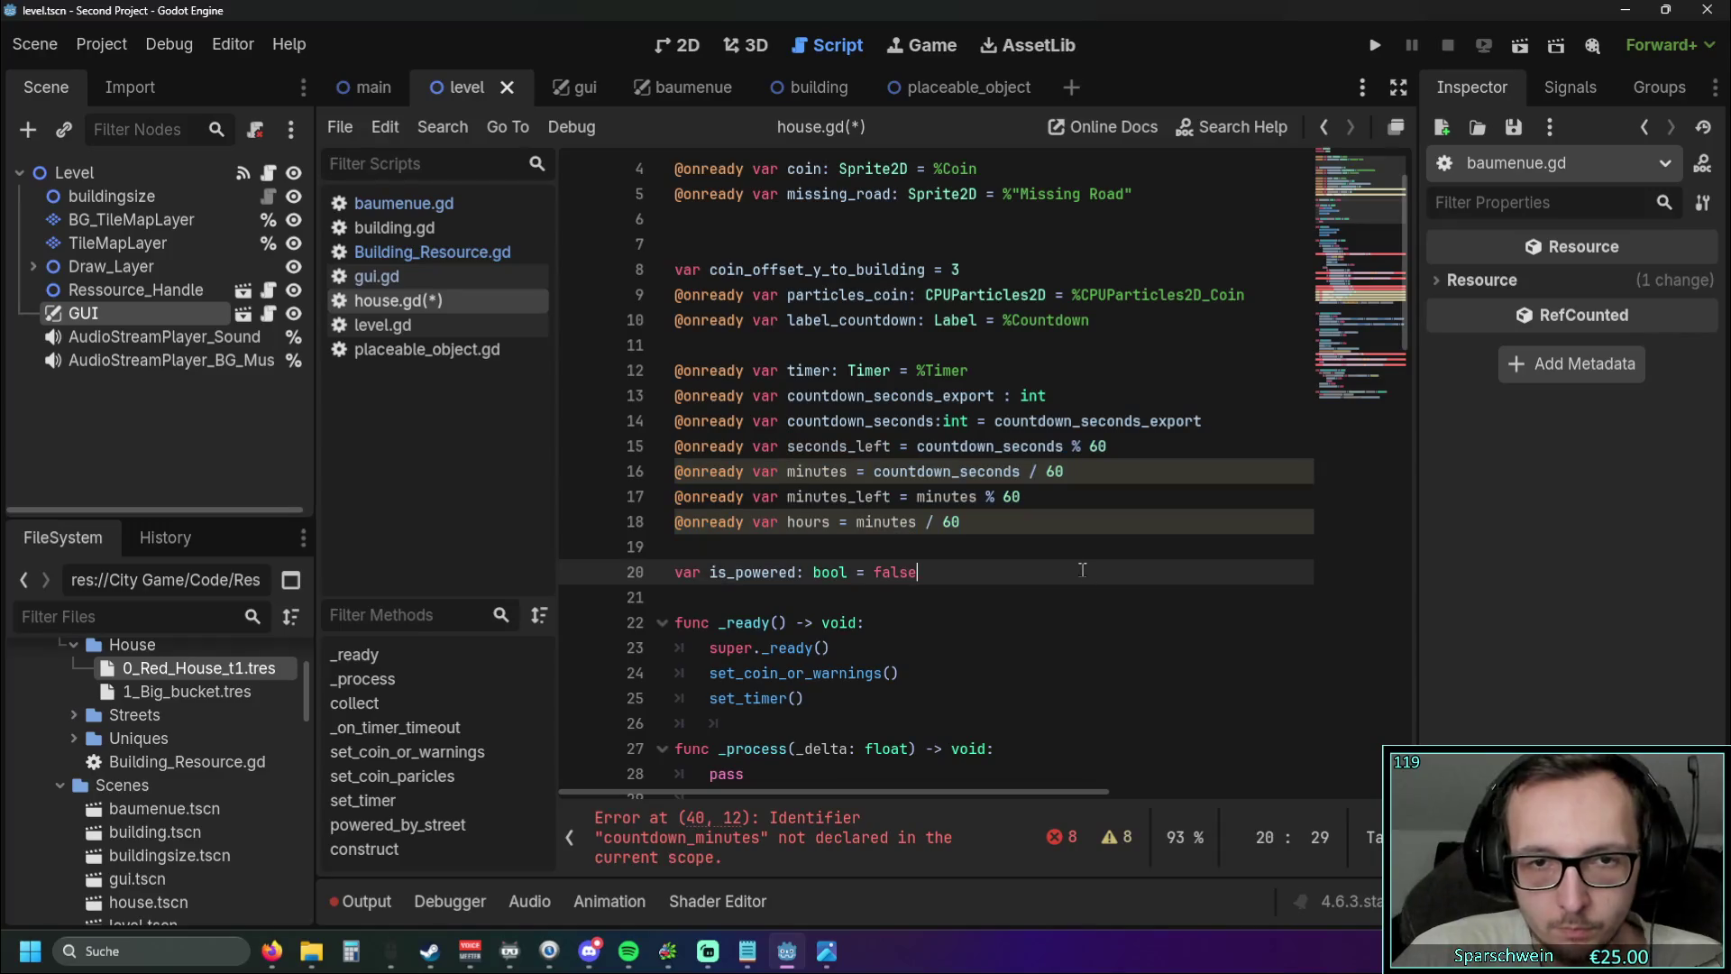
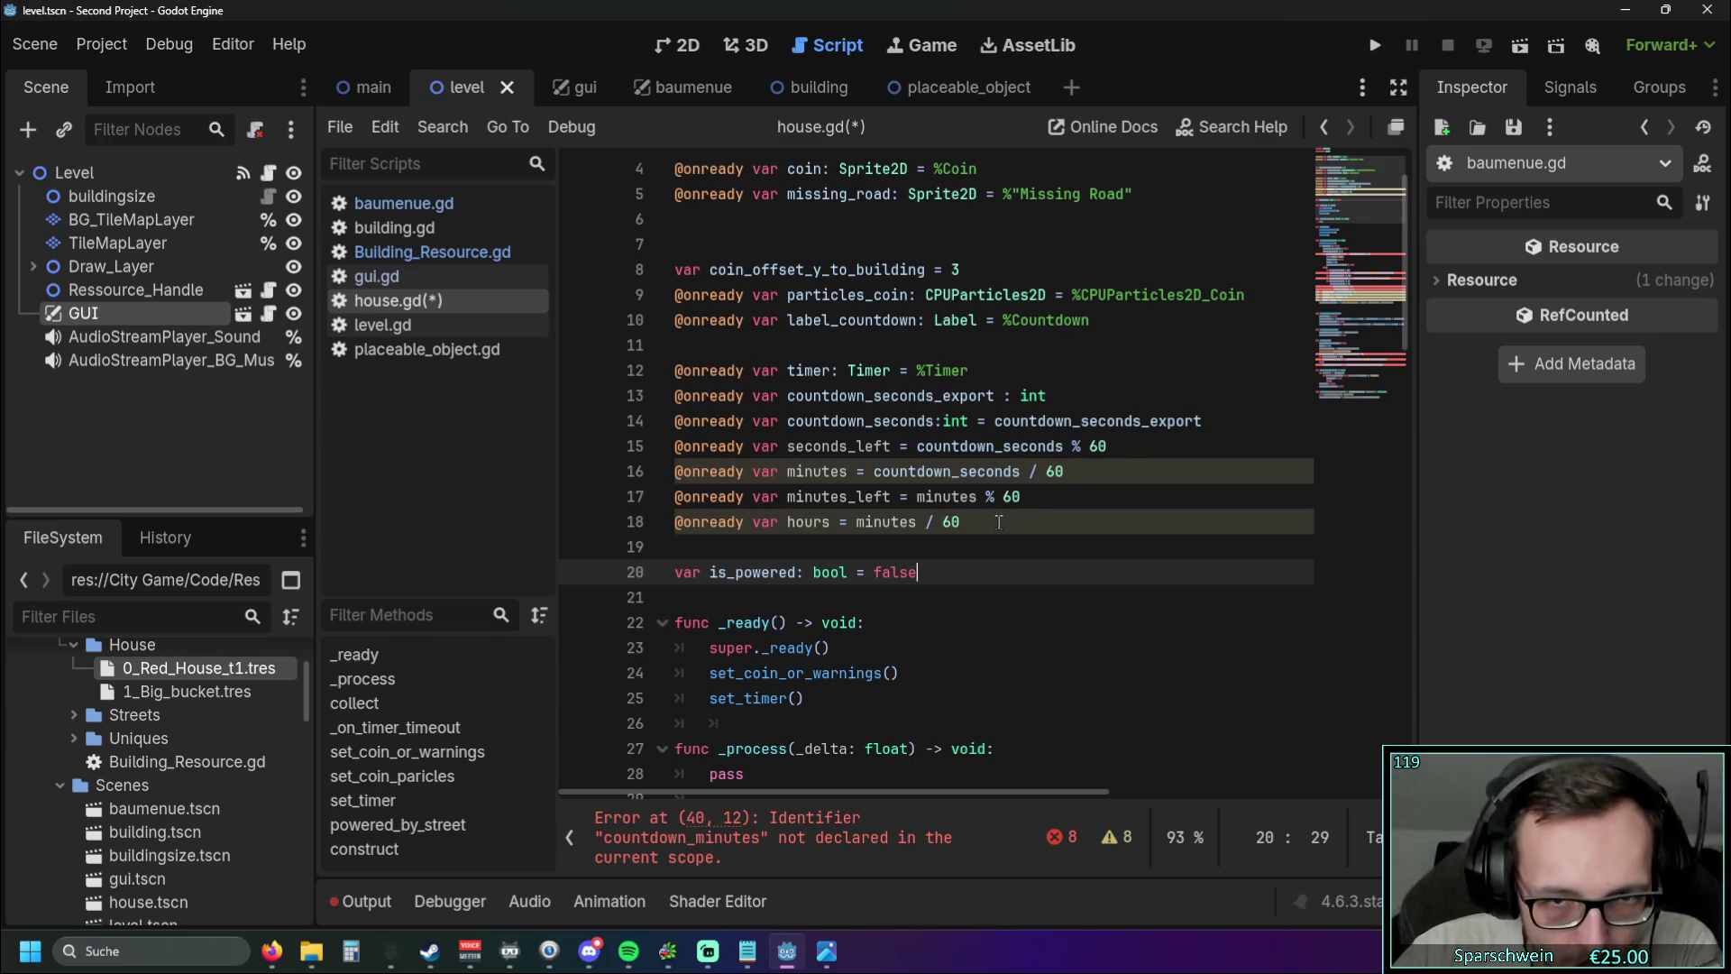
- Select line 58's formatted label_countdown.text line to copy it
{"action": "scroll", "coordinate": [992, 531], "scroll_direction": "down", "scroll_amount": 6}
{"action": "scroll", "coordinate": [992, 530], "scroll_direction": "down", "scroll_amount": 7}
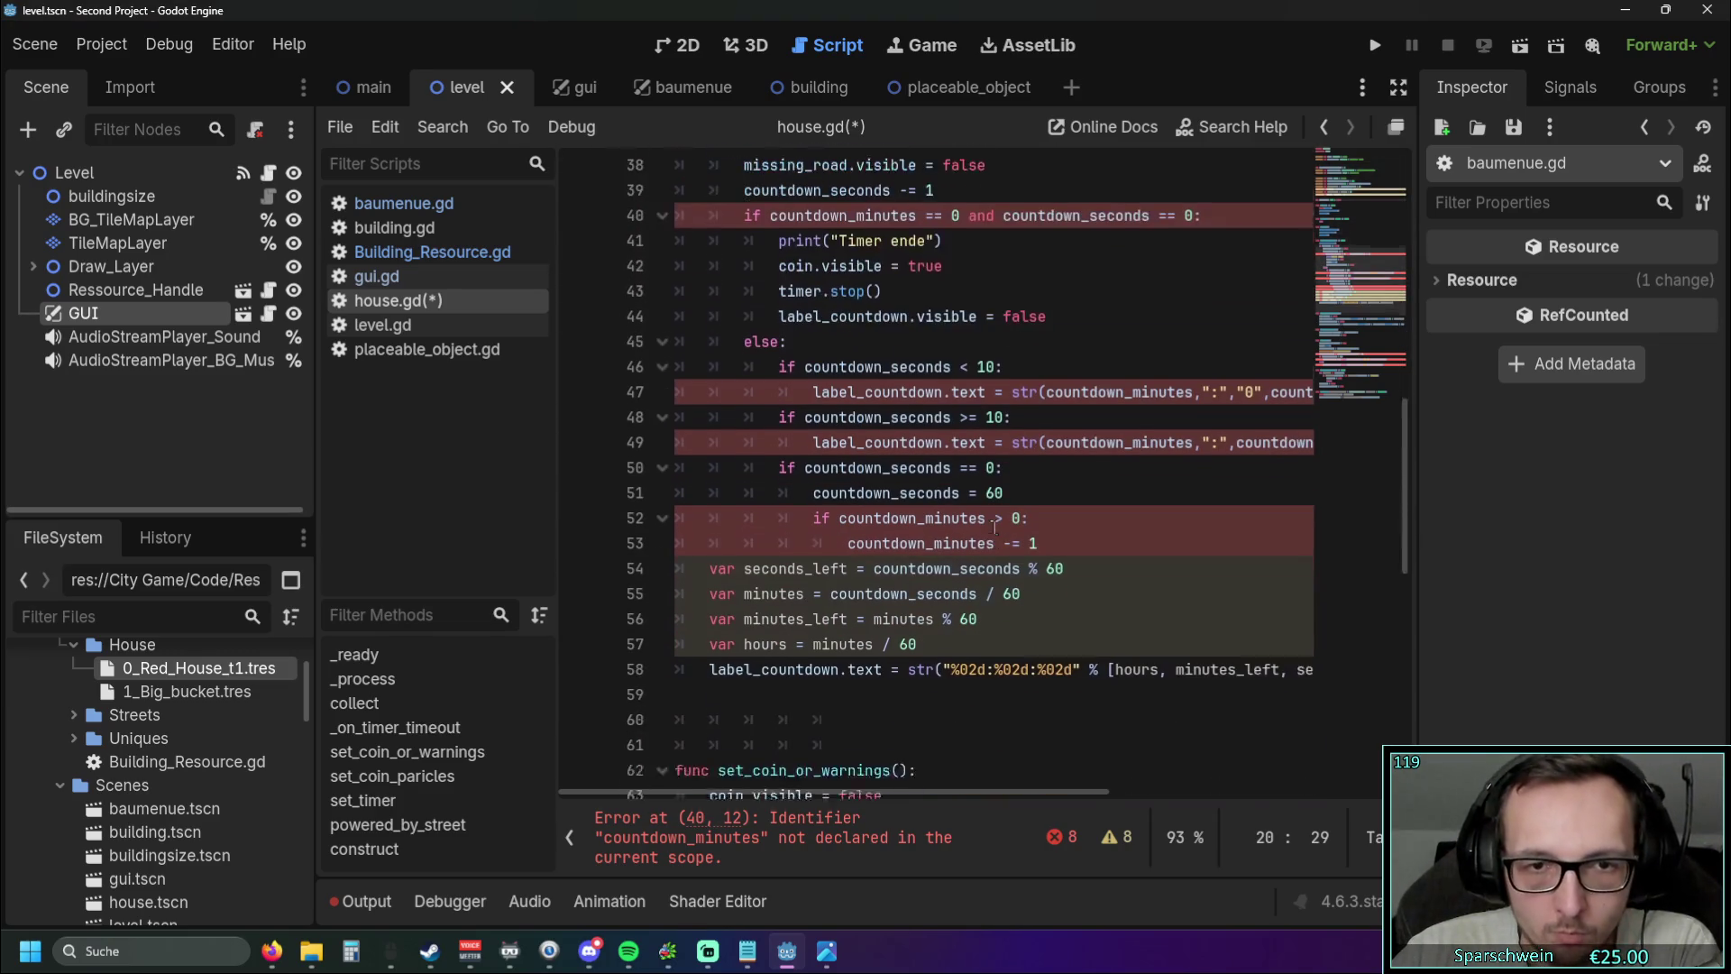
{"action": "left_click", "coordinate": [990, 568]}
{"action": "scroll", "coordinate": [990, 566], "scroll_direction": "down", "scroll_amount": 3}
{"action": "scroll", "coordinate": [990, 567], "scroll_direction": "down", "scroll_amount": 4}
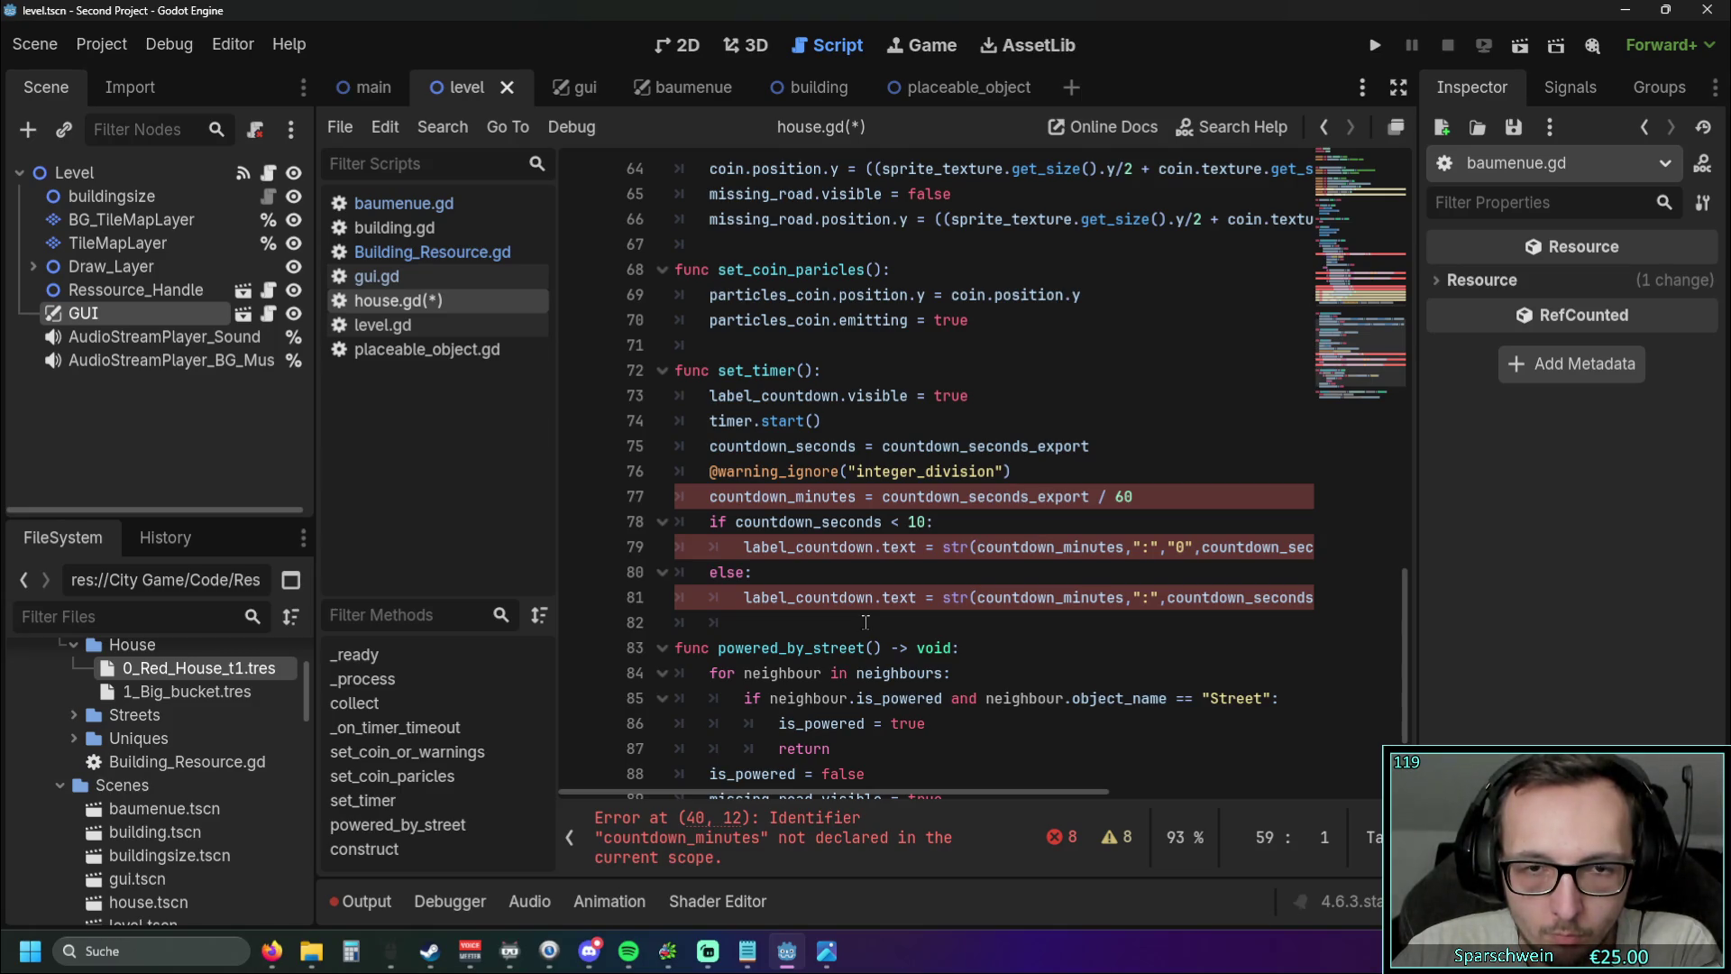
{"action": "scroll", "coordinate": [866, 597], "scroll_direction": "up", "scroll_amount": 6}
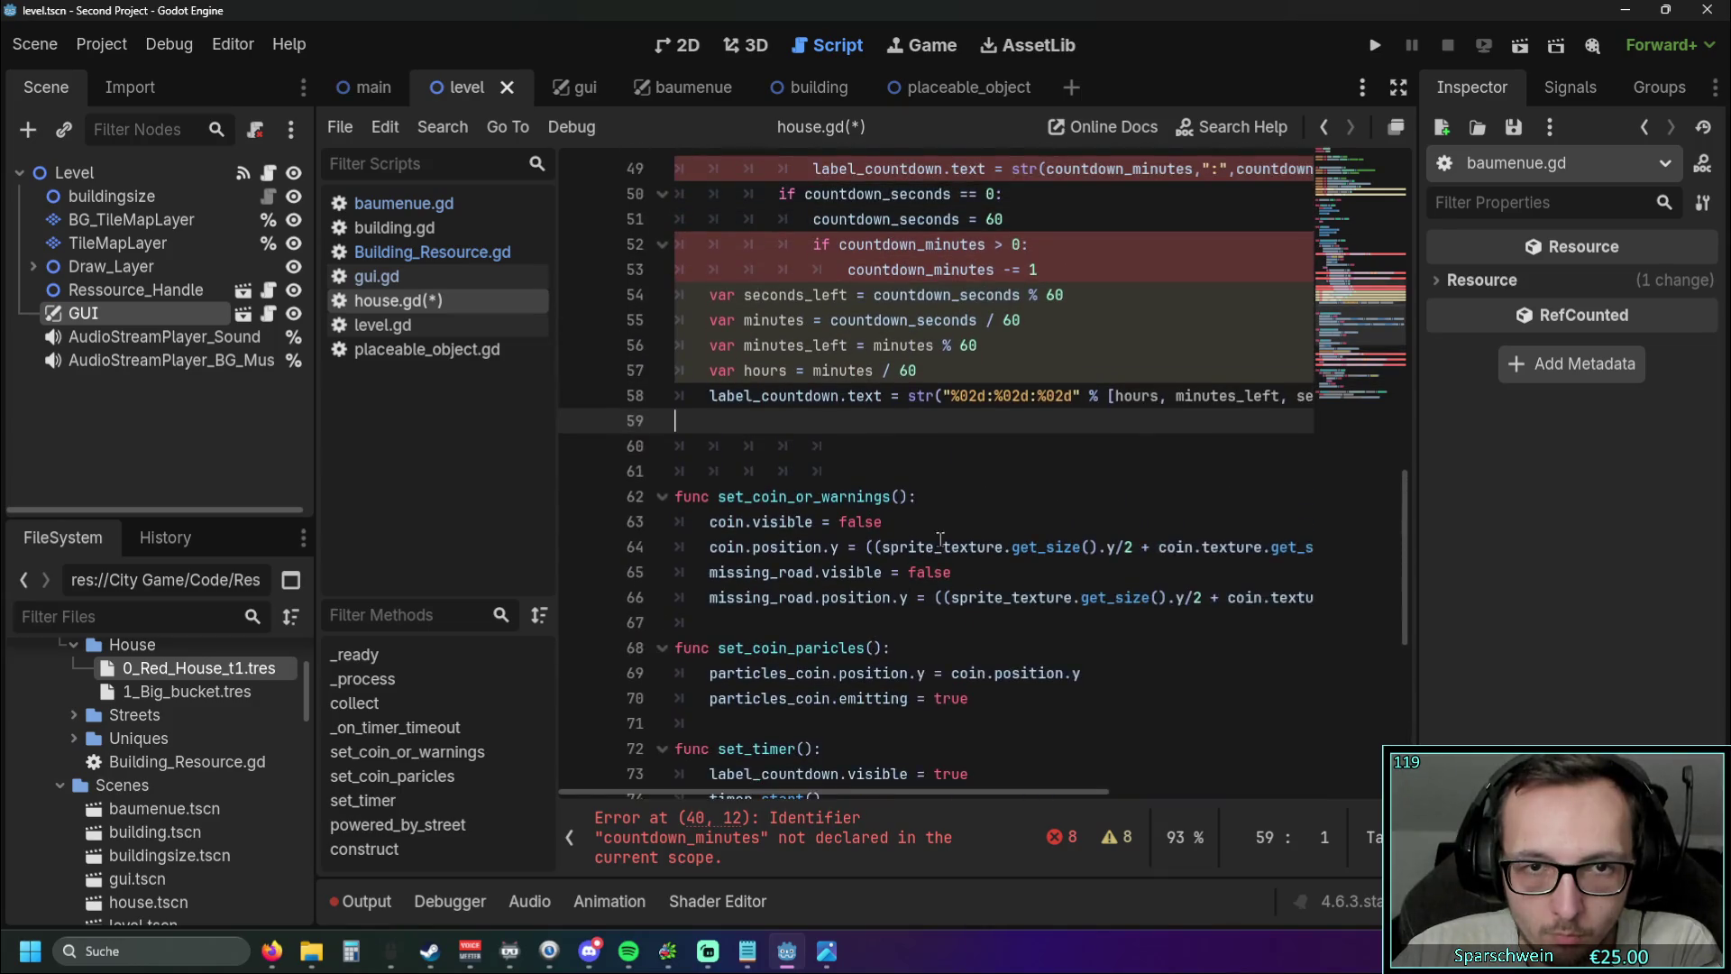
{"action": "left_click", "coordinate": [709, 470]}
{"action": "left_click_drag", "start_coordinate": [710, 471], "coordinate": [1307, 473]}
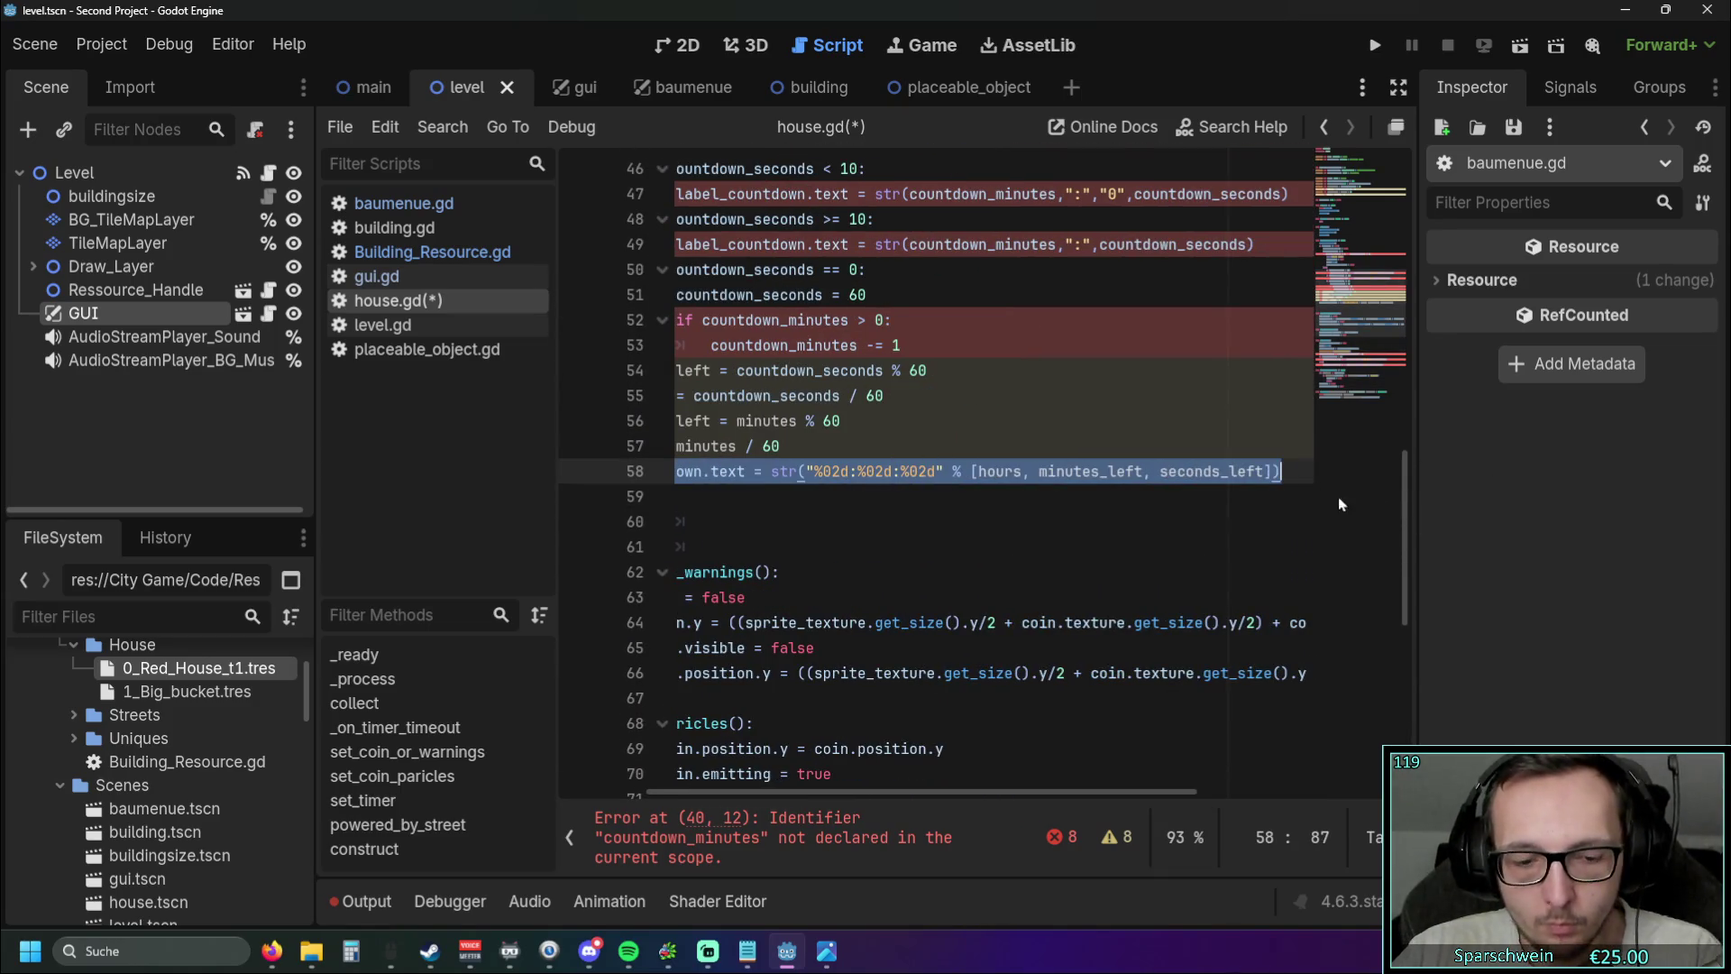
- Paste that label line over the old countdown text lines 77–82 in set_timer
{"action": "scroll", "coordinate": [918, 619], "scroll_direction": "down", "scroll_amount": 6}
{"action": "mouse_move", "coordinate": [918, 619]}
{"action": "left_mouse_down"}
{"action": "mouse_move", "coordinate": [811, 600]}
{"action": "mouse_move", "coordinate": [635, 496]}
{"action": "left_mouse_up"}
{"action": "type", "text": "label_countdown.text = str(\"%02d:%02d:%02d\" % [hours, minutes_left, seconds_left])"}
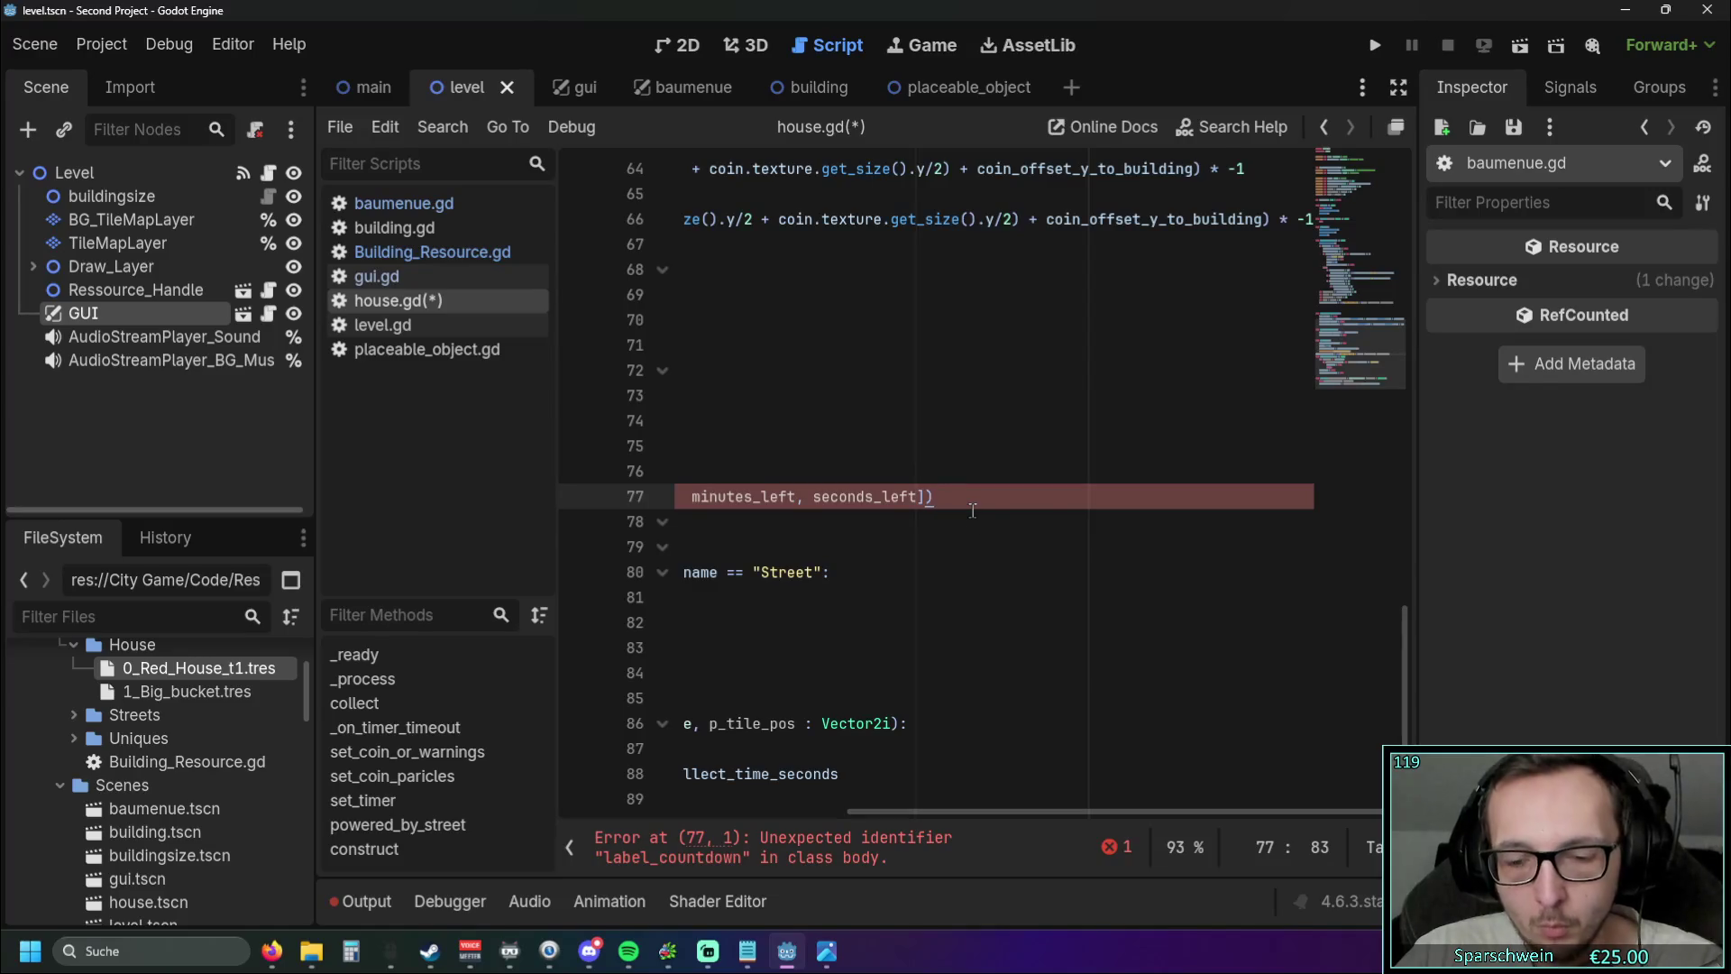
{"action": "key", "text": "Home"}
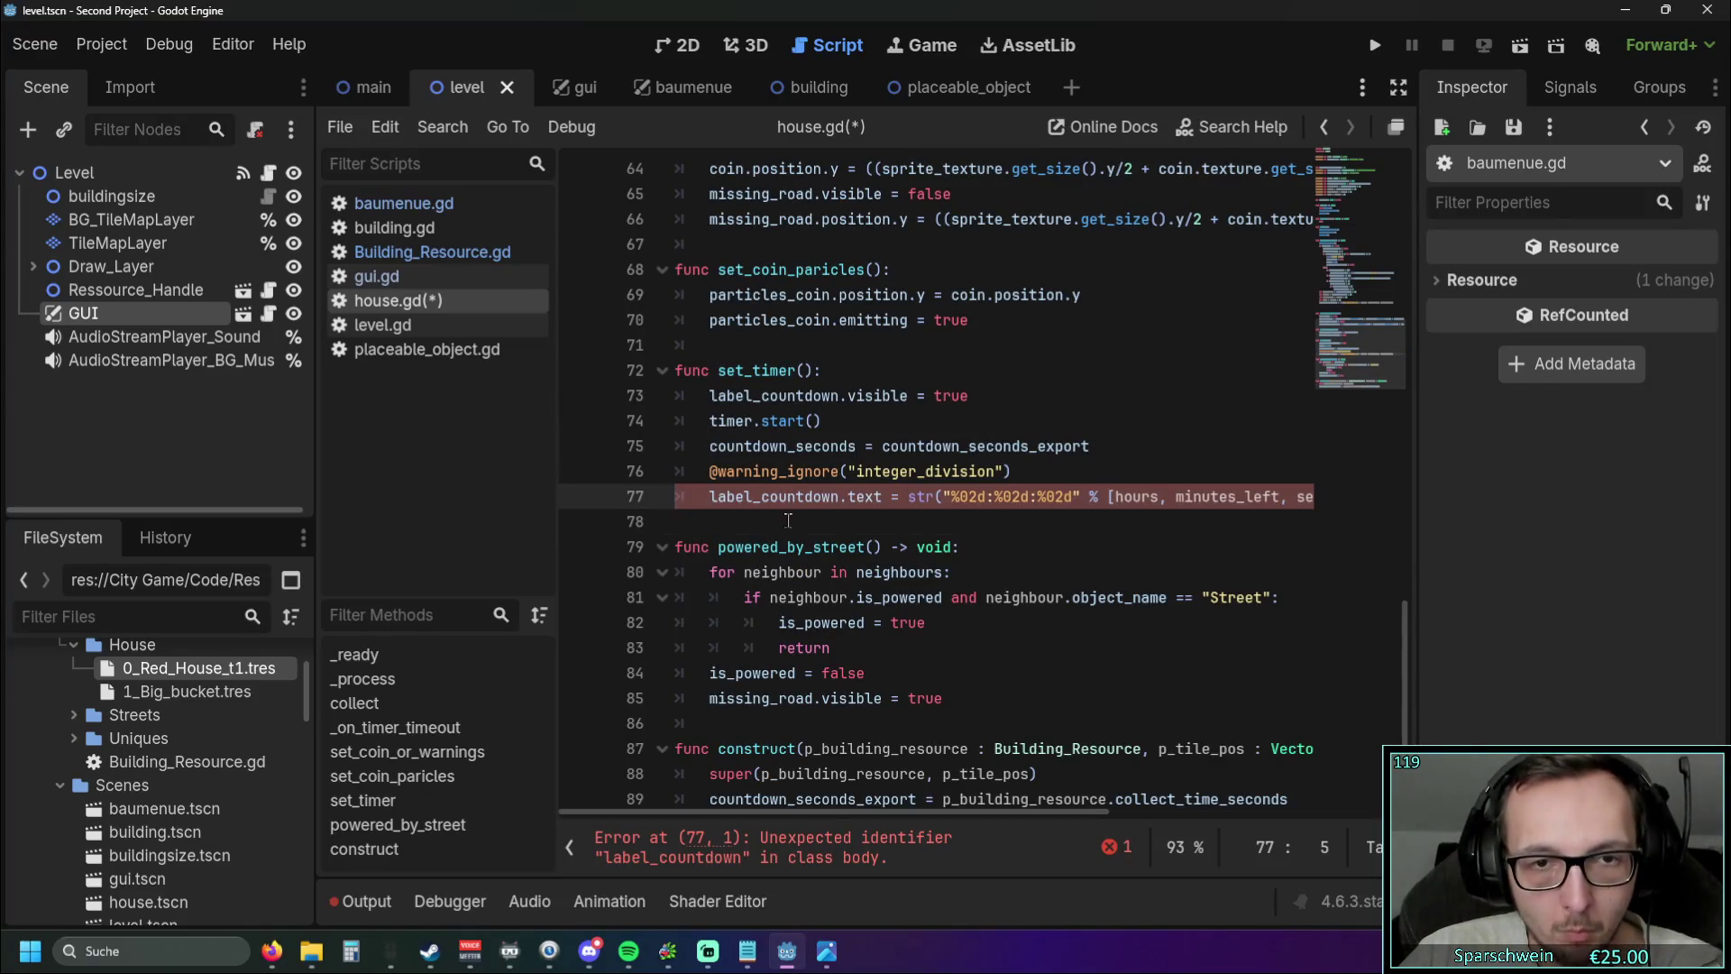
{"action": "left_click", "coordinate": [797, 521]}
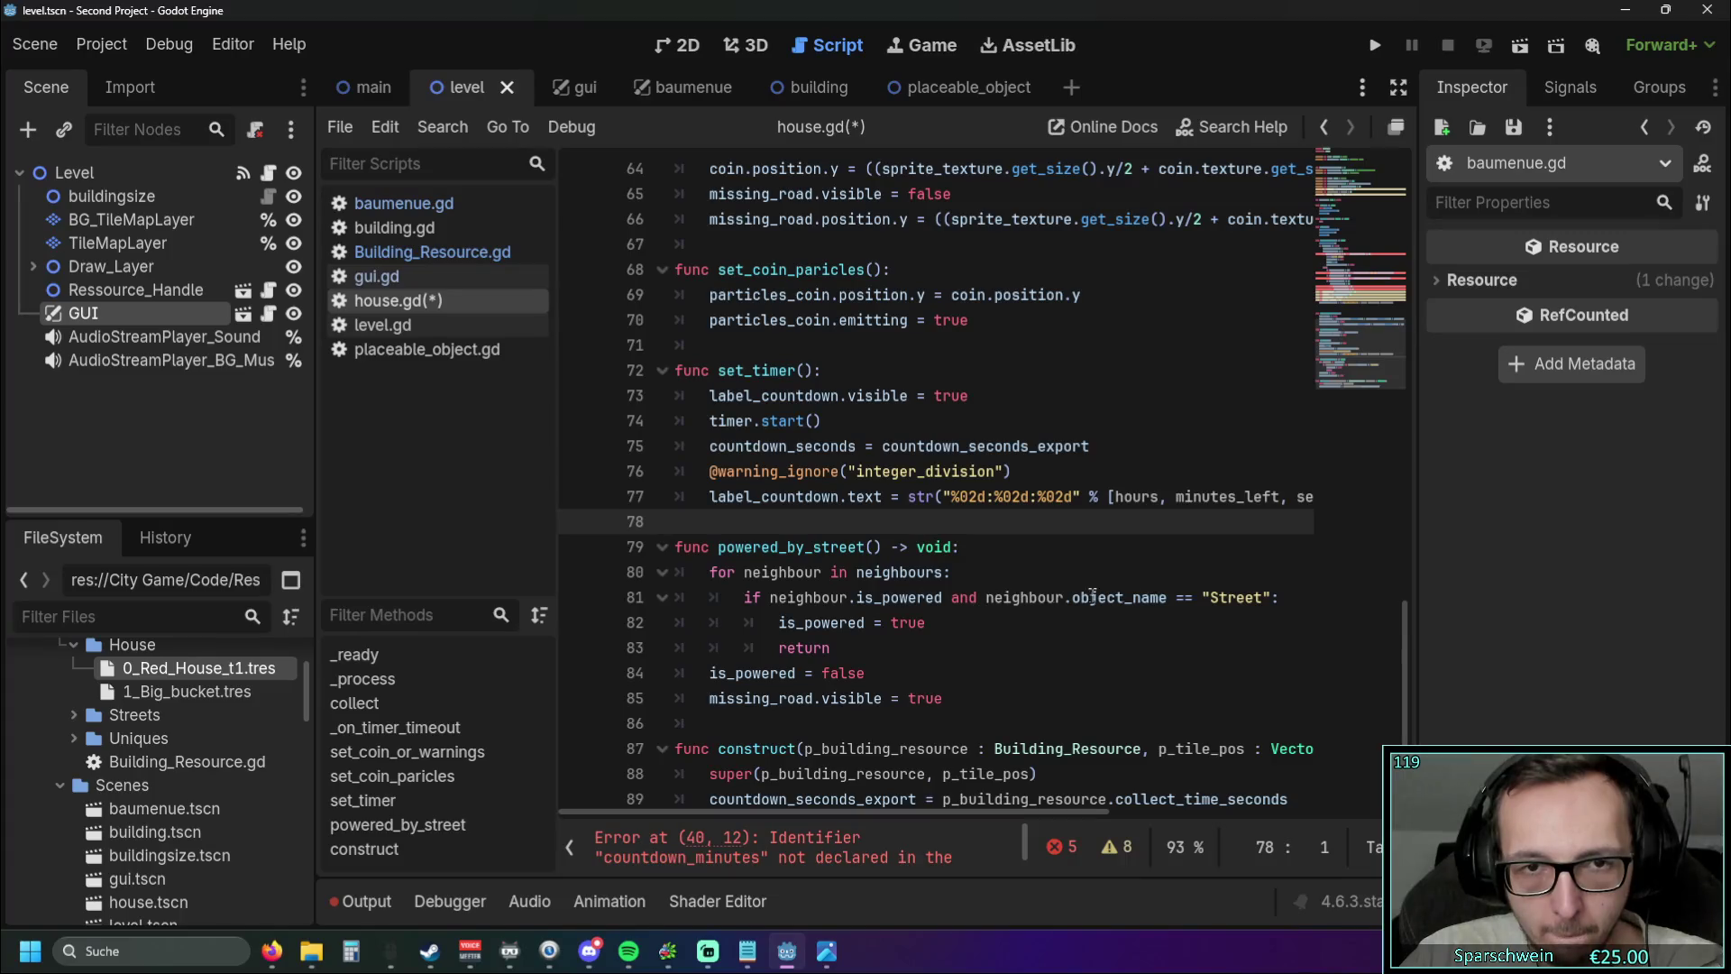
{"action": "scroll", "coordinate": [1142, 593], "scroll_direction": "up", "scroll_amount": 1}
{"action": "scroll", "coordinate": [983, 561], "scroll_direction": "up", "scroll_amount": 7}
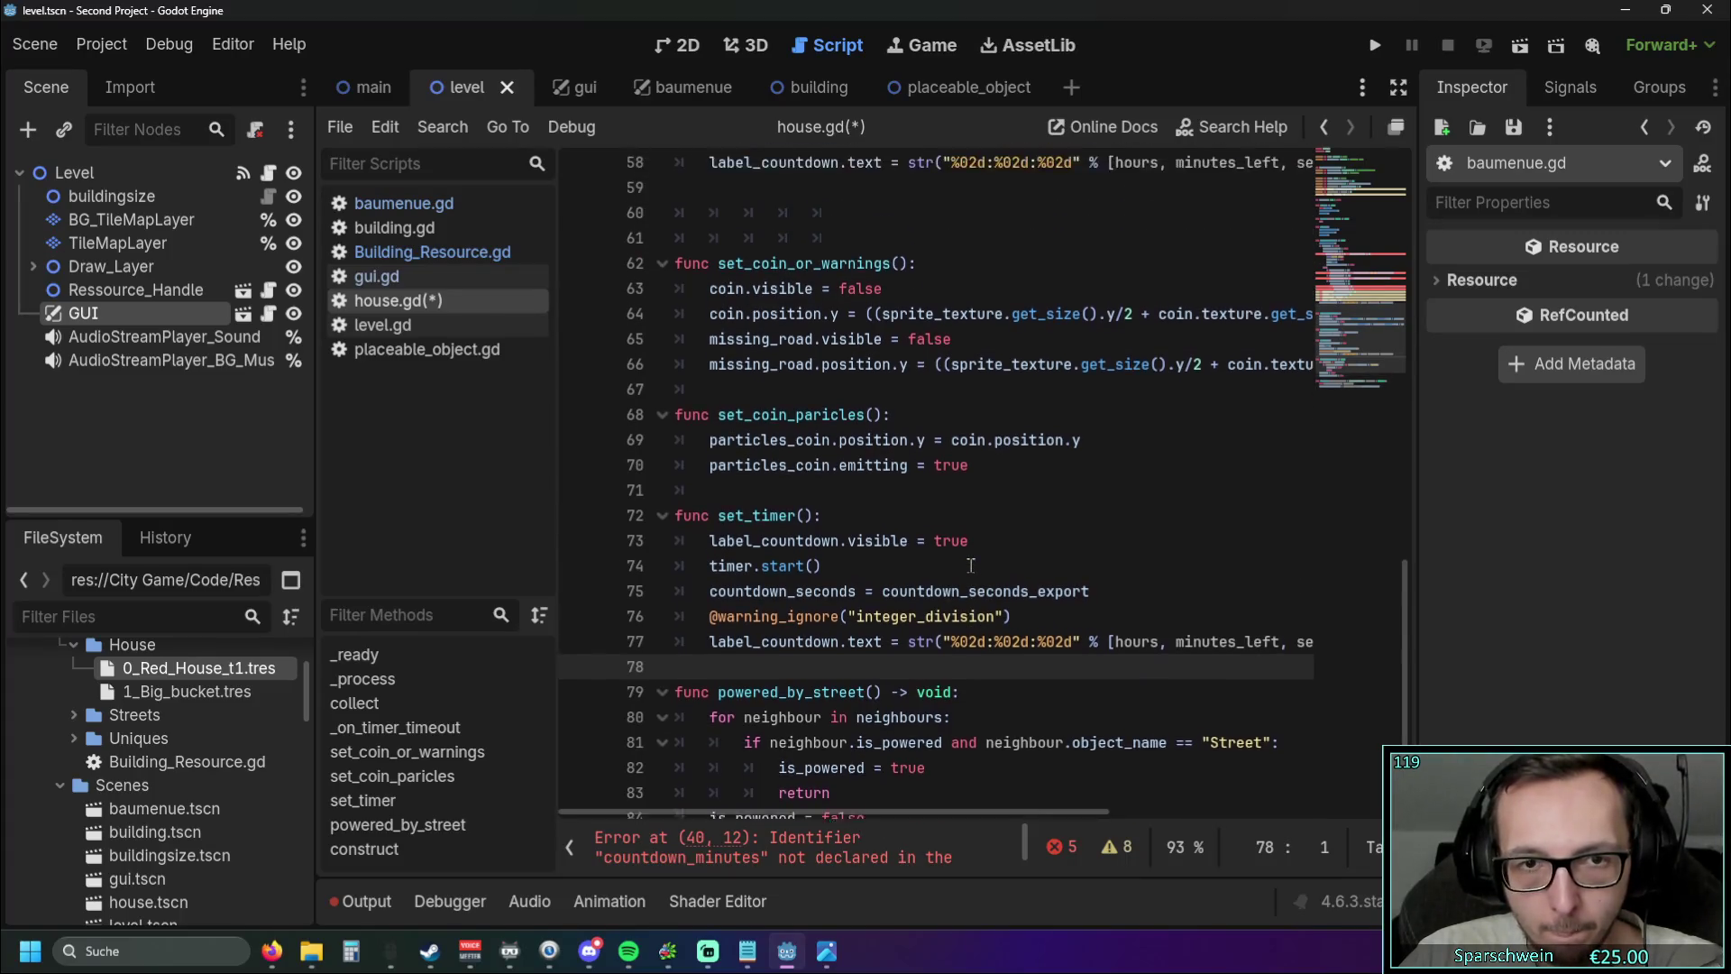
{"action": "scroll", "coordinate": [983, 561], "scroll_direction": "up", "scroll_amount": 2}
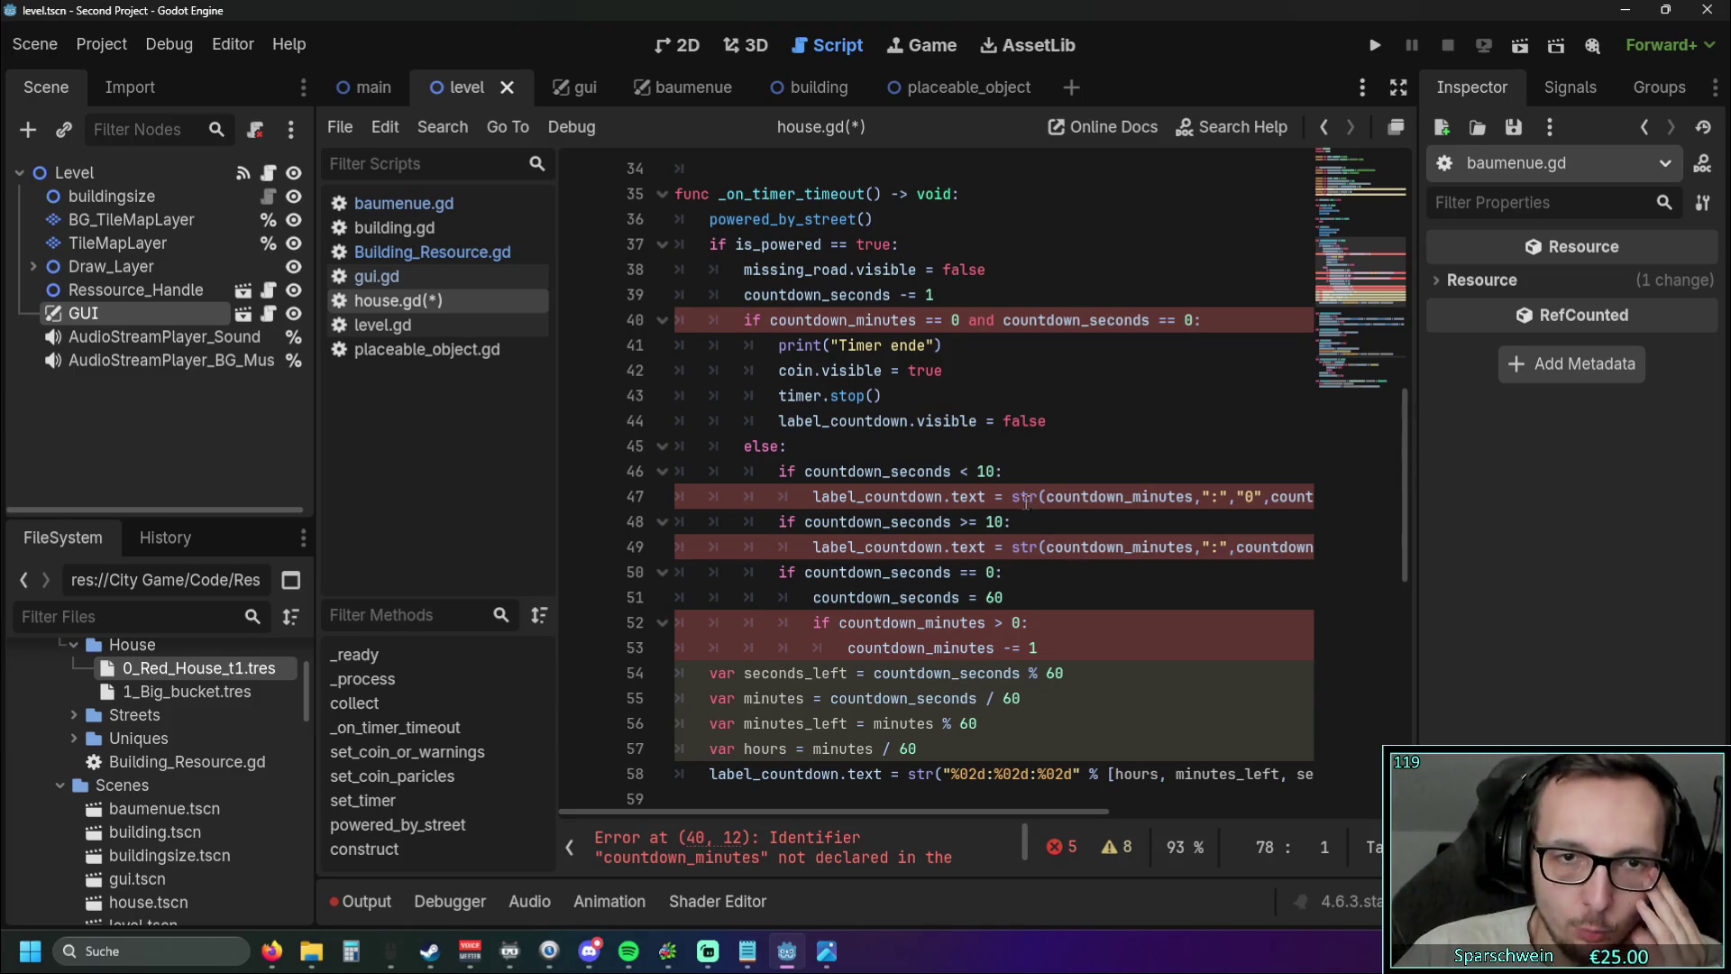
{"action": "left_click", "coordinate": [1066, 439]}
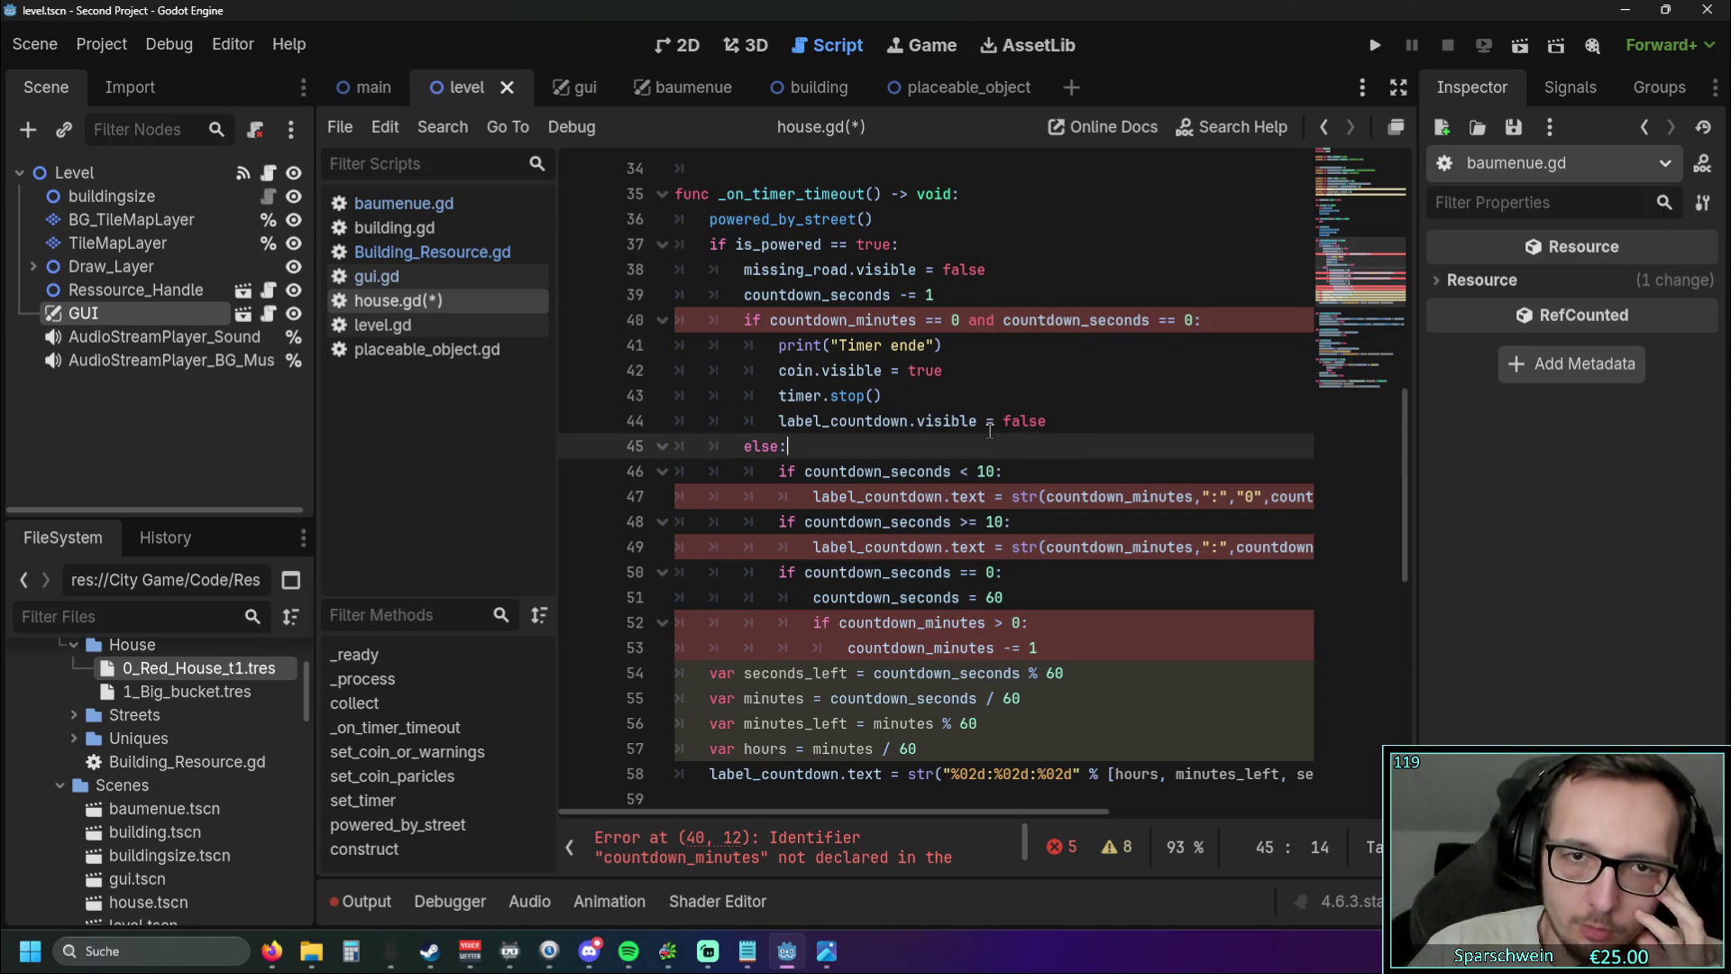
{"action": "scroll", "coordinate": [1012, 469], "scroll_direction": "down", "scroll_amount": 1}
{"action": "scroll", "coordinate": [1010, 473], "scroll_direction": "up", "scroll_amount": 1}
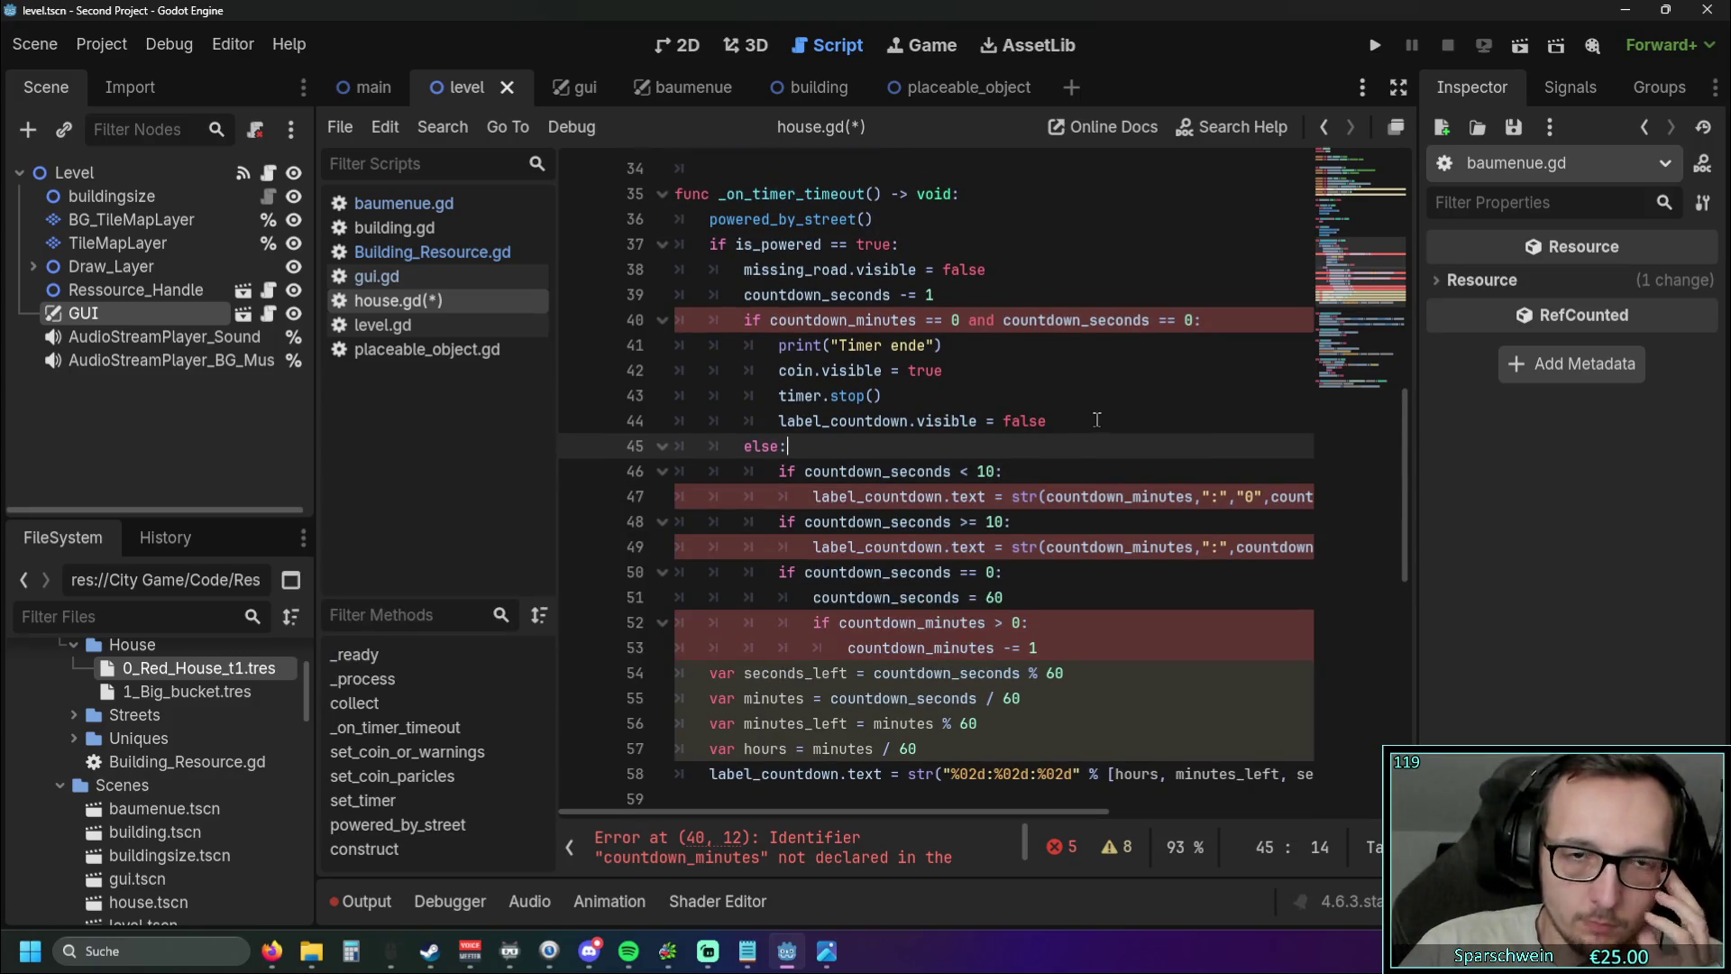
{"action": "scroll", "coordinate": [1093, 424], "scroll_direction": "down", "scroll_amount": 10}
{"action": "scroll", "coordinate": [1087, 440], "scroll_direction": "up", "scroll_amount": 6}
{"action": "scroll", "coordinate": [1087, 442], "scroll_direction": "down", "scroll_amount": 6}
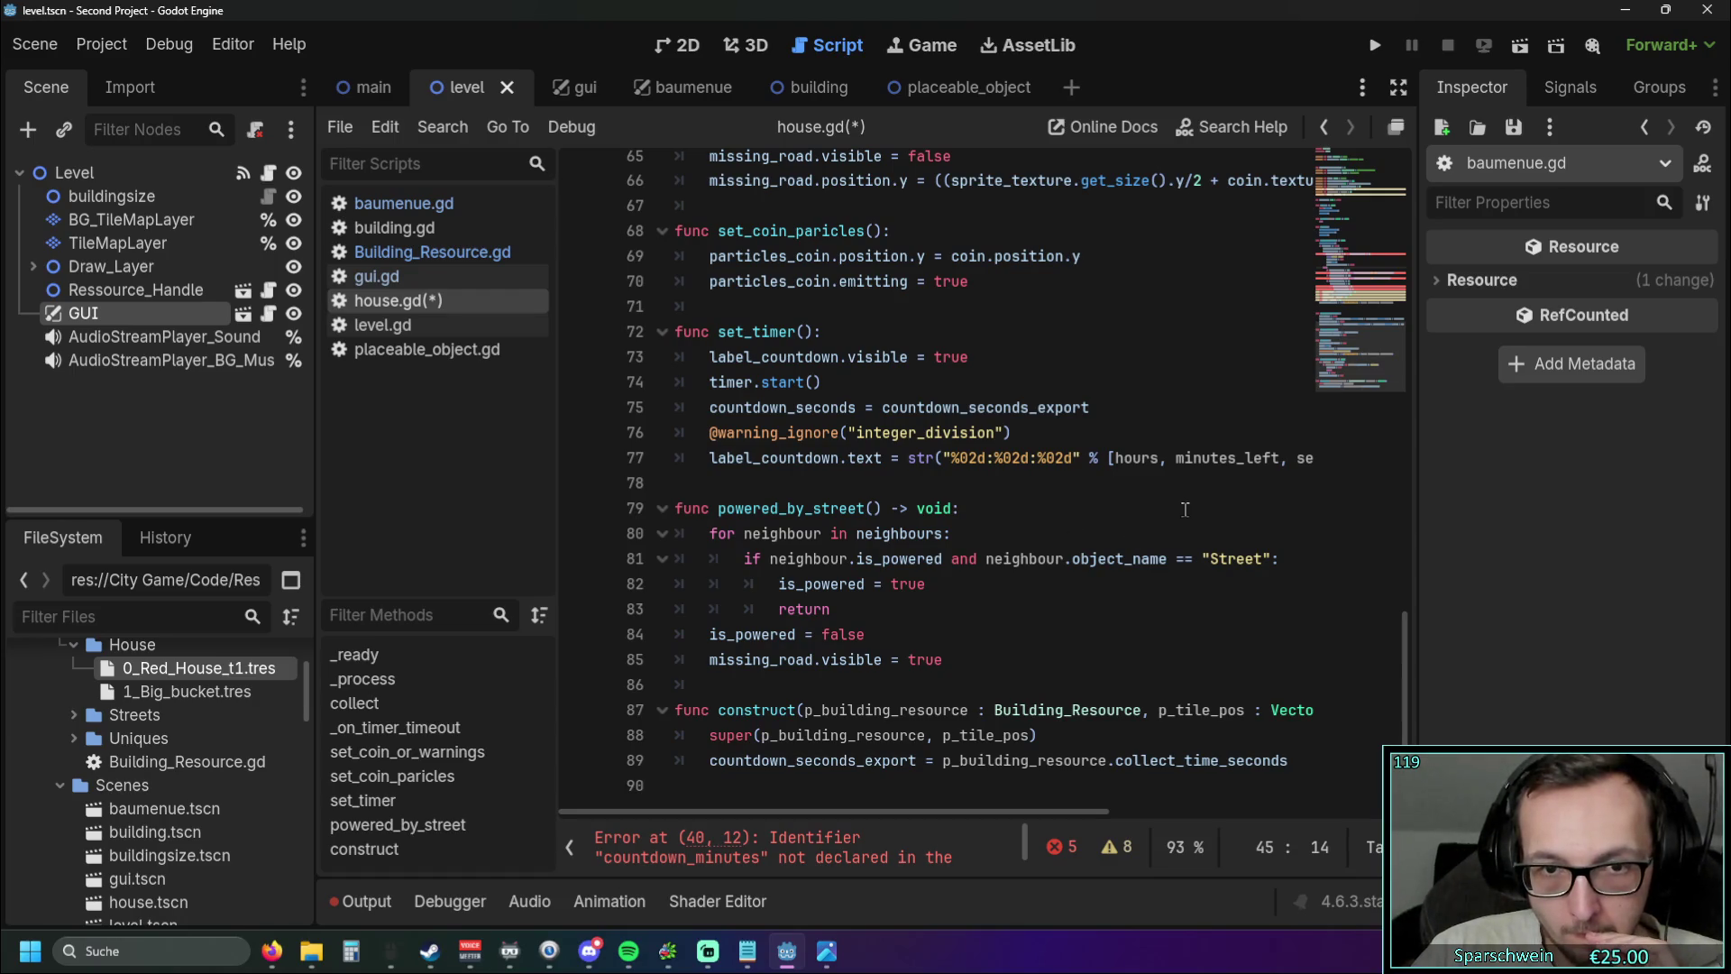
{"action": "left_click_drag", "start_coordinate": [1017, 433], "coordinate": [634, 426]}
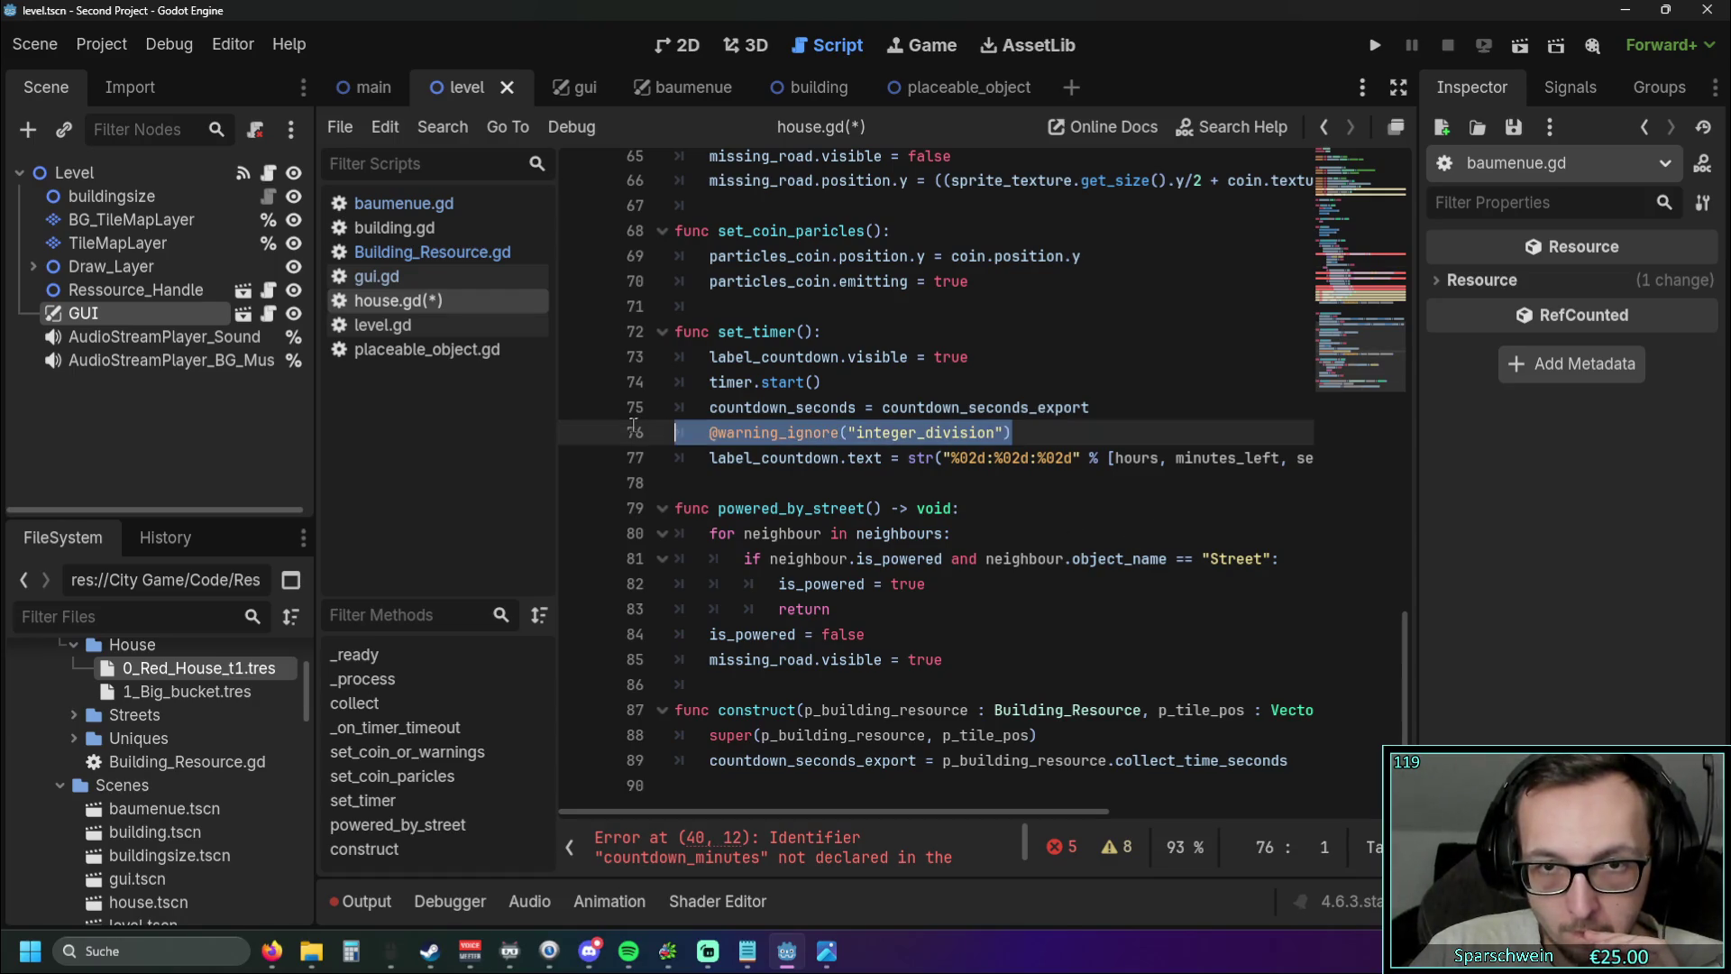
{"action": "key", "text": "BackSpace"}
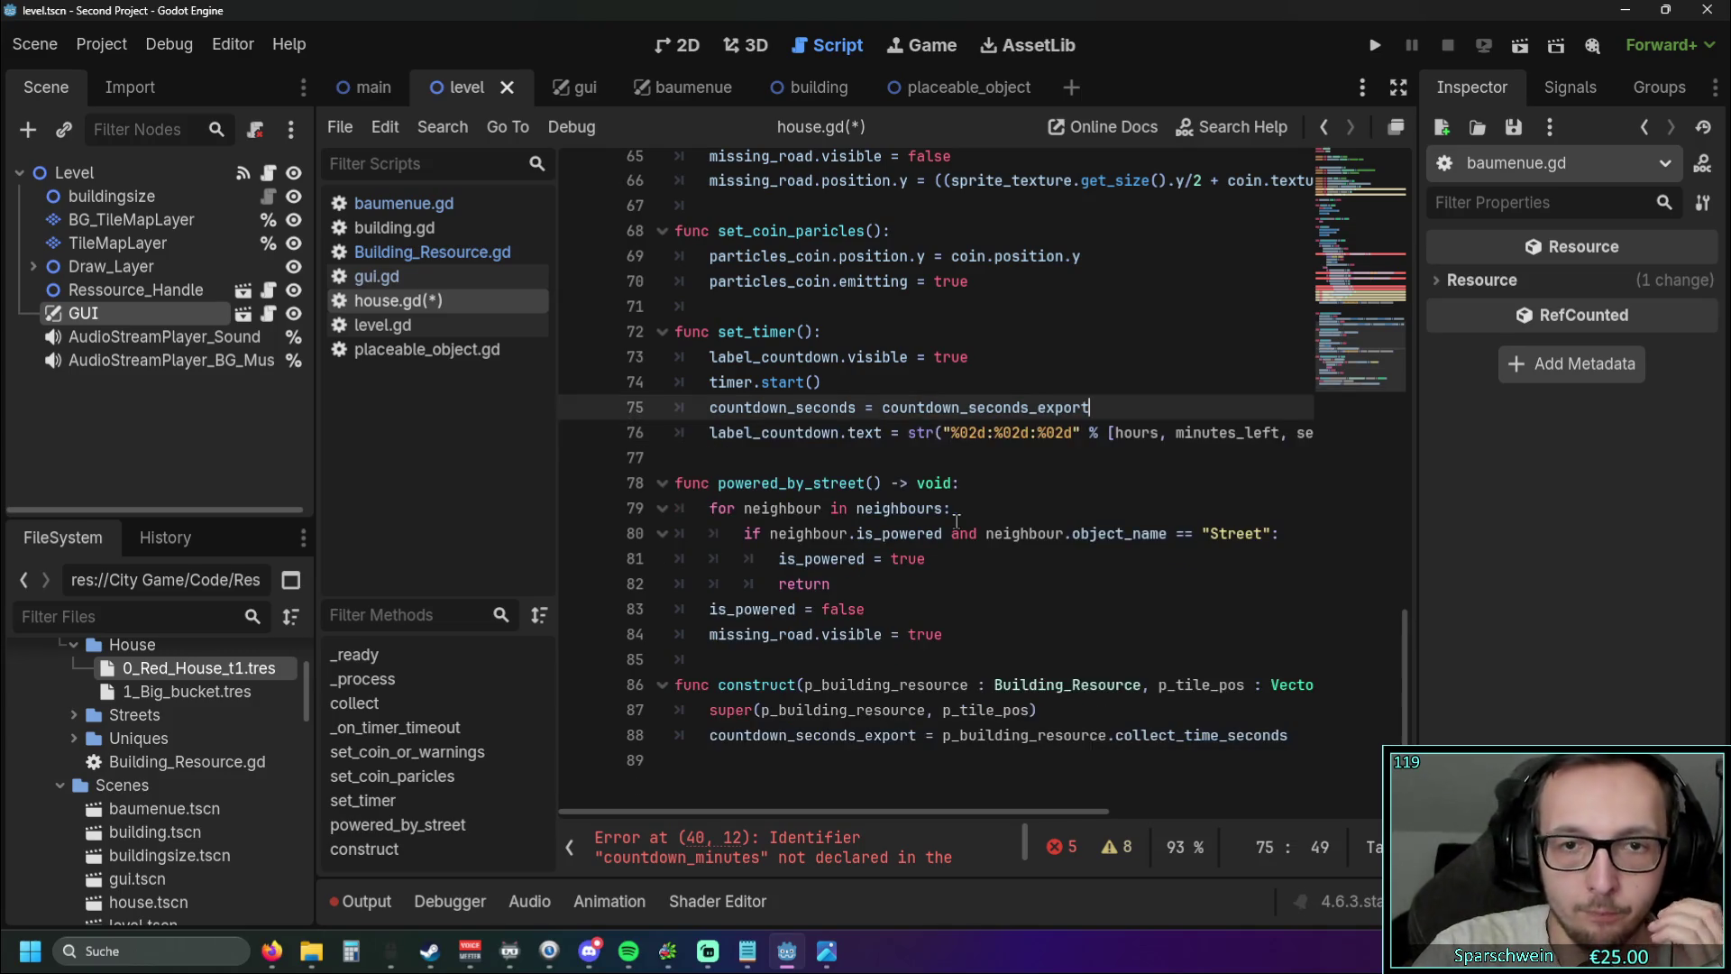
{"action": "left_click", "coordinate": [992, 477]}
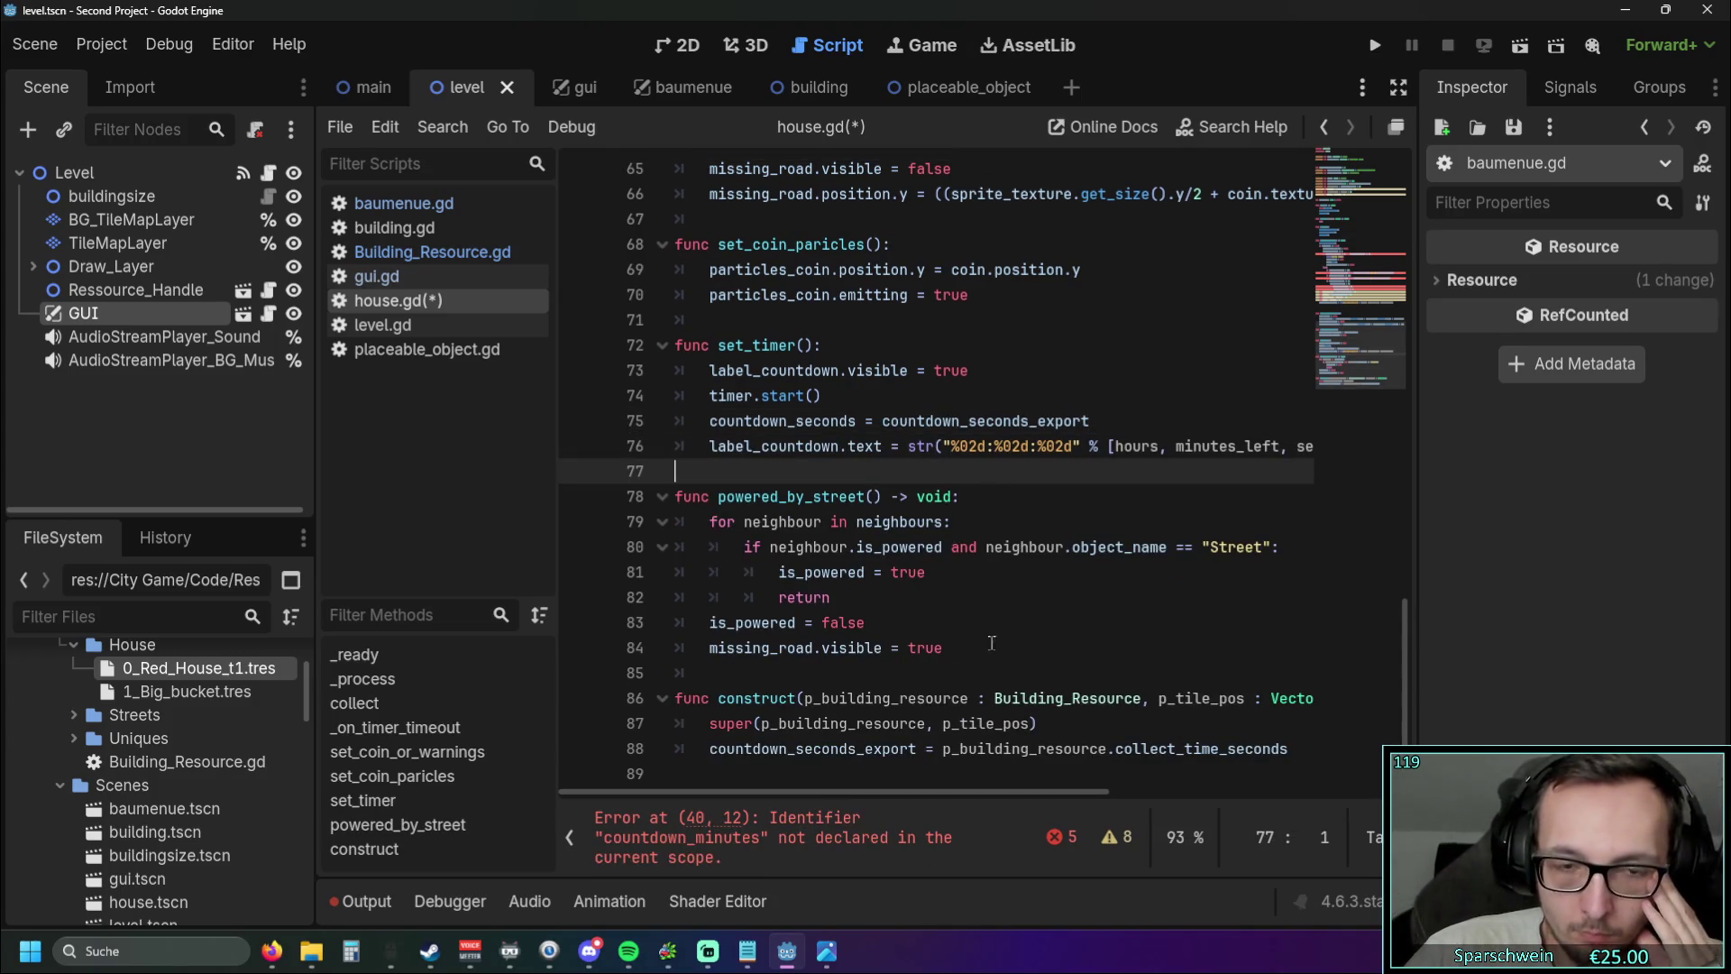
{"action": "scroll", "coordinate": [1088, 571], "scroll_direction": "up", "scroll_amount": 2}
{"action": "scroll", "coordinate": [1088, 571], "scroll_direction": "up", "scroll_amount": 3}
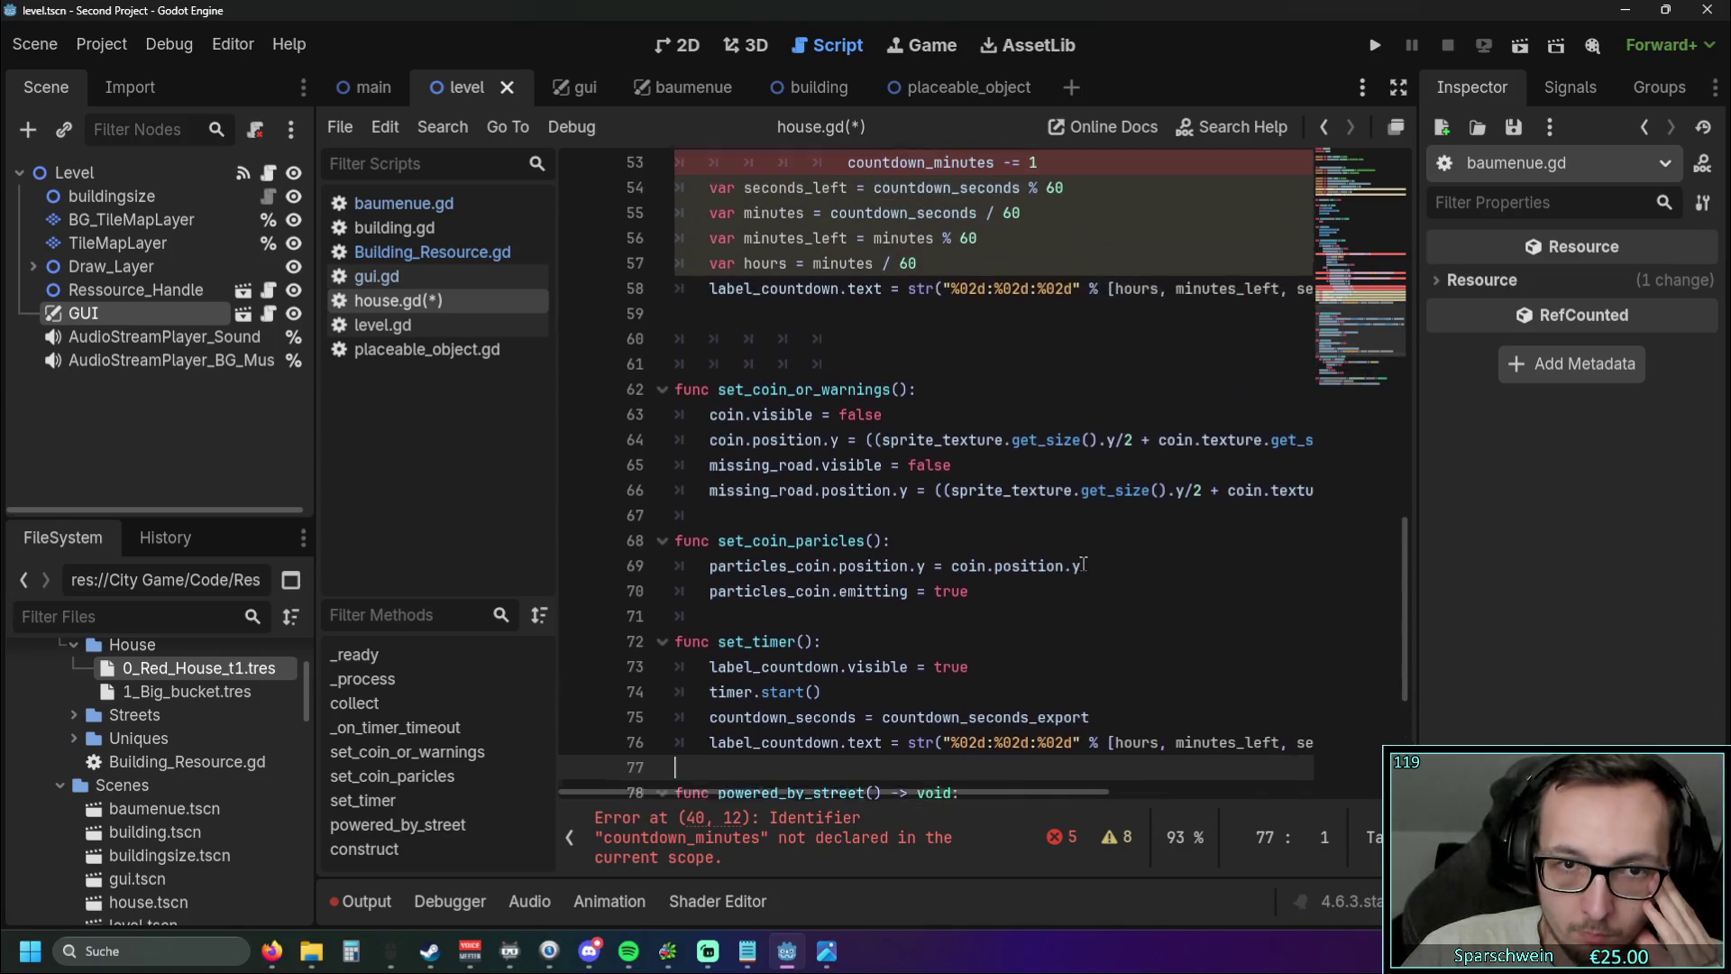
{"action": "scroll", "coordinate": [1084, 561], "scroll_direction": "down", "scroll_amount": 2}
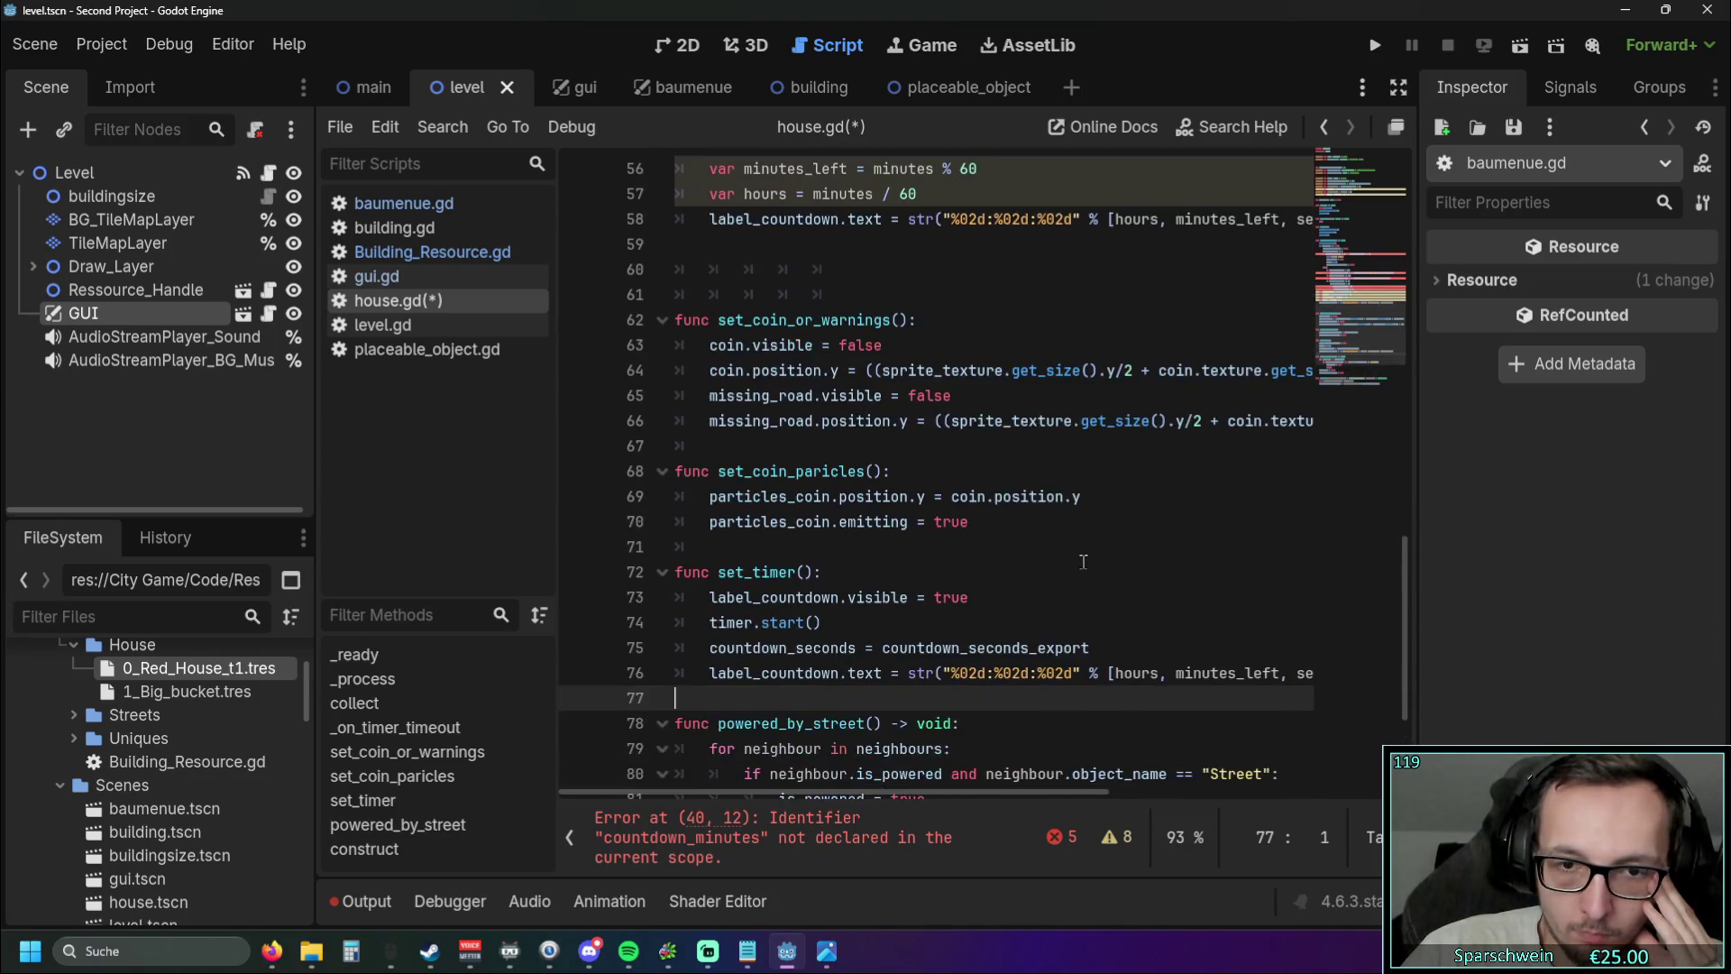
{"action": "scroll", "coordinate": [1084, 561], "scroll_direction": "up", "scroll_amount": 8}
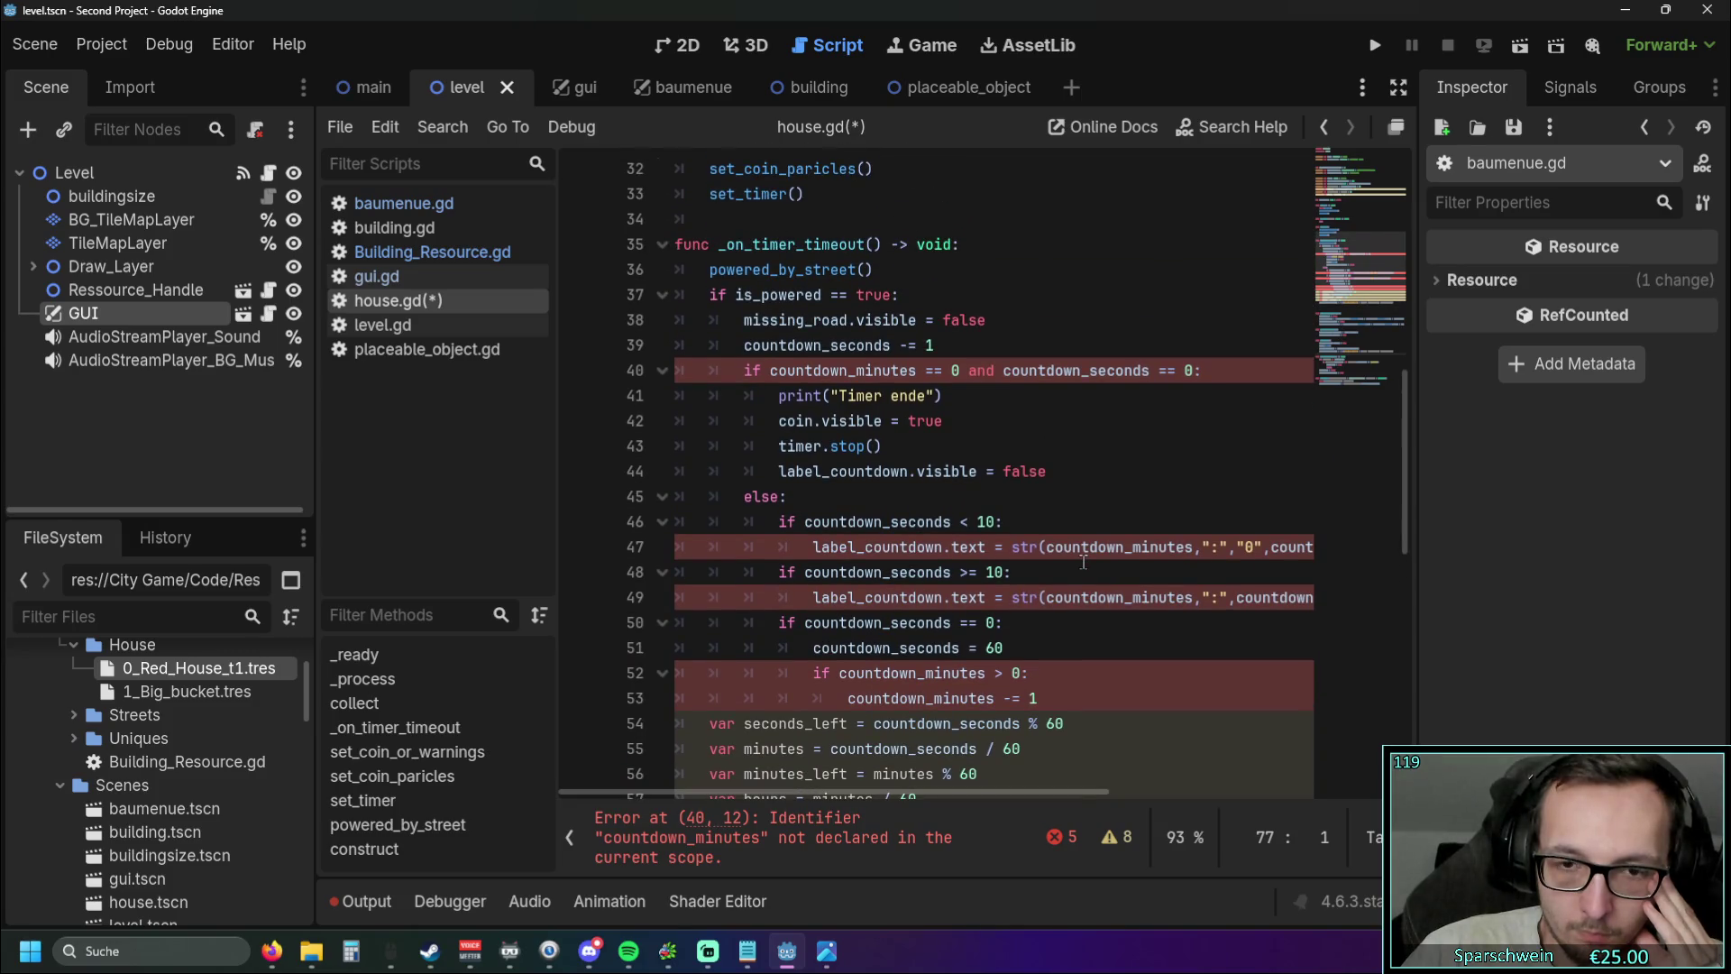
{"action": "scroll", "coordinate": [1084, 560], "scroll_direction": "up", "scroll_amount": 8}
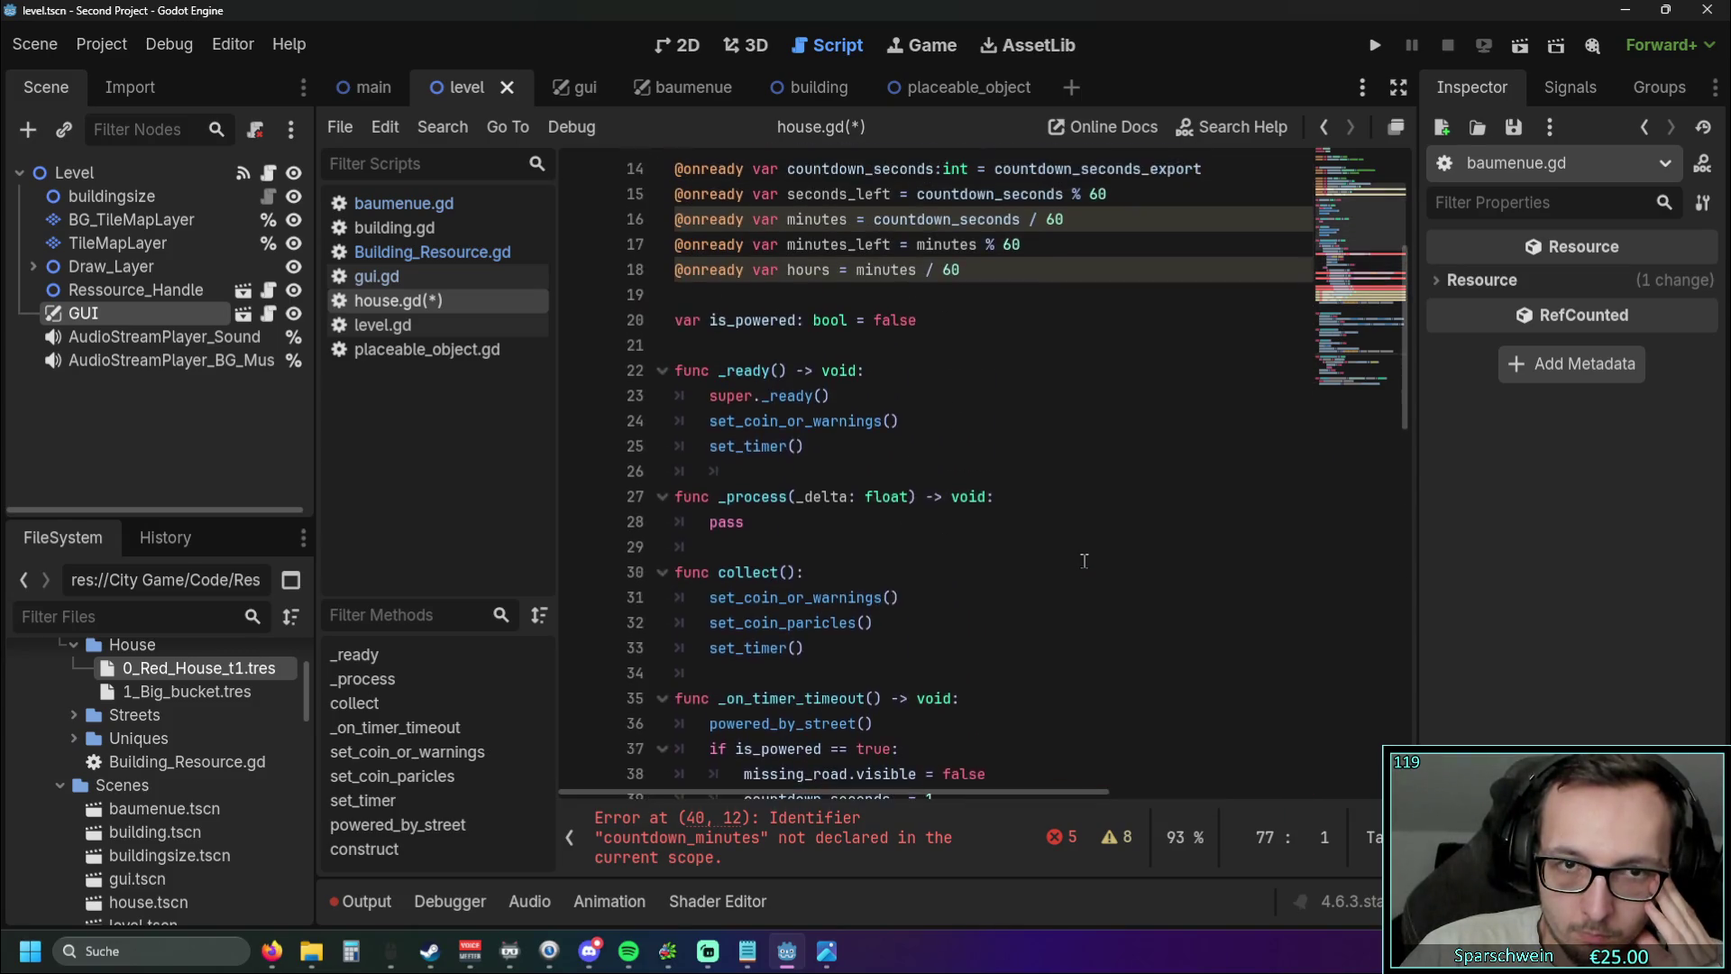
{"action": "scroll", "coordinate": [1084, 561], "scroll_direction": "down", "scroll_amount": 4}
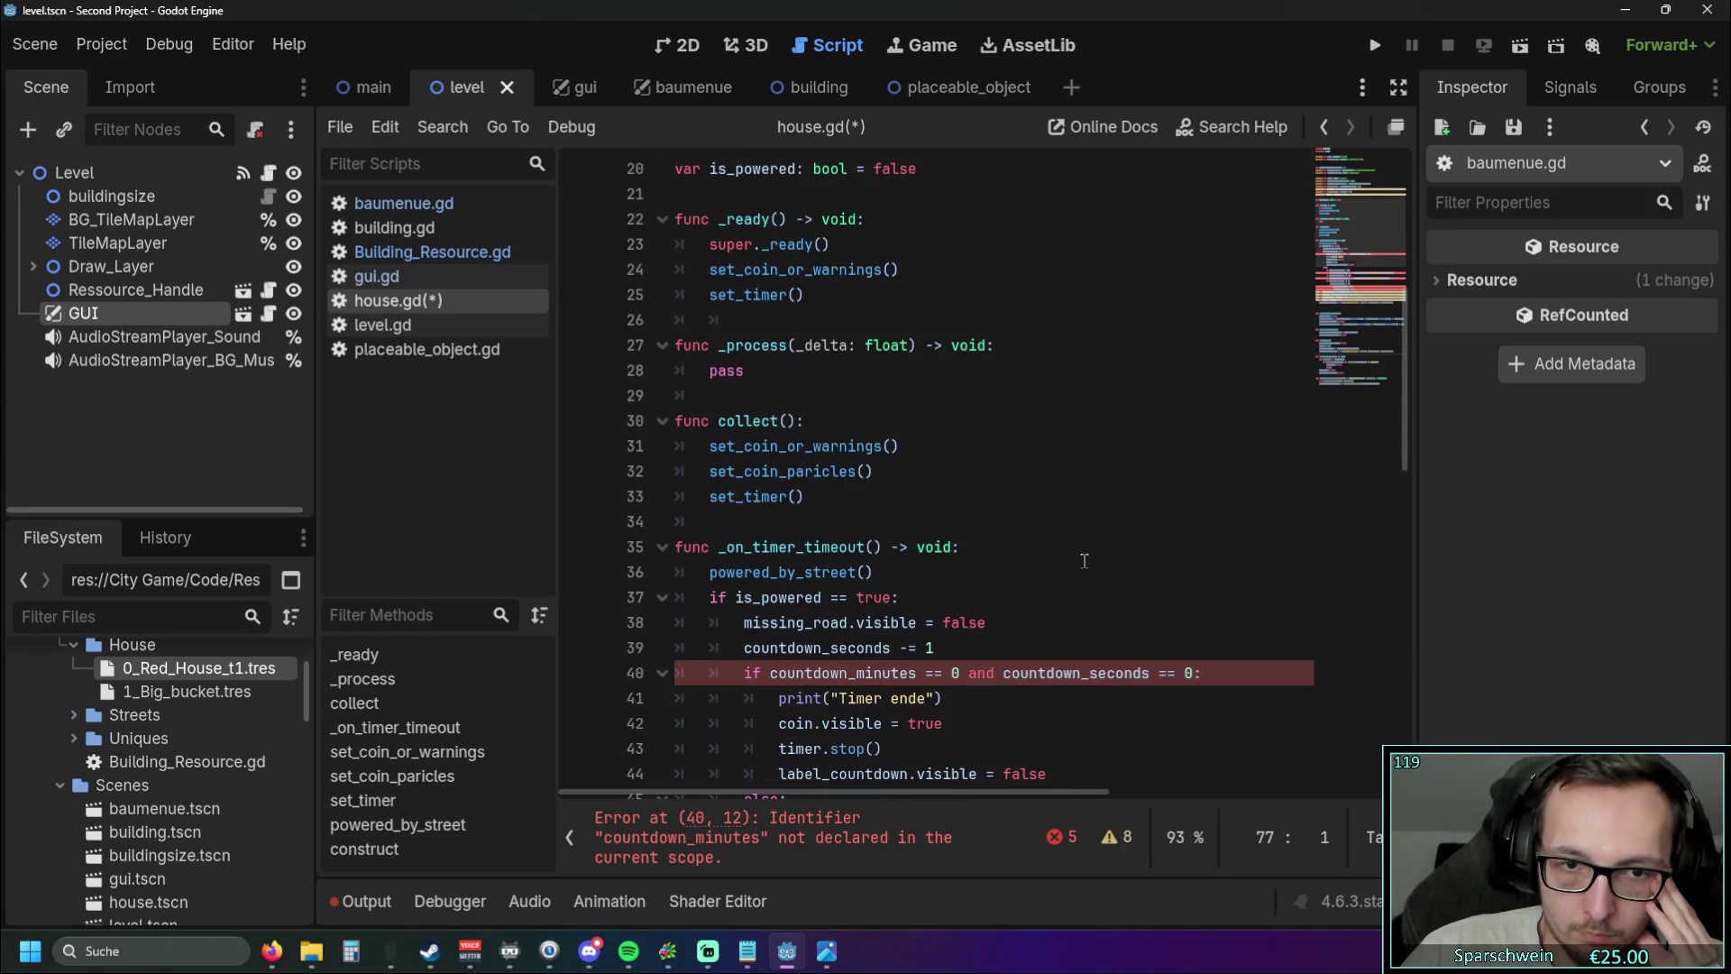
{"action": "scroll", "coordinate": [1084, 561], "scroll_direction": "up", "scroll_amount": 3}
{"action": "scroll", "coordinate": [1084, 560], "scroll_direction": "down", "scroll_amount": 1}
{"action": "scroll", "coordinate": [1084, 560], "scroll_direction": "down", "scroll_amount": 11}
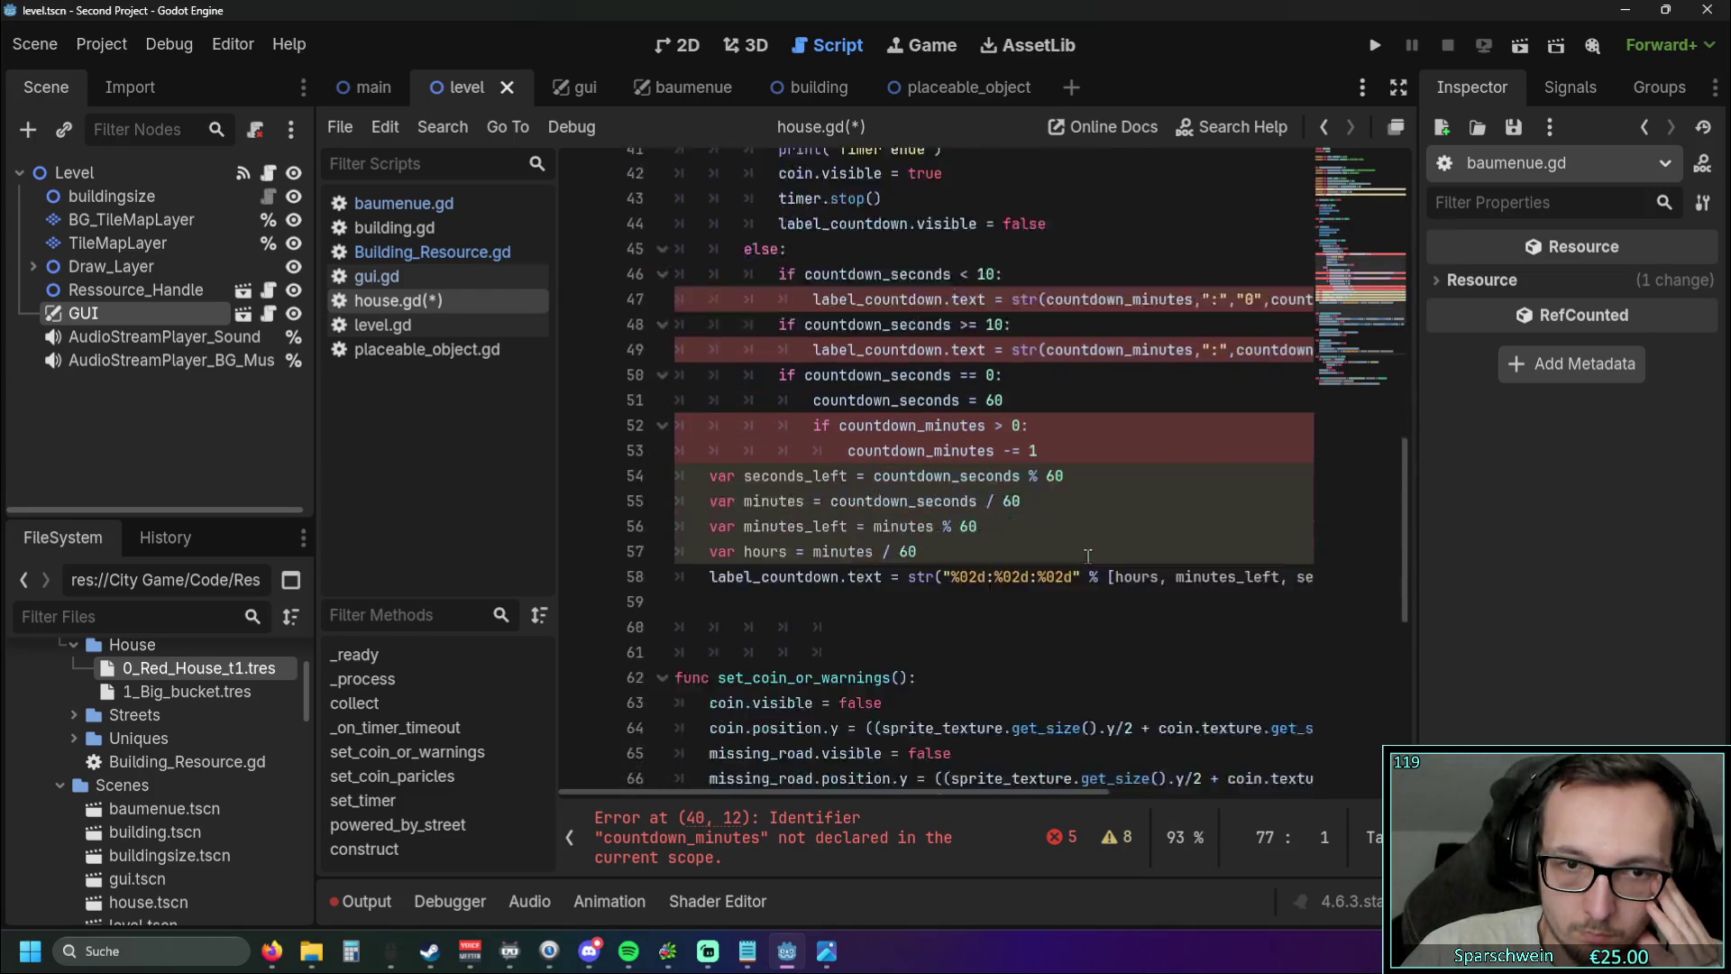
{"action": "scroll", "coordinate": [1088, 557], "scroll_direction": "down", "scroll_amount": 6}
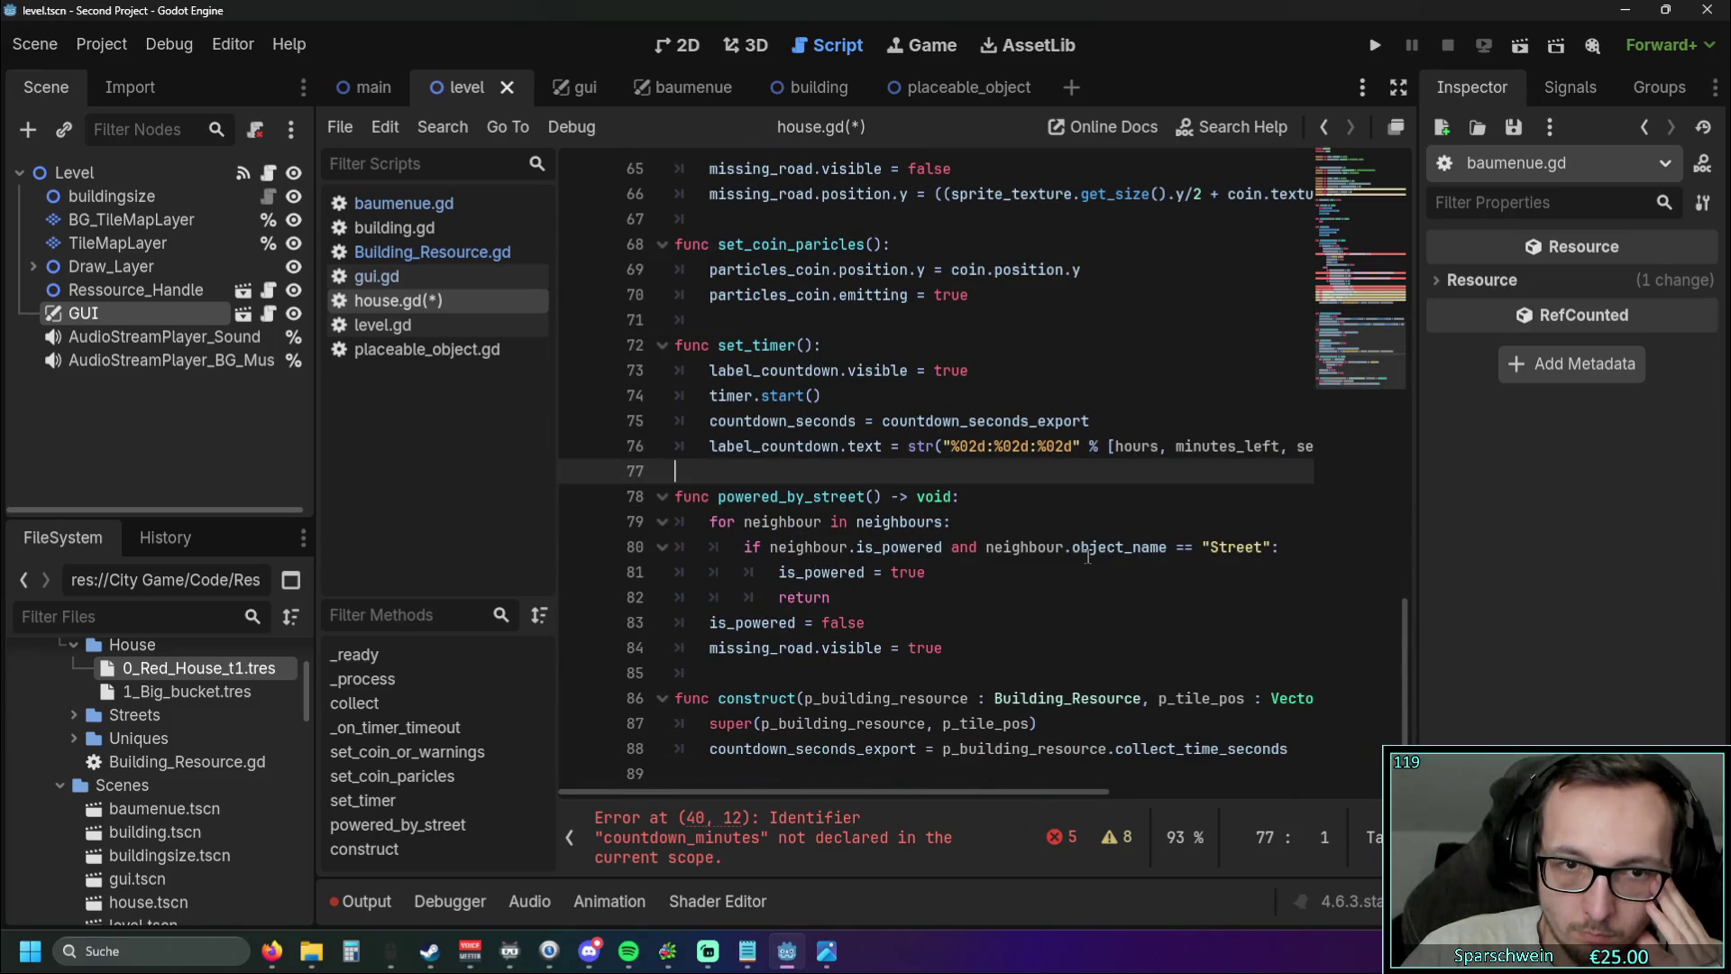
{"action": "scroll", "coordinate": [1088, 557], "scroll_direction": "up", "scroll_amount": 19}
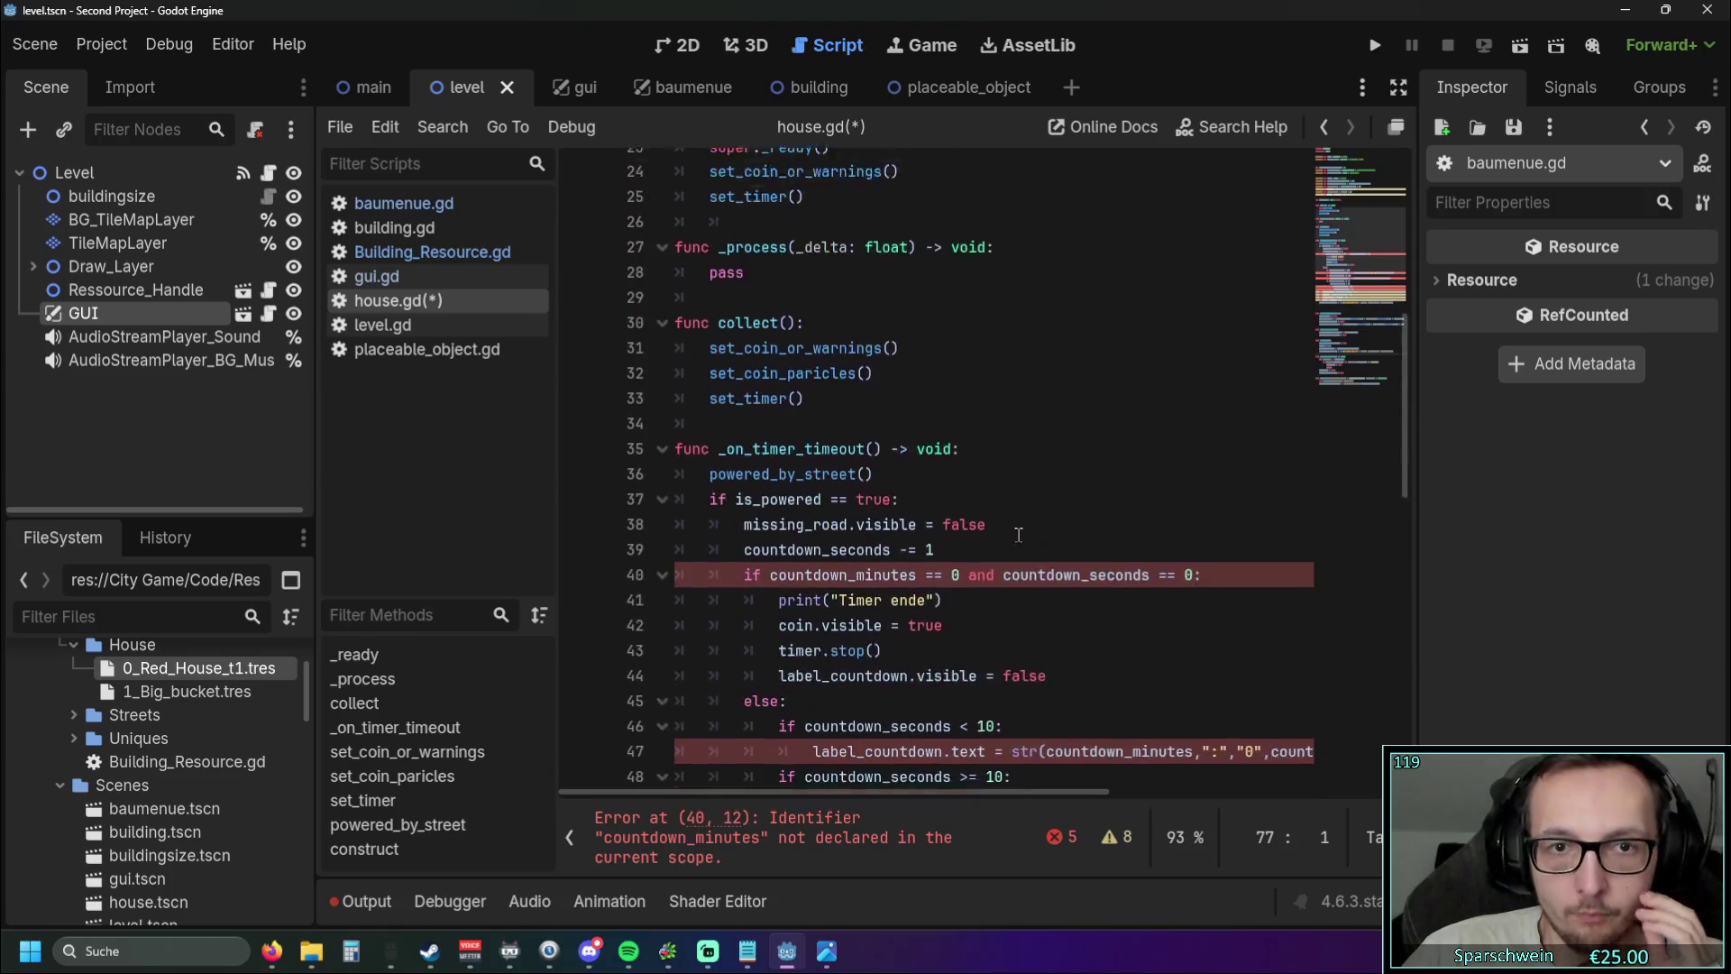
{"action": "scroll", "coordinate": [900, 486], "scroll_direction": "up", "scroll_amount": 1}
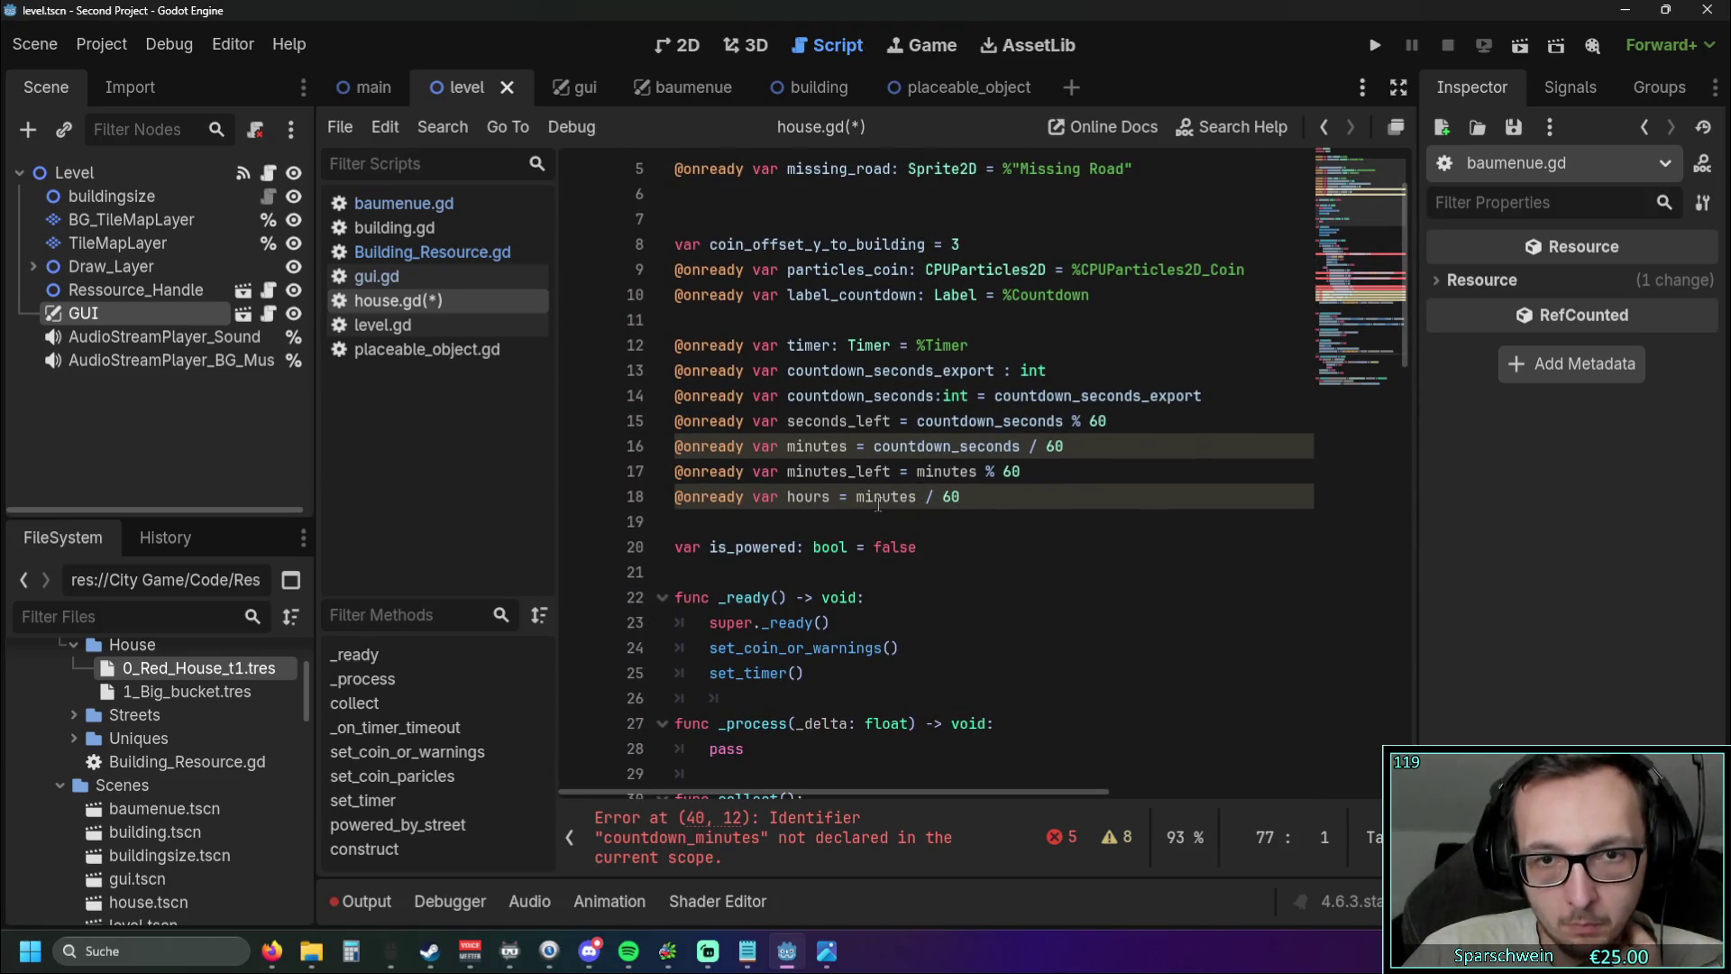
{"action": "mouse_move", "coordinate": [962, 497]}
{"action": "left_mouse_down"}
{"action": "mouse_move", "coordinate": [812, 491]}
{"action": "mouse_move", "coordinate": [602, 427]}
{"action": "left_mouse_up"}
{"action": "key", "text": "ctrl+c"}
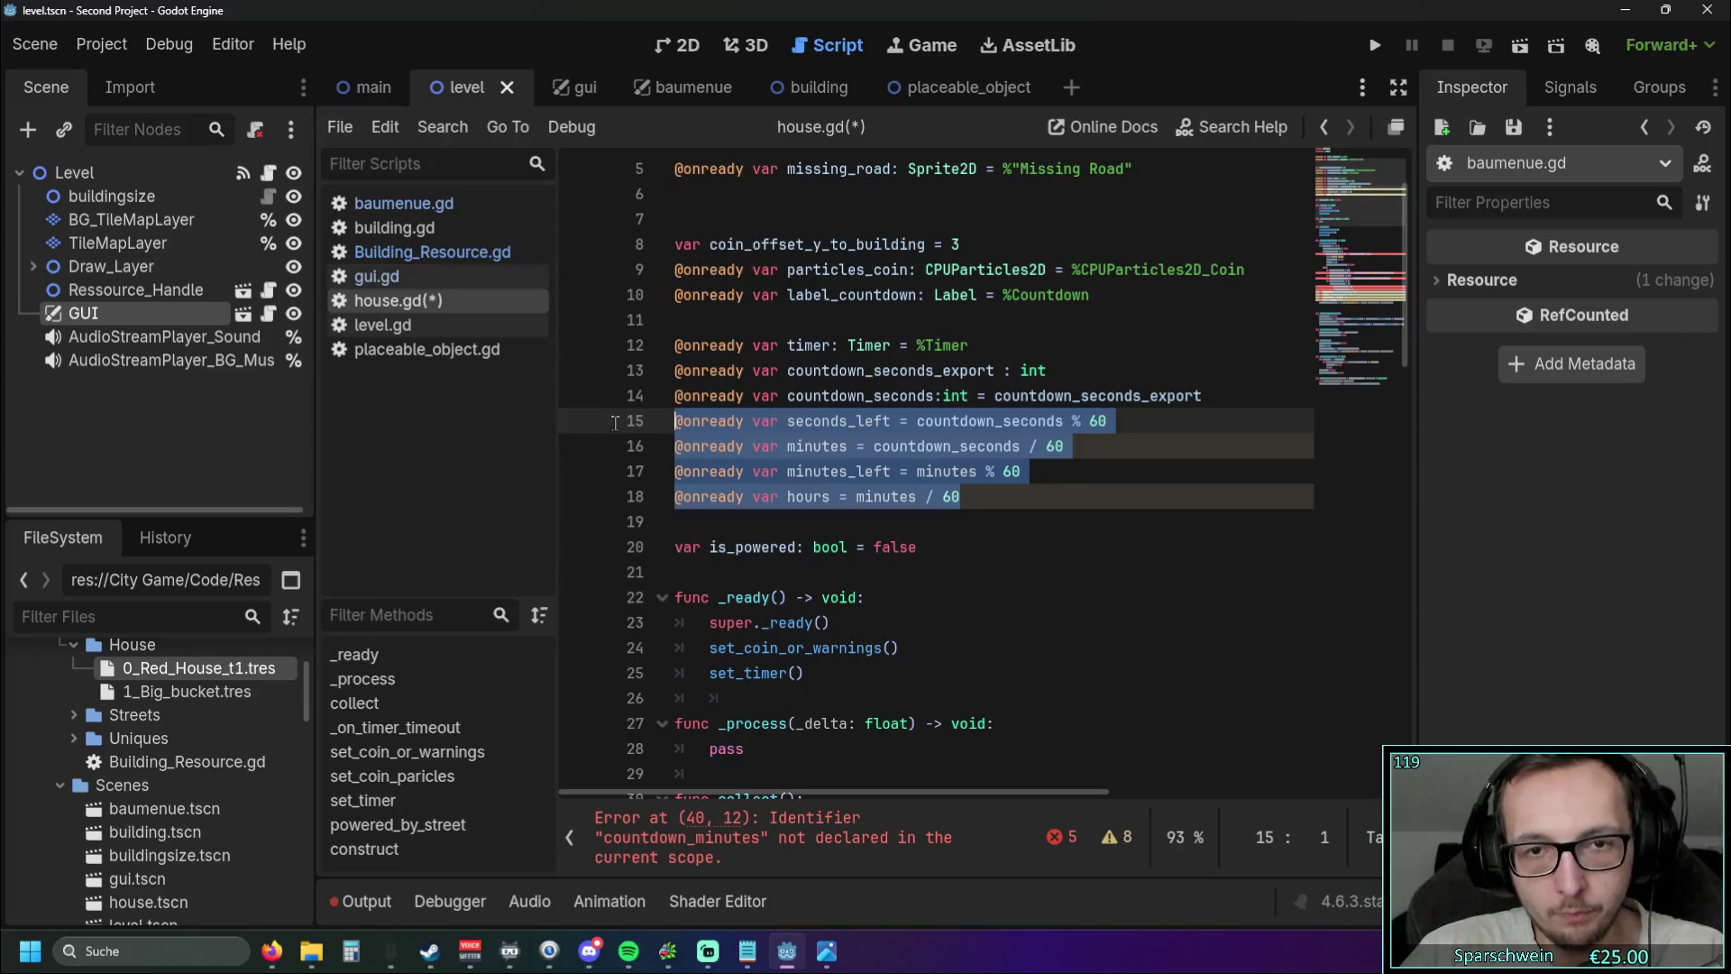
{"action": "scroll", "coordinate": [921, 527], "scroll_direction": "down", "scroll_amount": 16}
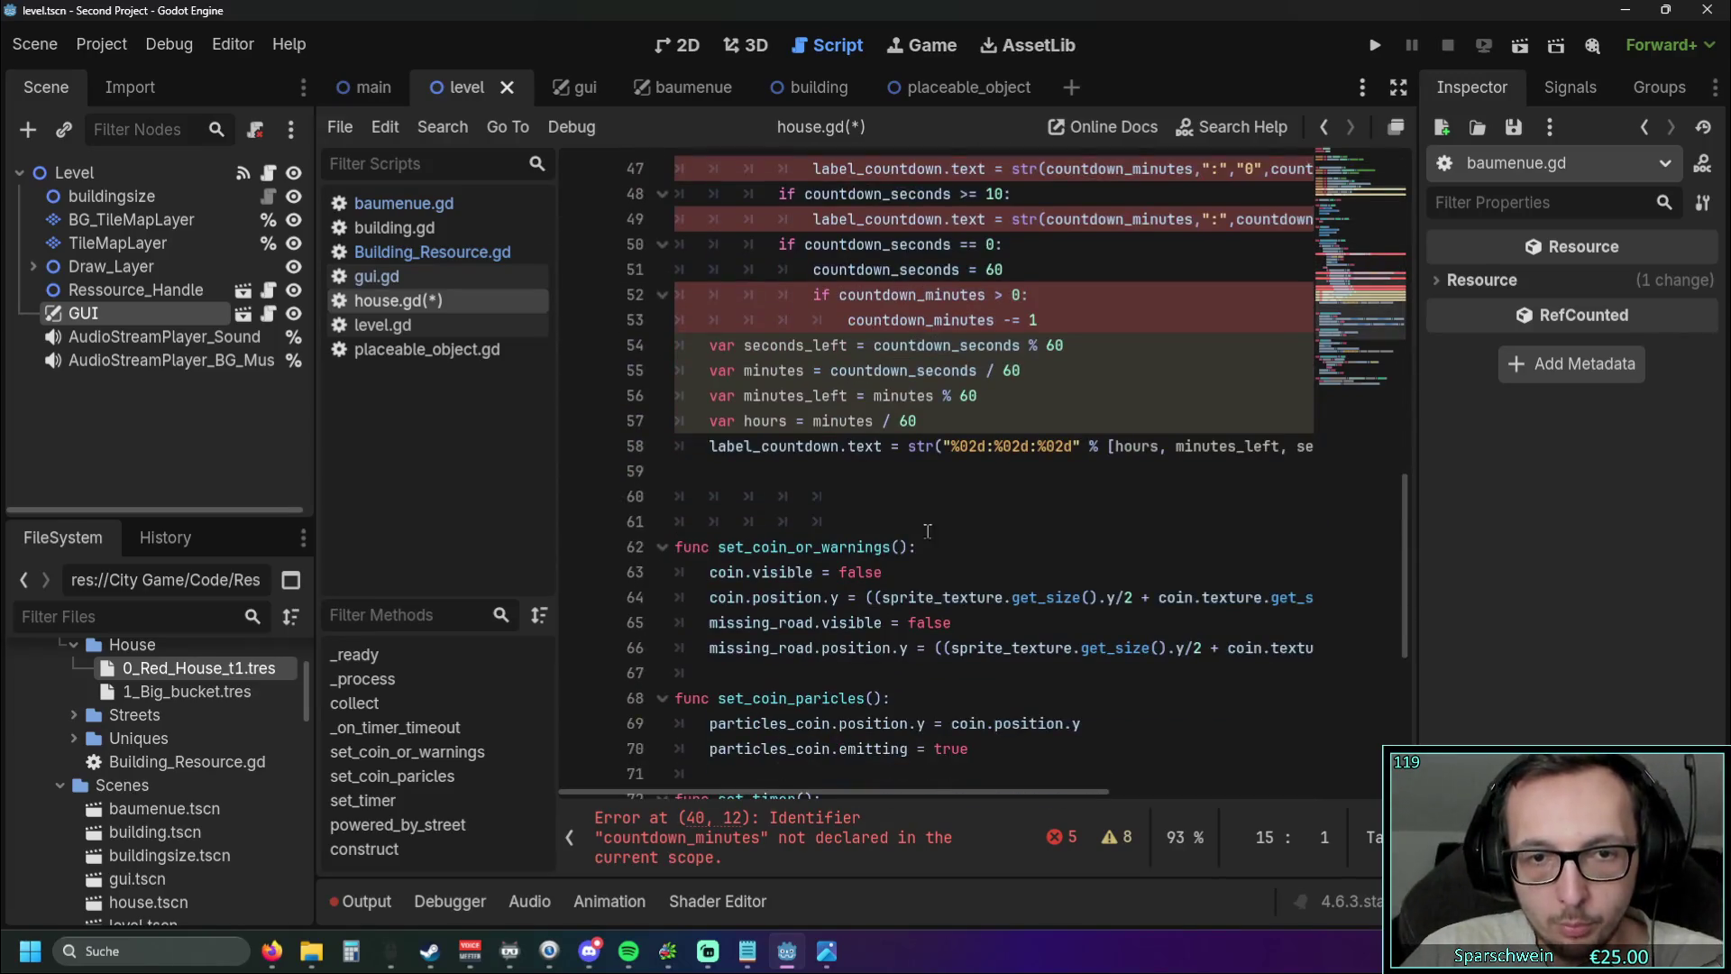
{"action": "scroll", "coordinate": [922, 527], "scroll_direction": "down", "scroll_amount": 2}
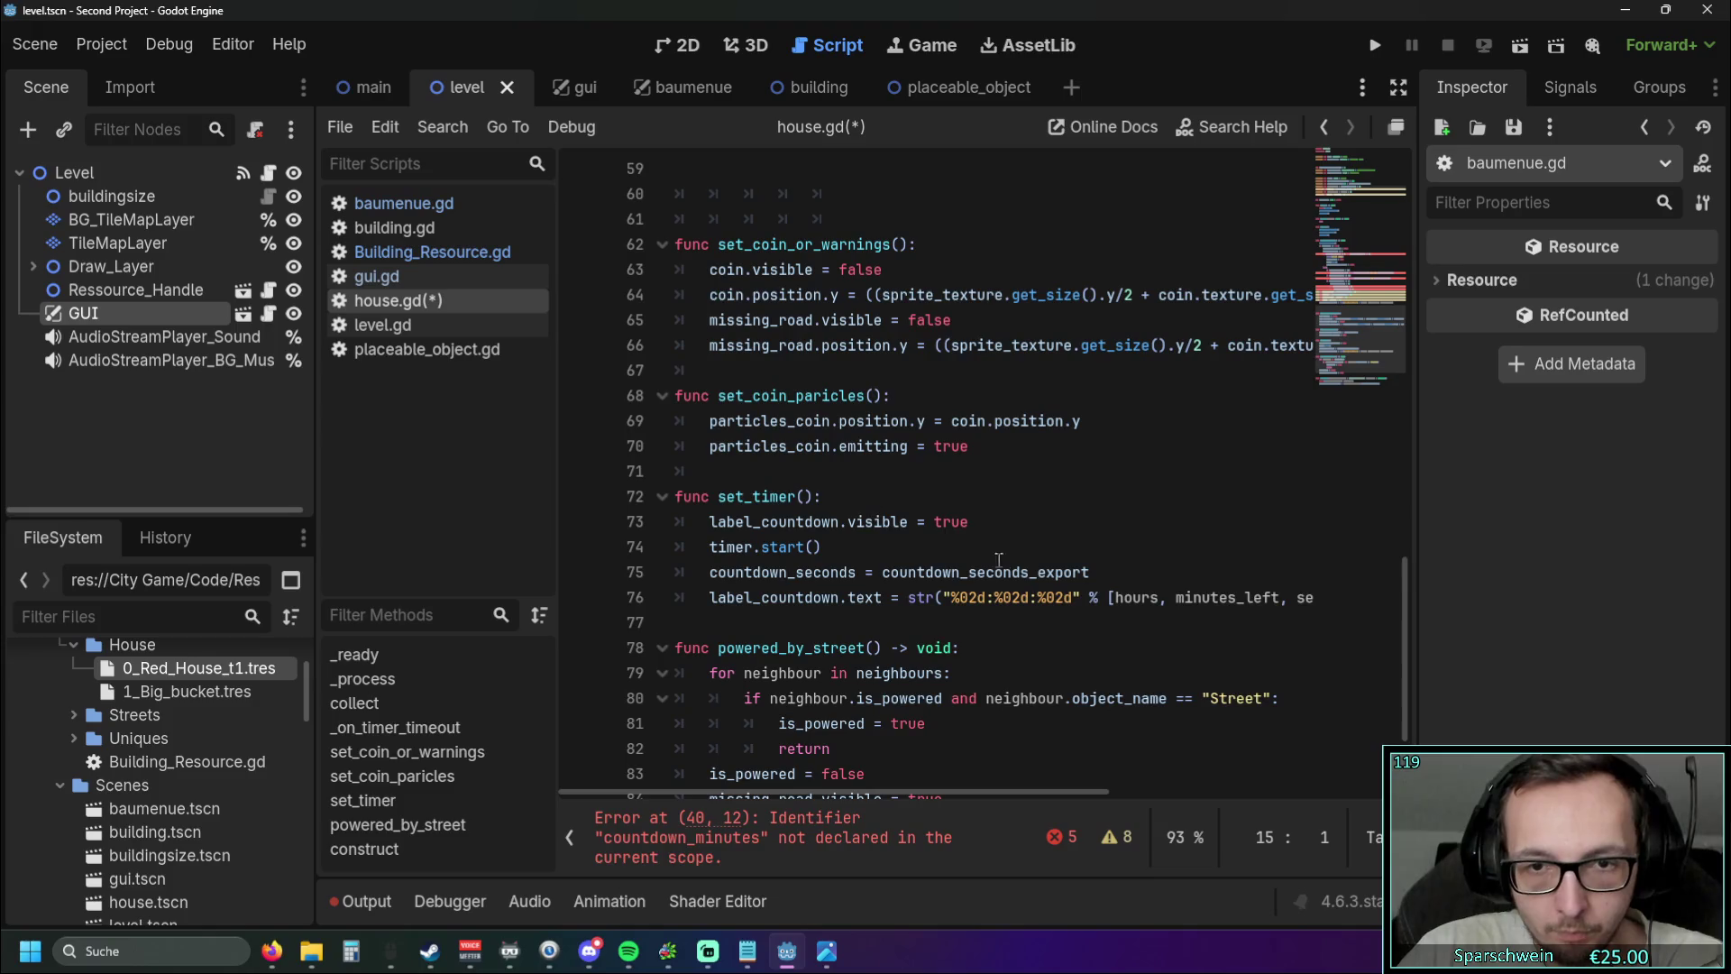
- Paste the copied variable declarations into set_timer below line 75
{"action": "left_click", "coordinate": [1106, 572]}
{"action": "key", "text": "Down"}
{"action": "key", "text": "Home"}
{"action": "key", "text": "ctrl+v"}
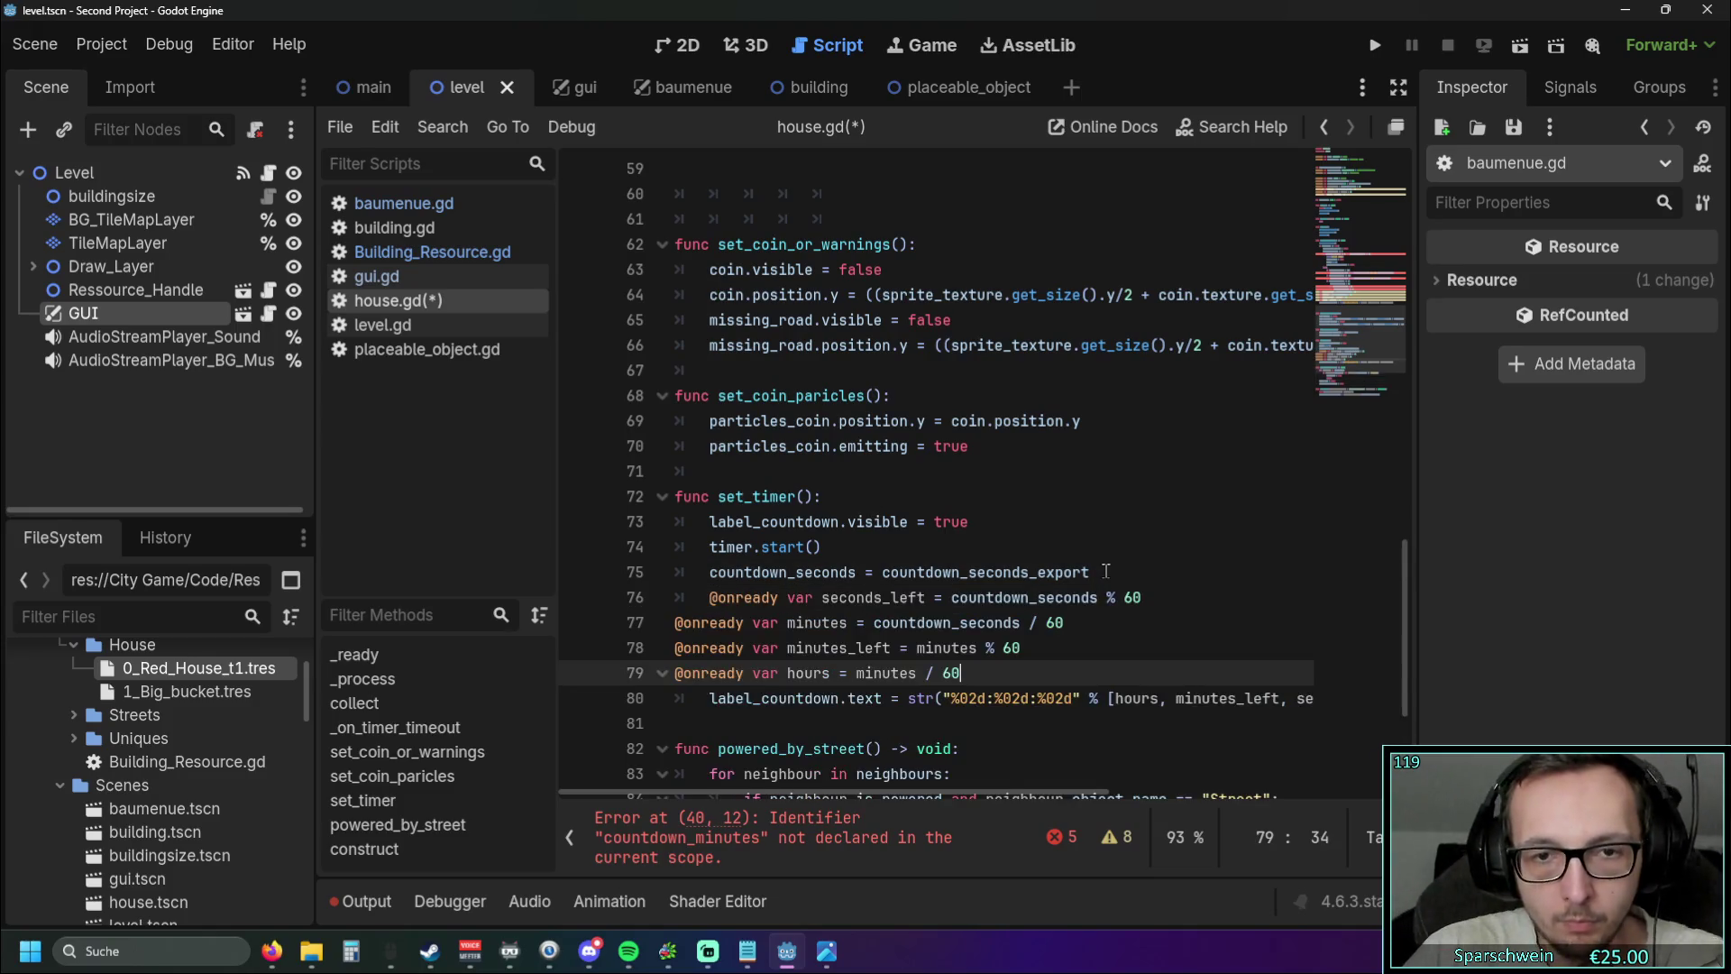
{"action": "left_click", "coordinate": [788, 599]}
{"action": "key", "text": "BackSpace"}
{"action": "key", "text": "BackSpace"}
{"action": "key", "text": "BackSpace"}
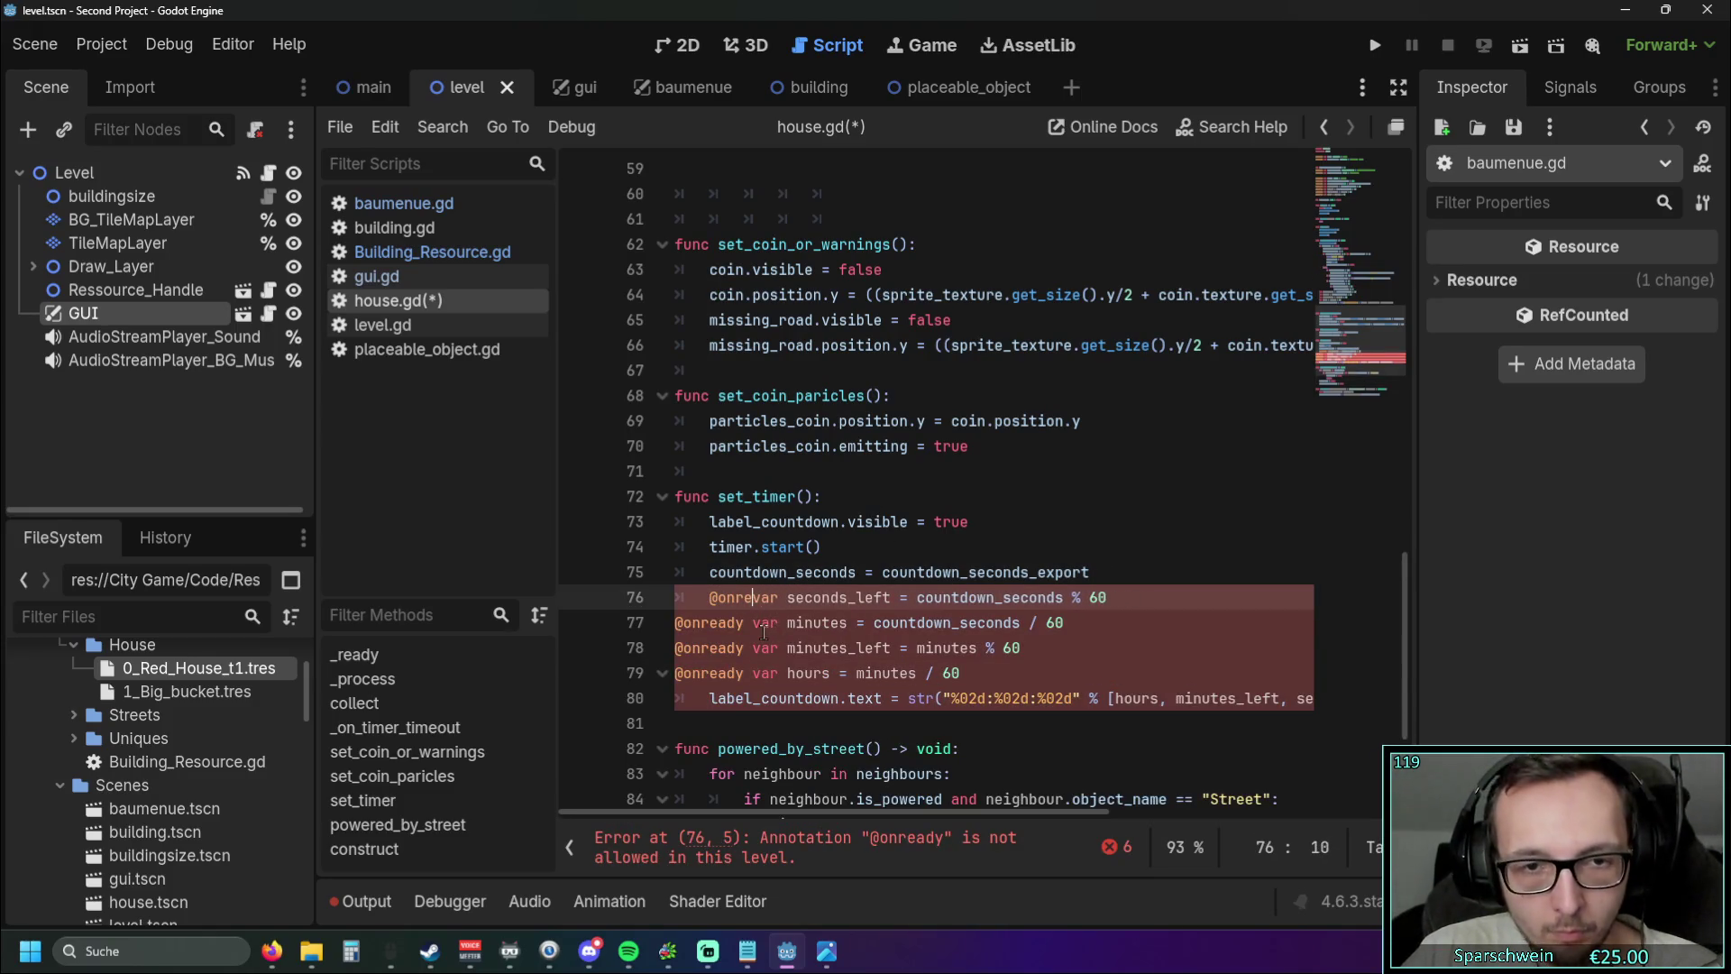
{"action": "left_click", "coordinate": [754, 623]}
{"action": "key", "text": "BackSpace"}
{"action": "key", "text": "BackSpace"}
{"action": "key", "text": "BackSpace"}
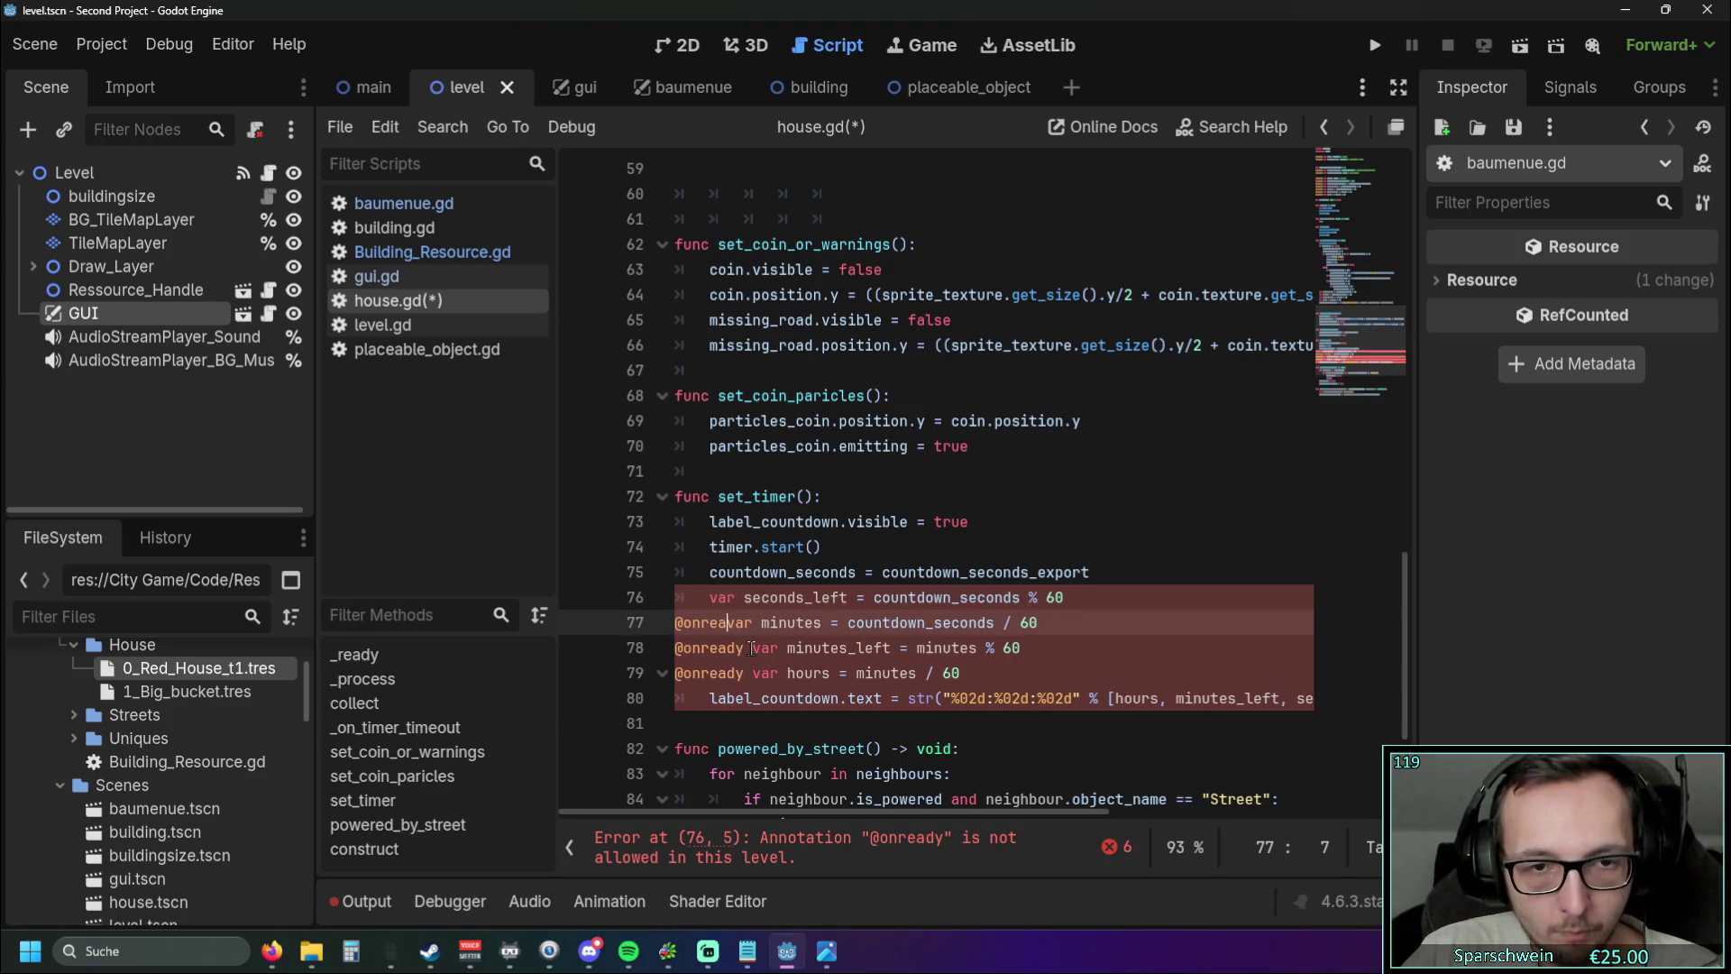
{"action": "left_click_drag", "start_coordinate": [761, 624], "coordinate": [651, 627]}
{"action": "key", "text": "BackSpace"}
{"action": "key", "text": "Tab"}
{"action": "left_click_drag", "start_coordinate": [744, 597], "coordinate": [651, 606]}
{"action": "key", "text": "BackSpace"}
{"action": "key", "text": "Tab"}
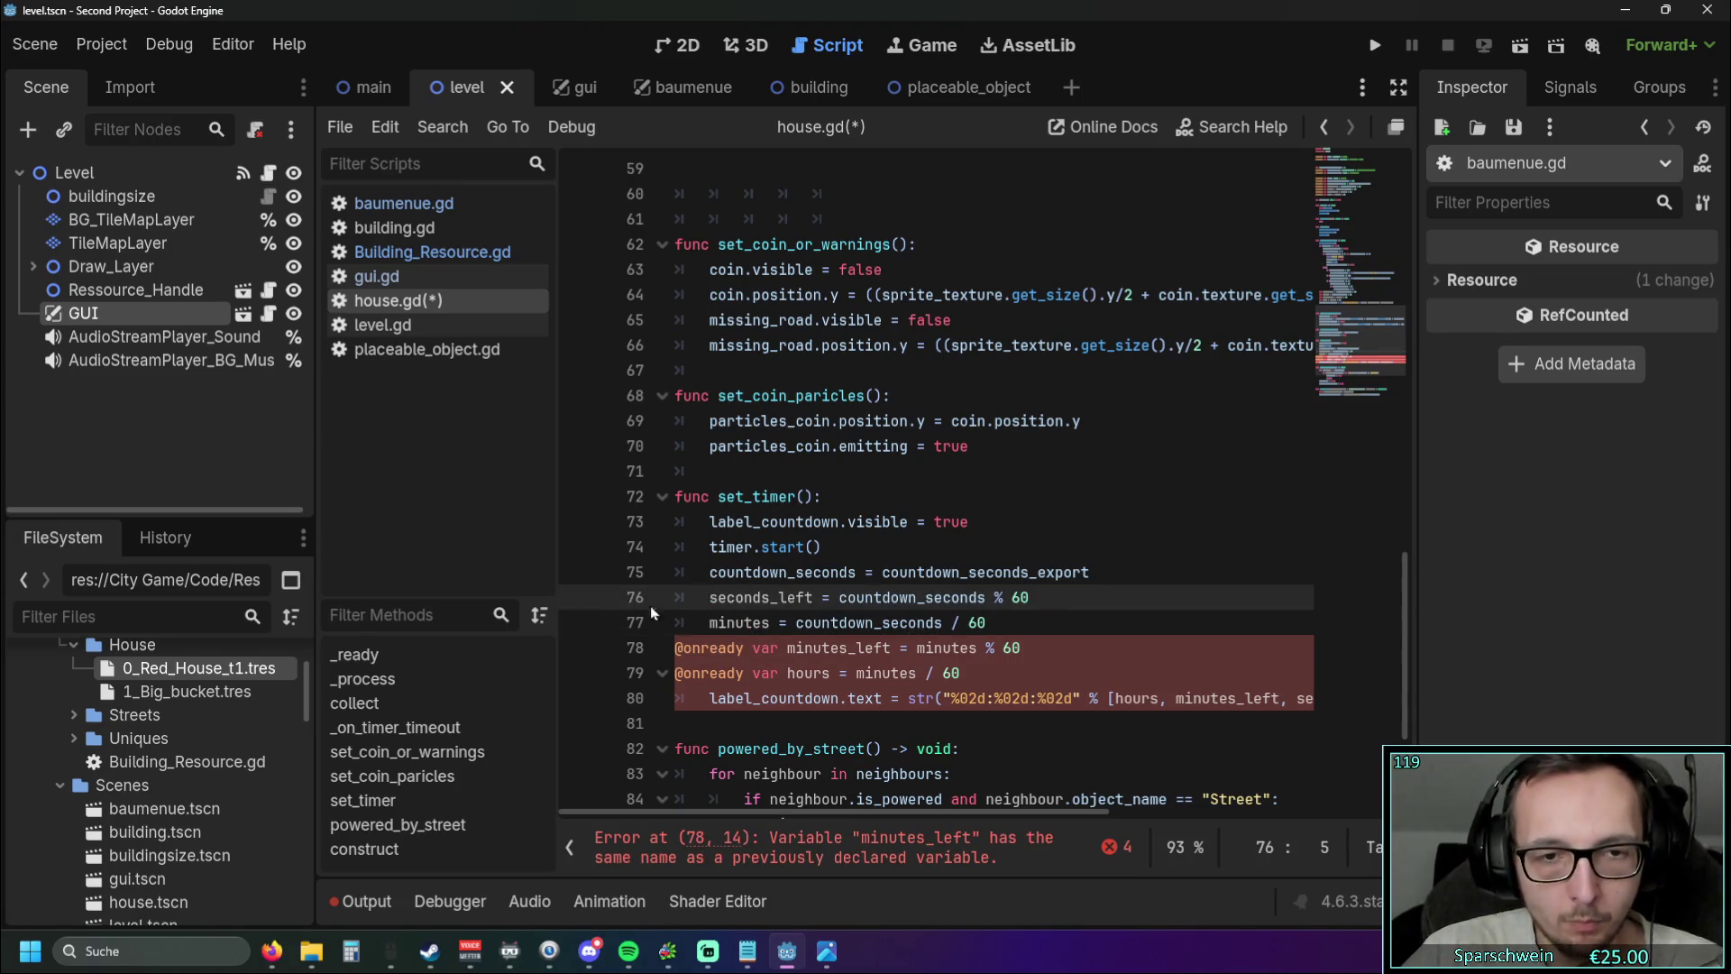
{"action": "mouse_move", "coordinate": [787, 649]}
{"action": "left_mouse_down"}
{"action": "mouse_move", "coordinate": [670, 651]}
{"action": "mouse_move", "coordinate": [618, 675]}
{"action": "left_mouse_up"}
{"action": "key", "text": "BackSpace"}
{"action": "key", "text": "Tab"}
{"action": "left_click_drag", "start_coordinate": [785, 677], "coordinate": [651, 676]}
{"action": "key", "text": "BackSpace"}
{"action": "key", "text": "Tab"}
{"action": "left_click", "coordinate": [1112, 489]}
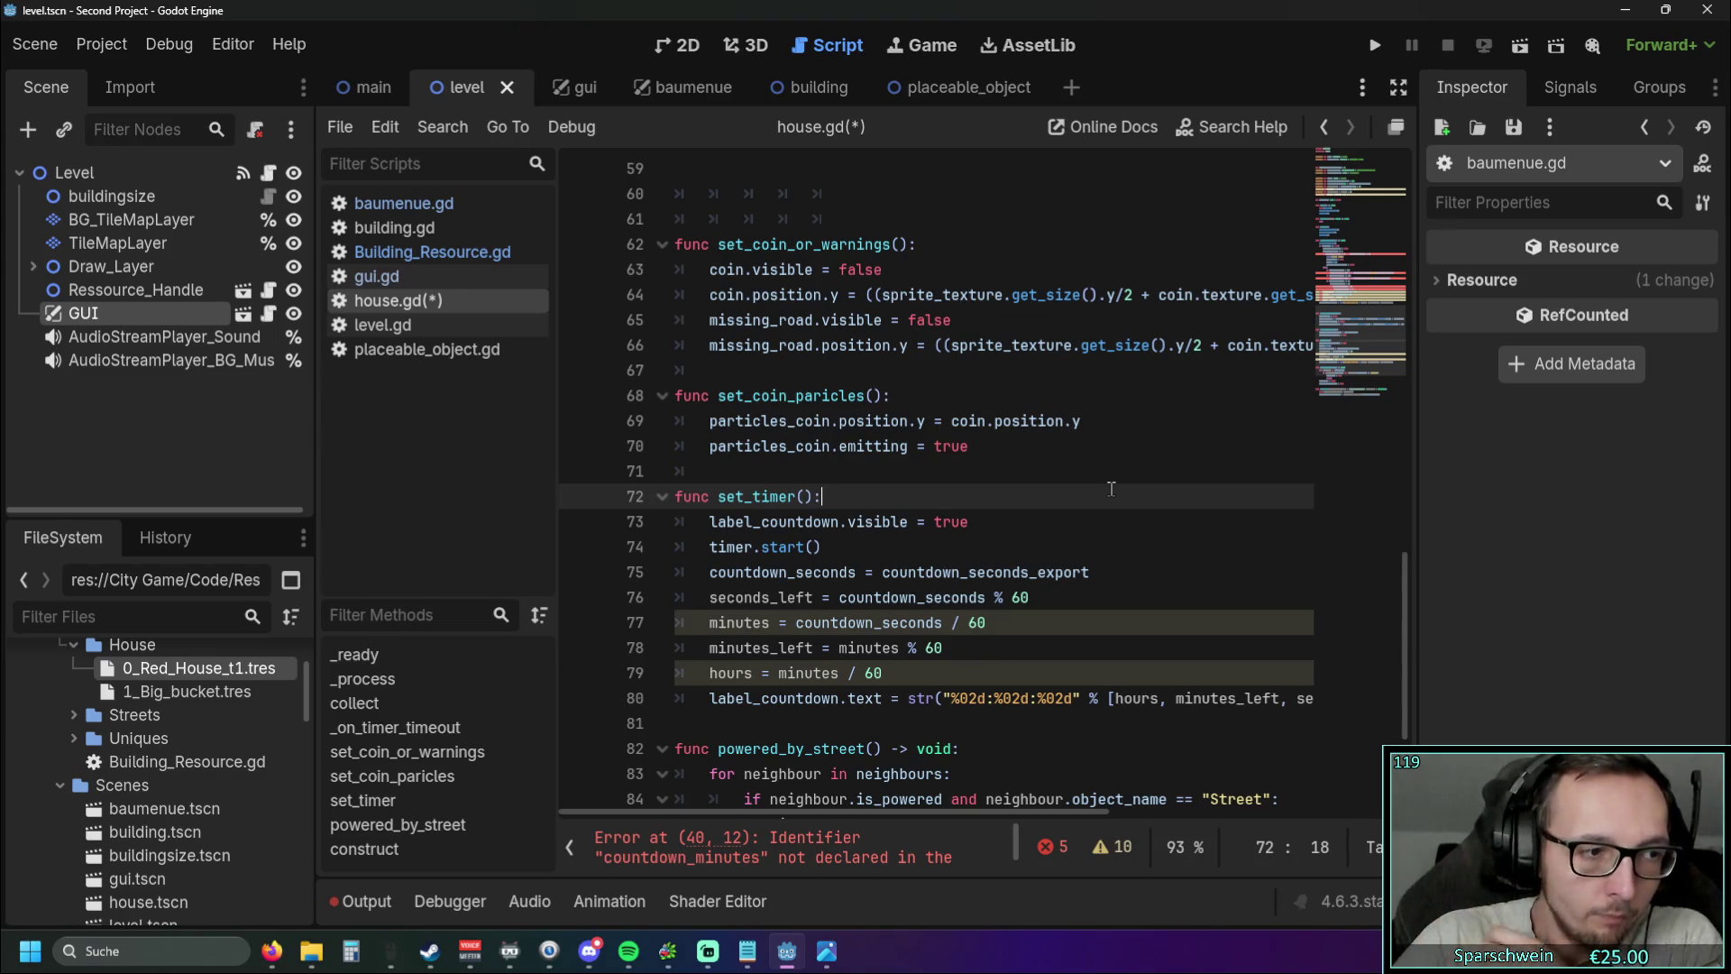
{"action": "scroll", "coordinate": [1009, 523], "scroll_direction": "down", "scroll_amount": 1}
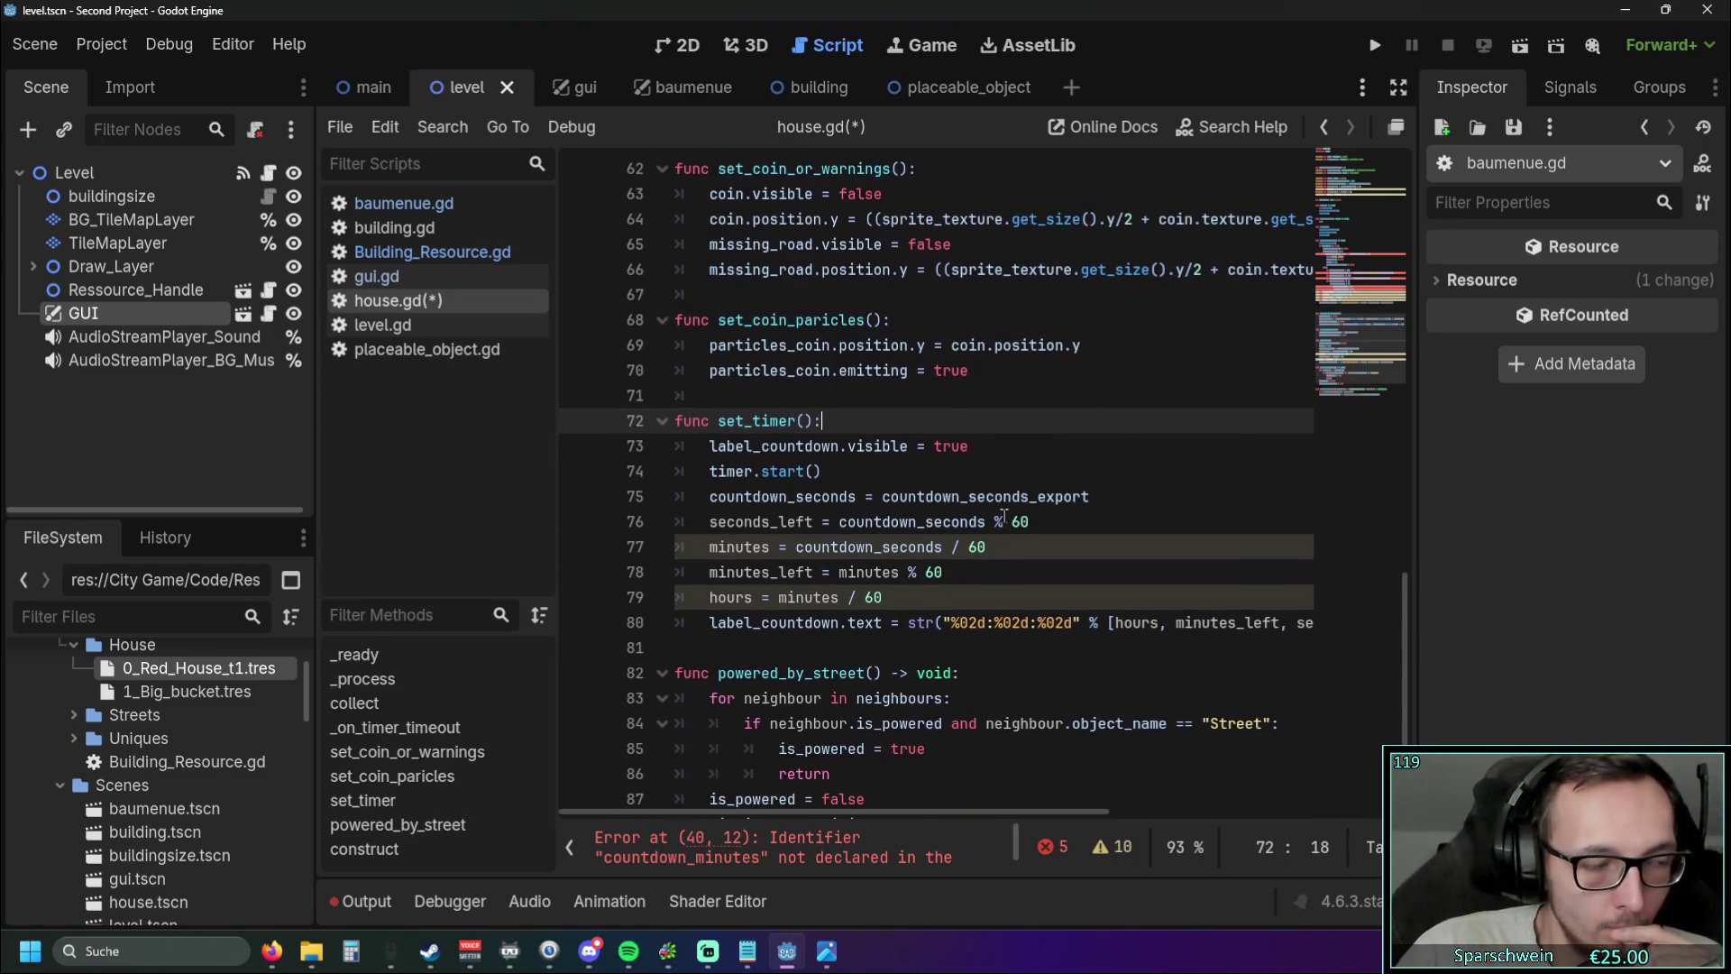
{"action": "left_click", "coordinate": [1096, 548]}
{"action": "scroll", "coordinate": [1095, 549], "scroll_direction": "up", "scroll_amount": 8}
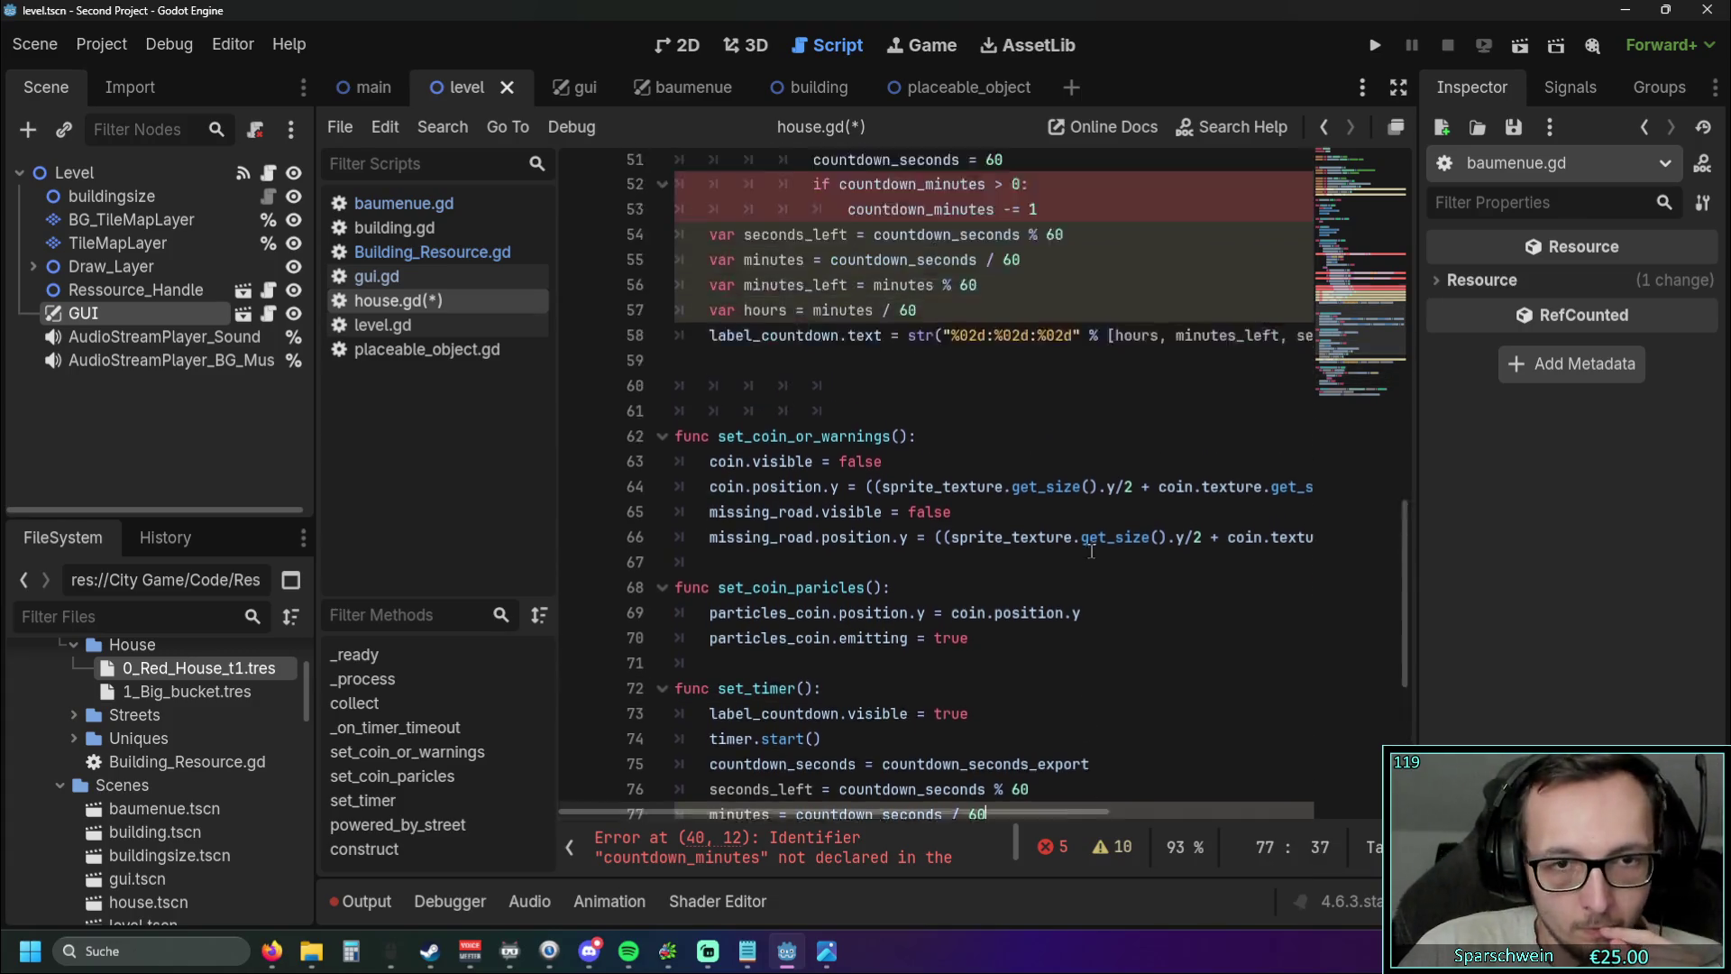
{"action": "scroll", "coordinate": [1080, 554], "scroll_direction": "up", "scroll_amount": 2}
{"action": "scroll", "coordinate": [1073, 554], "scroll_direction": "down", "scroll_amount": 1}
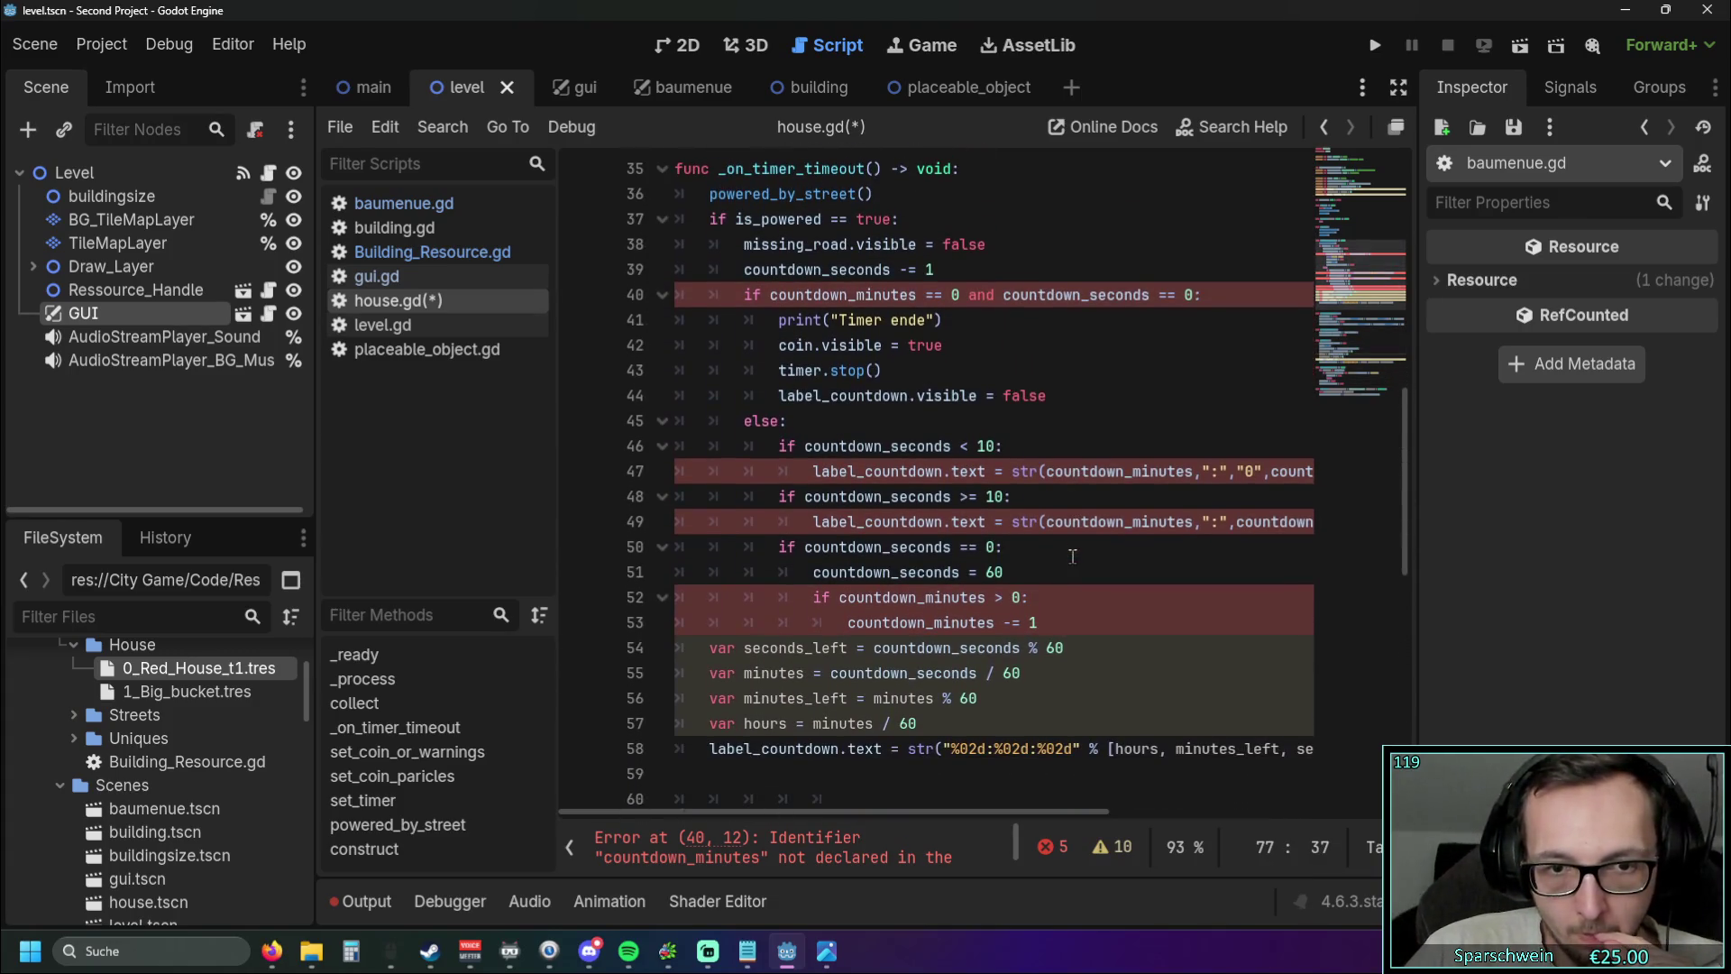
{"action": "scroll", "coordinate": [1019, 552], "scroll_direction": "down", "scroll_amount": 1}
{"action": "scroll", "coordinate": [992, 568], "scroll_direction": "up", "scroll_amount": 7}
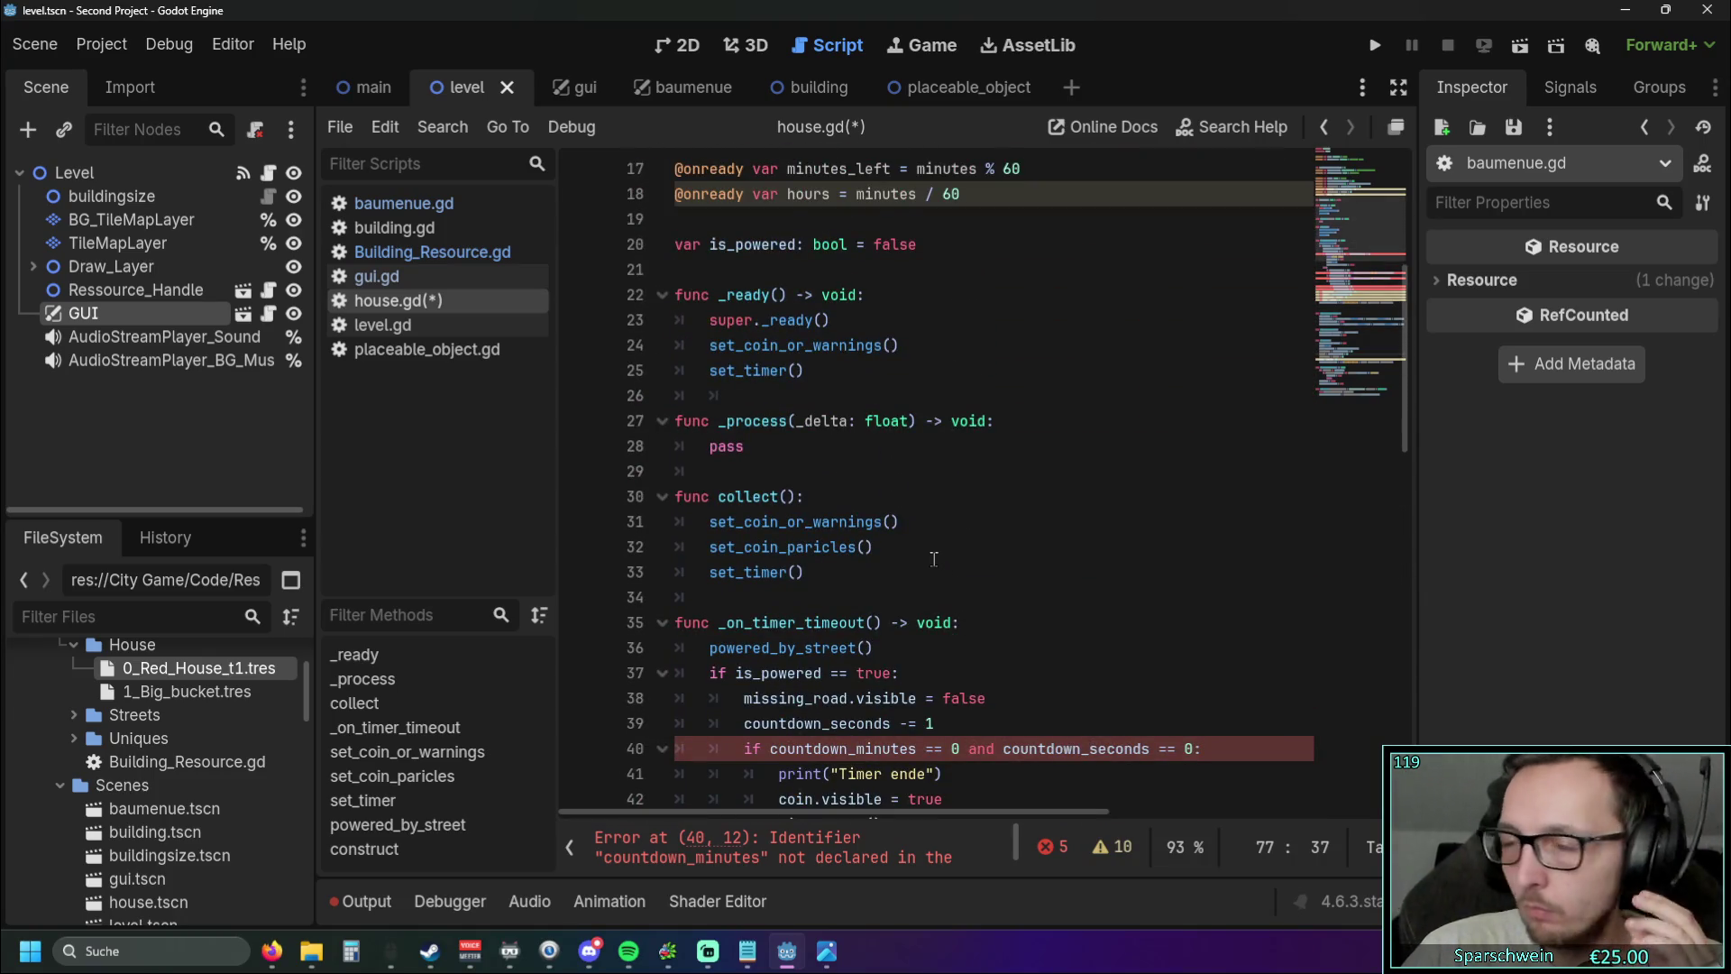
- Replace the initializers of seconds_left, minutes, minutes_left and hours on lines 15–18 with ': int'
{"action": "scroll", "coordinate": [933, 557], "scroll_direction": "up", "scroll_amount": 4}
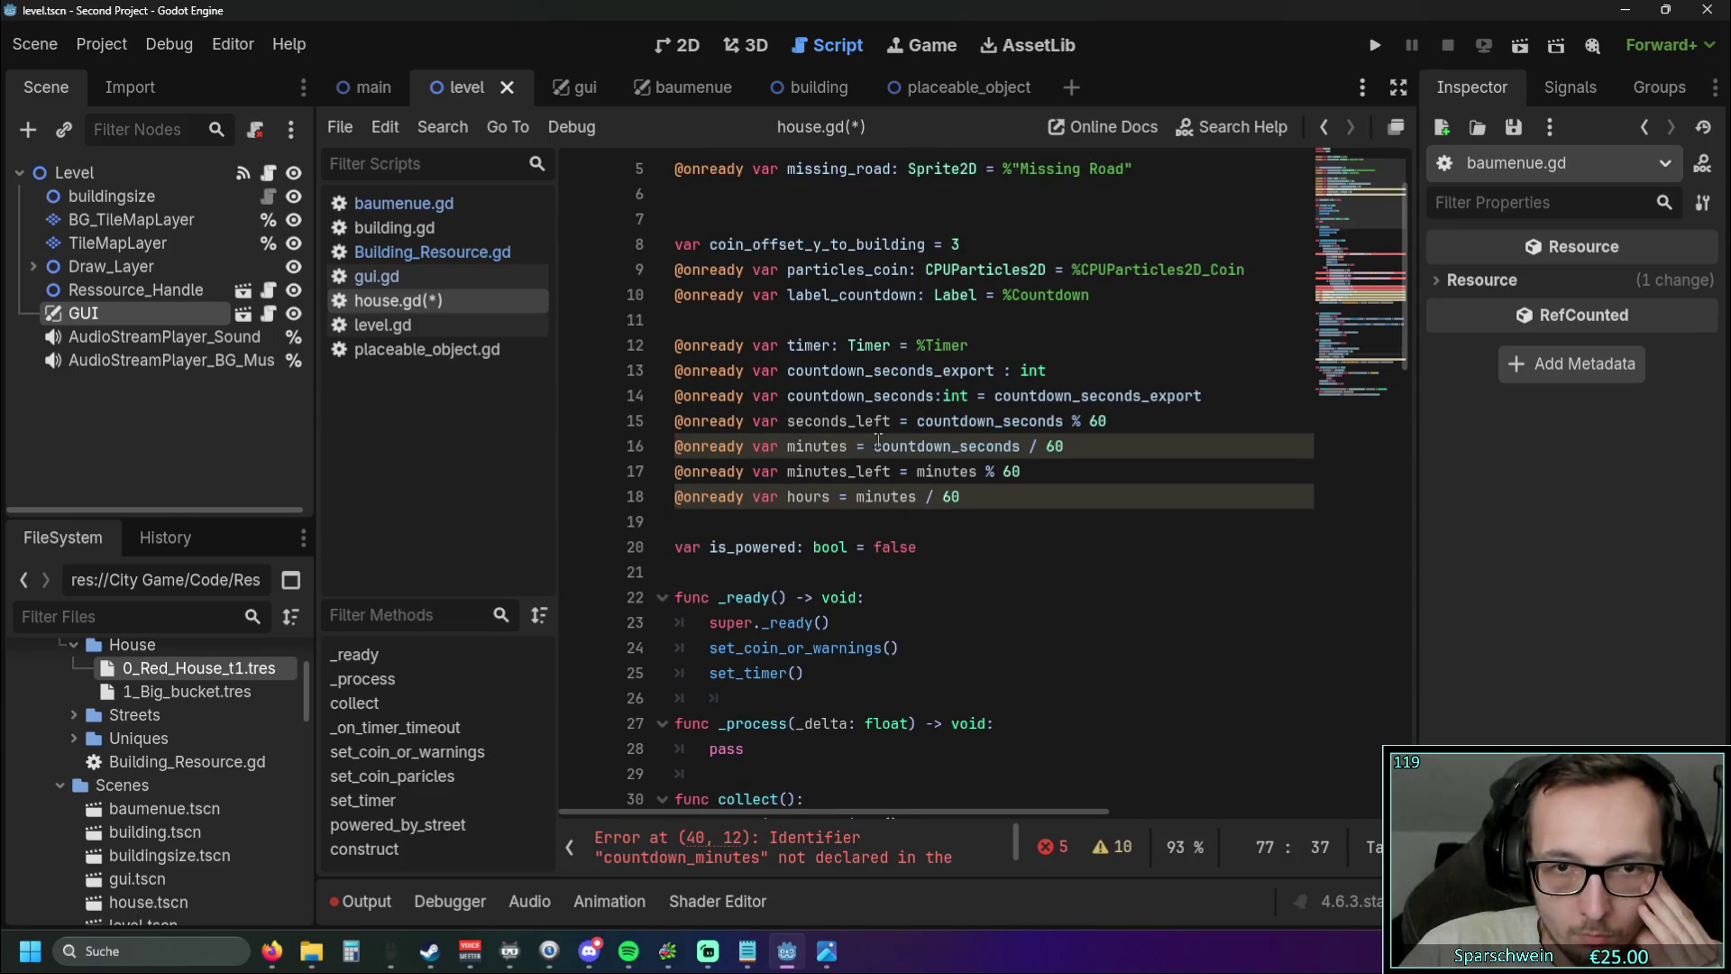
{"action": "left_click_drag", "start_coordinate": [1123, 421], "coordinate": [901, 421]}
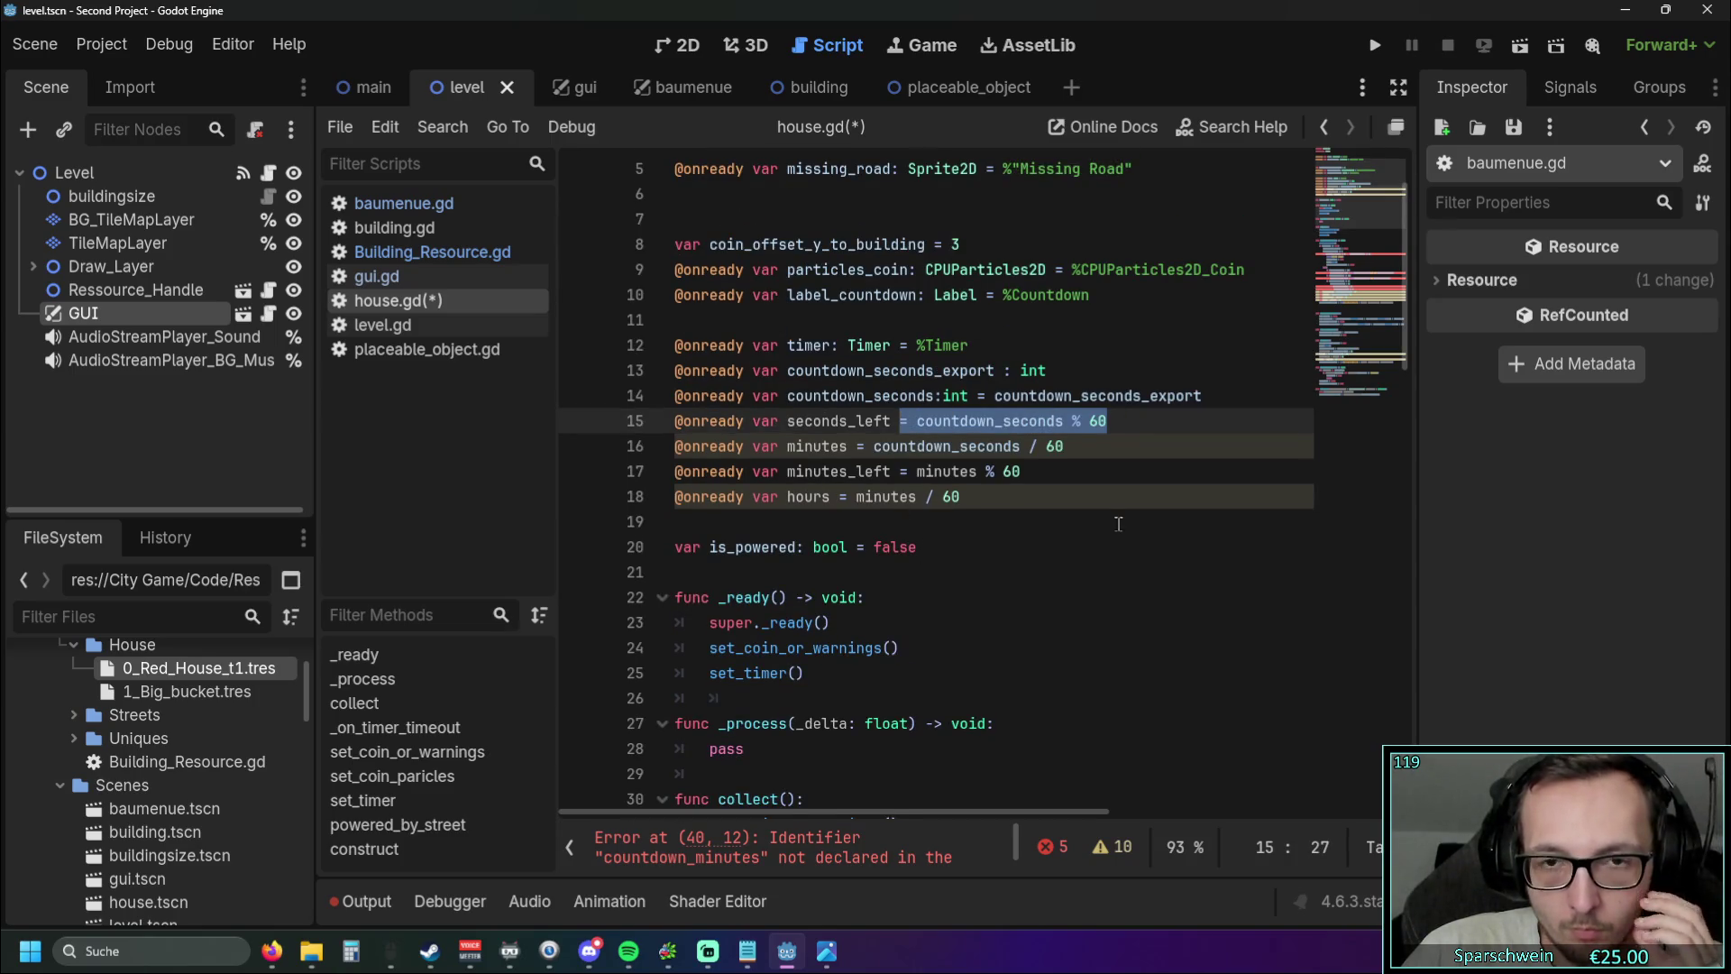
{"action": "type", "text": ": int"}
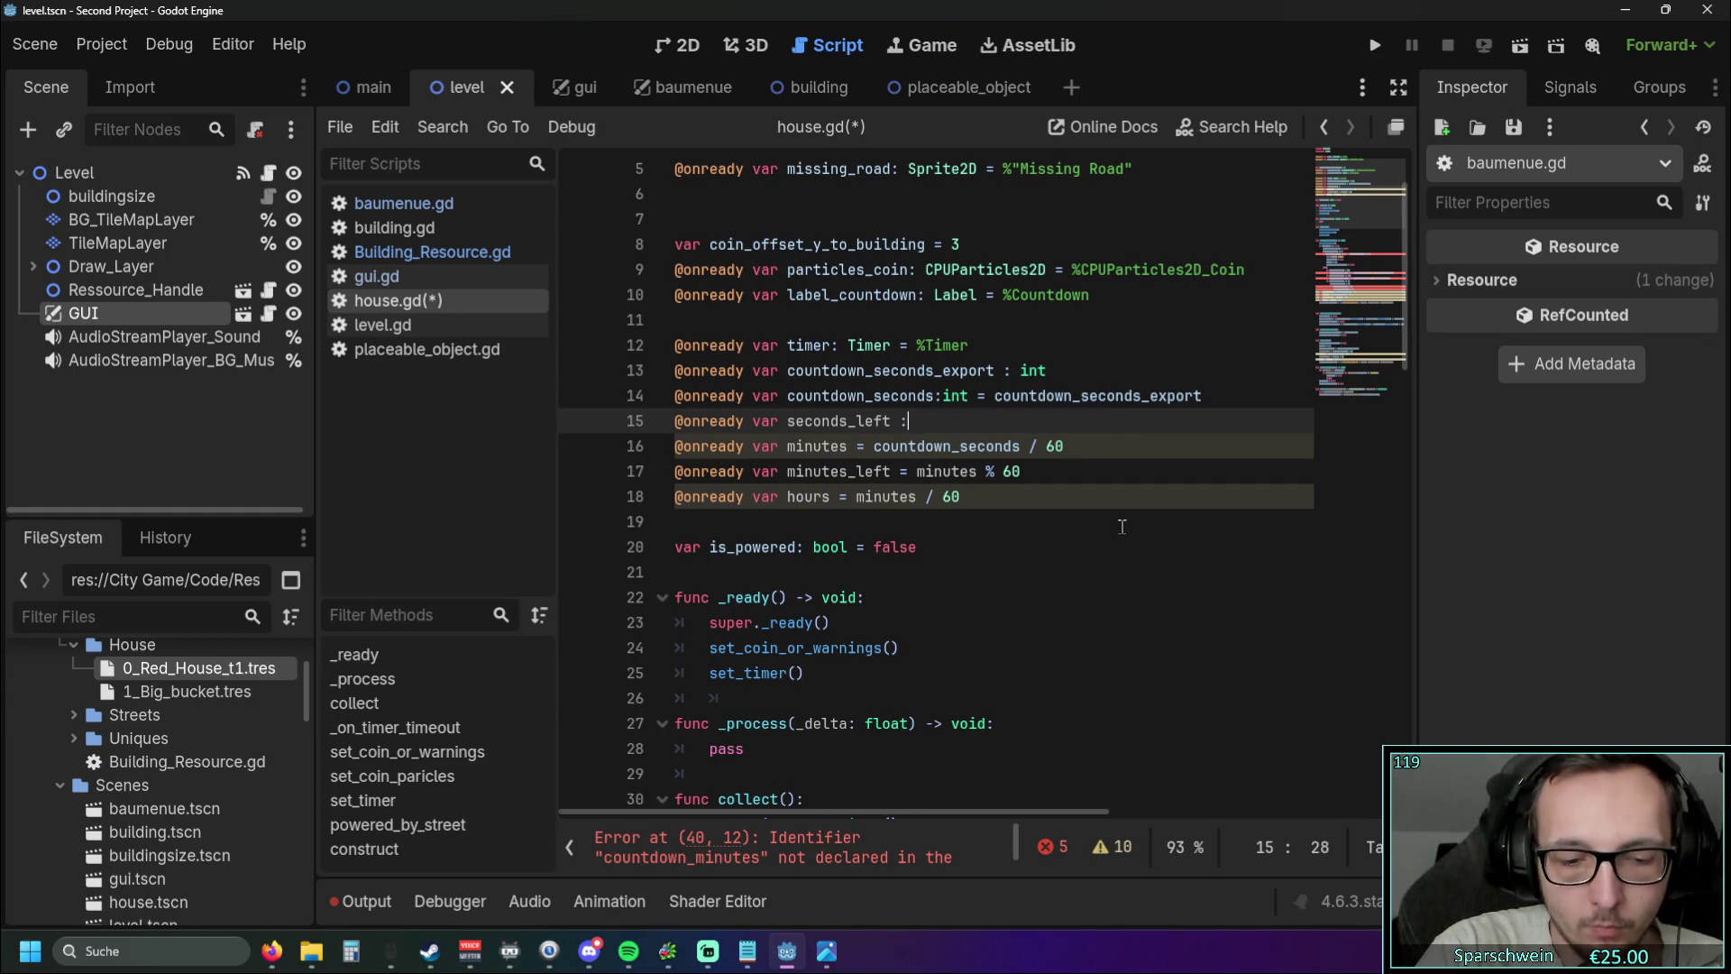
{"action": "left_click_drag", "start_coordinate": [1066, 445], "coordinate": [856, 445]}
{"action": "type", "text": ": int"}
{"action": "mouse_move", "coordinate": [1021, 471]}
{"action": "left_mouse_down"}
{"action": "mouse_move", "coordinate": [864, 471]}
{"action": "mouse_move", "coordinate": [902, 472]}
{"action": "left_mouse_up"}
{"action": "type", "text": ": int"}
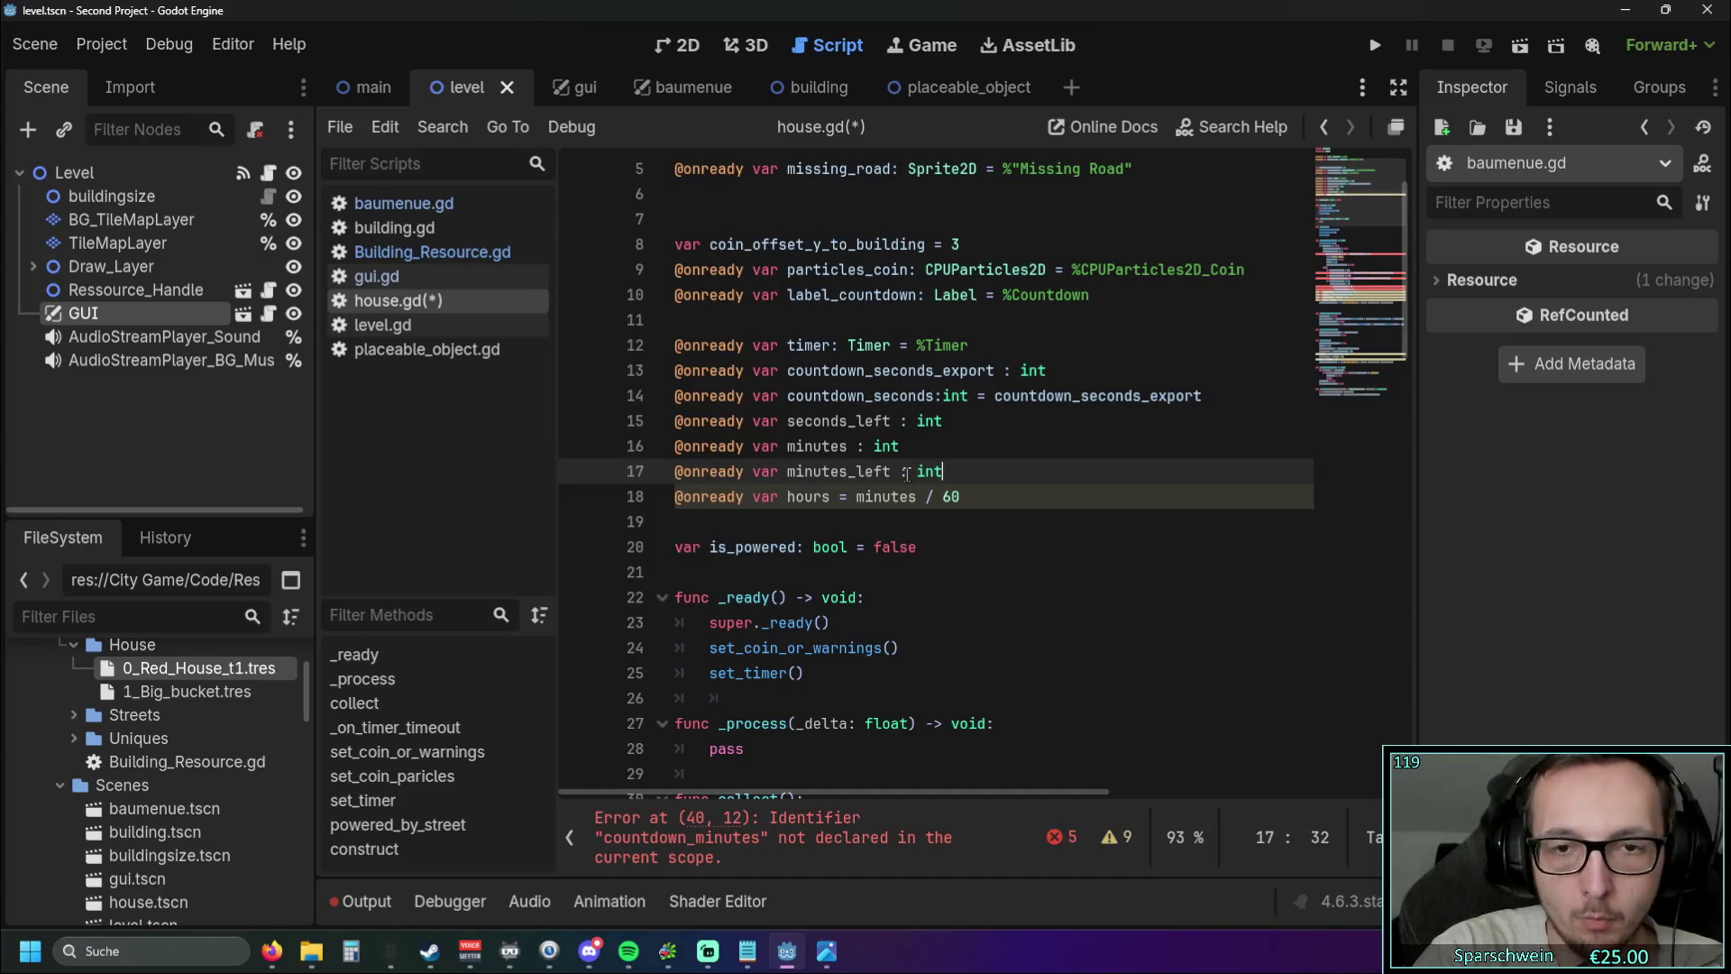
{"action": "left_click", "coordinate": [763, 497]}
{"action": "left_click_drag", "start_coordinate": [993, 496], "coordinate": [859, 499]}
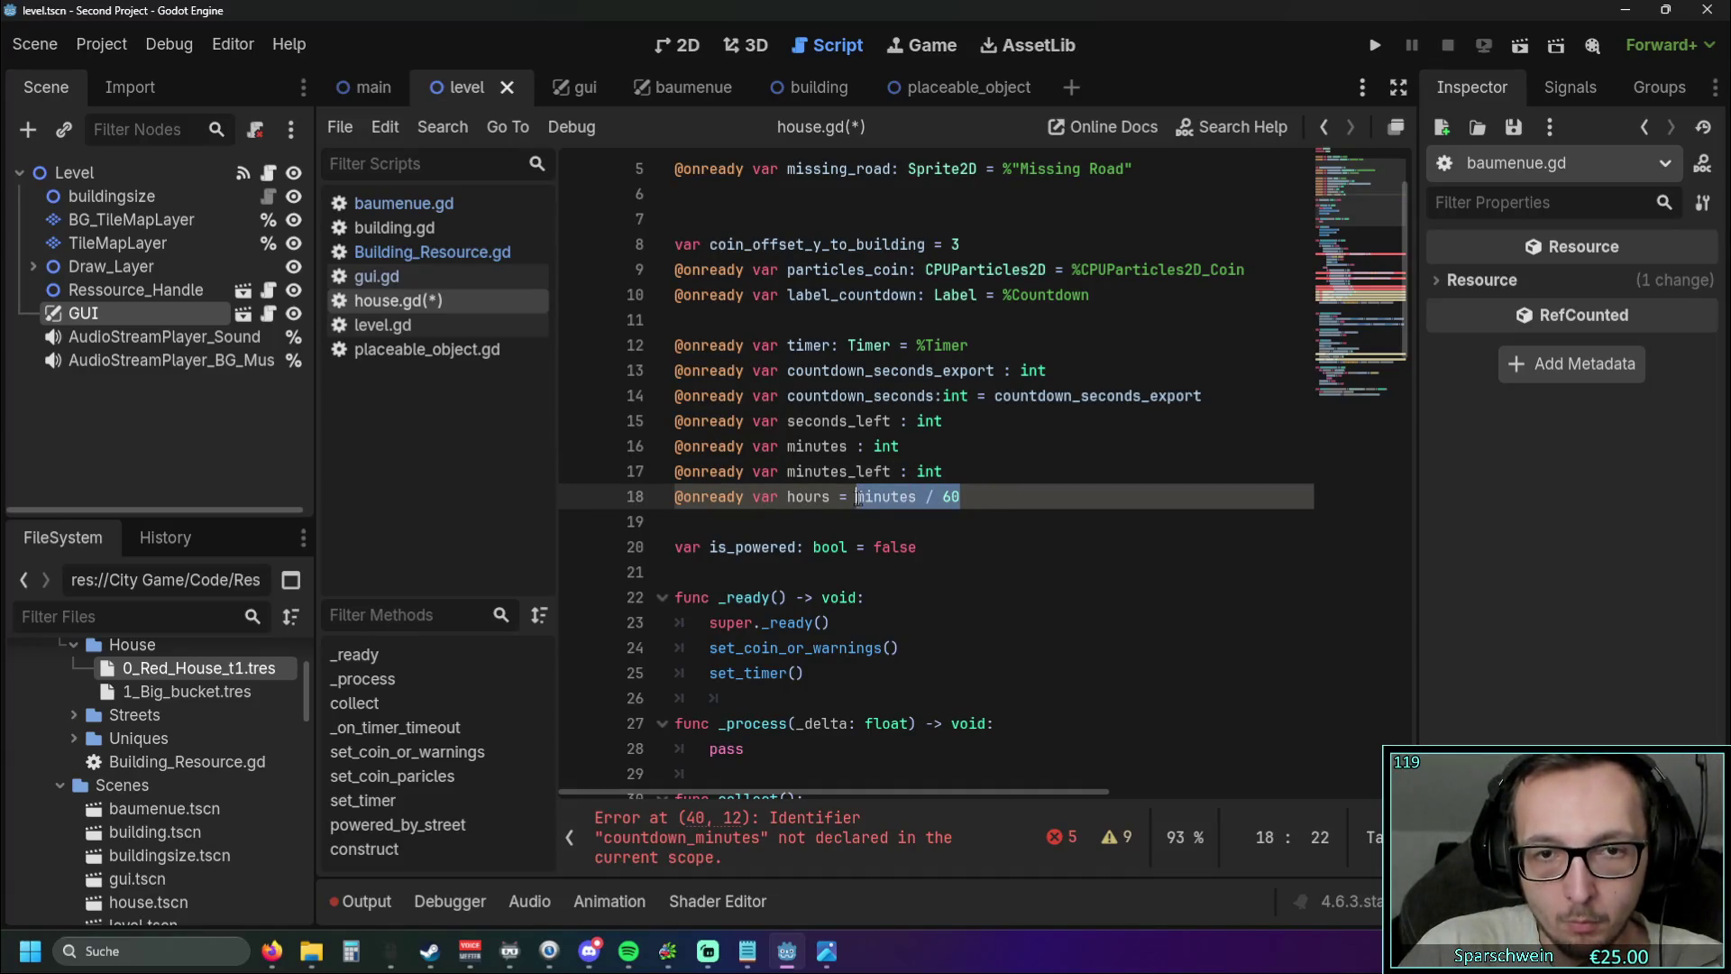
{"action": "type", "text": ": int"}
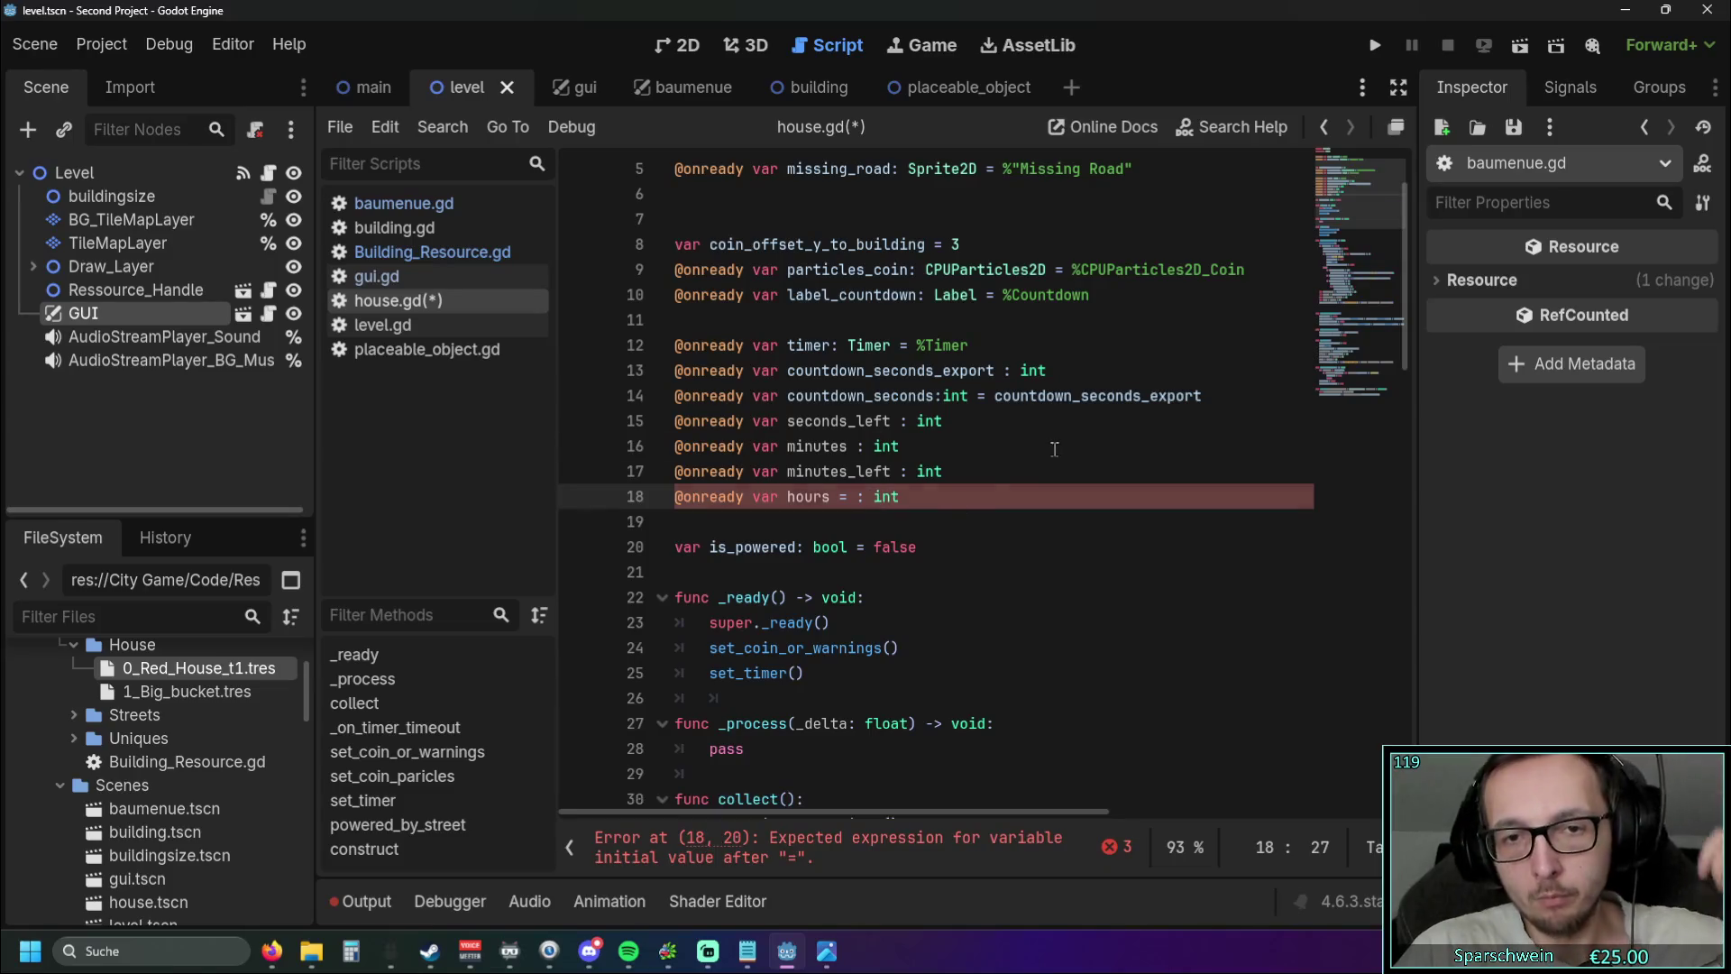
{"action": "left_click", "coordinate": [1054, 448]}
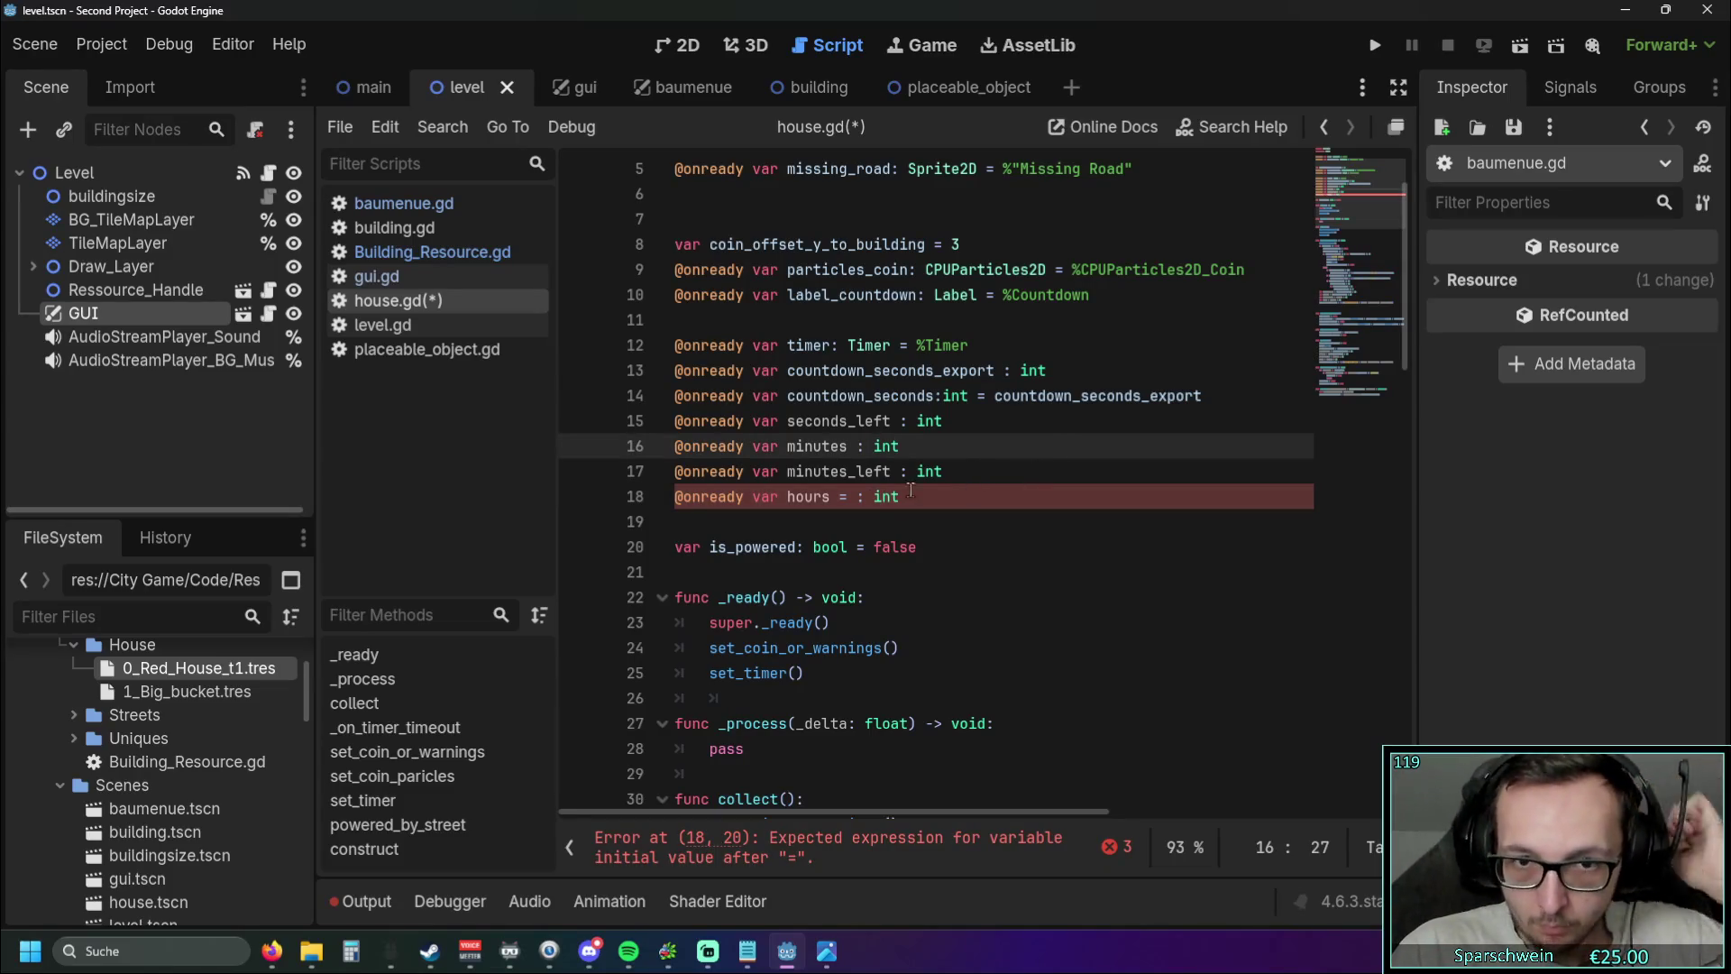
{"action": "left_click", "coordinate": [849, 497]}
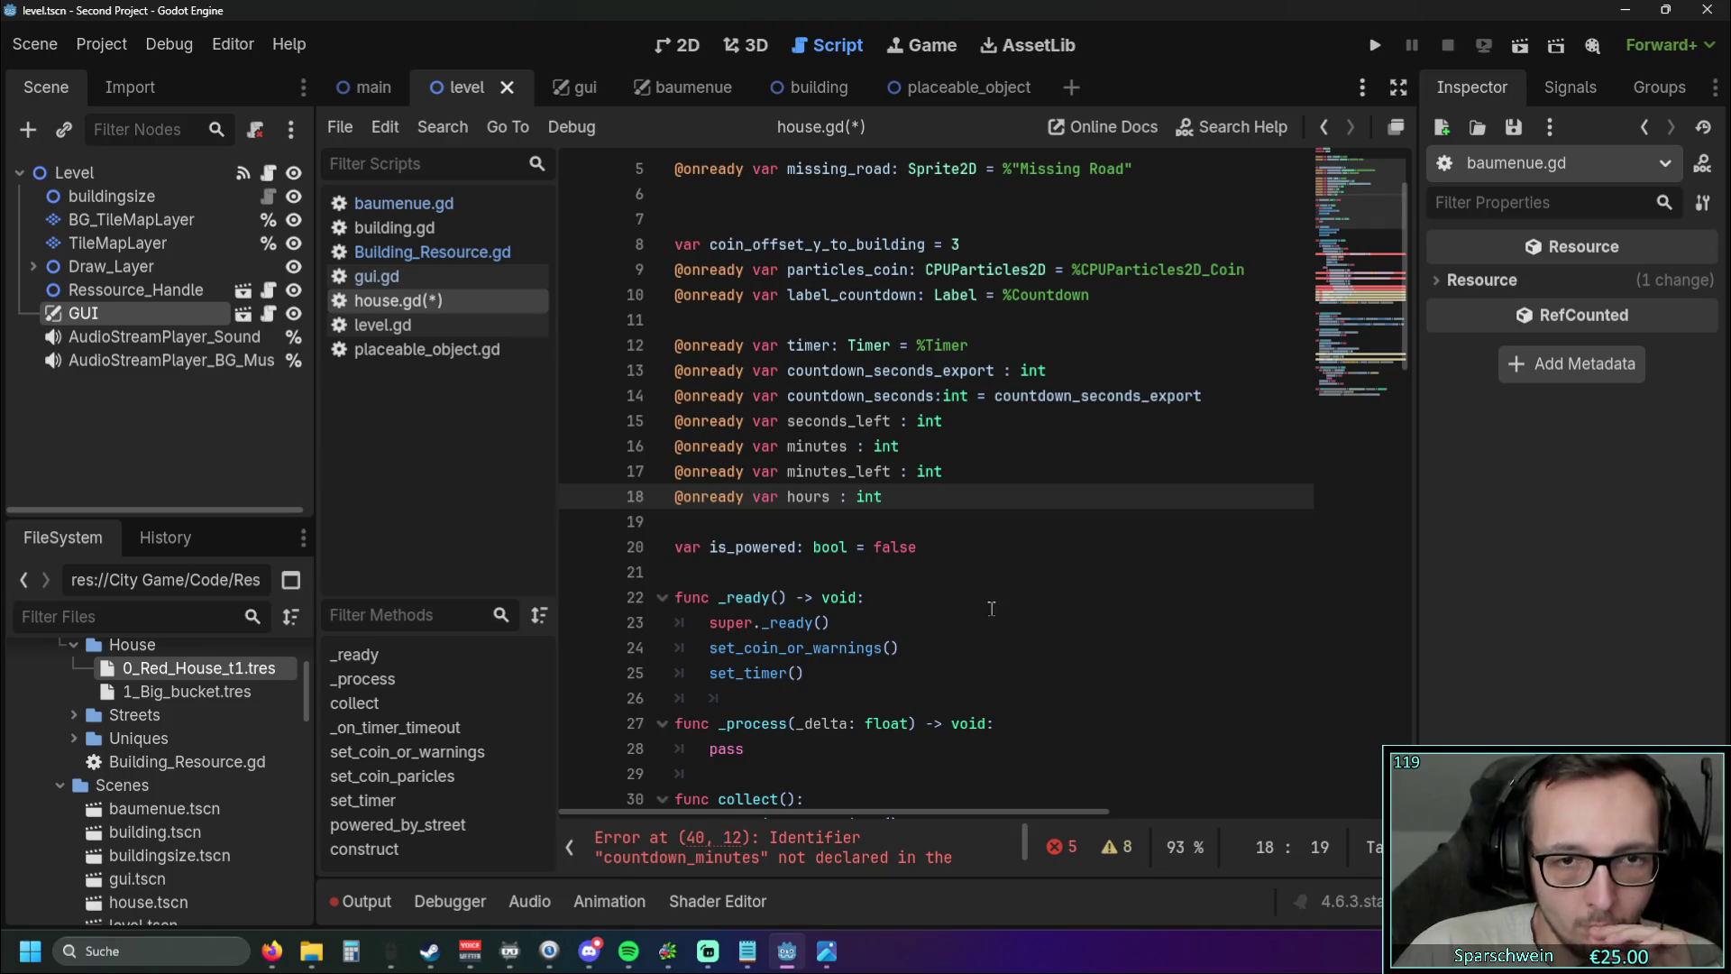
- Add spaces around the colon so line 14 reads countdown_seconds : int
{"action": "left_click", "coordinate": [963, 595]}
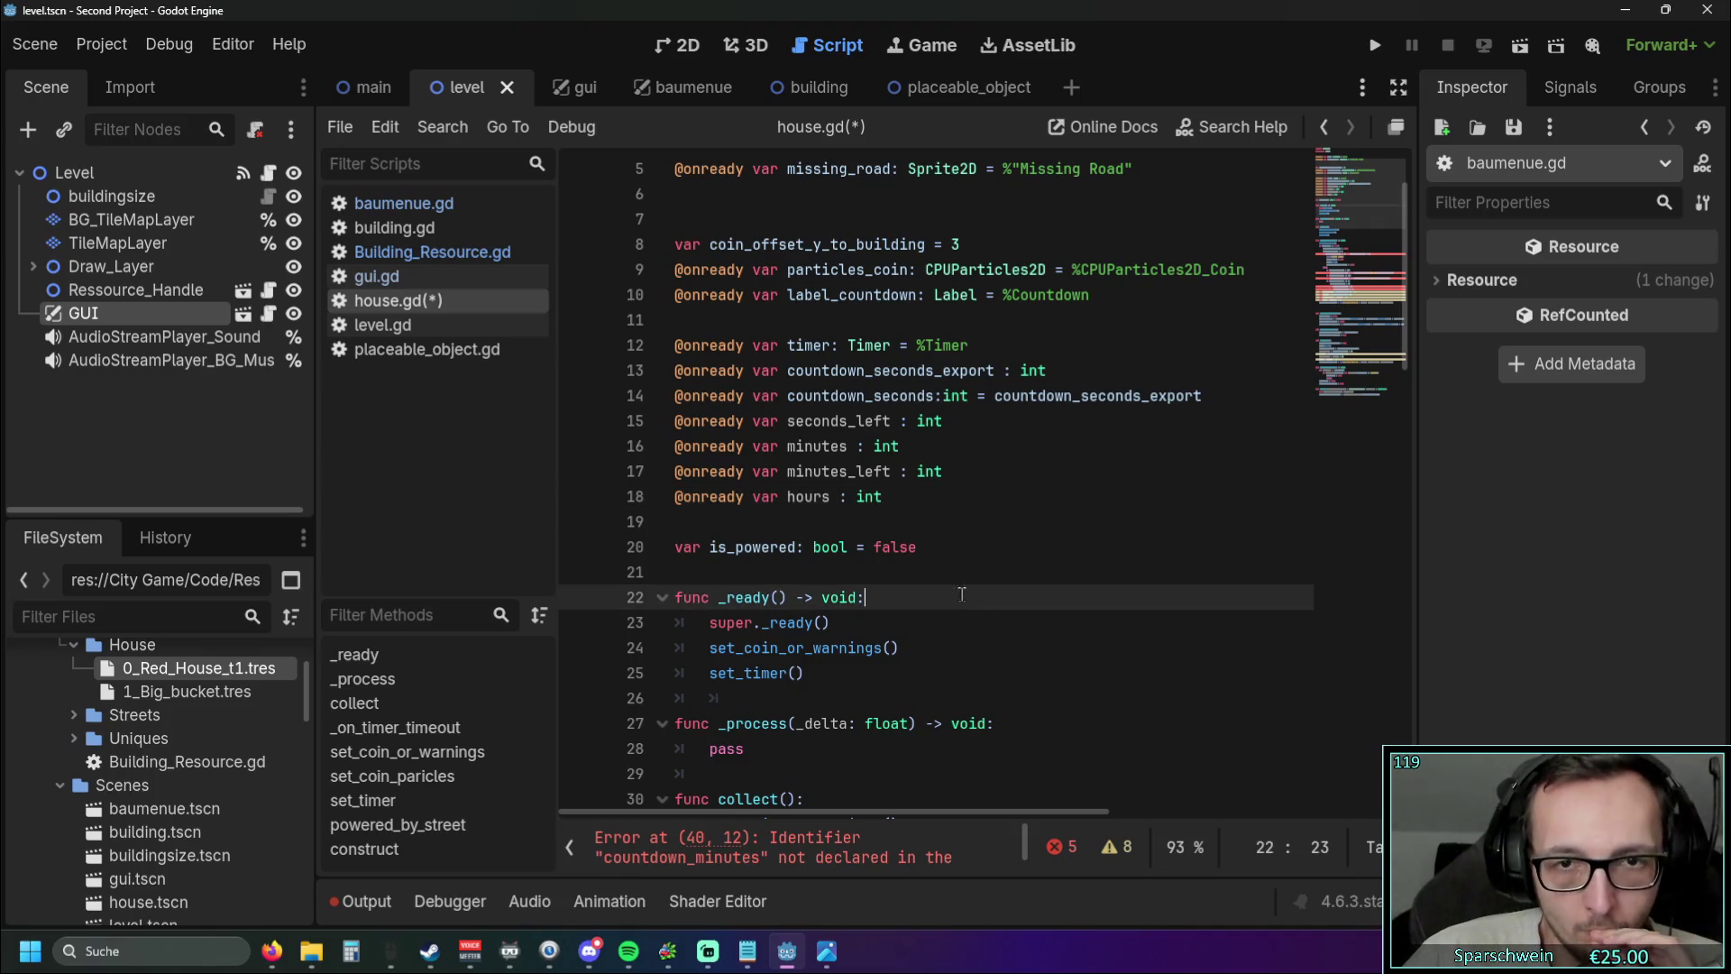
{"action": "left_click", "coordinate": [934, 397]}
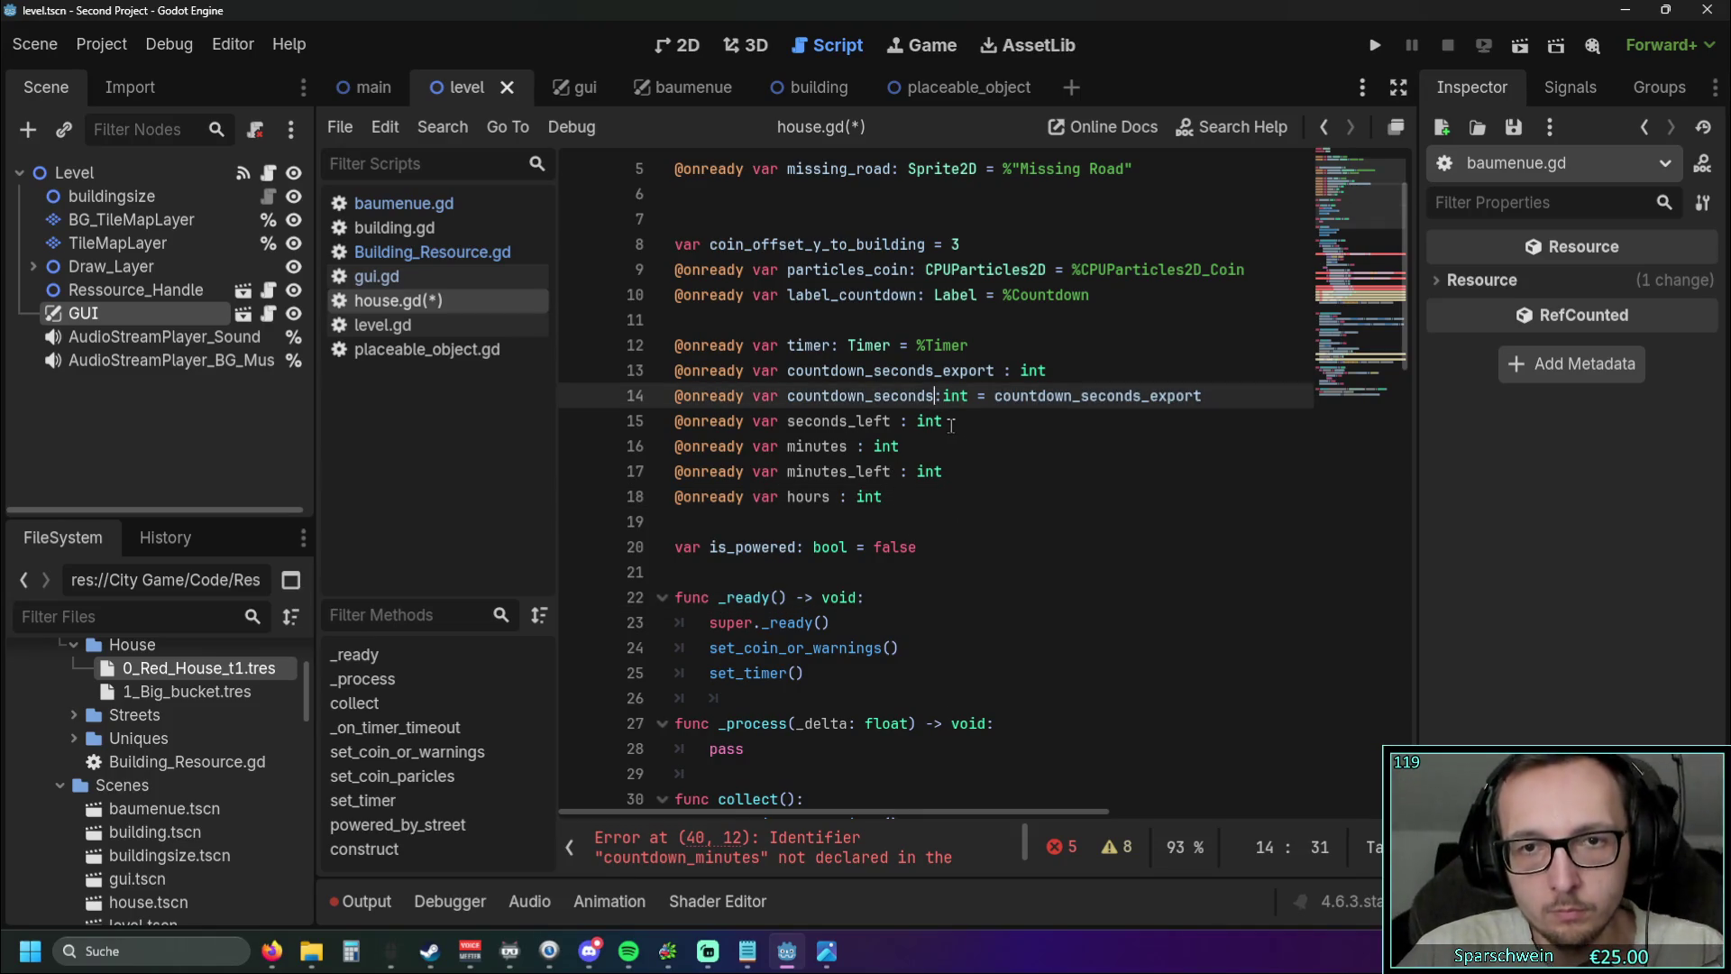
{"action": "key", "text": "Right"}
{"action": "left_click", "coordinate": [1016, 481]}
- Scroll through _on_timer_timeout to review its time calculations and formatted label
{"action": "scroll", "coordinate": [940, 504], "scroll_direction": "down", "scroll_amount": 3}
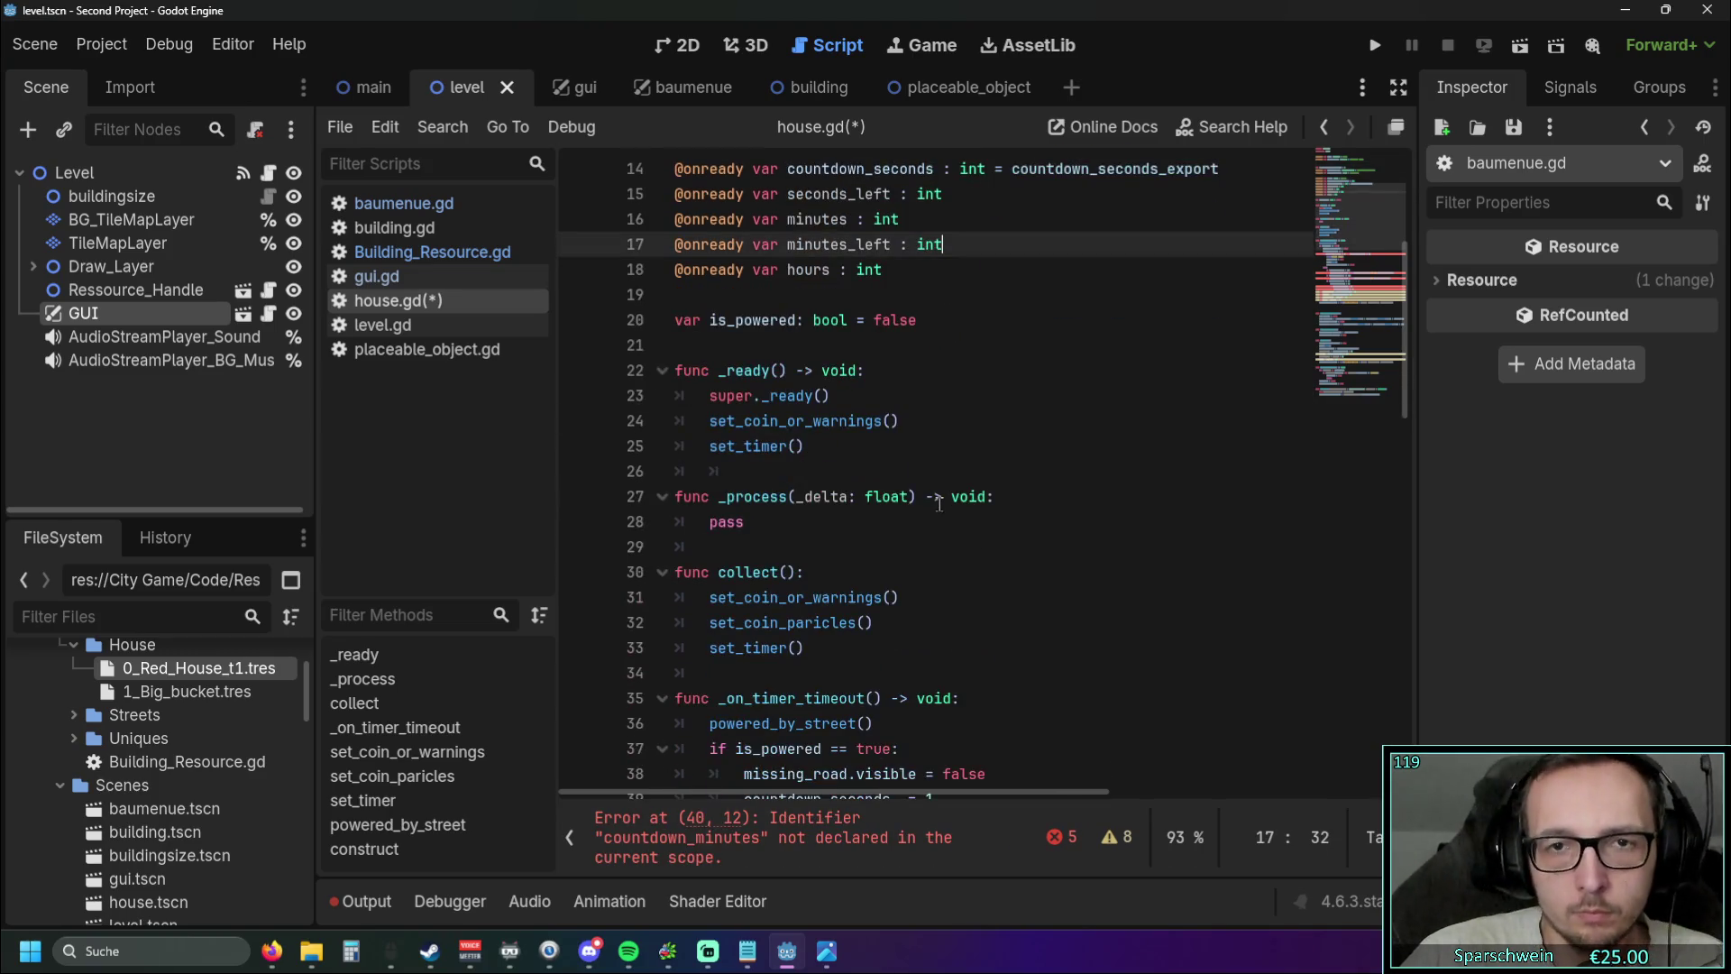
{"action": "scroll", "coordinate": [938, 503], "scroll_direction": "down", "scroll_amount": 7}
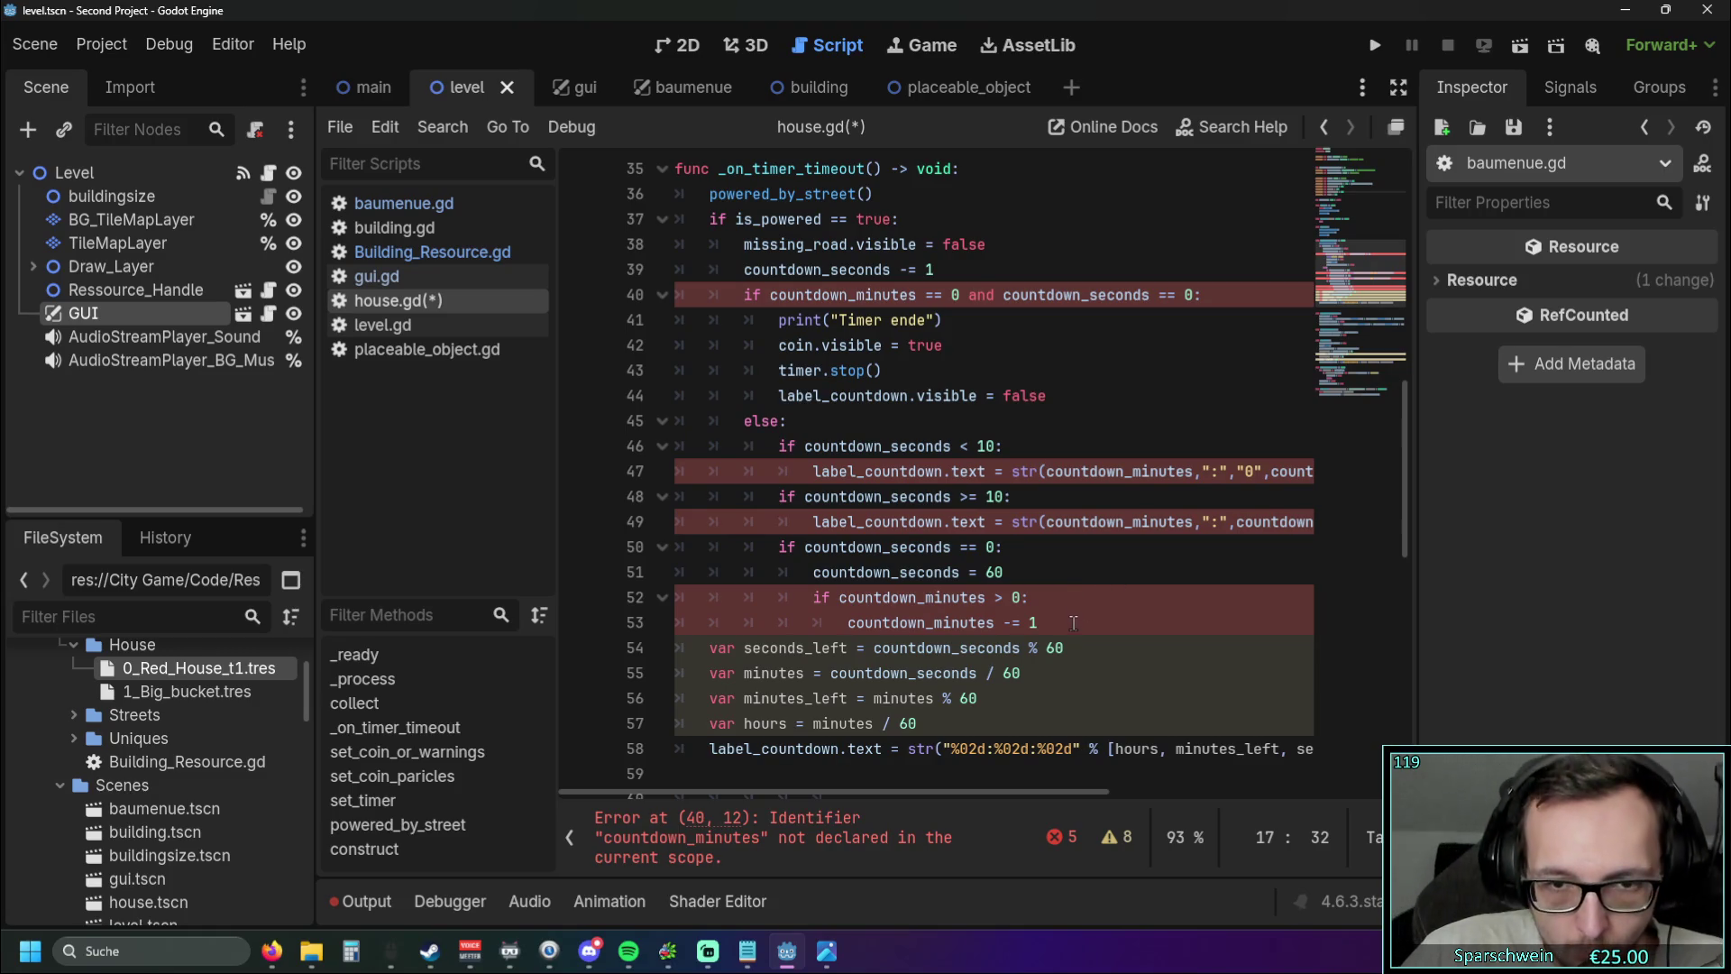
{"action": "scroll", "coordinate": [1057, 620], "scroll_direction": "up", "scroll_amount": 1}
{"action": "scroll", "coordinate": [1042, 606], "scroll_direction": "down", "scroll_amount": 1}
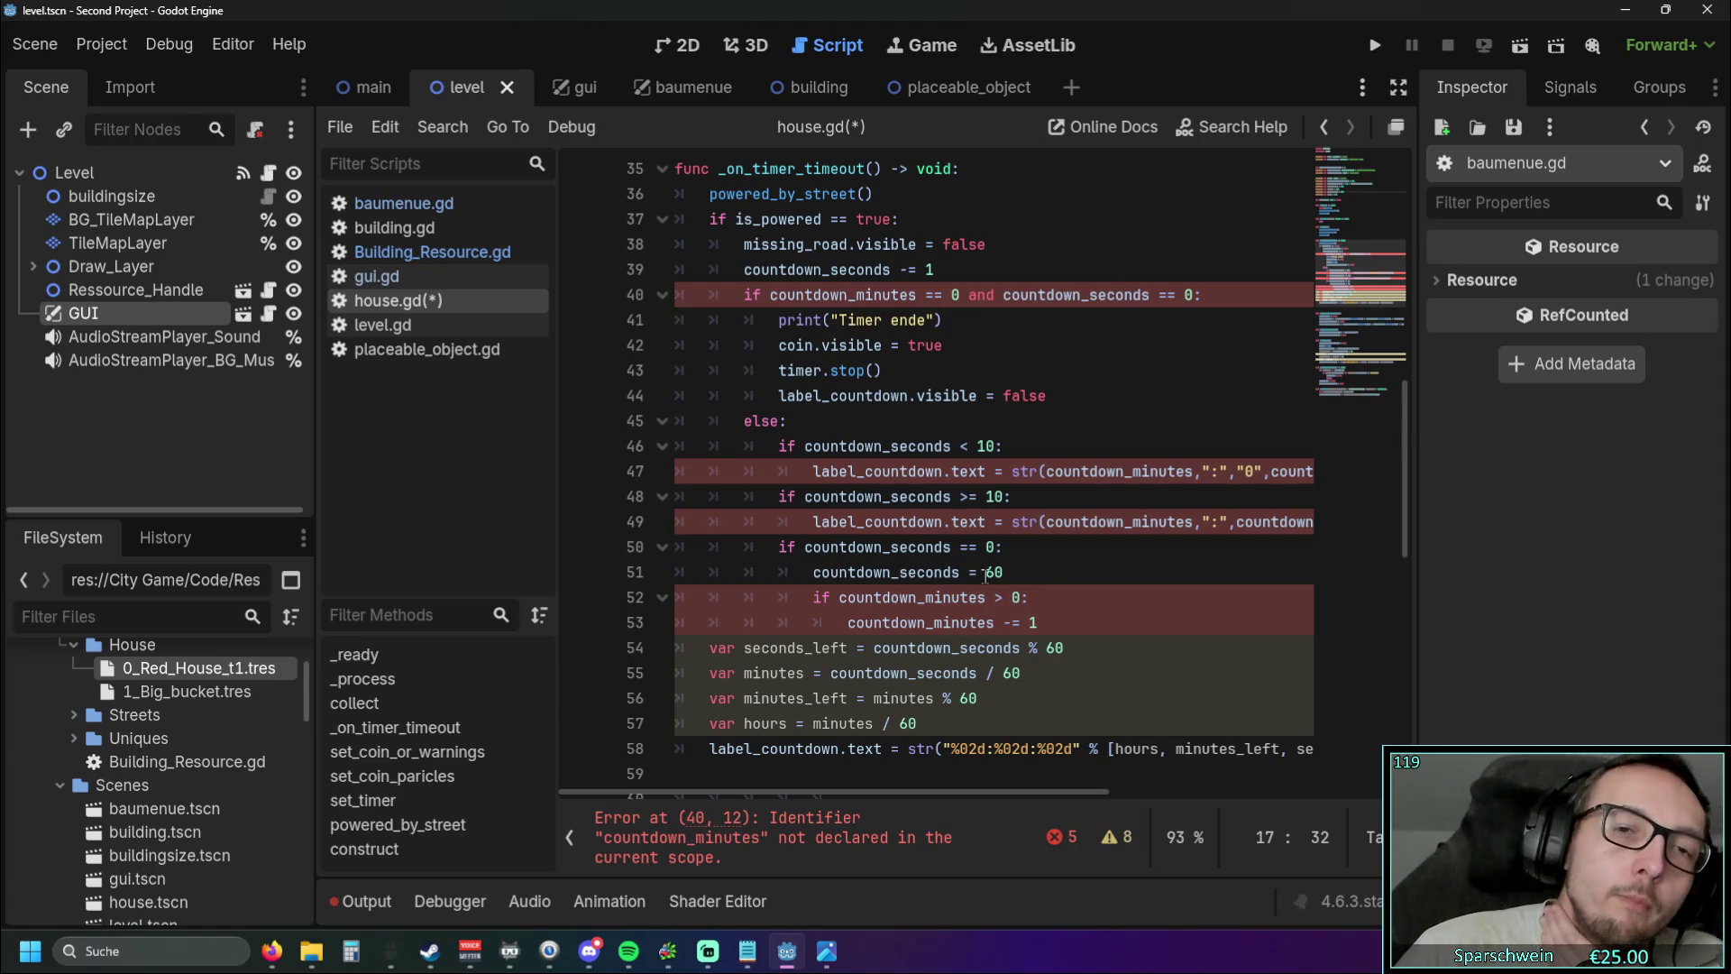
{"action": "scroll", "coordinate": [938, 496], "scroll_direction": "up", "scroll_amount": 10}
{"action": "scroll", "coordinate": [900, 421], "scroll_direction": "down", "scroll_amount": 6}
{"action": "scroll", "coordinate": [901, 421], "scroll_direction": "down", "scroll_amount": 3}
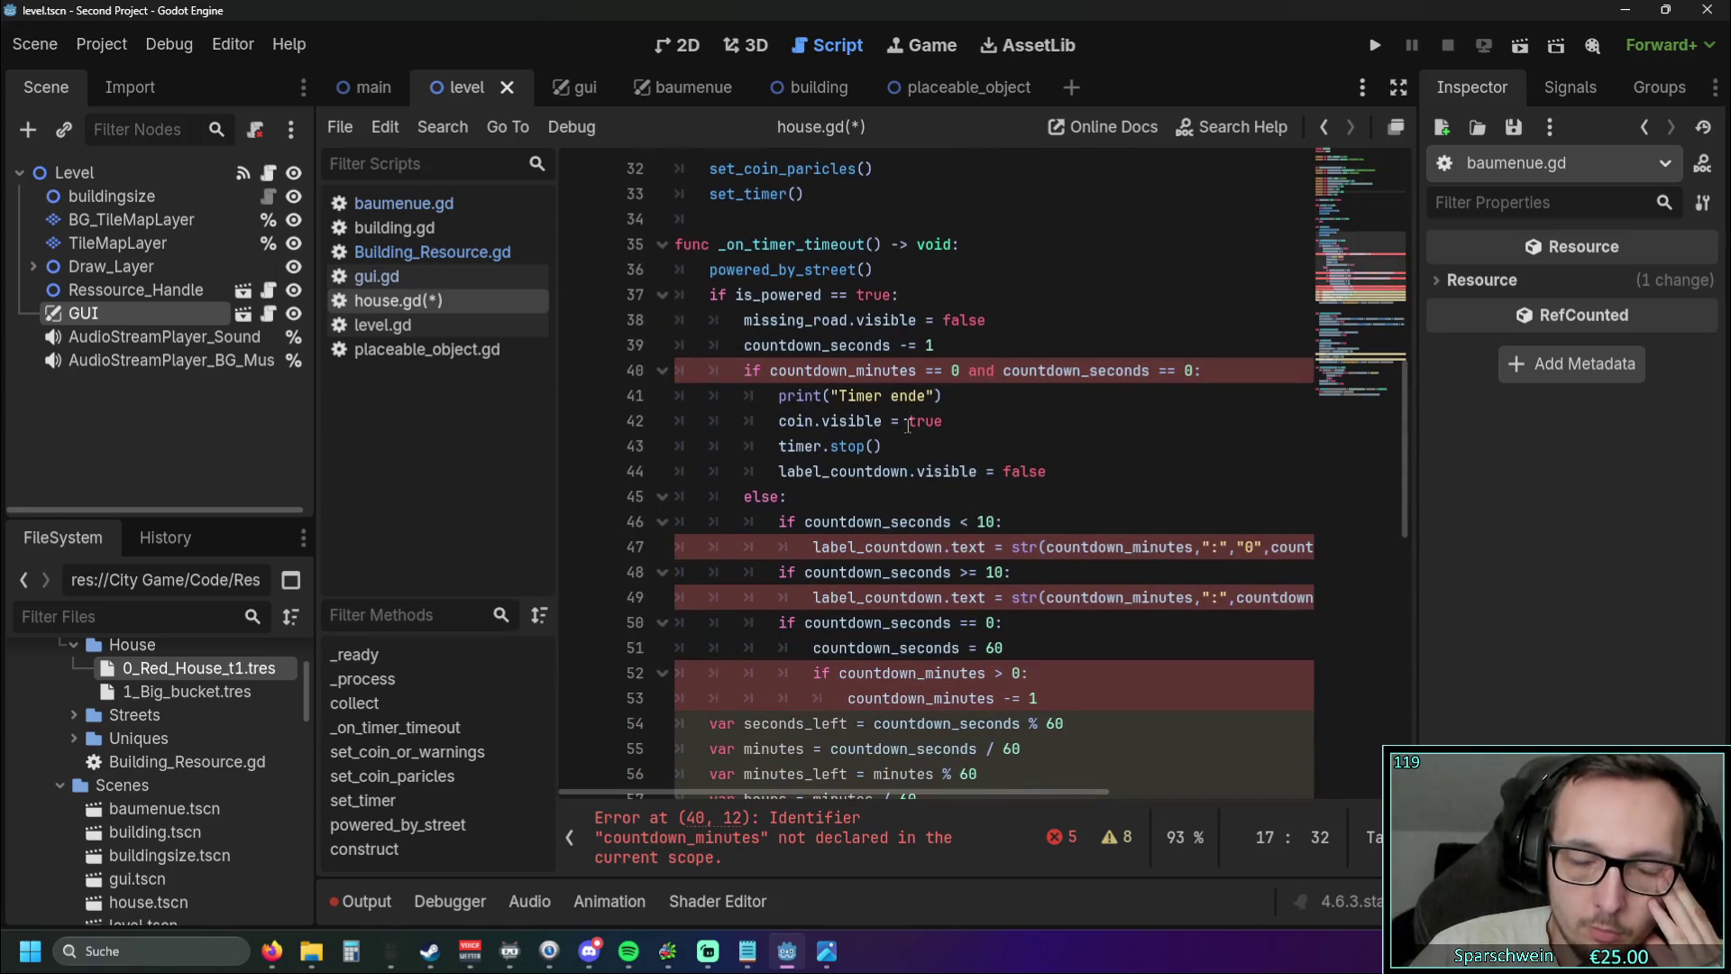
{"action": "scroll", "coordinate": [919, 451], "scroll_direction": "down", "scroll_amount": 2}
{"action": "scroll", "coordinate": [935, 468], "scroll_direction": "up", "scroll_amount": 1}
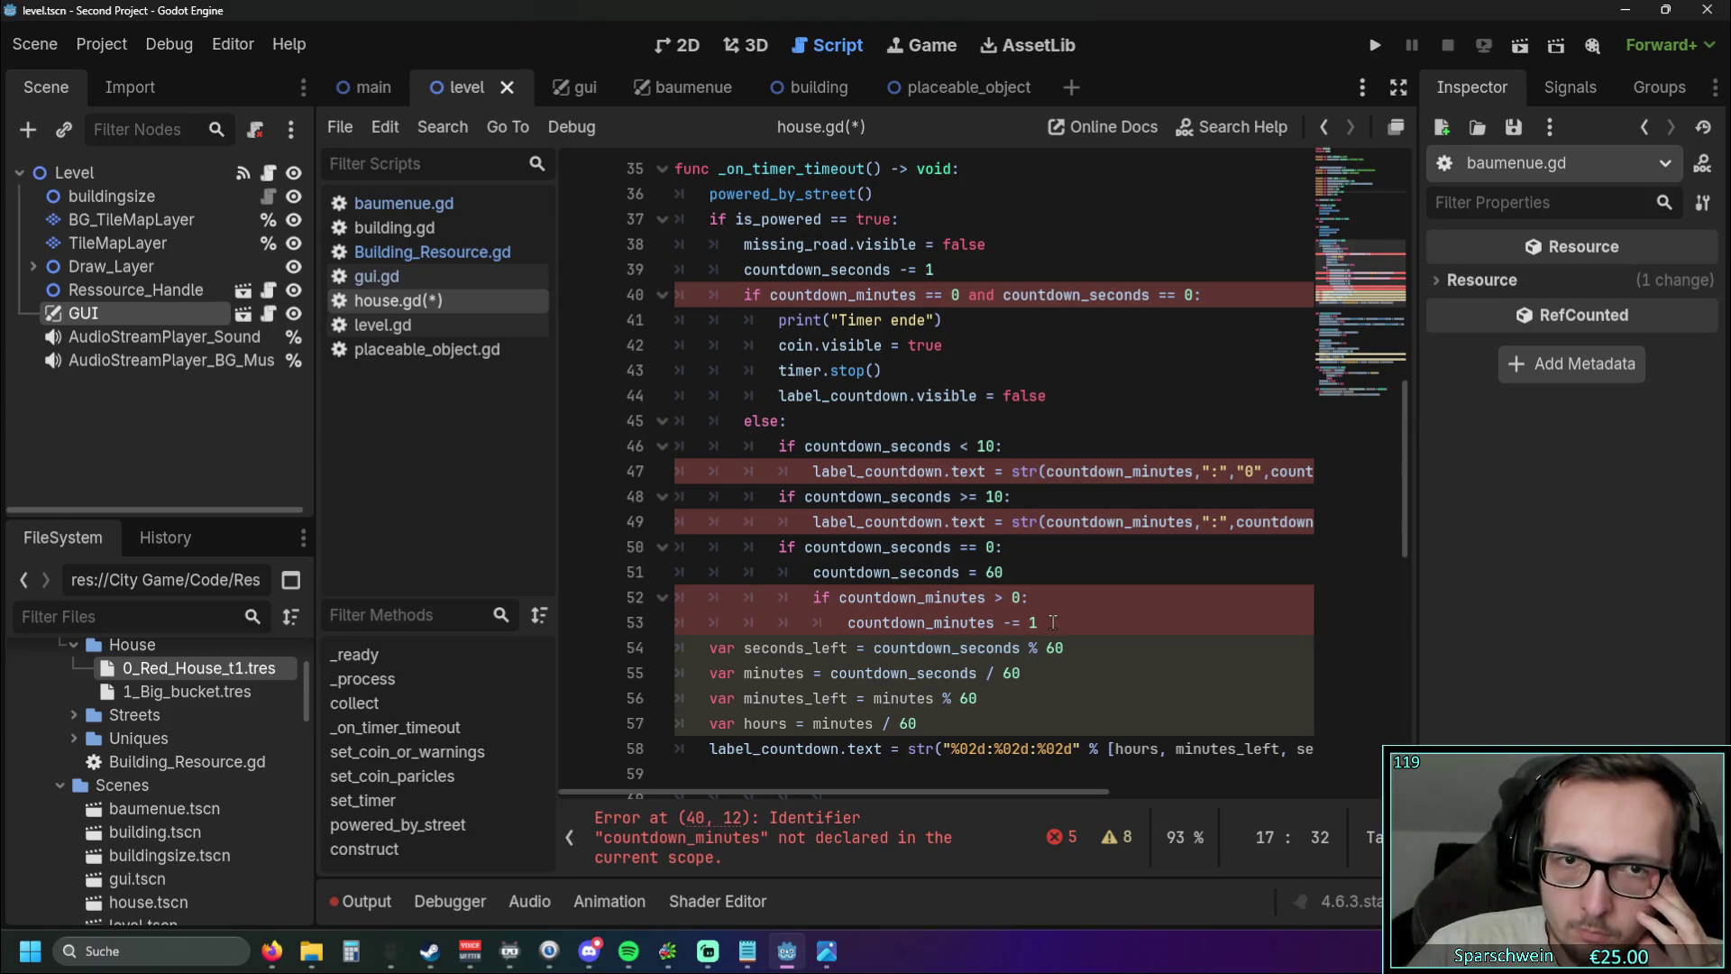
{"action": "scroll", "coordinate": [1046, 595], "scroll_direction": "up", "scroll_amount": 1}
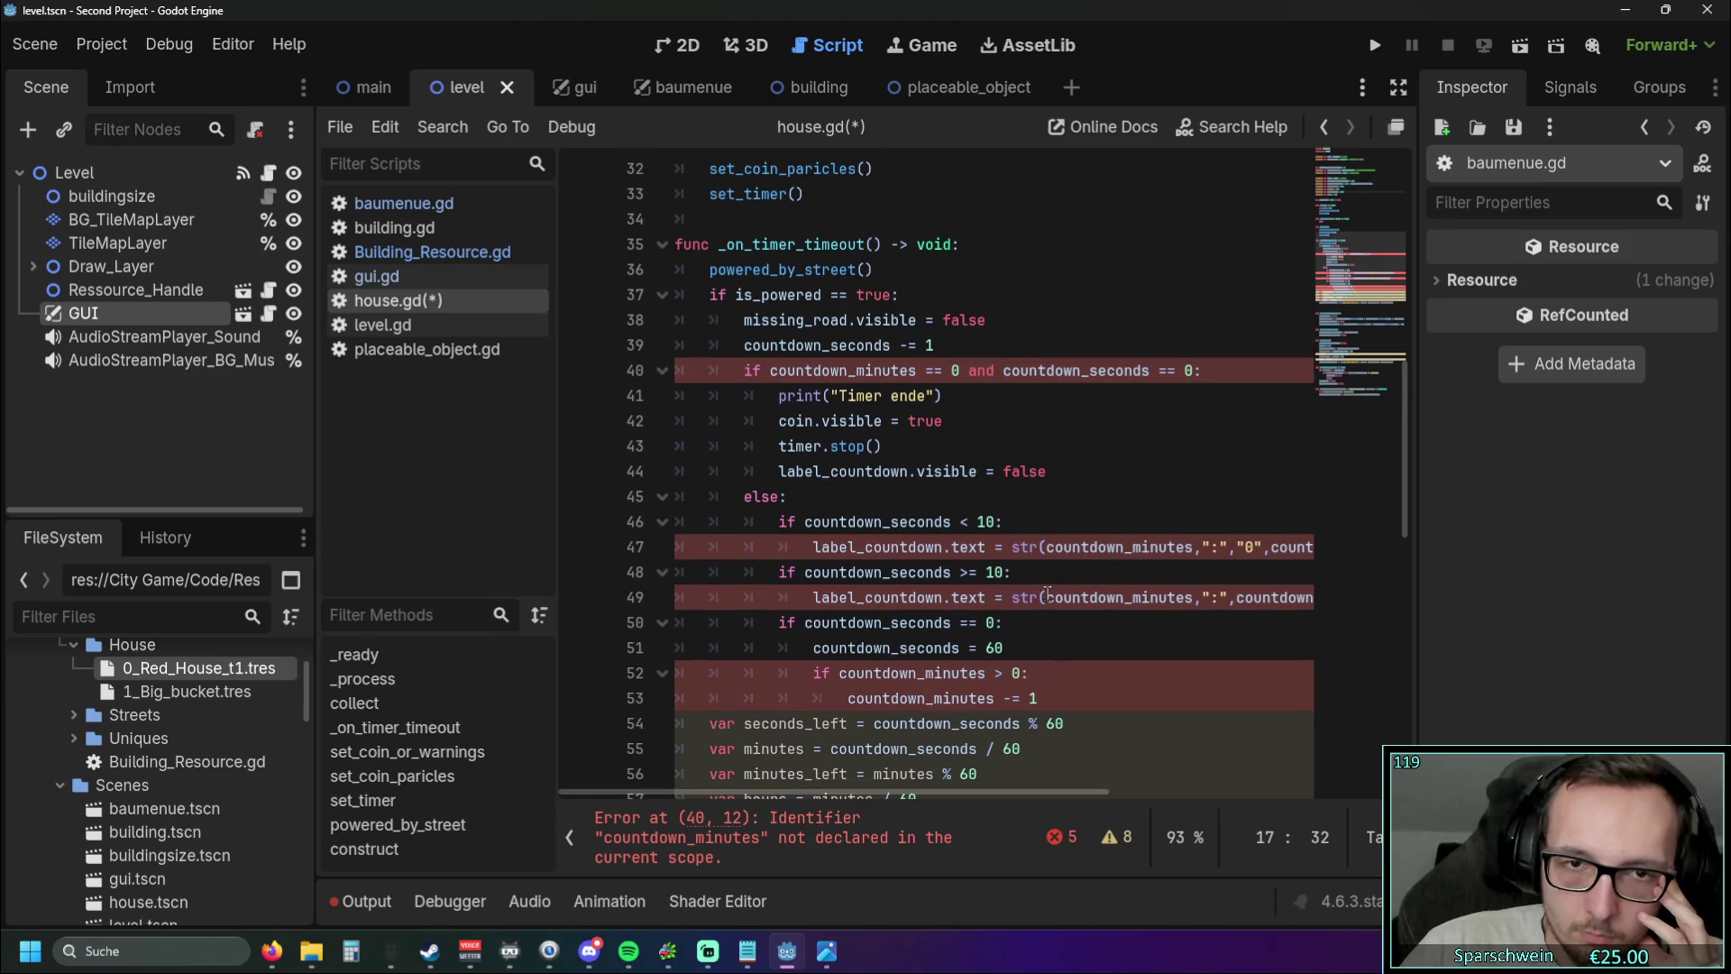
{"action": "scroll", "coordinate": [891, 447], "scroll_direction": "up", "scroll_amount": 1}
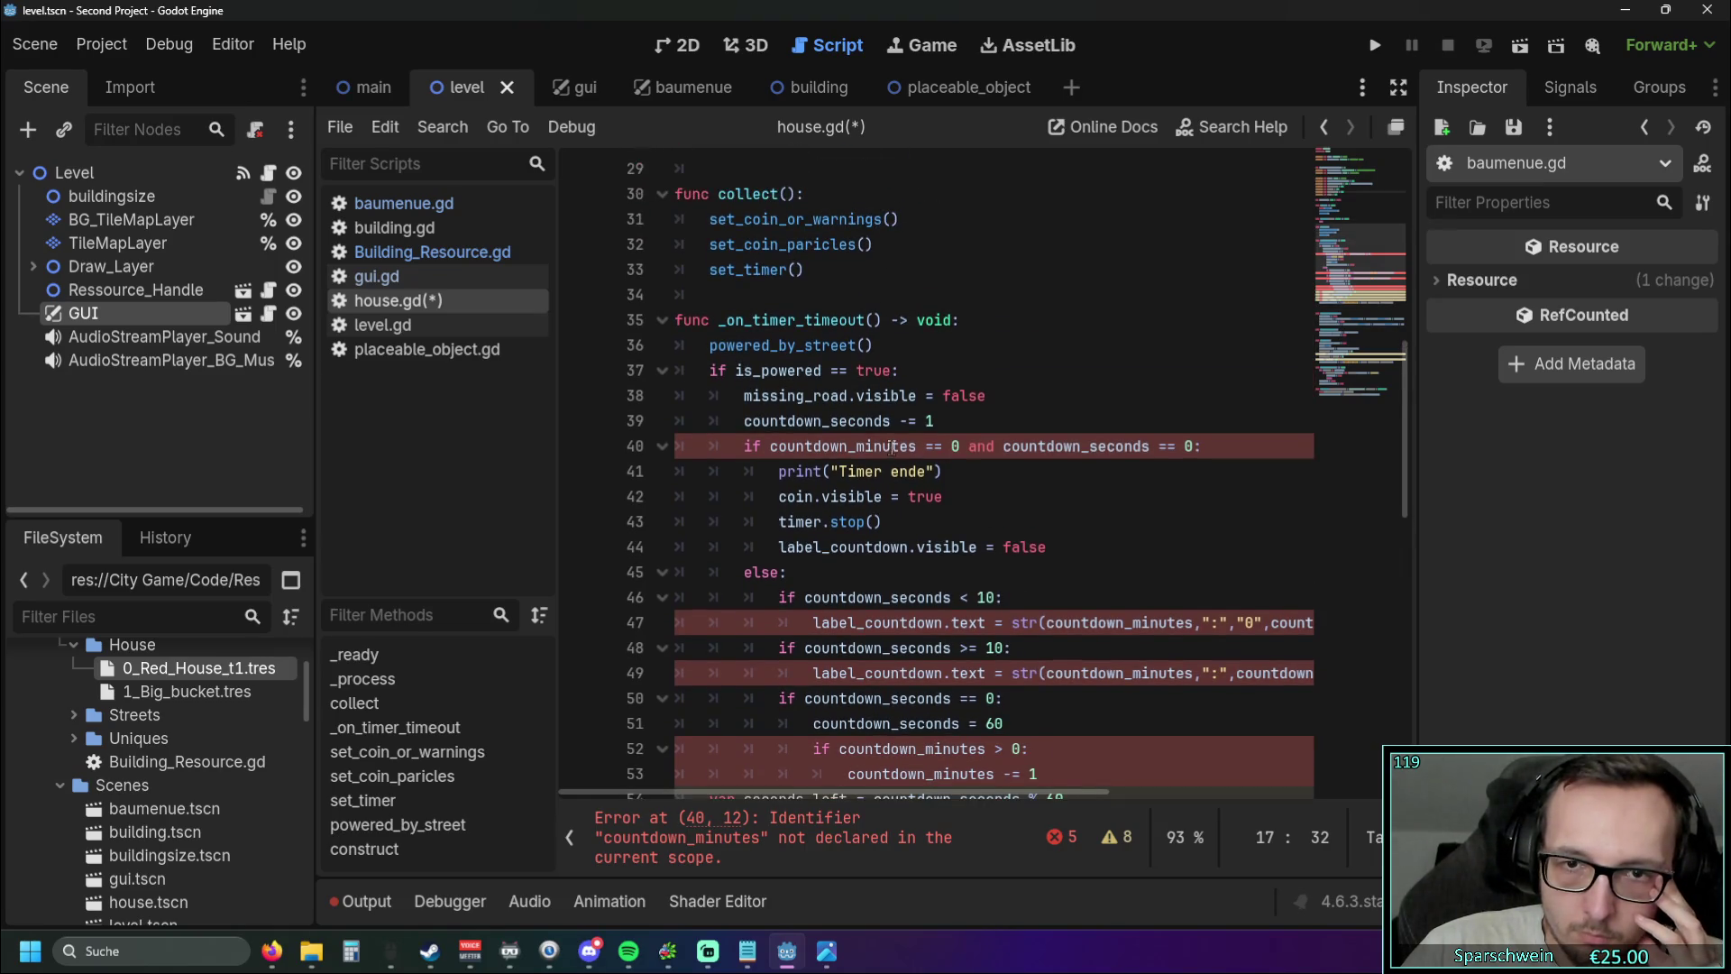
- Remove the countdown_minutes condition from line 40
{"action": "left_click_drag", "start_coordinate": [996, 445], "coordinate": [770, 445]}
{"action": "key", "text": "BackSpace"}
{"action": "key", "text": "Left"}
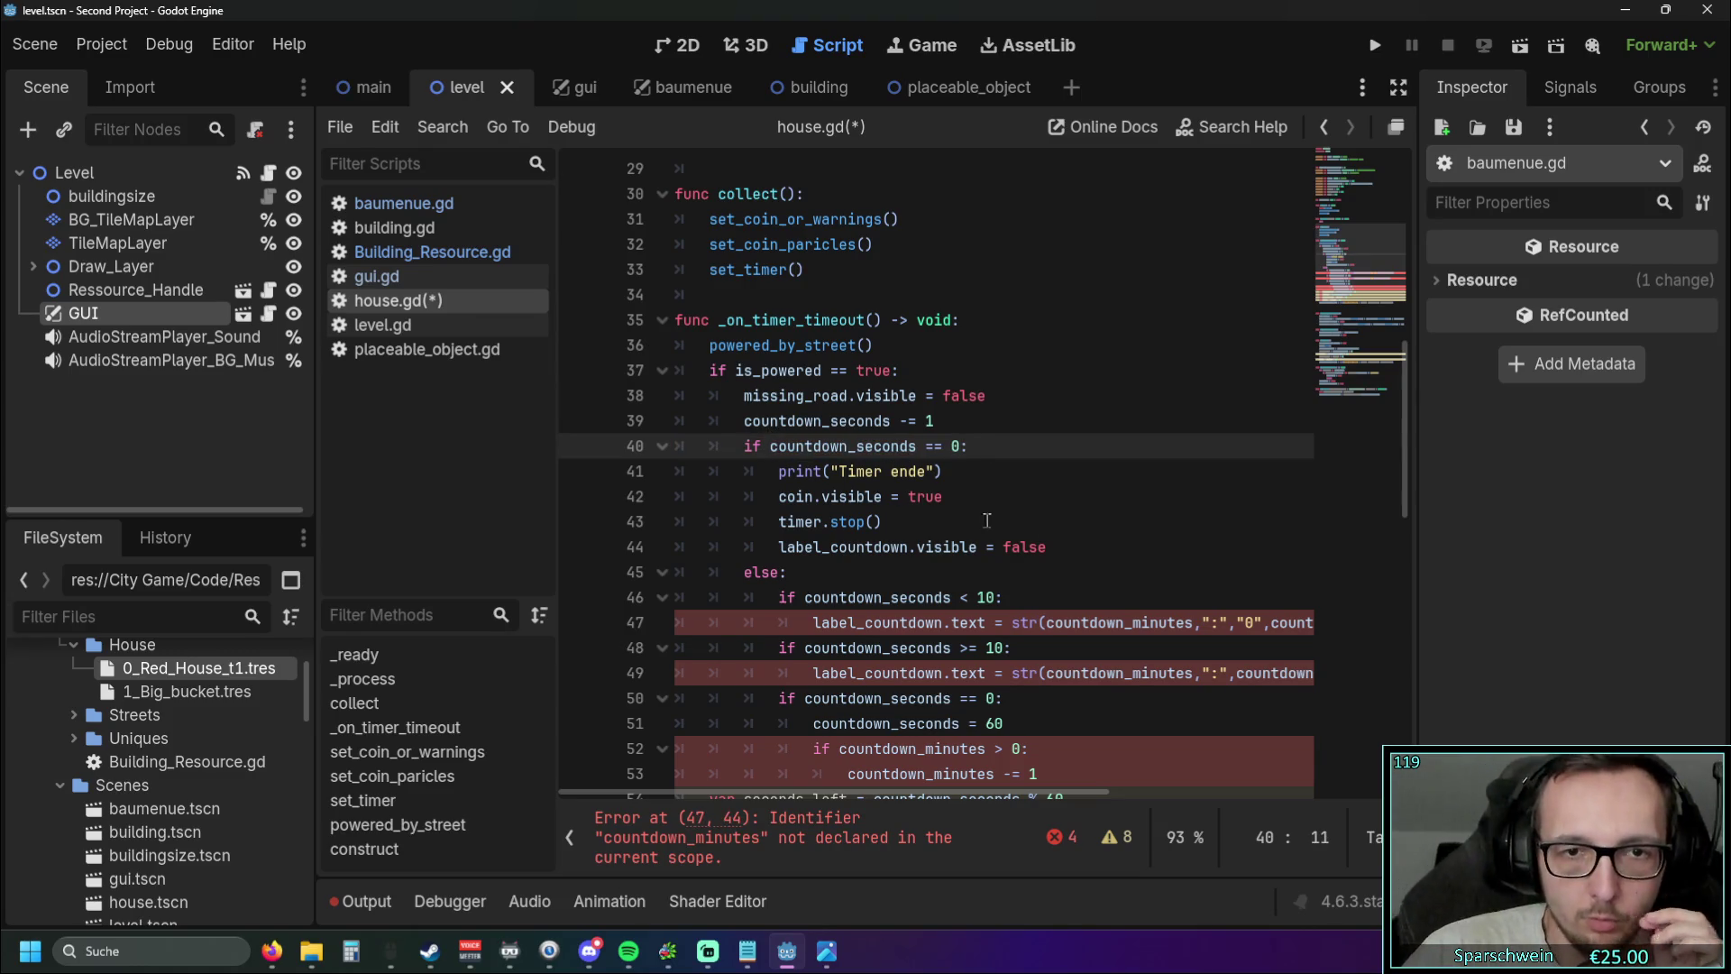
{"action": "left_click", "coordinate": [917, 496]}
- Delete the local seconds_left, minutes, minutes_left, hours lines 54–57 and indent the label line under else
{"action": "scroll", "coordinate": [929, 469], "scroll_direction": "down", "scroll_amount": 2}
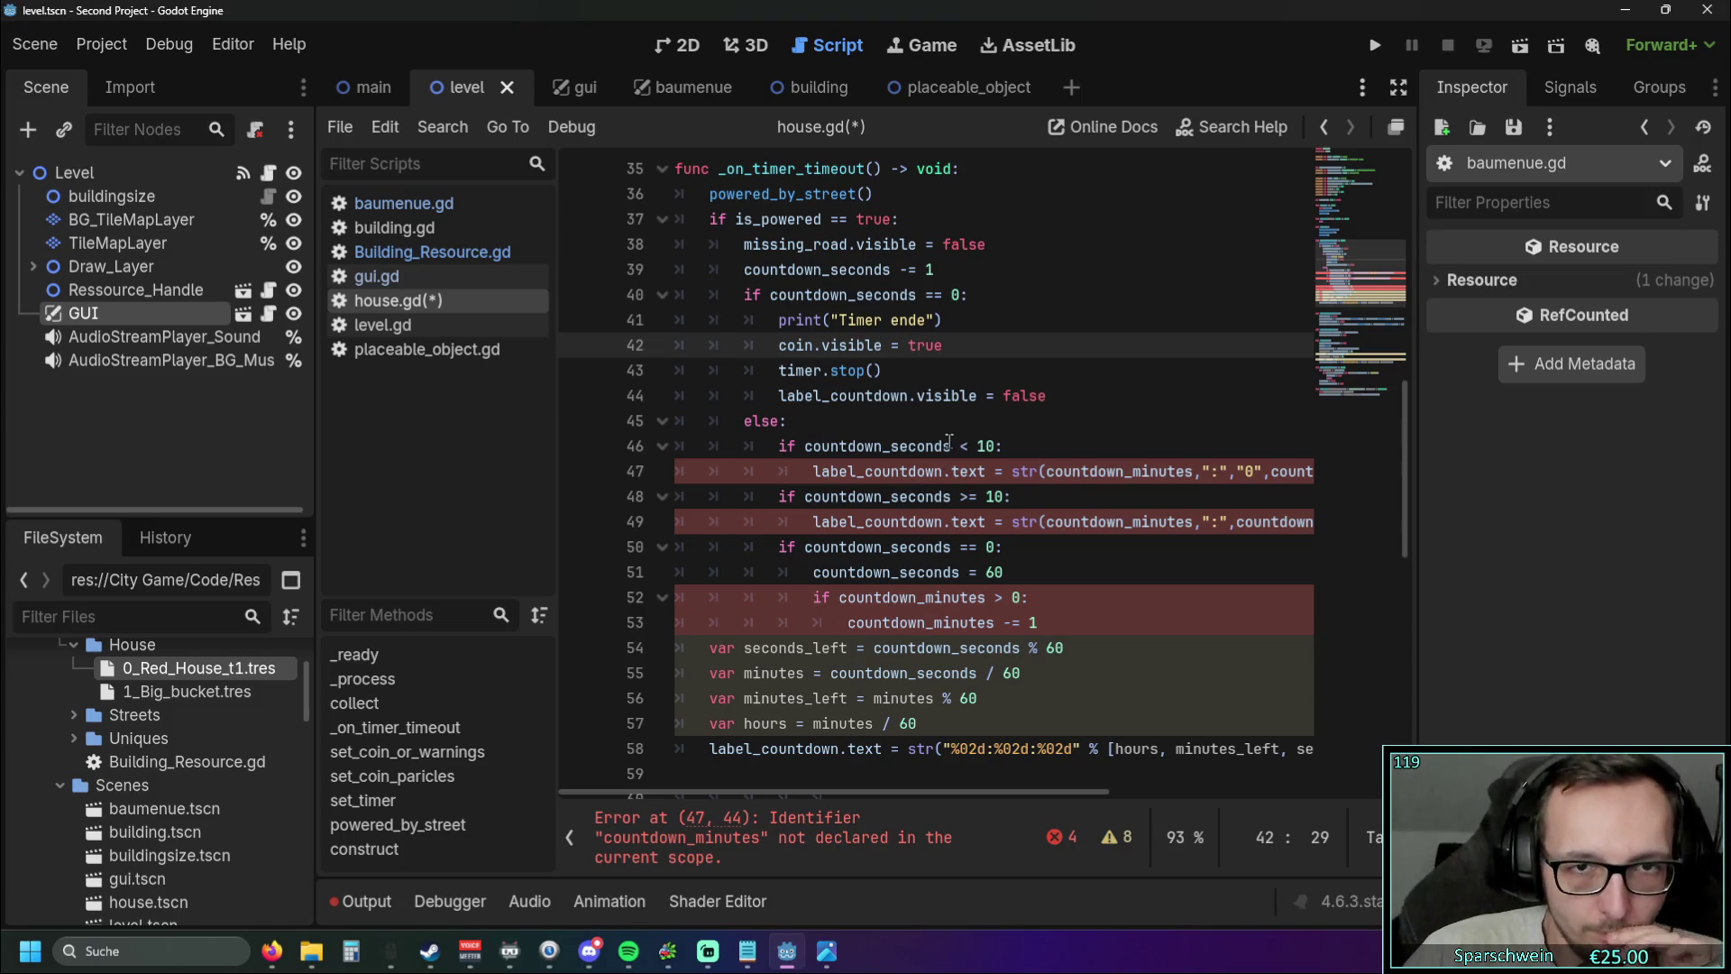
{"action": "left_click", "coordinate": [888, 372]}
{"action": "left_click", "coordinate": [1082, 396]}
{"action": "left_click", "coordinate": [1100, 415]}
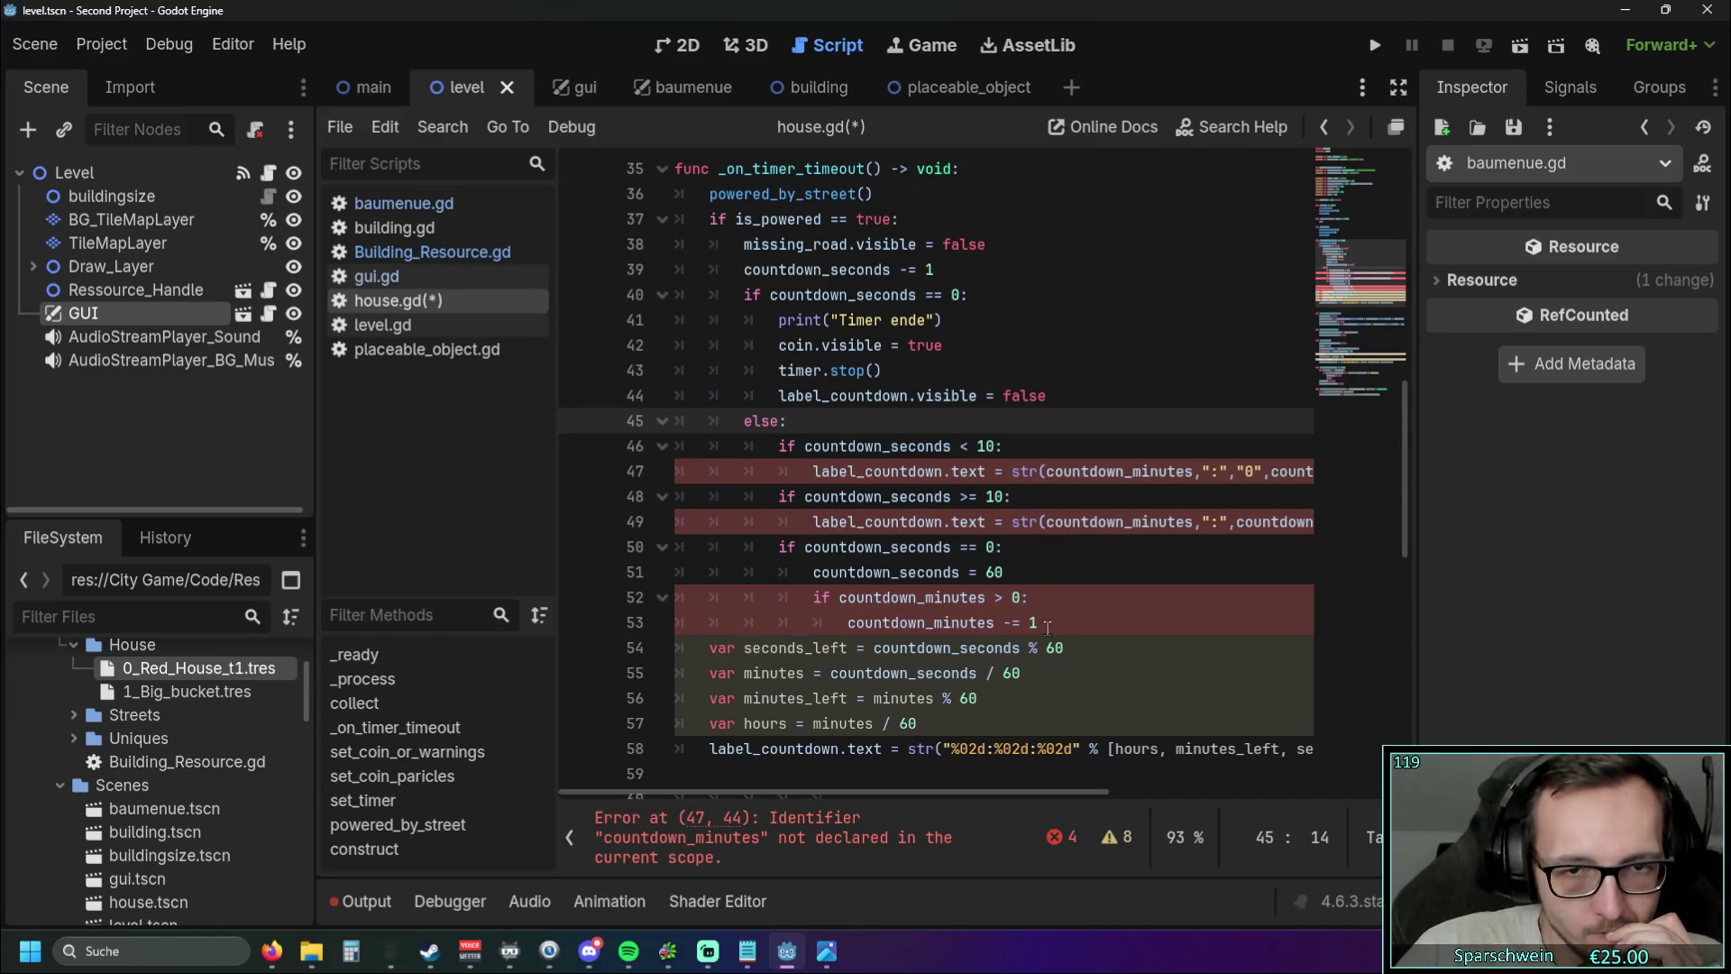
{"action": "left_click_drag", "start_coordinate": [1022, 724], "coordinate": [642, 652]}
{"action": "key", "text": "BackSpace"}
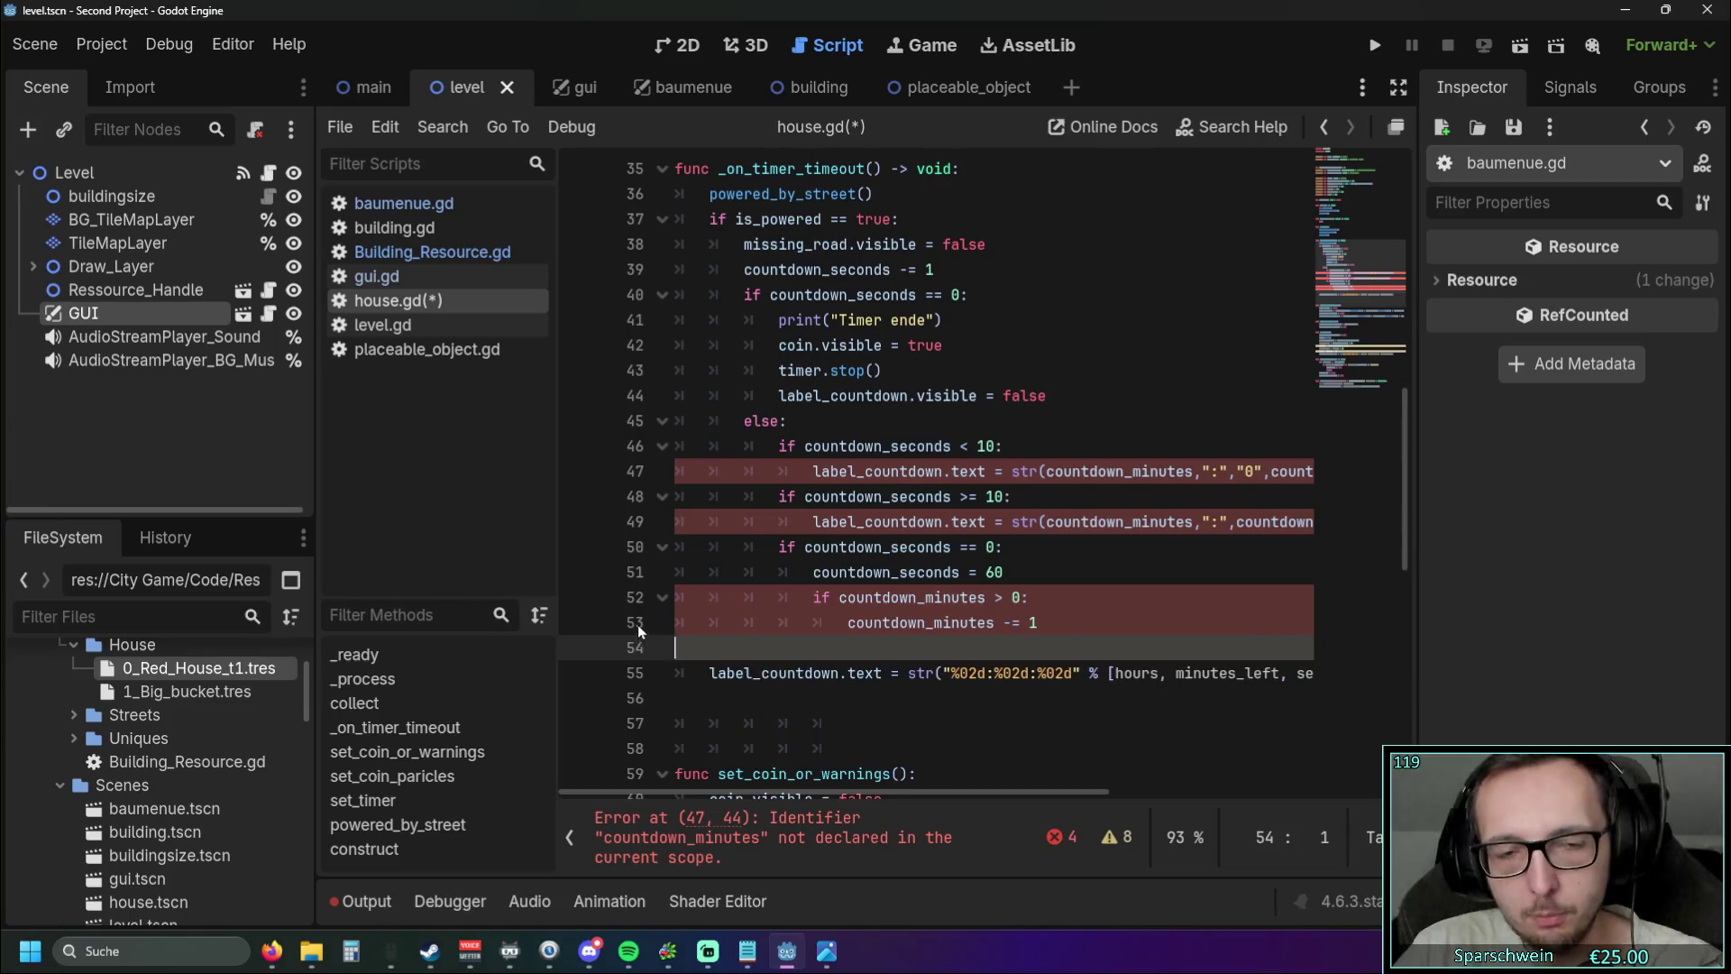
{"action": "left_click", "coordinate": [710, 674]}
{"action": "key", "text": "Tab"}
{"action": "key", "text": "Tab"}
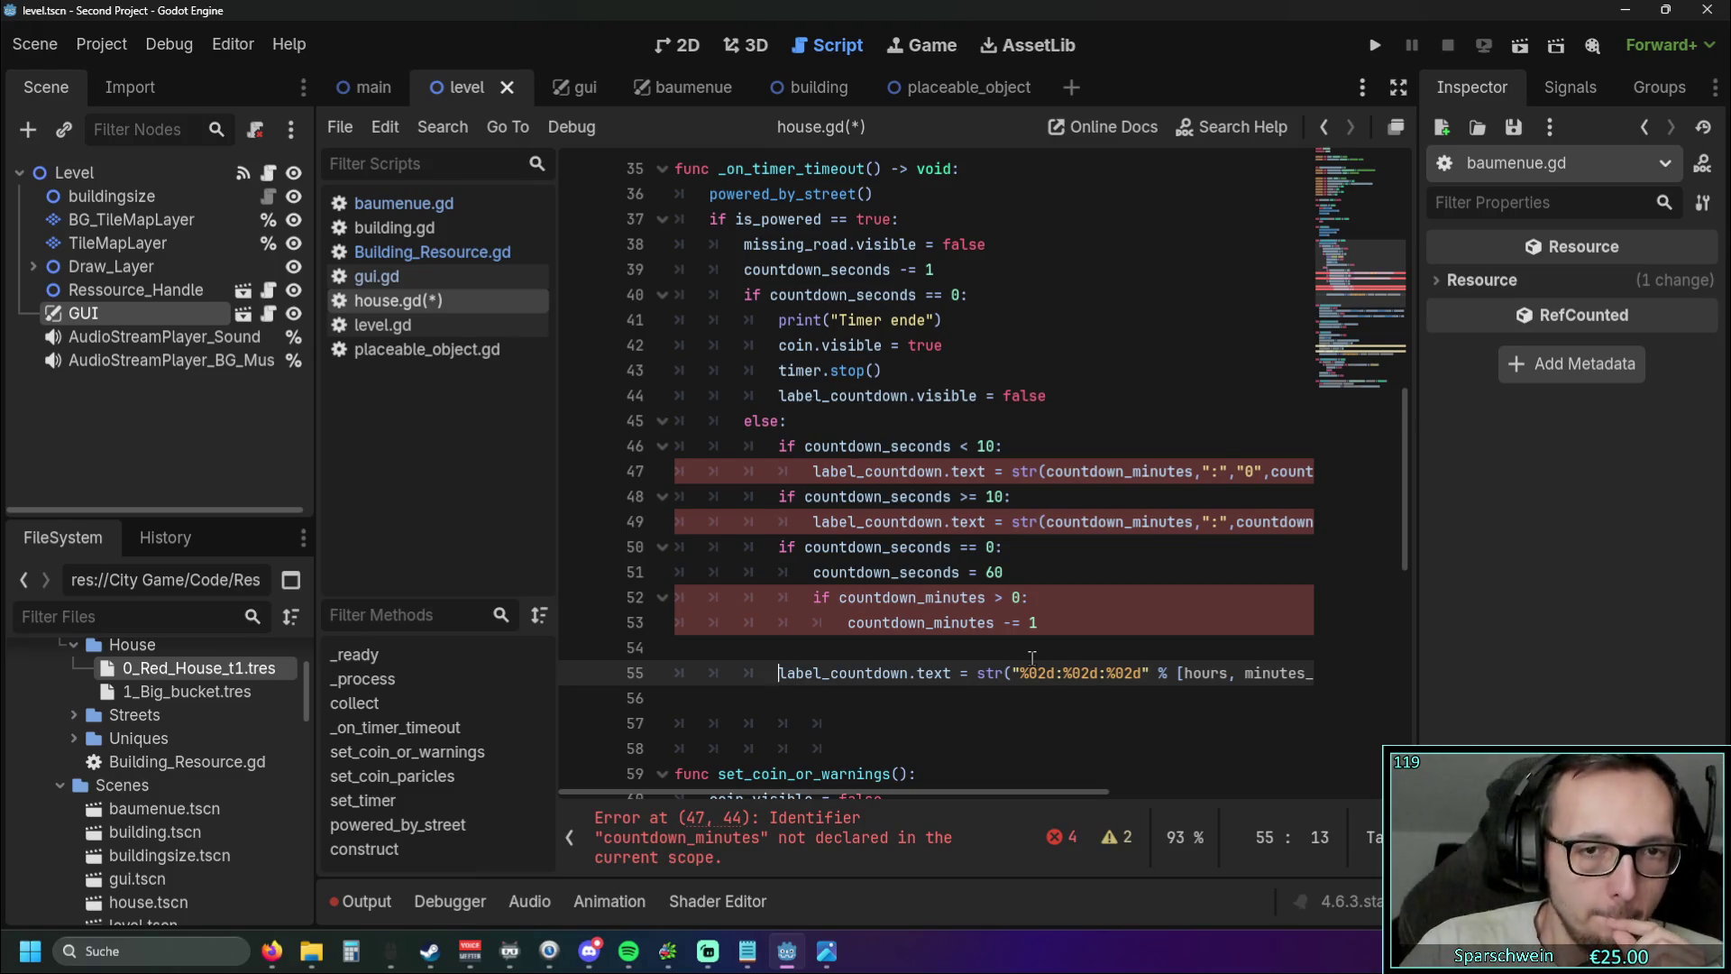
- Dedent the countdown_minutes decrement line on line 53
{"action": "left_click", "coordinate": [848, 622]}
{"action": "key", "text": "shift+Tab"}
{"action": "key", "text": "shift+Tab"}
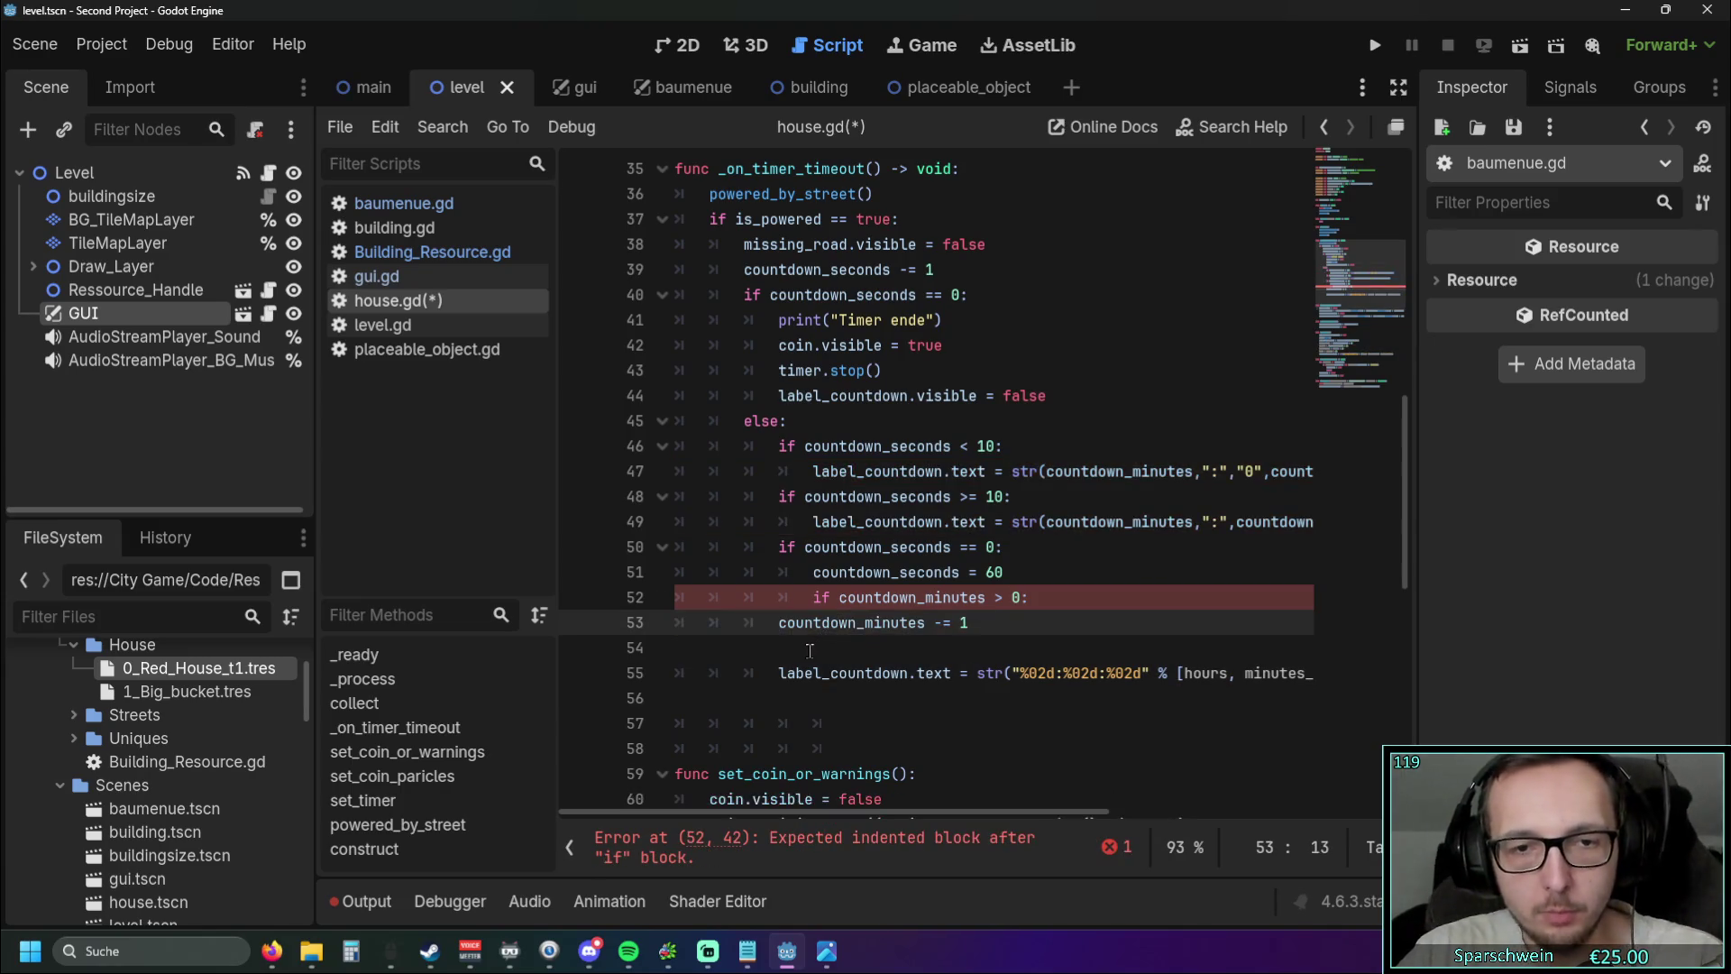
{"action": "left_click", "coordinate": [814, 648]}
{"action": "mouse_move", "coordinate": [1054, 599]}
{"action": "left_mouse_down"}
{"action": "mouse_move", "coordinate": [947, 597]}
{"action": "mouse_move", "coordinate": [614, 459]}
{"action": "left_mouse_up"}
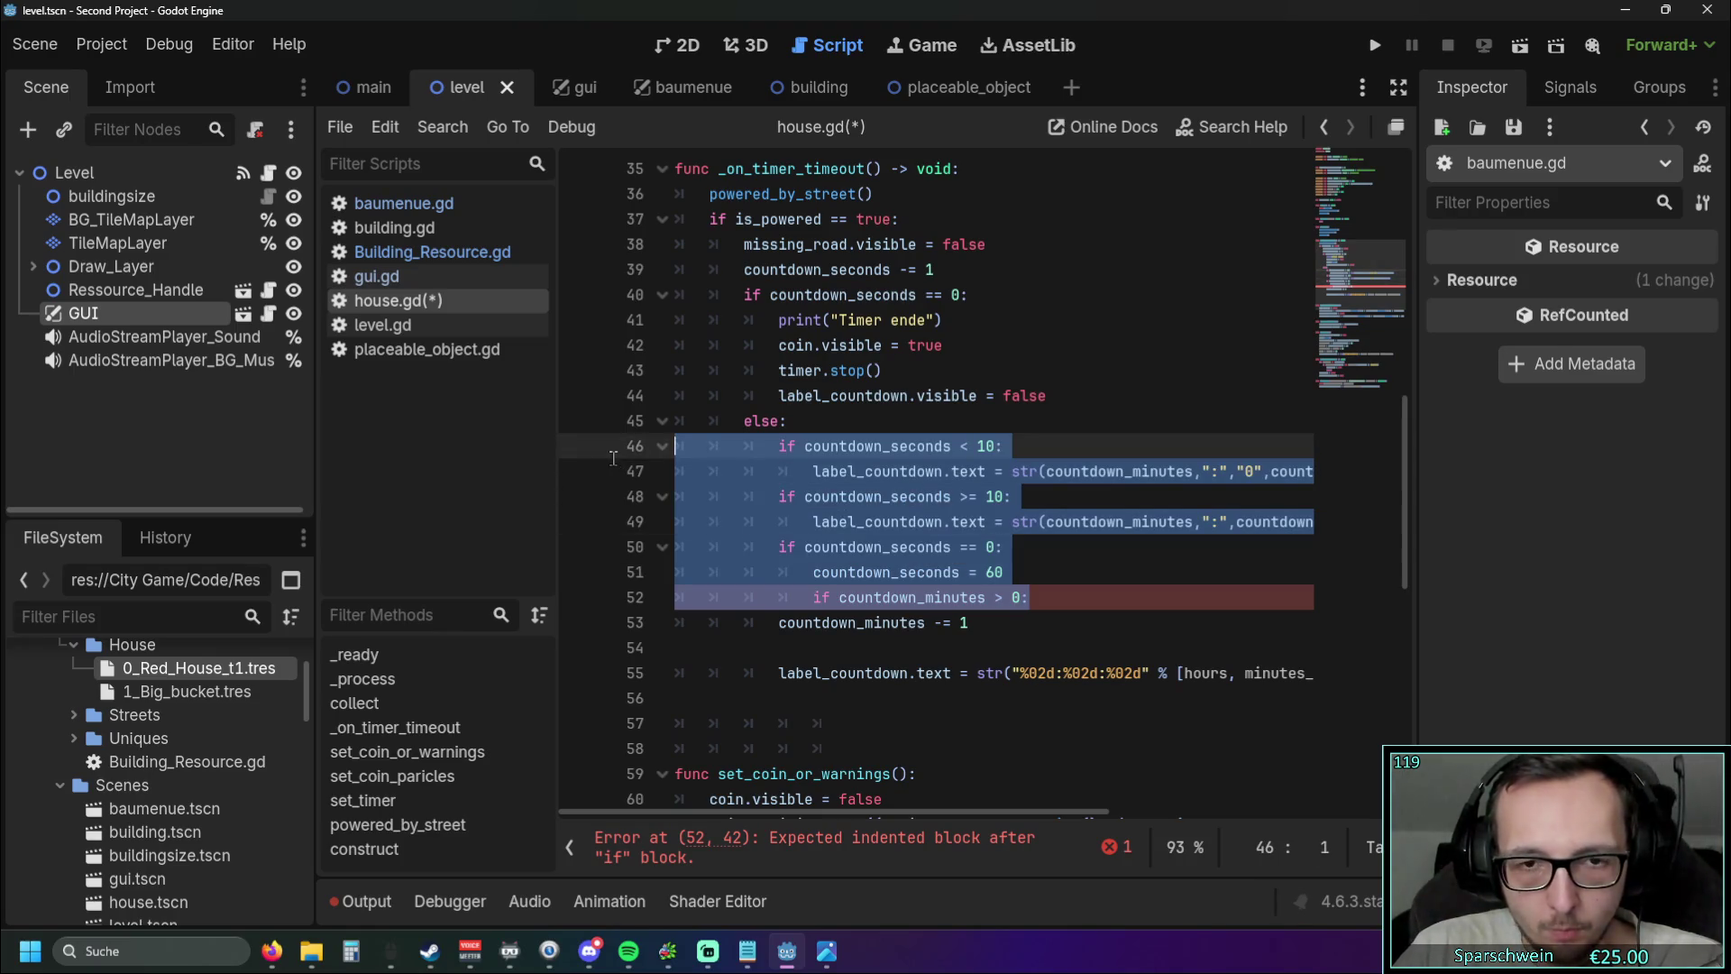
{"action": "left_click", "coordinate": [960, 572]}
{"action": "left_click_drag", "start_coordinate": [891, 446], "coordinate": [952, 446]}
{"action": "left_click_drag", "start_coordinate": [866, 623], "coordinate": [925, 622]}
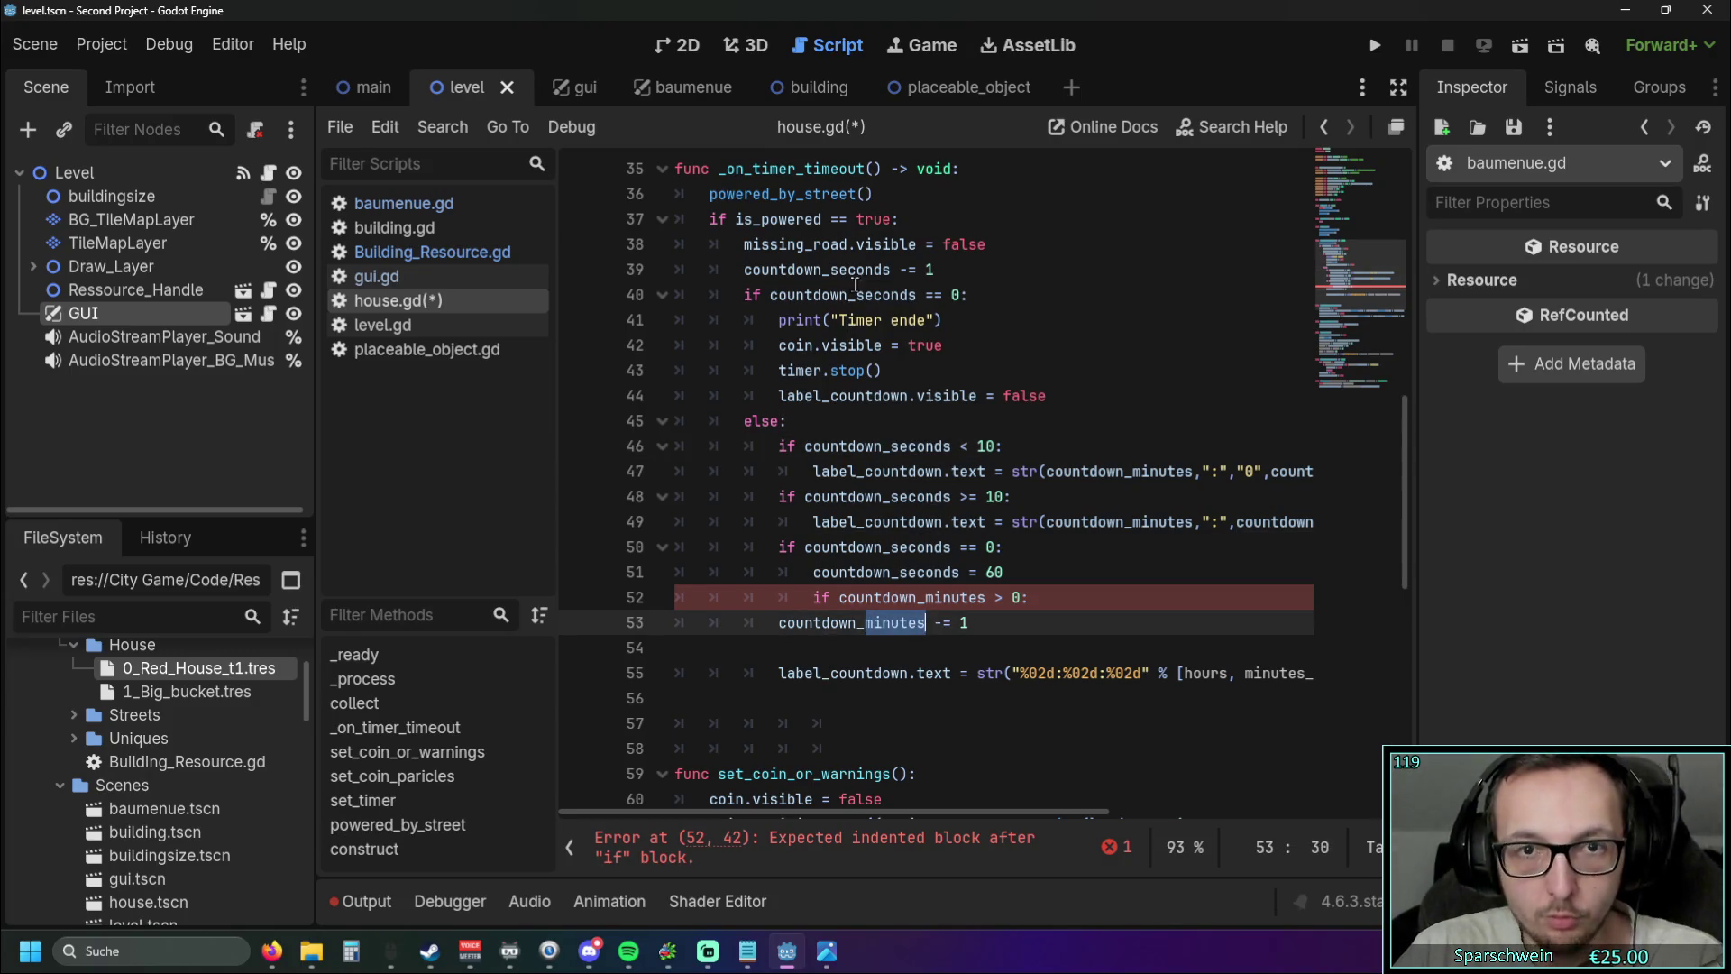
{"action": "left_click", "coordinate": [992, 295]}
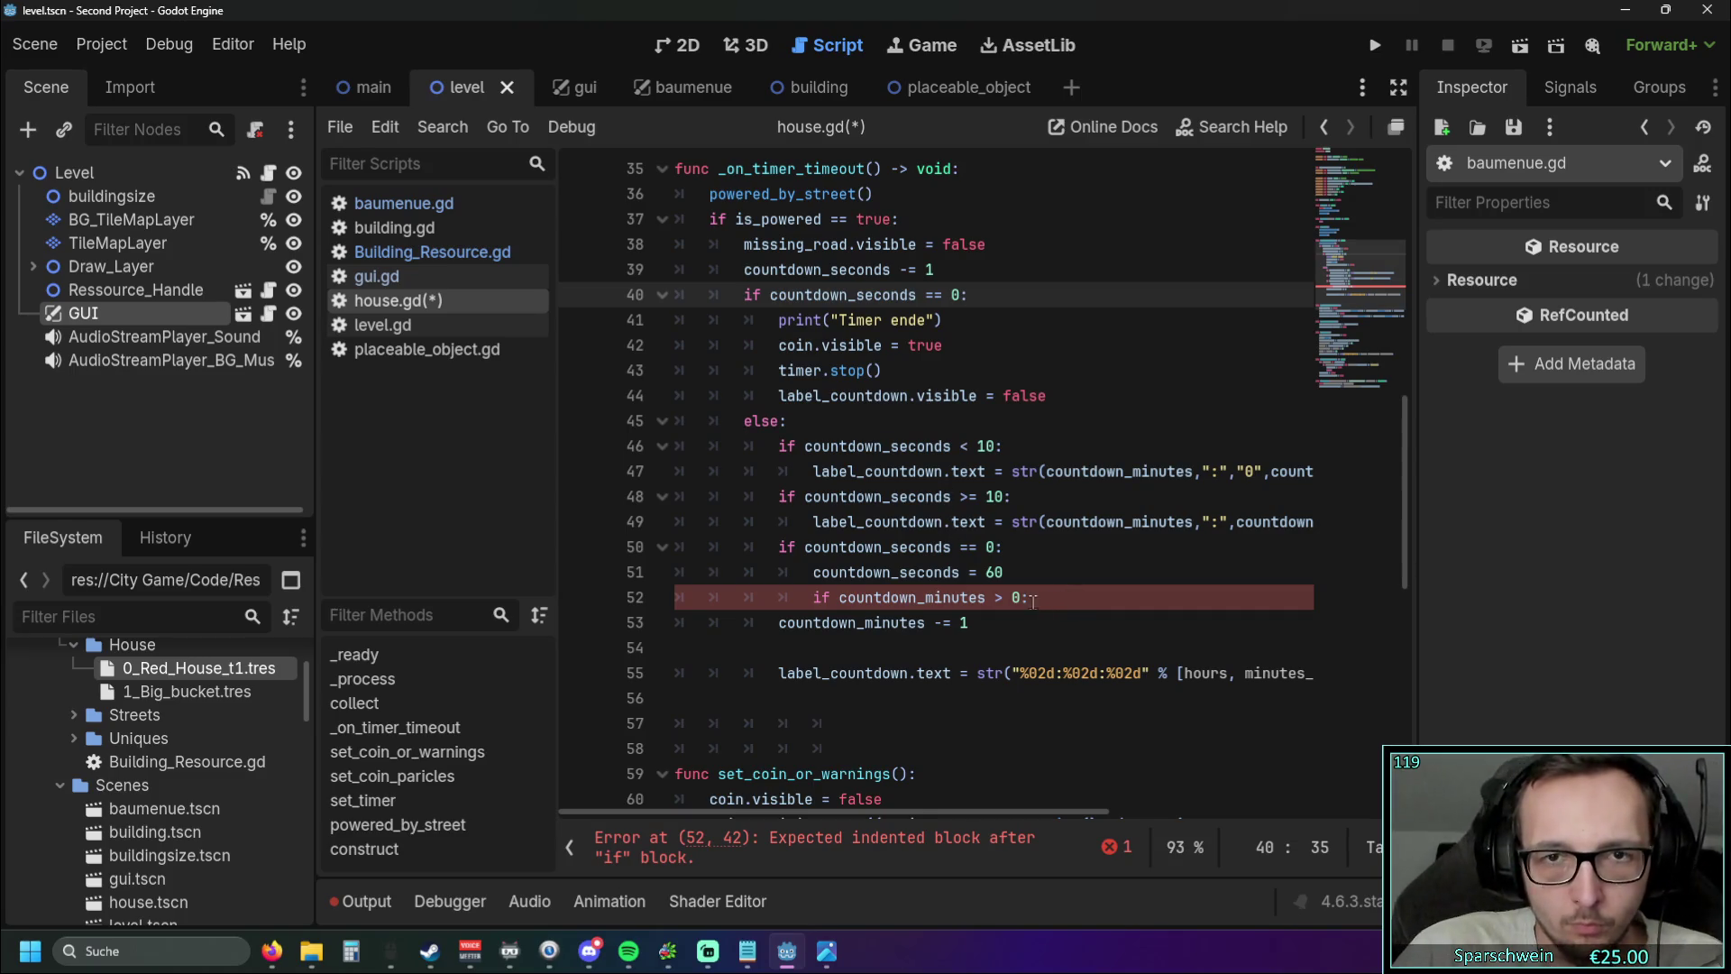
- Delete the old nested seconds/minutes countdown checks from the else branch
{"action": "left_click_drag", "start_coordinate": [967, 636], "coordinate": [639, 447]}
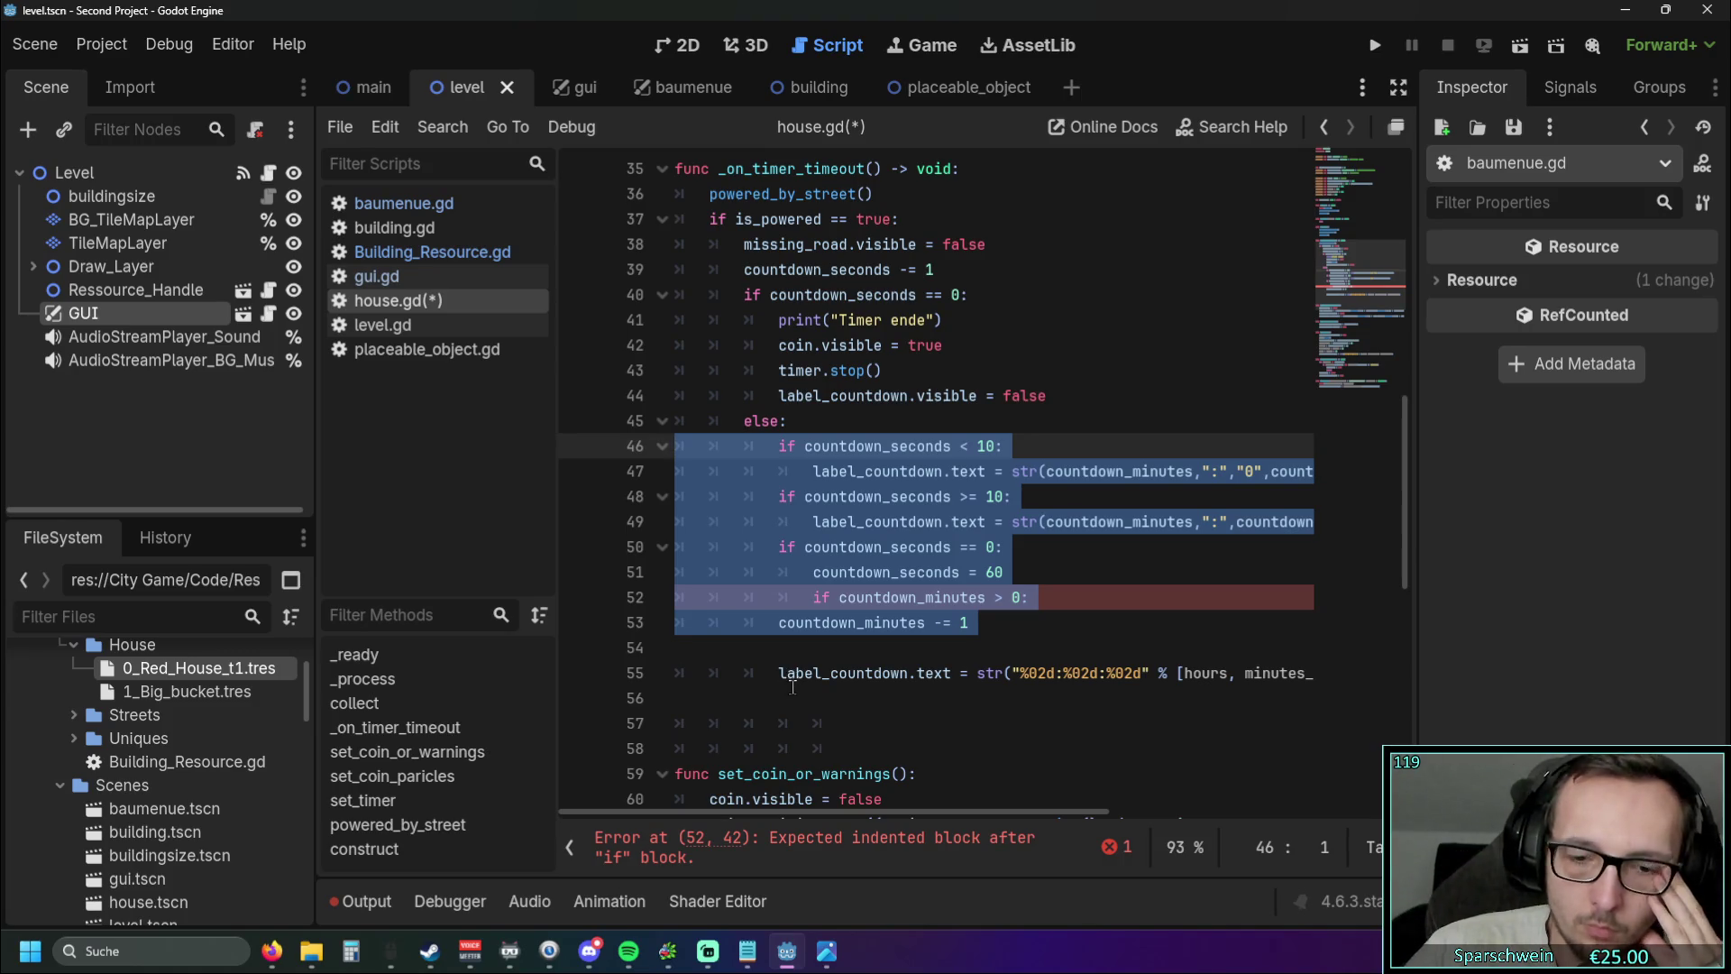
{"action": "key", "text": "BackSpace"}
{"action": "key", "text": "BackSpace"}
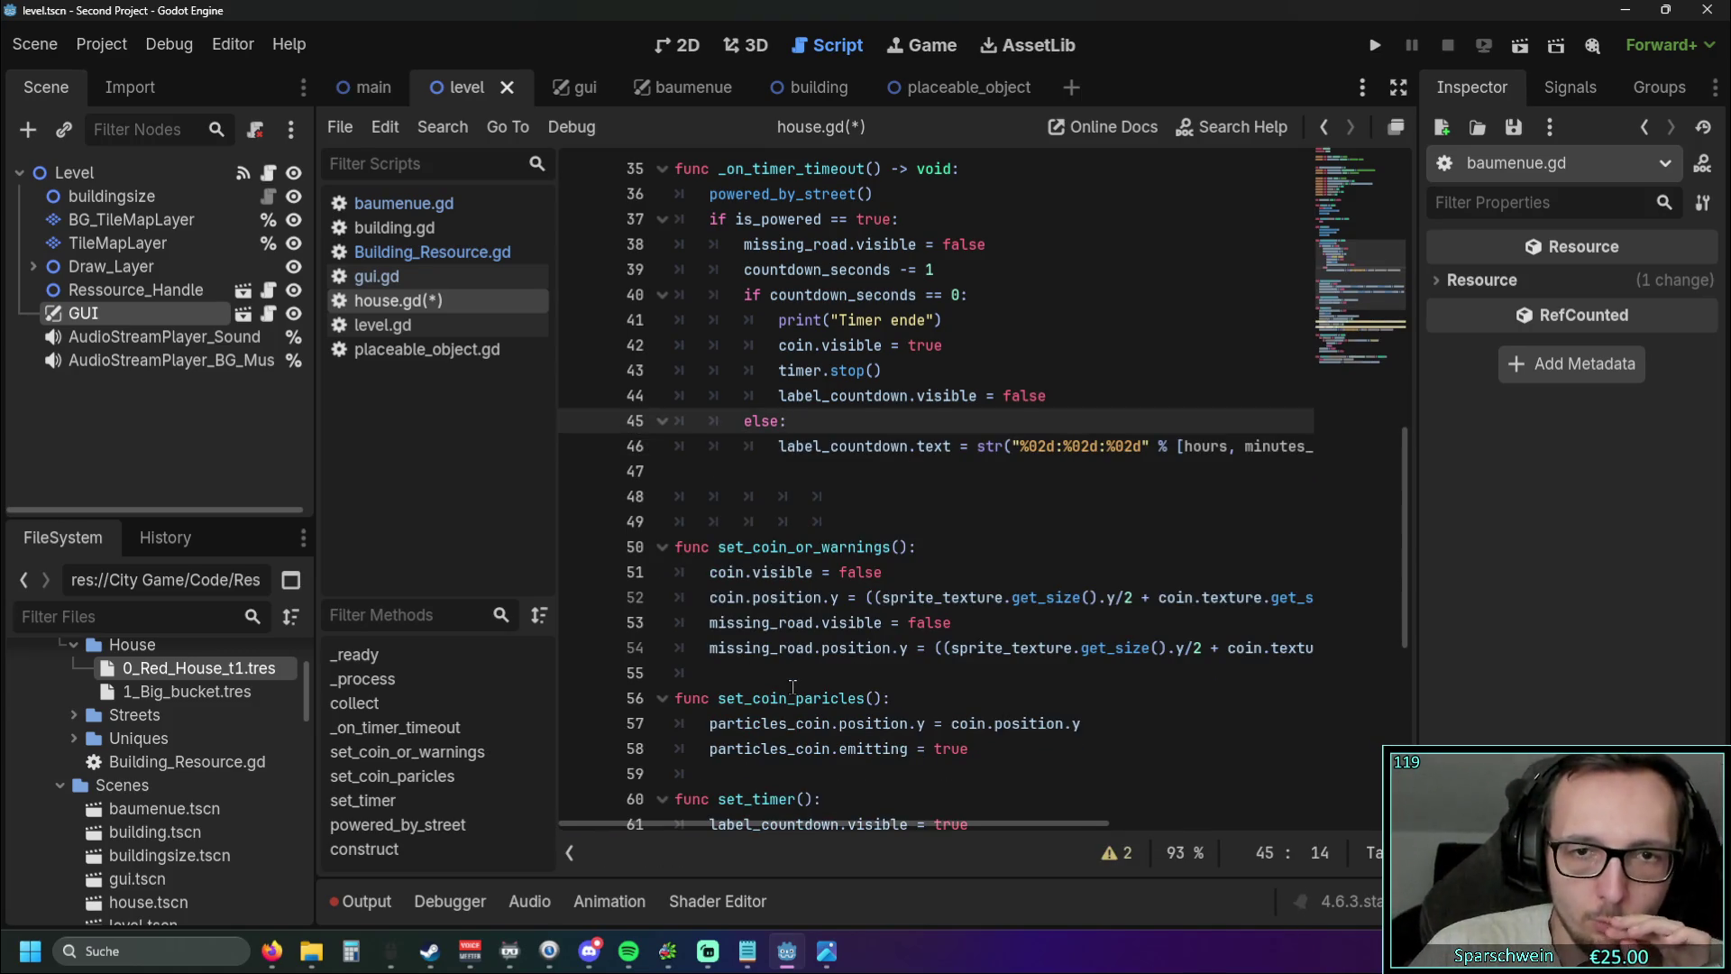
{"action": "scroll", "coordinate": [793, 688], "scroll_direction": "up", "scroll_amount": 1}
{"action": "left_click", "coordinate": [892, 571]}
- Tidy the blank lines below the else branch of _on_timer_timeout
{"action": "key", "text": "Up"}
{"action": "key", "text": "Up"}
{"action": "key", "text": "End"}
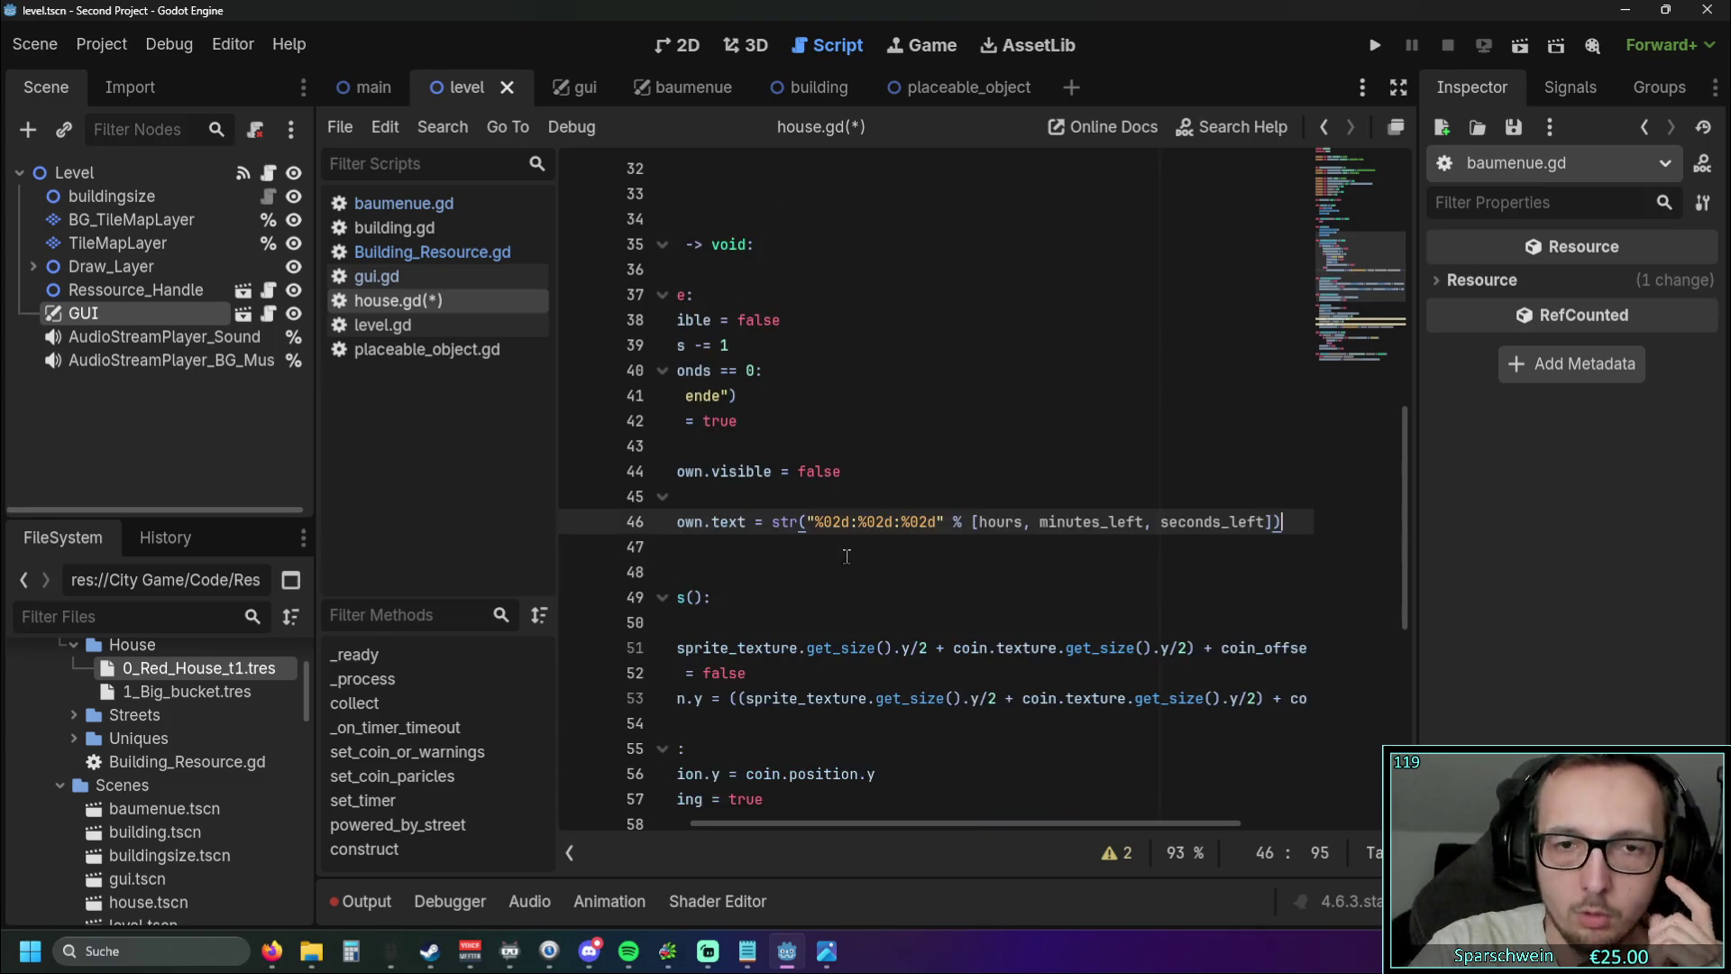
{"action": "left_click_drag", "start_coordinate": [913, 823], "coordinate": [598, 797]}
{"action": "left_click", "coordinate": [1012, 582]}
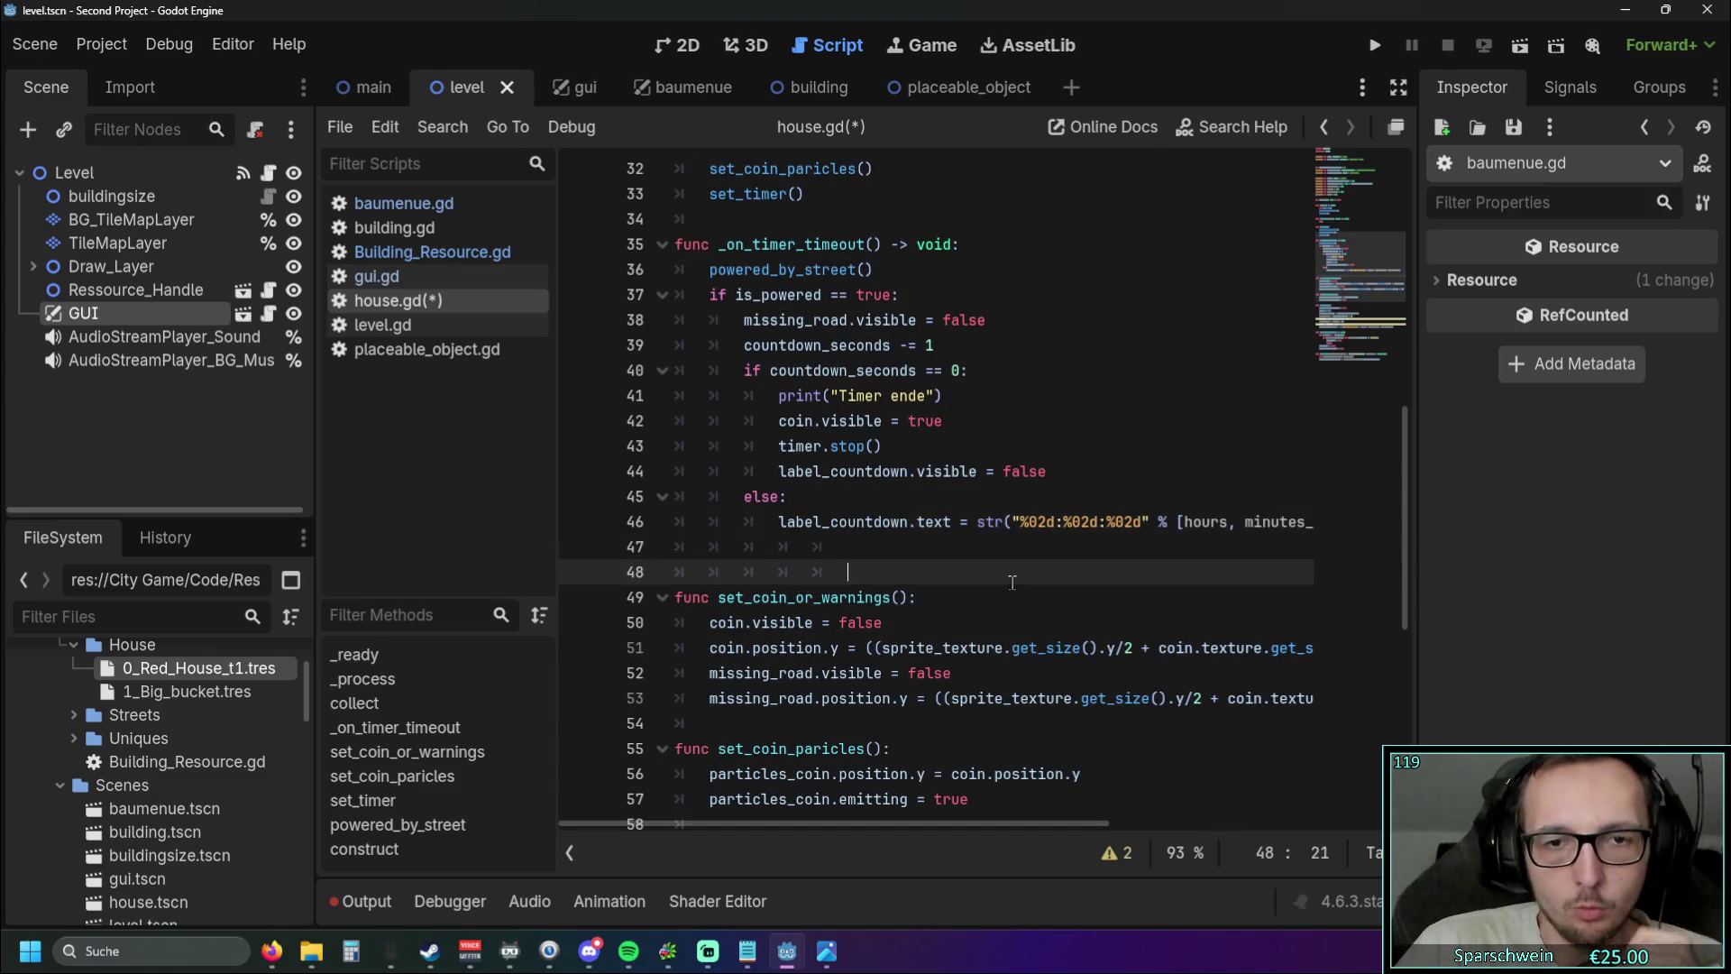
- Add an empty line after set_timer's label_countdown.text line for a new function
{"action": "scroll", "coordinate": [912, 510], "scroll_direction": "down", "scroll_amount": 5}
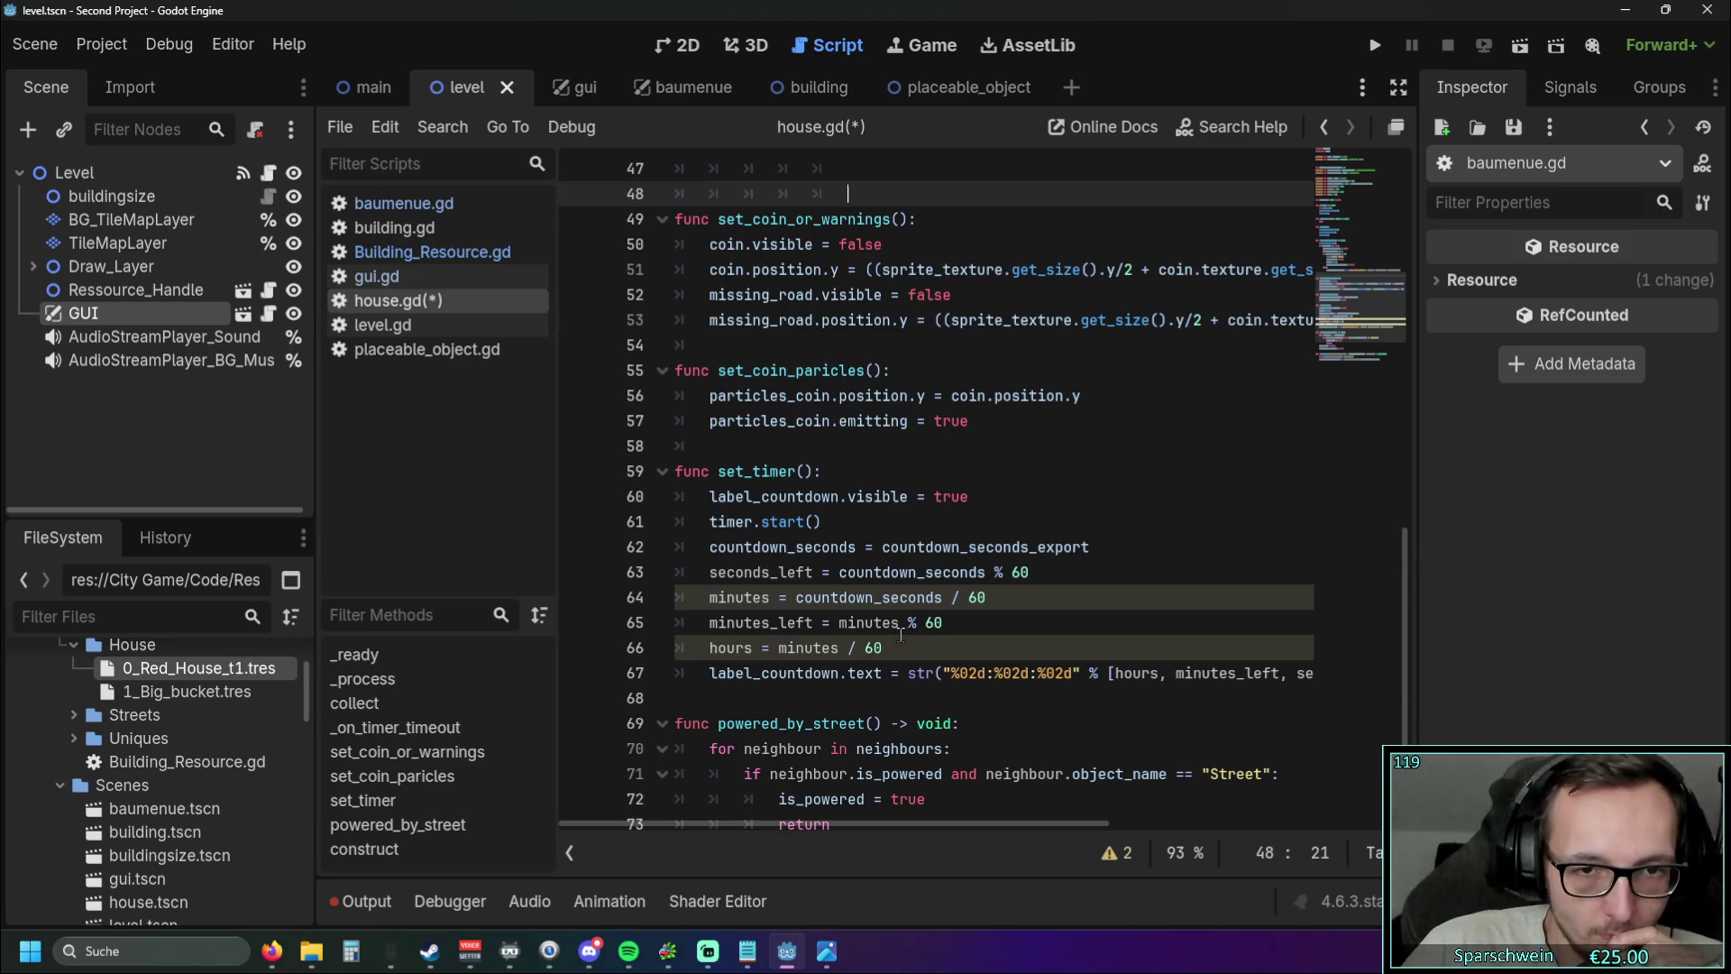
{"action": "scroll", "coordinate": [900, 635], "scroll_direction": "up", "scroll_amount": 4}
{"action": "scroll", "coordinate": [890, 620], "scroll_direction": "down", "scroll_amount": 7}
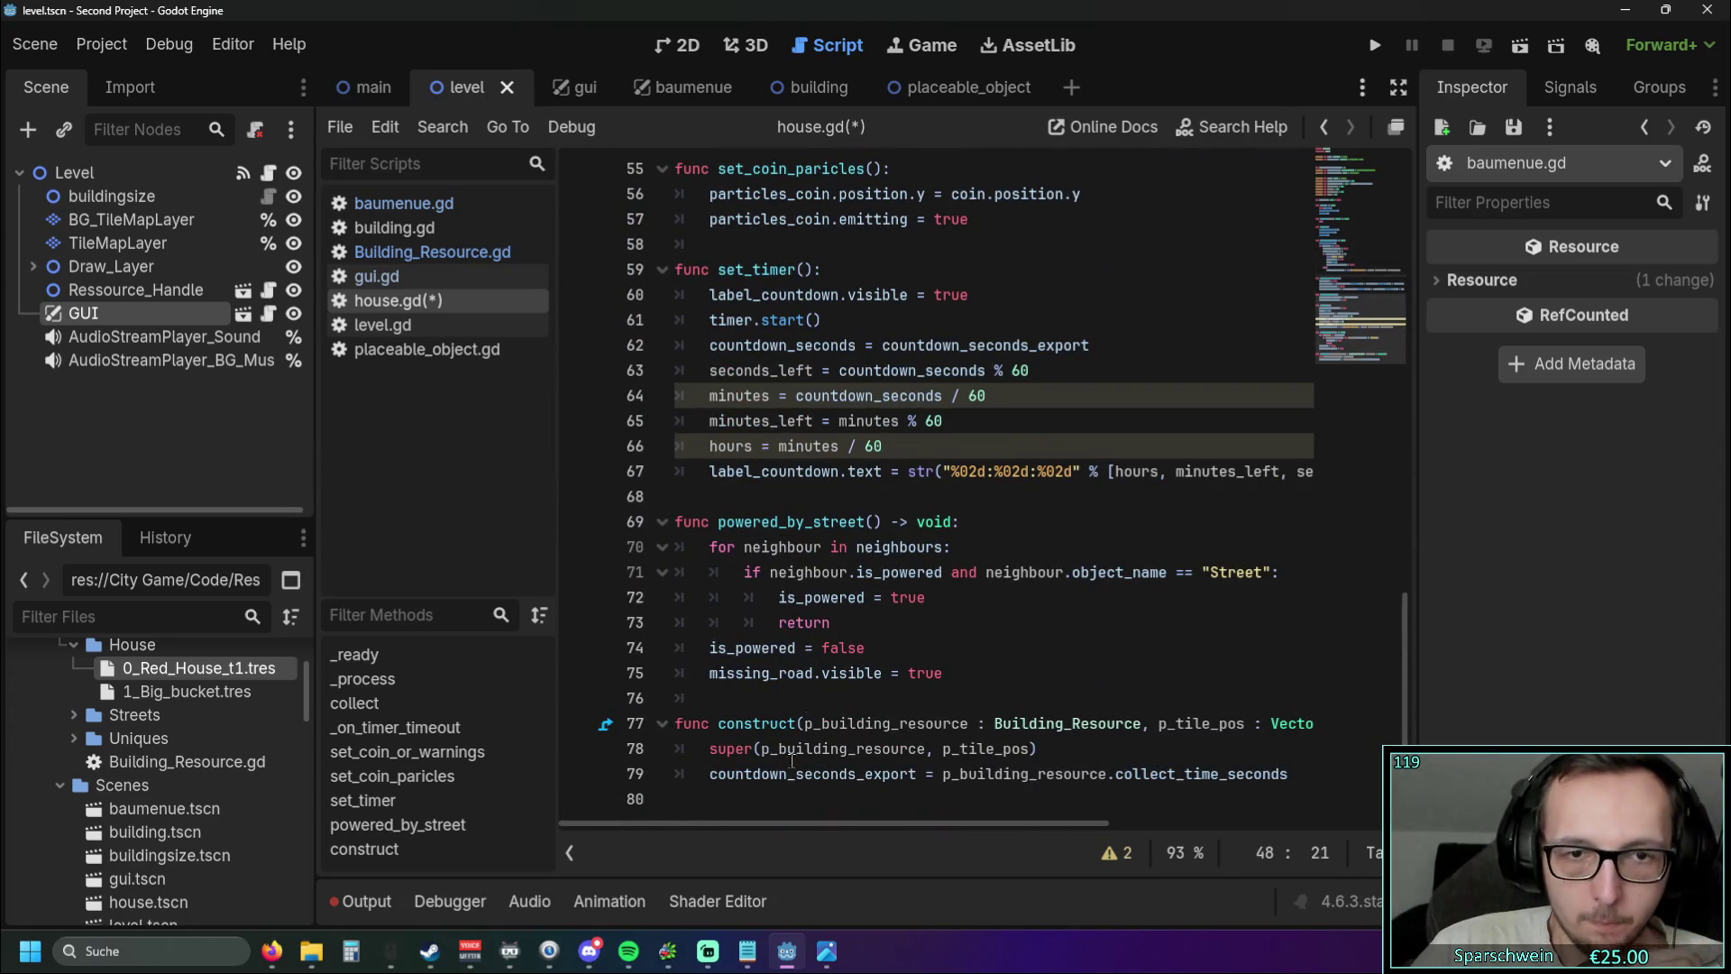
{"action": "mouse_move", "coordinate": [751, 820]}
{"action": "left_mouse_down"}
{"action": "mouse_move", "coordinate": [1028, 823]}
{"action": "mouse_move", "coordinate": [700, 804]}
{"action": "left_mouse_up"}
{"action": "left_click", "coordinate": [1010, 471]}
{"action": "key", "text": "Down"}
{"action": "key", "text": "Down"}
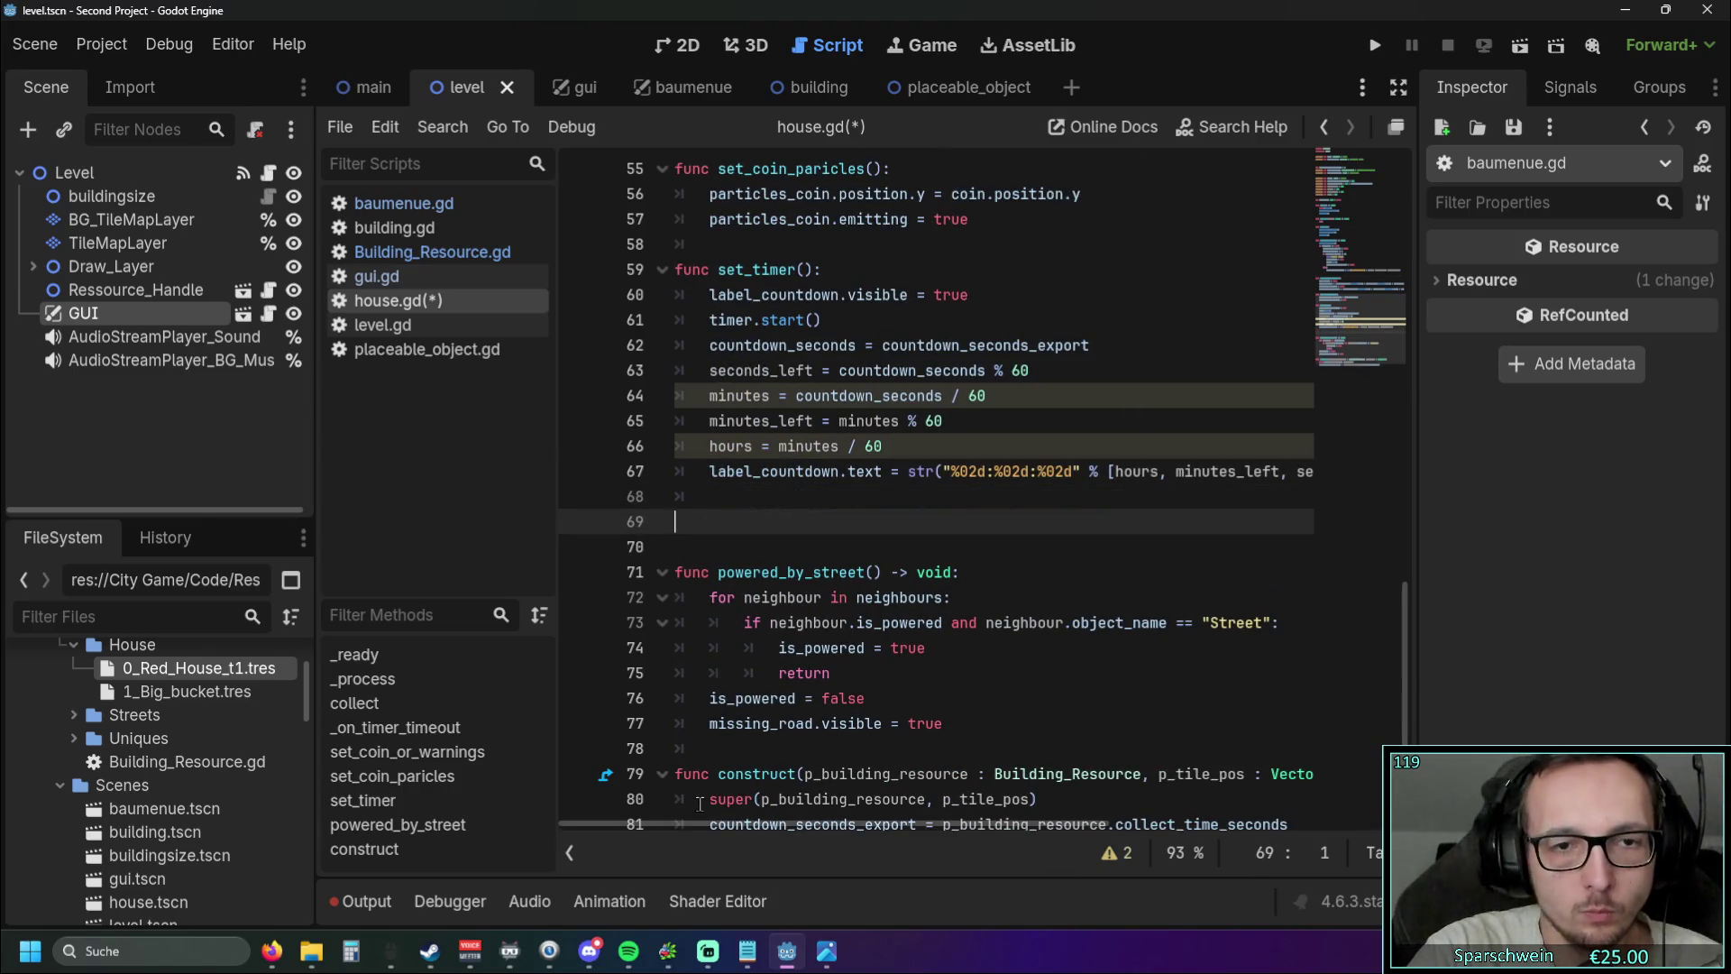
- Declare func calculate_timer() -> void and paste set_timer's four time calculations into it
{"action": "type", "text": "func "}
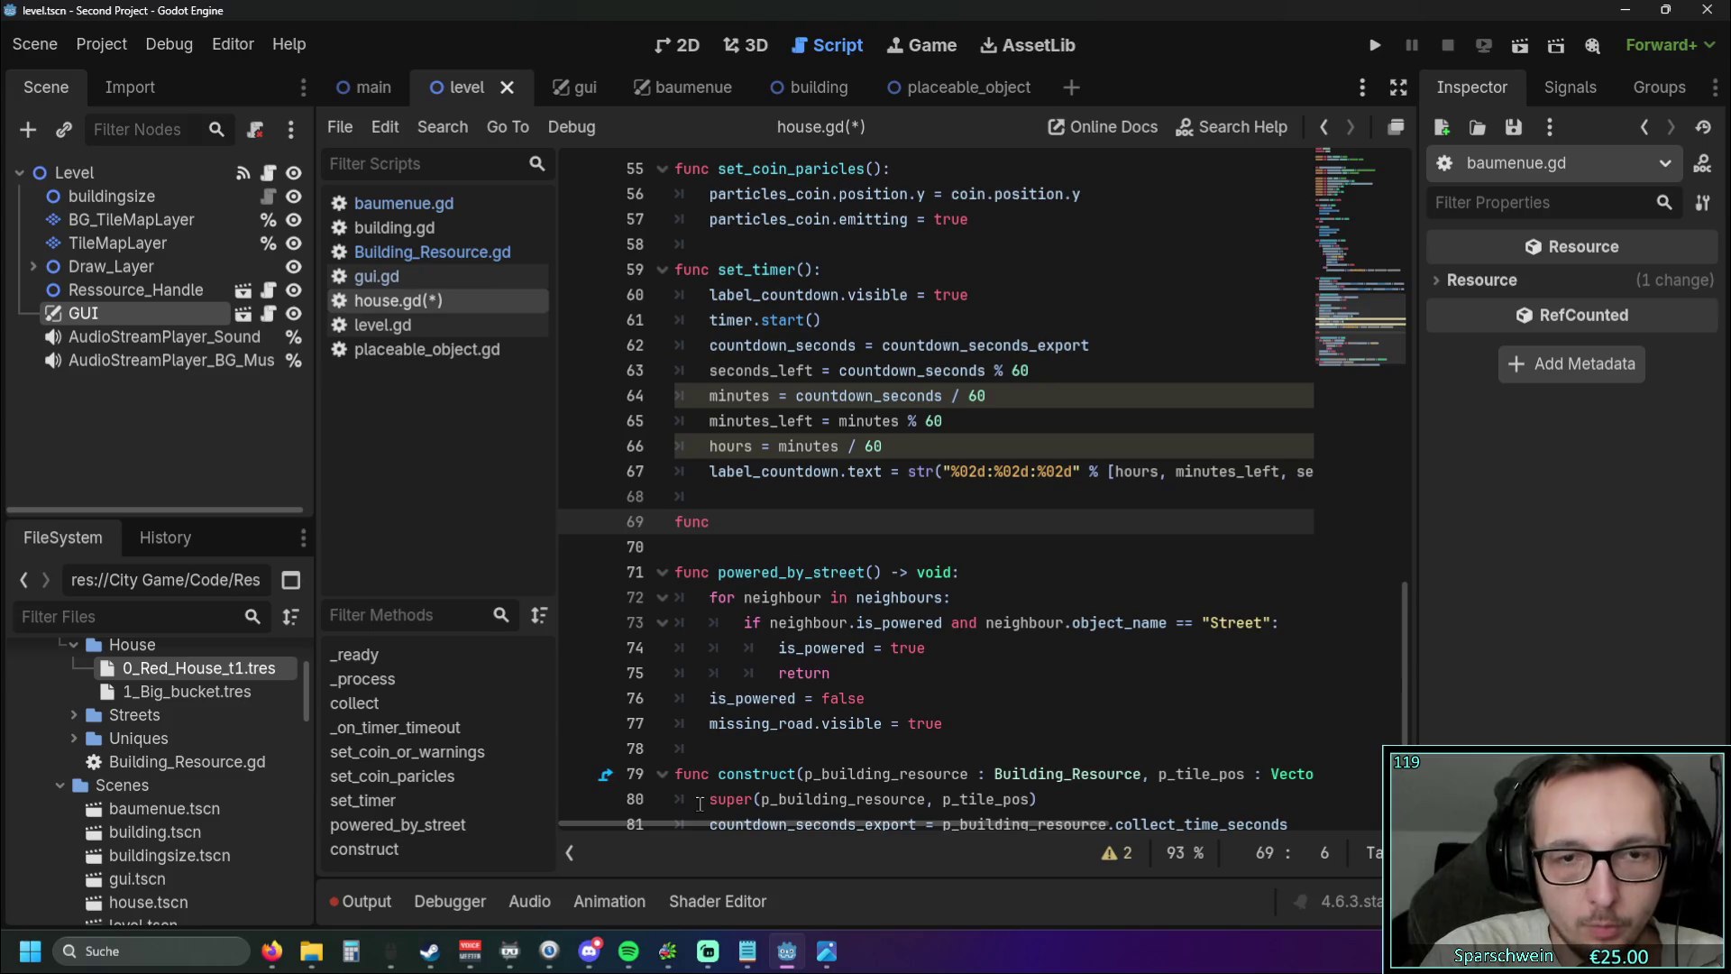
{"action": "type", "text": "calculate "}
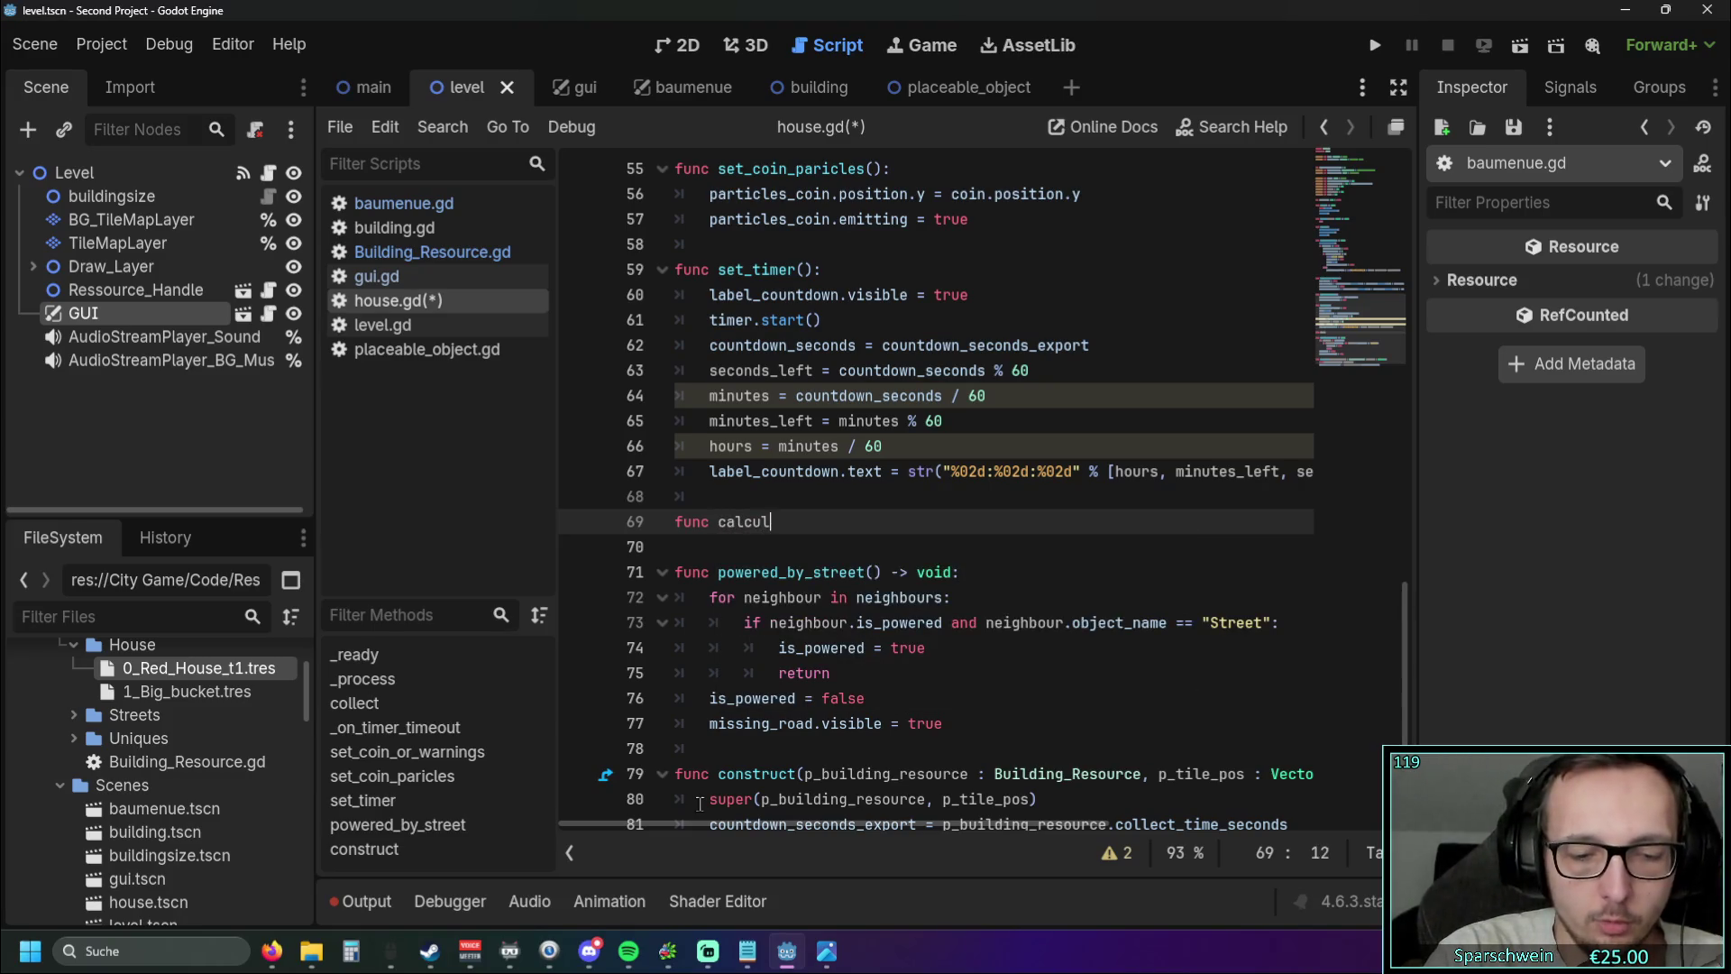
{"action": "type", "text": "_timer"}
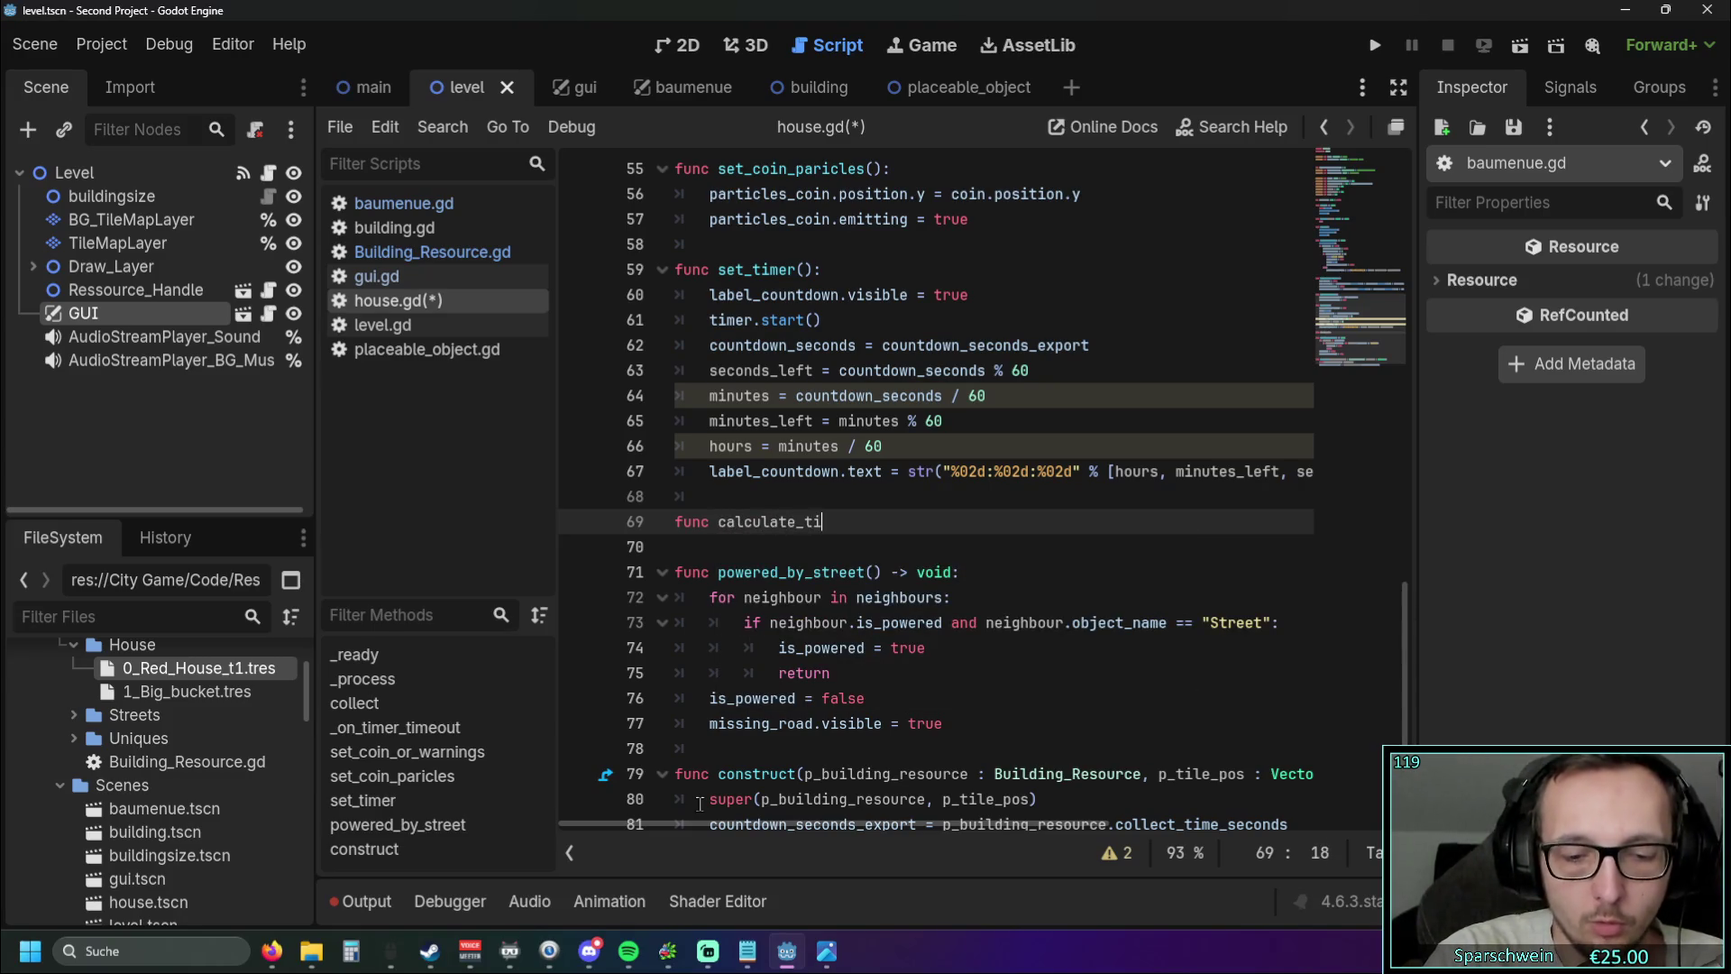
{"action": "type", "text": "() ->void:"}
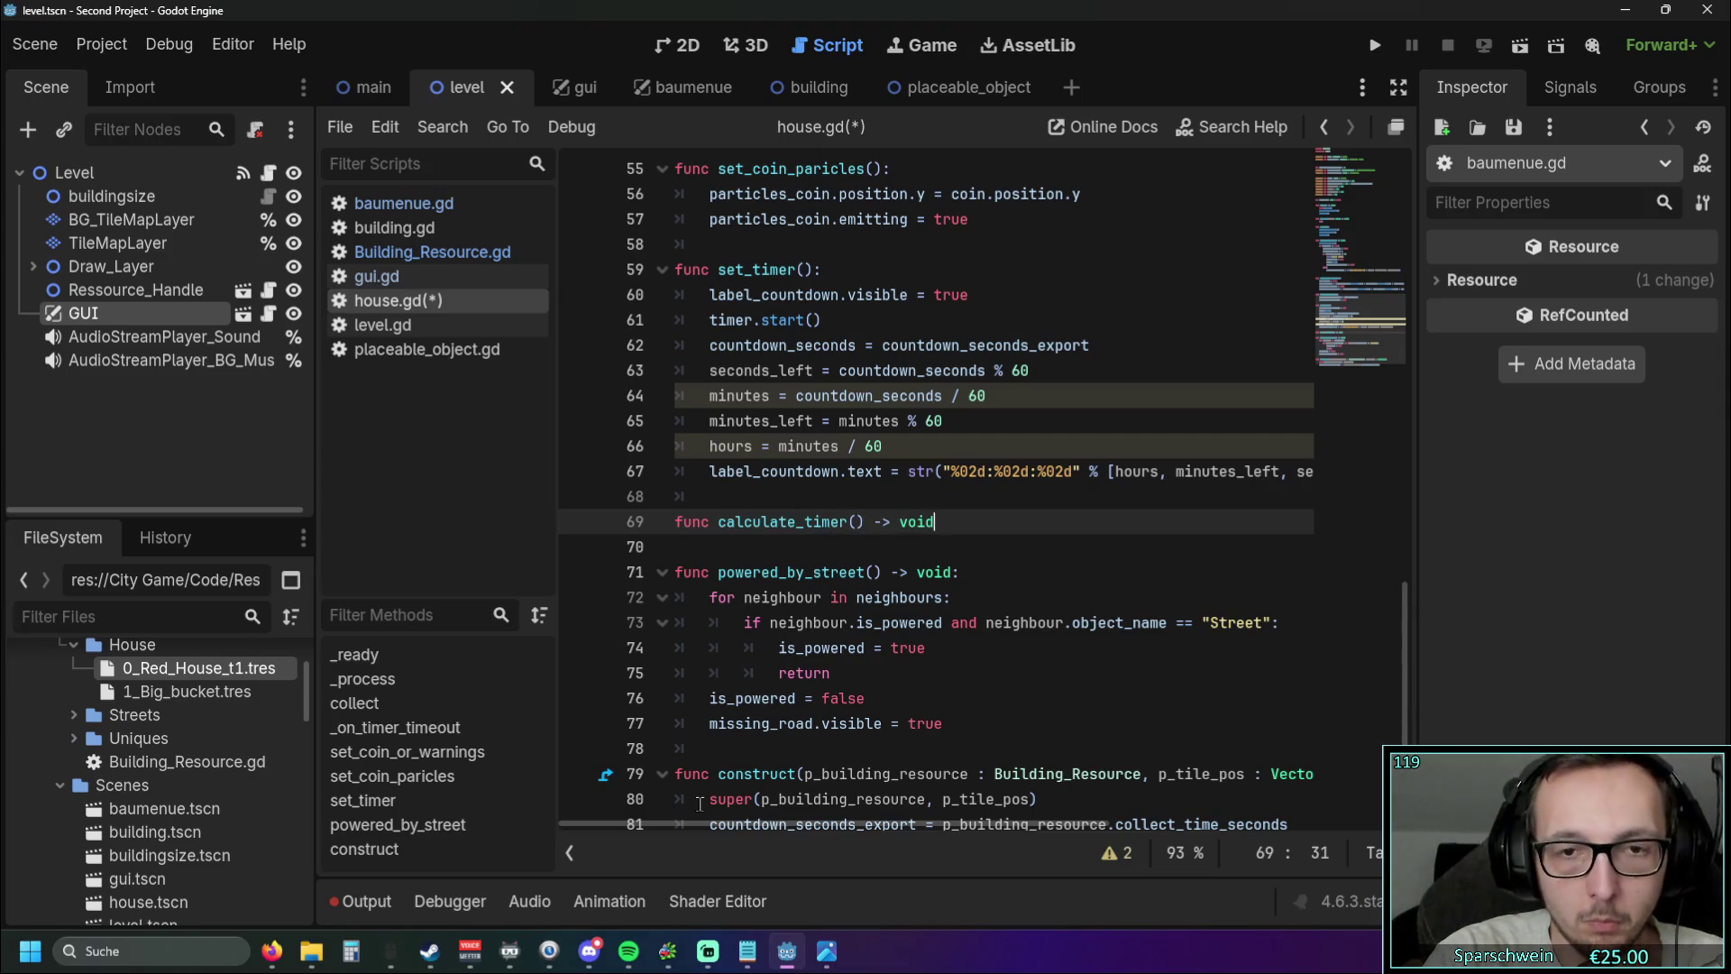
{"action": "key", "text": "Return"}
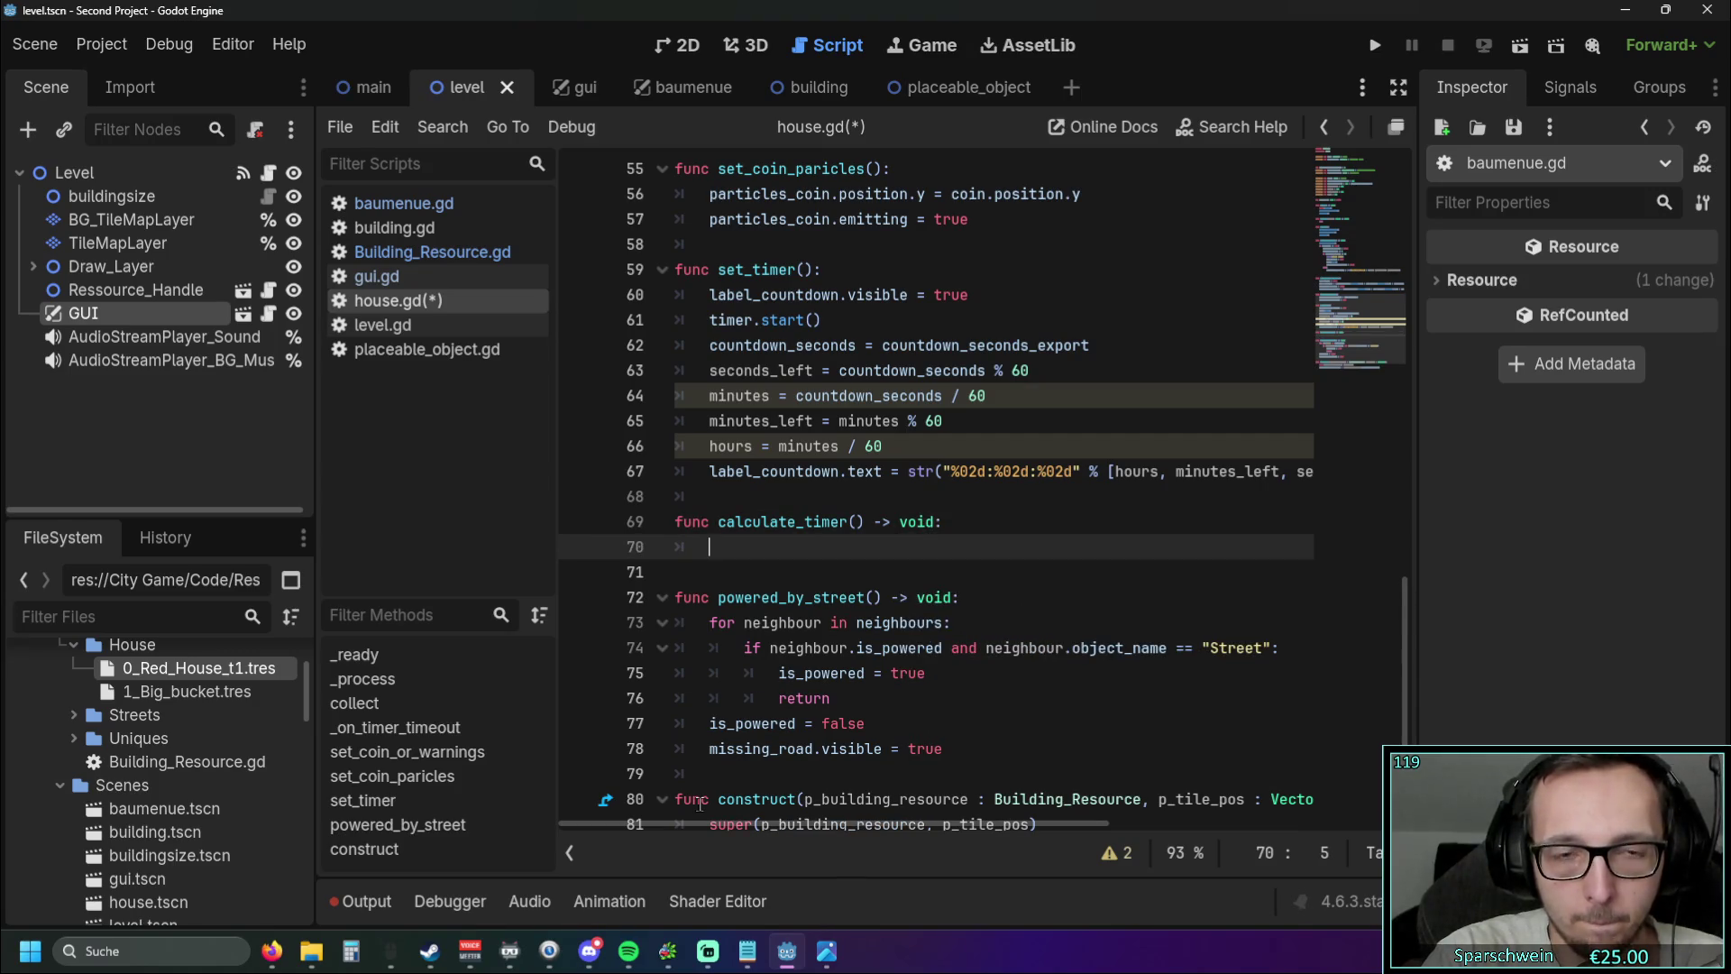
{"action": "left_click_drag", "start_coordinate": [884, 445], "coordinate": [639, 379]}
{"action": "key", "text": "ctrl+c"}
{"action": "left_click", "coordinate": [841, 561]}
{"action": "key", "text": "ctrl+v"}
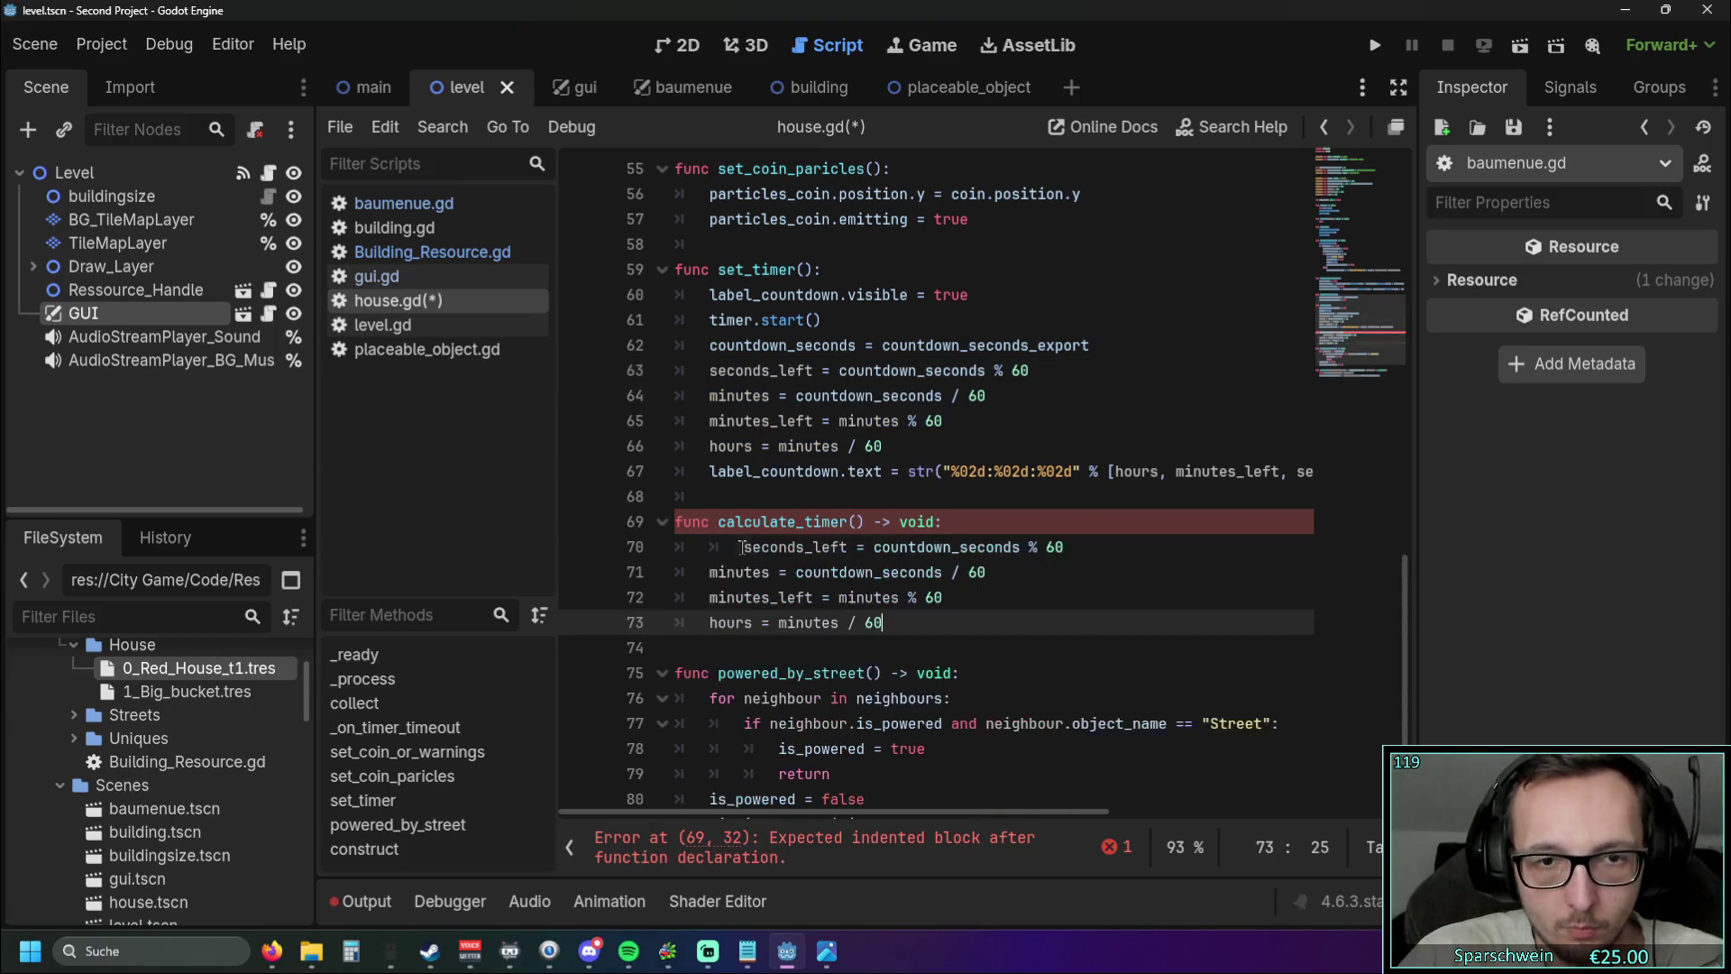
- Fix the indentation of the pasted seconds_left, minutes, minutes_left and hours lines
{"action": "key", "text": "BackSpace"}
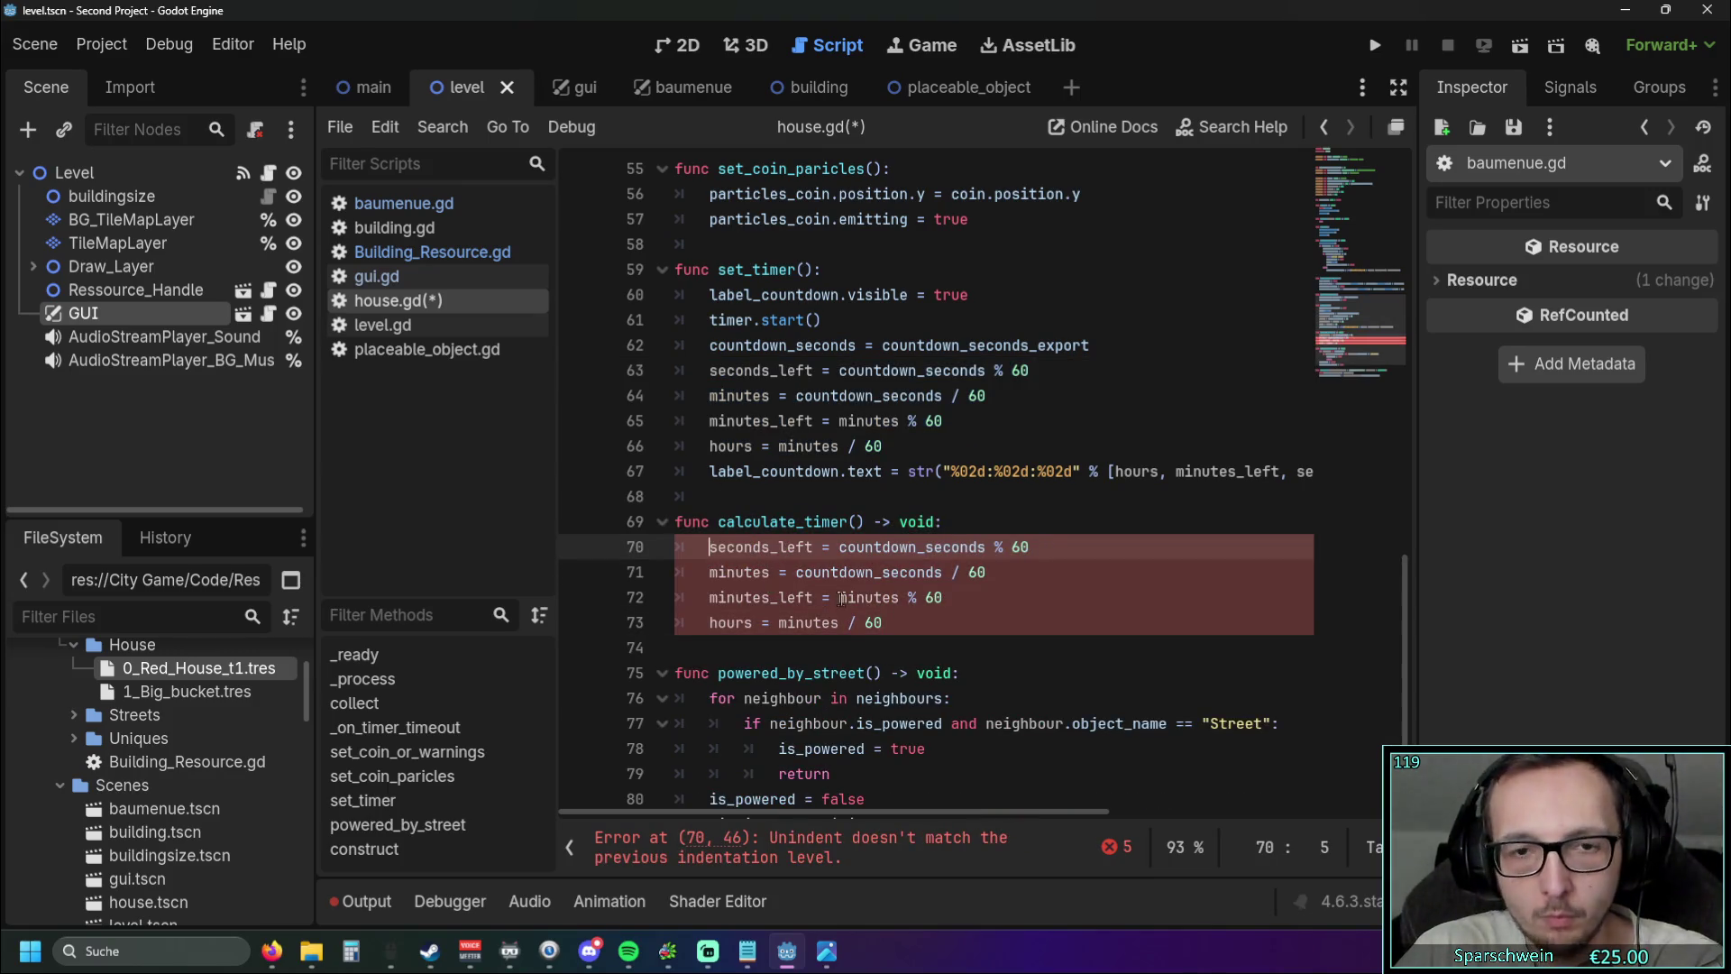
{"action": "left_click", "coordinate": [978, 512]}
{"action": "key", "text": "Return"}
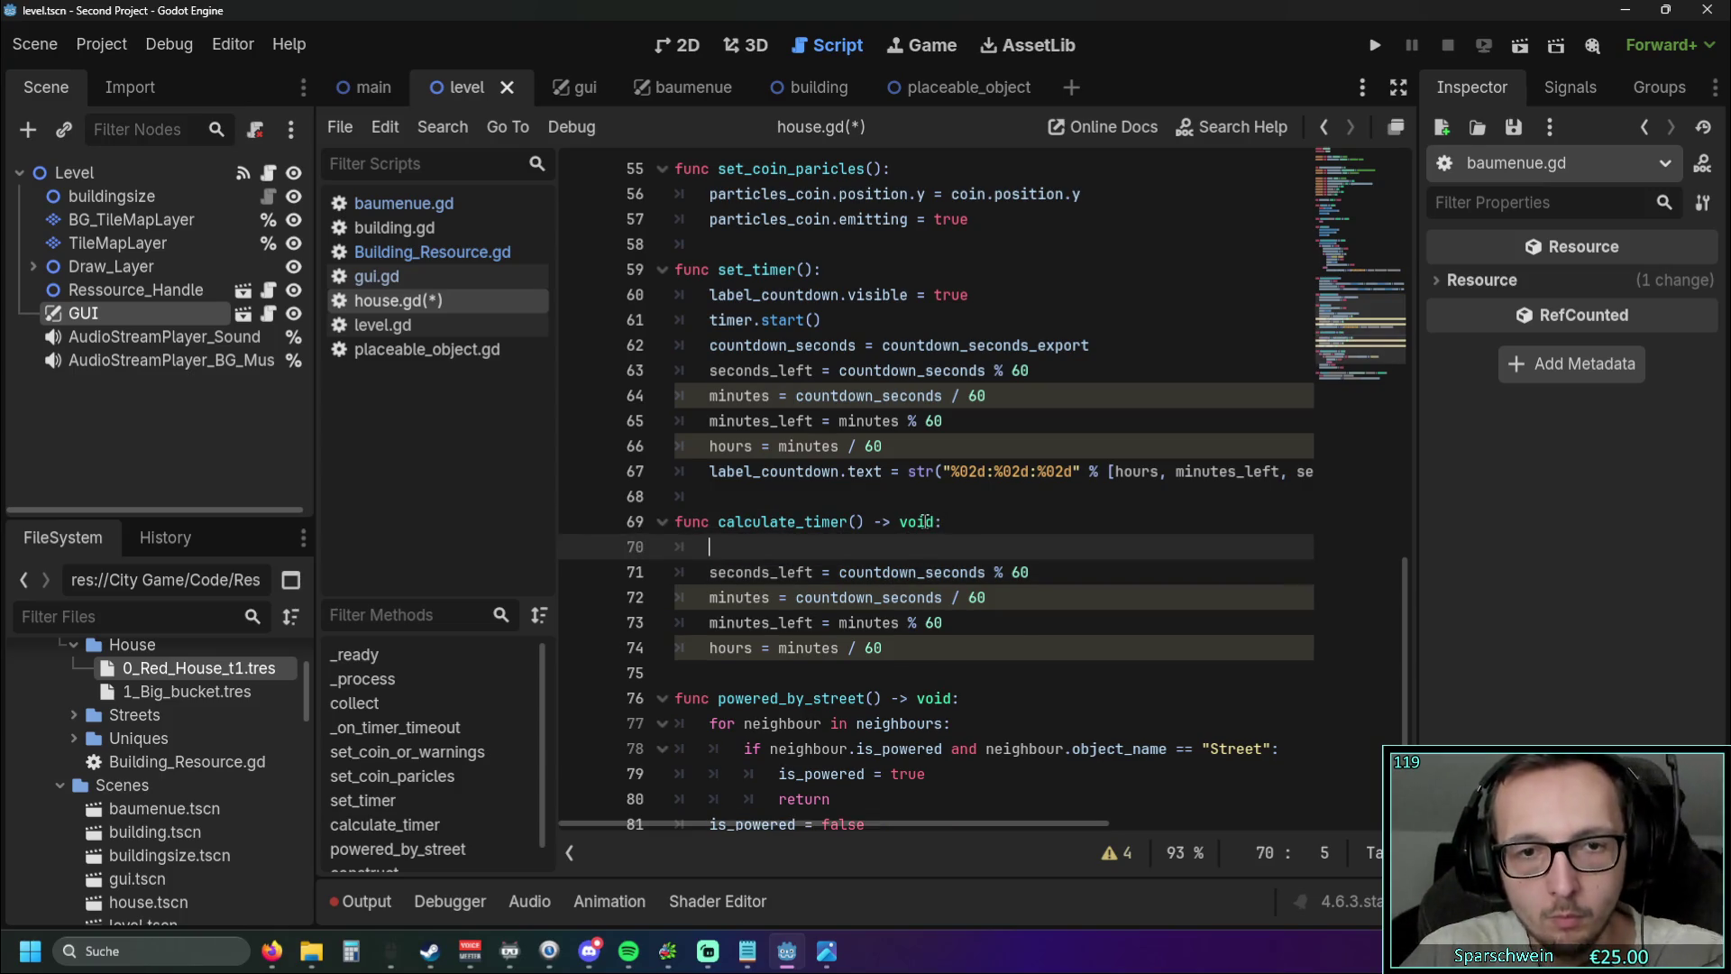
{"action": "key", "text": "ctrl+z"}
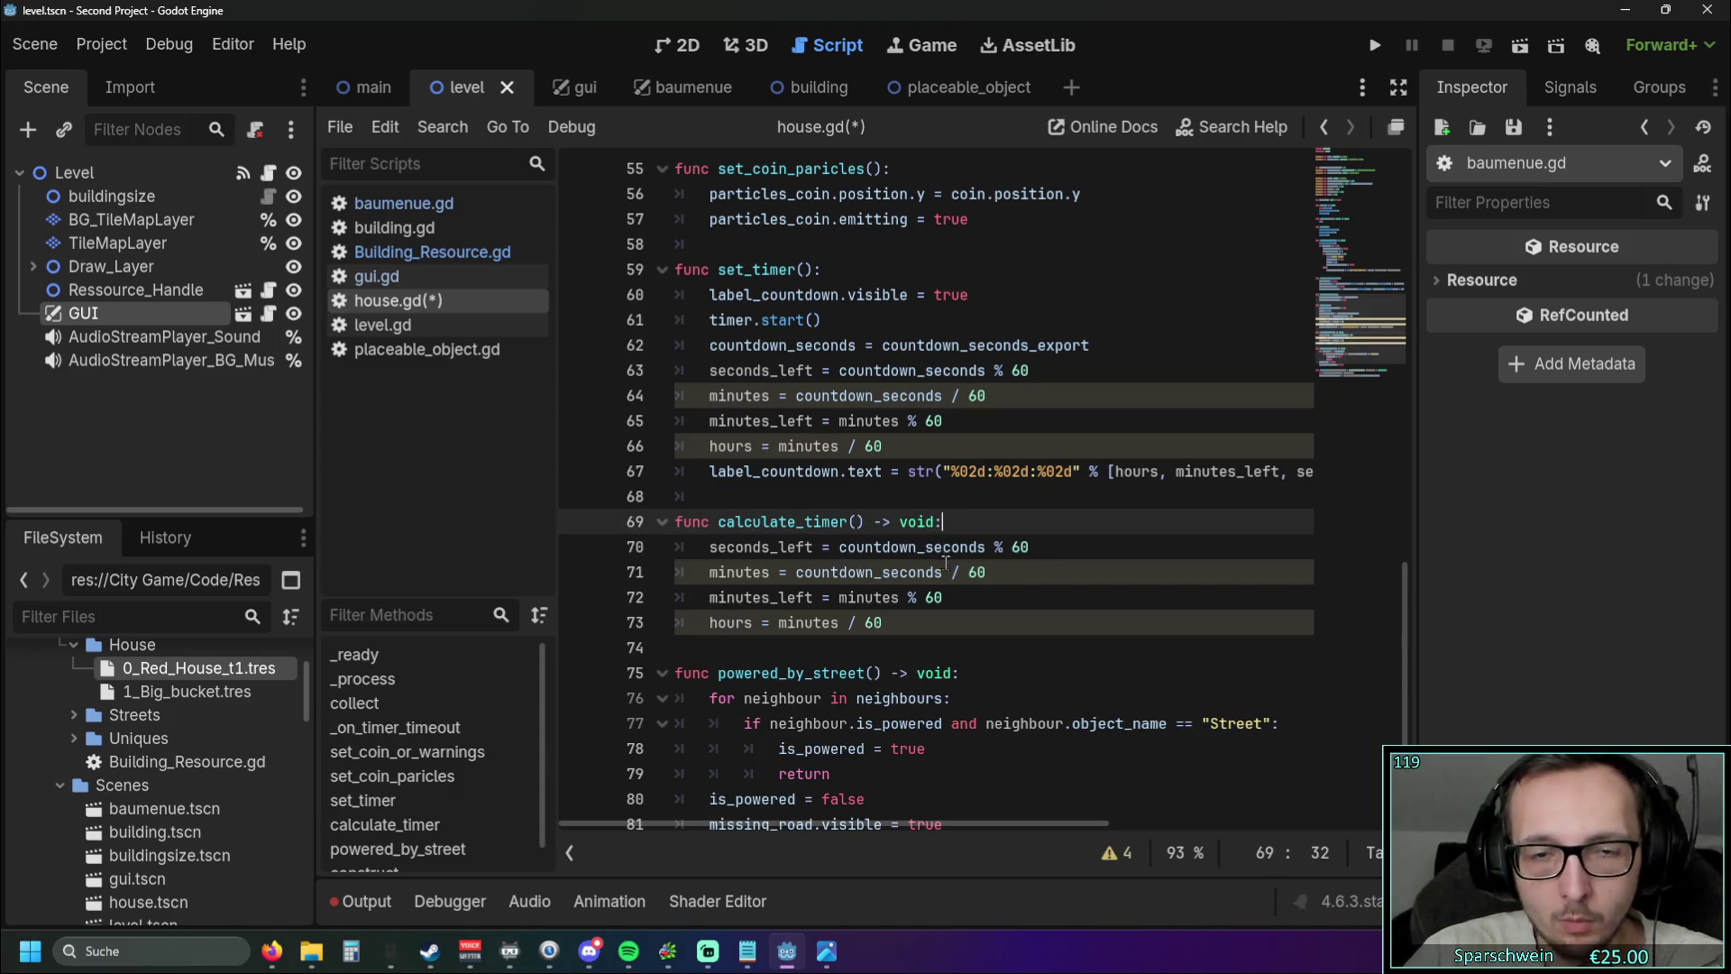
{"action": "scroll", "coordinate": [945, 561], "scroll_direction": "up", "scroll_amount": 9}
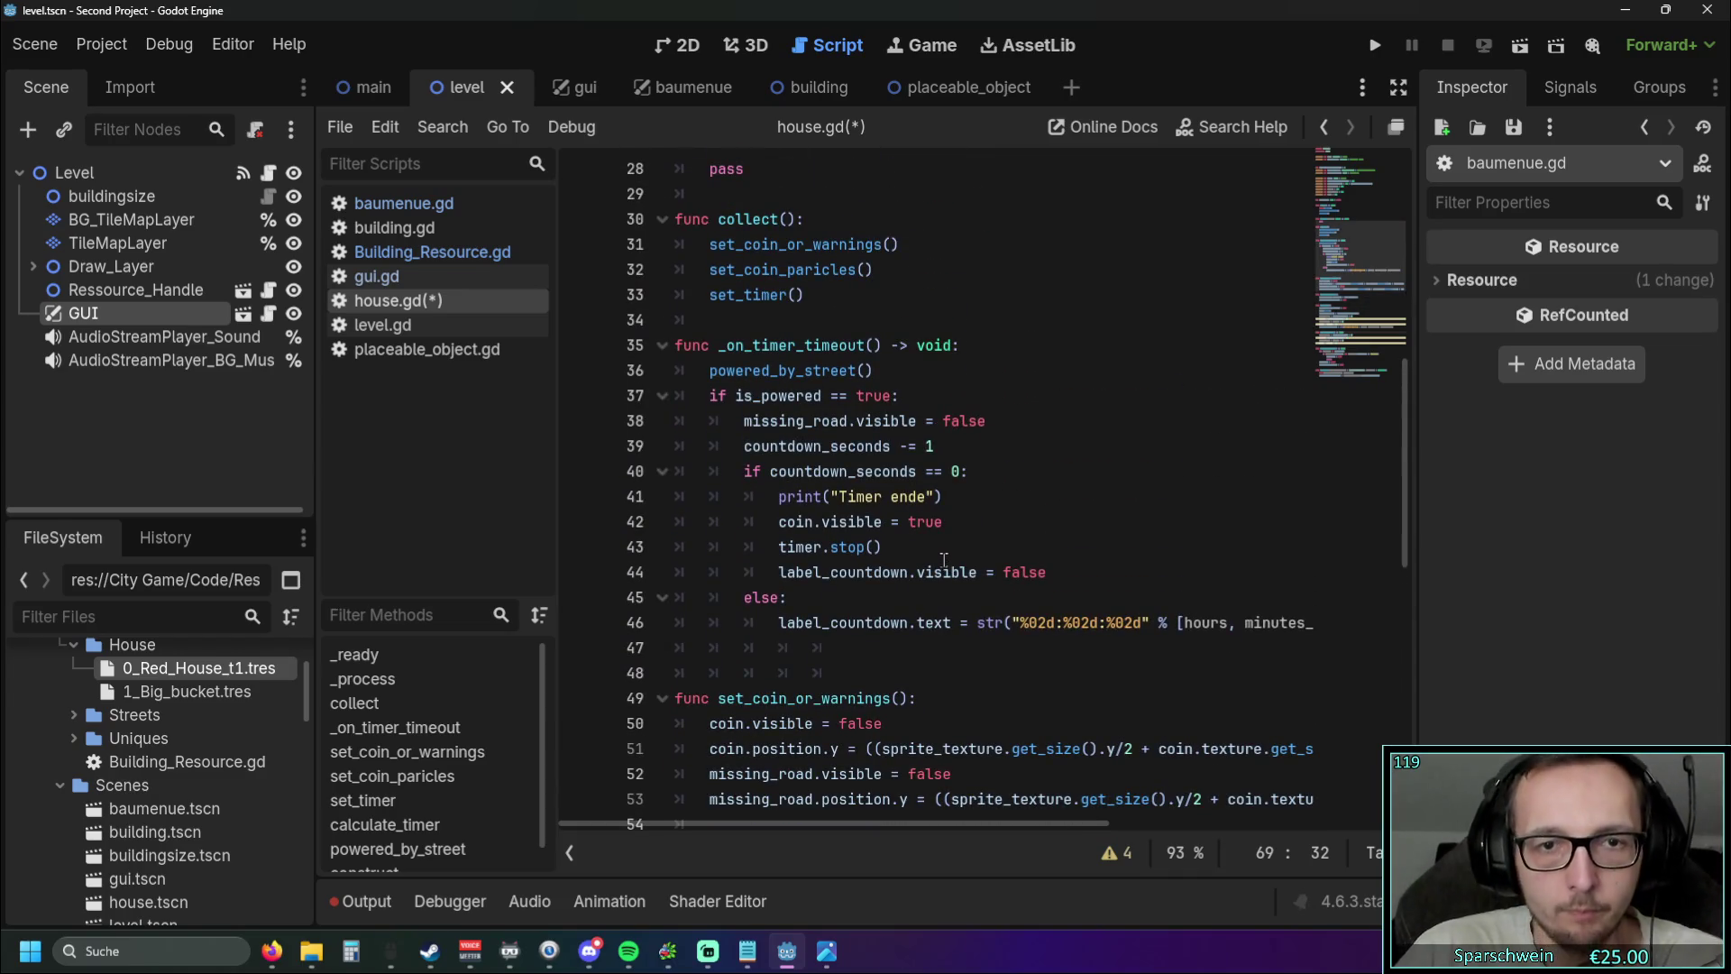
{"action": "scroll", "coordinate": [945, 561], "scroll_direction": "down", "scroll_amount": 9}
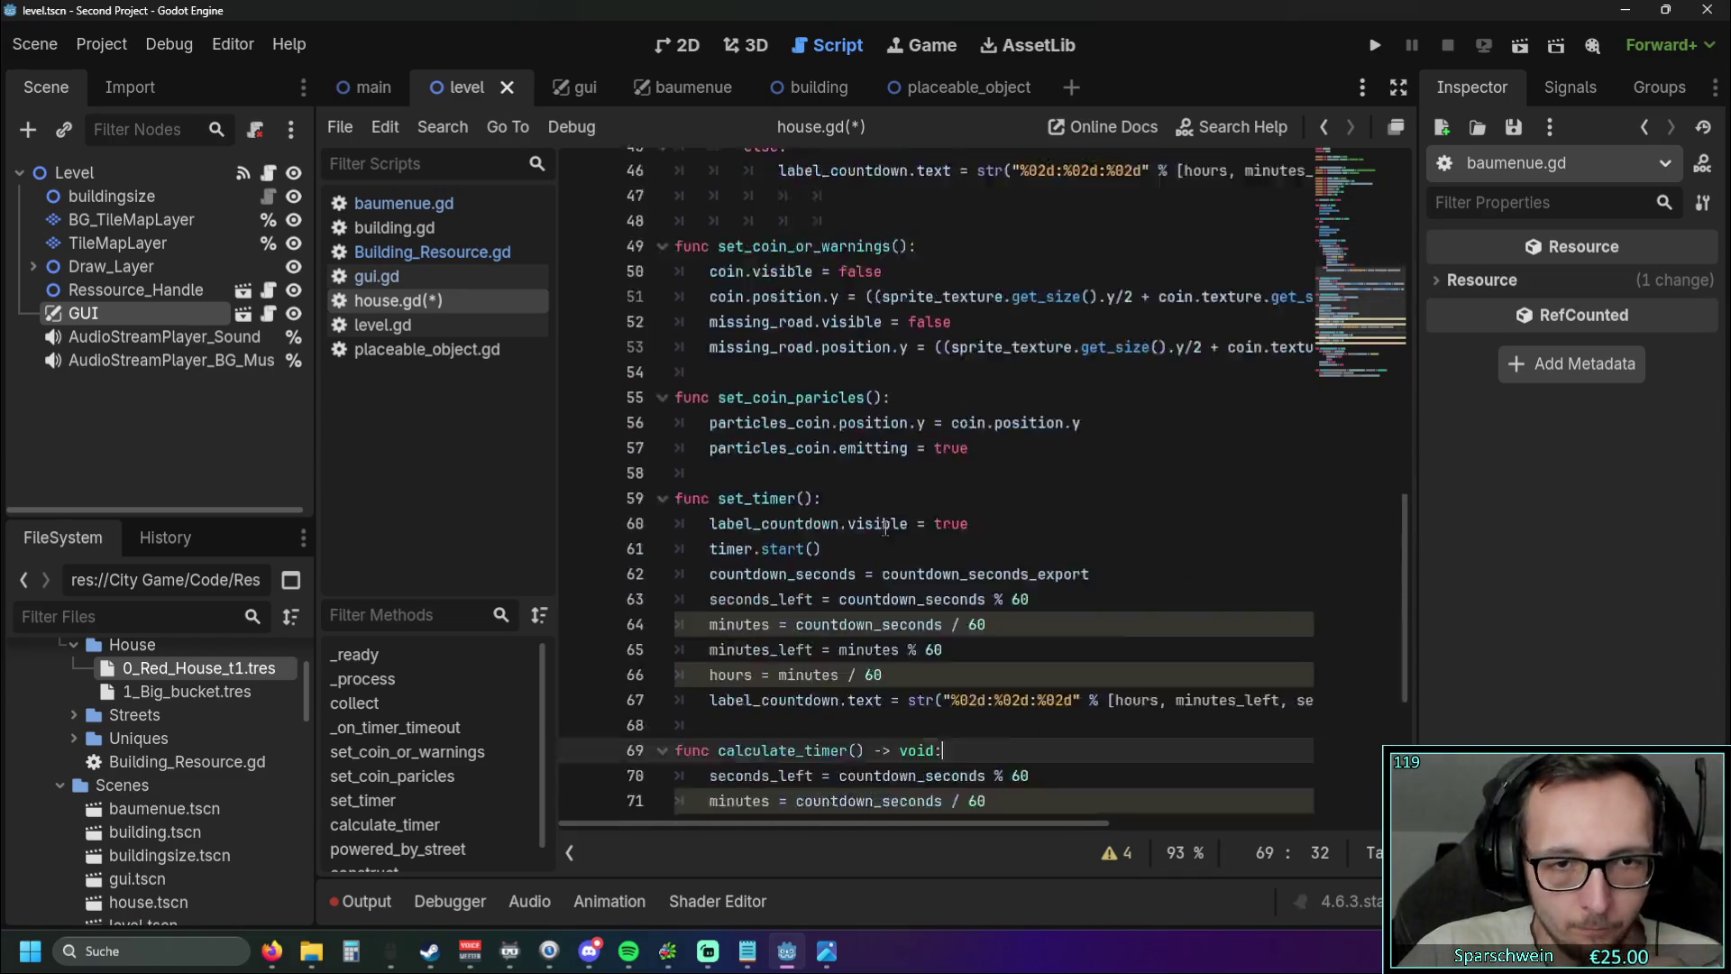
{"action": "left_click_drag", "start_coordinate": [721, 523], "coordinate": [865, 523]}
{"action": "key", "text": "ctrl+c"}
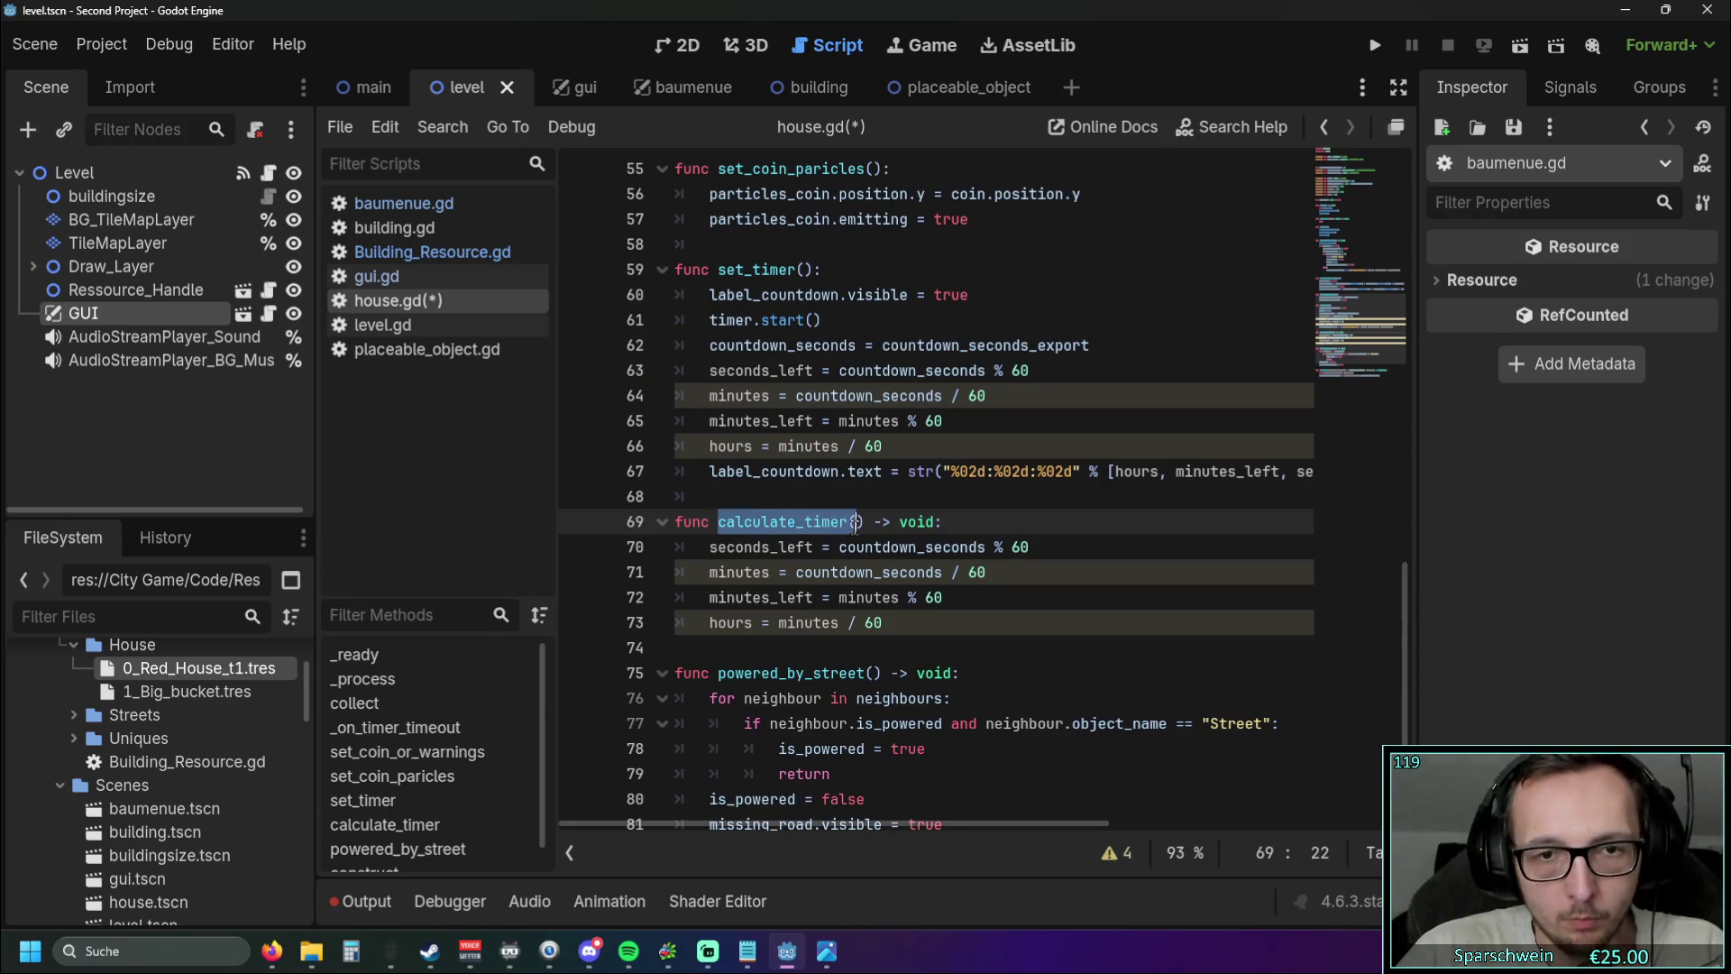
- Insert a calculate_timer() call on a new line under else in _on_timer_timeout
{"action": "scroll", "coordinate": [915, 492], "scroll_direction": "up", "scroll_amount": 4}
{"action": "scroll", "coordinate": [916, 492], "scroll_direction": "up", "scroll_amount": 3}
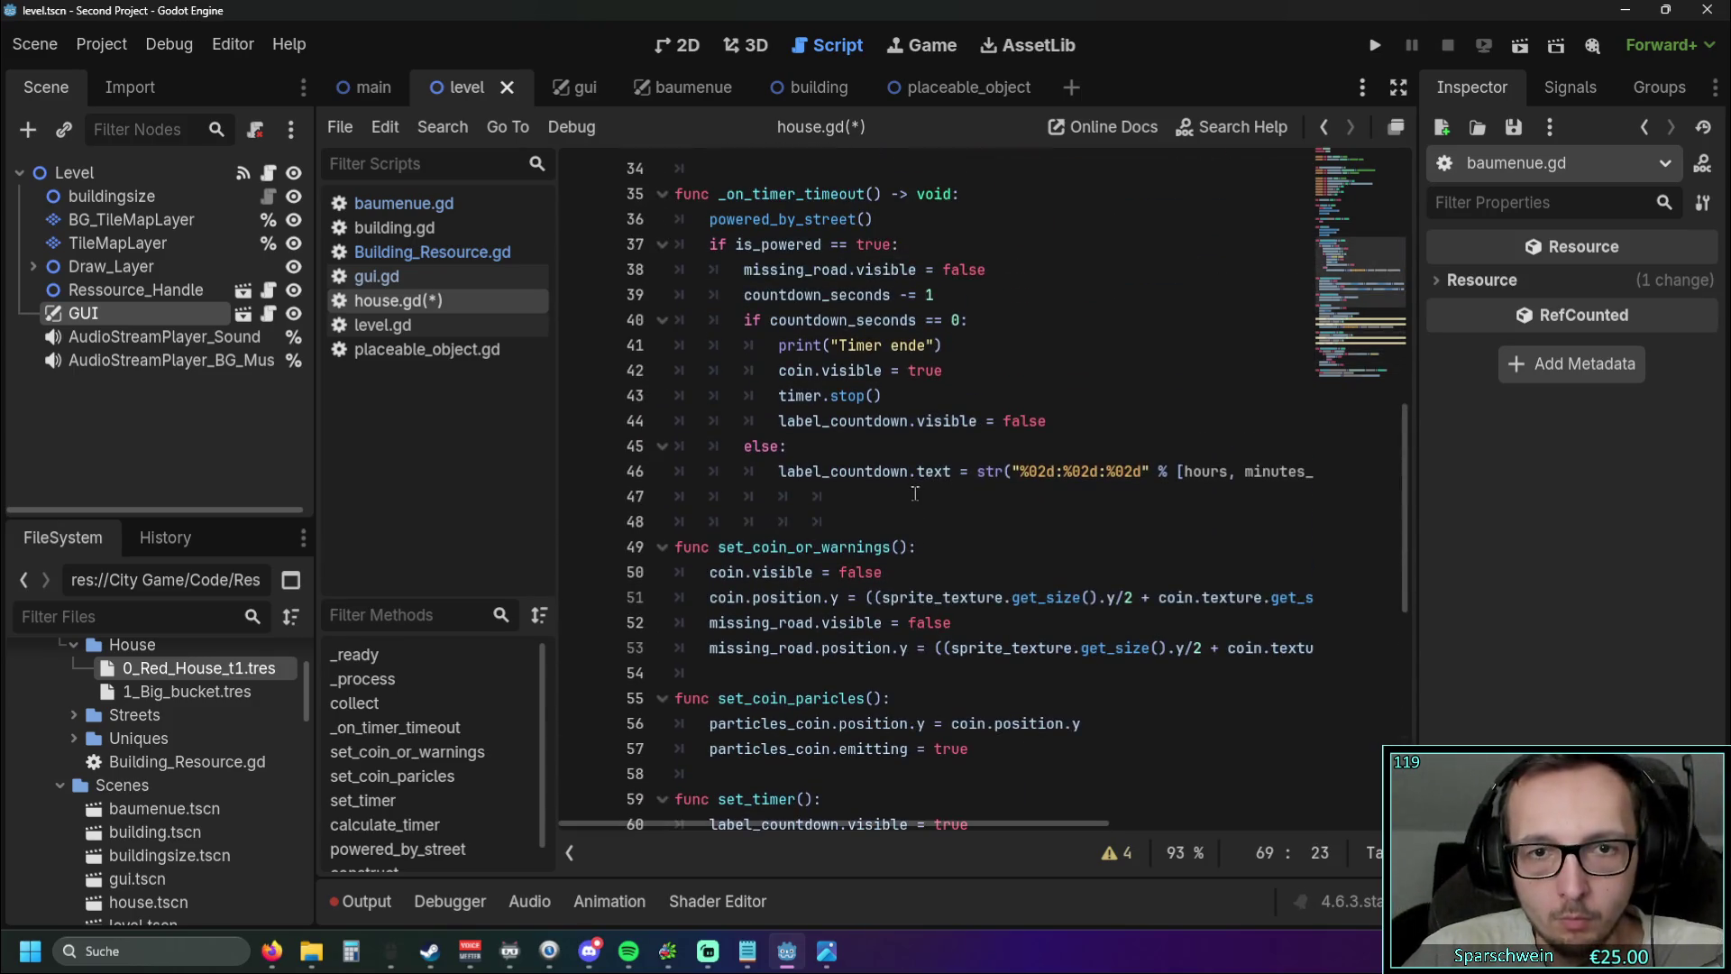
{"action": "left_click", "coordinate": [815, 448]}
{"action": "key", "text": "Return"}
{"action": "key", "text": "ctrl+v"}
{"action": "left_click", "coordinate": [842, 521]}
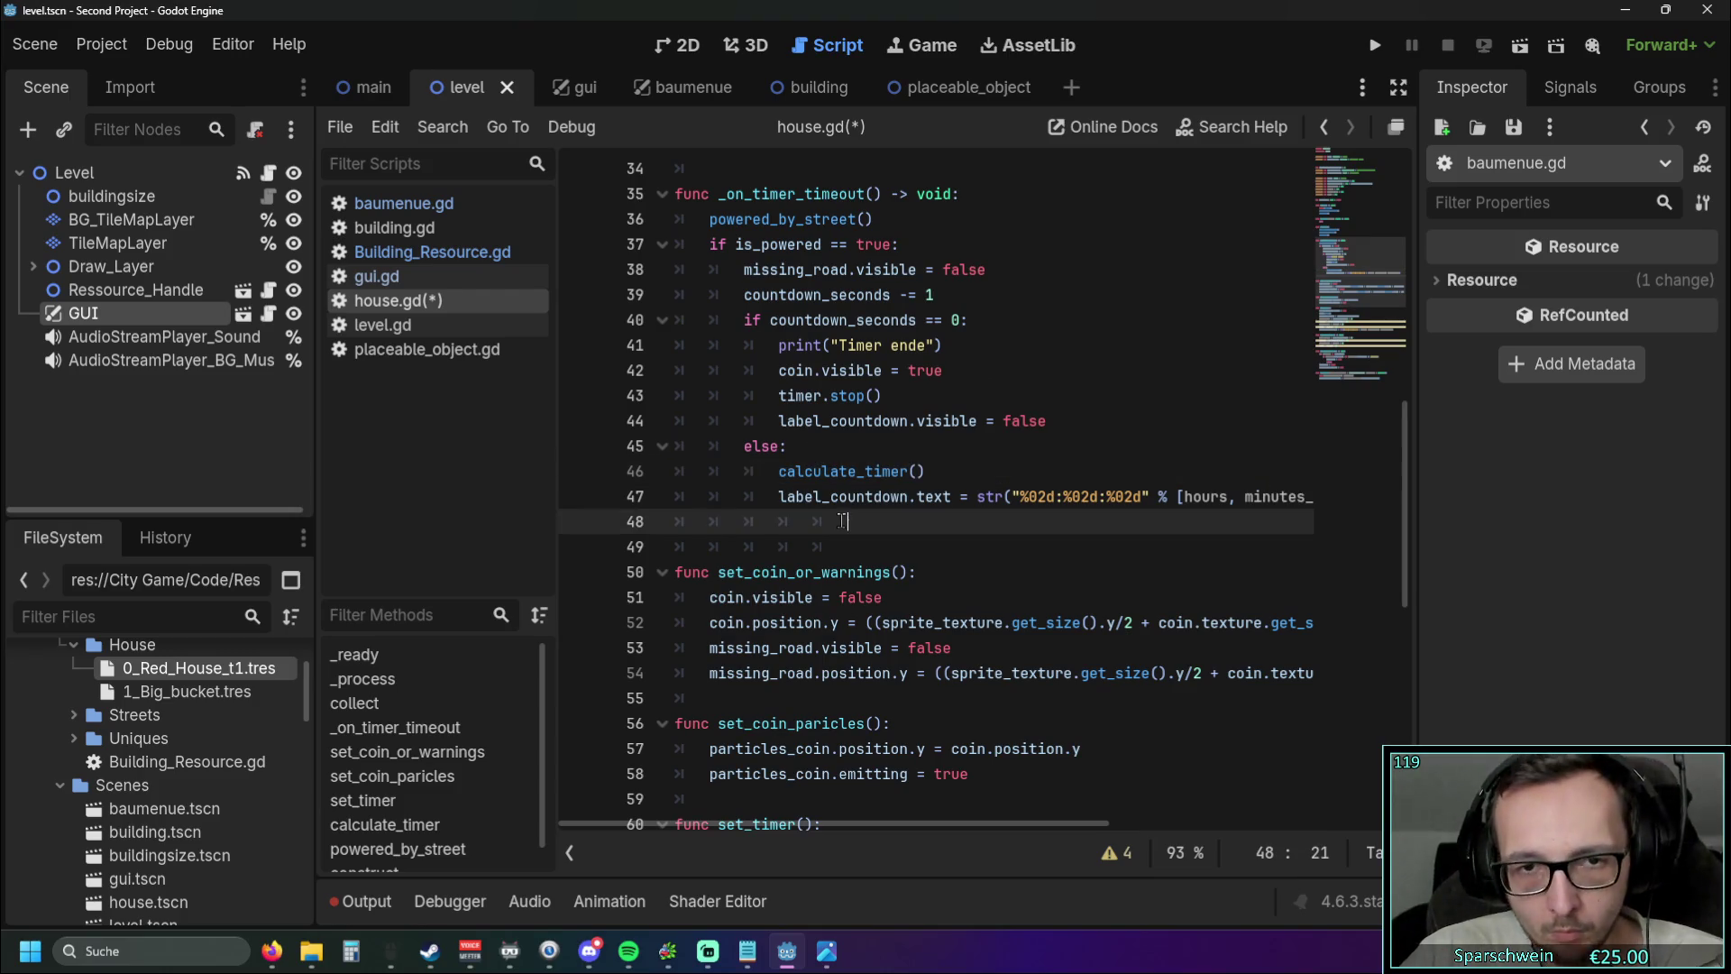
{"action": "scroll", "coordinate": [825, 823], "scroll_direction": "right", "scroll_amount": 4}
{"action": "scroll", "coordinate": [741, 823], "scroll_direction": "left", "scroll_amount": 4}
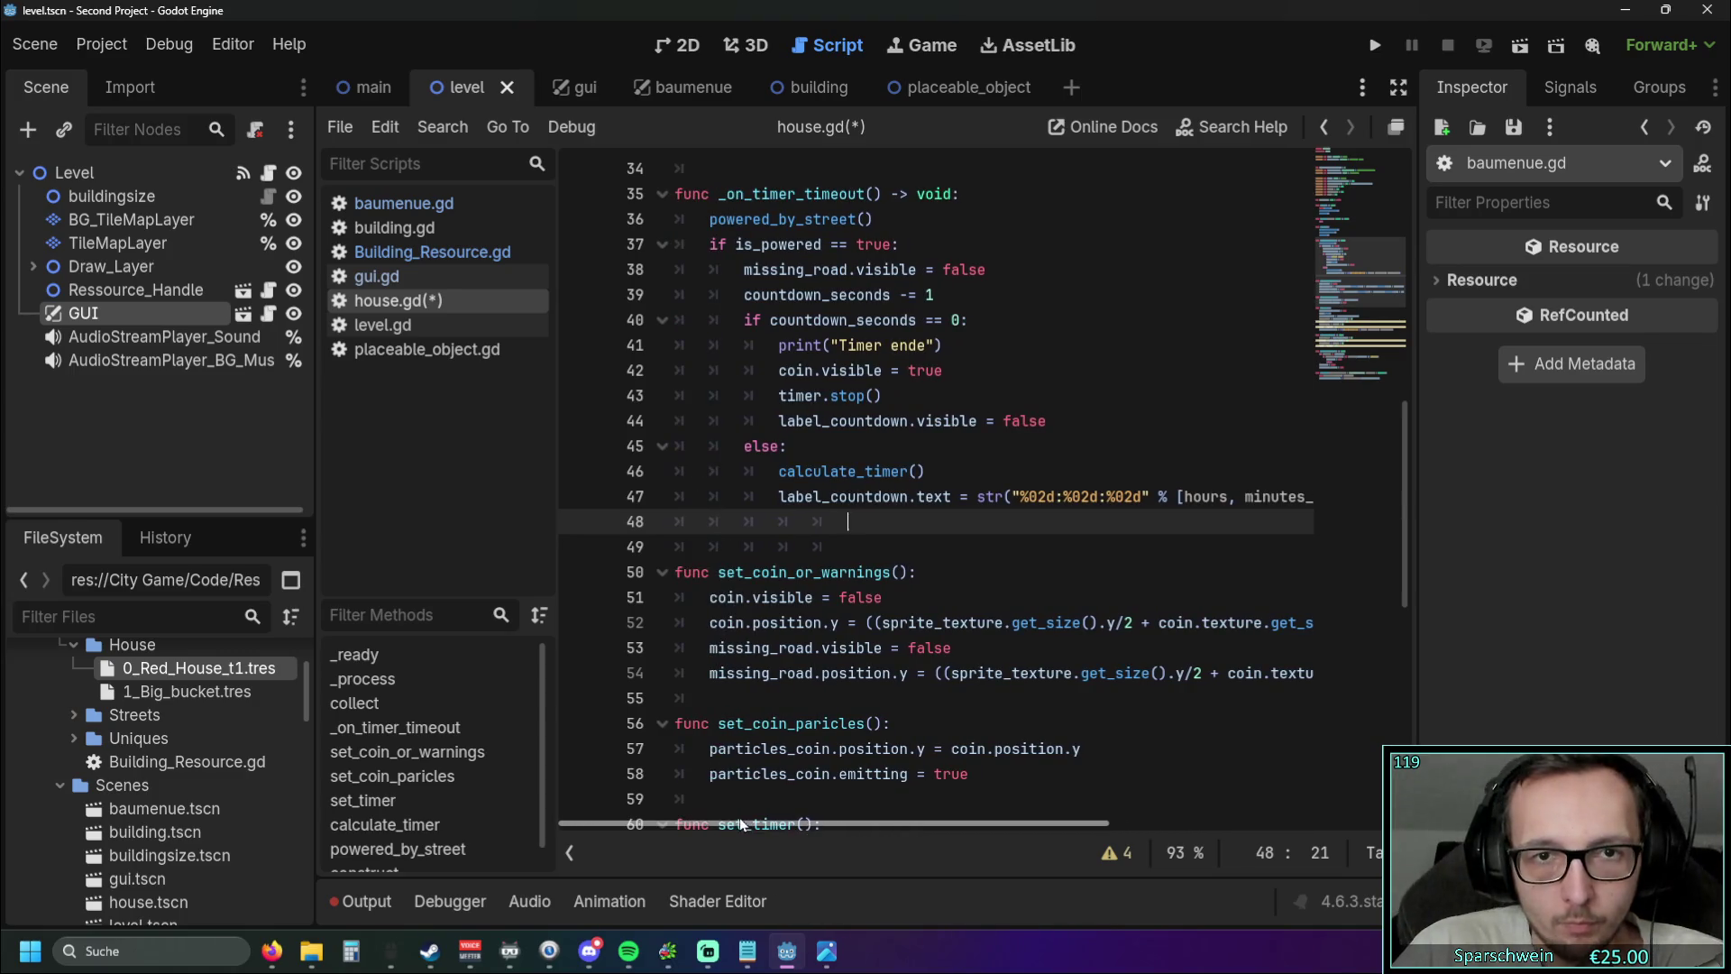
{"action": "scroll", "coordinate": [866, 578], "scroll_direction": "down", "scroll_amount": 7}
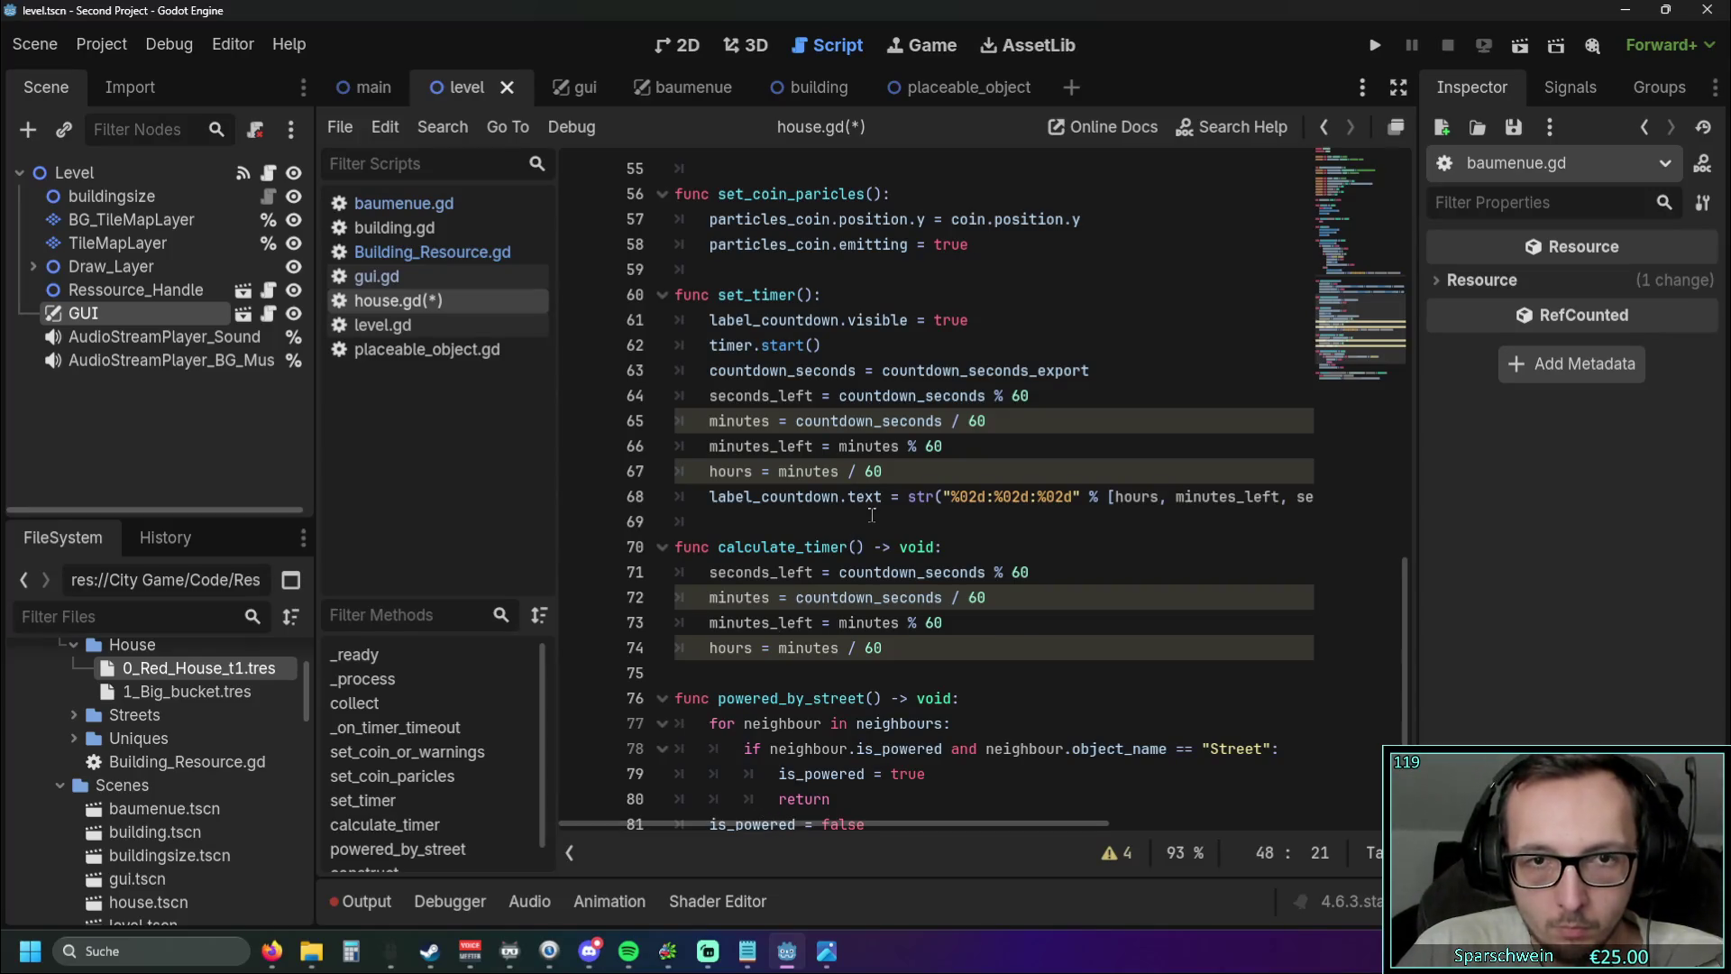
{"action": "scroll", "coordinate": [856, 465], "scroll_direction": "up", "scroll_amount": 10}
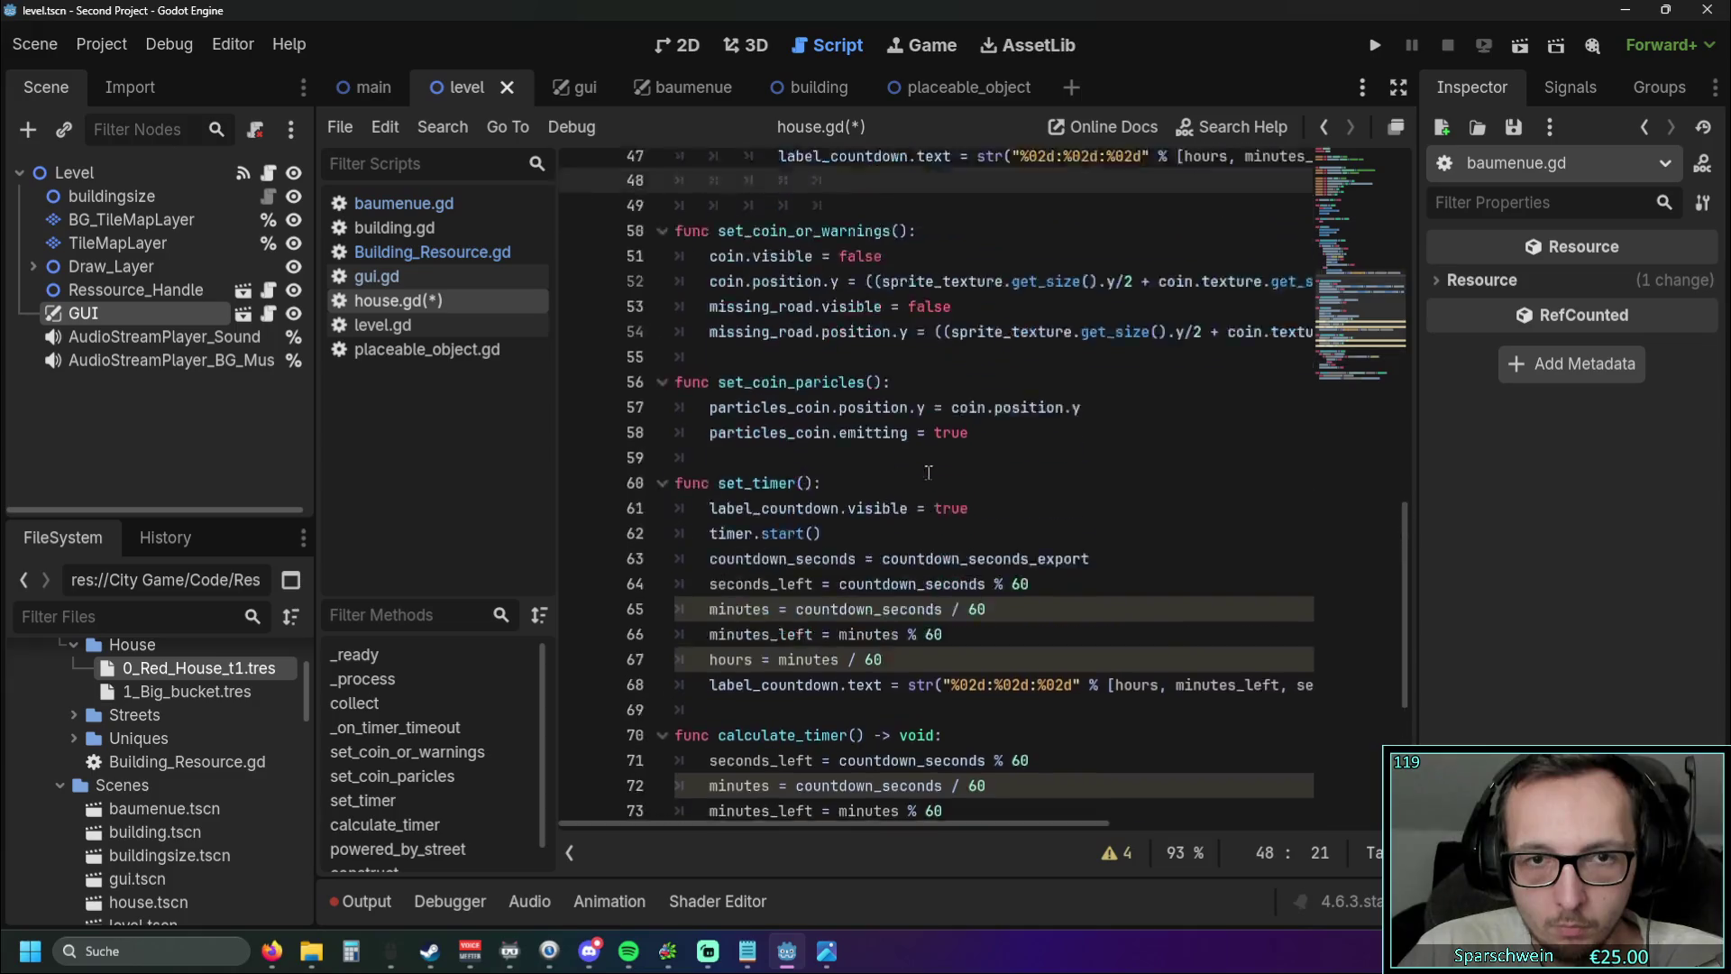
{"action": "scroll", "coordinate": [956, 489], "scroll_direction": "down", "scroll_amount": 12}
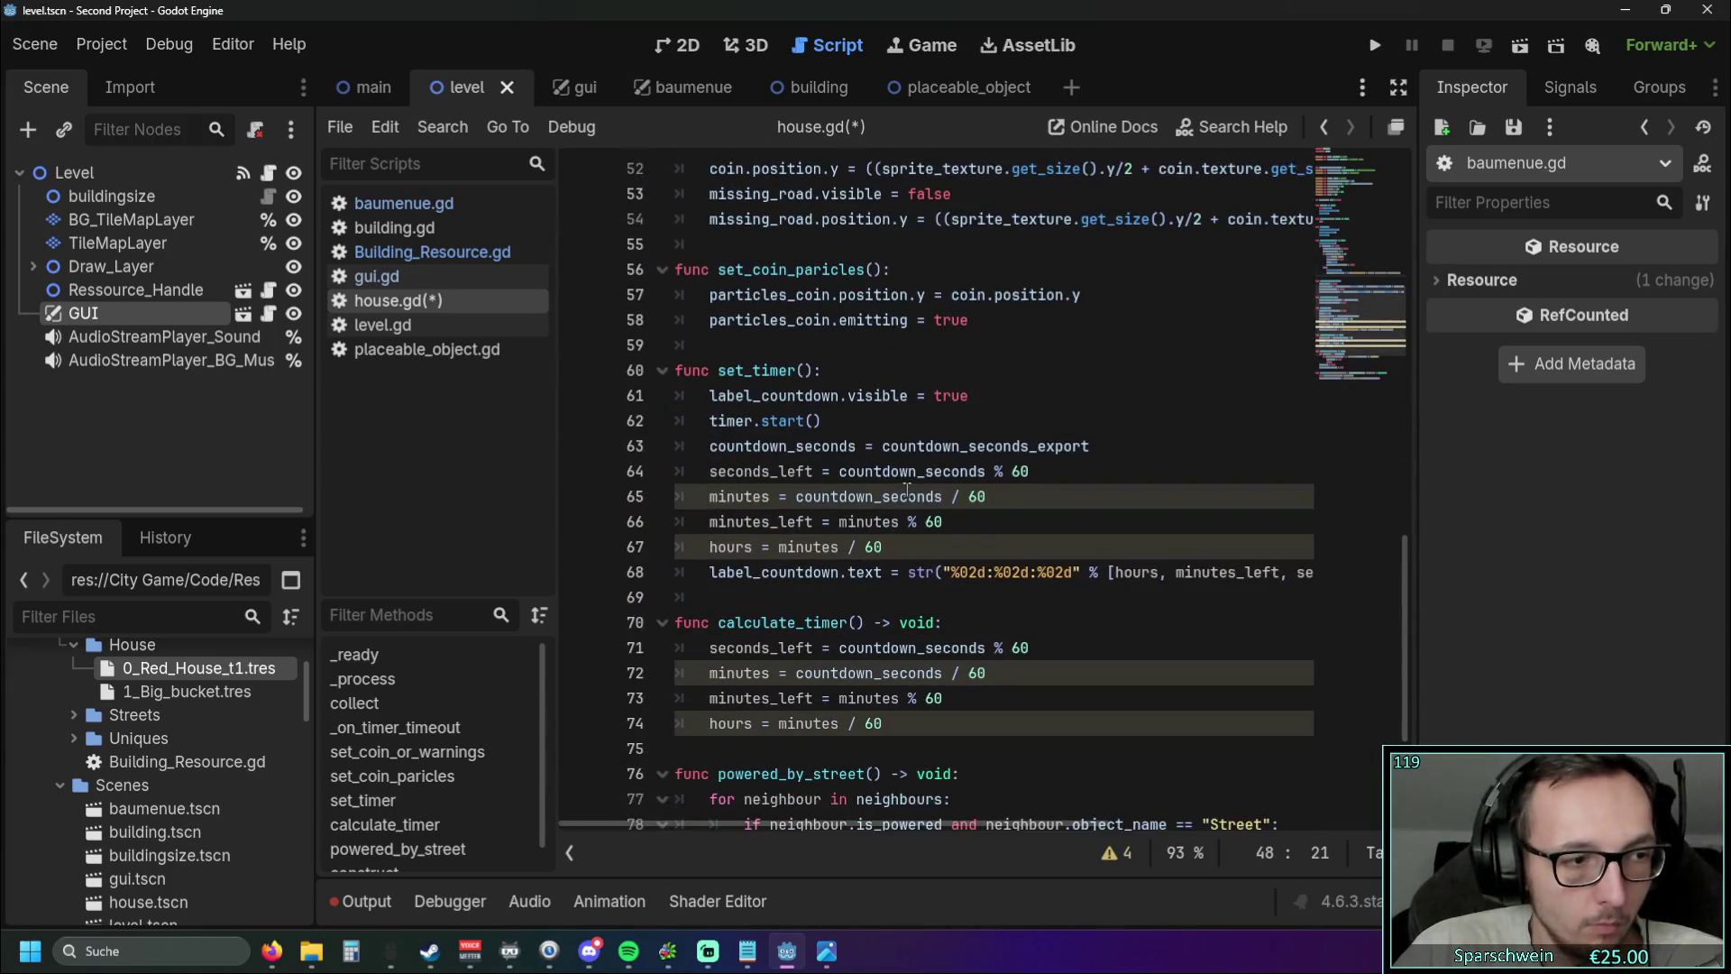
- Replace the four time calculation lines in set_timer with an indented calculate_timer() call
{"action": "scroll", "coordinate": [902, 491], "scroll_direction": "down", "scroll_amount": 1}
{"action": "scroll", "coordinate": [884, 473], "scroll_direction": "up", "scroll_amount": 2}
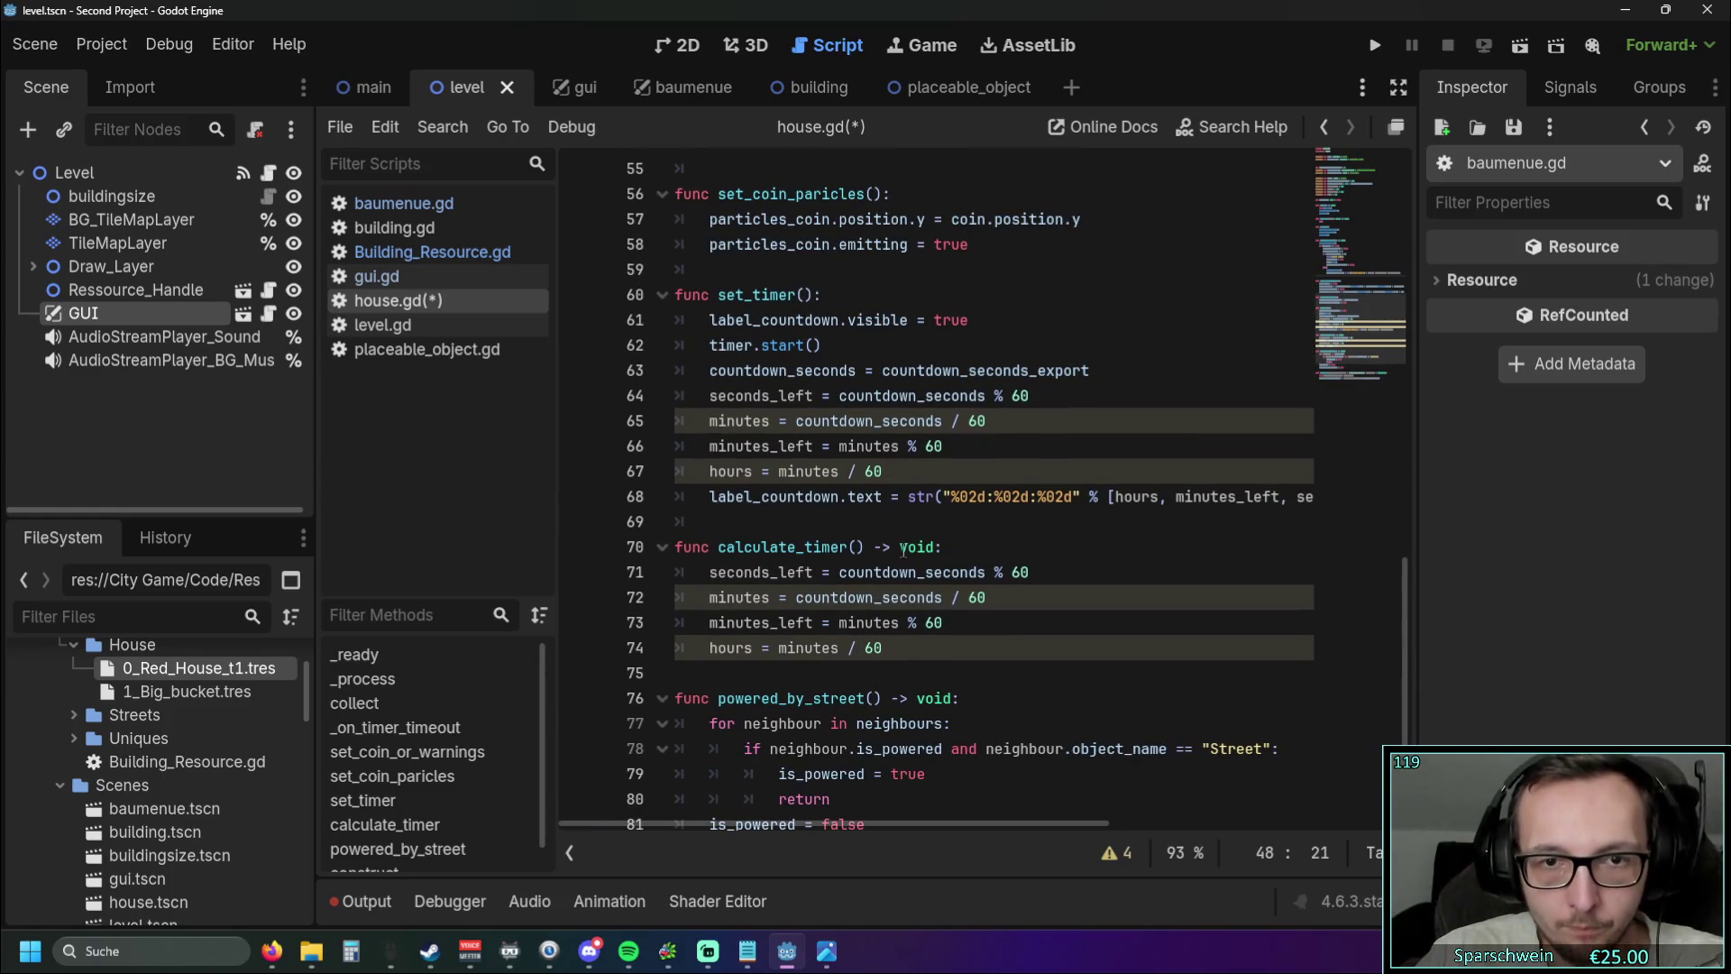
{"action": "double_click", "coordinate": [721, 548]}
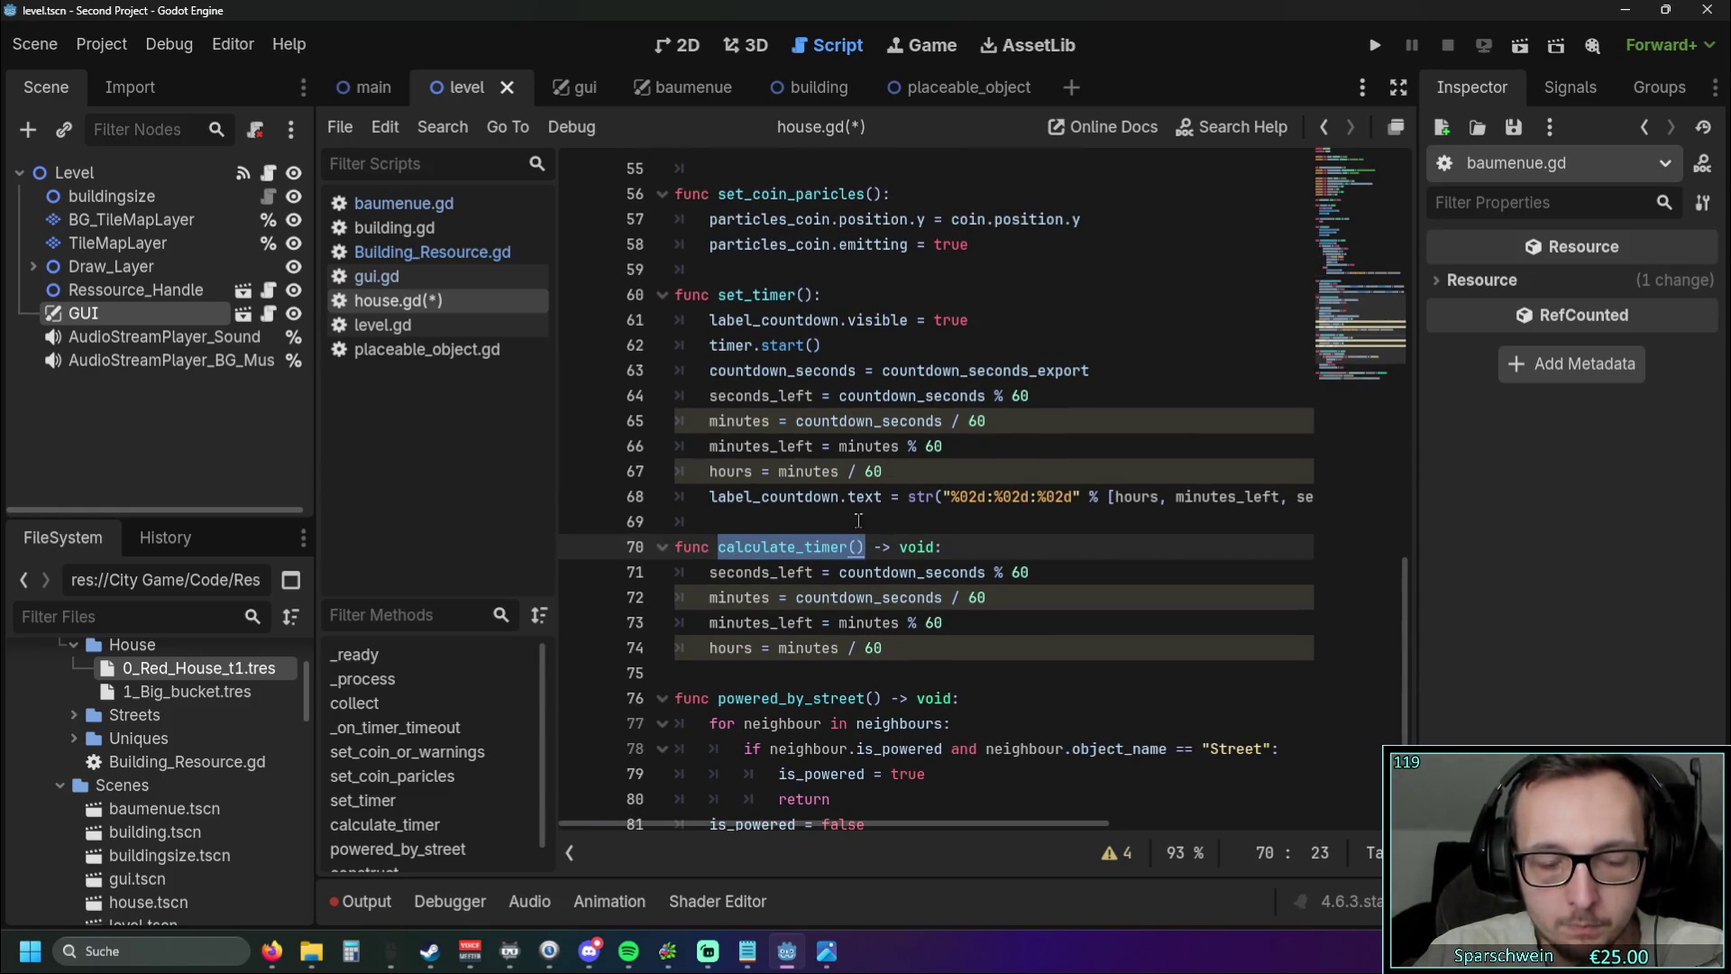
{"action": "left_click", "coordinate": [868, 469]}
{"action": "left_click_drag", "start_coordinate": [869, 469], "coordinate": [675, 396]}
{"action": "type", "text": "calculate_timer()"}
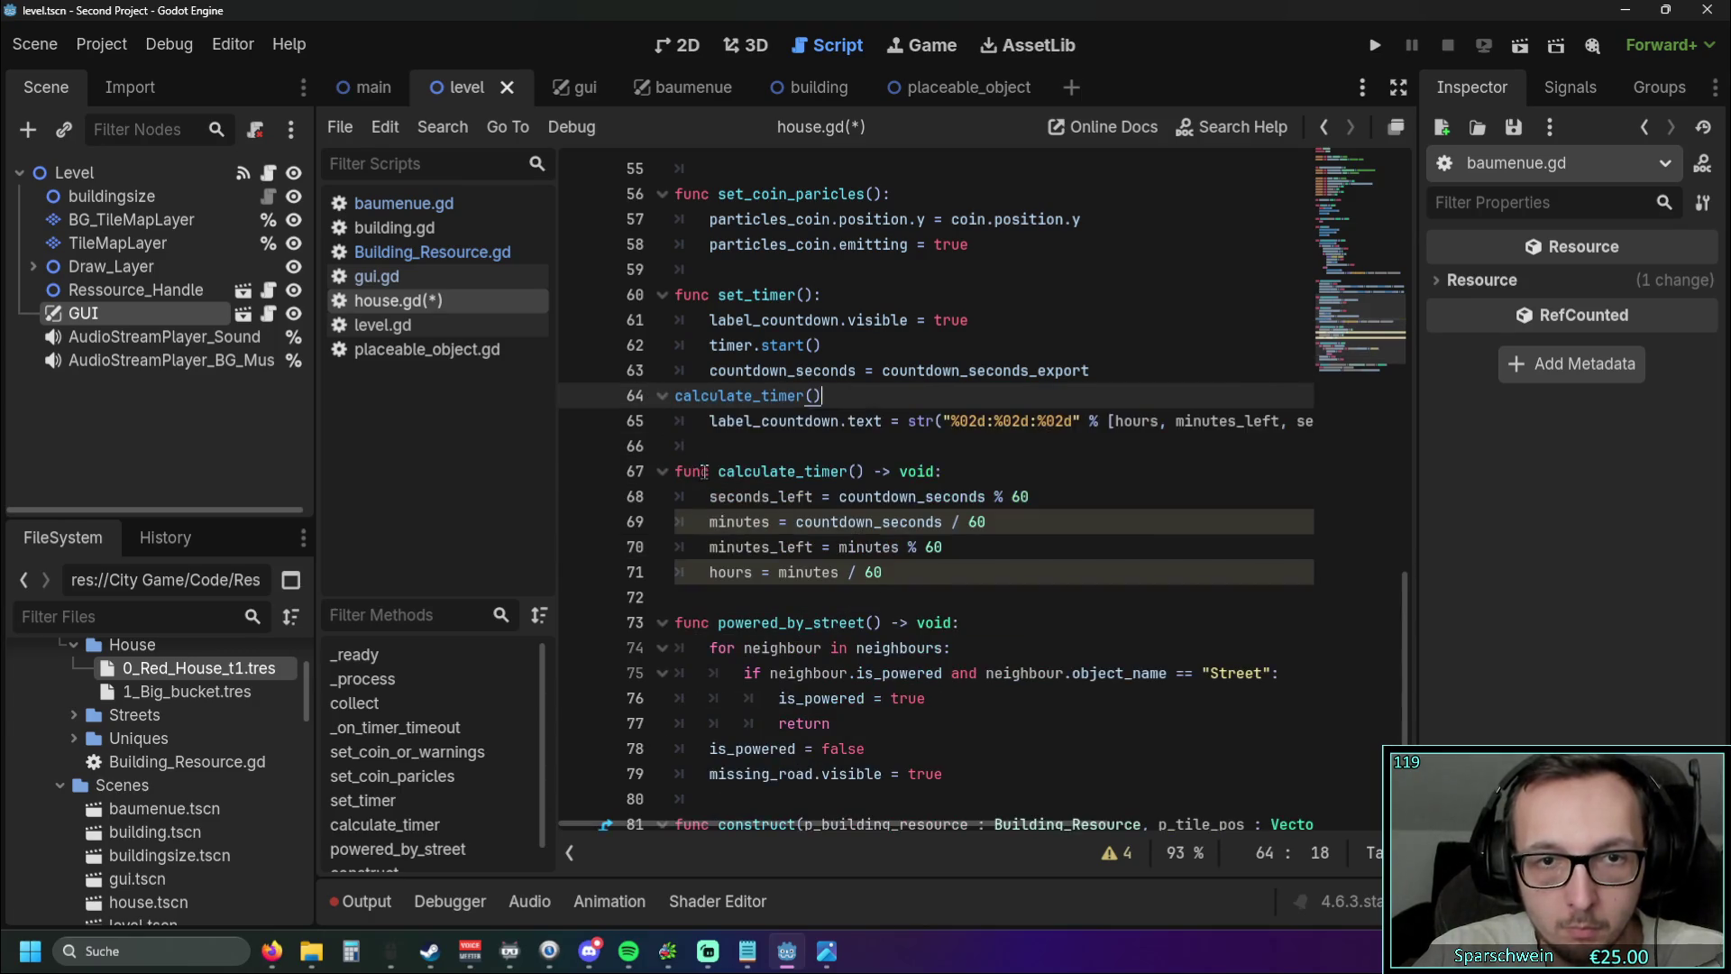
{"action": "left_click", "coordinate": [676, 399]}
{"action": "key", "text": "Tab"}
- Check set_timer around the new call and the countdown_seconds line
{"action": "left_click", "coordinate": [729, 446]}
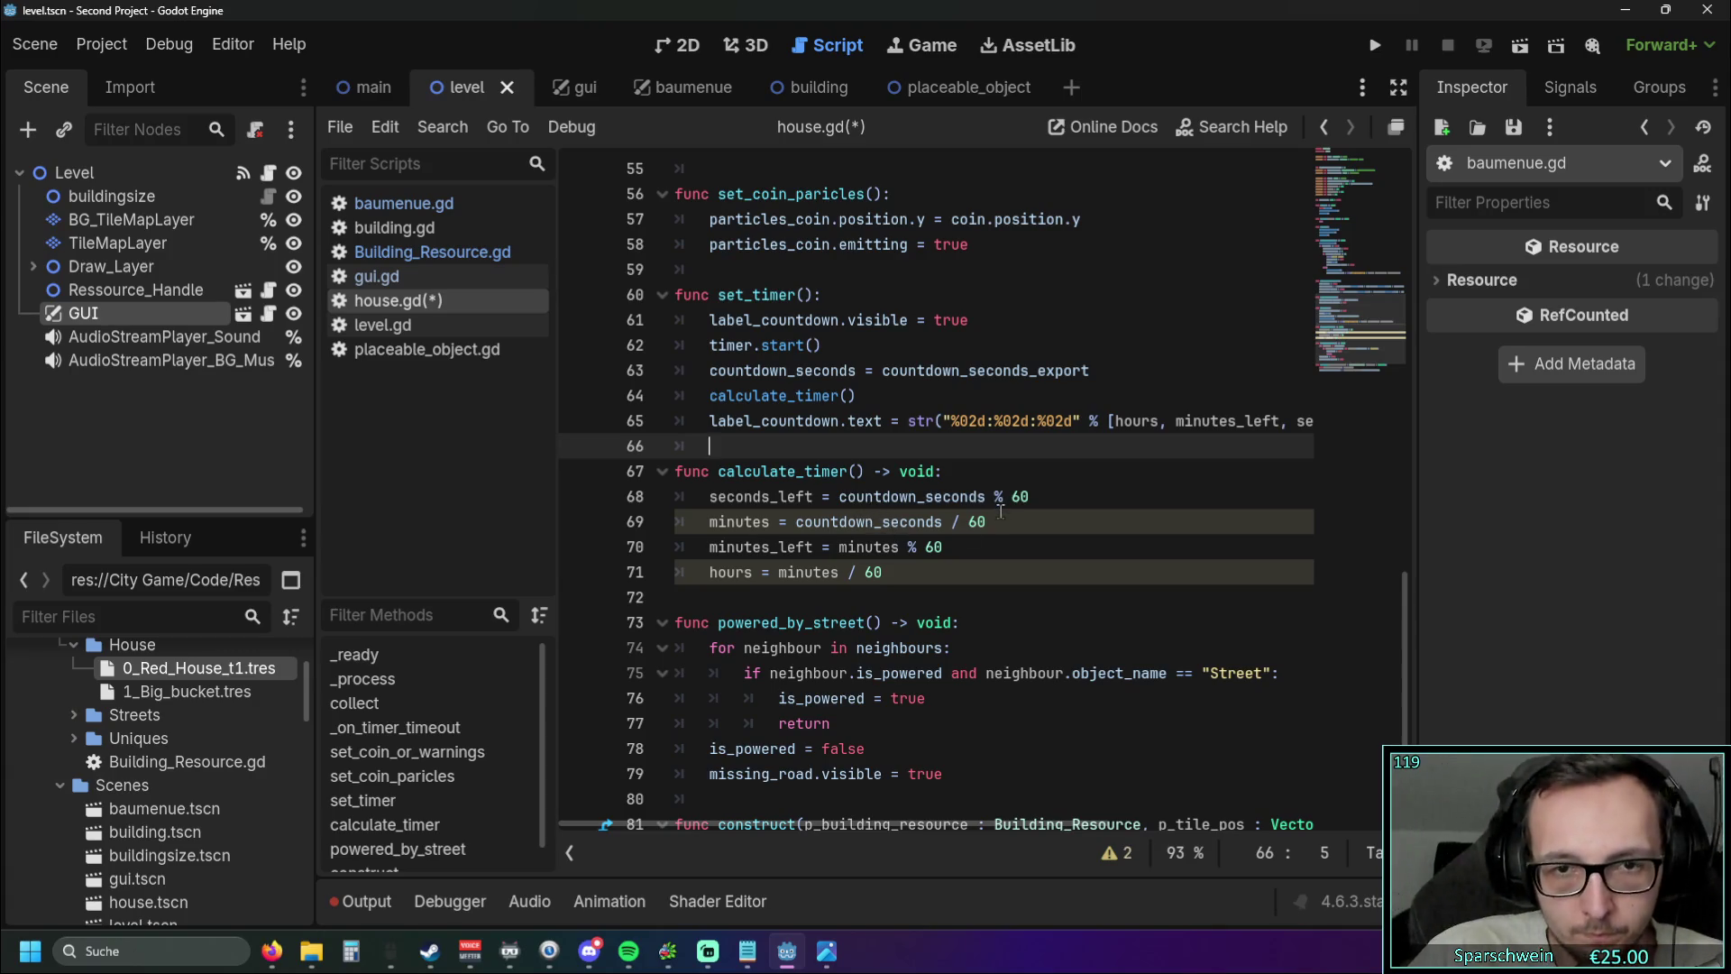
{"action": "left_click", "coordinate": [912, 401]}
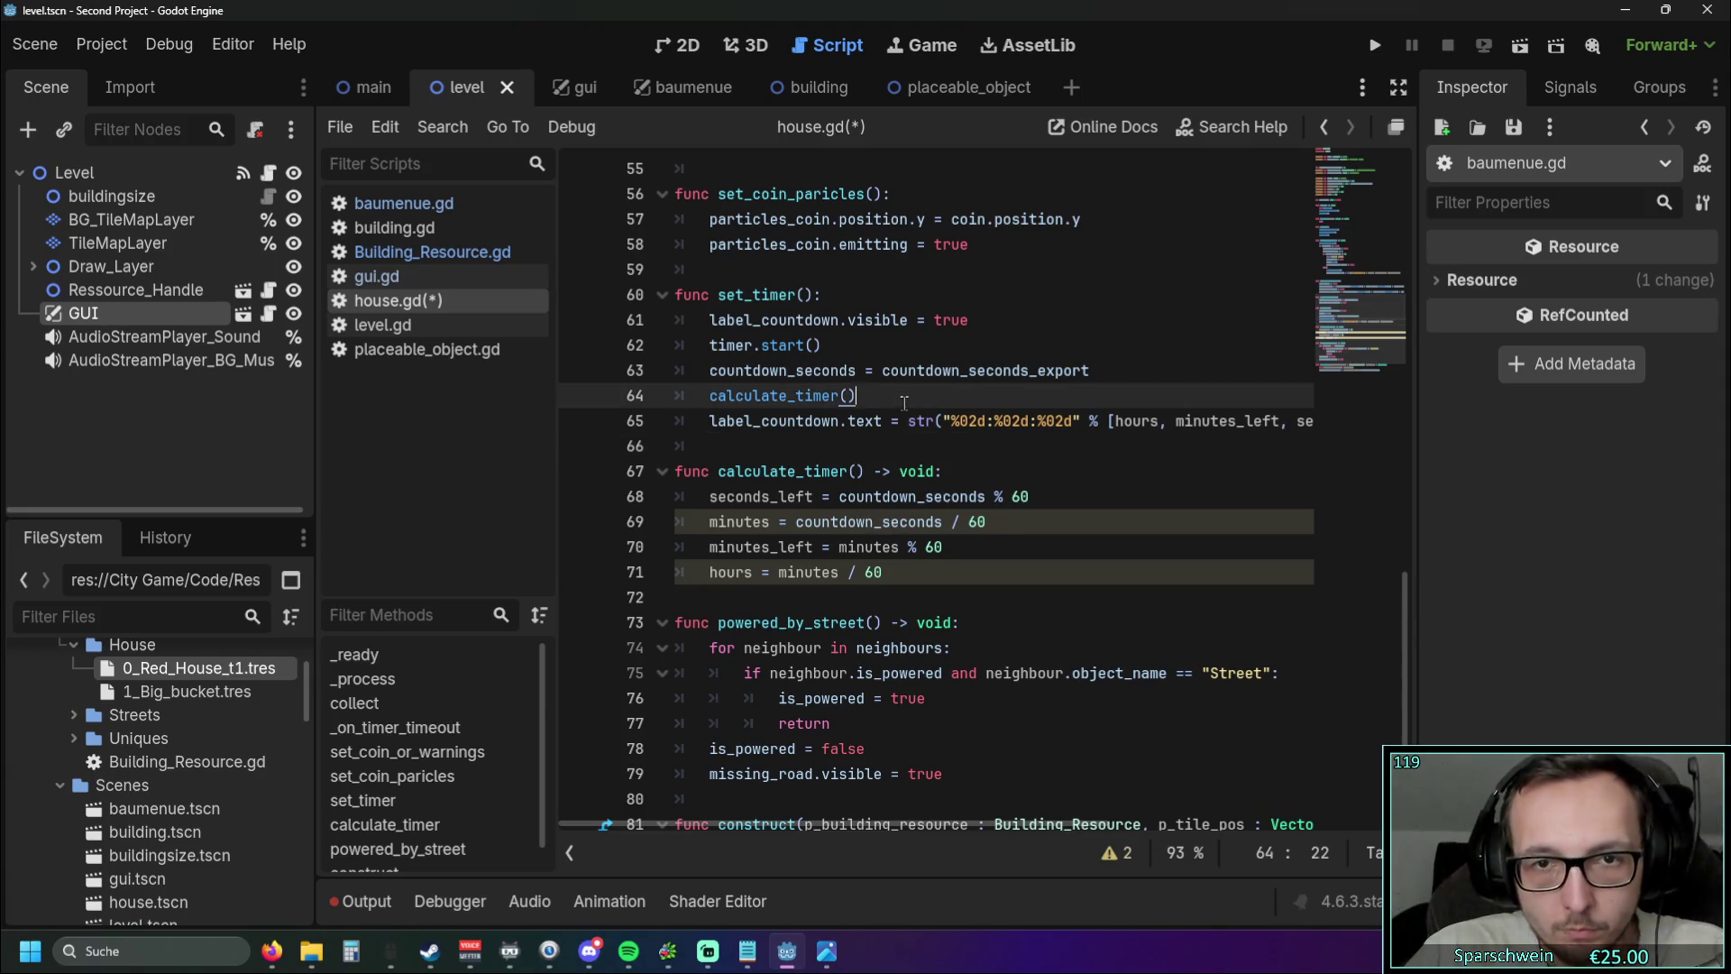
{"action": "double_click", "coordinate": [726, 371]}
{"action": "left_click", "coordinate": [1061, 498]}
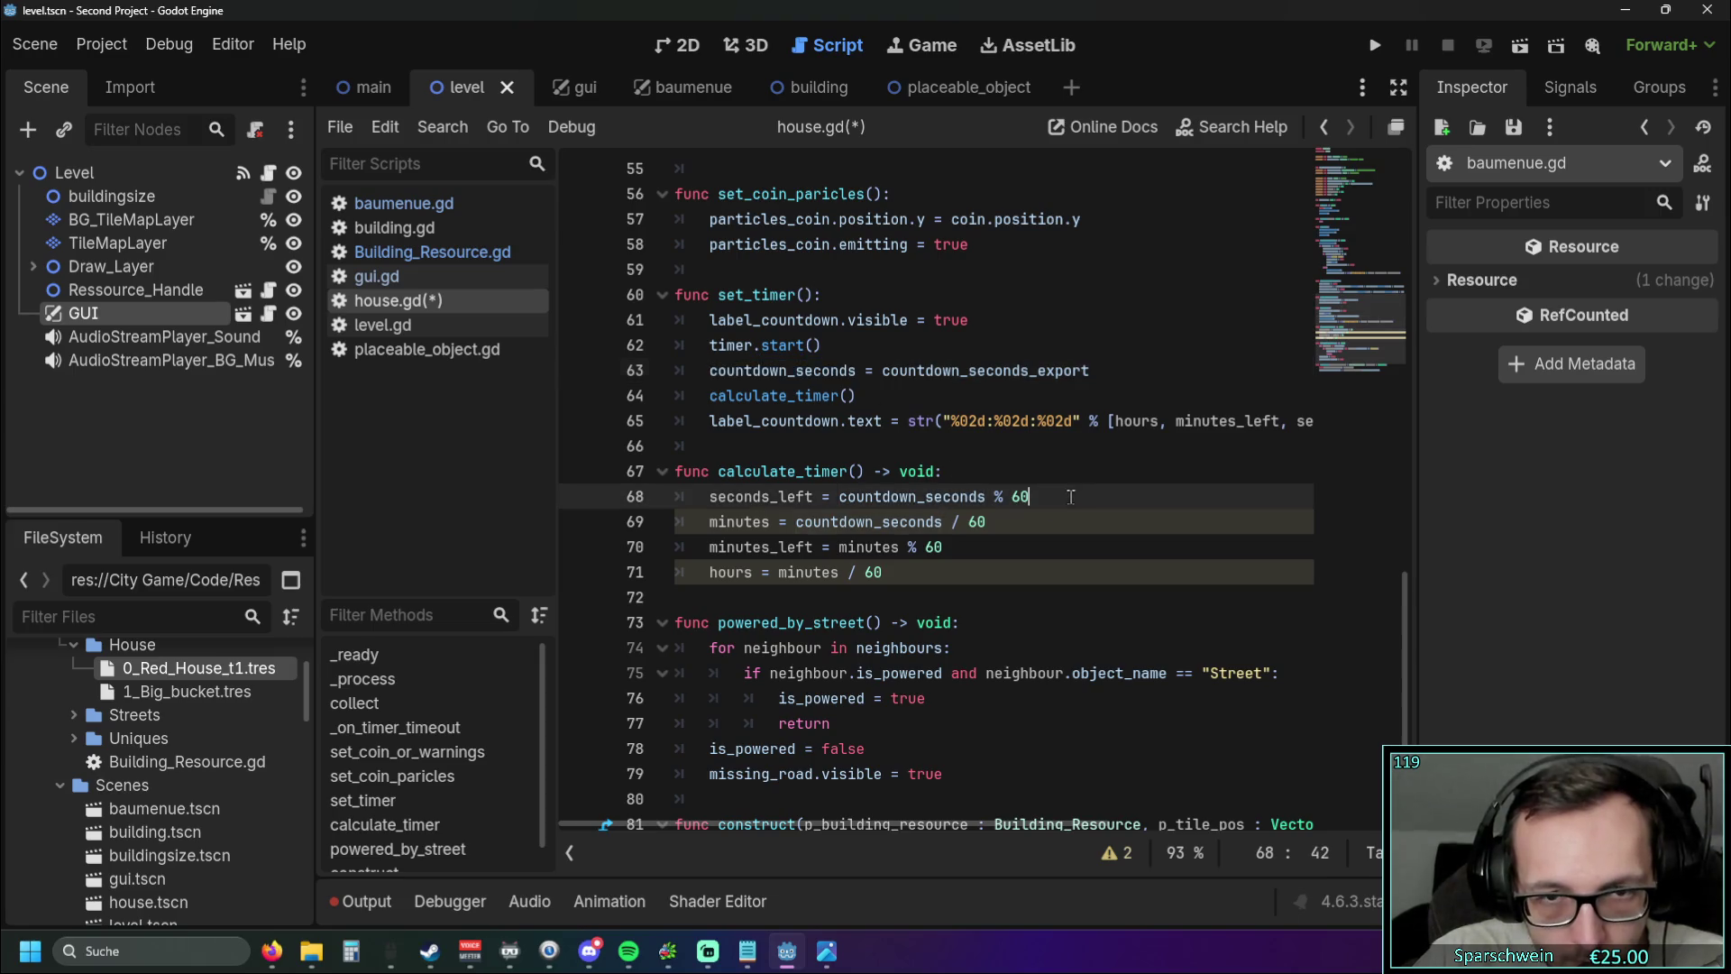
{"action": "left_click", "coordinate": [1061, 541]}
{"action": "scroll", "coordinate": [1037, 538], "scroll_direction": "up", "scroll_amount": 15}
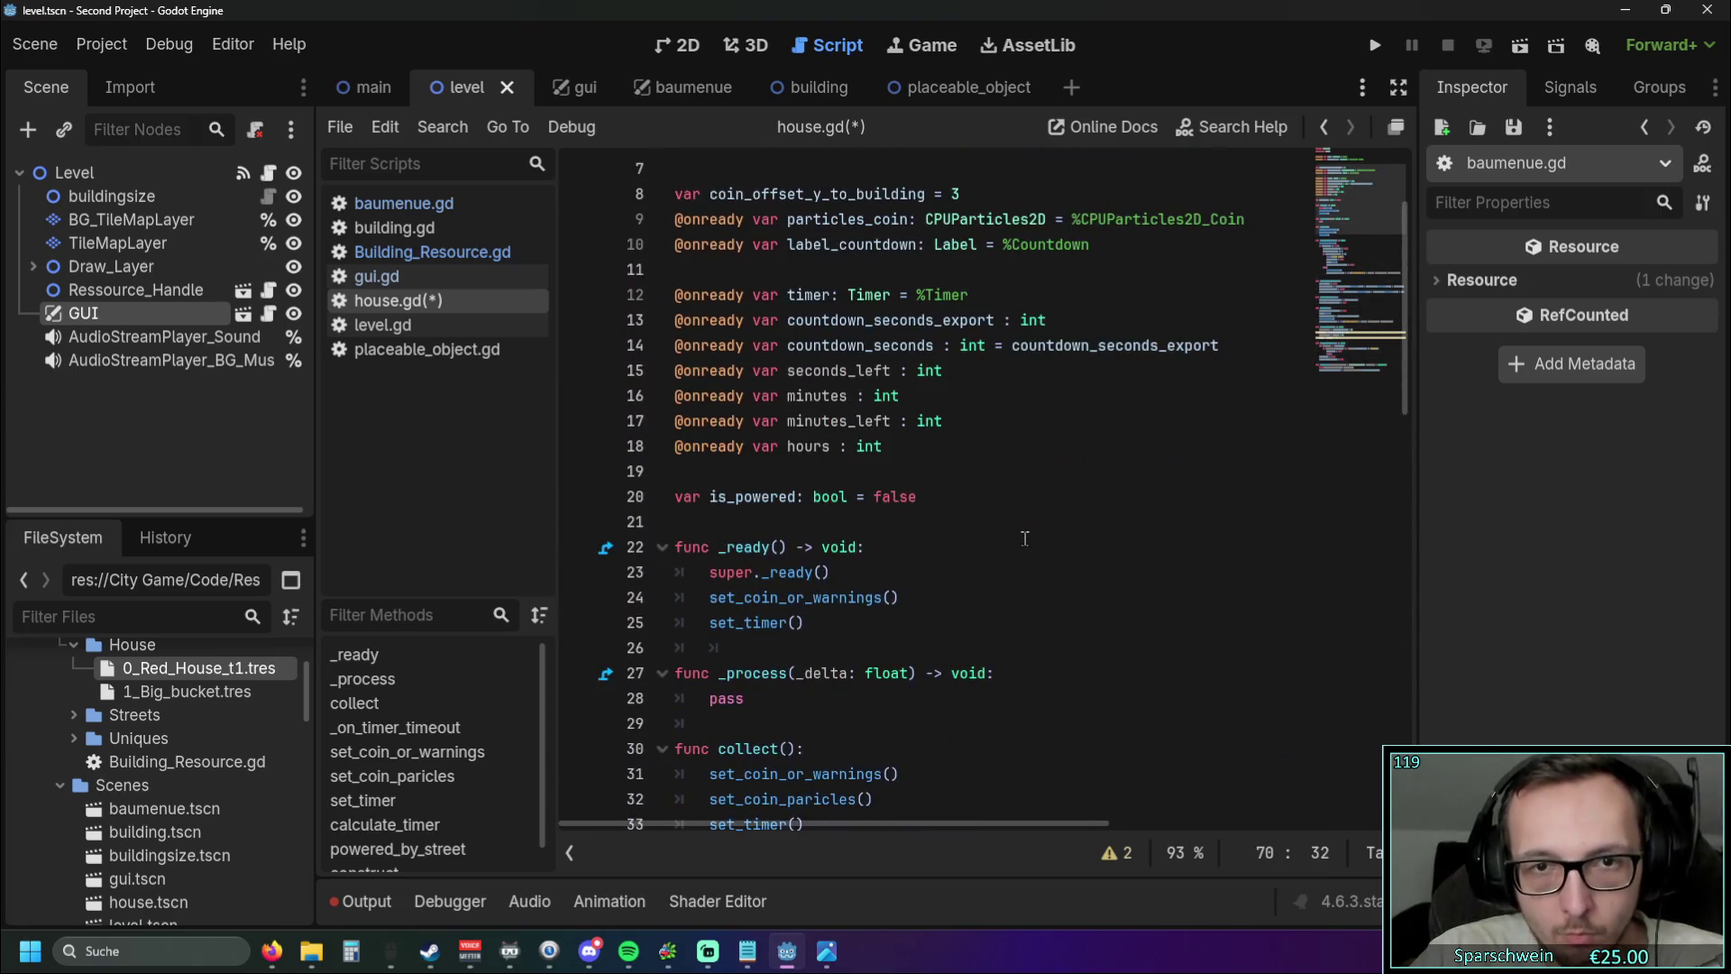
- Review the countdown_seconds and countdown_seconds_export declarations in house.gd
{"action": "scroll", "coordinate": [1025, 539], "scroll_direction": "up", "scroll_amount": 1}
{"action": "left_click_drag", "start_coordinate": [1037, 397], "coordinate": [698, 397]}
{"action": "left_click", "coordinate": [953, 500]}
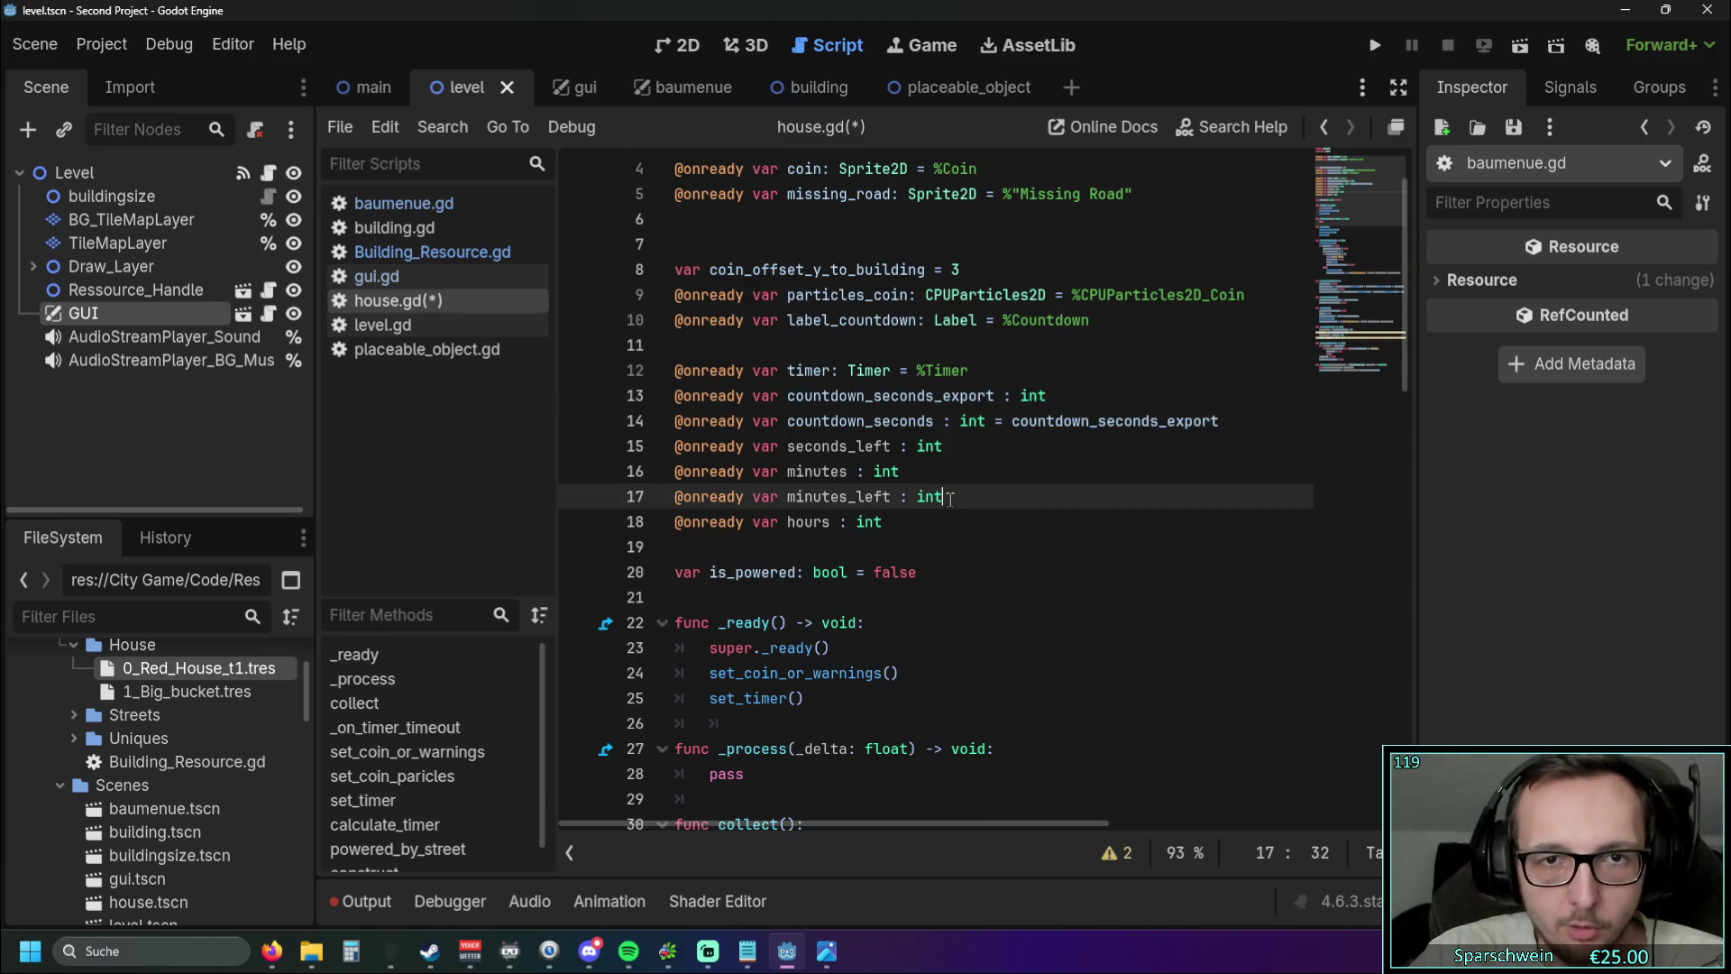
{"action": "double_click", "coordinate": [938, 423]}
{"action": "left_click", "coordinate": [1011, 421]}
{"action": "double_click", "coordinate": [1012, 421]}
{"action": "left_click", "coordinate": [1011, 516]}
{"action": "scroll", "coordinate": [1012, 511], "scroll_direction": "down", "scroll_amount": 2}
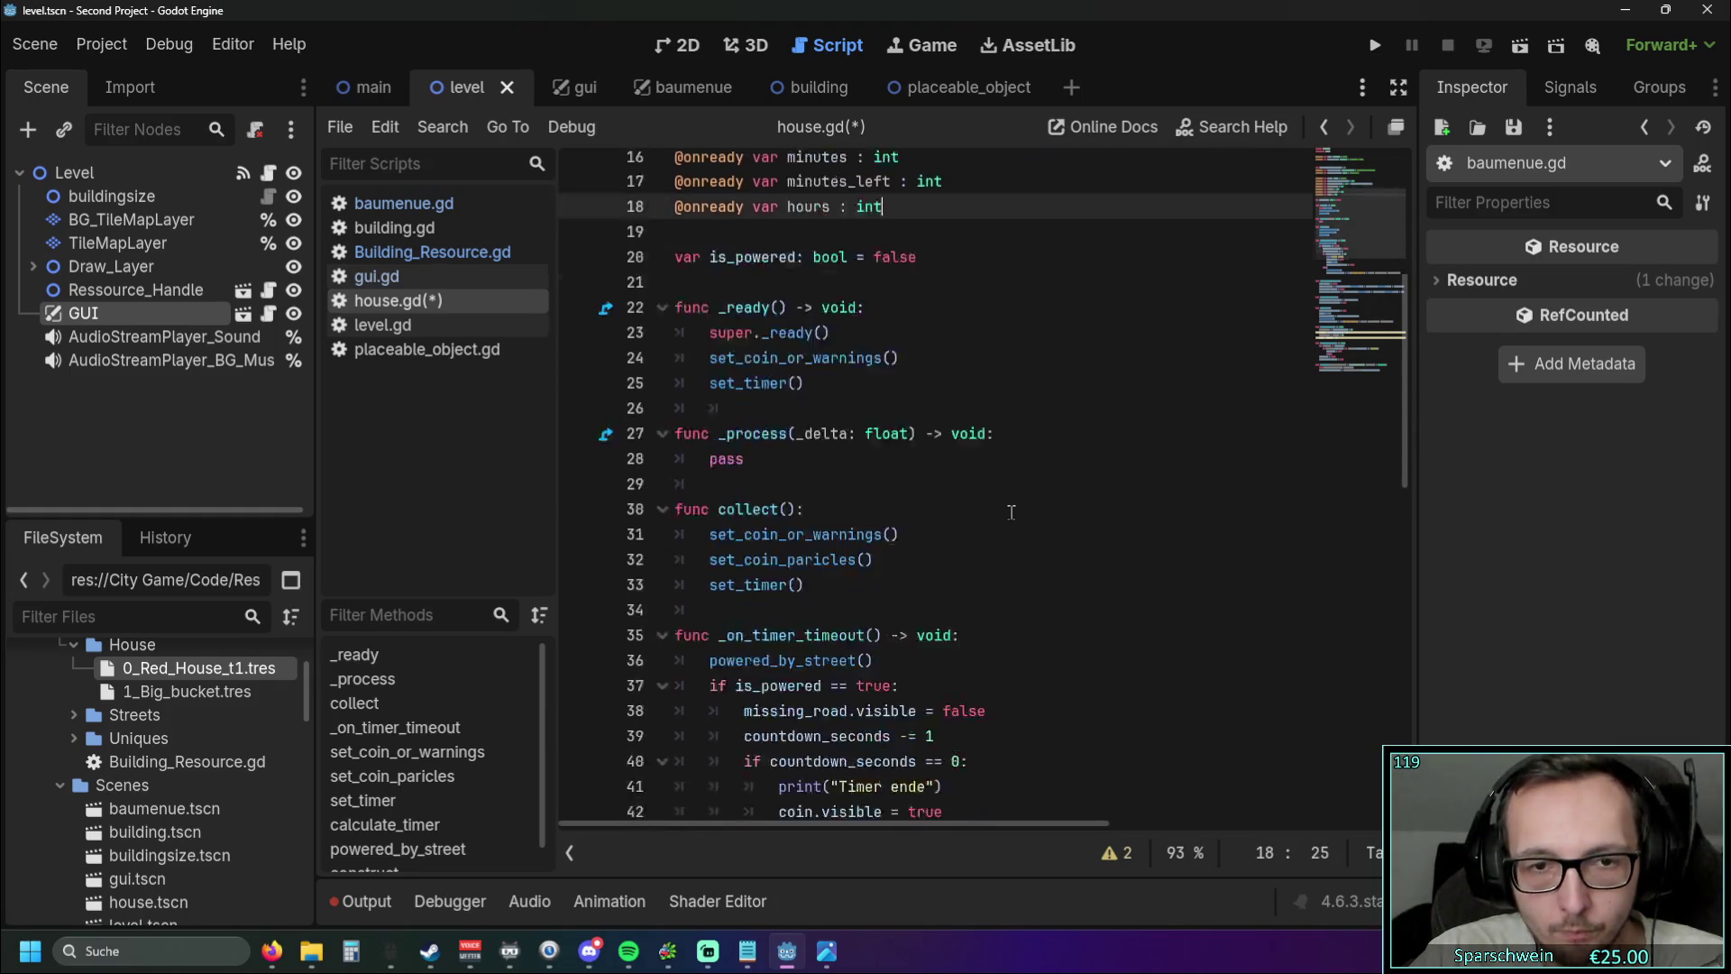
{"action": "scroll", "coordinate": [1012, 512], "scroll_direction": "down", "scroll_amount": 13}
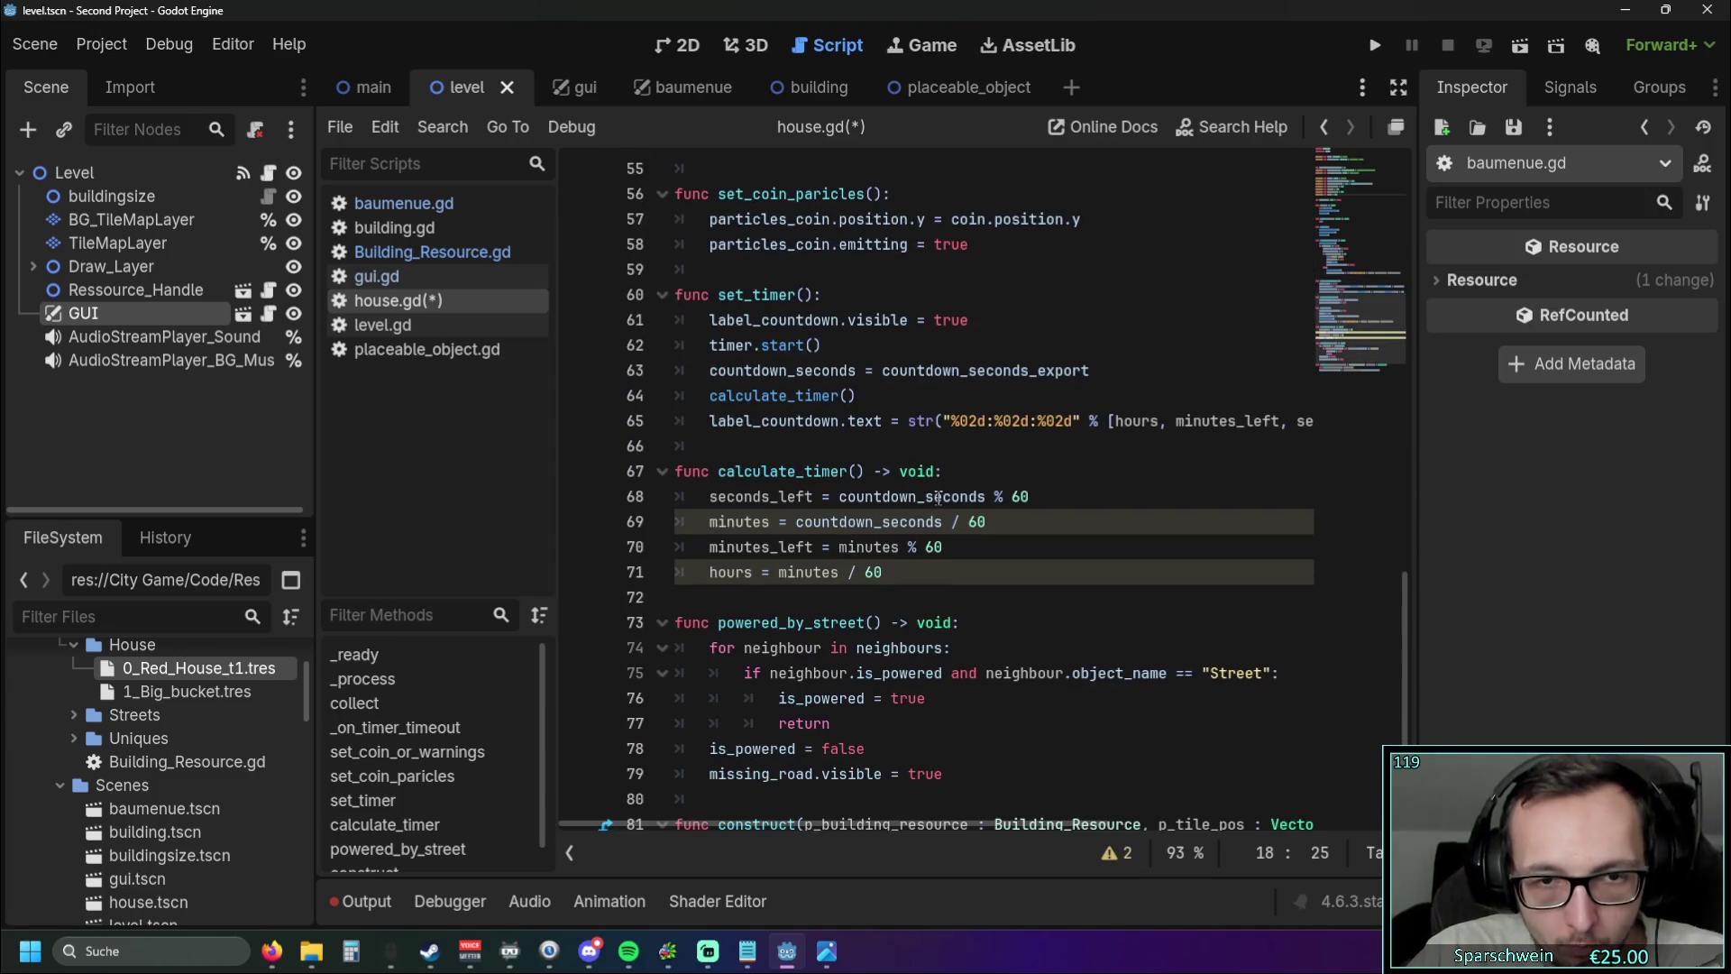
{"action": "scroll", "coordinate": [937, 498], "scroll_direction": "down", "scroll_amount": 2}
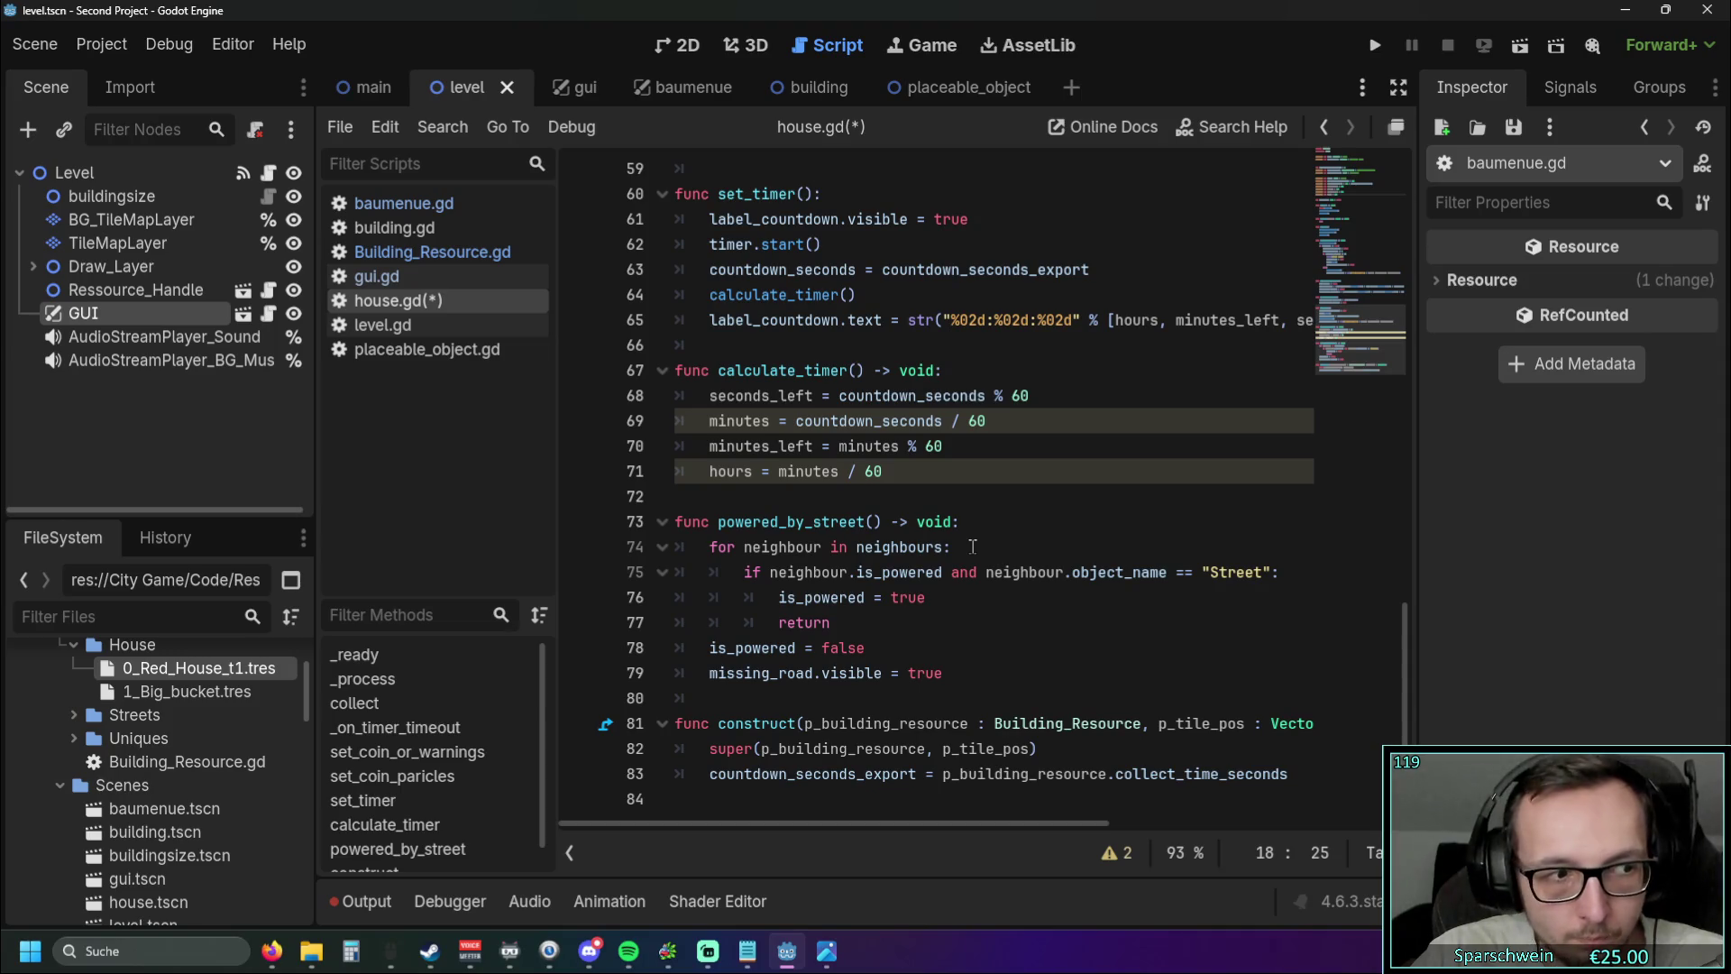
{"action": "scroll", "coordinate": [973, 546], "scroll_direction": "up", "scroll_amount": 3}
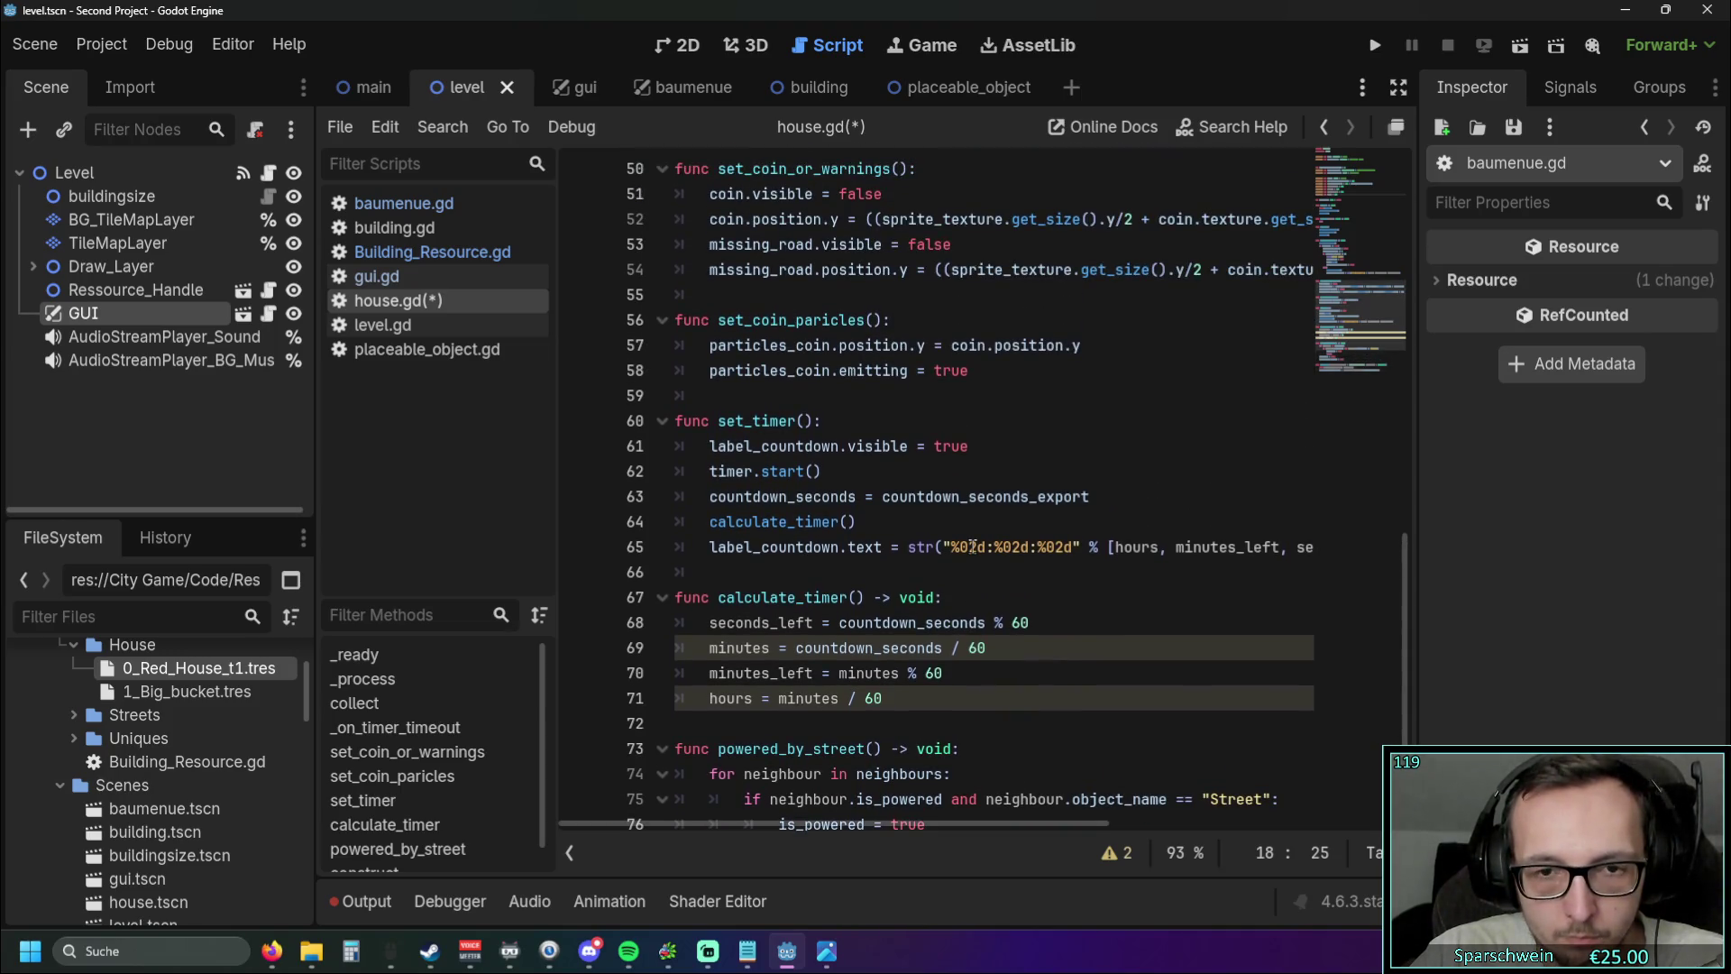
{"action": "scroll", "coordinate": [973, 546], "scroll_direction": "up", "scroll_amount": 1}
{"action": "scroll", "coordinate": [973, 547], "scroll_direction": "up", "scroll_amount": 6}
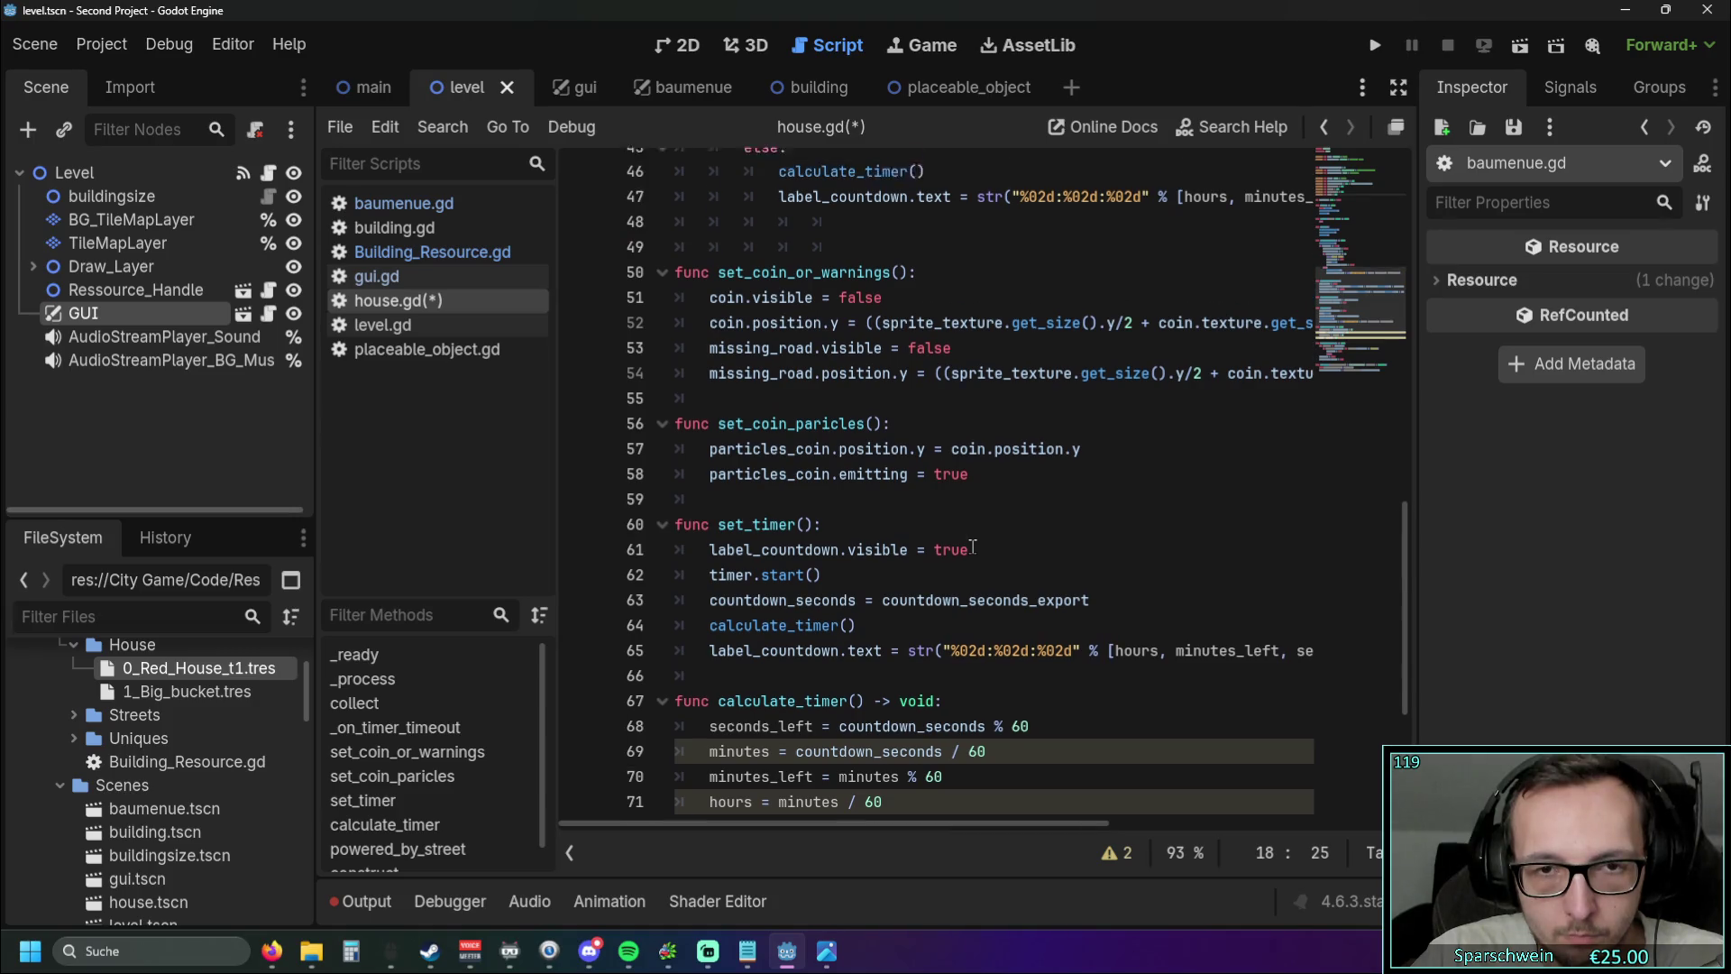
{"action": "scroll", "coordinate": [973, 546], "scroll_direction": "up", "scroll_amount": 6}
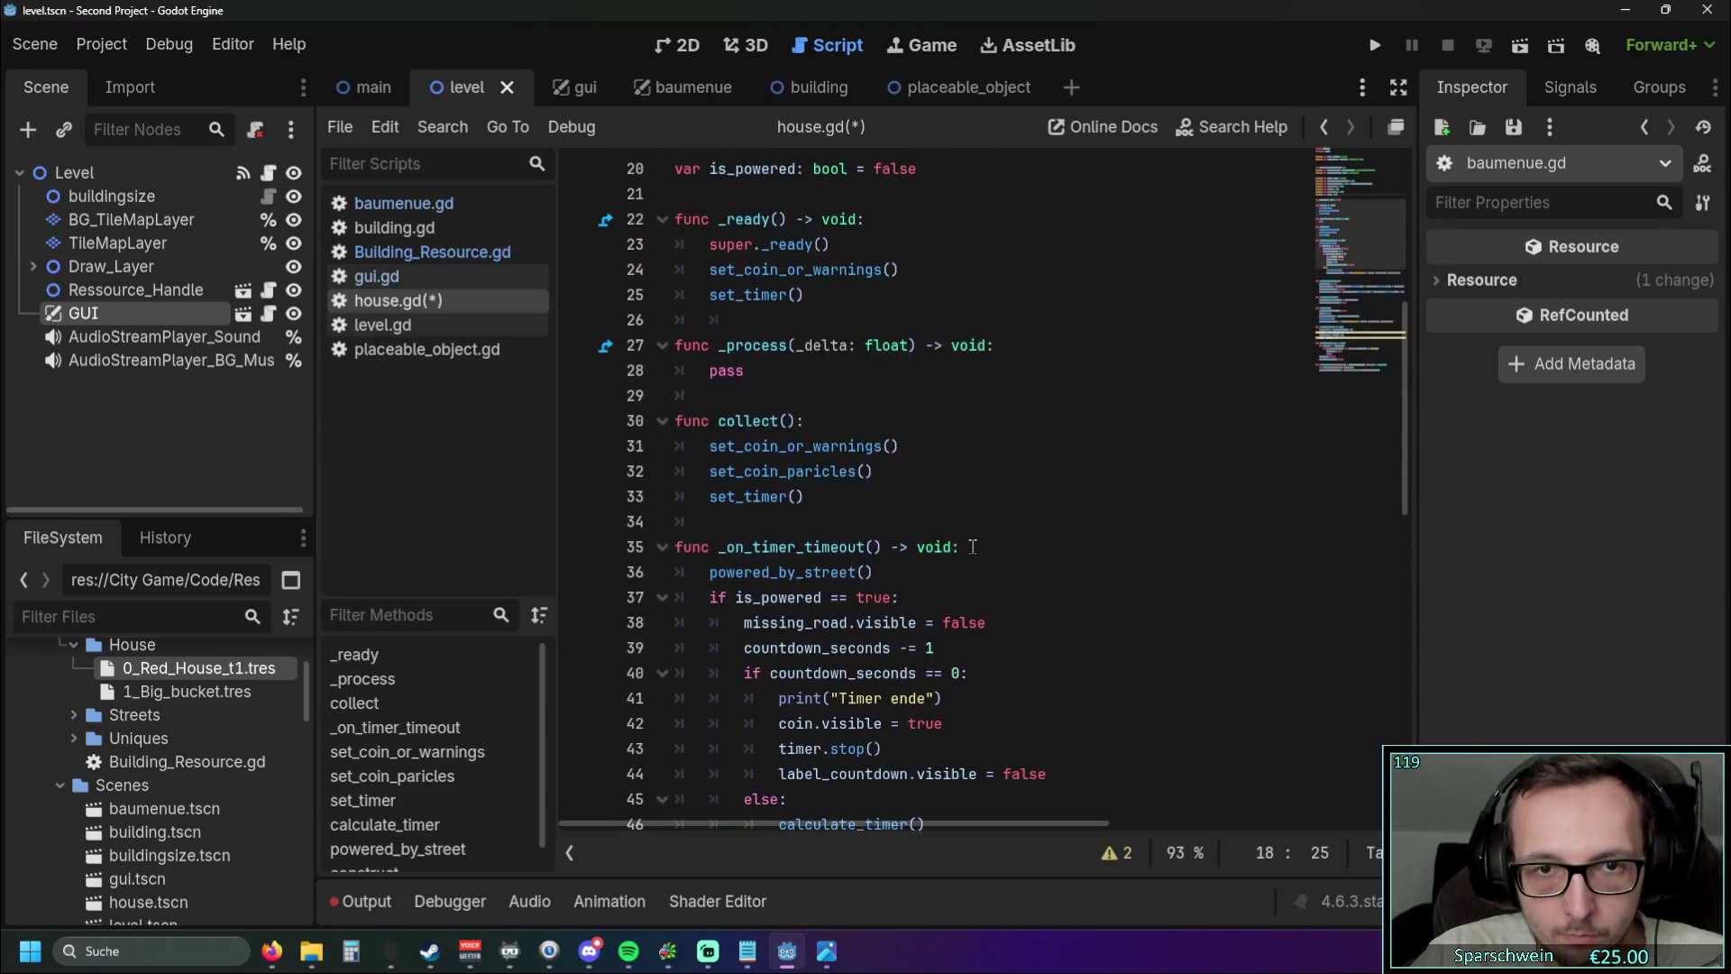
{"action": "scroll", "coordinate": [973, 546], "scroll_direction": "down", "scroll_amount": 10}
{"action": "scroll", "coordinate": [973, 547], "scroll_direction": "down", "scroll_amount": 3}
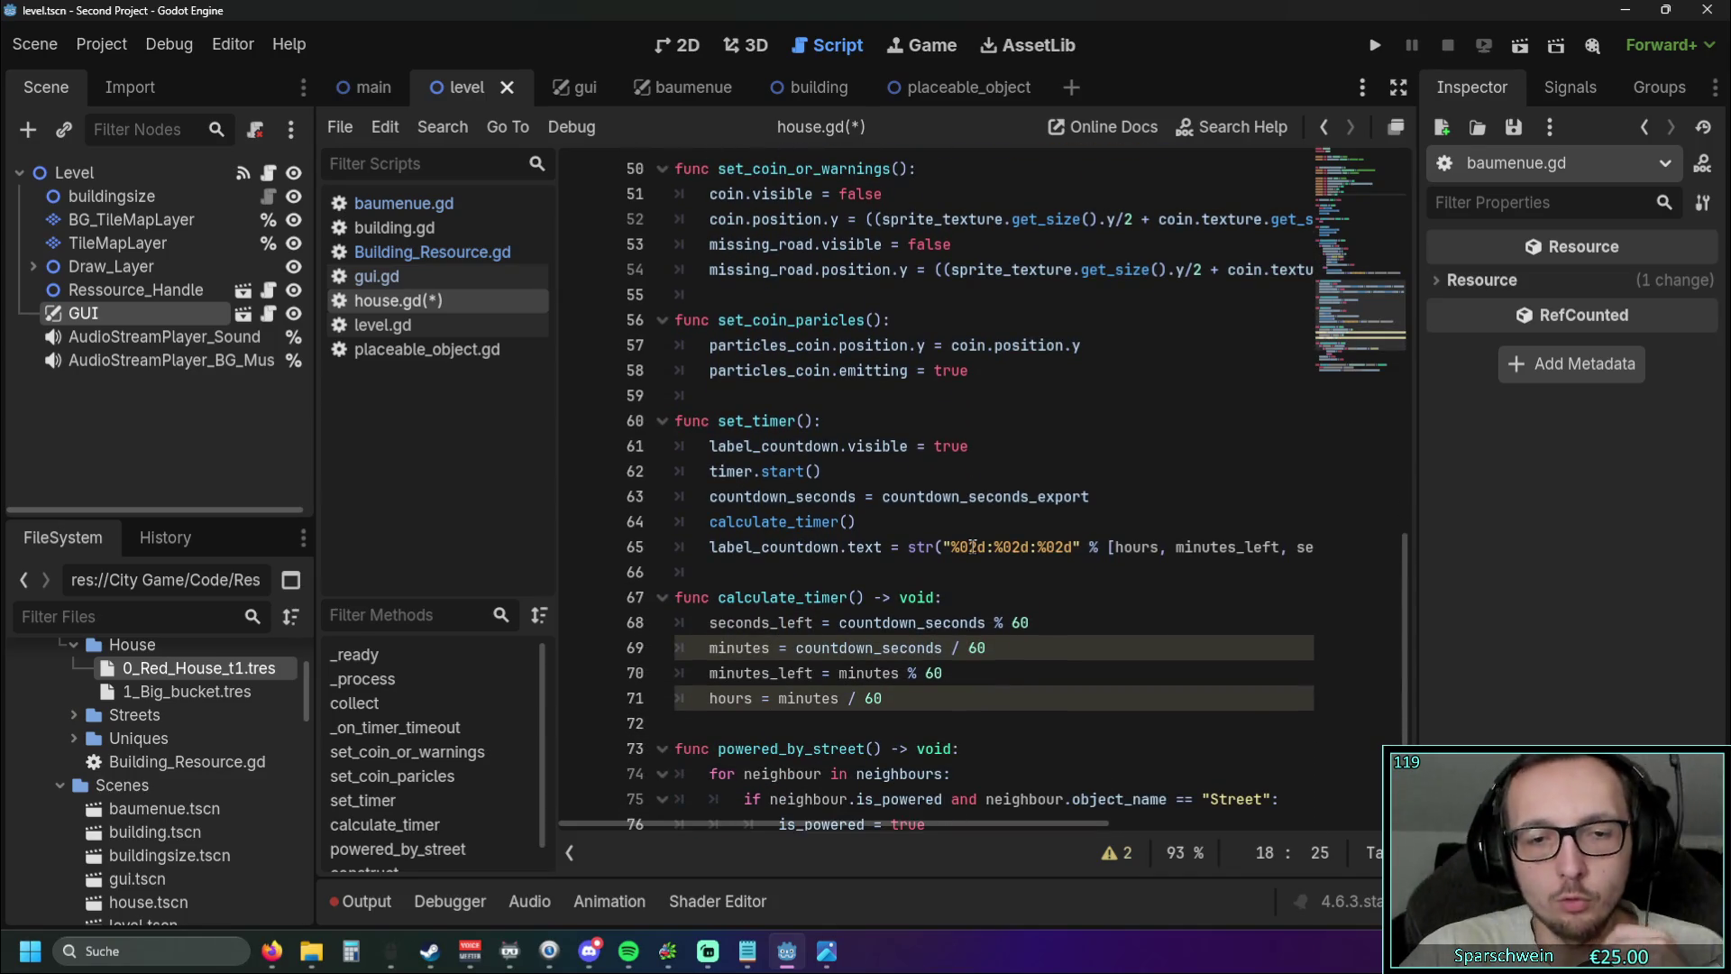
- Save house.gd and run the project with F5
{"action": "key", "text": "ctrl+s"}
{"action": "scroll", "coordinate": [955, 539], "scroll_direction": "up", "scroll_amount": 6}
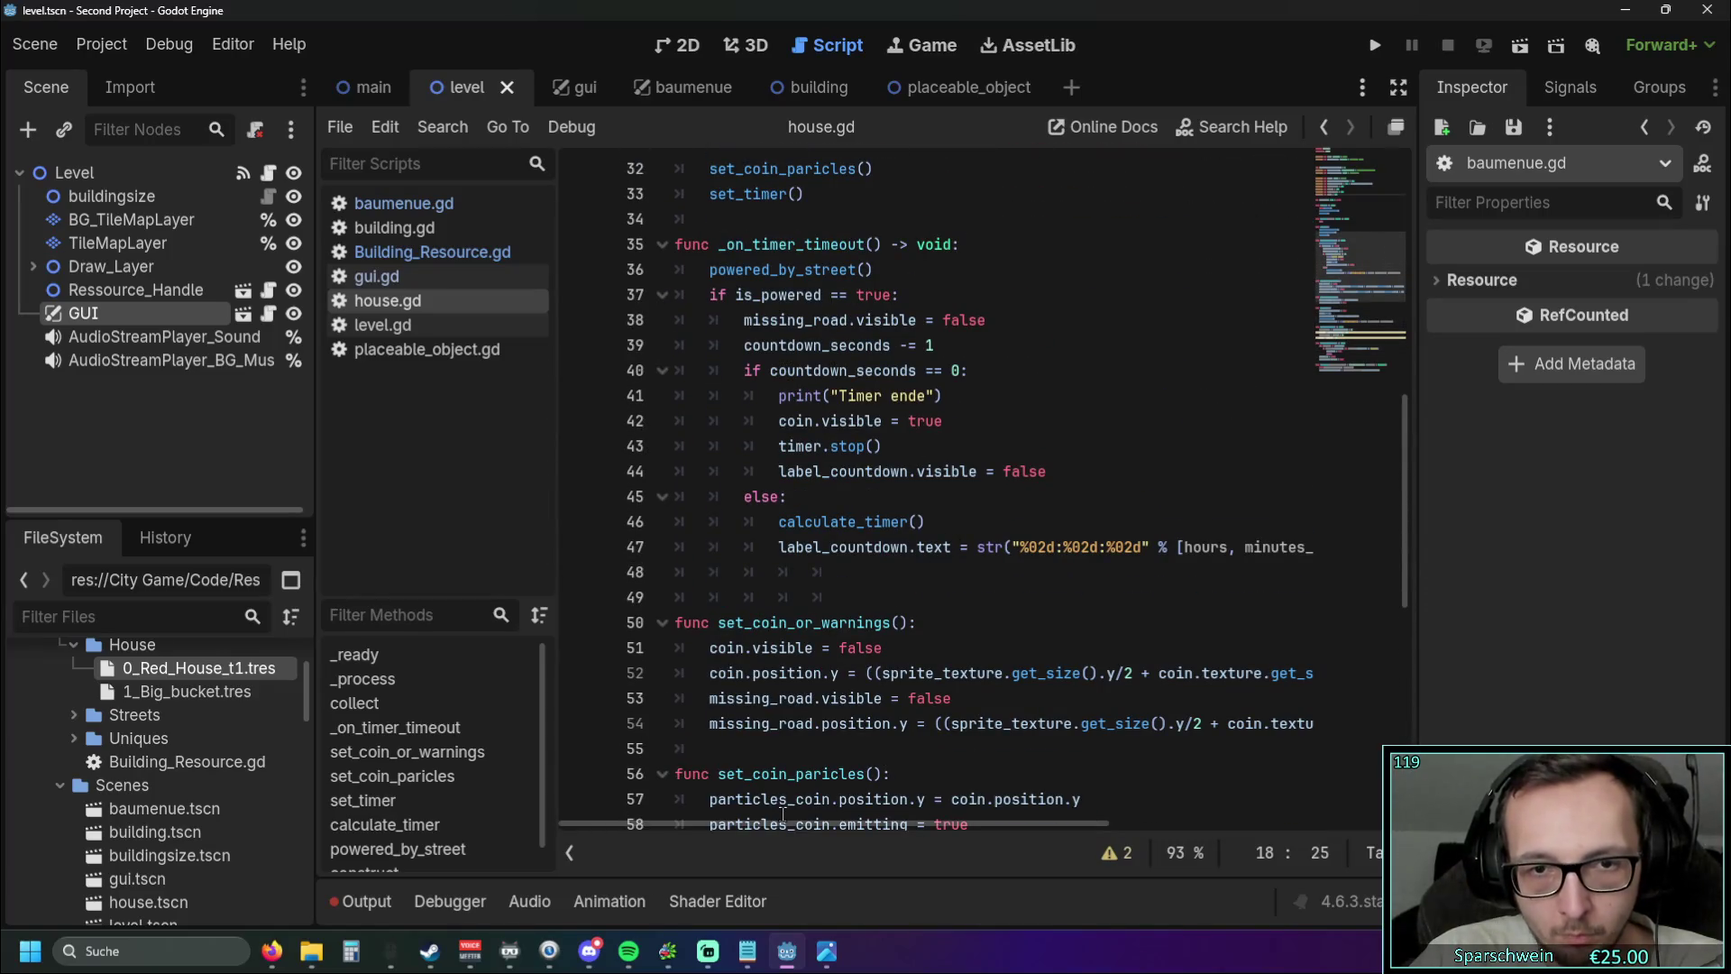
{"action": "left_click_drag", "start_coordinate": [777, 826], "coordinate": [821, 824]}
{"action": "mouse_move", "coordinate": [926, 825]}
{"action": "left_mouse_down"}
{"action": "mouse_move", "coordinate": [730, 821]}
{"action": "mouse_move", "coordinate": [974, 823]}
{"action": "mouse_move", "coordinate": [694, 823]}
{"action": "left_mouse_up"}
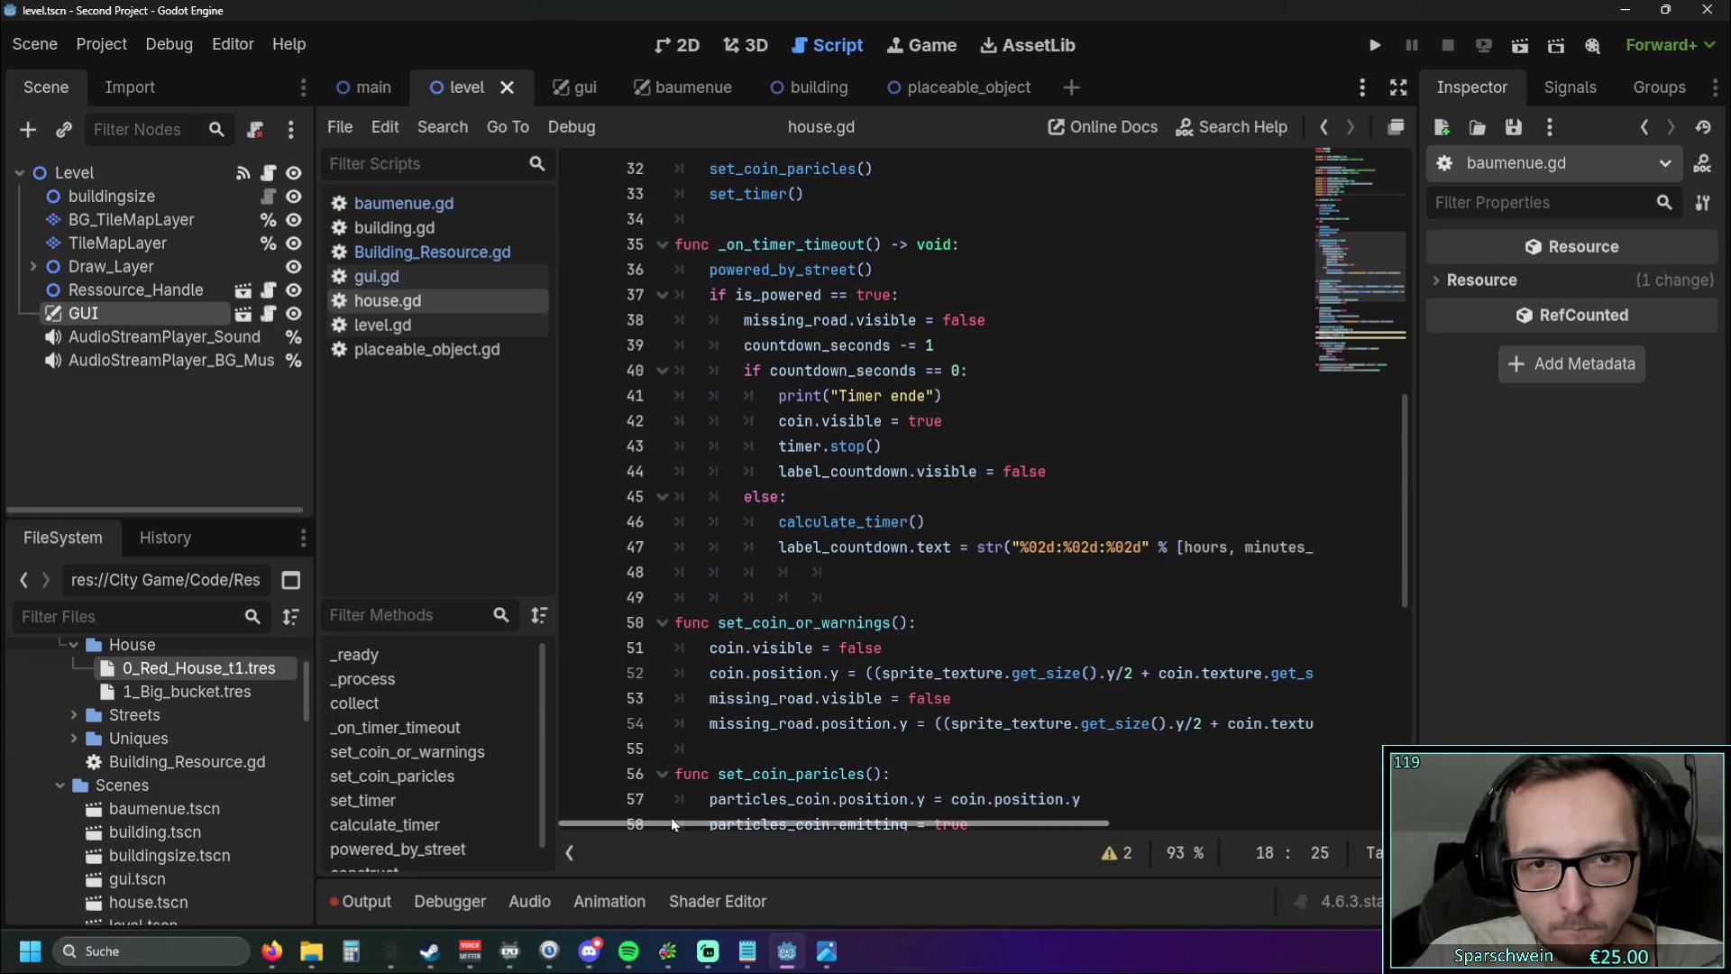
{"action": "key", "text": "F5"}
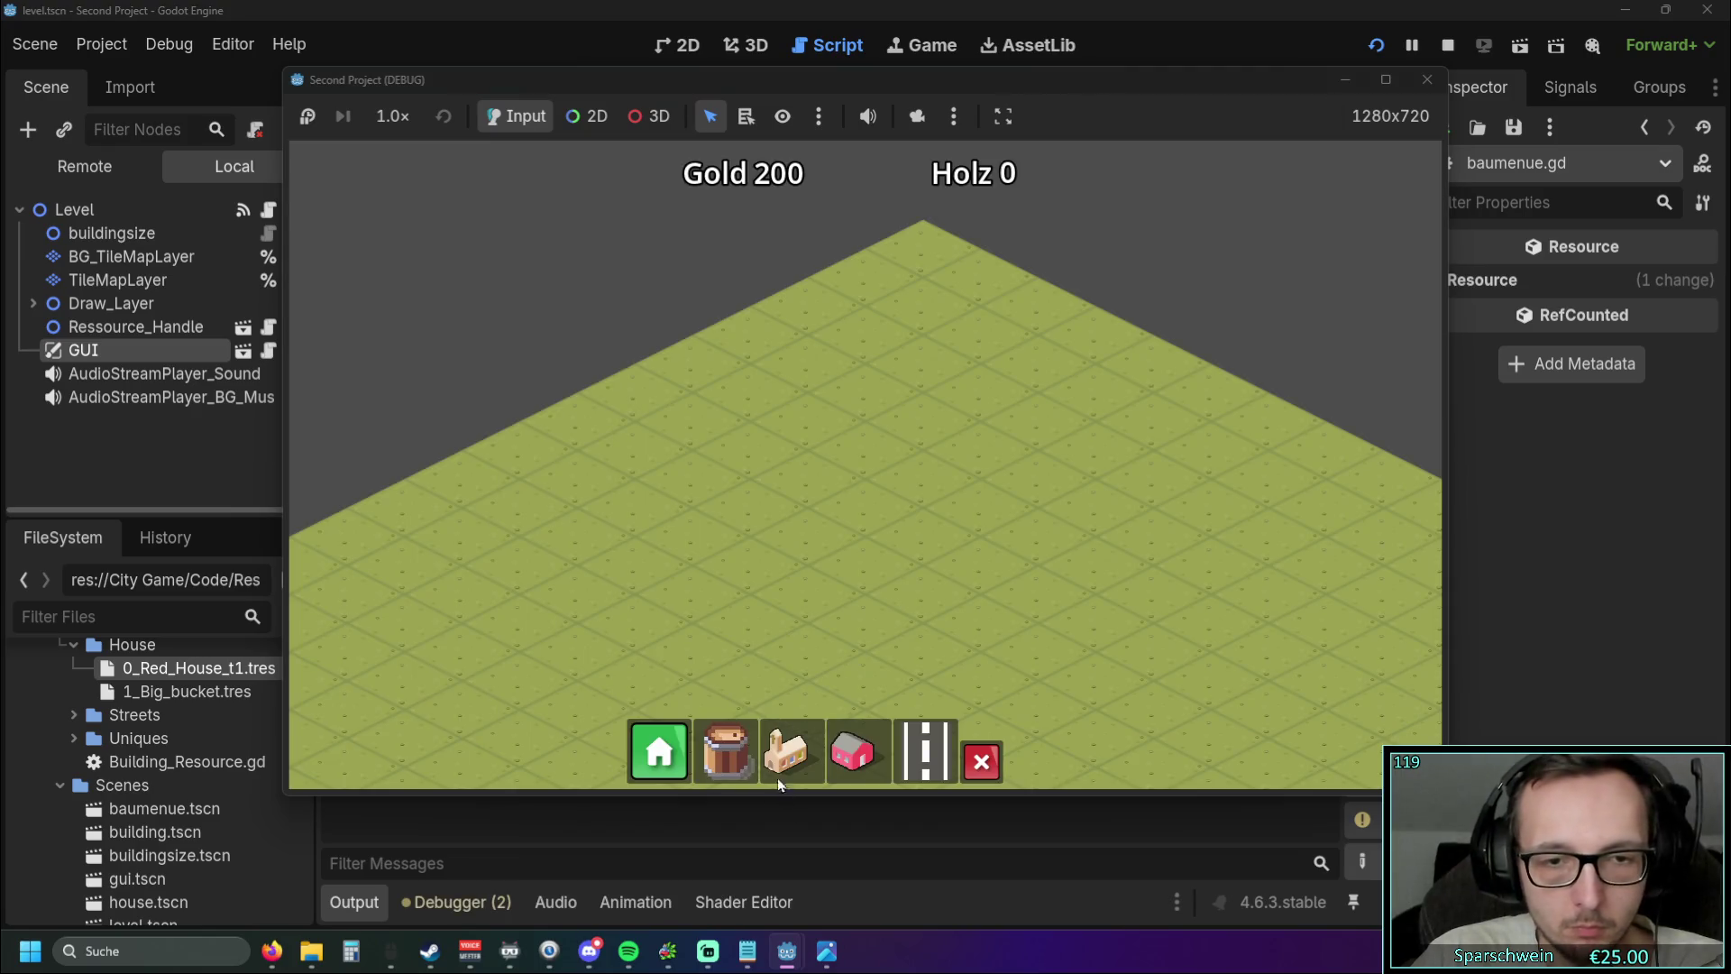
- Place a red house, drag a long road past it, add the main hub, then stop the game
{"action": "left_click", "coordinate": [855, 752]}
{"action": "left_click", "coordinate": [855, 499]}
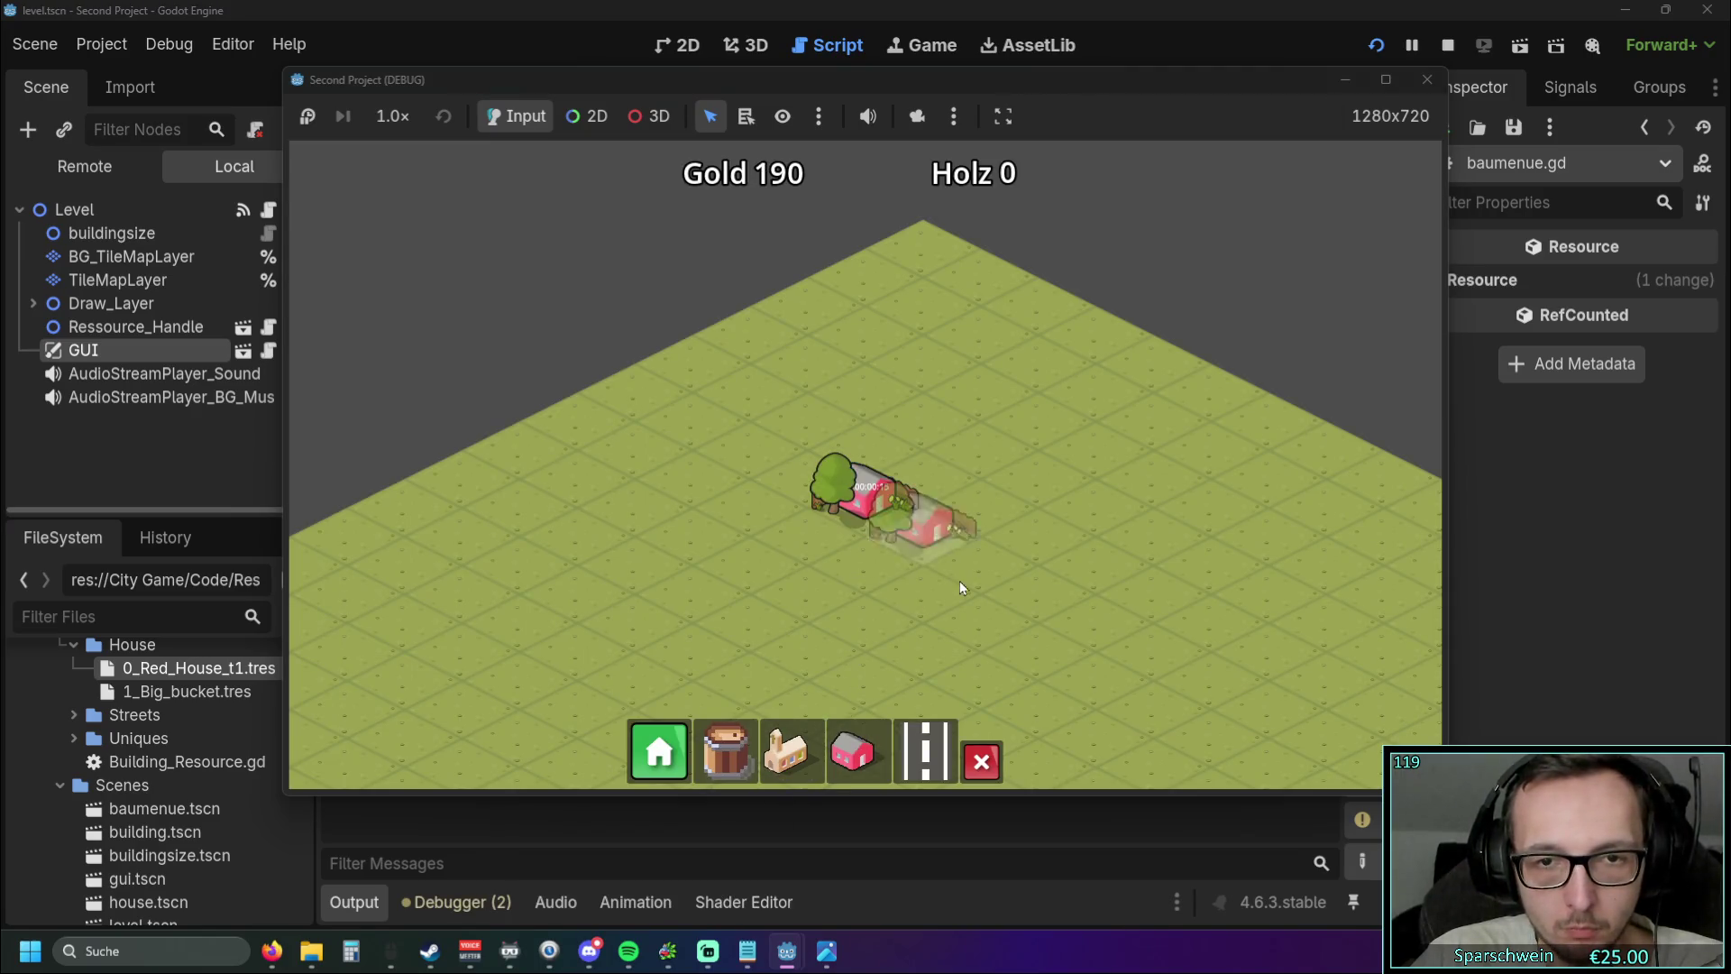
{"action": "scroll", "coordinate": [913, 584], "scroll_direction": "up", "scroll_amount": 1}
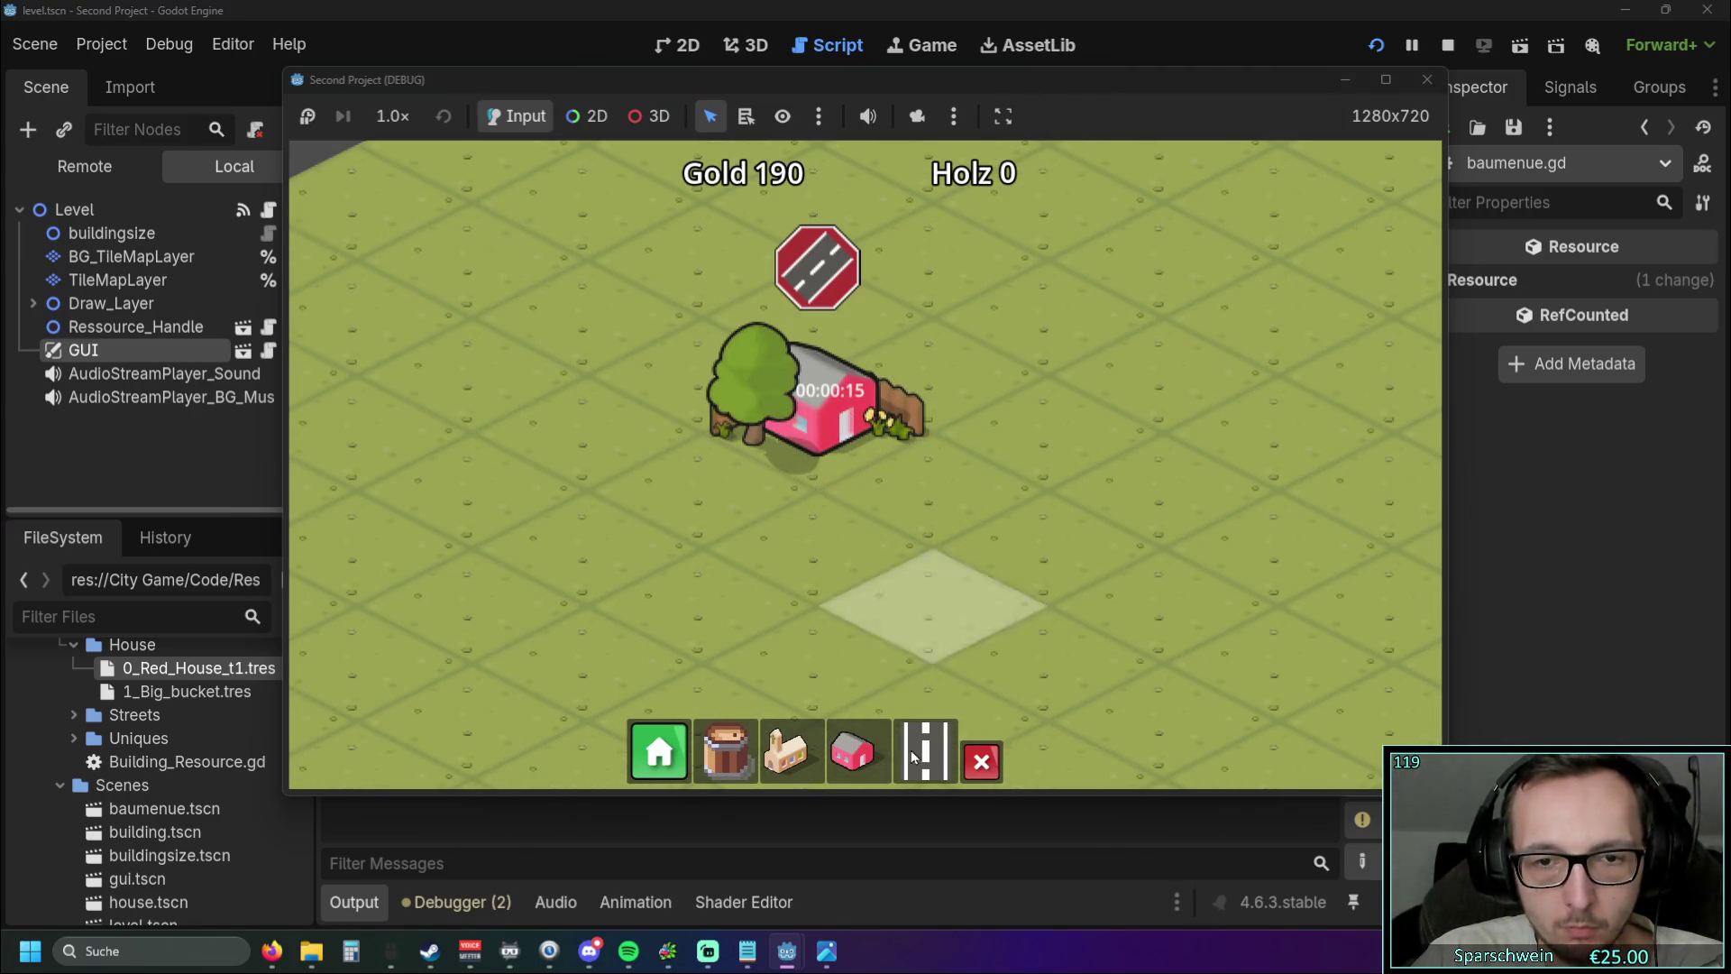
{"action": "left_click_drag", "start_coordinate": [571, 652], "coordinate": [1160, 367]}
{"action": "scroll", "coordinate": [1068, 593], "scroll_direction": "down", "scroll_amount": 1}
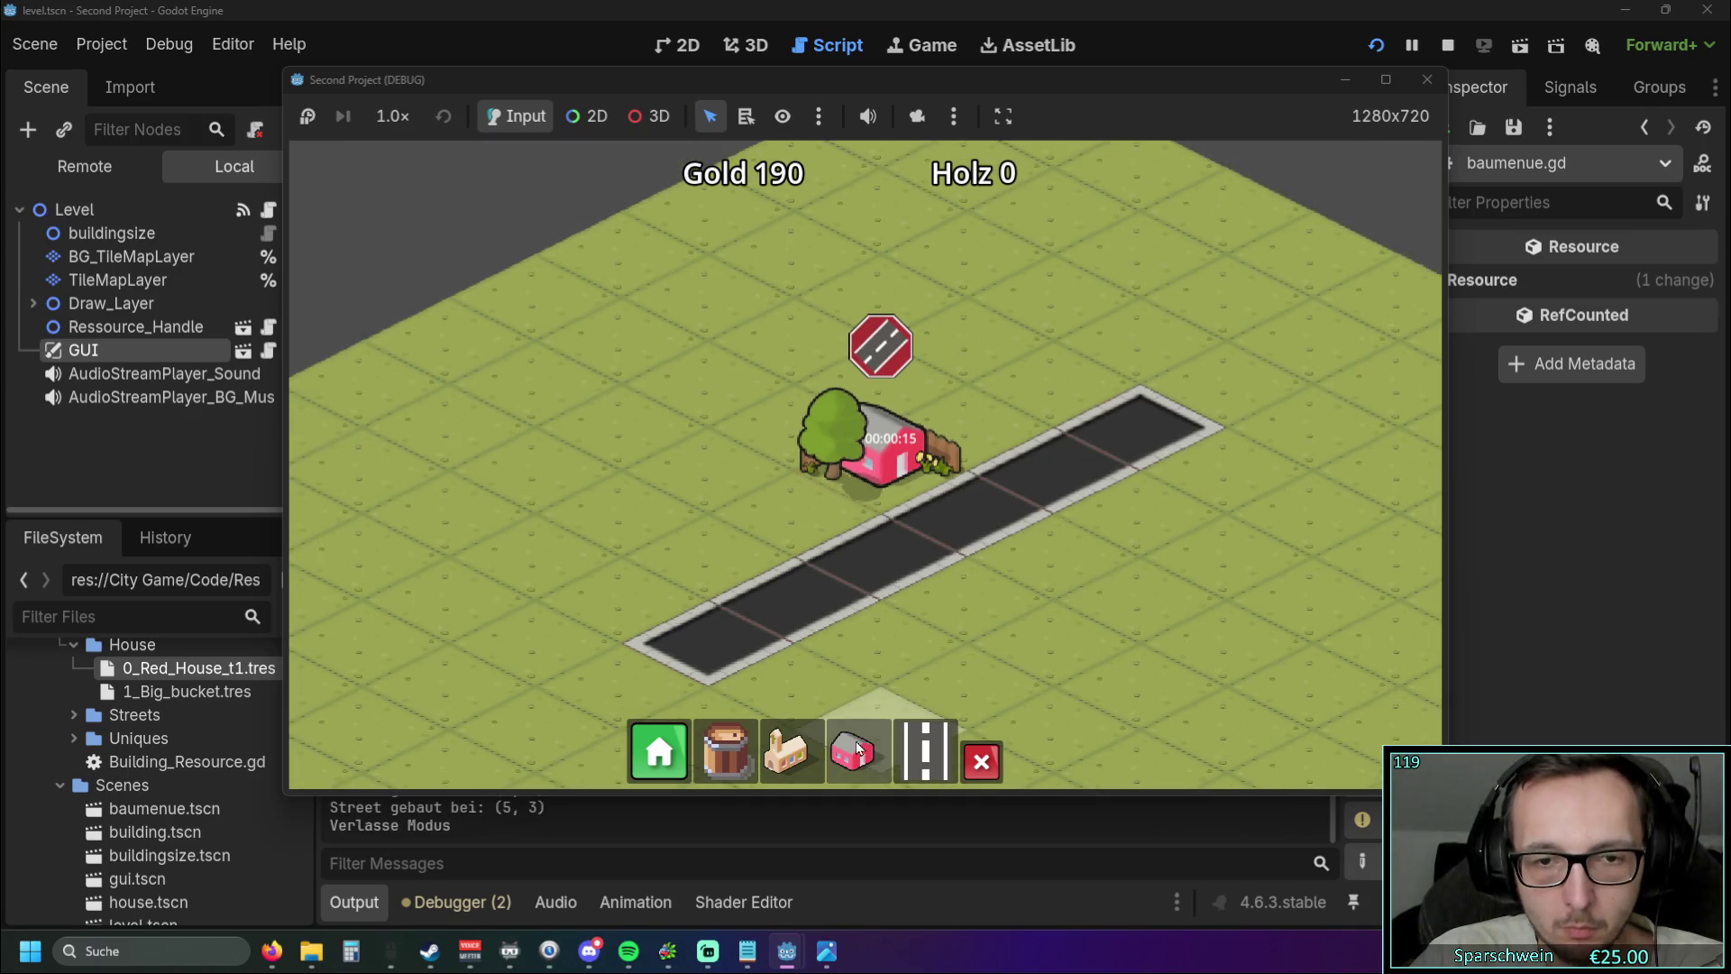
{"action": "left_click", "coordinate": [787, 762]}
{"action": "left_click", "coordinate": [900, 674]}
{"action": "scroll", "coordinate": [1127, 631], "scroll_direction": "up", "scroll_amount": 1}
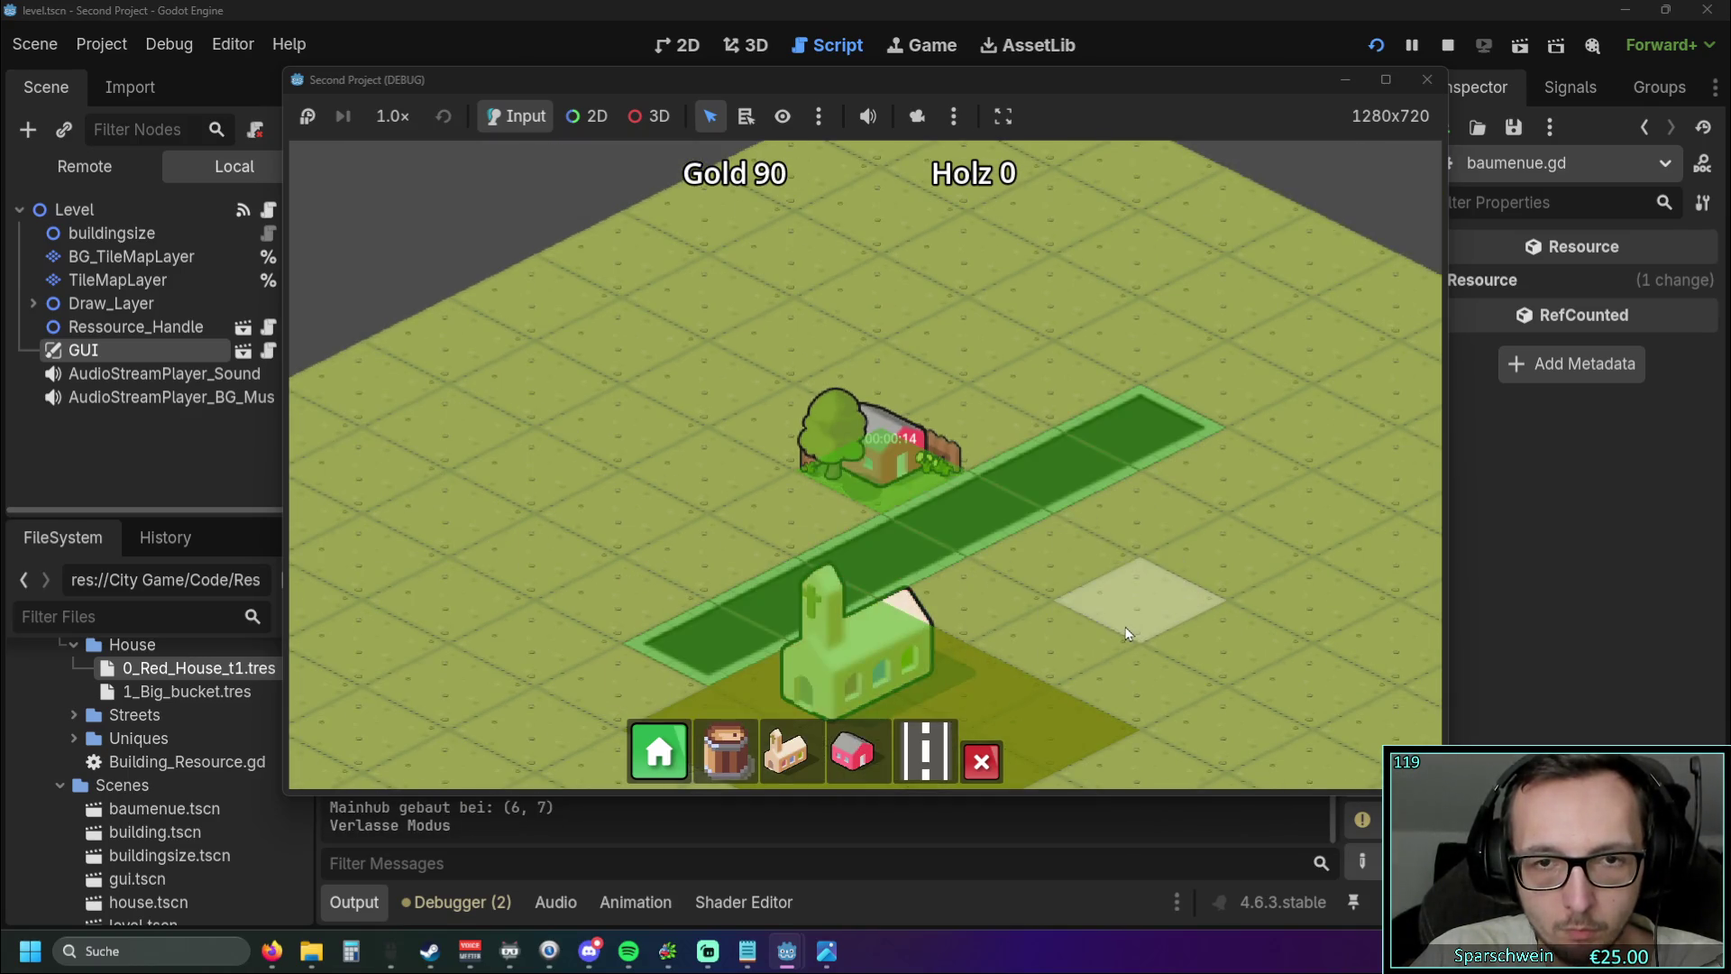
{"action": "left_click", "coordinate": [1427, 79]}
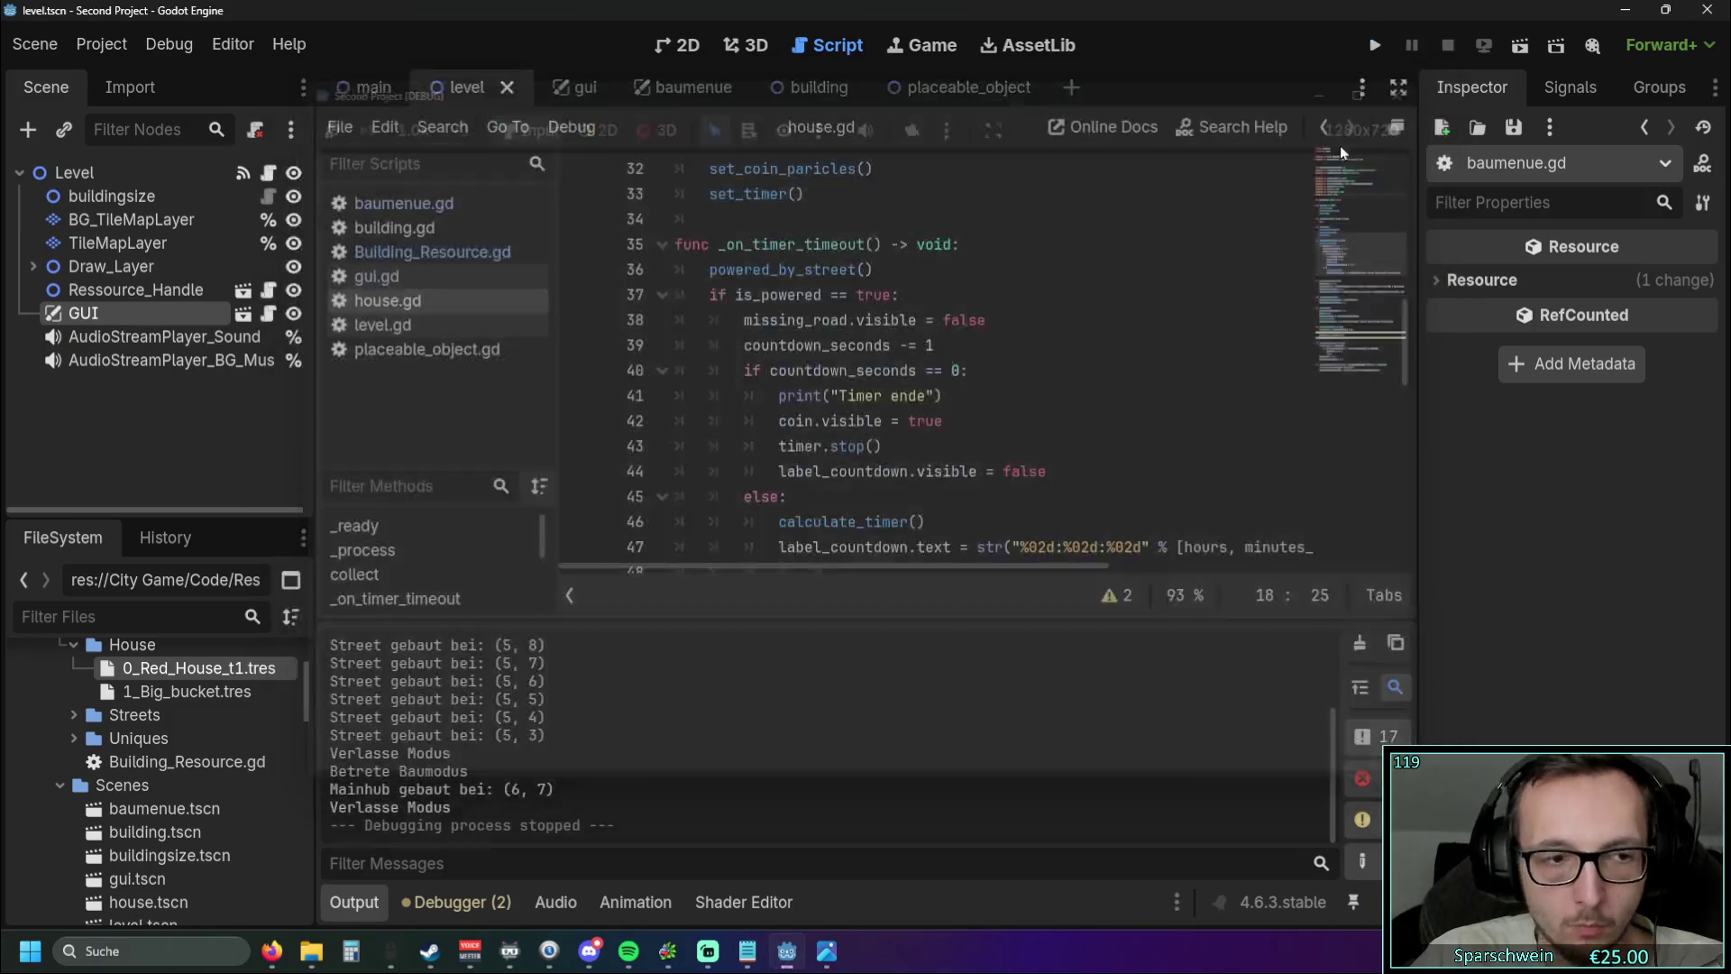
- In 0_Red_House_t1.tres change Collect Time from 15 to 3675, then play the game again
{"action": "left_click", "coordinate": [186, 669]}
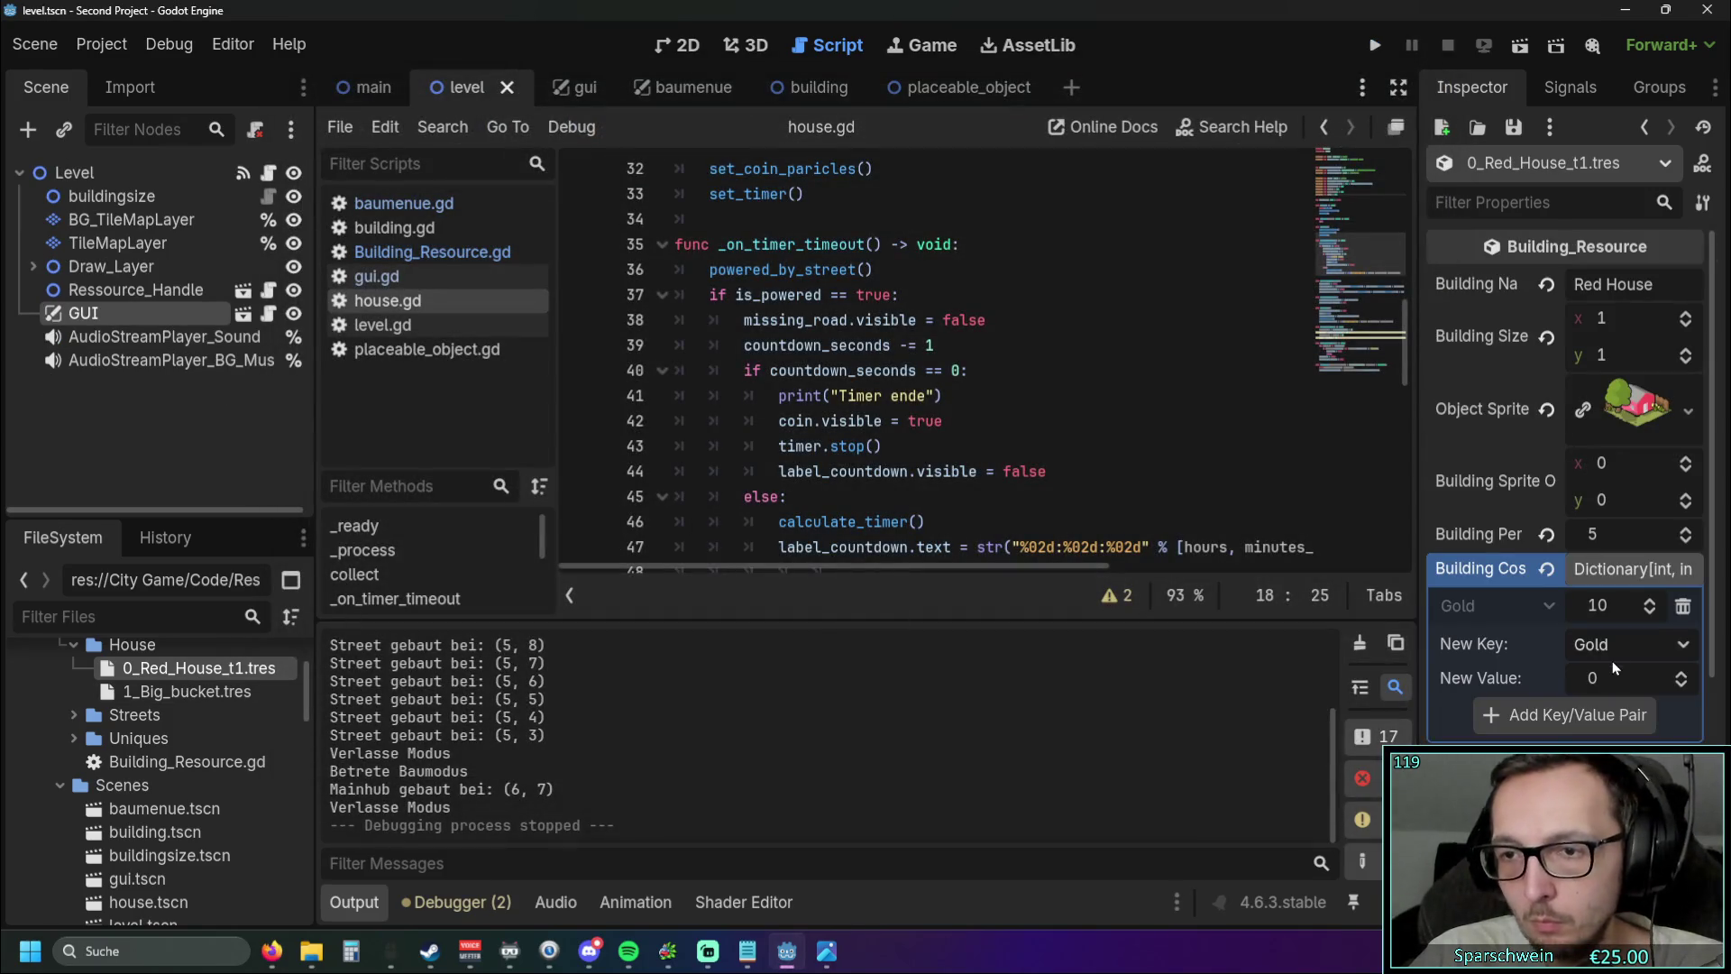
{"action": "scroll", "coordinate": [1609, 660], "scroll_direction": "down", "scroll_amount": 3}
{"action": "left_click", "coordinate": [1616, 694]}
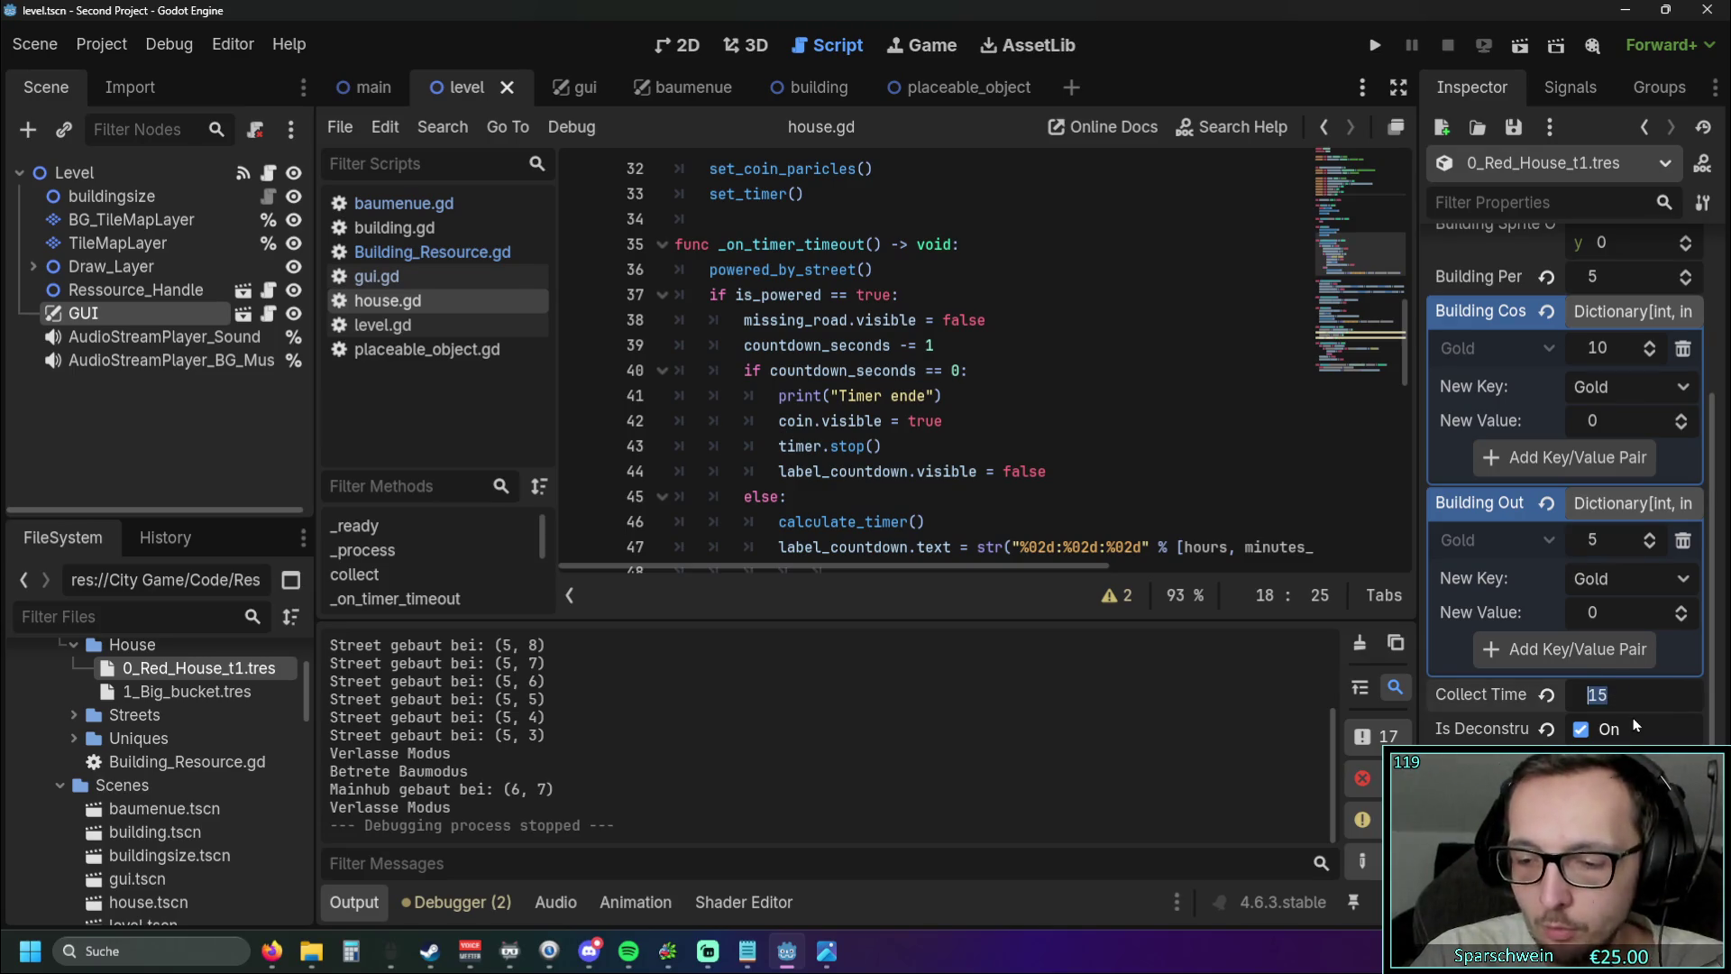
{"action": "type", "text": "36"}
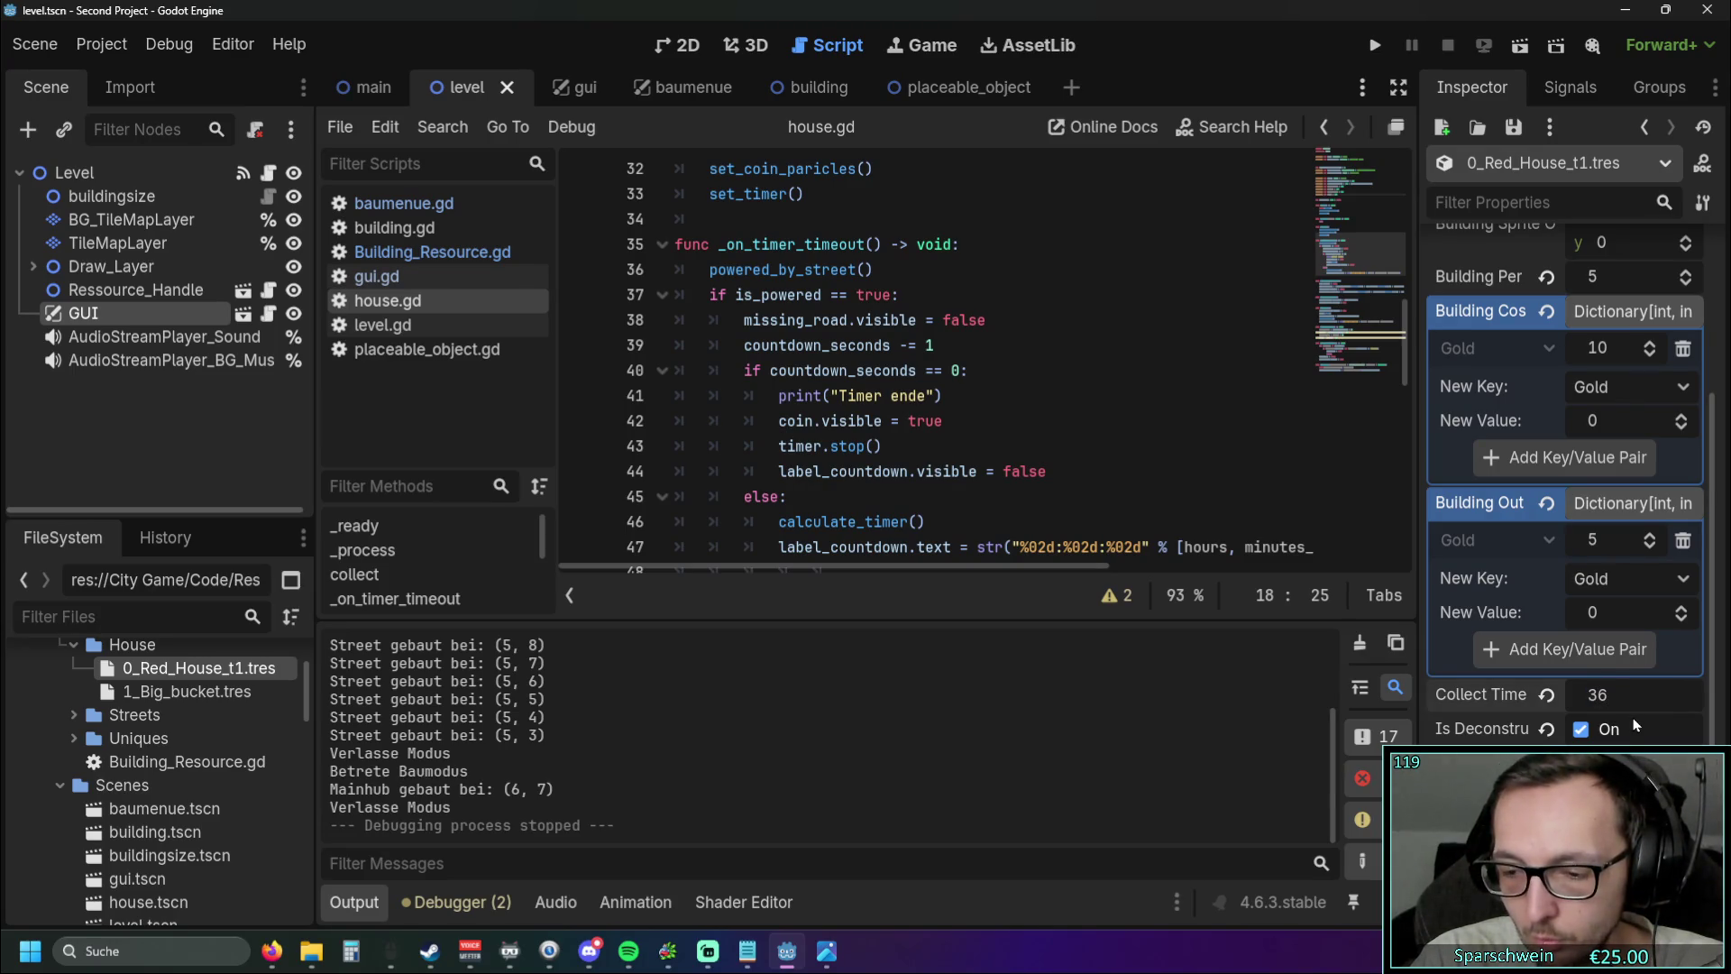
{"action": "type", "text": "75"}
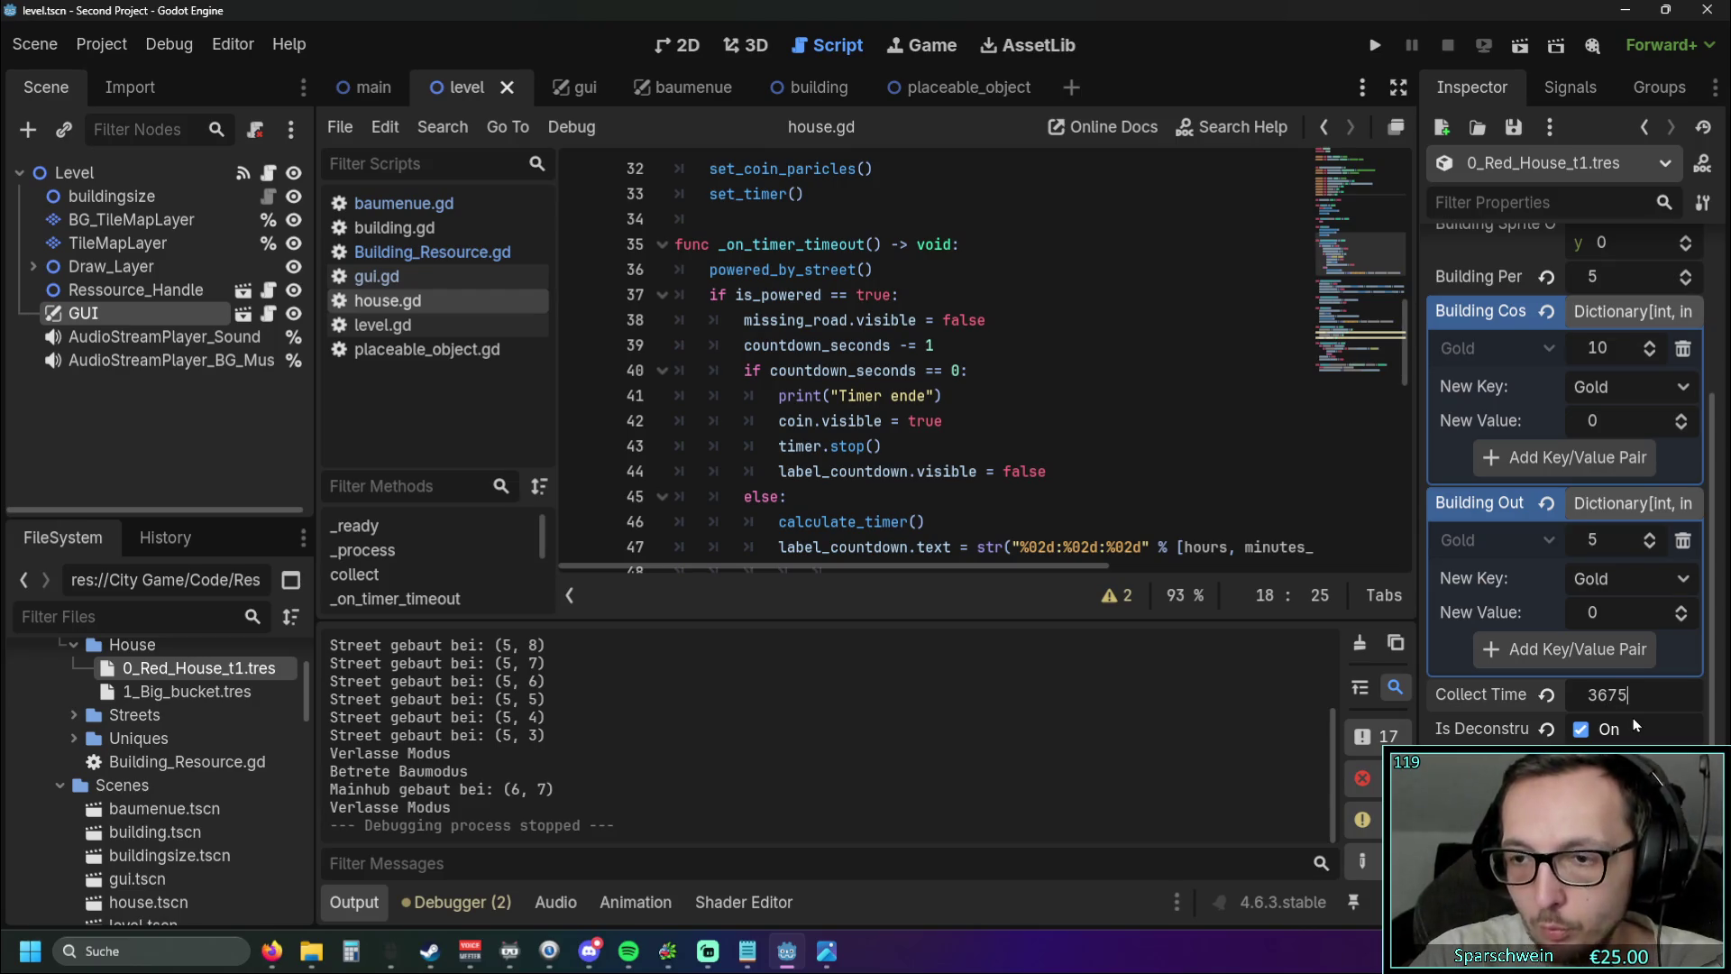
{"action": "left_click", "coordinate": [1375, 45]}
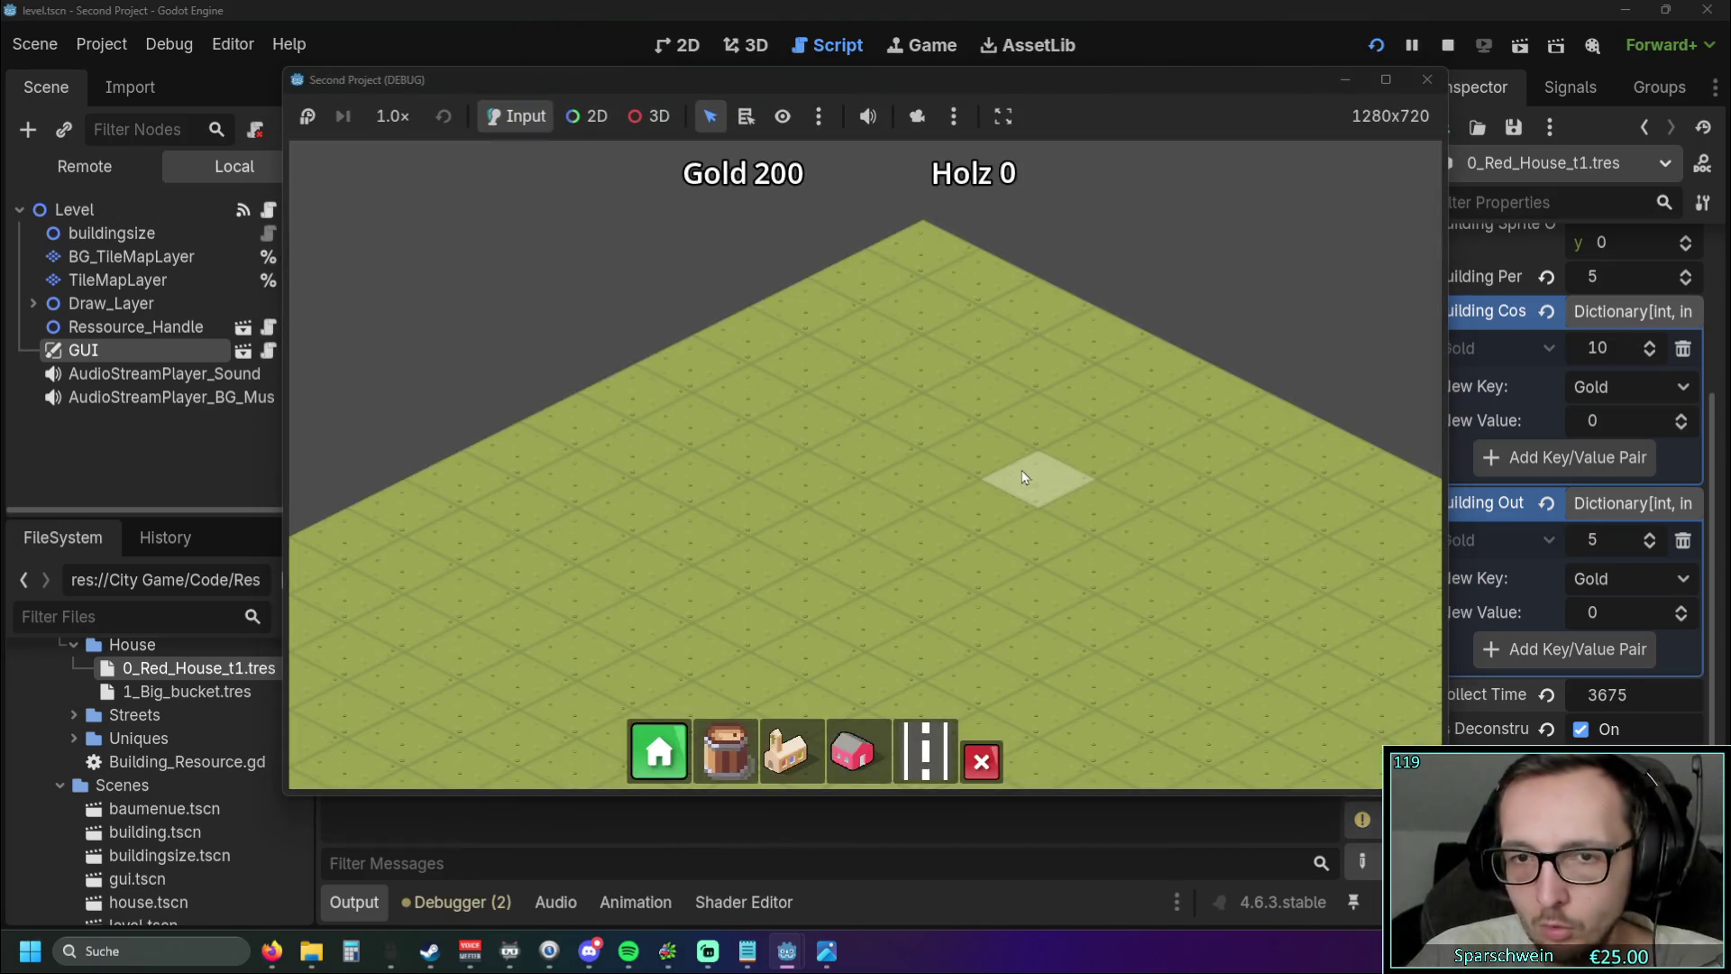
- Place a red house, then stop and restart the game
{"action": "left_click", "coordinate": [861, 507]}
{"action": "scroll", "coordinate": [927, 552], "scroll_direction": "up", "scroll_amount": 2}
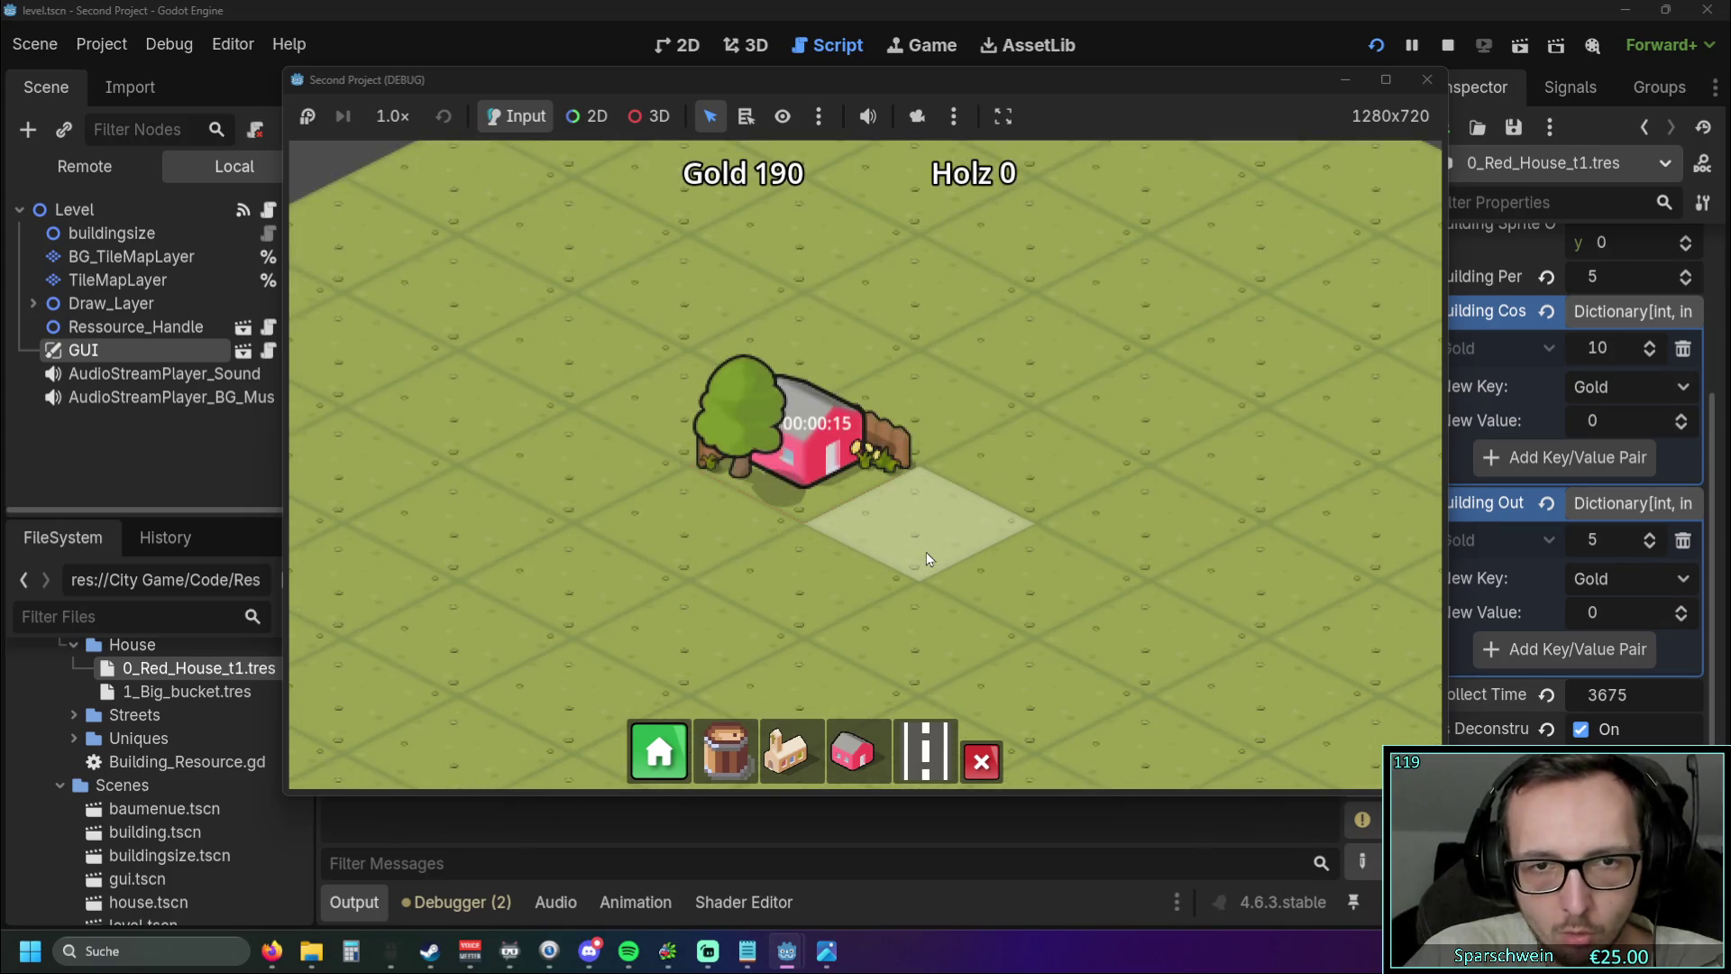
{"action": "left_click", "coordinate": [1427, 84]}
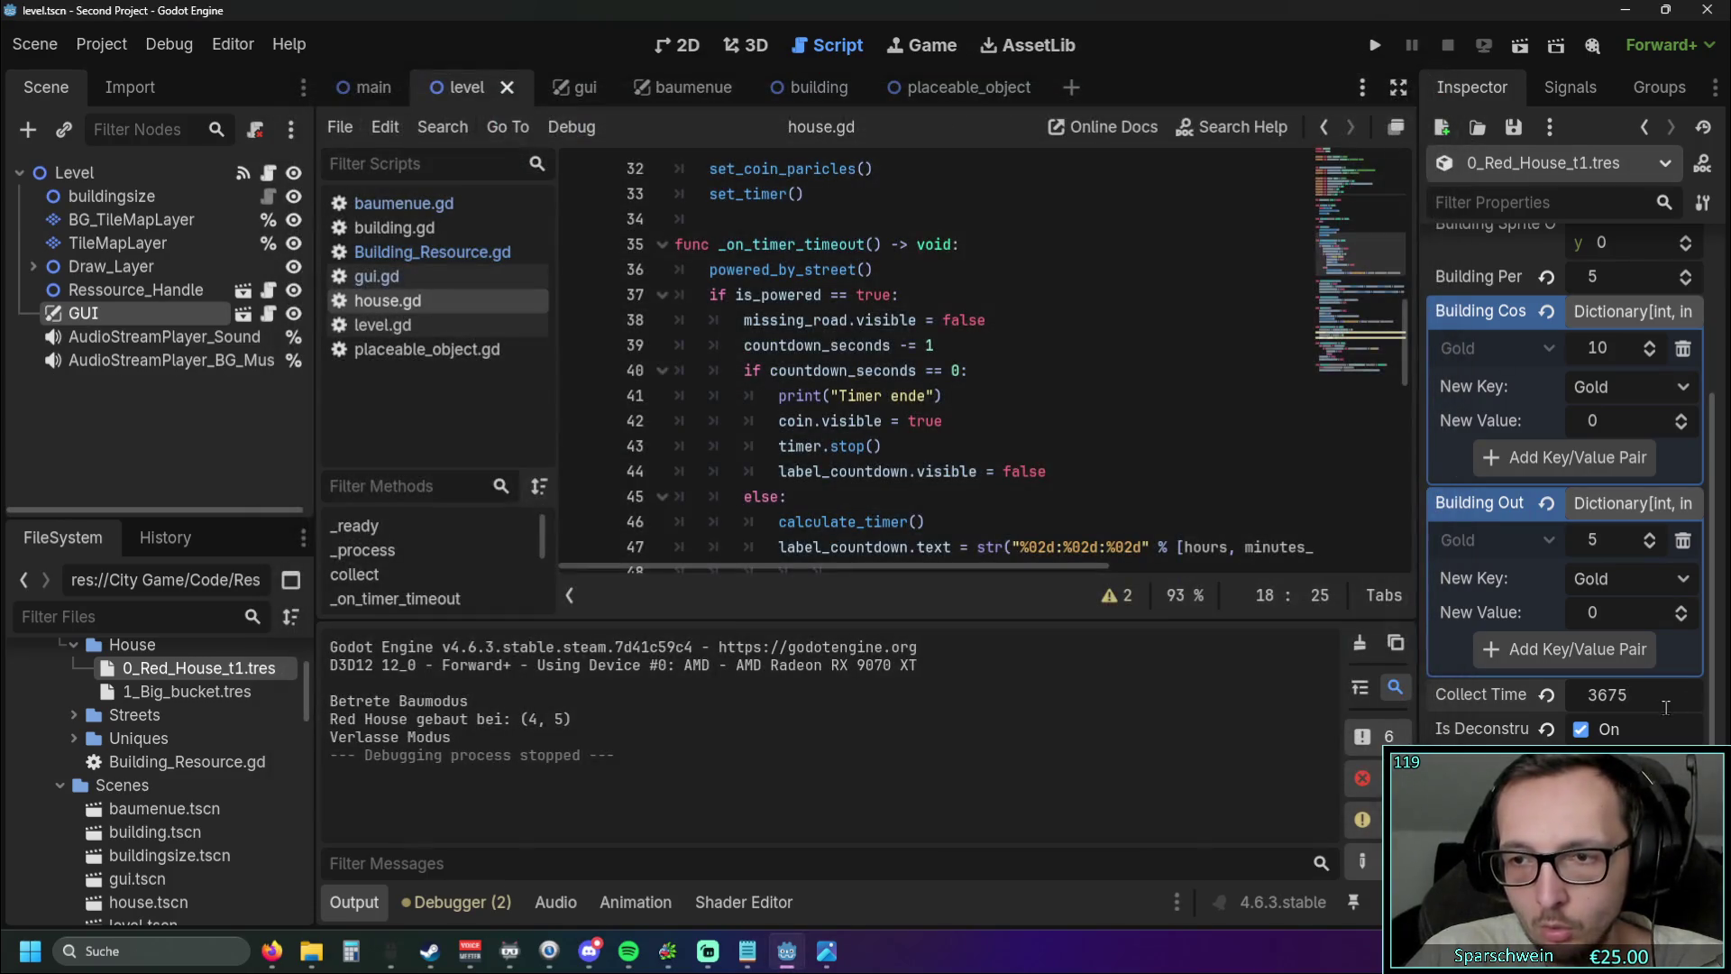
{"action": "left_click", "coordinate": [1374, 44]}
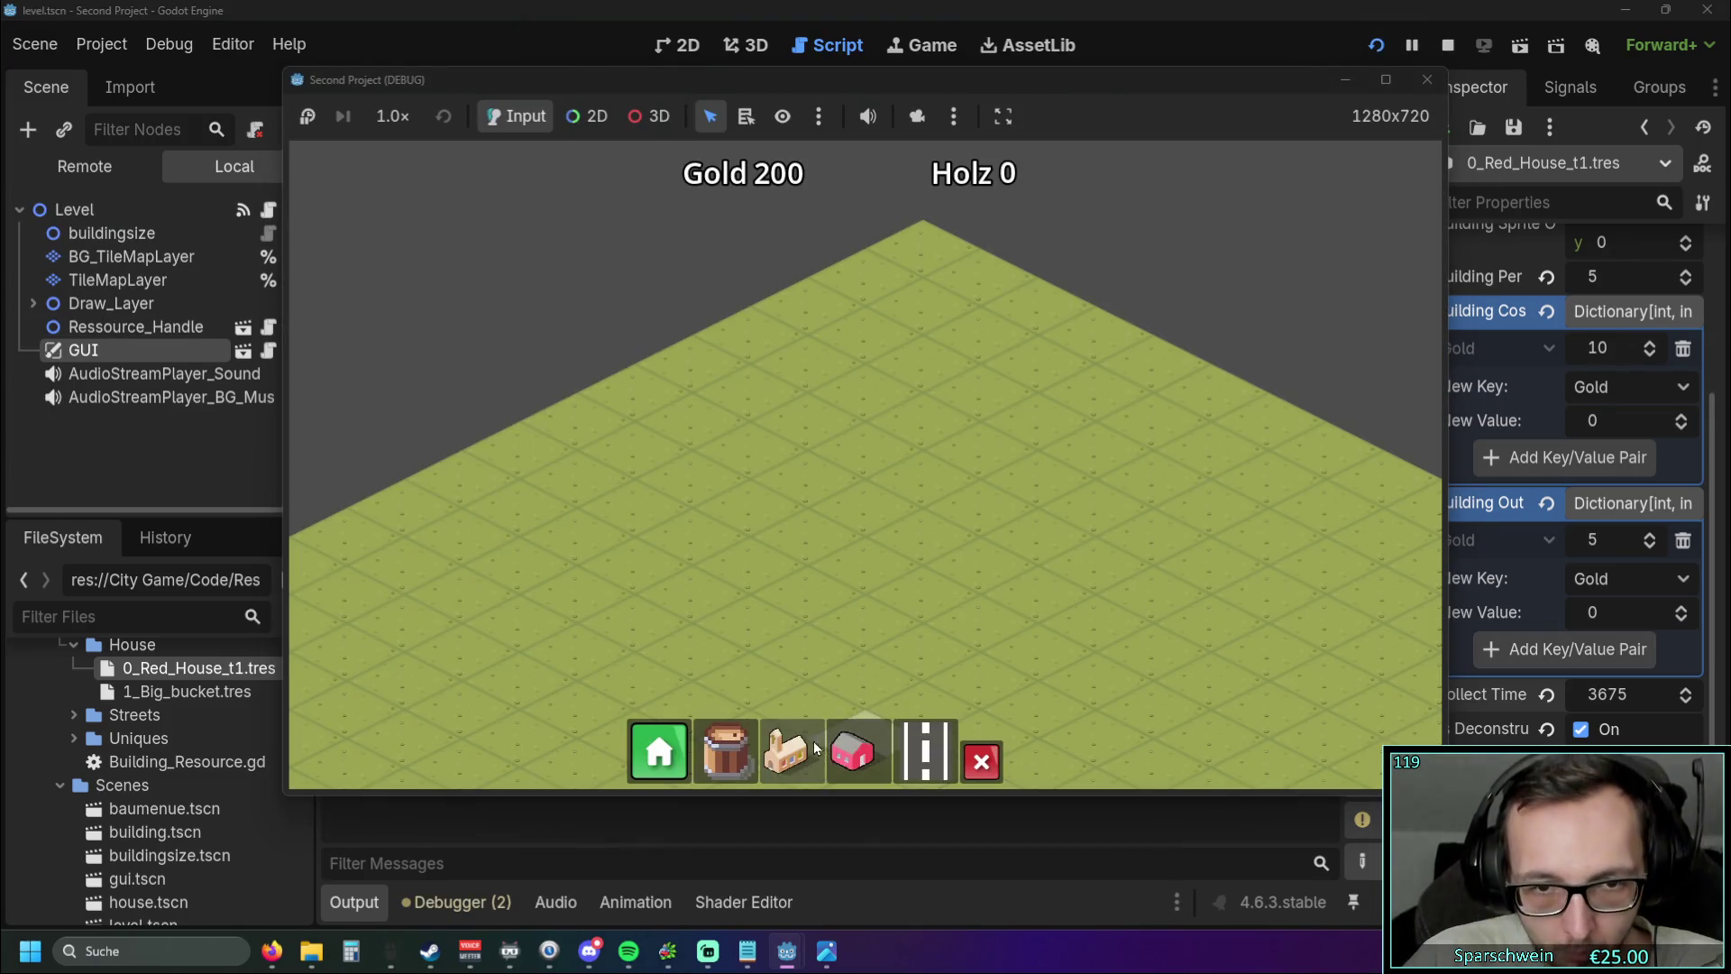
- Place a red house, lay a long road, put a church below it, then stop the game
{"action": "left_click", "coordinate": [852, 751]}
{"action": "left_click", "coordinate": [862, 502]}
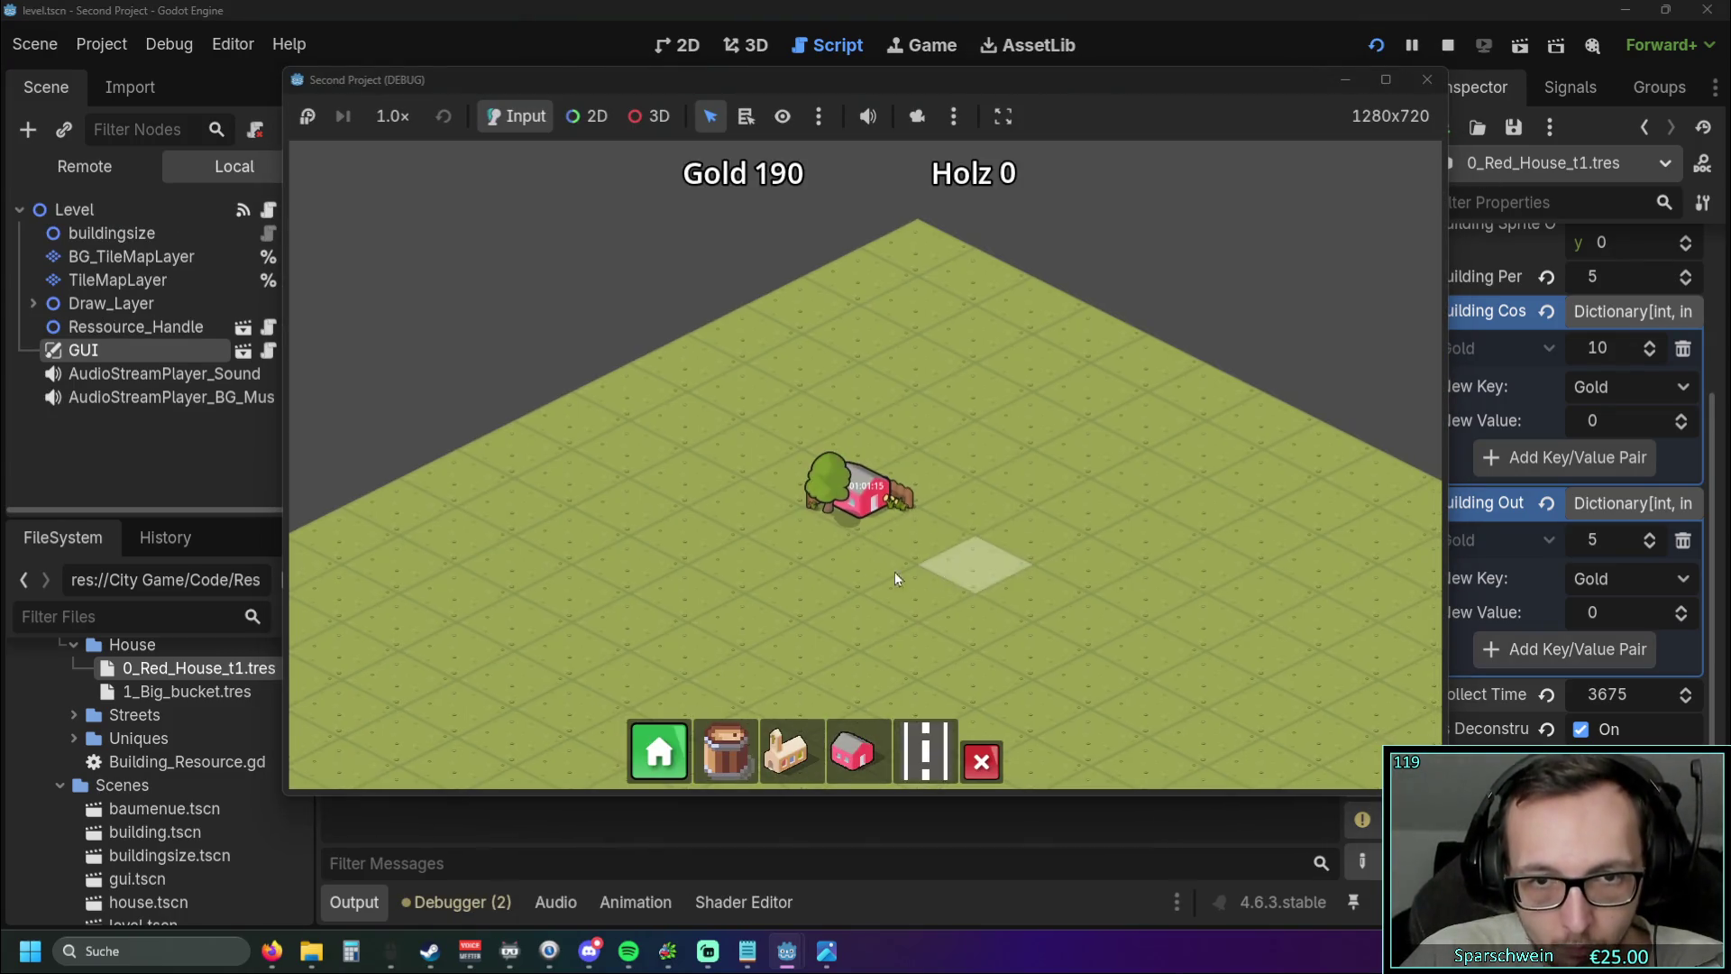
{"action": "scroll", "coordinate": [915, 574], "scroll_direction": "up", "scroll_amount": 2}
{"action": "left_click", "coordinate": [925, 751]}
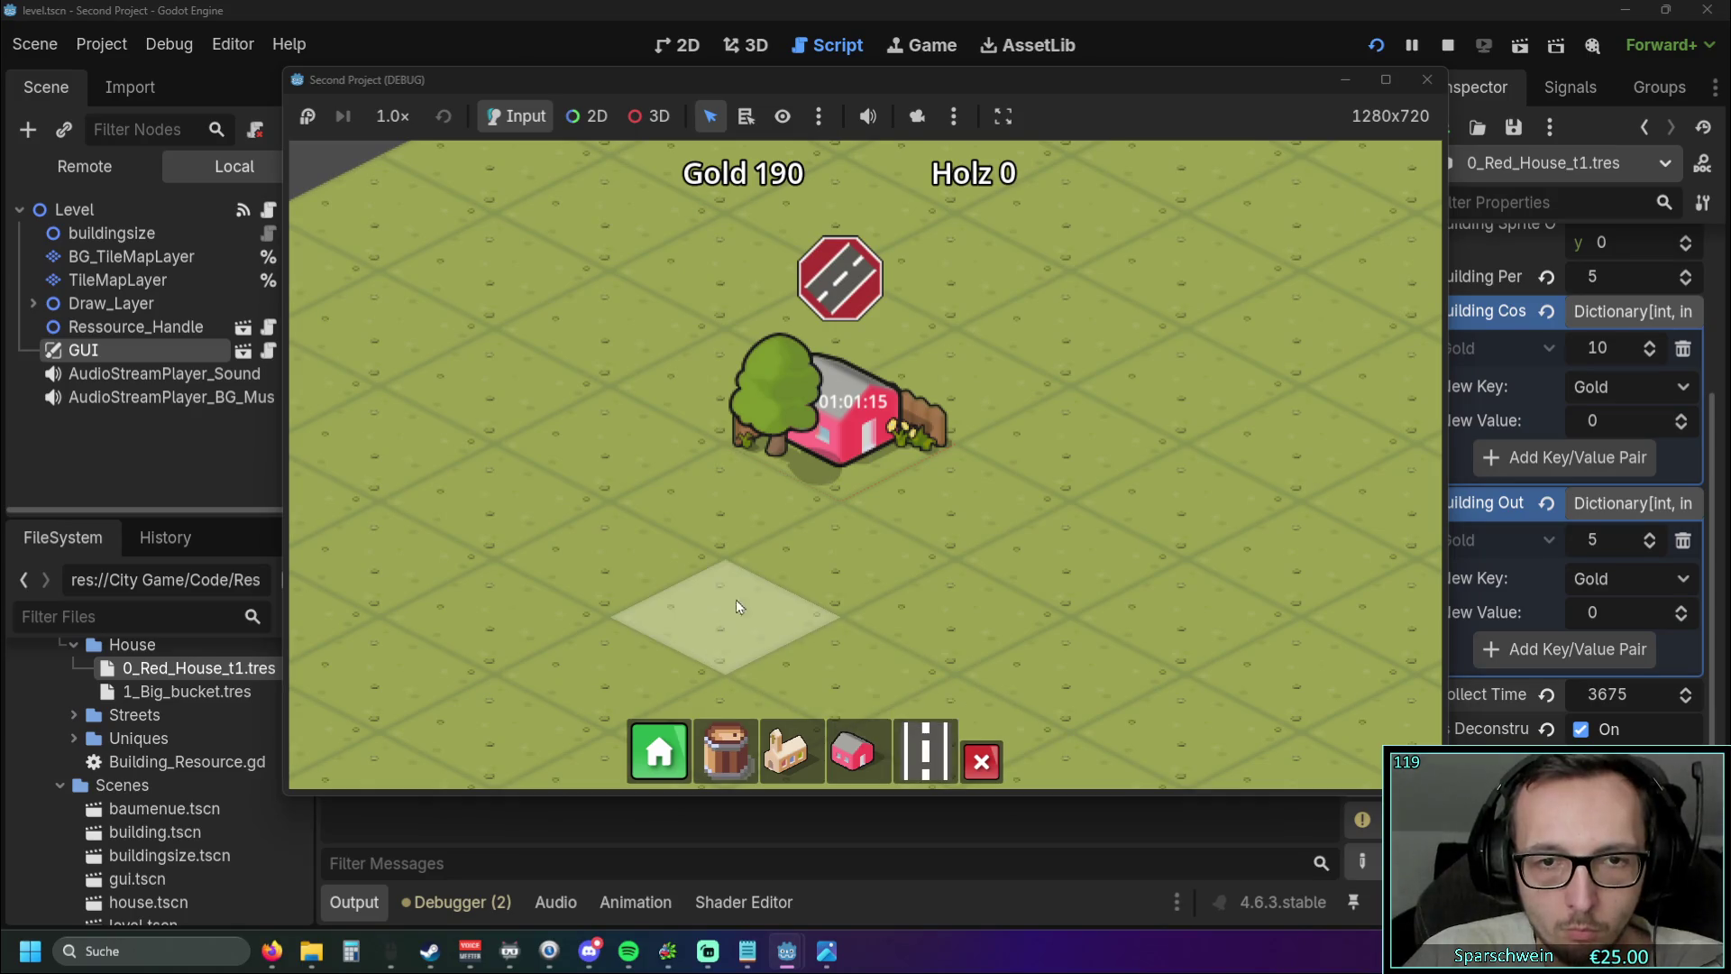
{"action": "left_click_drag", "start_coordinate": [706, 625], "coordinate": [1156, 414]}
{"action": "scroll", "coordinate": [1042, 470], "scroll_direction": "down", "scroll_amount": 2}
{"action": "left_click", "coordinate": [785, 752]}
{"action": "left_click", "coordinate": [918, 555]}
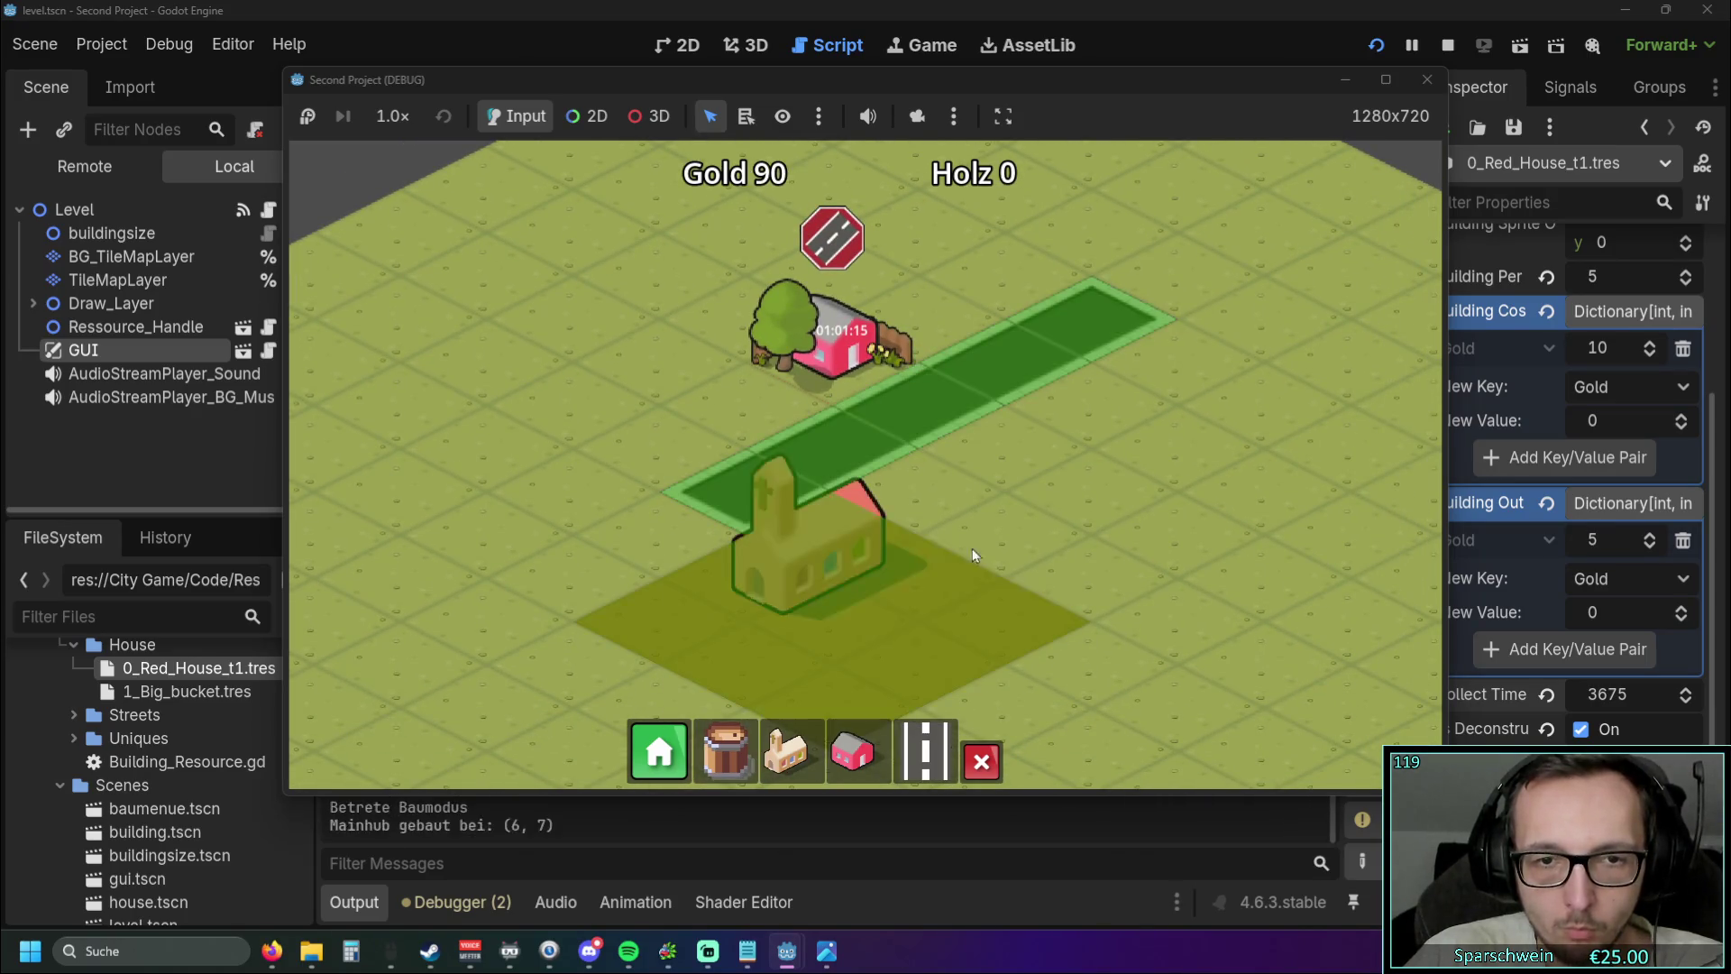
{"action": "scroll", "coordinate": [1032, 541], "scroll_direction": "up", "scroll_amount": 2}
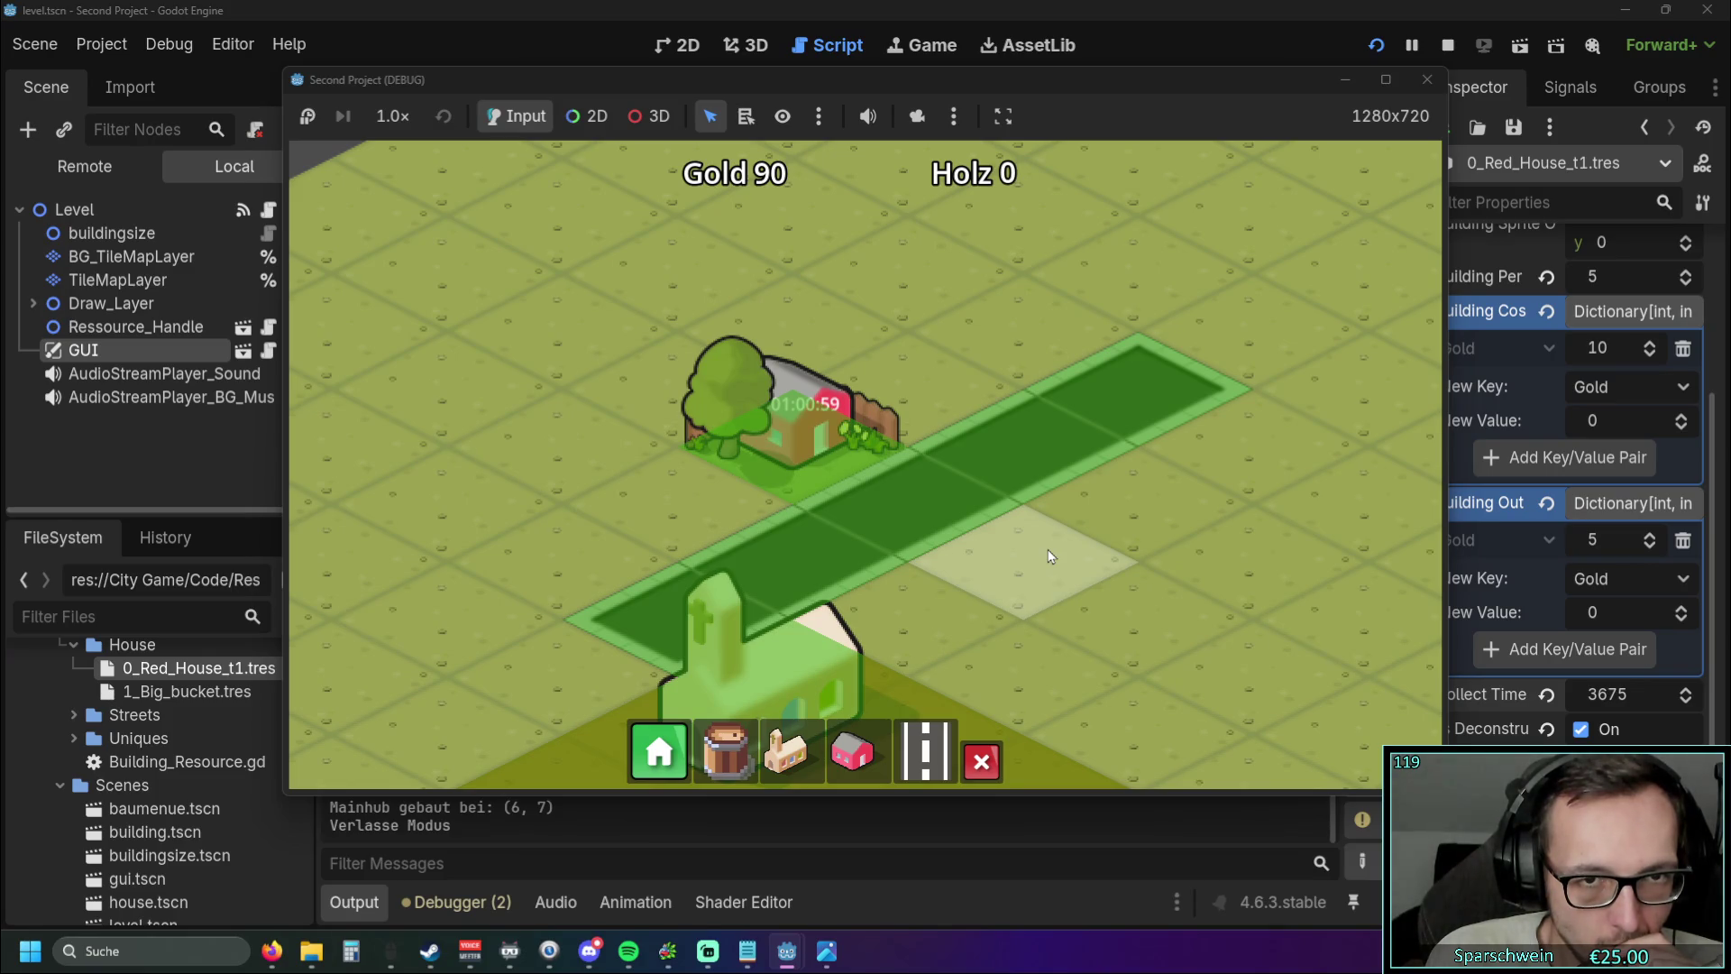
{"action": "left_click", "coordinate": [1427, 80]}
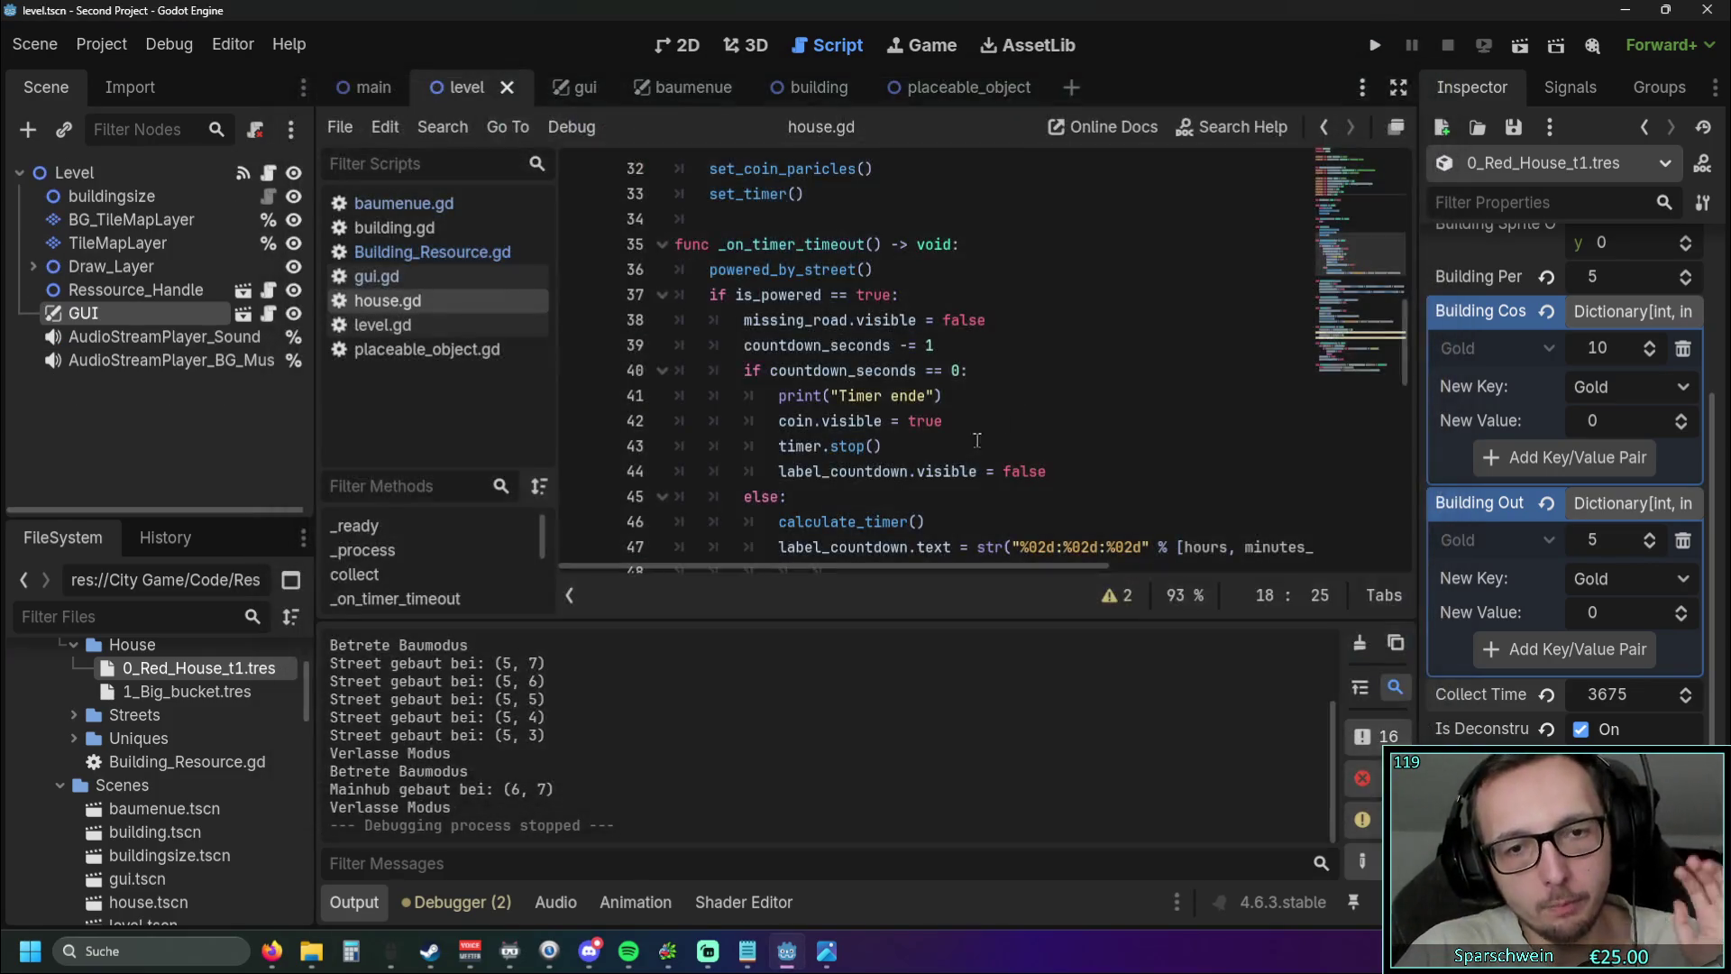
- Review calculate_timer and its hours calculation in house.gd
{"action": "scroll", "coordinate": [987, 533], "scroll_direction": "down", "scroll_amount": 10}
{"action": "scroll", "coordinate": [1037, 424], "scroll_direction": "up", "scroll_amount": 2}
{"action": "scroll", "coordinate": [1032, 437], "scroll_direction": "down", "scroll_amount": 1}
{"action": "scroll", "coordinate": [1028, 450], "scroll_direction": "up", "scroll_amount": 1}
{"action": "left_click", "coordinate": [1026, 433]}
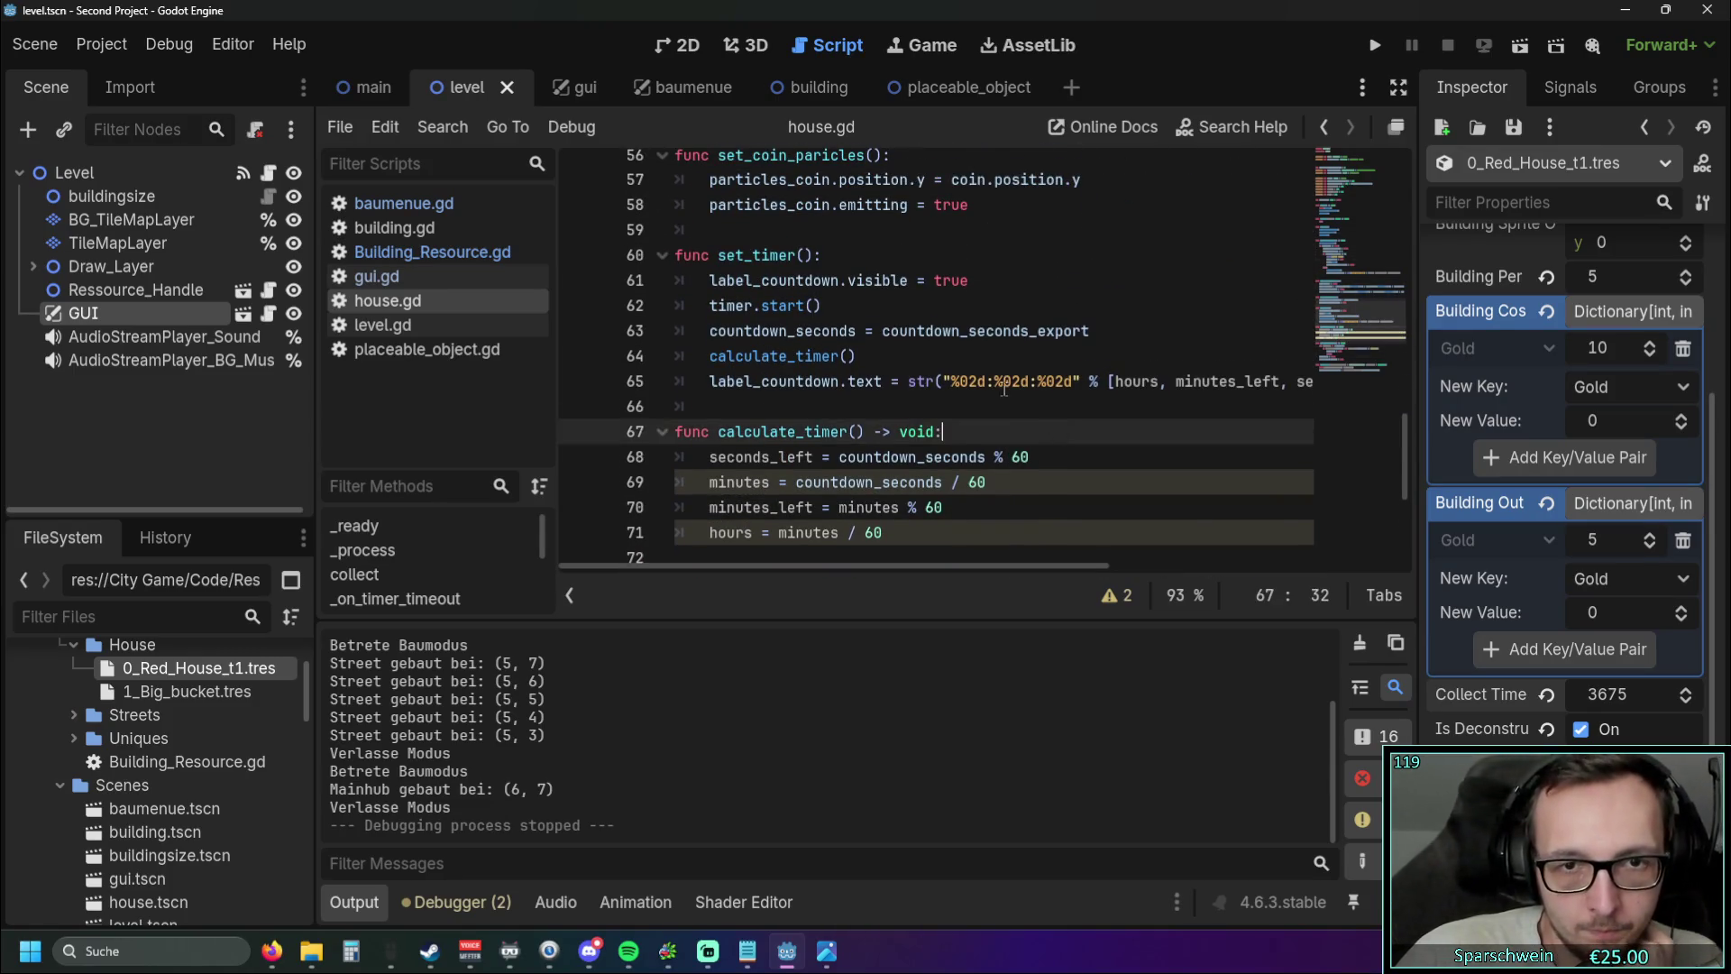
{"action": "scroll", "coordinate": [1001, 396], "scroll_direction": "down", "scroll_amount": 2}
{"action": "scroll", "coordinate": [994, 392], "scroll_direction": "down", "scroll_amount": 2}
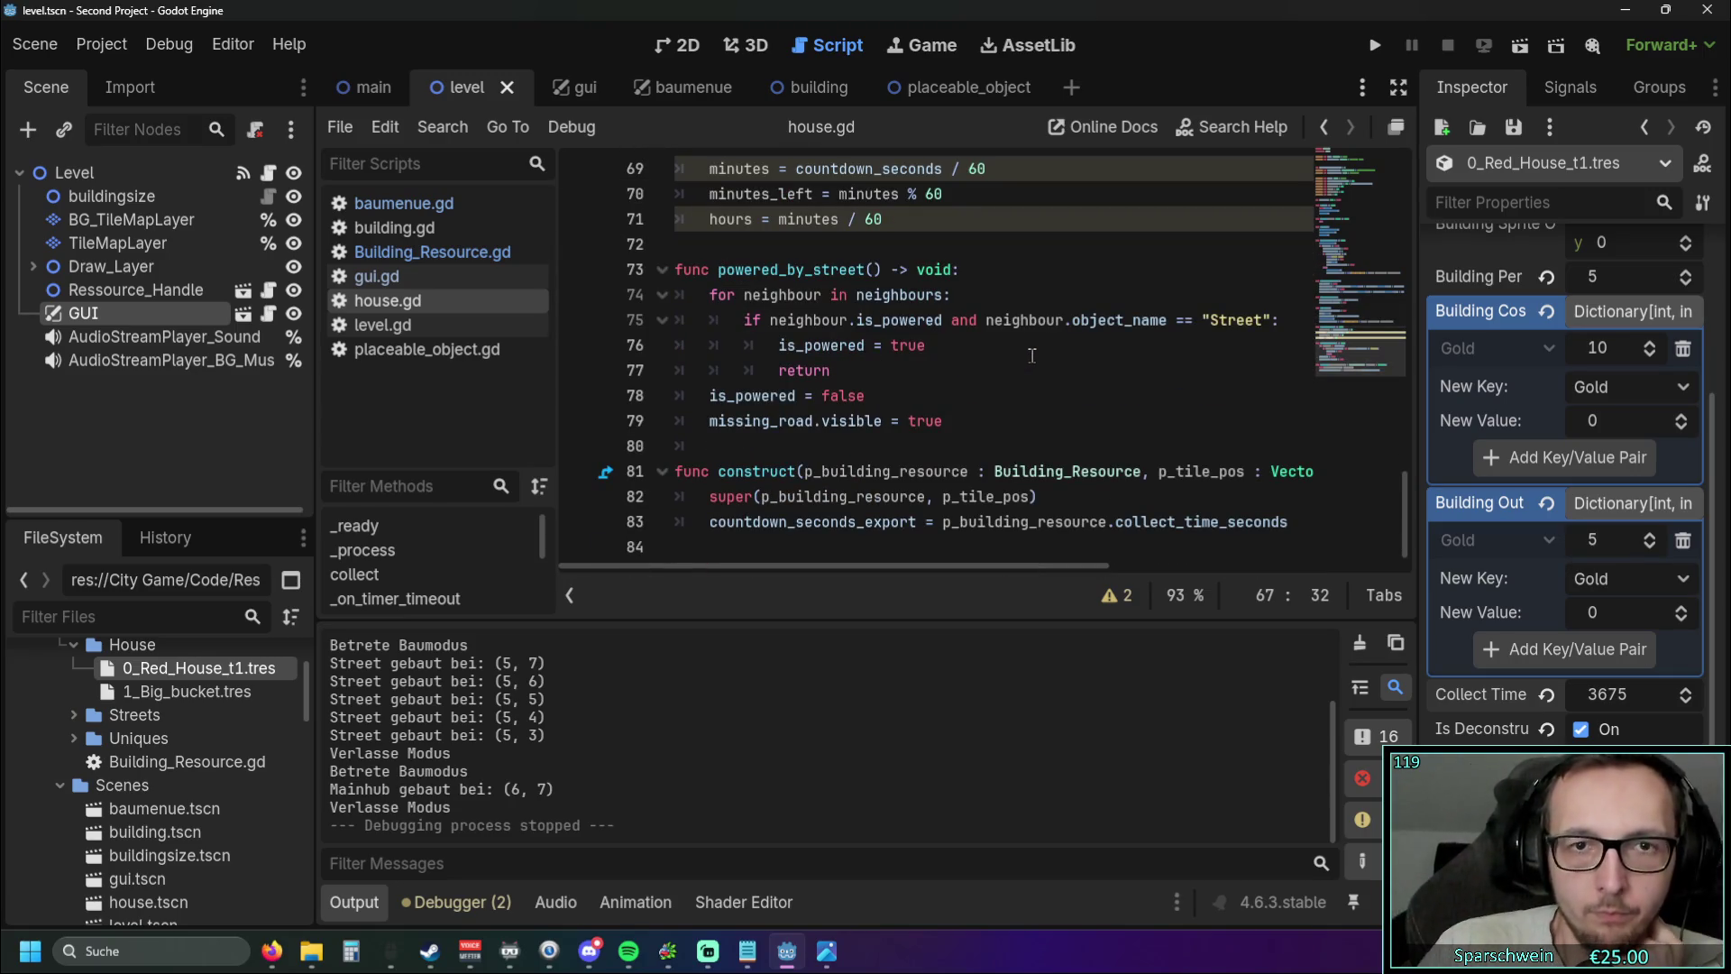
{"action": "scroll", "coordinate": [1032, 355], "scroll_direction": "up", "scroll_amount": 2}
{"action": "left_click", "coordinate": [1110, 370]}
{"action": "scroll", "coordinate": [1113, 406], "scroll_direction": "up", "scroll_amount": 1}
{"action": "scroll", "coordinate": [1113, 442], "scroll_direction": "up", "scroll_amount": 1}
- Review the powered_by_street code, then run the project with F5 and select the red house
{"action": "mouse_move", "coordinate": [829, 565]}
{"action": "left_mouse_down"}
{"action": "mouse_move", "coordinate": [918, 561]}
{"action": "mouse_move", "coordinate": [804, 565]}
{"action": "left_mouse_up"}
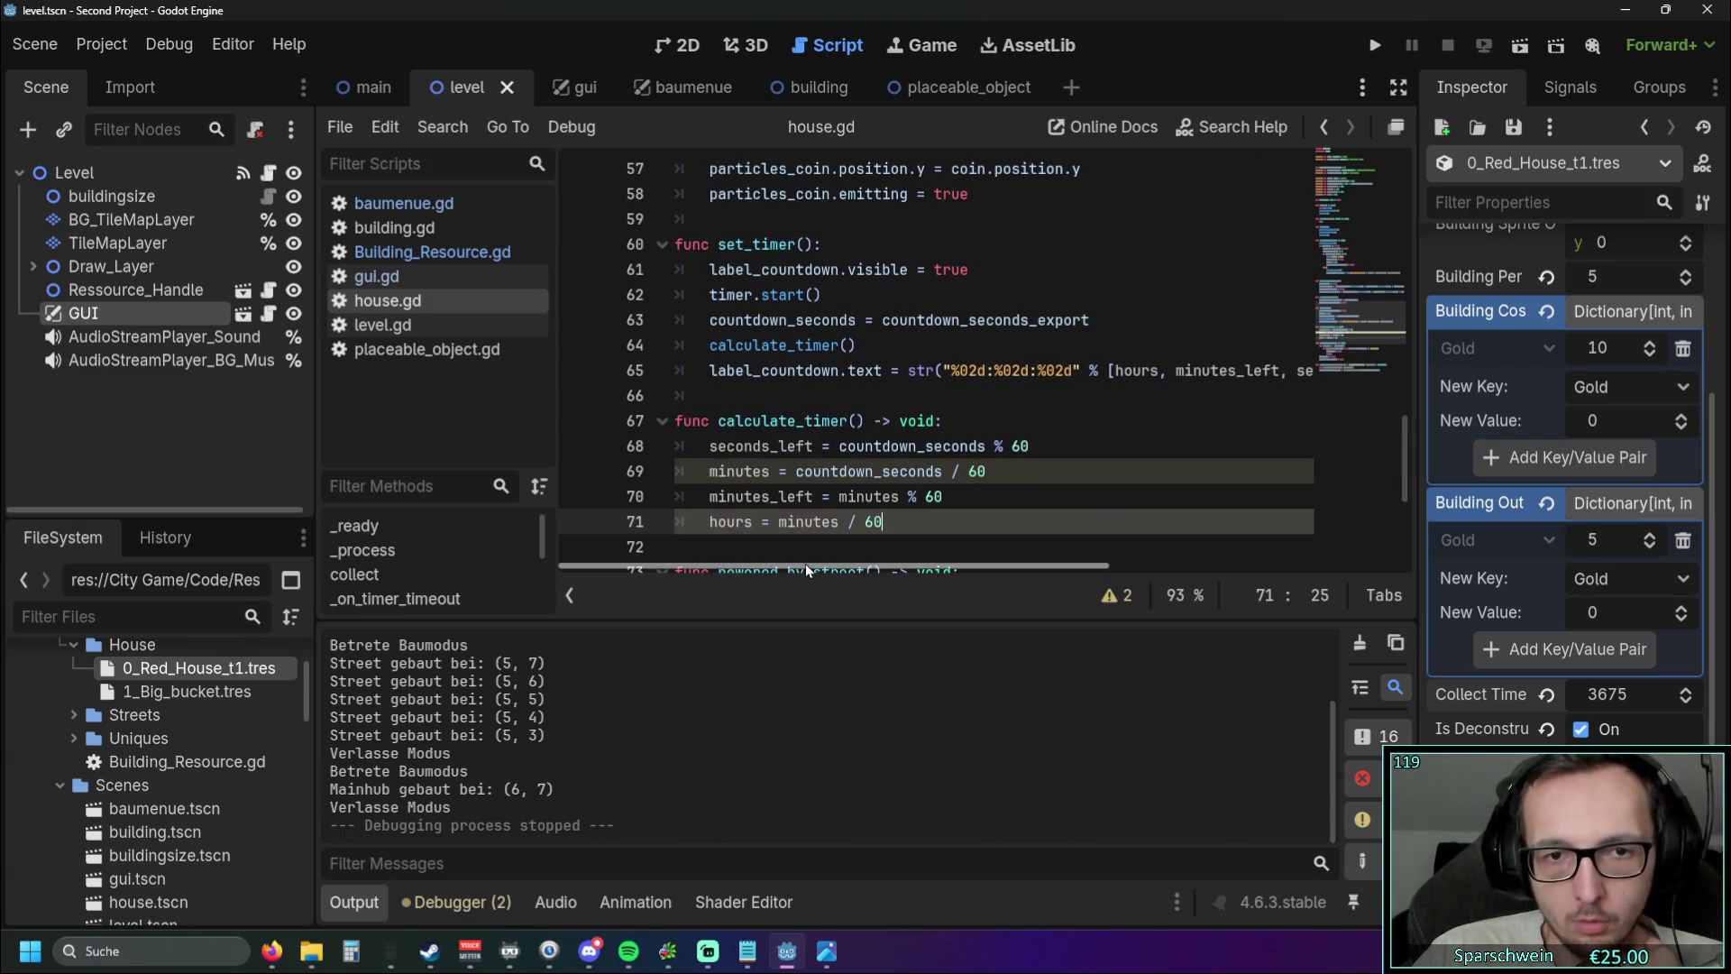
{"action": "scroll", "coordinate": [858, 456], "scroll_direction": "up", "scroll_amount": 9}
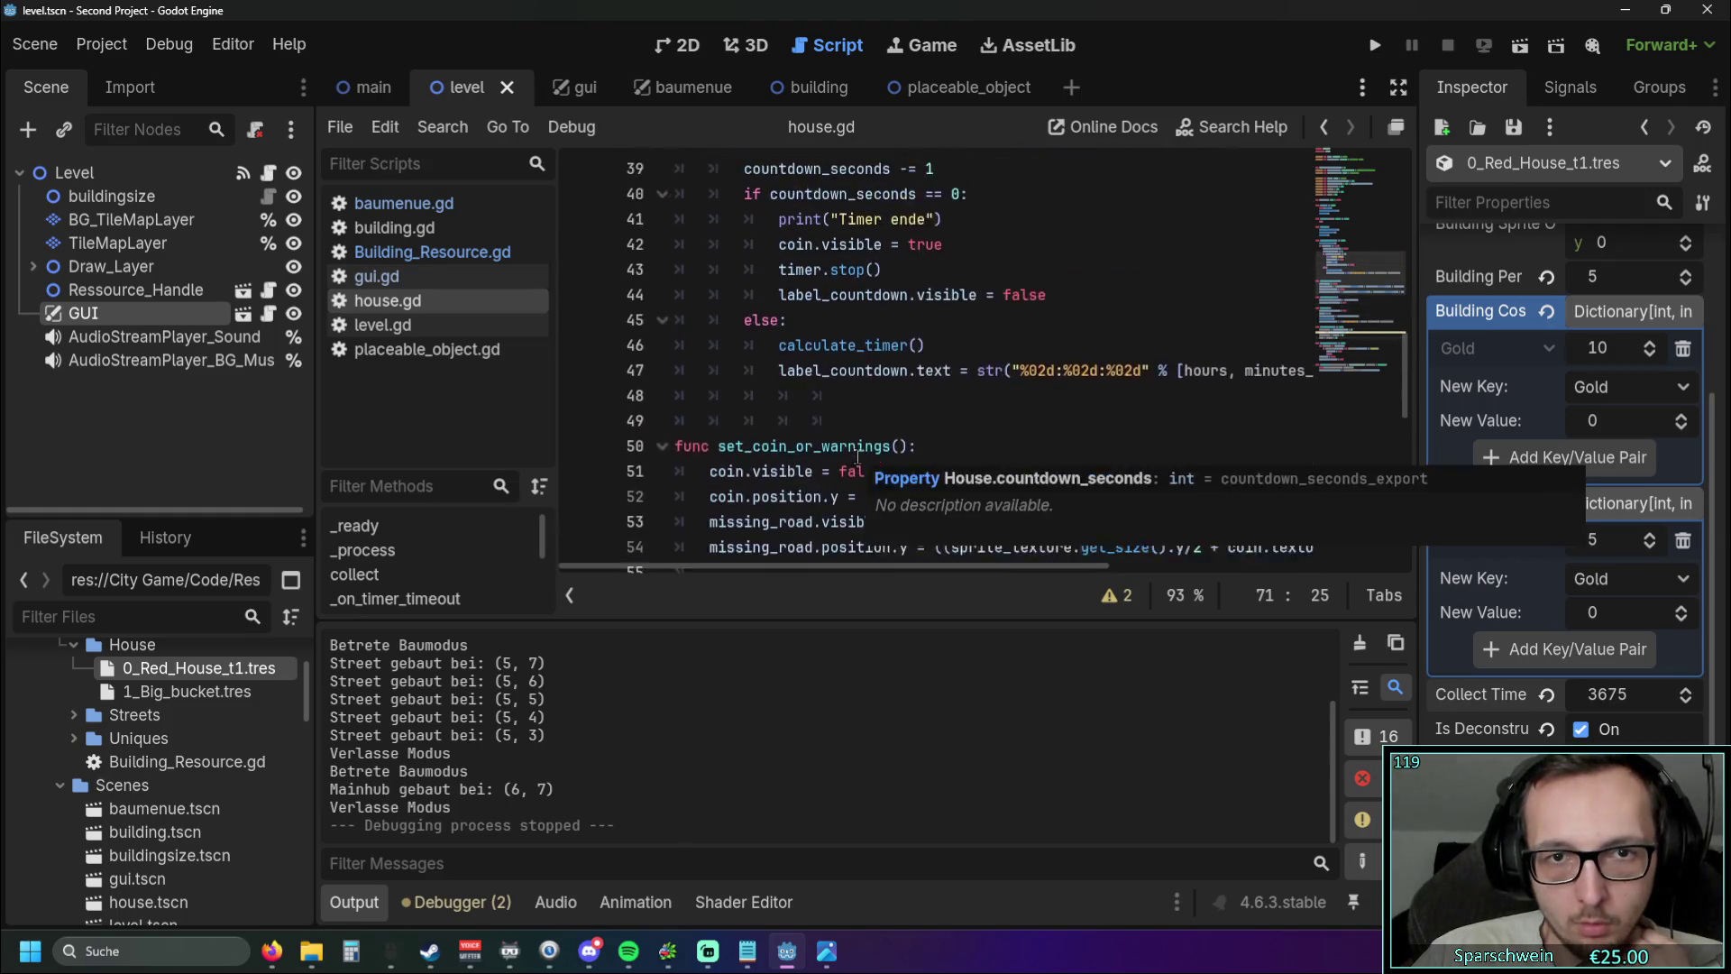
{"action": "scroll", "coordinate": [858, 456], "scroll_direction": "up", "scroll_amount": 6}
{"action": "scroll", "coordinate": [871, 453], "scroll_direction": "down", "scroll_amount": 16}
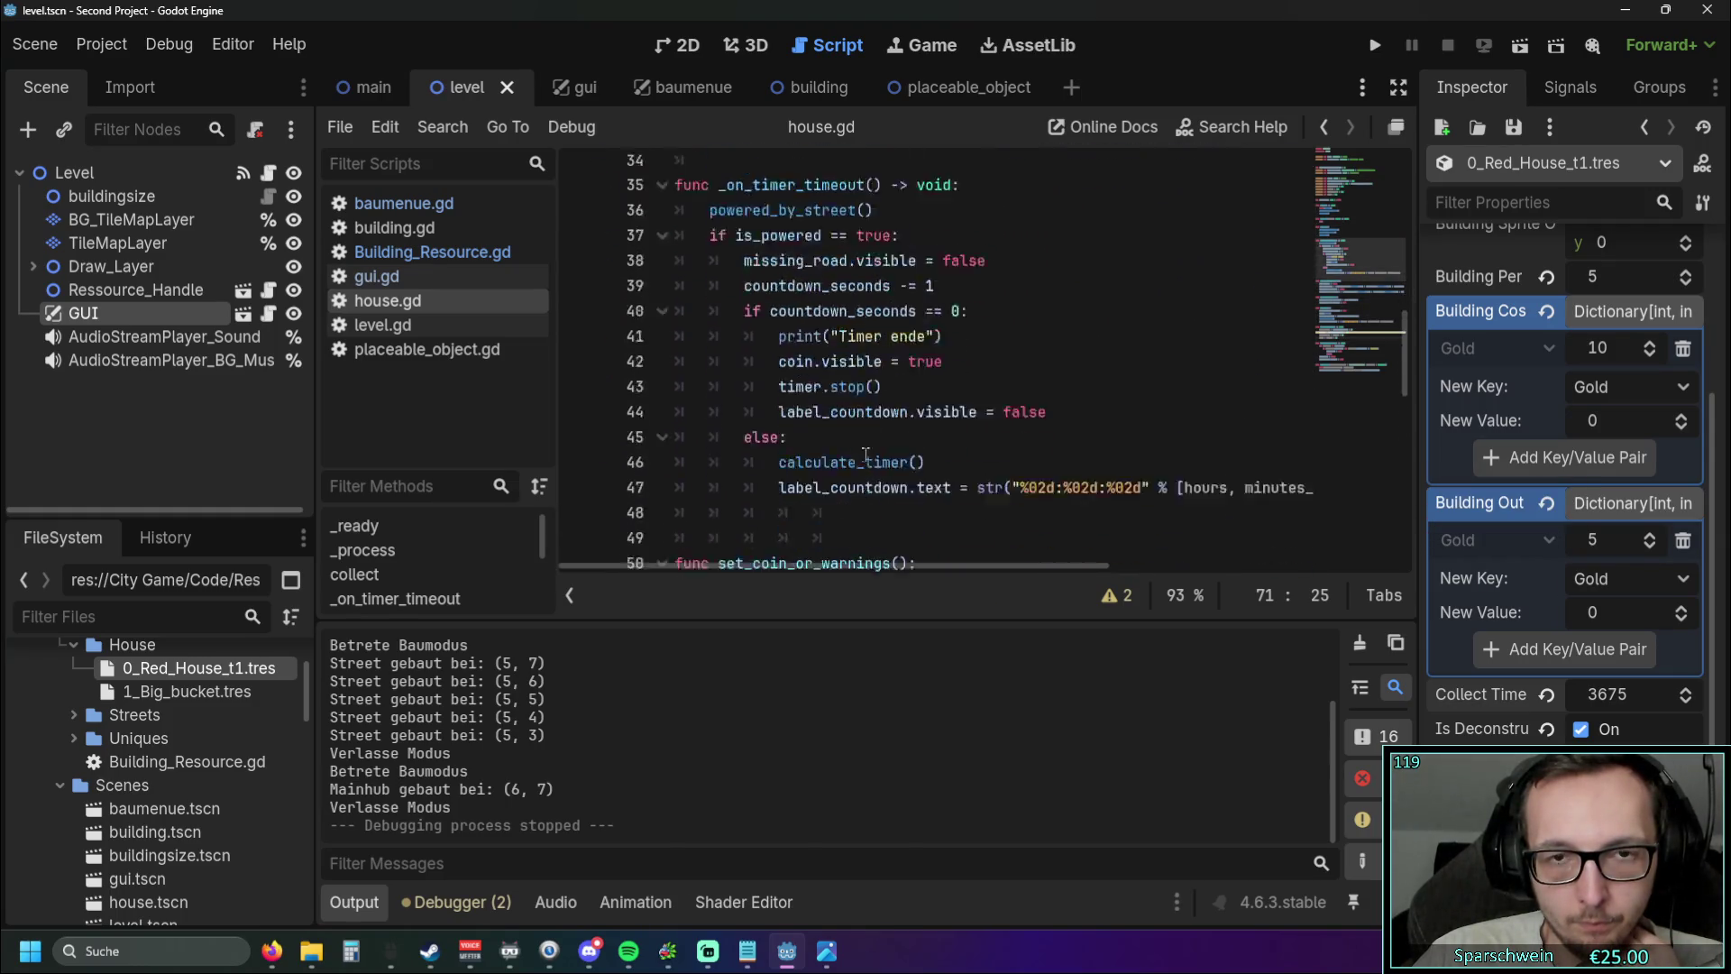
{"action": "scroll", "coordinate": [877, 451], "scroll_direction": "down", "scroll_amount": 3}
{"action": "scroll", "coordinate": [938, 449], "scroll_direction": "up", "scroll_amount": 3}
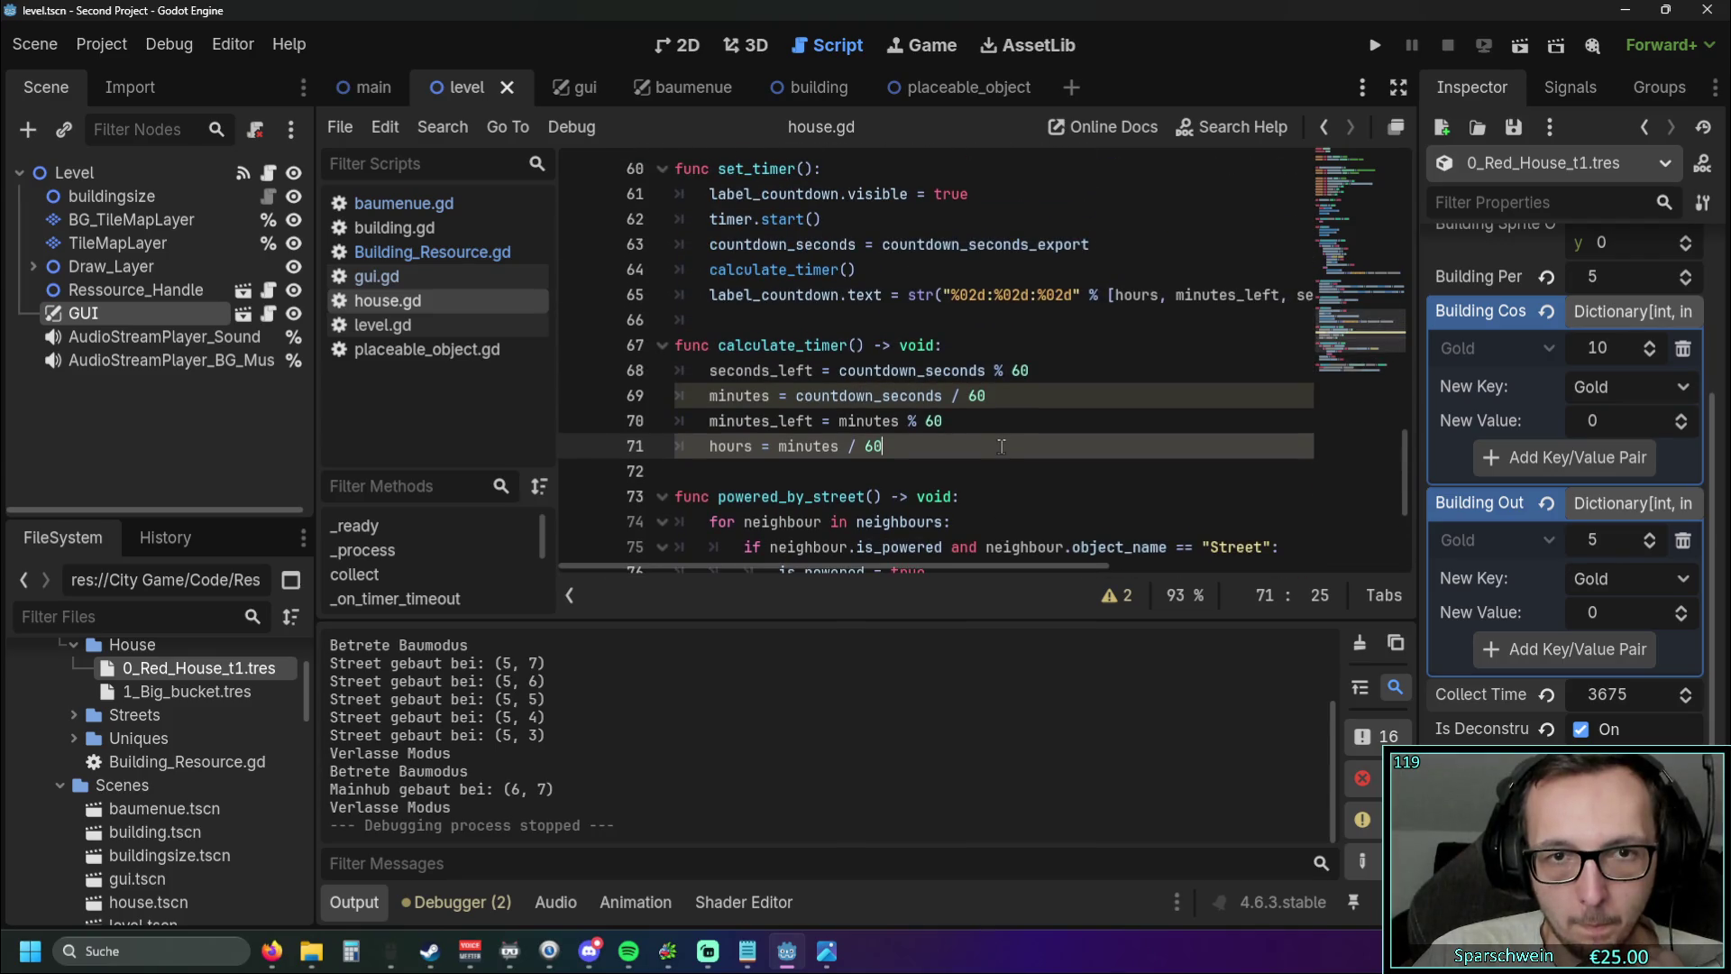
{"action": "scroll", "coordinate": [1008, 447], "scroll_direction": "up", "scroll_amount": 2}
{"action": "scroll", "coordinate": [1007, 447], "scroll_direction": "down", "scroll_amount": 1}
{"action": "mouse_move", "coordinate": [828, 565]}
{"action": "left_mouse_down"}
{"action": "mouse_move", "coordinate": [951, 565]}
{"action": "mouse_move", "coordinate": [833, 560]}
{"action": "left_mouse_up"}
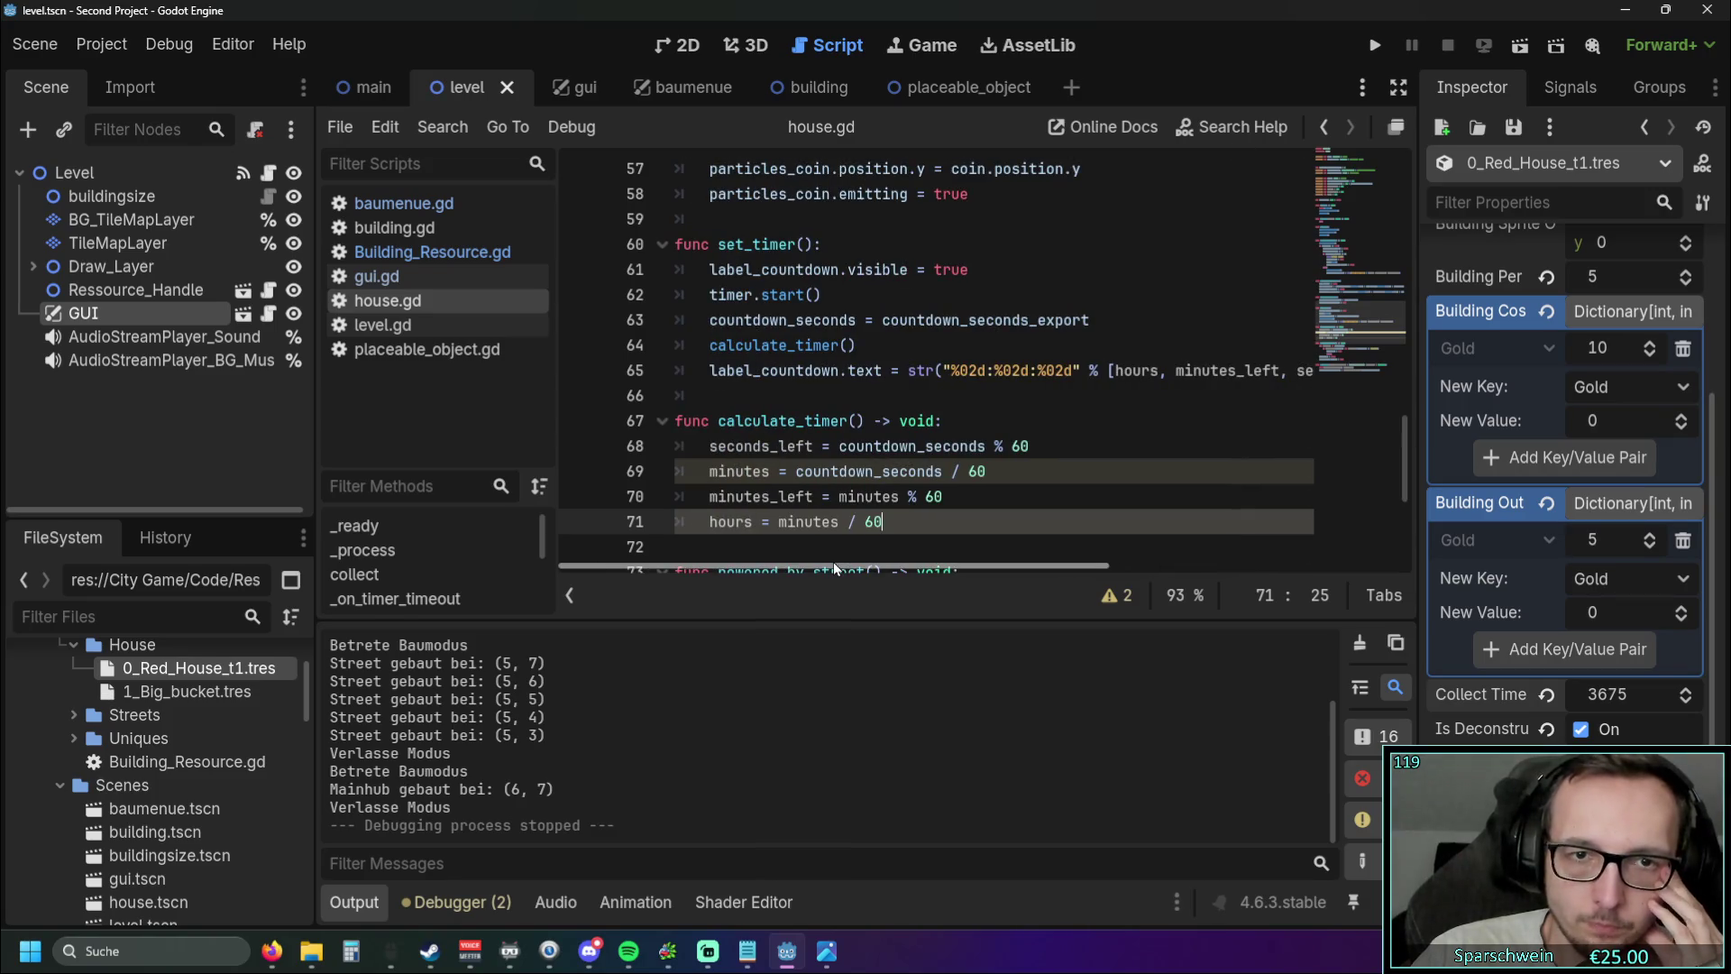
{"action": "scroll", "coordinate": [905, 499], "scroll_direction": "up", "scroll_amount": 4}
{"action": "scroll", "coordinate": [904, 499], "scroll_direction": "up", "scroll_amount": 5}
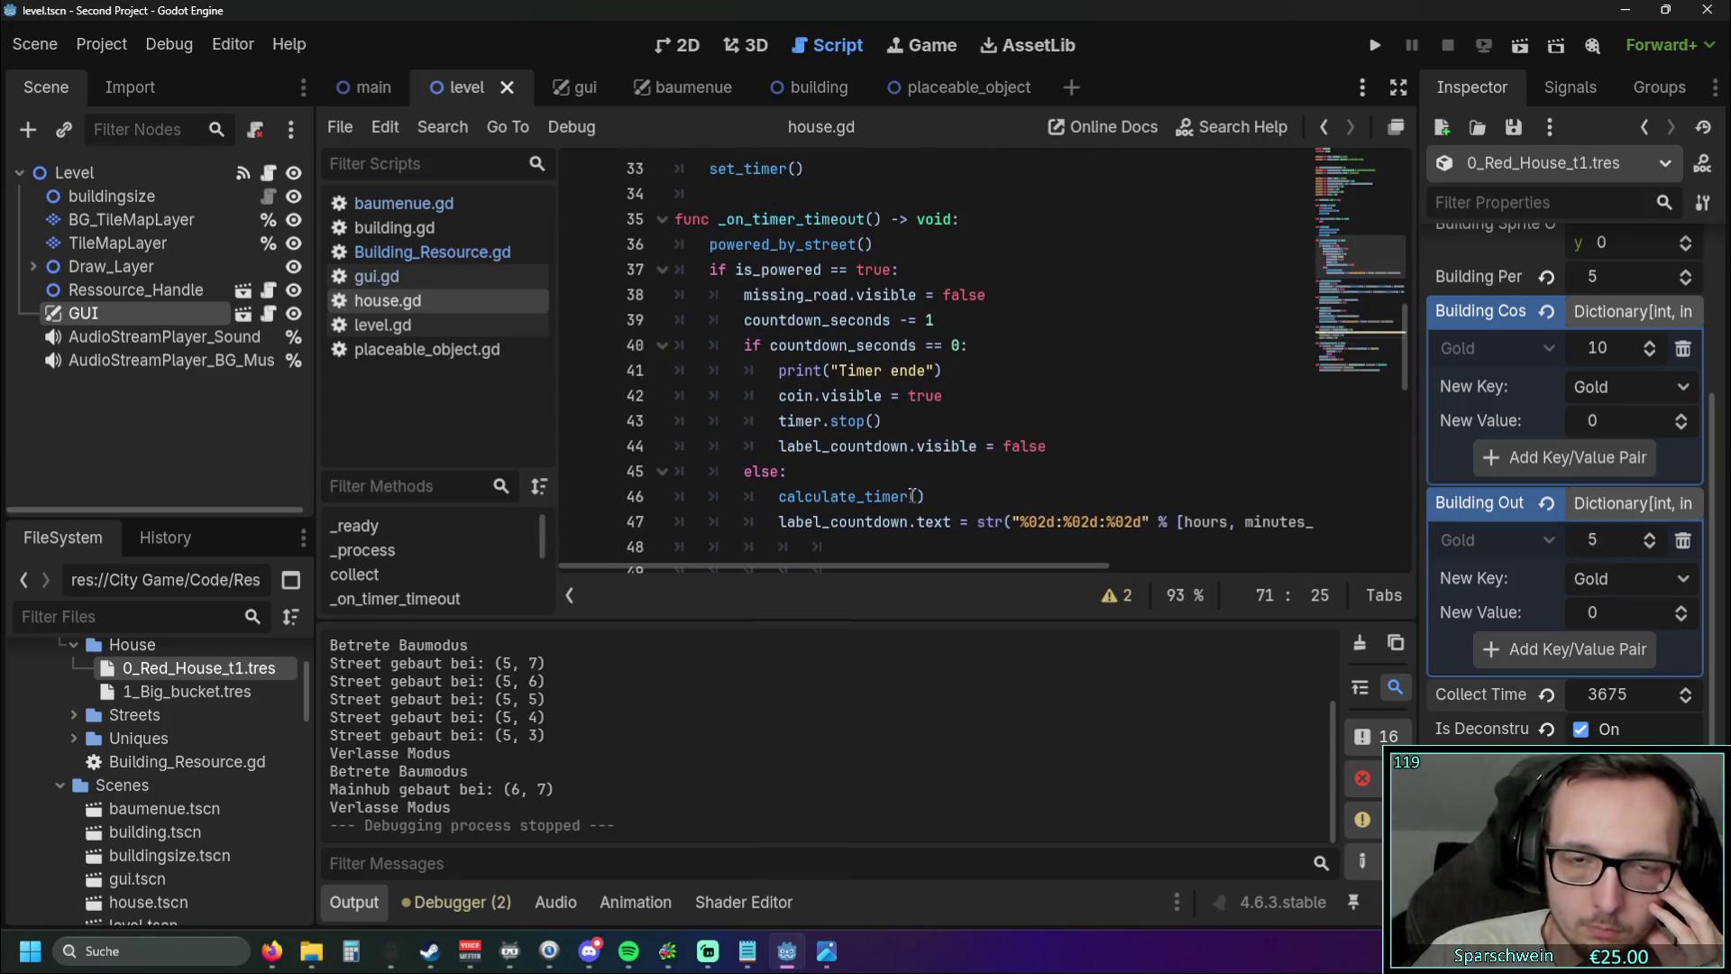
{"action": "scroll", "coordinate": [973, 466], "scroll_direction": "down", "scroll_amount": 8}
{"action": "scroll", "coordinate": [973, 466], "scroll_direction": "up", "scroll_amount": 2}
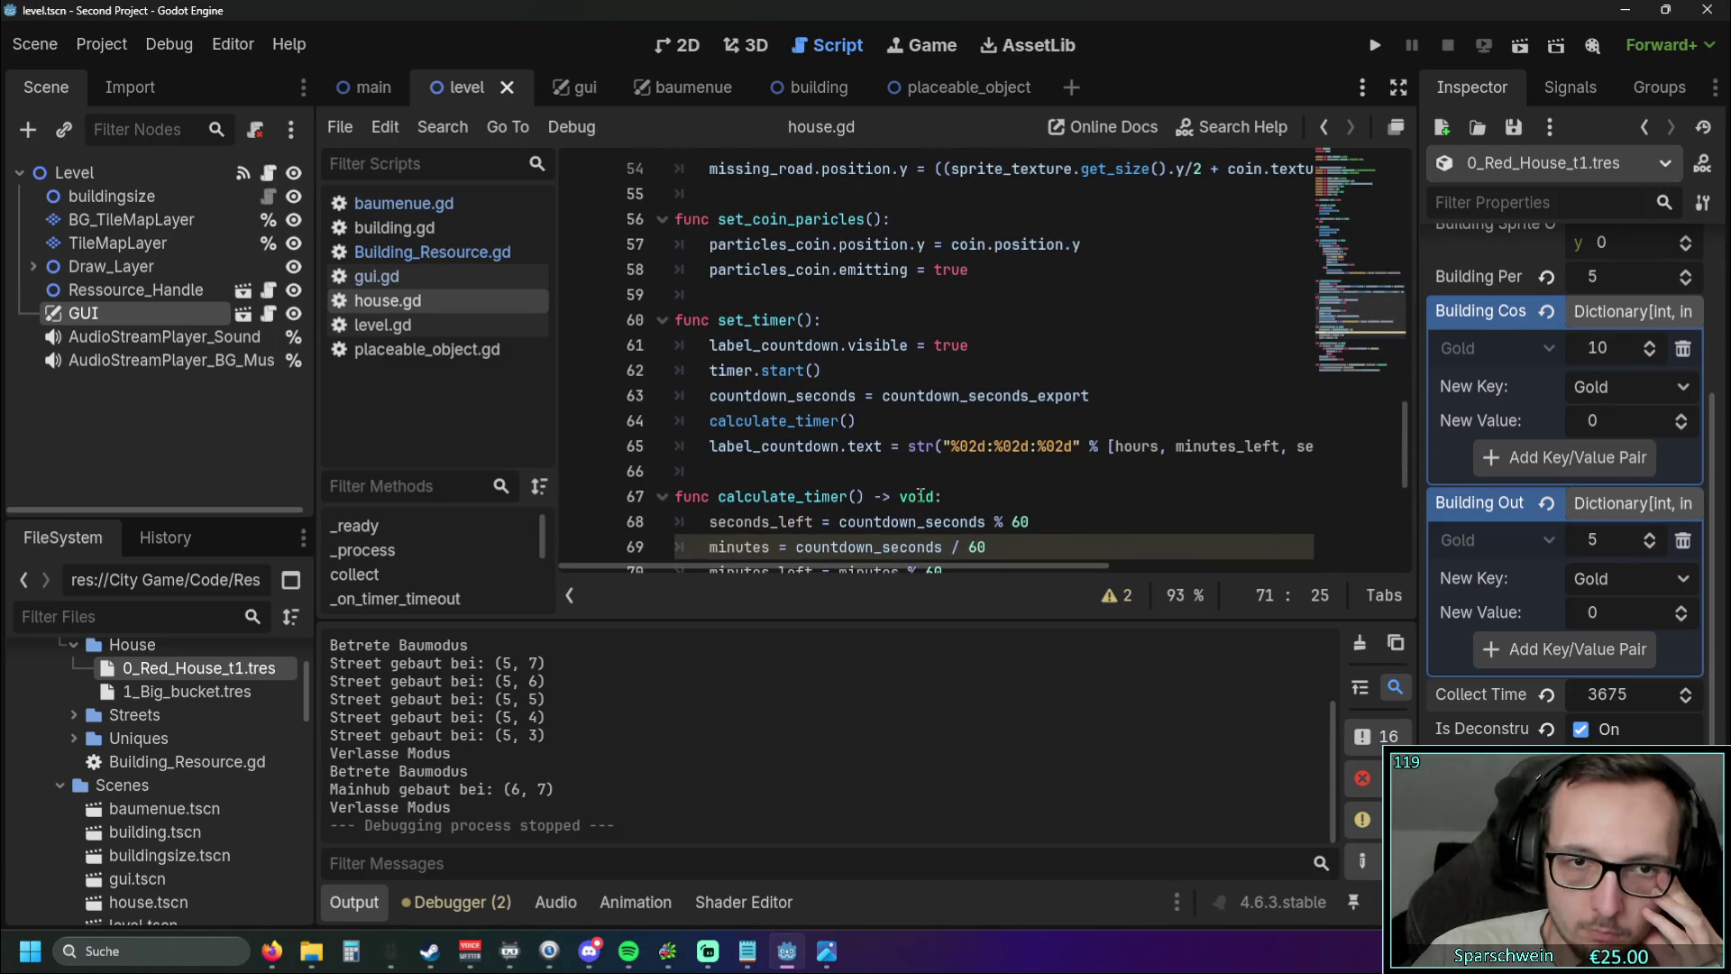
{"action": "mouse_move", "coordinate": [817, 566]}
{"action": "left_mouse_down"}
{"action": "mouse_move", "coordinate": [965, 564]}
{"action": "mouse_move", "coordinate": [810, 556]}
{"action": "left_mouse_up"}
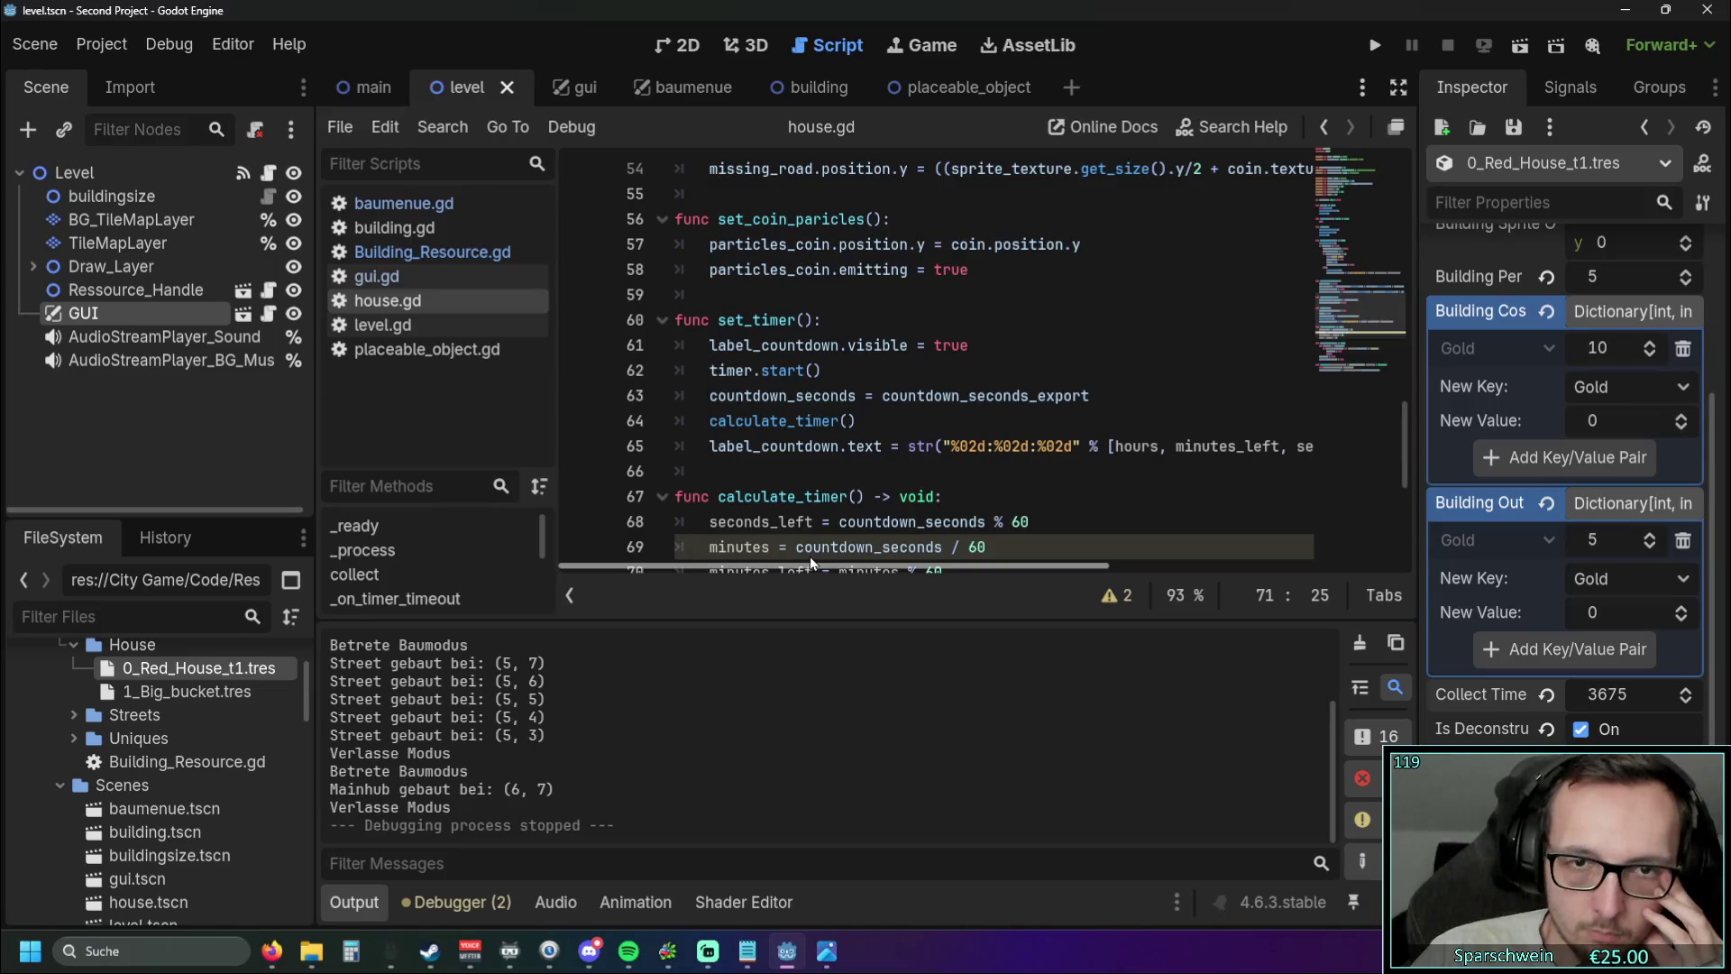
{"action": "scroll", "coordinate": [920, 470], "scroll_direction": "down", "scroll_amount": 1}
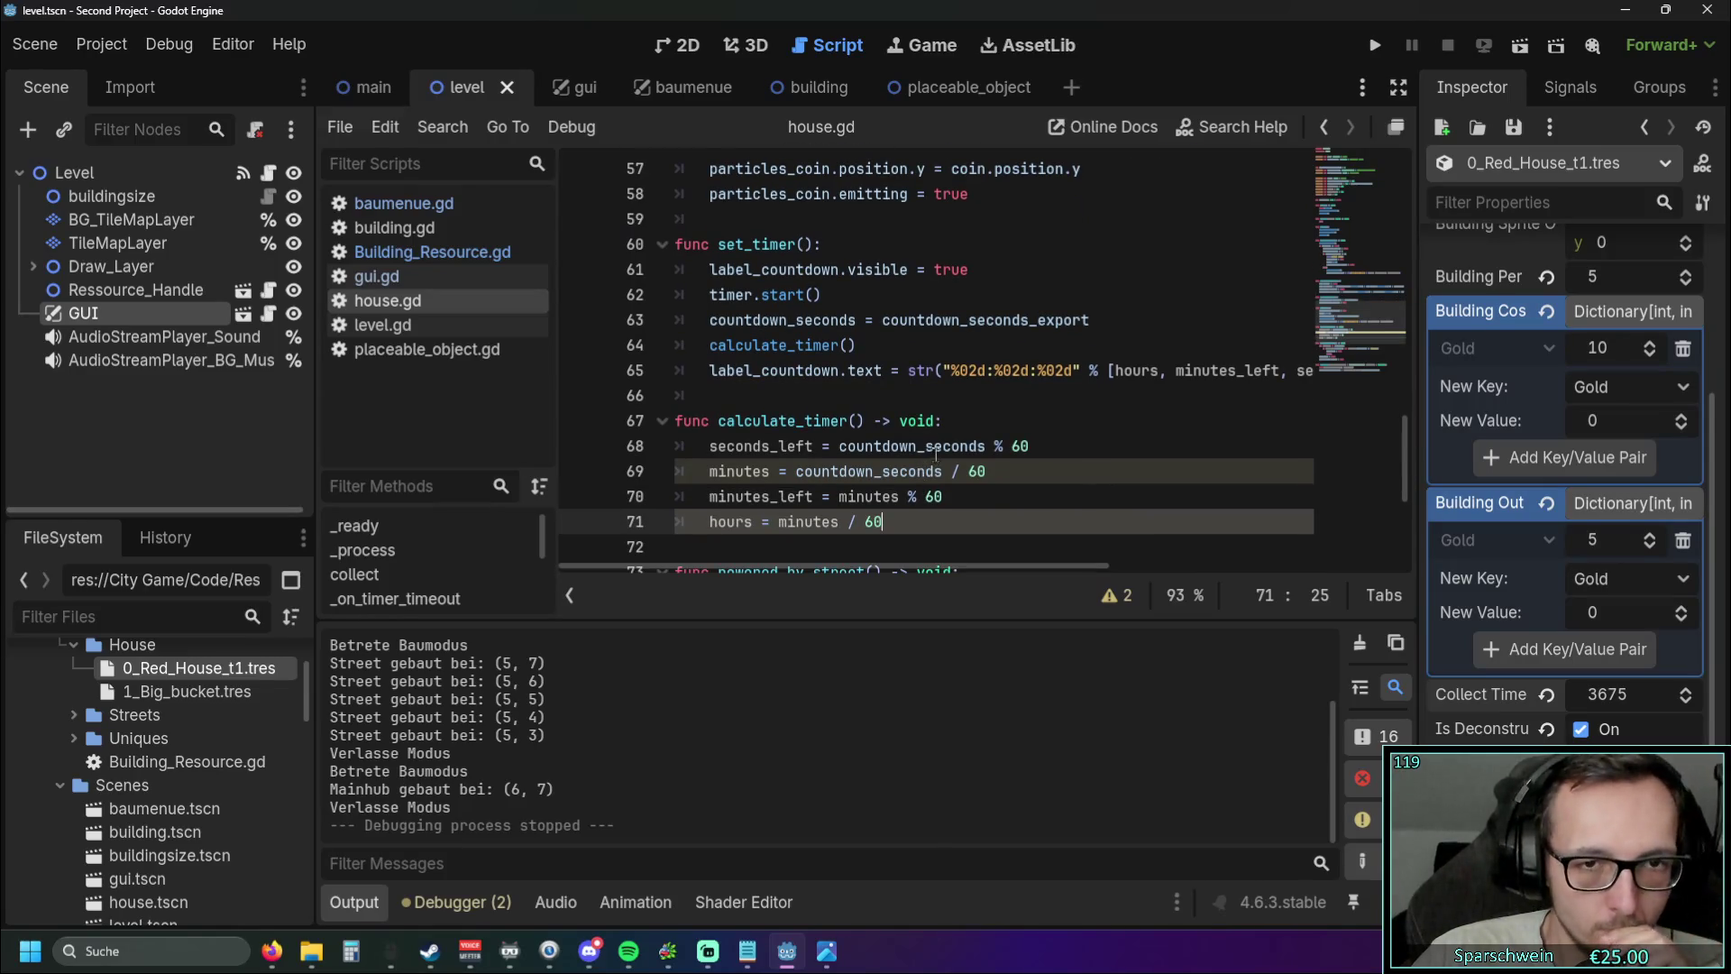
{"action": "scroll", "coordinate": [935, 450], "scroll_direction": "down", "scroll_amount": 2}
{"action": "left_click", "coordinate": [994, 395]}
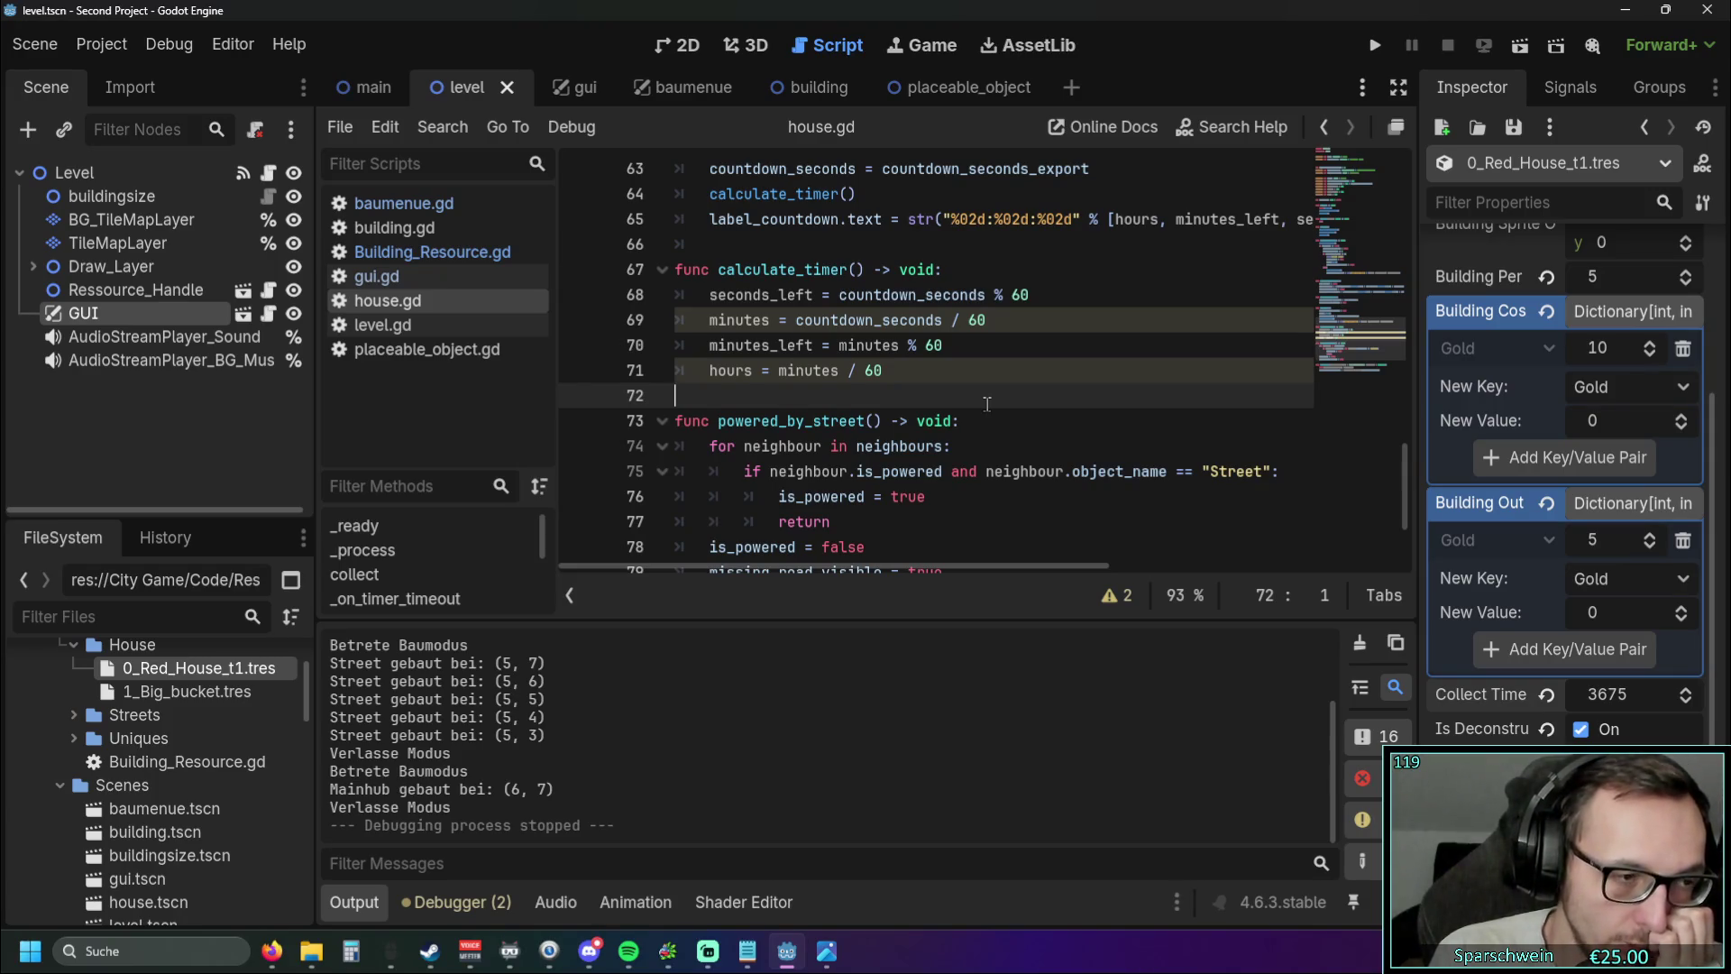
{"action": "key", "text": "F5"}
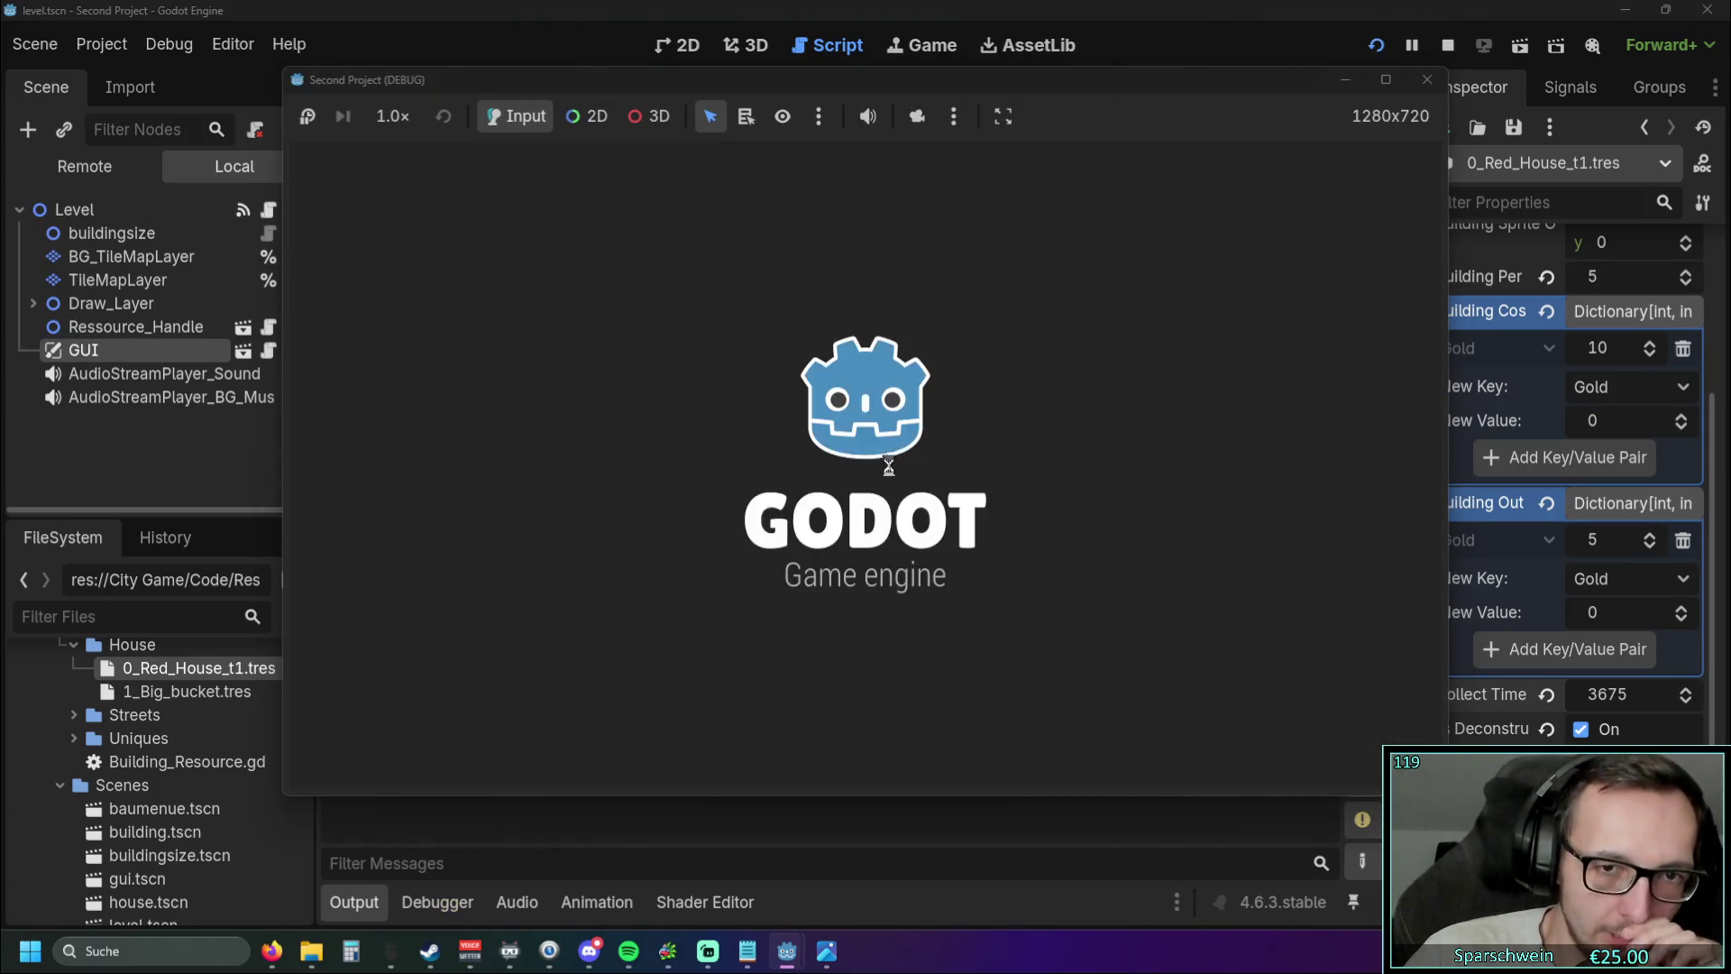
{"action": "left_click", "coordinate": [852, 751]}
- Place a red house, build a long street, and put the church below the road
{"action": "left_click", "coordinate": [880, 548]}
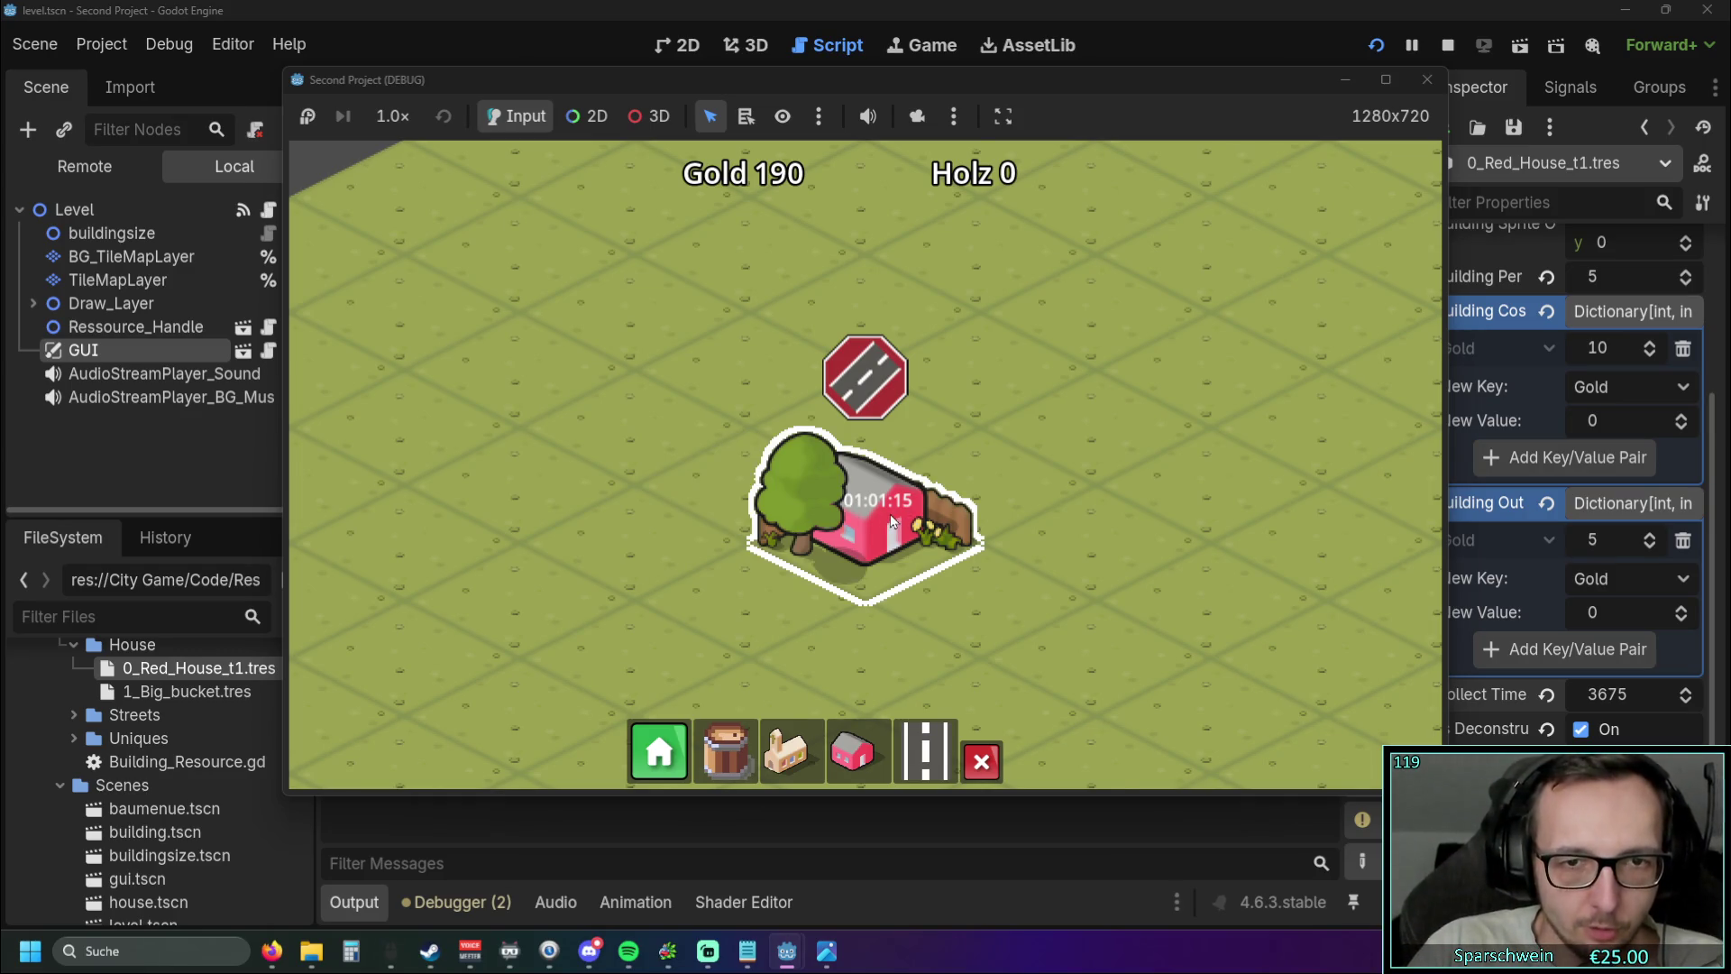
{"action": "scroll", "coordinate": [893, 521], "scroll_direction": "down", "scroll_amount": 3}
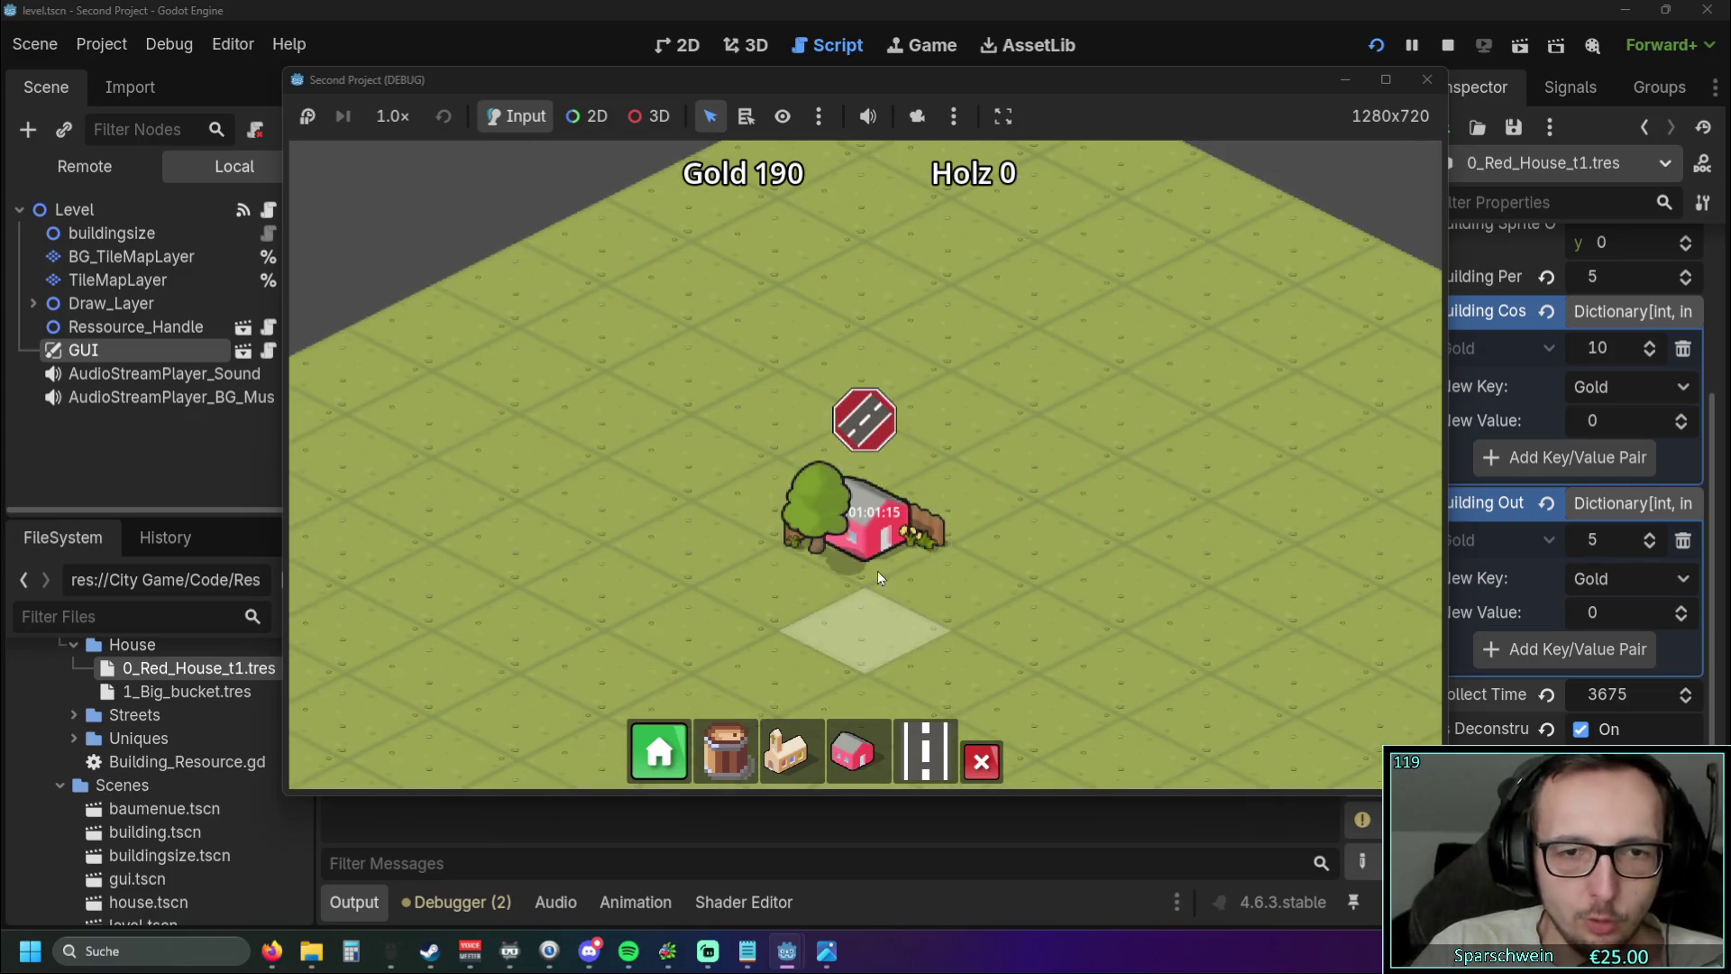
{"action": "left_click_drag", "start_coordinate": [937, 440], "coordinate": [916, 463]}
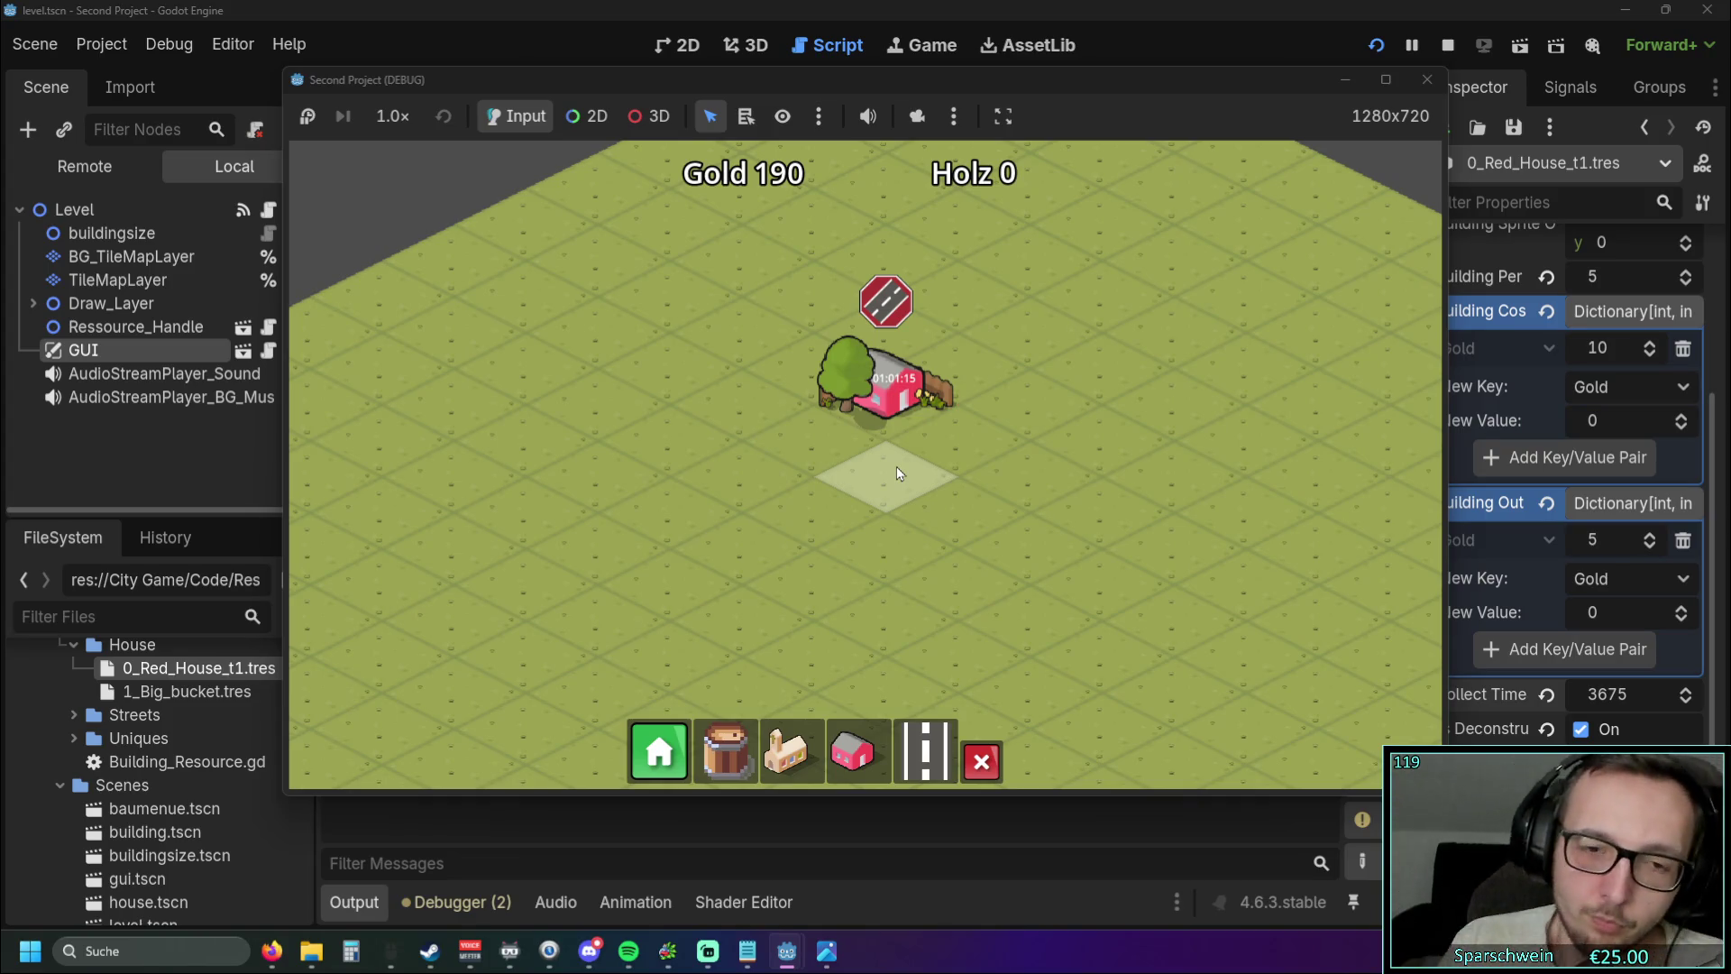
{"action": "left_click", "coordinate": [858, 465]}
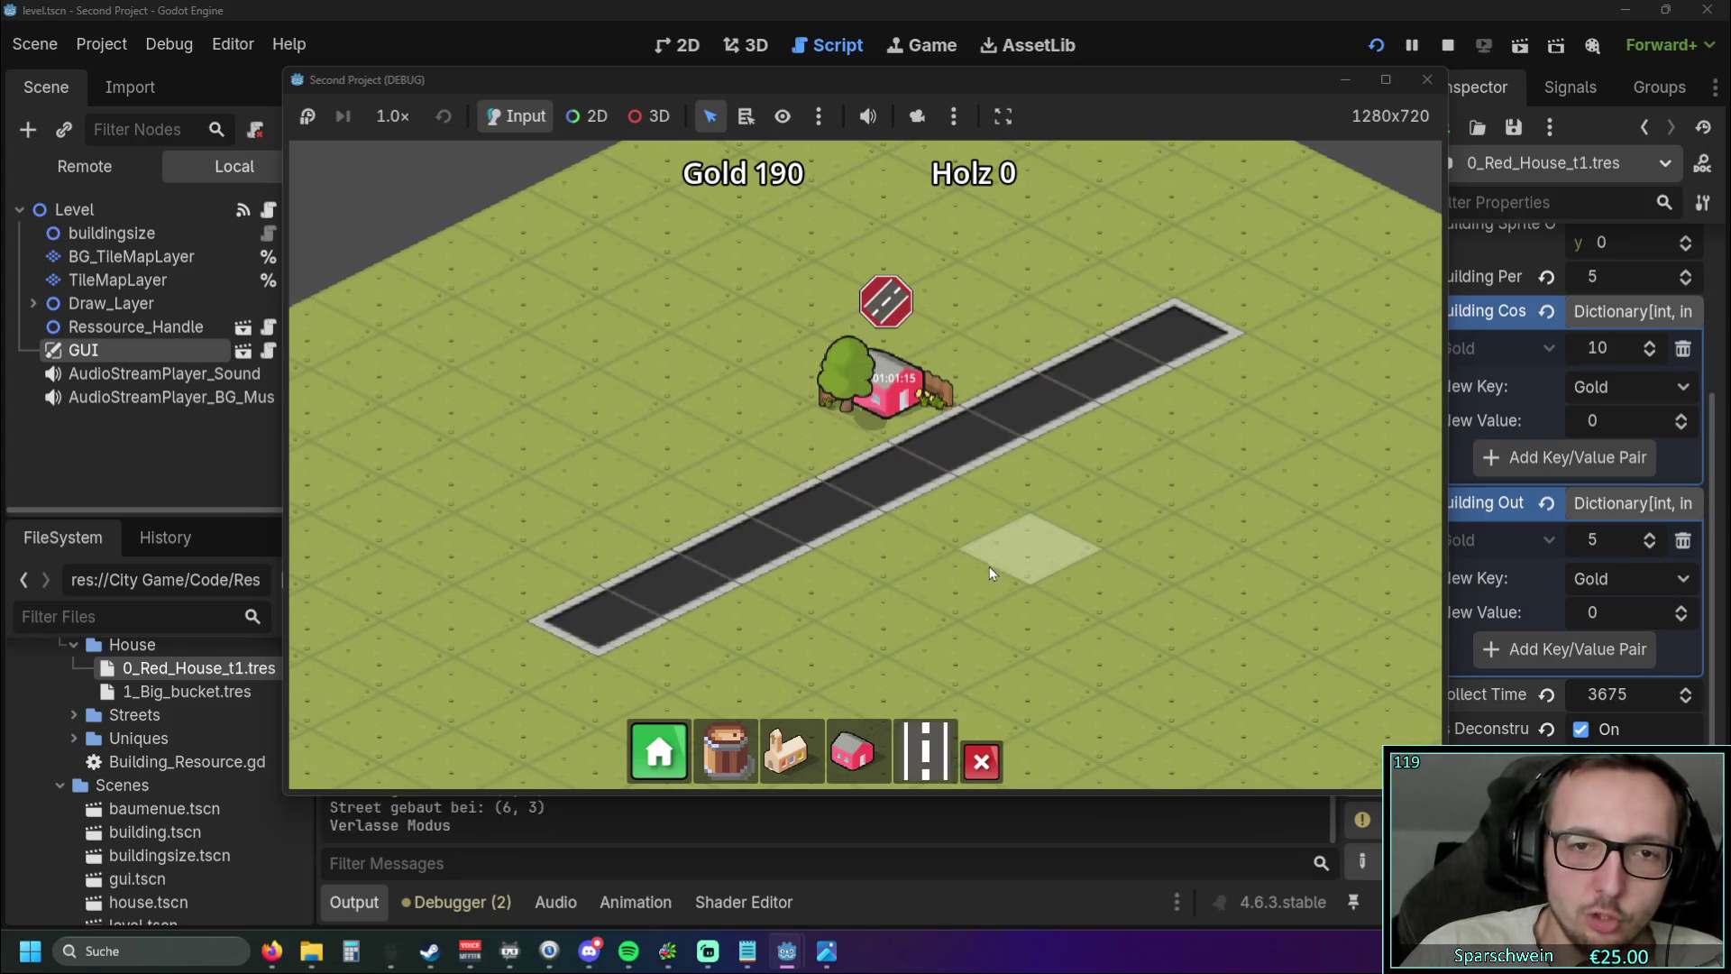
{"action": "left_click", "coordinate": [786, 751]}
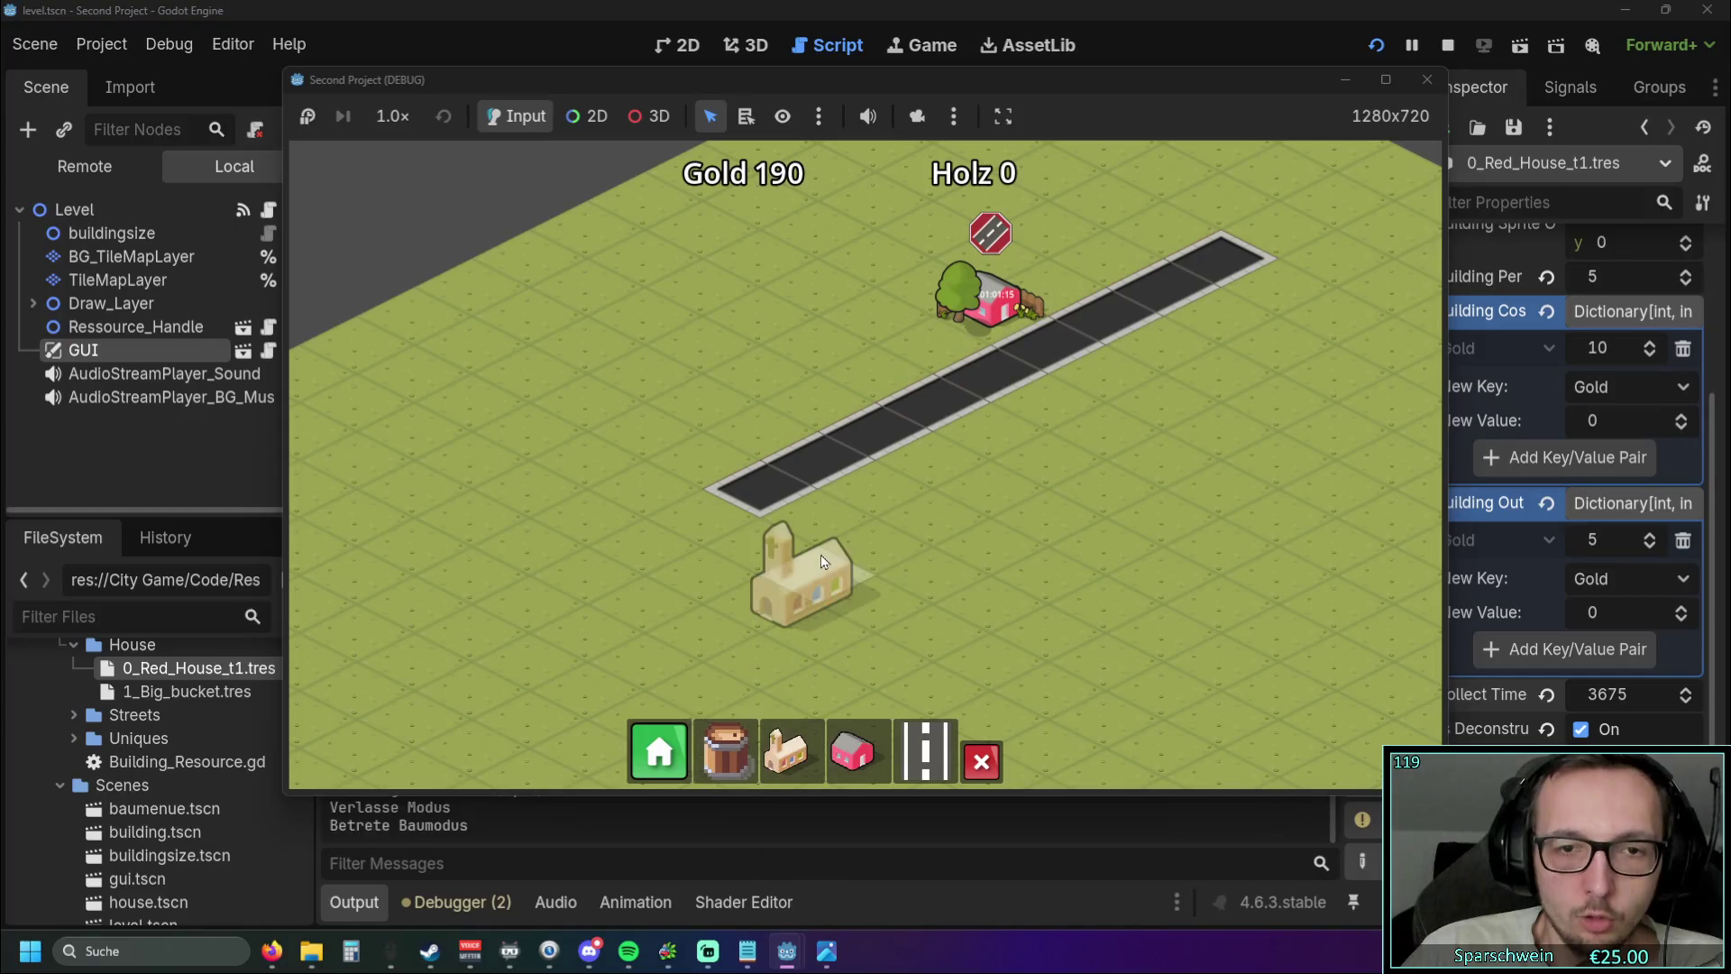
{"action": "left_click", "coordinate": [777, 514]}
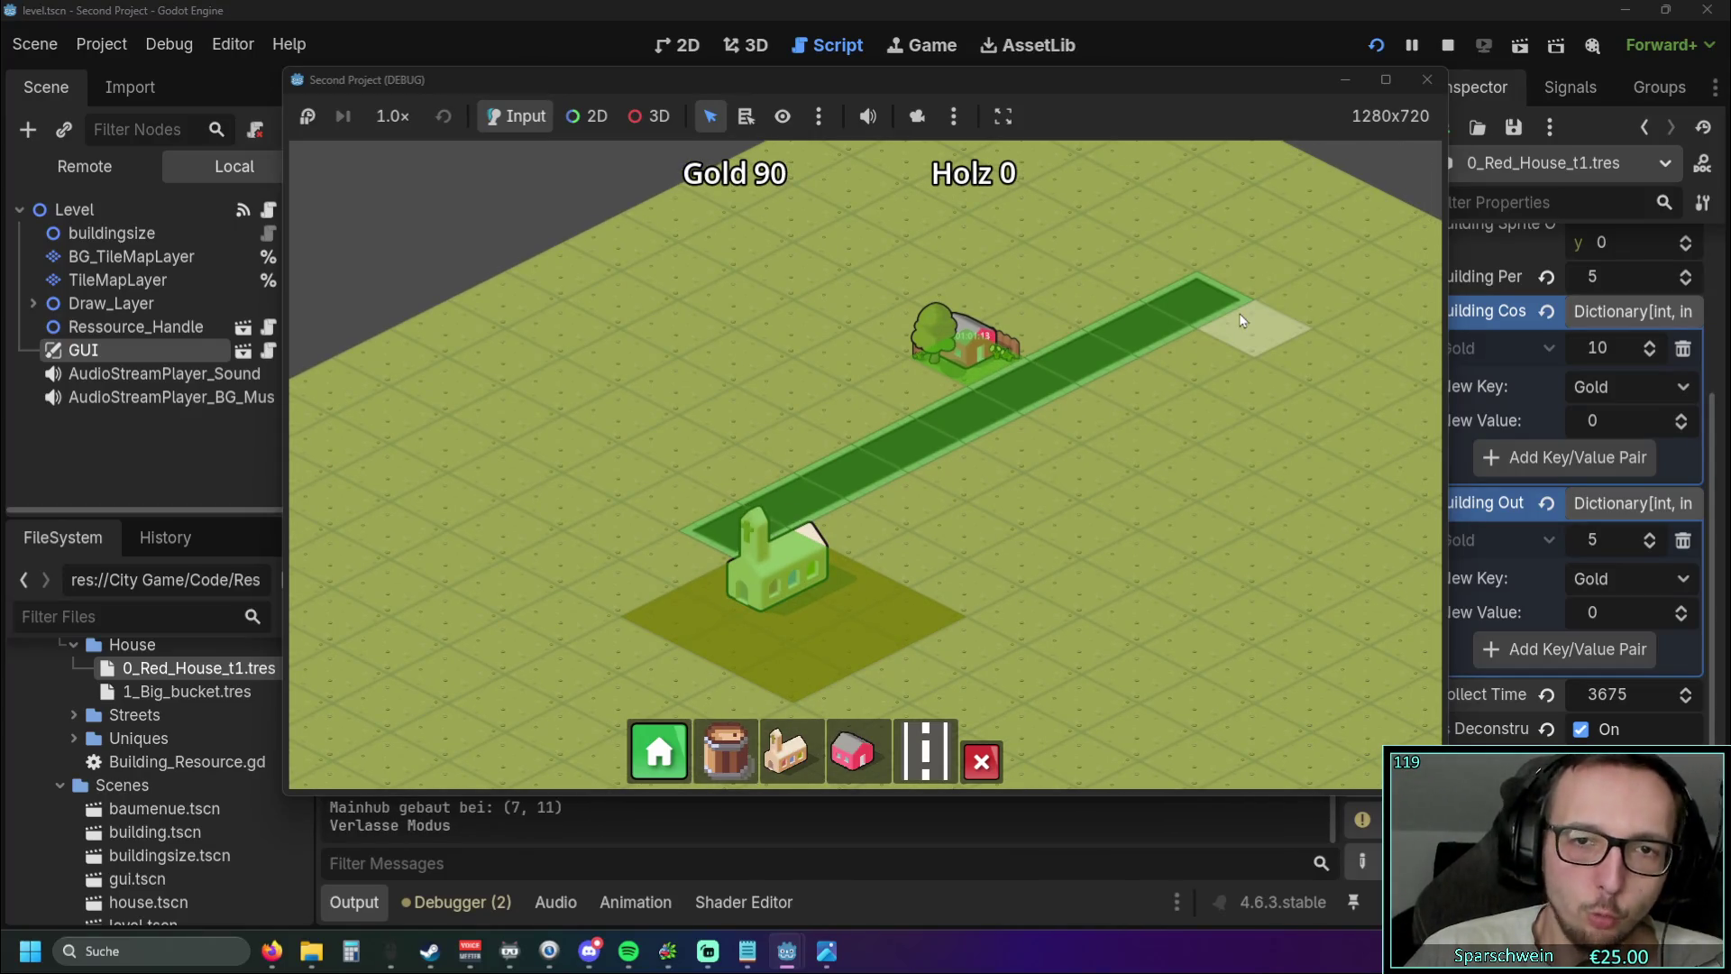
{"action": "scroll", "coordinate": [1128, 316], "scroll_direction": "up", "scroll_amount": 1}
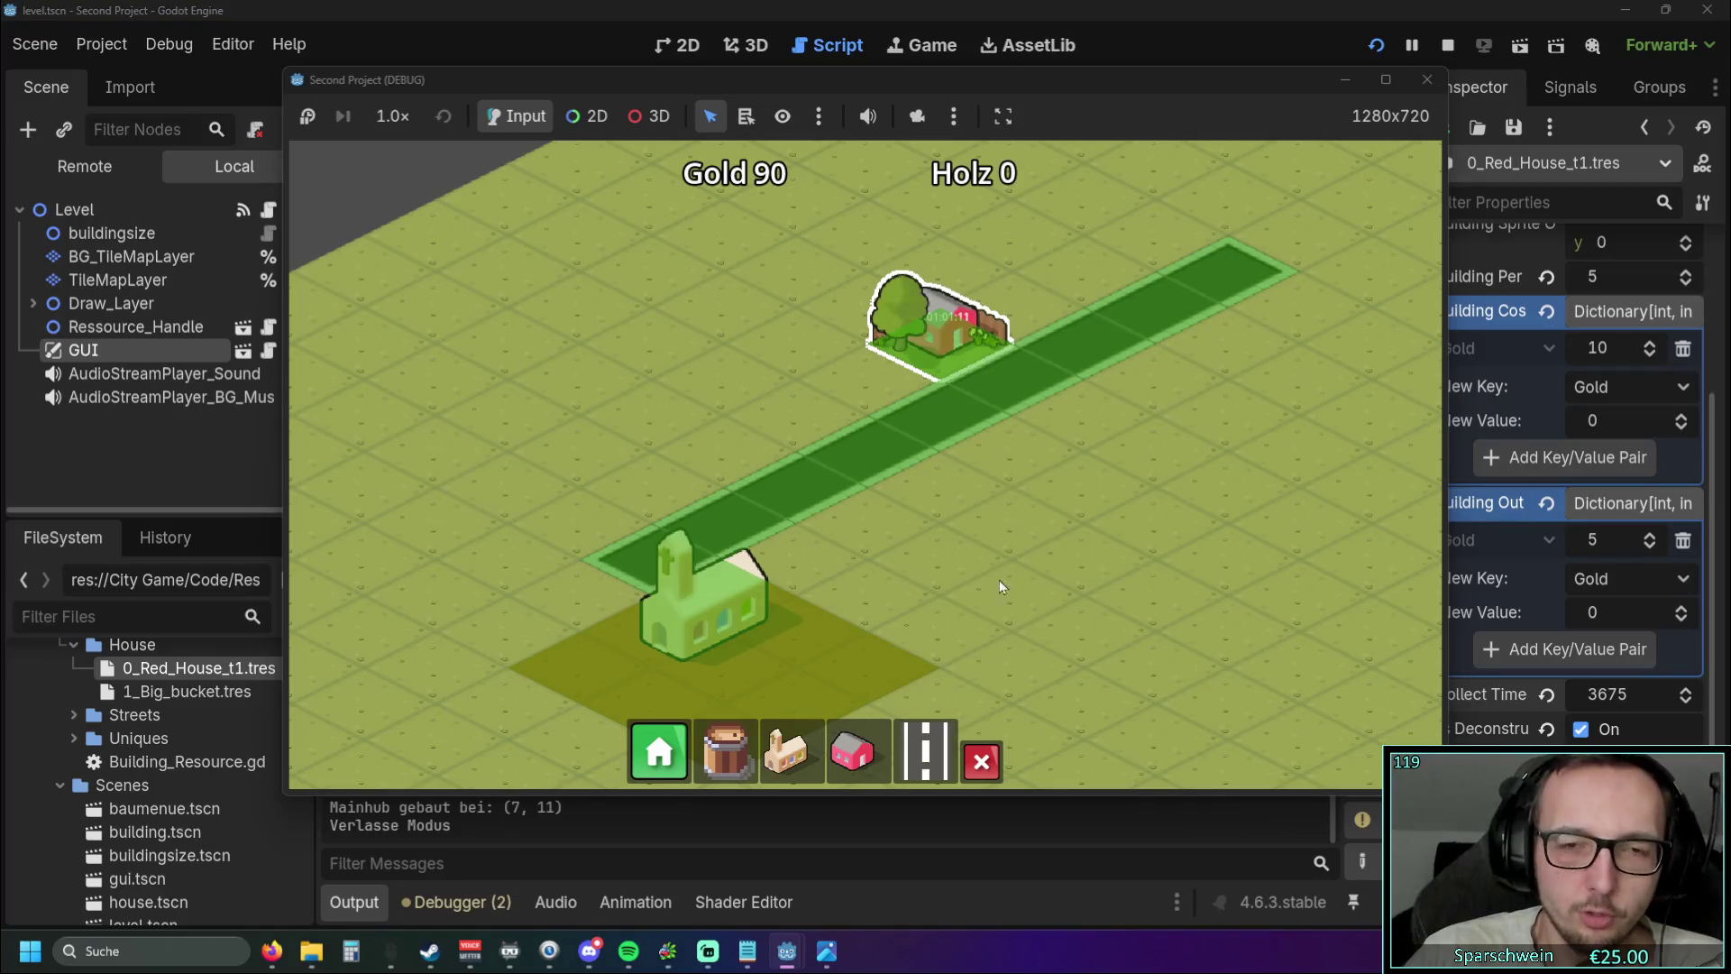
- Demolish the road tile at (6, 9), rebuild it, remove it again, then stop the game
{"action": "left_click", "coordinate": [981, 762]}
{"action": "left_click", "coordinate": [826, 472]}
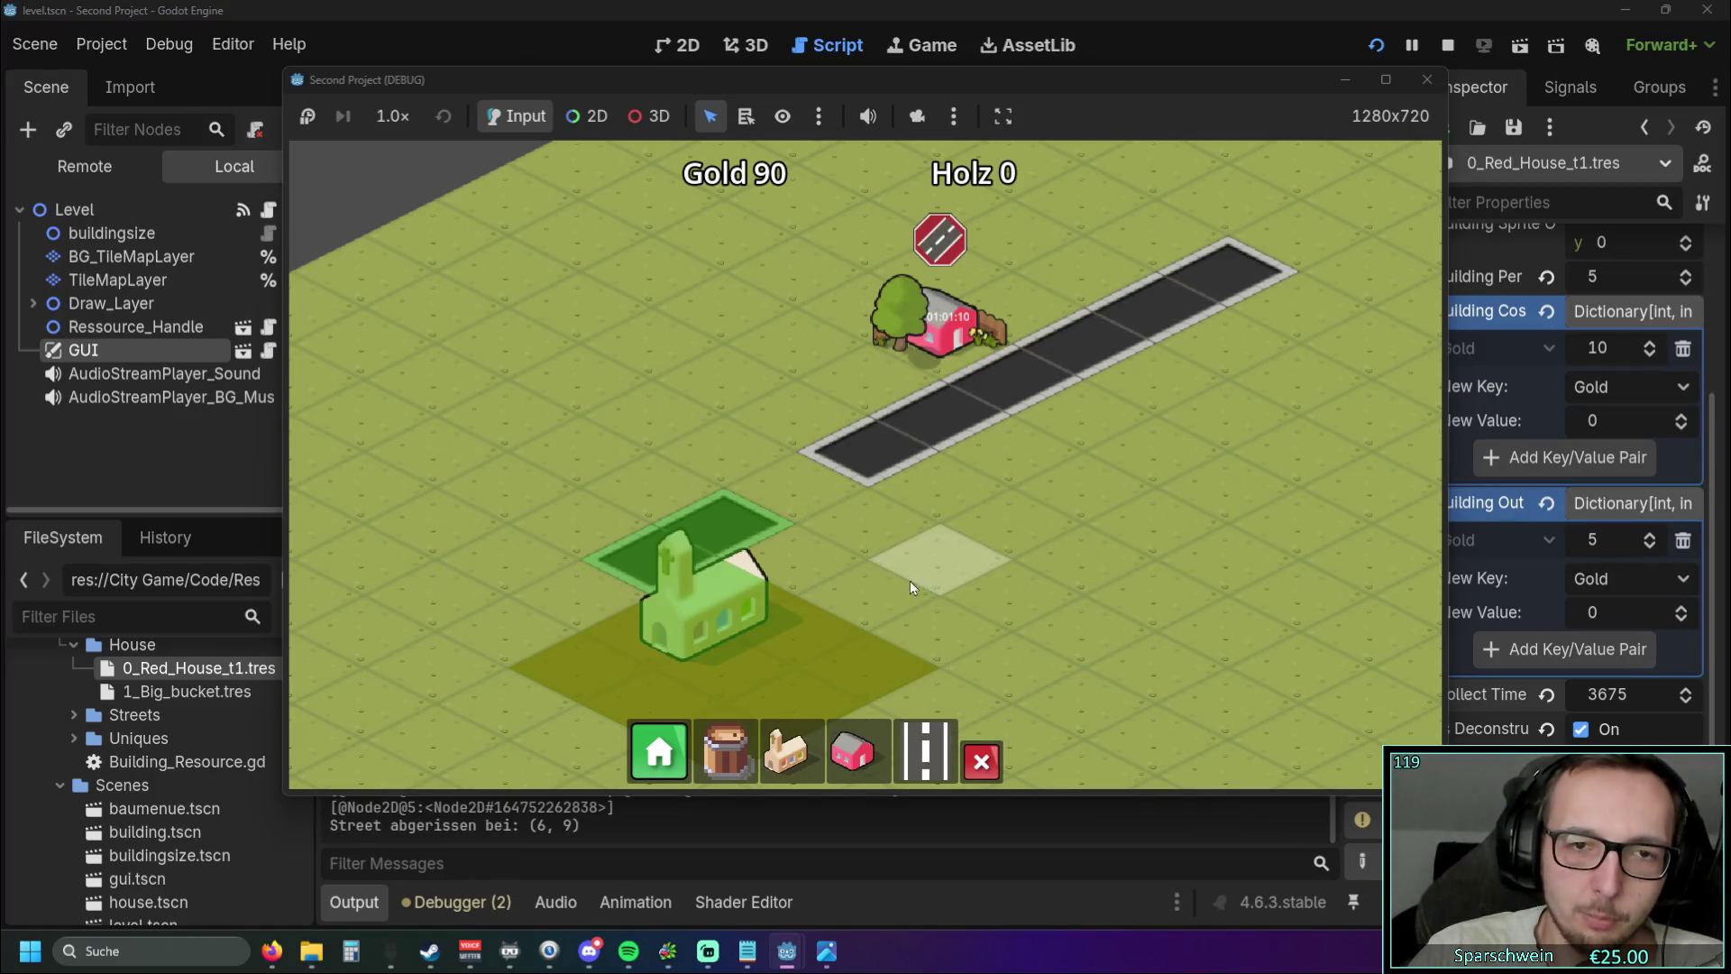
{"action": "right_click", "coordinate": [1082, 559]}
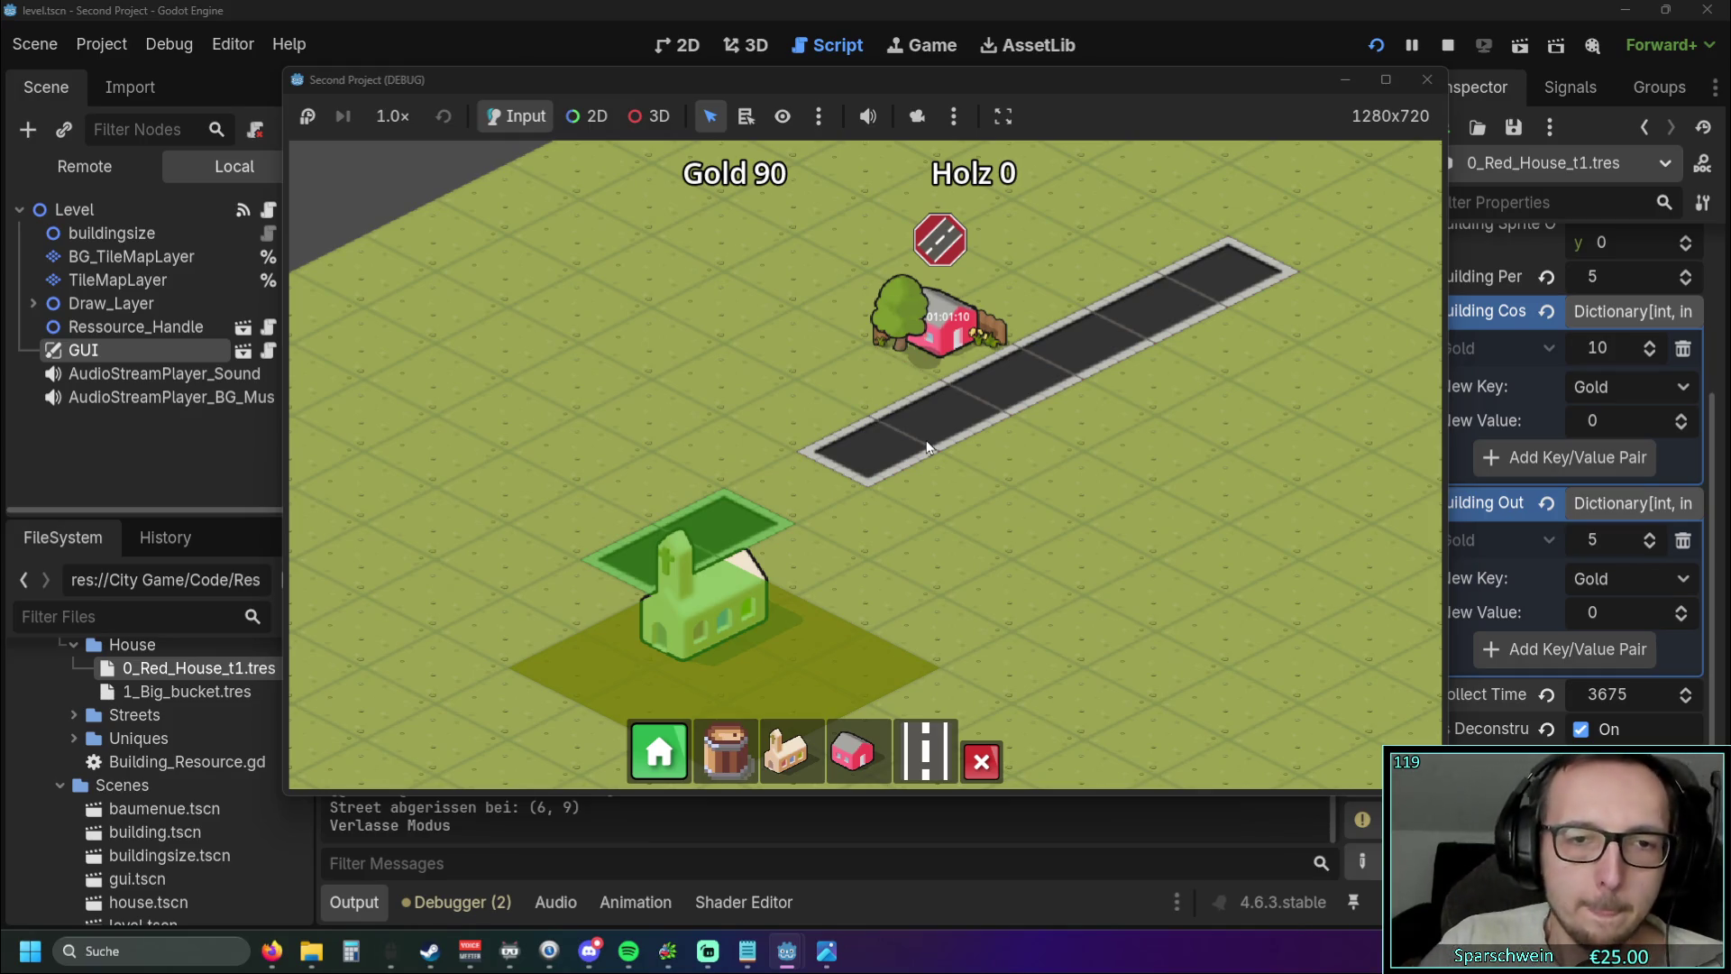
{"action": "left_click", "coordinate": [925, 752]}
{"action": "left_click", "coordinate": [815, 467]}
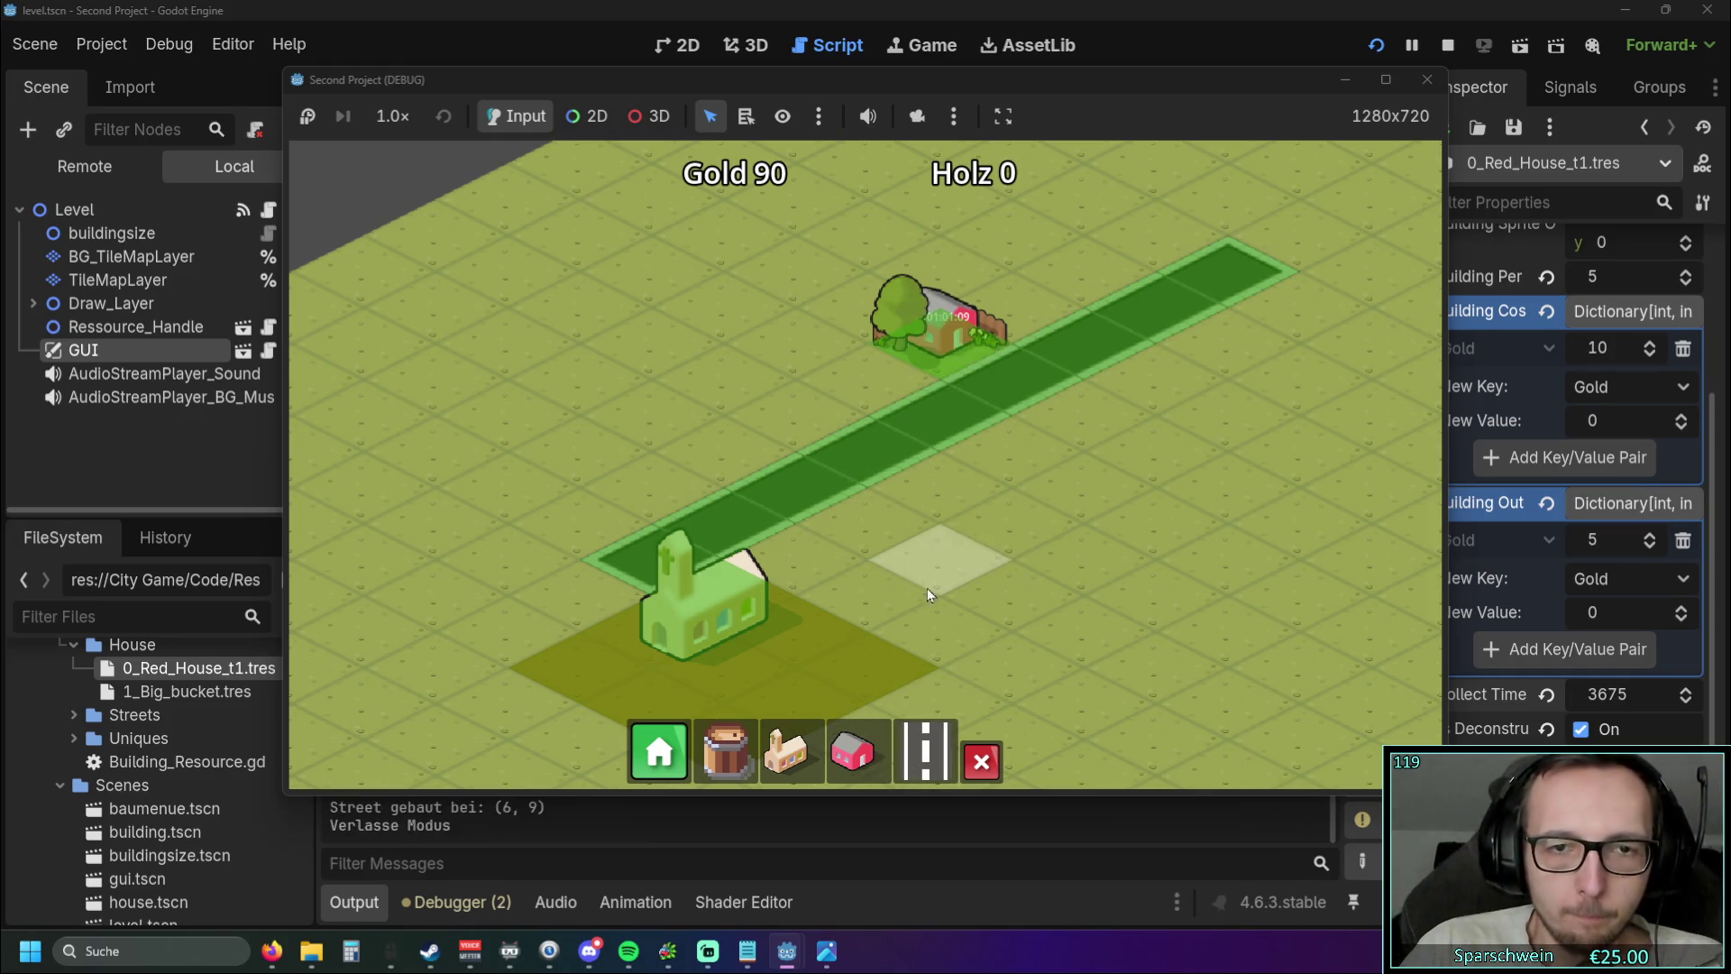
{"action": "left_click", "coordinate": [982, 760]}
{"action": "left_click", "coordinate": [807, 482]}
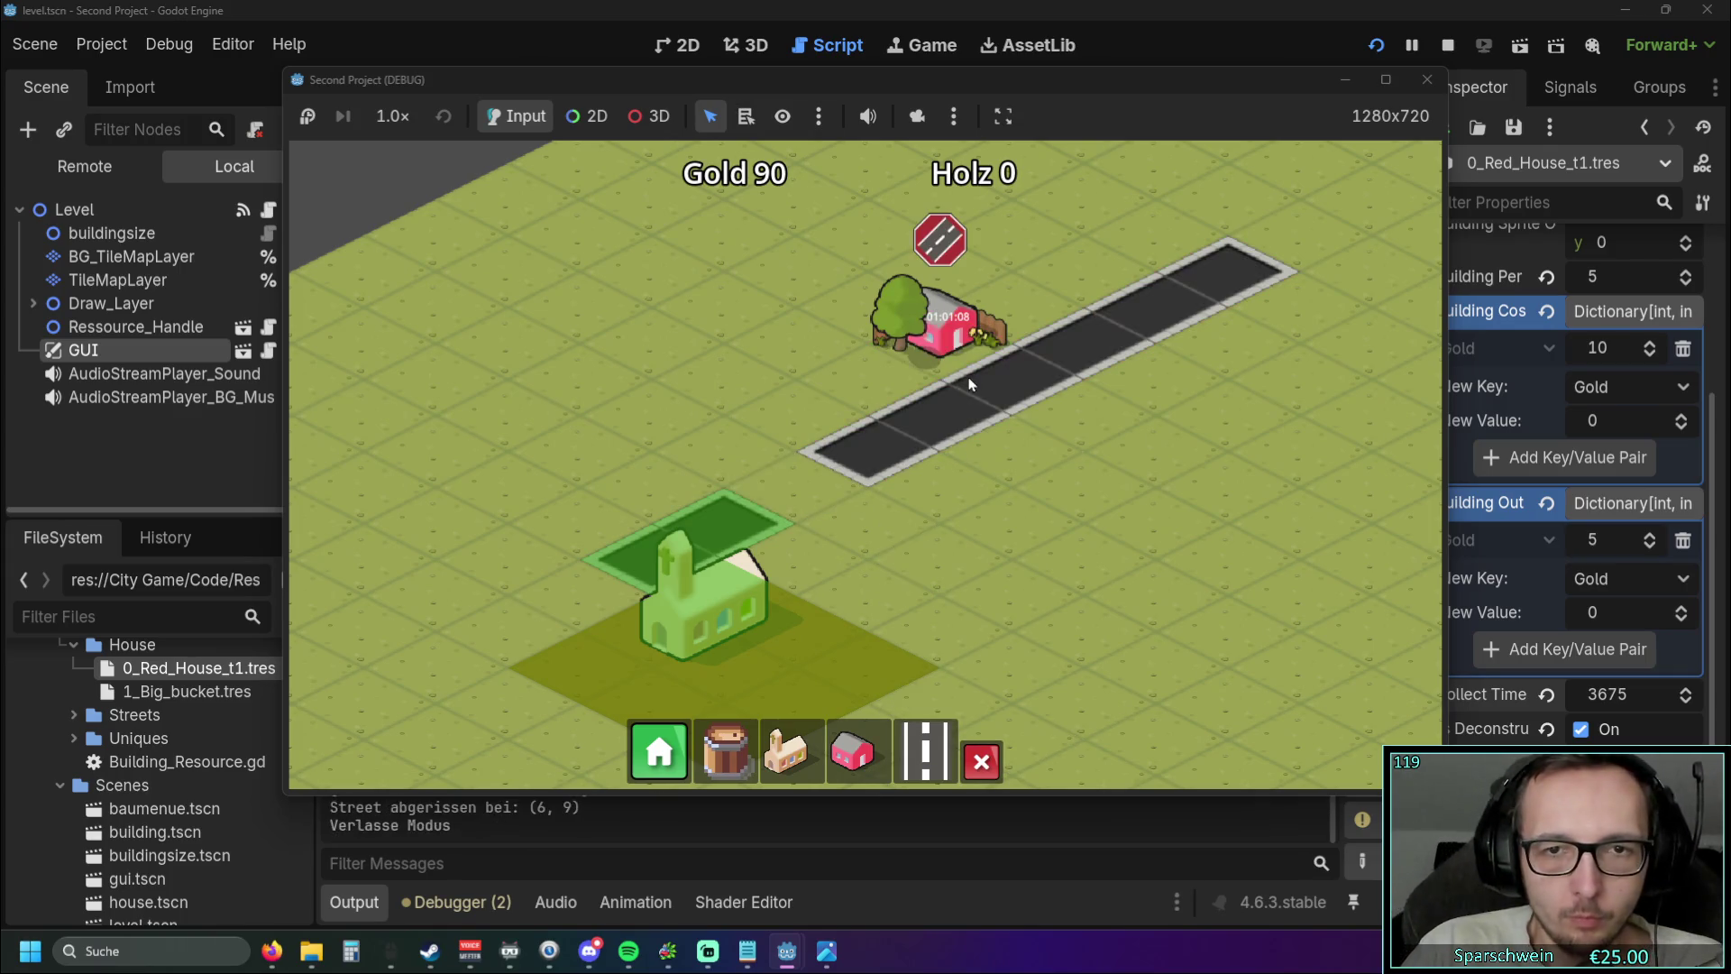
{"action": "scroll", "coordinate": [917, 386], "scroll_direction": "up", "scroll_amount": 2}
{"action": "scroll", "coordinate": [895, 372], "scroll_direction": "down", "scroll_amount": 3}
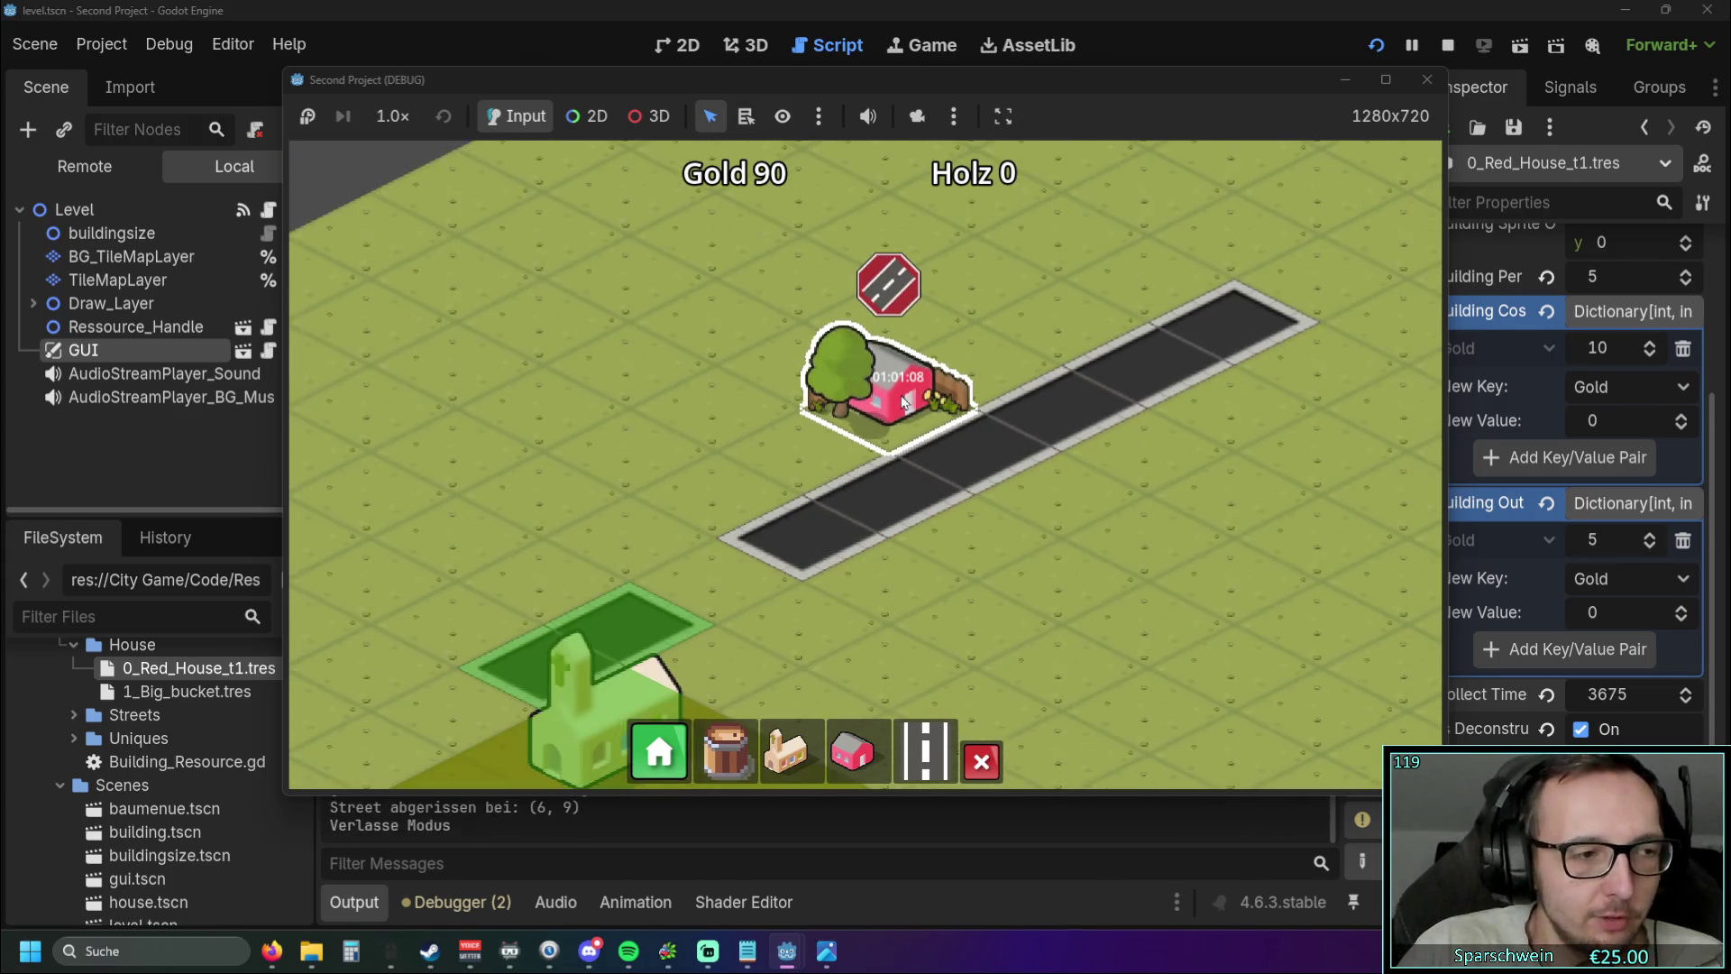
{"action": "left_click", "coordinate": [1427, 79]}
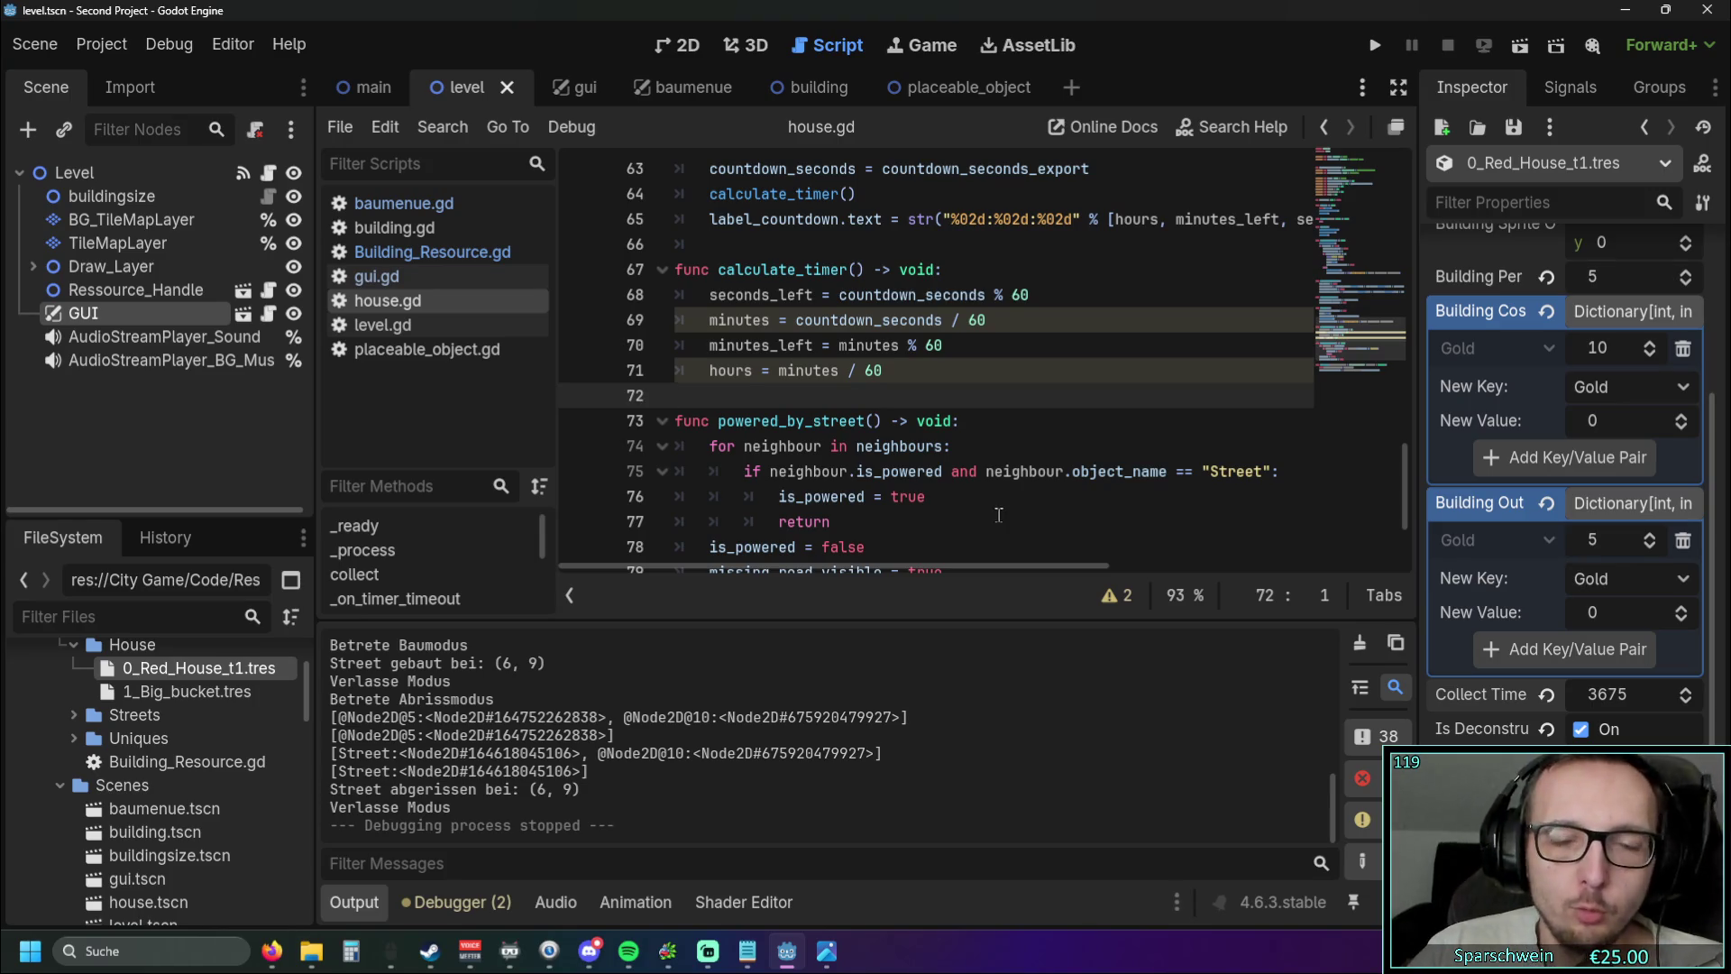
{"action": "scroll", "coordinate": [988, 533], "scroll_direction": "up", "scroll_amount": 3}
{"action": "left_click_drag", "start_coordinate": [955, 469], "coordinate": [969, 446]}
{"action": "left_click", "coordinate": [857, 420]}
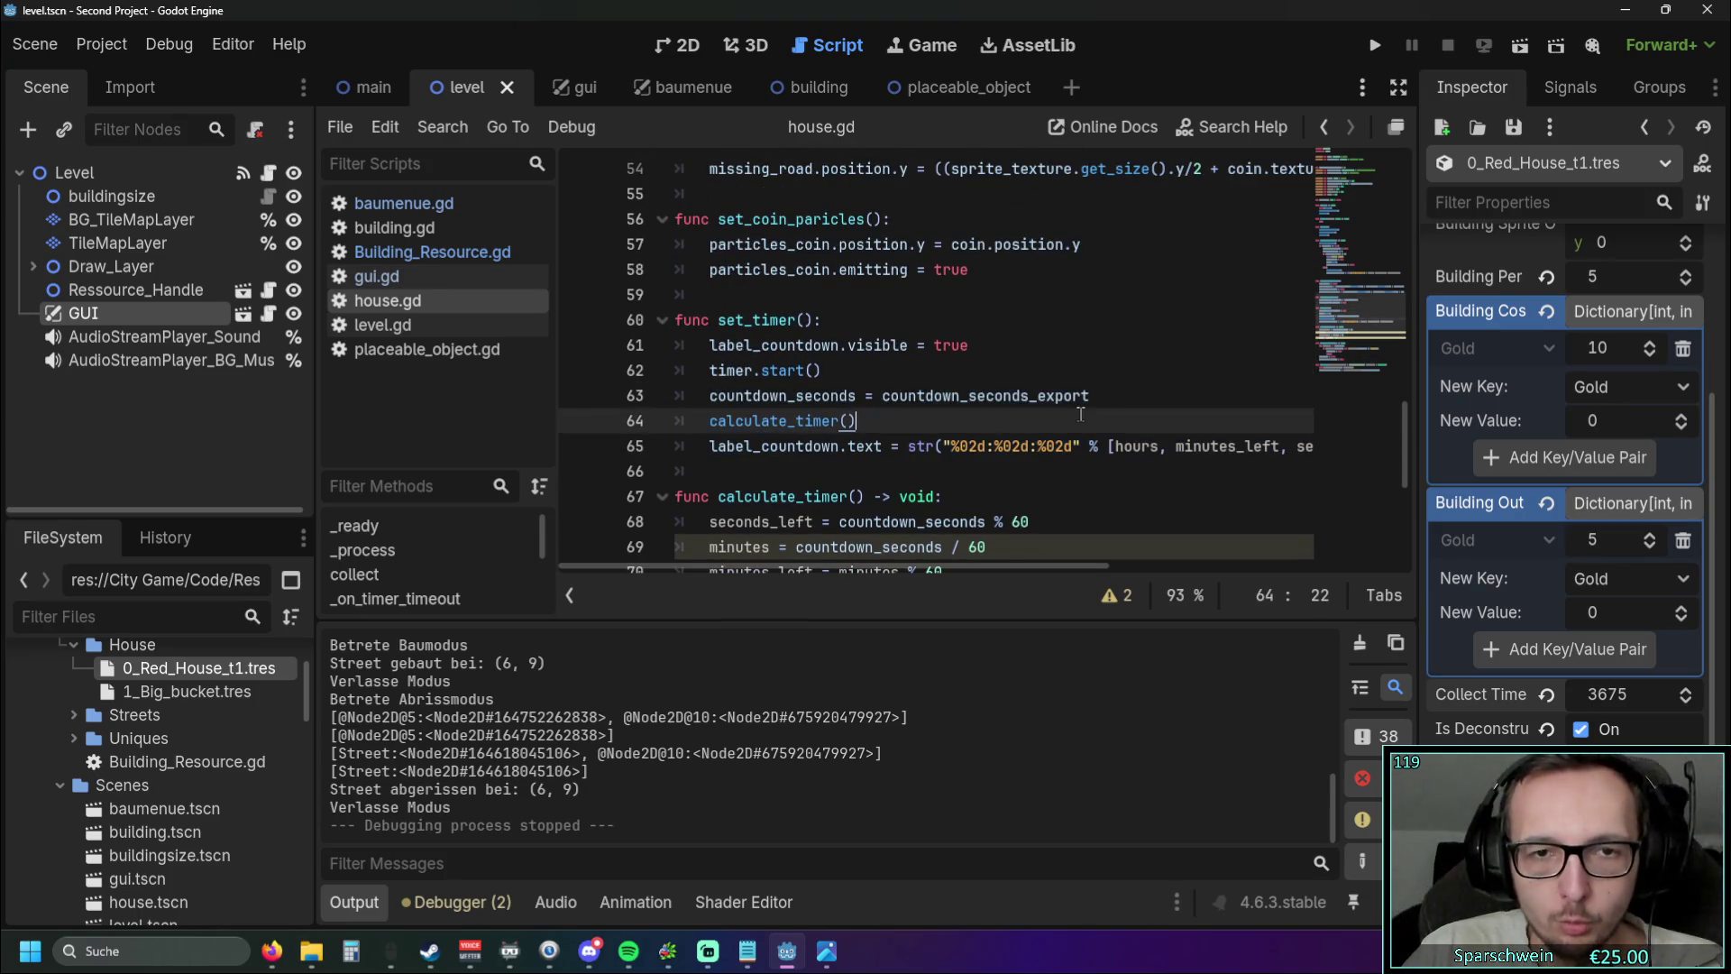
{"action": "scroll", "coordinate": [1072, 414], "scroll_direction": "down", "scroll_amount": 3}
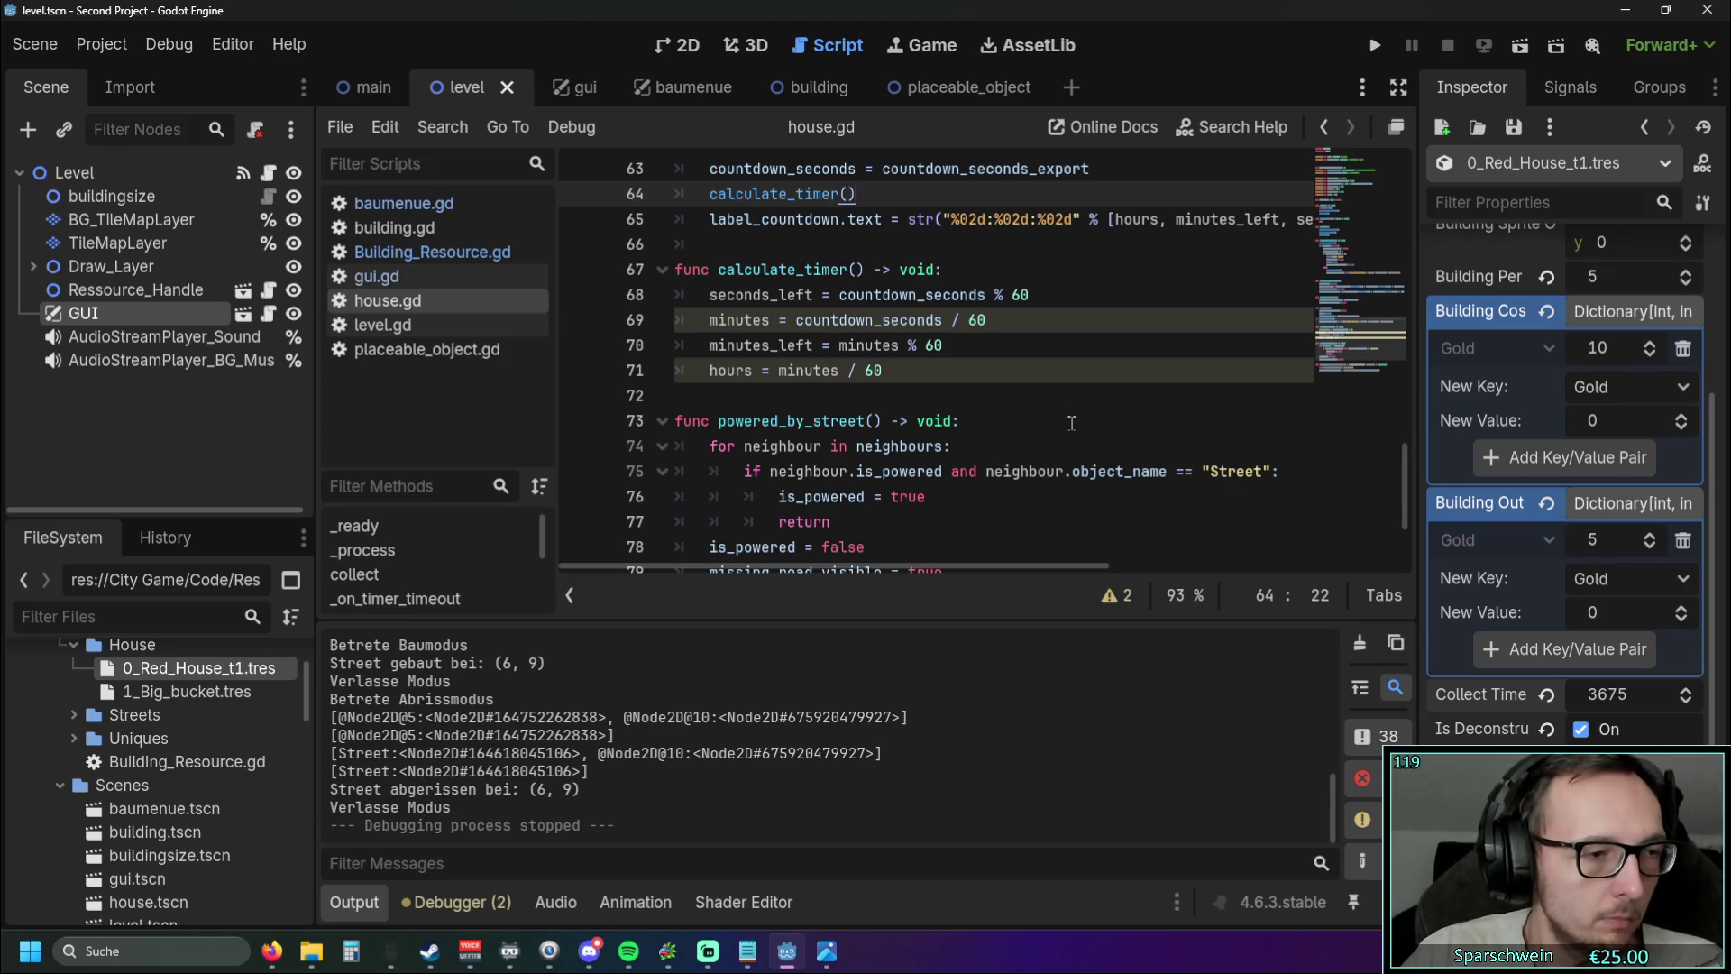
{"action": "scroll", "coordinate": [1074, 432], "scroll_direction": "down", "scroll_amount": 2}
{"action": "scroll", "coordinate": [1074, 431], "scroll_direction": "up", "scroll_amount": 4}
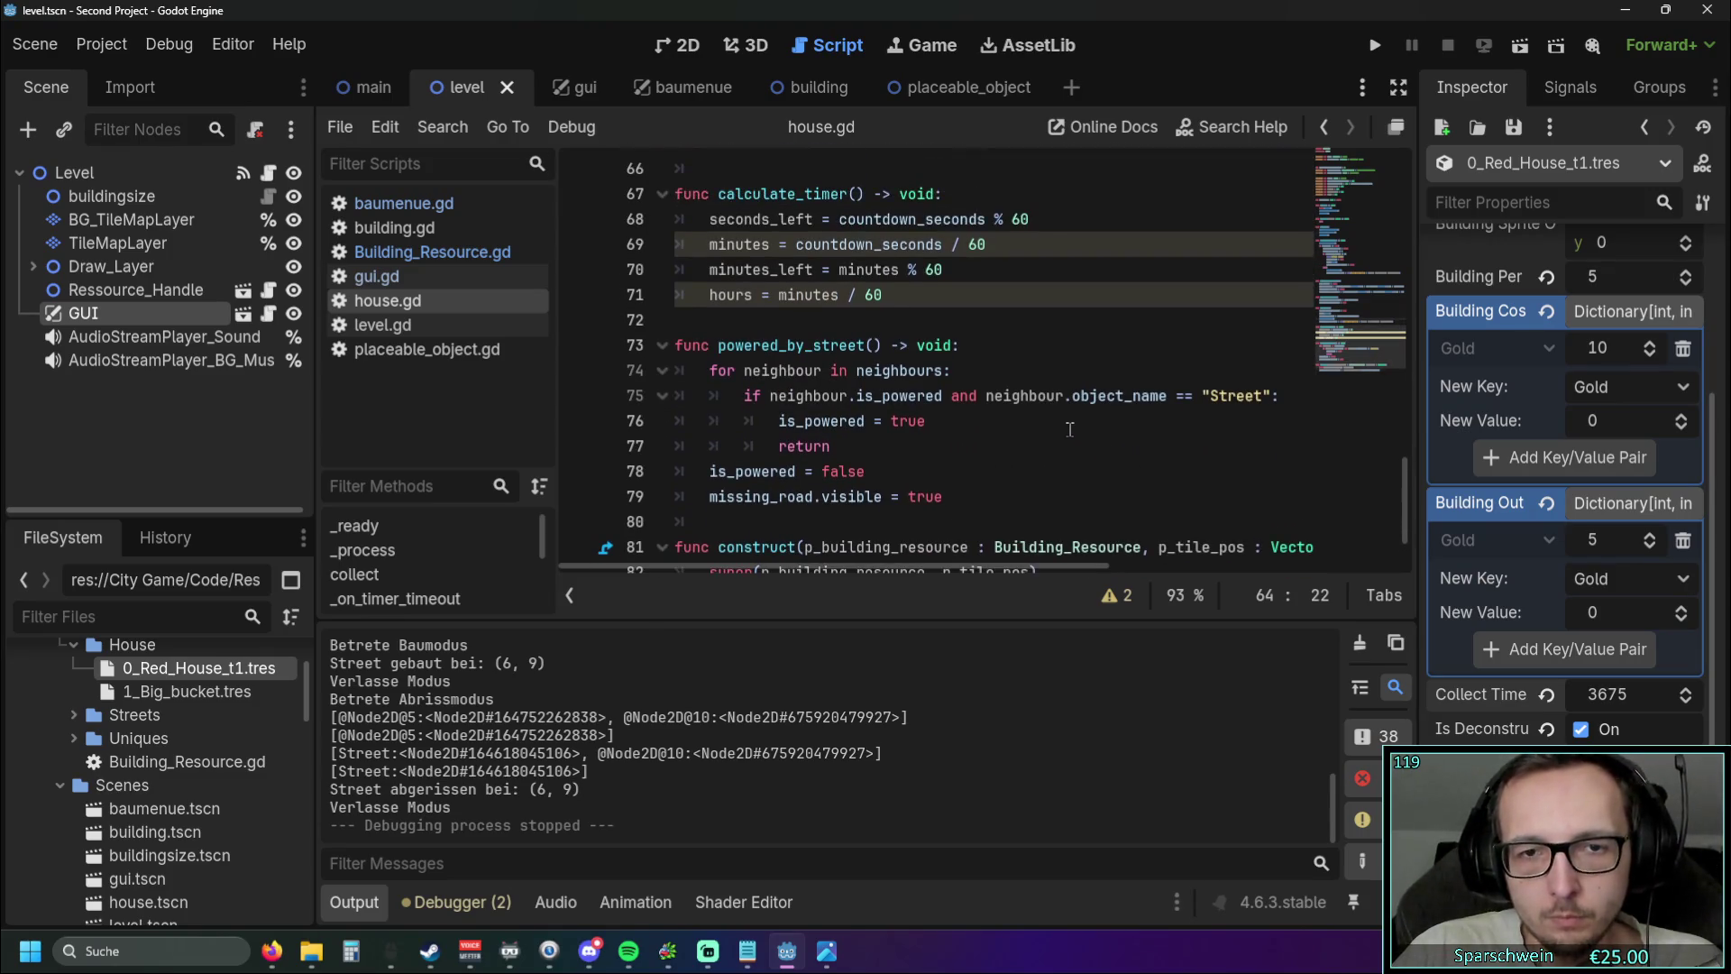
{"action": "scroll", "coordinate": [1065, 436], "scroll_direction": "down", "scroll_amount": 3}
{"action": "left_click", "coordinate": [996, 340]}
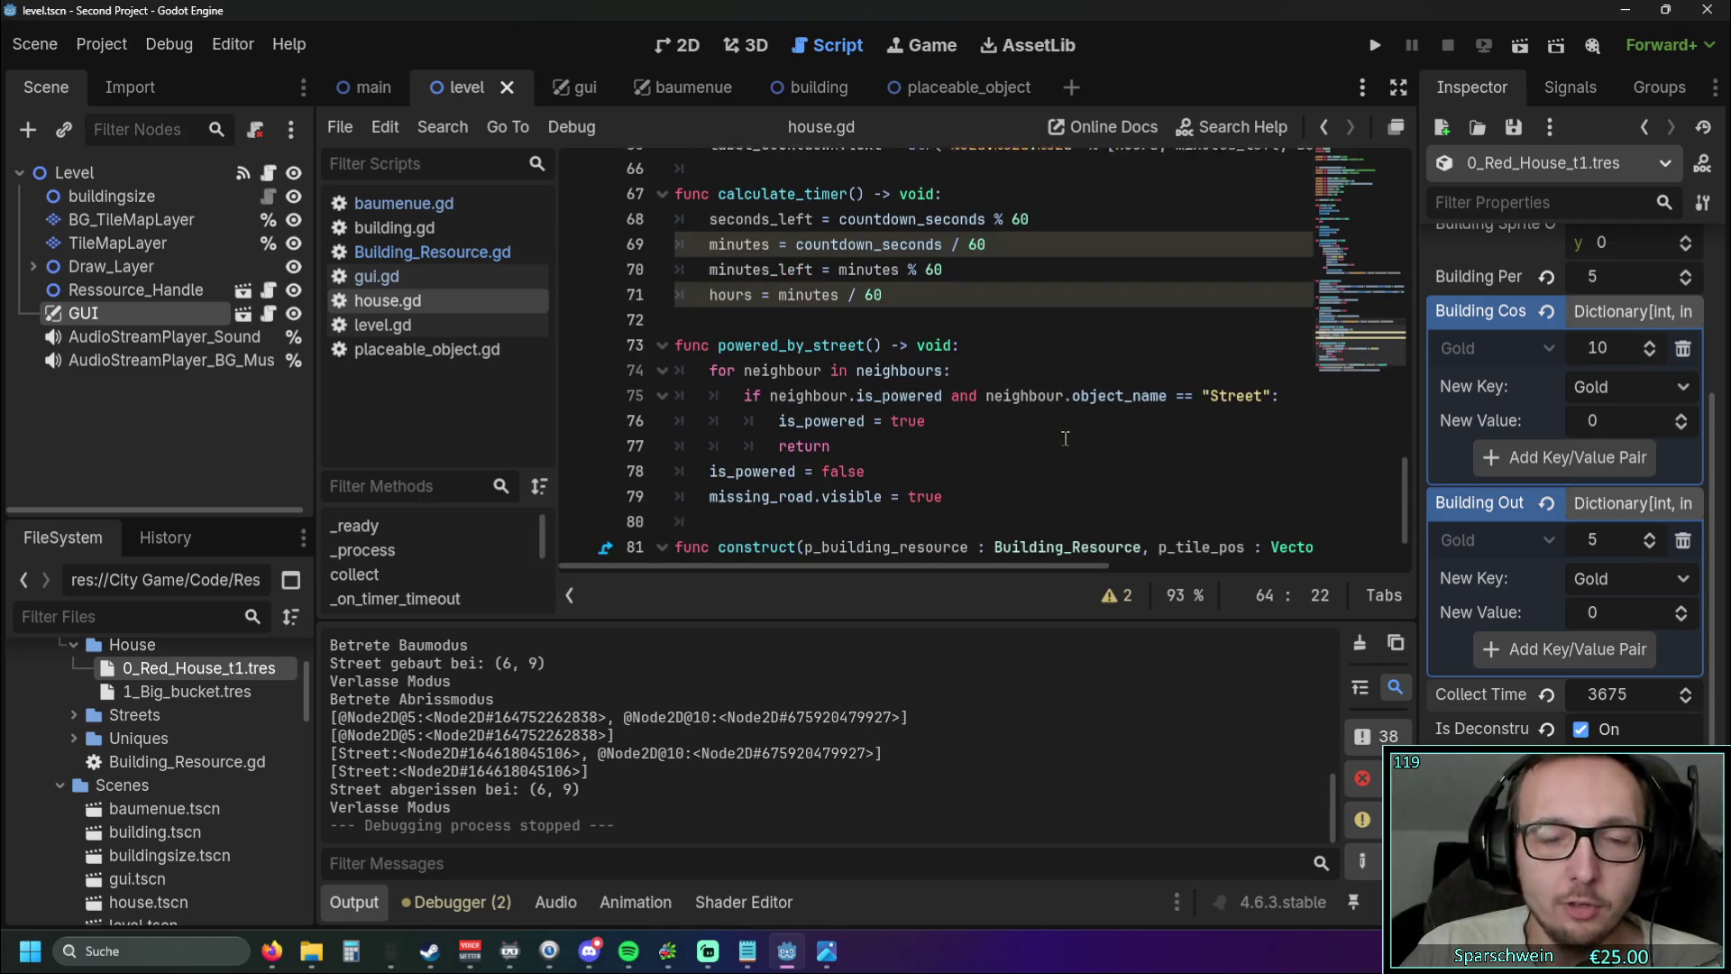
{"action": "scroll", "coordinate": [984, 339], "scroll_direction": "up", "scroll_amount": 1}
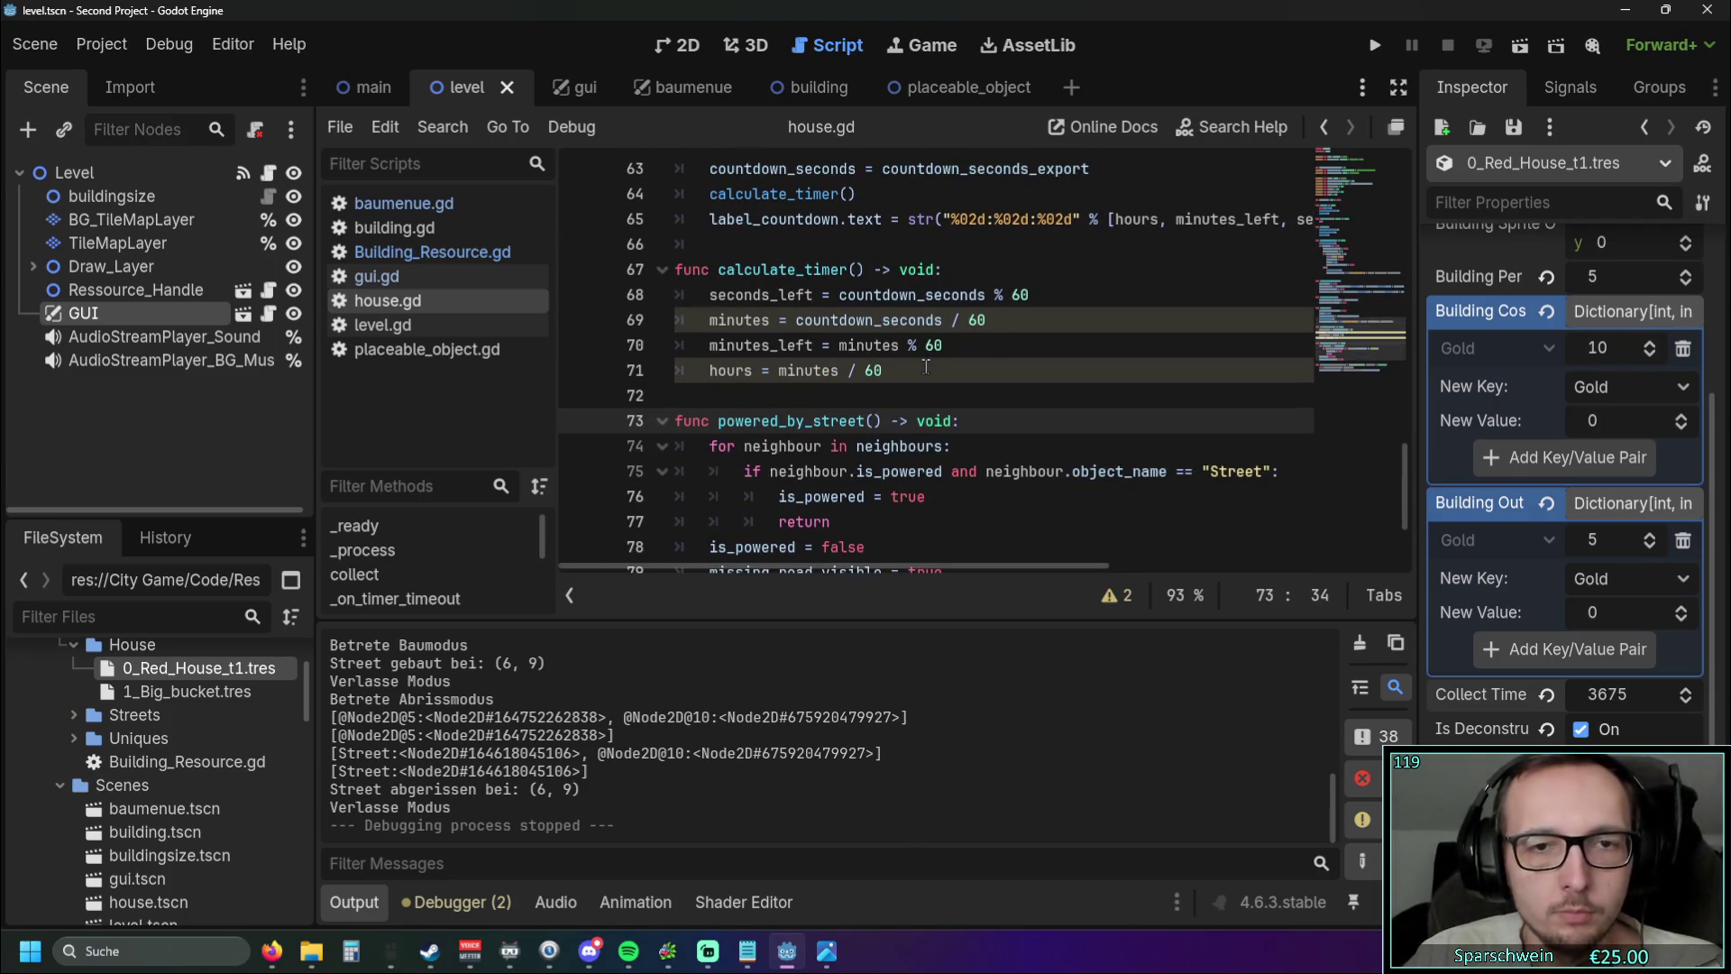
{"action": "scroll", "coordinate": [918, 379], "scroll_direction": "down", "scroll_amount": 1}
{"action": "scroll", "coordinate": [855, 443], "scroll_direction": "up", "scroll_amount": 11}
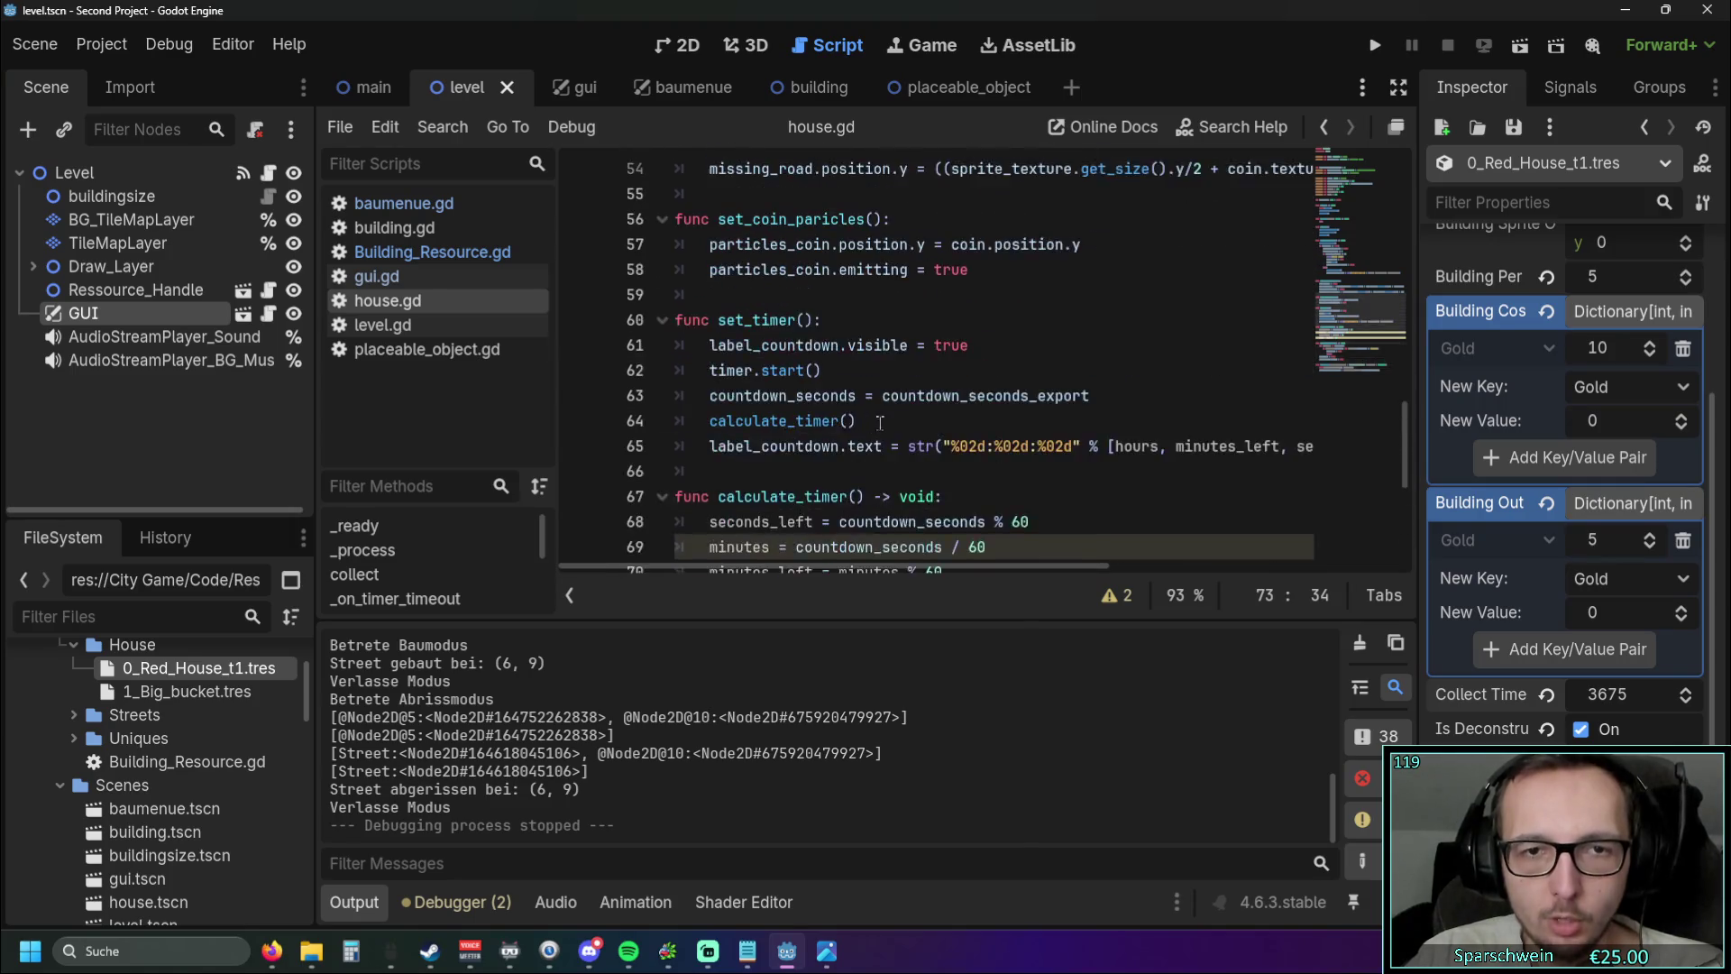
{"action": "scroll", "coordinate": [889, 422], "scroll_direction": "down", "scroll_amount": 1}
{"action": "scroll", "coordinate": [888, 423], "scroll_direction": "up", "scroll_amount": 1}
{"action": "left_click_drag", "start_coordinate": [1048, 445], "coordinate": [698, 344]}
{"action": "left_click", "coordinate": [1182, 400]}
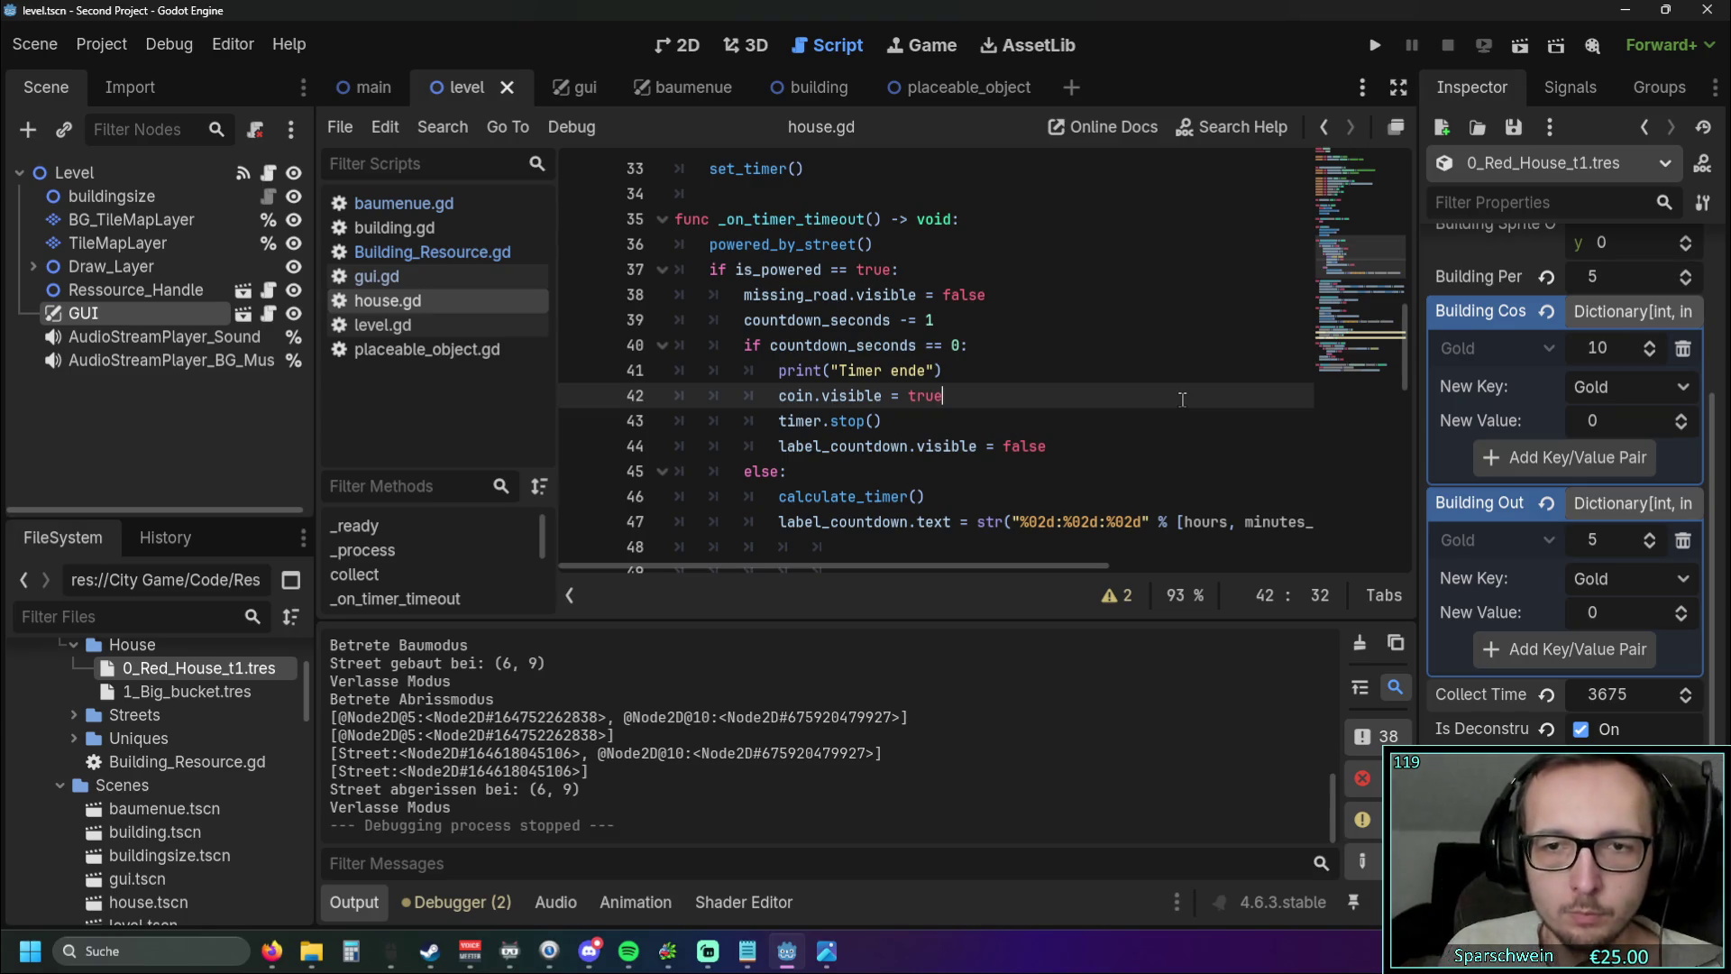
- Run and stop the game, then set the red house's Collect Time to 15
{"action": "left_click", "coordinate": [1375, 46]}
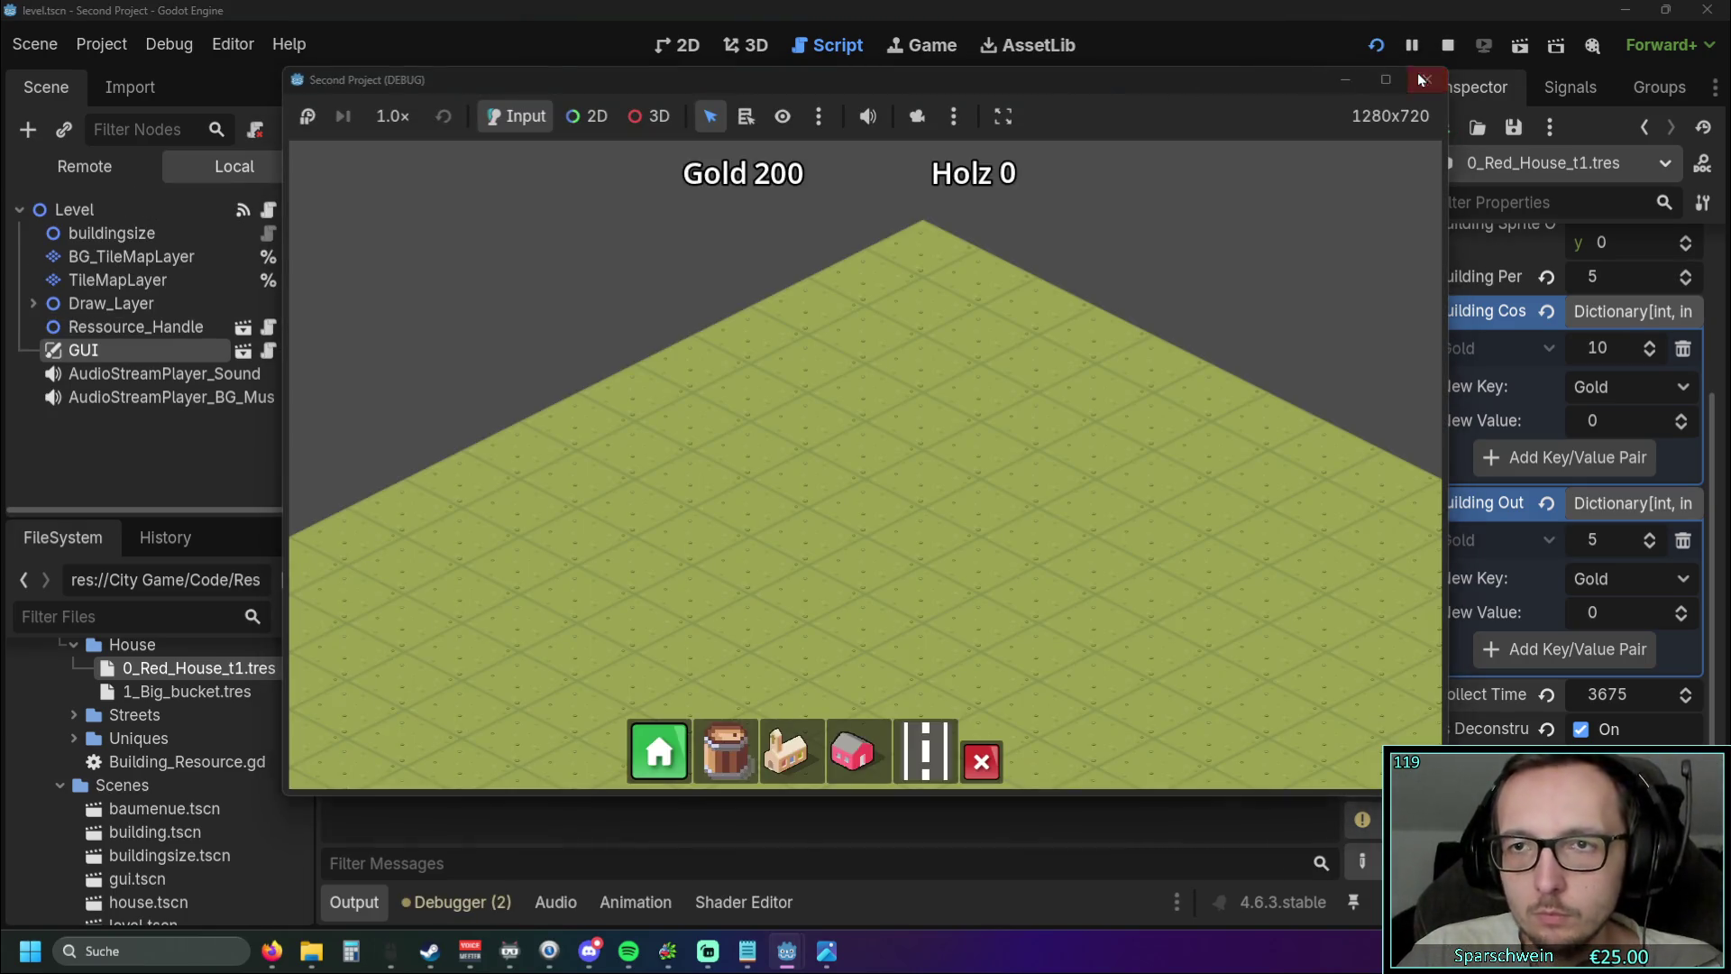
{"action": "left_click", "coordinate": [1421, 80]}
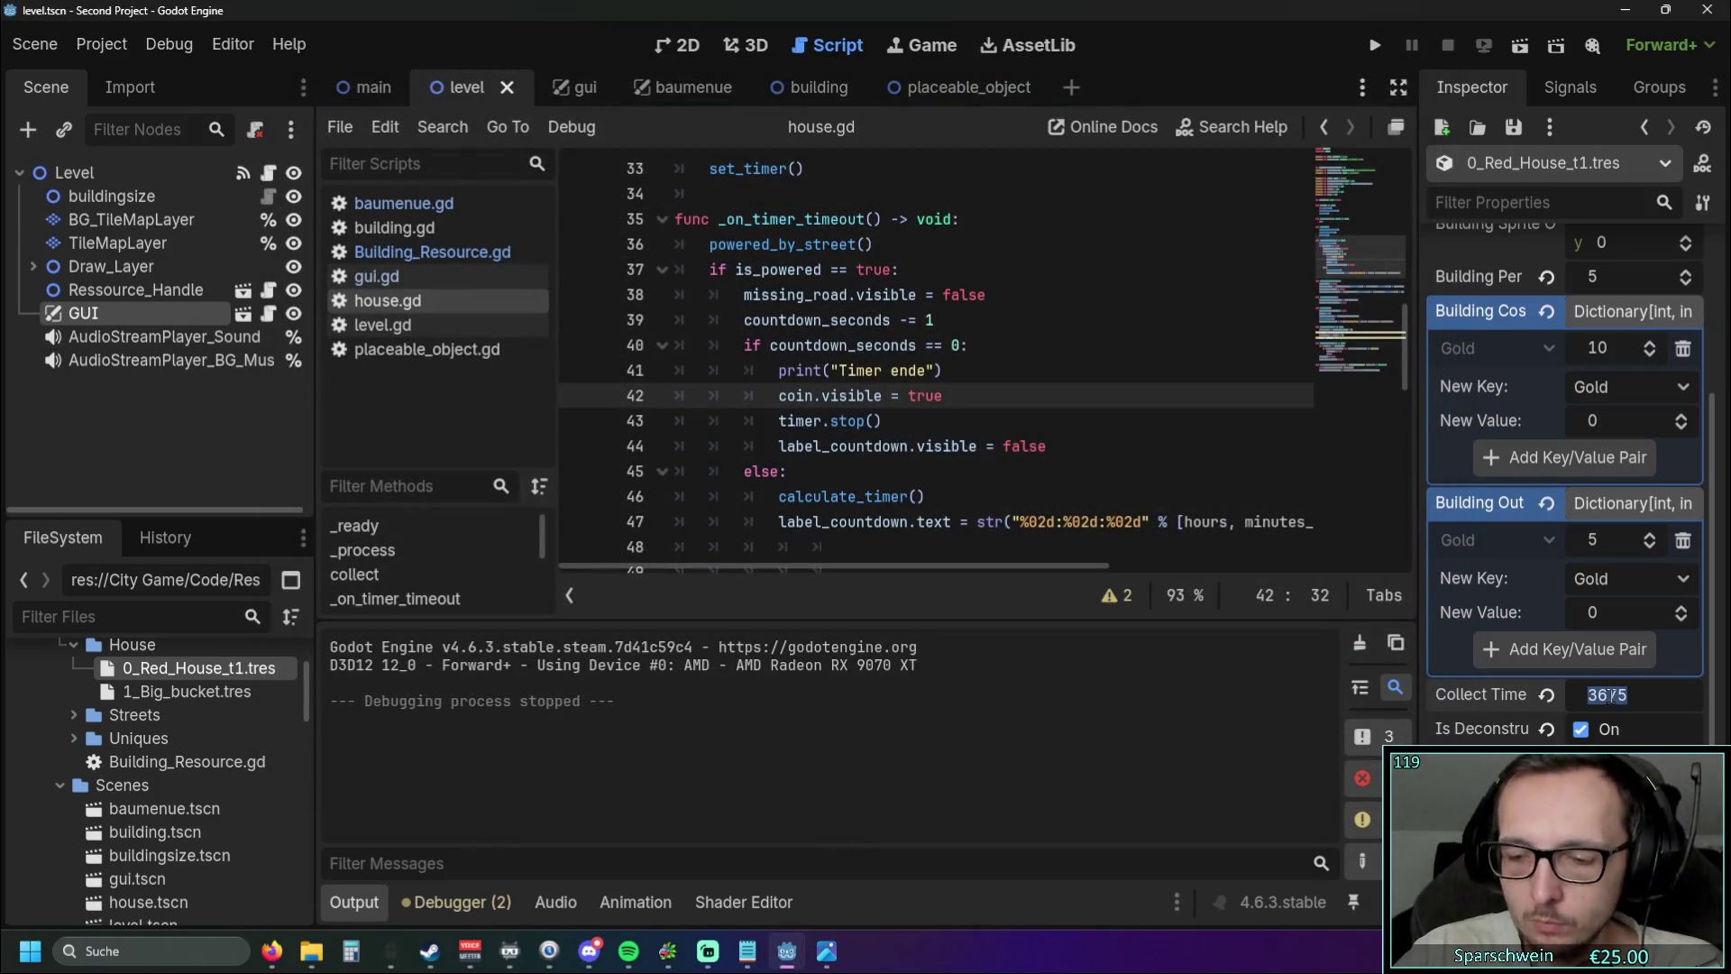
{"action": "type", "text": "15"}
{"action": "key", "text": "Return"}
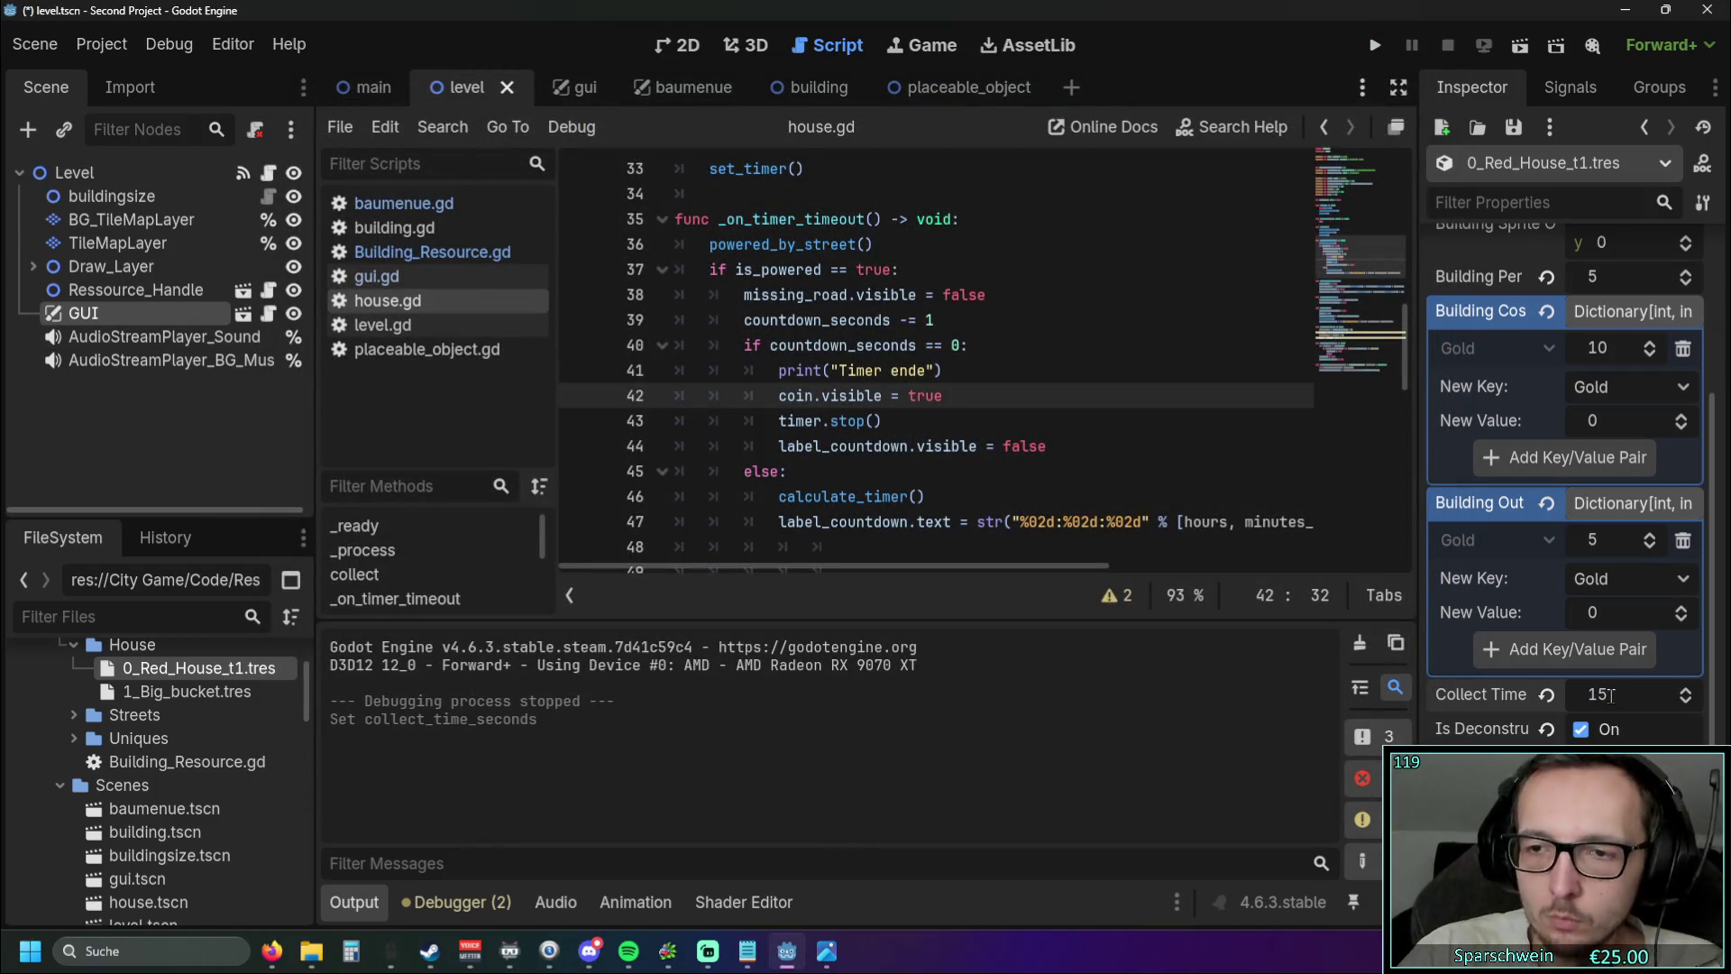
- Test-run the game by placing a red house on the map, then stop it and open gui.gd
{"action": "left_click", "coordinate": [1375, 46]}
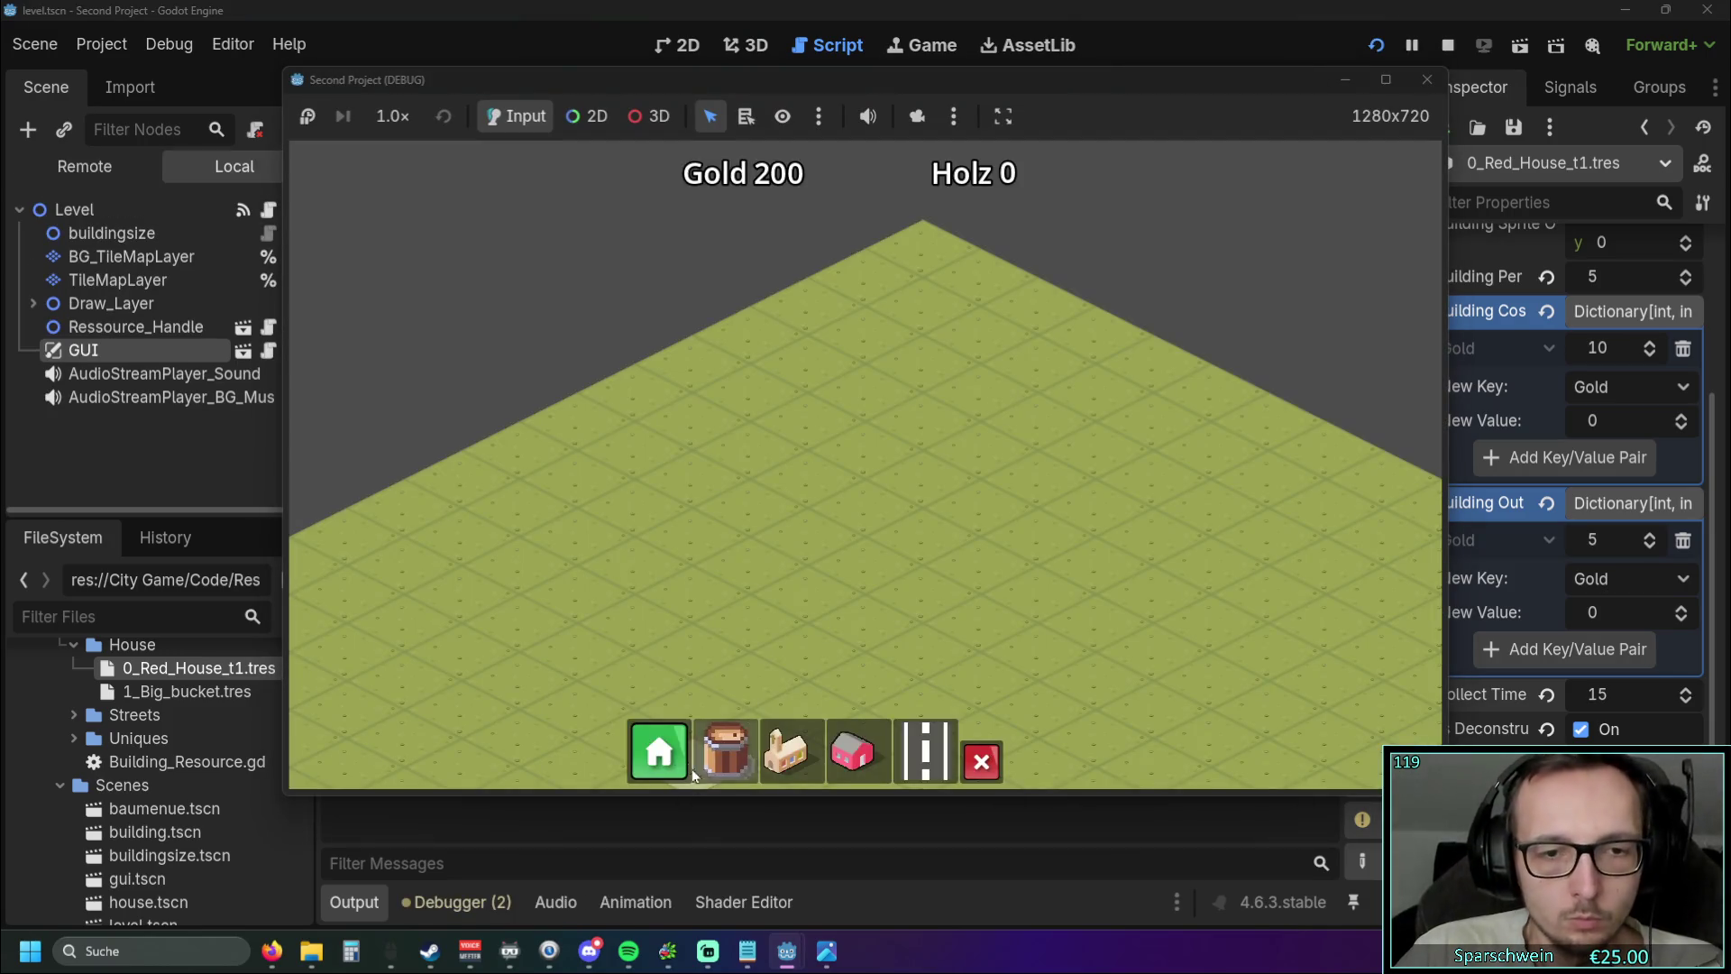
{"action": "left_click", "coordinate": [852, 751]}
{"action": "left_click", "coordinate": [812, 537]}
{"action": "right_click", "coordinate": [839, 587]}
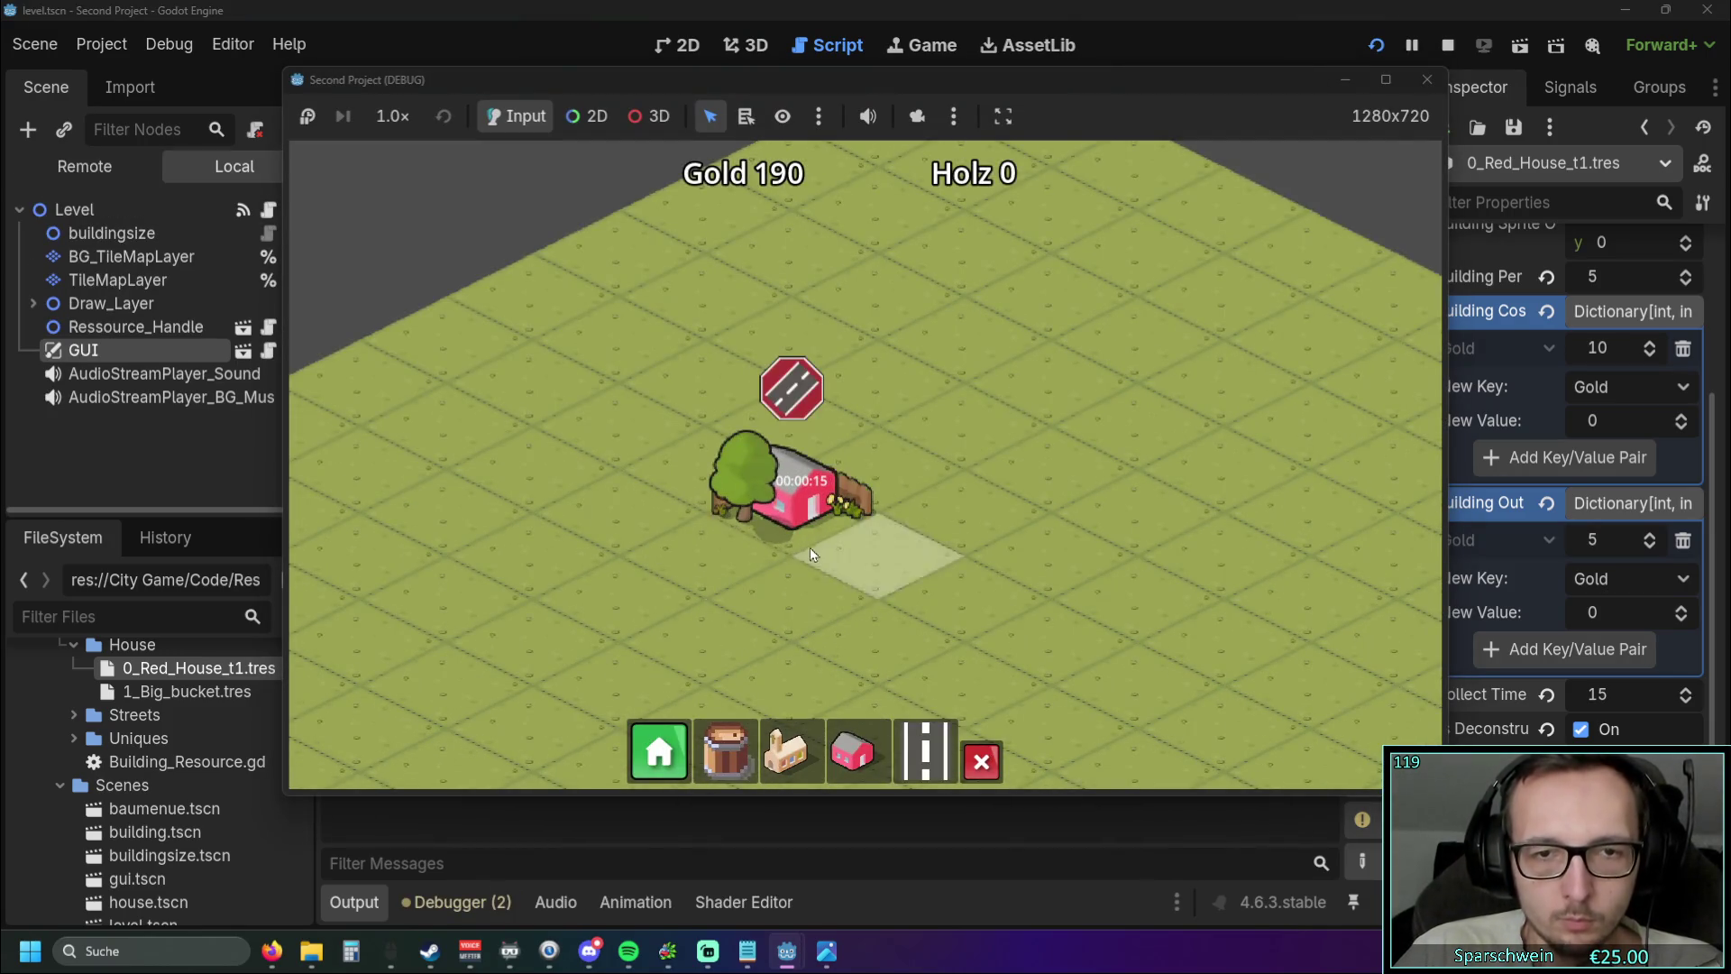
{"action": "left_click", "coordinate": [1427, 79]}
{"action": "left_click", "coordinate": [377, 276]}
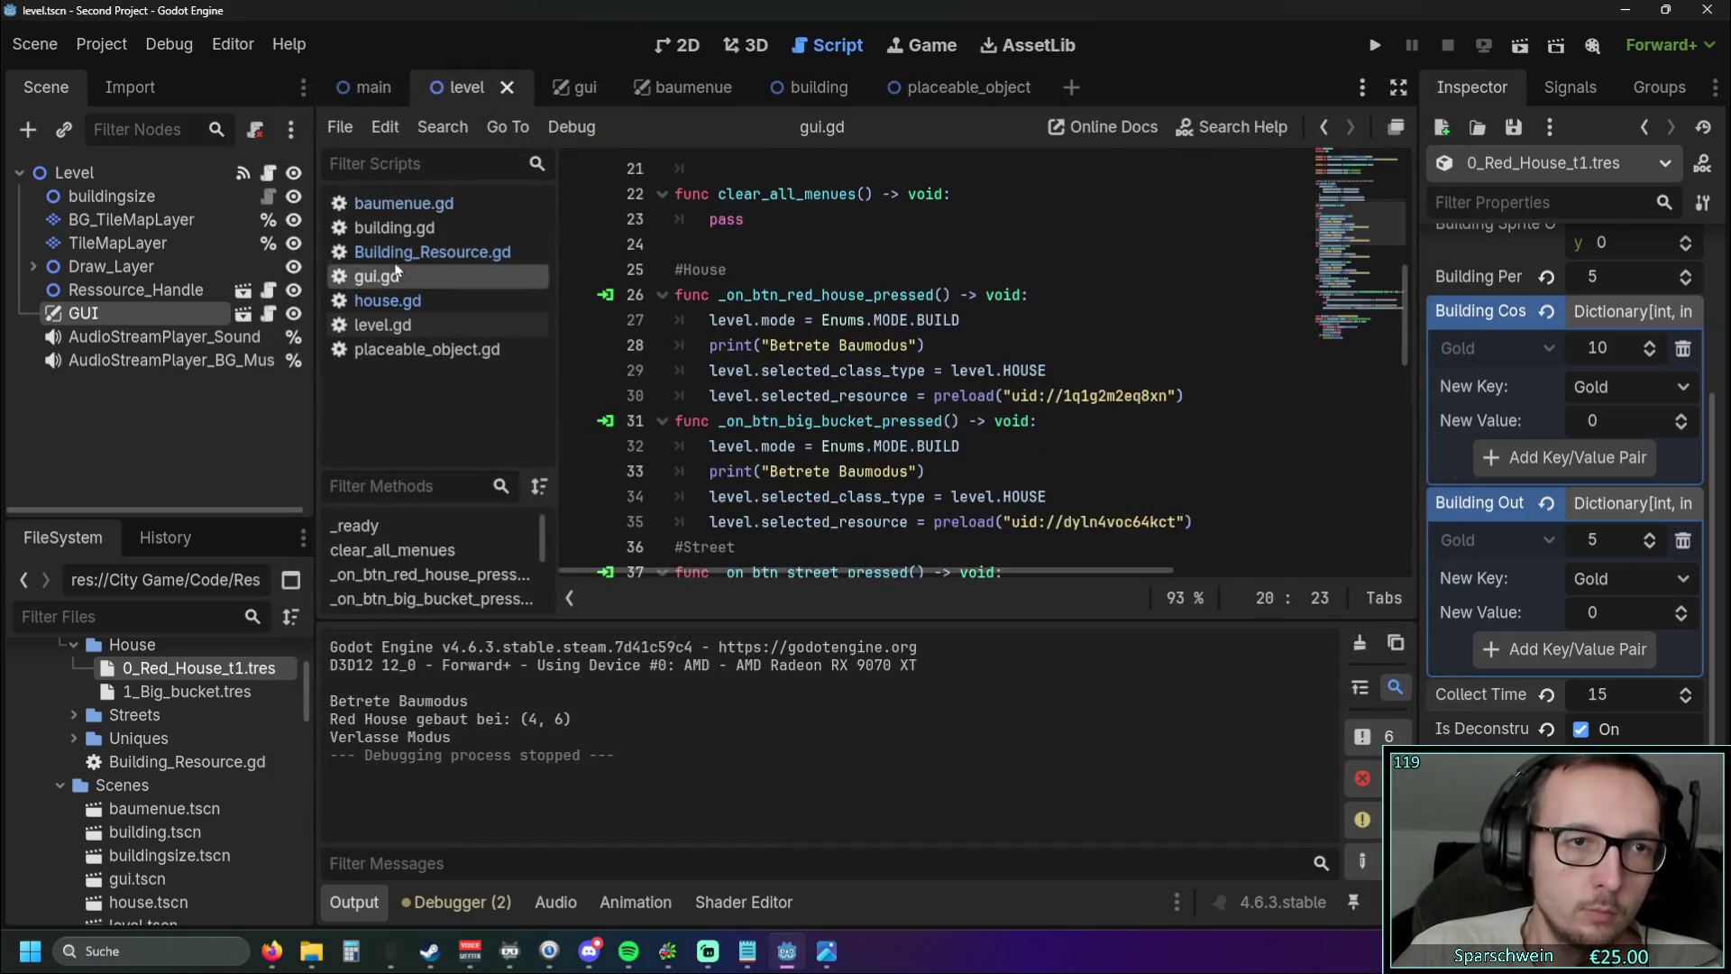
- Check collect_time_seconds in Building_Resource.gd, read through gui.gd, then run the project again
{"action": "left_click", "coordinate": [424, 251]}
{"action": "left_click", "coordinate": [377, 276]}
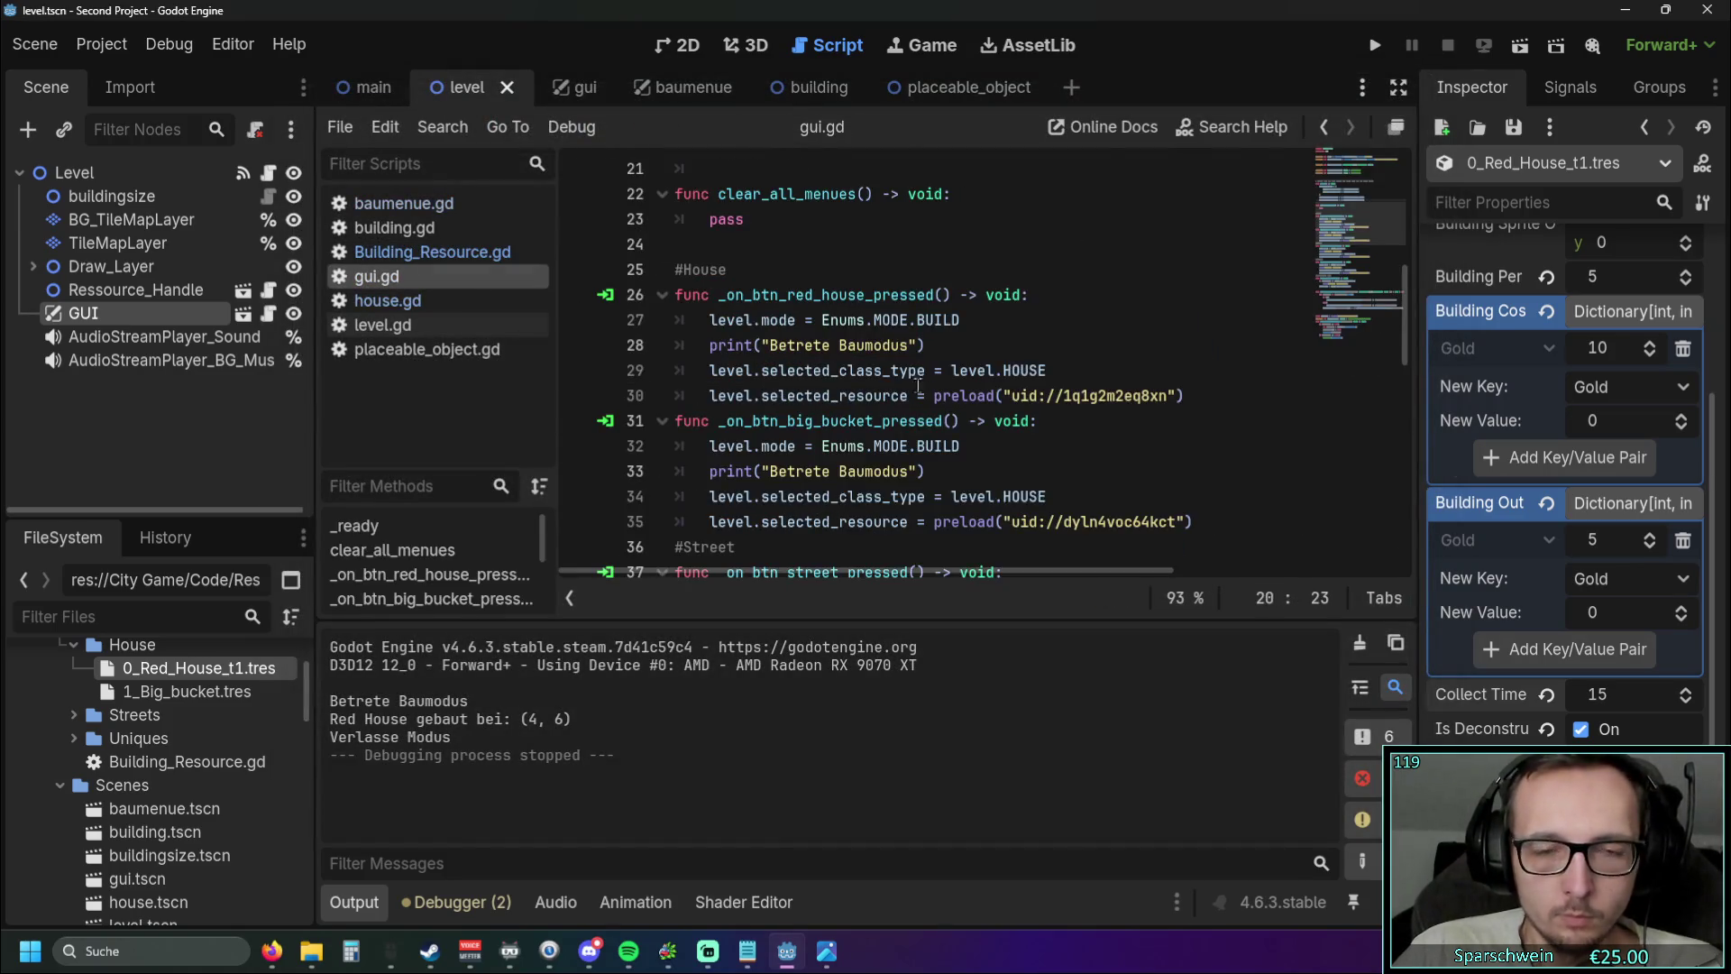
{"action": "scroll", "coordinate": [923, 388], "scroll_direction": "down", "scroll_amount": 5}
{"action": "scroll", "coordinate": [923, 388], "scroll_direction": "down", "scroll_amount": 3}
{"action": "scroll", "coordinate": [924, 388], "scroll_direction": "up", "scroll_amount": 15}
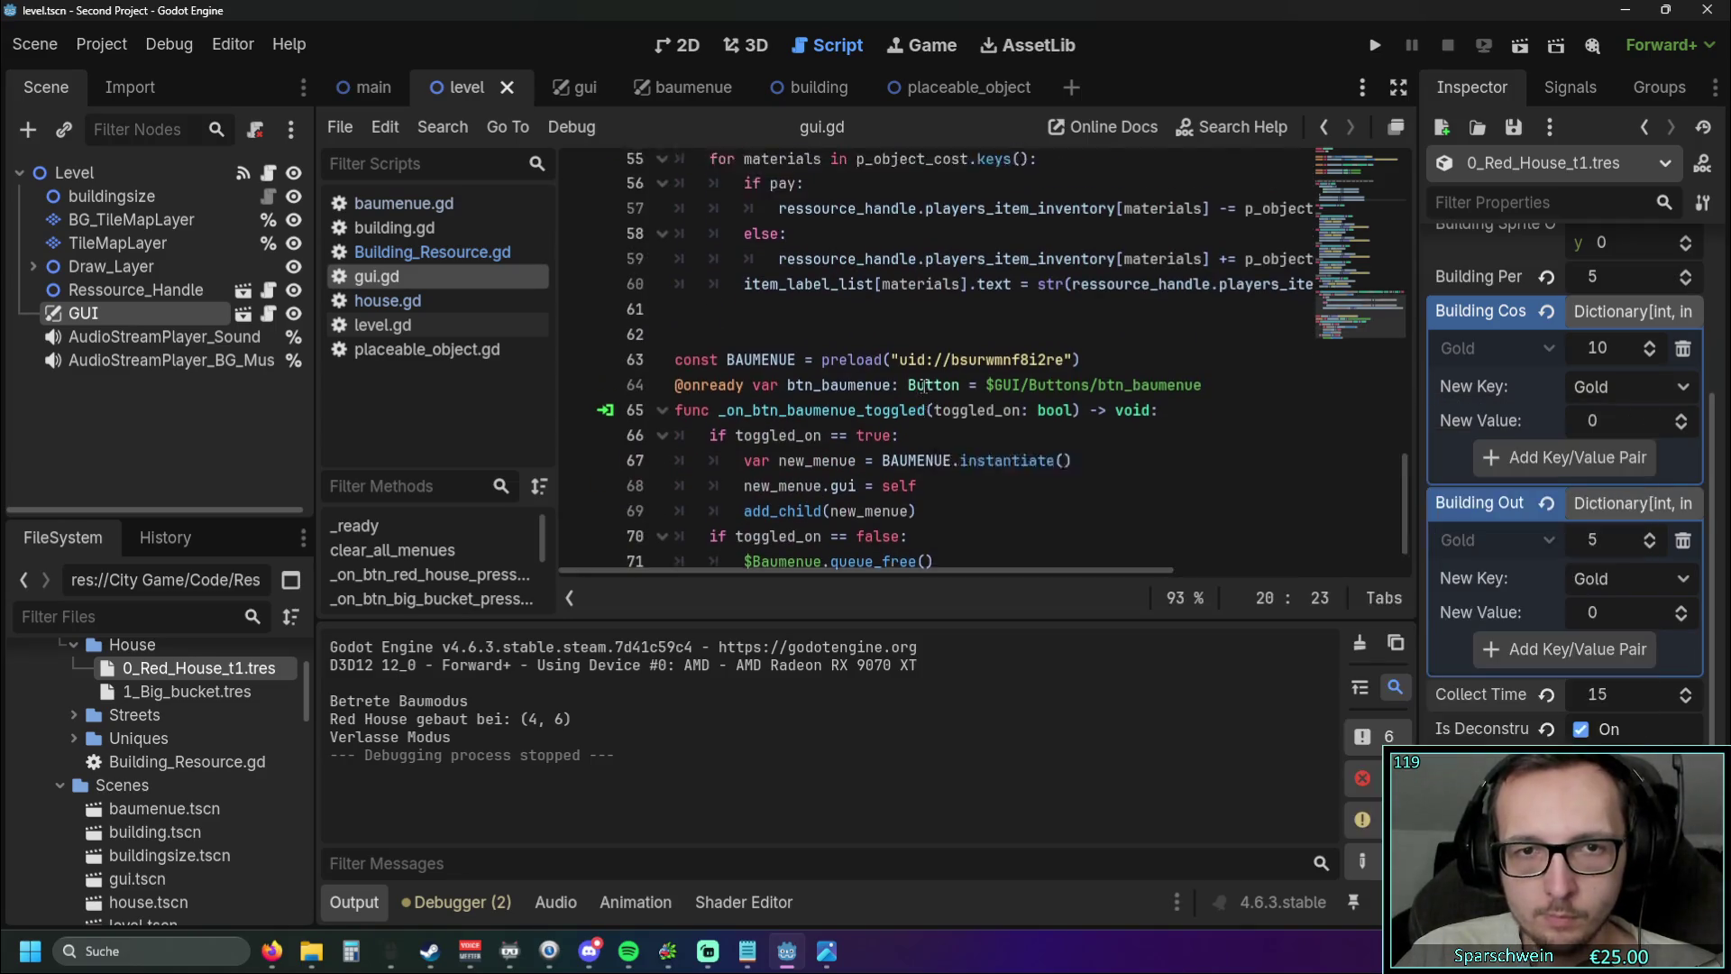
{"action": "scroll", "coordinate": [923, 386], "scroll_direction": "down", "scroll_amount": 2}
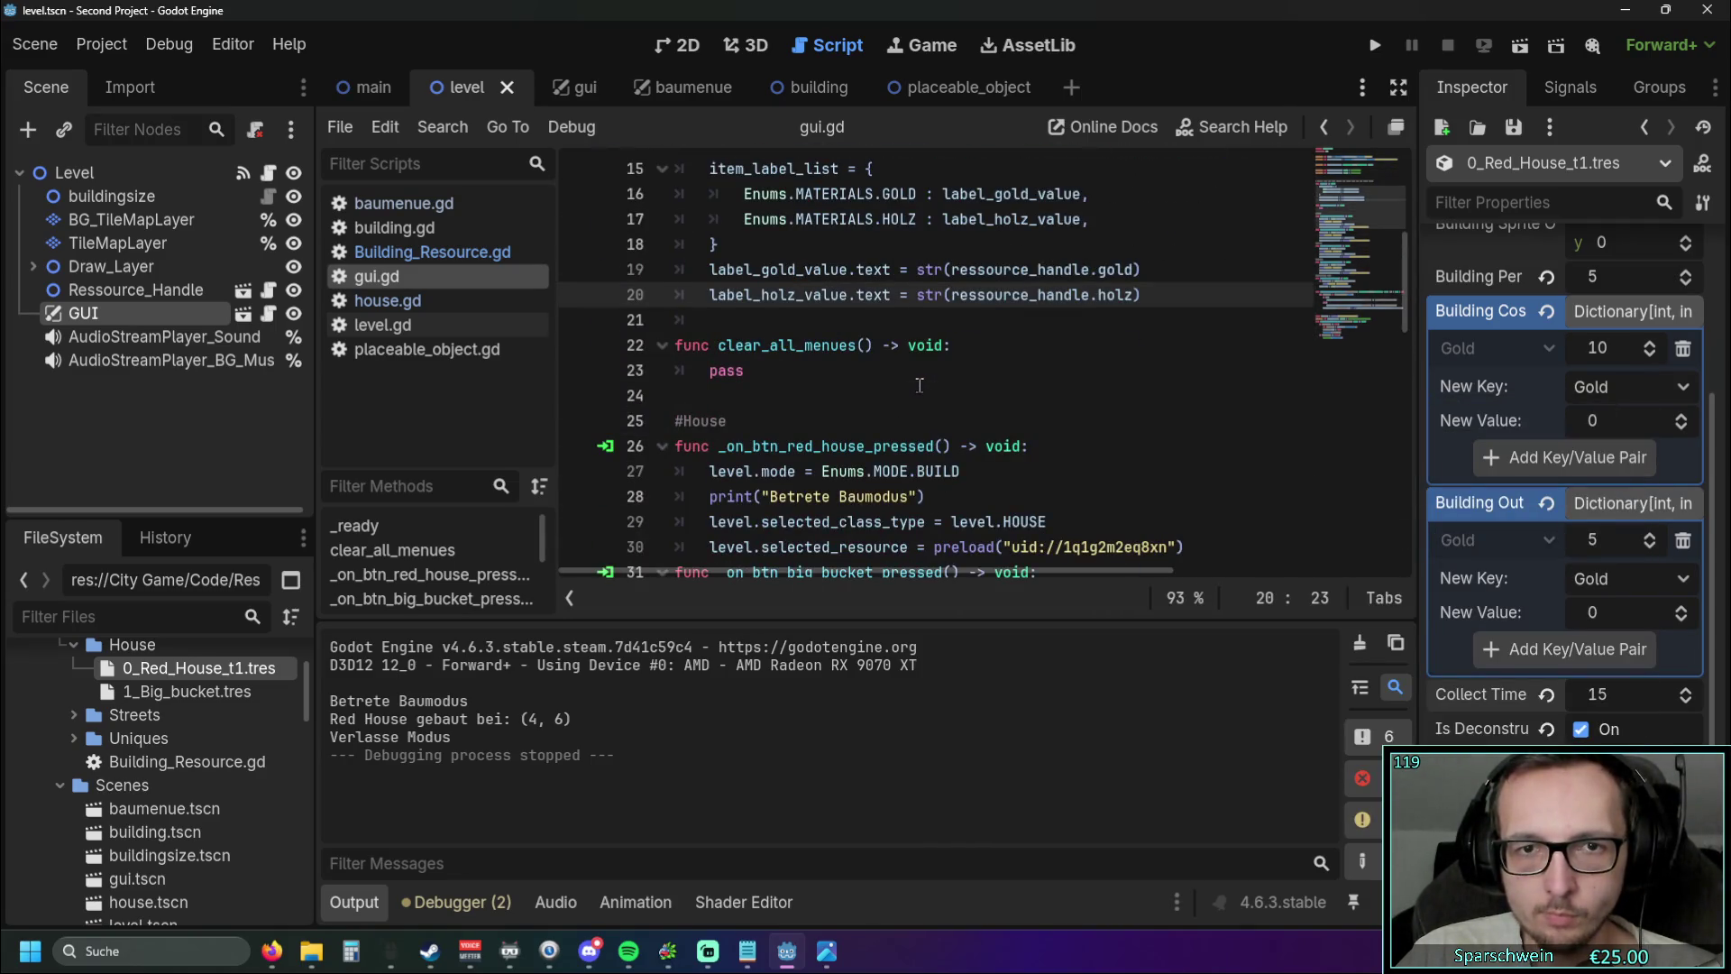
{"action": "scroll", "coordinate": [920, 386], "scroll_direction": "up", "scroll_amount": 1}
{"action": "scroll", "coordinate": [920, 386], "scroll_direction": "down", "scroll_amount": 1}
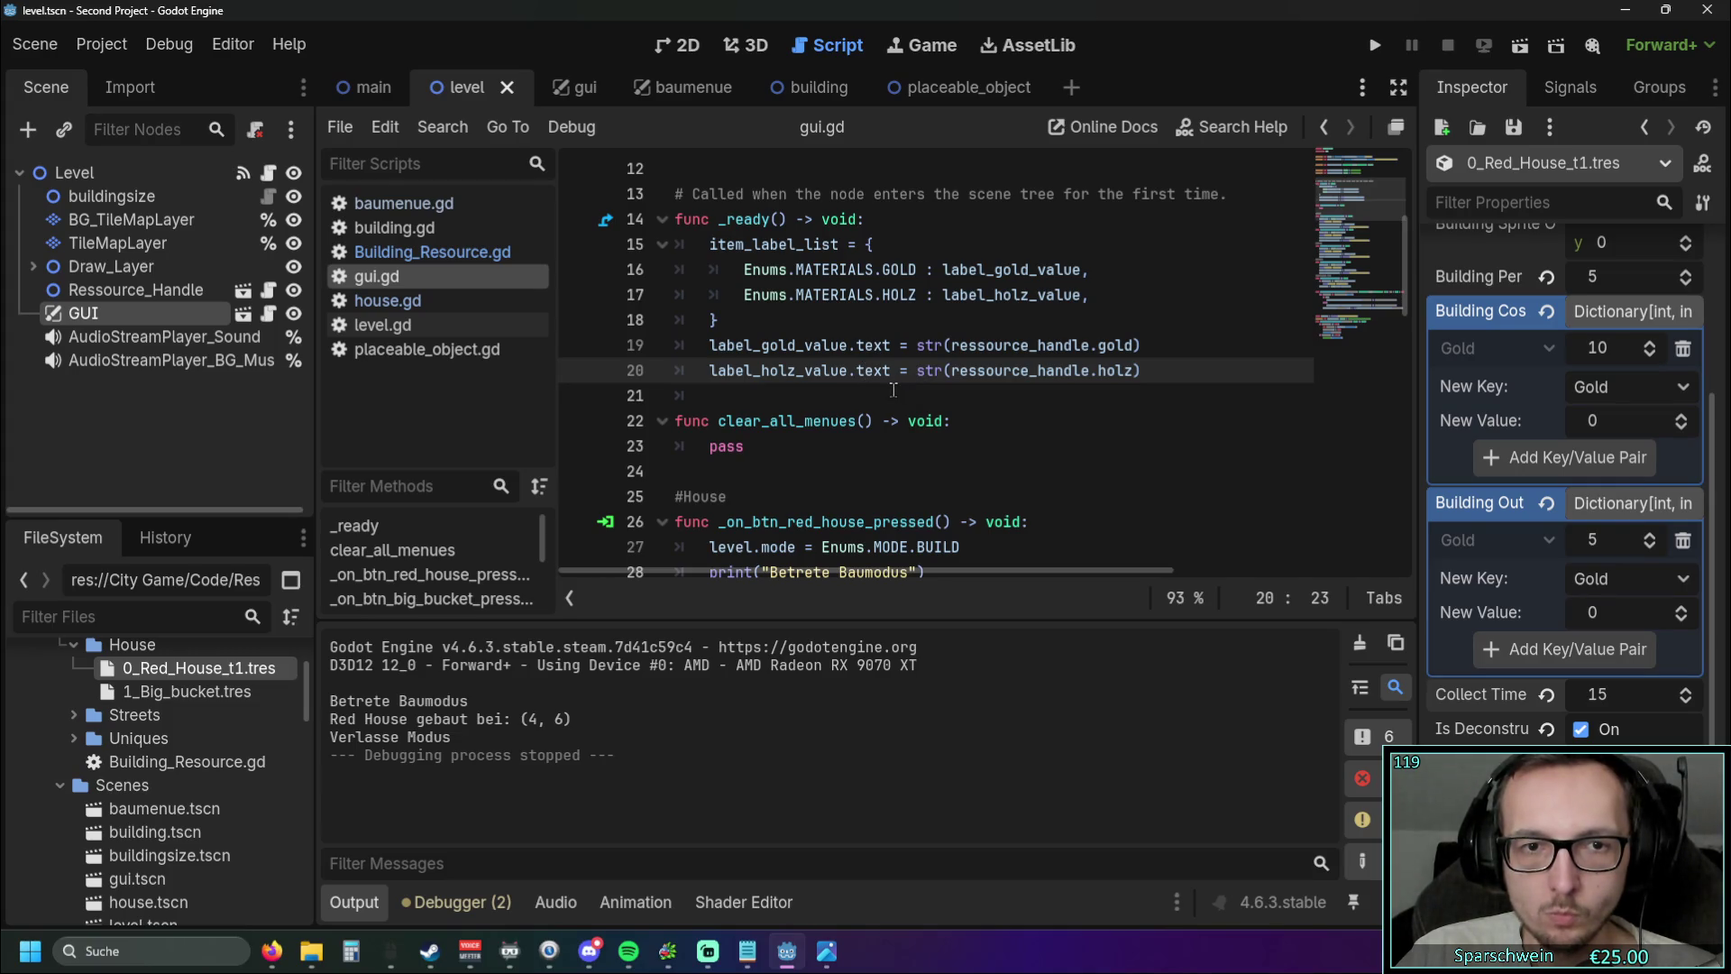
{"action": "scroll", "coordinate": [894, 389], "scroll_direction": "up", "scroll_amount": 1}
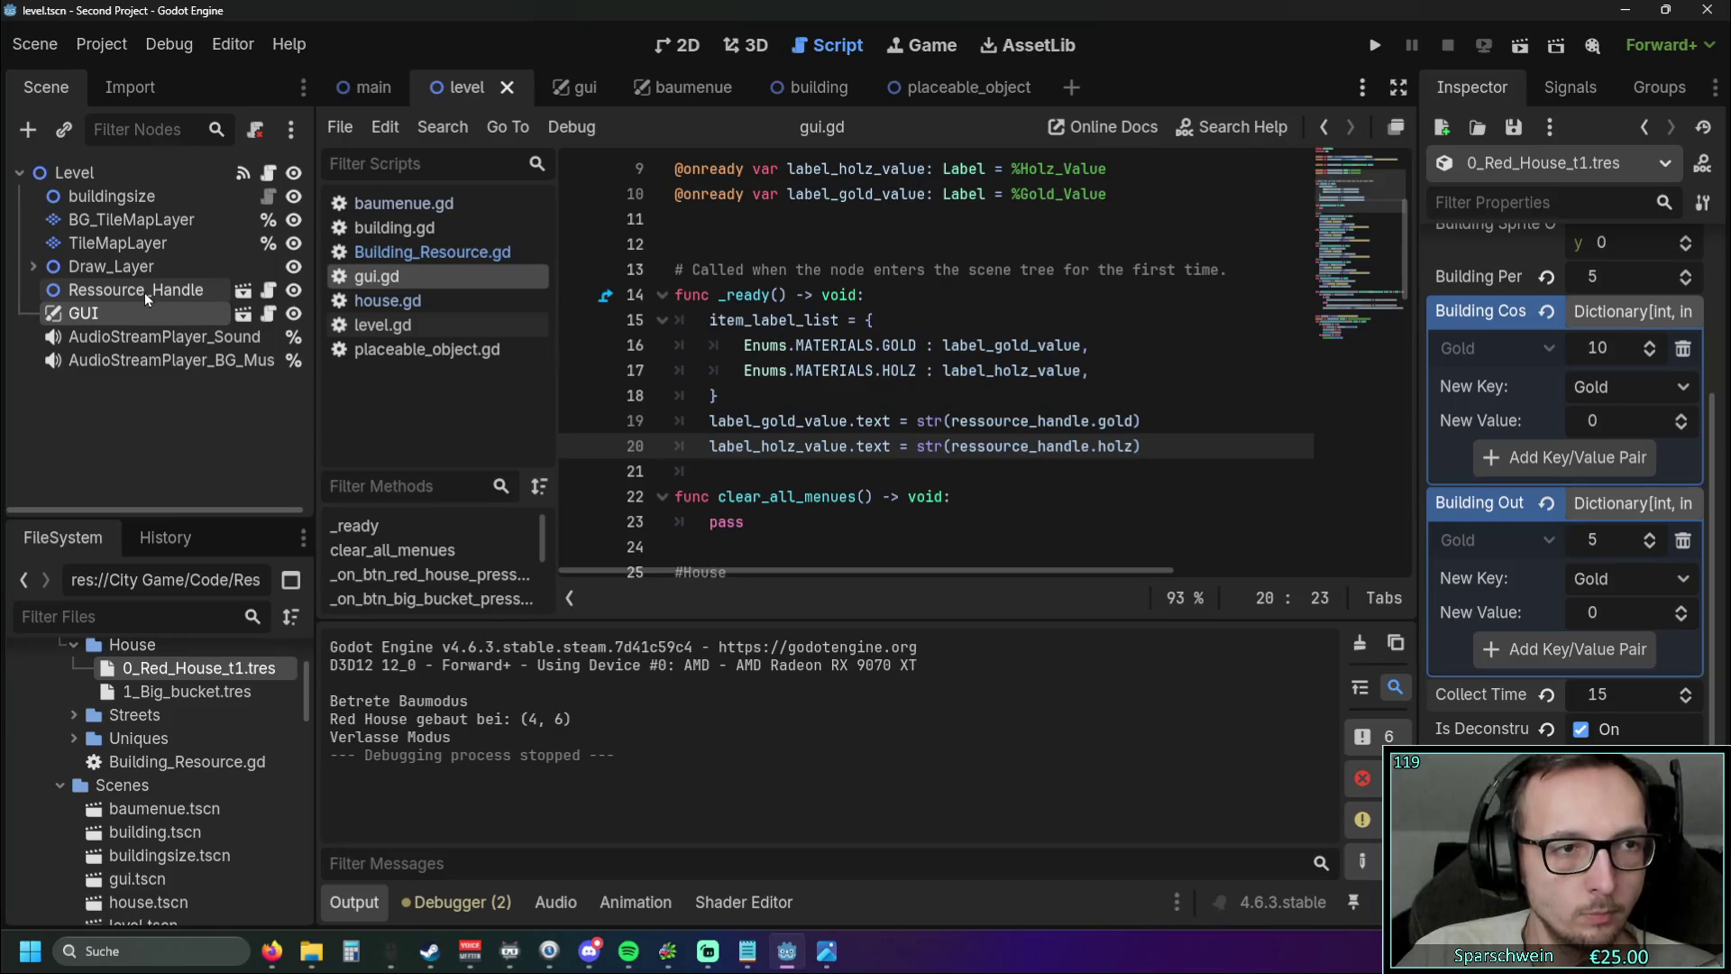
{"action": "left_click", "coordinate": [1375, 45]}
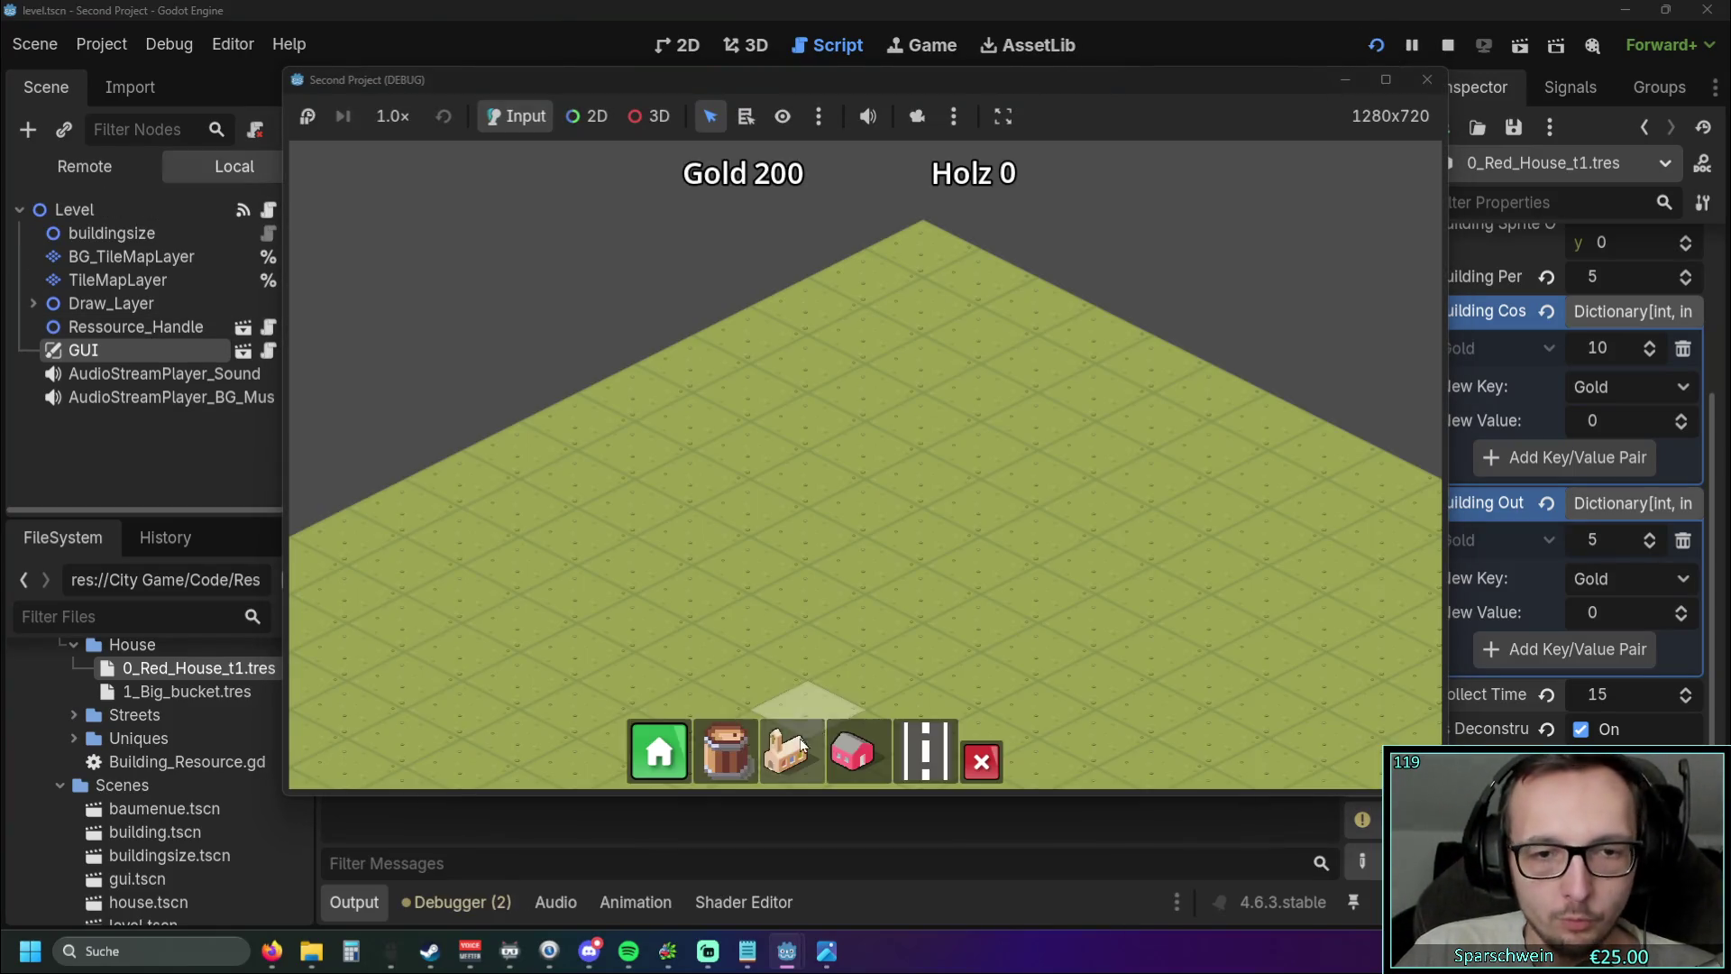
- Open the in-game Baumenue build menu to inspect house costs, then stop the game
{"action": "left_click", "coordinate": [802, 748]}
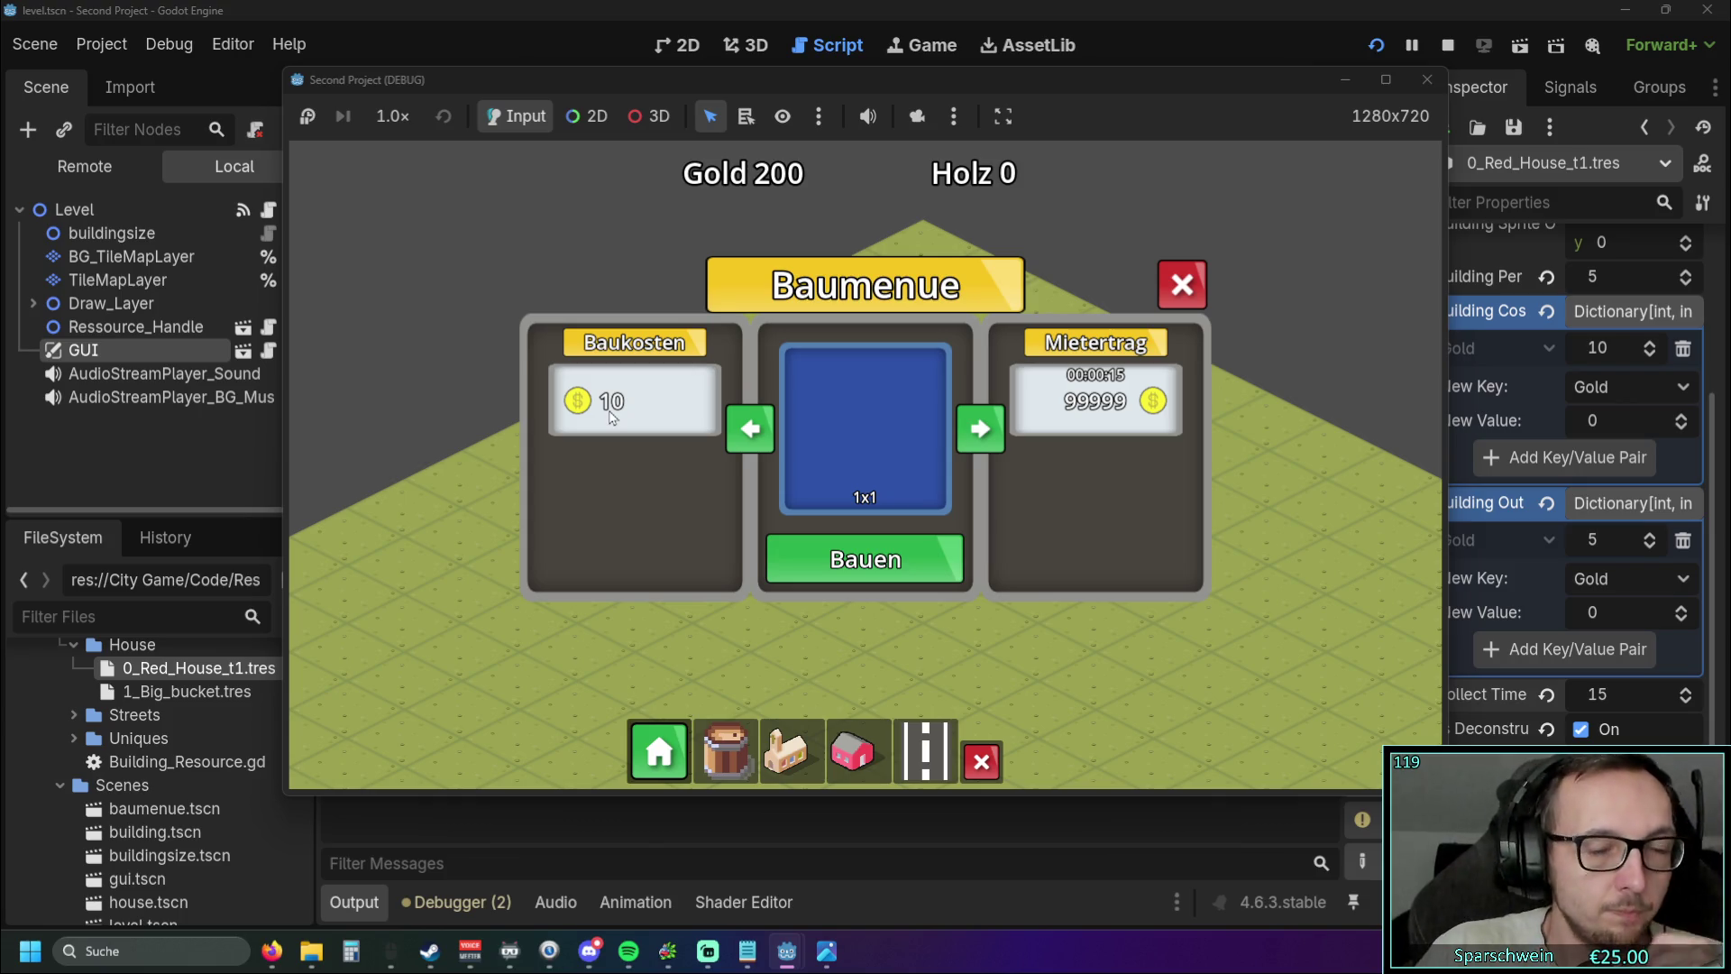
{"action": "left_click", "coordinate": [1427, 79]}
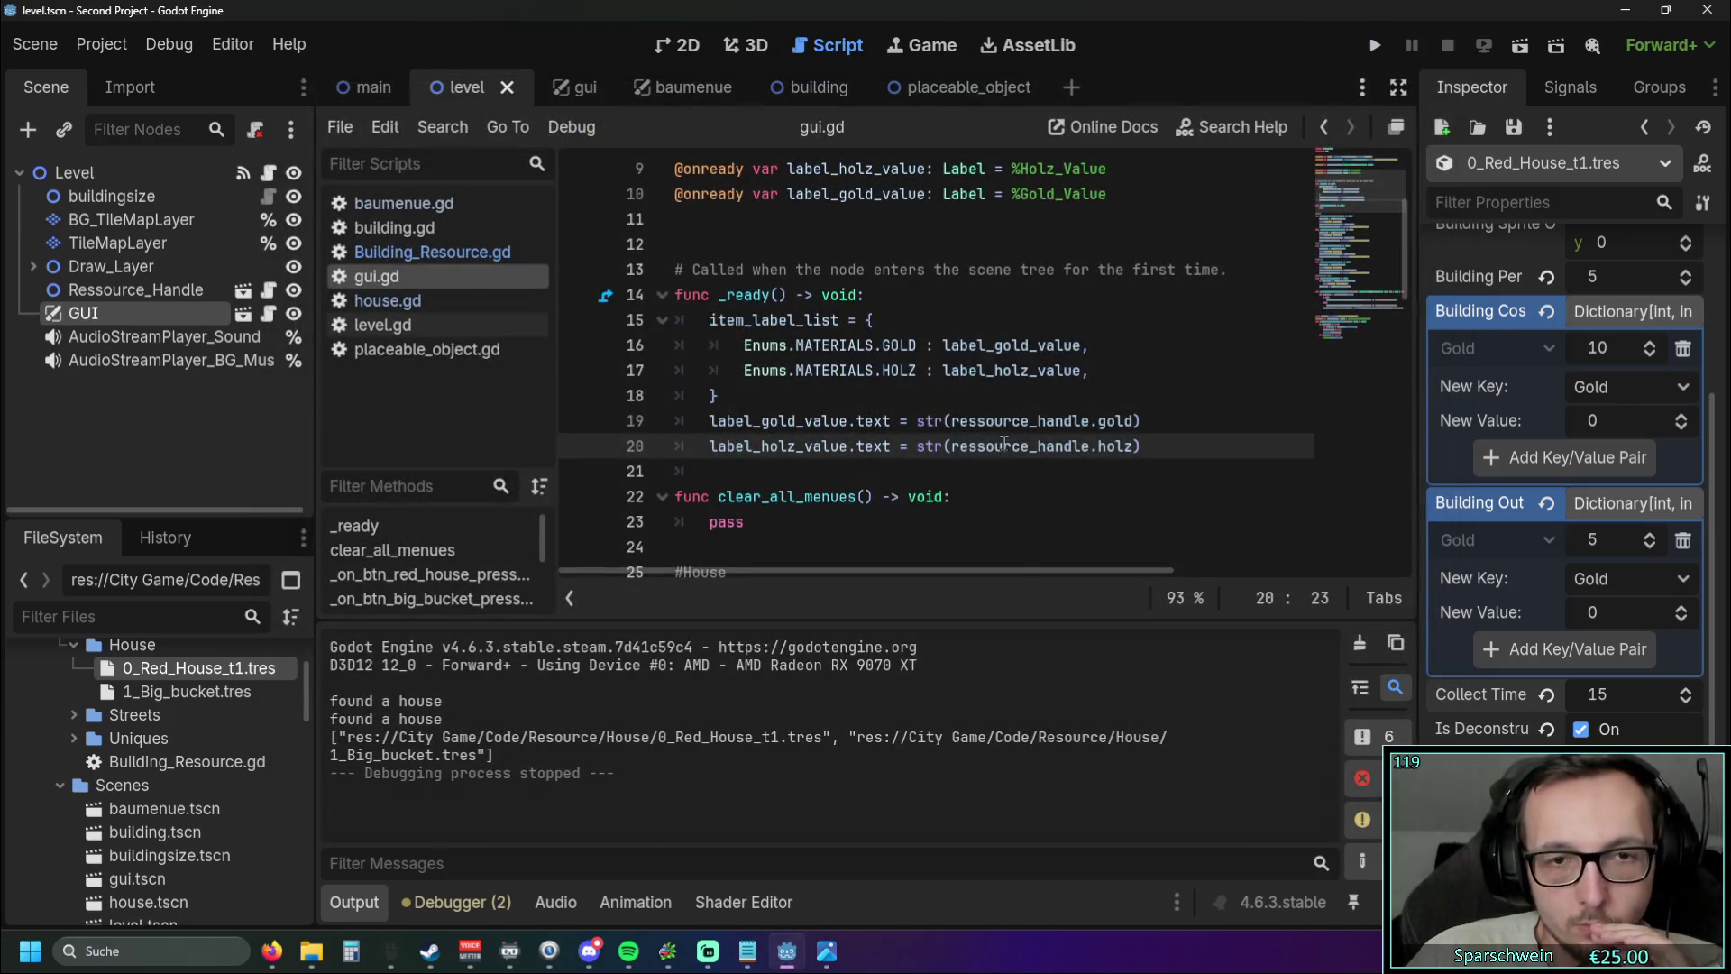
{"action": "scroll", "coordinate": [1001, 444], "scroll_direction": "down", "scroll_amount": 2}
{"action": "left_click", "coordinate": [409, 299]}
{"action": "scroll", "coordinate": [823, 410], "scroll_direction": "down", "scroll_amount": 4}
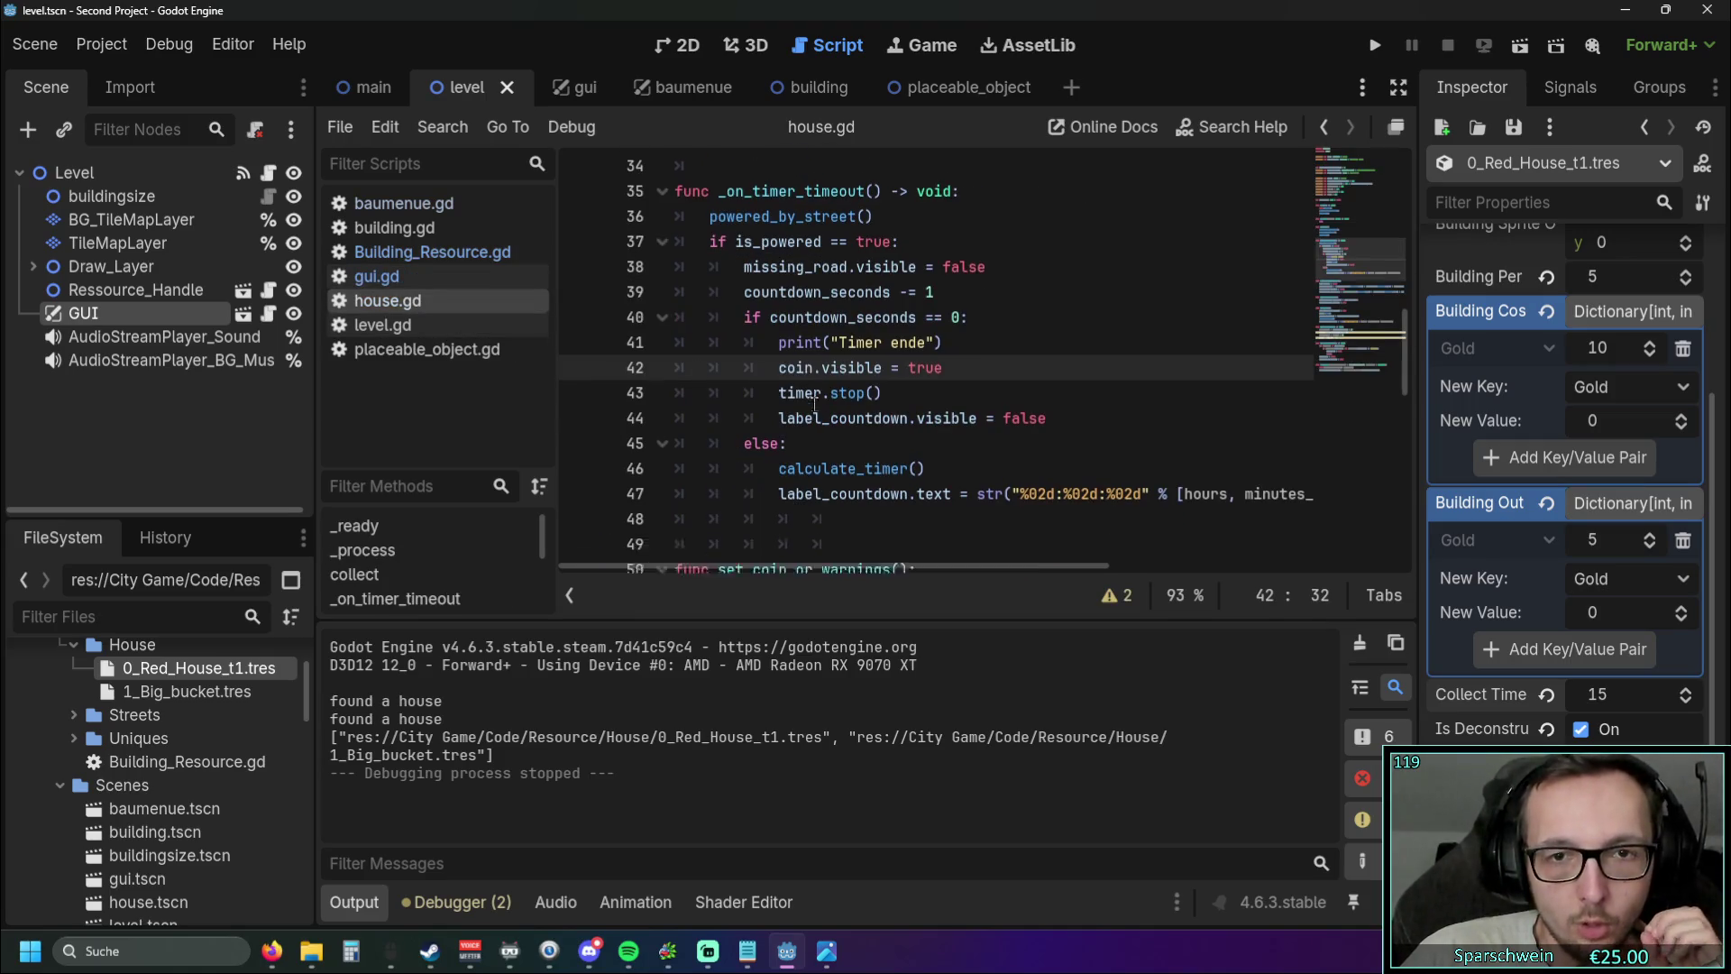
{"action": "scroll", "coordinate": [822, 410], "scroll_direction": "up", "scroll_amount": 3}
{"action": "scroll", "coordinate": [822, 410], "scroll_direction": "down", "scroll_amount": 5}
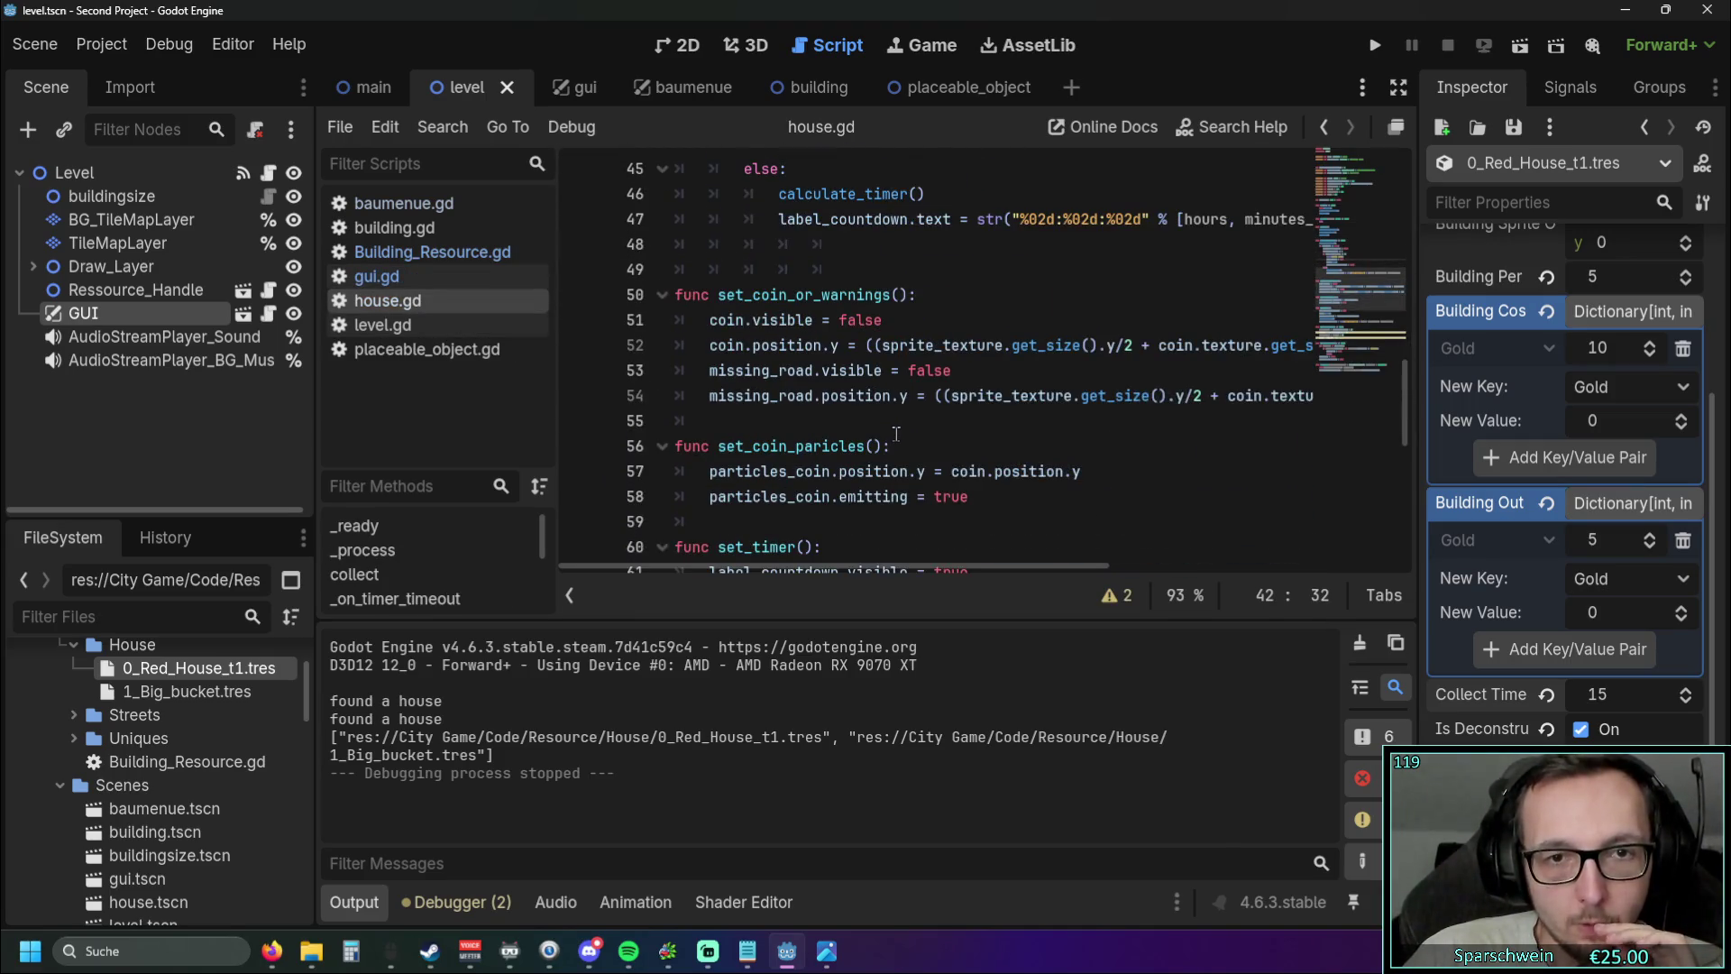
{"action": "scroll", "coordinate": [865, 396], "scroll_direction": "down", "scroll_amount": 3}
{"action": "left_click", "coordinate": [902, 446]}
{"action": "double_click", "coordinate": [723, 345]}
{"action": "left_click_drag", "start_coordinate": [947, 420], "coordinate": [677, 370]}
{"action": "left_click", "coordinate": [974, 461]}
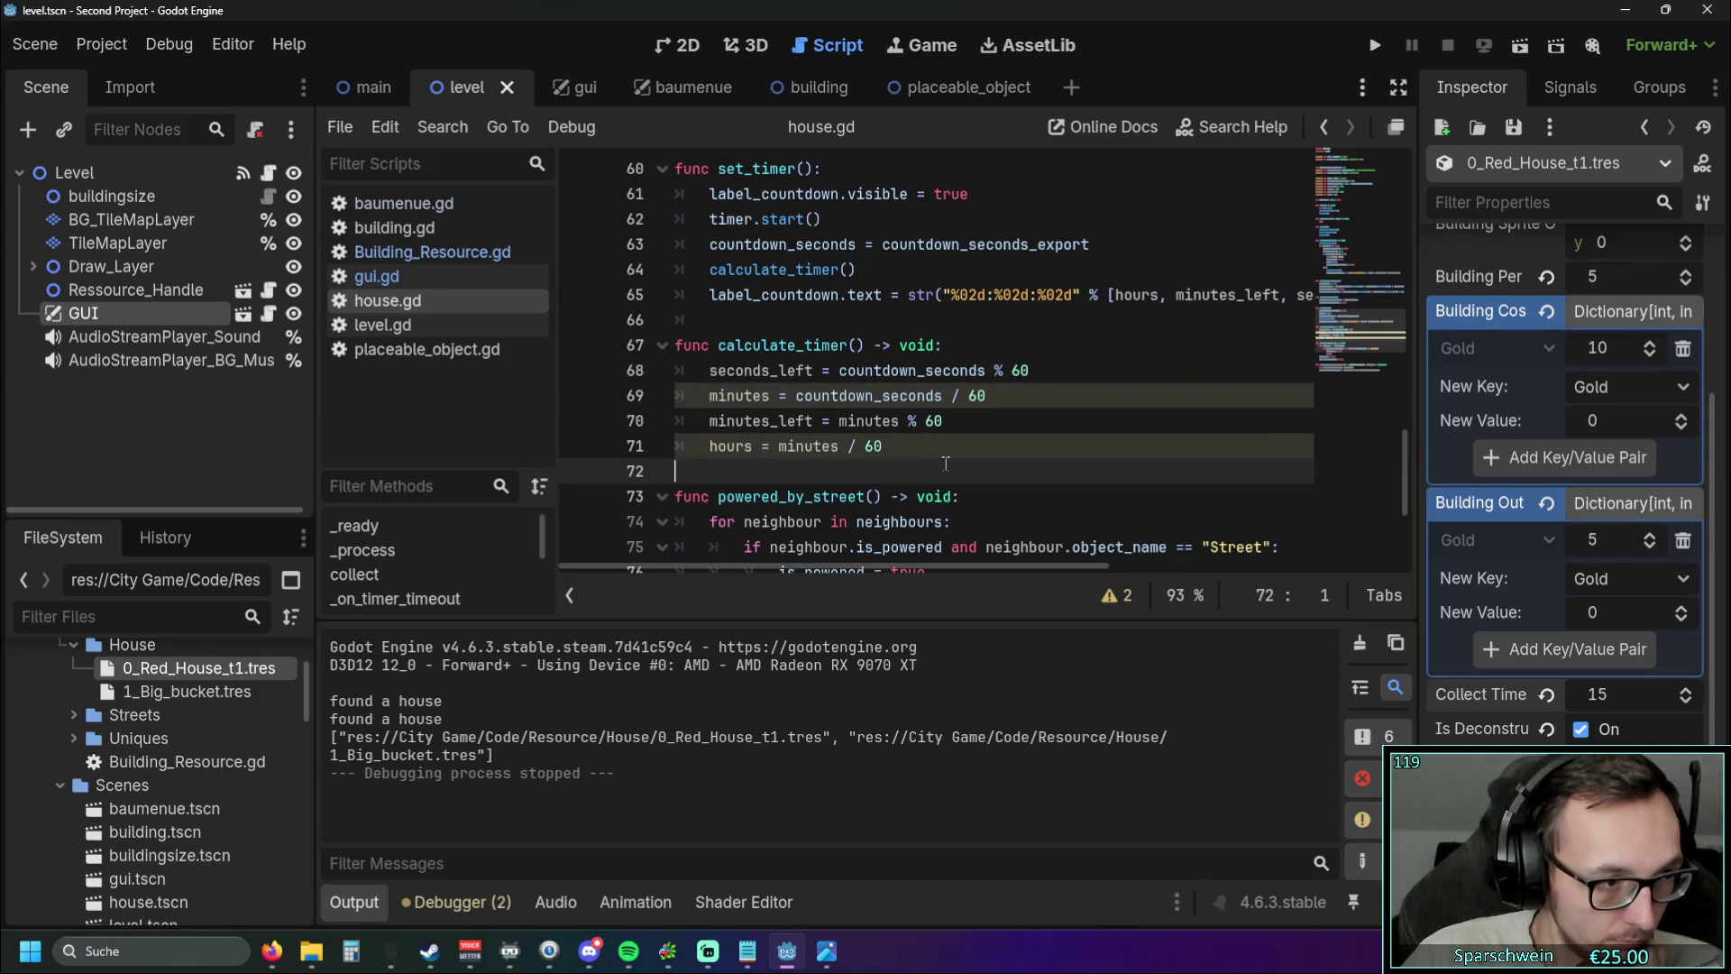
{"action": "scroll", "coordinate": [945, 463], "scroll_direction": "up", "scroll_amount": 4}
{"action": "scroll", "coordinate": [995, 461], "scroll_direction": "down", "scroll_amount": 2}
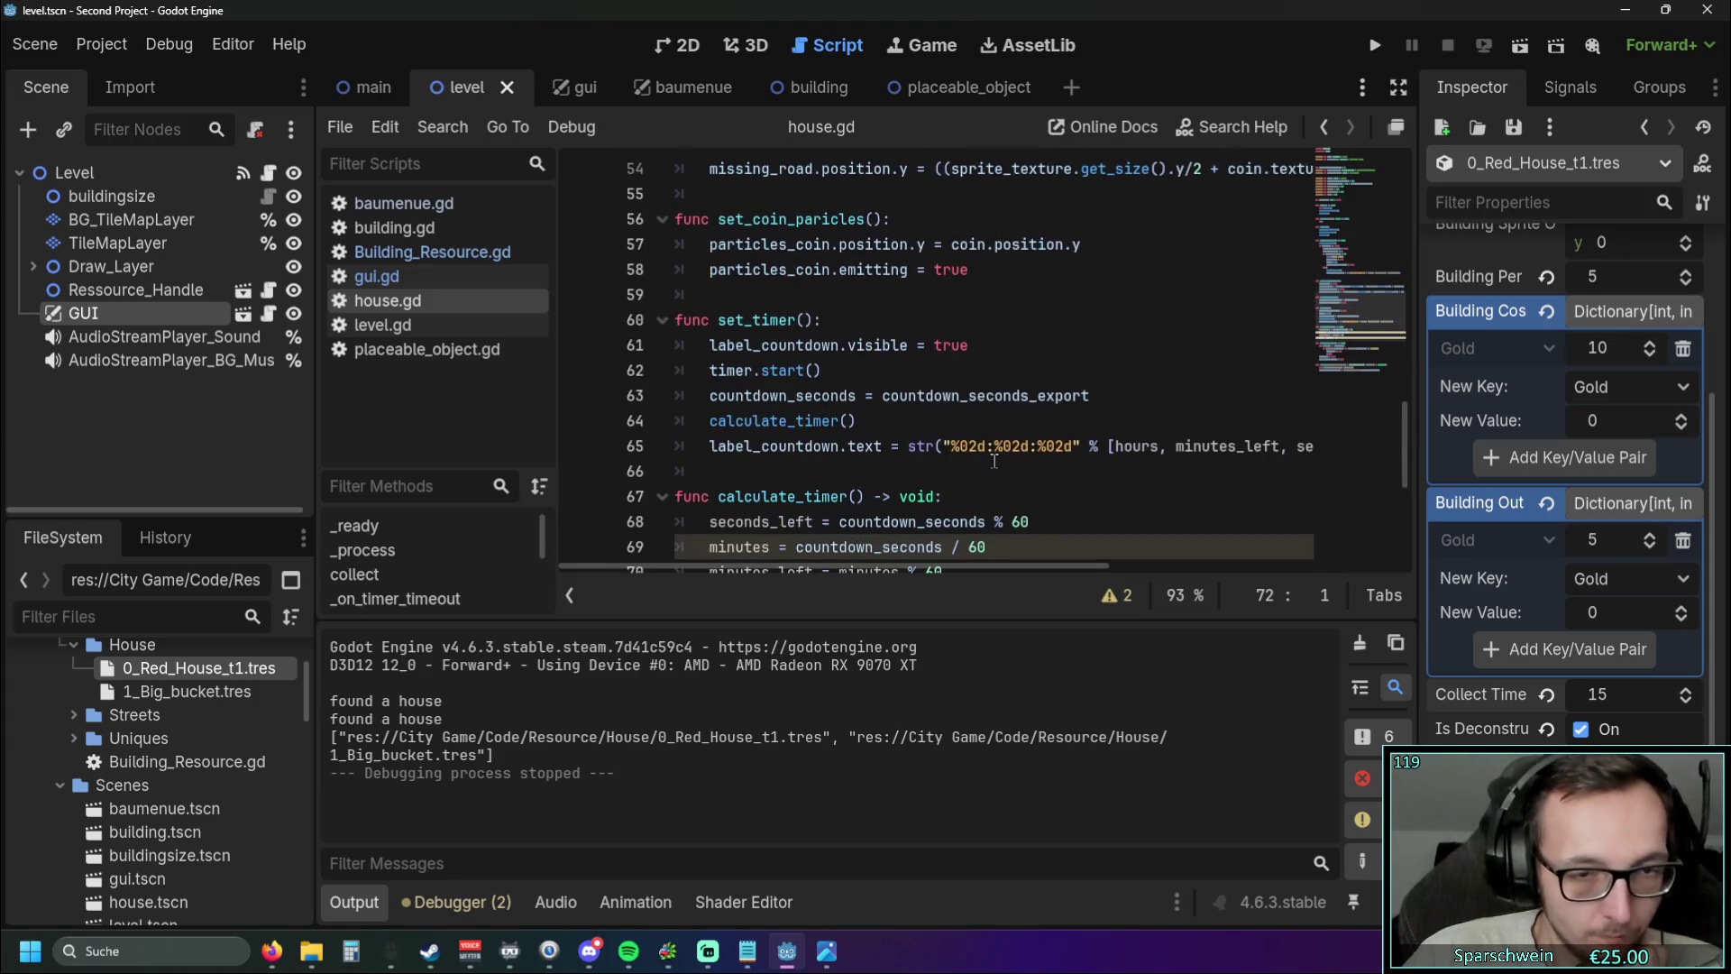
{"action": "scroll", "coordinate": [995, 460], "scroll_direction": "down", "scroll_amount": 2}
{"action": "scroll", "coordinate": [963, 442], "scroll_direction": "up", "scroll_amount": 9}
{"action": "scroll", "coordinate": [963, 442], "scroll_direction": "up", "scroll_amount": 2}
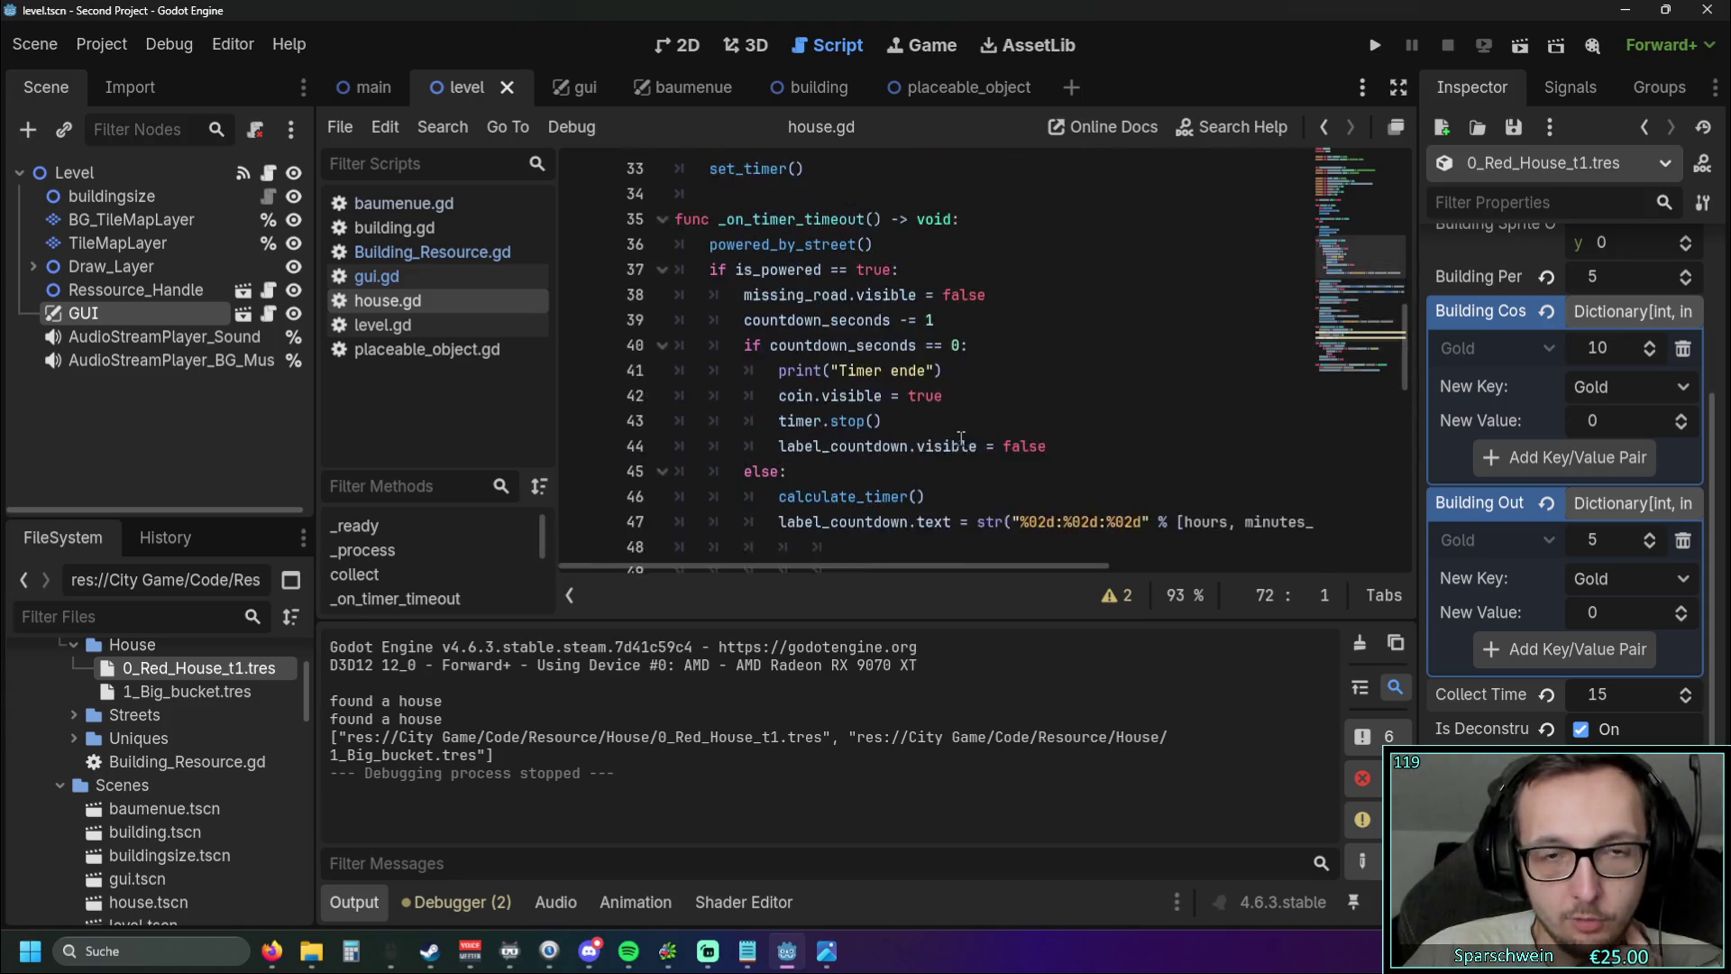
{"action": "scroll", "coordinate": [944, 412], "scroll_direction": "down", "scroll_amount": 2}
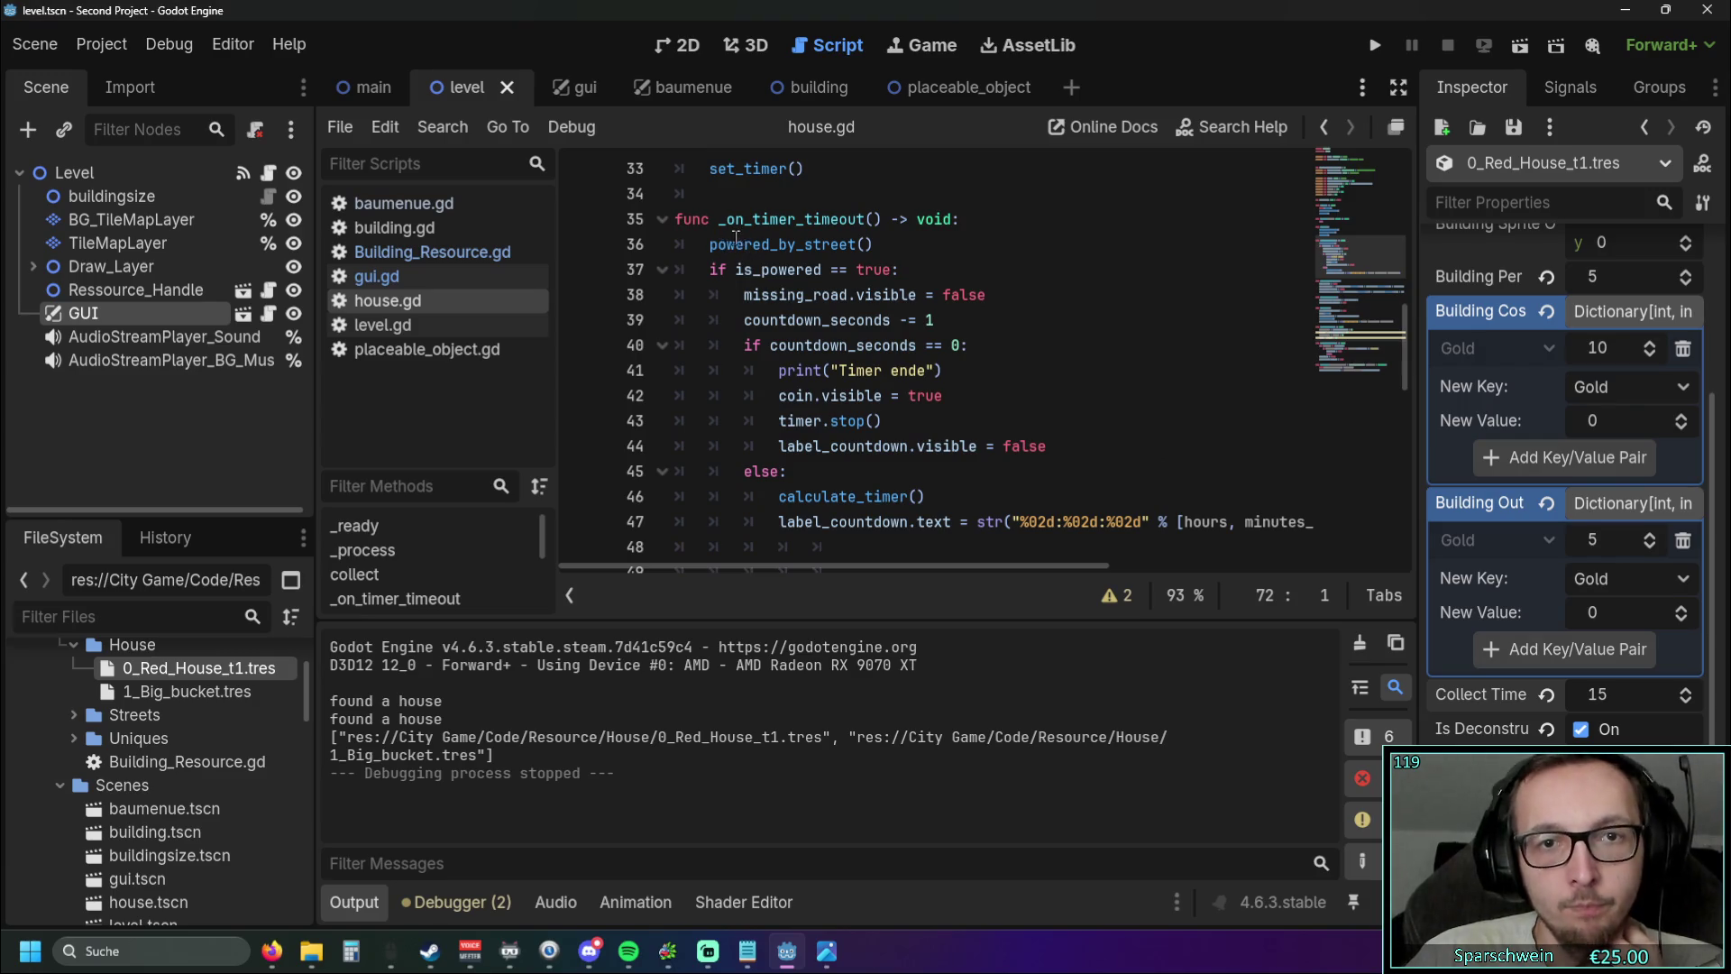
{"action": "left_click", "coordinate": [983, 249]}
{"action": "left_click", "coordinate": [985, 261]}
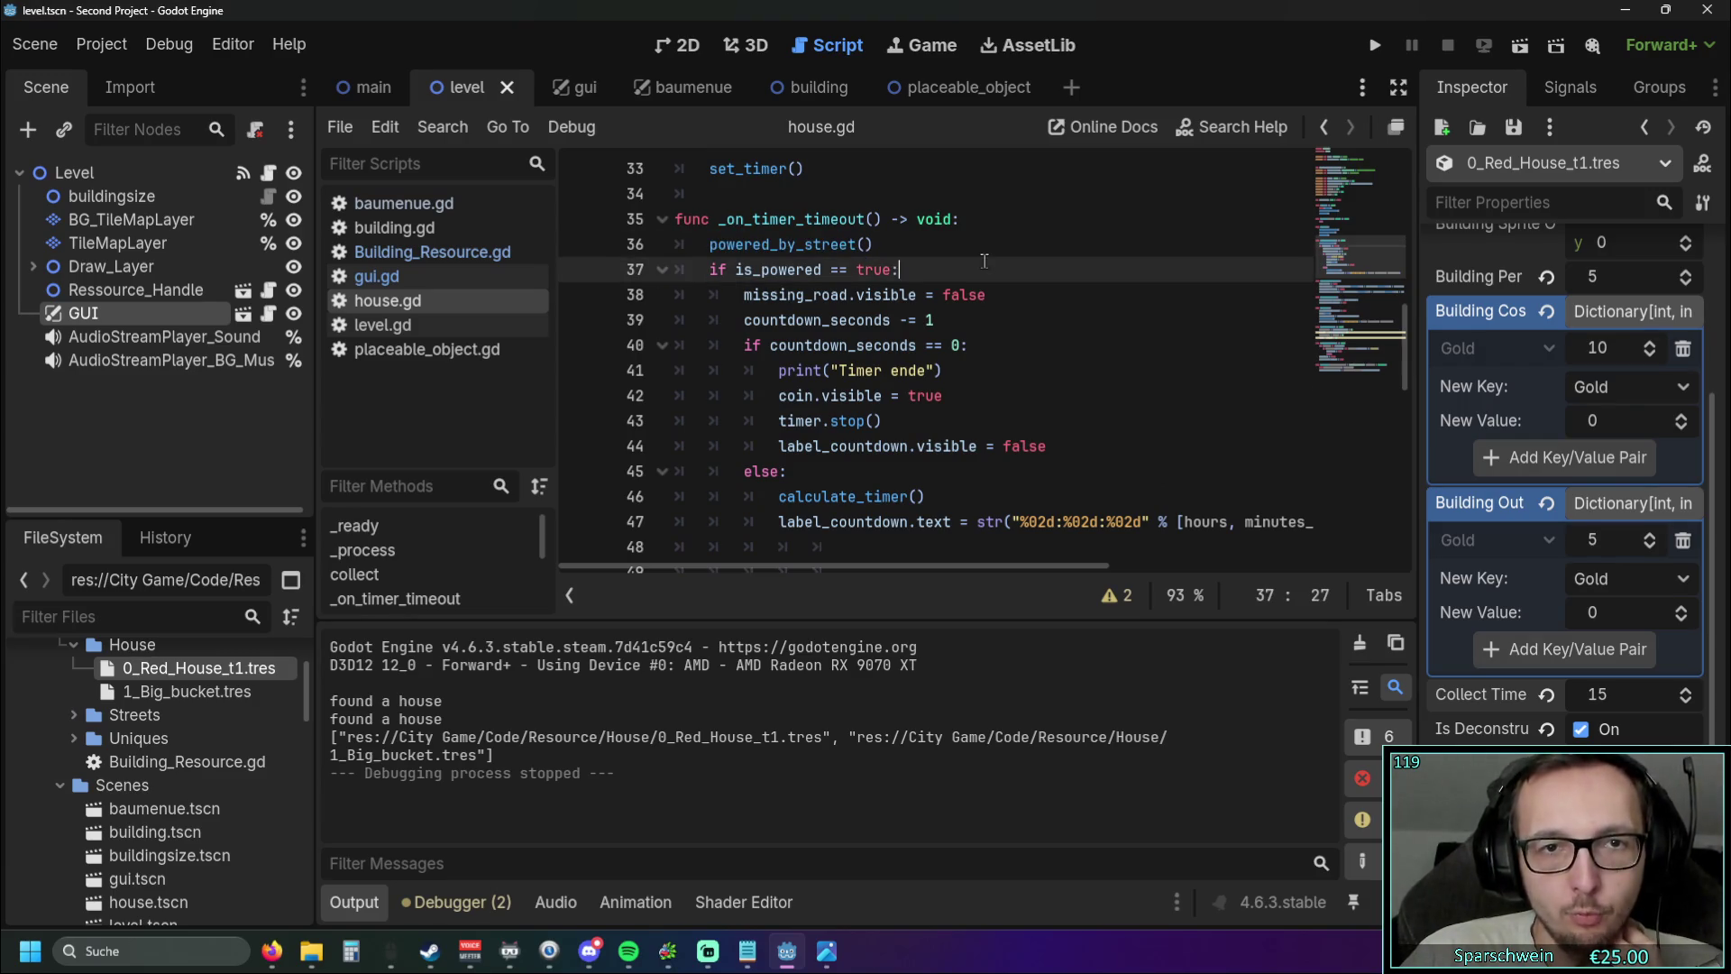
{"action": "scroll", "coordinate": [965, 280], "scroll_direction": "down", "scroll_amount": 12}
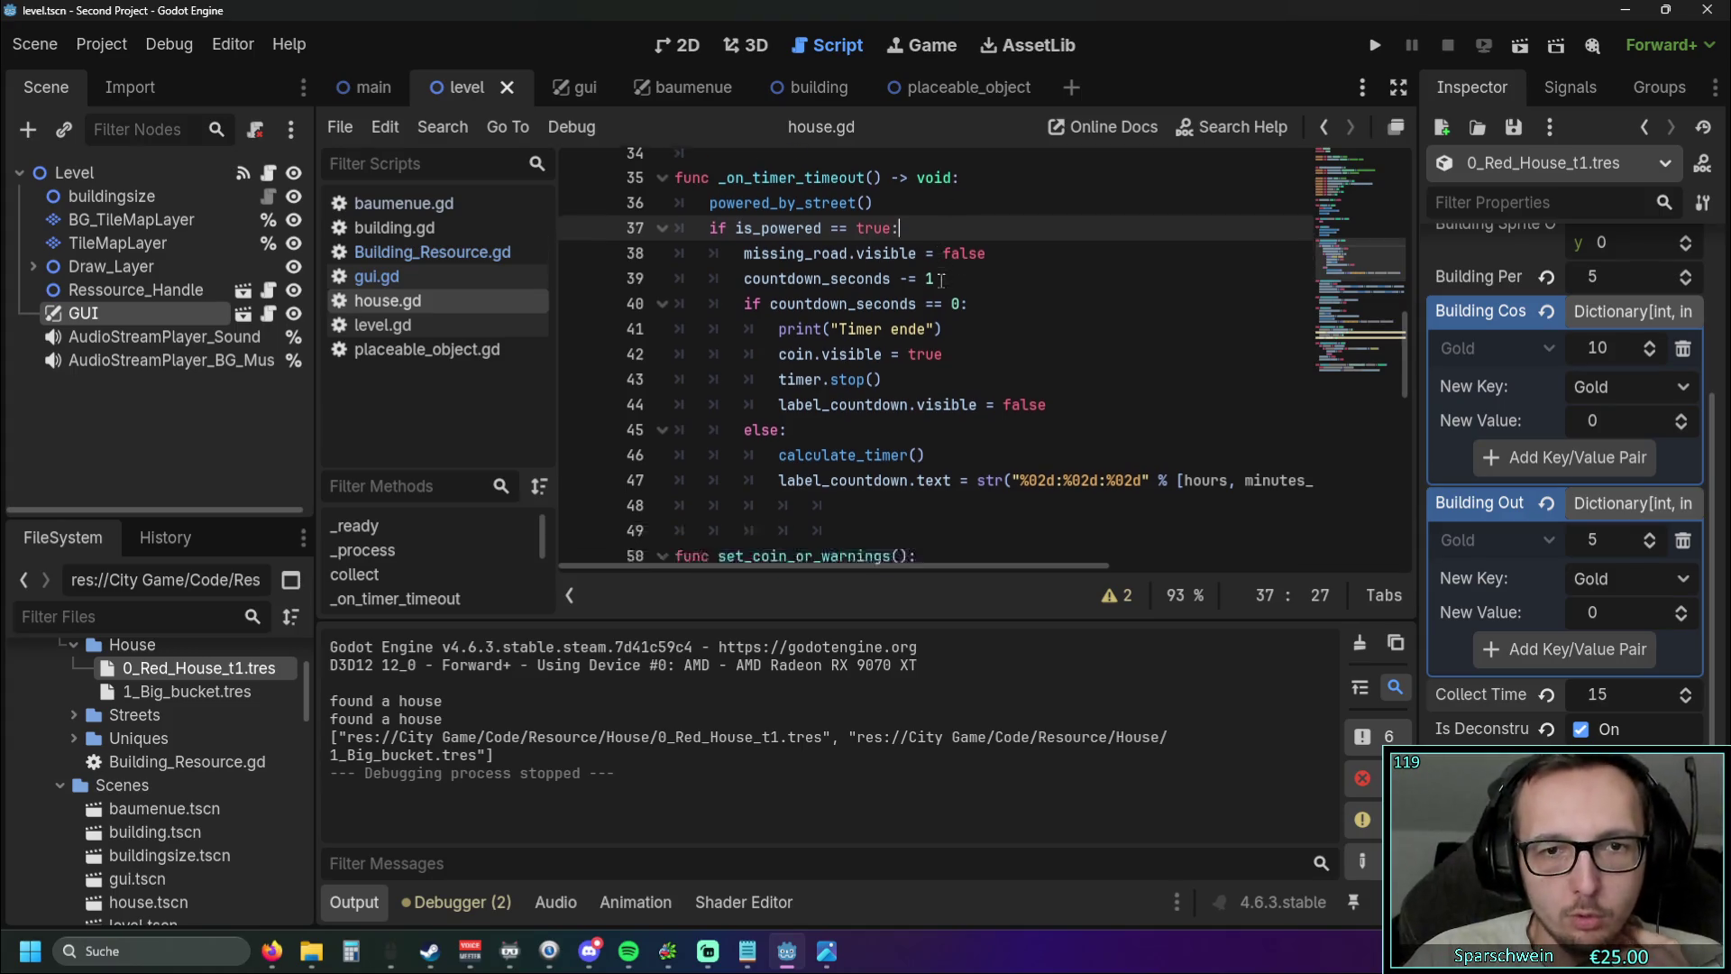
{"action": "scroll", "coordinate": [898, 343], "scroll_direction": "up", "scroll_amount": 1}
{"action": "scroll", "coordinate": [899, 346], "scroll_direction": "down", "scroll_amount": 1}
{"action": "left_click_drag", "start_coordinate": [947, 423], "coordinate": [615, 294]}
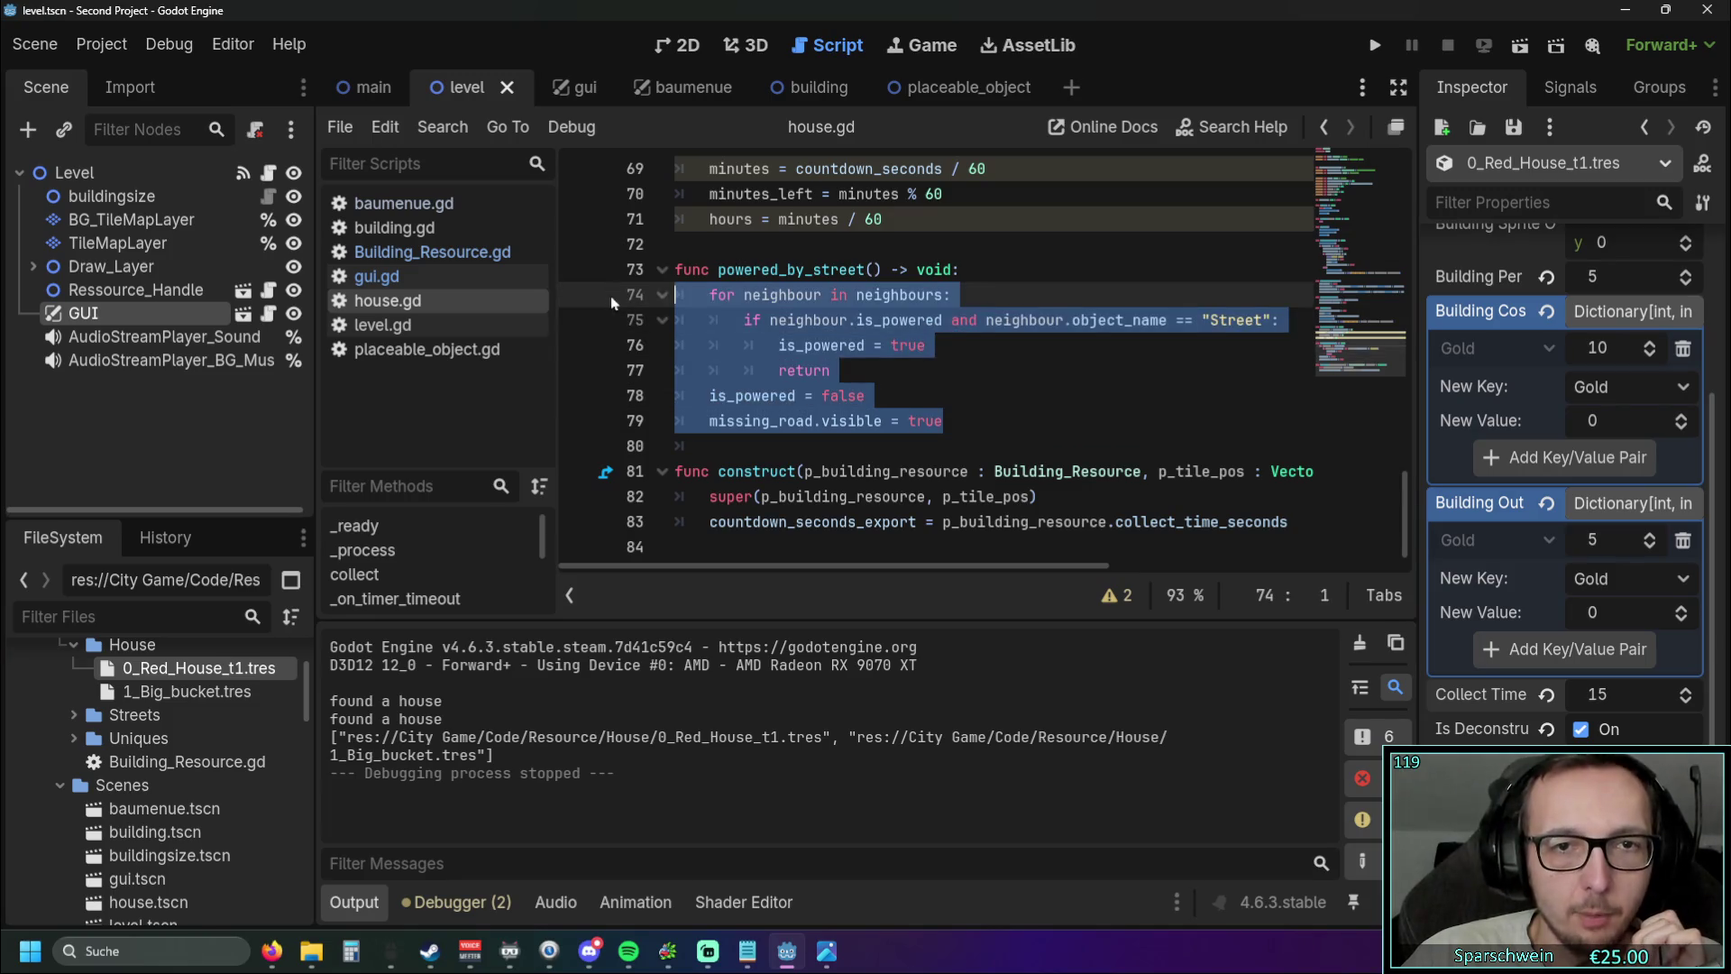
{"action": "left_click", "coordinate": [719, 269]}
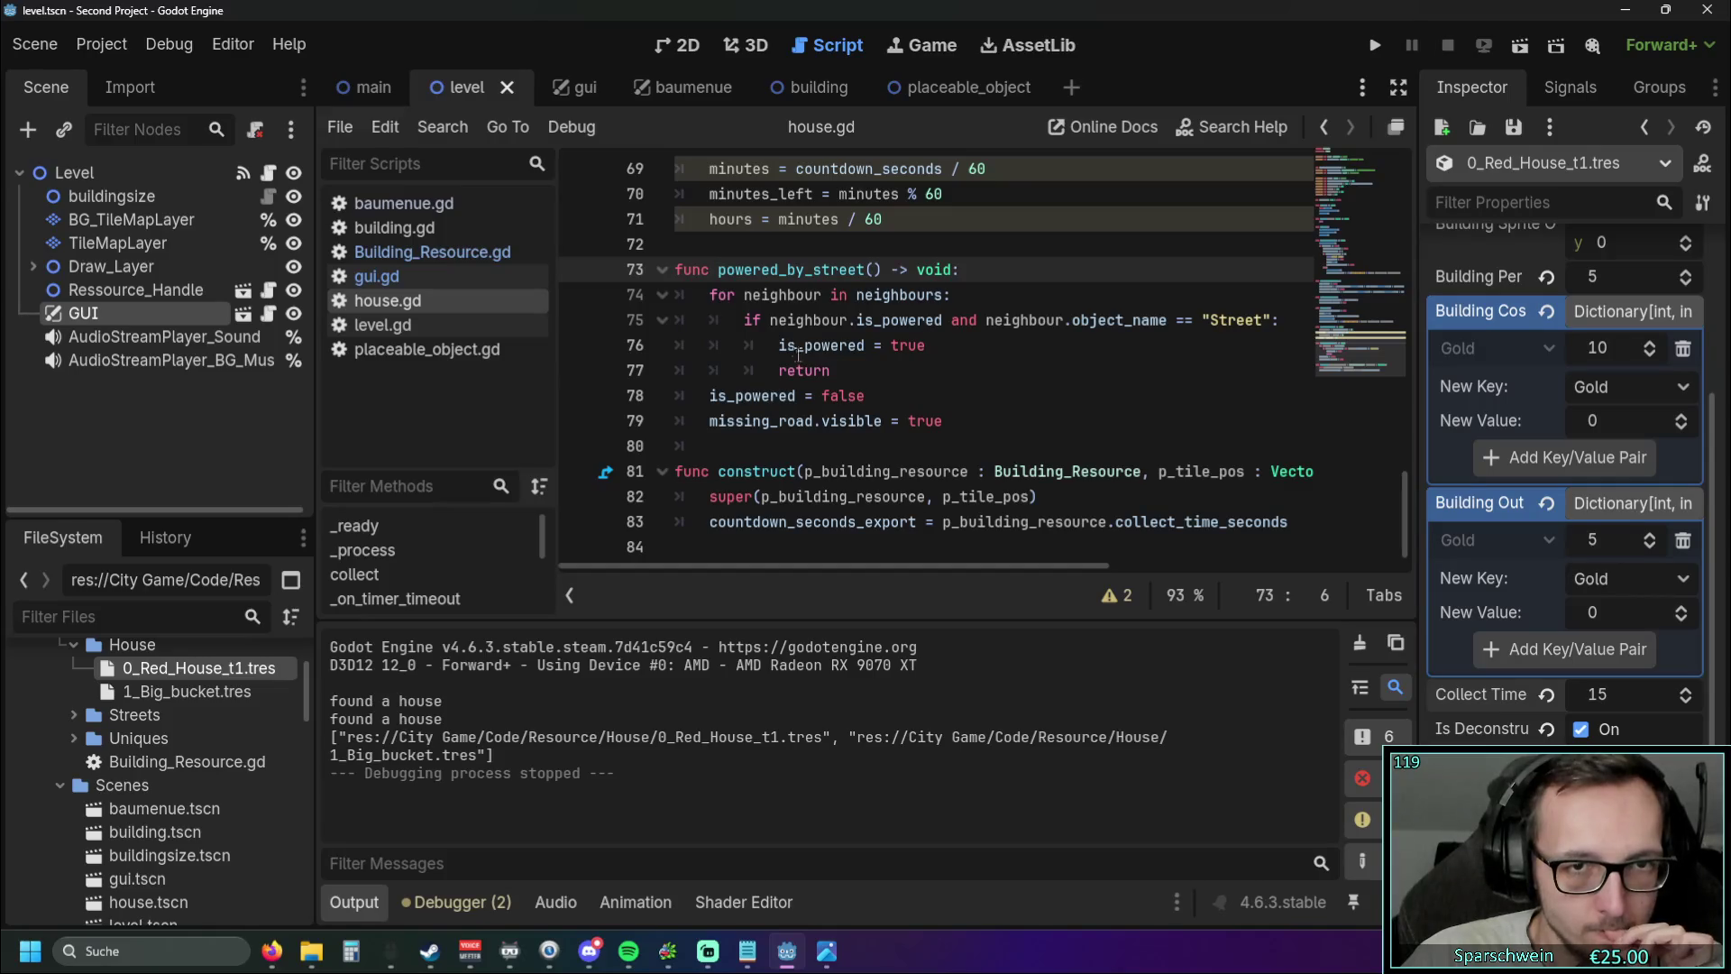
{"action": "mouse_move", "coordinate": [947, 420]}
{"action": "left_mouse_down"}
{"action": "mouse_move", "coordinate": [631, 320]}
{"action": "mouse_move", "coordinate": [631, 295]}
{"action": "left_mouse_up"}
{"action": "left_click", "coordinate": [1014, 405]}
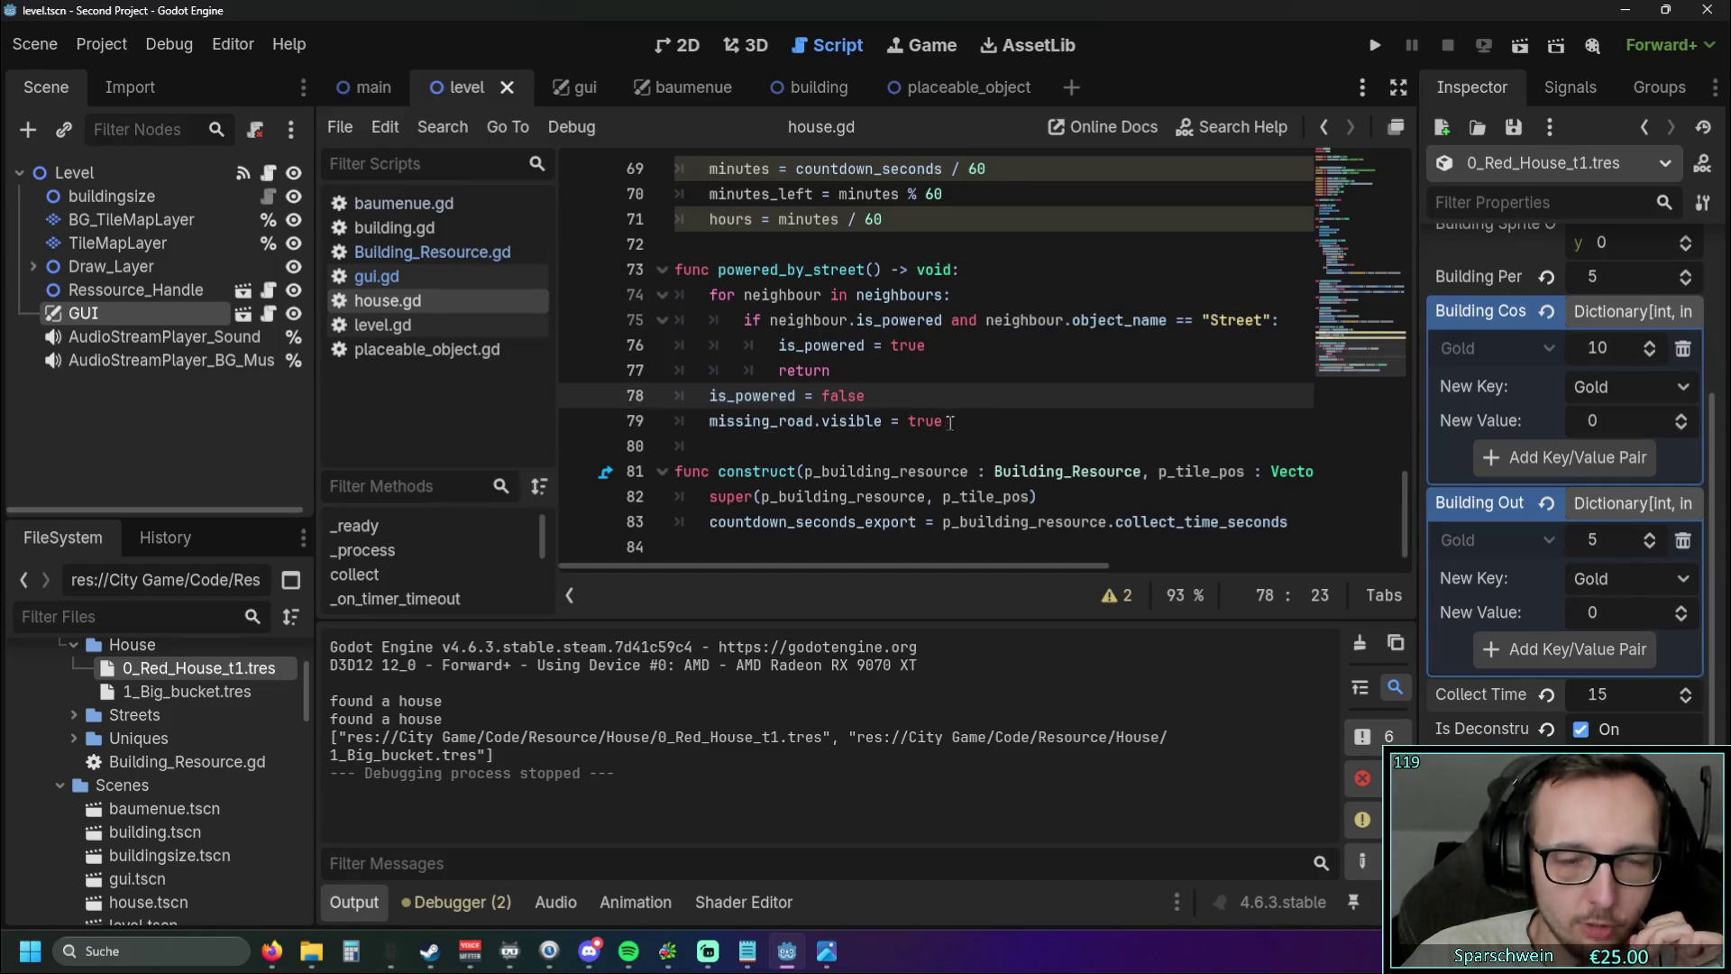
{"action": "left_click_drag", "start_coordinate": [955, 425], "coordinate": [710, 295]}
{"action": "scroll", "coordinate": [992, 379], "scroll_direction": "up", "scroll_amount": 10}
{"action": "scroll", "coordinate": [947, 369], "scroll_direction": "up", "scroll_amount": 5}
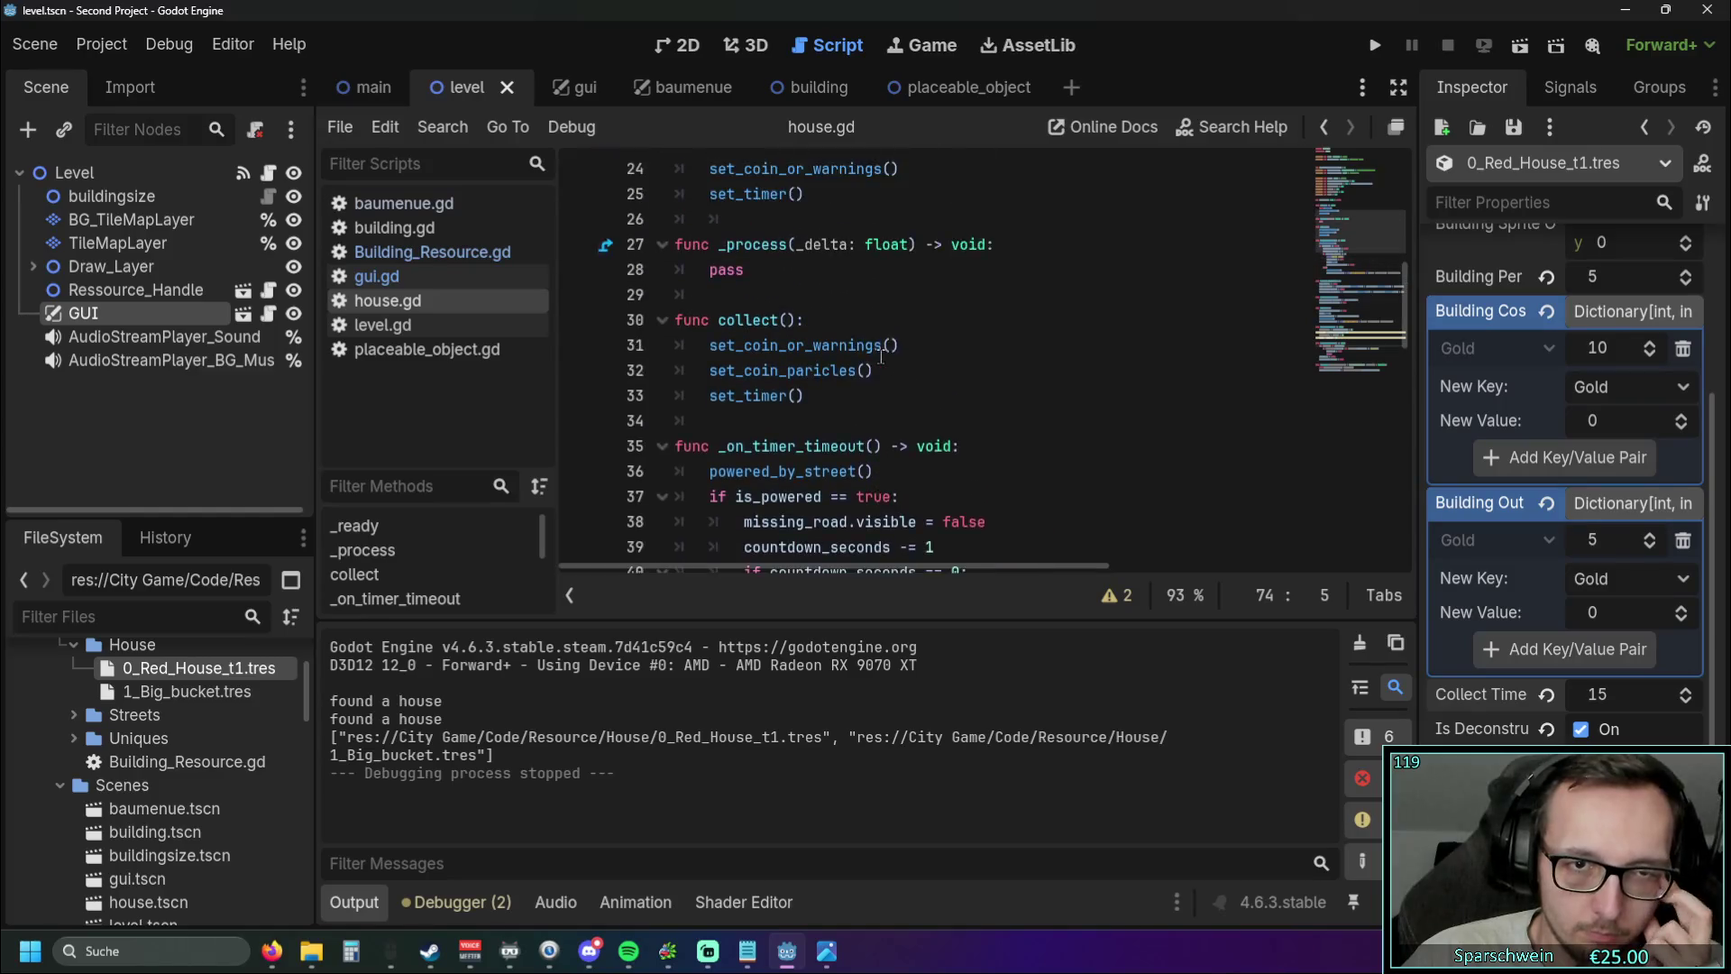
{"action": "scroll", "coordinate": [866, 351], "scroll_direction": "down", "scroll_amount": 3}
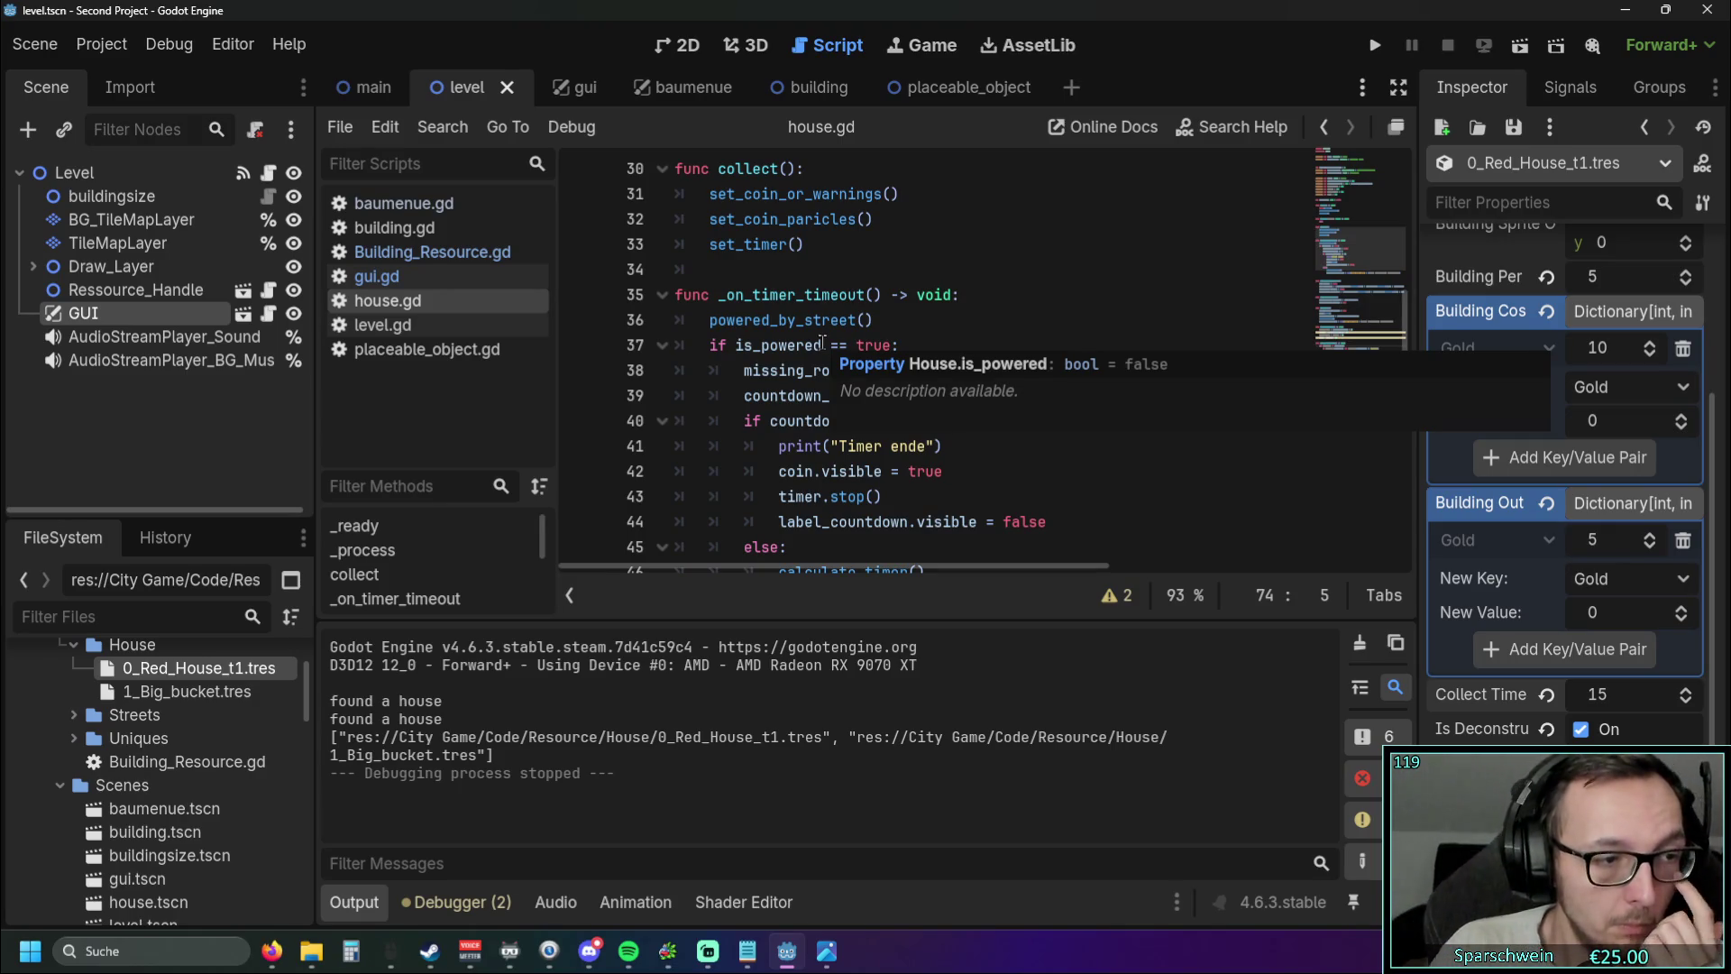
{"action": "left_click", "coordinate": [967, 299]}
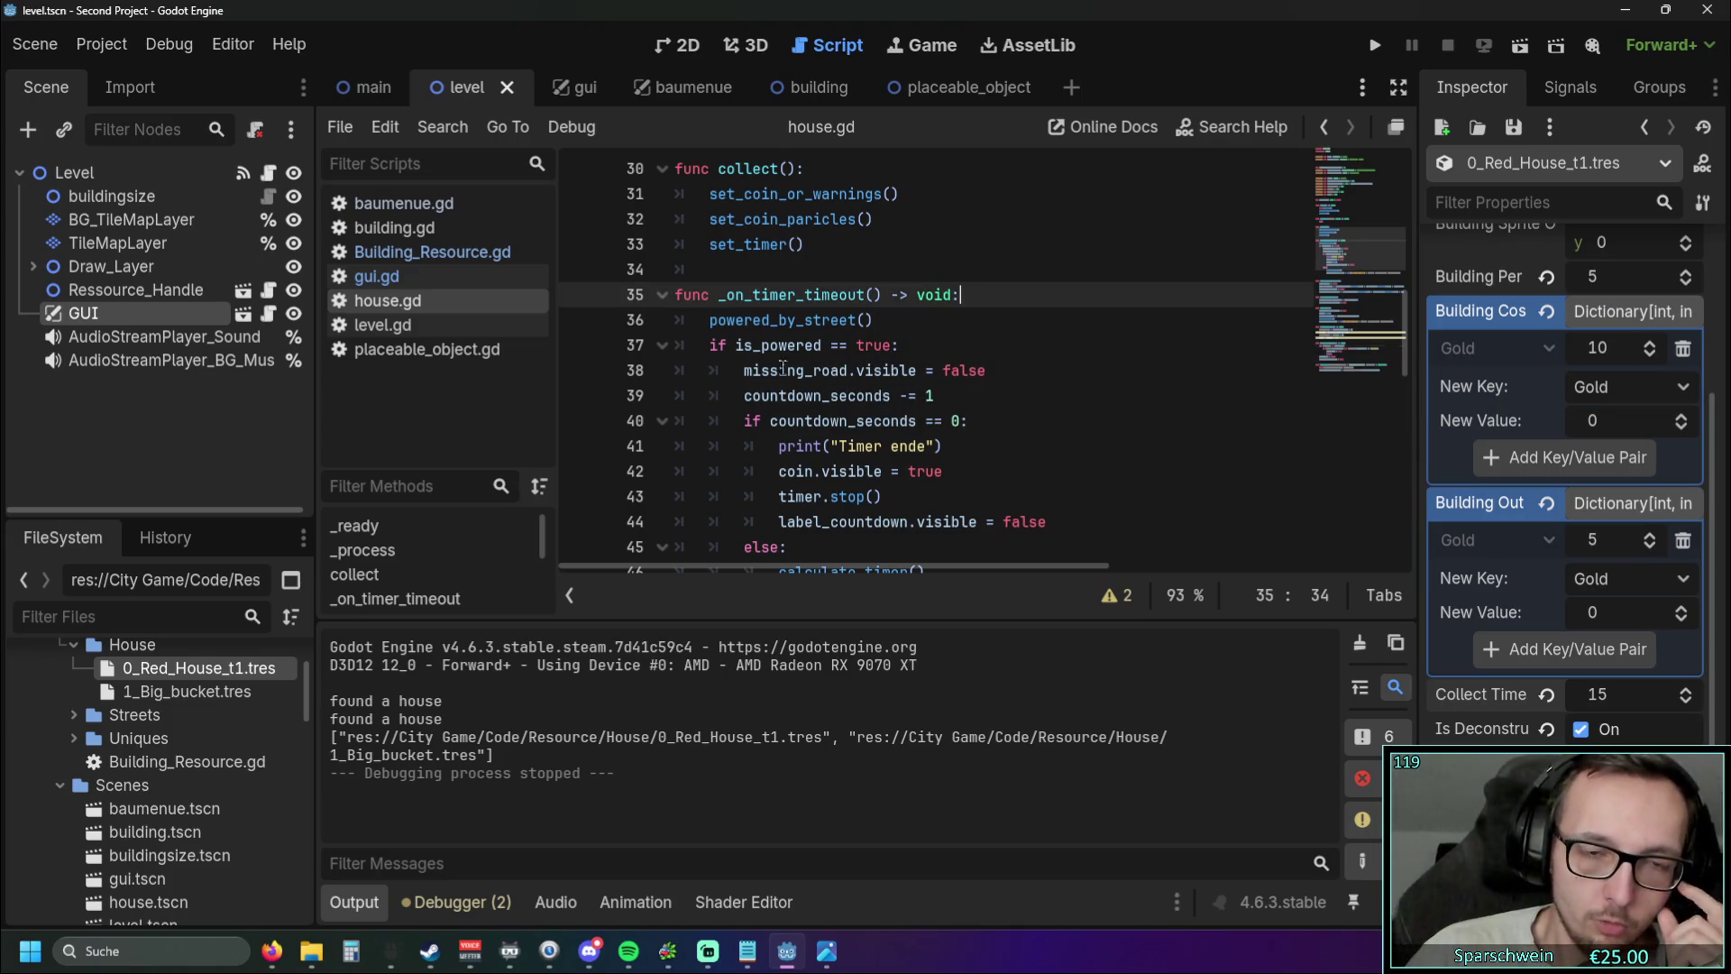
{"action": "left_click_drag", "start_coordinate": [830, 346], "coordinate": [887, 345]}
{"action": "left_click", "coordinate": [897, 346]}
{"action": "scroll", "coordinate": [893, 334], "scroll_direction": "up", "scroll_amount": 10}
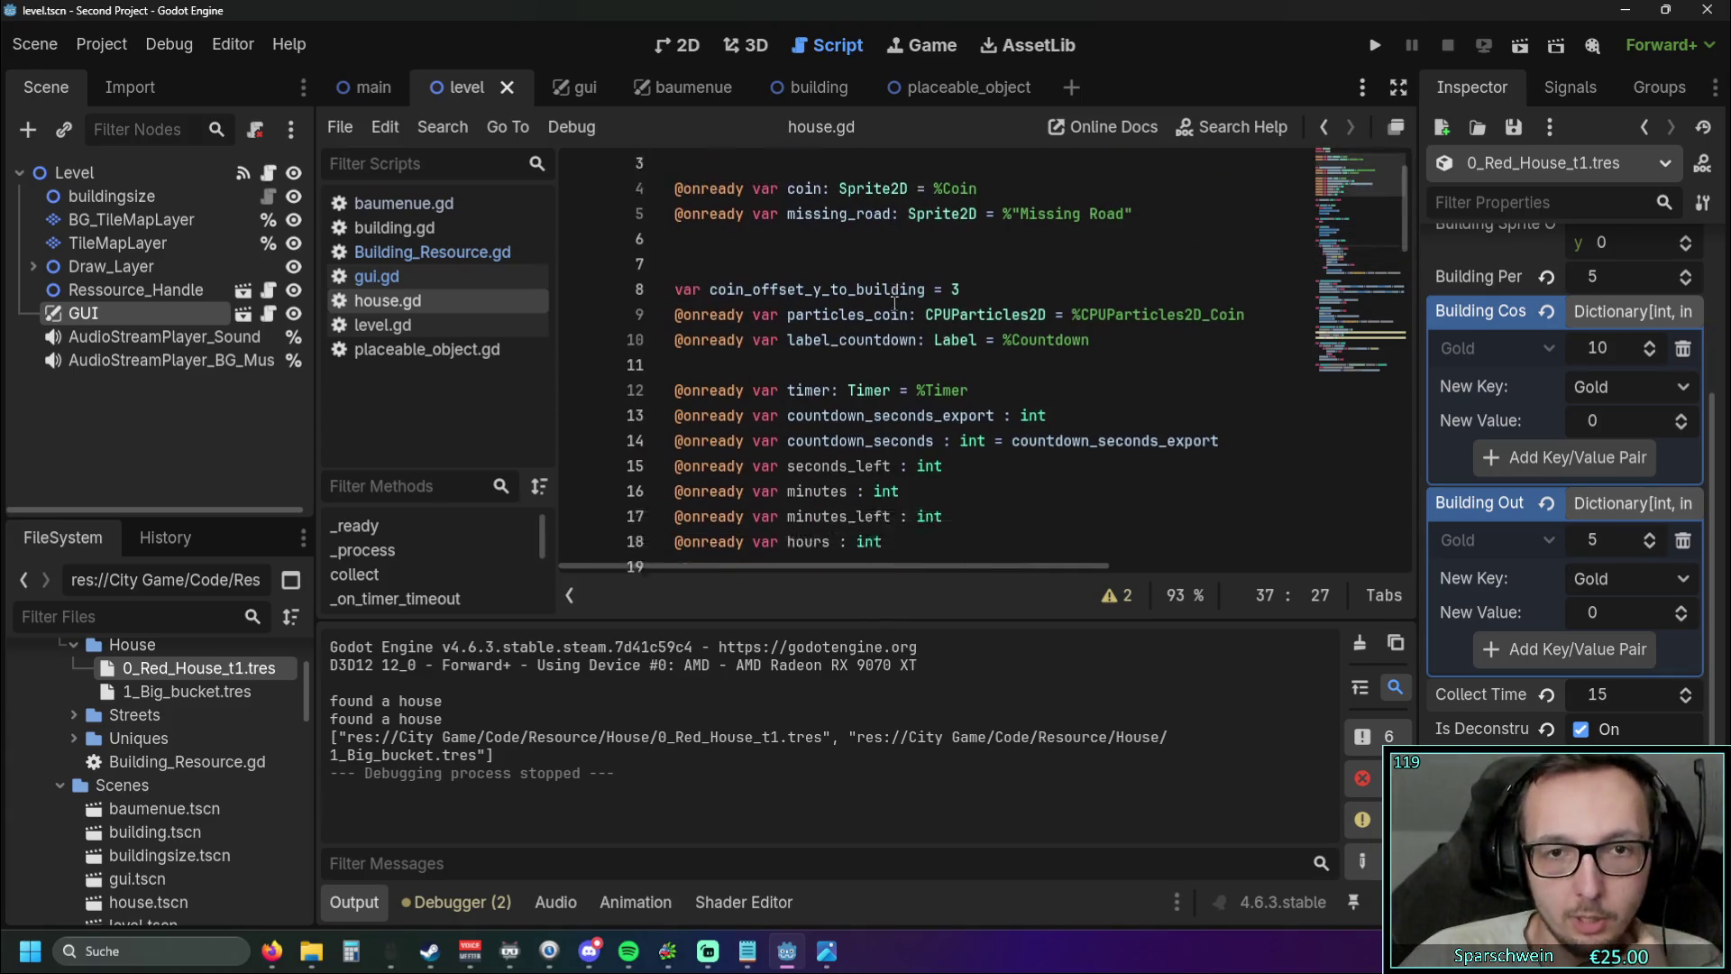
{"action": "scroll", "coordinate": [866, 300], "scroll_direction": "down", "scroll_amount": 11}
{"action": "scroll", "coordinate": [835, 298], "scroll_direction": "up", "scroll_amount": 1}
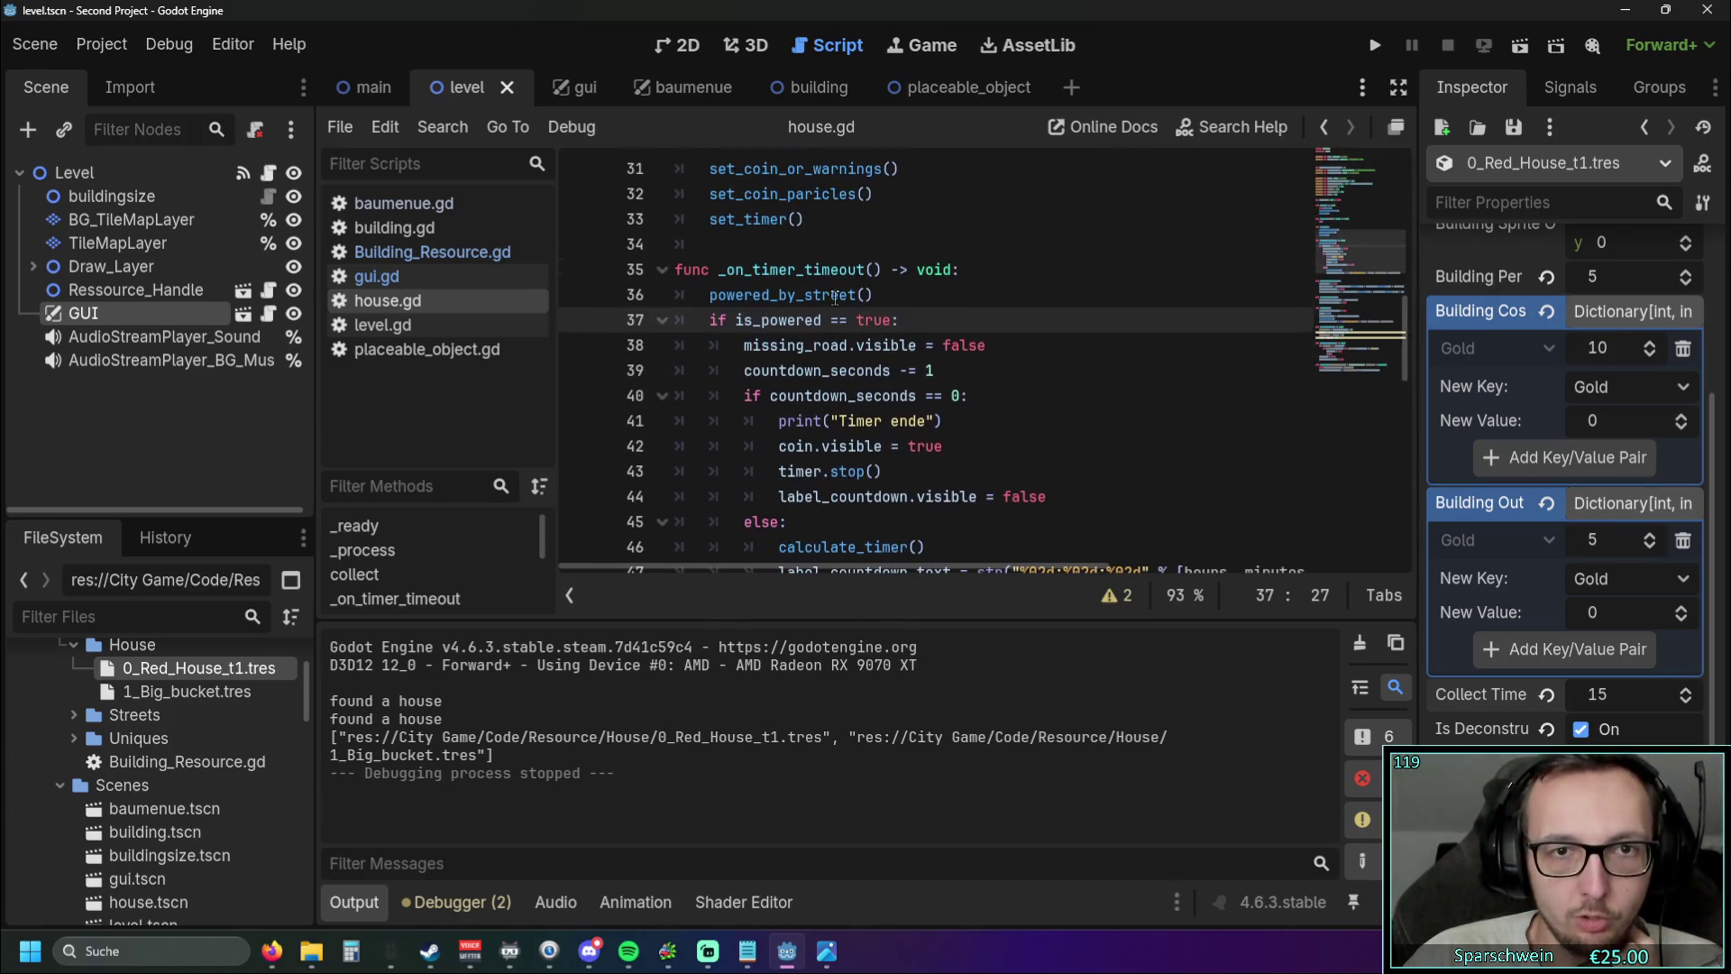
{"action": "triple_click", "coordinate": [713, 298]}
{"action": "left_click", "coordinate": [814, 345]}
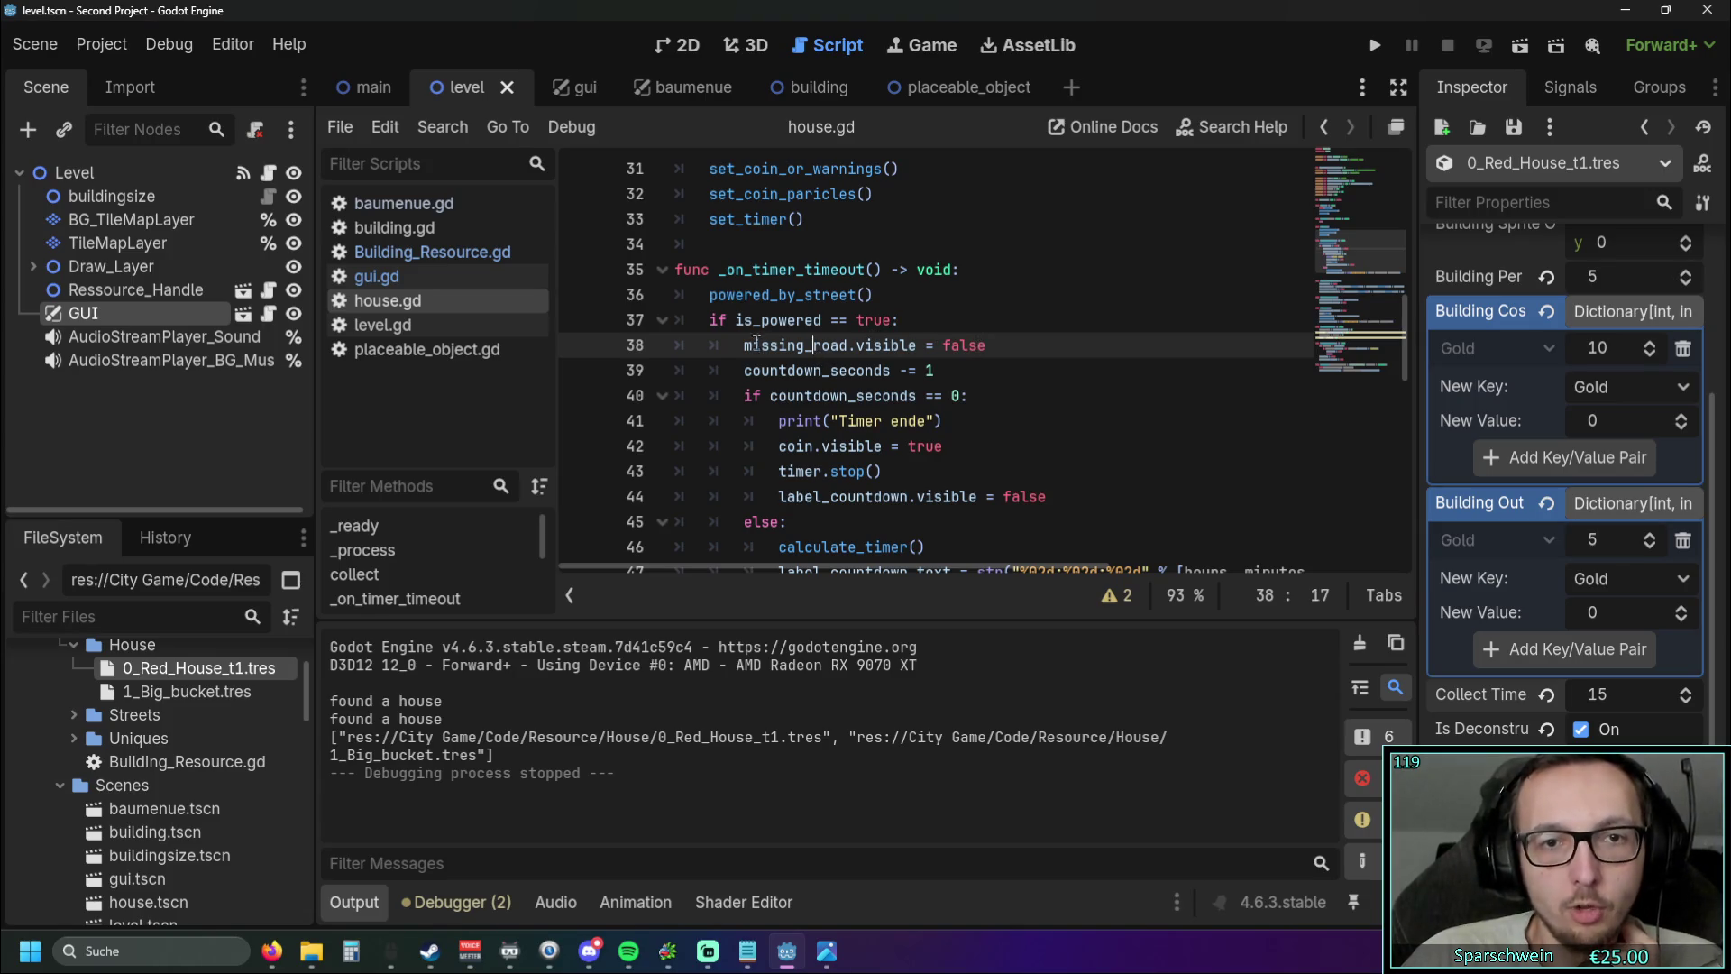
{"action": "left_click_drag", "start_coordinate": [741, 346], "coordinate": [988, 345]}
{"action": "left_click", "coordinate": [1093, 387]}
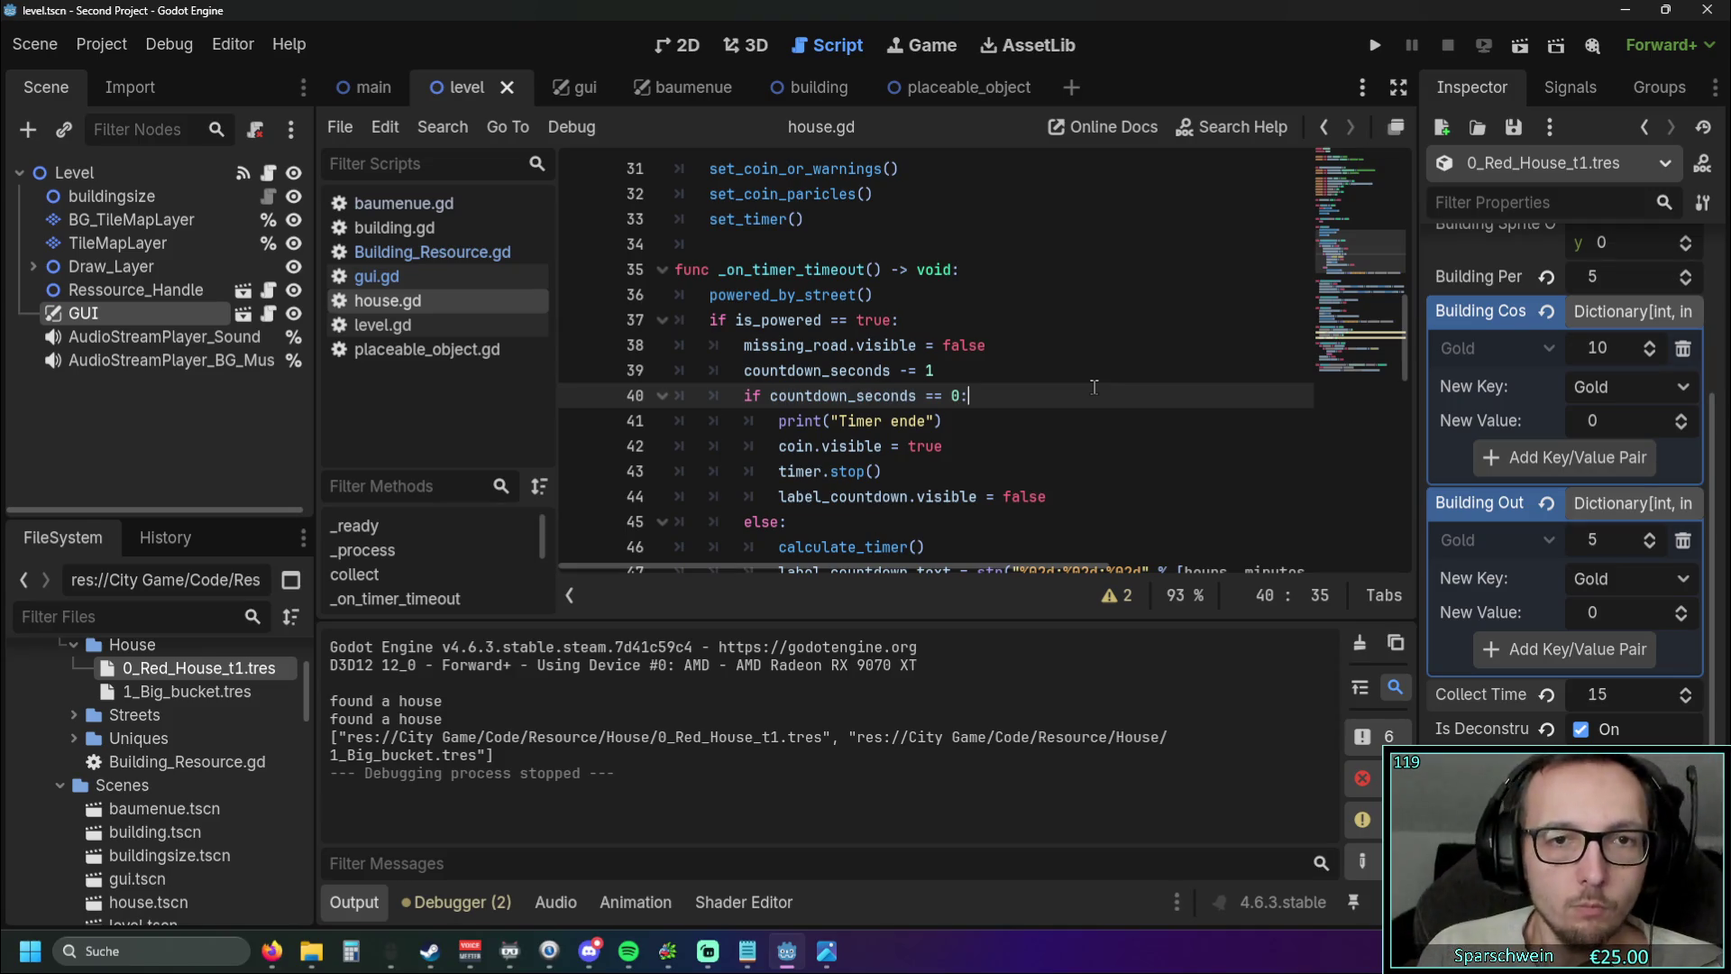
{"action": "scroll", "coordinate": [1001, 343], "scroll_direction": "down", "scroll_amount": 1}
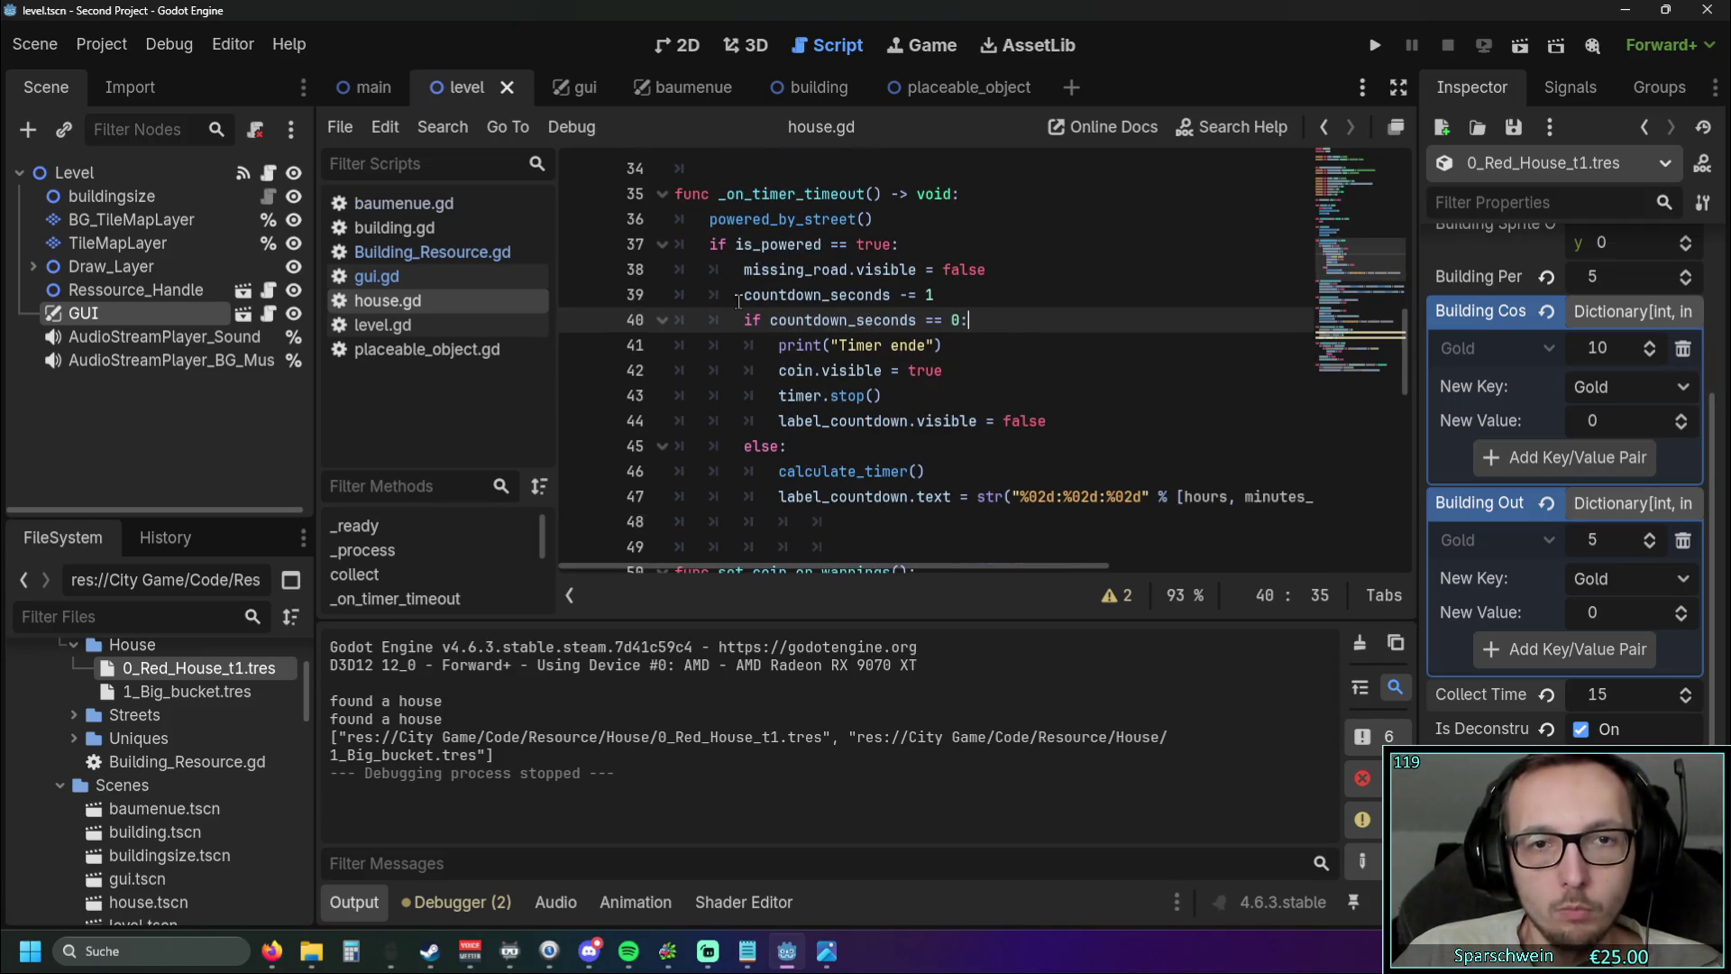
{"action": "left_click_drag", "start_coordinate": [739, 302], "coordinate": [936, 296]}
{"action": "left_click", "coordinate": [1053, 325]}
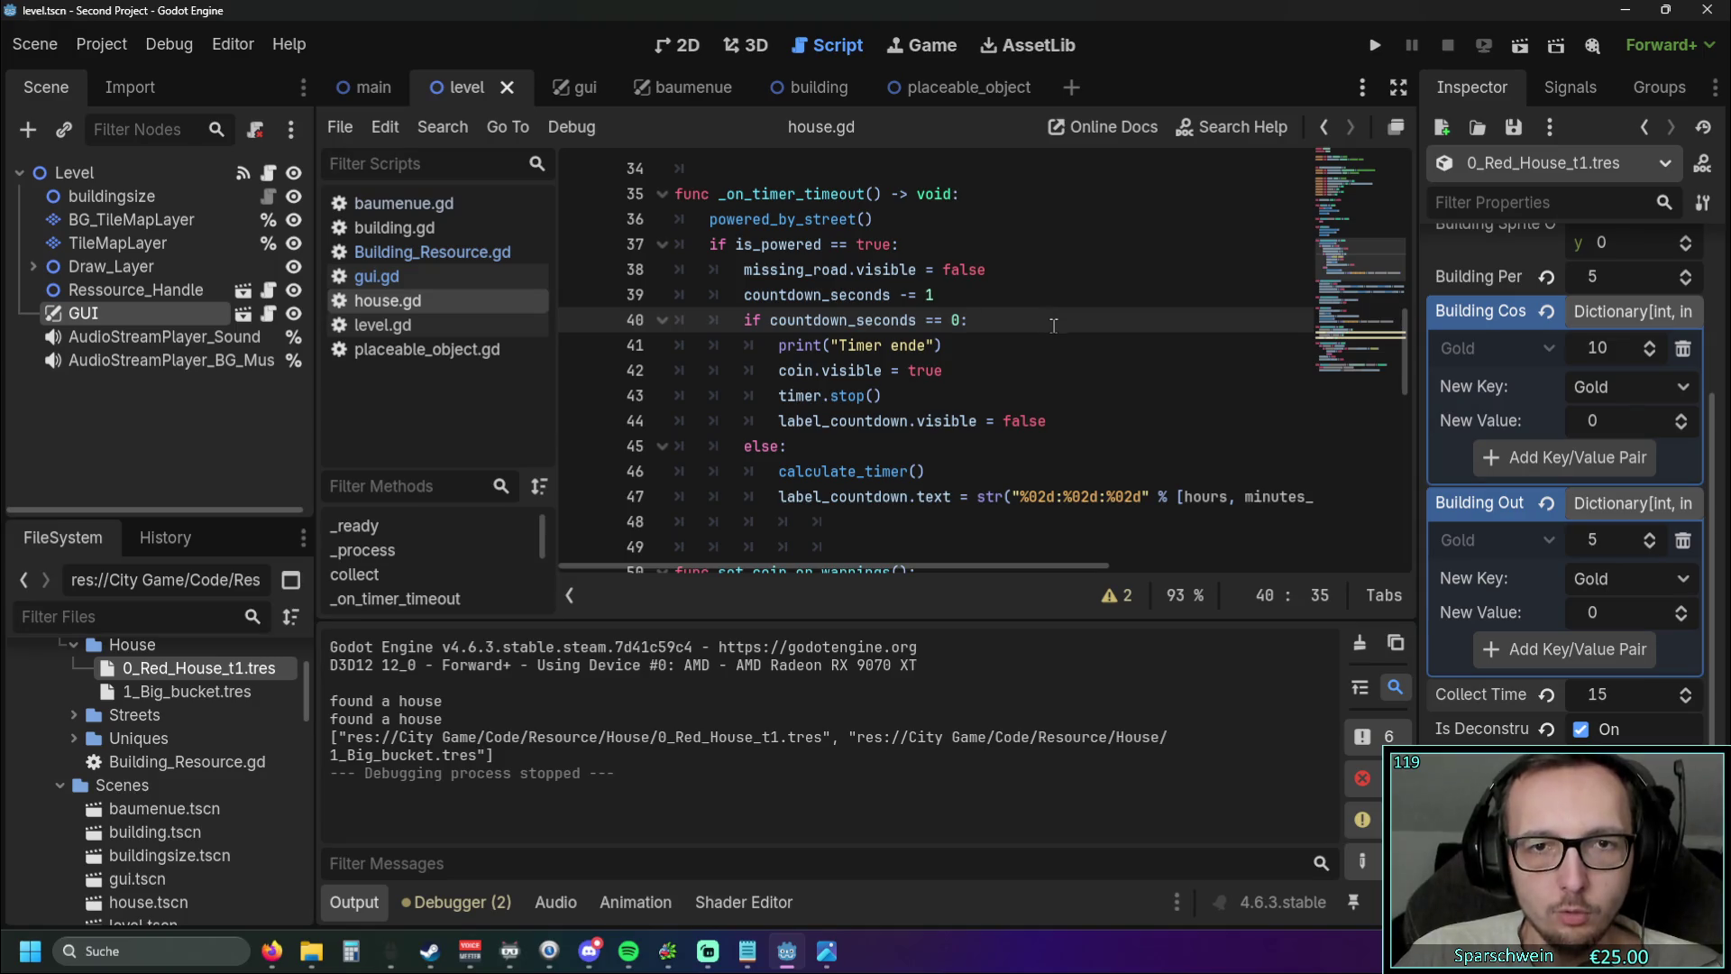
{"action": "left_click", "coordinate": [823, 368]}
{"action": "left_click_drag", "start_coordinate": [777, 345], "coordinate": [942, 346]}
{"action": "left_click", "coordinate": [982, 371]}
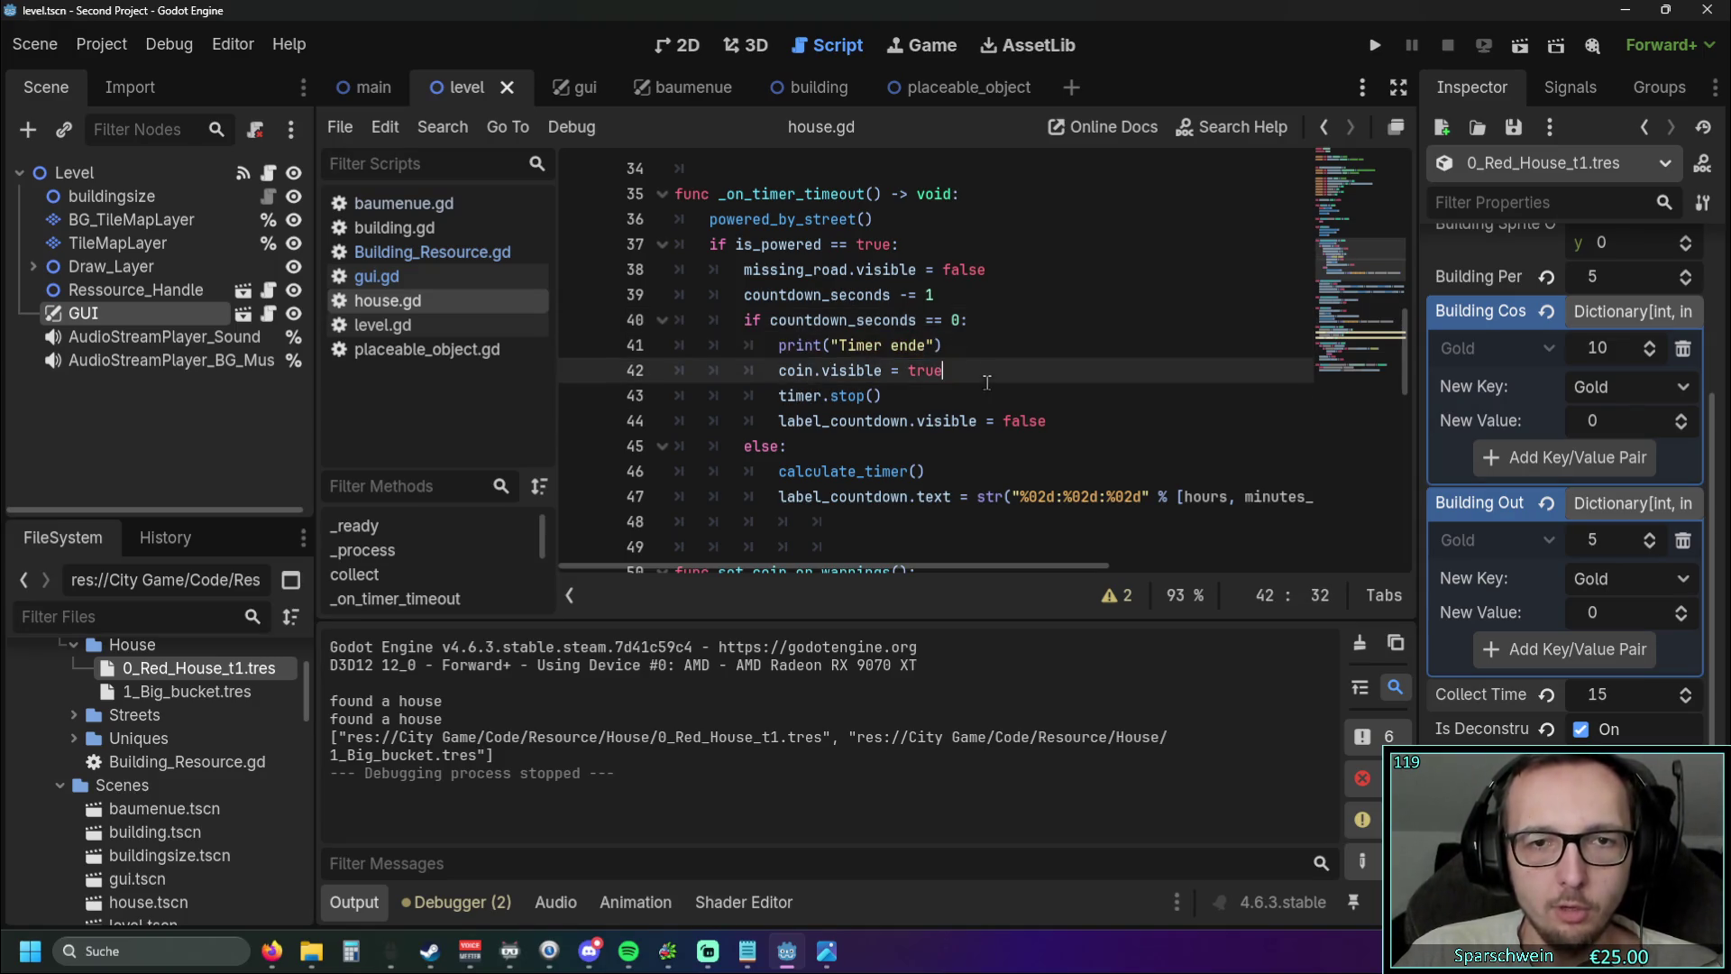
{"action": "left_click_drag", "start_coordinate": [781, 371], "coordinate": [893, 371]}
{"action": "left_click", "coordinate": [781, 395]}
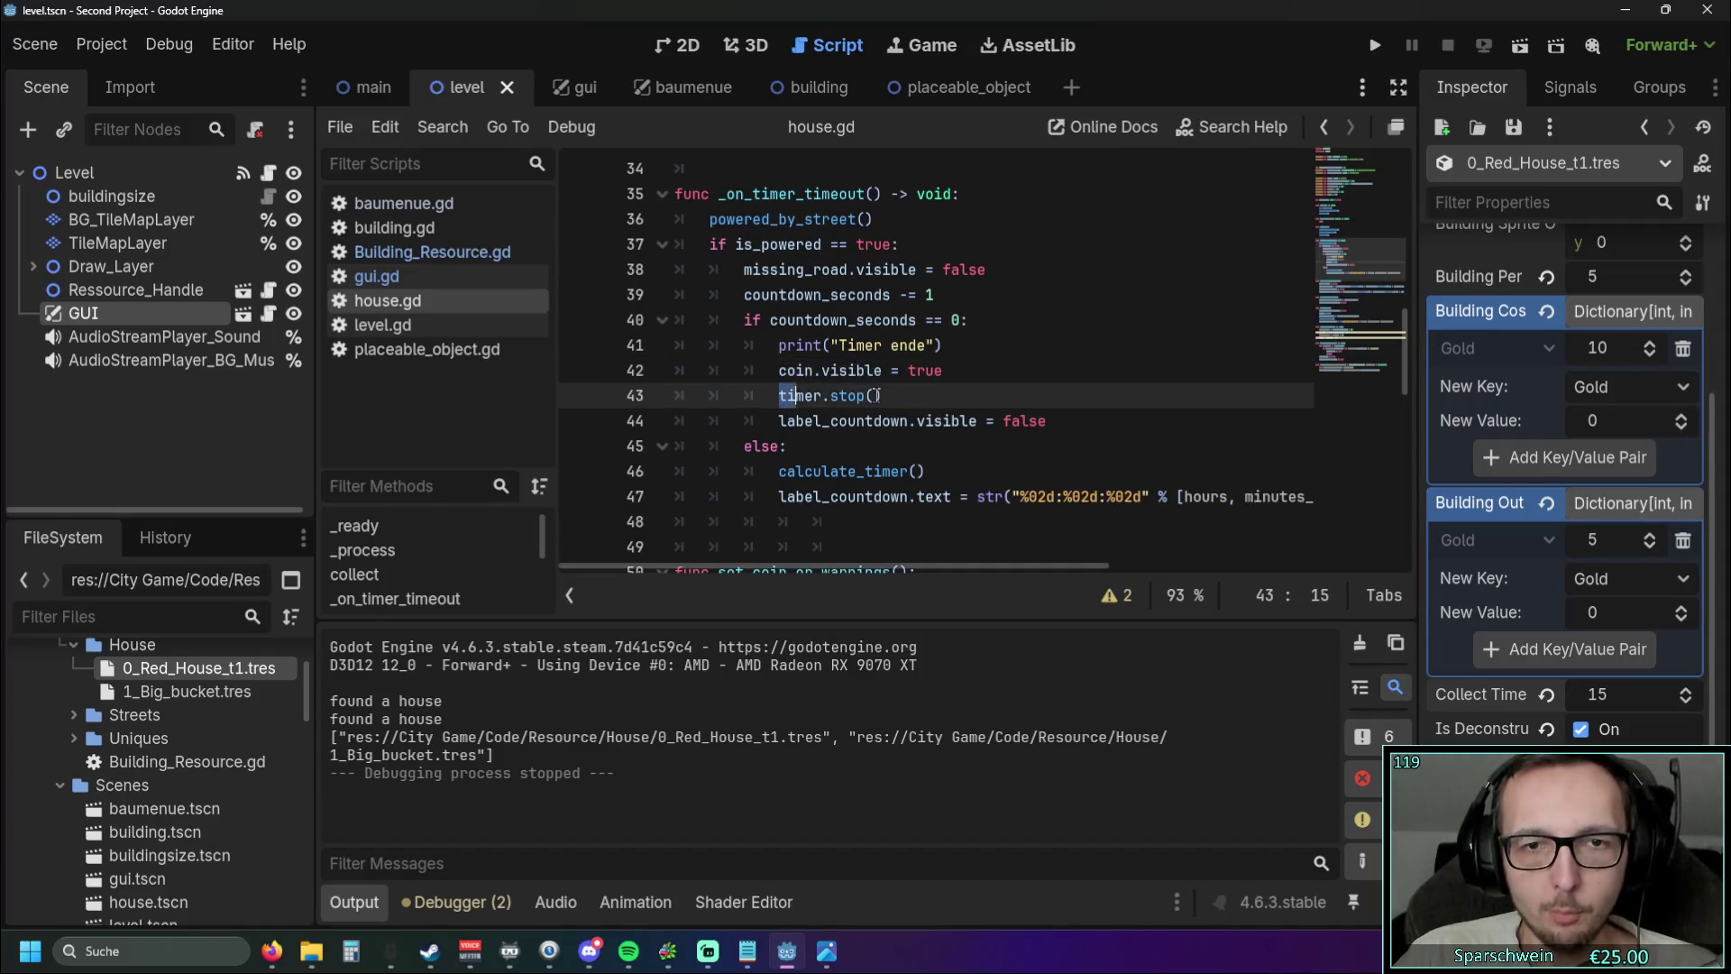
{"action": "left_click_drag", "start_coordinate": [779, 420], "coordinate": [988, 420]}
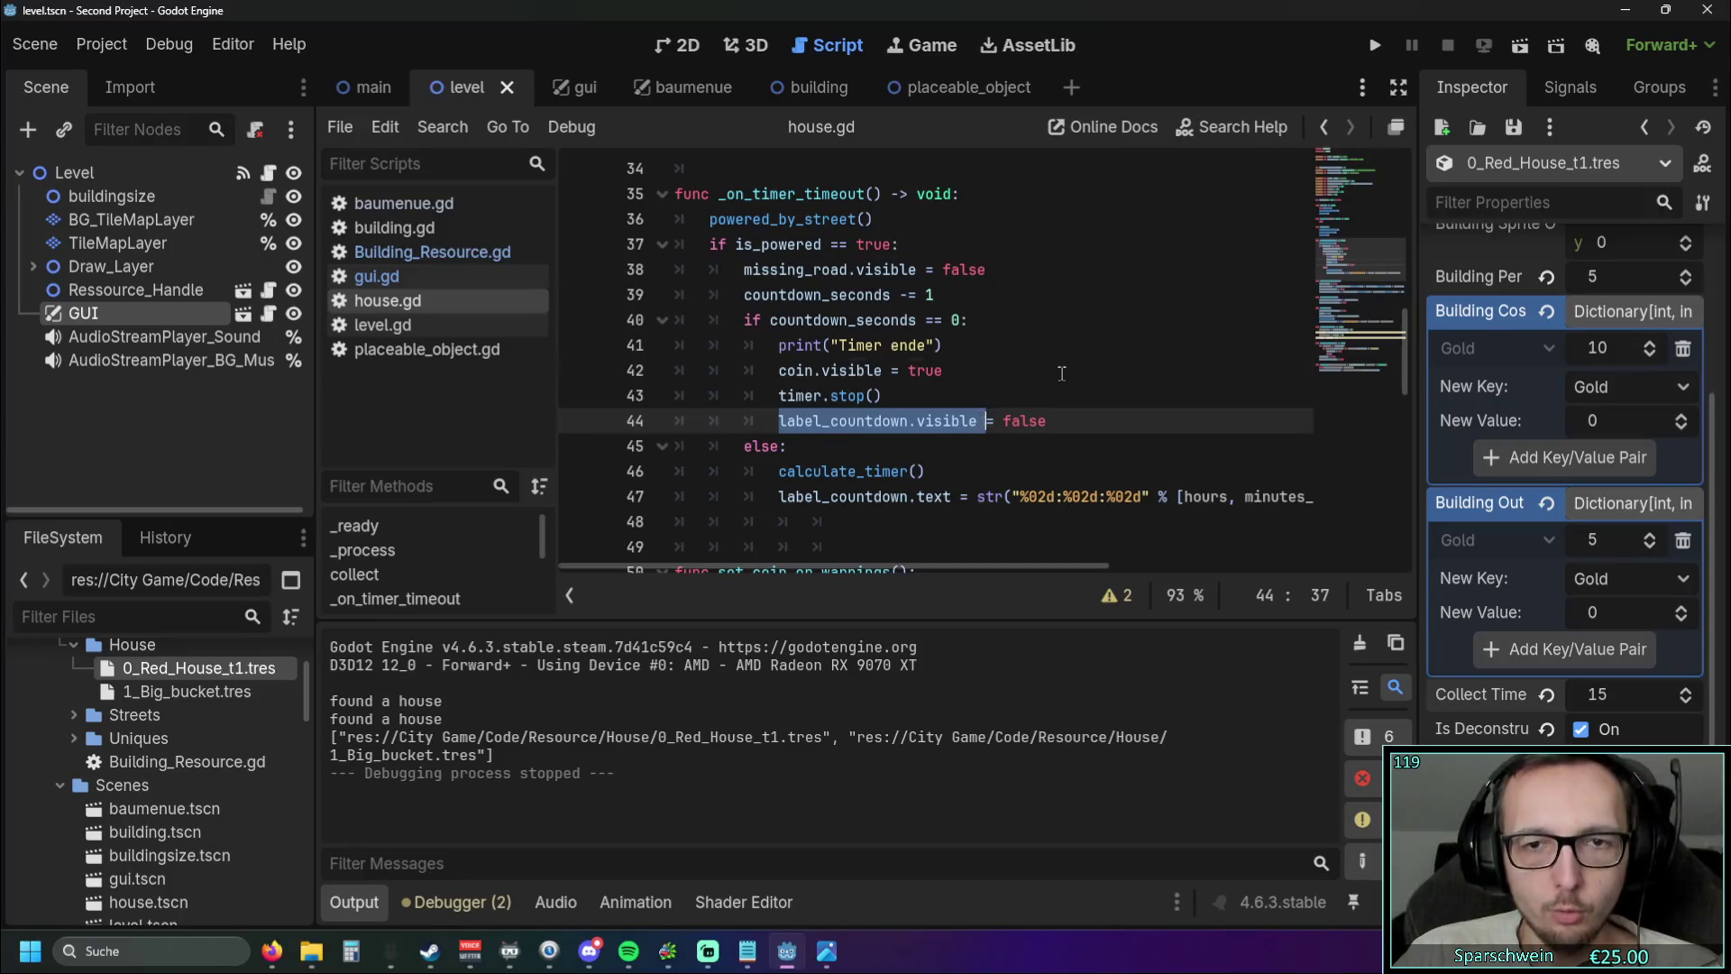
{"action": "left_click", "coordinate": [1061, 373]}
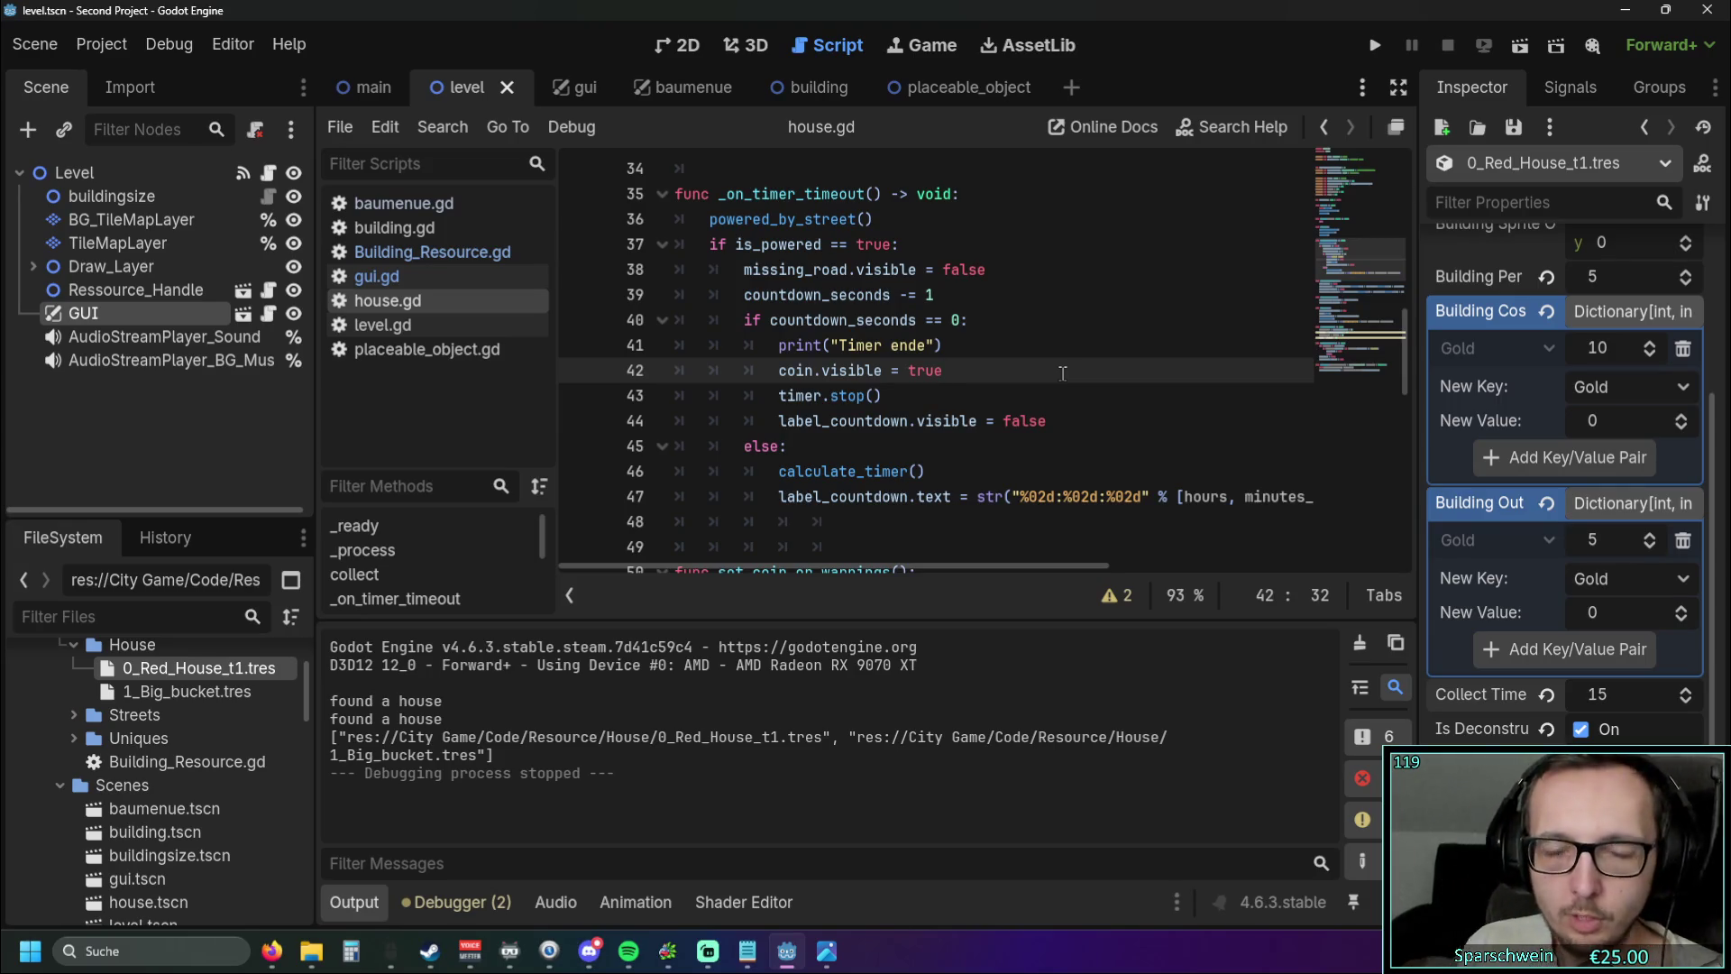
{"action": "scroll", "coordinate": [1063, 374], "scroll_direction": "down", "scroll_amount": 1}
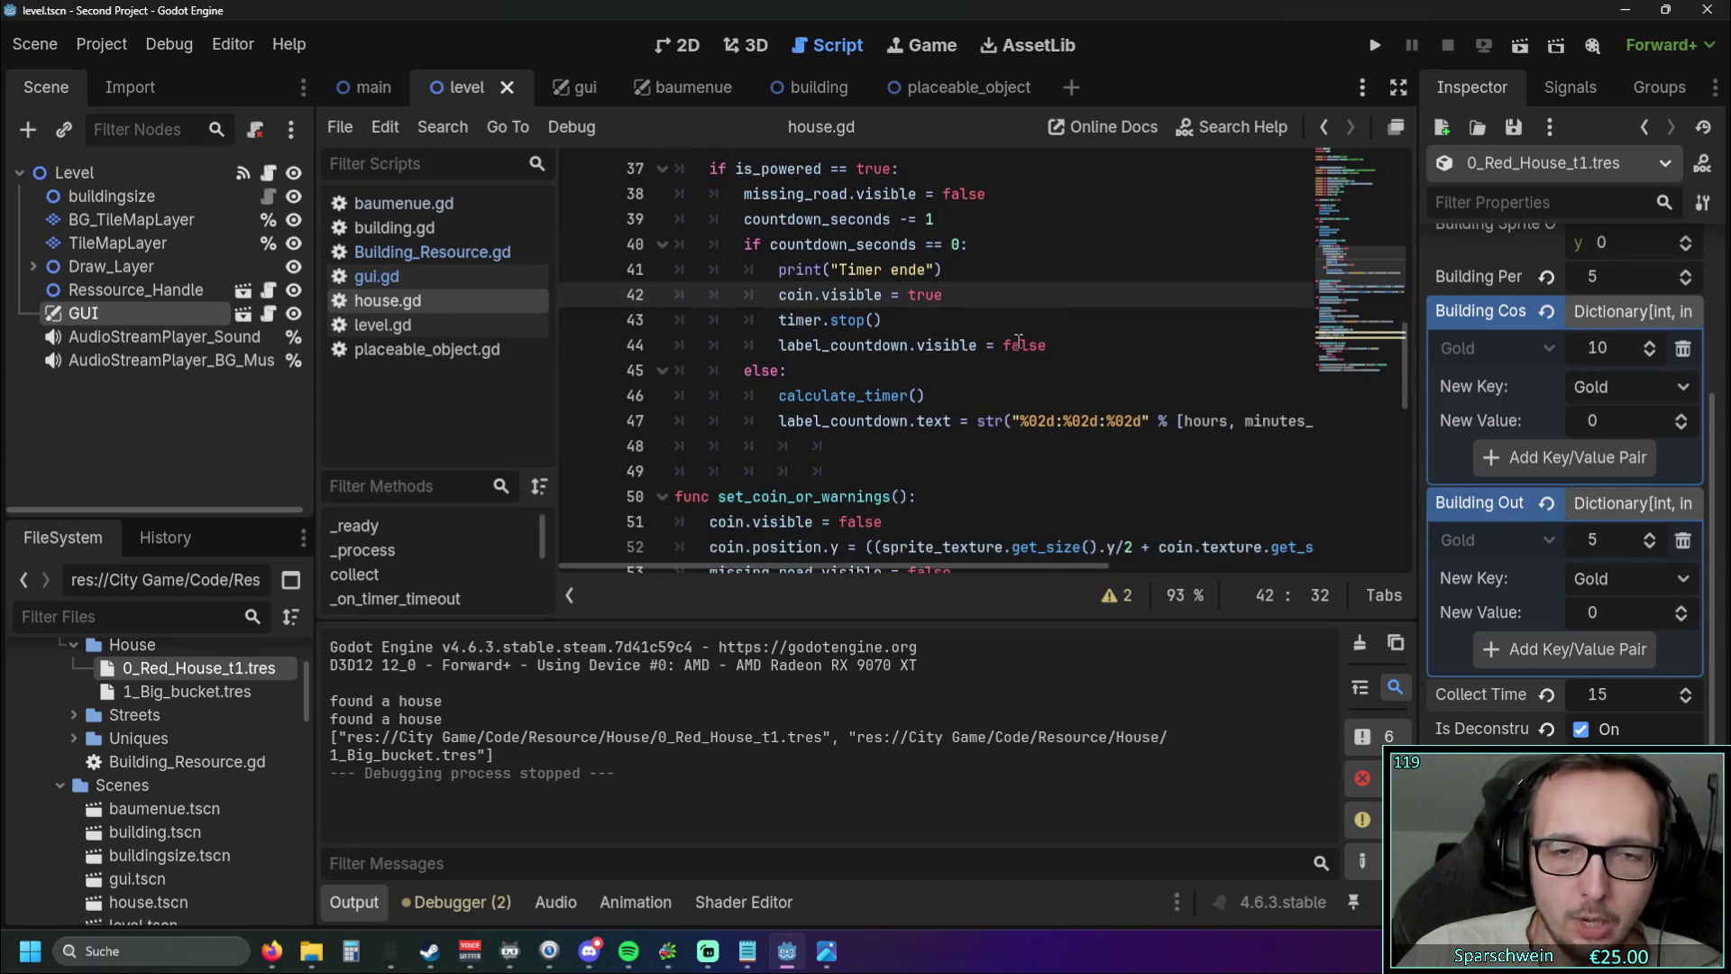
{"action": "scroll", "coordinate": [989, 367], "scroll_direction": "up", "scroll_amount": 1}
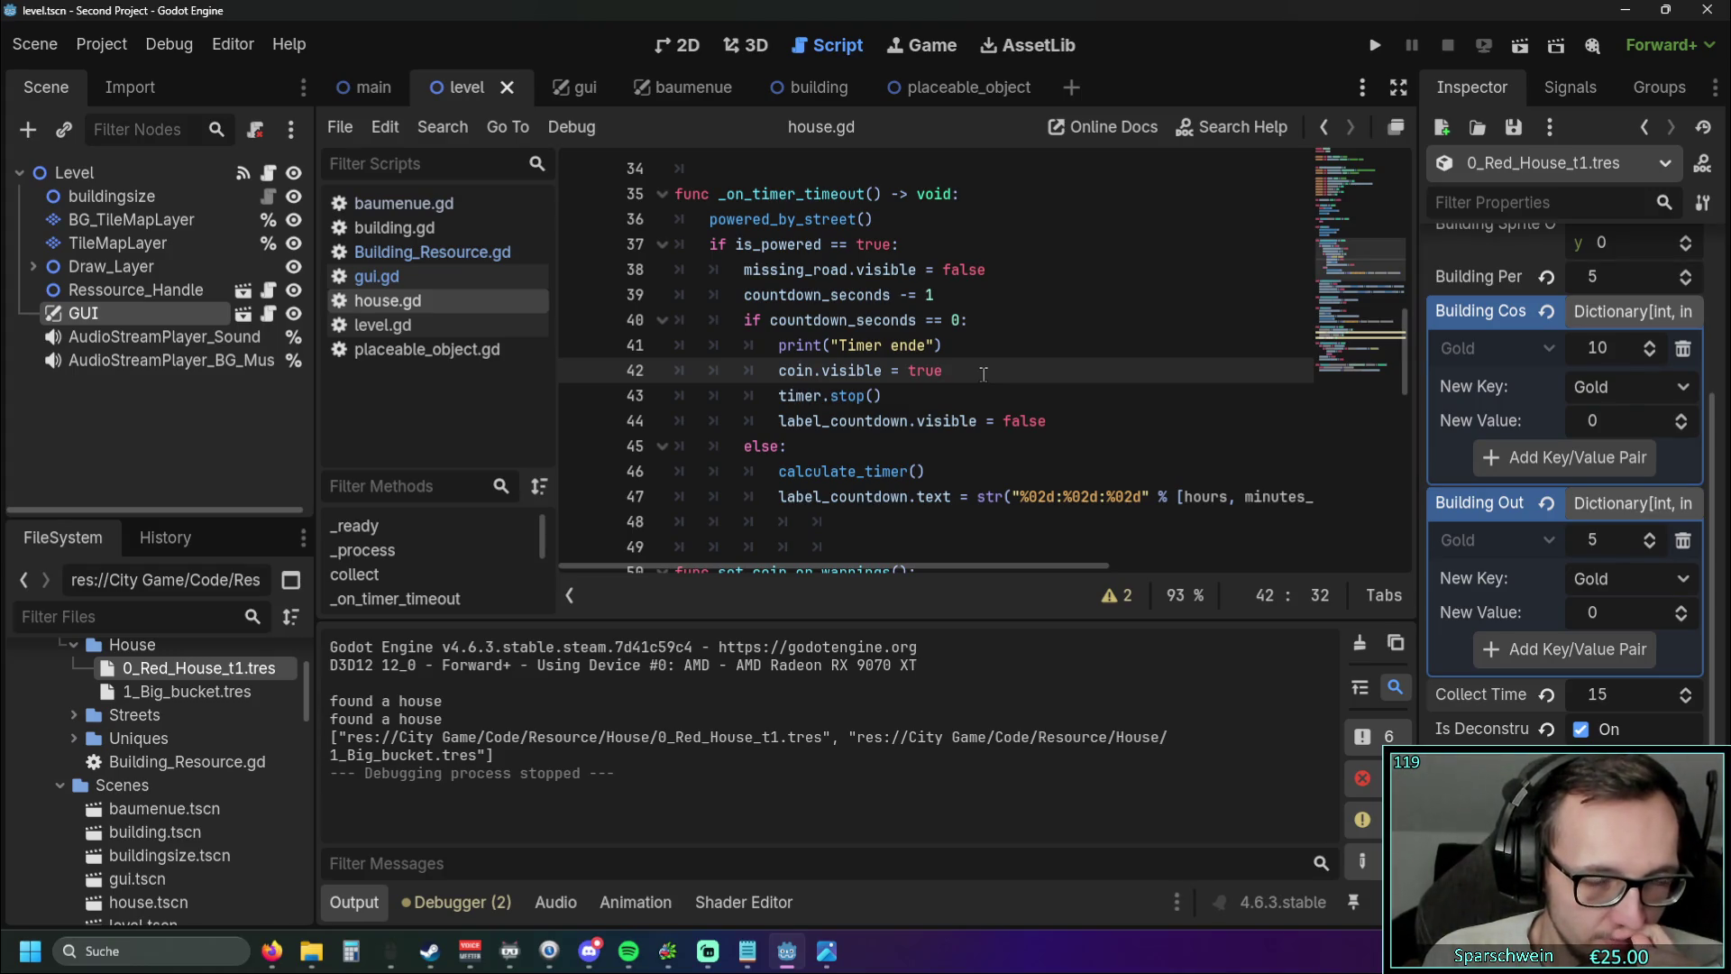
{"action": "left_click", "coordinate": [918, 390]}
- Add a '#Giraffe start' comment line below timer.stop() in house.gd
{"action": "key", "text": "Return"}
{"action": "type", "text": "#Giraffe"}
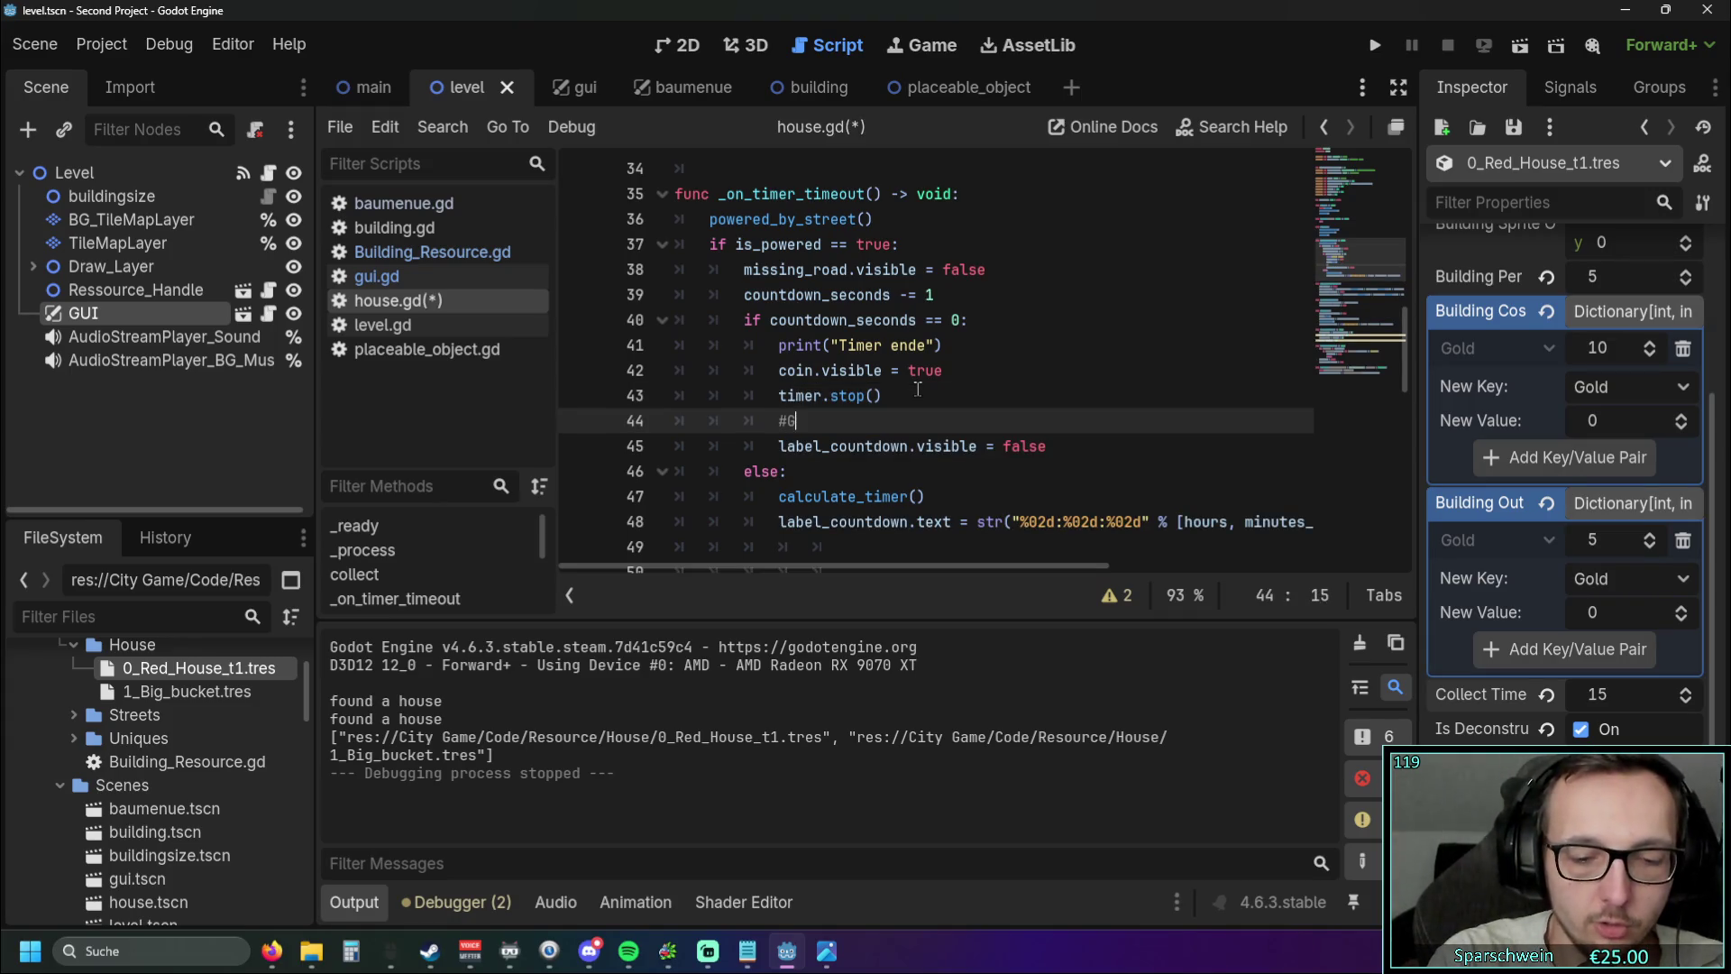
{"action": "left_click", "coordinate": [989, 365]}
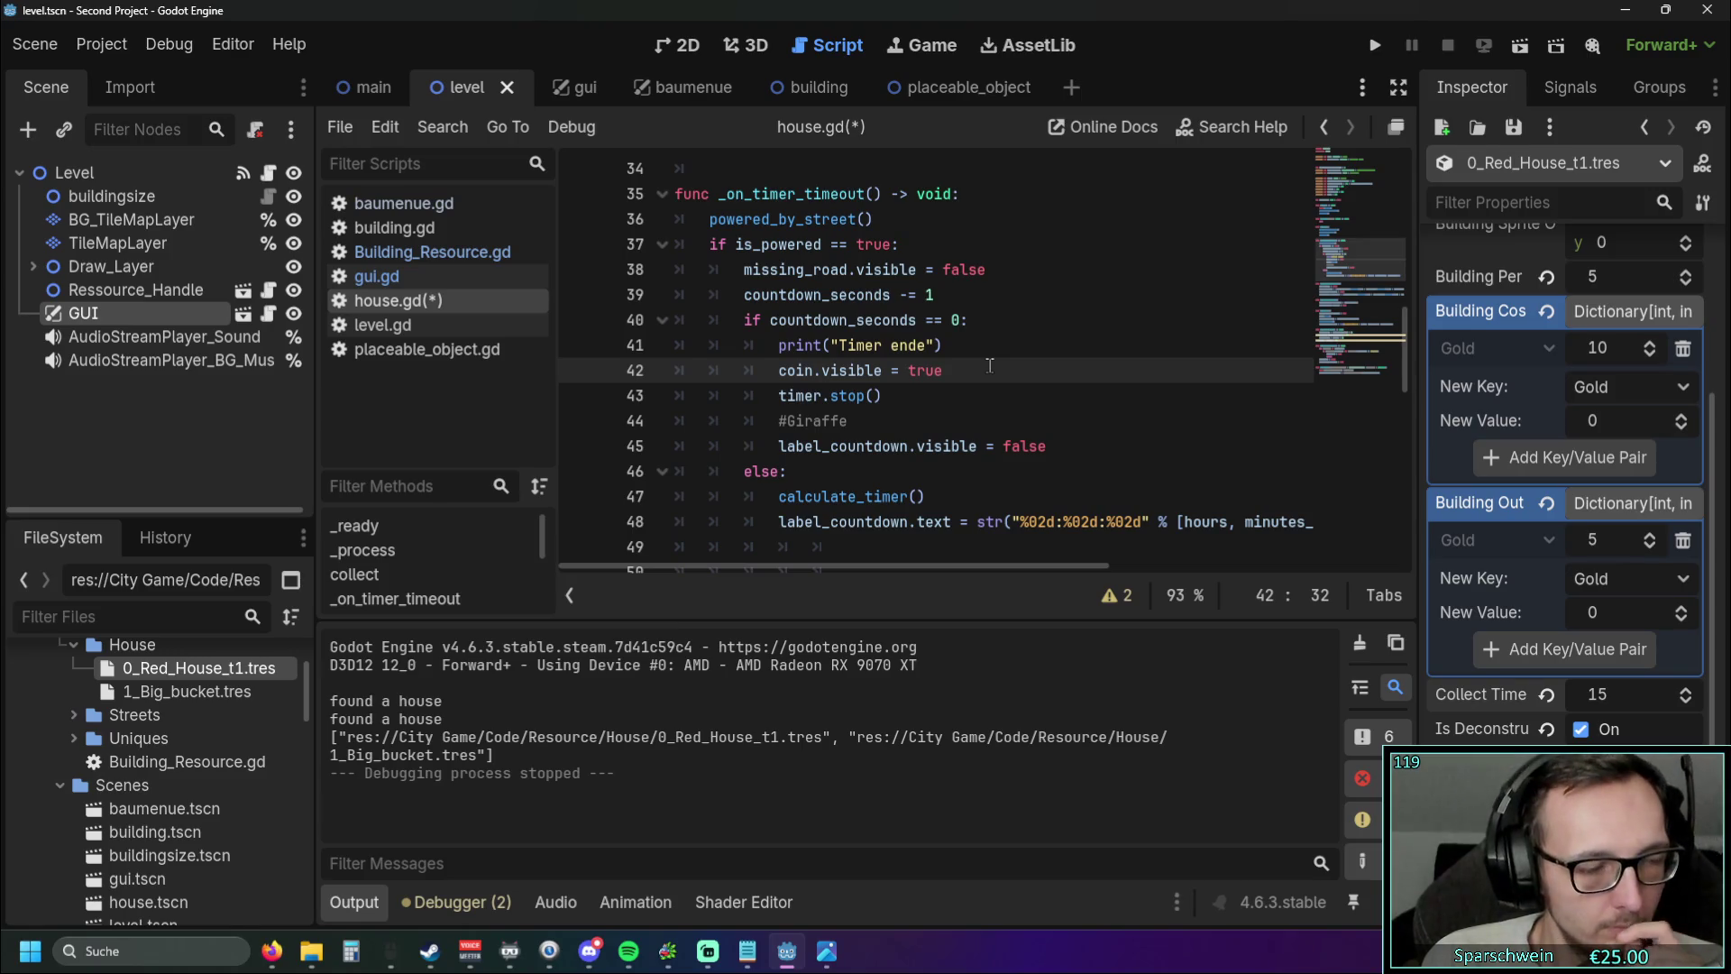
{"action": "left_click", "coordinate": [893, 422]}
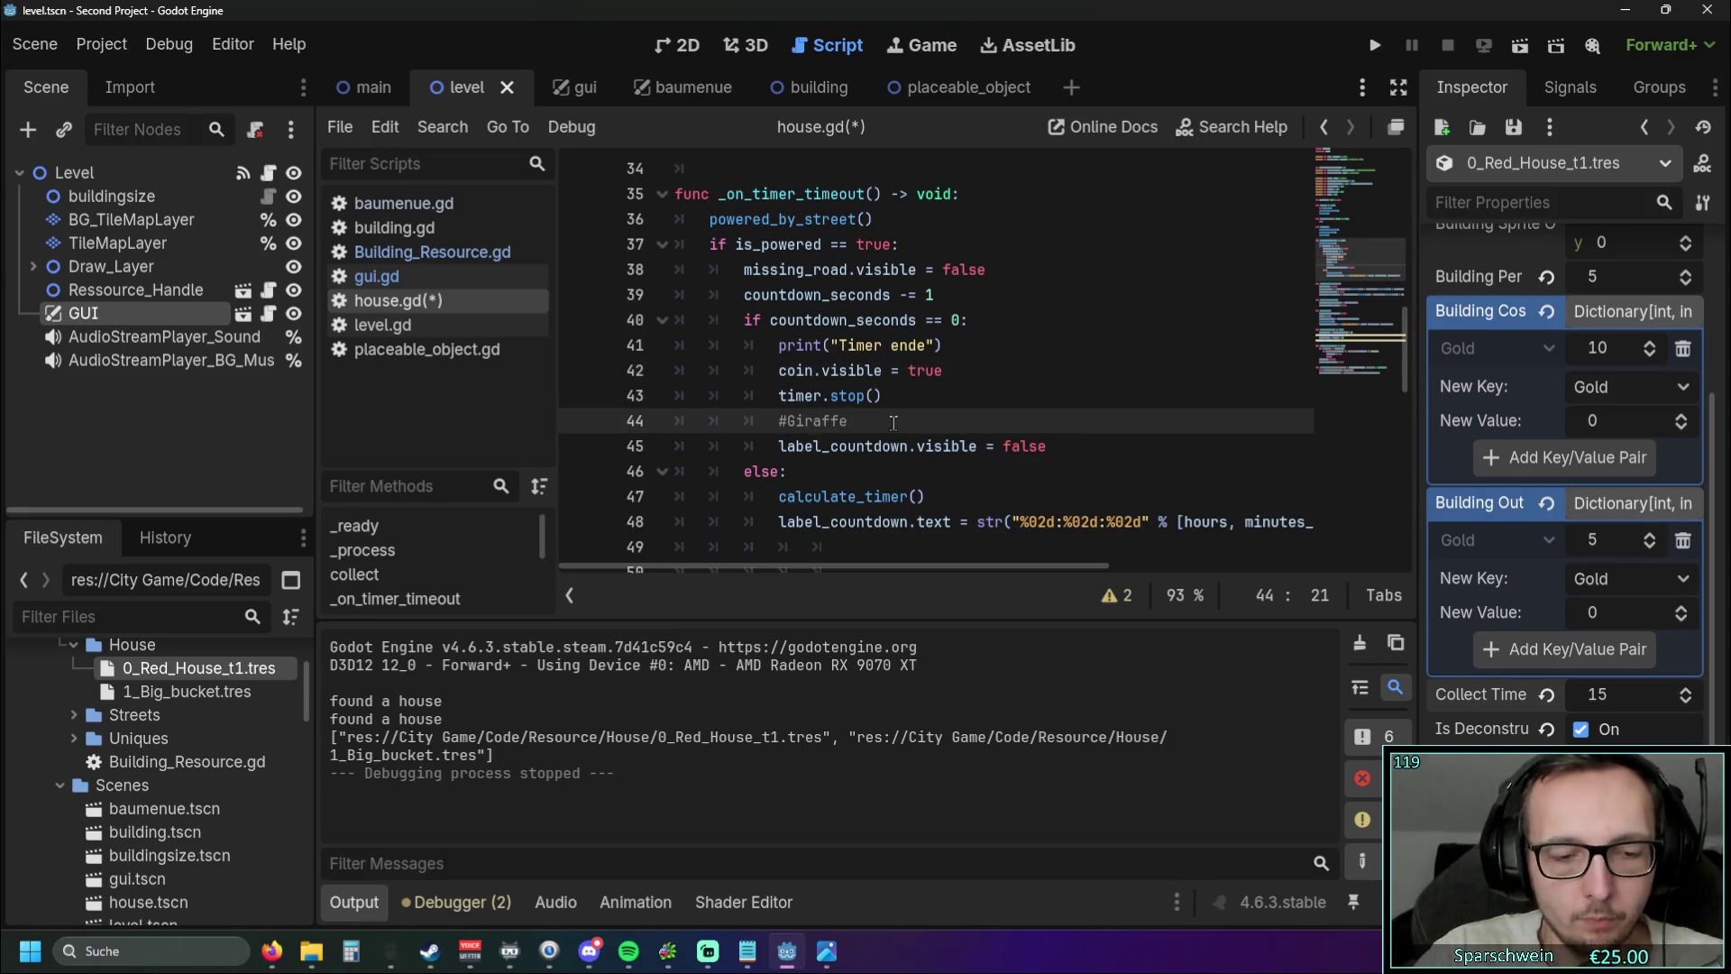
{"action": "type", "text": "start"}
- Add '#Giraffe ende' below label_countdown.visible = false to close the wrapped block
{"action": "left_click", "coordinate": [1060, 438]}
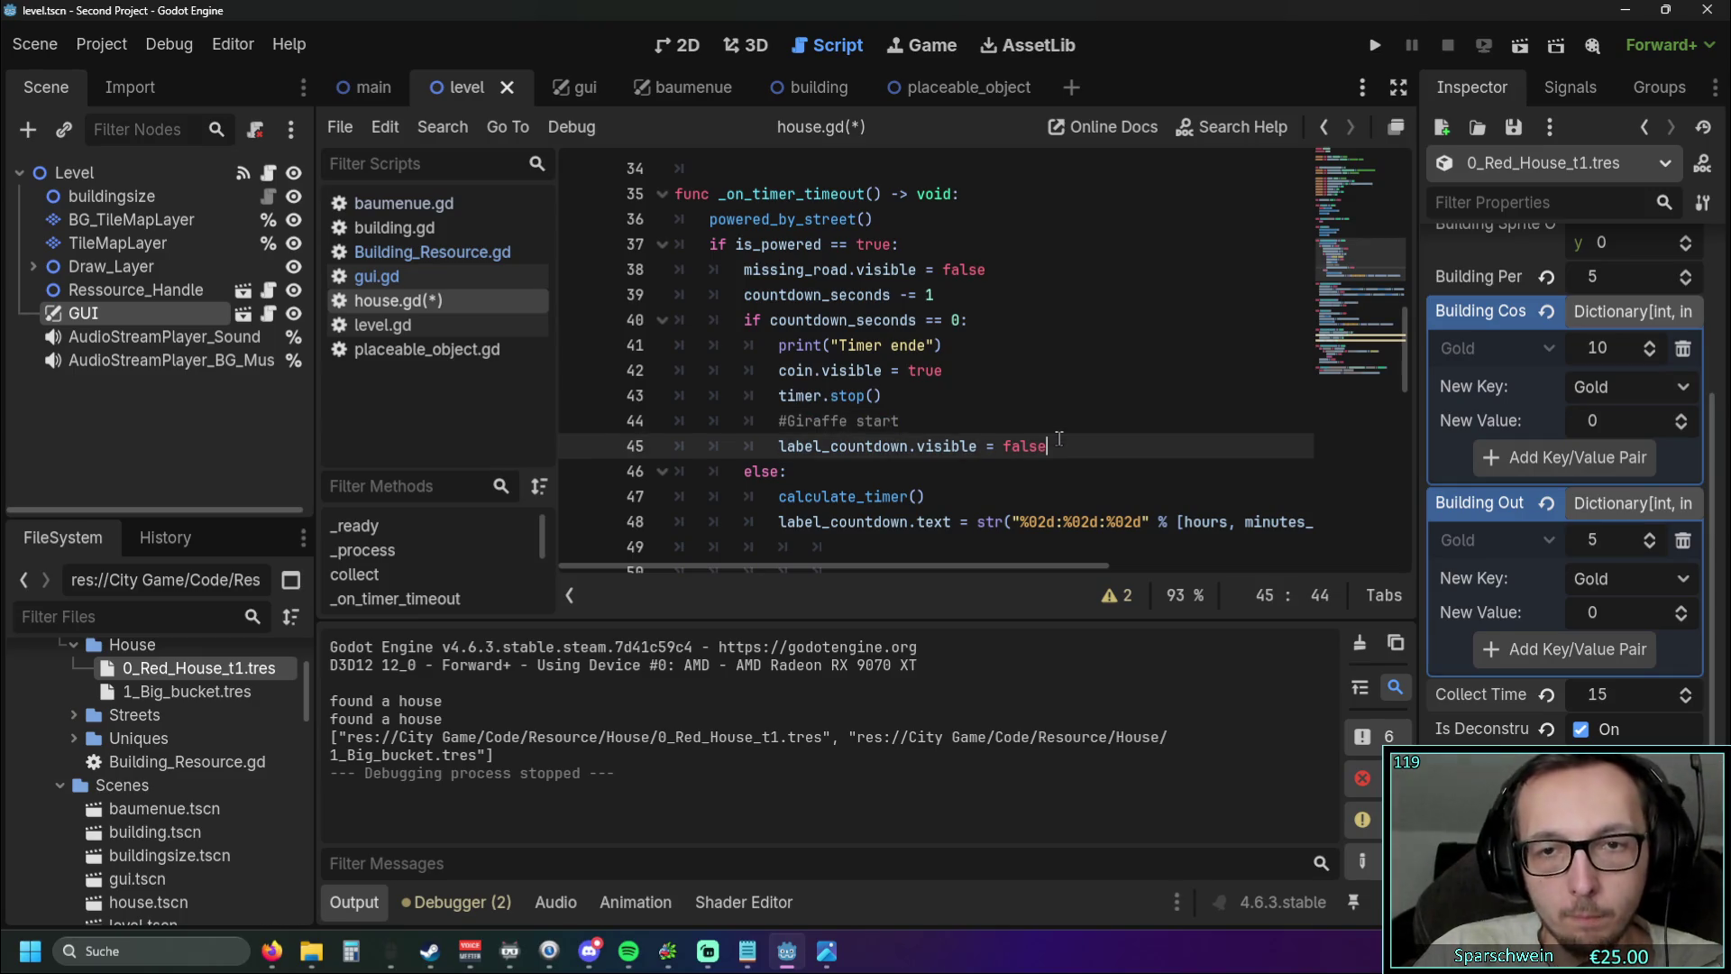
{"action": "key", "text": "Return"}
{"action": "type", "text": "#Giraffe ende"}
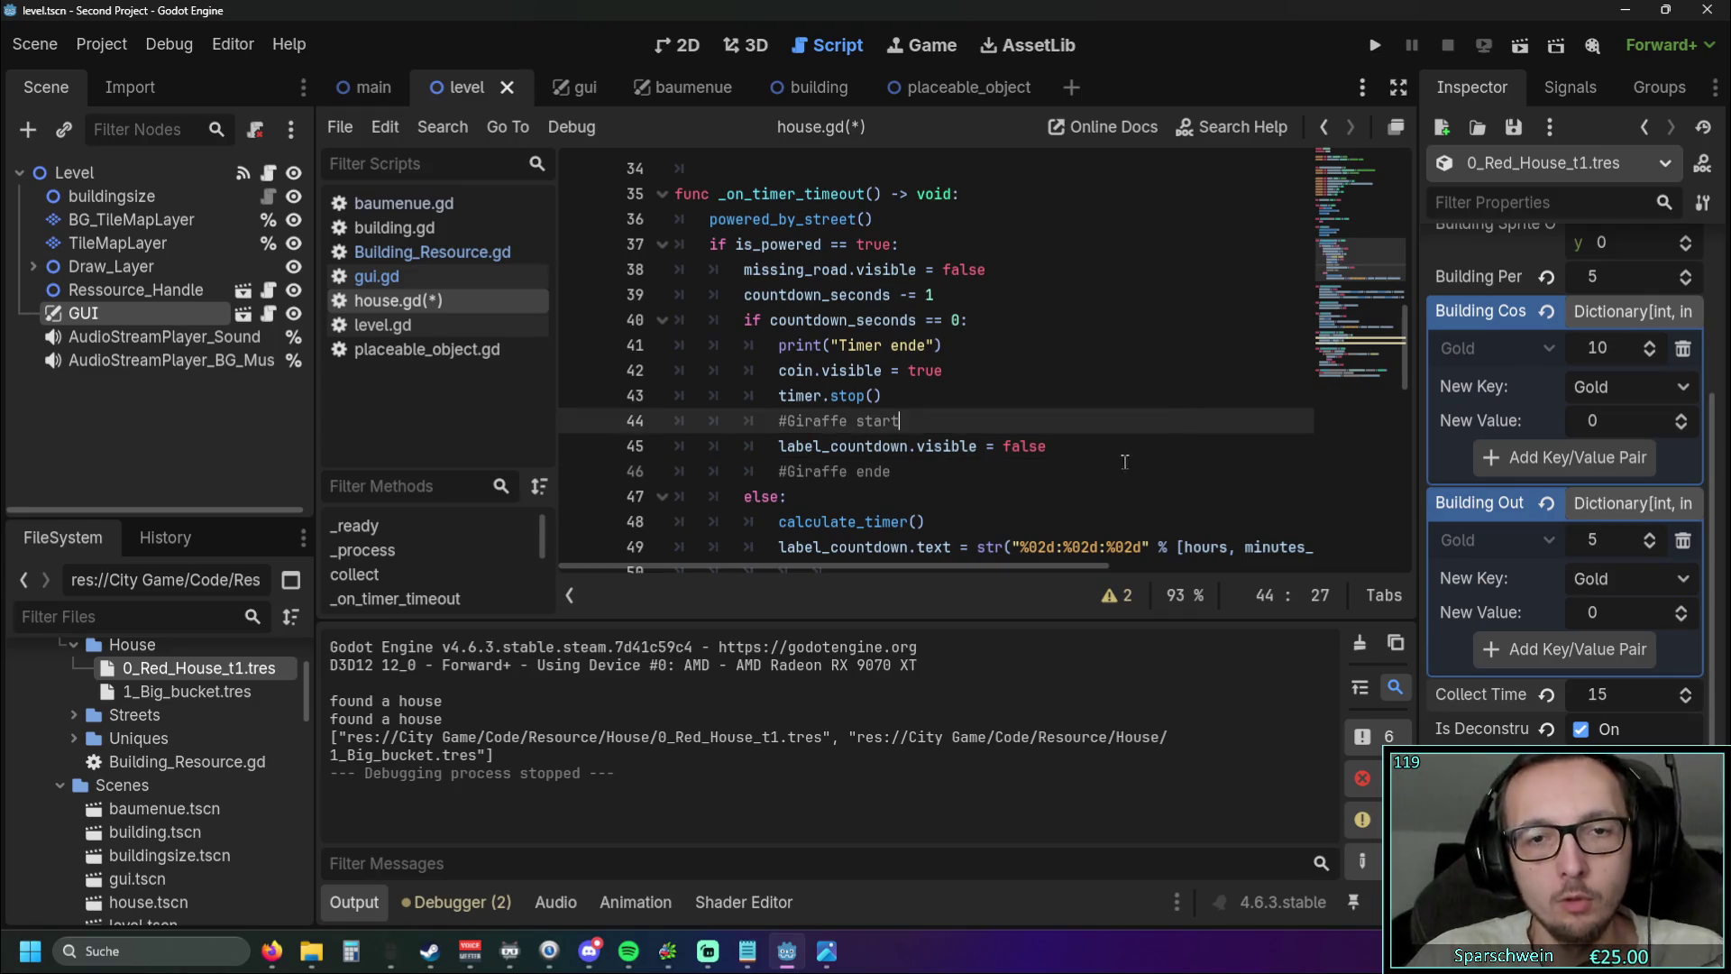
{"action": "scroll", "coordinate": [1107, 455], "scroll_direction": "down", "scroll_amount": 1}
{"action": "key", "text": "shift+Left"}
{"action": "key", "text": "shift+Left"}
{"action": "key", "text": "shift+Left"}
{"action": "left_click", "coordinate": [677, 344], "text": "shift"}
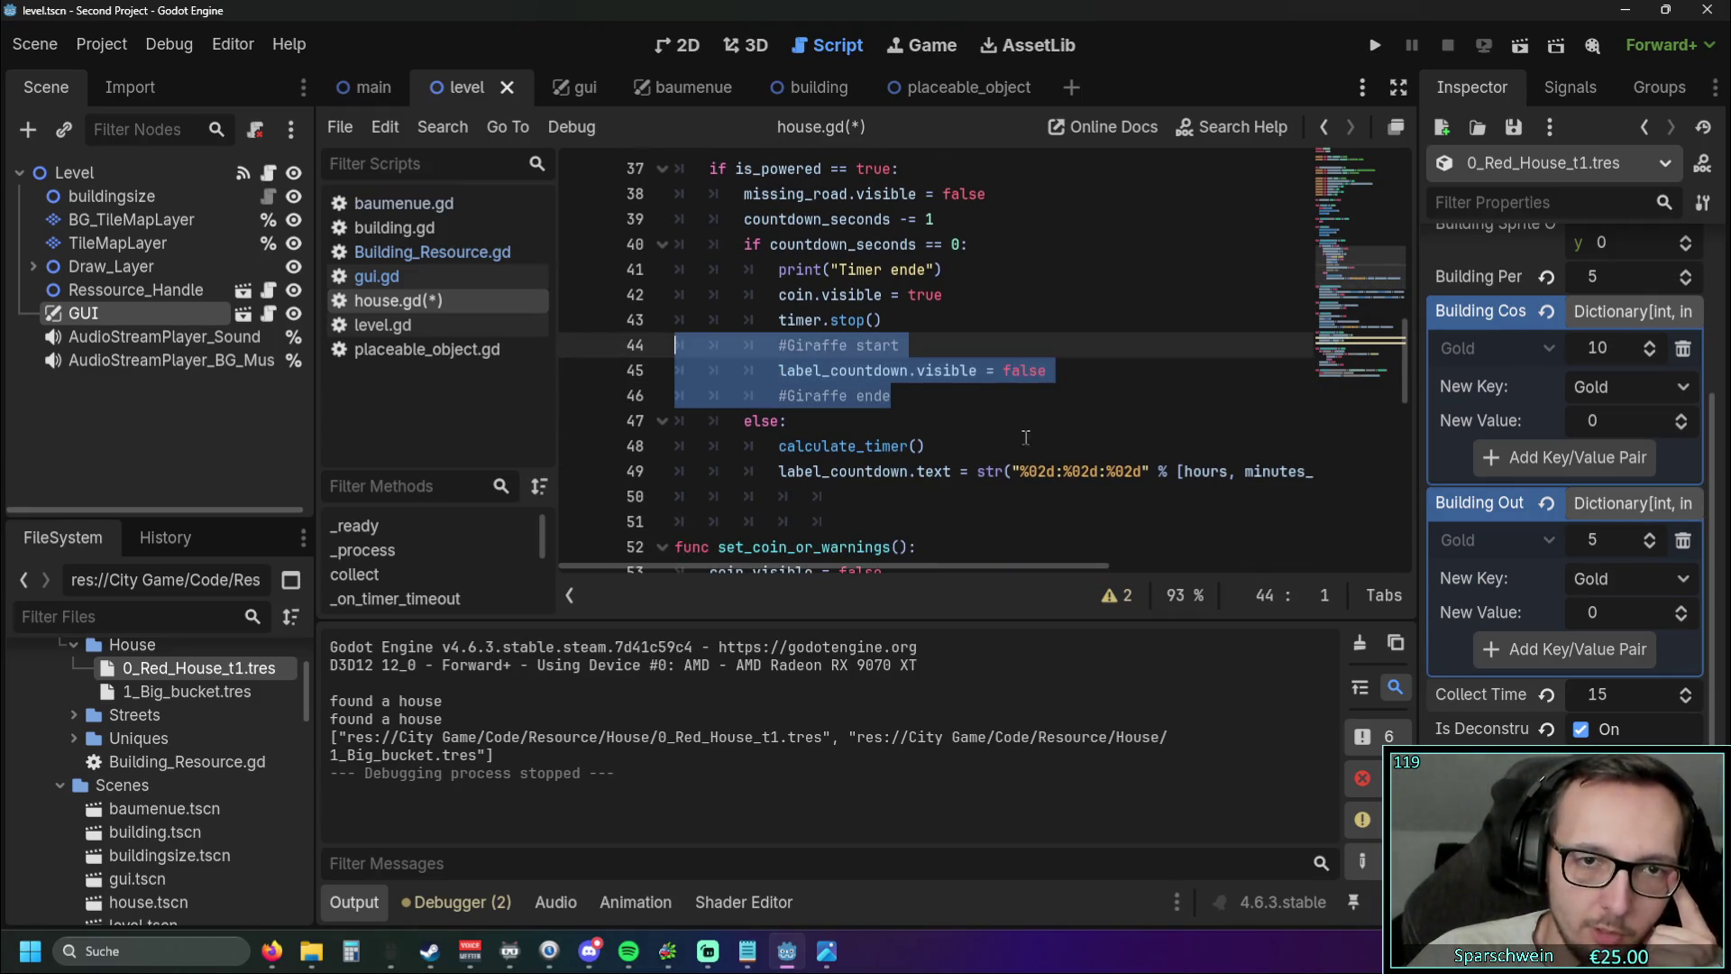
{"action": "left_click", "coordinate": [1126, 412]}
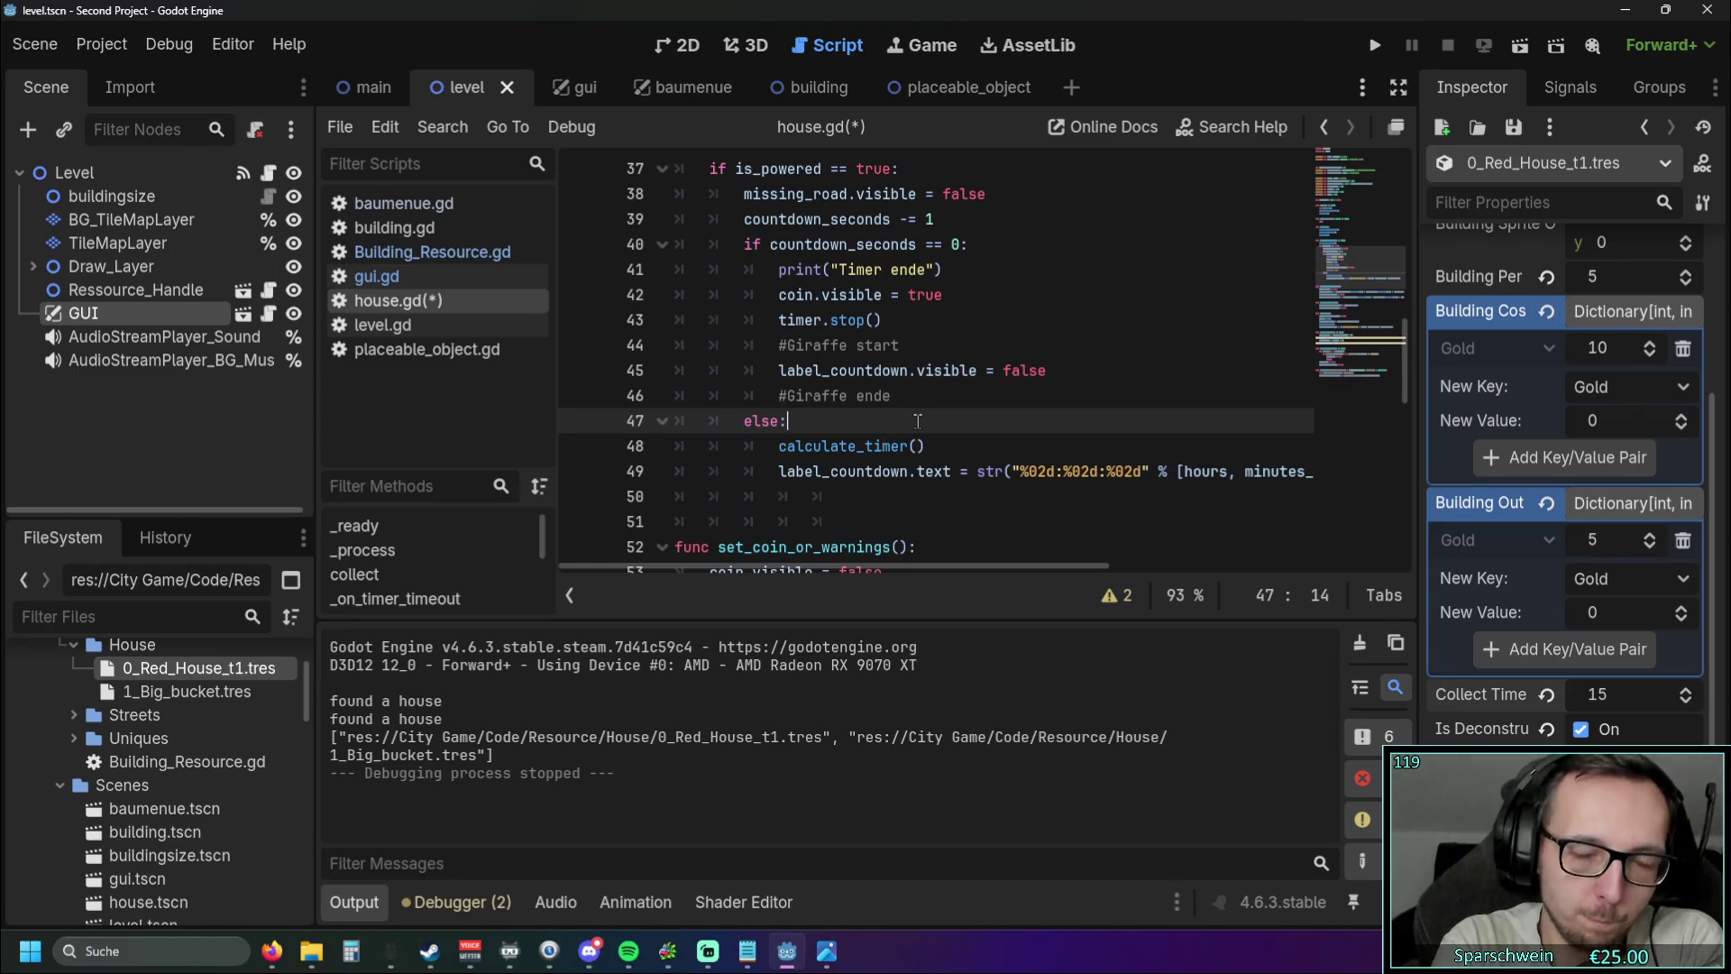
{"action": "left_click_drag", "start_coordinate": [789, 345], "coordinate": [845, 347]}
{"action": "type", "text": "debug"}
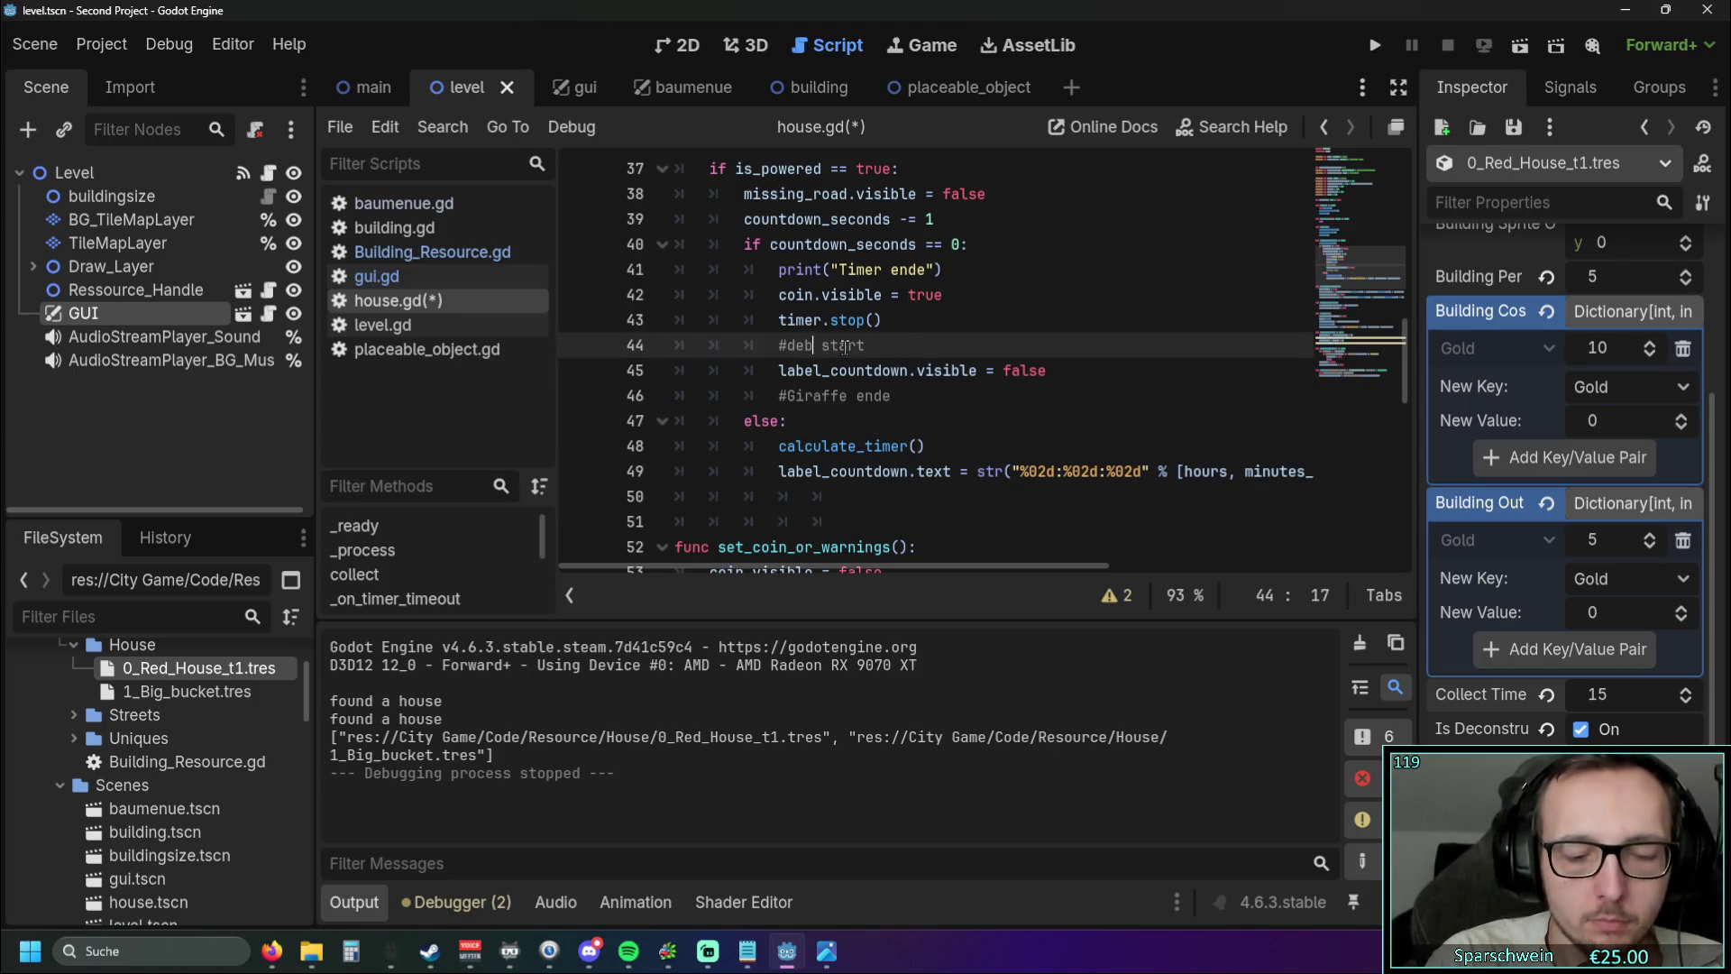
{"action": "left_click", "coordinate": [798, 395]}
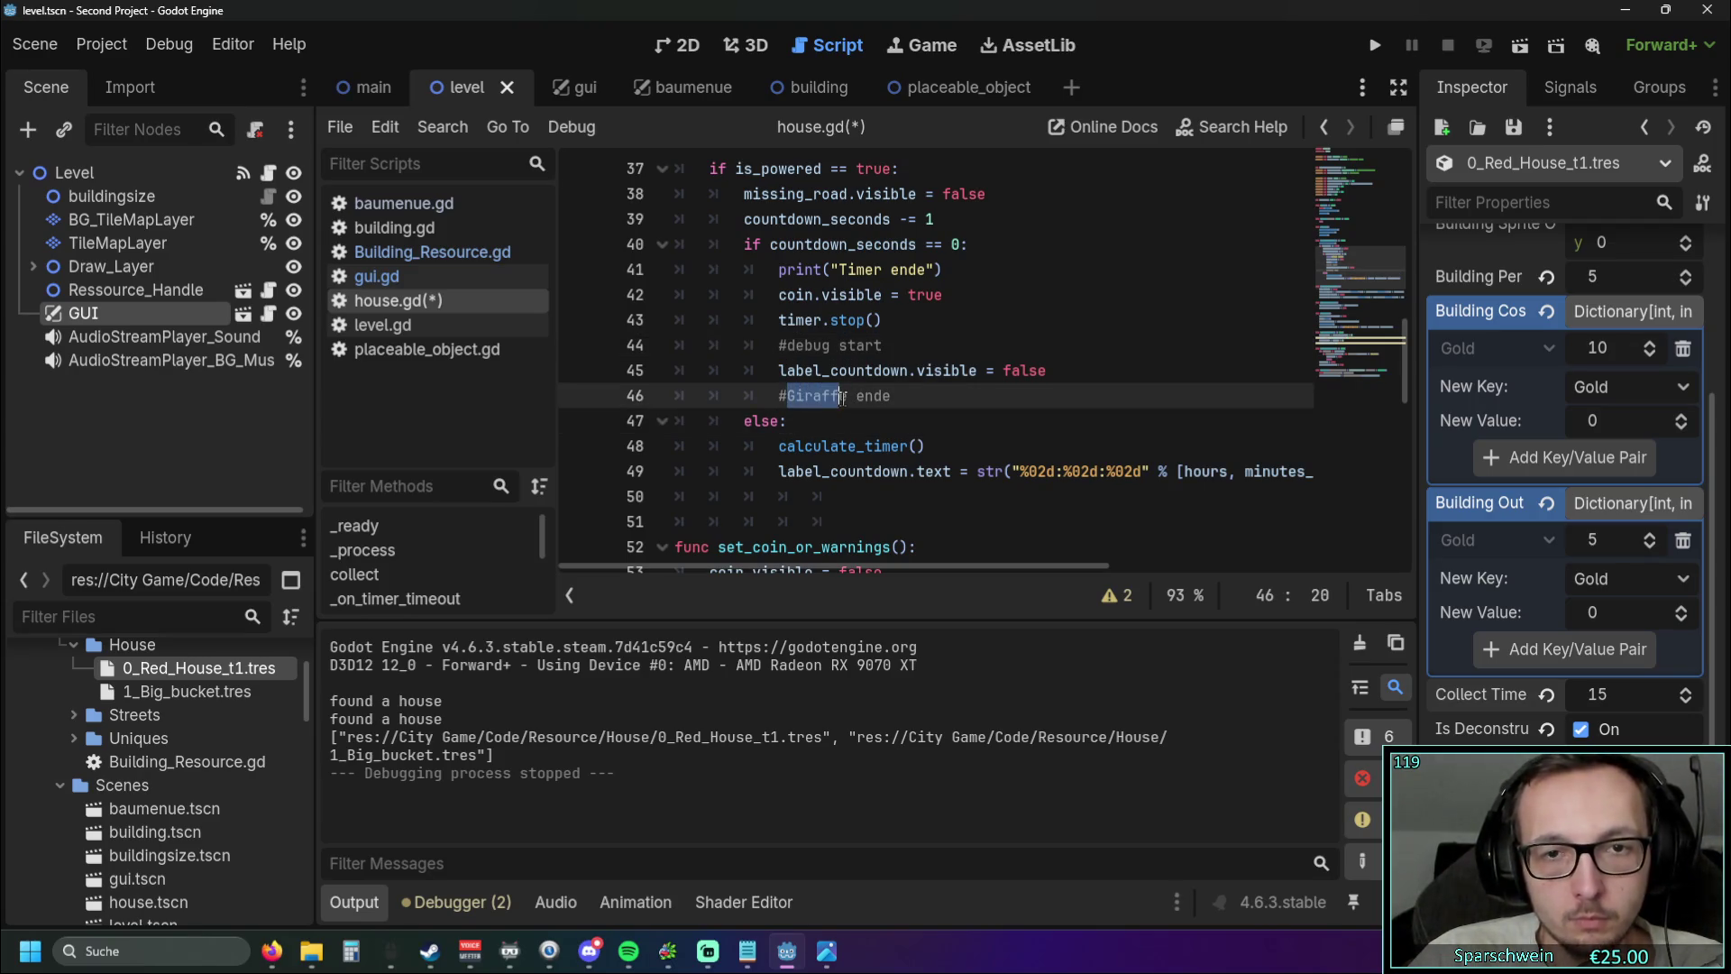
{"action": "left_click_drag", "start_coordinate": [788, 395], "coordinate": [872, 397]}
{"action": "type", "text": "debug end"}
{"action": "scroll", "coordinate": [947, 361], "scroll_direction": "down", "scroll_amount": 1}
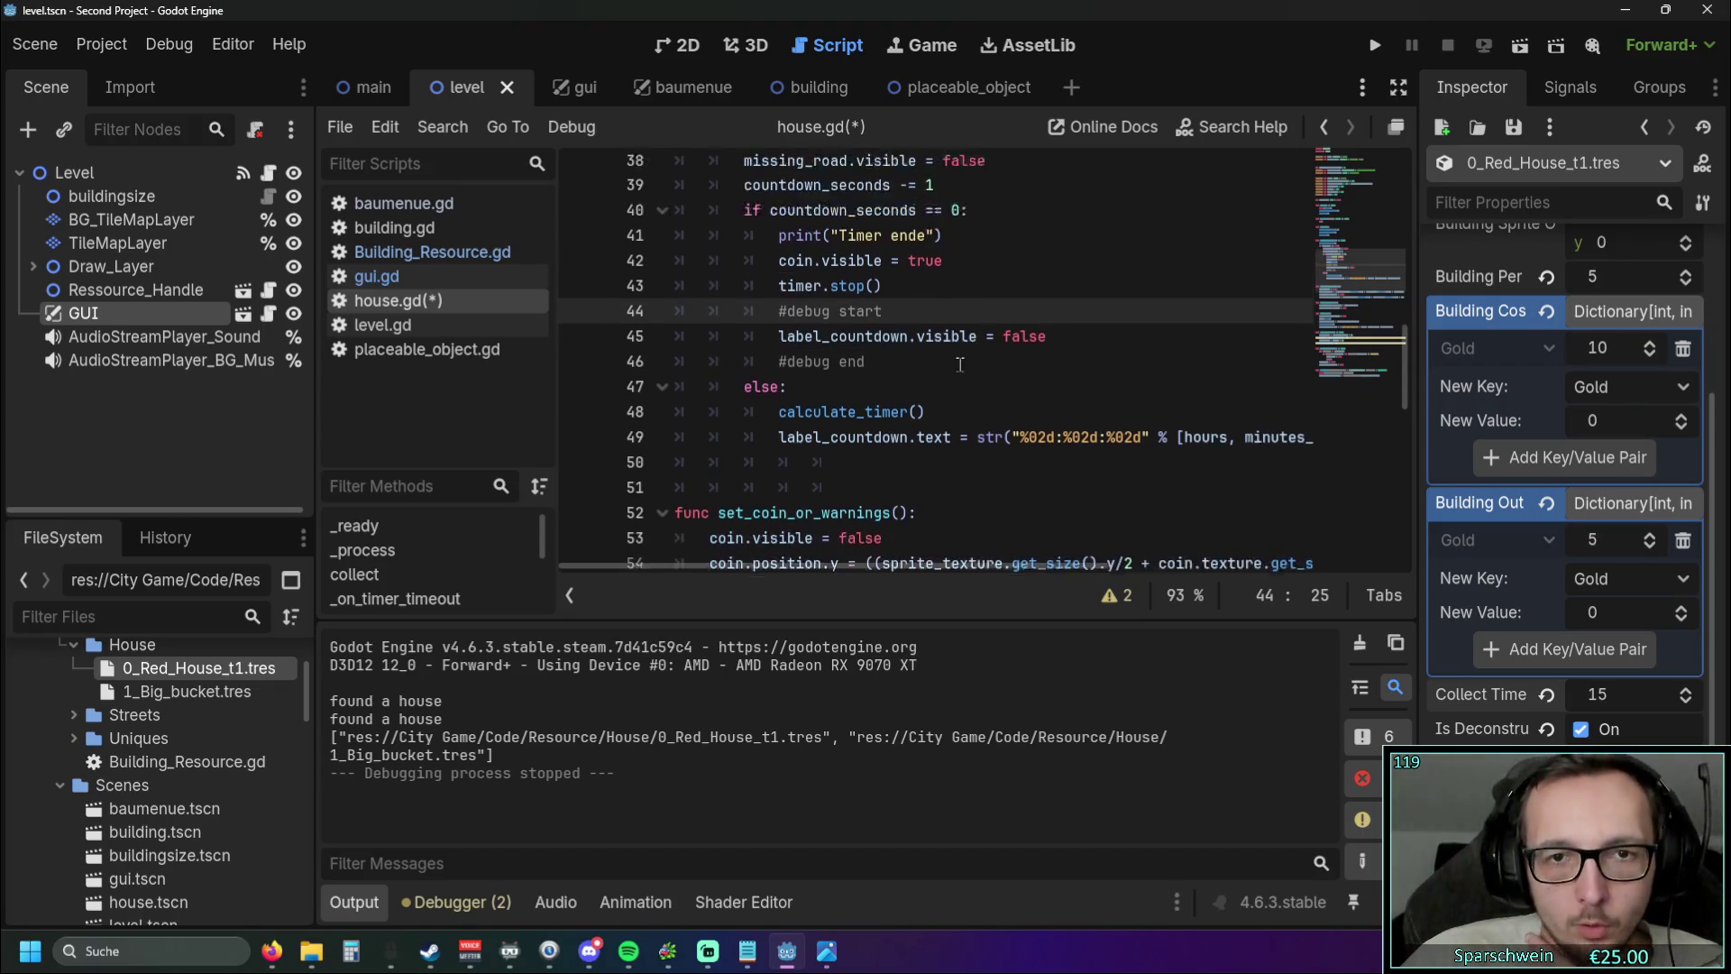
{"action": "scroll", "coordinate": [884, 375], "scroll_direction": "up", "scroll_amount": 1}
{"action": "scroll", "coordinate": [947, 388], "scroll_direction": "down", "scroll_amount": 2}
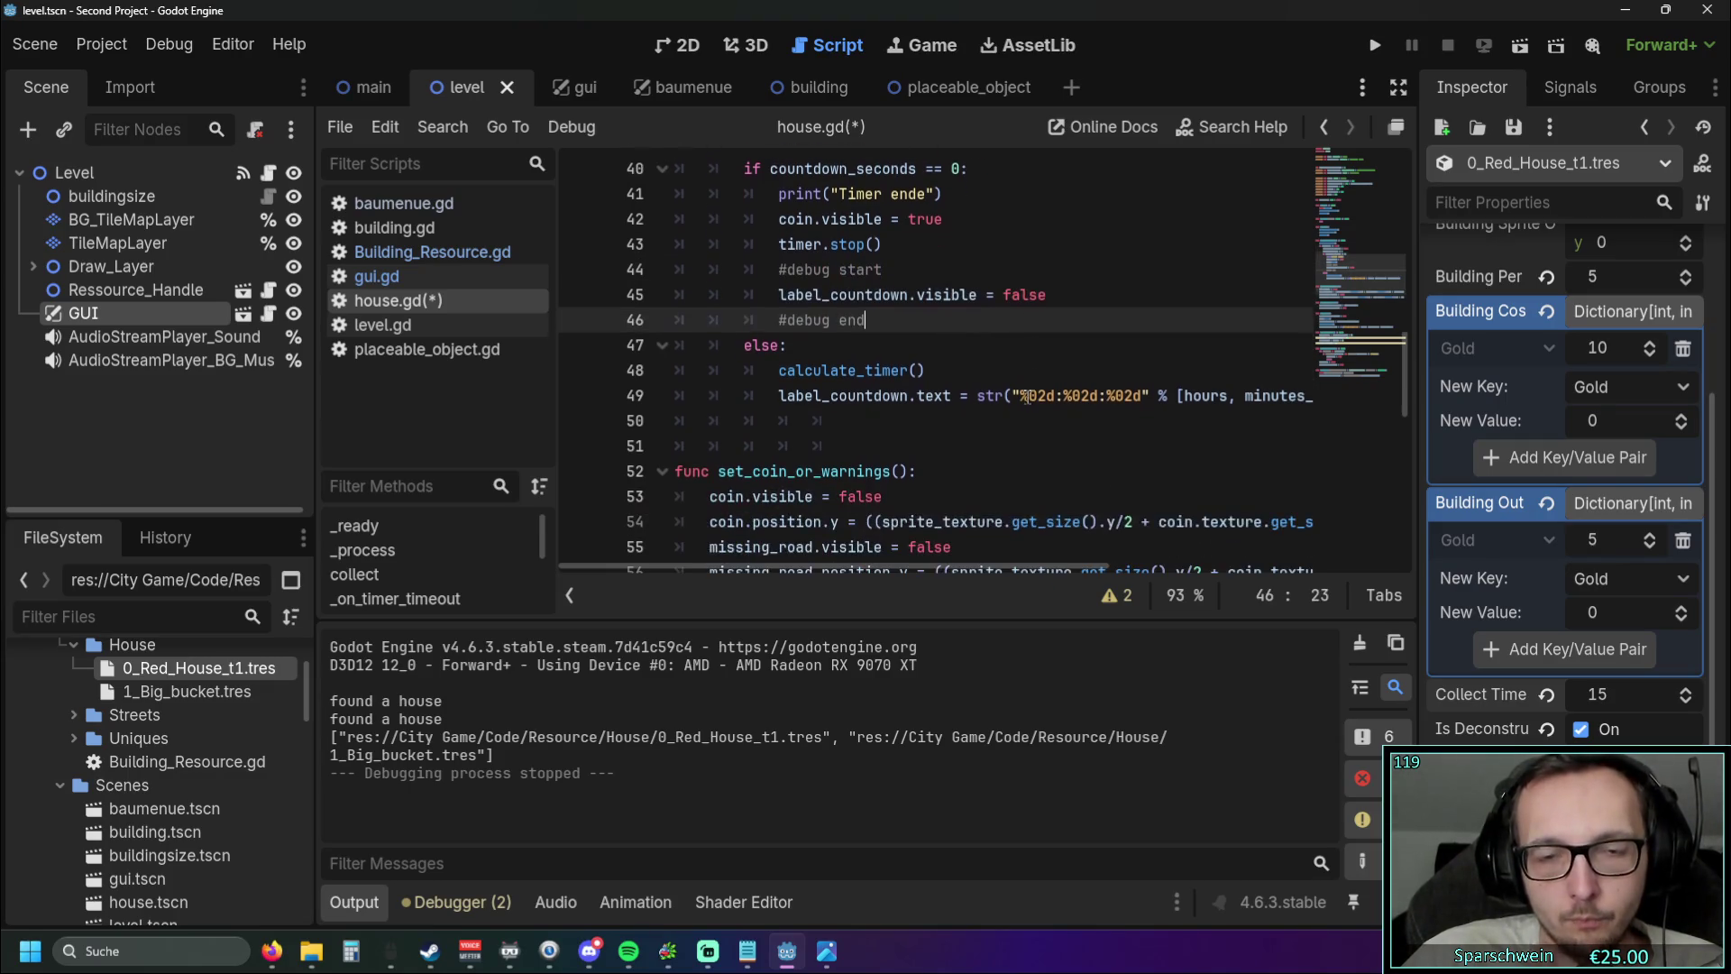
{"action": "scroll", "coordinate": [1026, 395], "scroll_direction": "up", "scroll_amount": 2}
{"action": "scroll", "coordinate": [1026, 395], "scroll_direction": "down", "scroll_amount": 2}
{"action": "scroll", "coordinate": [1026, 395], "scroll_direction": "up", "scroll_amount": 1}
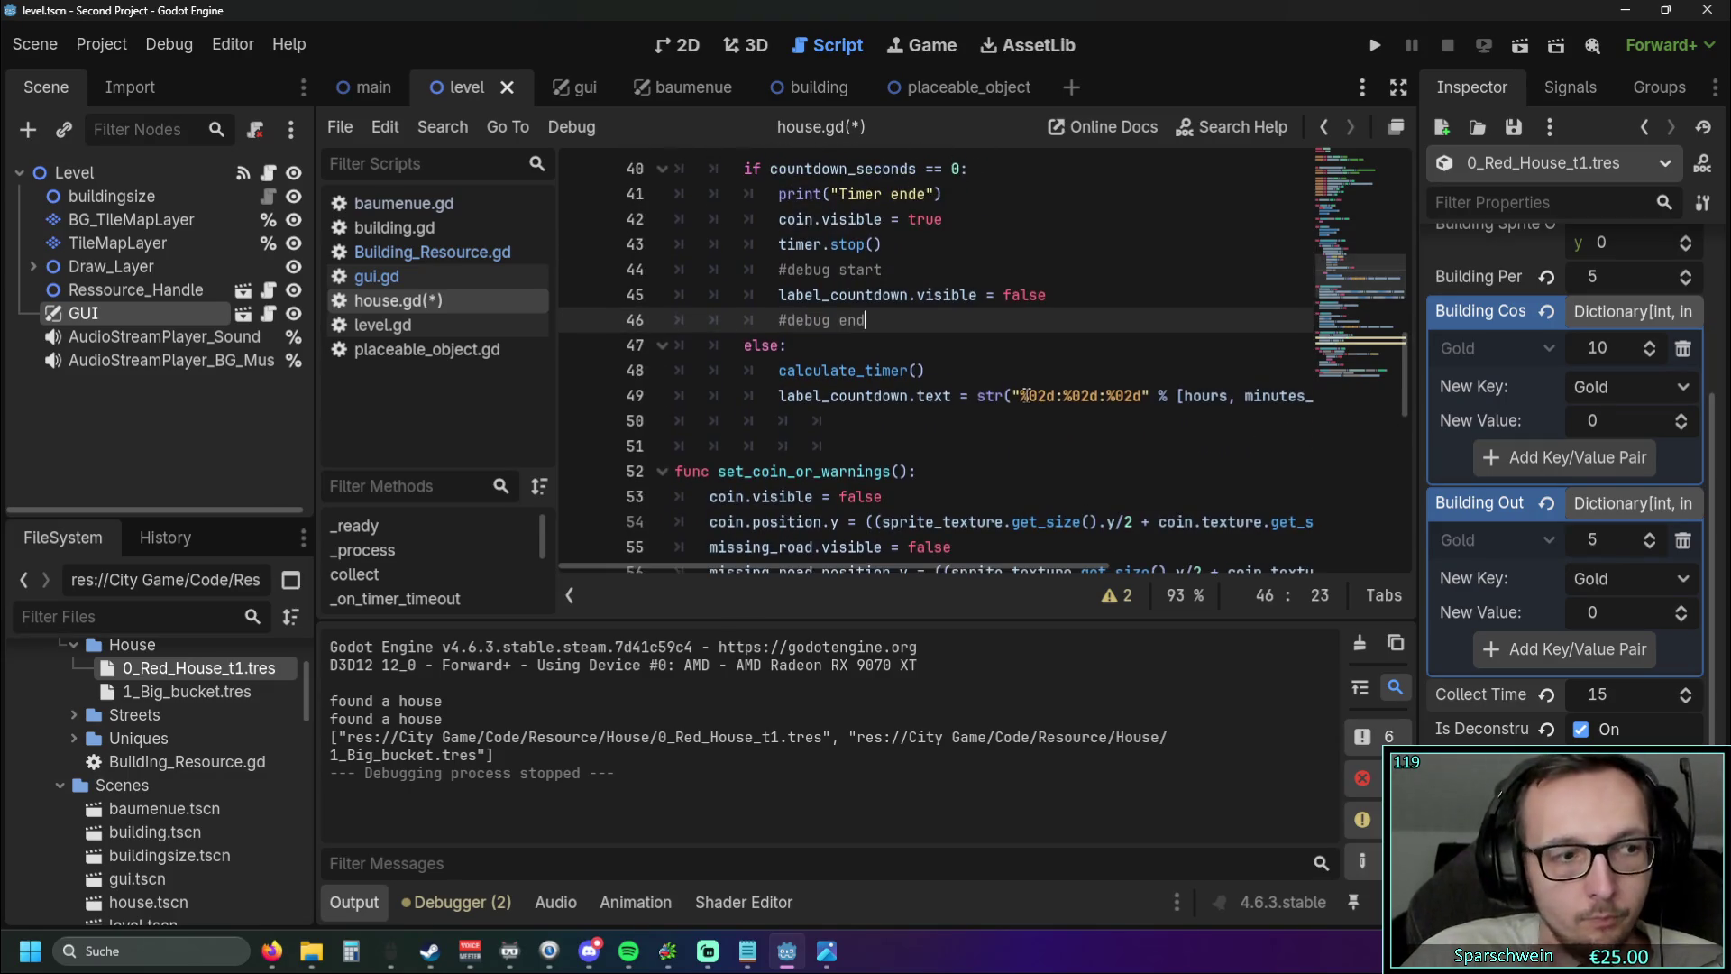
{"action": "scroll", "coordinate": [1027, 395], "scroll_direction": "up", "scroll_amount": 1}
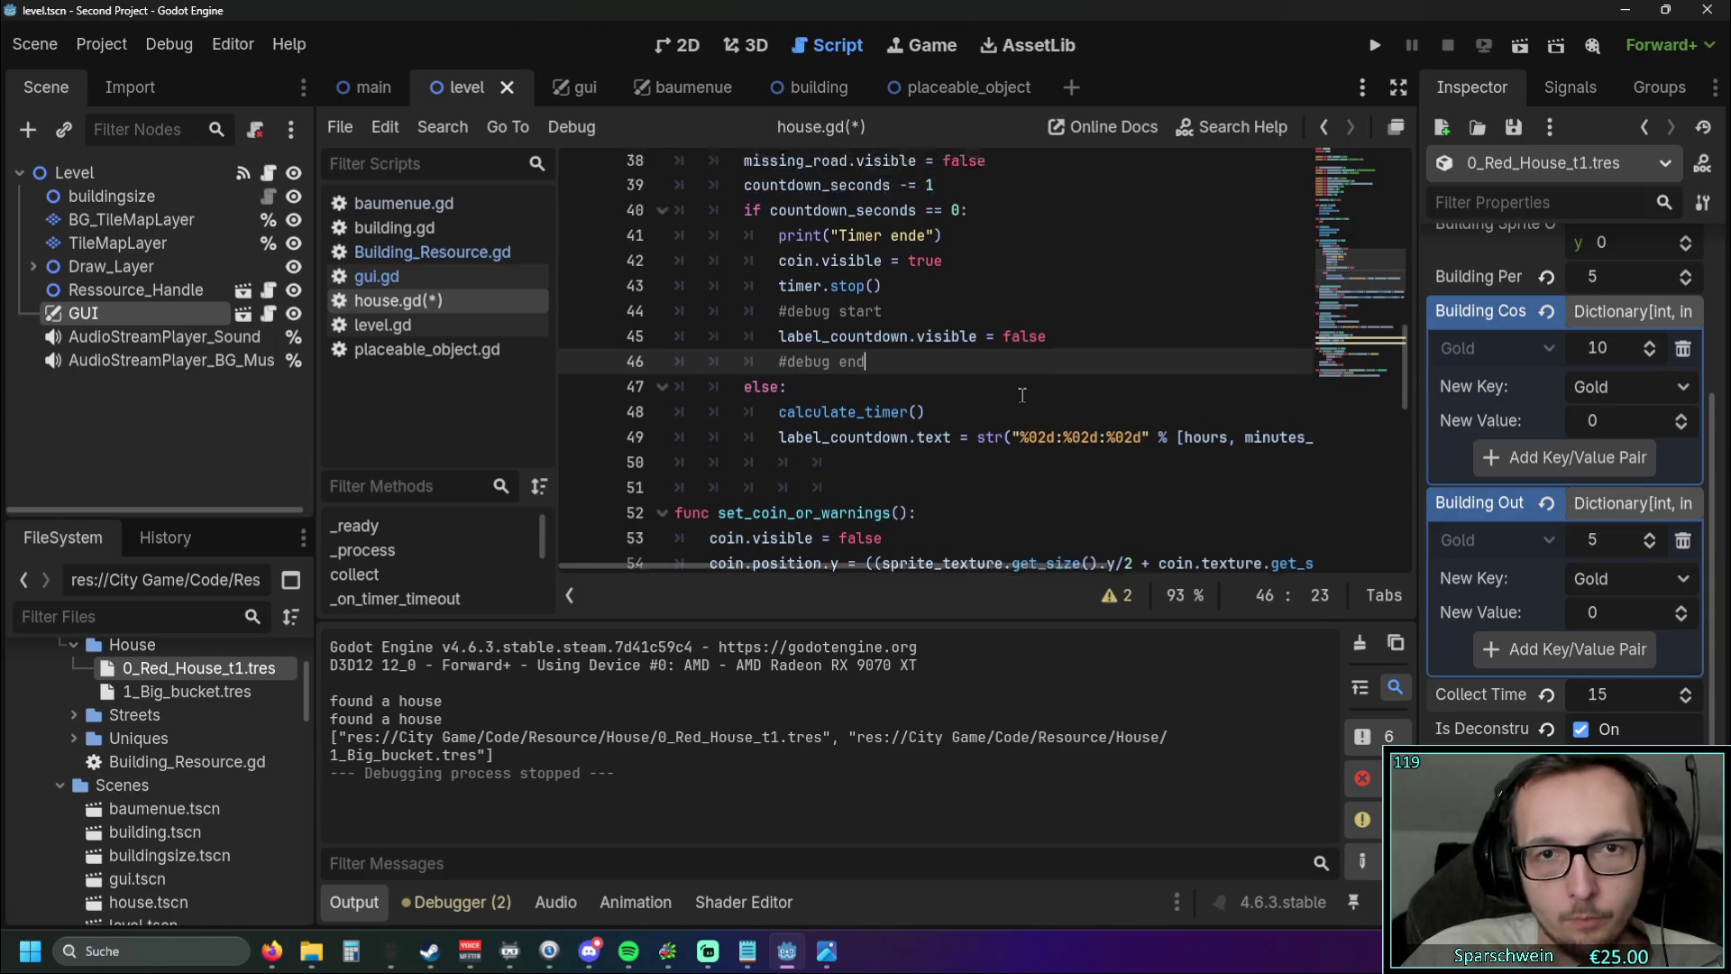
{"action": "scroll", "coordinate": [1019, 396], "scroll_direction": "down", "scroll_amount": 2}
{"action": "scroll", "coordinate": [1017, 397], "scroll_direction": "down", "scroll_amount": 2}
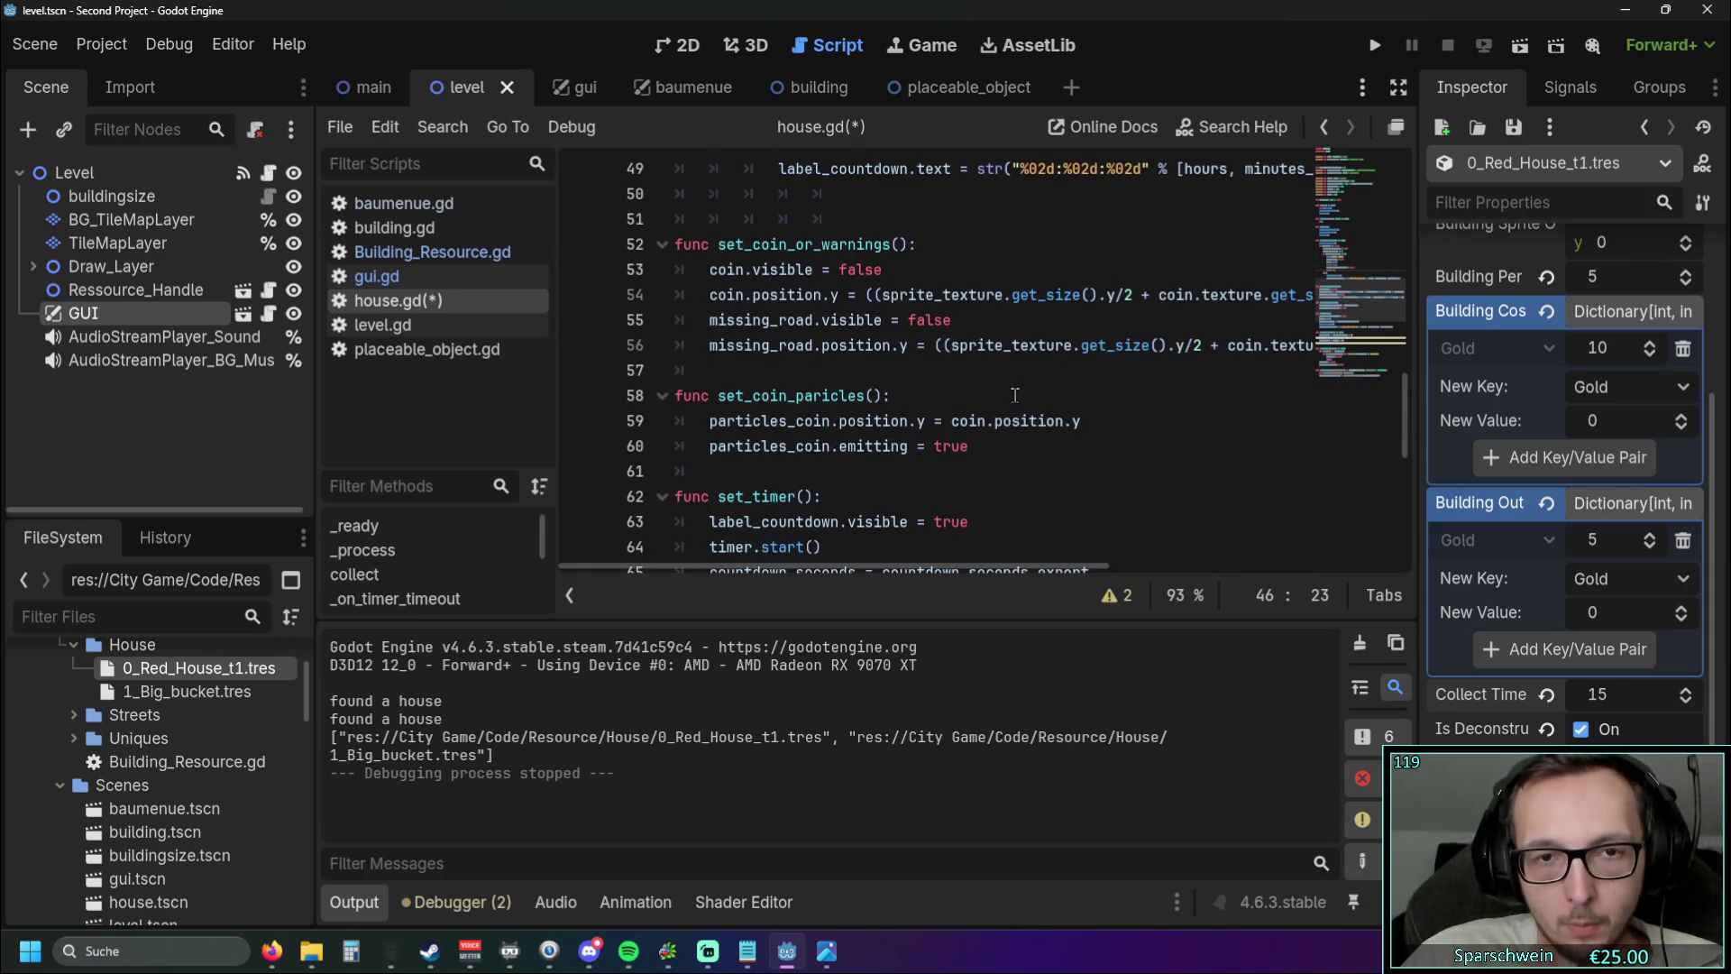
{"action": "scroll", "coordinate": [1014, 395], "scroll_direction": "up", "scroll_amount": 1}
{"action": "scroll", "coordinate": [1013, 394], "scroll_direction": "up", "scroll_amount": 2}
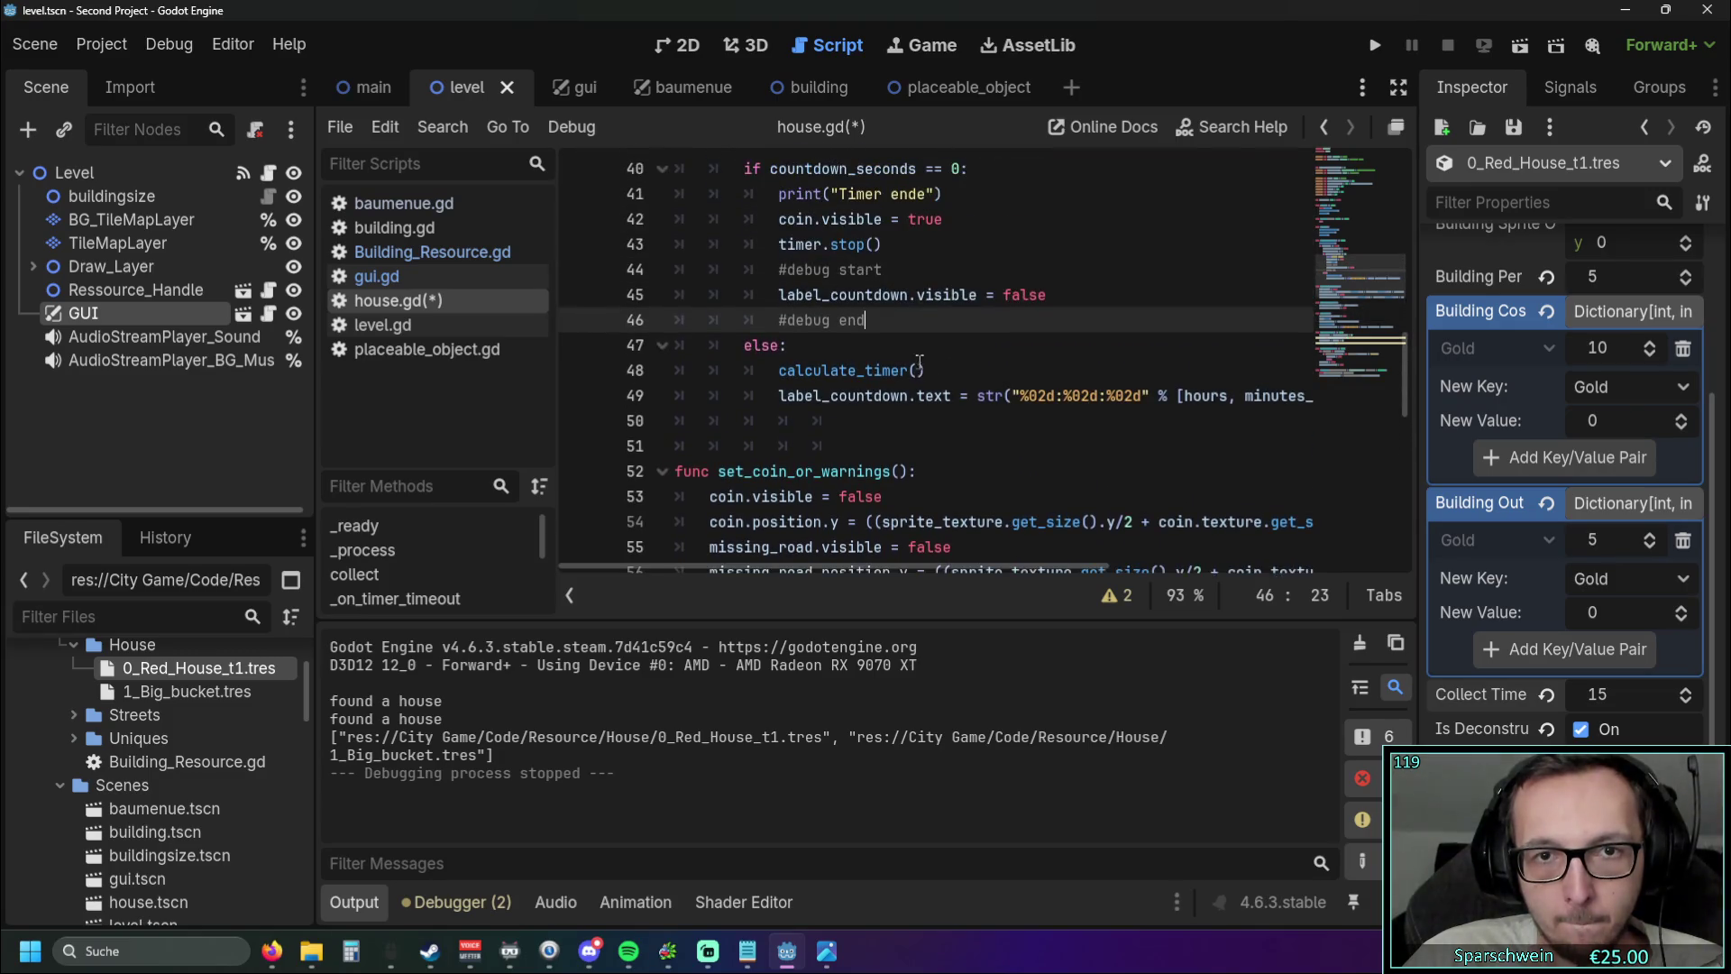
{"action": "scroll", "coordinate": [919, 361], "scroll_direction": "down", "scroll_amount": 4}
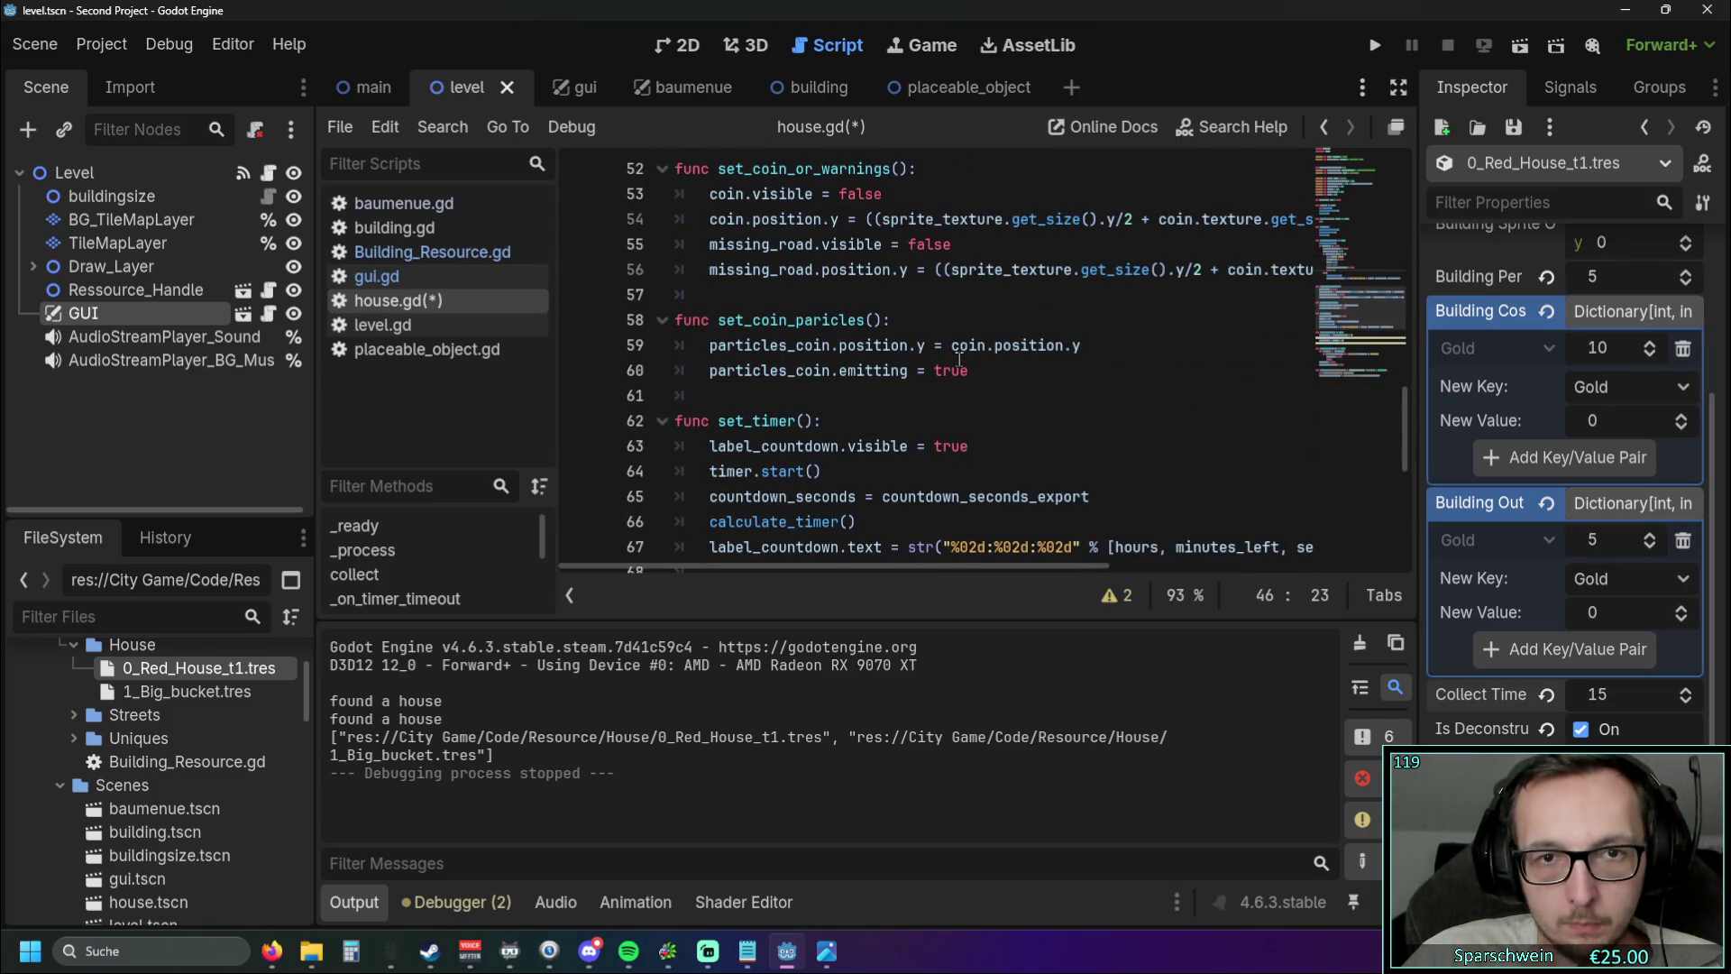
{"action": "scroll", "coordinate": [959, 359], "scroll_direction": "up", "scroll_amount": 1}
{"action": "scroll", "coordinate": [958, 358], "scroll_direction": "down", "scroll_amount": 6}
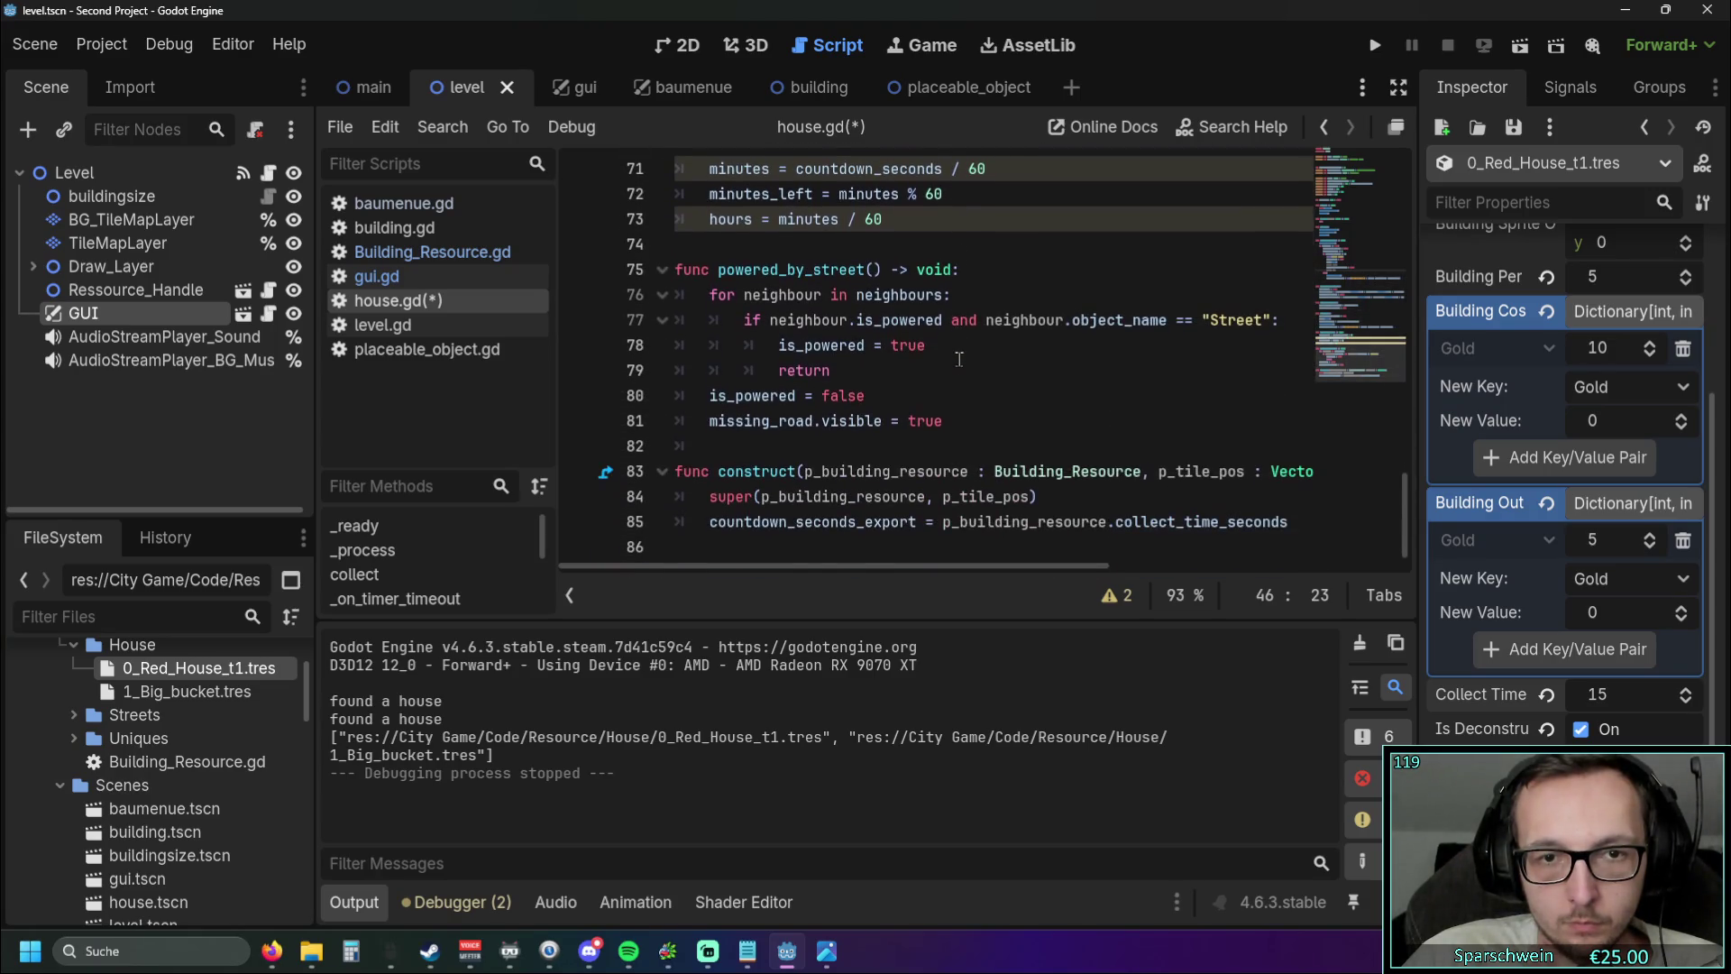
{"action": "scroll", "coordinate": [960, 358], "scroll_direction": "up", "scroll_amount": 7}
{"action": "scroll", "coordinate": [960, 359], "scroll_direction": "up", "scroll_amount": 4}
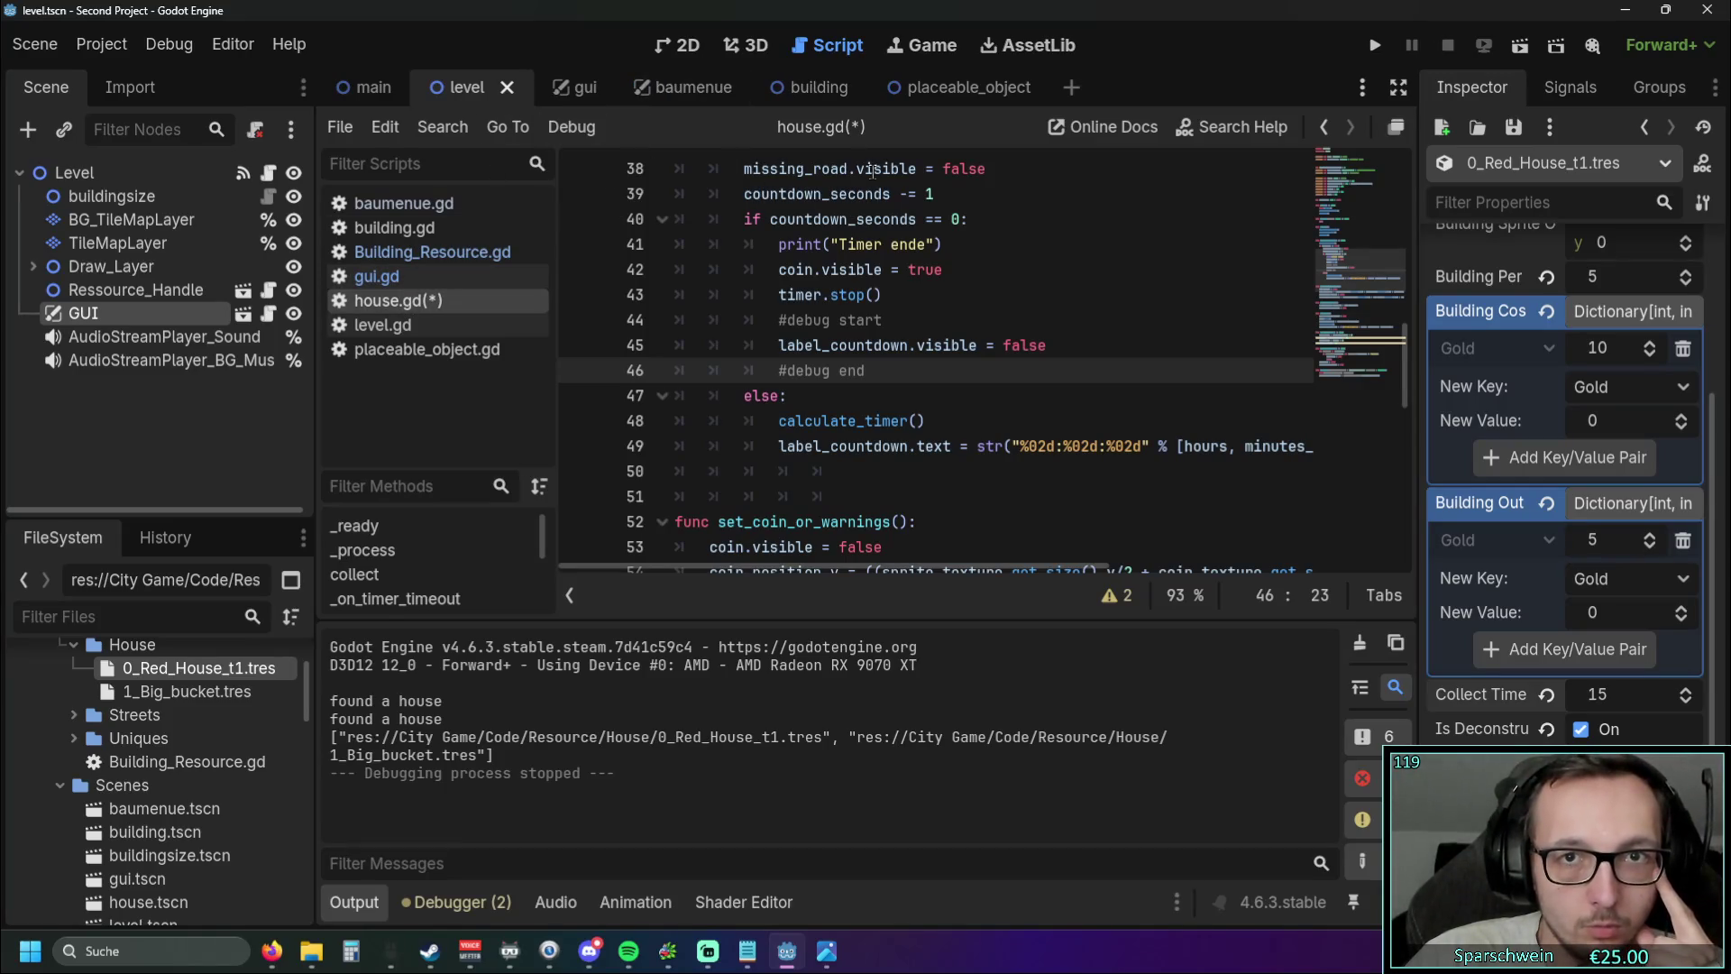
{"action": "scroll", "coordinate": [171, 721], "scroll_direction": "up", "scroll_amount": 3}
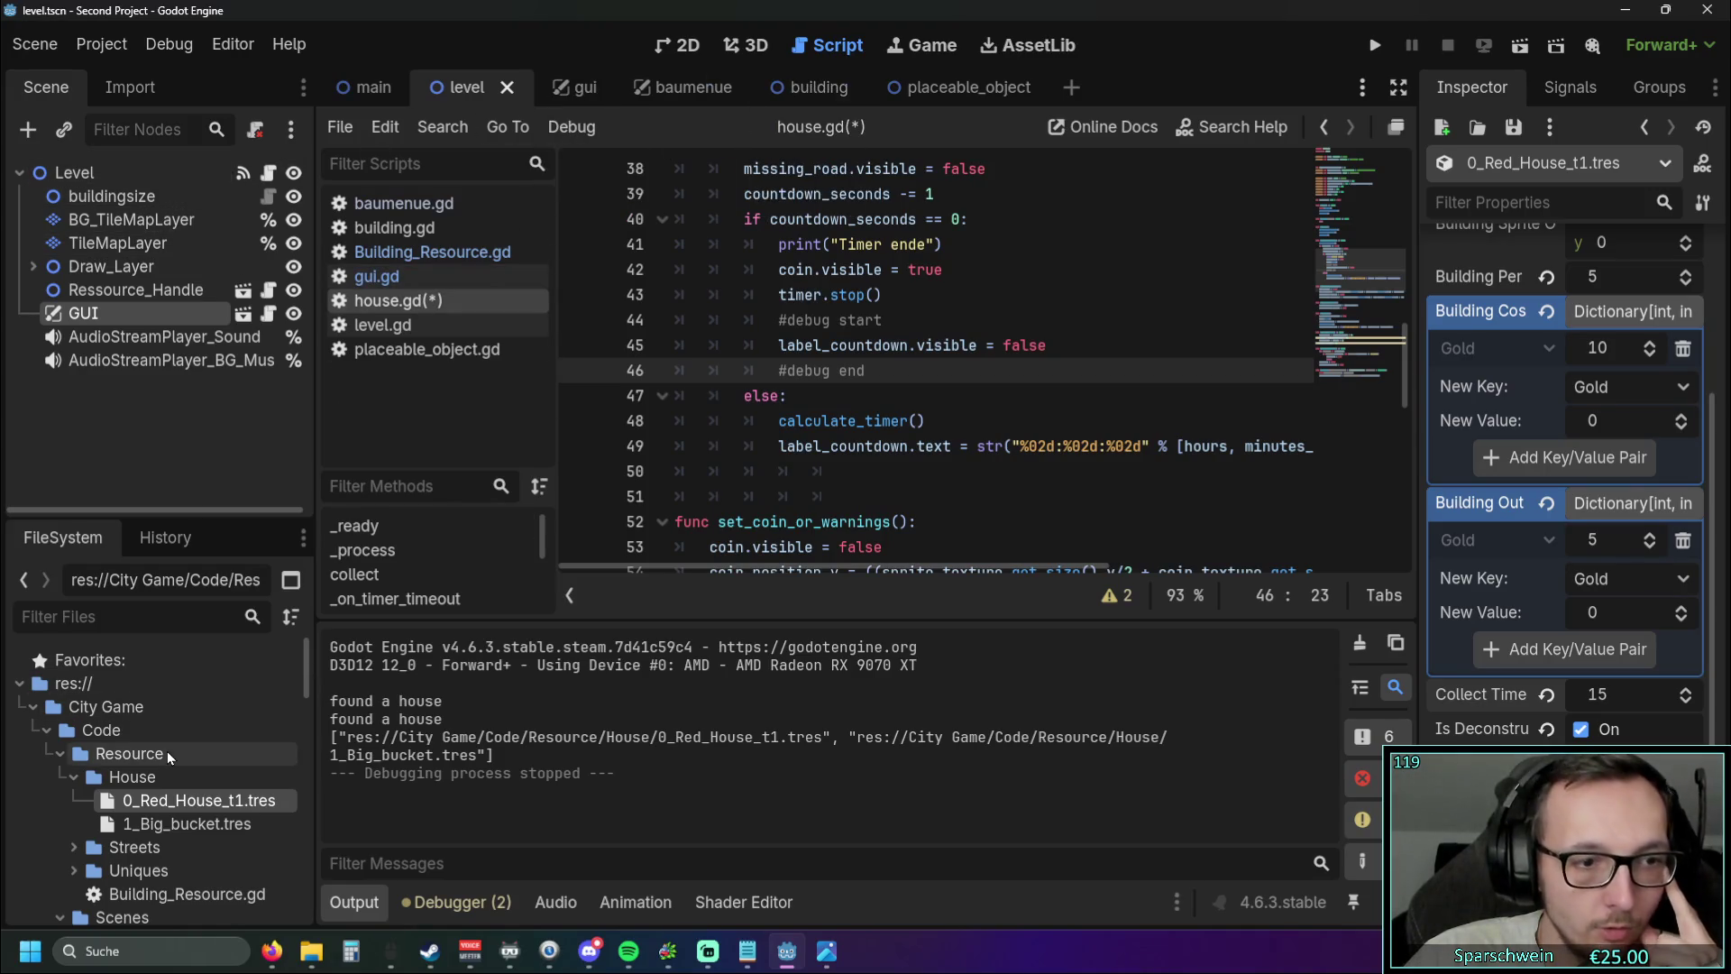
{"action": "scroll", "coordinate": [166, 750], "scroll_direction": "down", "scroll_amount": 10}
{"action": "scroll", "coordinate": [175, 745], "scroll_direction": "up", "scroll_amount": 2}
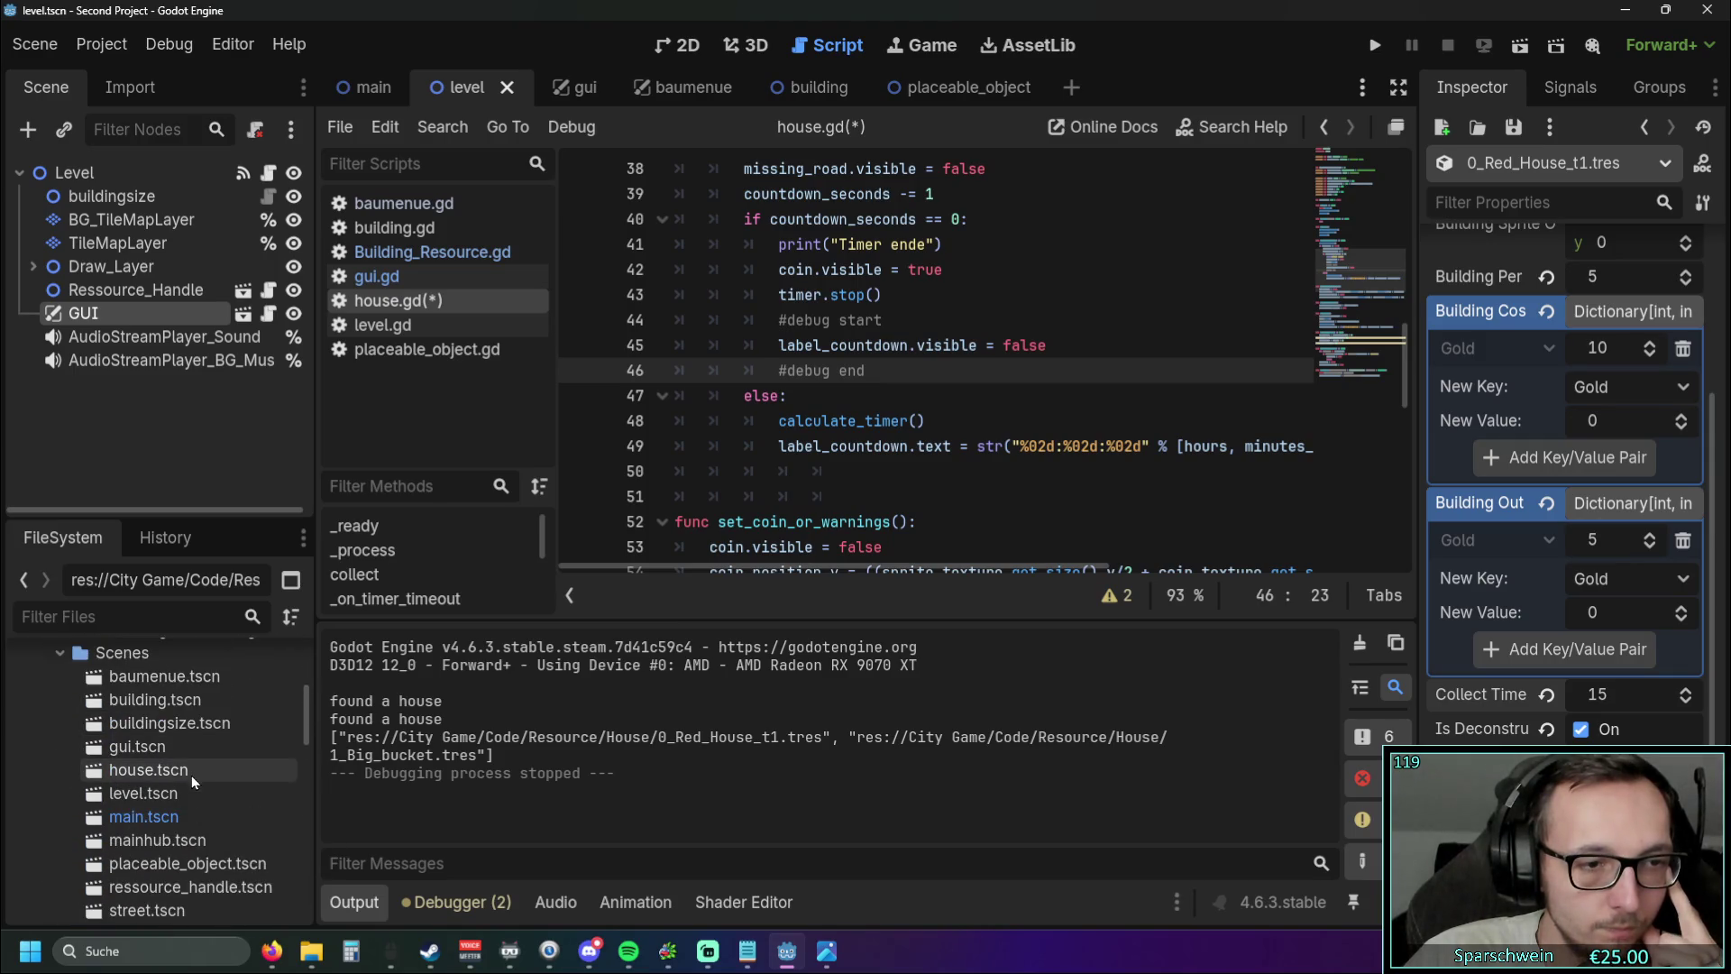
- Open house.tscn, select its Countdown node, go to line 48, and widen the script list
{"action": "double_click", "coordinate": [191, 771]}
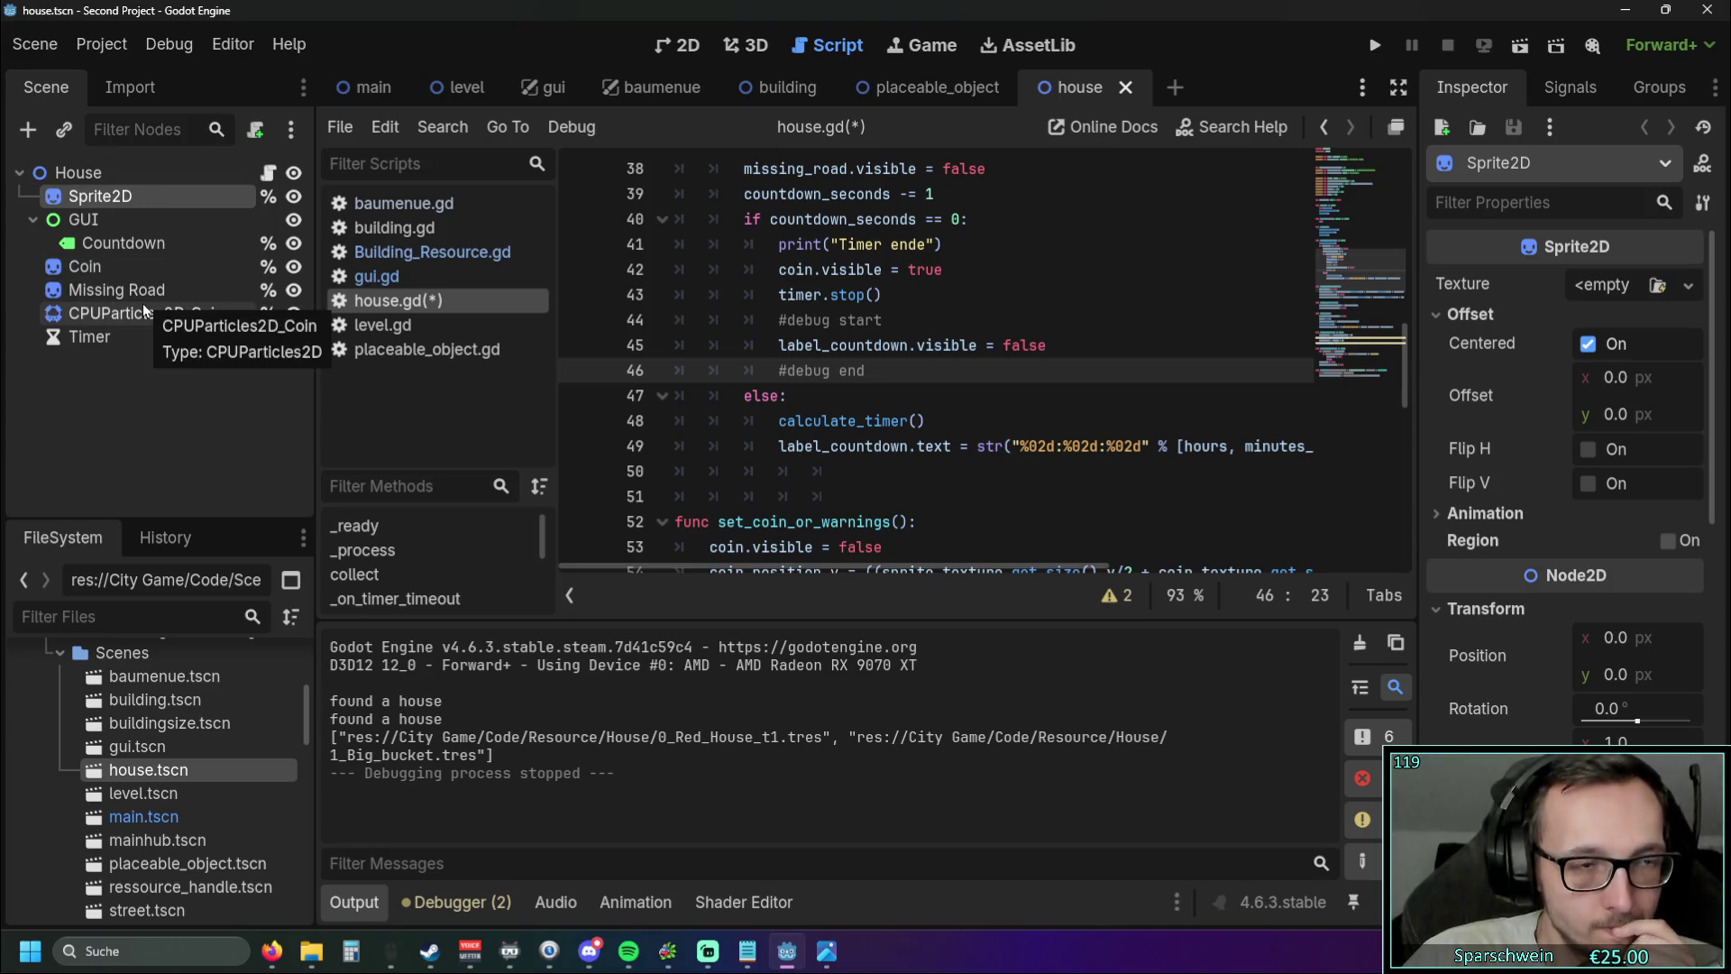
{"action": "left_click", "coordinate": [146, 242]}
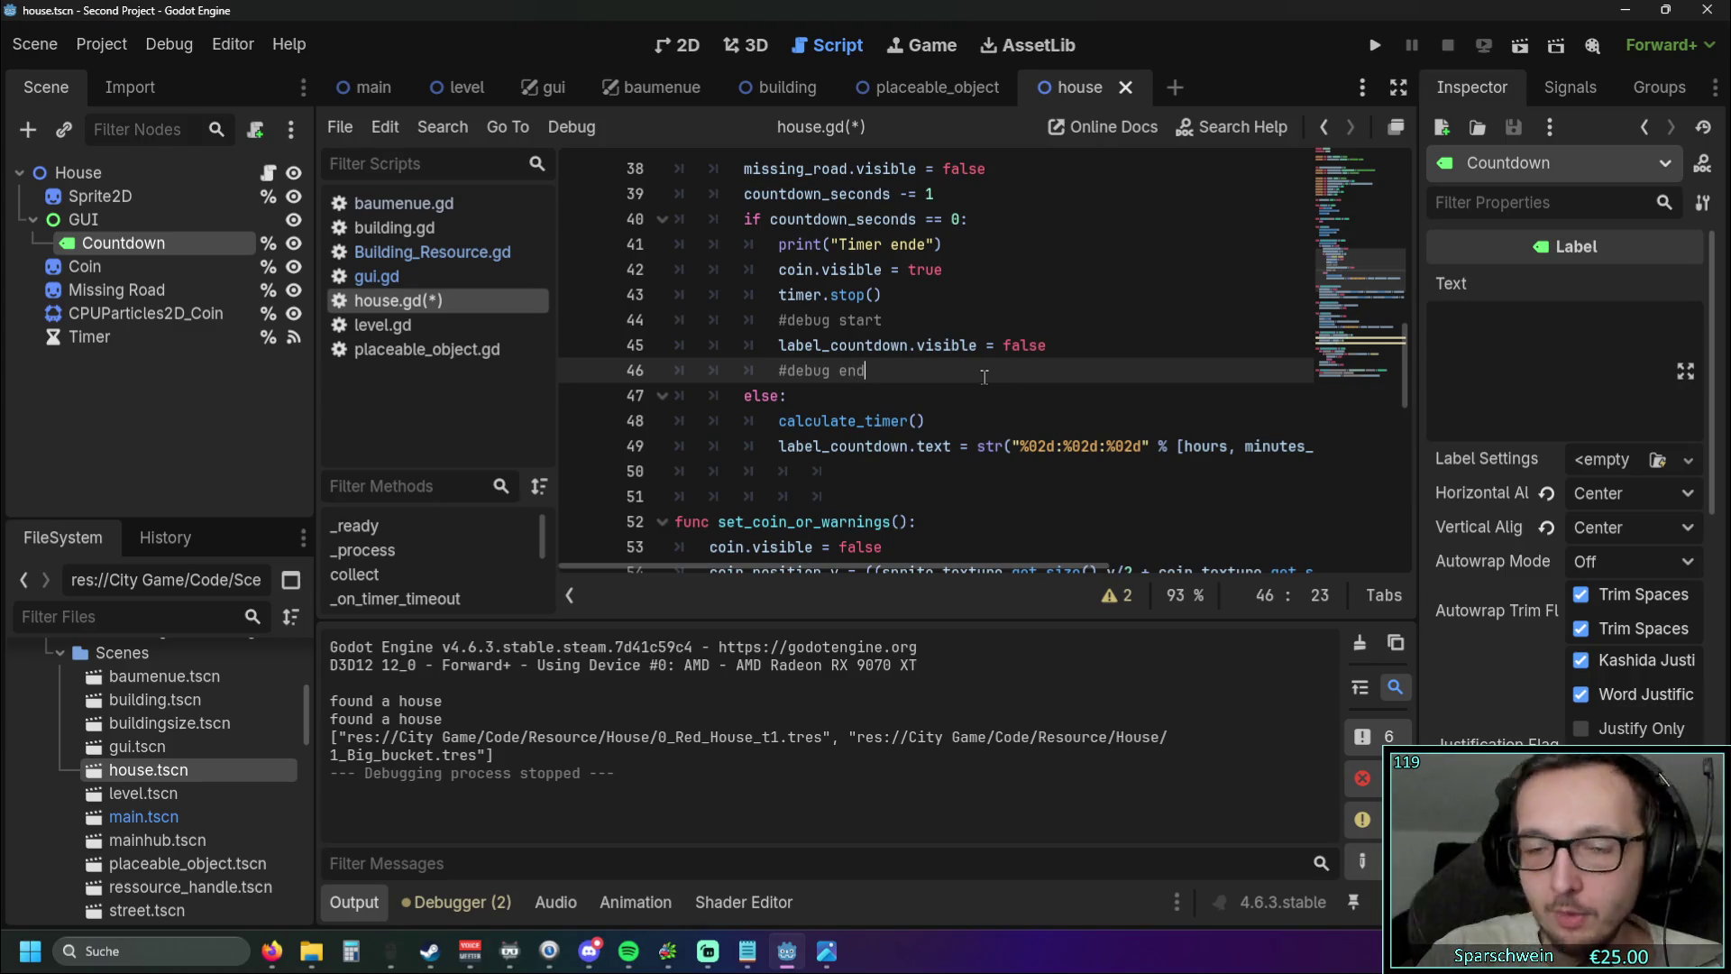
{"action": "left_click", "coordinate": [934, 422]}
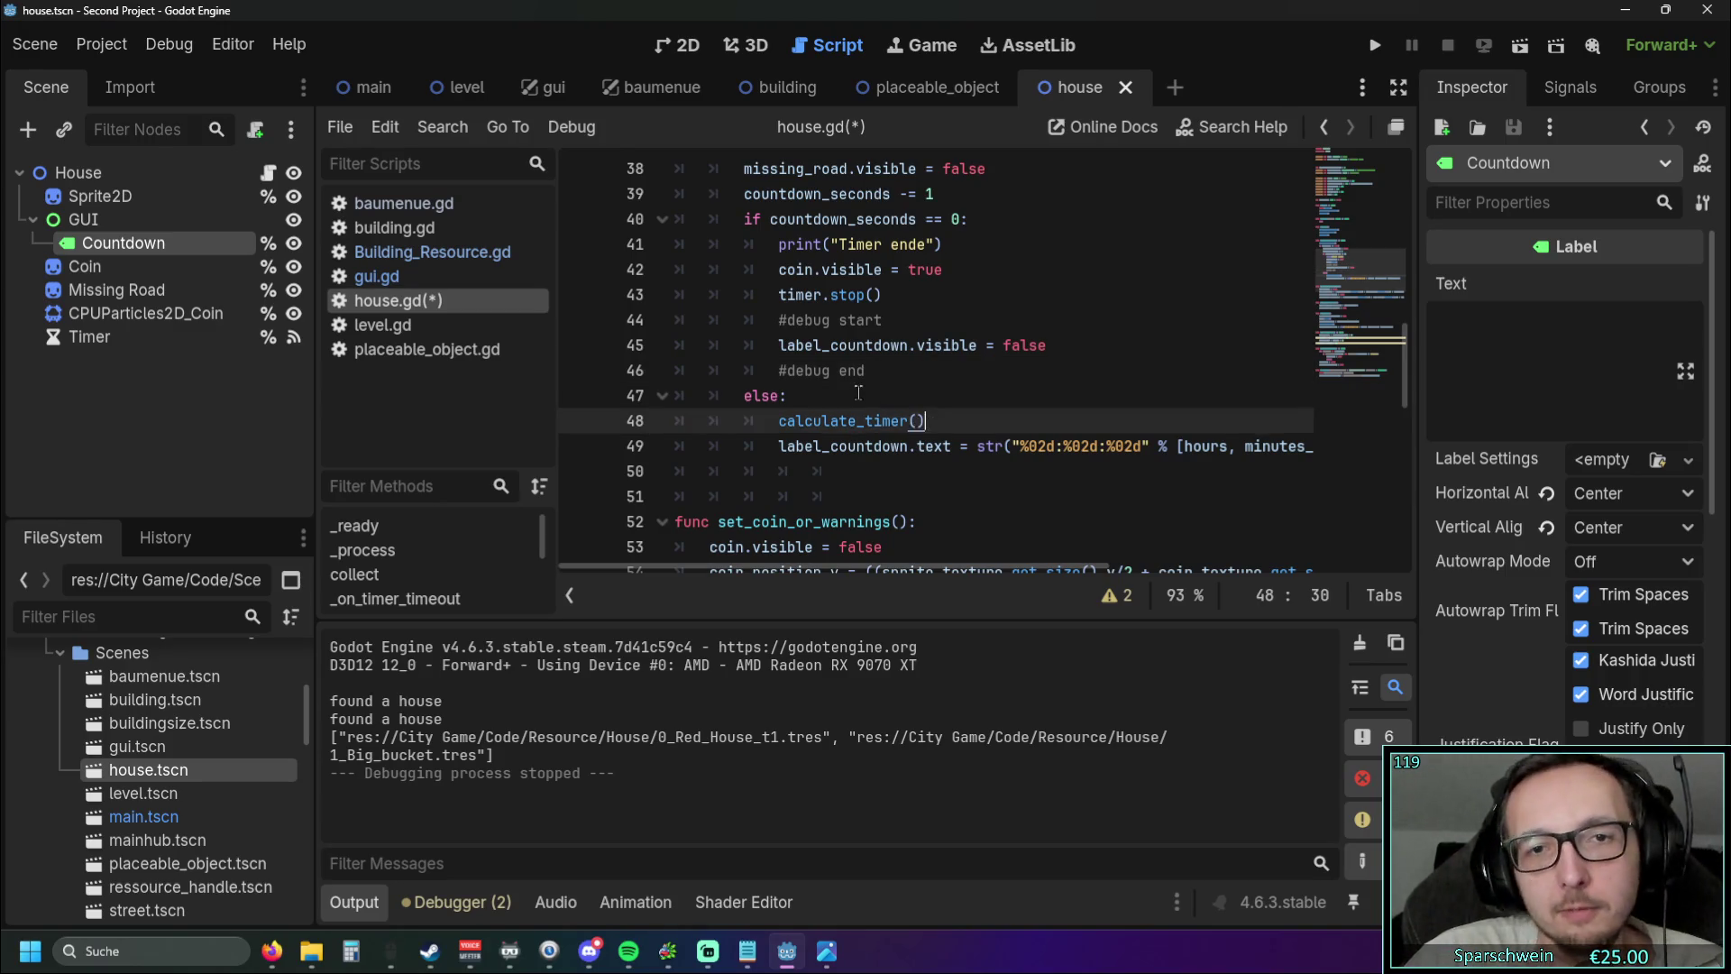
{"action": "scroll", "coordinate": [870, 396], "scroll_direction": "up", "scroll_amount": 1}
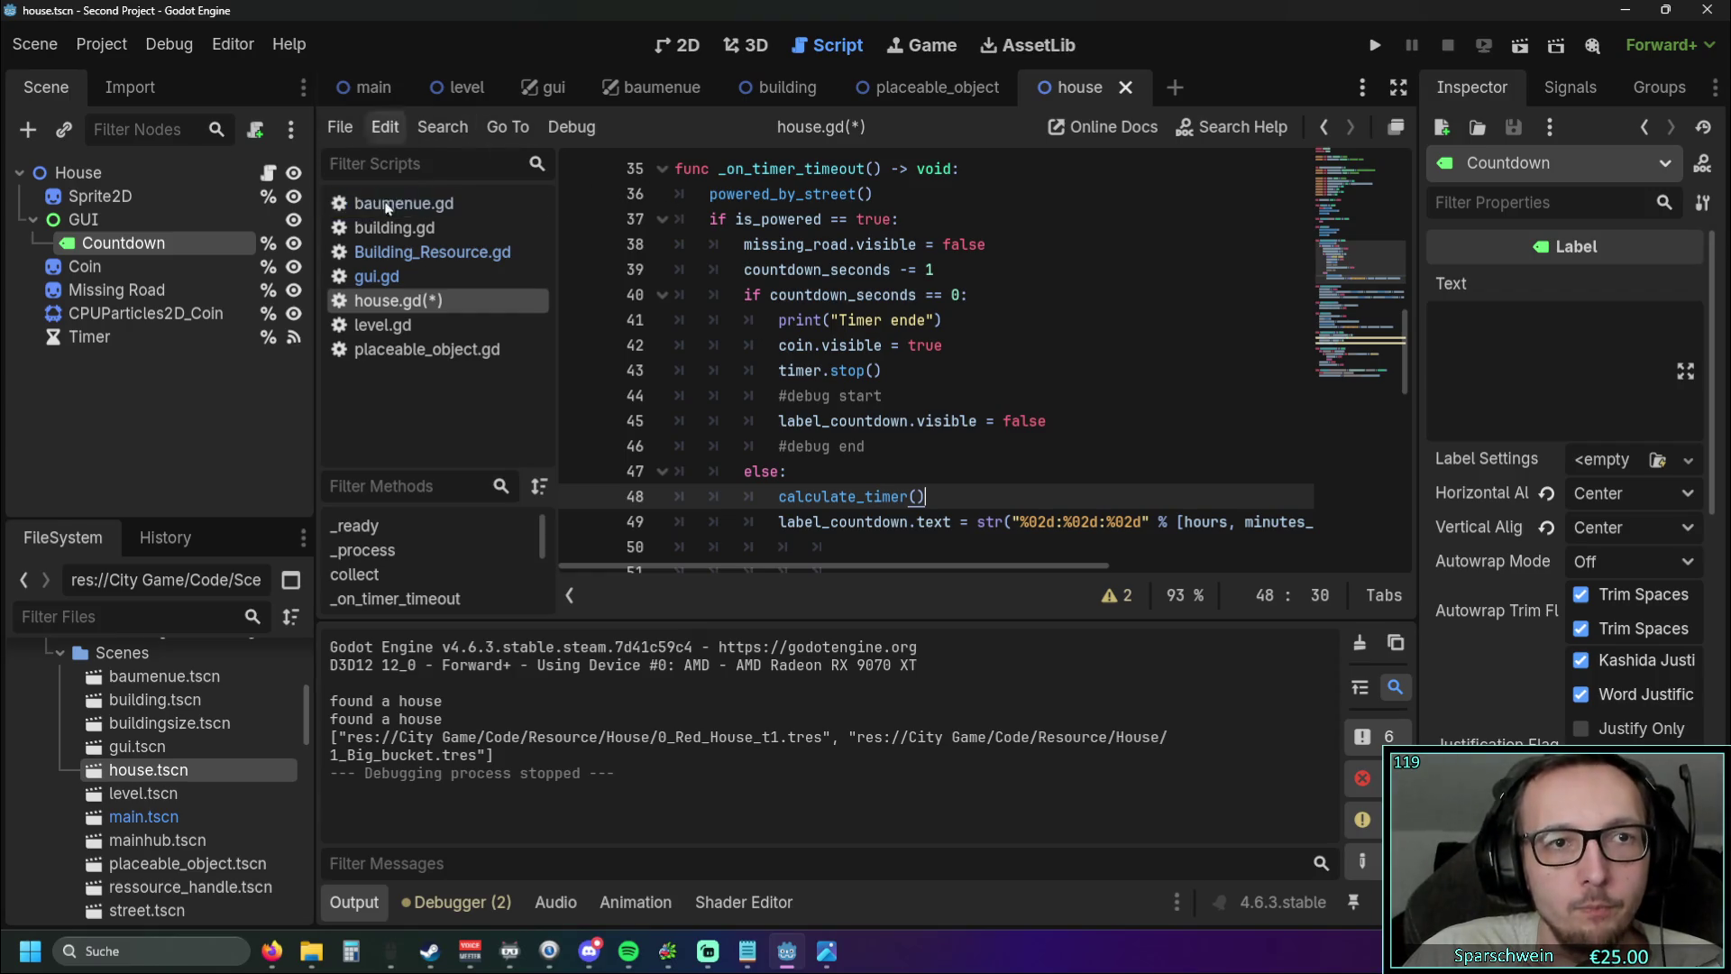
{"action": "left_click_drag", "start_coordinate": [559, 402], "coordinate": [642, 417]}
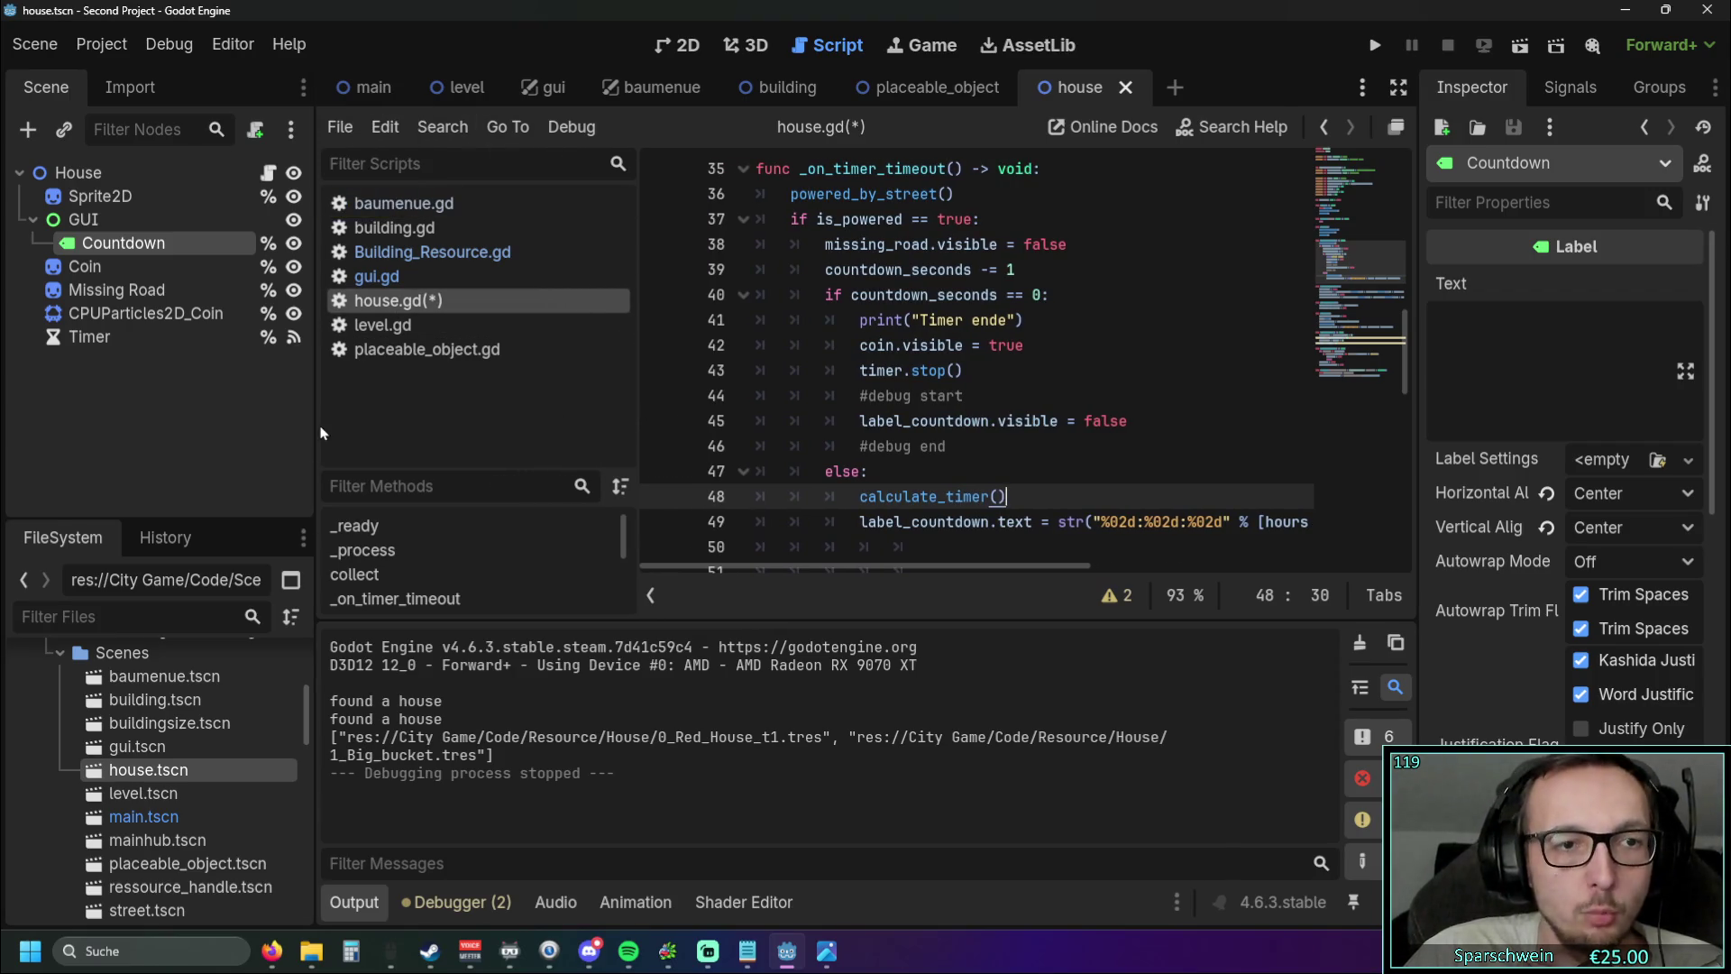
- Widen the script list and browse gui.gd, Building_Resource.gd and baumenue.gd
{"action": "left_click_drag", "start_coordinate": [314, 433], "coordinate": [301, 441]}
{"action": "left_click", "coordinate": [423, 276]}
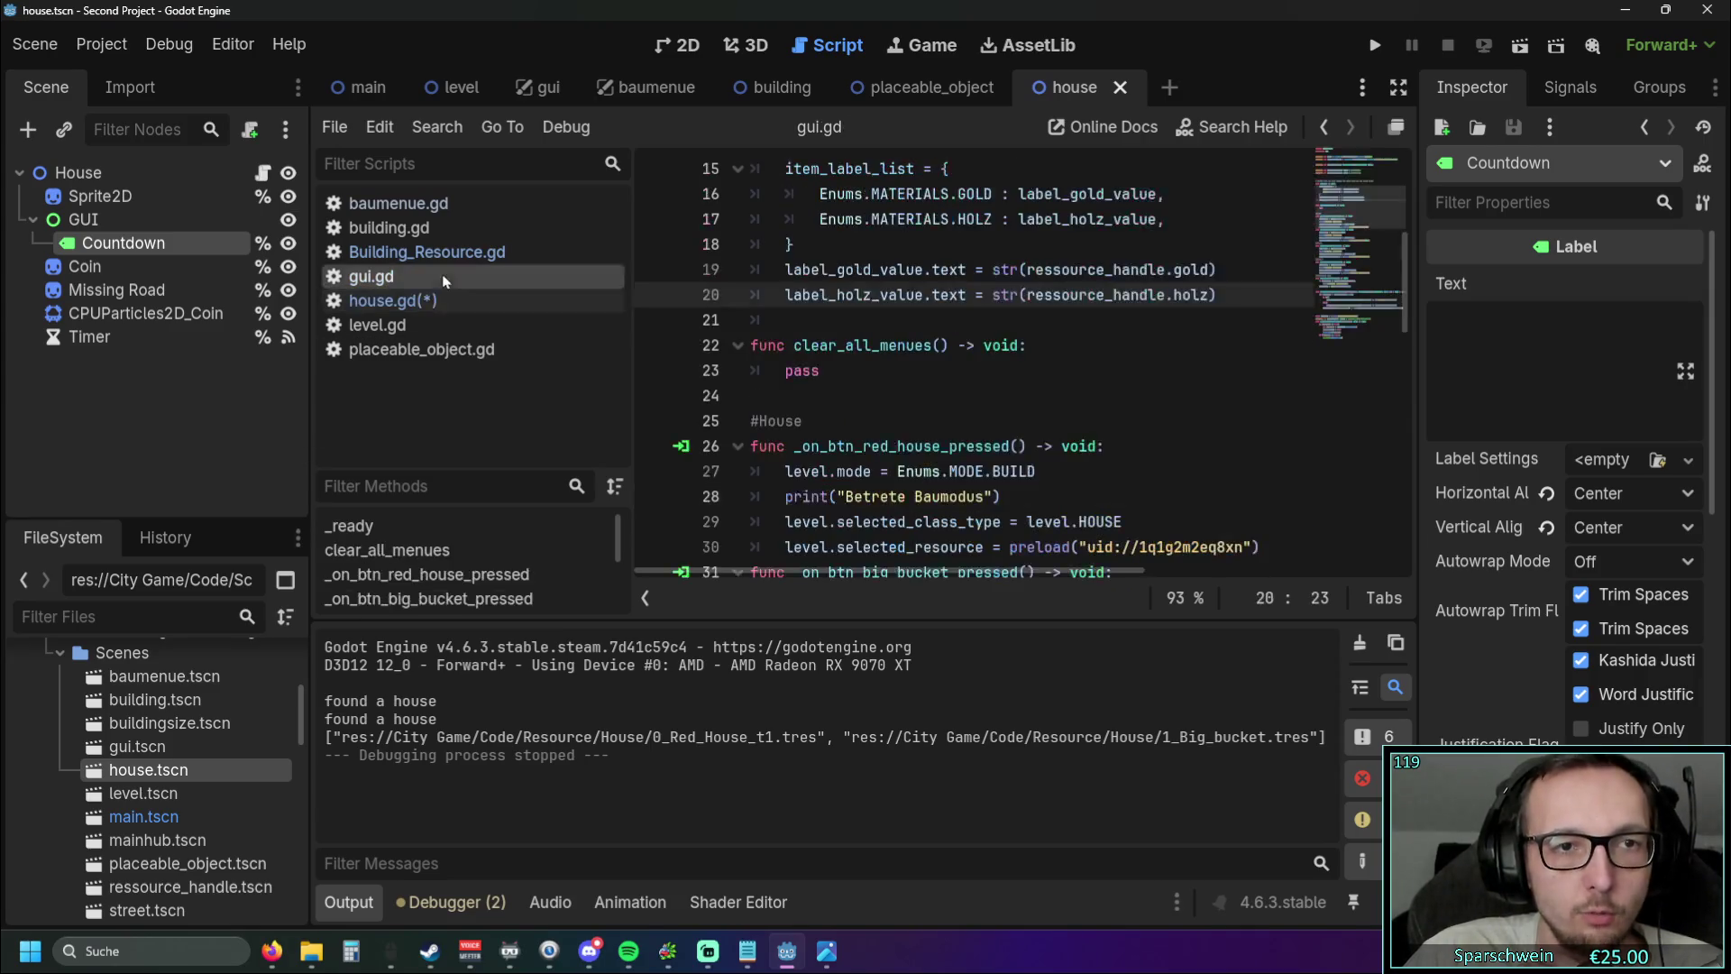
{"action": "left_click", "coordinate": [448, 256]}
{"action": "left_click", "coordinate": [452, 205]}
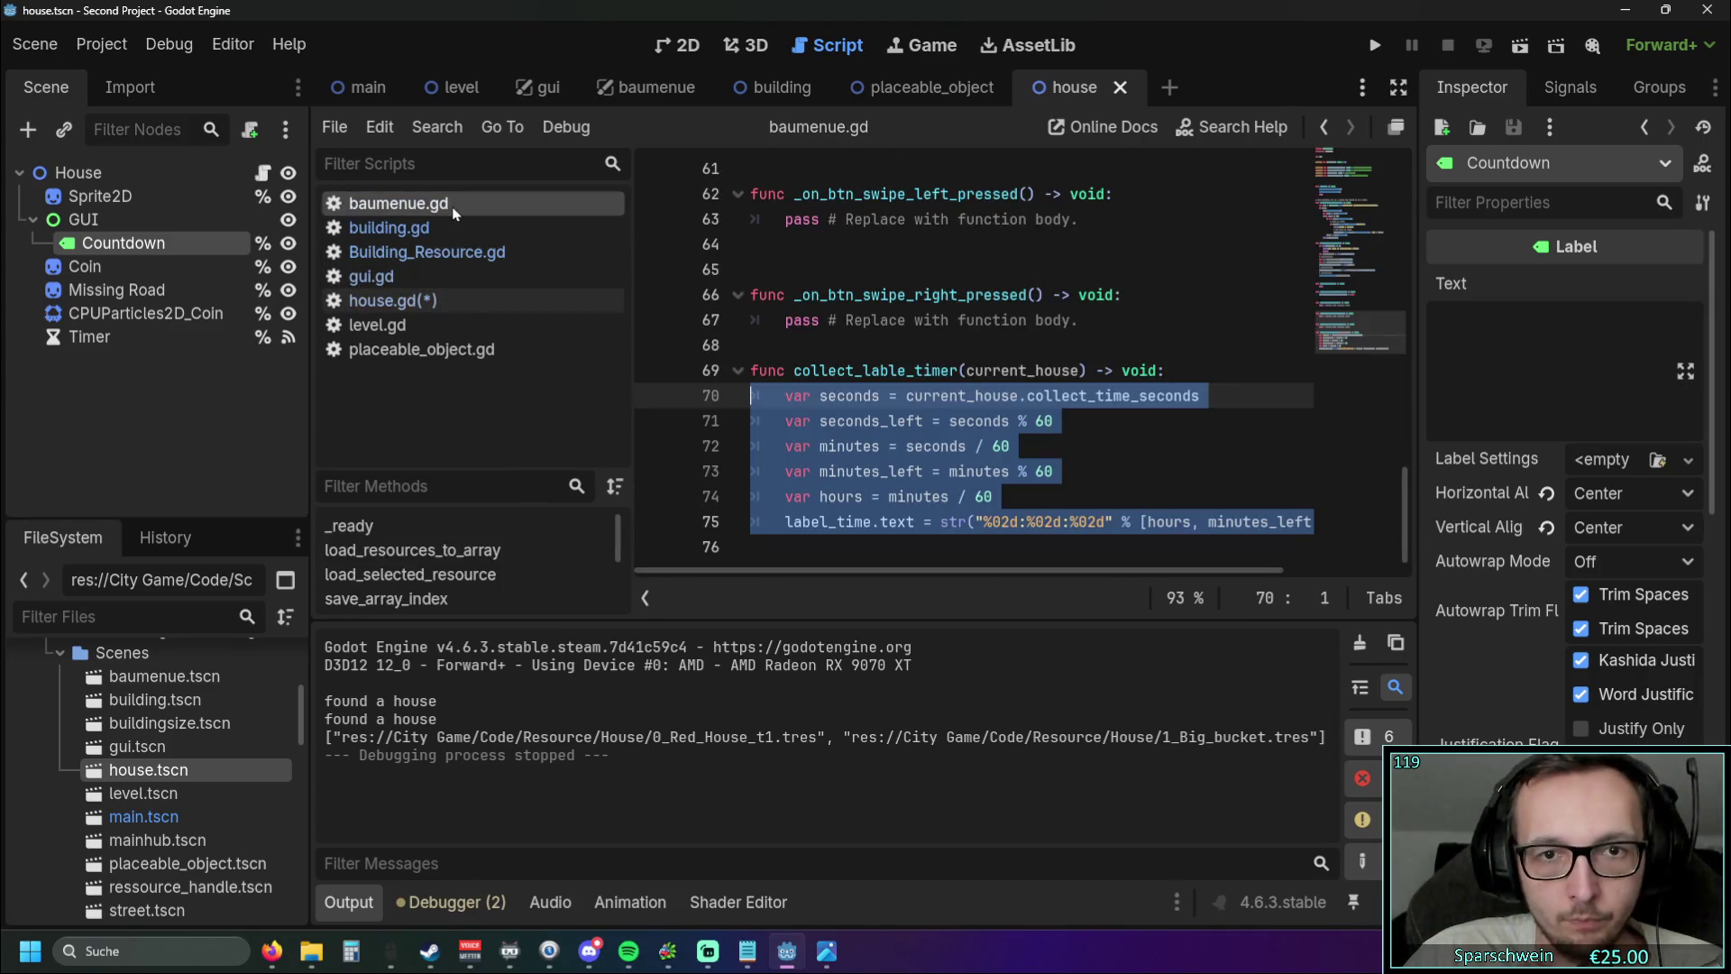
{"action": "scroll", "coordinate": [208, 775], "scroll_direction": "up", "scroll_amount": 5}
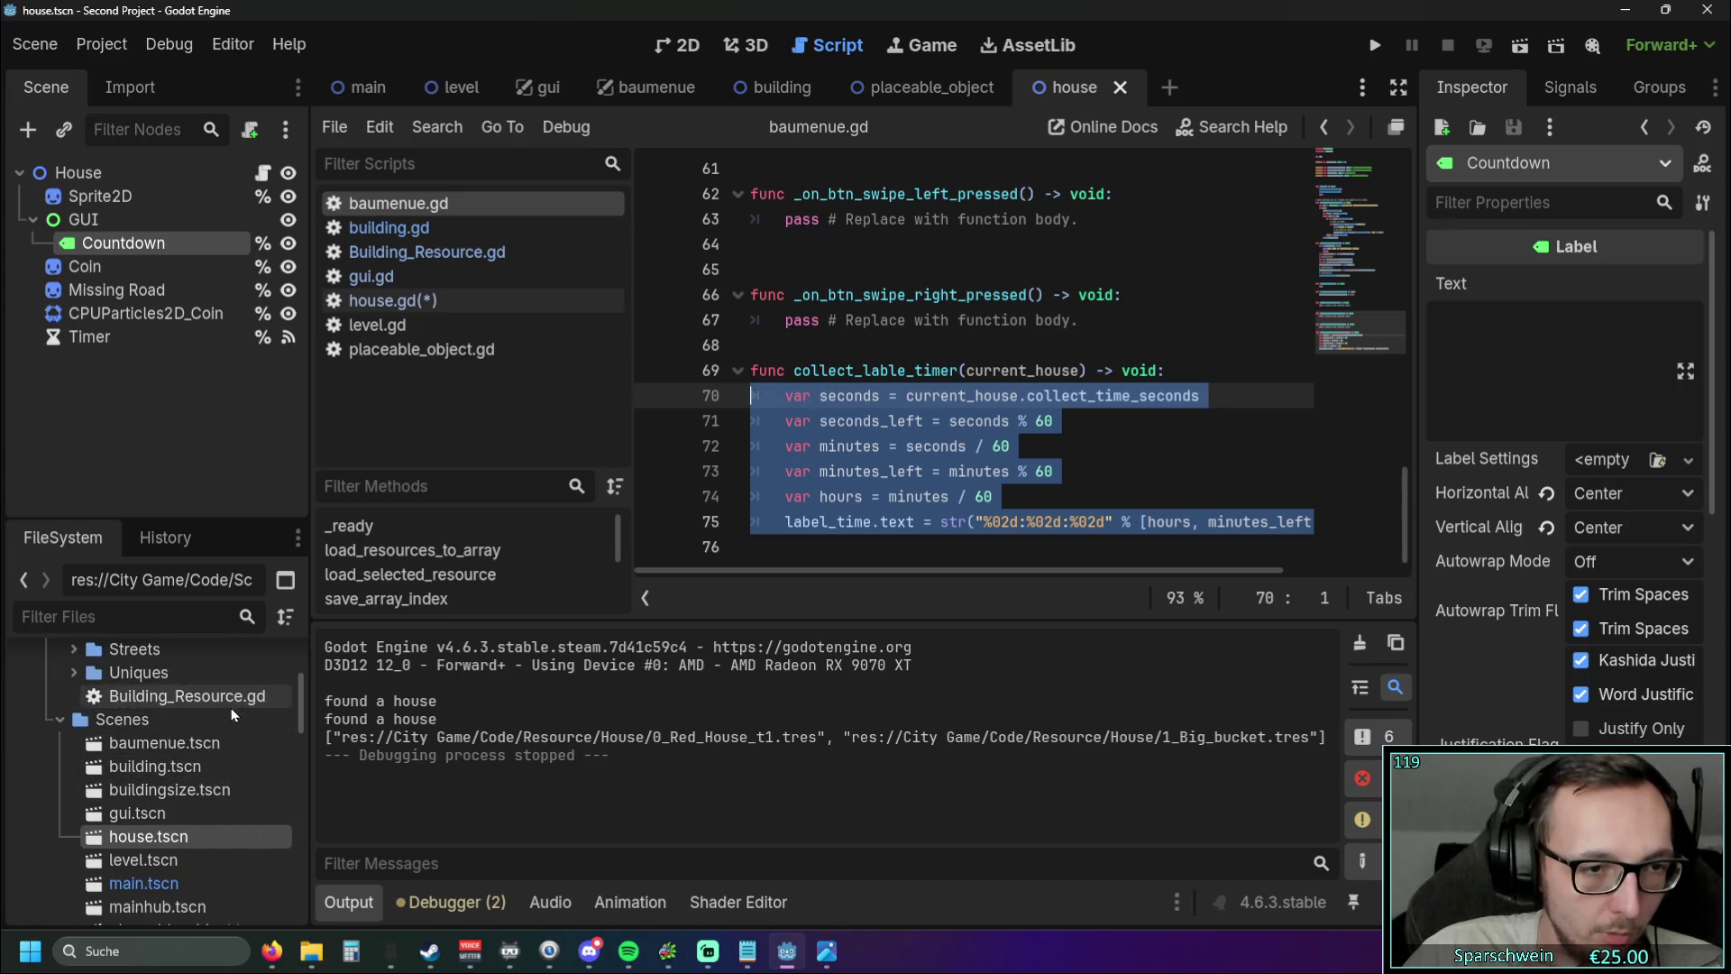
{"action": "scroll", "coordinate": [229, 714], "scroll_direction": "down", "scroll_amount": 7}
{"action": "scroll", "coordinate": [229, 714], "scroll_direction": "down", "scroll_amount": 7}
{"action": "scroll", "coordinate": [231, 717], "scroll_direction": "up", "scroll_amount": 5}
{"action": "scroll", "coordinate": [231, 717], "scroll_direction": "up", "scroll_amount": 3}
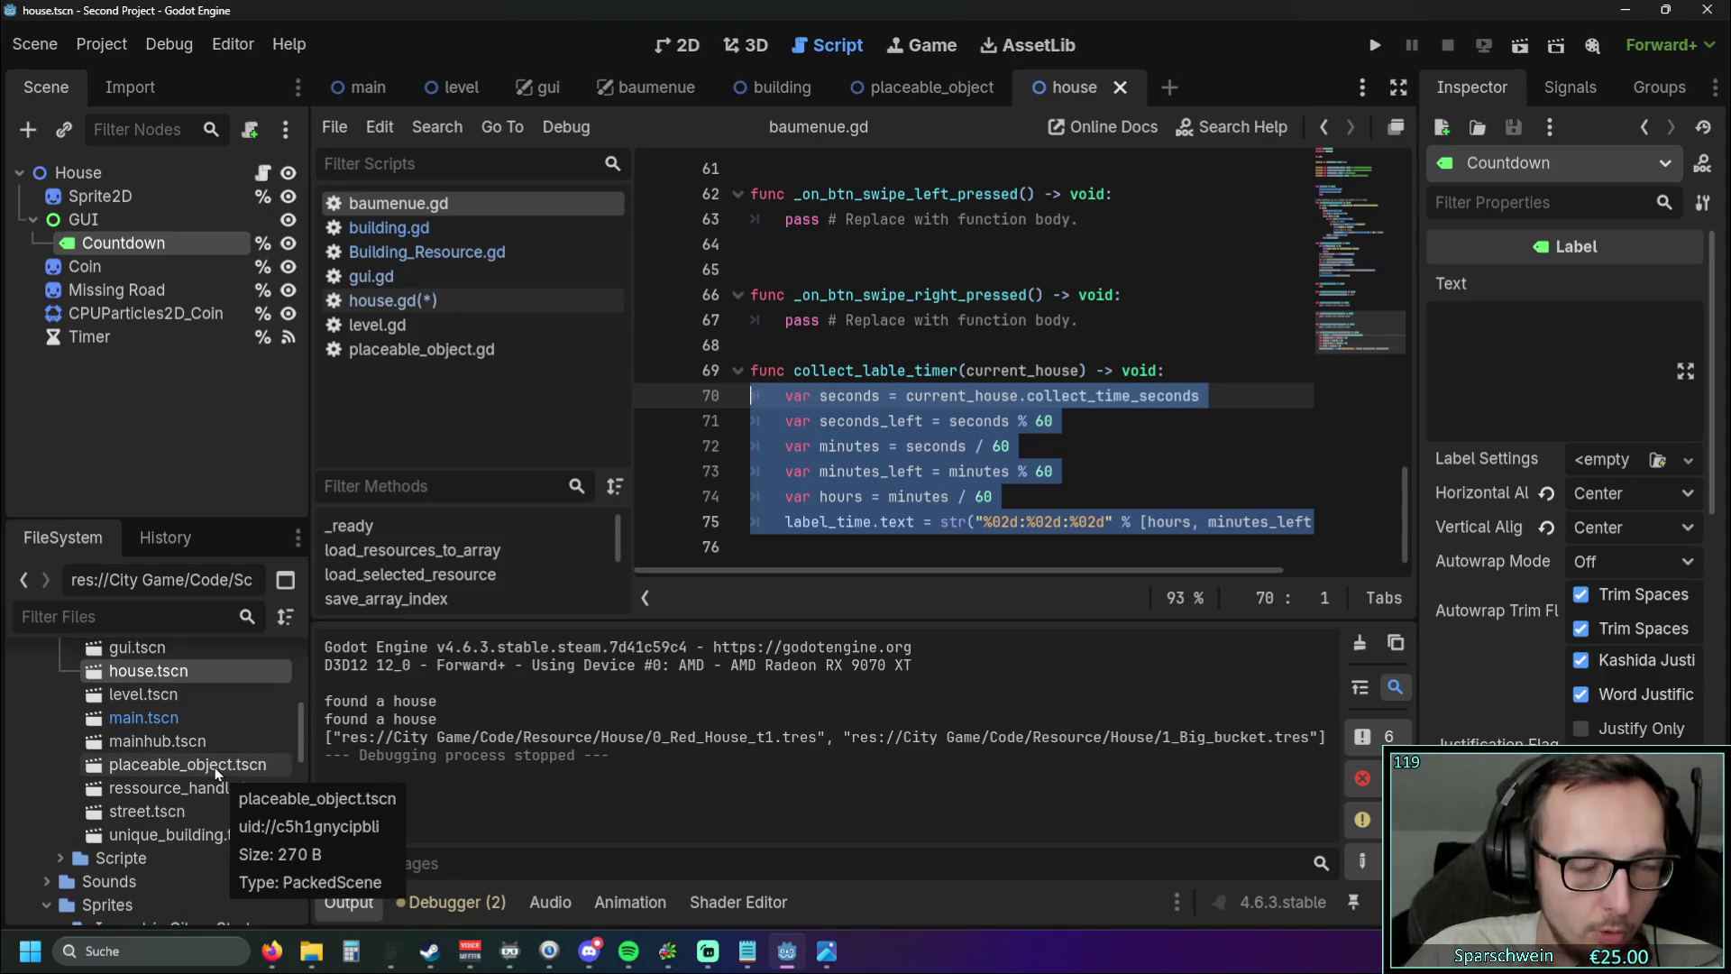
{"action": "scroll", "coordinate": [225, 767], "scroll_direction": "up", "scroll_amount": 5}
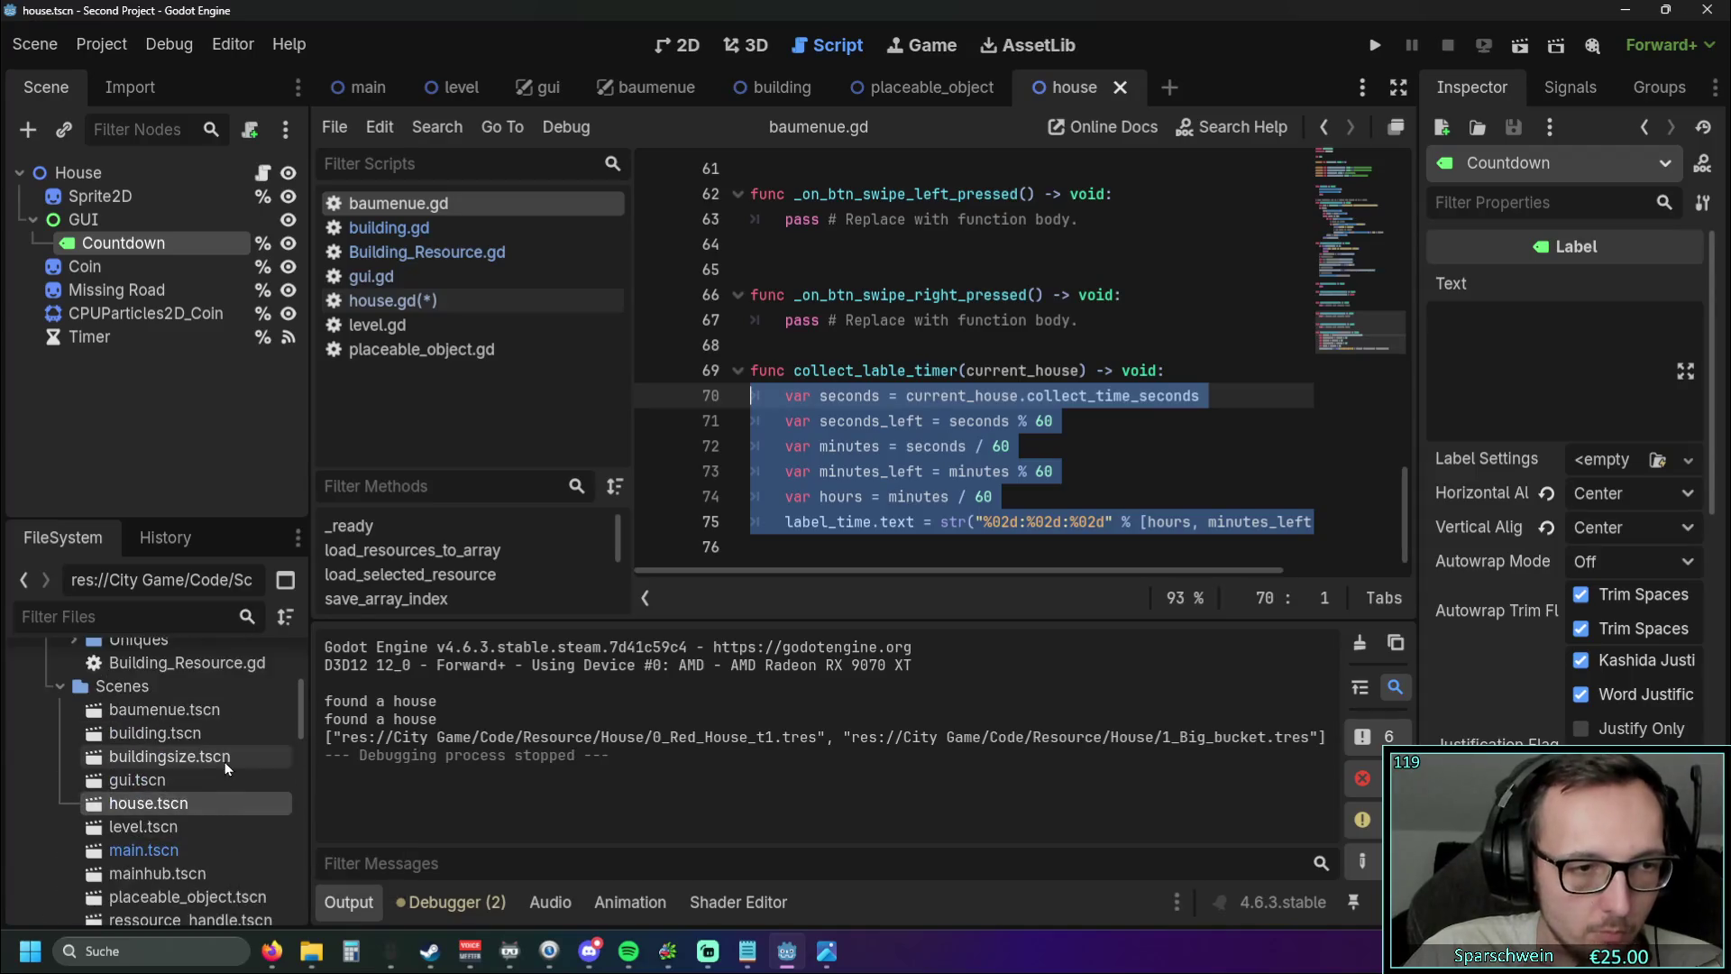
{"action": "scroll", "coordinate": [137, 754], "scroll_direction": "down", "scroll_amount": 5}
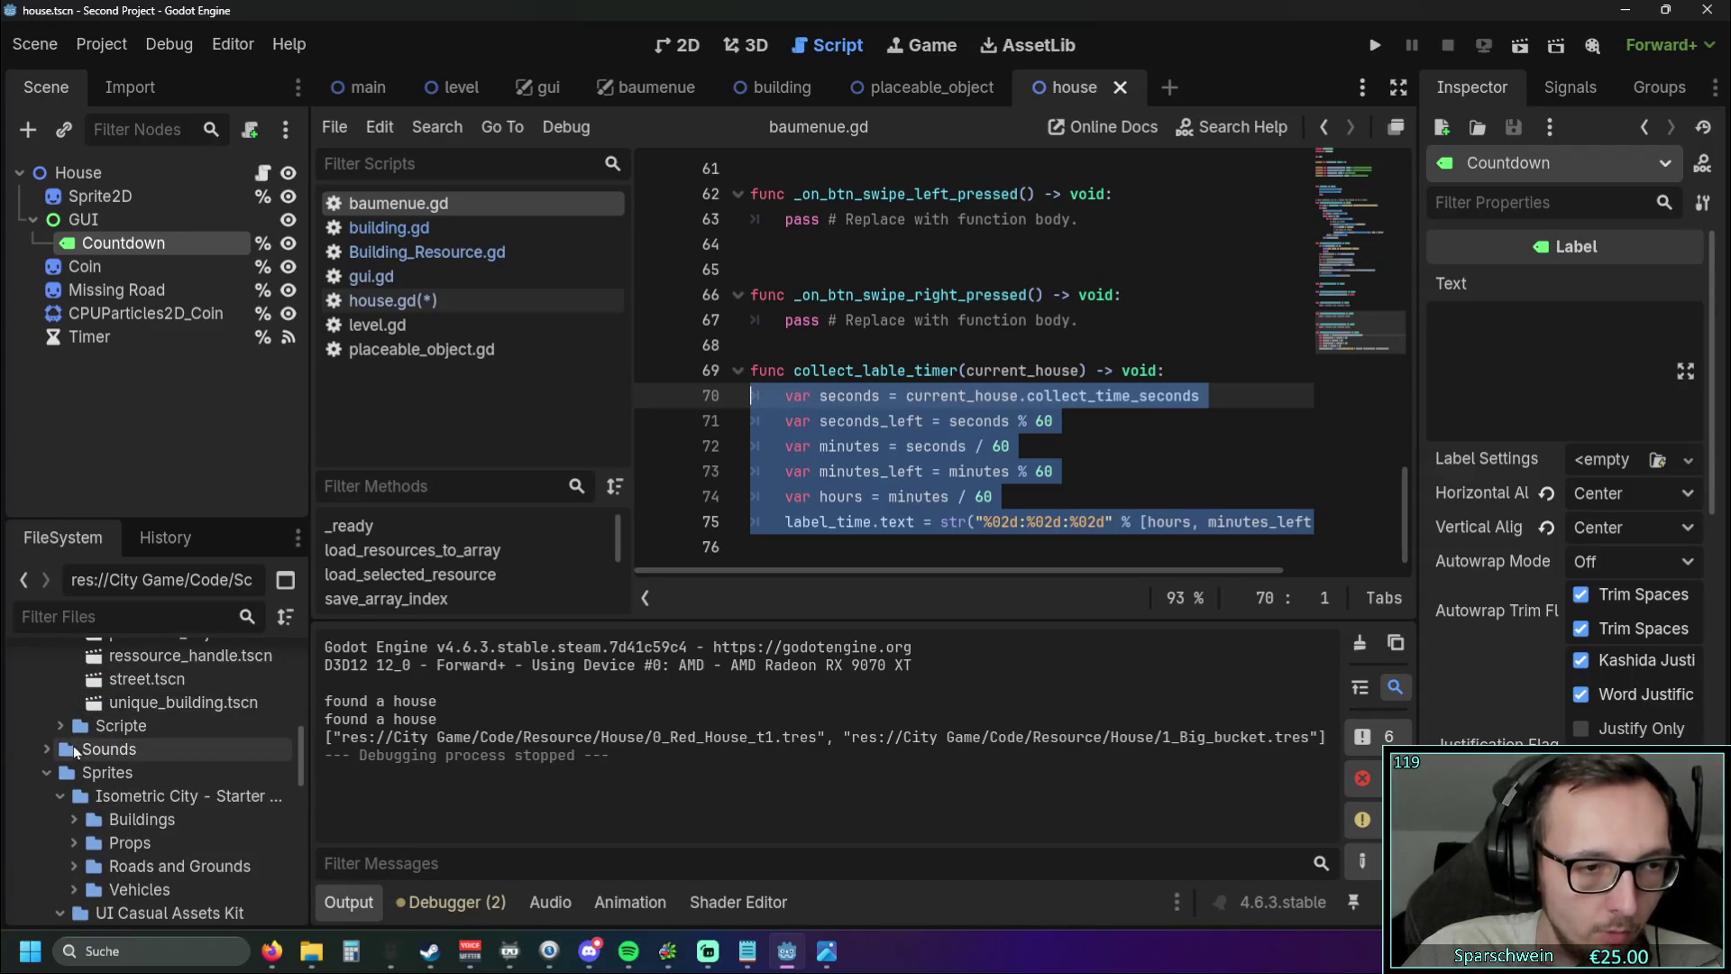
{"action": "scroll", "coordinate": [88, 729], "scroll_direction": "up", "scroll_amount": 3}
{"action": "scroll", "coordinate": [87, 728], "scroll_direction": "up", "scroll_amount": 5}
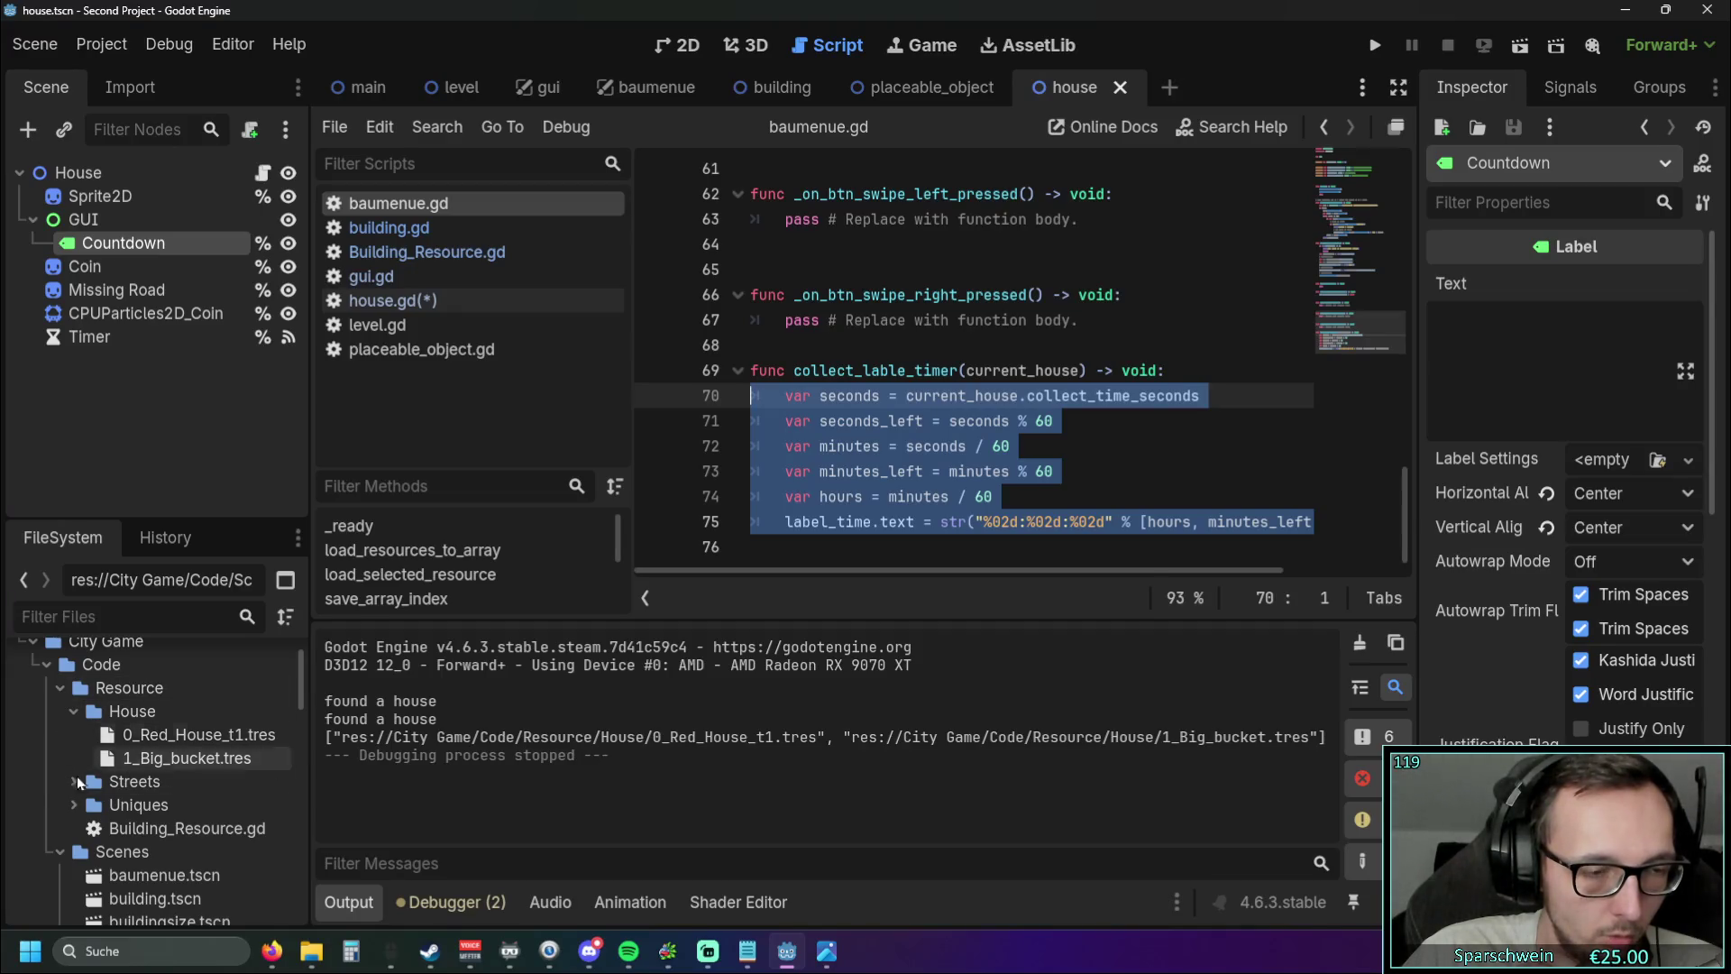
{"action": "scroll", "coordinate": [66, 753], "scroll_direction": "down", "scroll_amount": 6}
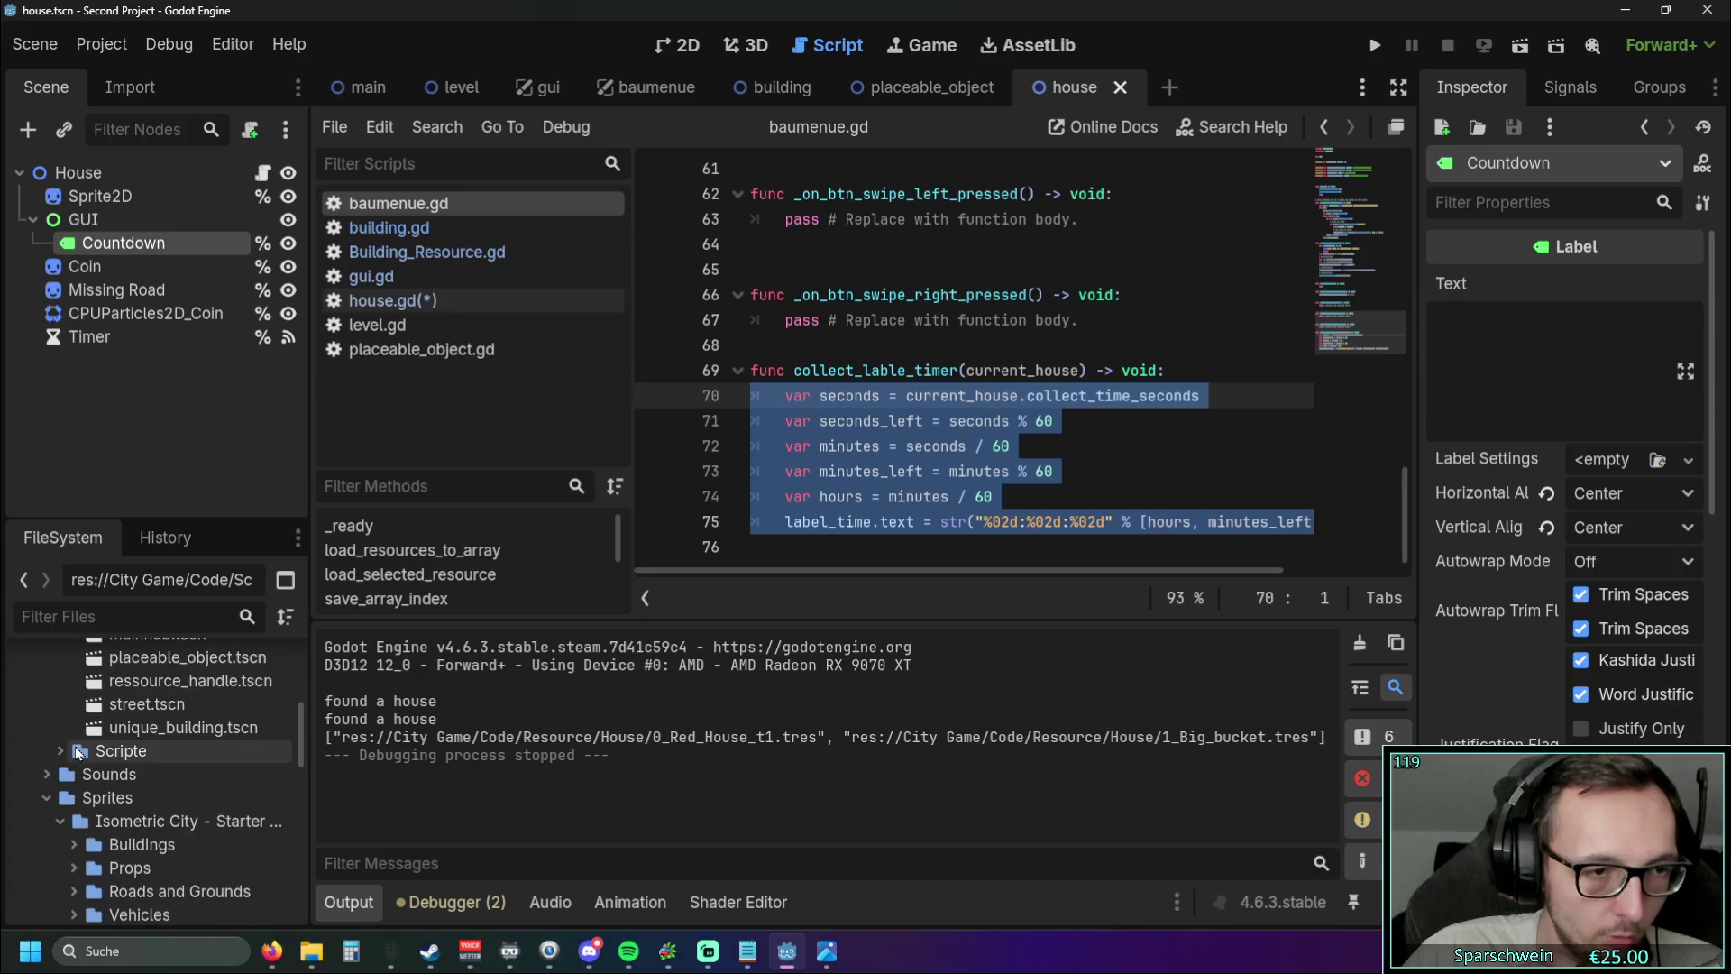
{"action": "scroll", "coordinate": [52, 750], "scroll_direction": "down", "scroll_amount": 3}
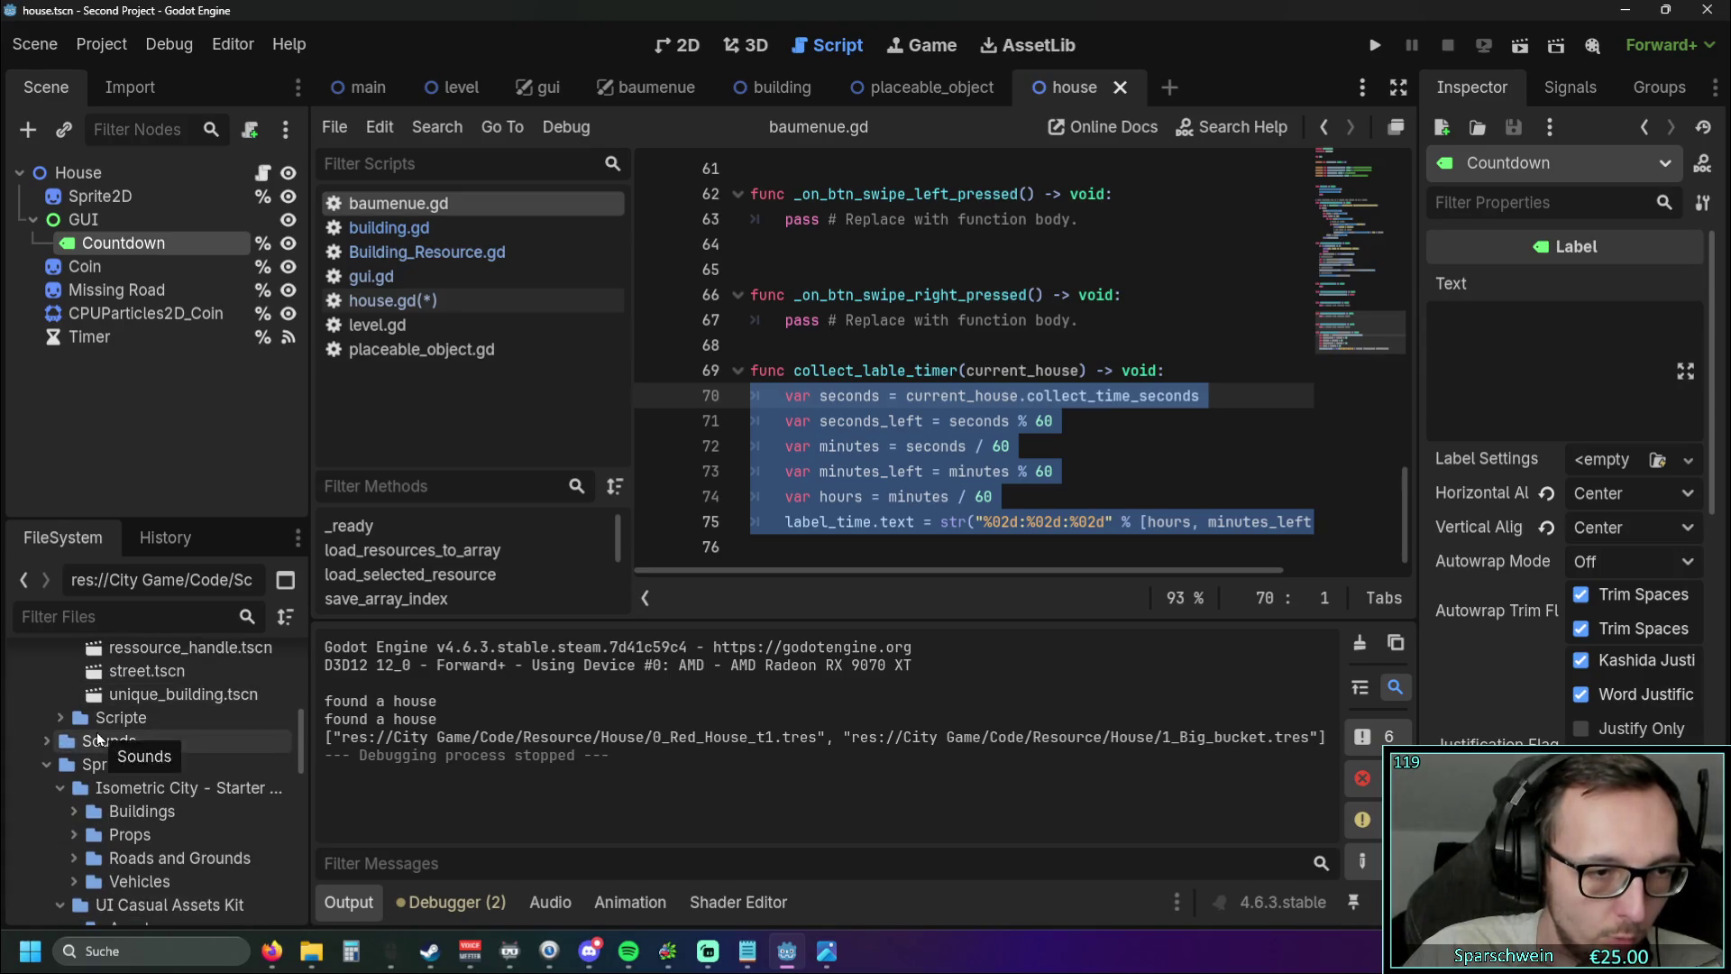
{"action": "scroll", "coordinate": [79, 717], "scroll_direction": "up", "scroll_amount": 10}
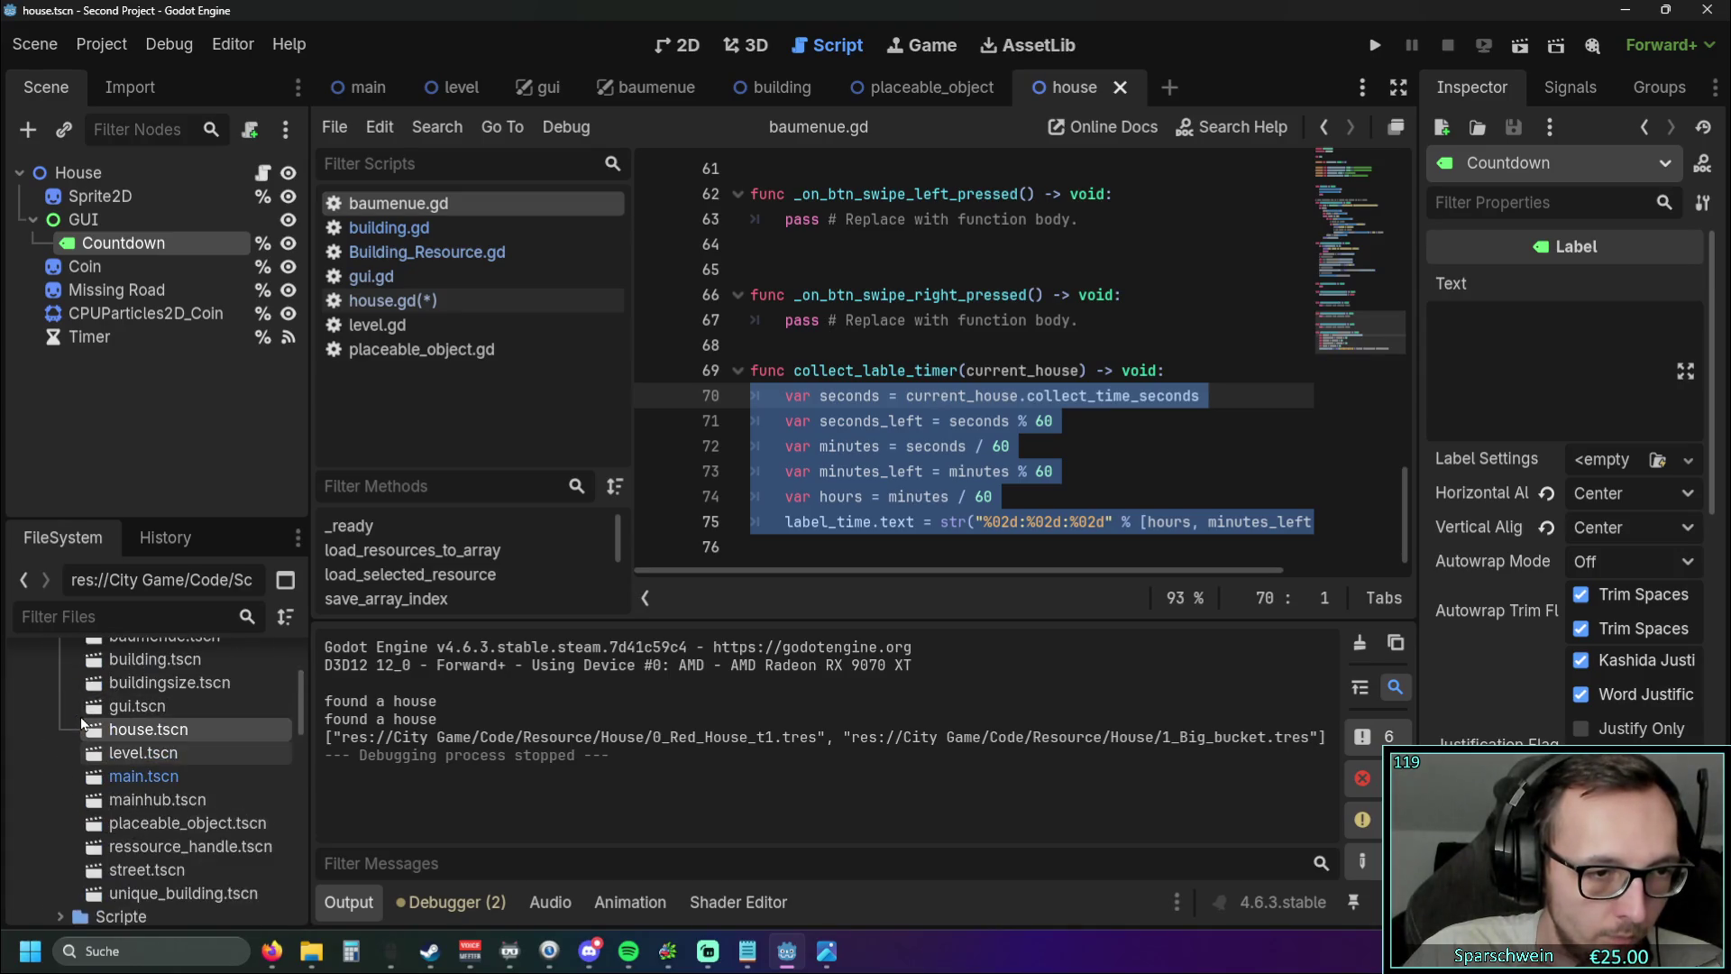
- Collapse the Scenes folder, expand Scripte, and open draw_layer_oben.gd
{"action": "left_click", "coordinate": [59, 744]}
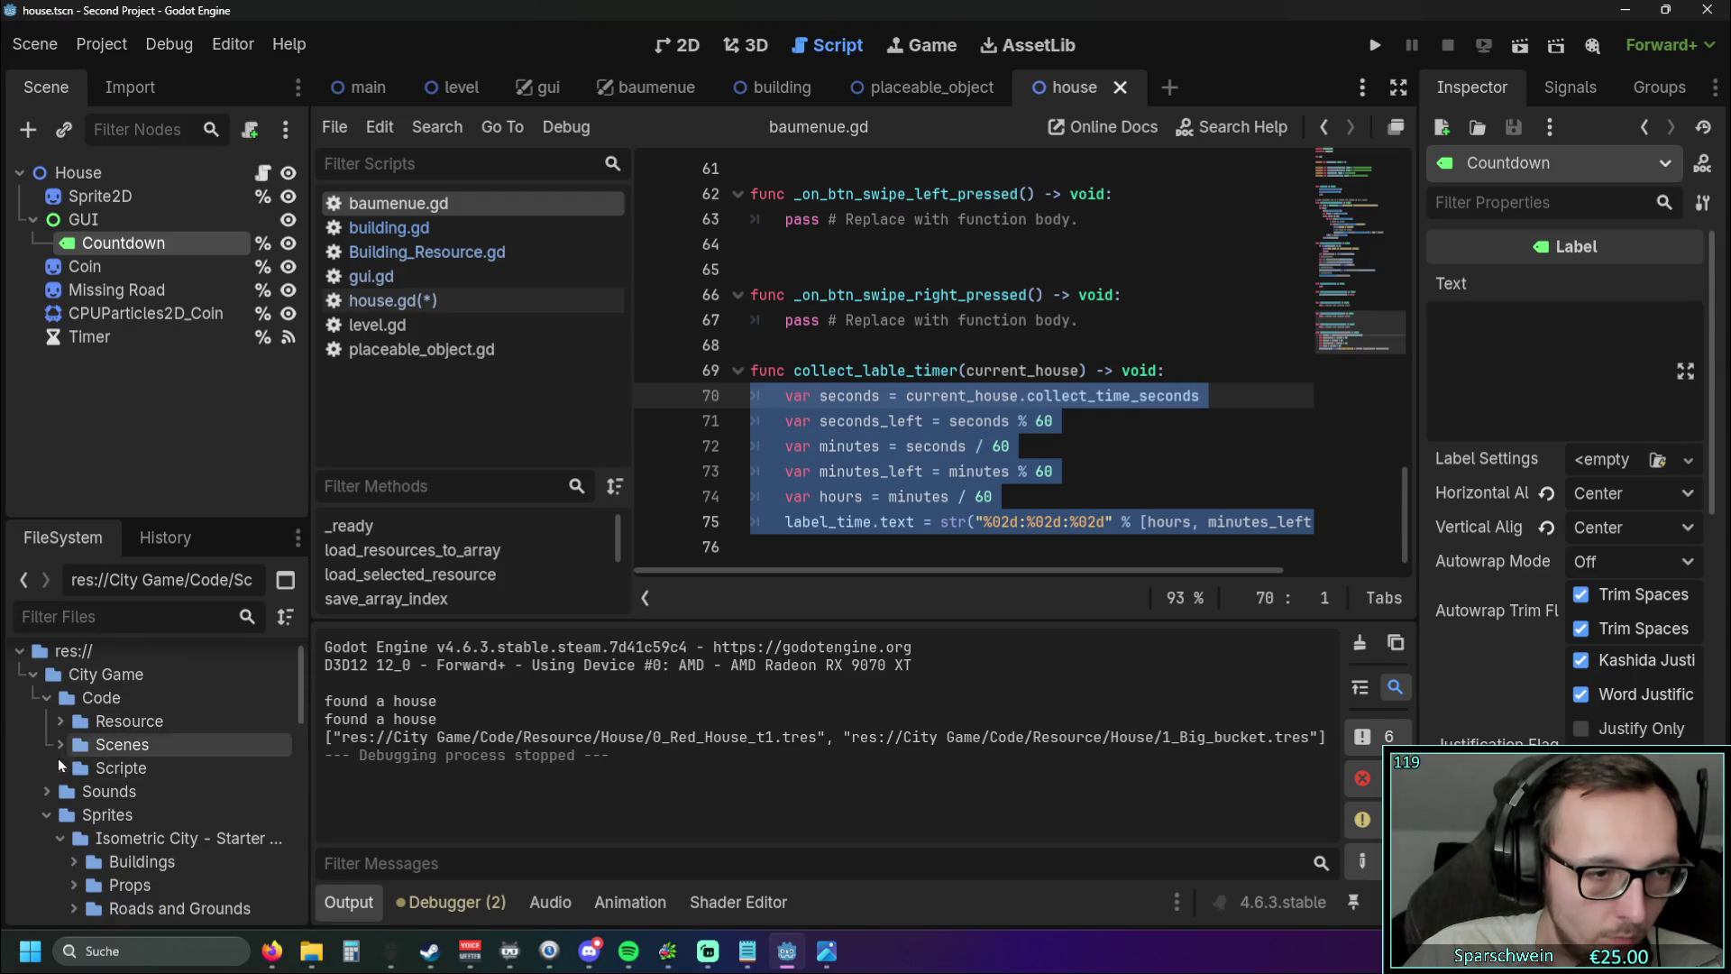
{"action": "left_click", "coordinate": [60, 767]}
{"action": "scroll", "coordinate": [122, 731], "scroll_direction": "down", "scroll_amount": 3}
{"action": "double_click", "coordinate": [173, 759]}
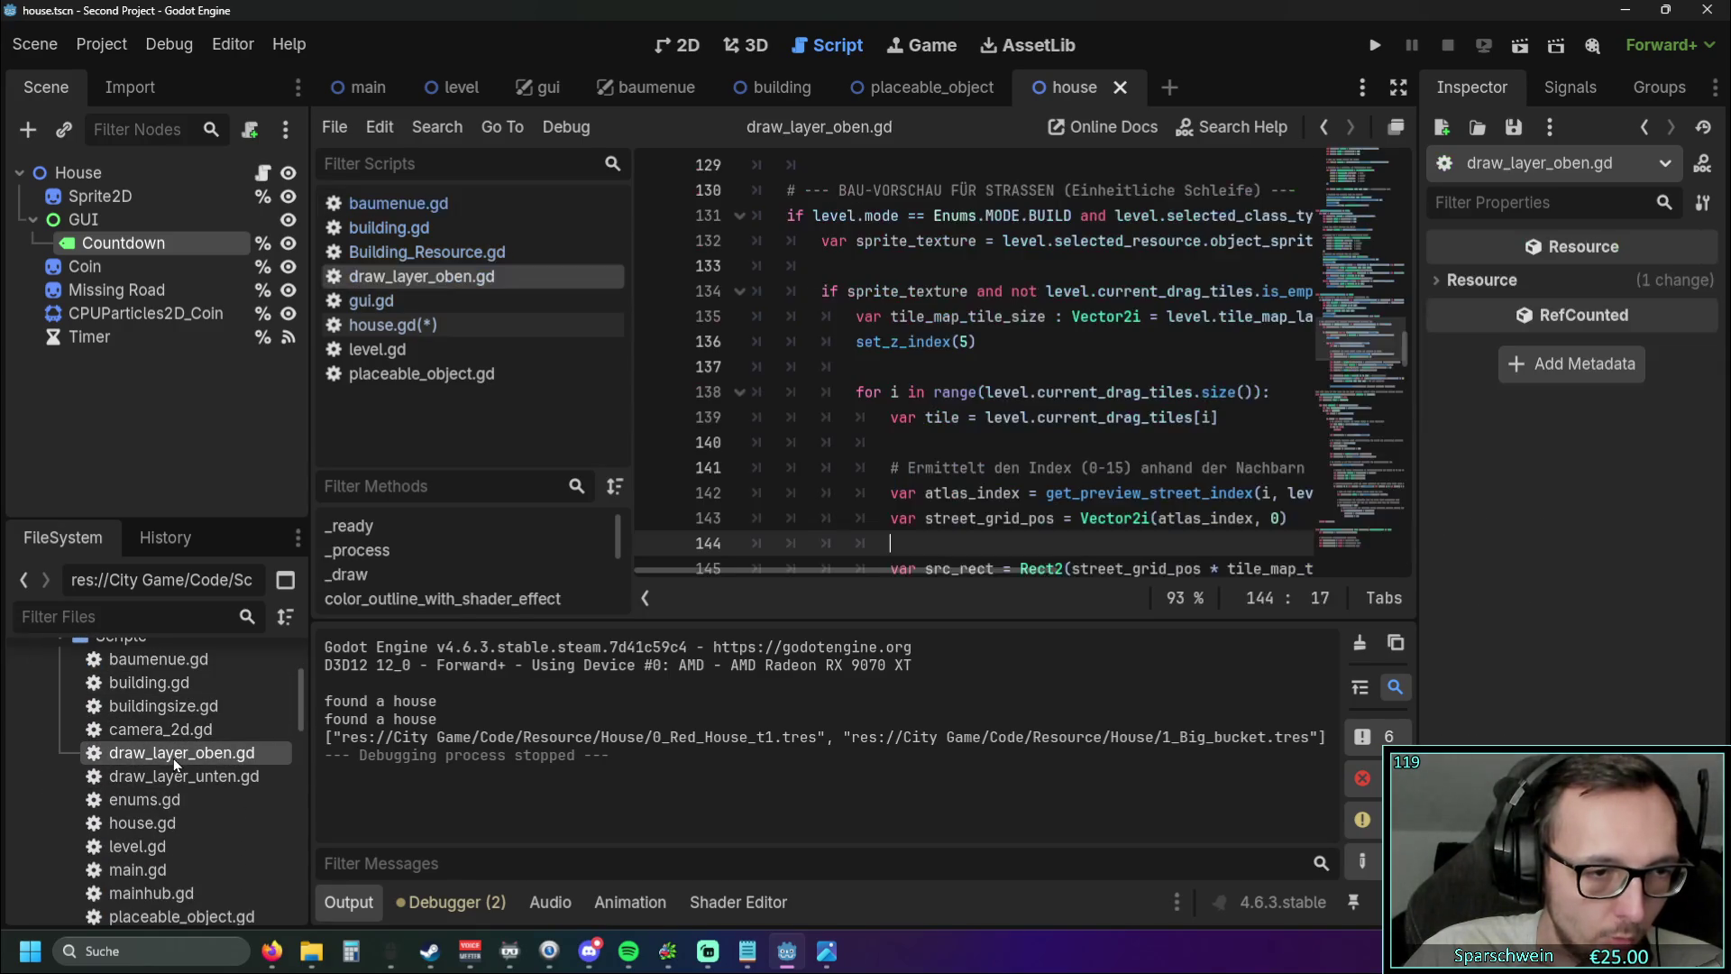
- Narrow the script list and left dock, then find color_powered_streets_green in draw_layer_oben.gd
{"action": "scroll", "coordinate": [830, 478], "scroll_direction": "up", "scroll_amount": 1}
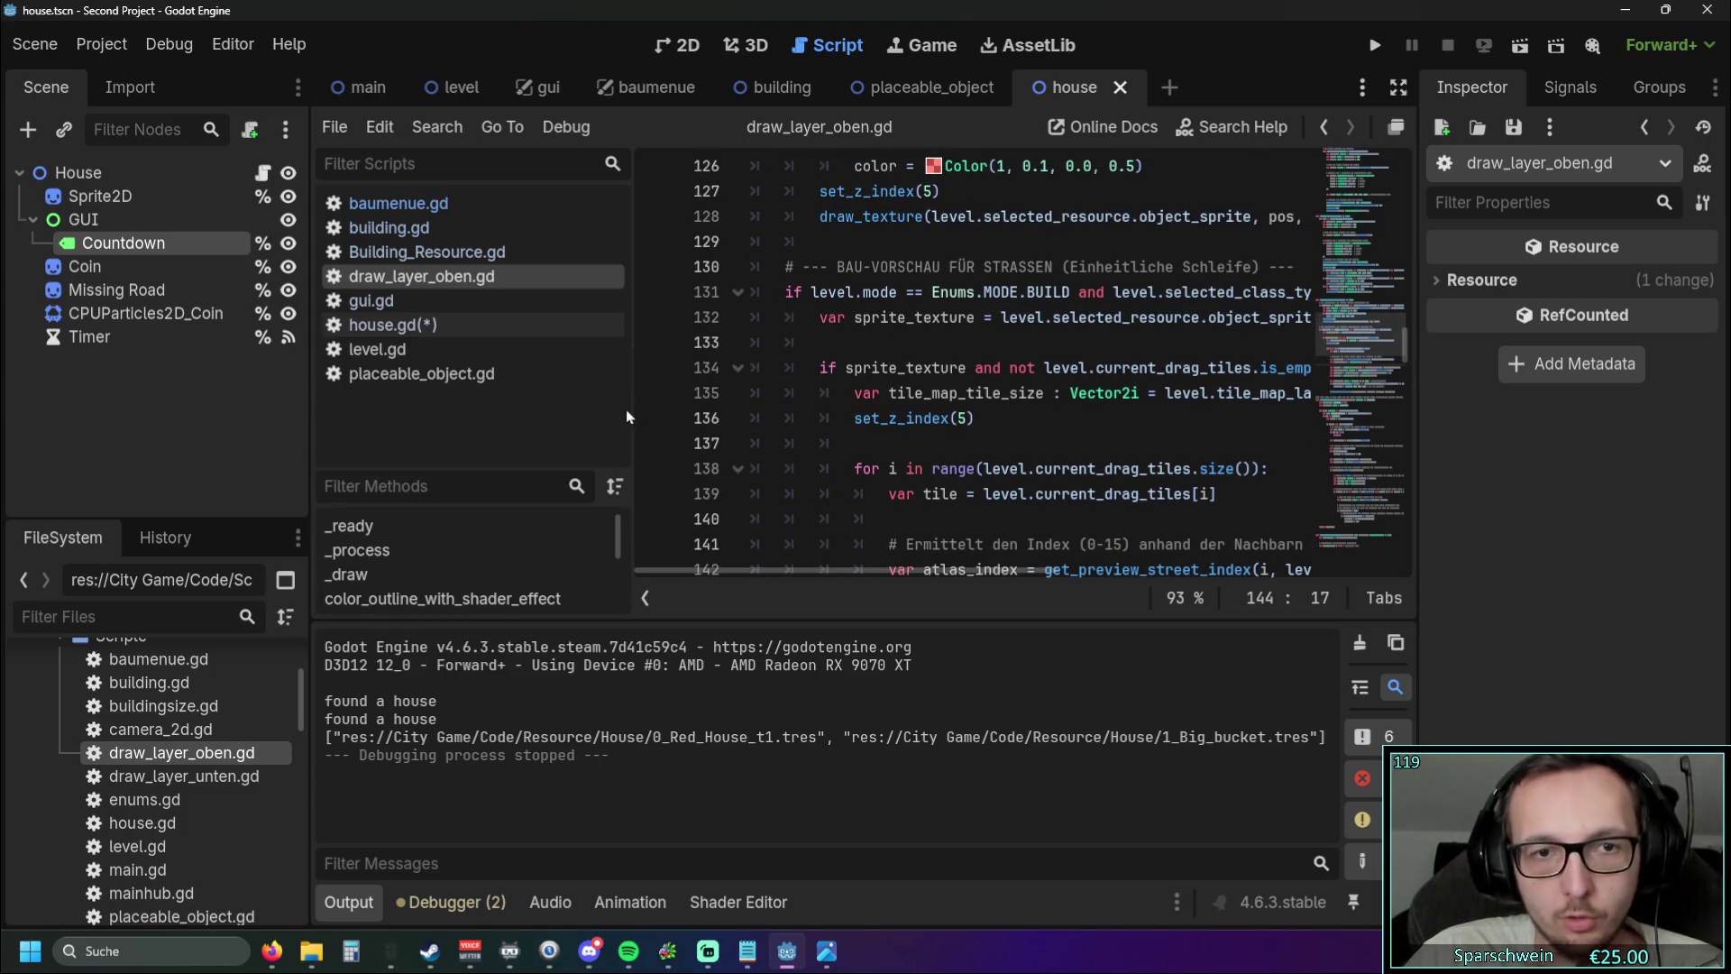
{"action": "left_click_drag", "start_coordinate": [628, 417], "coordinate": [451, 397]}
{"action": "left_click_drag", "start_coordinate": [311, 388], "coordinate": [224, 384]}
{"action": "scroll", "coordinate": [866, 443], "scroll_direction": "up", "scroll_amount": 5}
{"action": "scroll", "coordinate": [866, 443], "scroll_direction": "down", "scroll_amount": 3}
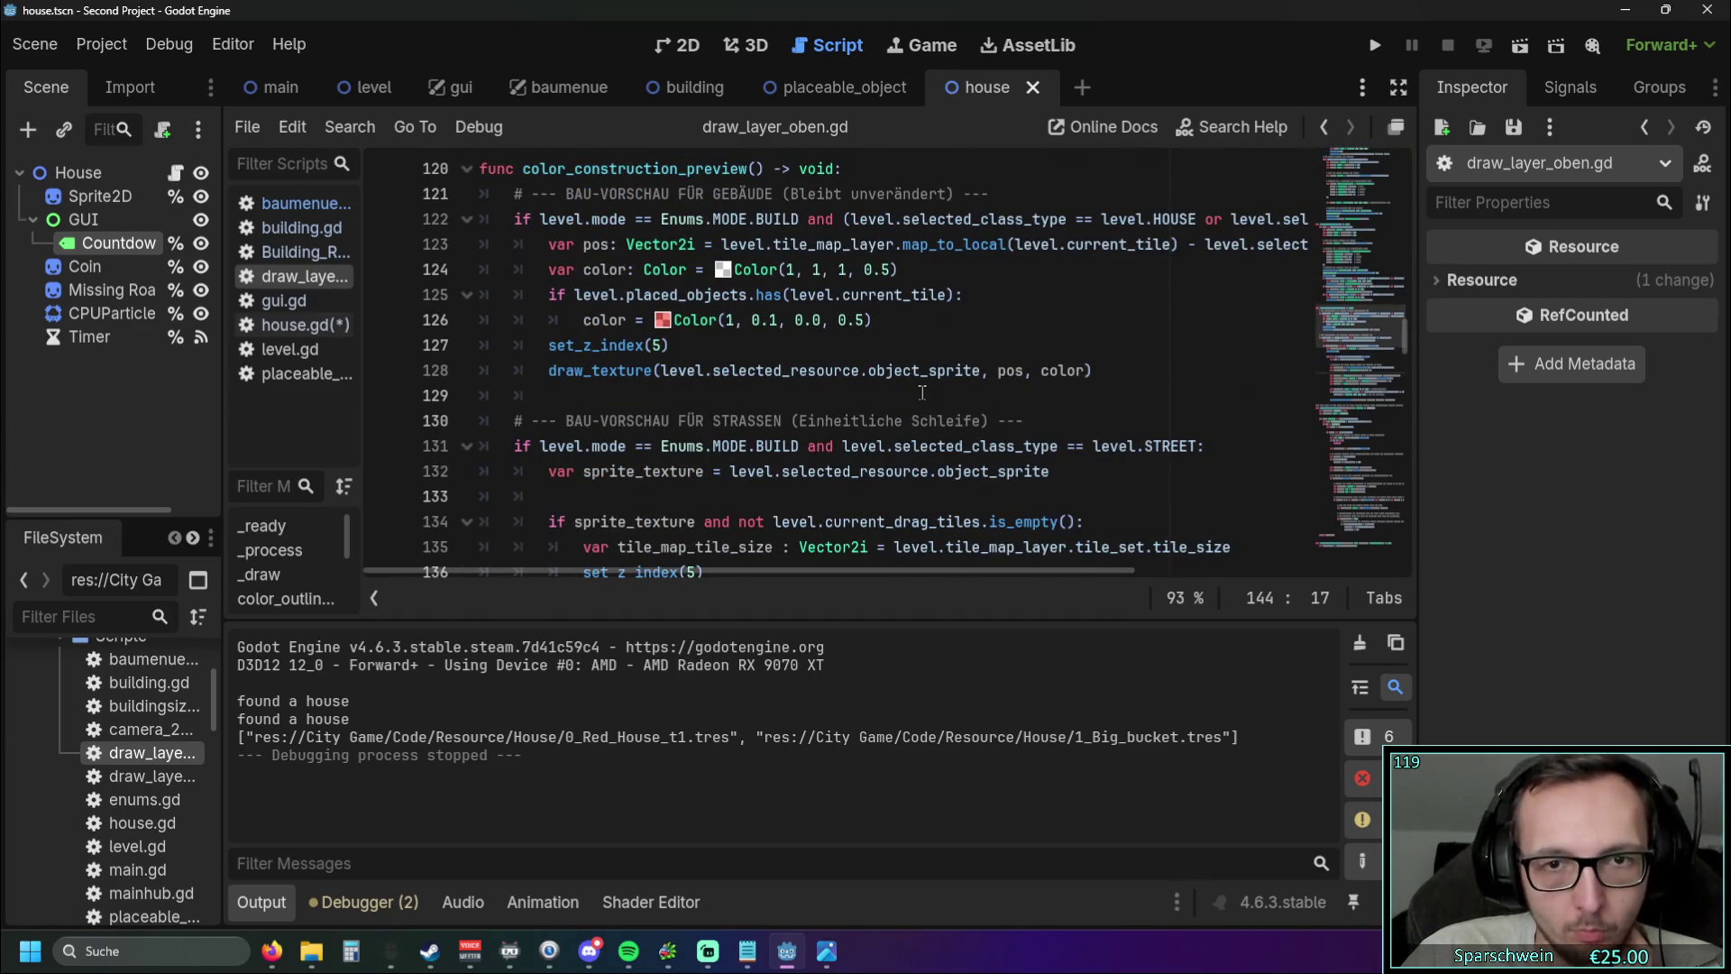
{"action": "scroll", "coordinate": [921, 393], "scroll_direction": "down", "scroll_amount": 12}
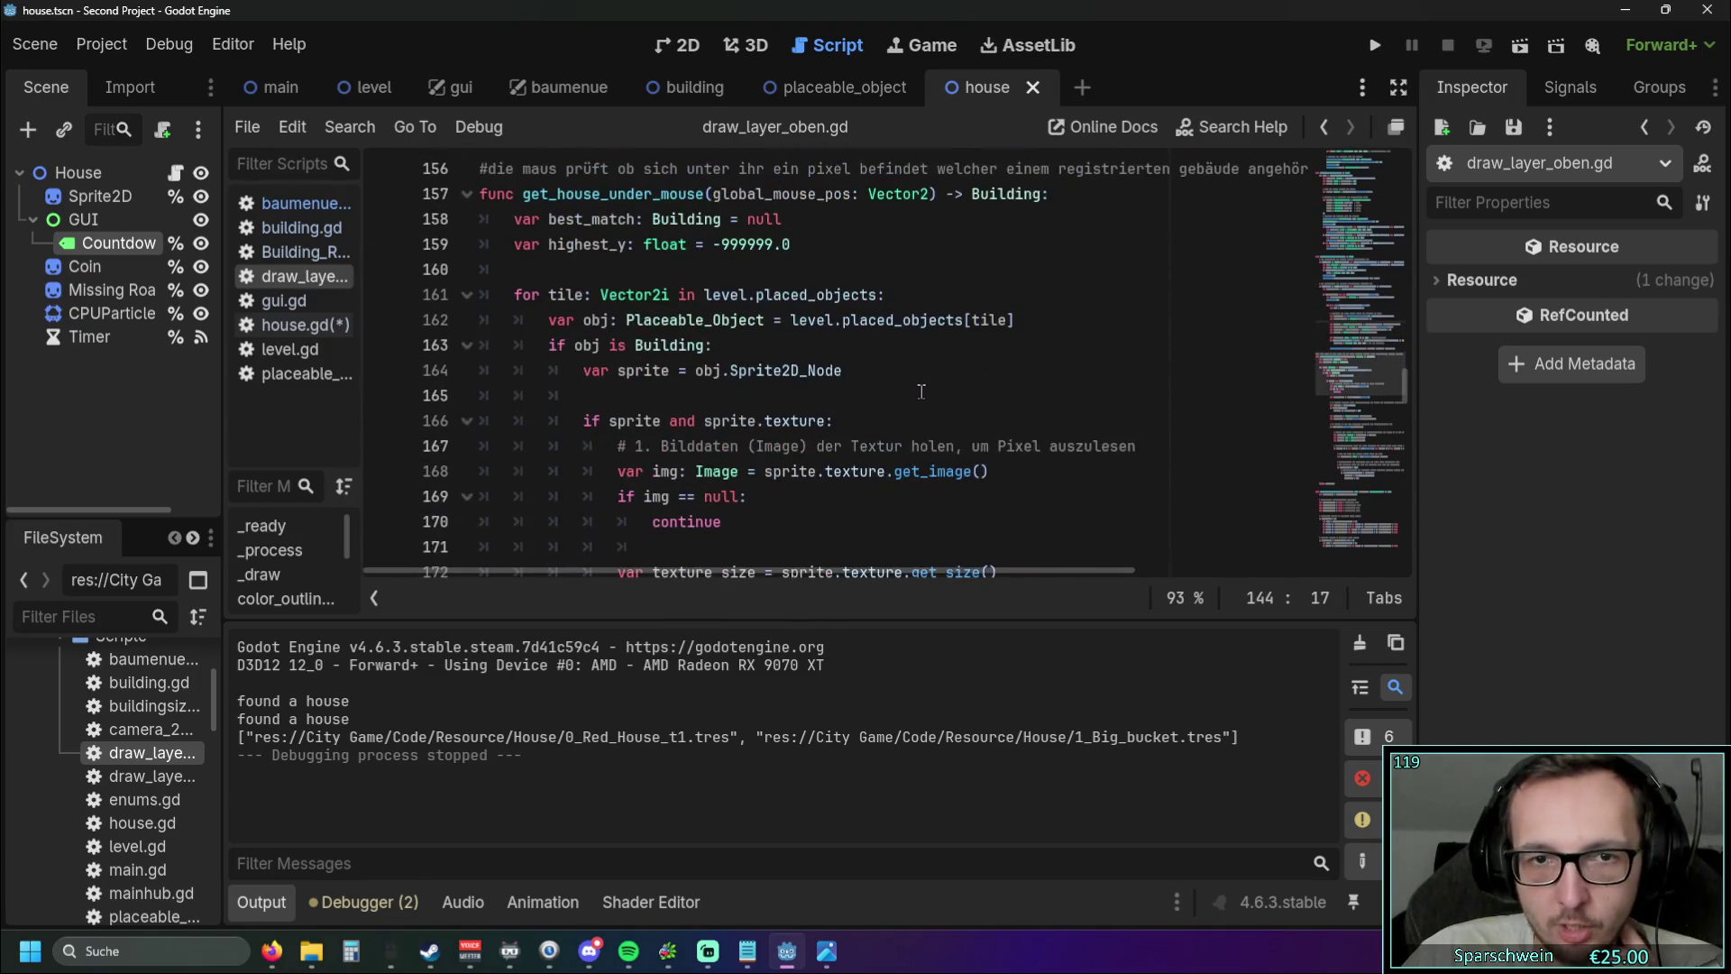
{"action": "scroll", "coordinate": [921, 391], "scroll_direction": "up", "scroll_amount": 1}
{"action": "scroll", "coordinate": [920, 390], "scroll_direction": "down", "scroll_amount": 16}
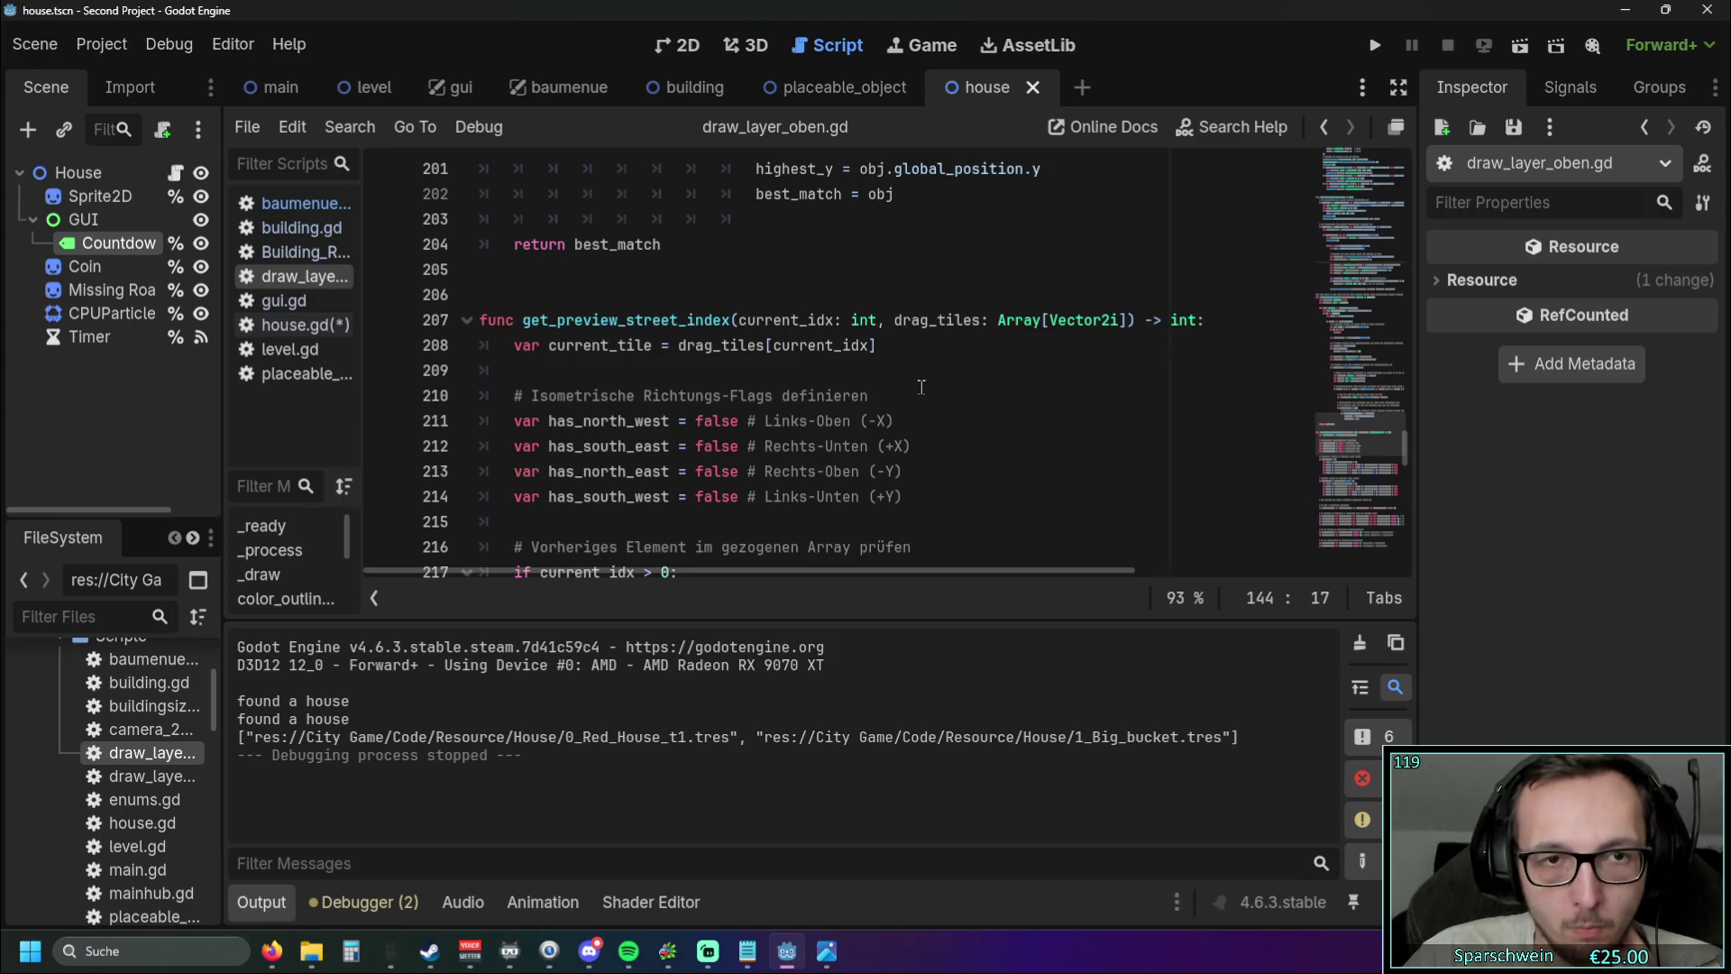
{"action": "scroll", "coordinate": [922, 387], "scroll_direction": "down", "scroll_amount": 9}
{"action": "scroll", "coordinate": [922, 386], "scroll_direction": "up", "scroll_amount": 5}
{"action": "scroll", "coordinate": [921, 386], "scroll_direction": "down", "scroll_amount": 16}
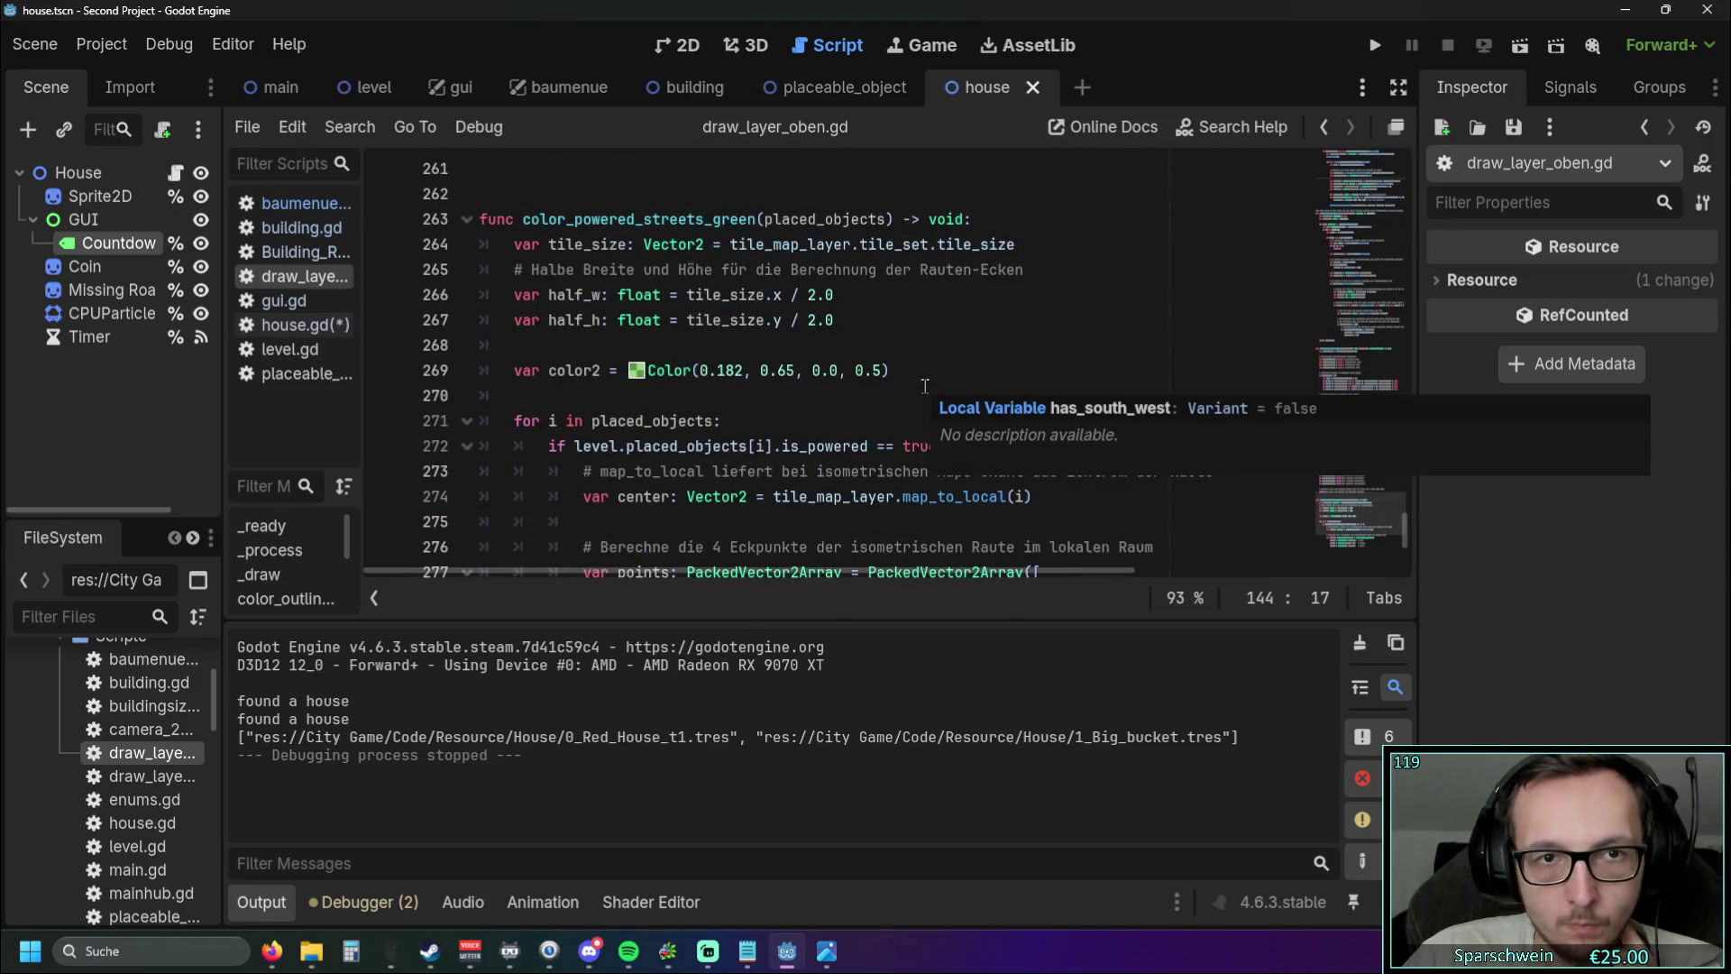
{"action": "scroll", "coordinate": [925, 386], "scroll_direction": "down", "scroll_amount": 4}
{"action": "scroll", "coordinate": [926, 386], "scroll_direction": "up", "scroll_amount": 5}
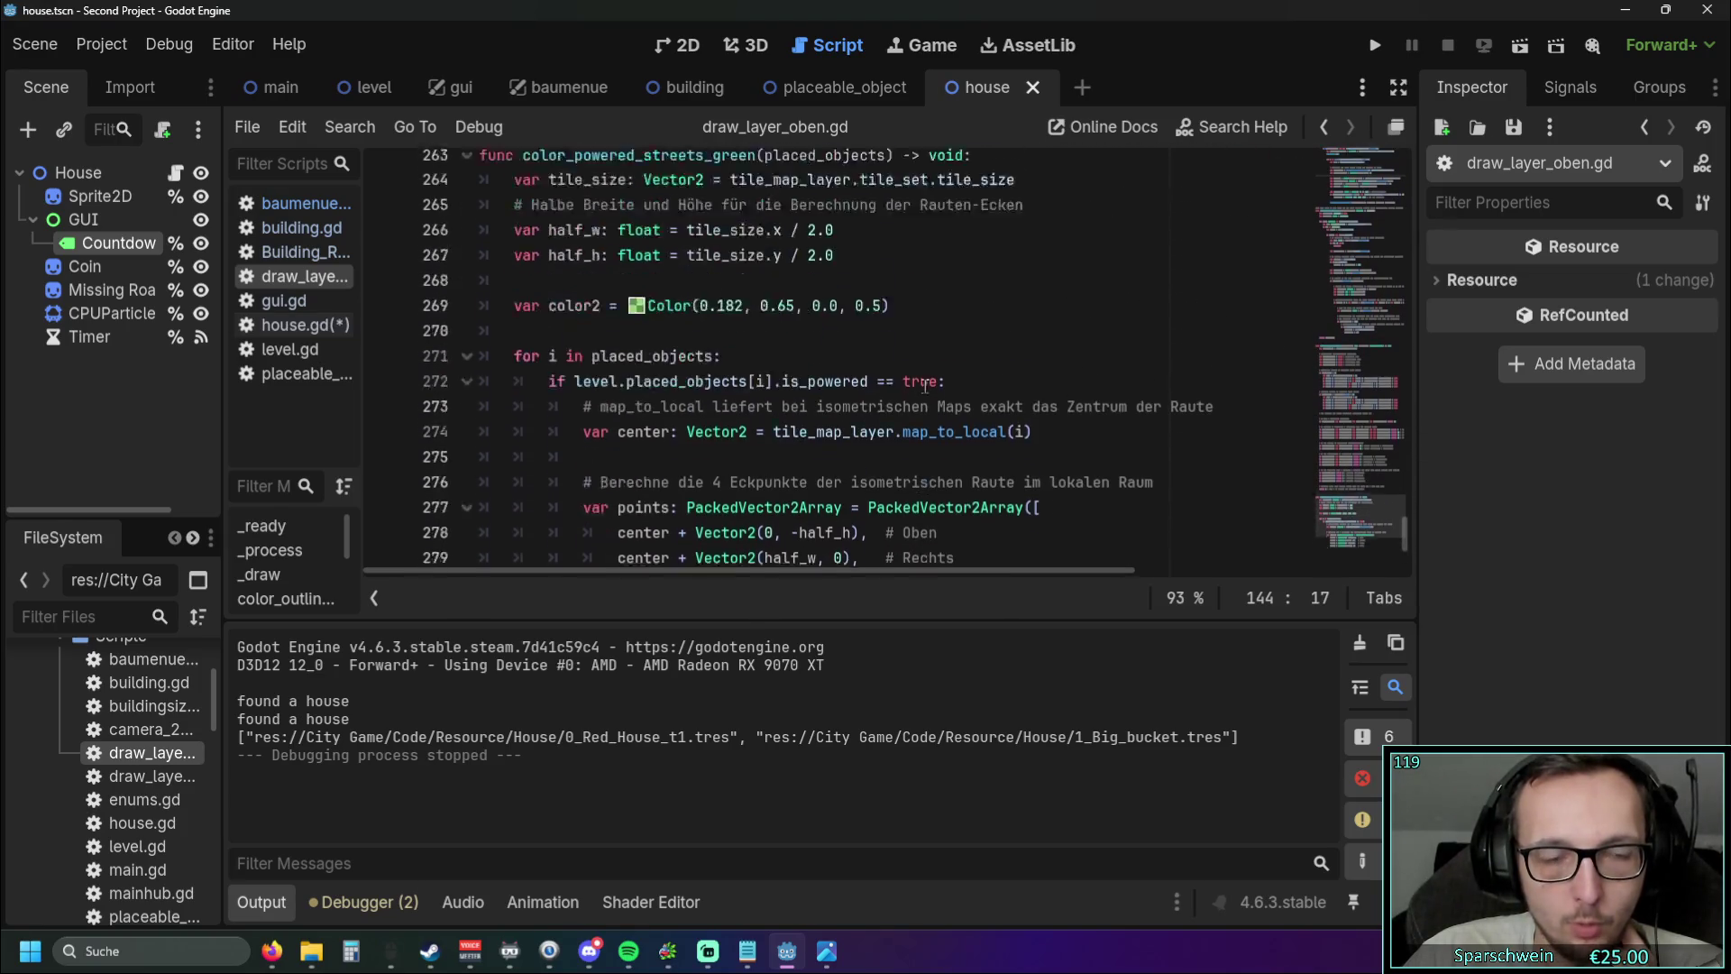
- Put '#debug start' above color_powered_streets_green and '#debug end' after it, then open draw_layer_unten.gd
{"action": "left_click", "coordinate": [576, 307]}
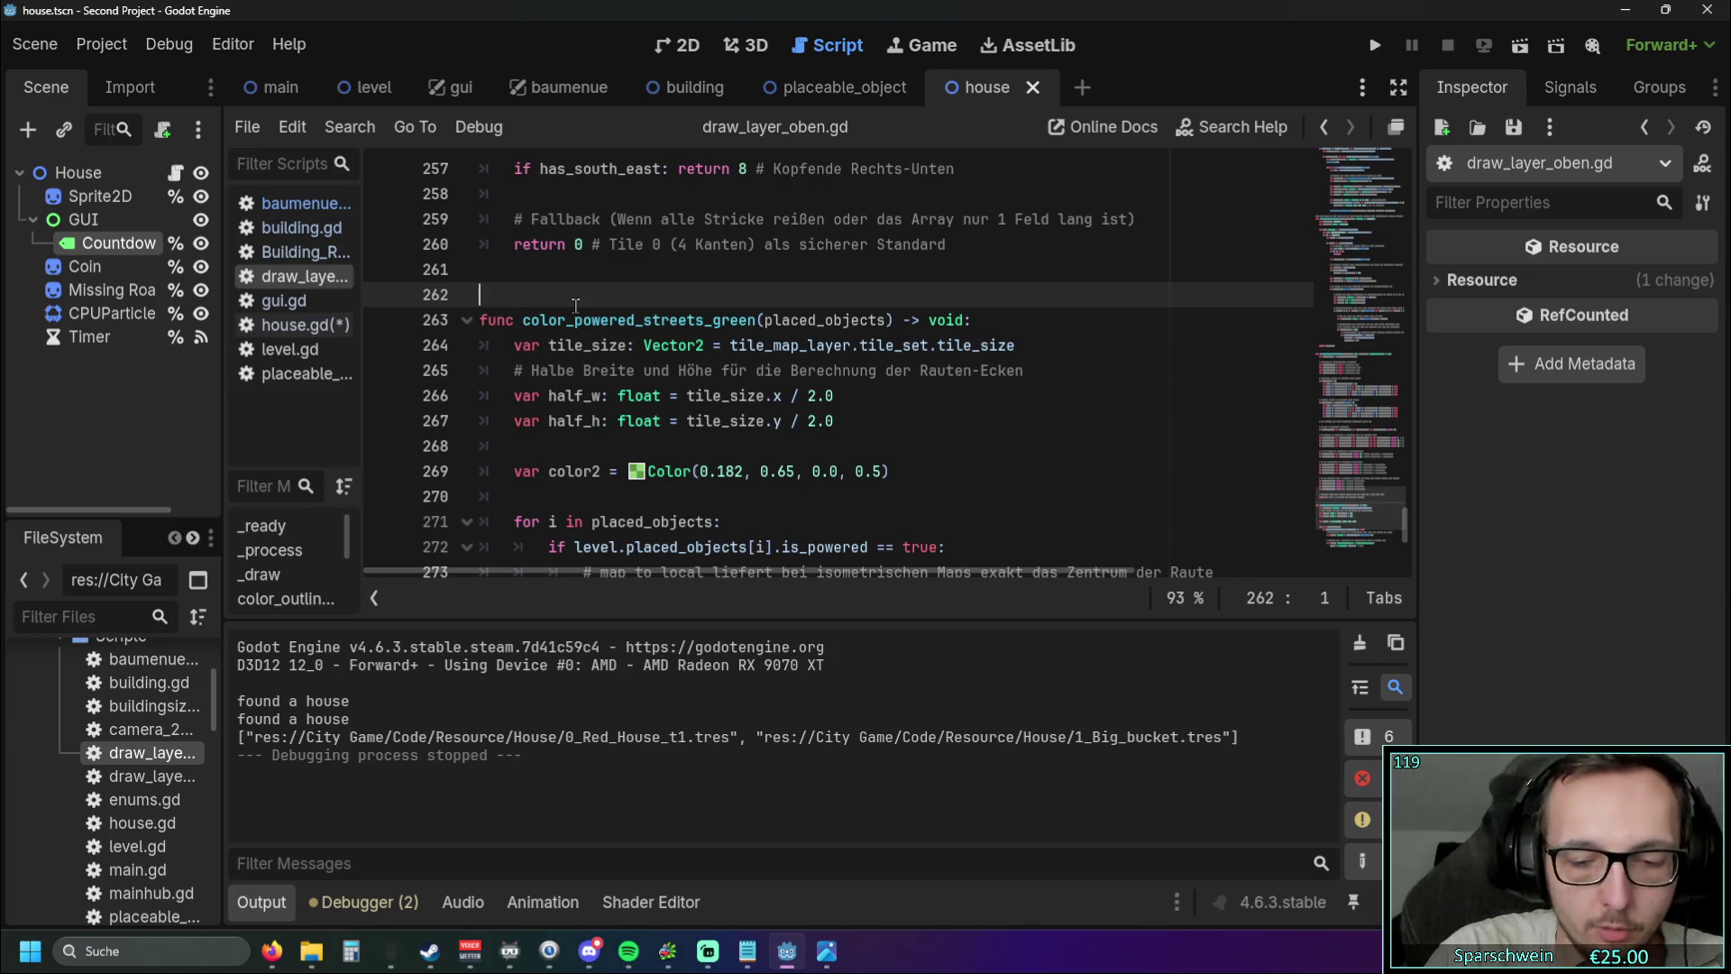
{"action": "type", "text": "#debug start"}
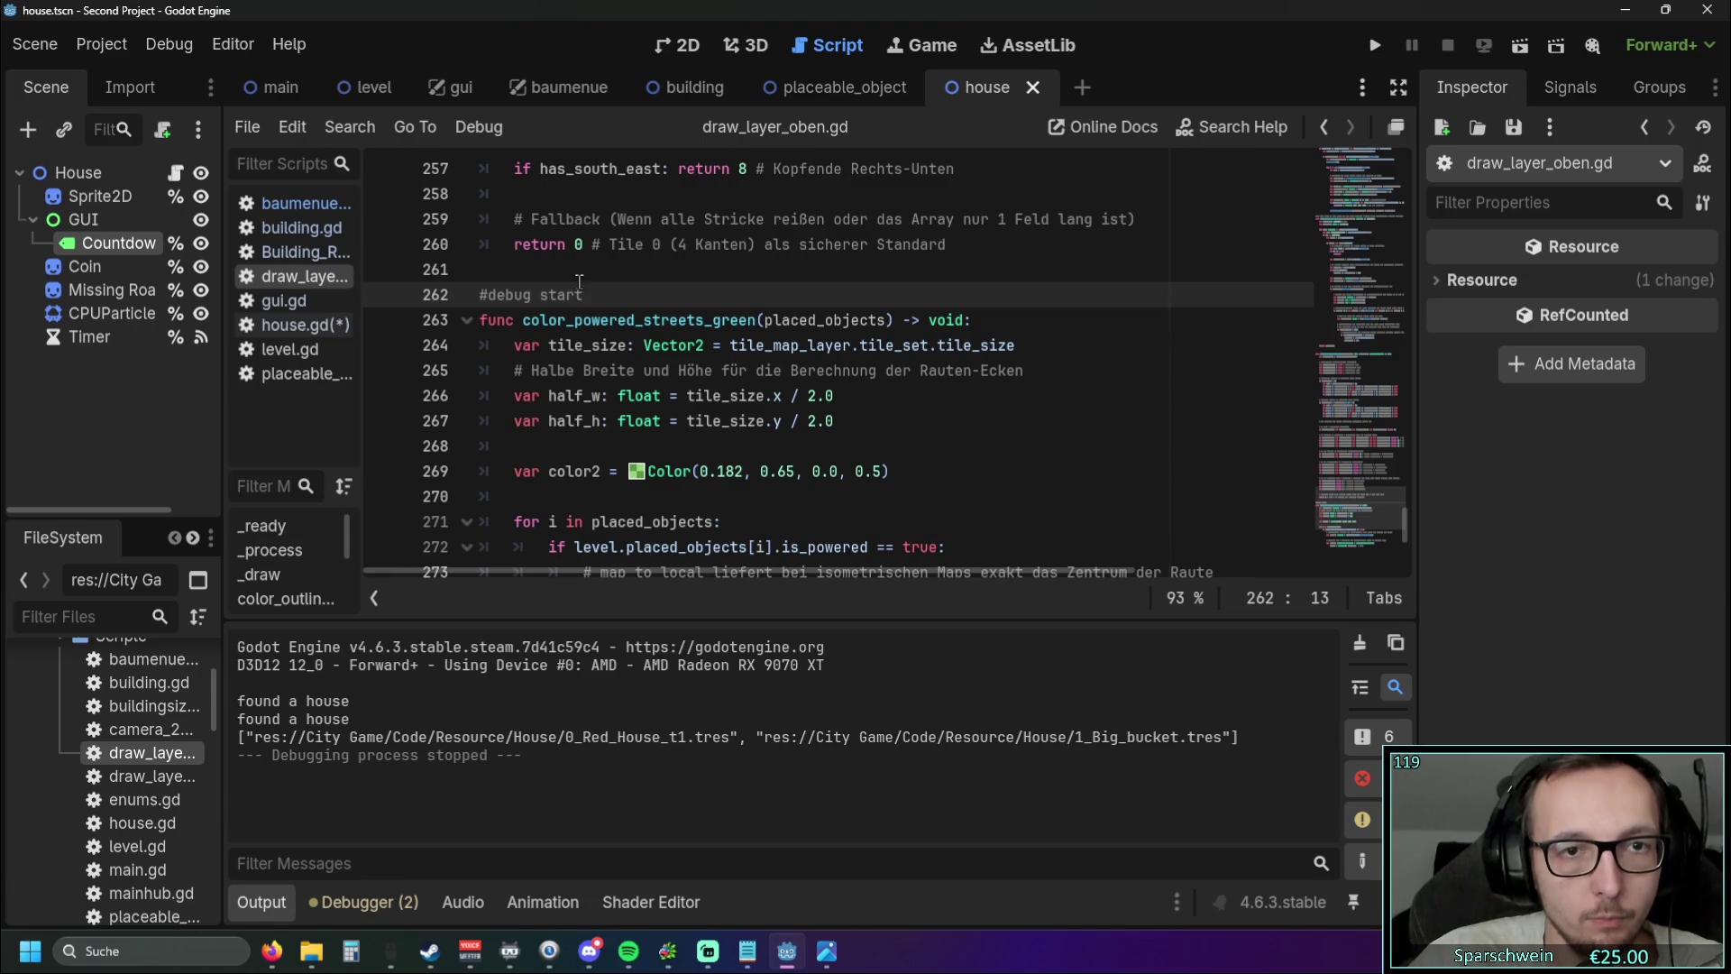
{"action": "scroll", "coordinate": [579, 281], "scroll_direction": "down", "scroll_amount": 5}
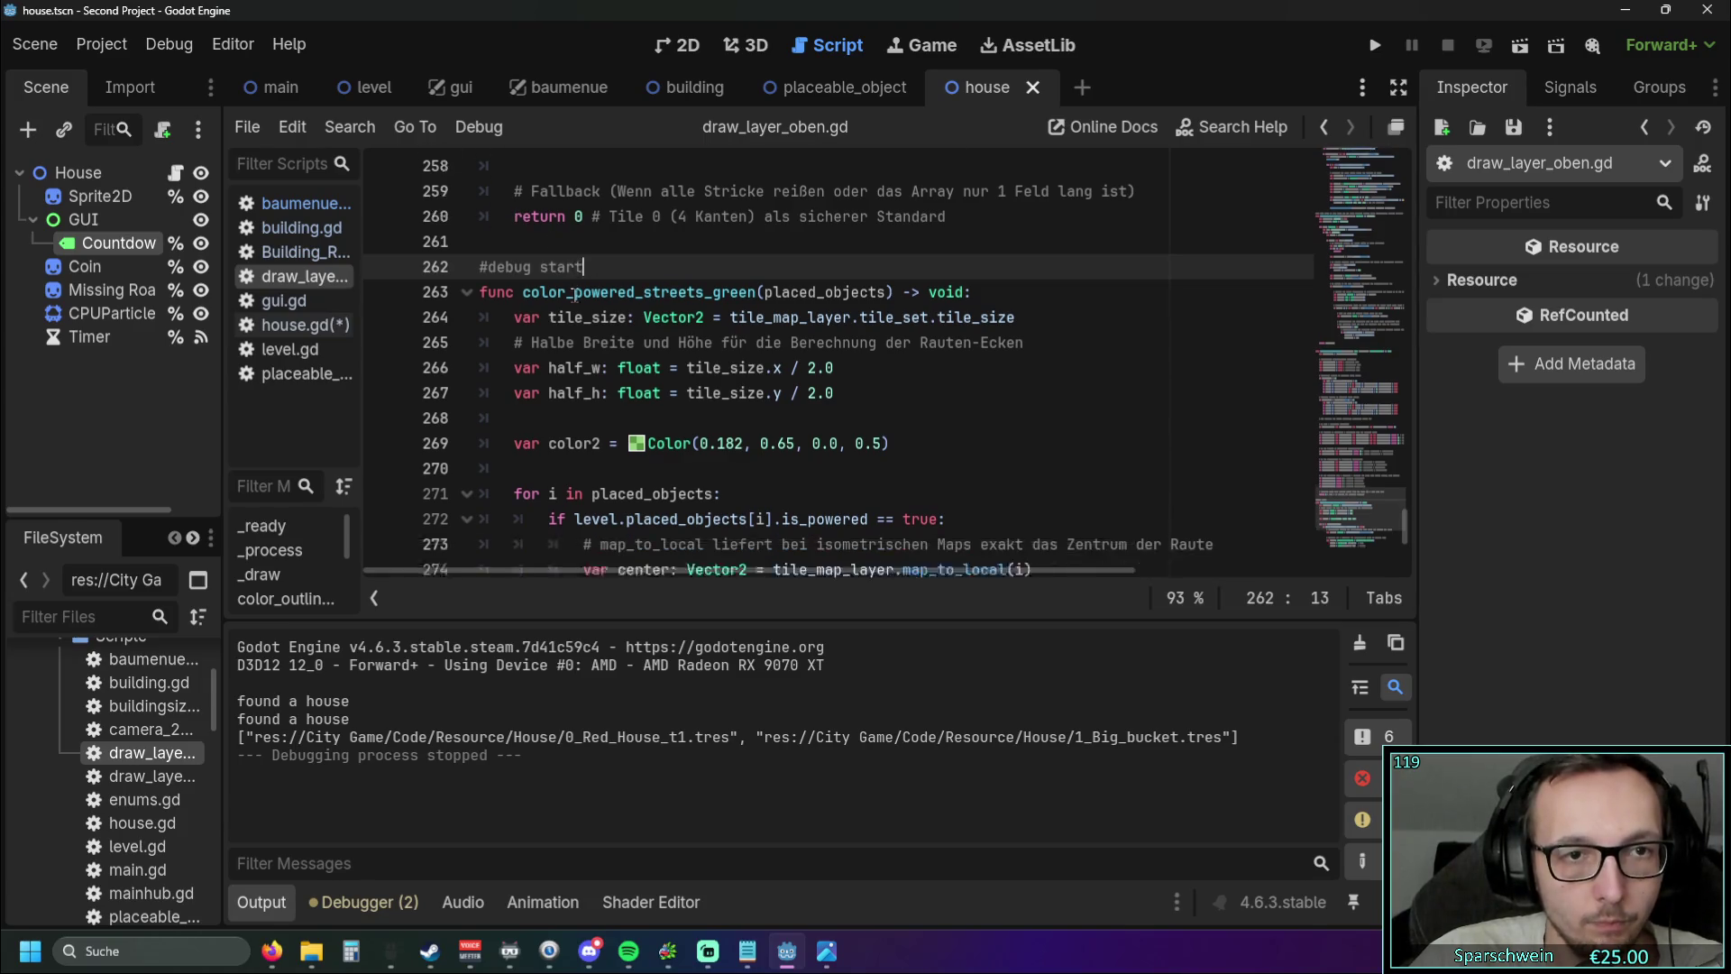
{"action": "left_click", "coordinate": [534, 542]}
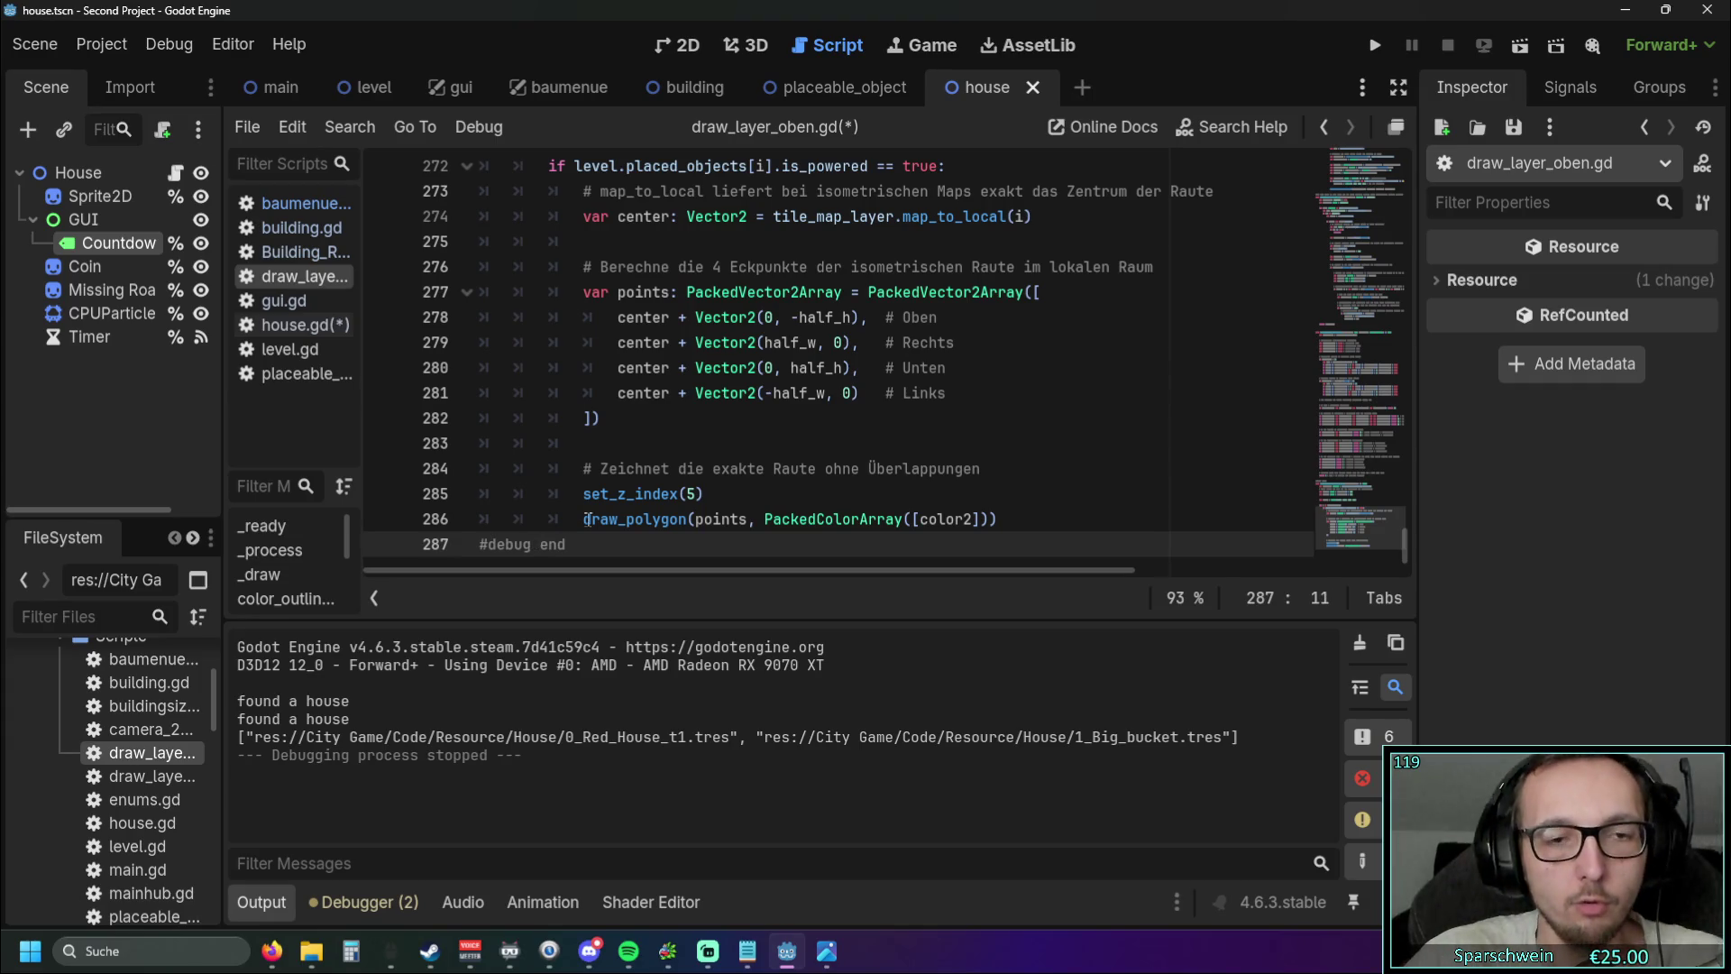
{"action": "left_click", "coordinate": [822, 426]}
{"action": "scroll", "coordinate": [703, 431], "scroll_direction": "up", "scroll_amount": 6}
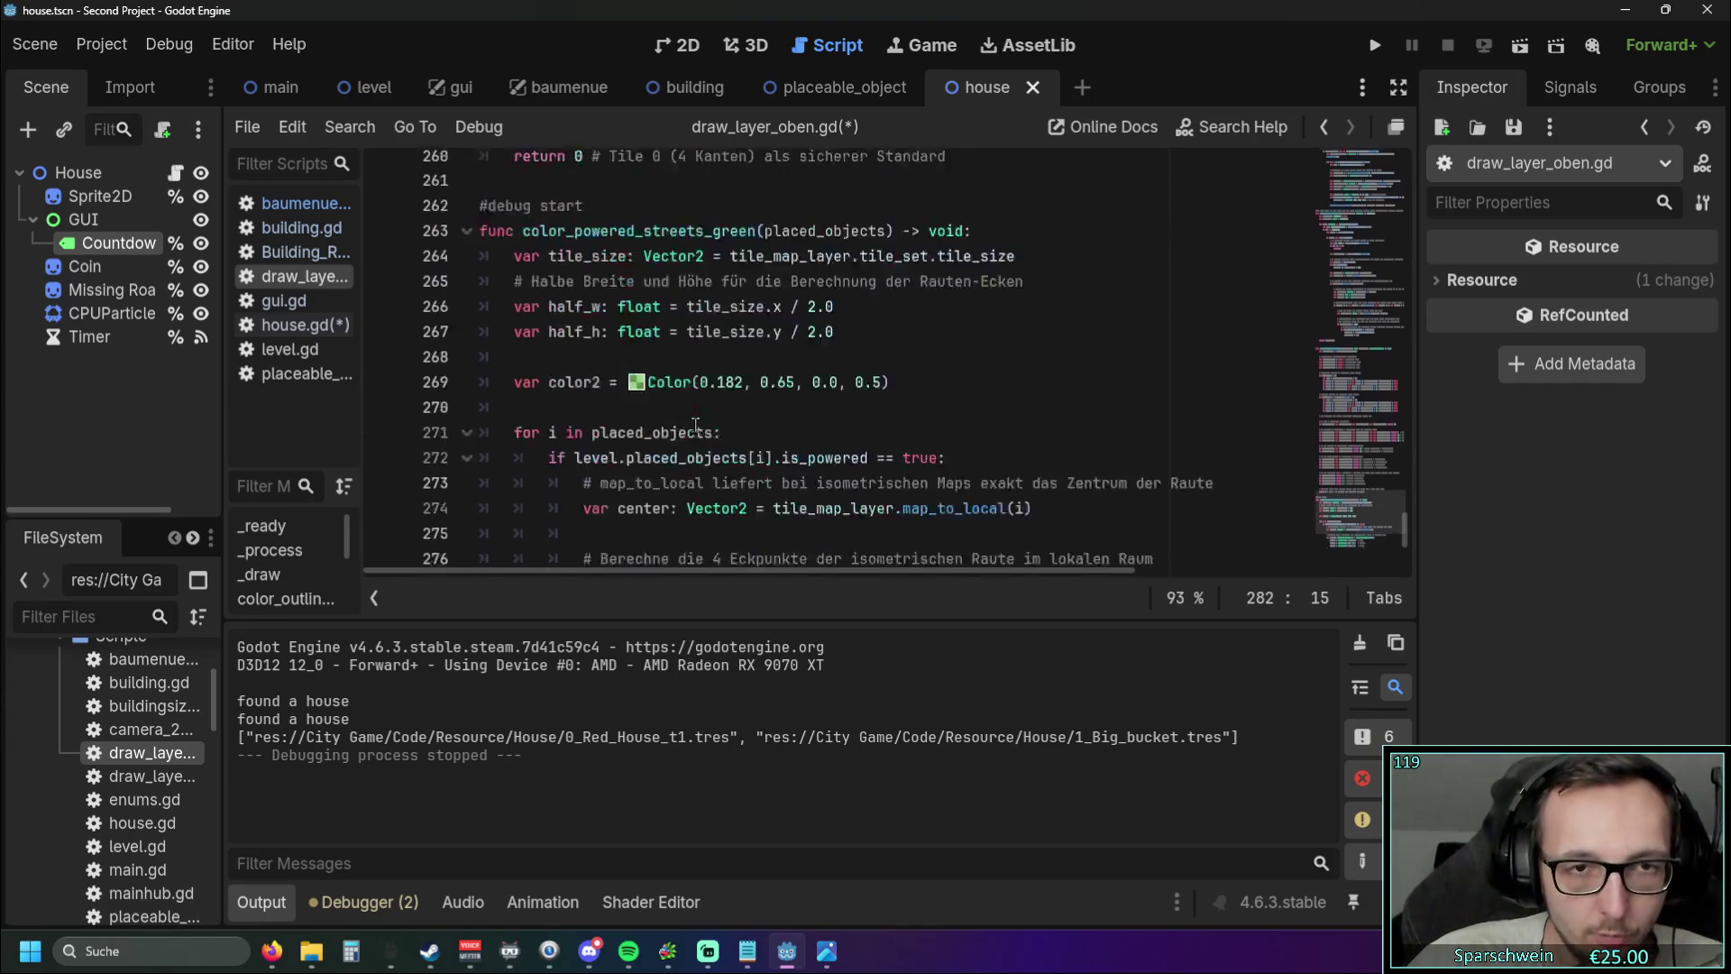
{"action": "scroll", "coordinate": [694, 429], "scroll_direction": "down", "scroll_amount": 6}
{"action": "scroll", "coordinate": [678, 426], "scroll_direction": "up", "scroll_amount": 1}
{"action": "scroll", "coordinate": [677, 427], "scroll_direction": "up", "scroll_amount": 17}
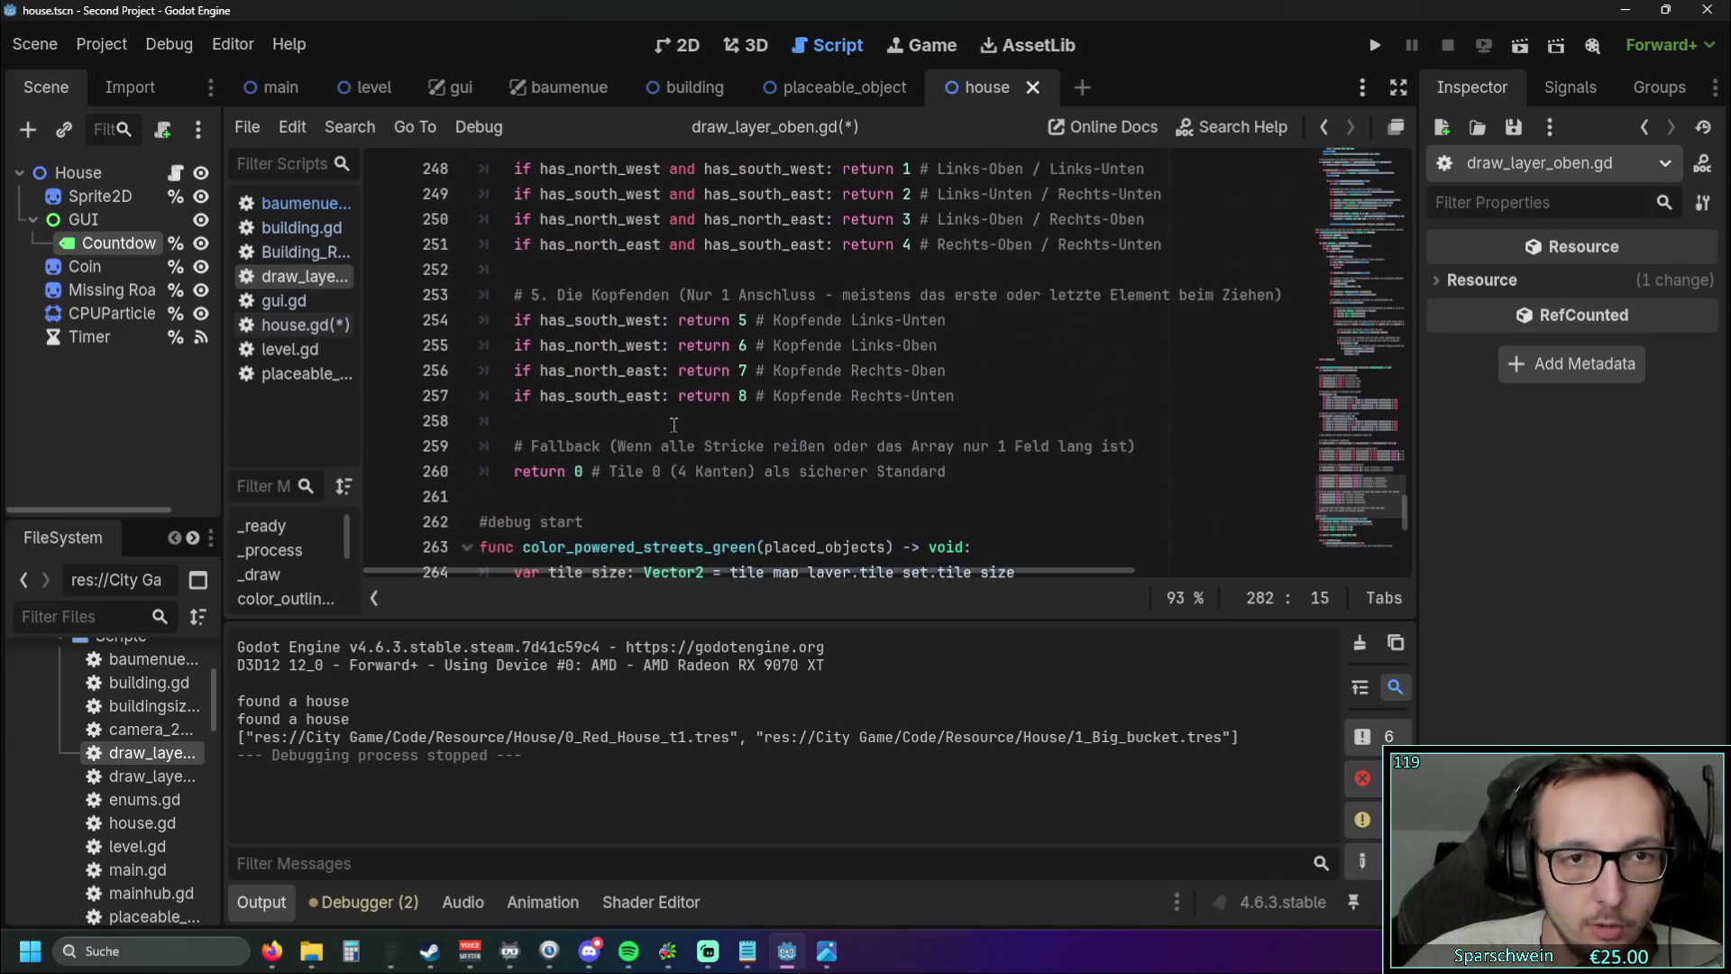
{"action": "scroll", "coordinate": [765, 407], "scroll_direction": "up", "scroll_amount": 8}
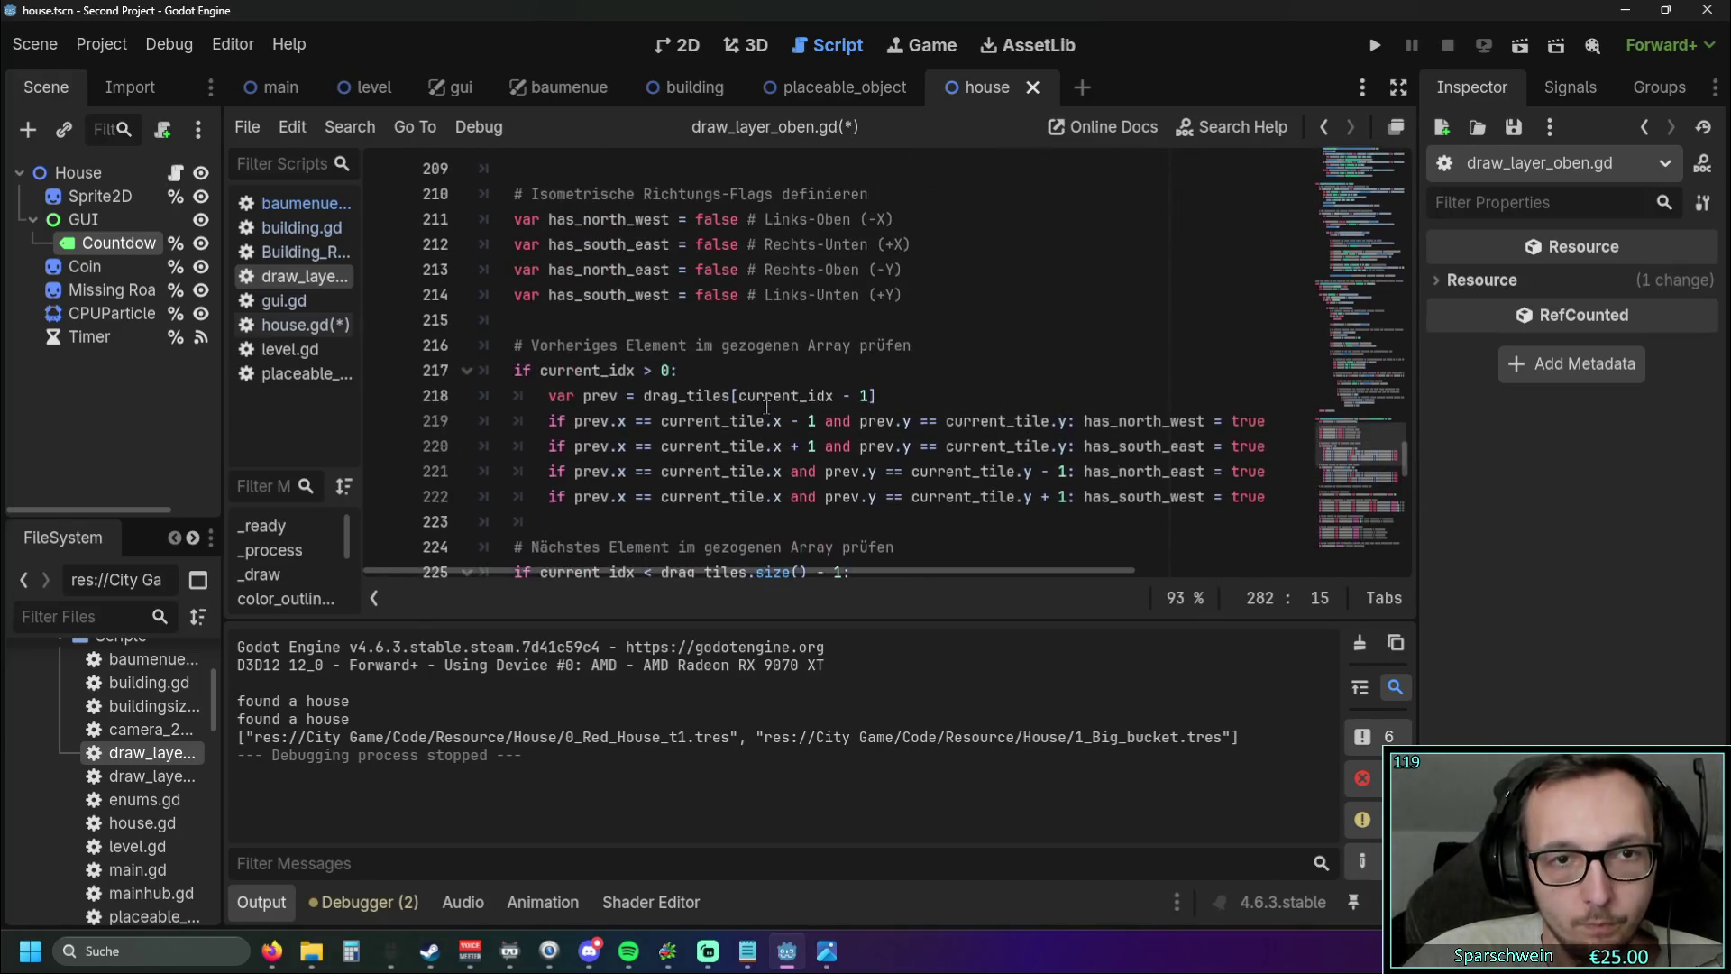
{"action": "scroll", "coordinate": [768, 409], "scroll_direction": "down", "scroll_amount": 4}
{"action": "scroll", "coordinate": [769, 410], "scroll_direction": "down", "scroll_amount": 3}
{"action": "scroll", "coordinate": [771, 408], "scroll_direction": "up", "scroll_amount": 20}
{"action": "scroll", "coordinate": [771, 408], "scroll_direction": "up", "scroll_amount": 7}
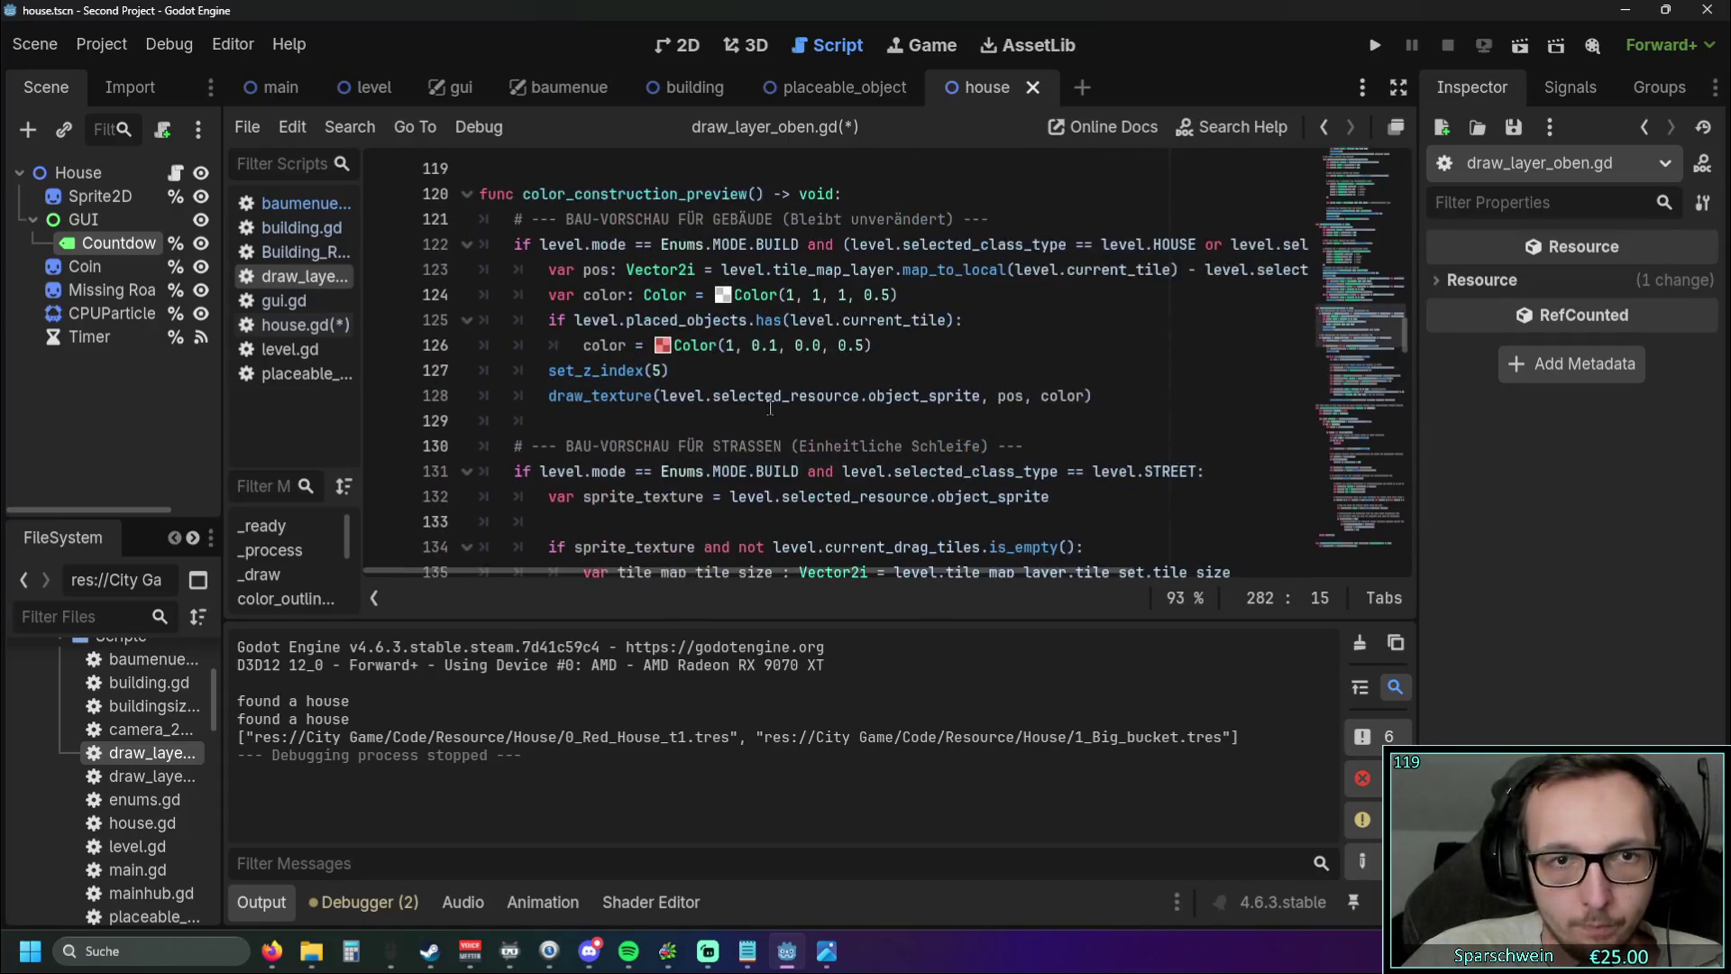
{"action": "scroll", "coordinate": [771, 407], "scroll_direction": "up", "scroll_amount": 4}
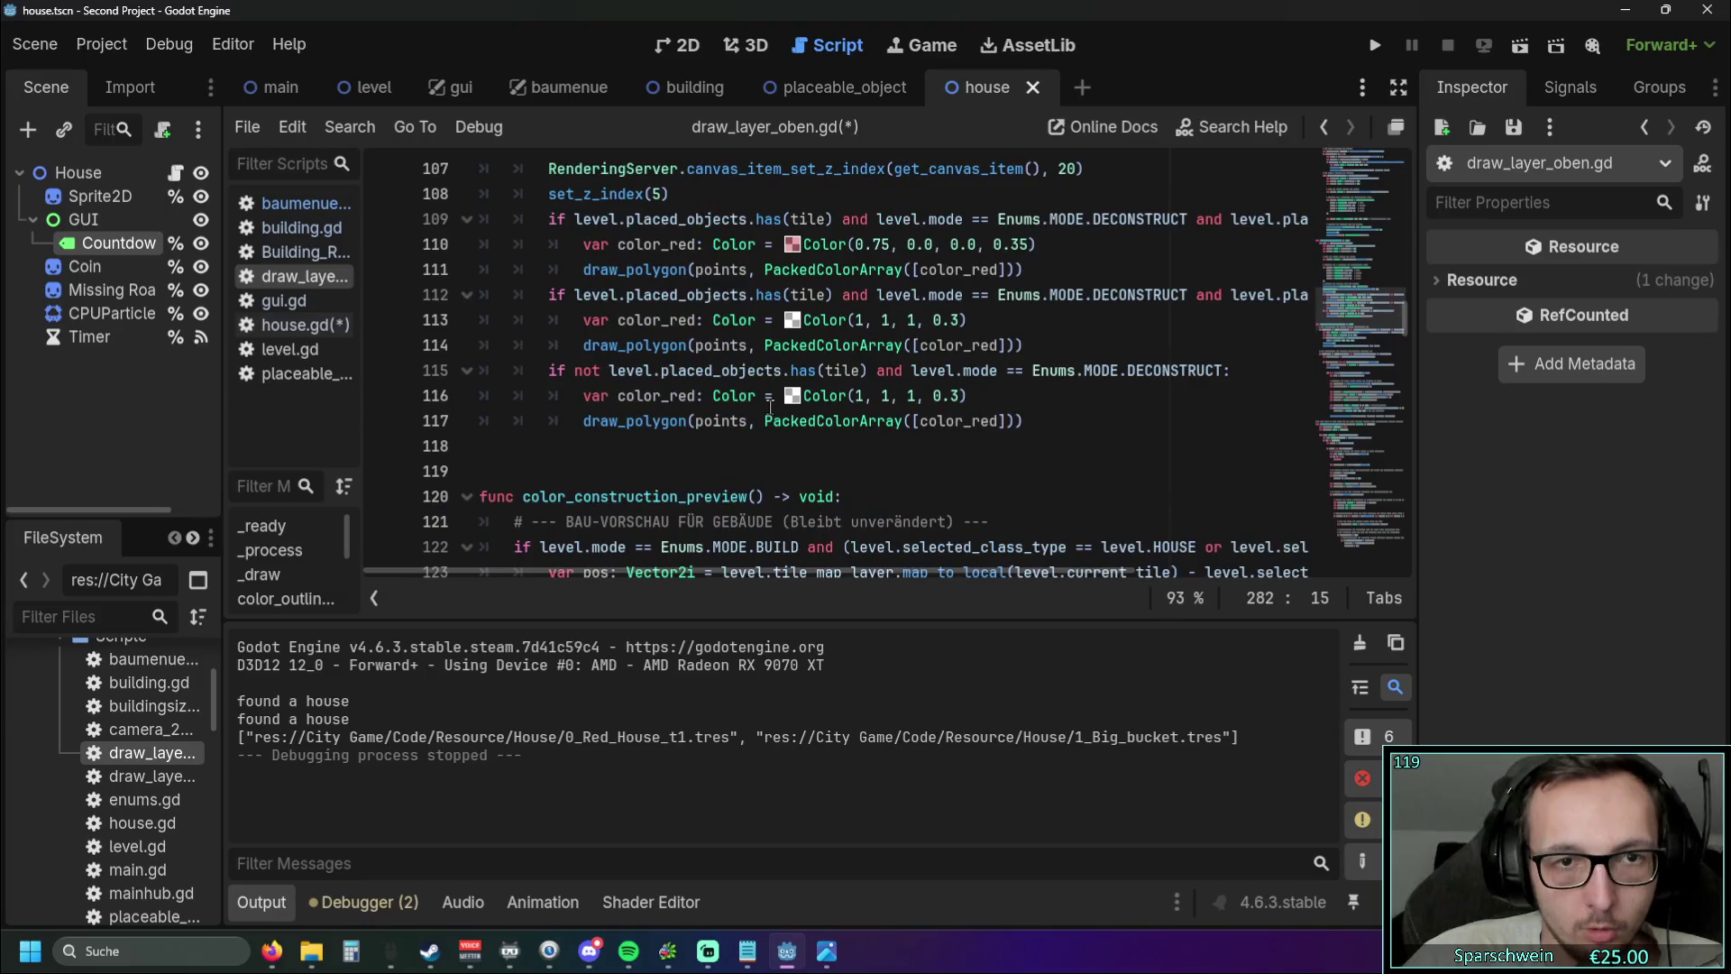
{"action": "scroll", "coordinate": [771, 407], "scroll_direction": "down", "scroll_amount": 5}
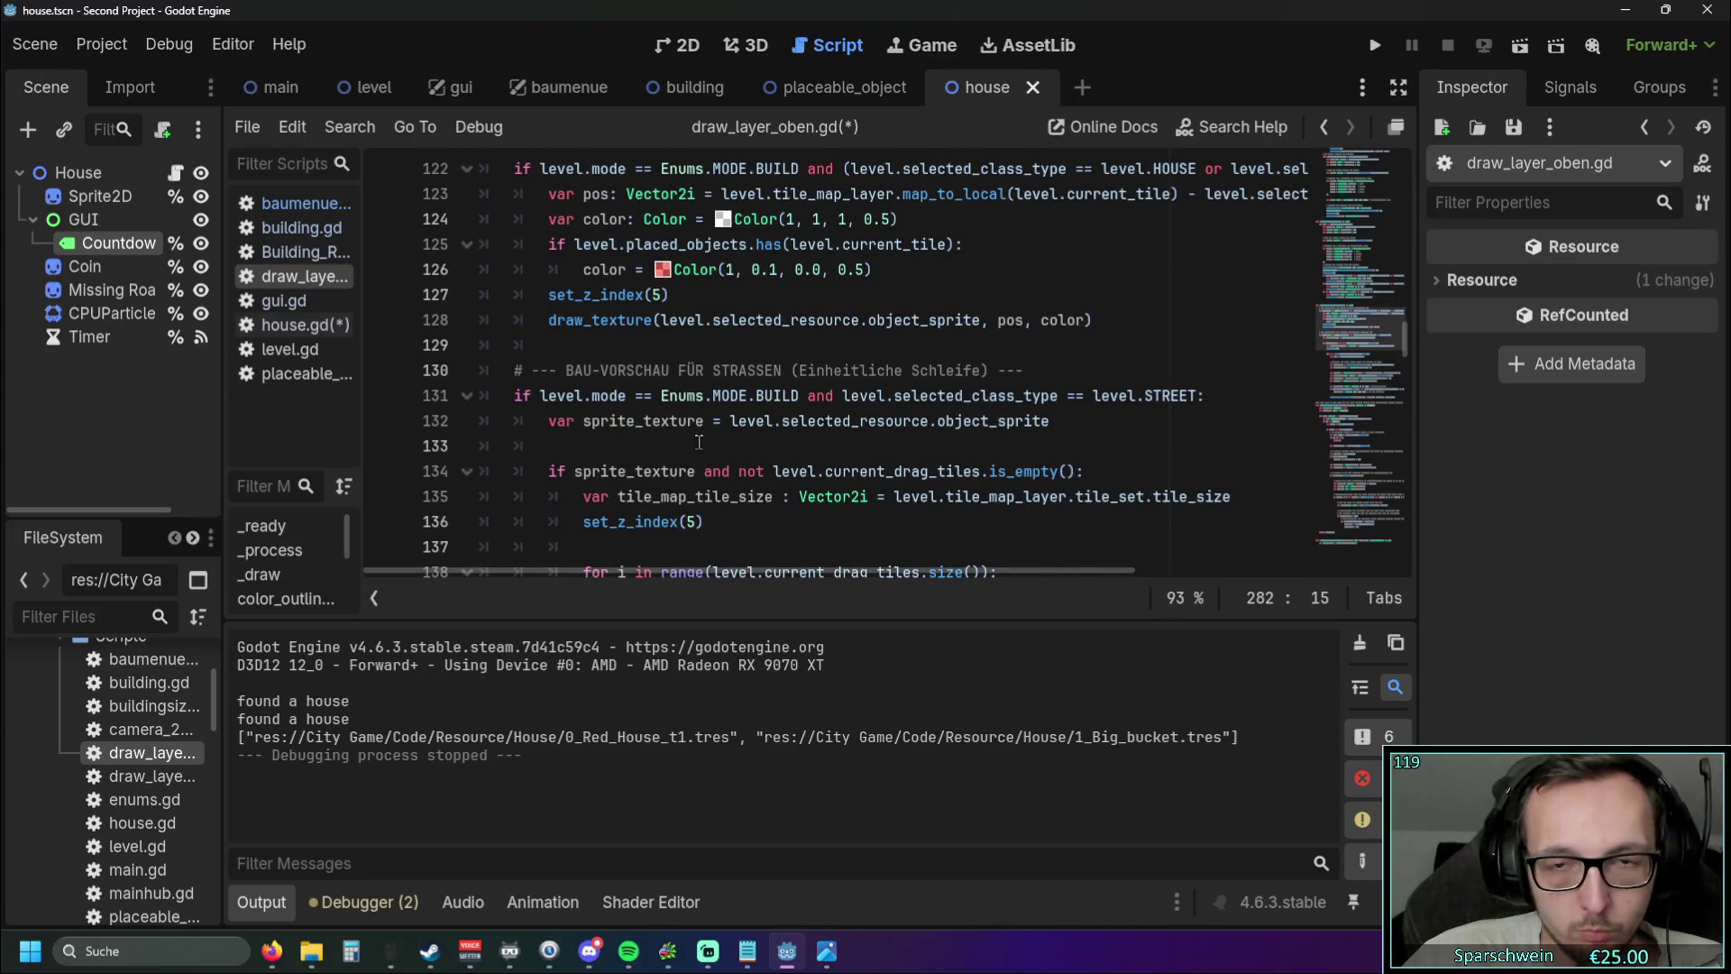
{"action": "scroll", "coordinate": [699, 442], "scroll_direction": "up", "scroll_amount": 14}
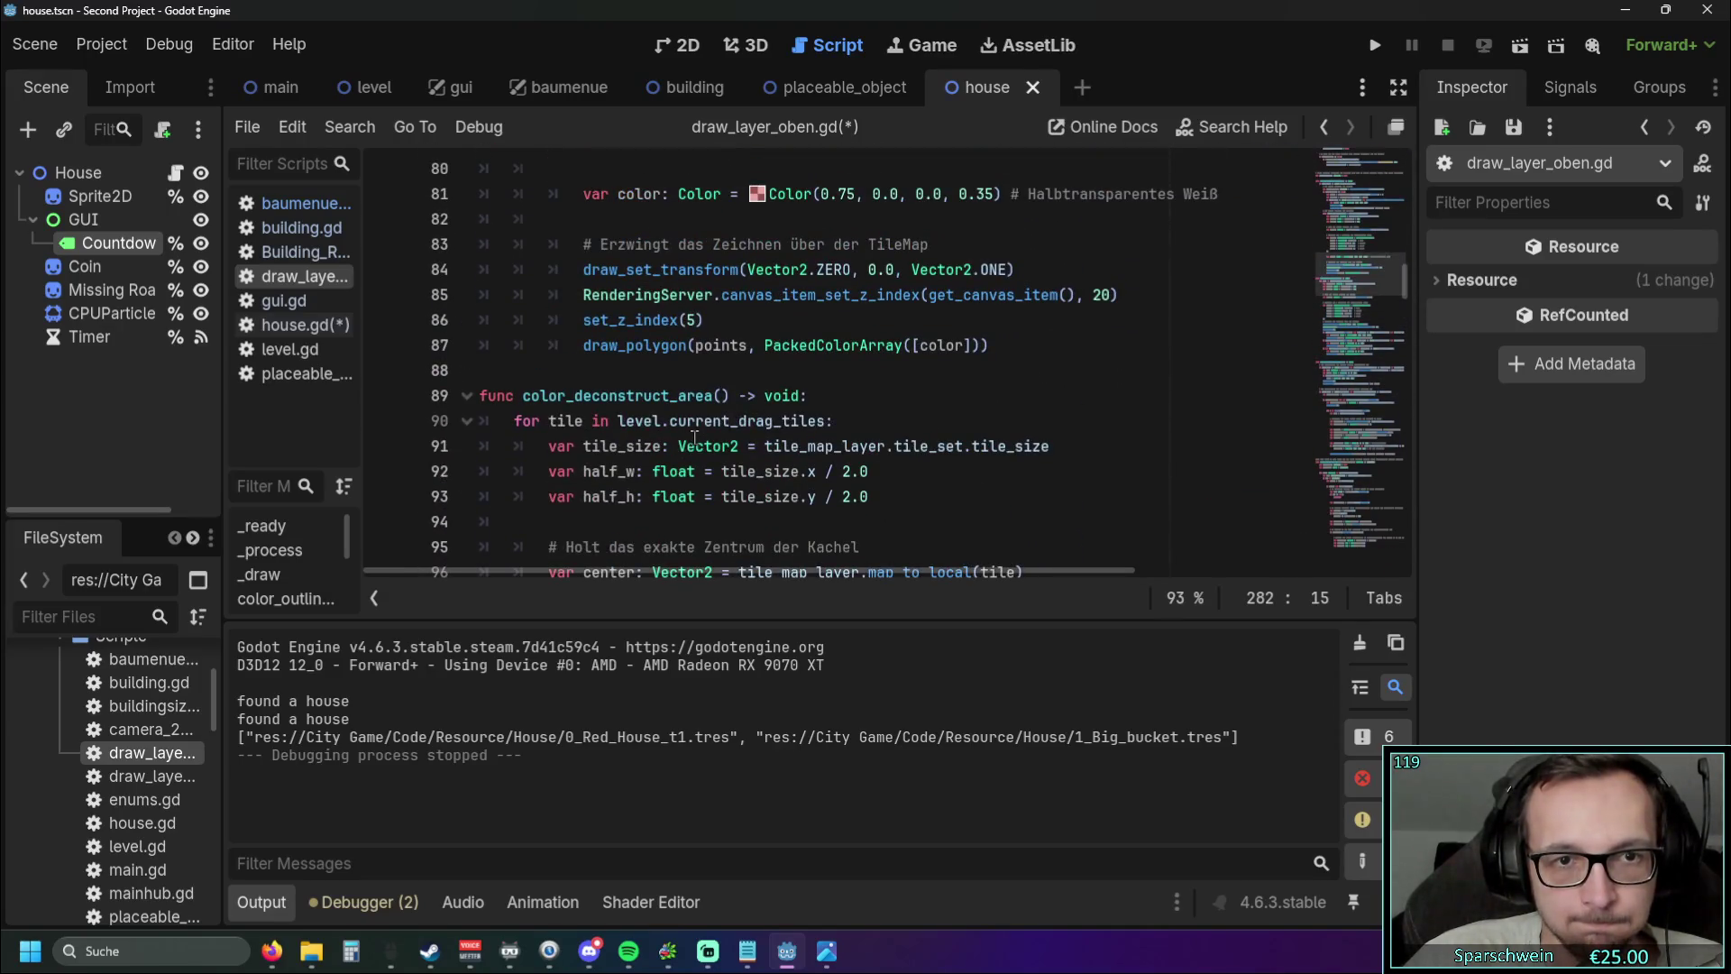
{"action": "scroll", "coordinate": [690, 471], "scroll_direction": "up", "scroll_amount": 13}
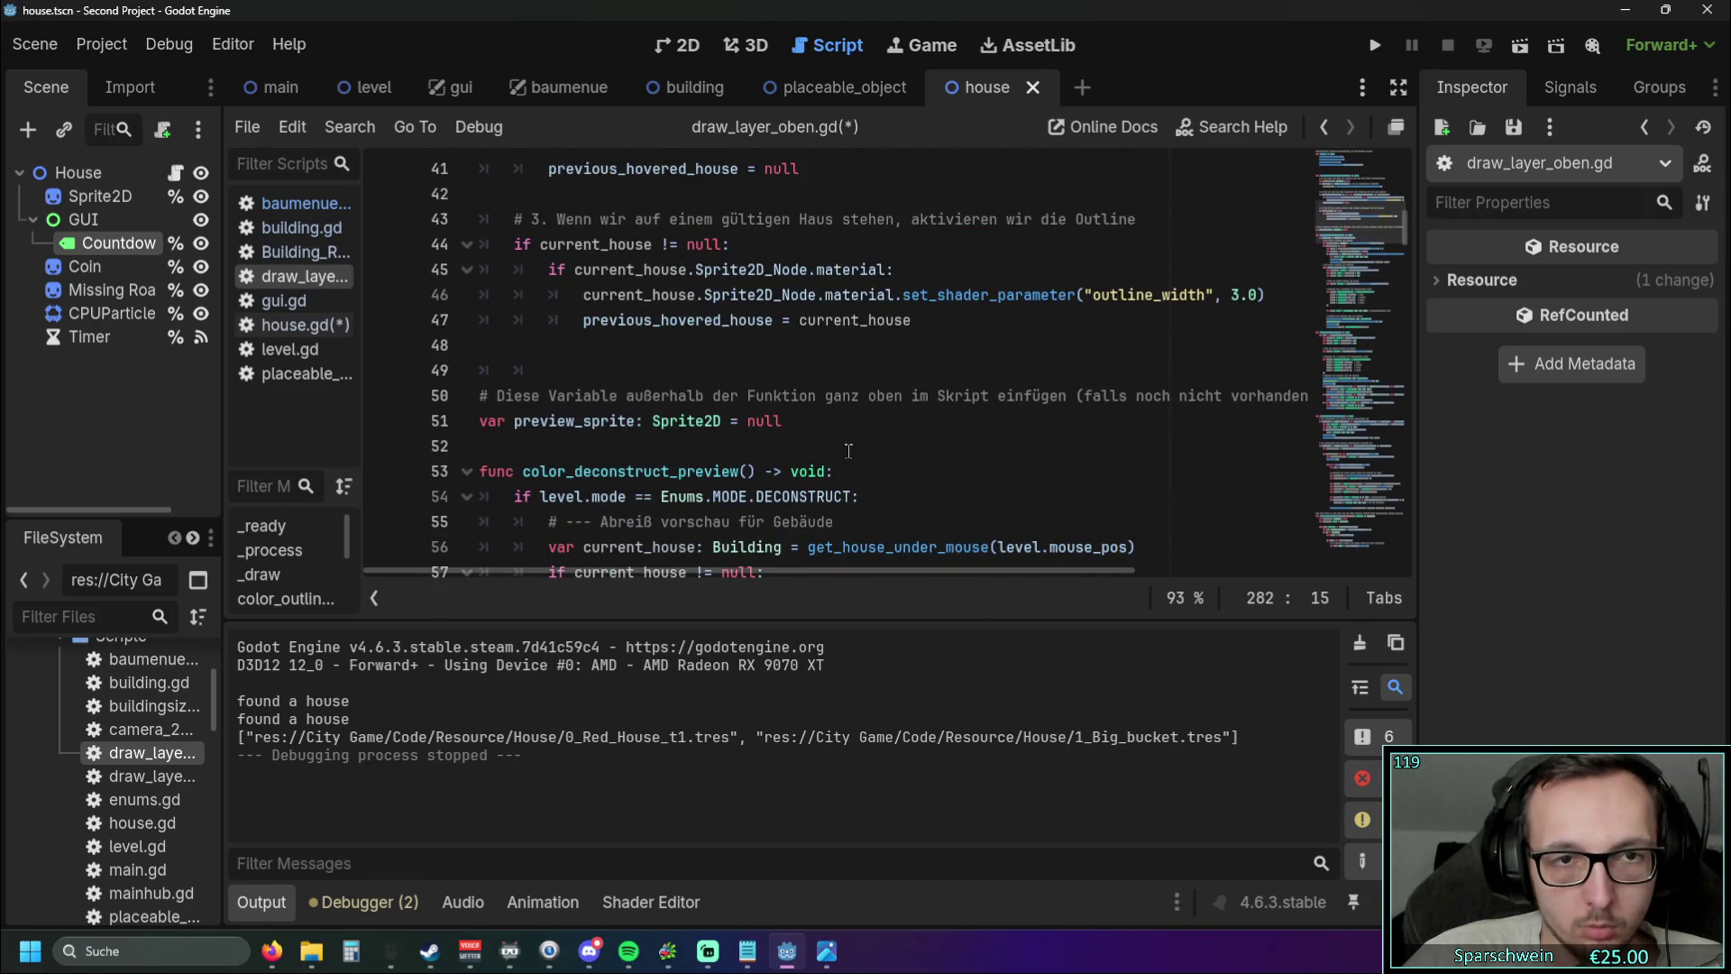
{"action": "scroll", "coordinate": [848, 451], "scroll_direction": "up", "scroll_amount": 5}
{"action": "scroll", "coordinate": [910, 436], "scroll_direction": "down", "scroll_amount": 11}
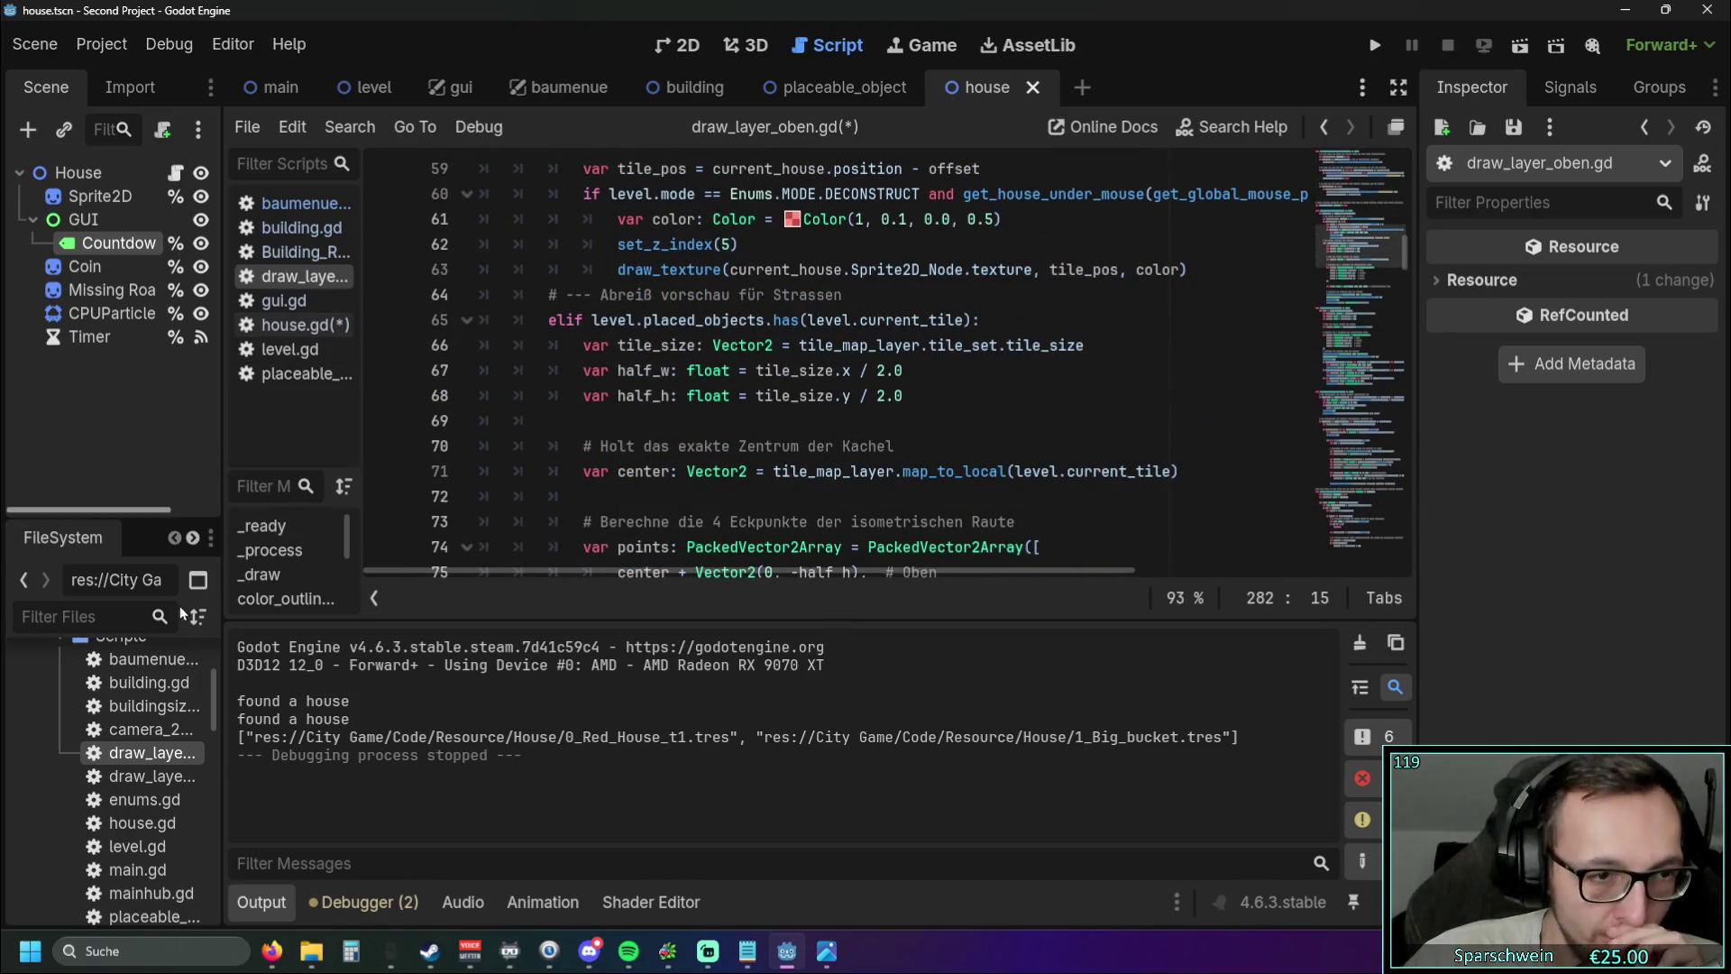
{"action": "double_click", "coordinate": [133, 775]}
- Insert a '#debug start' comment line above func color_blocked_tiles_red
{"action": "scroll", "coordinate": [645, 449], "scroll_direction": "down", "scroll_amount": 20}
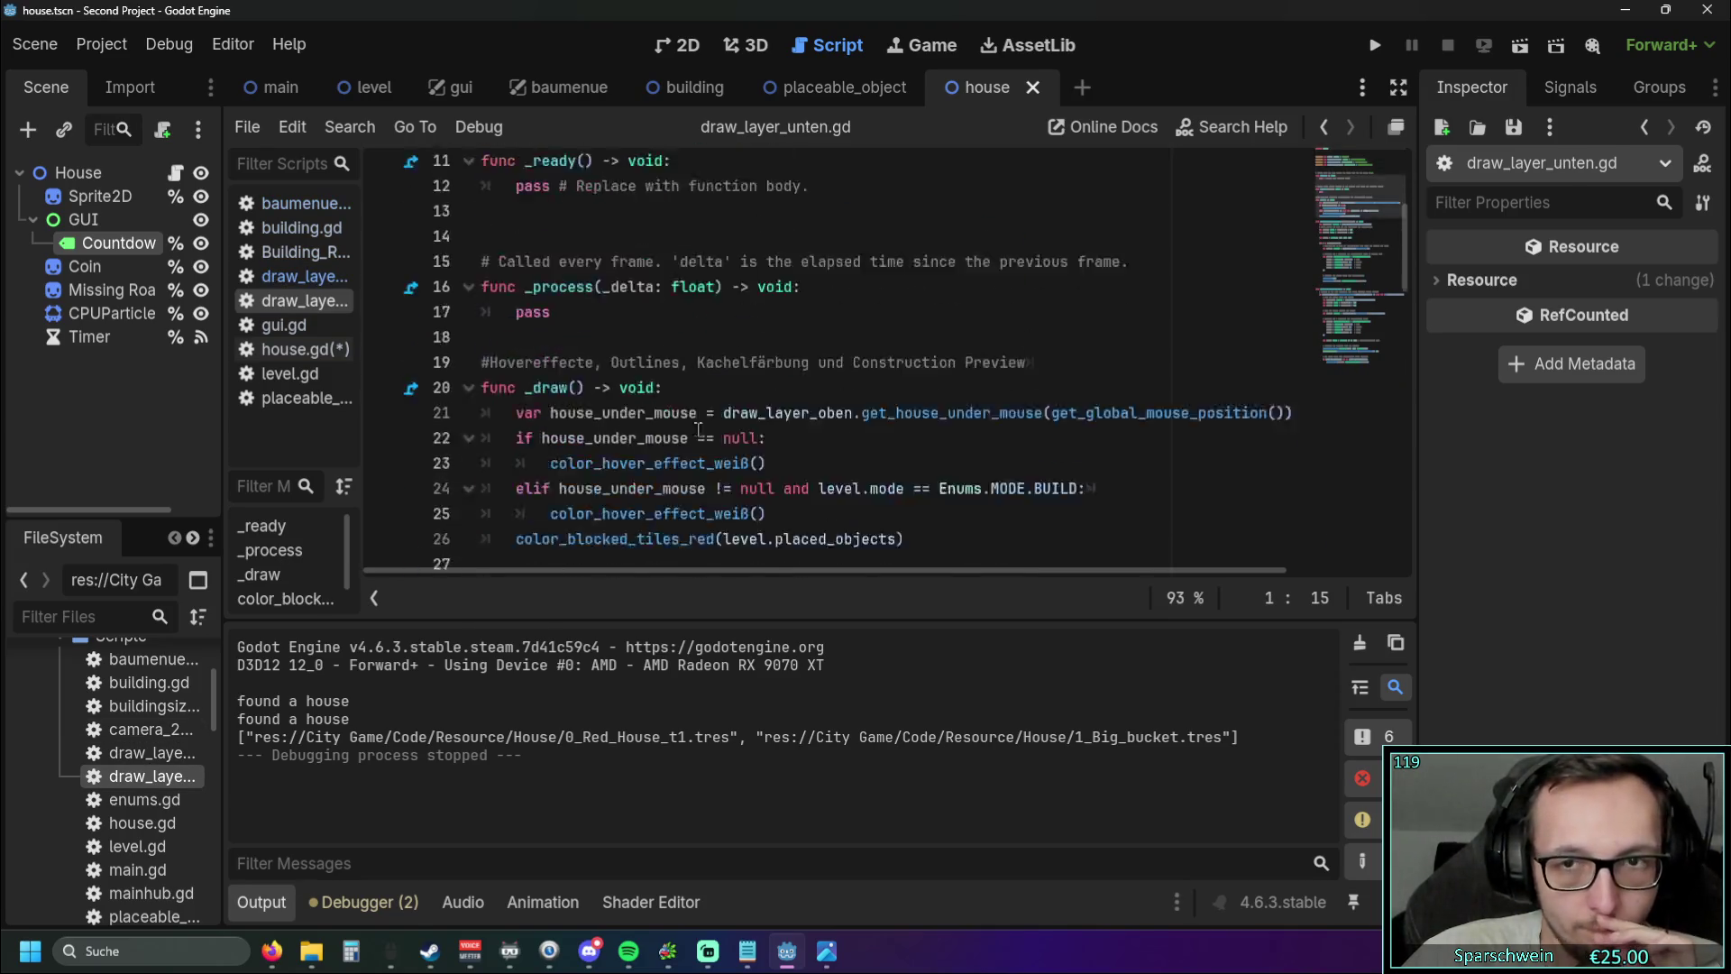
{"action": "scroll", "coordinate": [727, 428], "scroll_direction": "up", "scroll_amount": 6}
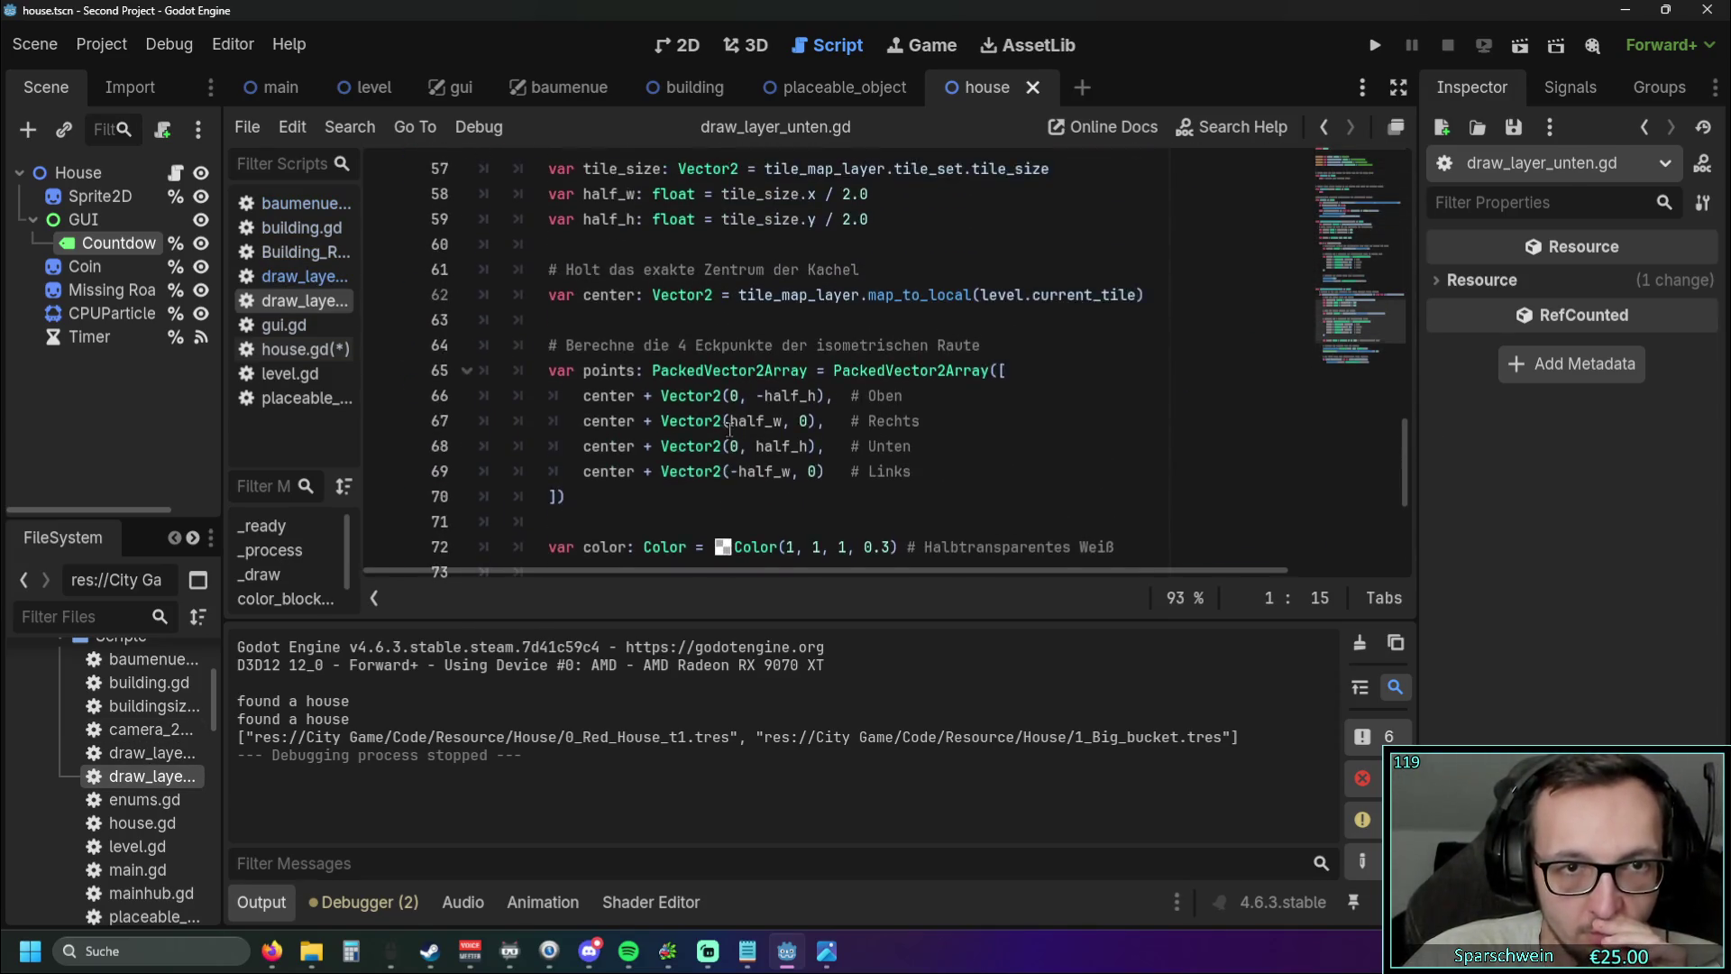
{"action": "scroll", "coordinate": [732, 425], "scroll_direction": "up", "scroll_amount": 4}
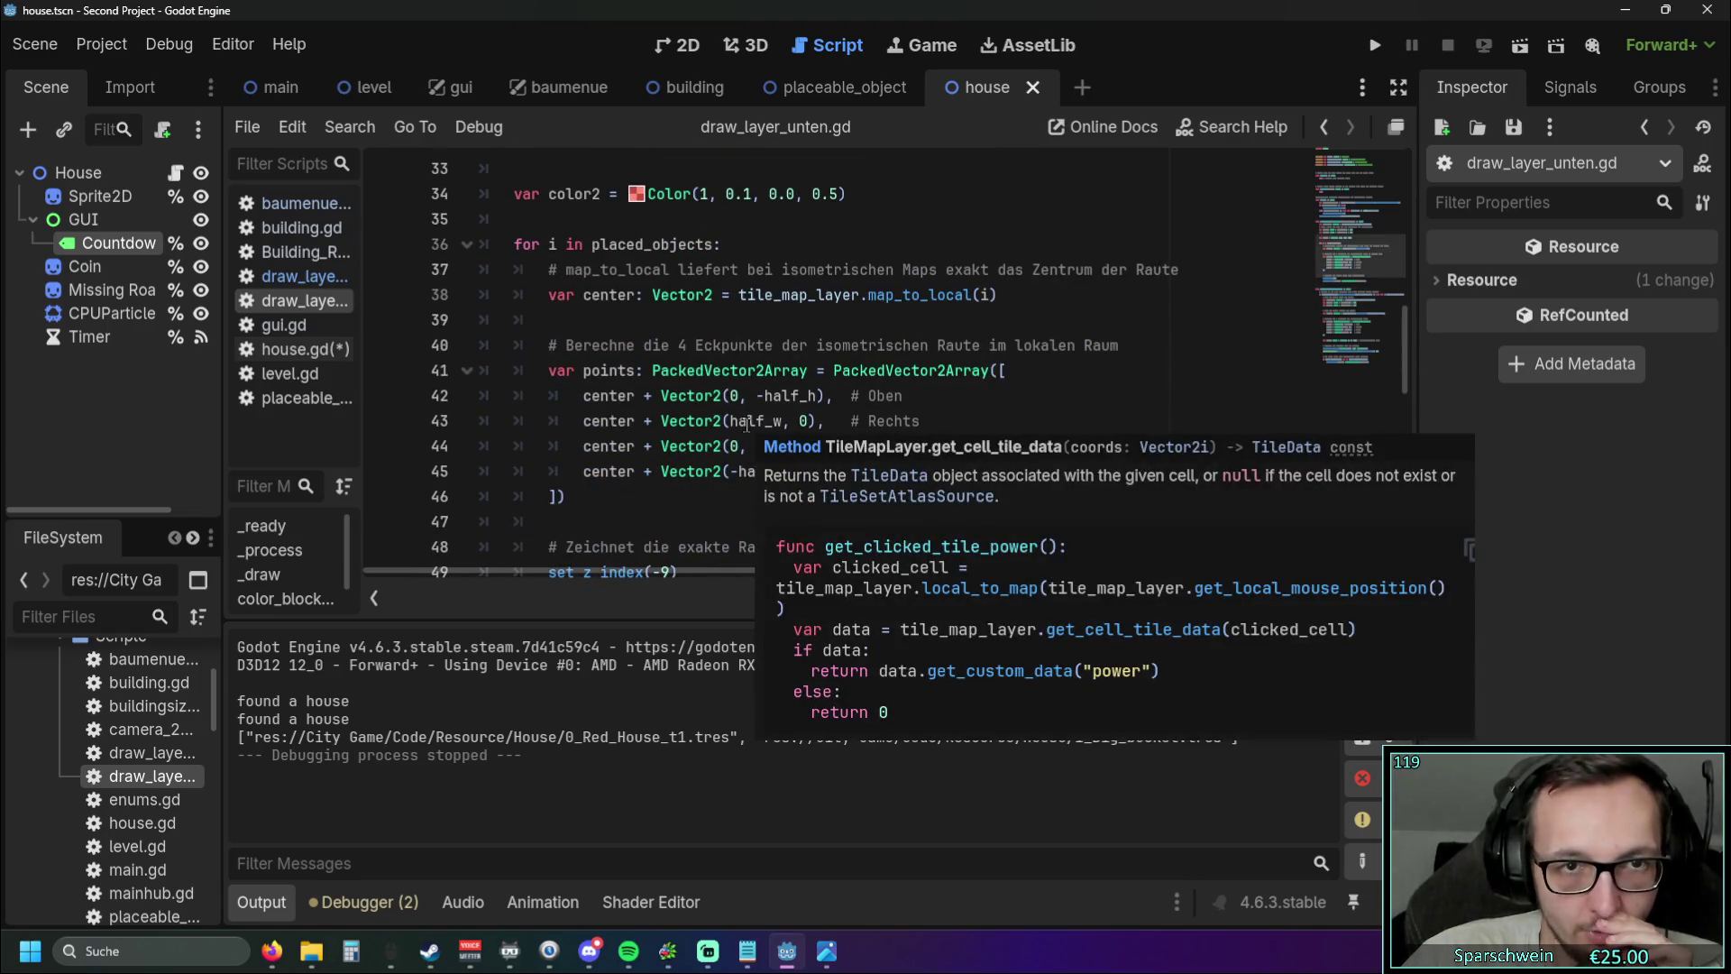
{"action": "scroll", "coordinate": [746, 424], "scroll_direction": "up", "scroll_amount": 4}
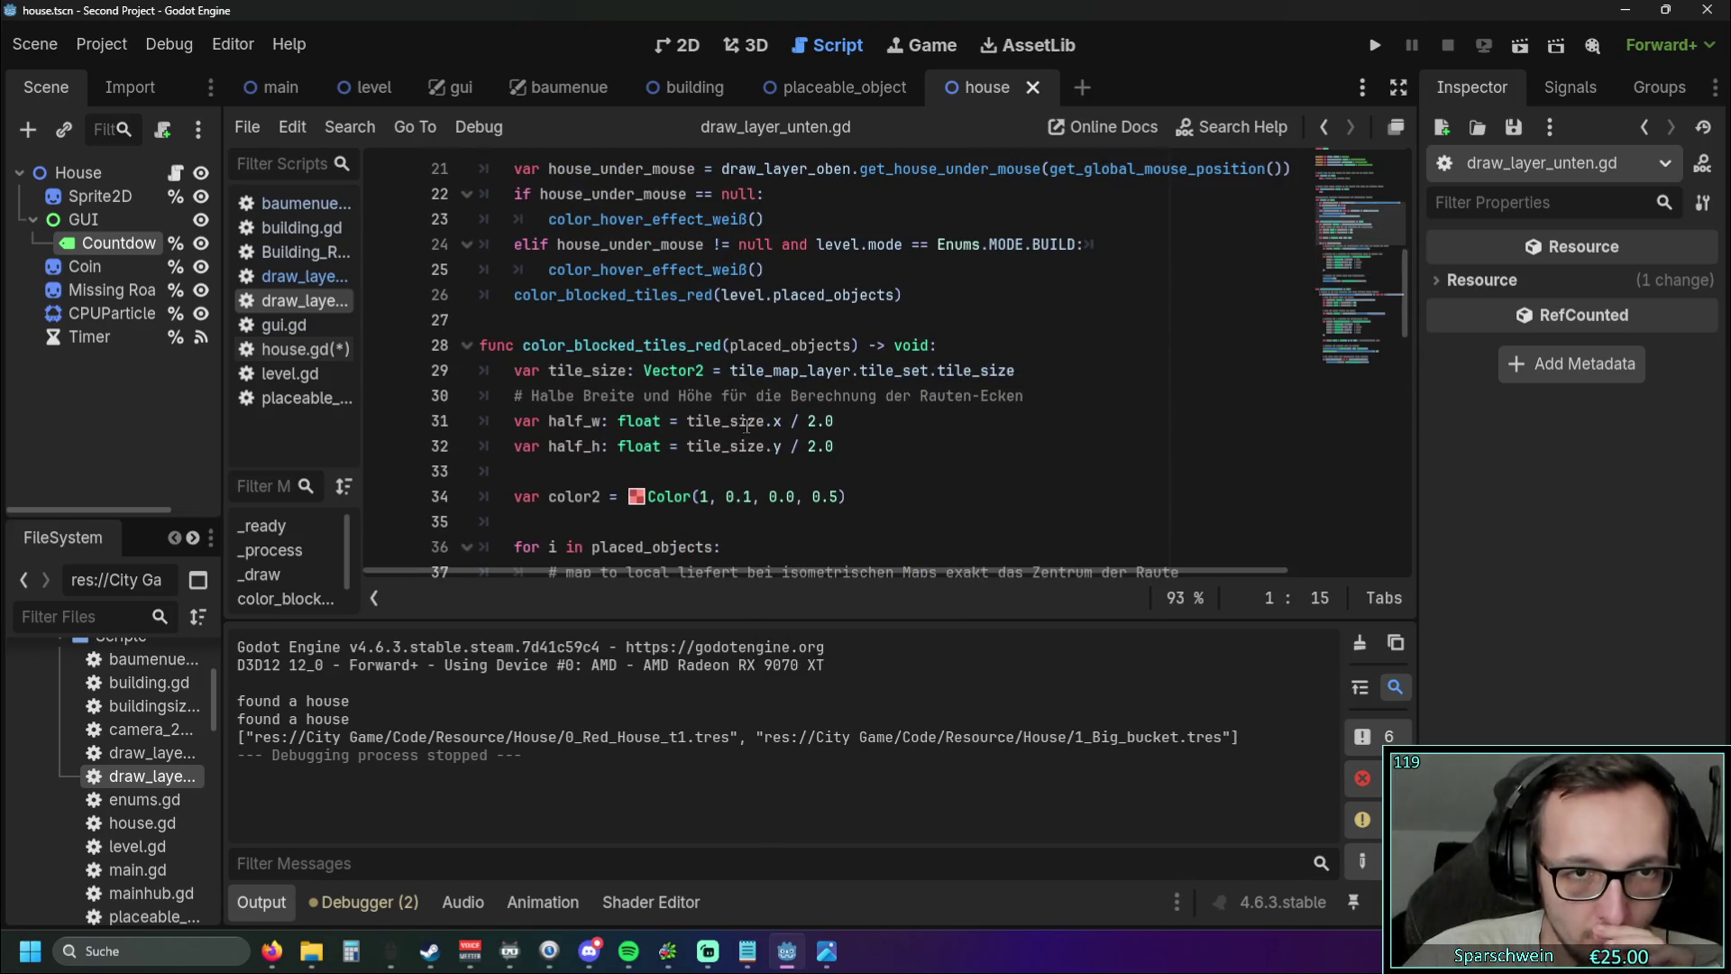
{"action": "left_click", "coordinate": [575, 321]}
{"action": "key", "text": "Return"}
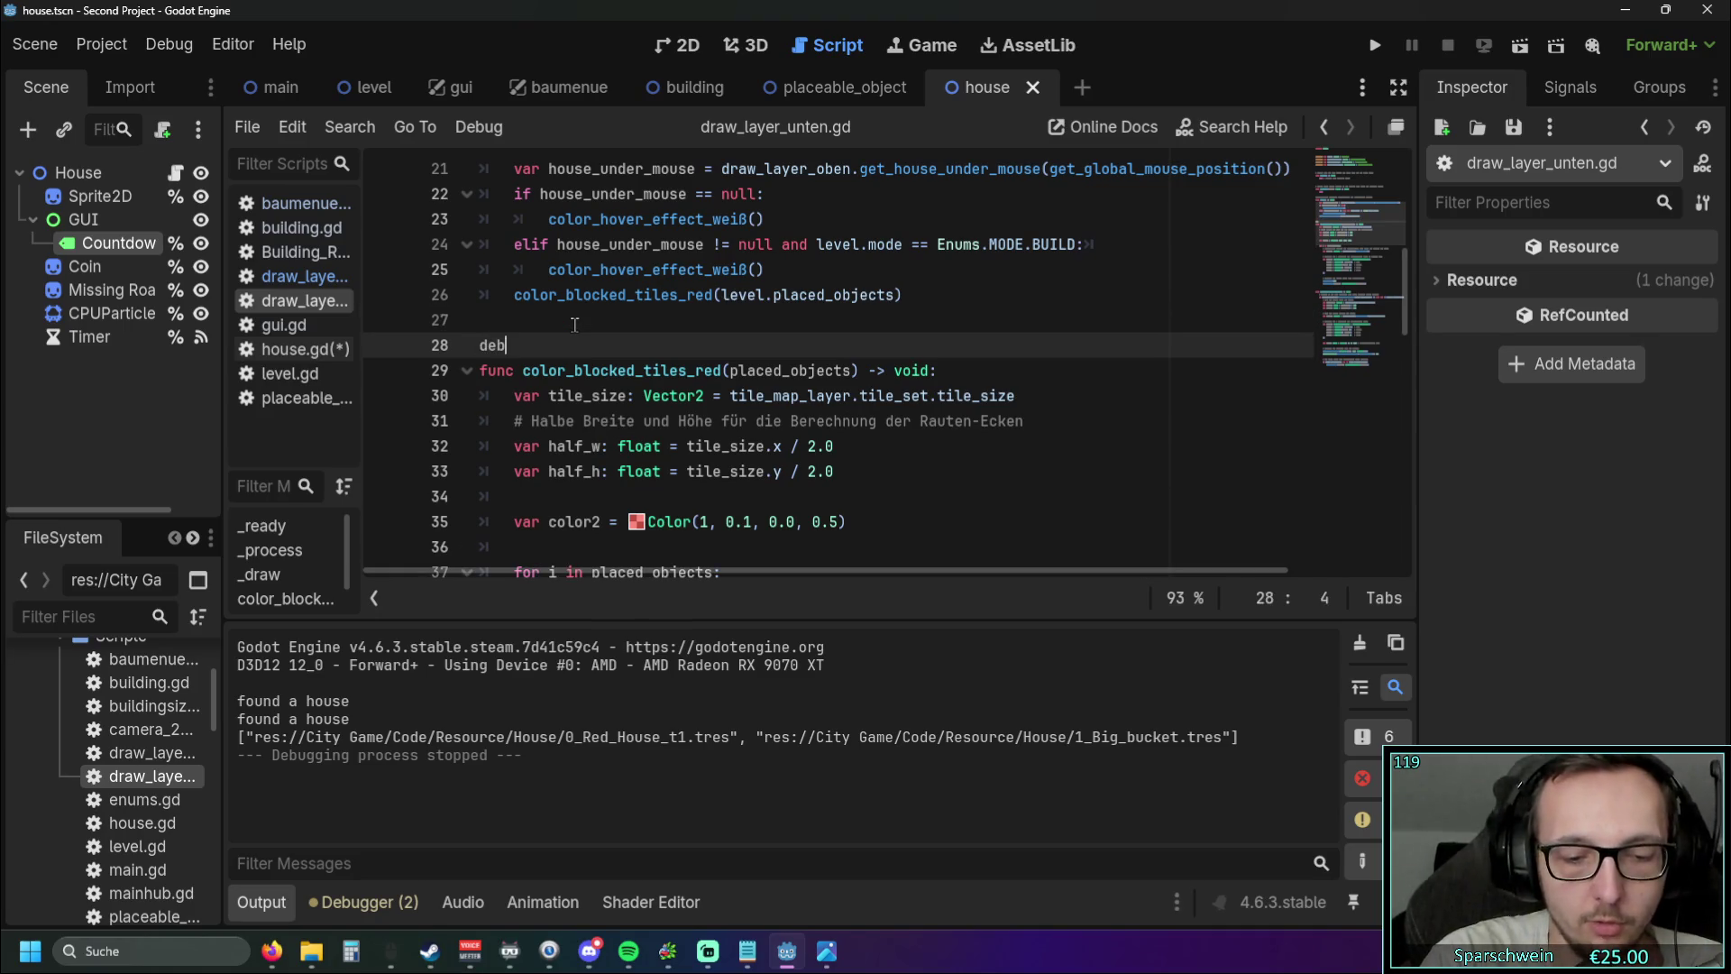
{"action": "type", "text": "ug"}
{"action": "key", "text": "BackSpace"}
{"action": "key", "text": "BackSpace"}
{"action": "key", "text": "BackSpace"}
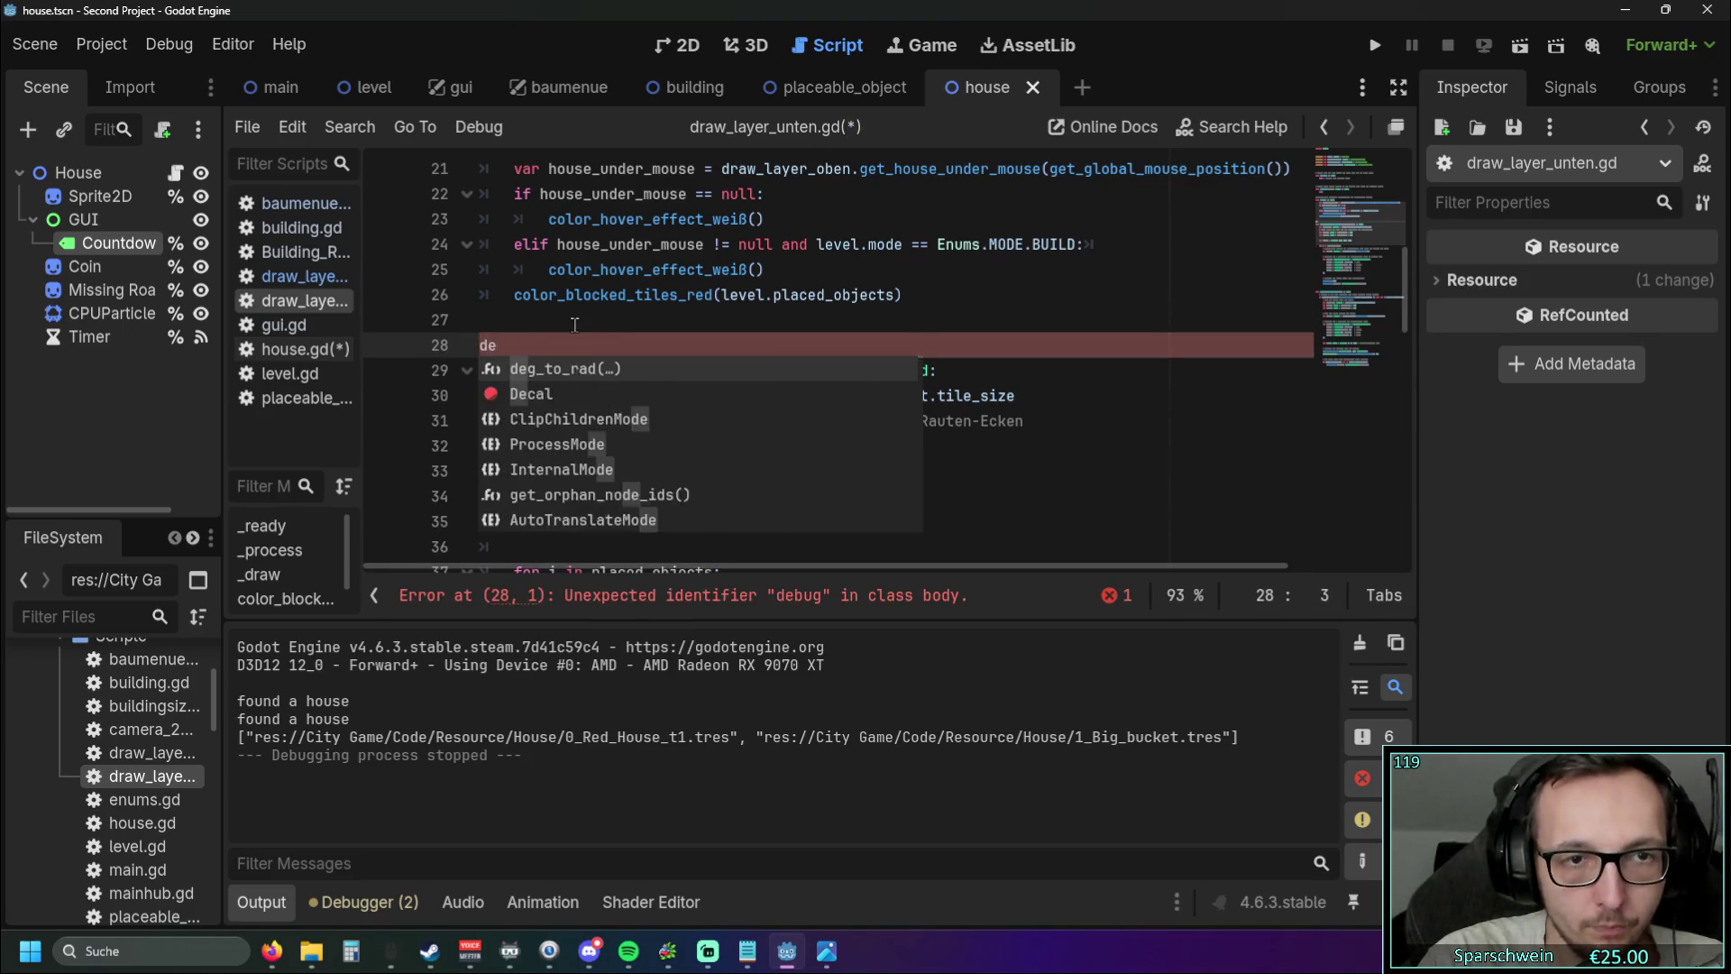
{"action": "type", "text": "#debug"}
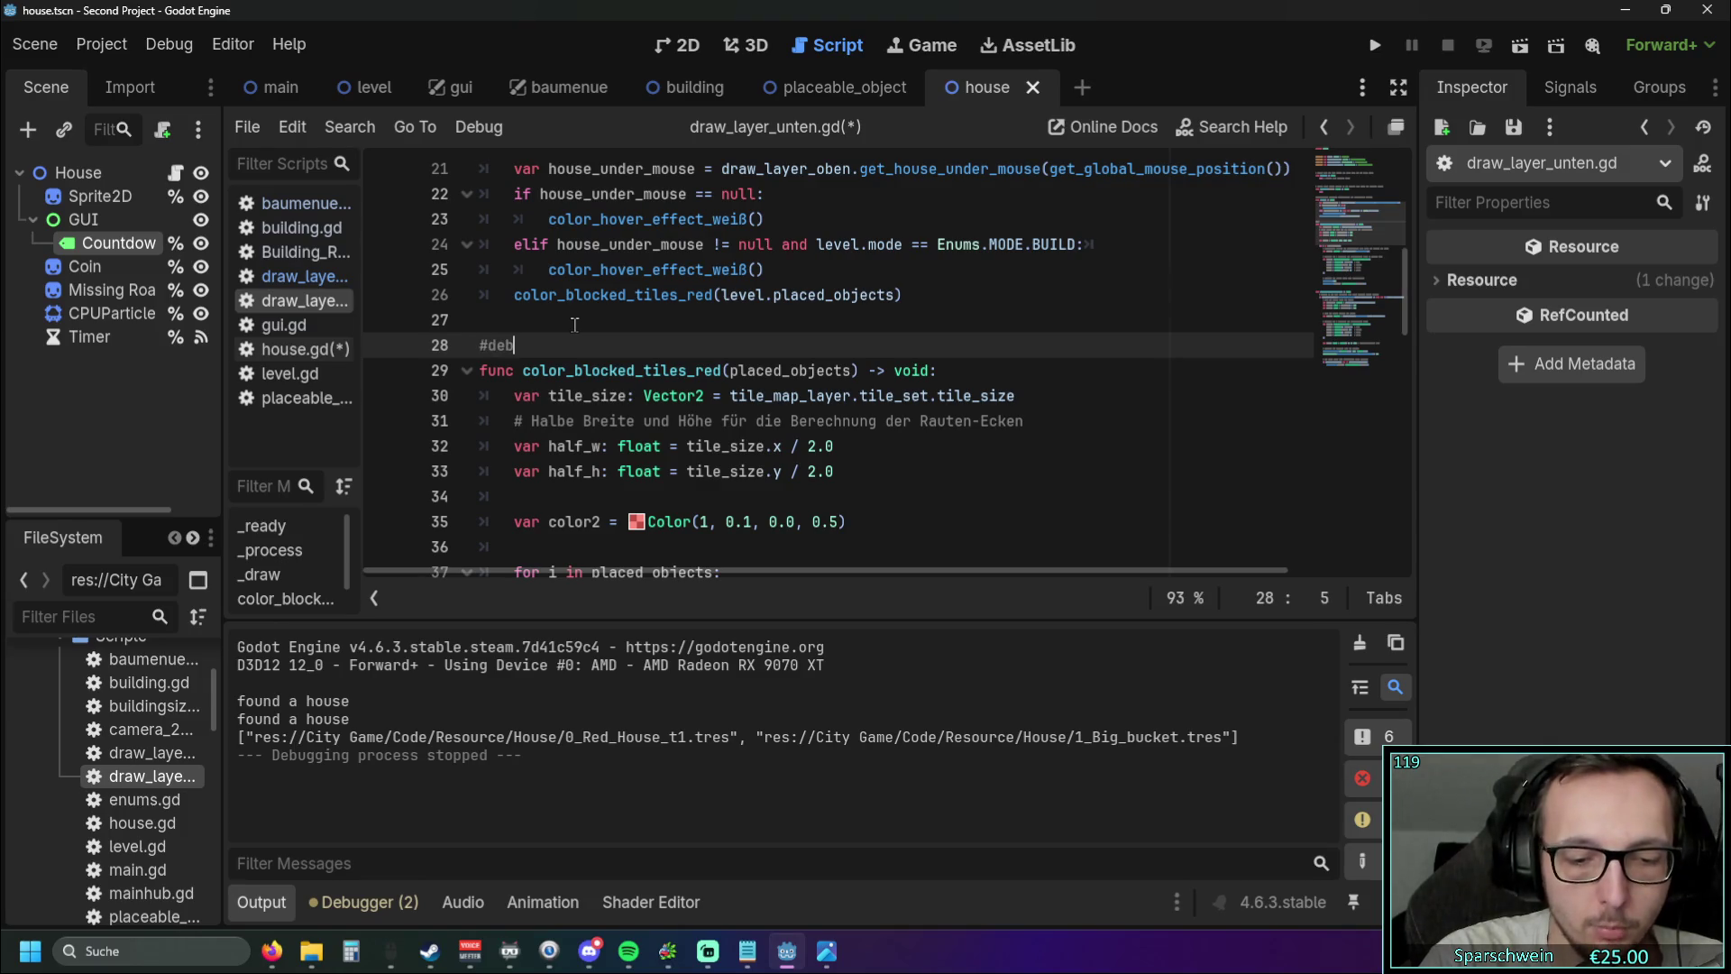
{"action": "type", "text": " start"}
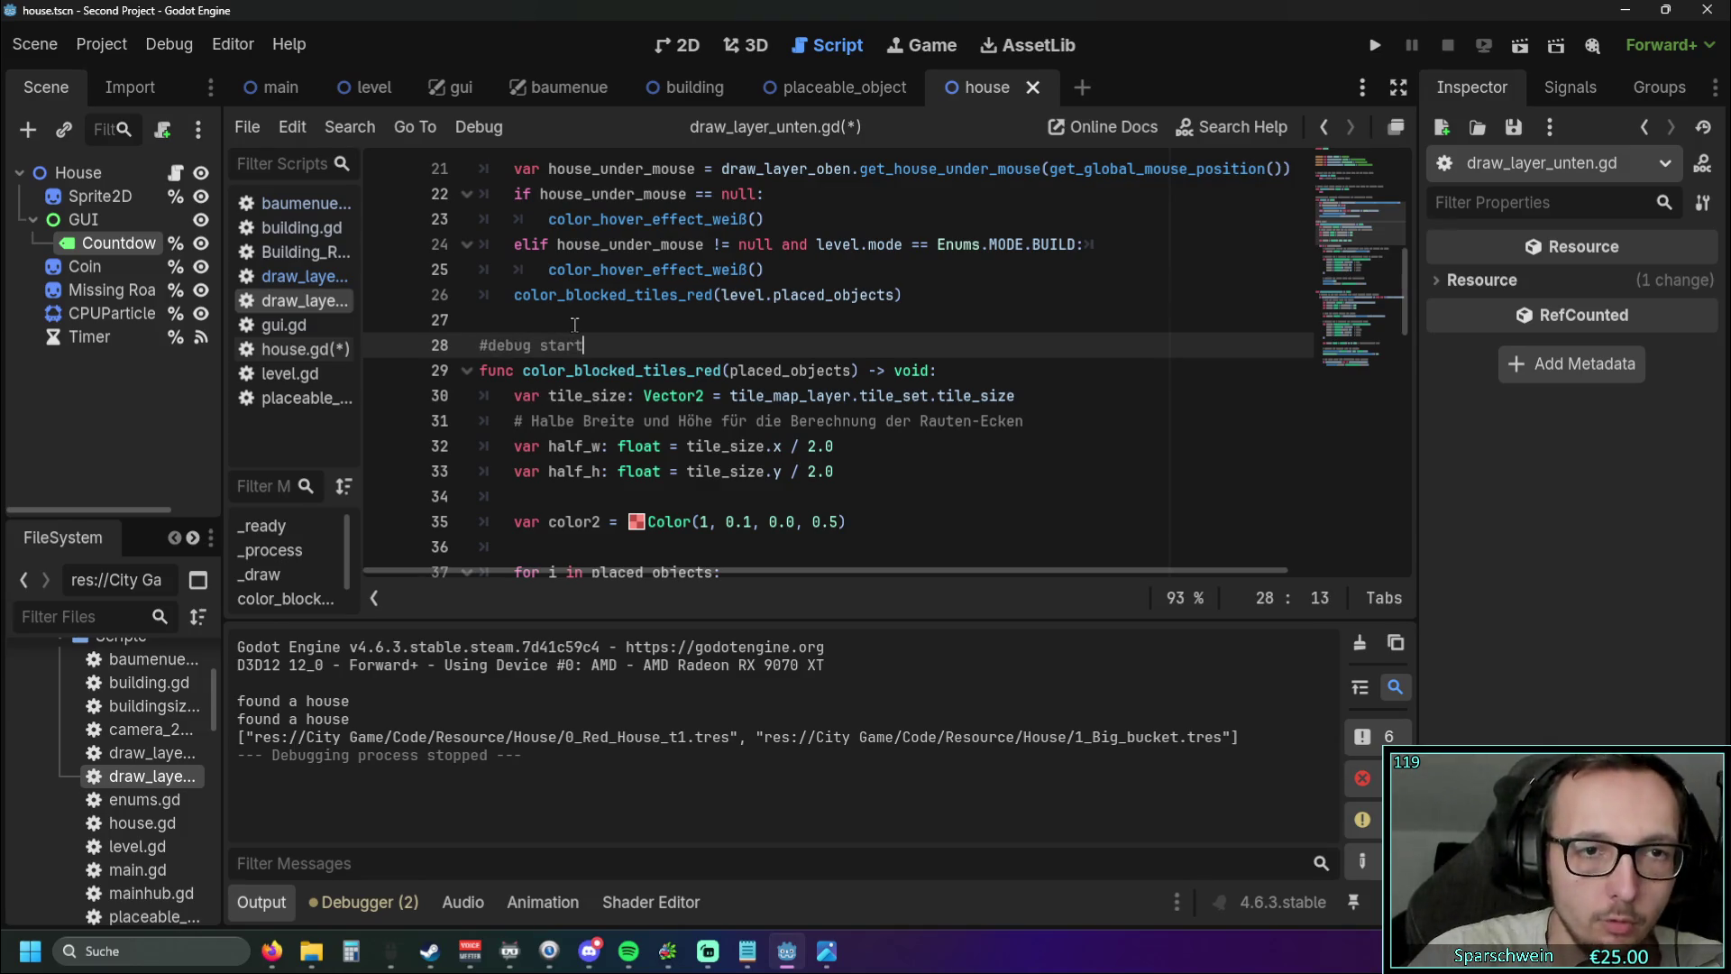
- Add '#debug end' on the blank line after color_blocked_tiles_red
{"action": "scroll", "coordinate": [575, 324], "scroll_direction": "down", "scroll_amount": 8}
{"action": "left_click", "coordinate": [516, 345]}
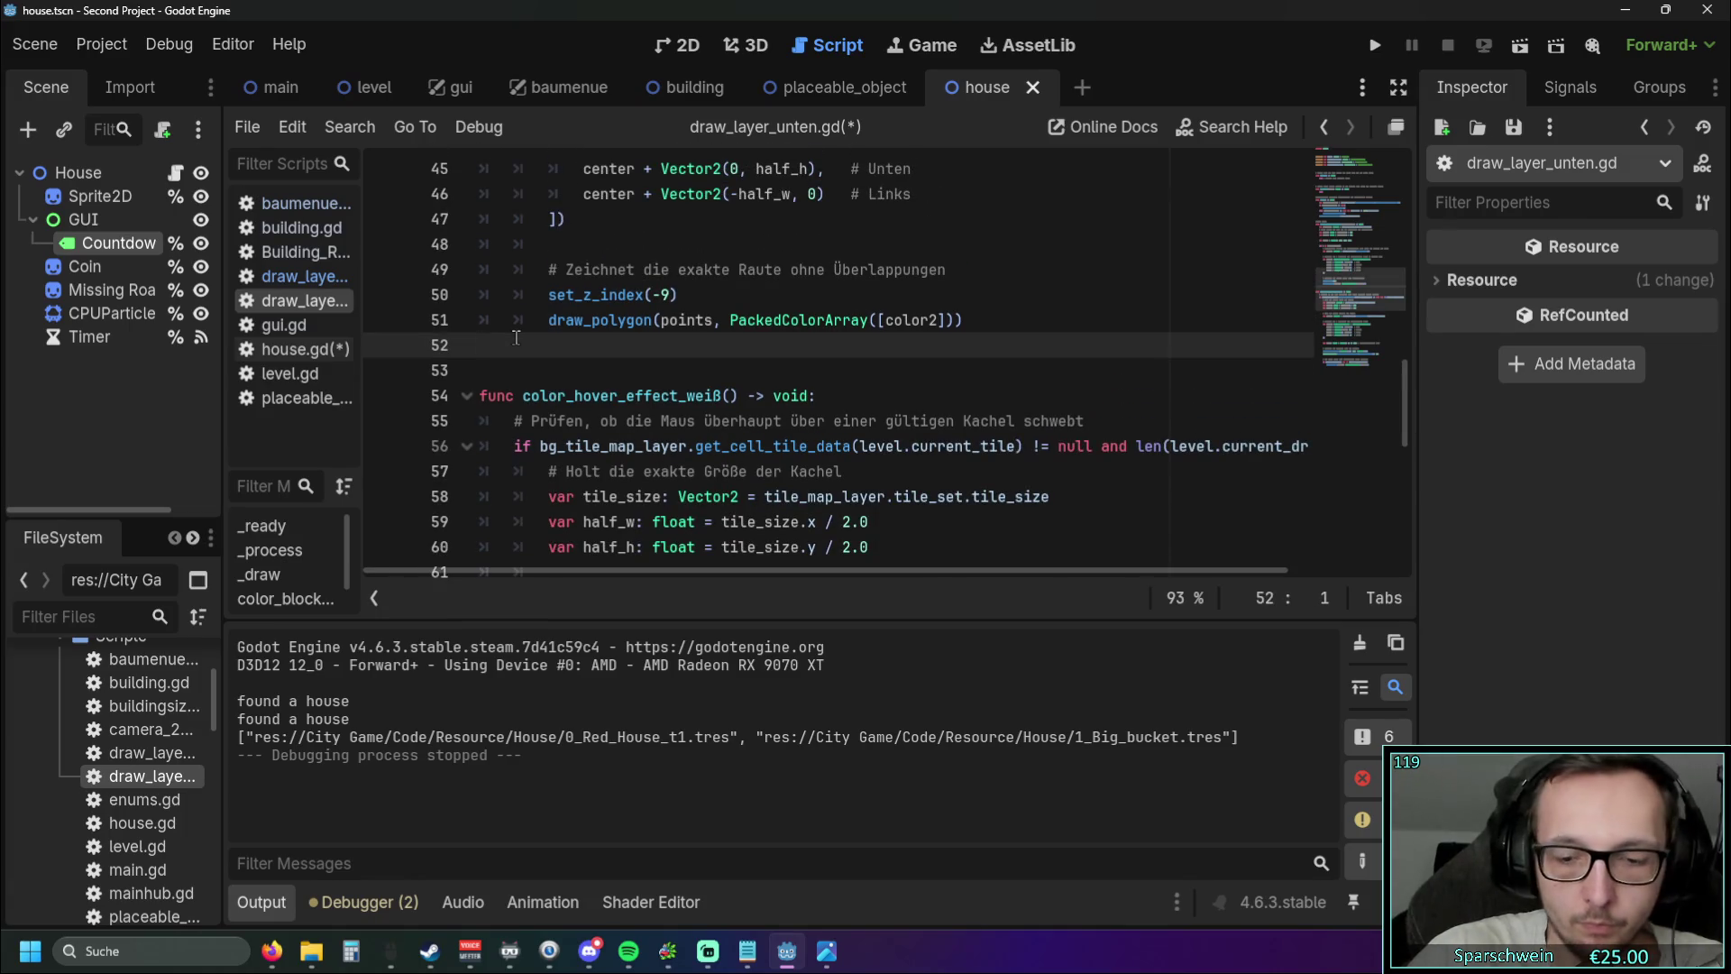
{"action": "type", "text": "g end"}
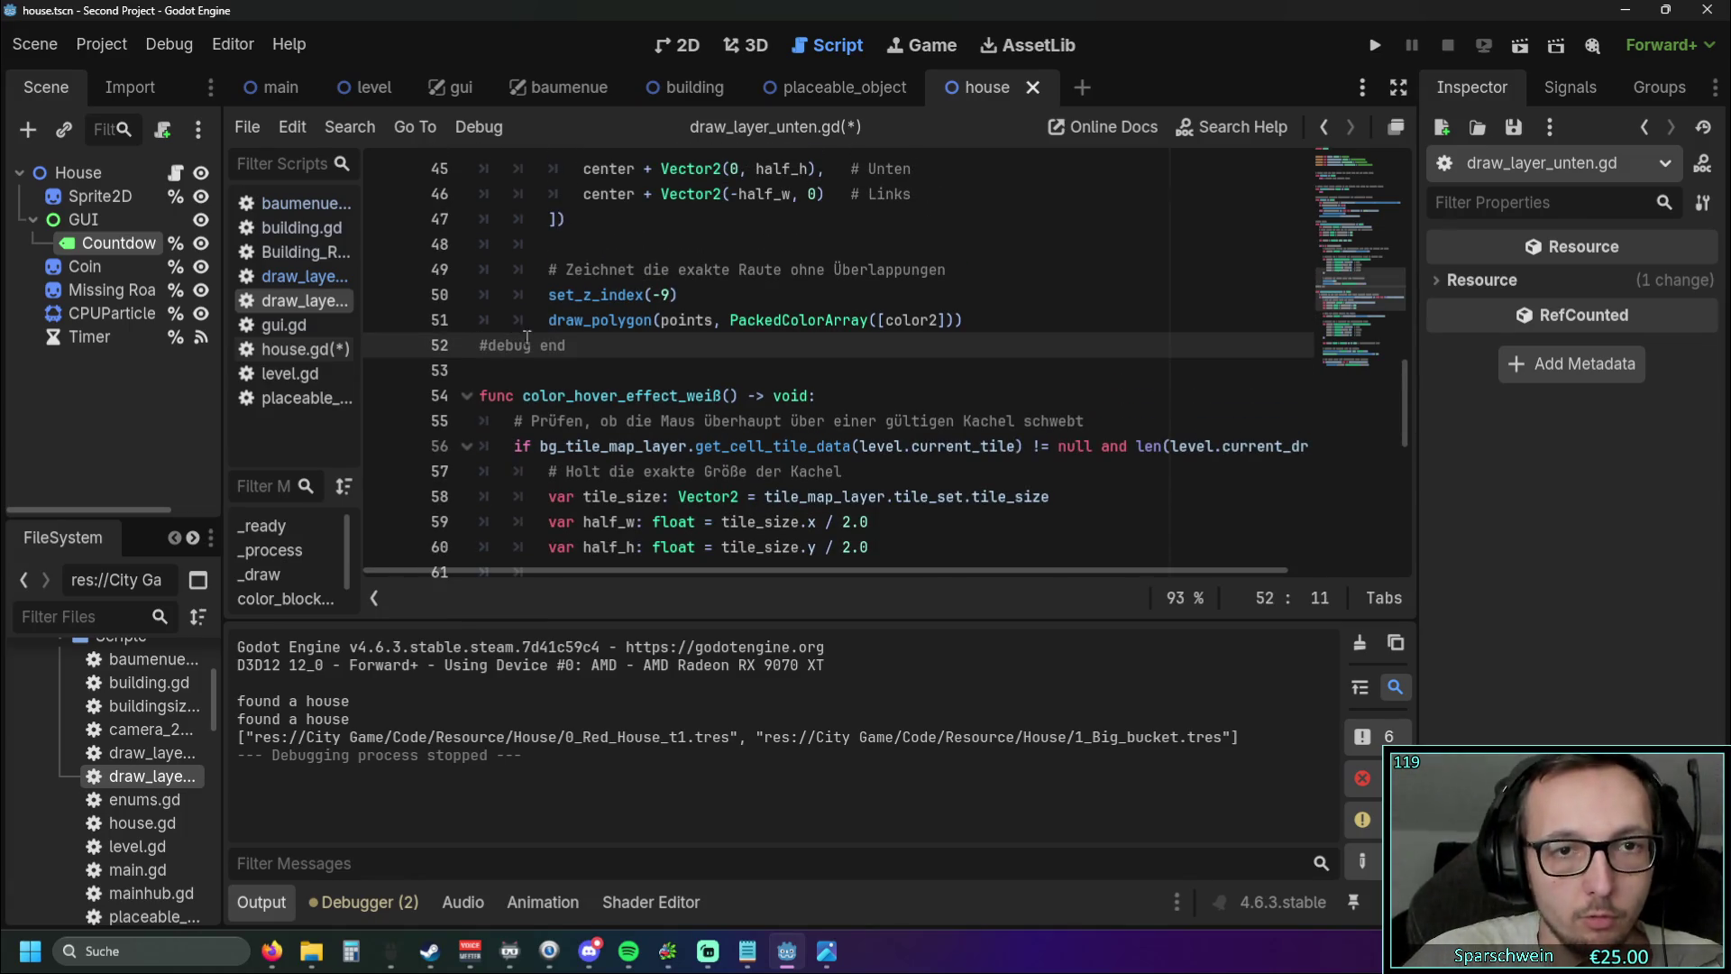